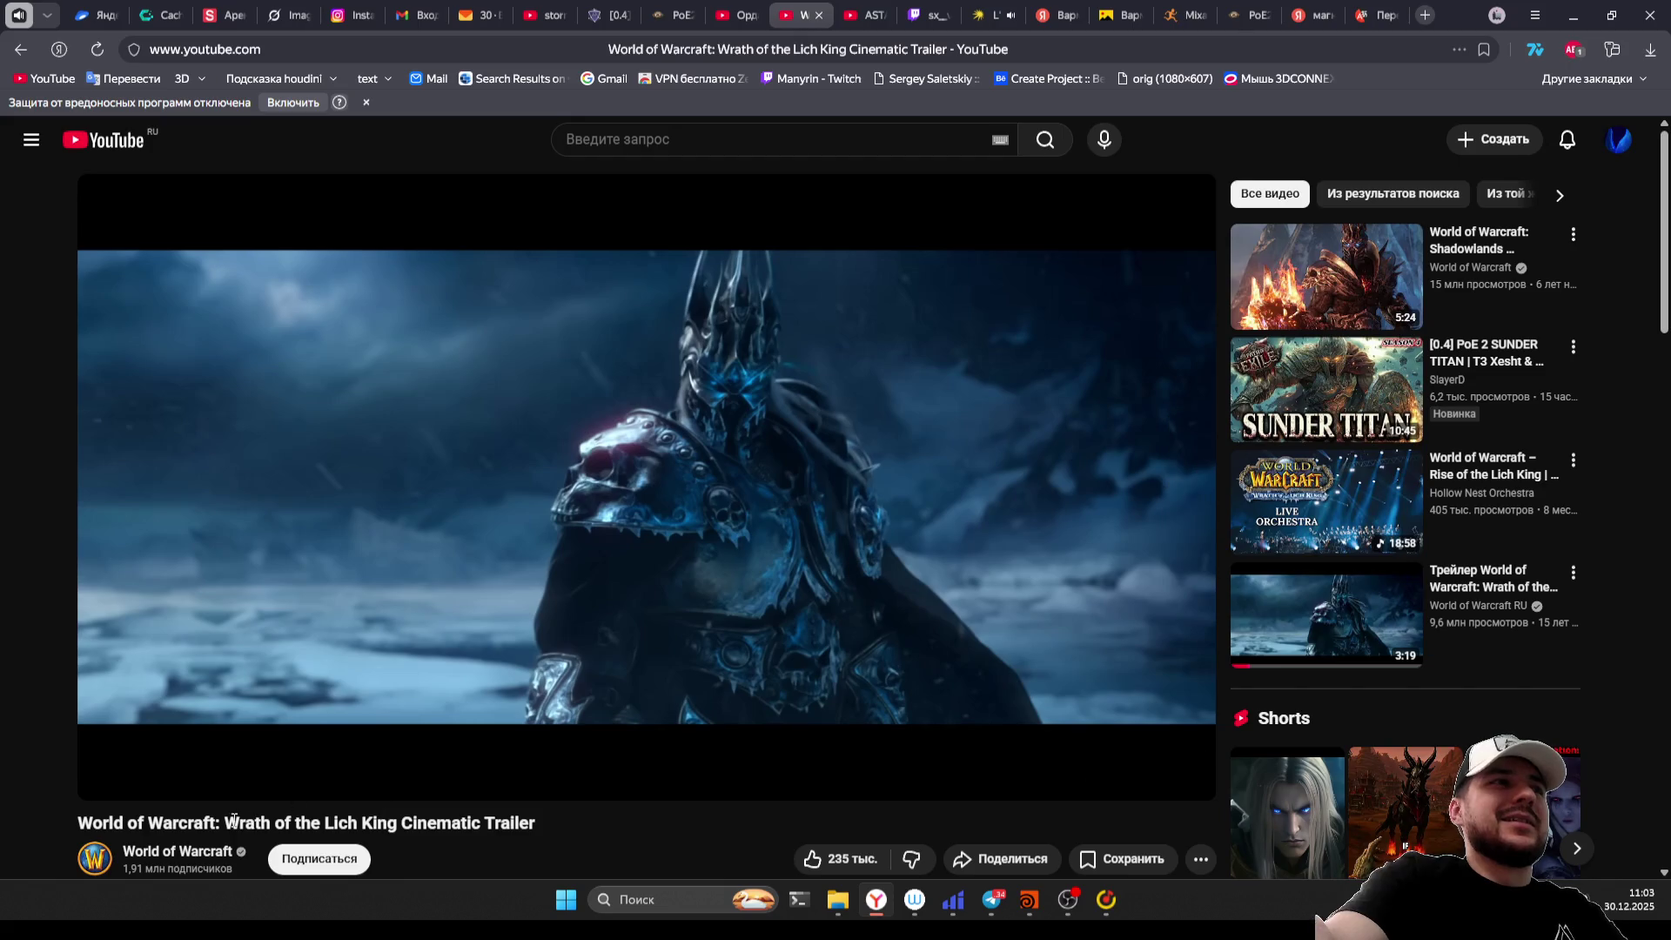
Make timeshift1 the displayed node, freezing the character at frame 1, then deselect it
key("alt+Tab")
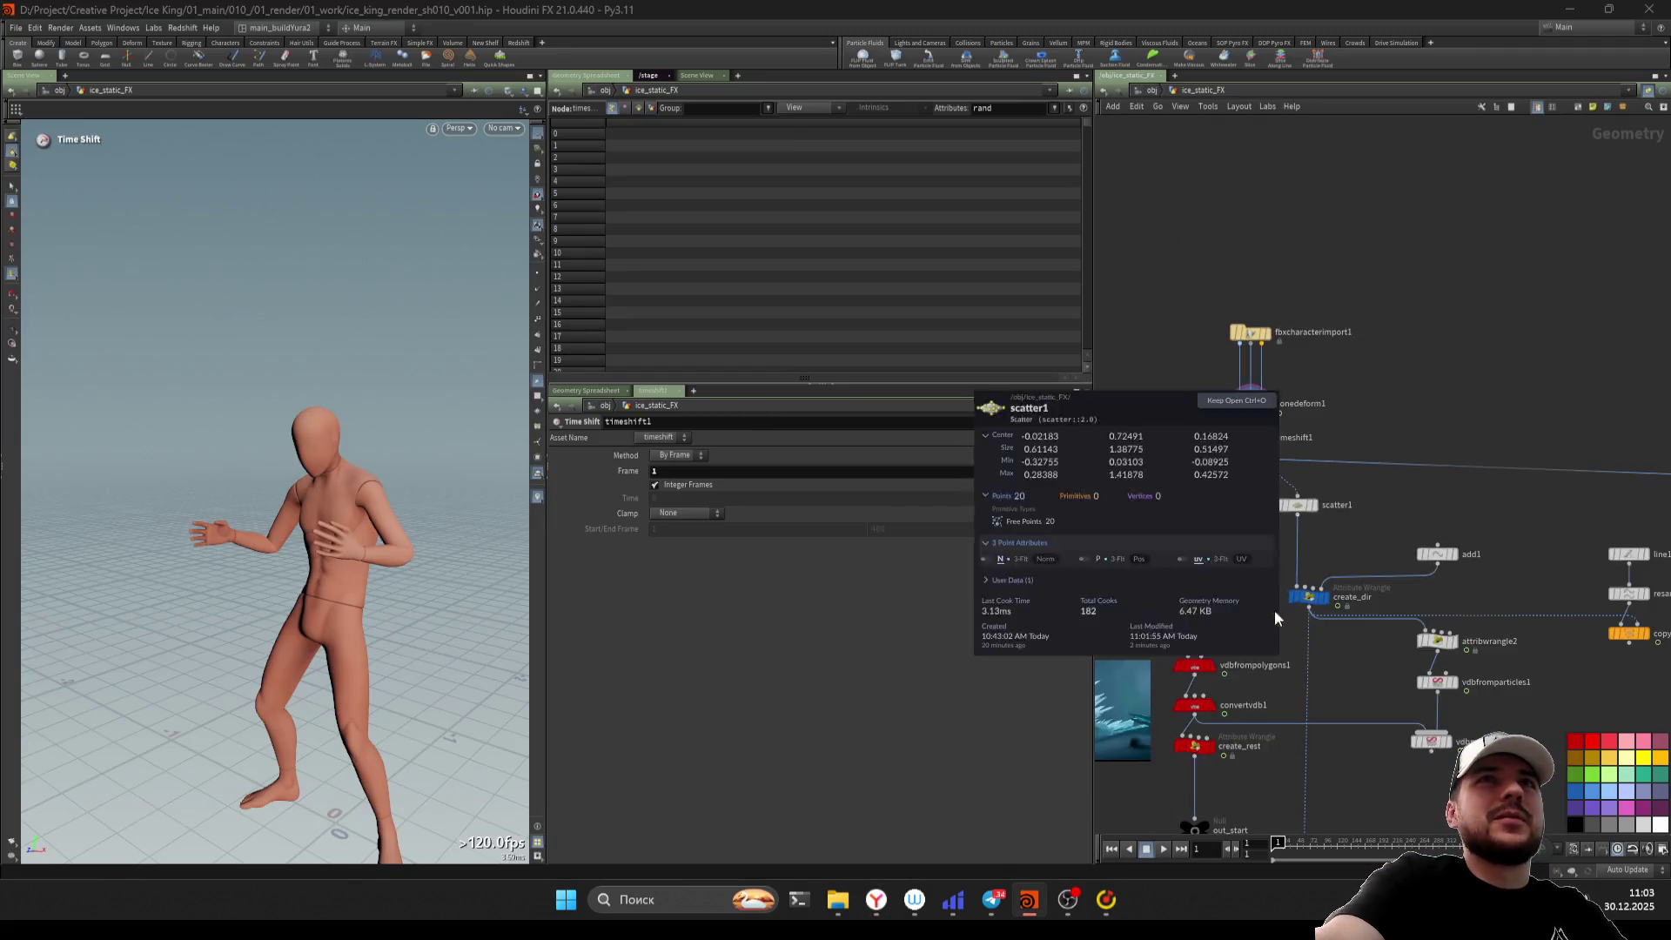
scroll(1150, 525, "up", 3)
left_click(1281, 440)
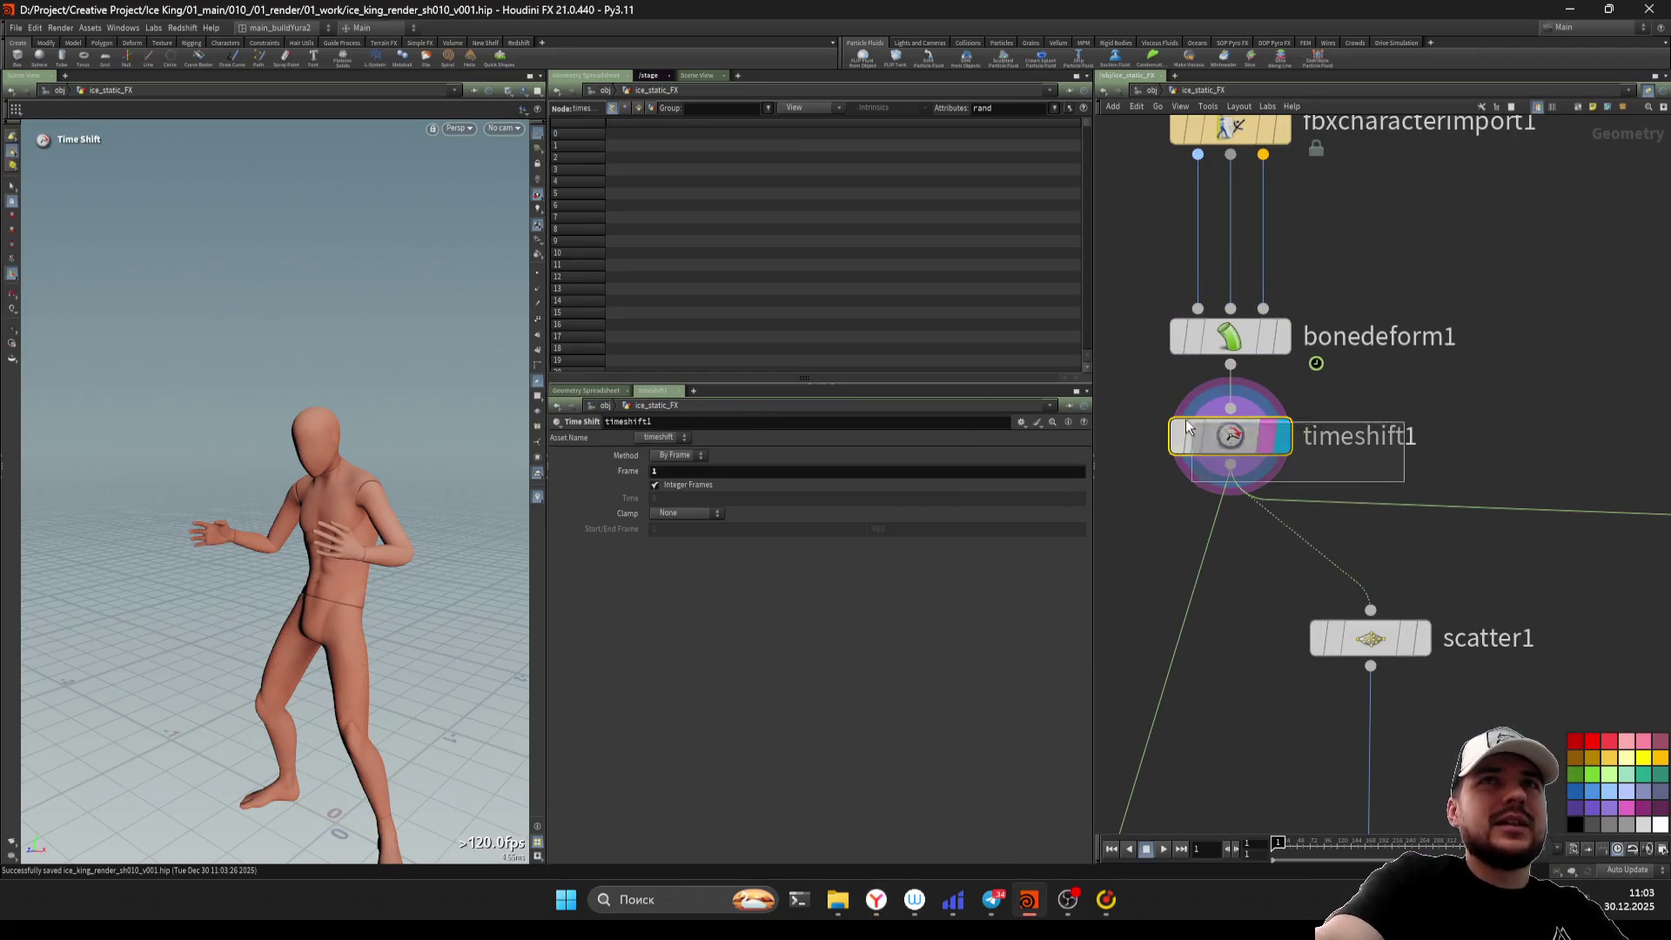
scroll(1210, 666, "down", 4)
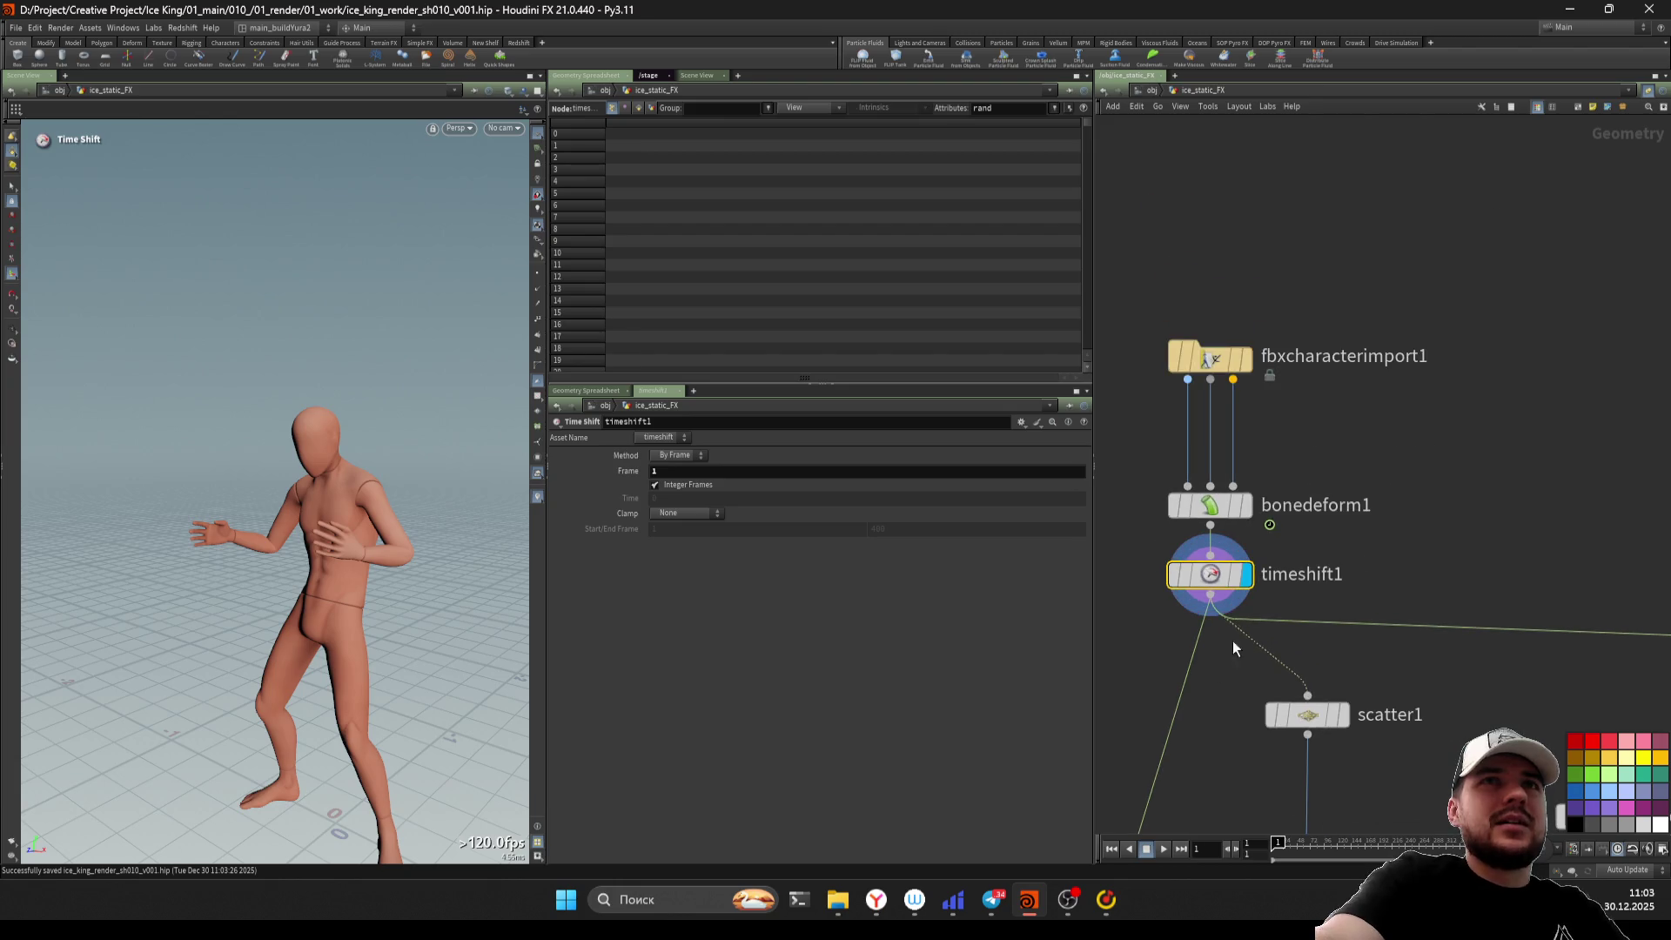
key("alt+Tab")
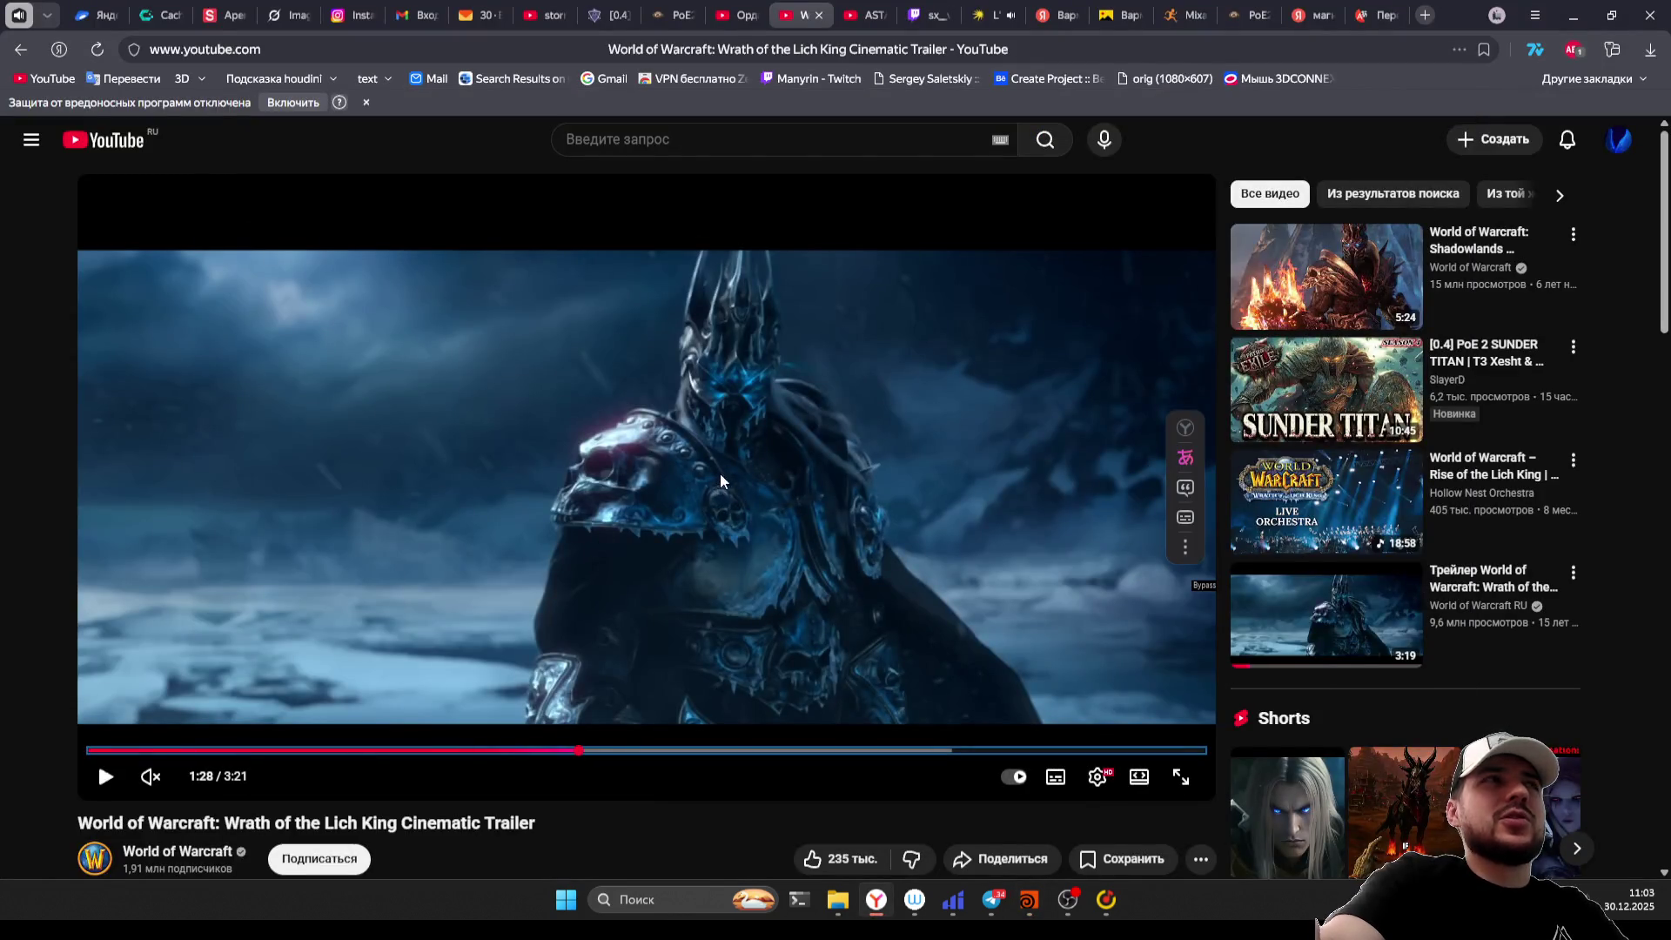
key("alt+Tab")
scroll(1183, 609, "down", 2)
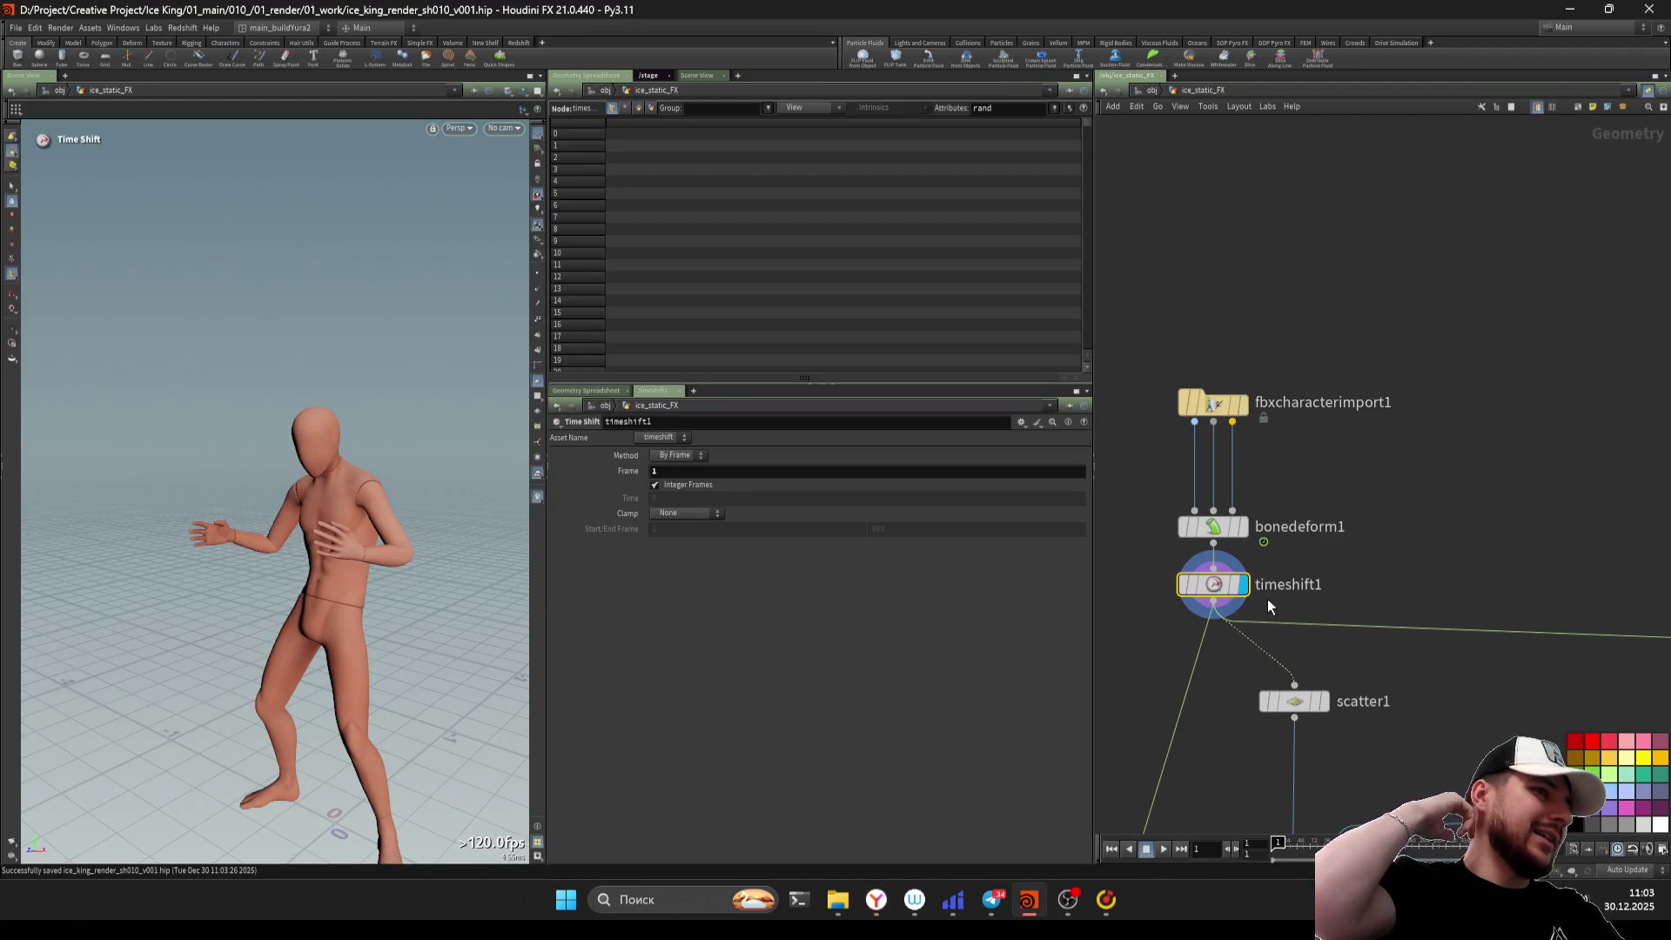
scroll(1357, 588, "up", 2)
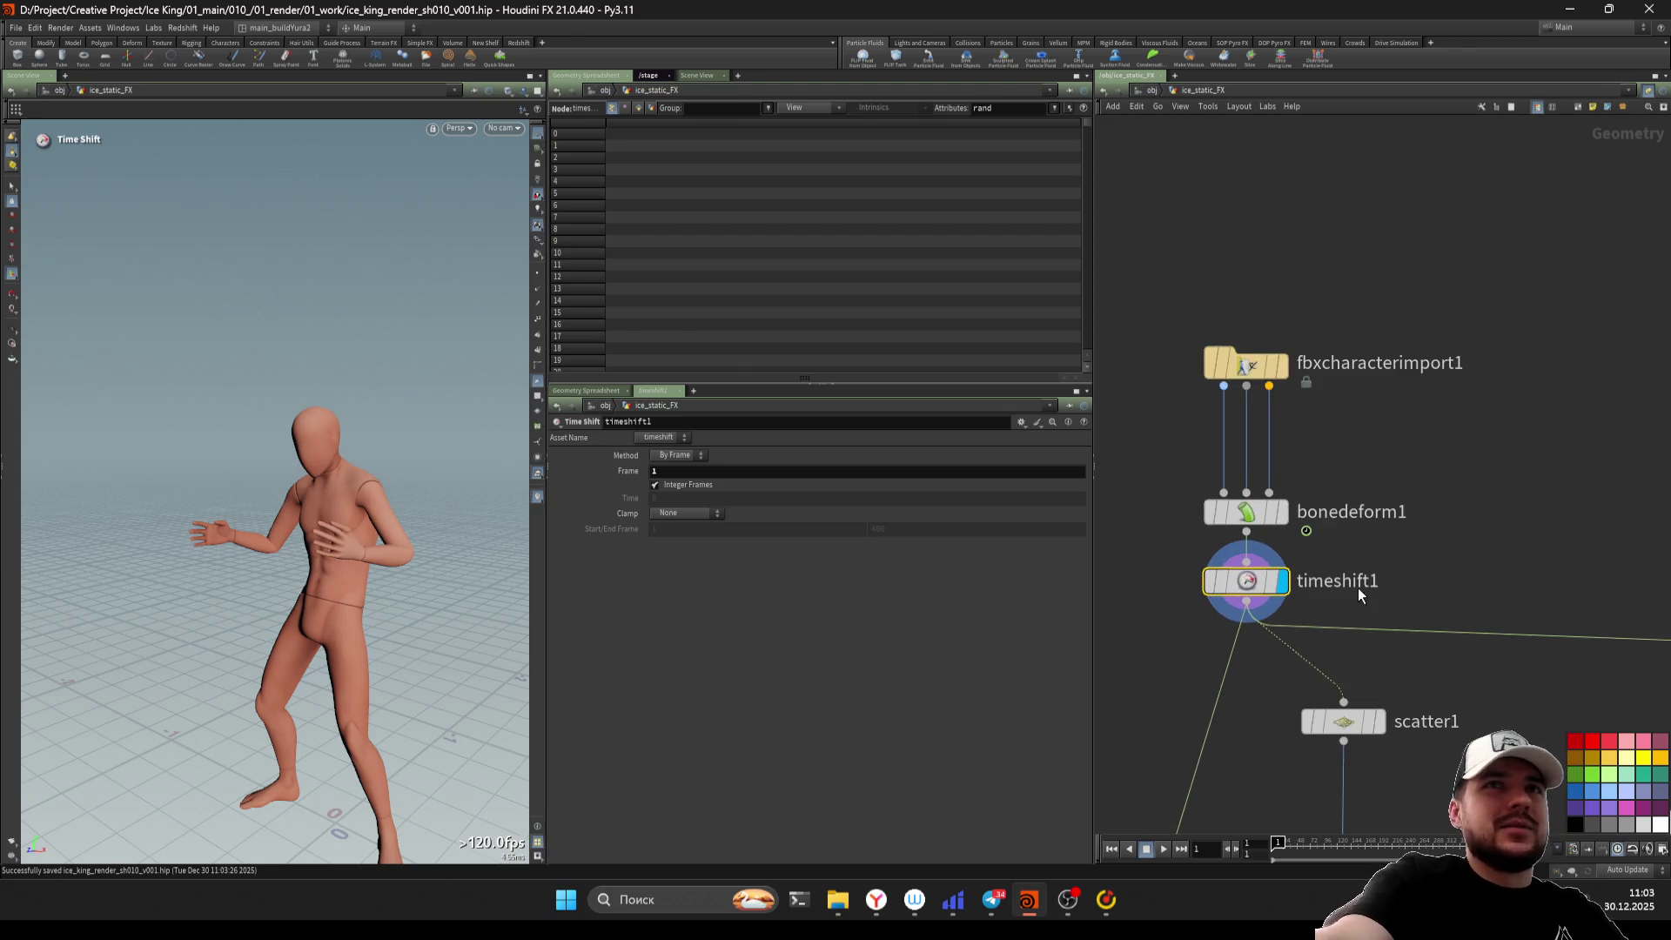
left_click(1383, 583)
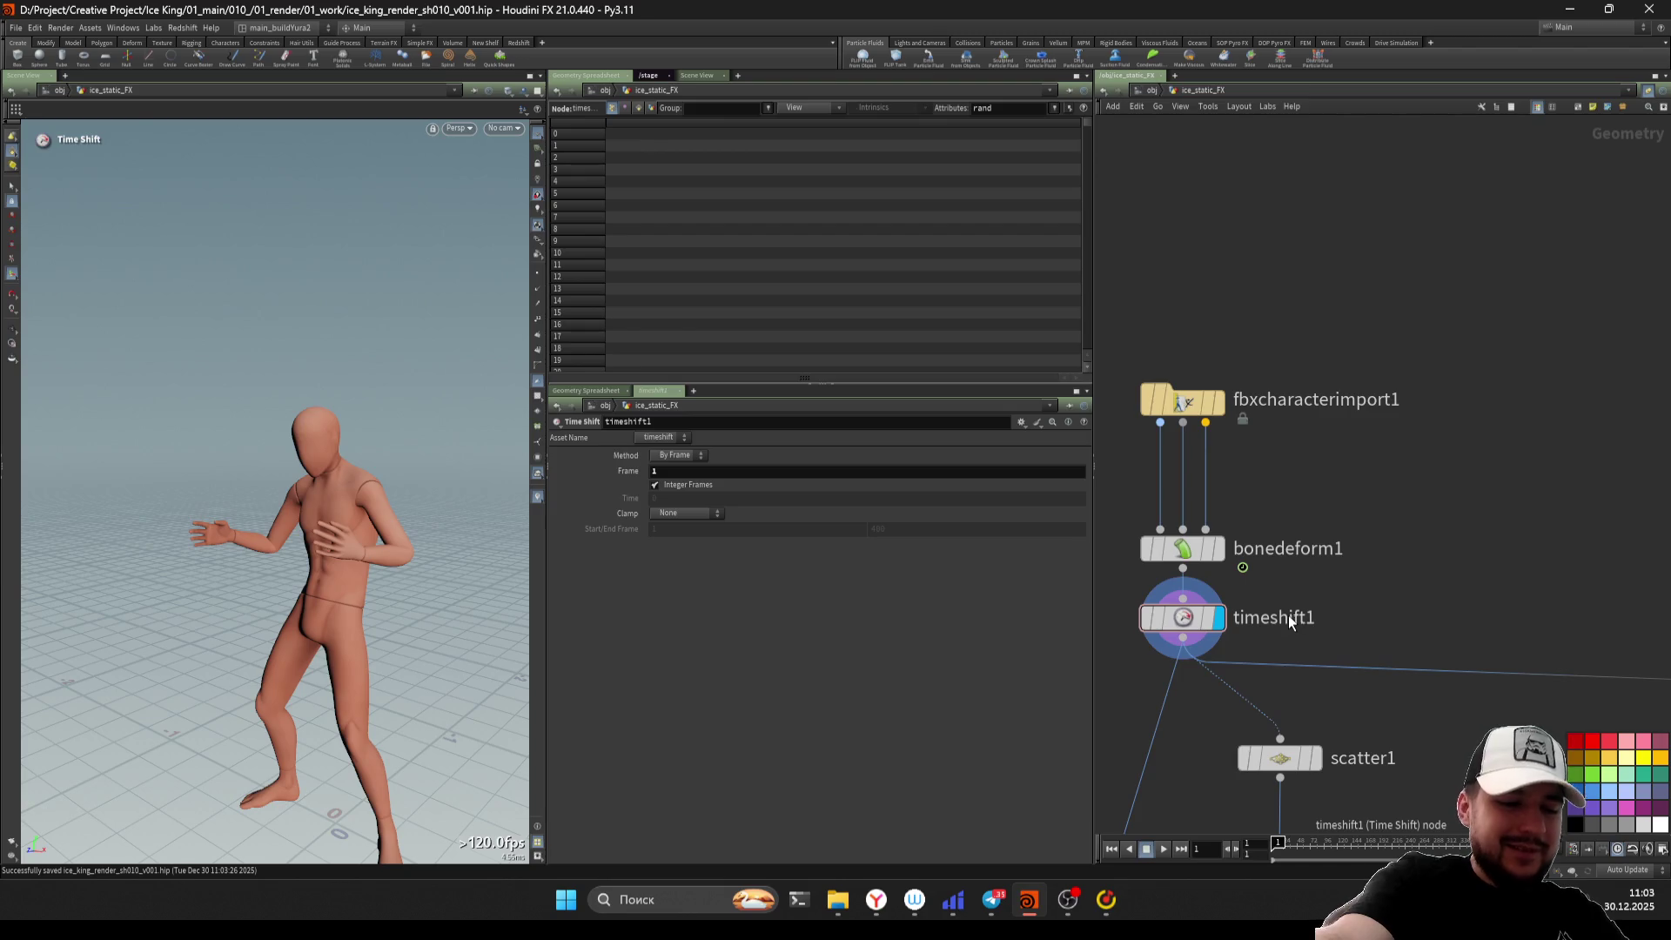
Move fbxcharacterimport1 and bonedeform1 higher up in the network
left_click(1282, 610)
scroll(1261, 623, "up", 2)
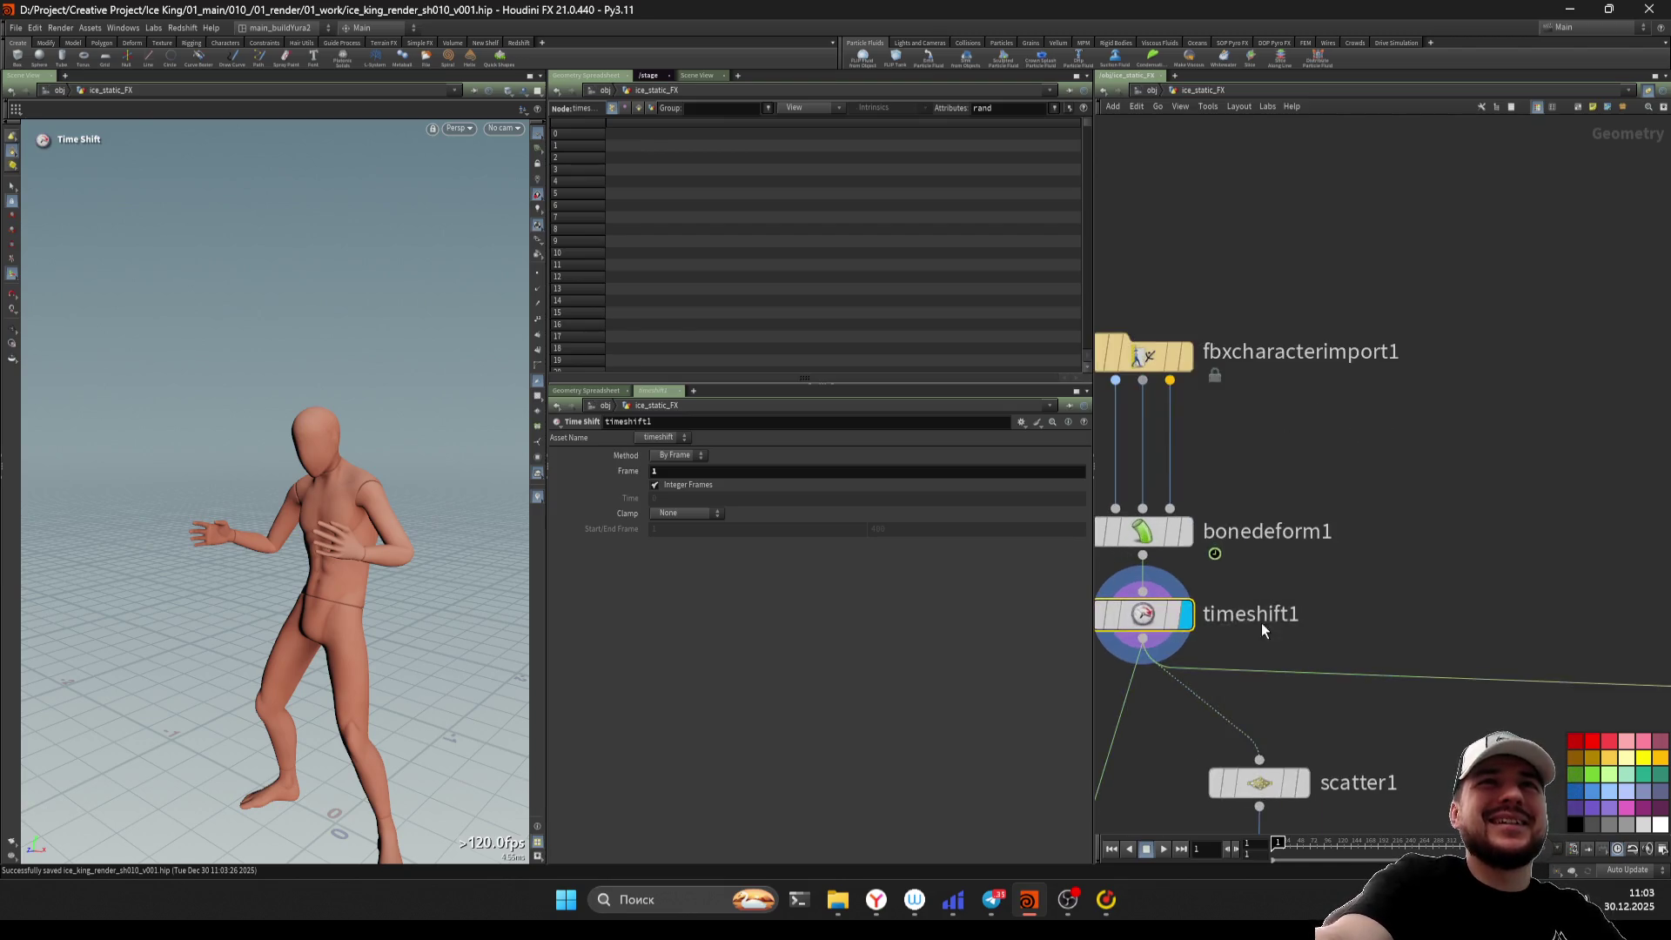
left_click_drag(1346, 629, 1187, 430)
left_click_drag(1203, 592, 1203, 463)
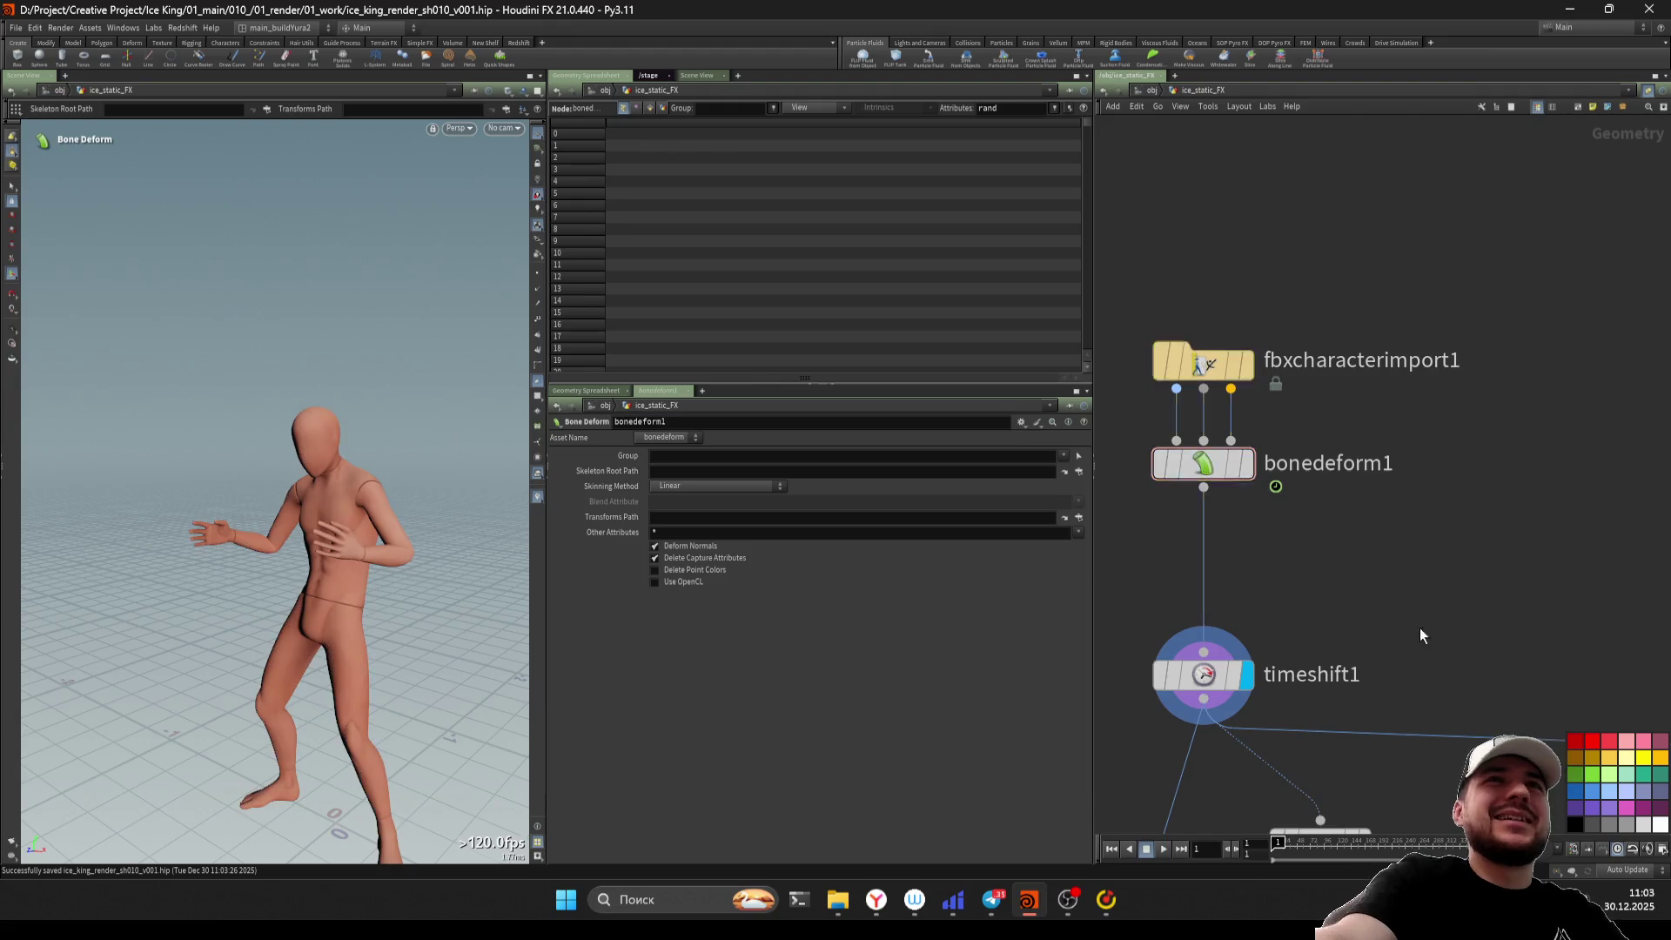
scroll(1203, 554, "down", 1)
Move scatter1 up next to timeshift1 and display copytopoints1
middle_click_drag(1422, 697, 1289, 533)
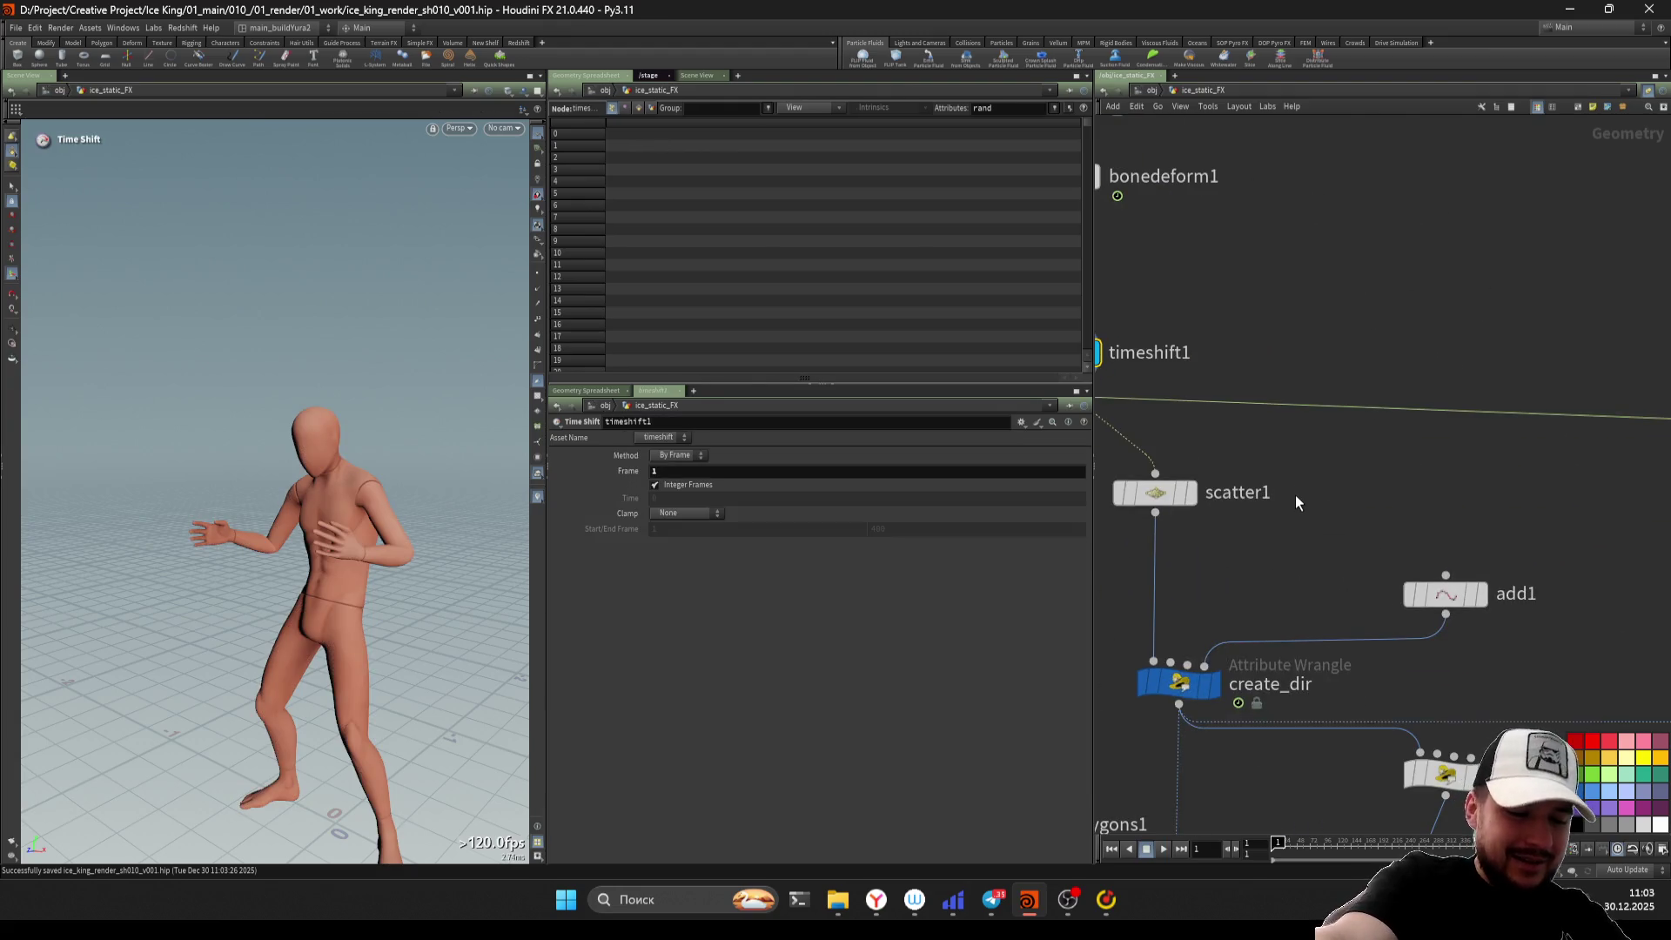
middle_click_drag(1198, 519, 1262, 550)
left_click_drag(1230, 532, 1231, 508)
scroll(1360, 599, "down", 3)
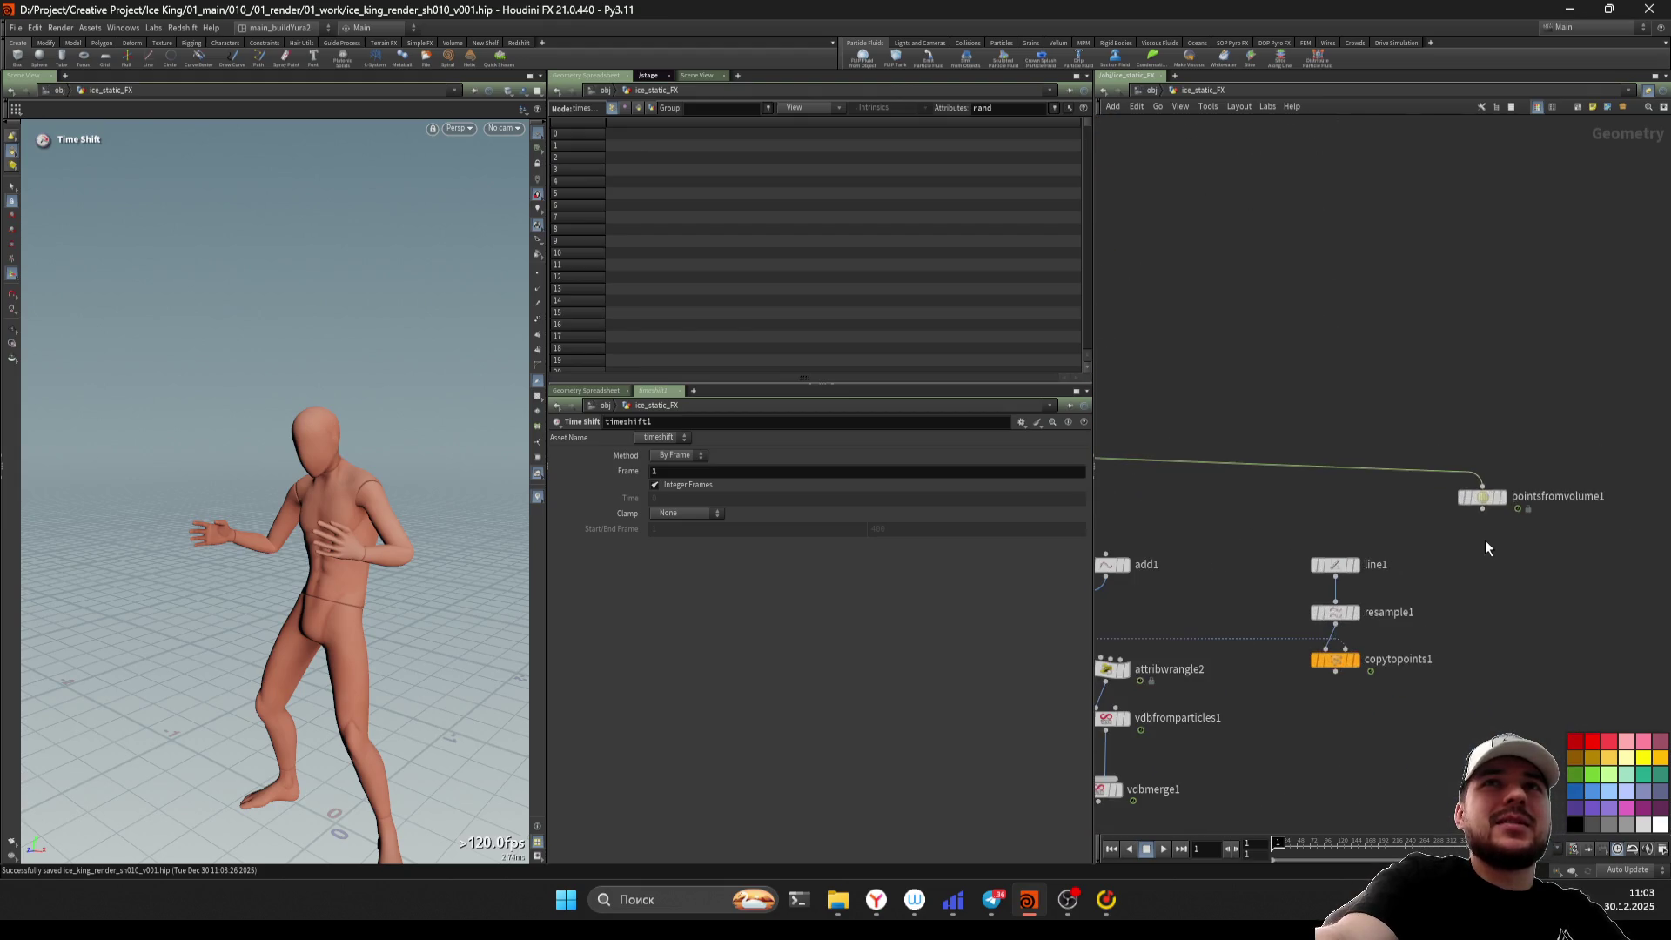
scroll(1474, 477, "left", 3)
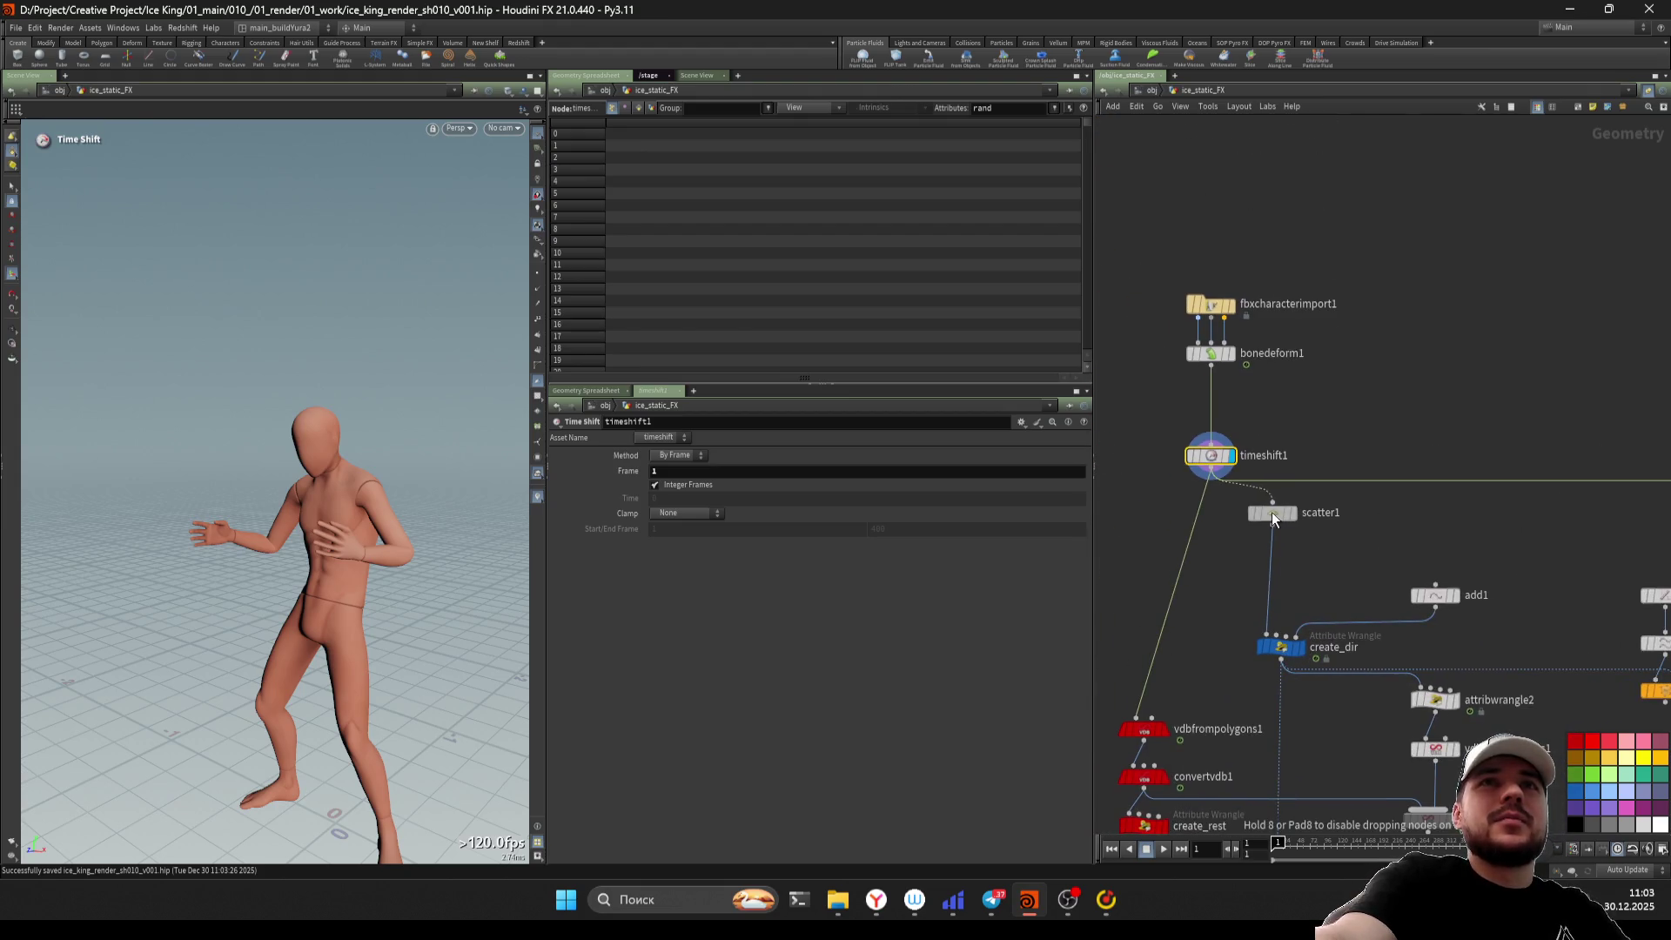
left_click_drag(1263, 526, 1277, 530)
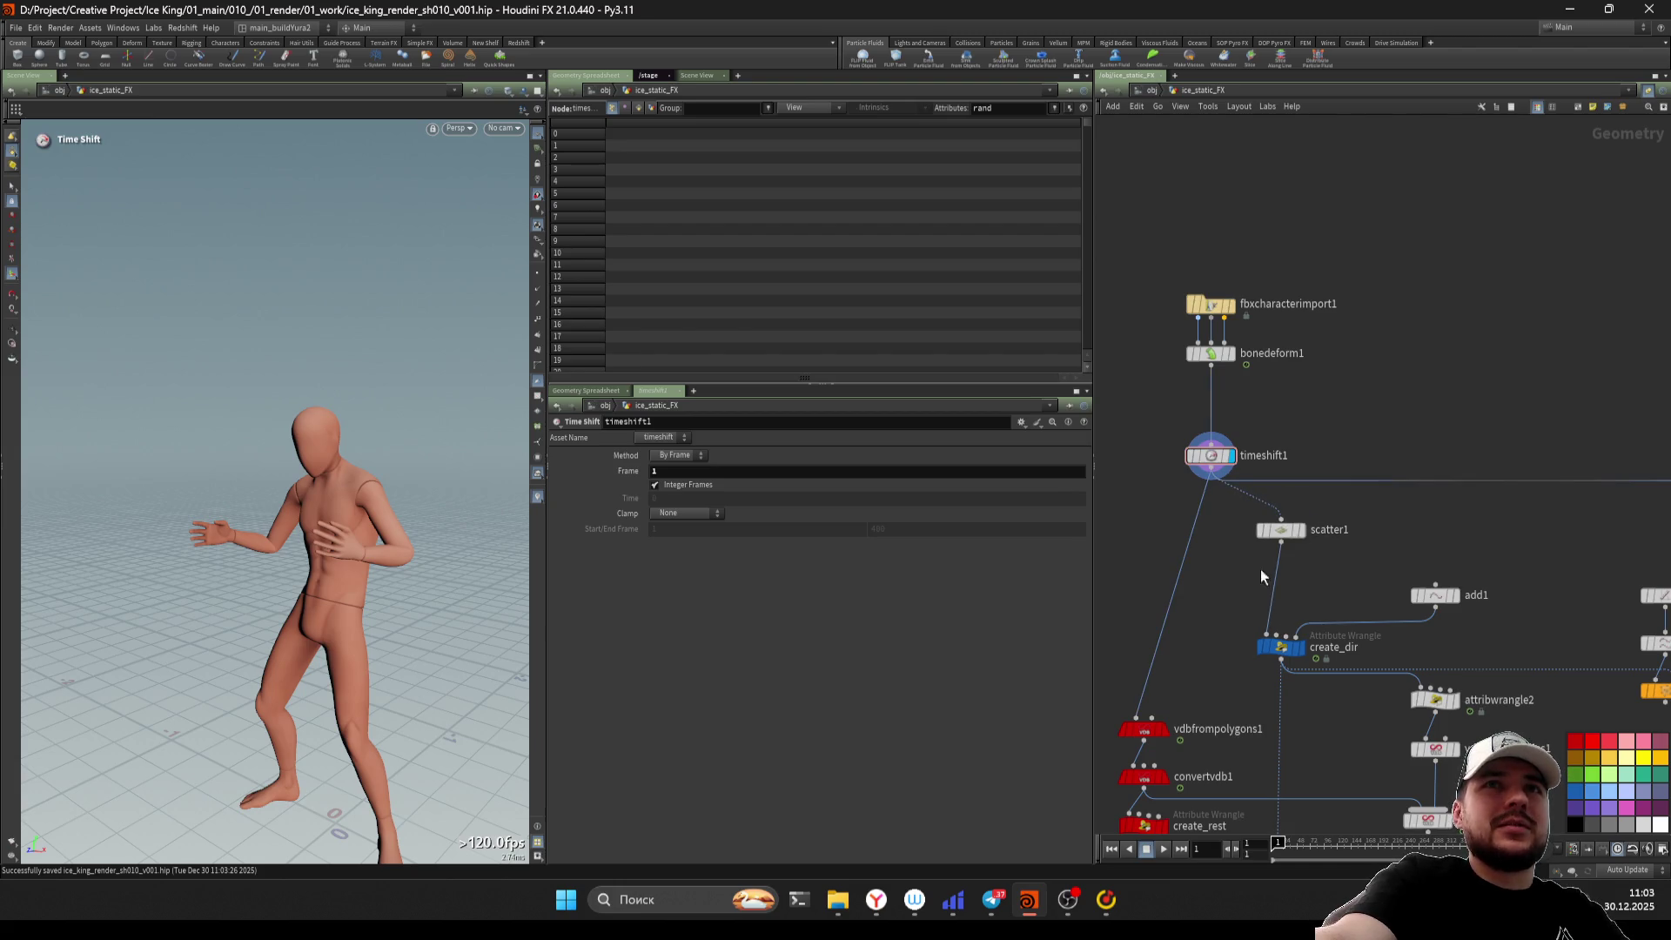
scroll(1248, 625, "up", 2)
scroll(1248, 625, "down", 4)
scroll(1344, 693, "up", 5)
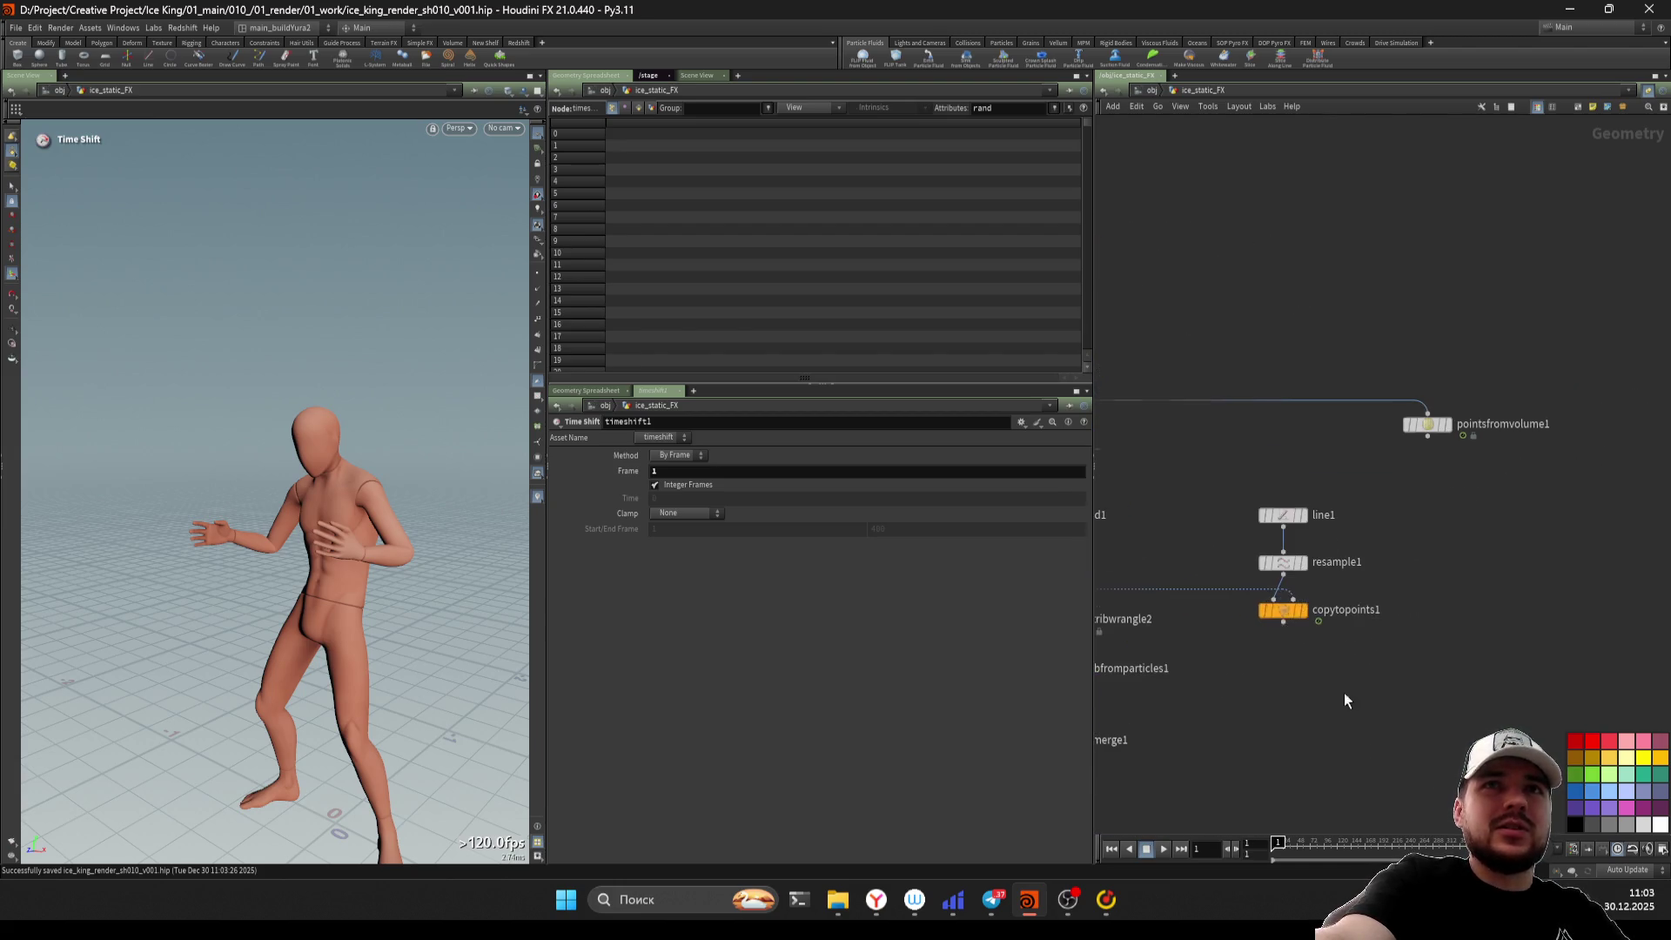
left_click(1283, 611)
Add a PolyWire node below copytopoints1 and frame the strands in the viewport
key("Tab")
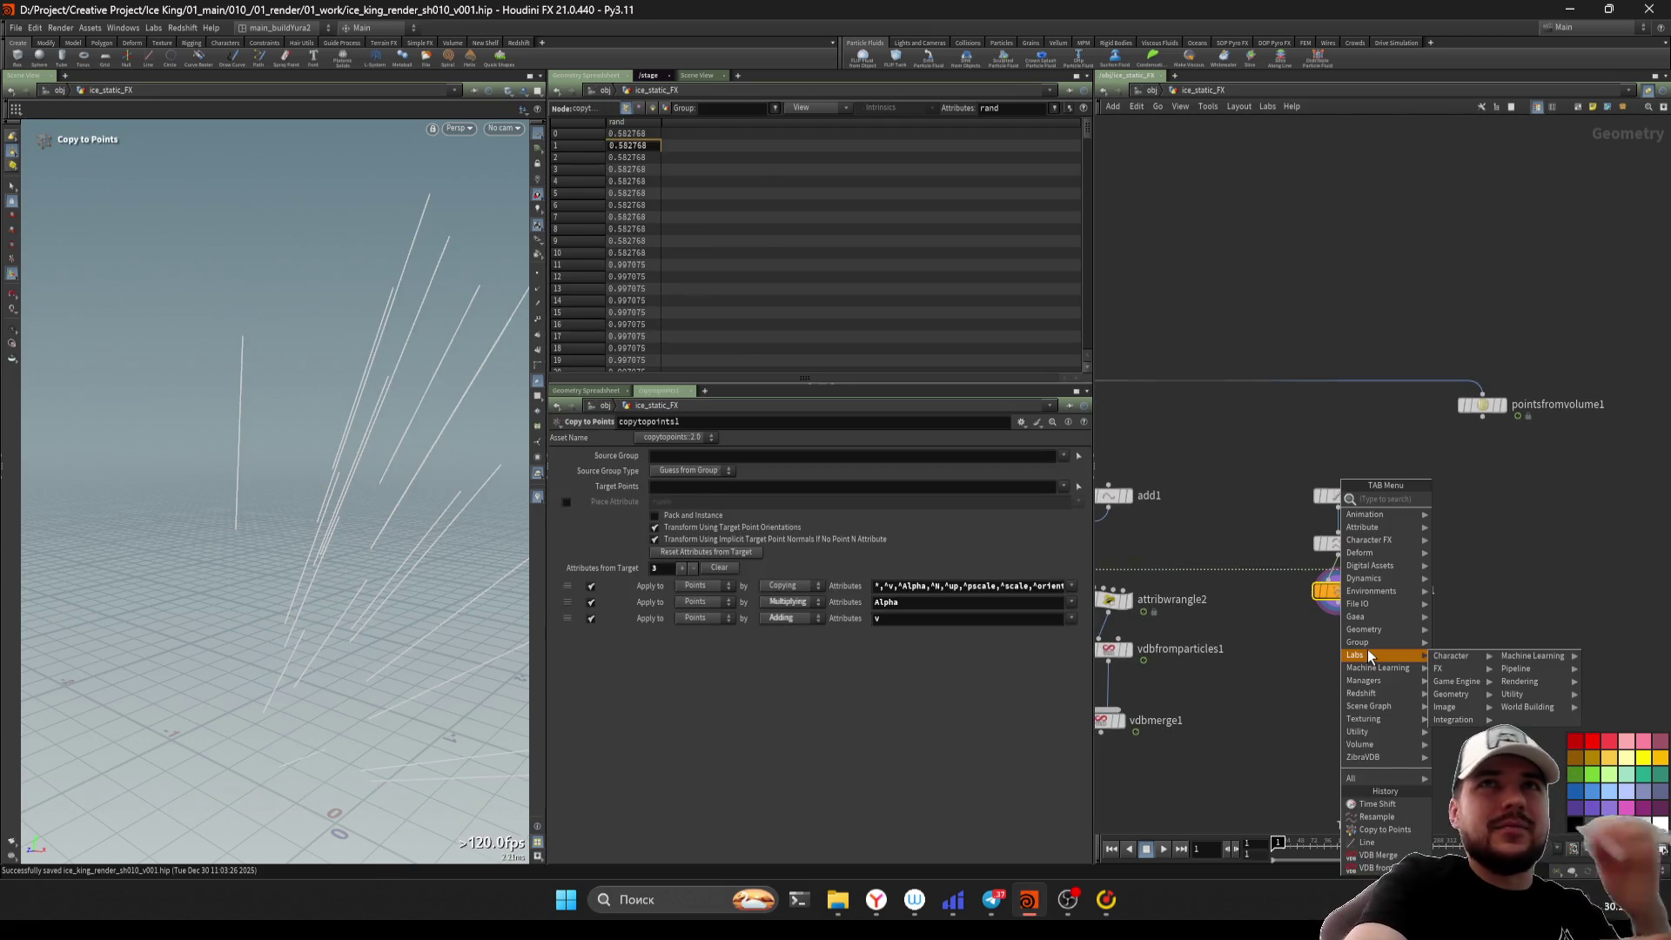
type("polyw")
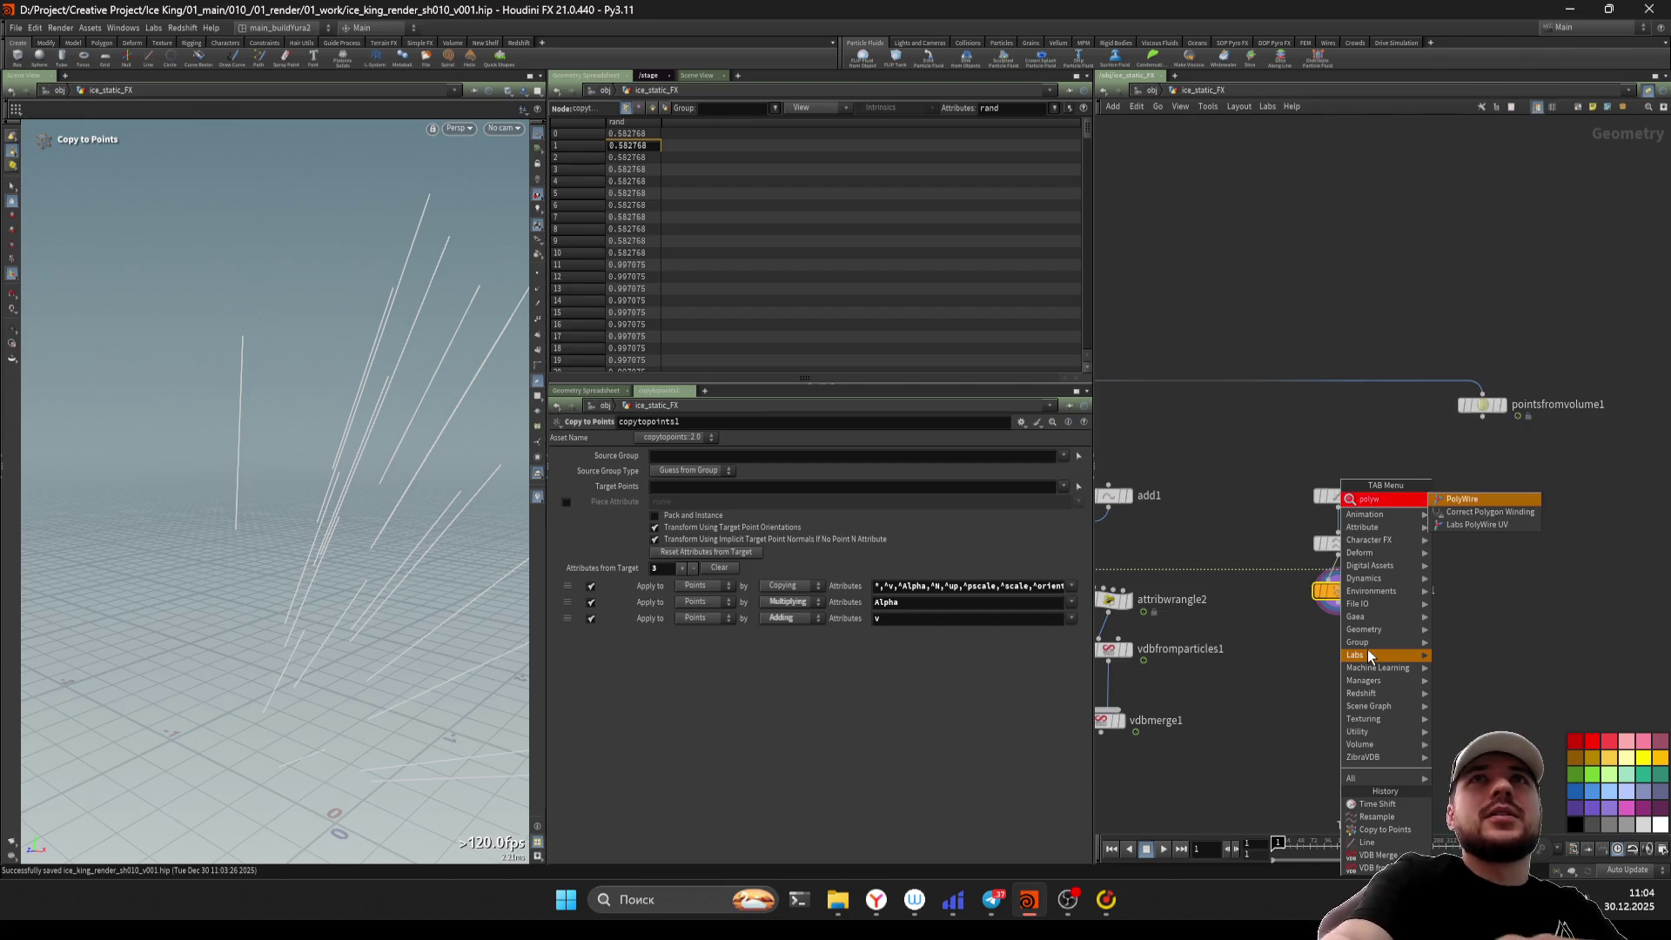
key("Return")
left_click(1366, 649)
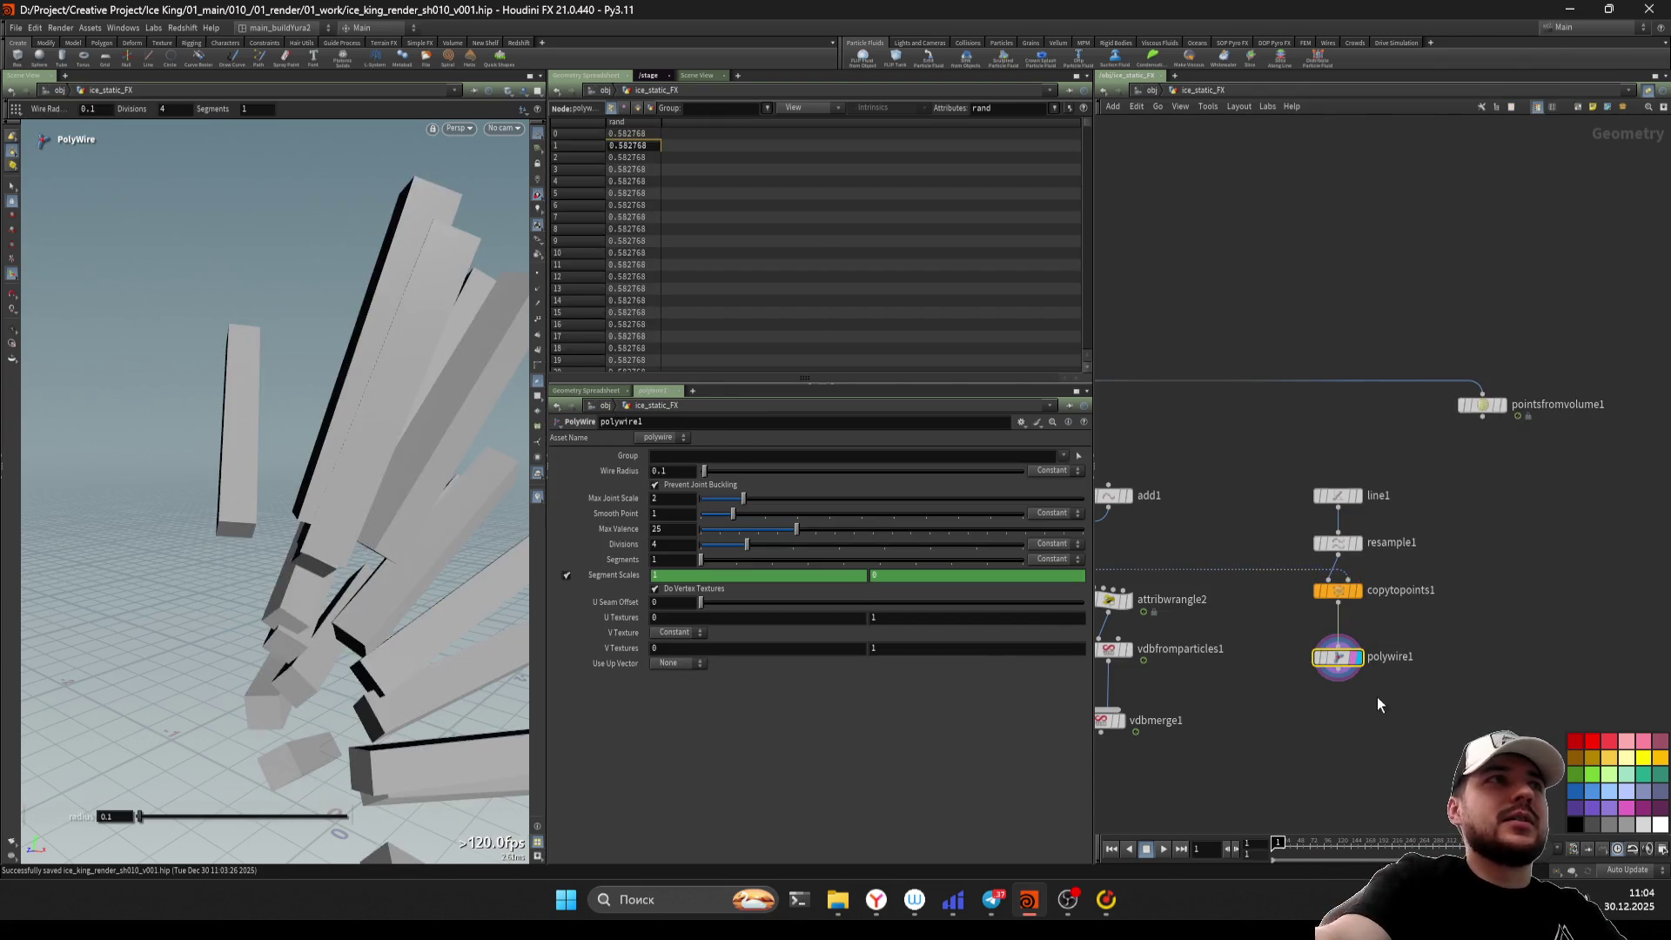
right_click(368, 475)
scroll(367, 474, "down", 8)
key("Return")
Insert an Attribute Wrangle between copytopoints1 and polywire1
key("Tab")
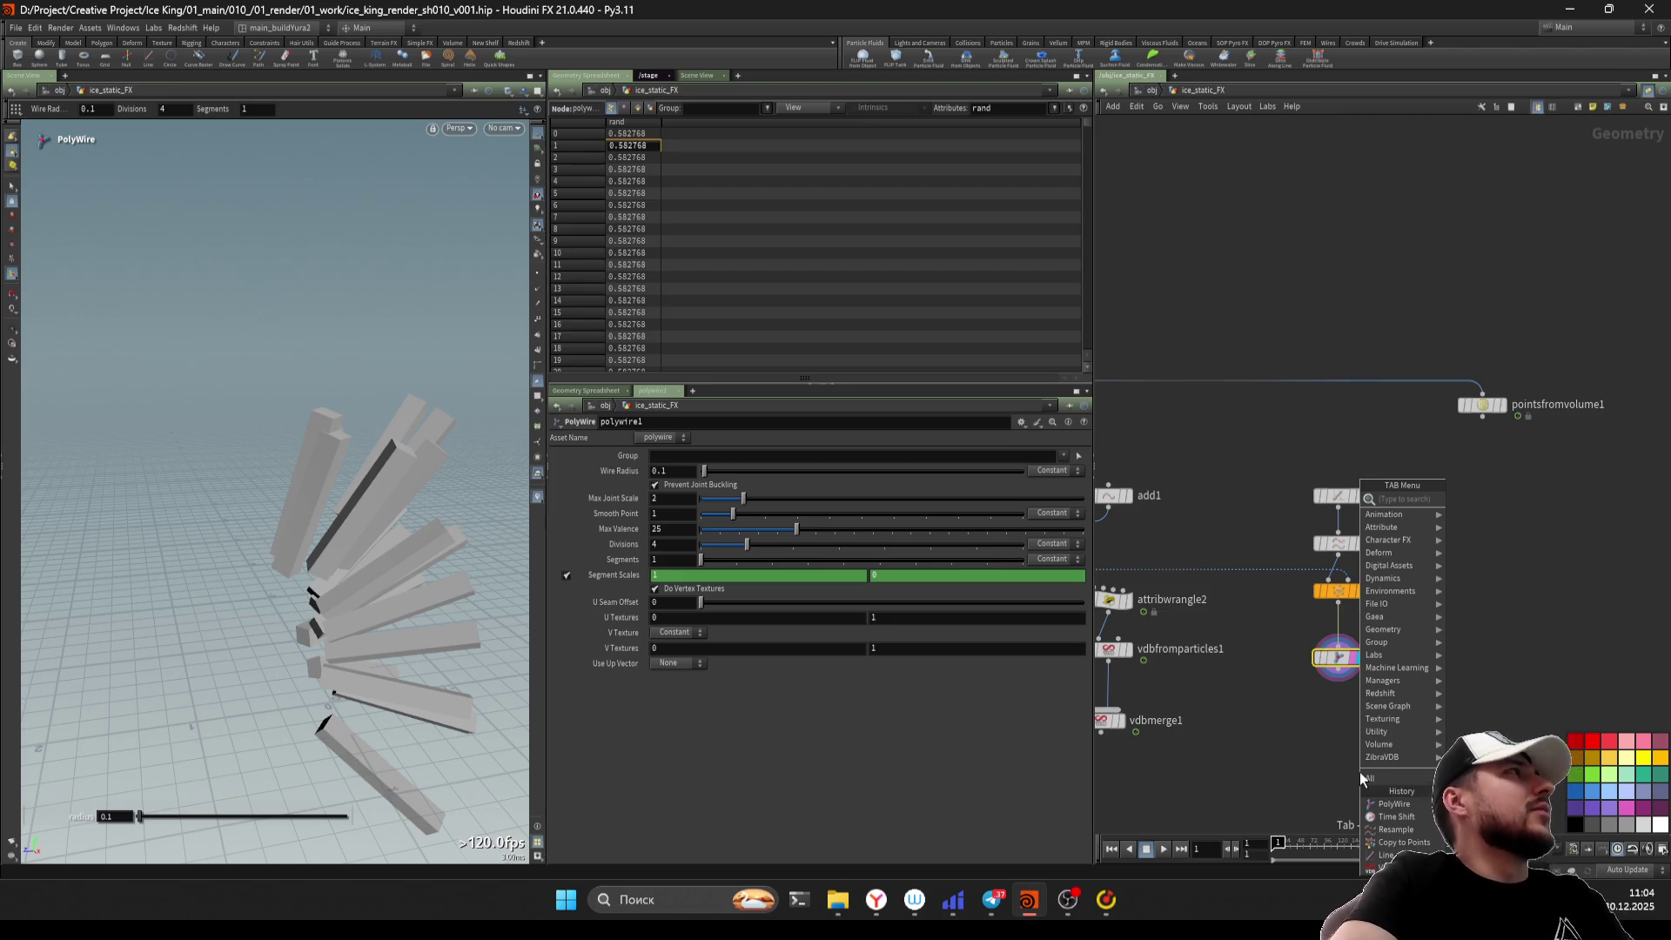
type("wrang")
key("Return")
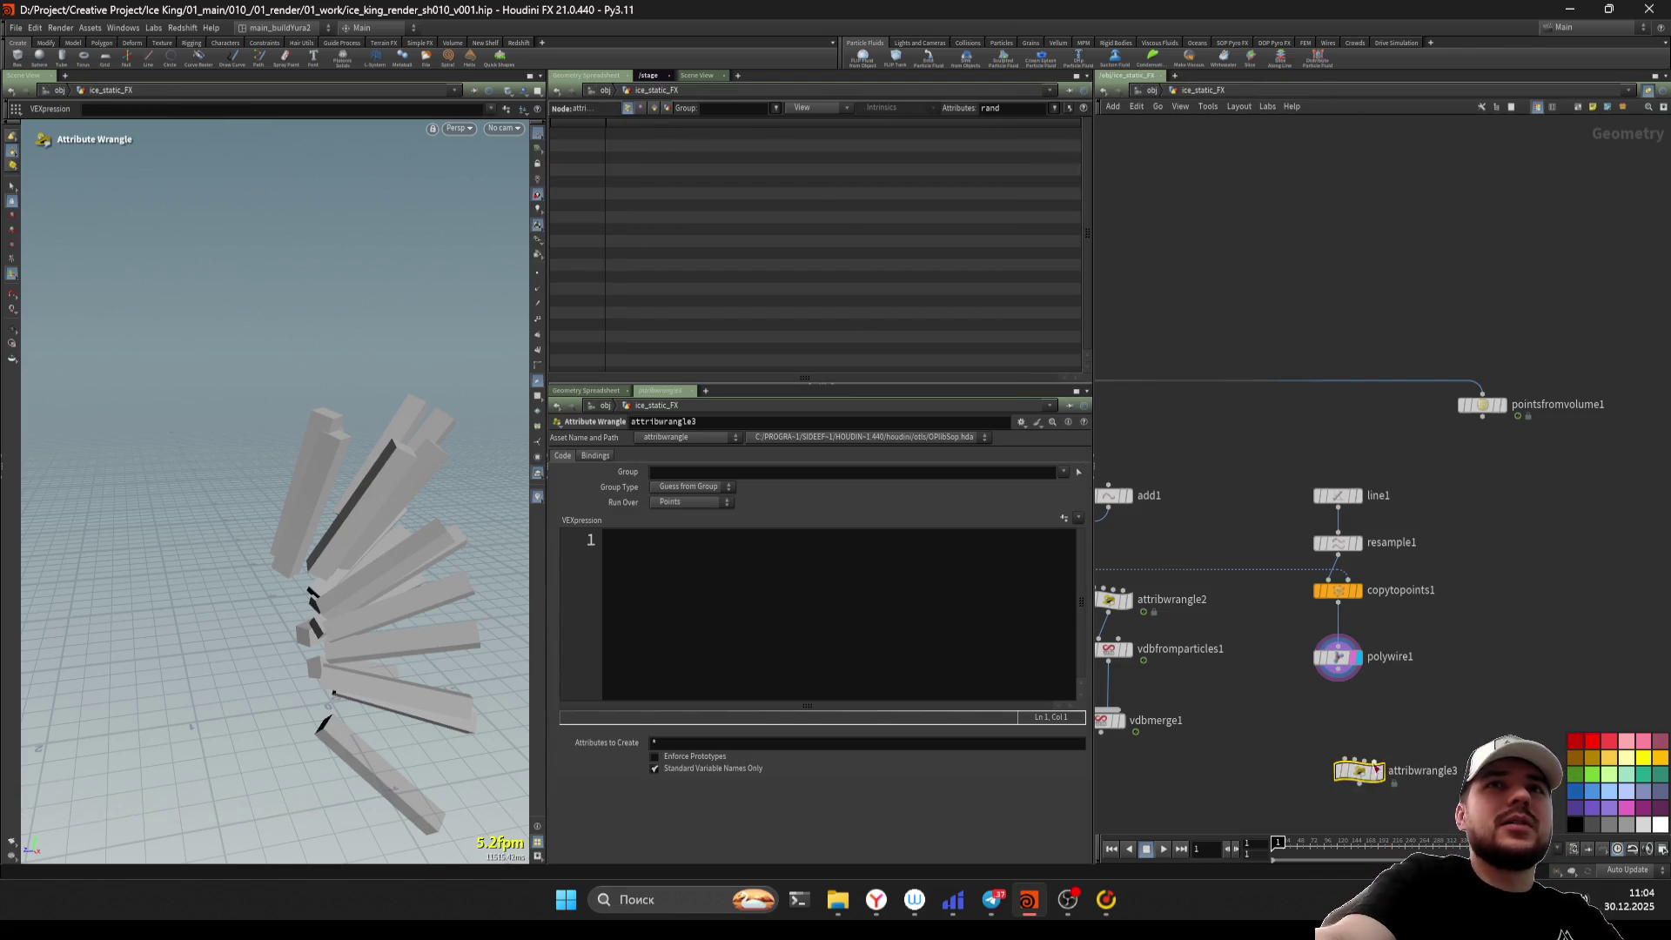
left_click(1342, 637)
Make polywire1's wire radius scale by the curveu attribute
left_click(1338, 689)
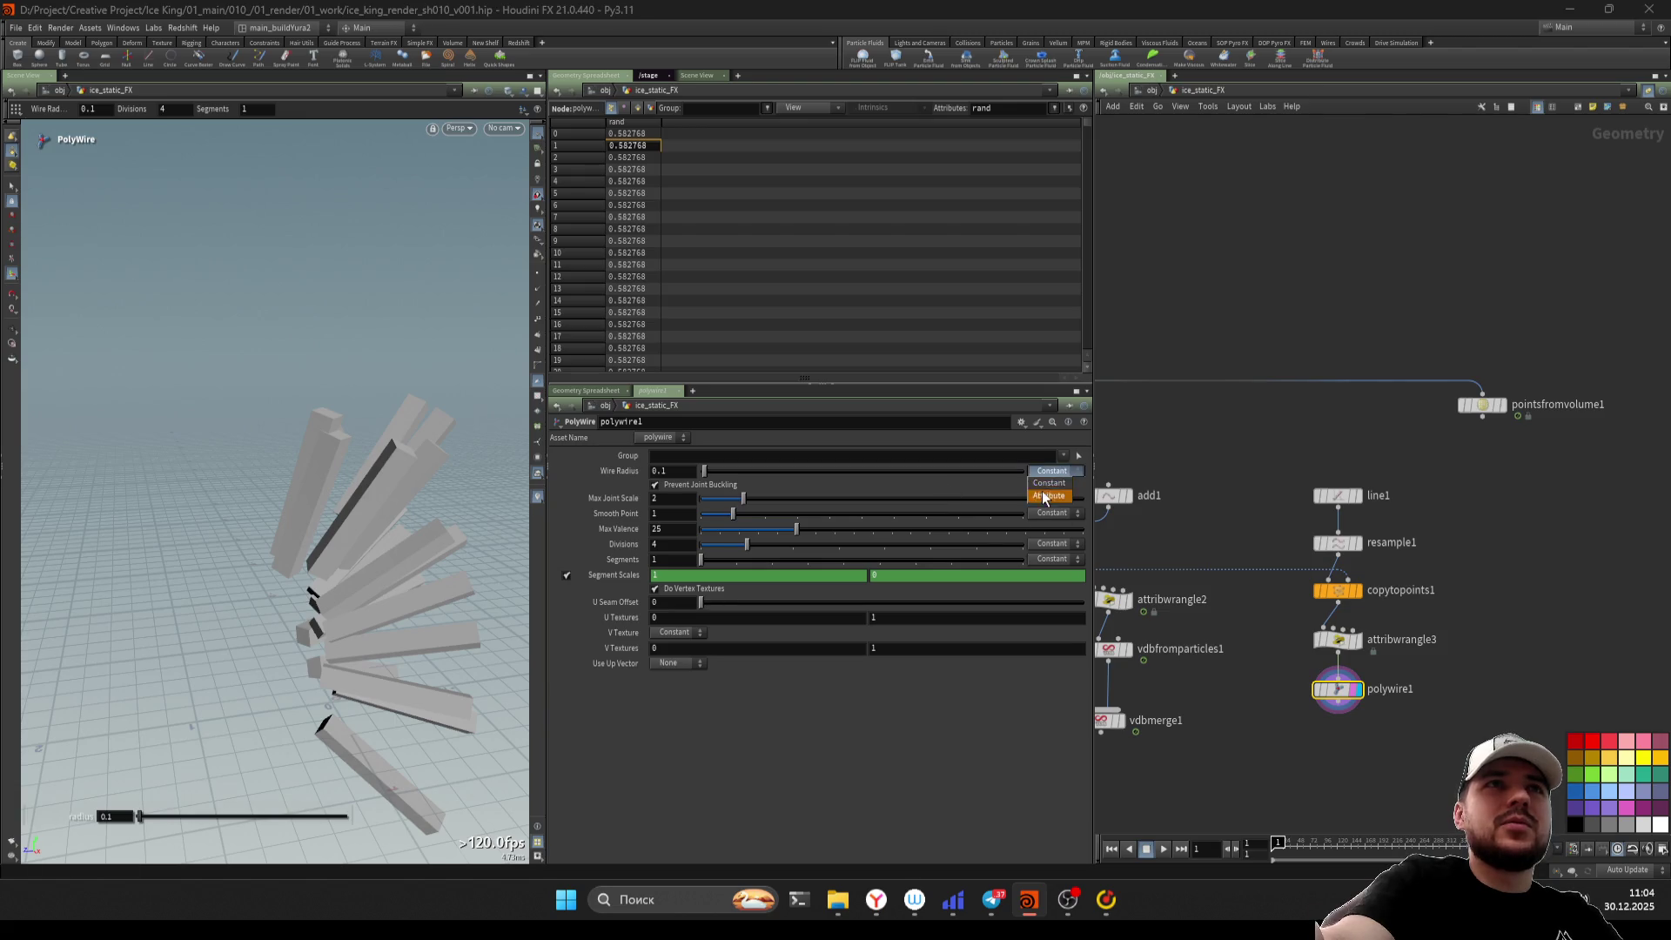
double_click(696, 485)
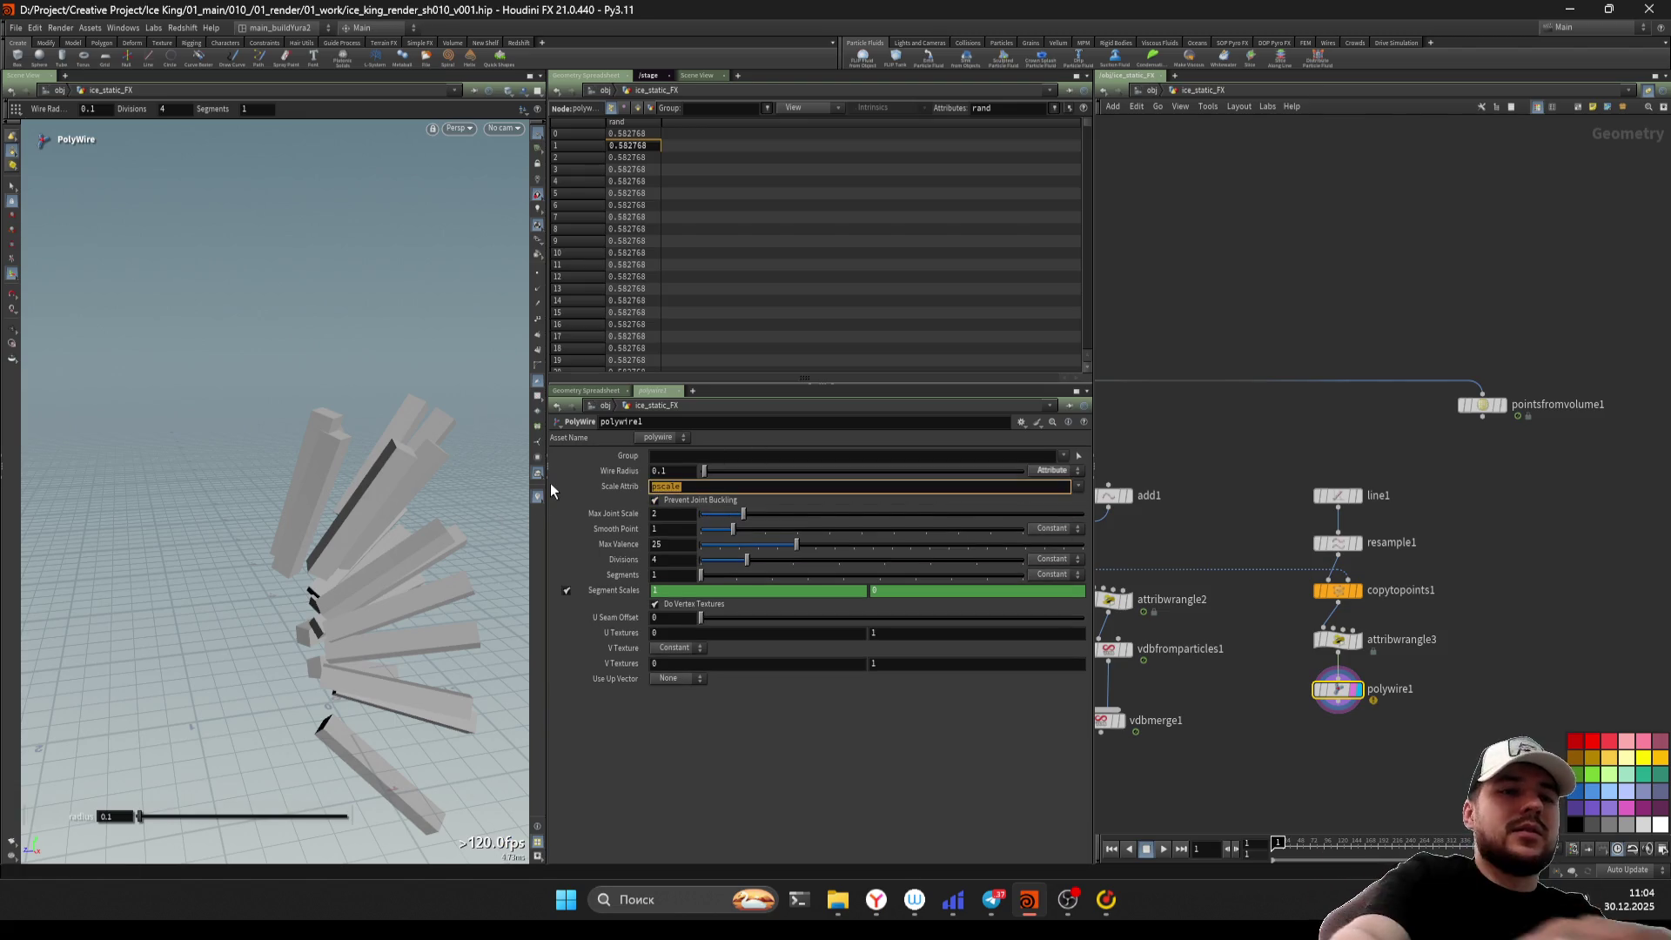
type("curveu")
key("Return")
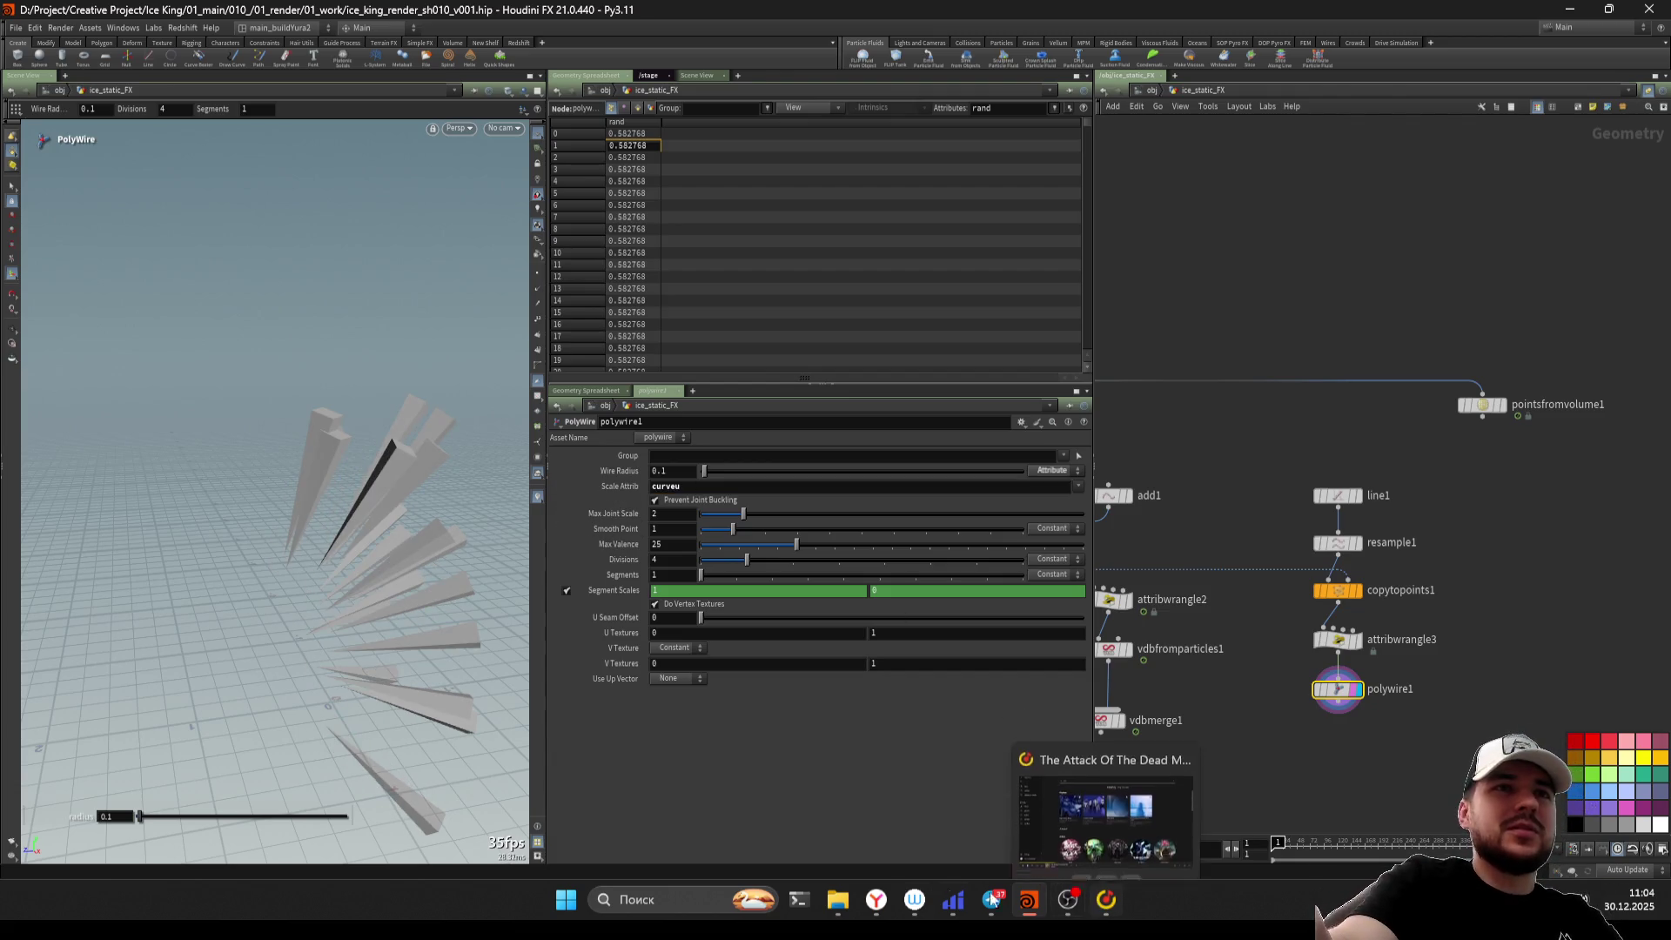
left_click(1098, 899)
Pause the browser track and browse the Yandex Music app's Home, liked tracks, albums and playlists
left_click(992, 15)
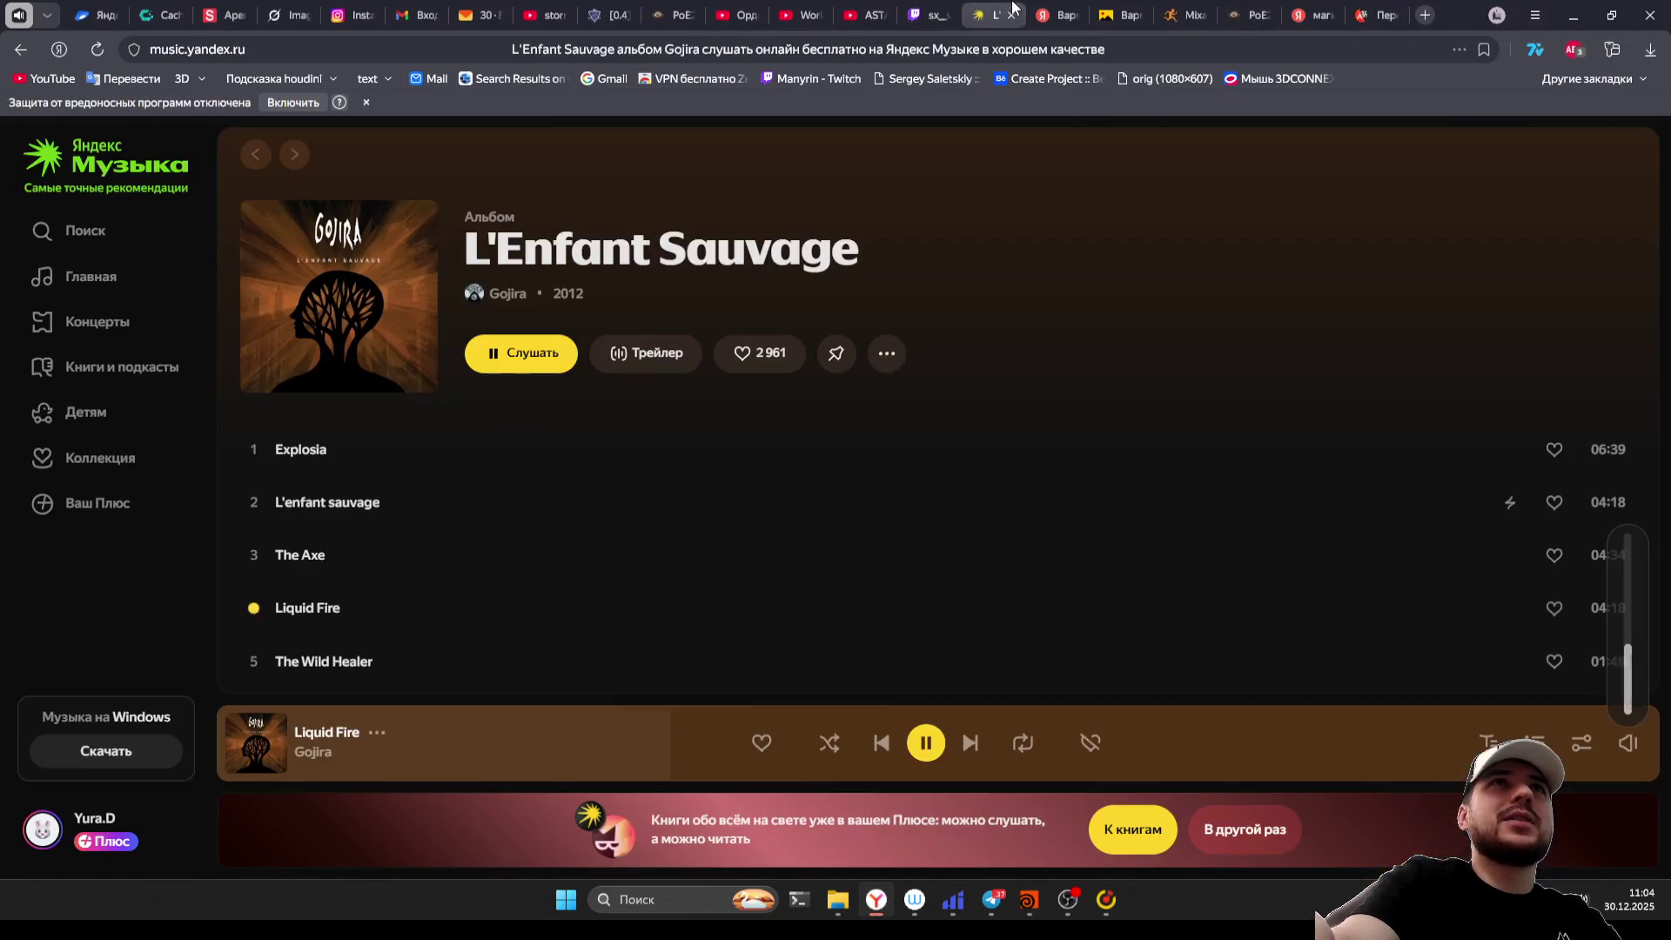
left_click(926, 742)
left_click(1107, 901)
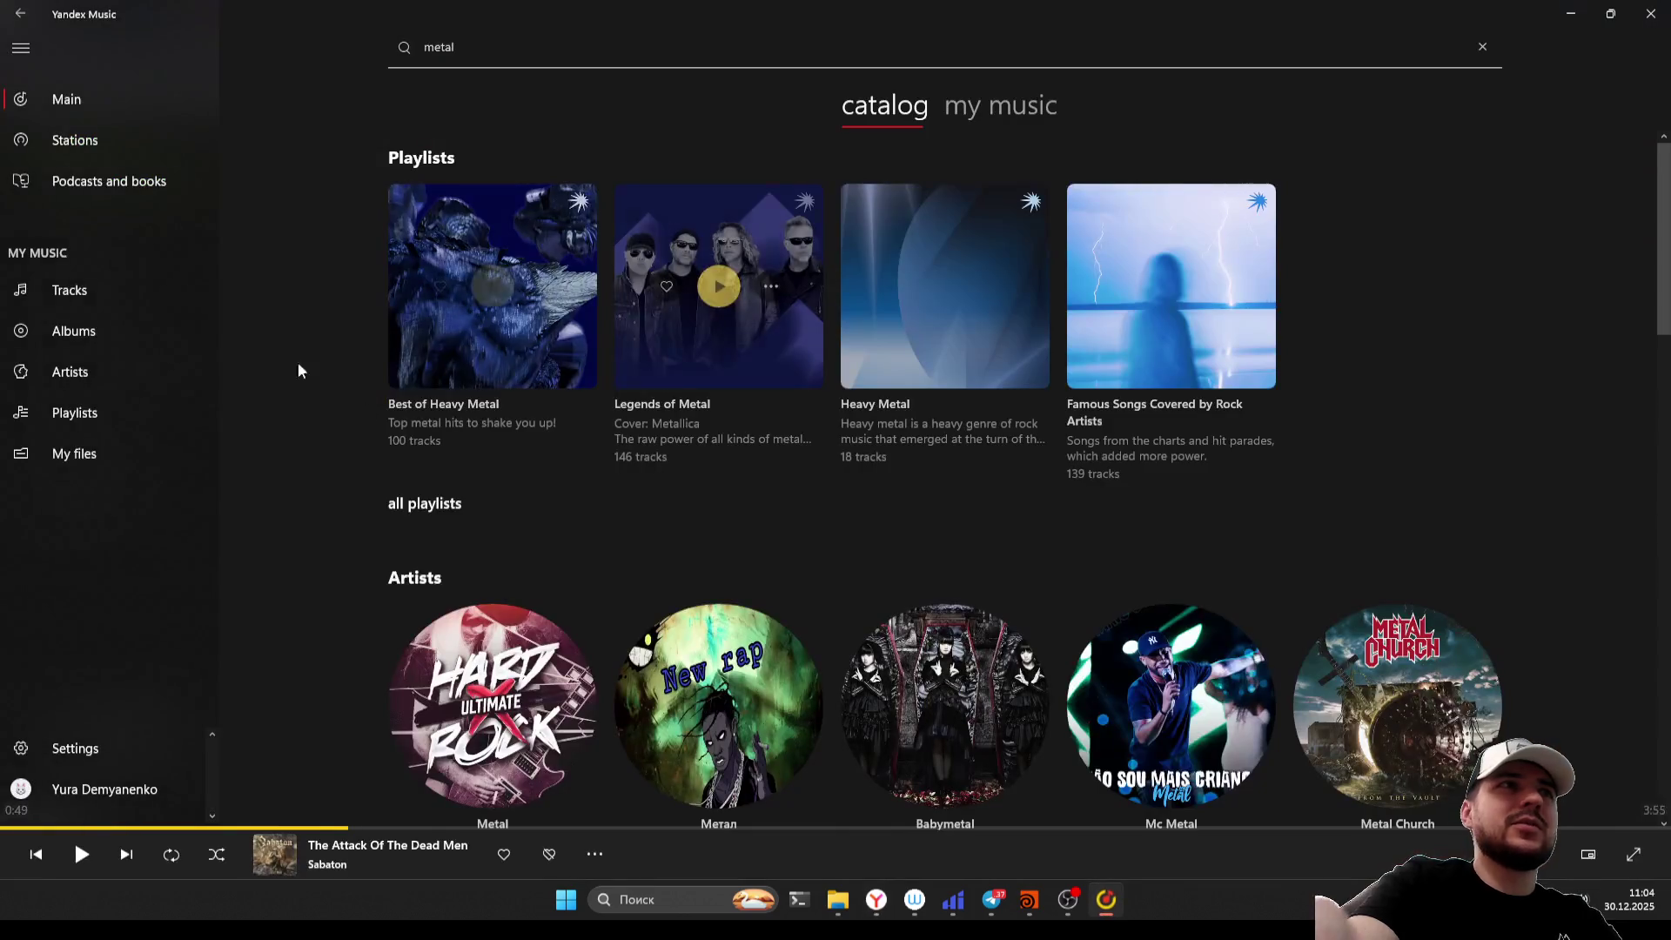
left_click(111, 290)
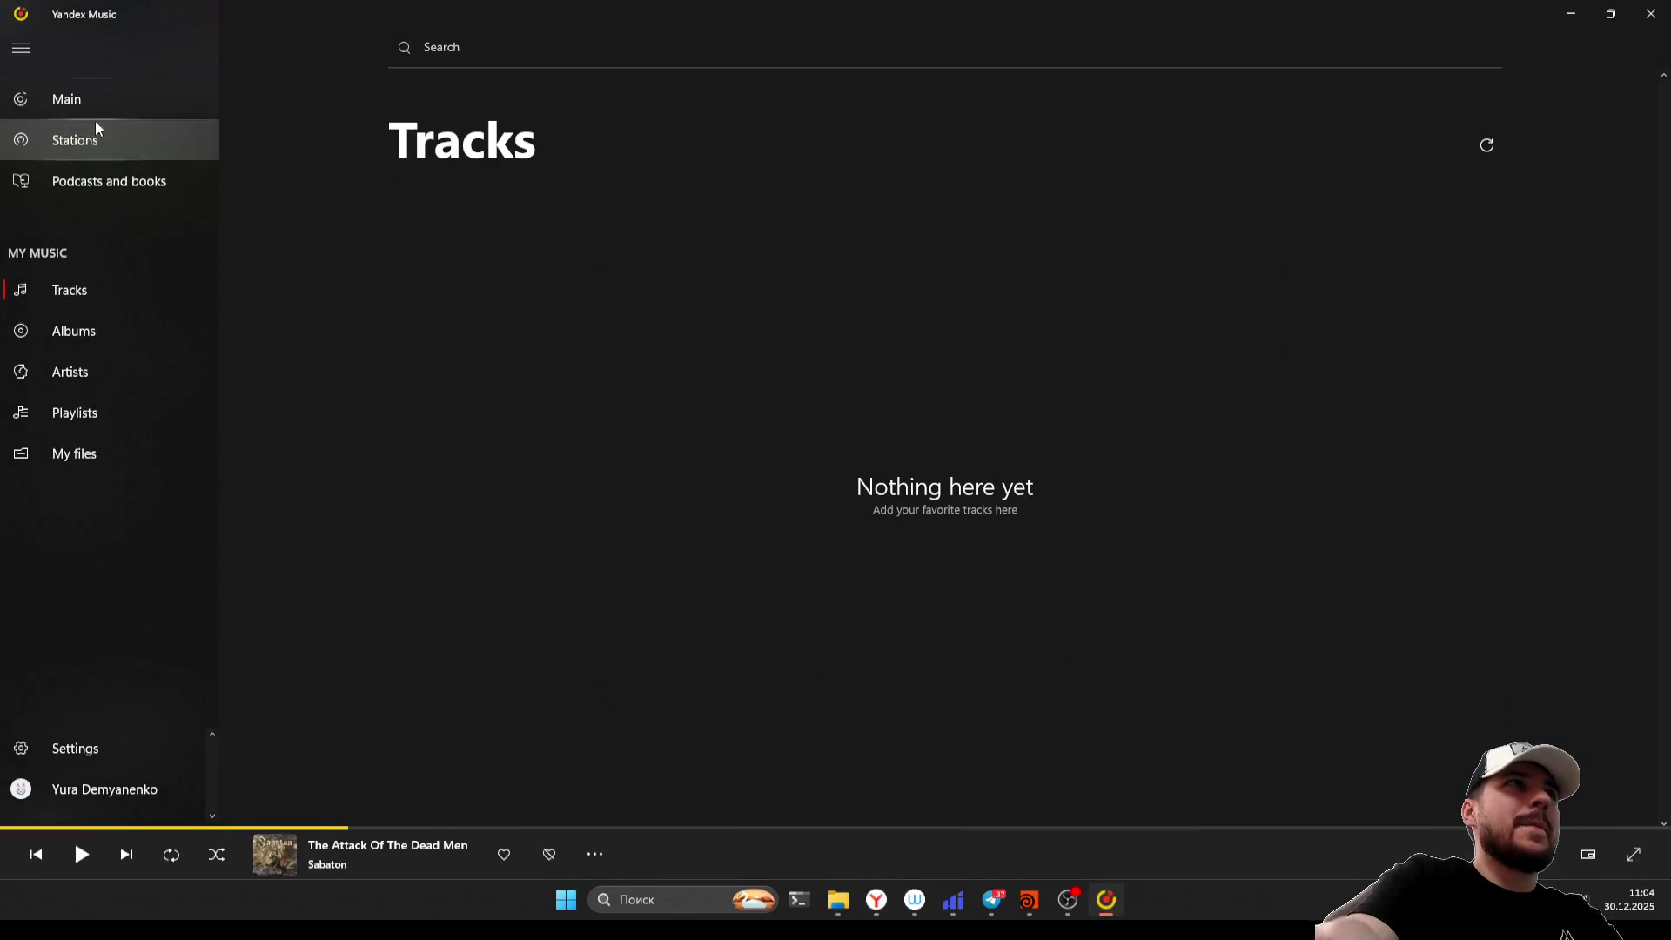
left_click(70, 99)
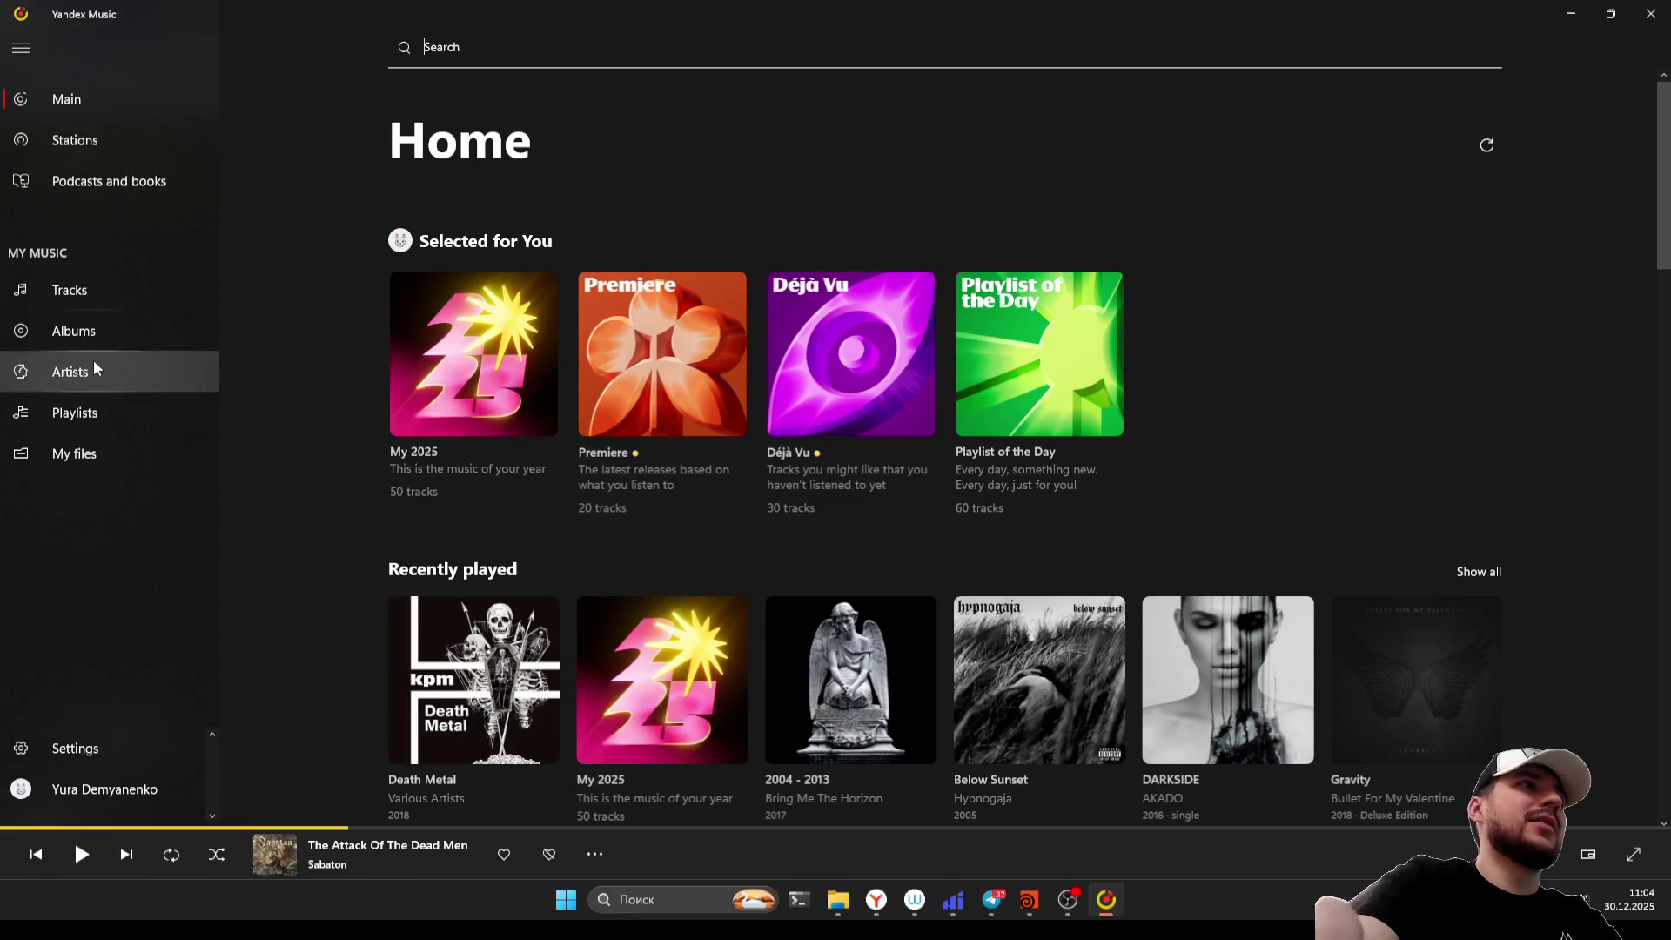
left_click(63, 298)
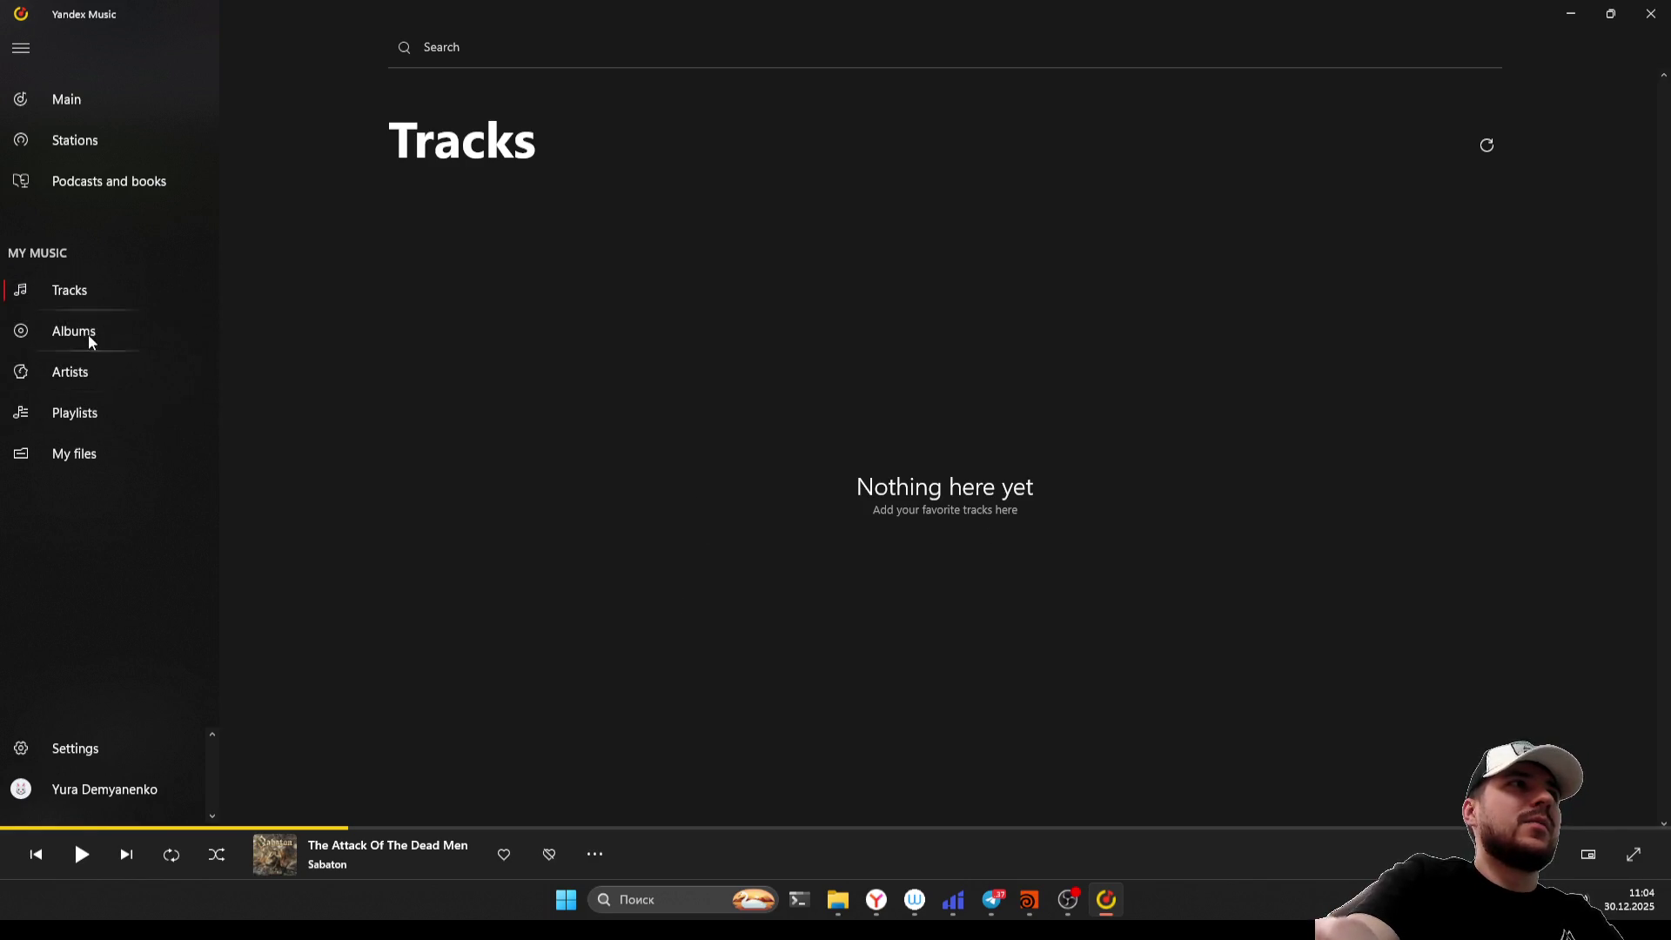
left_click(89, 334)
left_click(91, 407)
mouse_move(441, 371)
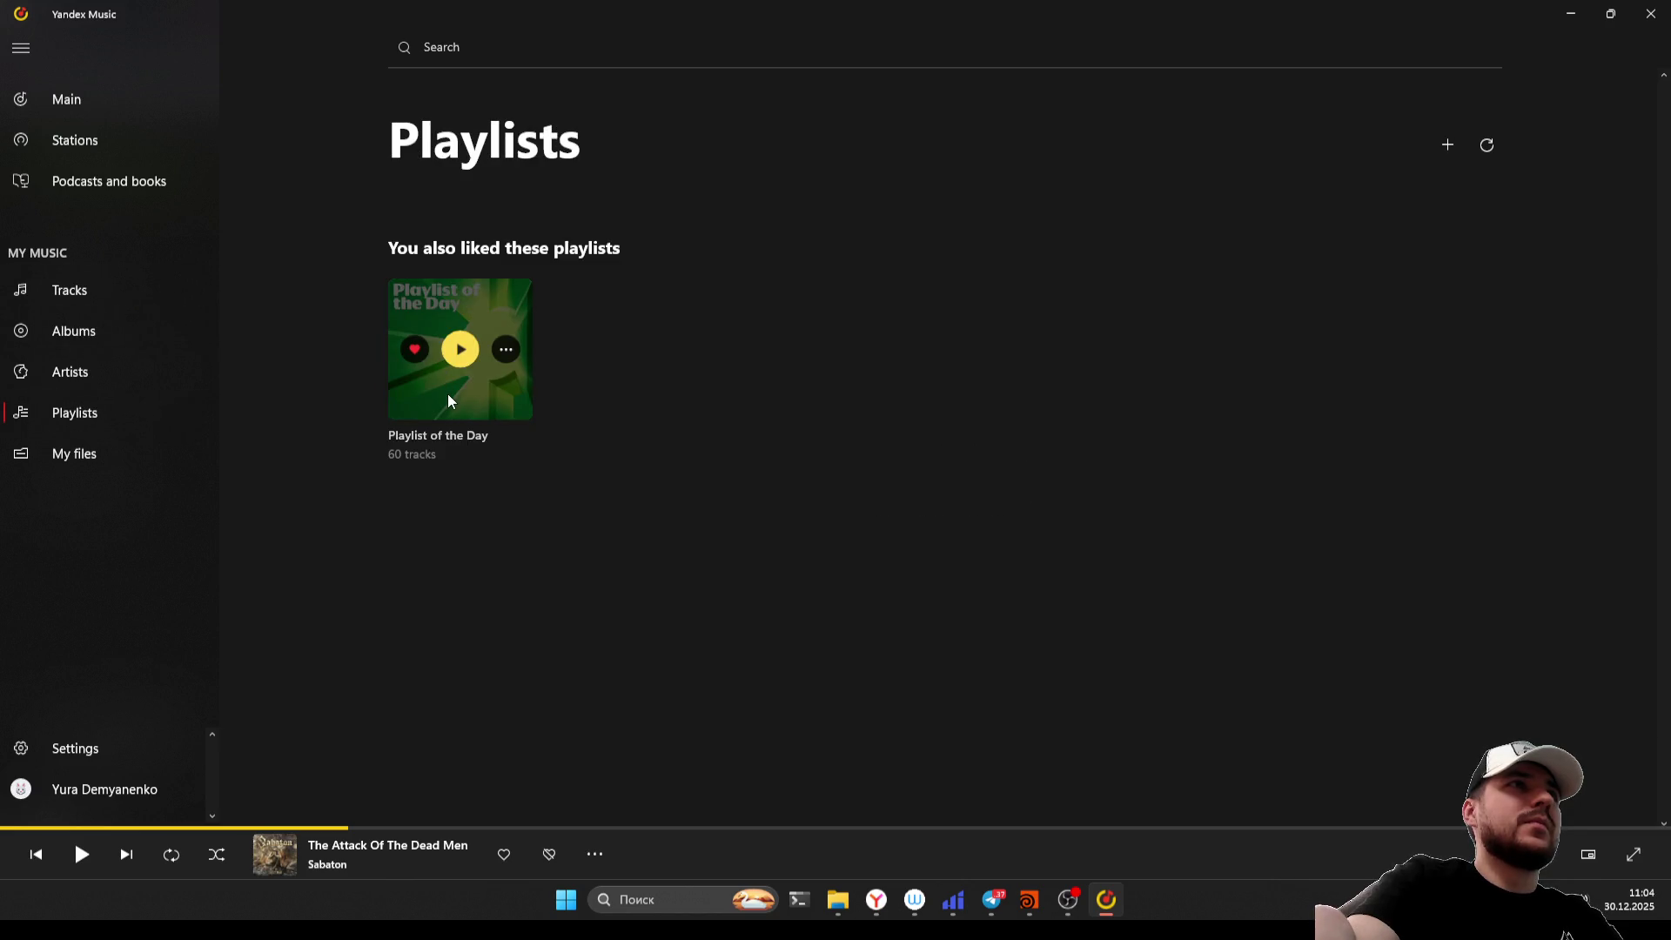
left_click(114, 290)
left_click(83, 99)
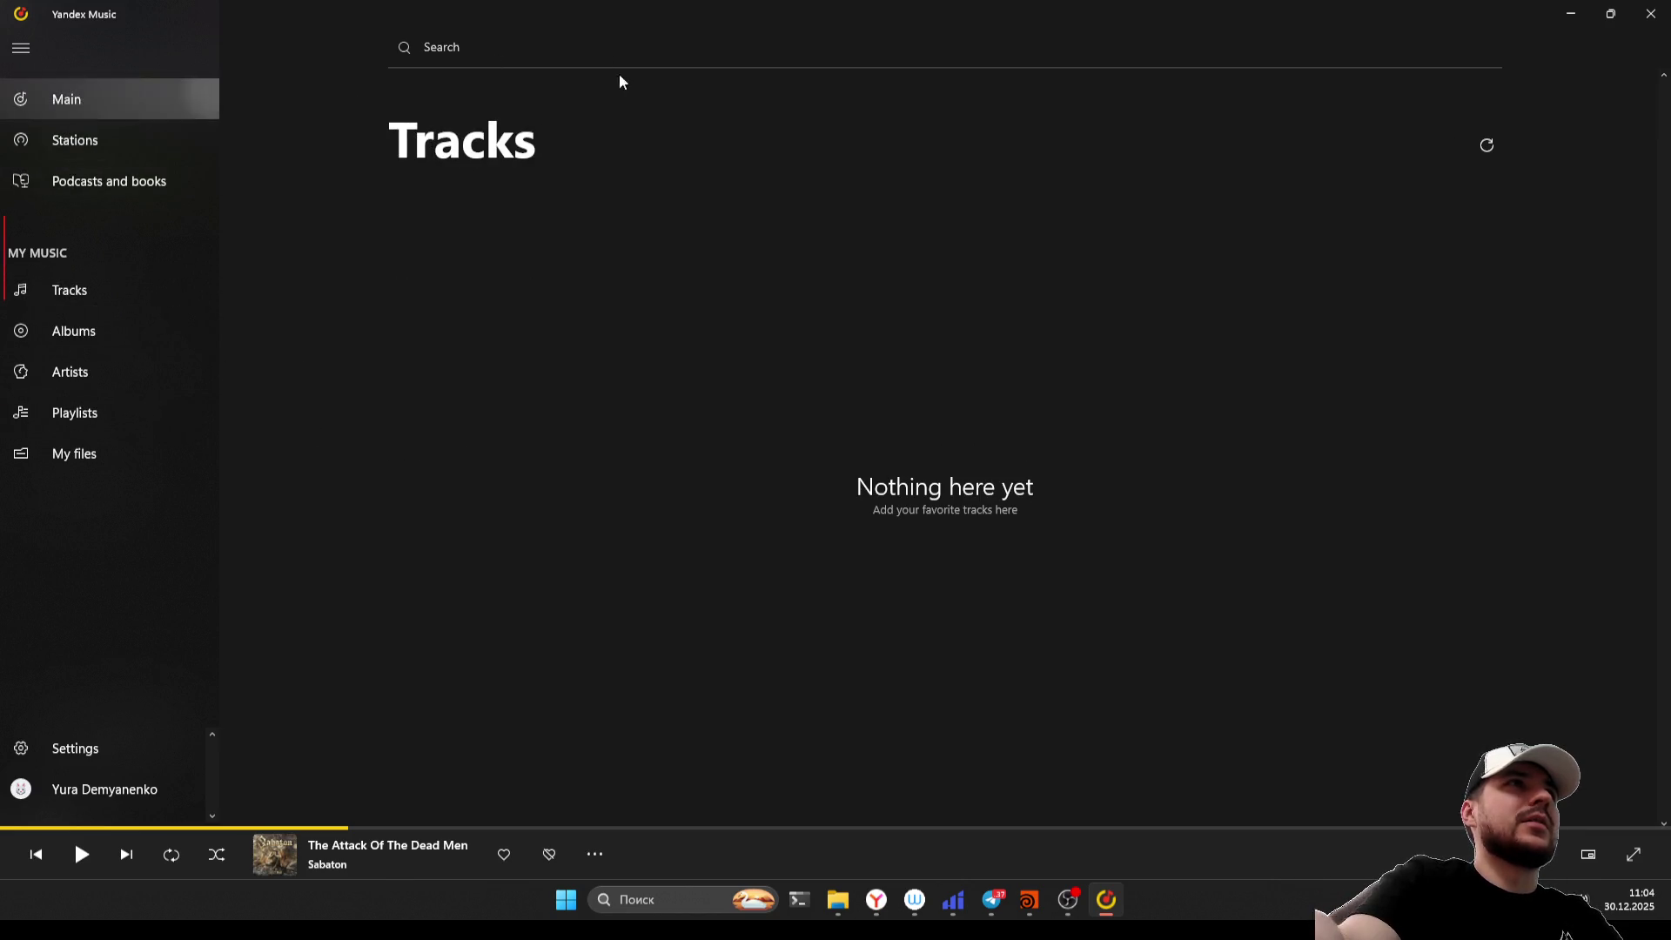
Search Yandex Music for 'inferi' and open the Inferi artist page
left_click(618, 47)
type("inferi")
key("Return")
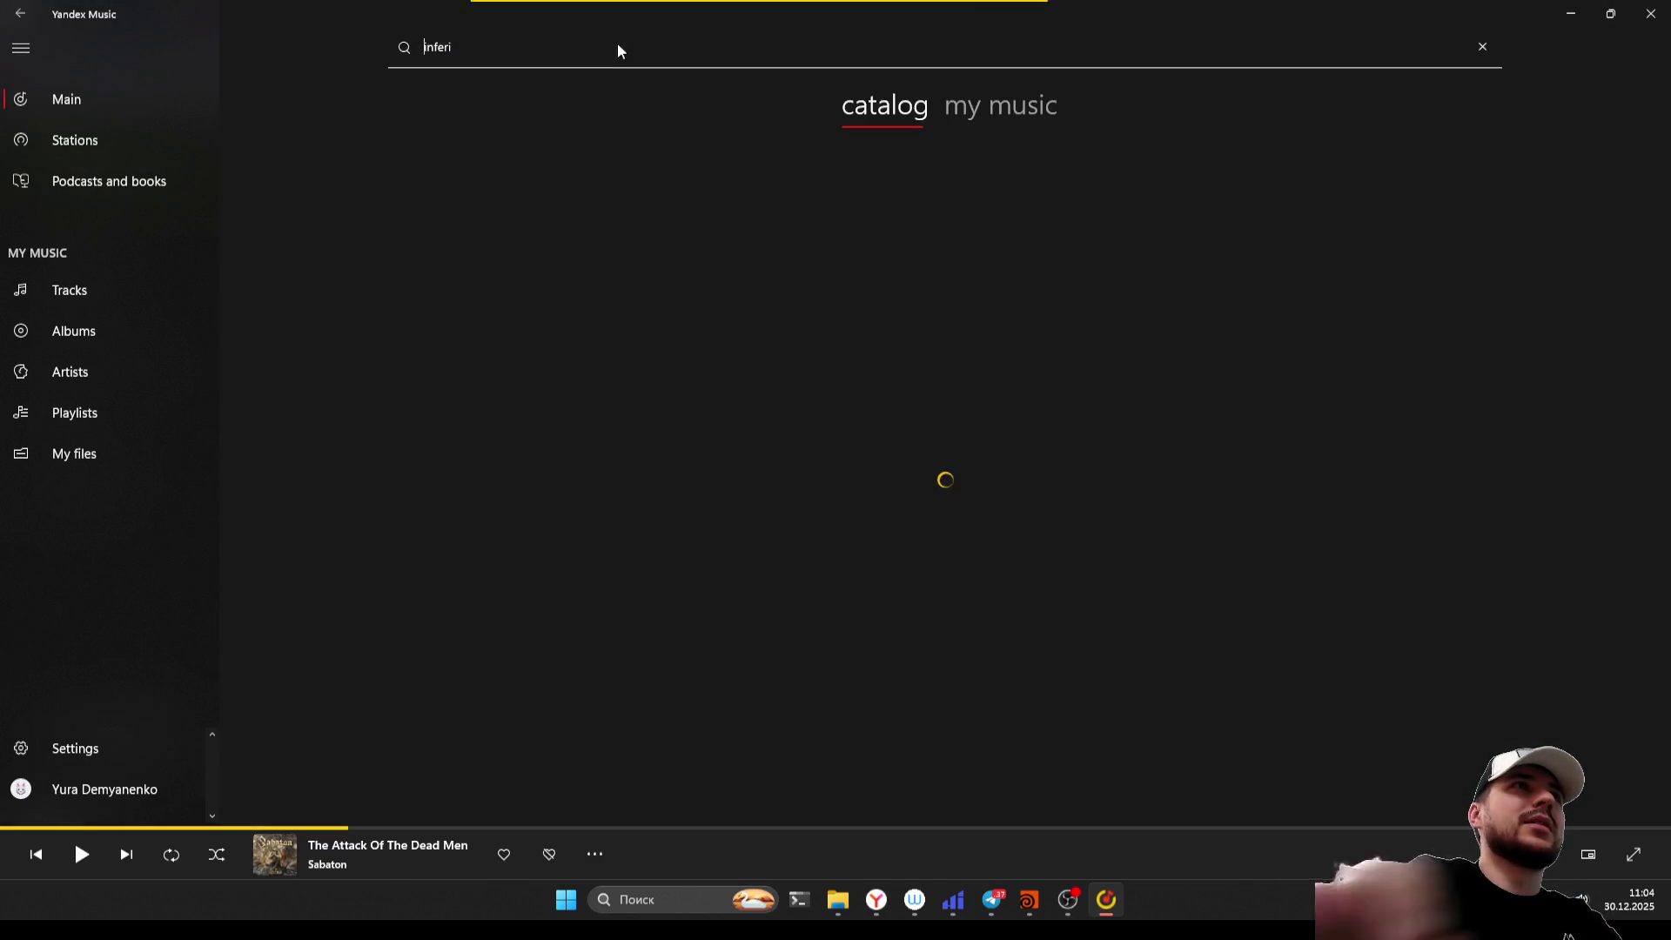
scroll(626, 533, "down", 5)
scroll(627, 533, "up", 5)
left_click(522, 330)
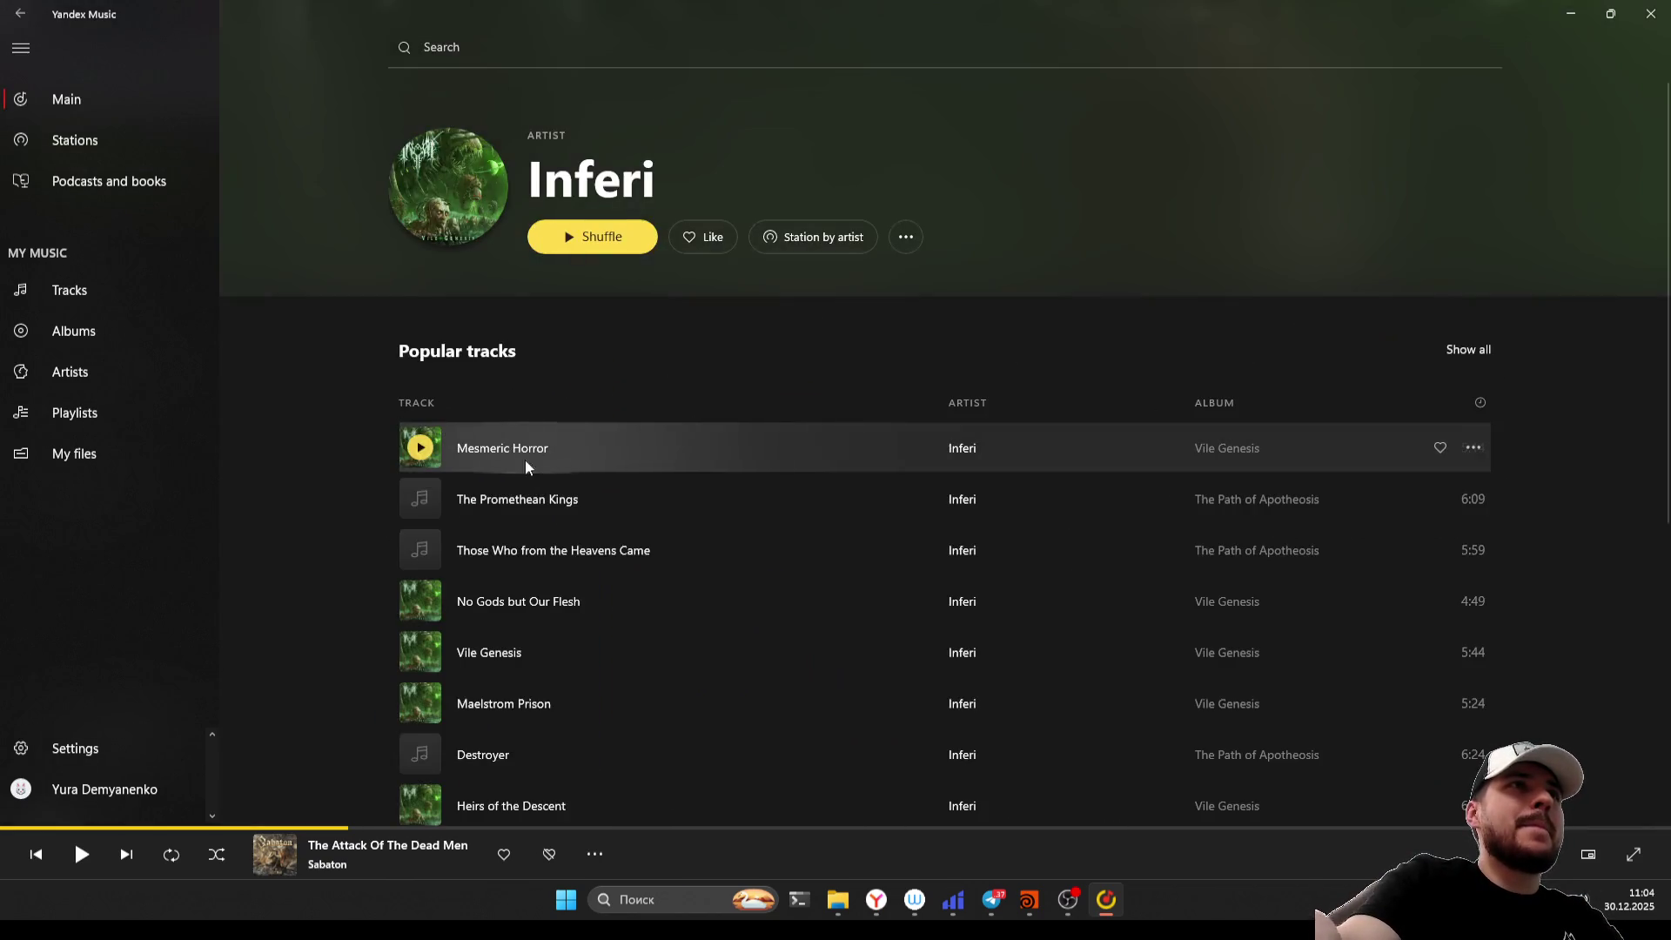
scroll(366, 511, "down", 10)
scroll(339, 540, "up", 6)
scroll(862, 661, "down", 2)
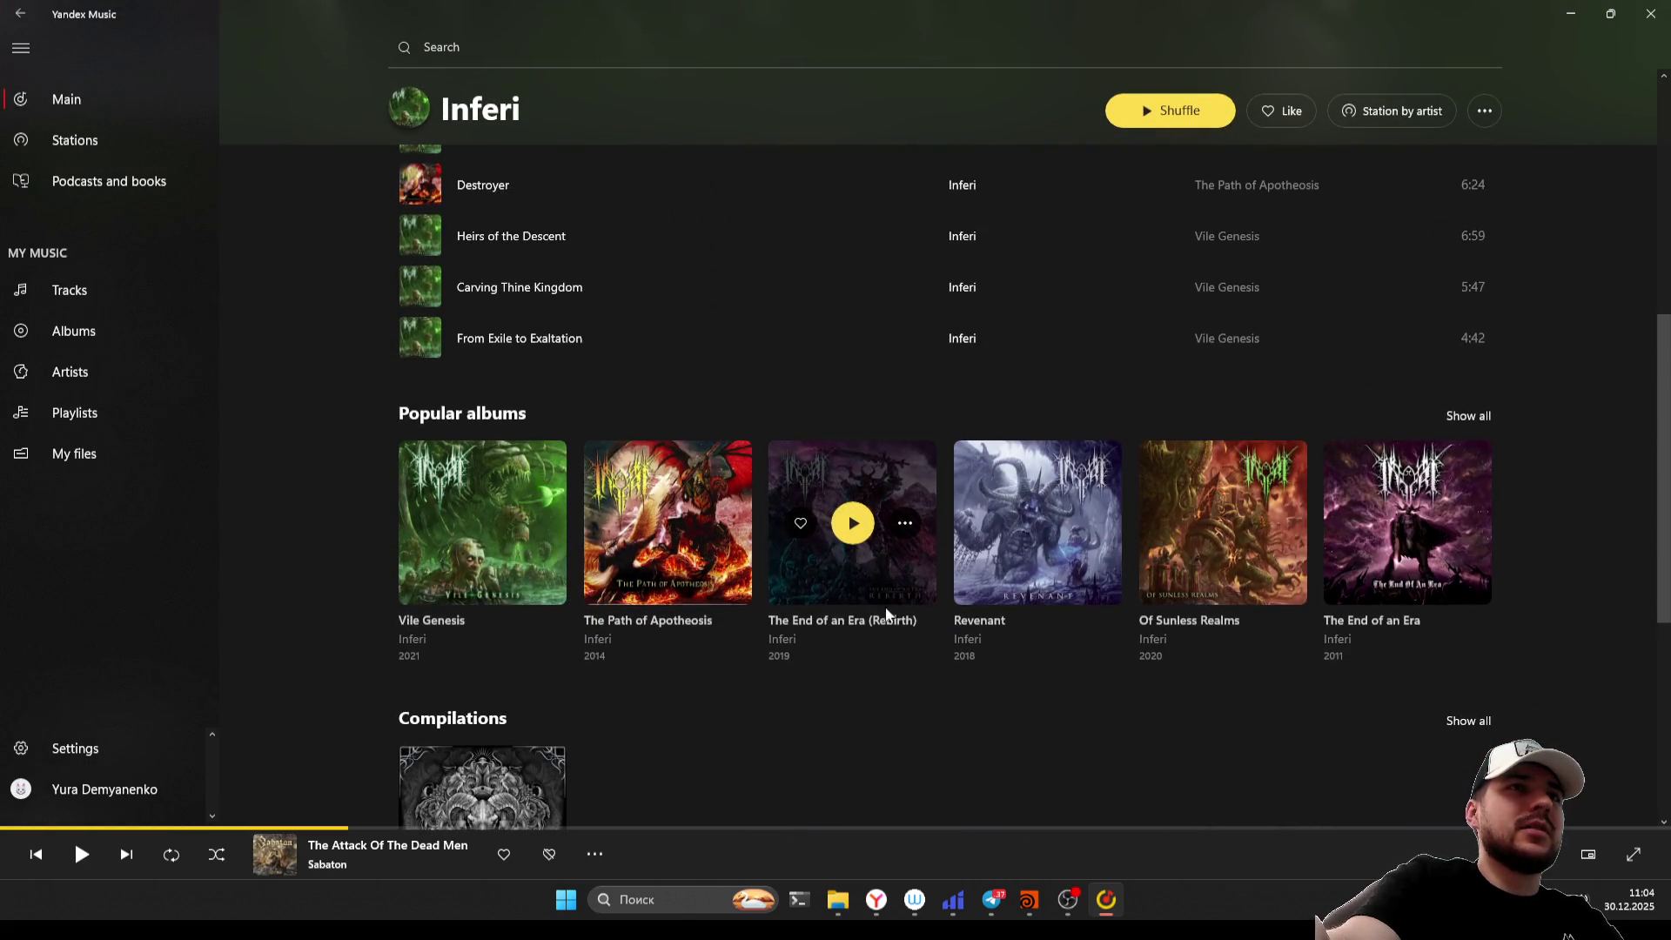
Play 'Cursed Unholy' from The End of an Era (Rebirth) and return to Houdini
left_click(884, 619)
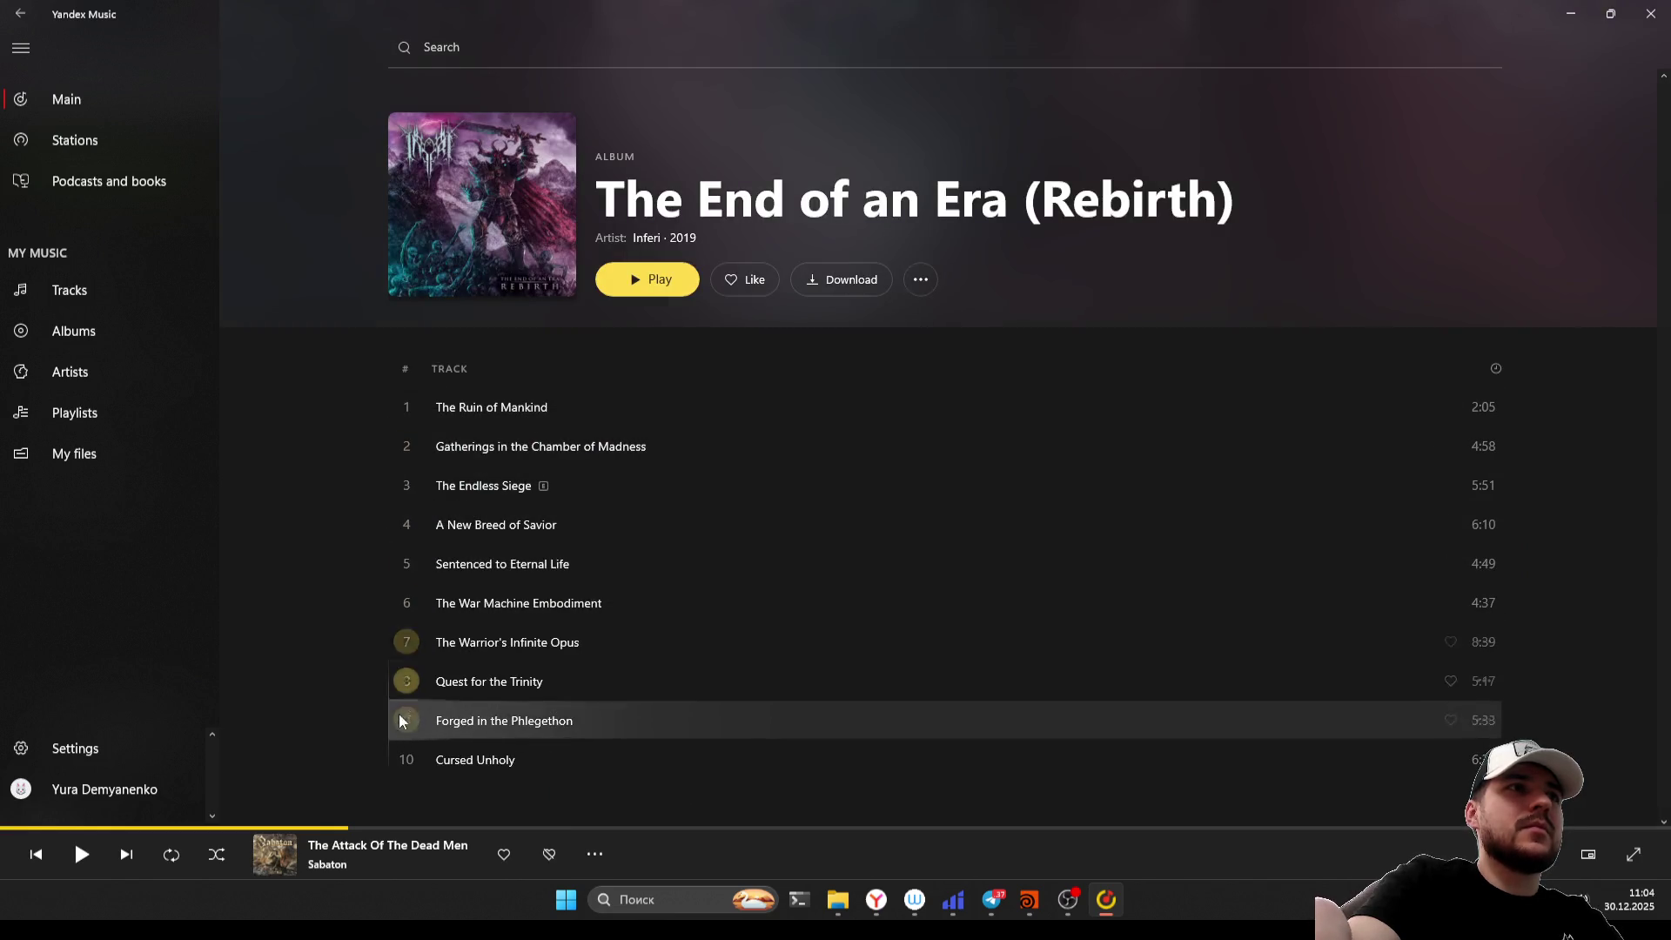
left_click(405, 763)
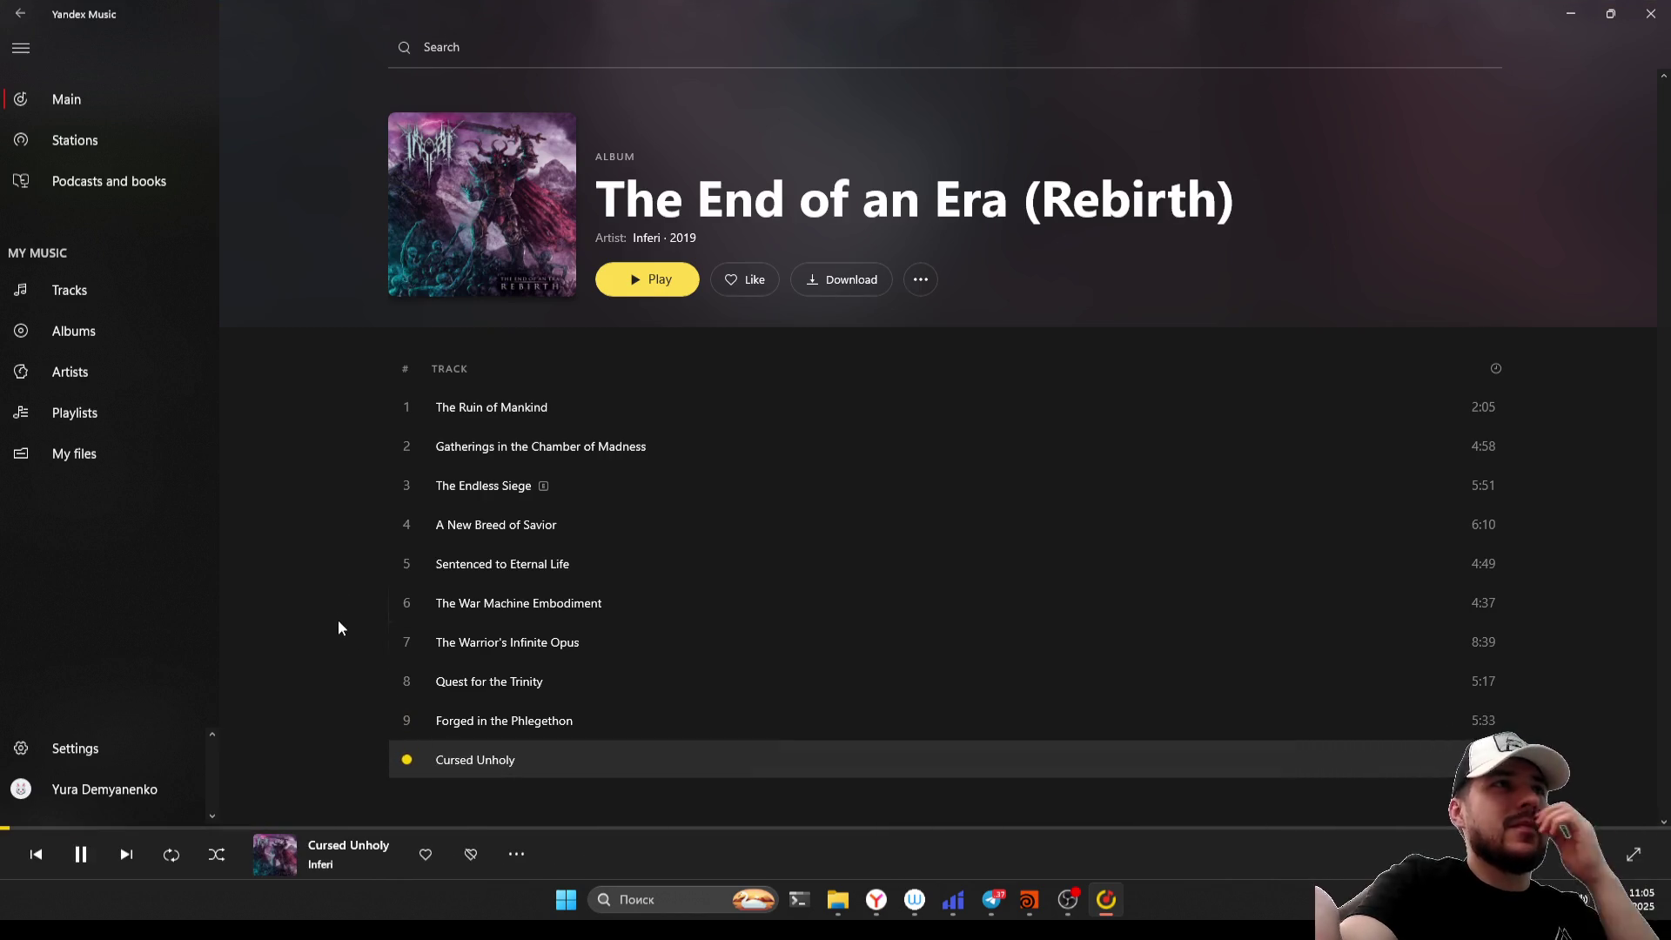
left_click(1074, 899)
left_click(1030, 899)
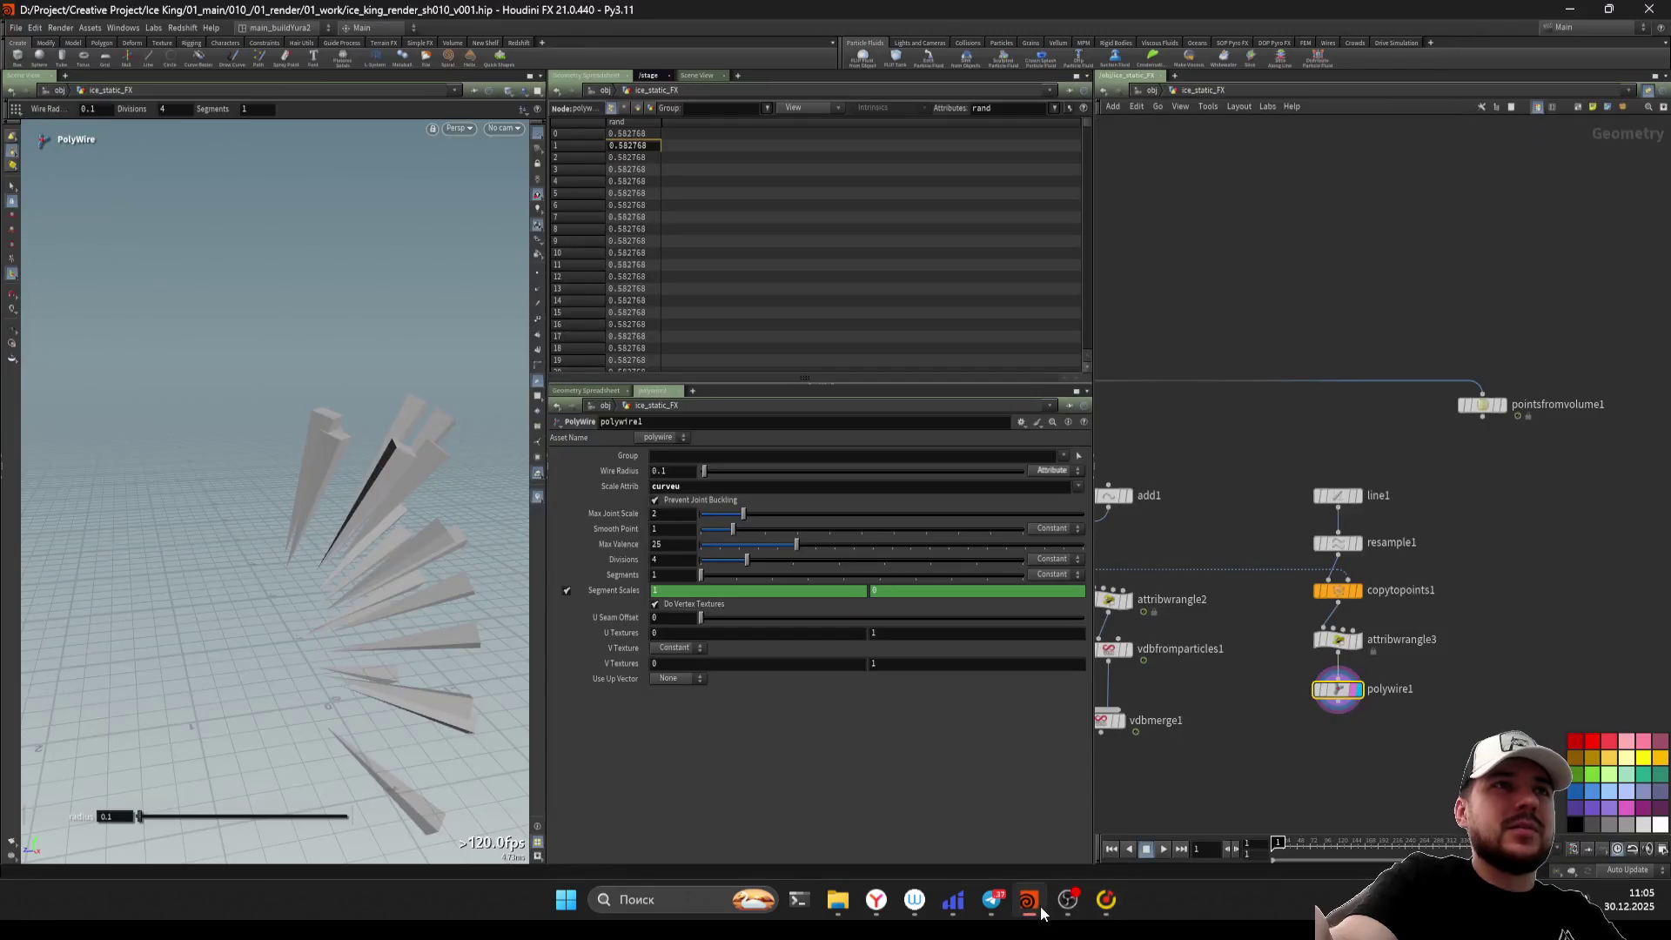
Wire polywire1 beneath attribwrangle3 and select the wrangle
left_click_drag(1300, 675, 1308, 712)
left_click(1301, 645)
left_click_drag(1306, 648, 1307, 657)
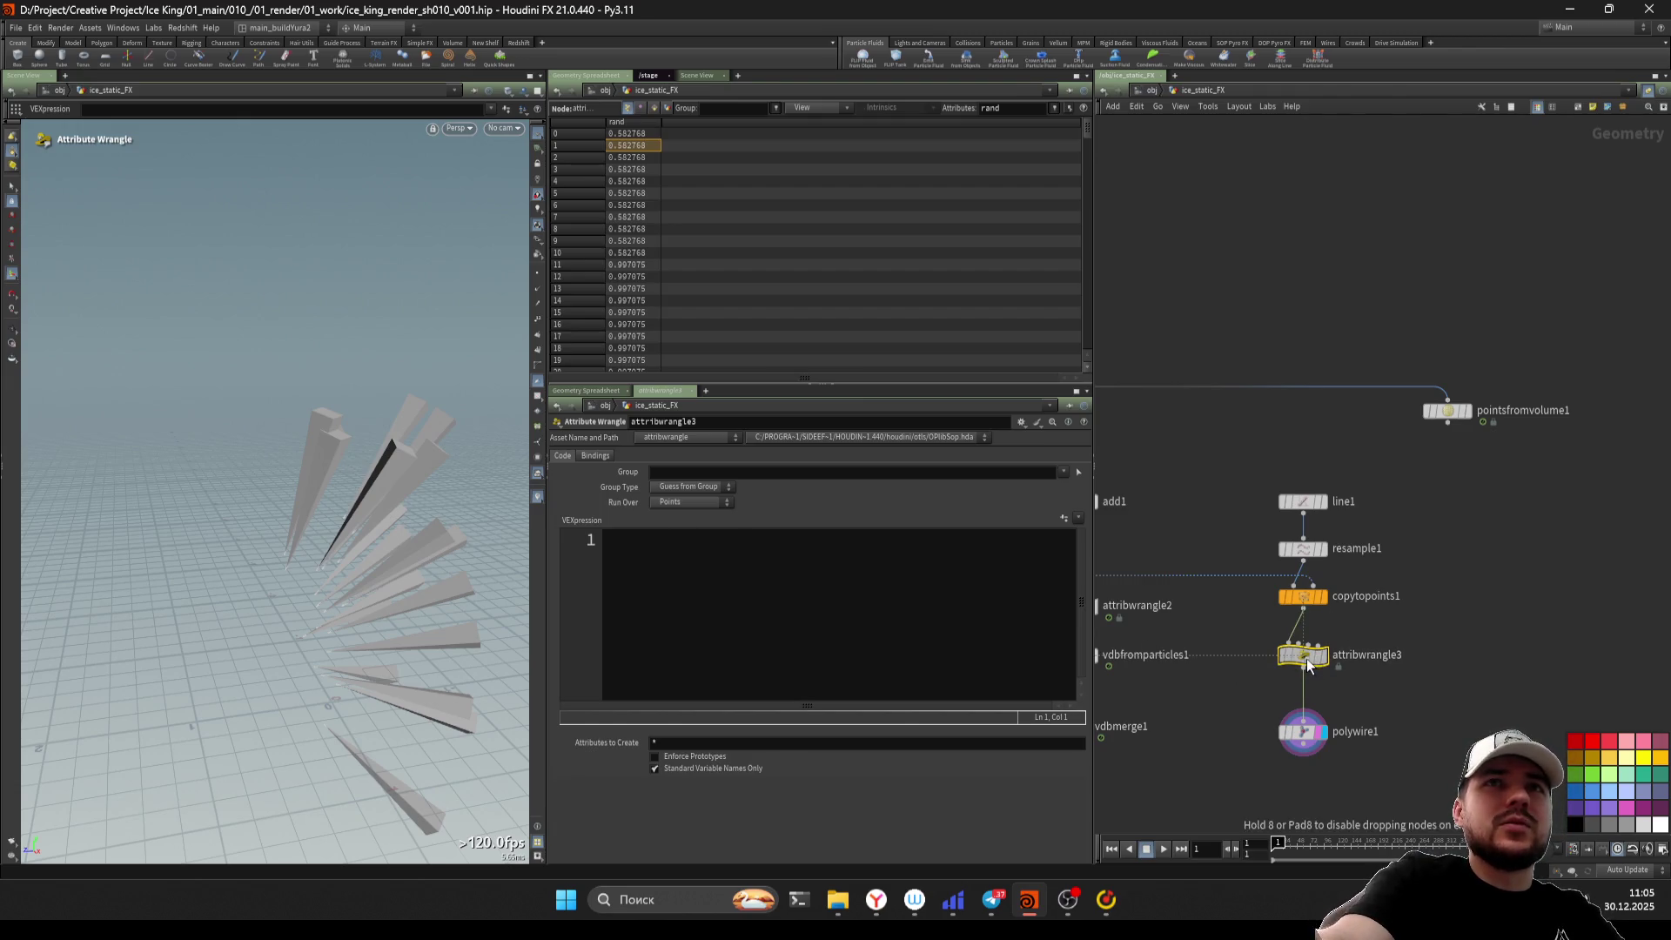
Start the wrangle code with a 'float curveu = fit( curveu, …' line inverting curveu
left_click(762, 606)
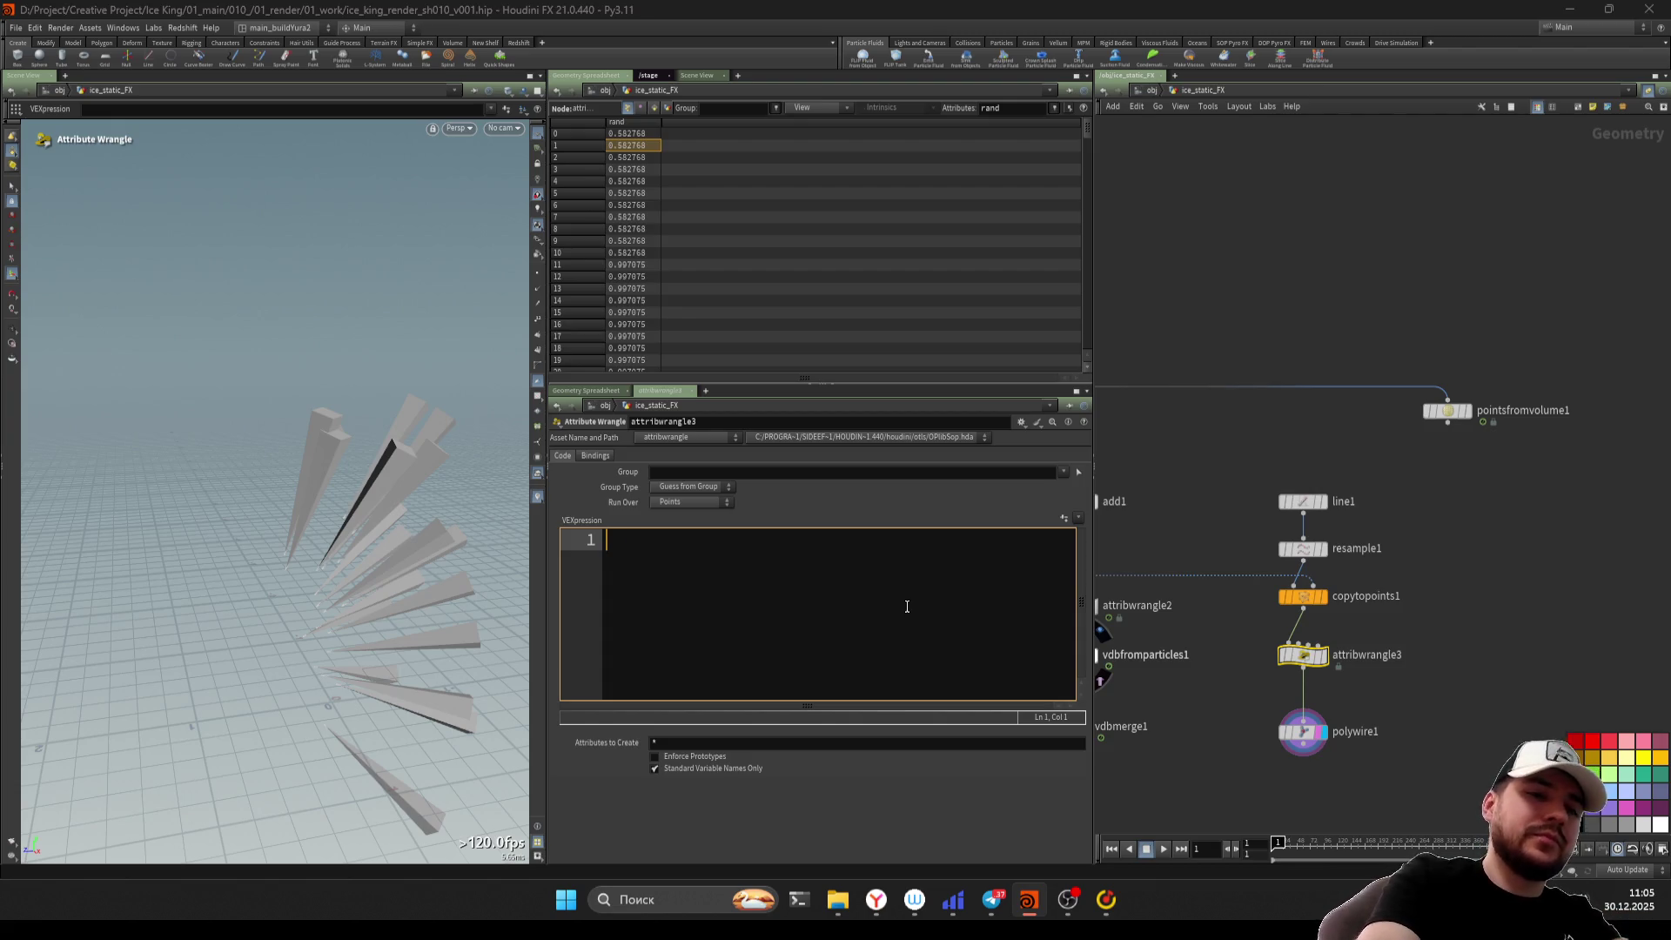
type("ra")
key("BackSpace")
key("BackSpace")
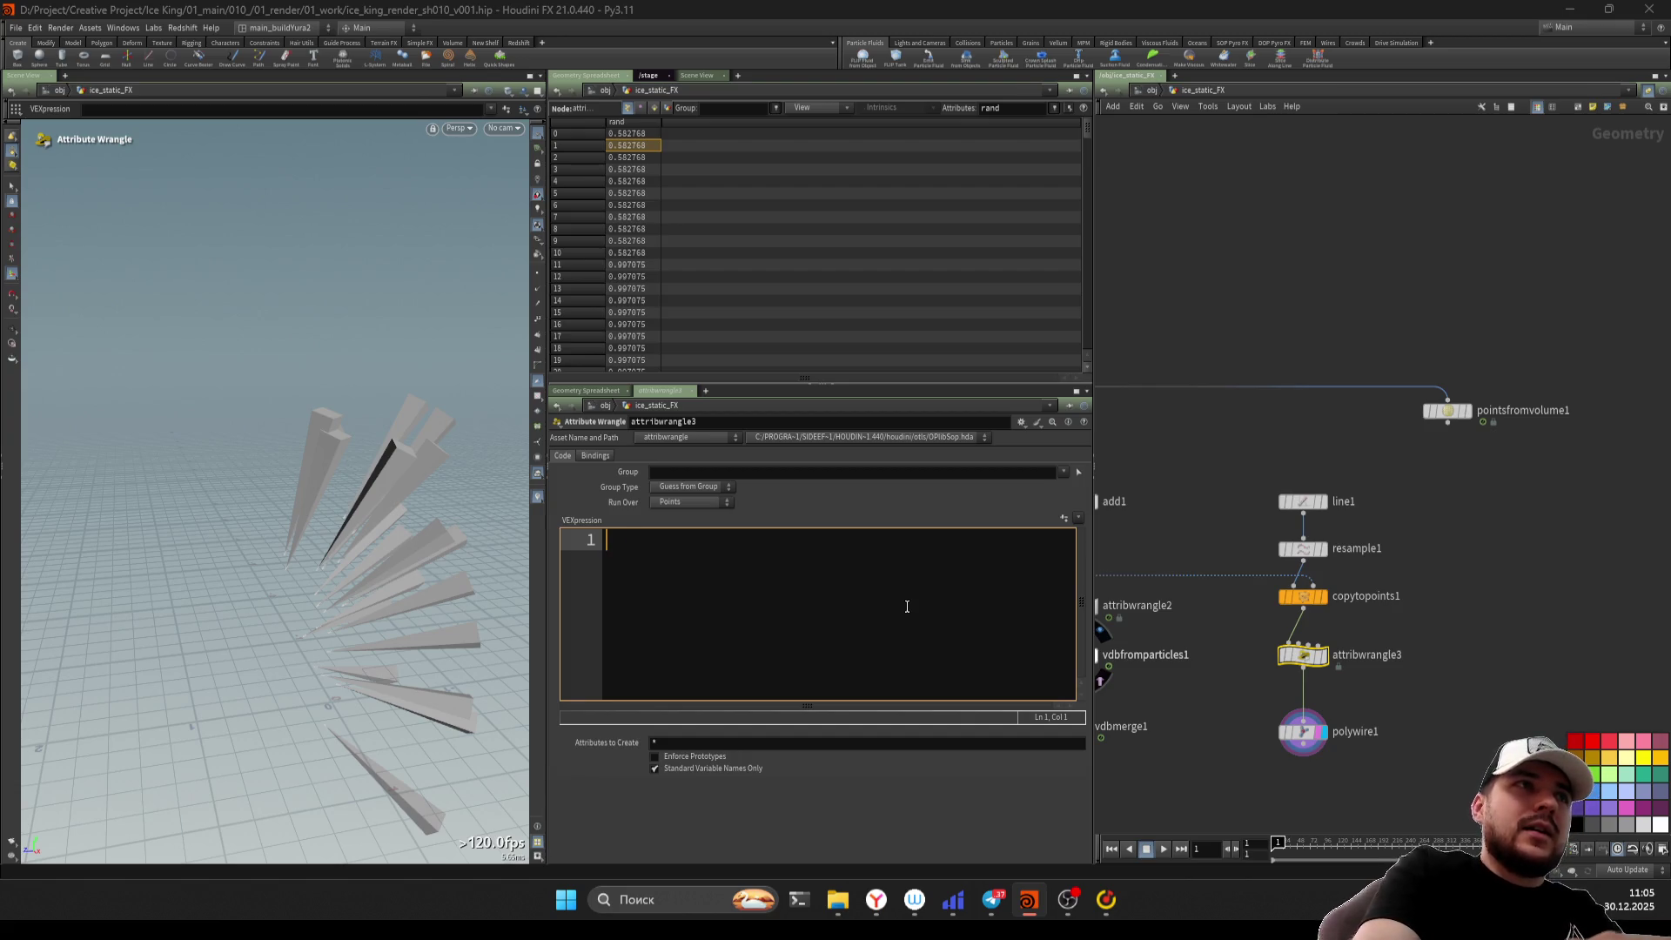
type("float curveu = @")
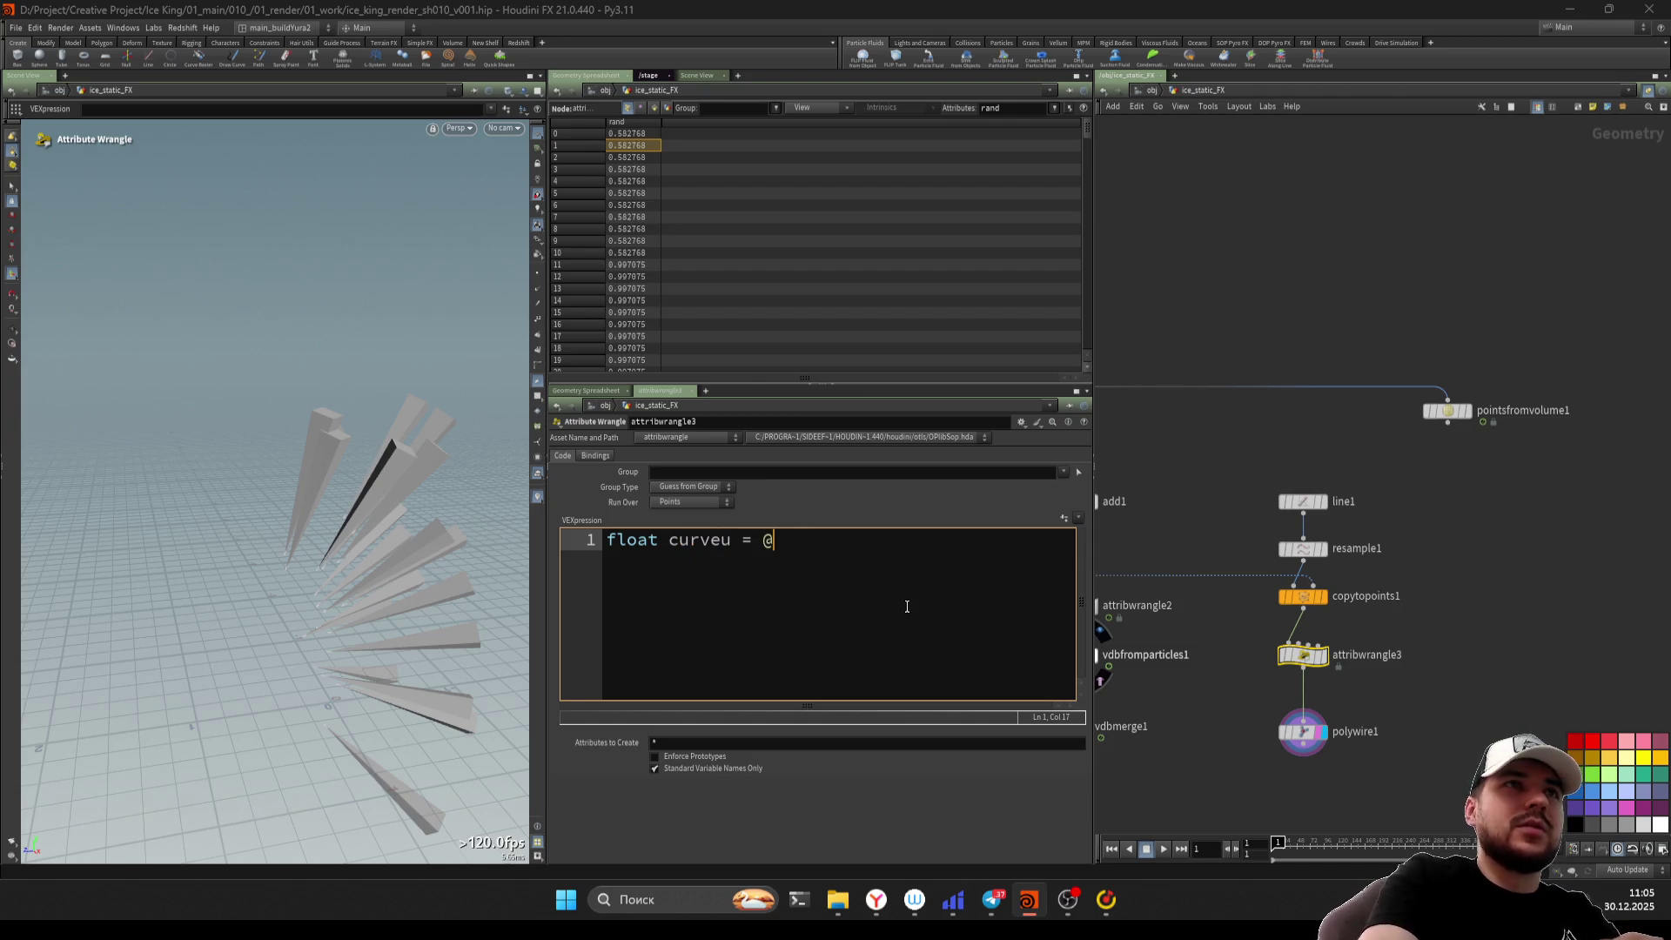
key("BackSpace")
key("BackSpace")
key("BackSpace")
type("re")
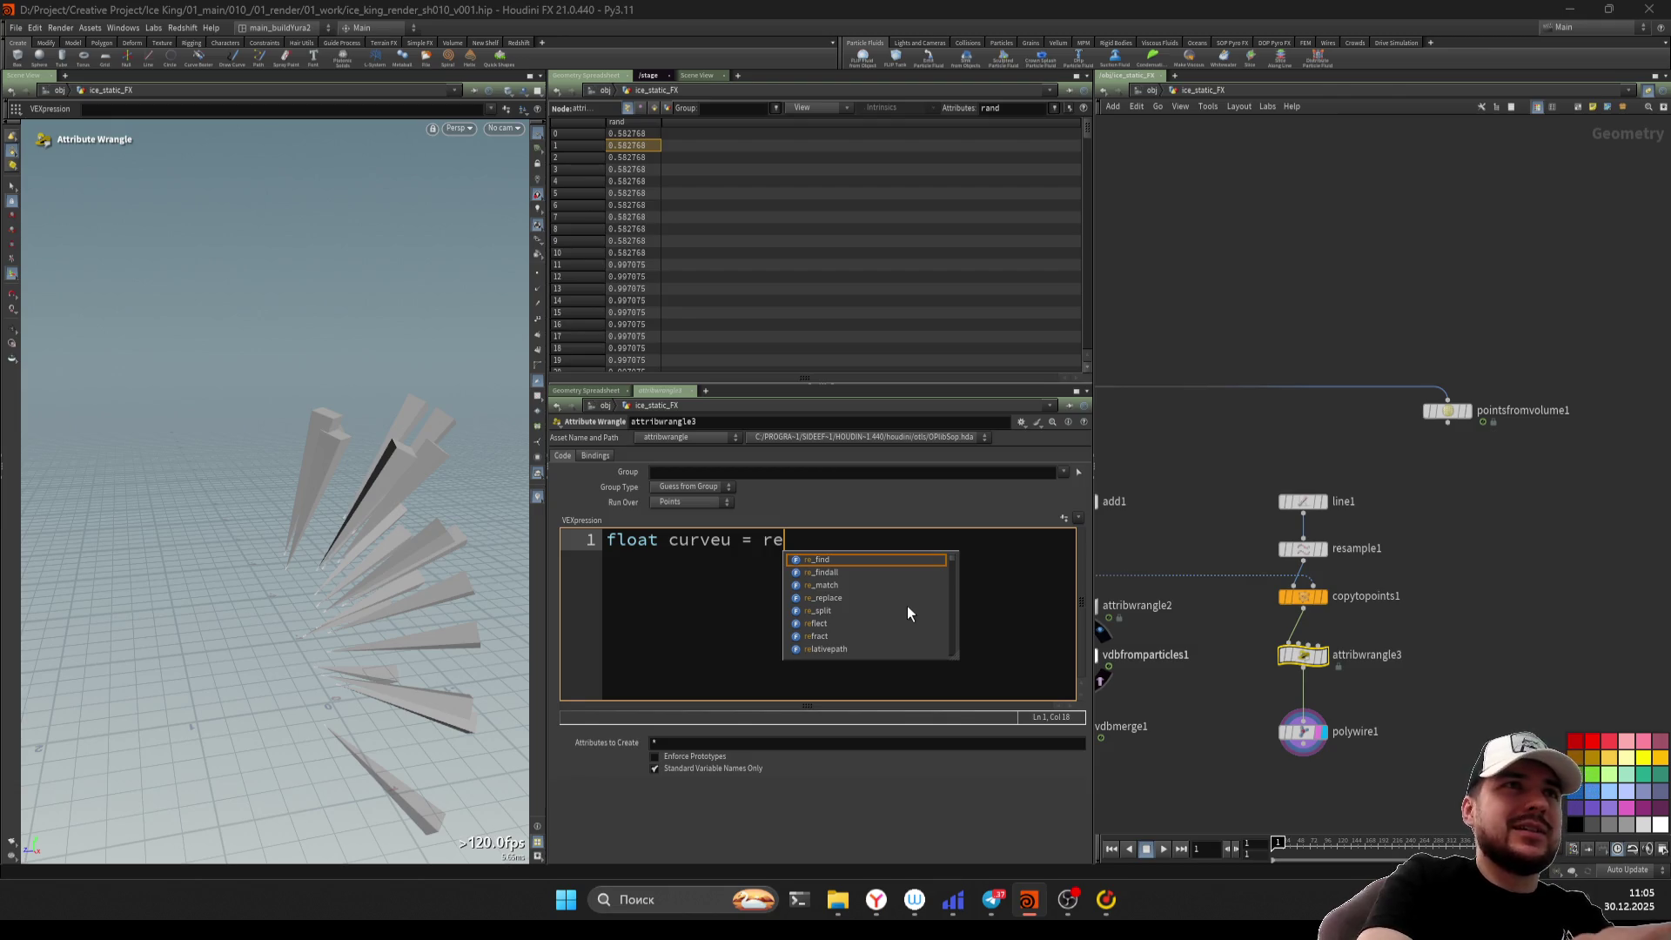
key("BackSpace")
key("BackSpace")
type("re")
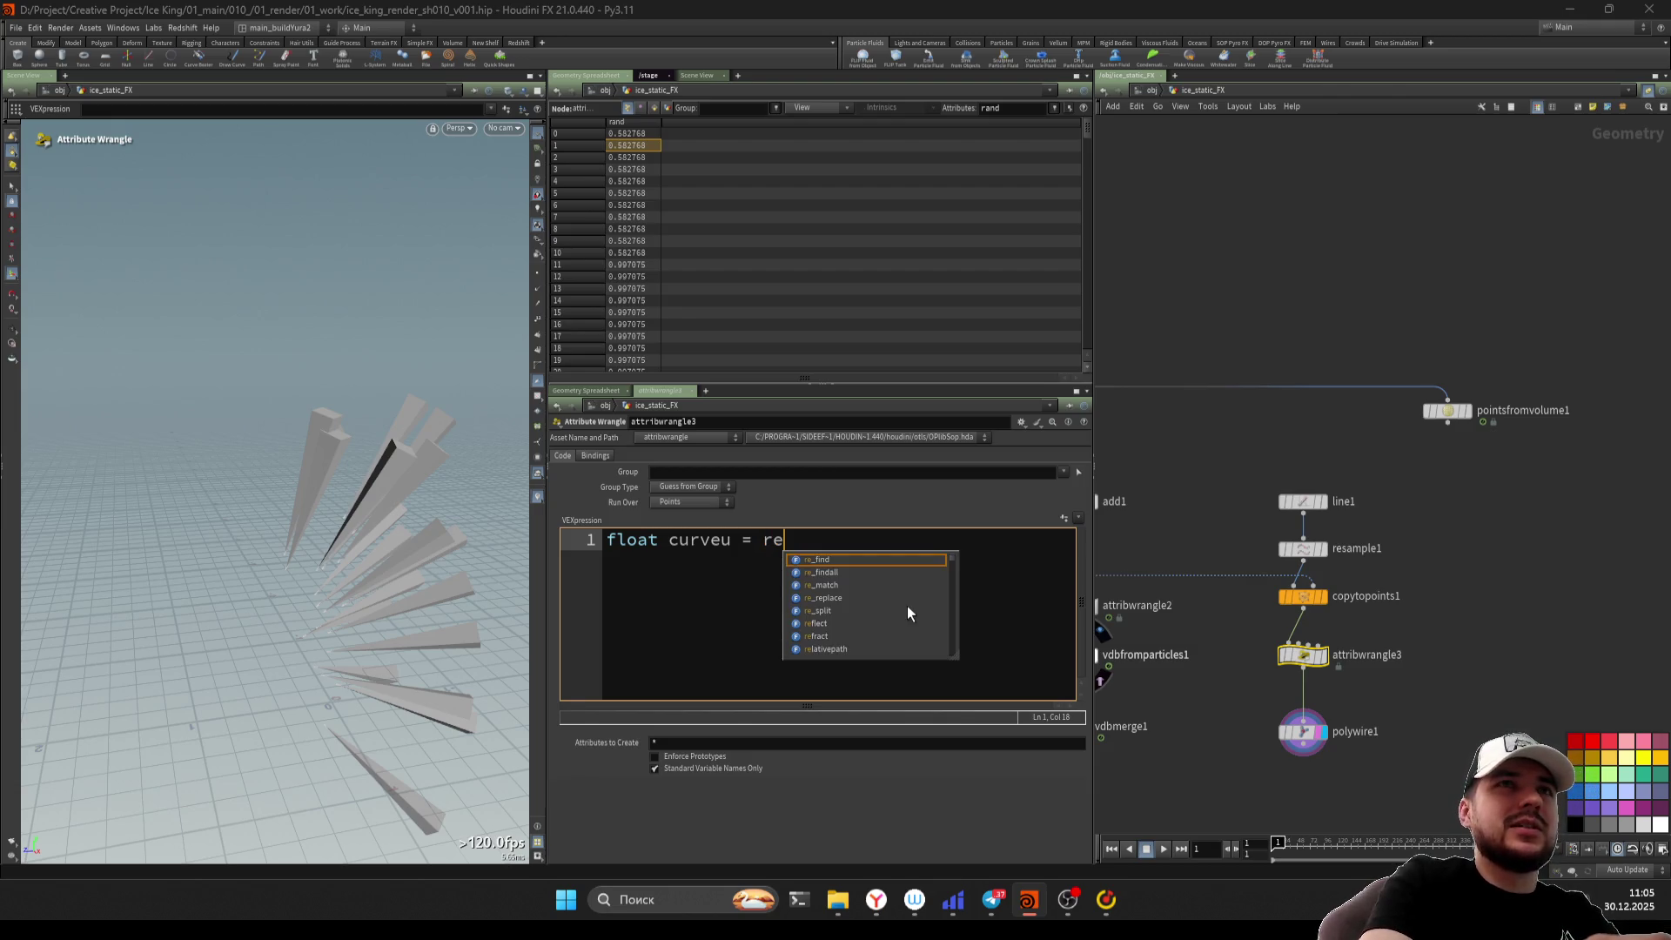
key("BackSpace")
key("BackSpace")
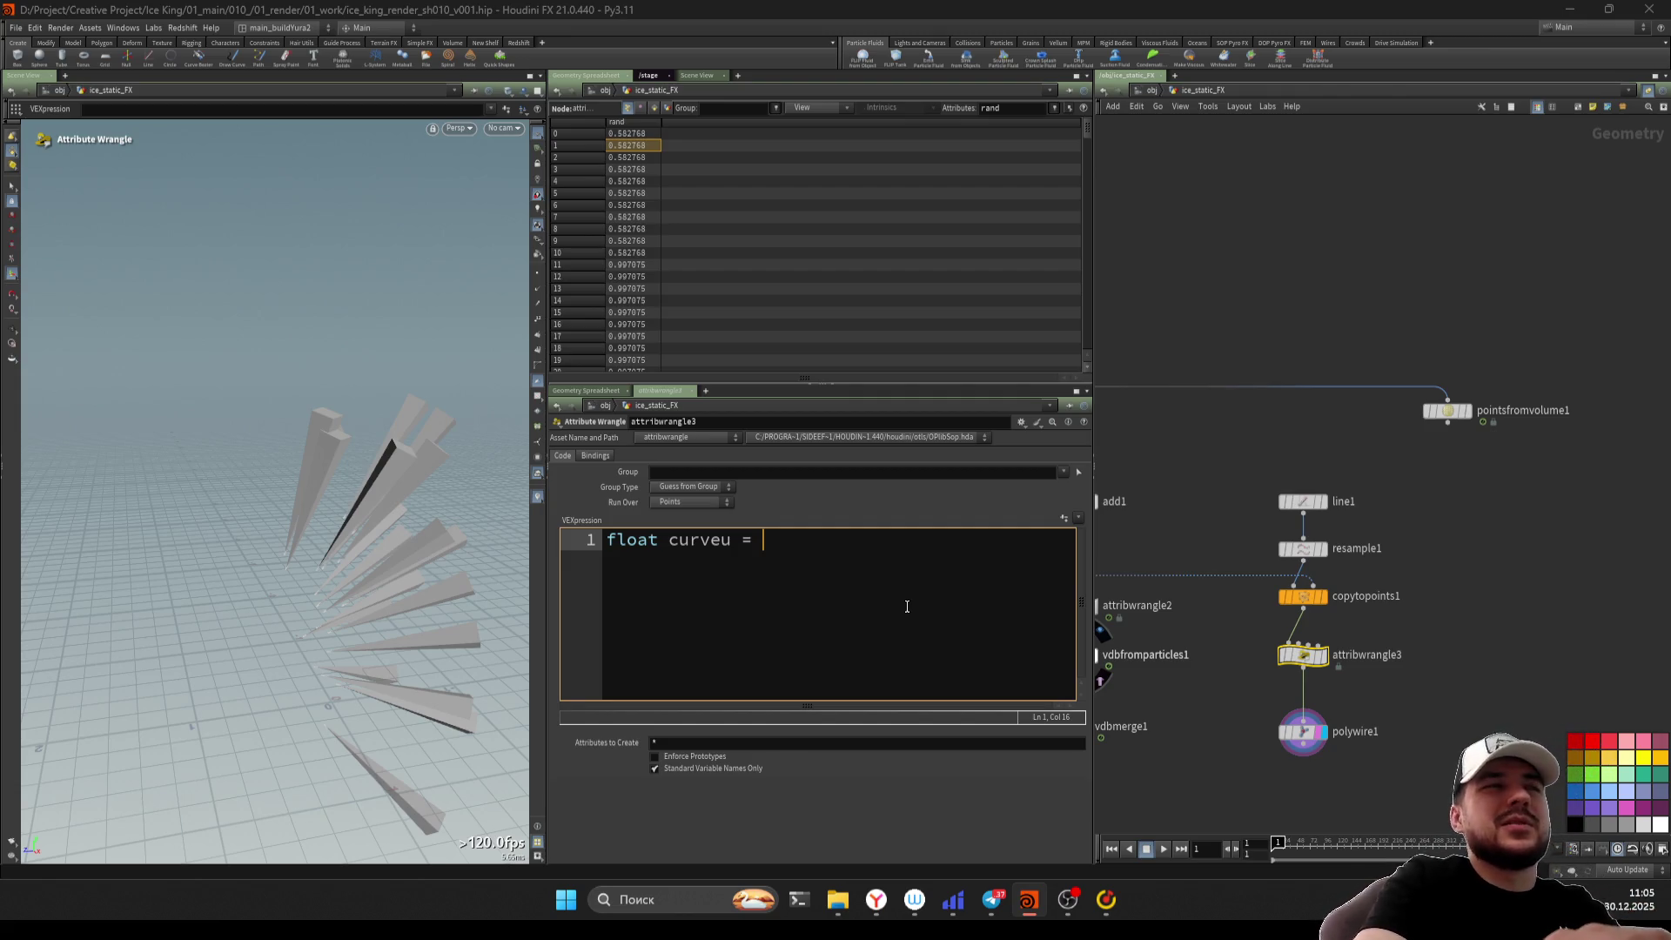
key("BackSpace")
key("BackSpace")
key("BackSpace")
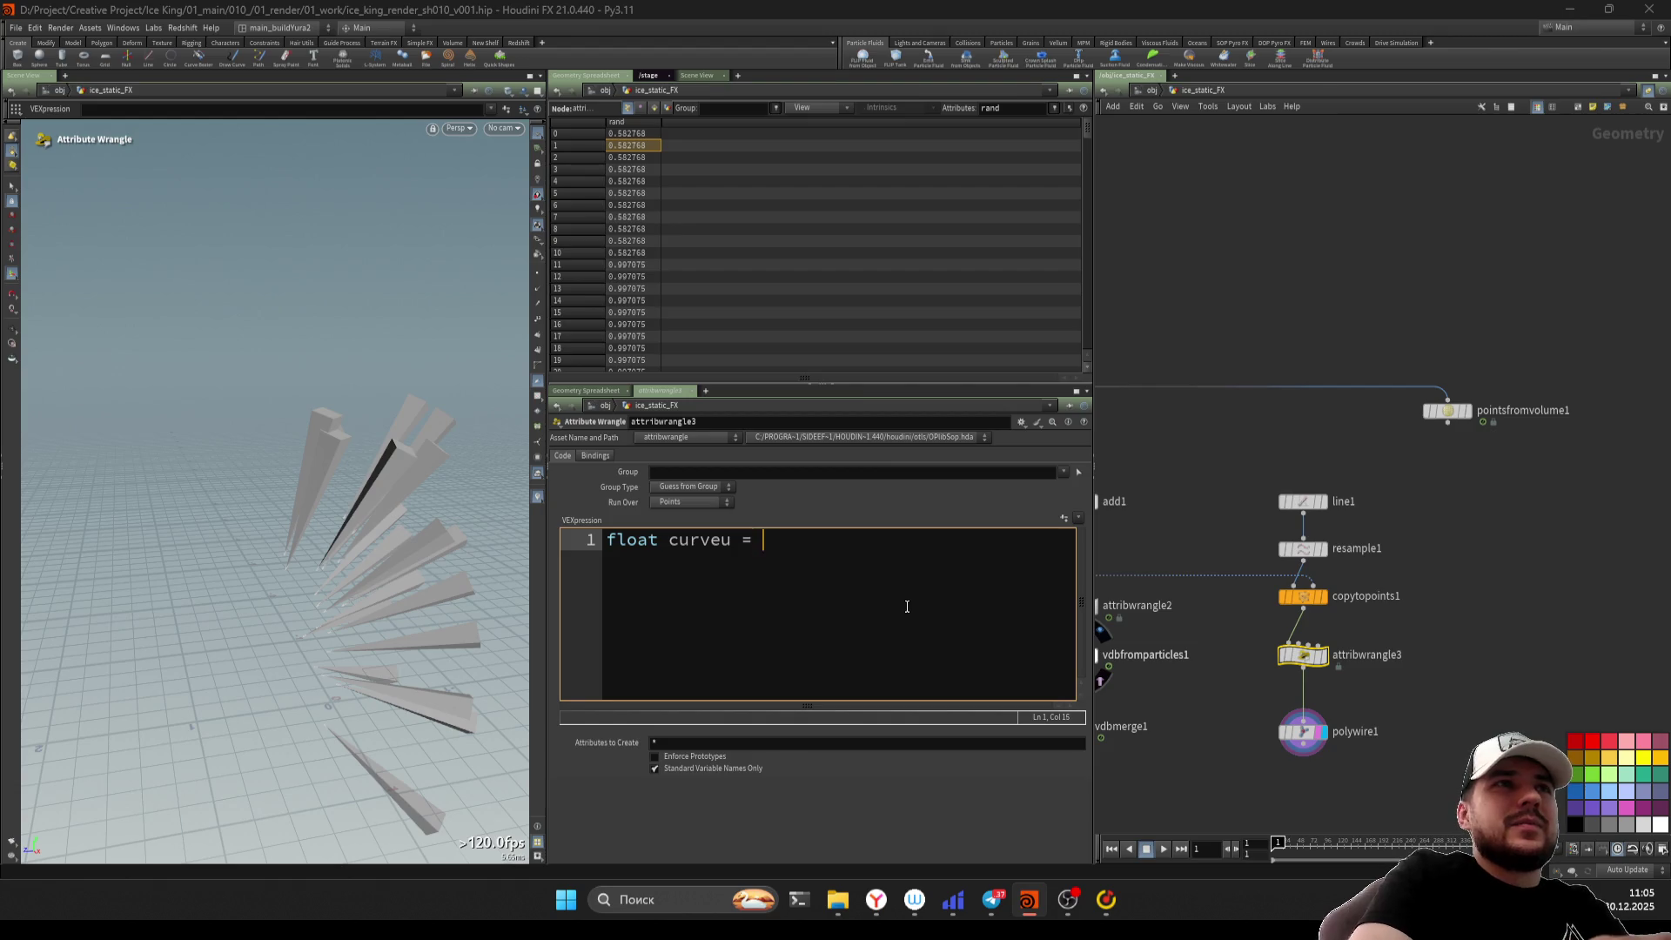
type("re")
key("BackSpace")
key("BackSpace")
type("t( c")
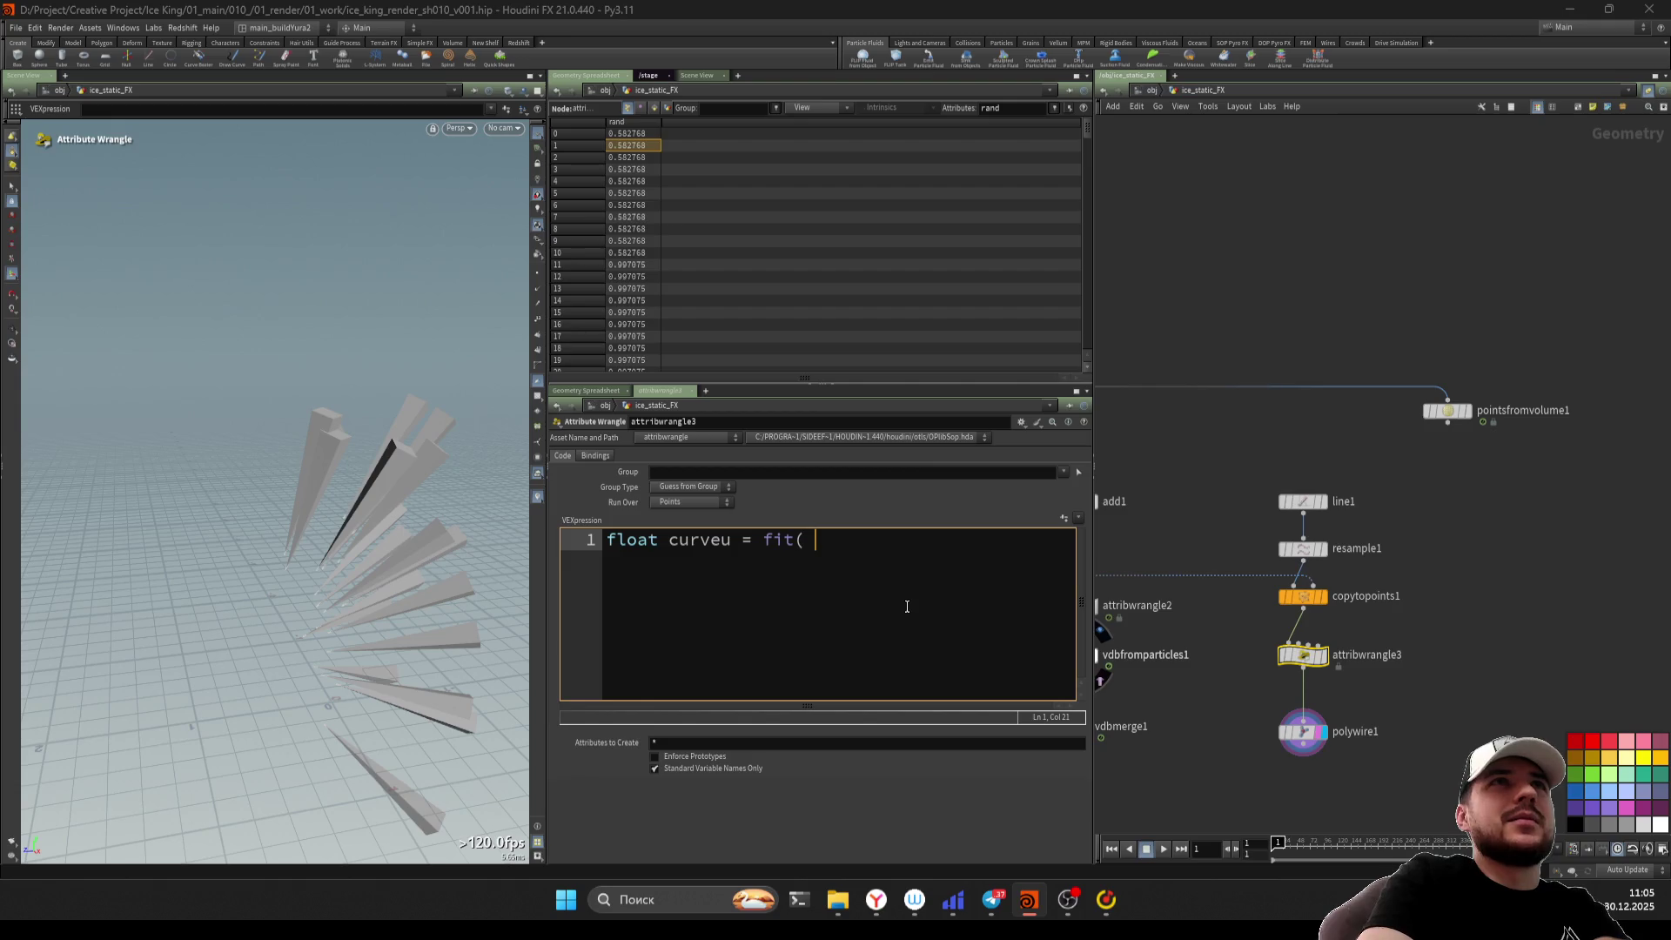
type("urveu, 0, 1,")
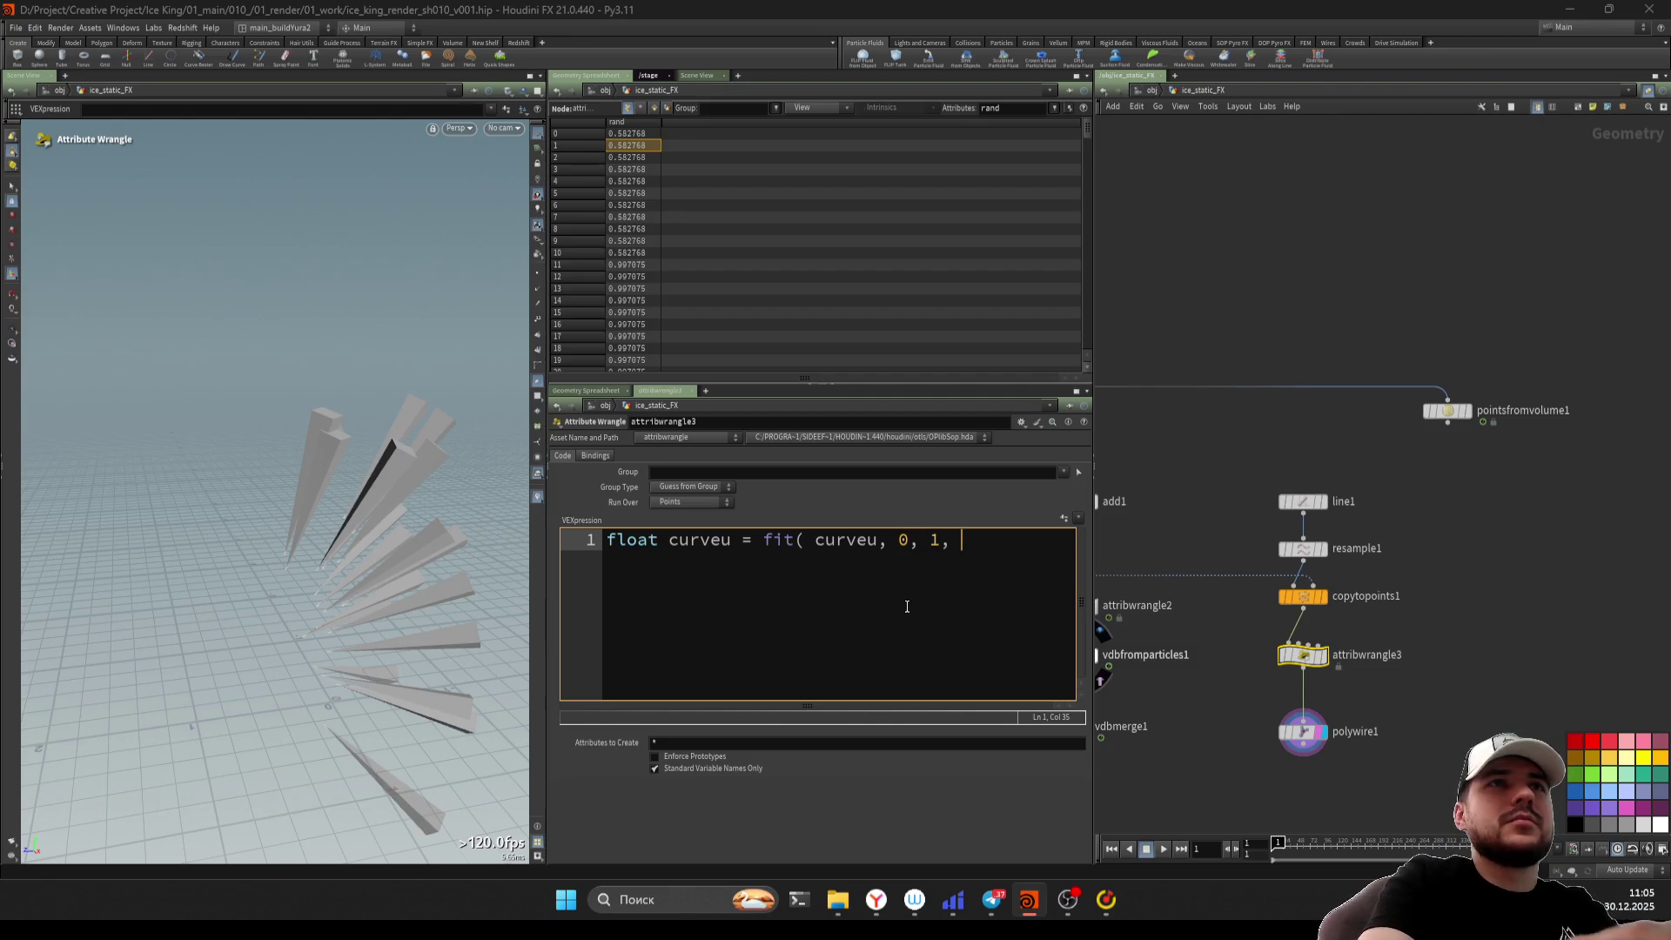
key("Return")
key("Return")
type("f@")
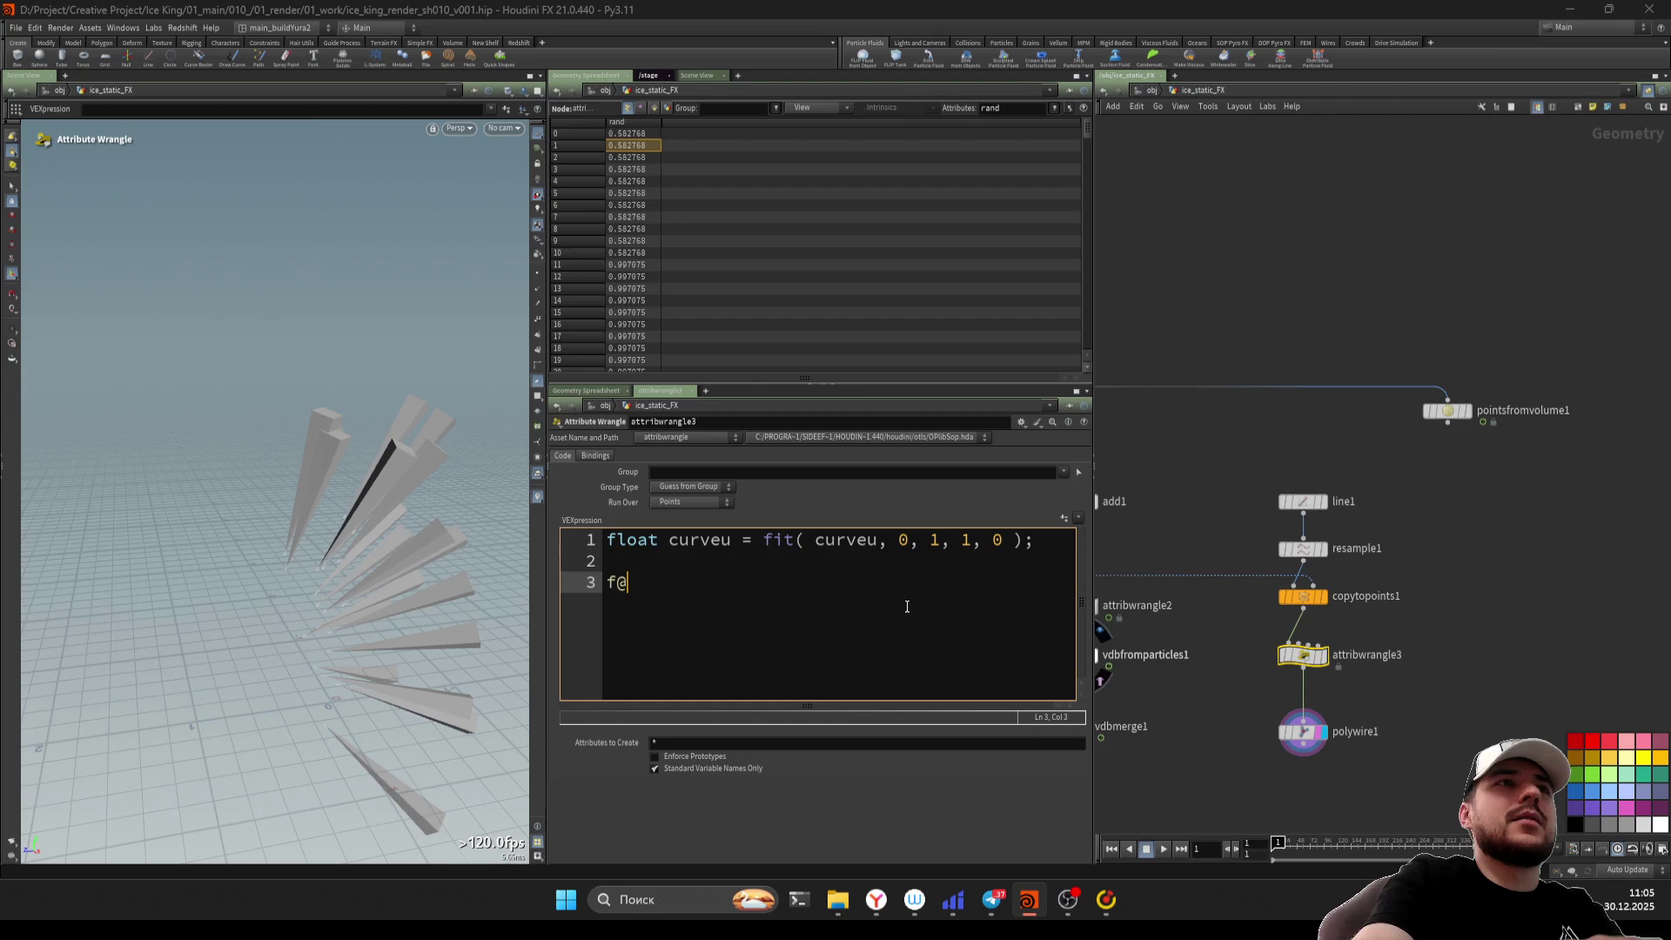
type("urveu;")
key("Up")
type("rveu =-chramp( ")
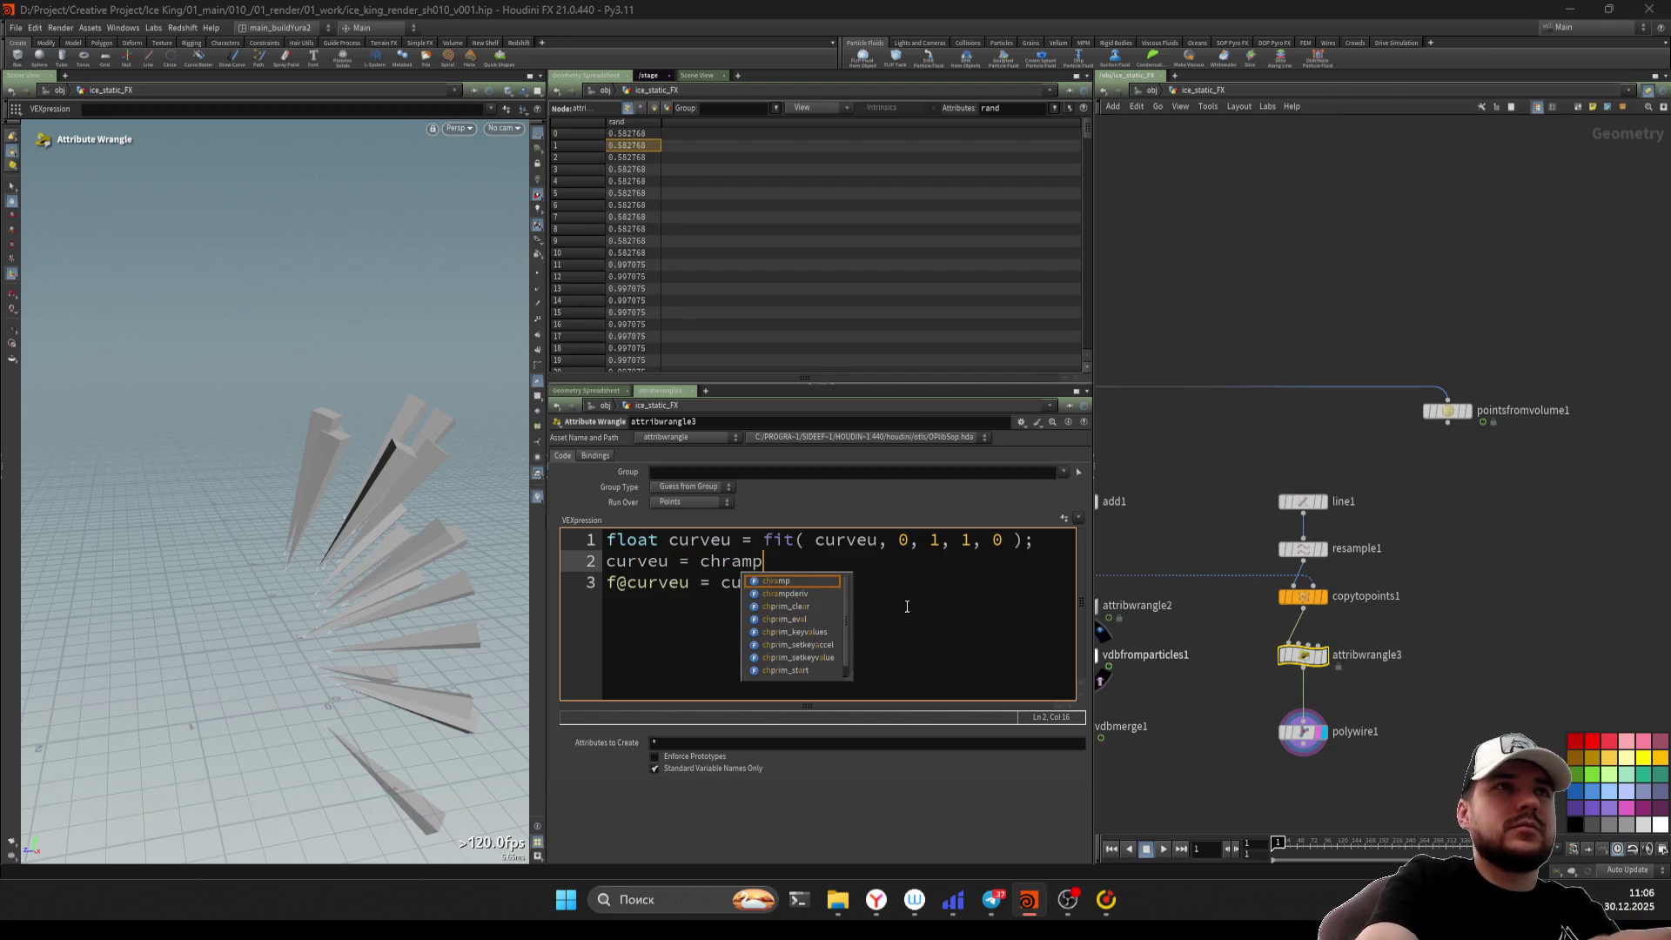
type("curveu );")
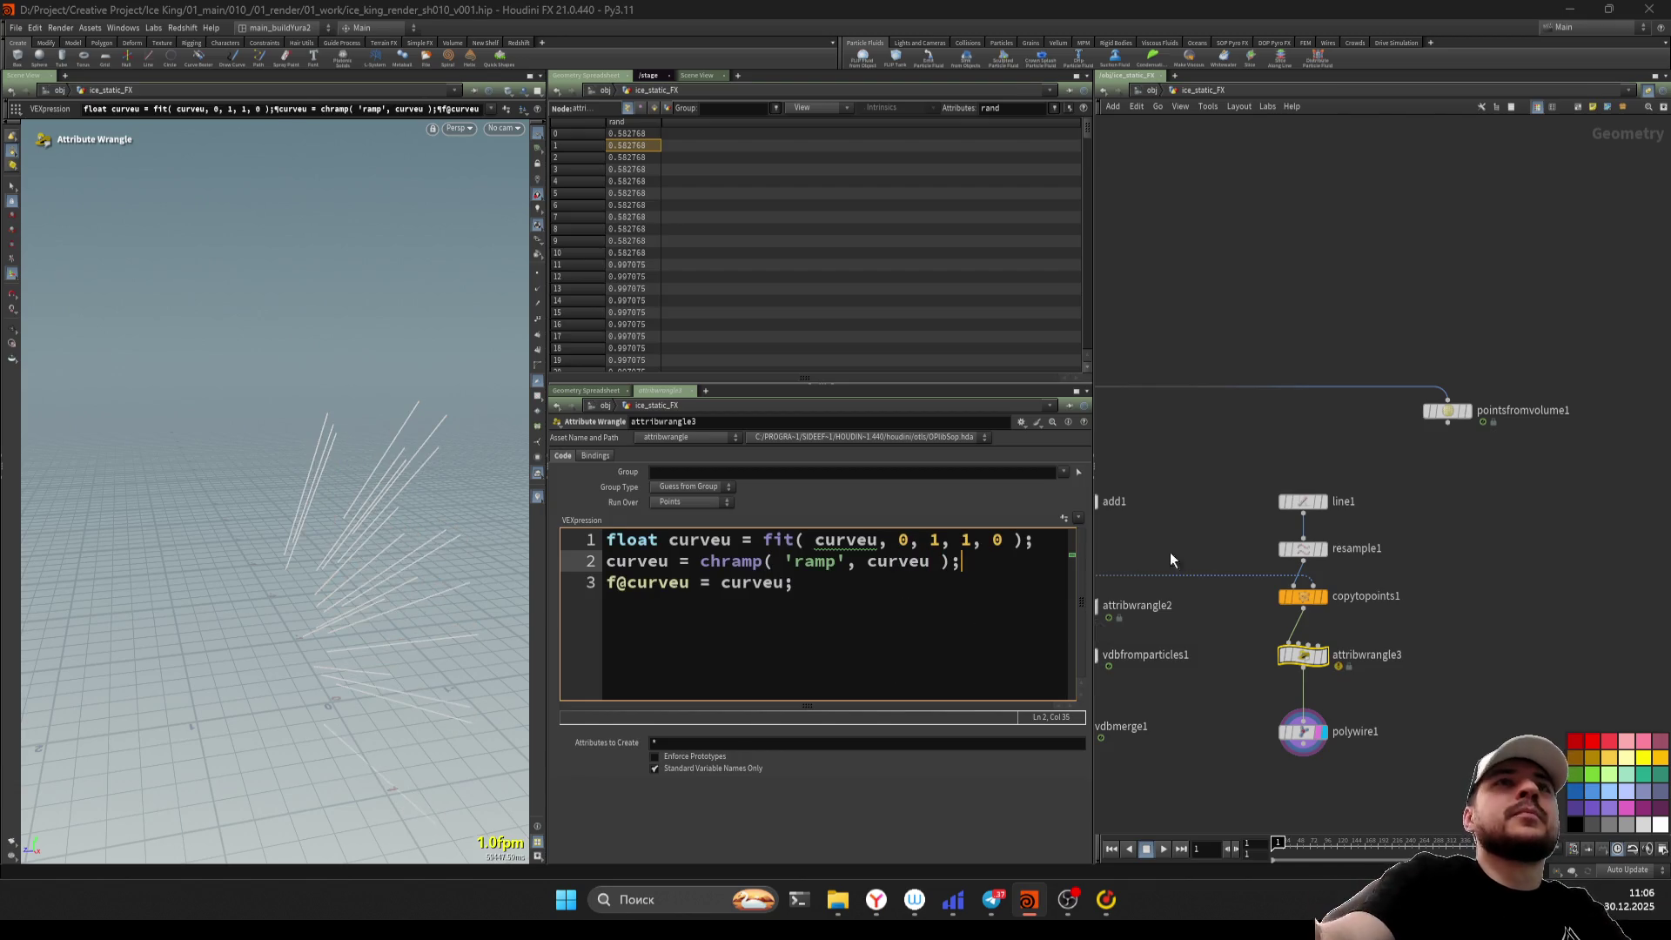
left_click(1170, 559)
left_click(815, 541)
type("@")
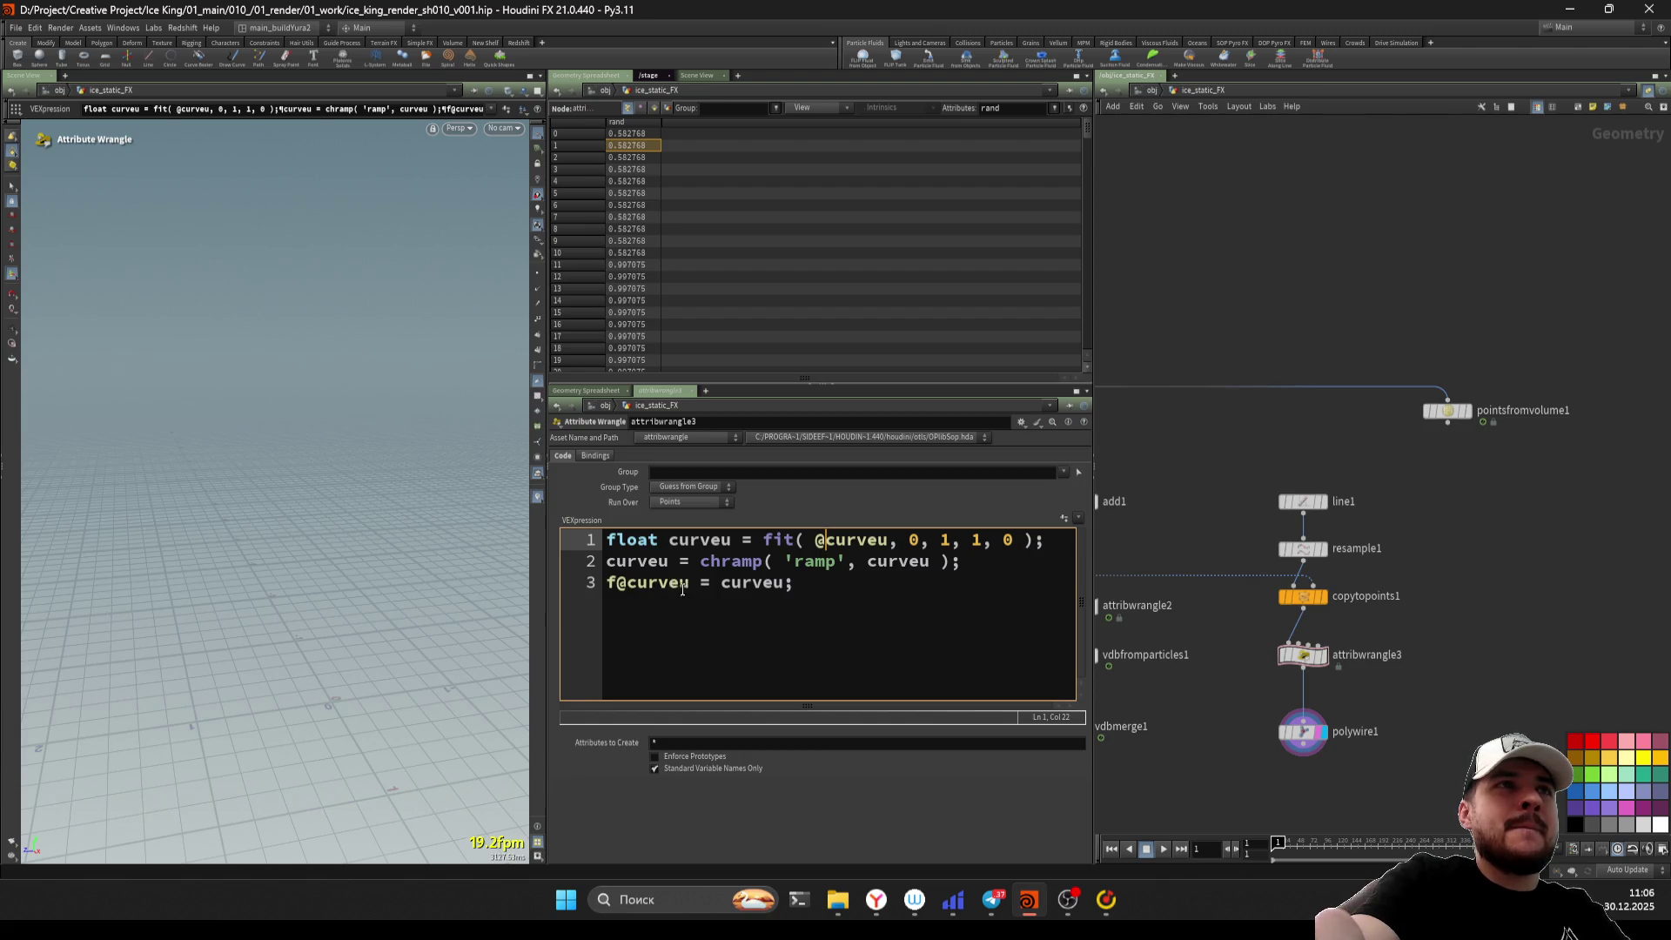
left_click(1187, 520)
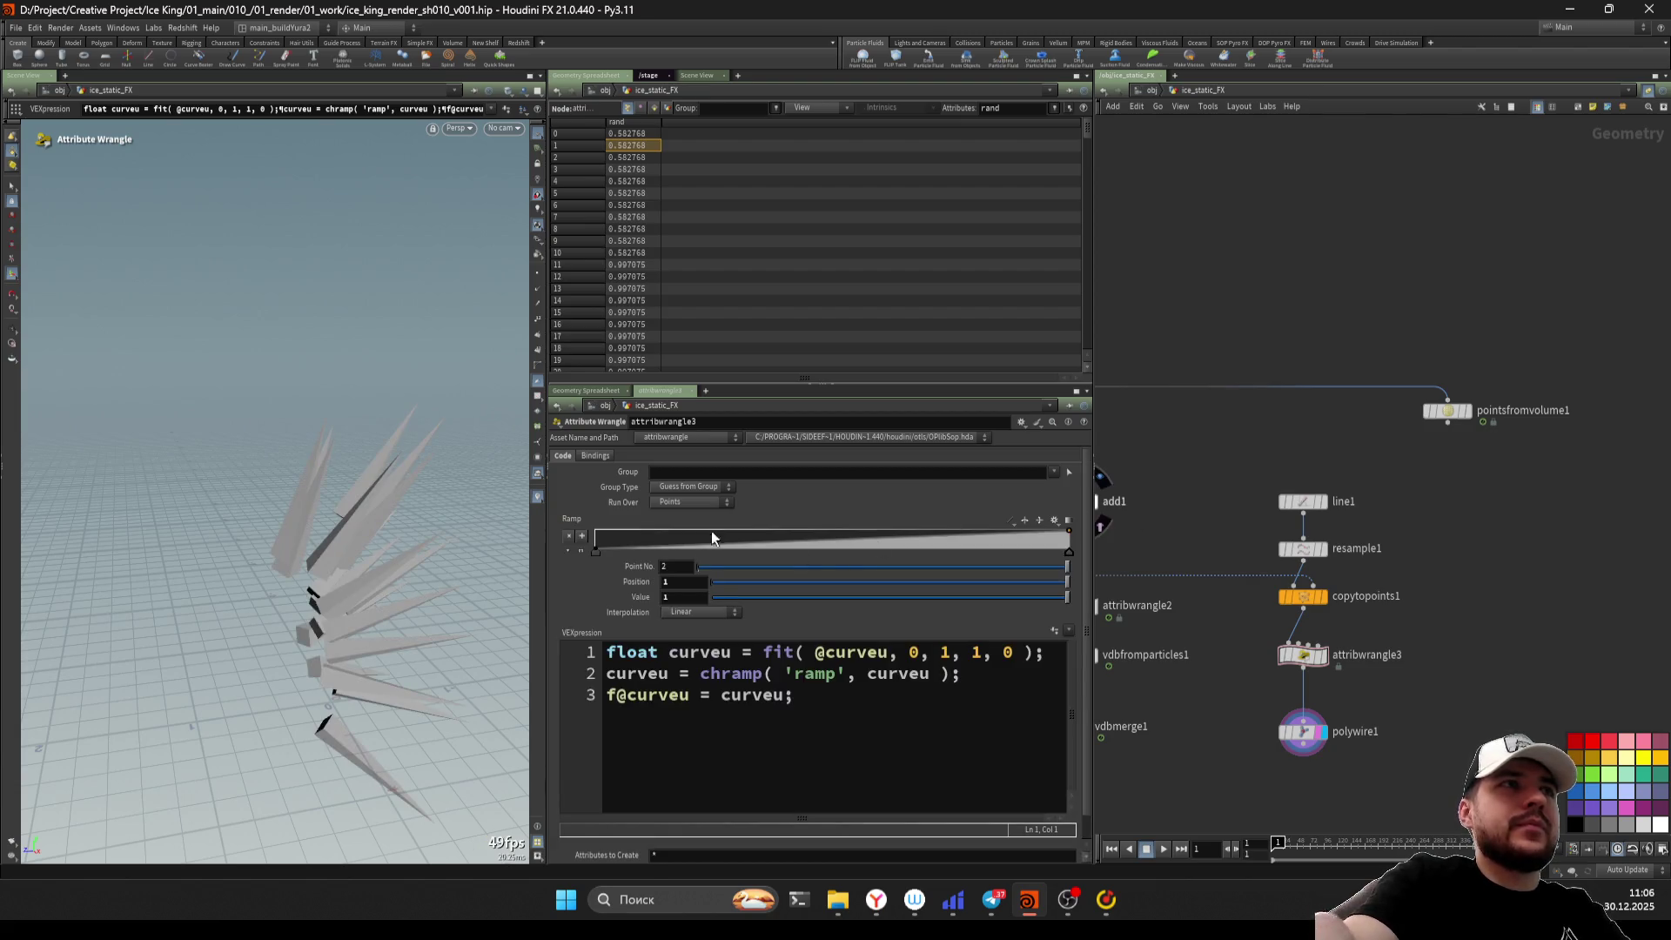
Add a ramp point, set B-Spline interpolation, and move point 2 to position 0.788, value 0.222
left_click_drag(731, 549, 764, 536)
left_click(595, 552)
left_click(1069, 553)
left_click(700, 612)
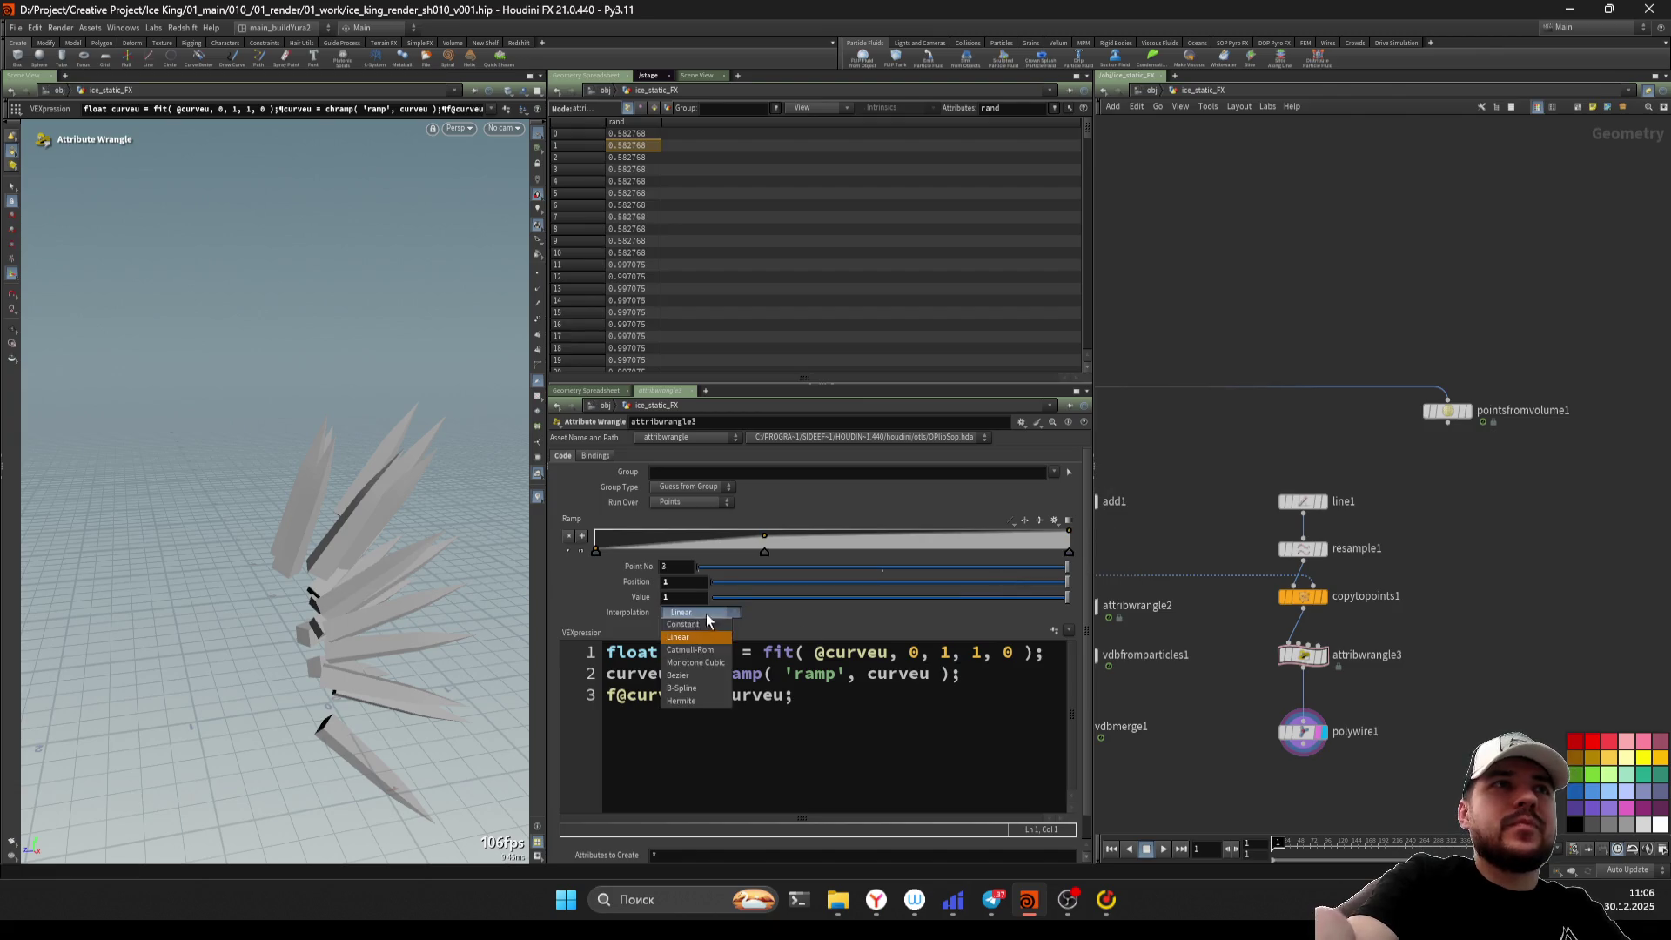
left_click(696, 685)
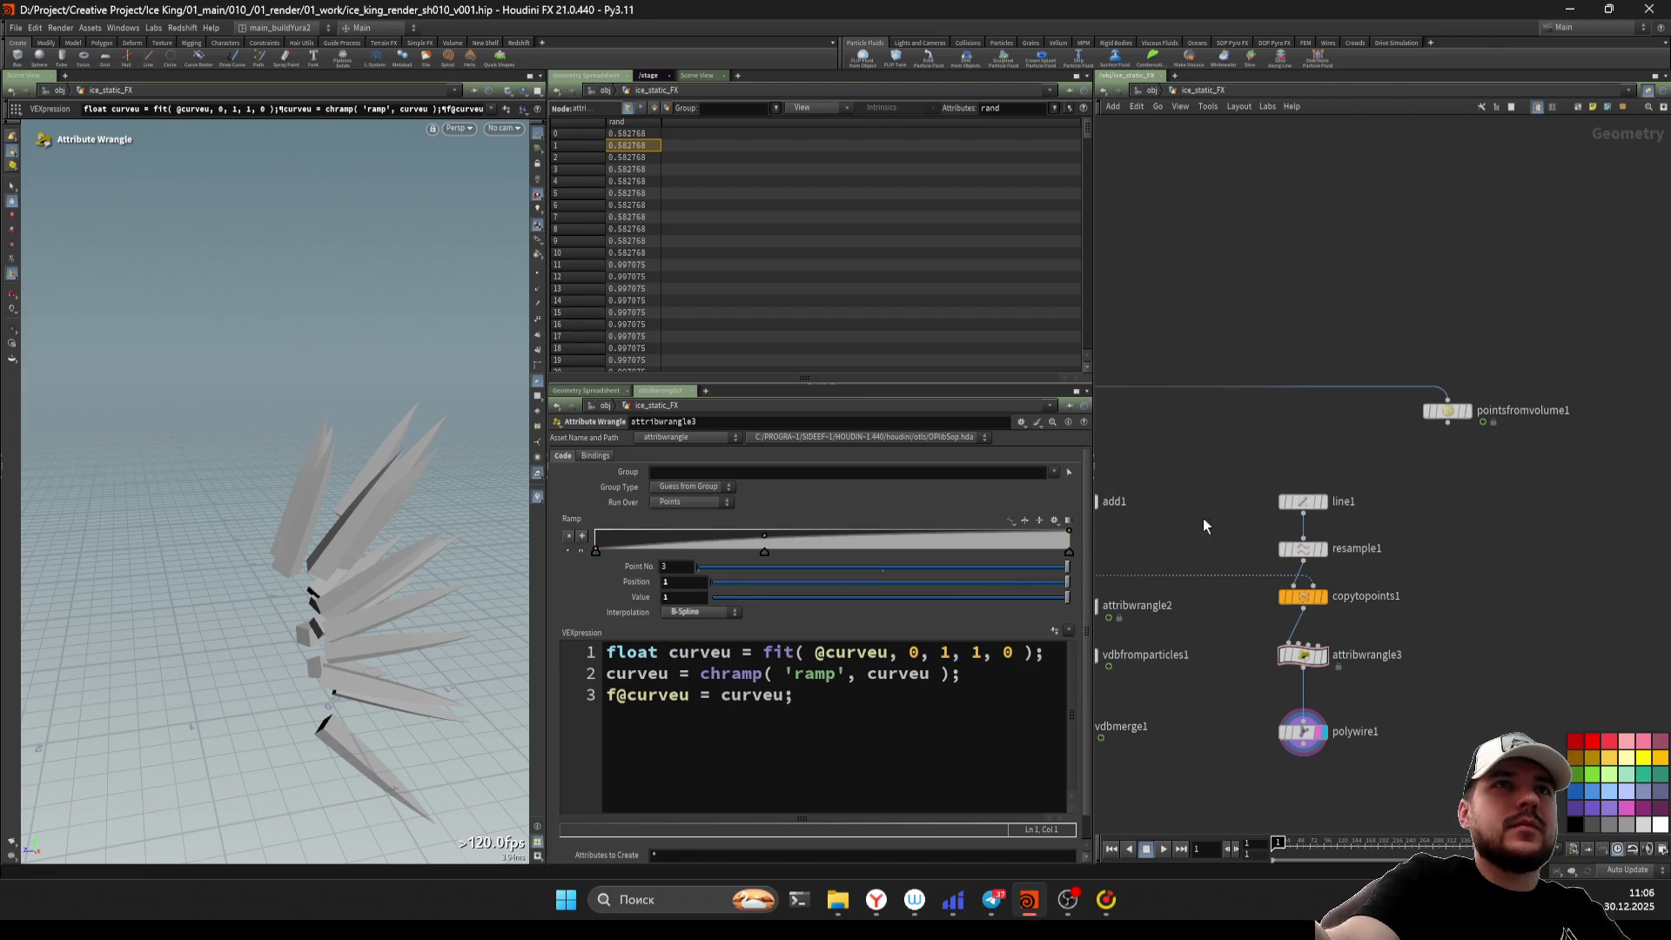
left_click(580, 551)
left_click_drag(765, 565, 973, 627)
key("ctrl+z")
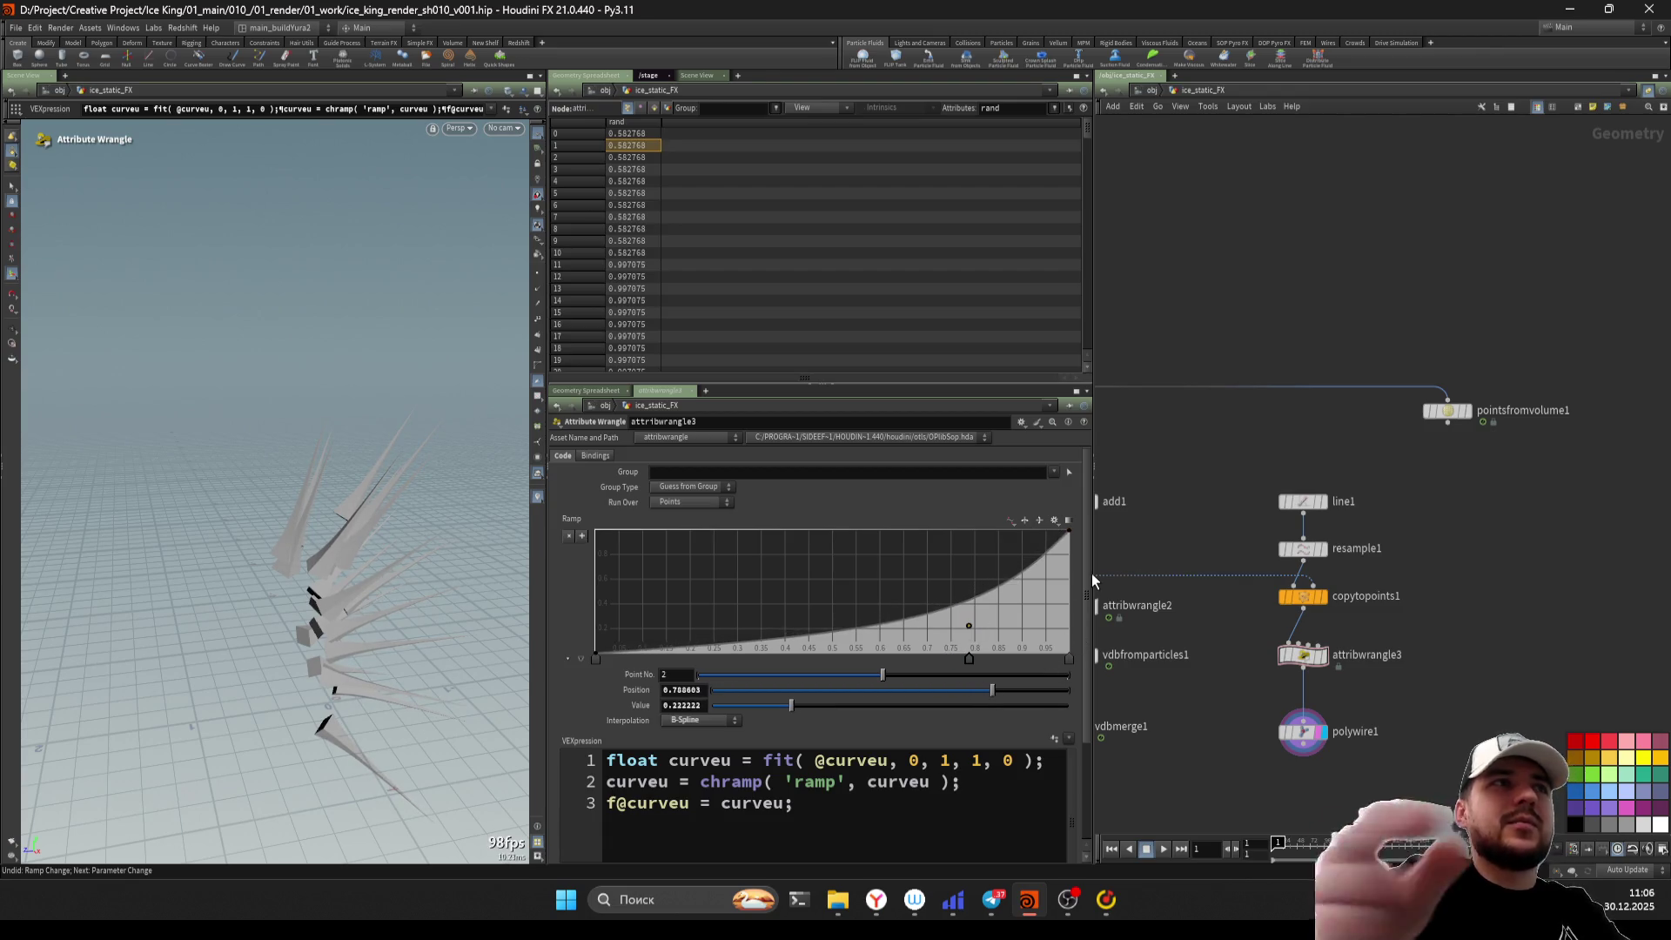
Check polywire1's parameters, then return to attribwrangle3
left_click(1303, 731)
middle_click_drag(1244, 777, 1220, 672)
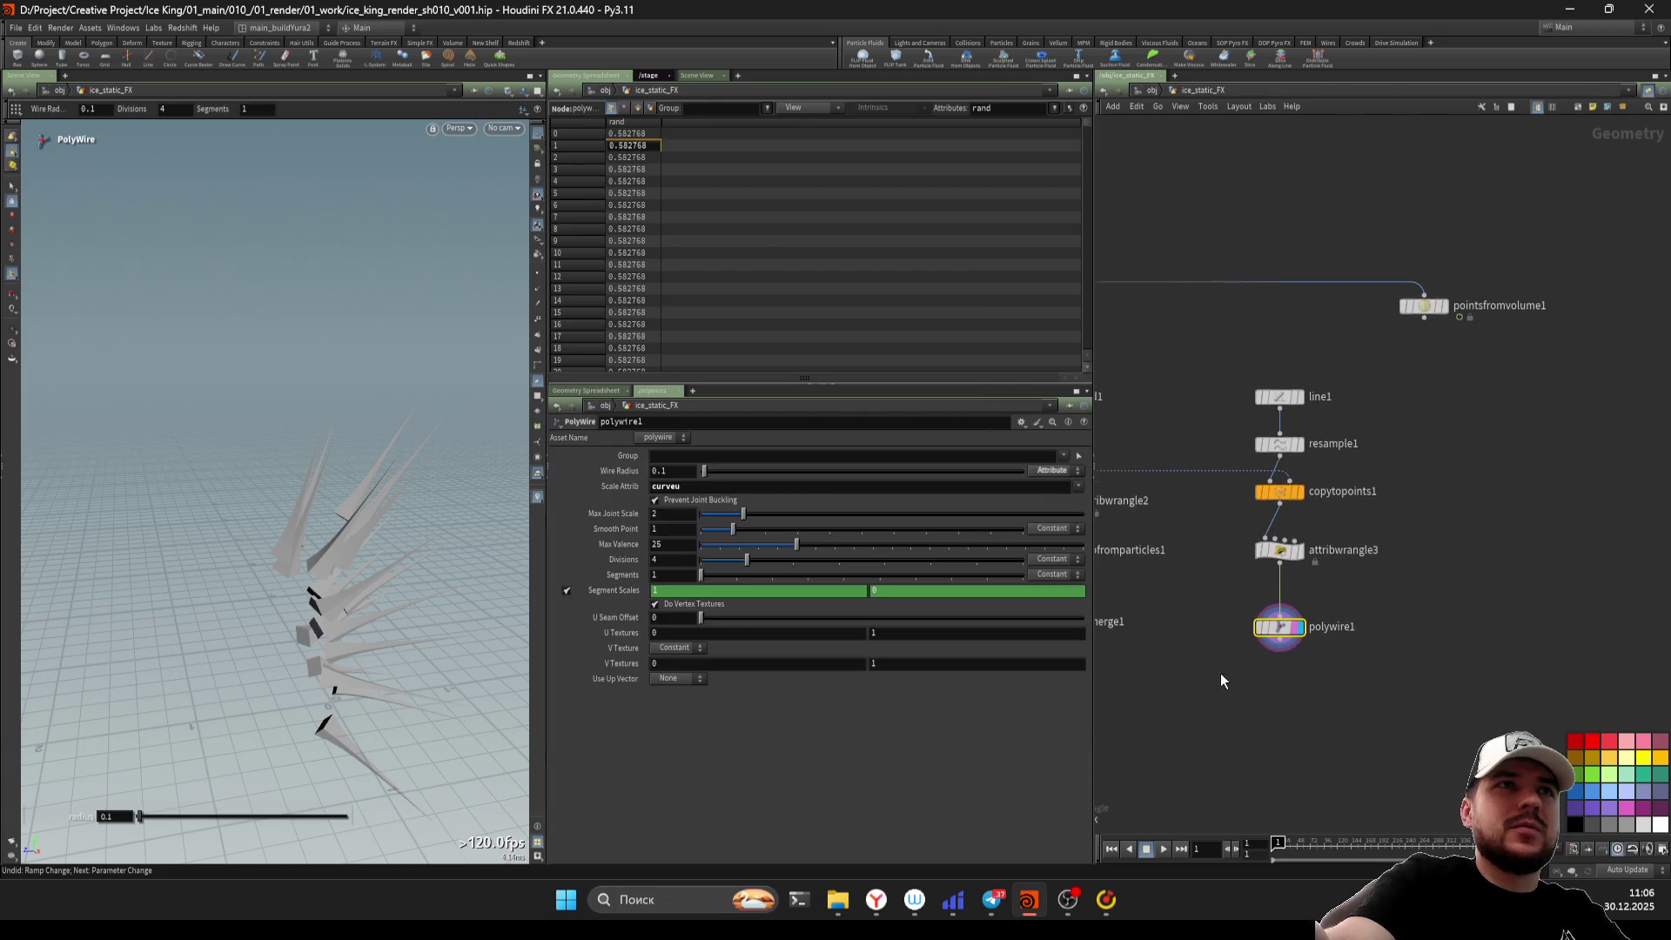
key("Up")
left_click_drag(1288, 567, 1285, 572)
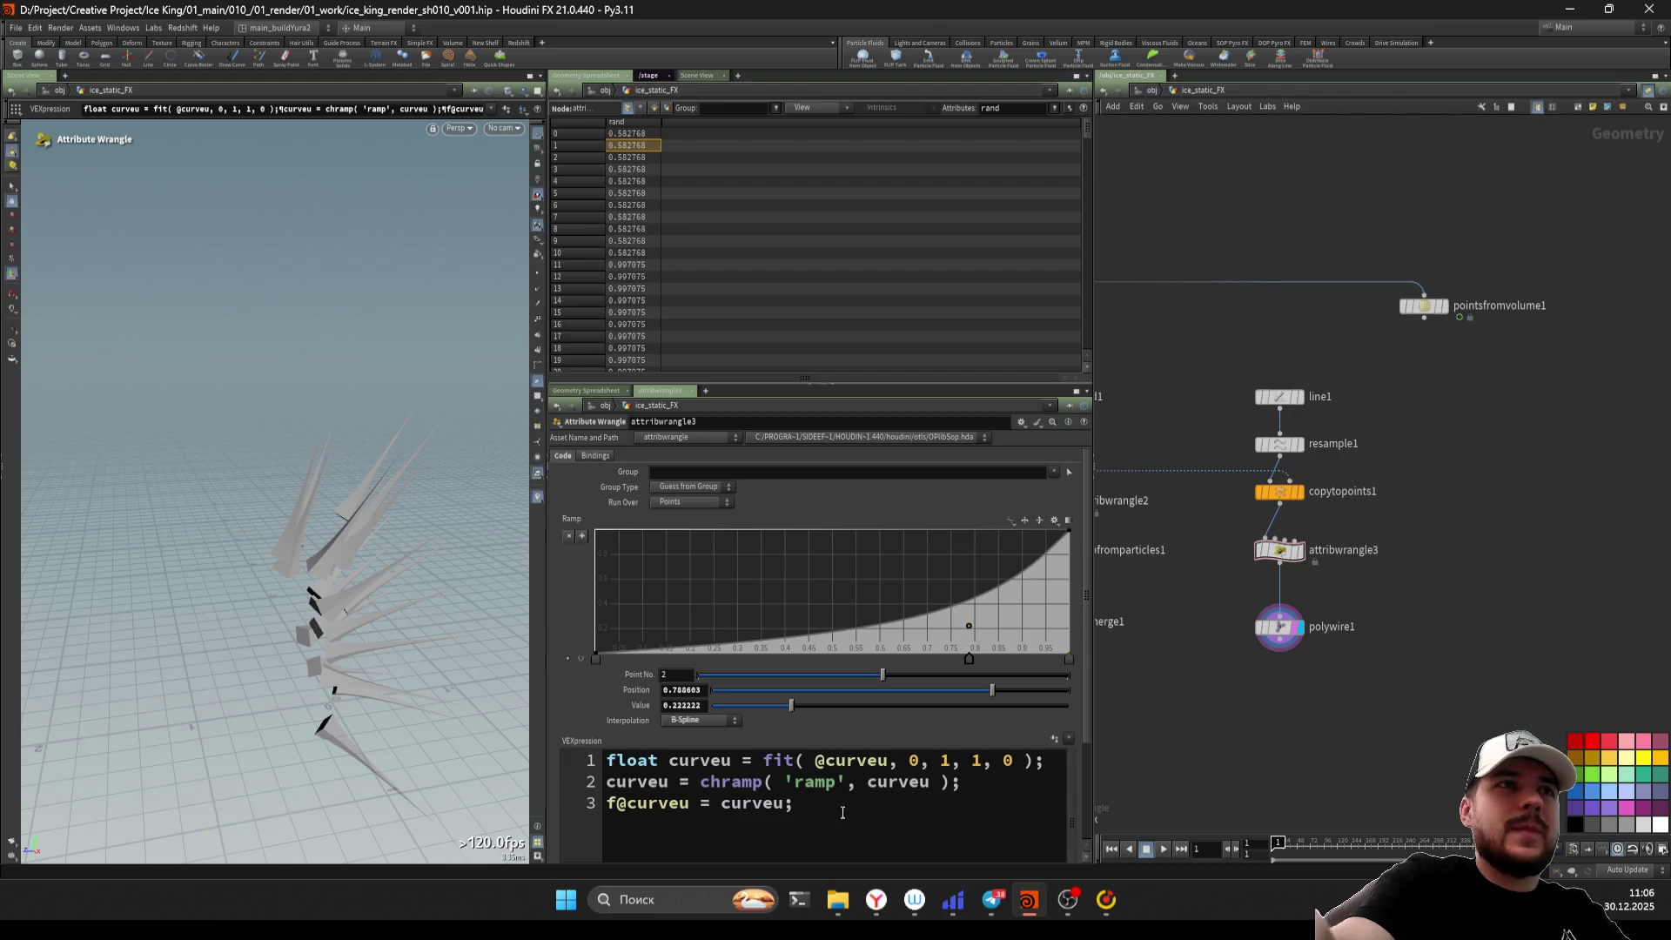
left_click(1289, 625)
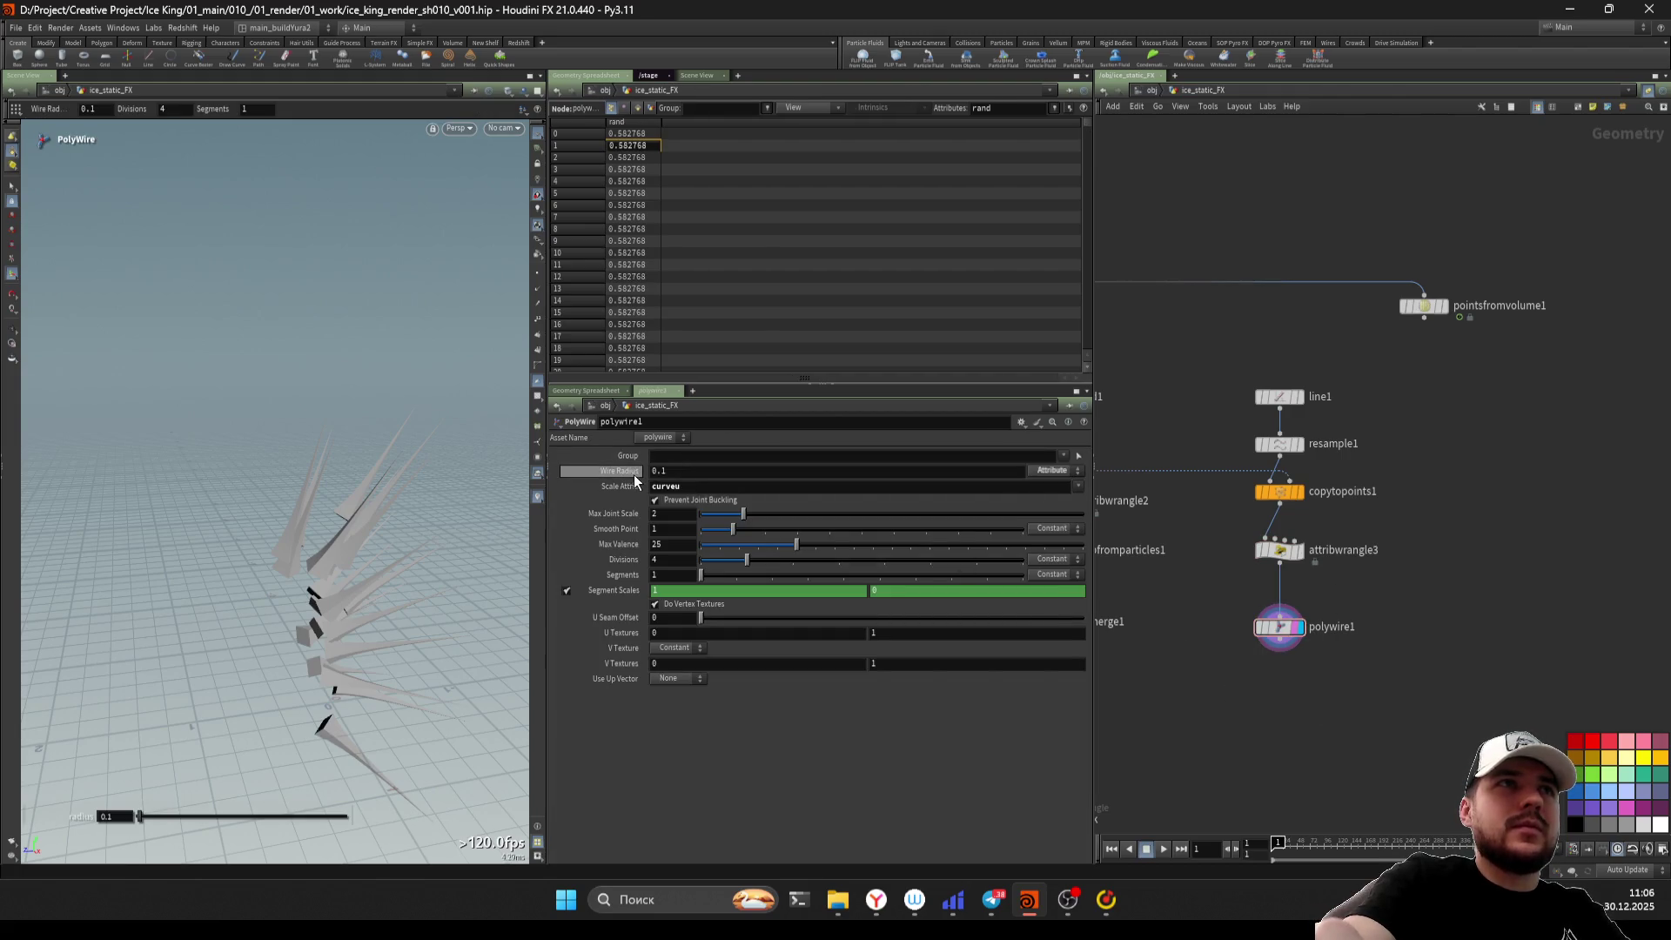
key("ctrl+z")
Add 'float amp = chf( 'amp' );' and multiply curveu by amp in the wrangle
left_click(964, 786)
key("Return")
type("curveu = chramp( 'ramp', c")
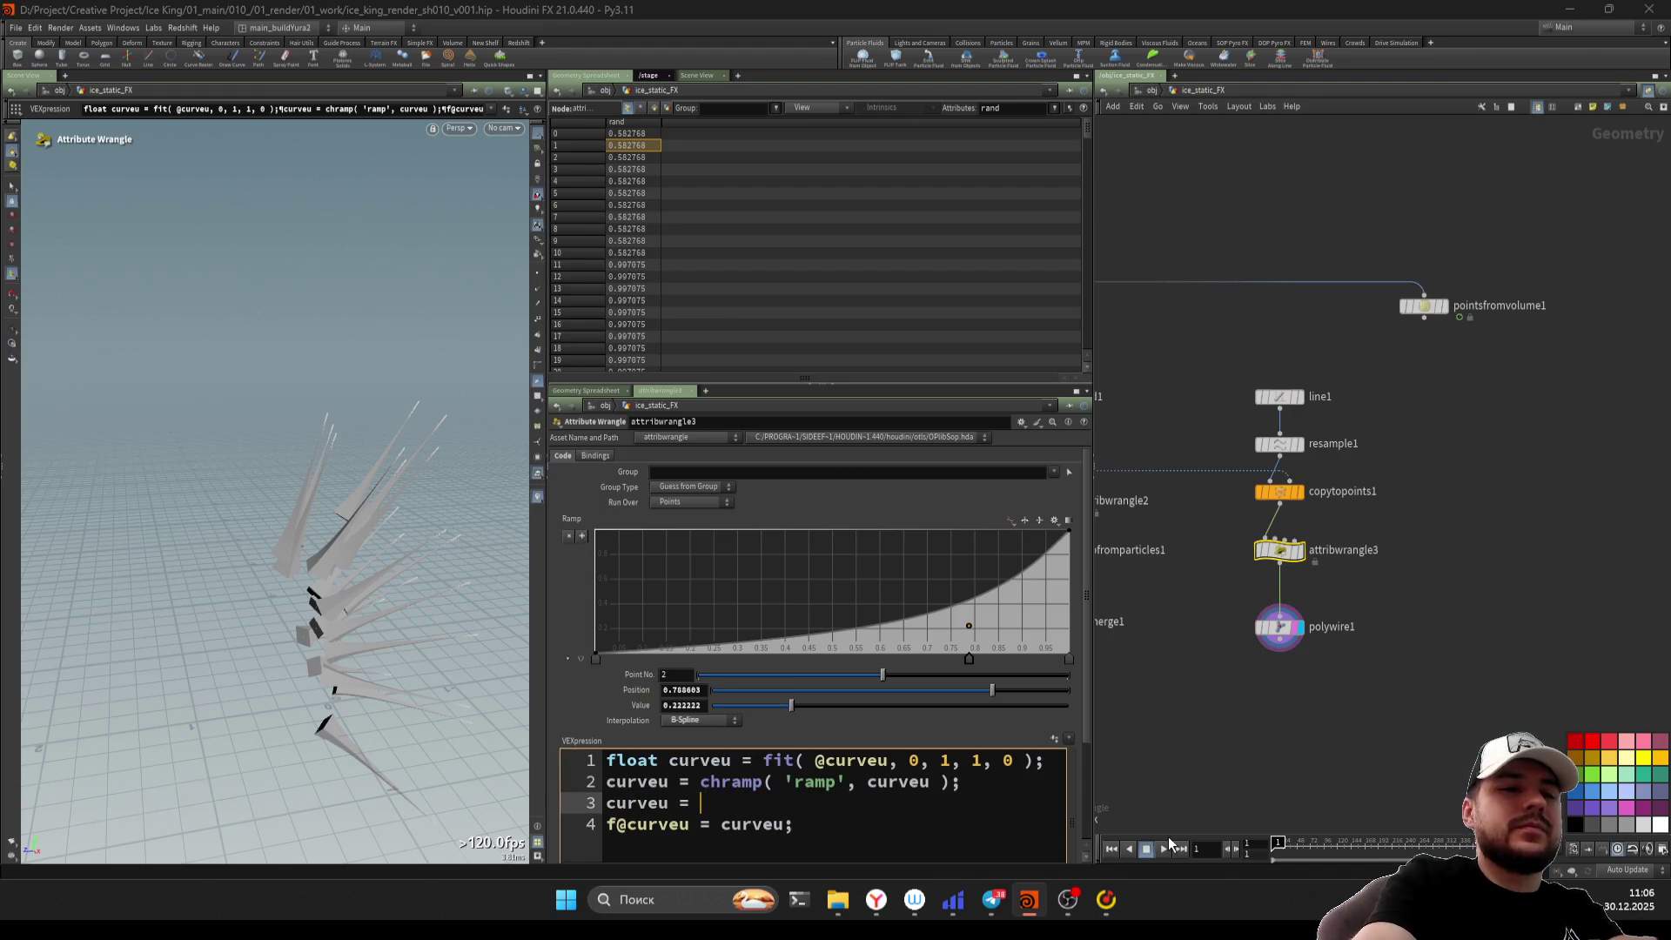
type("urveu")
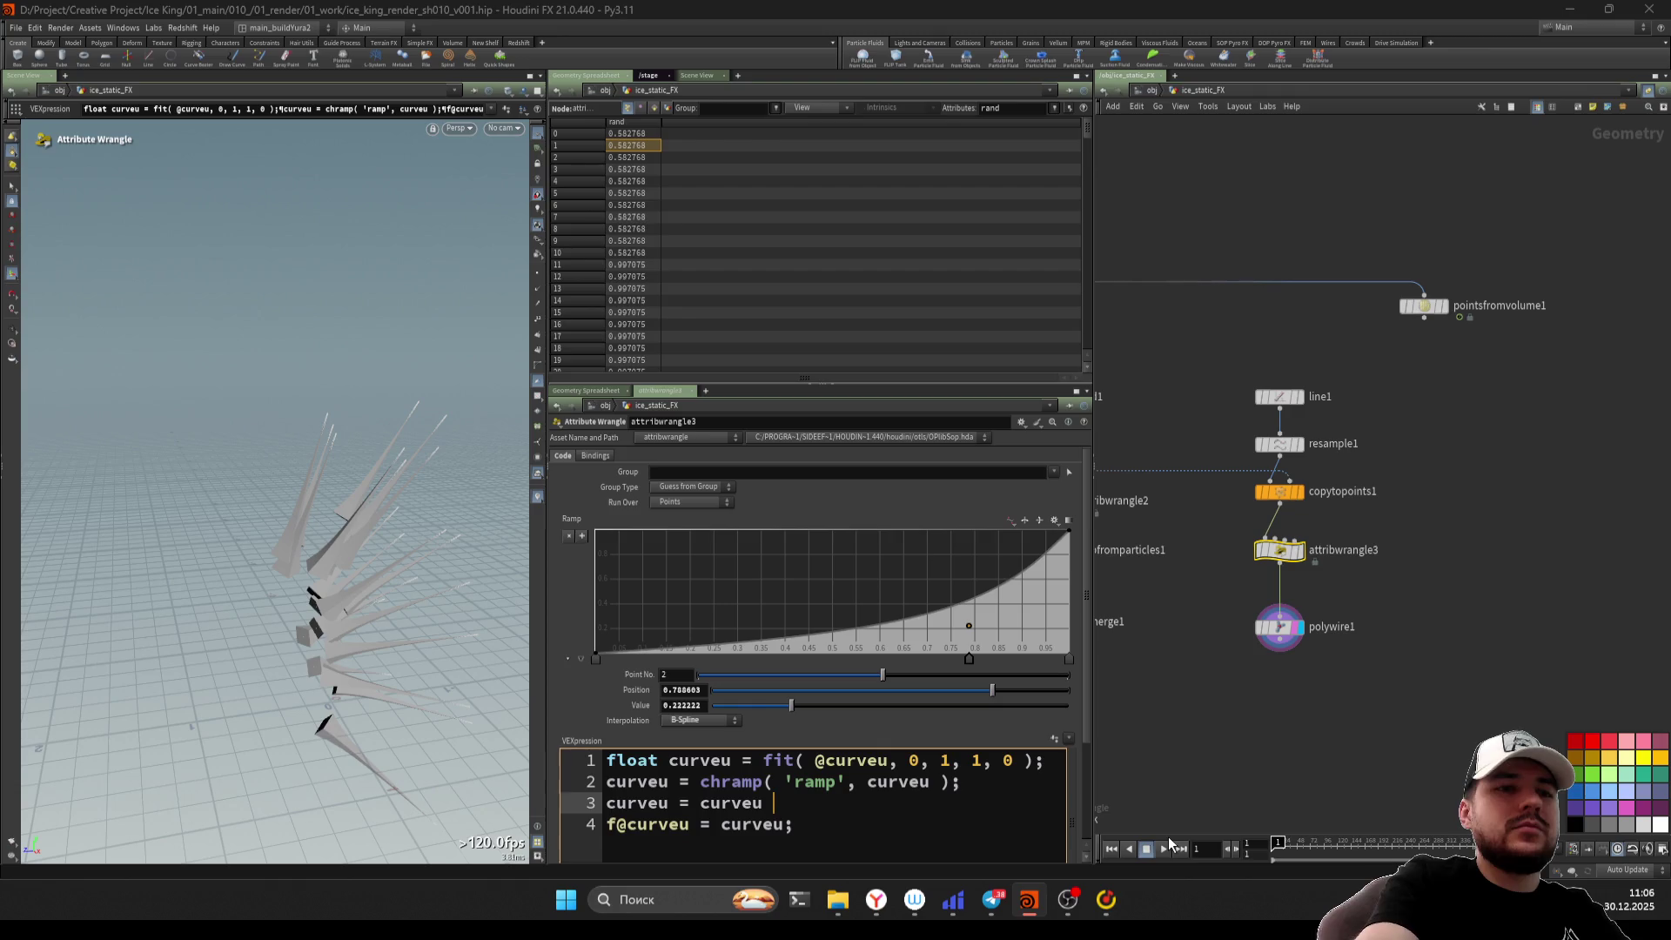
key("ctrl+Home")
key("Return")
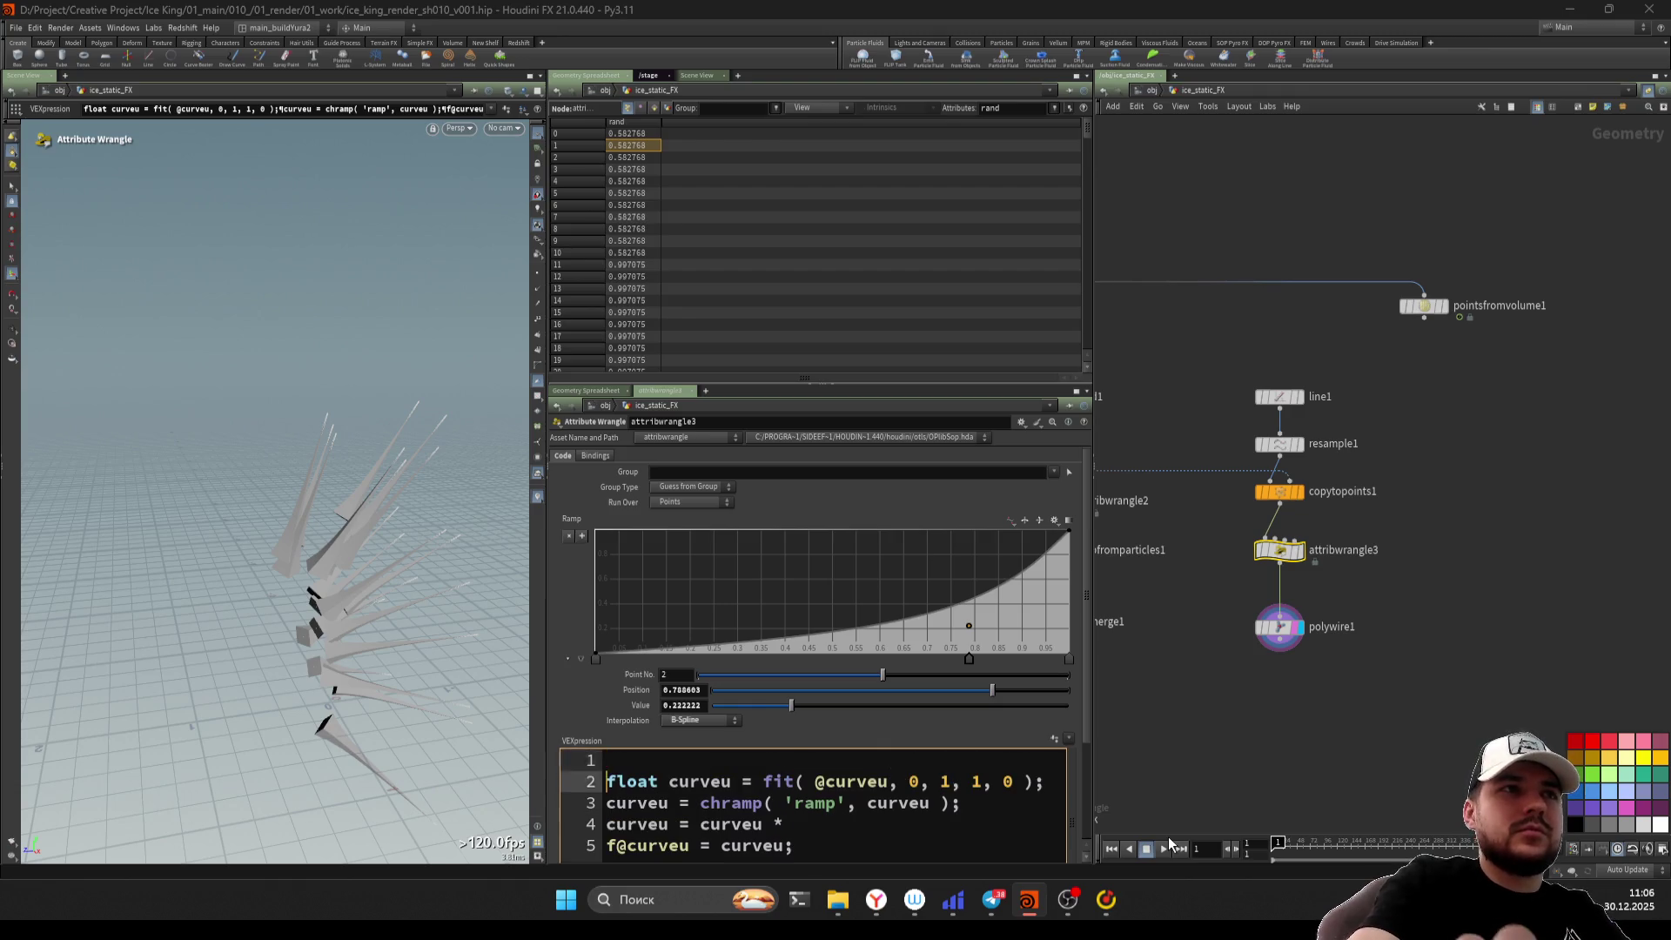
key("Up")
type("float ")
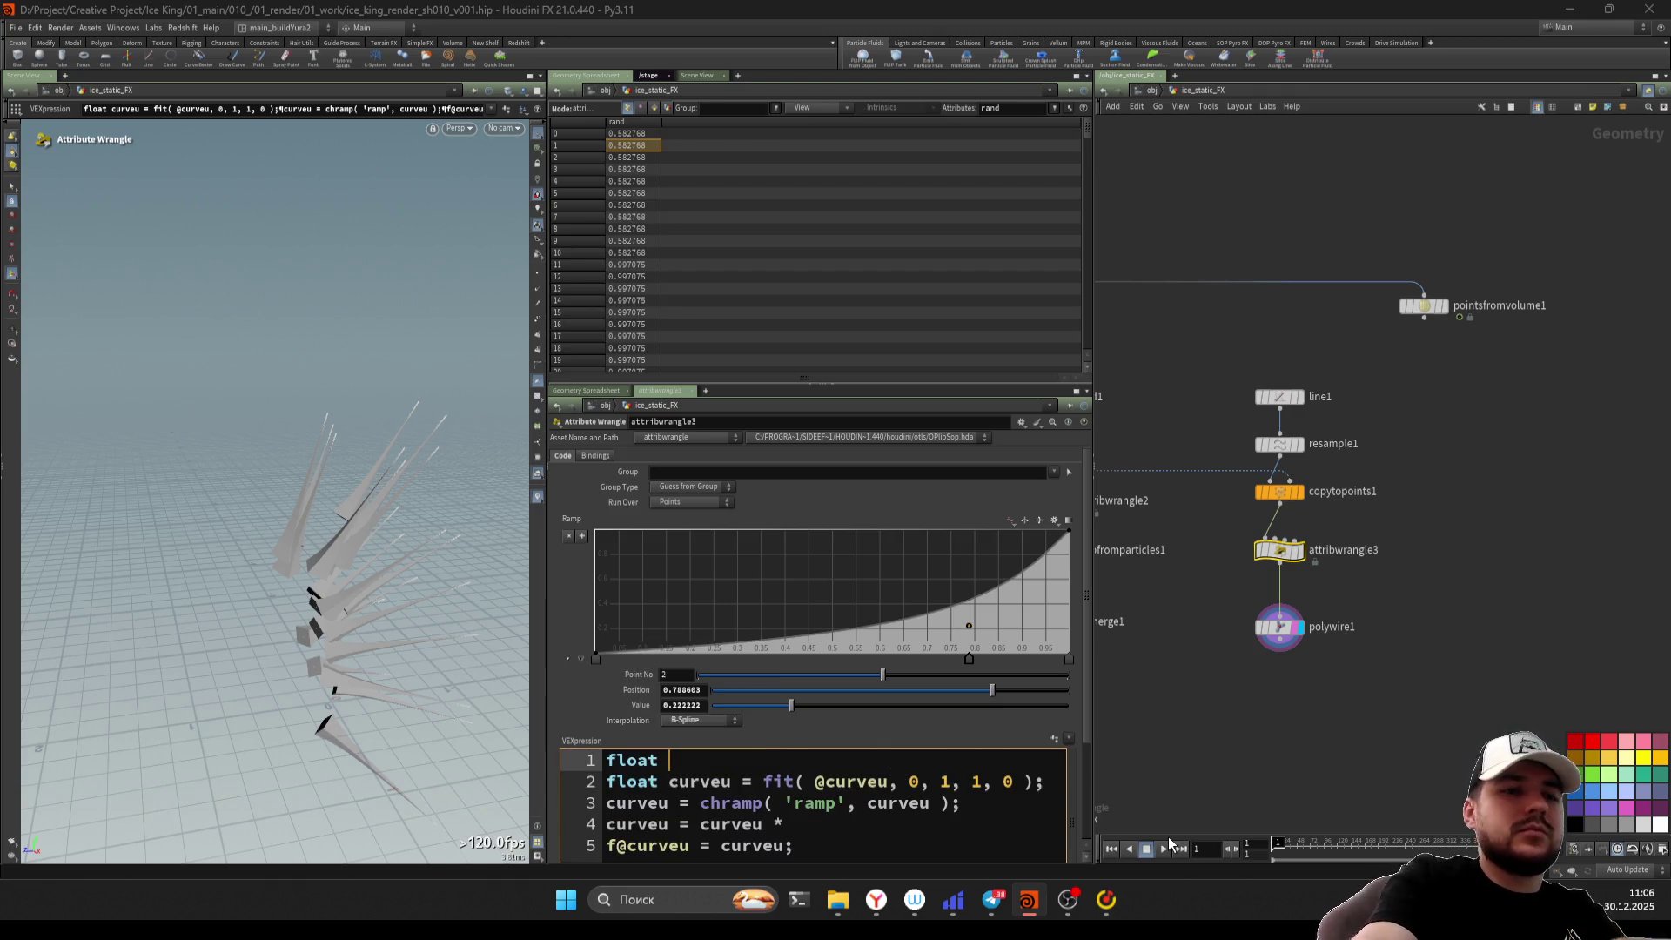
type("amp = chf")
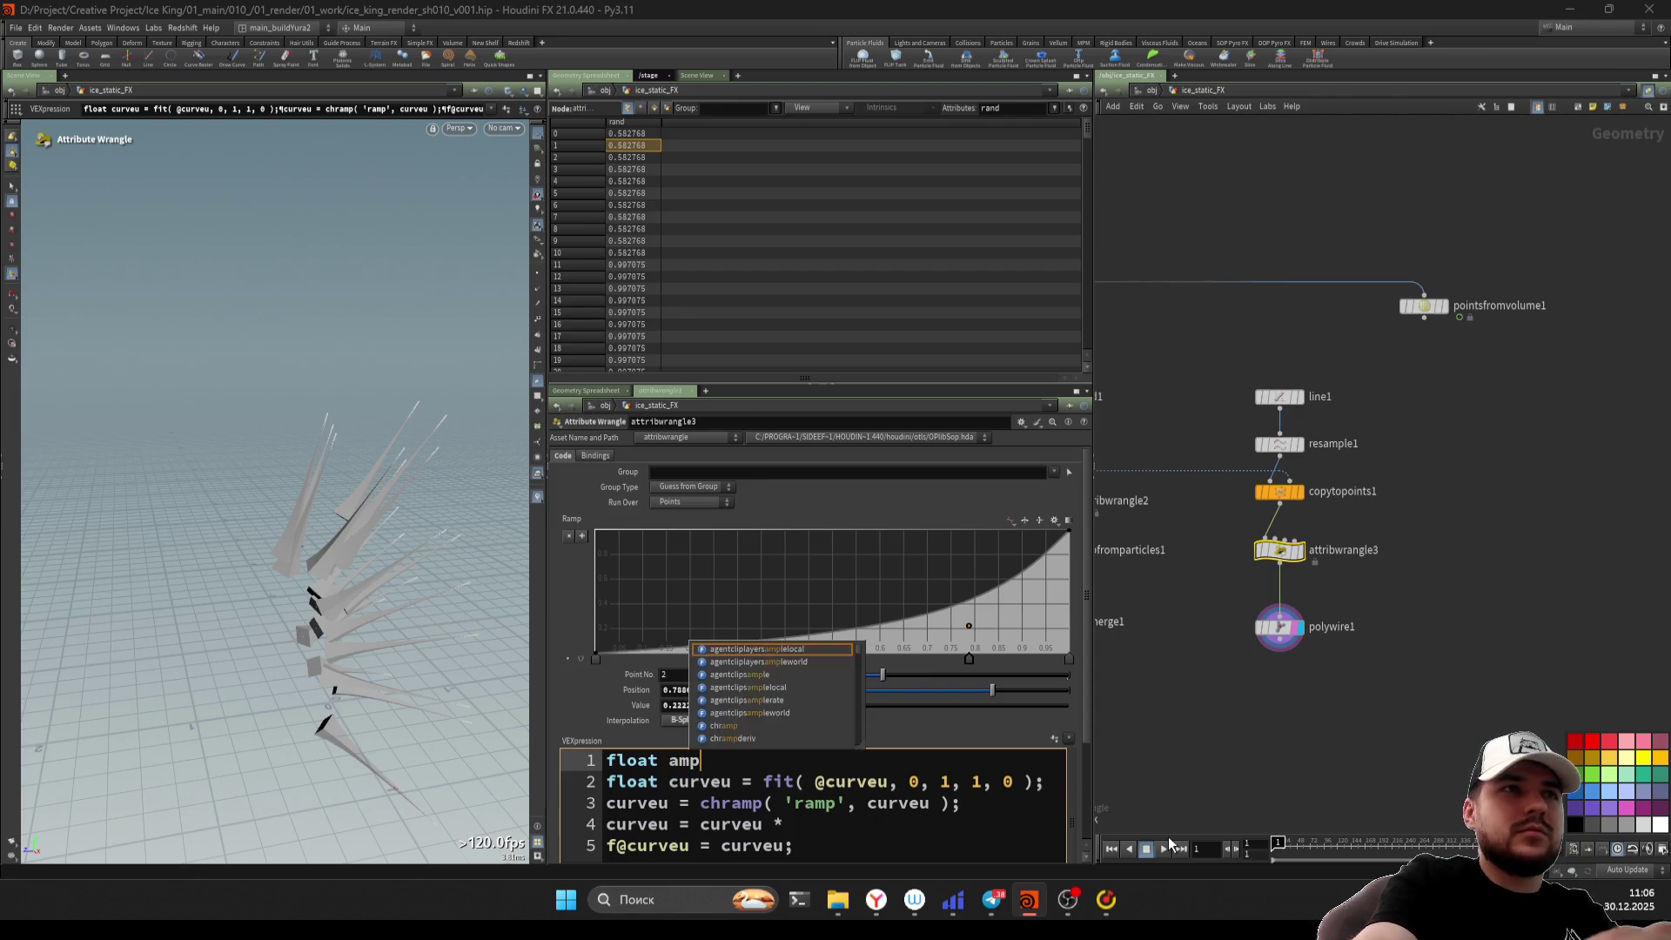
key("BackSpace")
key("BackSpace")
key("BackSpace")
type("chf( 'am")
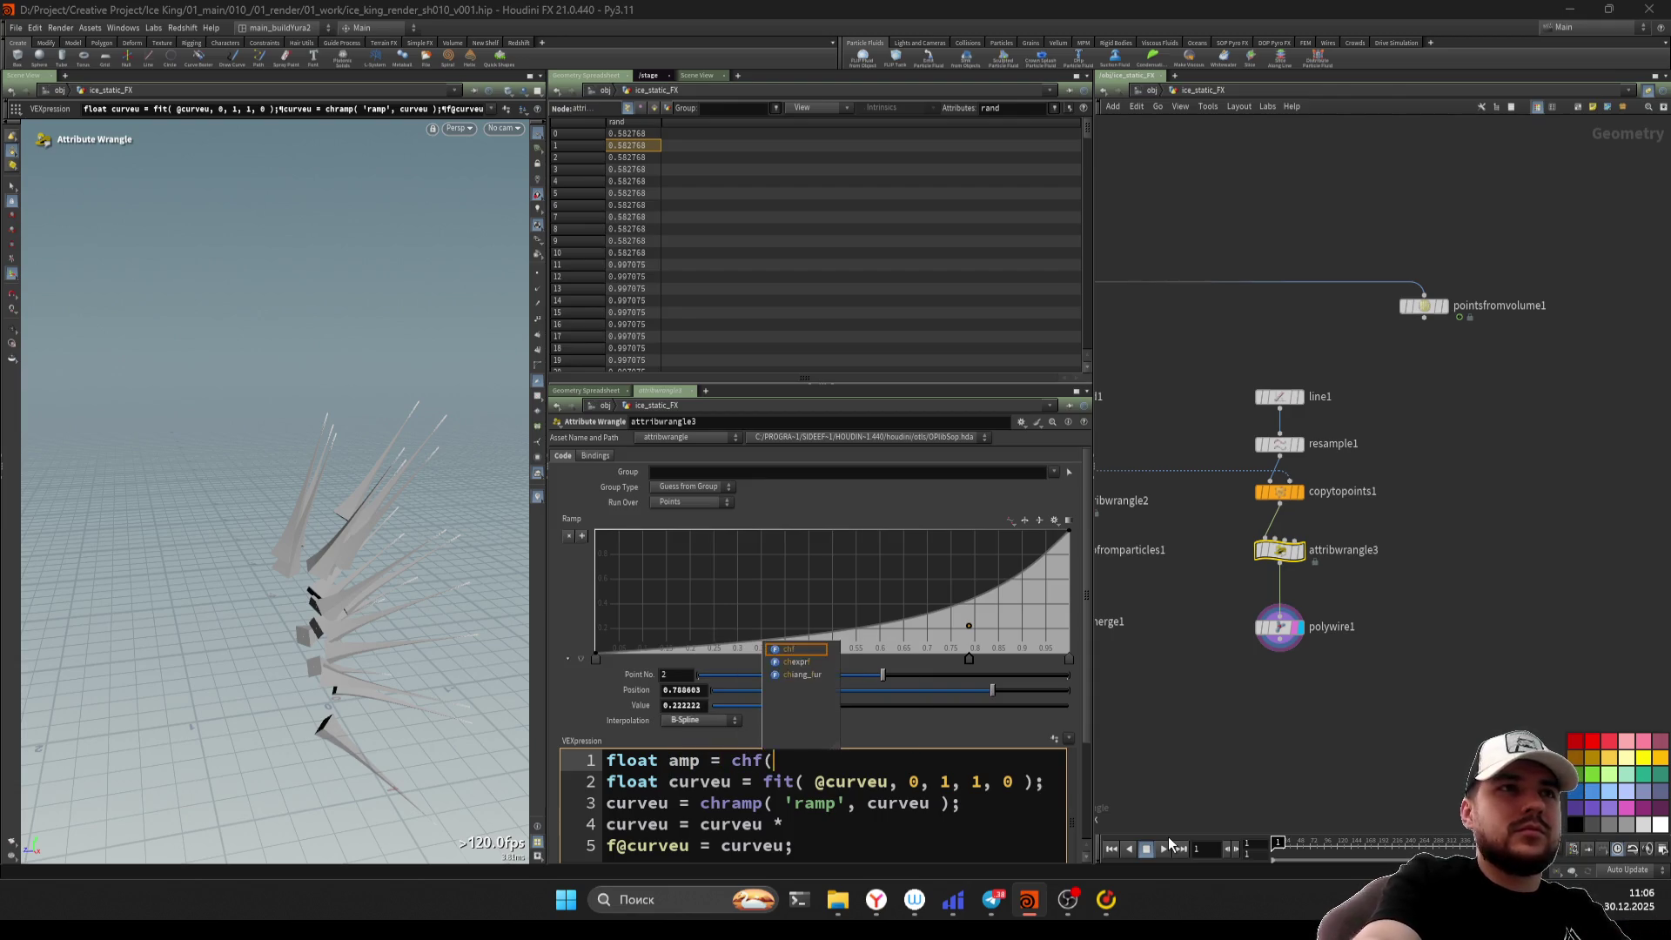
type("p' );")
key("Down")
key("Down")
key("Down")
type("amp;")
key("Down")
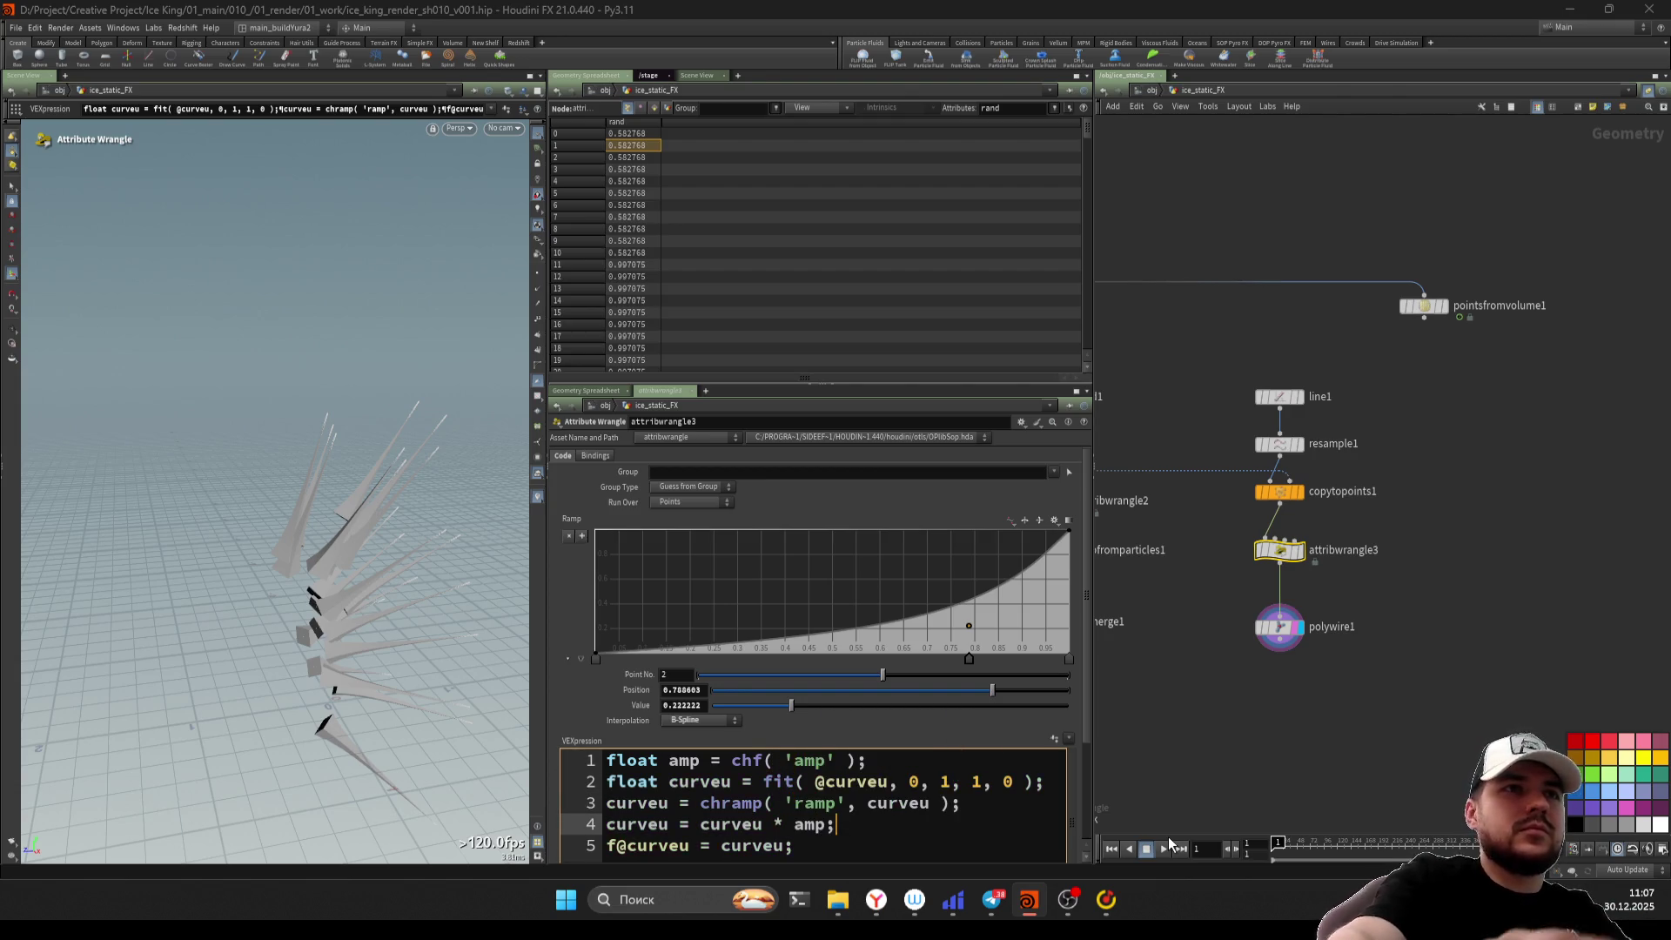
Create the Amp slider, set it to 0.647, and move polywire1 and the wrangle down
left_click(1055, 738)
left_click_drag(712, 636, 905, 656)
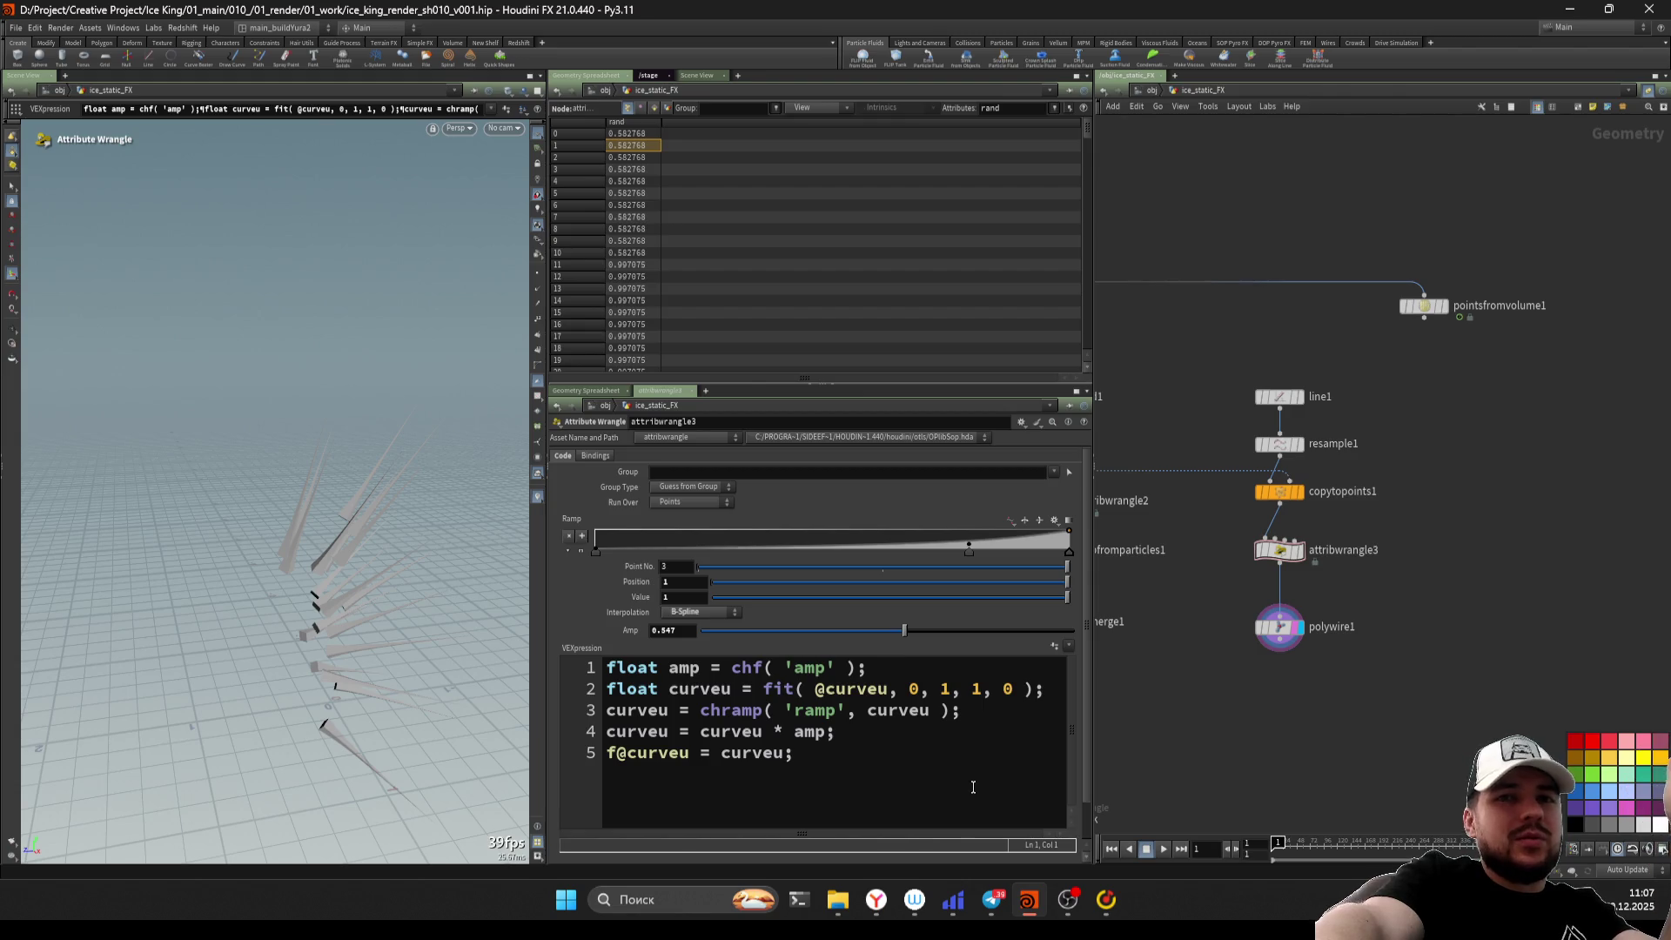
left_click_drag(1279, 626, 1279, 670)
left_click(1277, 553)
left_click_drag(1277, 553, 1277, 601)
left_click(1279, 493)
key("Tab")
type("wra")
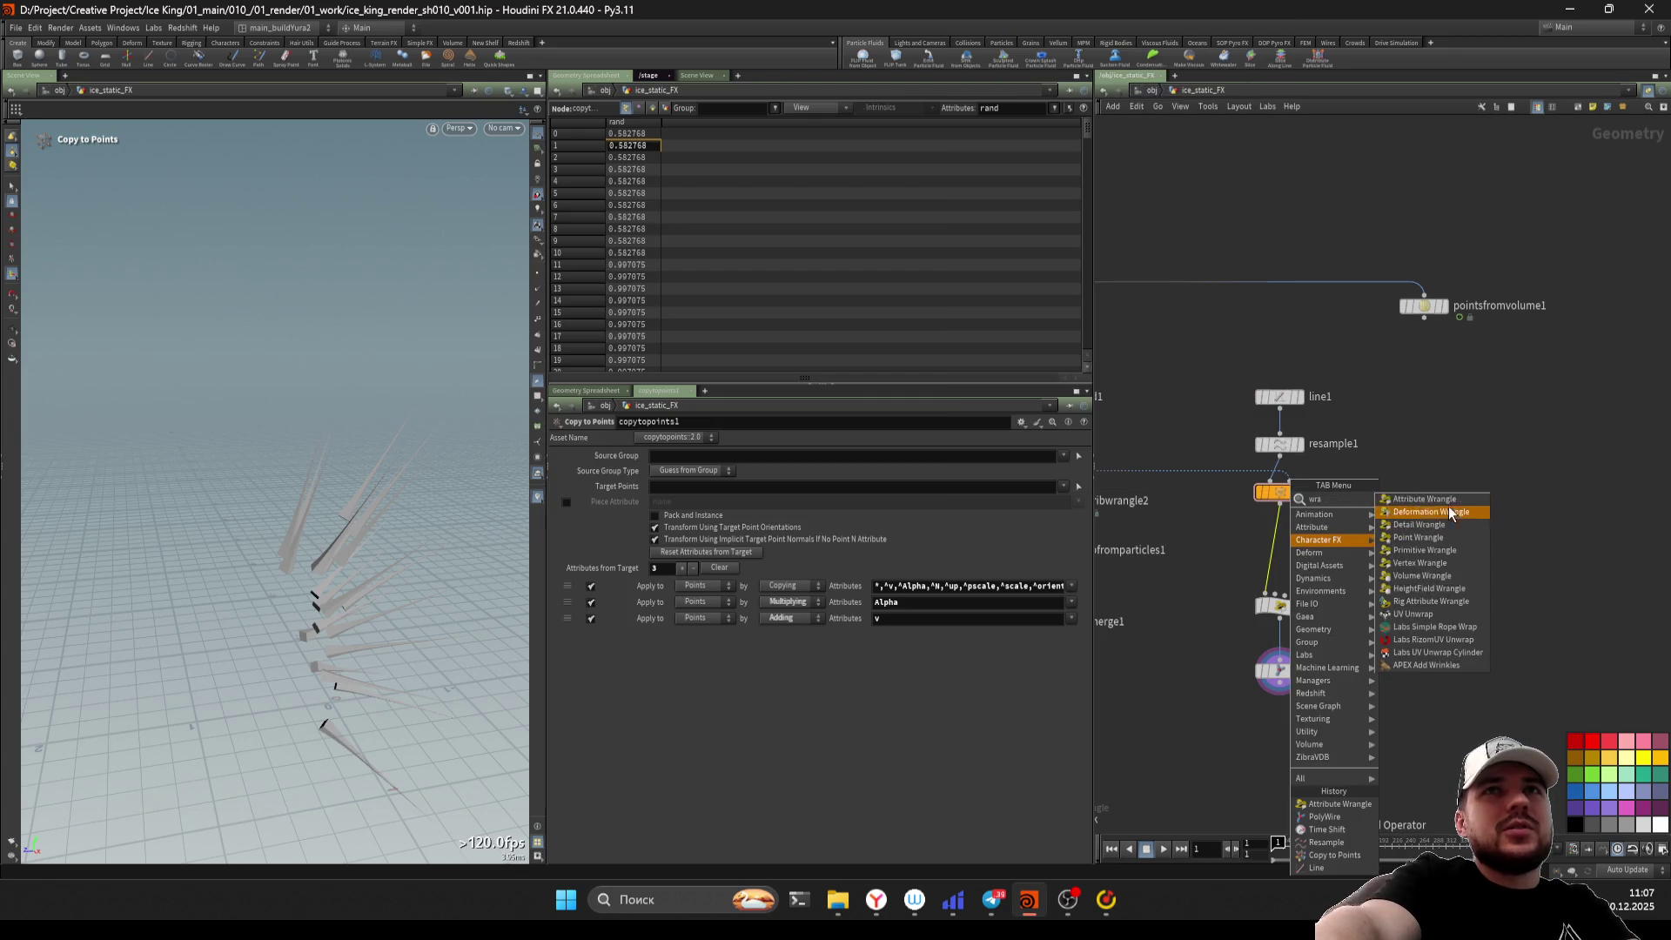
left_click(1424, 498)
left_click(867, 611)
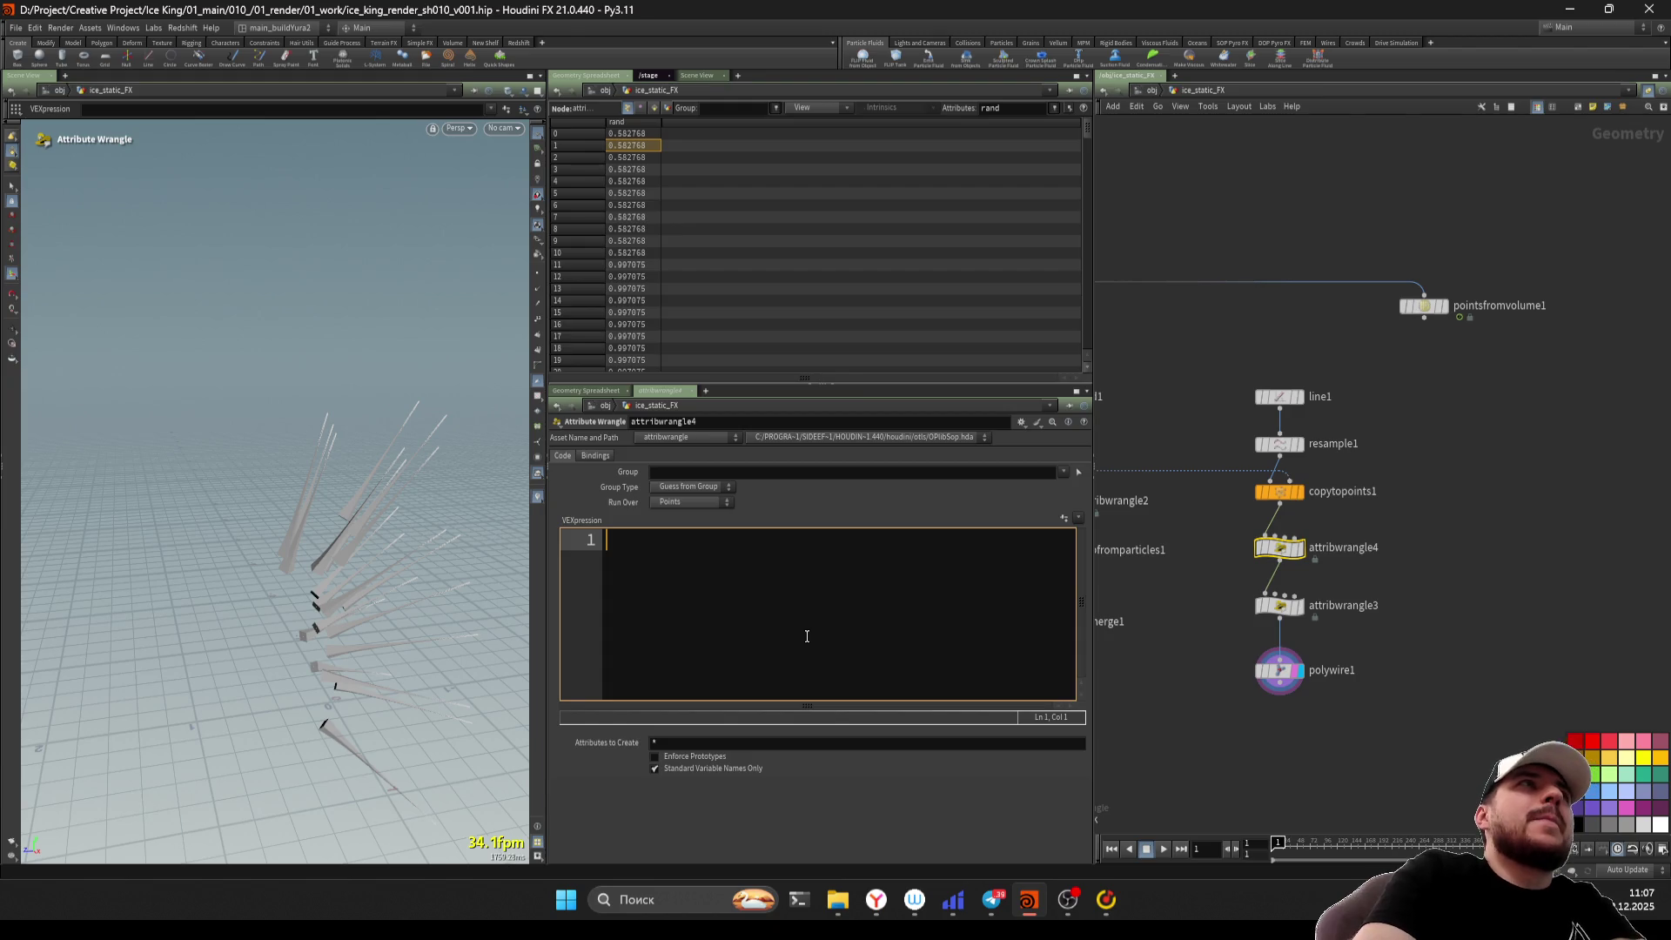
type("float rand = ")
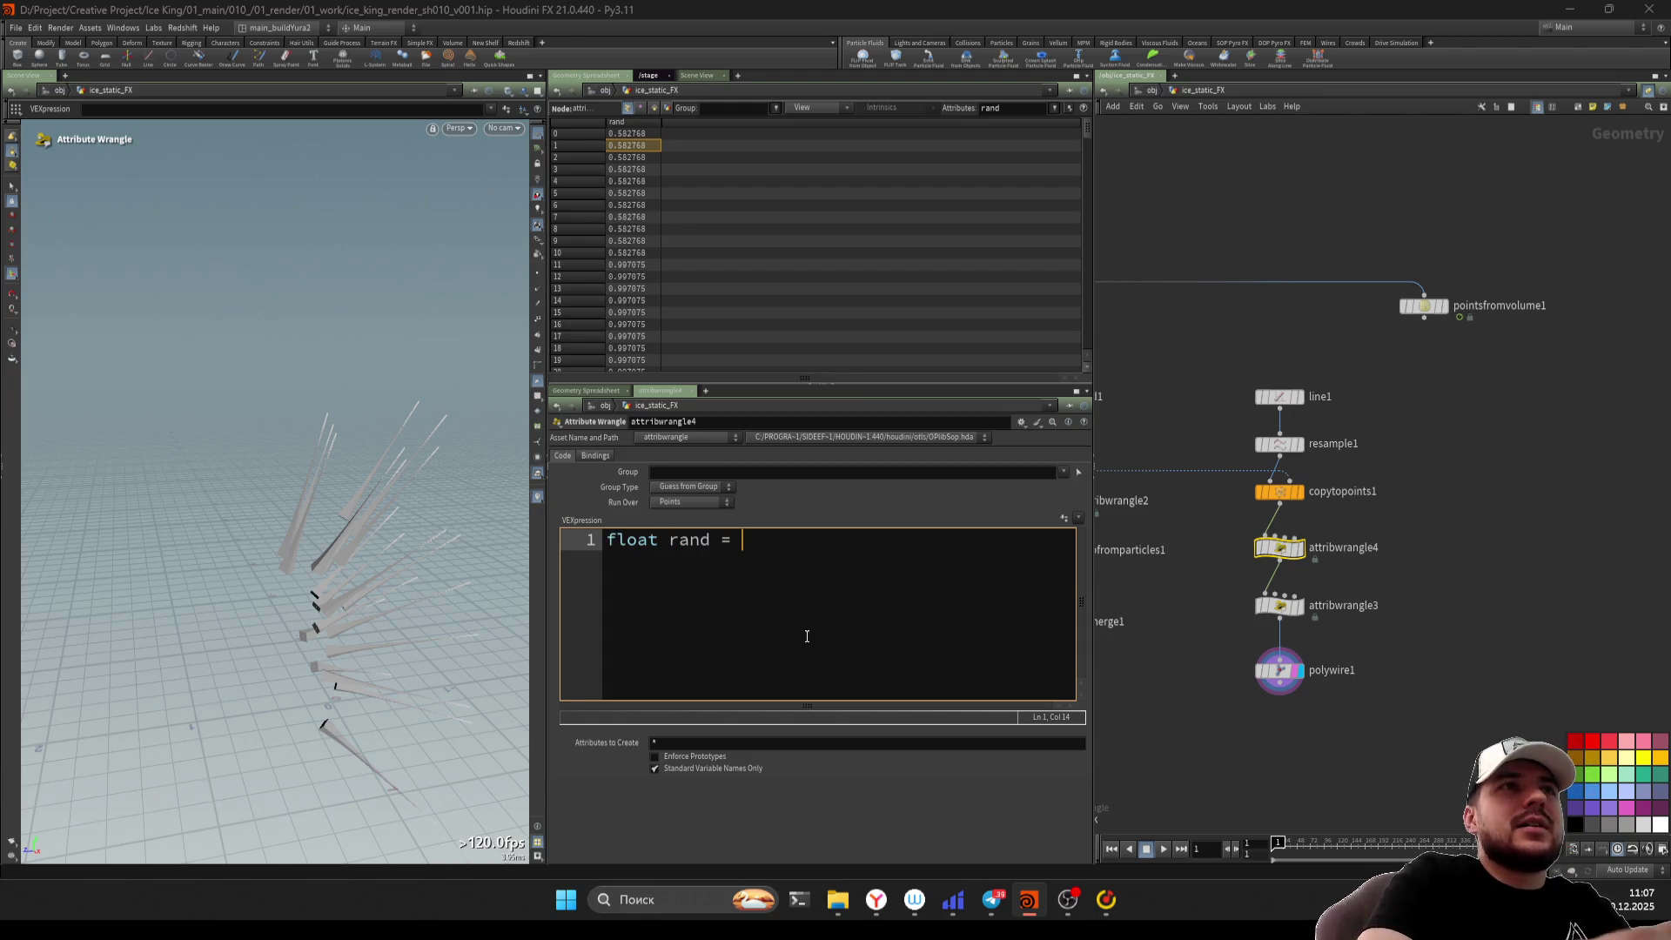
type("rand( @ptnum ")
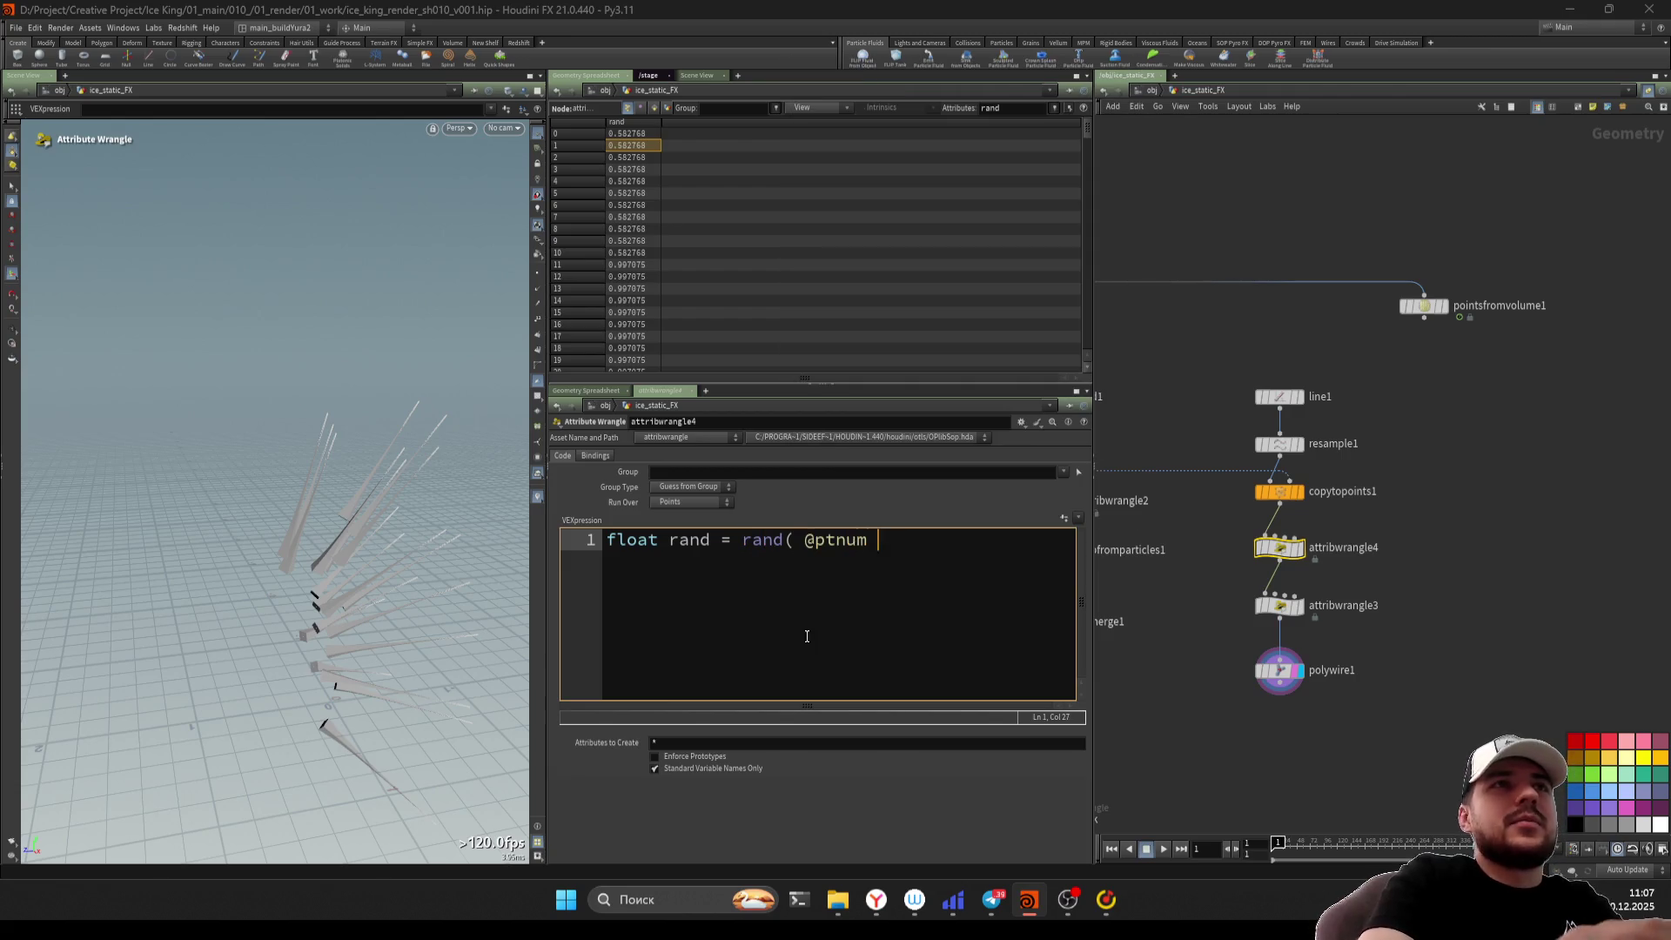
type(");")
key("Return")
type("and = ")
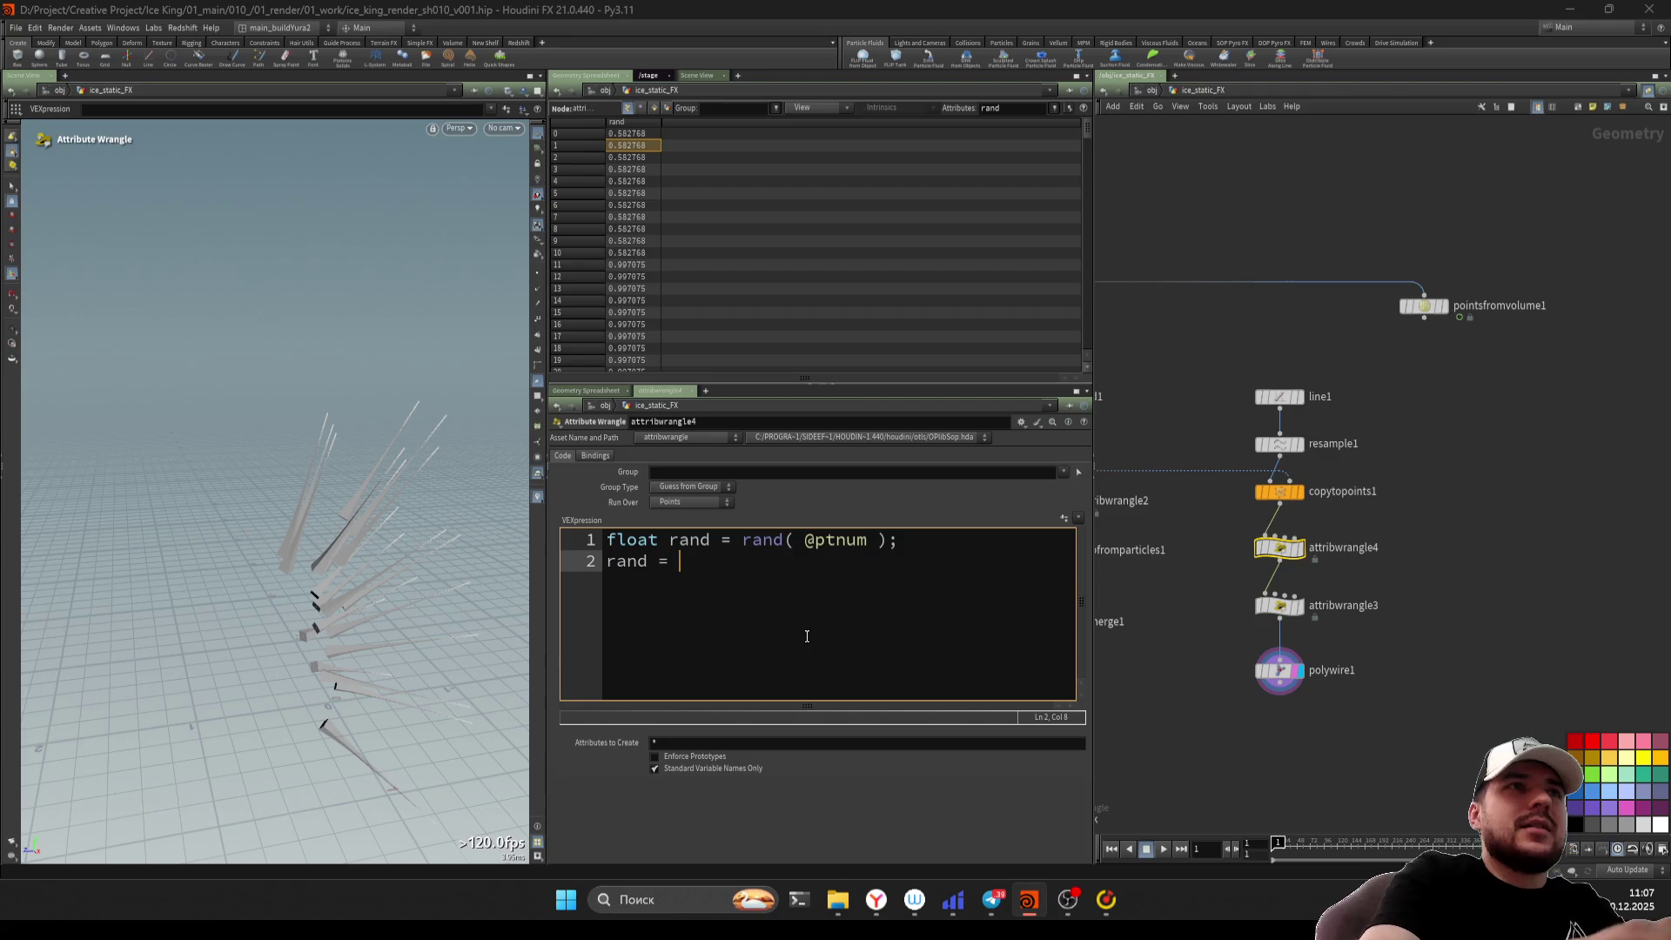
type("fit( rand, 0, 1, 0.4")
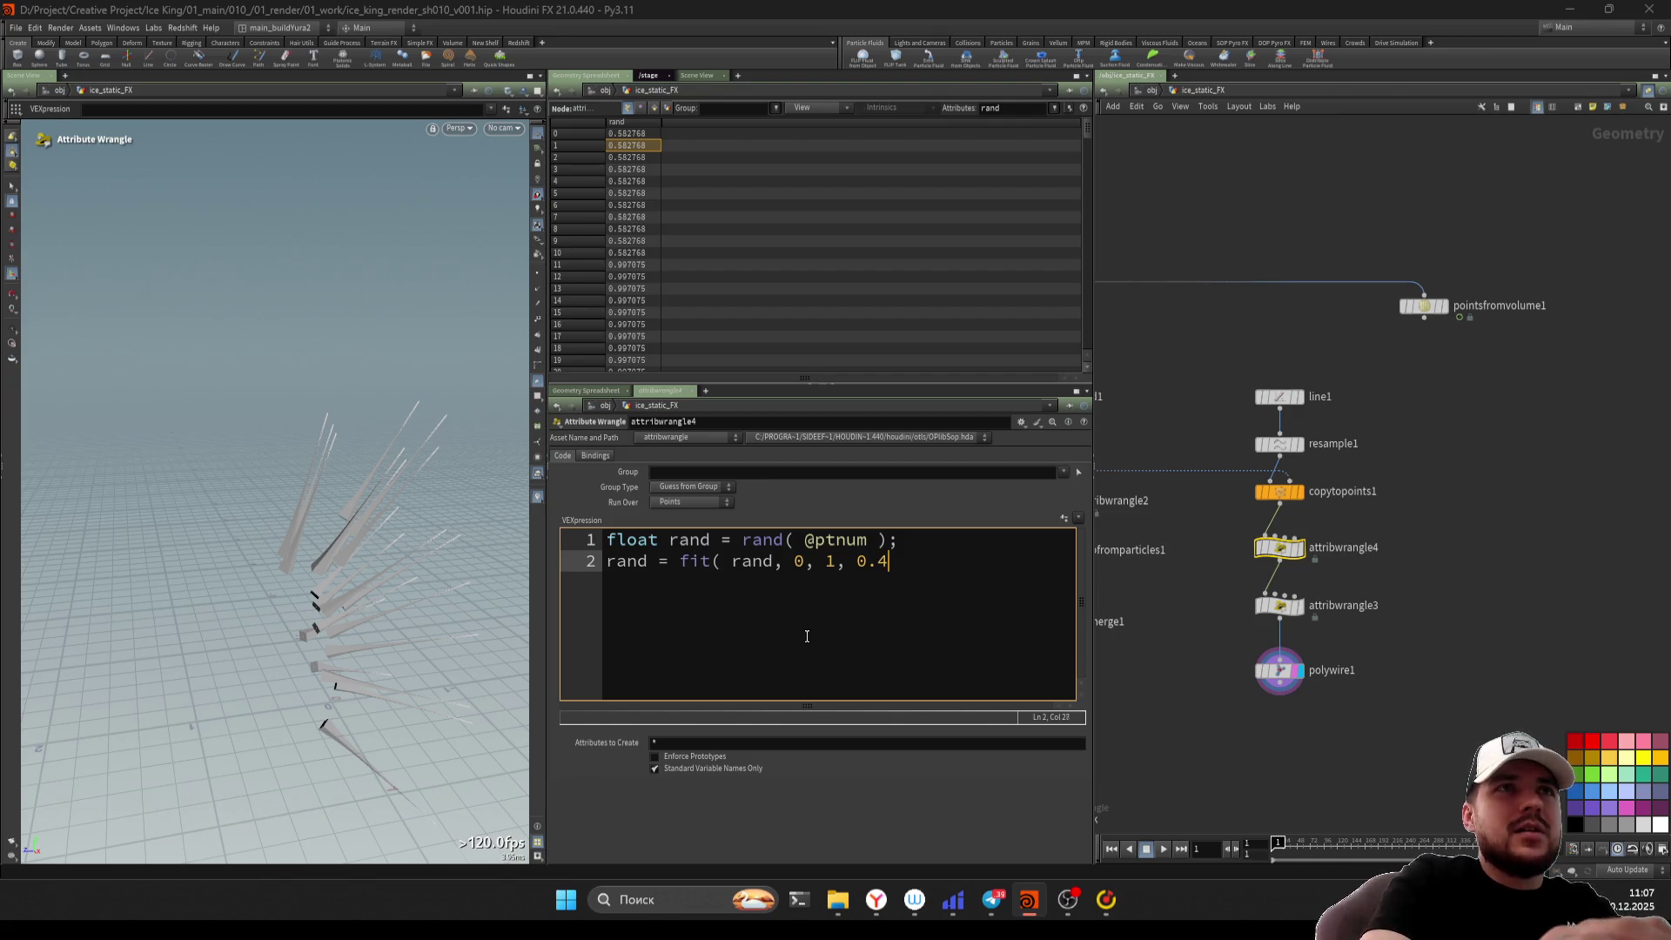
type(");")
key("Return")
key("Return")
type("veu *= rand;")
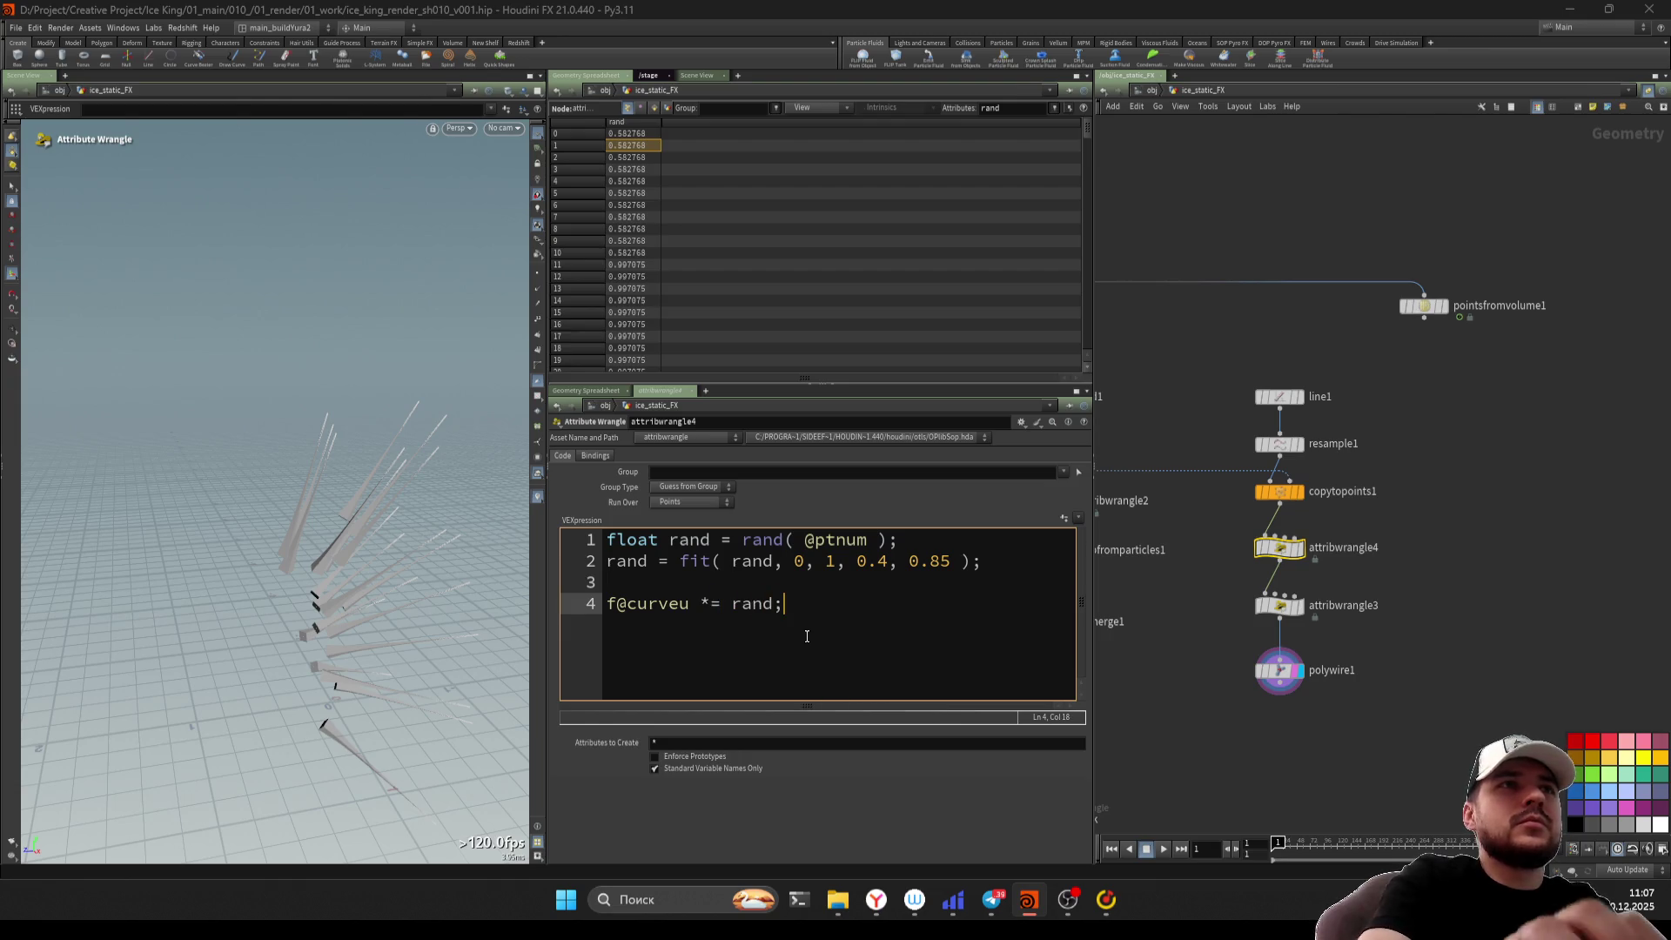
key("ctrl+s")
Check the varied spike lengths in the viewport and move polywire1 lower in the network
key("Escape")
mouse_move(421, 596)
left_mouse_down()
mouse_move(348, 615)
mouse_move(321, 586)
mouse_move(377, 586)
mouse_move(467, 529)
mouse_move(400, 552)
mouse_move(441, 560)
mouse_move(356, 567)
mouse_move(384, 626)
mouse_move(447, 374)
mouse_move(426, 399)
left_mouse_up()
key("Return")
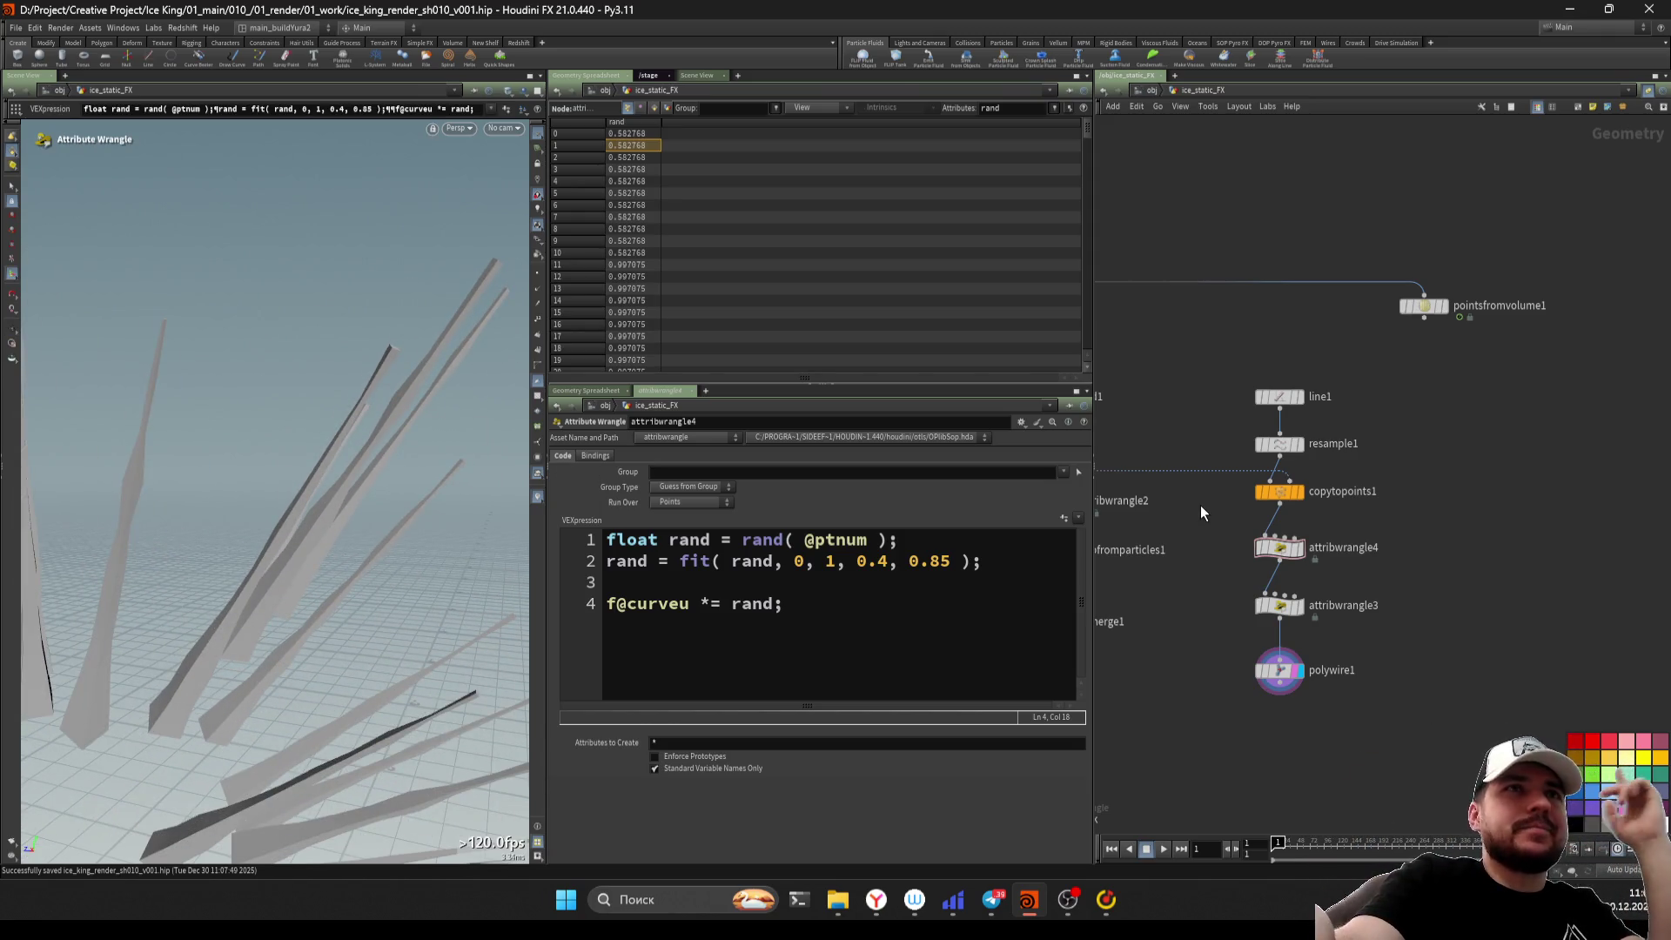
middle_click_drag(1197, 613, 1185, 556)
left_click_drag(1269, 621, 1269, 681)
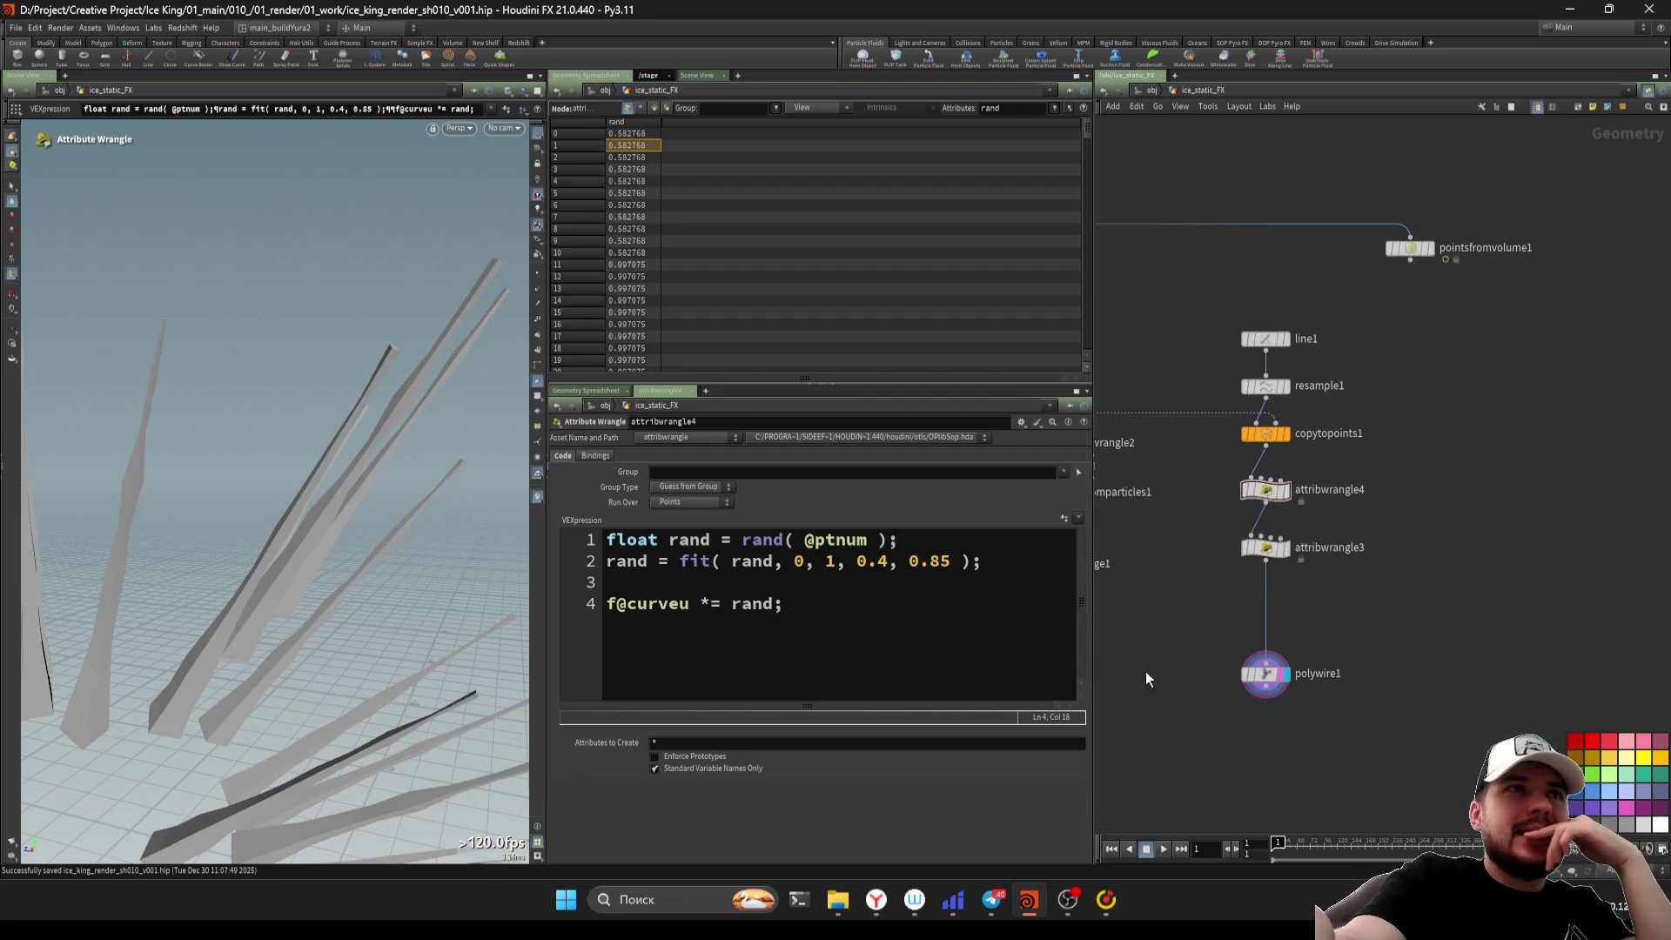
left_click(866, 540)
left_click_drag(866, 541, 826, 541)
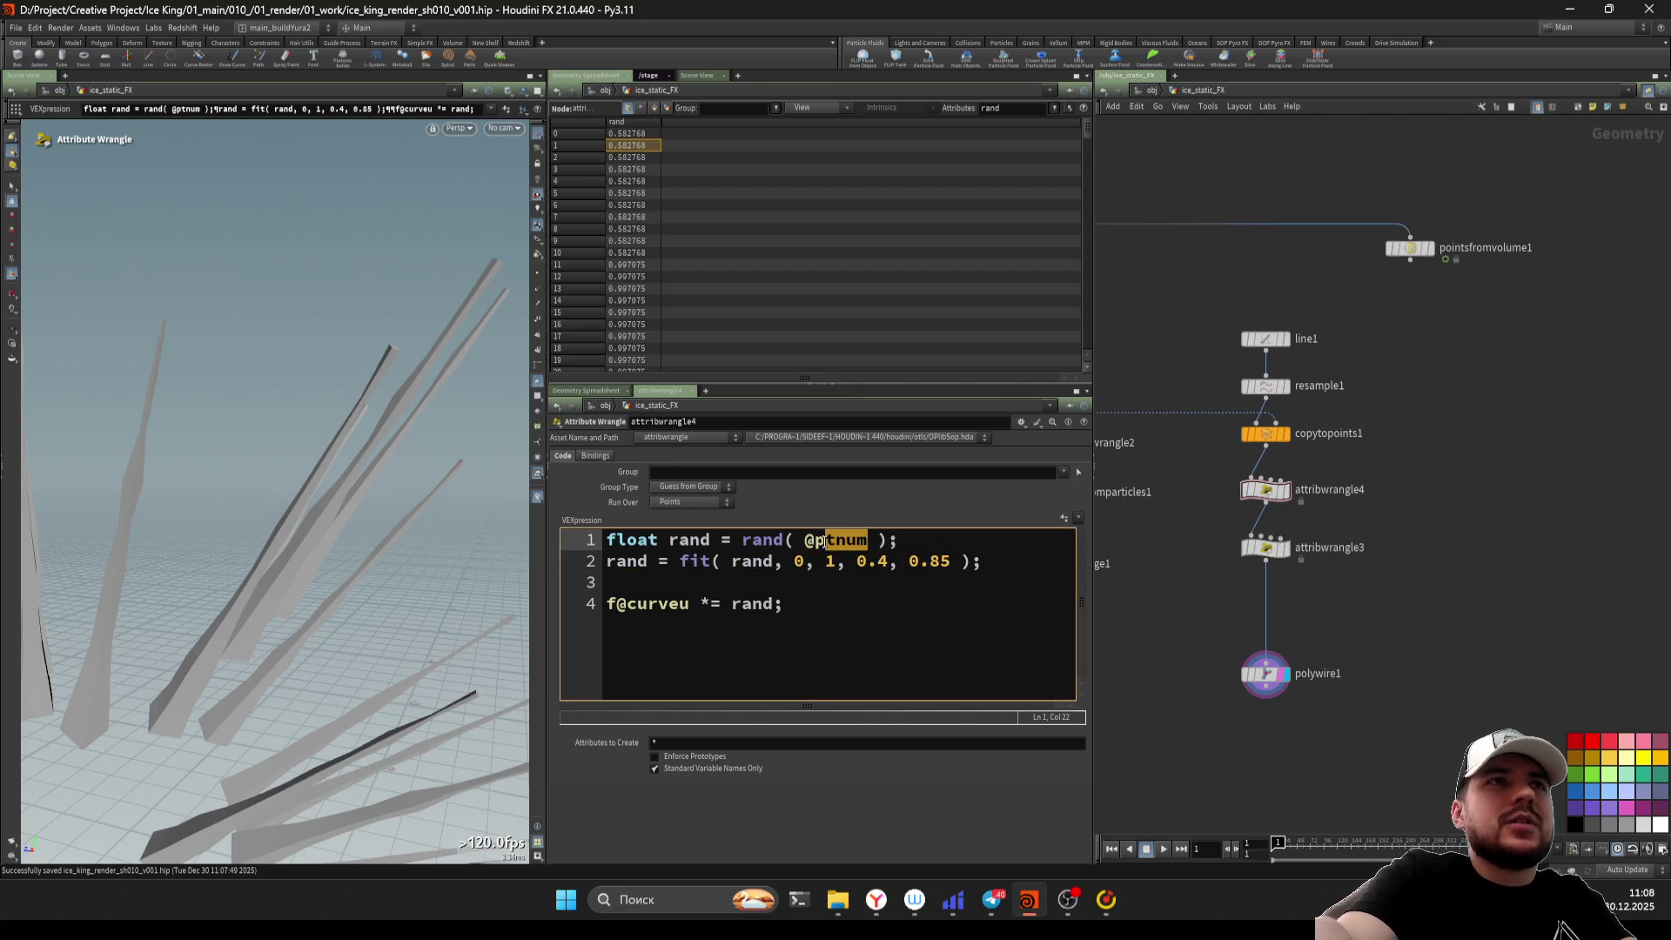
type("primnum")
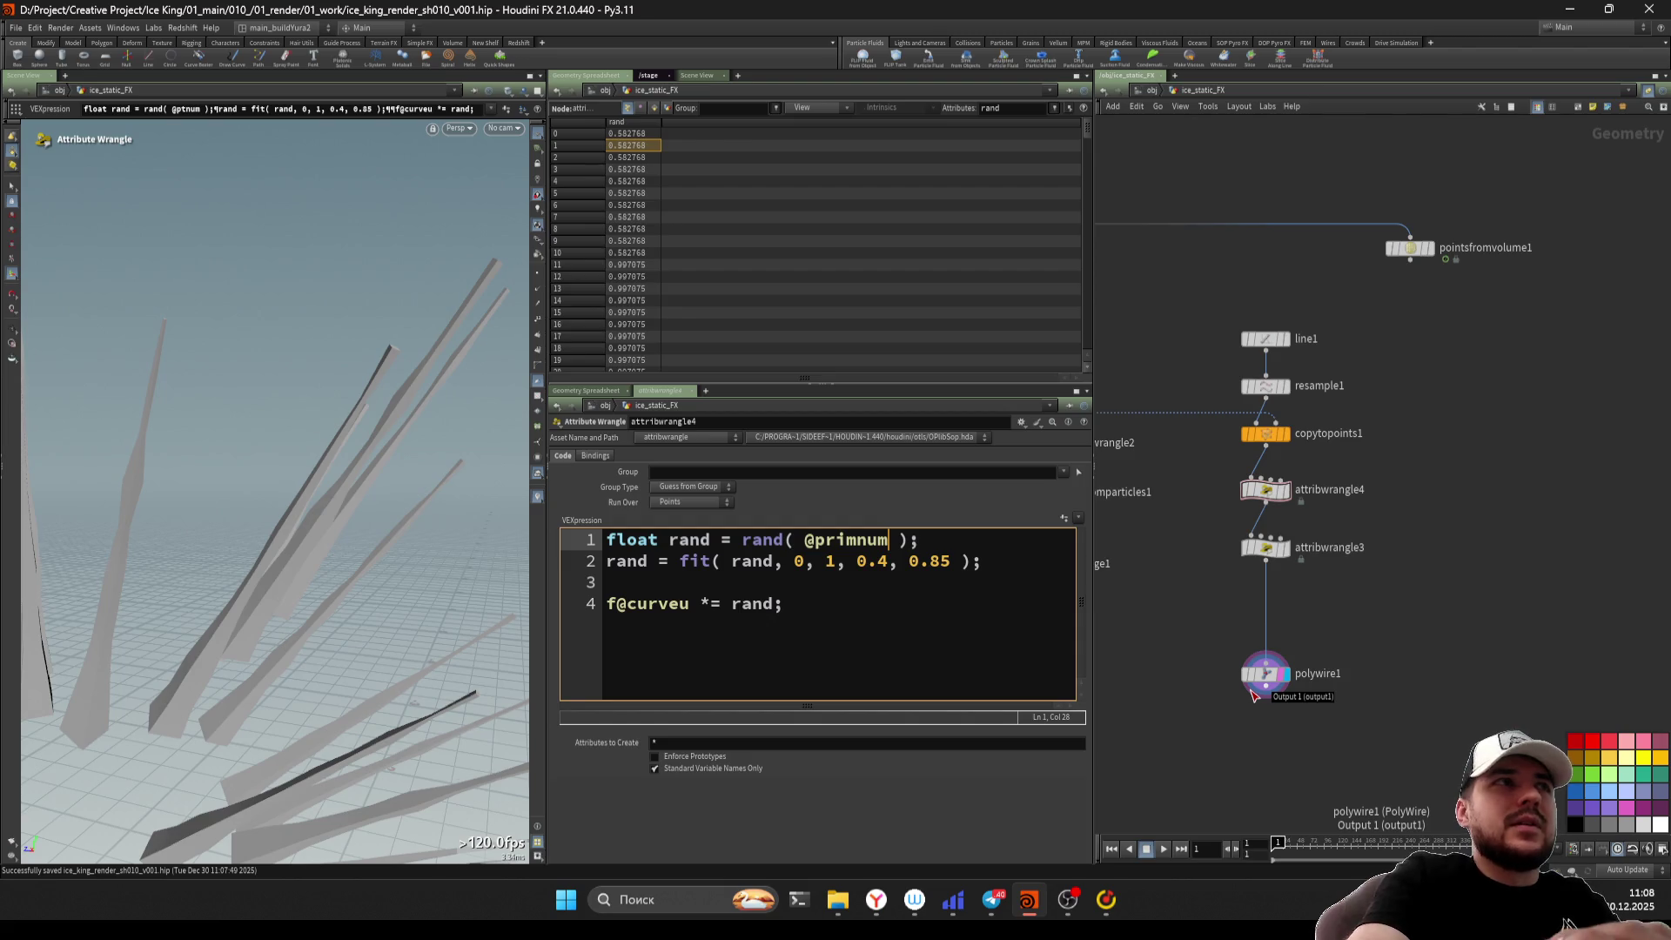
left_click(1549, 658)
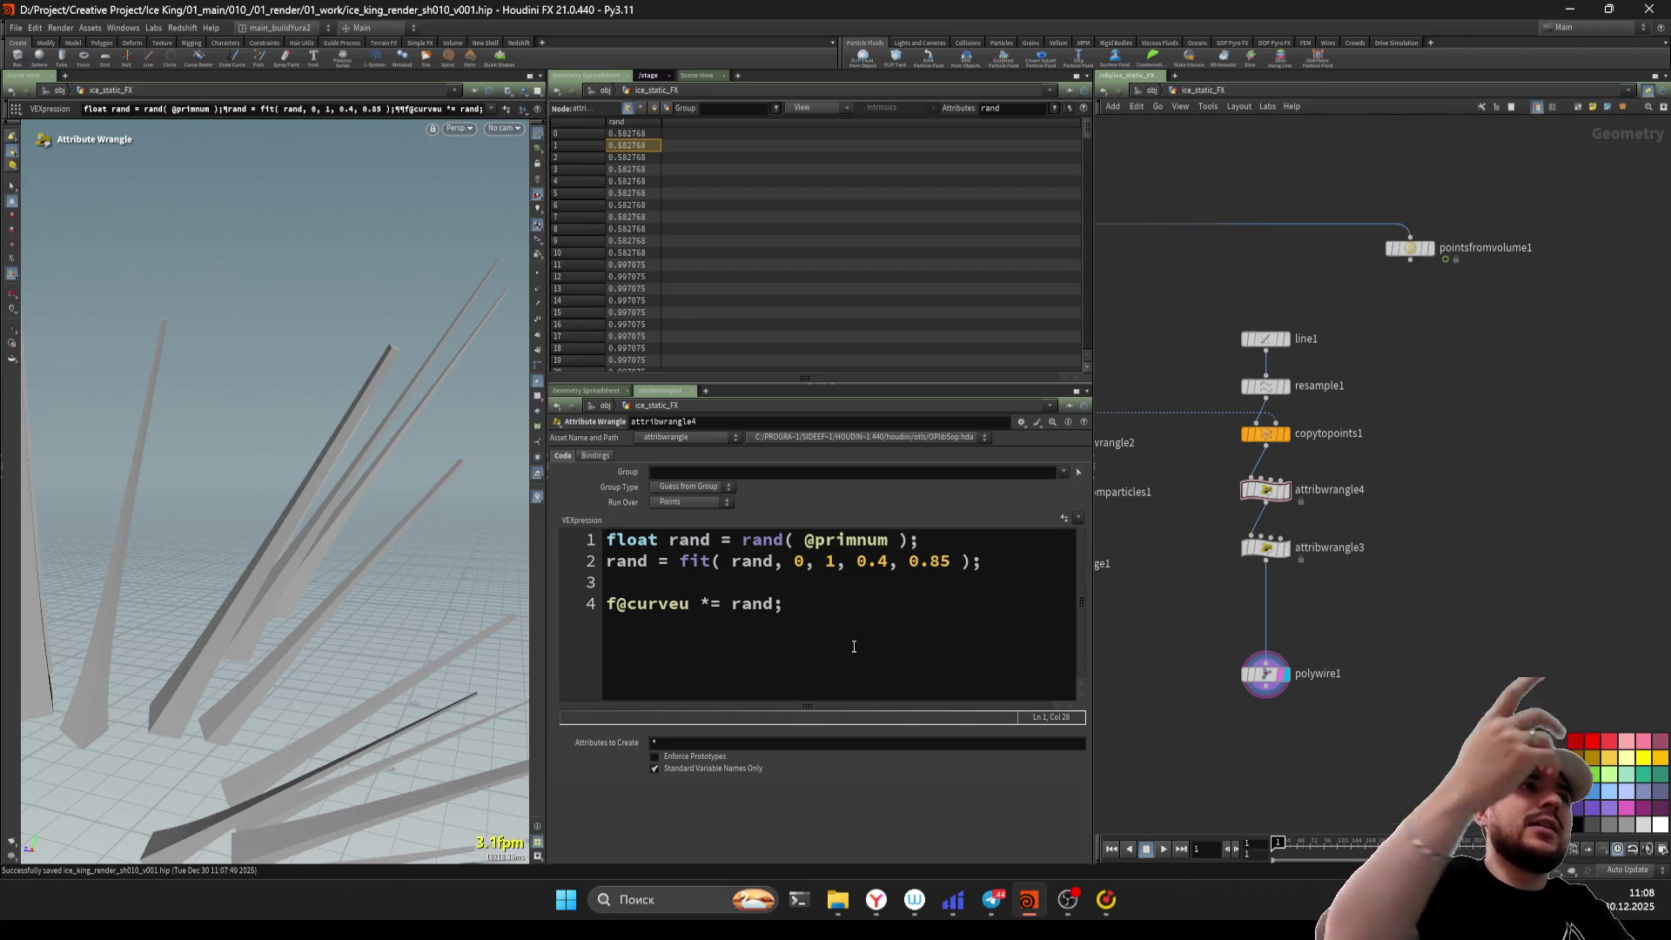
left_click(870, 582)
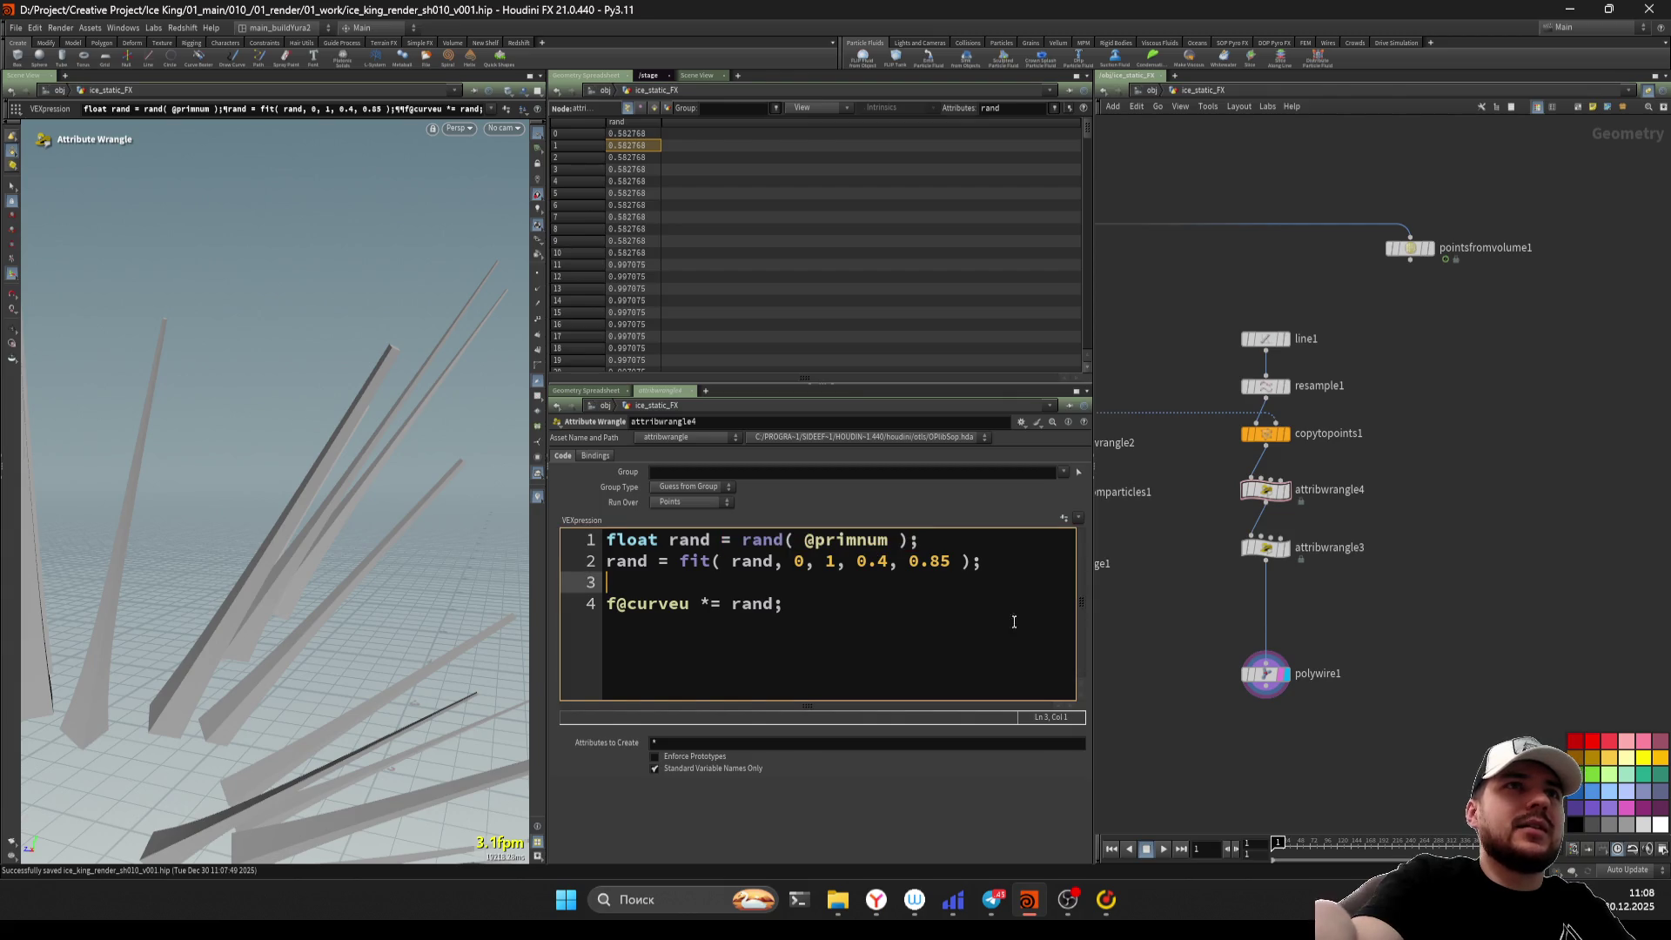
key("Escape")
mouse_move(315, 546)
left_mouse_down()
mouse_move(399, 485)
mouse_move(383, 513)
mouse_move(418, 521)
mouse_move(348, 557)
mouse_move(374, 564)
left_mouse_up()
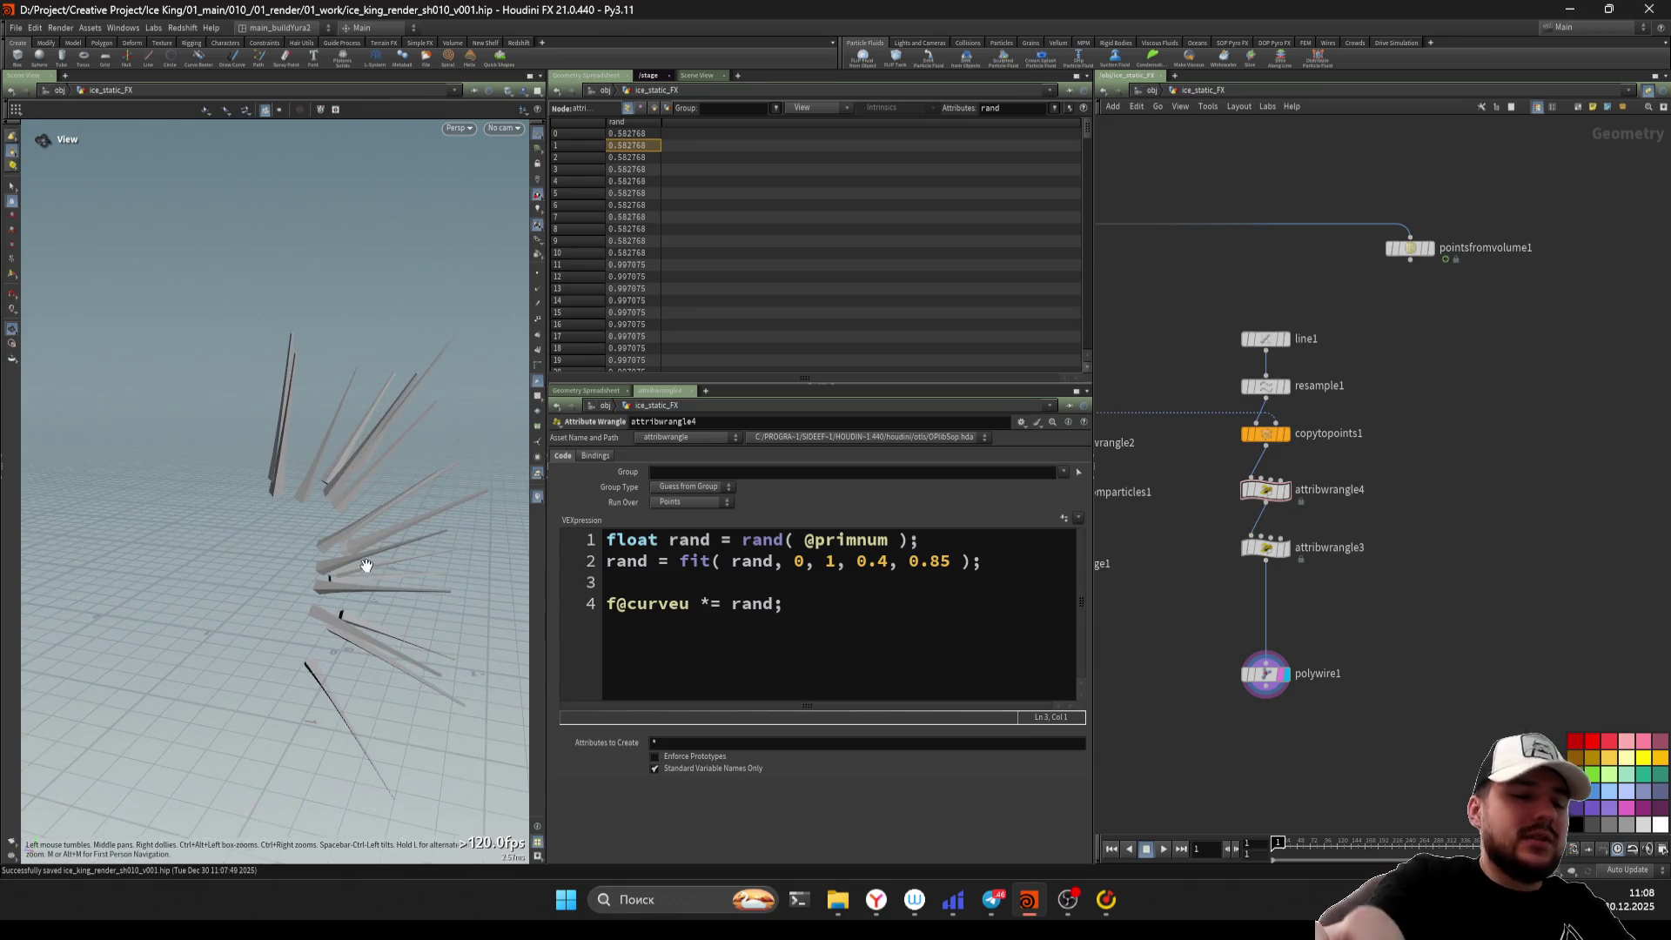
key("Return")
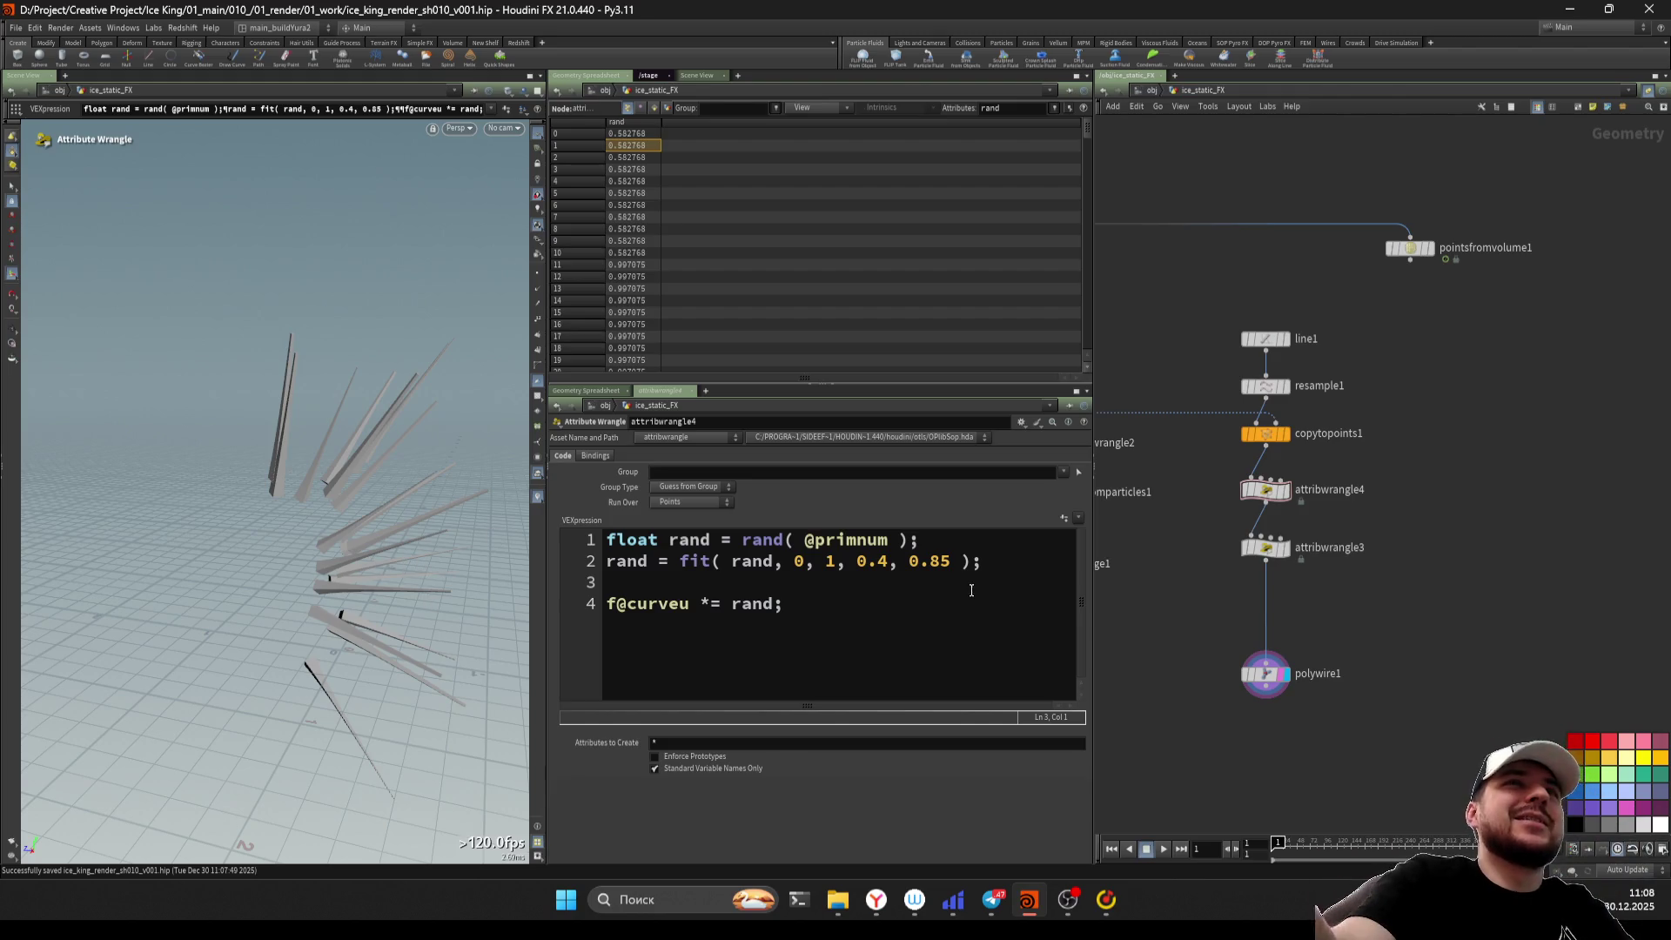
mouse_move(1300, 658)
left_mouse_down()
mouse_move(1303, 567)
mouse_move(1246, 407)
left_mouse_up()
Lay out the selected spike nodes in a straight column
key("l")
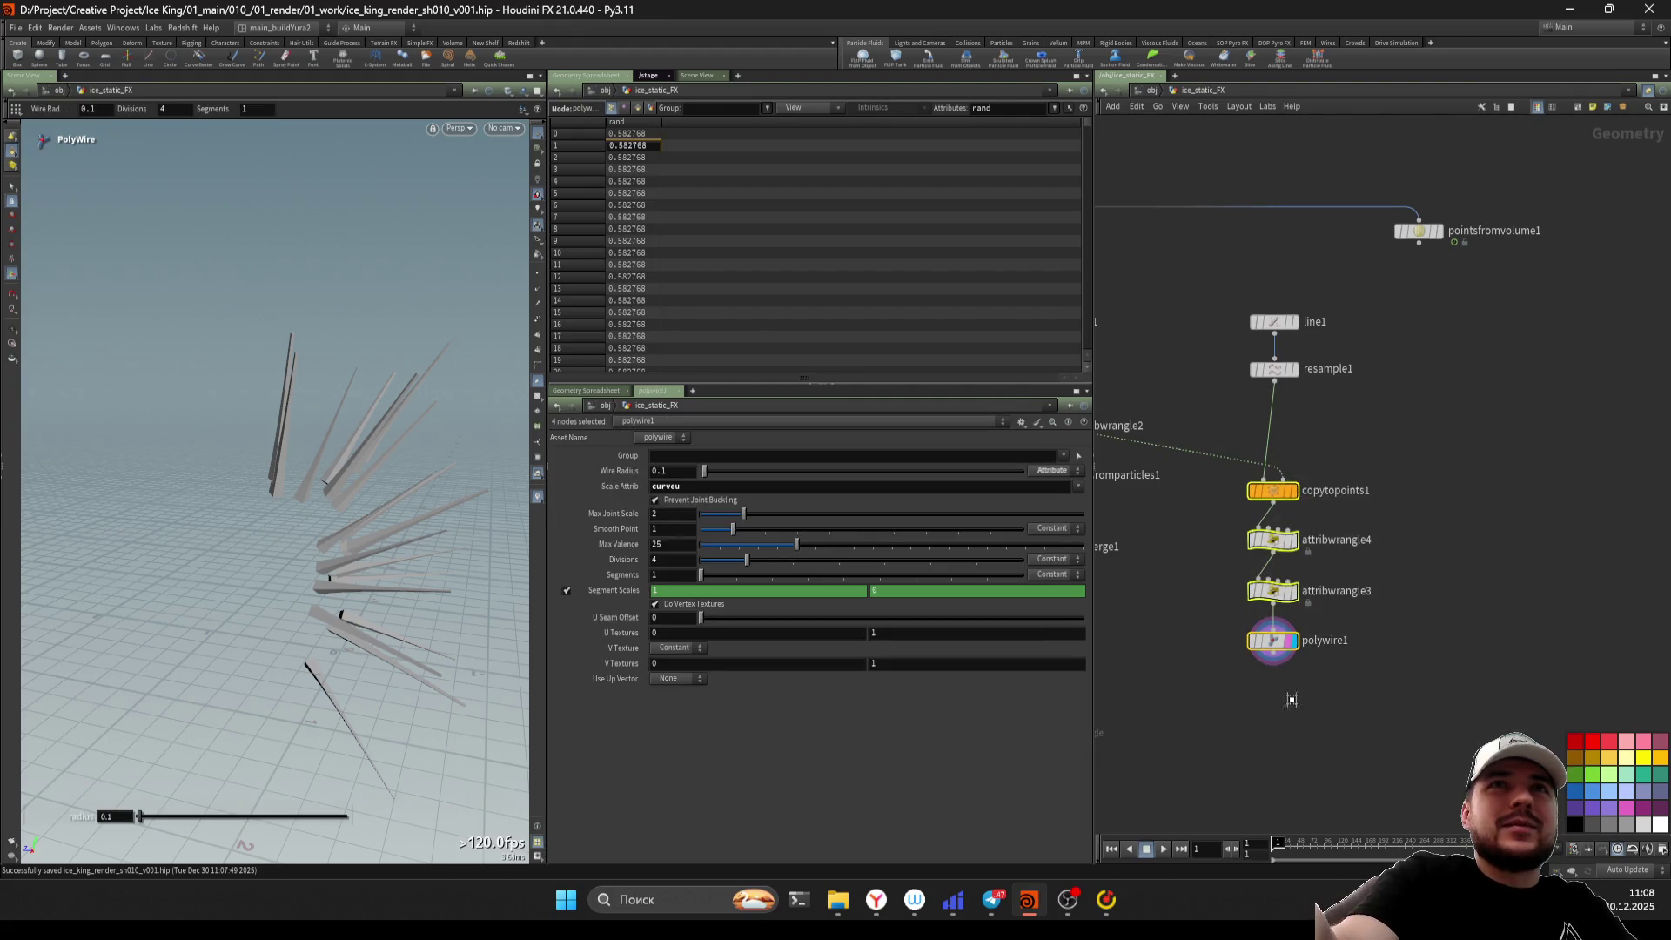
key("Up")
key("Up")
key("Up")
mouse_move(1311, 696)
middle_mouse_down()
mouse_move(1072, 608)
mouse_move(1321, 637)
middle_mouse_up()
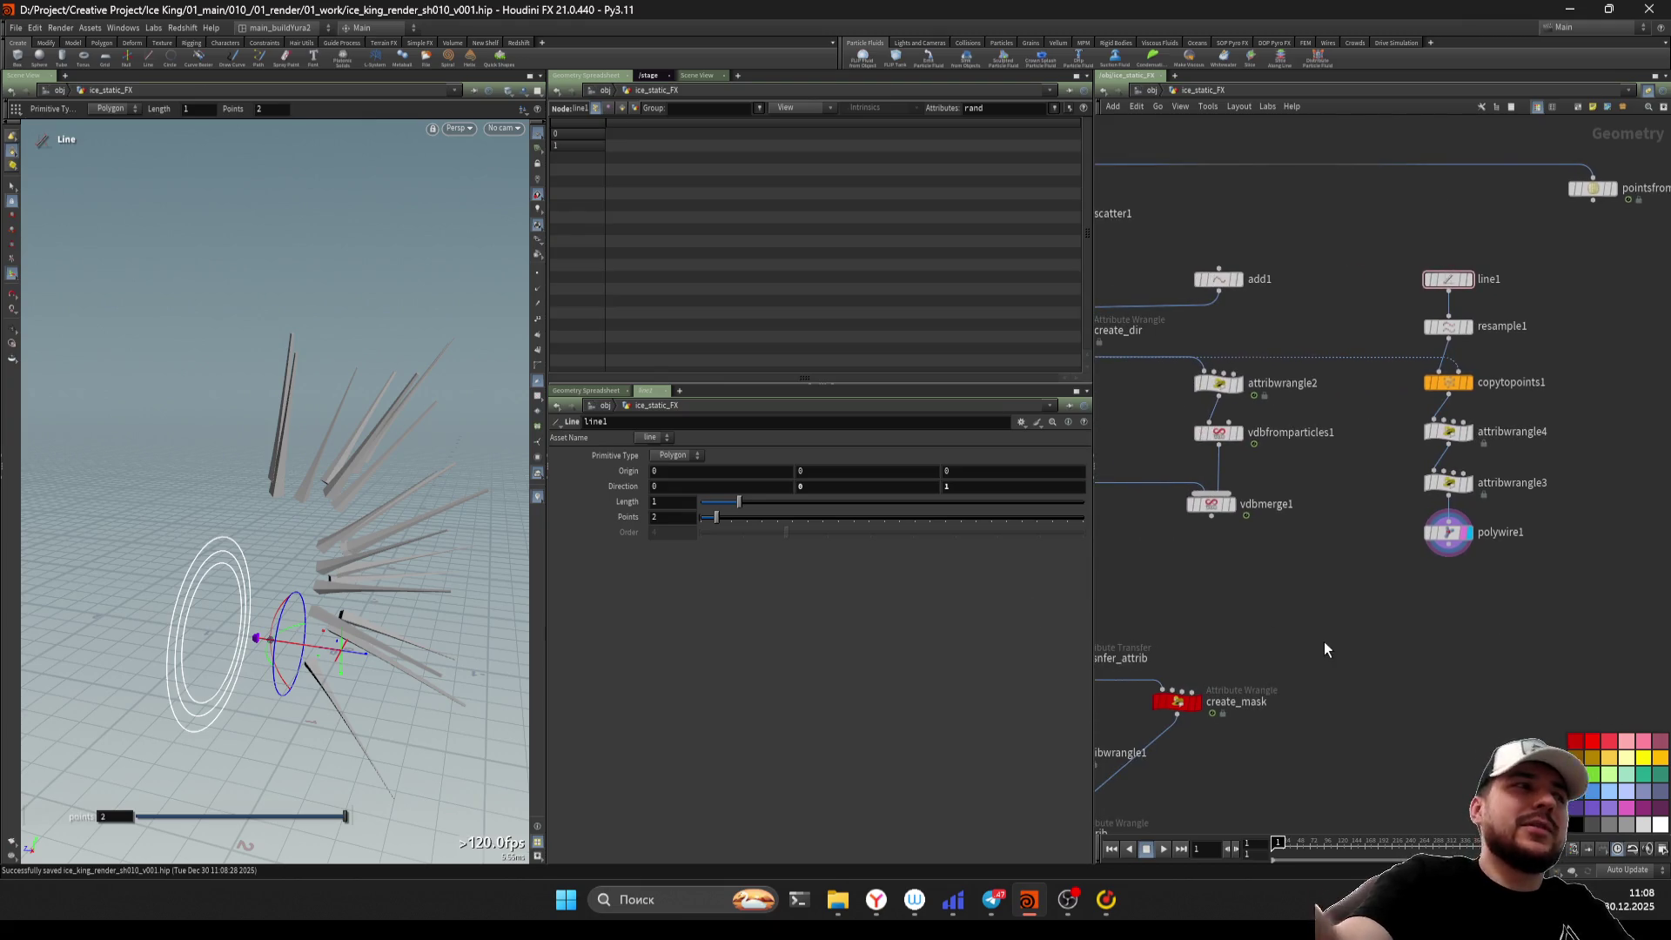
Raise polywire1's Divisions from 4 to 10, then re-lay out the line1-to-polywire1 chain
left_click(1427, 532)
left_click_drag(1315, 637, 1455, 578)
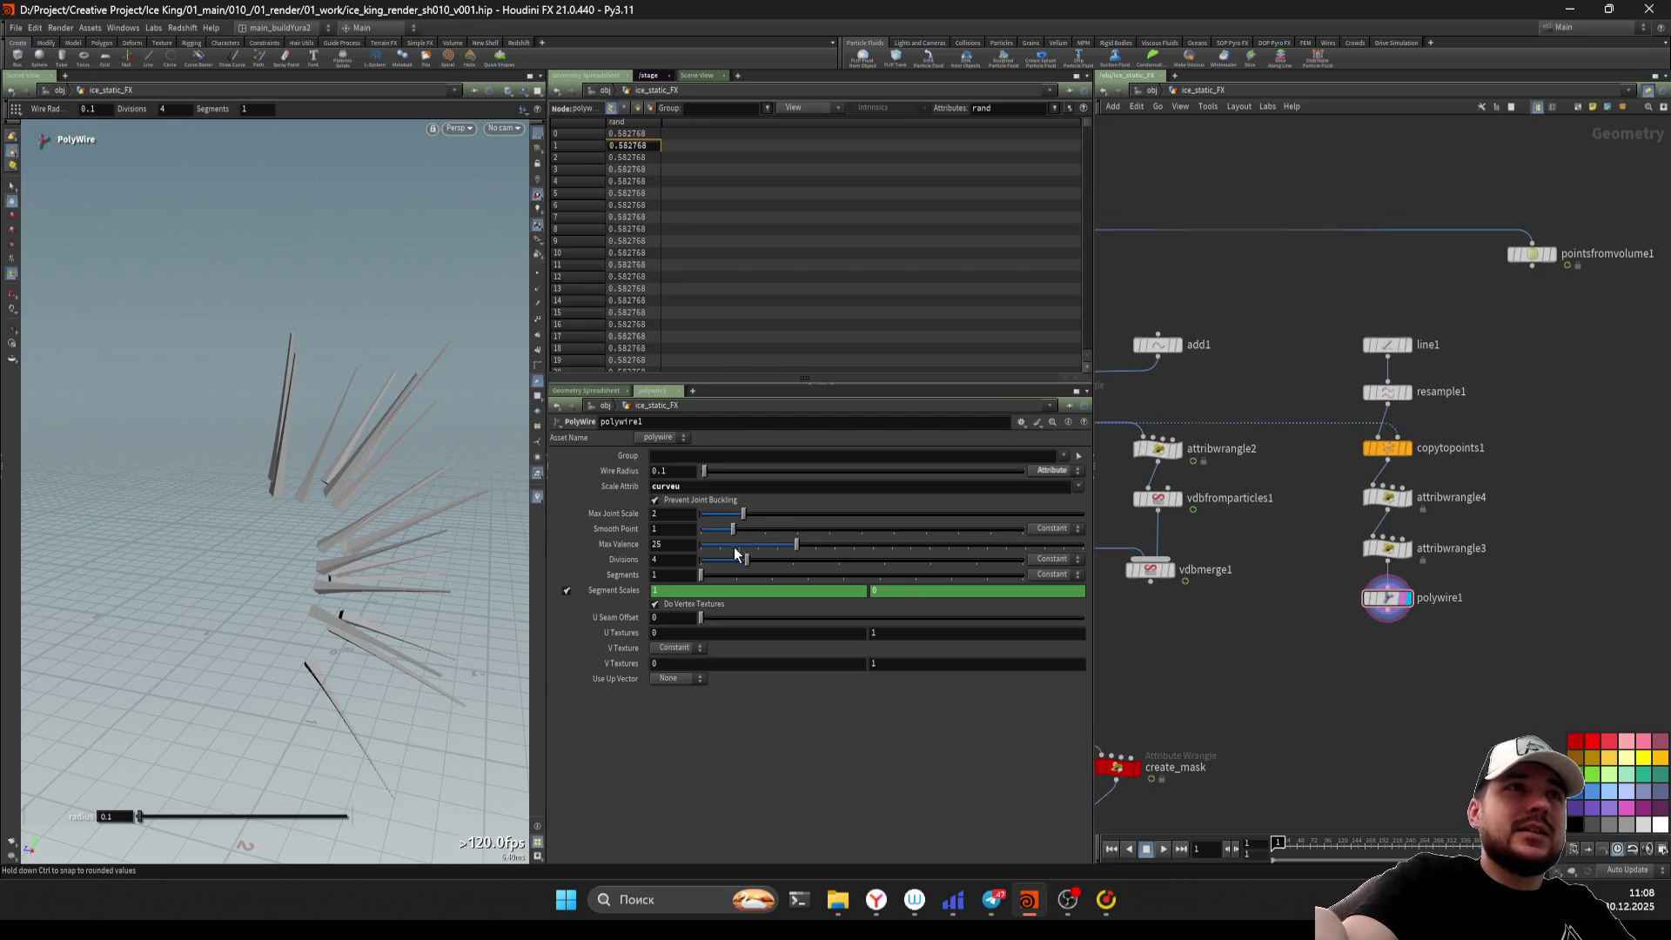
left_click_drag(770, 566, 911, 574)
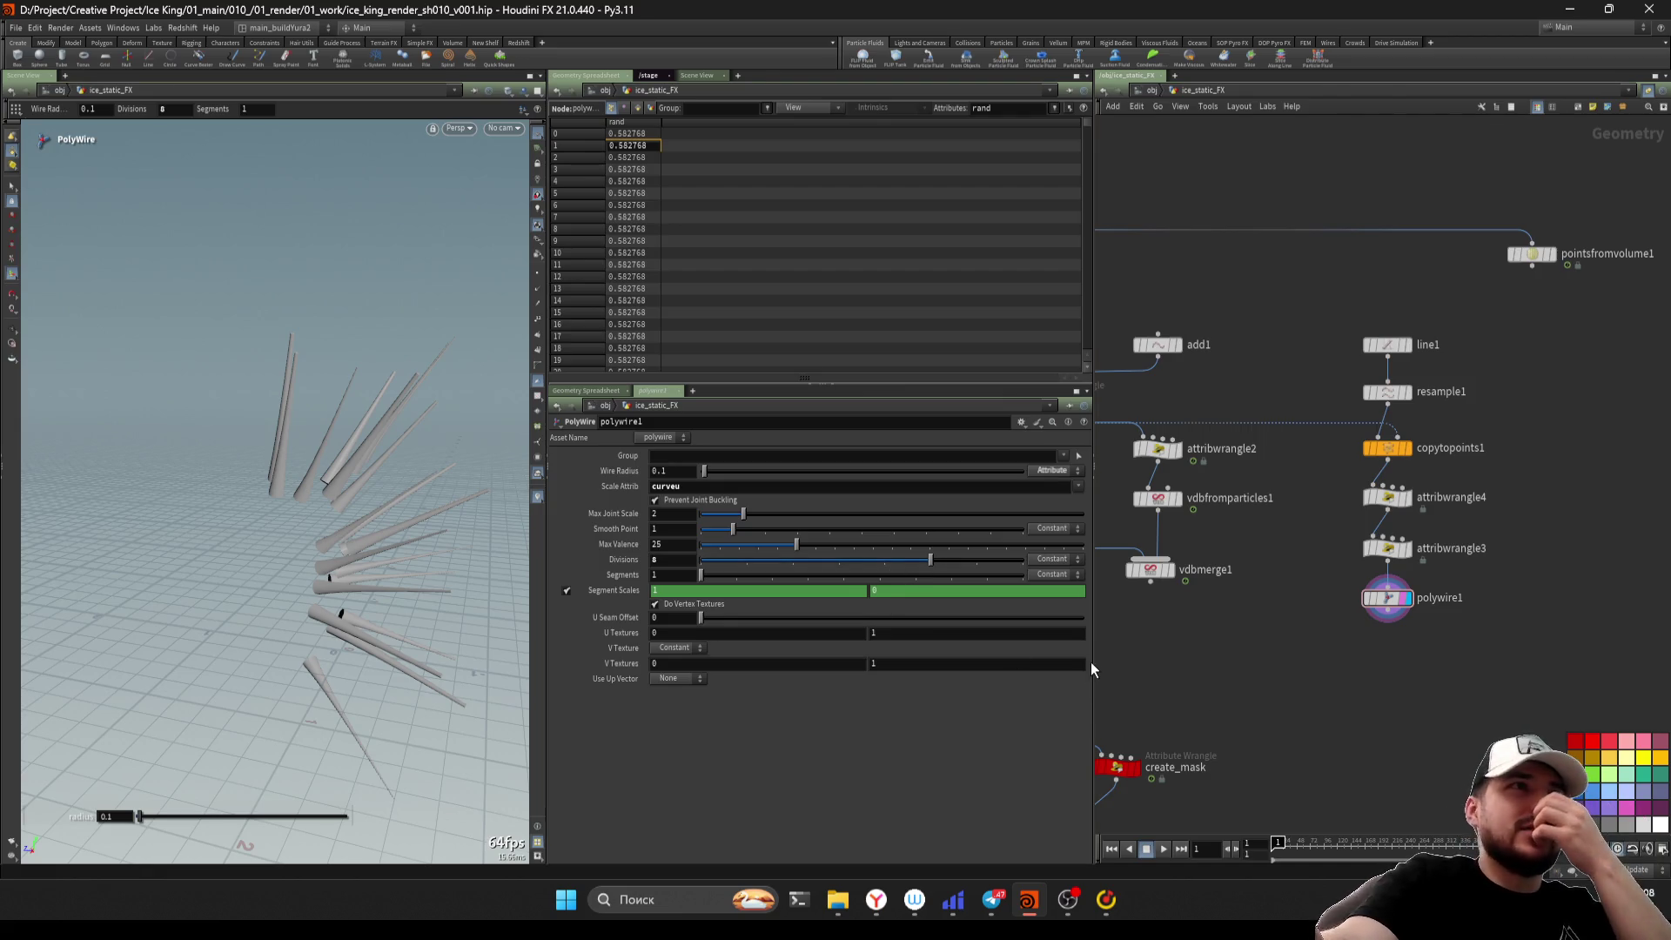
key("Escape")
mouse_move(357, 619)
left_mouse_down()
mouse_move(328, 534)
mouse_move(365, 540)
mouse_move(395, 578)
mouse_move(297, 594)
mouse_move(335, 568)
mouse_move(357, 603)
mouse_move(383, 583)
mouse_move(453, 613)
left_mouse_up()
key("Return")
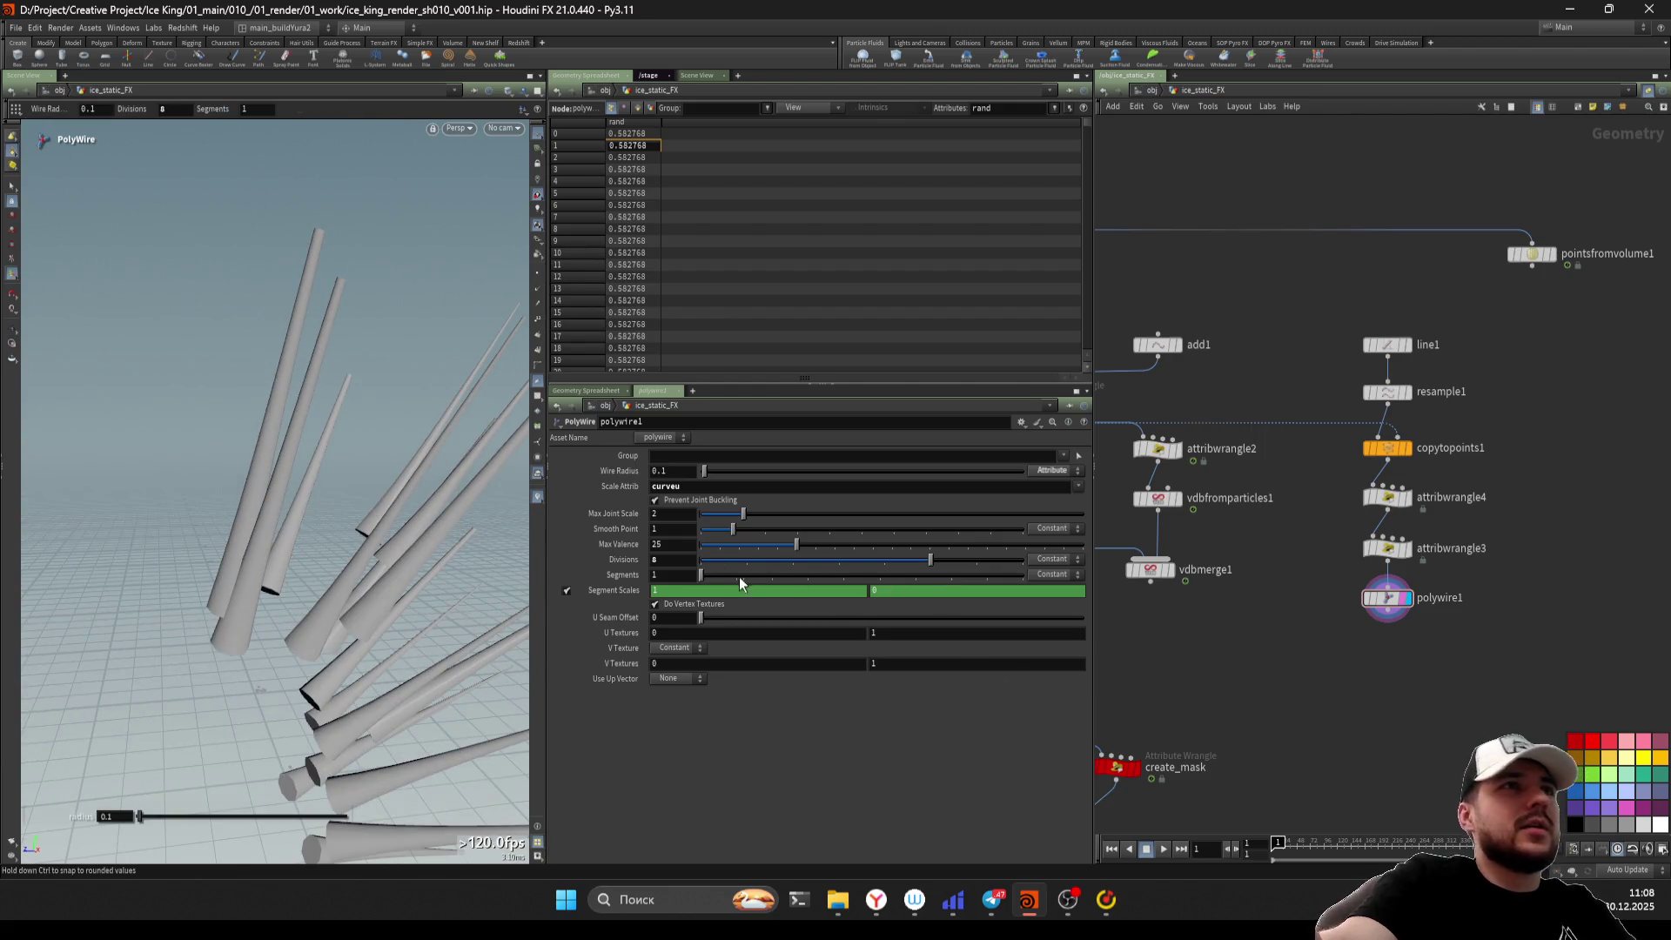
mouse_move(931, 560)
left_mouse_down()
mouse_move(1020, 572)
mouse_move(943, 567)
mouse_move(1005, 572)
left_mouse_up()
left_click_drag(331, 687, 378, 664)
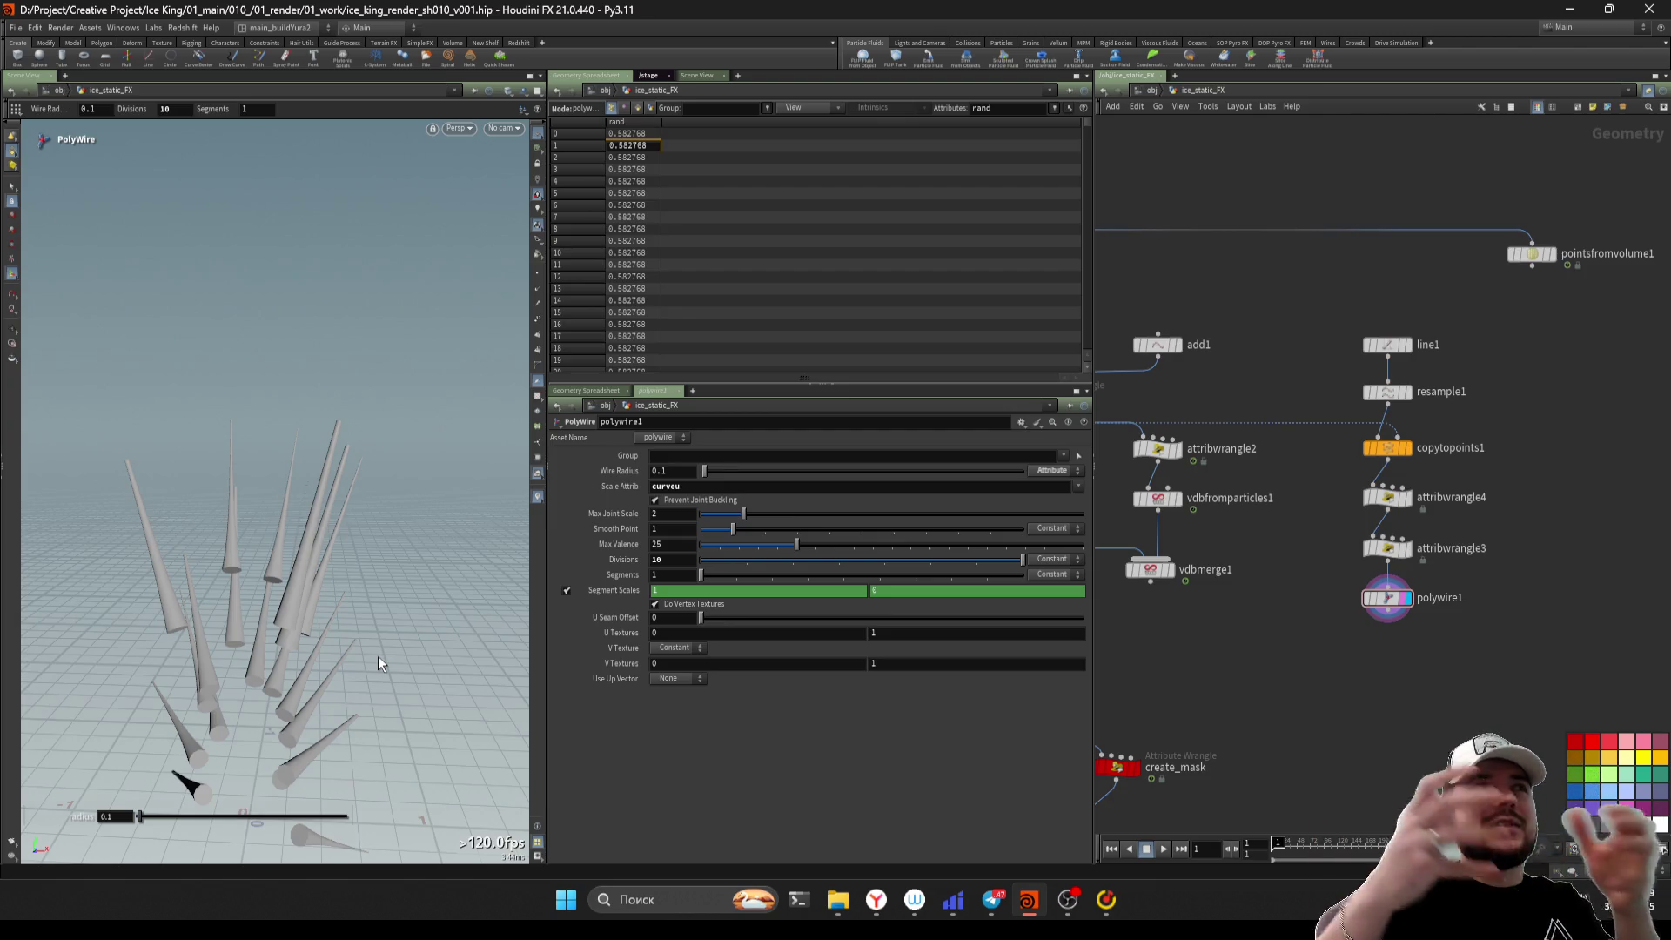
left_click_drag(1436, 648, 1344, 343)
key("l")
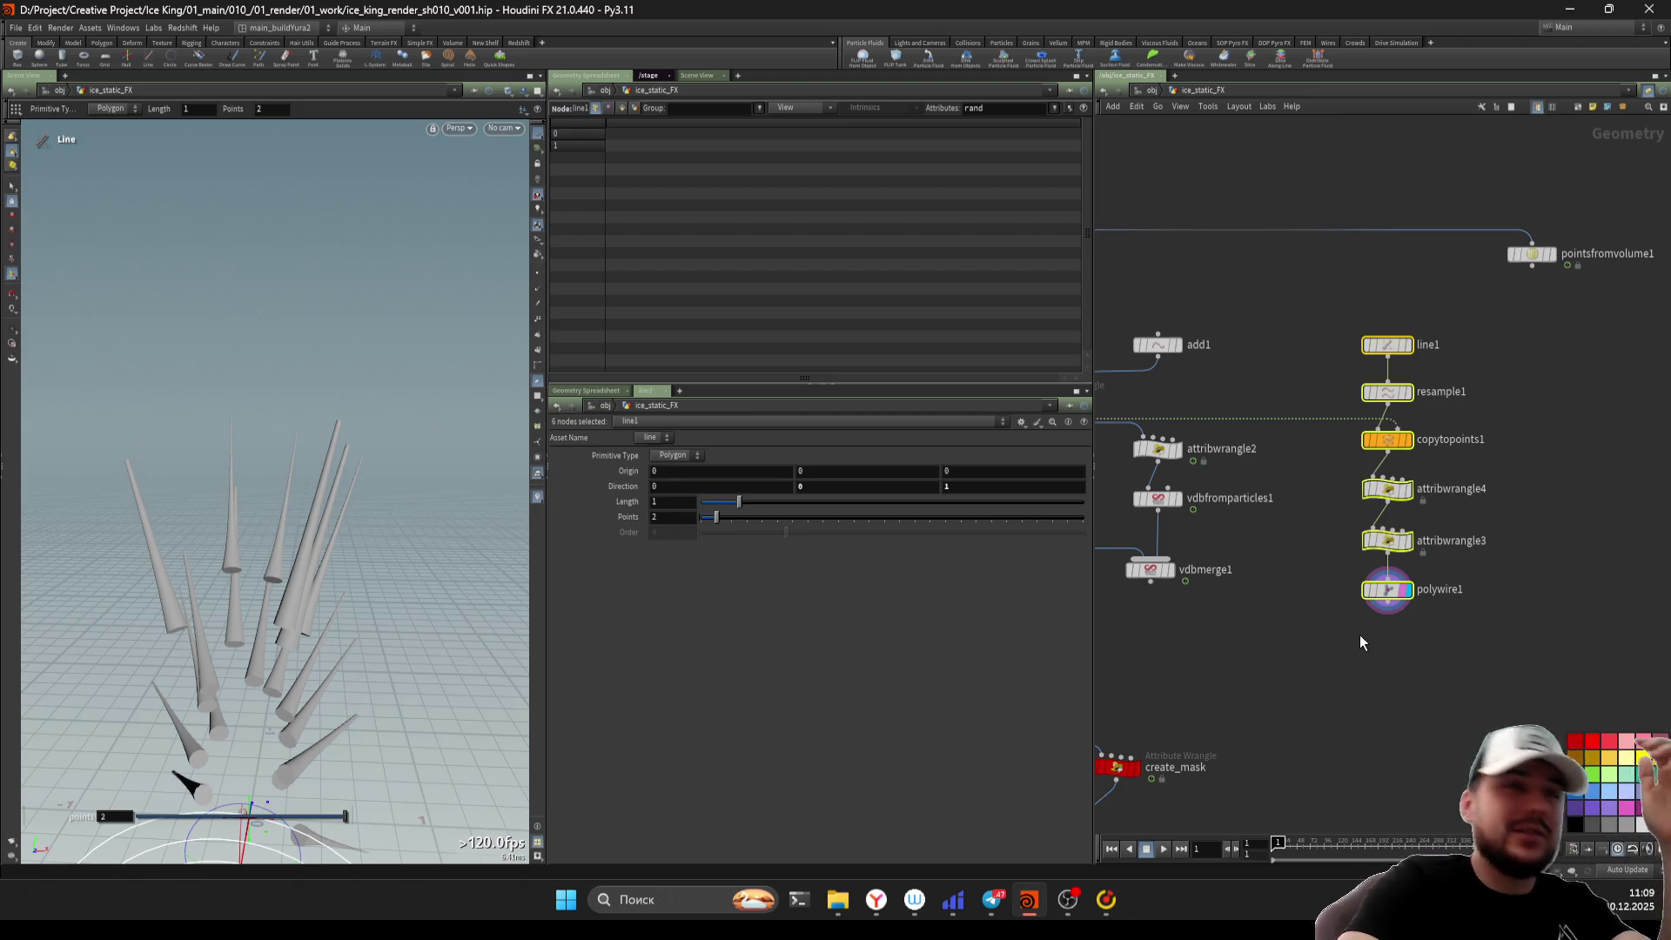
Display the vdbmerge1 result and save the scene
left_click(1387, 440)
scroll(1405, 344, "down", 2)
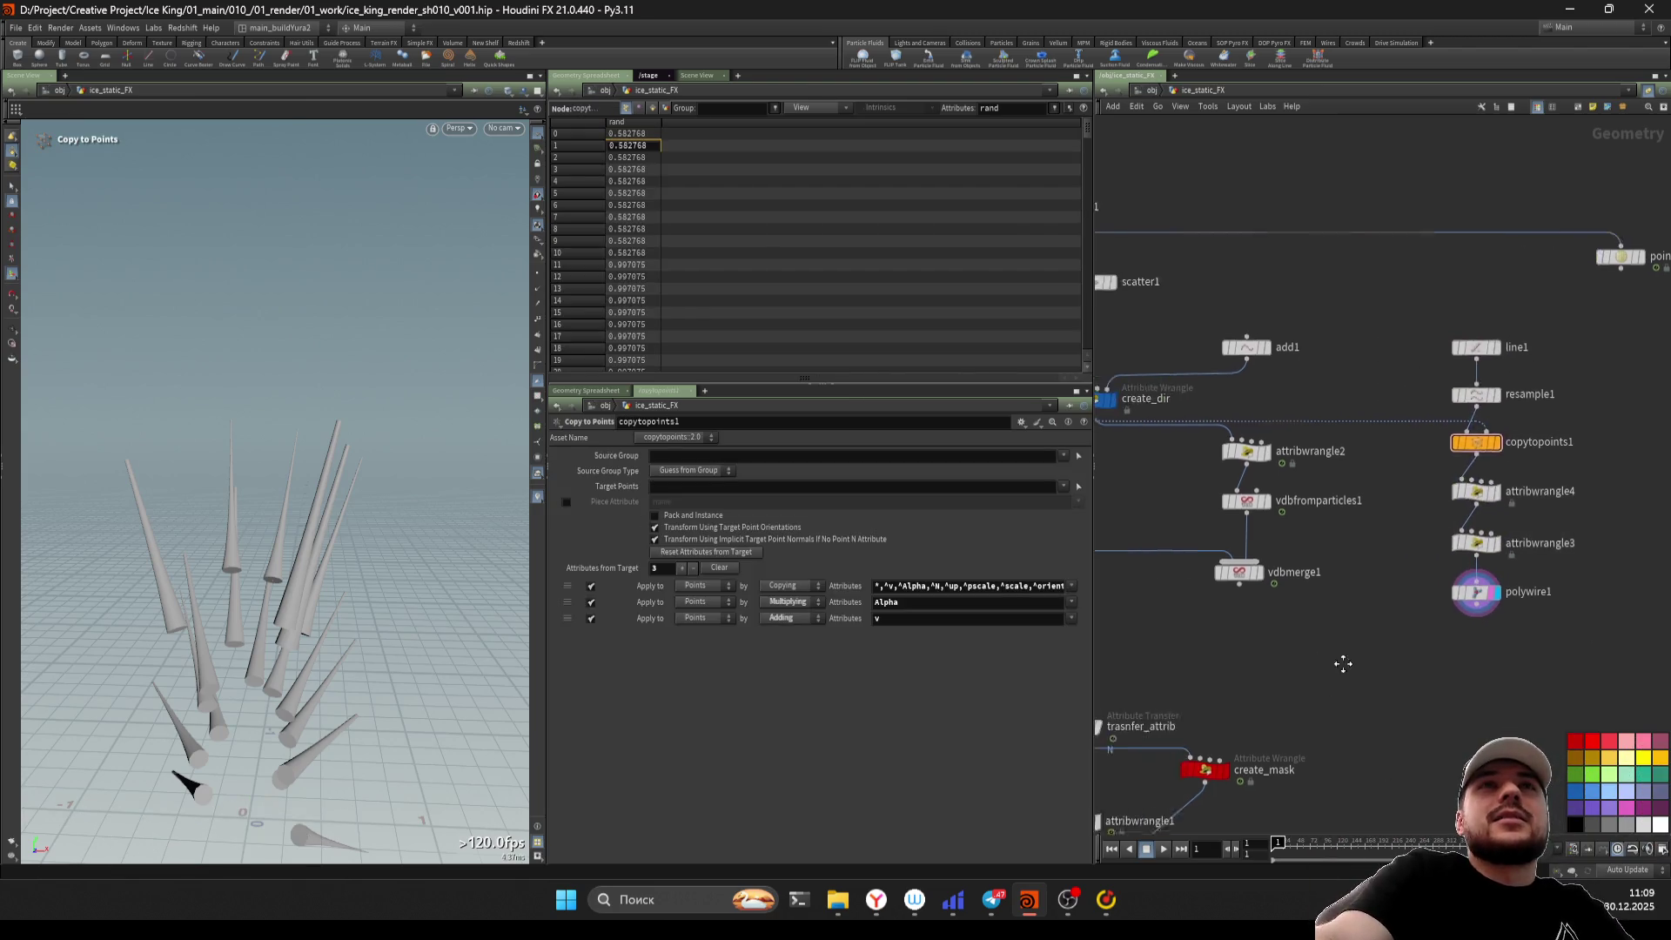
left_click_drag(1330, 541, 1254, 455)
left_click(1276, 580)
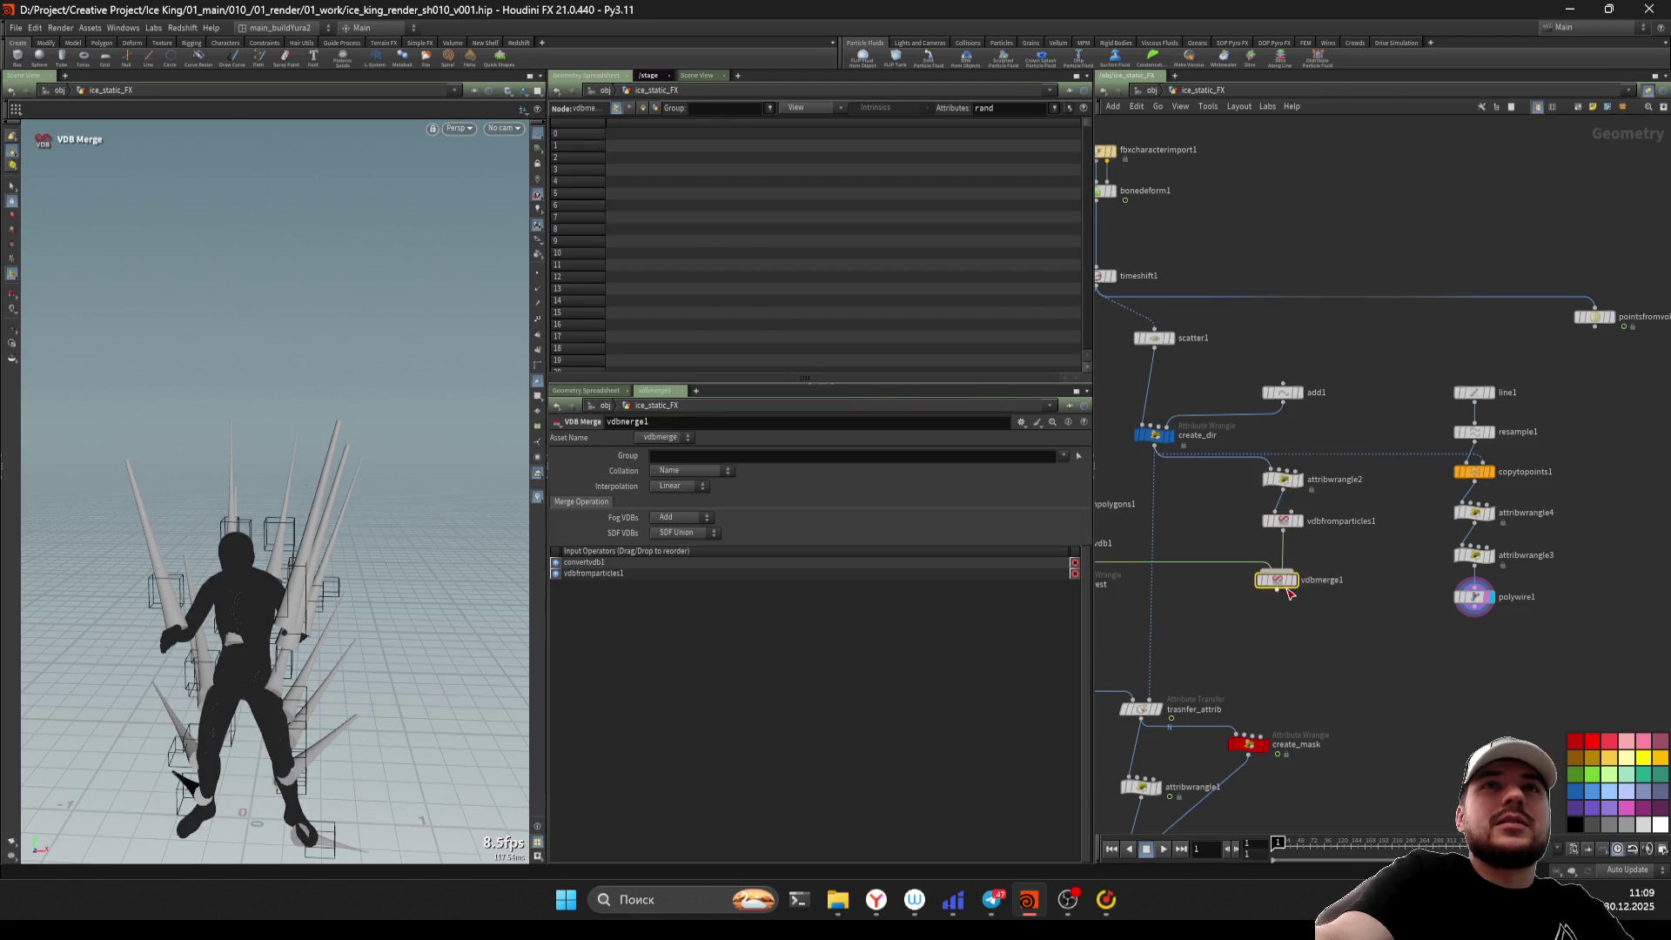
scroll(1308, 645, "down", 2)
key("ctrl+s")
Tumble the viewport around the character and spikes, then pan the network view
scroll(1367, 684, "up", 1)
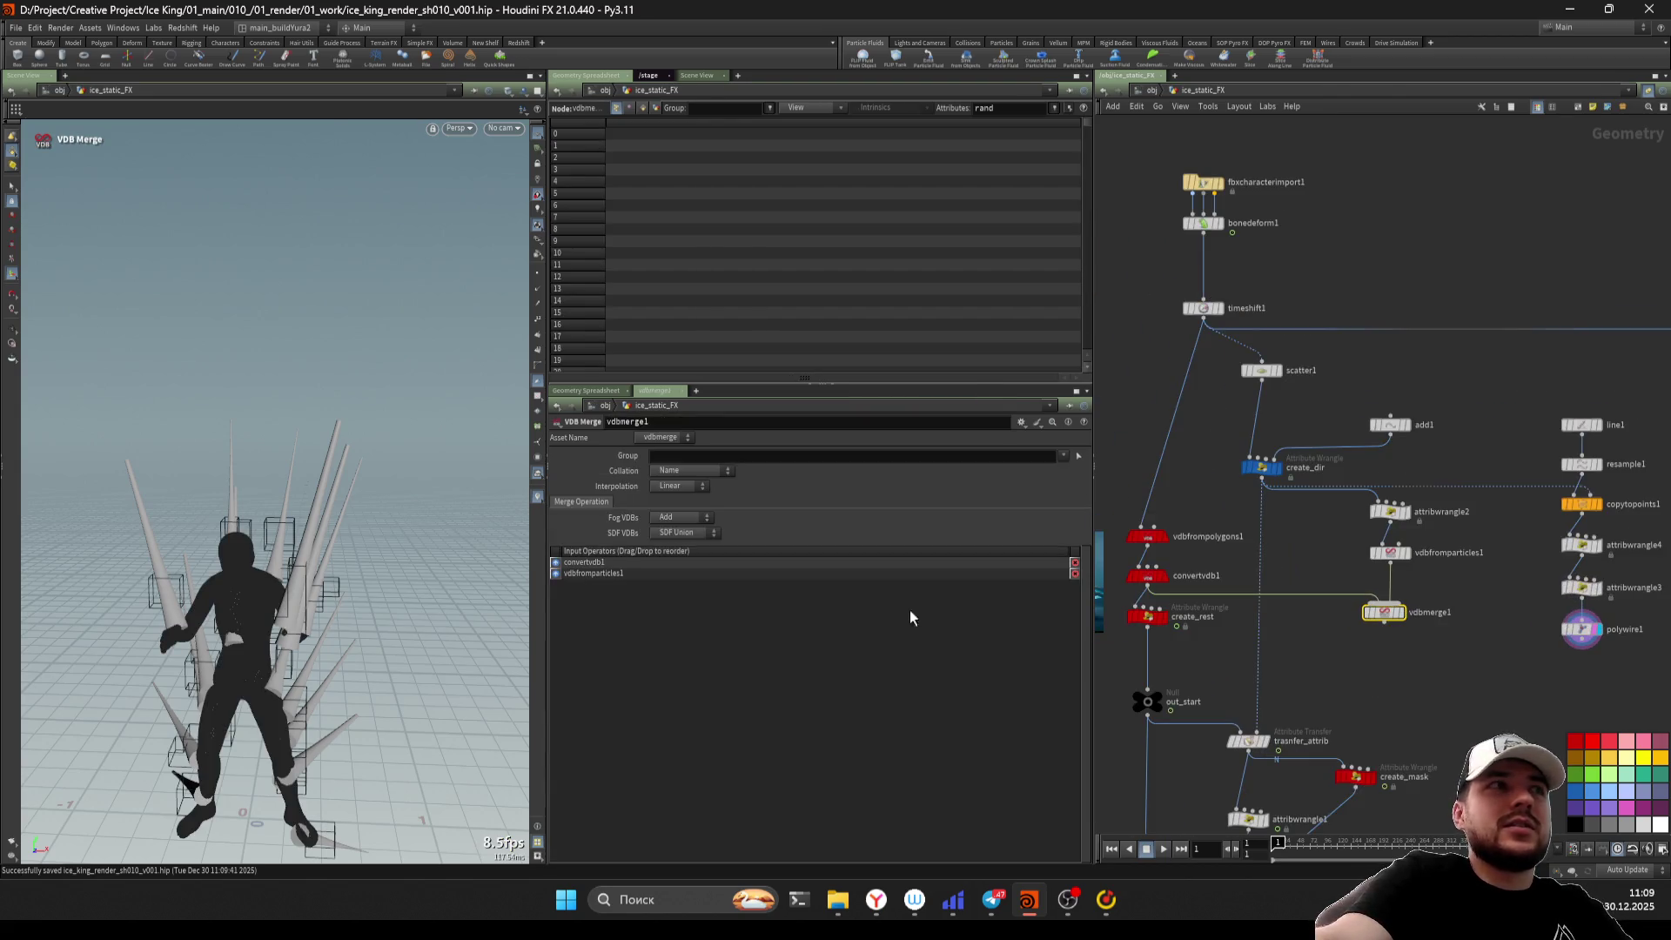
key("Escape")
scroll(387, 614, "up", 5)
scroll(387, 615, "down", 4)
mouse_move(387, 615)
left_mouse_down()
mouse_move(244, 670)
mouse_move(87, 694)
mouse_move(287, 605)
left_mouse_up()
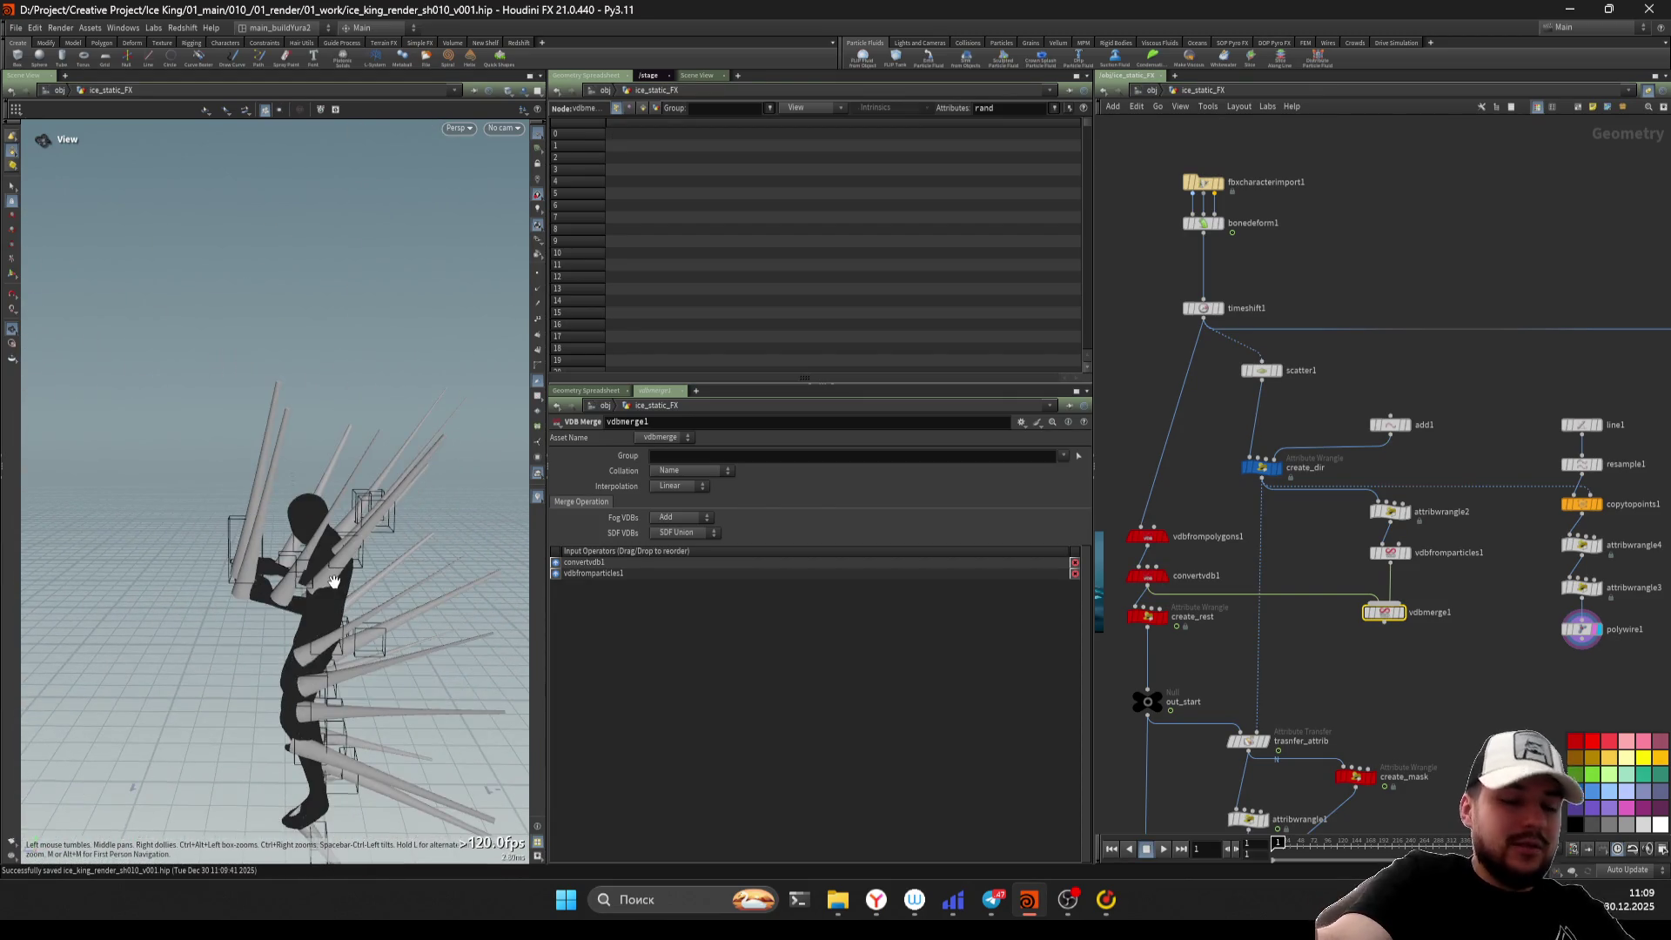
key("Escape")
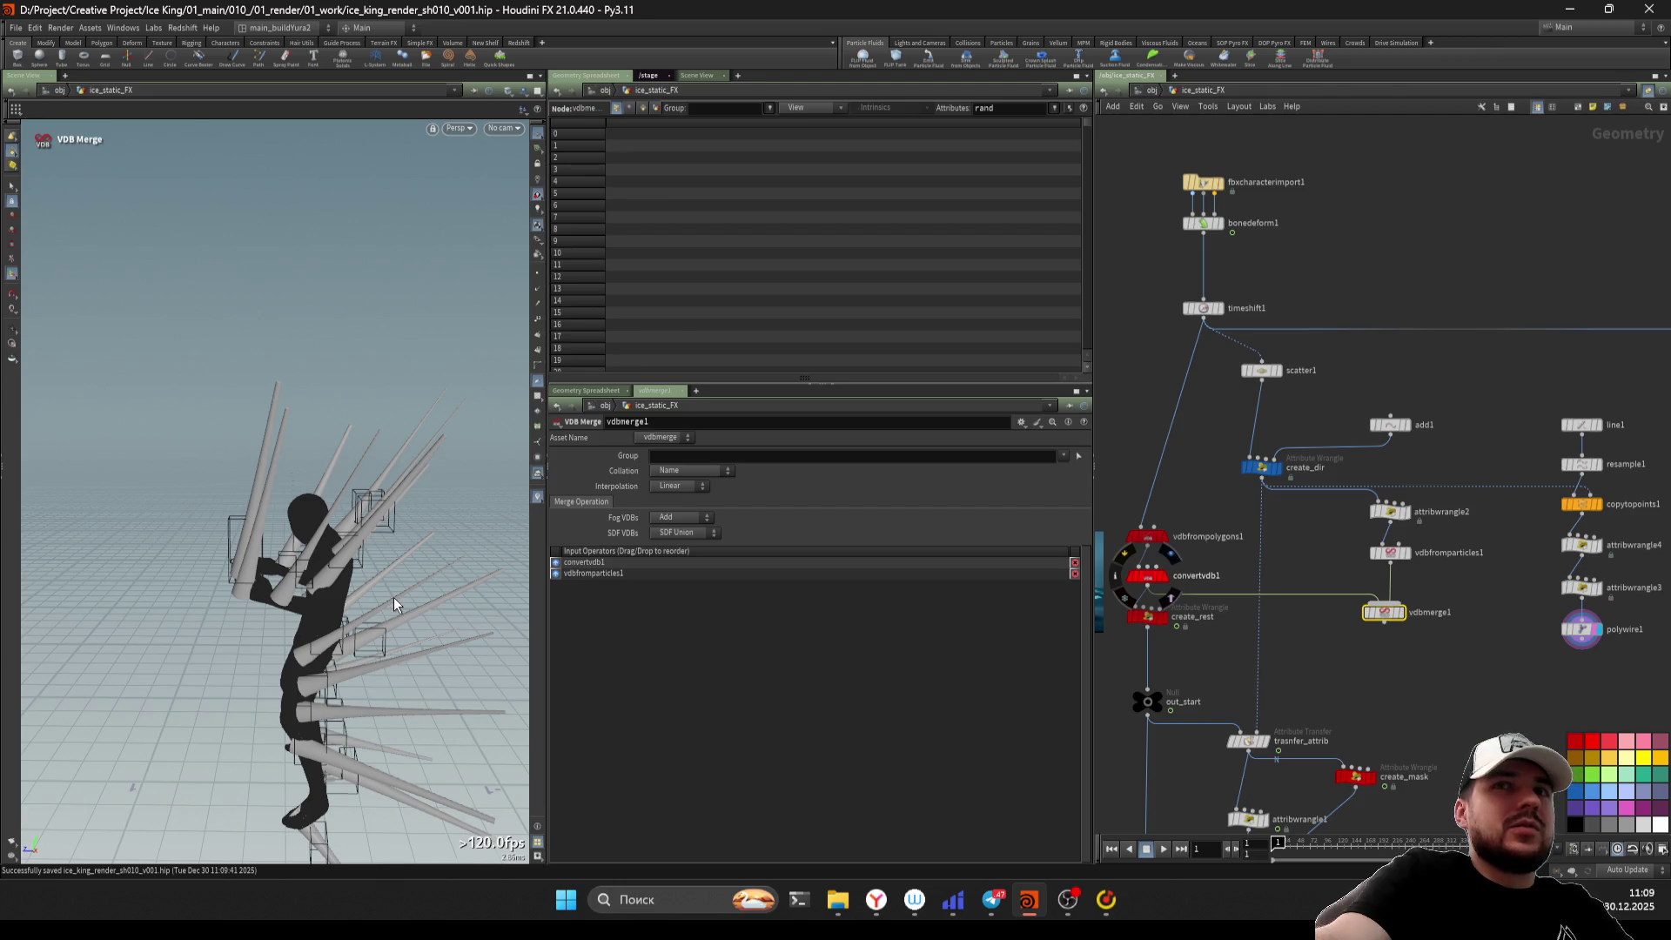
key("Escape")
left_click_drag(390, 598, 509, 606)
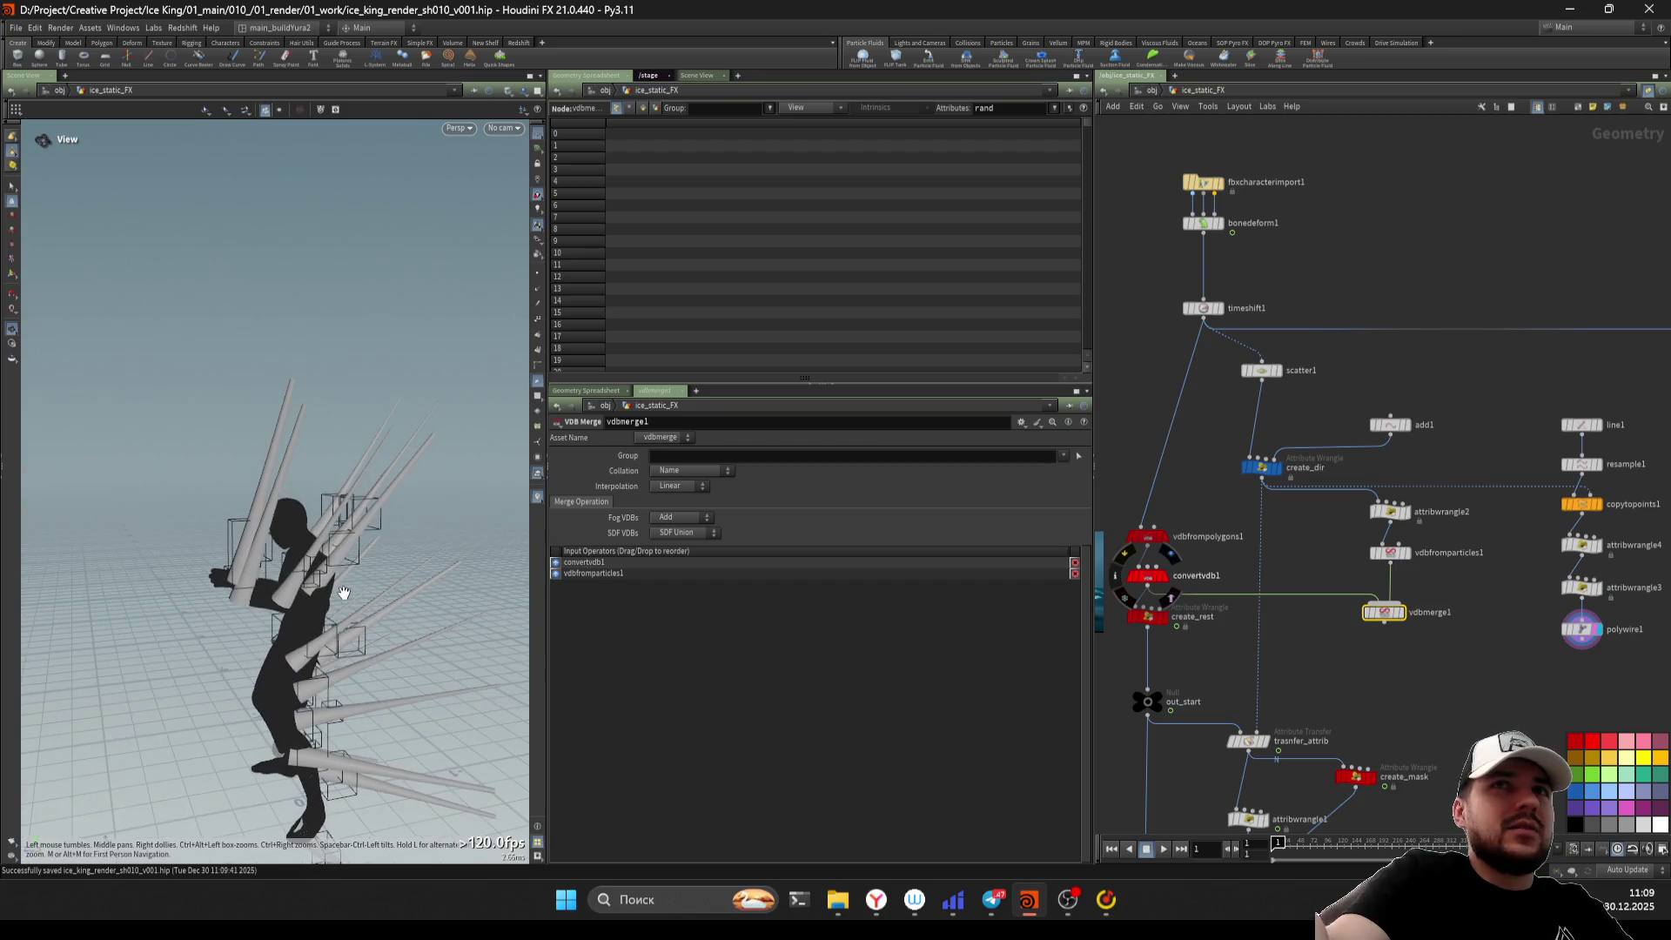
middle_click_drag(1447, 702, 1426, 678)
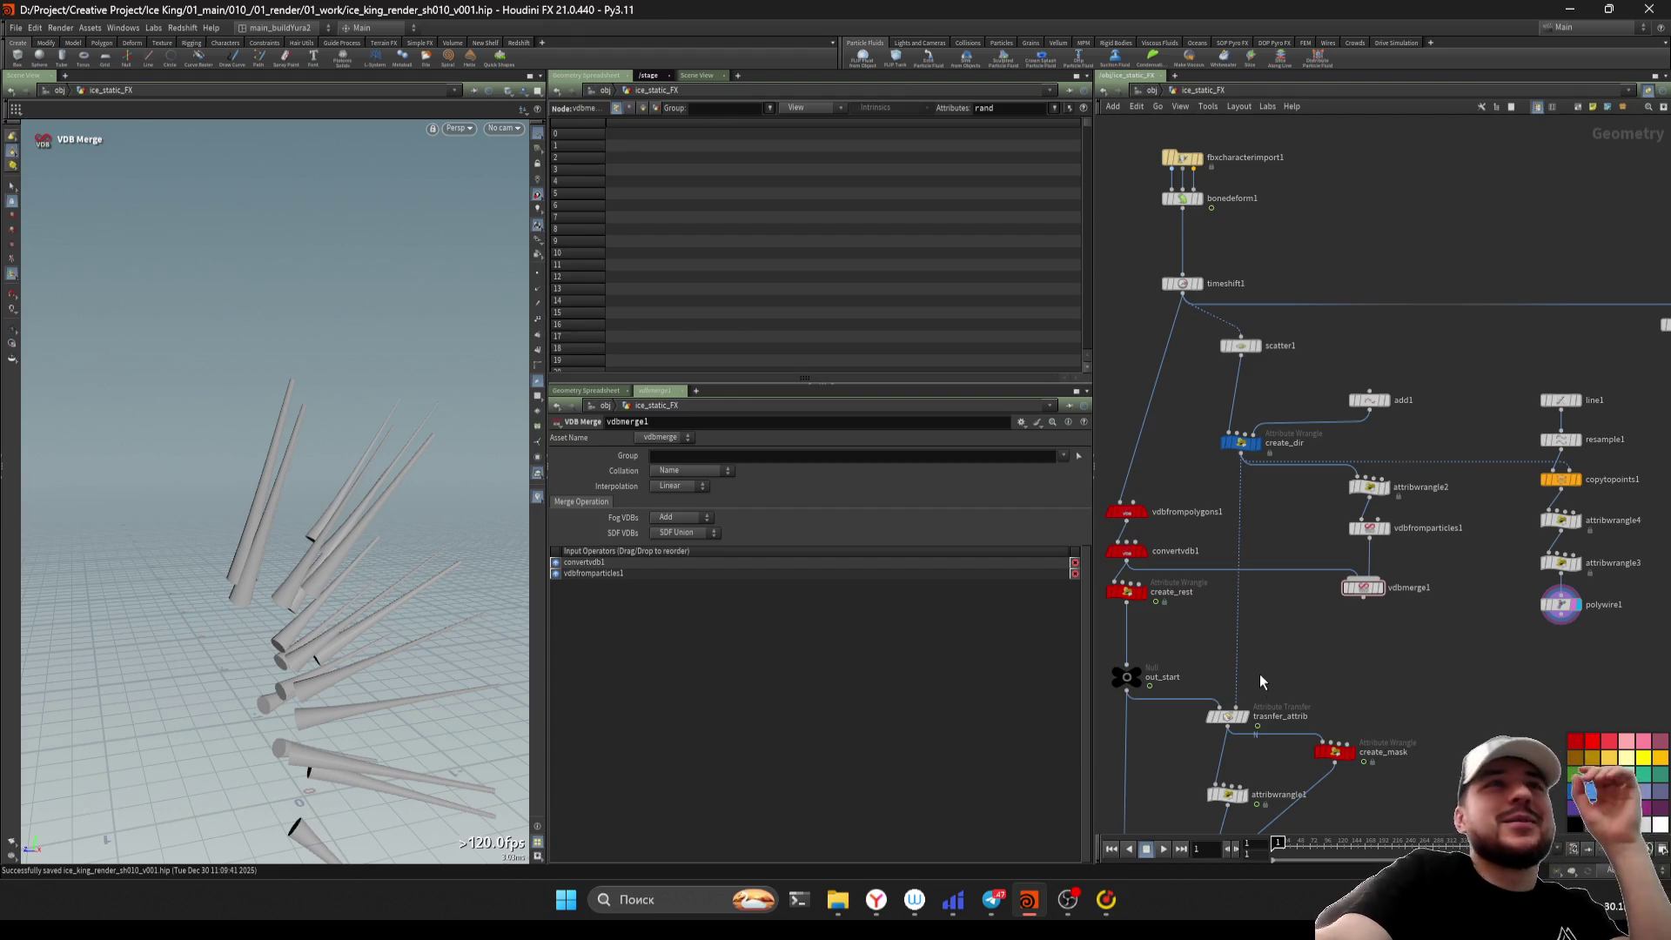
mouse_move(1229, 672)
middle_mouse_down()
mouse_move(1388, 638)
mouse_move(1406, 662)
middle_mouse_up()
scroll(1407, 662, "up", 5)
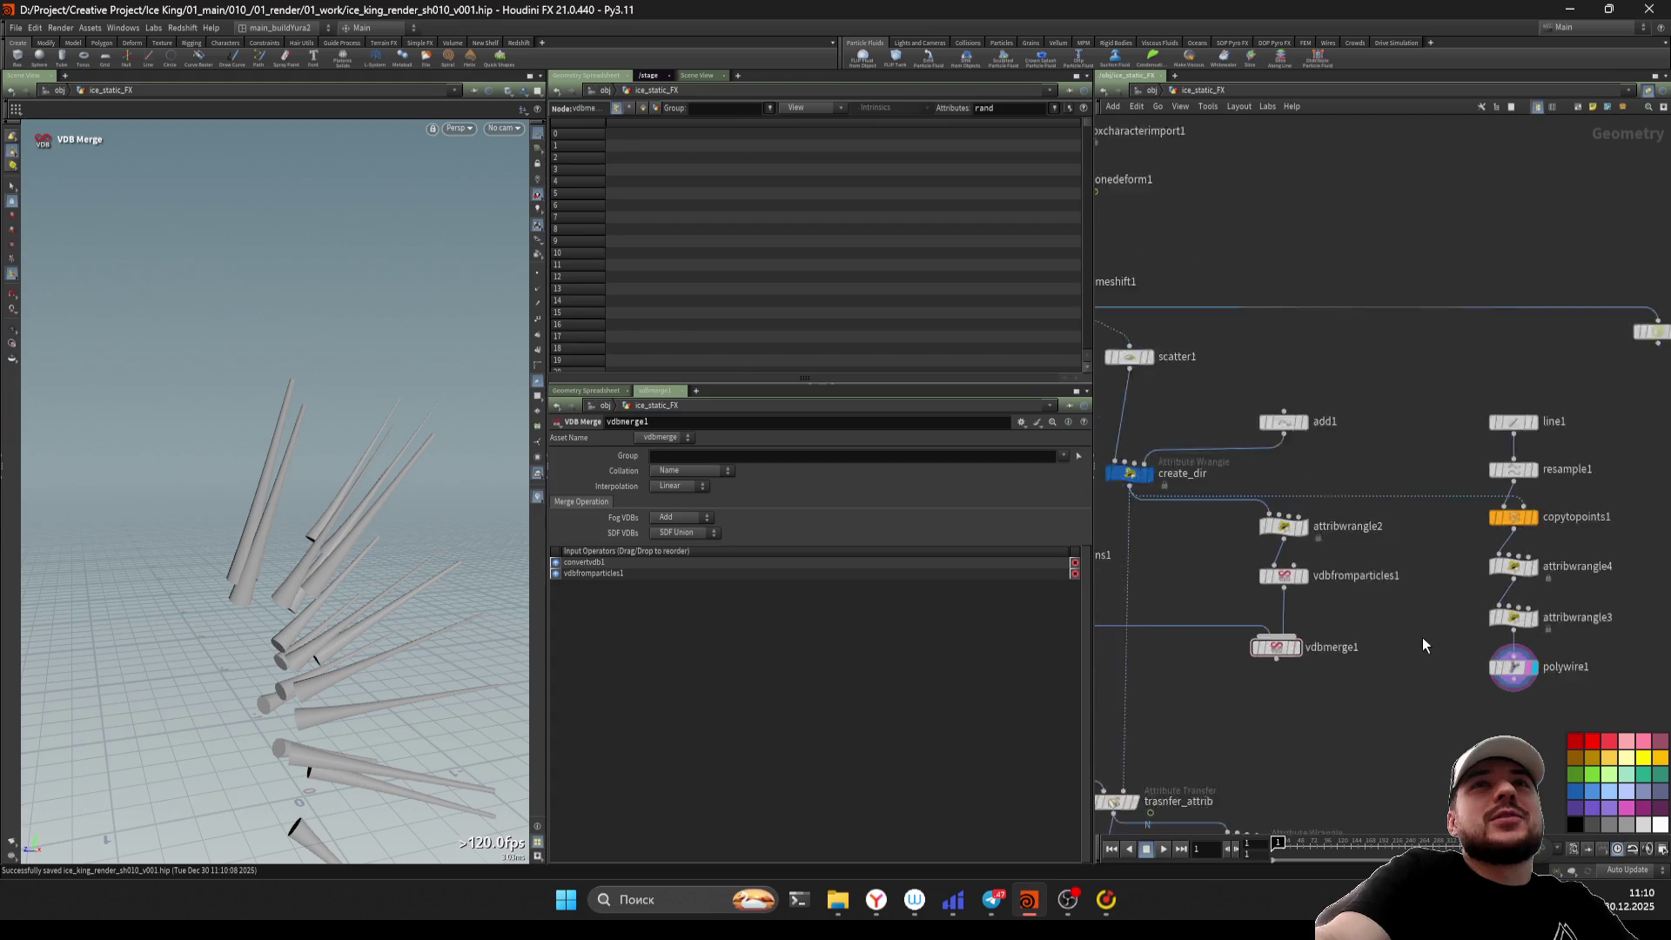
Move the two wrangles up to tighten the spike chain and review polywire1's settings
left_click(1318, 659)
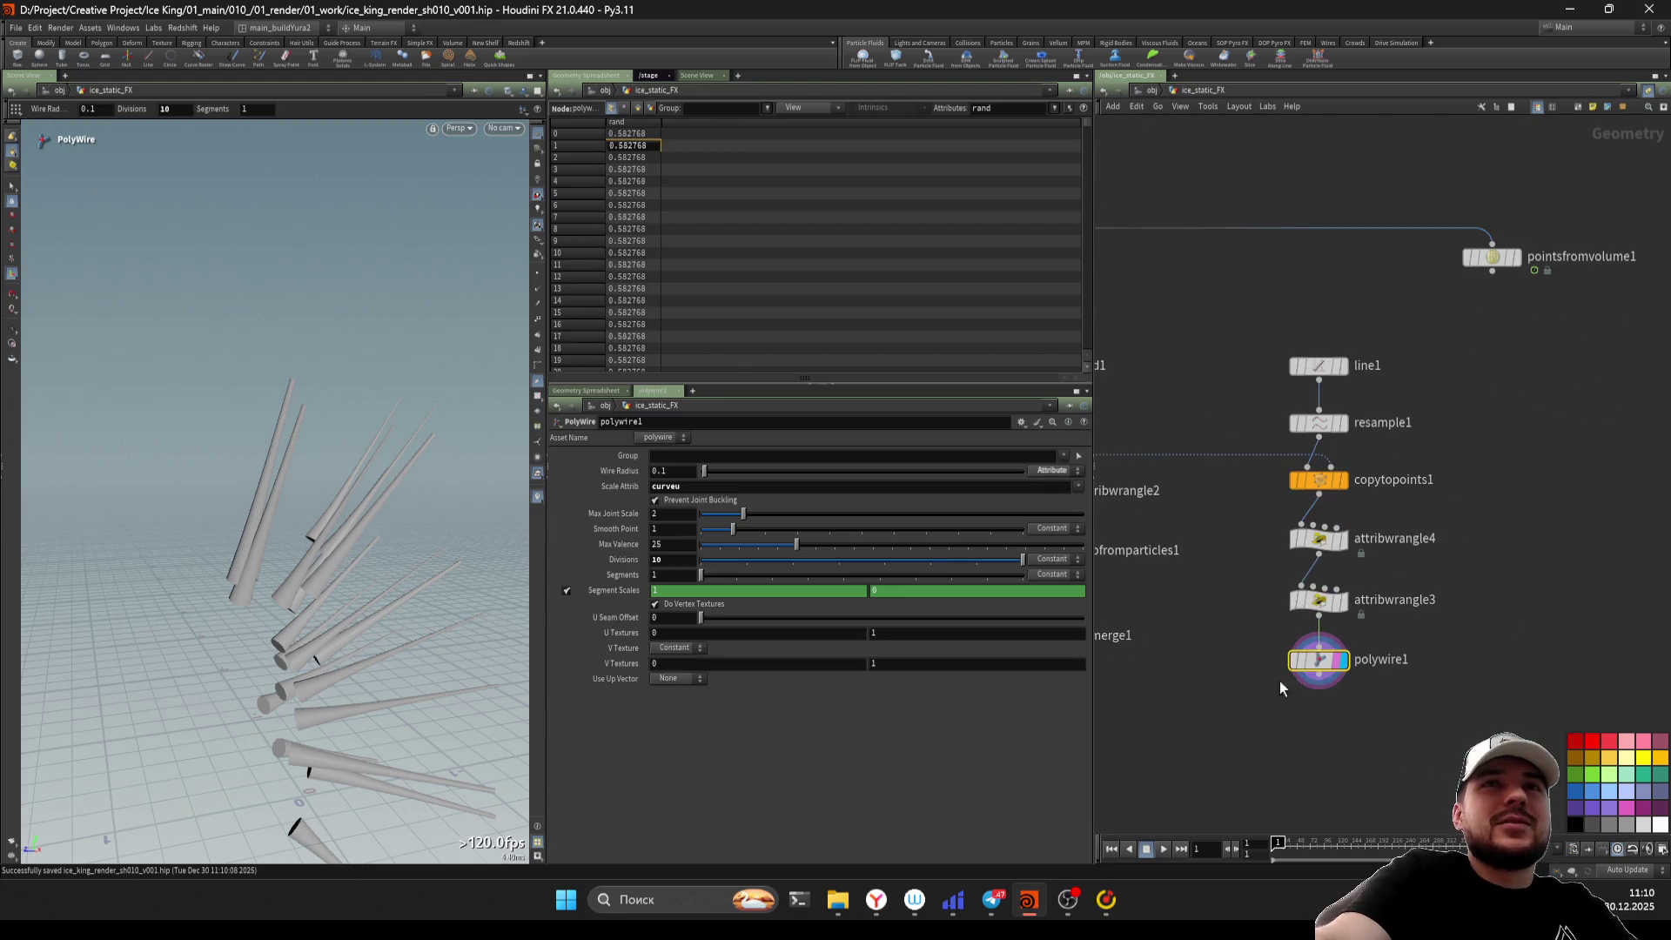
middle_click_drag(1279, 680, 1401, 703)
scroll(1424, 762, "down", 1)
left_click_drag(1434, 644, 1435, 585)
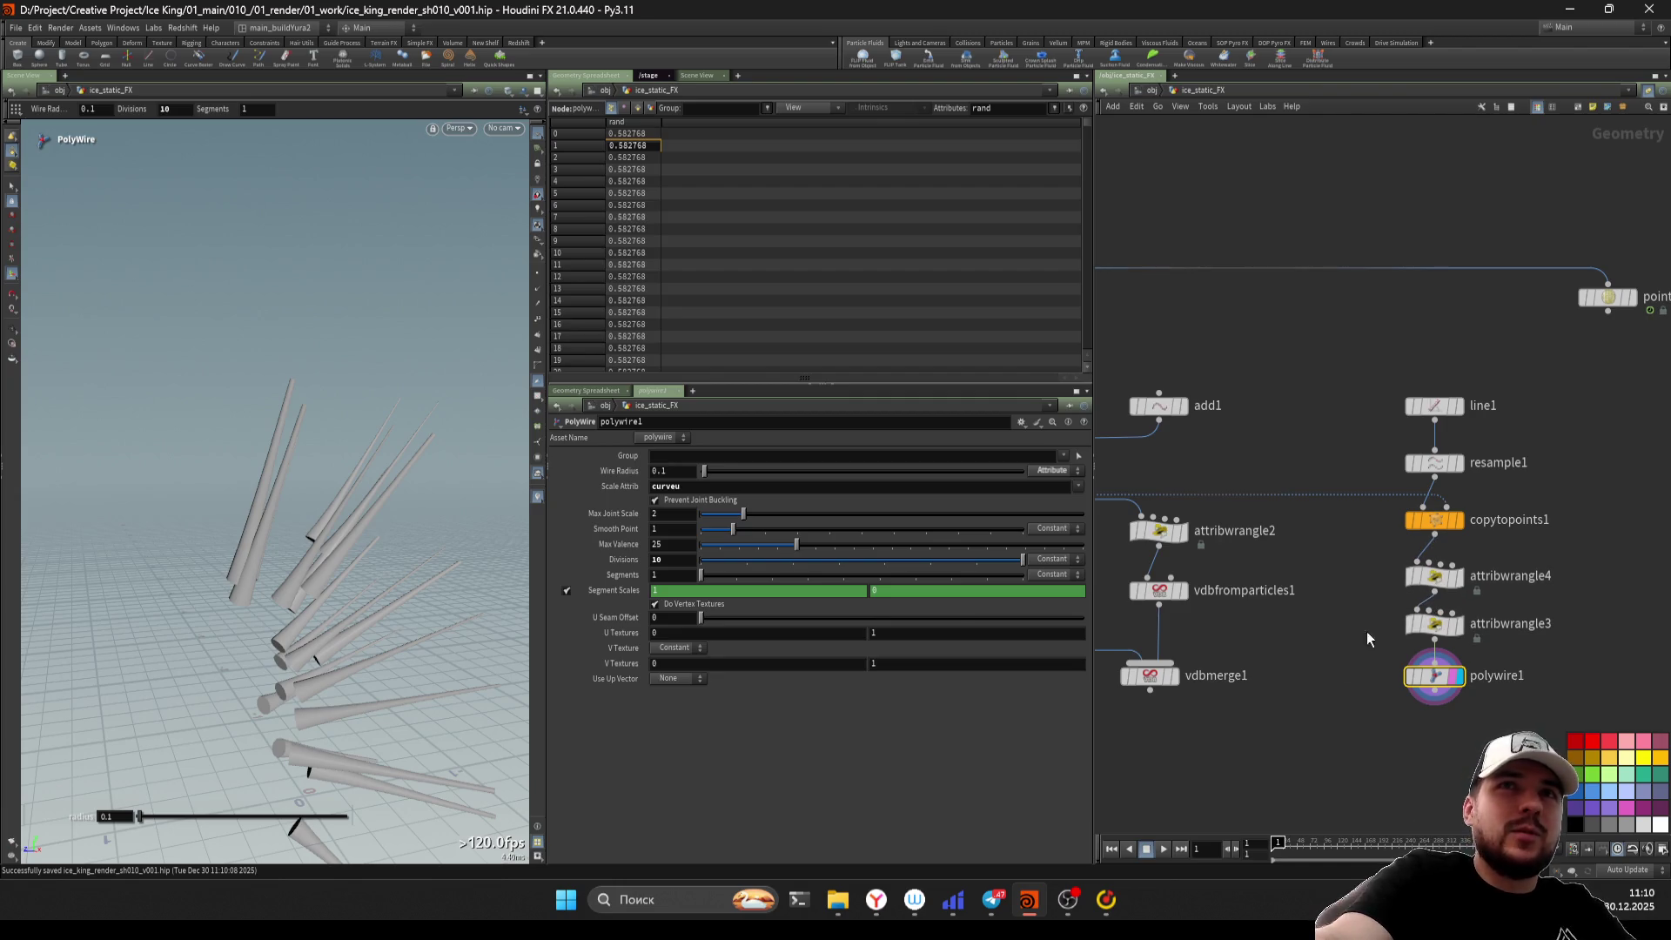
scroll(1323, 697, "down", 2)
left_click_drag(1334, 783, 1270, 555)
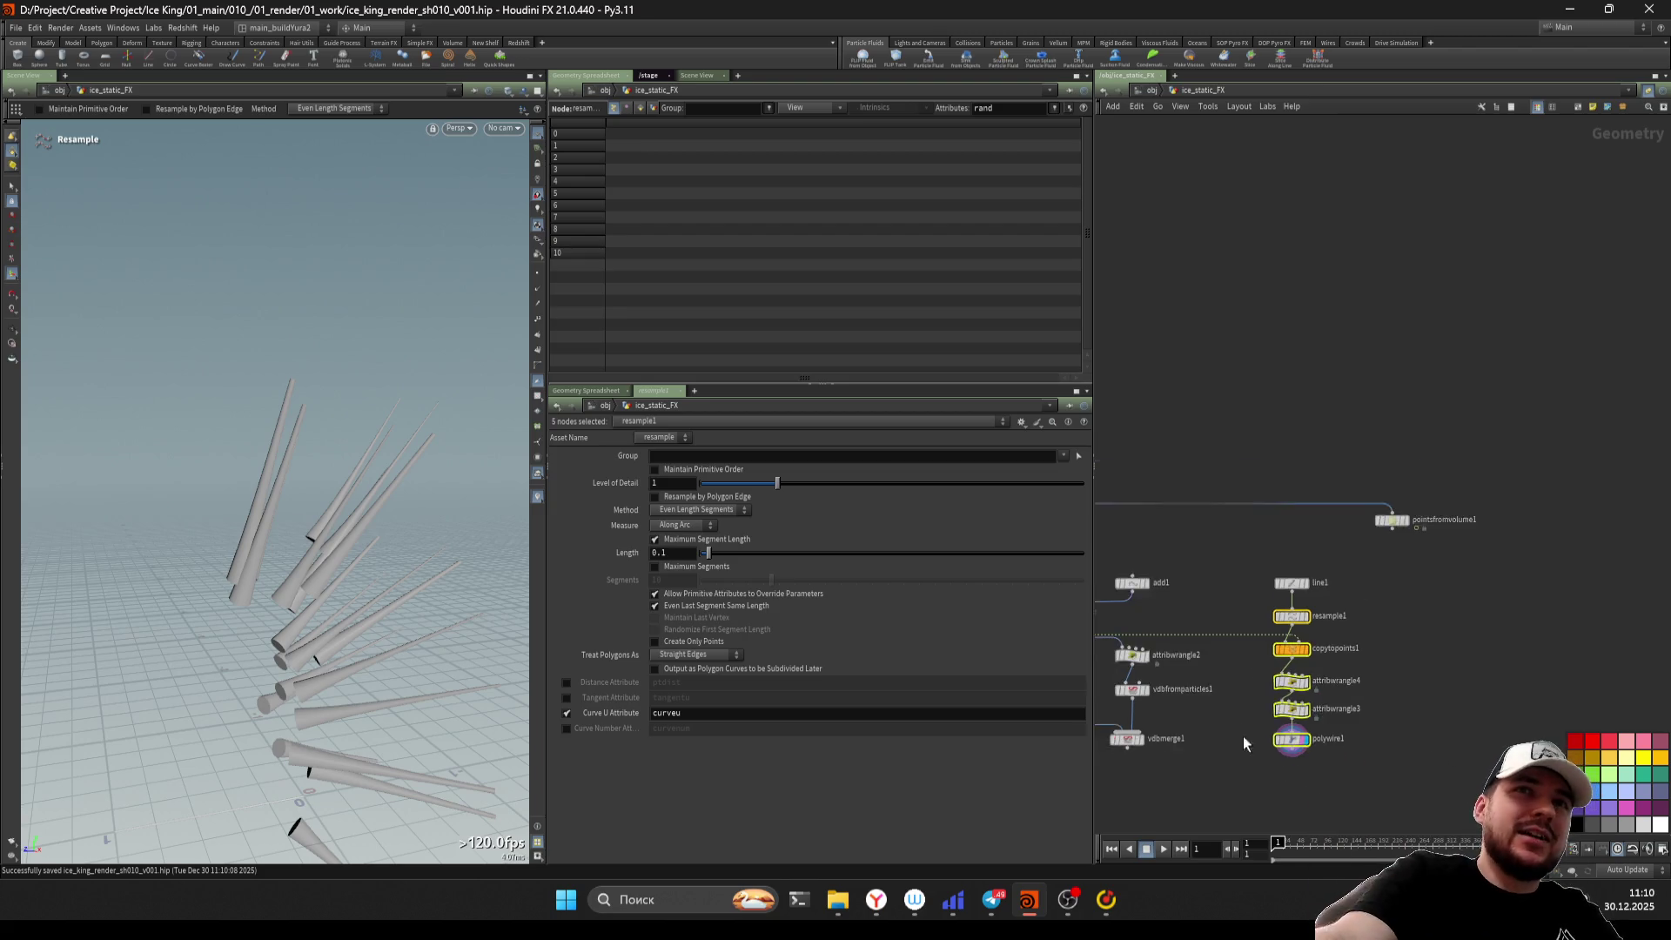
middle_click_drag(1242, 736, 1354, 708)
left_click(1294, 650)
middle_click_drag(1294, 651, 1335, 707)
scroll(1335, 708, "down", 5)
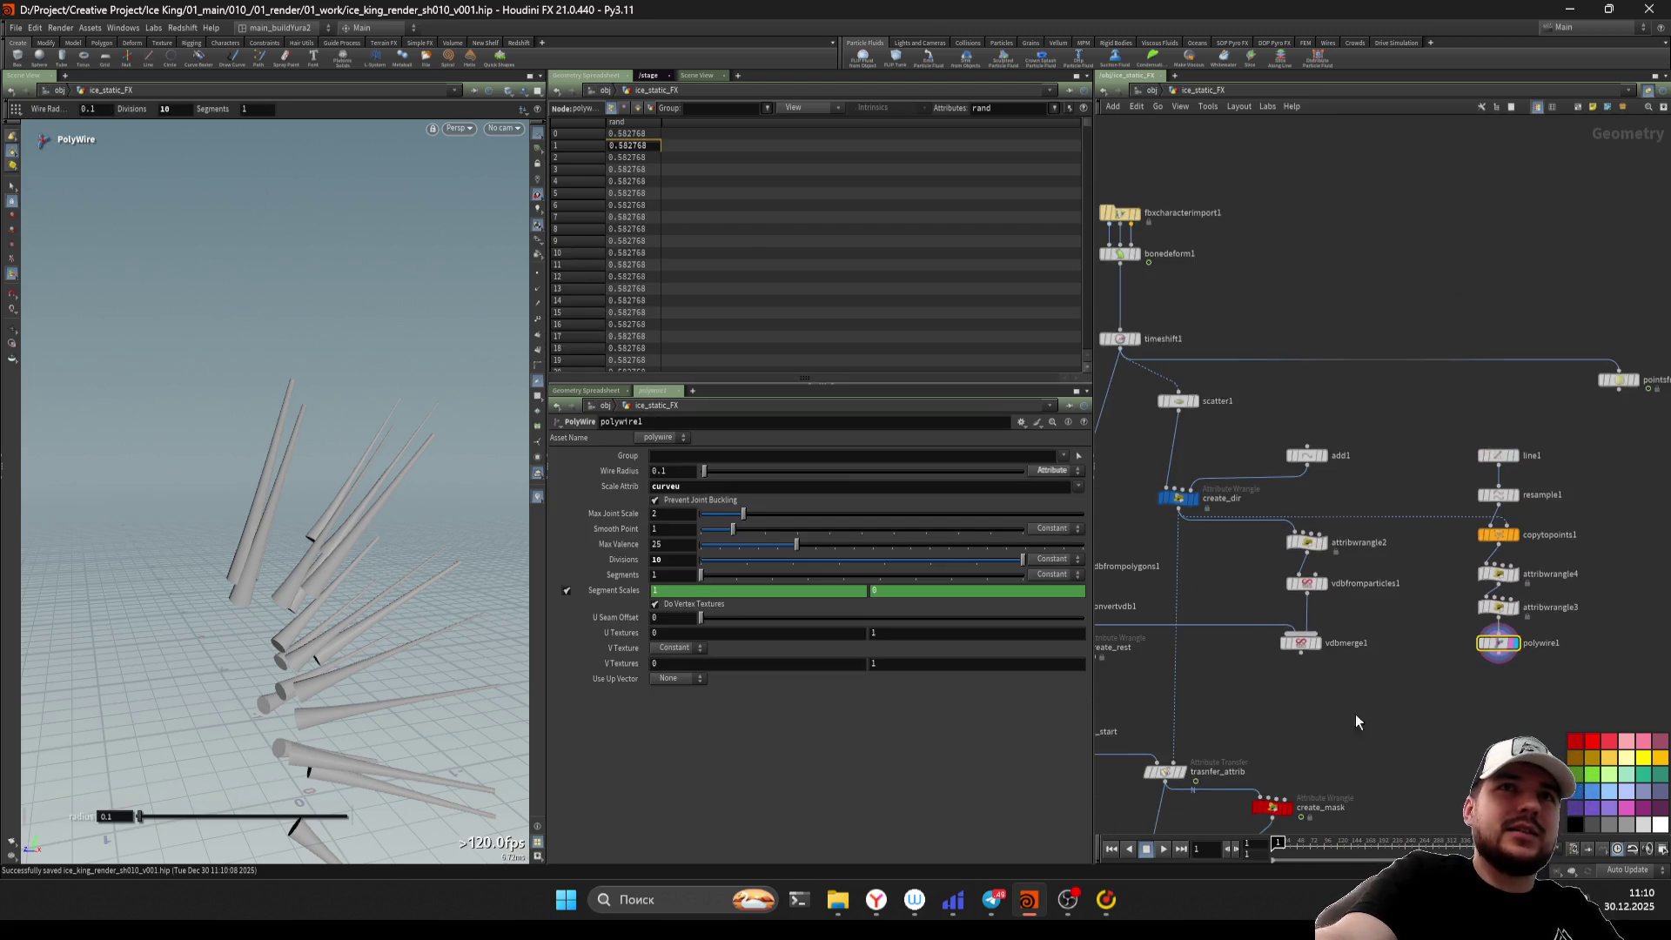
scroll(1345, 662, "up", 3)
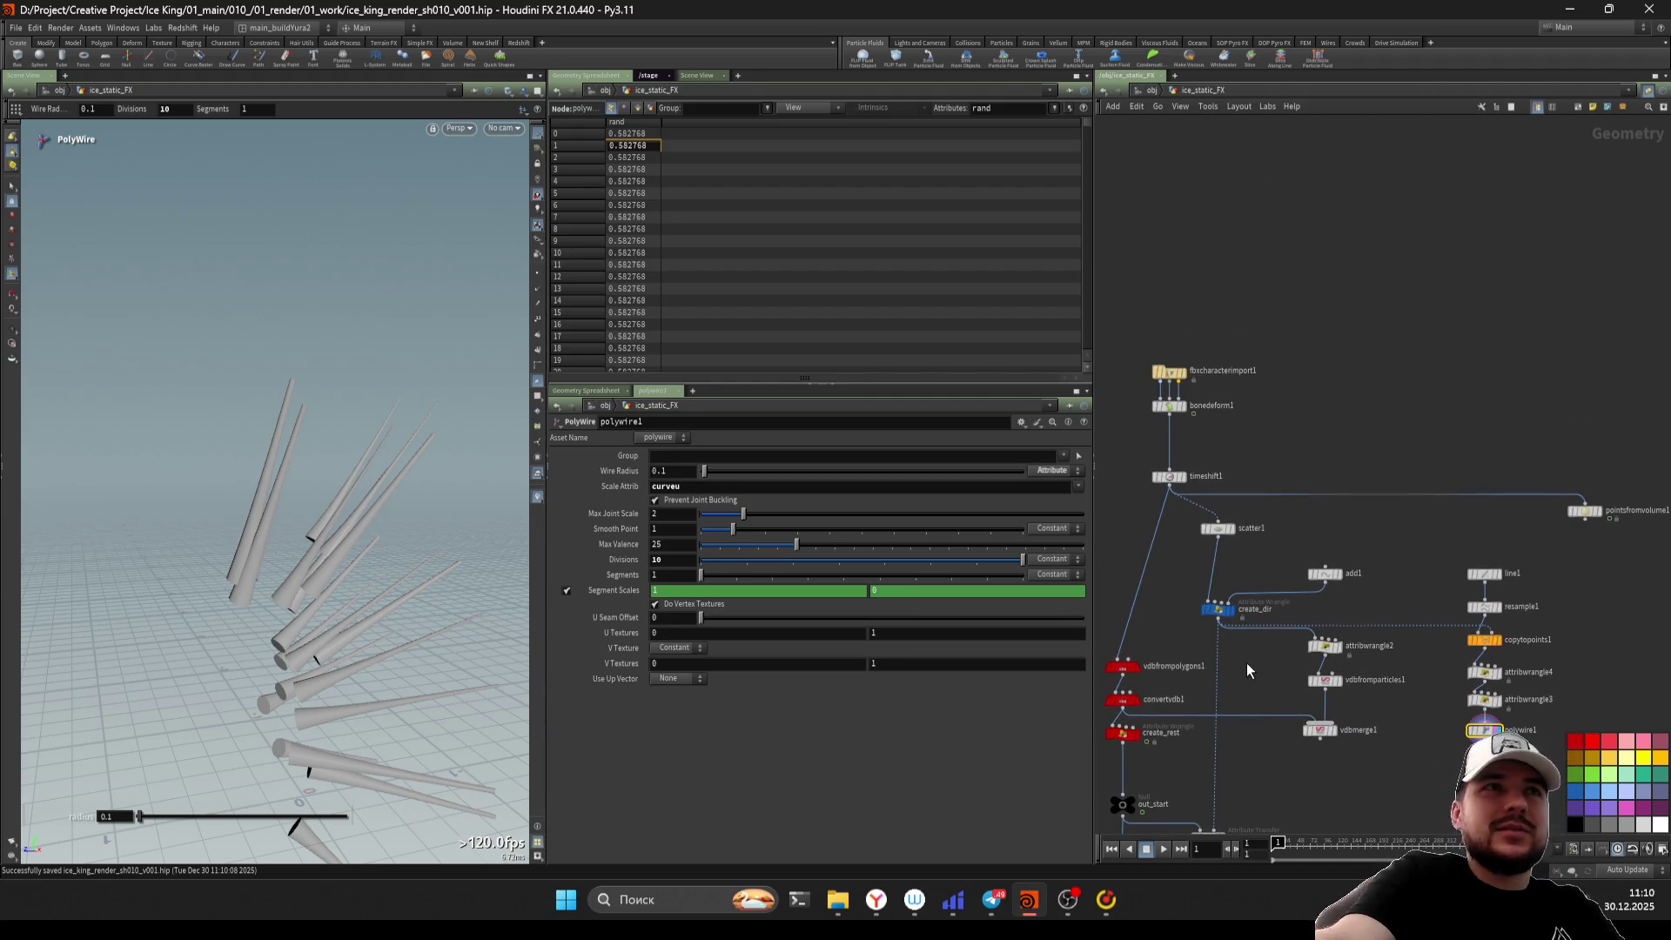
scroll(1246, 661, "up", 1)
Inspect the create_dir wrangle's noise parameters and VEX code next to scatter1
left_click(1204, 546)
mouse_move(1355, 600)
middle_click_drag(1356, 600, 1260, 505)
scroll(874, 722, "down", 3)
scroll(875, 722, "up", 2)
scroll(875, 723, "up", 1)
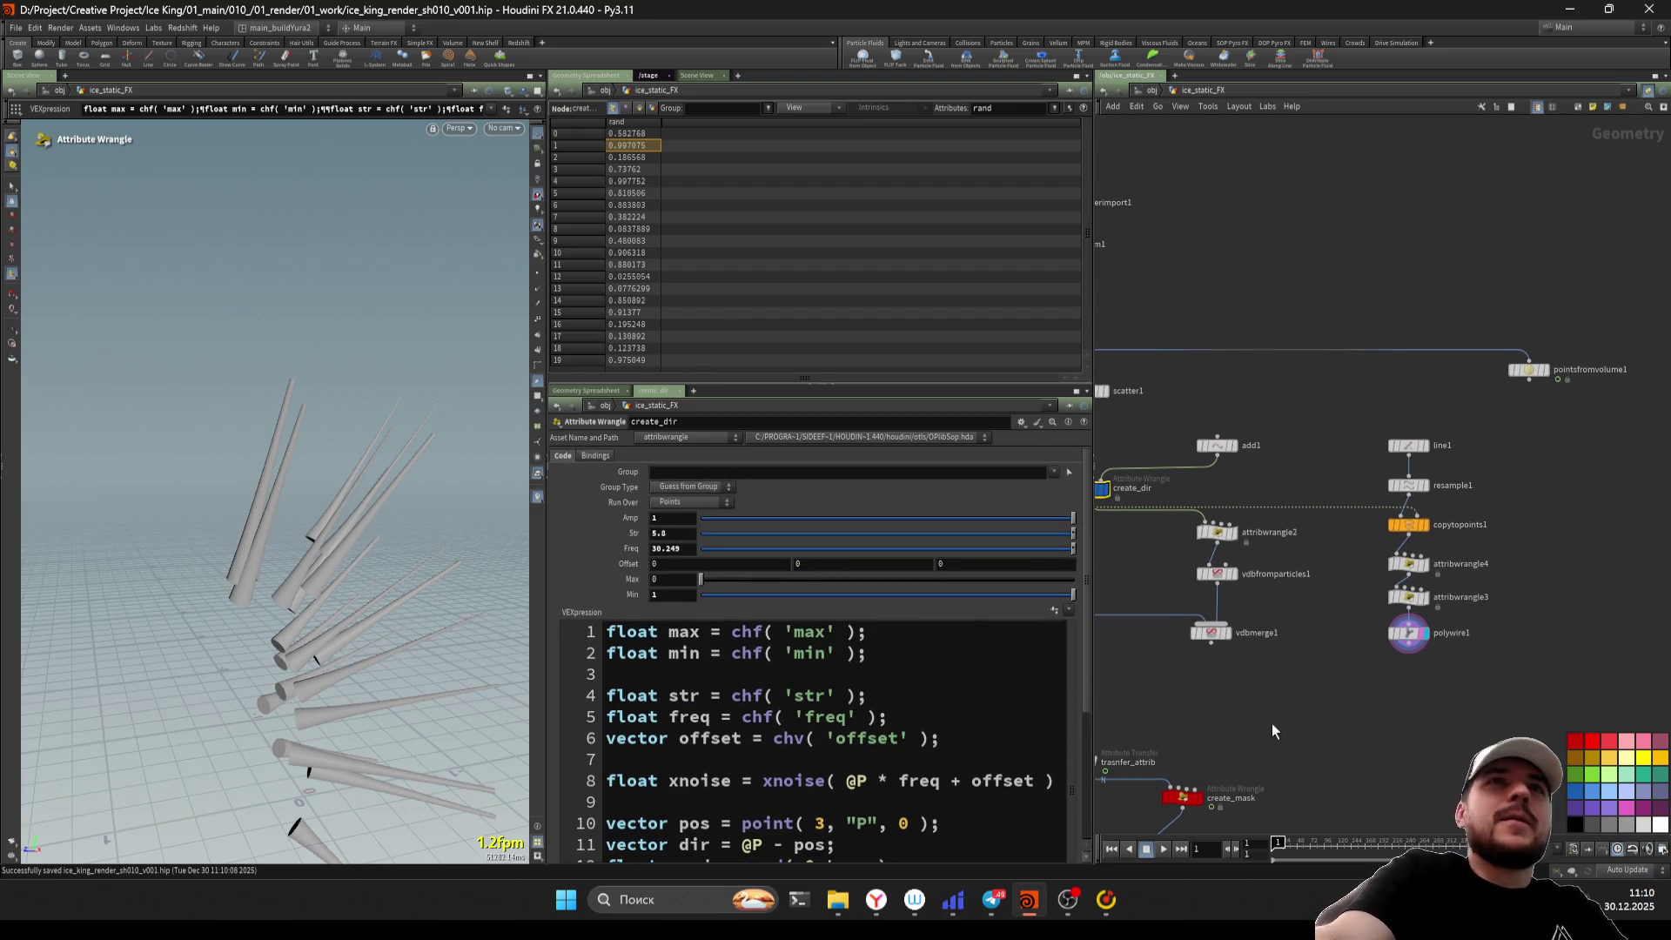
middle_click_drag(1271, 723, 1361, 742)
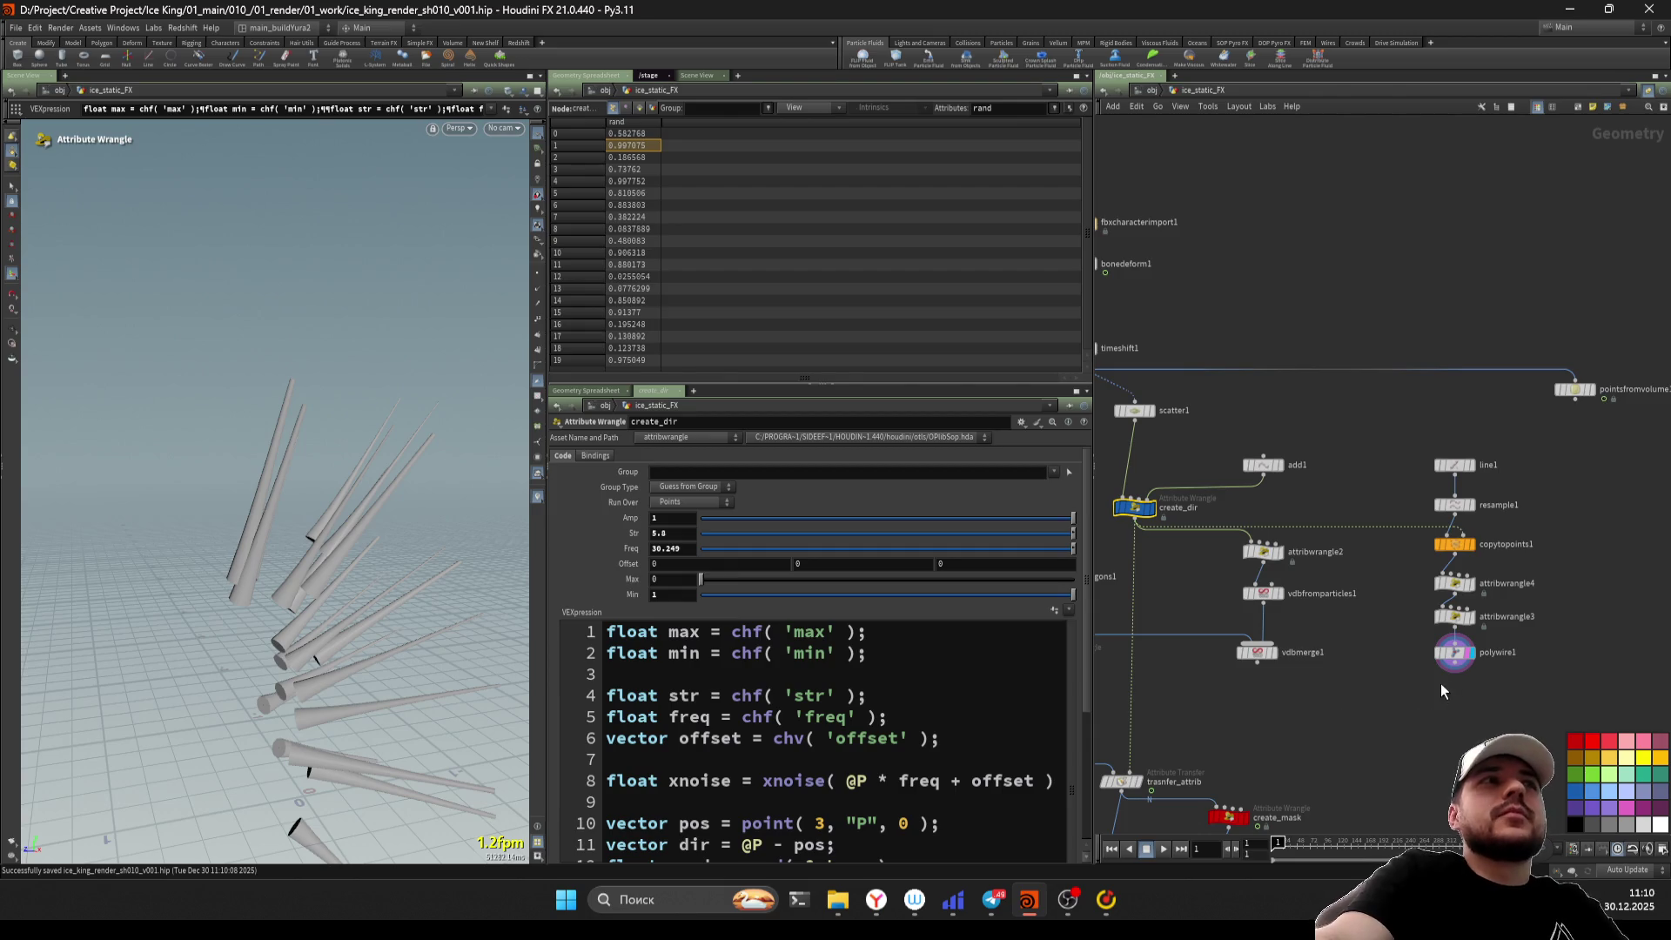
Orbit around the spikes, then display pointsfromvolume1 showing the character as dense points
key("Escape")
mouse_move(467, 645)
left_mouse_down()
mouse_move(290, 672)
mouse_move(391, 578)
mouse_move(377, 634)
mouse_move(429, 597)
left_mouse_up()
key("Return")
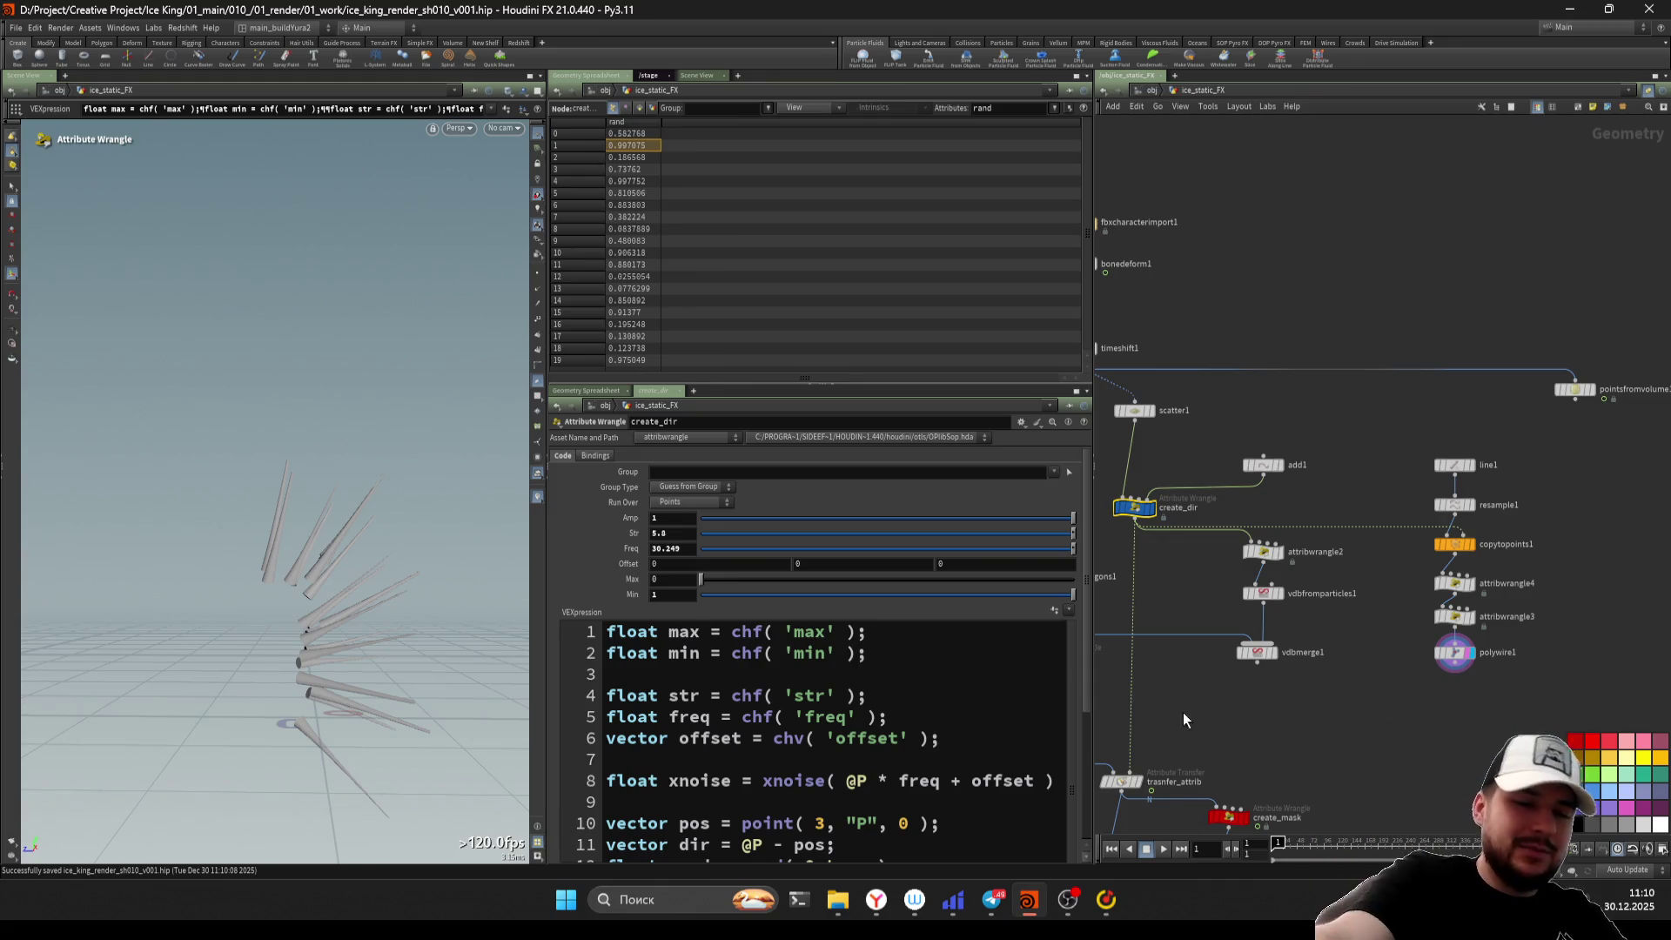
scroll(1262, 670, "down", 3)
scroll(1401, 600, "up", 4)
left_click(1407, 529)
mouse_move(1407, 529)
middle_mouse_down()
mouse_move(1511, 473)
mouse_move(1654, 446)
middle_mouse_up()
Orbit to a frontal view of the spiked character
scroll(335, 585, "up", 10)
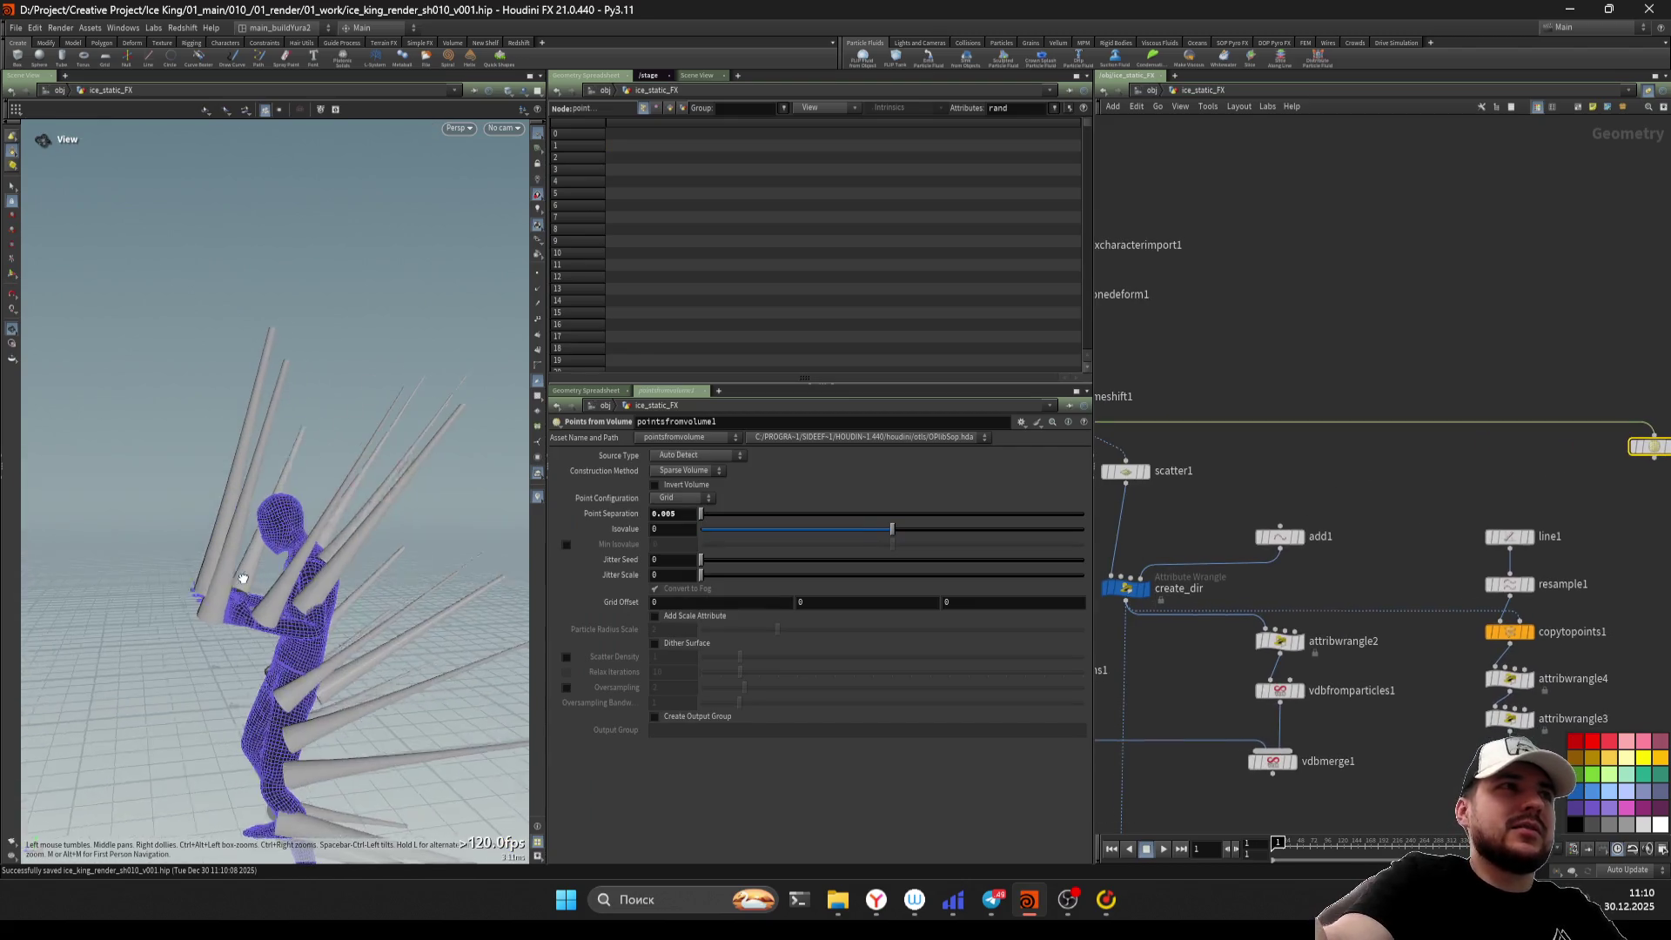
mouse_move(262, 560)
left_mouse_down()
mouse_move(252, 609)
mouse_move(335, 574)
mouse_move(330, 539)
mouse_move(443, 534)
mouse_move(373, 530)
mouse_move(347, 496)
mouse_move(362, 567)
mouse_move(330, 556)
mouse_move(337, 629)
left_mouse_up()
mouse_move(207, 626)
left_mouse_down()
mouse_move(462, 649)
mouse_move(279, 648)
mouse_move(345, 584)
left_mouse_up()
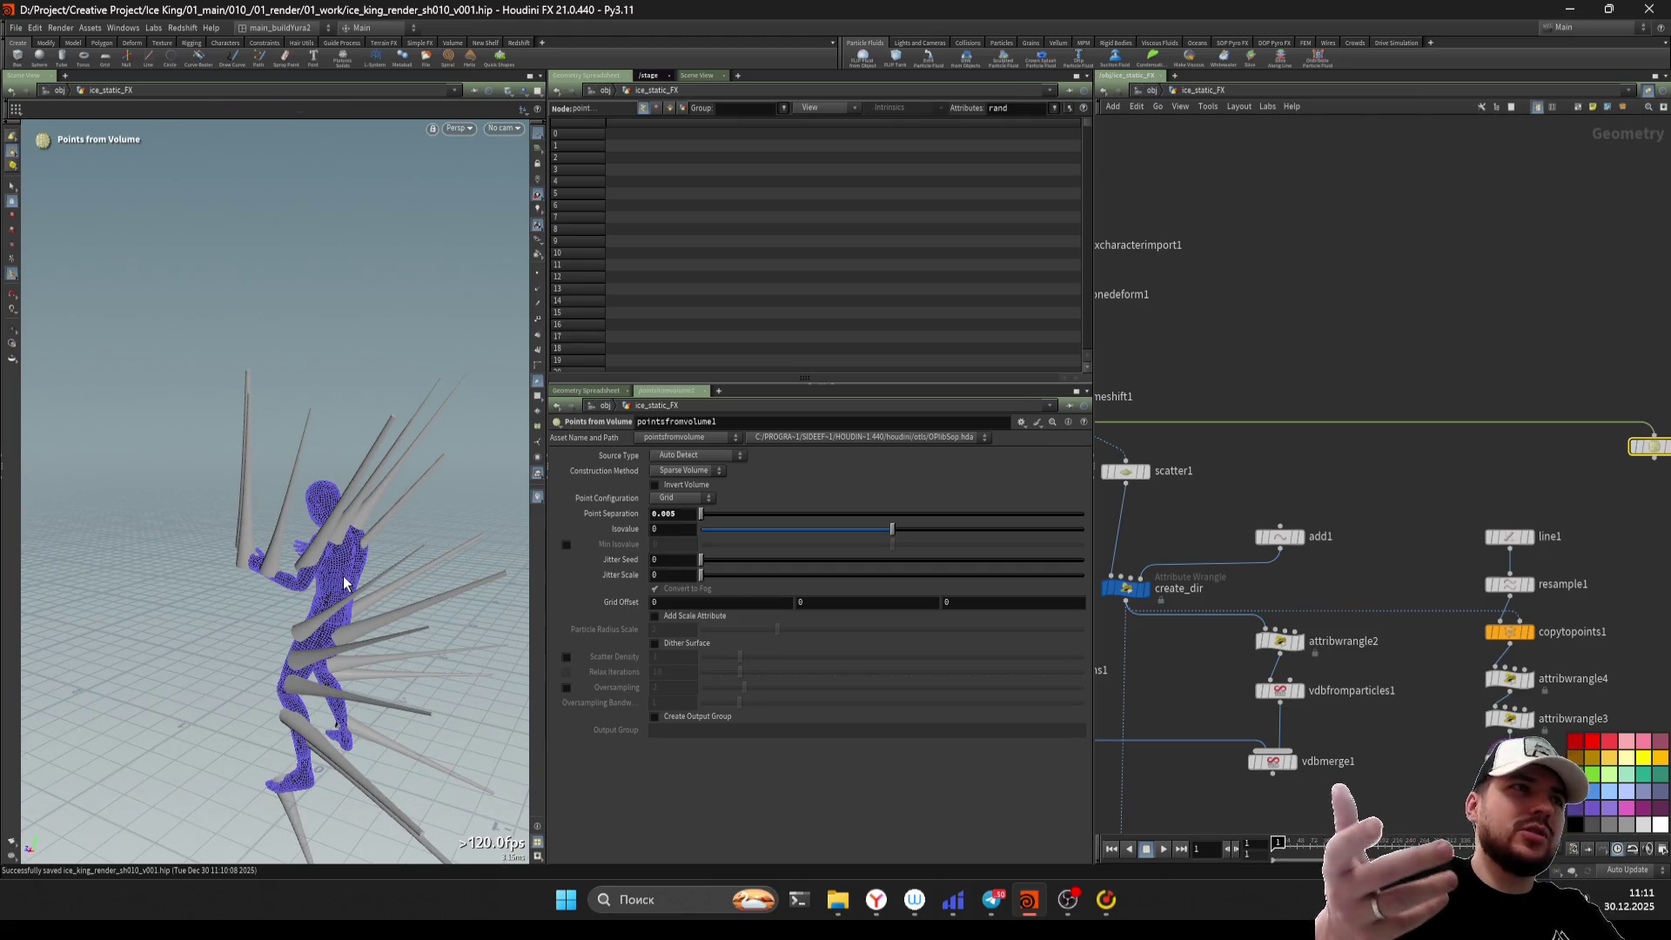
key("Escape")
mouse_move(344, 583)
left_mouse_down()
mouse_move(311, 653)
mouse_move(116, 682)
mouse_move(223, 693)
mouse_move(320, 733)
mouse_move(313, 771)
mouse_move(352, 665)
left_mouse_up()
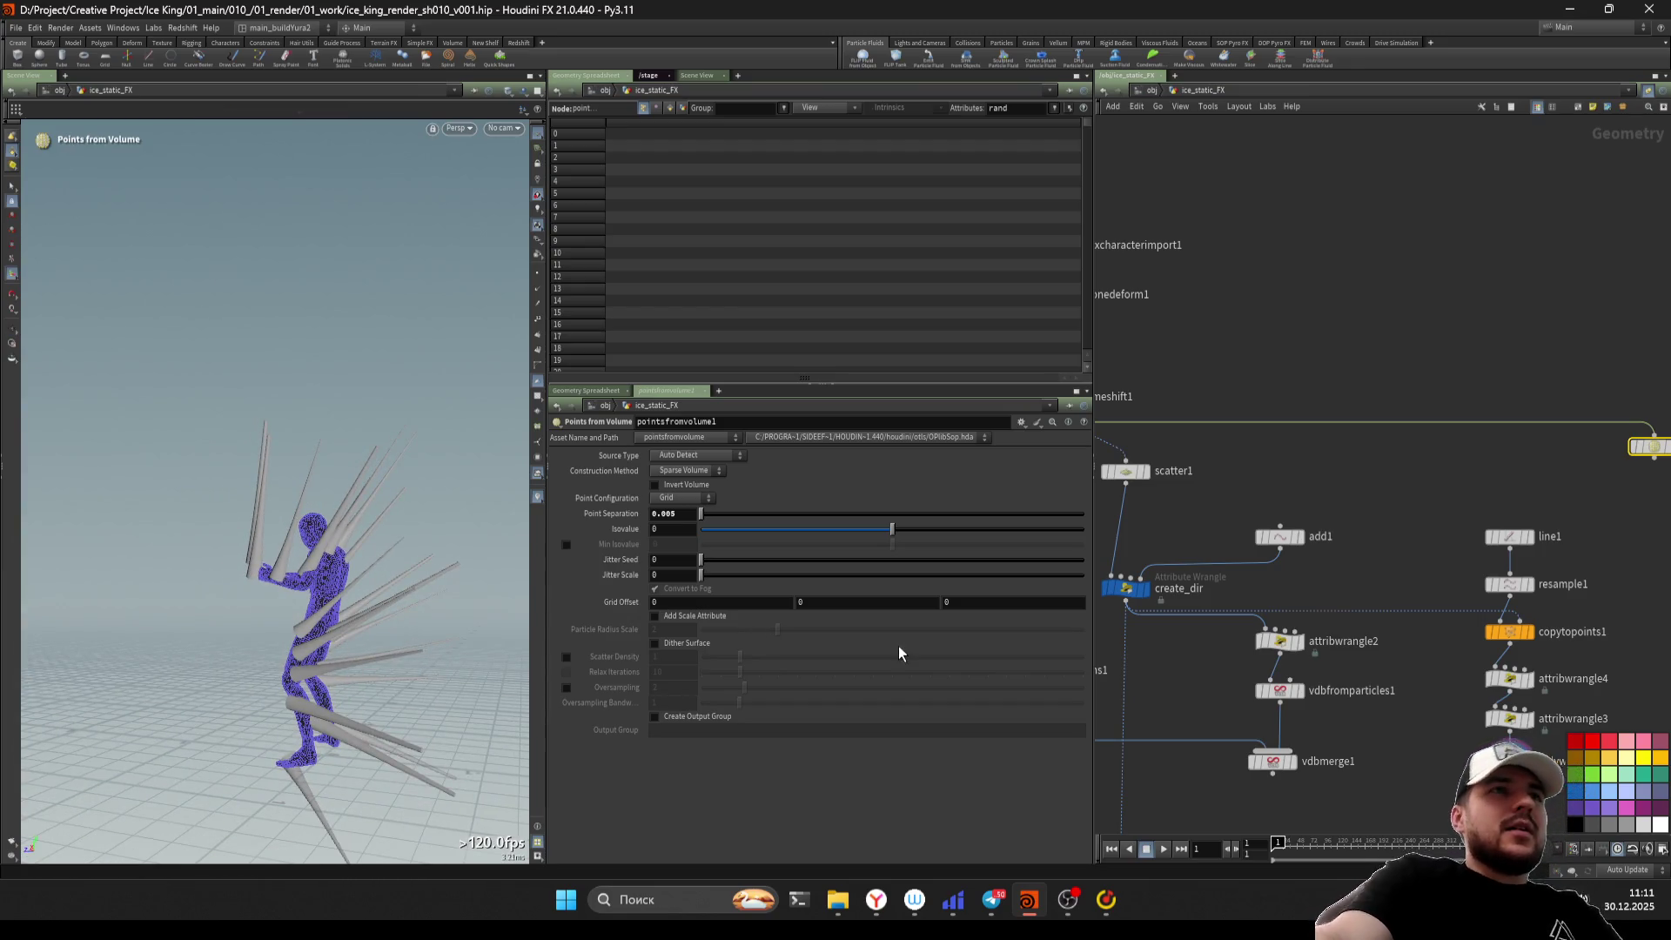
Center the ice-spike reference image in the network pane
scroll(1132, 609, "down", 5)
middle_click_drag(1131, 609, 1281, 678)
scroll(1394, 577, "up", 6)
mouse_move(1395, 577)
middle_mouse_down()
mouse_move(1373, 590)
mouse_move(1474, 536)
mouse_move(1387, 609)
middle_mouse_up()
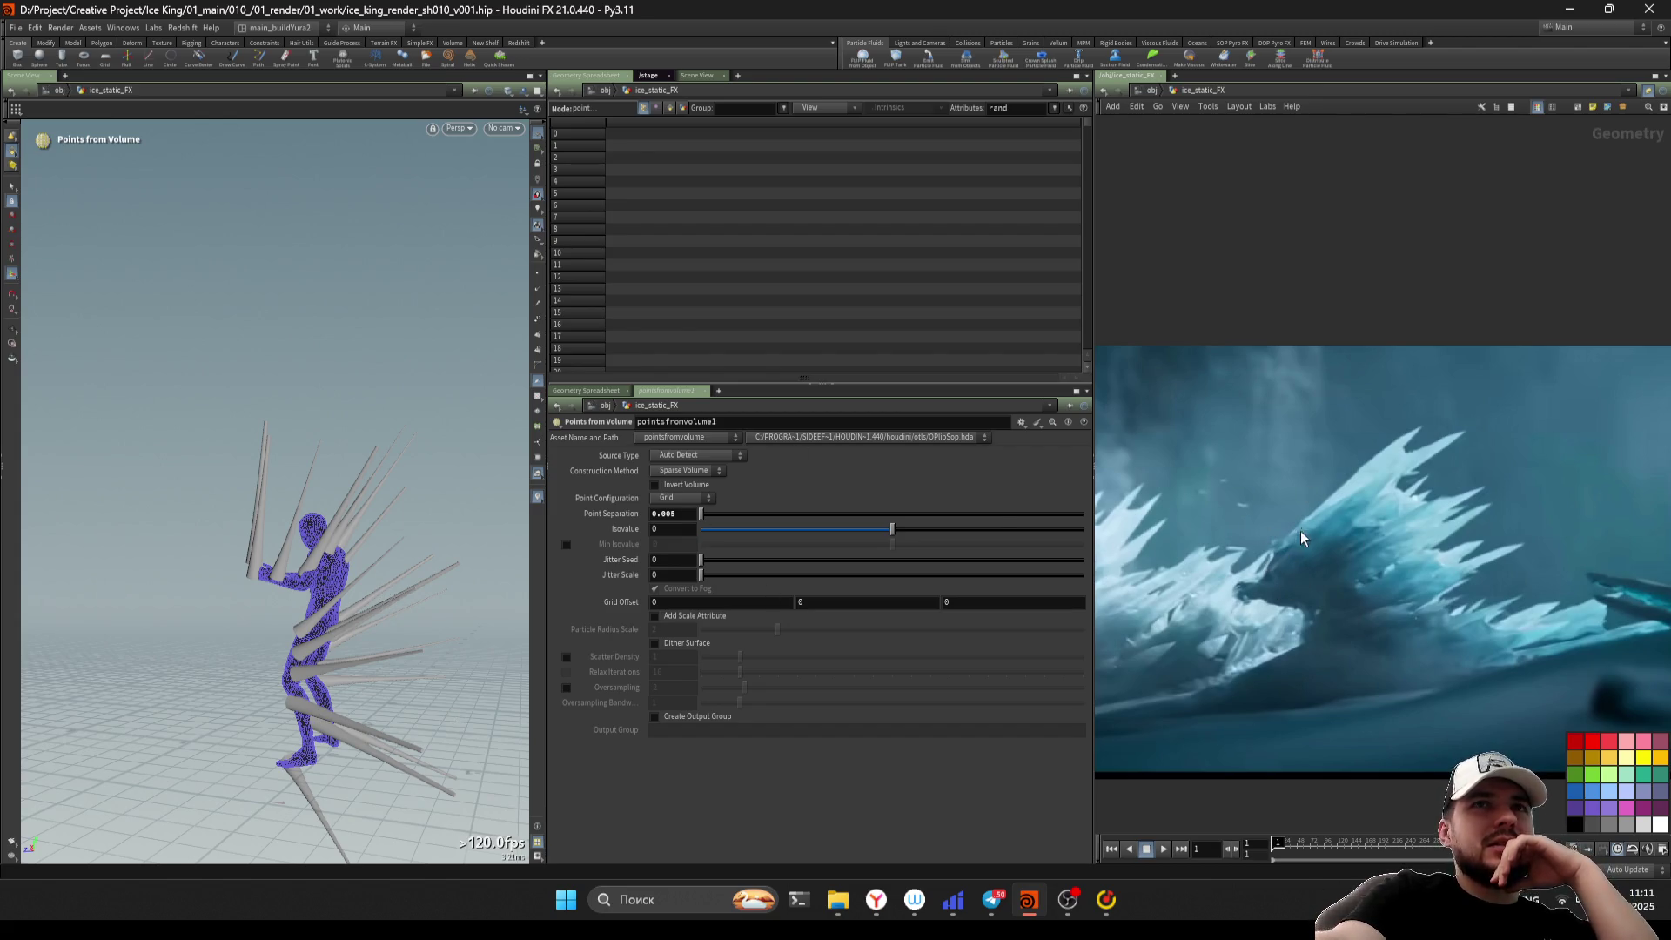
key("Print")
mouse_move(1104, 338)
left_mouse_down()
mouse_move(1362, 581)
mouse_move(1669, 800)
left_mouse_up()
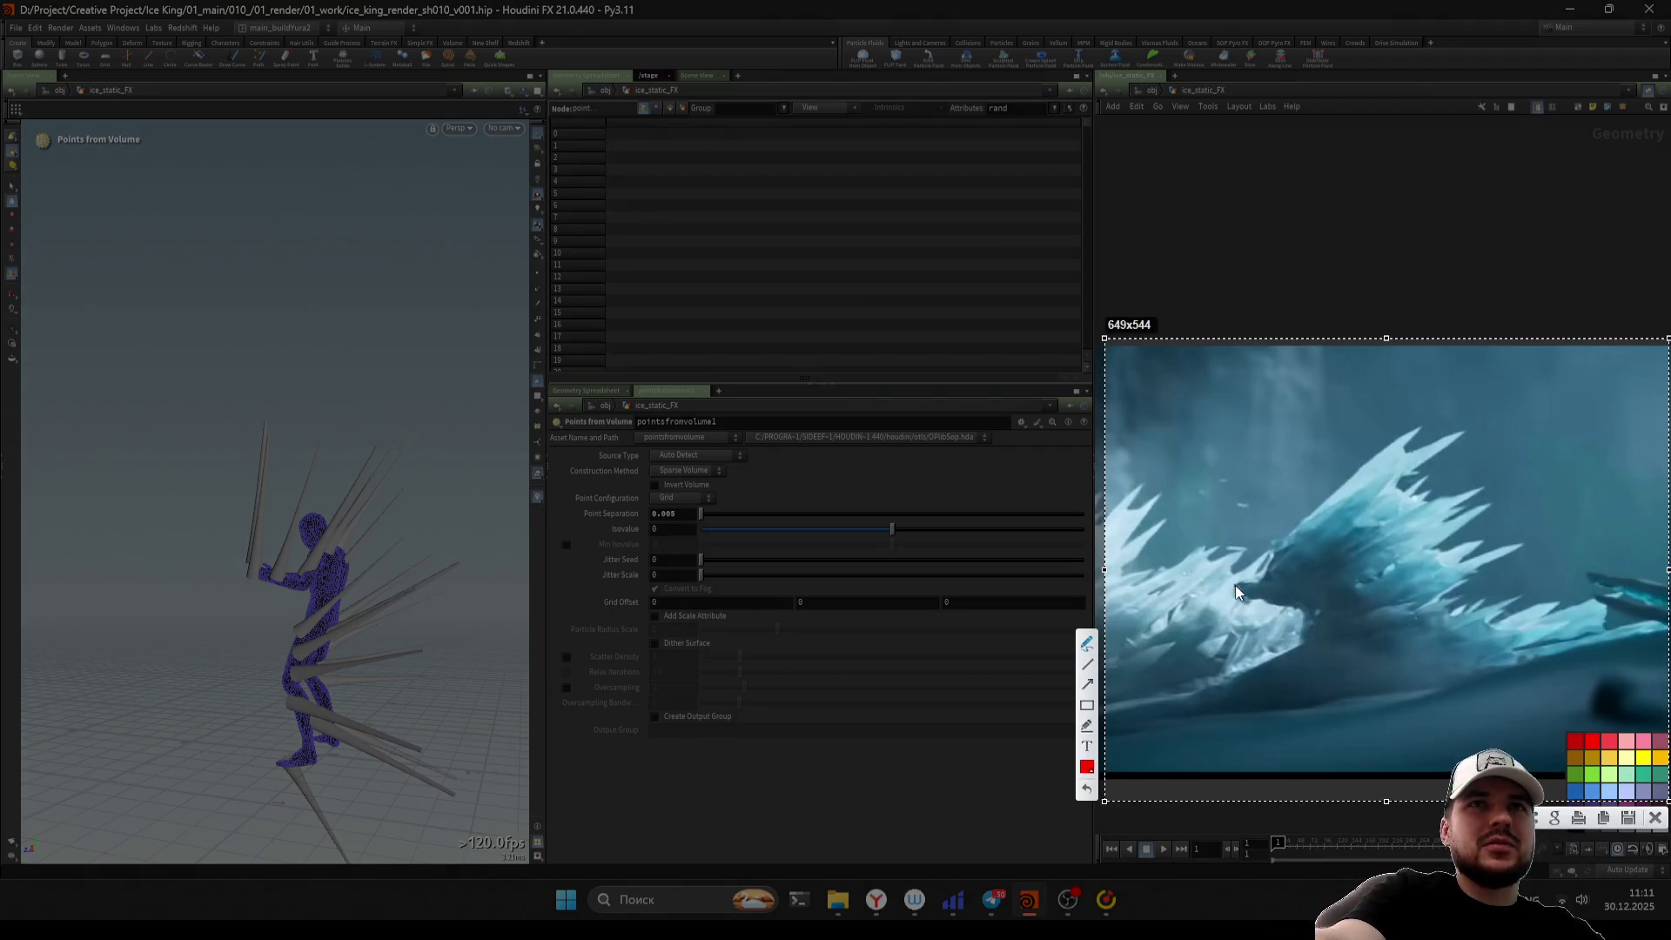
left_click_drag(1236, 586, 1285, 537)
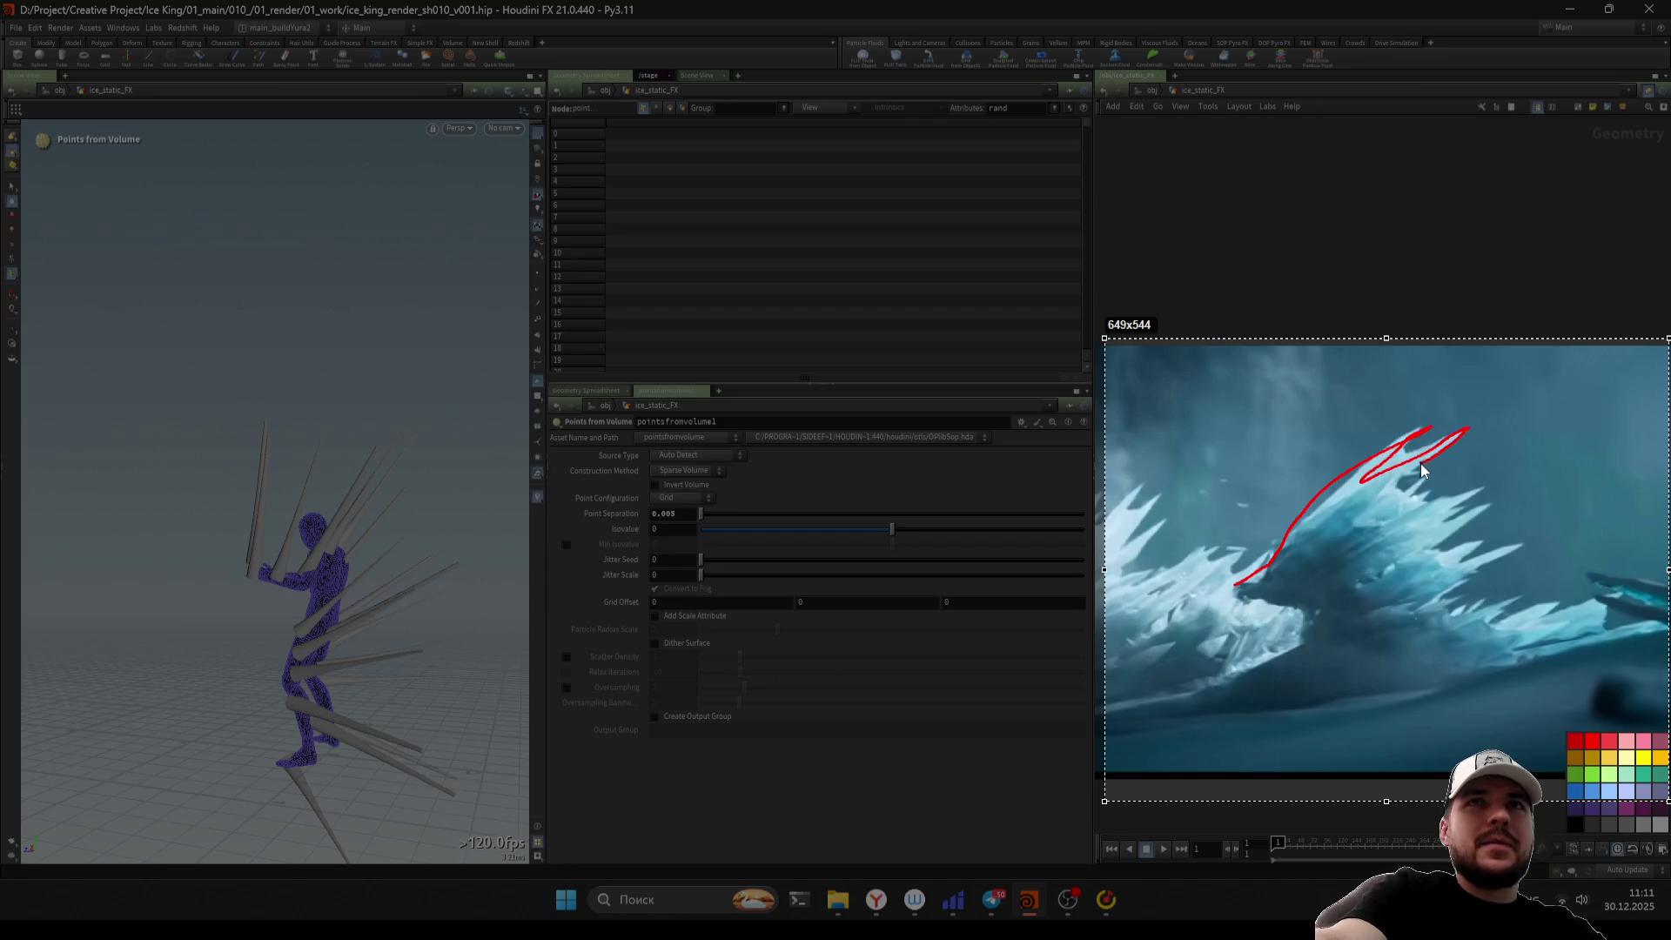
left_click_drag(1426, 503, 1426, 502)
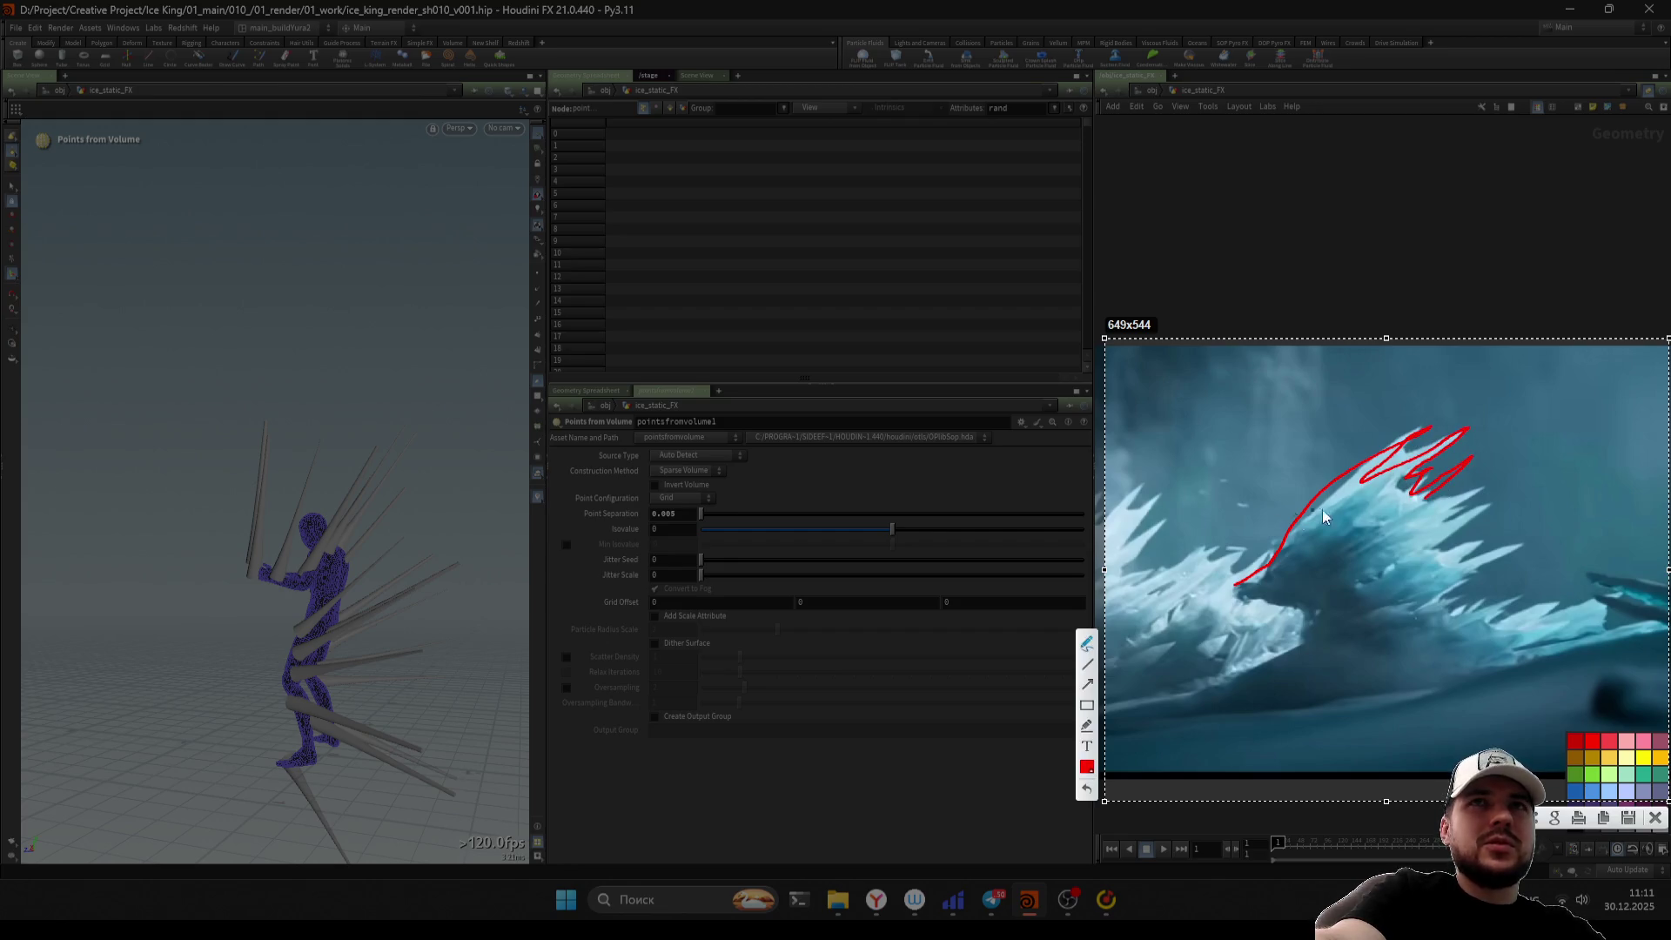
mouse_move(275, 576)
left_mouse_down()
mouse_move(325, 440)
mouse_move(303, 525)
left_mouse_up()
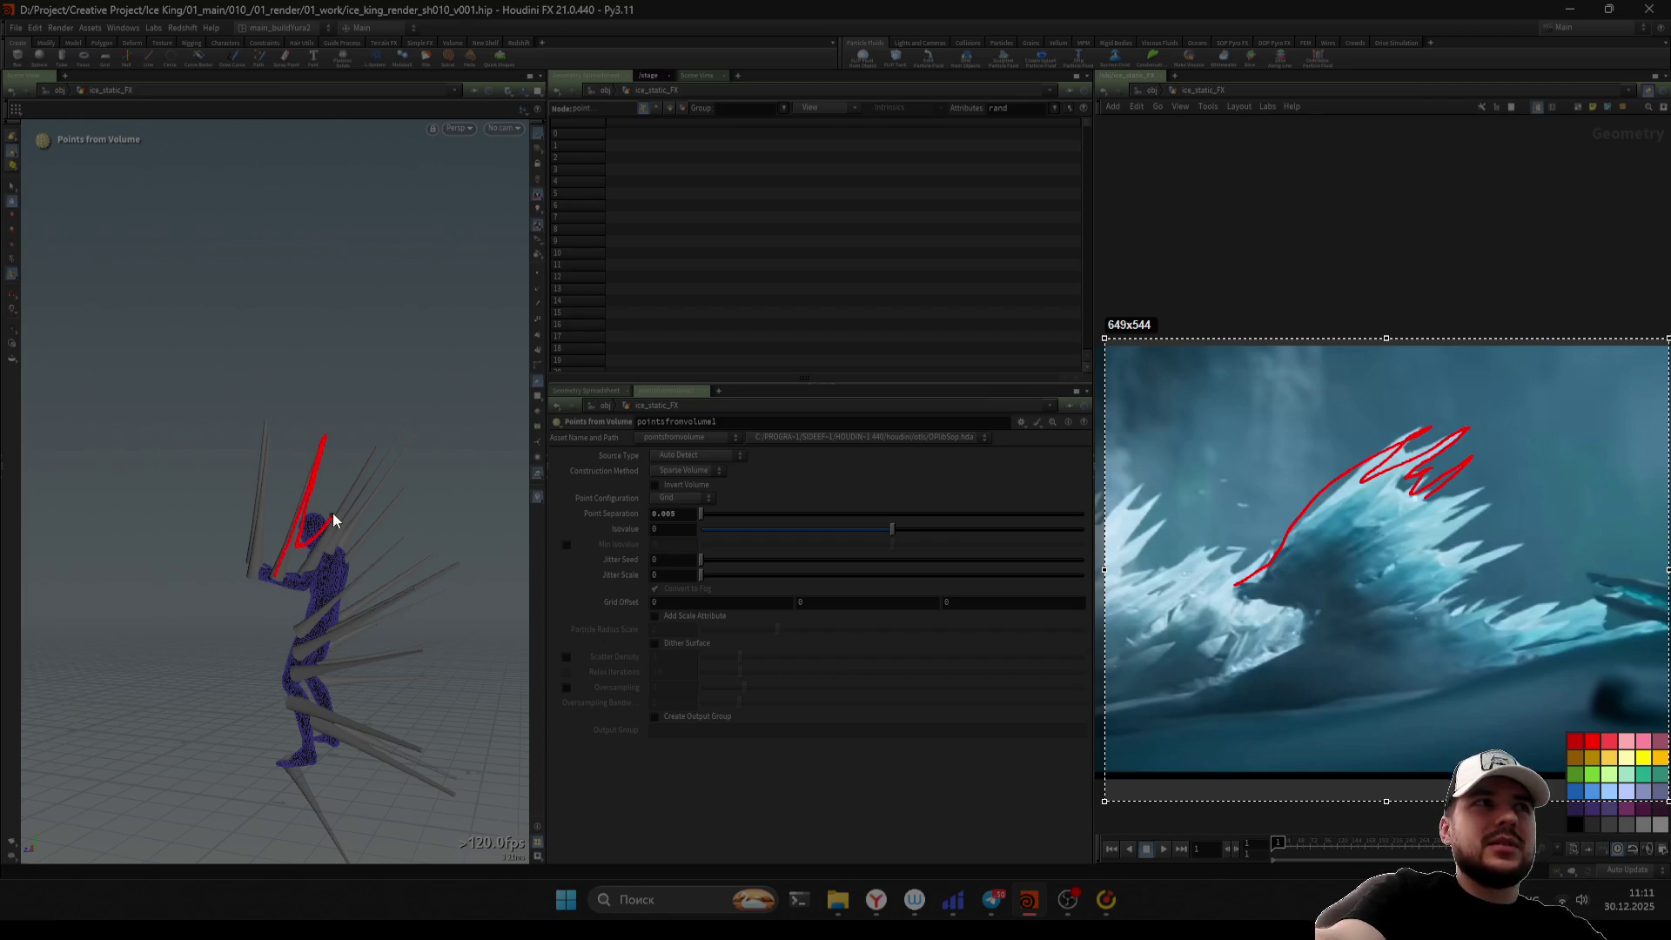
left_click_drag(376, 539, 374, 542)
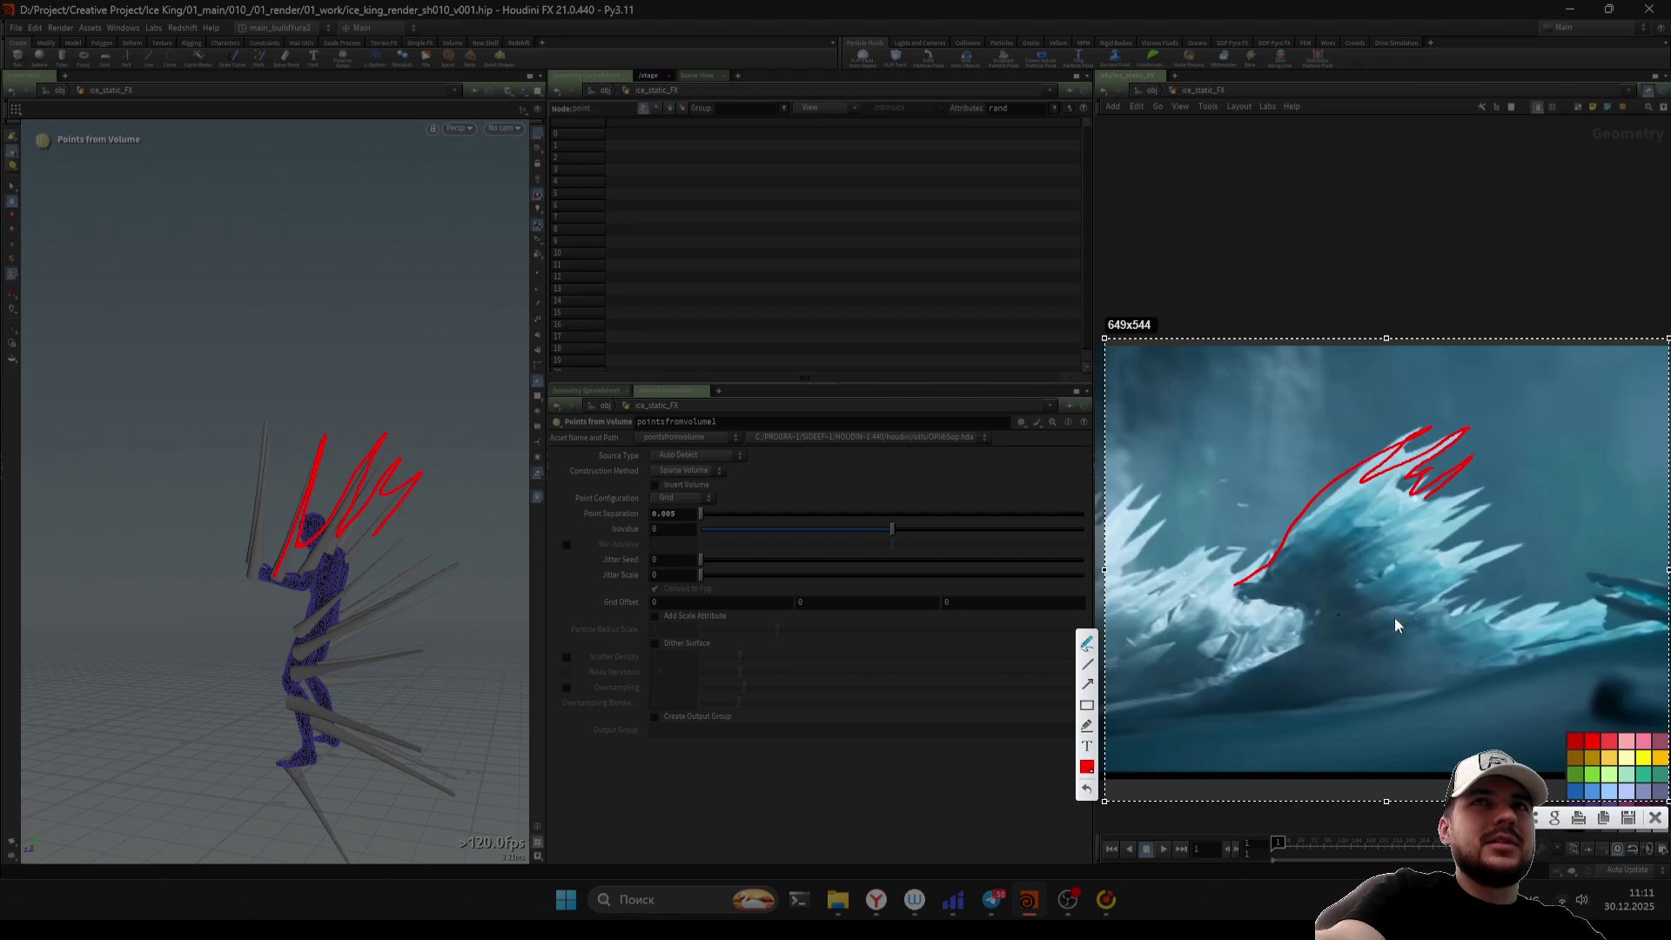
key("Escape")
mouse_move(391, 590)
left_mouse_down()
mouse_move(470, 590)
mouse_move(430, 594)
mouse_move(440, 616)
mouse_move(435, 578)
mouse_move(456, 604)
mouse_move(336, 578)
mouse_move(291, 597)
mouse_move(288, 583)
left_mouse_up()
key("Return")
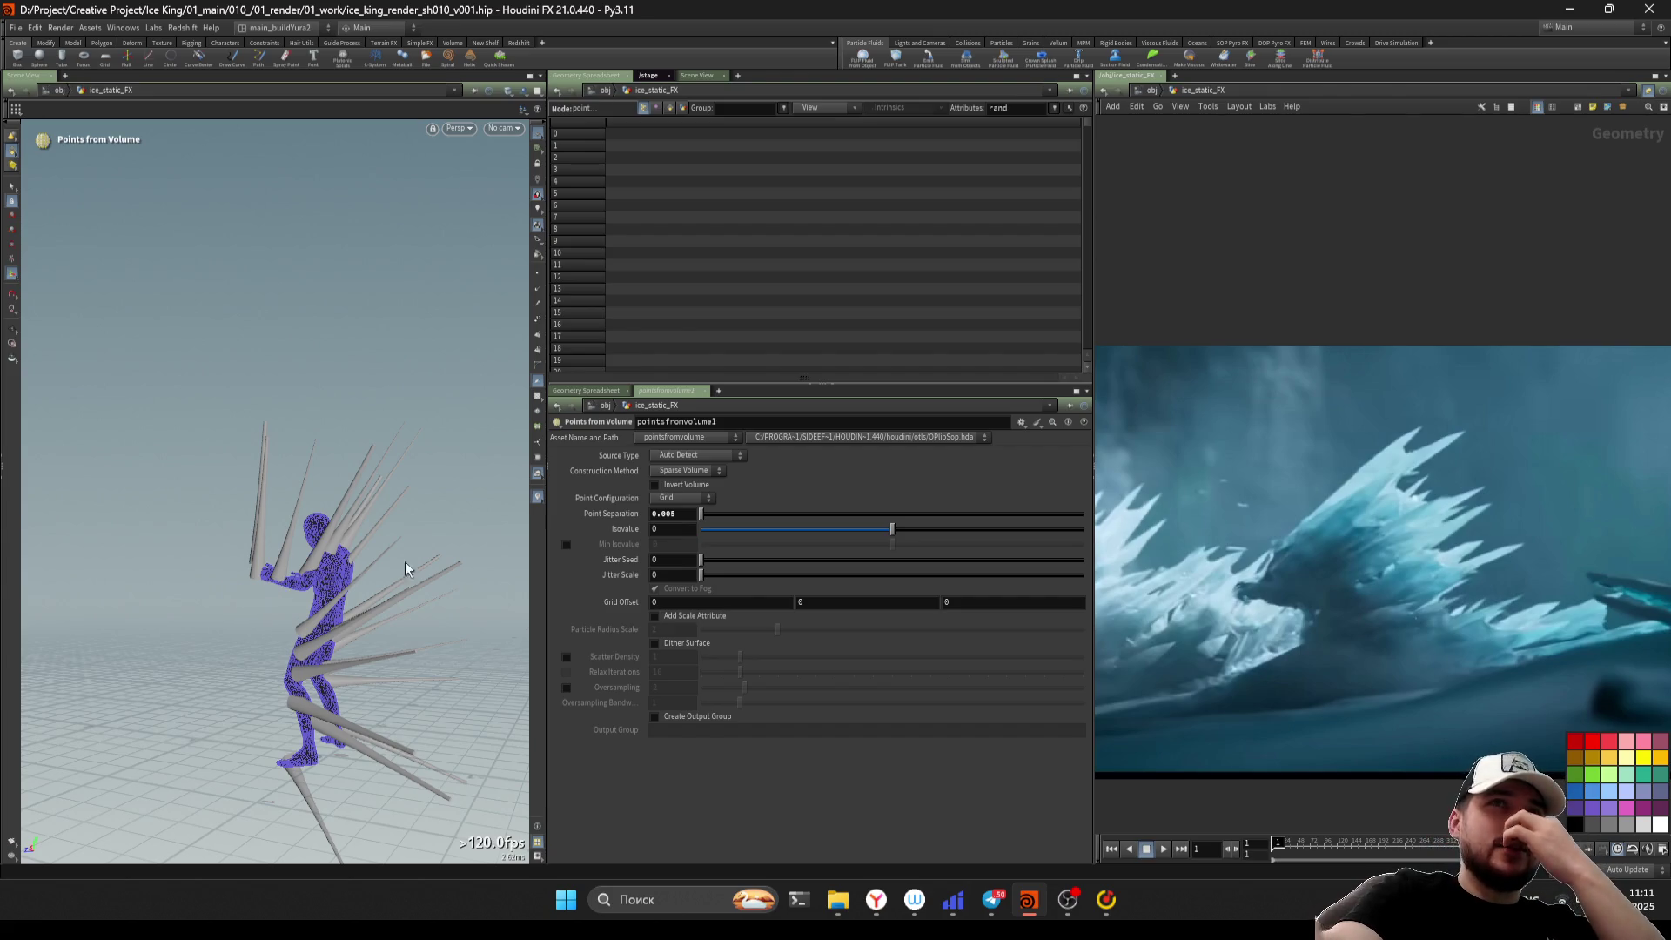
scroll(1219, 613, "down", 3)
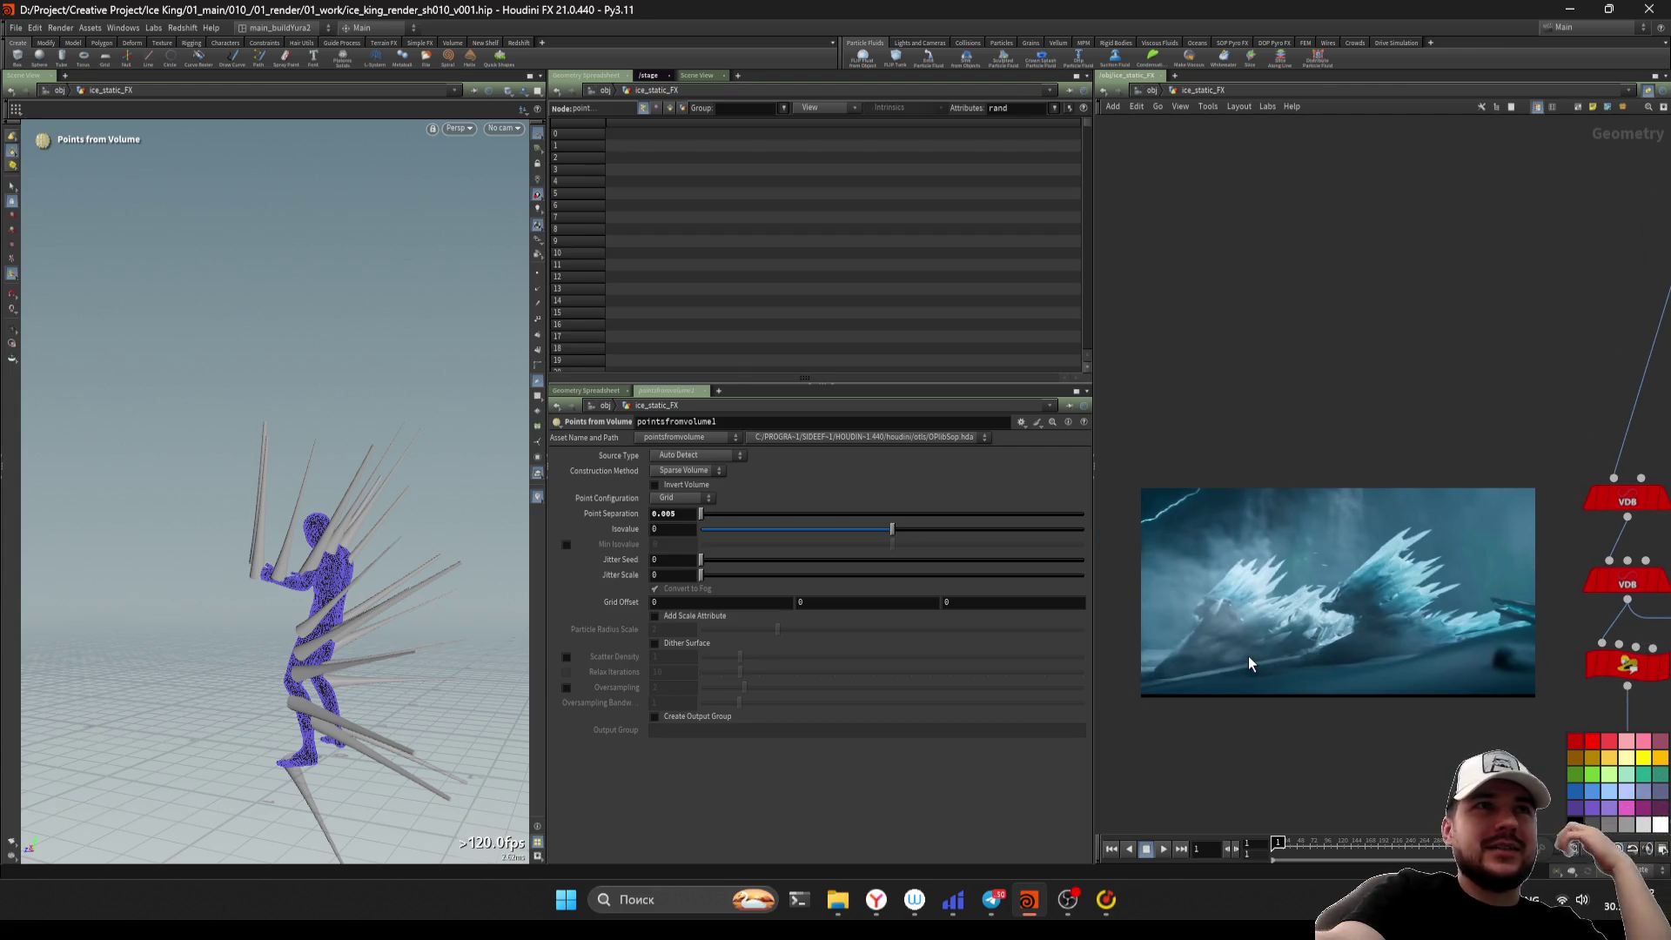
scroll(1285, 640, "up", 2)
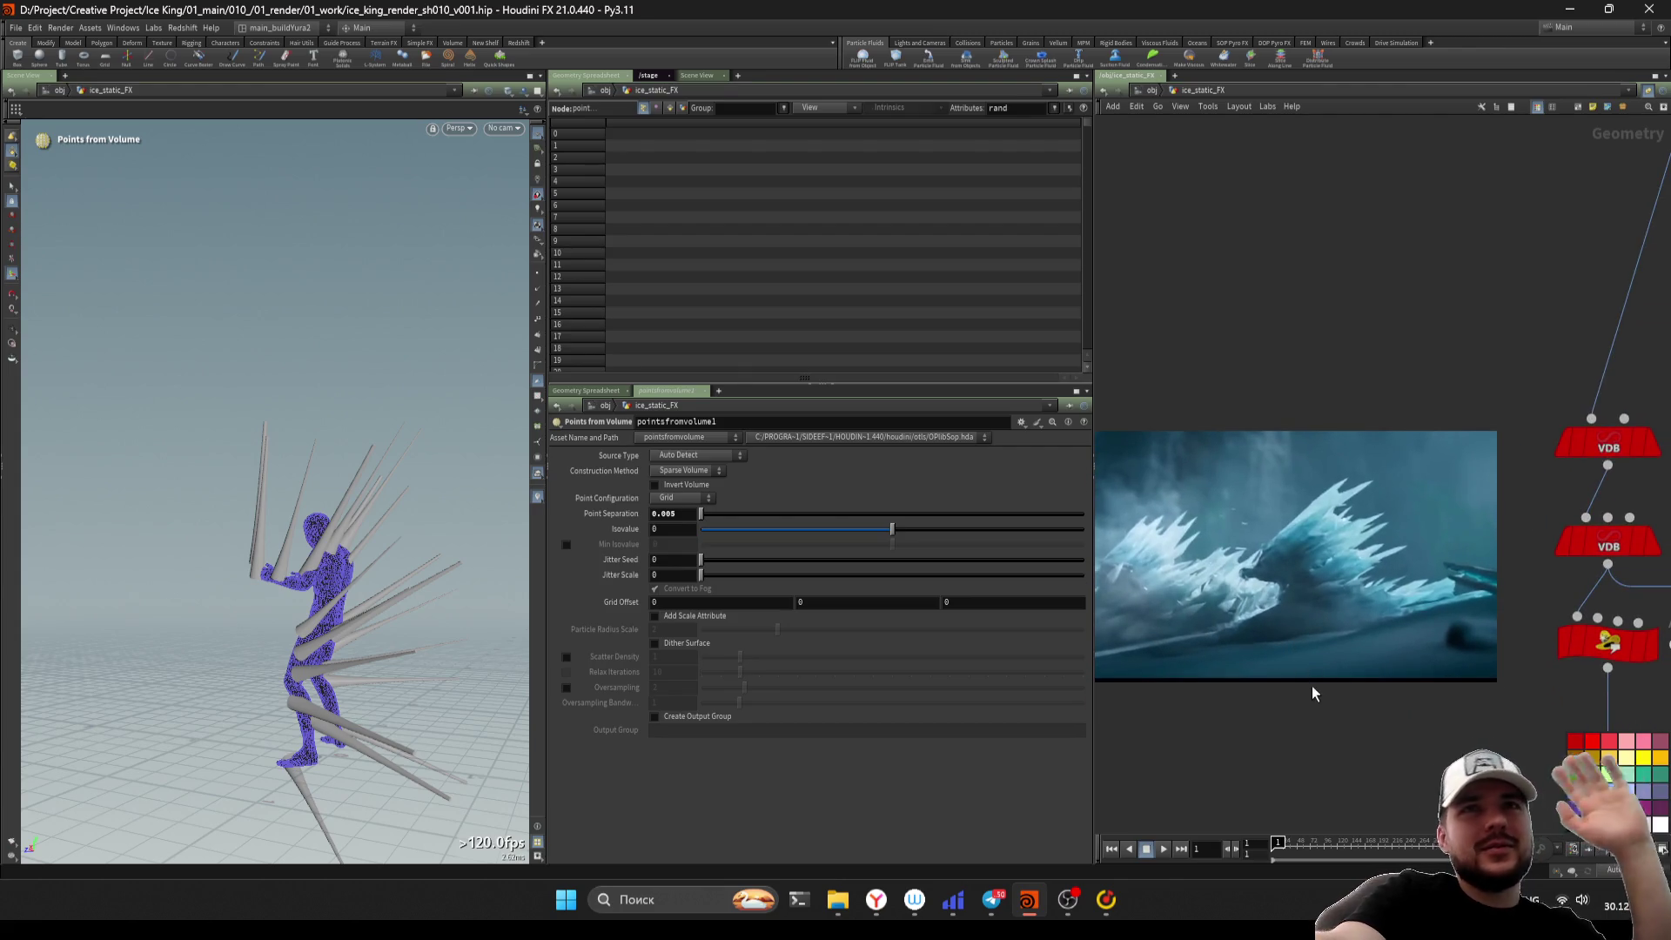
scroll(1304, 631, "up", 2)
scroll(1281, 649, "up", 2)
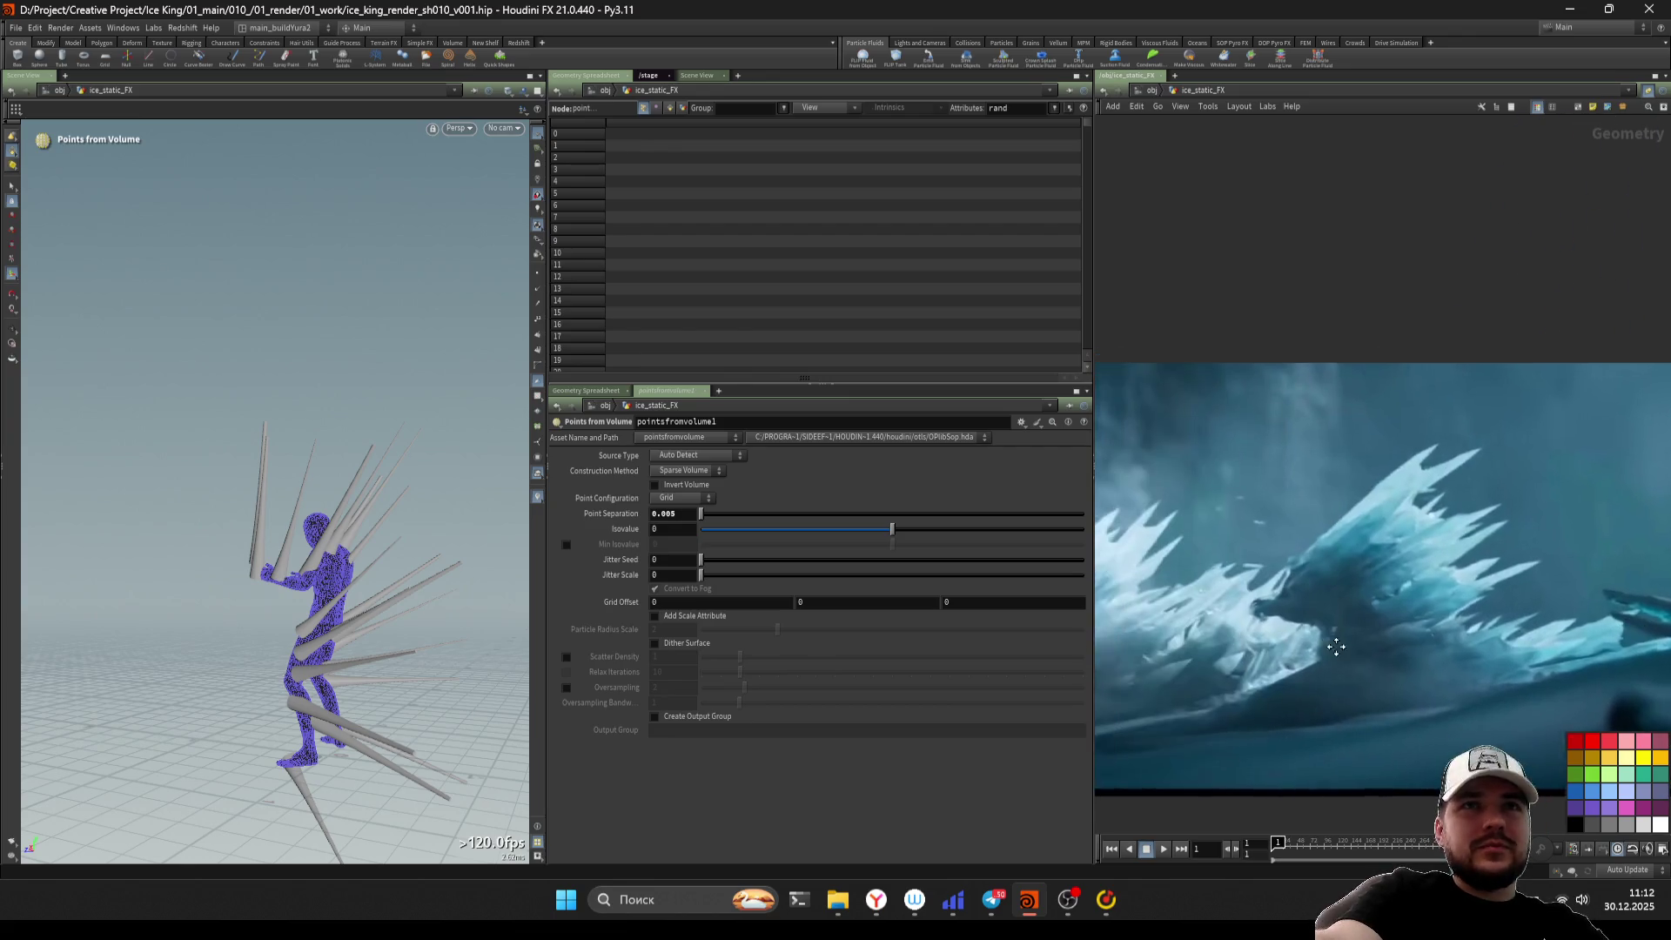
scroll(1361, 651, "down", 5)
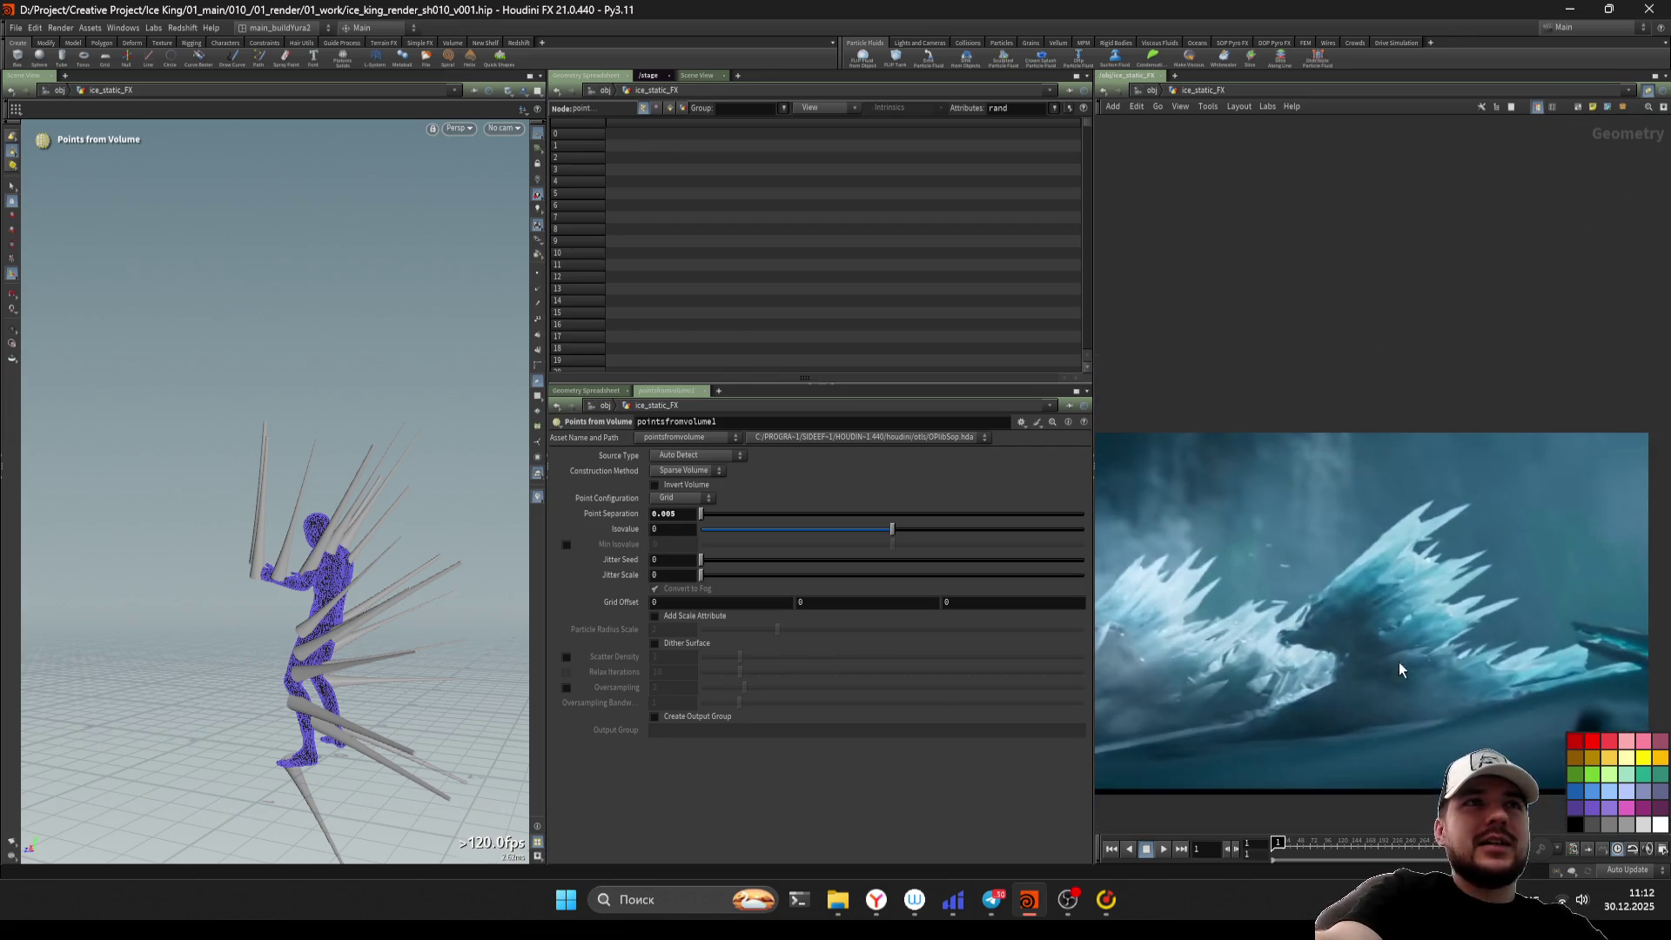
scroll(1535, 671, "down", 2)
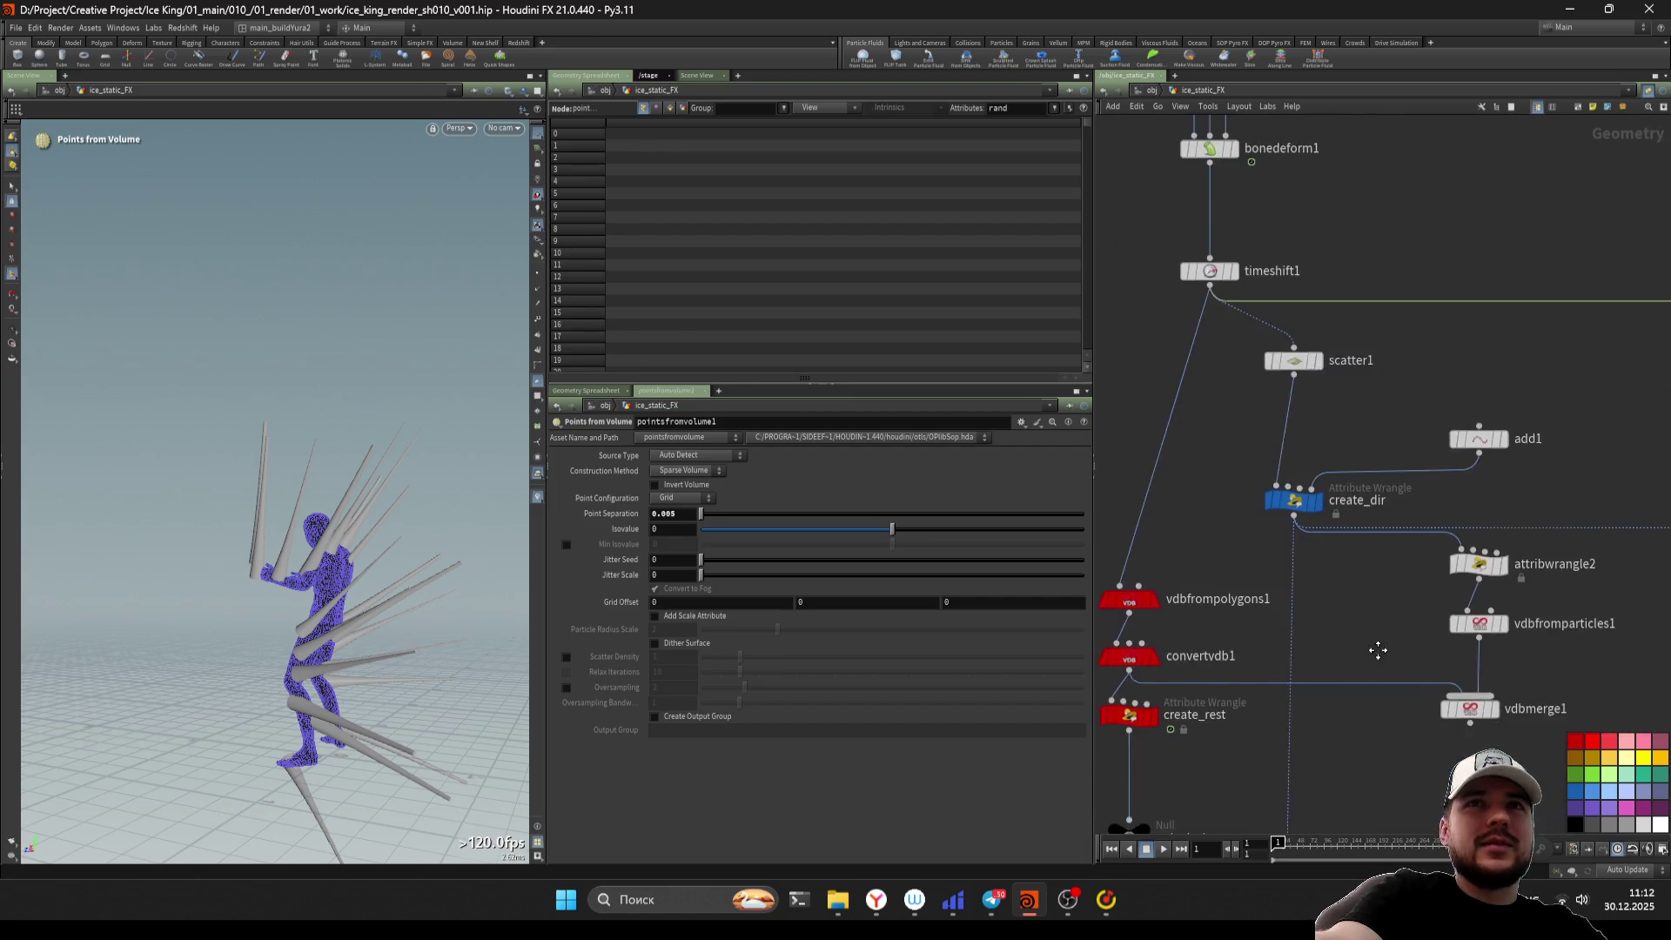
middle_click_drag(1384, 707, 1262, 706)
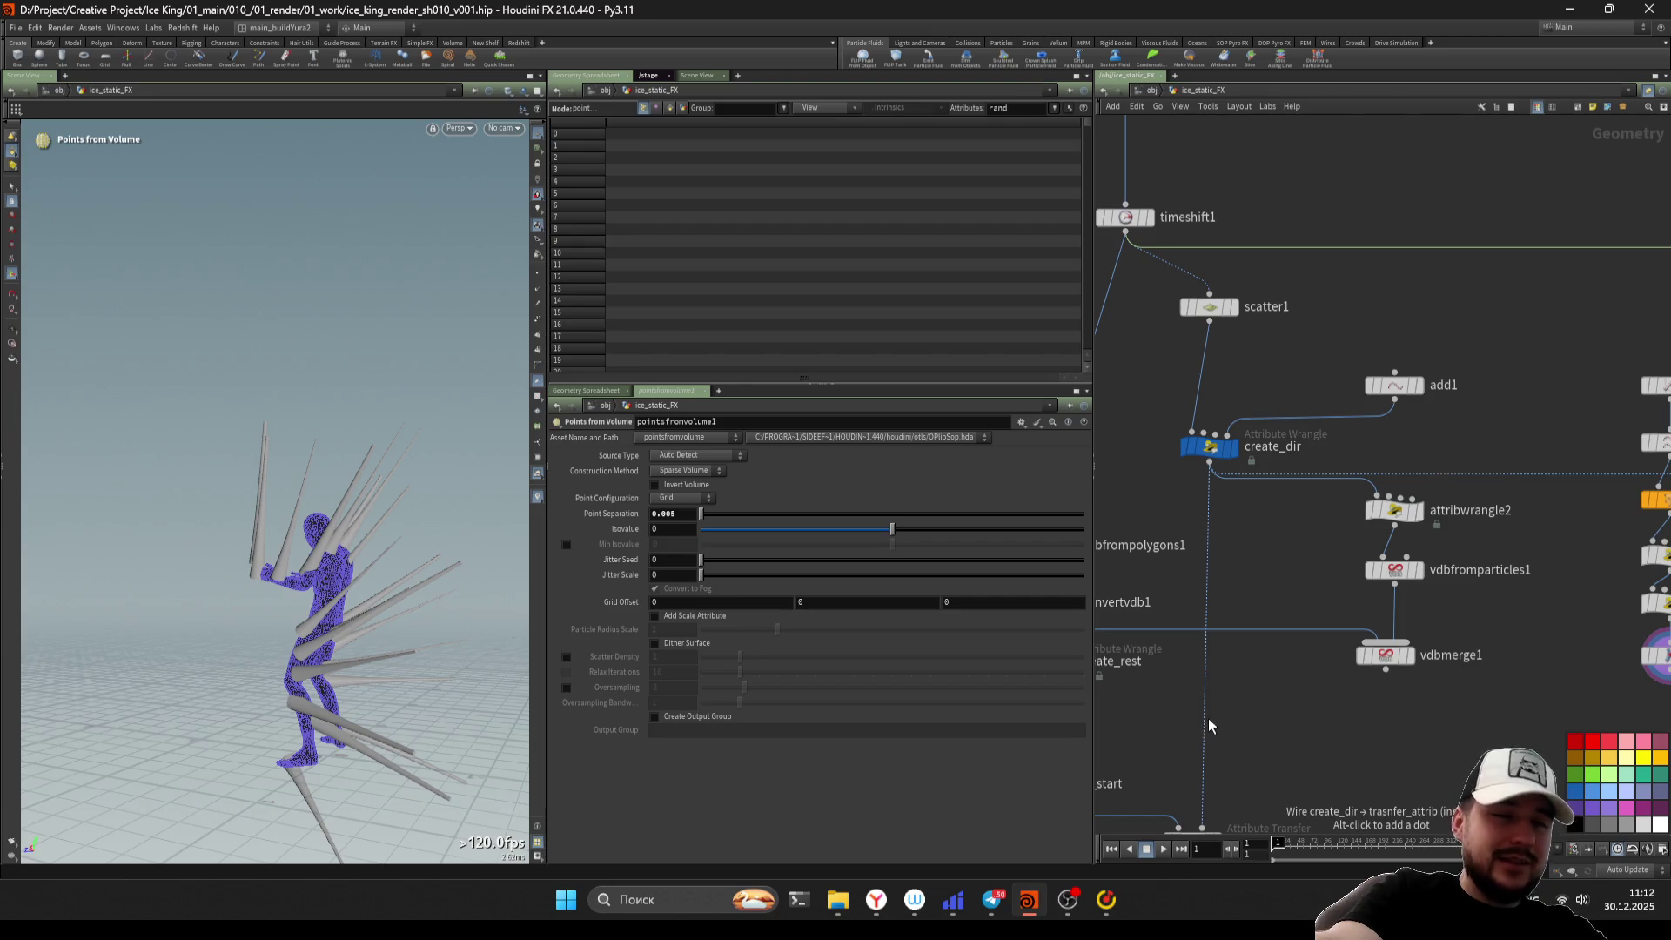
scroll(1208, 718, "down", 3)
scroll(1385, 760, "up", 3)
left_click_drag(409, 627, 374, 587, "alt")
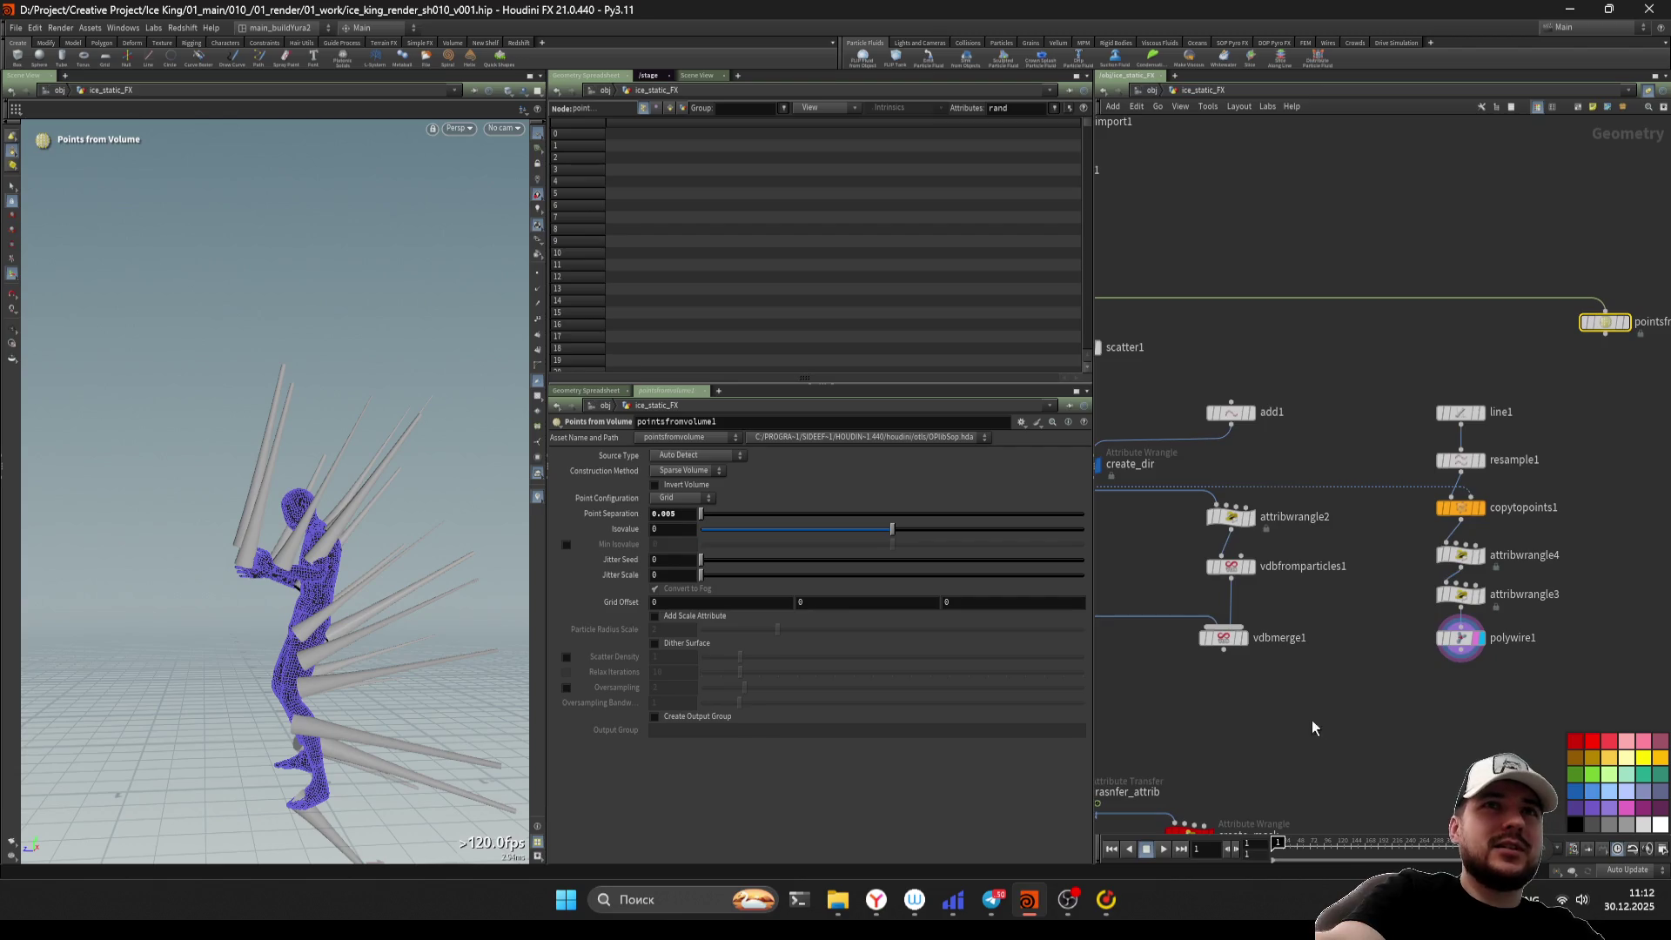
Save the scene and move vdbmerge1 lower beneath attribwrangle2 and vdbfromparticles1
left_click(1306, 439)
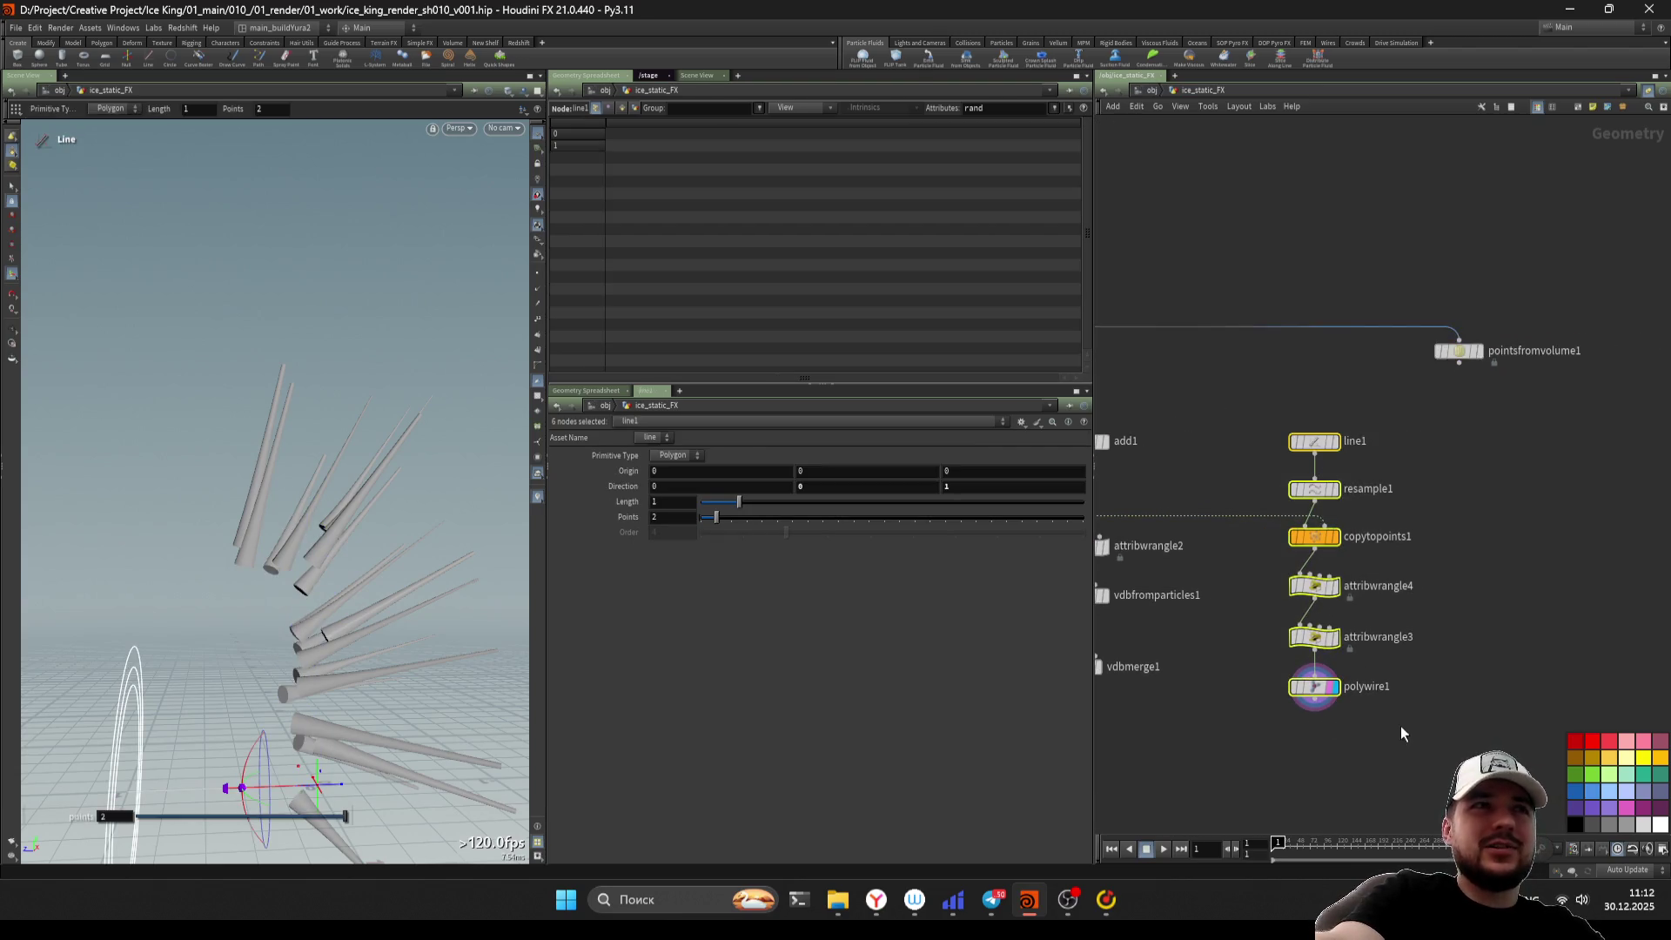
key("ctrl+s")
left_click_drag(1298, 660, 1214, 466)
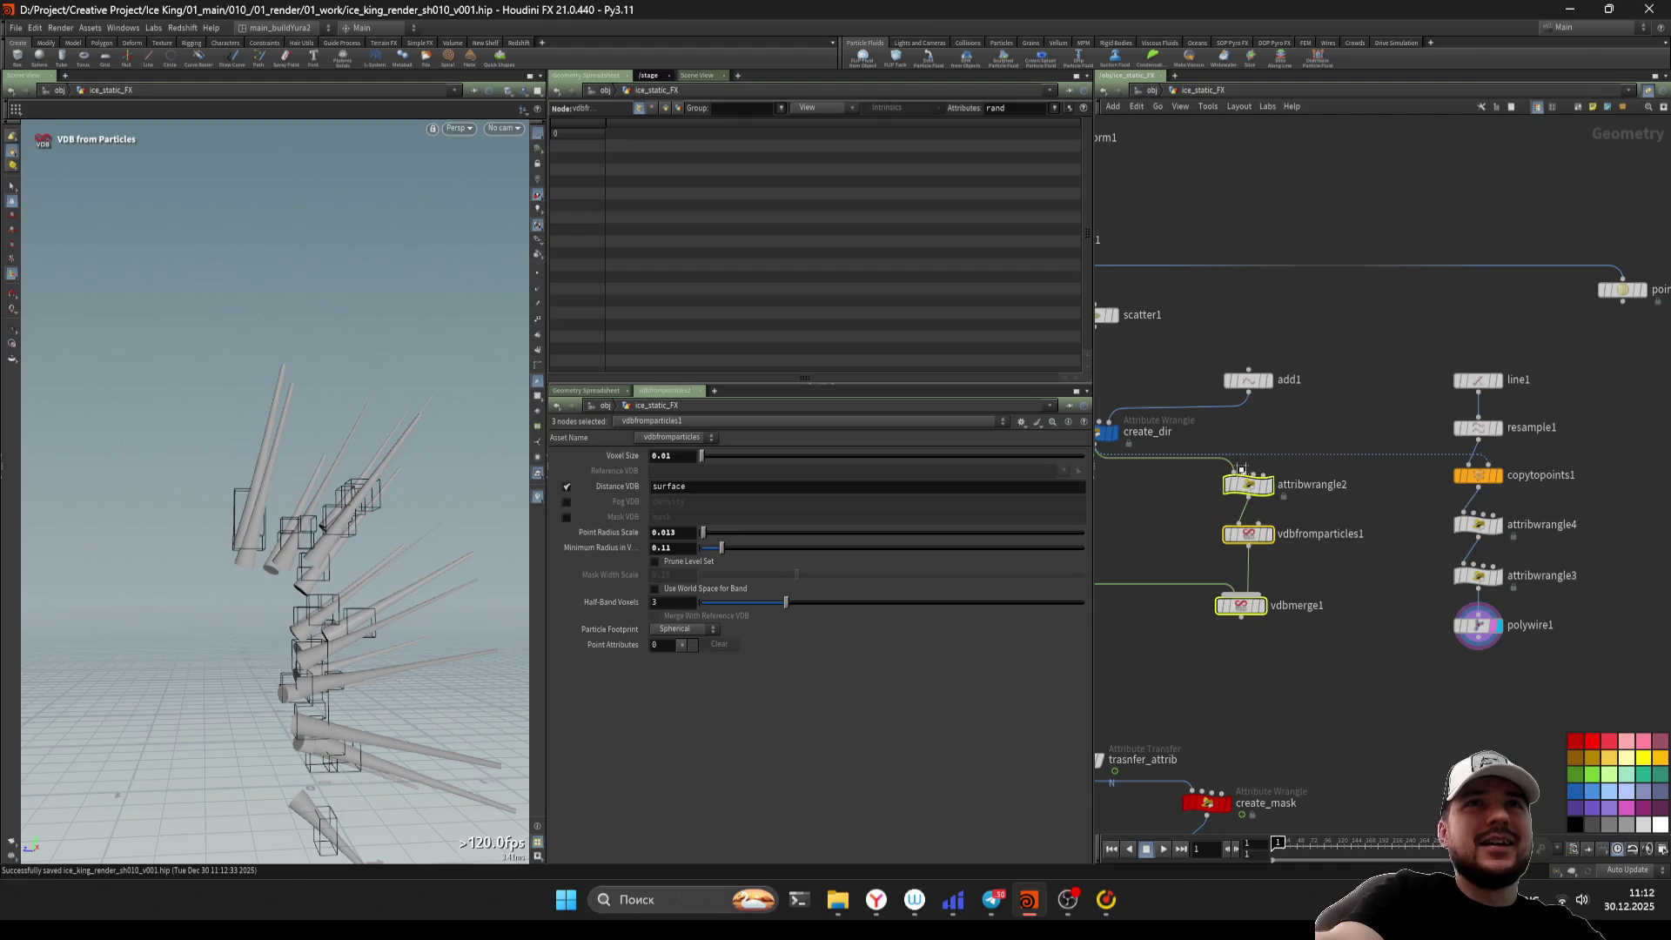
mouse_move(1279, 581)
left_mouse_down()
mouse_move(1262, 601)
mouse_move(1276, 608)
left_mouse_up()
mouse_move(1366, 662)
middle_mouse_down()
mouse_move(1324, 698)
mouse_move(1283, 675)
mouse_move(1277, 722)
middle_mouse_up()
Survey the network from the character import nodes through create_rest to copytopoints1's attributes
mouse_move(1243, 555)
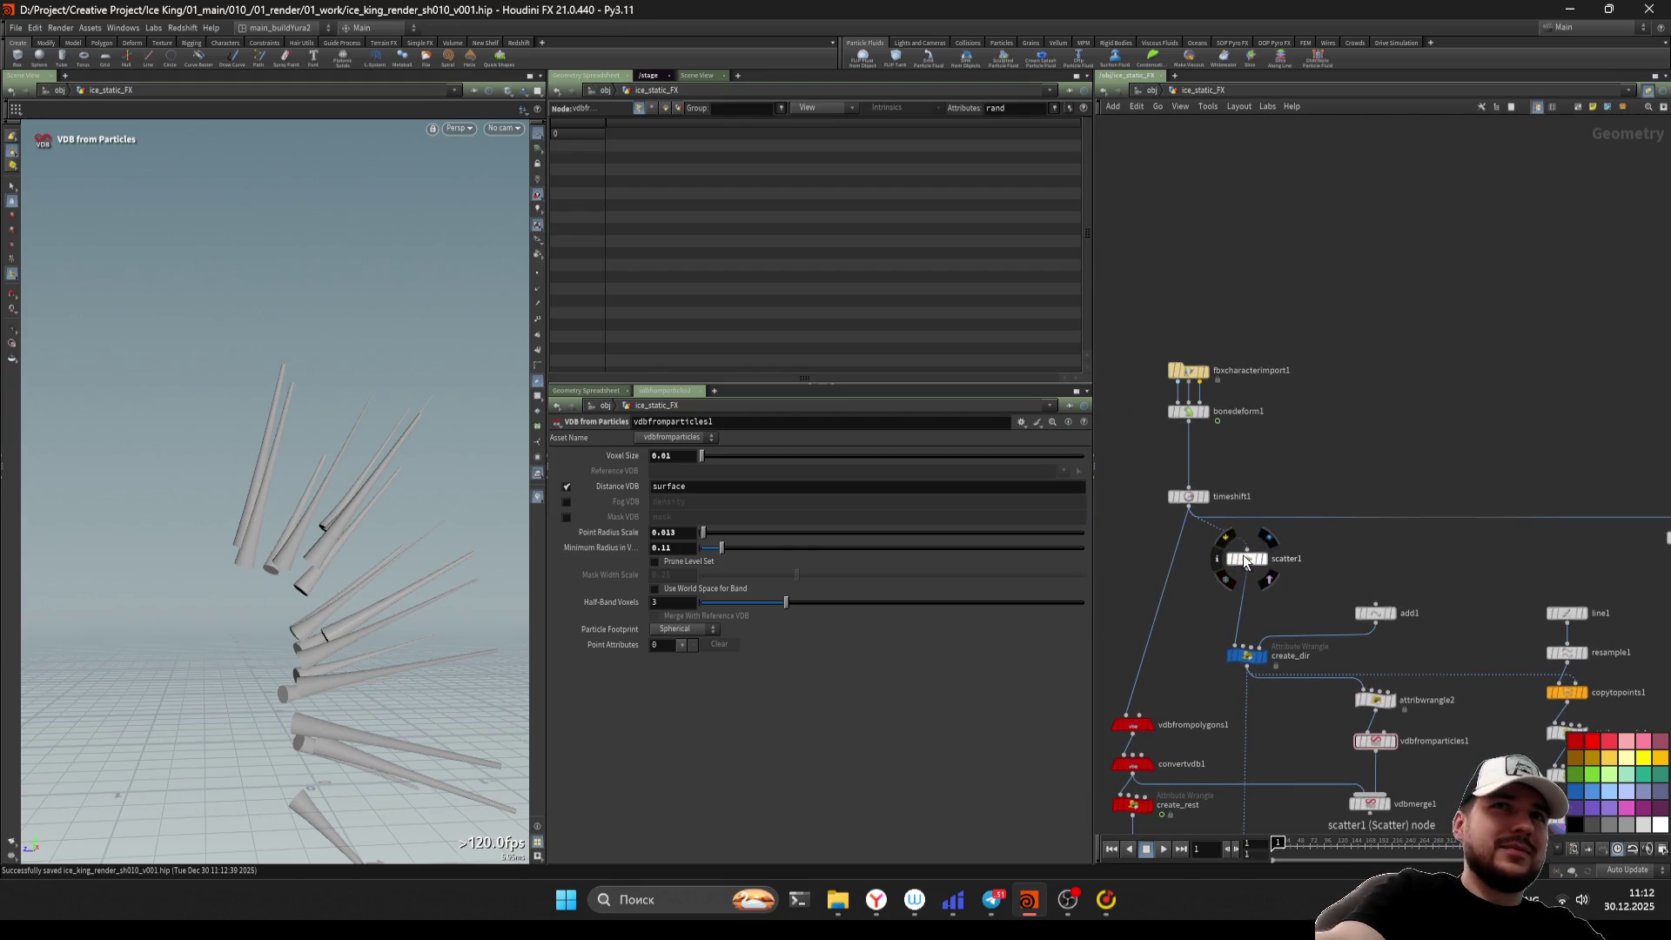
scroll(1197, 596, "up", 3)
middle_click_drag(1206, 612, 1196, 677)
scroll(1196, 683, "down", 2)
scroll(1196, 686, "down", 2)
mouse_move(1145, 586)
middle_mouse_down()
mouse_move(1200, 664)
mouse_move(1078, 470)
mouse_move(1012, 454)
middle_mouse_up()
scroll(1203, 654, "down", 1)
middle_click_drag(1325, 676, 1217, 676)
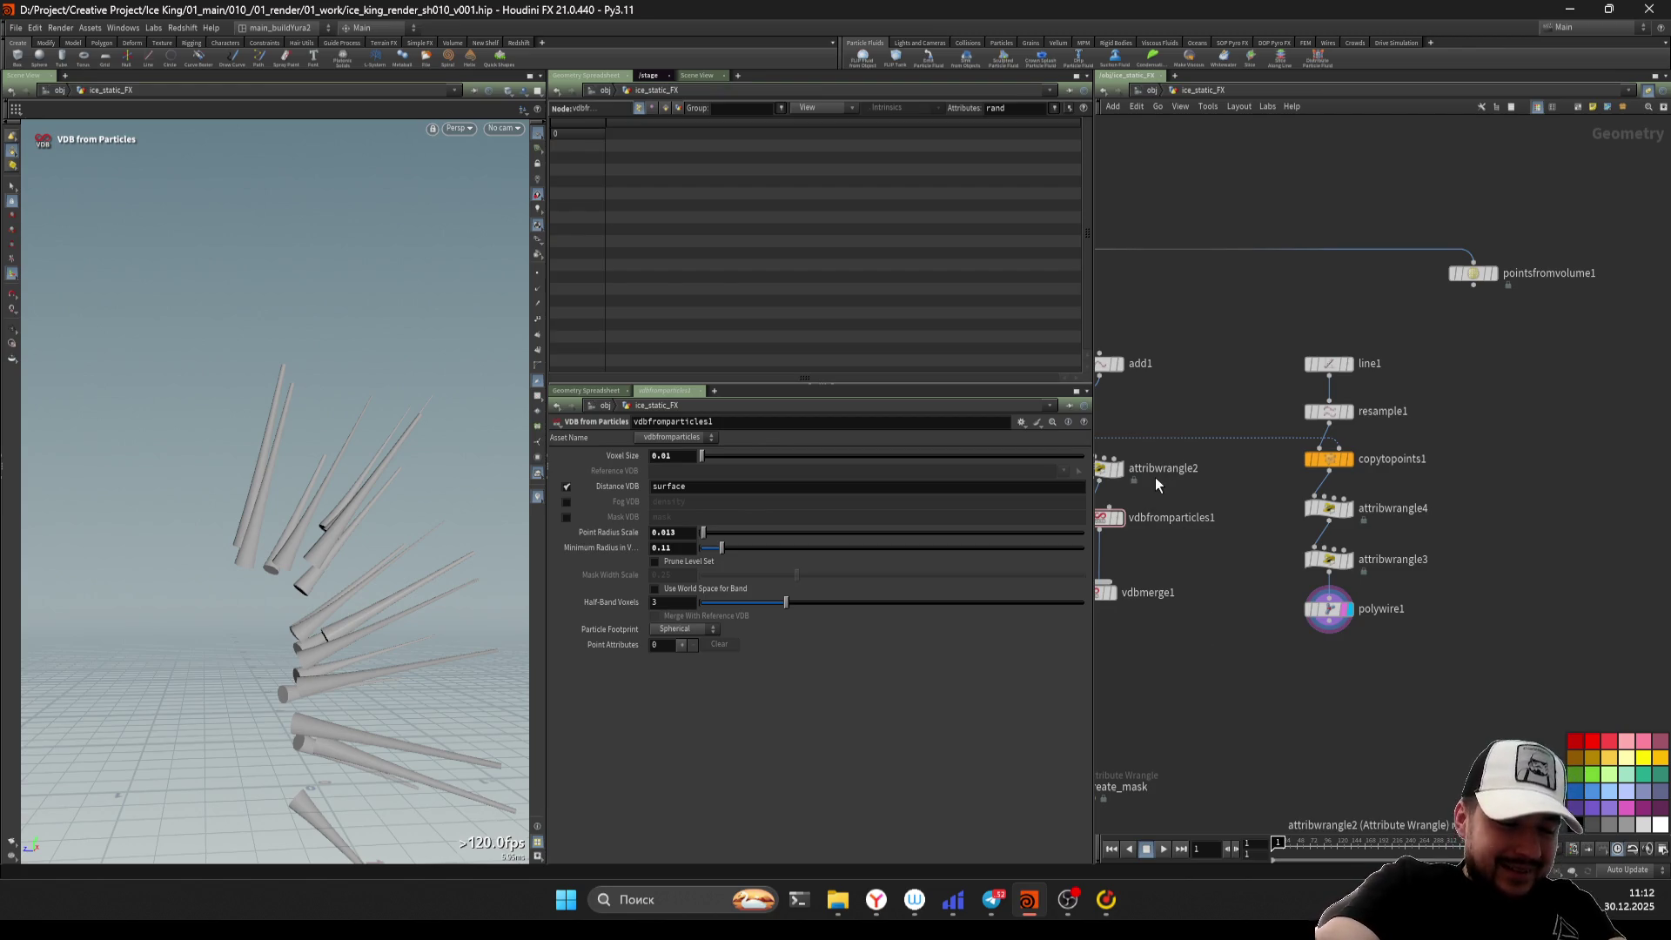
scroll(1536, 536, "down", 1)
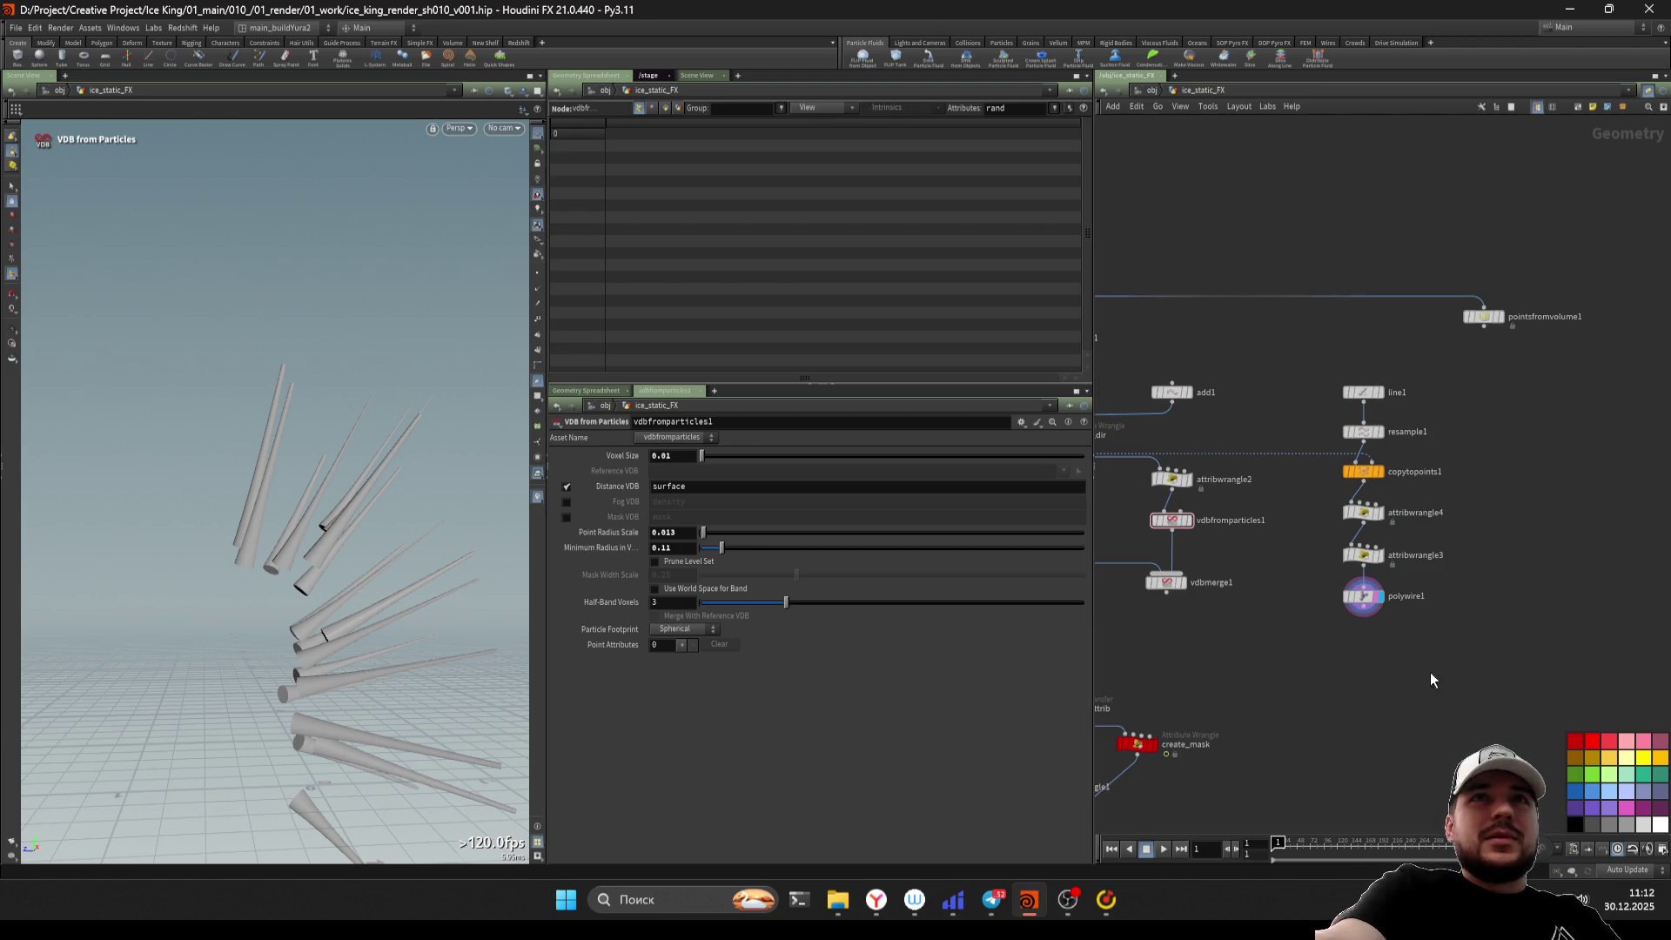
middle_click_drag(1390, 688, 1410, 682)
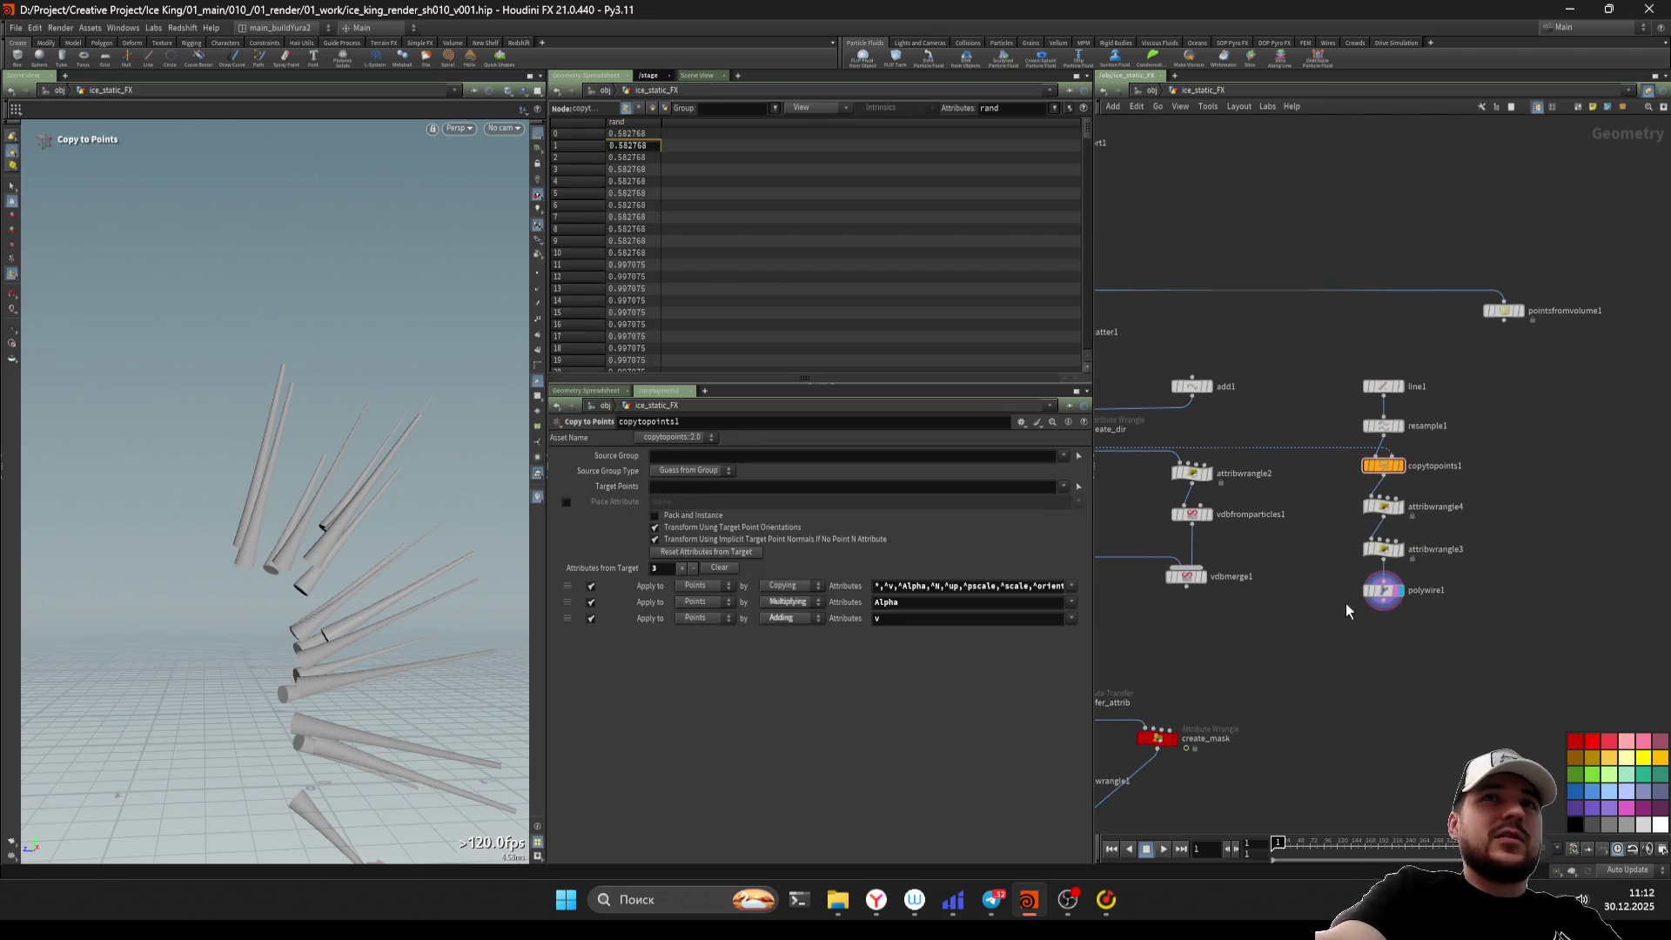
scroll(1405, 625, "up", 1)
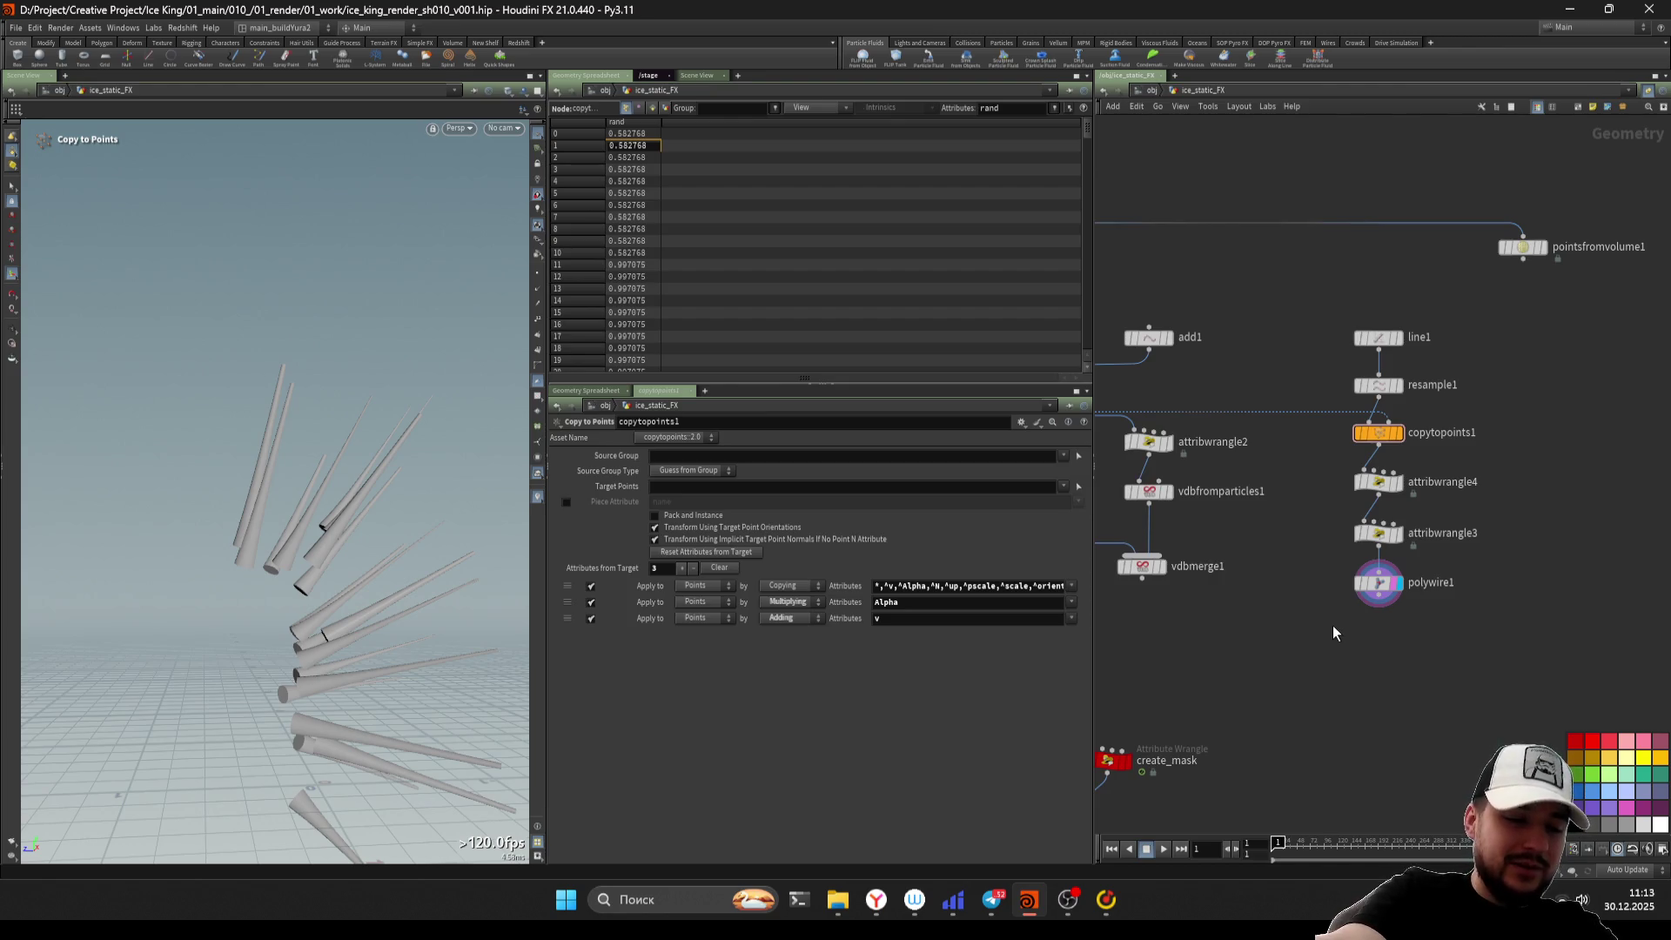
scroll(1326, 630, "down", 2)
Undo the line1-to-polywire1 node alignment, save, and review the spike and VDB node selections
mouse_move(1366, 683)
left_mouse_down()
mouse_move(1345, 486)
mouse_move(1427, 487)
left_mouse_up()
key("ctrl+z")
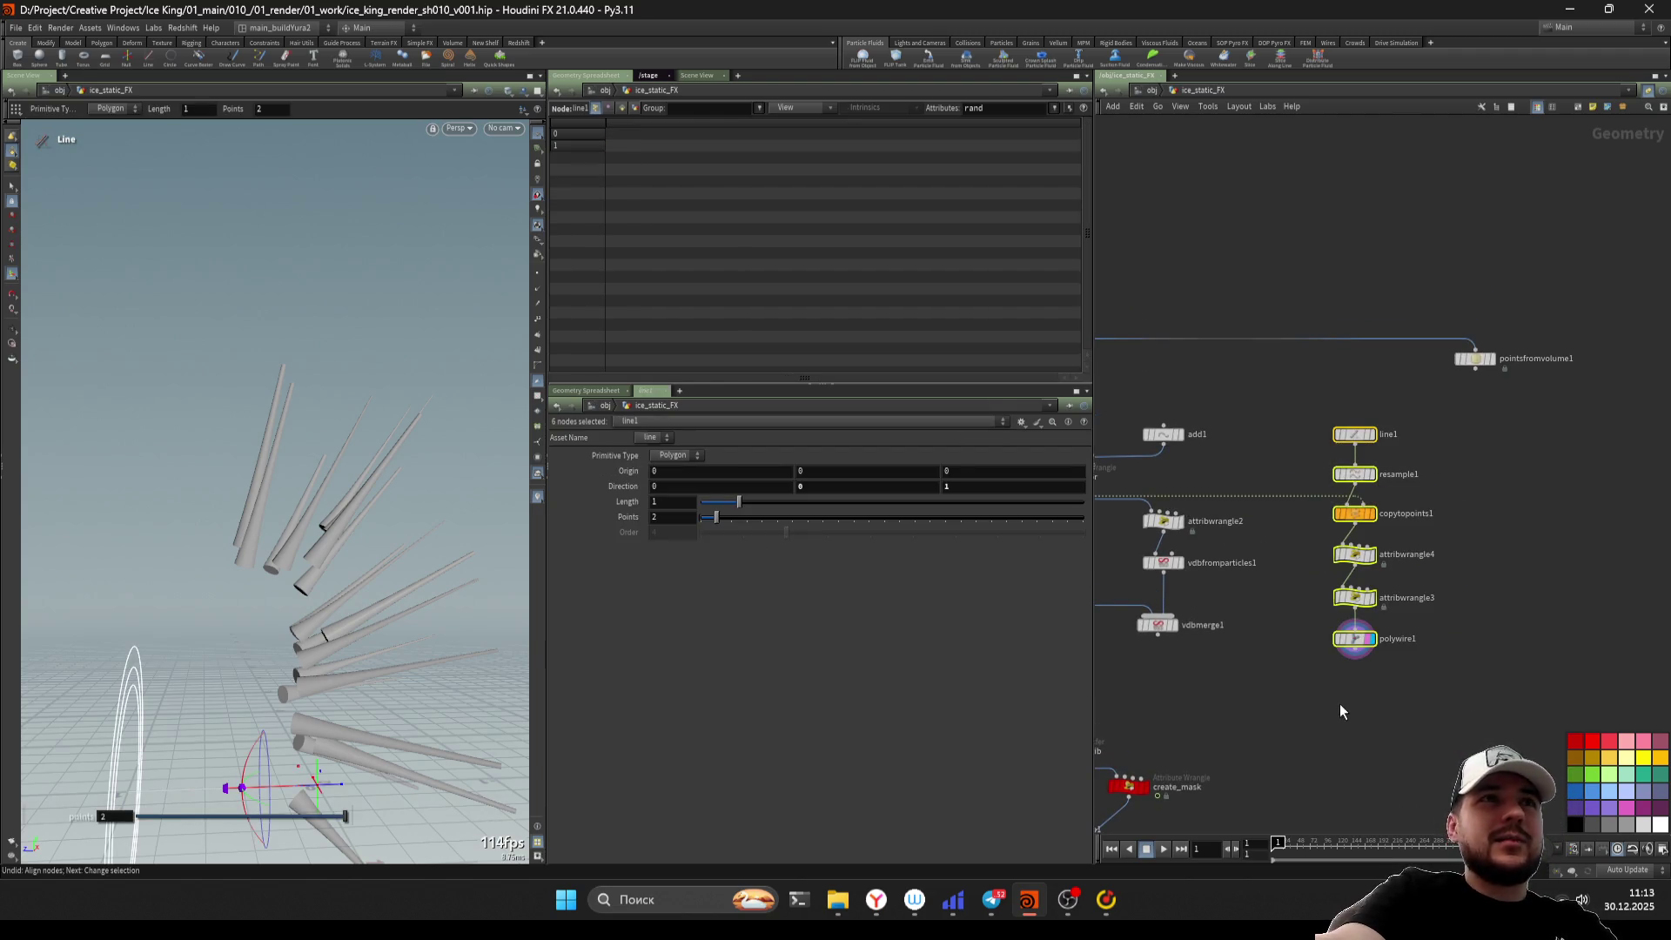
key("ctrl+s")
left_click_drag(1286, 733, 1397, 416, "ctrl")
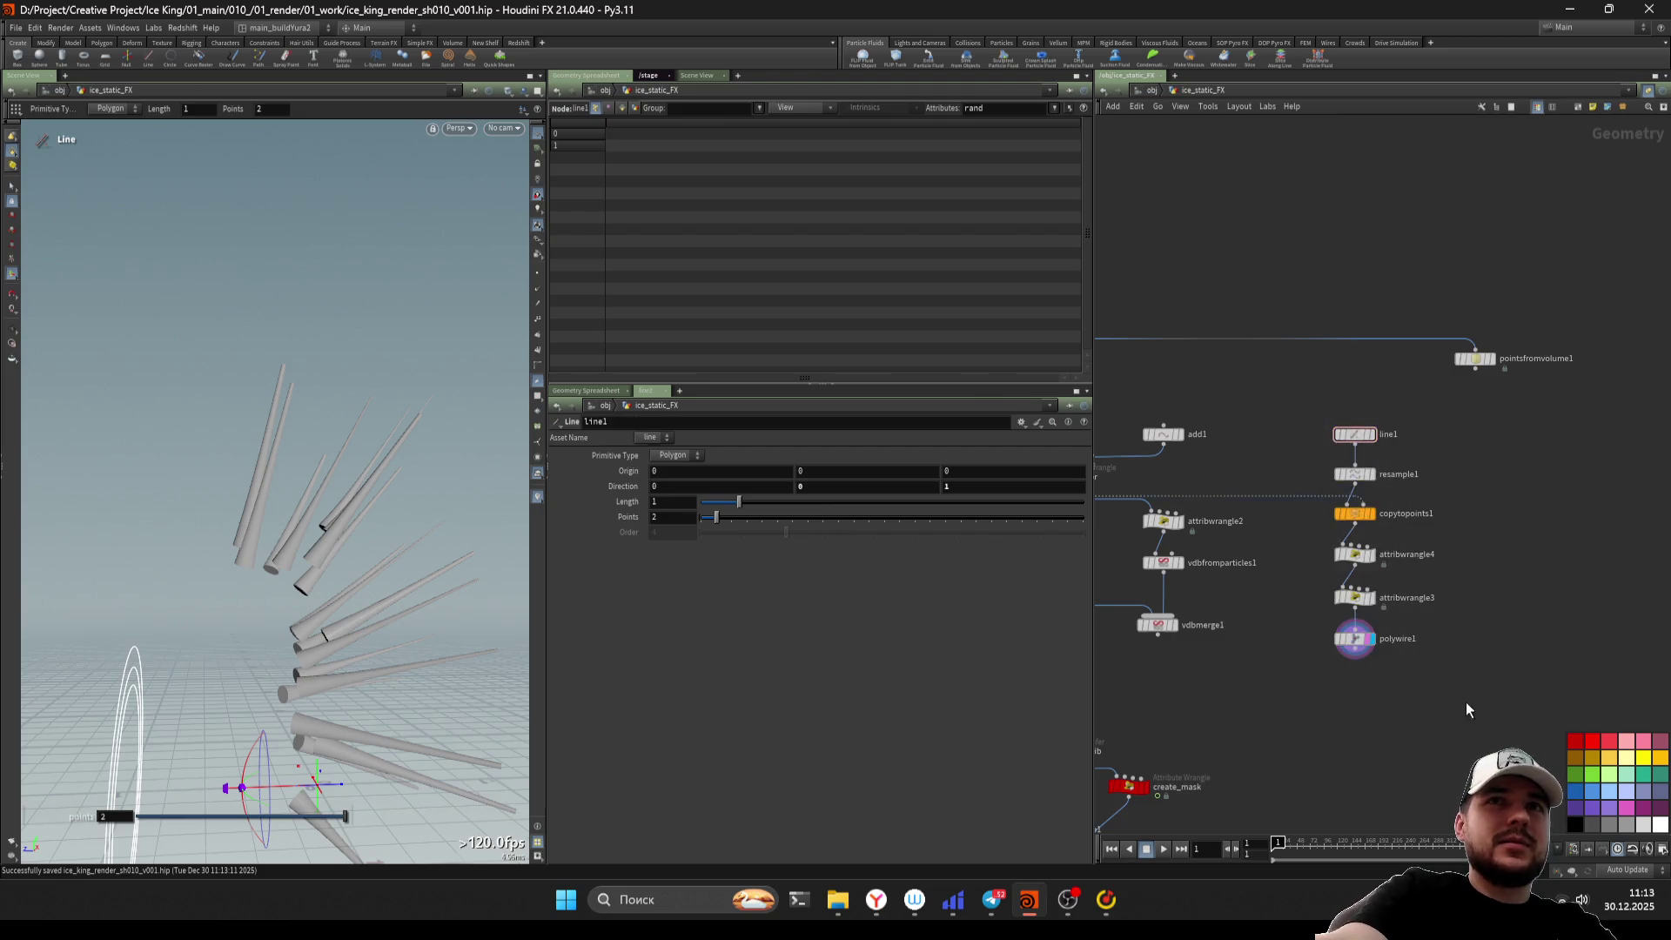
middle_click_drag(1465, 701, 1434, 637)
left_click_drag(1434, 637, 1334, 330)
left_click(1413, 698)
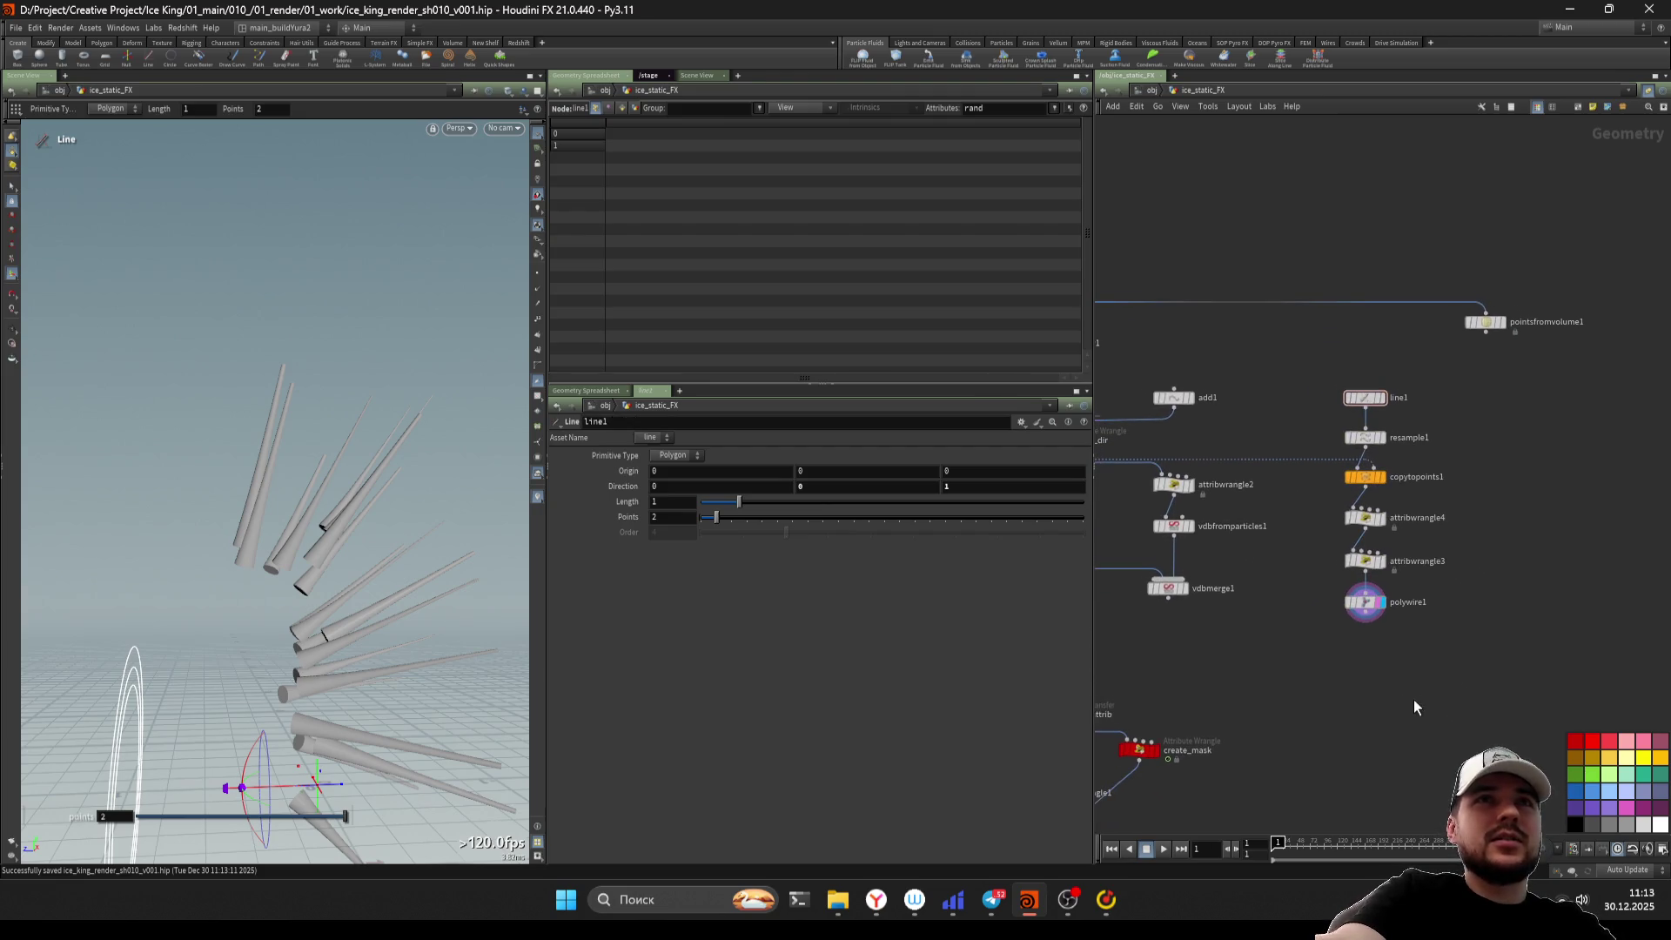
middle_click_drag(1267, 689, 1362, 703)
mouse_move(1351, 674)
left_mouse_down()
mouse_move(1239, 507)
mouse_move(1244, 488)
left_mouse_up()
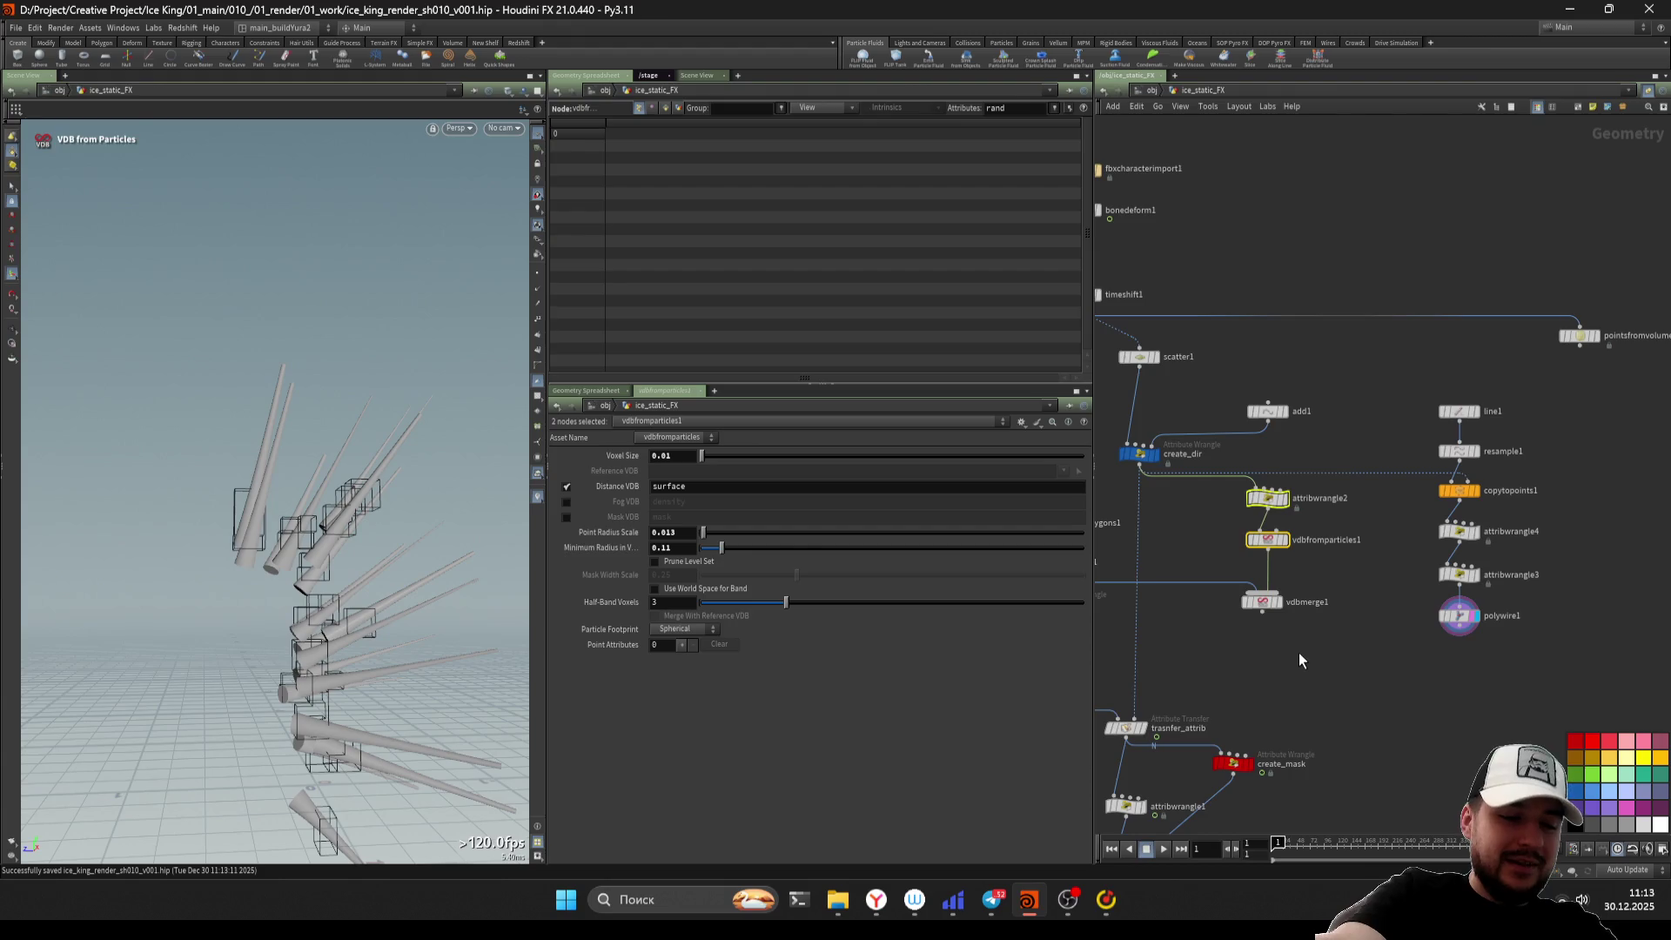
middle_click_drag(1525, 607, 1433, 647)
mouse_move(1433, 687)
left_mouse_down()
mouse_move(1342, 437)
mouse_move(1375, 497)
mouse_move(1362, 452)
left_mouse_up()
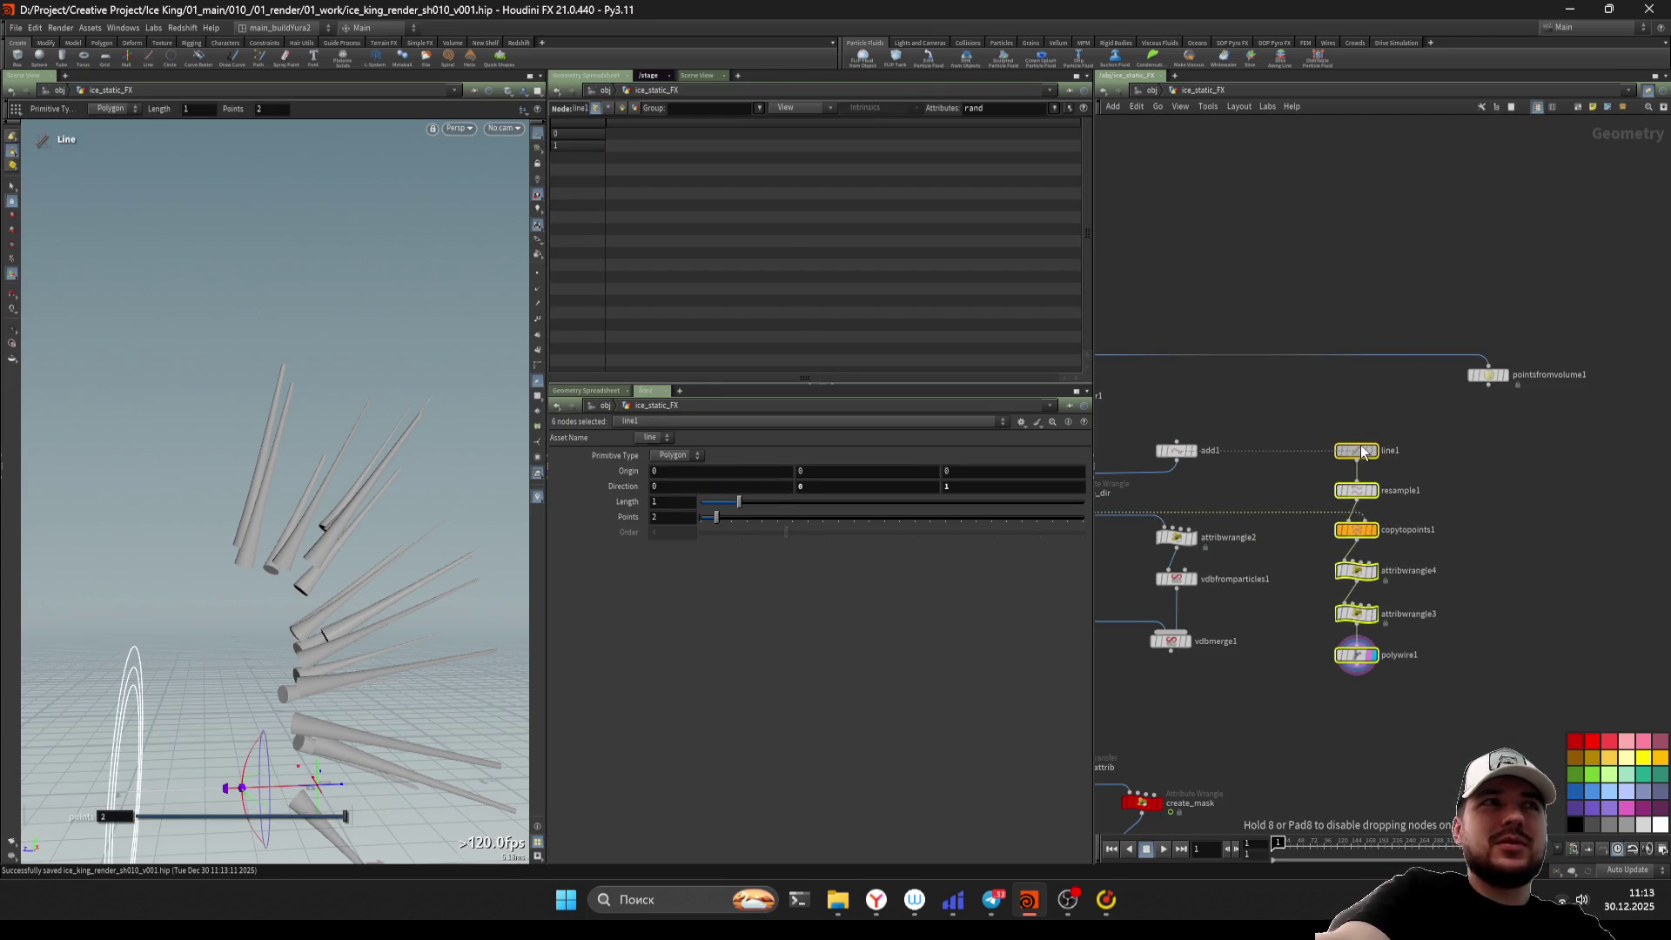
left_click(1543, 489)
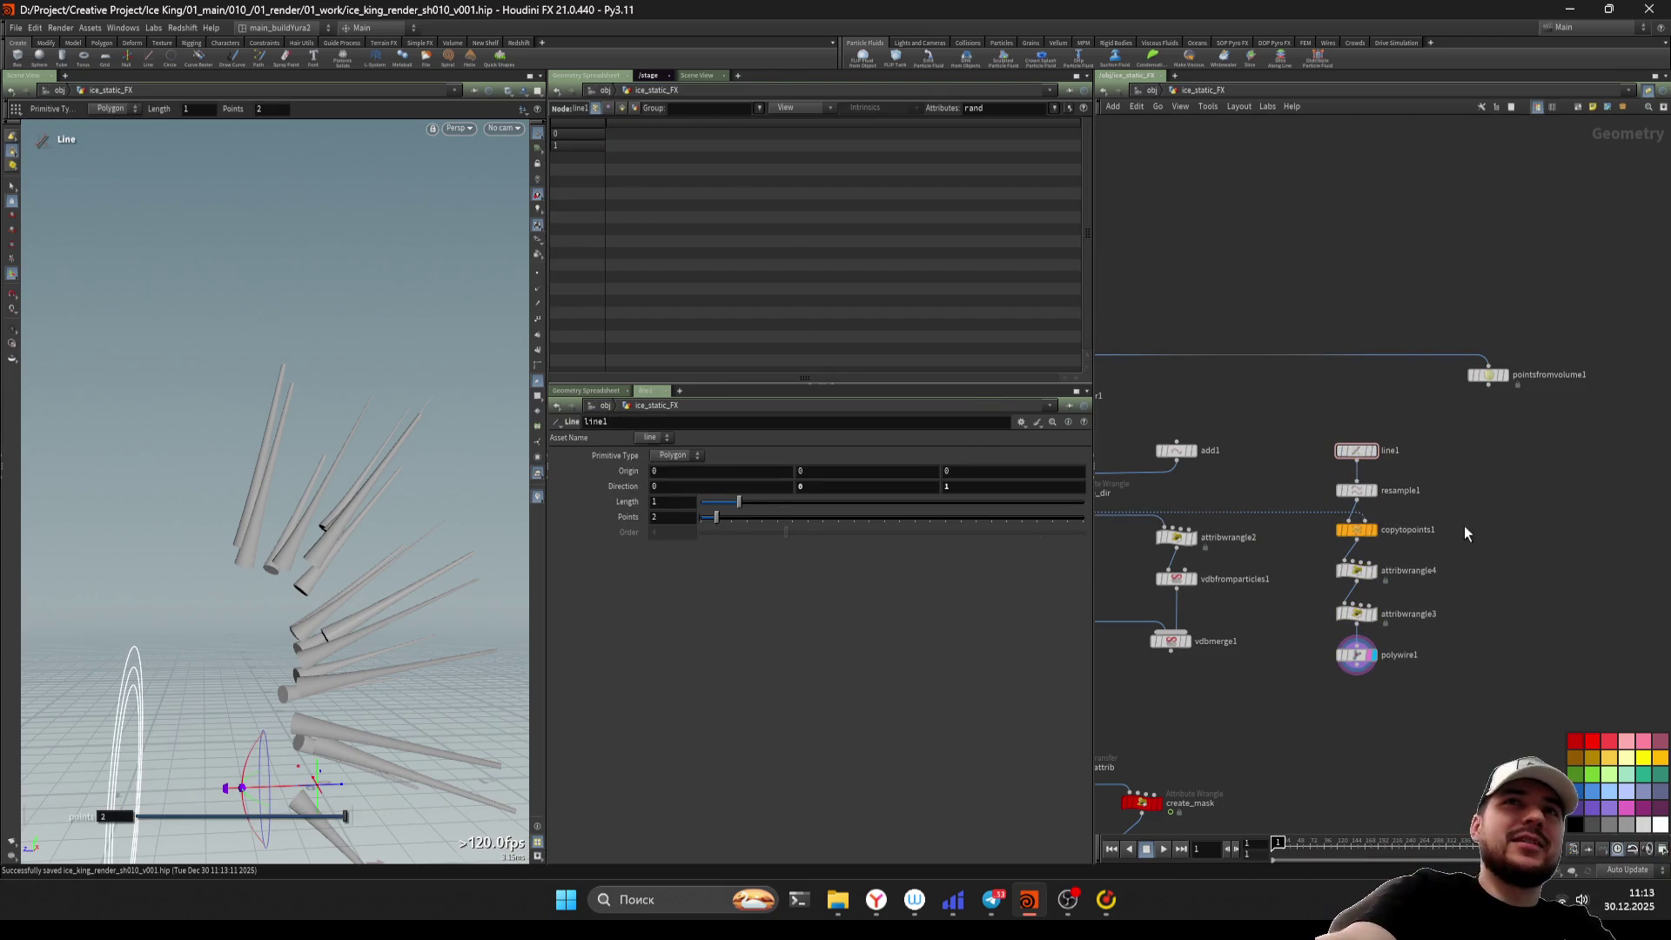
Show polywire1's parameters and spreadsheet, with rand reading 0.582768 on every row
scroll(1413, 635, "up", 3)
left_click(1316, 668)
mouse_move(288, 610)
left_mouse_down()
mouse_move(355, 593)
mouse_move(291, 597)
left_mouse_up()
key("Return")
left_click(1250, 745)
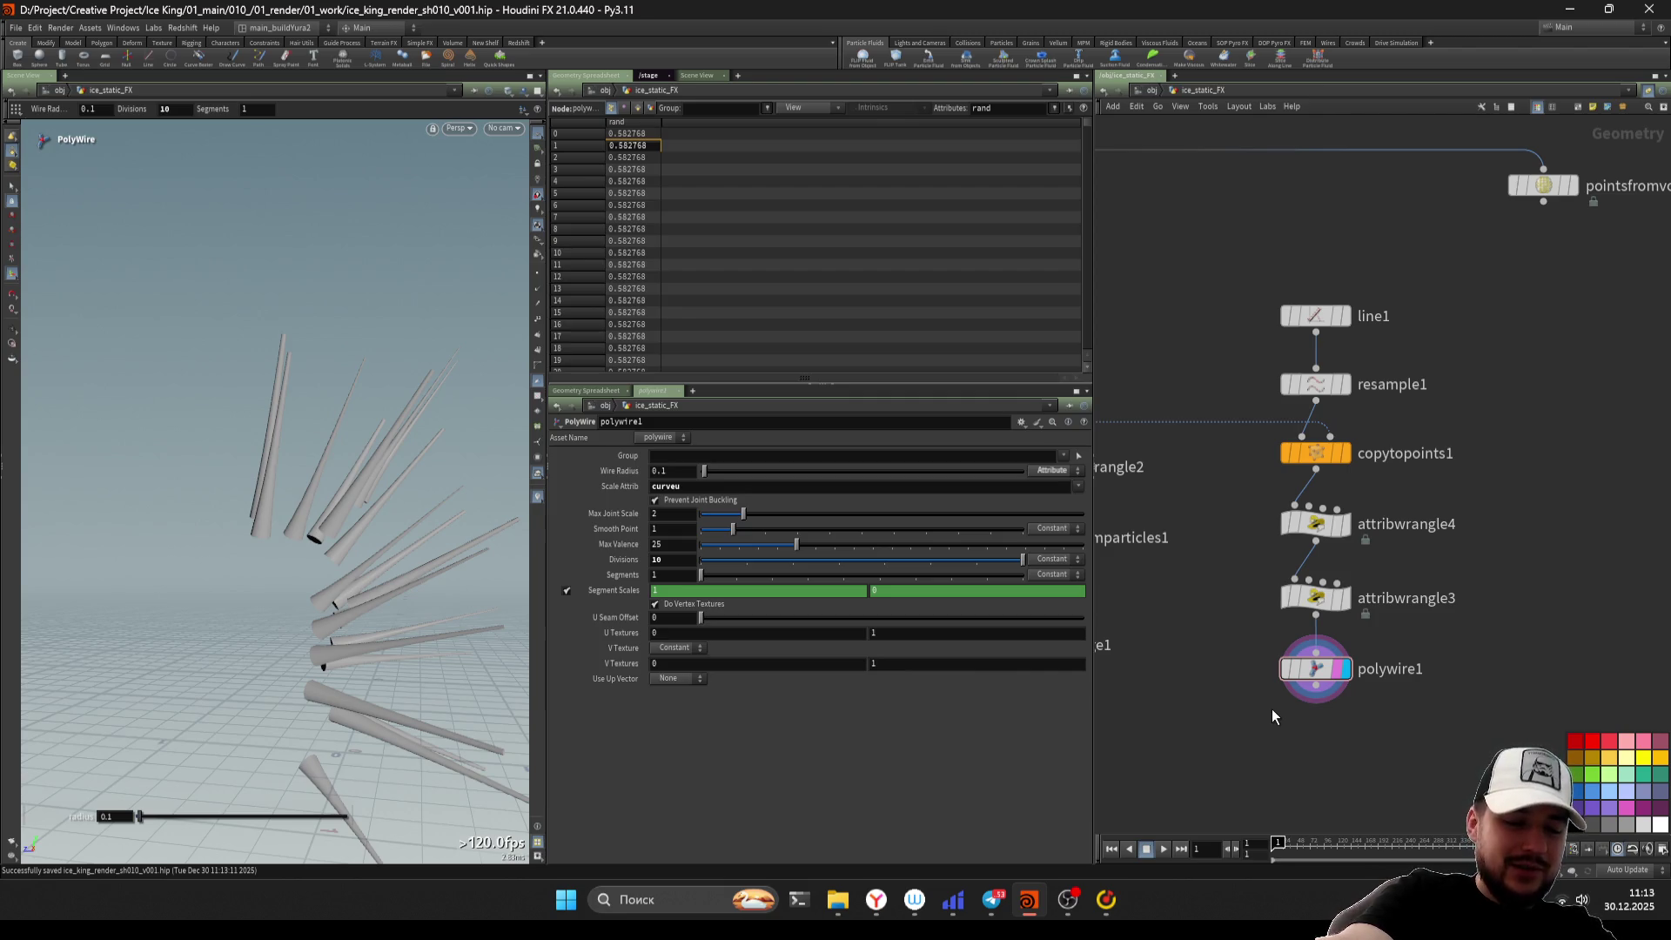
Review line1 and polywire1 settings around create_mask, then save the scene
mouse_move(1282, 681)
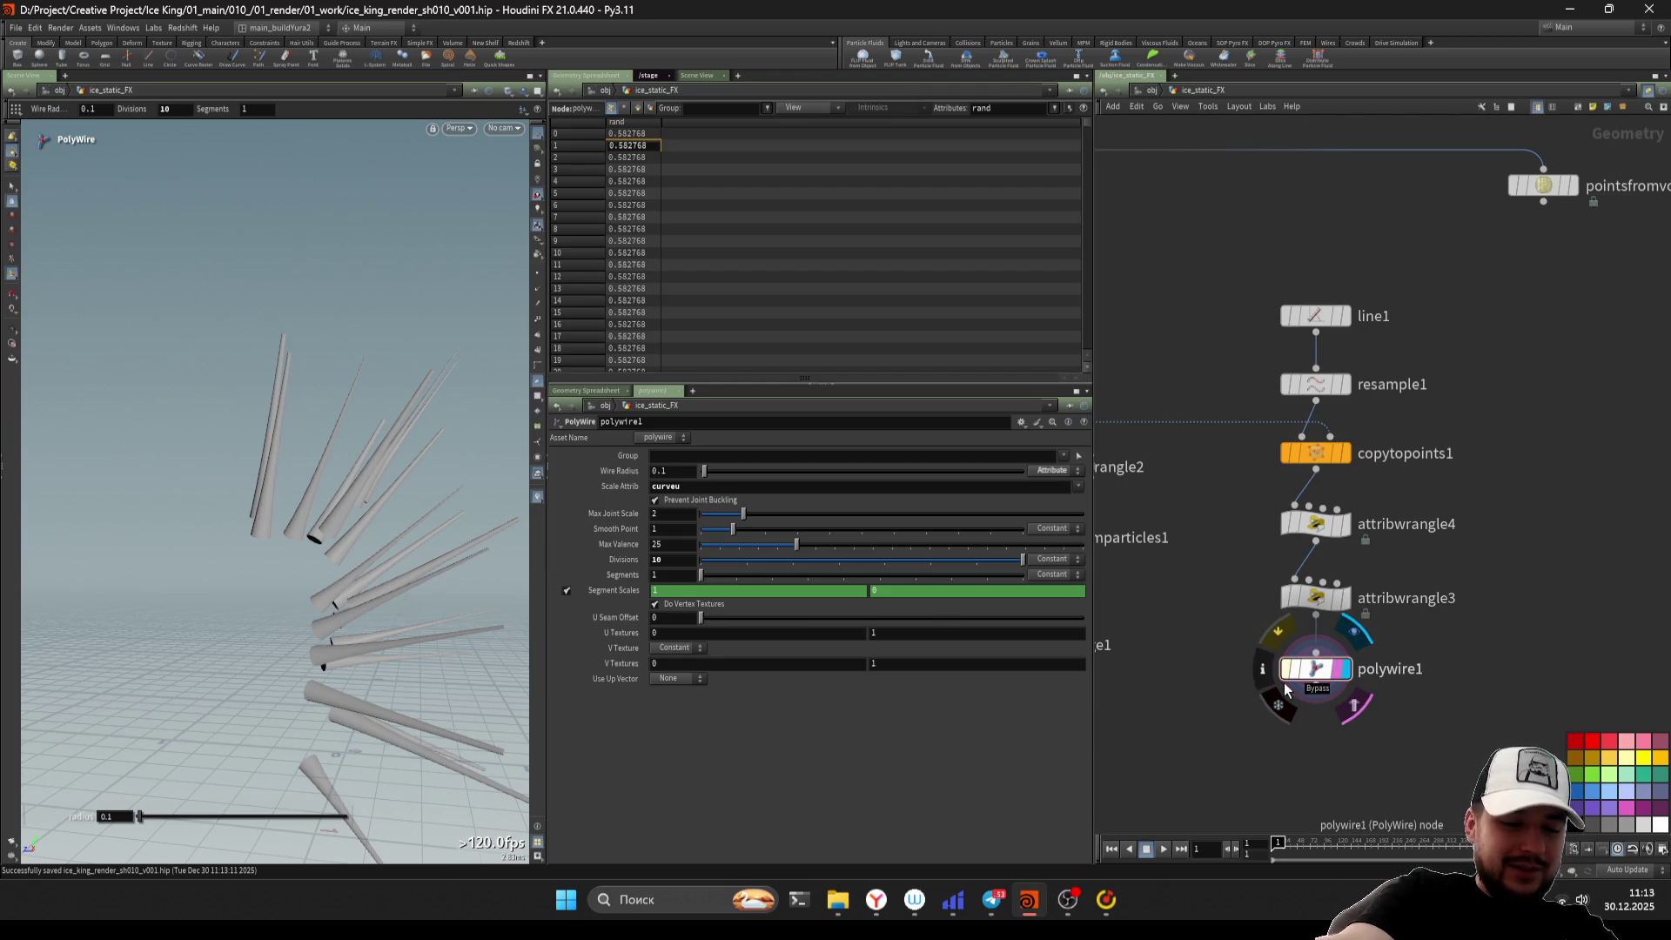
scroll(1401, 738, "down", 3)
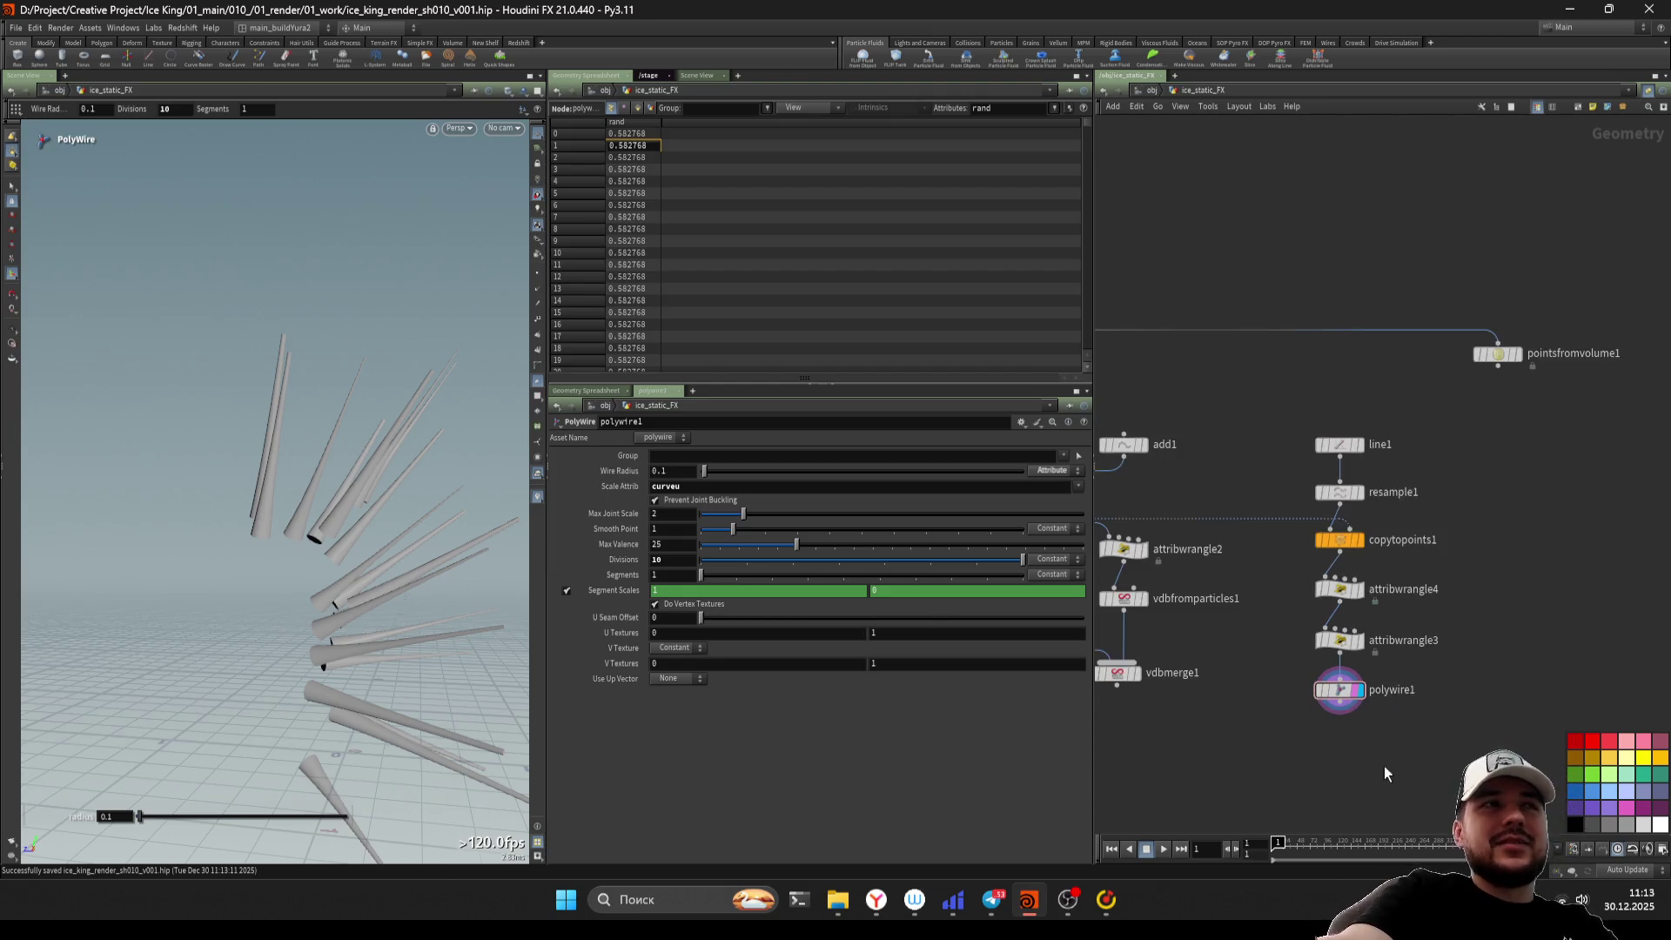
left_click(1339, 445)
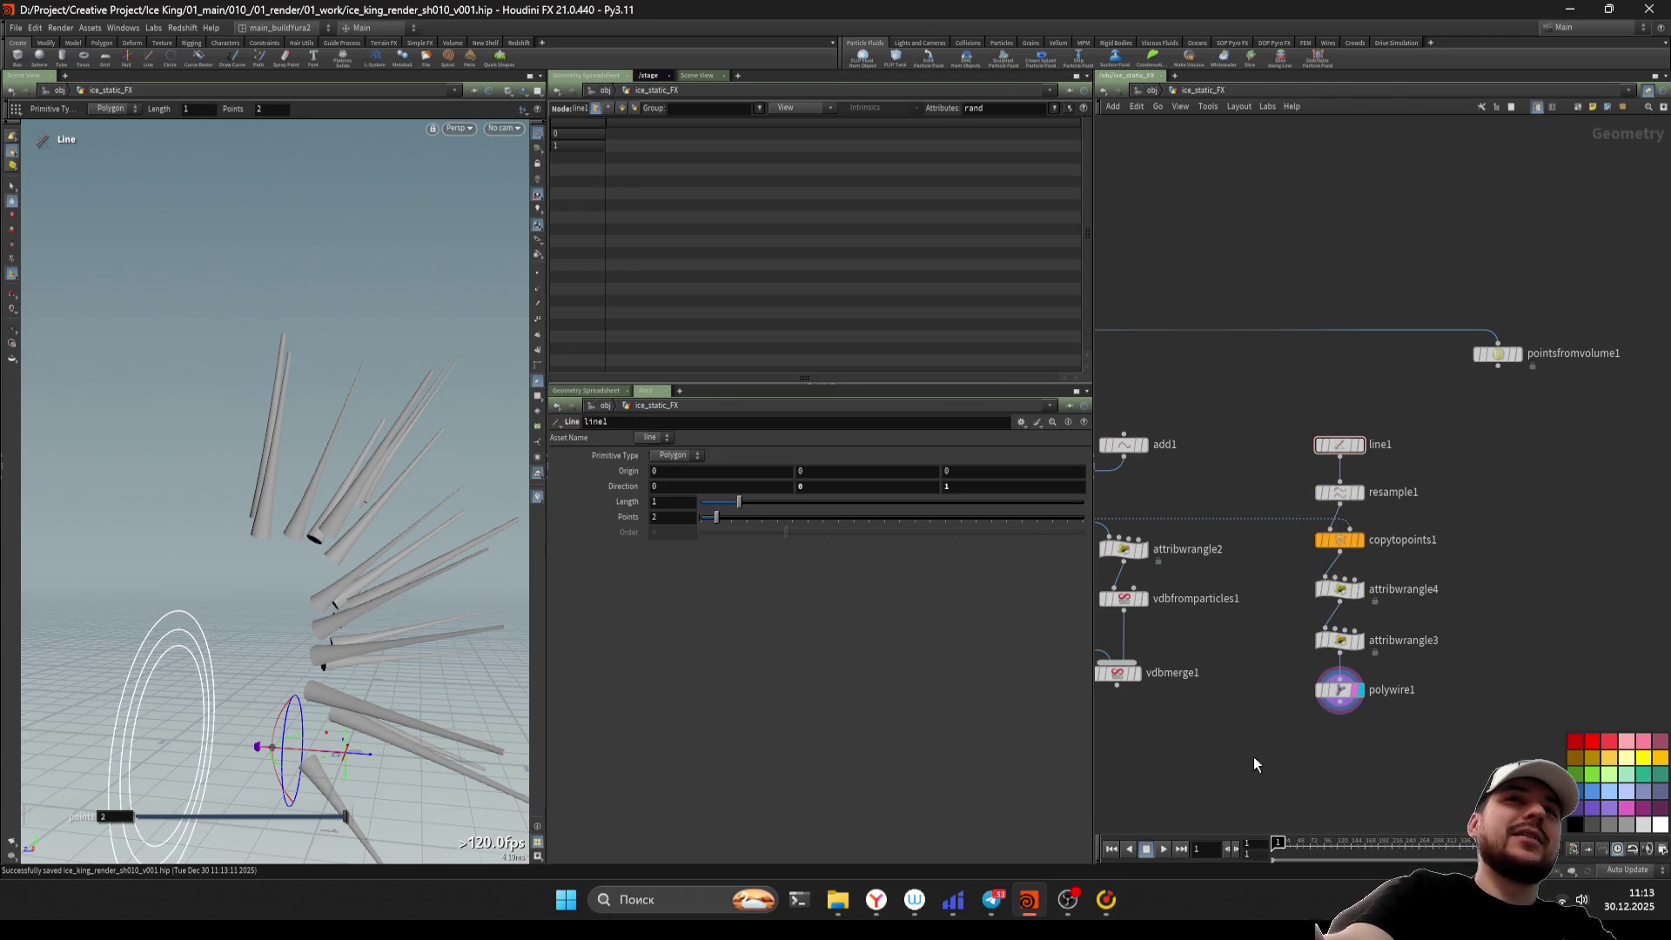
middle_click_drag(1254, 757, 1265, 702)
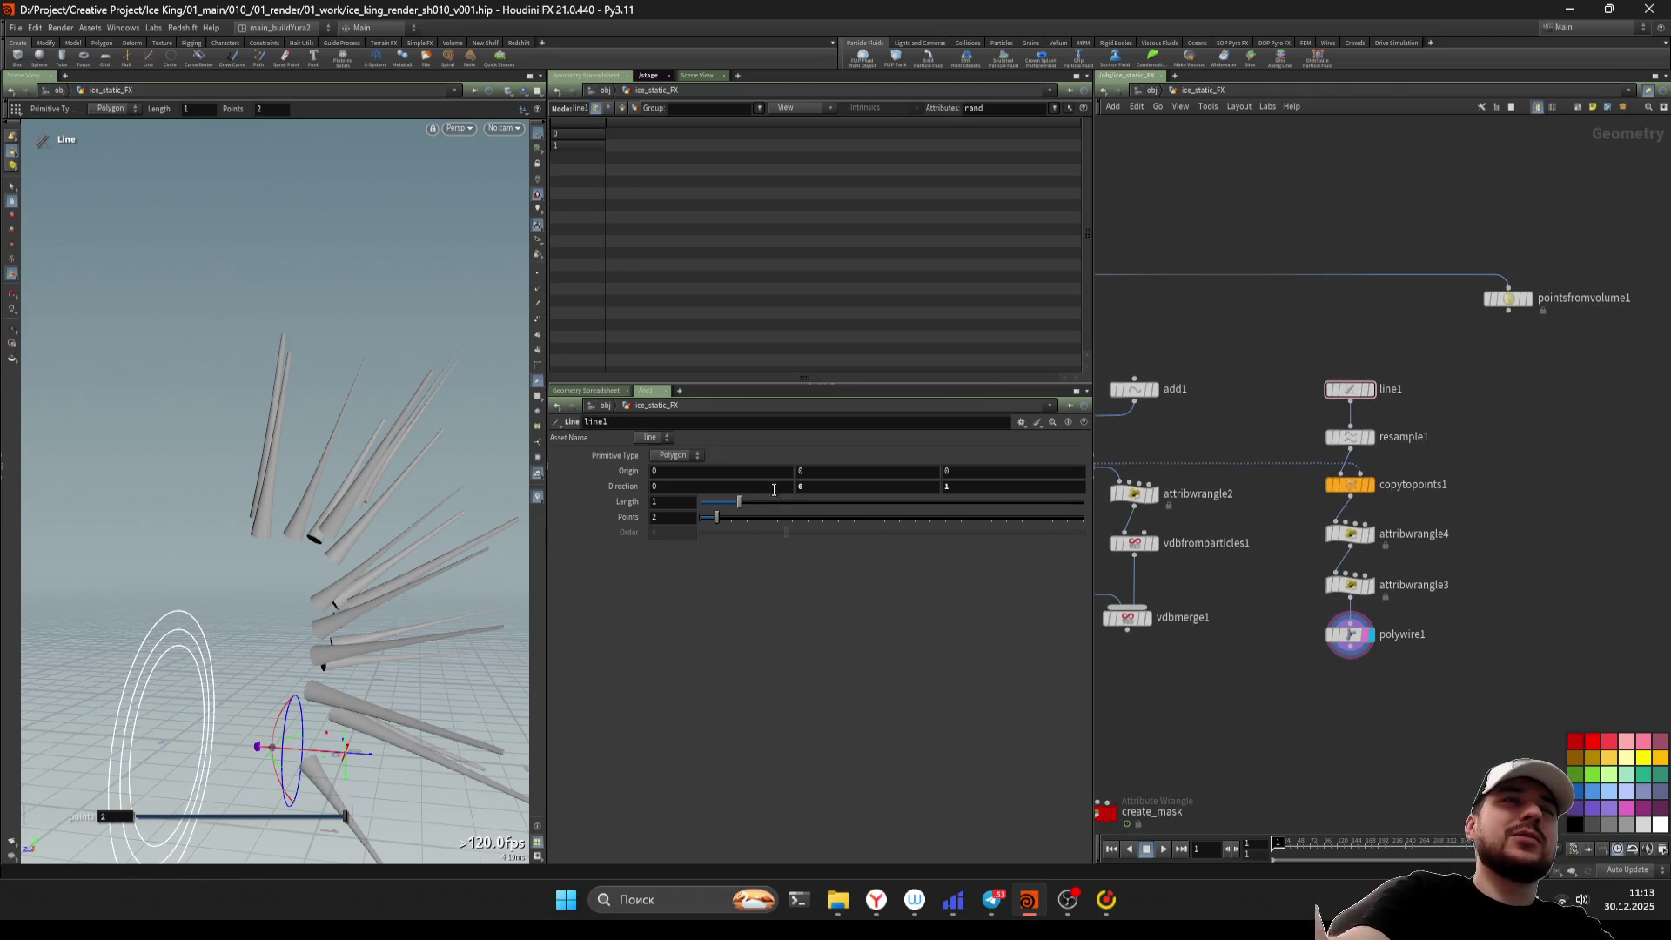
scroll(1192, 607, "down", 2)
scroll(1193, 651, "up", 2)
mouse_move(1313, 614)
middle_mouse_down()
mouse_move(1295, 592)
mouse_move(1276, 694)
middle_mouse_up()
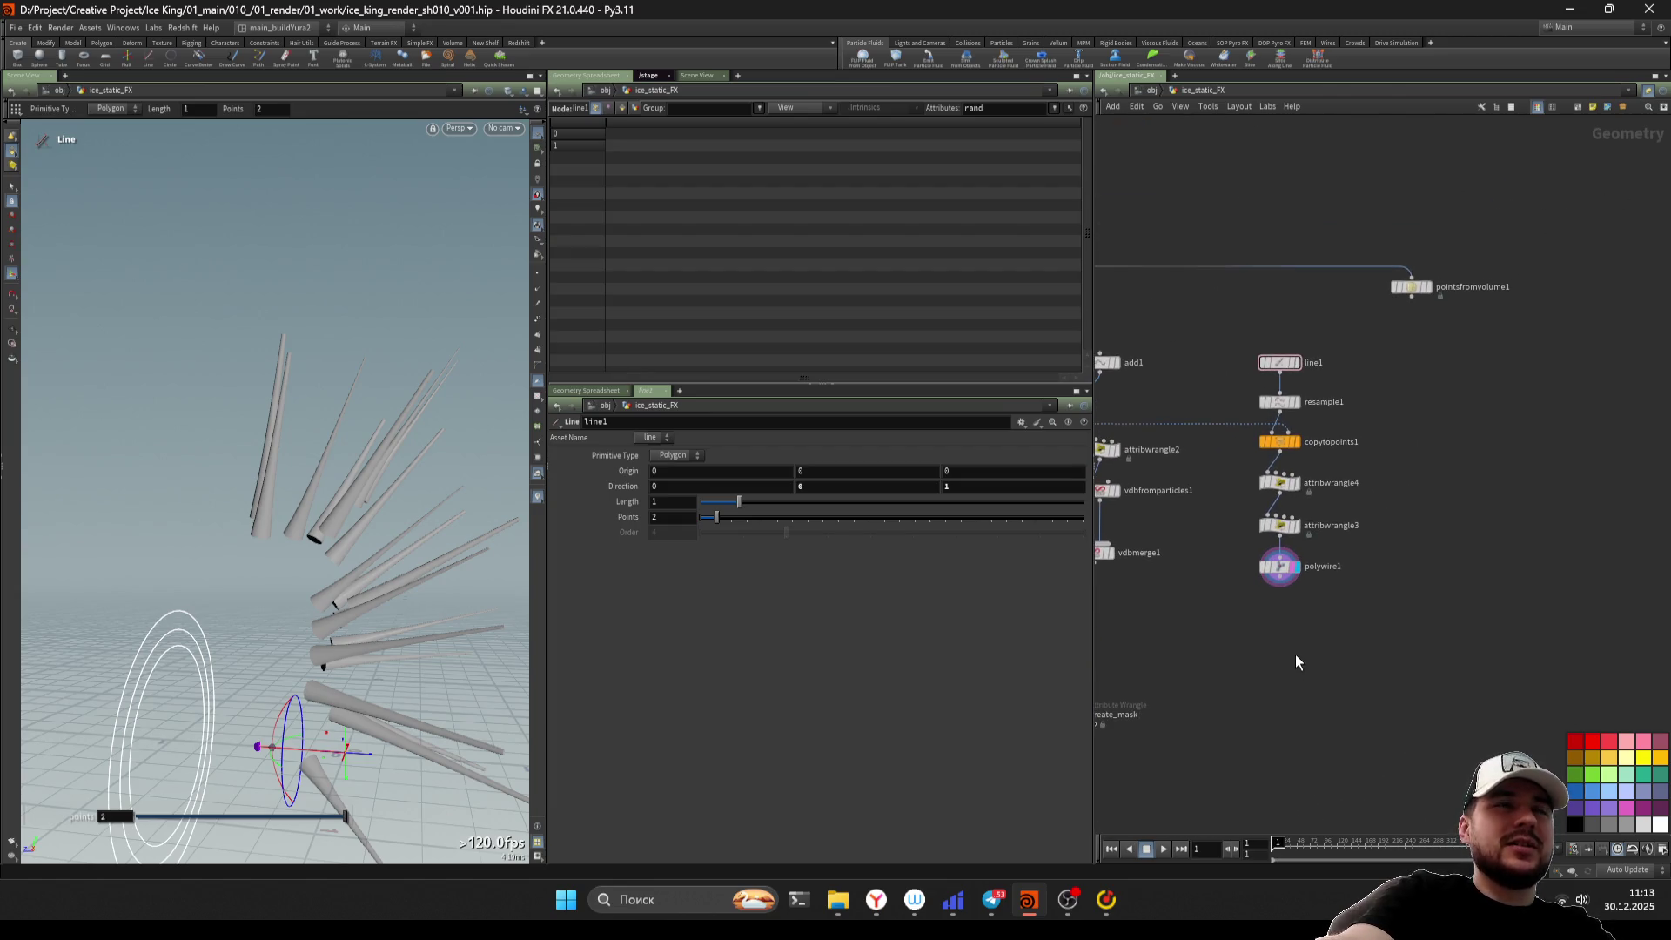
scroll(1309, 687, "up", 2)
left_click_drag(1324, 653, 1193, 526)
scroll(1305, 651, "down", 2)
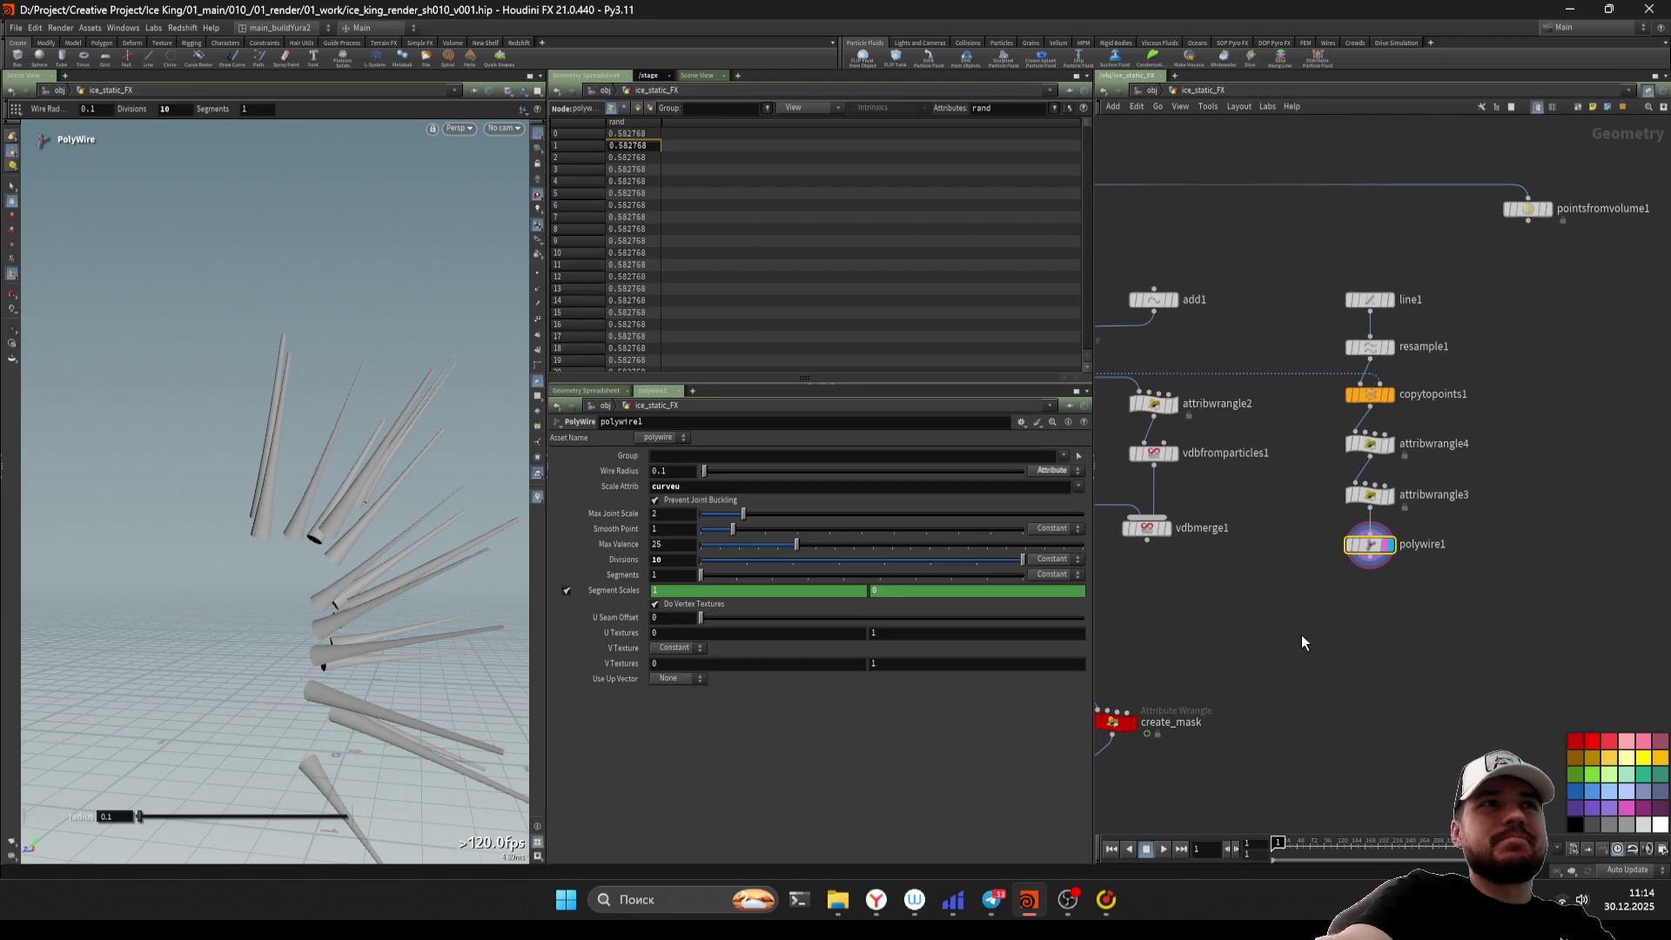
key("ctrl+s")
Center the ice reference image note in the network editor
scroll(1284, 649, "down", 3)
mouse_move(1285, 649)
middle_mouse_down()
mouse_move(1333, 647)
mouse_move(1283, 601)
mouse_move(1300, 649)
middle_mouse_up()
scroll(1283, 601, "up", 2)
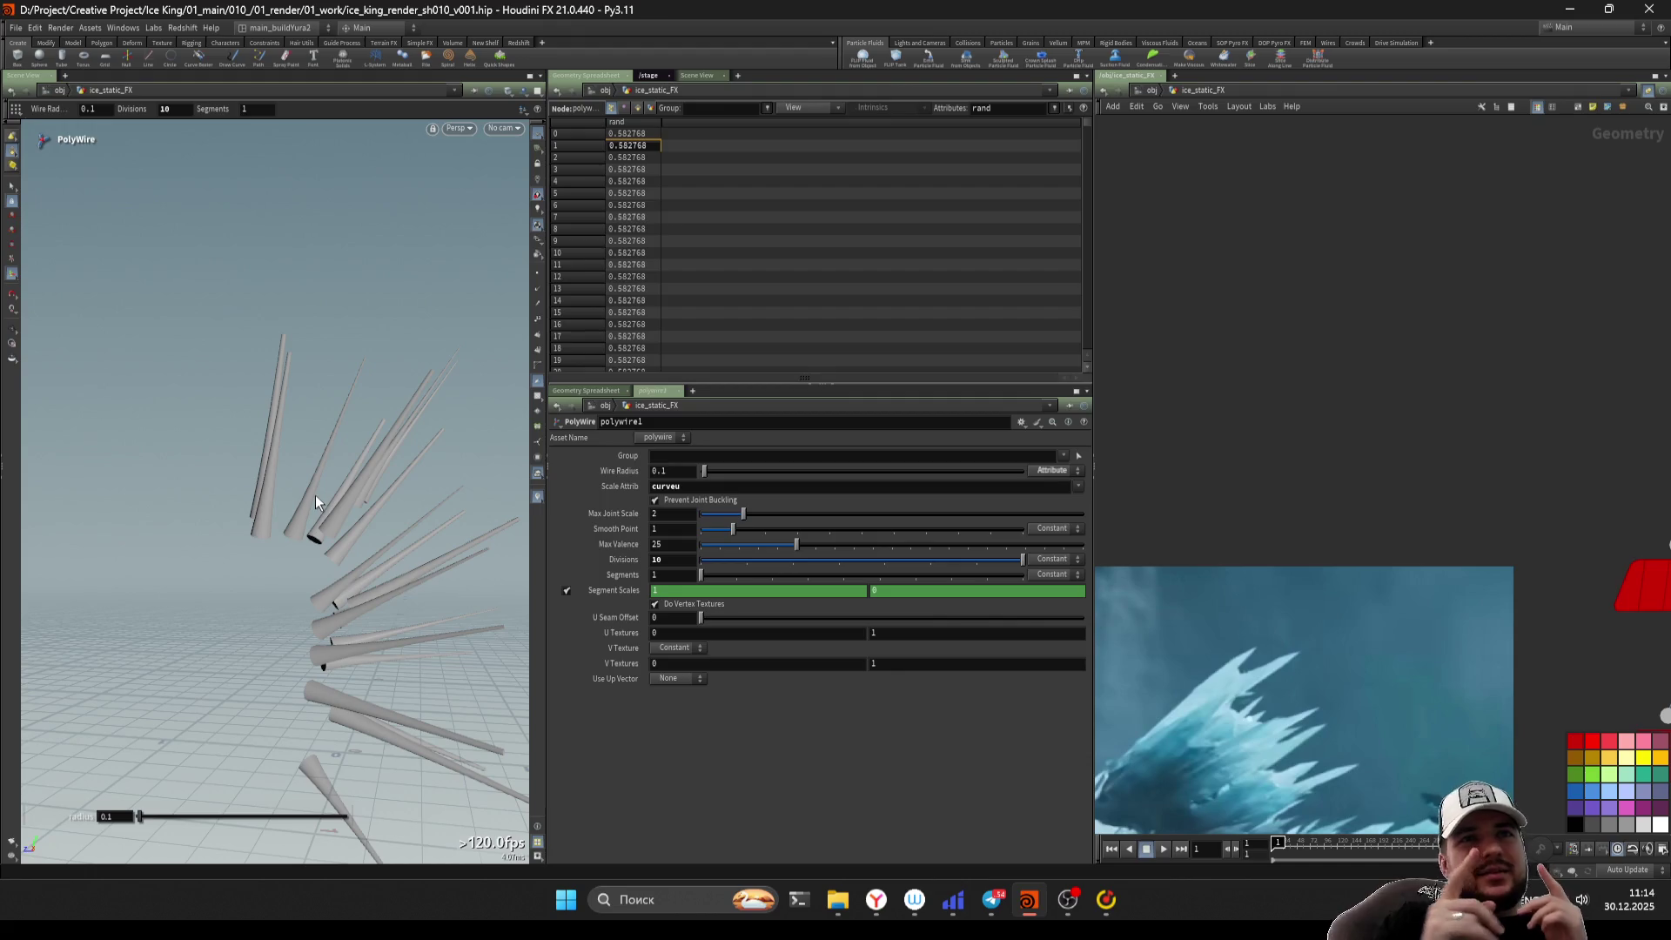
scroll(1385, 813, "down", 3)
scroll(1305, 698, "up", 5)
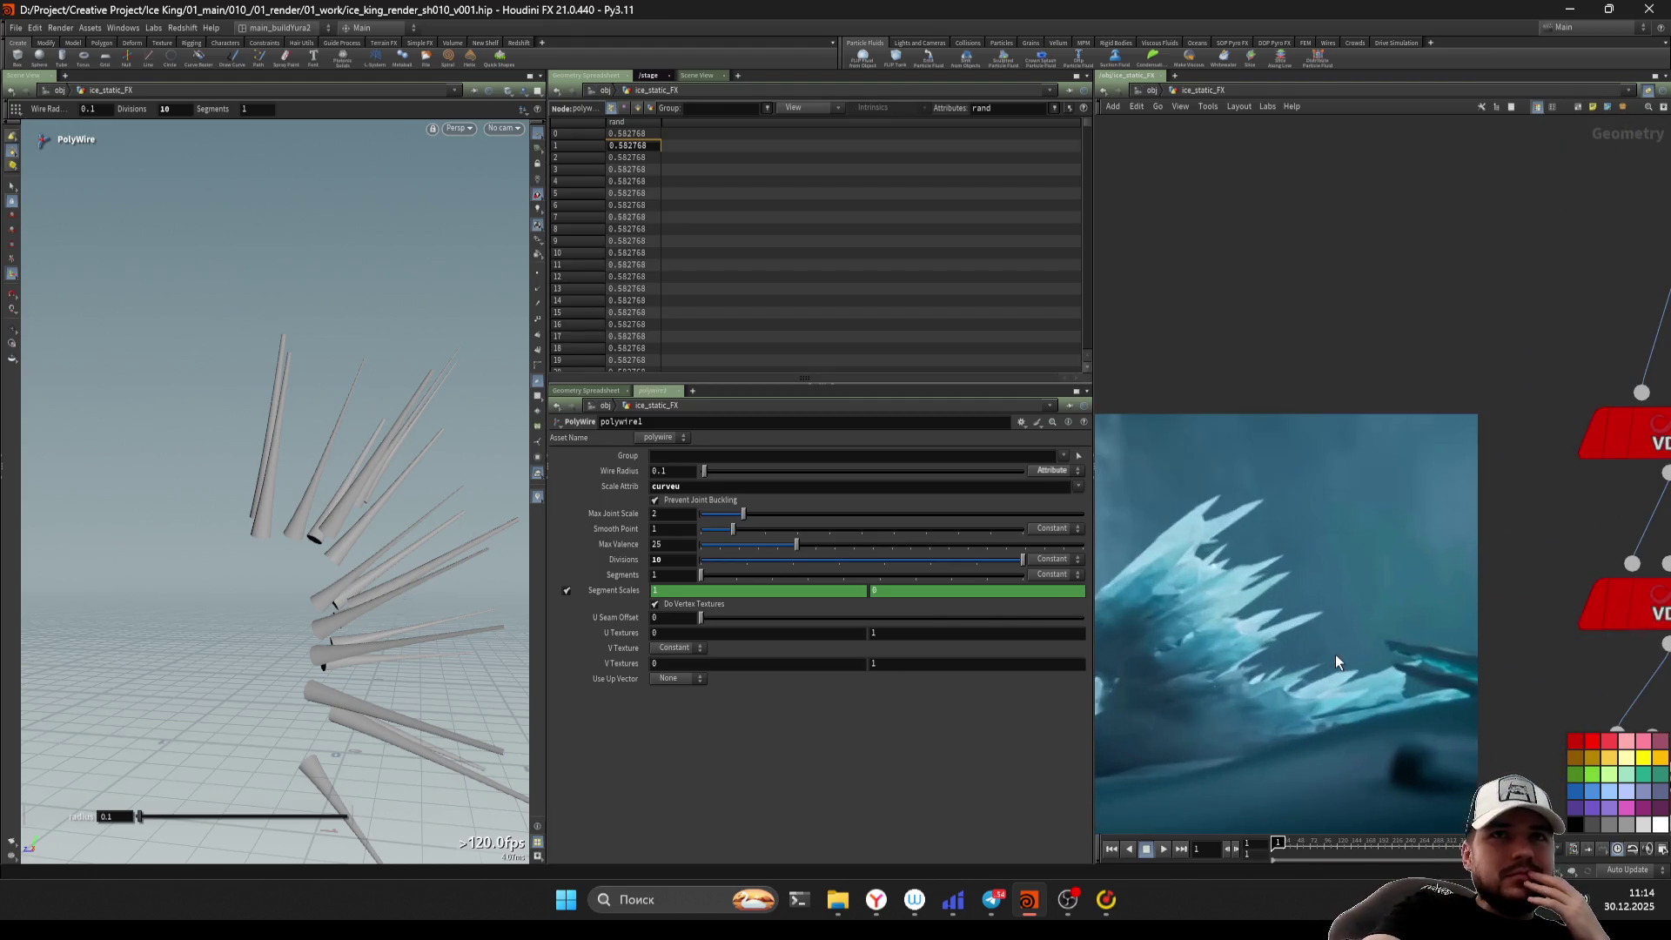
key("Print")
mouse_move(1061, 425)
left_mouse_down()
mouse_move(1506, 890)
mouse_move(1489, 840)
left_mouse_up()
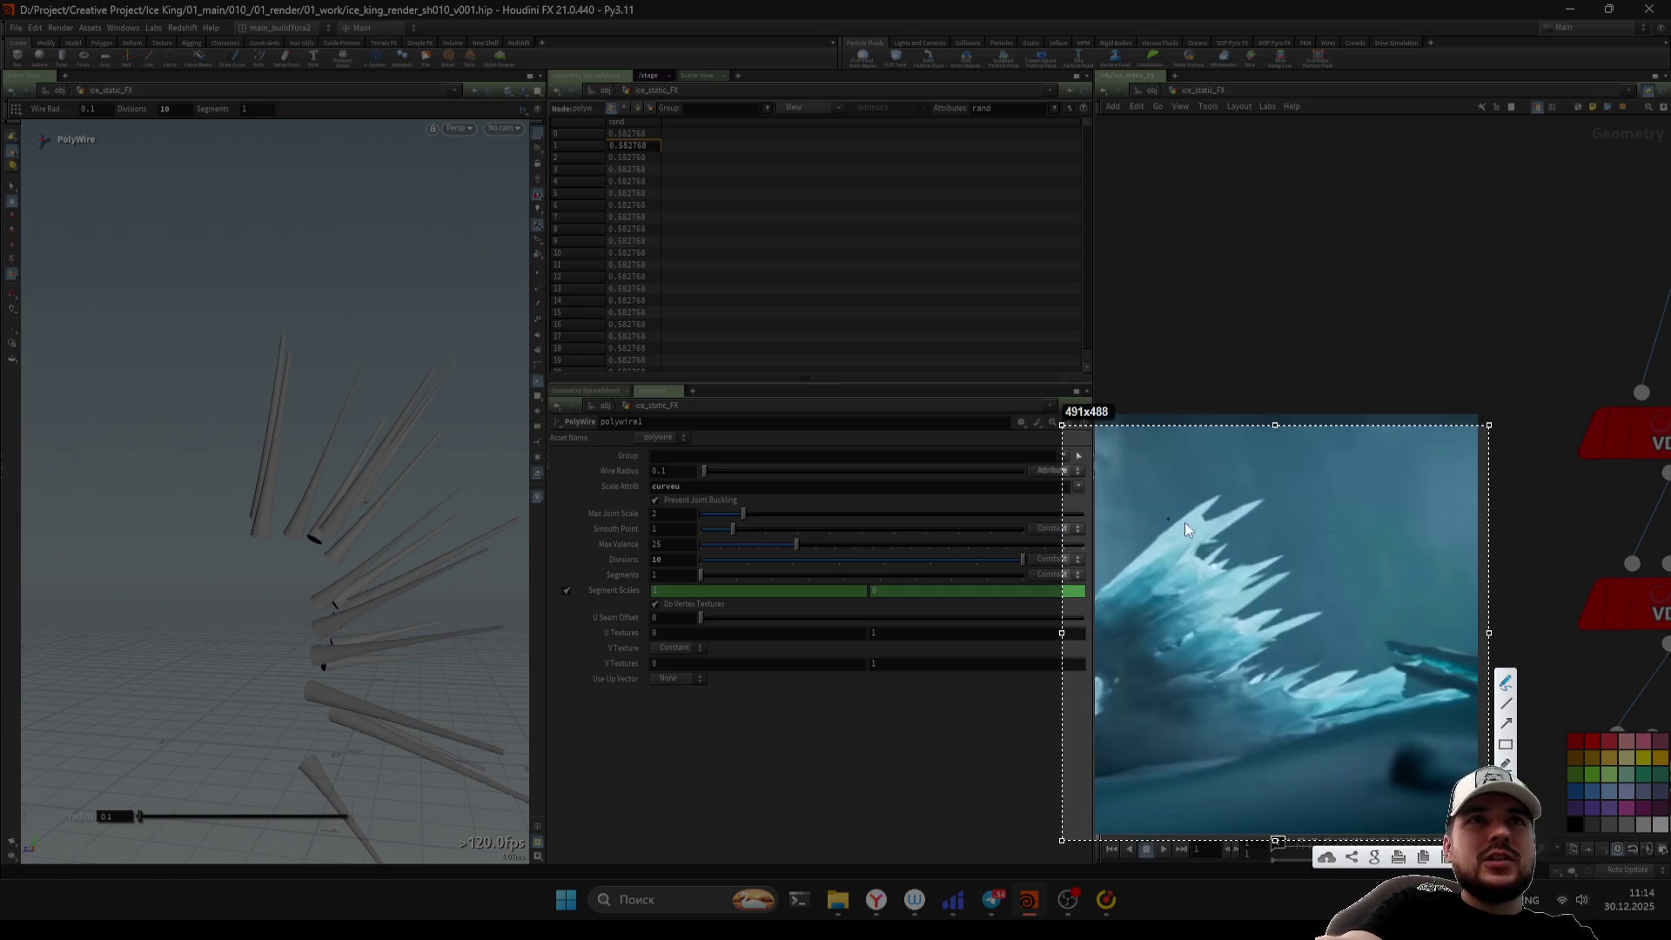
left_click_drag(1131, 572, 1216, 503)
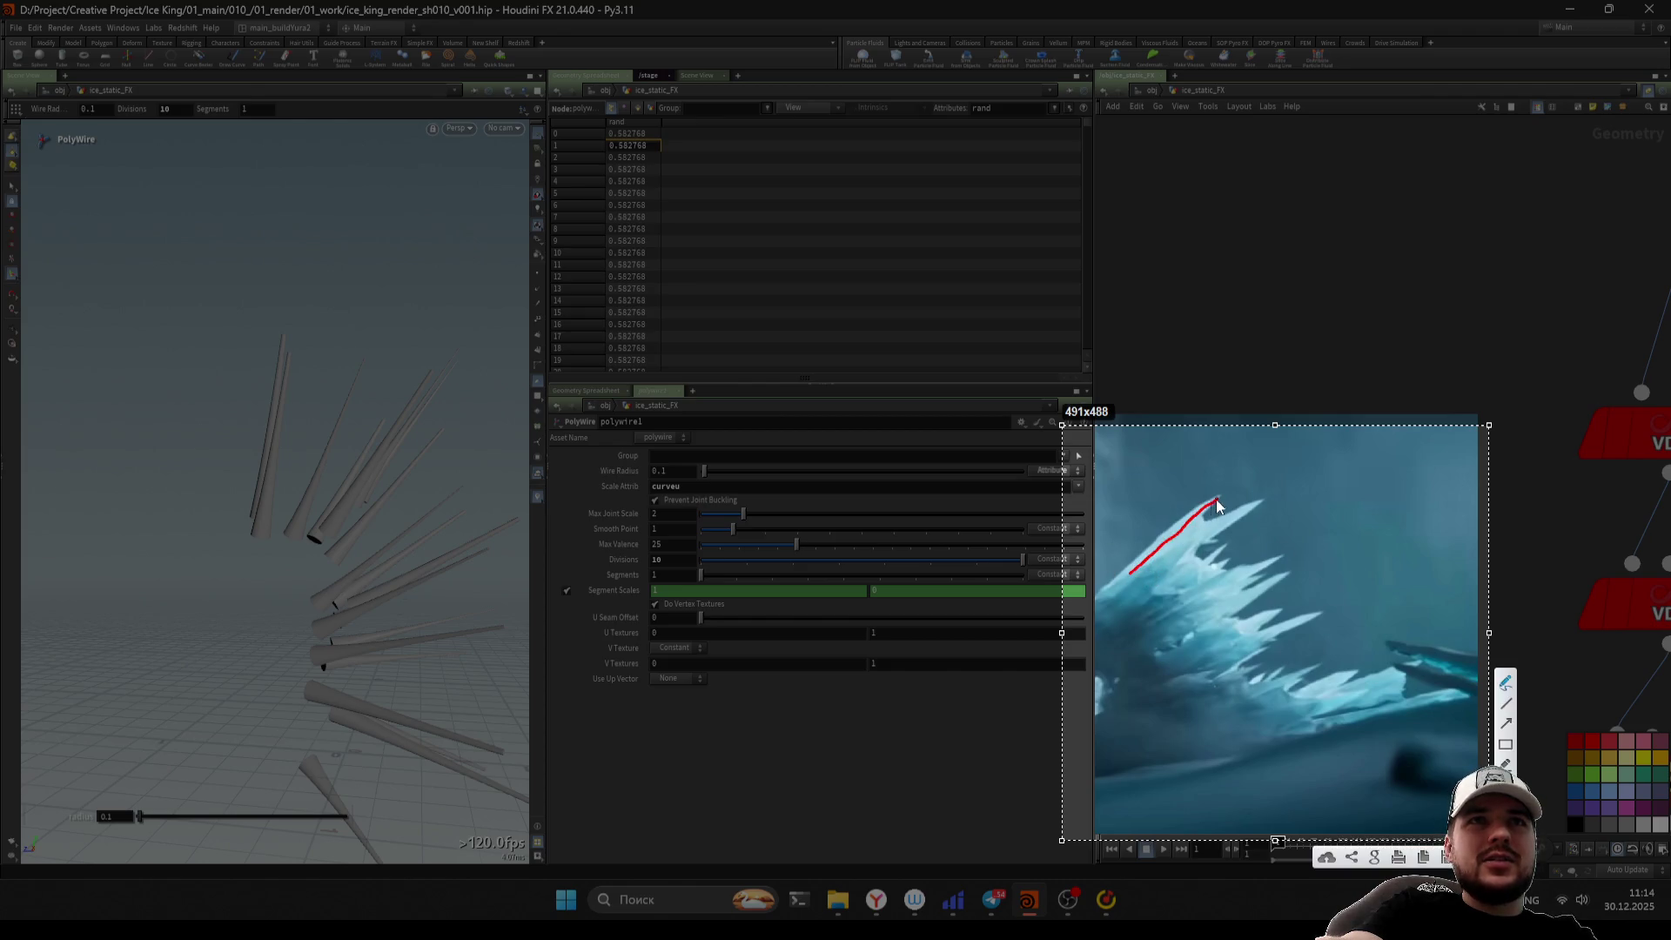
left_click_drag(1131, 566, 1194, 526)
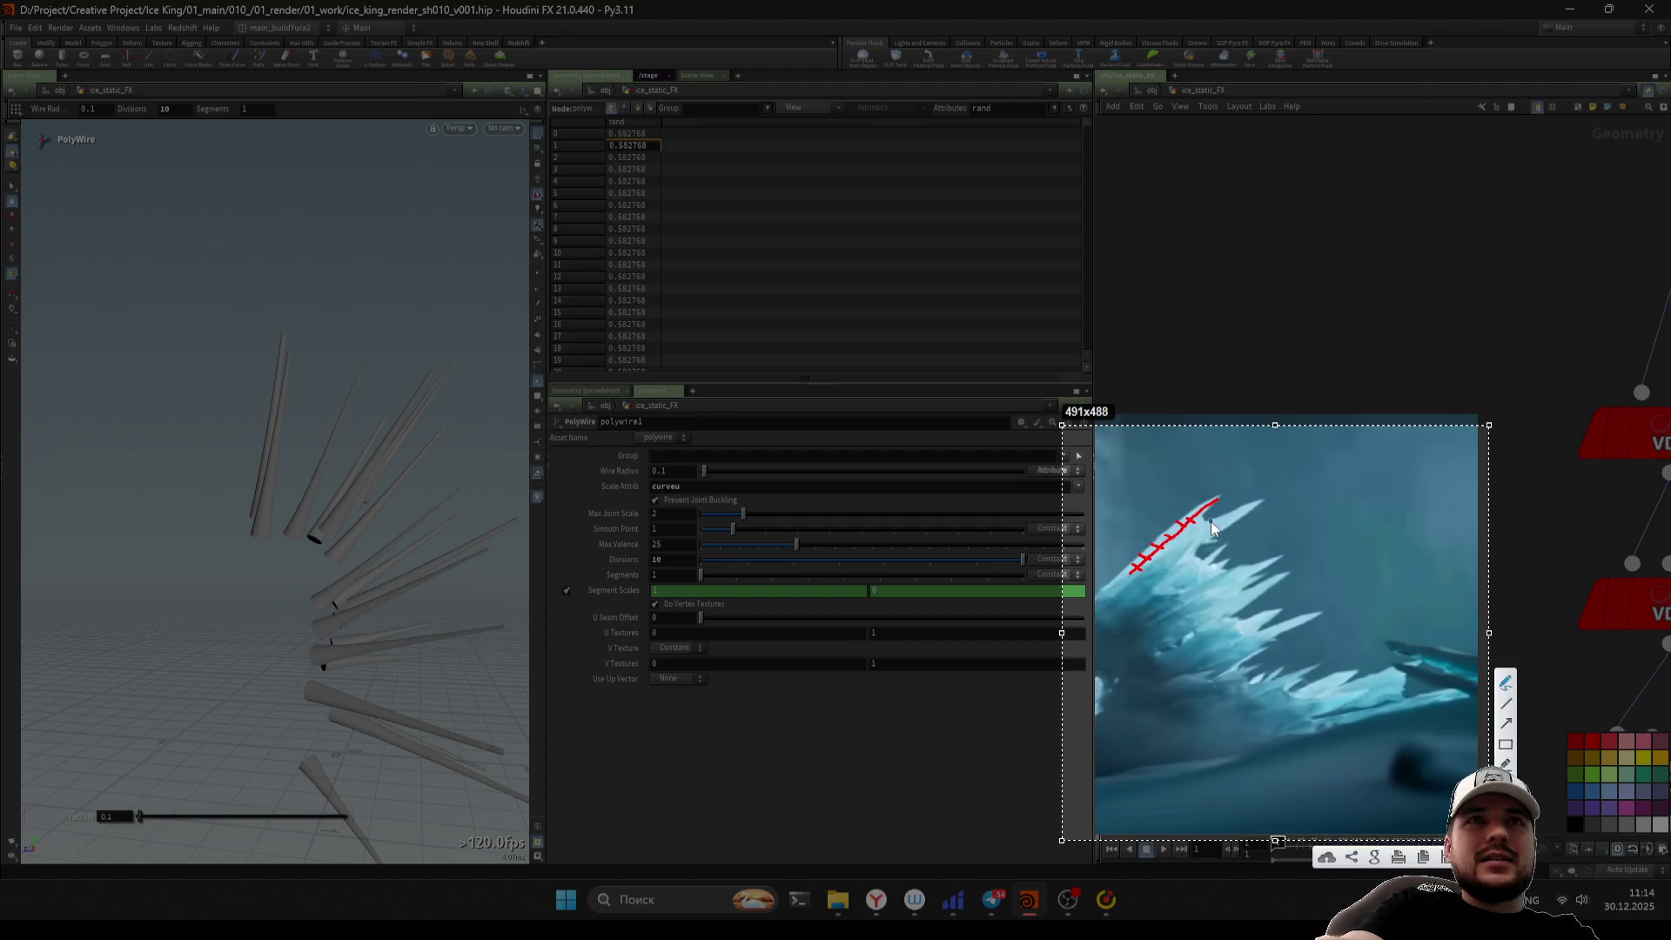
mouse_move(1210, 523)
left_mouse_down()
mouse_move(1237, 520)
mouse_move(1207, 541)
left_mouse_up()
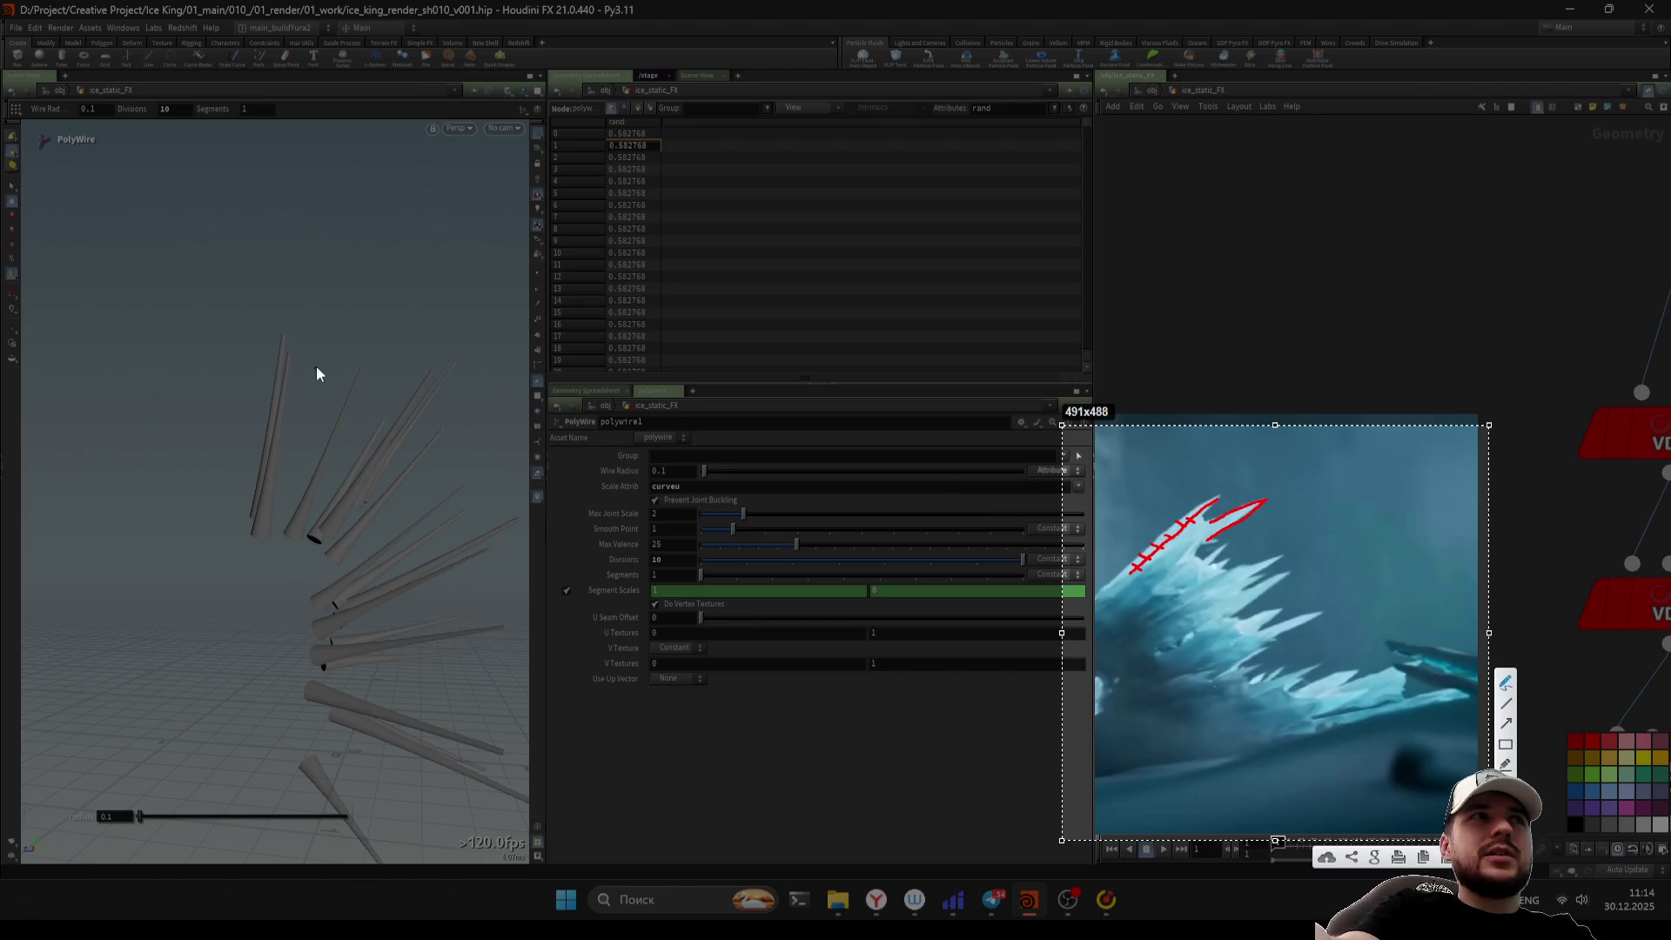
key("Escape")
scroll(1465, 597, "down", 5)
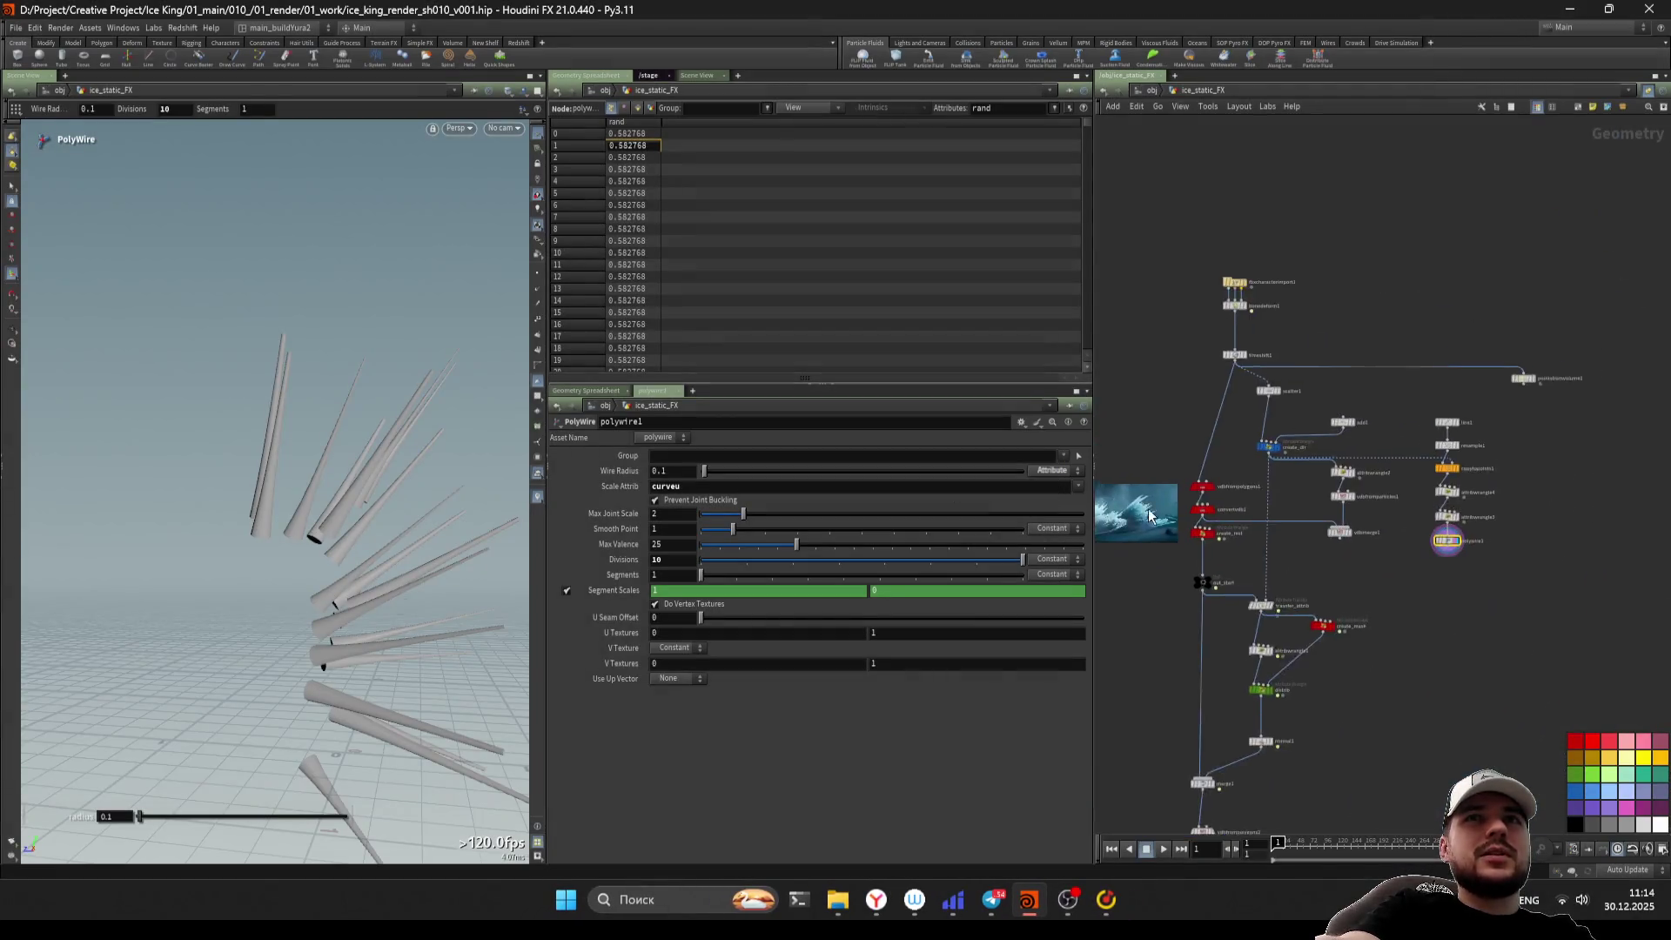
Add a displayed VDB from Polygons node under polywire1 with Voxel Size 0.005
scroll(1455, 525, "up", 5)
key("Tab")
type("vdb")
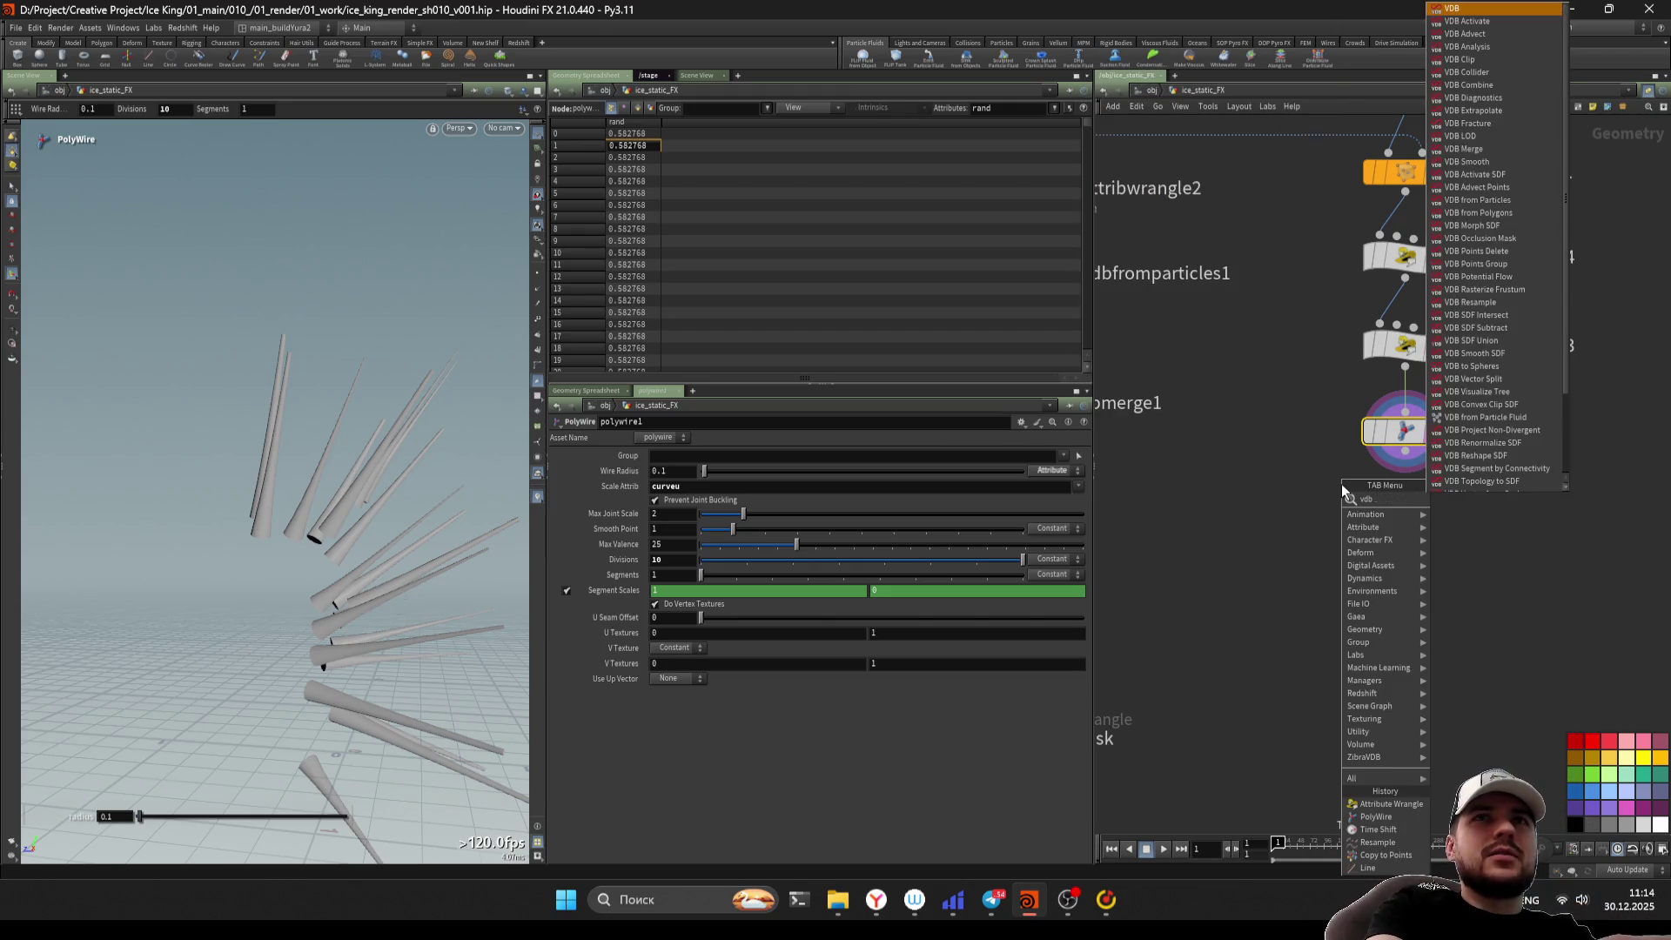
type(" from p")
key("Return")
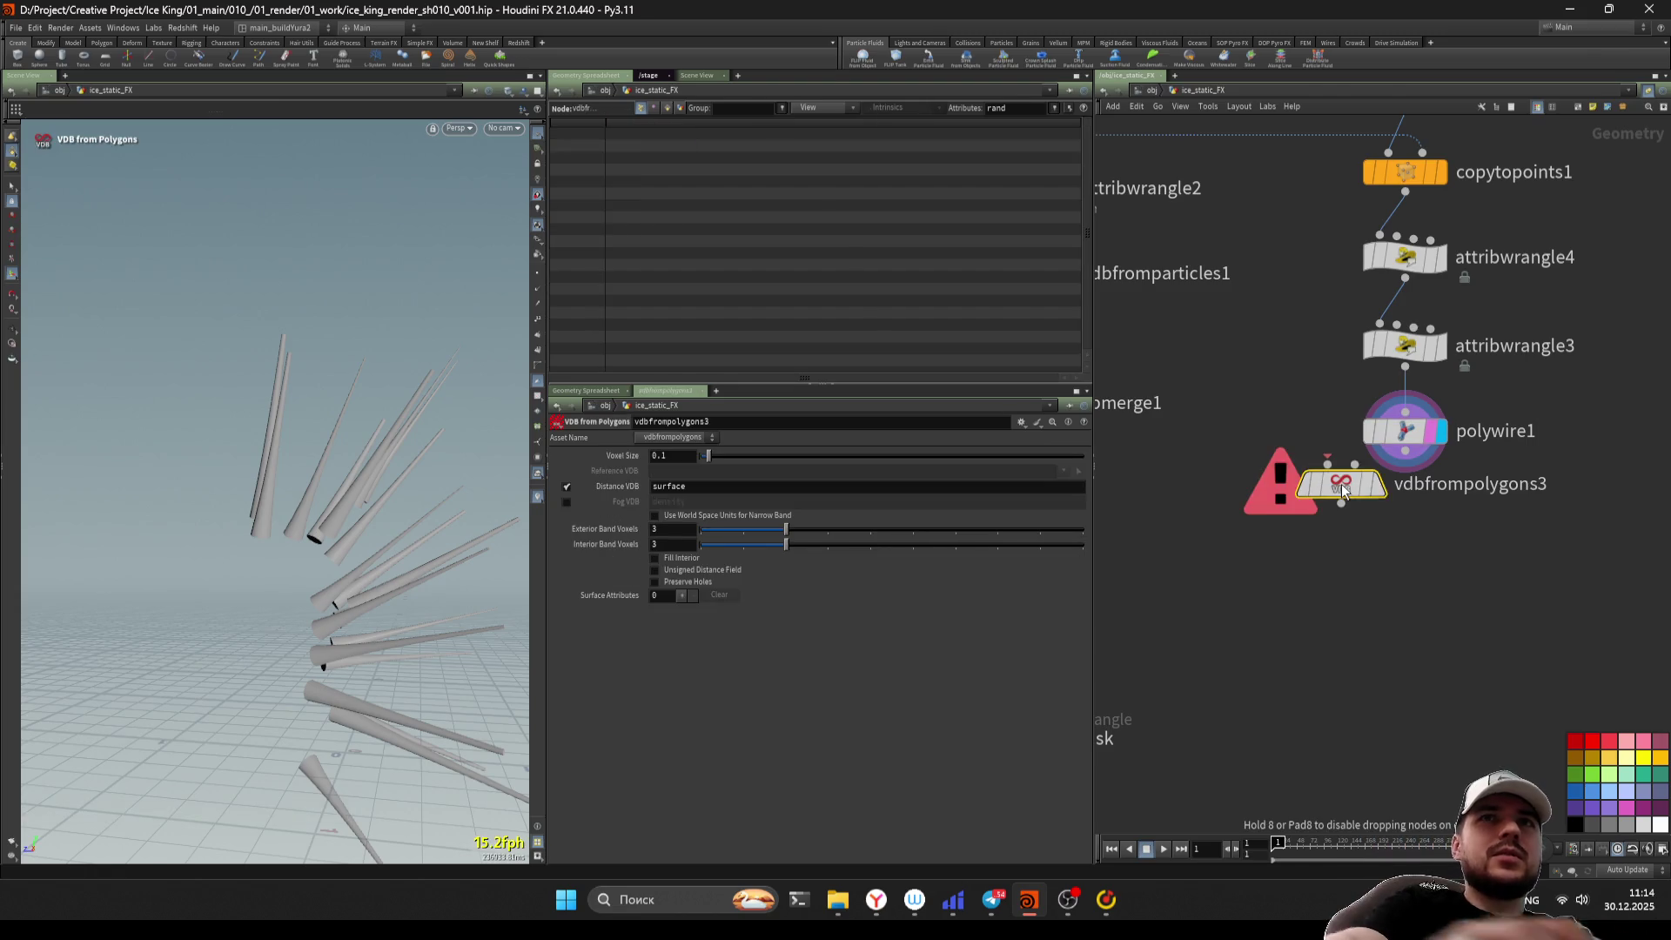
left_click(1384, 547)
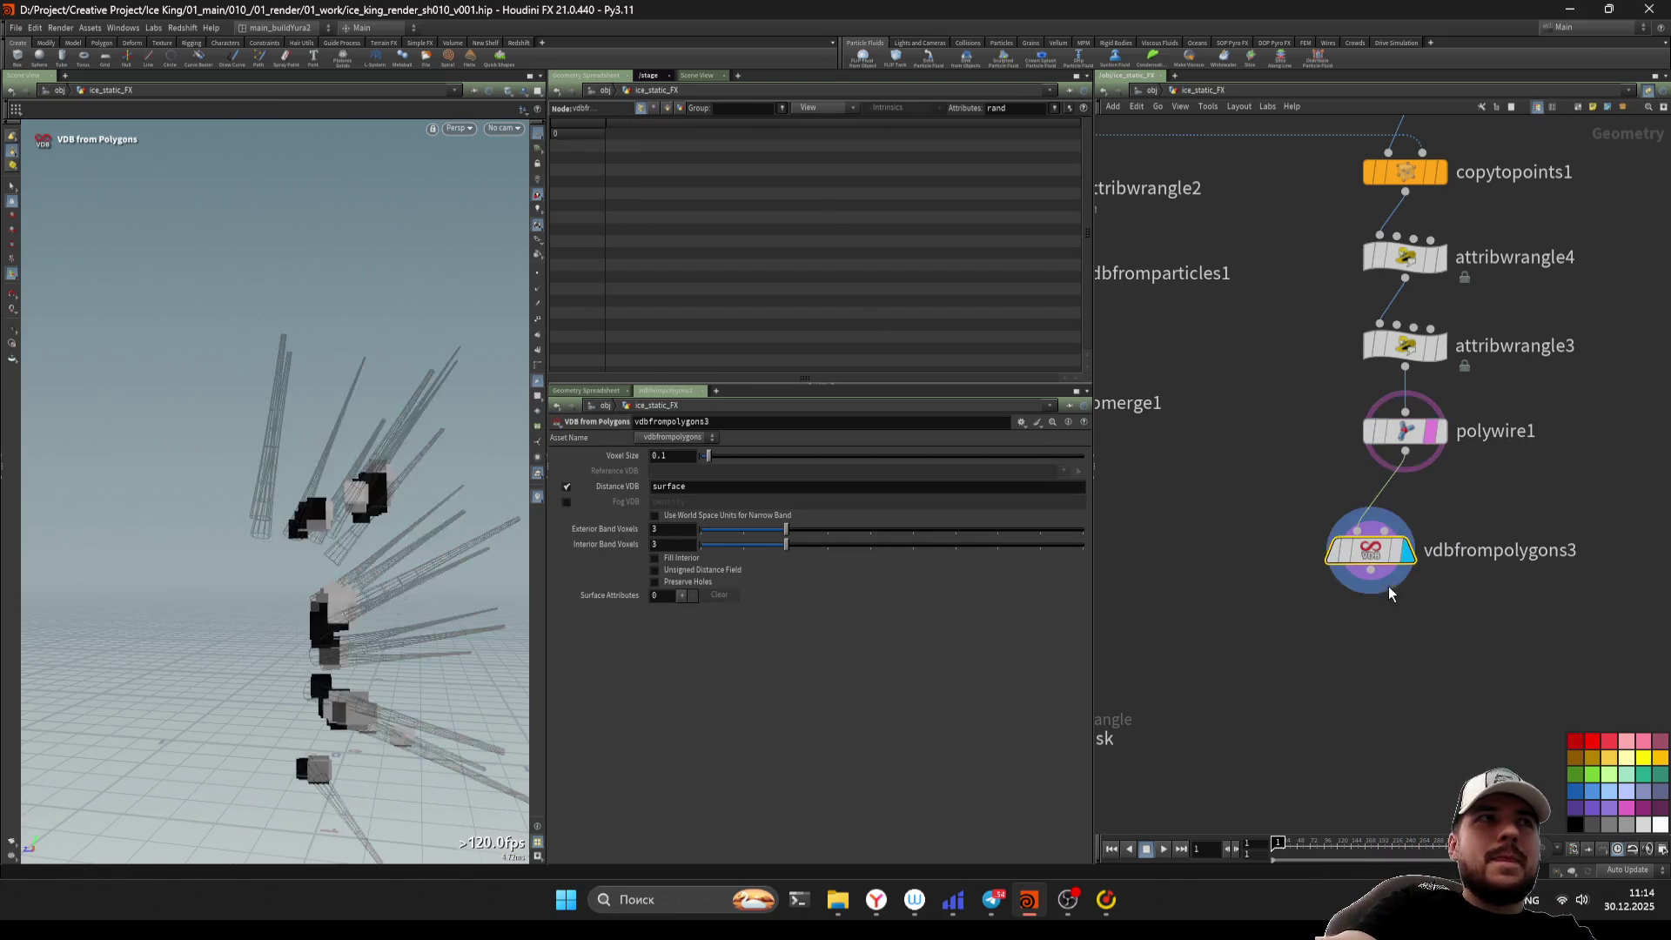
left_click_drag(711, 461, 703, 461)
key("Return")
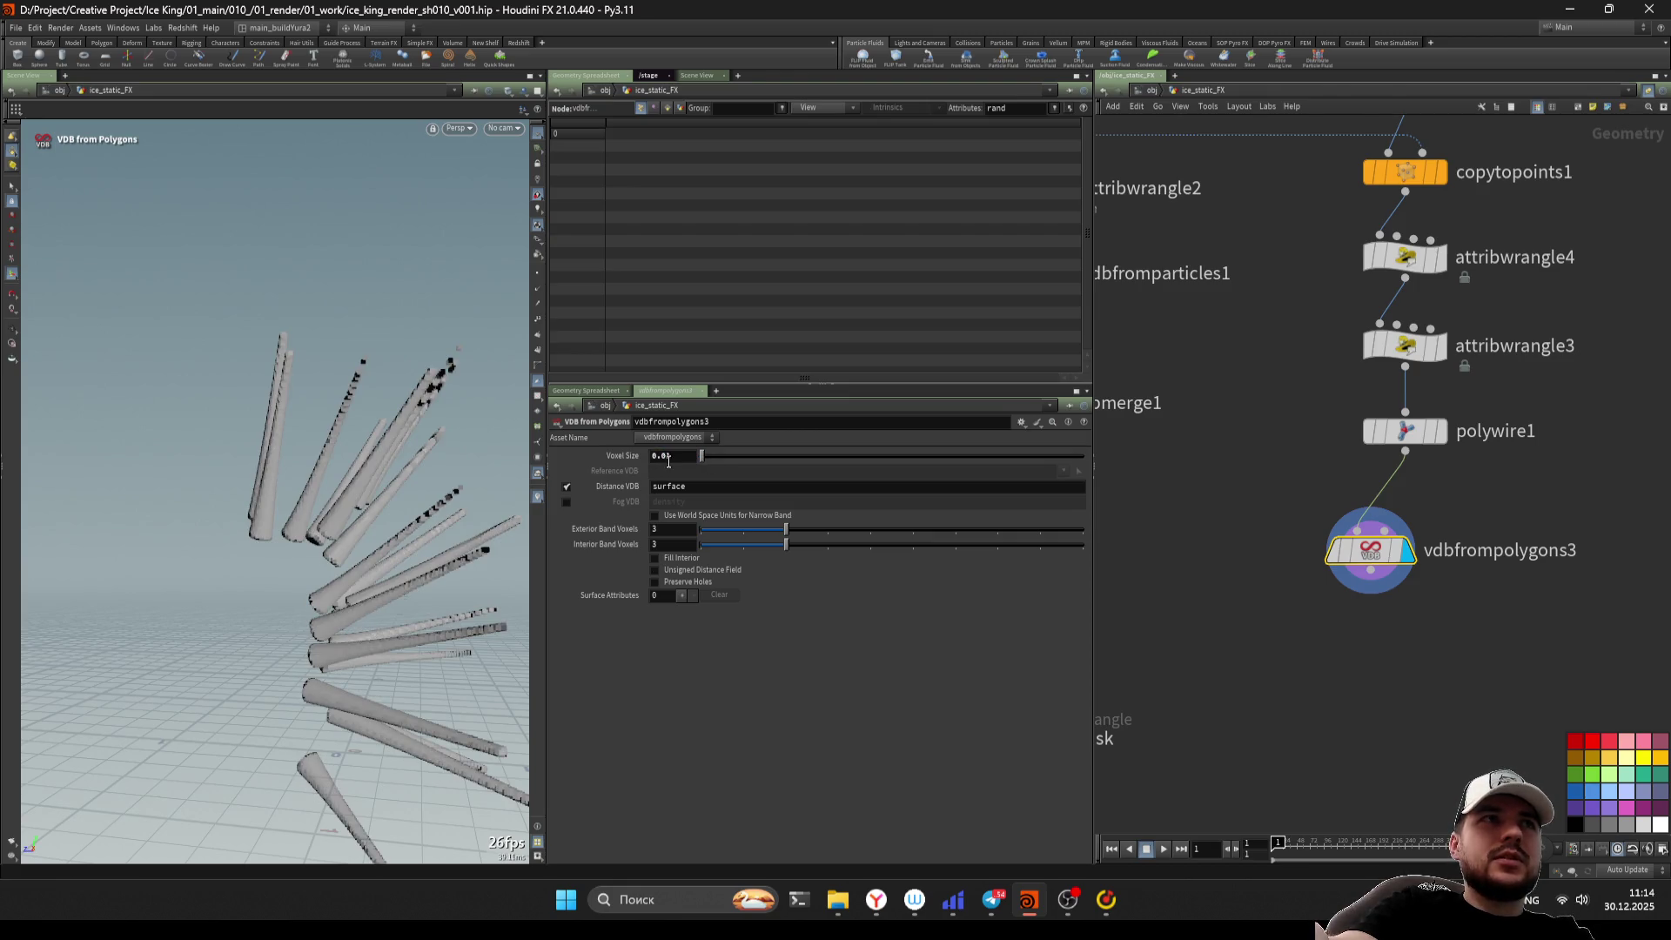
type("0.005")
key("Return")
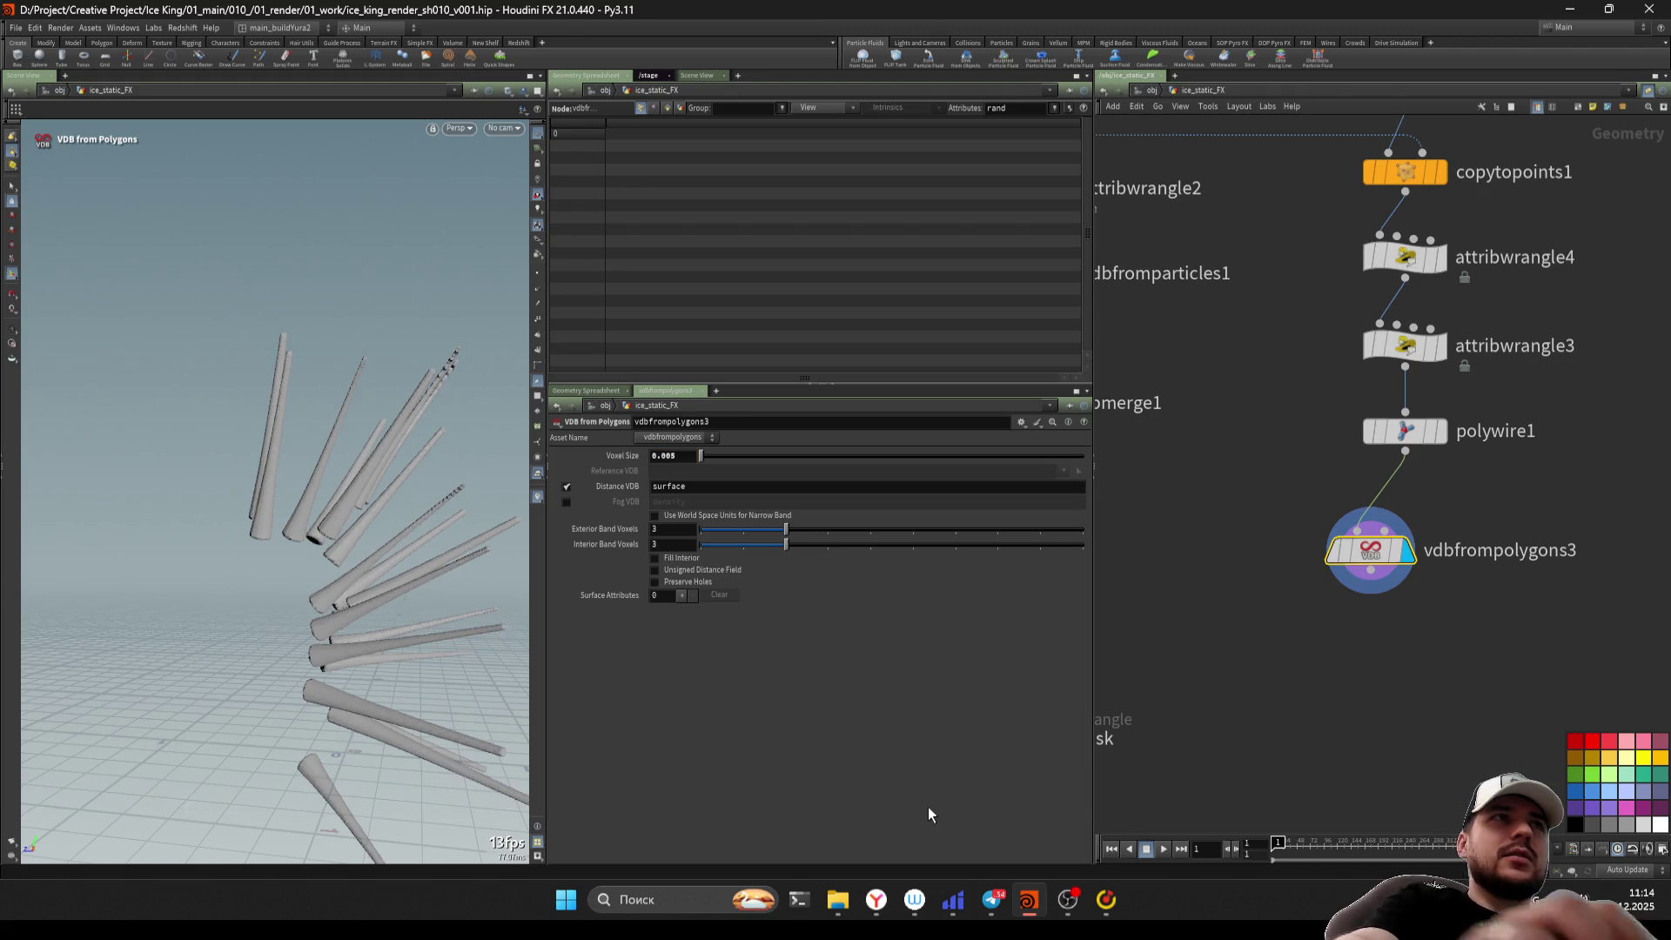
key("Tab")
Add a Volume Noise SDF node below vdbfrompolygons3 and display it
type("volume noi")
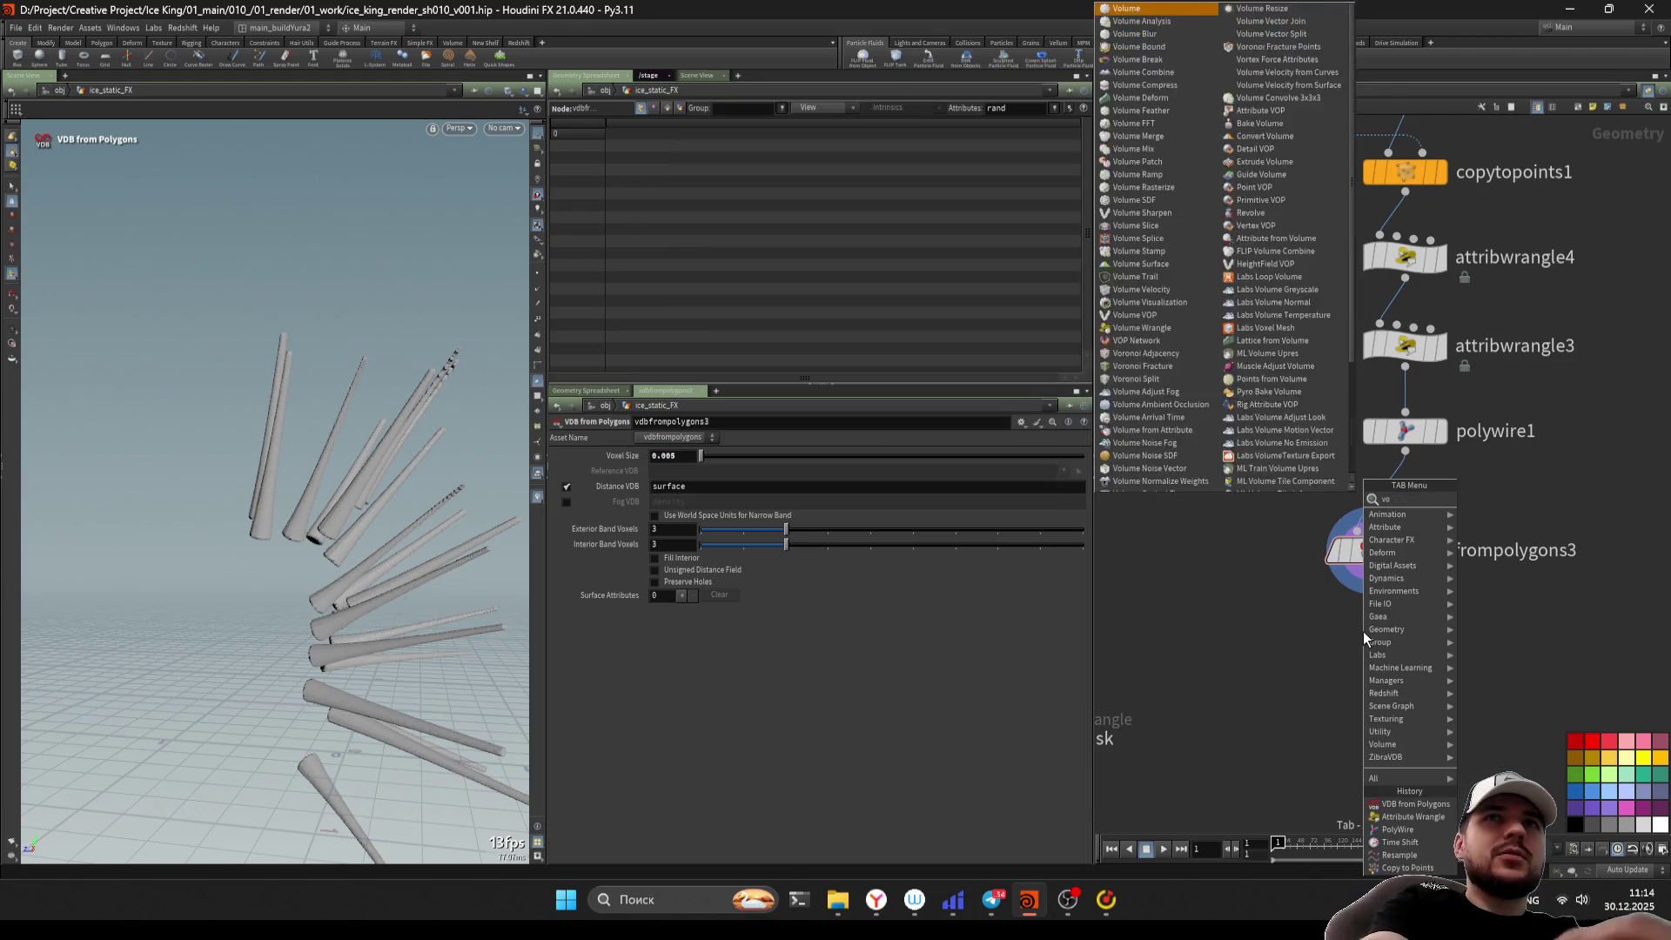
key("Down")
key("Return")
left_click(1363, 630)
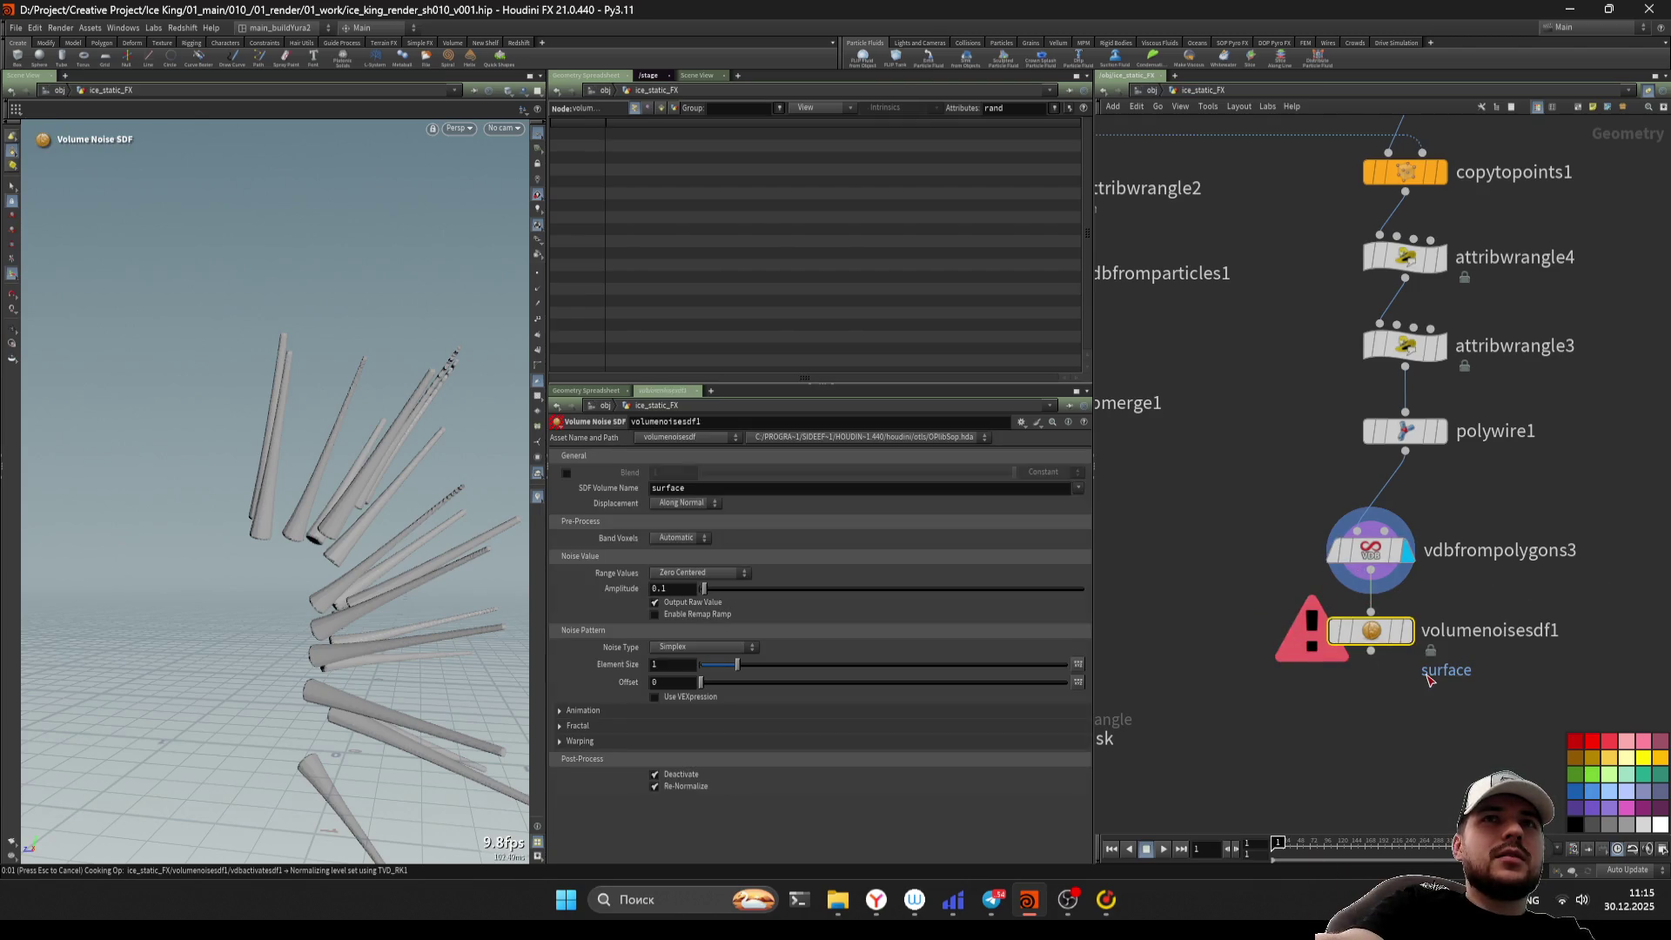
left_click(1409, 636)
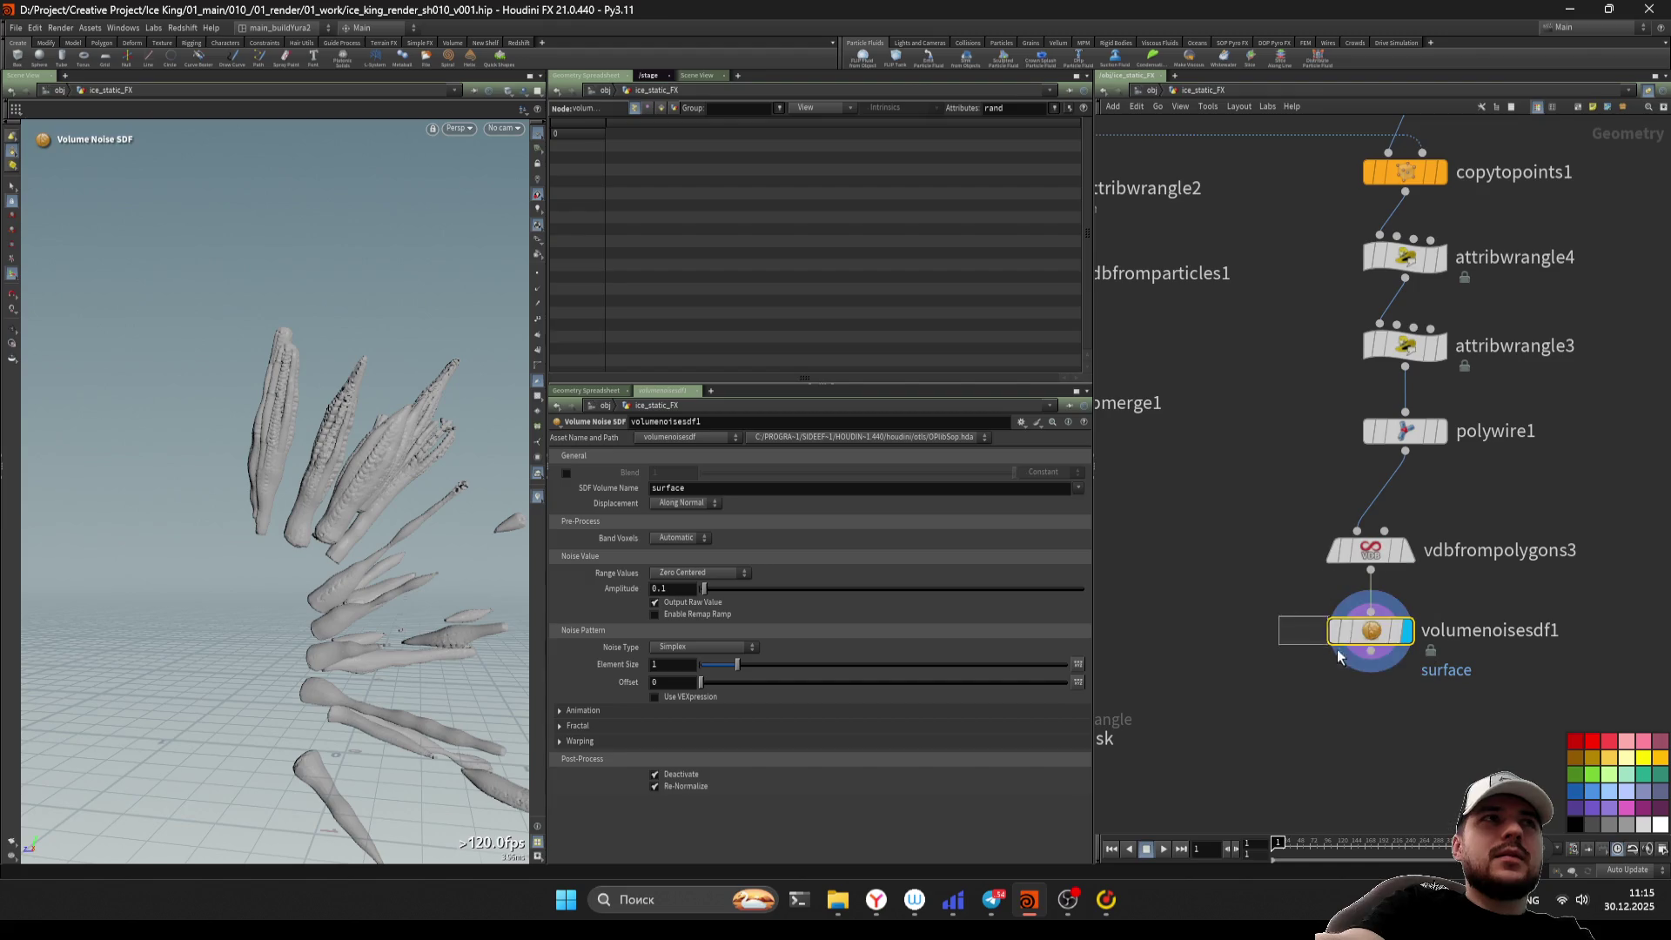
Set the noise to Worley Cellular F1 with element size 0.4, keeping Zero Centered range
scroll(371, 488, "up", 5)
left_click(693, 576)
left_click(693, 576)
left_click(699, 650)
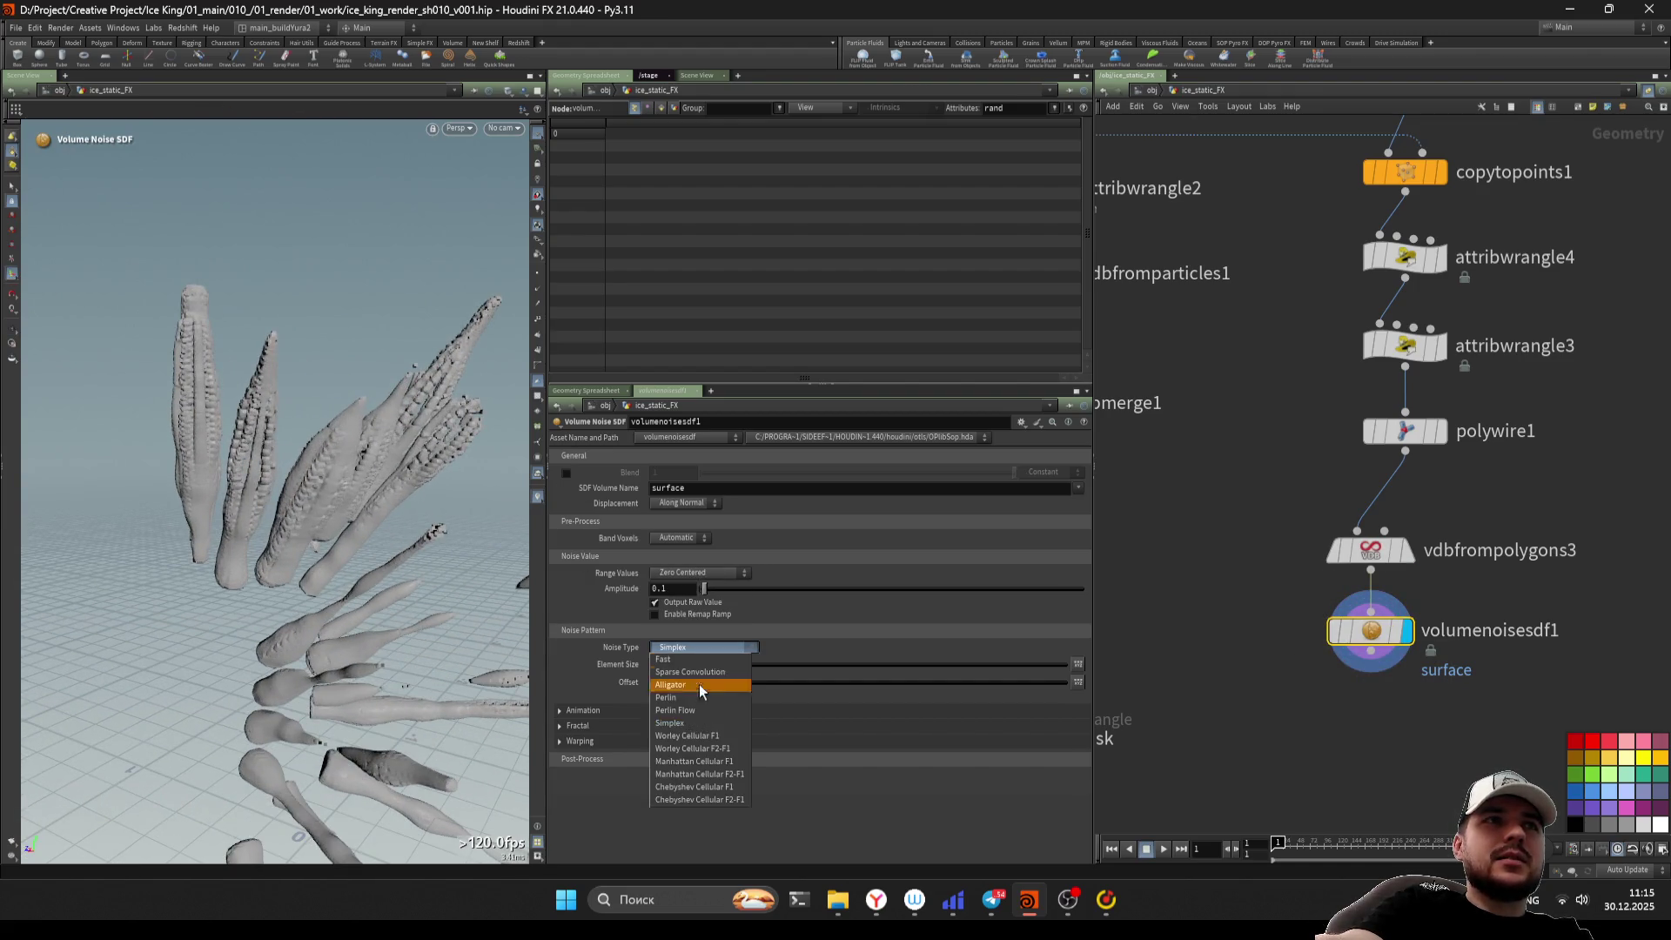
left_click(691, 738)
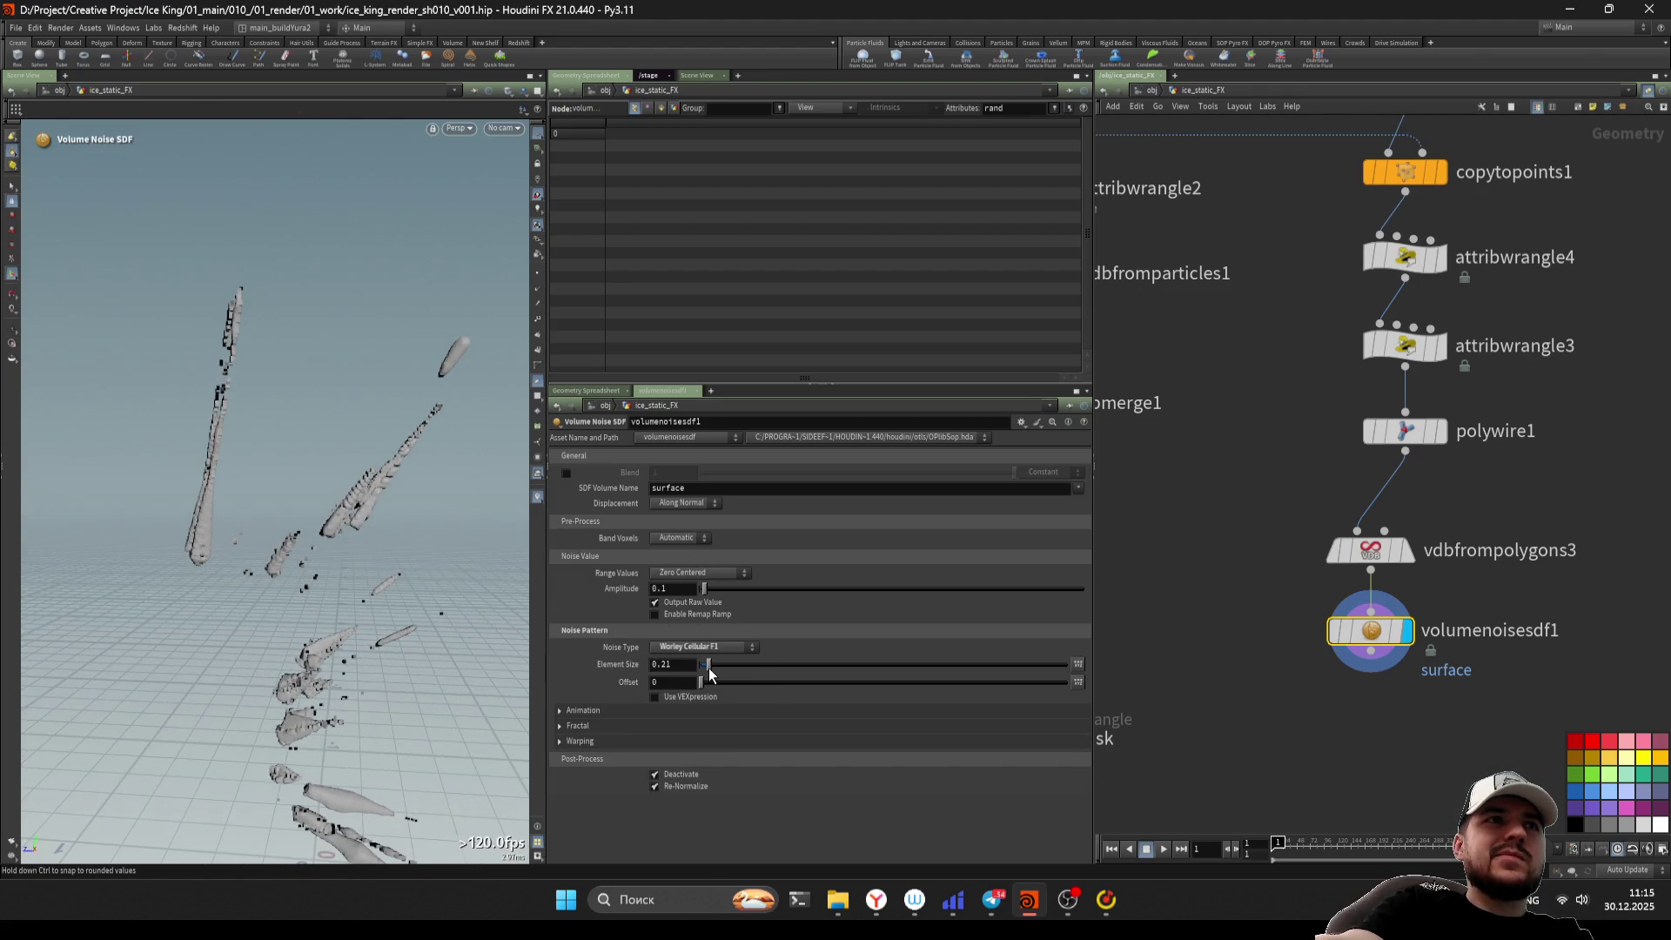
left_click_drag(709, 666, 717, 672)
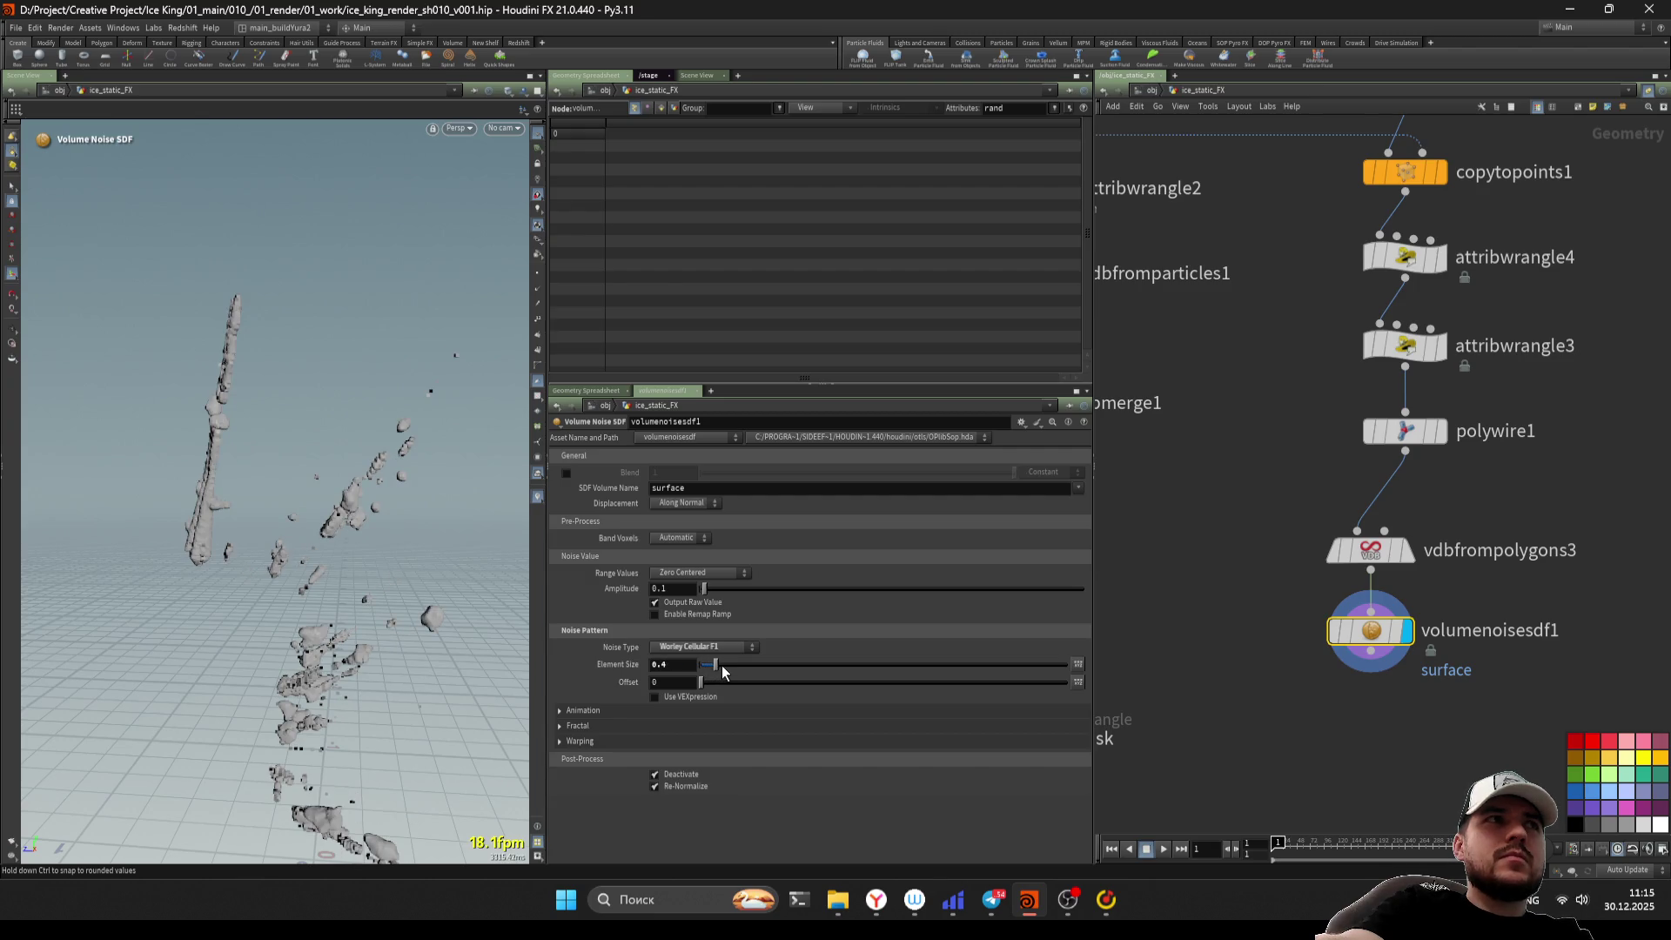
key("alt+Tab")
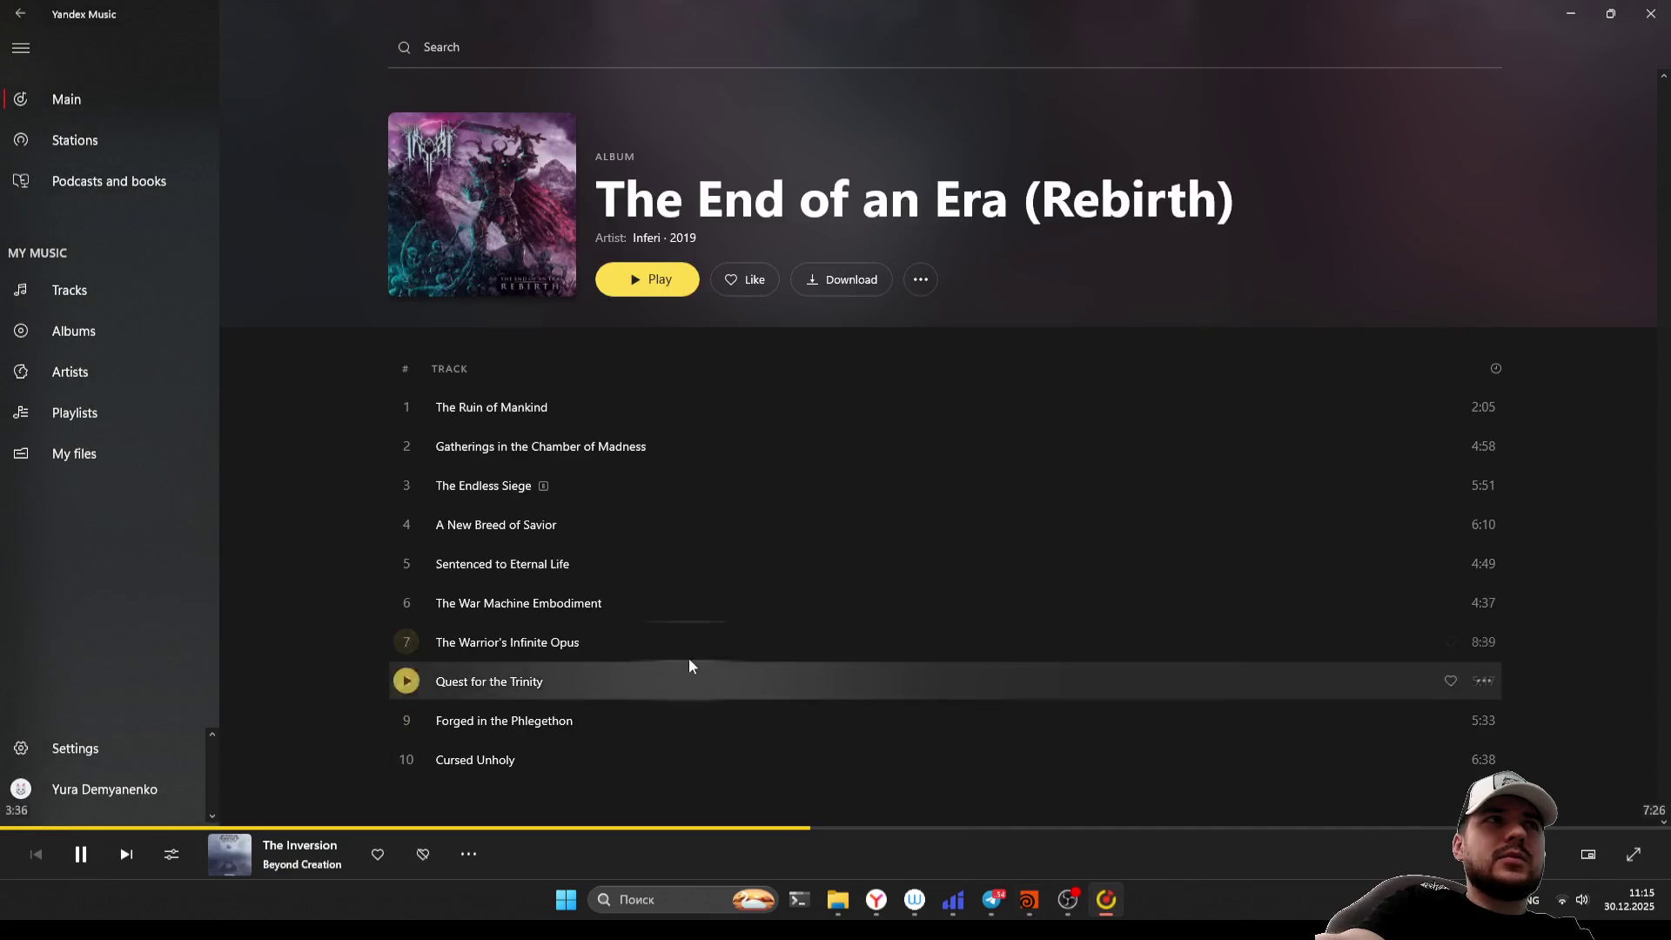
Search Yandex Music for 'linkin park', play the artist's music, and minimize the player
left_click(103, 100)
scroll(401, 557, "down", 10)
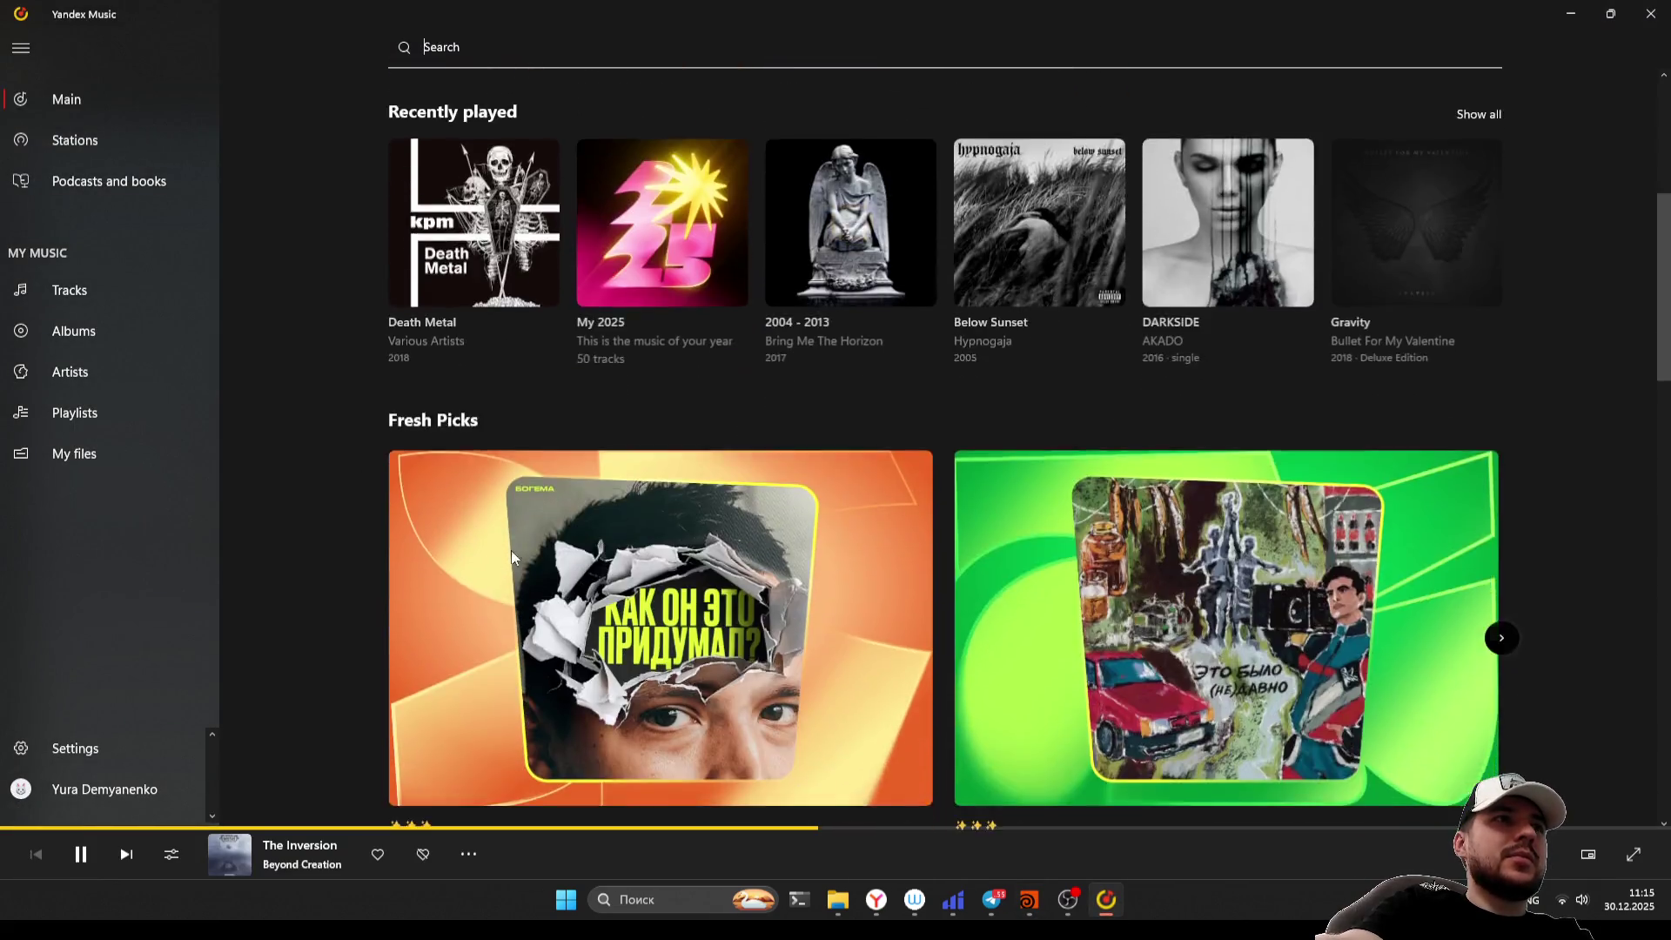
scroll(354, 510, "up", 15)
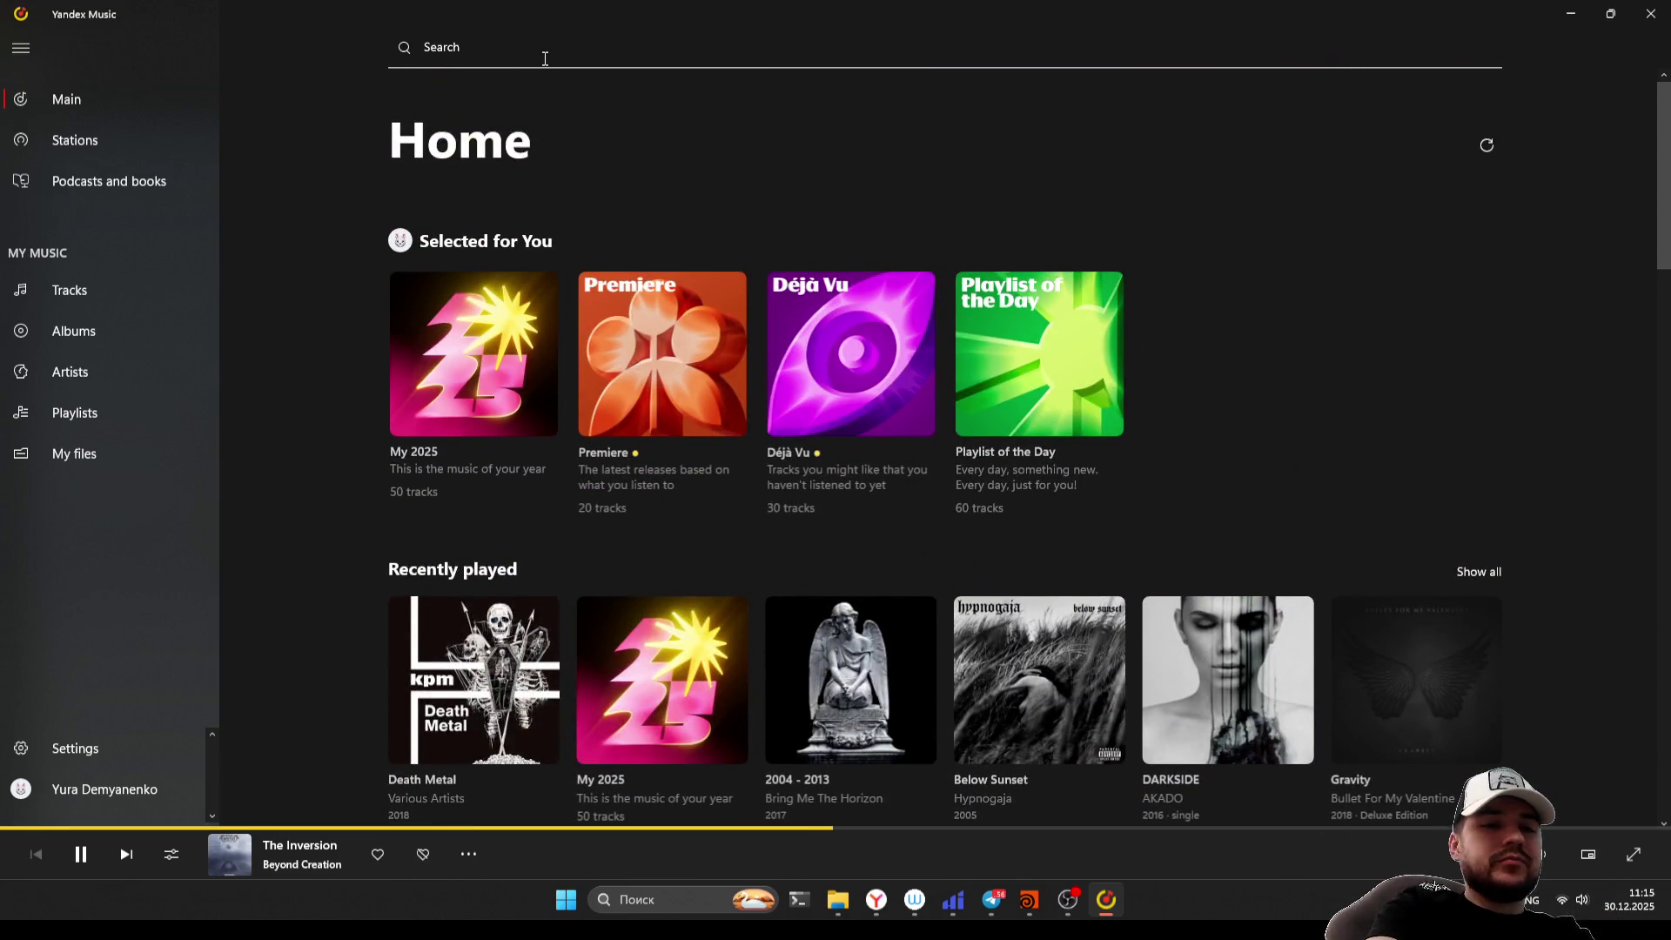
type("linkin par")
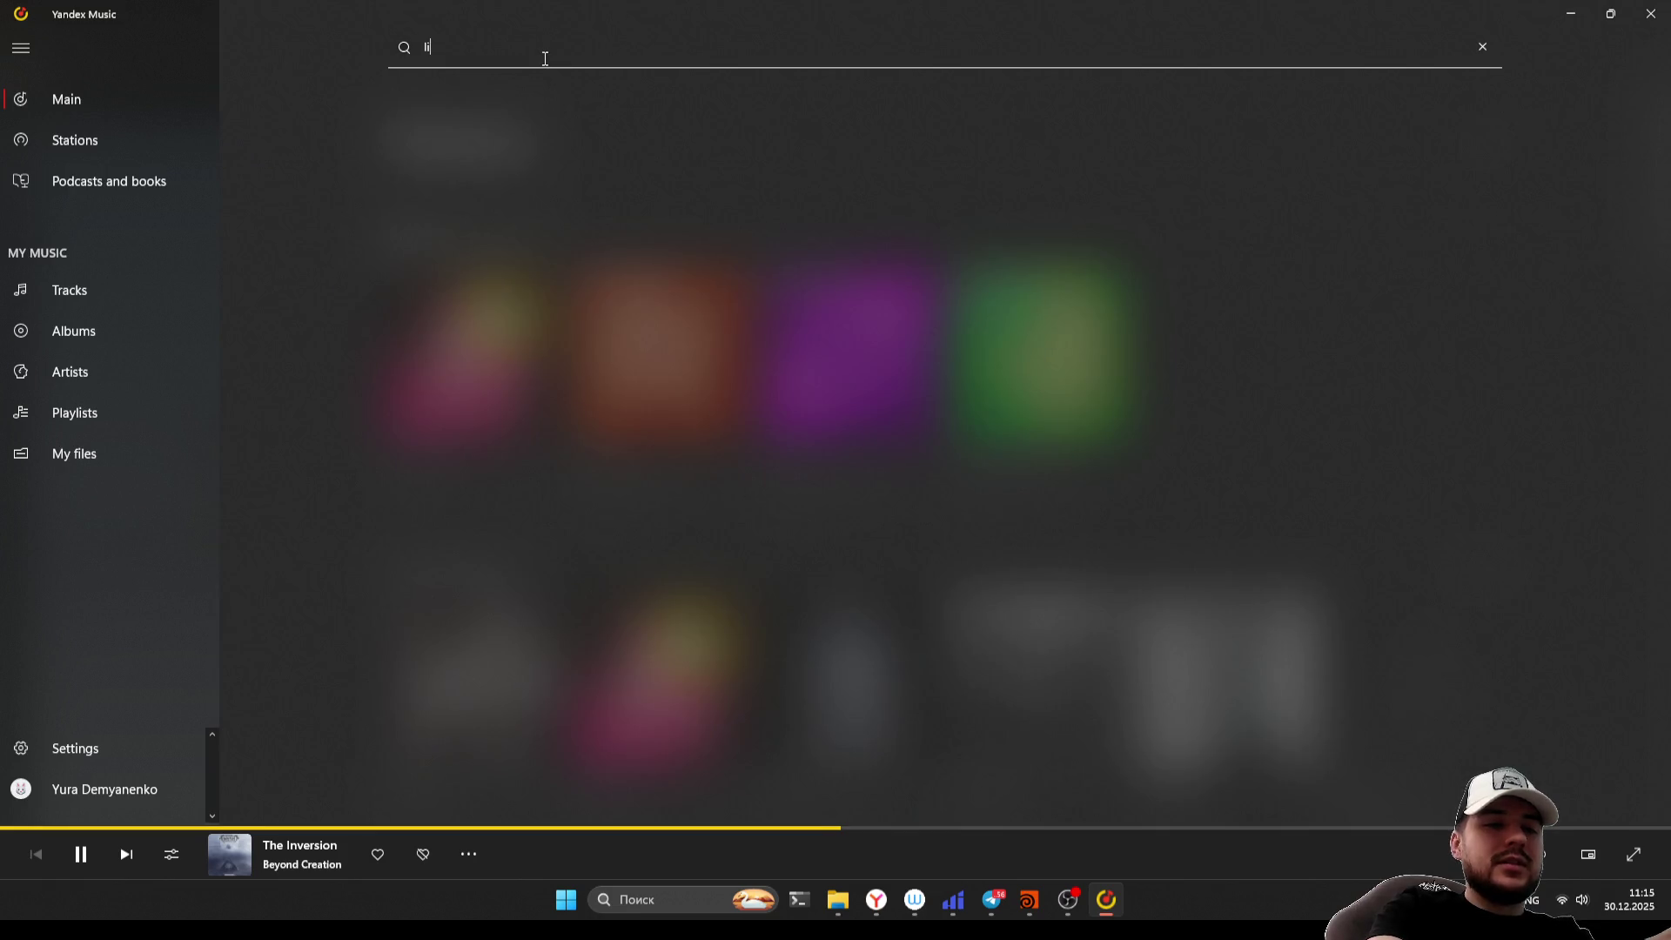
type("k")
key("Return")
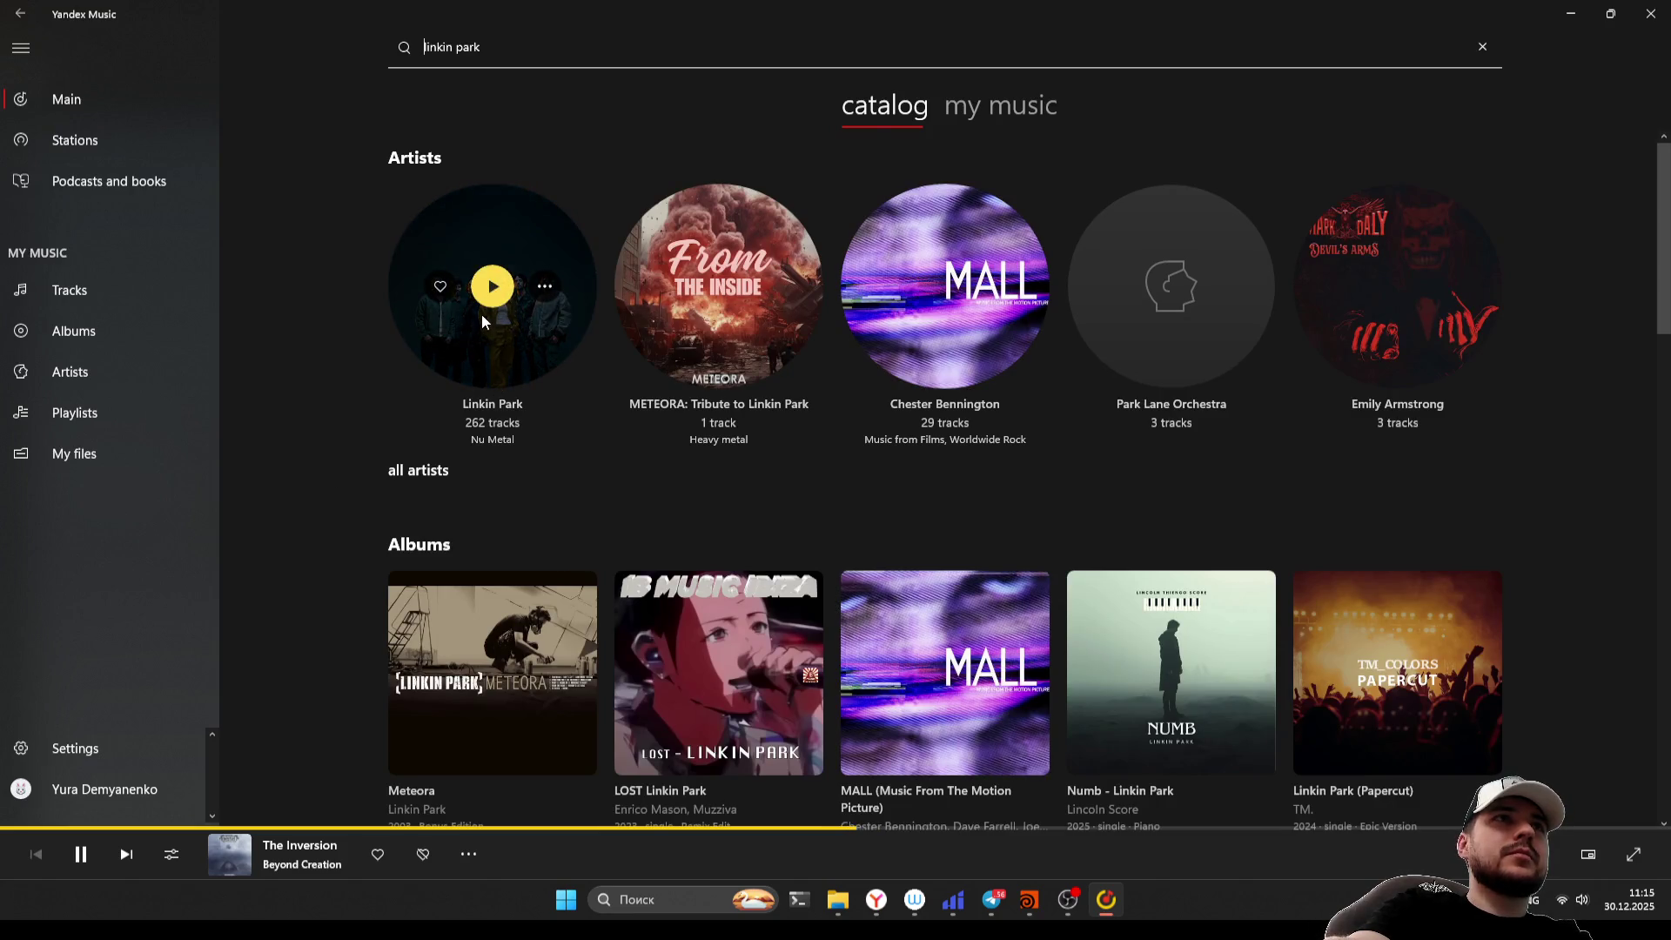
left_click(490, 285)
left_click(1571, 16)
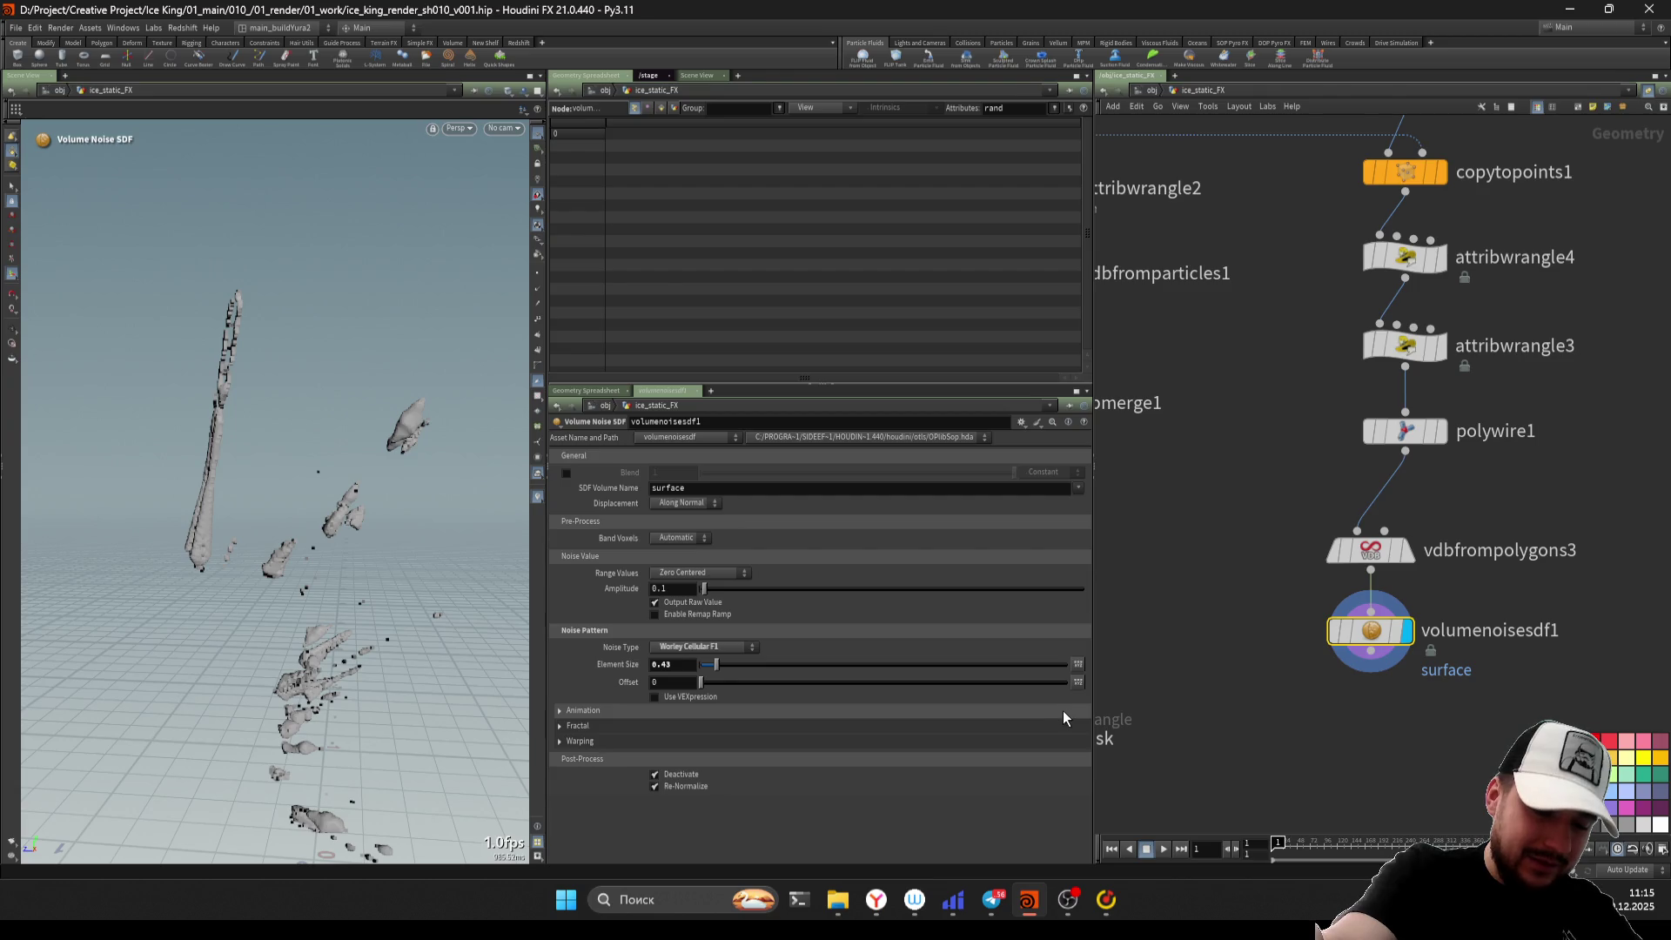
Display the create_dir wrangle and check scatter1, orbiting around the spike direction lines
key("1")
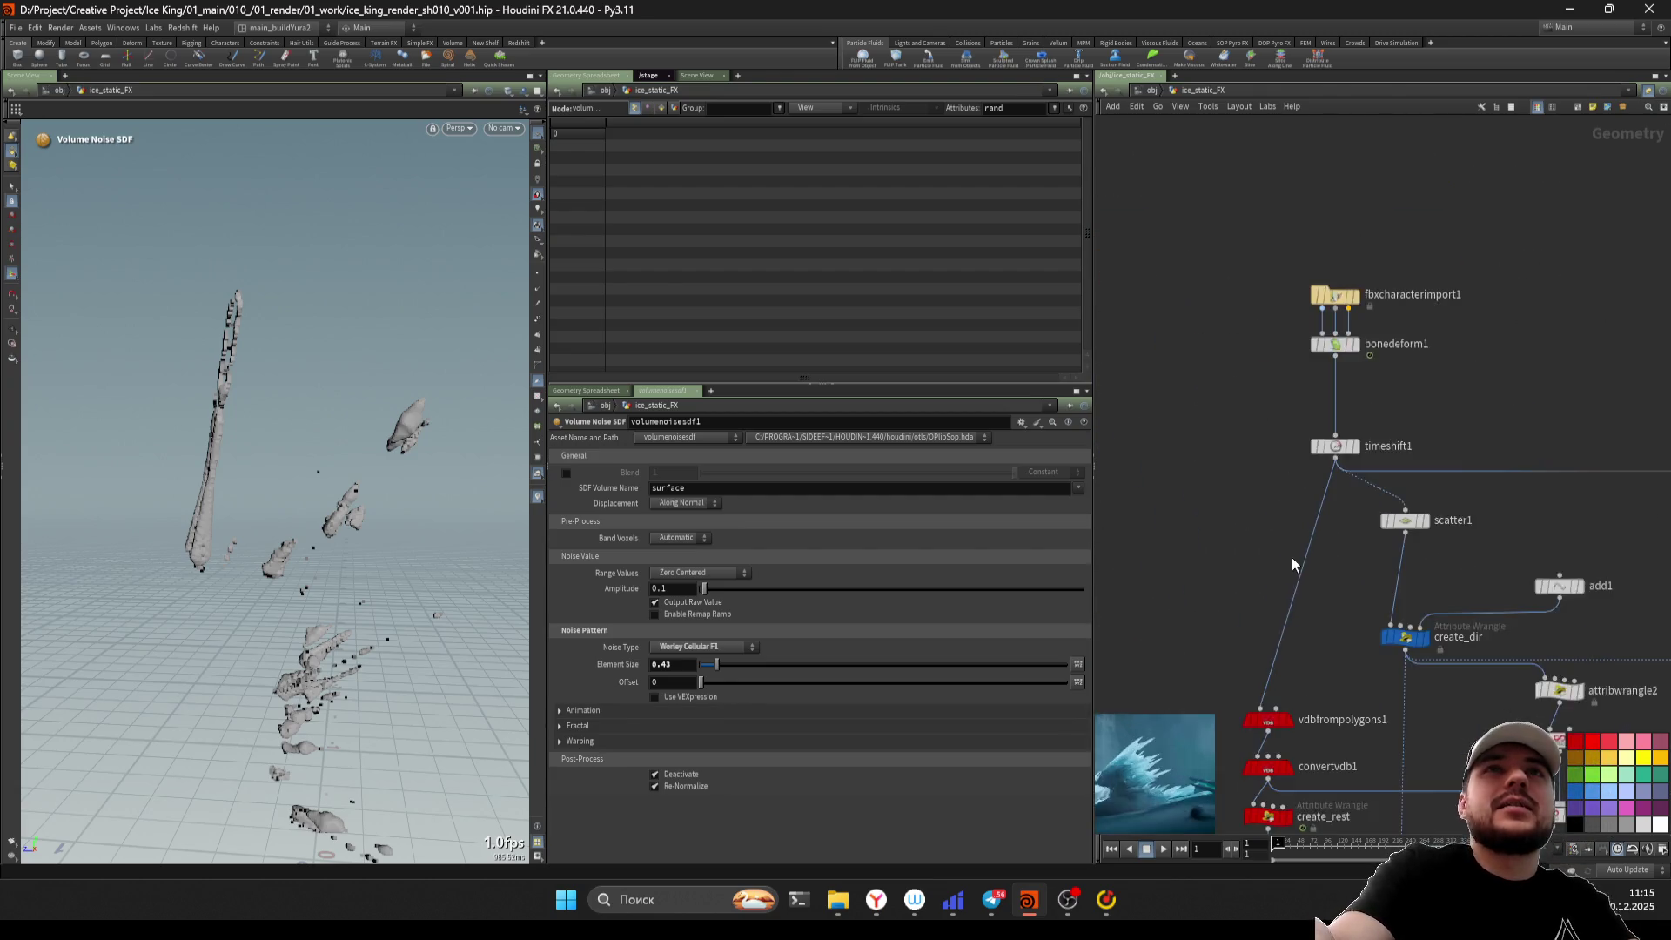
mouse_move(1408, 580)
middle_mouse_down()
mouse_move(1214, 388)
mouse_move(1215, 462)
middle_mouse_up()
left_click(1321, 554)
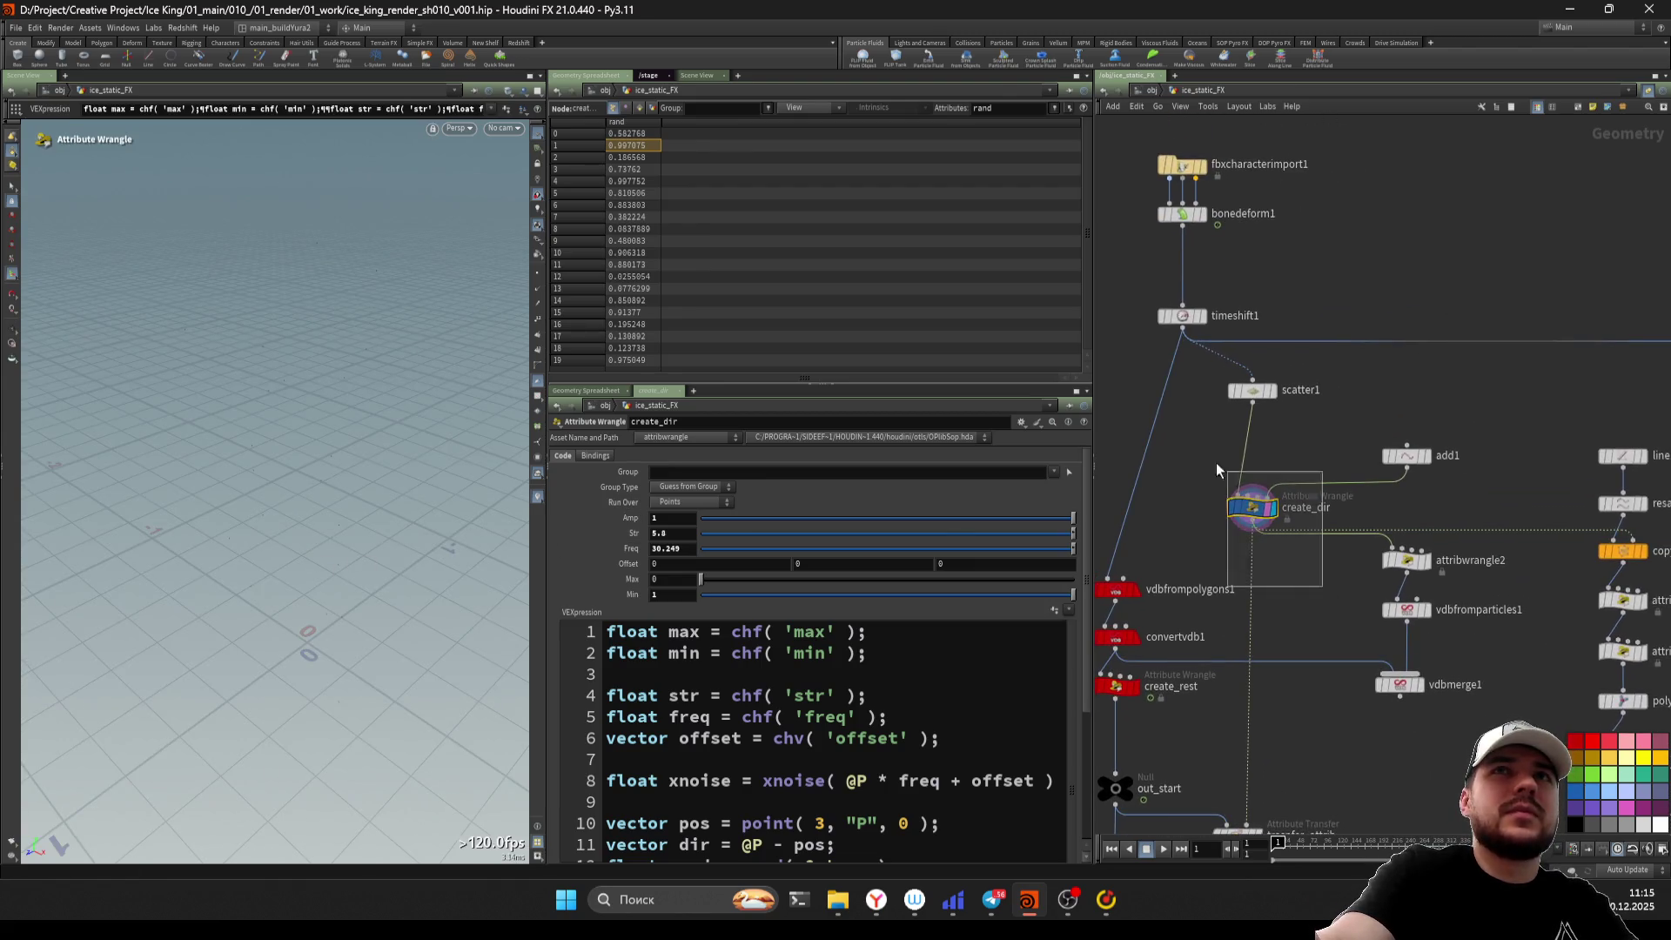
left_click(1231, 390)
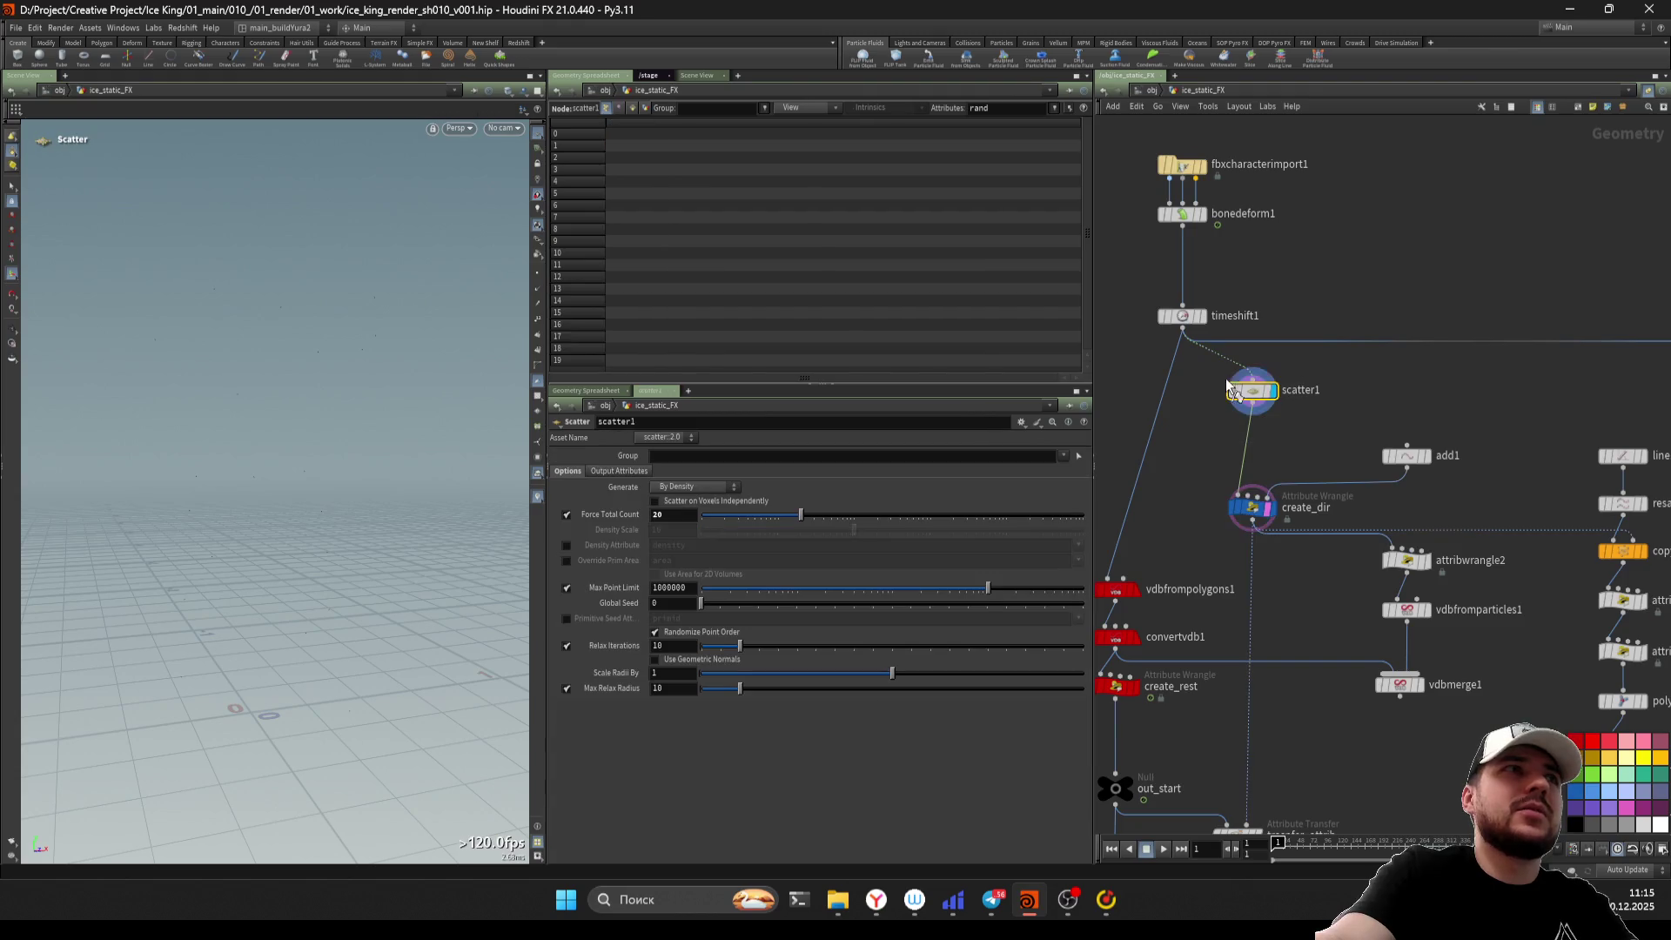
left_click(1234, 510)
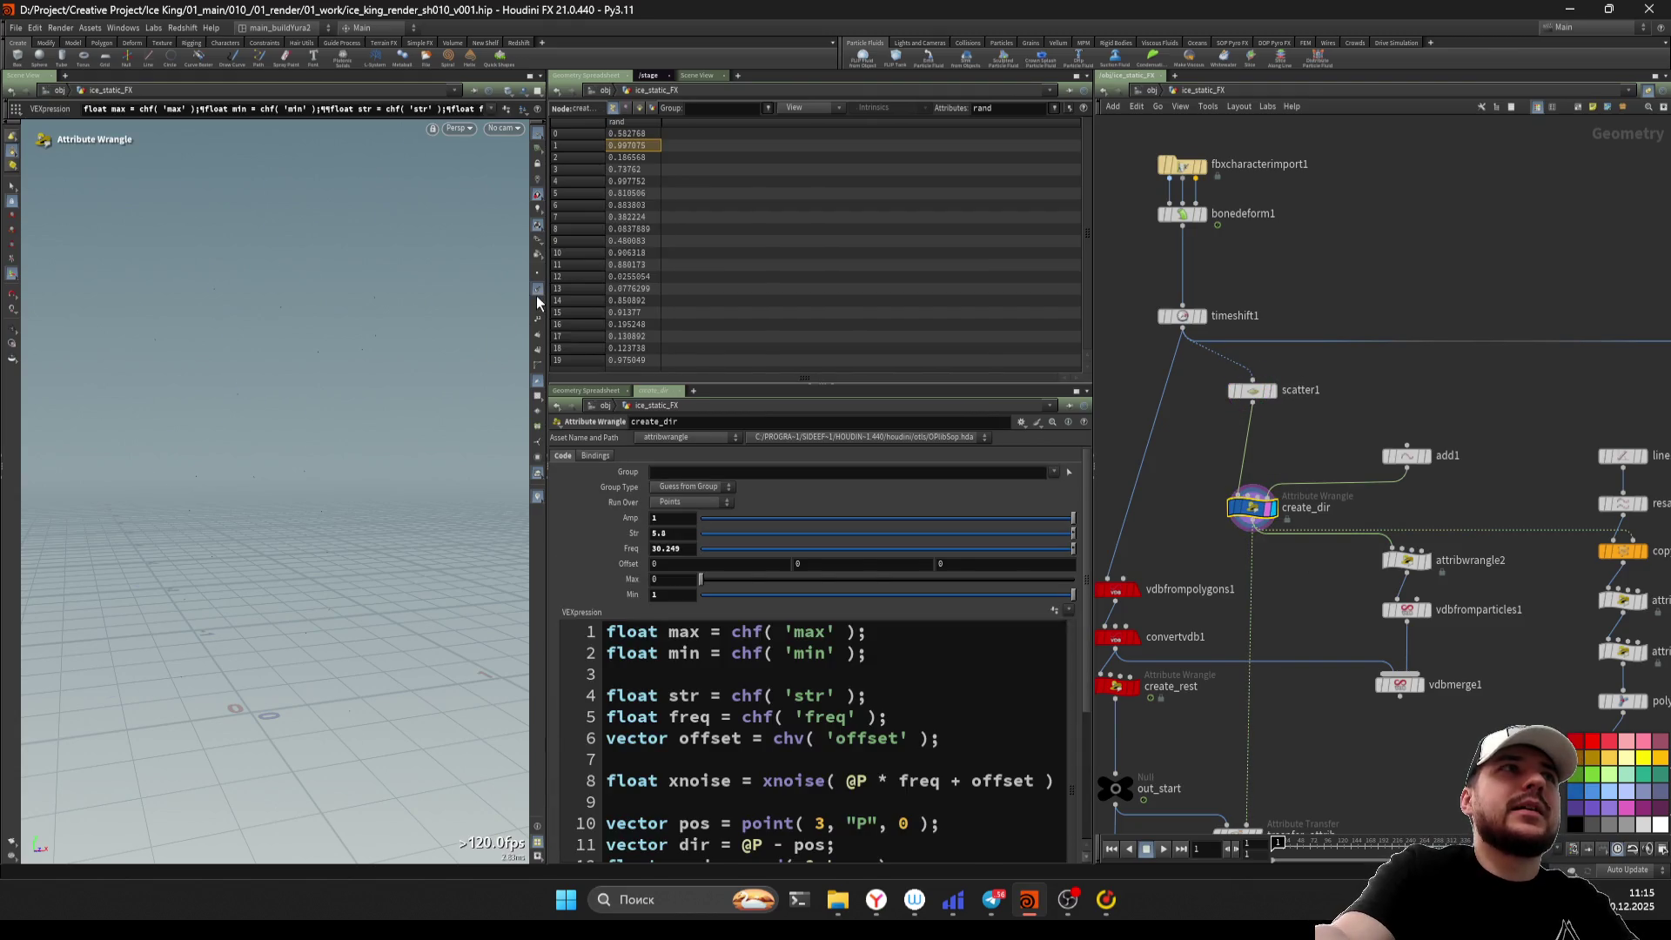
key("Escape")
mouse_move(217, 478)
left_mouse_down()
mouse_move(399, 485)
mouse_move(233, 497)
left_mouse_up()
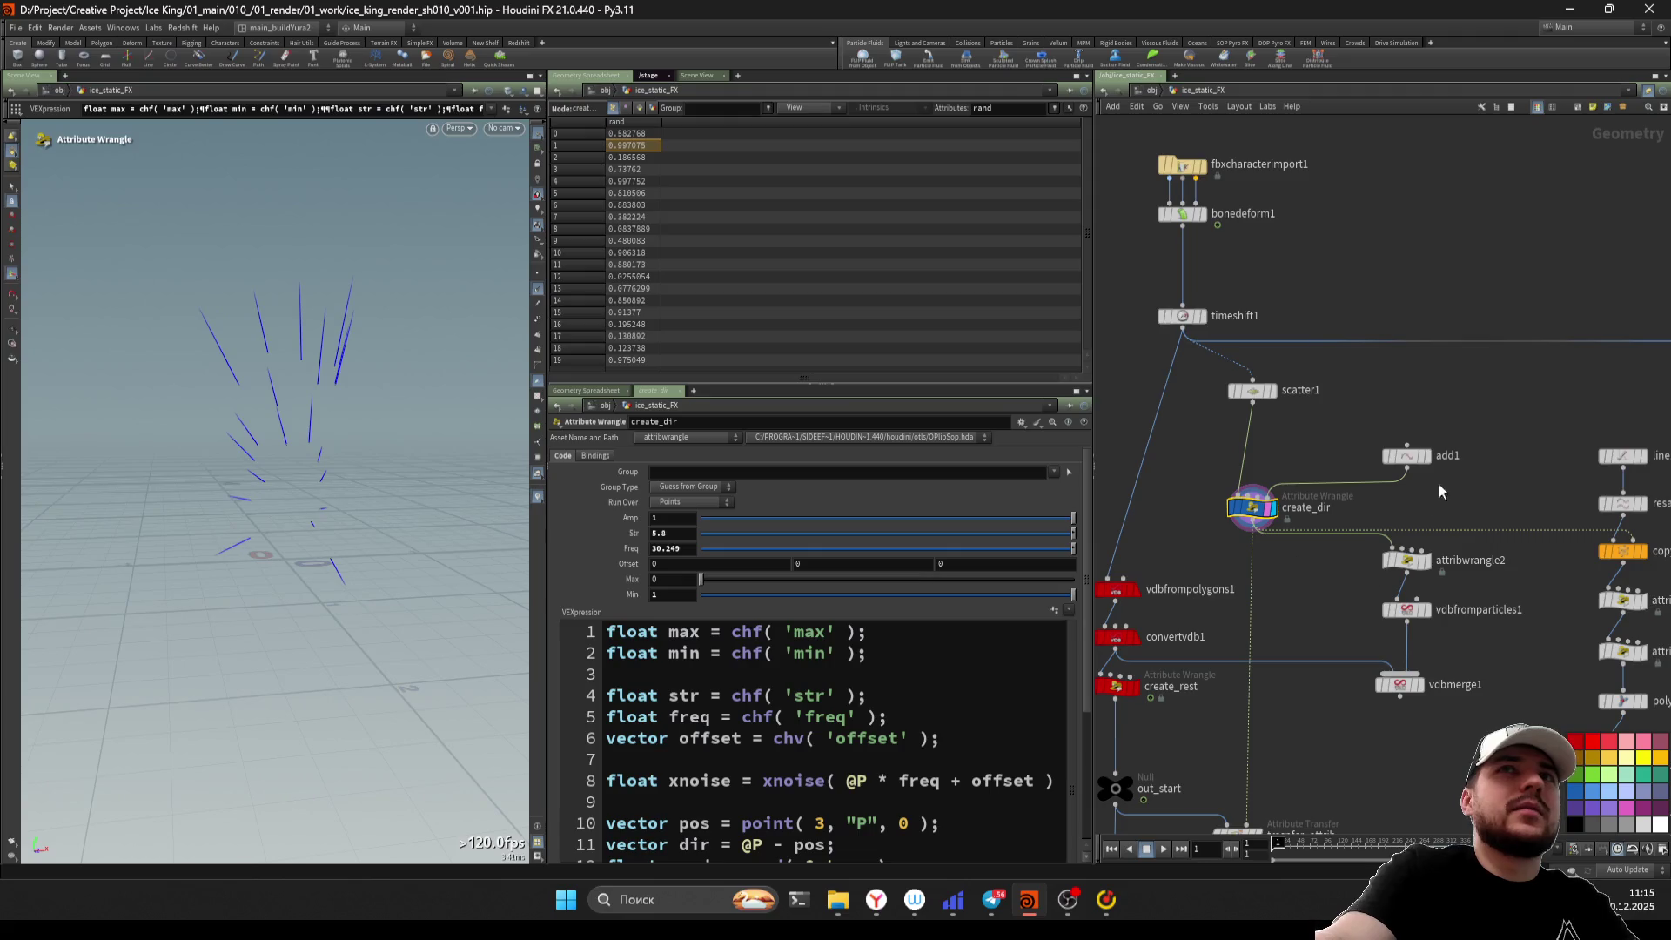
Try moving the add1 point handle to reorient the lines, then undo the move
left_click(1406, 455)
key("Return")
mouse_move(361, 426)
left_mouse_down()
mouse_move(315, 666)
mouse_move(344, 323)
mouse_move(299, 719)
mouse_move(328, 496)
mouse_move(295, 496)
mouse_move(320, 528)
mouse_move(328, 496)
mouse_move(399, 544)
mouse_move(321, 496)
mouse_move(873, 570)
mouse_move(261, 519)
mouse_move(325, 473)
mouse_move(473, 509)
mouse_move(450, 505)
left_mouse_up()
key("ctrl+z")
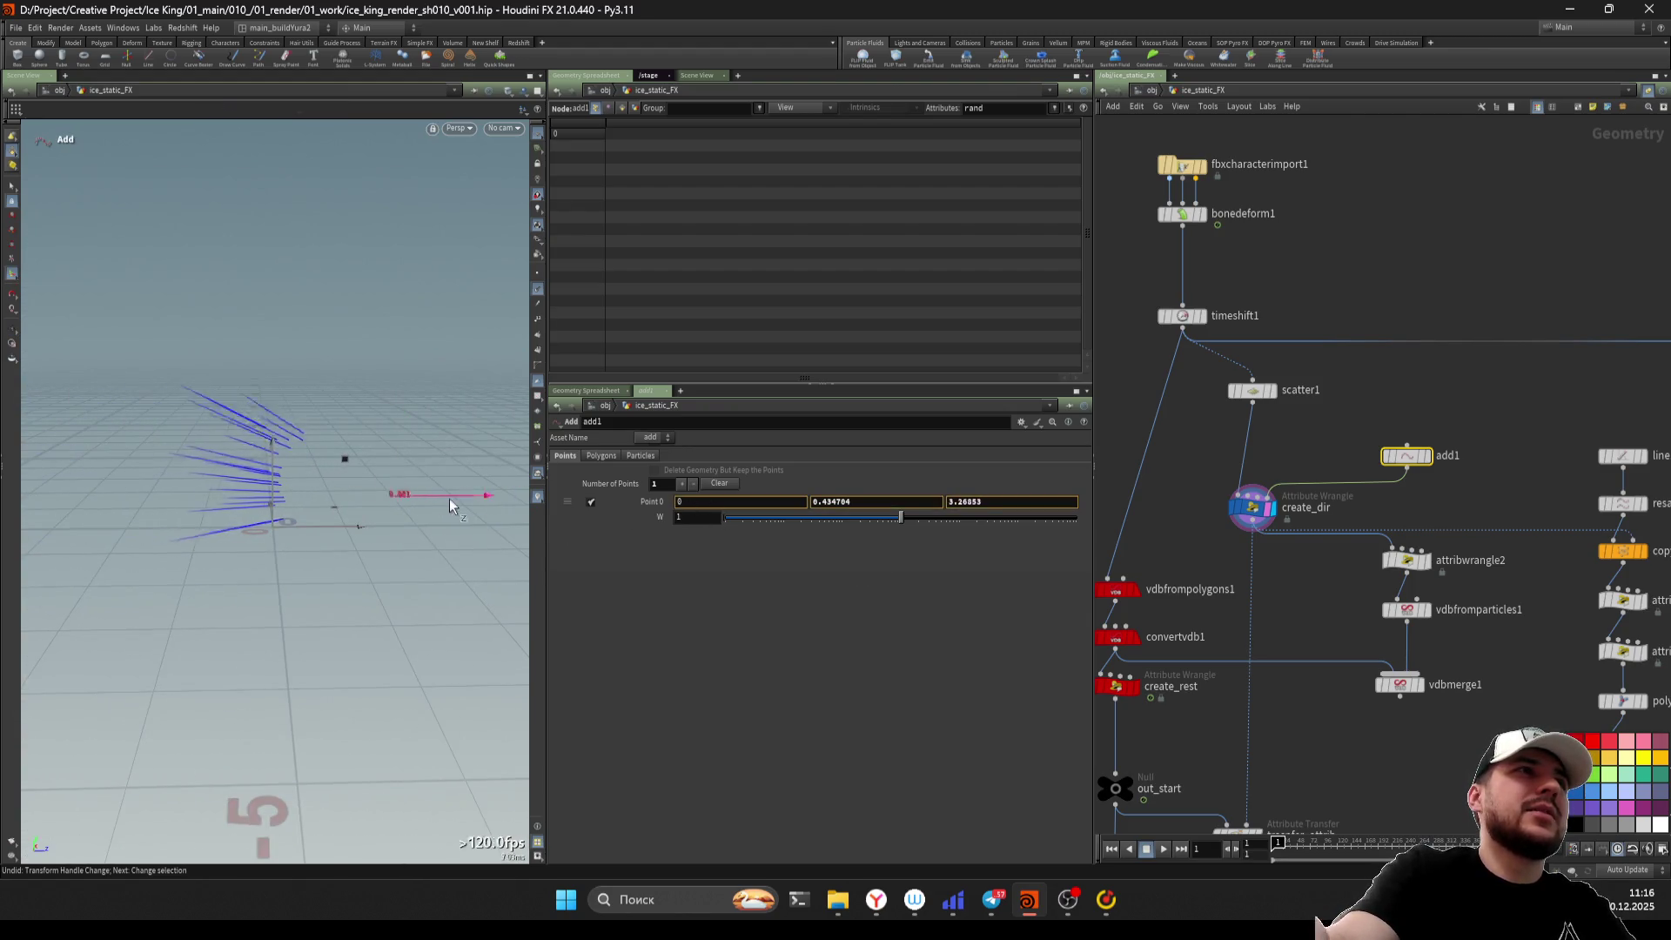
mouse_move(273, 498)
left_mouse_down("alt")
mouse_move(253, 494)
mouse_move(287, 488)
left_mouse_up("alt")
middle_click_drag(1505, 705, 1271, 687)
mouse_move(365, 522)
left_mouse_down("alt")
mouse_move(165, 496)
mouse_move(261, 557)
mouse_move(323, 539)
left_mouse_up("alt")
Inspect attribwrangle2 and vdbfromparticles1, display vdbmerge1, and check trasnfer_attrib
mouse_move(1131, 609)
middle_mouse_down()
mouse_move(1253, 648)
mouse_move(1348, 655)
middle_mouse_up()
left_click(1375, 593)
left_click(1353, 641)
mouse_move(1263, 626)
left_mouse_down()
mouse_move(1344, 691)
mouse_move(1339, 708)
left_mouse_up()
key("r")
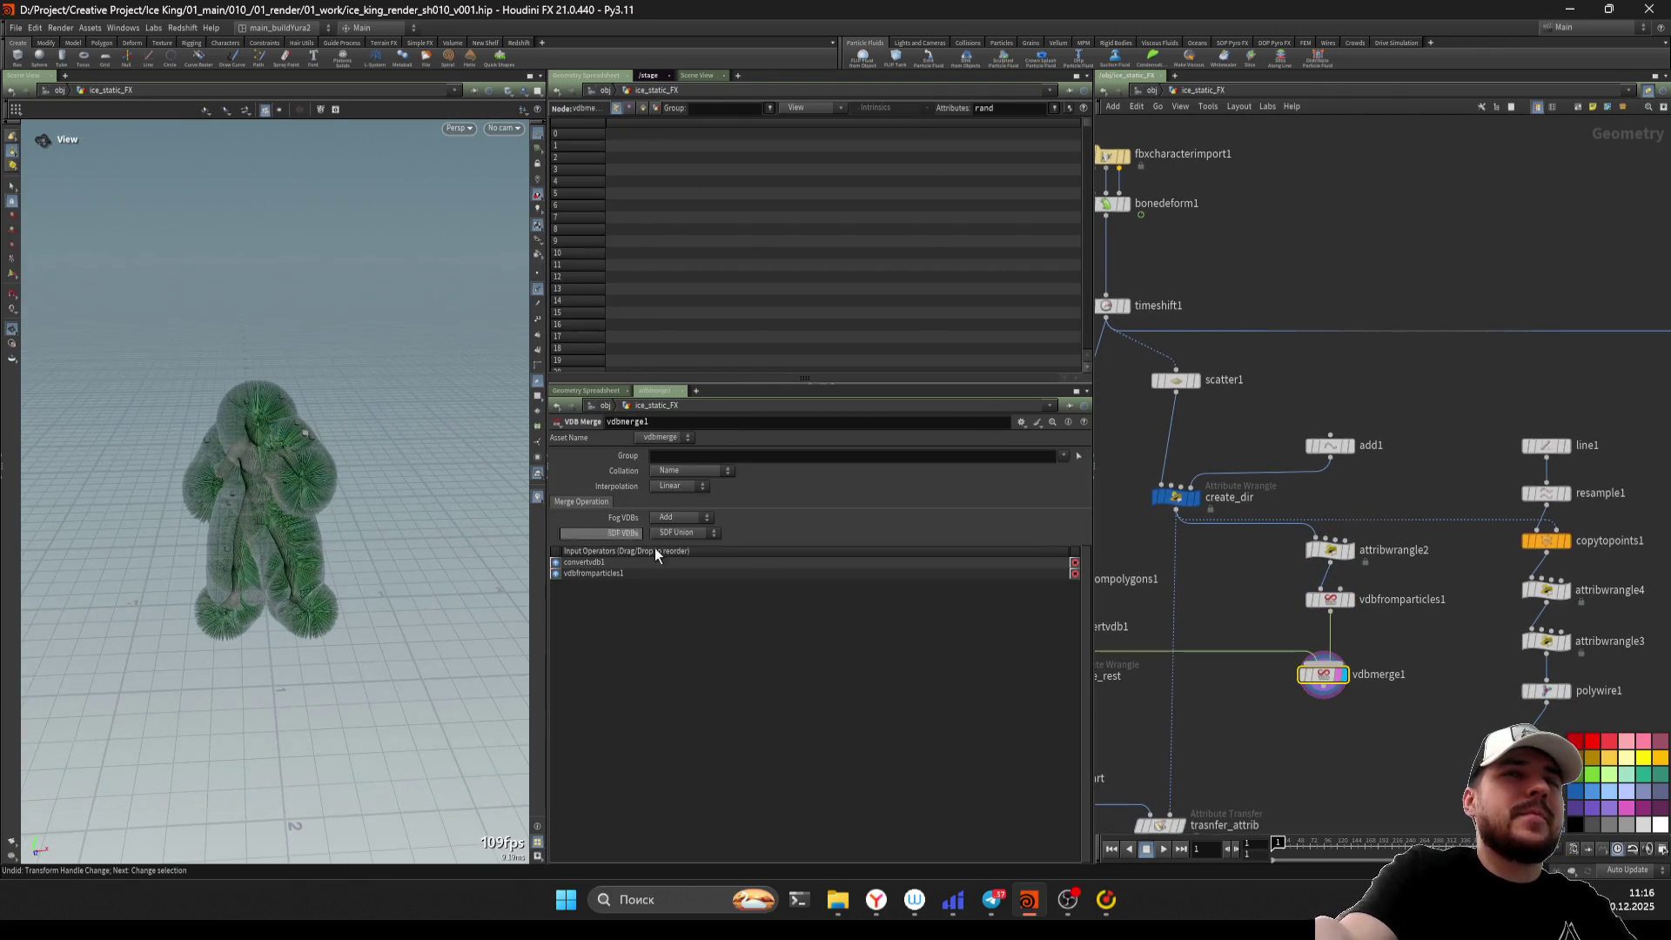
middle_click_drag(1334, 670, 1310, 639)
left_click(1261, 690)
Display attribwrangle1's extruded spike shards (amp 0.15) and orbit around them
middle_click_drag(1242, 731, 1234, 592)
mouse_move(205, 515)
left_mouse_down()
mouse_move(423, 483)
mouse_move(332, 474)
mouse_move(261, 477)
mouse_move(469, 518)
mouse_move(488, 504)
mouse_move(362, 488)
mouse_move(287, 526)
mouse_move(168, 529)
mouse_move(139, 557)
mouse_move(123, 534)
mouse_move(113, 557)
left_mouse_up()
key("Return")
scroll(1263, 621, "up", 2)
left_click(1267, 670)
left_click_drag(218, 557, 462, 567)
key("Return")
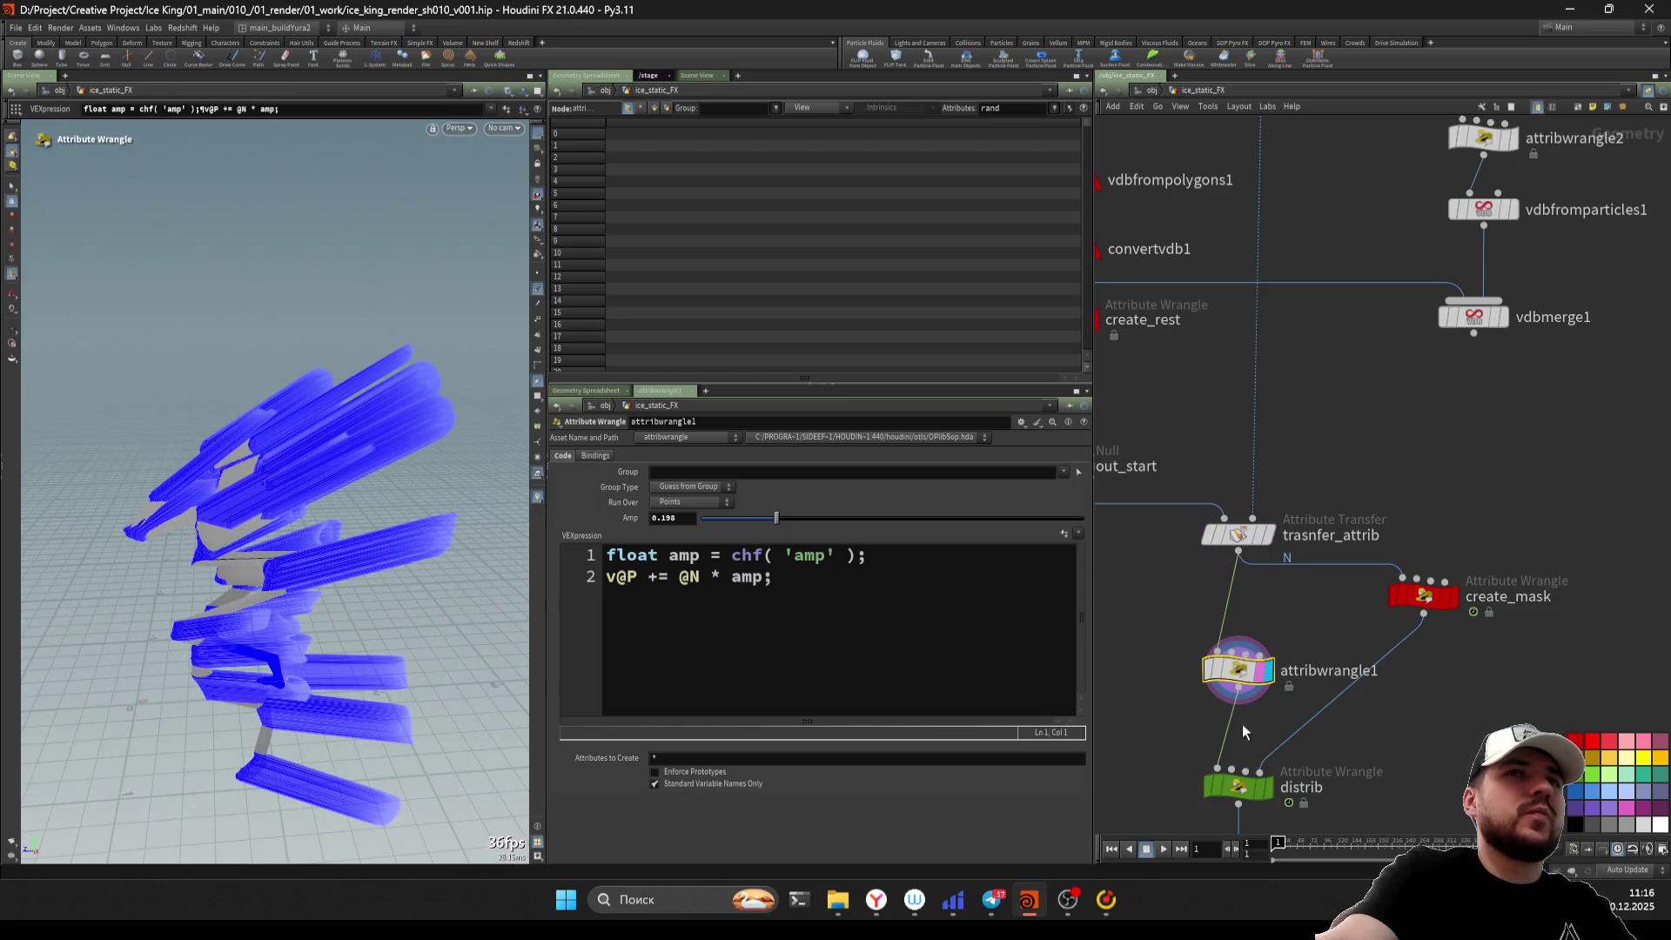
Display the distrib, normal1 and merge1 results and orbit around the character
middle_click_drag(1168, 694, 1167, 566)
left_click(1267, 655)
middle_click_drag(1143, 703, 1169, 582)
left_click(1267, 666)
key("r")
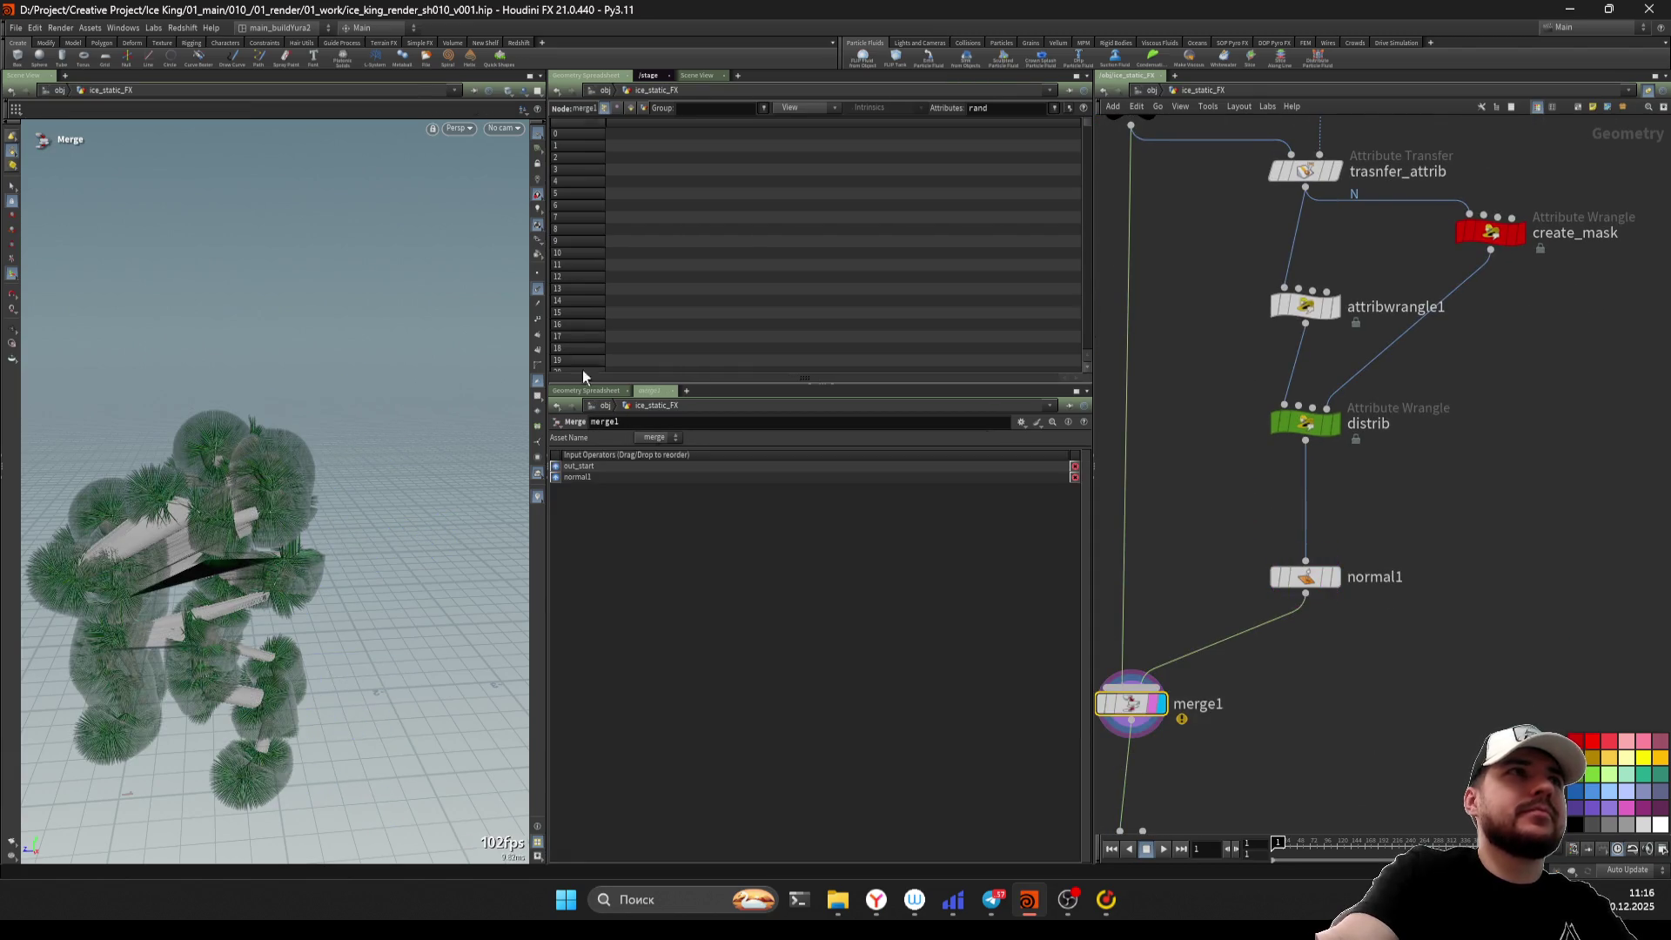
key("Escape")
mouse_move(287, 522)
left_mouse_down()
mouse_move(322, 531)
mouse_move(356, 488)
mouse_move(375, 541)
mouse_move(280, 534)
left_mouse_up()
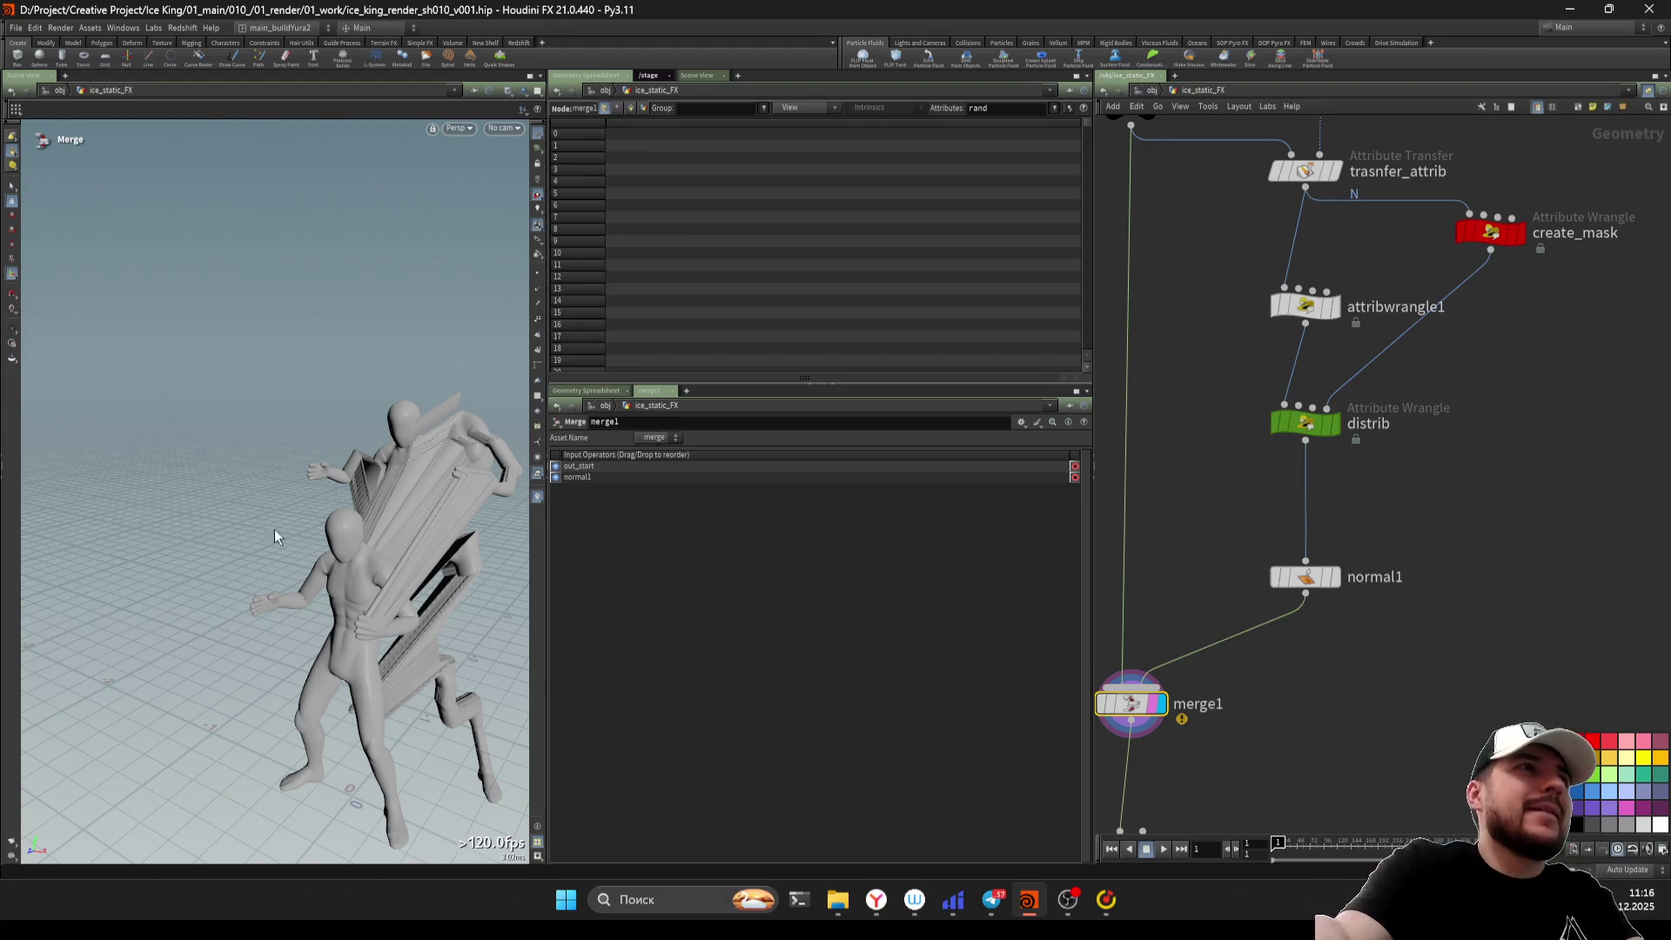
Review the distrib and create_dir code, select vdbmerge1, and zoom onto the ice reference image
left_click(1305, 423)
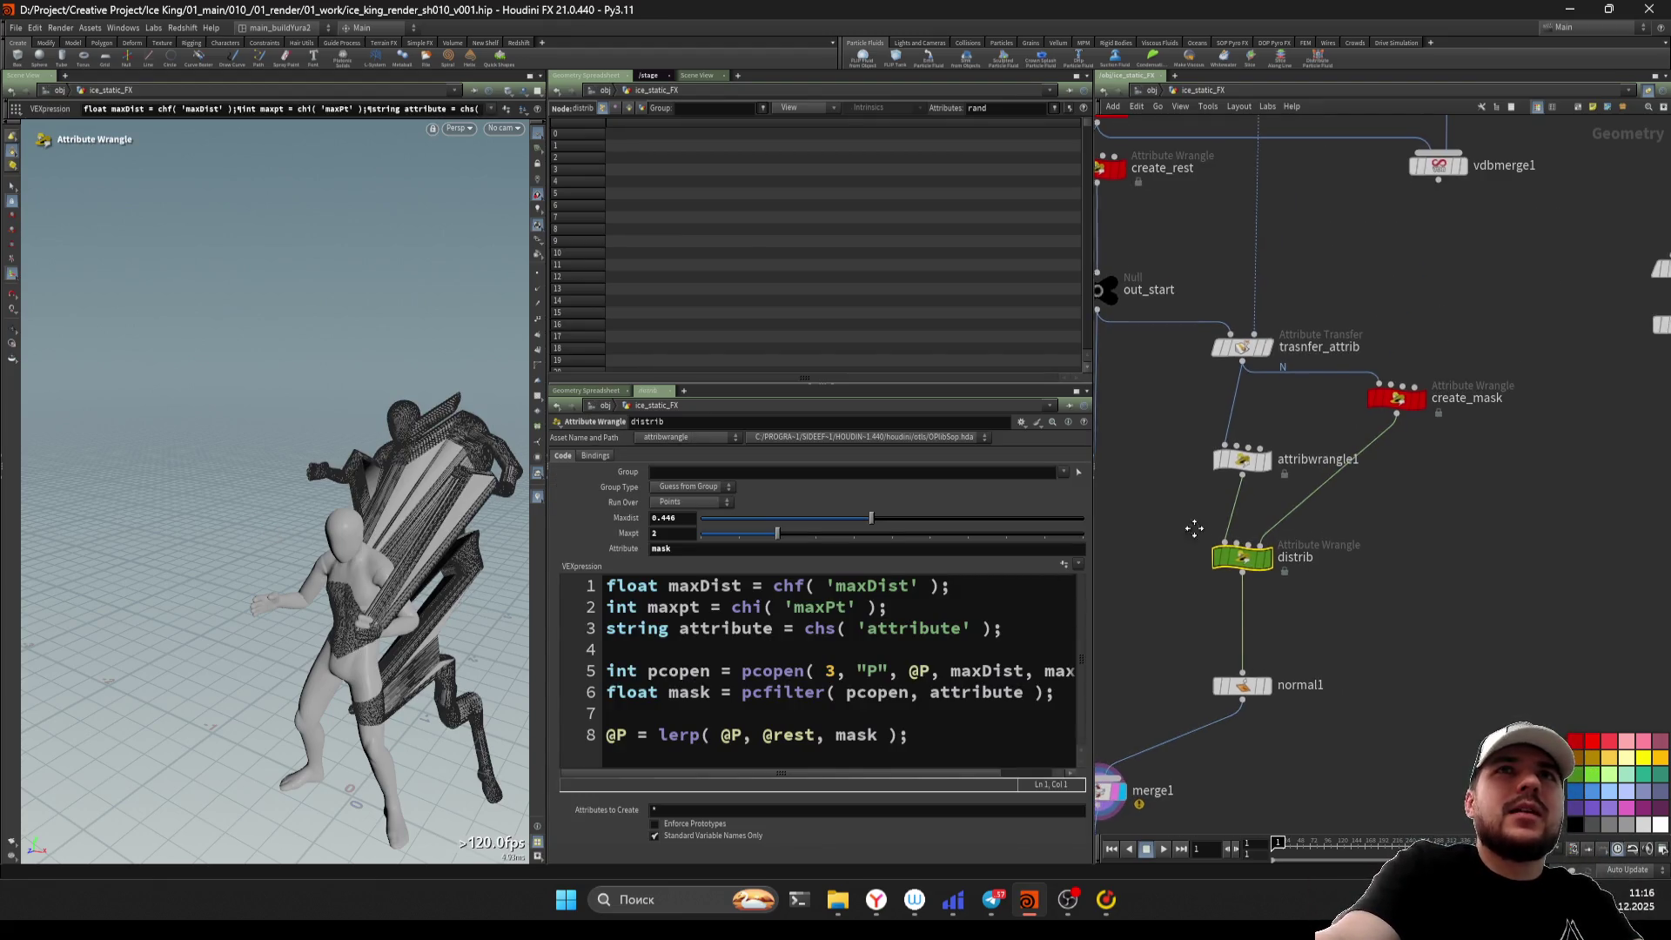
middle_click_drag(1200, 525, 1216, 689)
middle_click_drag(1276, 120, 1231, 476)
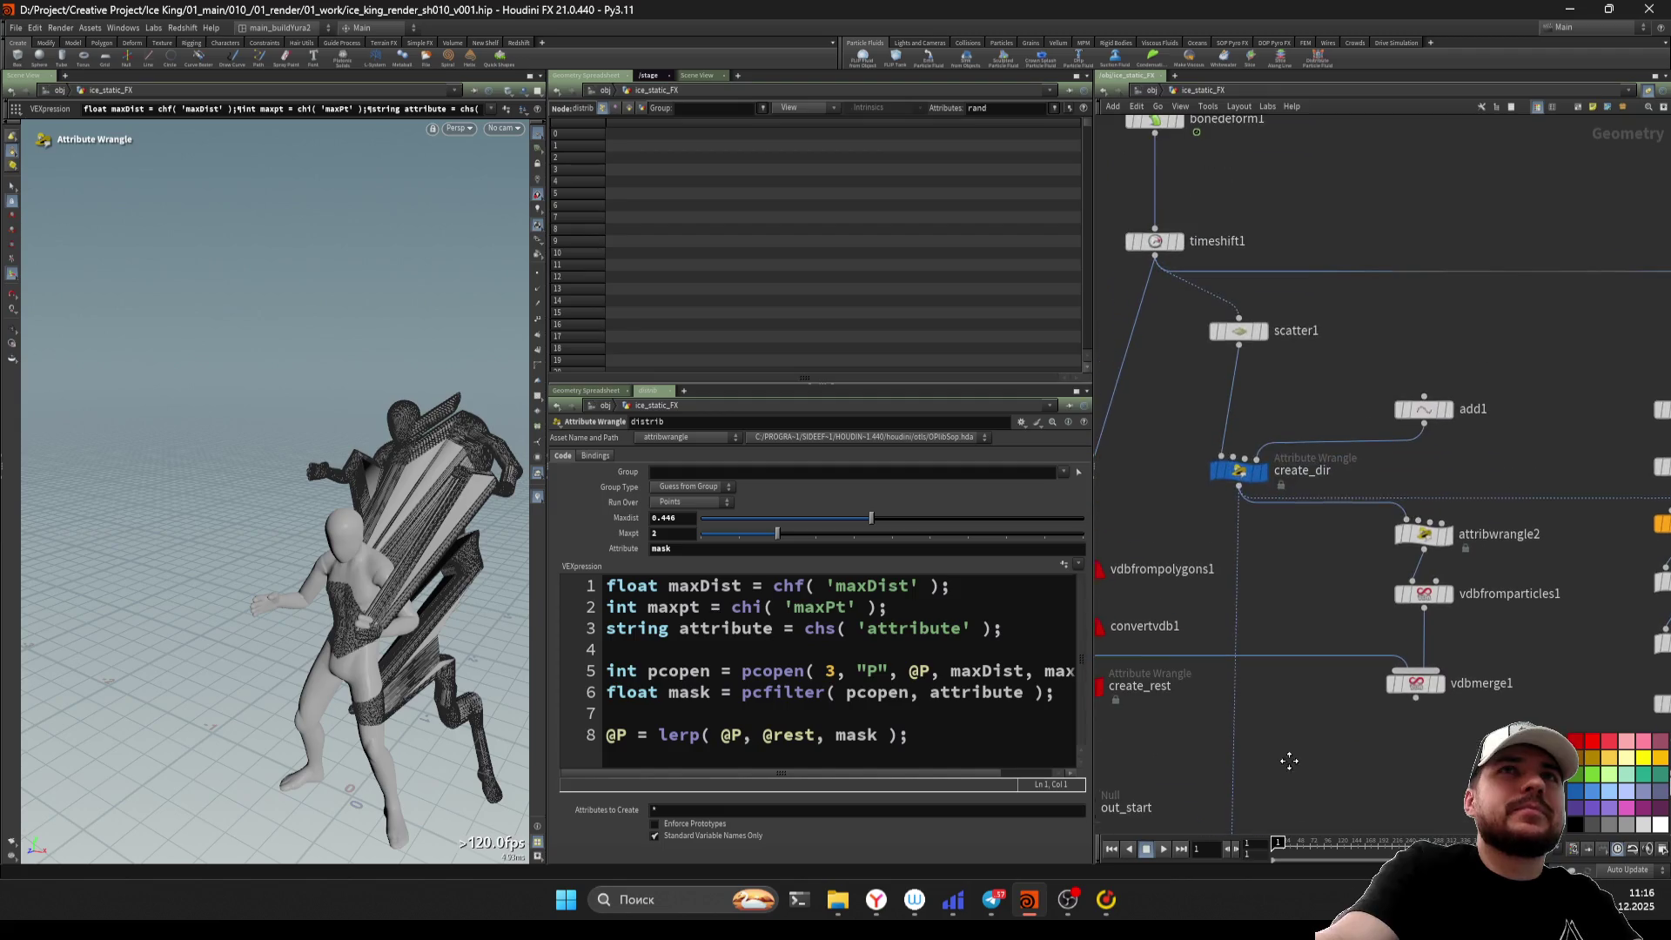
left_click(1231, 476)
middle_click_drag(1263, 618, 1254, 446)
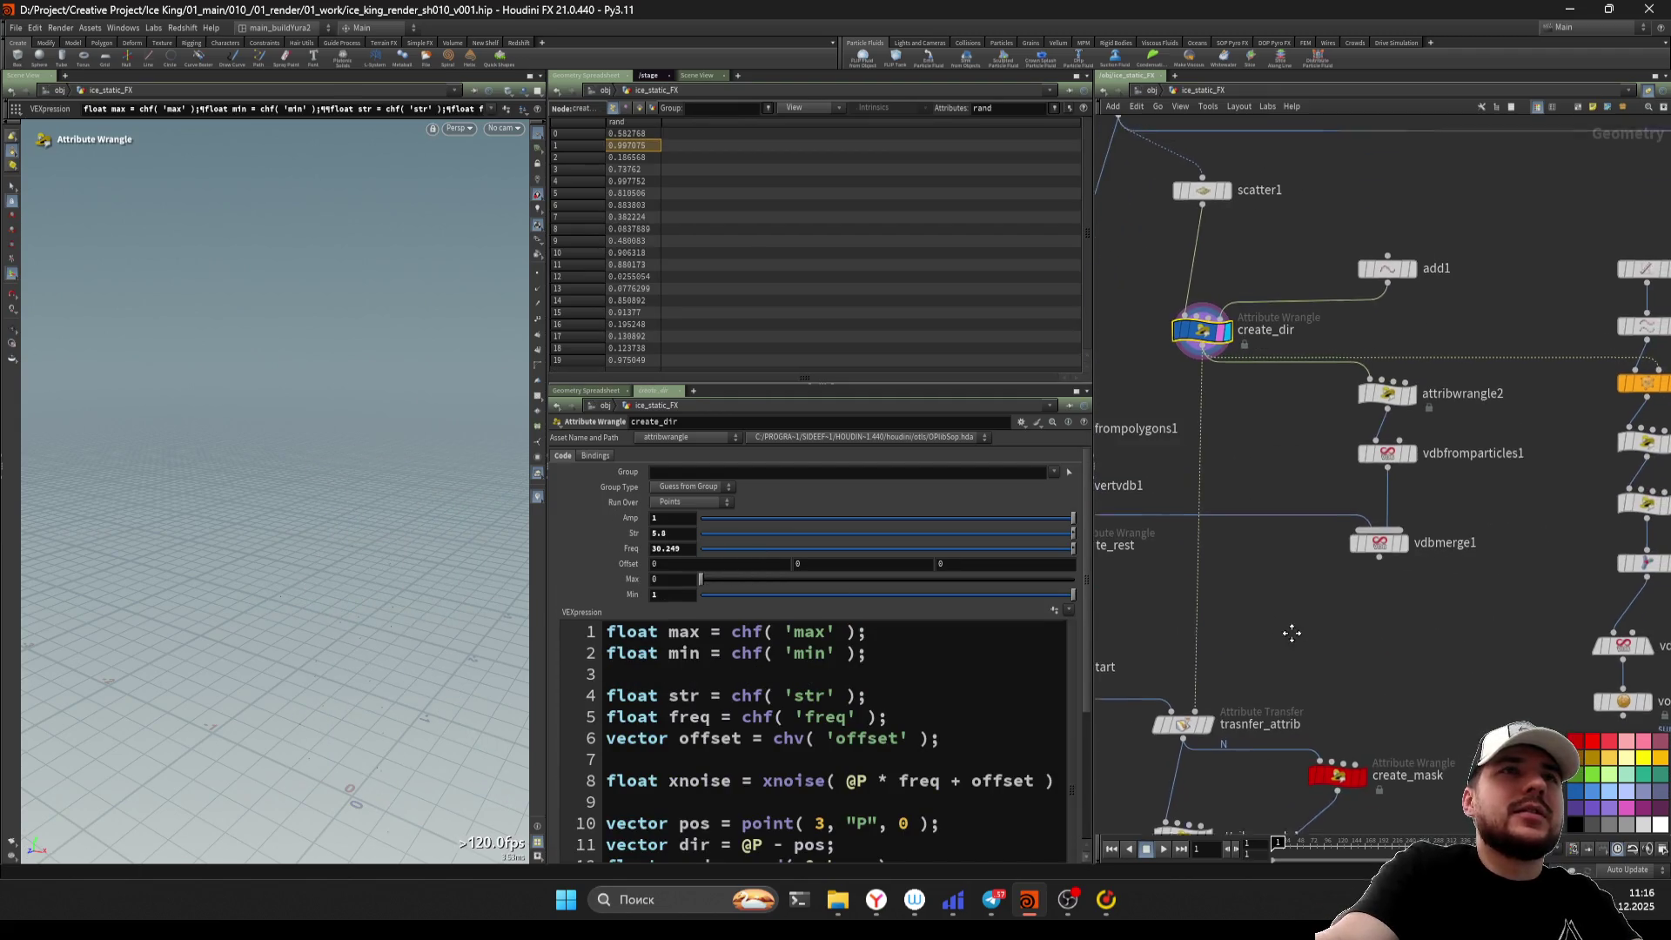
left_click(1392, 546)
scroll(1308, 660, "down", 5)
scroll(1365, 625, "up", 5)
scroll(1300, 591, "up", 3)
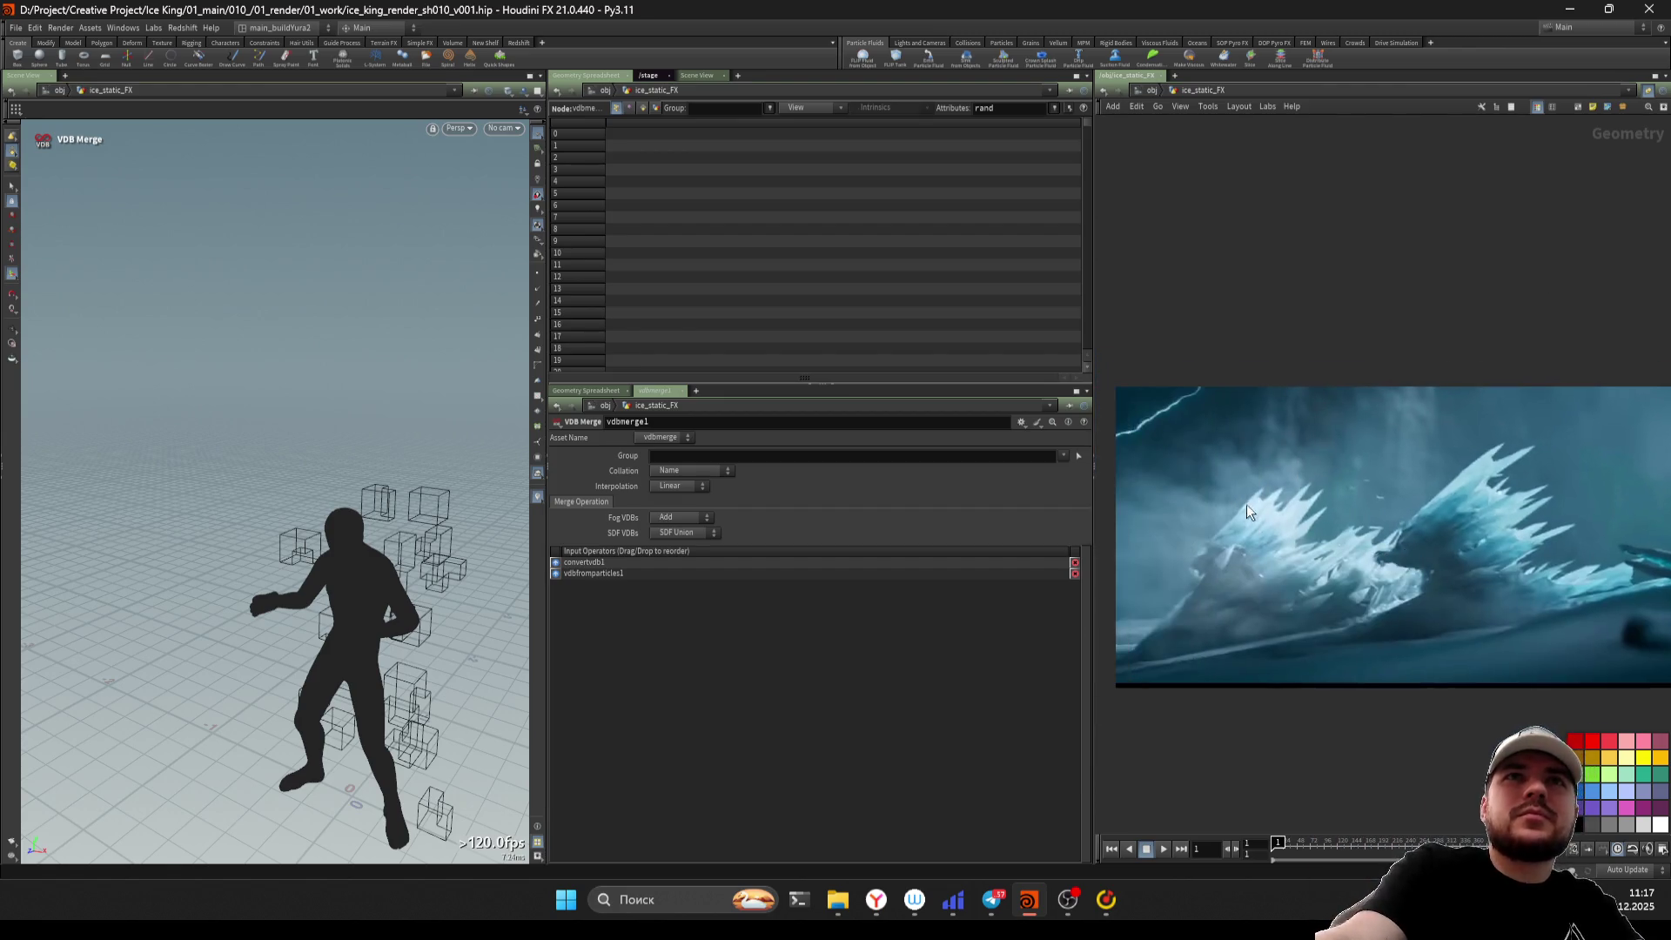
Shrink the ice reference image and move it aside in the network
scroll(1278, 526, "down", 3)
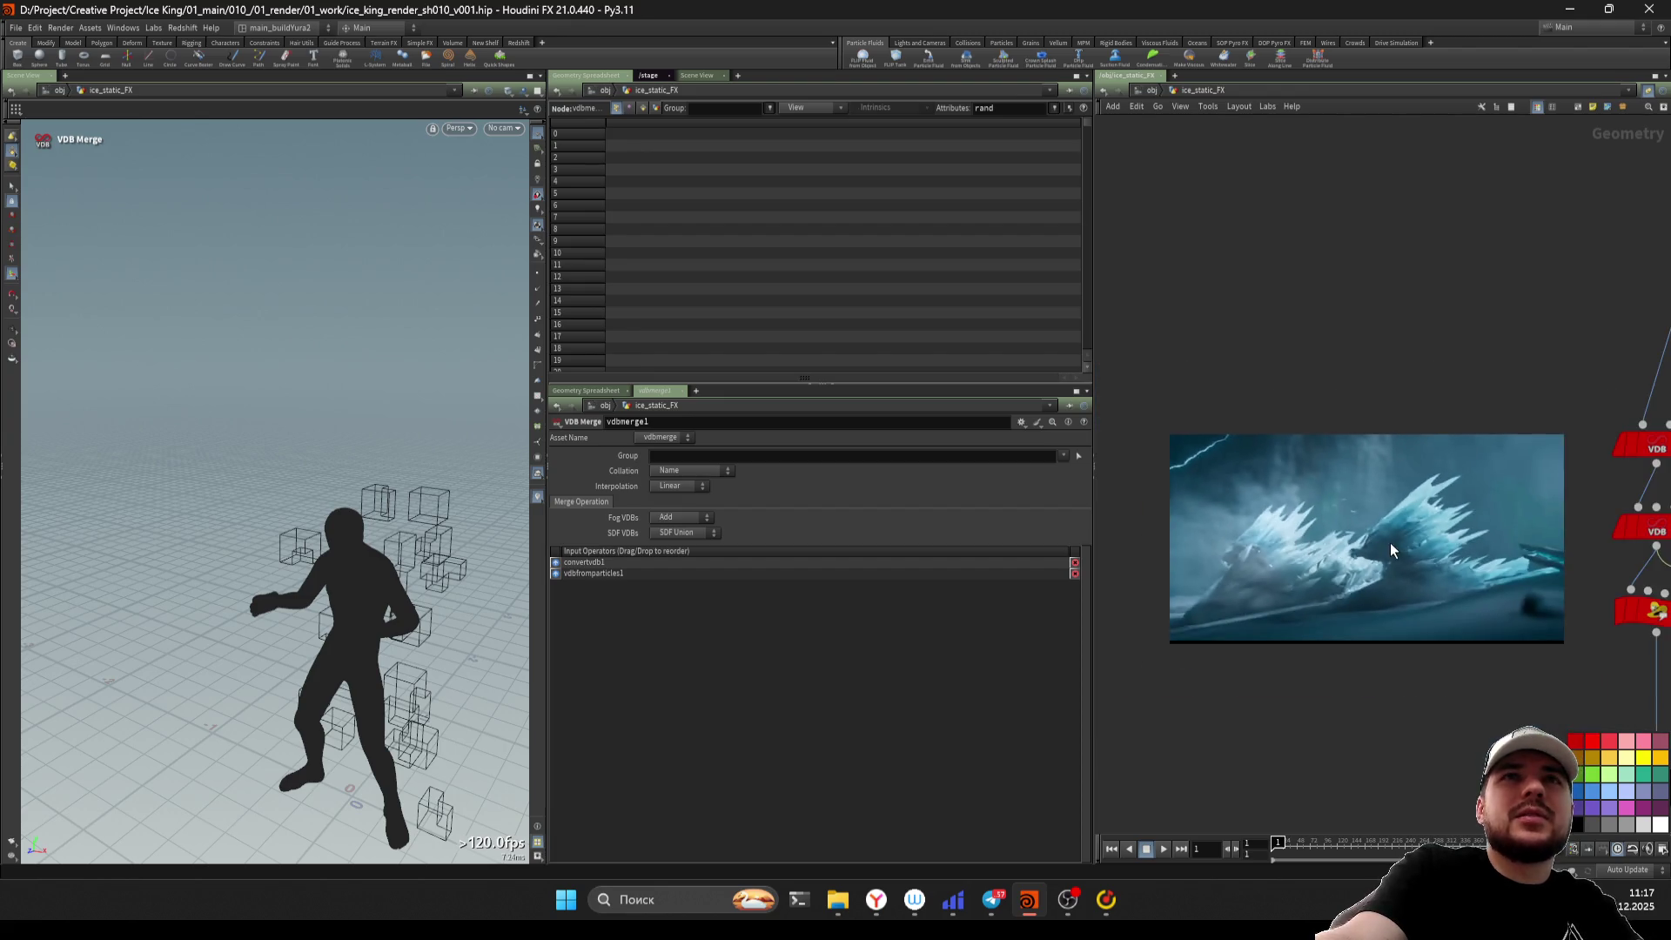
left_click_drag(1391, 541, 1336, 568)
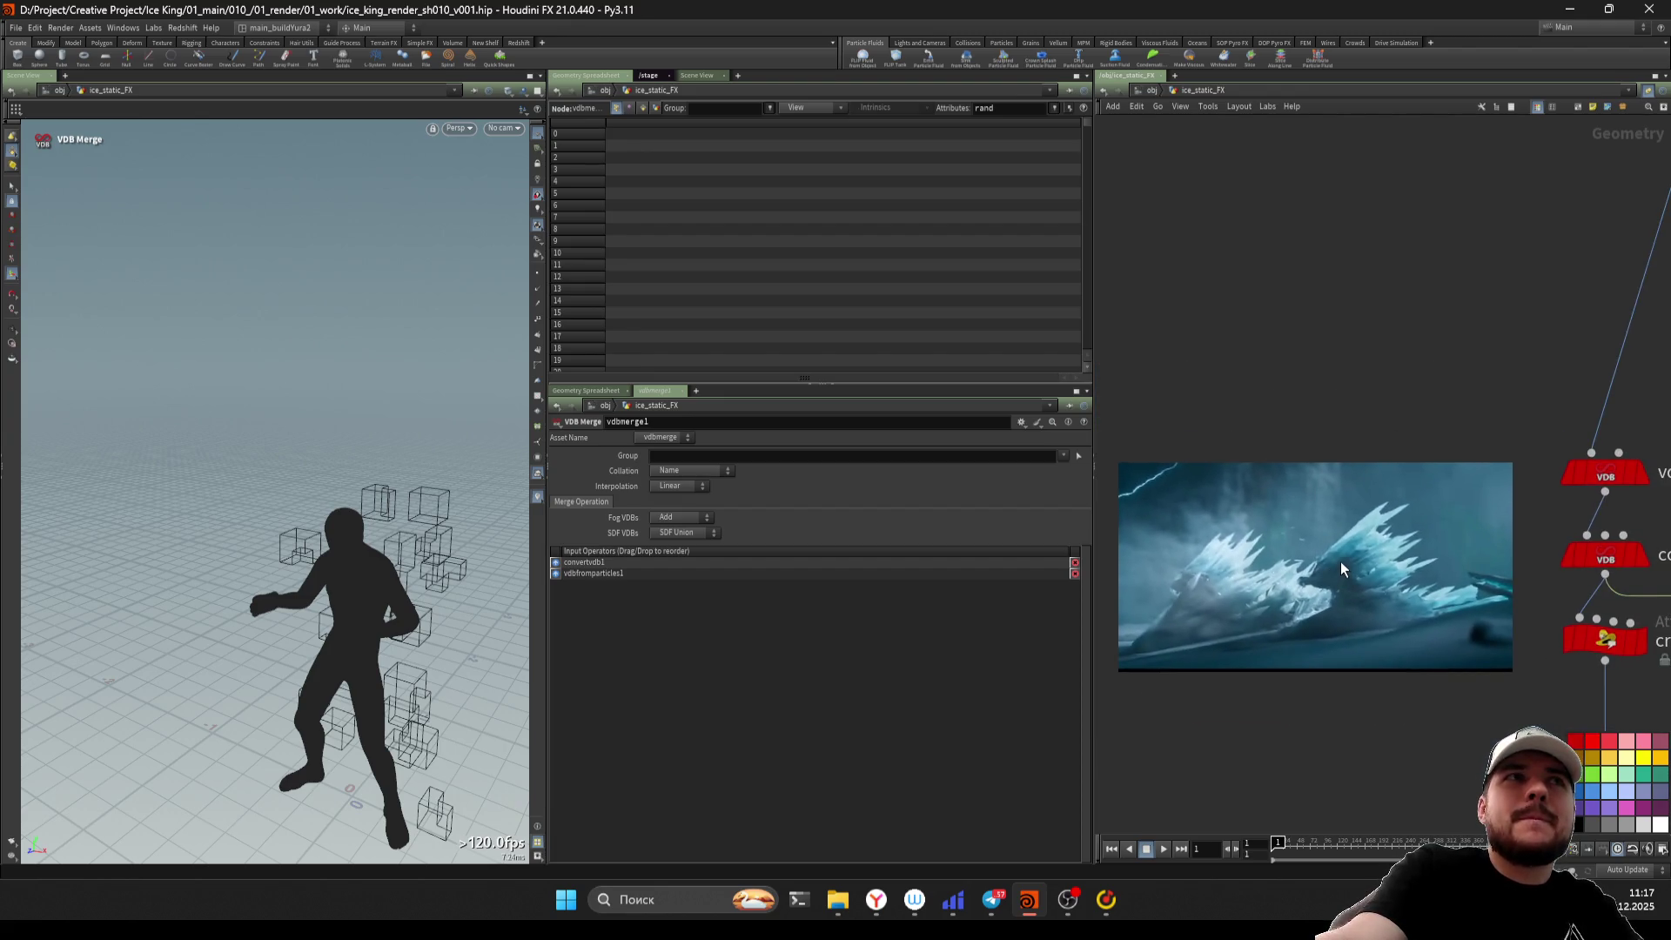
scroll(1366, 545, "down", 3)
scroll(1399, 557, "up", 5)
Recheck create_dir, then select convertvdb1 to add a node beside it
left_click(1243, 520)
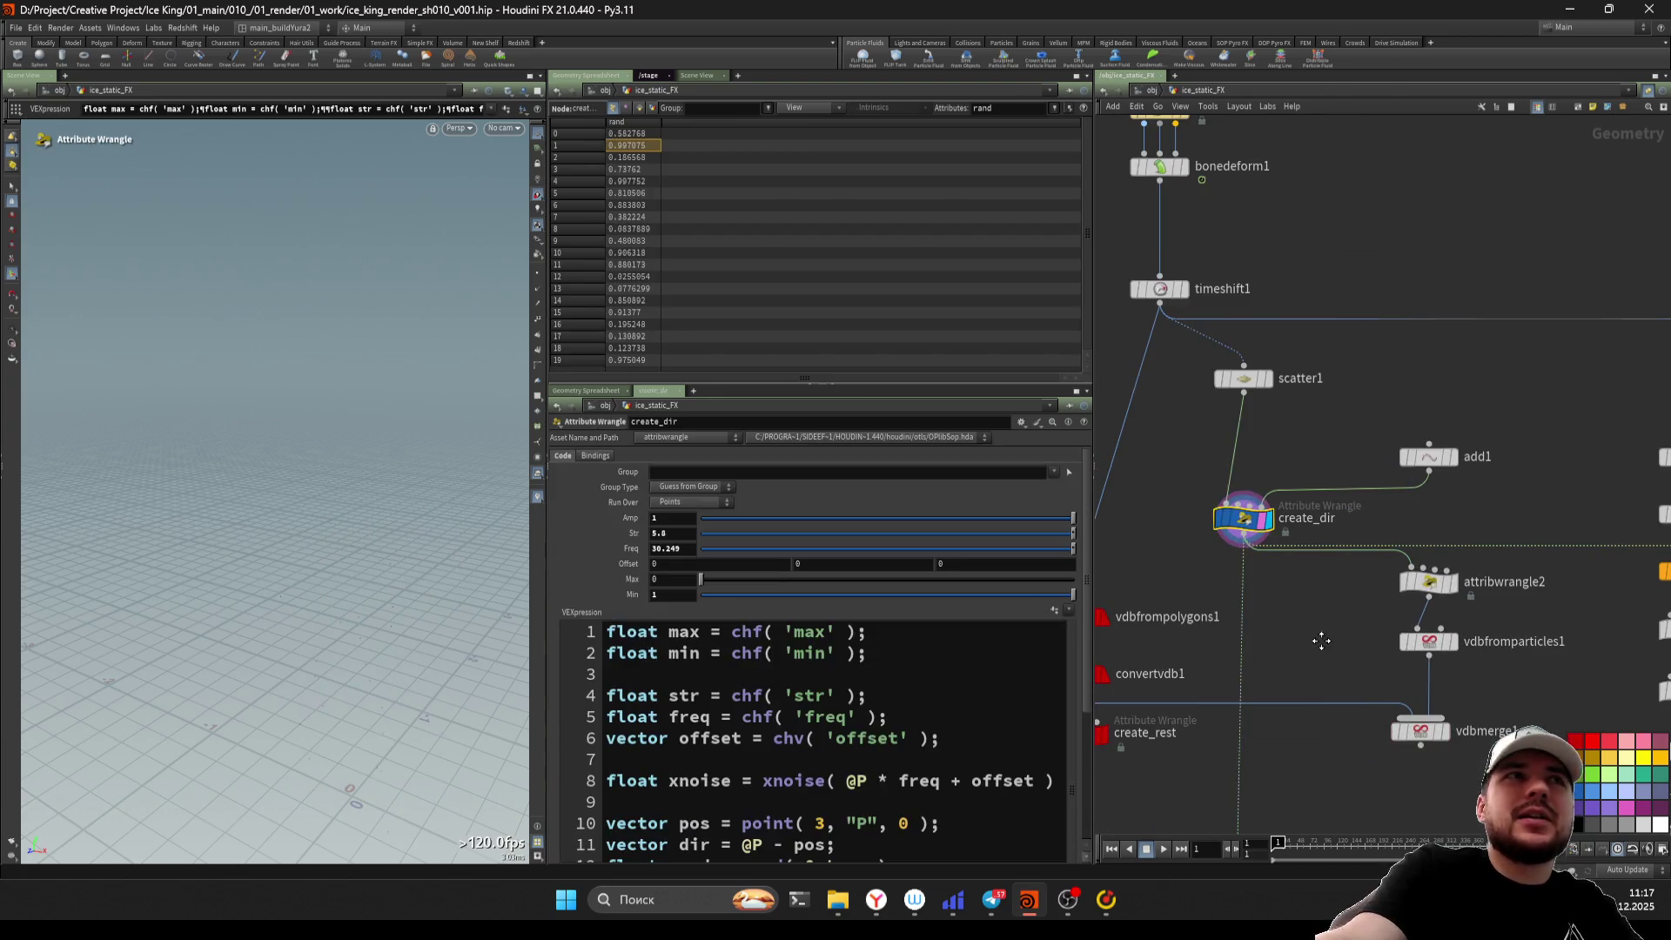
middle_click_drag(1228, 537, 1246, 514)
scroll(1350, 608, "down", 3)
scroll(1253, 461, "up", 4)
middle_click_drag(1236, 459, 1490, 411)
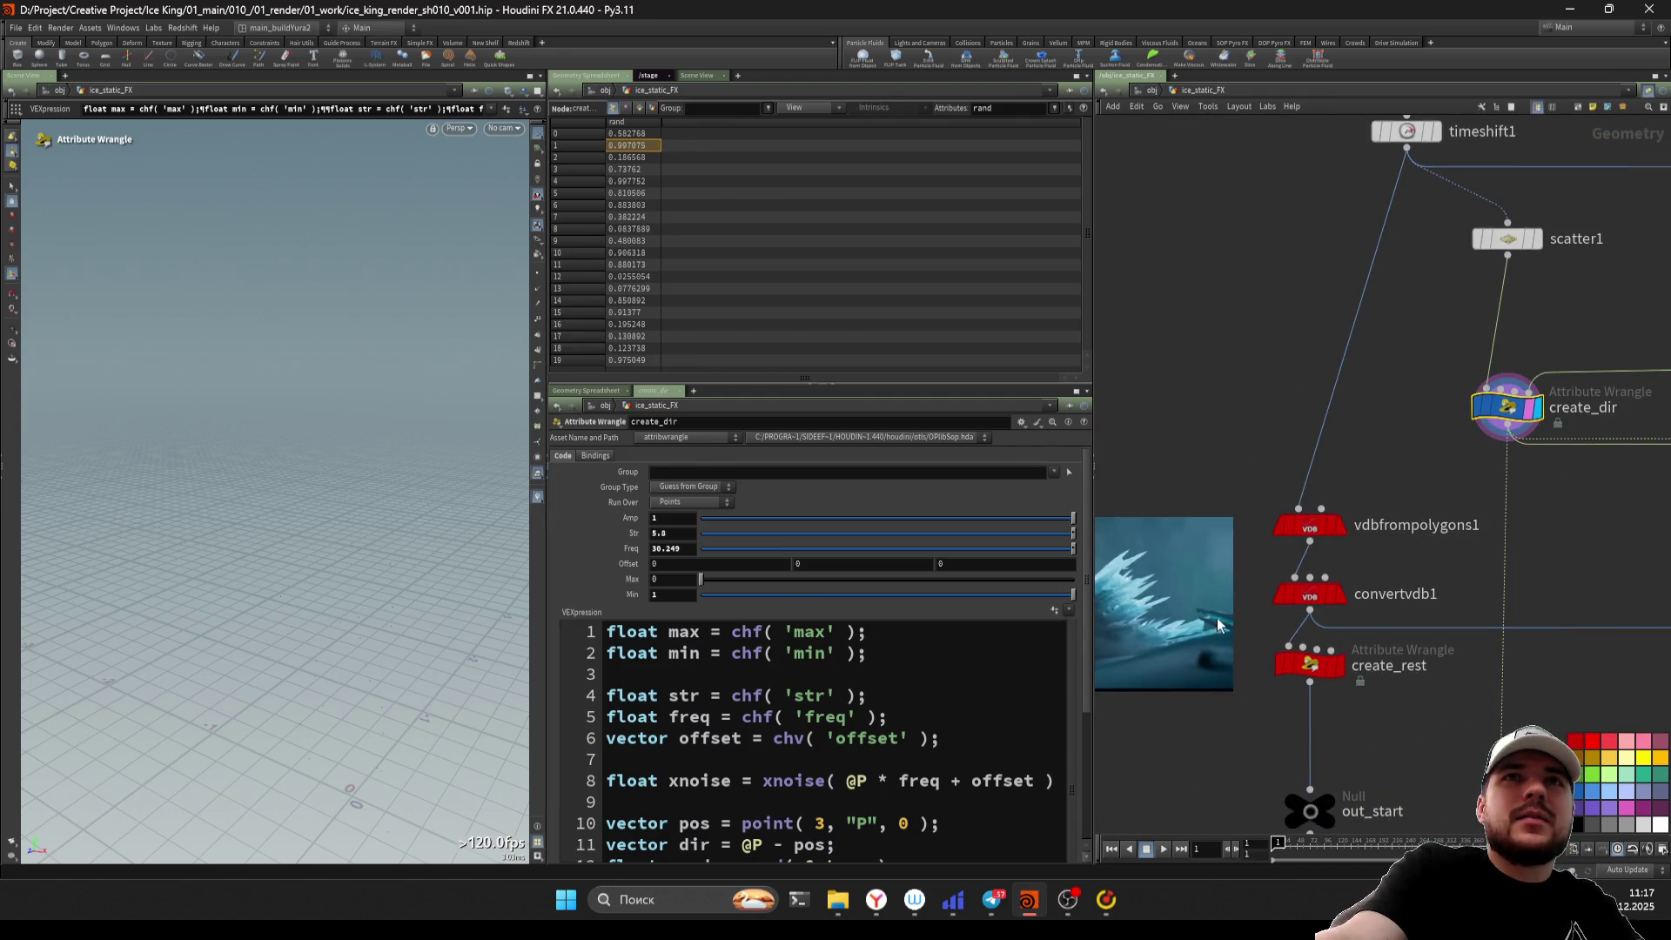
left_click(1305, 579)
middle_click_drag(1096, 644, 1217, 612)
scroll(1217, 613, "down", 2)
key("Tab")
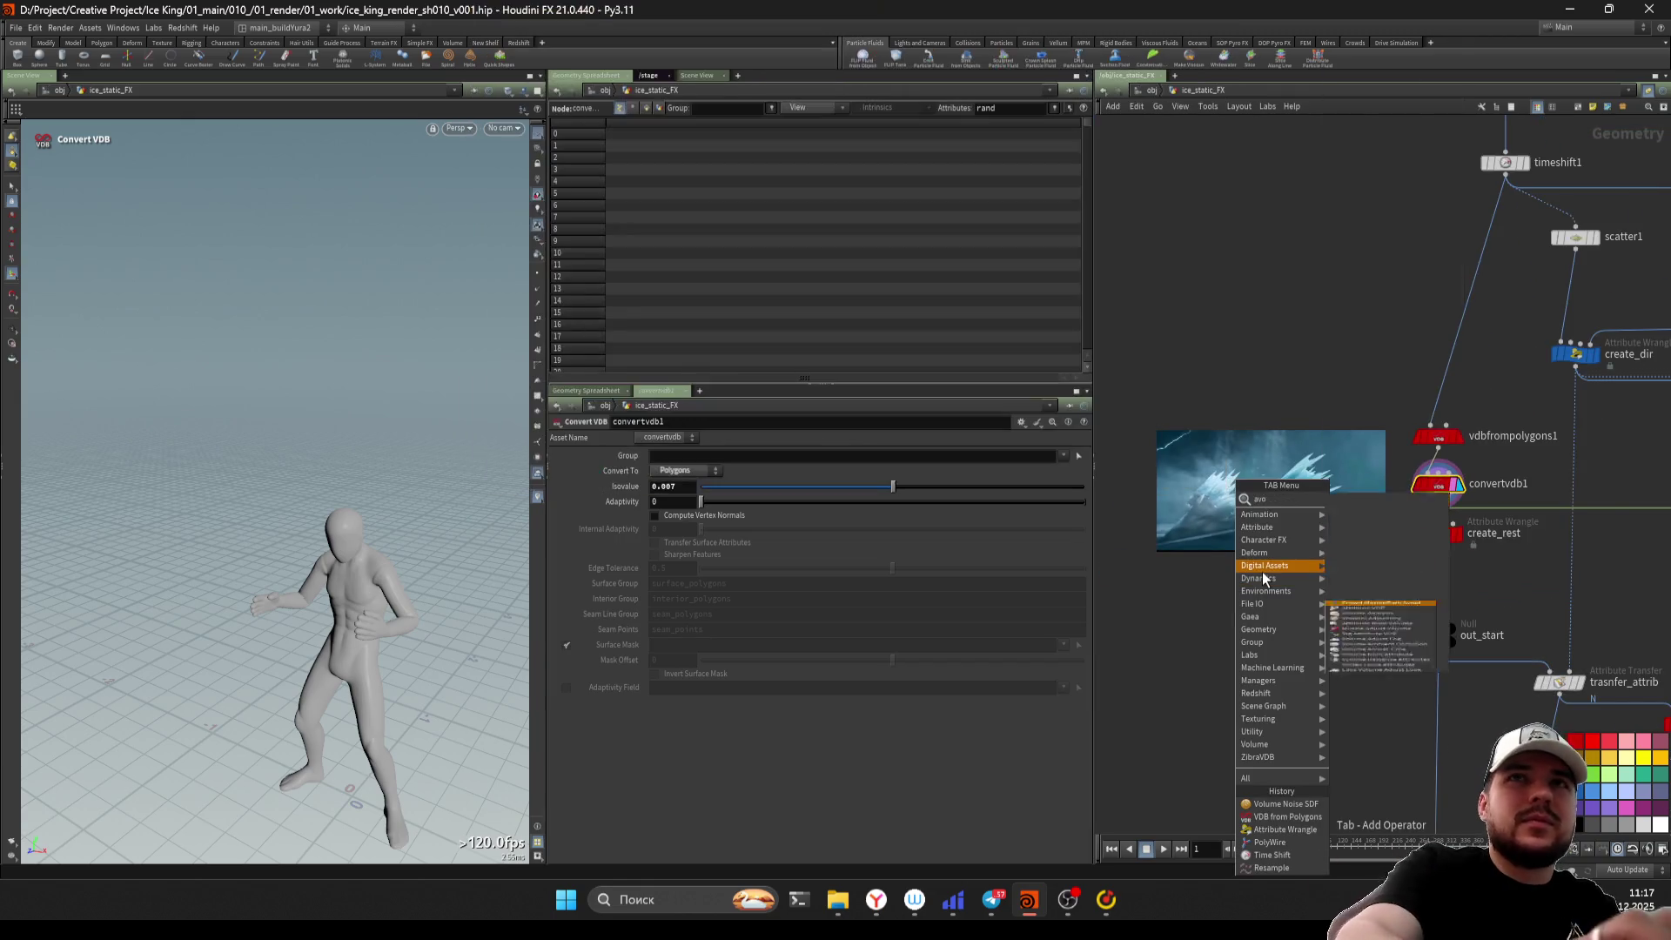
Add an Attribute VOP node beside convertvdb1 and dive inside it
left_click(1375, 566)
left_click(1259, 590)
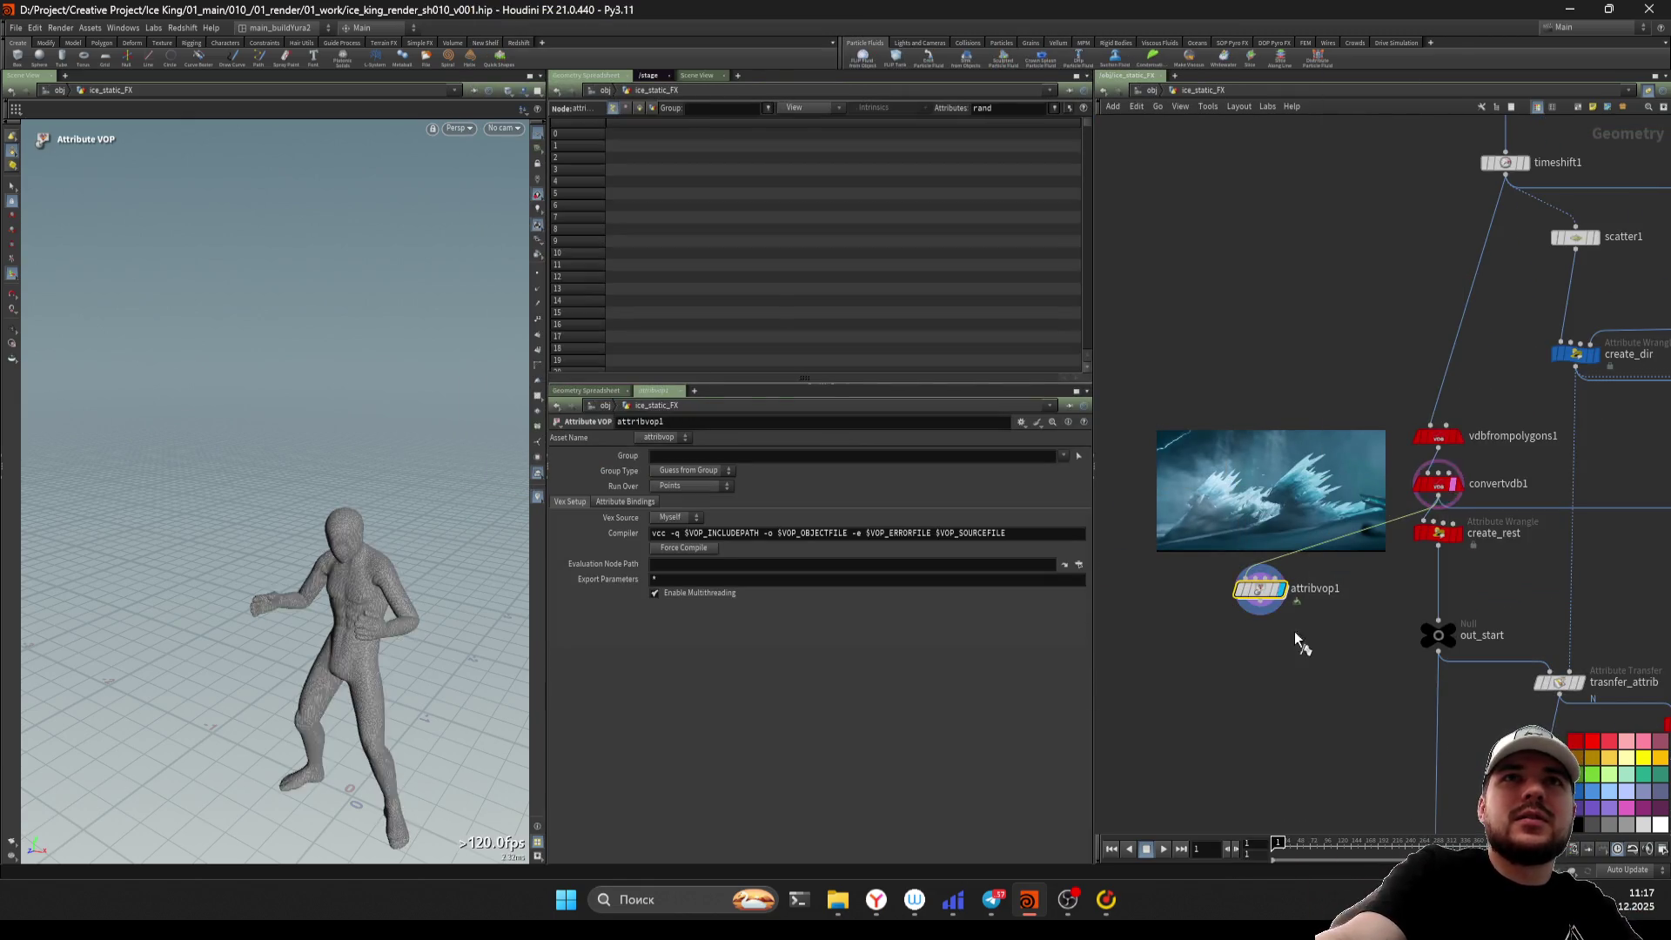
double_click(1260, 588)
scroll(1283, 477, "up", 2)
key("Tab")
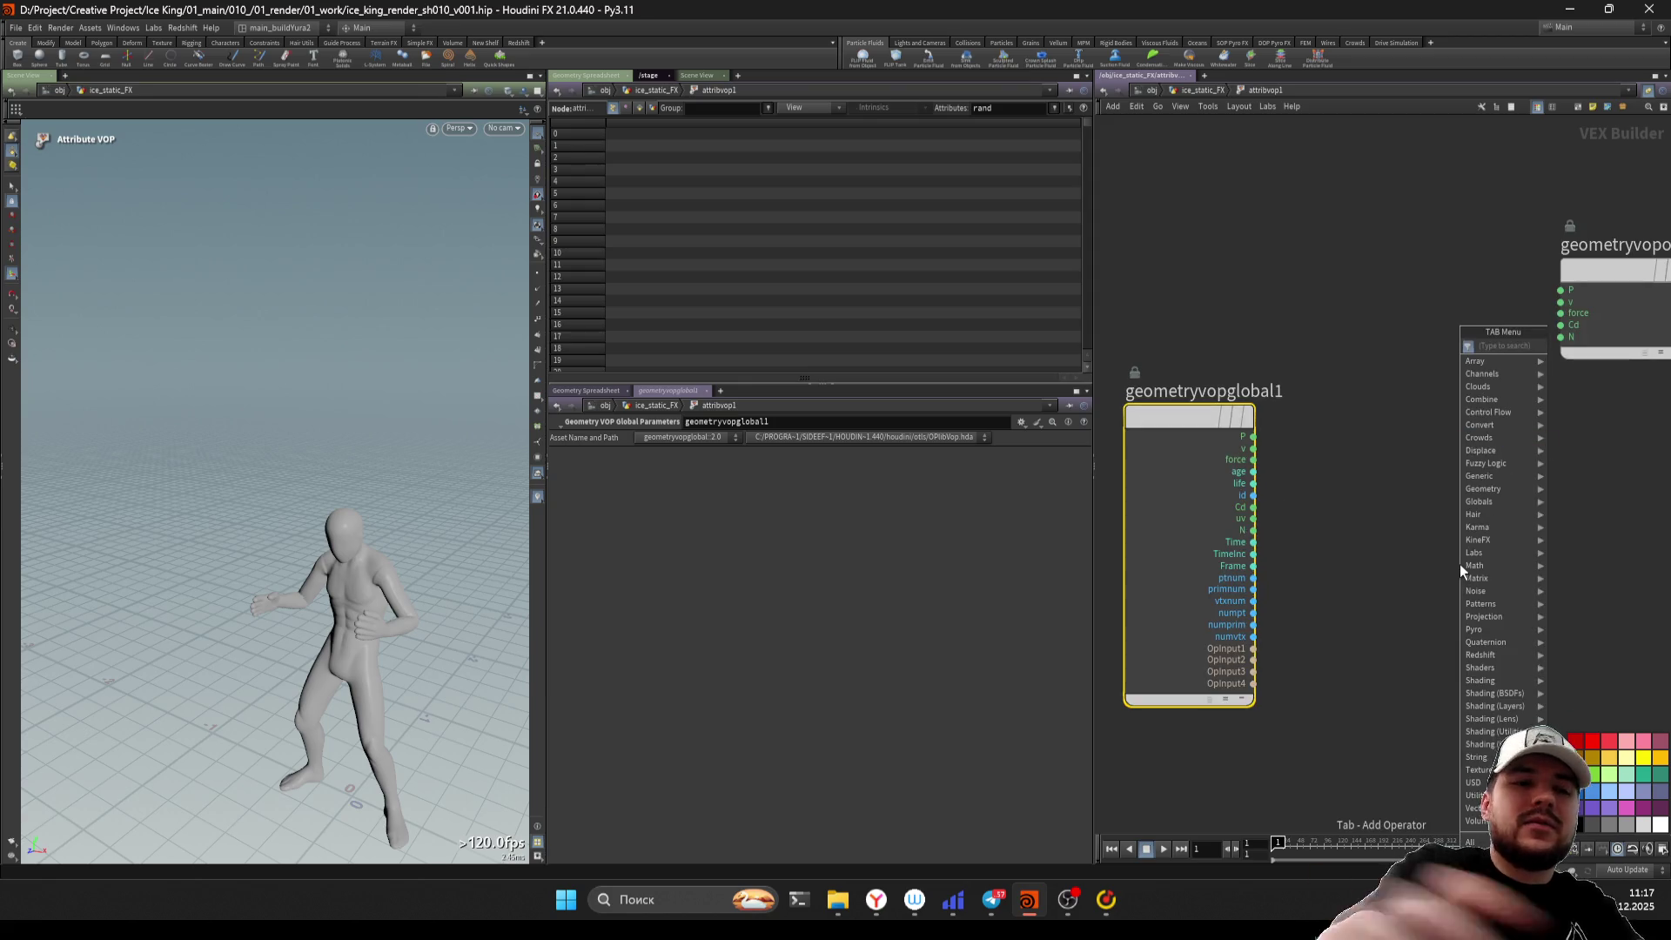
type("noise")
key("Escape")
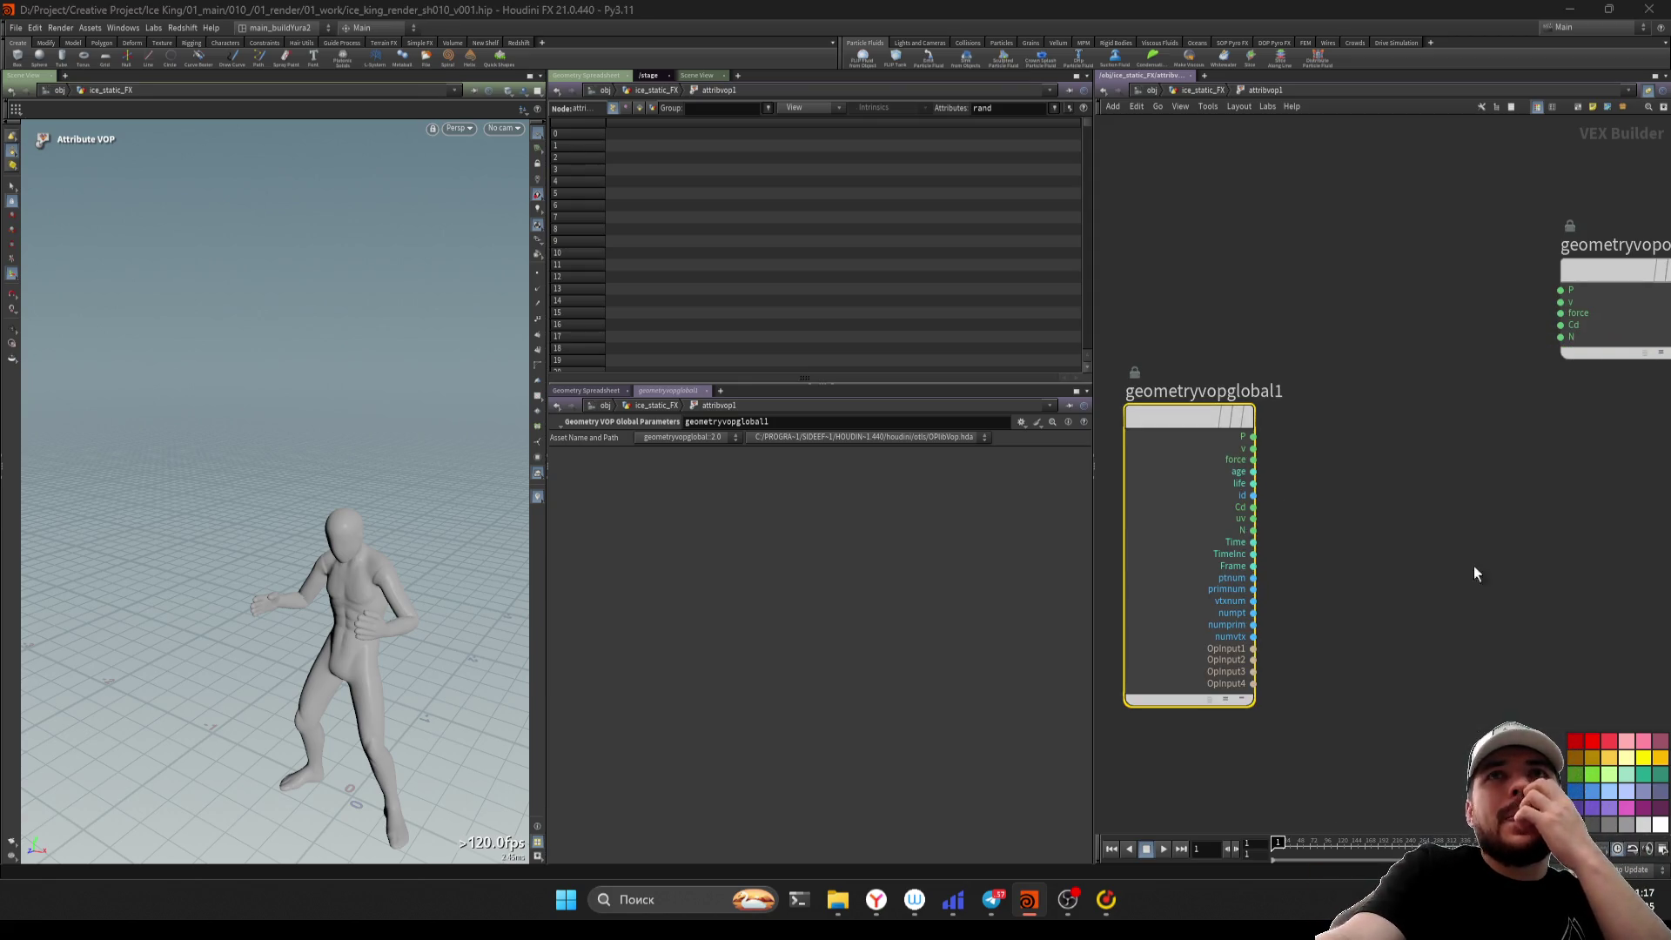
Replace a trial Anti-Aliased Noise with a Turbulent Noise node fed by position P
scroll(1247, 440, "down", 1)
left_click(1475, 568)
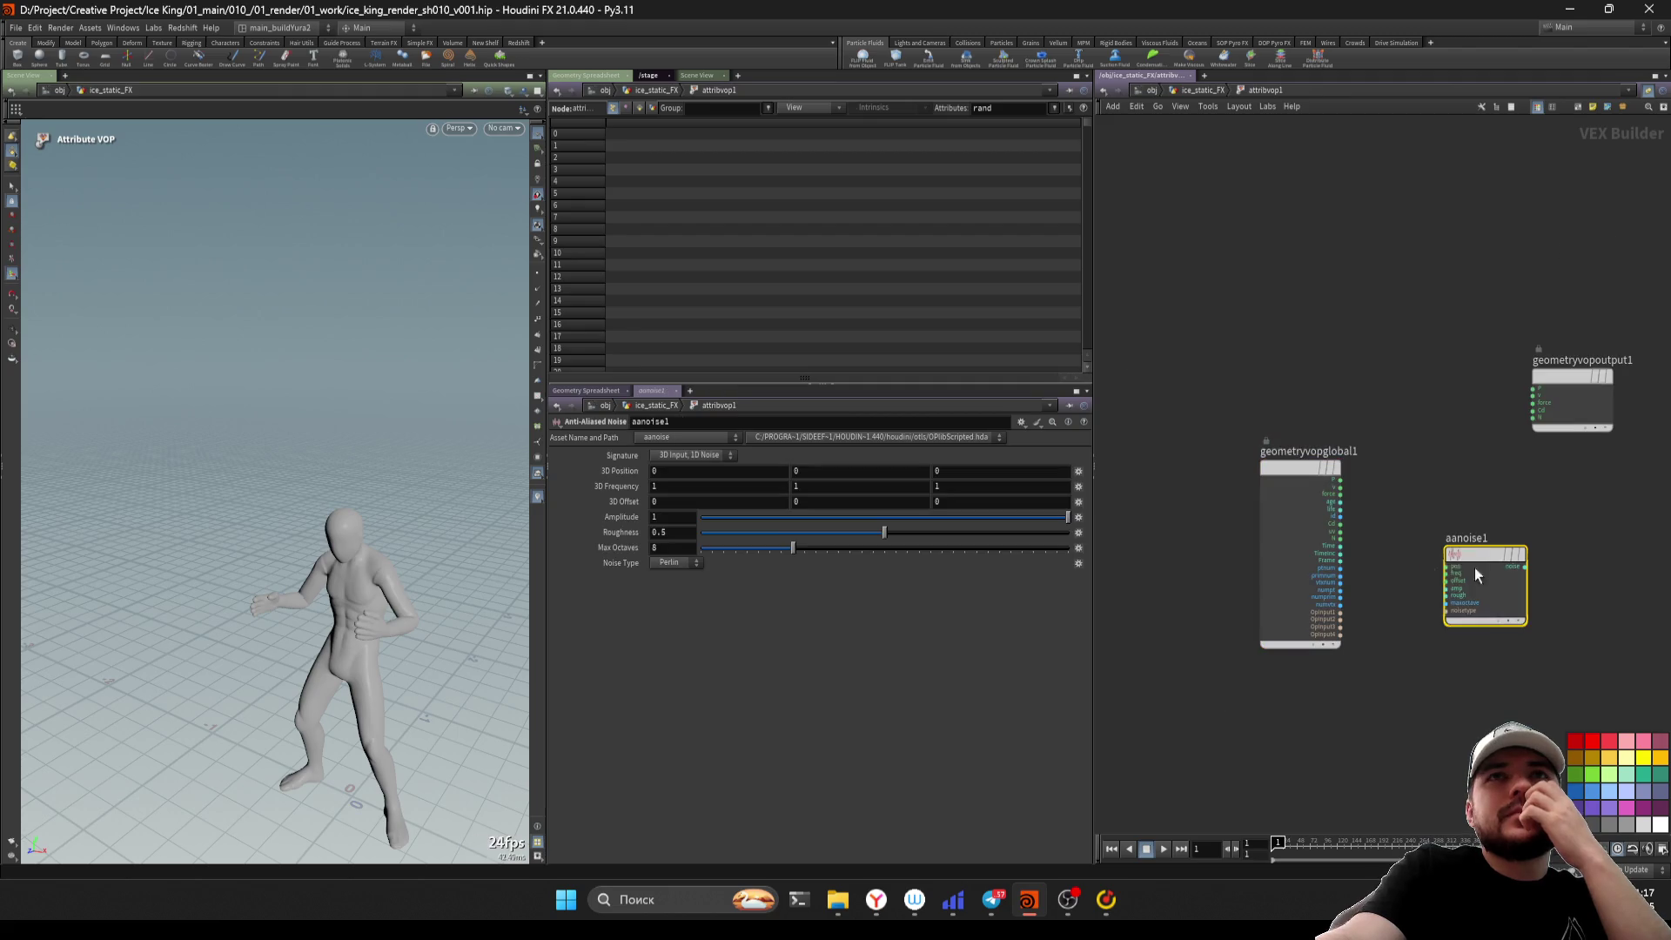
left_click_drag(1320, 455, 1320, 464)
scroll(1507, 571, "up", 3)
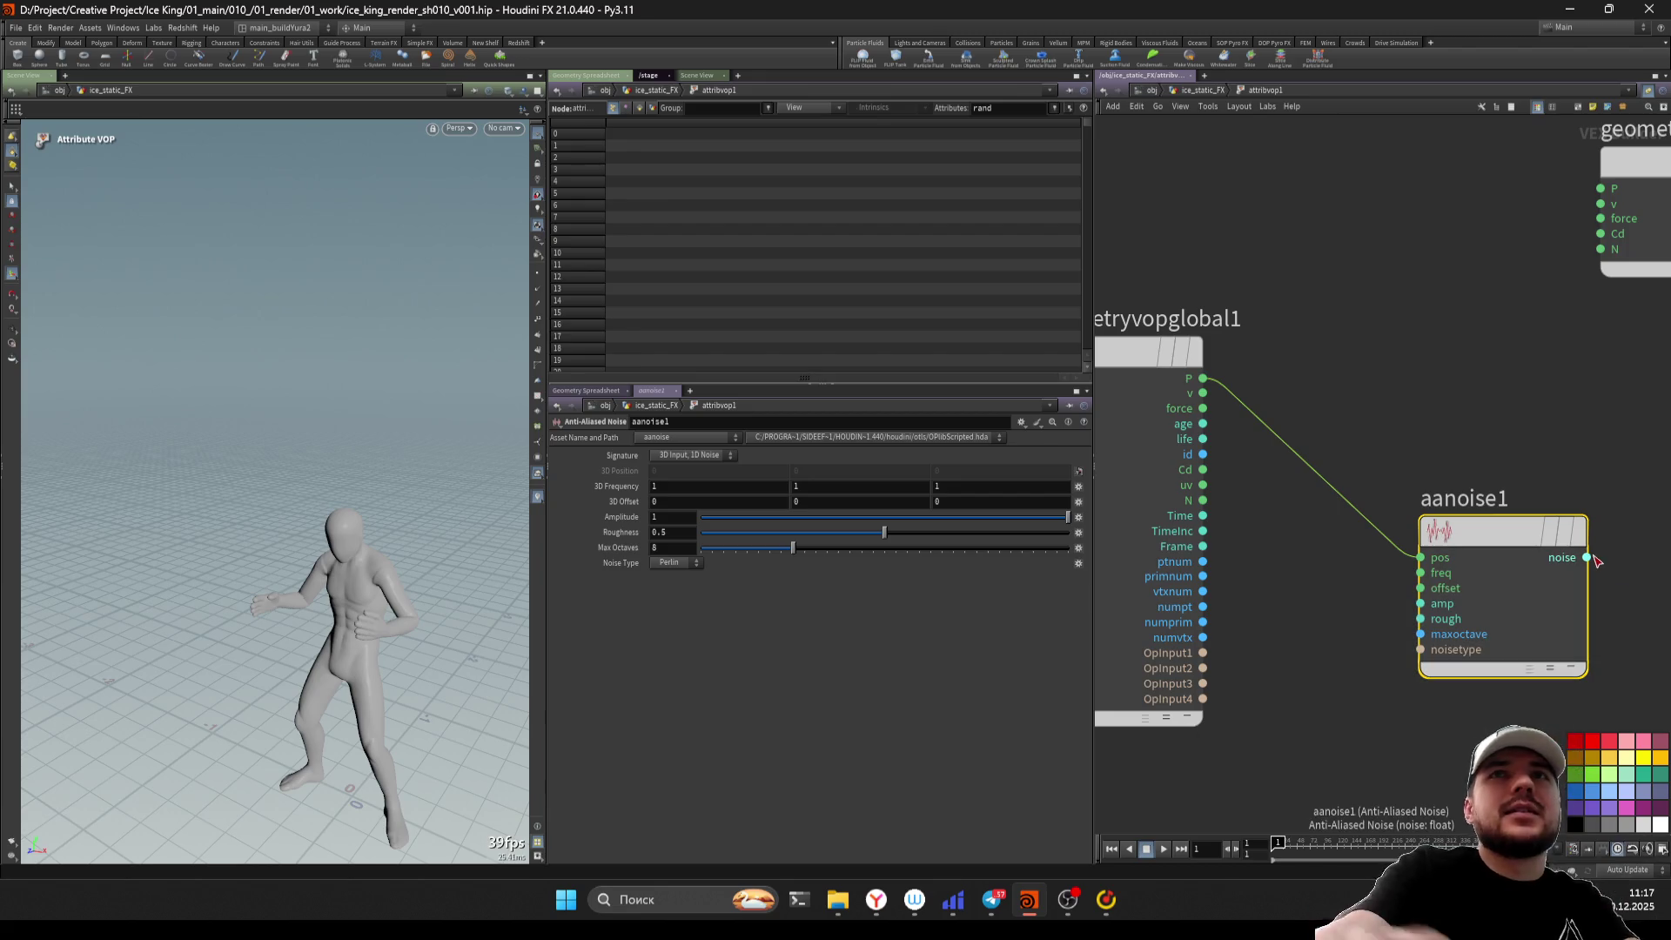
key("Delete")
key("Tab")
type("noise")
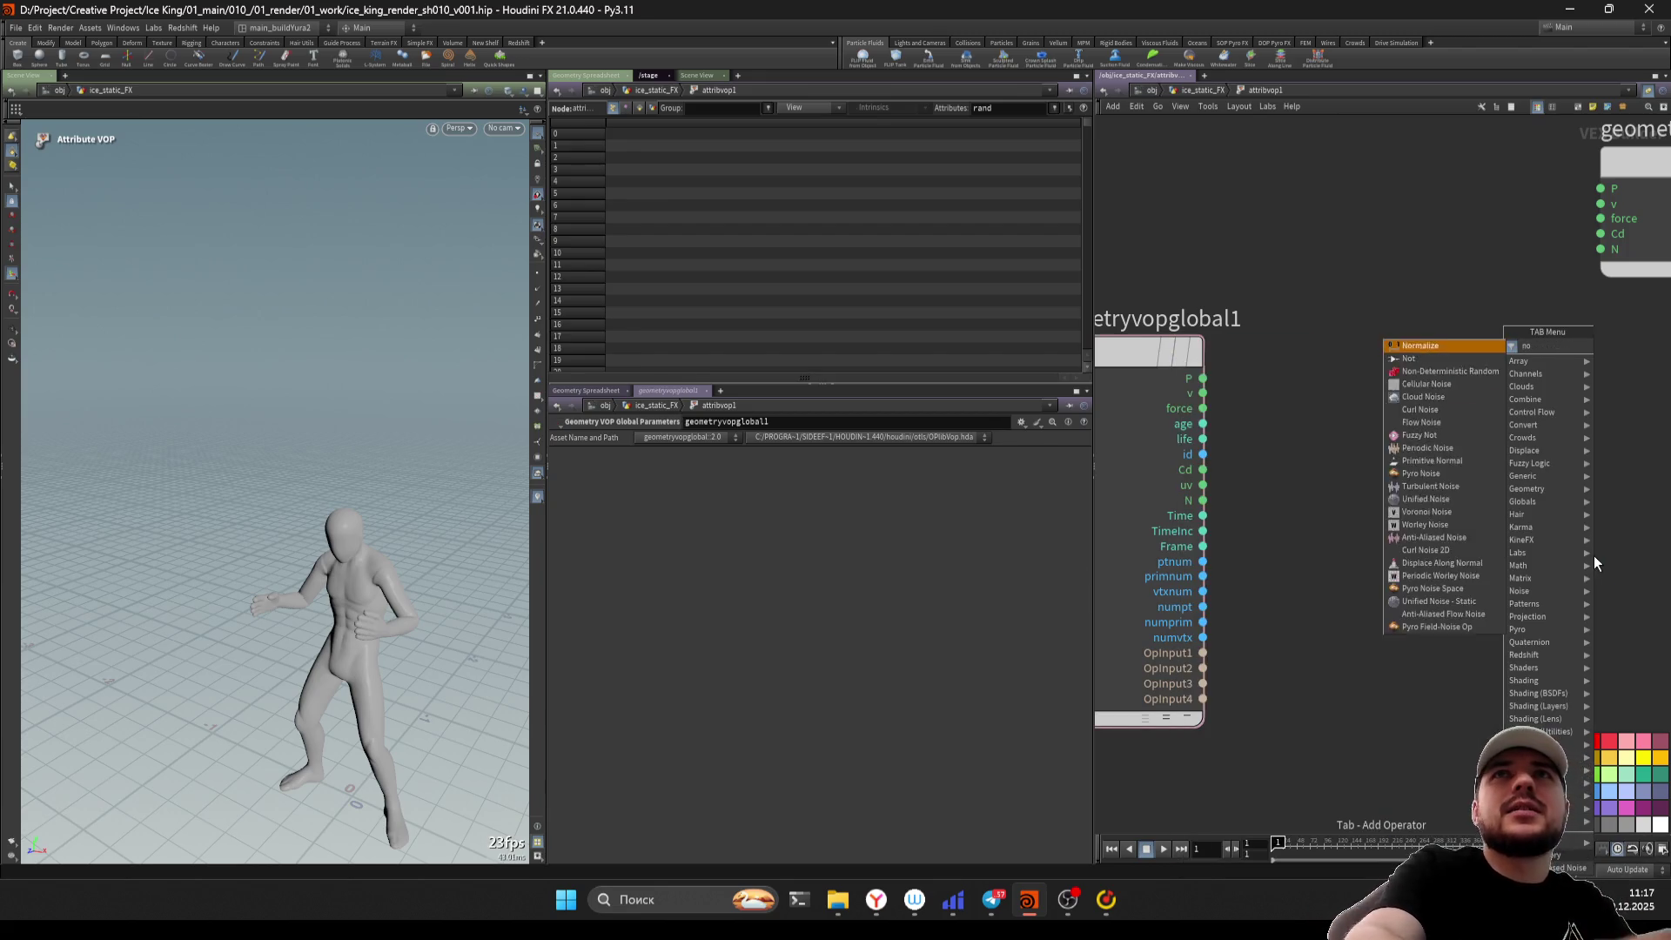
left_click(1462, 422)
left_click(1460, 515)
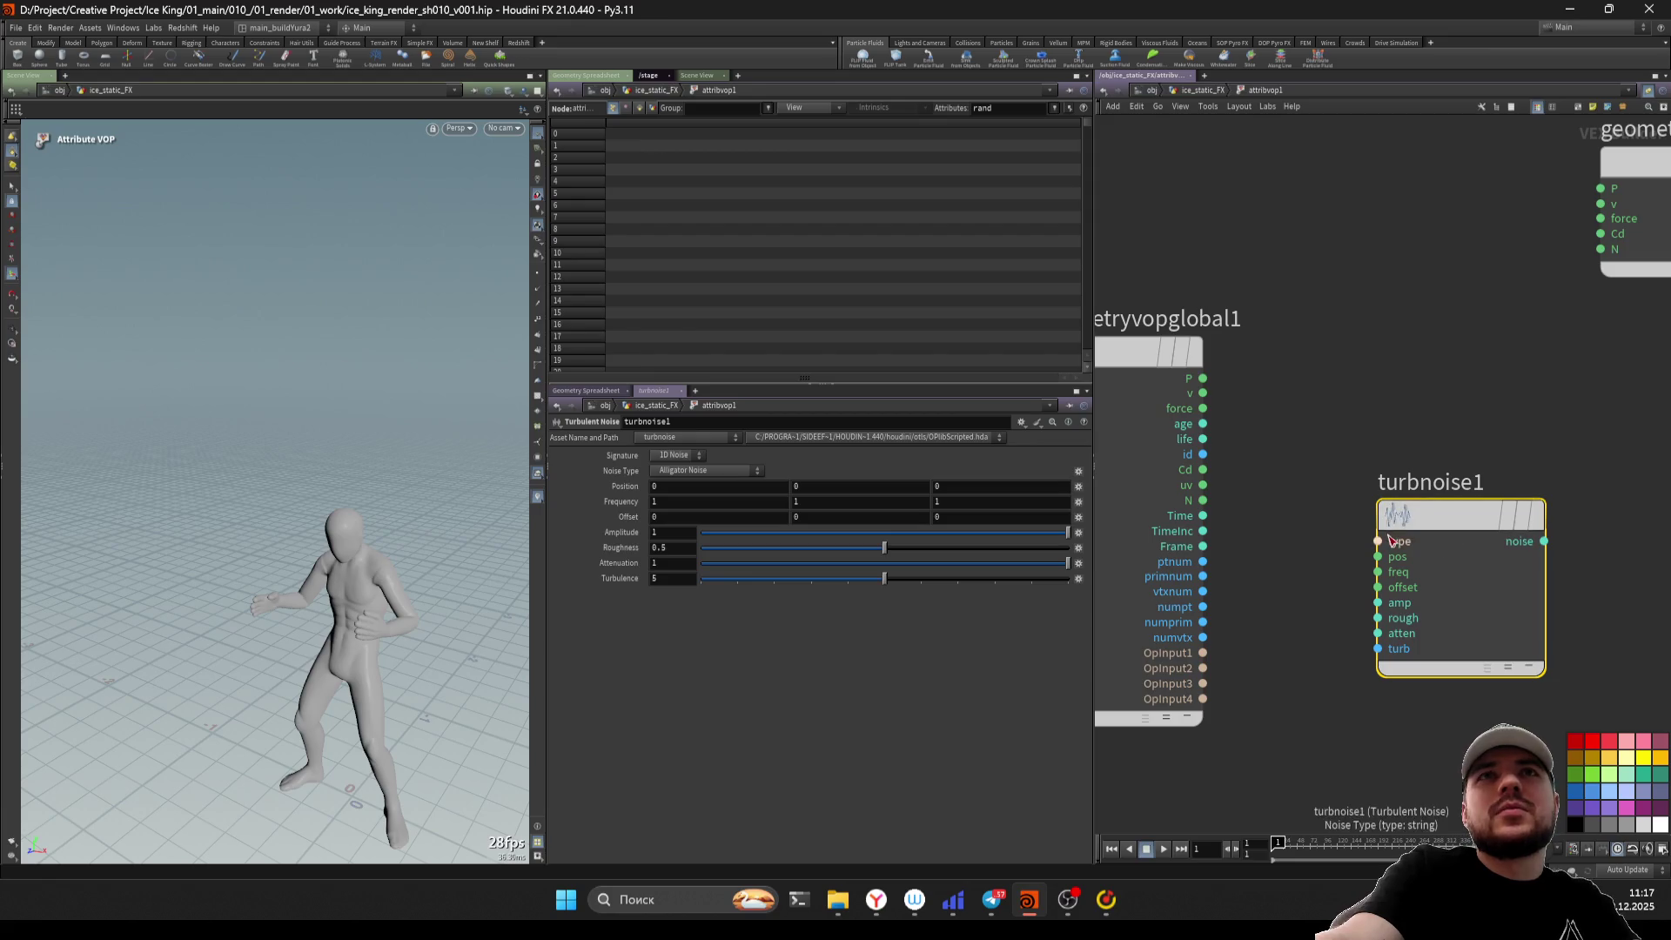
middle_click_drag(1569, 493, 1483, 576)
left_click(1459, 625)
Add an Add node and a Multiply node, placing multiply1 below add1
key("Tab")
middle_click_drag(1390, 446, 1355, 382)
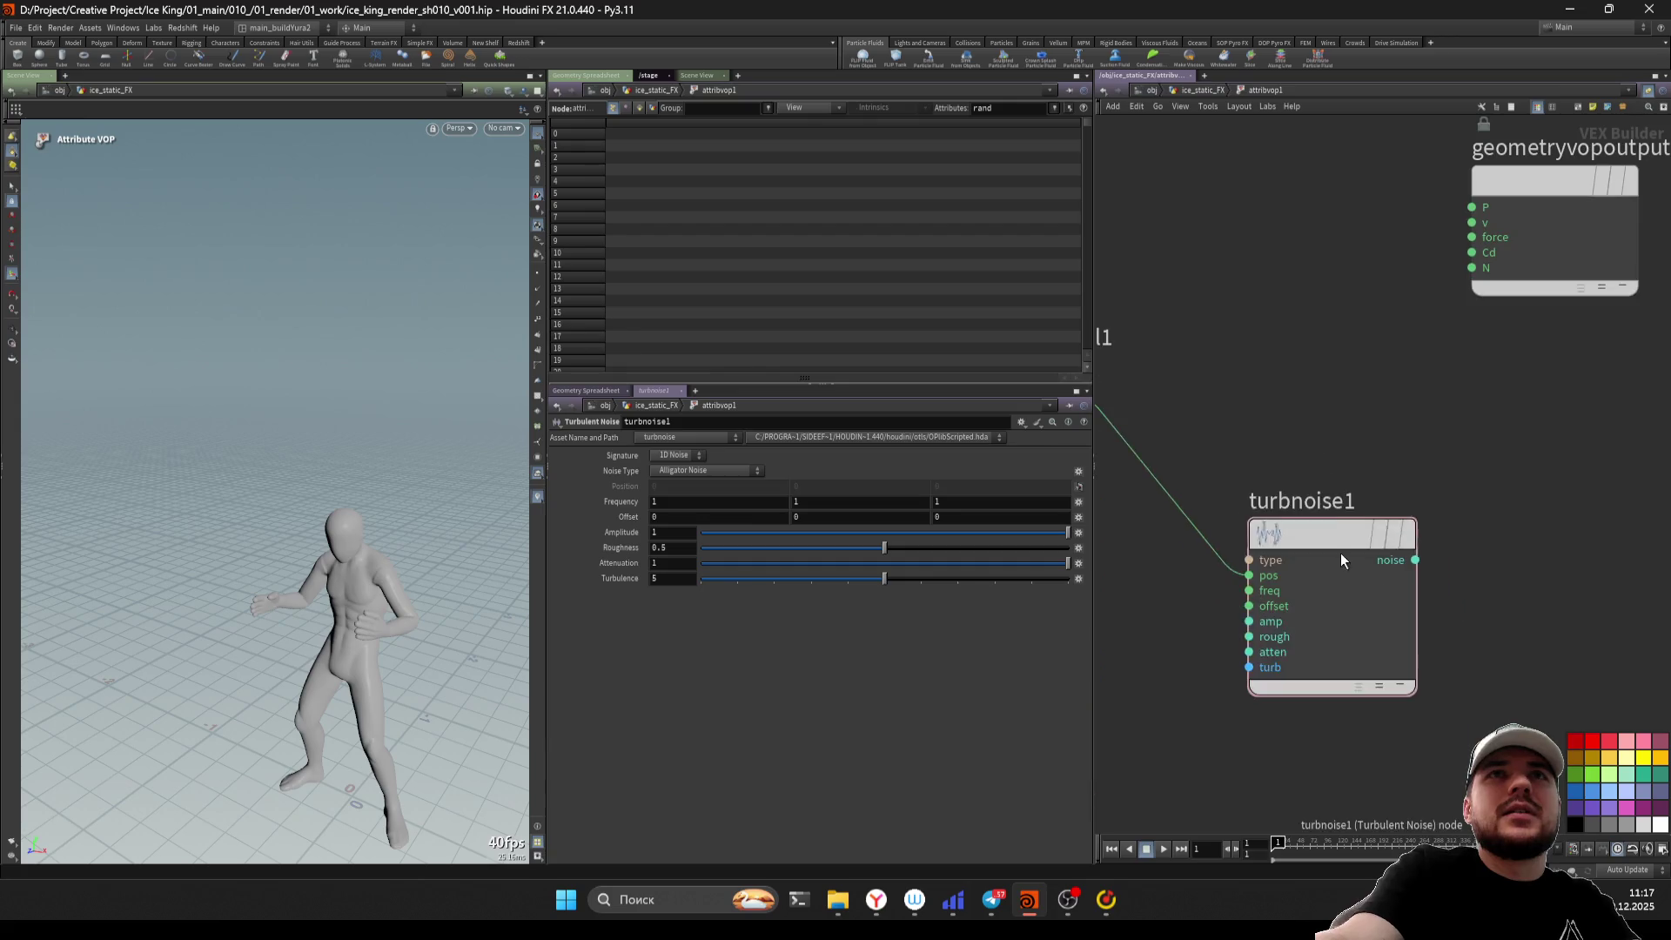
left_click_drag(1340, 551, 1236, 645)
key("Tab")
type("add")
left_click(1485, 333)
left_click(1386, 426)
key("Tab")
type("multiply")
key("Return")
left_click(1385, 409)
scroll(1392, 435, "down", 2)
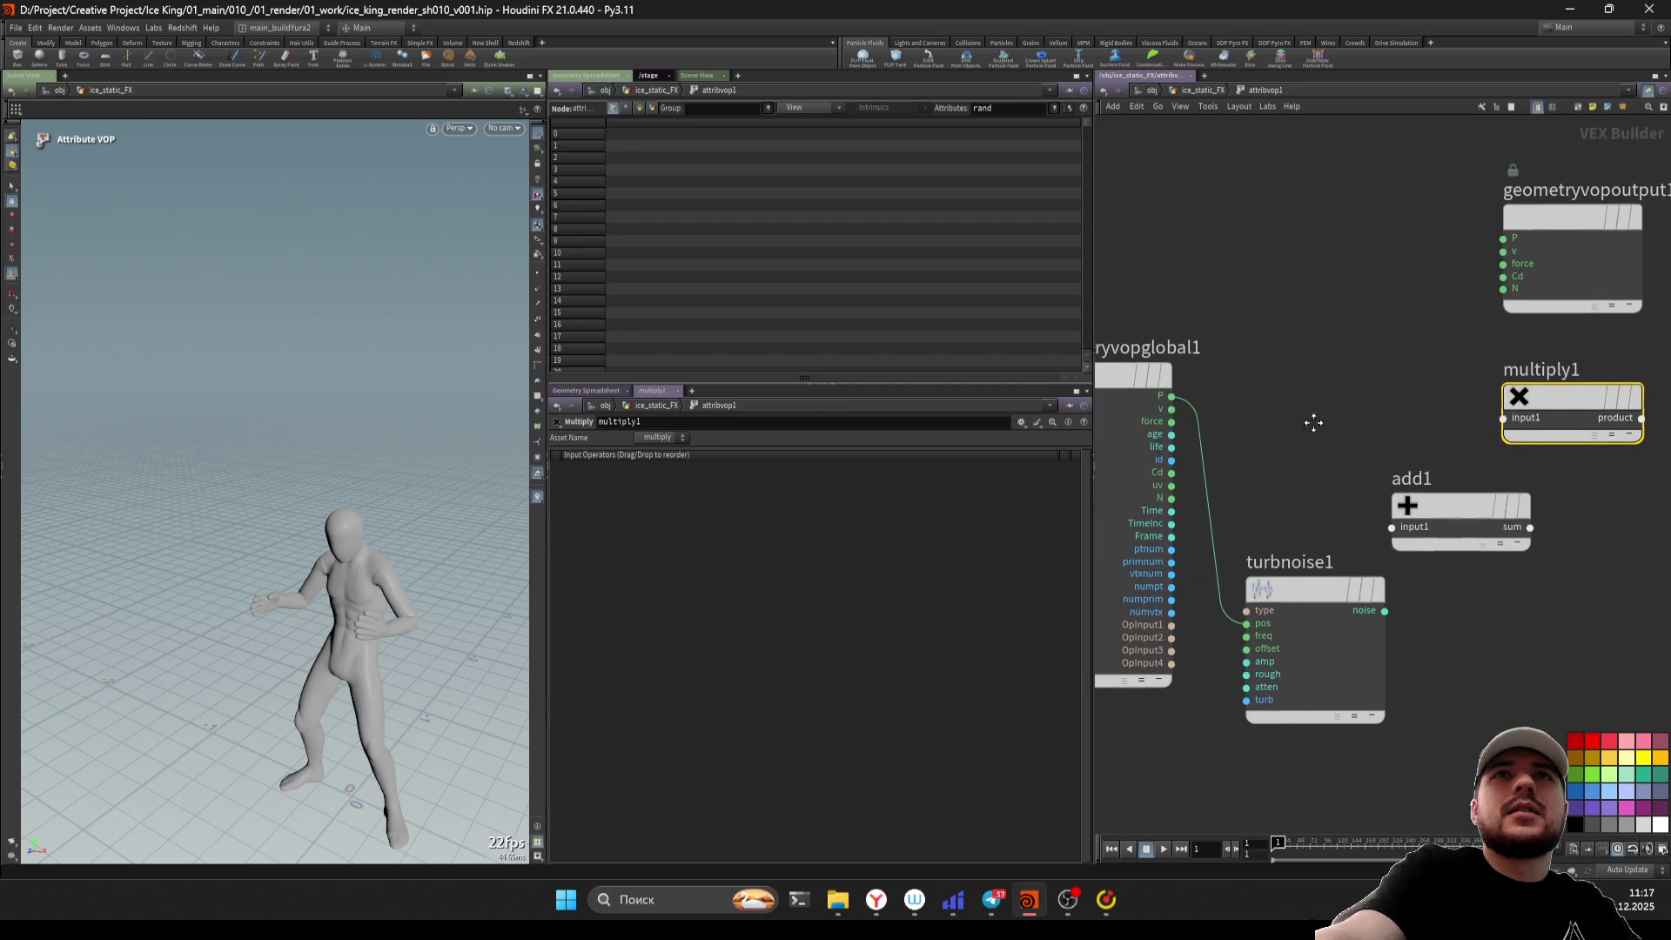
left_click_drag(1532, 435, 1419, 591)
Wire N and turbnoise1's noise into multiply1, then P and the product into add1
left_click(1305, 589)
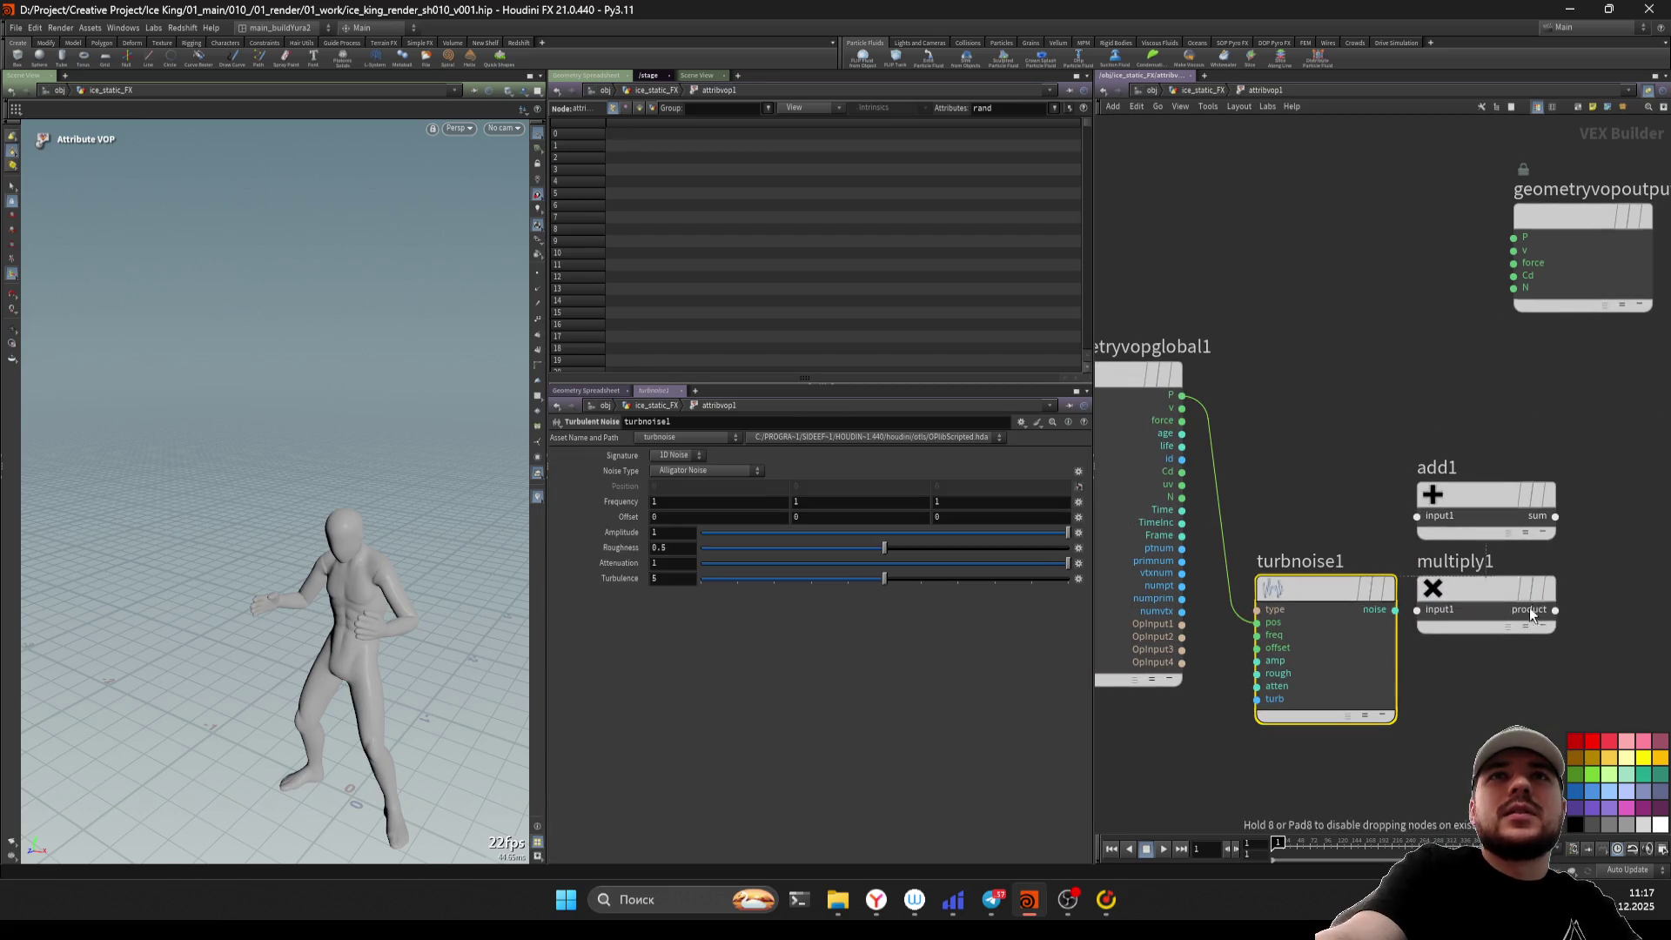
left_click(1444, 620)
mouse_move(1306, 600)
left_mouse_down()
mouse_move(1326, 728)
mouse_move(1272, 759)
left_mouse_up()
left_click_drag(1349, 720, 1537, 642)
left_click(1416, 516)
left_click(1555, 619)
left_click(1417, 529)
left_click_drag(1477, 494, 1546, 422)
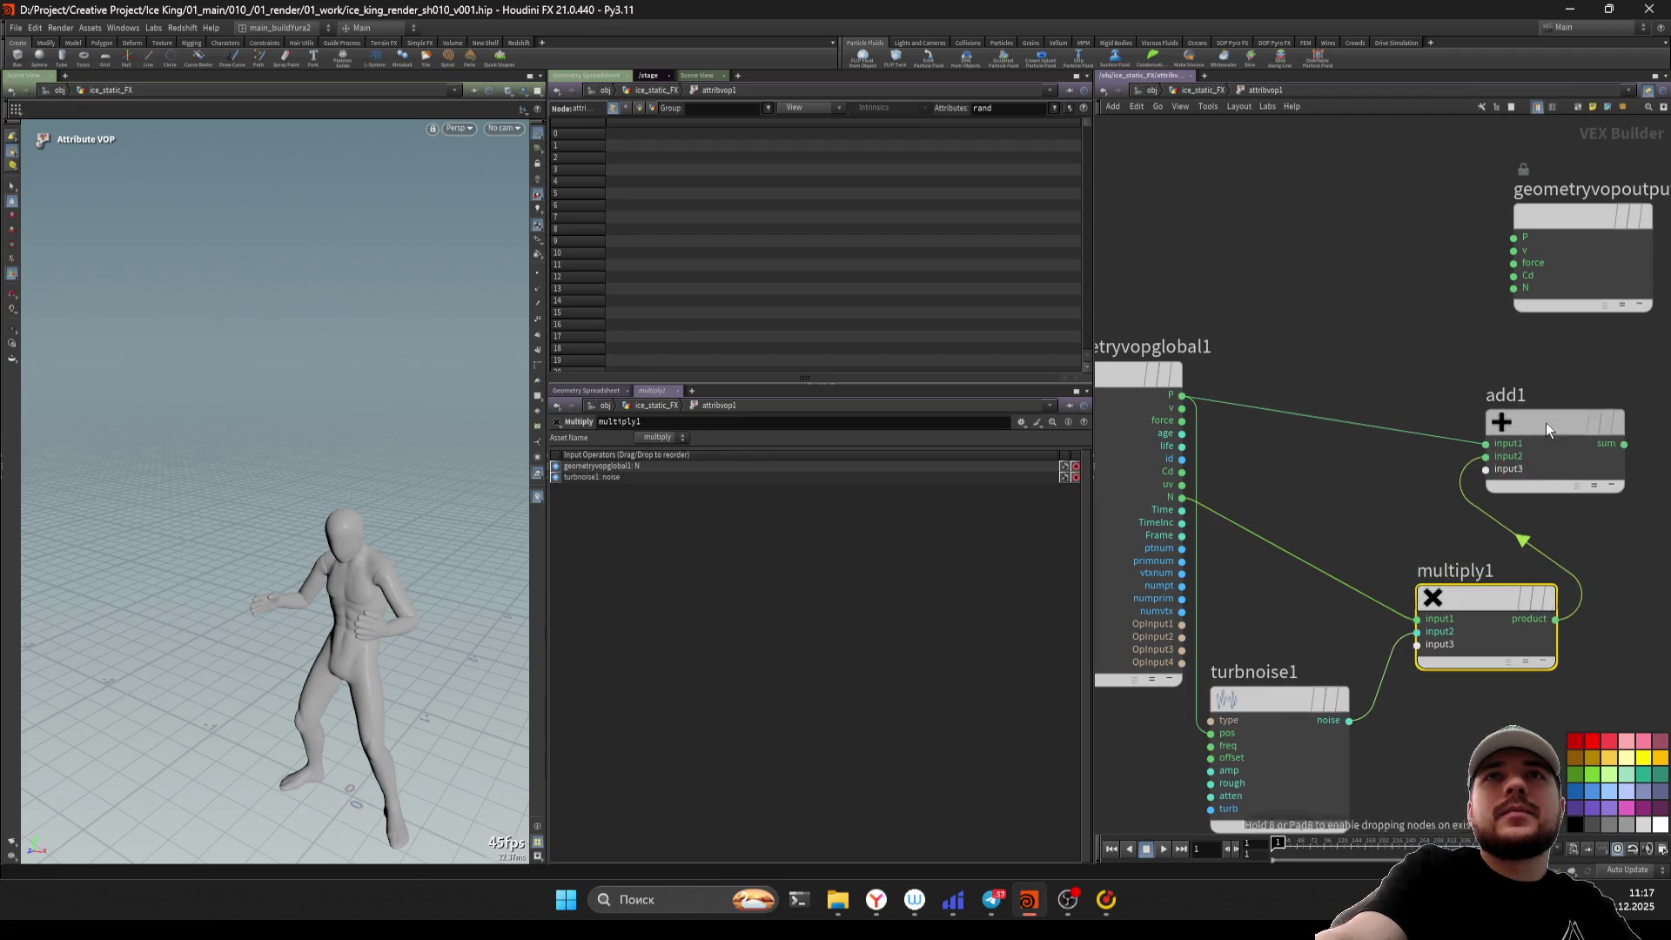
Raise turbnoise1's Frequency from 1 to 11 and orbit around the spiky figure
middle_click_drag(1389, 545, 1407, 283)
left_click_drag(1395, 589, 1146, 468)
key("Escape")
mouse_move(400, 557)
left_mouse_down()
mouse_move(432, 567)
mouse_move(343, 552)
mouse_move(261, 578)
mouse_move(280, 582)
mouse_move(265, 528)
left_mouse_up()
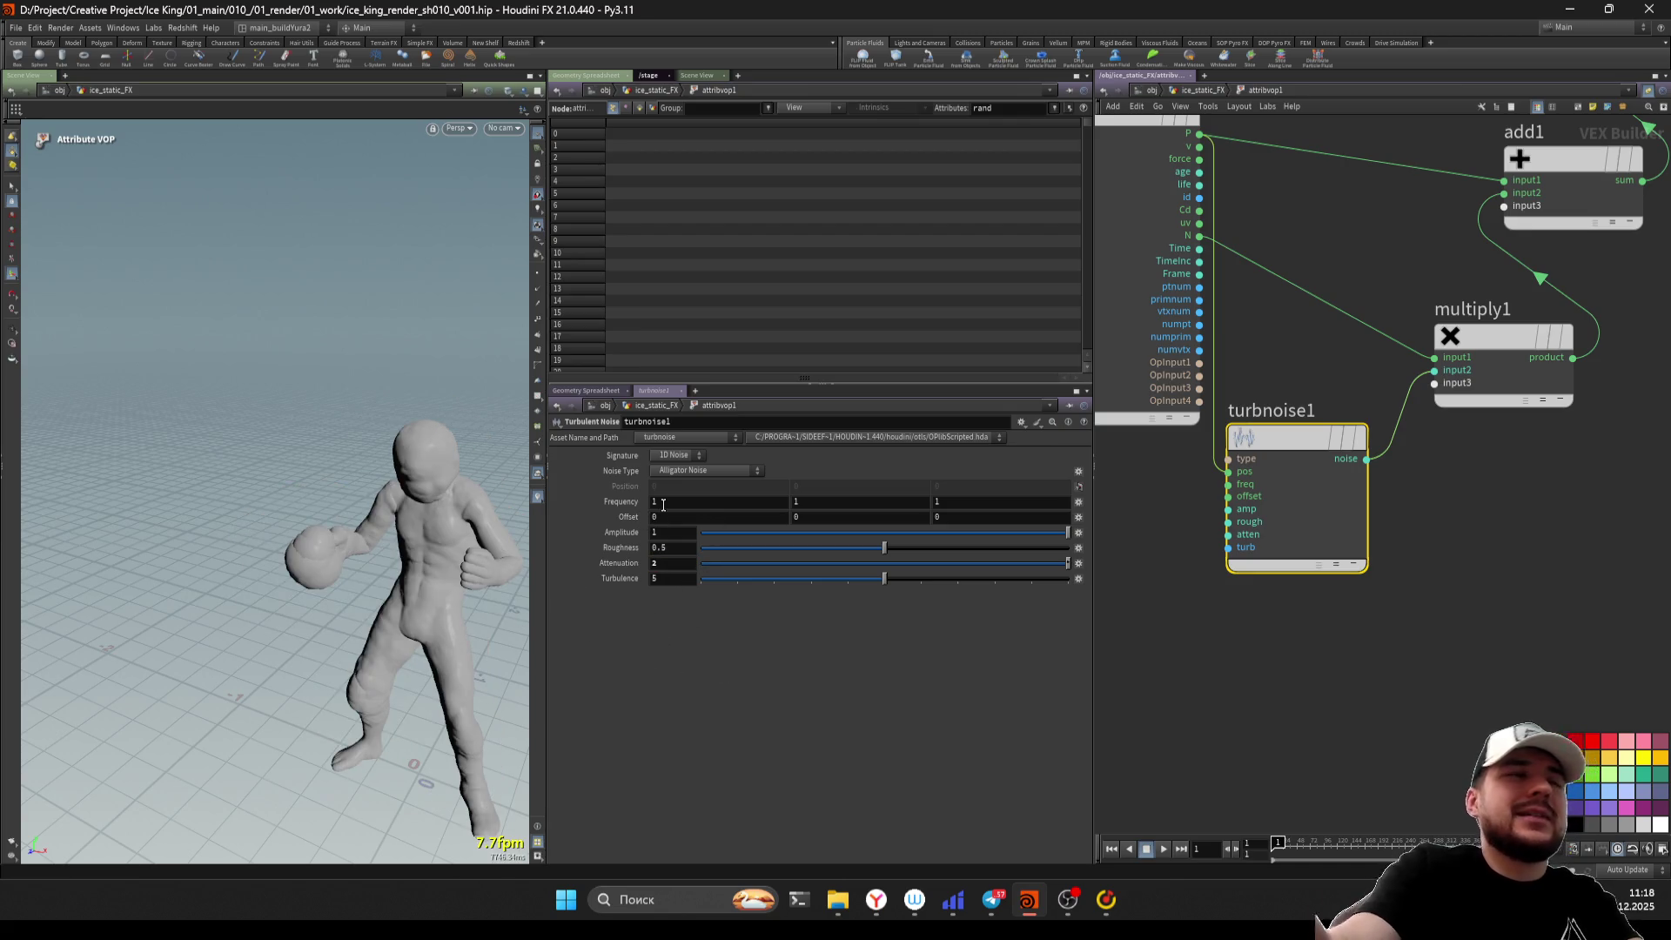
mouse_move(618, 502)
middle_mouse_down()
mouse_move(620, 477)
mouse_move(696, 482)
middle_mouse_up()
key("Escape")
left_click_drag(366, 557, 439, 551)
scroll(444, 548, "up", 10)
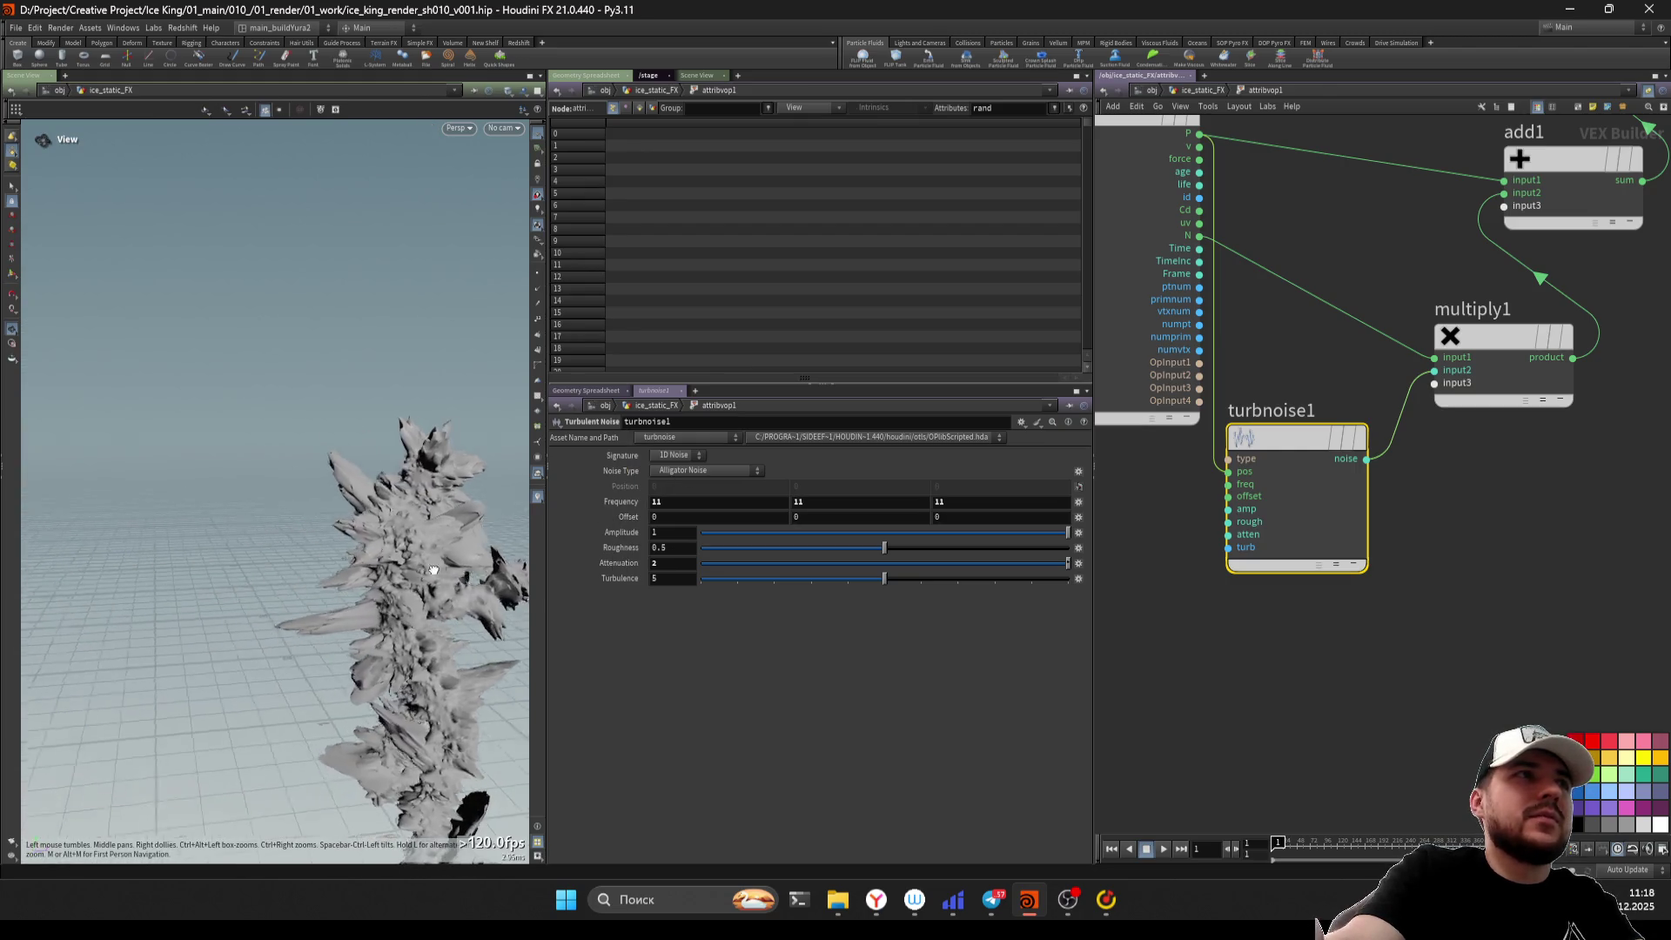
Set the noise Attenuation to 3.5
middle_click_drag(674, 563, 766, 561)
mouse_move(226, 487)
left_mouse_down()
mouse_move(323, 485)
mouse_move(369, 551)
mouse_move(269, 566)
mouse_move(263, 607)
mouse_move(482, 483)
left_mouse_up()
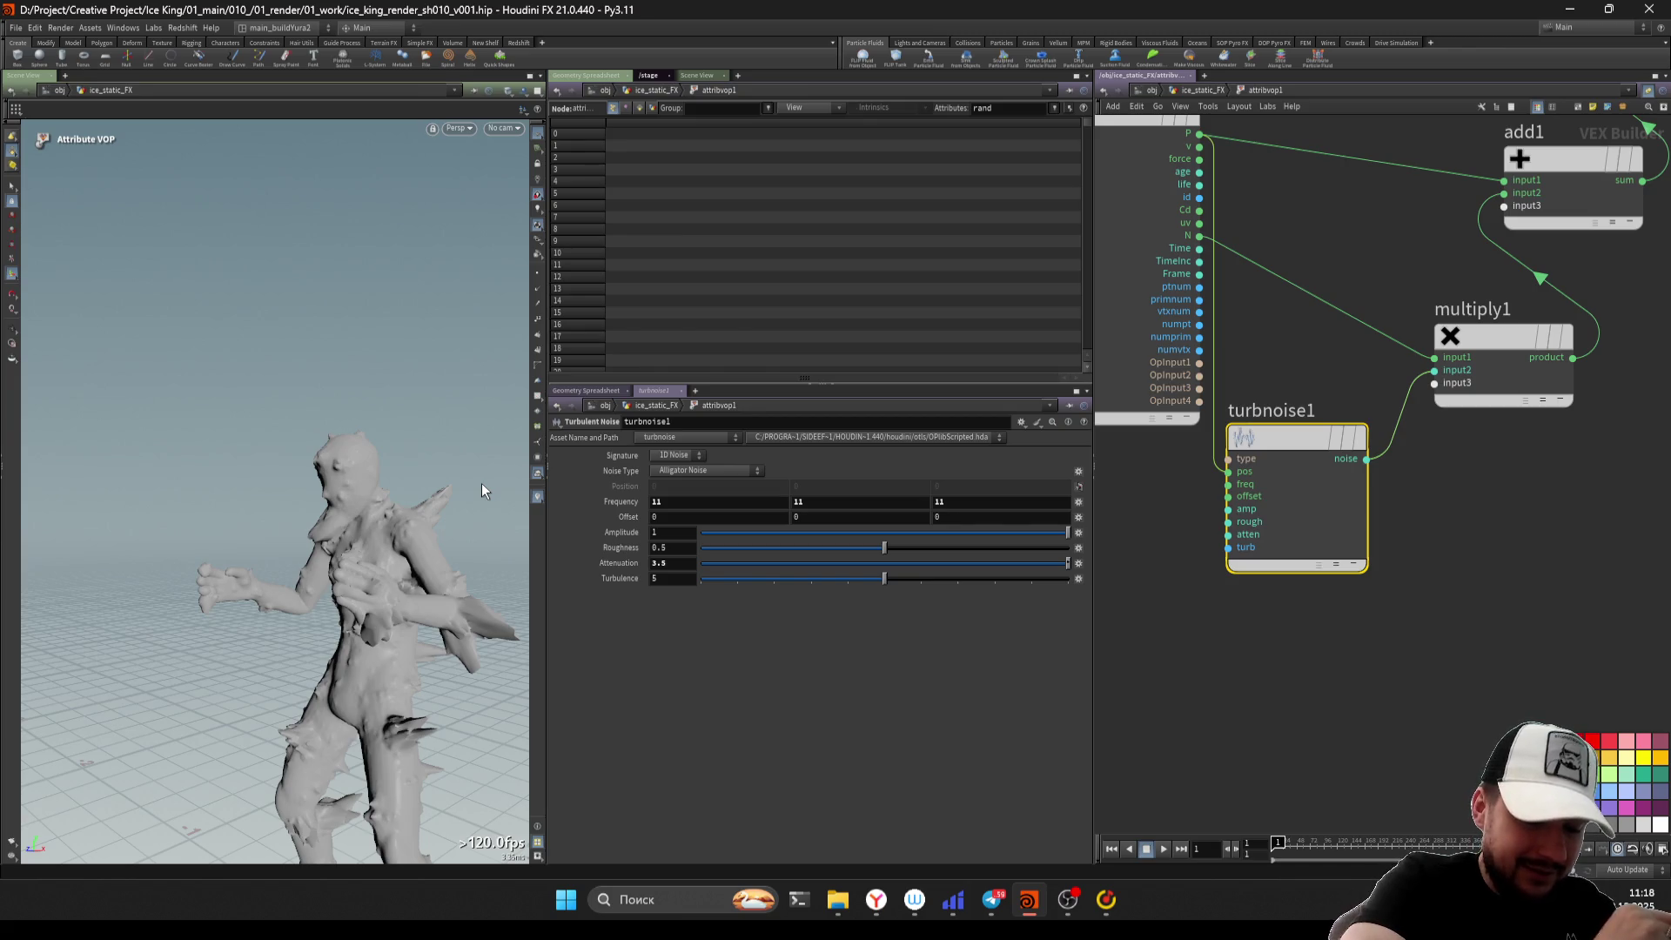
scroll(1305, 618, "down", 5)
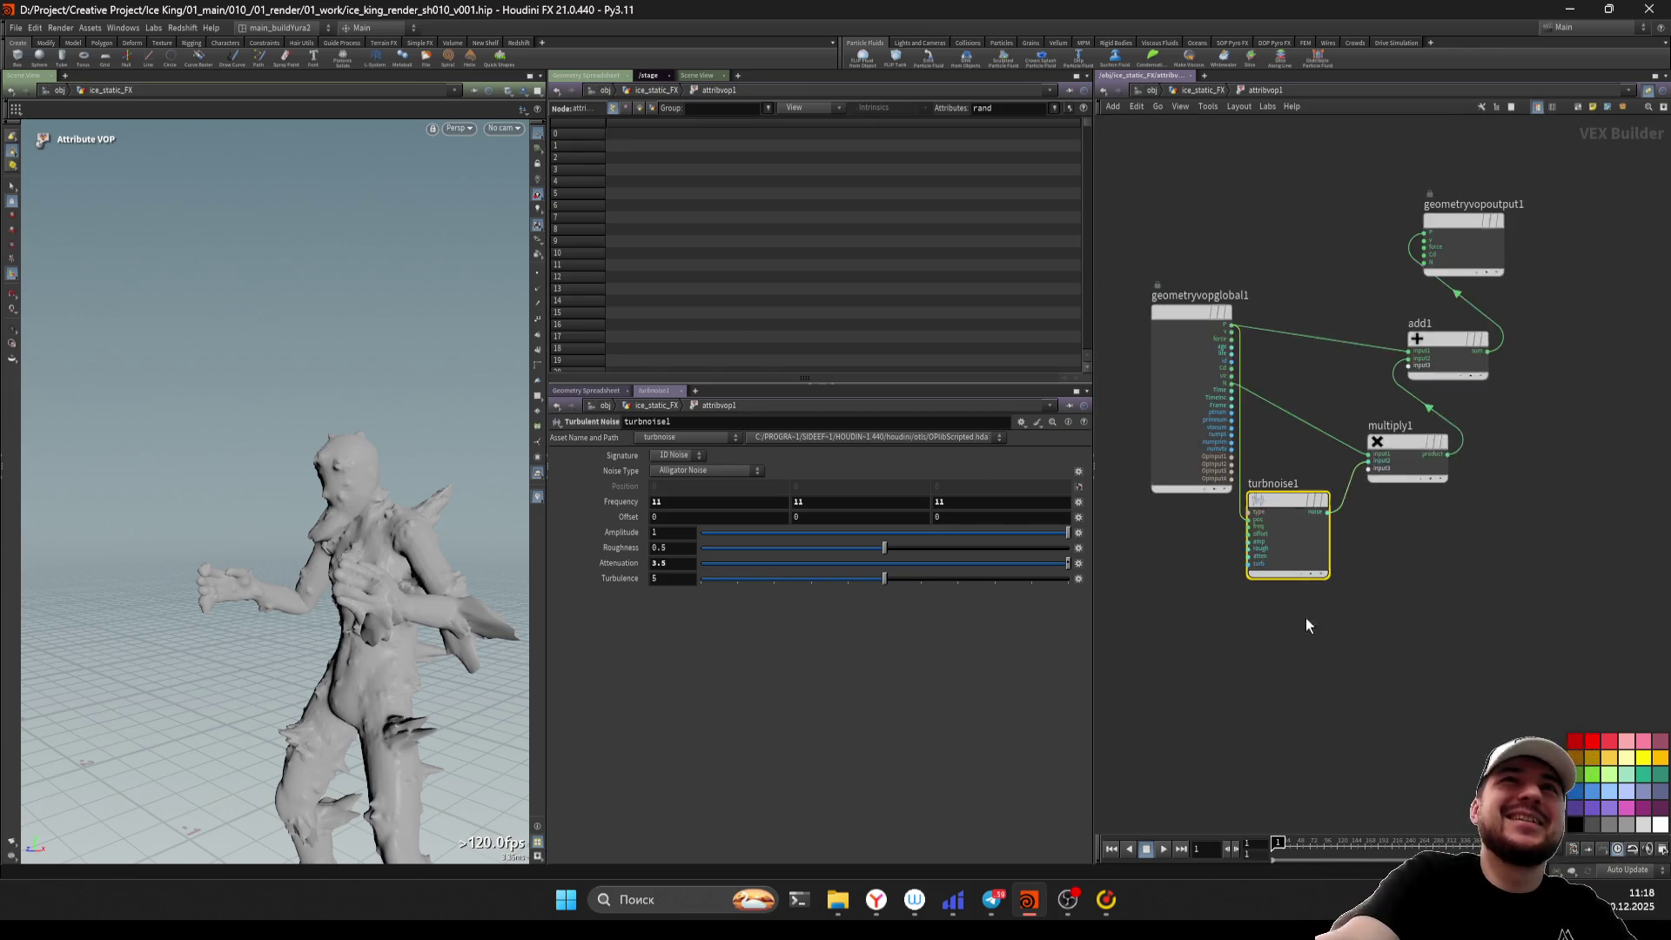
scroll(1410, 505, "up", 2)
Reposition geometryvopoutput1, add1 and multiply1 in the VOP network, then save the scene
mouse_move(1306, 318)
left_mouse_down()
mouse_move(1460, 479)
mouse_move(1454, 435)
left_mouse_up()
left_click_drag(1655, 494, 1263, 390)
mouse_move(1316, 443)
left_mouse_down()
mouse_move(1488, 432)
mouse_move(1481, 416)
left_mouse_up()
mouse_move(1282, 522)
left_mouse_down()
mouse_move(1318, 522)
mouse_move(1297, 525)
mouse_move(1296, 442)
mouse_move(1291, 460)
left_mouse_up()
scroll(1404, 584, "up", 5)
key("ctrl+s")
Route multiply1's product into add1's second input through a dot
left_click(1268, 557)
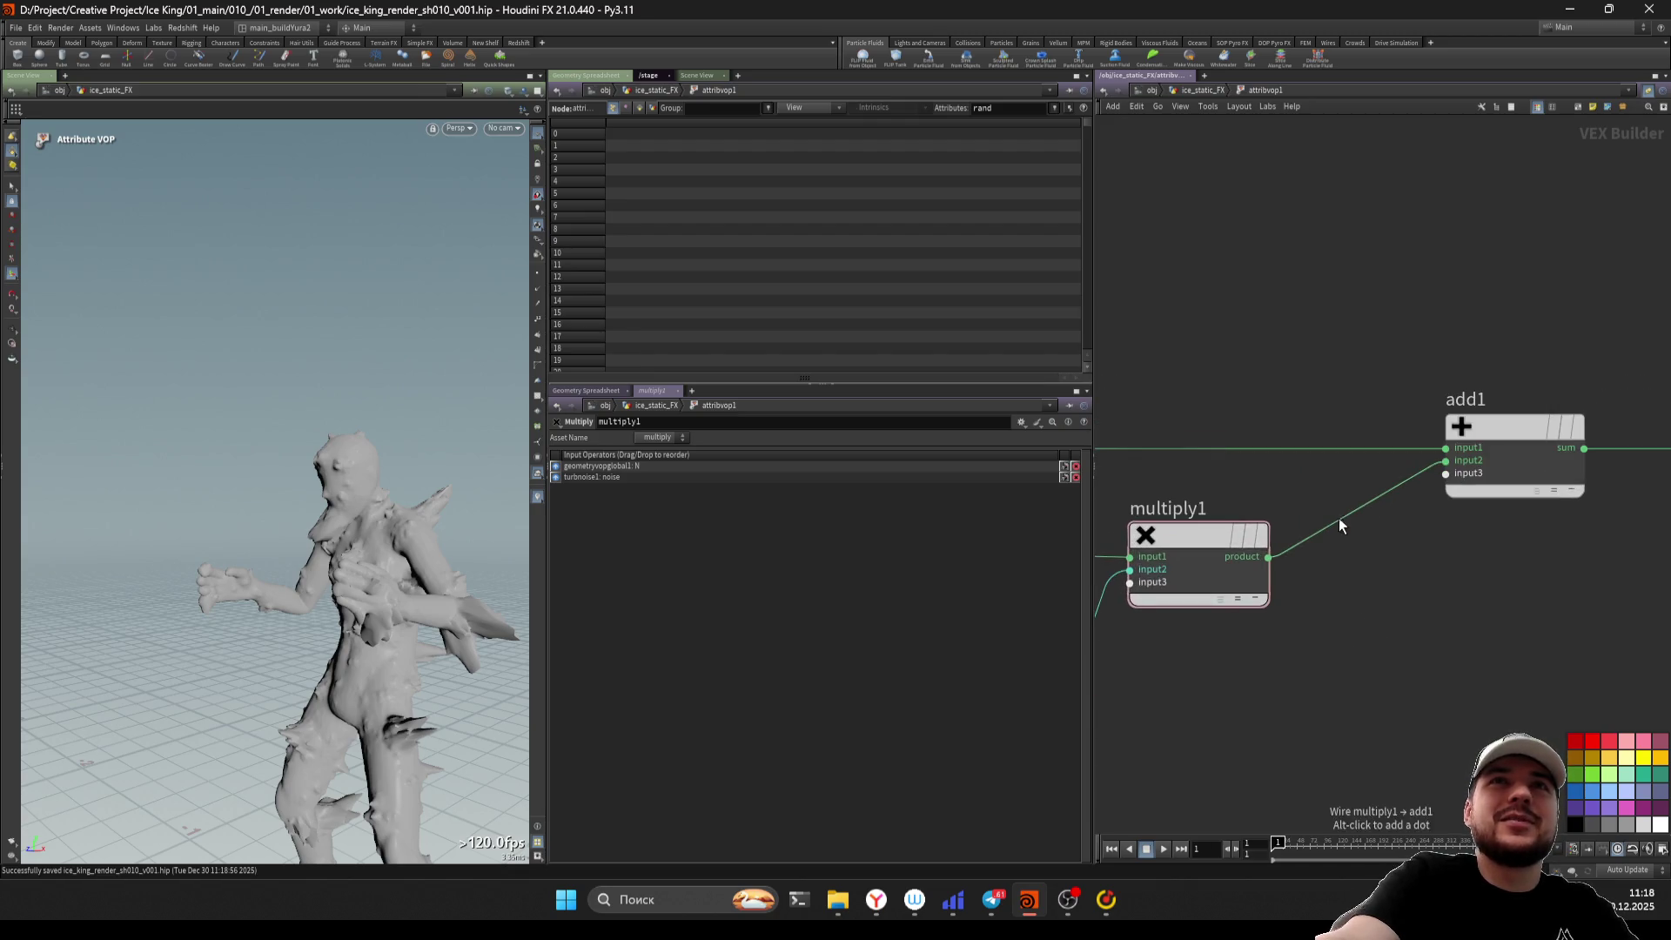
left_click(1401, 562)
left_click_drag(1401, 562, 1429, 552)
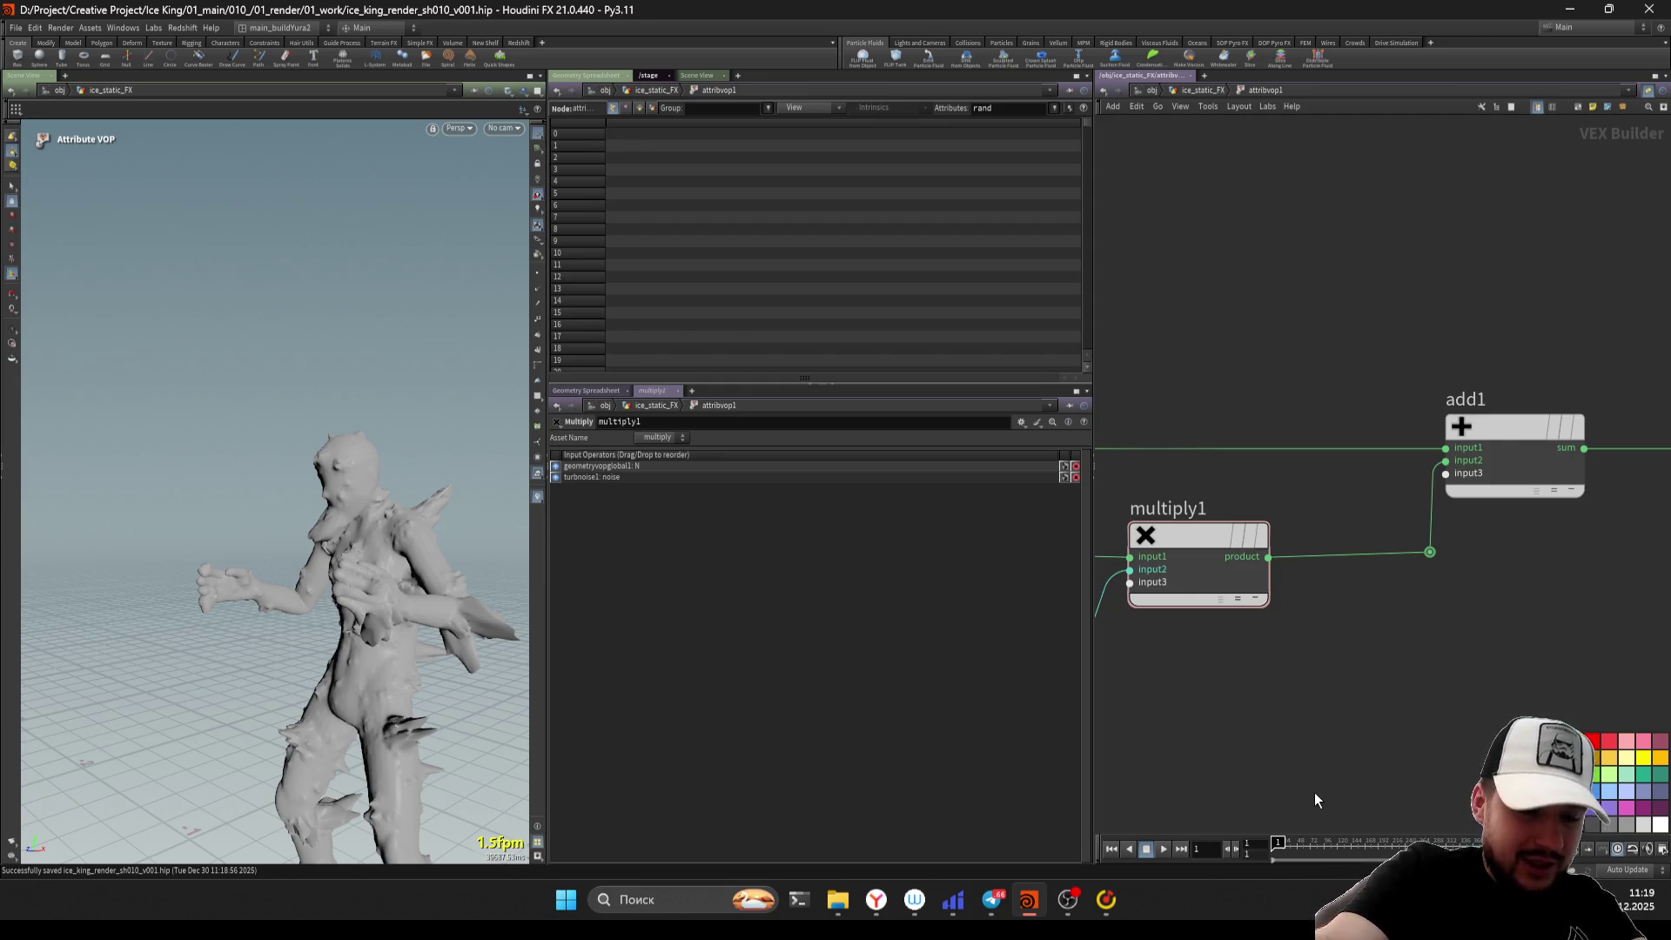
View the character's head and torso from the front and screenshot the viewport
key("Escape")
scroll(283, 496, "up", 10)
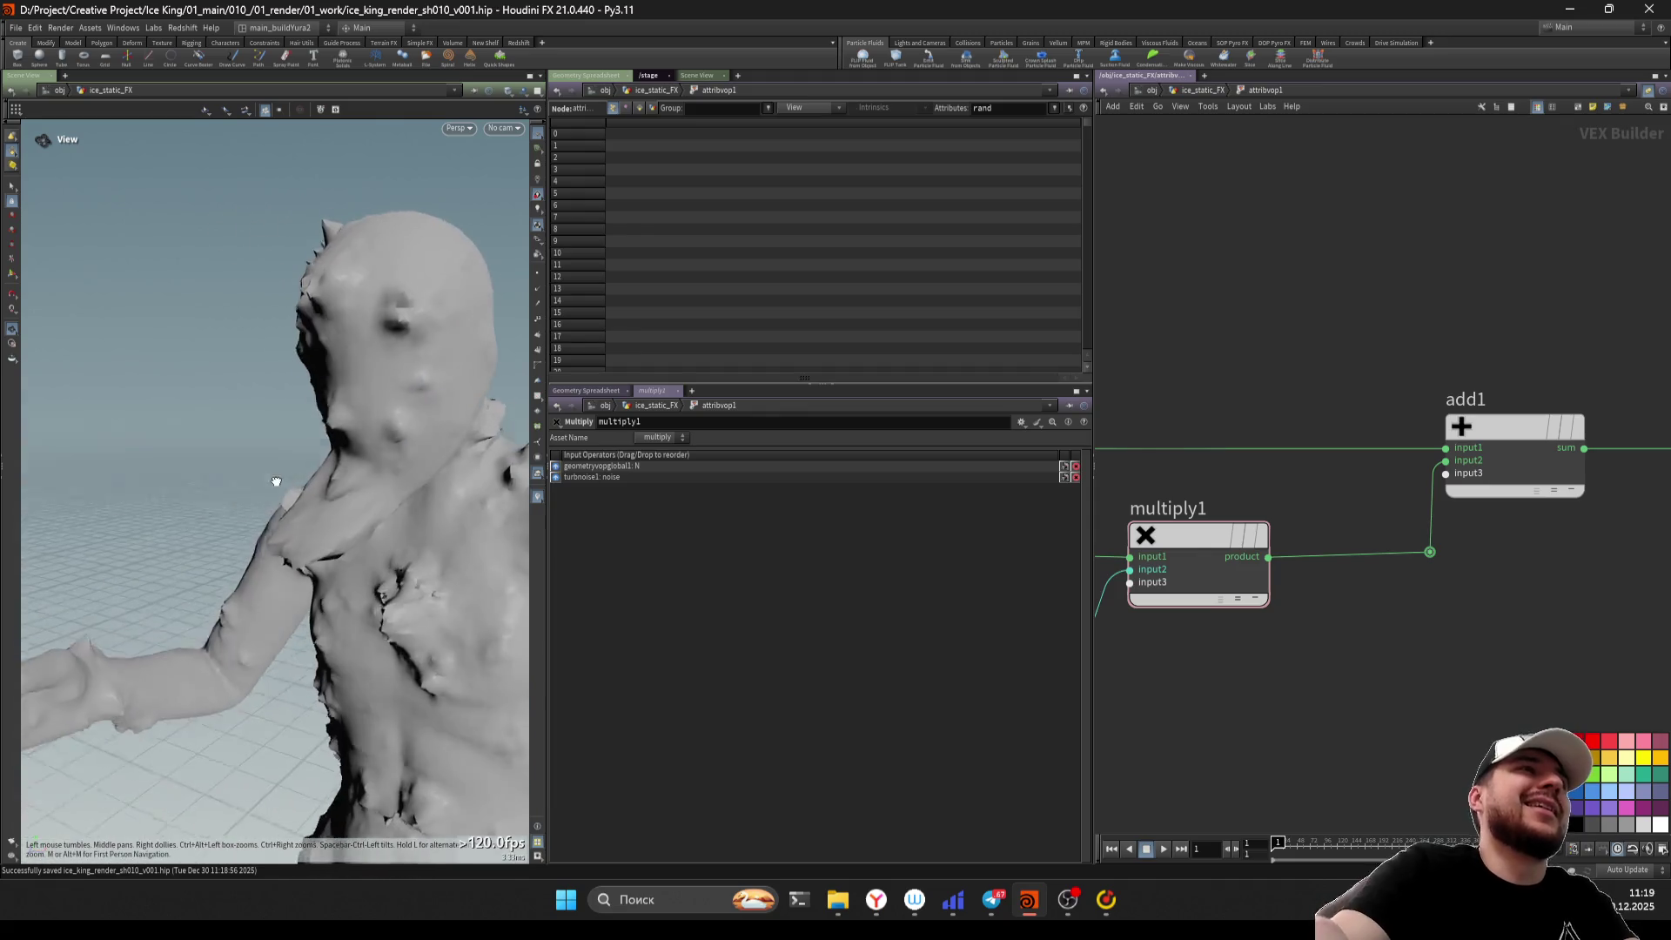
mouse_move(393, 520)
left_mouse_down()
mouse_move(467, 459)
mouse_move(306, 574)
left_mouse_up()
key("Print")
left_click_drag(74, 90, 472, 878)
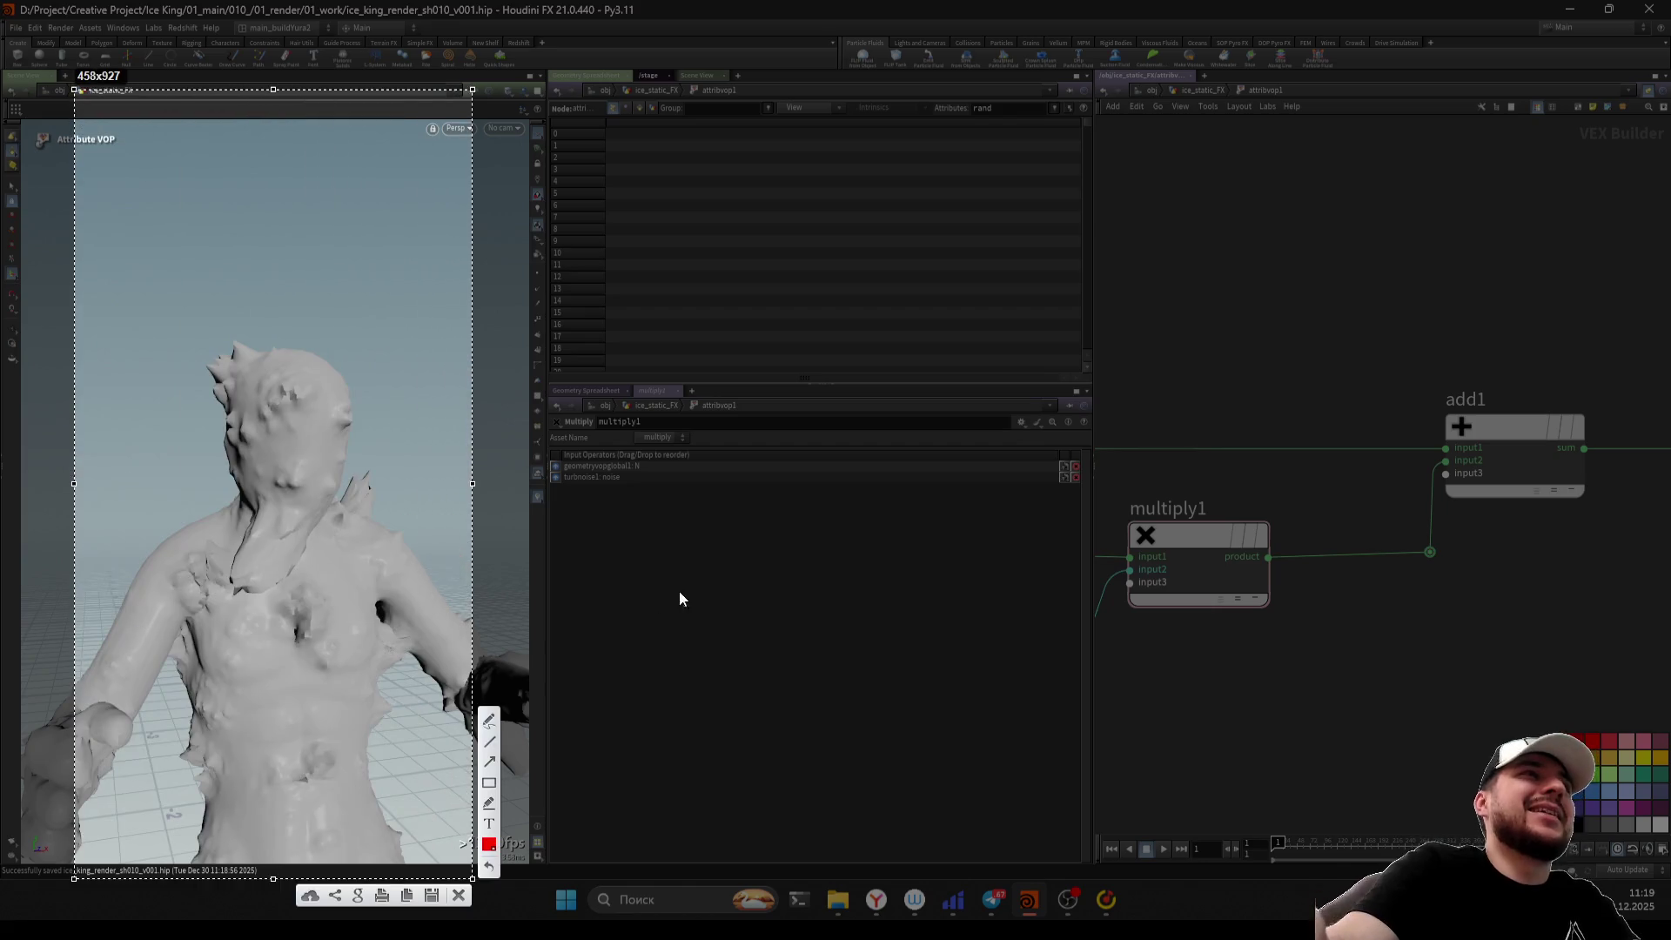
mouse_move(349, 470)
left_mouse_down()
mouse_move(329, 508)
mouse_move(366, 520)
mouse_move(359, 541)
mouse_move(250, 588)
left_mouse_up()
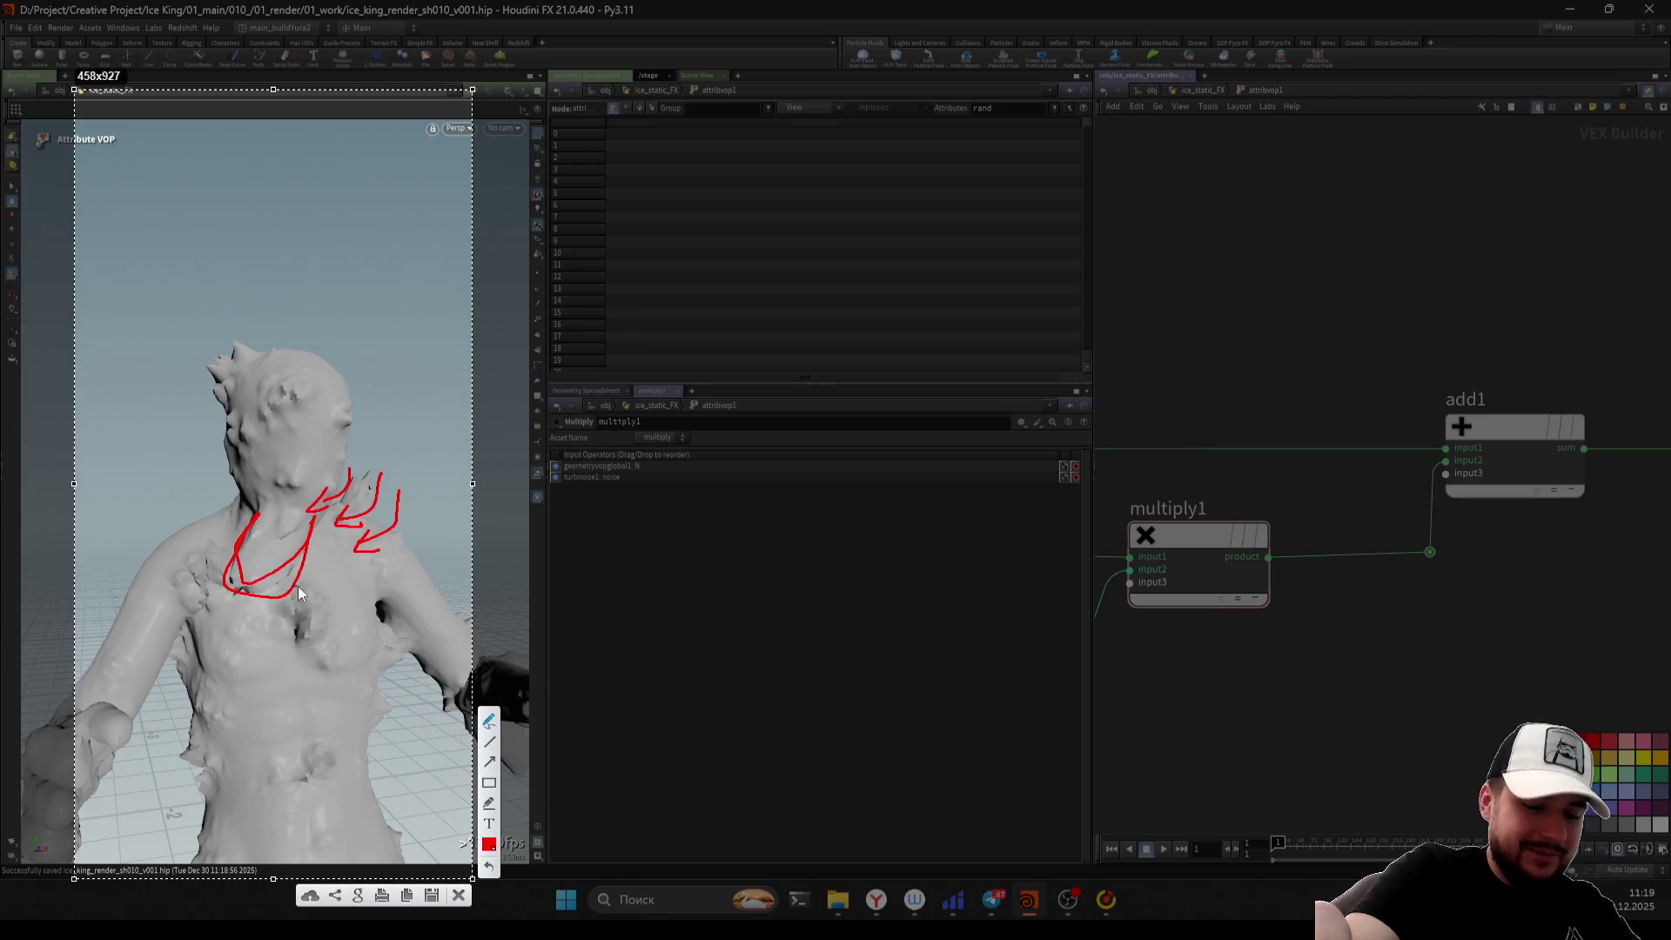
key("ctrl+c")
mouse_move(374, 635)
left_mouse_down()
mouse_move(330, 600)
mouse_move(508, 586)
mouse_move(339, 642)
mouse_move(447, 552)
mouse_move(411, 596)
mouse_move(582, 586)
mouse_move(355, 603)
mouse_move(392, 600)
mouse_move(399, 635)
mouse_move(522, 626)
left_mouse_up()
scroll(1283, 418, "down", 5)
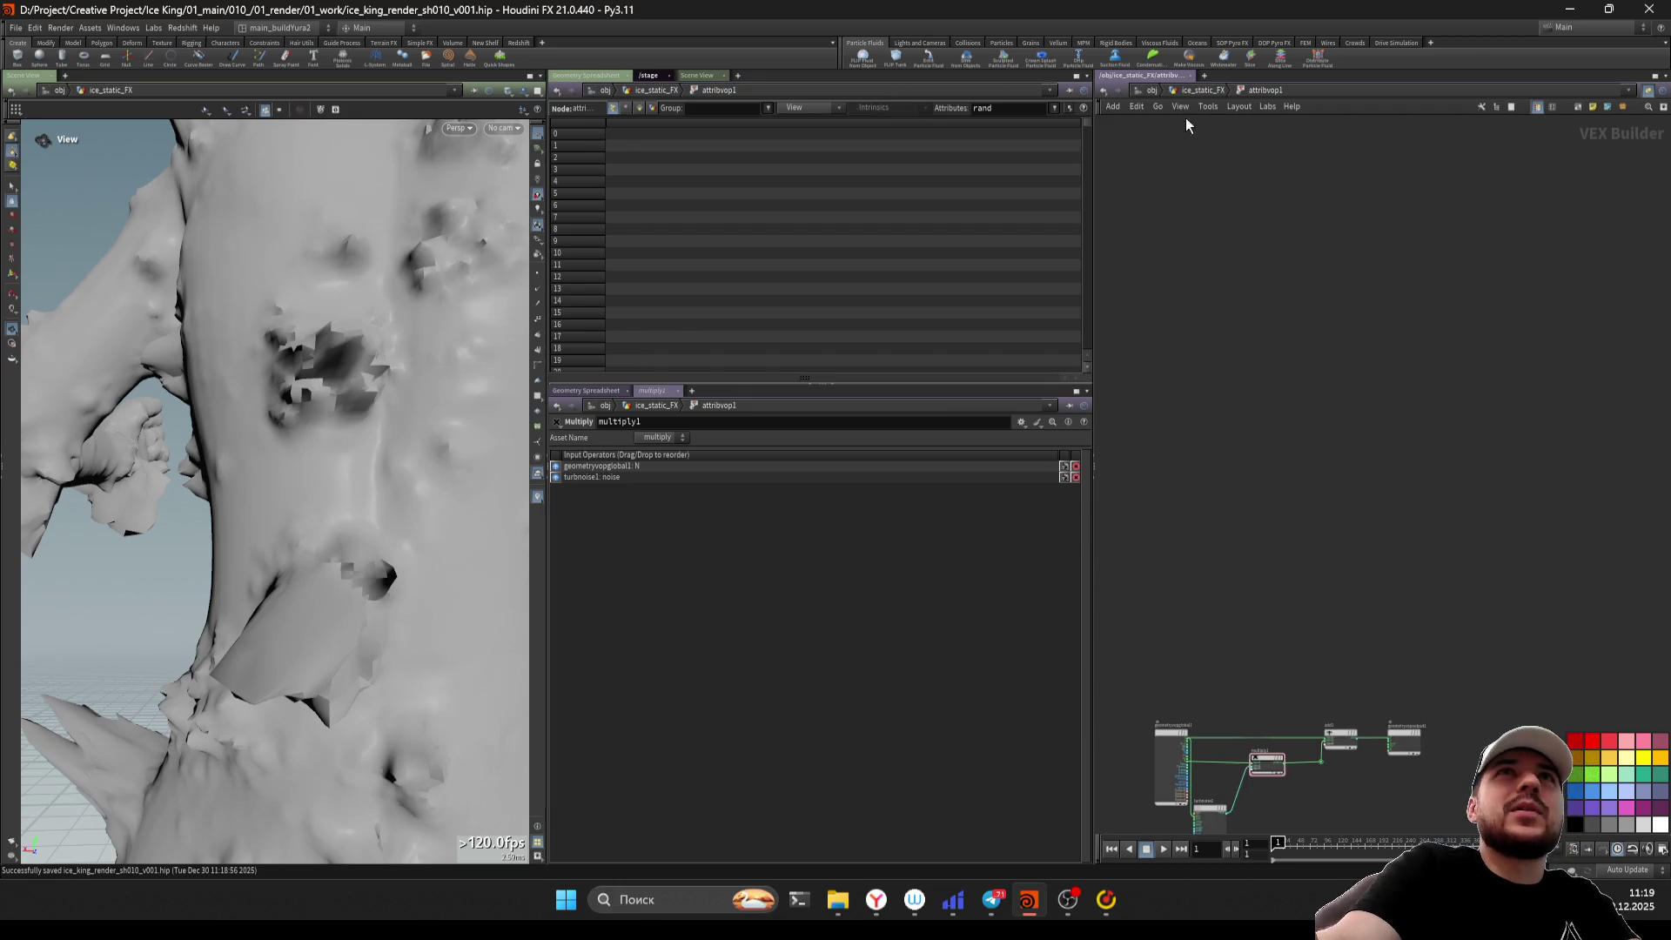
Go up to the ice_static_FX network and select the create_dir wrangle
left_click(1202, 90)
scroll(1302, 560, "down", 3)
mouse_move(1262, 633)
middle_mouse_down()
mouse_move(1246, 677)
mouse_move(1263, 653)
middle_mouse_up()
scroll(1246, 677, "up", 3)
left_click(1227, 570)
Open create_dir's VEX code in a separate editor window with Alt+E
scroll(1243, 637, "down", 3)
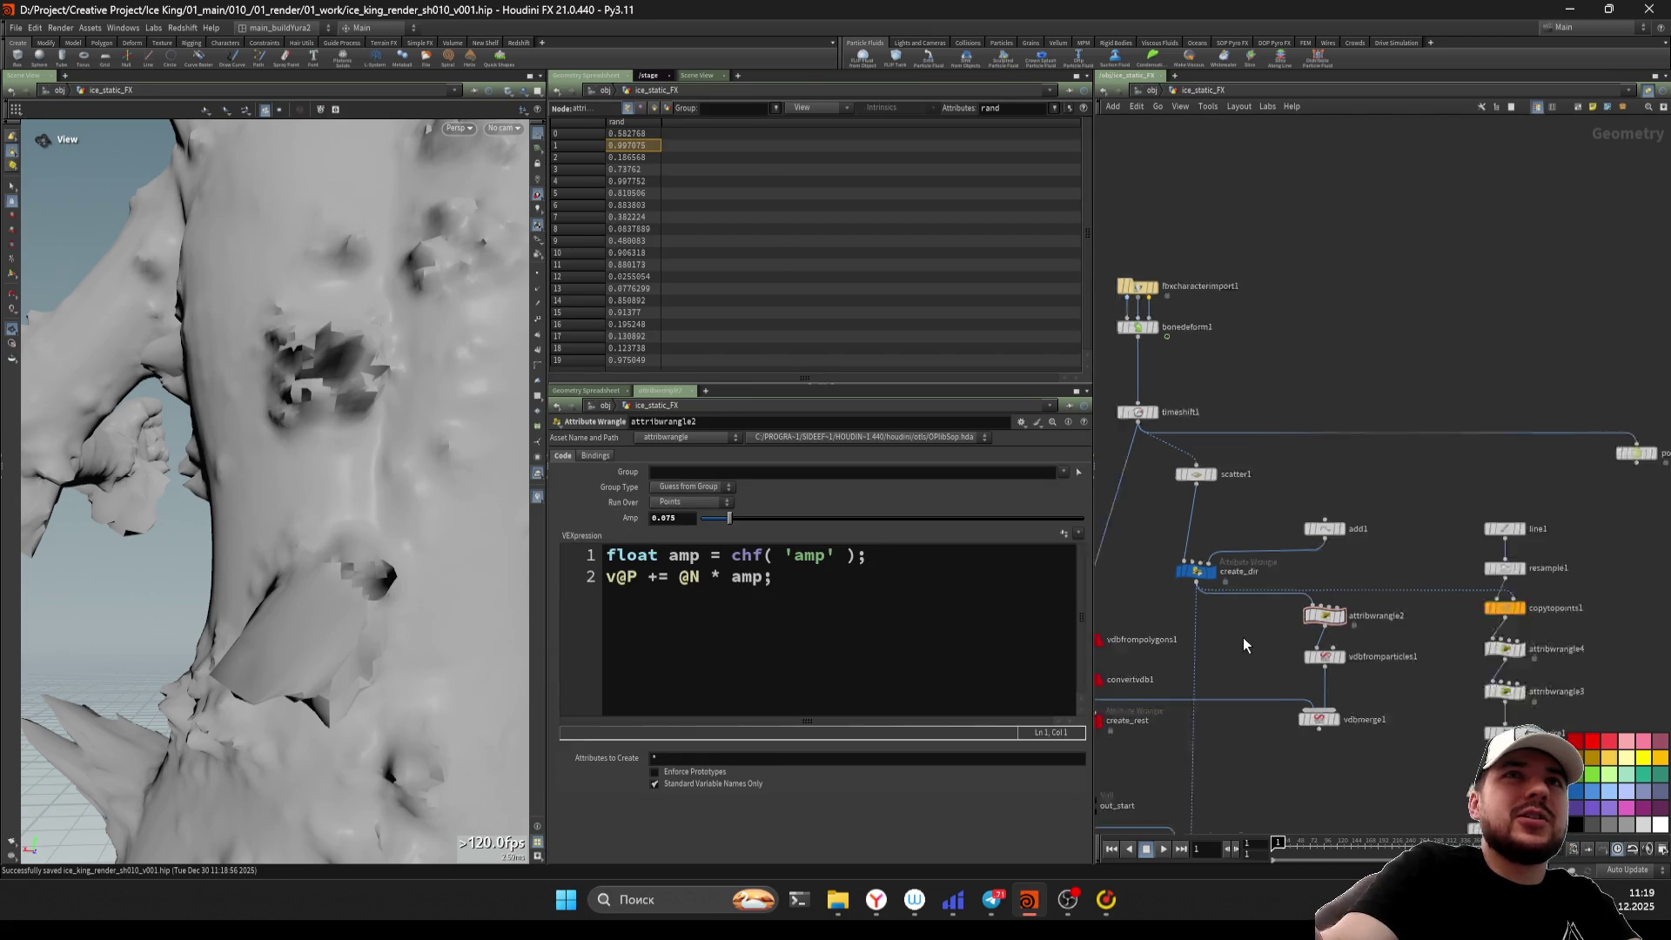
scroll(1050, 658, "down", 5)
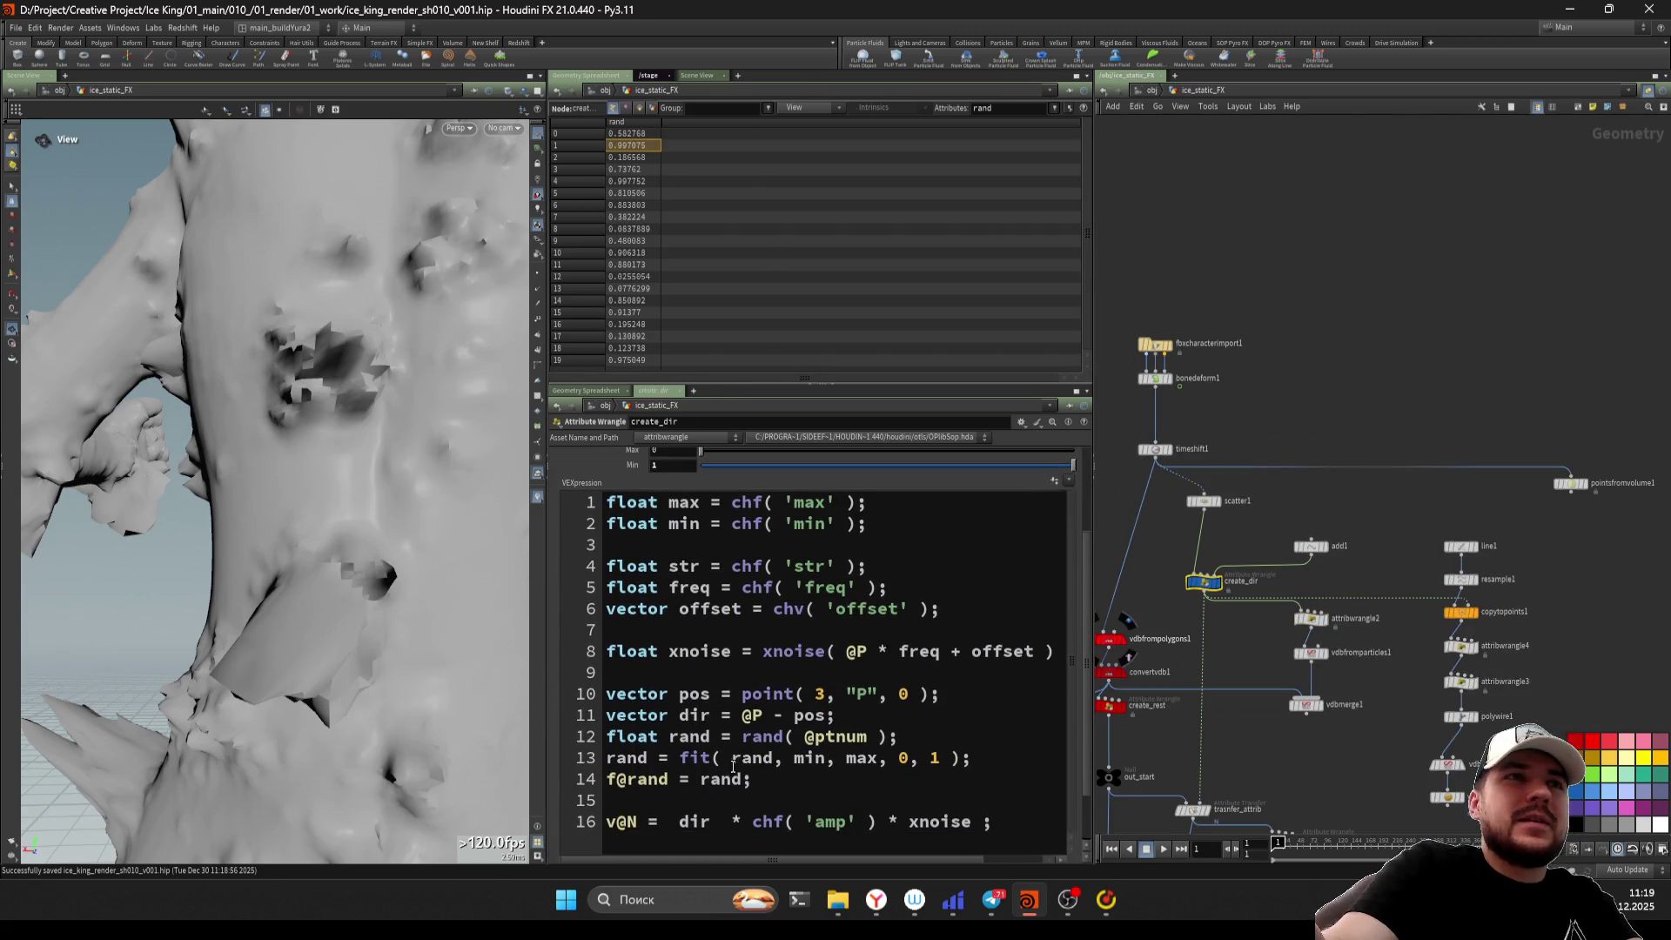
left_click(661, 653)
key("alt+e")
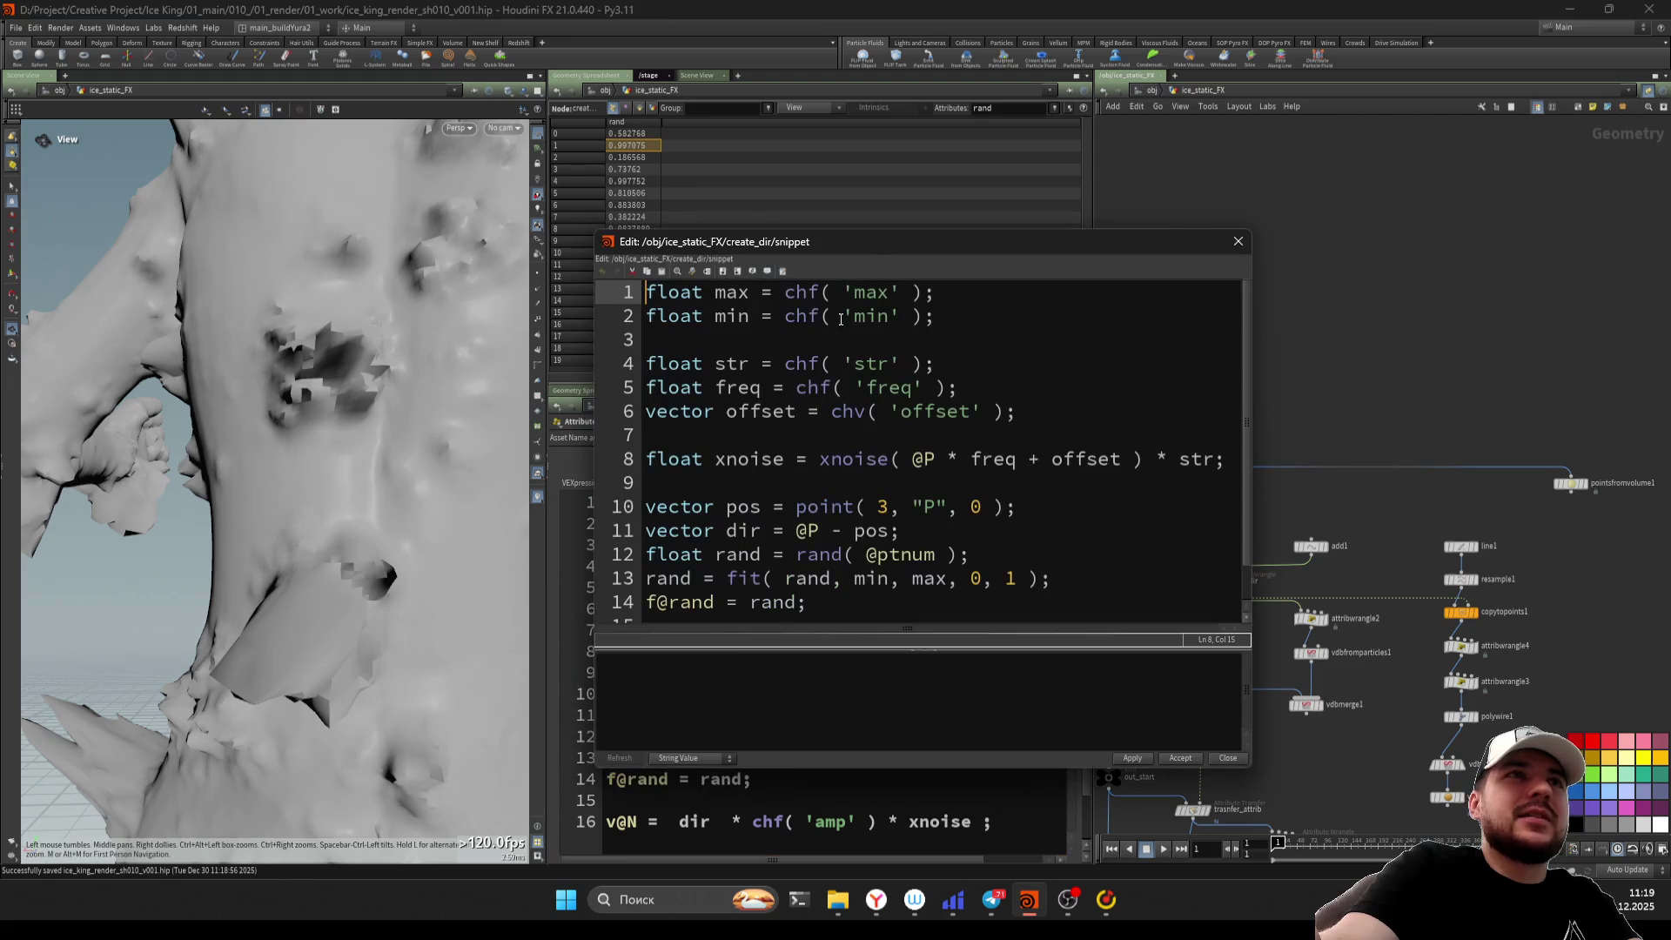
Open the xnoise help page and arrange it beside the code editor and ice-creature reference
left_click(774, 467)
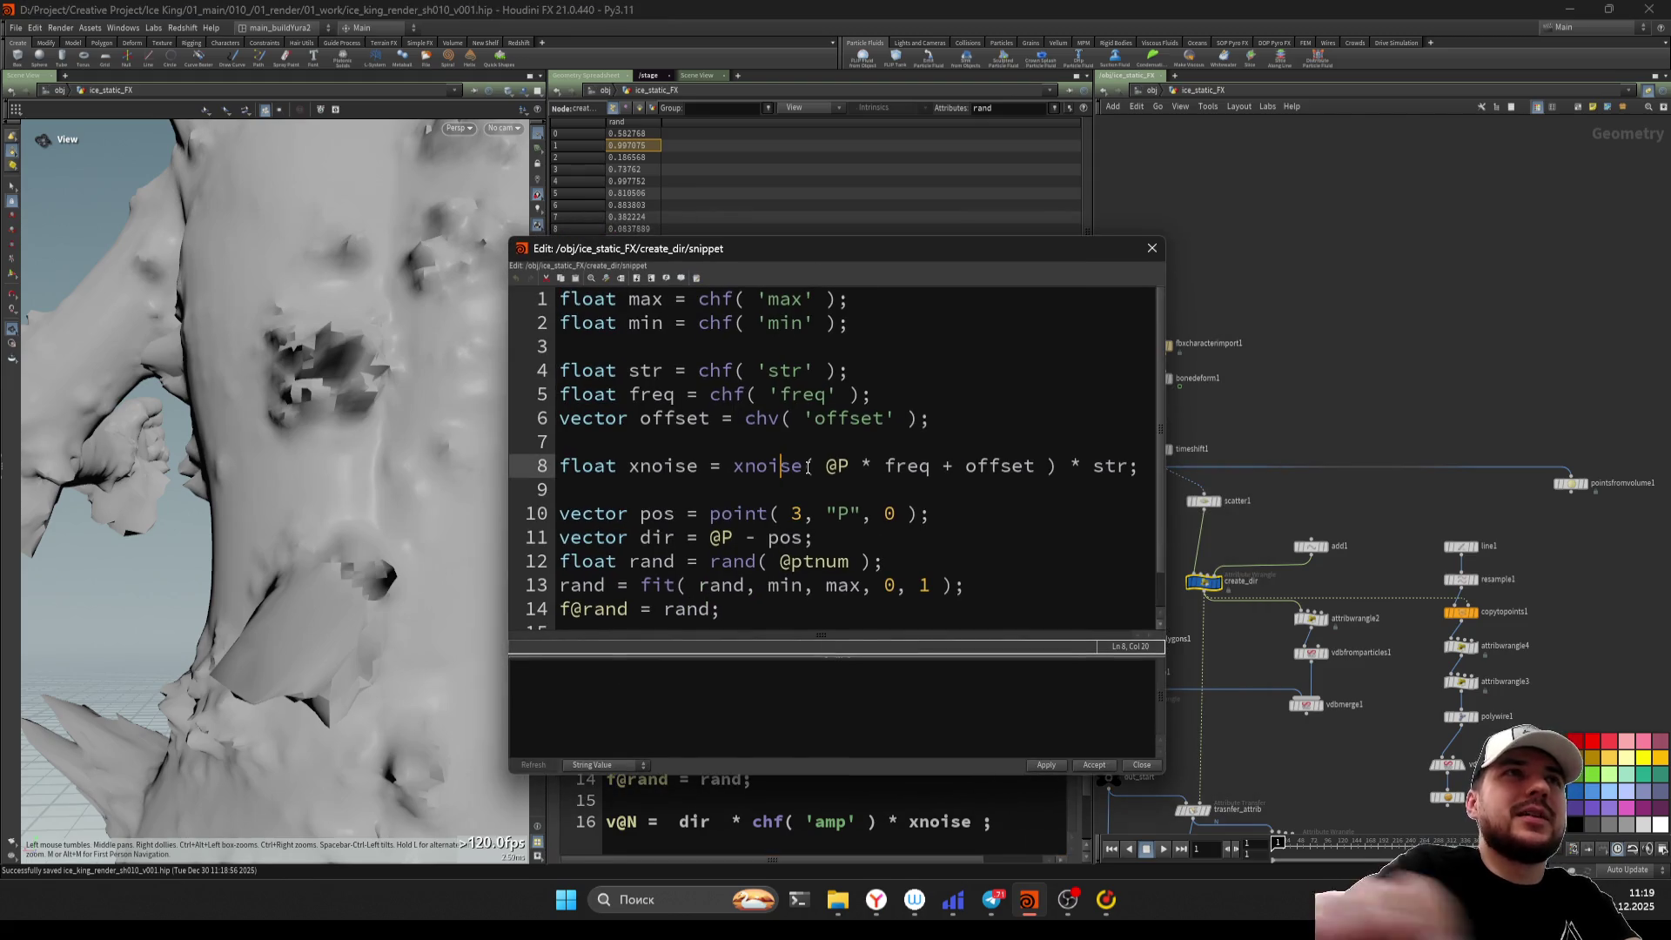
key("F1")
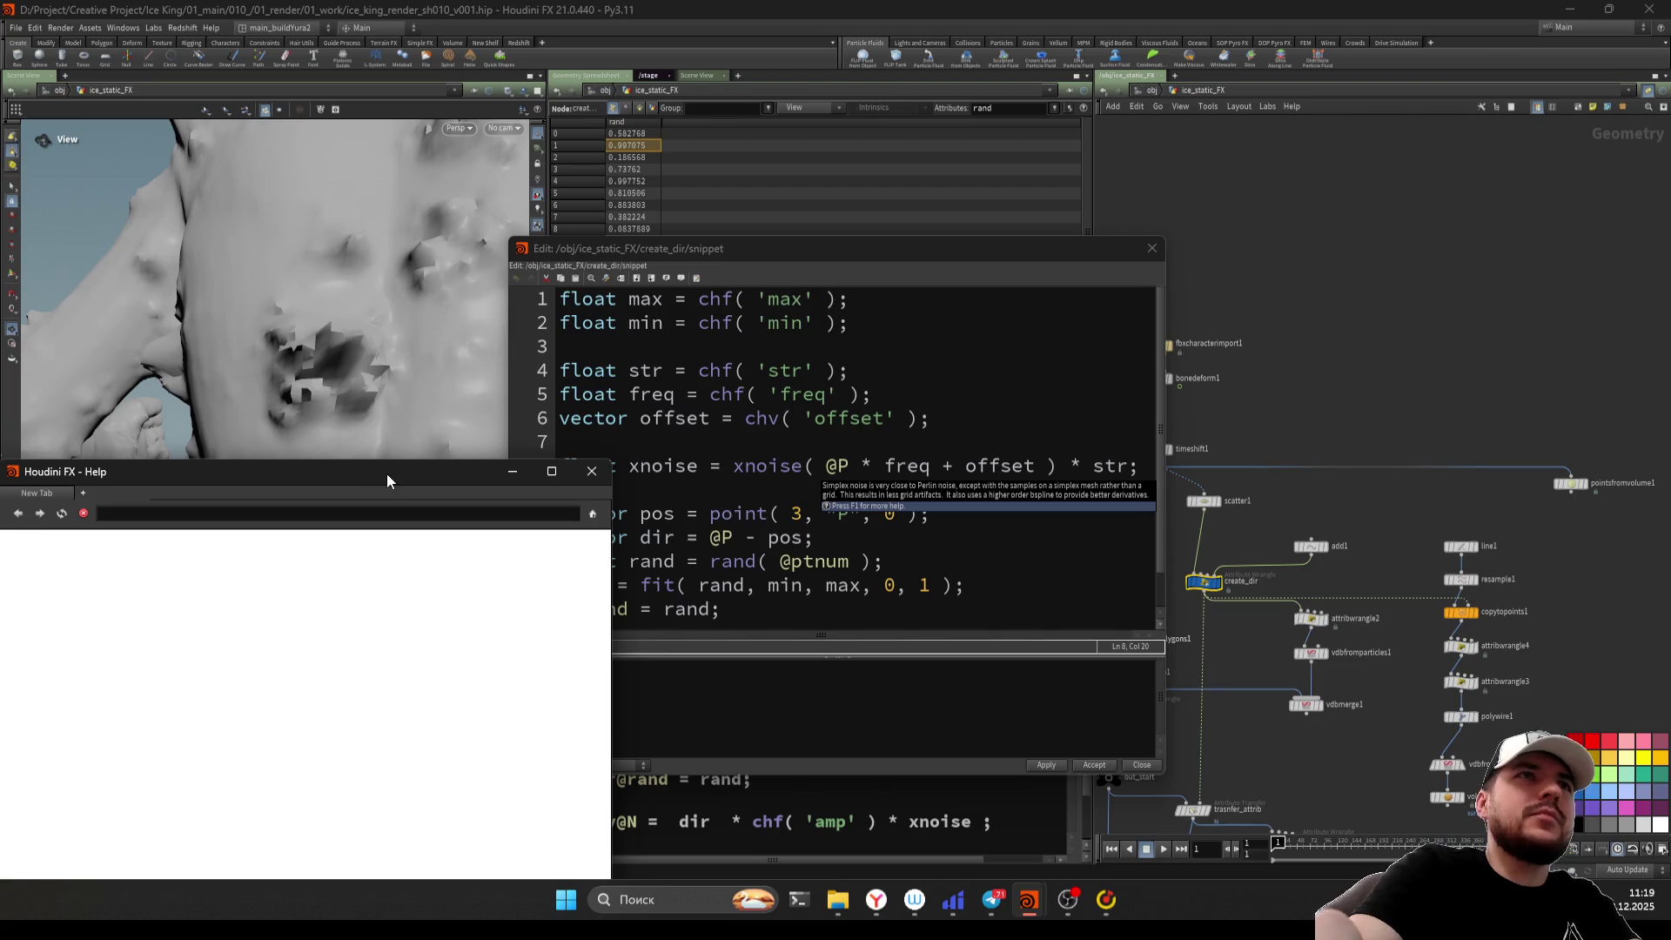
left_click_drag(387, 475, 537, 350)
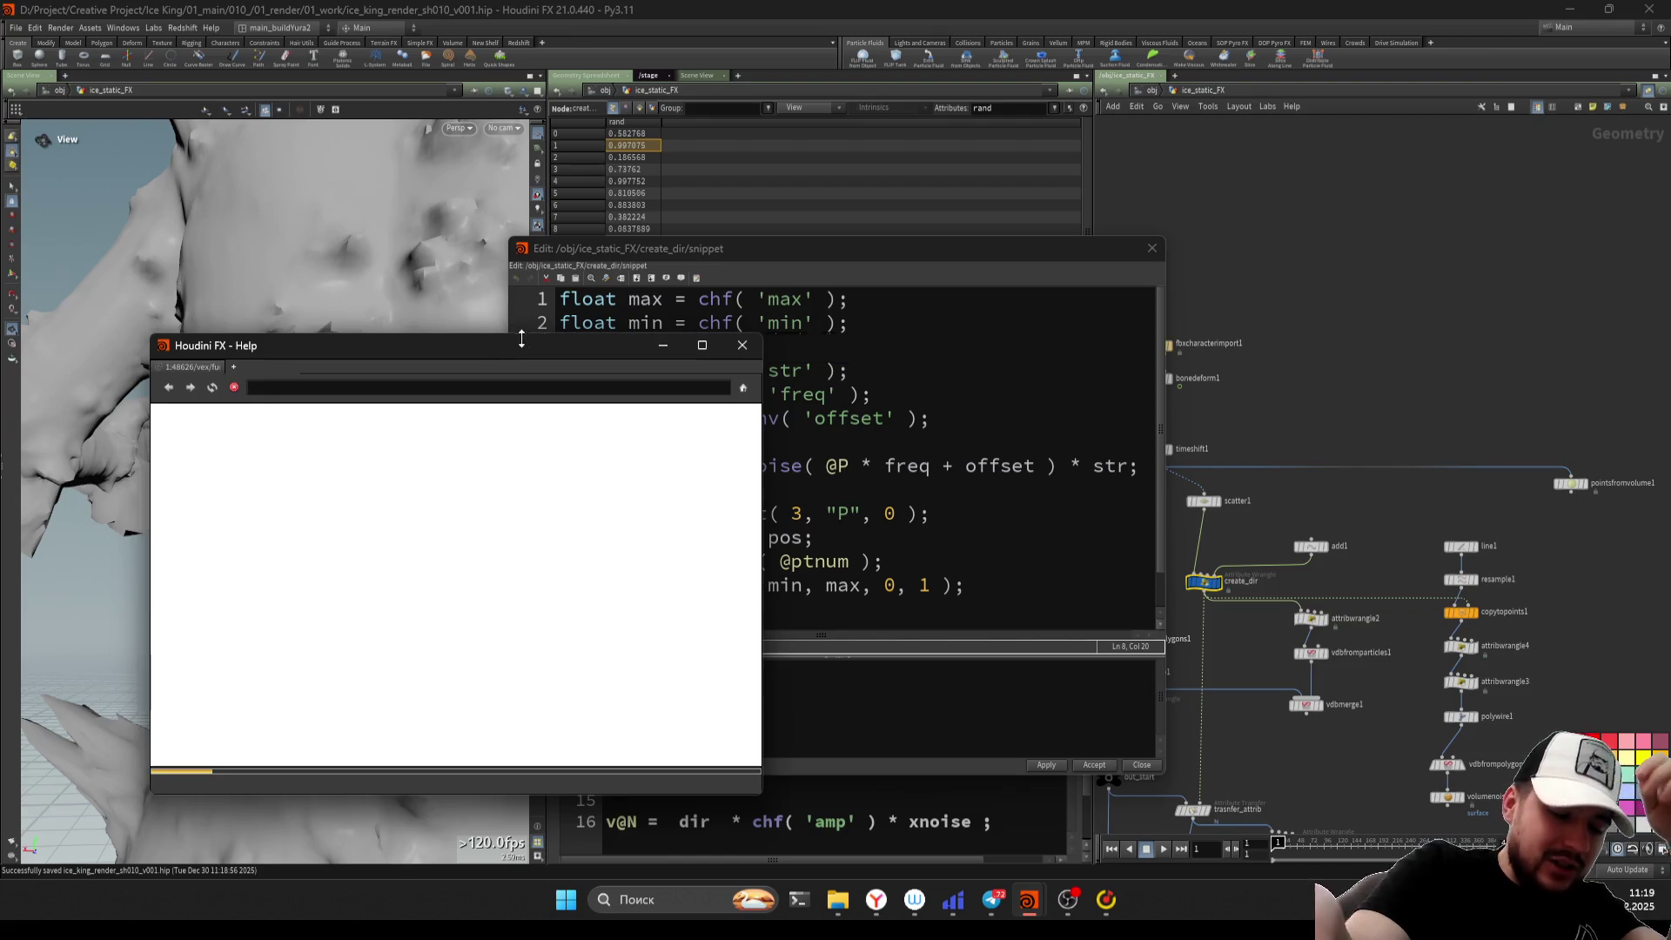
scroll(1386, 514, "down", 3)
scroll(1308, 636, "up", 6)
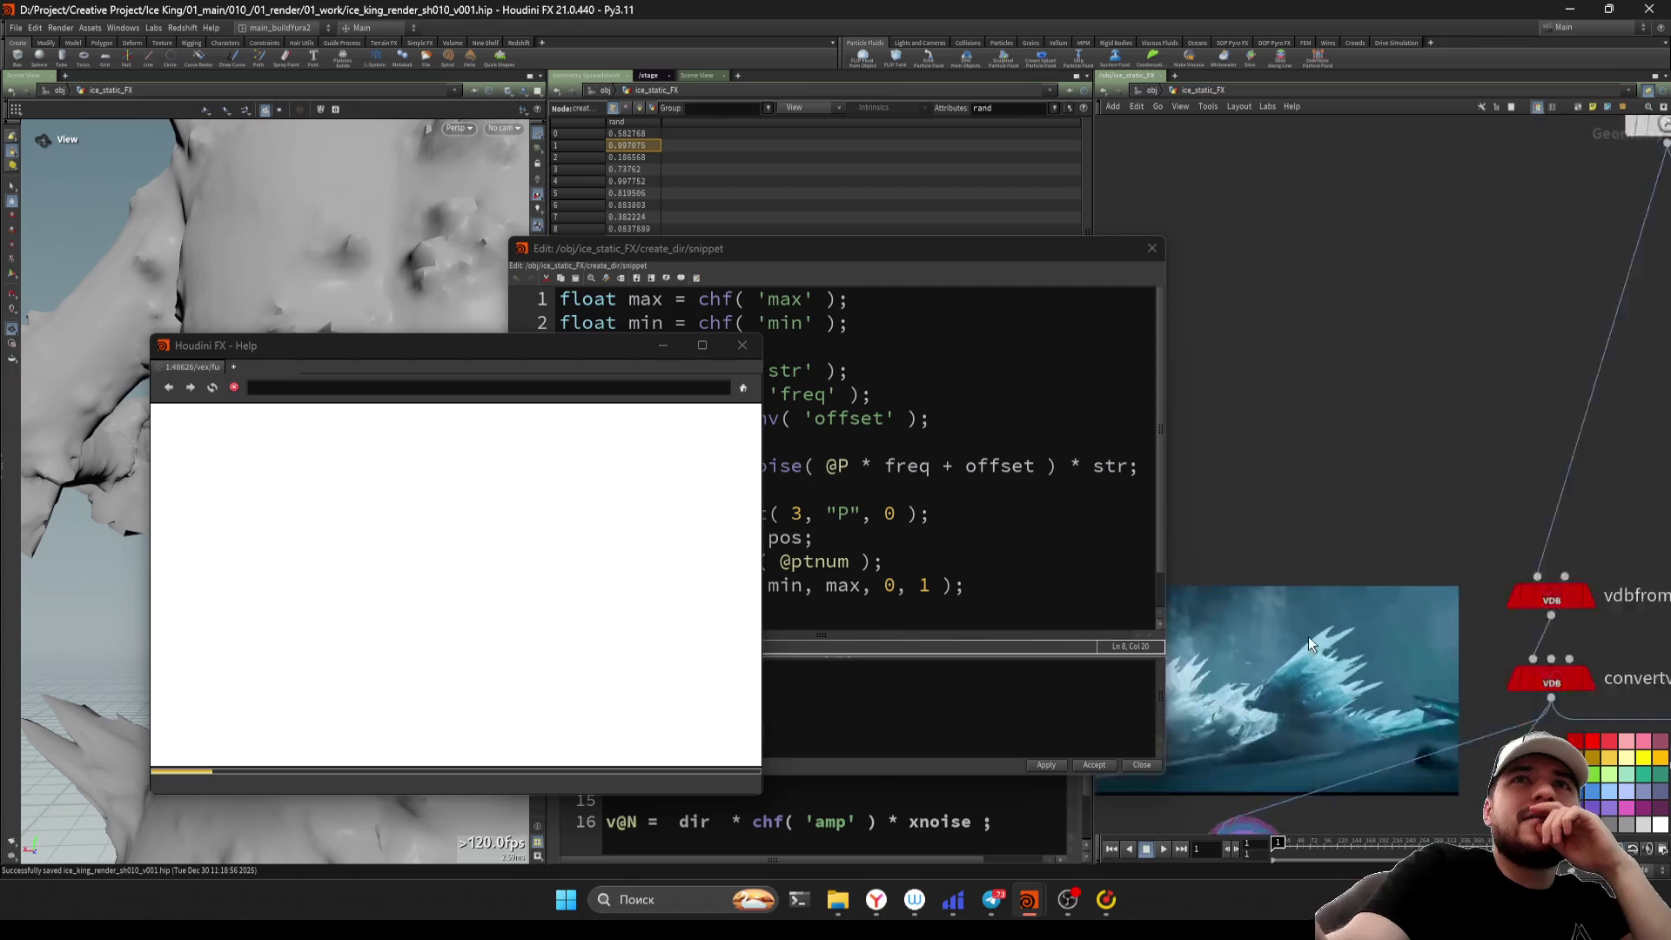
middle_click_drag(1356, 703, 1366, 600)
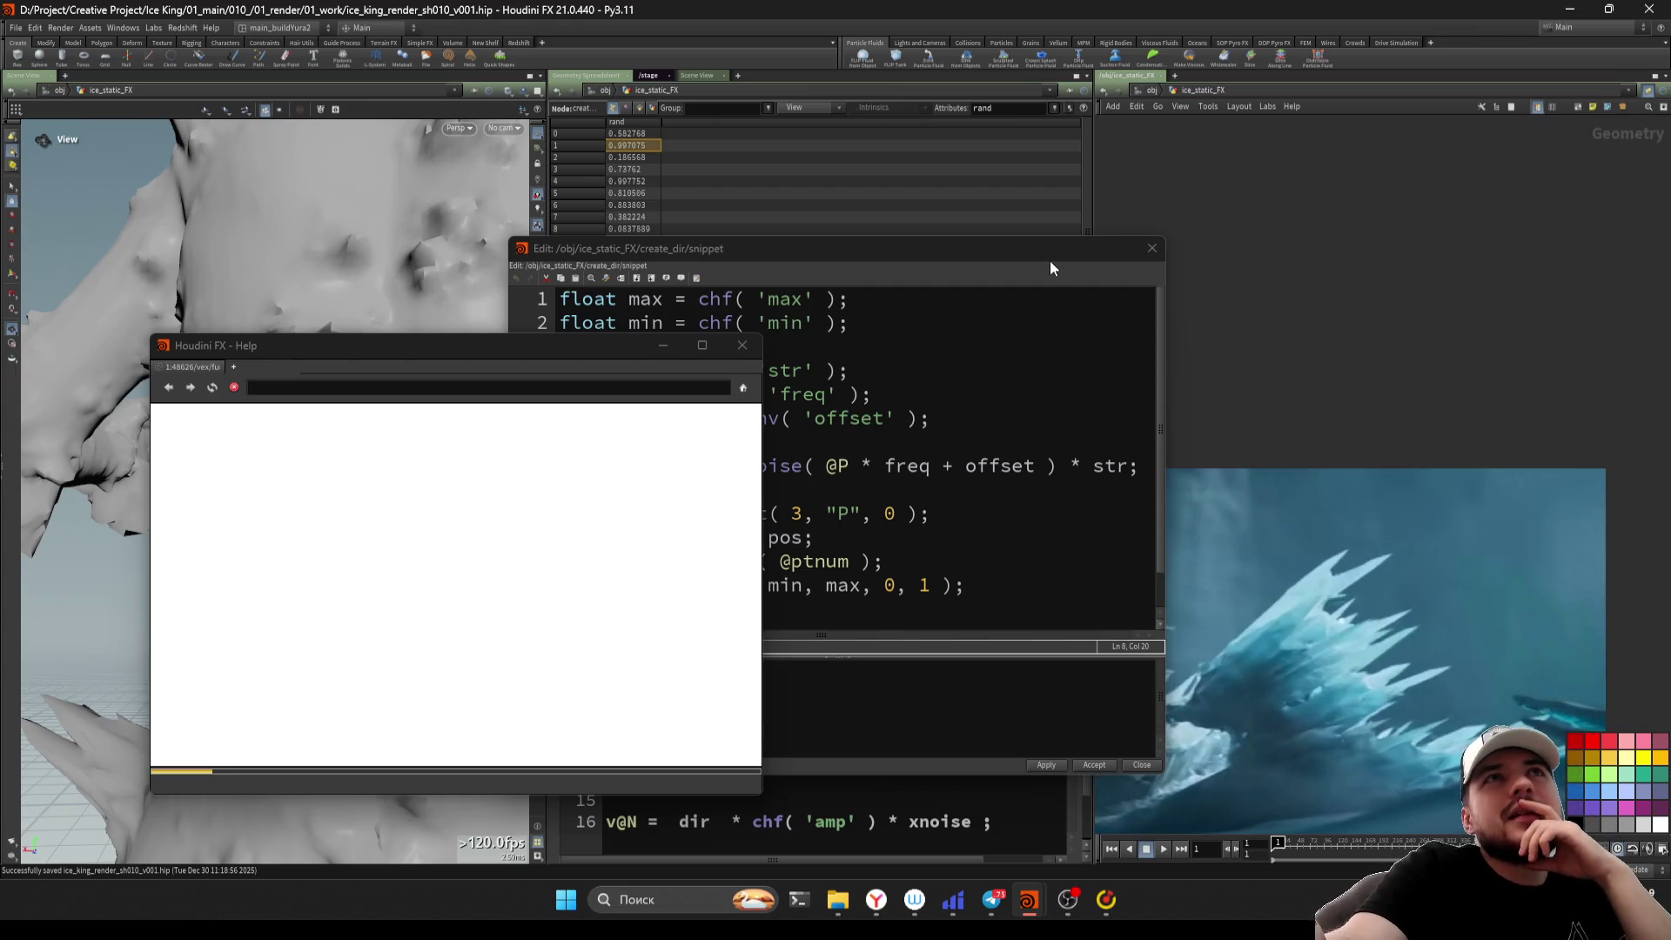
left_click_drag(1049, 261, 886, 260)
scroll(1308, 587, "up", 2)
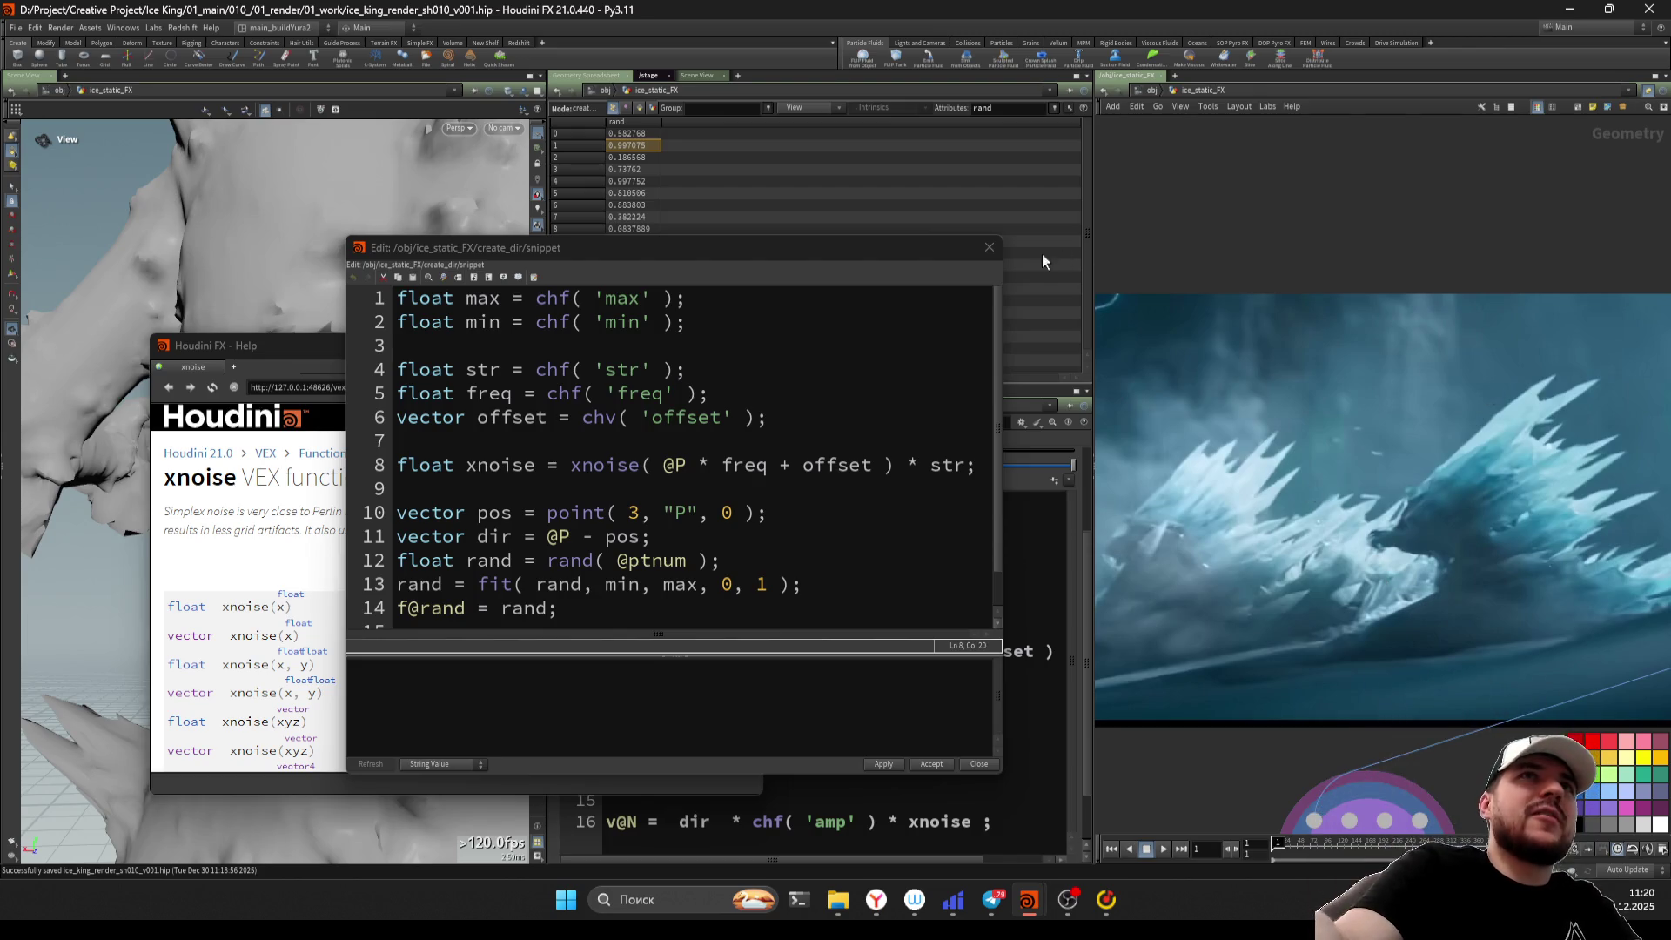
left_click_drag(921, 252, 1030, 313)
Rearrange the help page and code editor windows up and to the left
left_click_drag(564, 374, 486, 348)
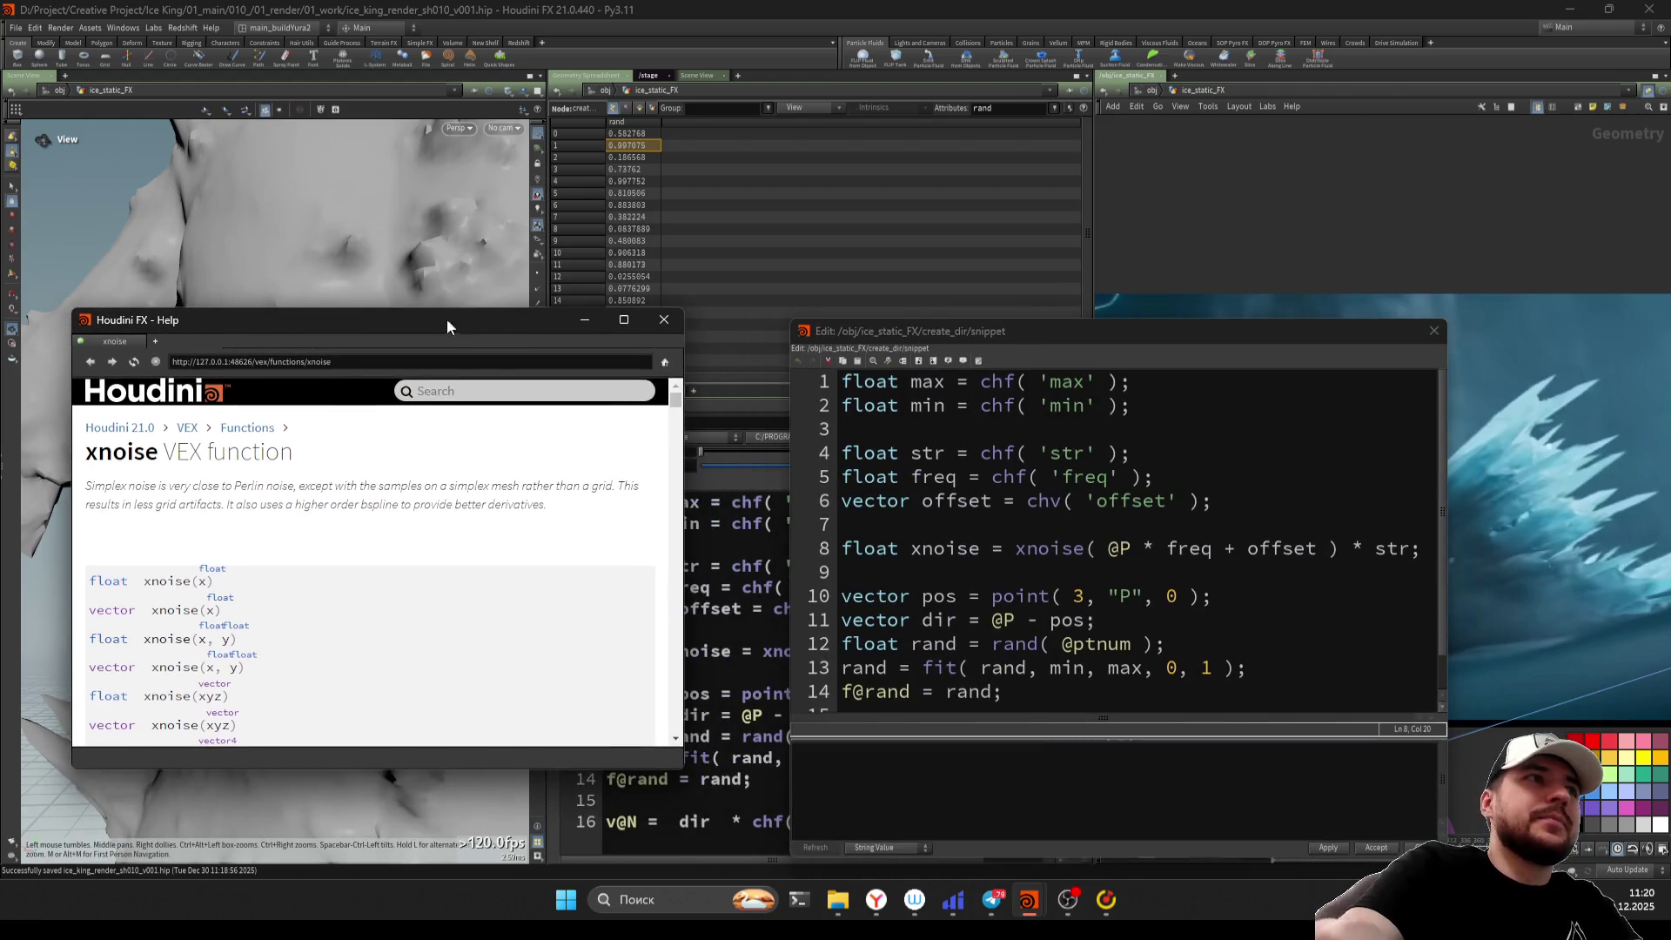
left_click_drag(957, 330, 902, 259)
left_click_drag(468, 319, 468, 270)
scroll(468, 458, "down", 10)
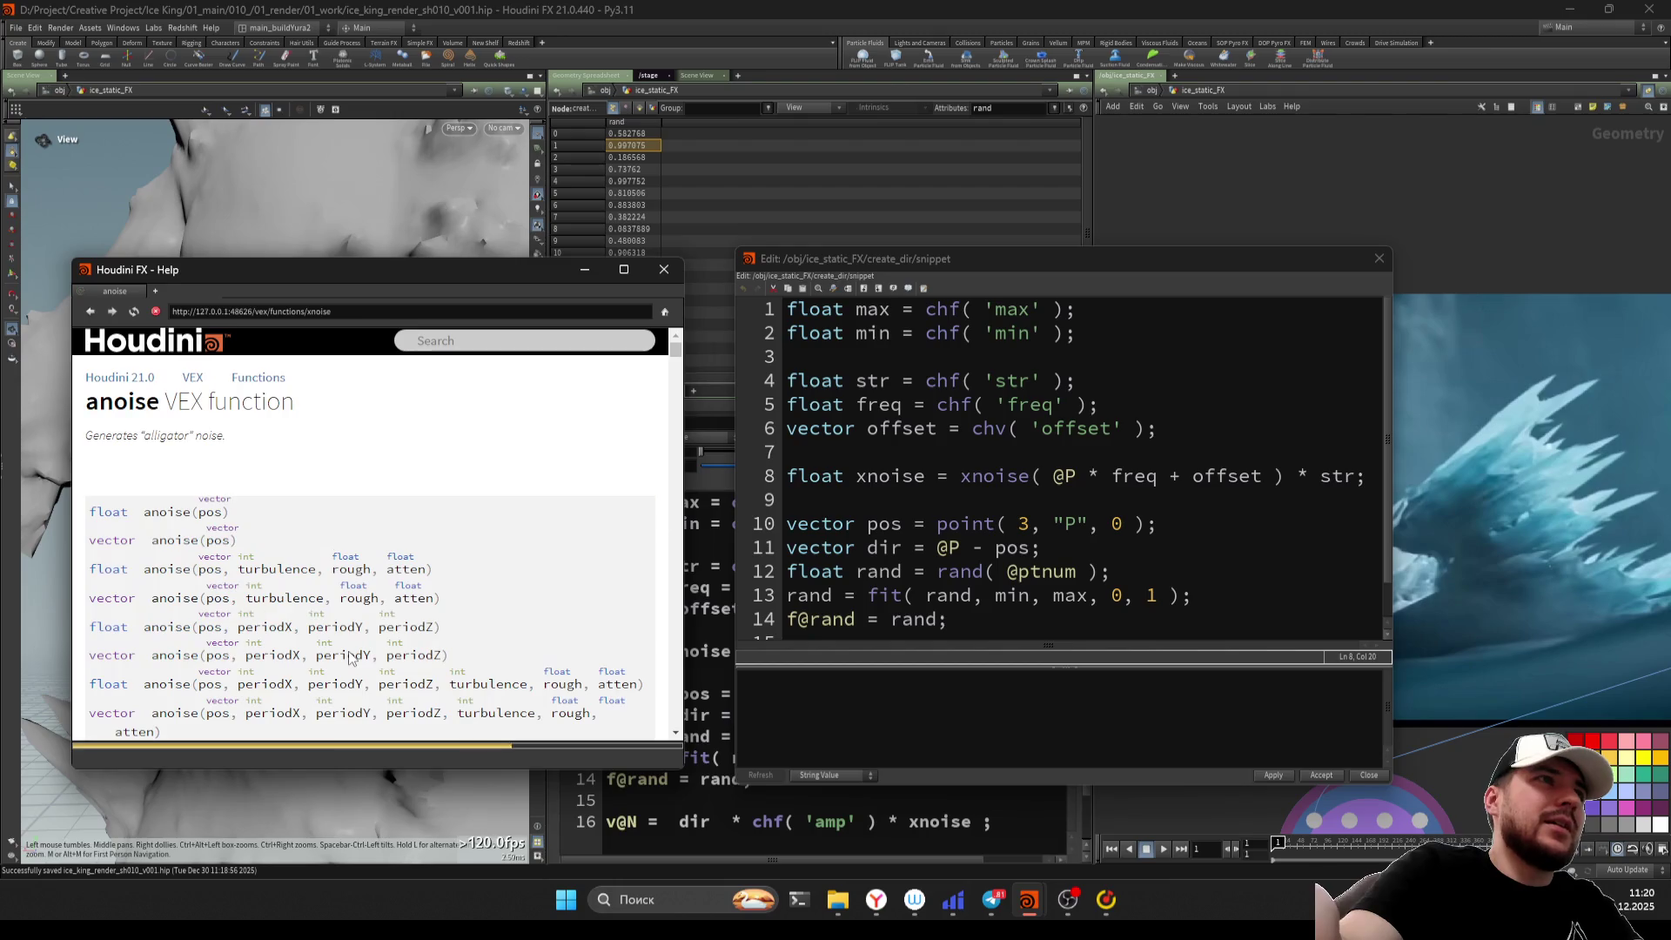
Review anoise's turbulence, rough and atten arguments and its alligator noise description
mouse_move(431, 574)
left_mouse_down()
mouse_move(329, 574)
mouse_move(457, 583)
mouse_move(217, 573)
left_mouse_up()
left_click(278, 615)
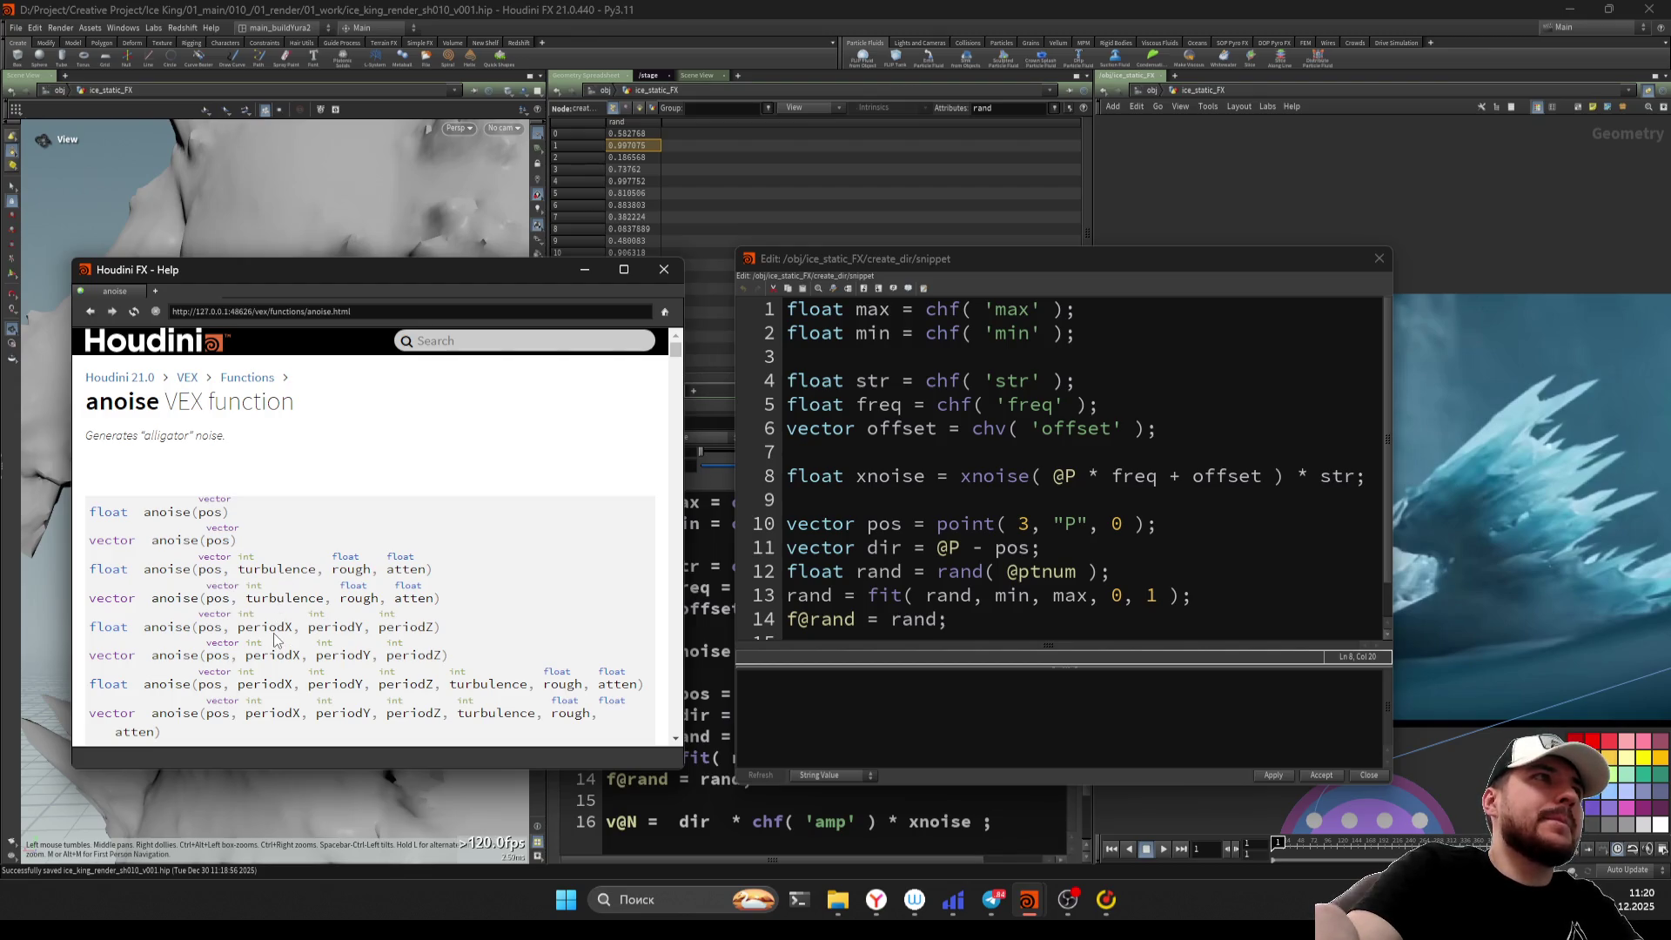
left_click_drag(133, 438, 216, 442)
left_click(231, 448)
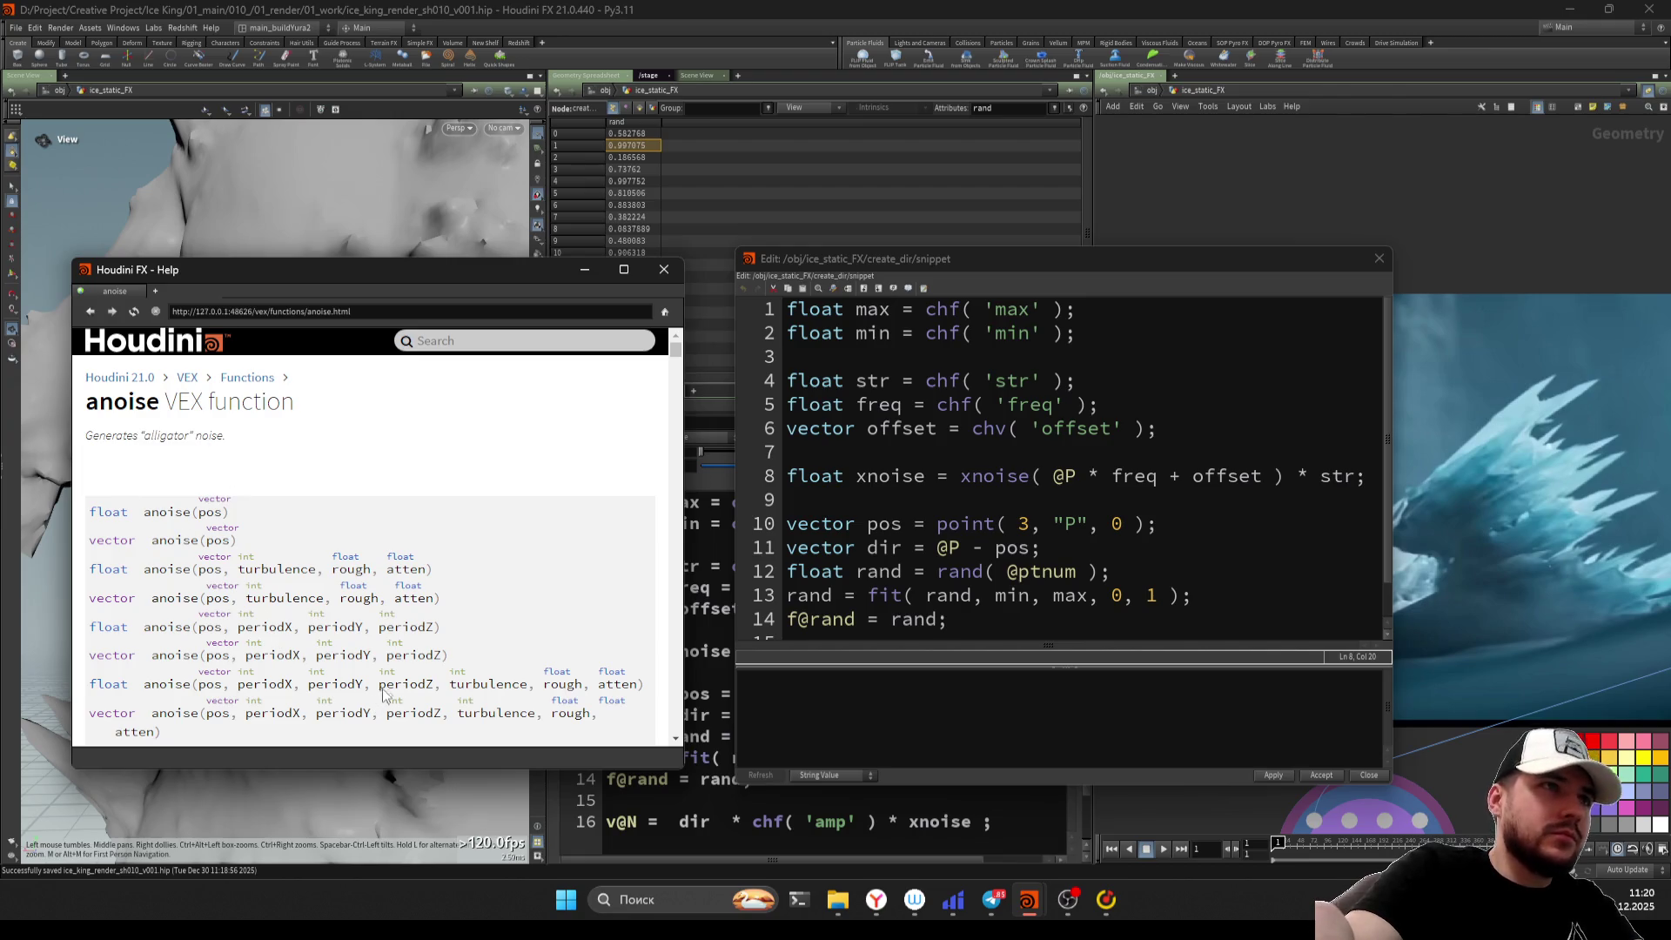
scroll(387, 692, "down", 1)
scroll(390, 630, "up", 1)
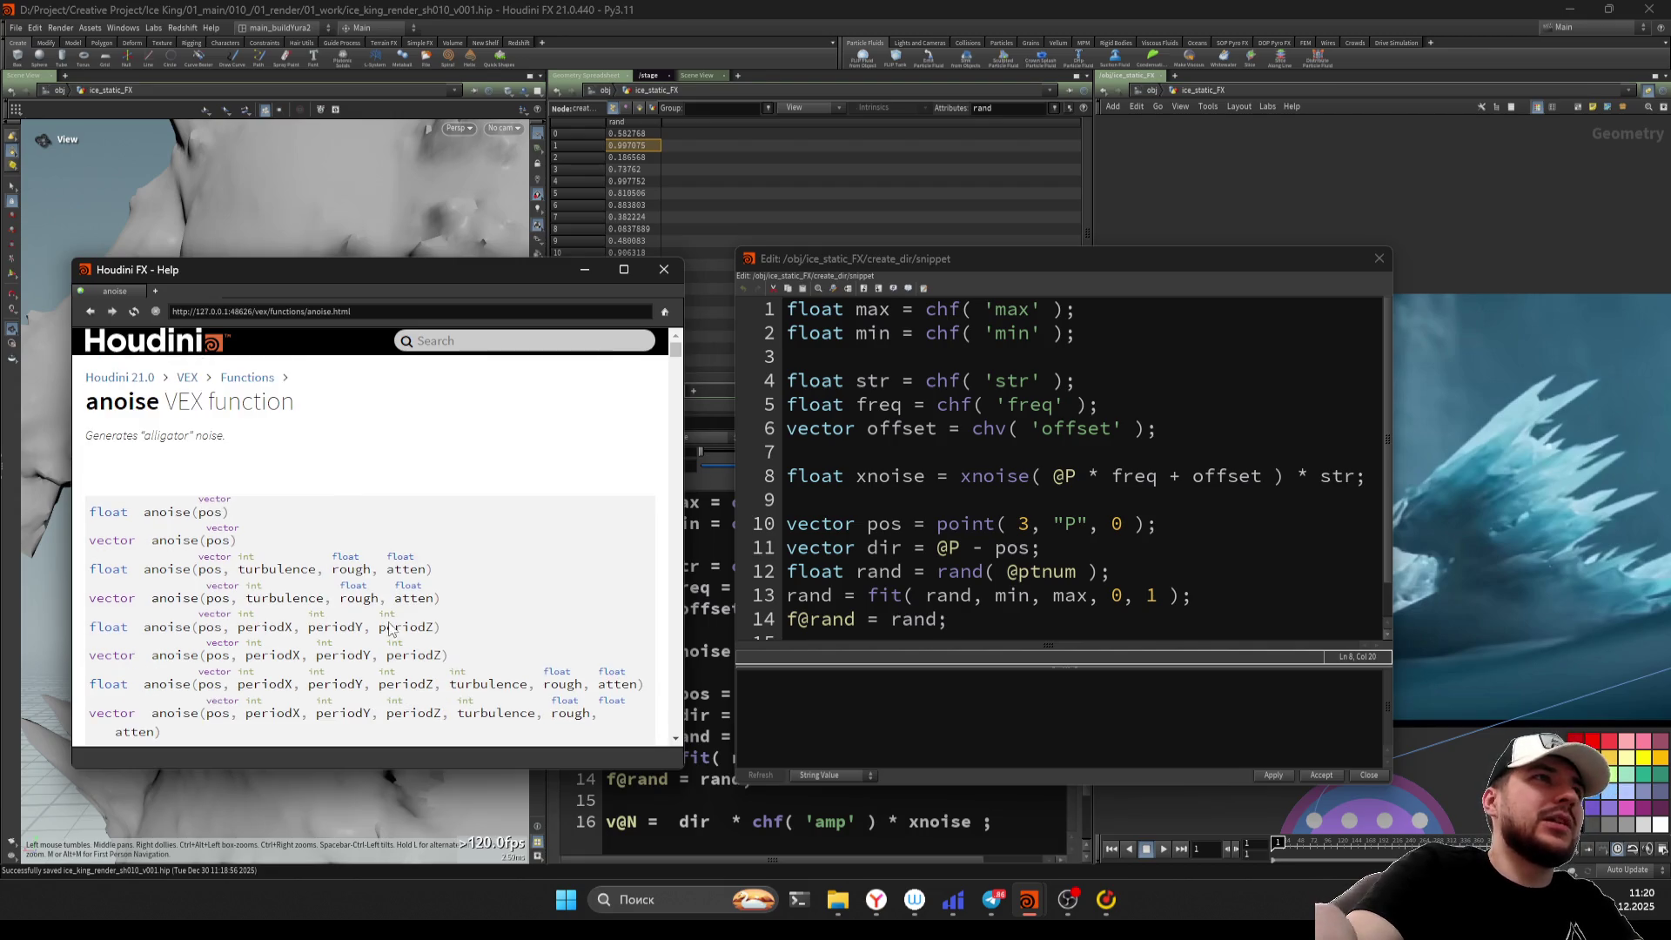
Widen the code editor and select '@P * freq + offset' on line 8
left_click(1006, 546)
left_click_drag(1397, 489, 1522, 500)
left_click_drag(1263, 476, 1053, 483)
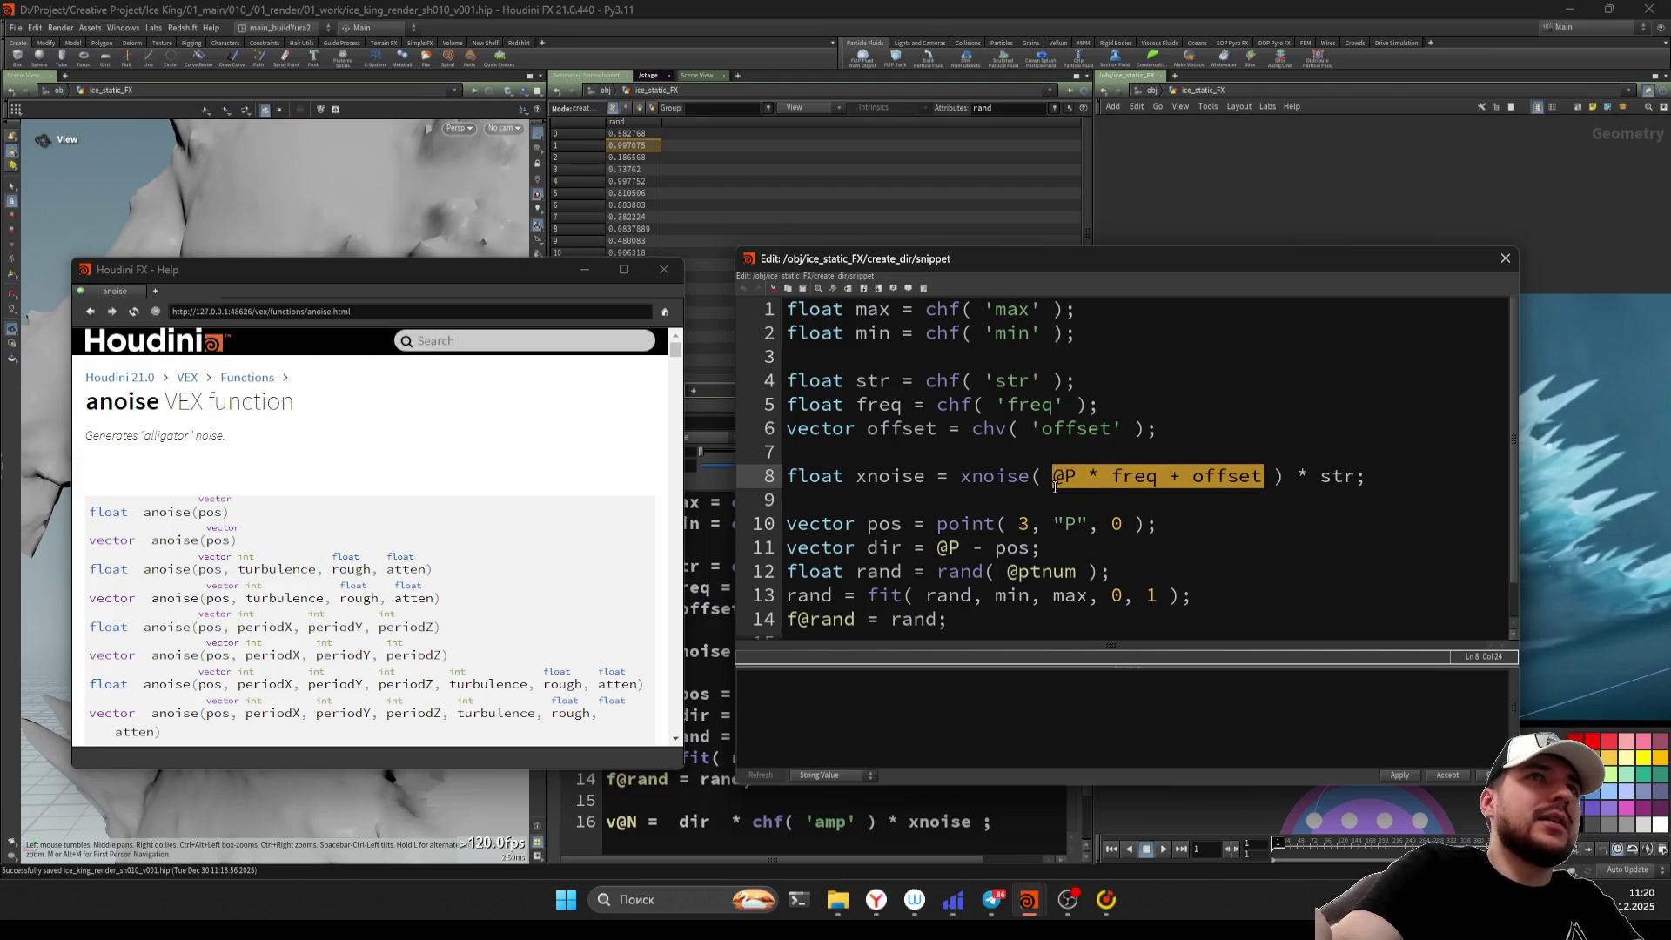
Append a '1,' argument after offset in the line-8 noise call
double_click(211, 568)
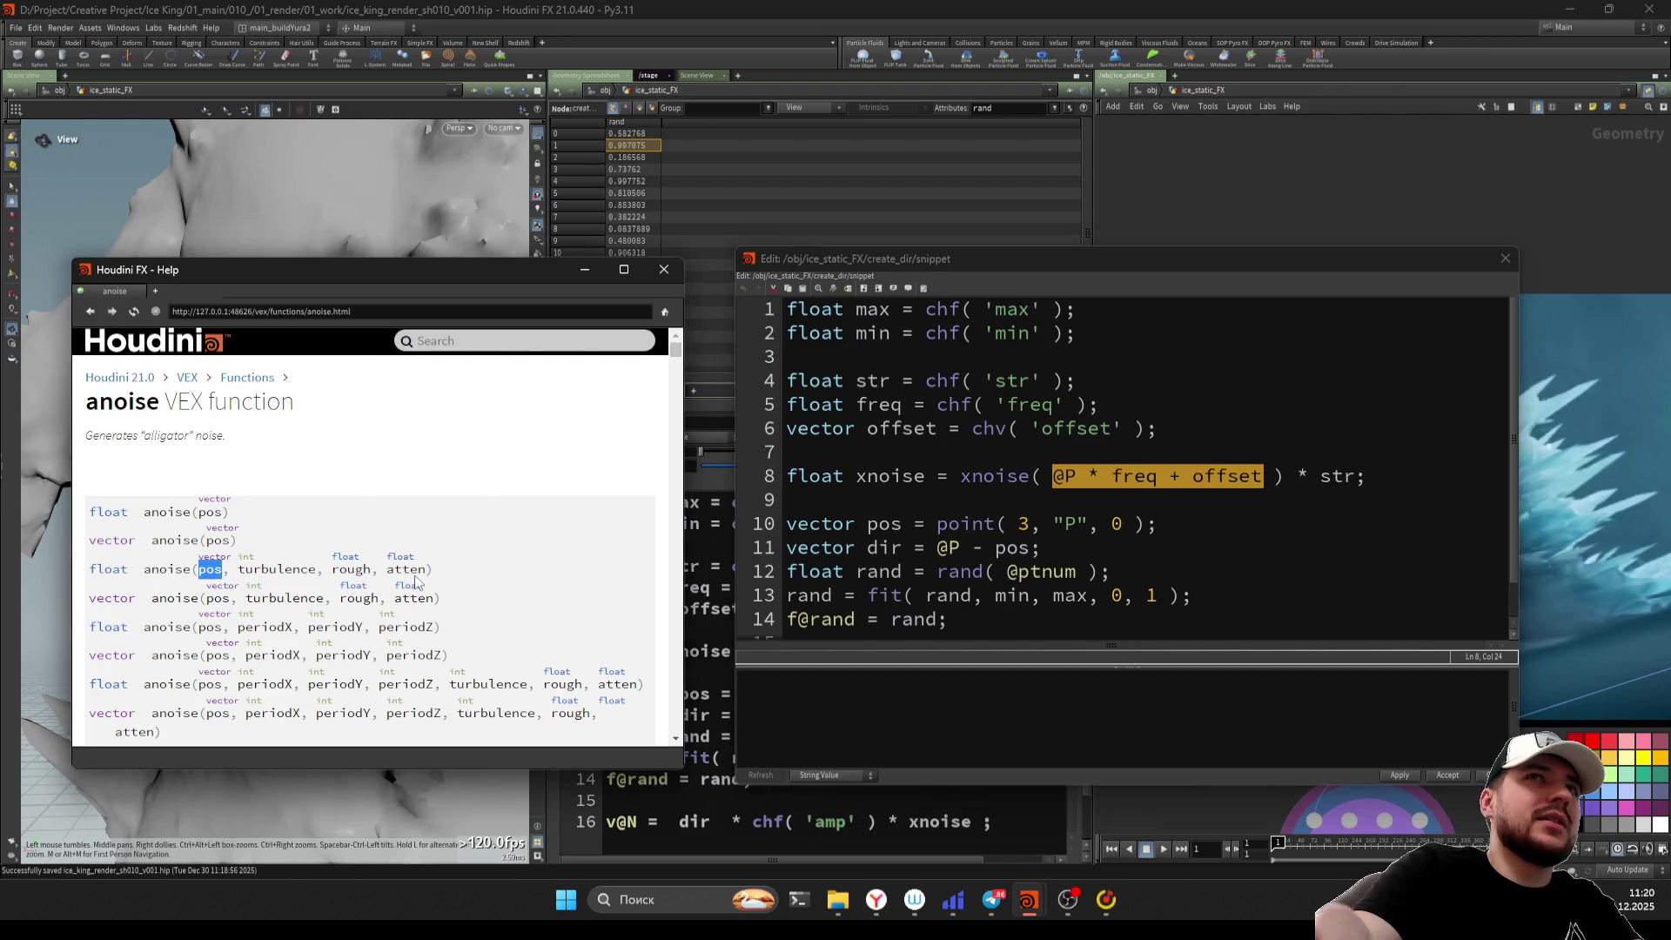
left_click(1263, 476)
type(",")
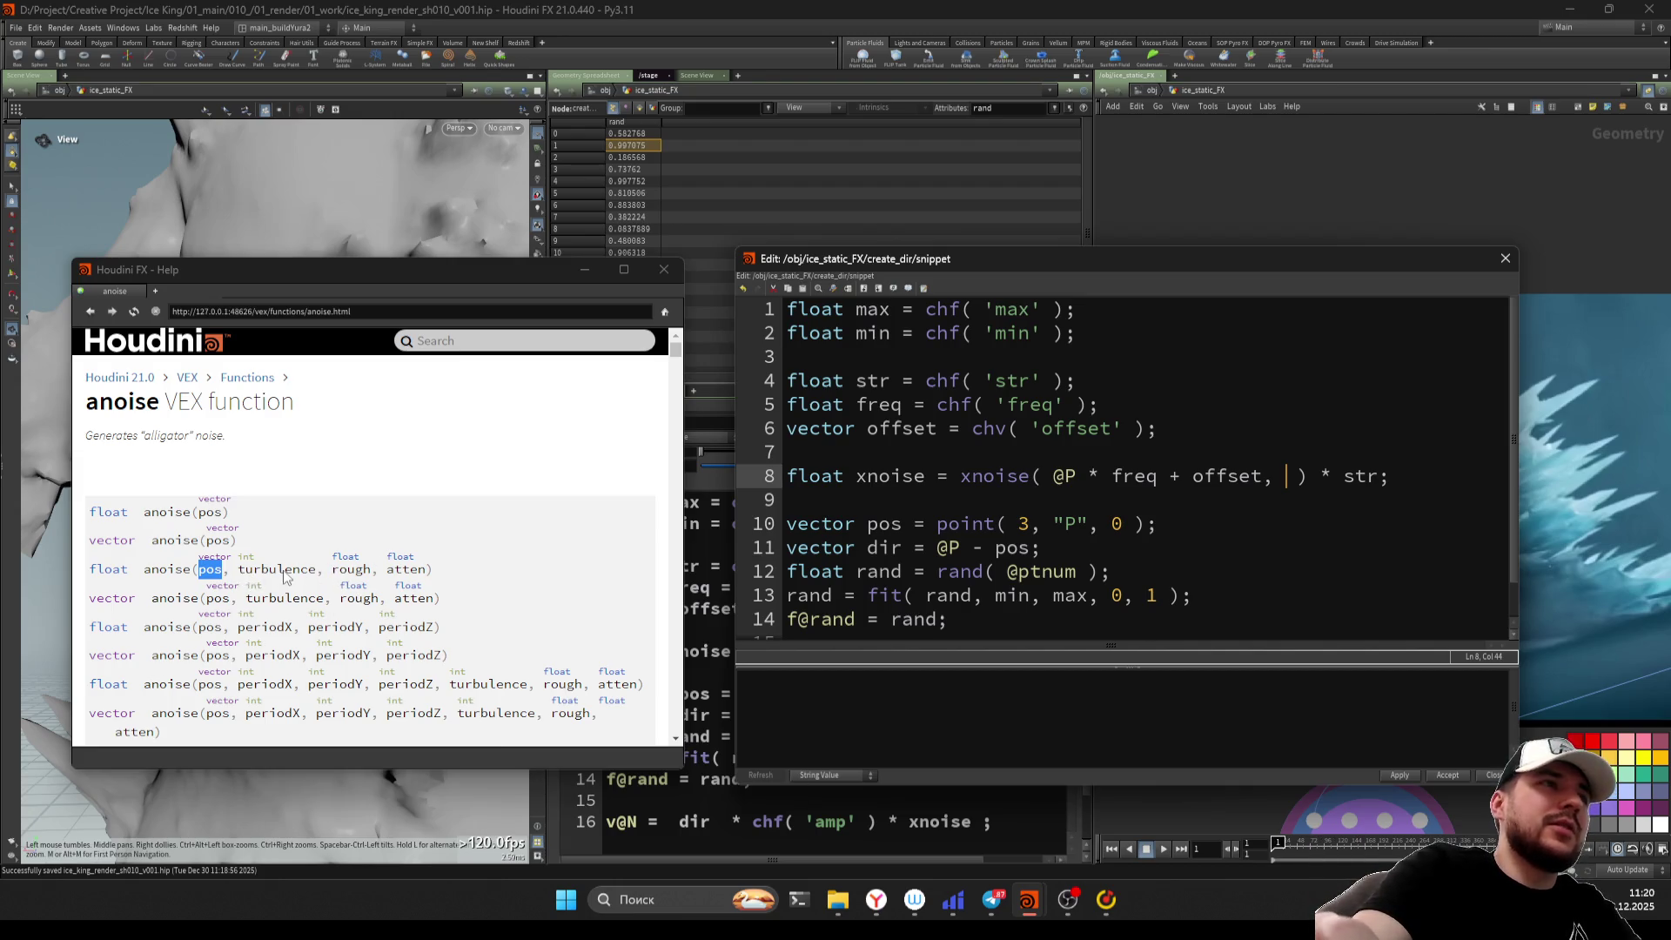
type("1,")
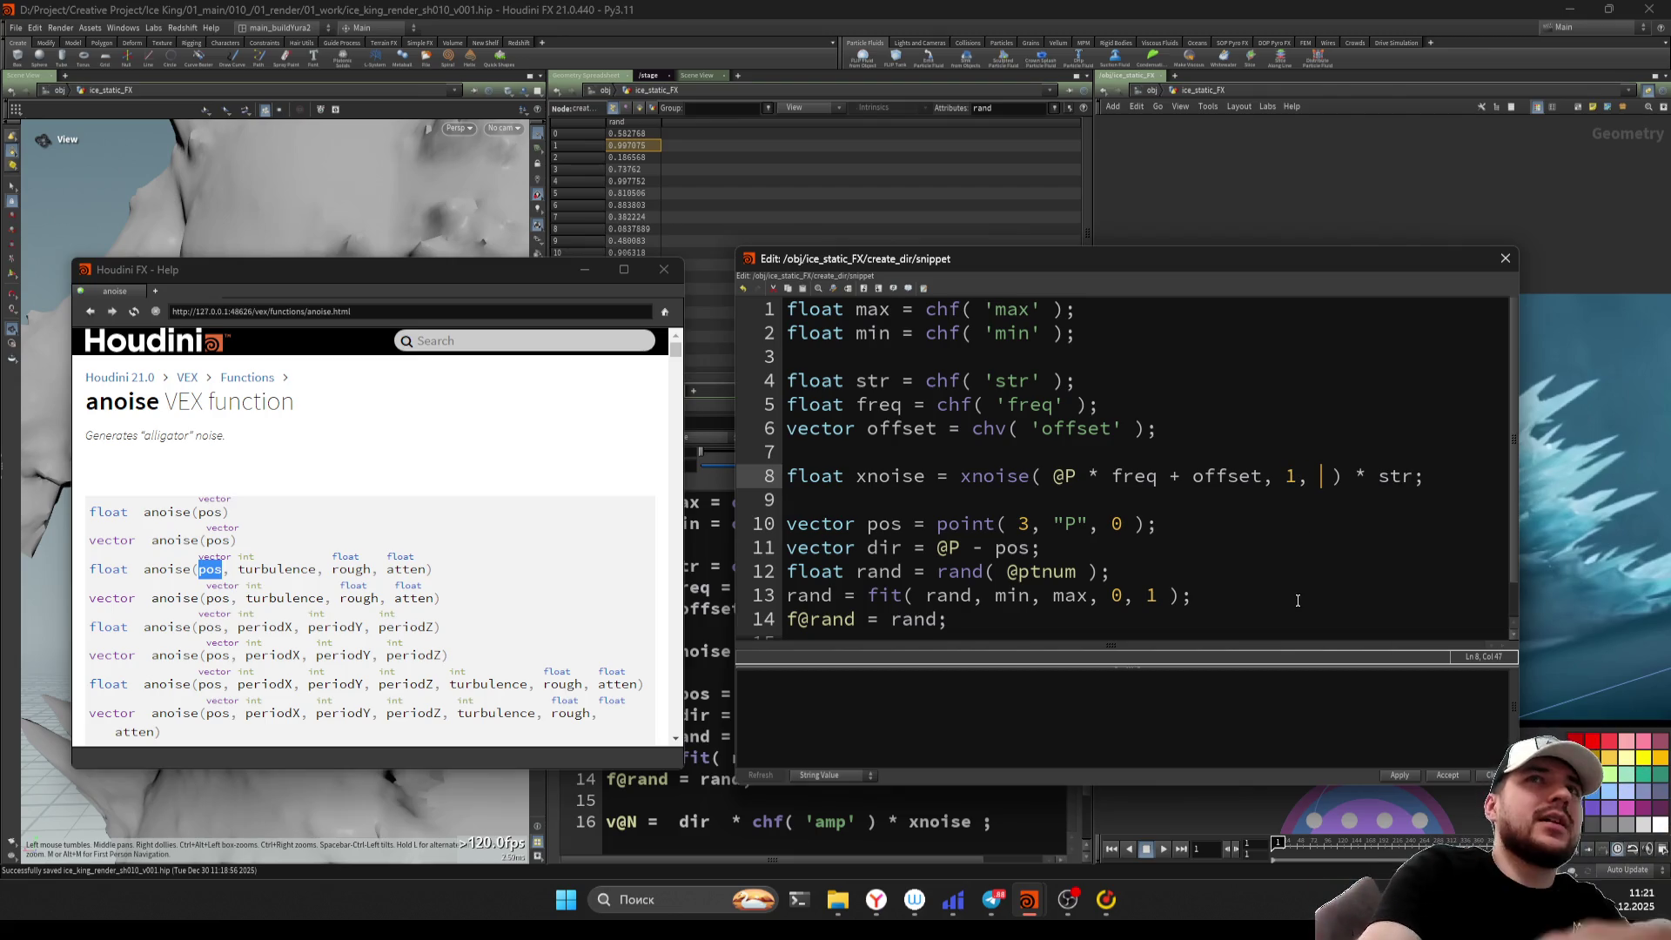
Declare int turbulence = chi('turbulence'); on line 7
key("Up")
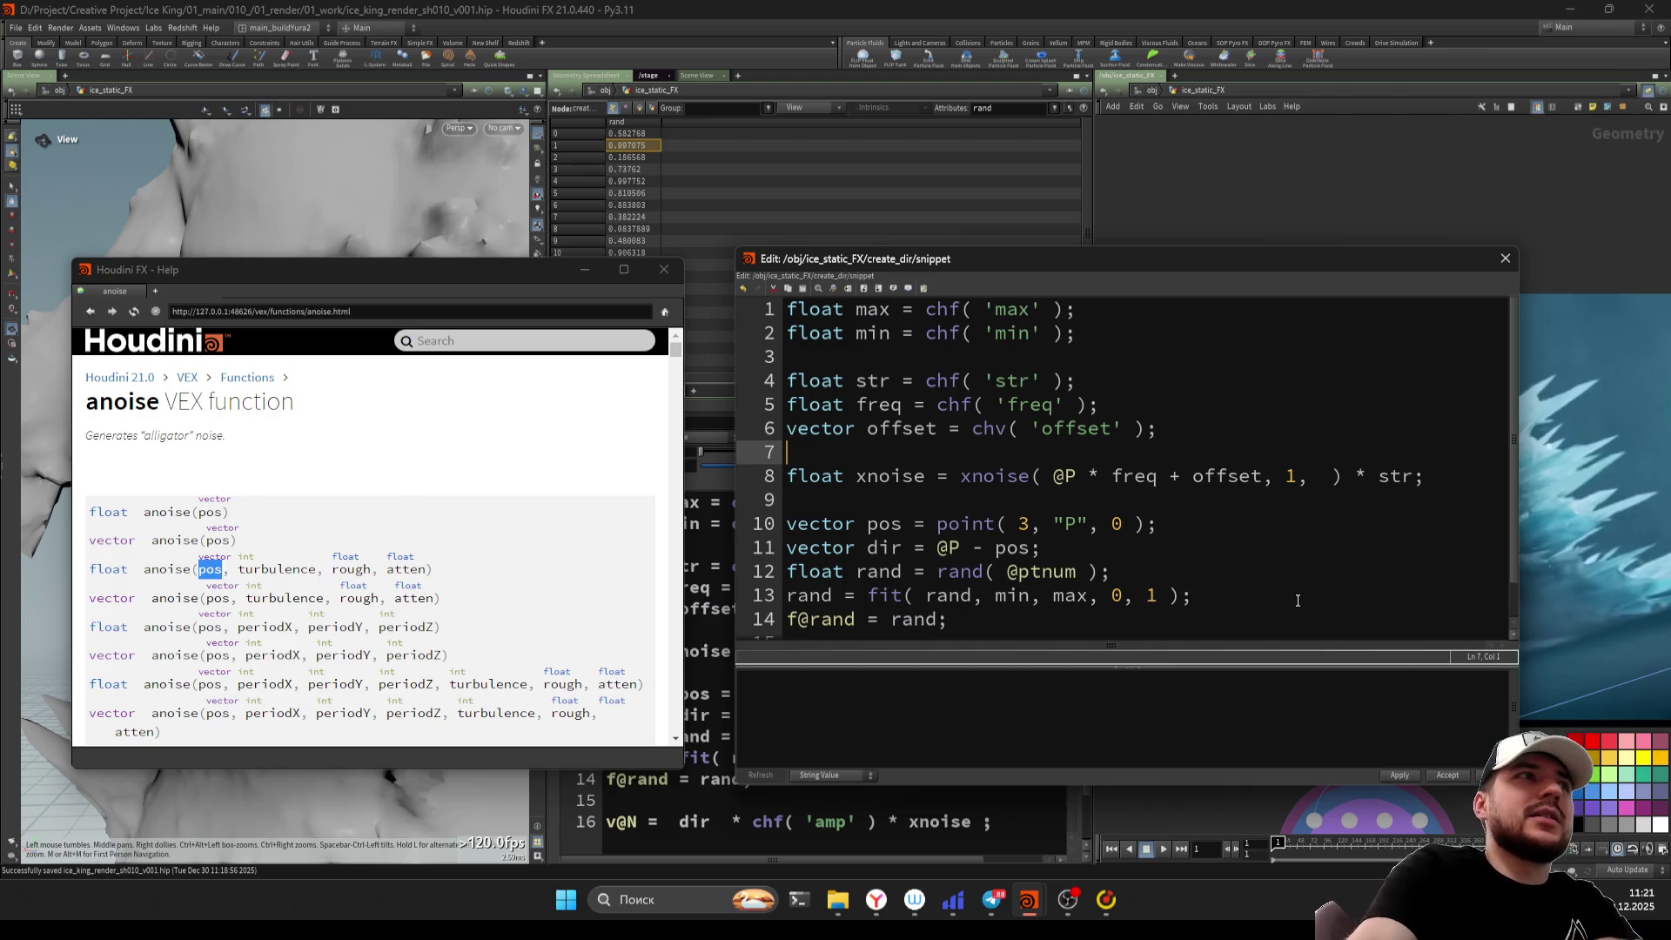
key("BackSpace")
type("int ")
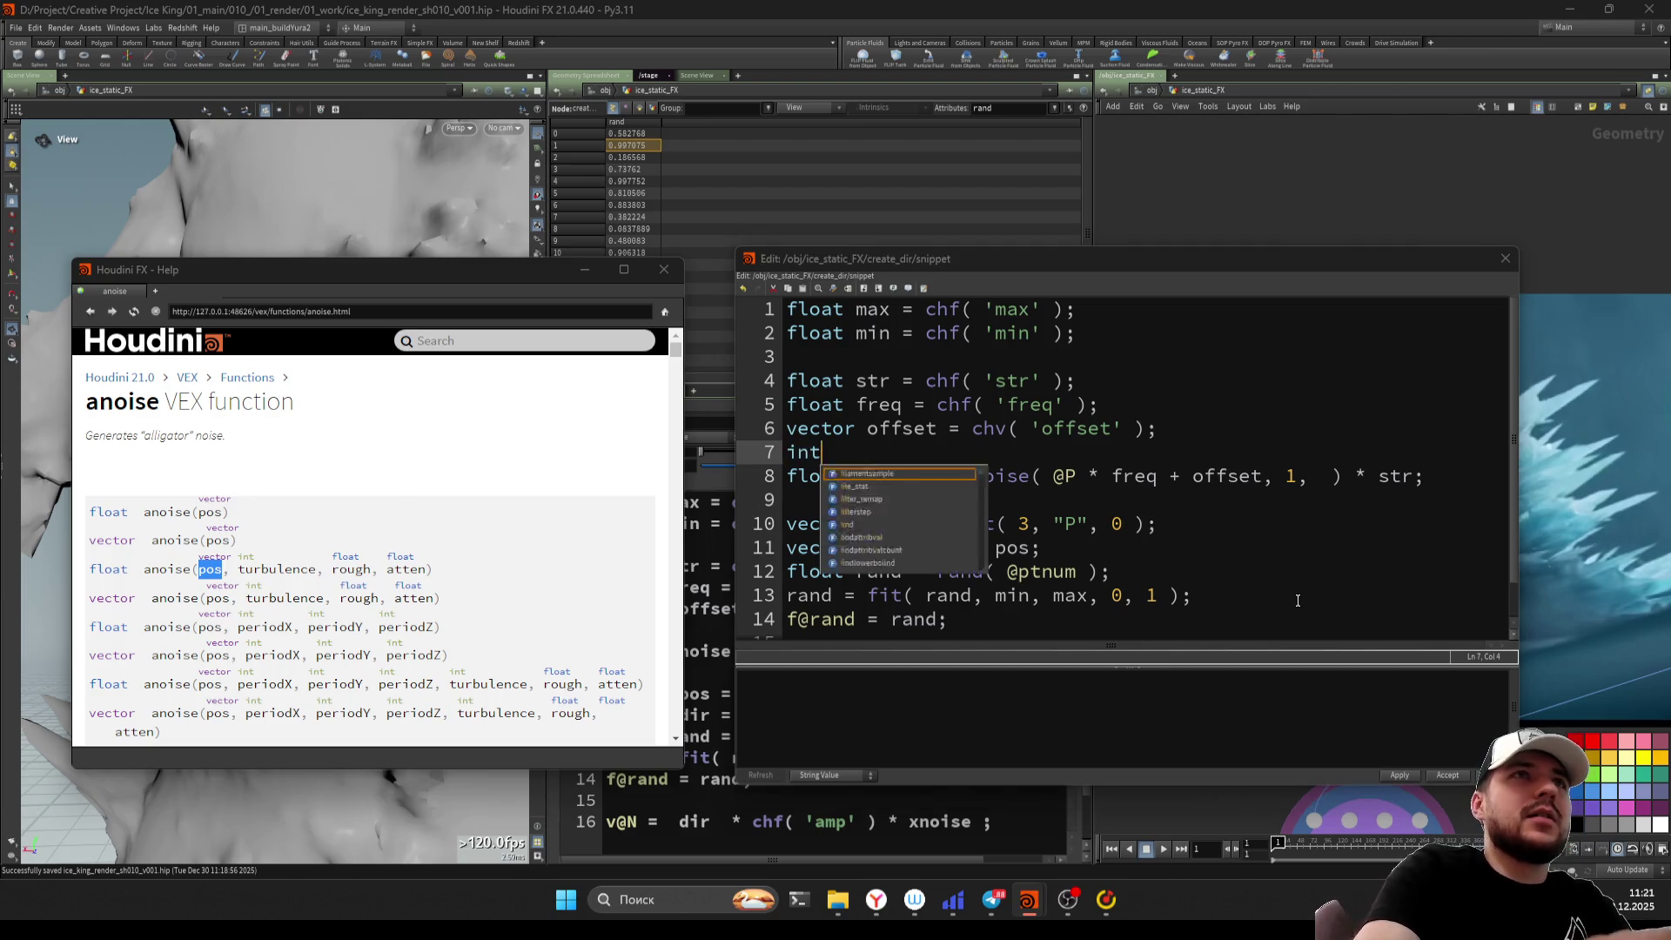
type("t")
key("BackSpace")
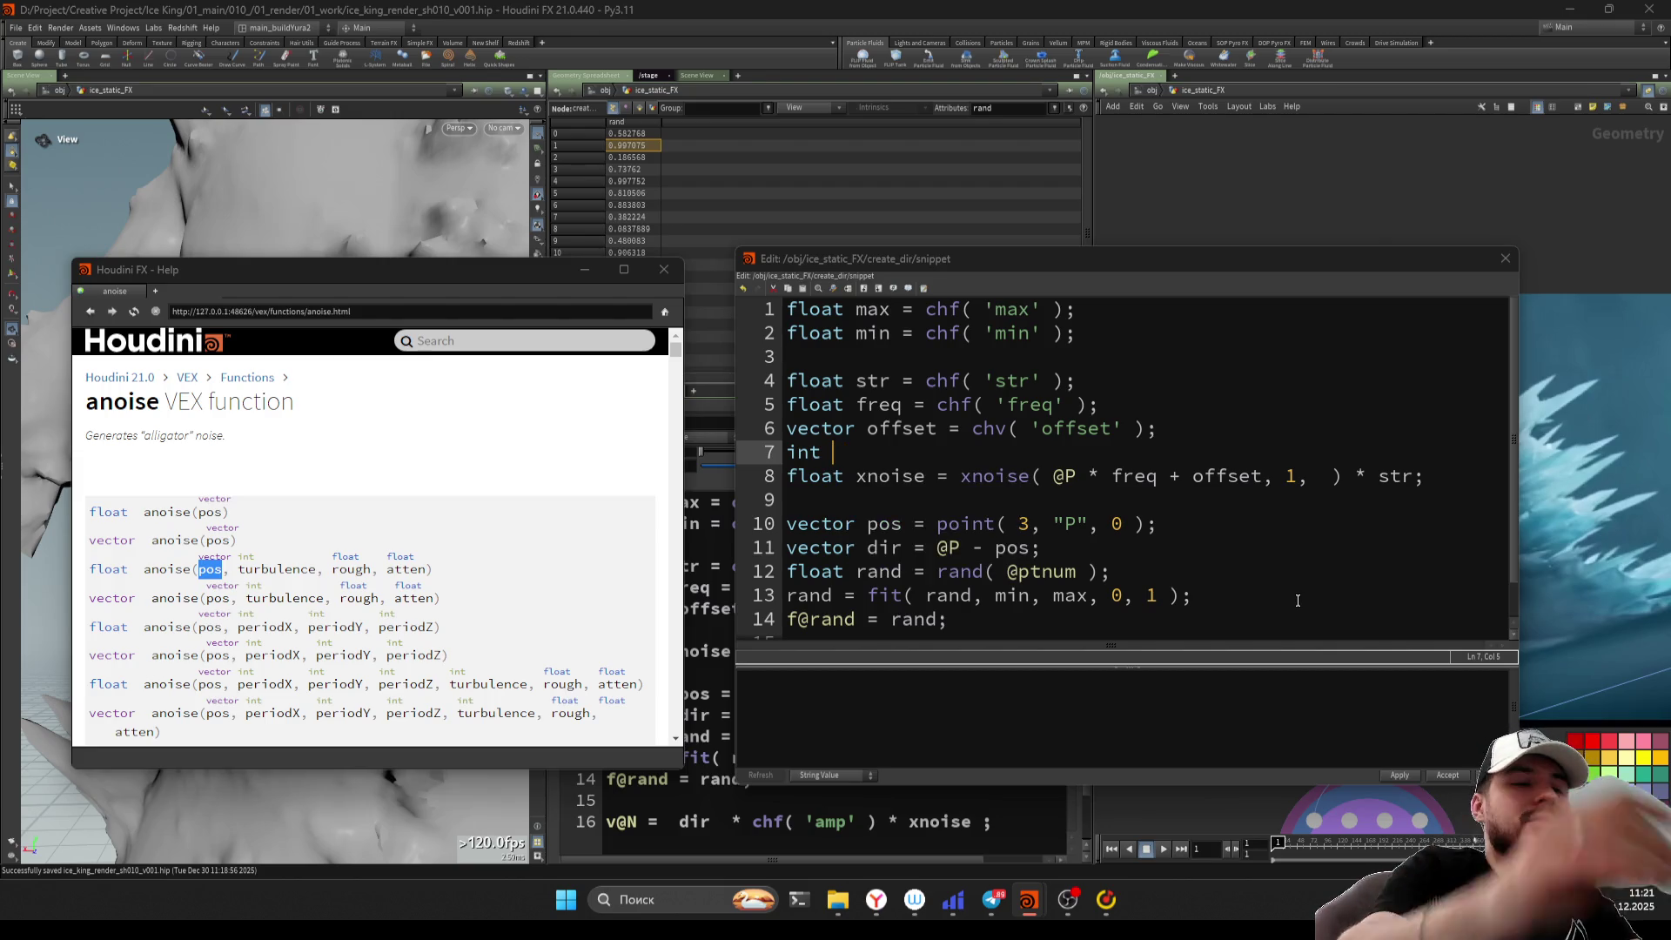
type("turblu")
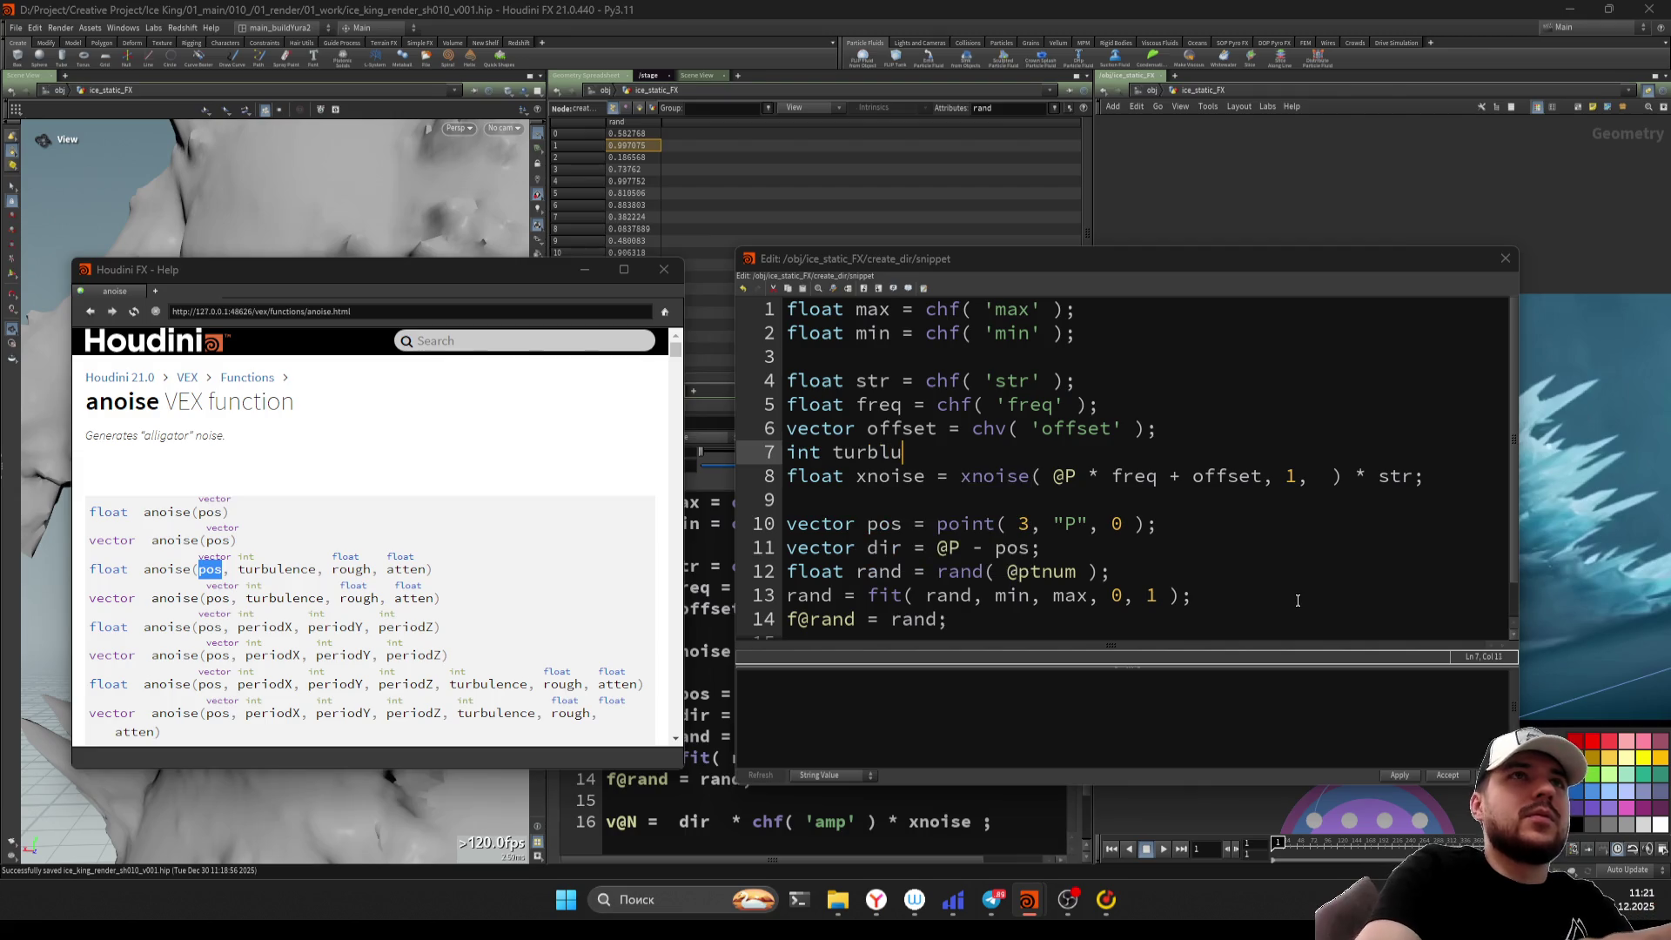
key("BackSpace")
type("ulence = ")
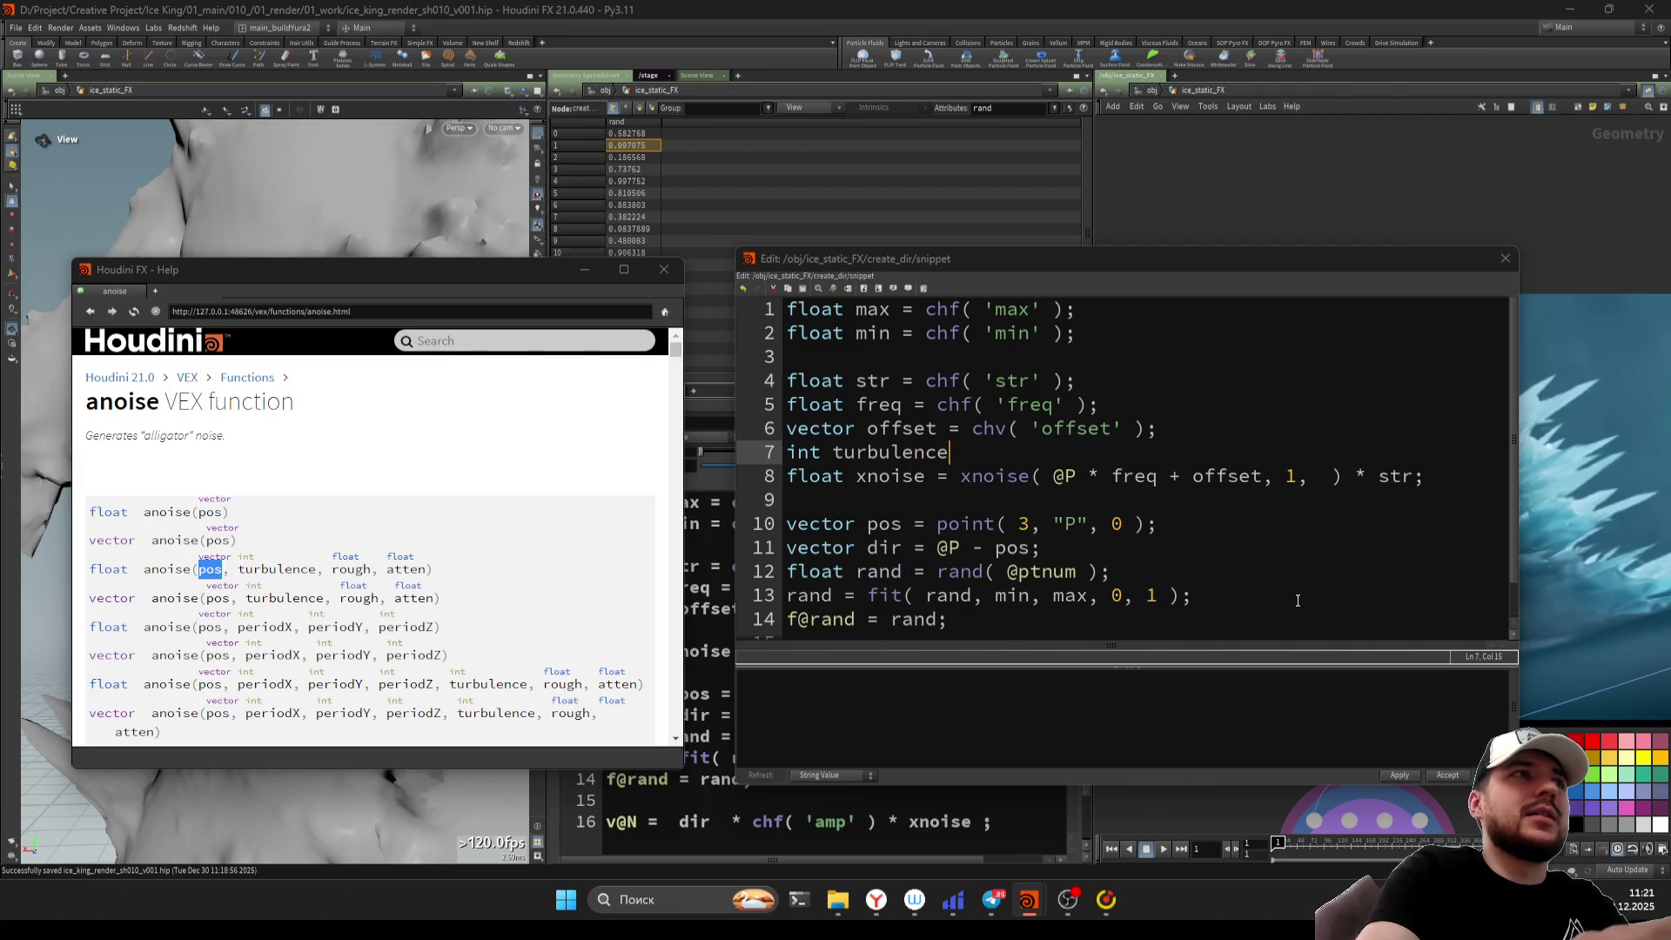
type("chi( '")
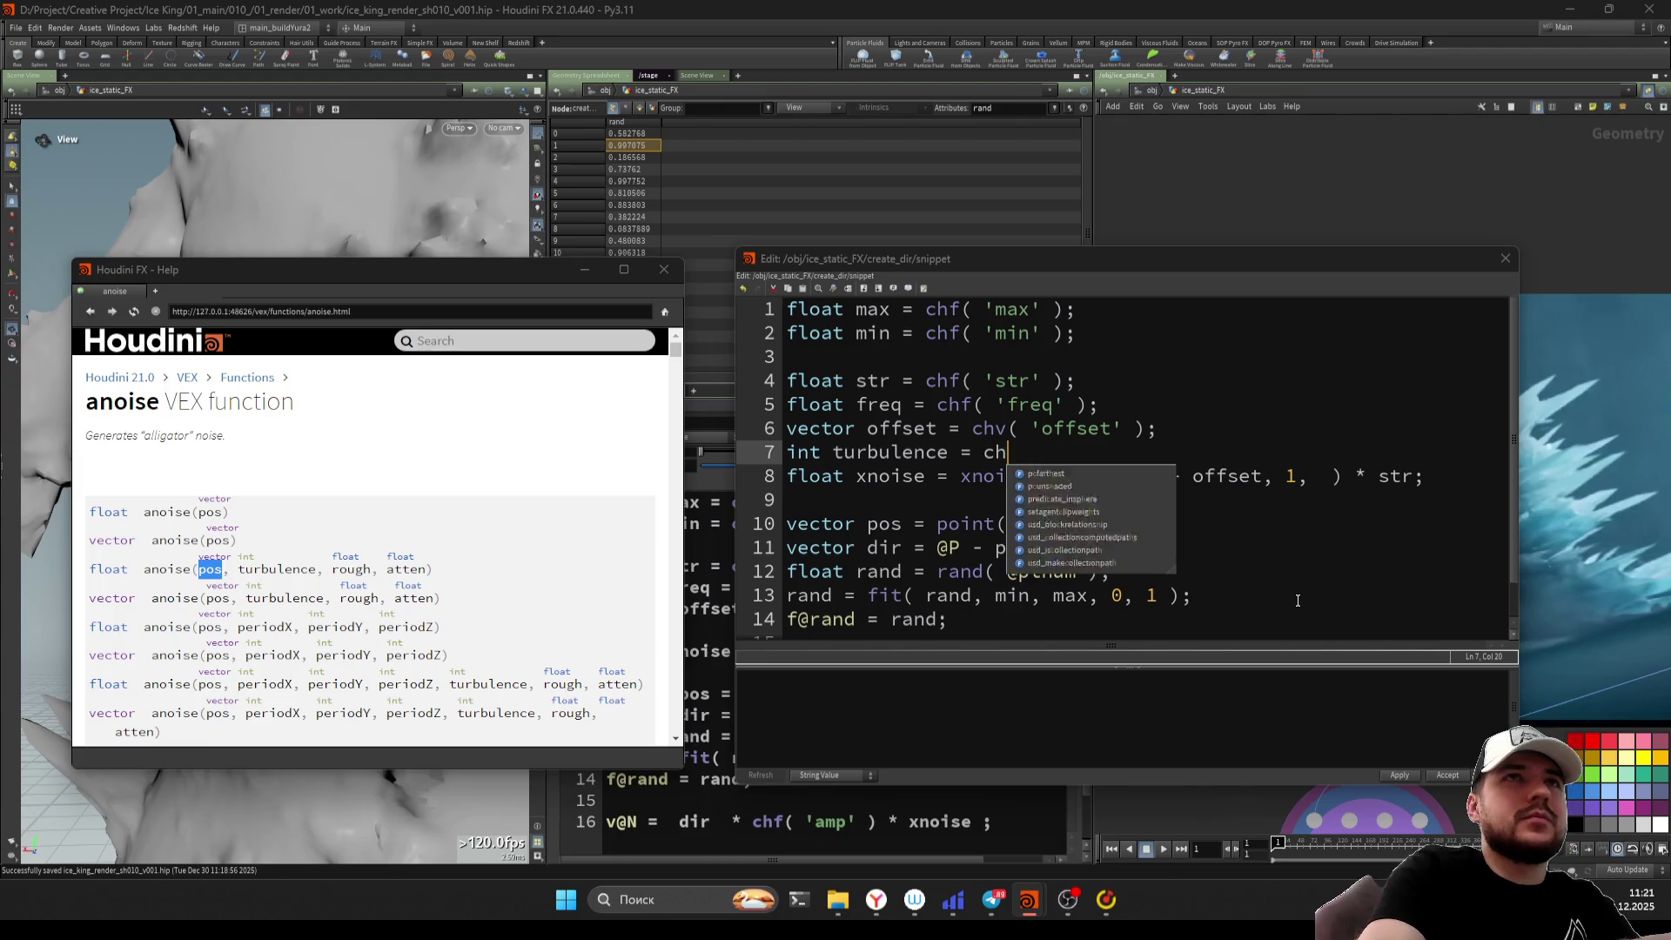
type("tu")
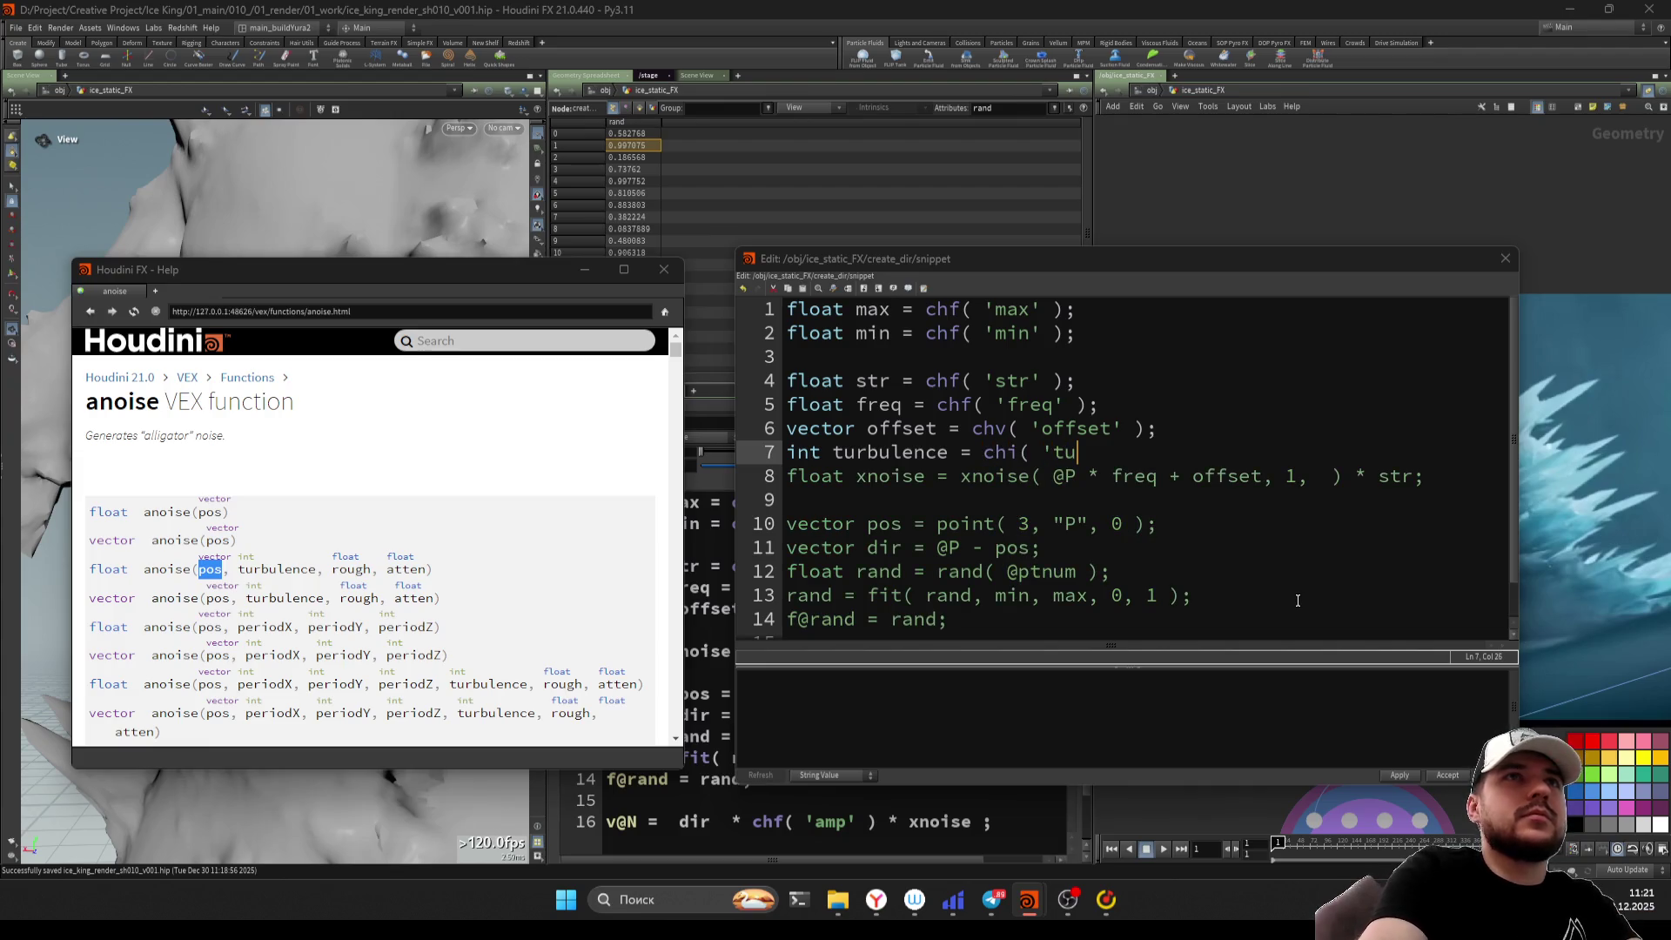
key("ctrl+shift+Left")
key("Right")
type("rbulence' );")
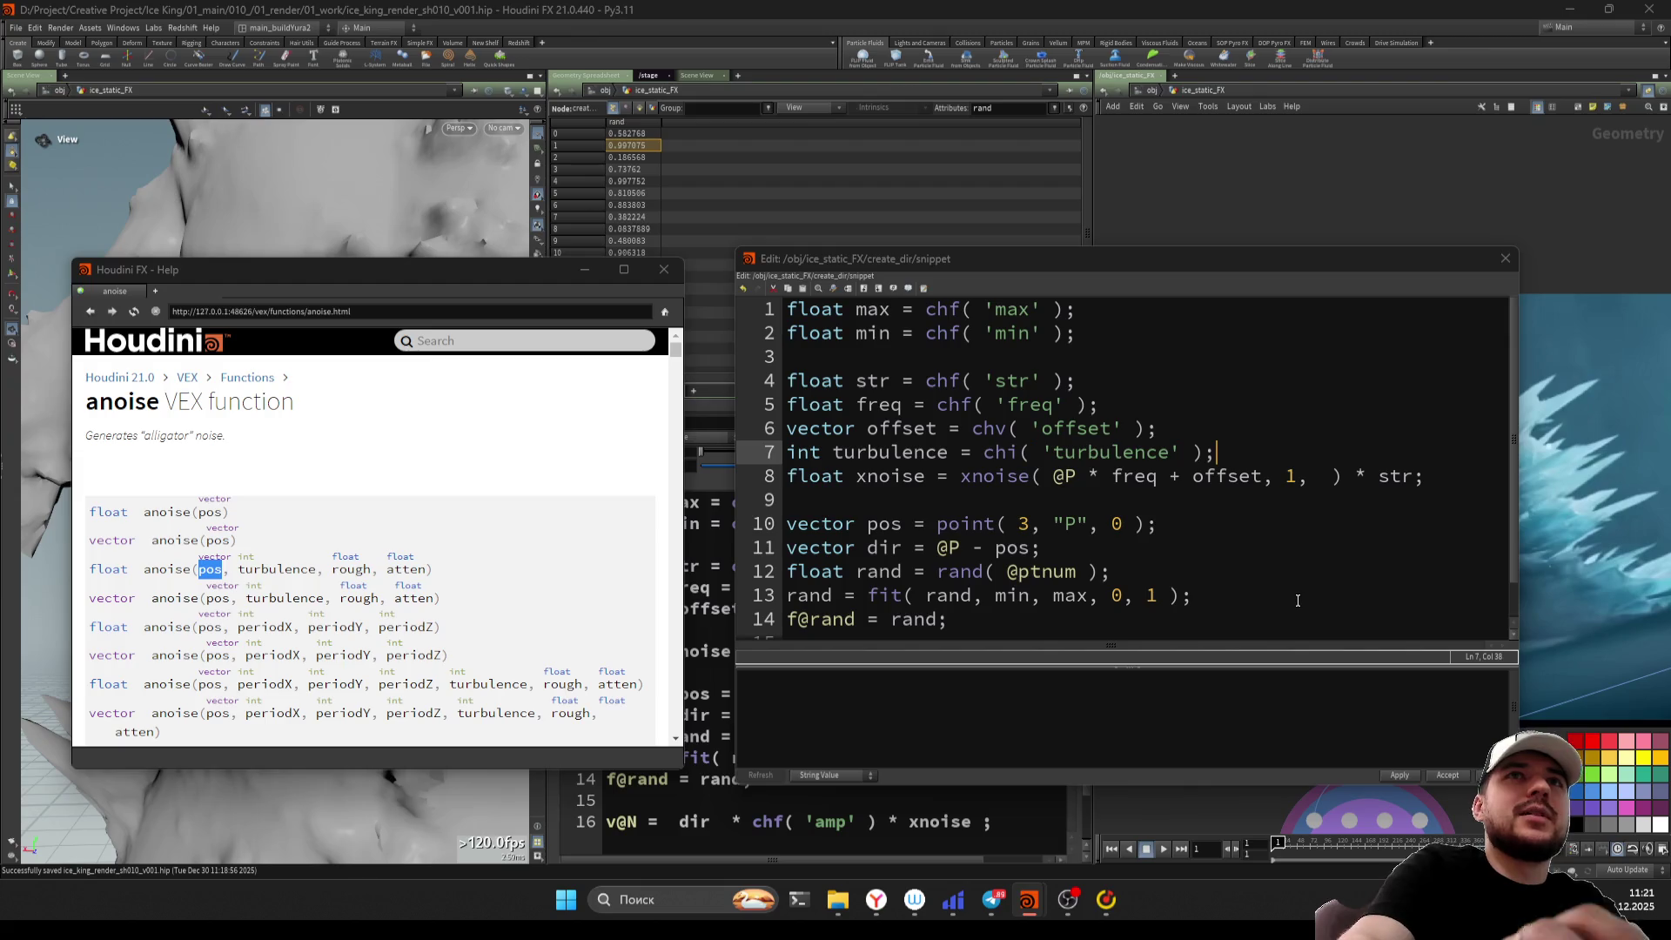
key("Return")
Add float rough = chf('rough'); and float atten = chf('atten'); lines
type("float ")
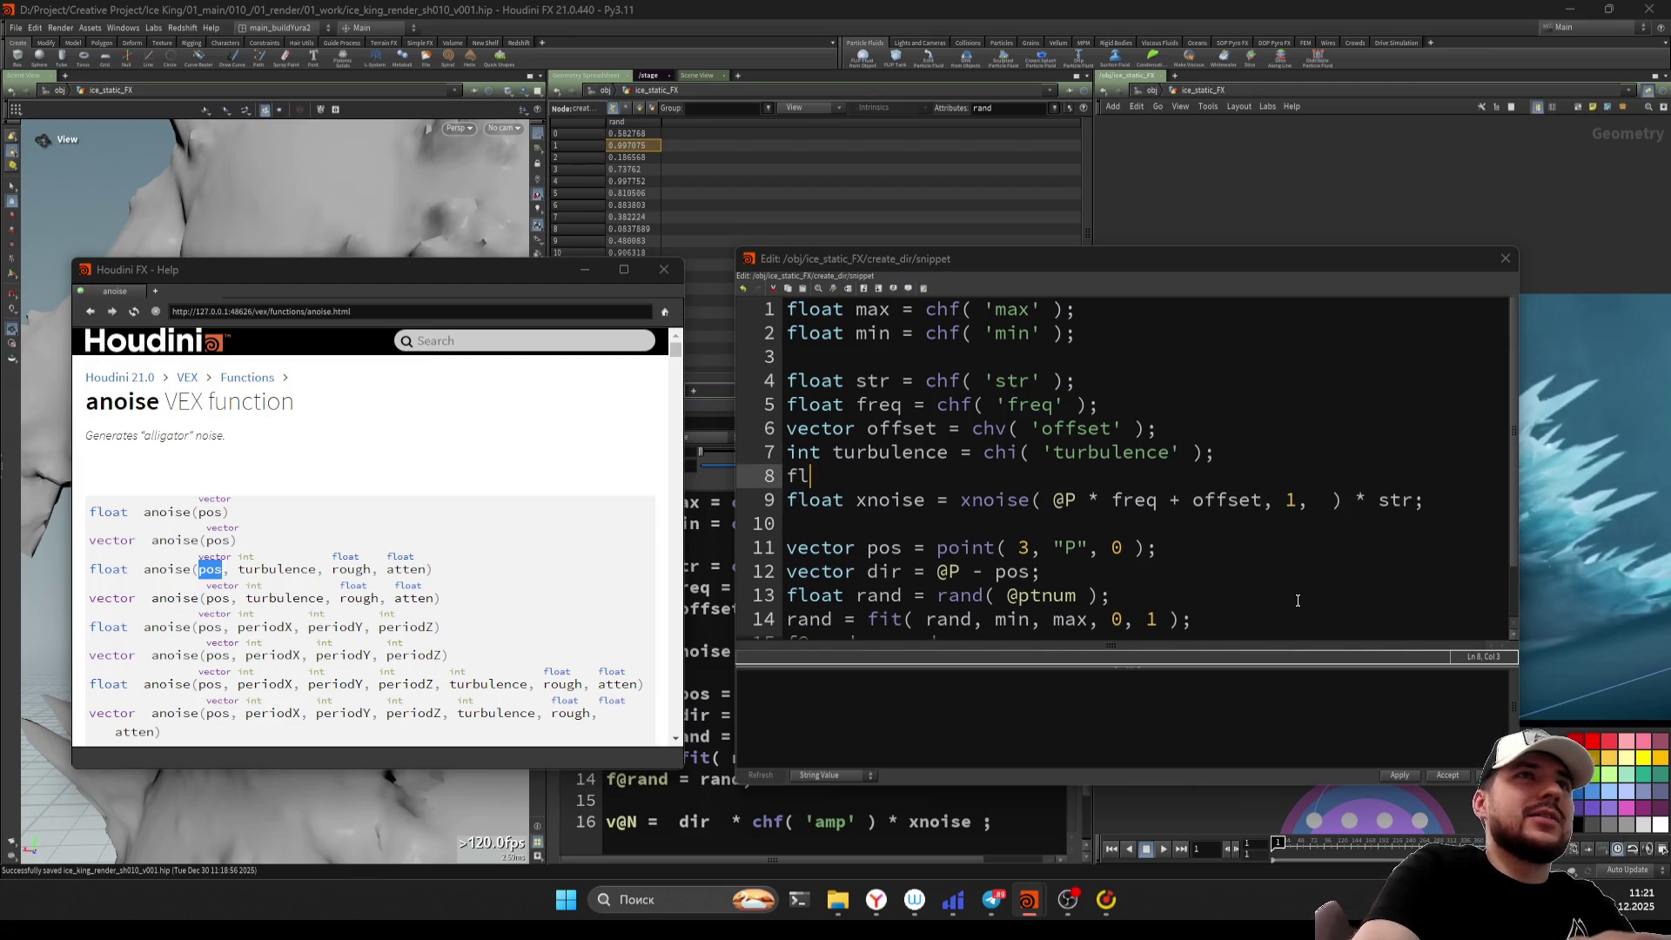
type("rough")
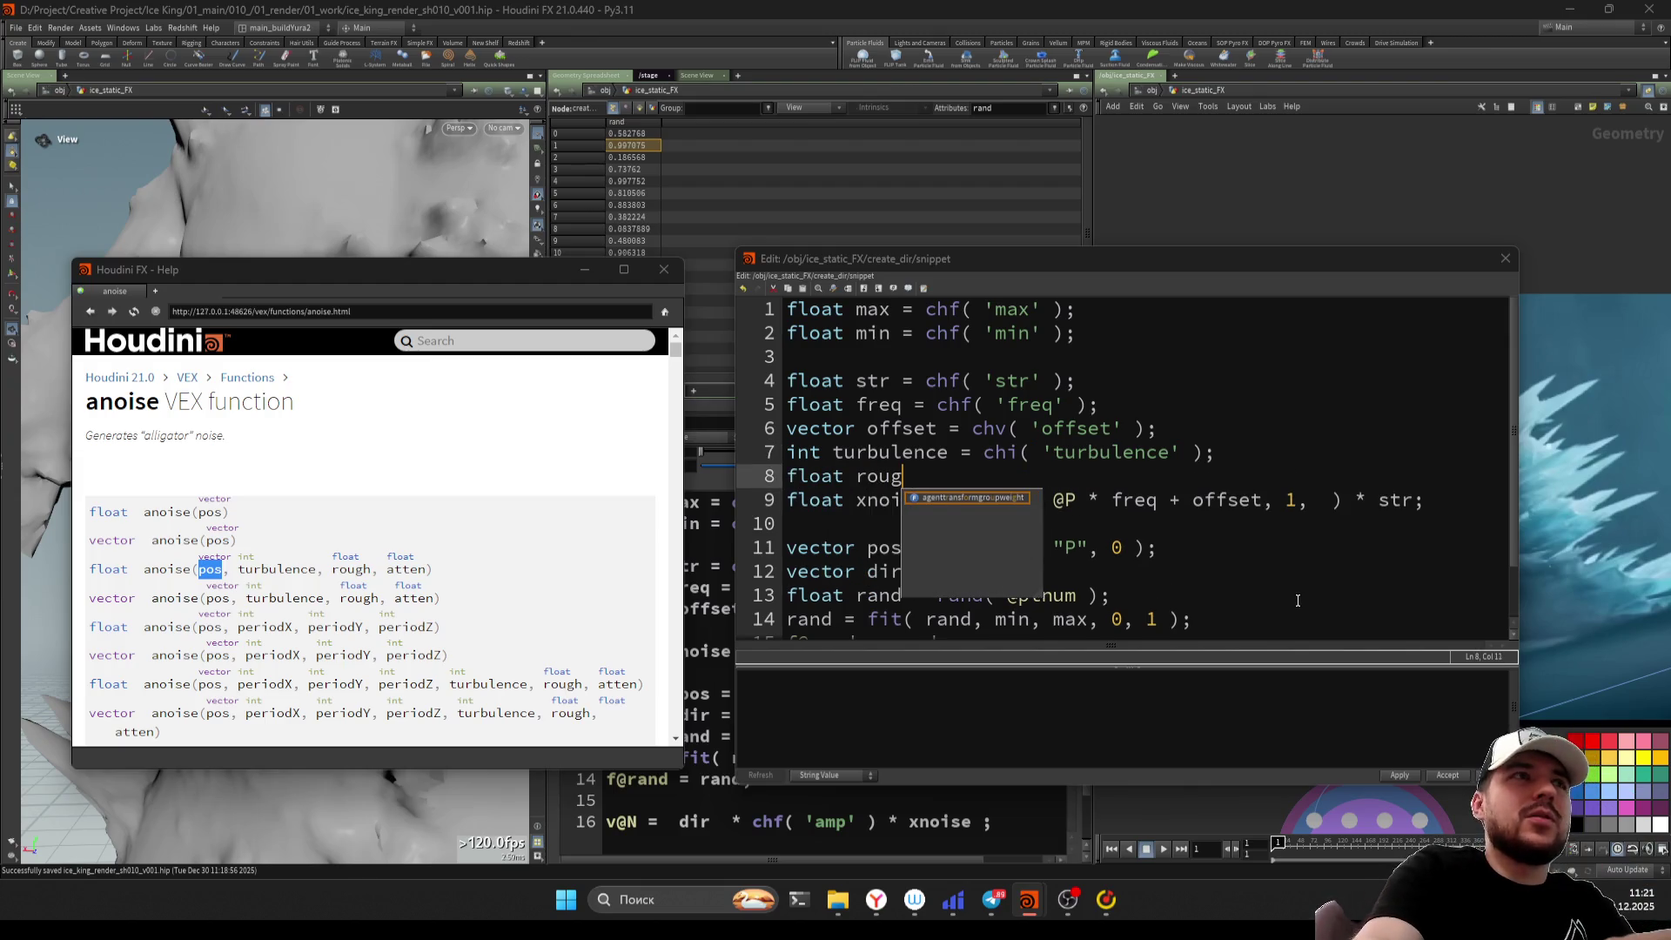
type(" = chf(")
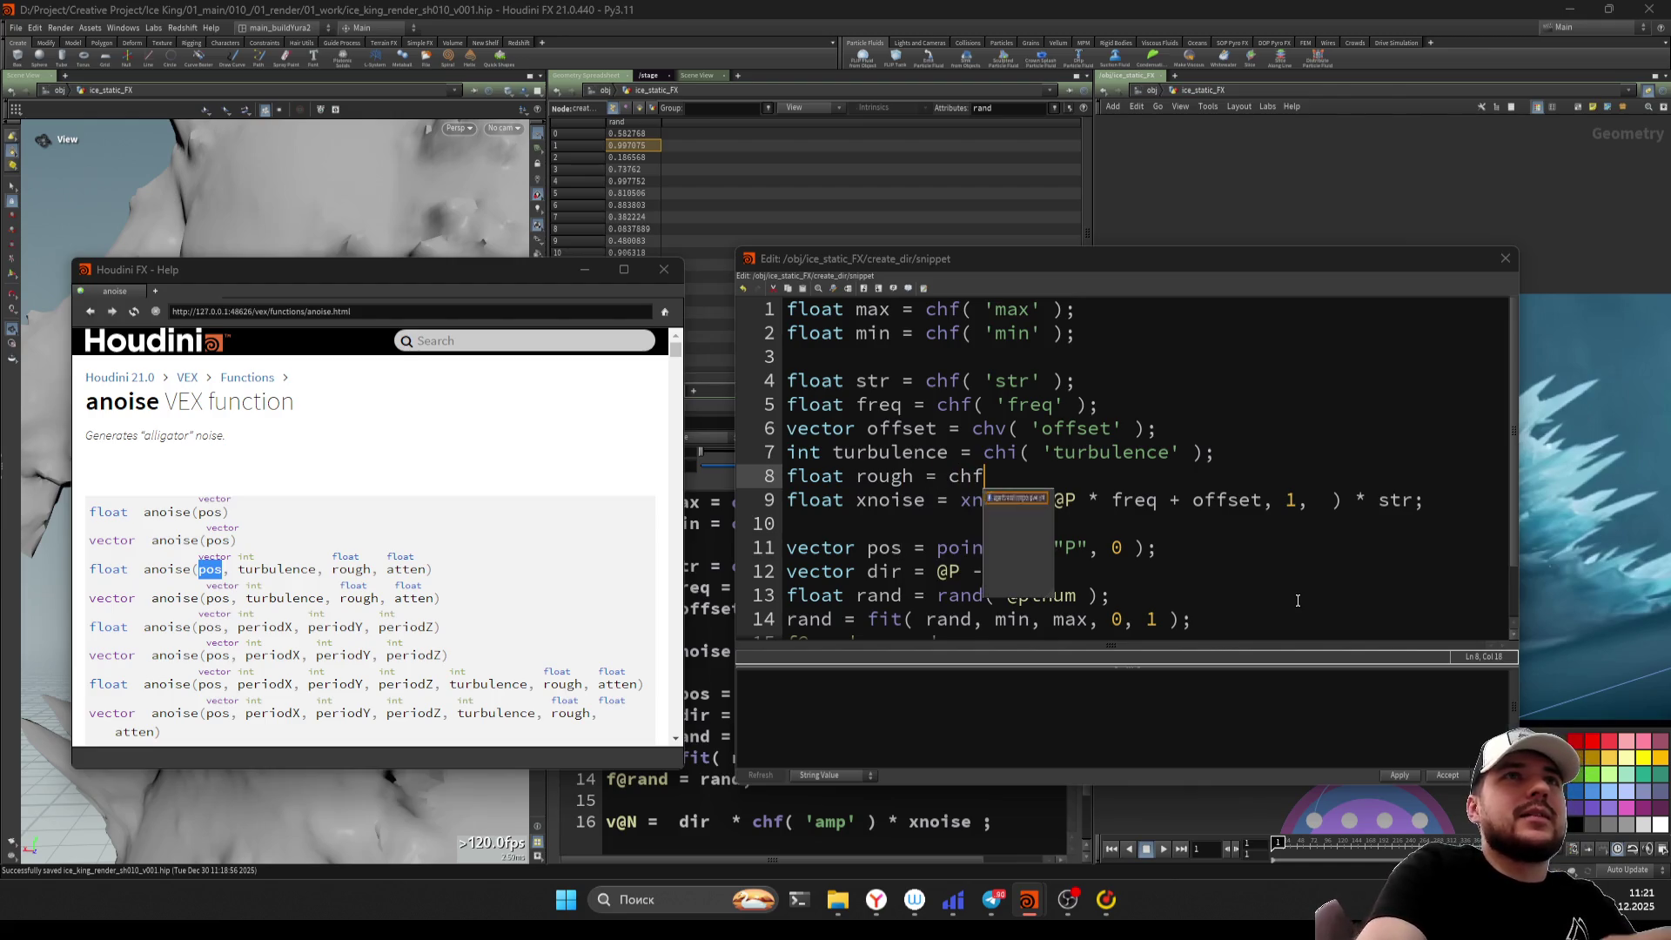
key("Left")
key("Right")
key("Right")
type("'rough' );")
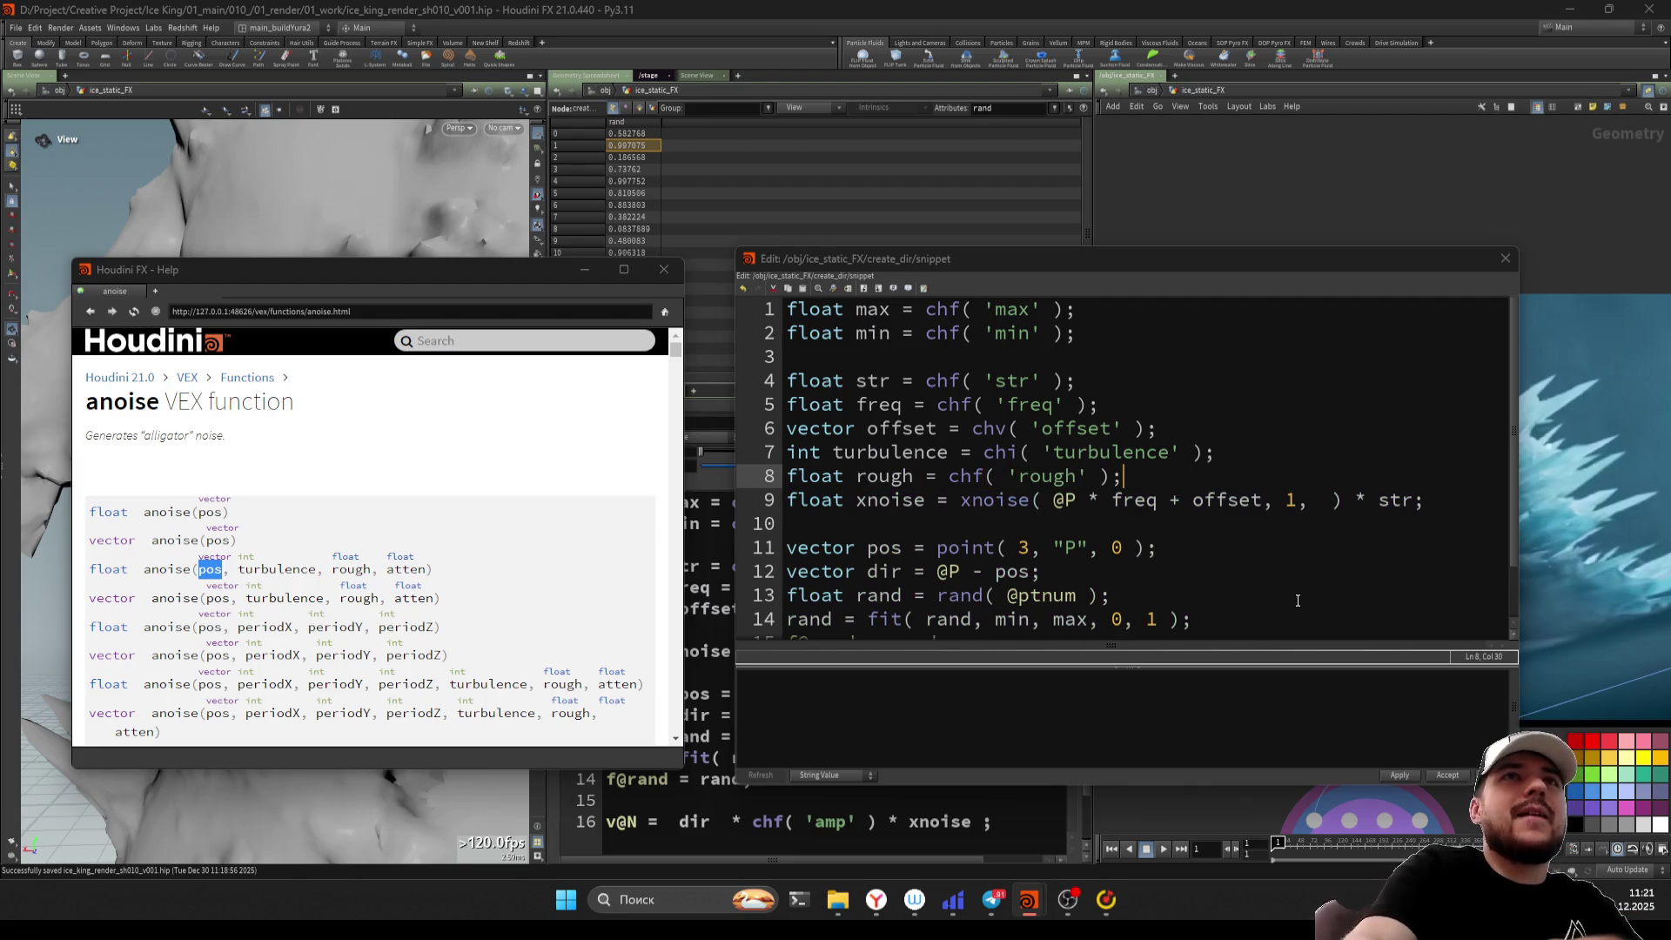
key("Return")
type("float atten")
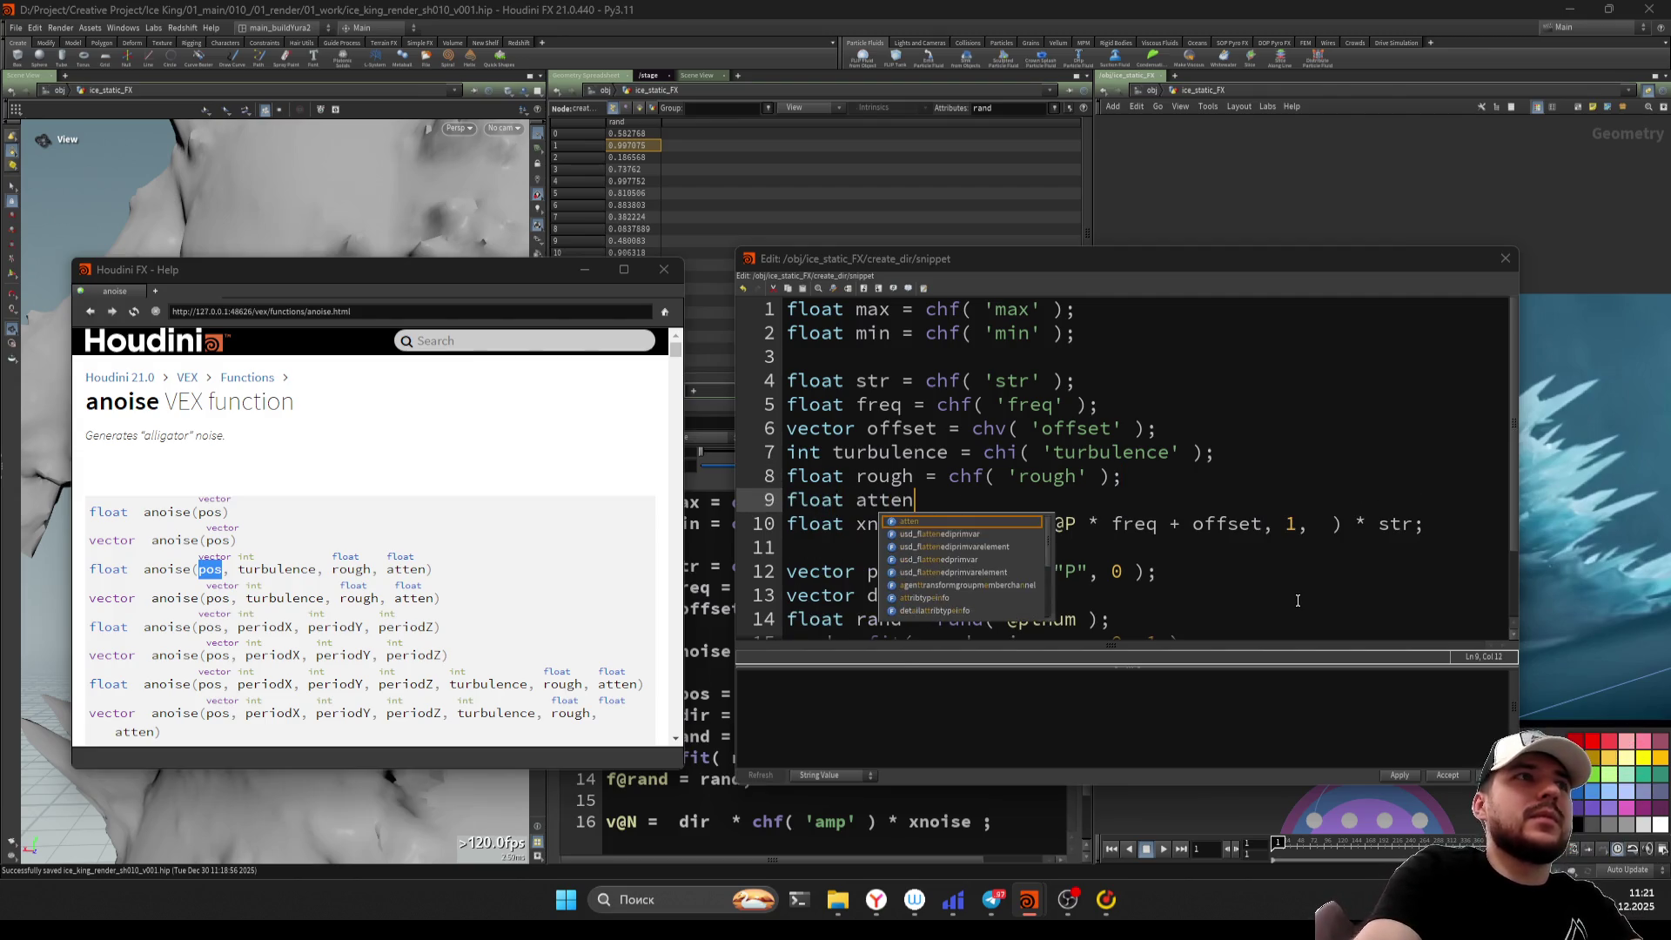
type(" = chf( 'a")
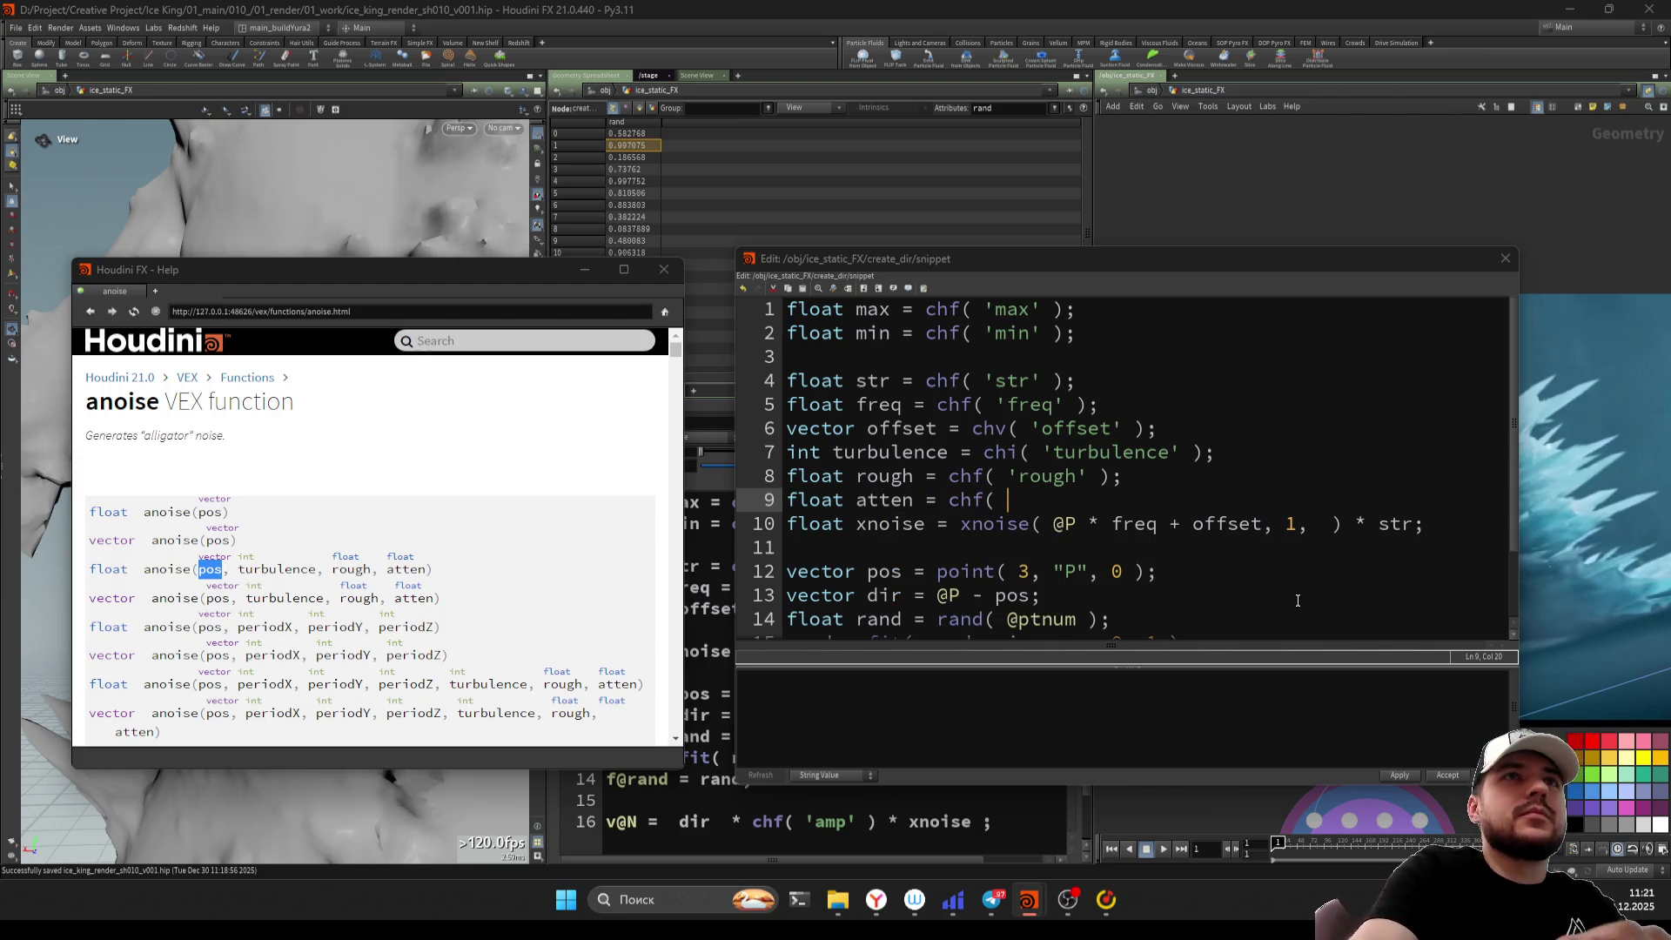
type("tten' );")
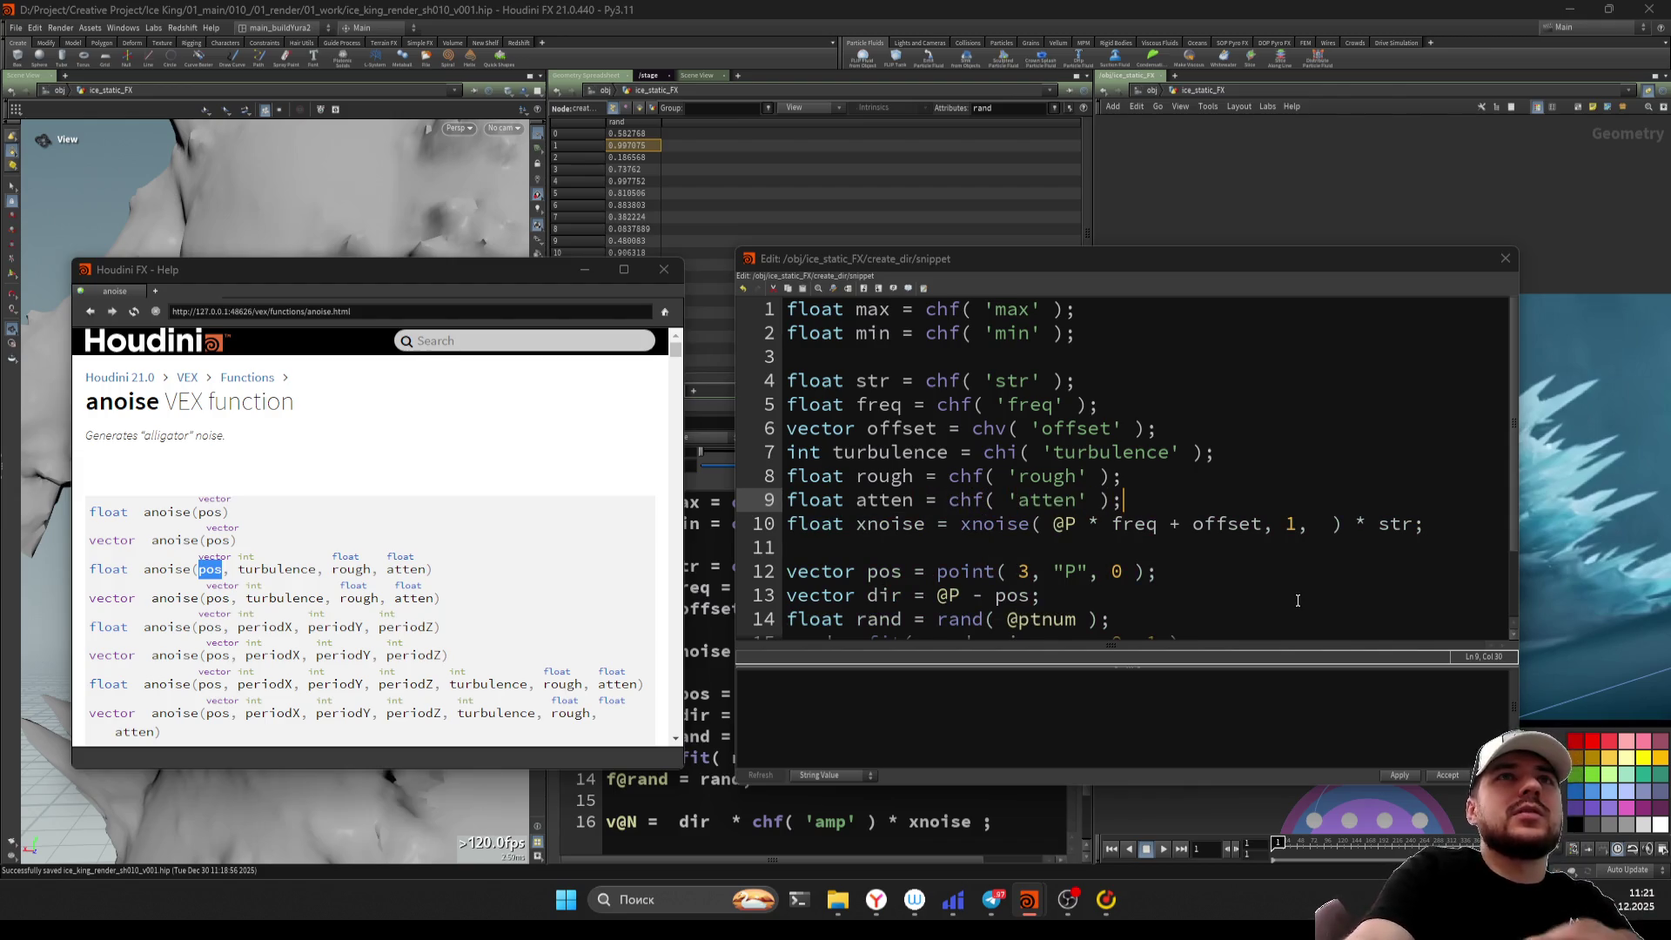
key("Down")
Insert a blank line above the noise line and remove its hard-coded 1 argument
key("Home")
key("Return")
key("Right")
key("Right")
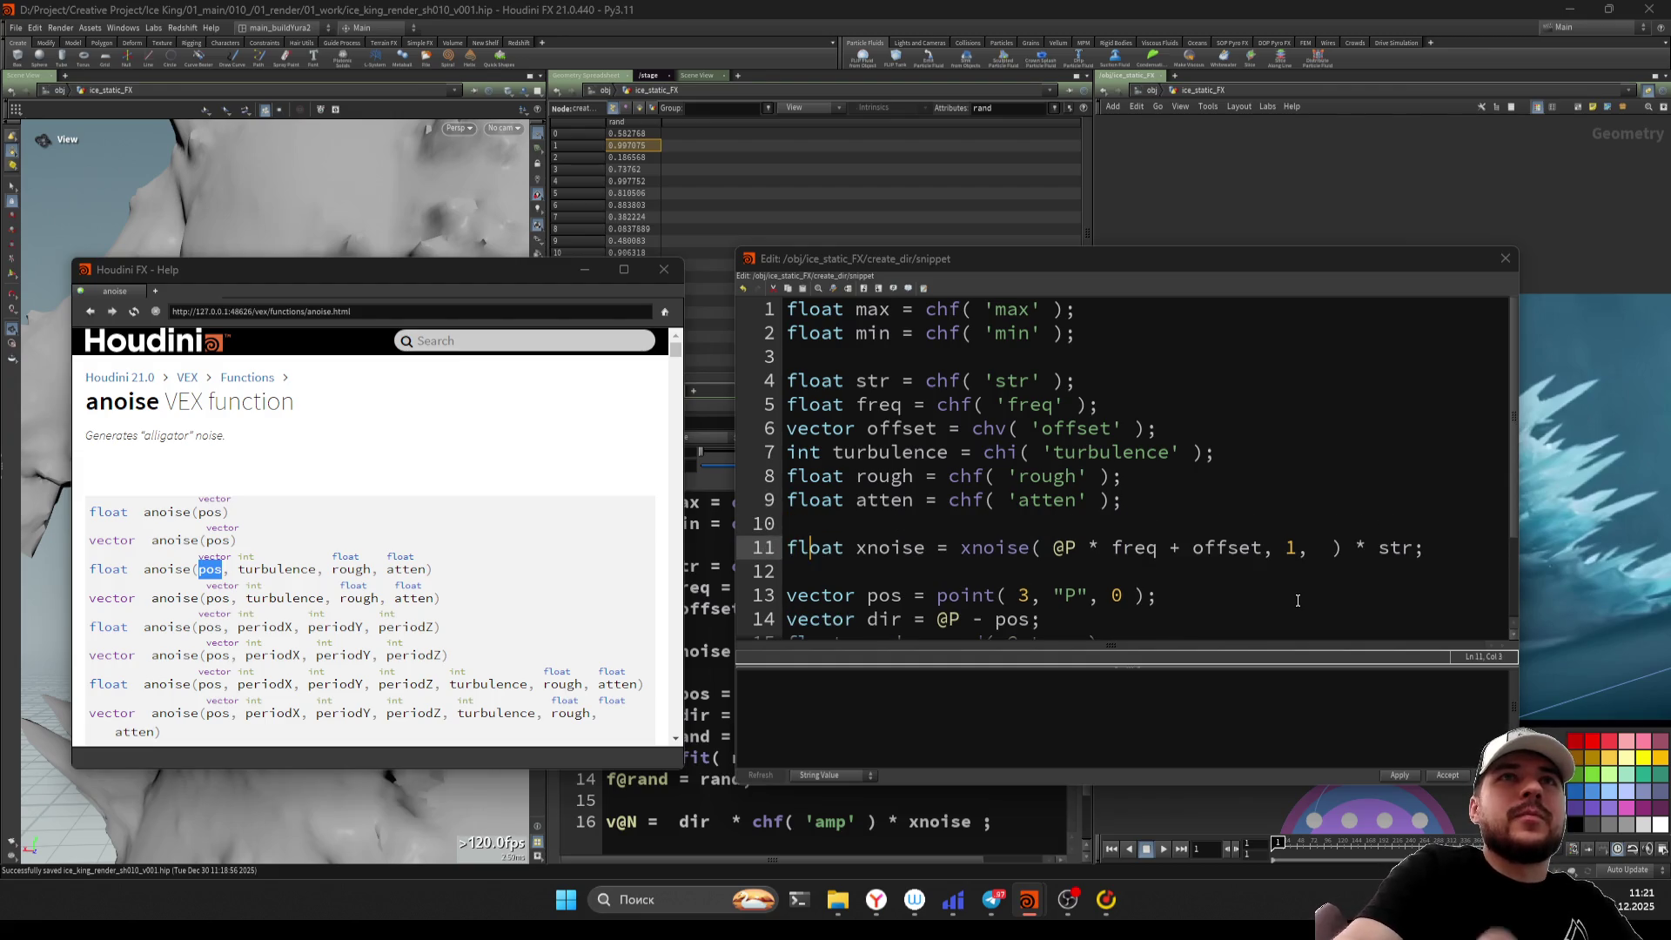
key("ctrl+Right")
key("ctrl+Right")
key("ctrl+Right")
key("BackSpace")
key("Up")
key("Up")
key("Up")
Pass turbulence, rough, atten as the noise call's arguments
key("Left")
key("Left")
key("Left")
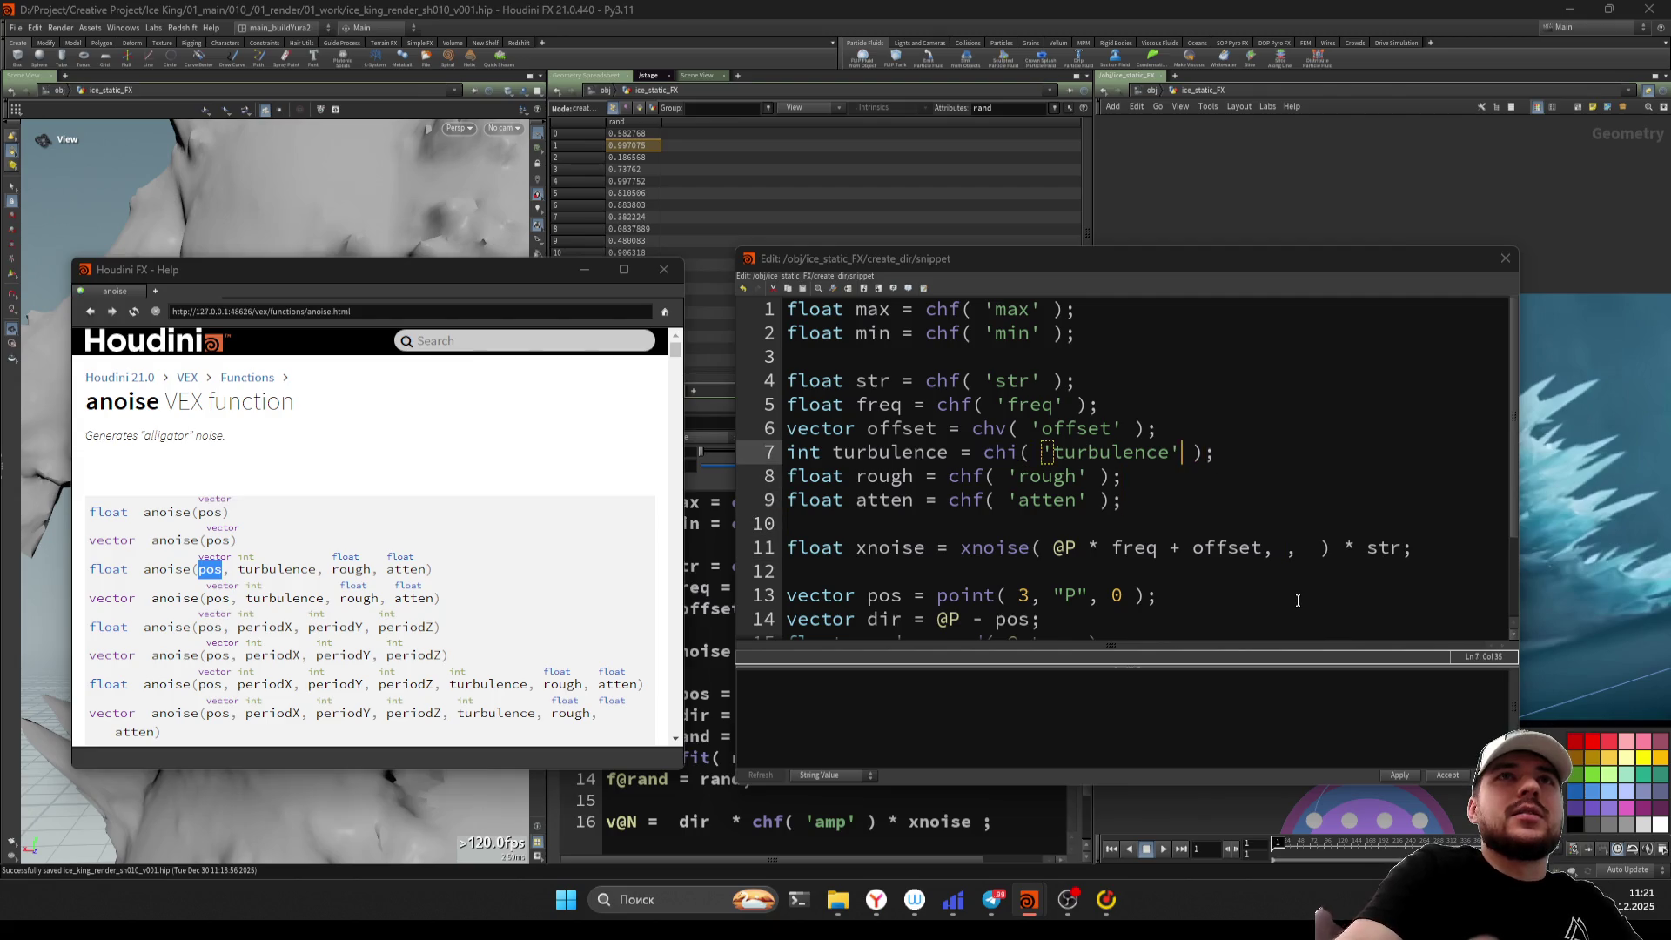
key("ctrl+shift+Left")
key("ctrl+c")
key("Down")
key("Down")
key("Down")
key("Right")
key("Right")
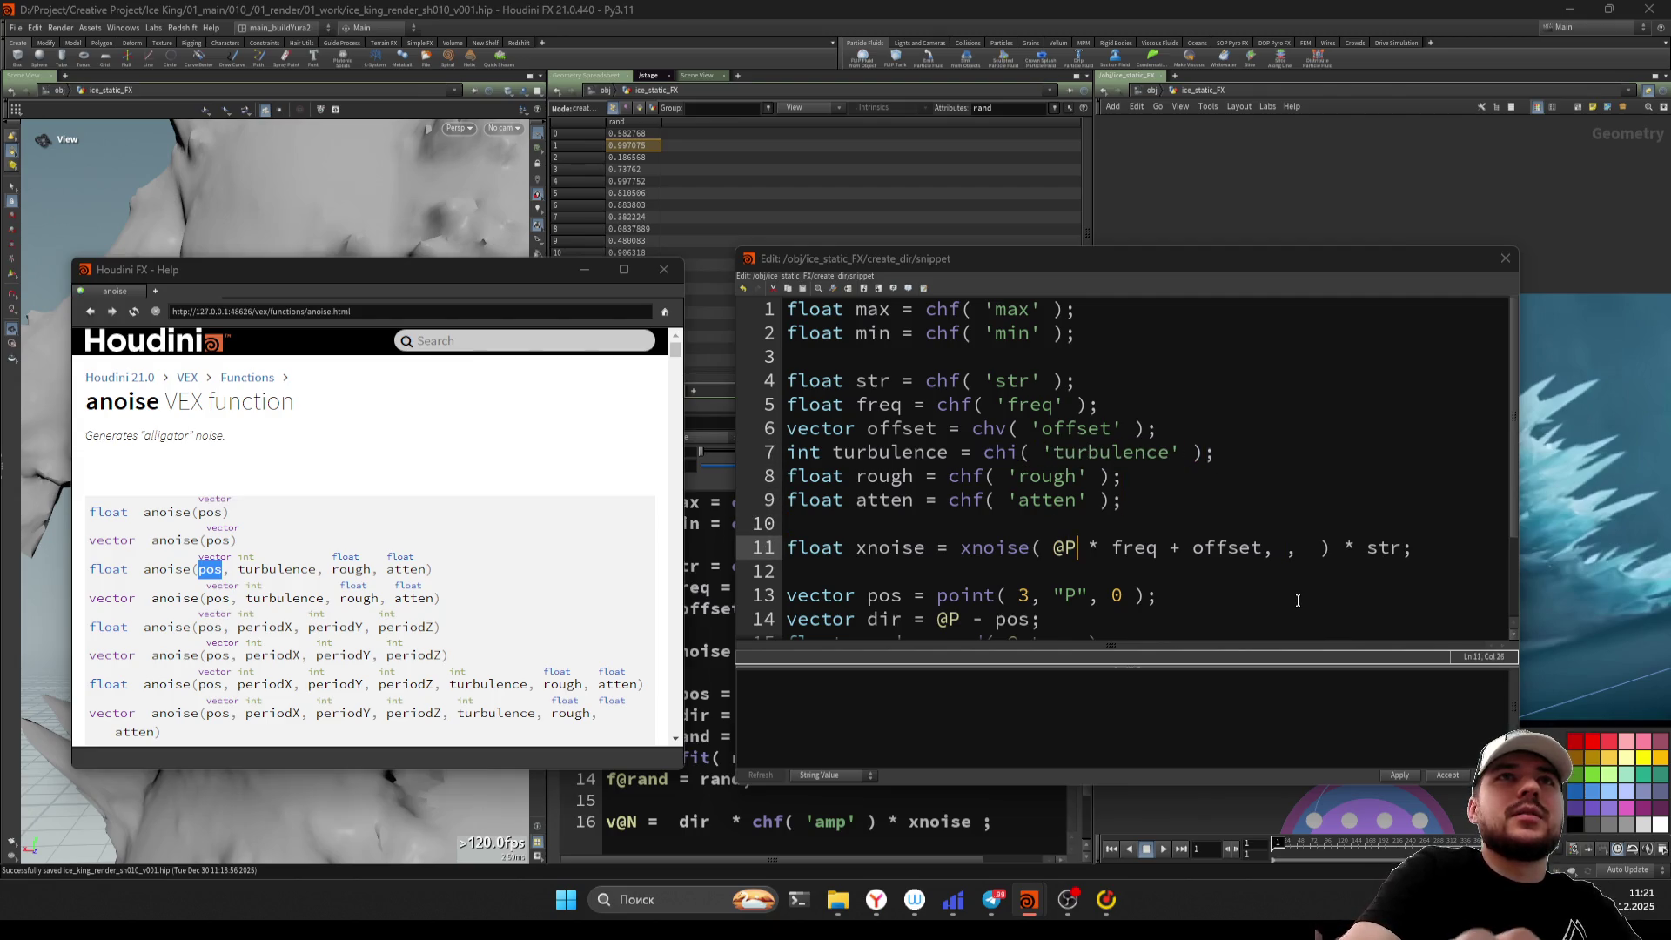
key("ctrl+v")
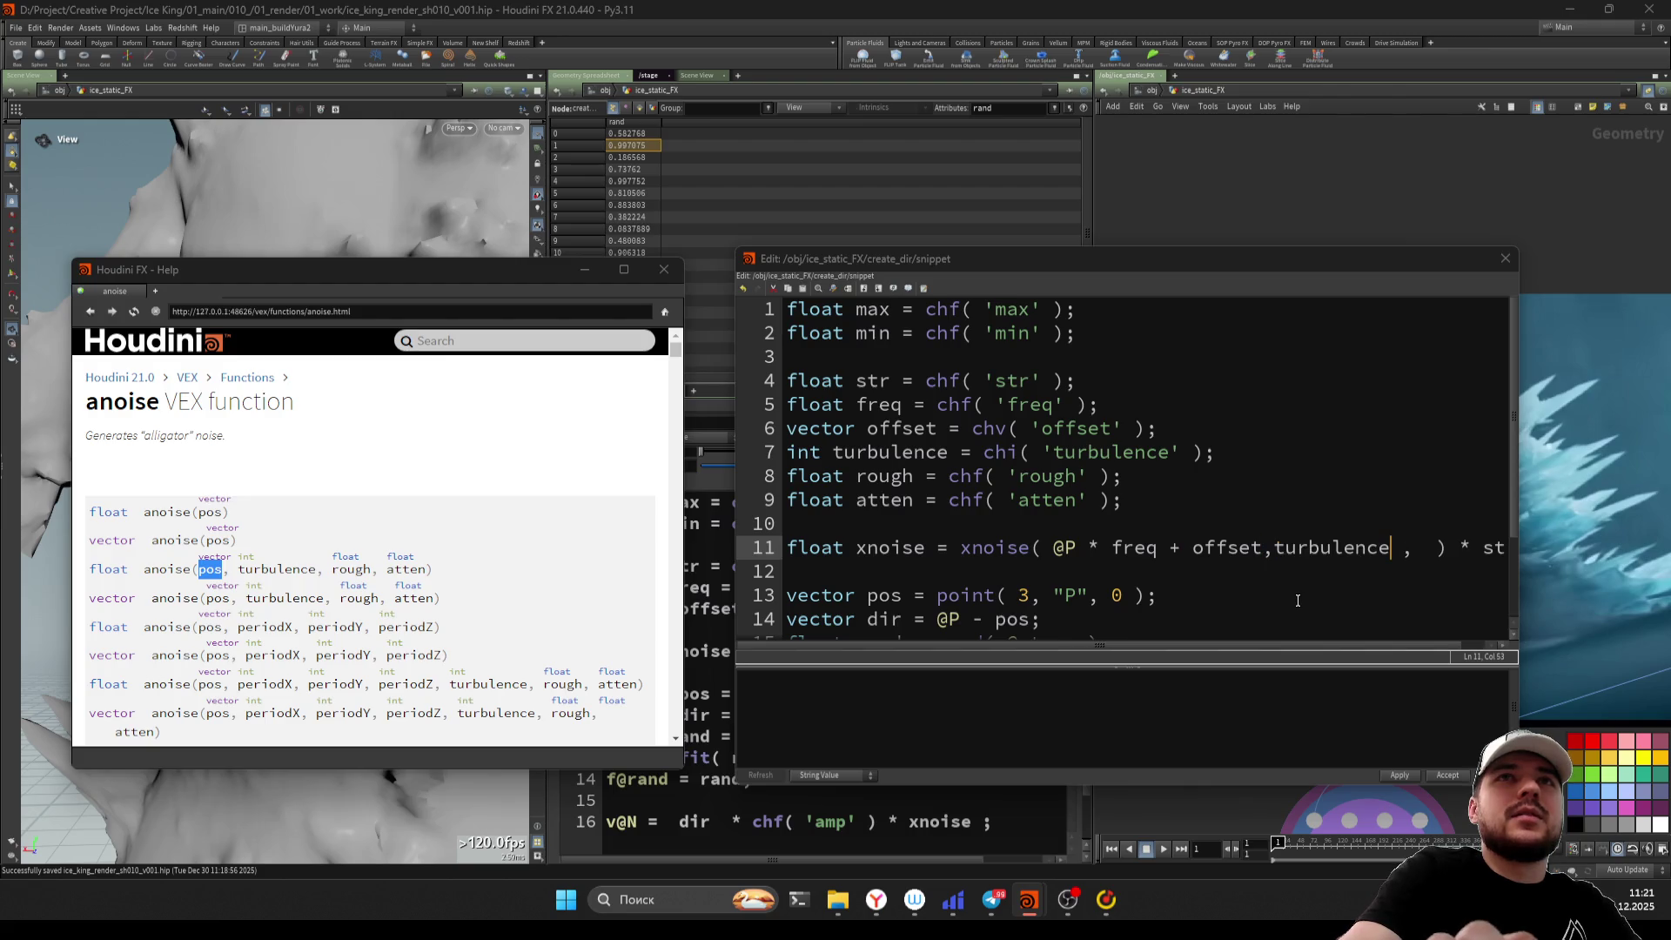
key("BackSpace")
type("rough")
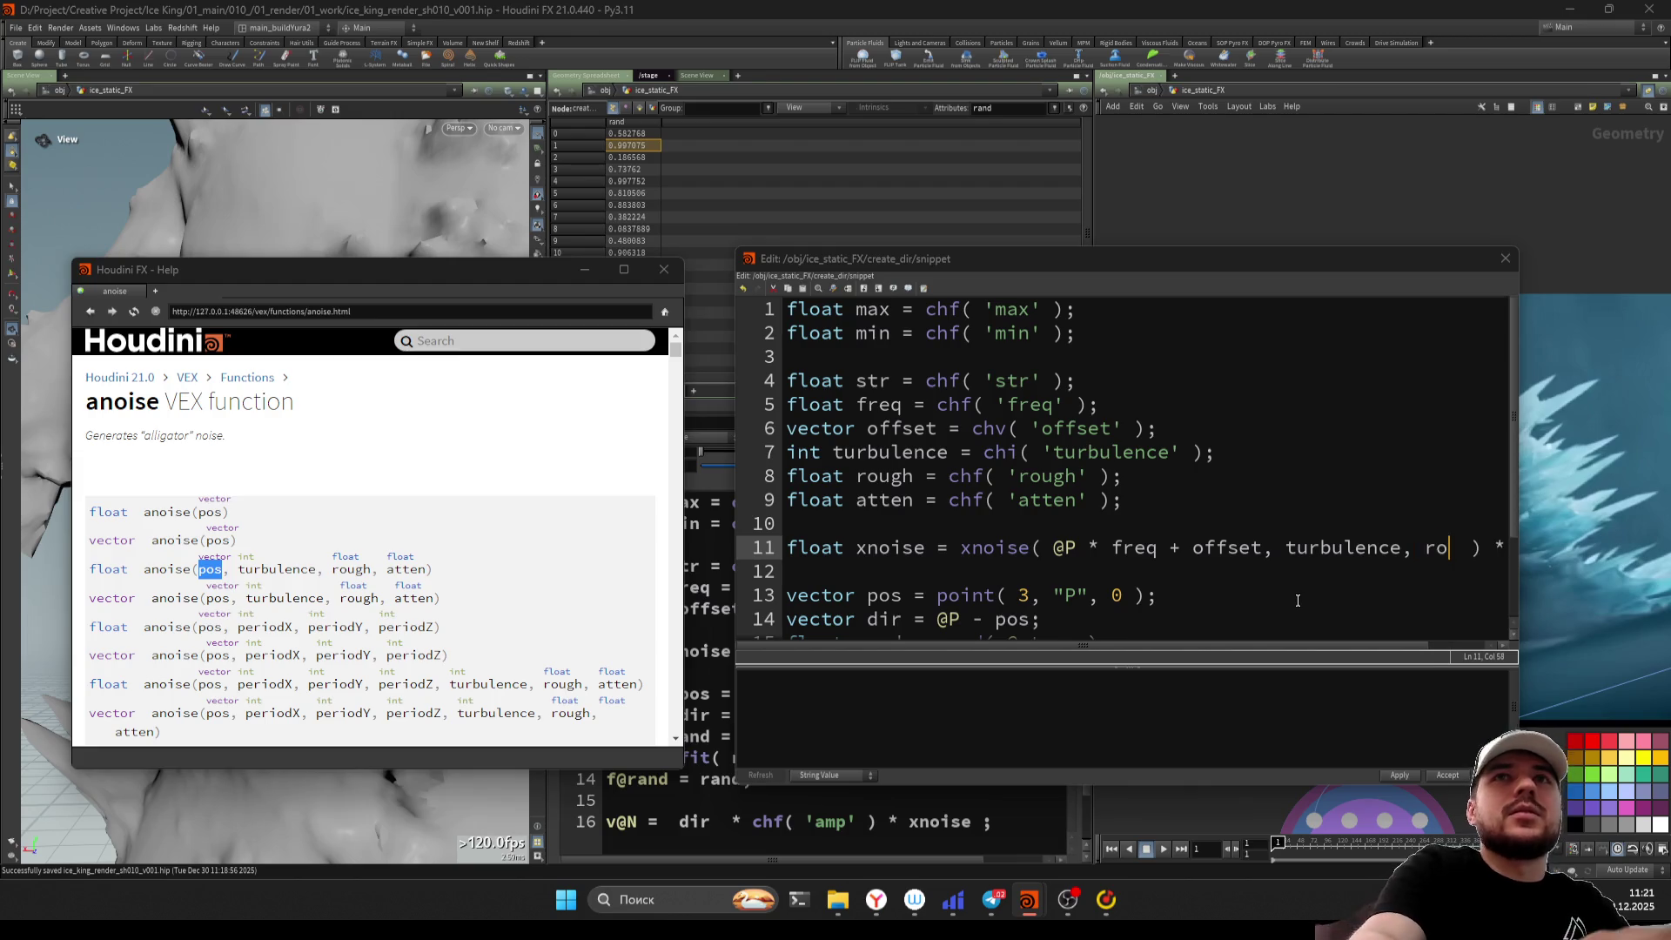
type(", atten")
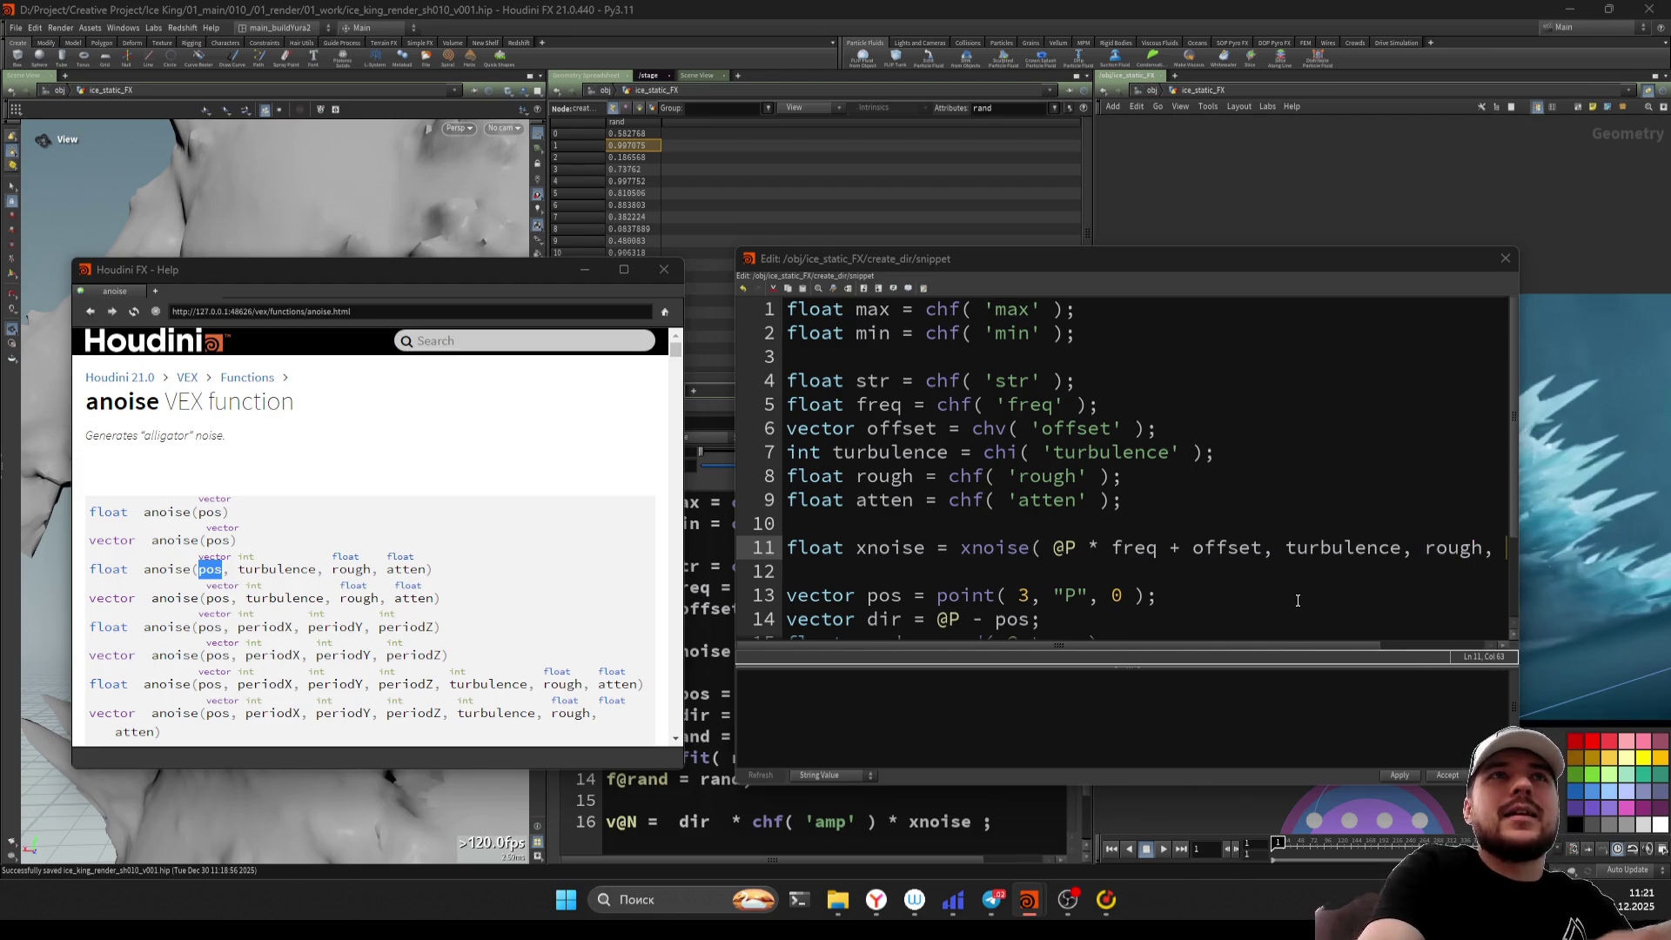
key("Escape")
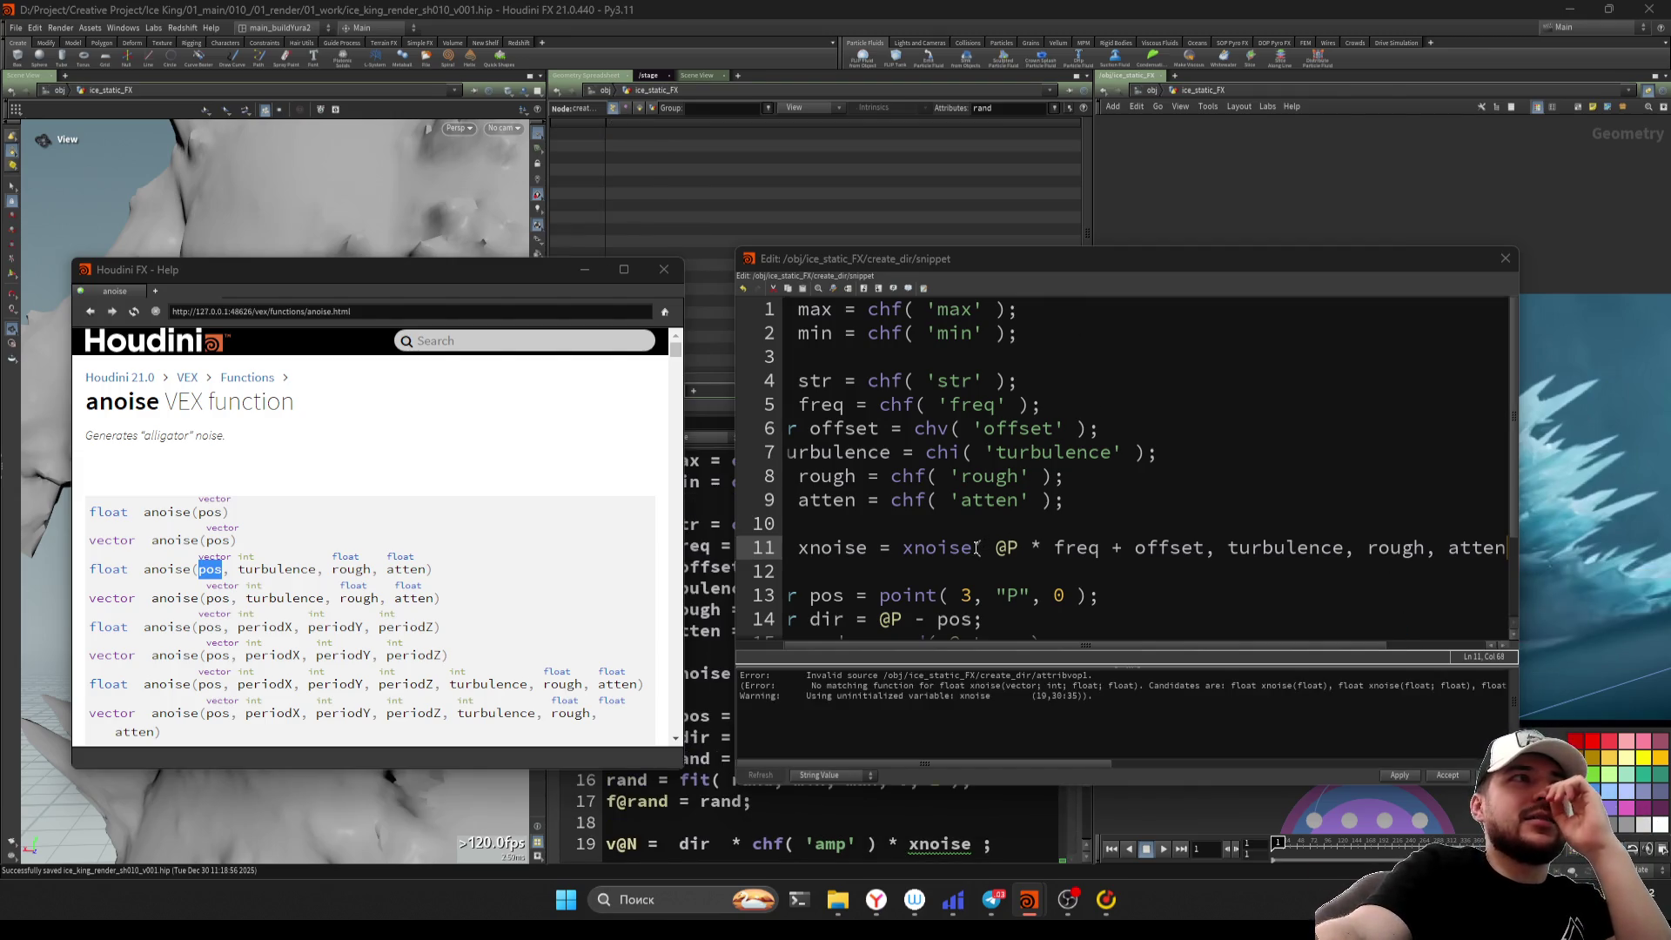
Rename xnoise to anoise, then close the snippet editor and help window
left_click(913, 547)
key("BackSpace")
type("a")
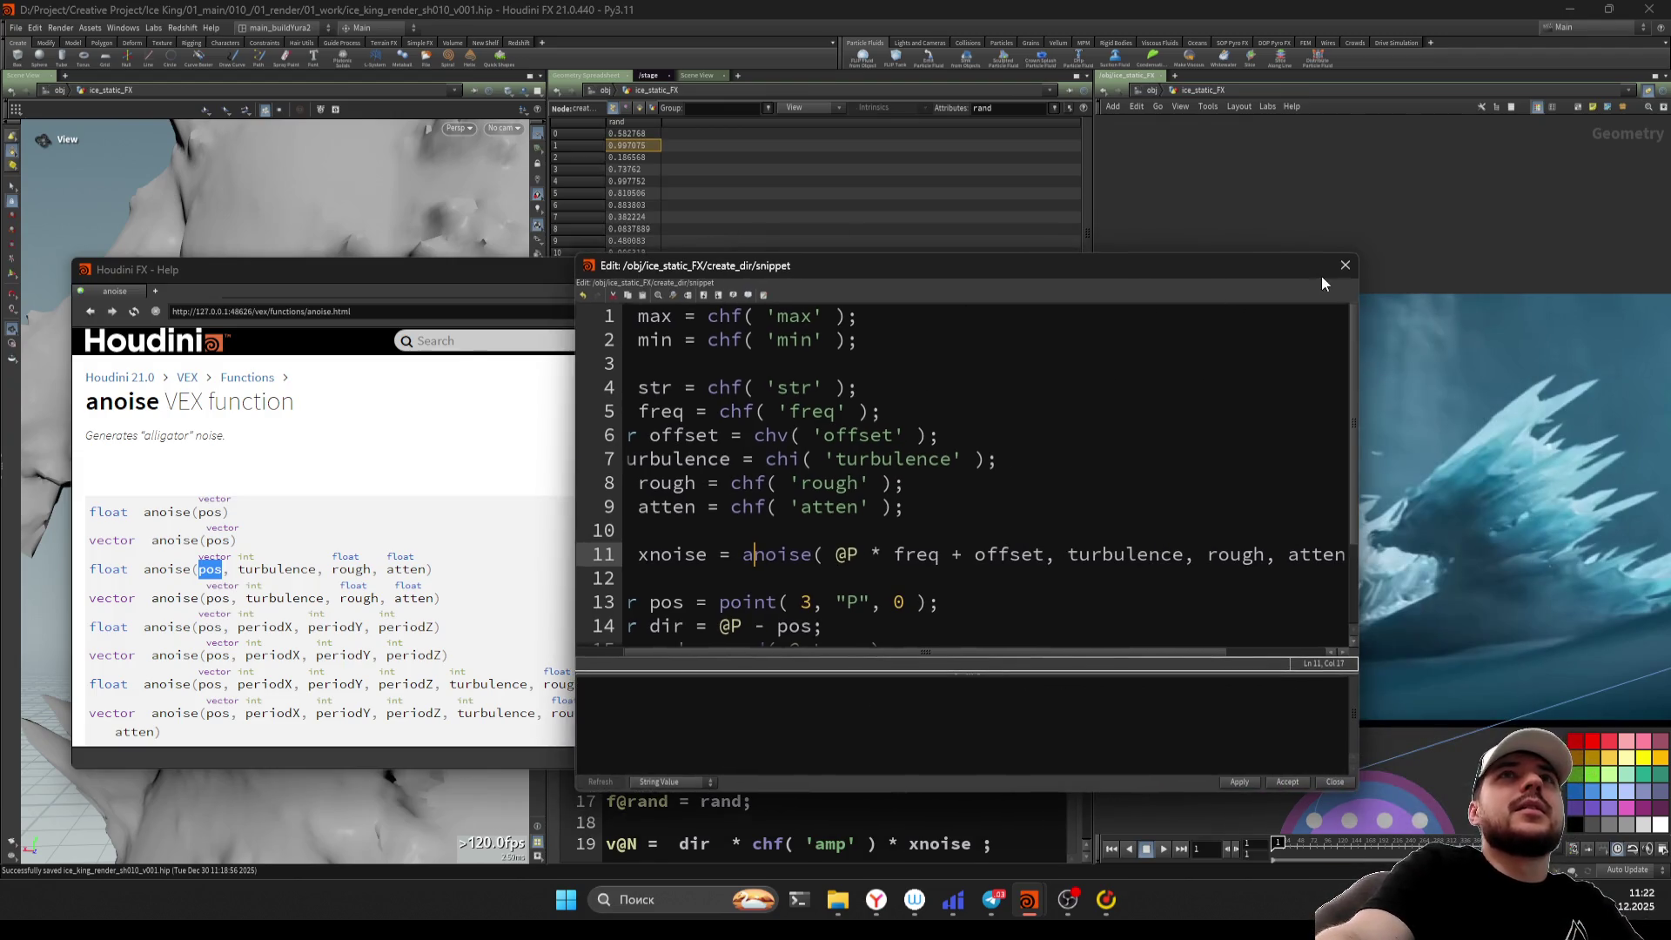
left_click(1504, 259)
left_click(663, 270)
key("f")
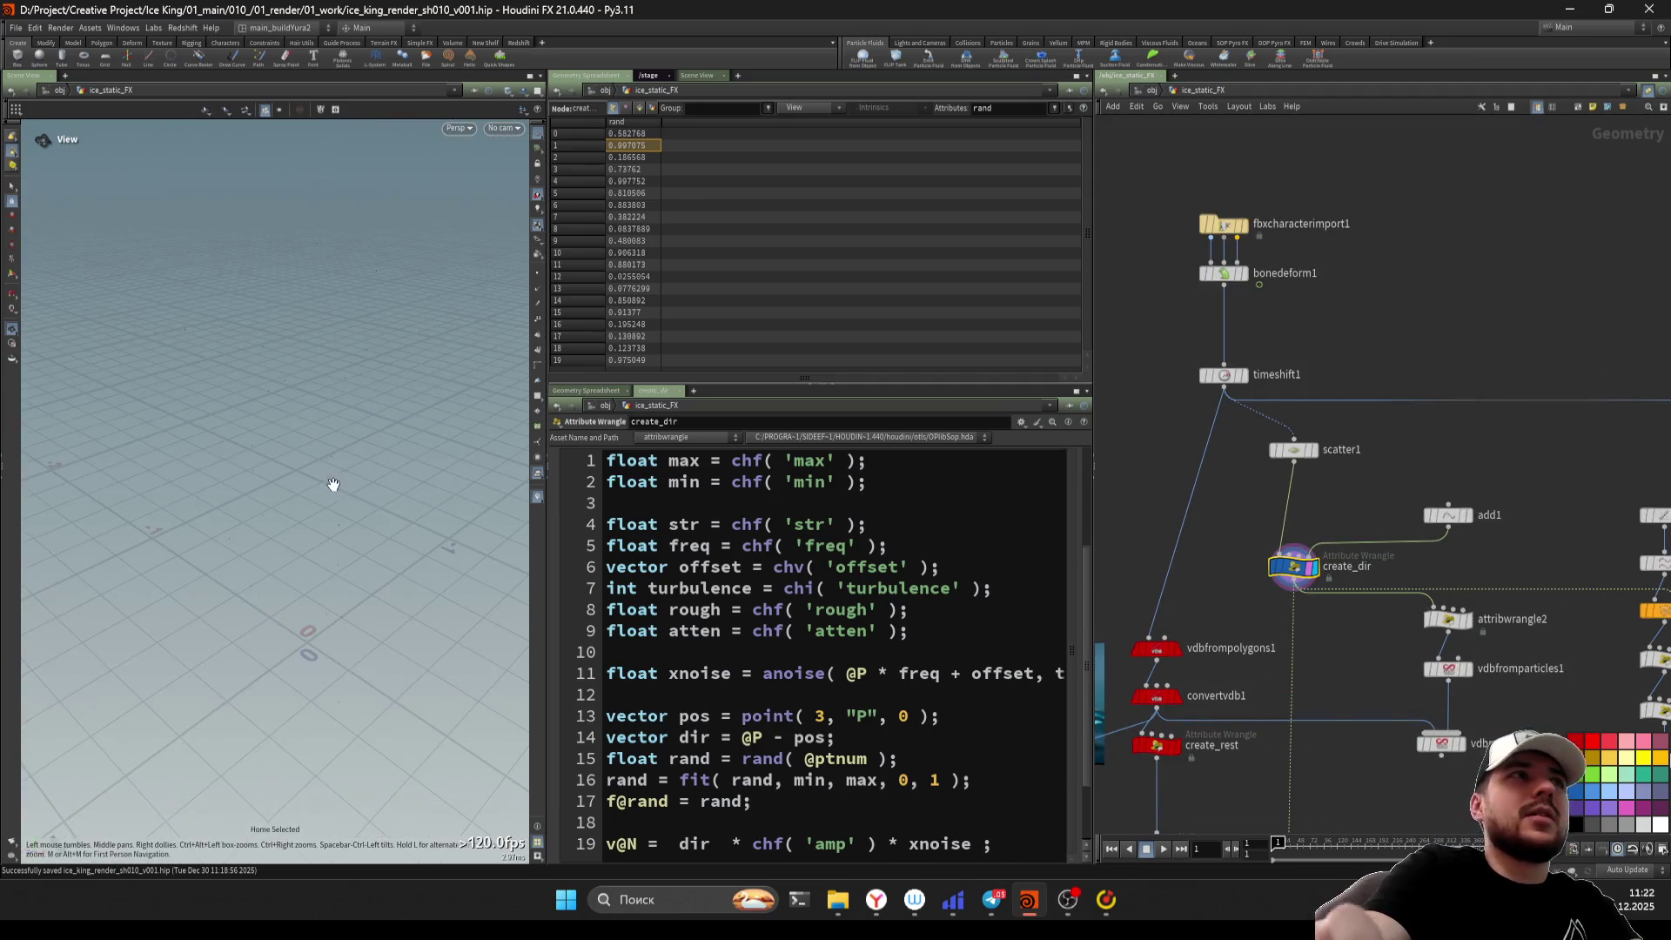
Raise scatter1's Force Total Count to 62305
key("Up")
left_click_drag(800, 514, 1088, 520)
key("Down")
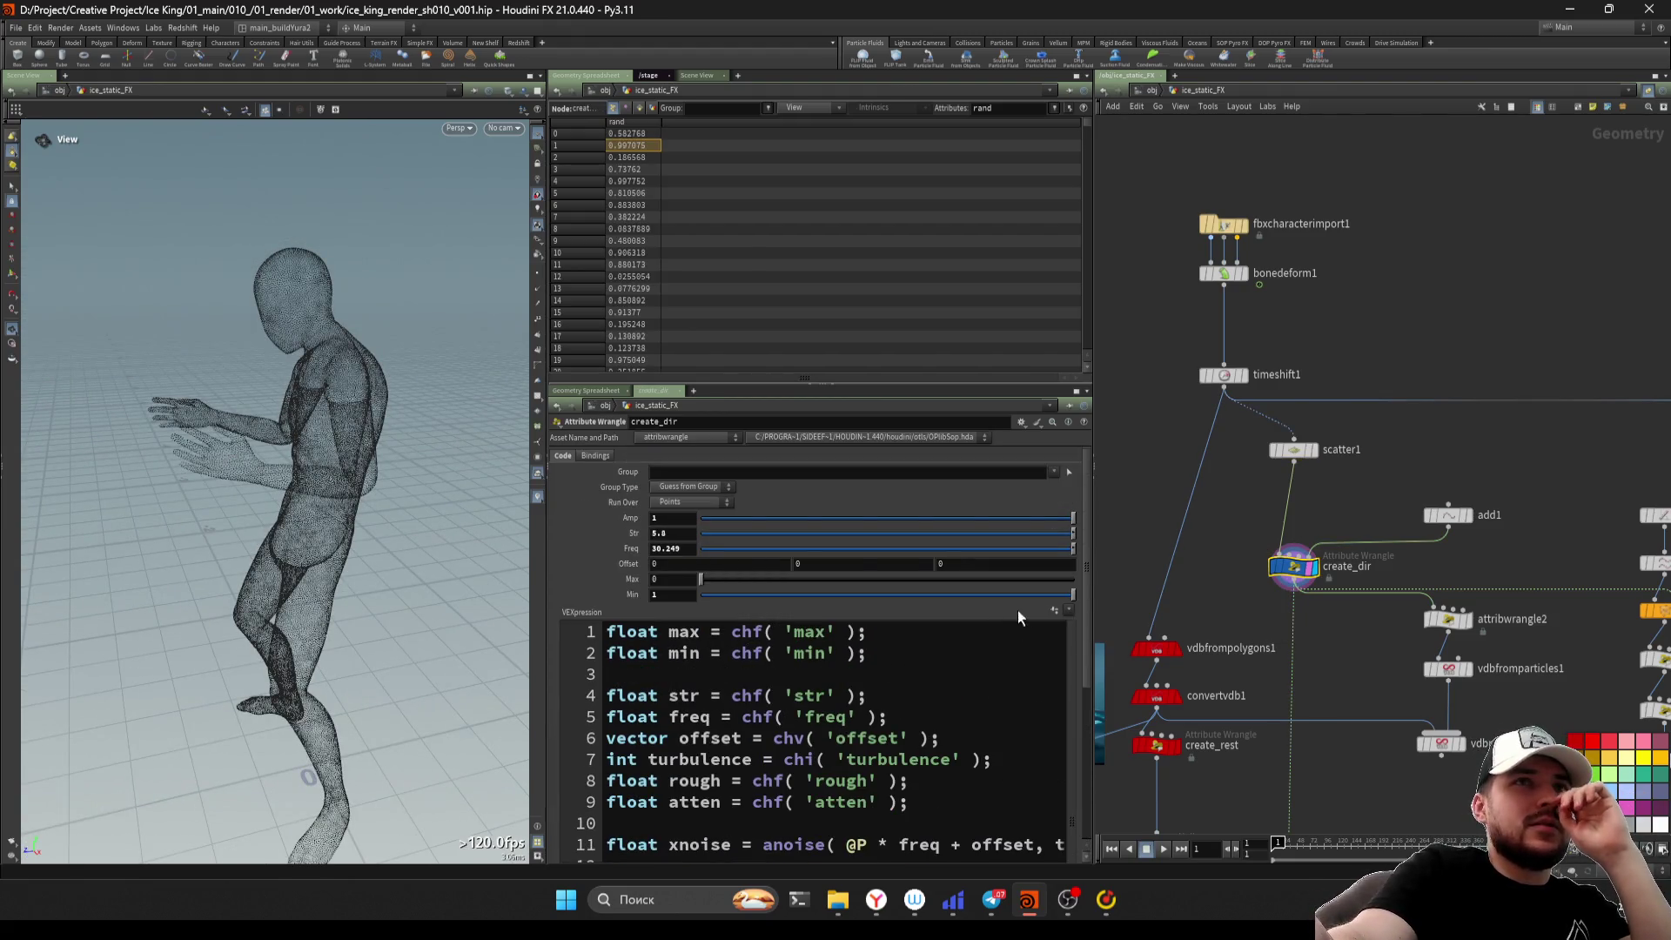
Create create_dir's Turbulence, Rough and Atten sliders, setting Turbulence to 2 and Atten to about 2
left_click(1054, 610)
mouse_move(713, 614)
left_mouse_down()
mouse_move(924, 618)
mouse_move(766, 622)
mouse_move(1042, 641)
left_mouse_up()
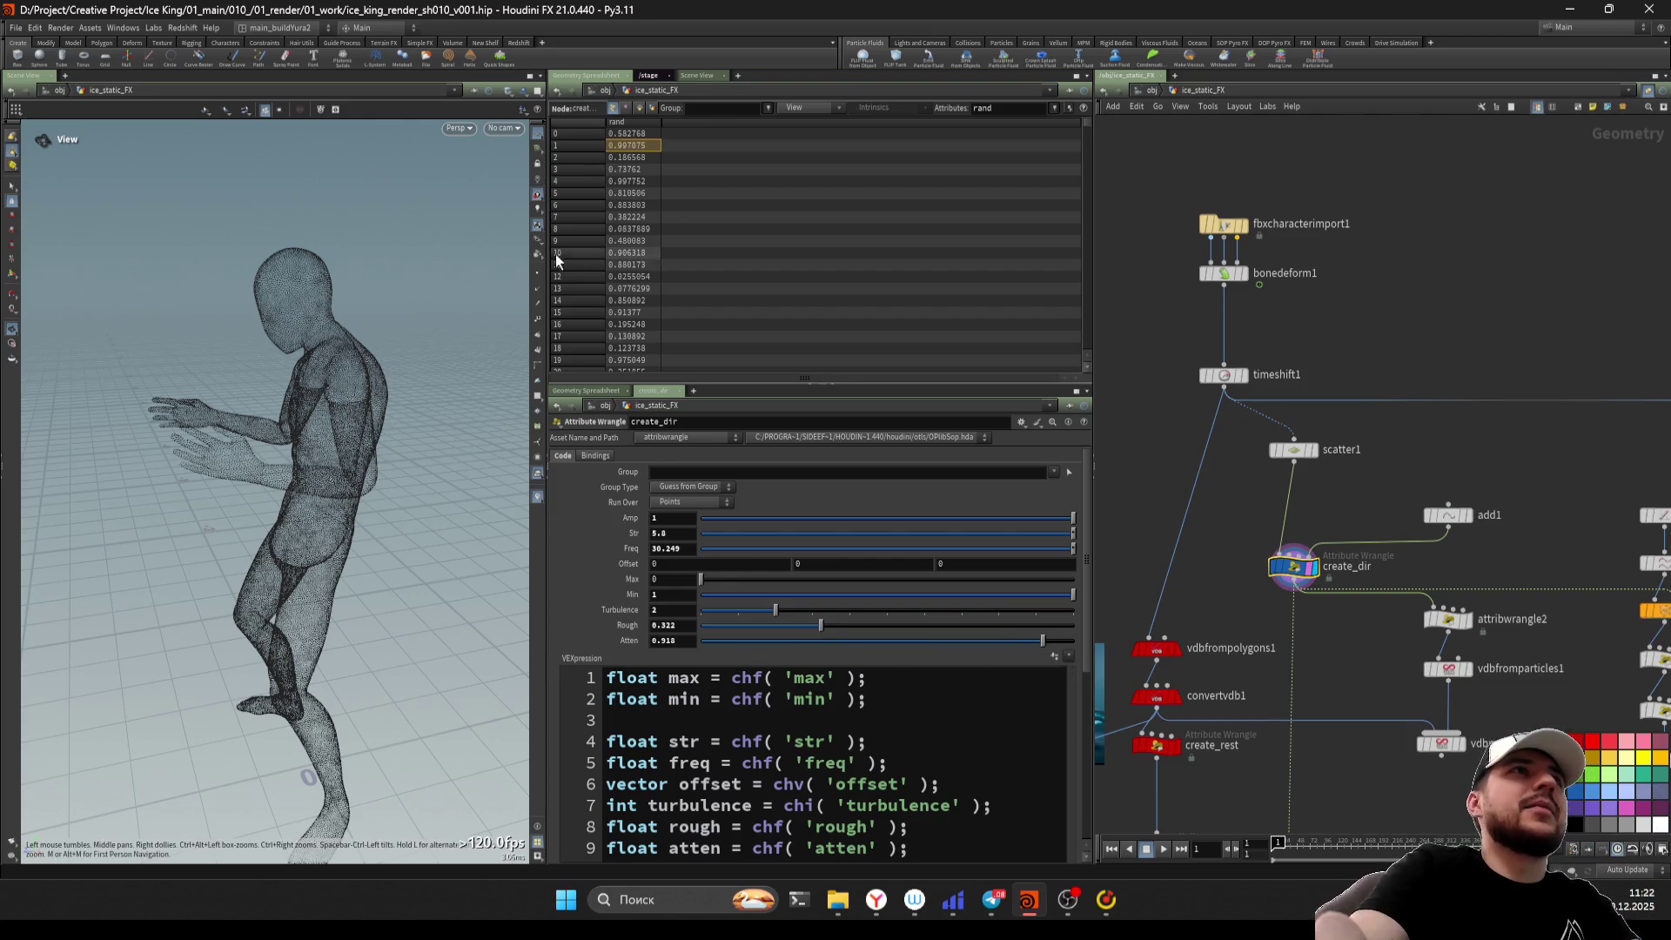
scroll(278, 492, "down", 3)
left_click_drag(278, 493, 273, 474)
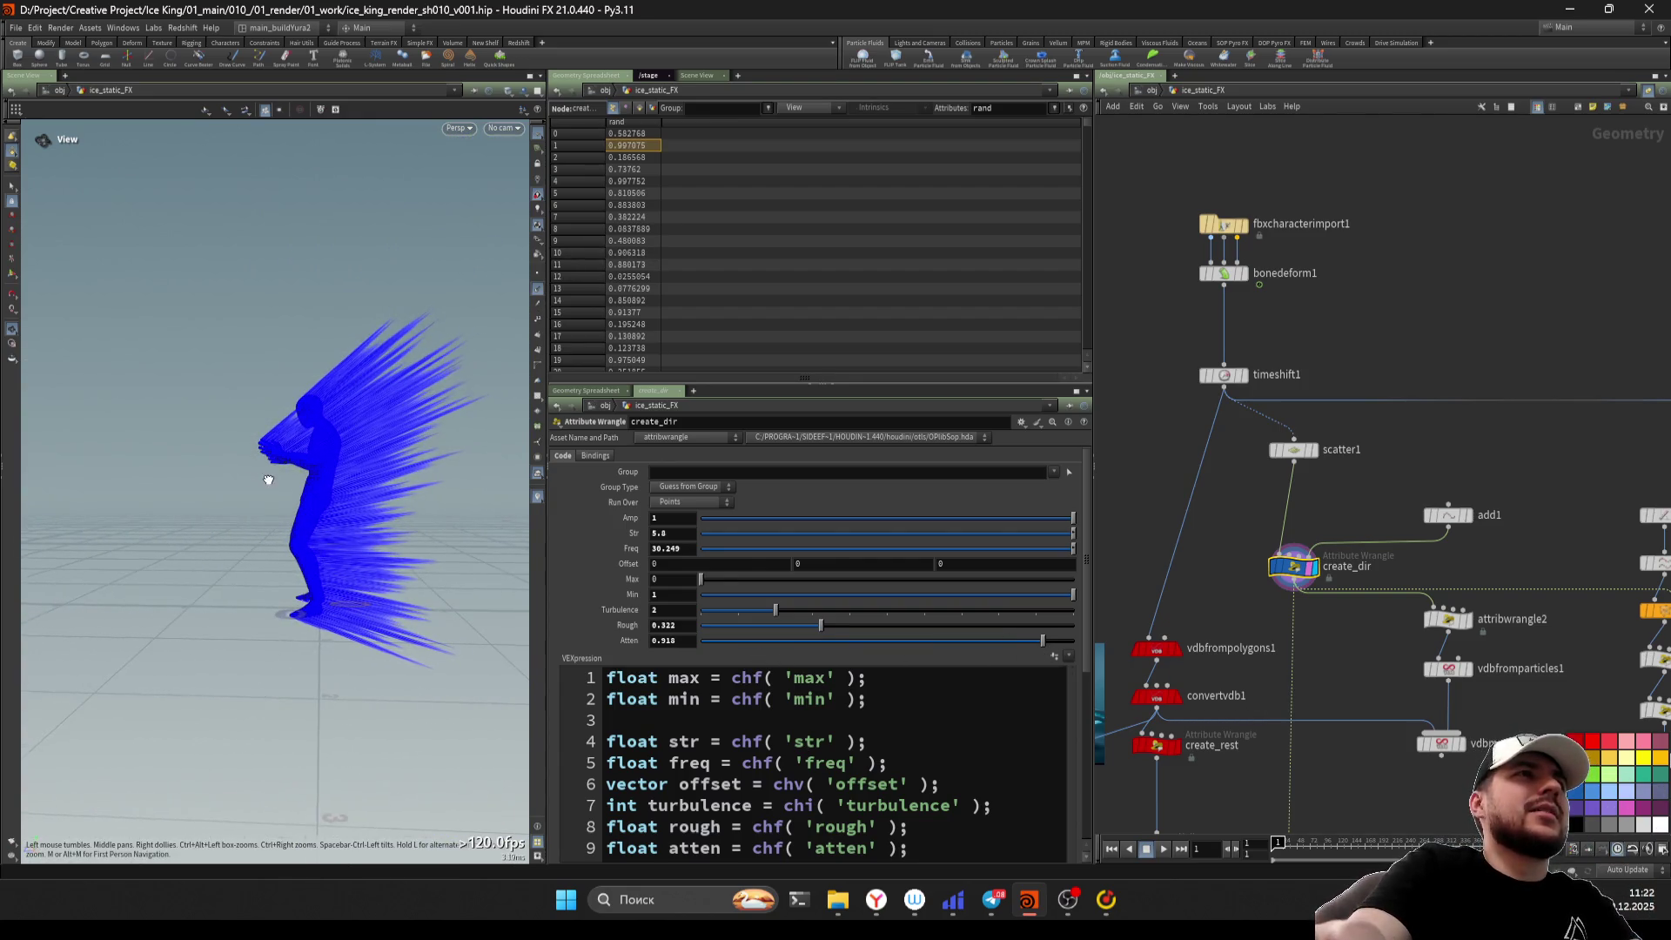
middle_click_drag(666, 641, 695, 641)
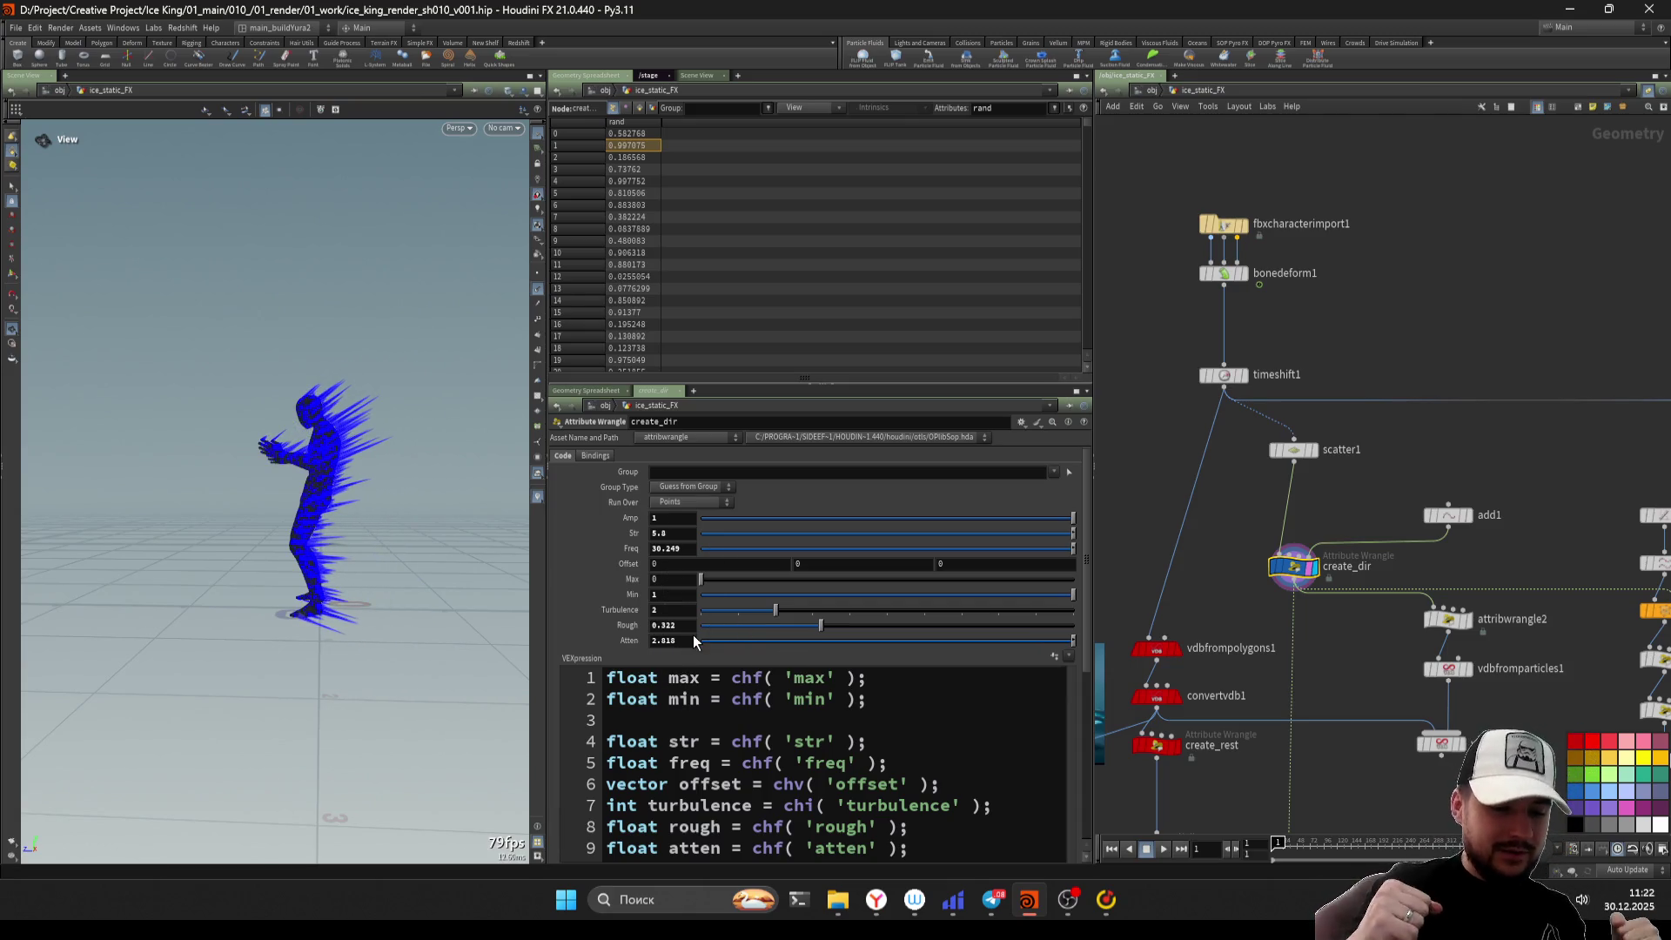
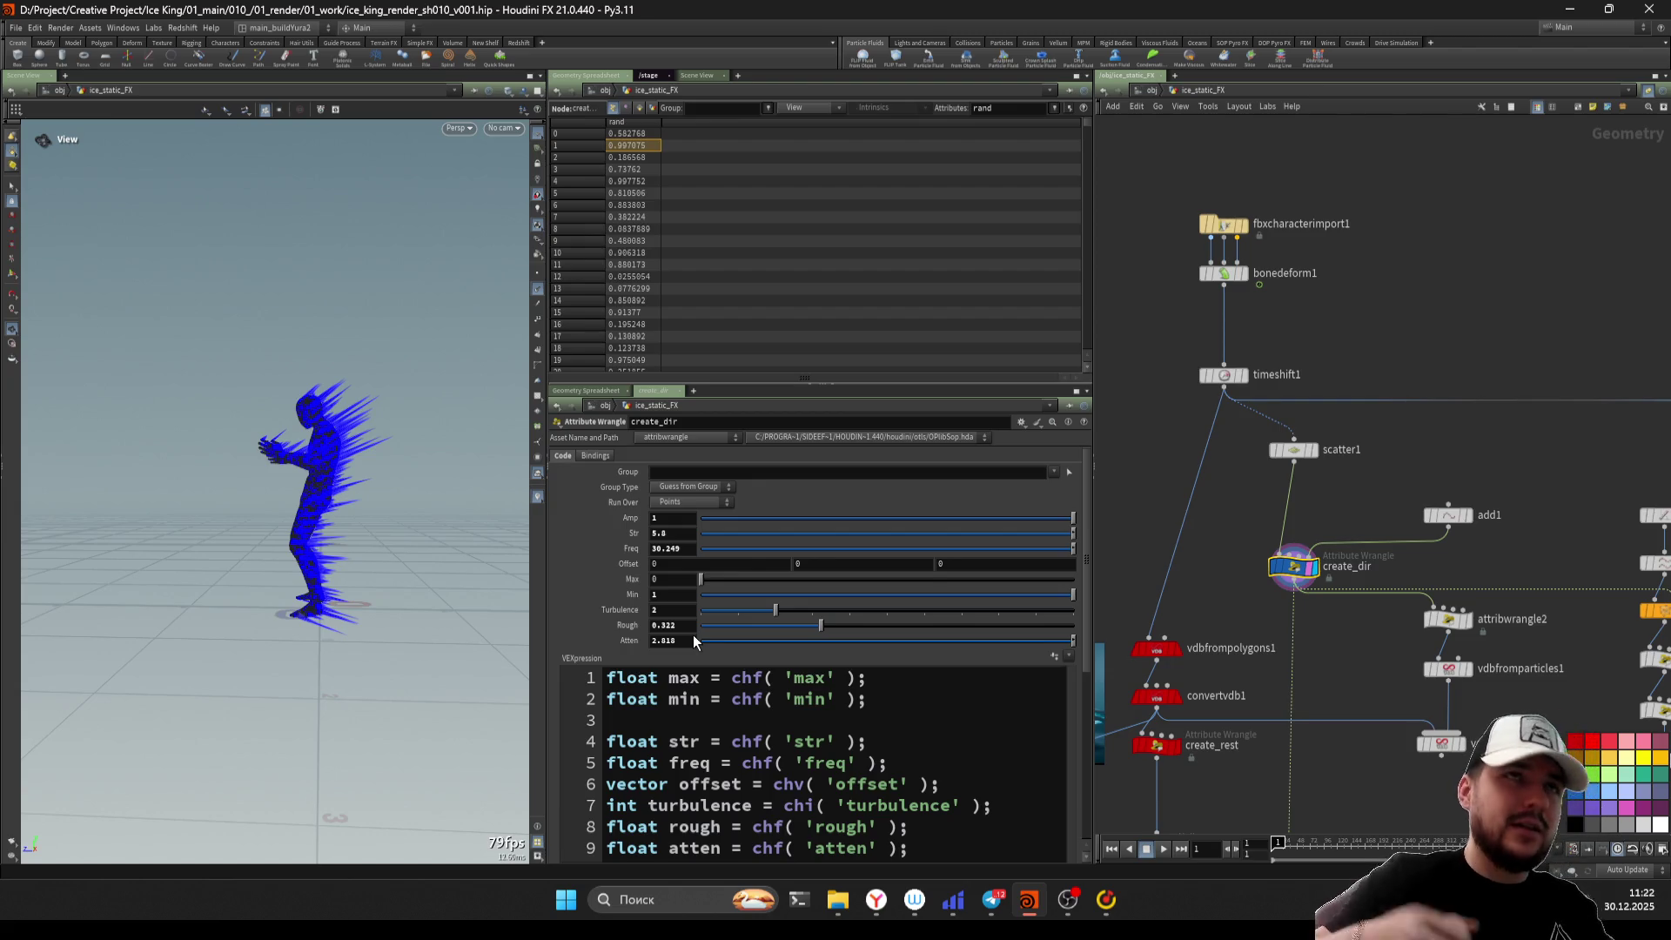
Enlarge the ice reference image for a closer look
scroll(1192, 615, "down", 3)
left_click(1171, 661)
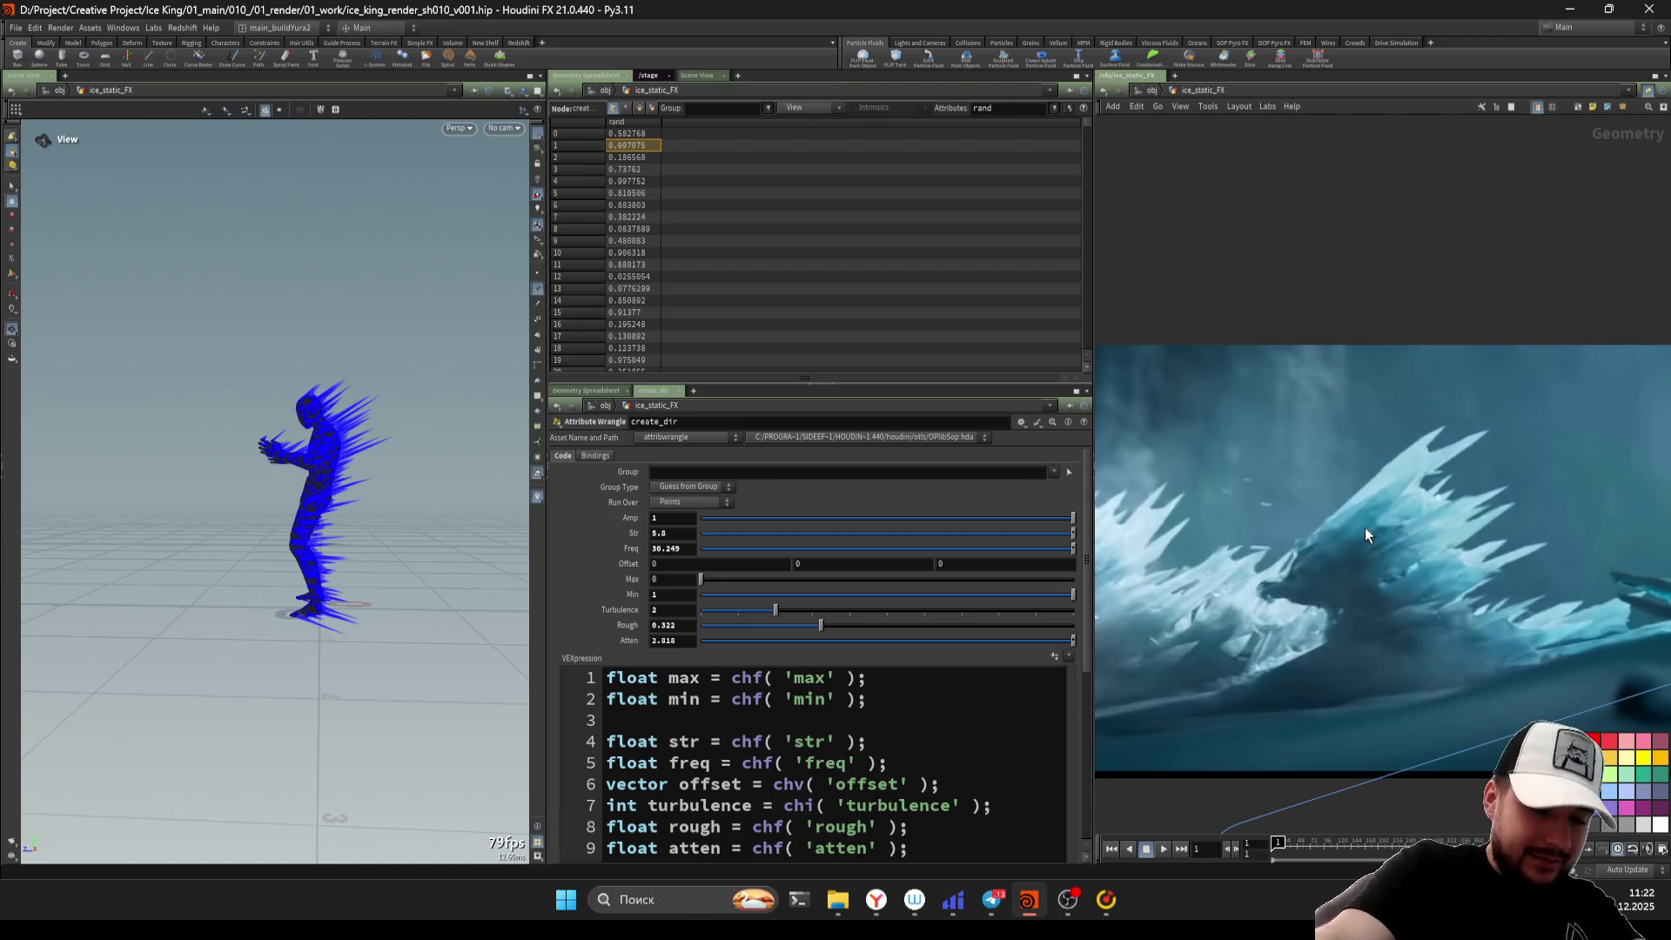
scroll(1361, 535, "down", 3)
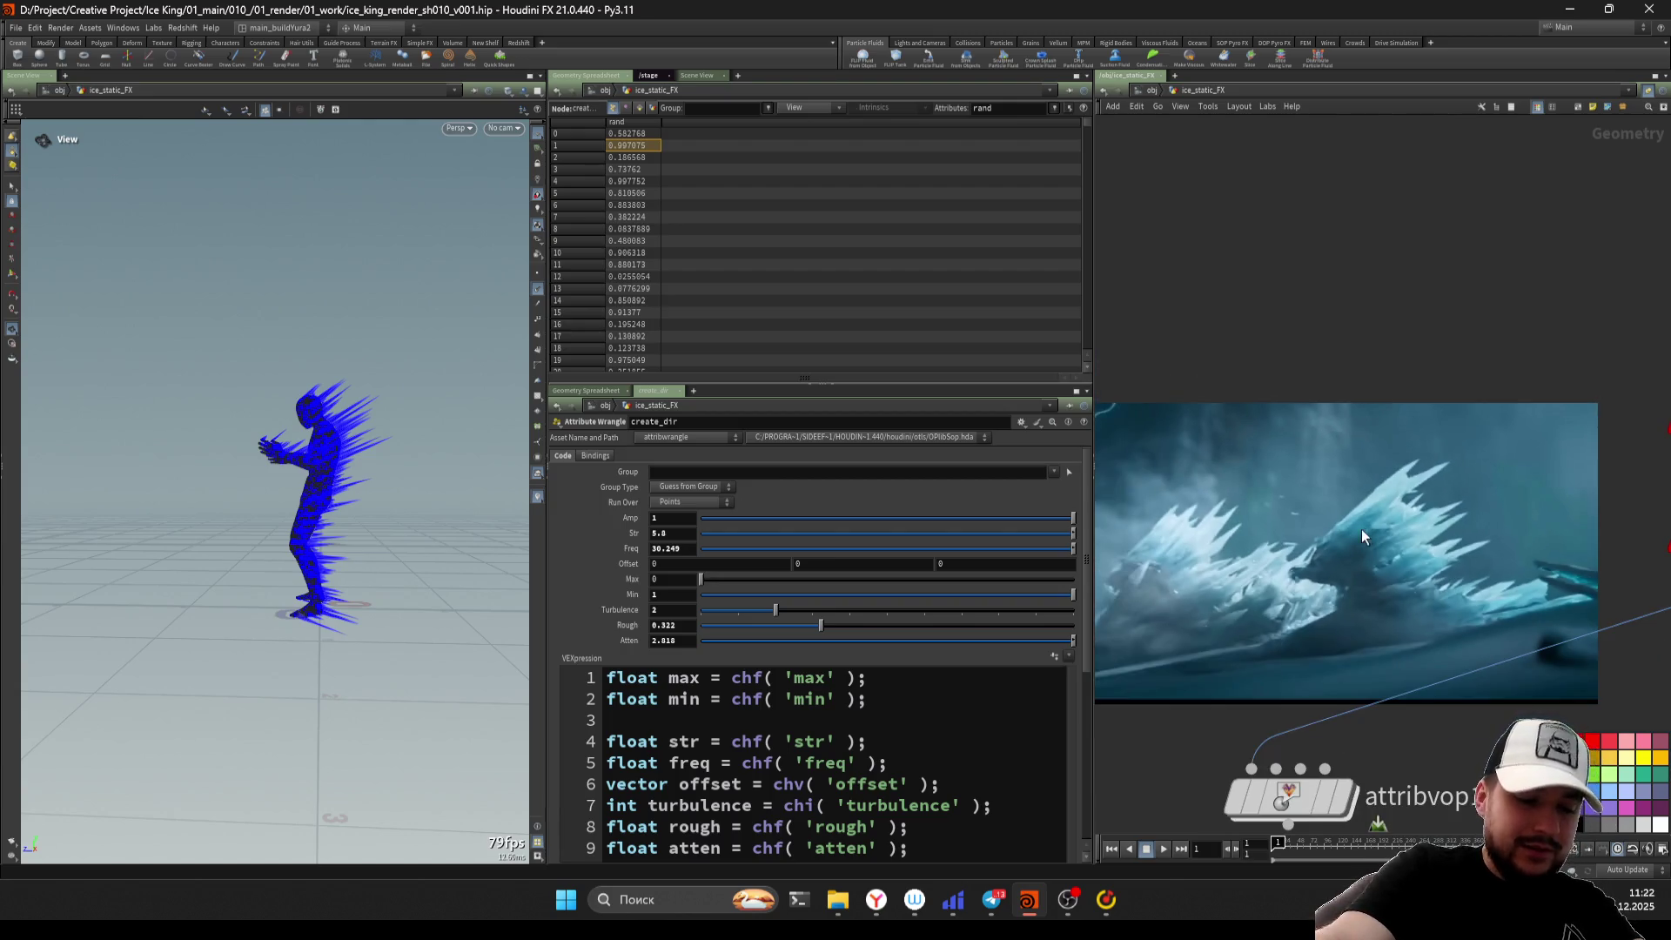
scroll(1388, 638, "up", 3)
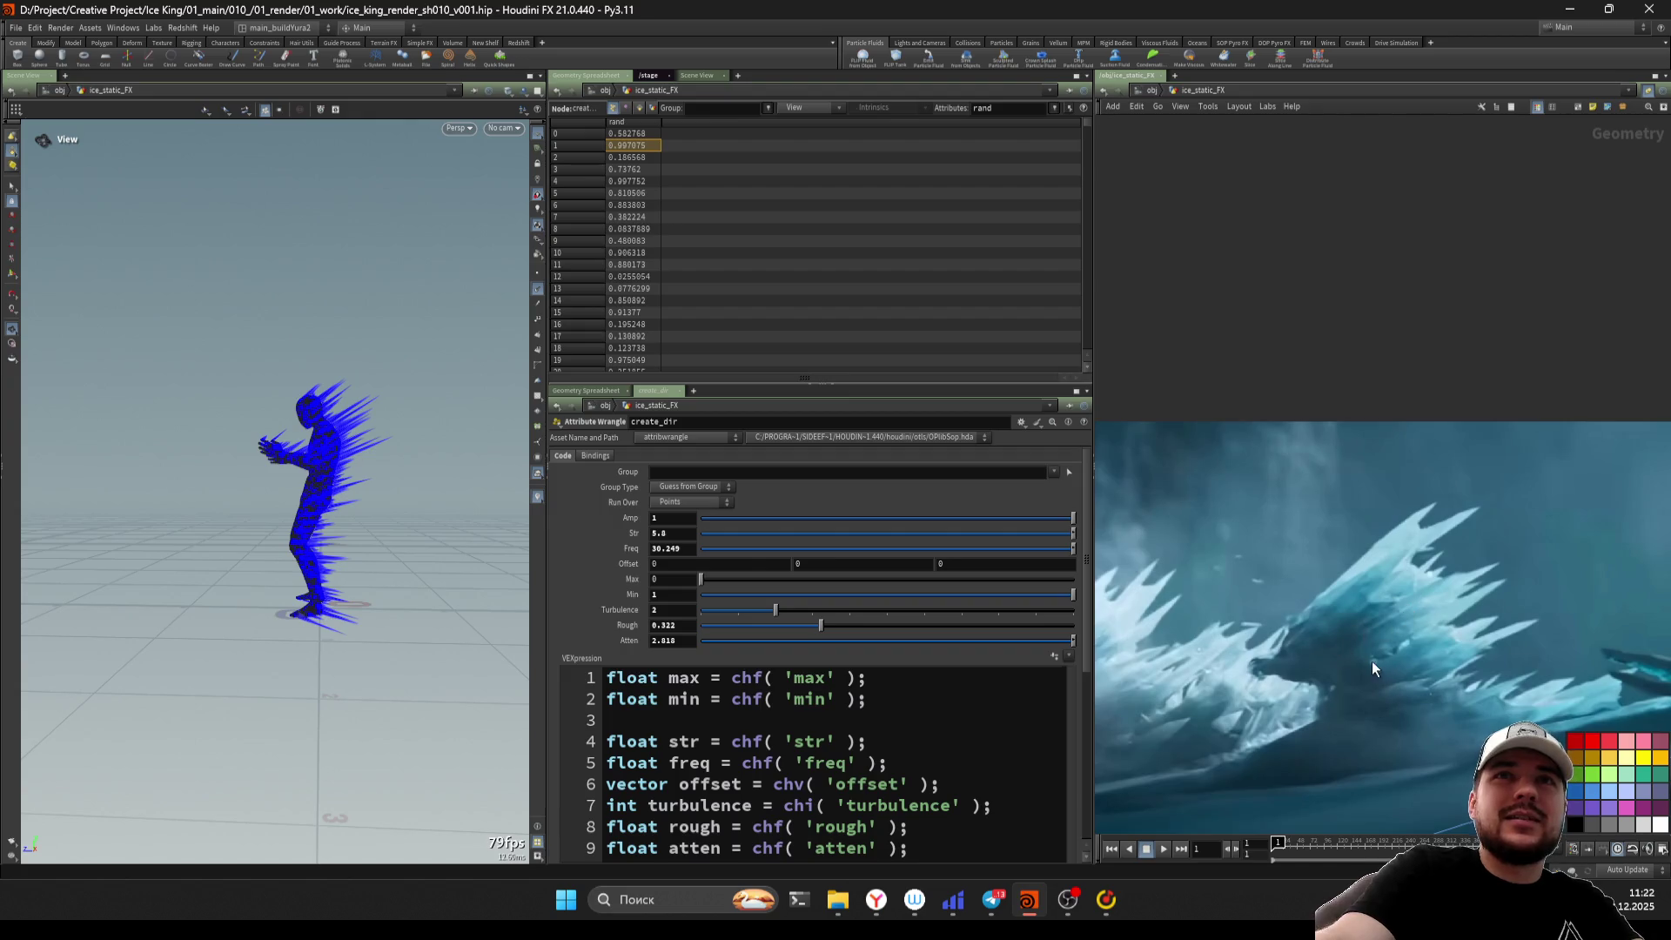
scroll(1375, 579, "up", 1)
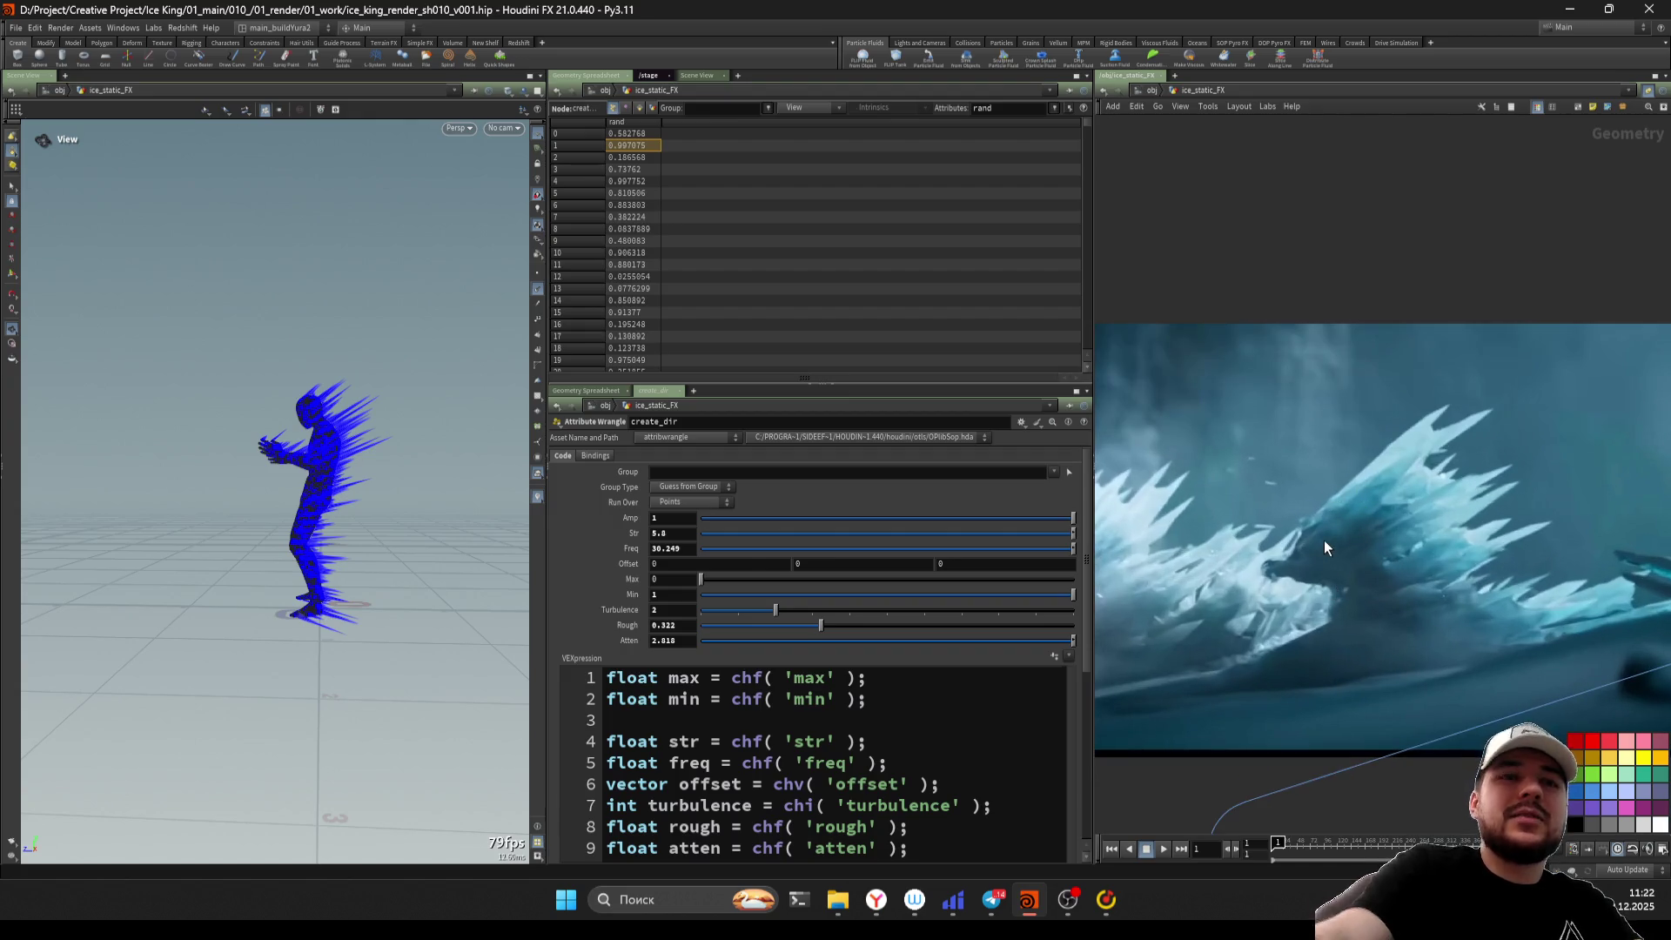
Capture the area around the ice image, circle the ice shape in red, then switch windows
key("Print")
left_click_drag(1163, 424, 1564, 757)
mouse_move(1431, 558)
left_mouse_down()
mouse_move(1336, 501)
mouse_move(1305, 639)
mouse_move(1432, 548)
mouse_move(1318, 522)
mouse_move(1357, 553)
mouse_move(1260, 574)
mouse_move(1318, 586)
mouse_move(1268, 671)
mouse_move(1357, 696)
left_mouse_up()
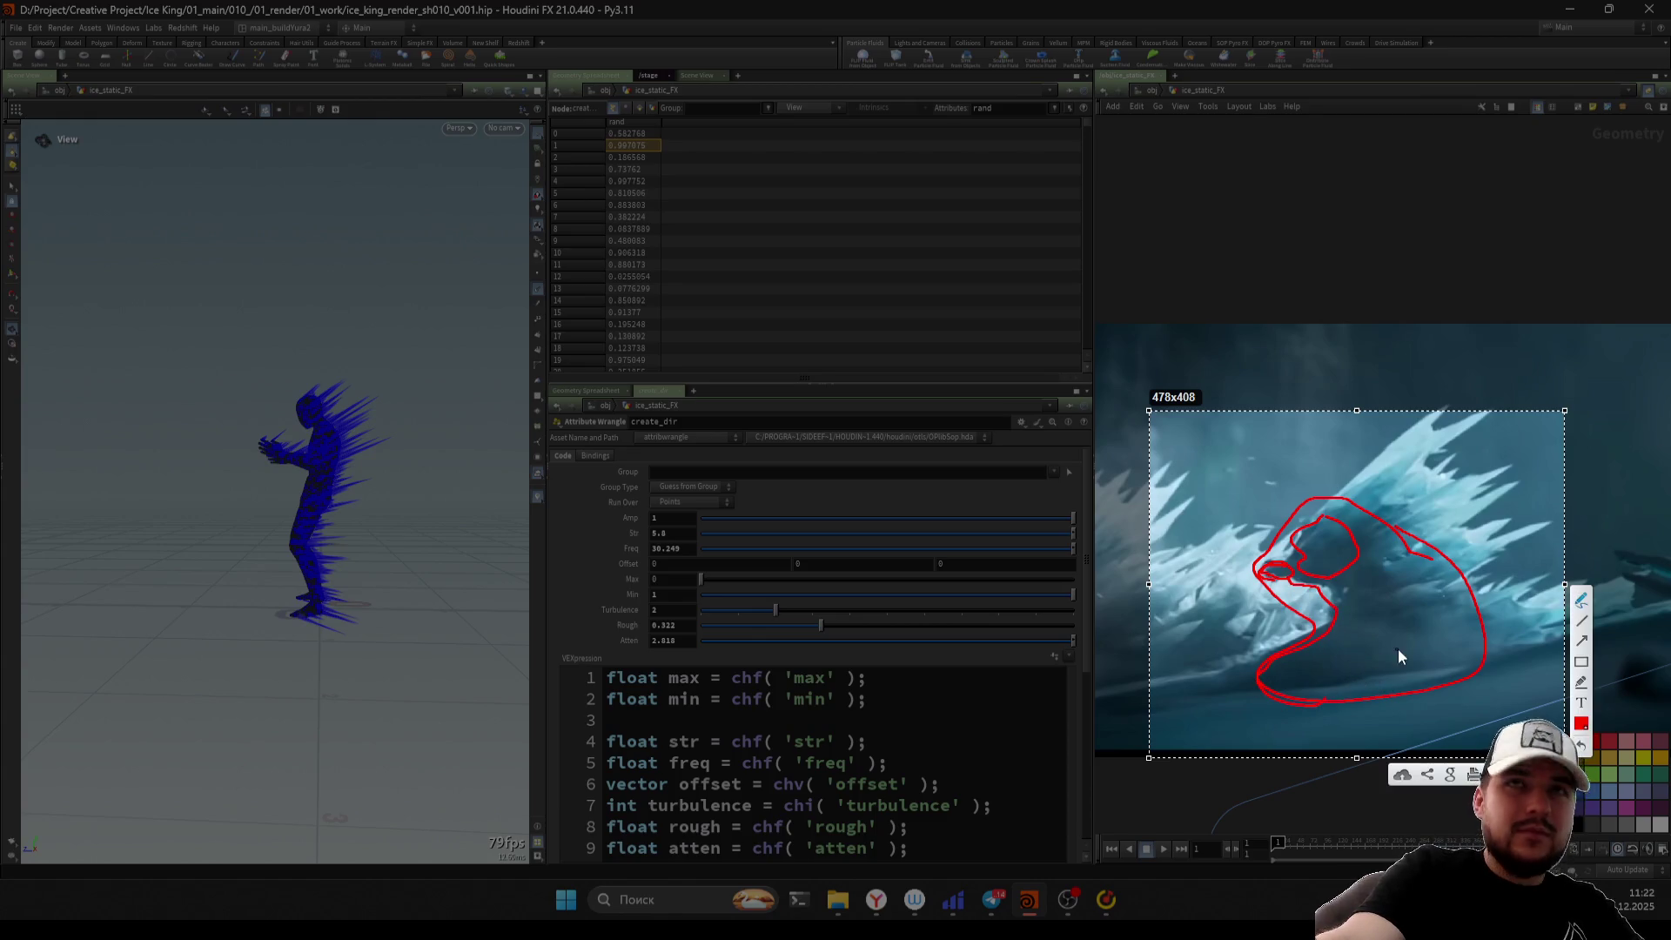
key("Escape")
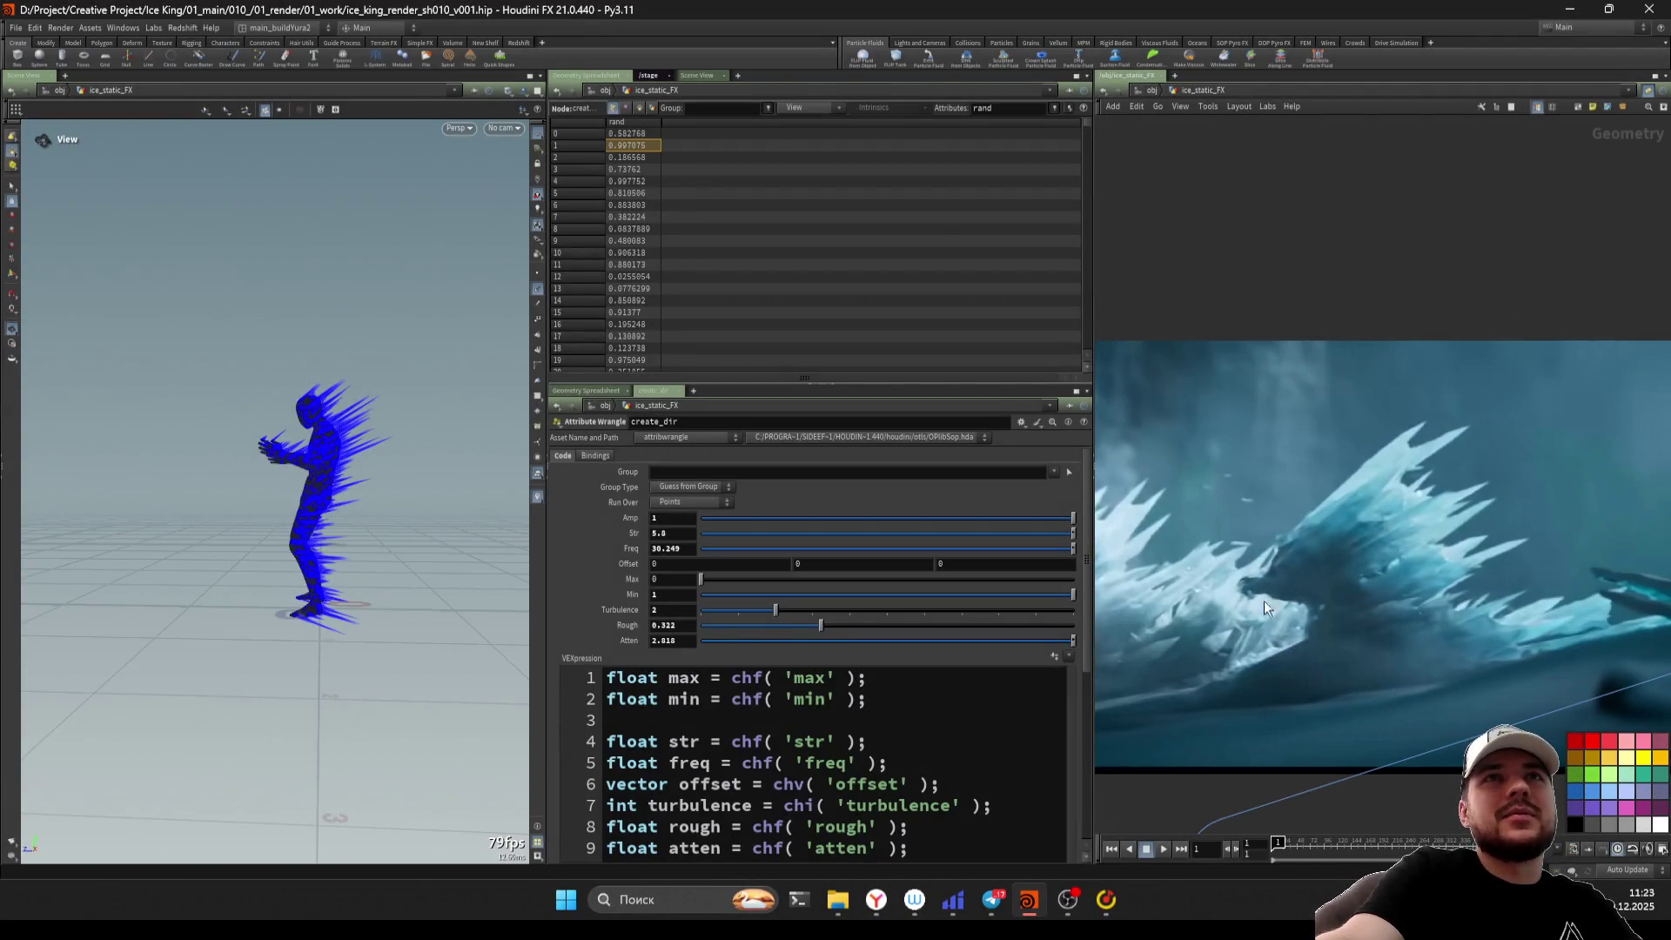
key("alt+Tab")
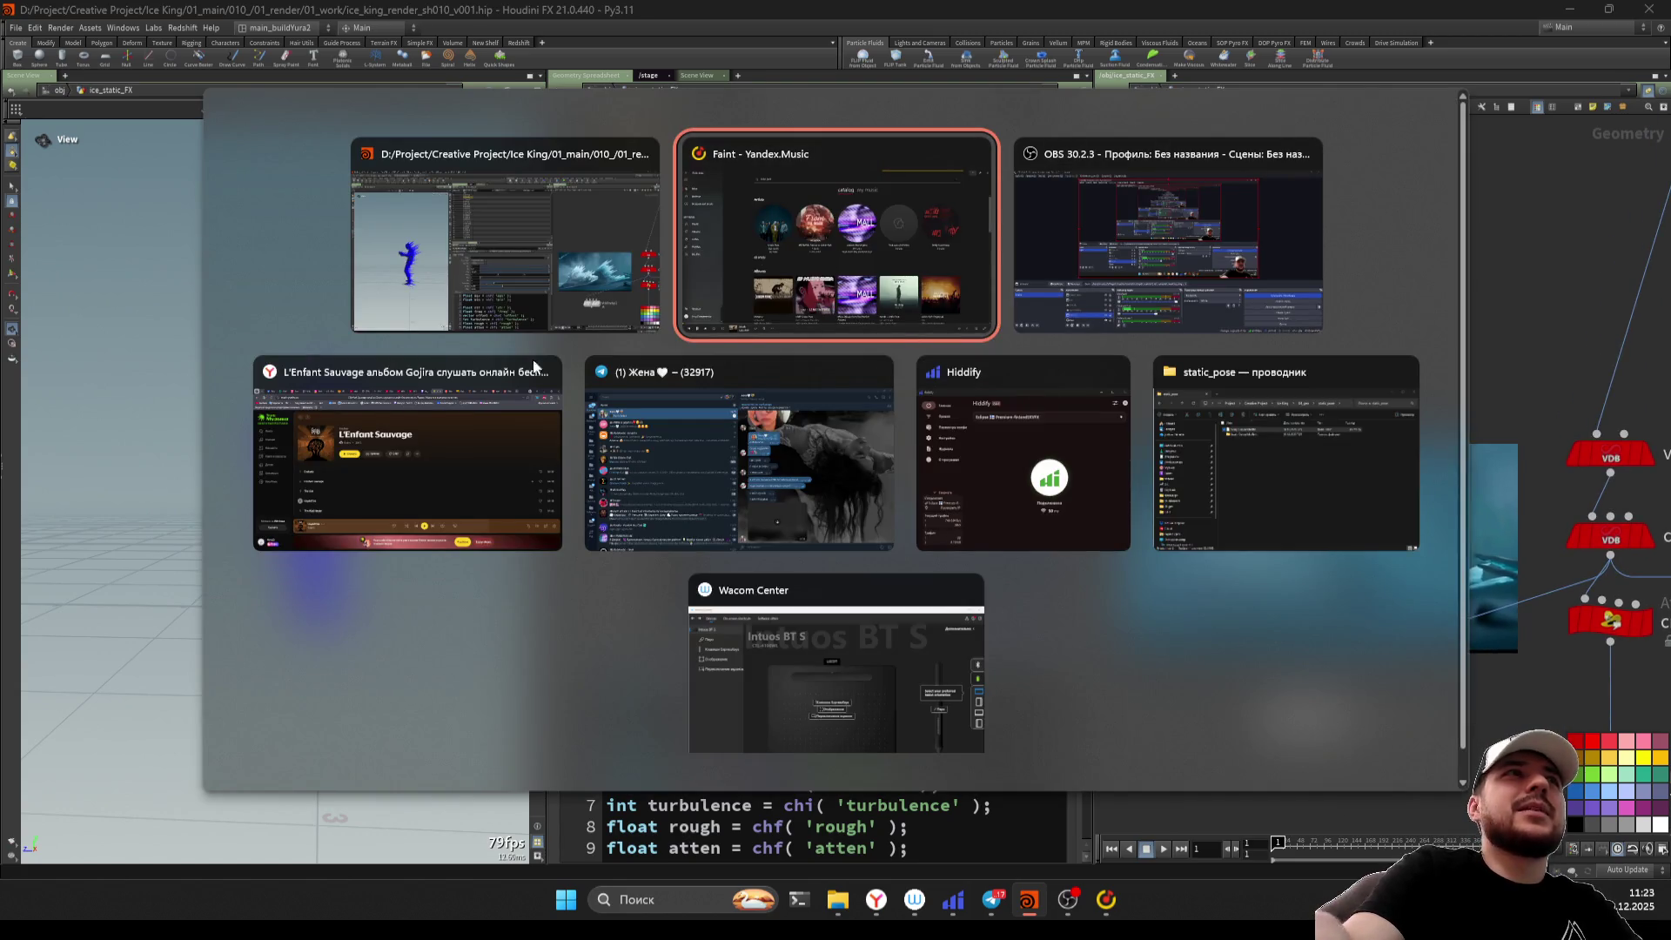
Bring the browser forward and open the League of Legends cinematic from the search results
left_click(393, 472)
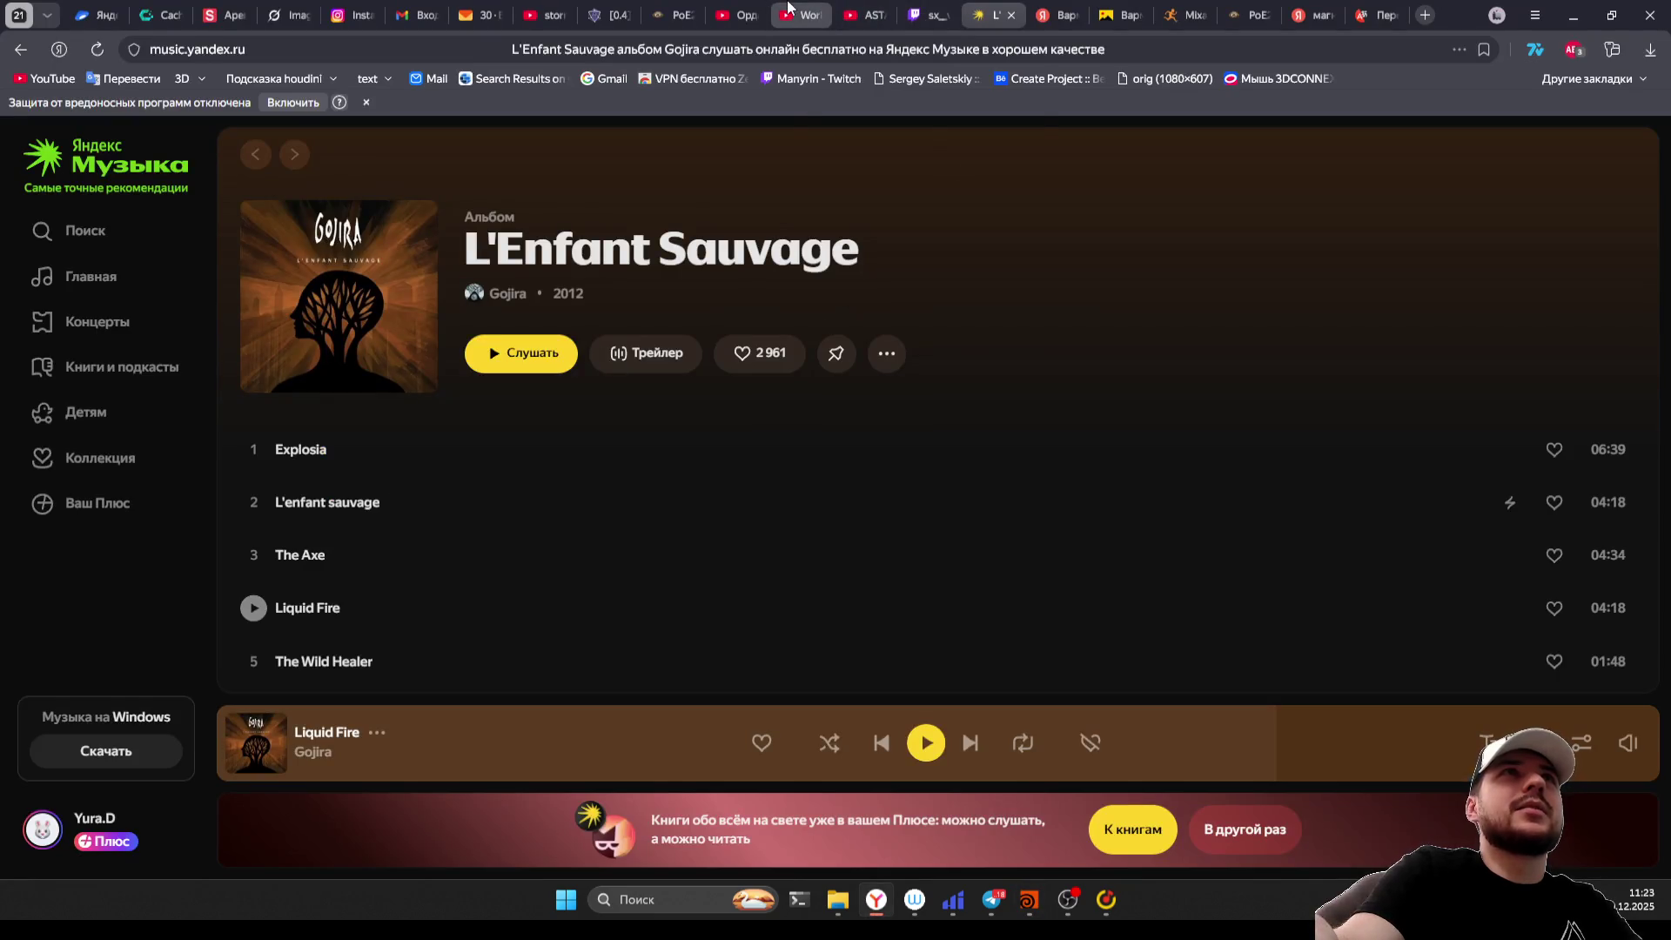
mouse_move(851, 7)
left_click(797, 15)
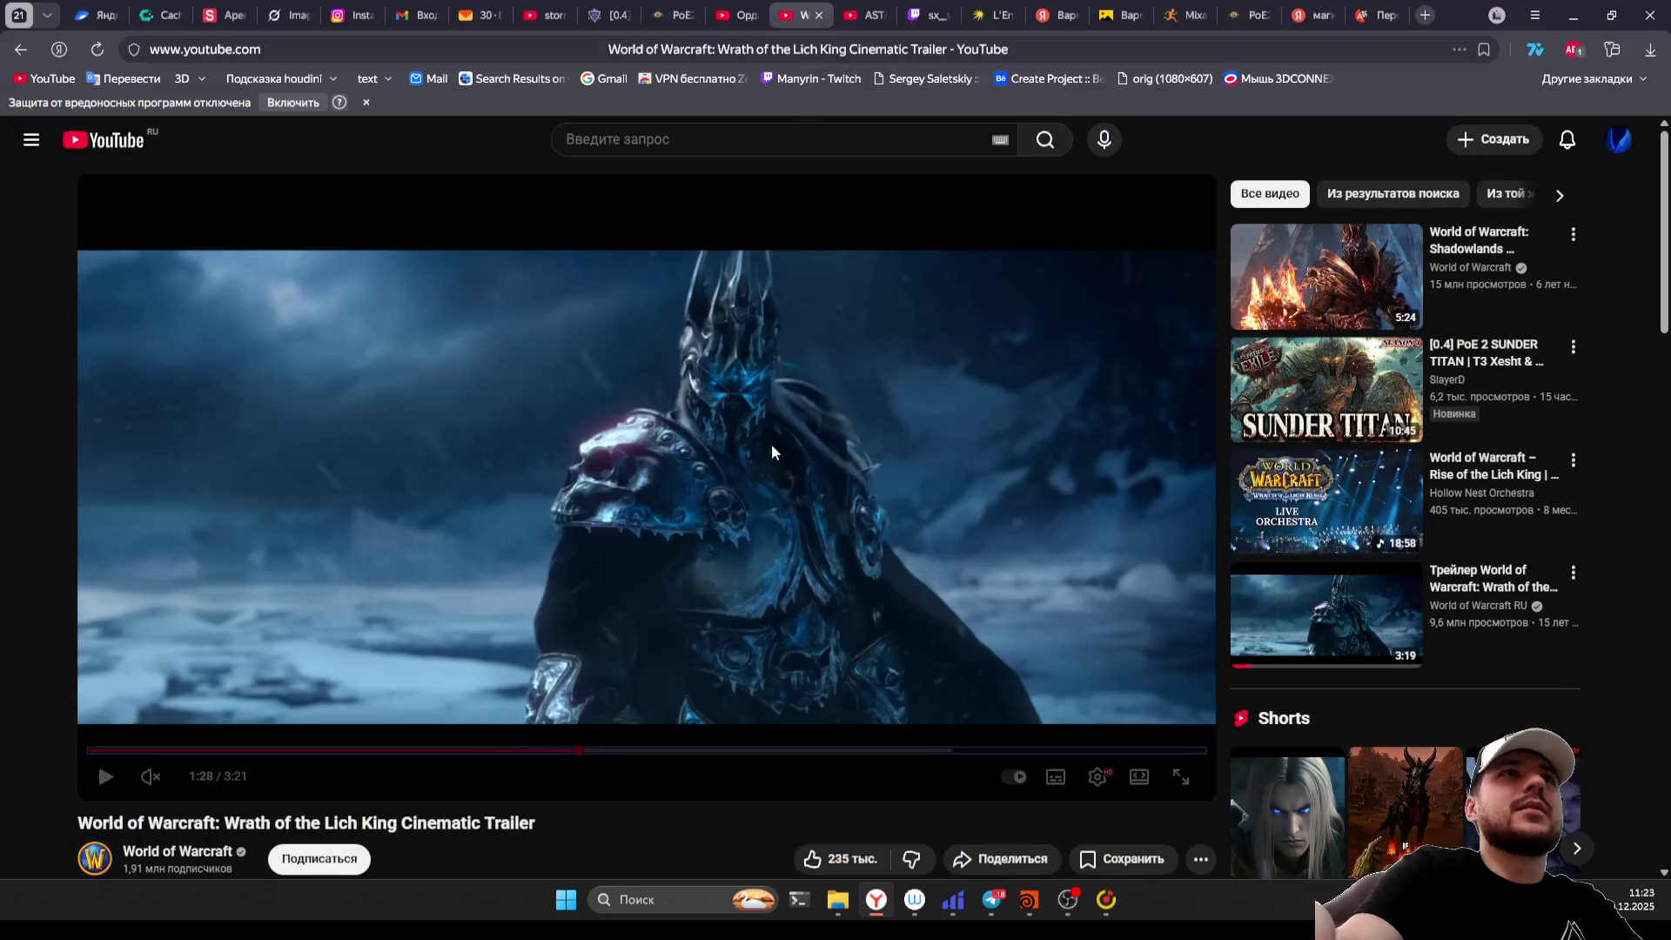
key("alt+Left")
left_click(753, 434)
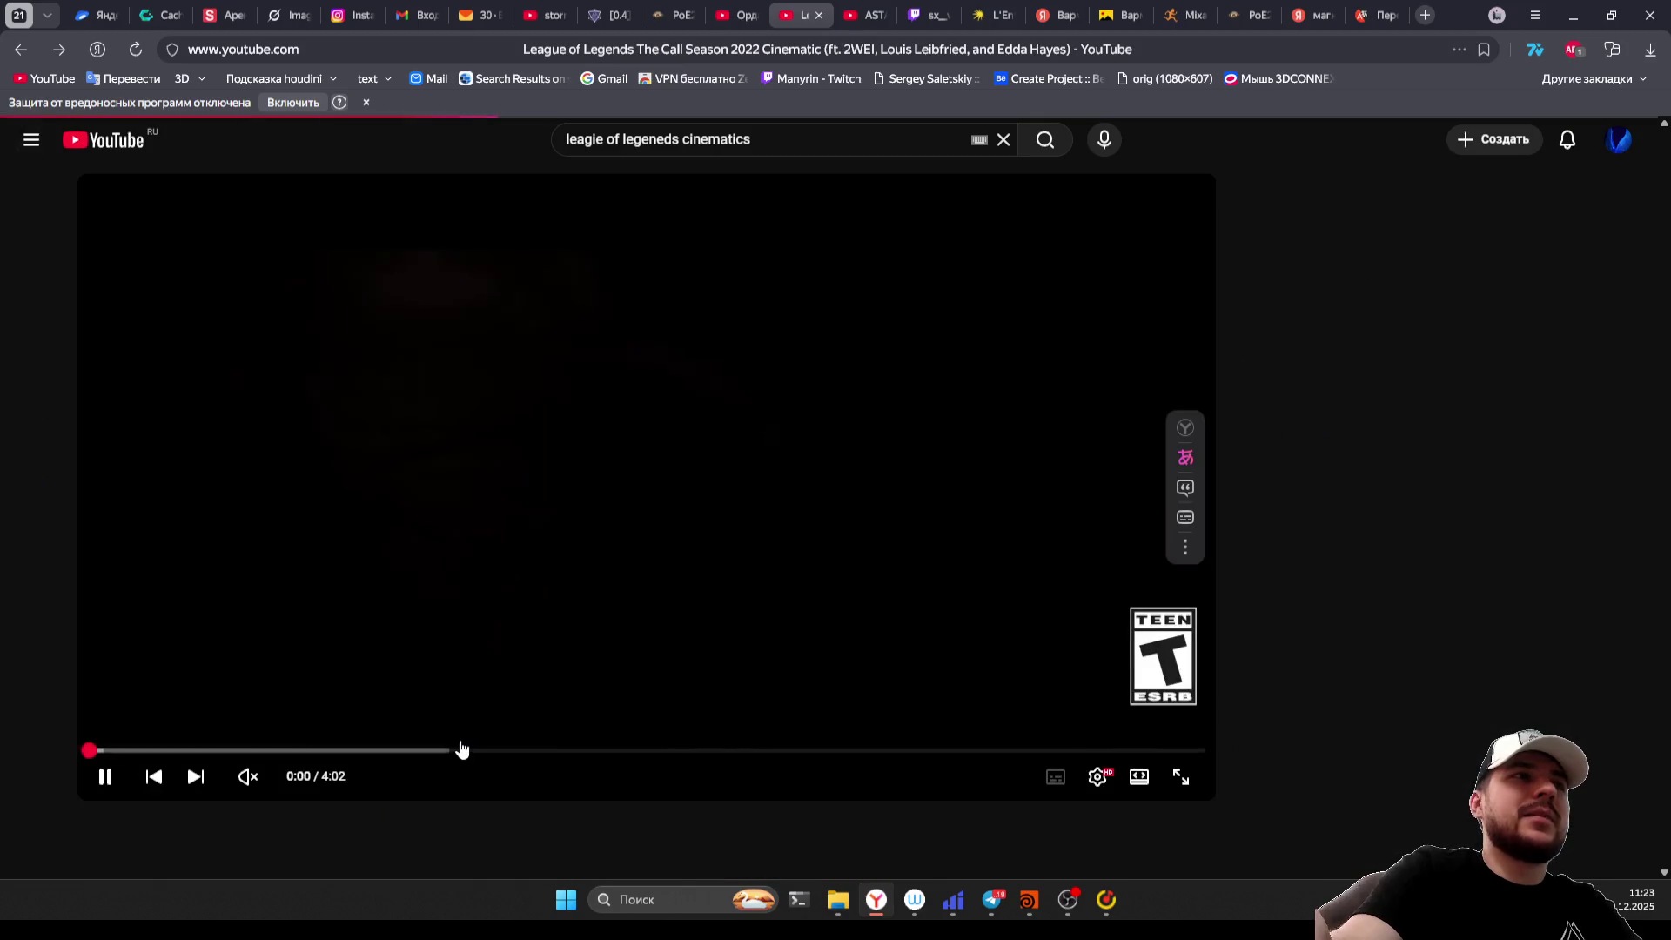
Skip through the cinematic at 1:20, 2:22, 2:31, 2:49 and 3:20, pausing near 3:30
left_click(459, 749)
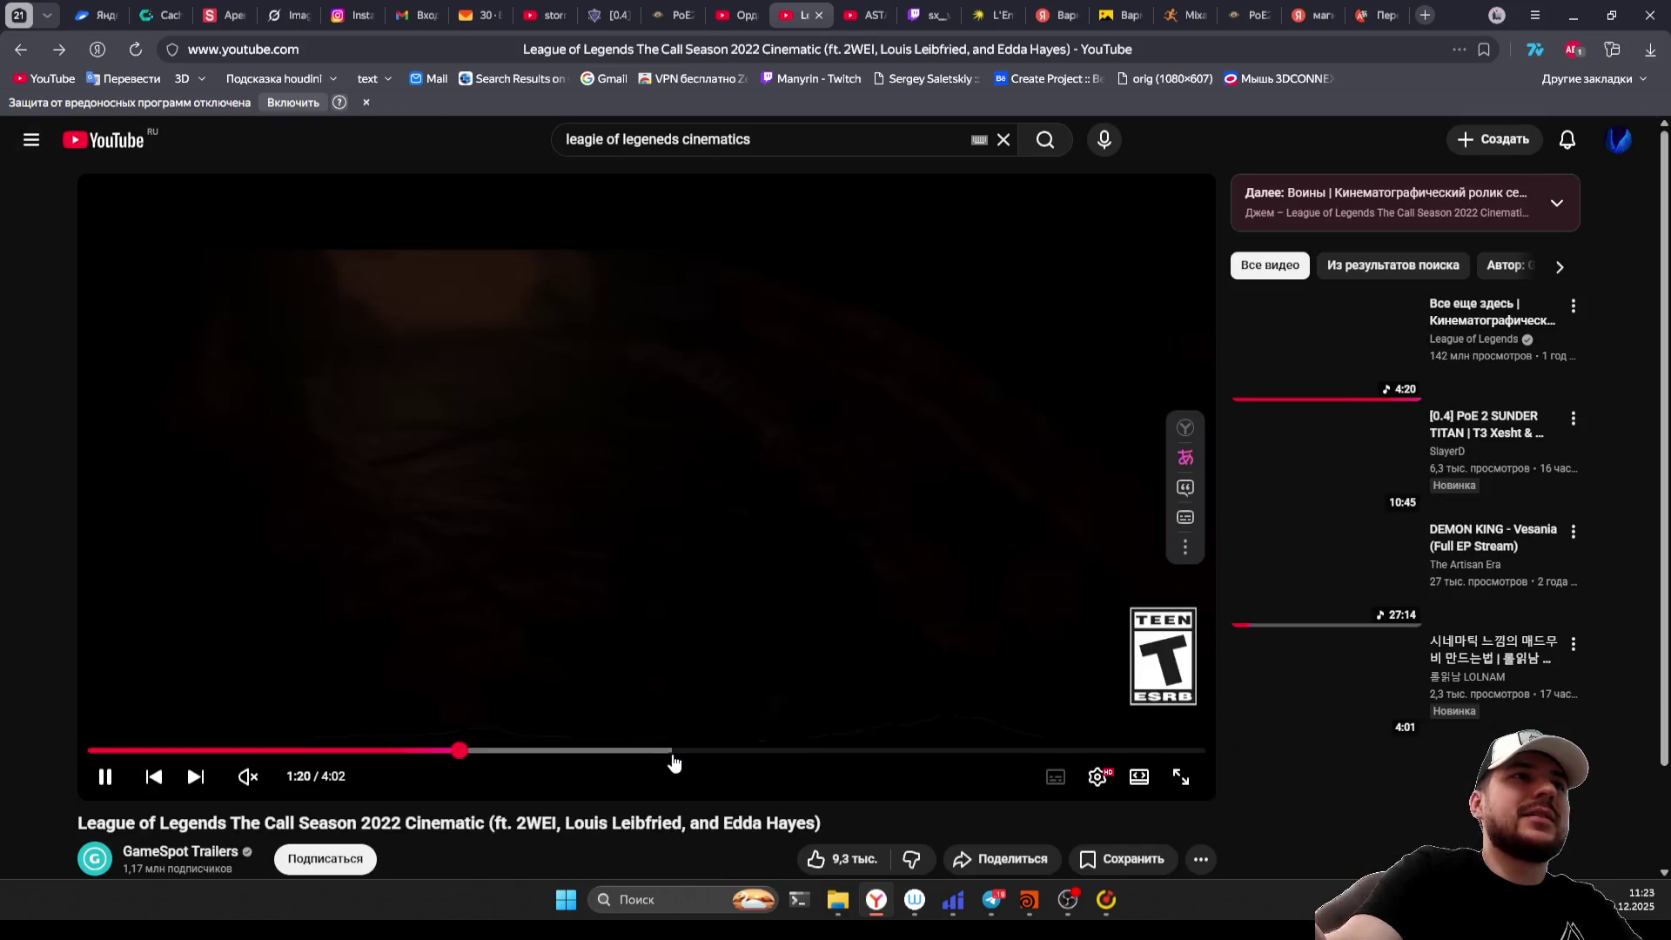
left_click(746, 753)
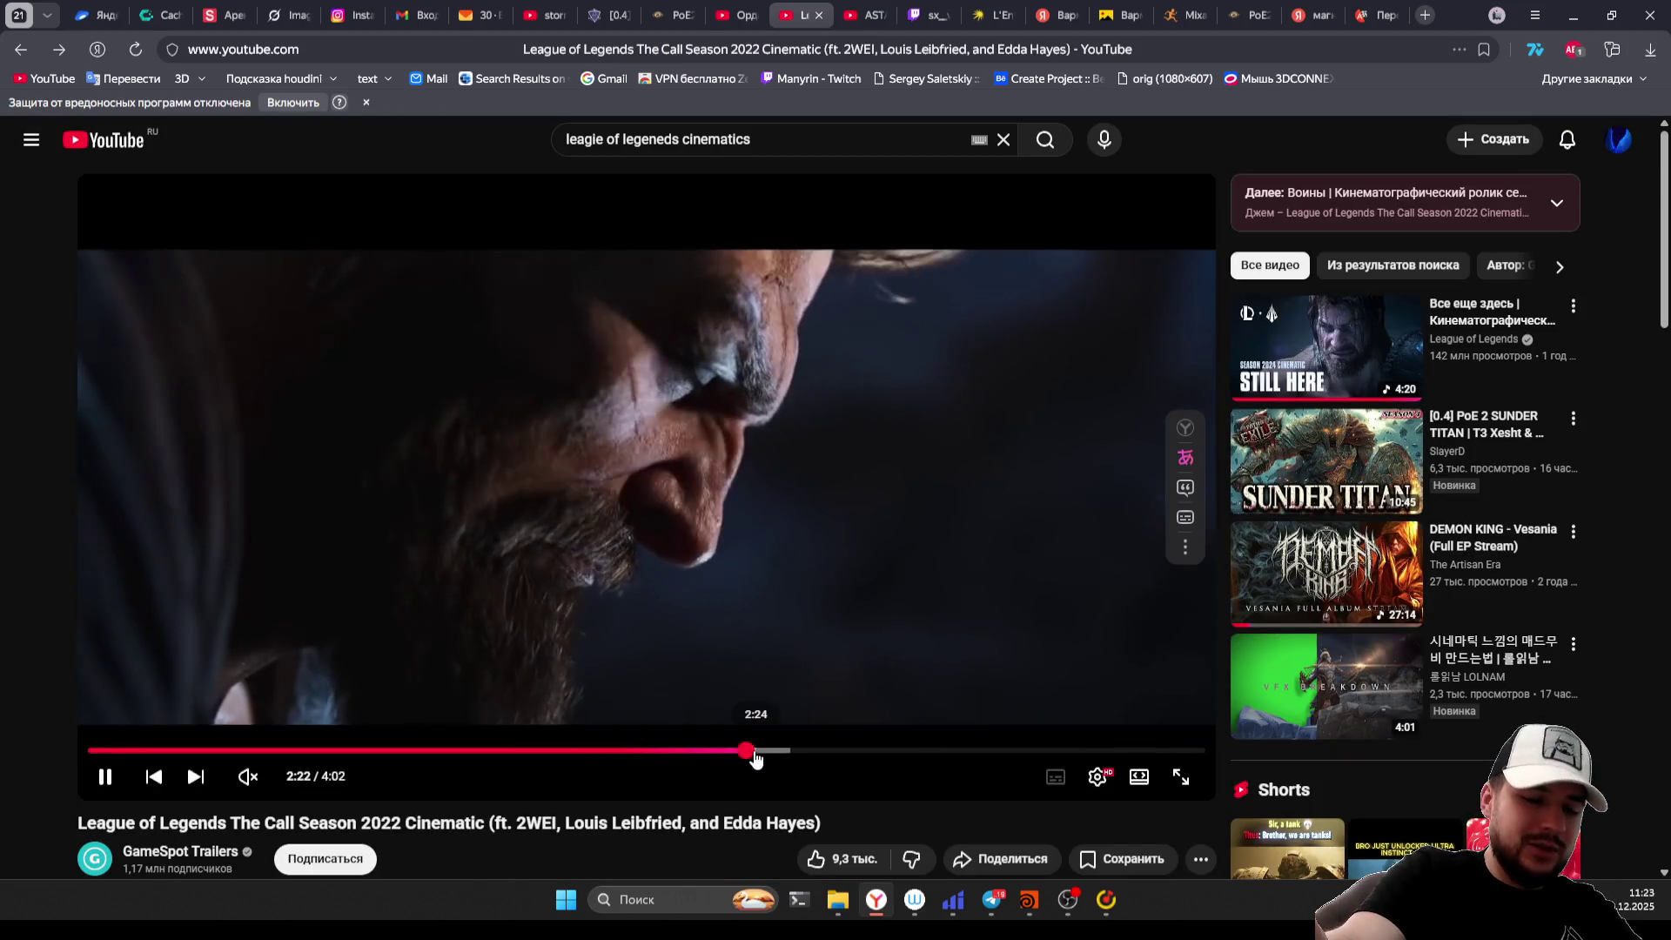
left_click(786, 750)
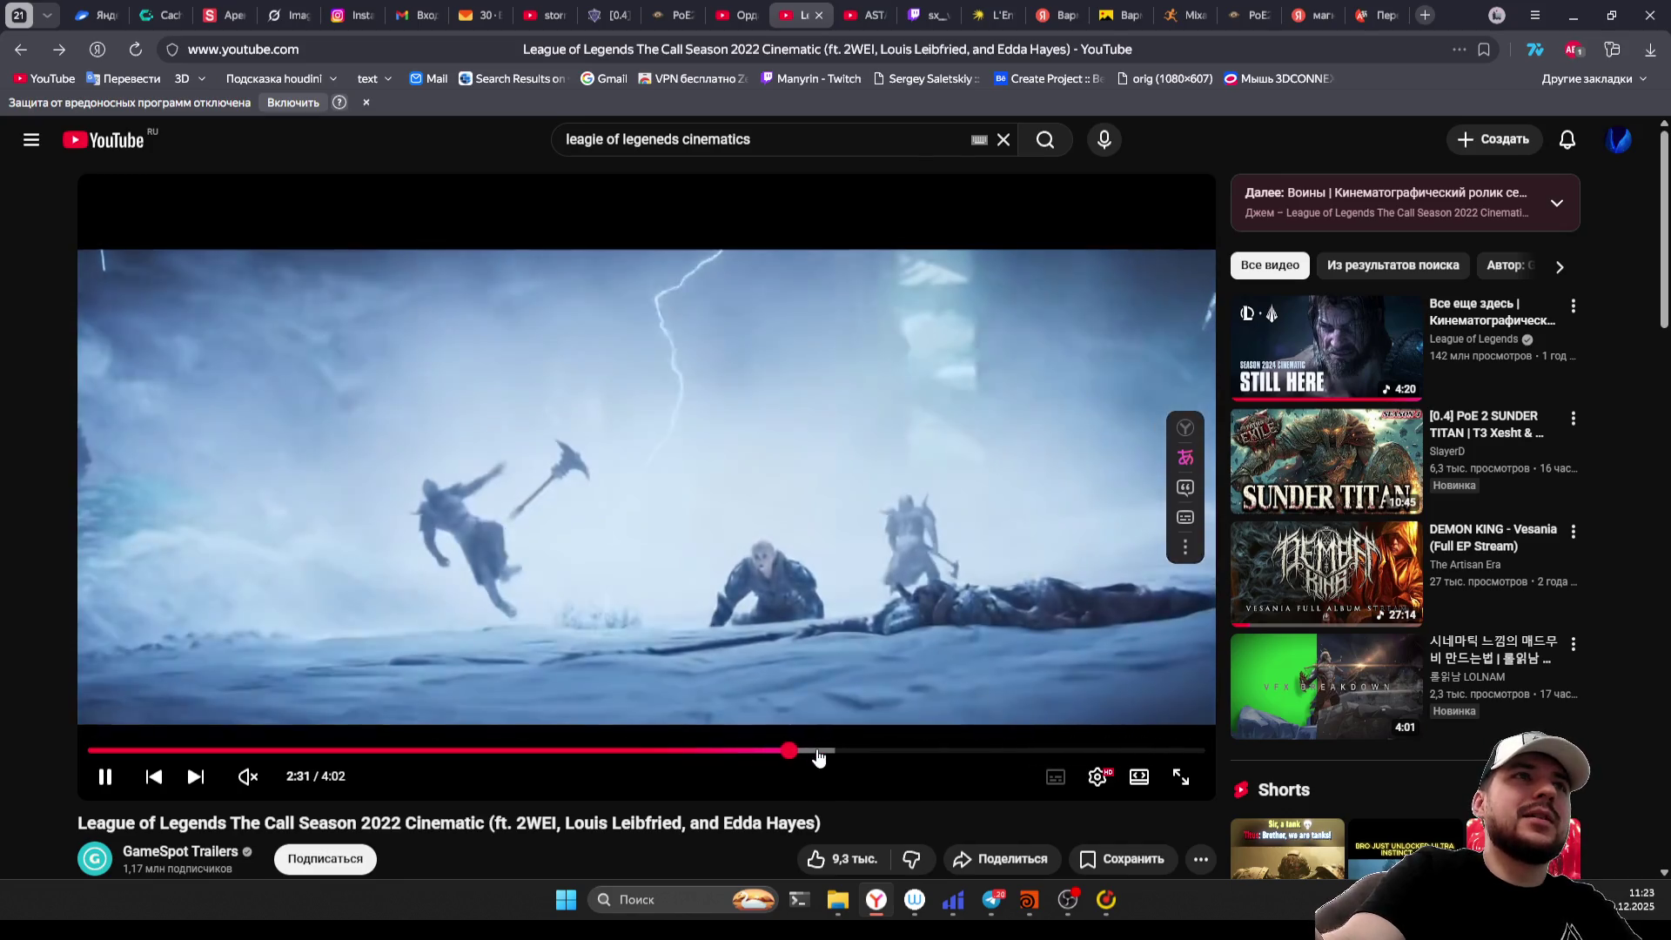
left_click_drag(818, 753, 1020, 756)
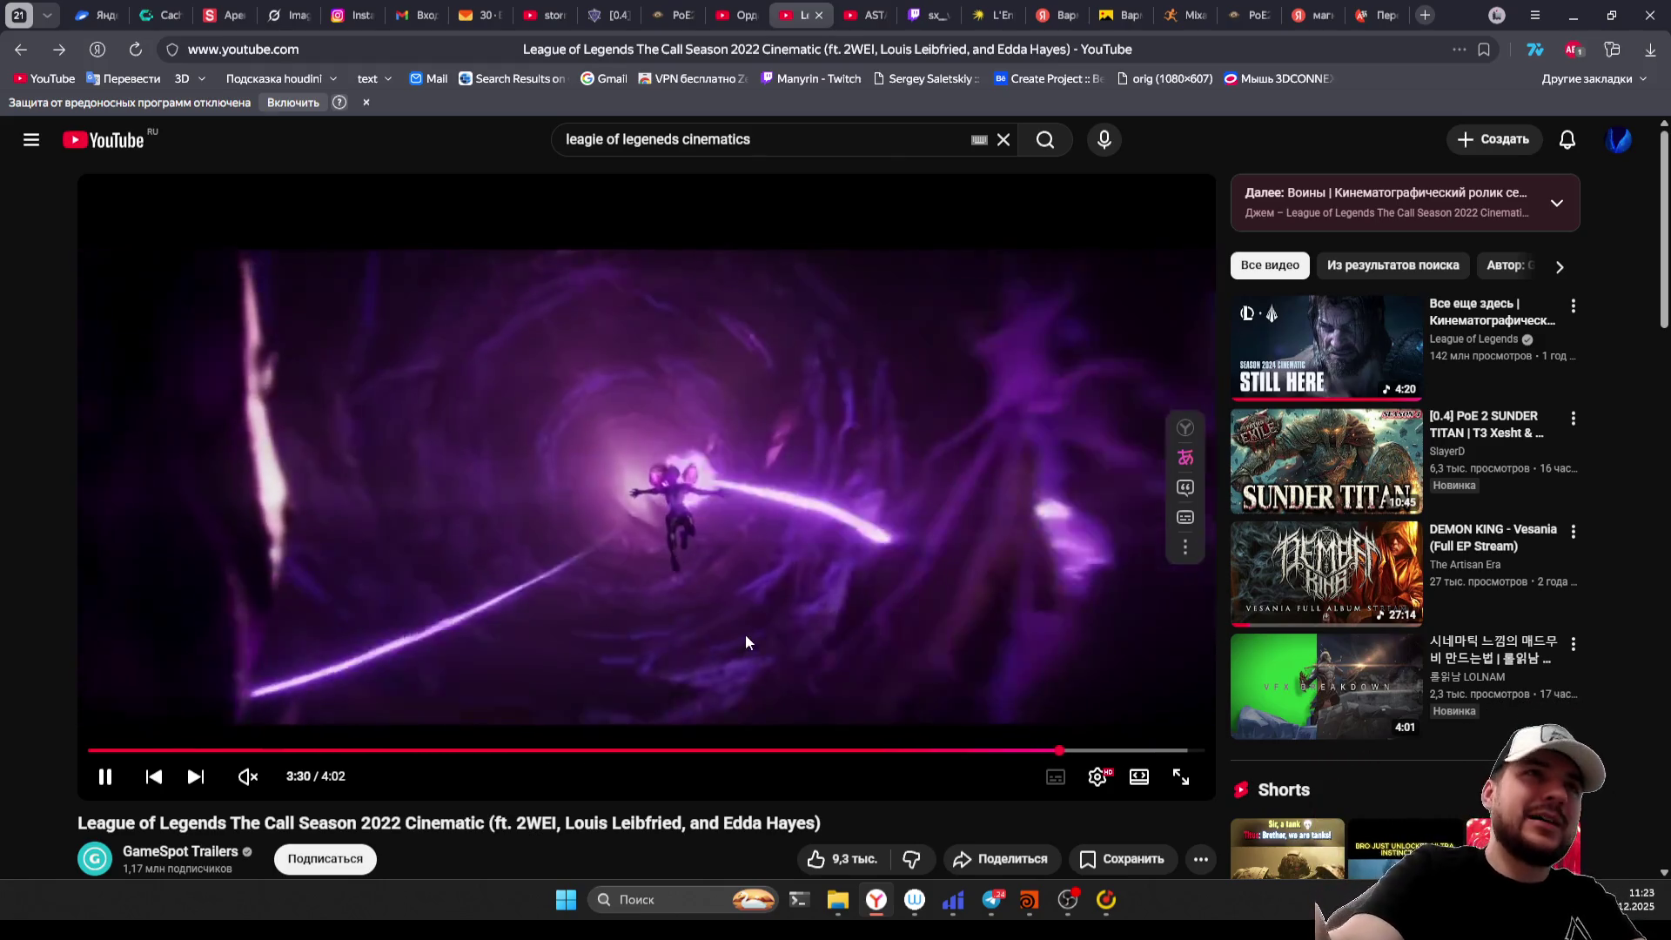
left_click(1009, 754)
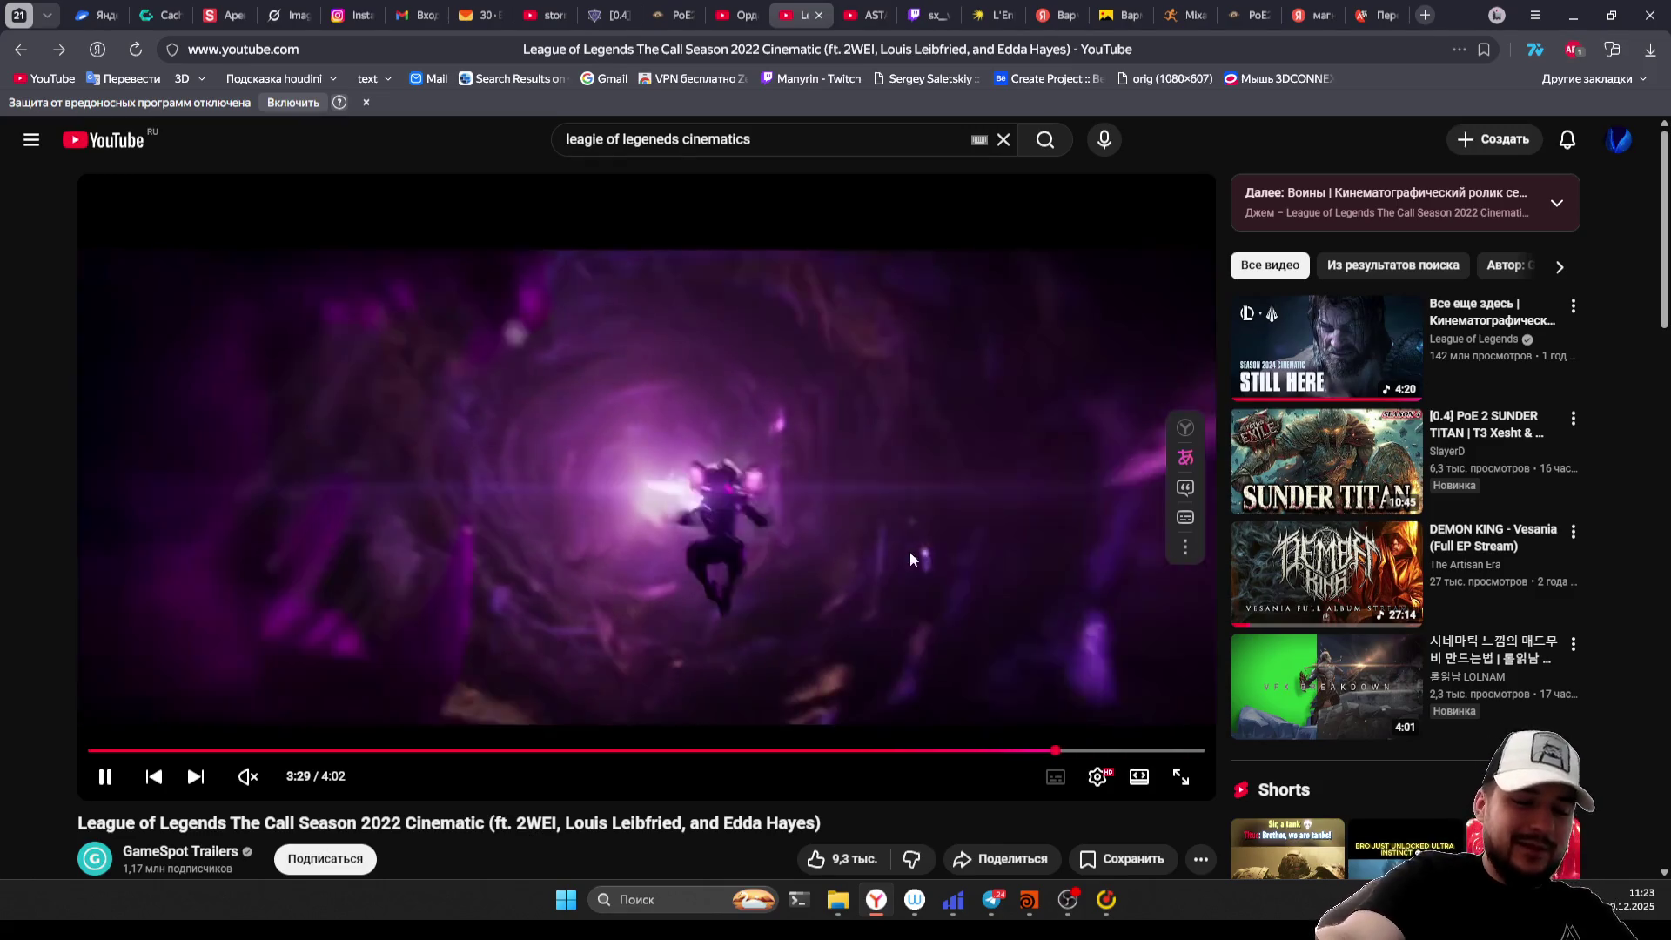
left_click(775, 495)
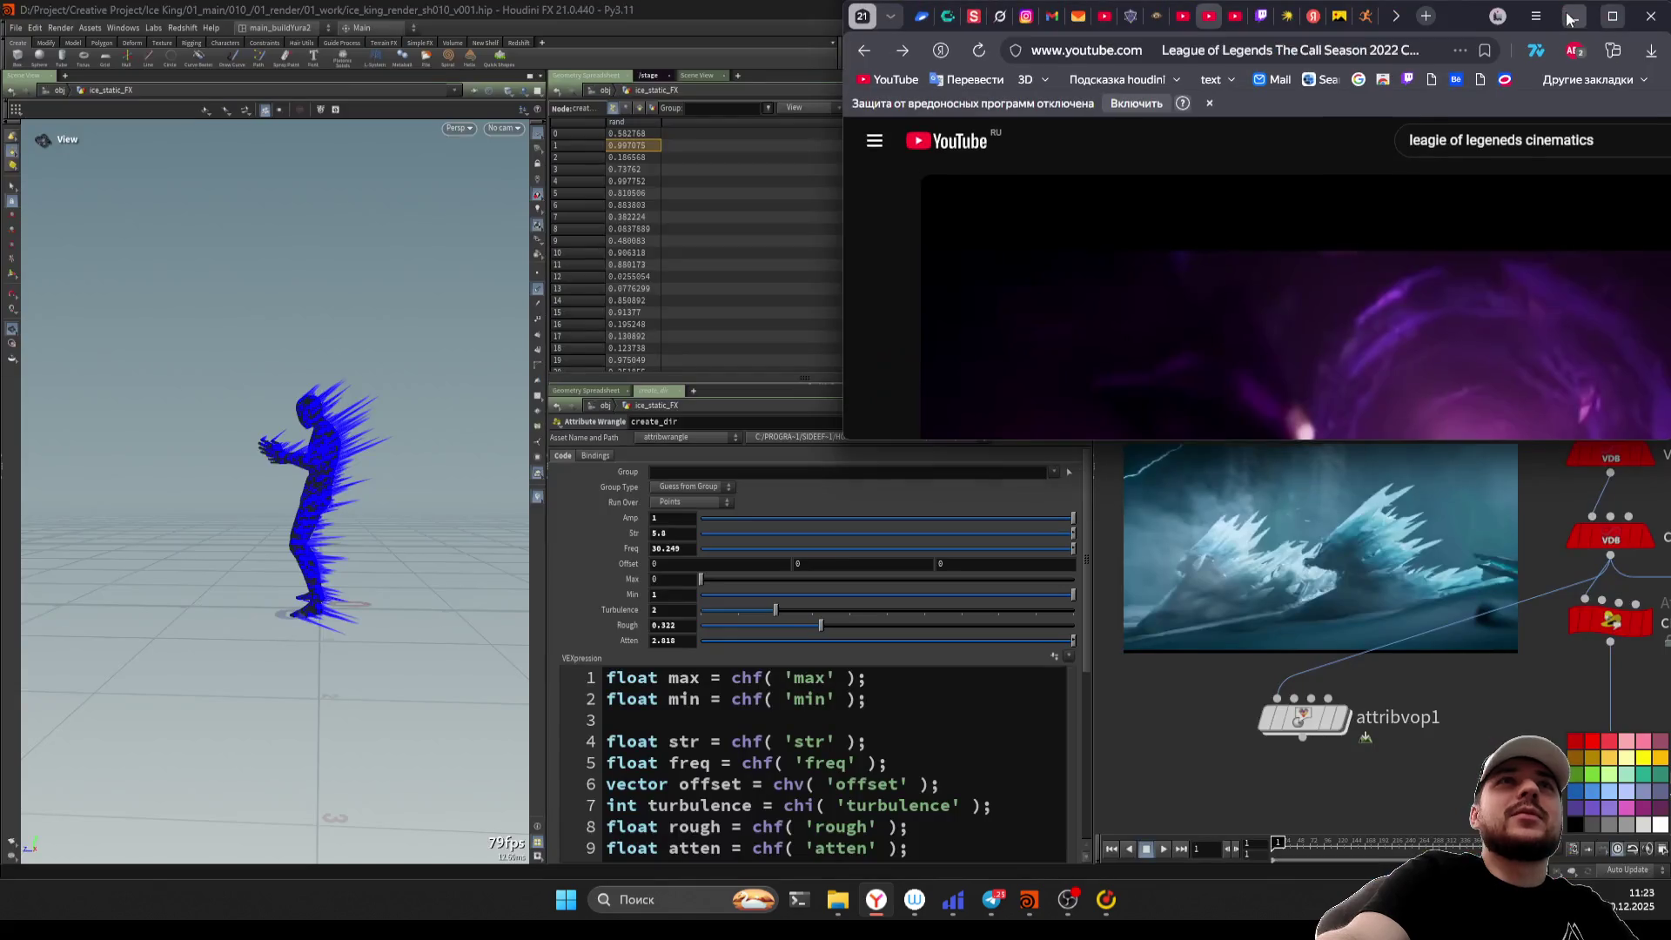
Minimize the browser to return to Houdini
left_click(1611, 15)
left_click(1571, 19)
scroll(1249, 384, "down", 1)
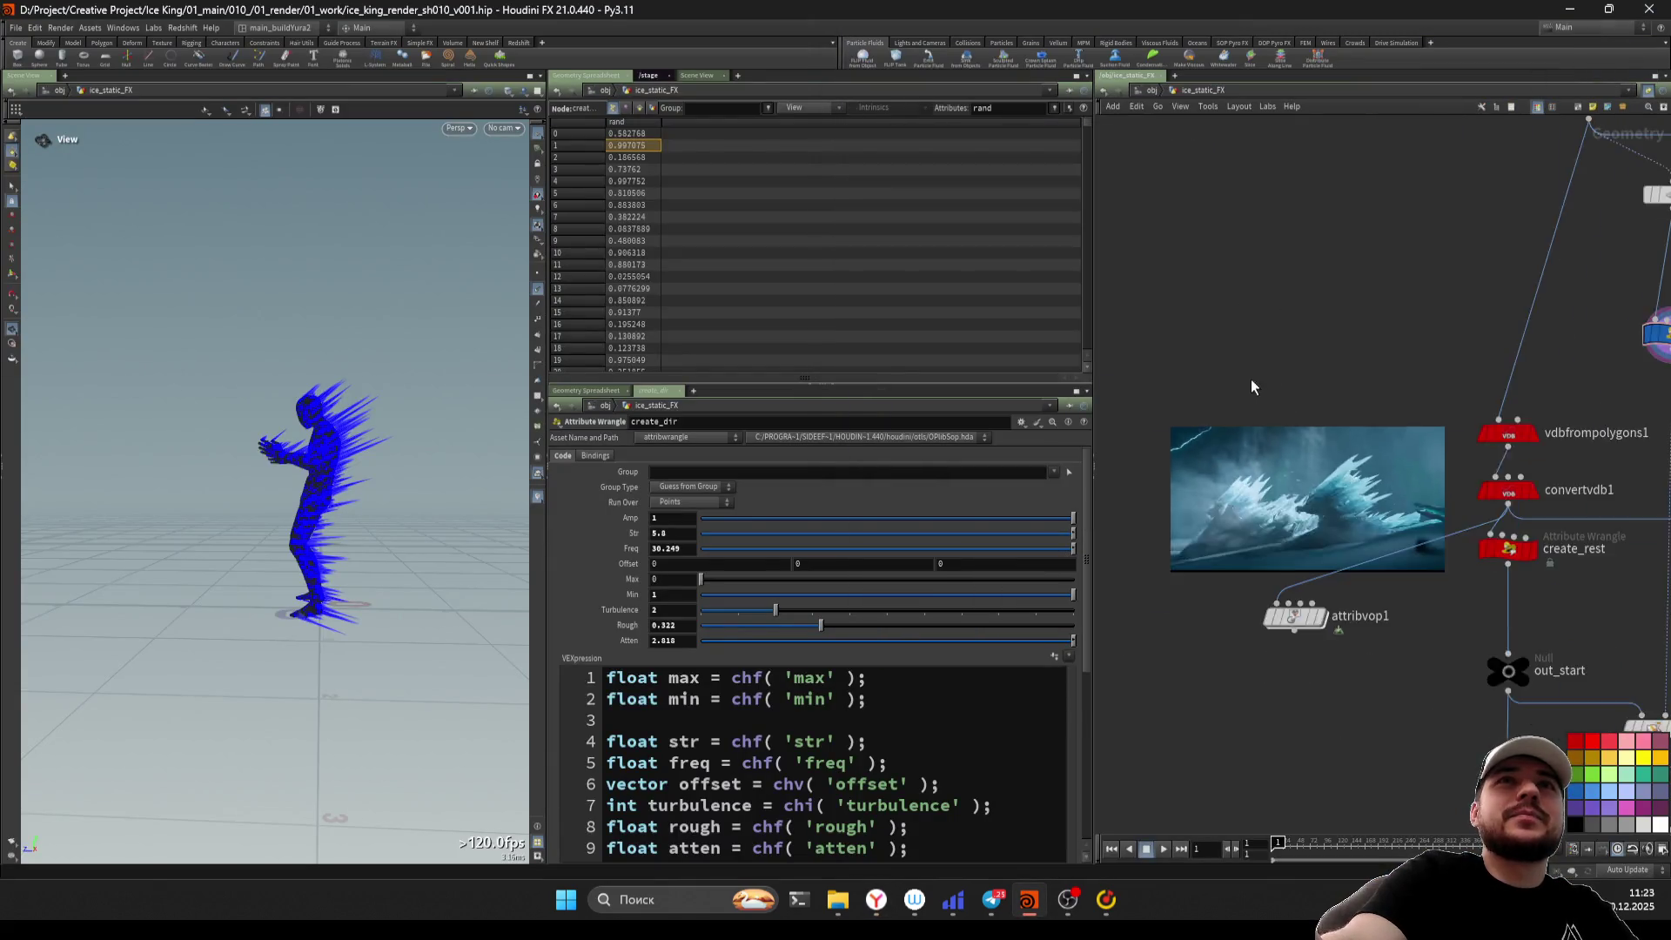
Zoom and tumble around the spiky character to inspect the ice spikes
scroll(1249, 384, "up", 3)
scroll(287, 470, "up", 10)
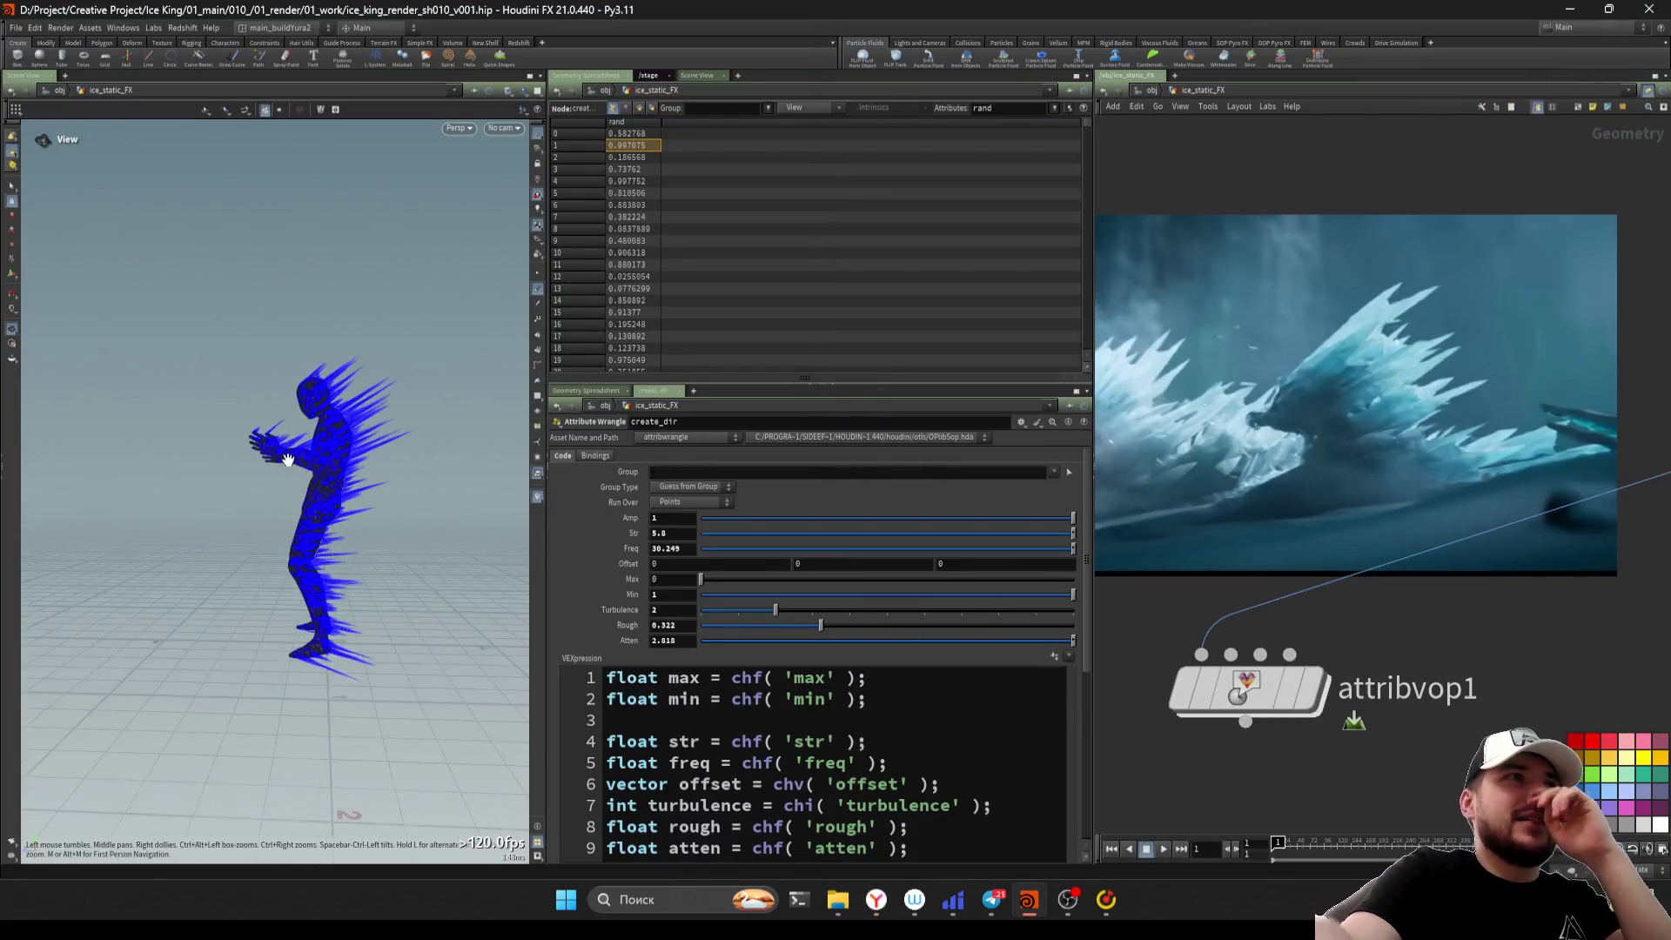
scroll(358, 406, "down", 10)
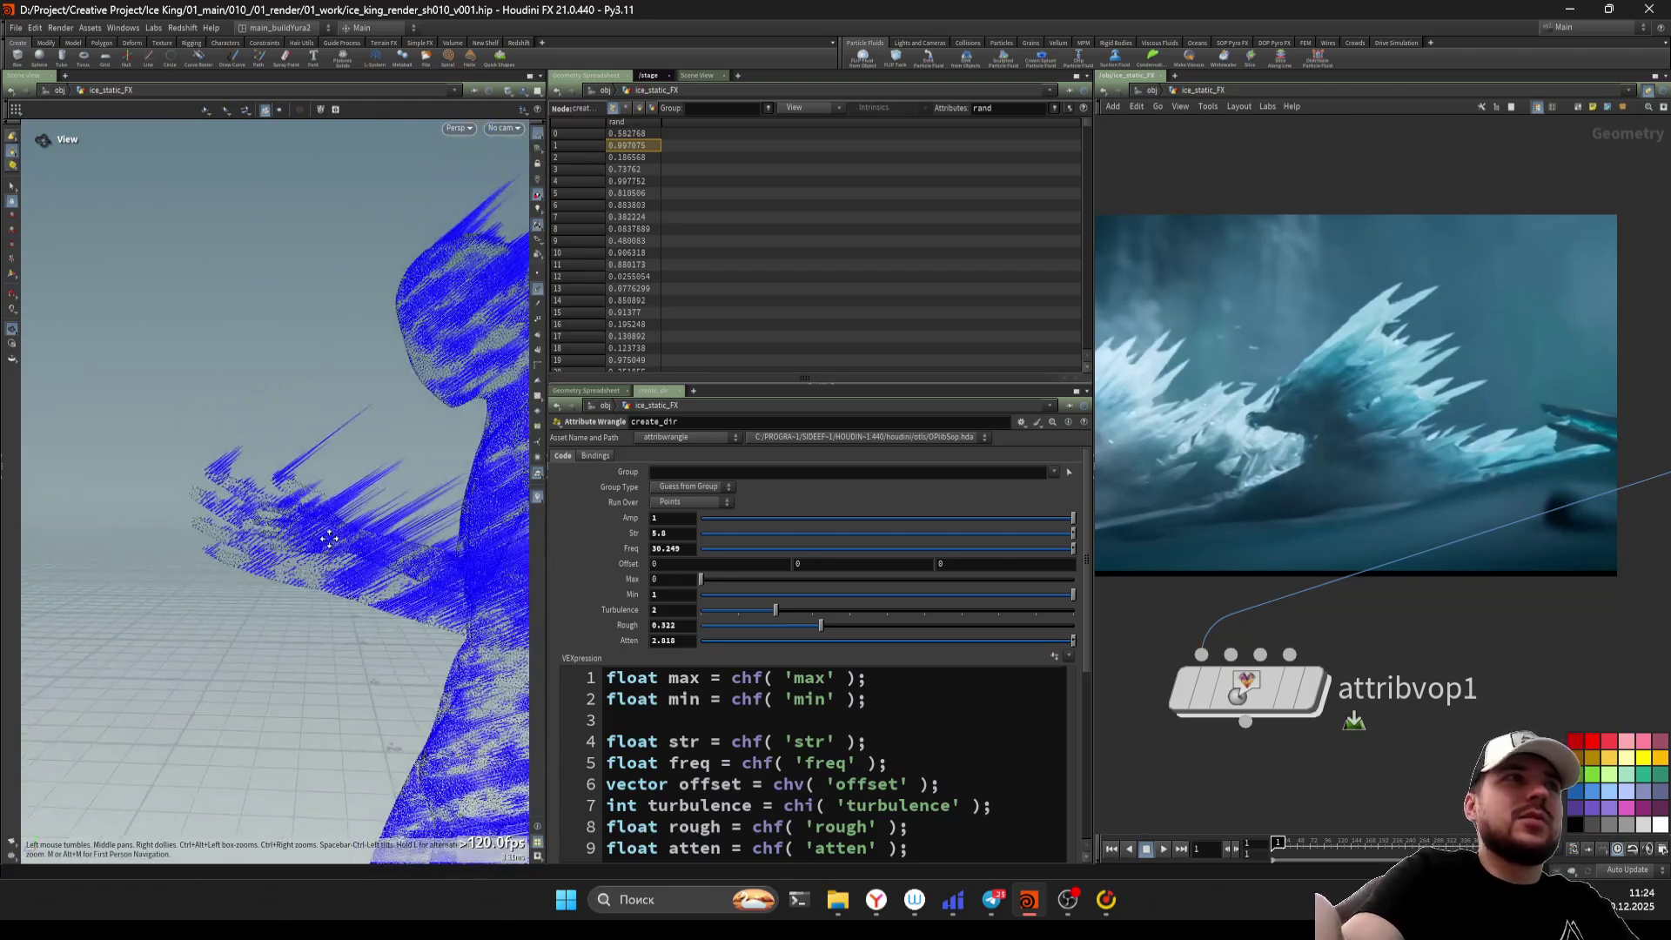
left_click_drag(255, 580, 256, 575)
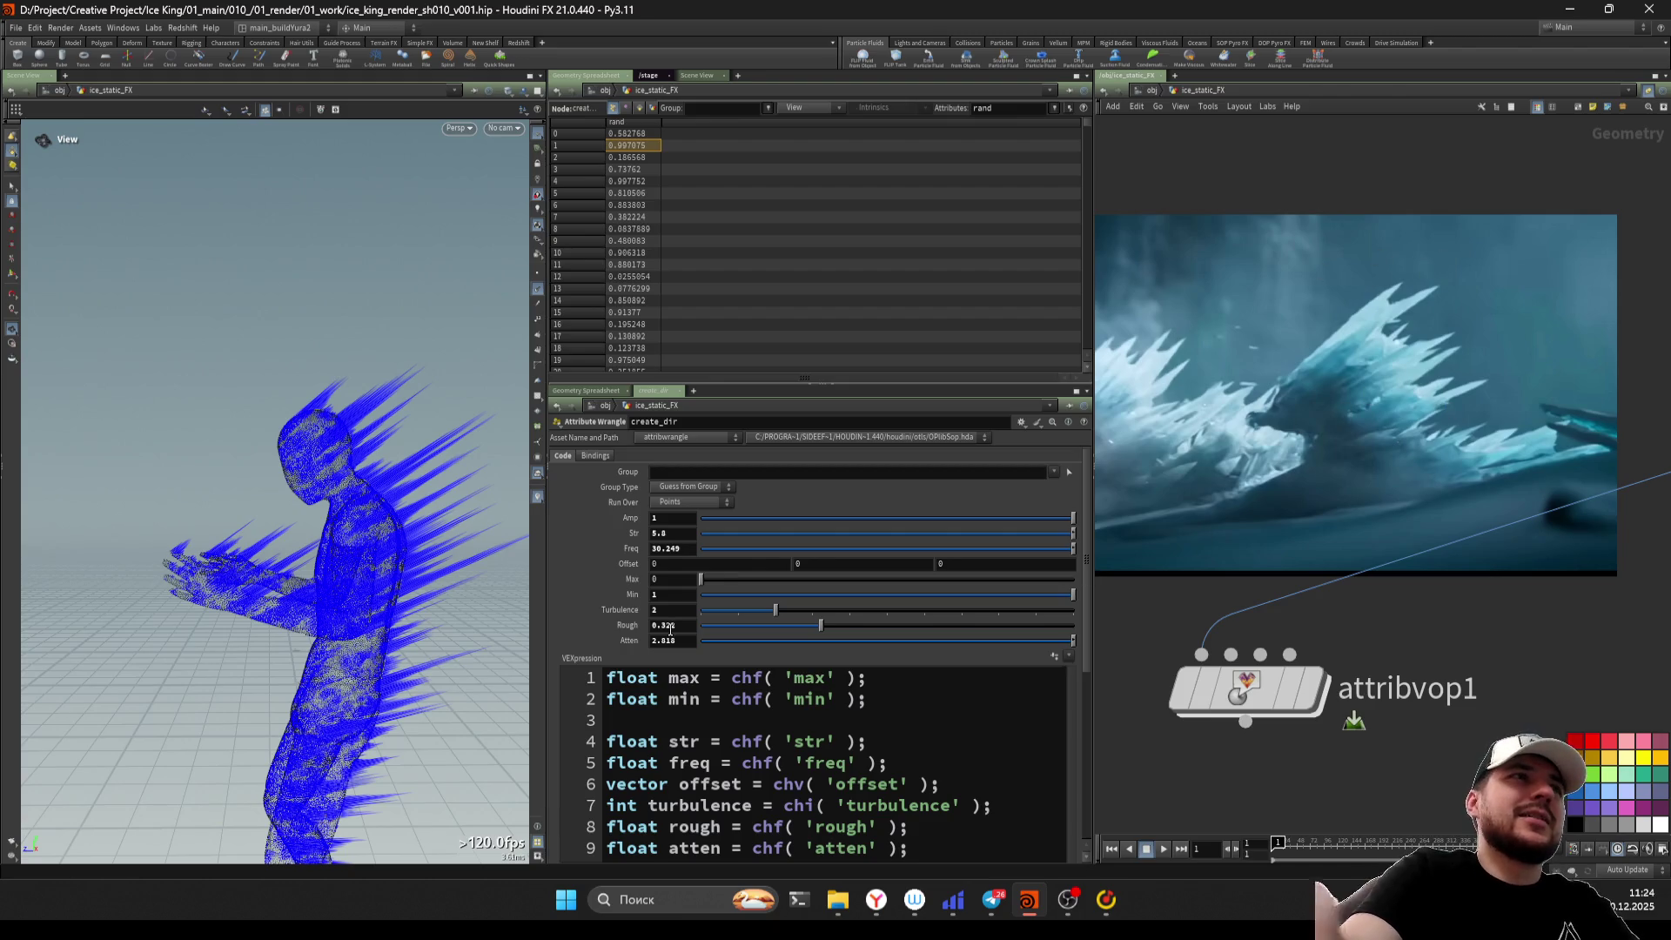
Display the timeshift1 node to show the plain animated mannequin
scroll(321, 571, "down", 5)
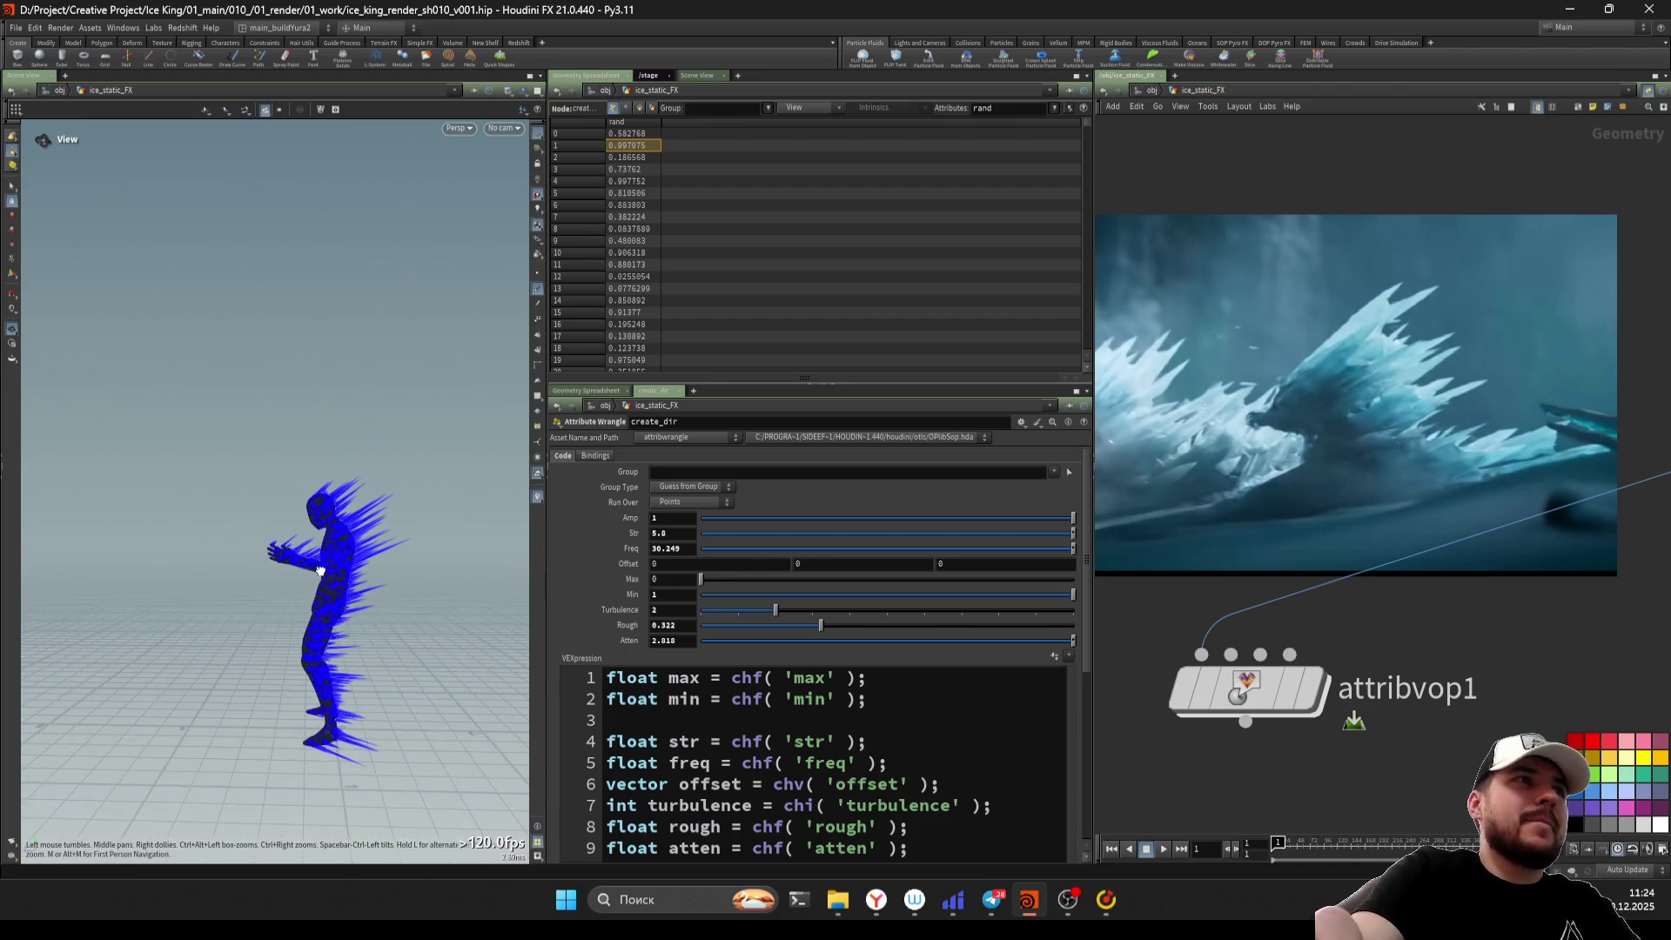
scroll(1431, 608, "down", 5)
left_click(1374, 464)
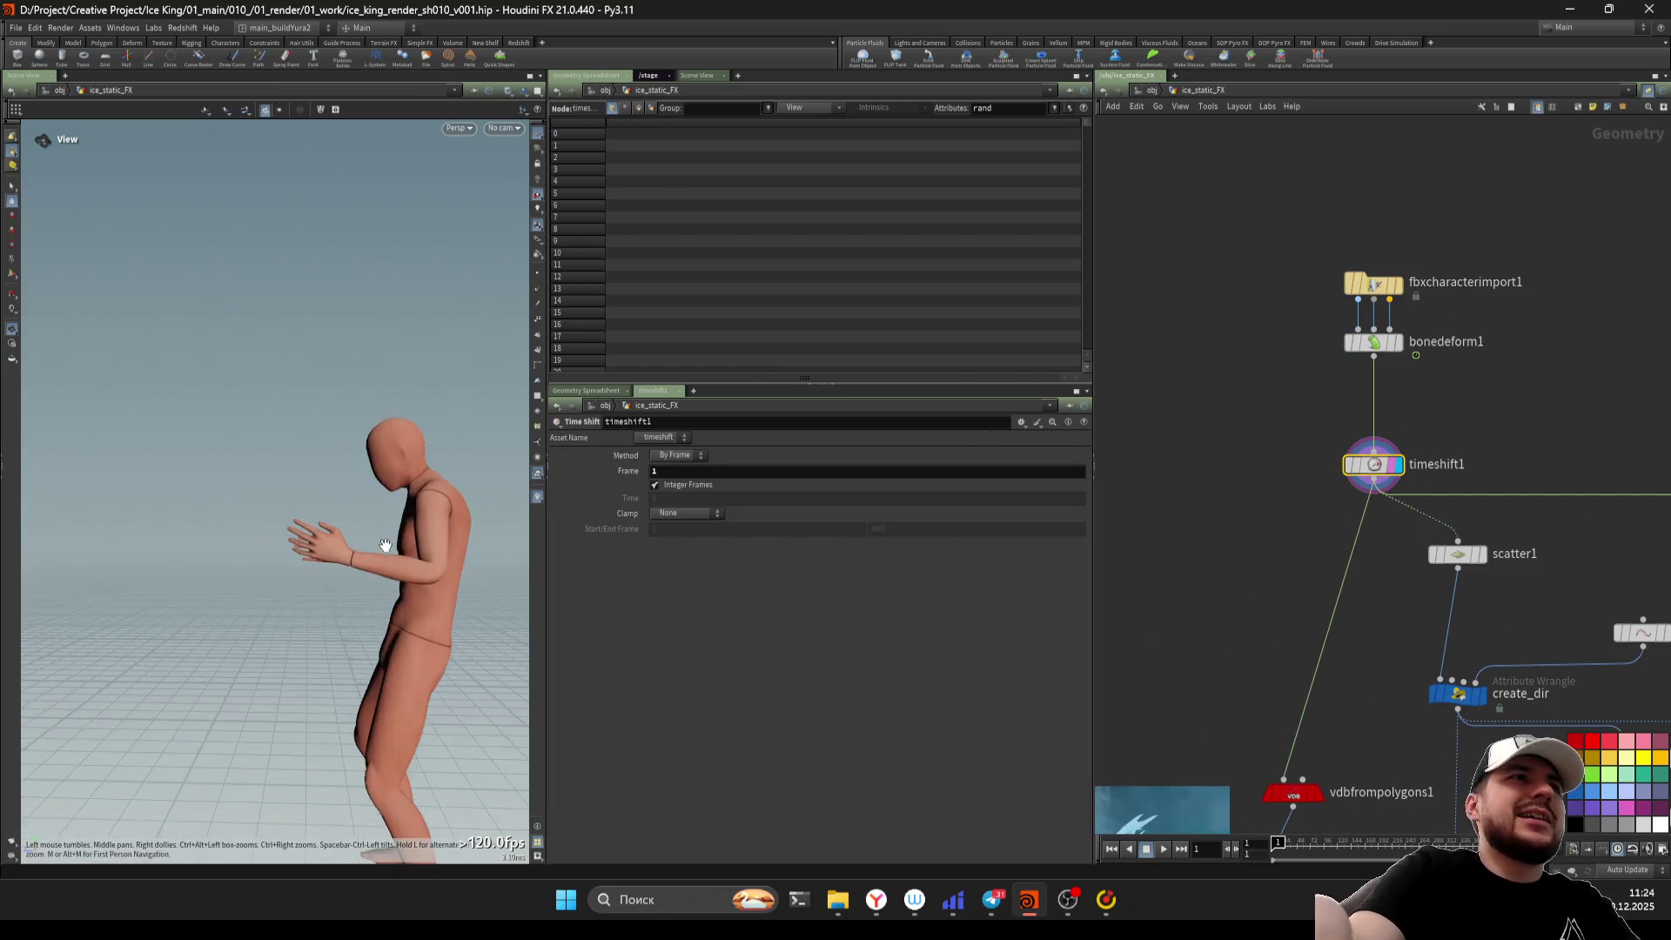
Try adding PolyDraw and Texture Mask Paint nodes, then delete both
middle_click_drag(1229, 711, 1154, 465)
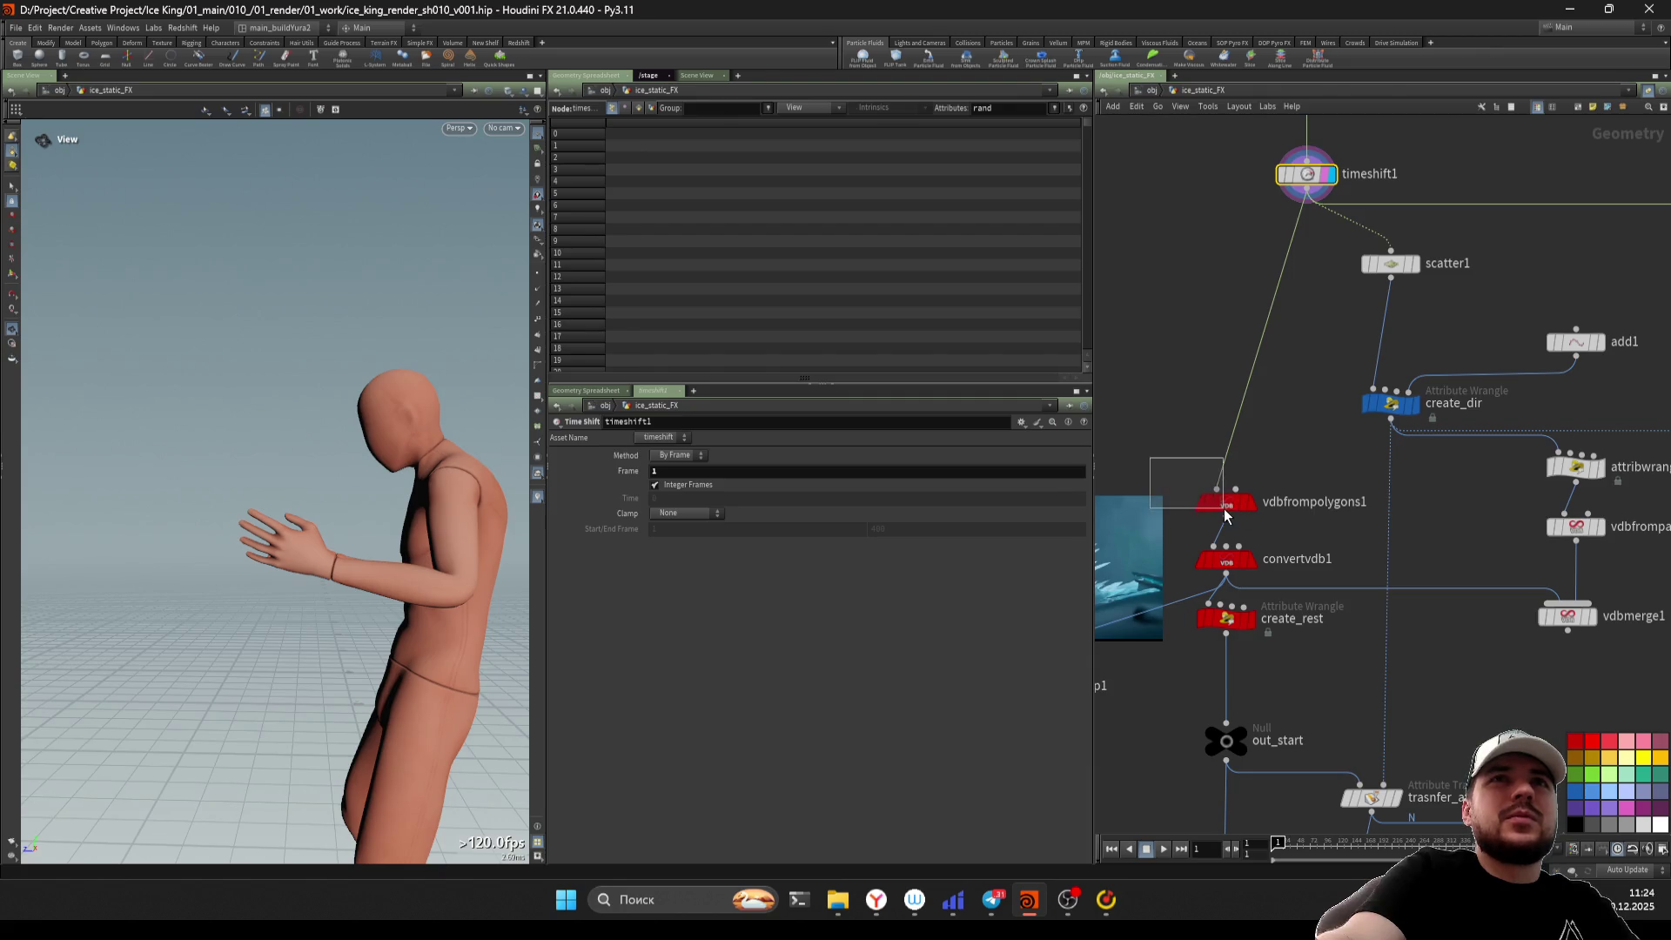
scroll(1131, 579, "up", 5)
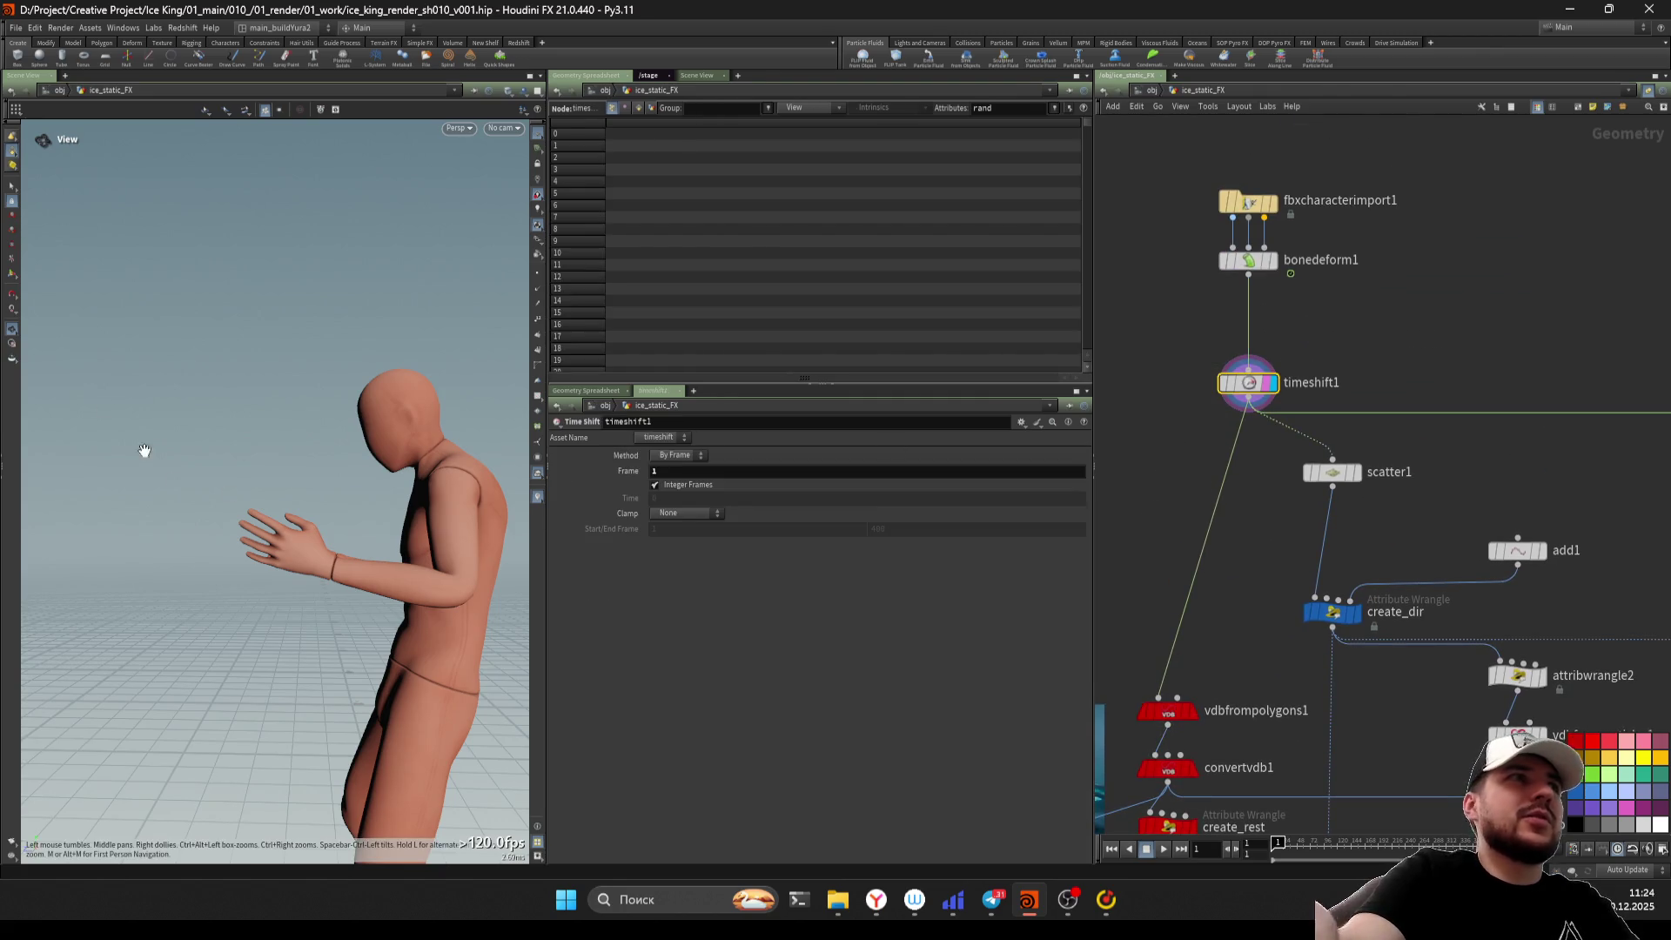
left_click(12, 200)
middle_click_drag(1148, 515, 1122, 559)
key("Tab")
type("dra")
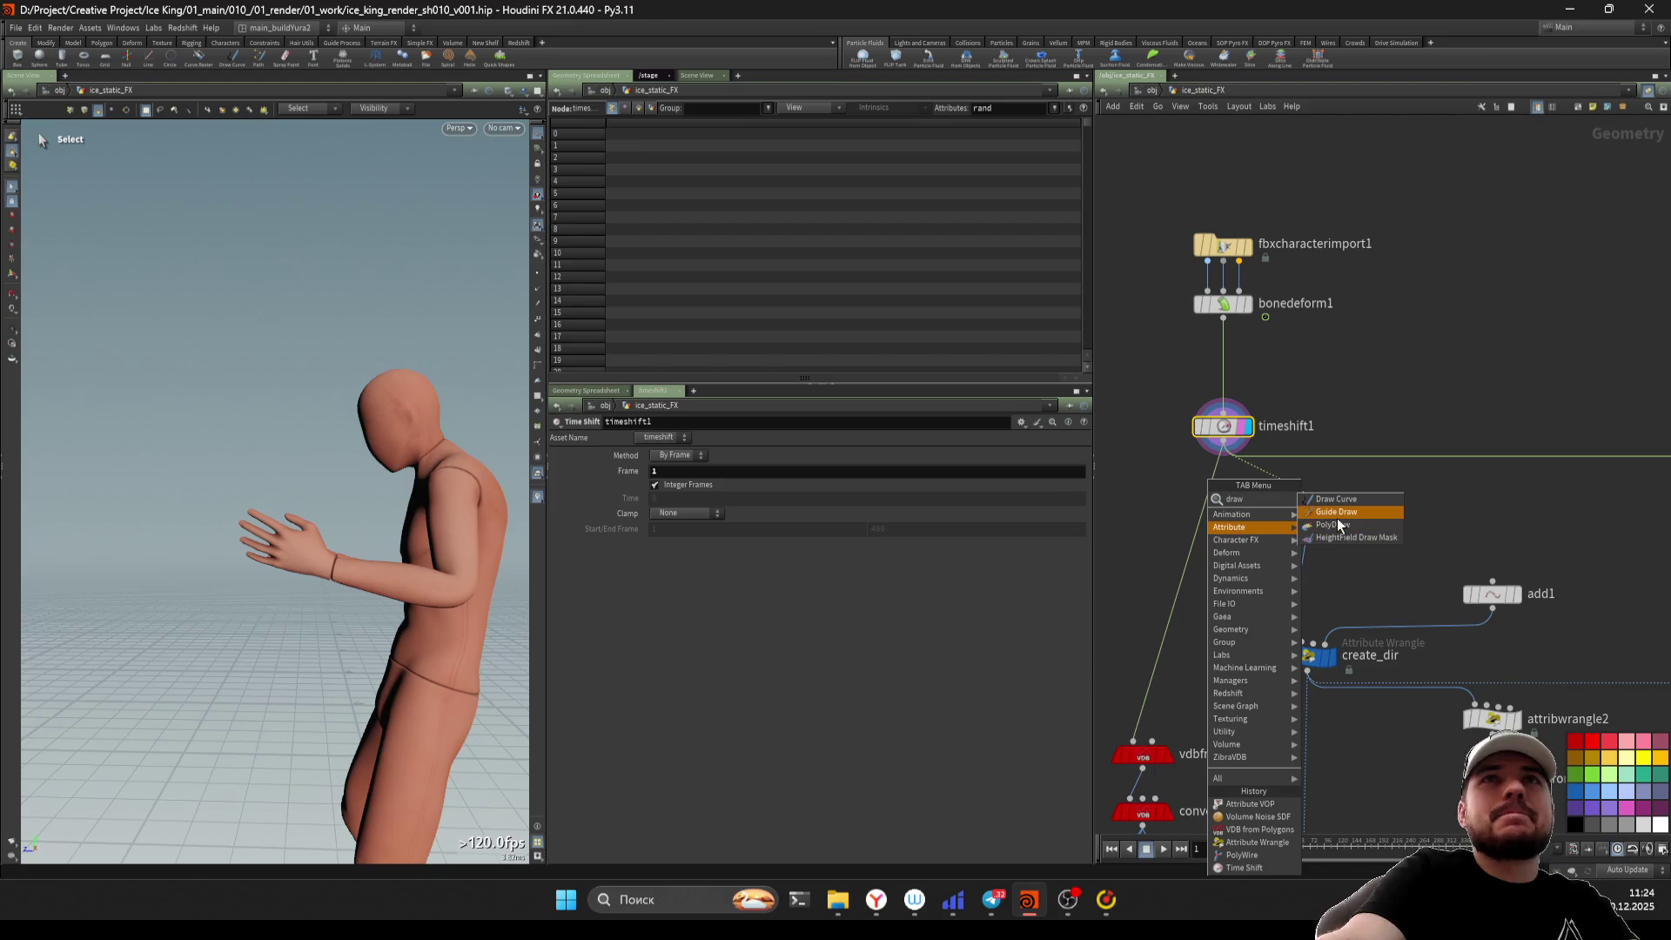
left_click(1335, 526)
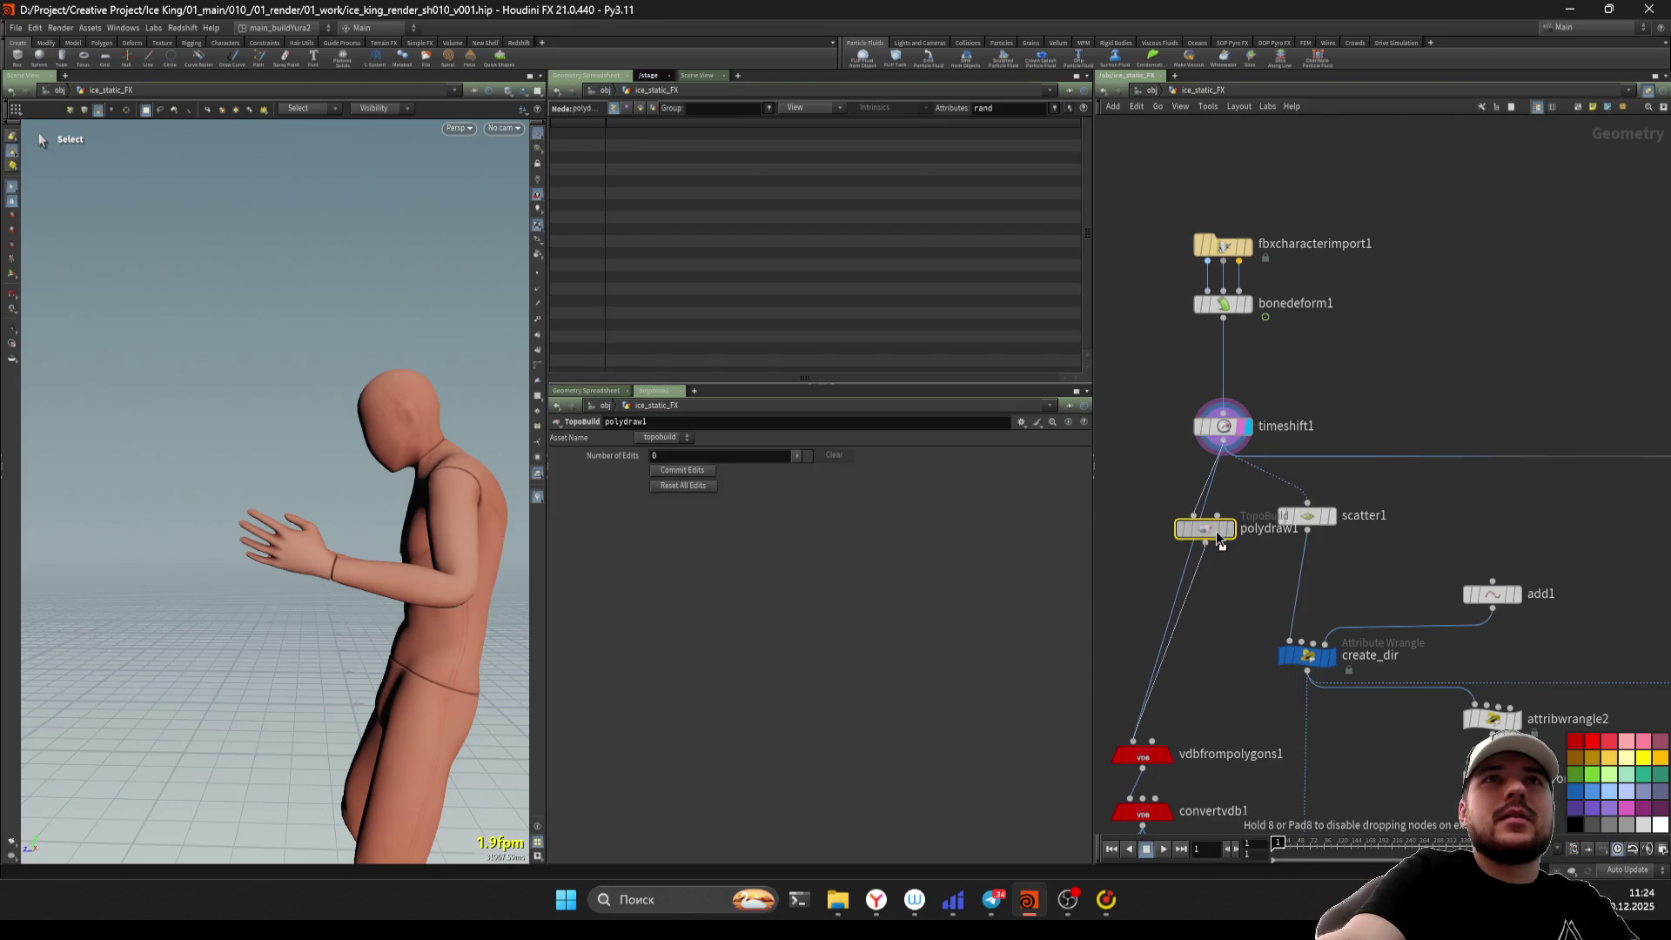
key("Delete")
key("Tab")
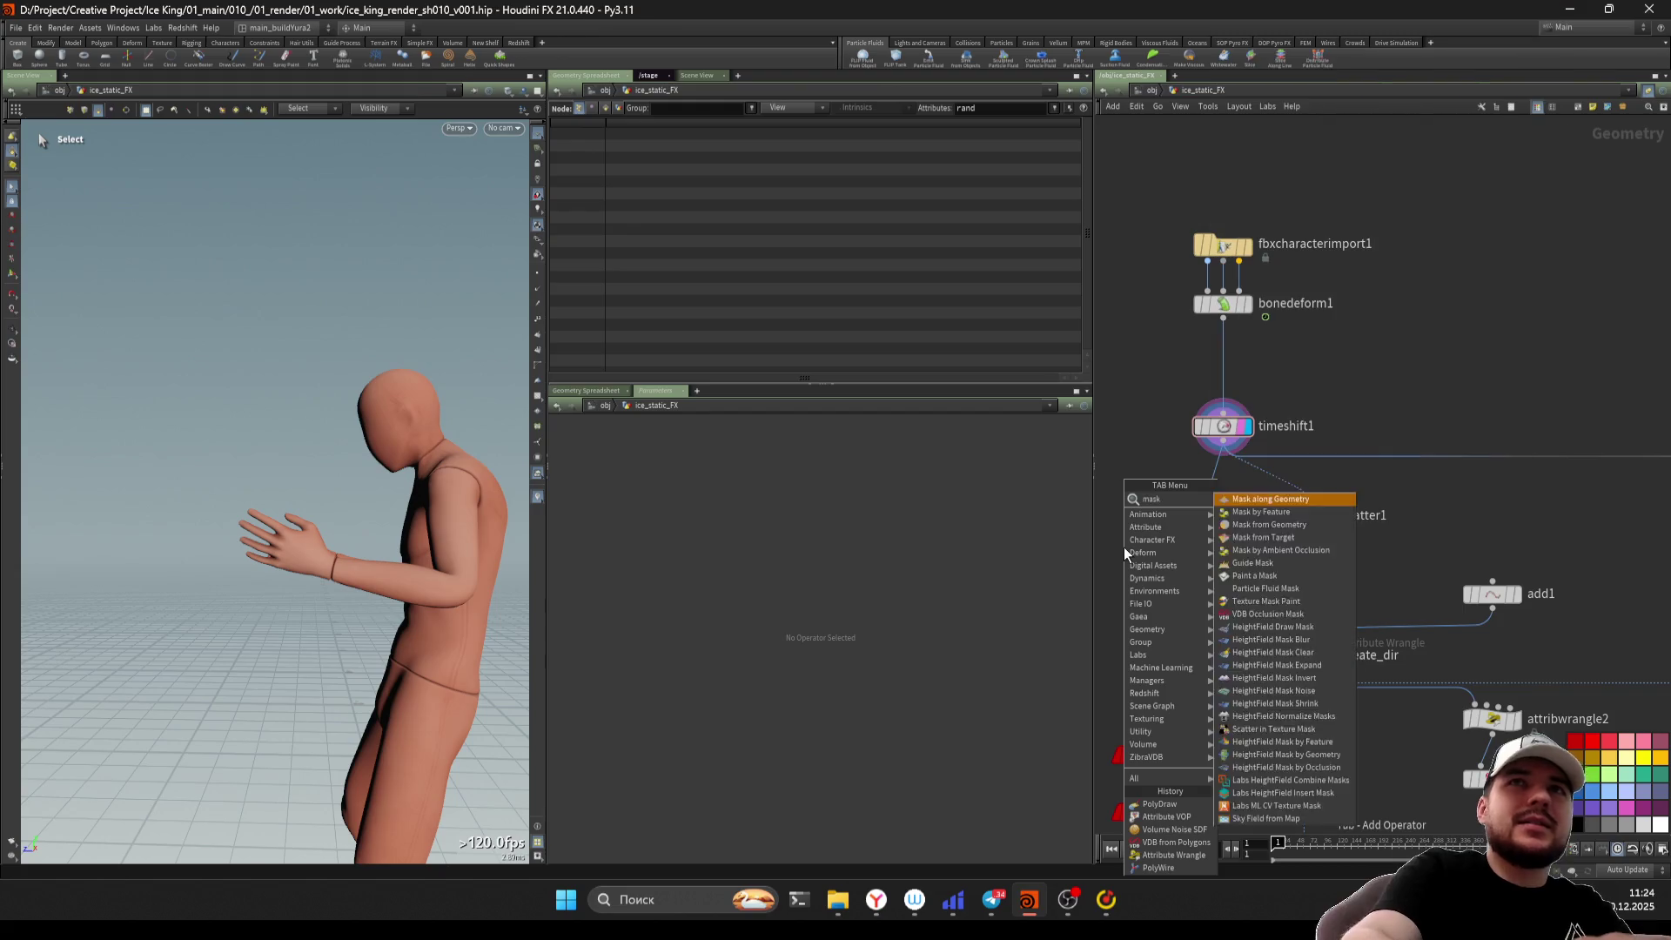
key("Escape")
left_click(1124, 554)
mouse_move(1151, 598)
middle_mouse_down()
mouse_move(1195, 626)
mouse_move(1263, 615)
middle_mouse_up()
key("Delete")
Search the node menu for 'draw' nodes, then close it without adding any
key("Tab")
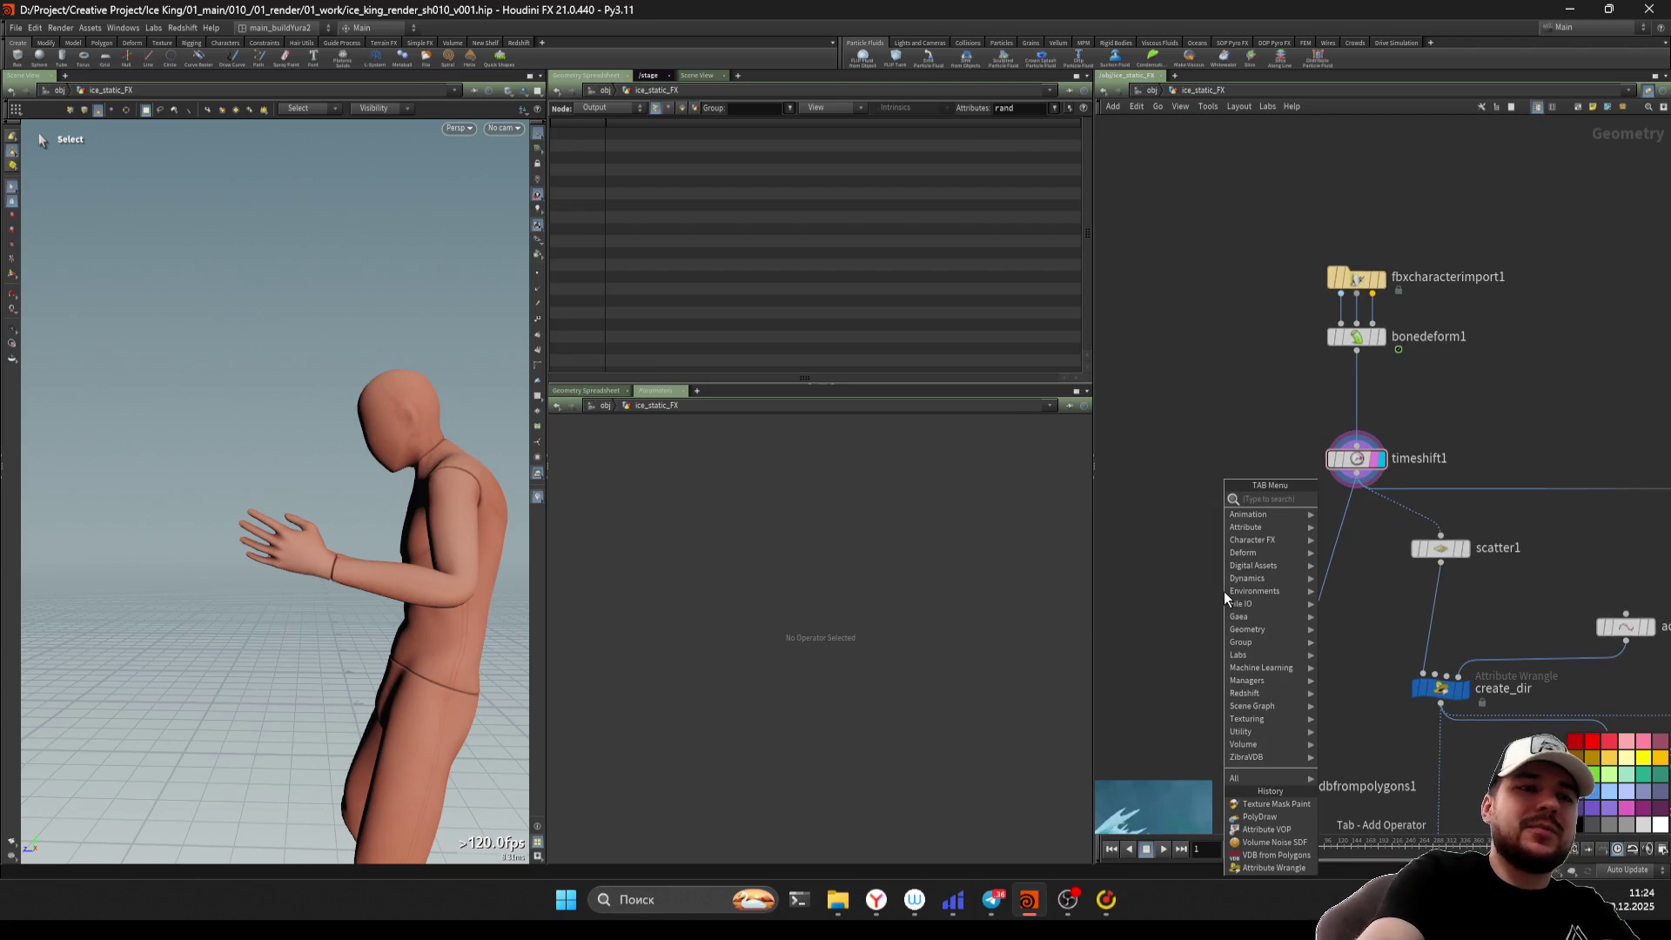
type("drap")
key("BackSpace")
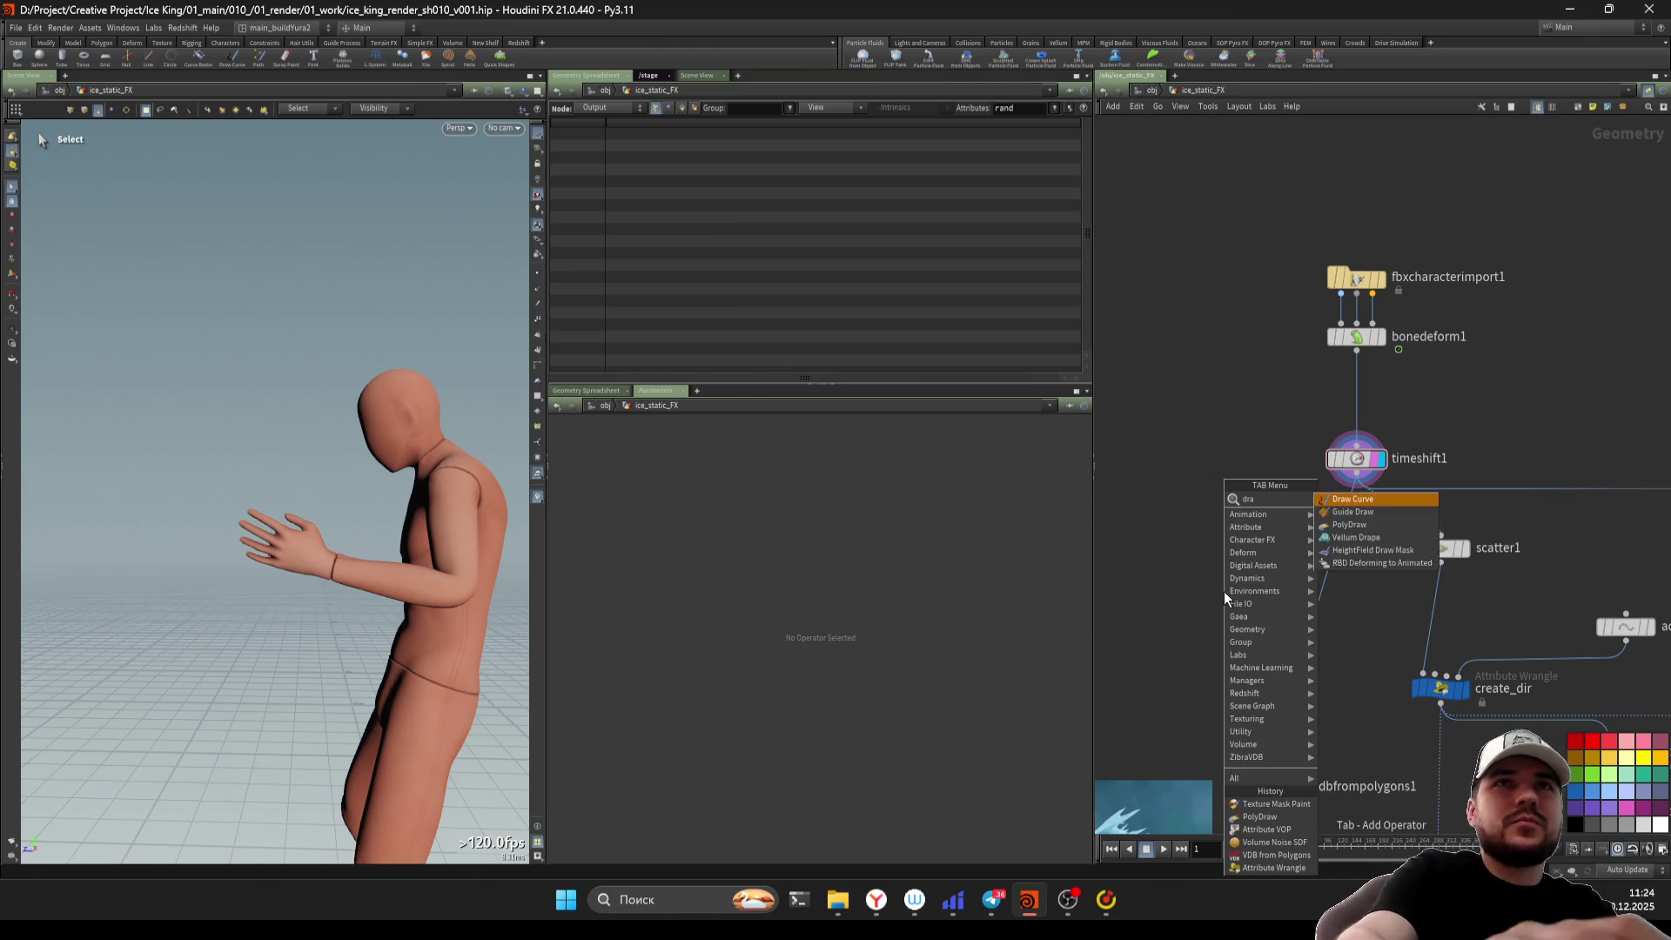
type("w")
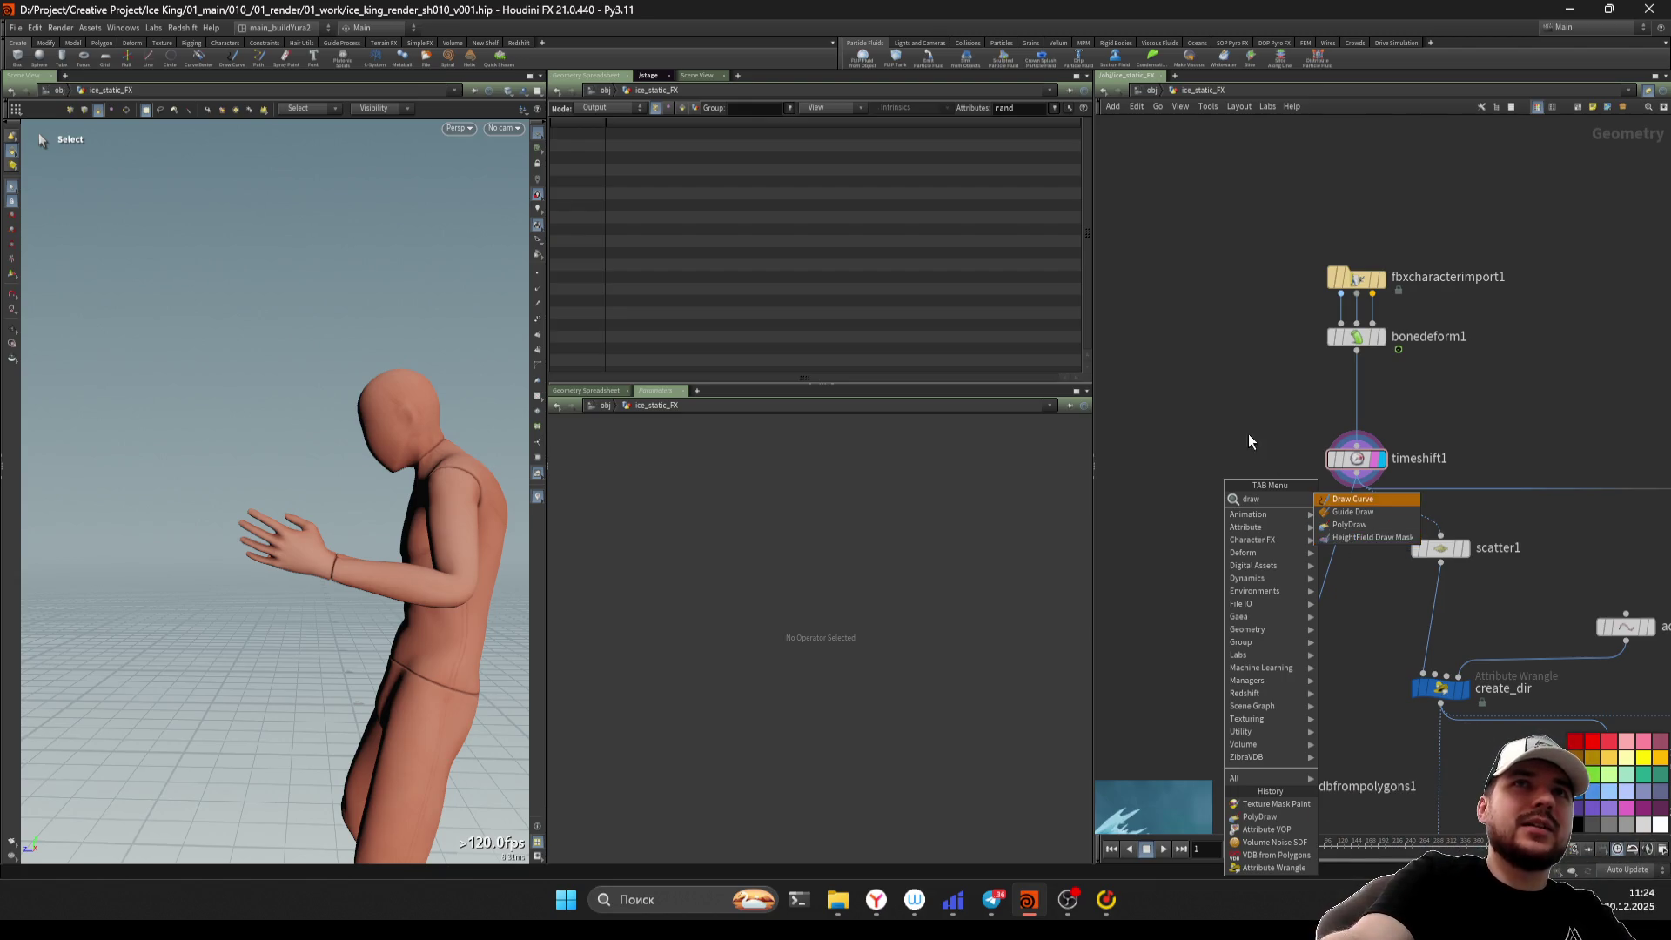
key("Escape")
Add an Attribute Paint node for mask between timeshift1 and scatter1, undoing a misplaced insertion
key("Tab")
type("mask")
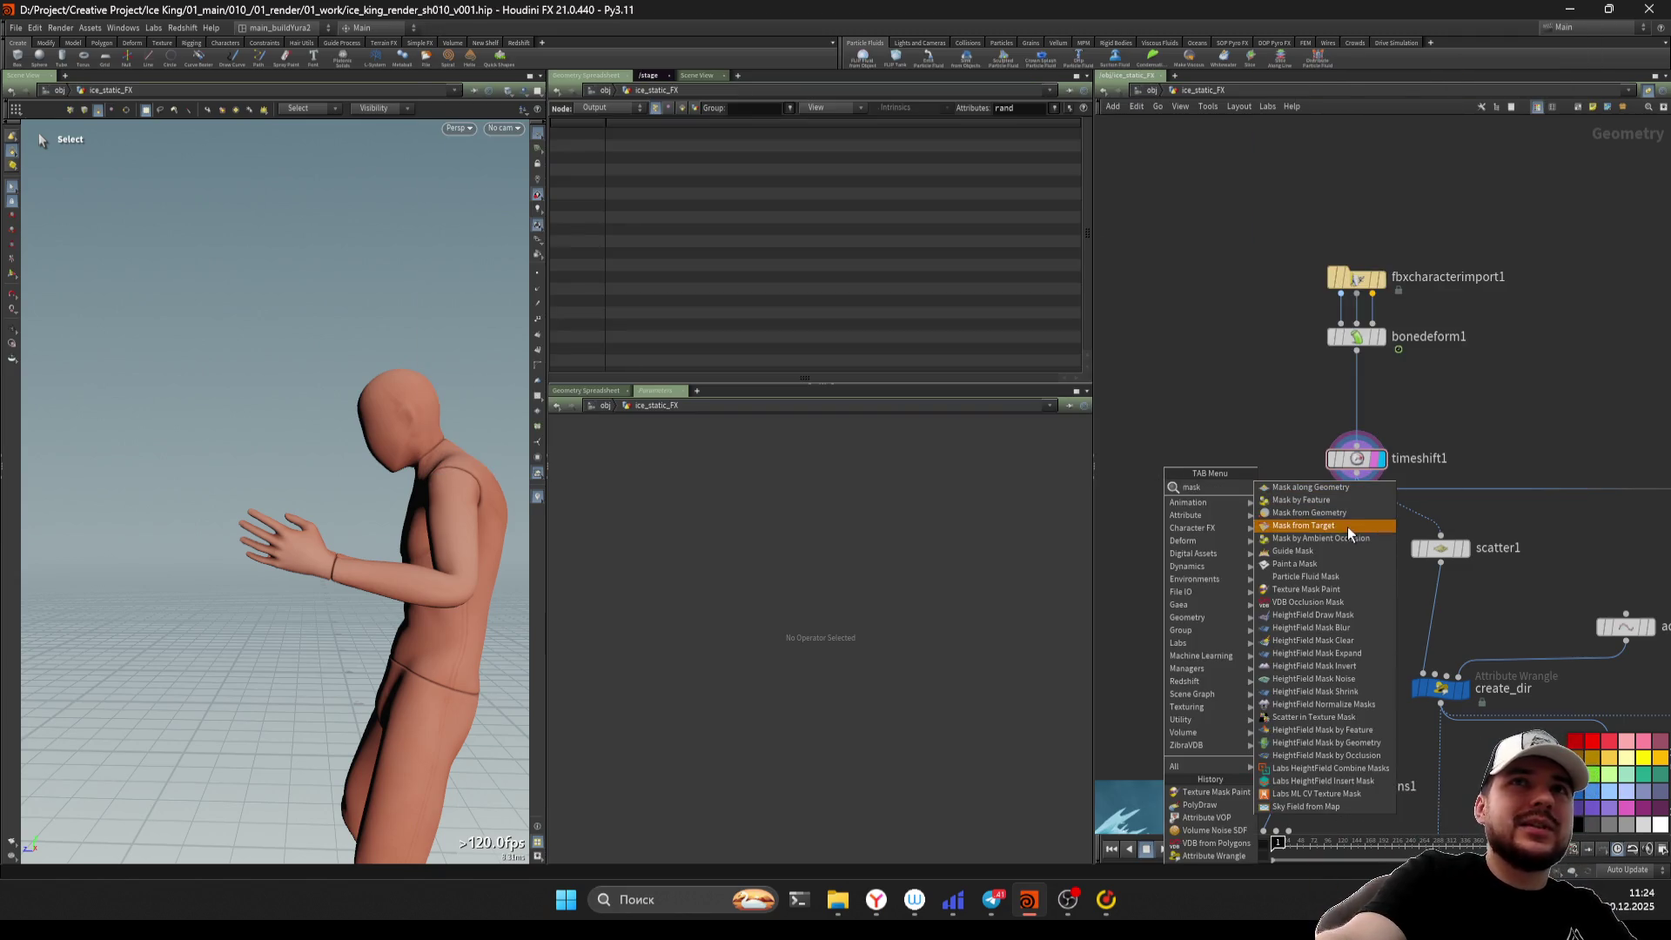
left_click(1320, 564)
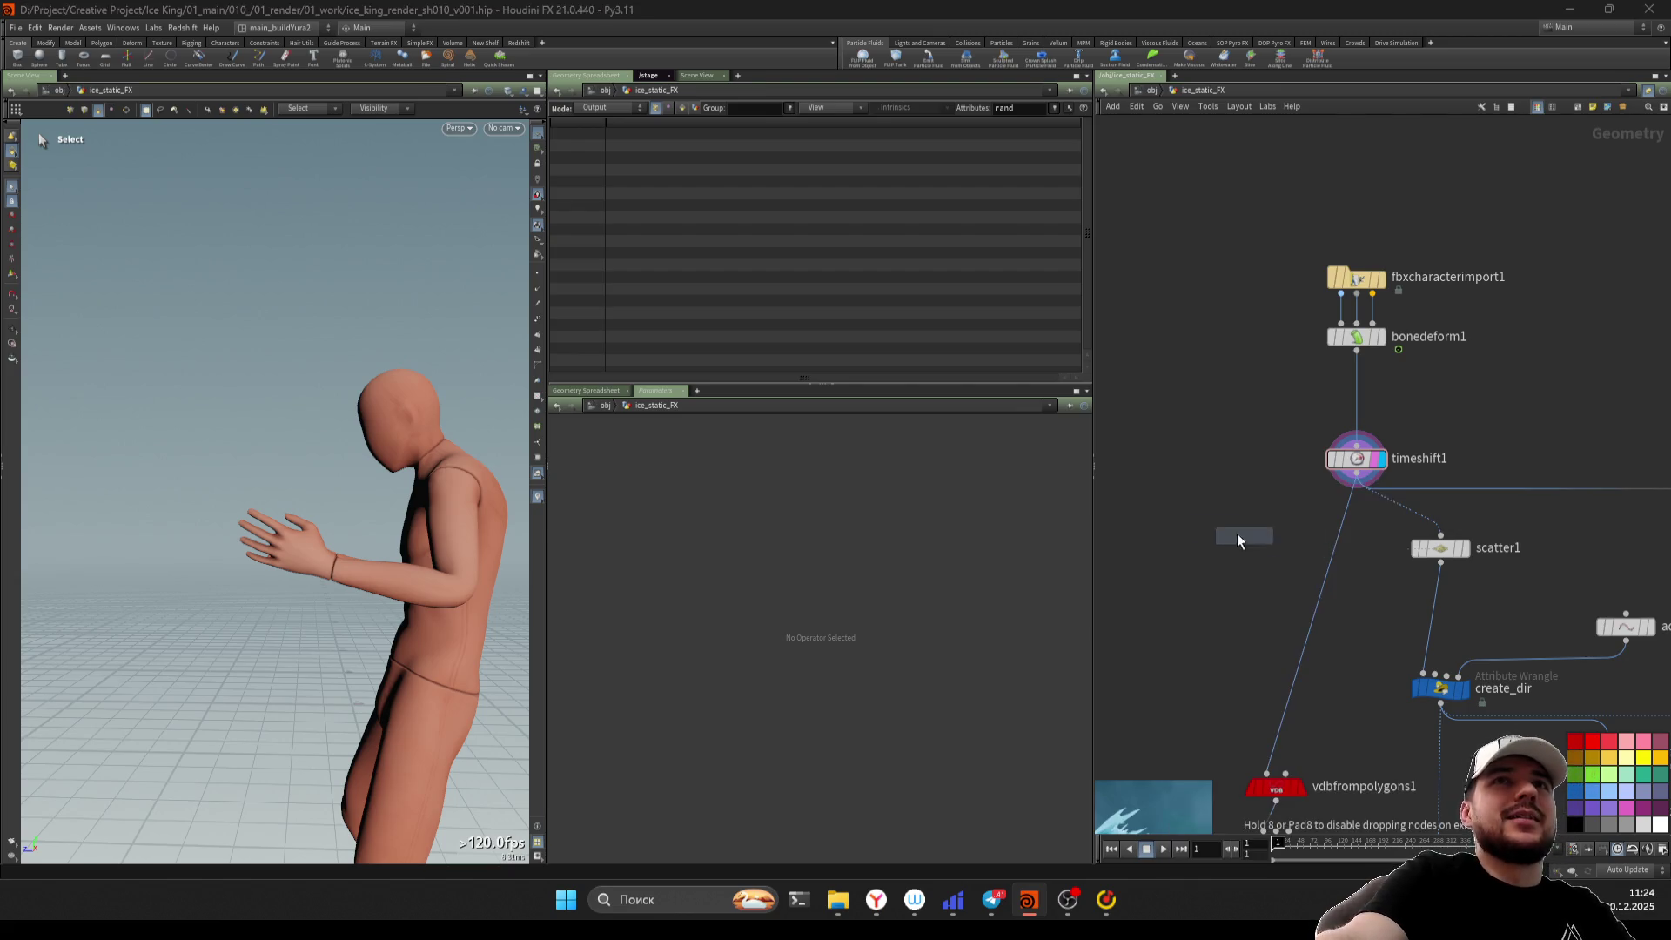
mouse_move(1231, 558)
left_mouse_down()
mouse_move(1403, 547)
mouse_move(1402, 646)
left_mouse_up()
key("ctrl+z")
key("ctrl+z")
key("ctrl+z")
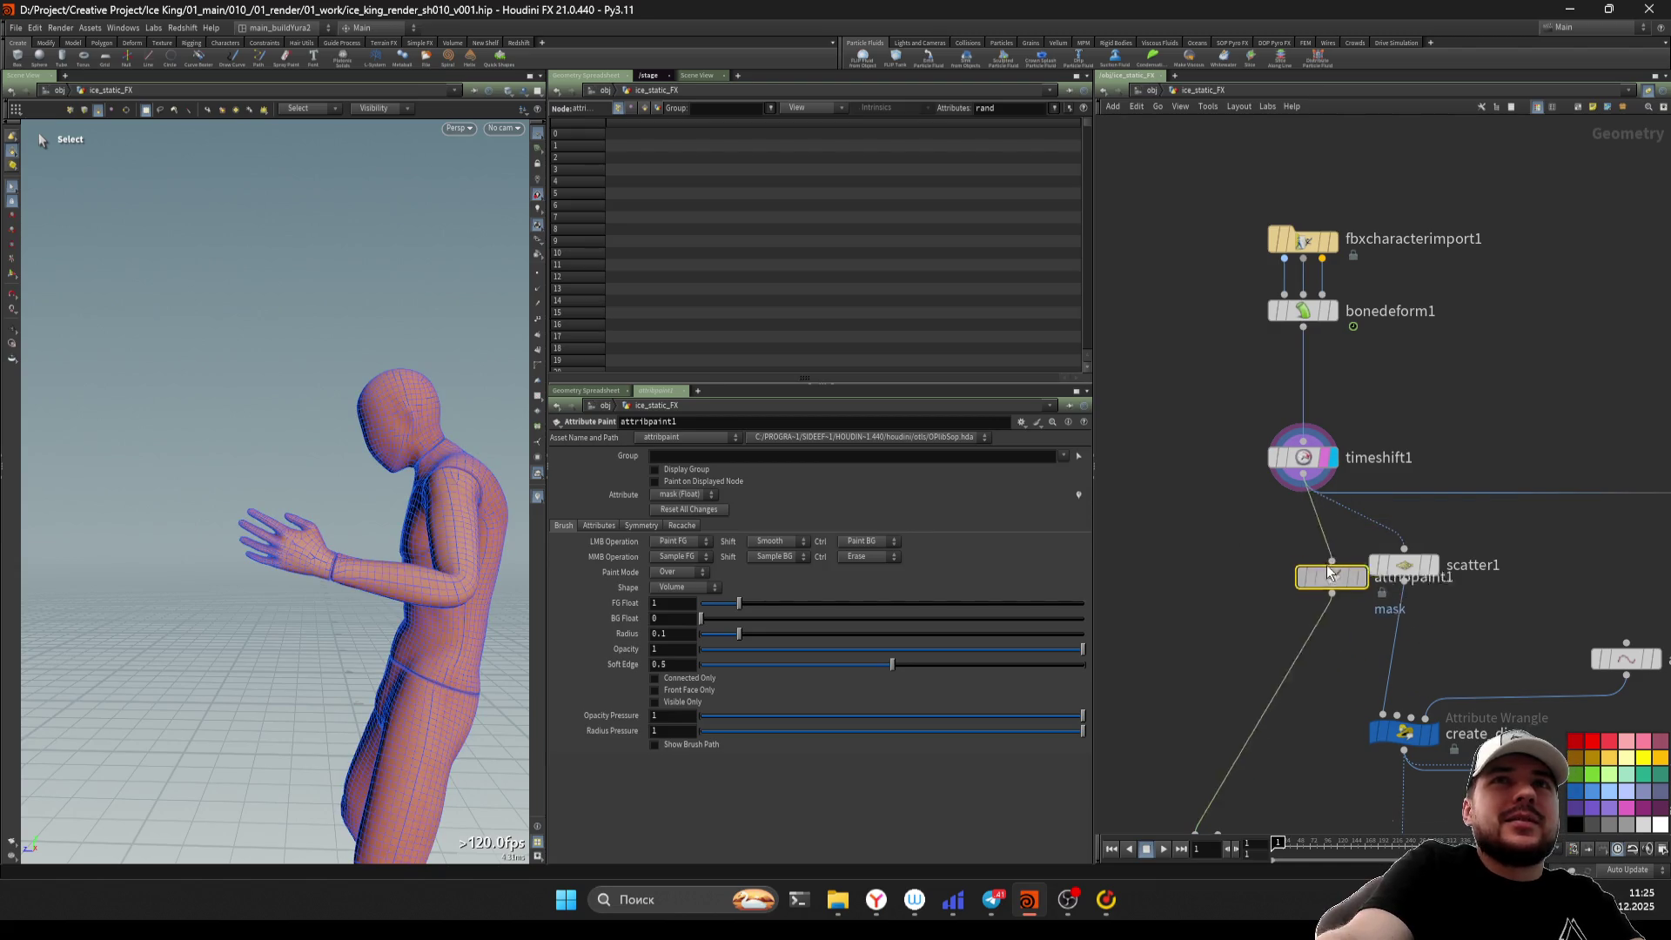
Display the attribpaint1 result in the viewport
left_click(1278, 607)
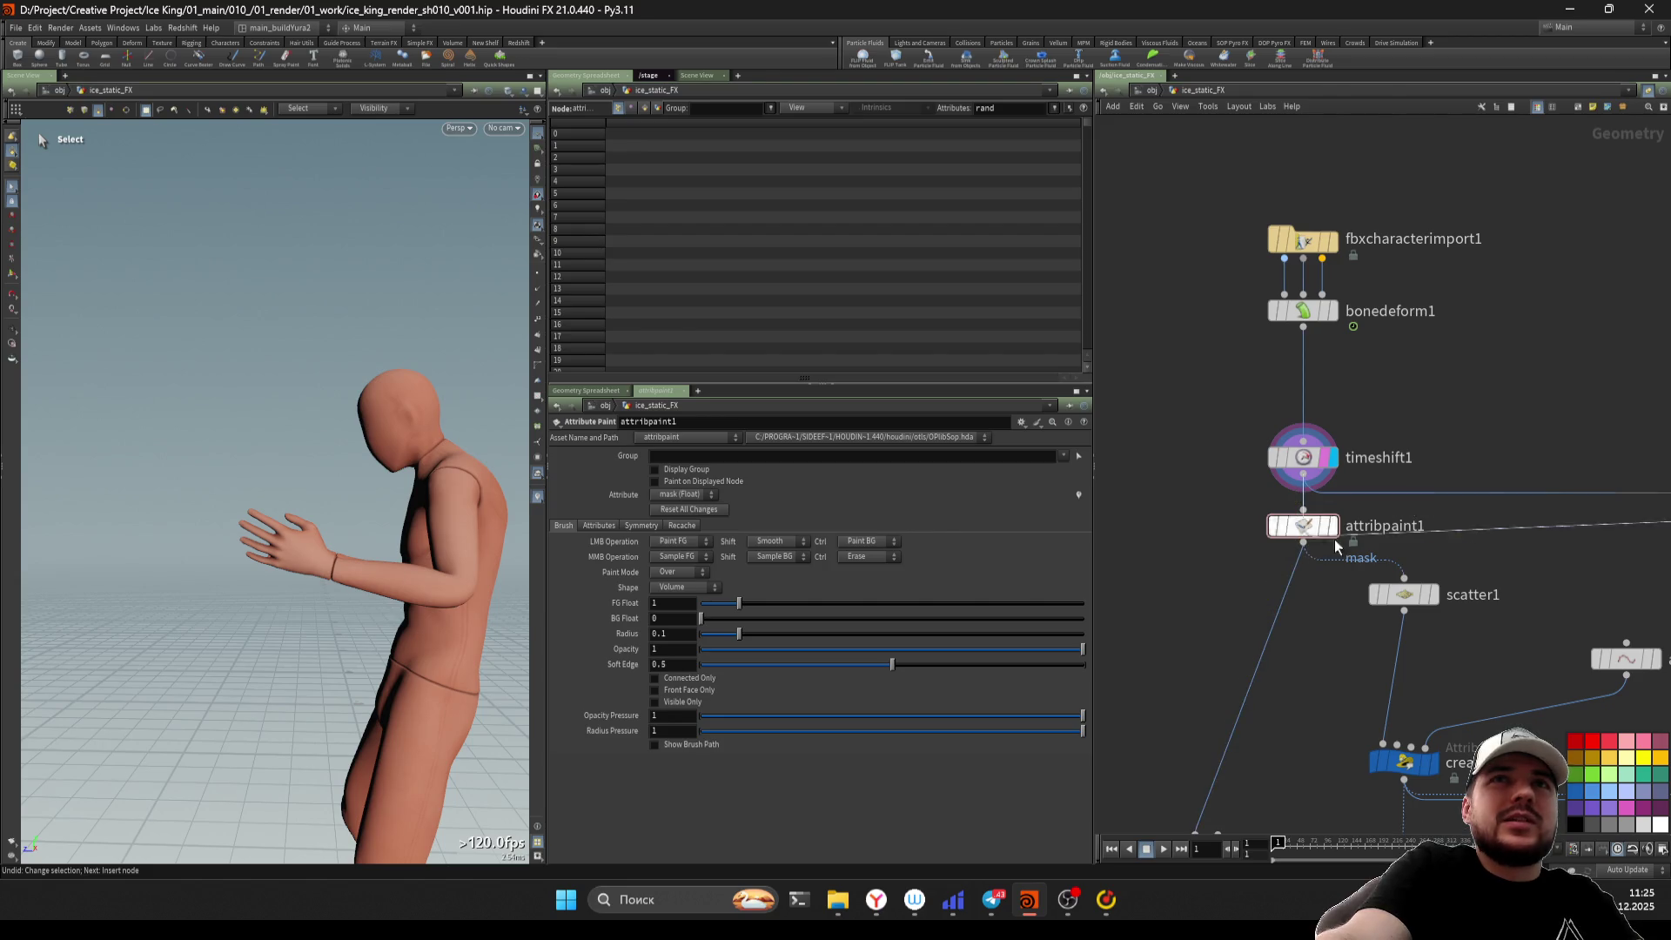
scroll(1338, 545, "down", 2)
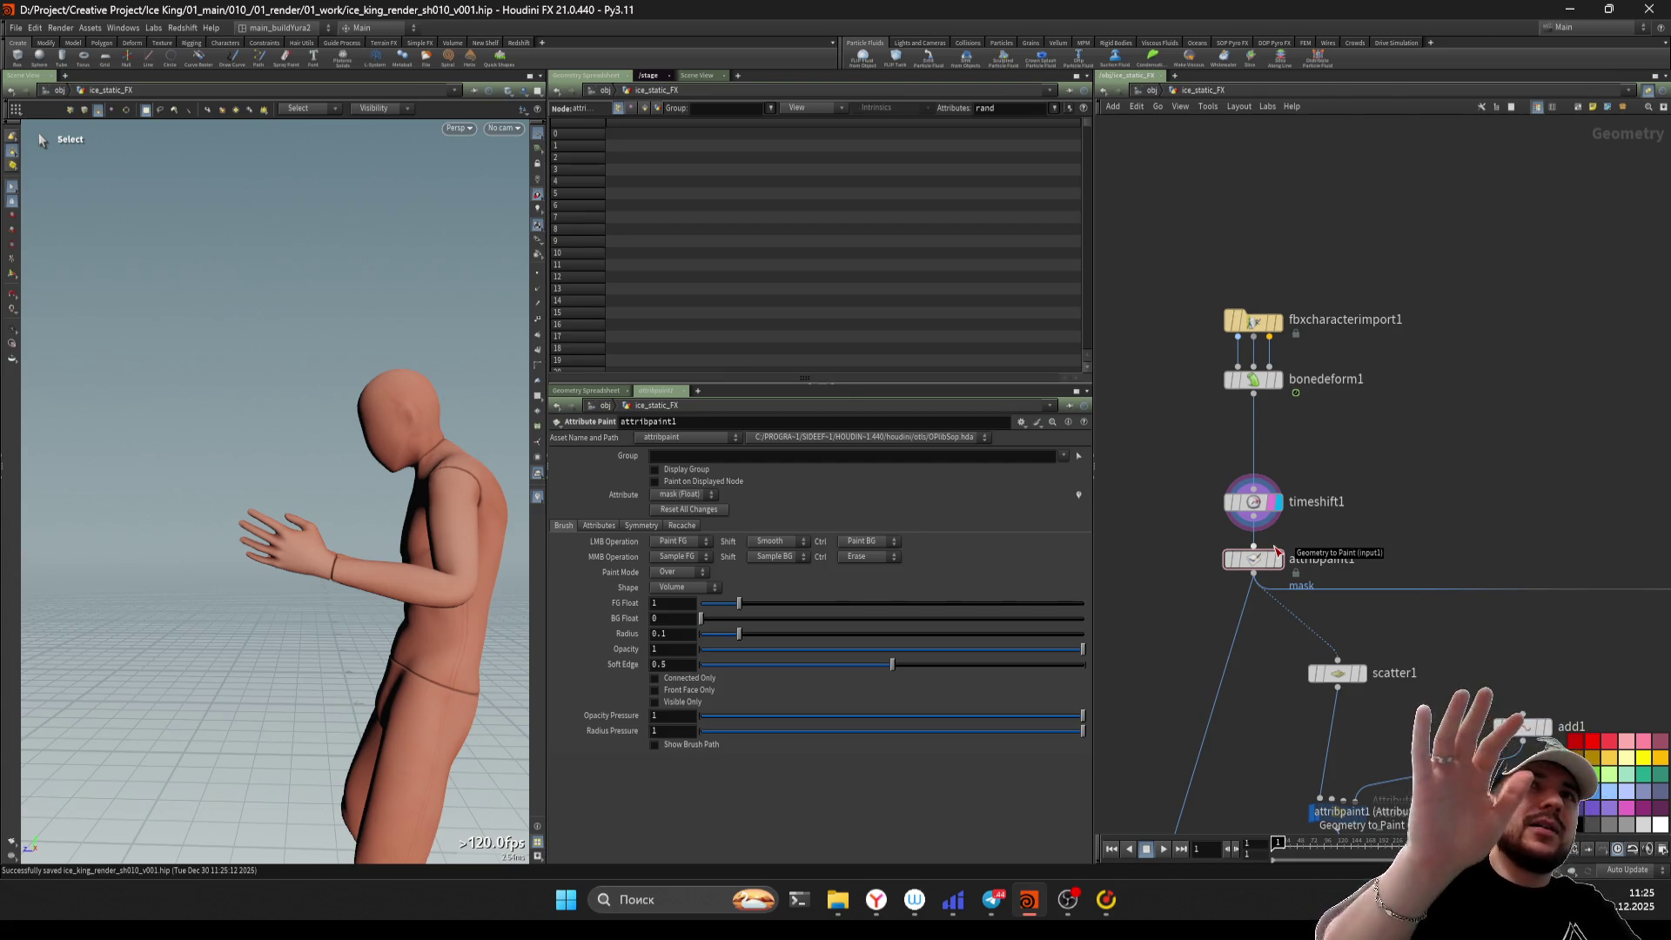
scroll(1271, 600, "up", 2)
key("r")
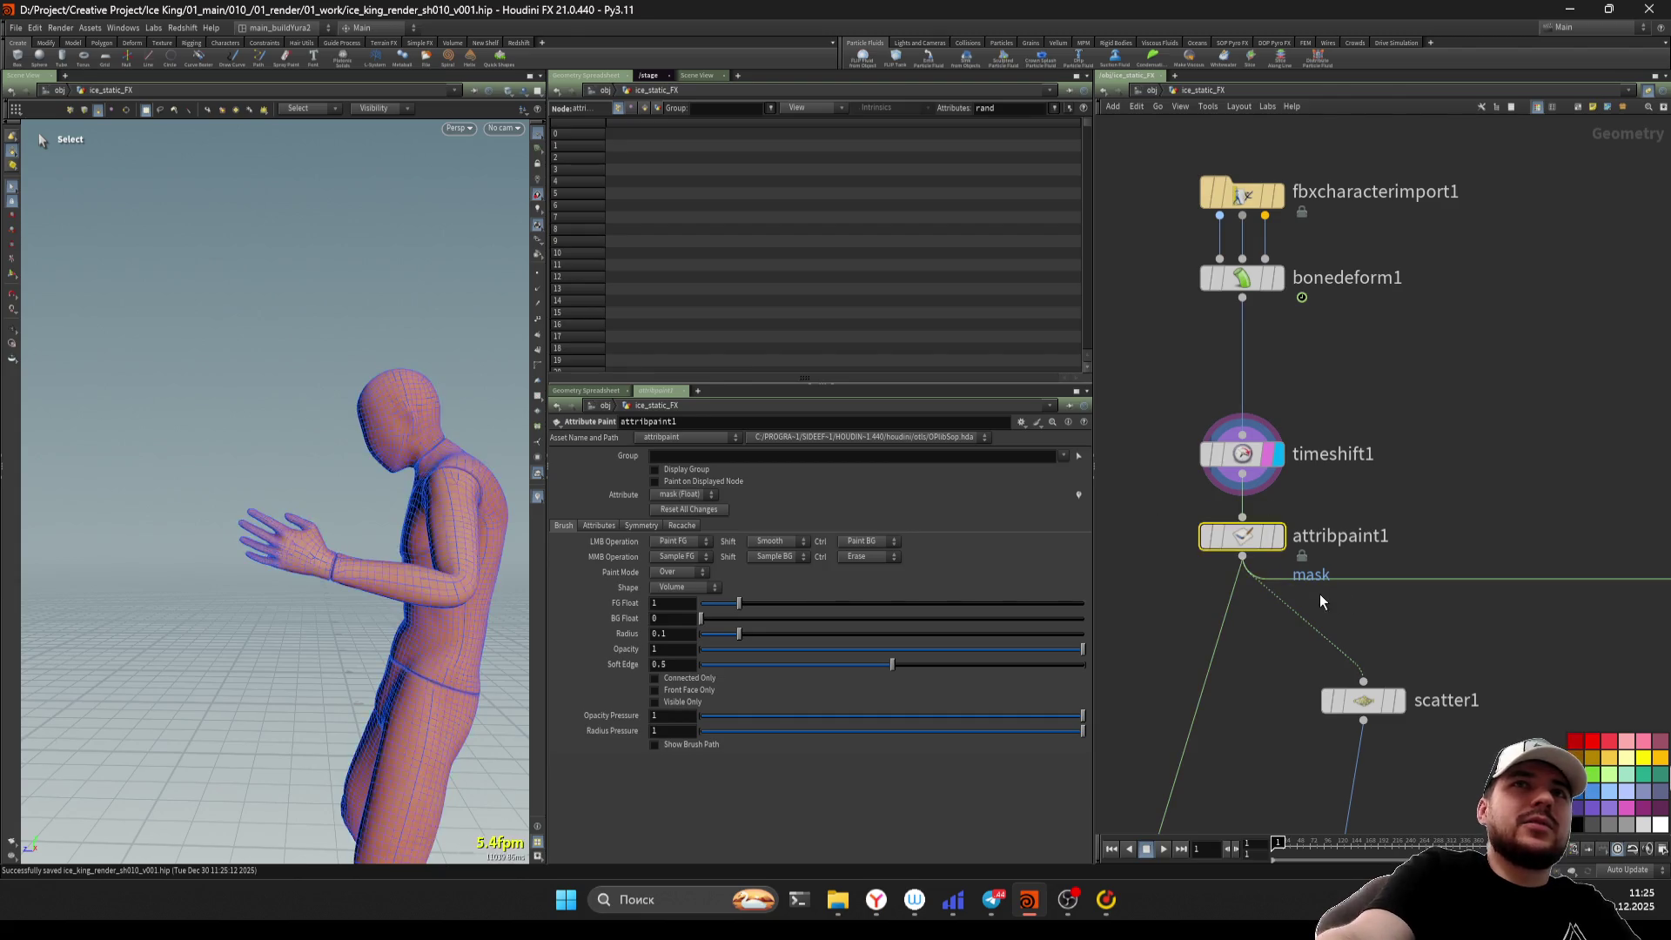
scroll(161, 560, "up", 3)
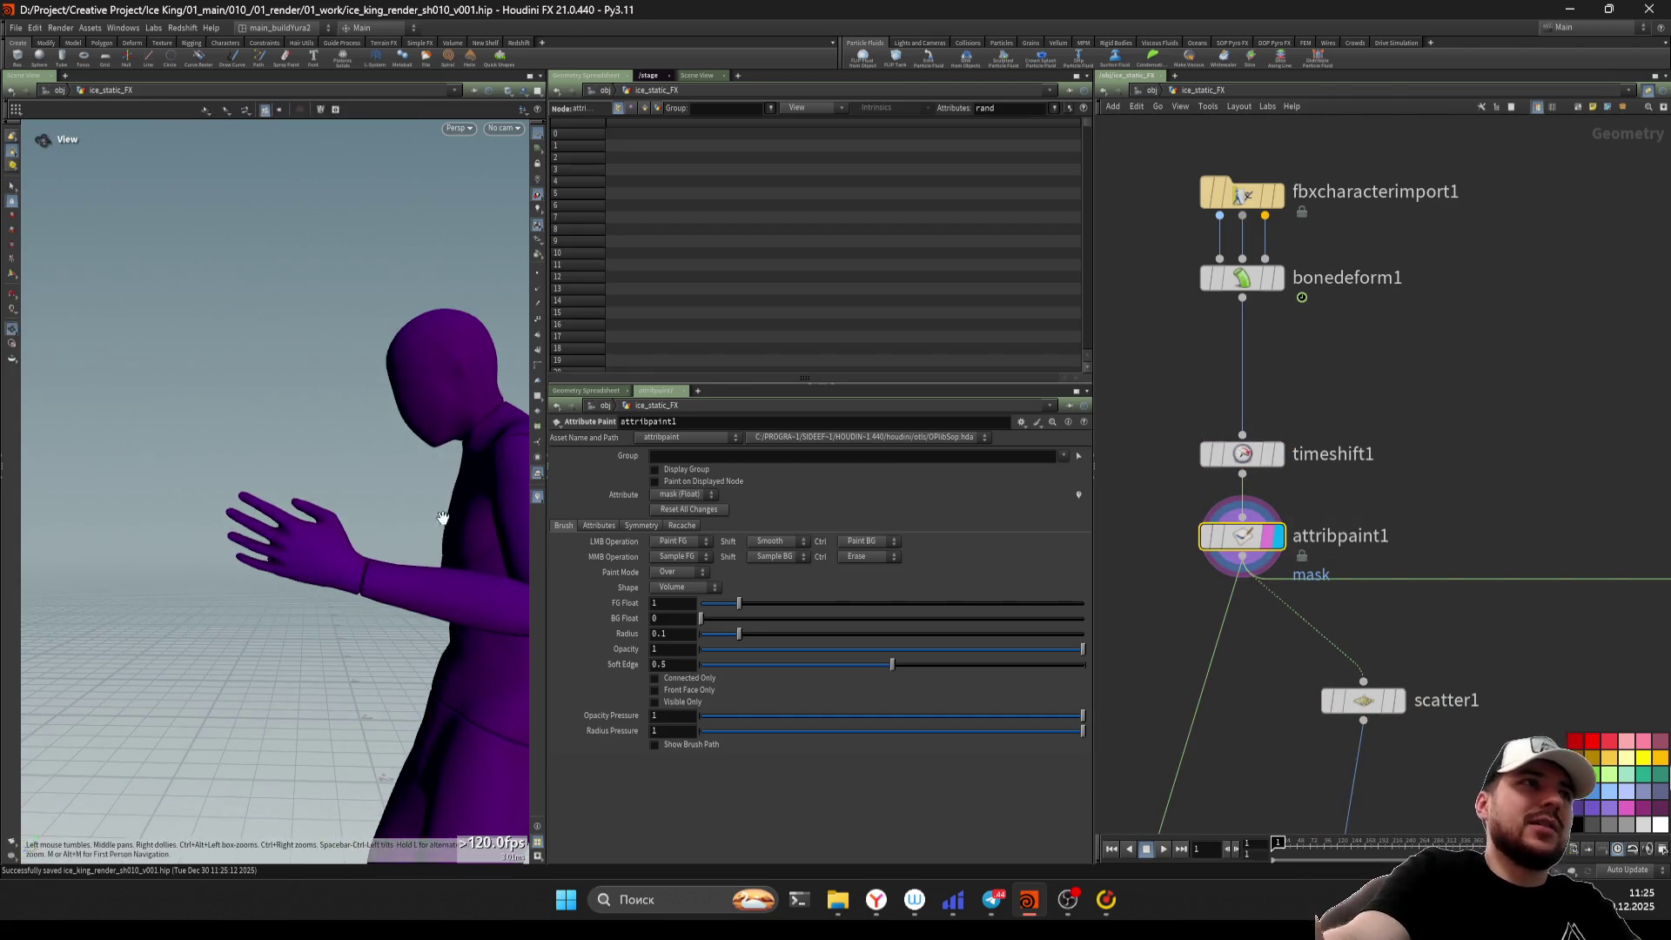
Paint the mask onto the character's hands and feet, then select timeshift1
key("space")
key("Return")
mouse_move(219, 539)
left_mouse_down()
mouse_move(231, 557)
mouse_move(160, 552)
mouse_move(401, 600)
mouse_move(538, 652)
mouse_move(366, 600)
mouse_move(302, 511)
left_mouse_up()
key("space")
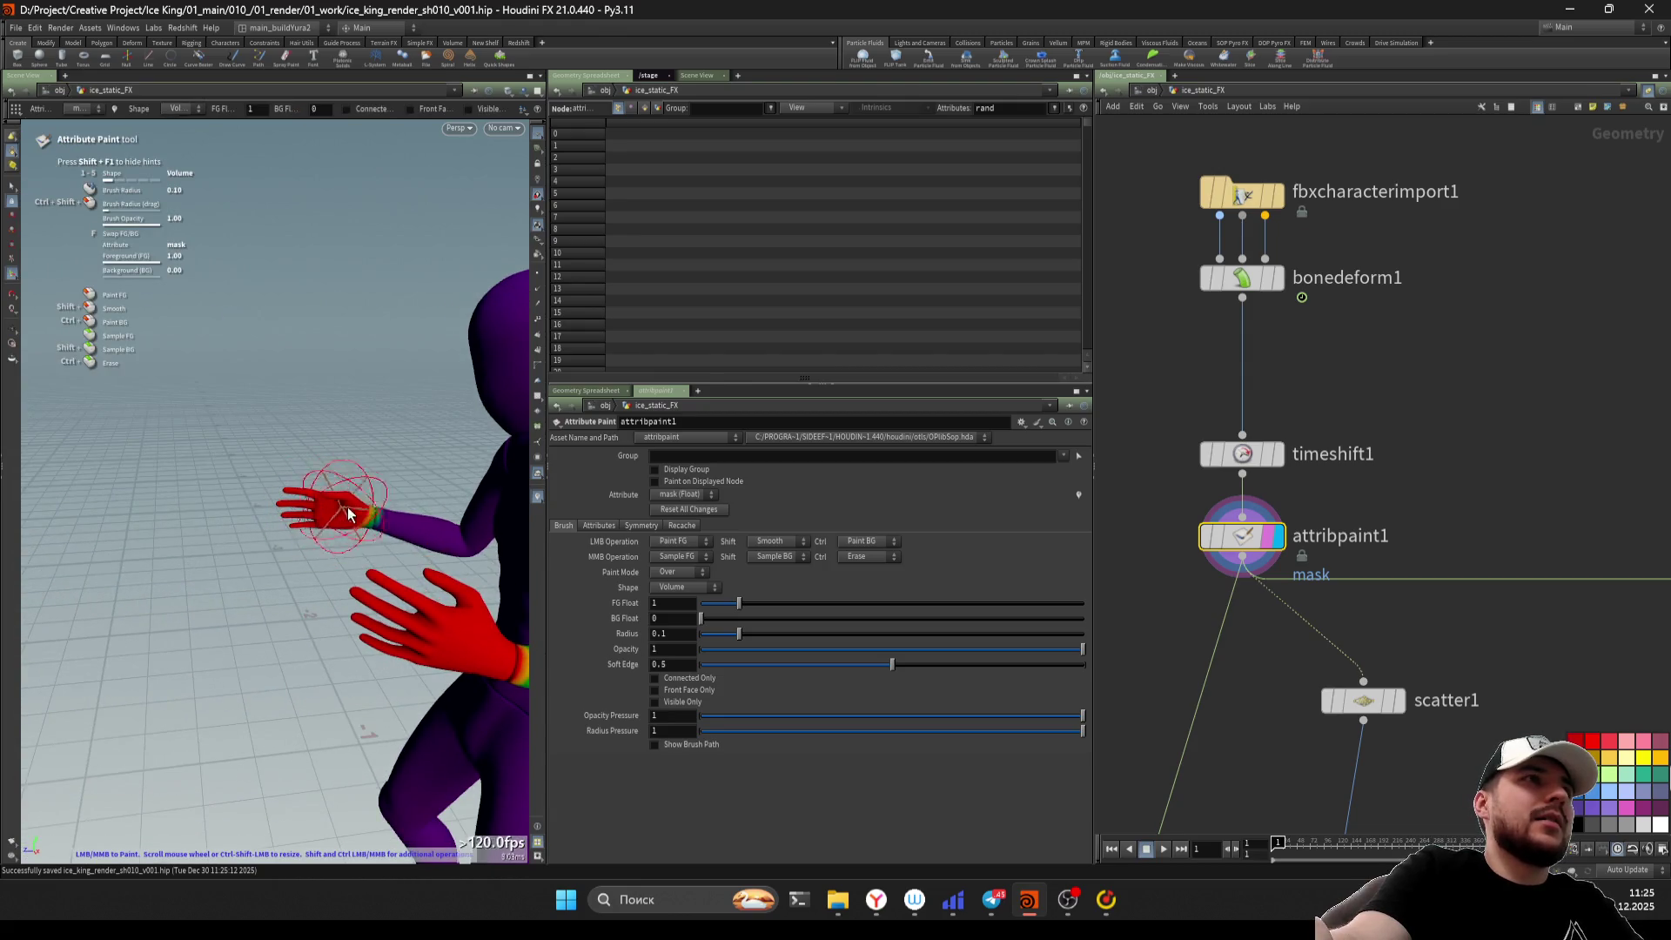
right_click_drag(344, 526, 415, 729, "alt")
mouse_move(352, 714)
left_mouse_down("alt")
mouse_move(318, 712)
mouse_move(362, 697)
mouse_move(366, 722)
mouse_move(329, 728)
mouse_move(377, 731)
mouse_move(183, 731)
mouse_move(297, 721)
mouse_move(392, 737)
mouse_move(304, 757)
left_mouse_up("alt")
key("Return")
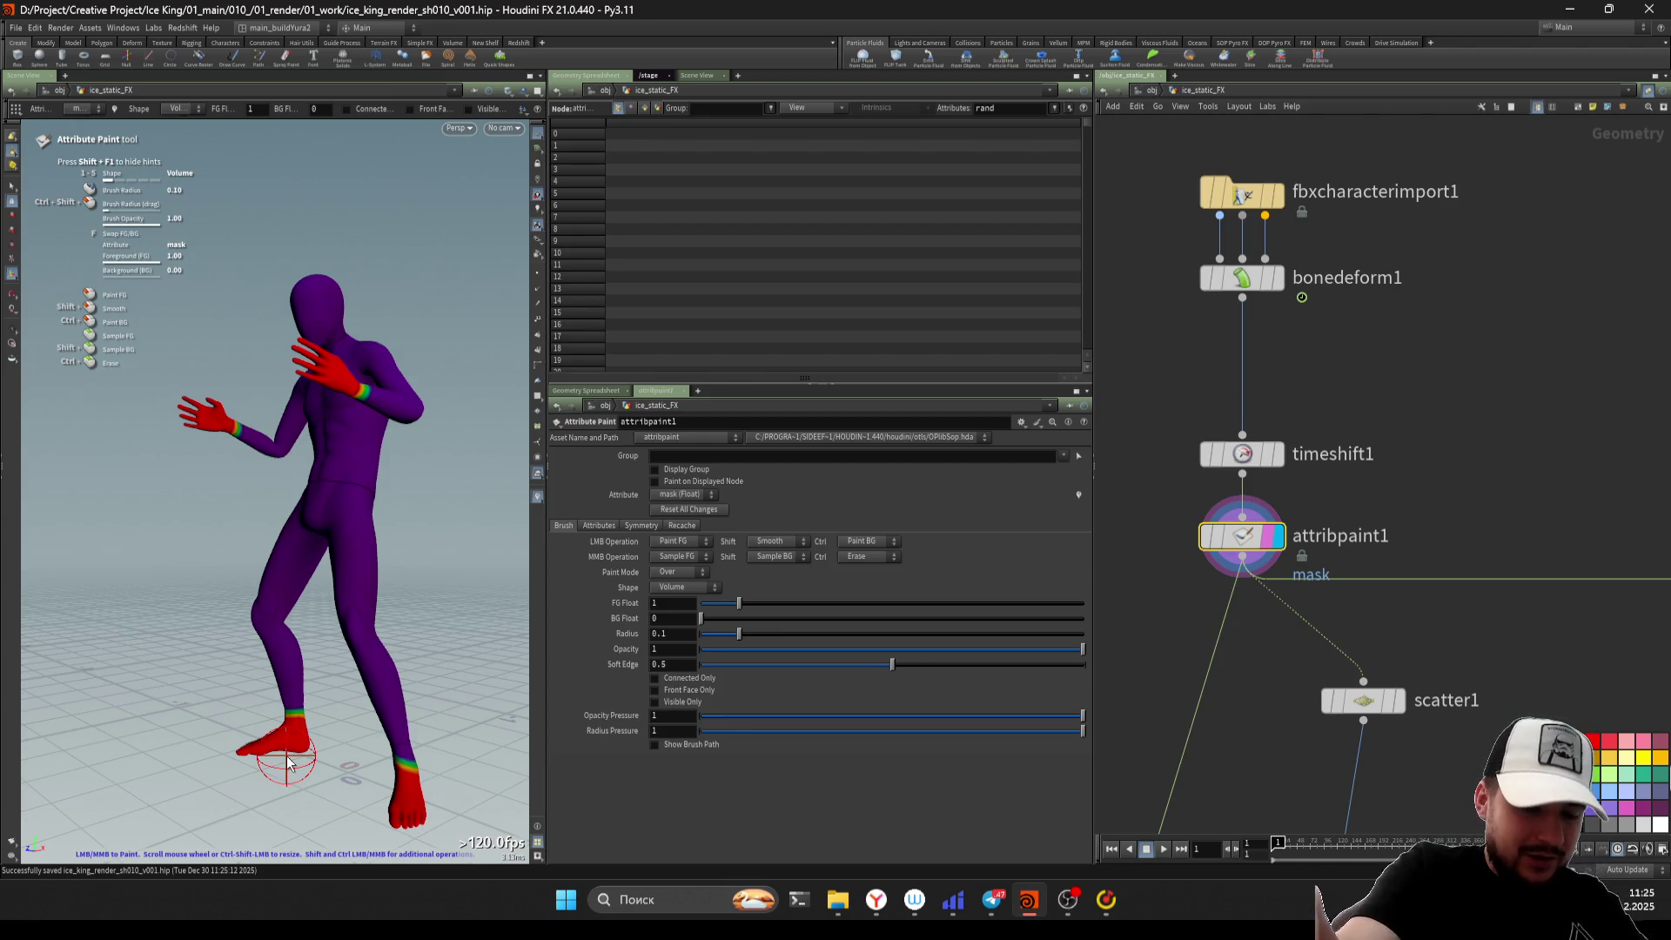
scroll(1172, 697, "down", 2)
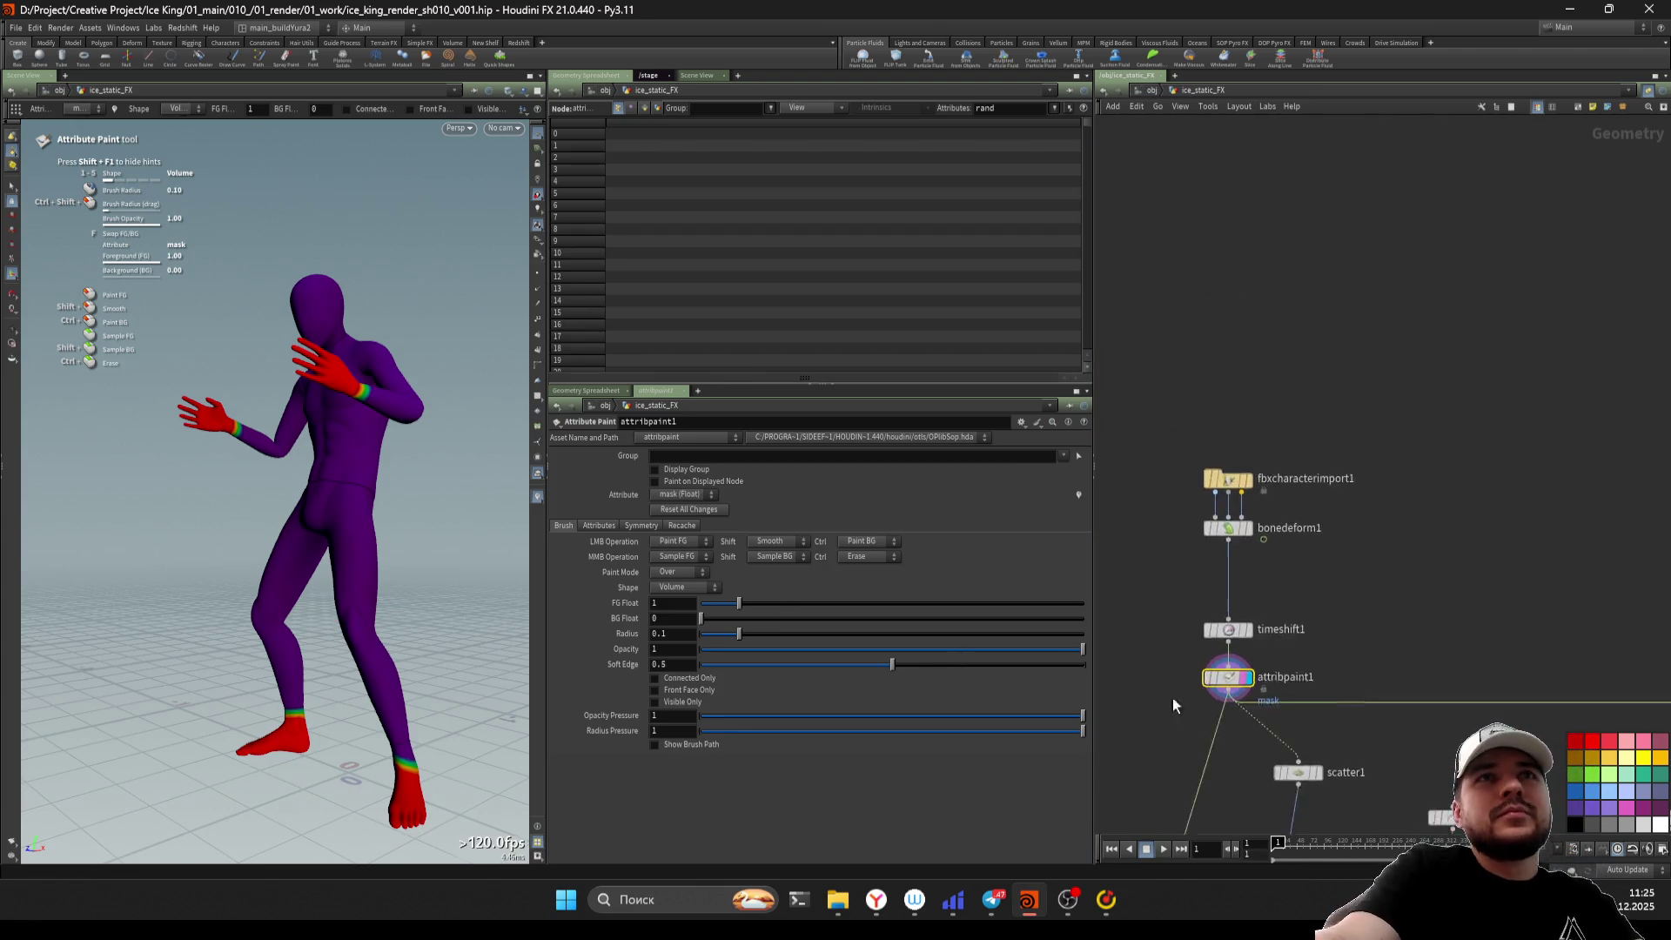
left_click(1238, 577)
Maximize the browser and scrub the League of Legends cinematic back to 1:53
key("alt+Tab")
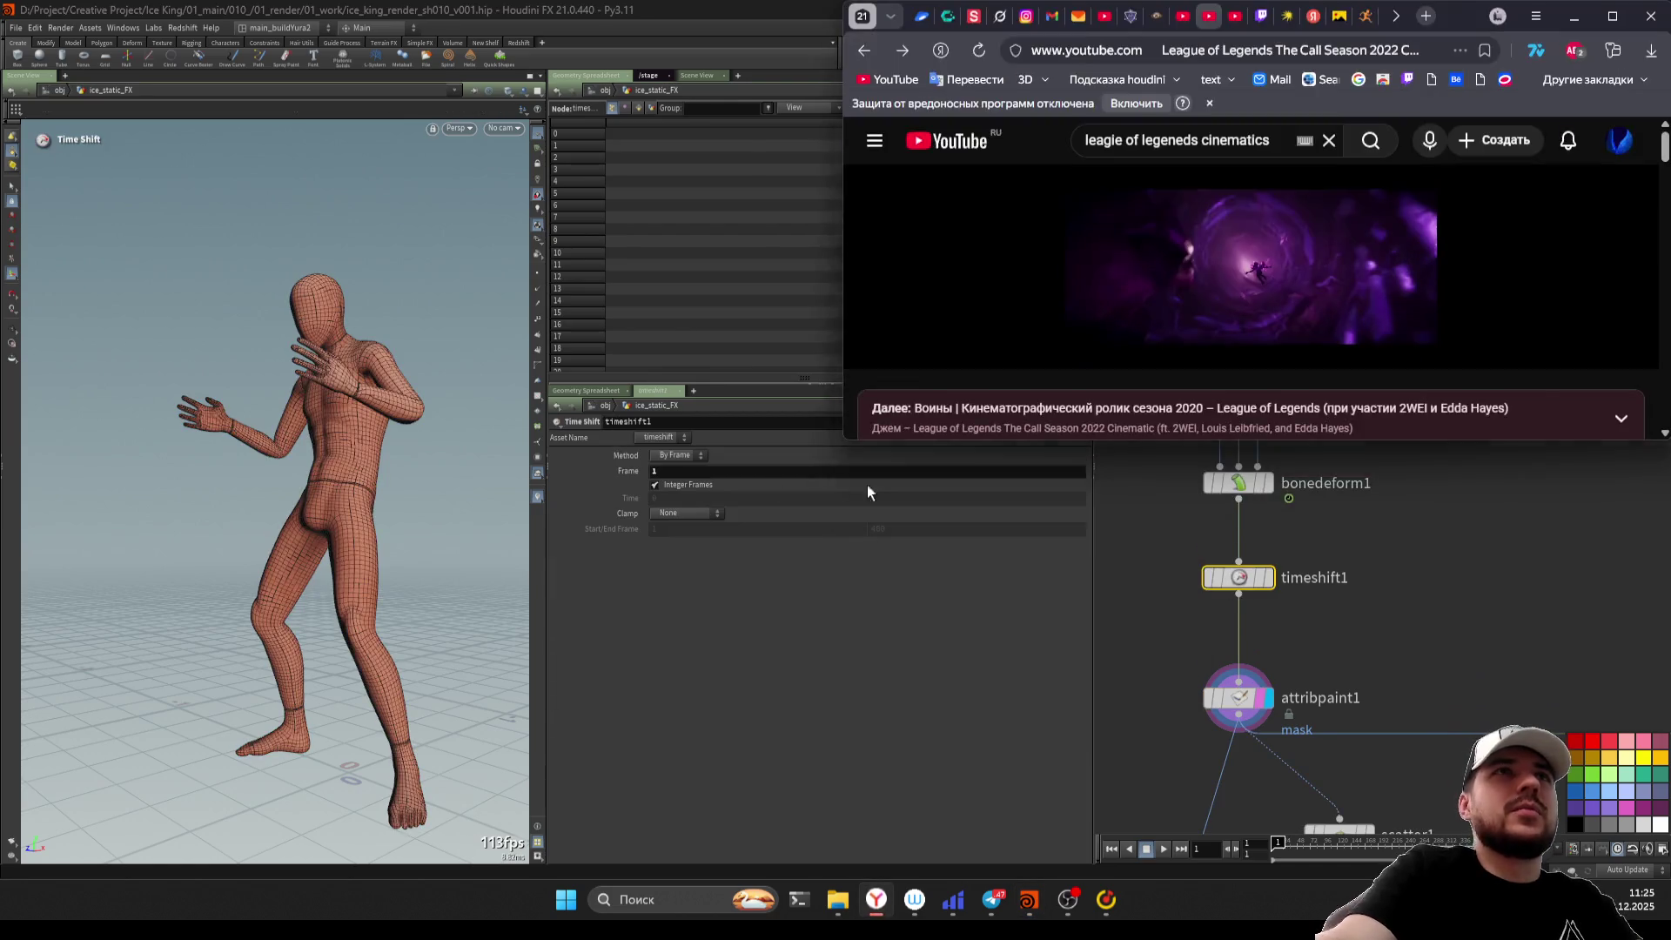
double_click(1465, 21)
left_click(811, 750)
mouse_move(833, 750)
left_mouse_down()
mouse_move(914, 750)
mouse_move(612, 755)
left_mouse_up()
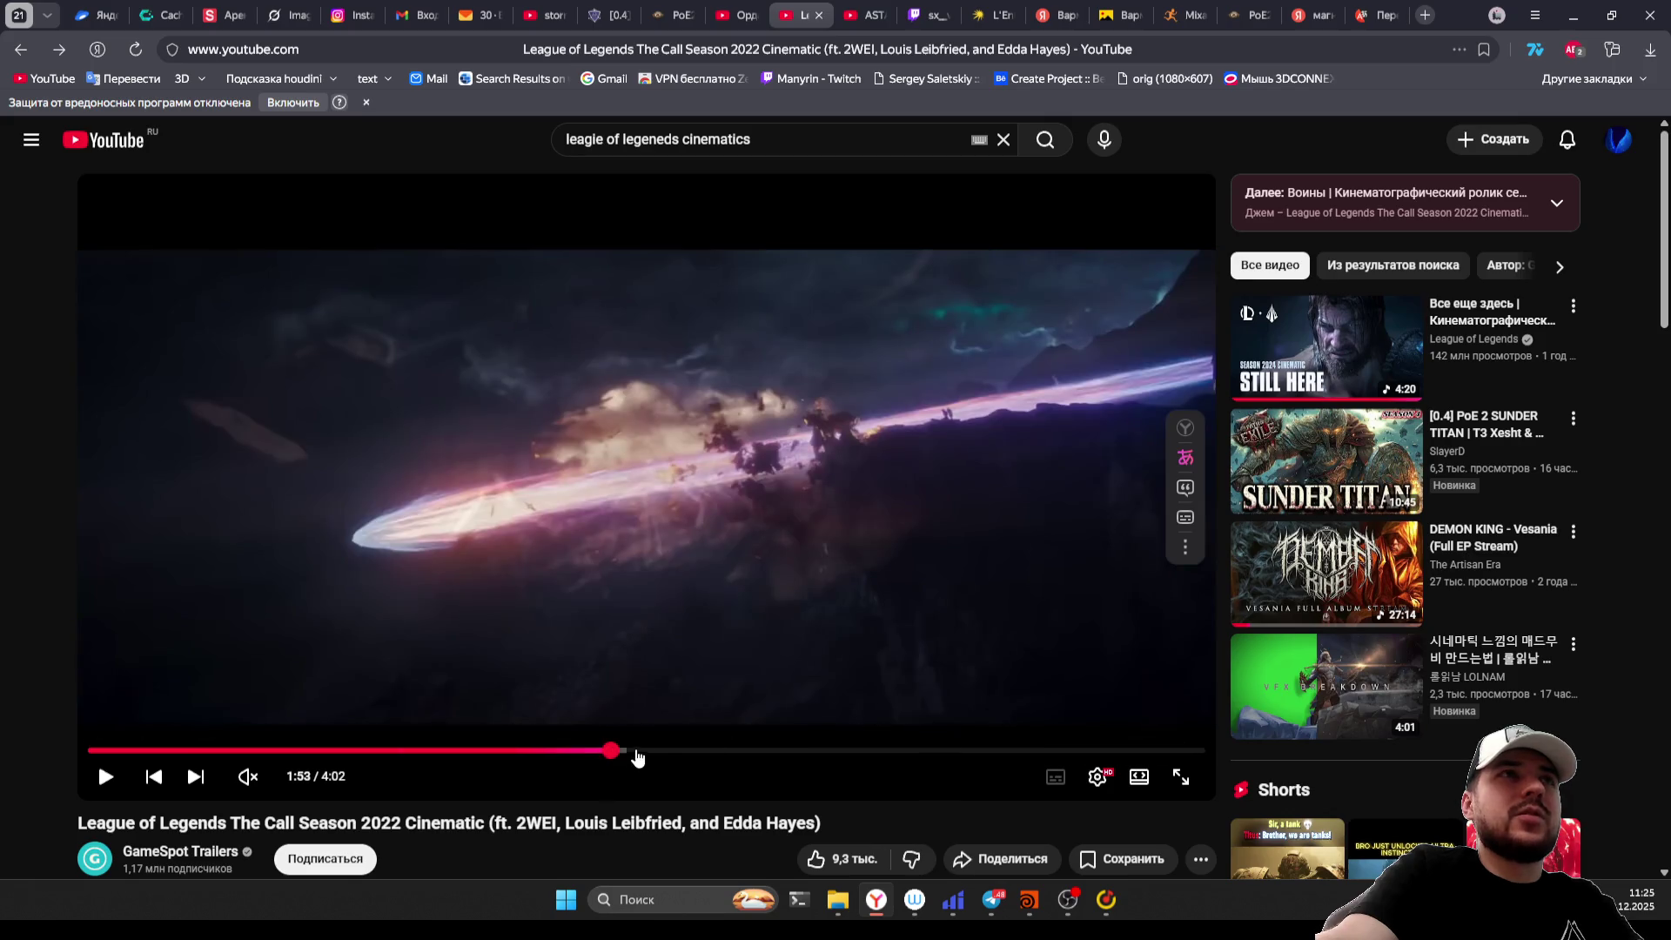
Play the cinematic on to 2:08, then switch back to Houdini
key("space")
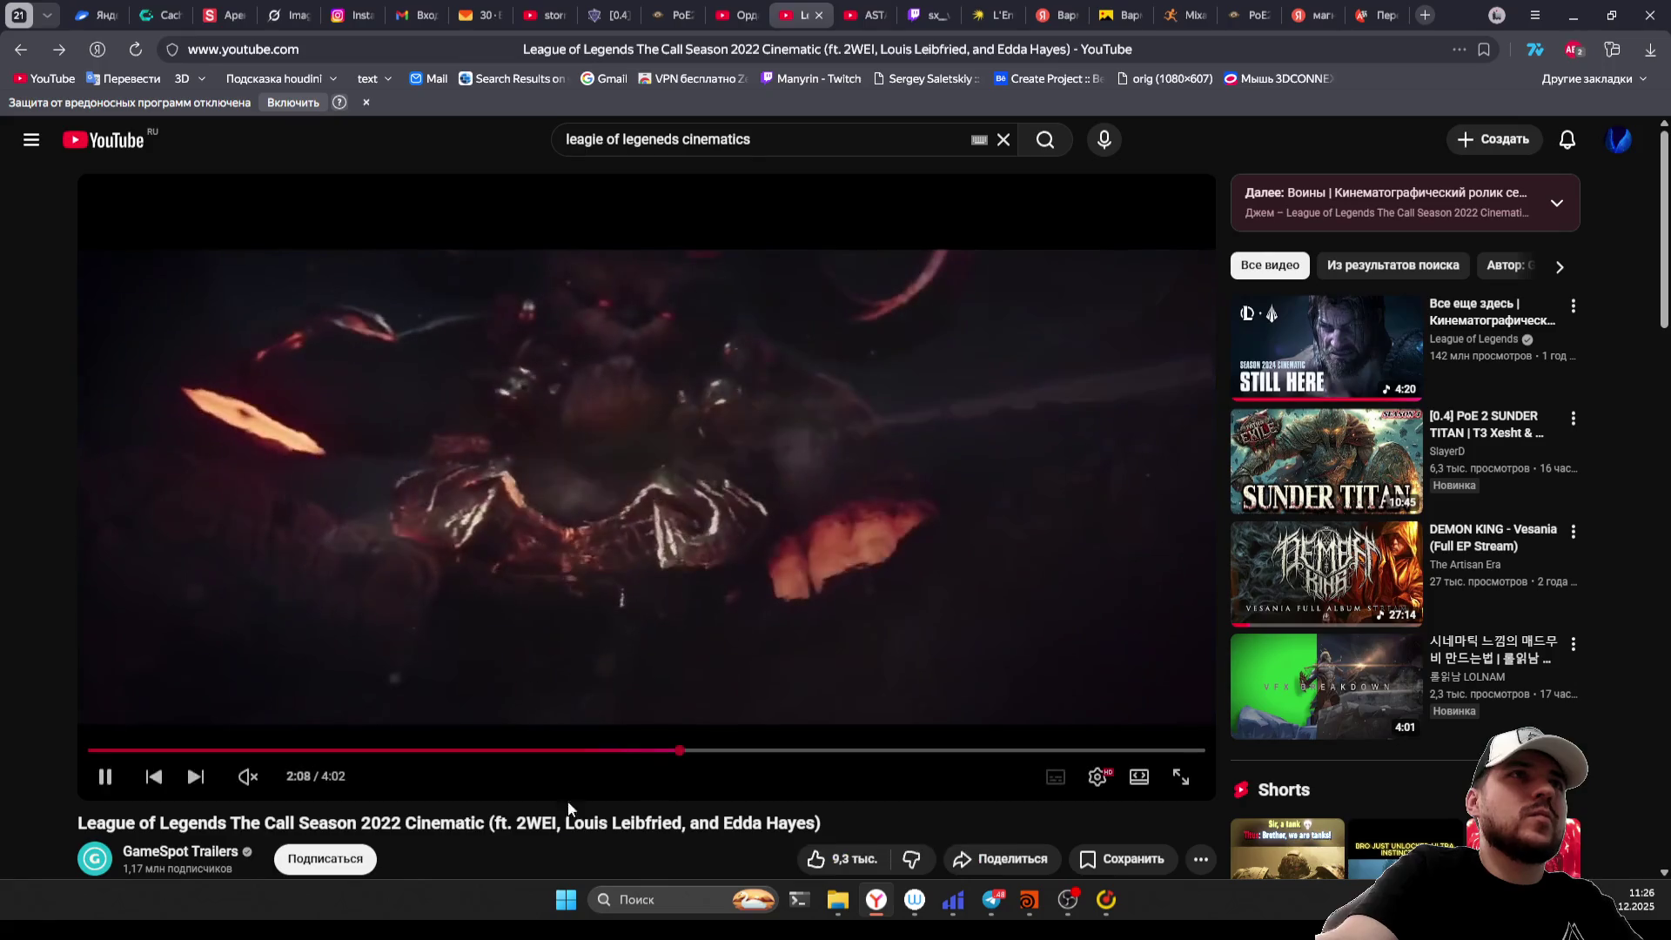
key("alt+Tab")
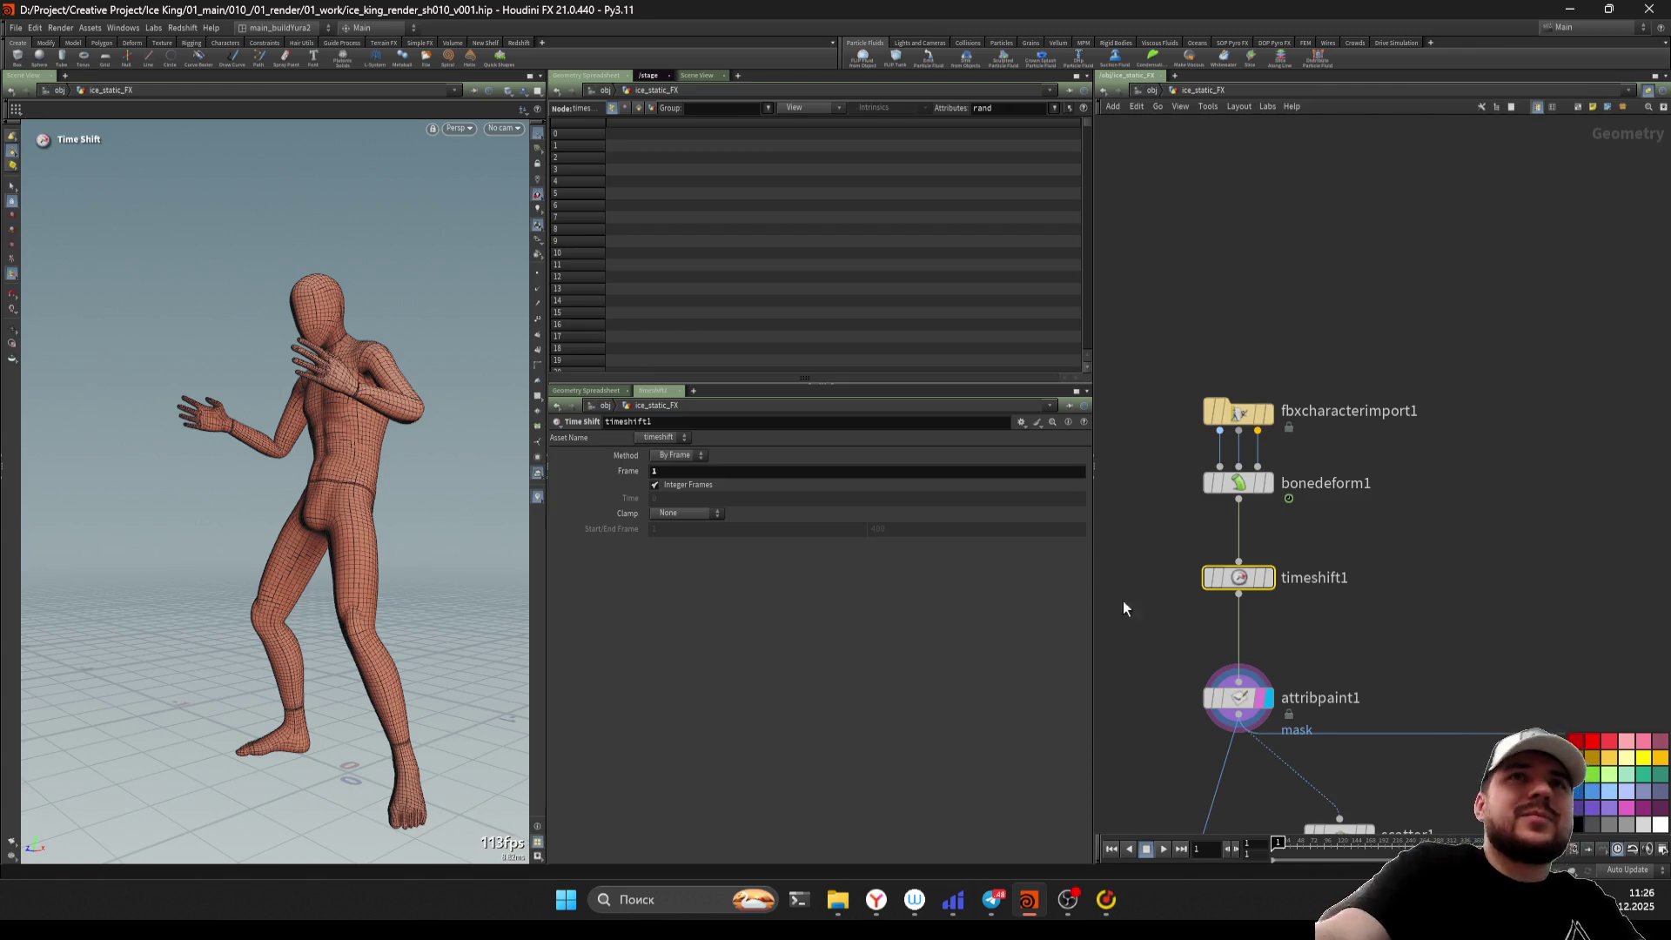
Resume mask painting on attribpaint1 and save the scene
scroll(1151, 593, "down", 3)
scroll(1262, 609, "up", 3)
left_click(1266, 601)
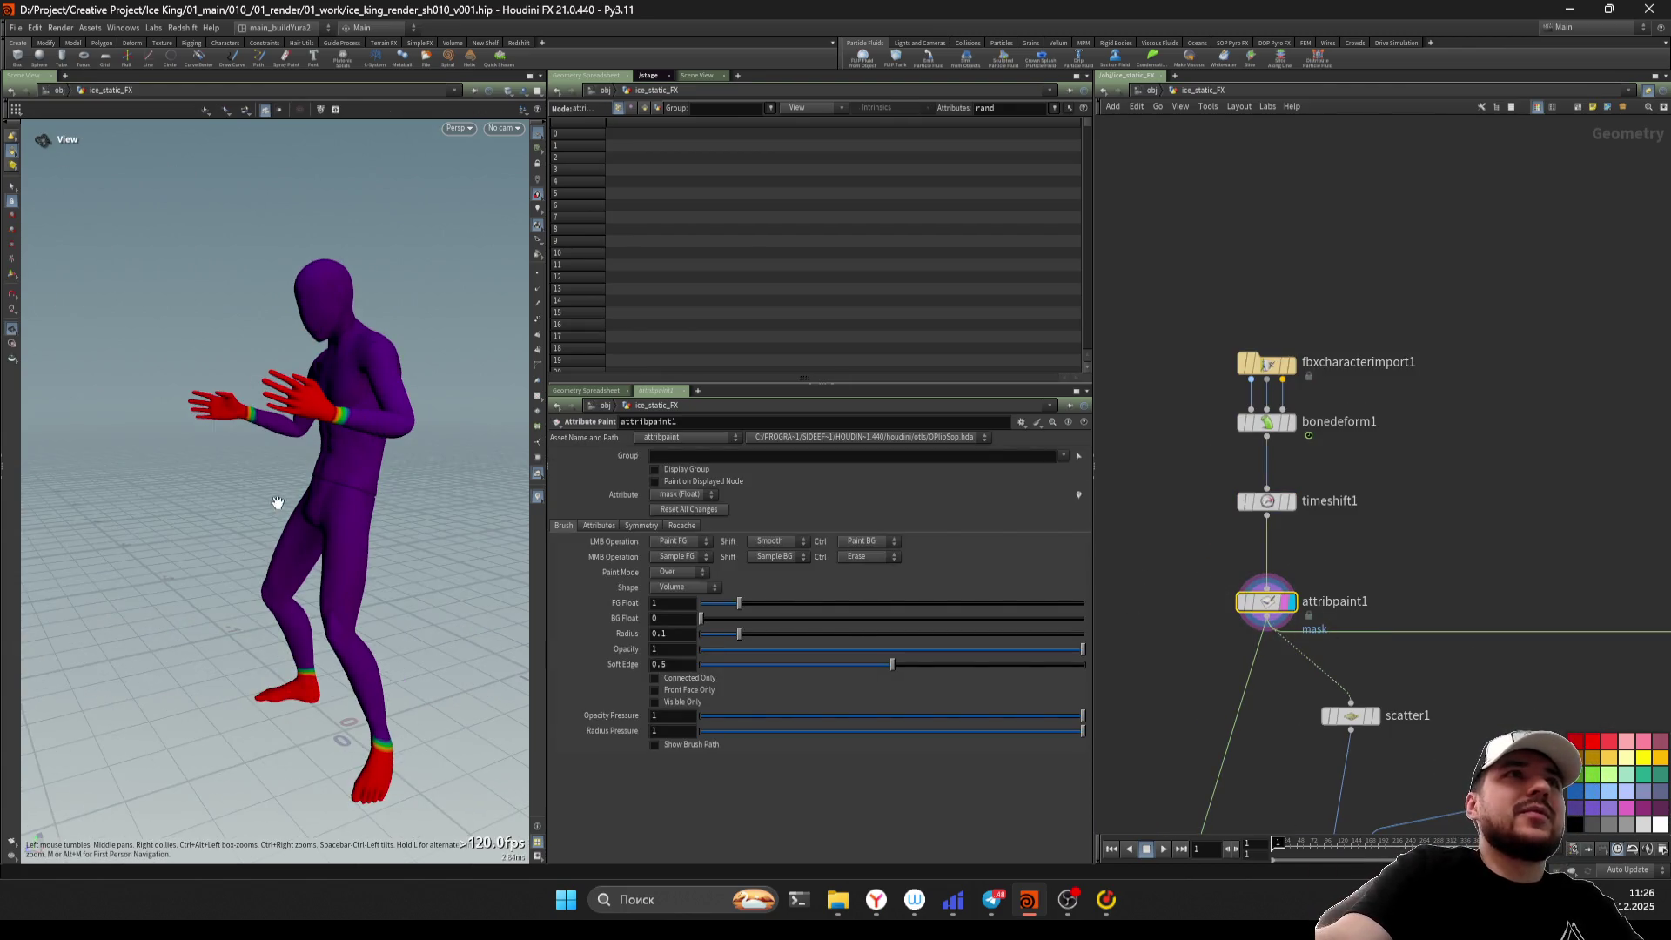
key("Return")
scroll(1150, 566, "down", 2)
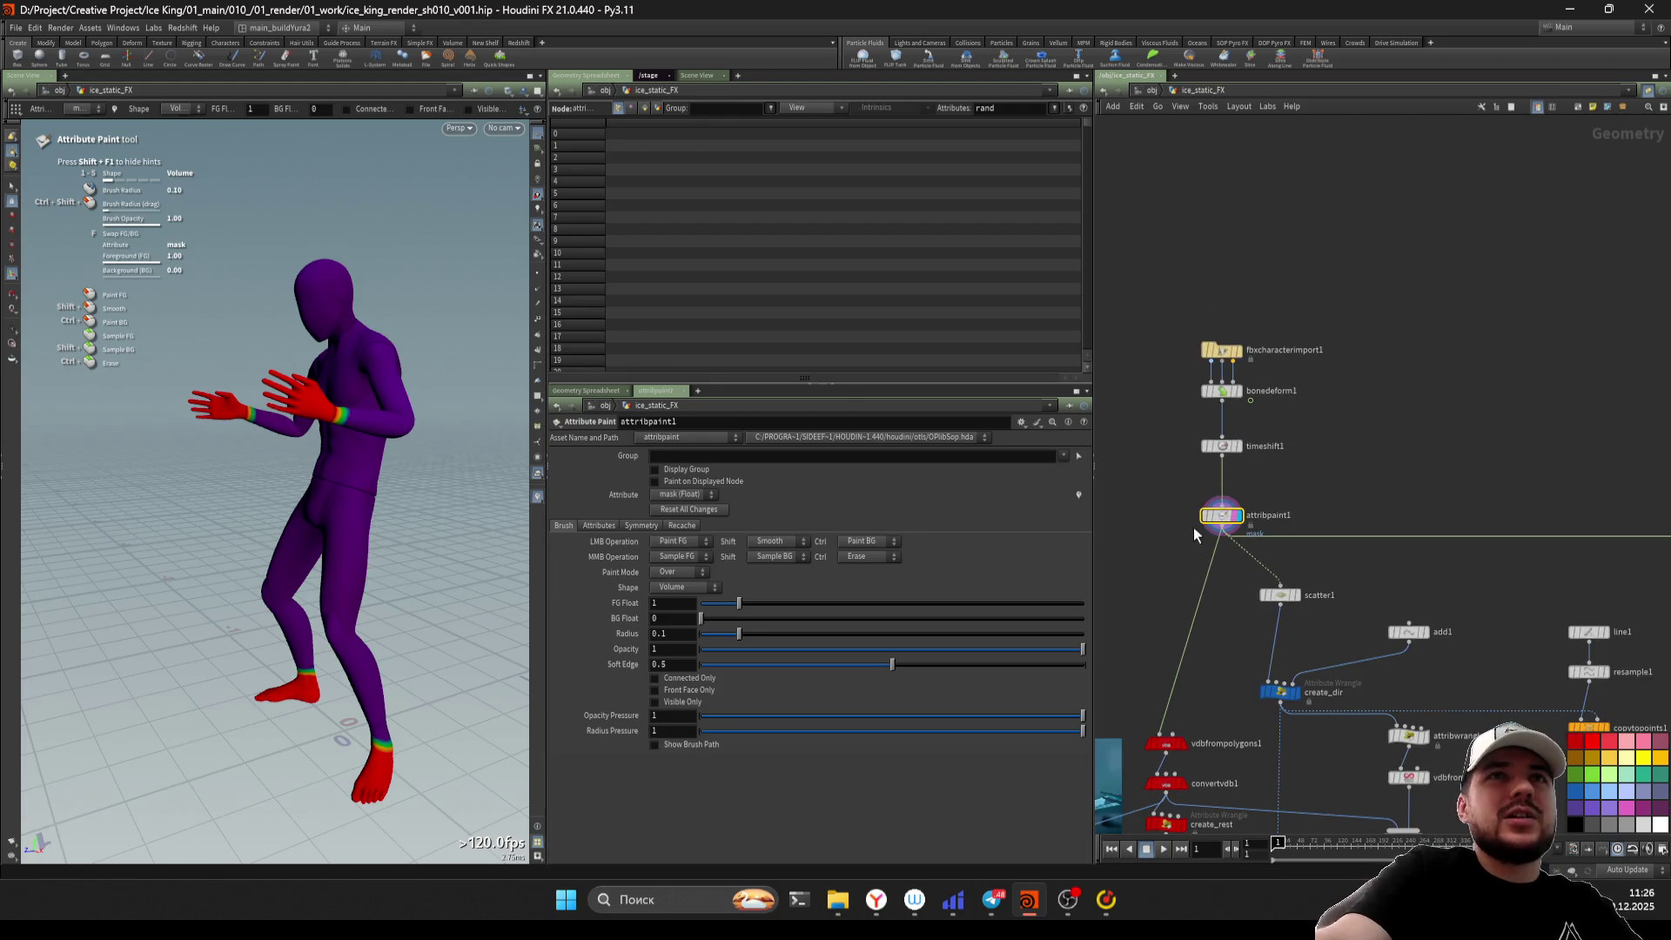
key("ctrl+s")
scroll(1186, 583, "up", 2)
Insert an Attribute Blur node below attribpaint1 and display its result
key("Tab")
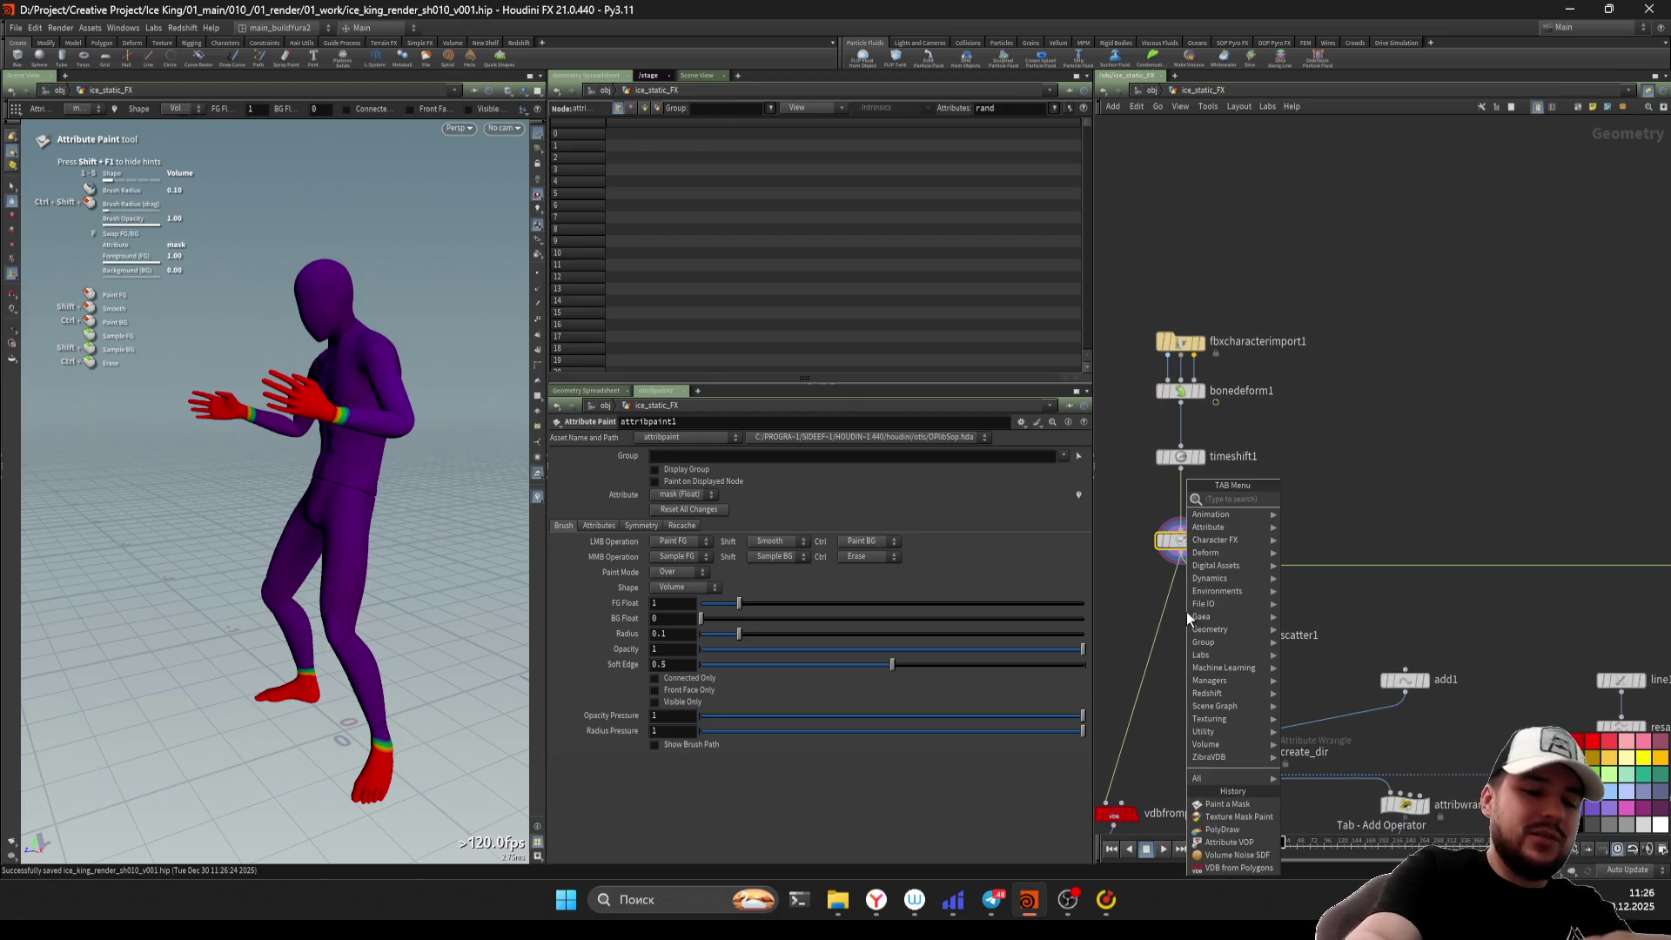
type("dr")
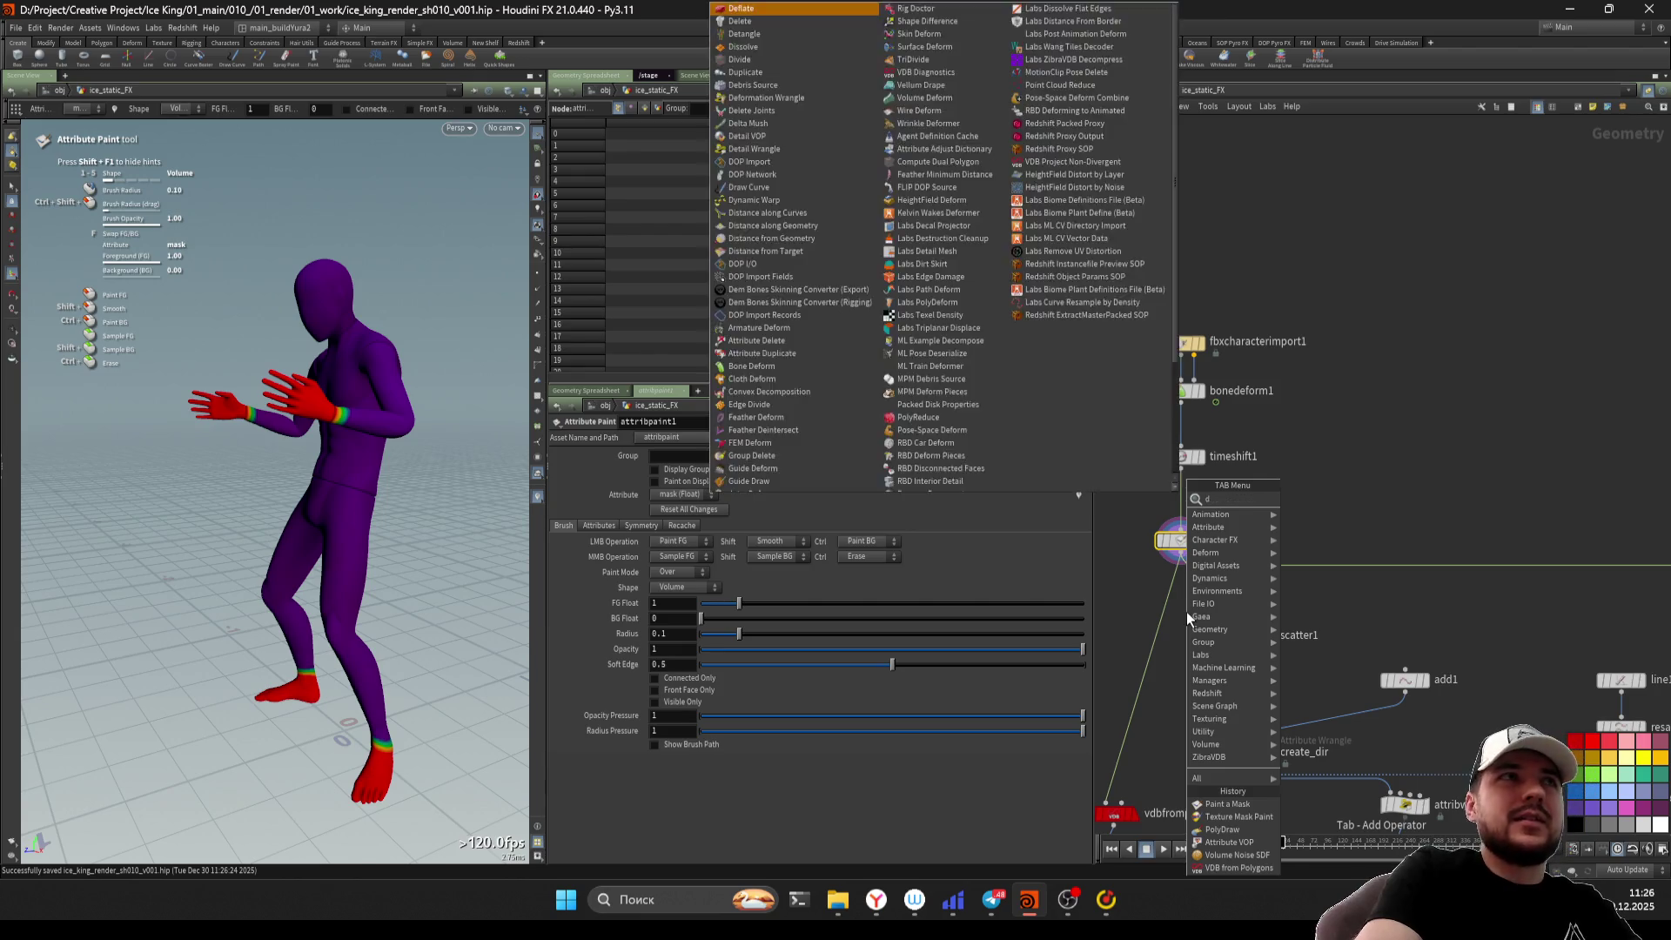
key("BackSpace")
key("BackSpace")
type("blu")
key("Return")
scroll(1160, 557, "up", 3)
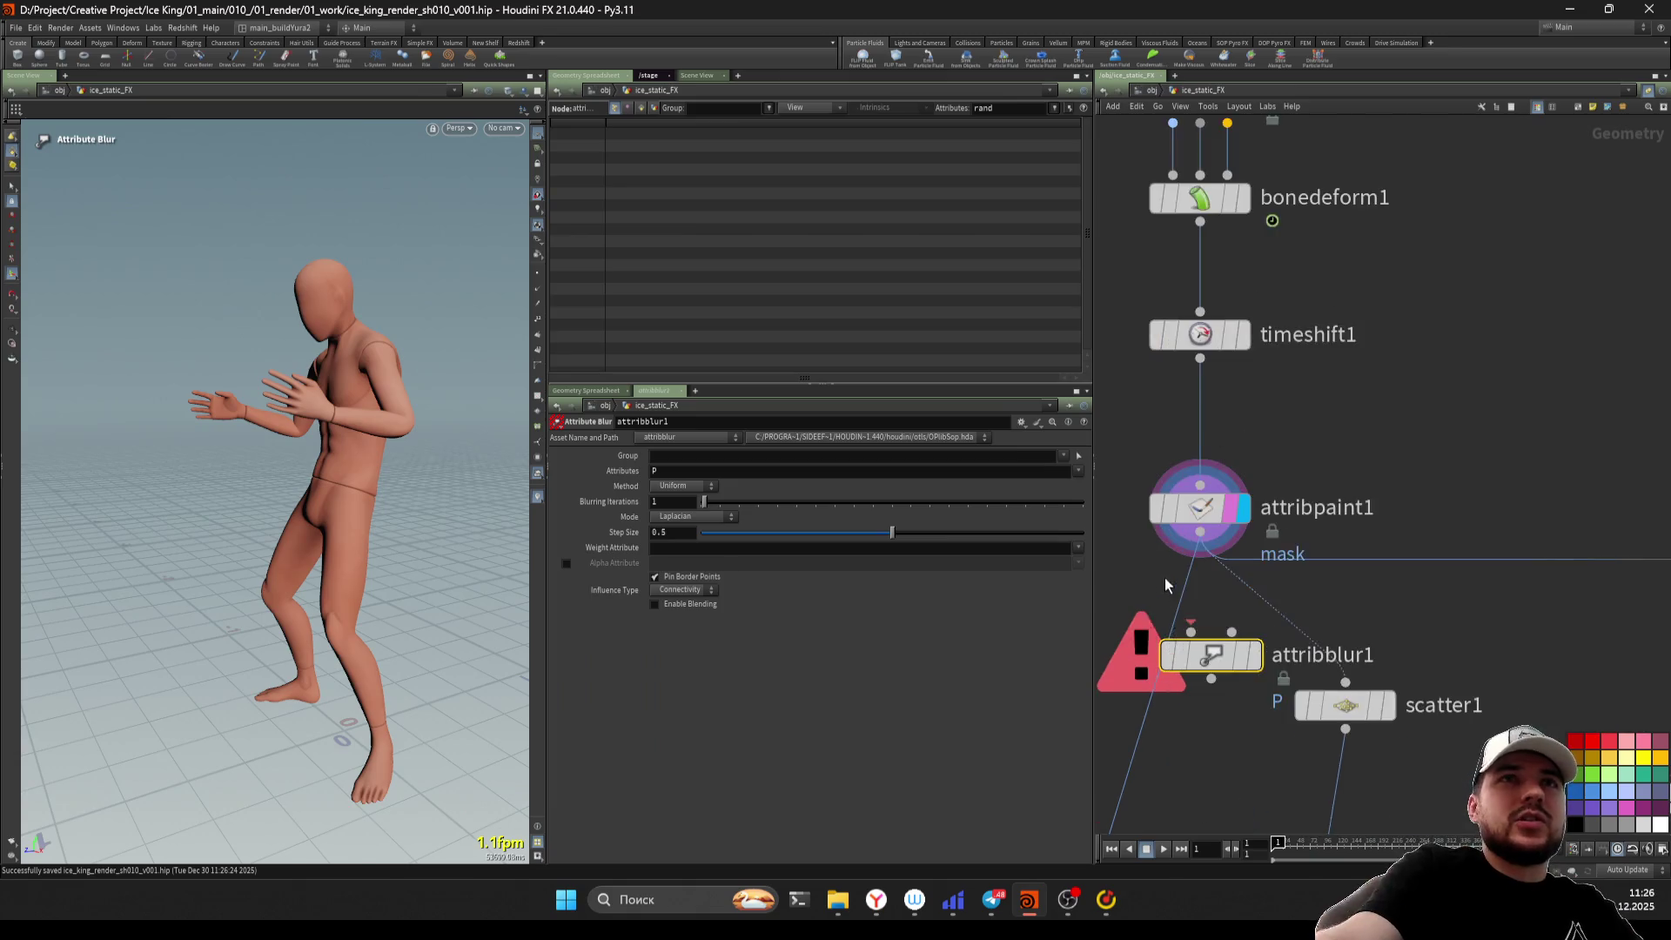
left_click(1158, 579)
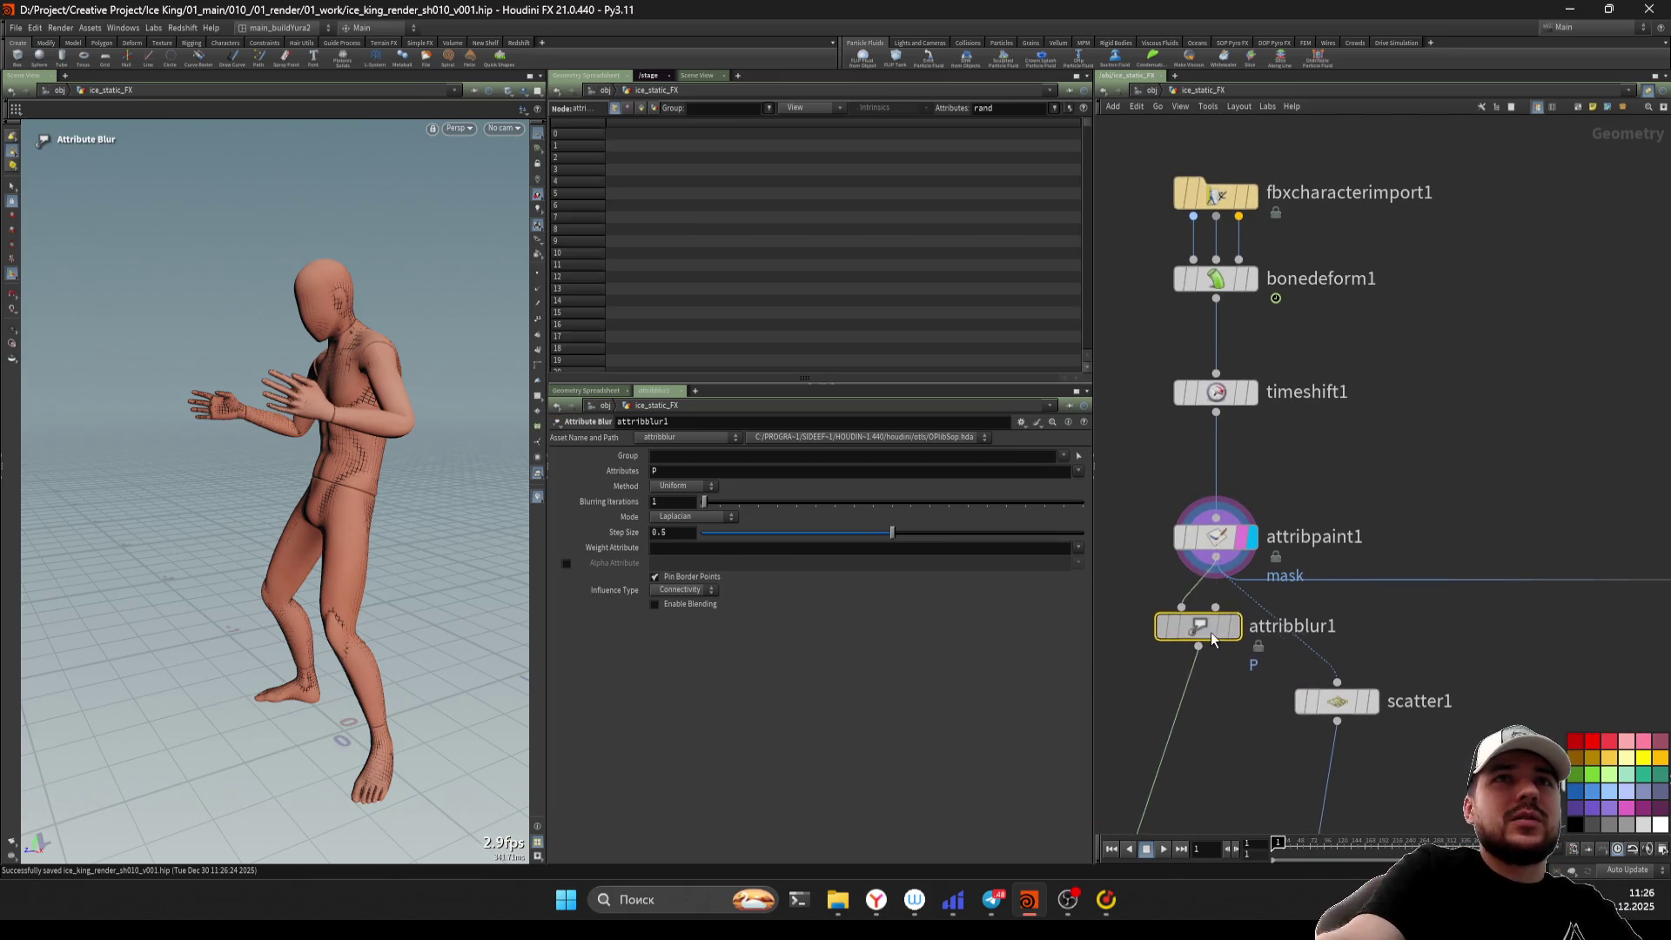
left_click(1308, 657)
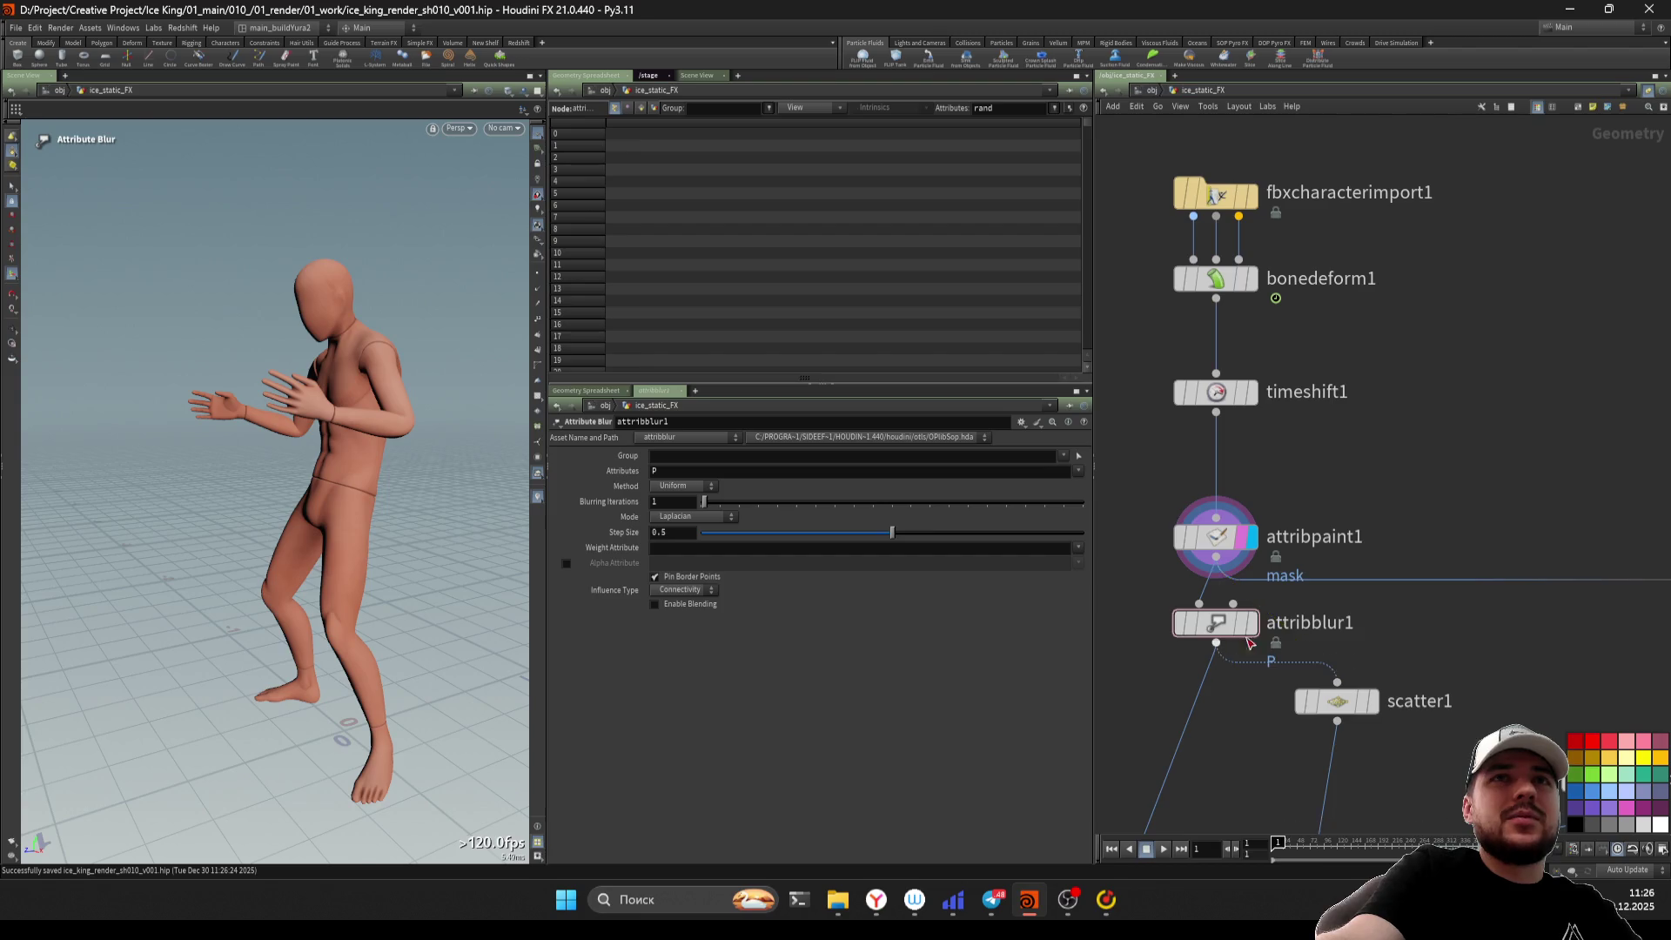
scroll(1217, 670, "down", 2)
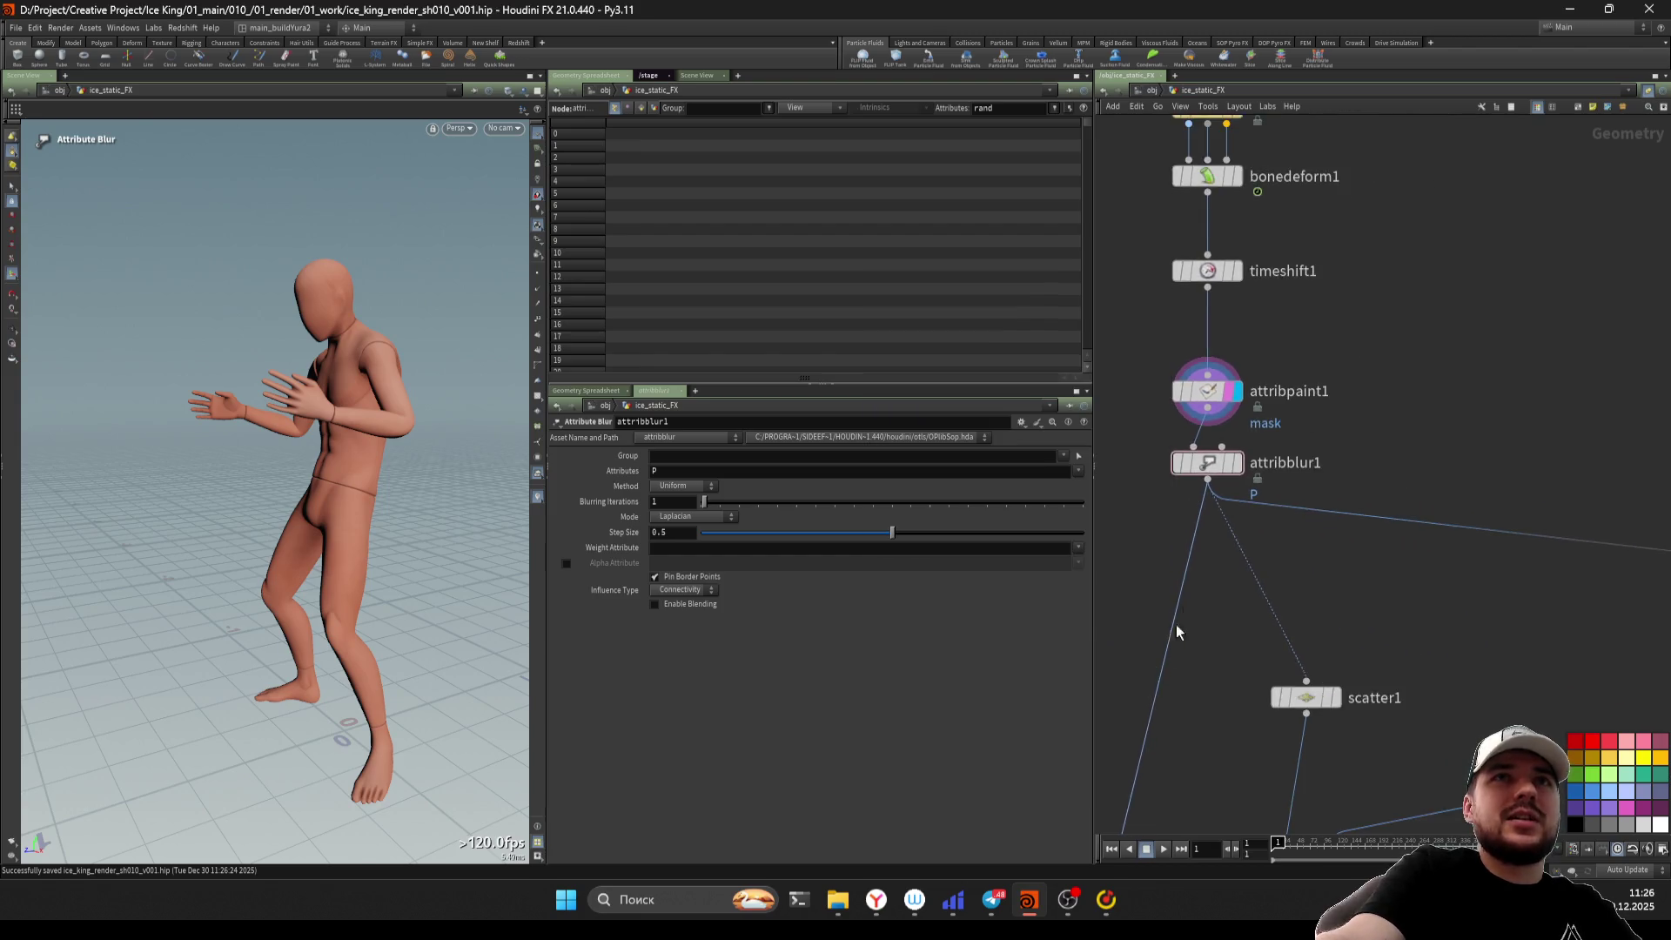
left_click(1247, 623)
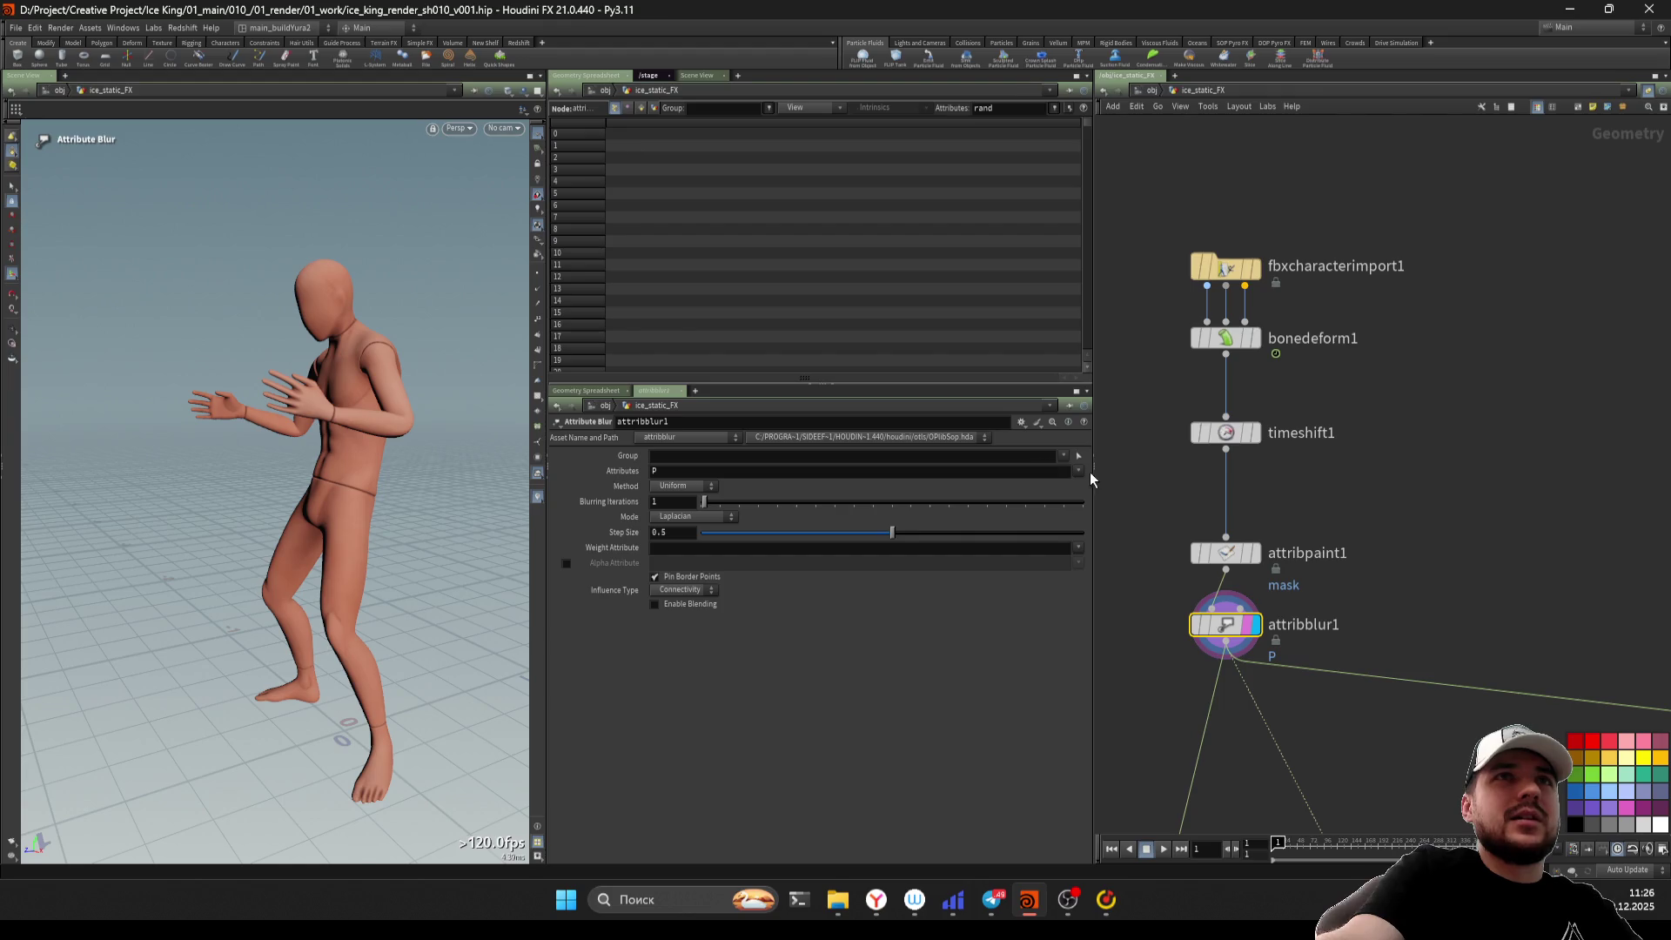
Set the blur's Attributes to mask with 100 blurring iterations
left_click(1091, 498)
type("mask")
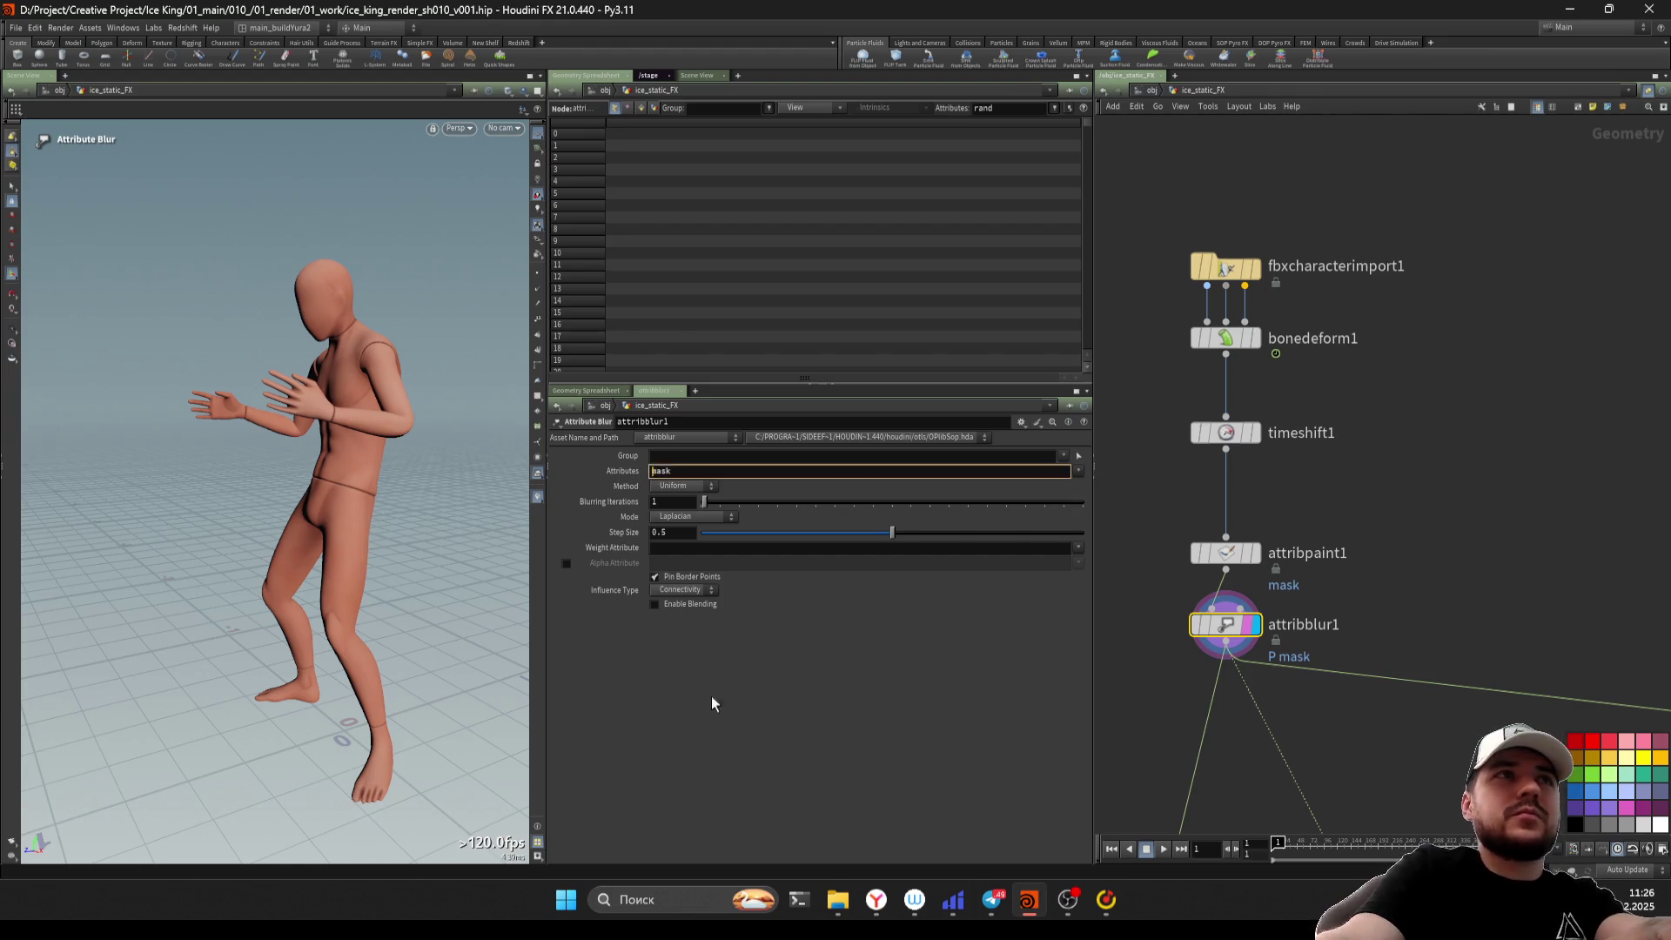
middle_click_drag(1225, 628, 786, 544)
left_click_drag(720, 505, 1084, 503)
scroll(525, 606, "up", 5)
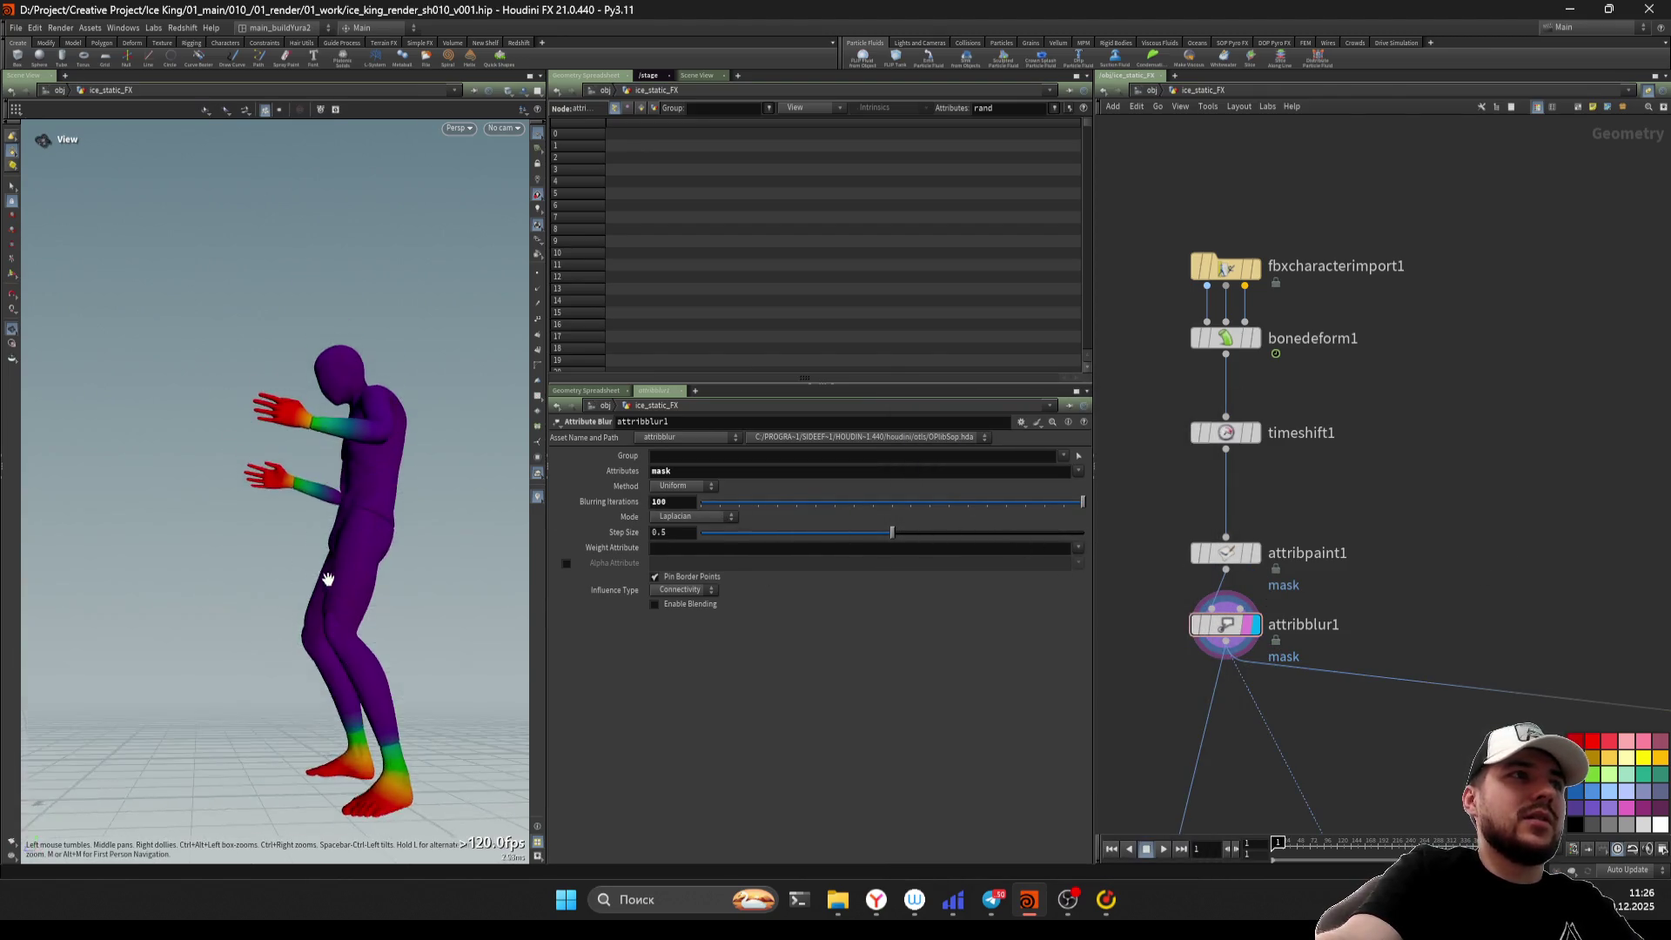
scroll(436, 635, "down", 6)
left_click_drag(336, 478, 361, 481)
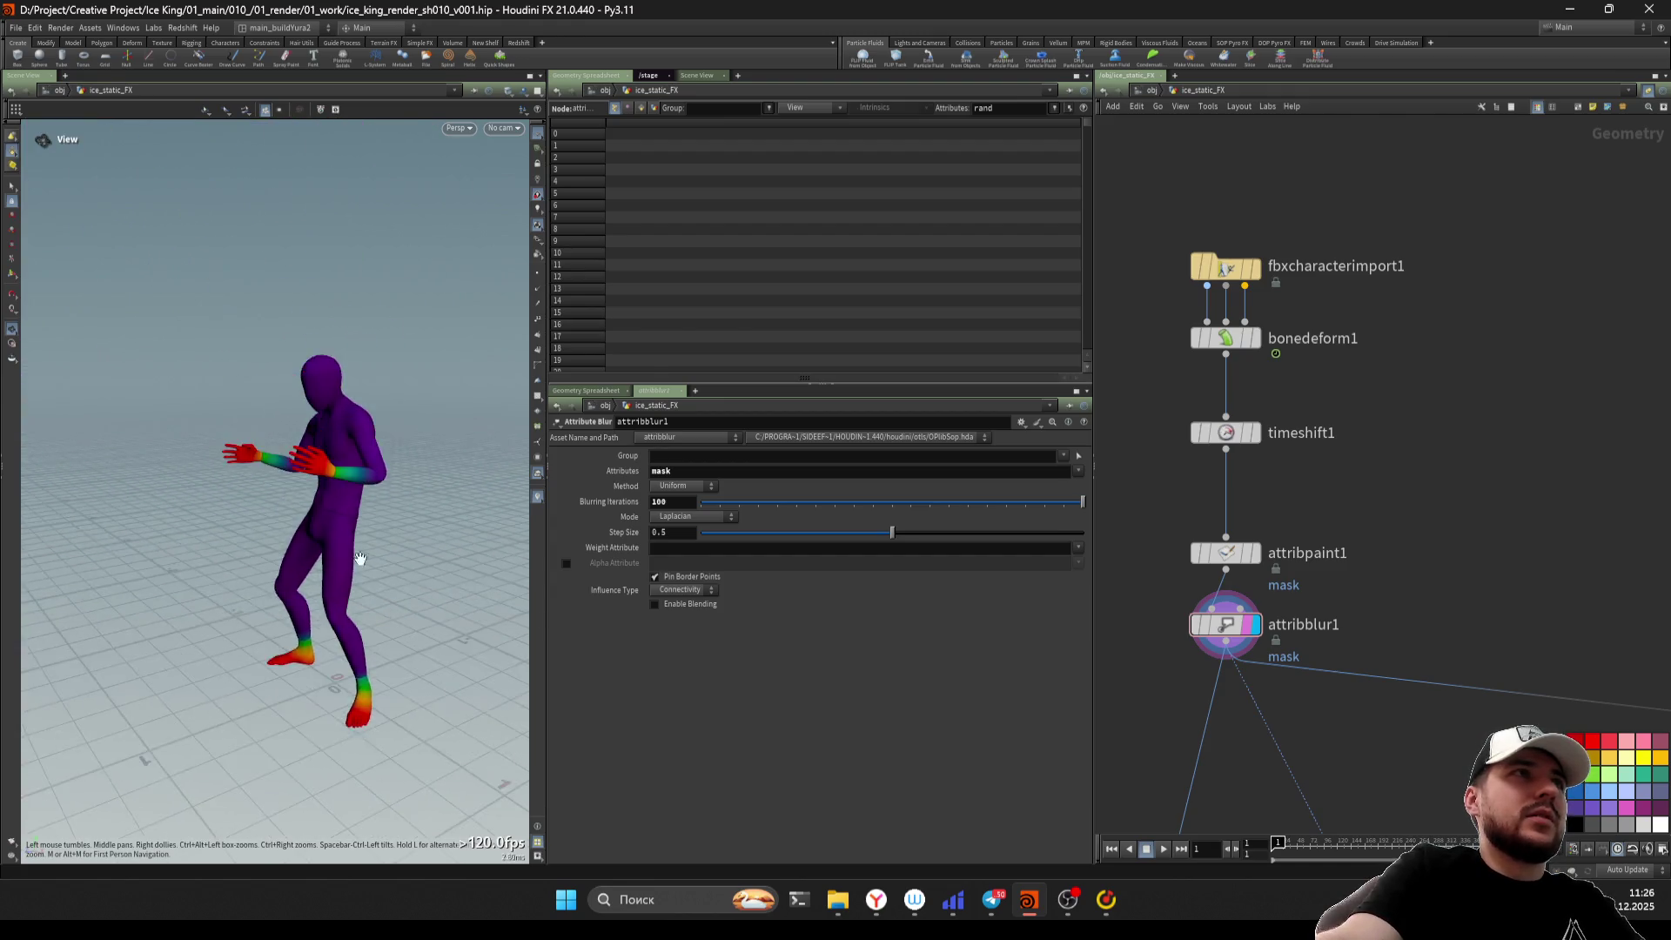
scroll(1169, 497, "down", 3)
Move the upper nodes of the chain higher to make room
left_click_drag(1160, 403, 1311, 687)
left_click_drag(1224, 614, 1217, 432)
left_click(1216, 432)
left_click_drag(1219, 736, 1224, 509)
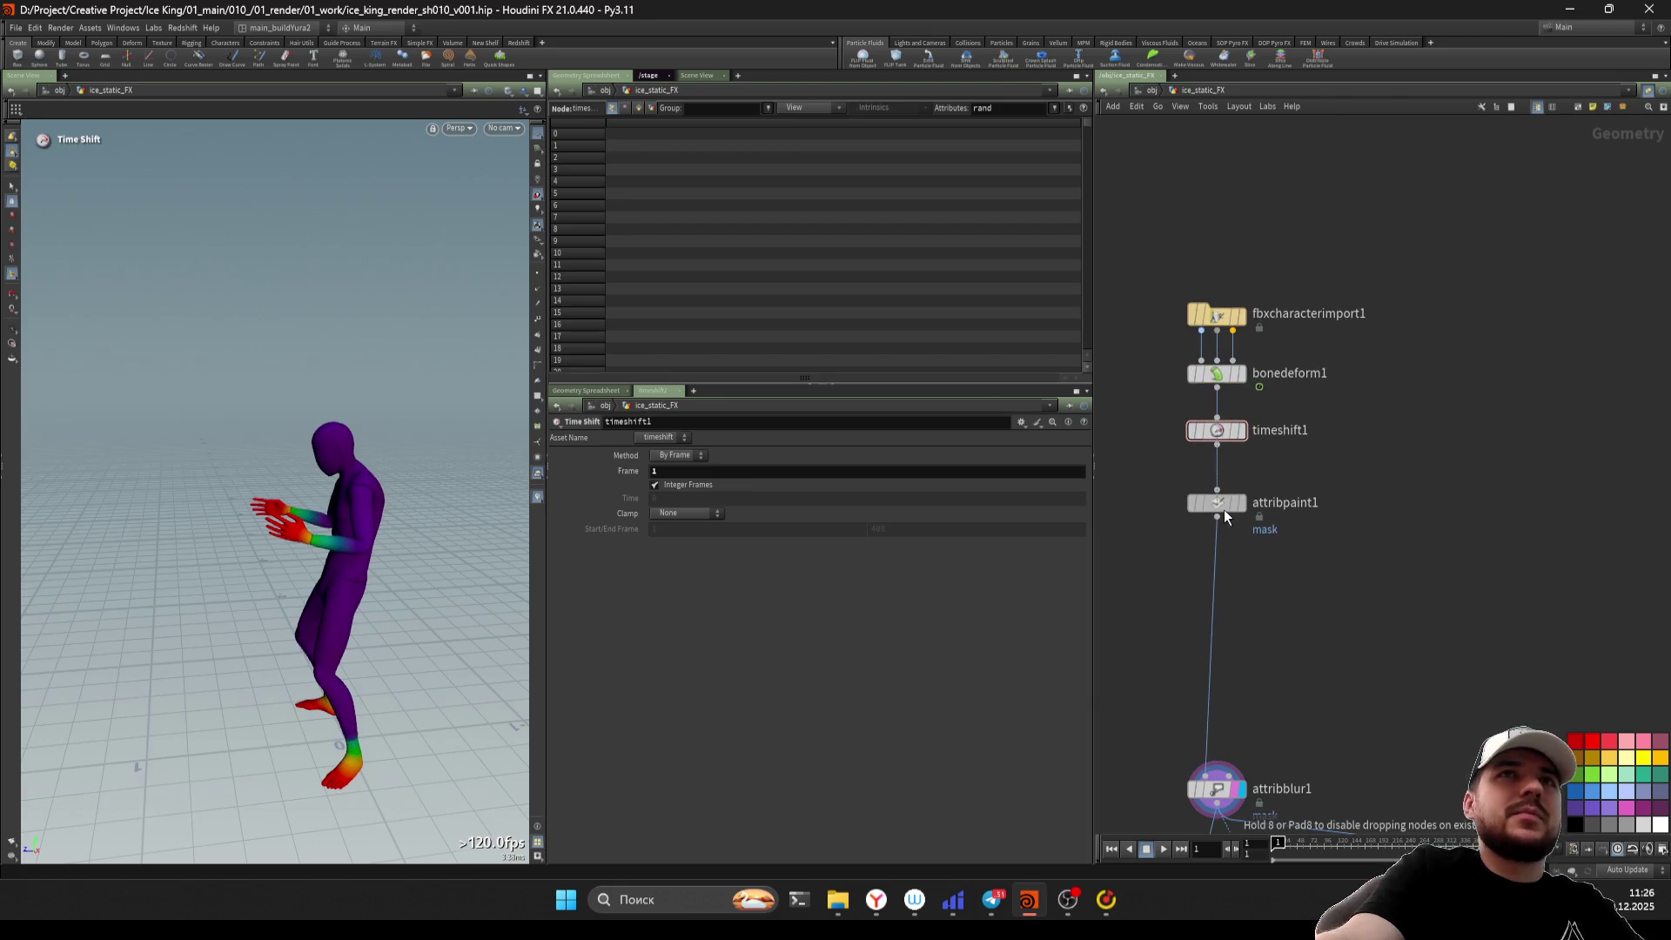
Add a Boolean node between attribpaint1 and attribblur1 and display it
key("Tab")
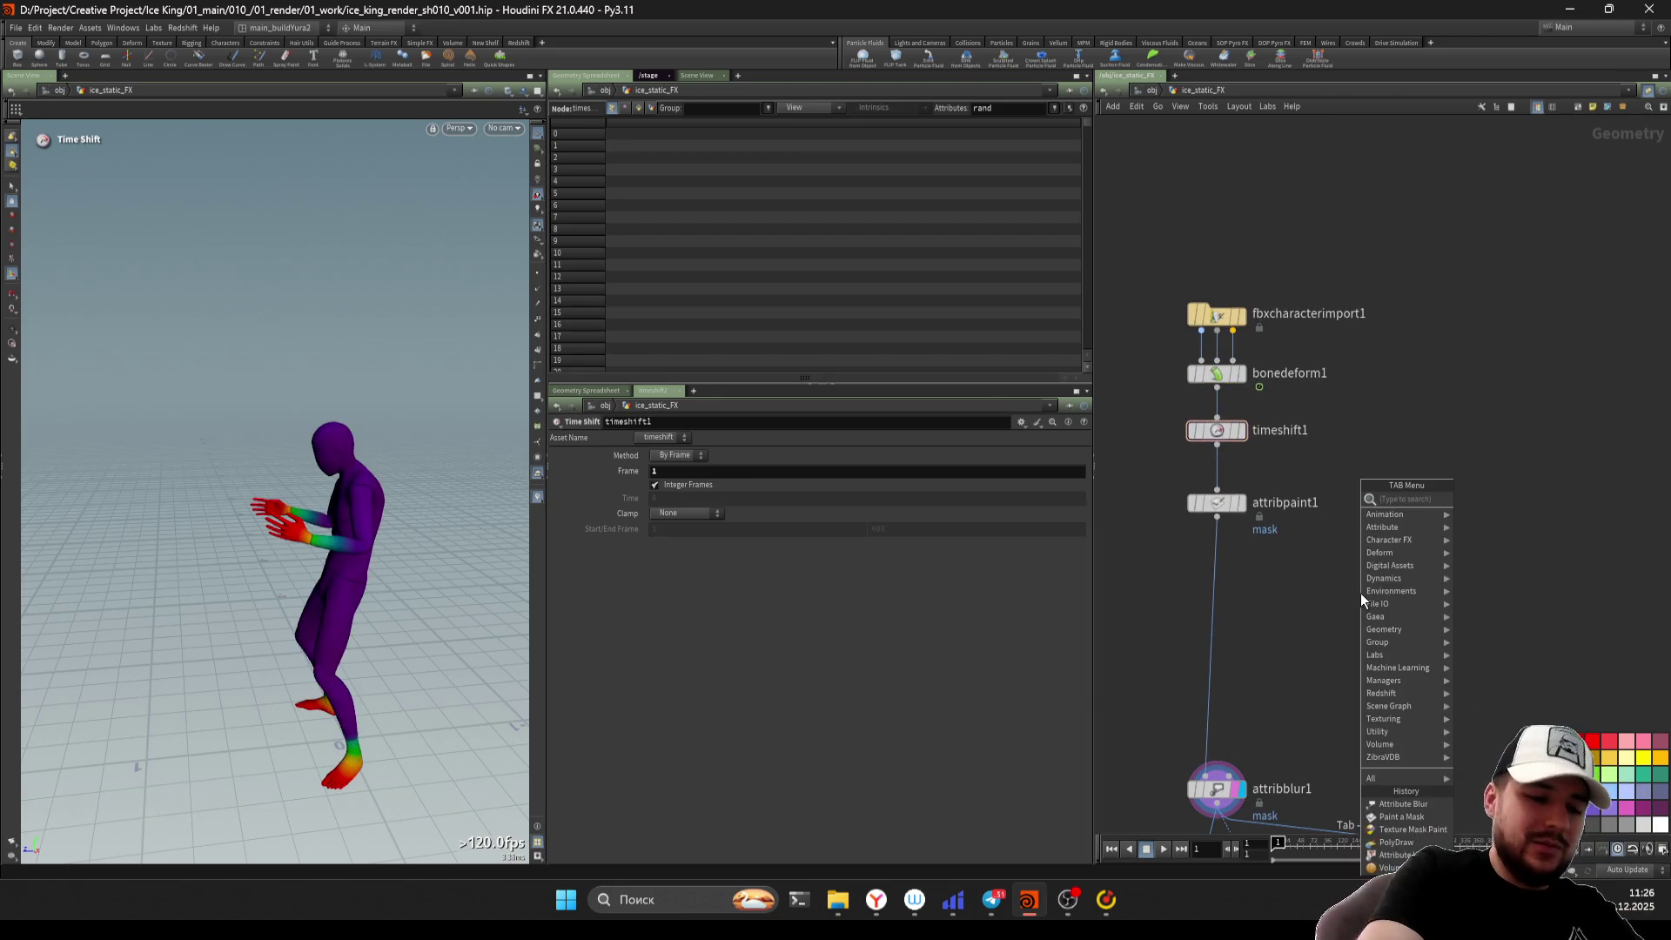
type("bu")
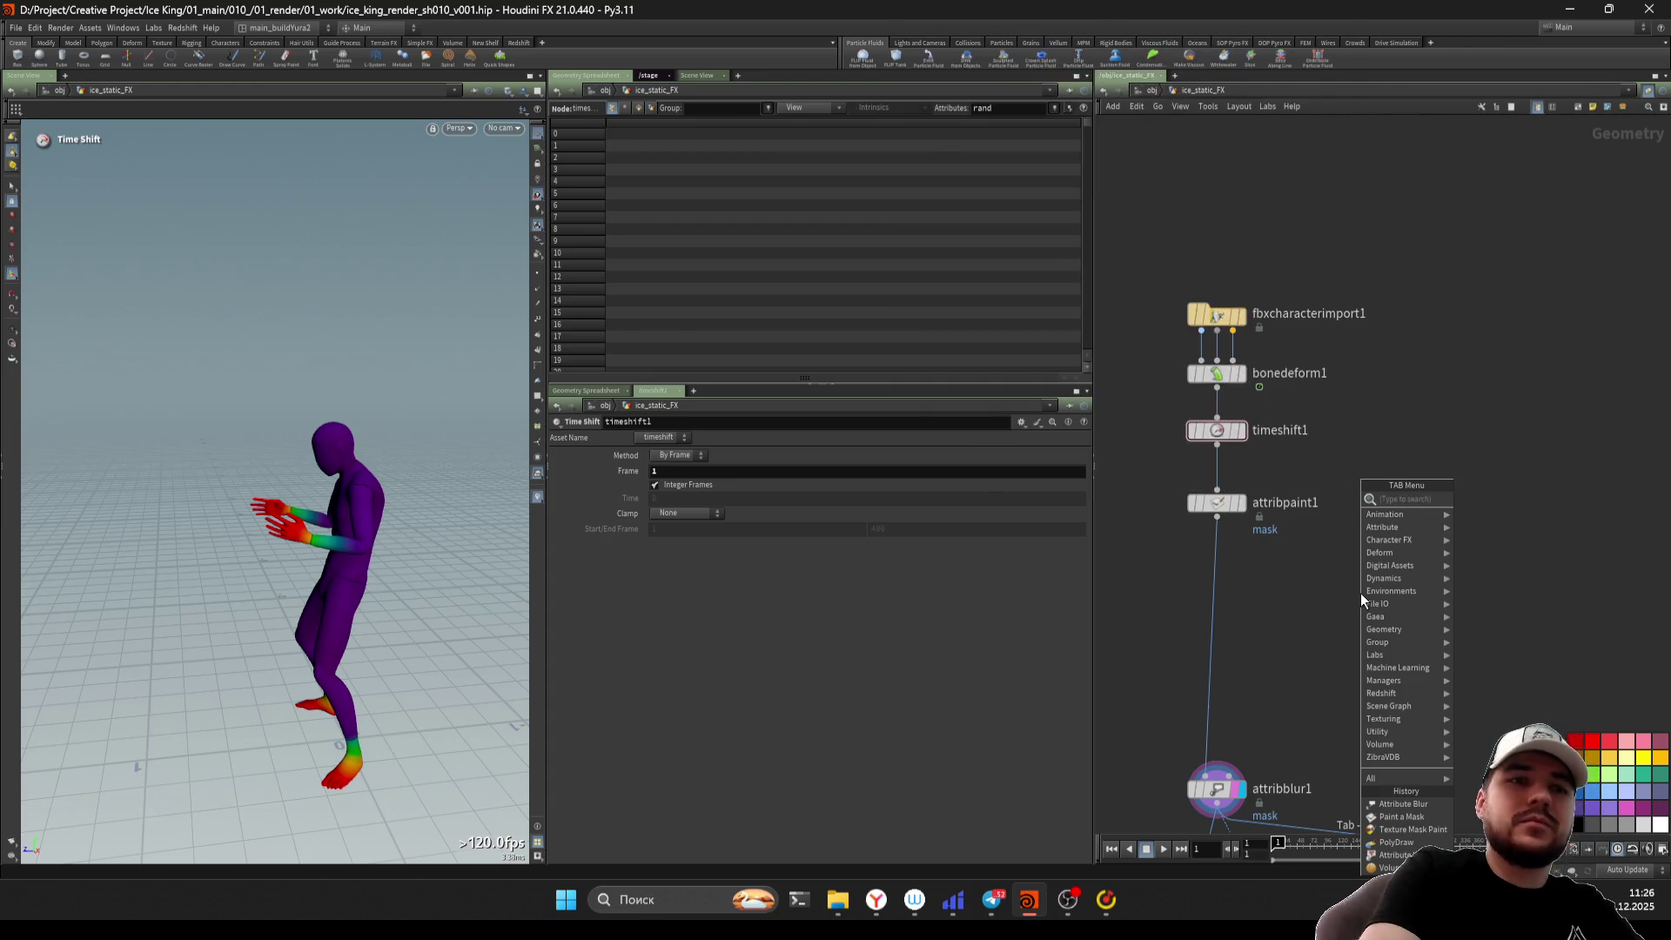
key("BackSpace")
type("ool")
key("Return")
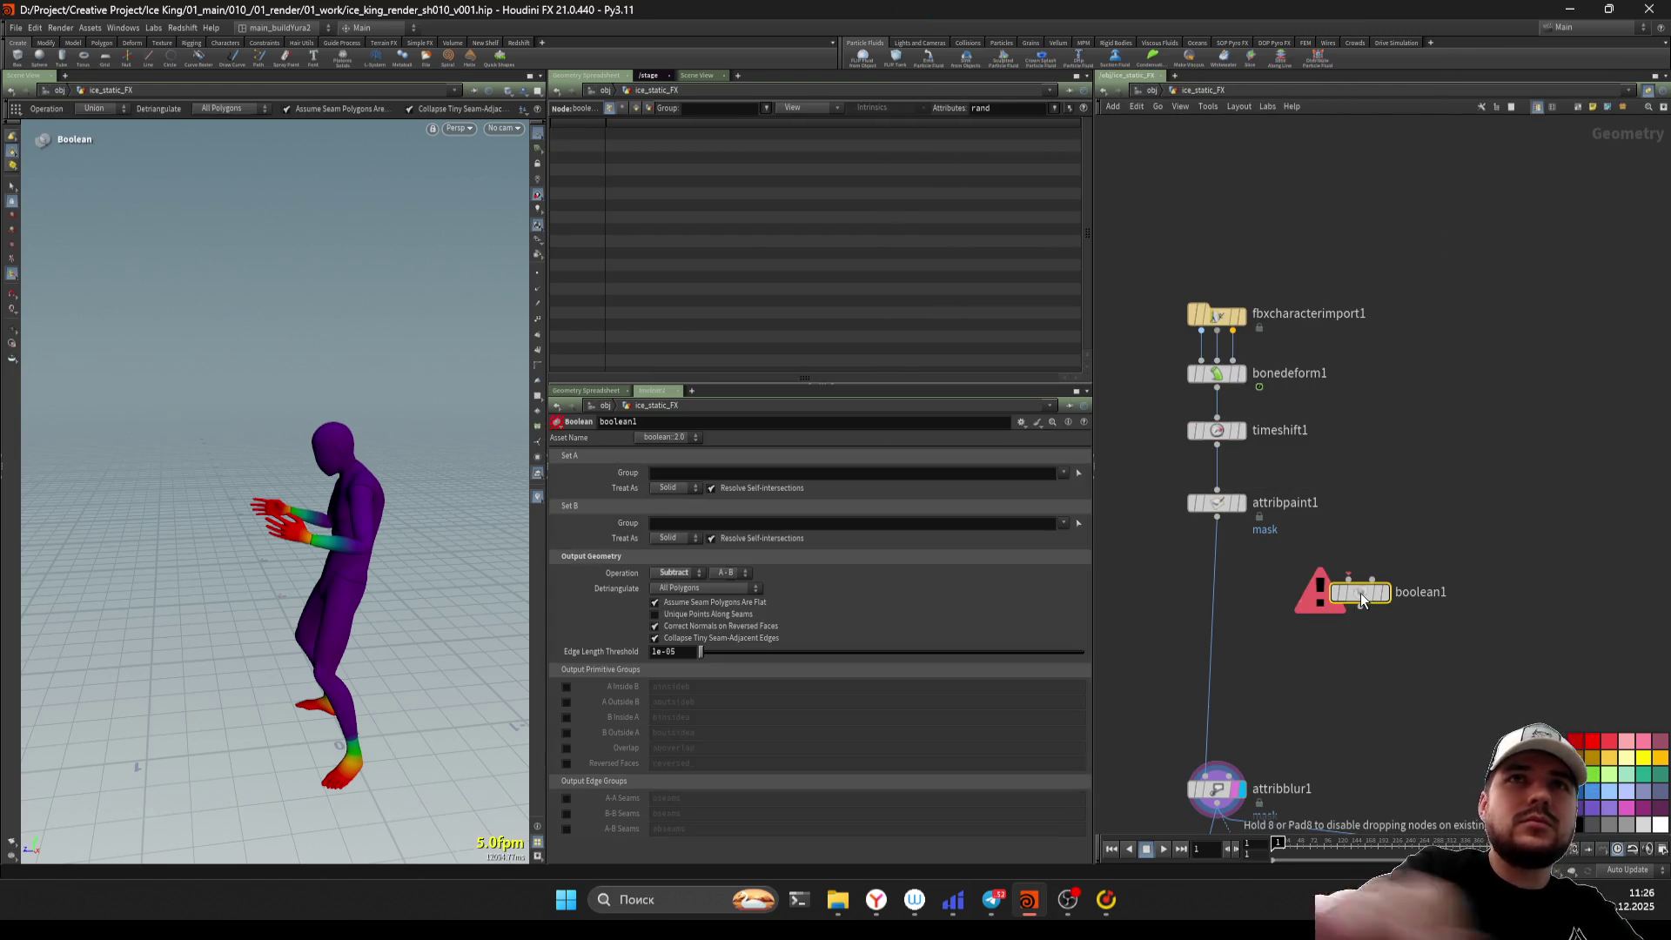
left_click(1216, 570)
key("r")
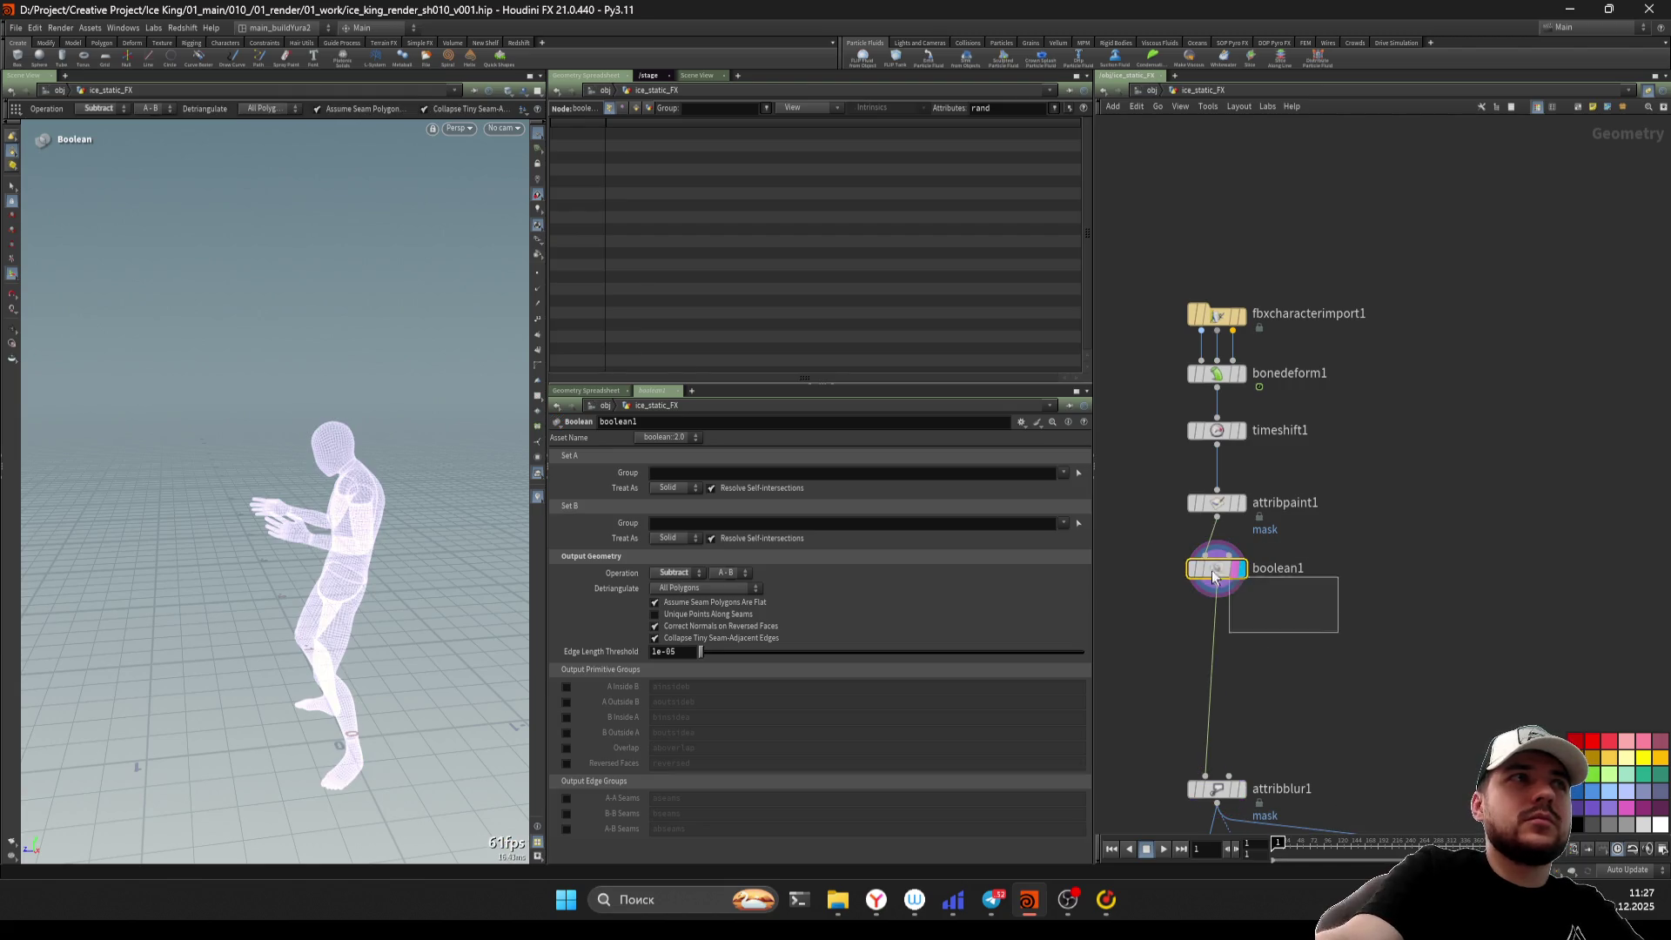
Wire attribpaint1 into boolean1 and set the operation to Union
left_click(1217, 735)
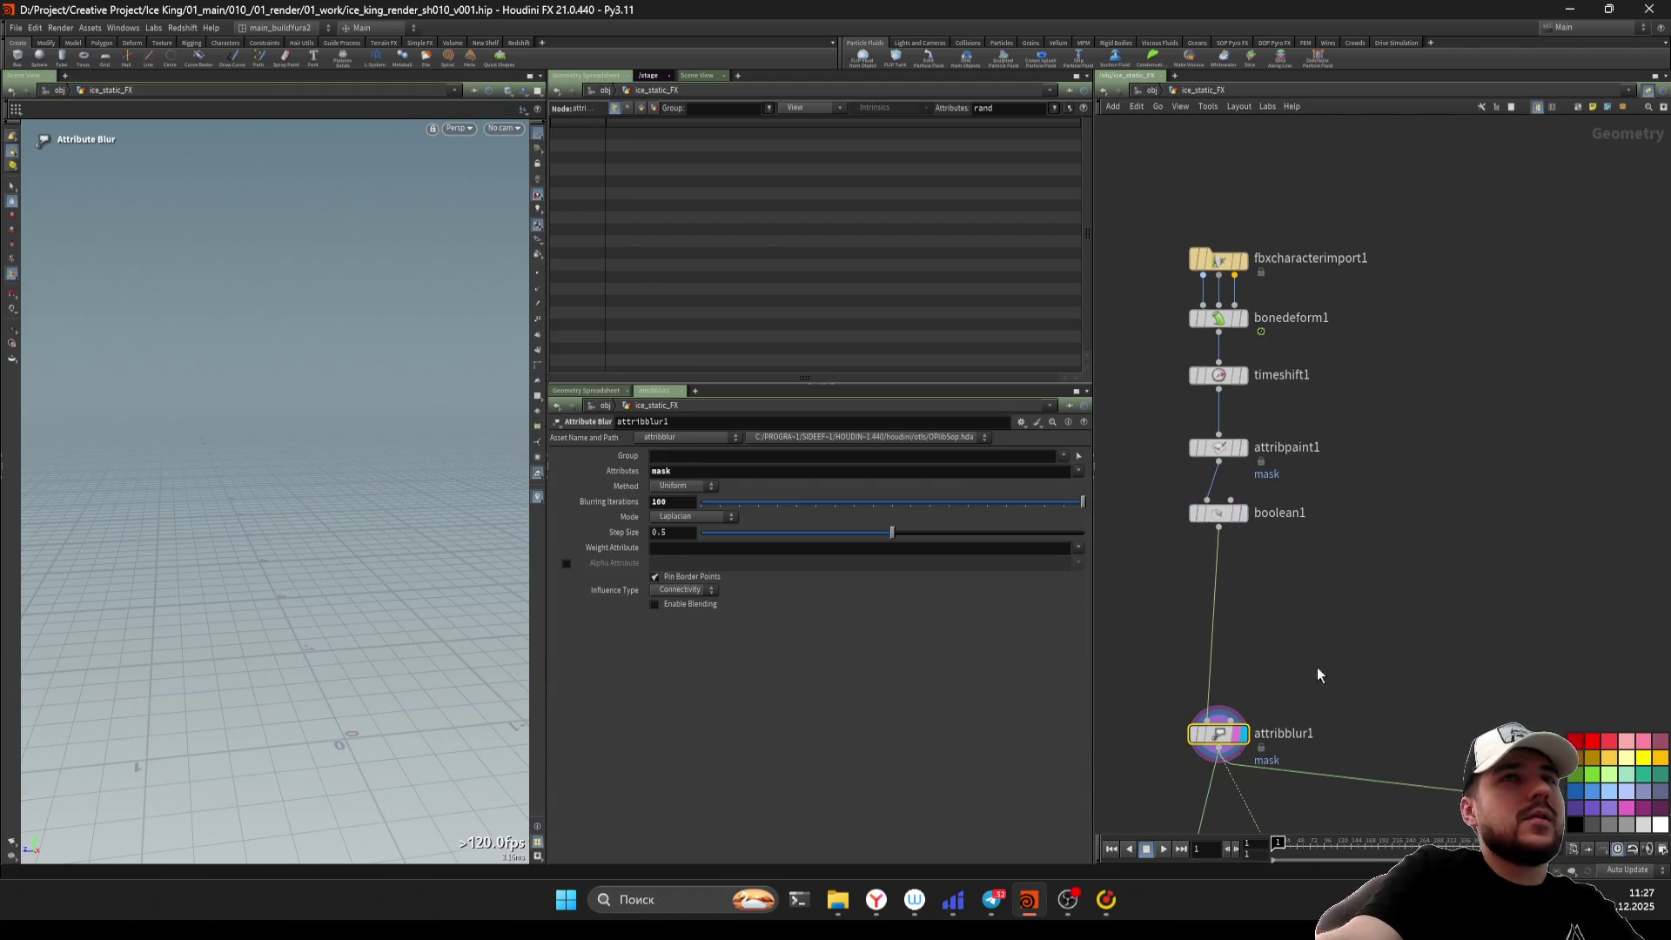
left_click(1226, 513)
middle_click(1230, 515)
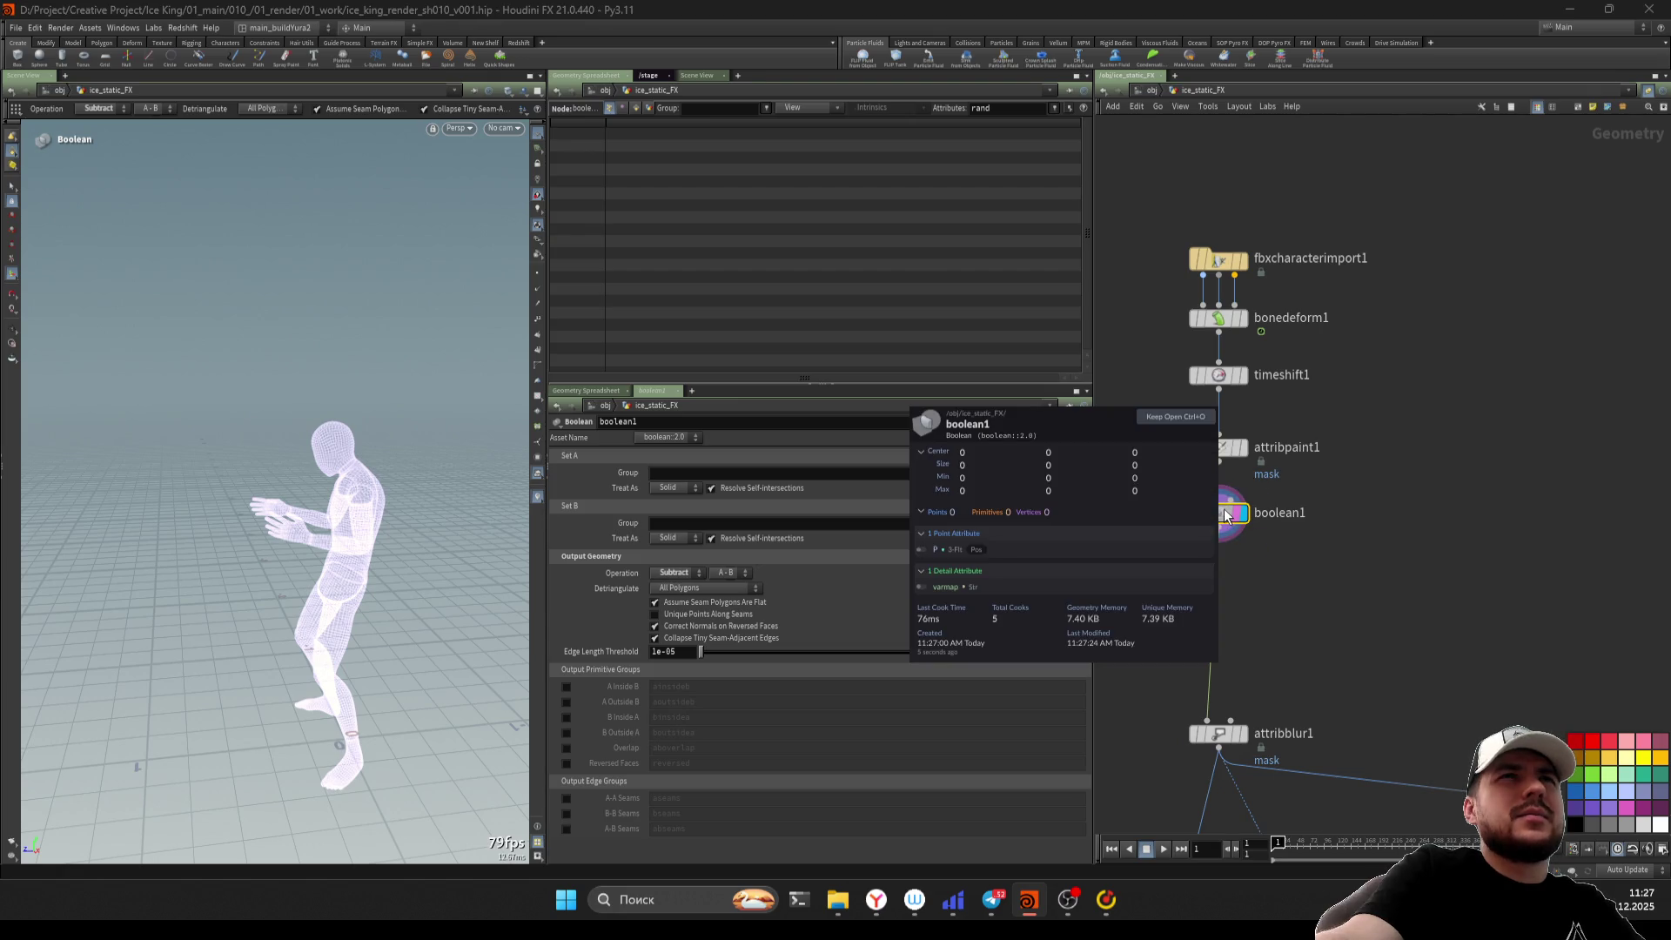
middle_click(1215, 450)
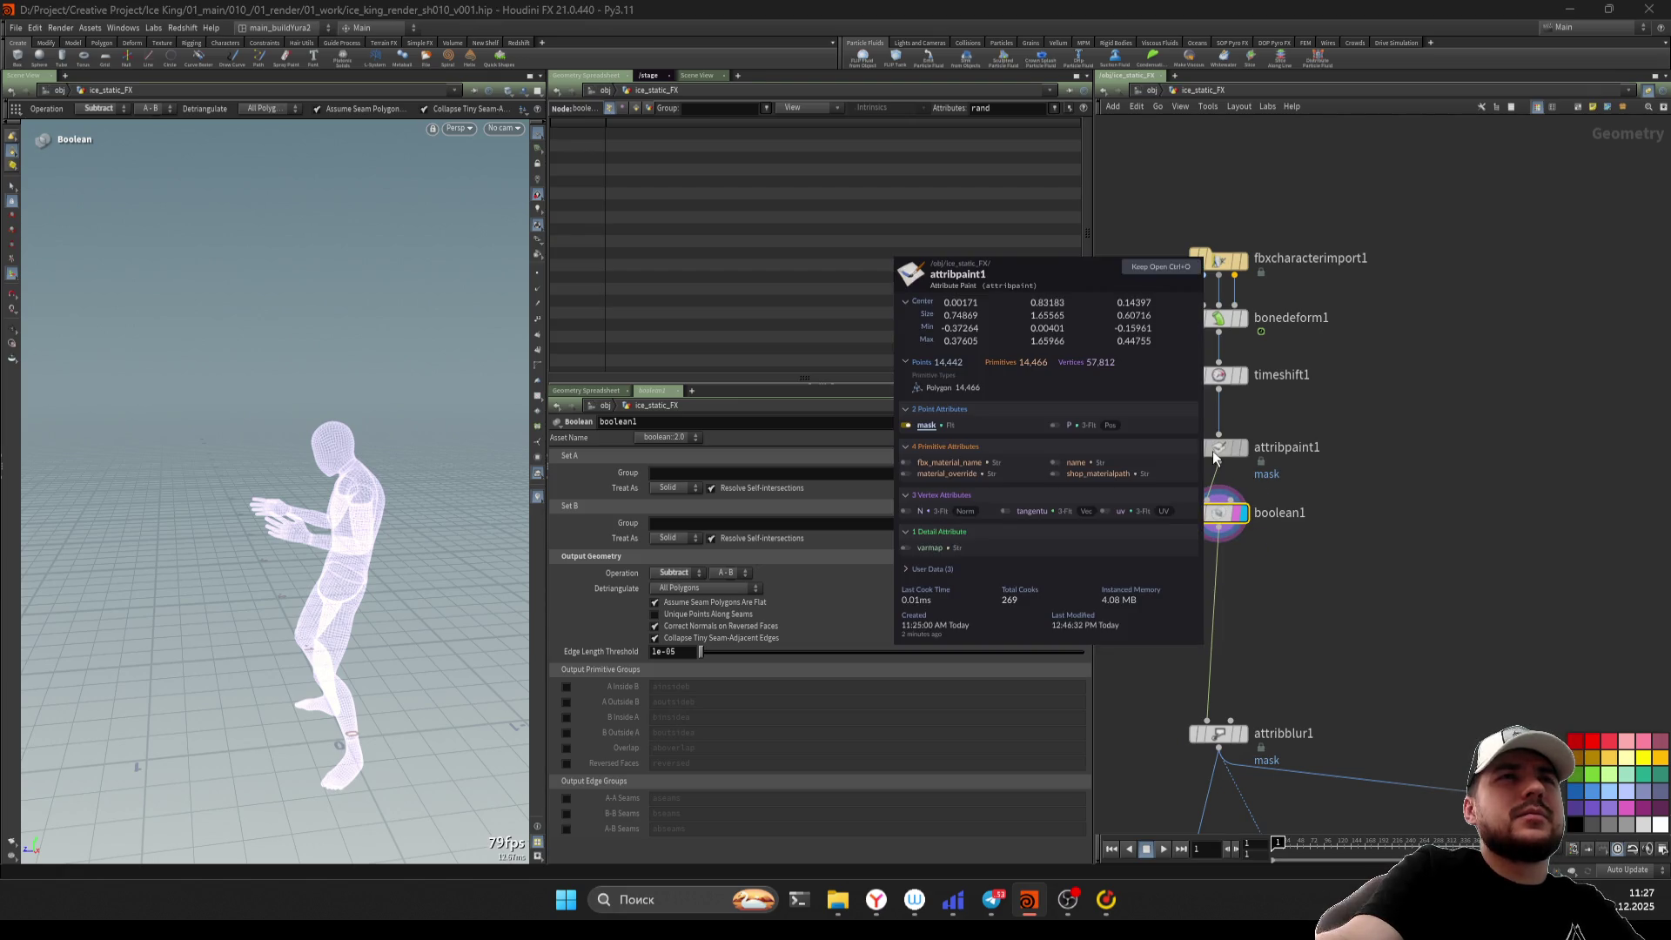
left_click(1215, 457)
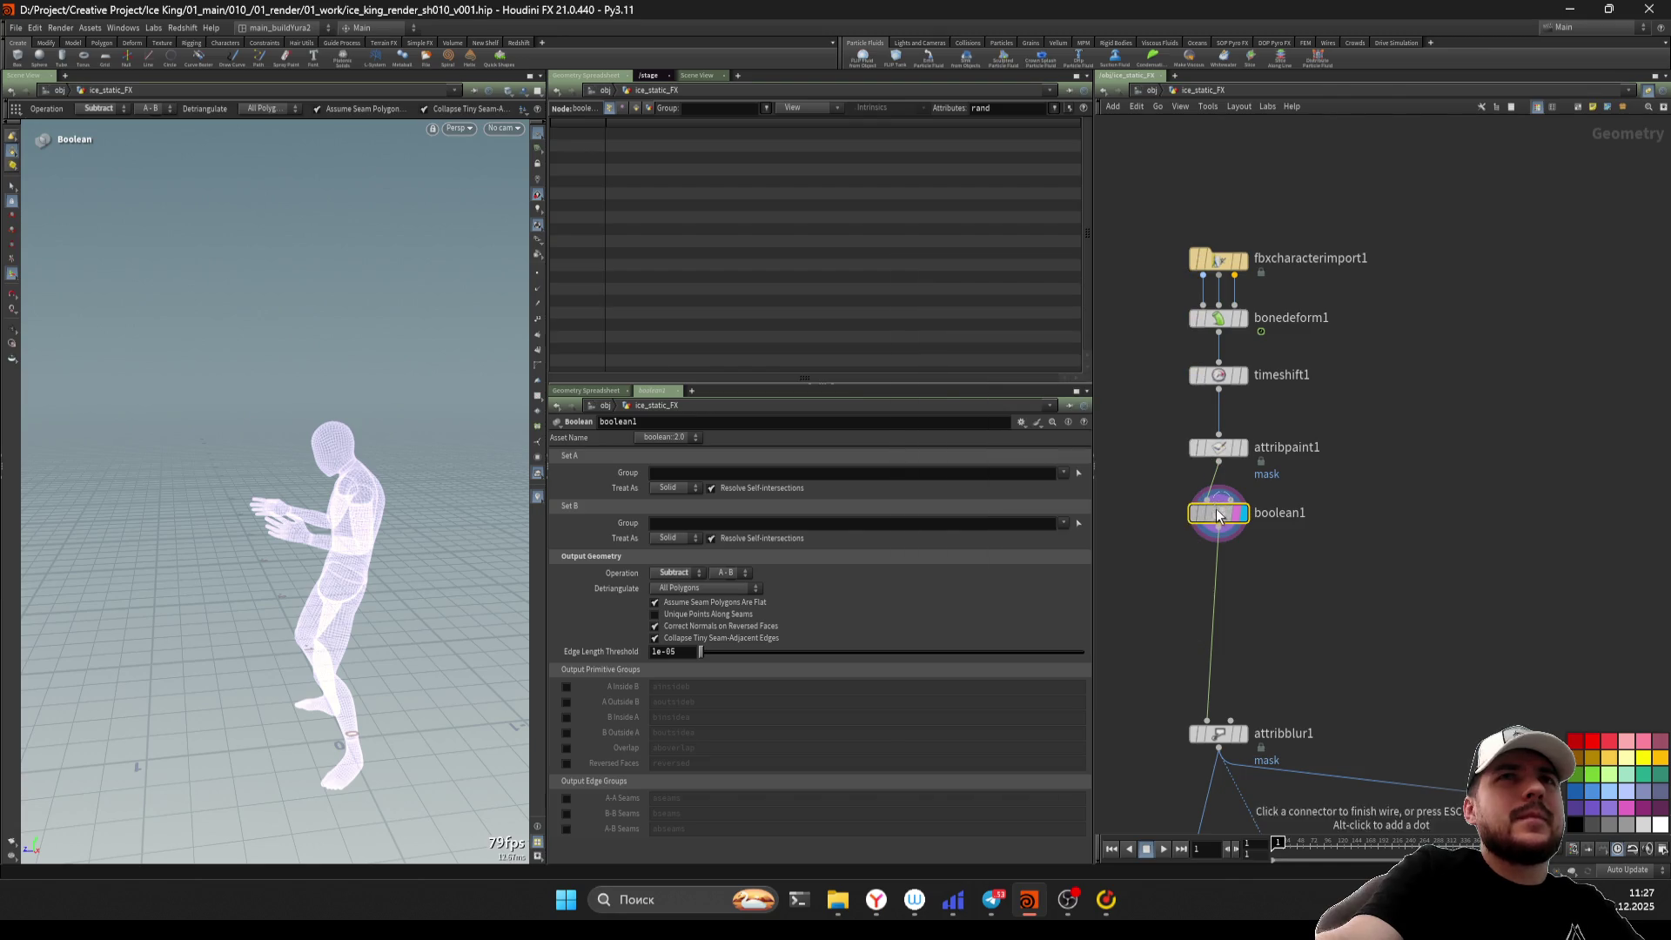
left_click(677, 587)
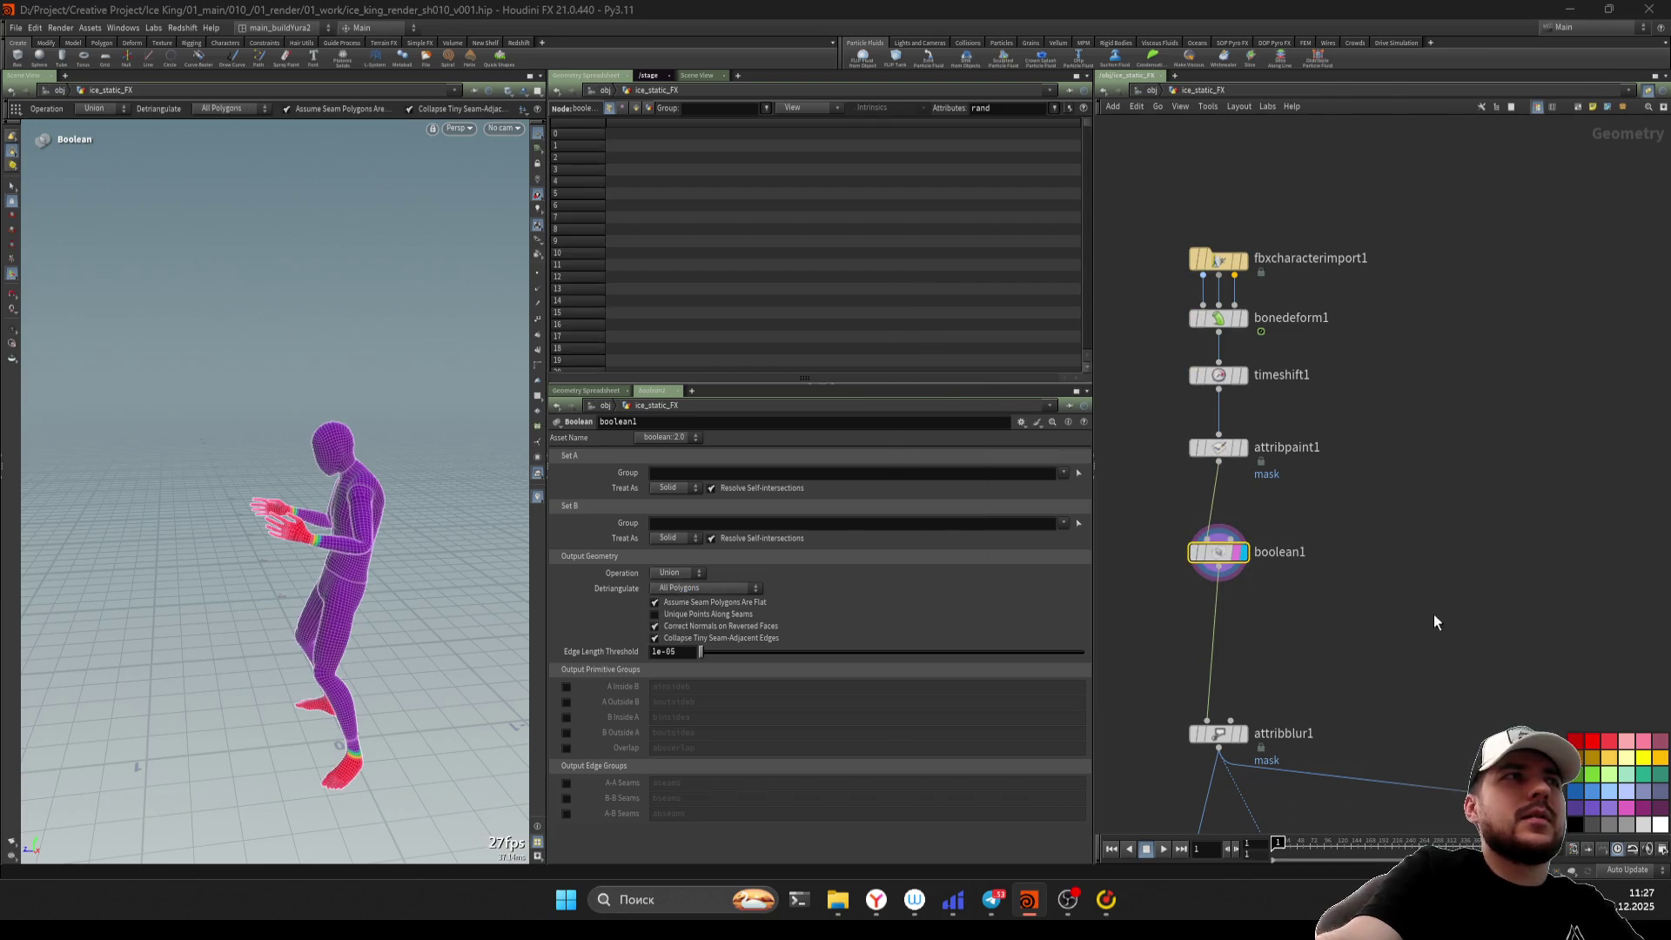
Set the mask blur iterations on attribblur1 to 190
left_click(1241, 672)
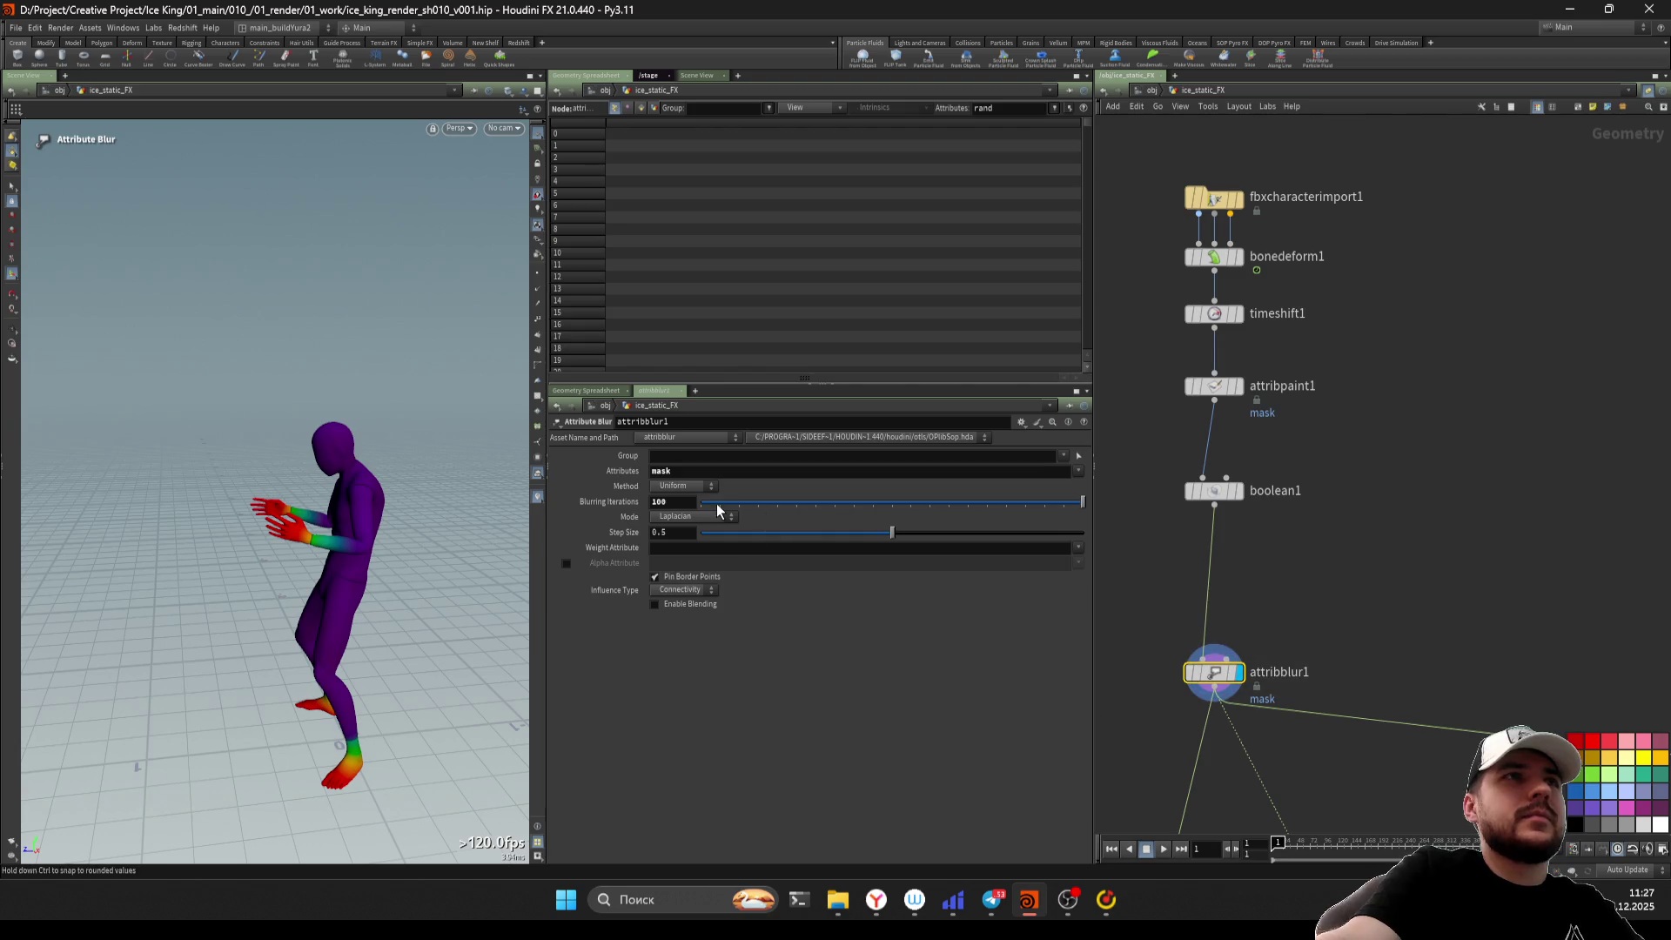
middle_click_drag(711, 475, 1036, 499)
middle_click_drag(927, 495, 722, 502)
middle_click_drag(1374, 668, 1344, 530)
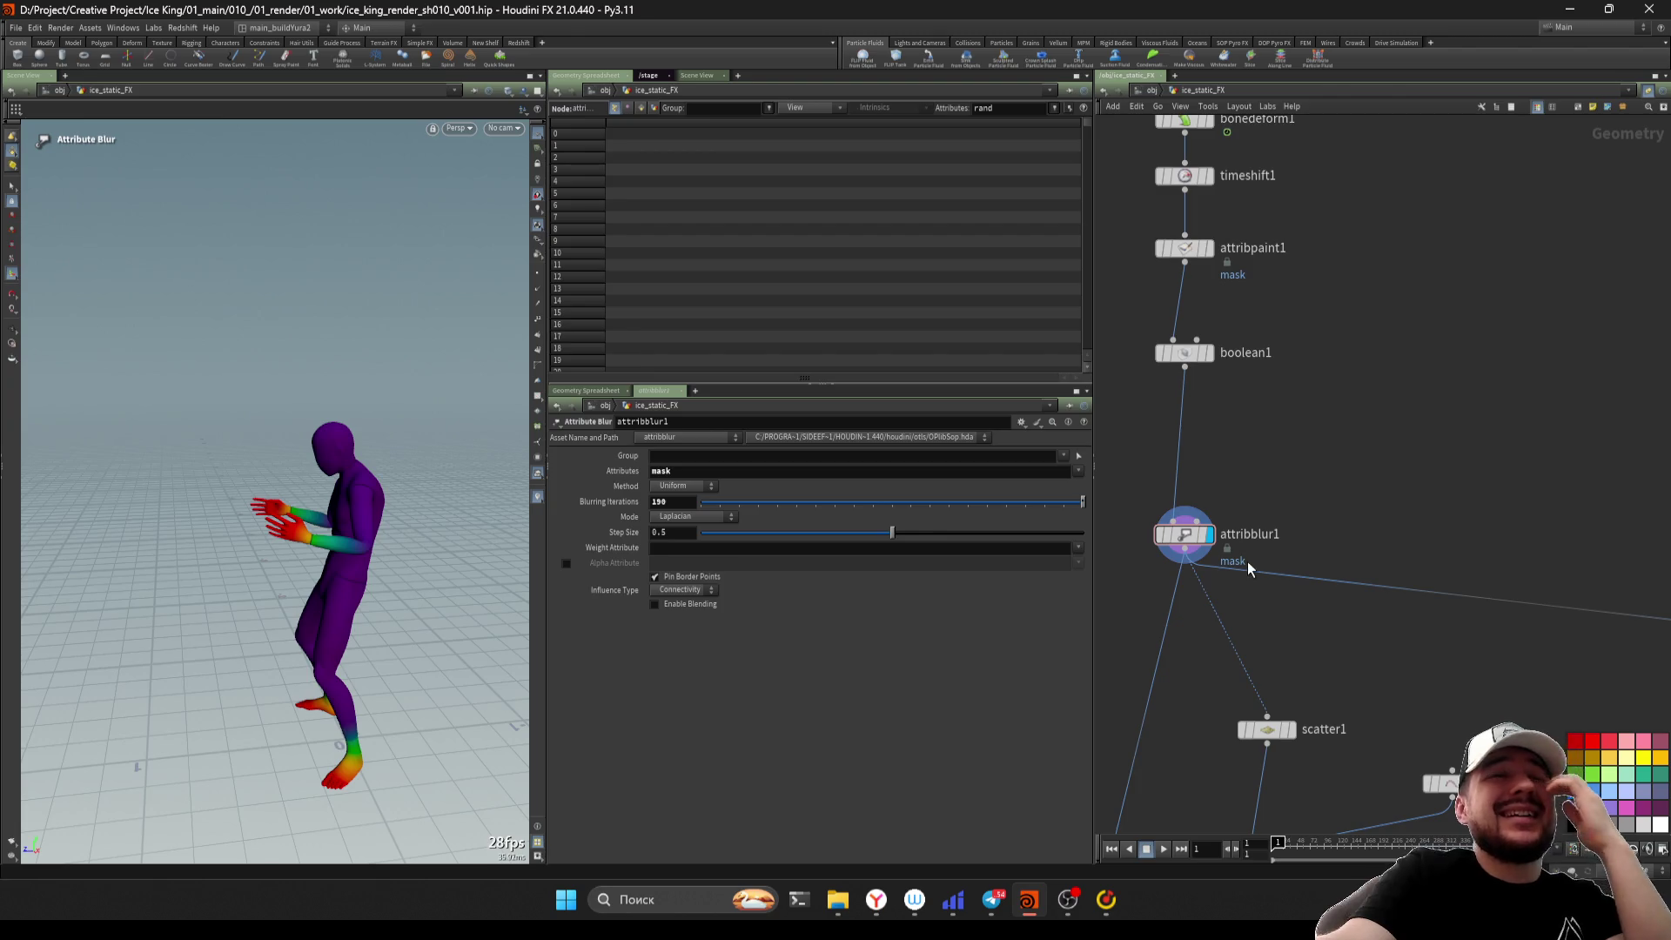
scroll(1245, 591, "up", 3)
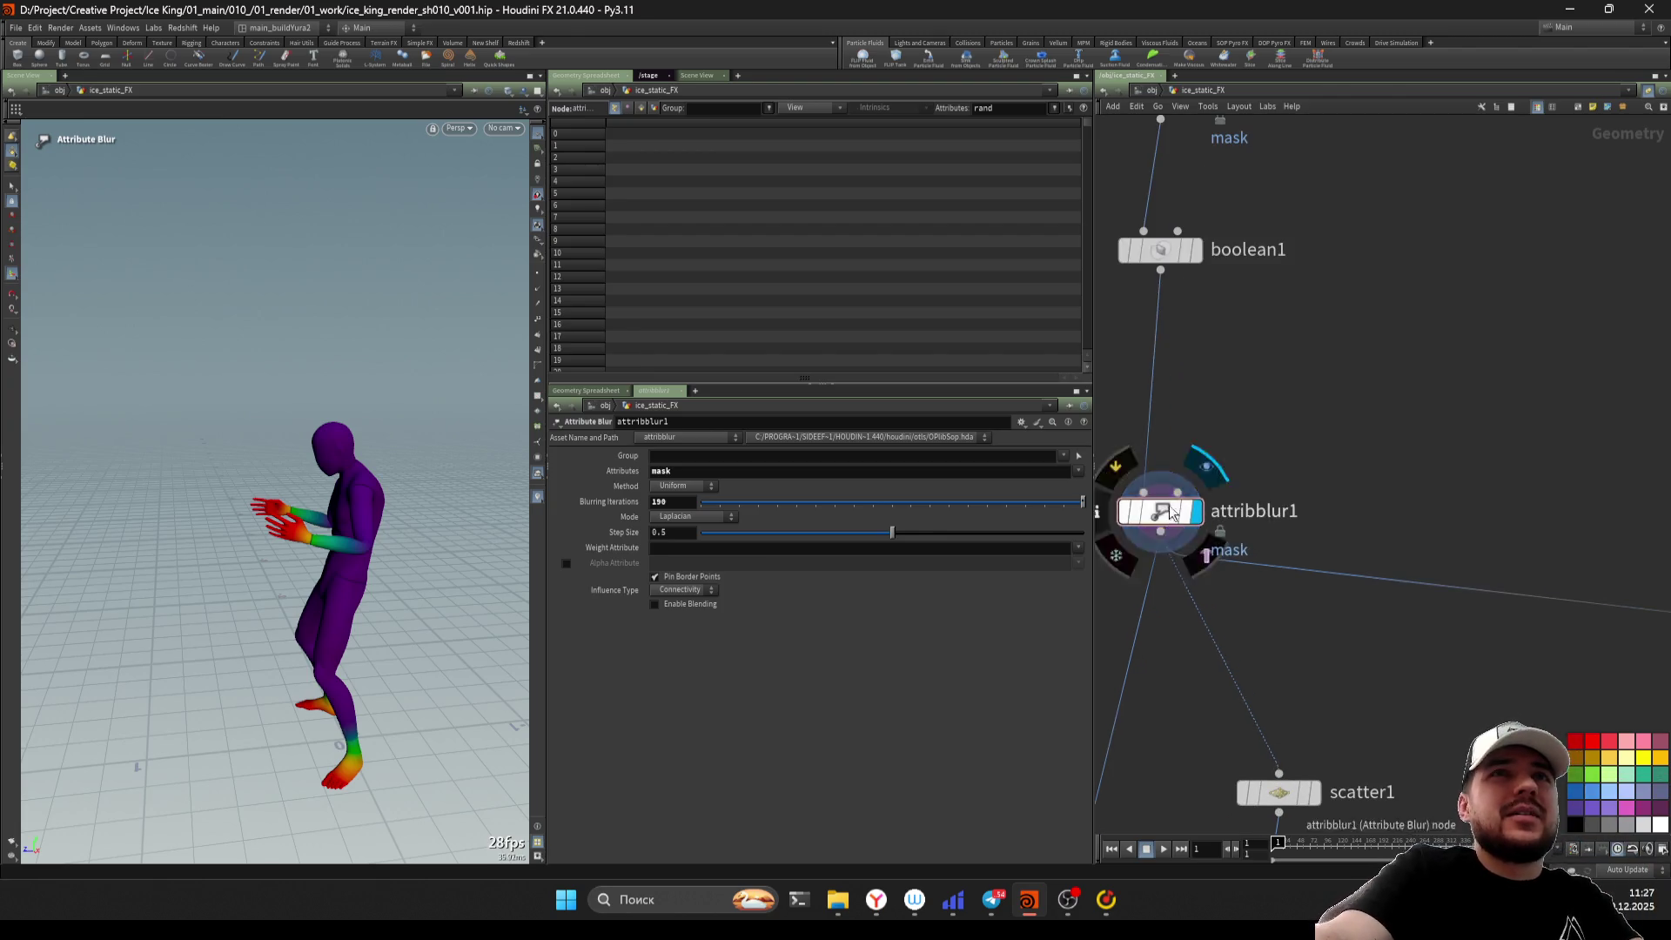
scroll(1244, 522, "down", 1)
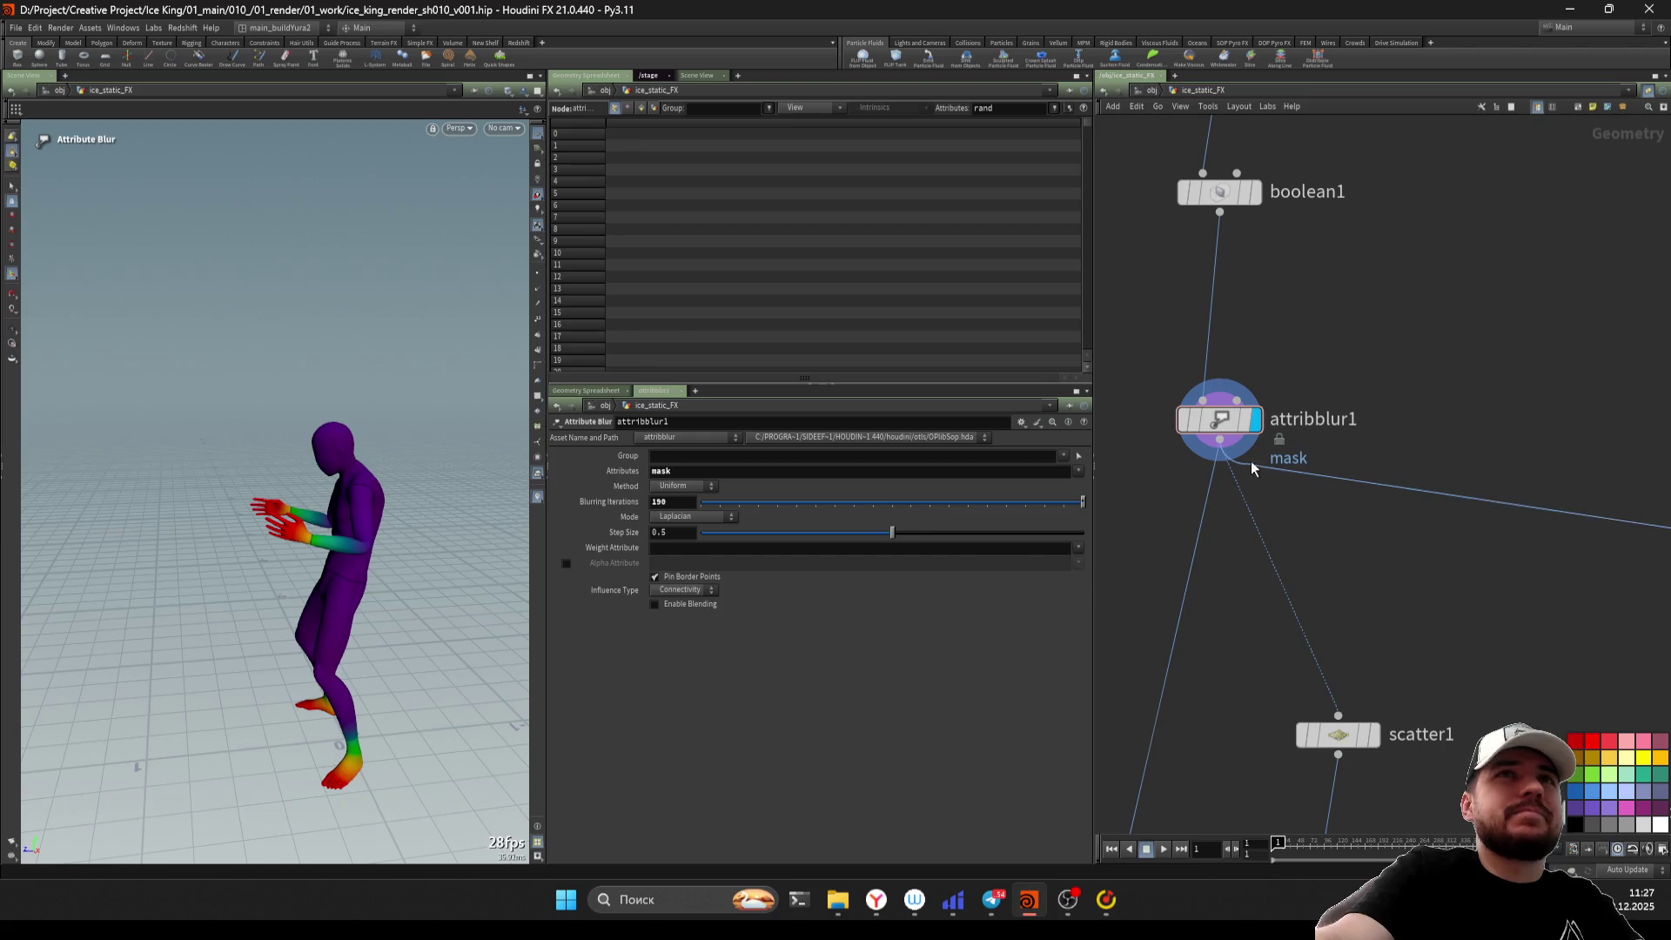
Create an Attribute Remap node
key("Tab")
mouse_move(1380, 544)
type("ttribute remap")
key("Return")
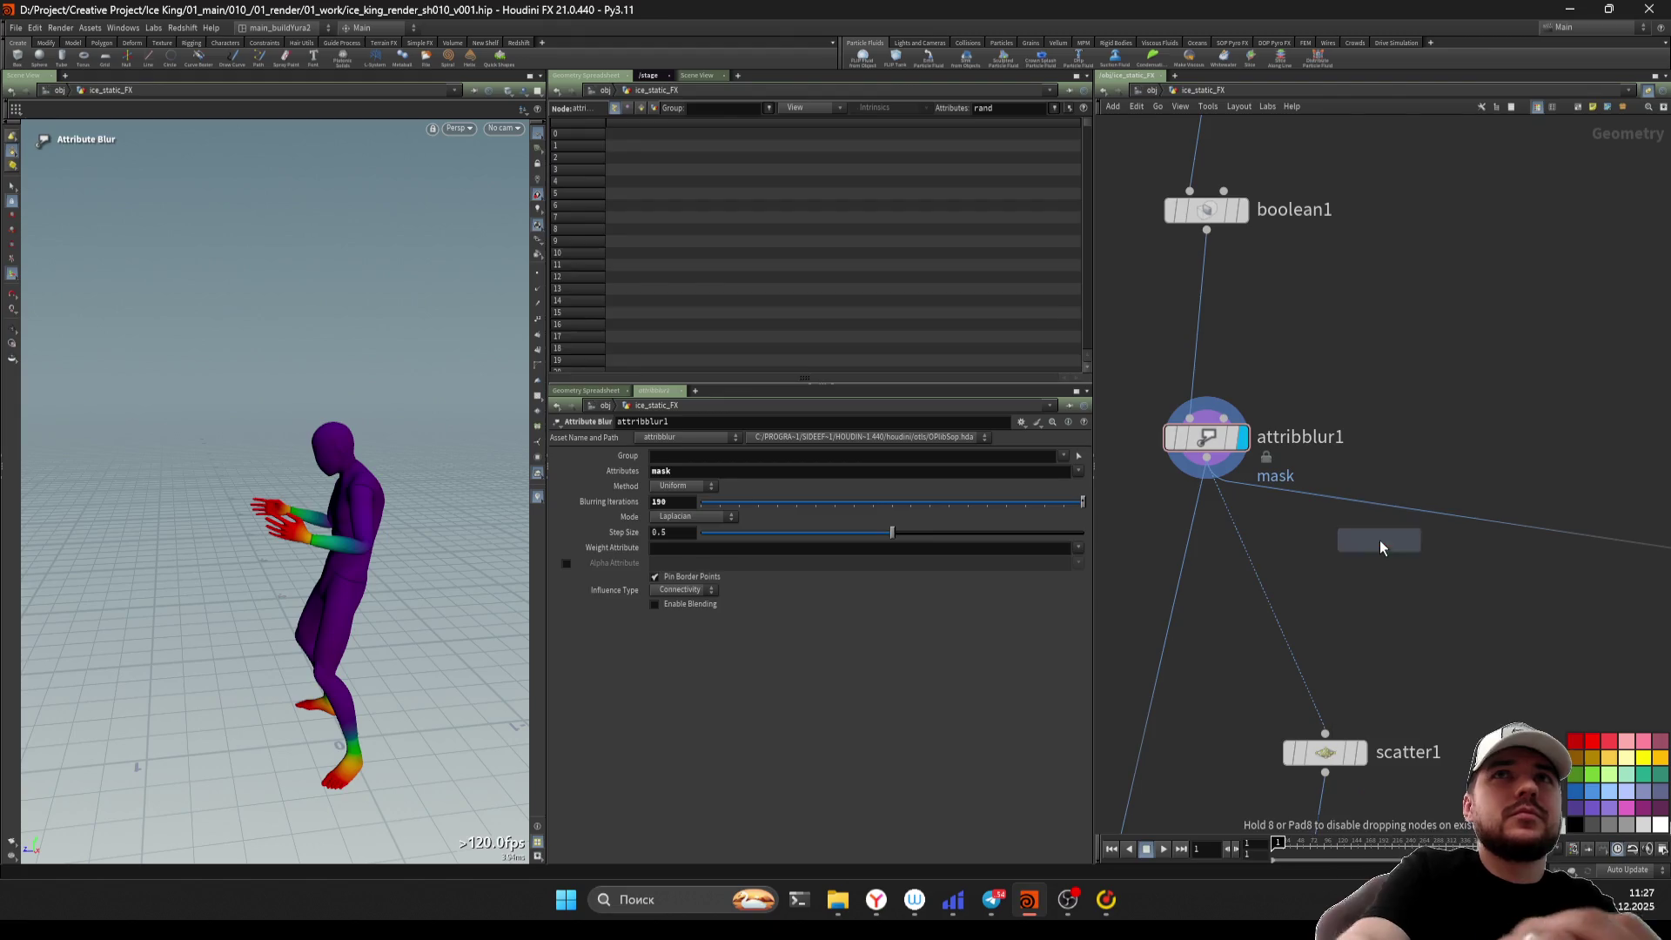
Insert an Attribute Remap node between attribblur1 and scatter1, then save the scene
left_click(1378, 537)
left_click_drag(1377, 535, 1248, 545)
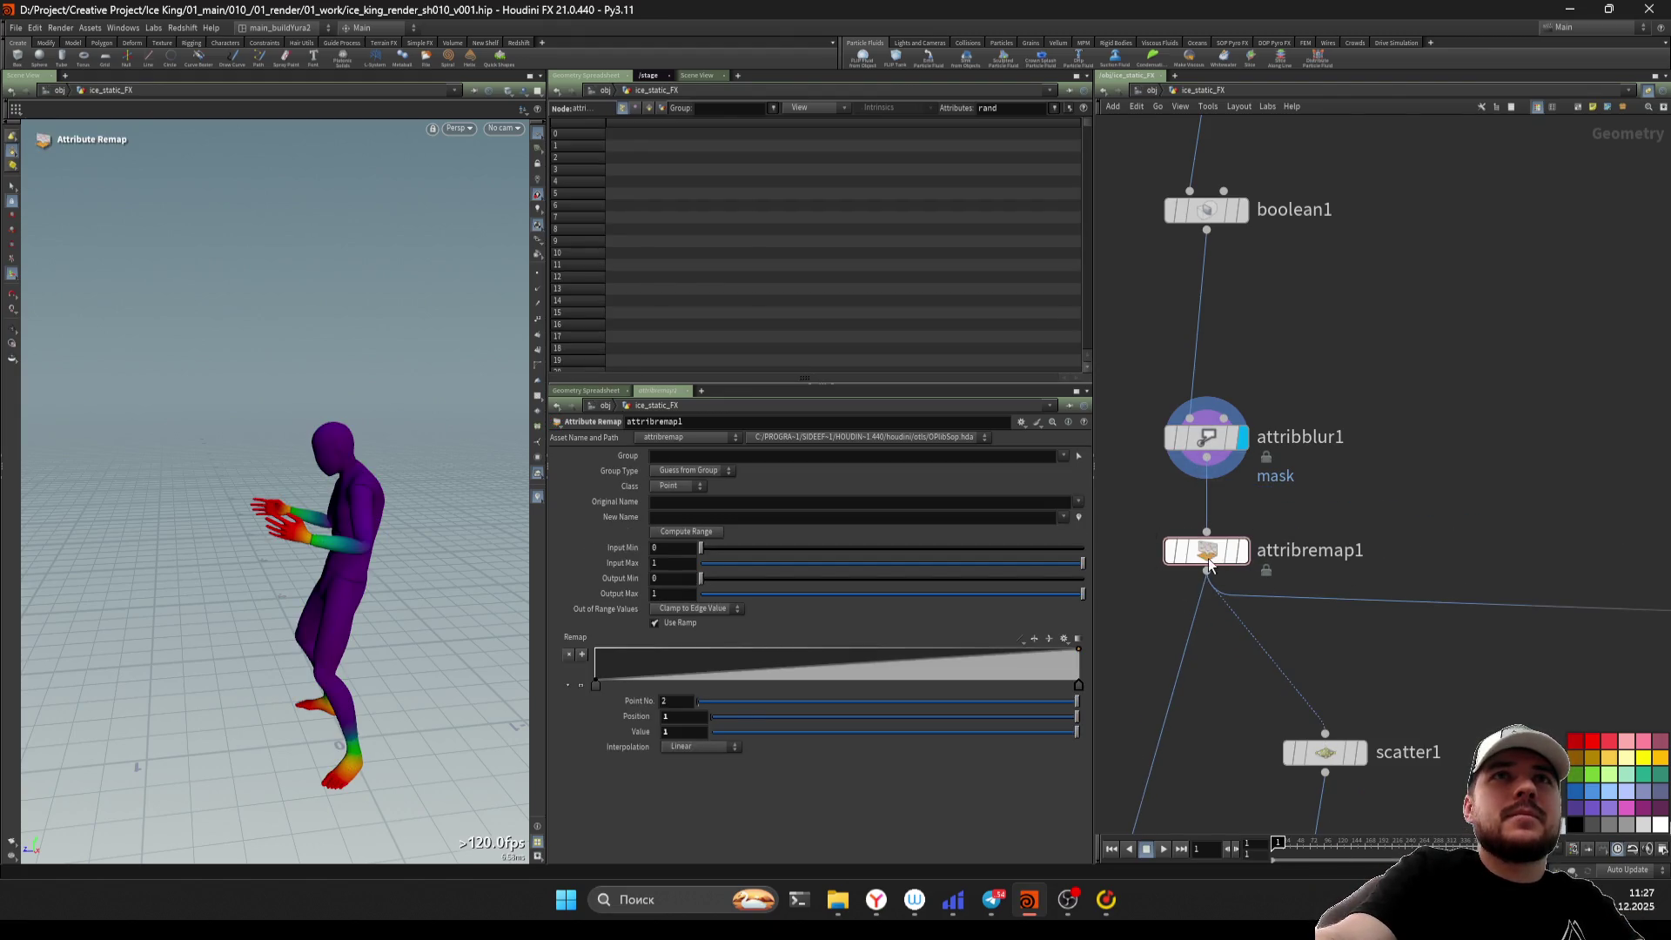
scroll(1208, 557, "down", 5)
scroll(1224, 583, "down", 3)
left_click_drag(1224, 583, 1166, 348)
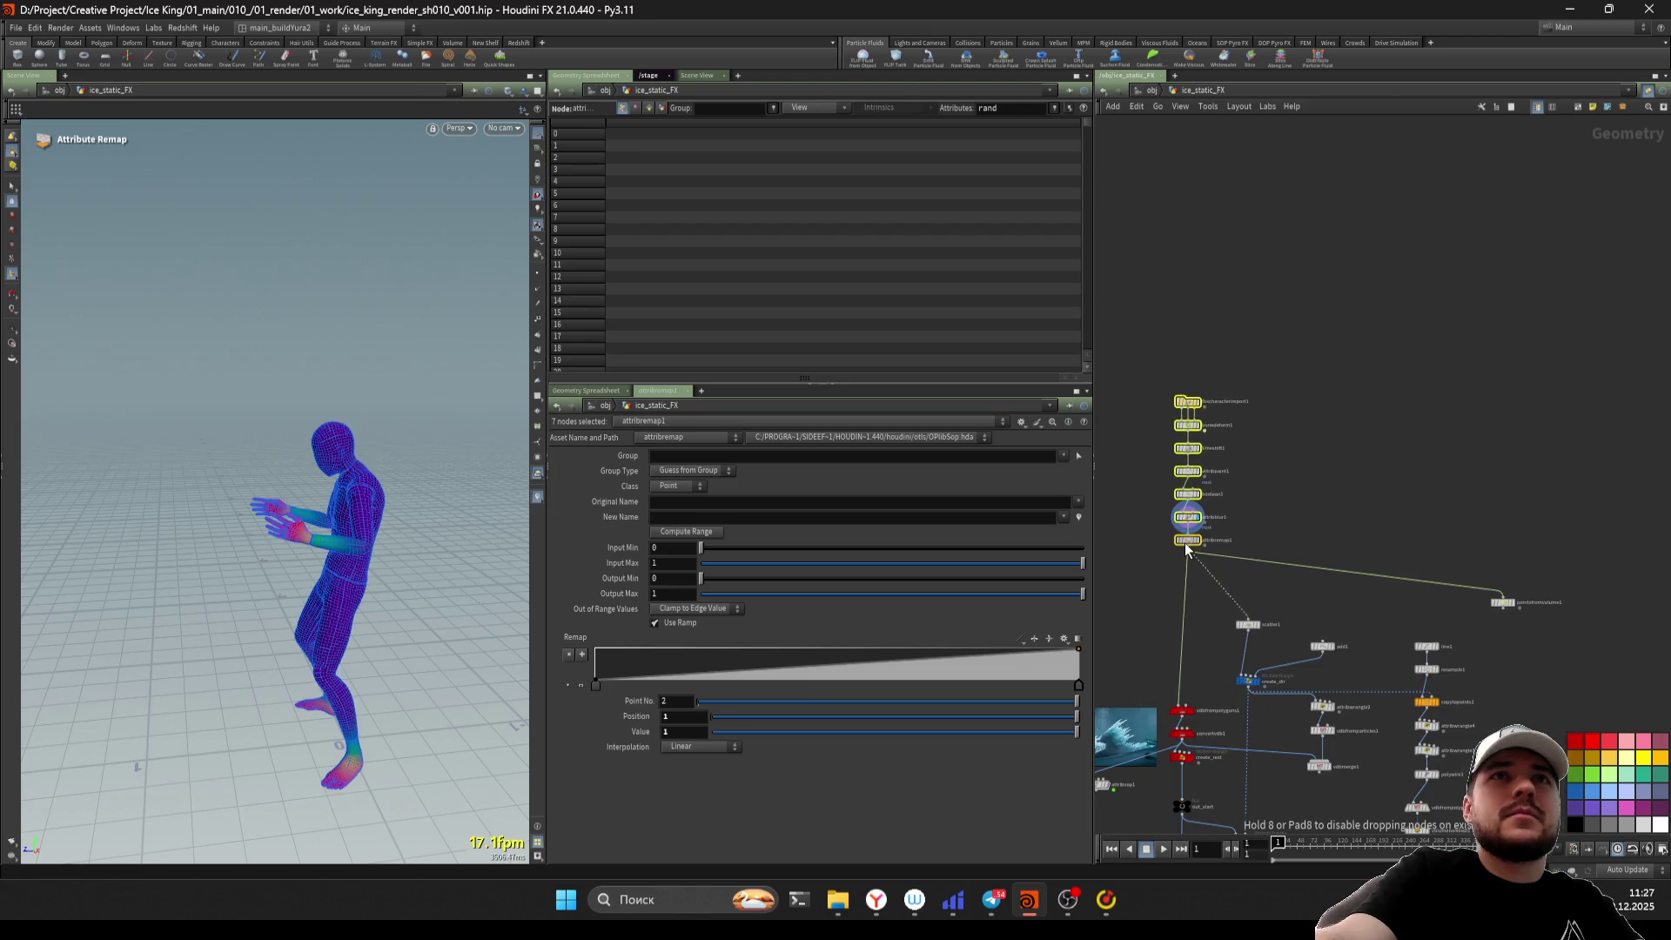
left_click(1179, 556)
scroll(1146, 573, "up", 2)
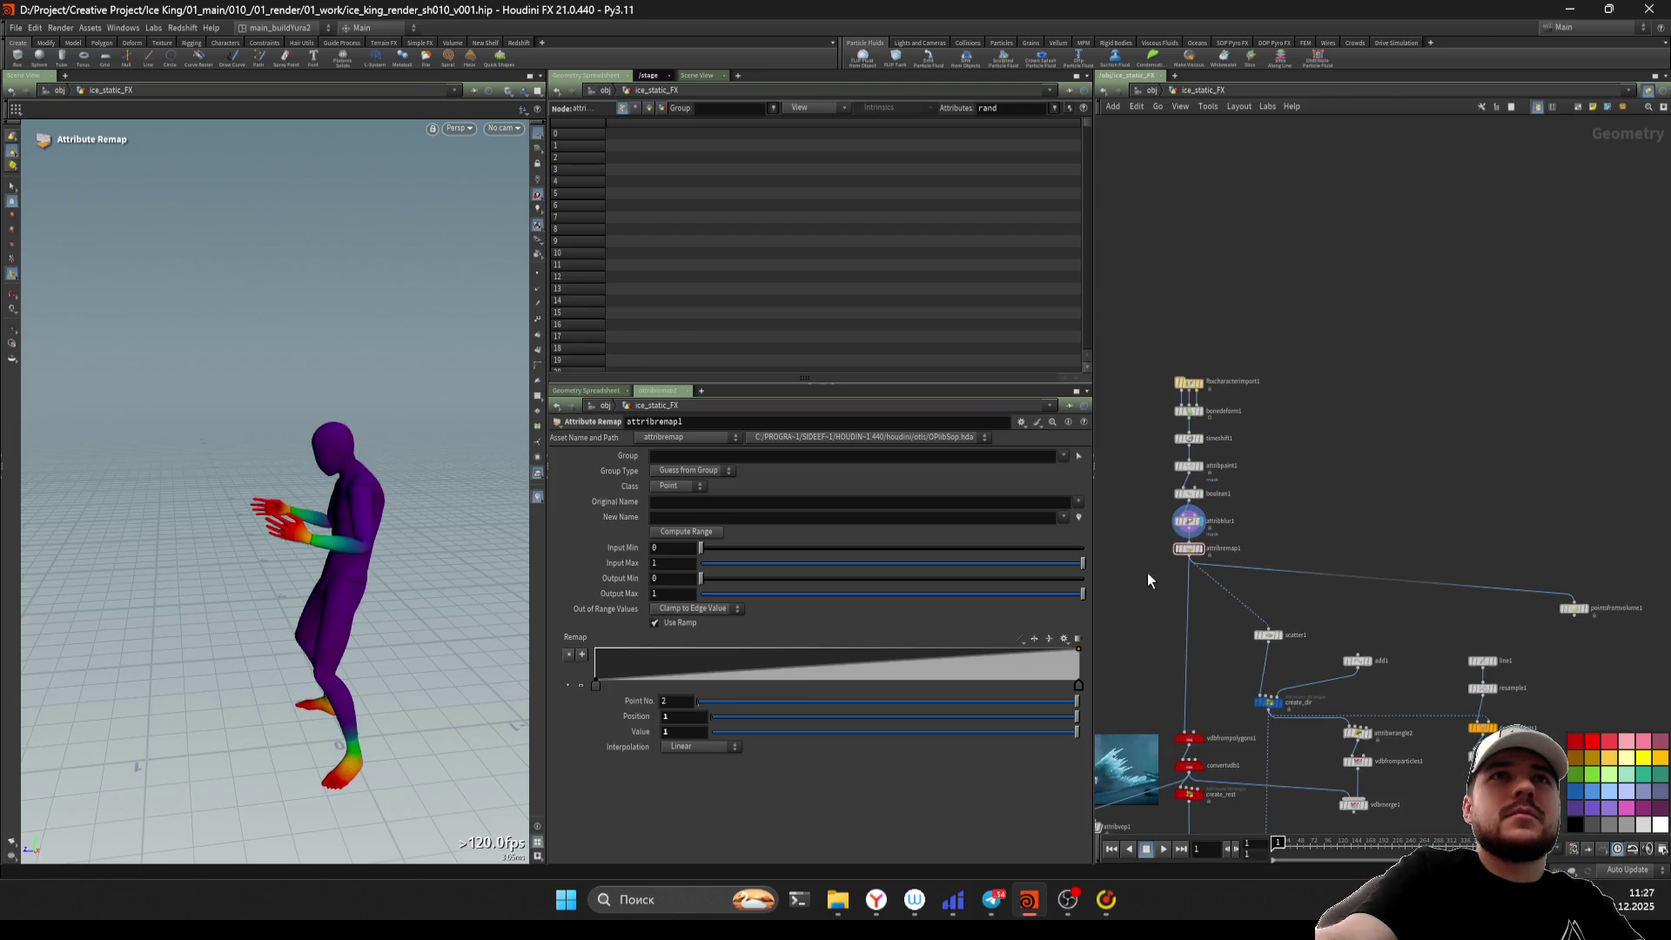
scroll(1225, 544, "up", 3)
key("ctrl+s")
Remap the mask attribute over its computed range with Output Min 1 and Output Max 0
left_click(1085, 515)
left_click(677, 532)
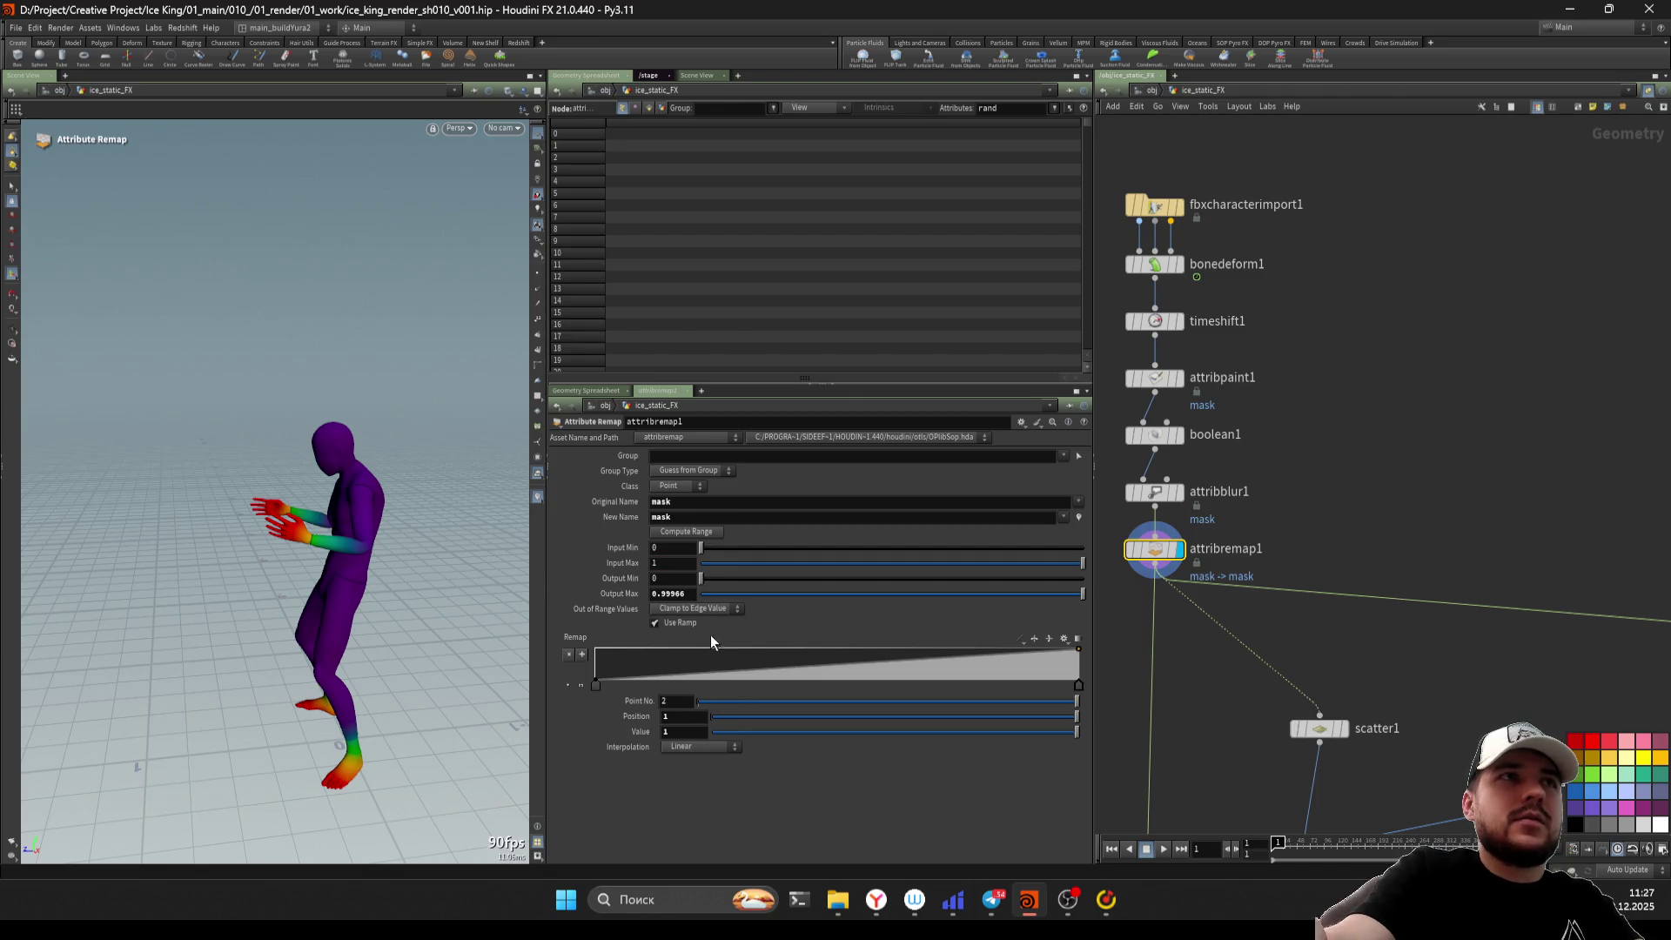
key("Tab")
type("0")
key("Return")
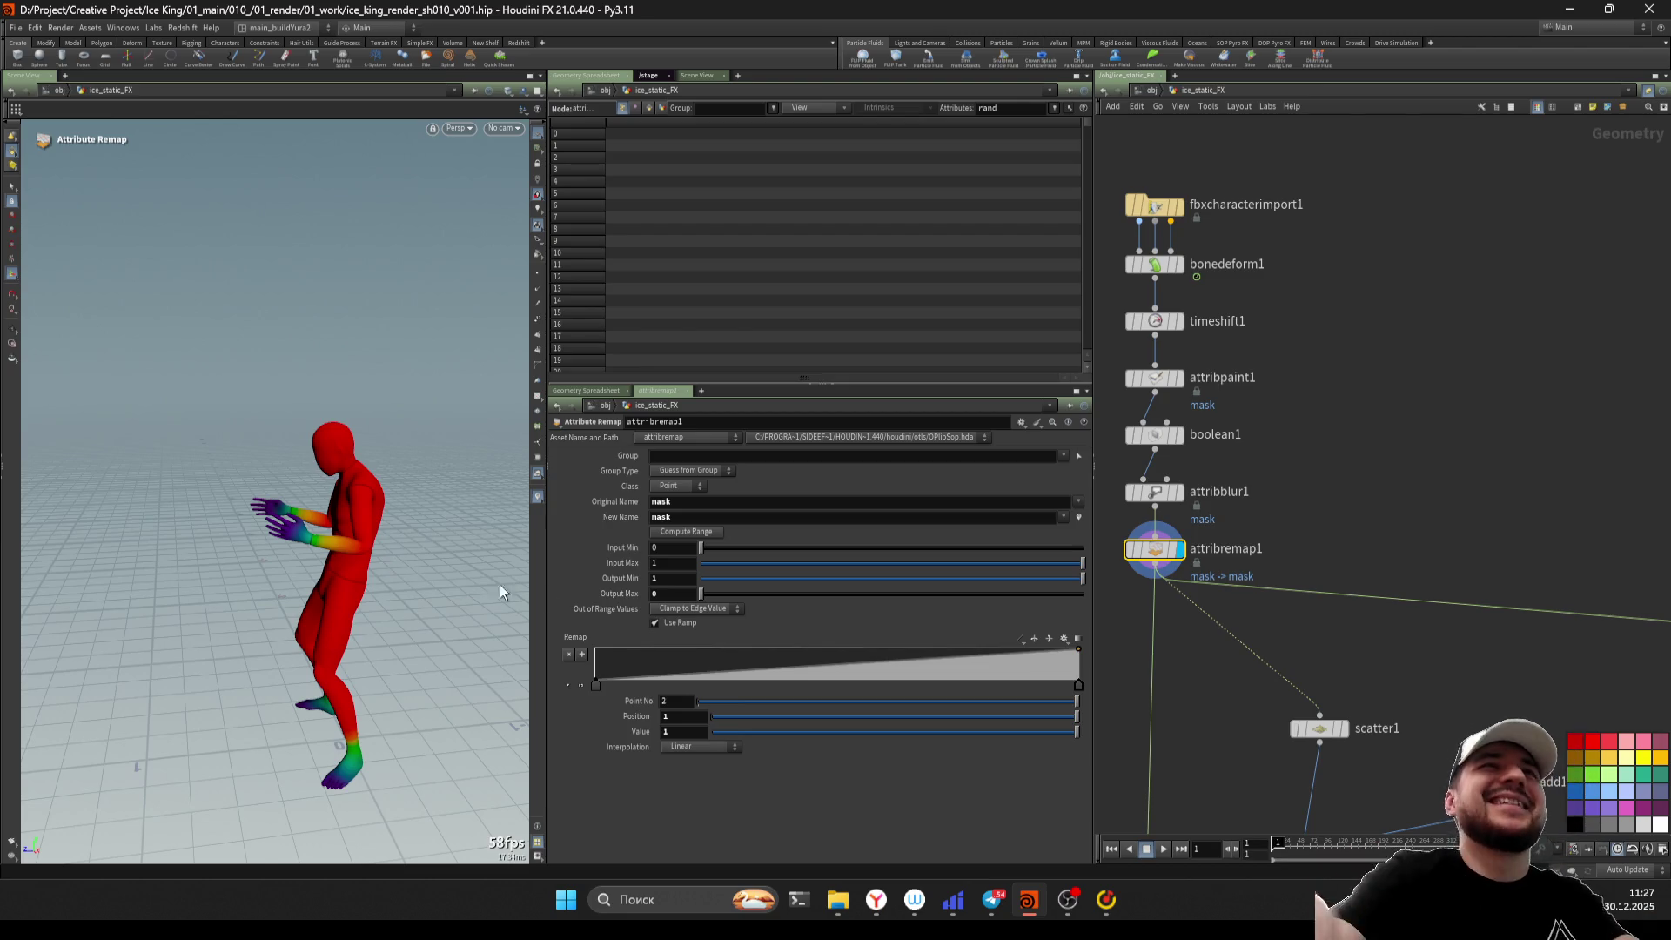
Review the node chain from fbxcharacterimport1 downward and save the scene again
scroll(1256, 456, "down", 8)
scroll(1148, 485, "up", 3)
left_click(1227, 392)
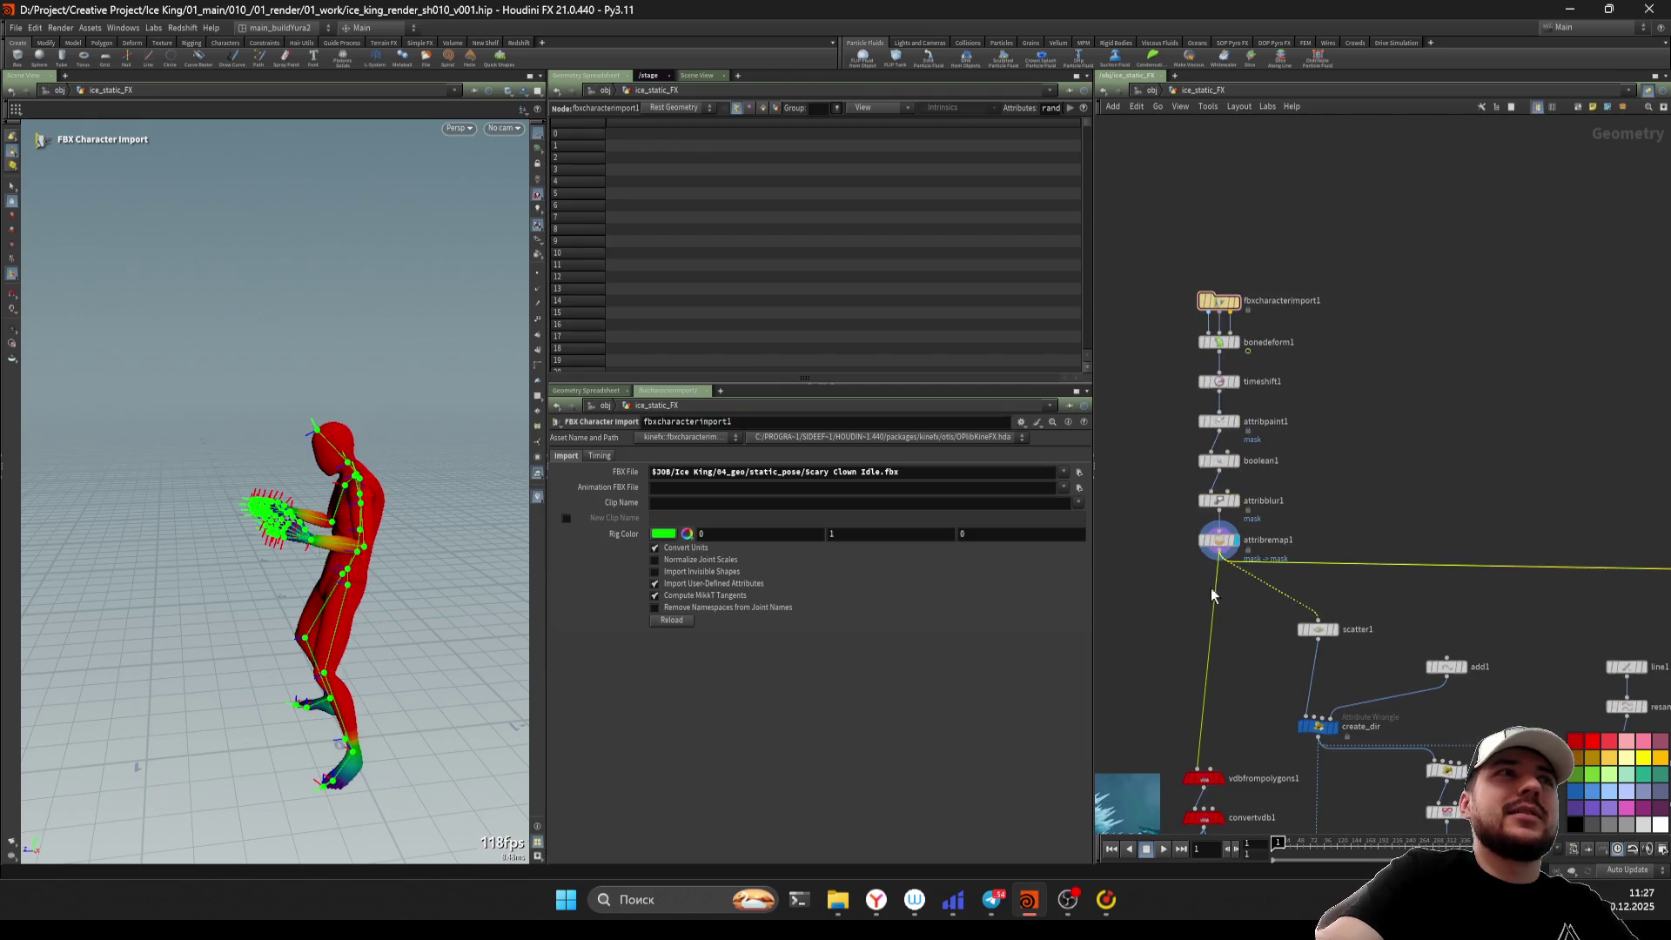
key("ctrl+s")
scroll(1137, 583, "down", 2)
scroll(1216, 608, "up", 2)
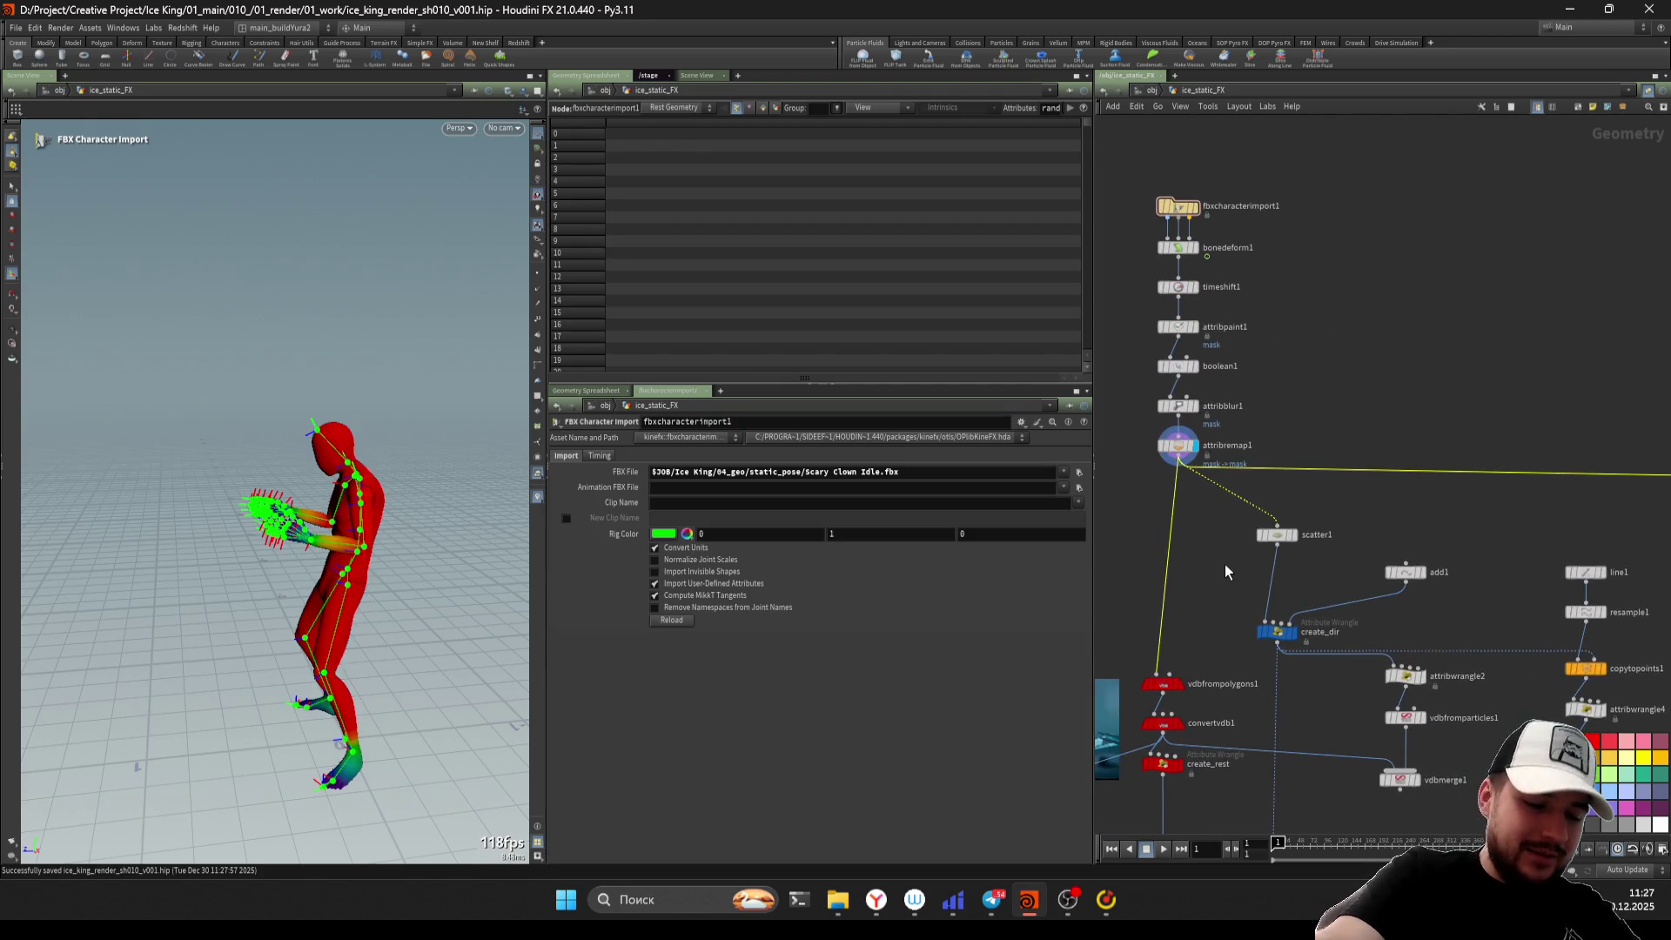
scroll(1204, 575, "down", 1)
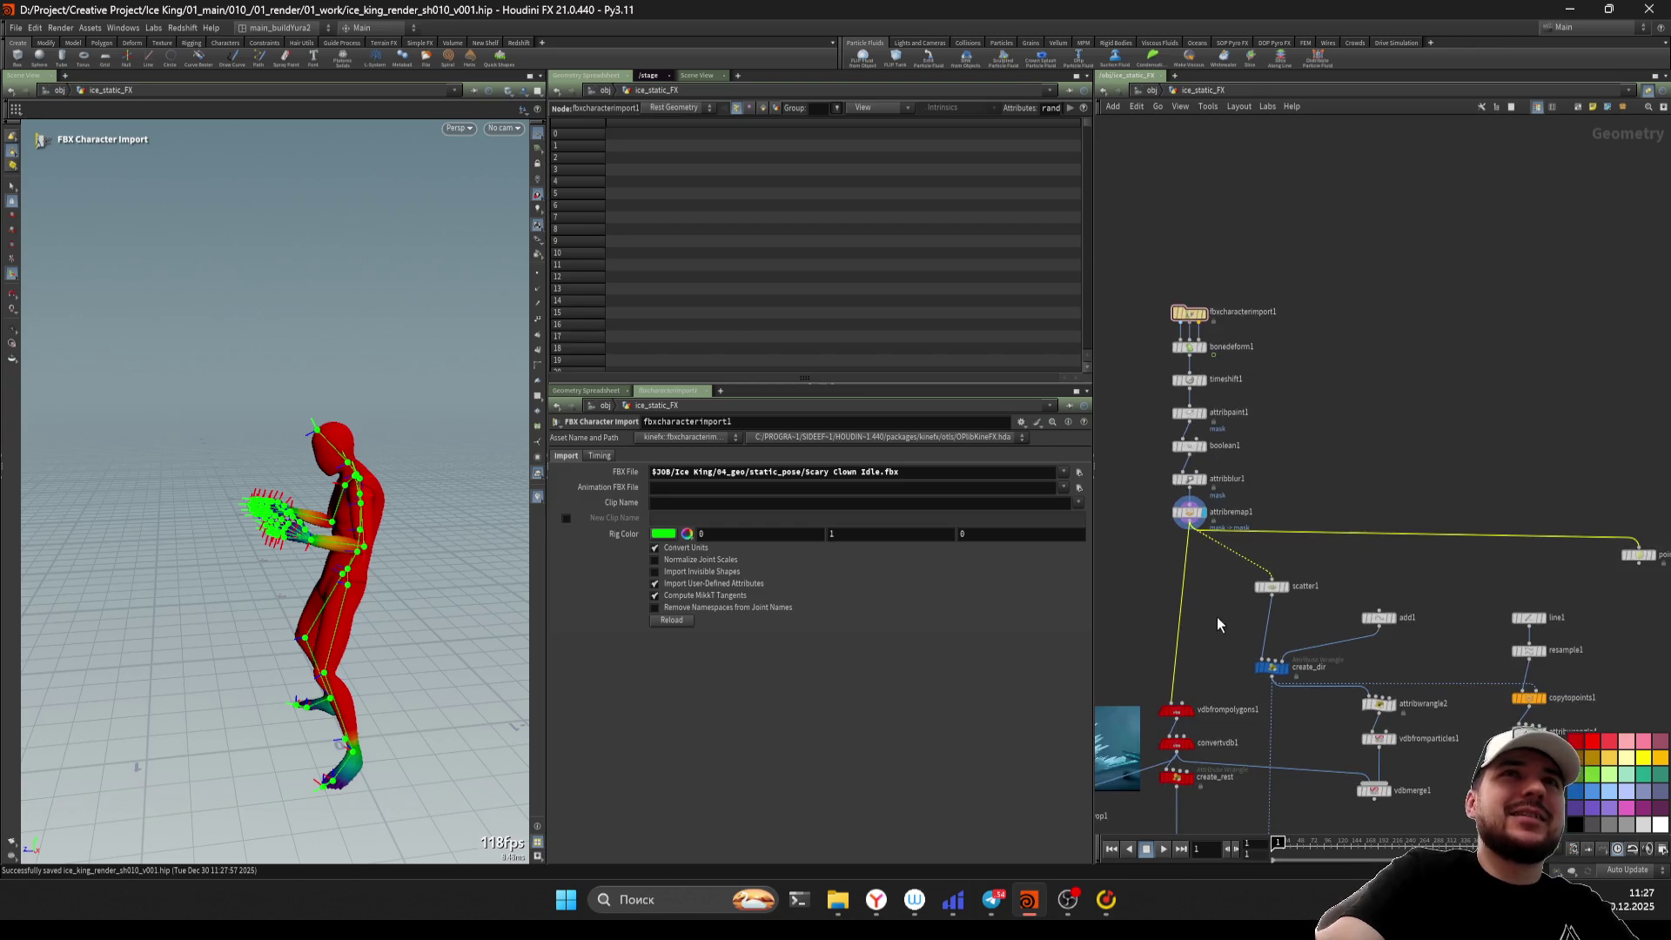
left_click_drag(1216, 616, 1118, 204)
scroll(1225, 524, "up", 2)
key("ctrl+s")
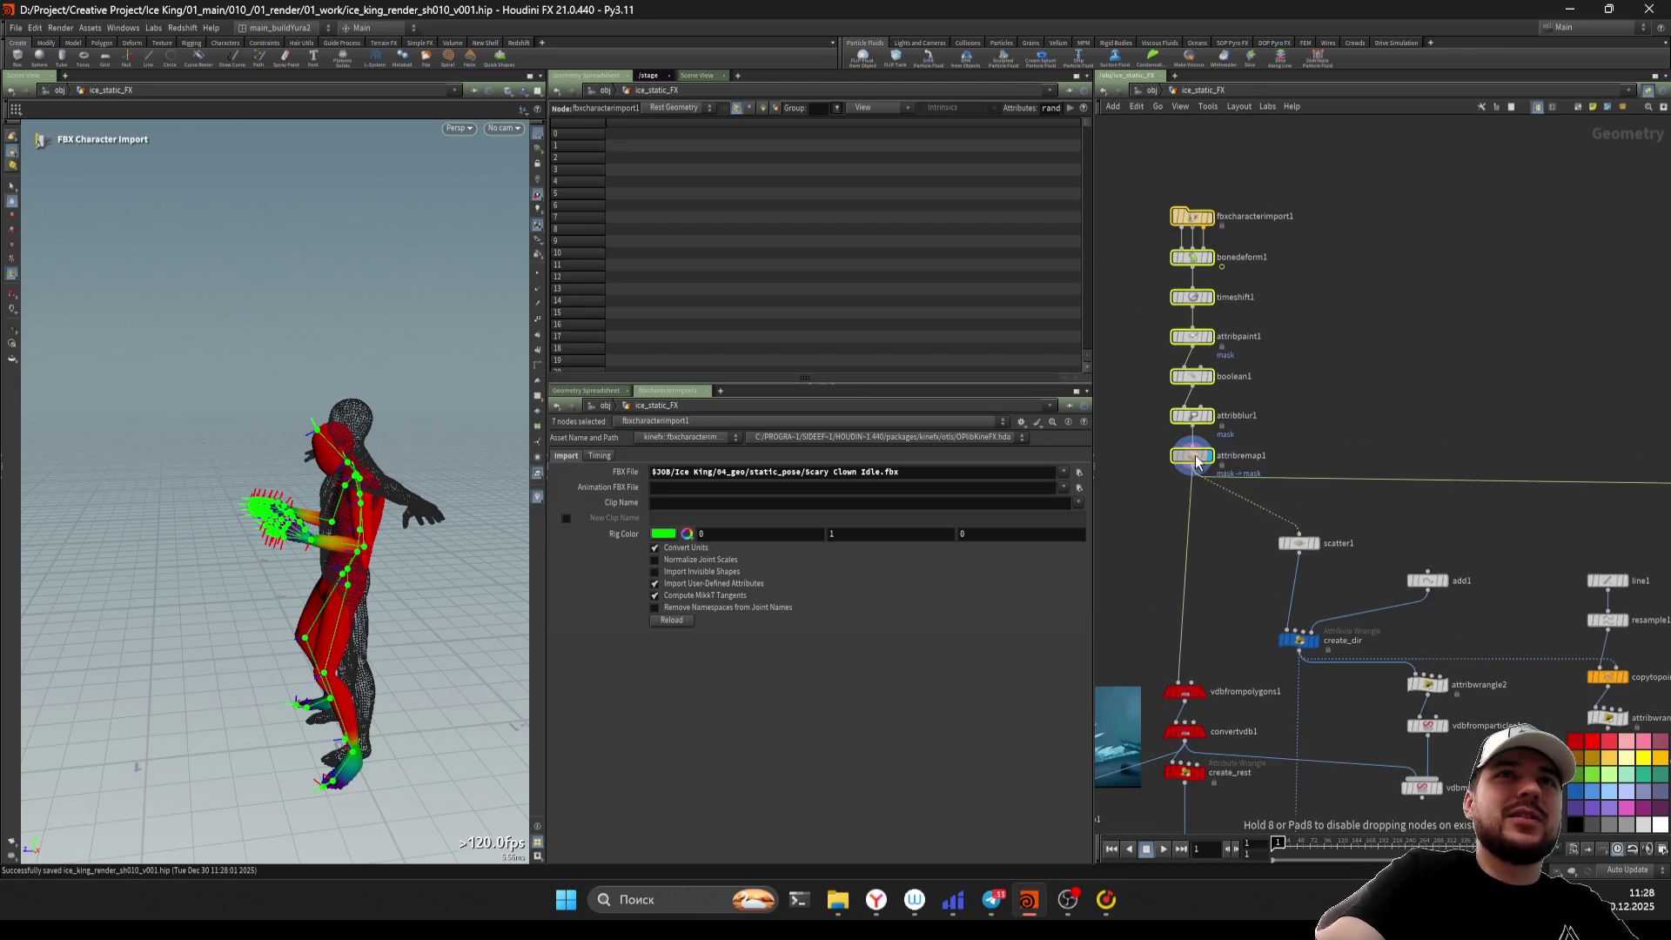
Check the character import and scatter1 settings, then move scatter1 higher in the network
scroll(1173, 616, "up", 1)
left_click(1173, 616)
left_click(1235, 554)
scroll(1234, 561, "down", 2)
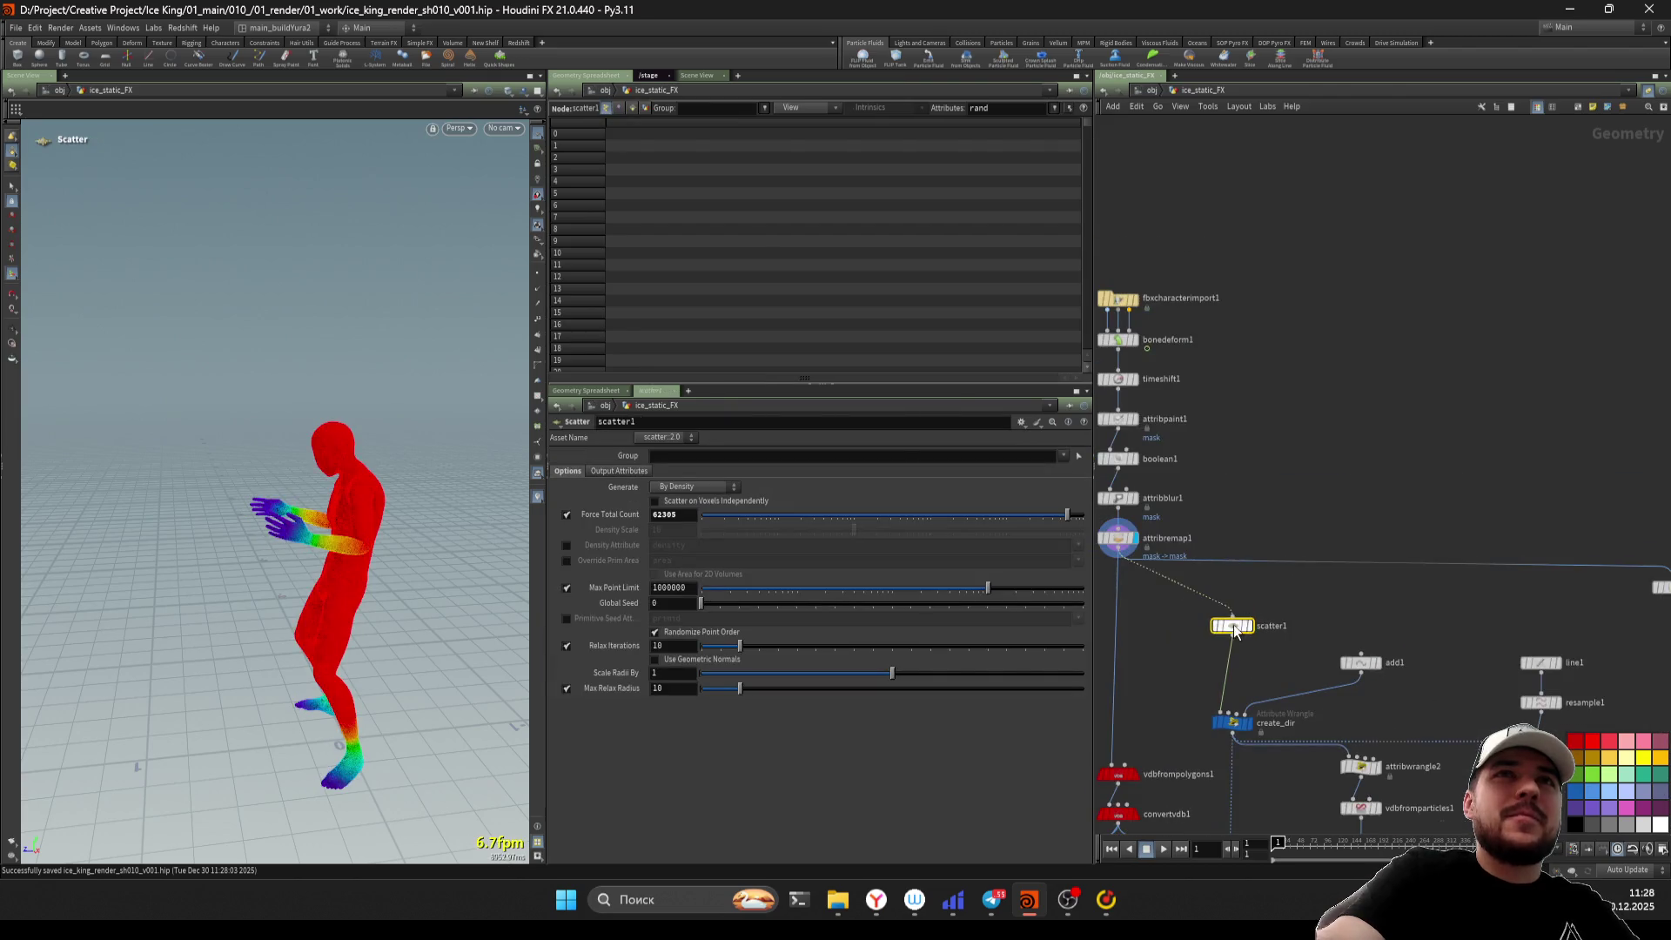
scroll(1231, 567, "up", 1)
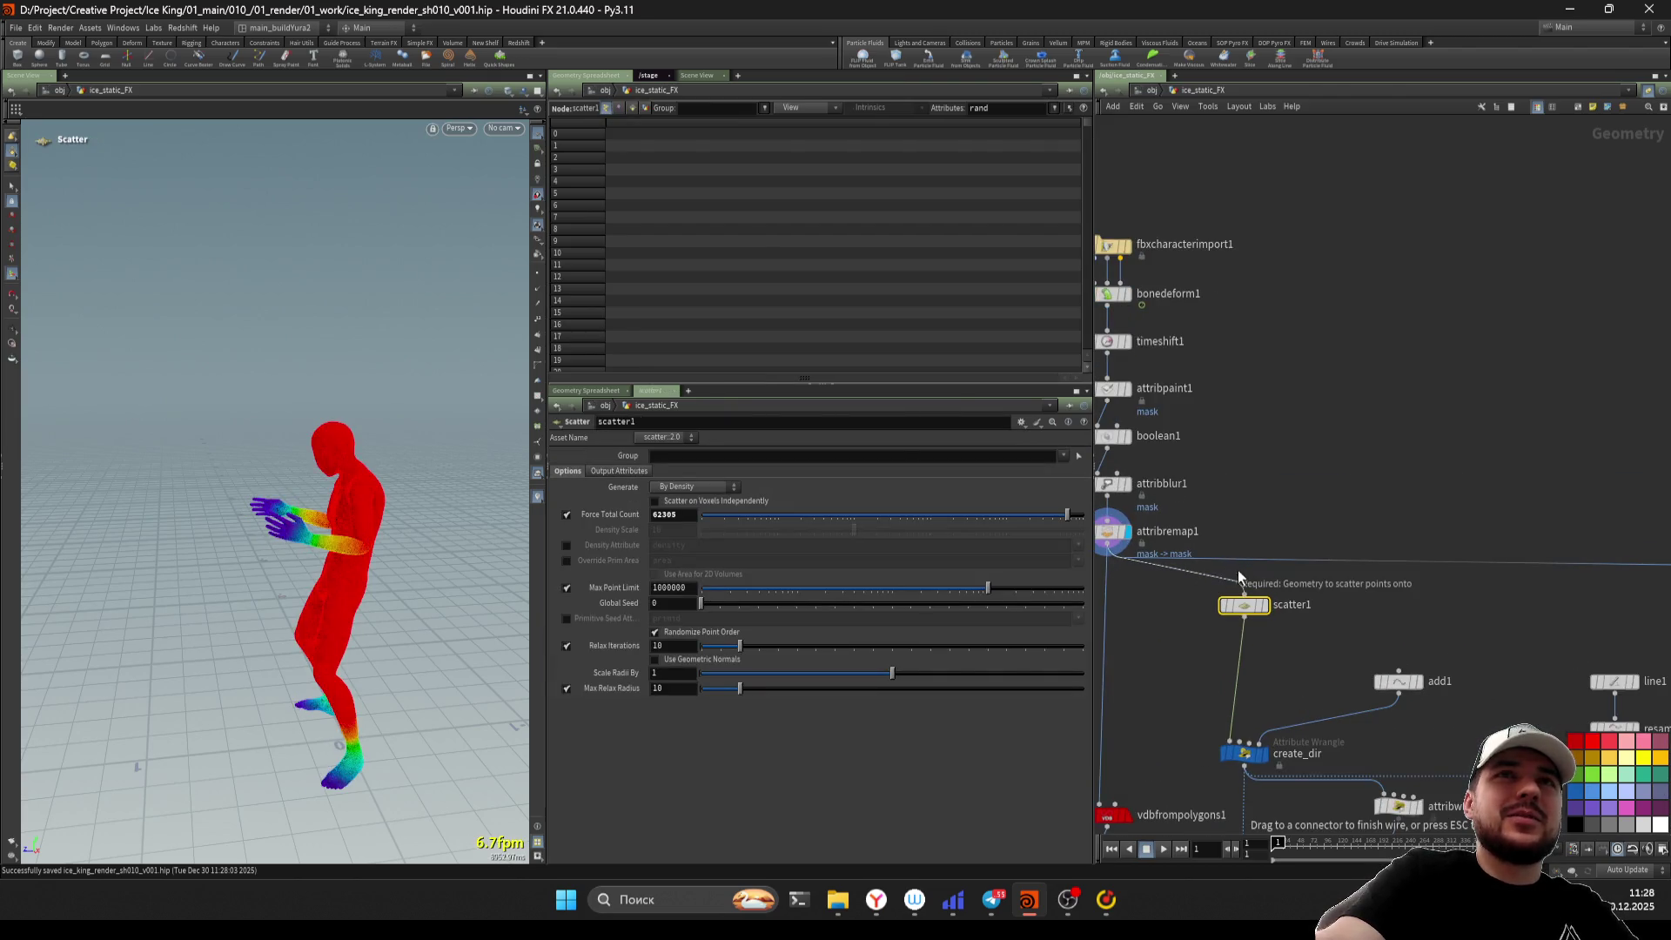
scroll(1183, 644, "down", 1)
scroll(1192, 648, "up", 2)
left_click_drag(1240, 594, 1242, 565)
Display scatter1's output, then the create_dir wrangle's result
scroll(1149, 585, "down", 3)
scroll(1182, 572, "up", 3)
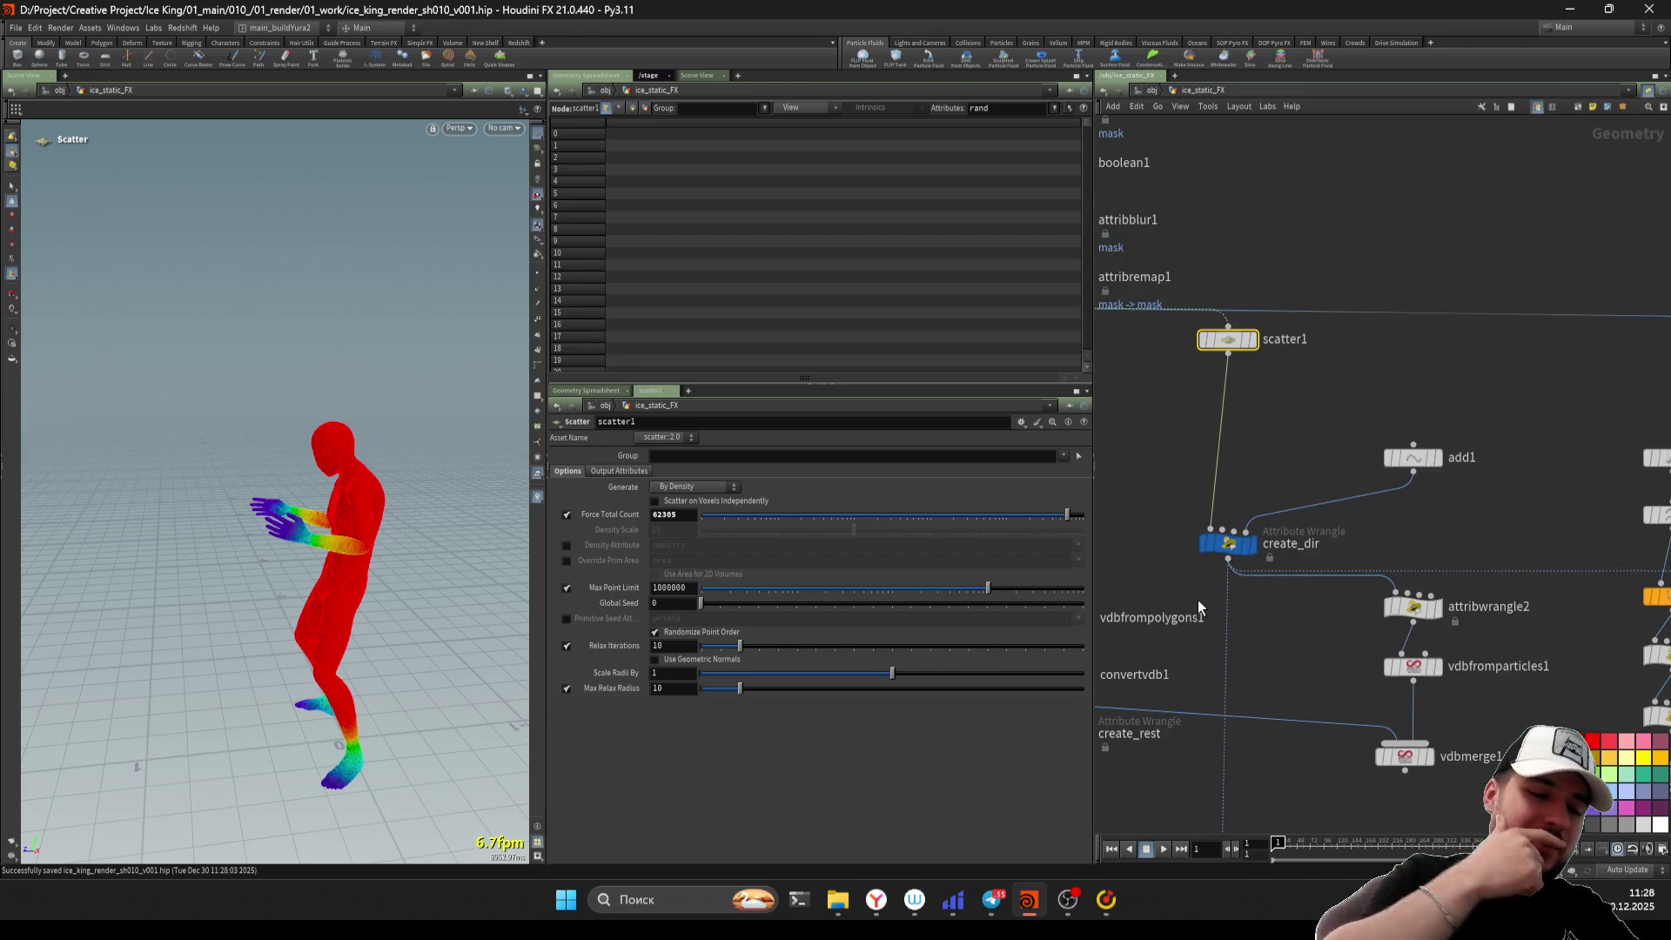
scroll(1289, 643, "down", 1)
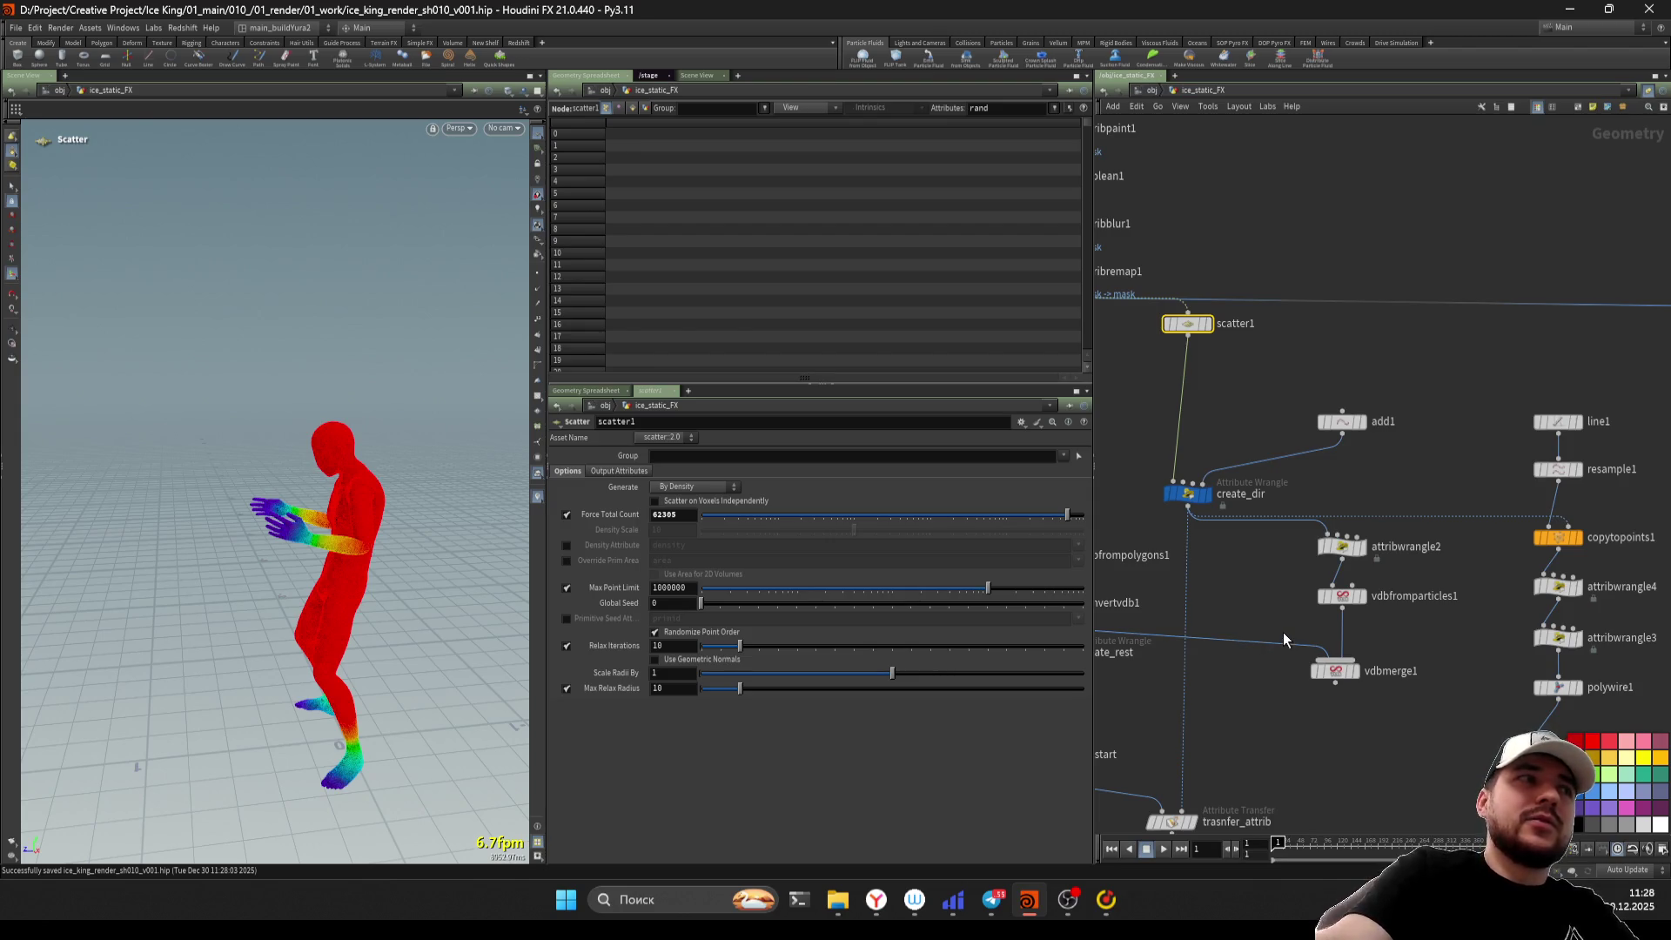
scroll(1292, 635, "down", 1)
scroll(1381, 644, "up", 2)
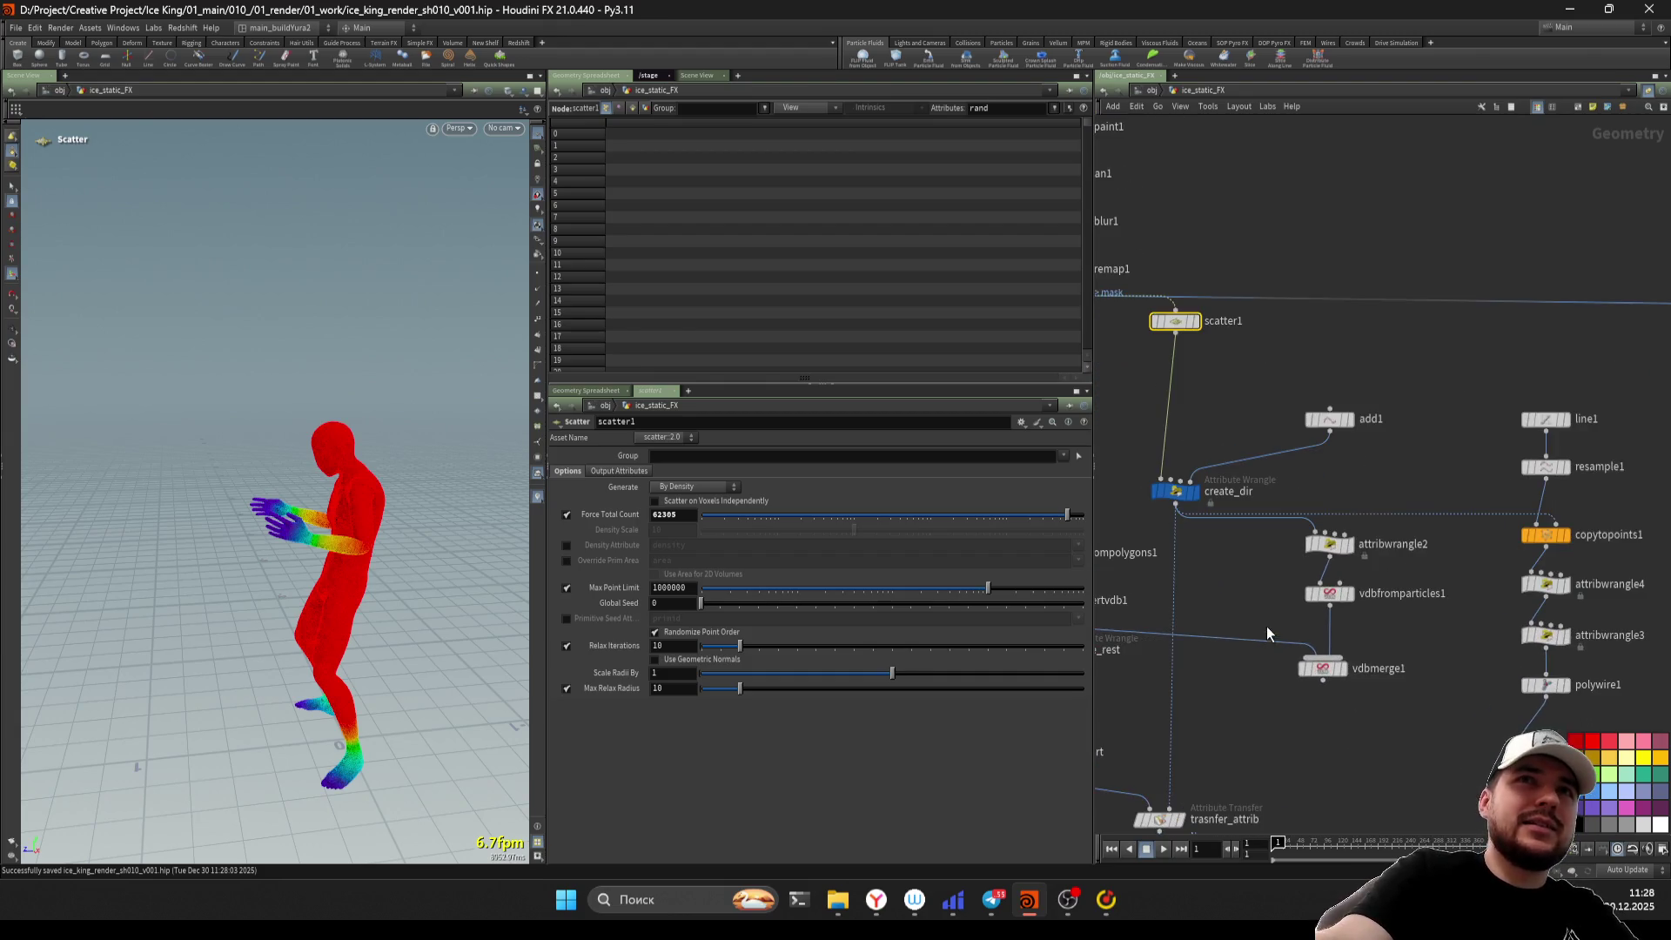
scroll(1266, 625, "up", 1)
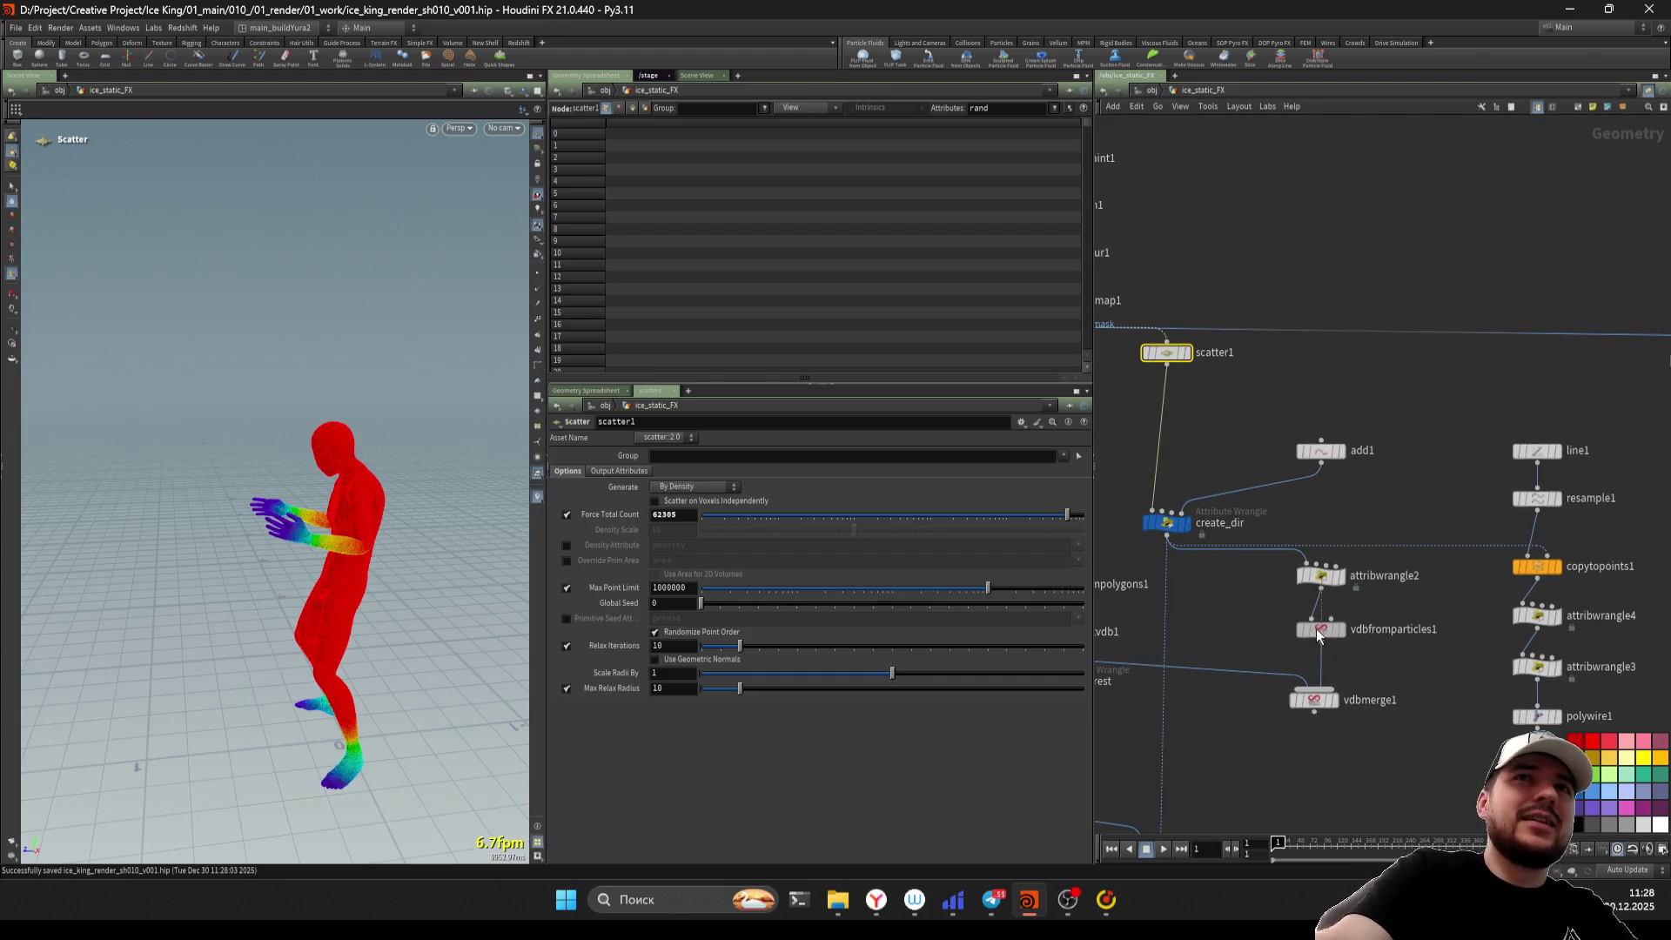
mouse_move(1246, 613)
middle_mouse_down()
mouse_move(1230, 645)
mouse_move(1334, 639)
mouse_move(1201, 503)
mouse_move(1279, 531)
middle_mouse_up()
left_click(1189, 486)
left_click(1256, 604)
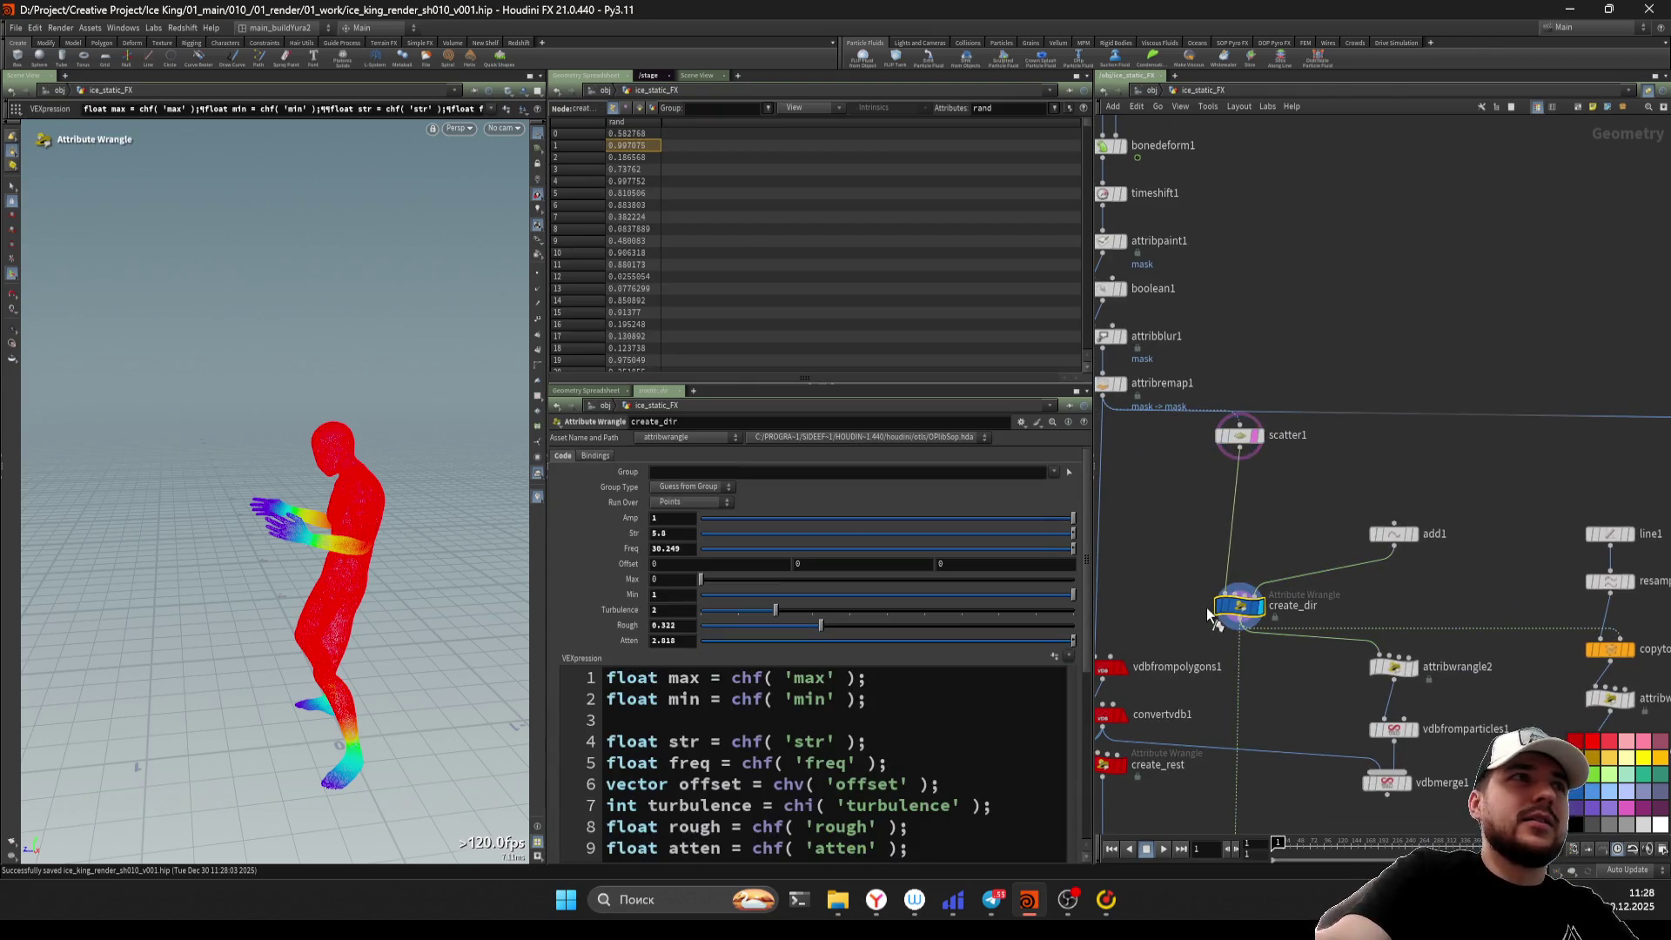
Rearrange the network view, nudging create_dir and add1 into place
middle_click_drag(1206, 640, 1201, 573)
middle_click_drag(1291, 654, 1290, 648)
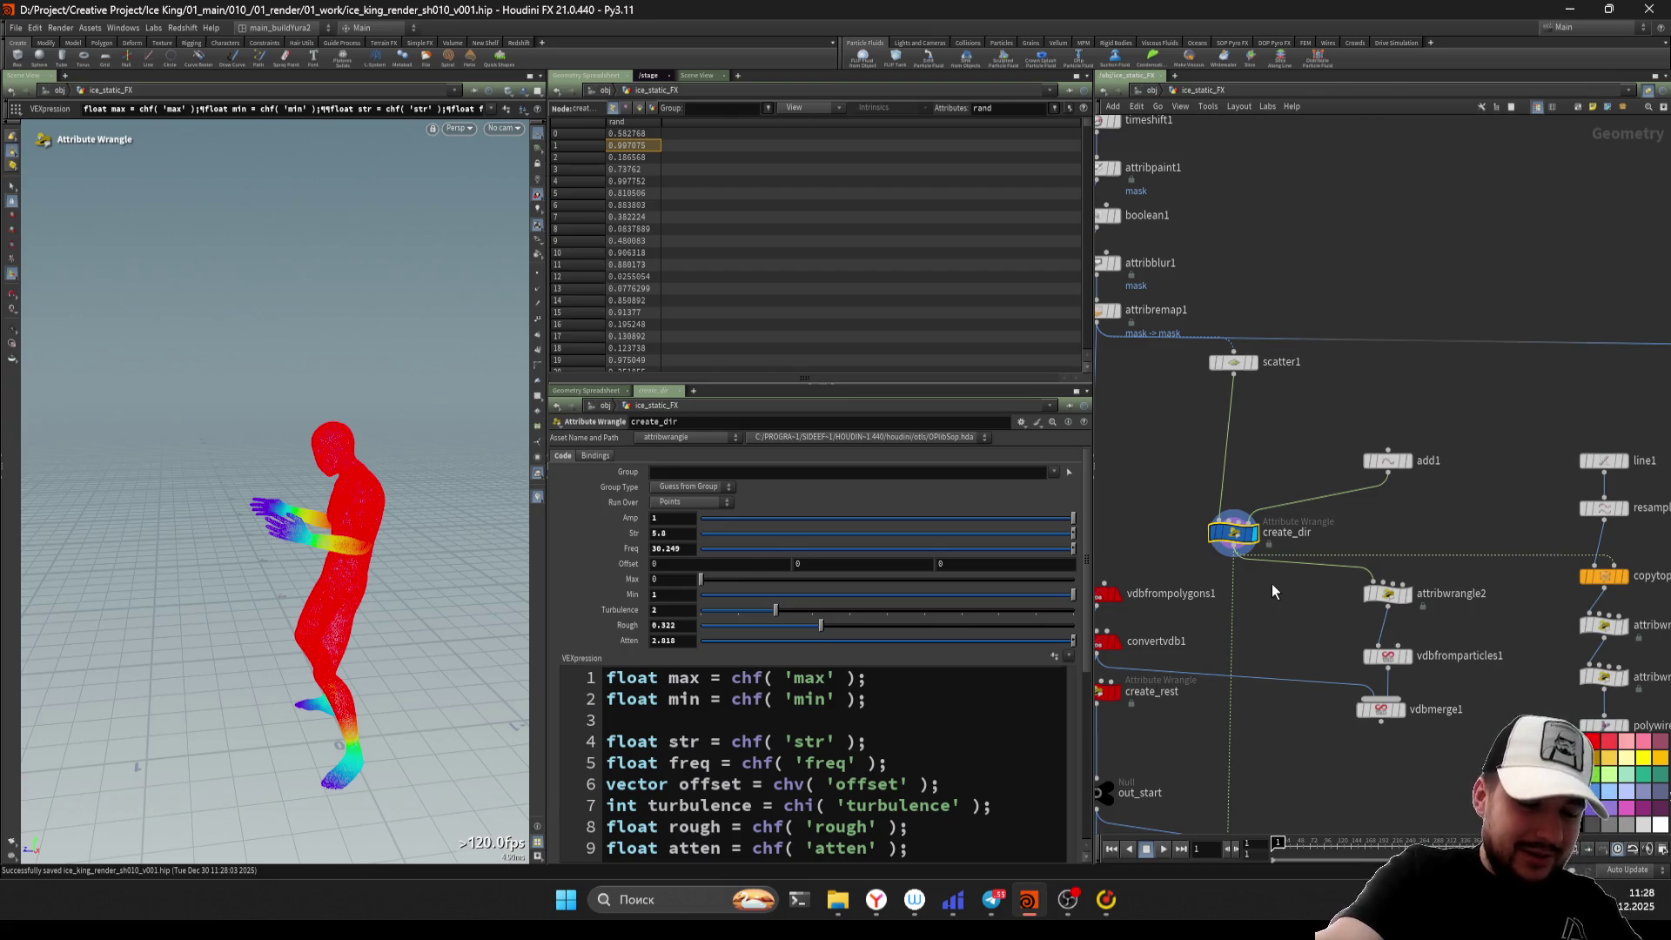
key("XF86AudioLowerVolume")
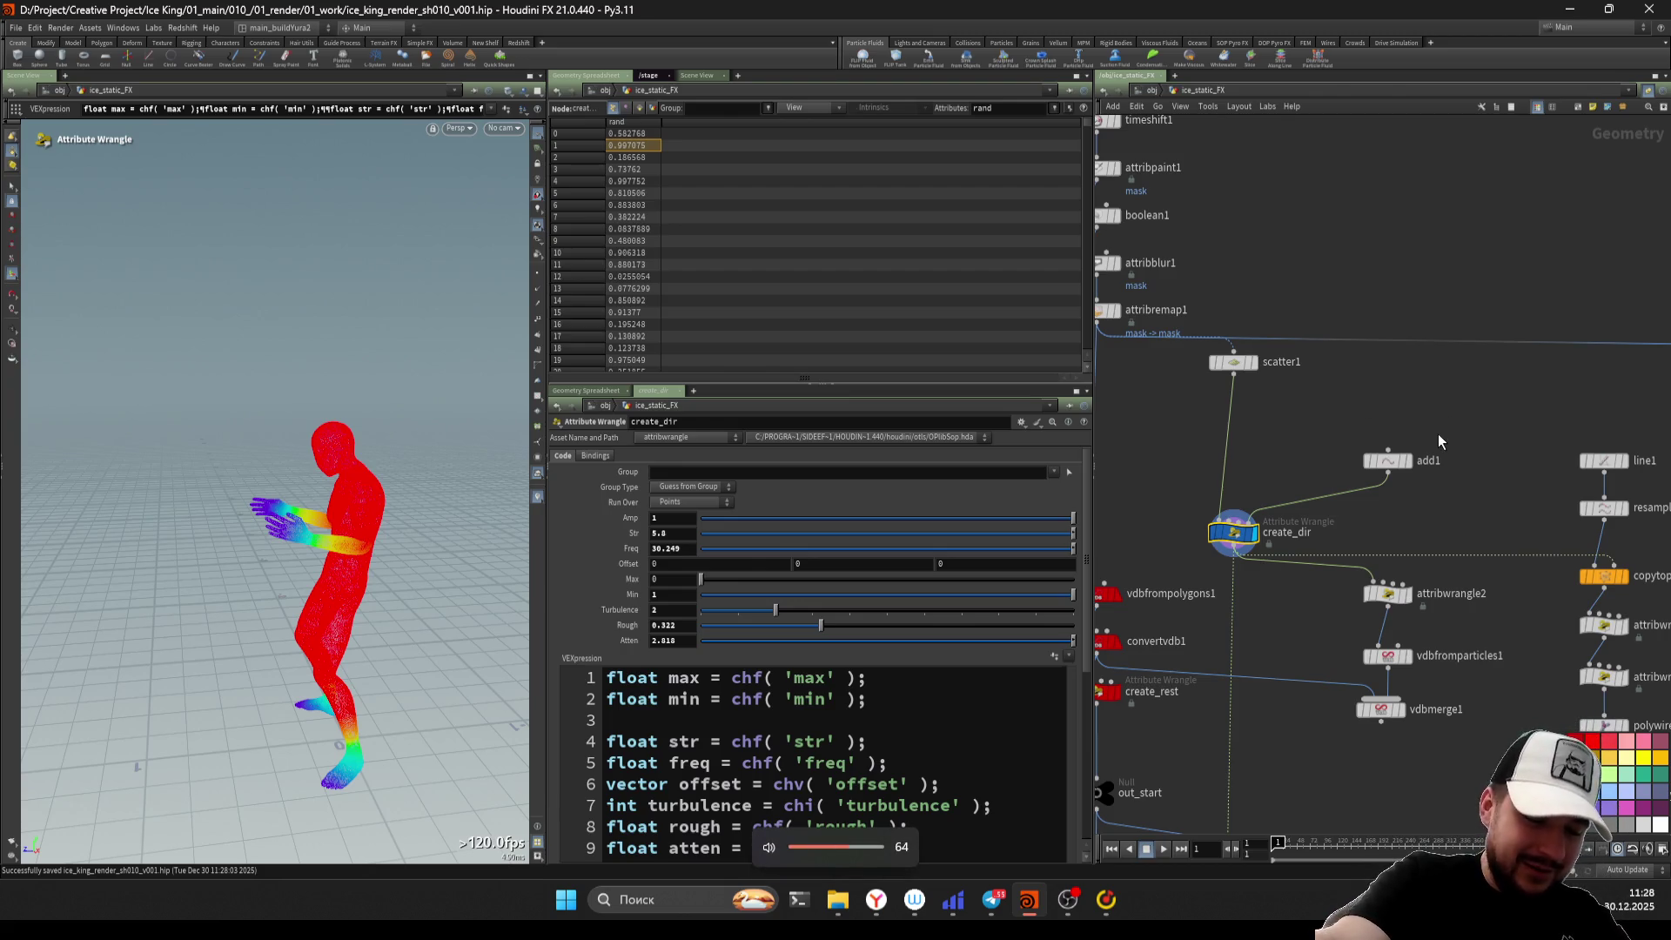
middle_click_drag(1392, 404, 1409, 401)
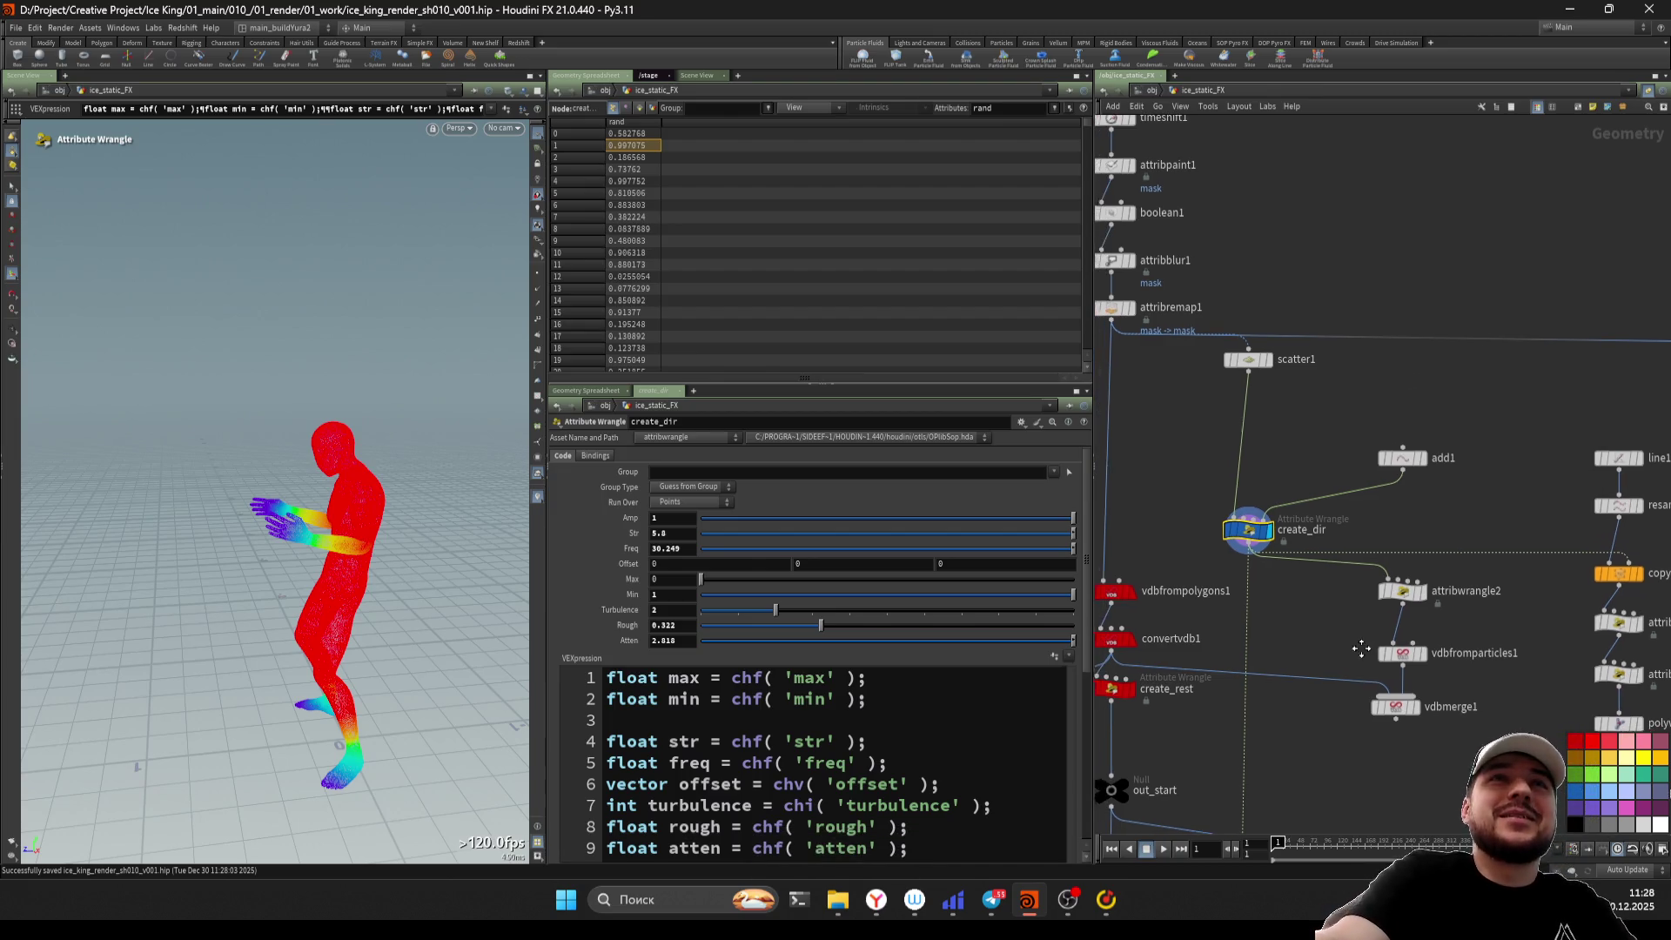
left_click_drag(1259, 538, 1267, 537)
middle_click_drag(1266, 537, 1227, 610)
left_click_drag(1366, 530, 1386, 536)
middle_click_drag(1432, 809, 1395, 690)
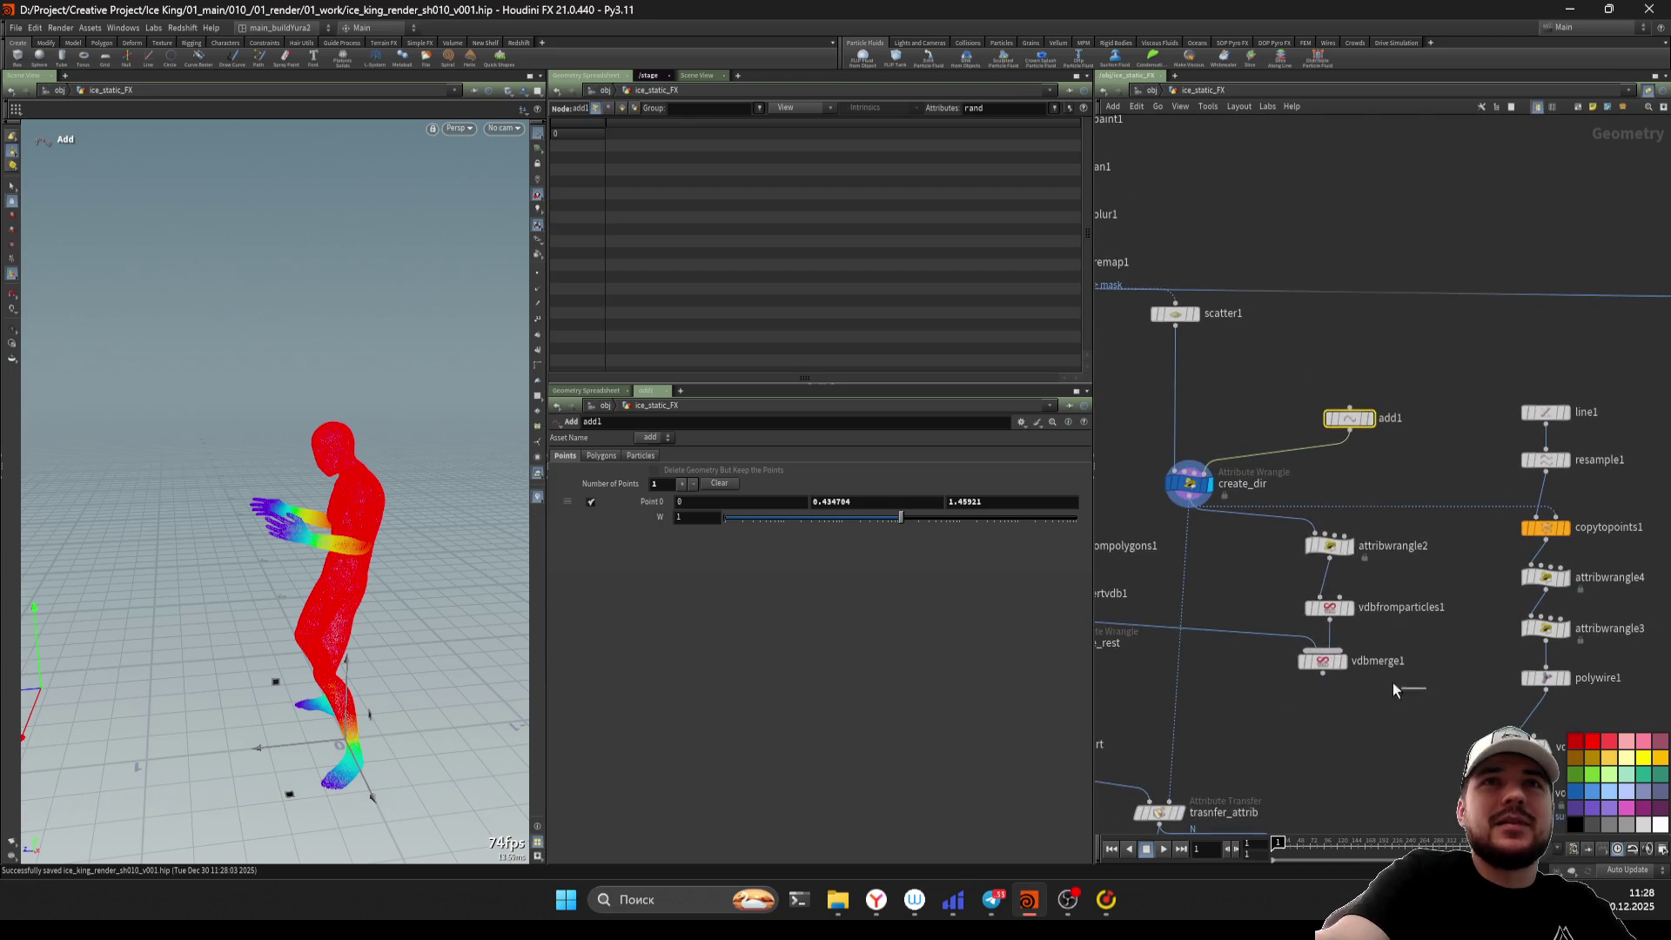
Display vdbfromparticles1's lumpy spiked volume, then show attribwrangle2's point displacement
left_click(1329, 607)
mouse_move(1340, 754)
left_mouse_down()
mouse_move(1271, 675)
mouse_move(1314, 696)
mouse_move(1302, 728)
left_mouse_up()
left_click(1316, 627)
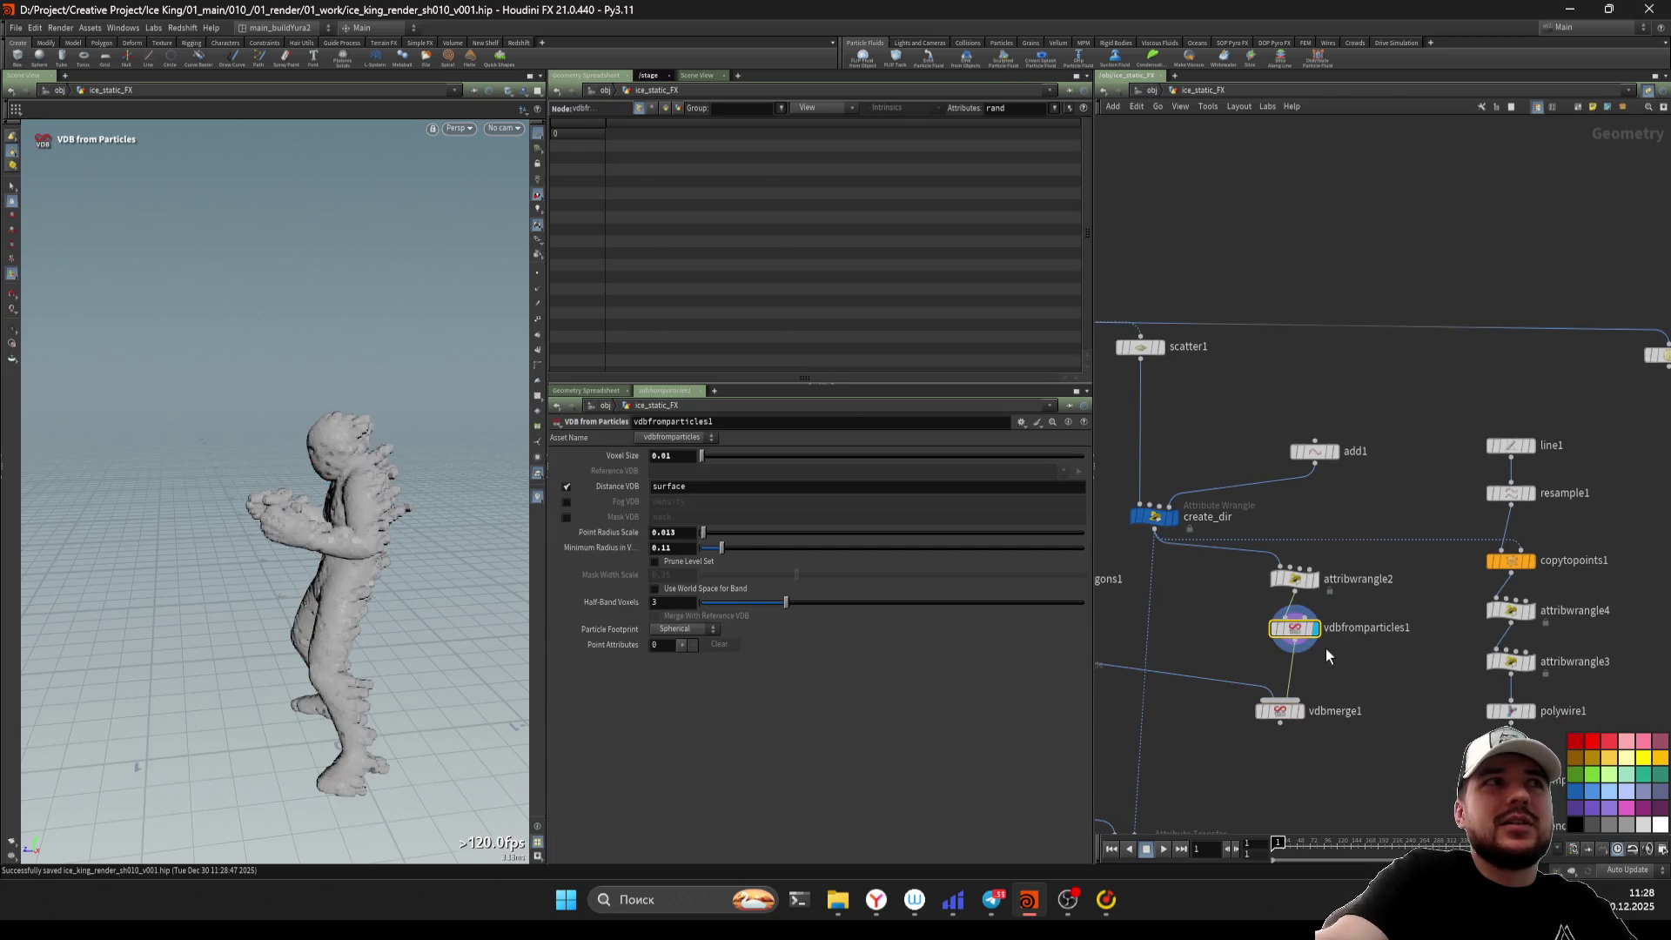
middle_click_drag(1325, 649, 1345, 576)
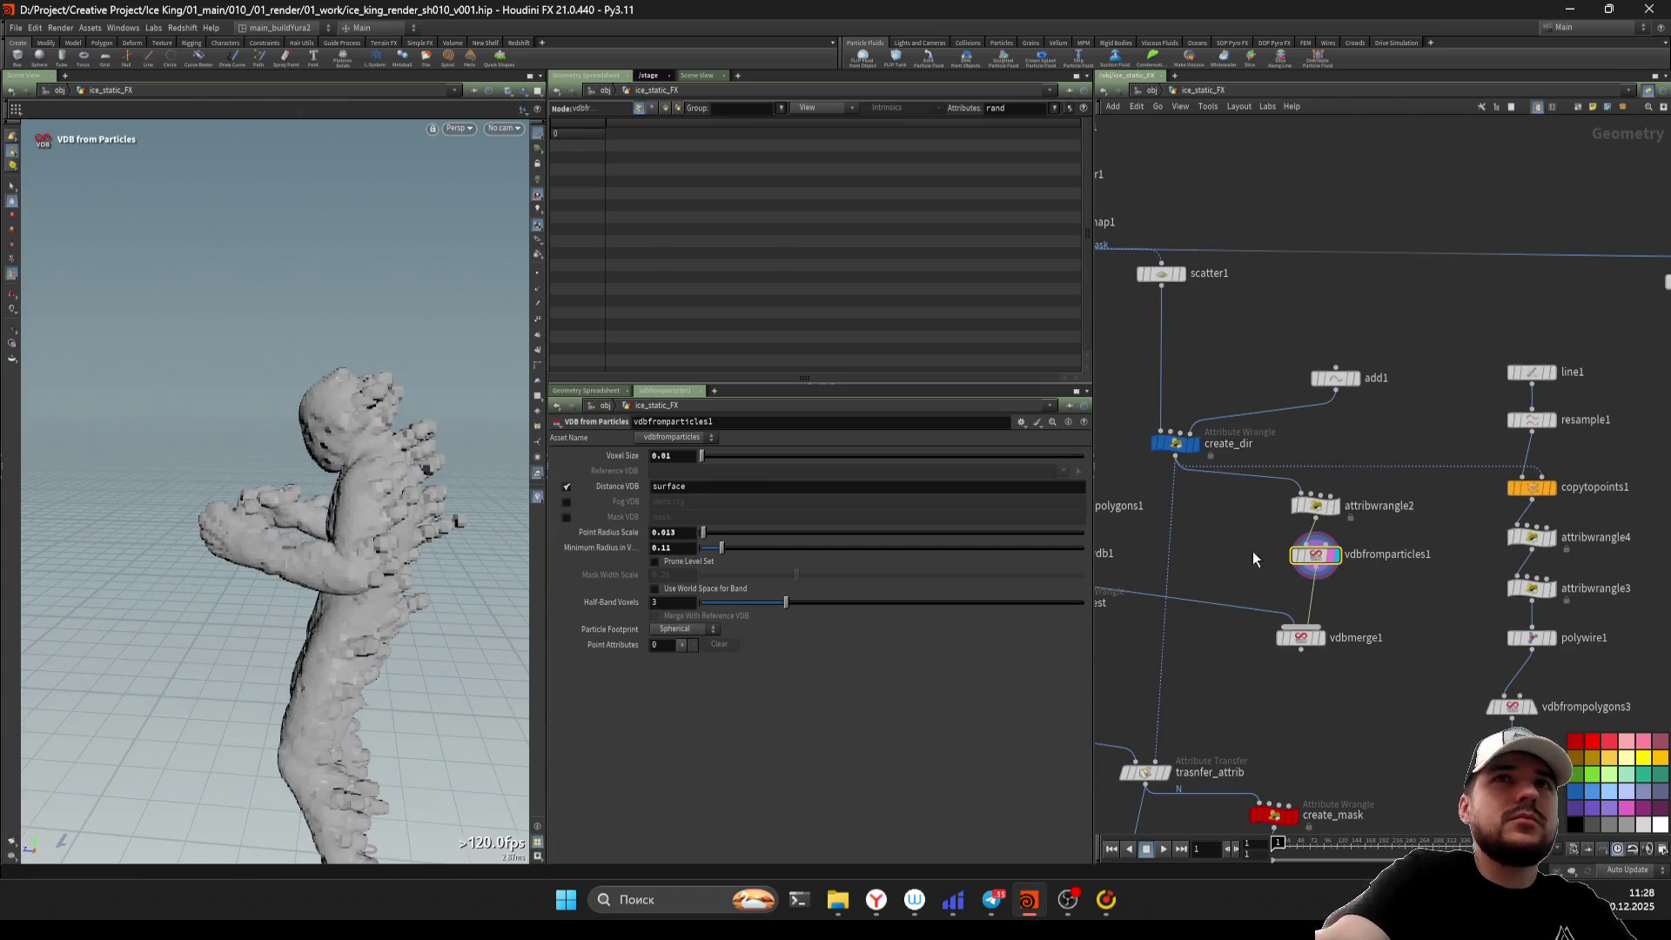
scroll(1251, 551, "up", 2)
left_click(1347, 489)
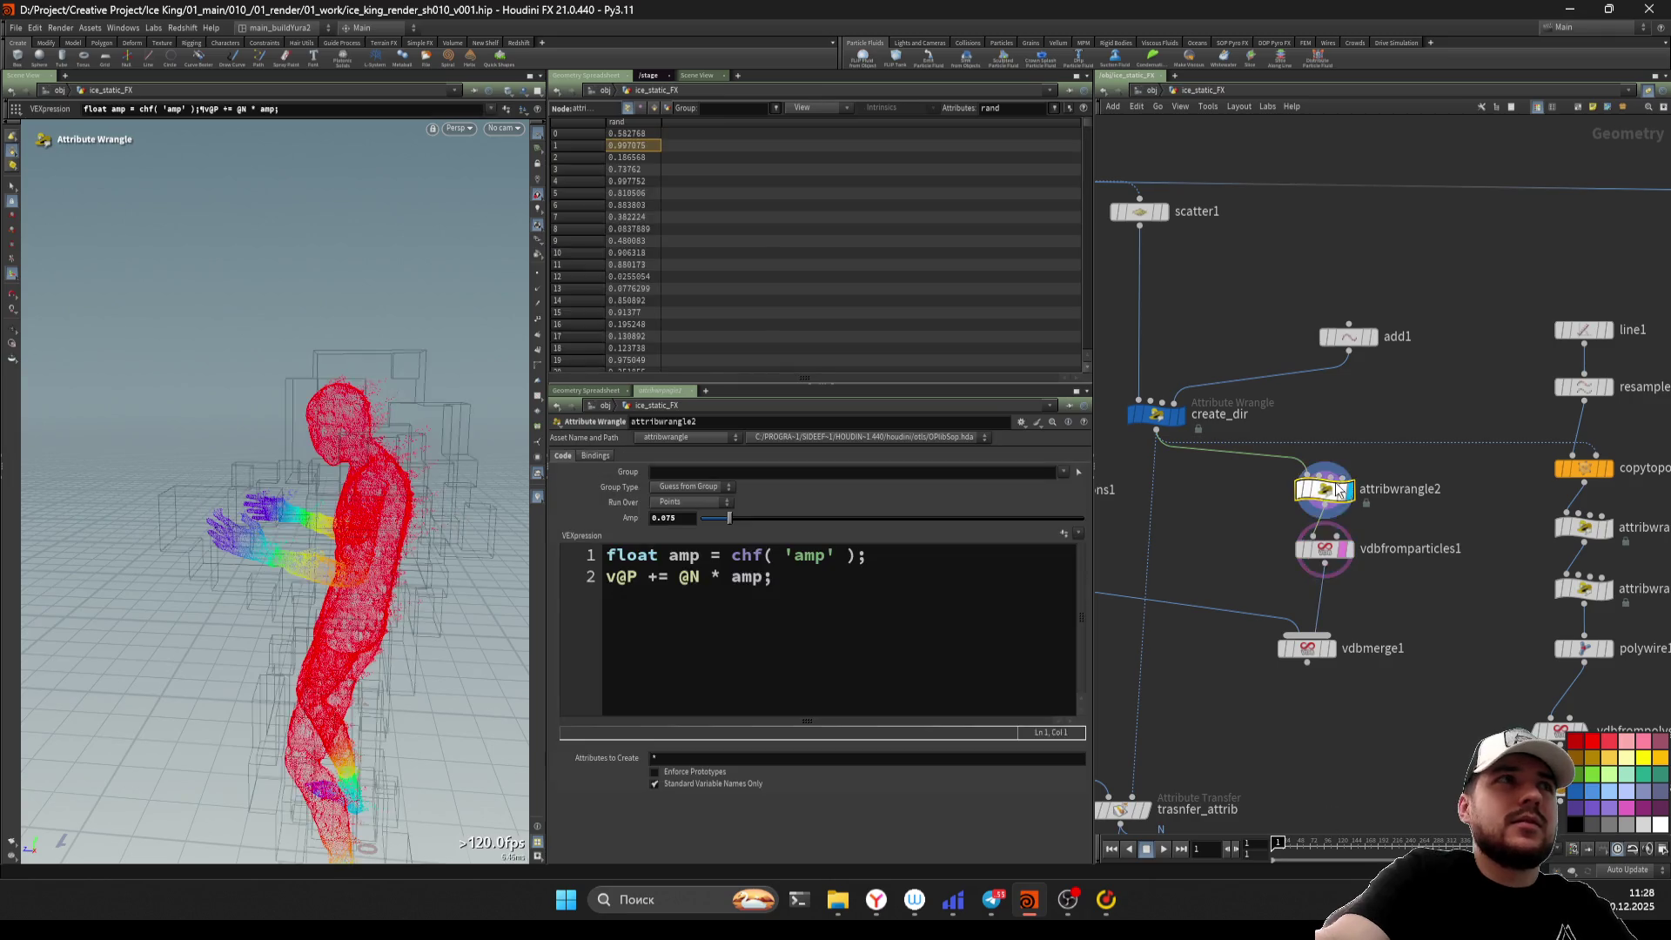
Raise attribwrangle2's Amp to 0.536 and view the fuller VDB spikes
left_click_drag(733, 523, 951, 522)
left_click(1301, 548)
mouse_move(213, 589)
left_mouse_down()
mouse_move(459, 485)
mouse_move(409, 557)
mouse_move(387, 569)
mouse_move(374, 552)
mouse_move(484, 548)
mouse_move(421, 548)
left_mouse_up()
scroll(421, 549, "up", 3)
Open create_dir's VEX code at the direction line
left_click(1323, 489)
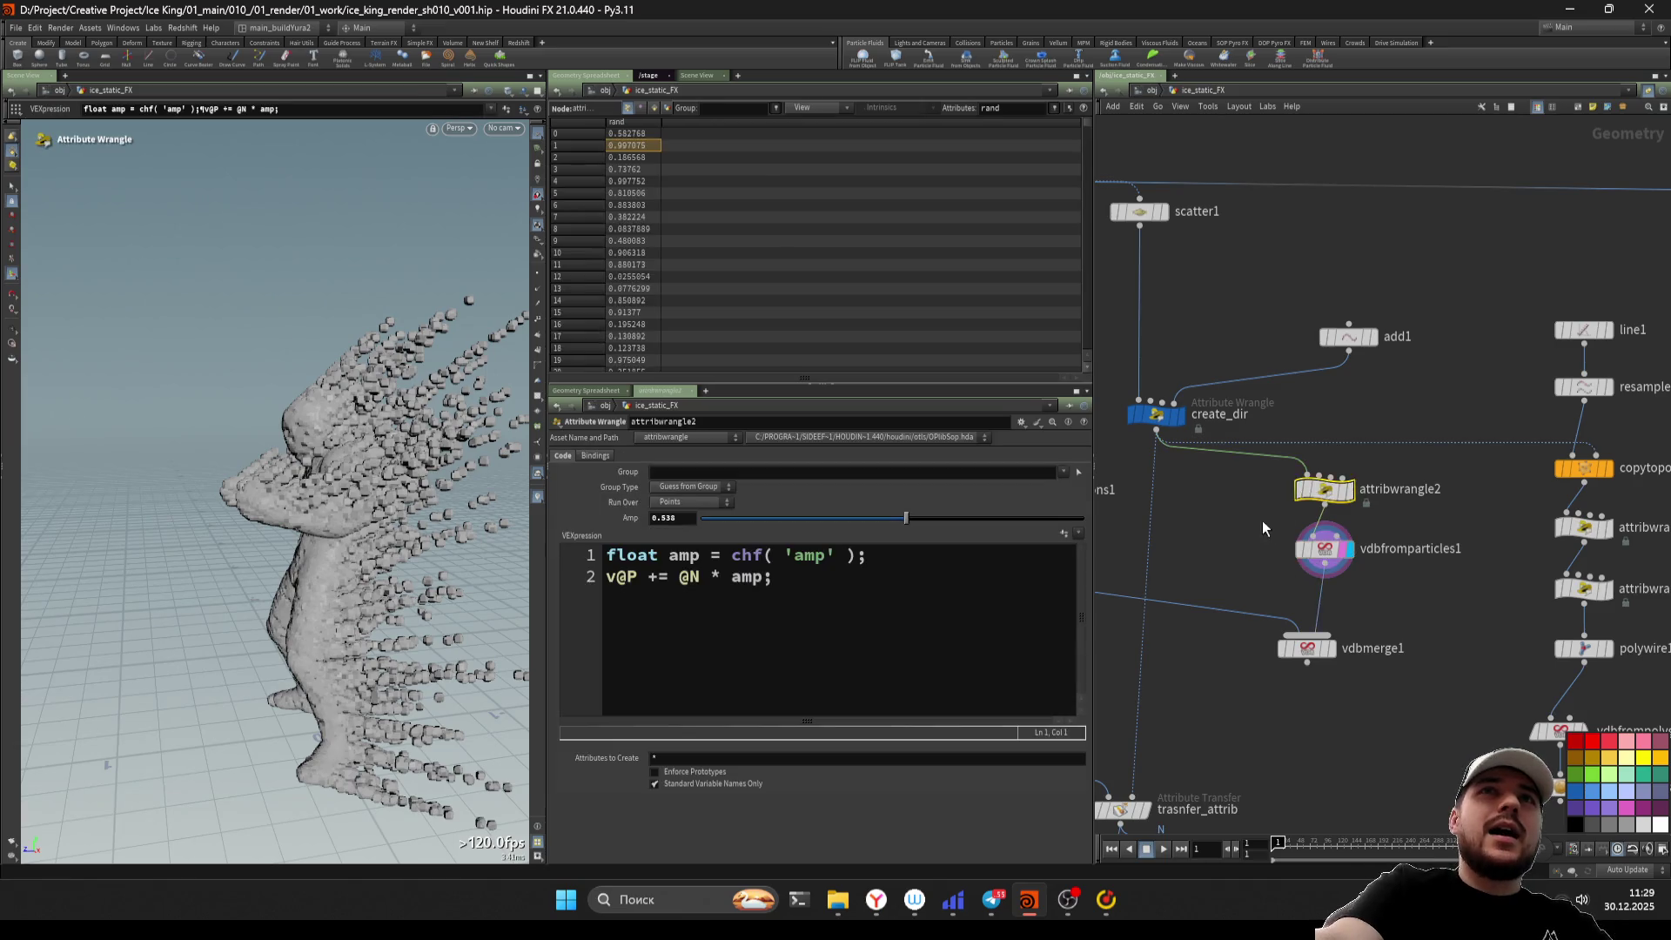
scroll(1166, 418, "up", 1)
left_click(1166, 426)
scroll(849, 792, "down", 2)
scroll(849, 791, "down", 3)
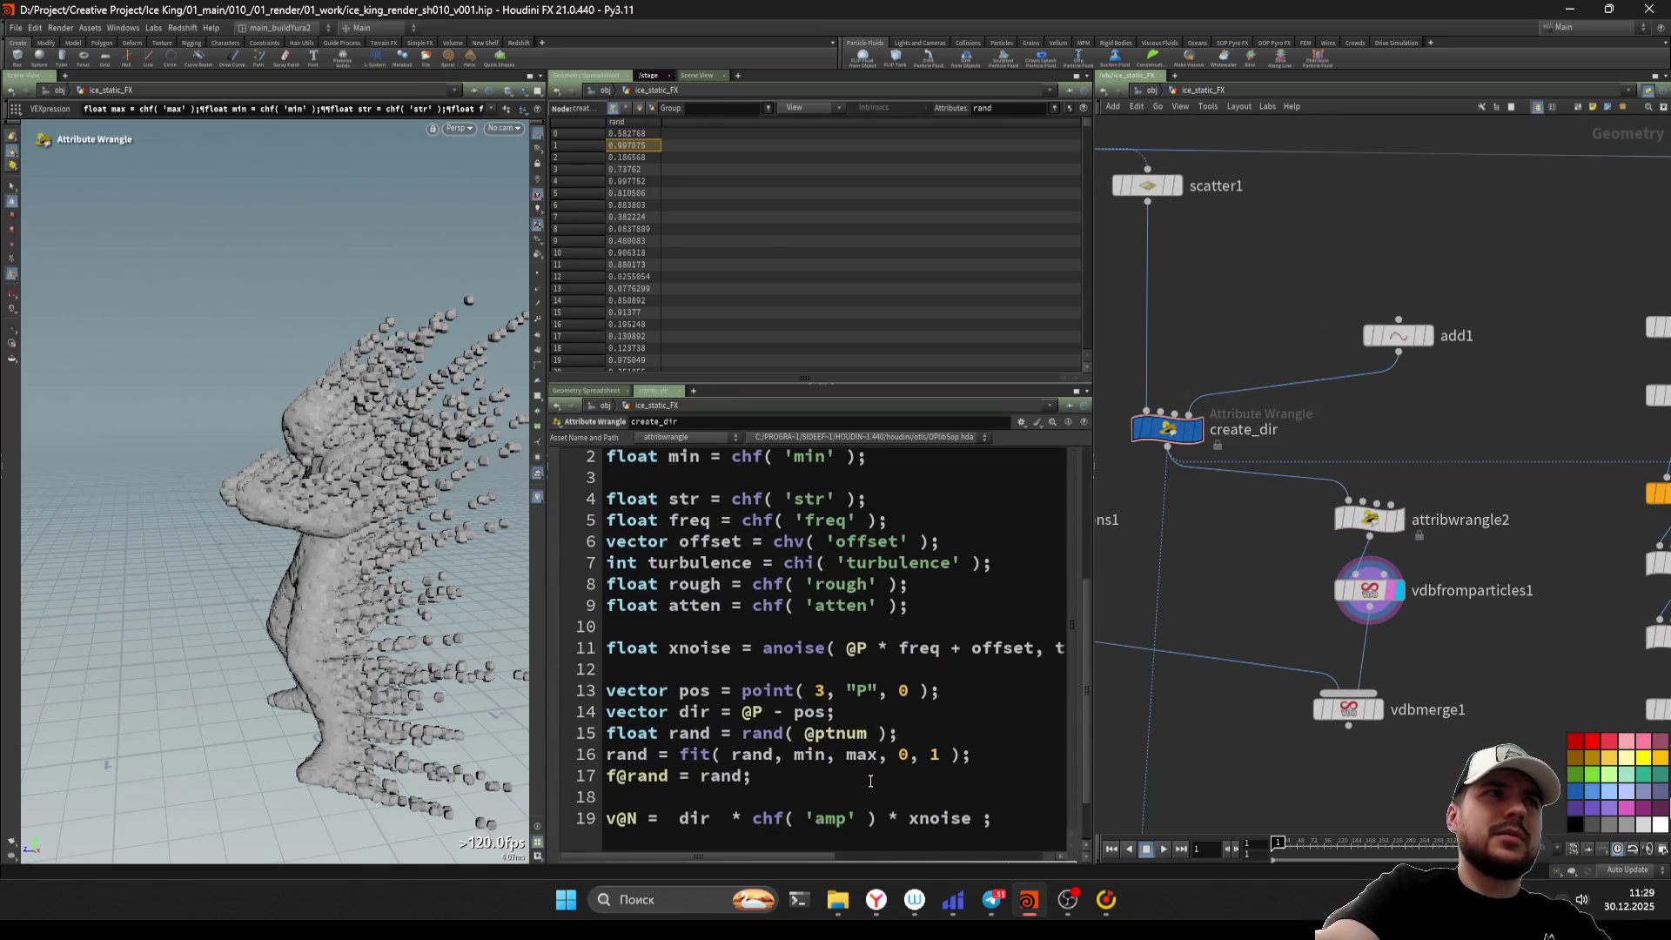
left_click(1012, 807)
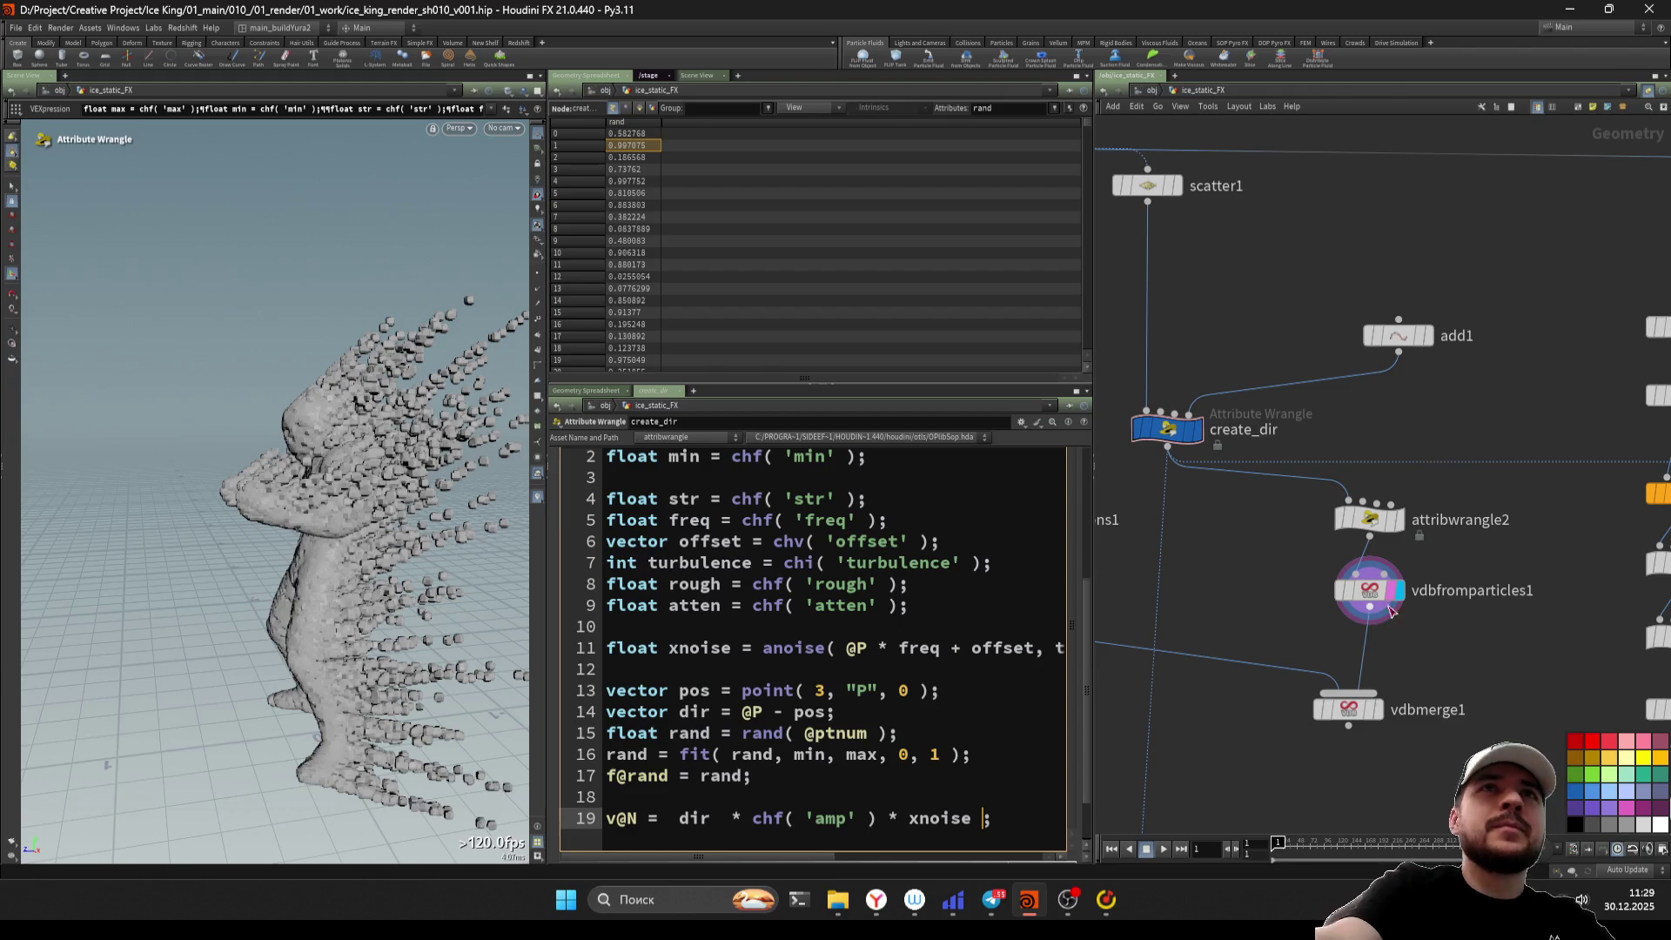
scroll(1390, 612, "up", 1)
Inspect attribremap1's mask remap settings
middle_click_drag(1258, 457, 1332, 539)
scroll(806, 717, "up", 4)
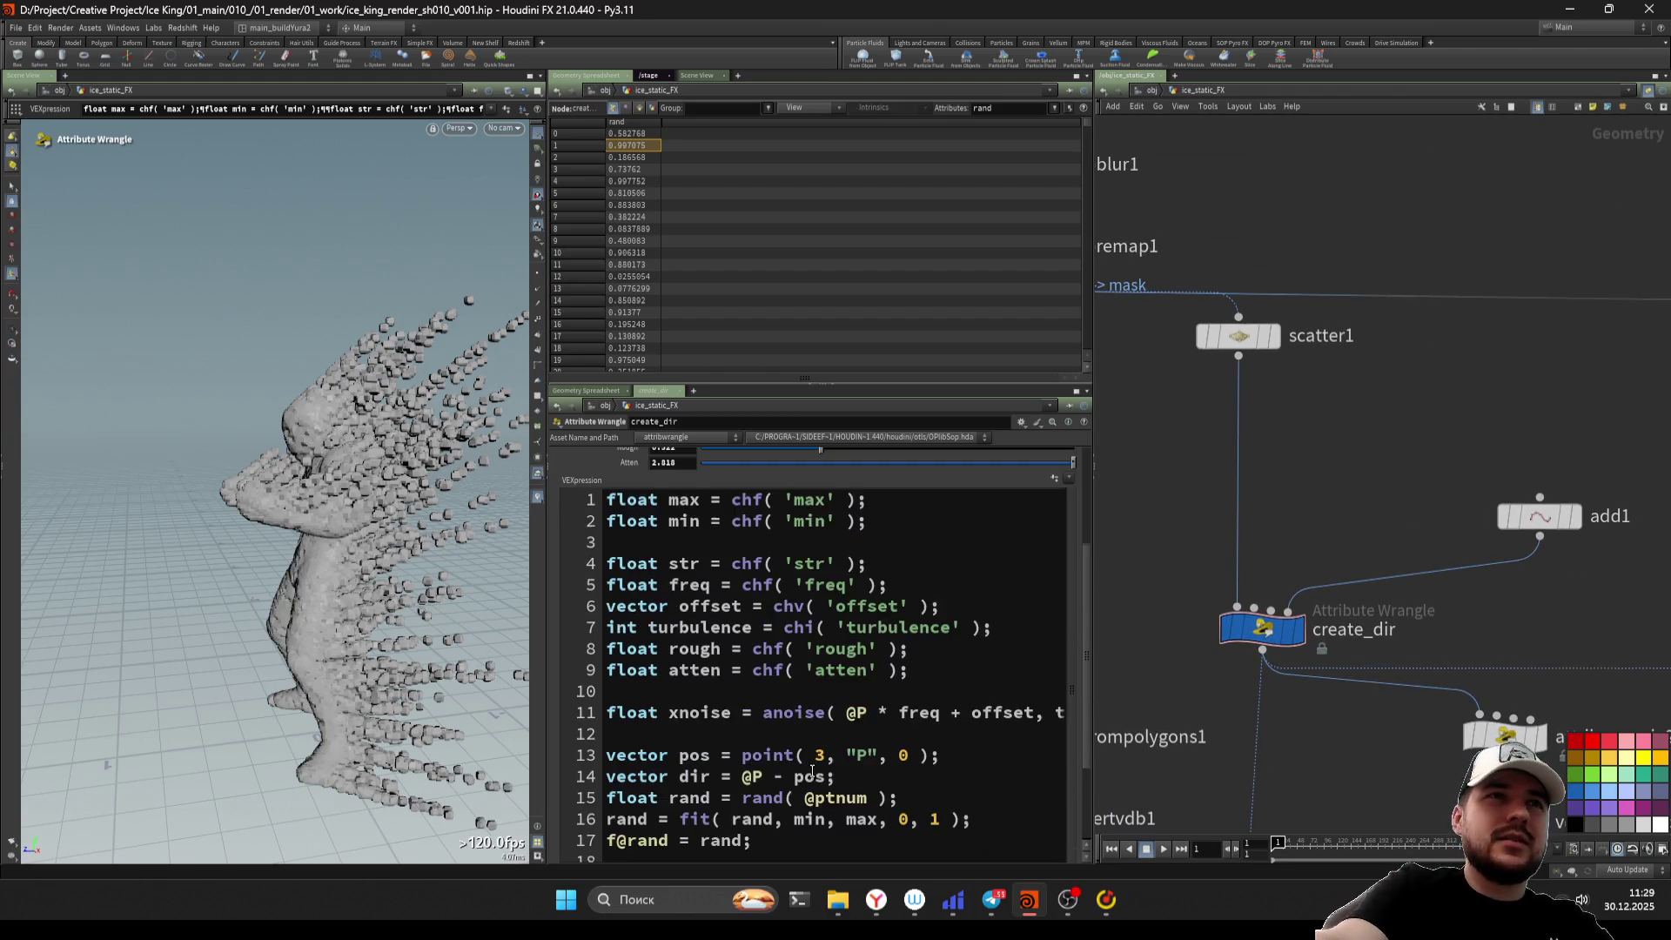
scroll(832, 692, "down", 4)
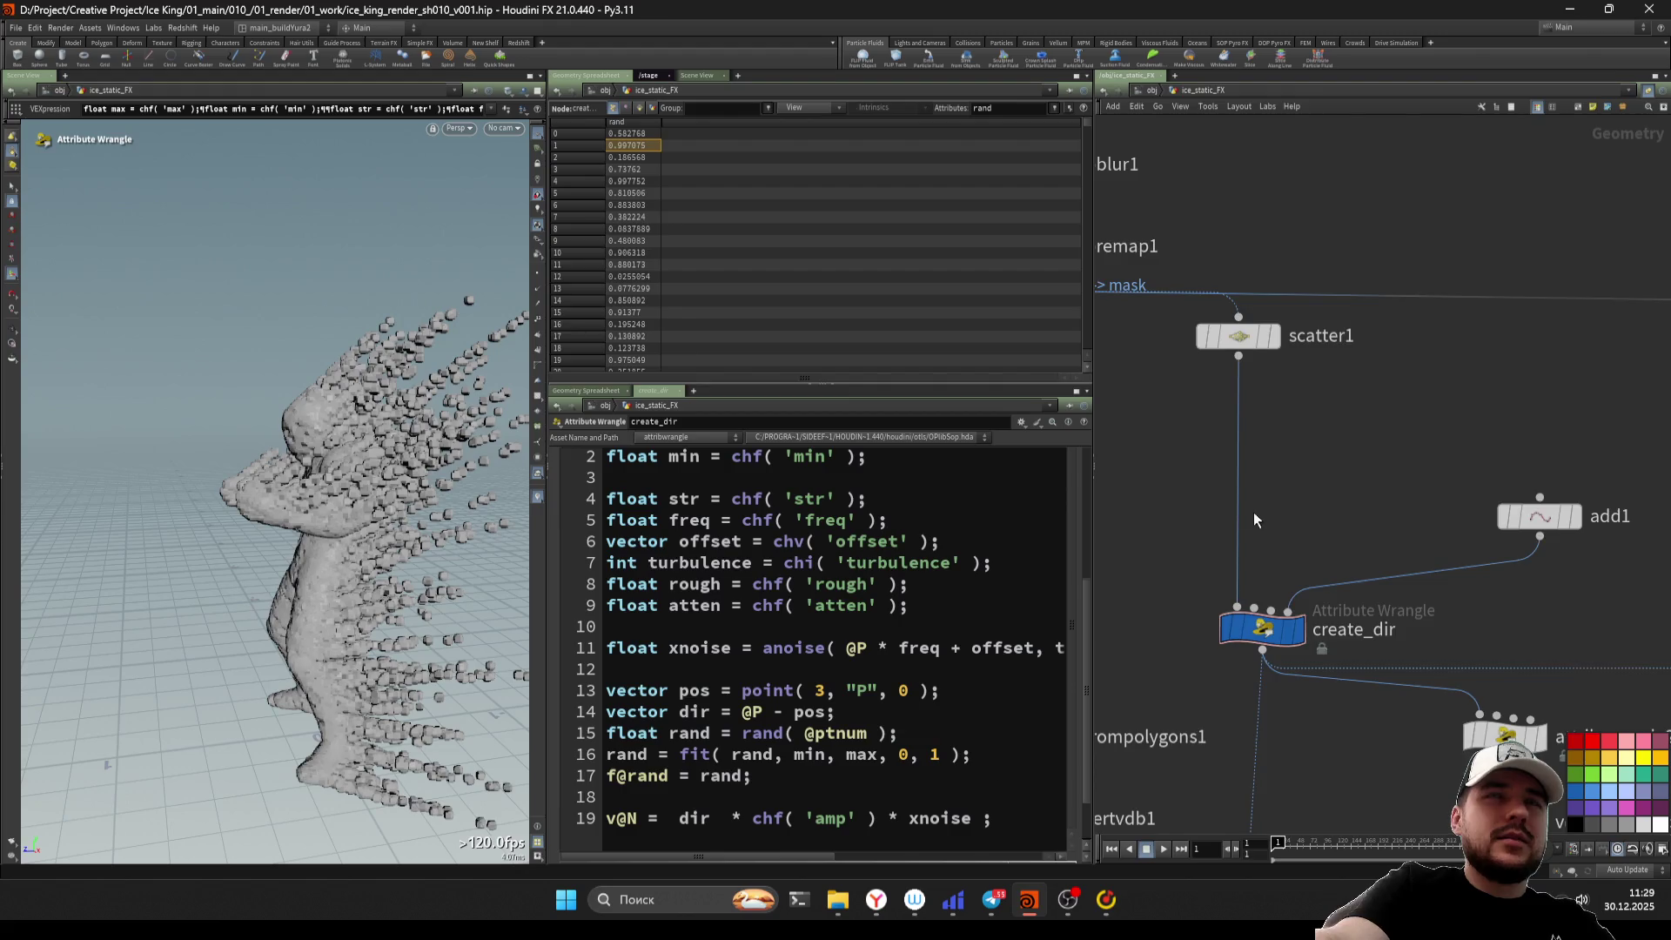
scroll(1254, 519, "down", 2)
left_click(1119, 466)
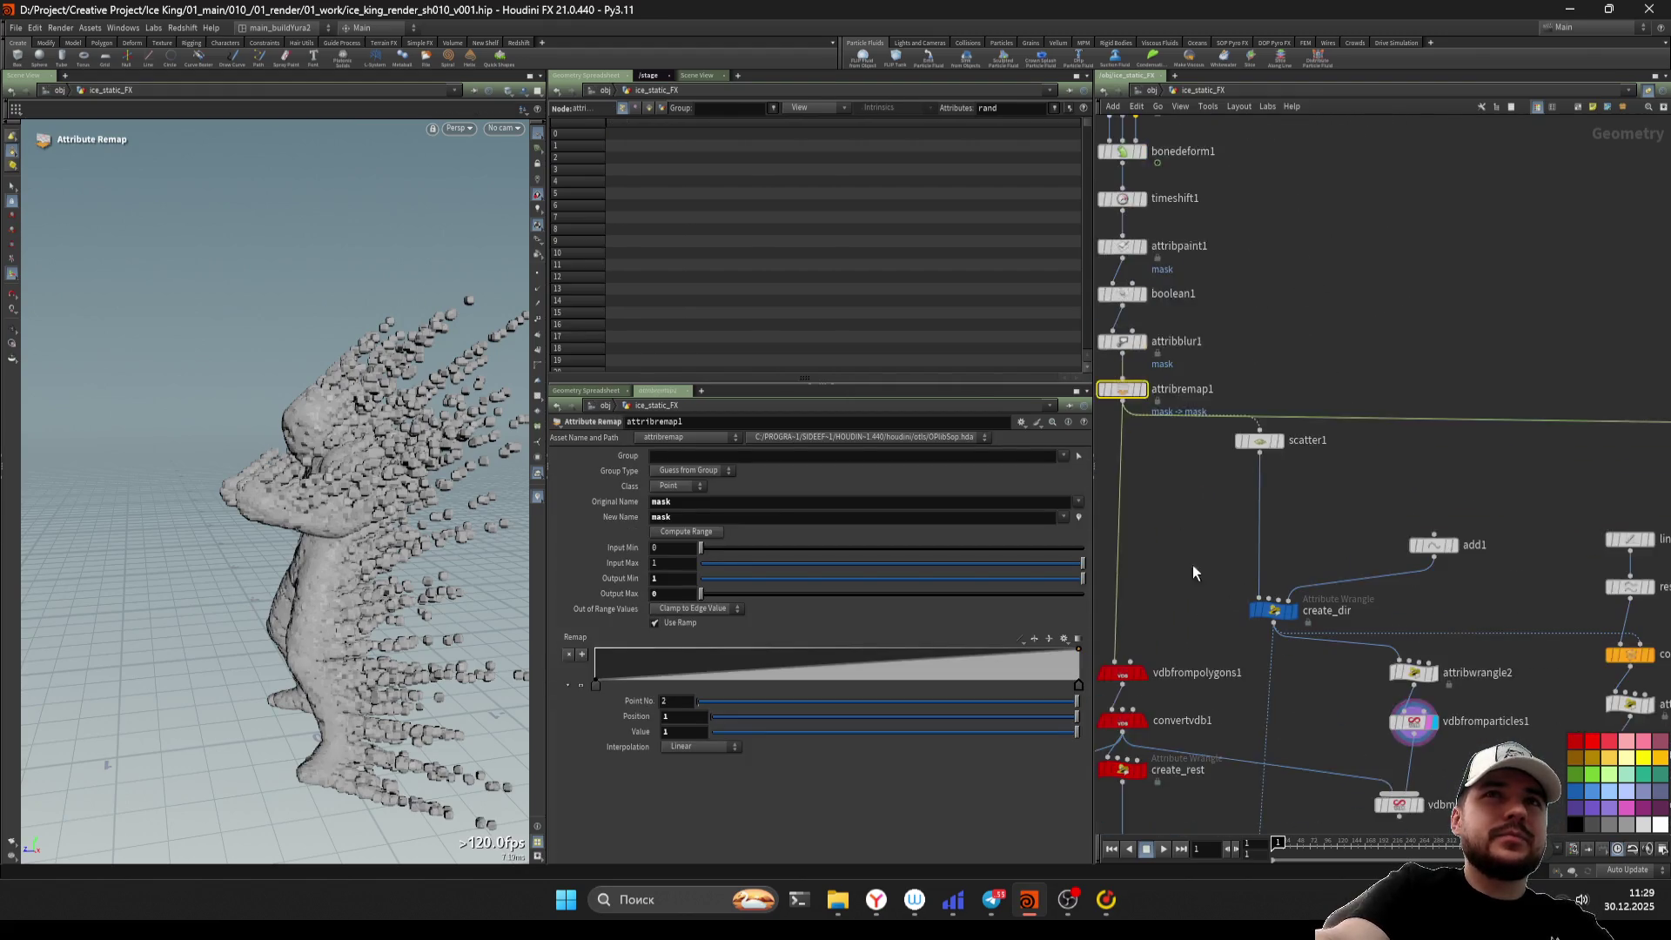
left_click(1273, 610)
left_click(984, 821)
type("* @mask;")
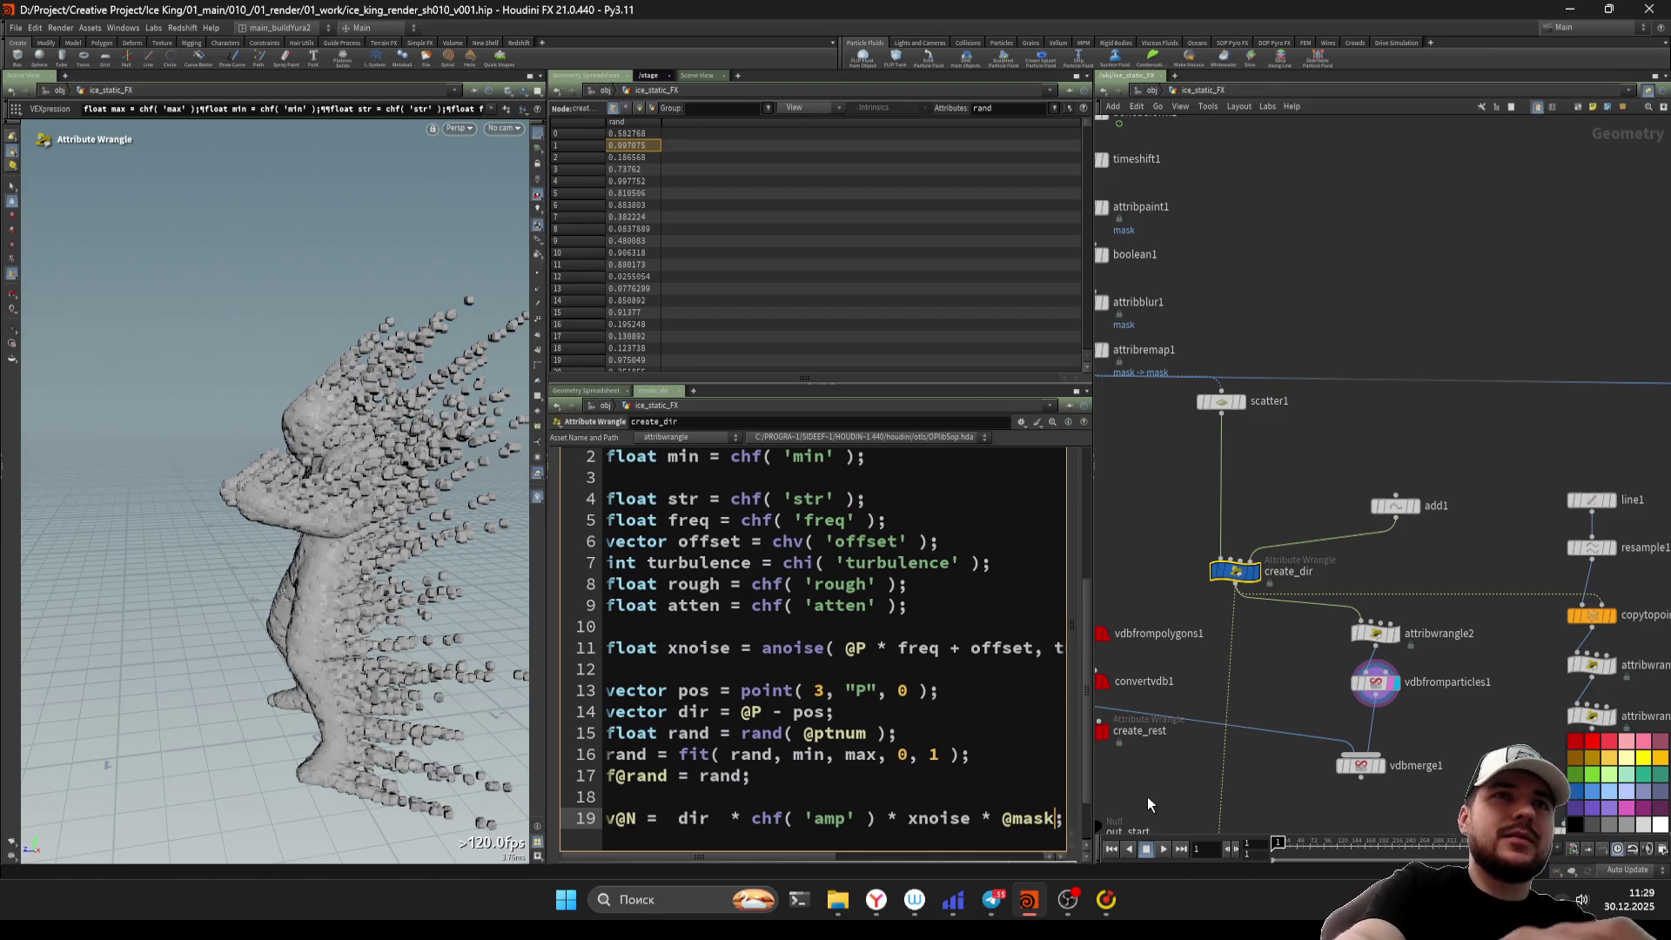
key("ctrl+s")
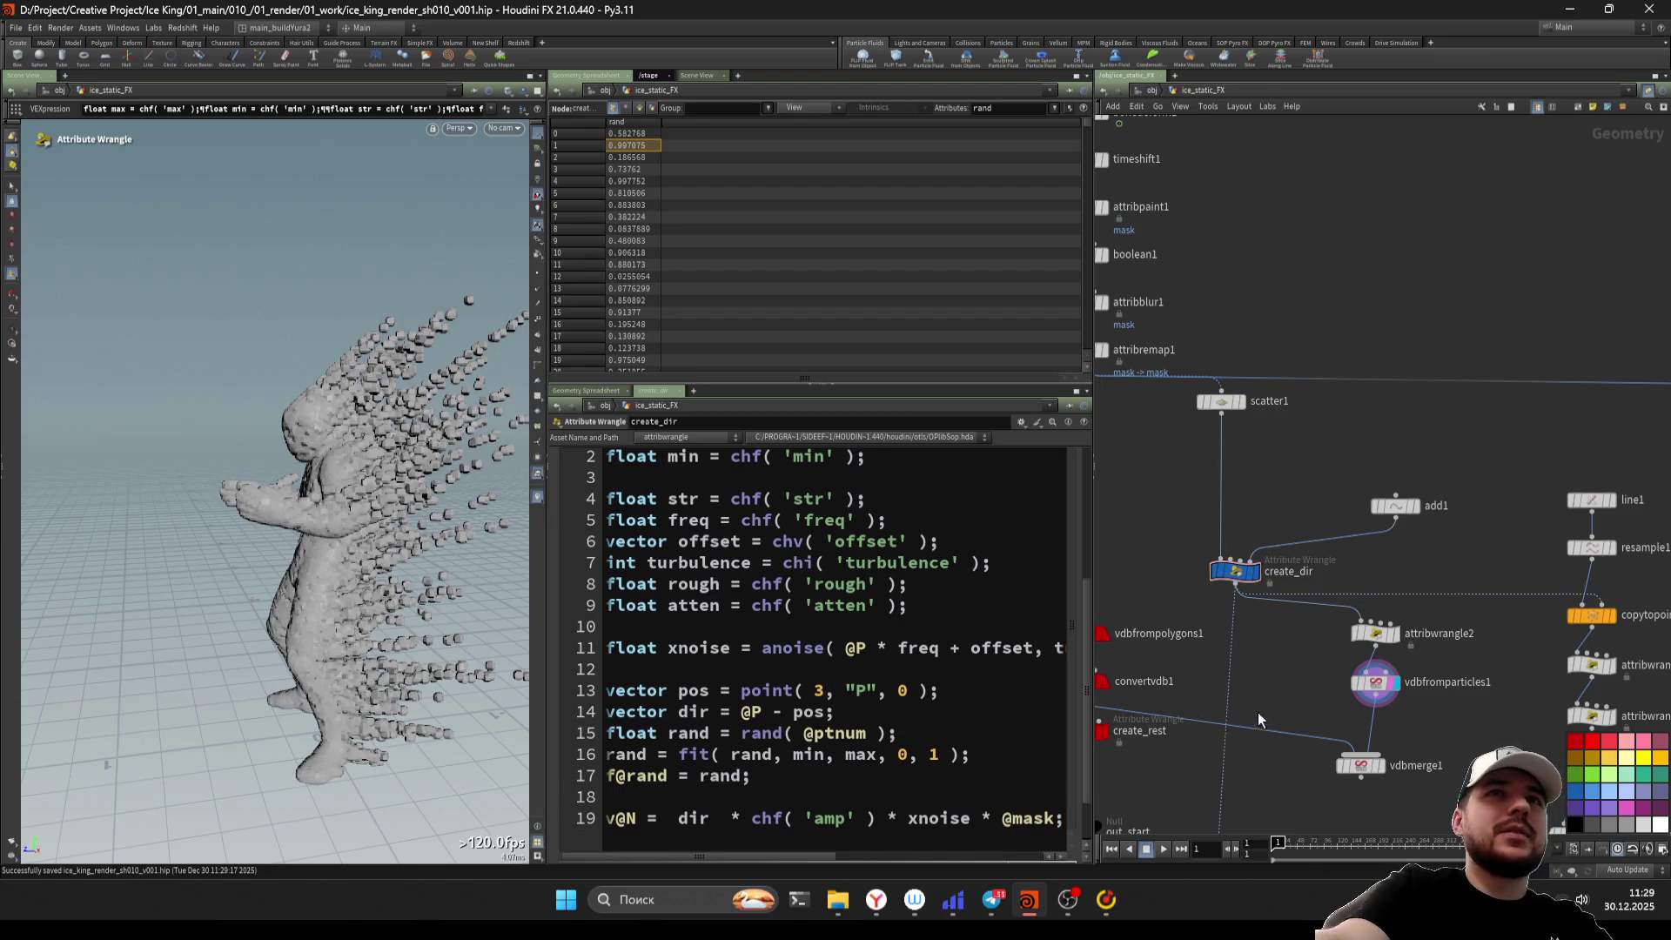
Raise scatter1's Force Total Count and view the denser scattered figure
scroll(205, 493, "up", 5)
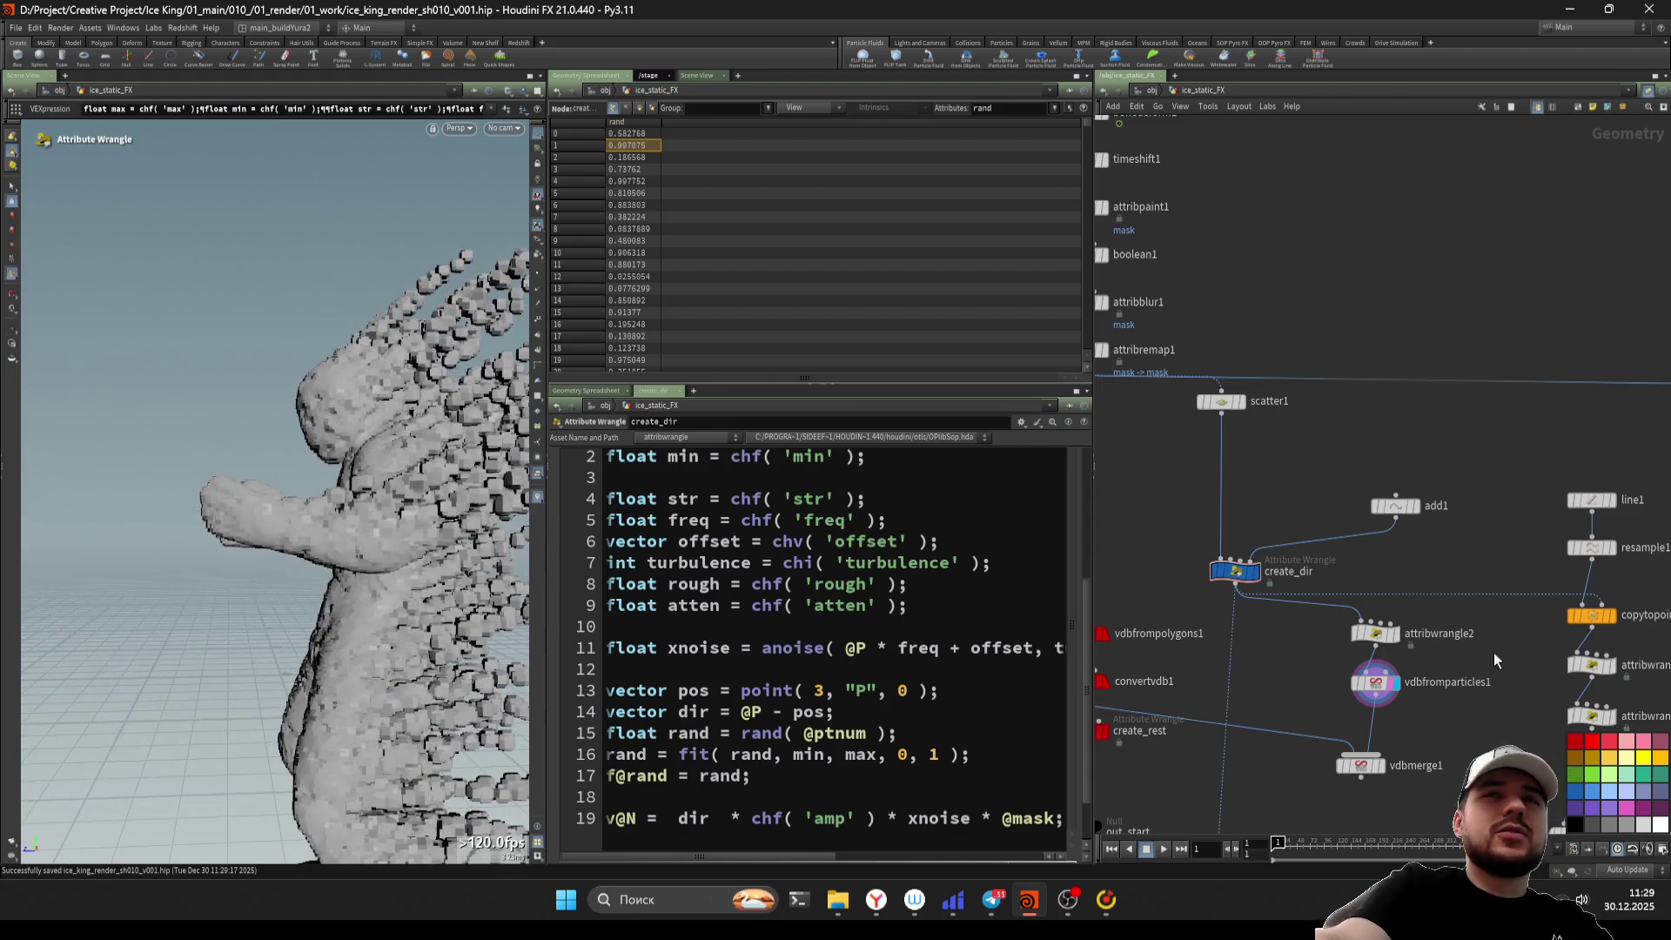
scroll(1370, 652, "up", 2)
left_click(1157, 292)
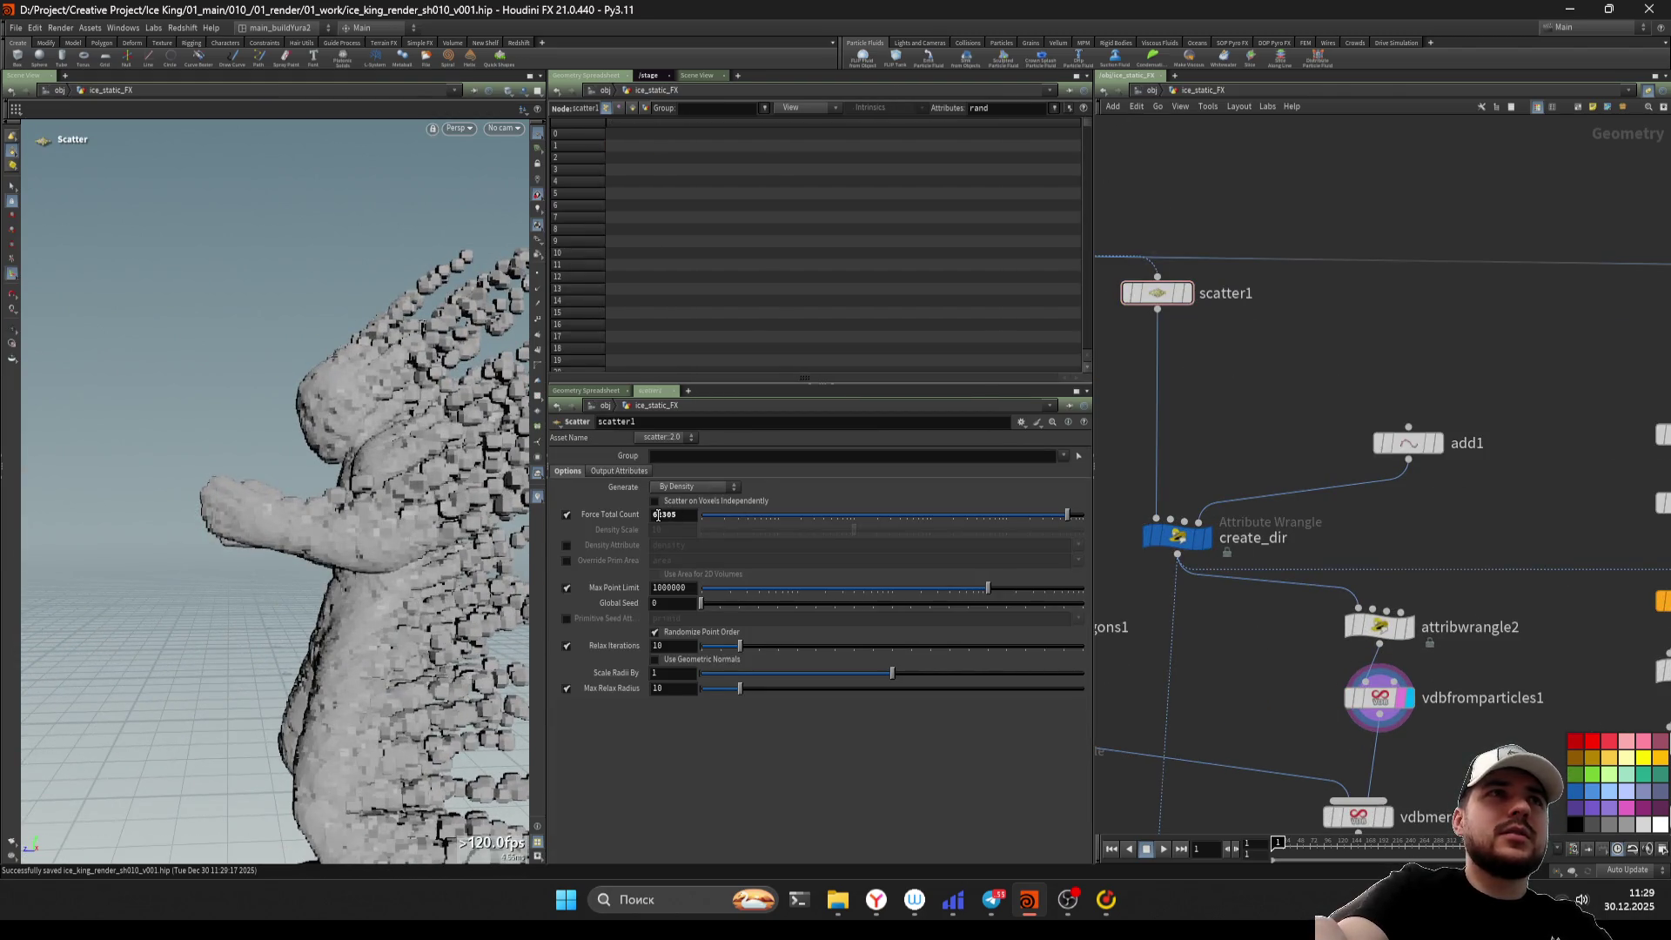
scroll(391, 523, "down", 3)
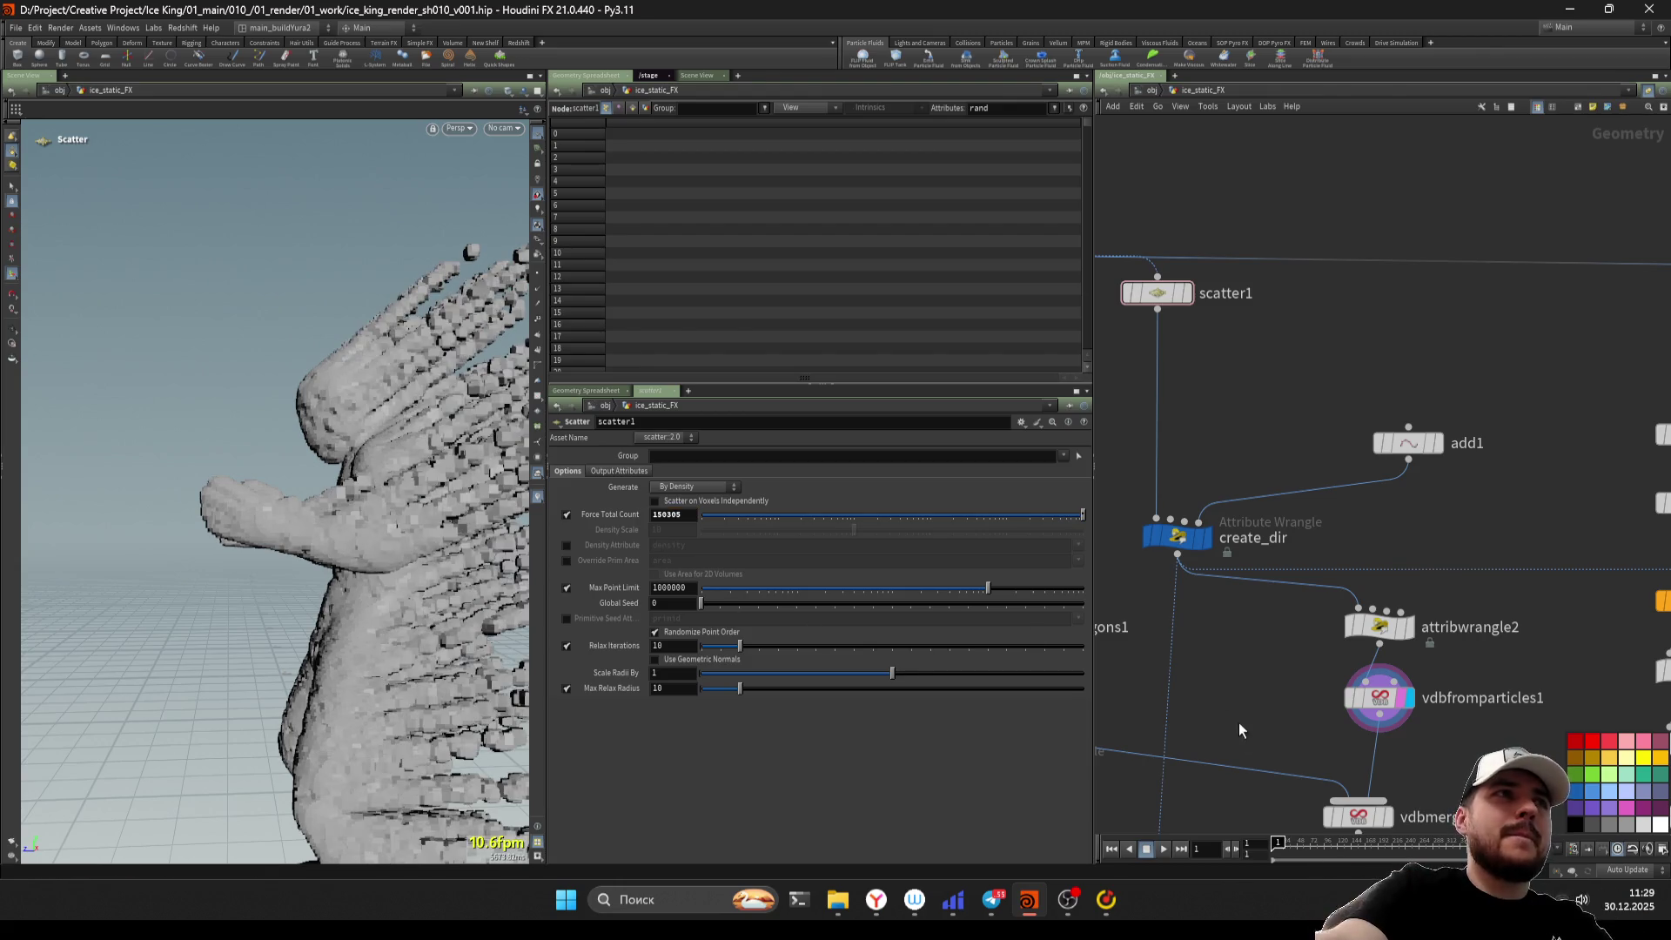
left_click_drag(209, 627, 313, 571, "alt")
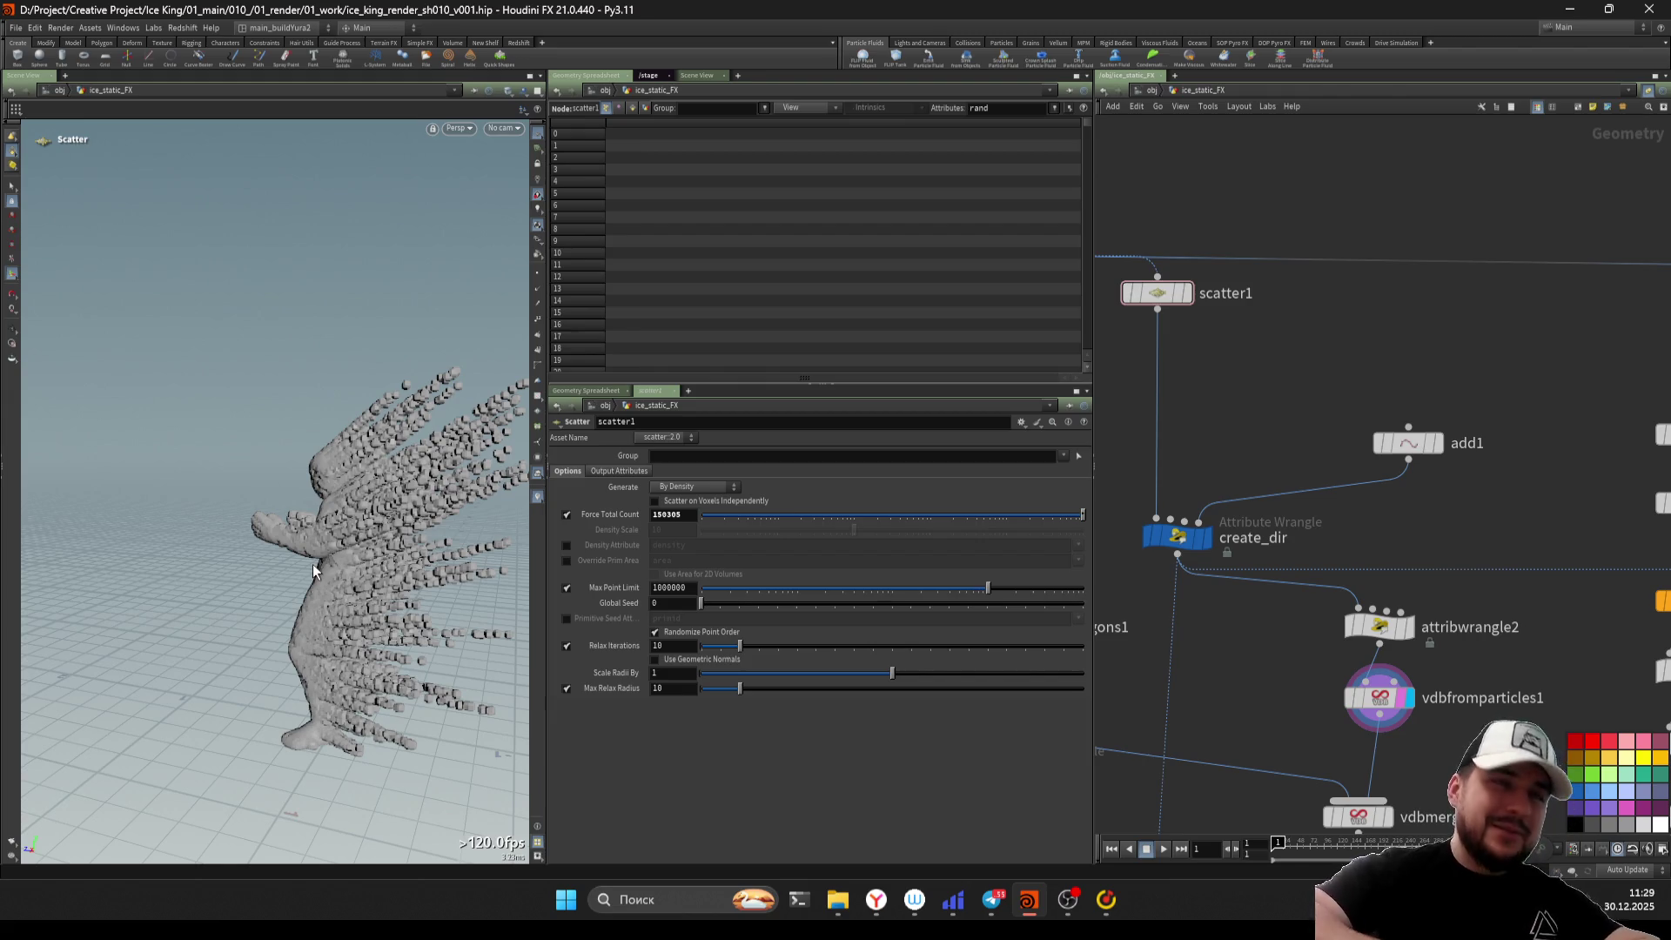
Display vdbfromparticles1 alone and set its Point Radius Scale to 0.018
mouse_move(1276, 757)
middle_mouse_down()
mouse_move(1213, 635)
mouse_move(1248, 579)
middle_mouse_up()
left_click(1294, 693)
left_click(1315, 575)
left_click(1348, 575)
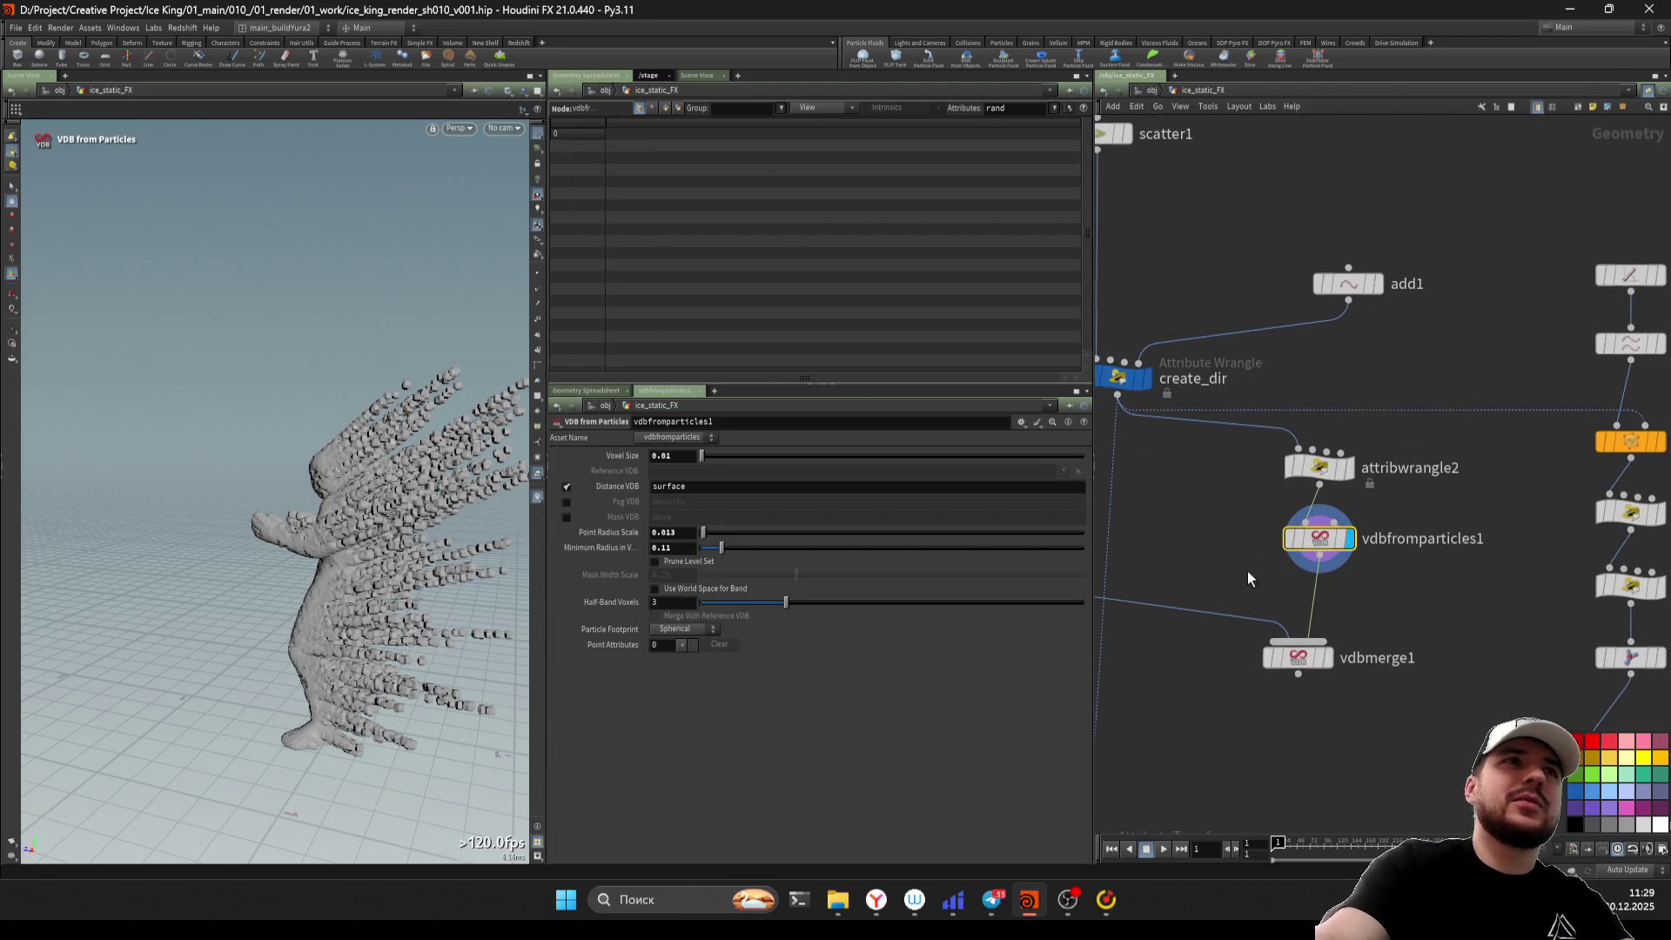
left_click_drag(706, 541, 704, 543)
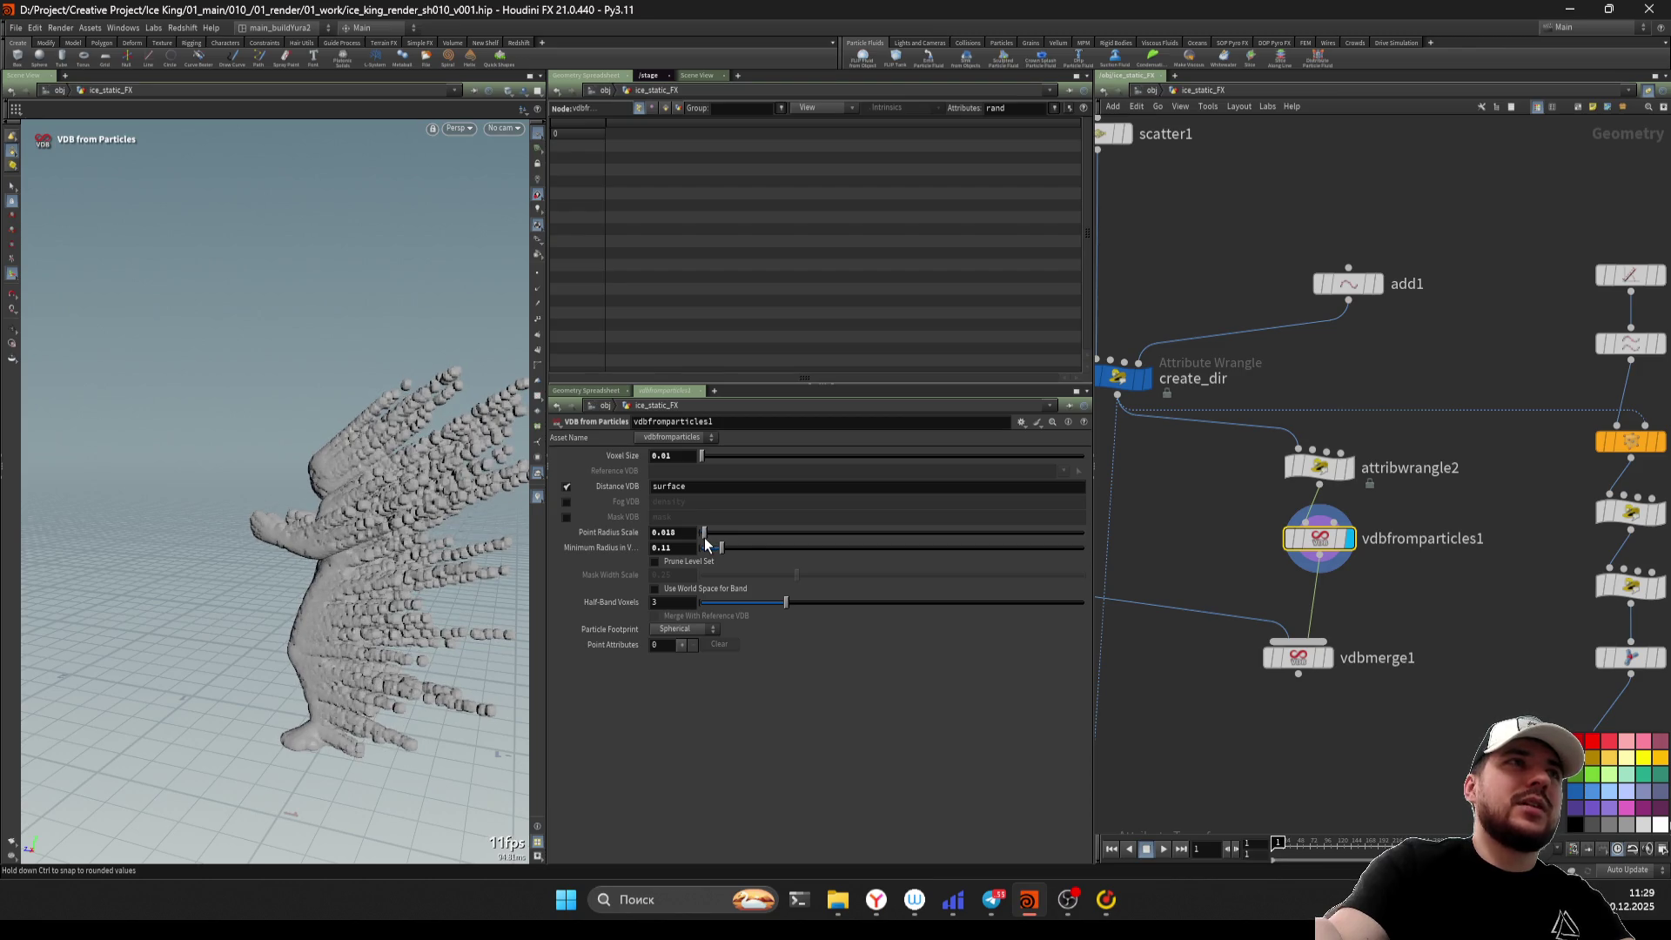
key("Escape")
mouse_move(301, 647)
left_mouse_down()
mouse_move(362, 628)
mouse_move(347, 617)
left_mouse_up()
key("Return")
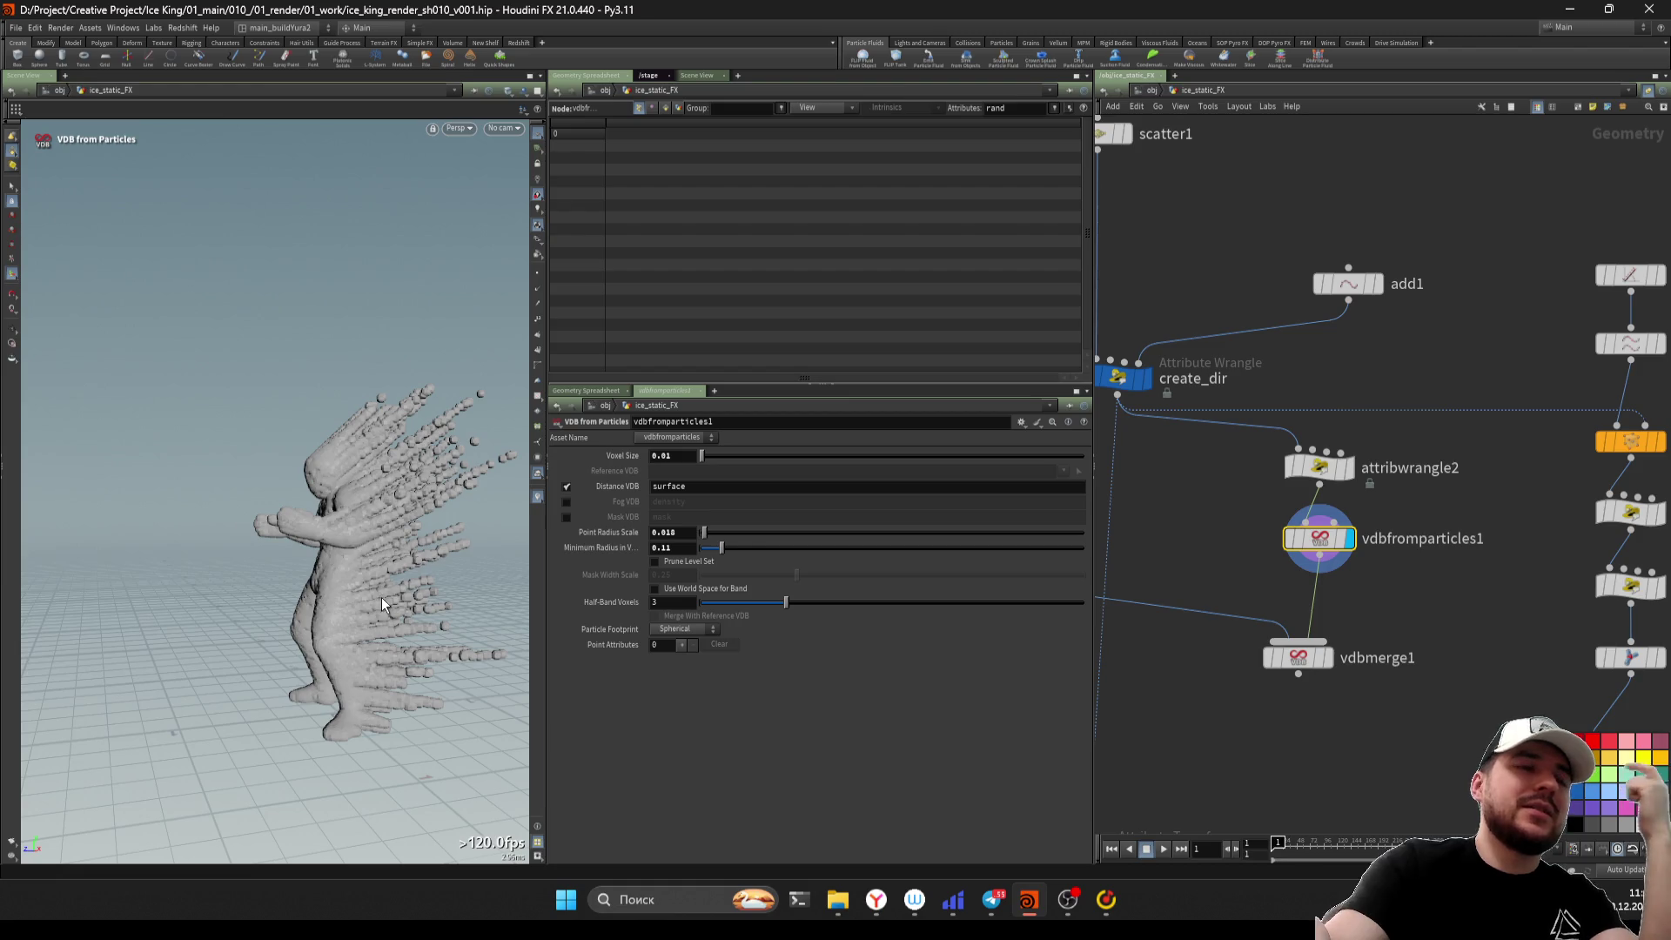
scroll(1241, 630, "down", 2)
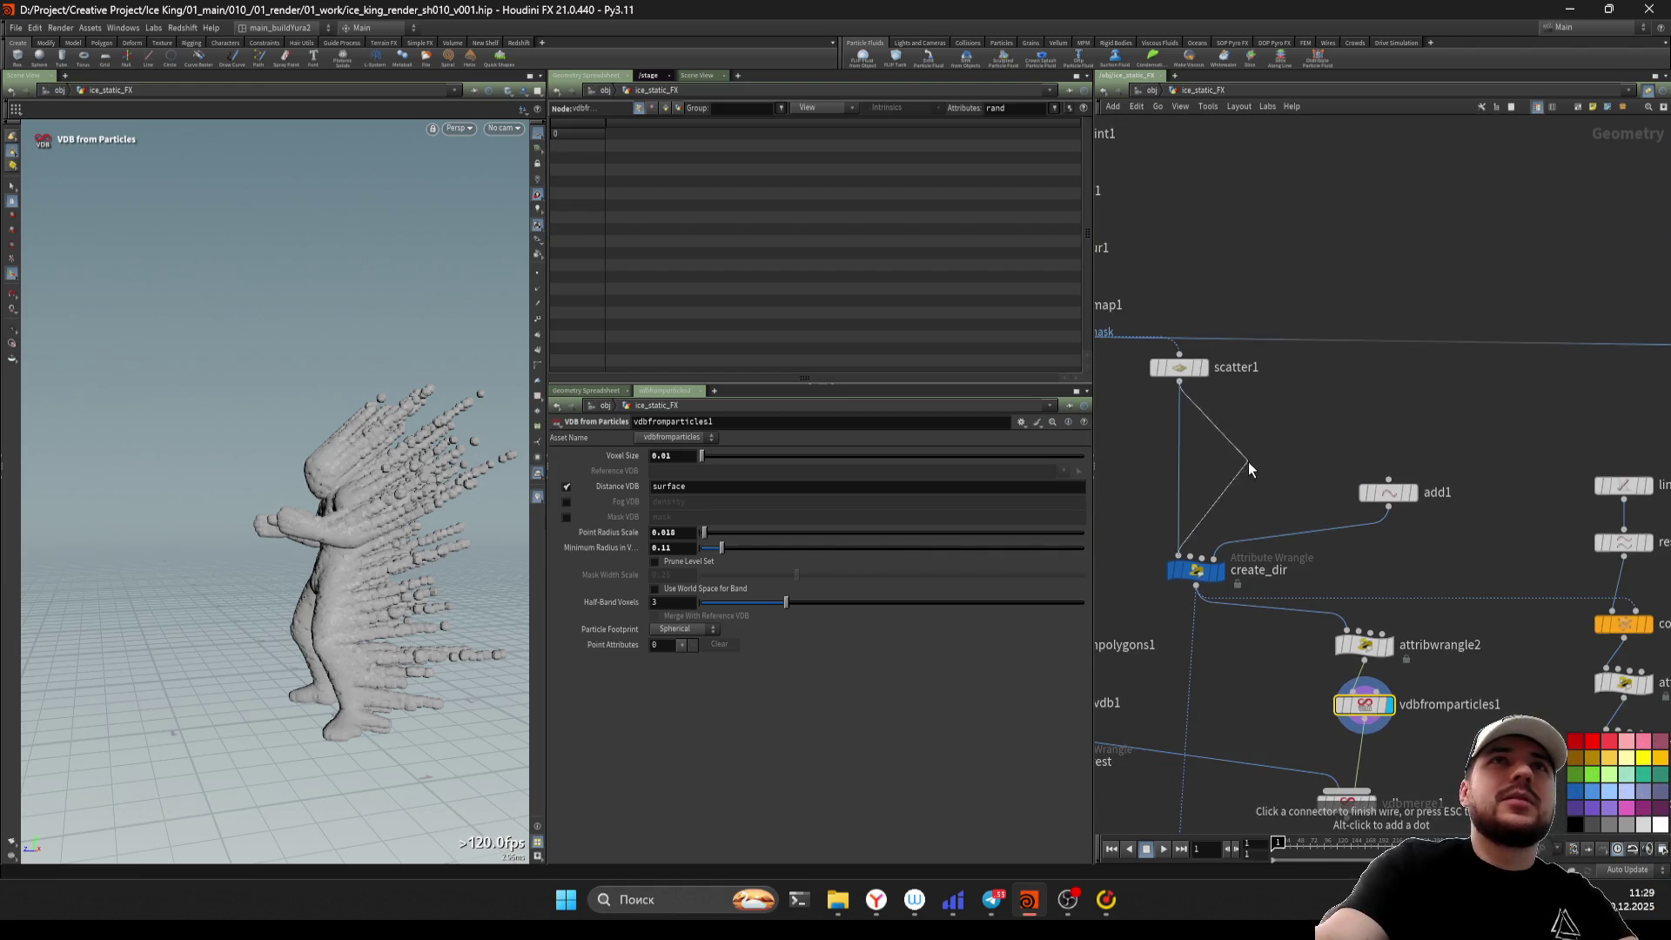
Display create_dir's output and turn off the attribute colour visualizer
left_click(1195, 570)
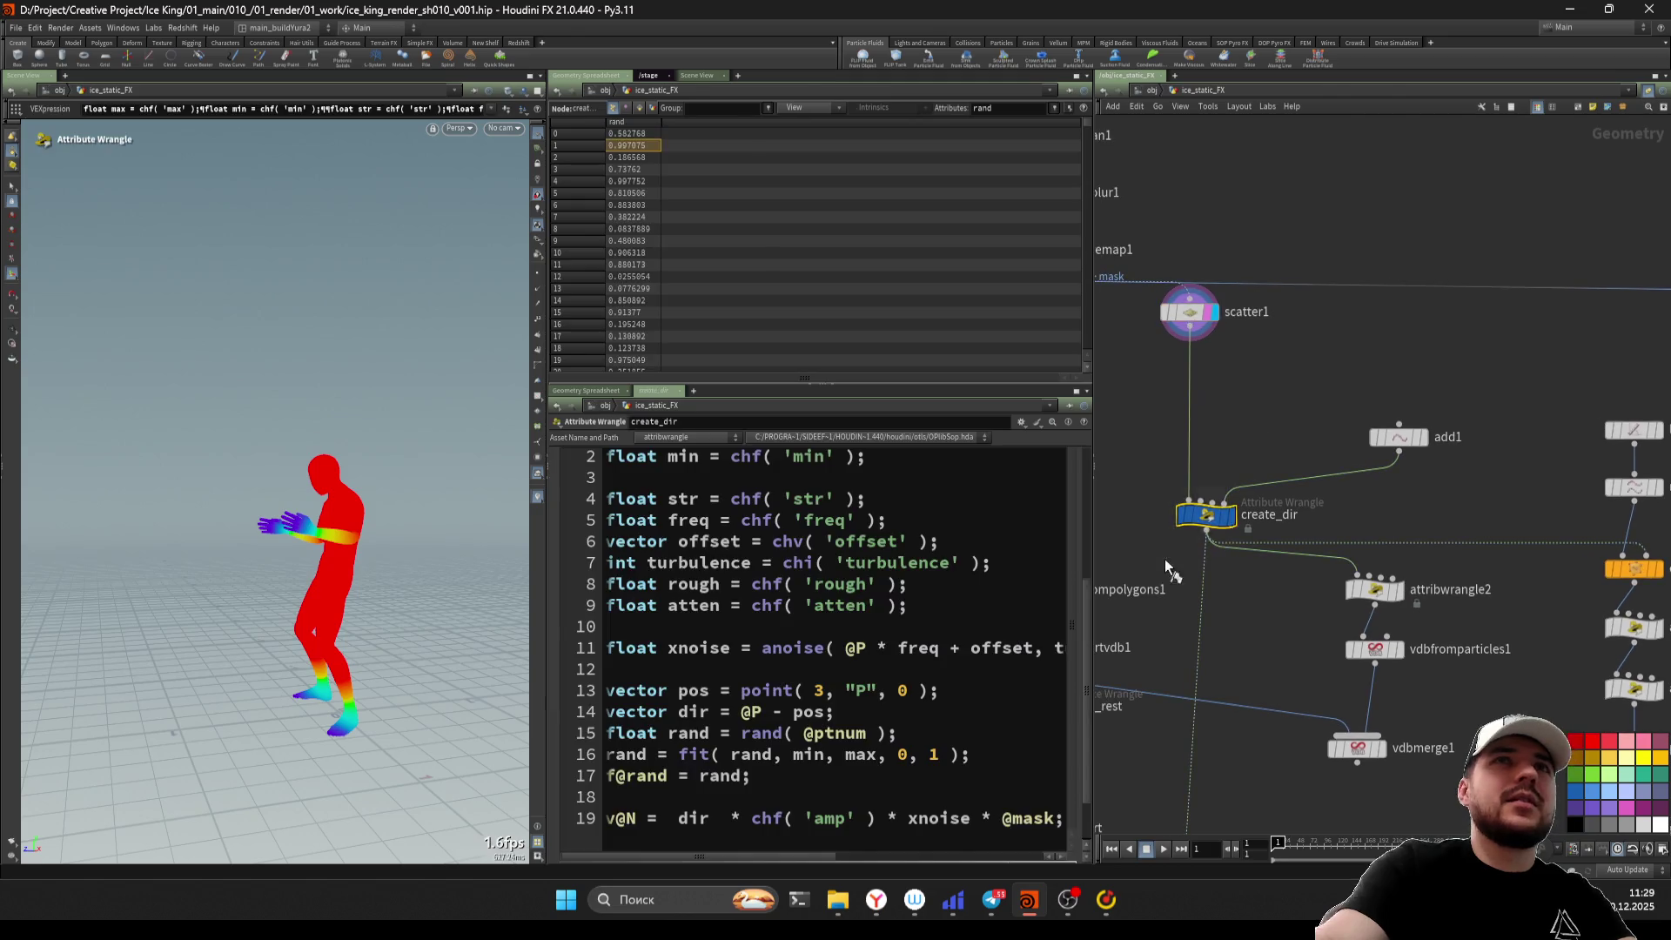
left_click(1327, 570)
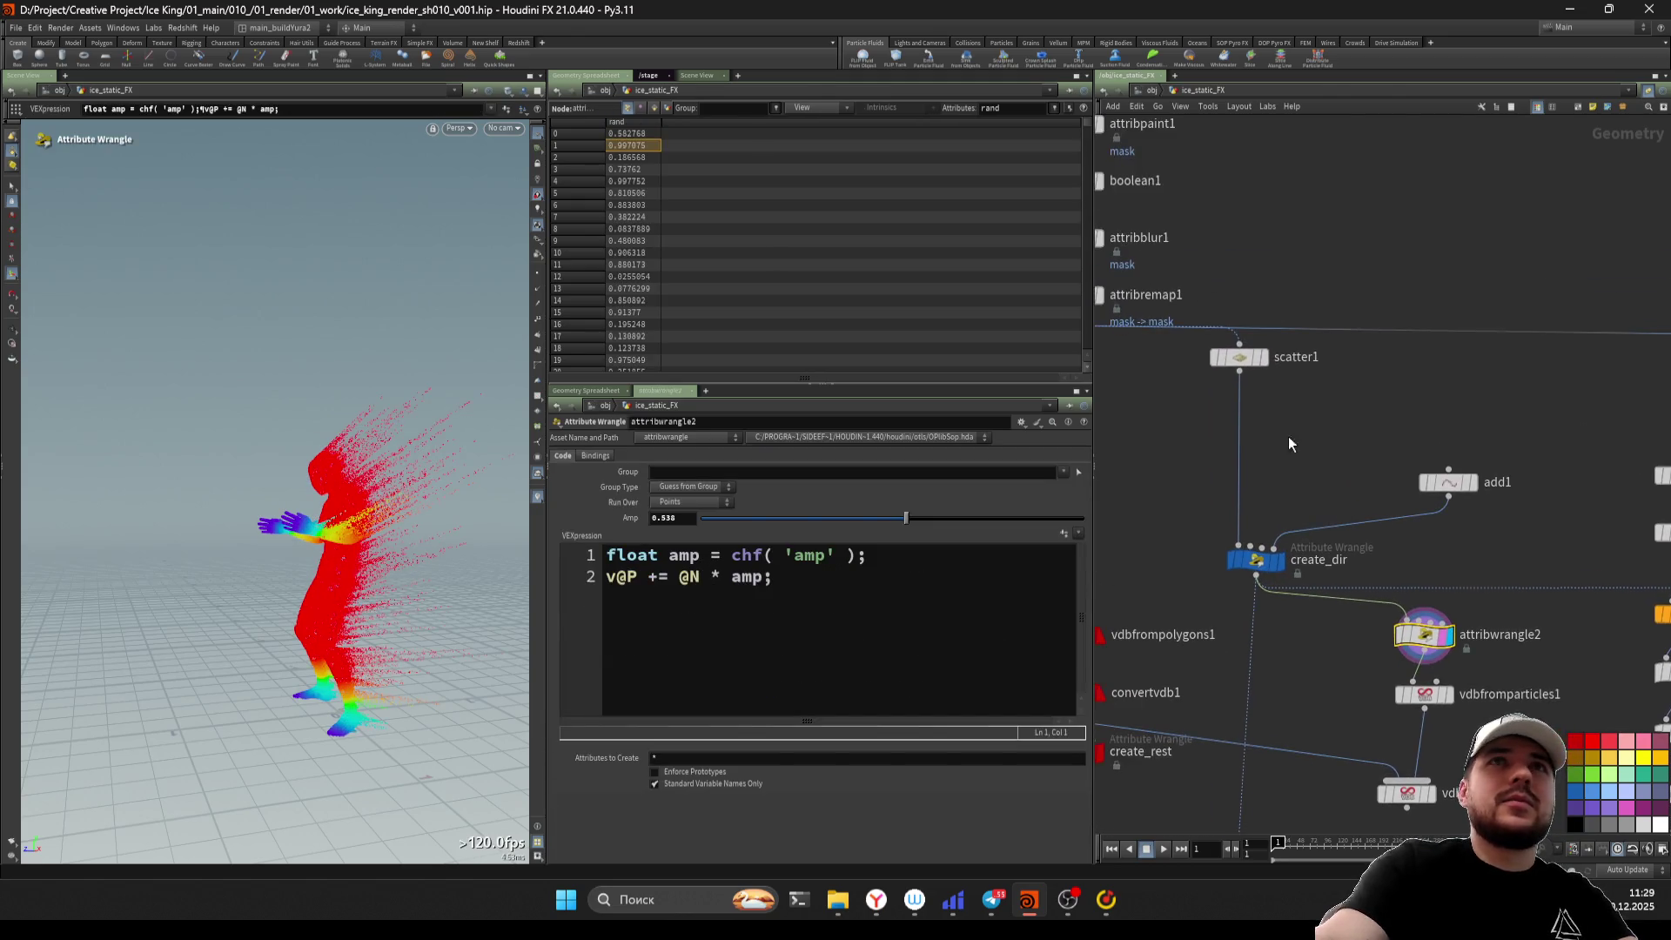
left_click(1238, 357)
left_click(1266, 564)
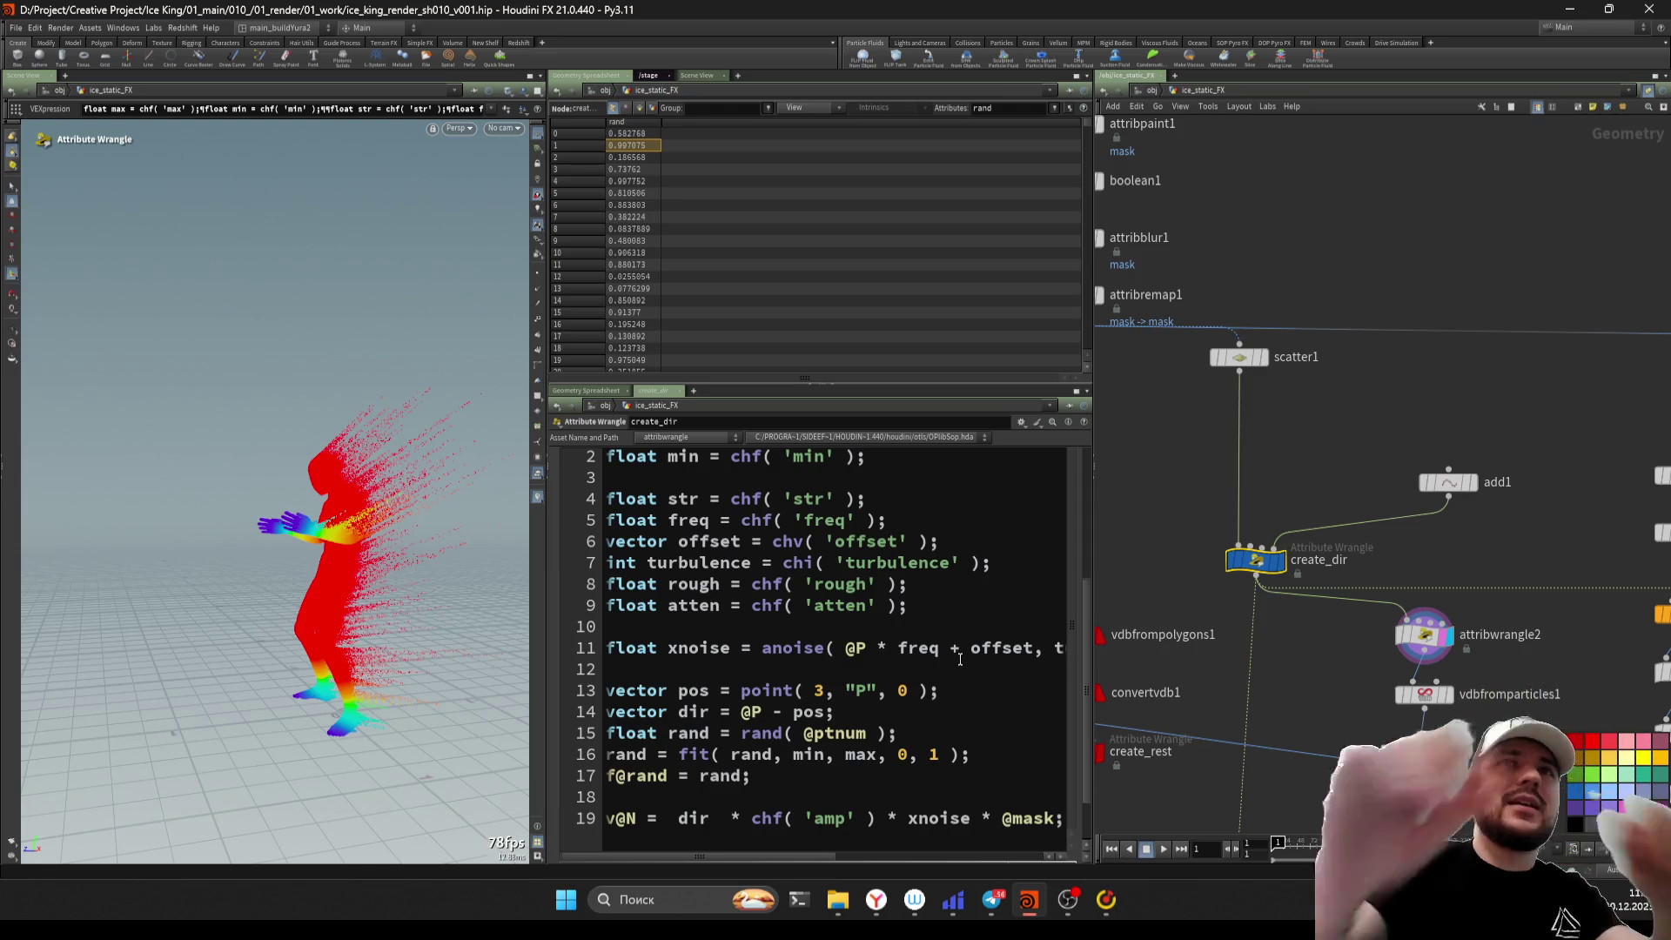
key("r")
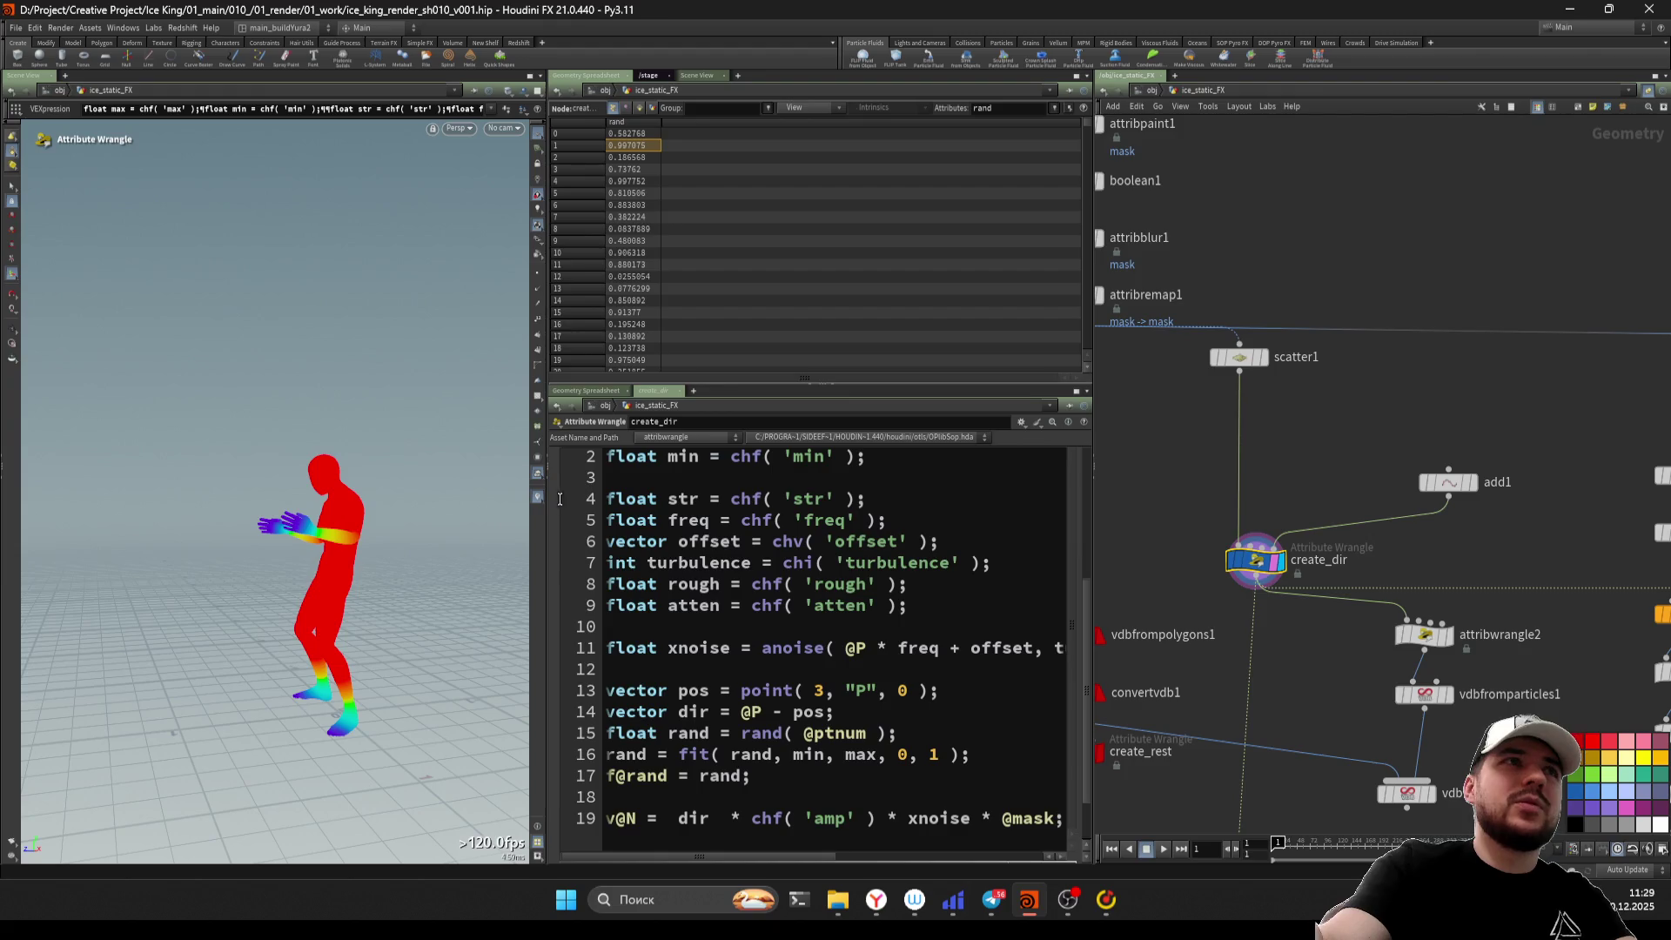
left_click(538, 498)
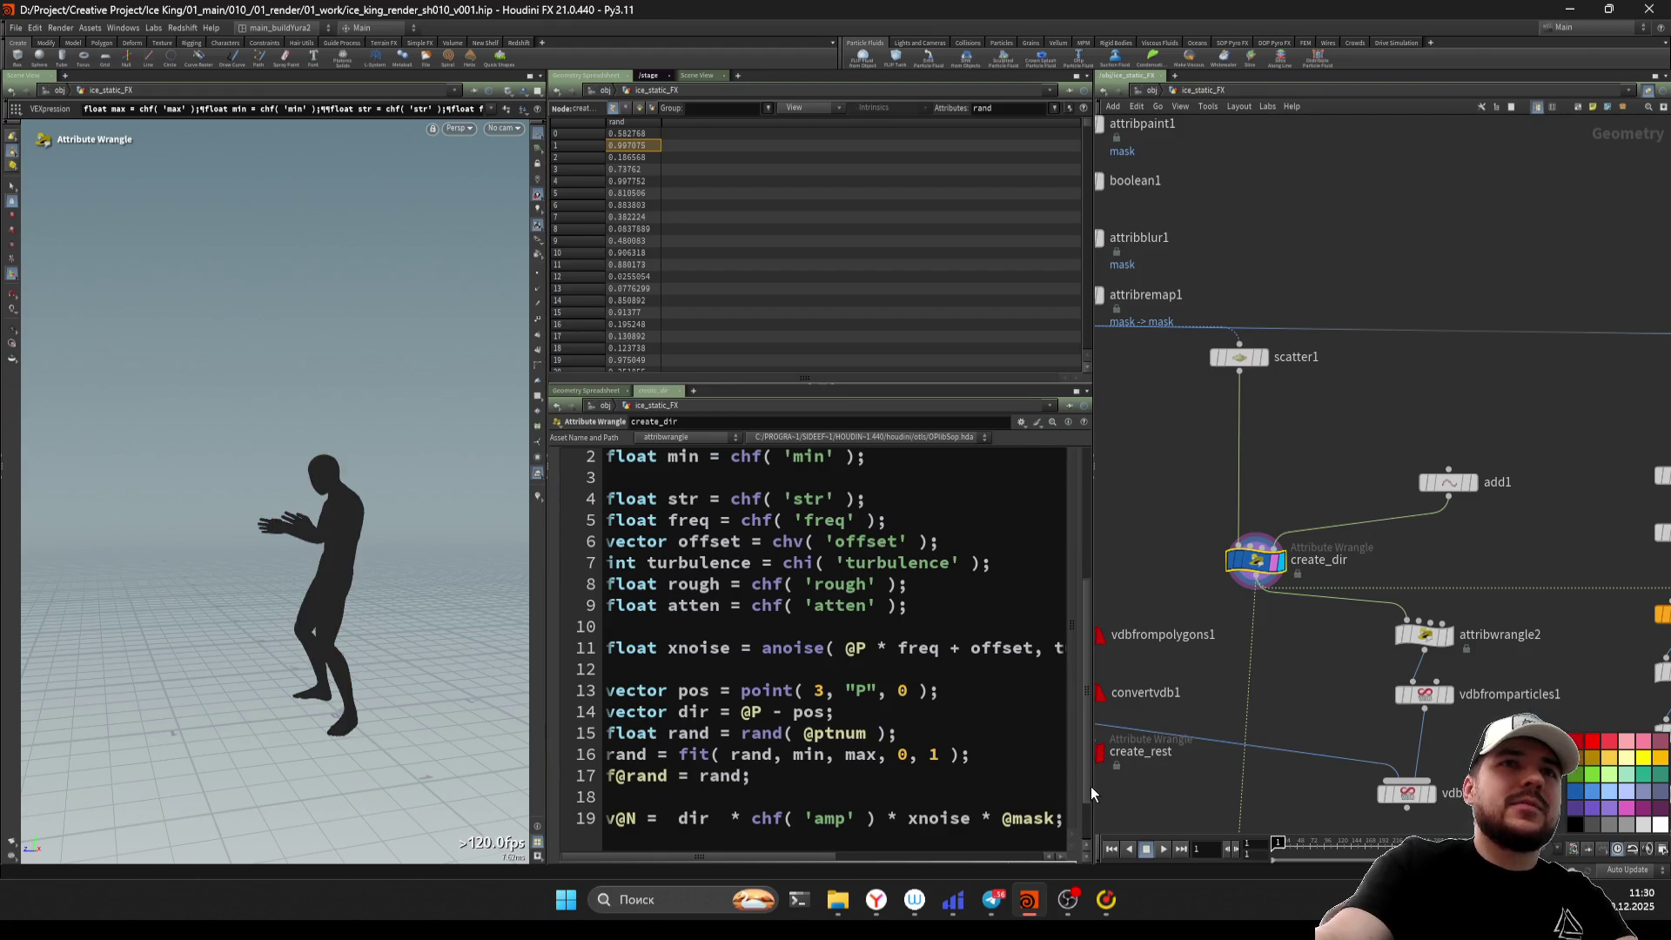
Add the line 'f@Cd = xnoise;' to create_dir's VEX code
left_click_drag(1093, 792, 1144, 792)
left_click(1088, 818)
key("Return")
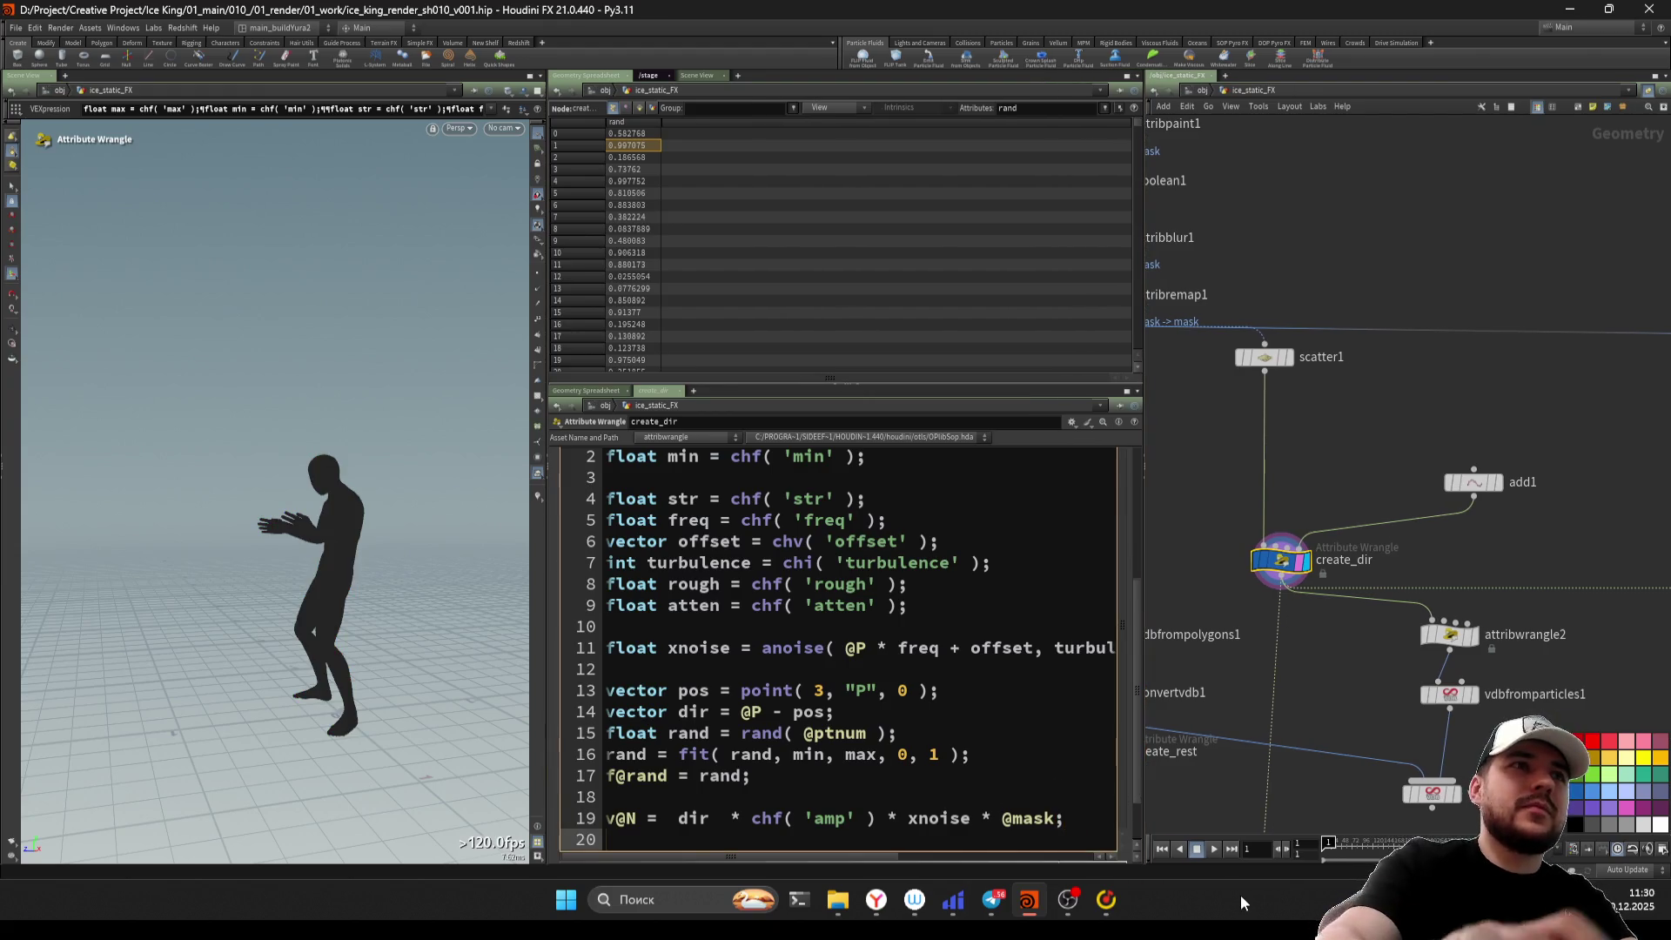
key("Return")
type("f@")
type("=")
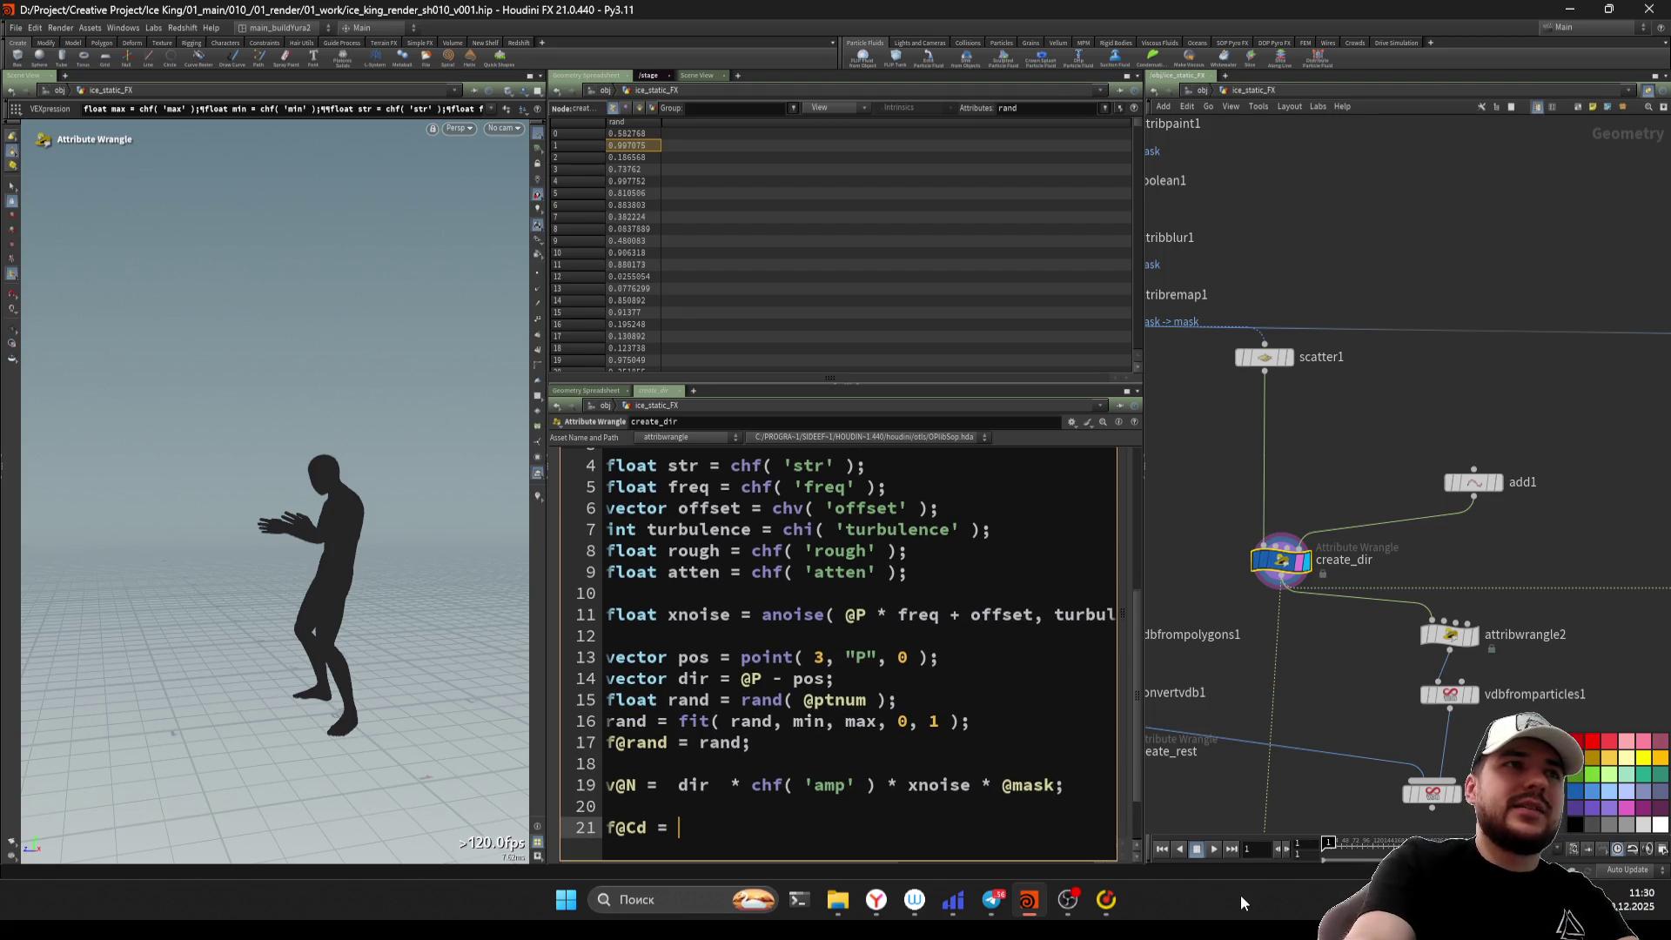
type(" duir")
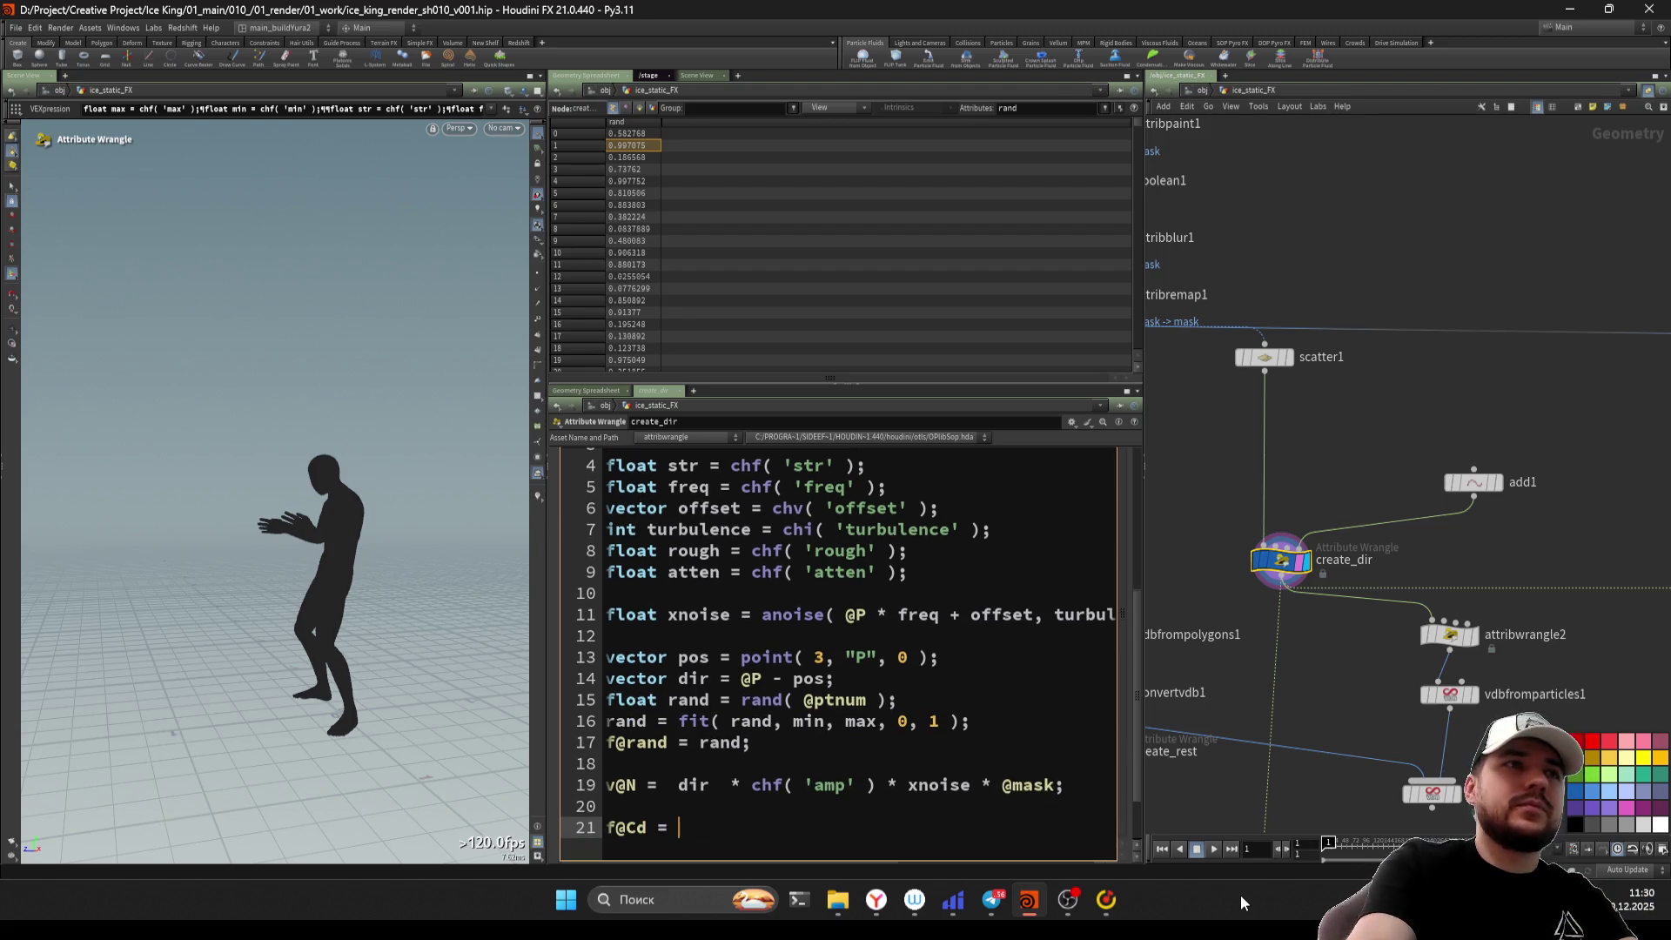
key("BackSpace")
key("BackSpace")
key("BackSpace")
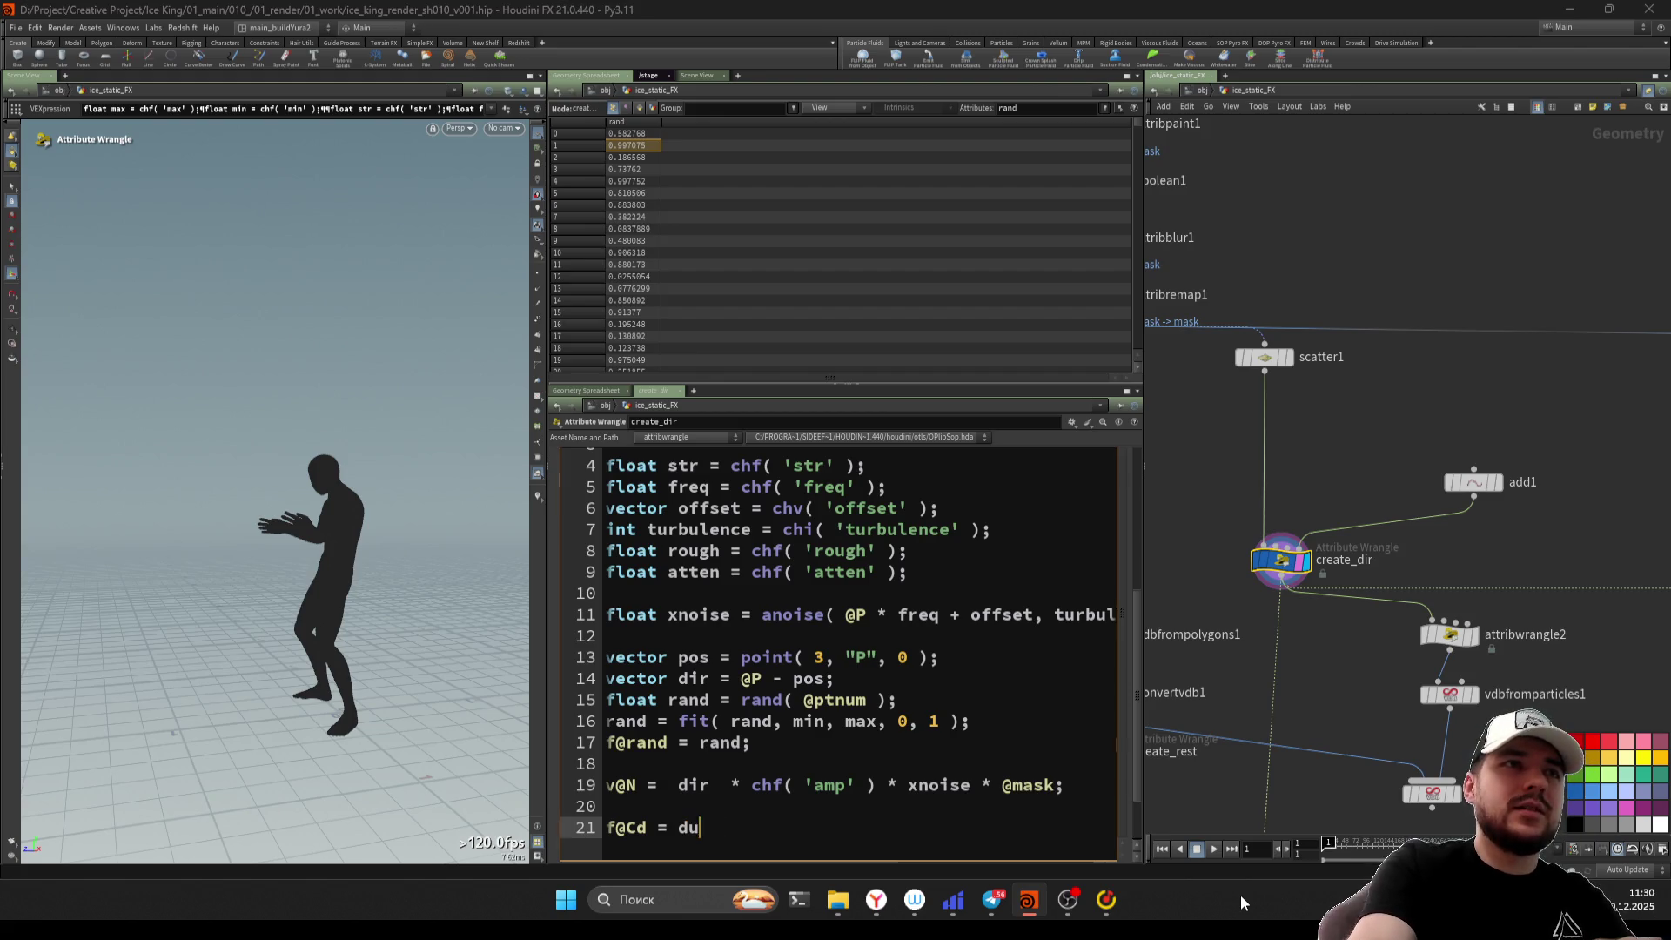
type("xnoise;")
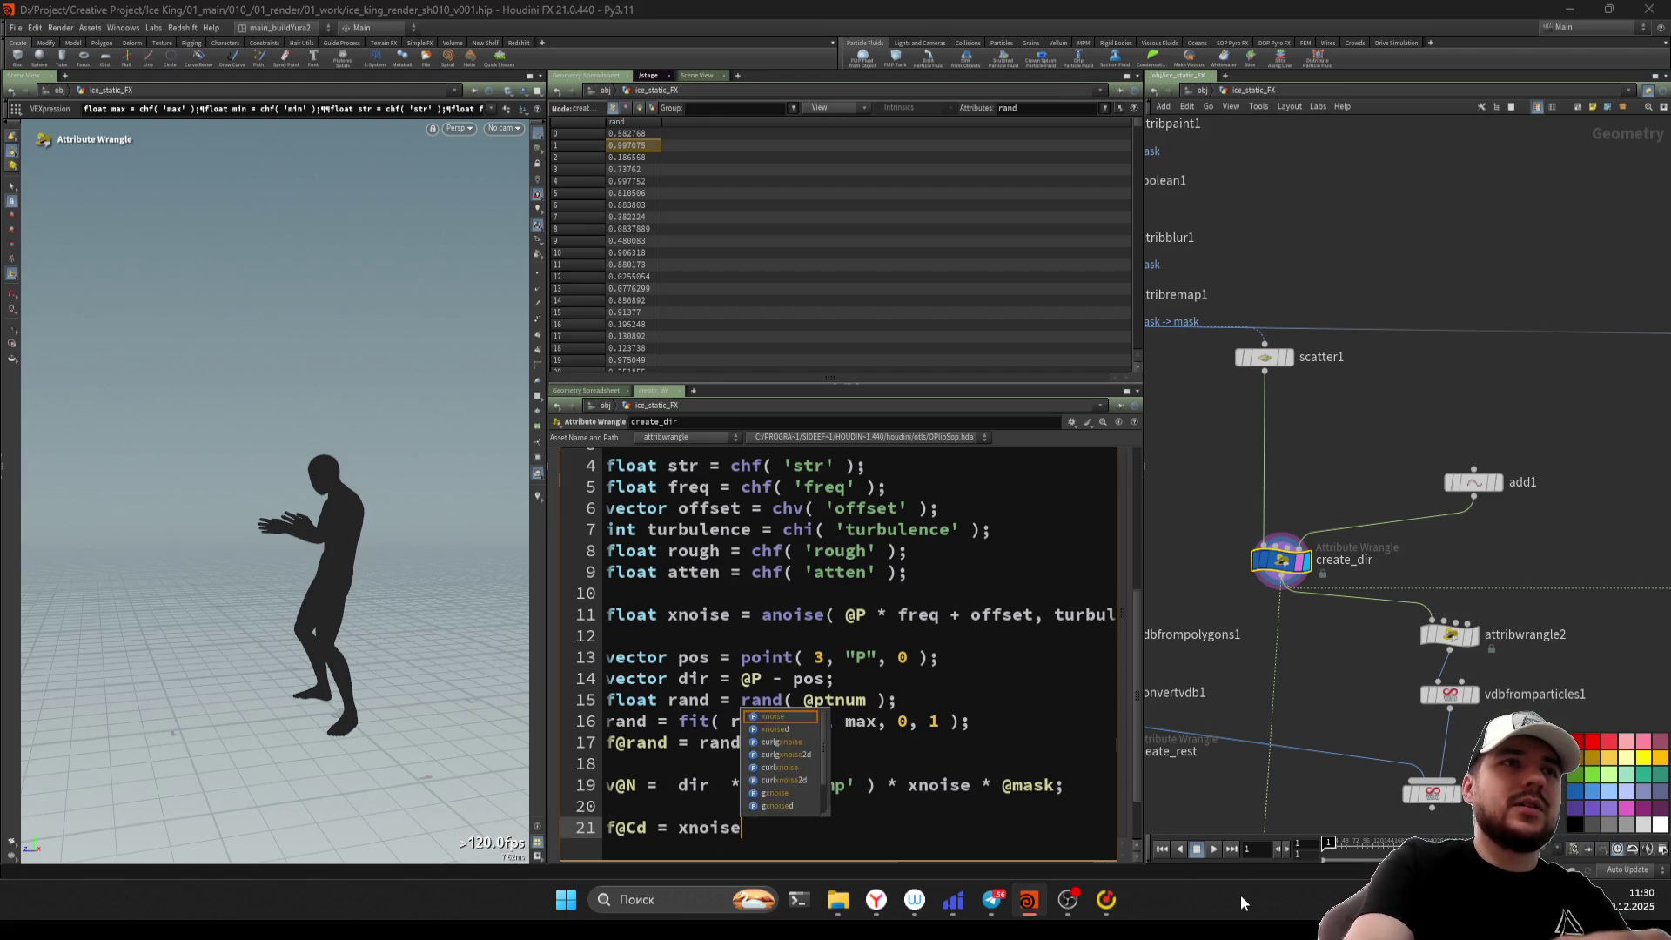
key("Escape")
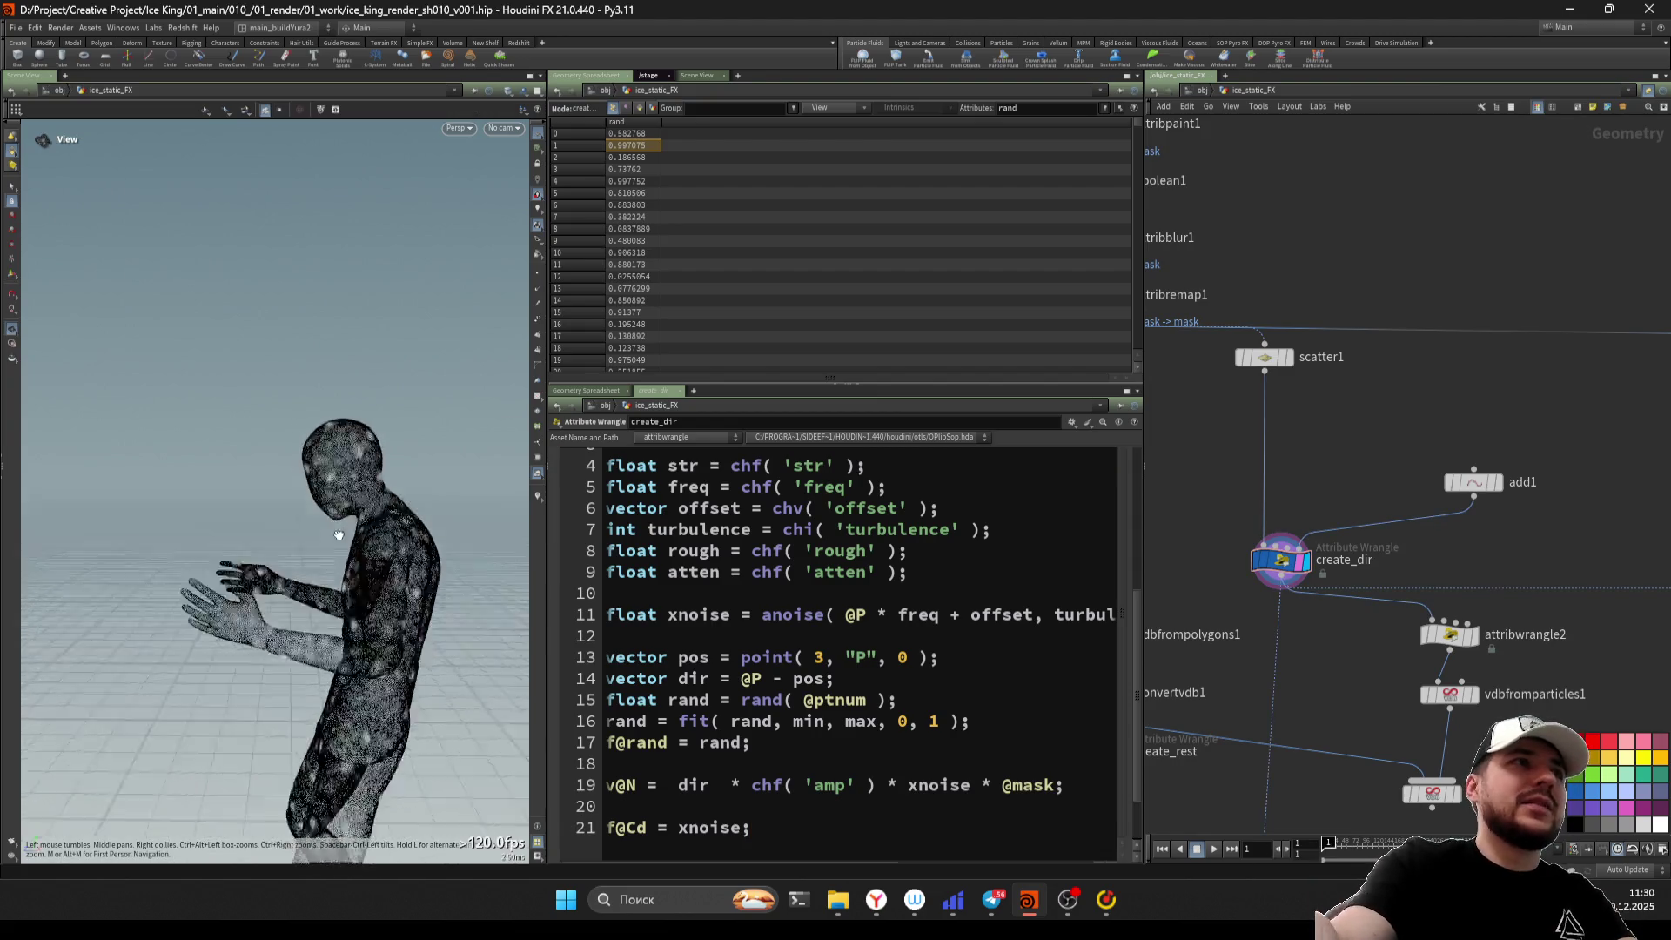
key("Return")
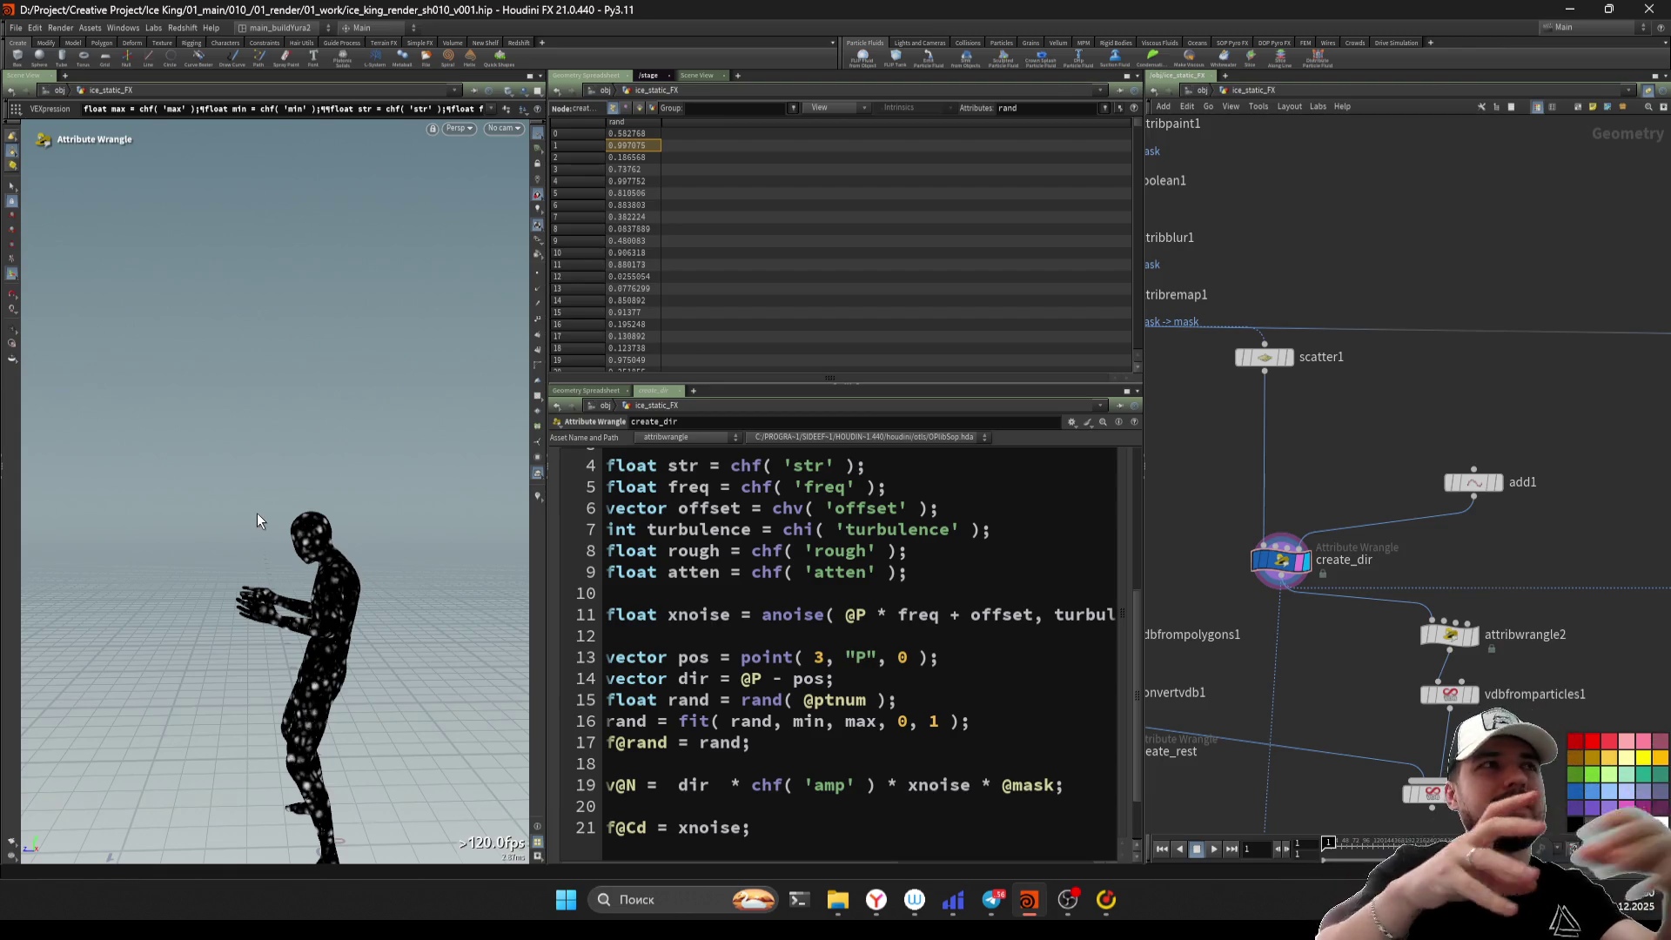
Move the camera closer to the noise-coloured character and check the display options
key("Escape")
mouse_move(209, 457)
left_mouse_down()
mouse_move(321, 531)
mouse_move(400, 479)
left_mouse_up()
key("d")
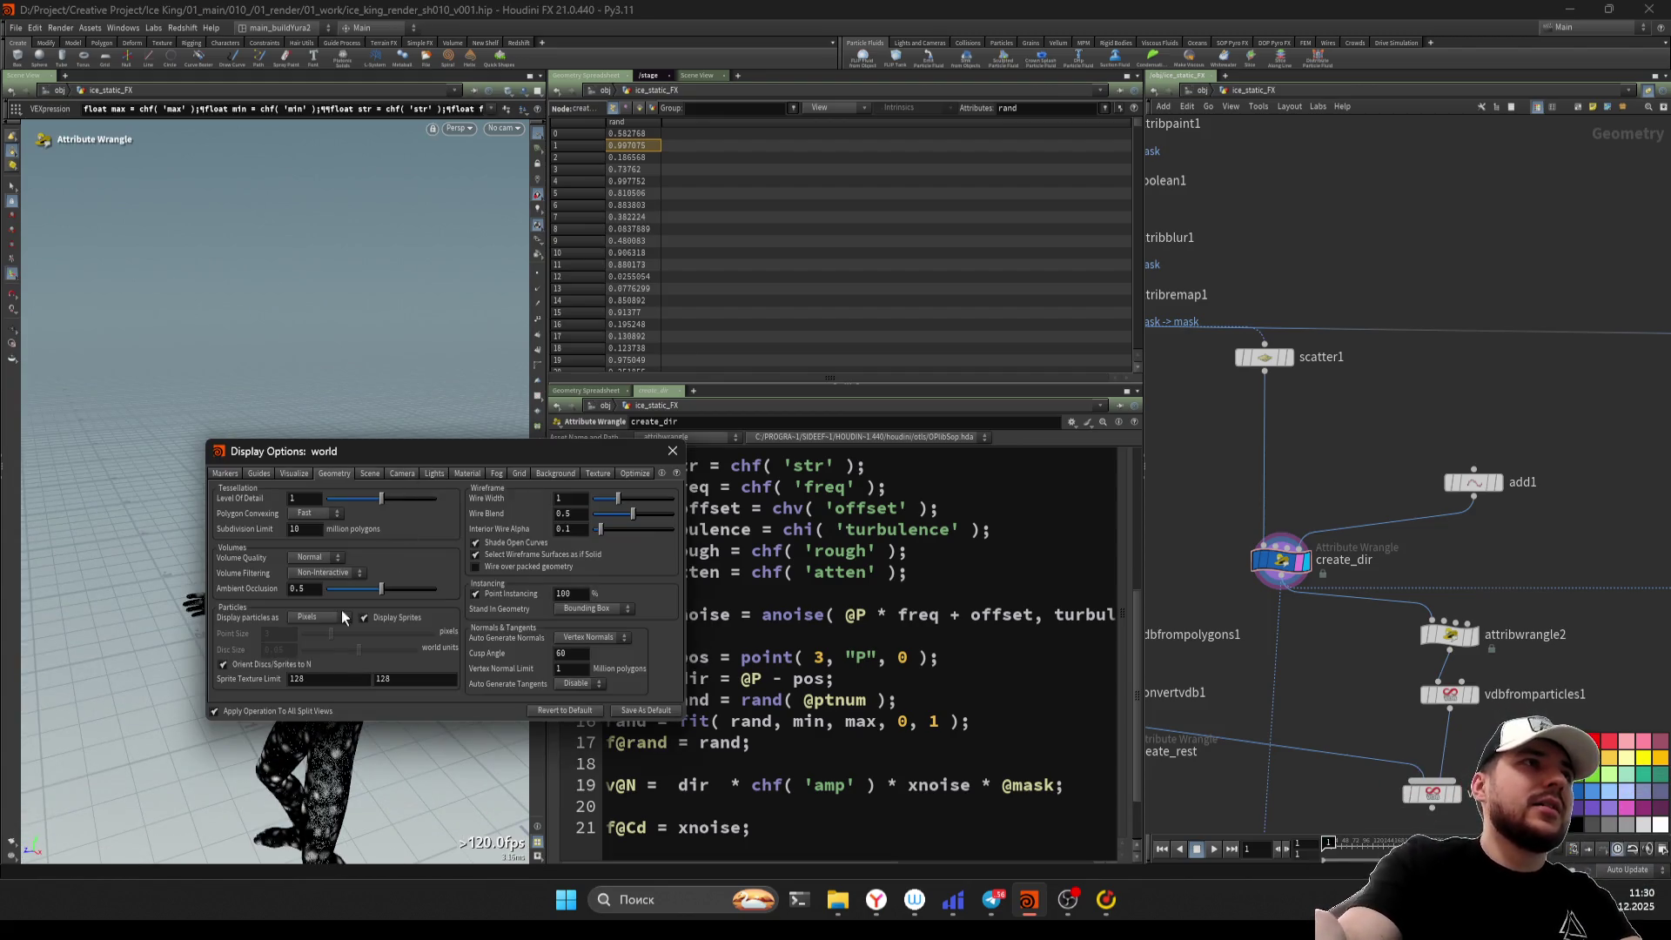
key("Escape")
mouse_move(313, 609)
left_mouse_down()
mouse_move(333, 527)
mouse_move(364, 546)
left_mouse_up()
Capture the viewport and circle the bright spots on the head, beside the eye and shoulder
key("Return")
key("Print")
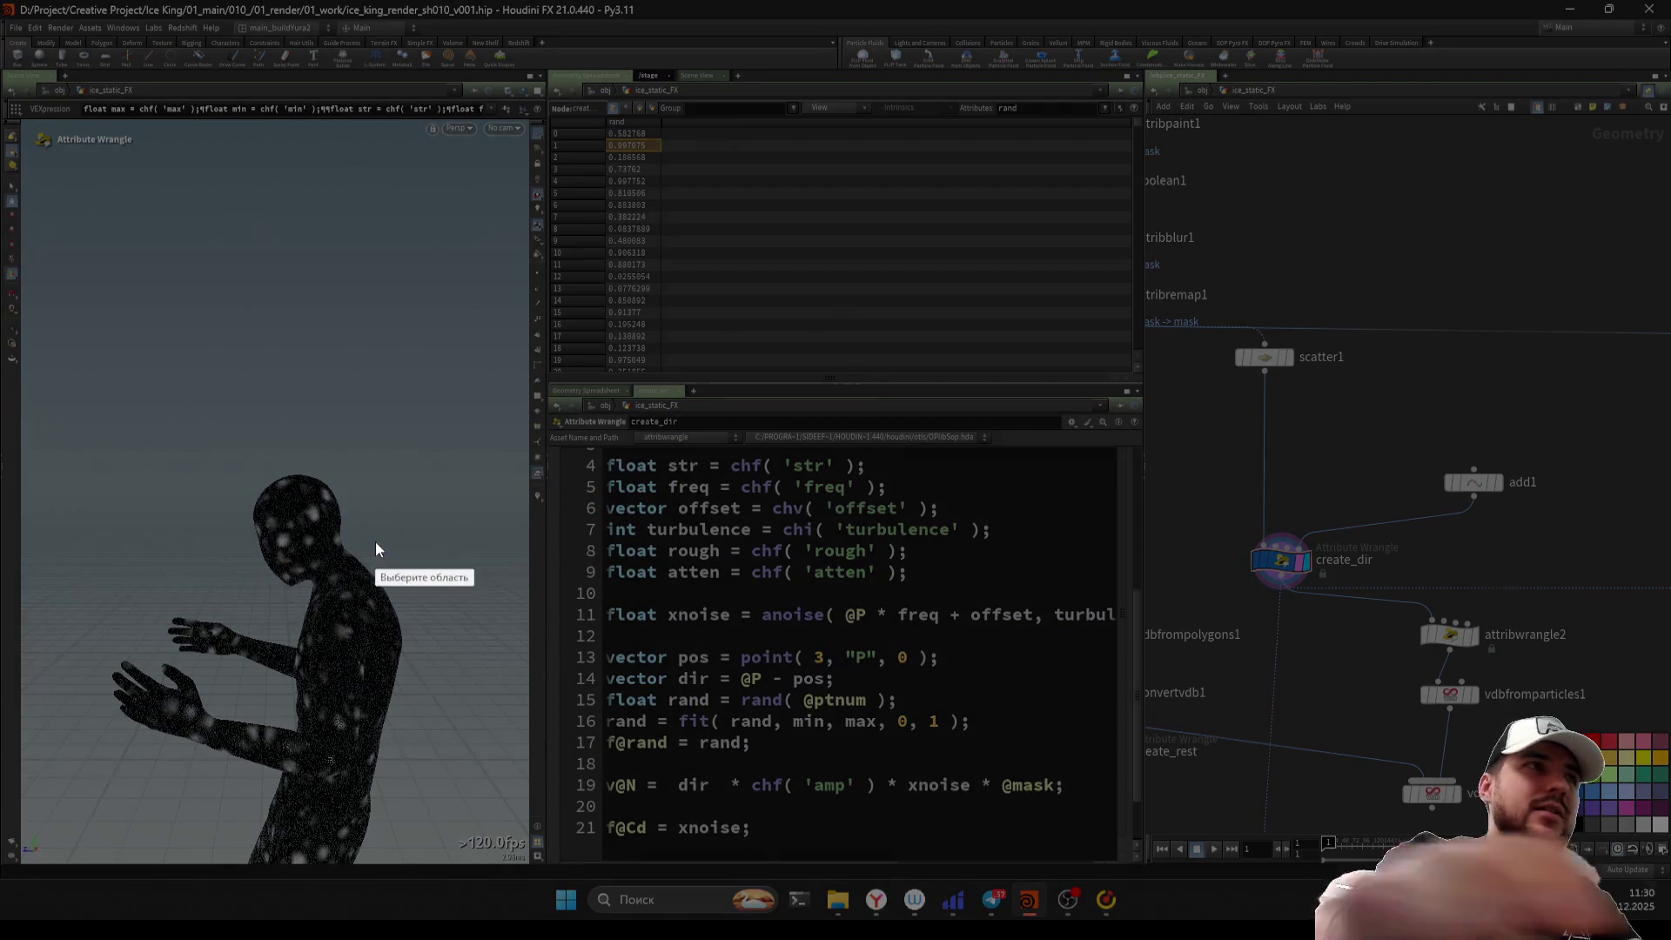
left_click_drag(166, 417, 458, 780)
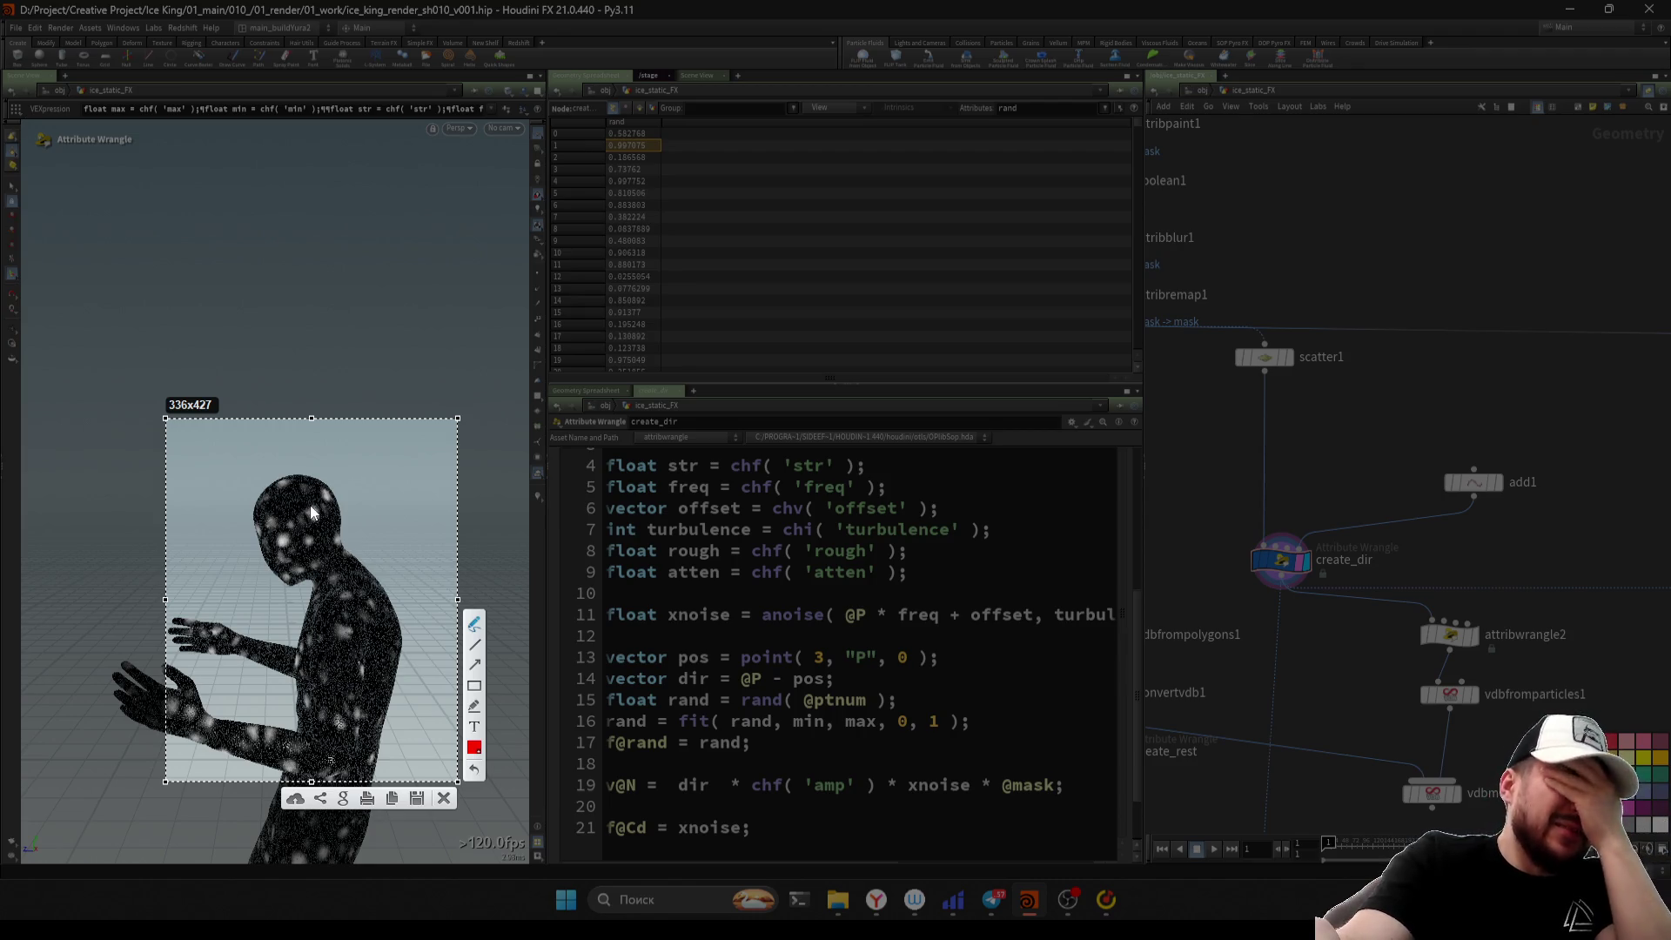
mouse_move(311, 512)
left_mouse_down()
mouse_move(272, 550)
mouse_move(311, 543)
left_mouse_up()
left_click_drag(341, 623, 340, 623)
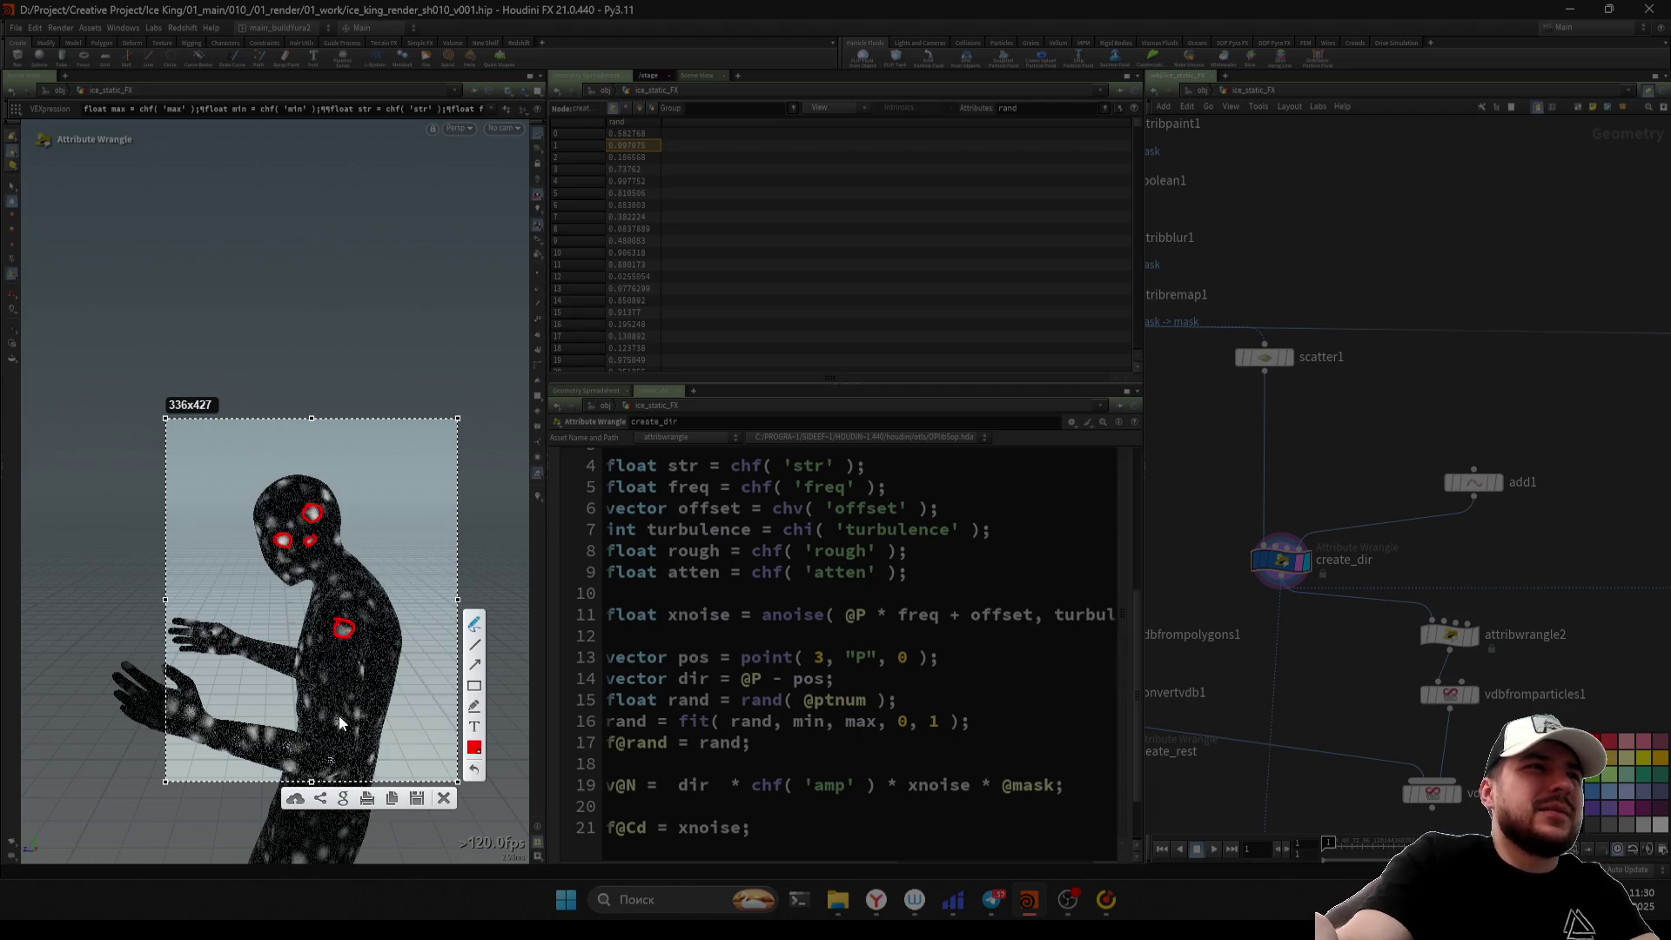
left_click_drag(333, 539, 337, 534)
left_click(376, 606)
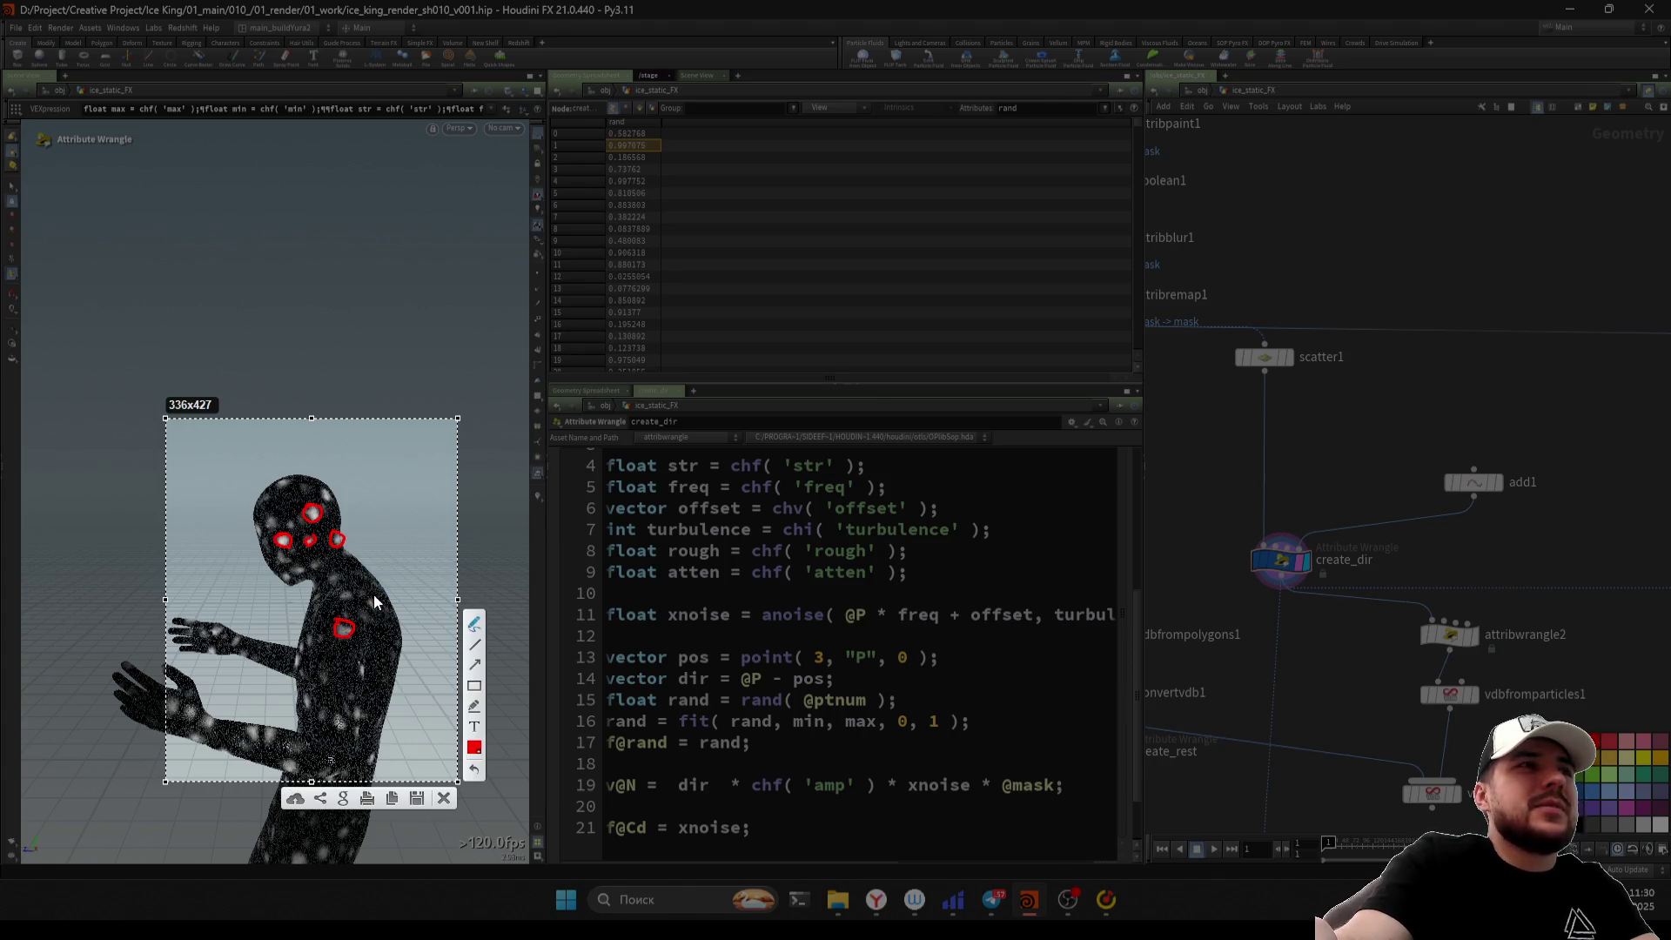
mouse_move(347, 592)
left_mouse_down()
mouse_move(341, 604)
mouse_move(344, 585)
left_mouse_up()
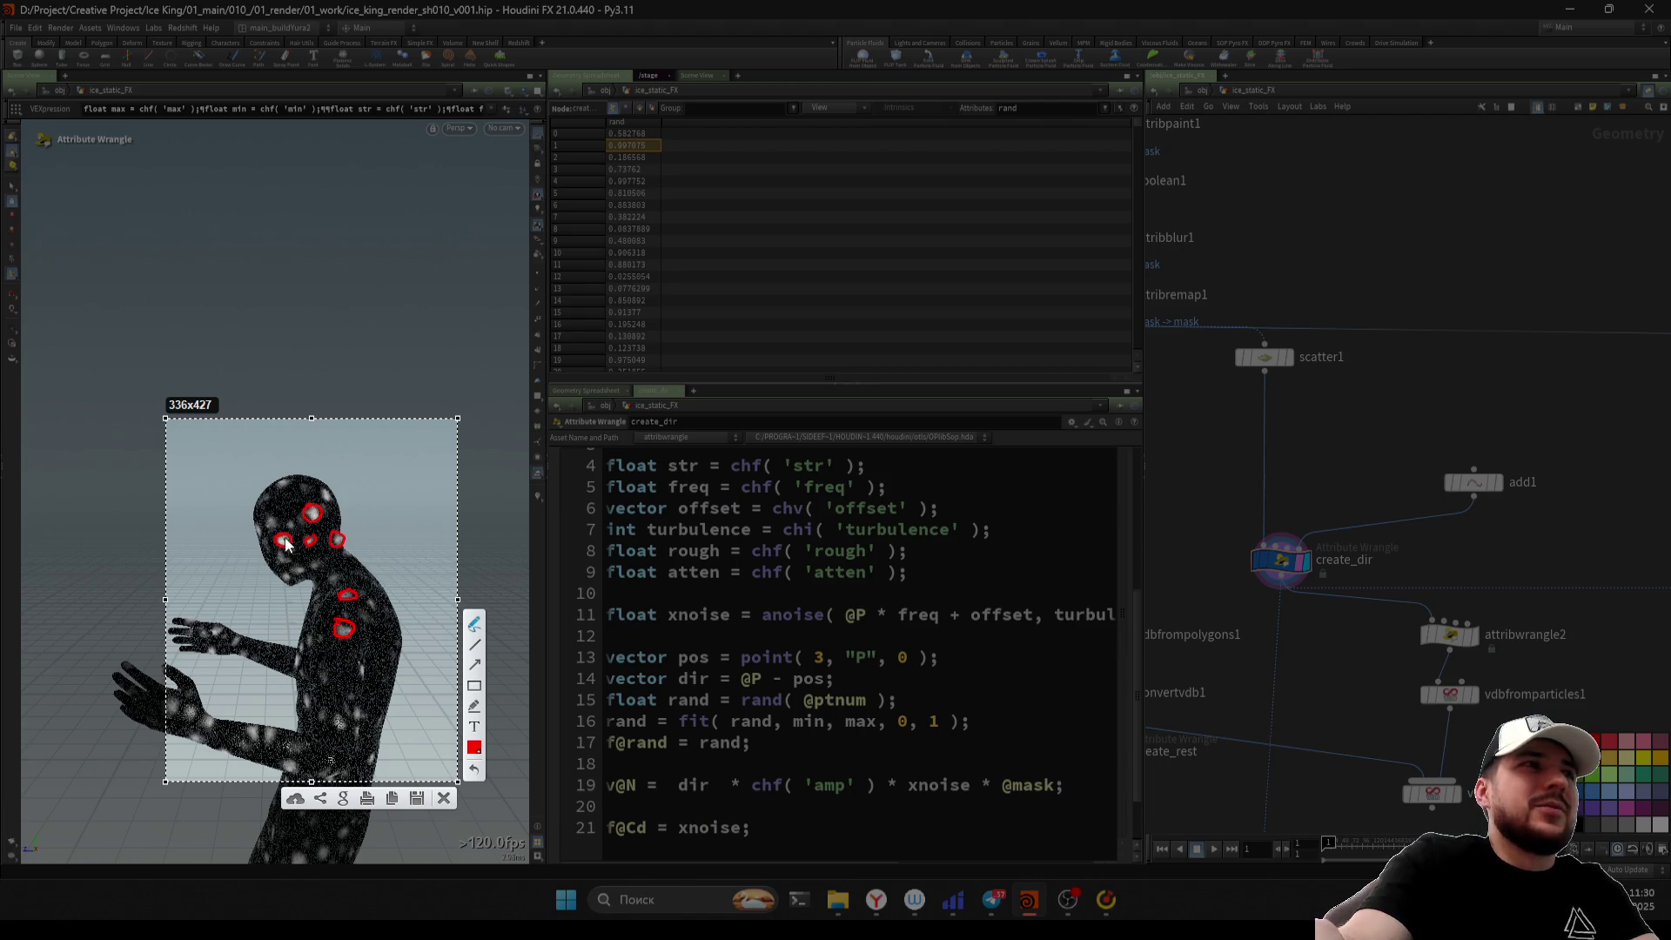
Circle more spots on the face, upper arm, forearm and torso, then close the markup
mouse_move(283, 533)
left_mouse_down()
mouse_move(292, 522)
mouse_move(266, 545)
left_mouse_up()
mouse_move(272, 552)
left_mouse_down()
mouse_move(286, 565)
mouse_move(285, 541)
left_mouse_up()
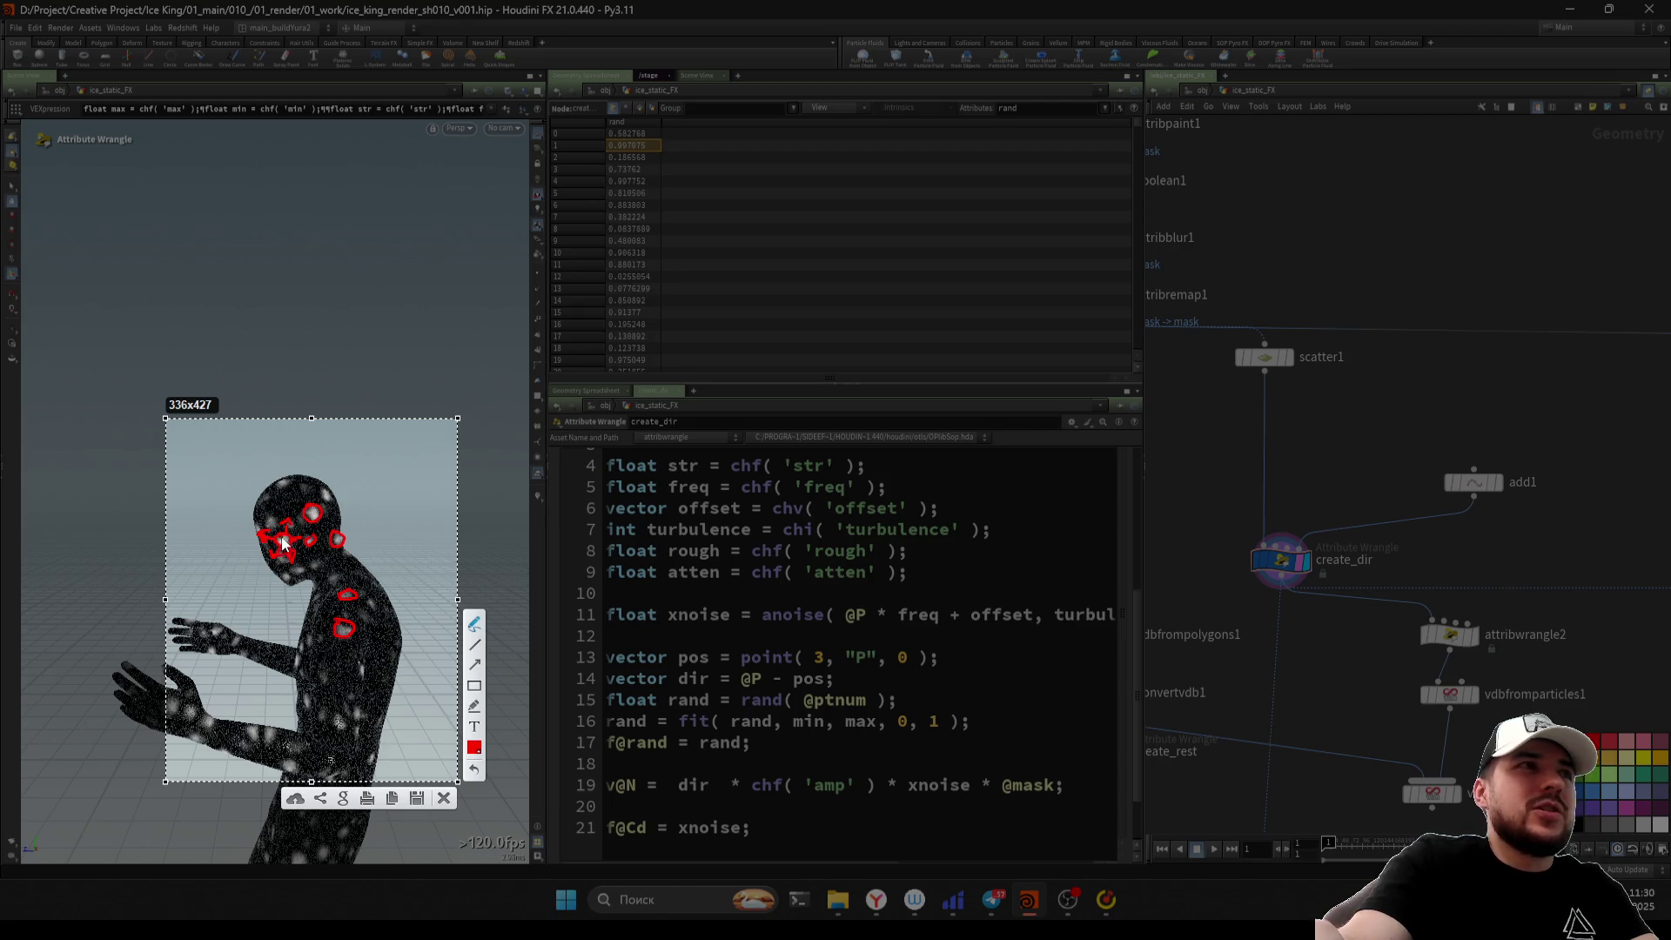
left_click_drag(278, 539, 296, 525)
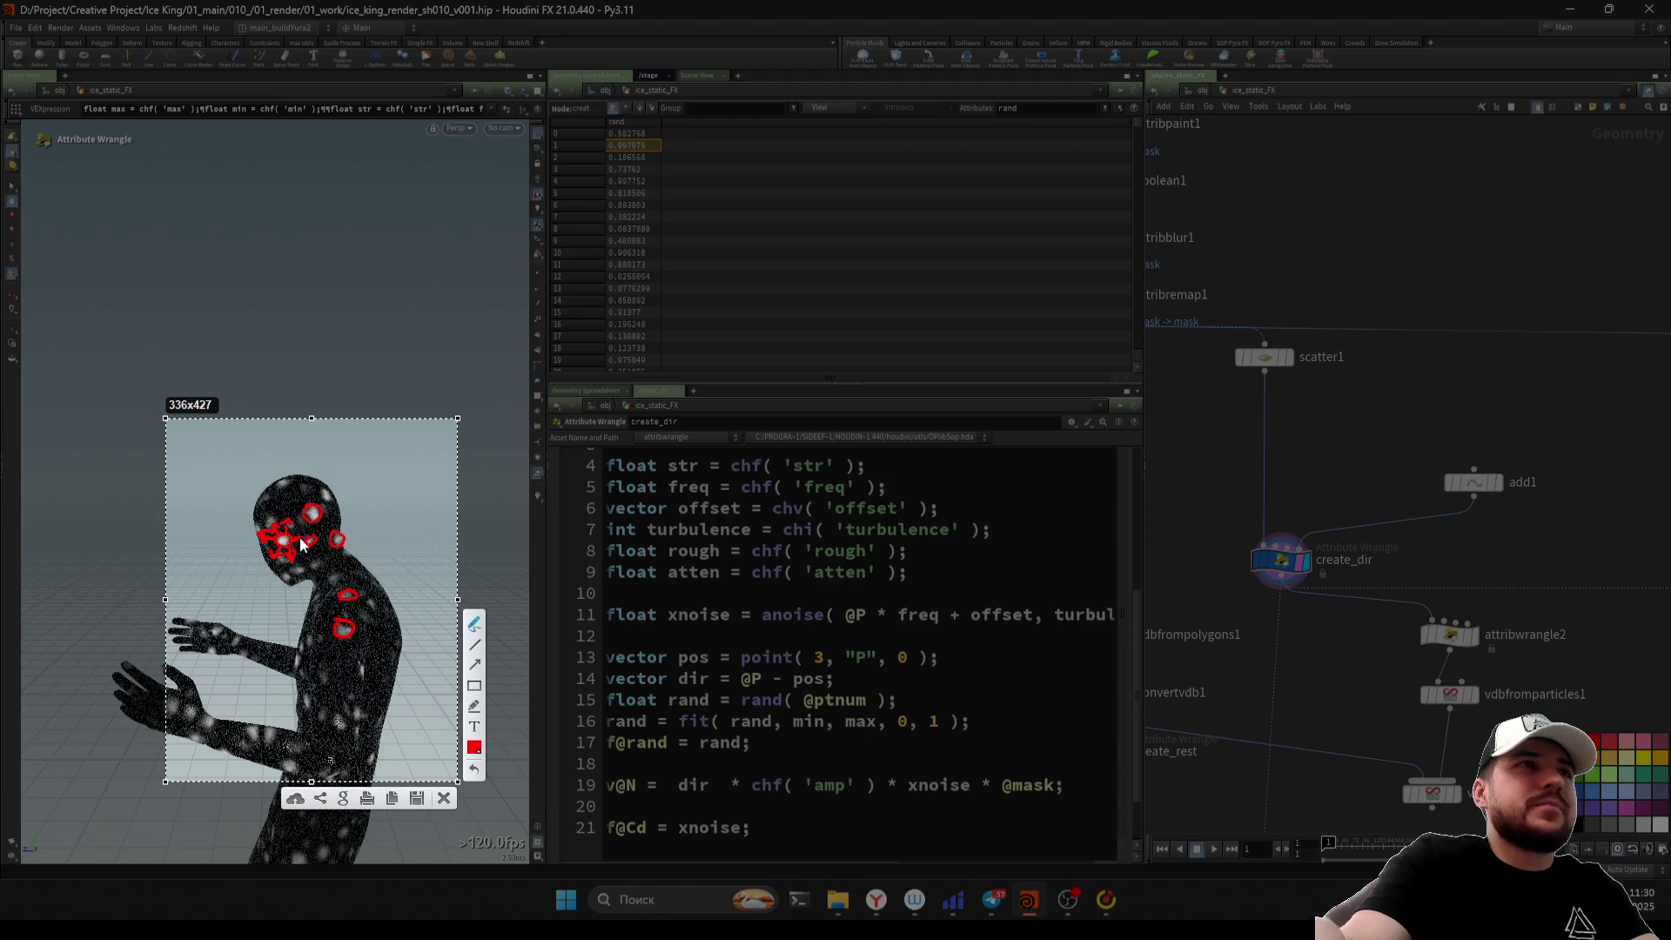
mouse_move(287, 541)
left_mouse_down()
mouse_move(303, 532)
mouse_move(277, 553)
mouse_move(306, 562)
mouse_move(291, 549)
mouse_move(310, 535)
left_mouse_up()
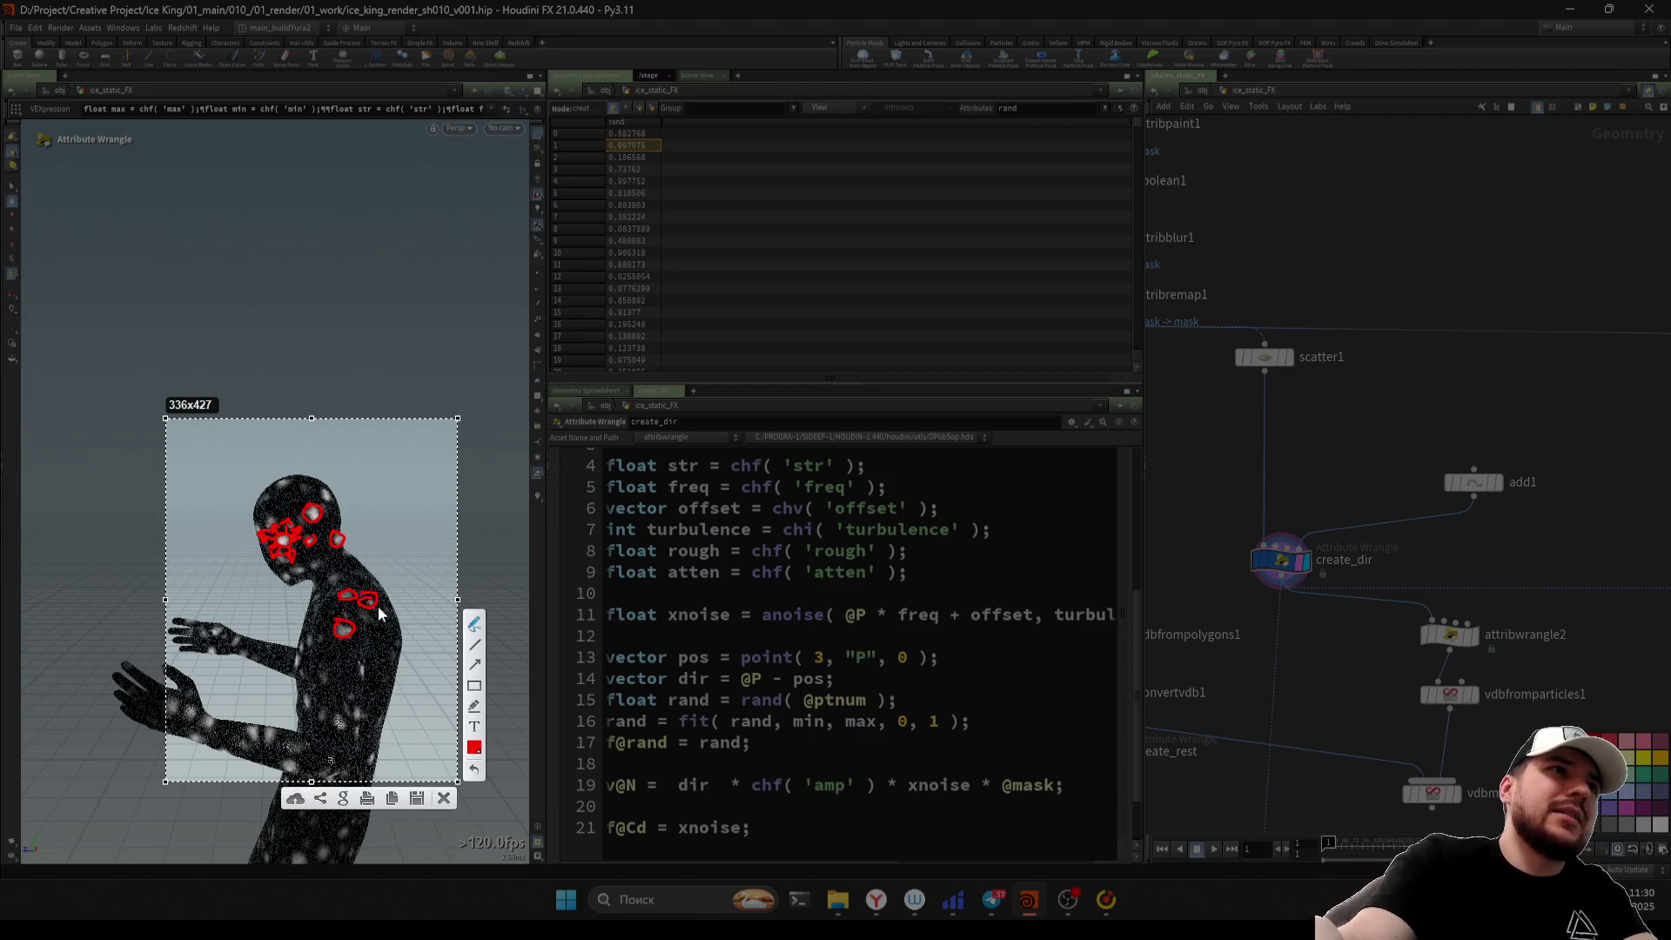
left_click_drag(296, 662, 307, 663)
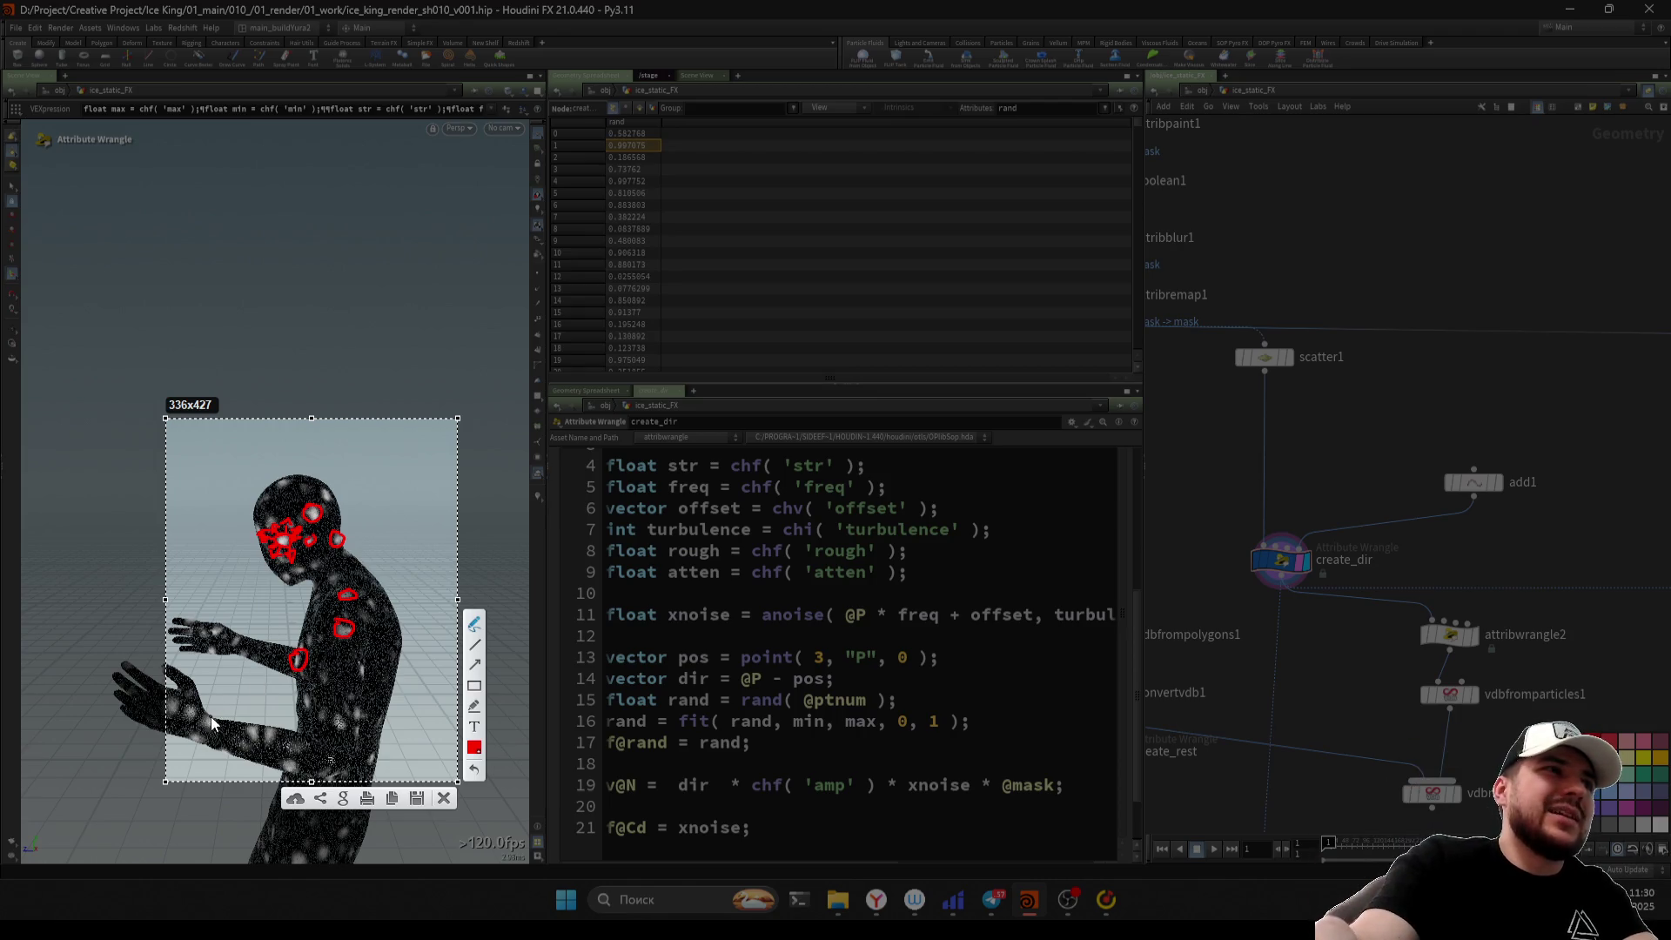
left_click_drag(215, 719, 225, 731)
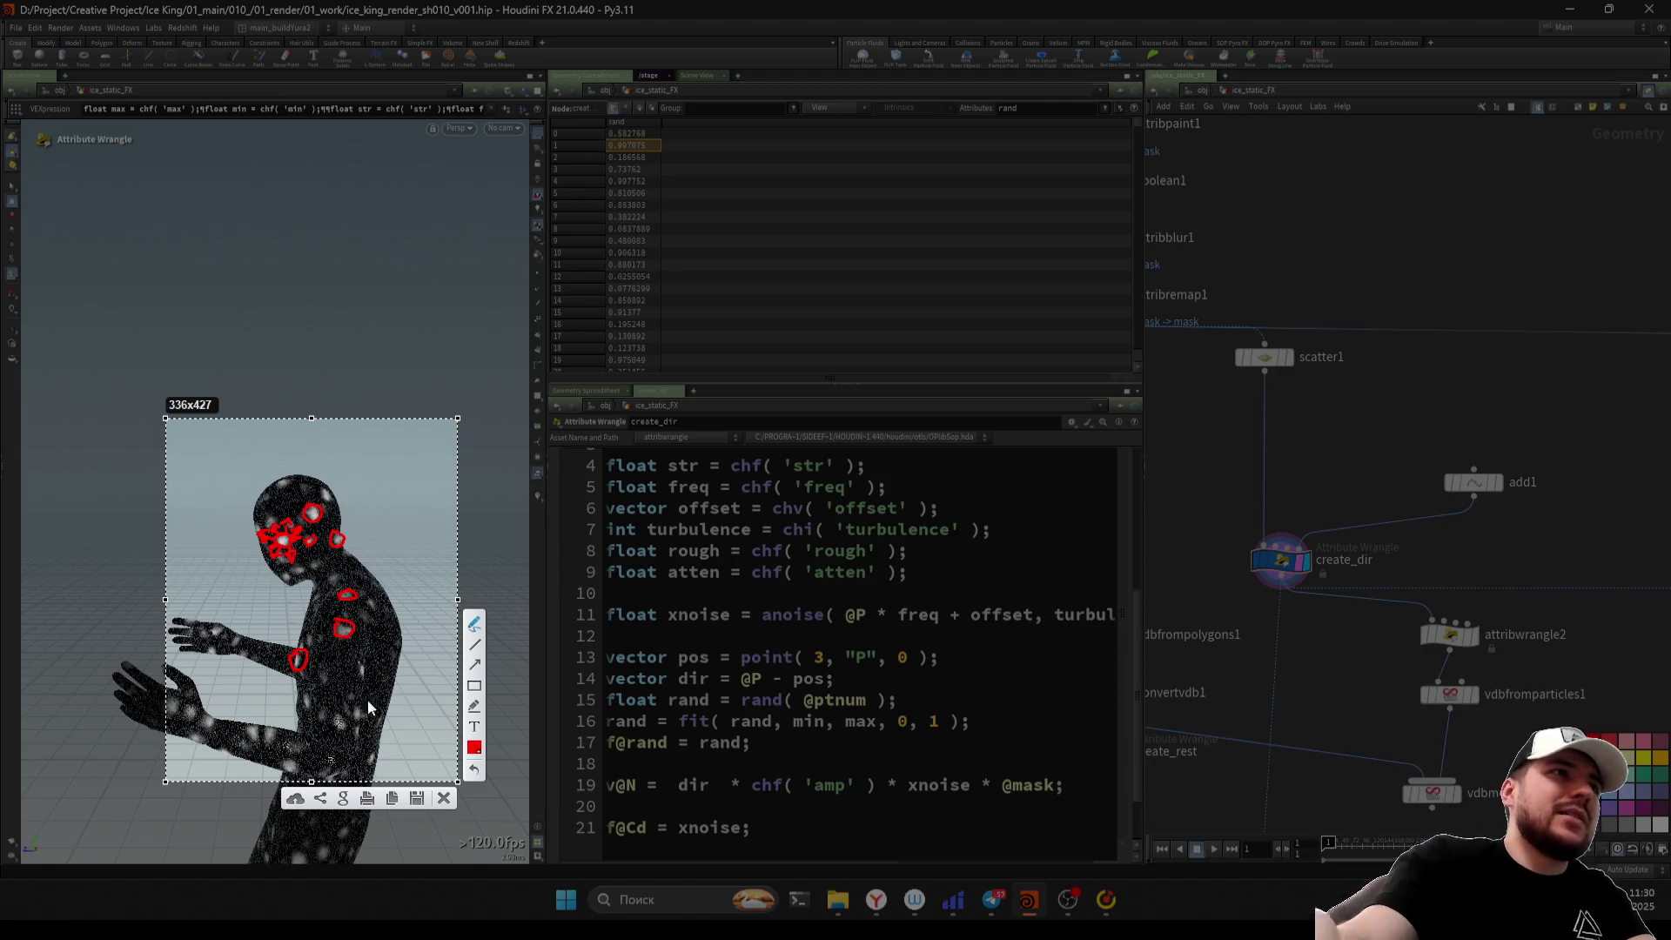
left_click_drag(358, 677, 362, 676)
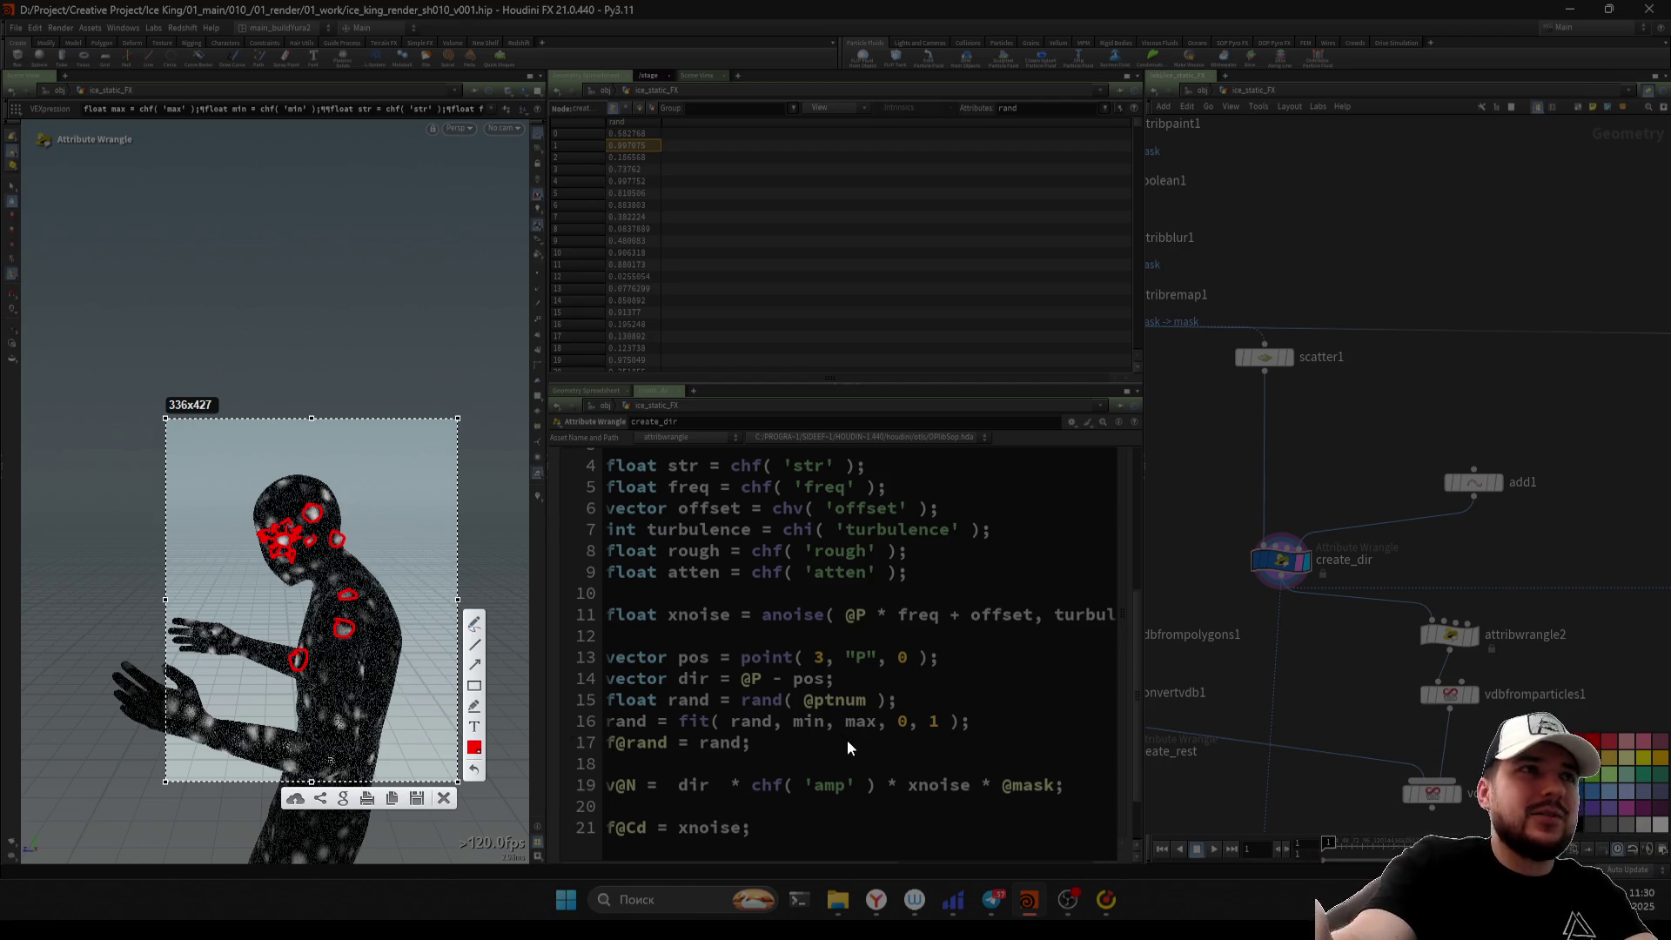
key("ctrl+c")
middle_click_drag(1315, 690, 1293, 655)
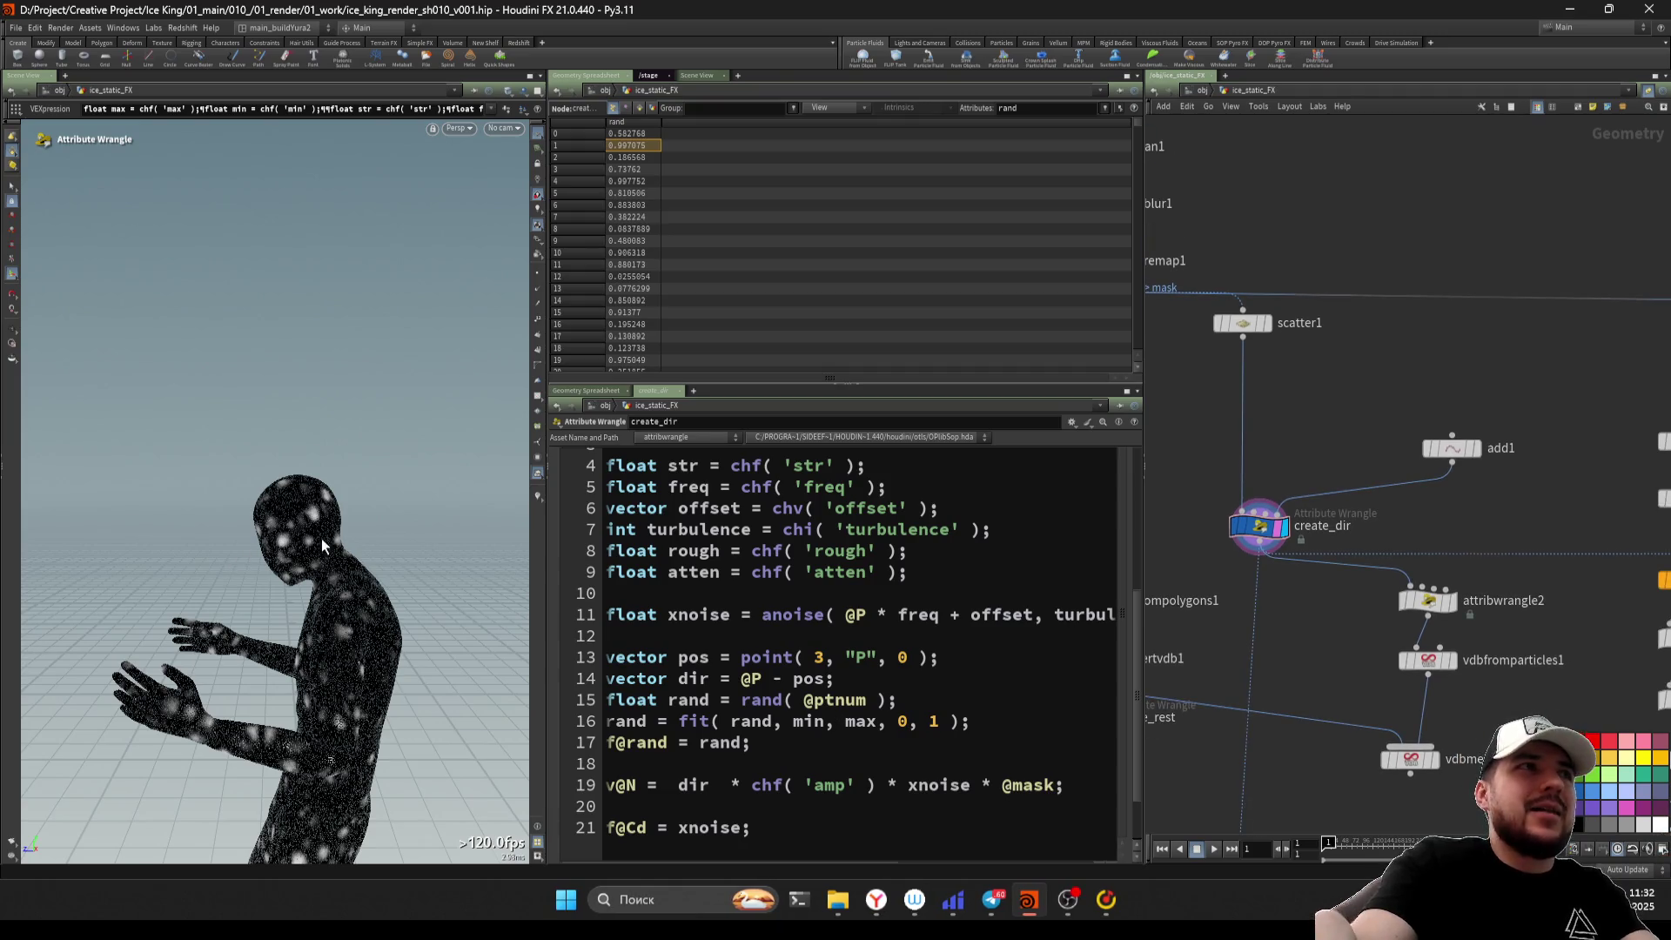
Move attribwrangle2, vdbfromparticles1 and vdbmerge1 down below create_dir to make room
key("Escape")
mouse_move(300, 551)
left_mouse_down()
mouse_move(339, 548)
mouse_move(254, 557)
left_mouse_up()
key("Return")
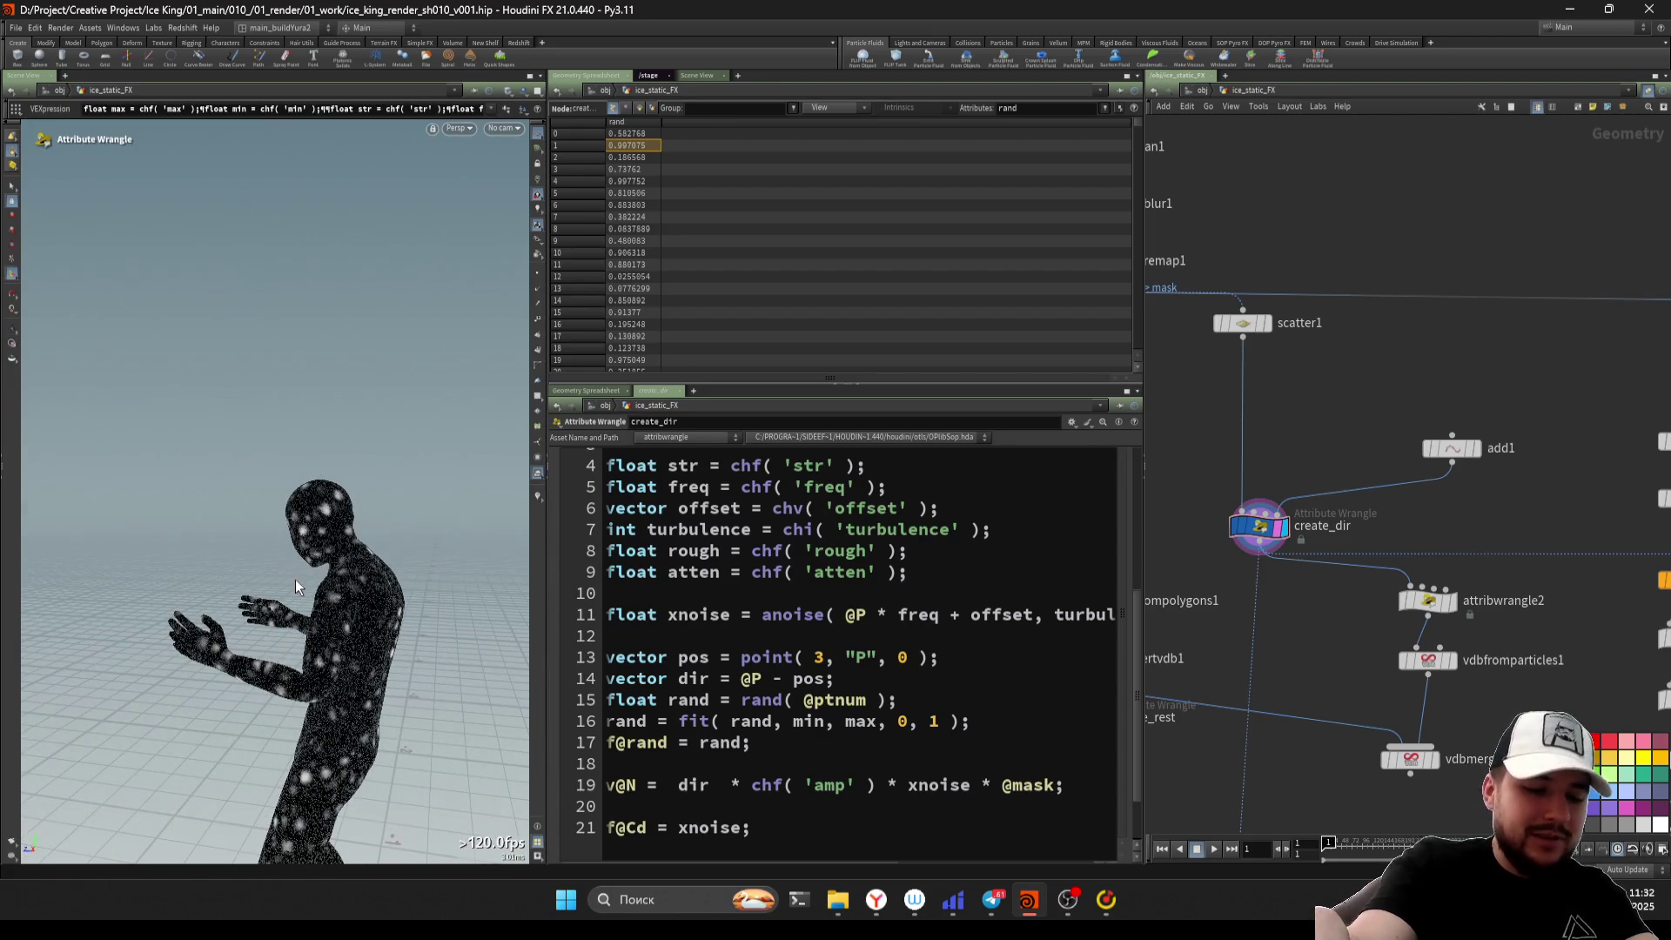
mouse_move(1344, 588)
middle_mouse_down()
mouse_move(1298, 608)
mouse_move(1308, 662)
mouse_move(1338, 663)
mouse_move(1219, 515)
middle_mouse_up()
mouse_move(1380, 678)
left_mouse_down()
mouse_move(1369, 505)
mouse_move(1394, 645)
left_mouse_up()
left_click(1184, 416)
left_click(900, 679)
Reselect create_dir and open the node search menu to insert a new node after it
middle_click_drag(1158, 622, 1213, 741)
key("Escape")
scroll(326, 534, "up", 3)
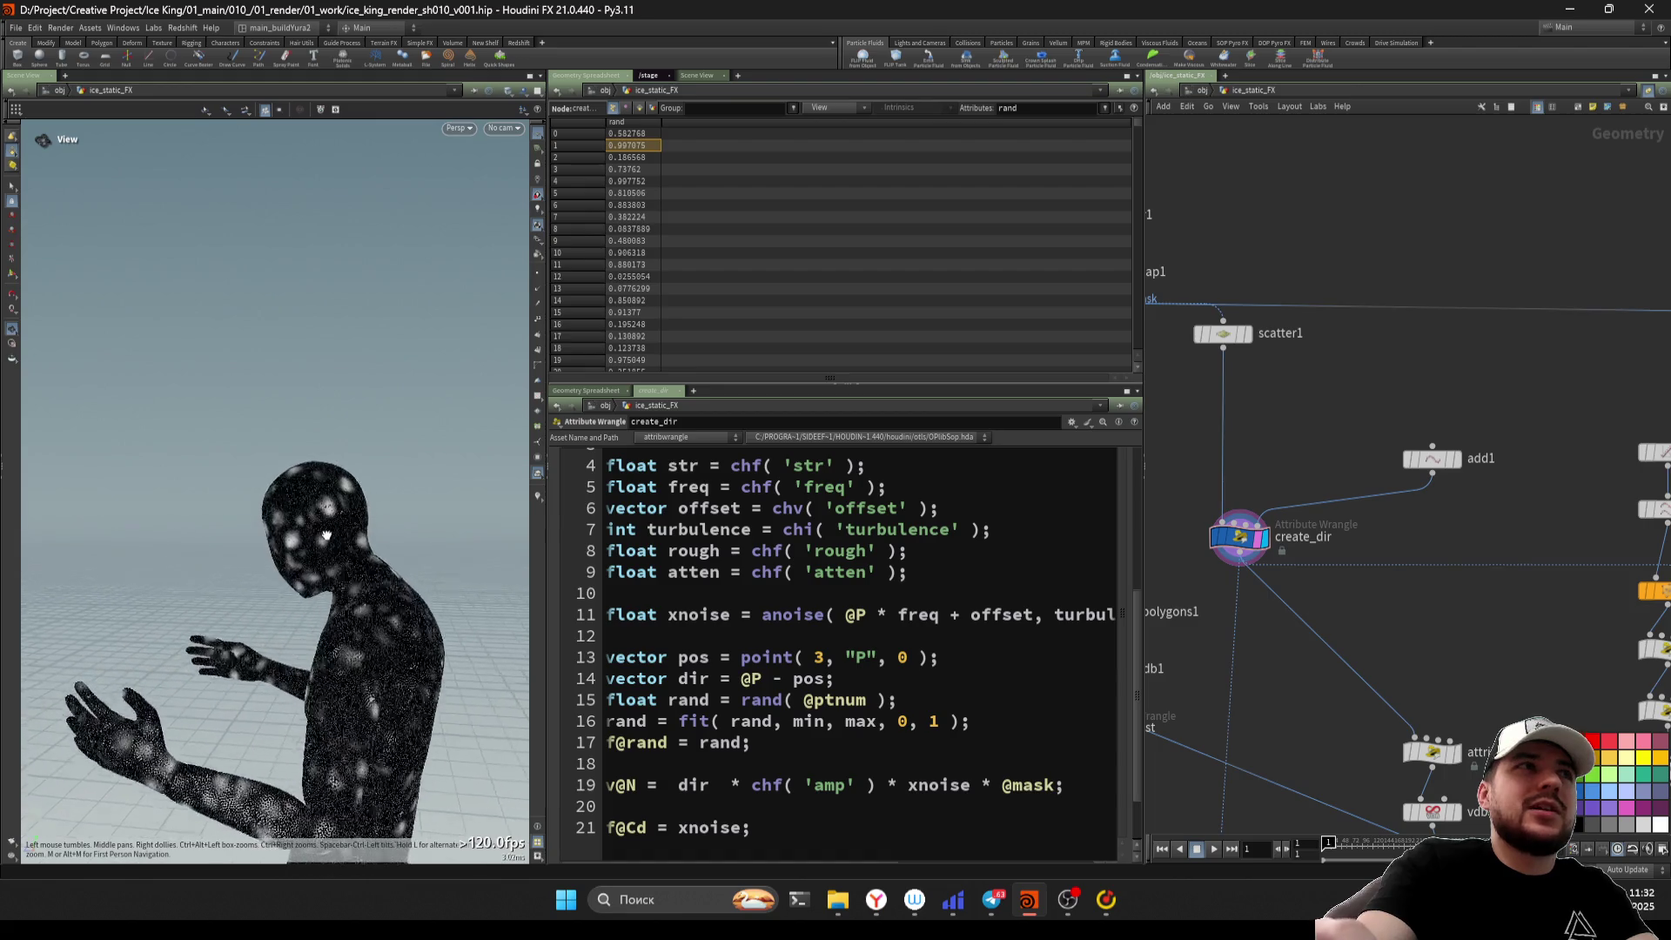
scroll(326, 534, "down", 2)
middle_click_drag(1133, 399, 1175, 478)
left_click(1264, 413)
left_click_drag(1187, 450, 1302, 557)
middle_click_drag(1385, 638, 1359, 500)
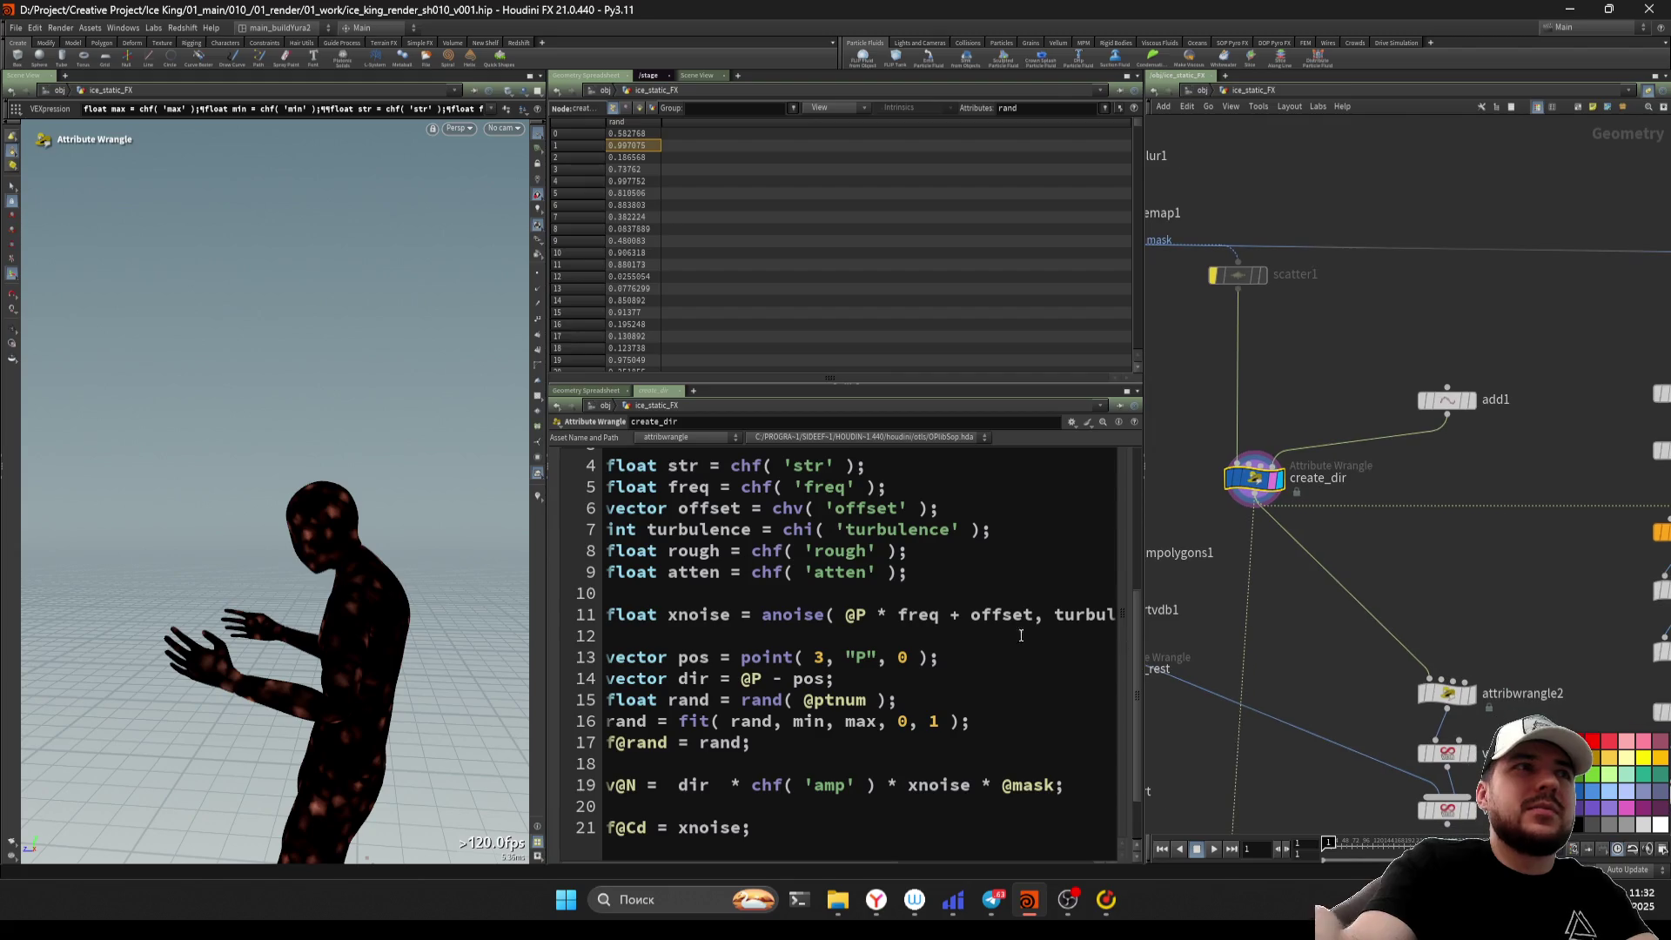
middle_click_drag(1405, 595, 1384, 590)
key("Tab")
Insert an Attribute Blur below create_dir that blurs the Cd attribute
type("blur")
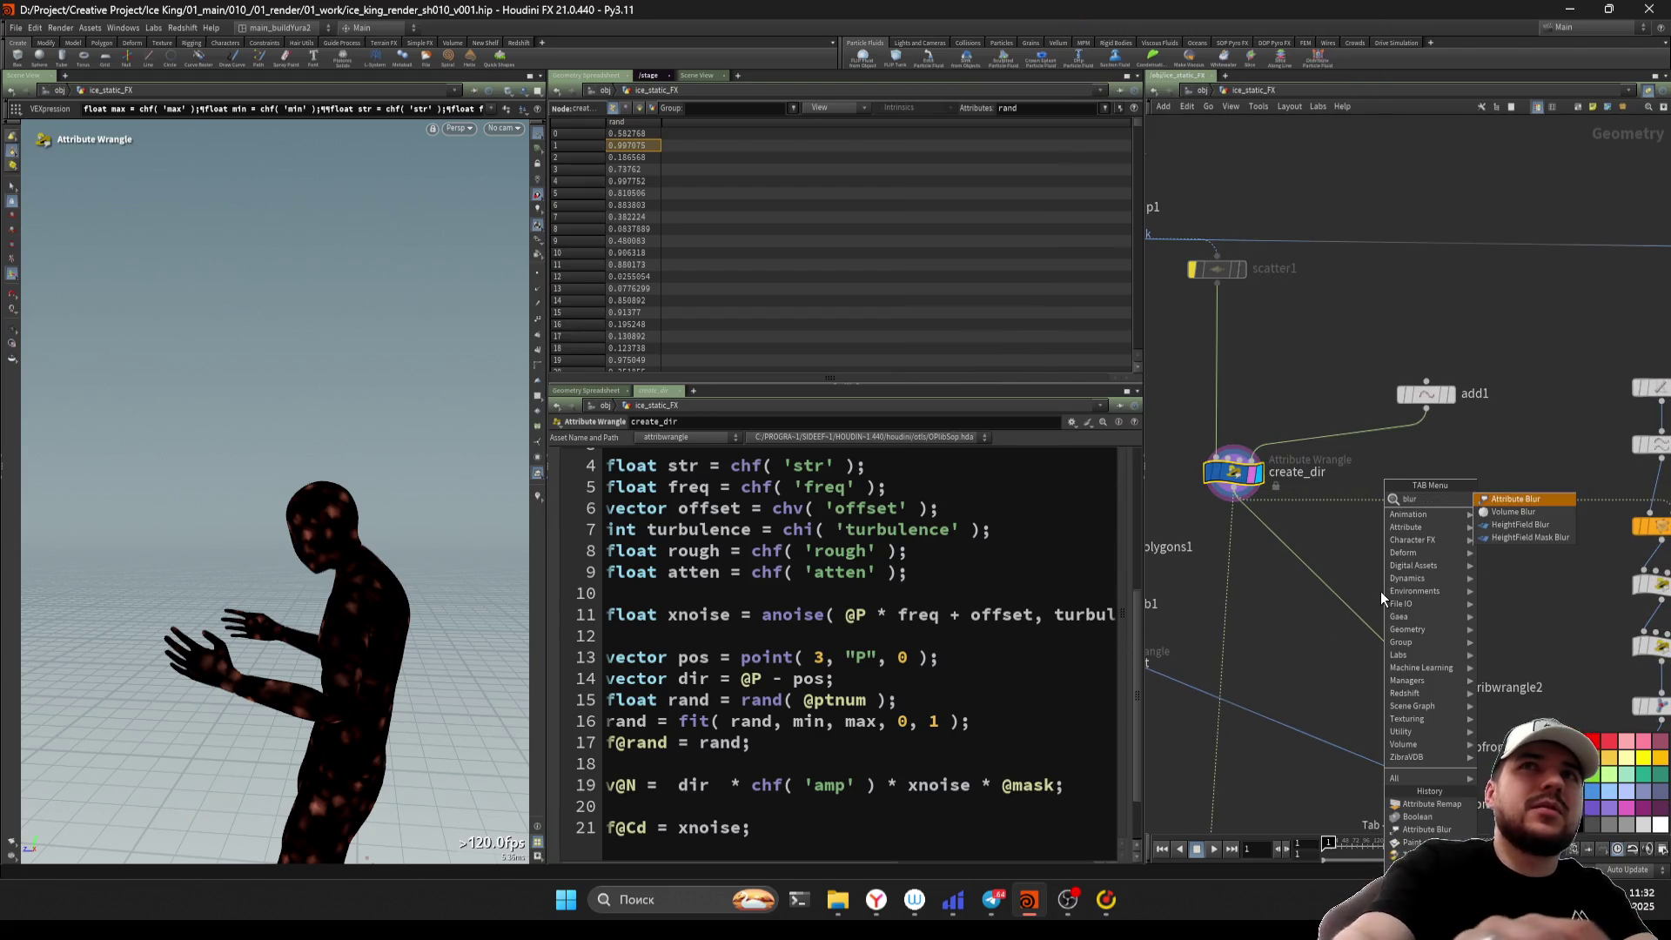
key("Return")
left_click(1352, 609)
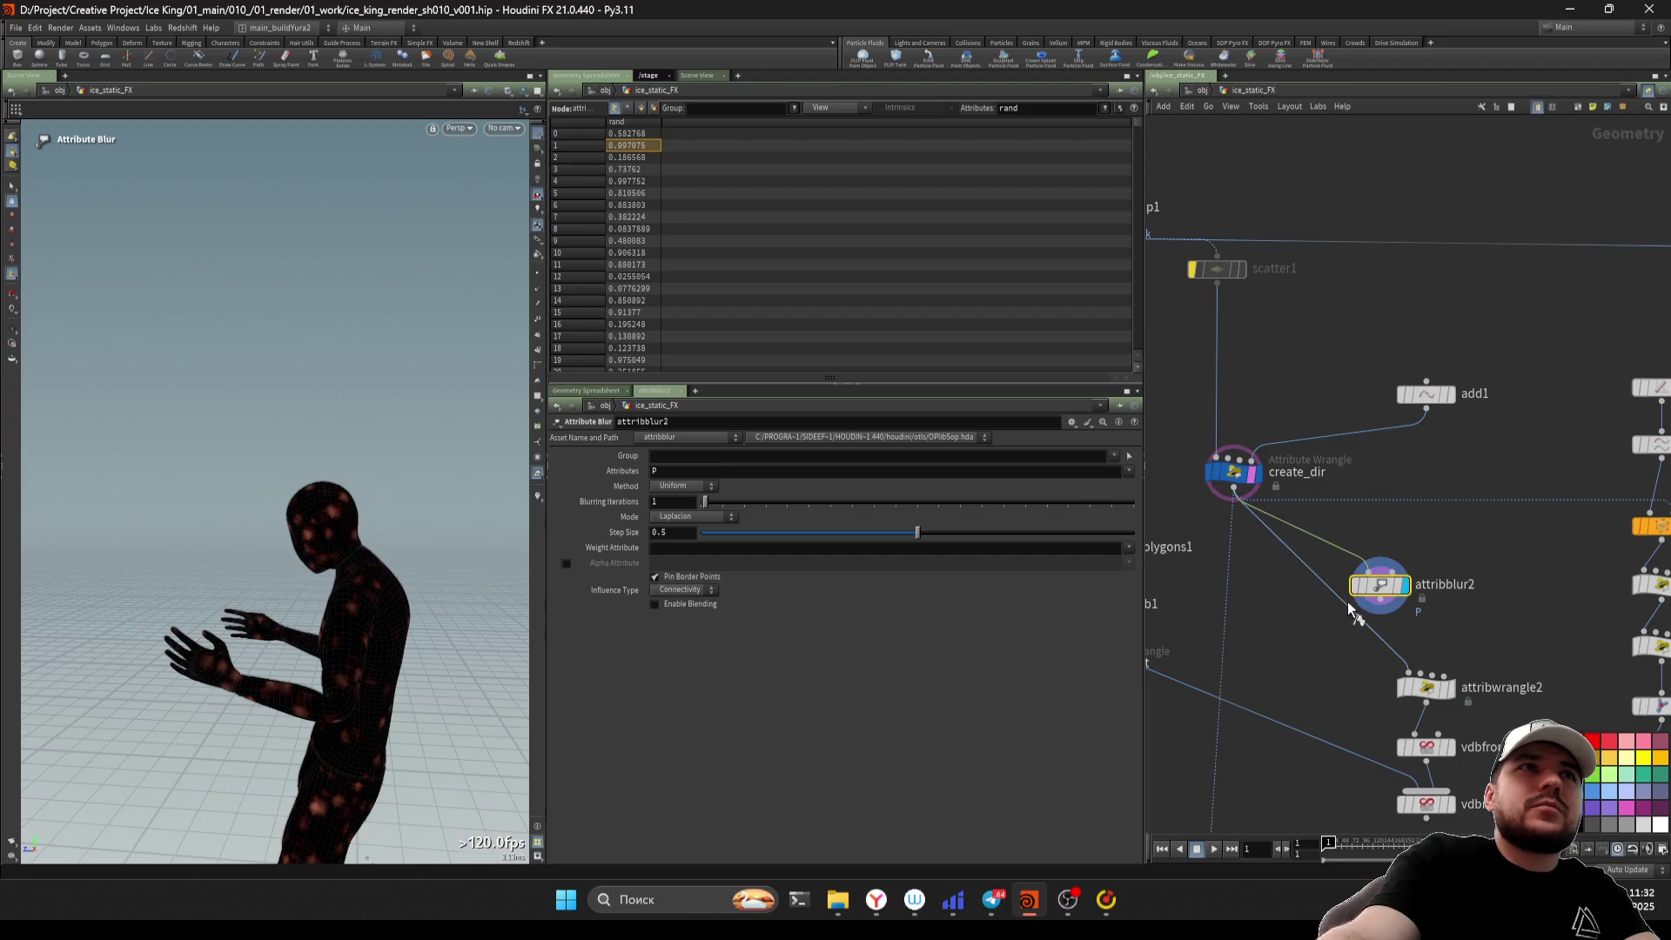
double_click(662, 470)
type("Cd")
key("Return")
left_click_drag(1379, 585, 1411, 543)
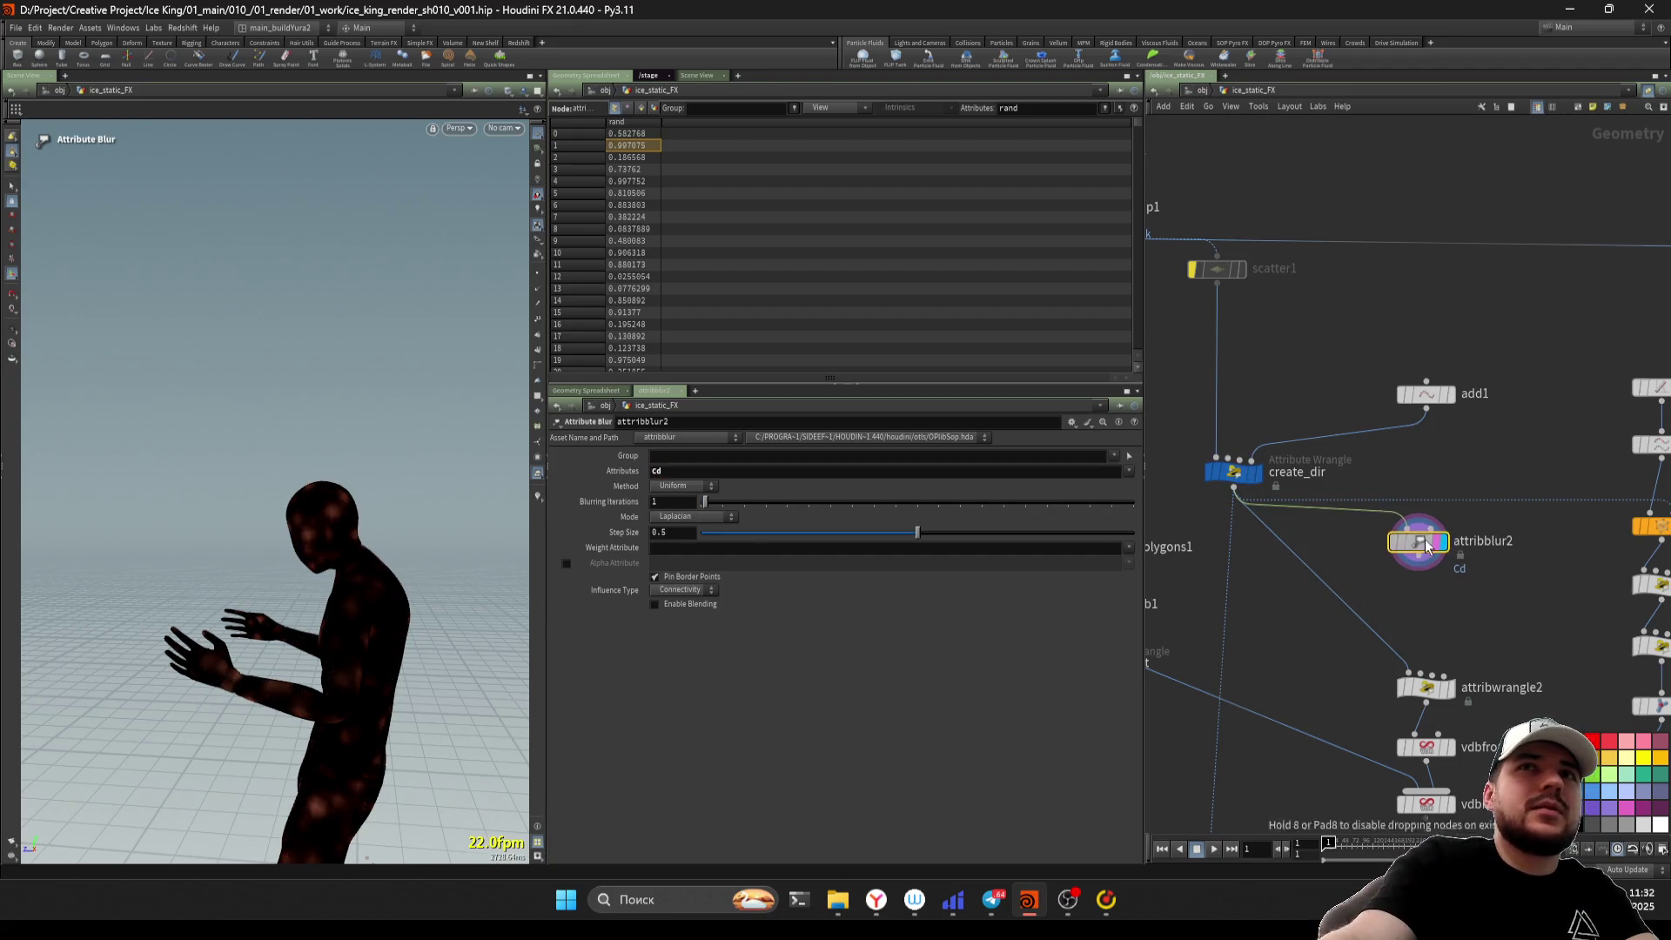
Add an Attribute Remap under the blur, remapping Cd over its computed value range
key("Tab")
type("remap")
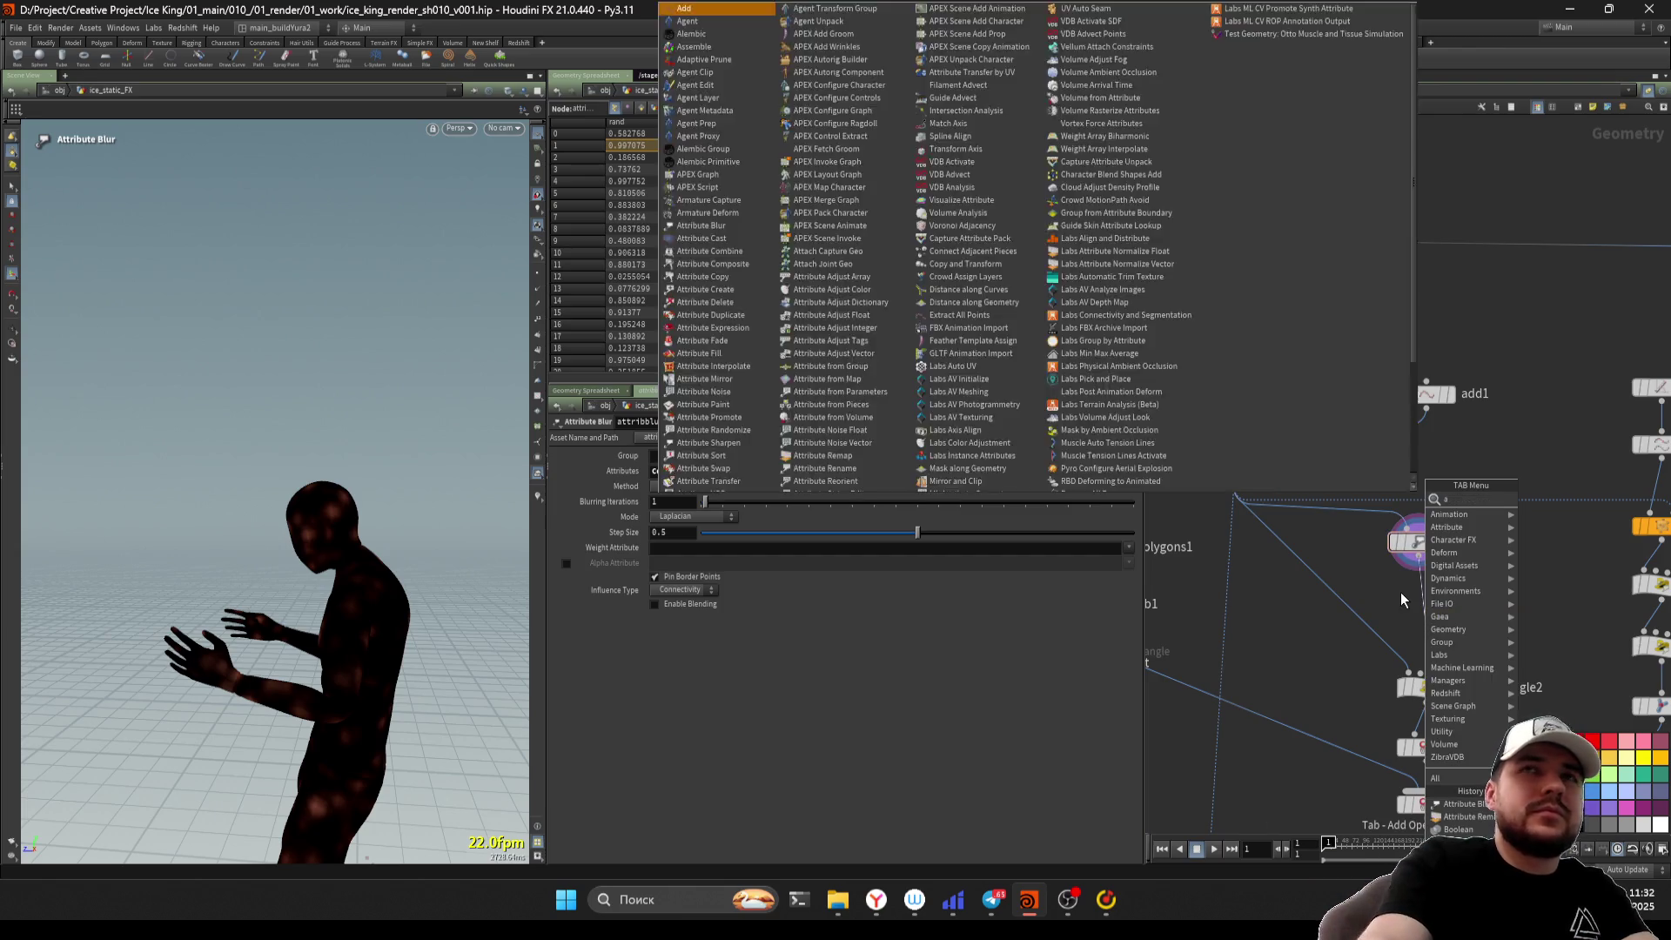
key("Return")
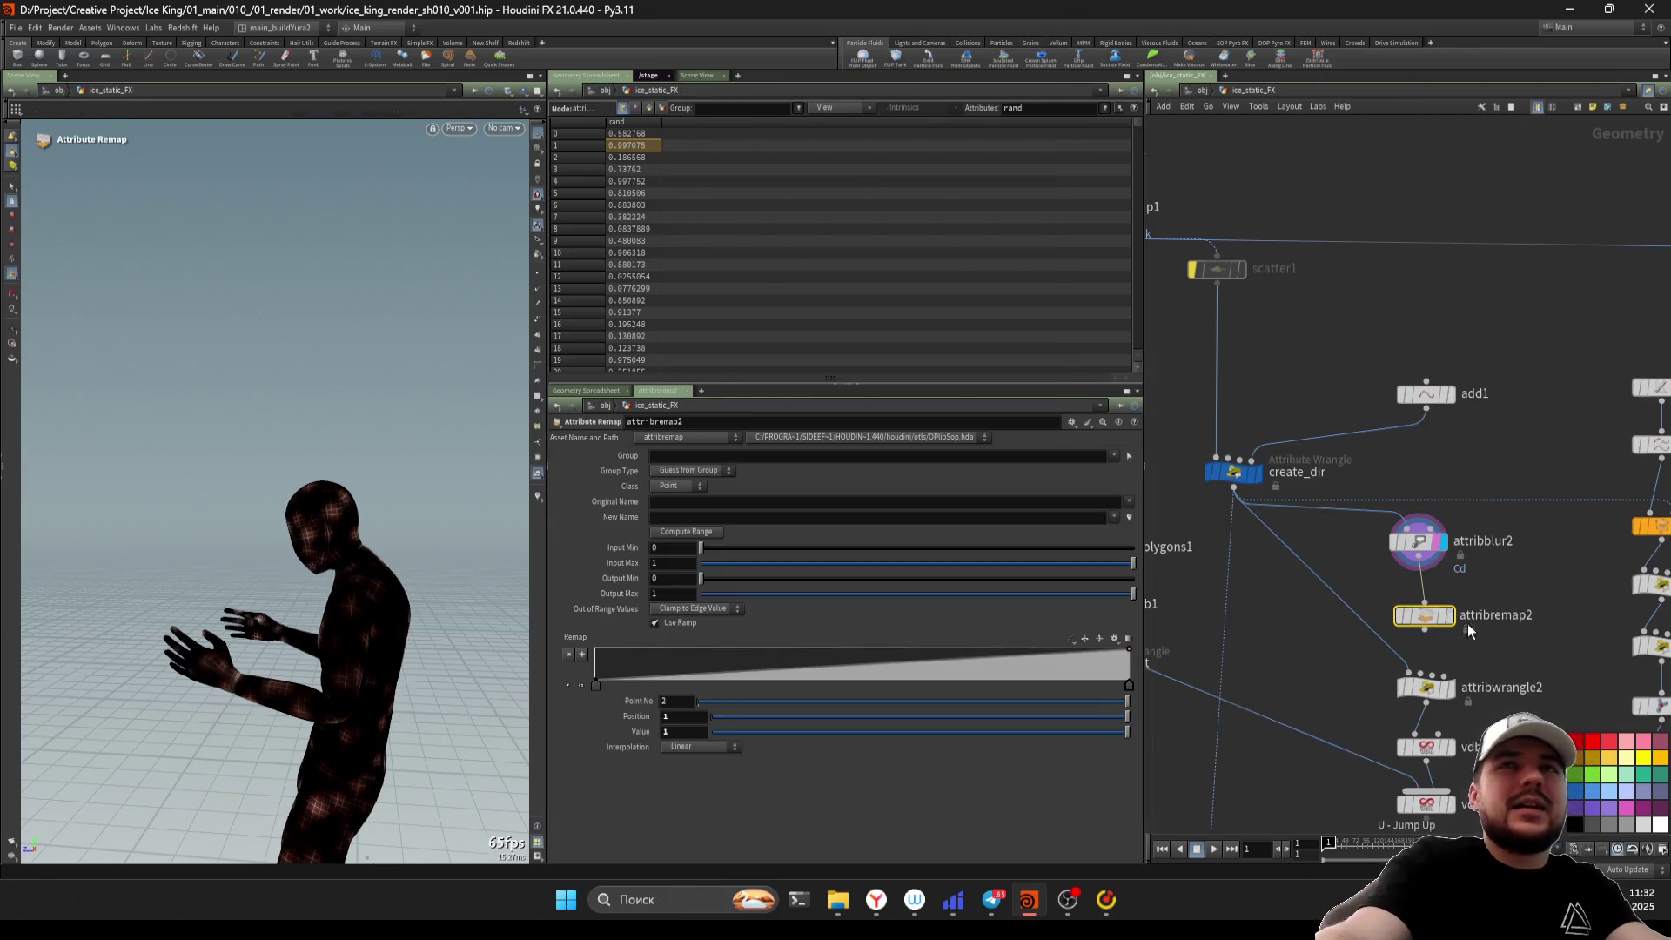
left_click(1448, 615)
left_click_drag(1427, 615, 1421, 611)
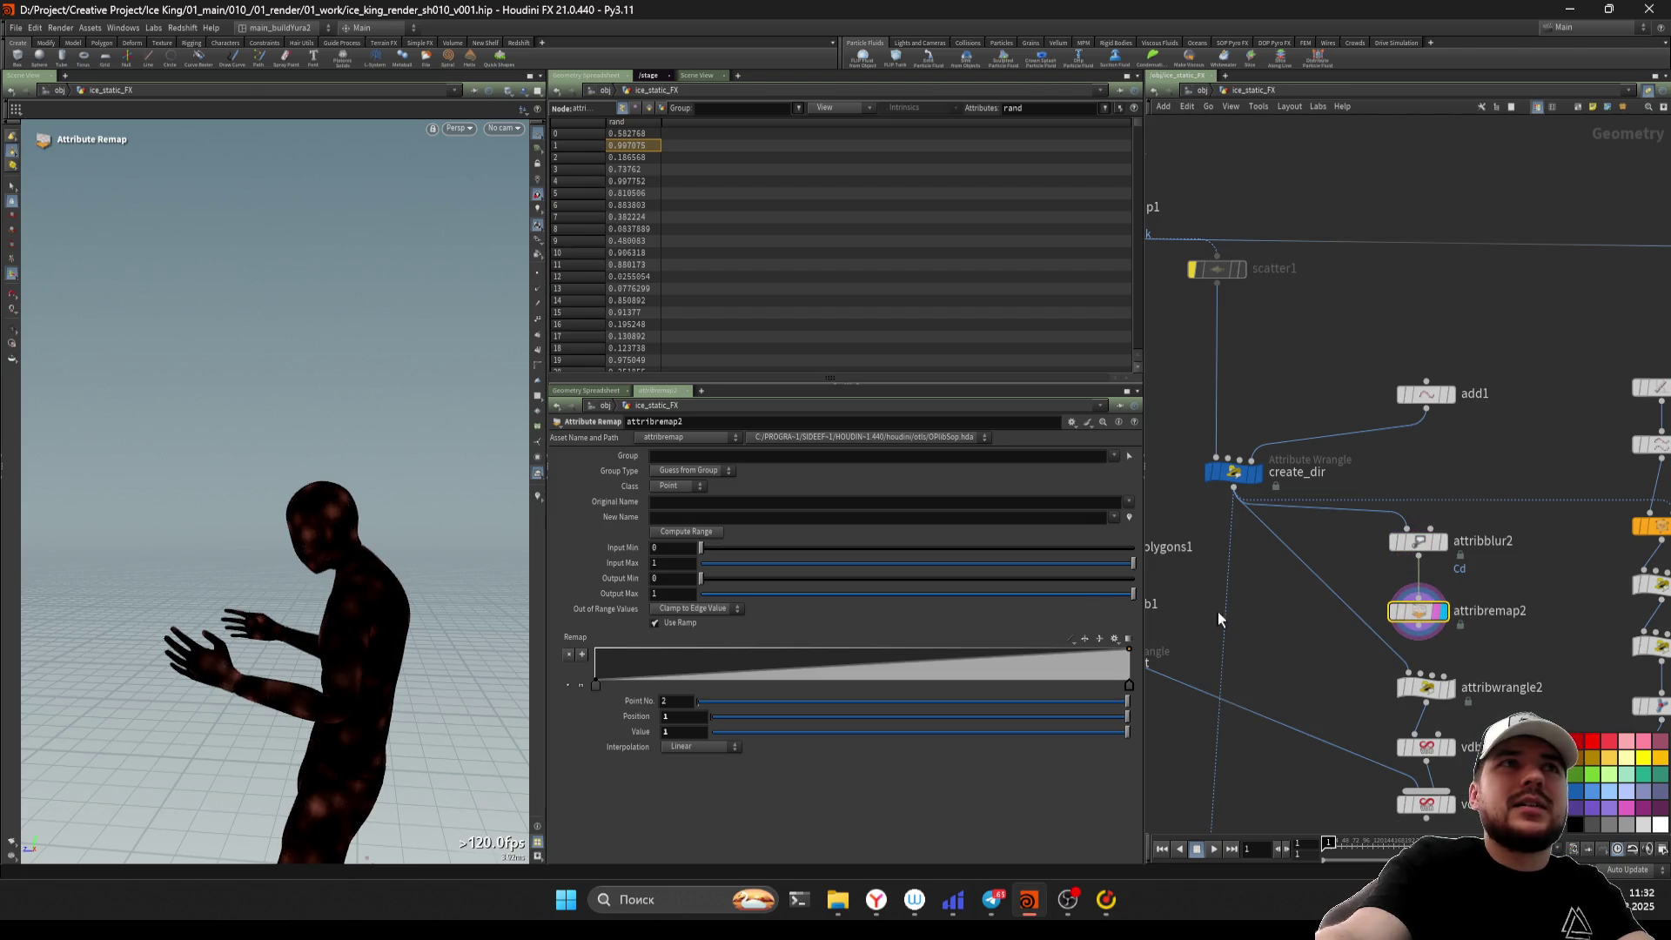
left_click(1129, 502)
left_click(1131, 521)
left_click(685, 532)
Set Input Min to 0, lower Input Max, and move the ramp points to 0.44 and 0.755
left_click_drag(699, 548, 687, 550)
left_click_drag(1106, 563, 1162, 567)
left_click_drag(700, 578, 605, 581)
left_click_drag(1106, 593, 1149, 596)
mouse_move(671, 563)
middle_mouse_down()
mouse_move(591, 563)
mouse_move(671, 566)
mouse_move(666, 606)
mouse_move(635, 609)
mouse_move(147, 578)
mouse_move(700, 542)
middle_mouse_up()
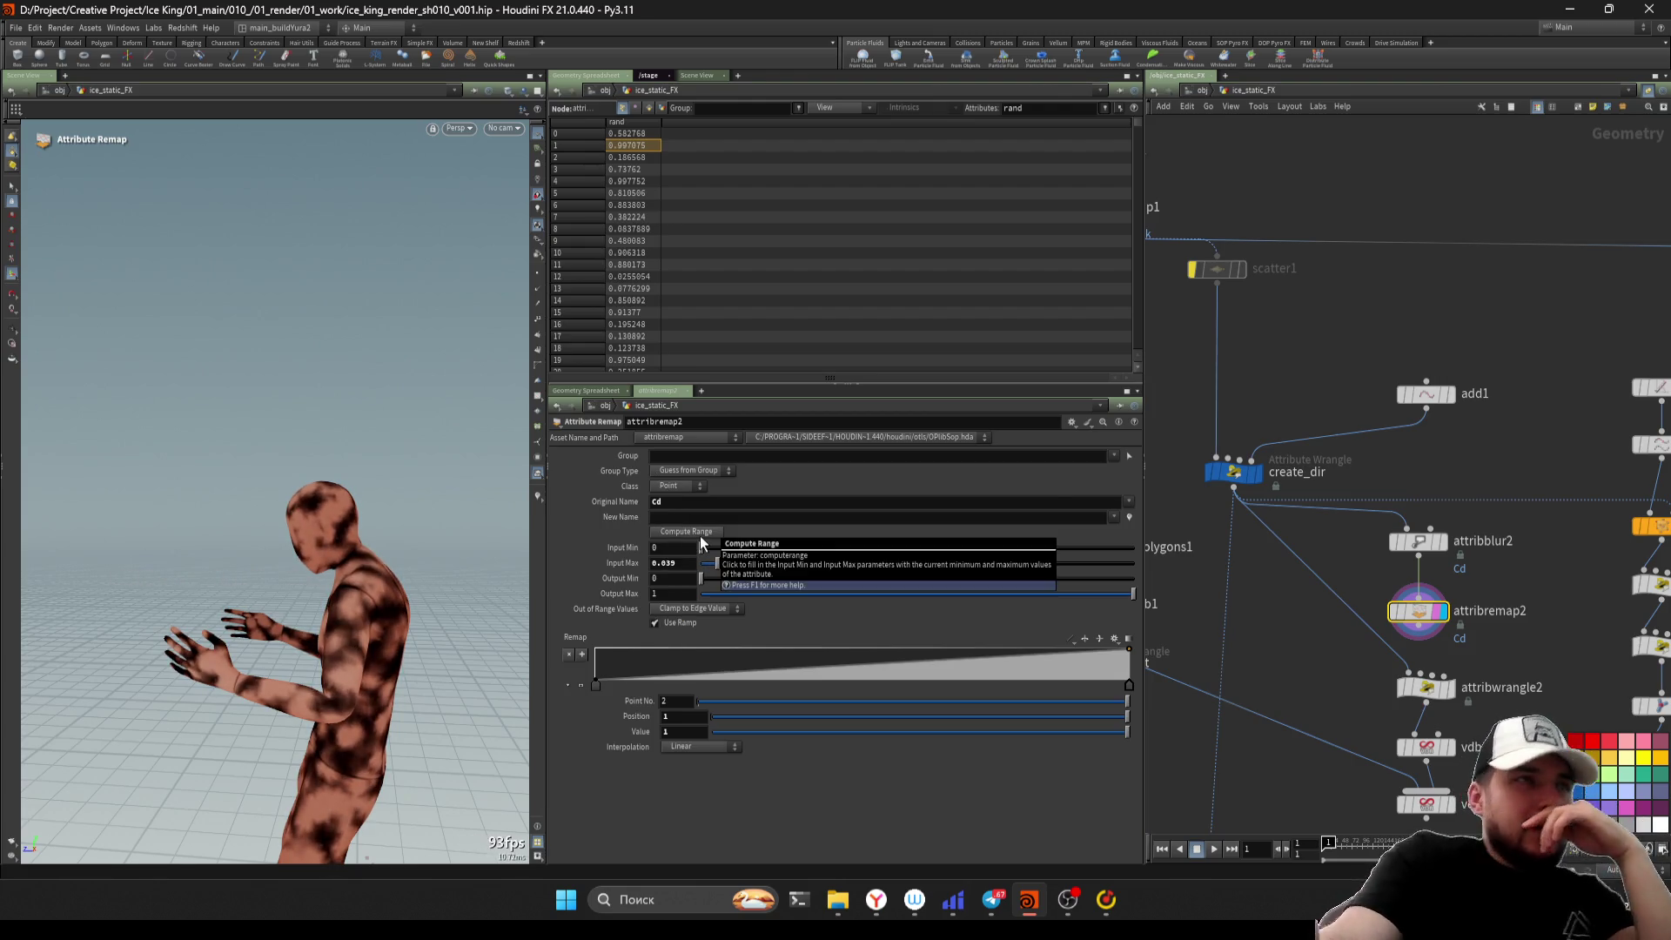
mouse_move(591, 691)
left_mouse_down()
mouse_move(988, 723)
mouse_move(710, 702)
left_mouse_up()
mouse_move(1129, 687)
left_mouse_down()
mouse_move(902, 681)
mouse_move(1046, 685)
mouse_move(999, 690)
left_mouse_up()
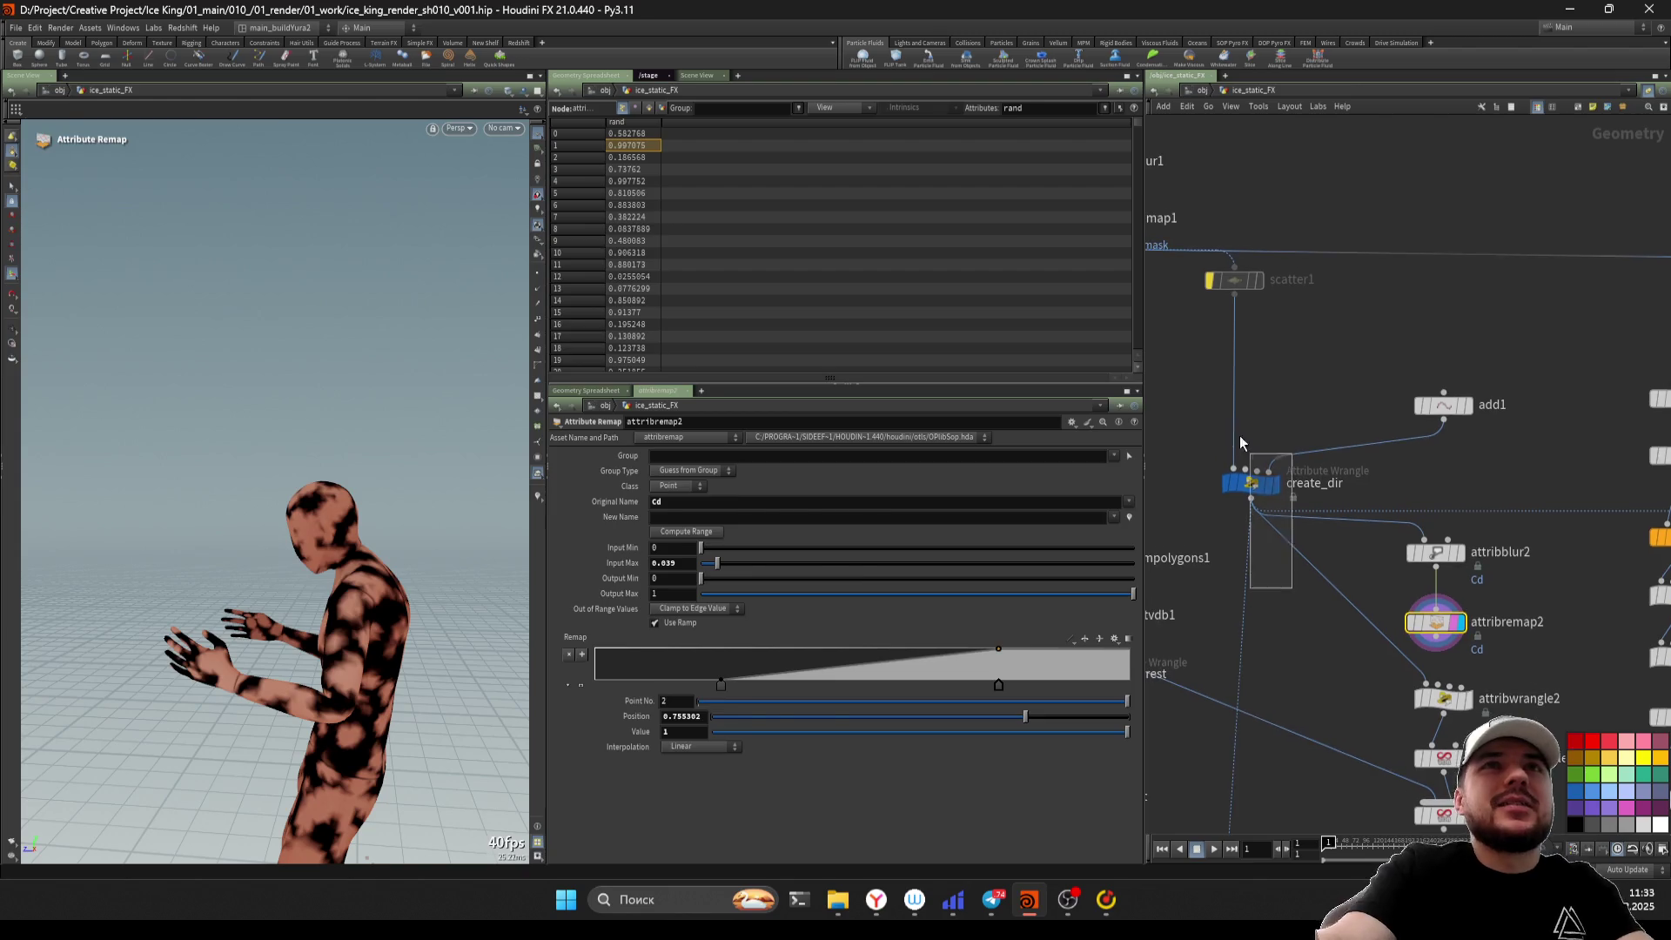
Display create_dir's output in the viewport, briefly comparing it with the remap result
left_click(1249, 480)
scroll(775, 721, "up", 1)
scroll(775, 722, "down", 1)
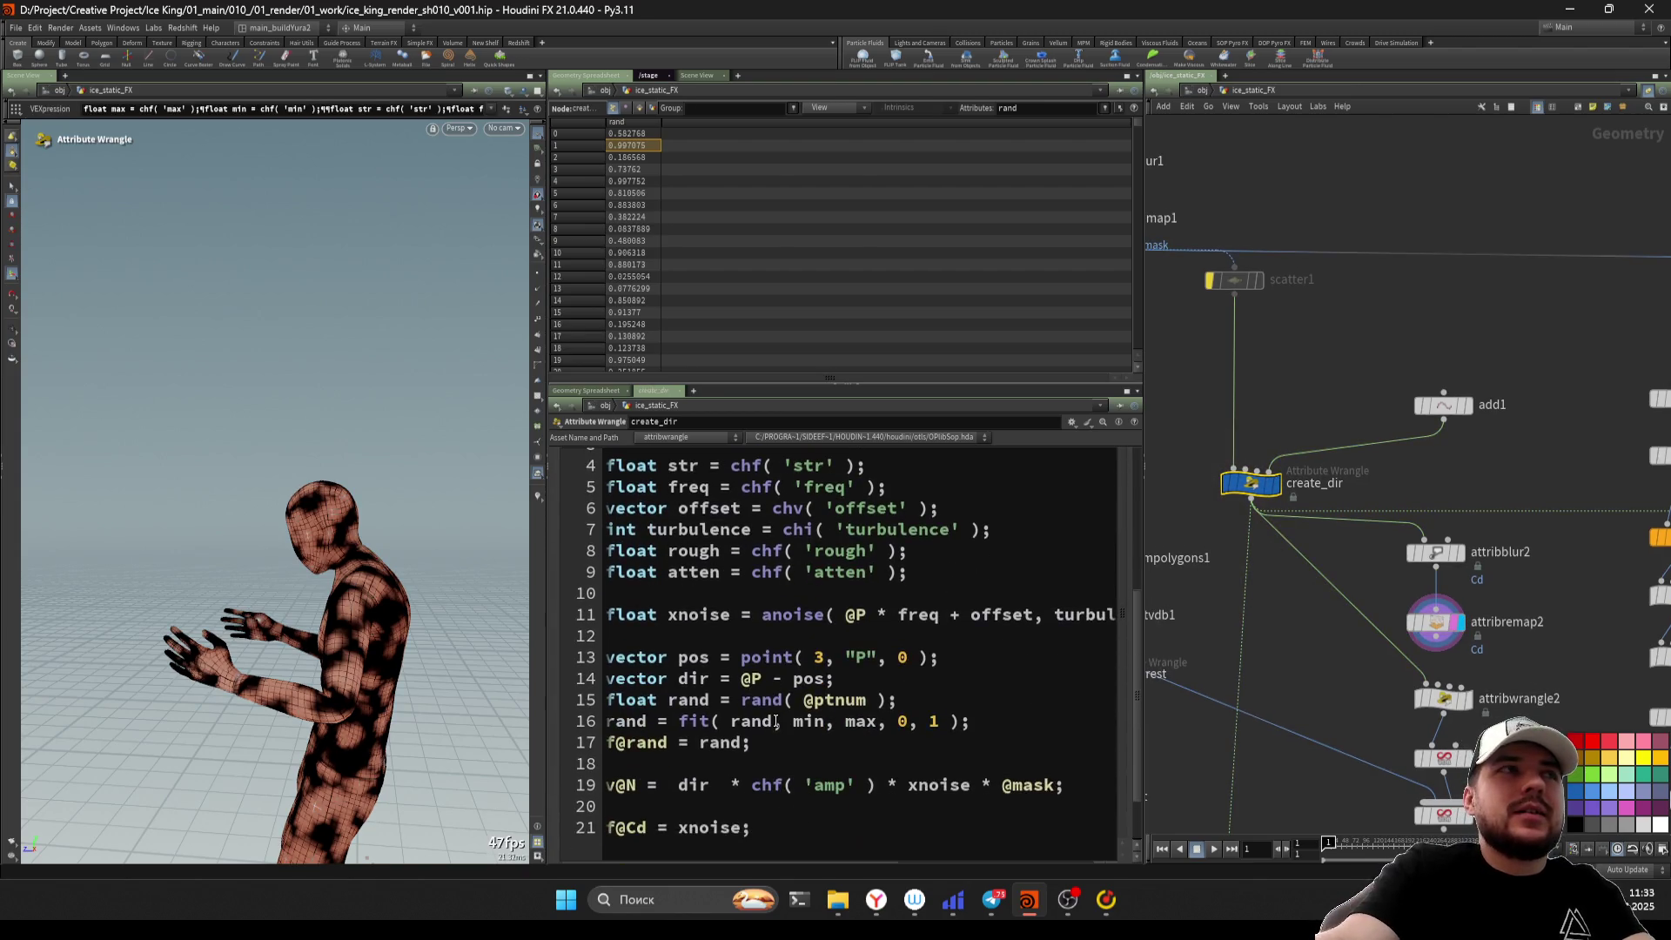
left_click(1274, 483)
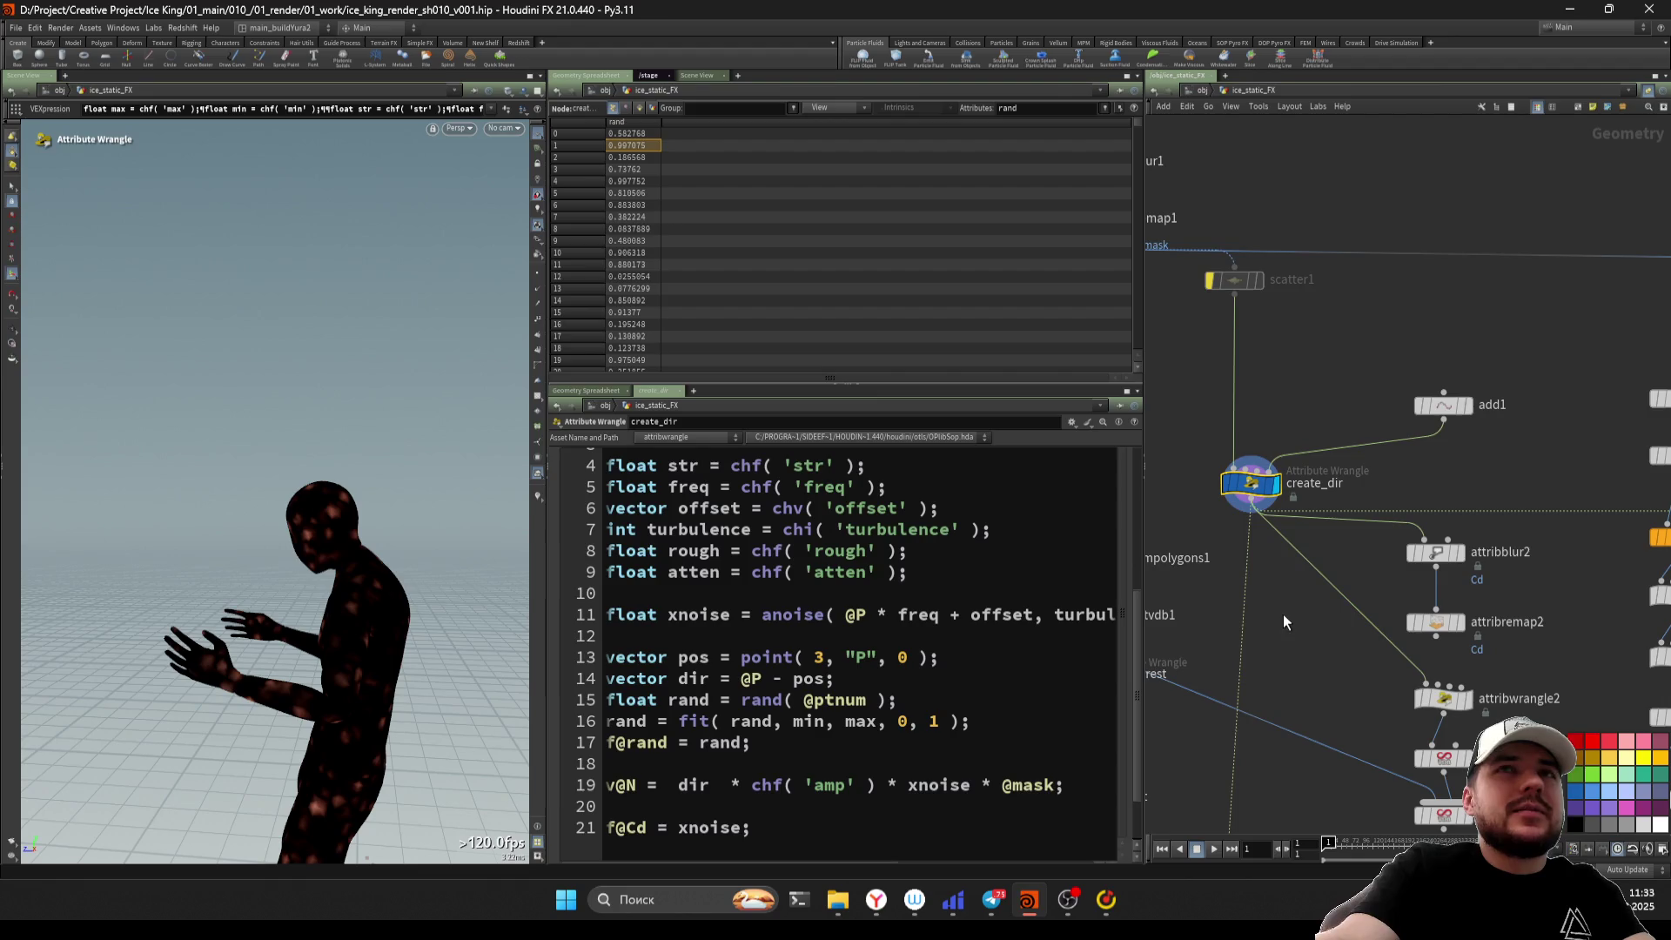
key("ctrl+z")
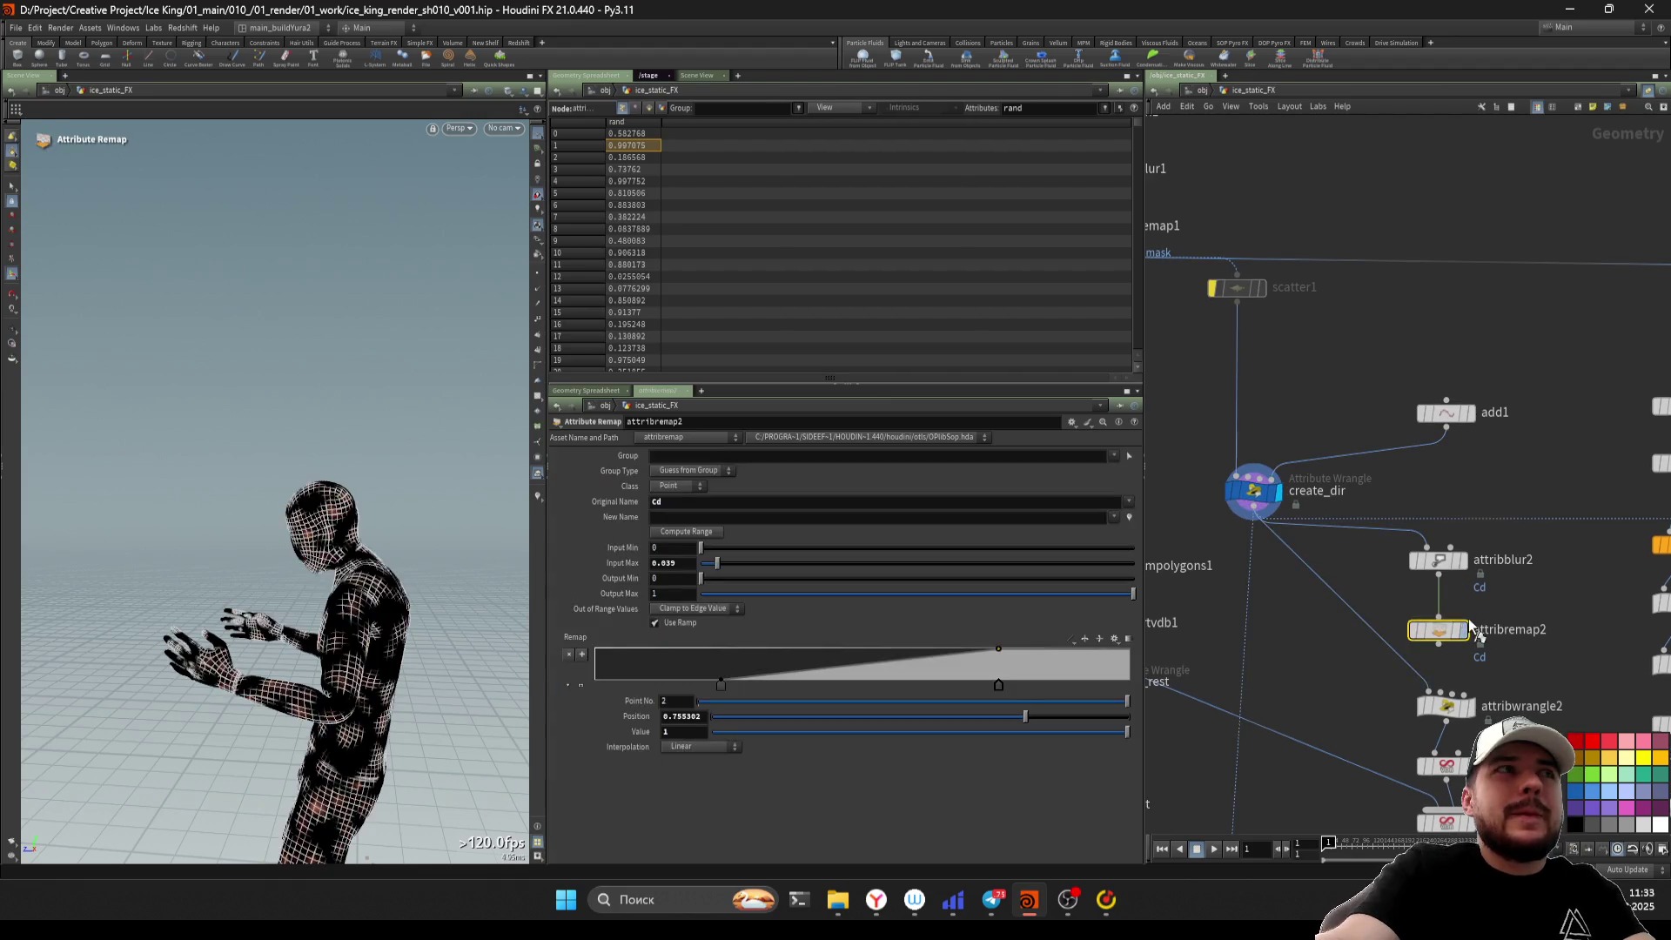
key("ctrl+y")
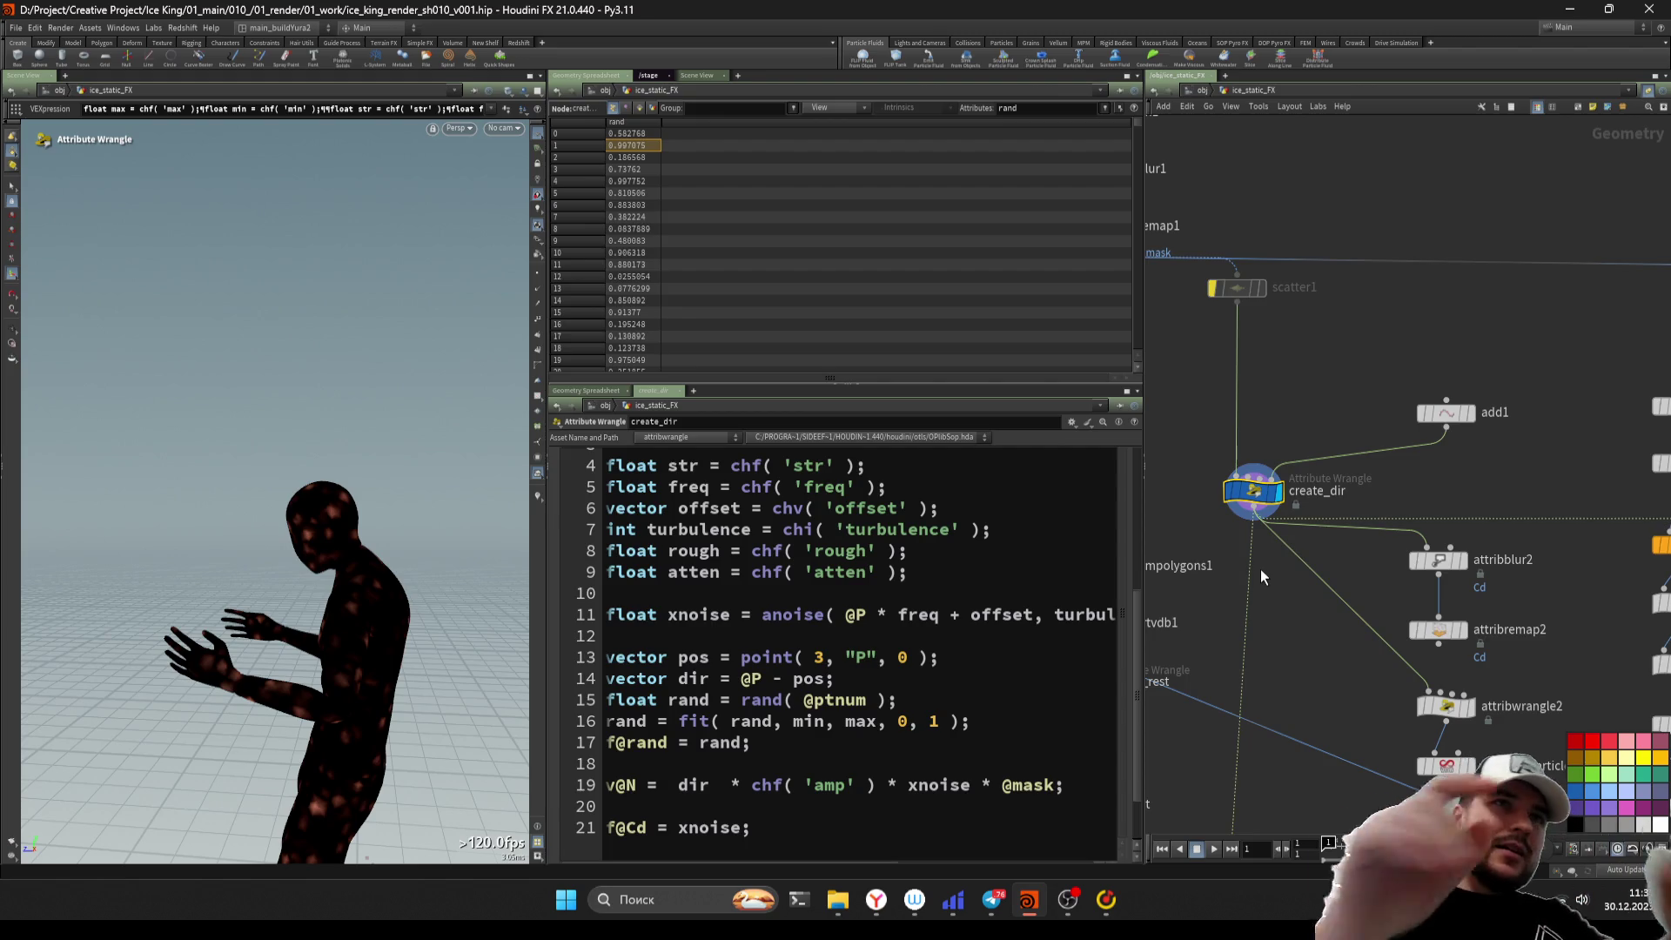
Add 'float add = chf( 'add' );' as the first line of create_dir's VEX code
left_click(1087, 791)
scroll(1087, 783, "down", 1)
scroll(1088, 779, "up", 1)
key("Down")
key("Up")
key("Up")
key("Up")
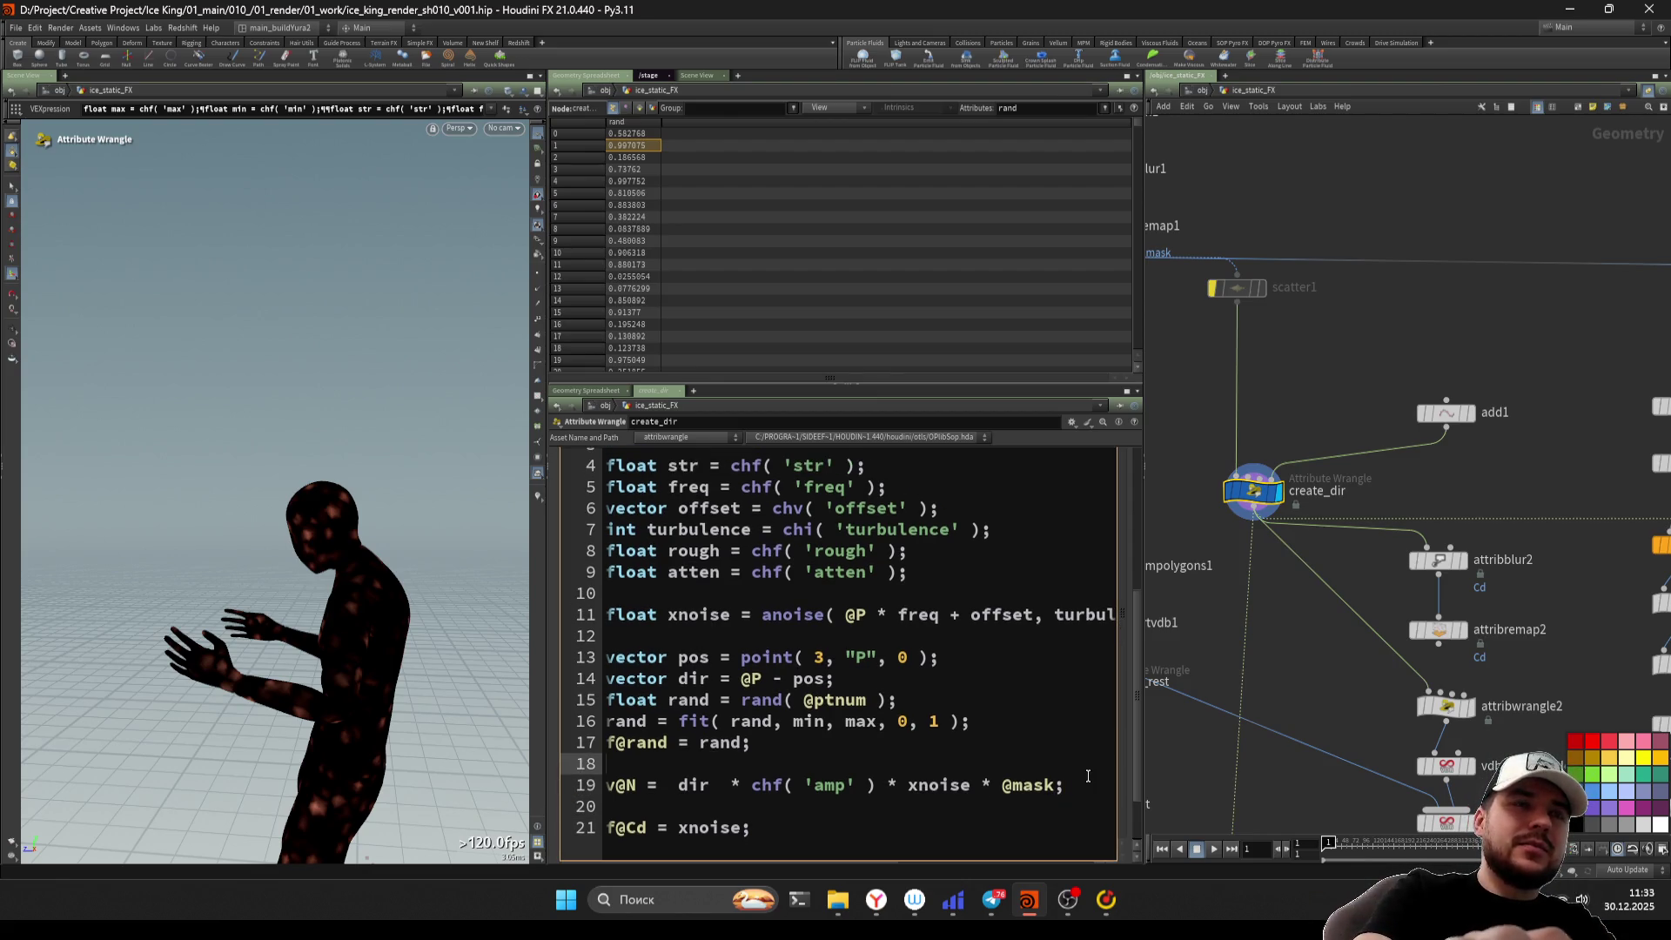
key("Up")
key("Down")
key("Down")
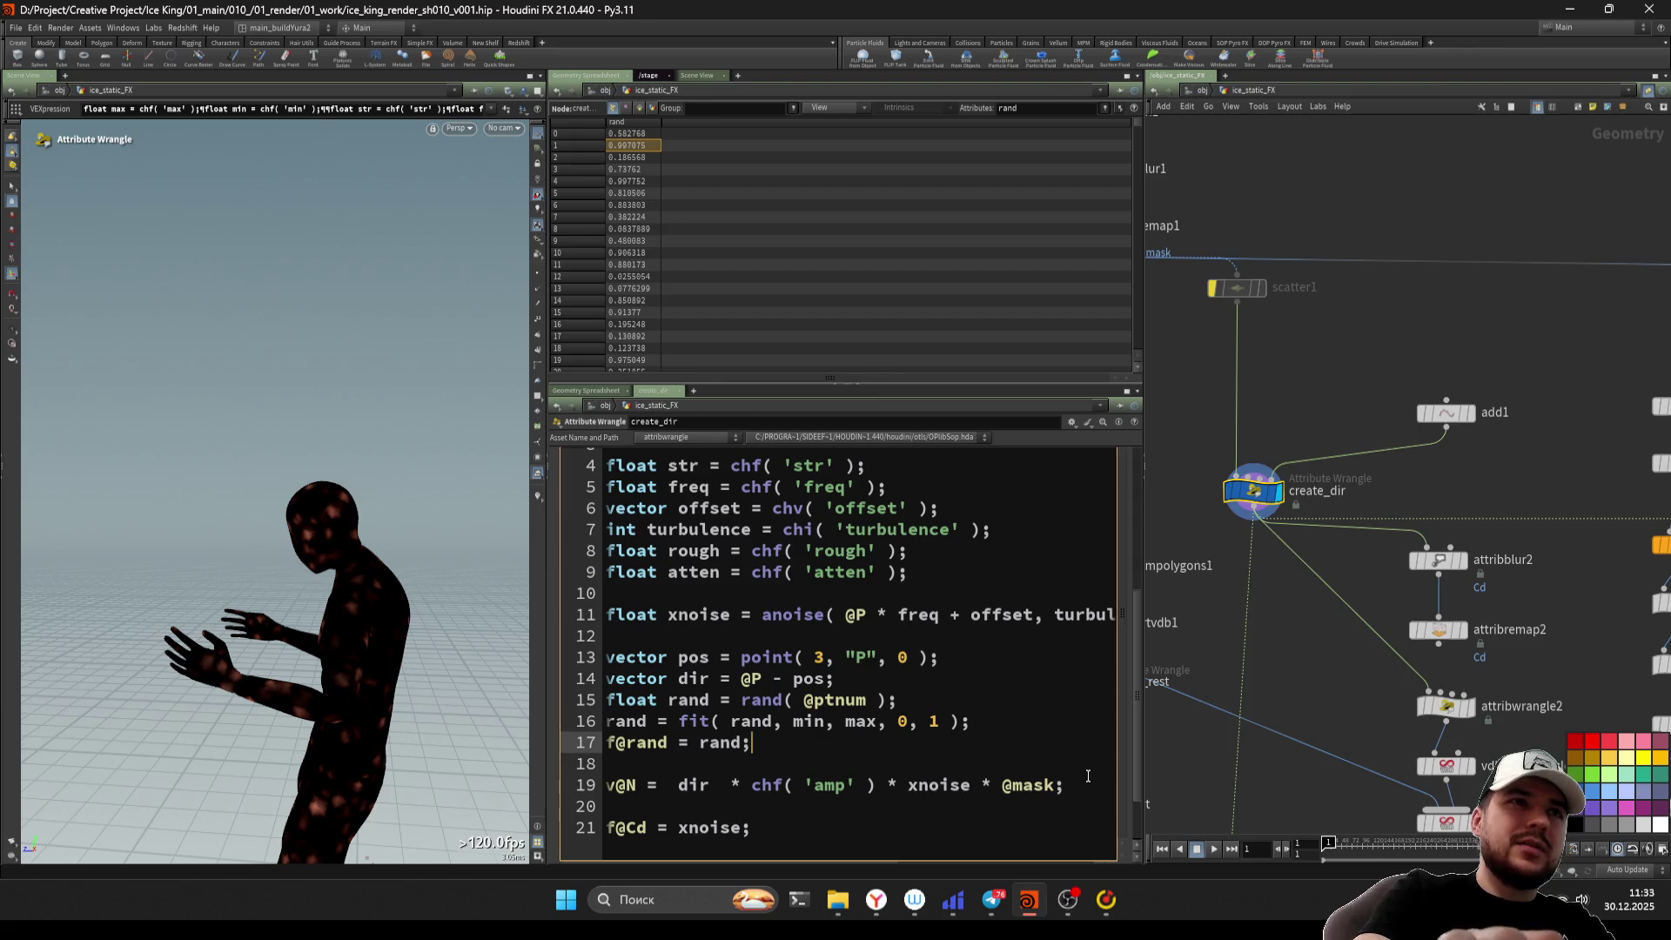
key("Up")
key("Up")
key("Down")
key("Up")
key("Up")
key("Up")
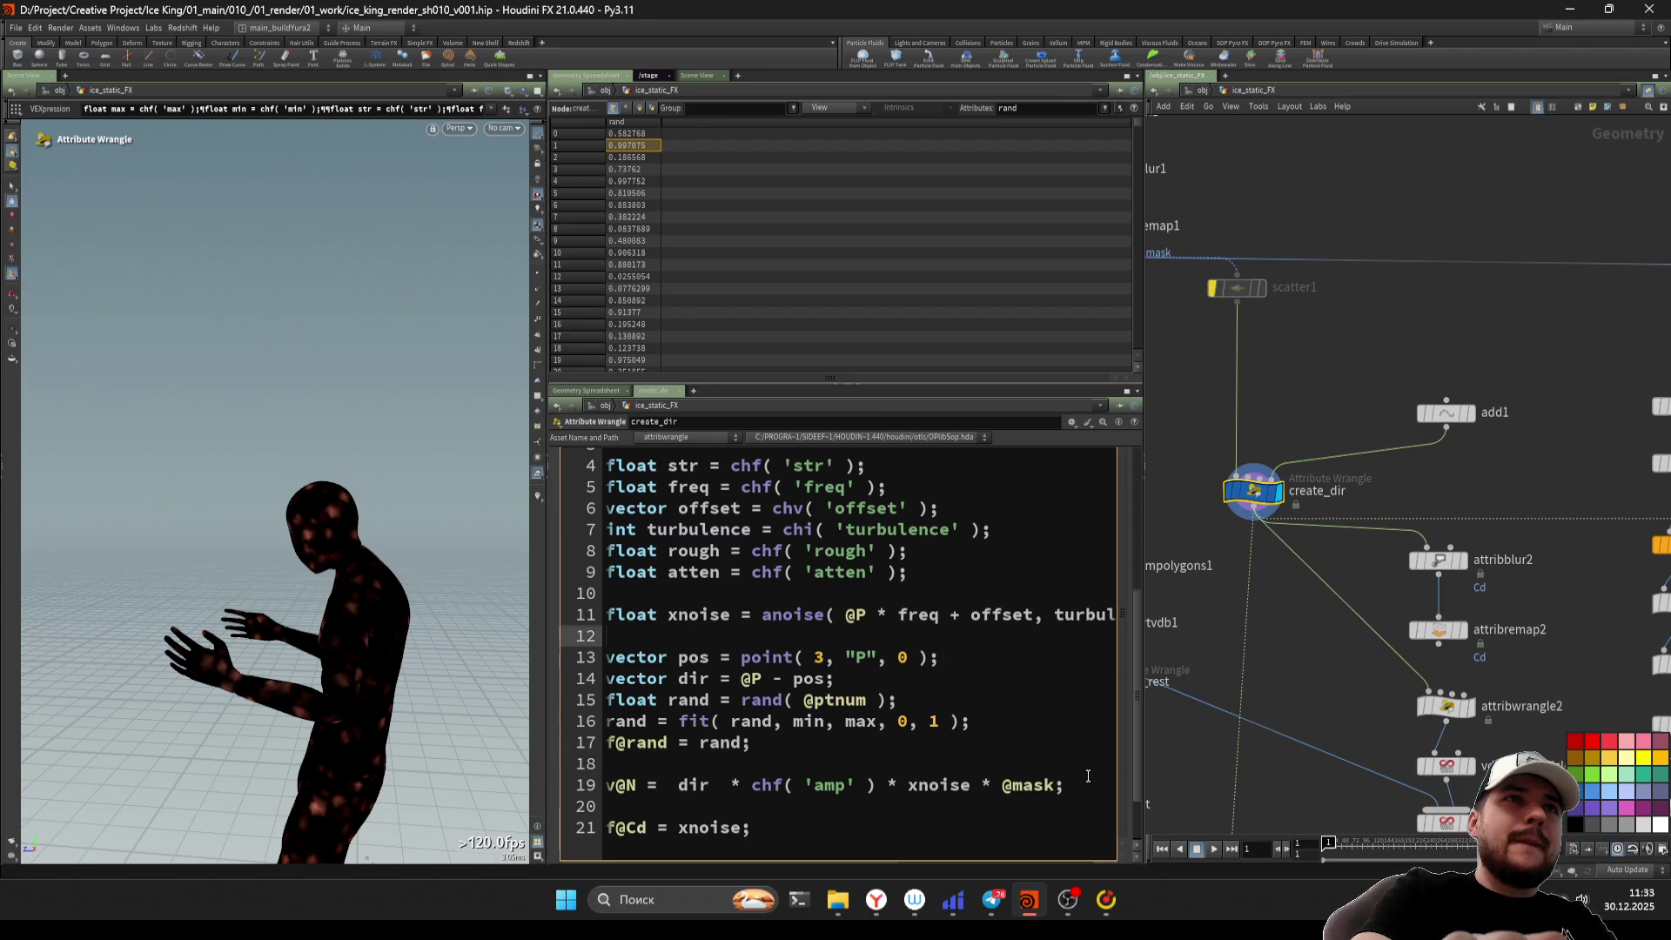
key("Down")
key("Up")
key("Up")
key("Up")
type("float add = chf( 'add' );")
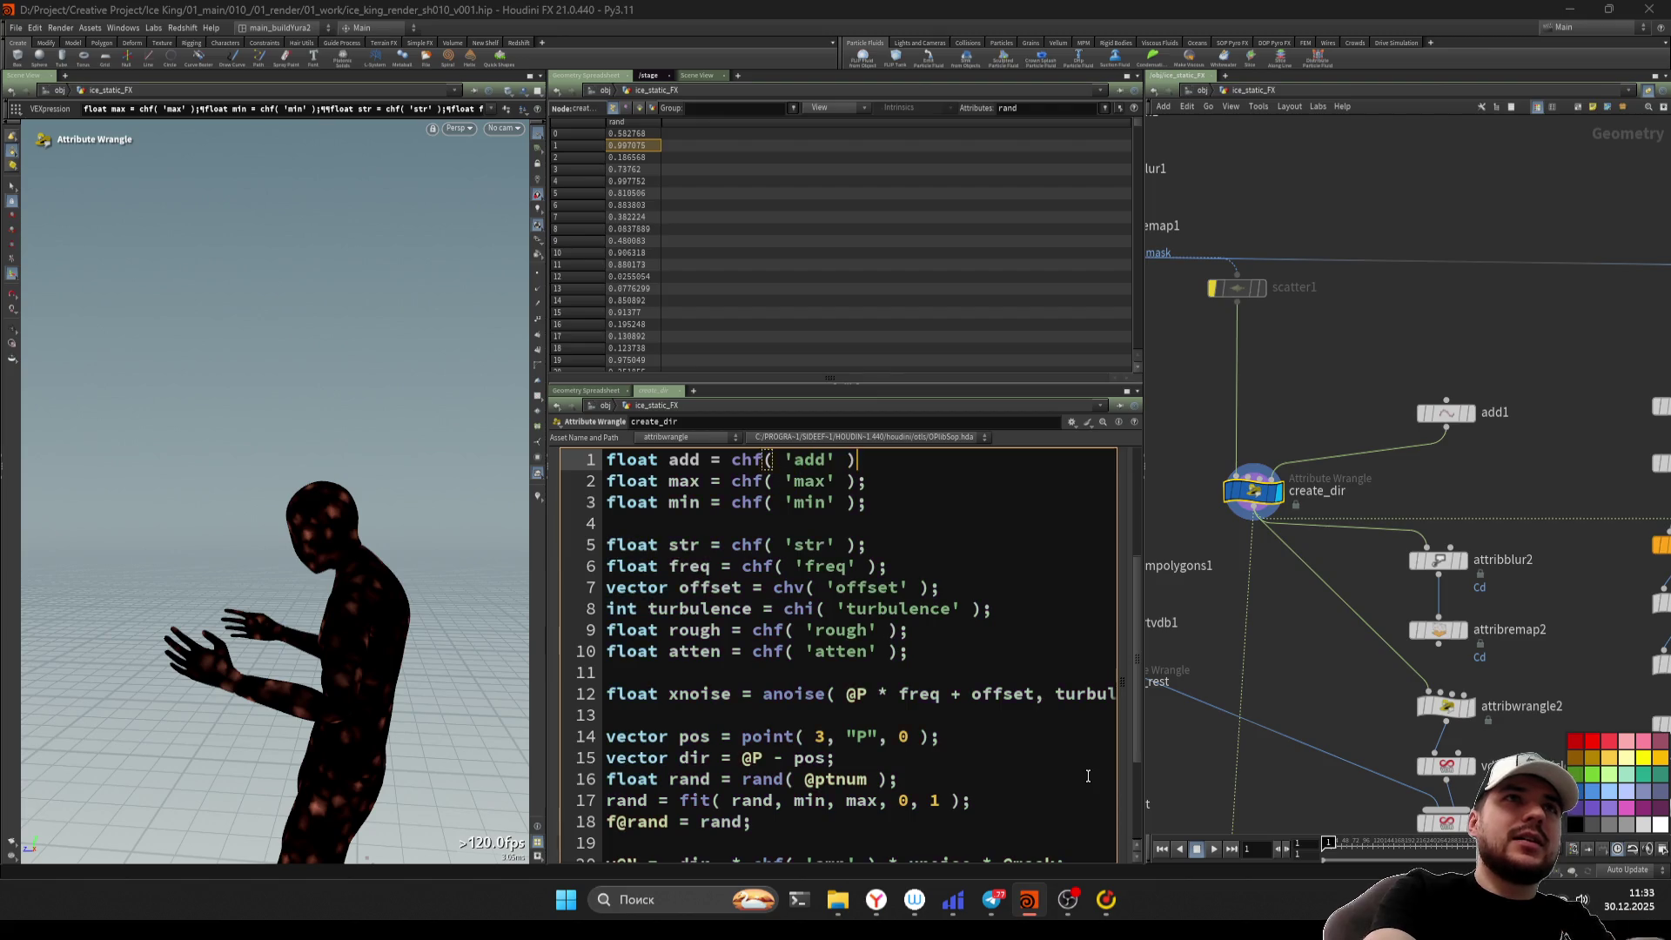
Open the create_dir code in a floating editor with Alt+E and move it up
key("Down")
key("Down")
key("Down")
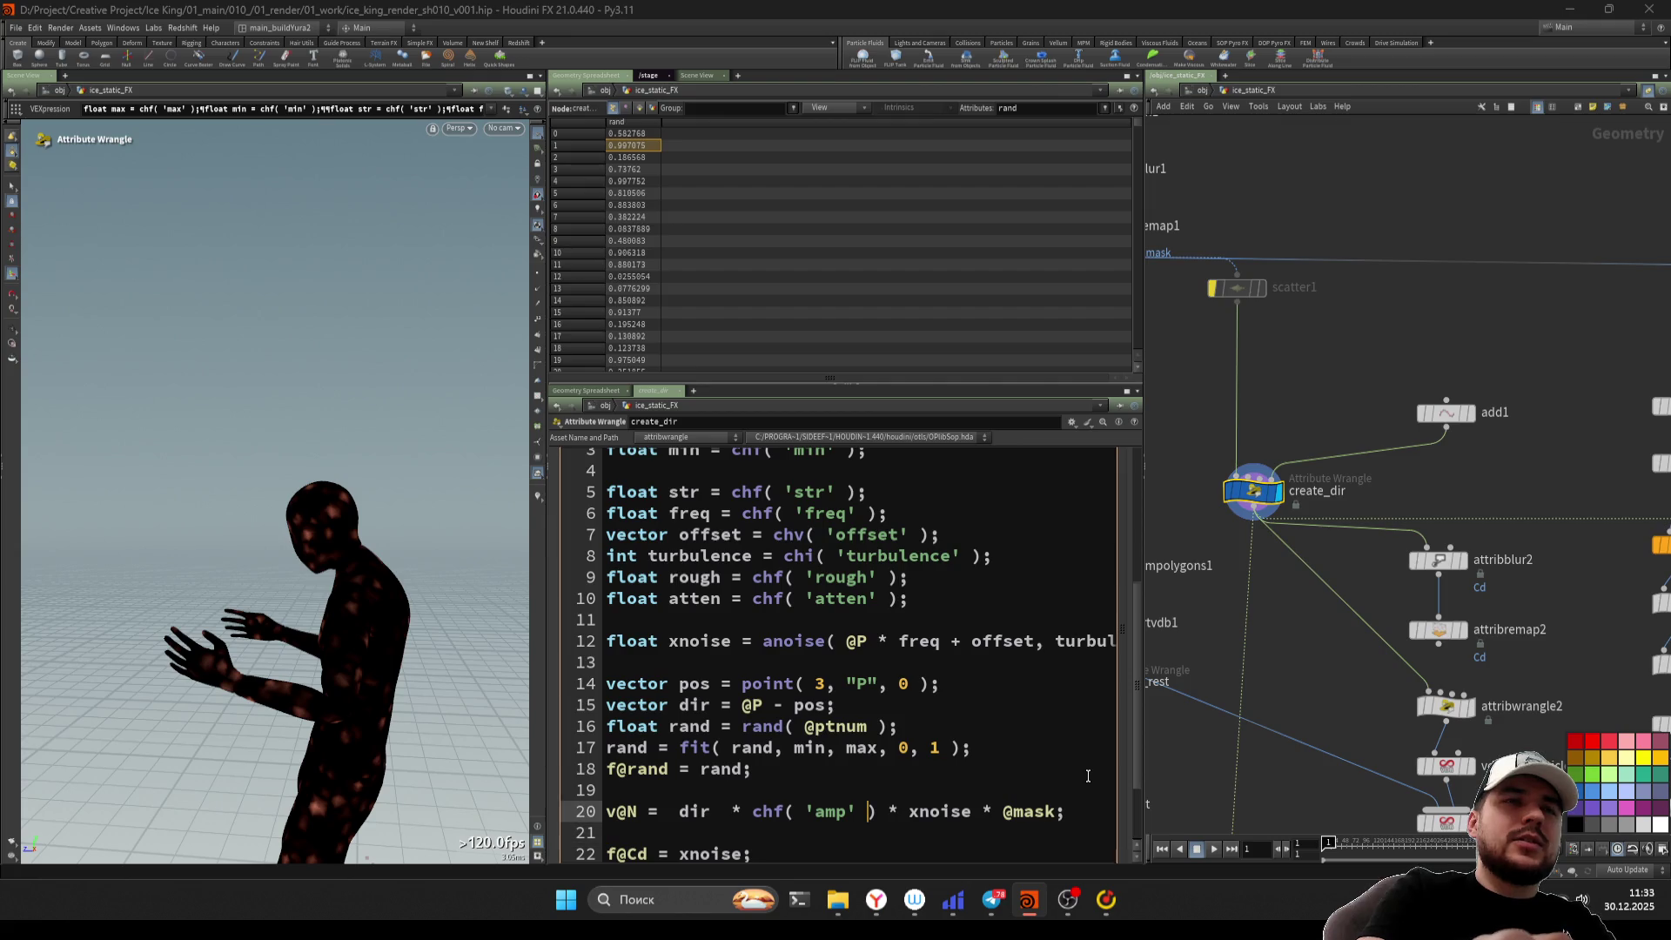
key("alt+e")
left_click_drag(1013, 266, 829, 28)
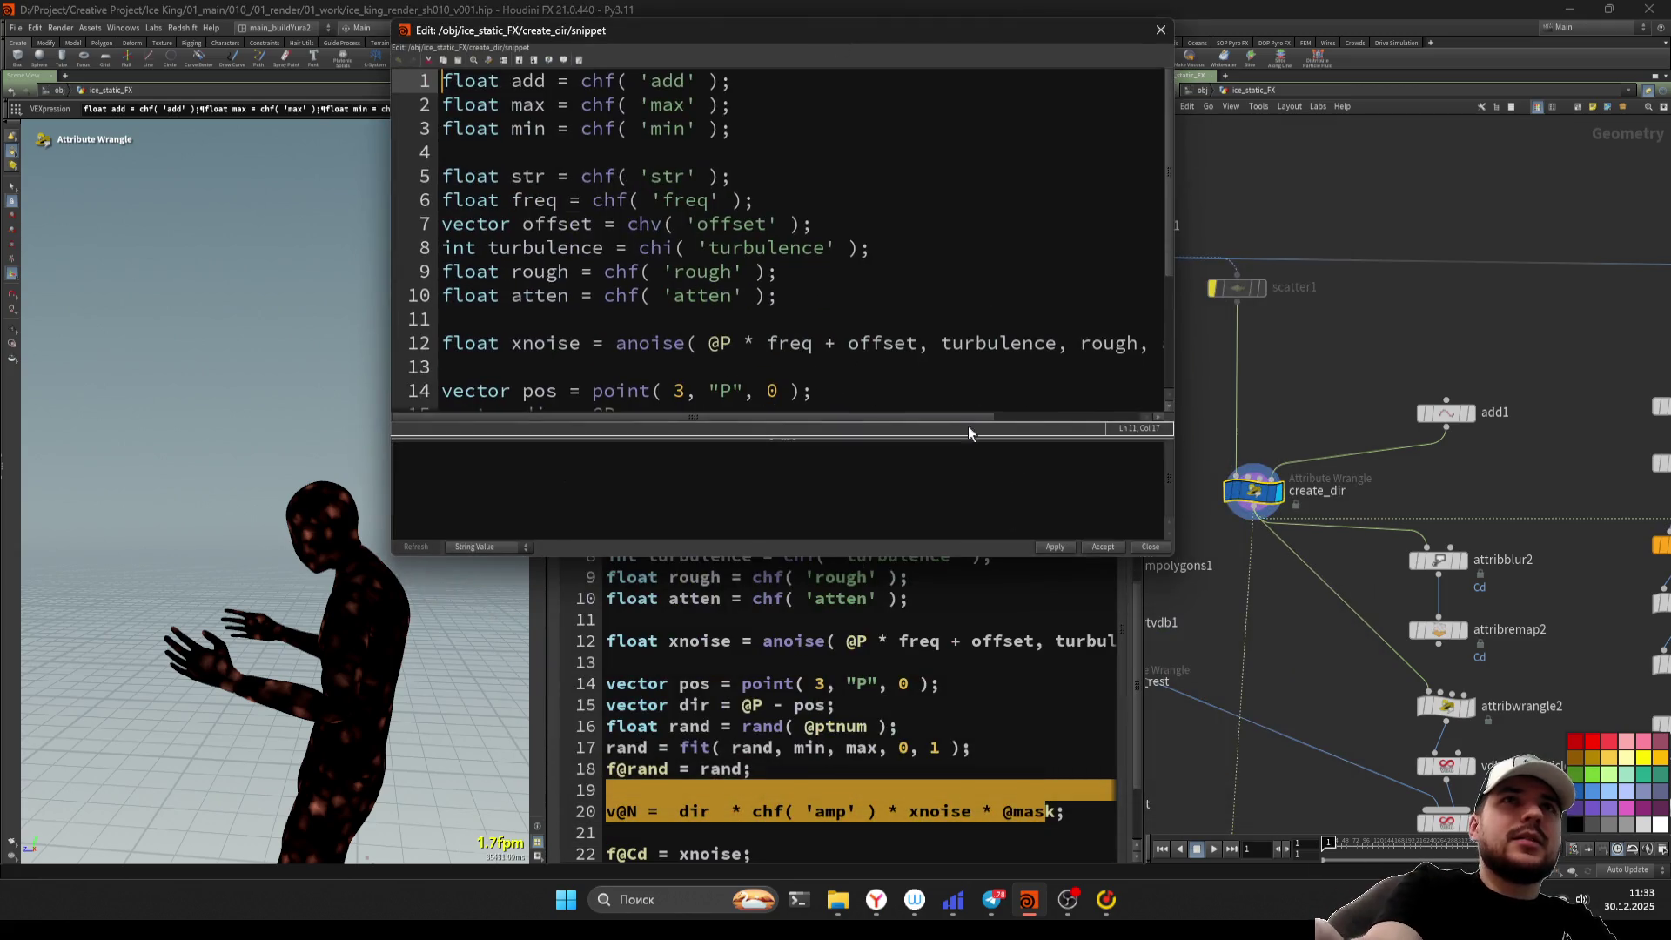
Add the line 'xnoise += add;' to create_dir's code in the enlarged floating editor
left_click_drag(1173, 554, 1436, 844)
left_click(966, 533)
left_click(970, 606)
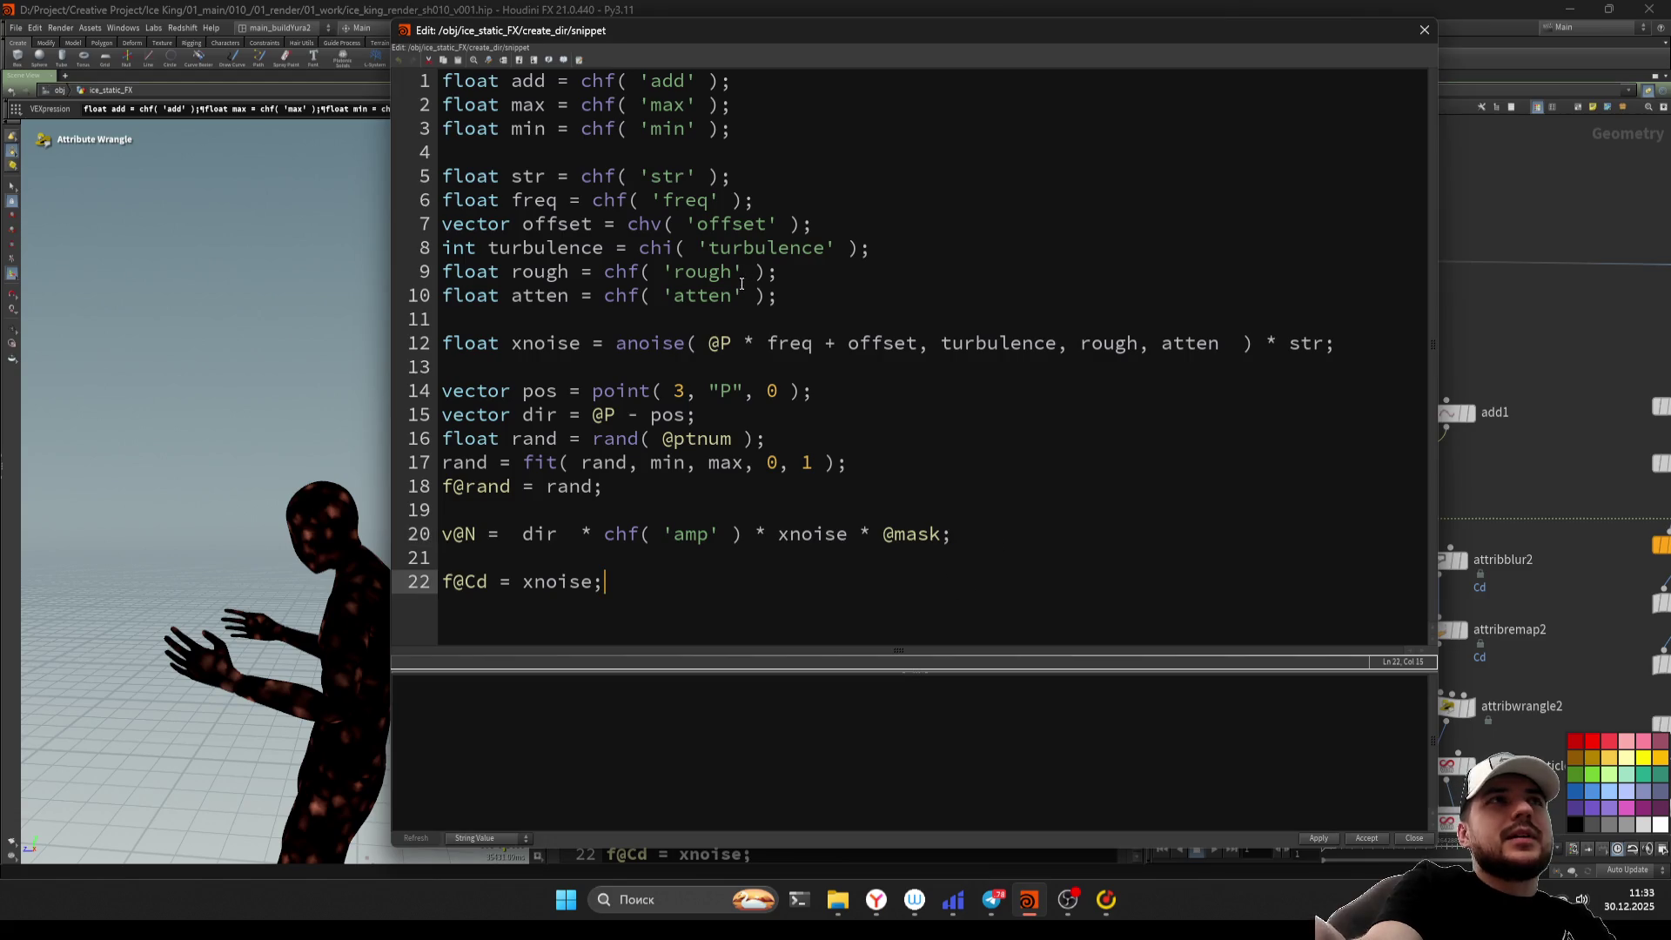
left_click(674, 518)
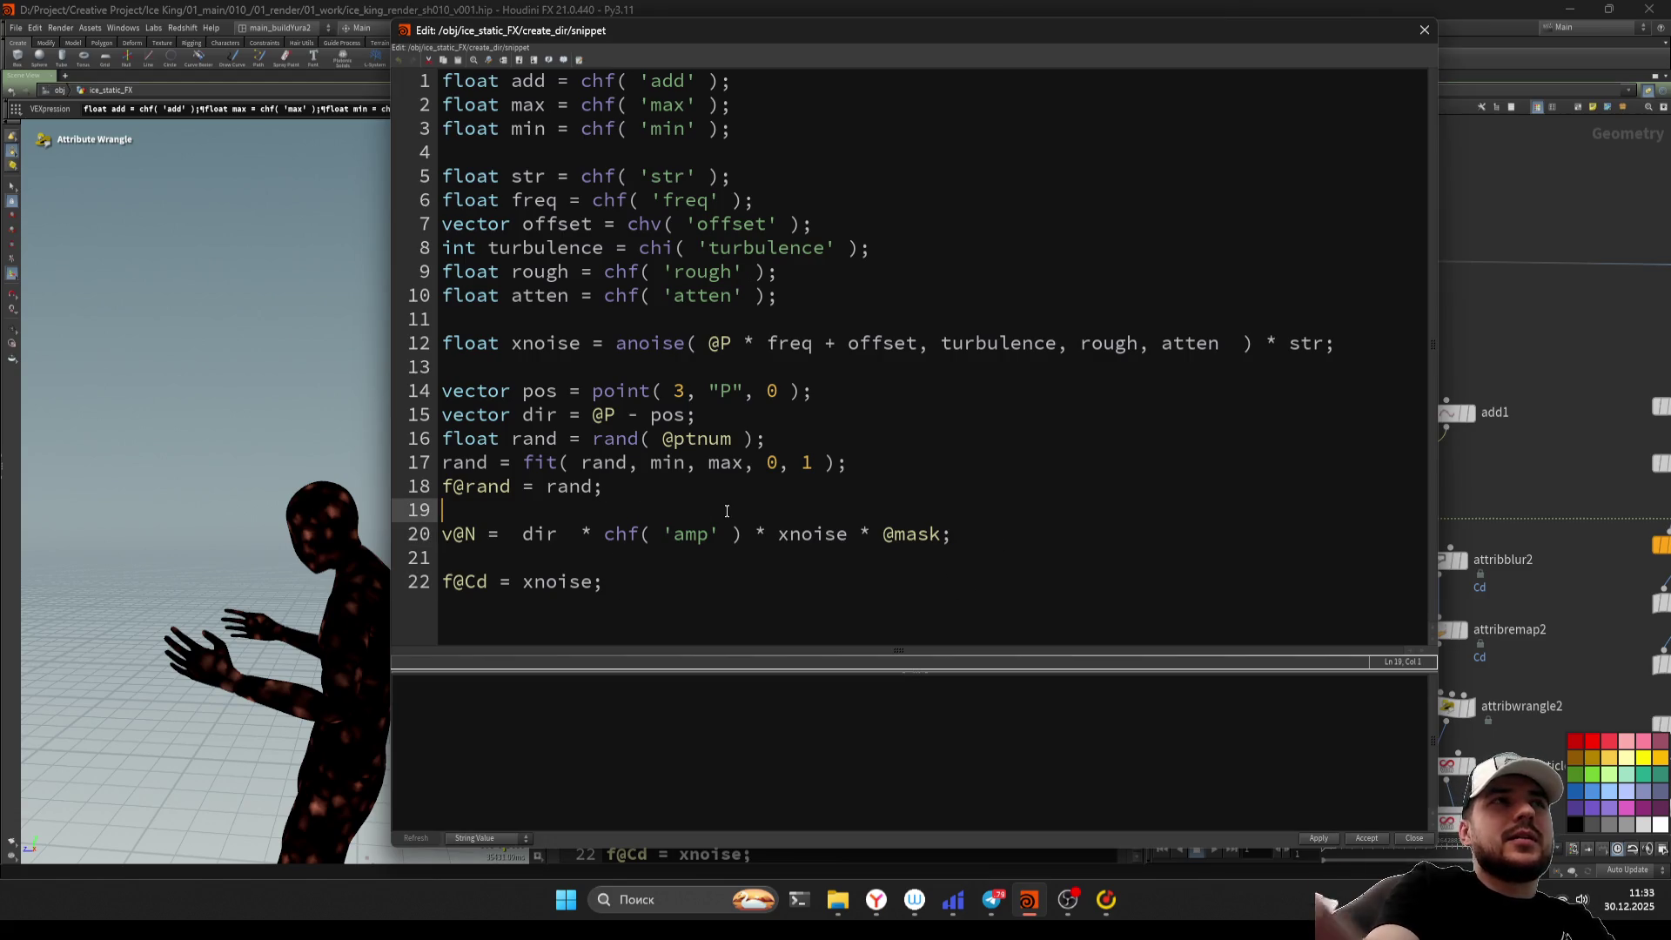
type("exe")
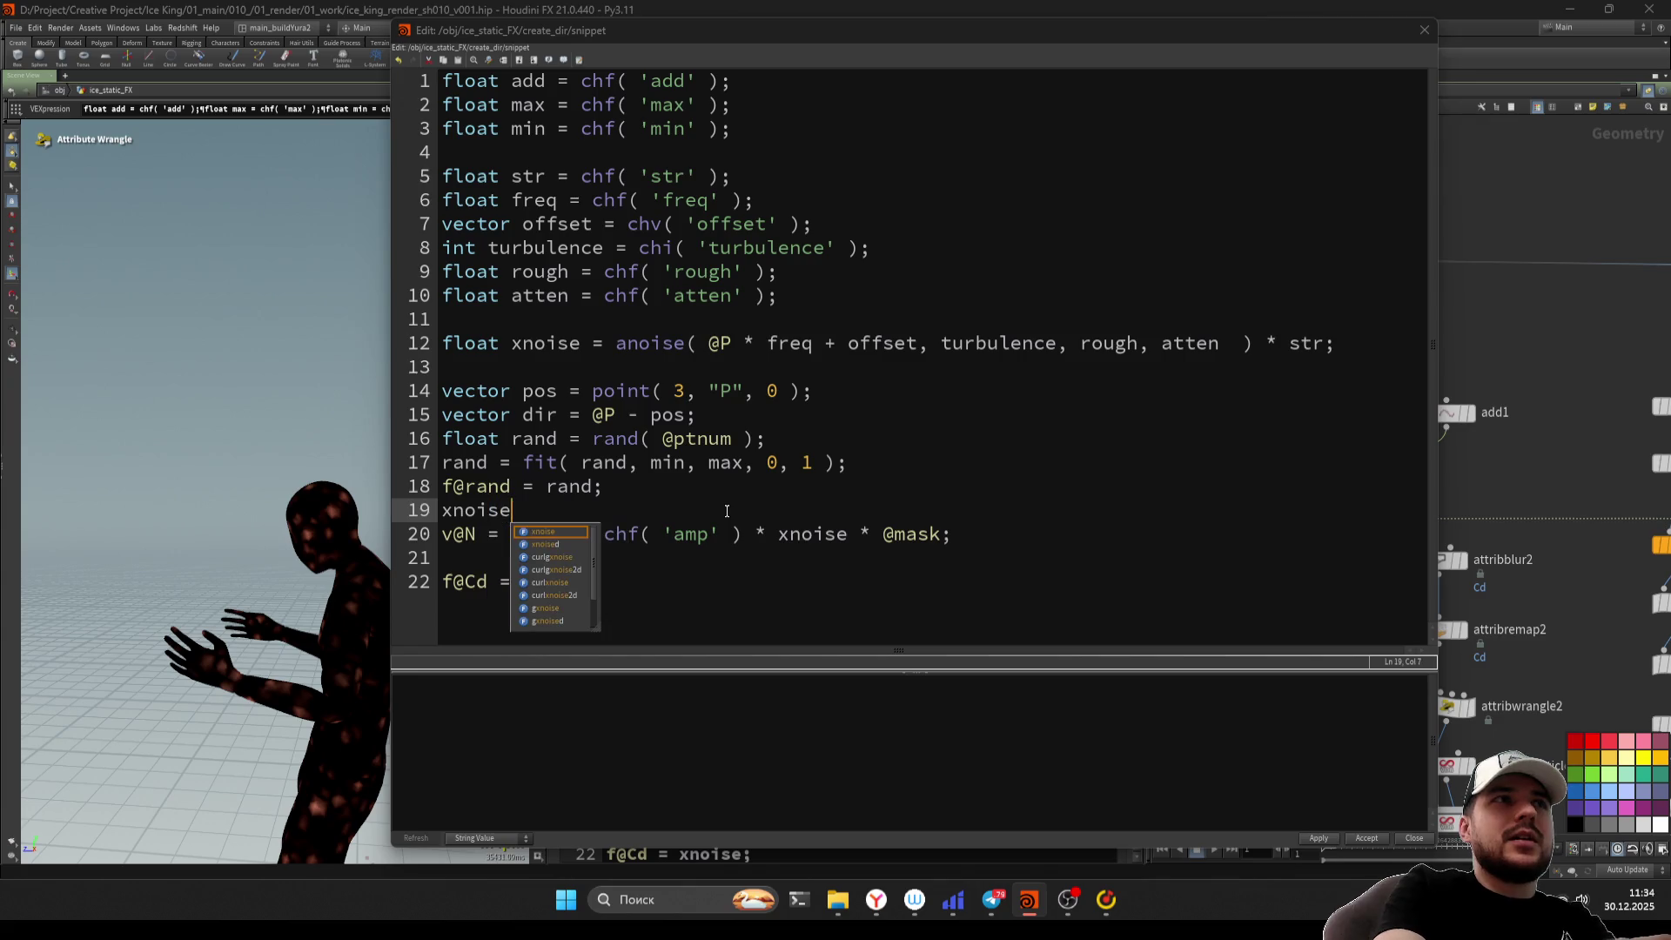
key("BackSpace")
key("BackSpace")
key("BackSpace")
key("Return")
key("Return")
key("Up")
type("xnopi")
key("BackSpace")
key("BackSpace")
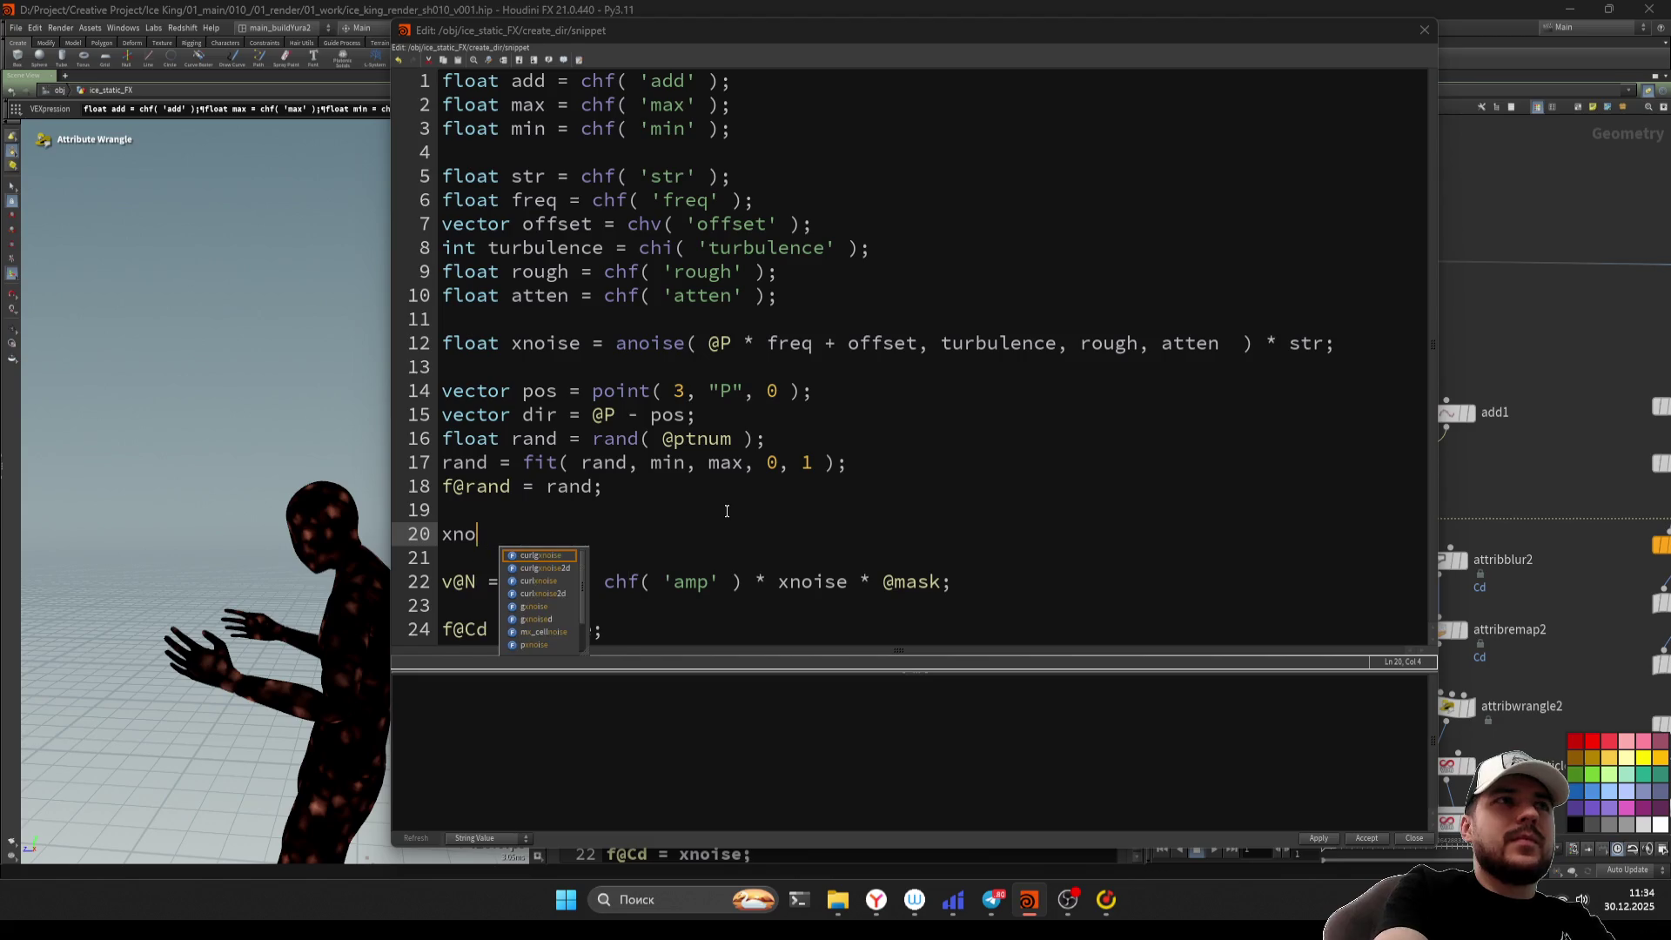
type("ise += add")
key("BackSpace")
key("BackSpace")
key("BackSpace")
type("add;")
key("Return")
Add 'xnoise = fit( xnoise, 0, 0.1, 0, 1 );' and accept the code
type("xnoise")
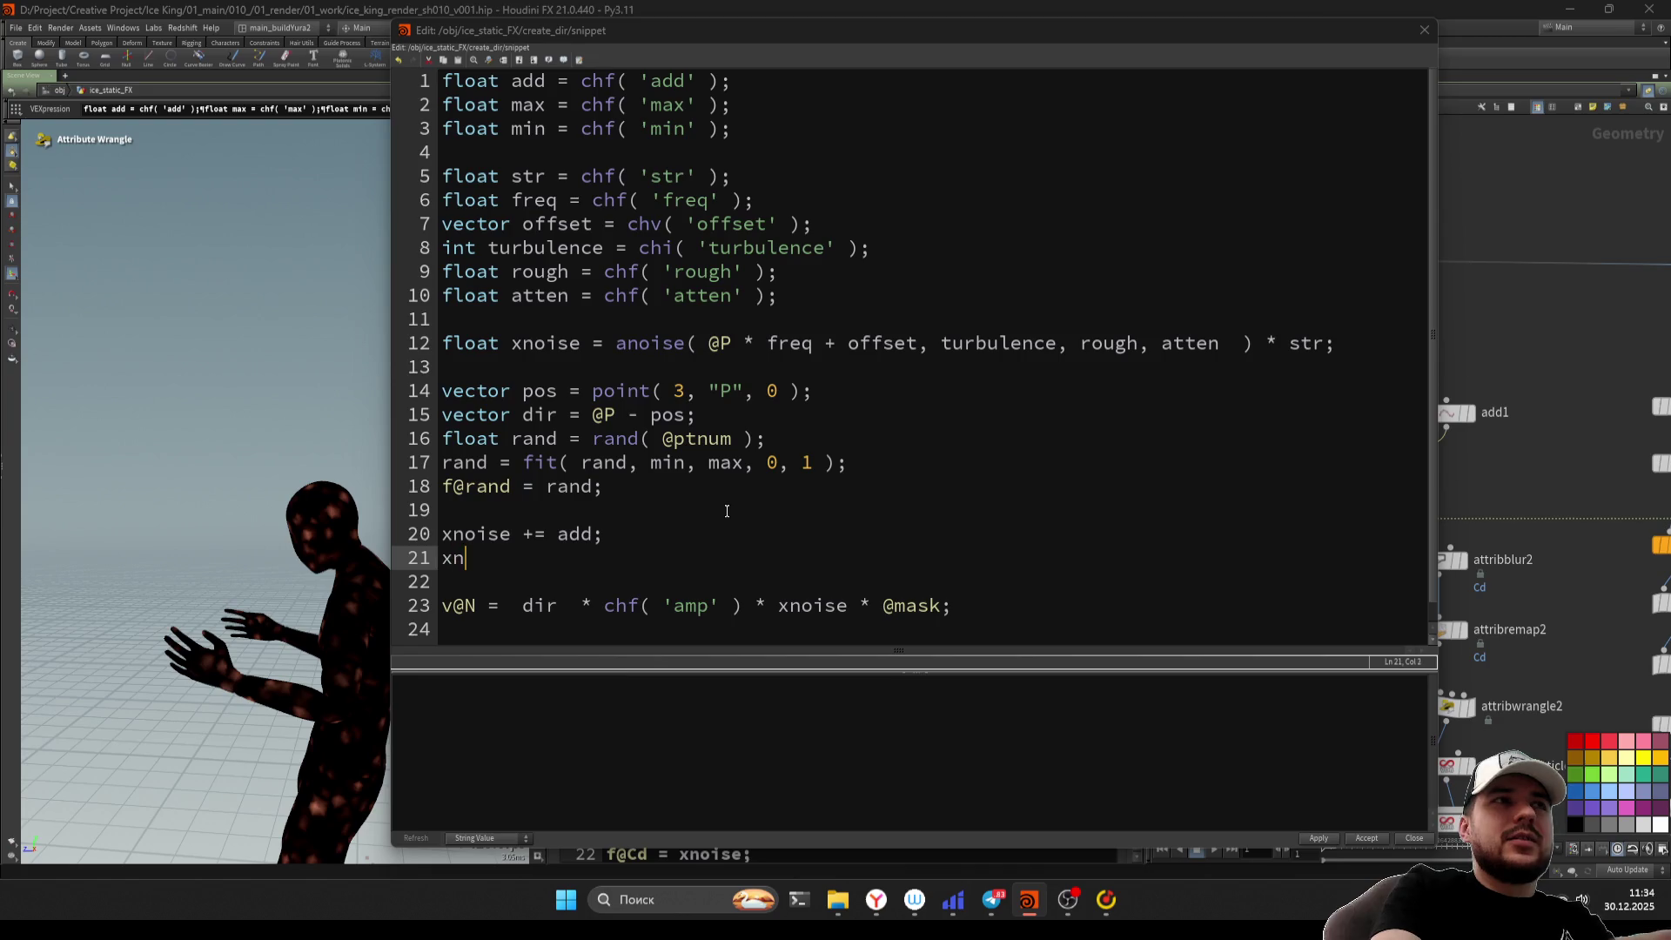
type(" = fit( 1")
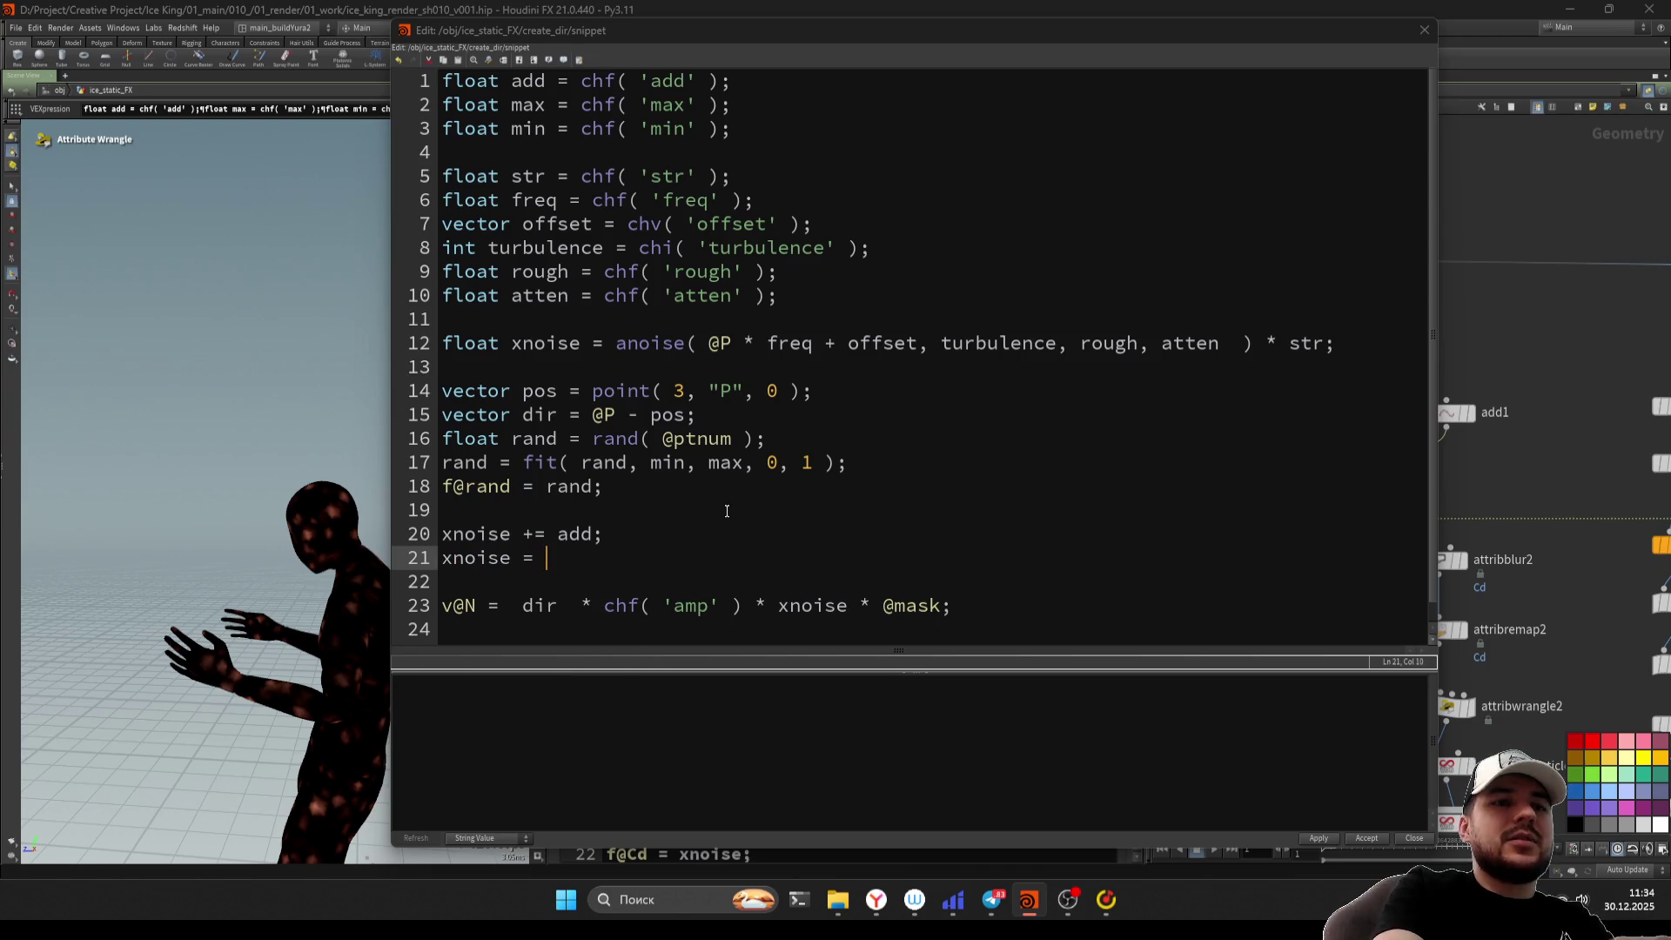
key("BackSpace")
type("xnoisem")
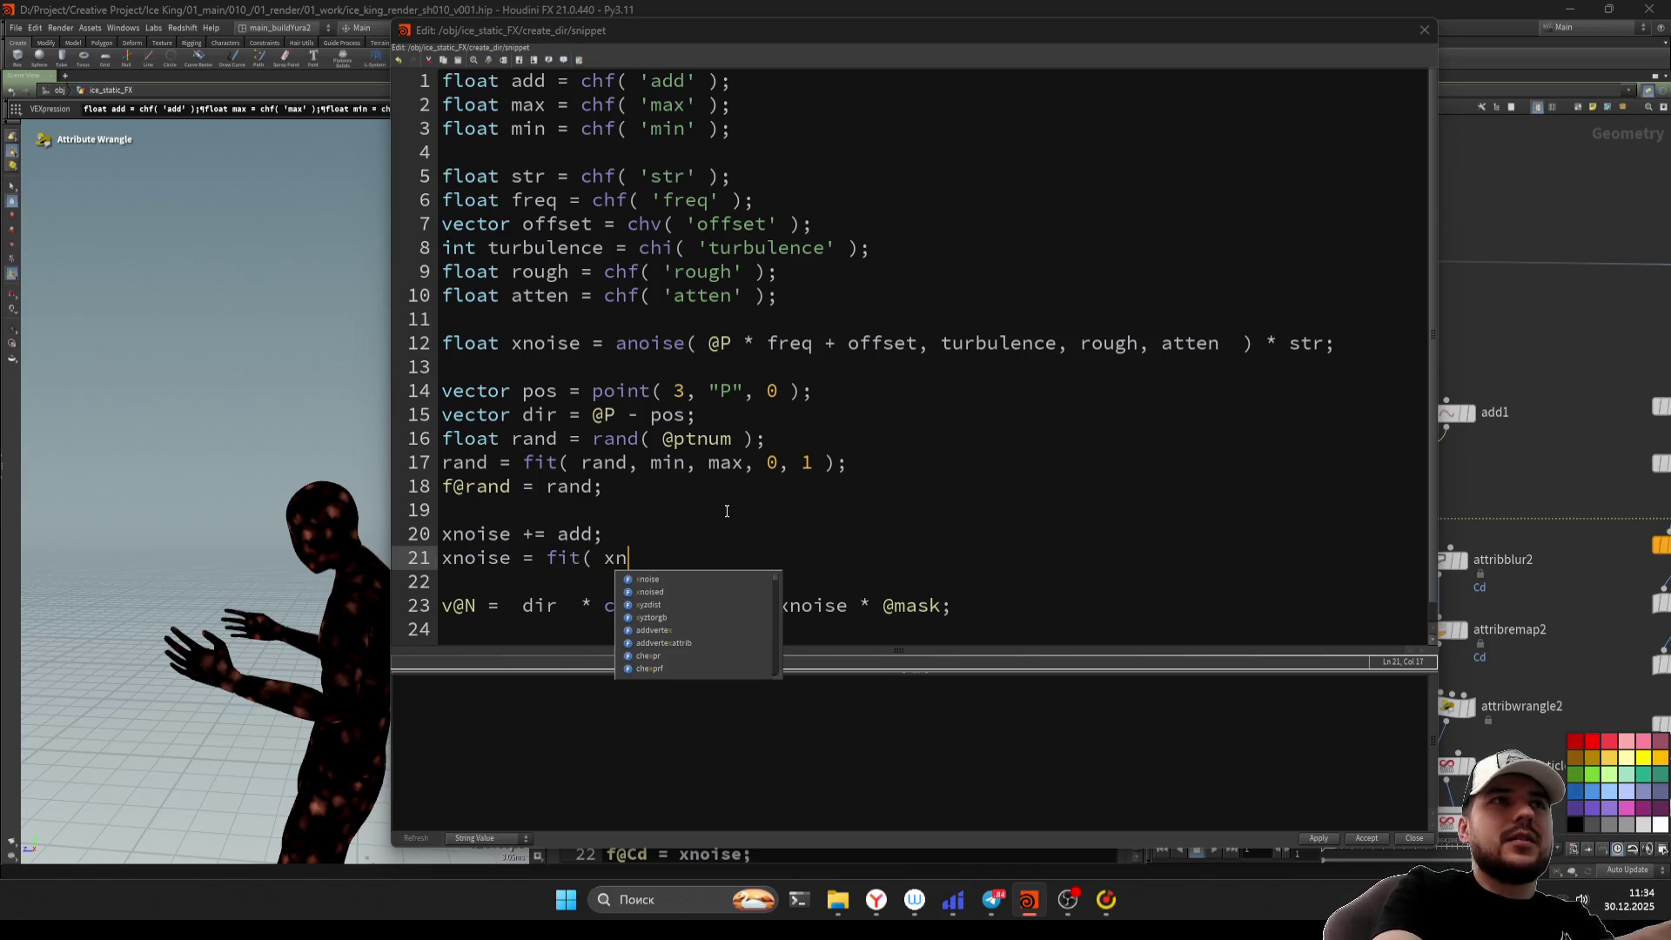
key("BackSpace")
type(", ")
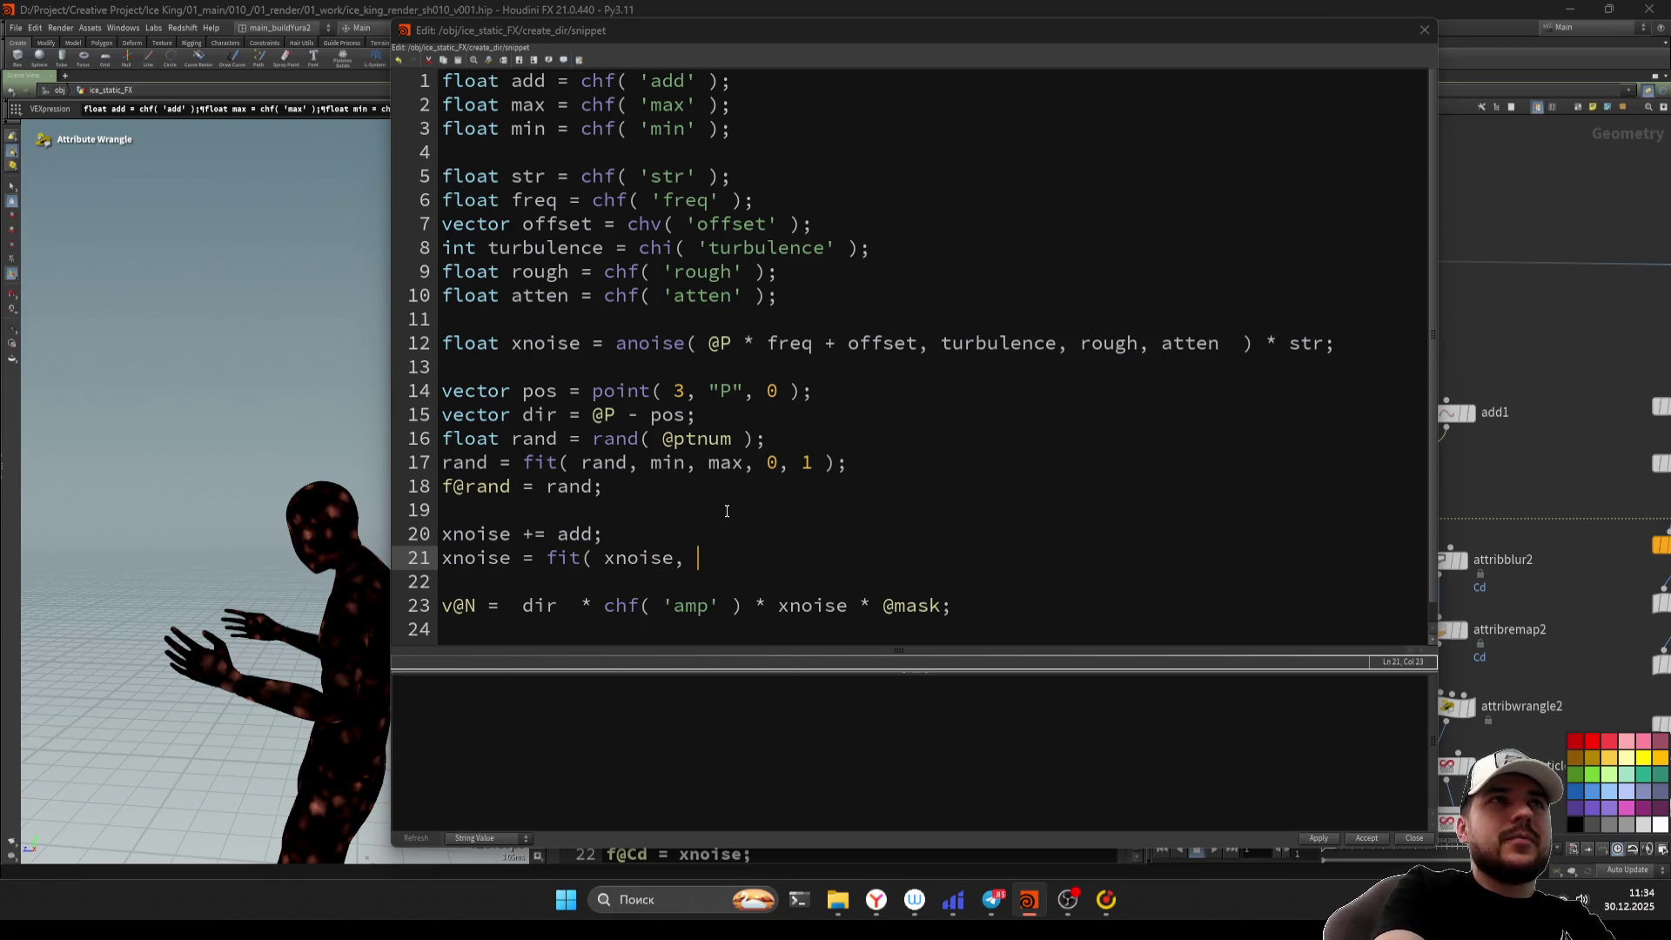
type("-1, 1, ")
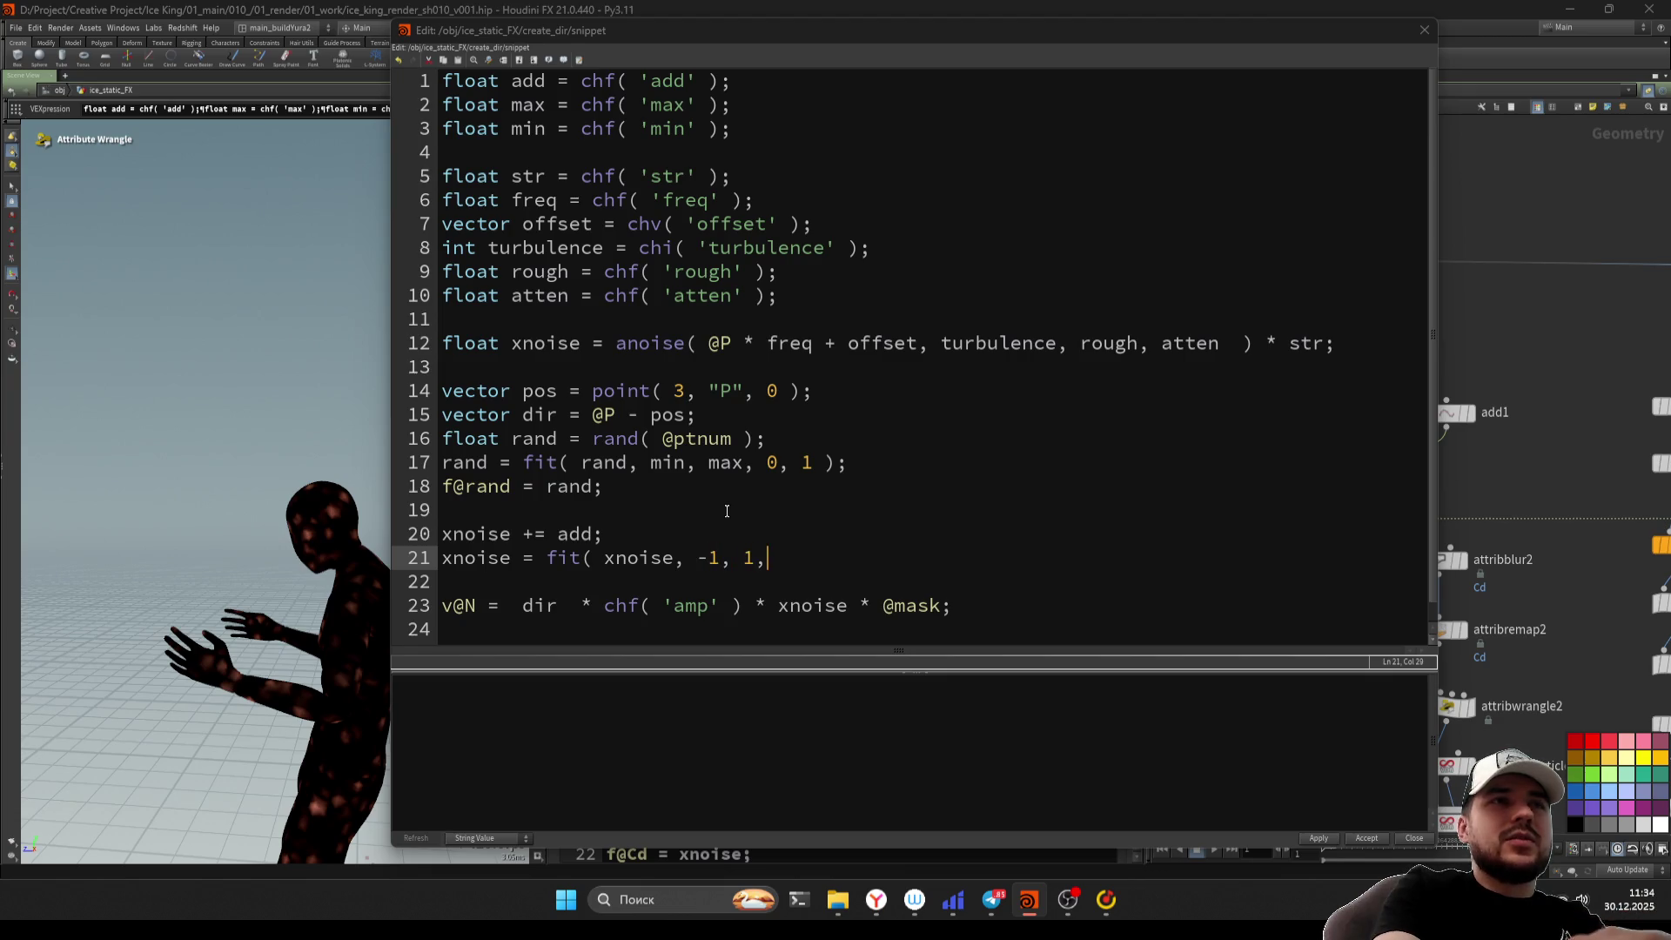
type("0, 1 );")
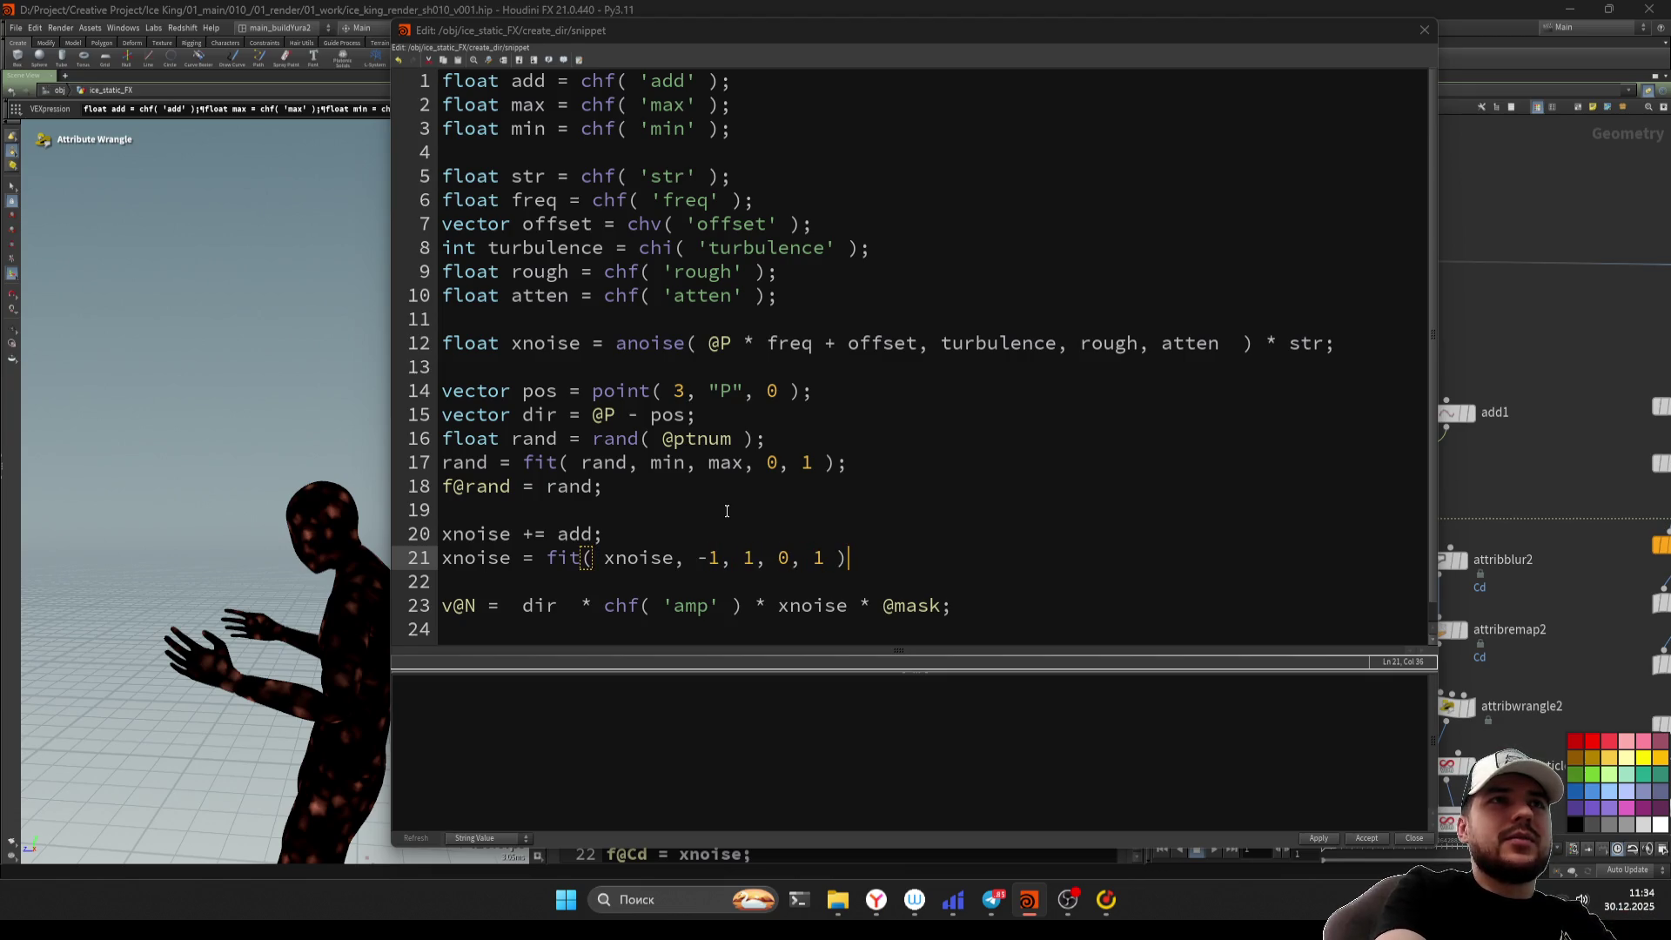
key("Down")
key("Down")
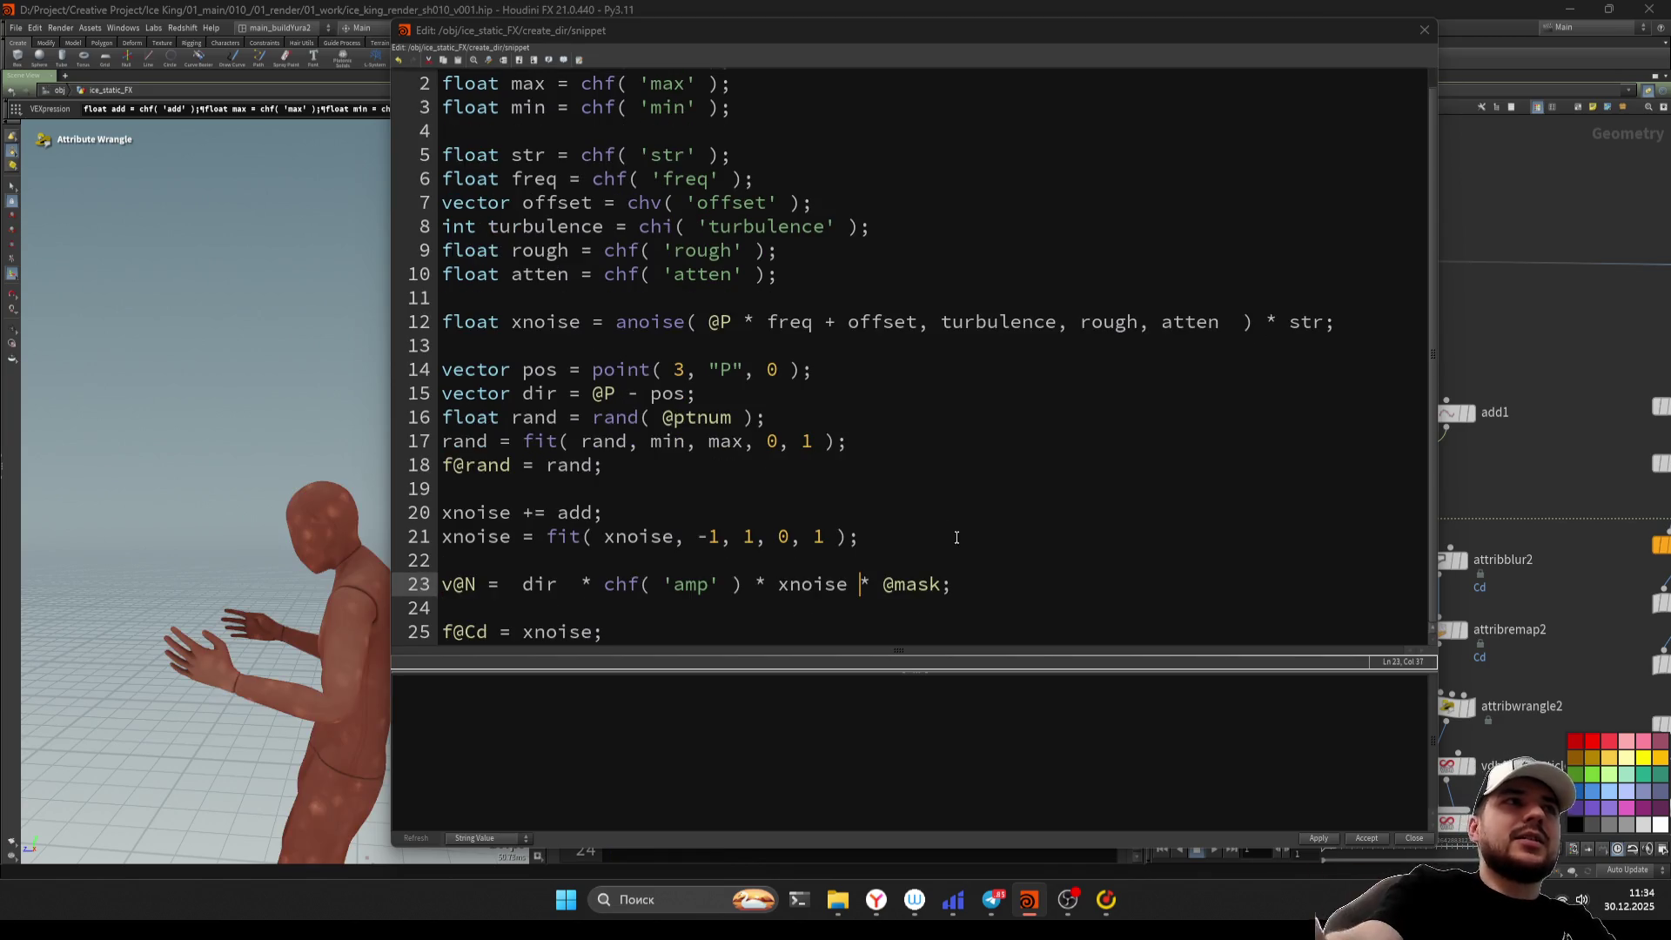
left_click_drag(720, 536, 701, 534)
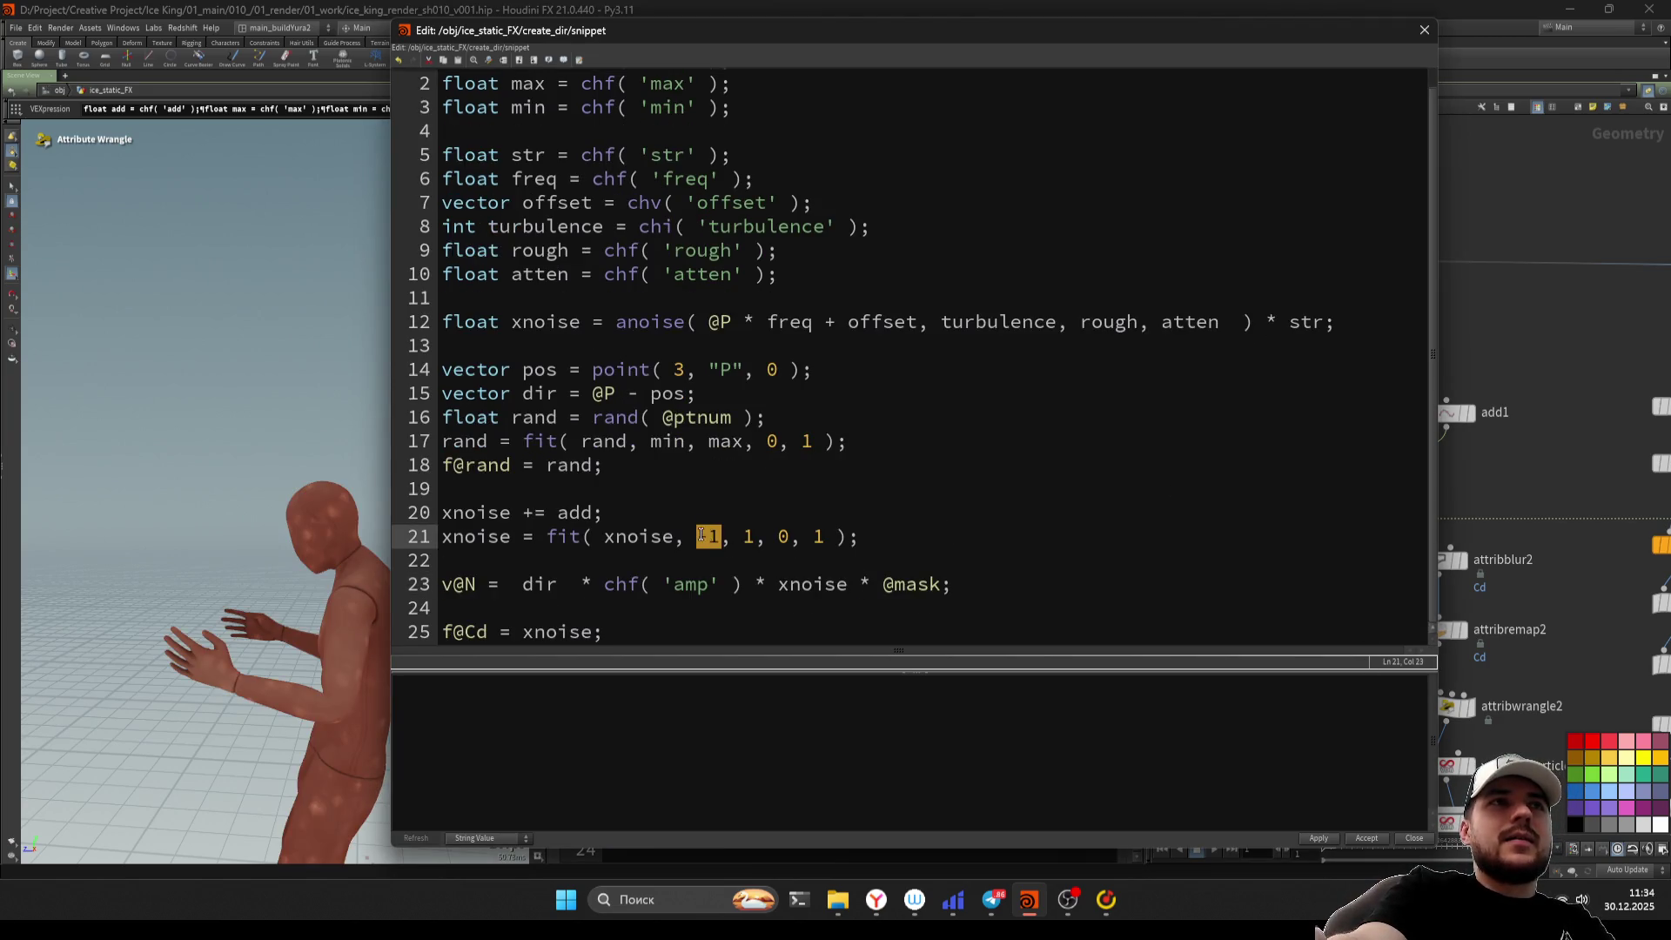
type("0")
key("BackSpace")
type("0.1")
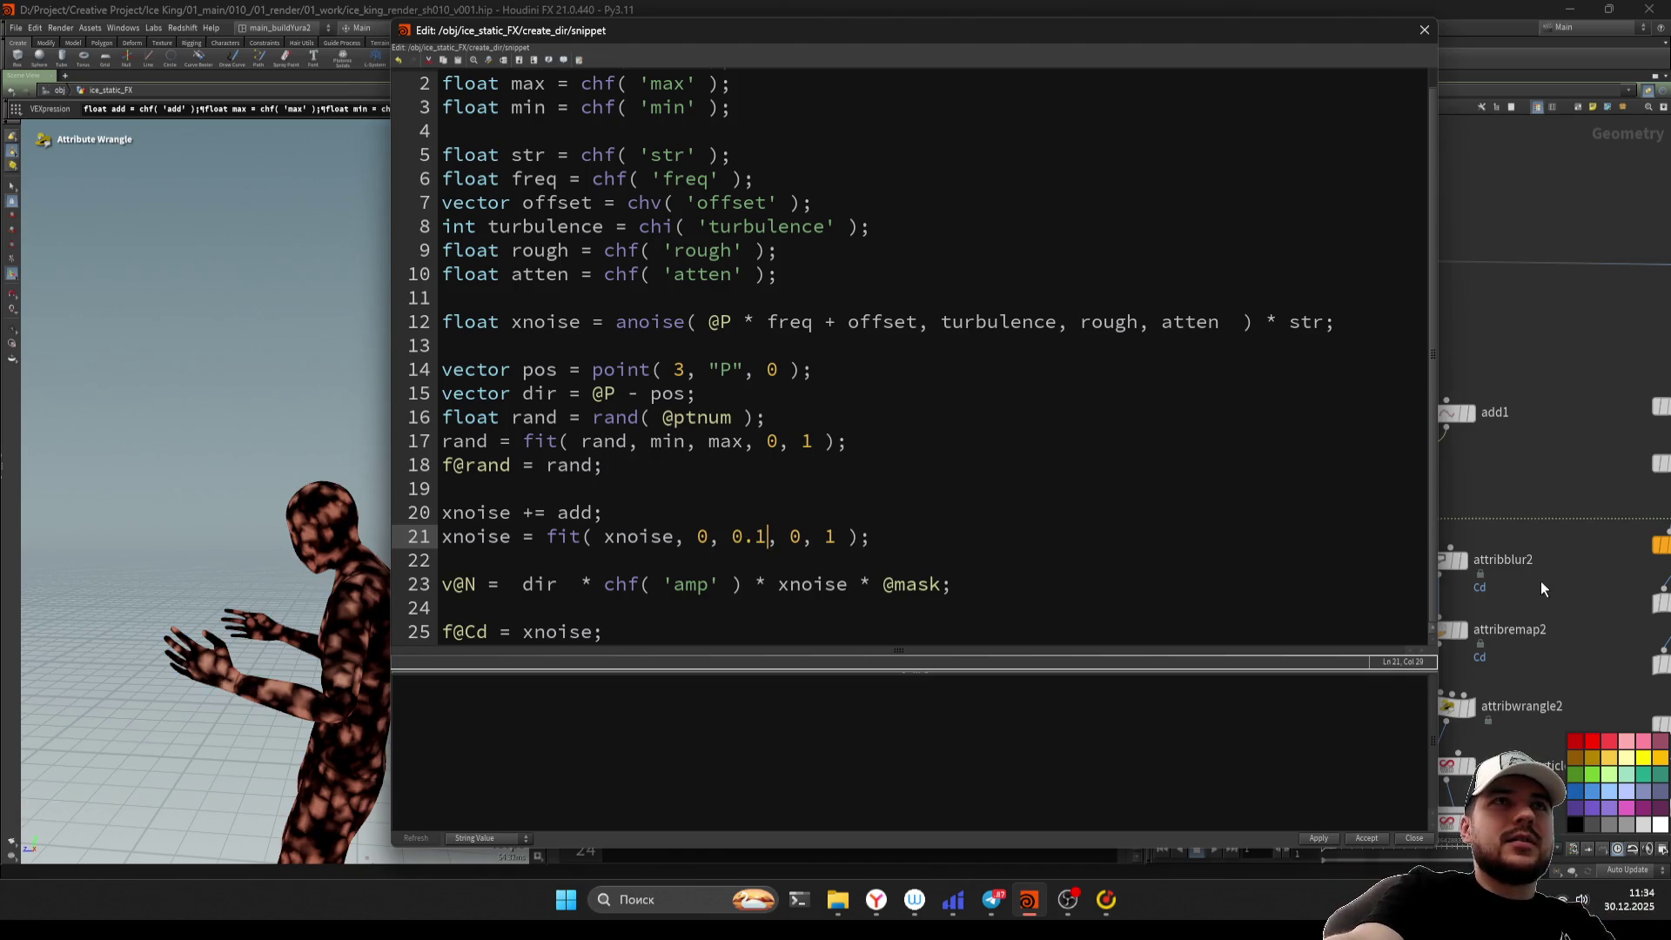
scroll(1288, 565, "up", 1)
left_click(1344, 840)
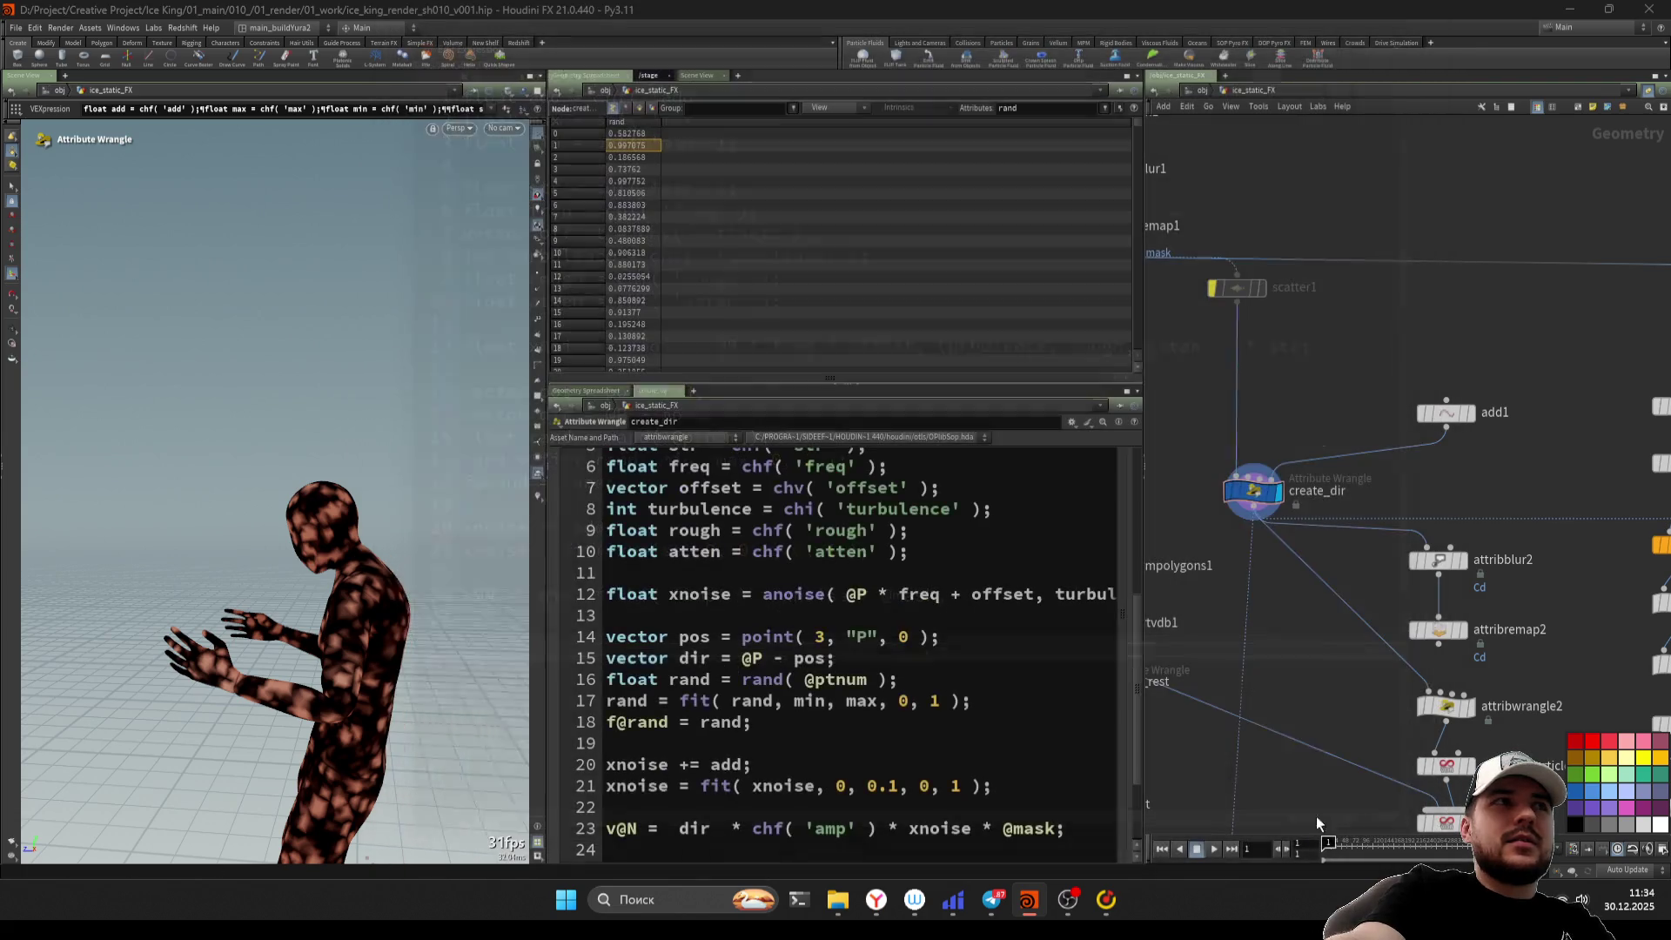
Create the Add spare parameter on create_dir and try out its slider
scroll(762, 638, "up", 3)
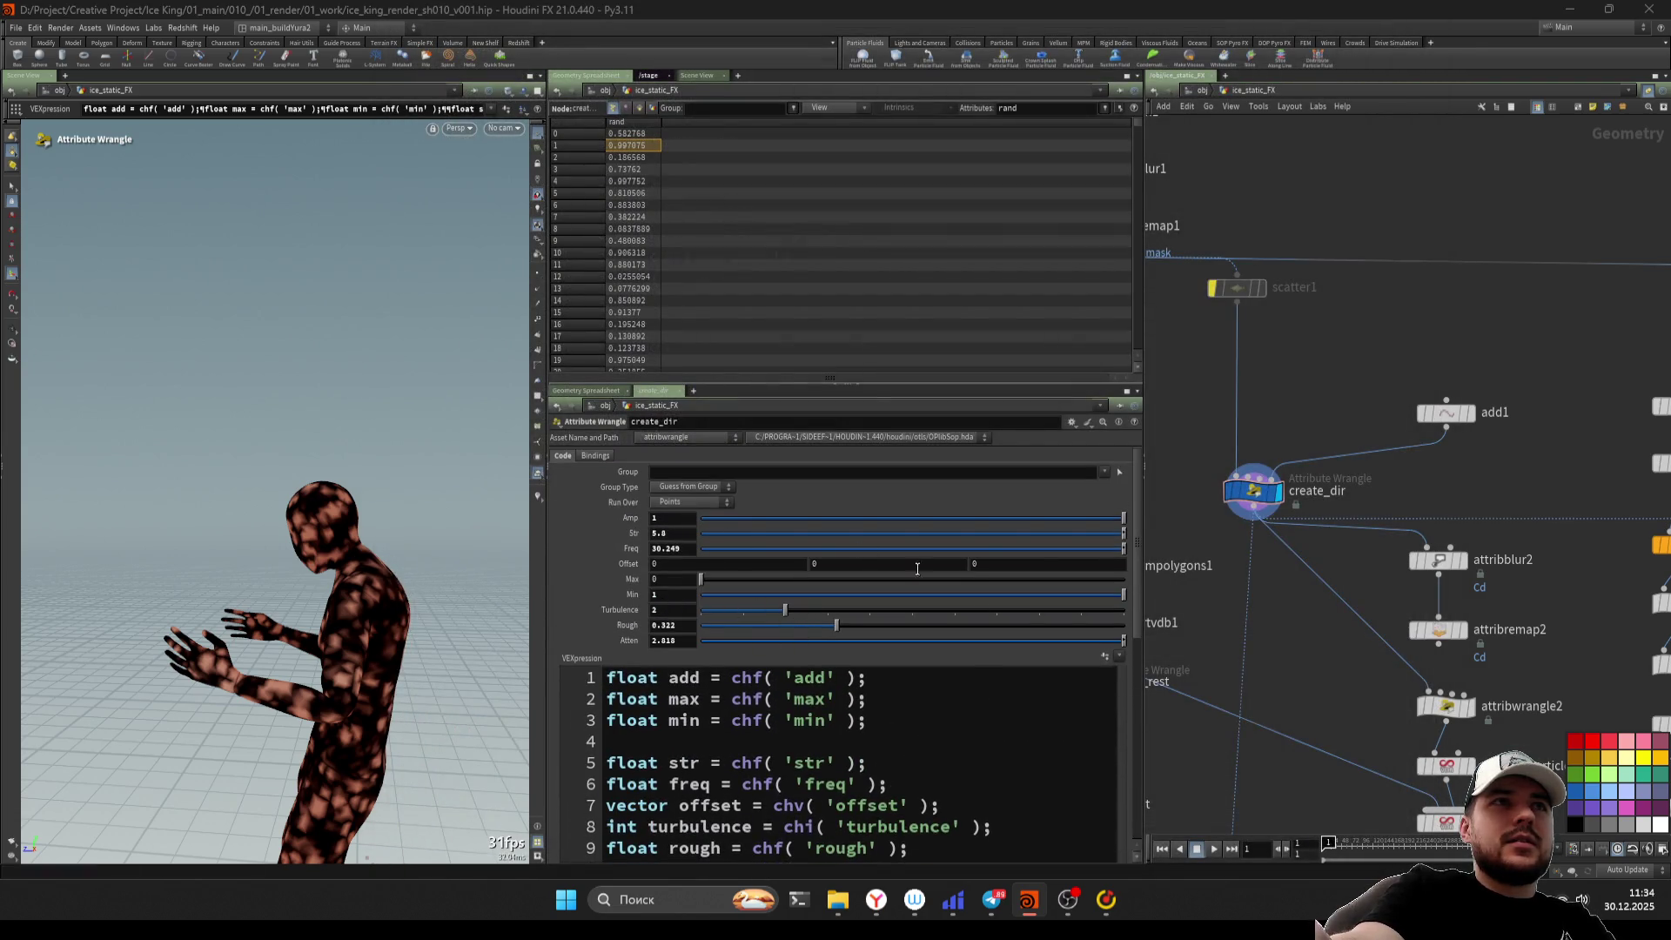
left_click(1105, 658)
mouse_move(702, 657)
left_mouse_down()
mouse_move(759, 658)
mouse_move(701, 658)
left_mouse_up()
scroll(813, 730, "down", 2)
scroll(814, 729, "down", 3)
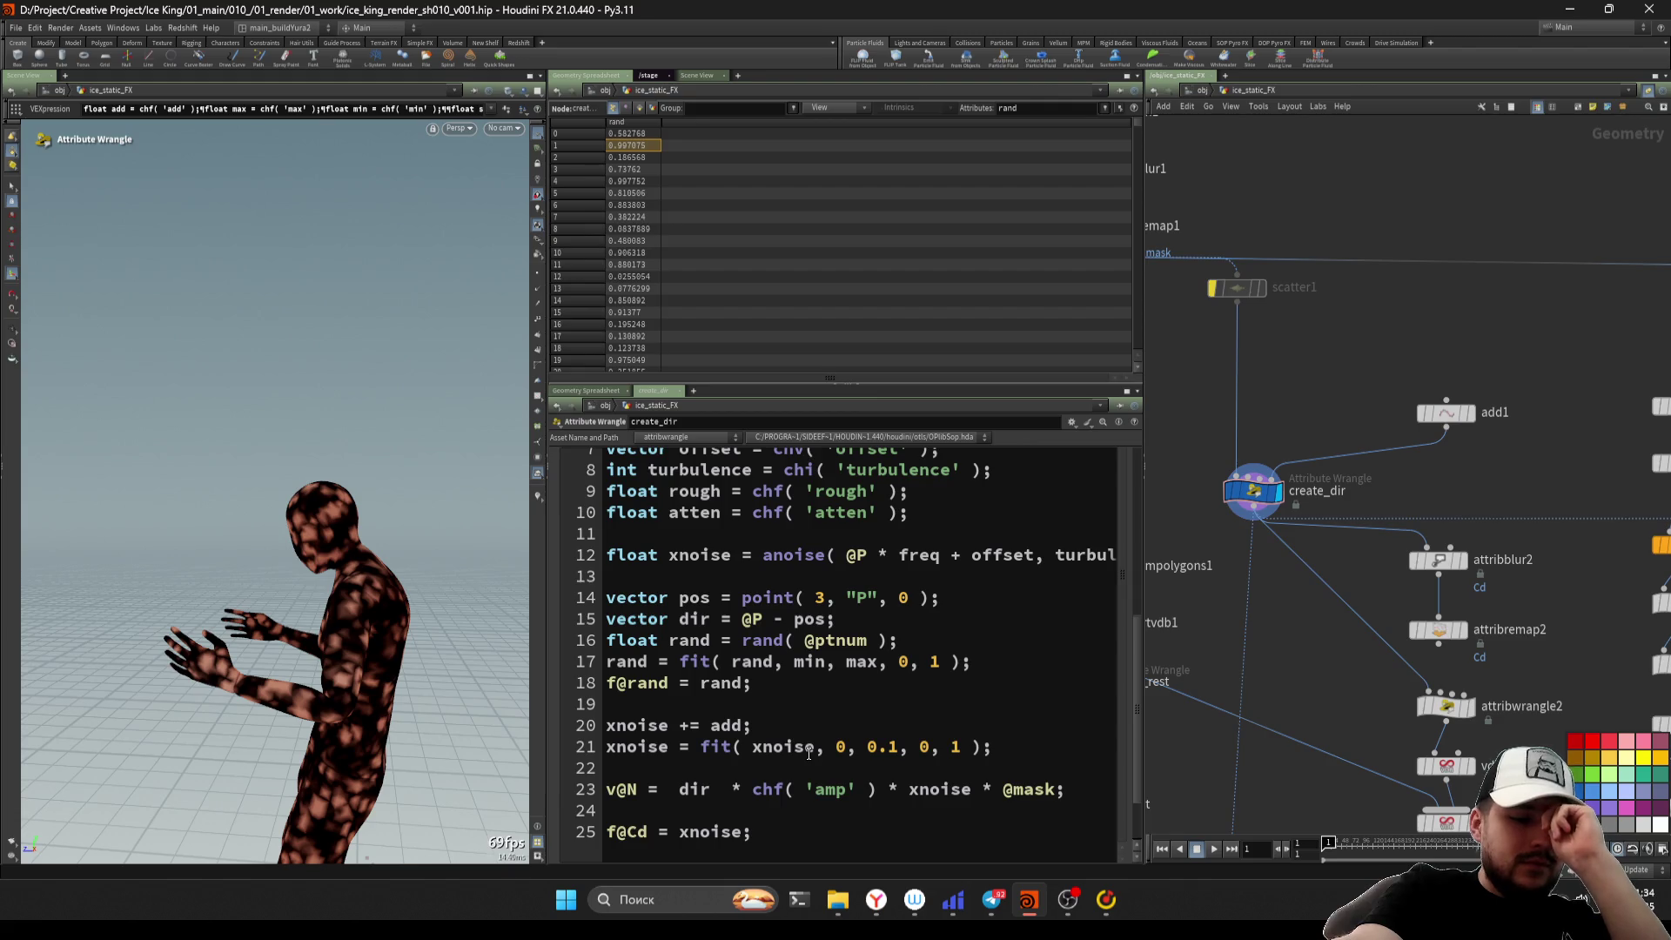
Change fit's input maximum from 0.1 to 1, test Add at 0.414, then restore 0
mouse_move(1392, 703)
middle_mouse_down()
mouse_move(1283, 698)
mouse_move(1168, 494)
middle_mouse_up()
scroll(871, 653, "up", 1)
scroll(870, 653, "down", 1)
double_click(891, 747)
key("shift+Left")
key("shift+Left")
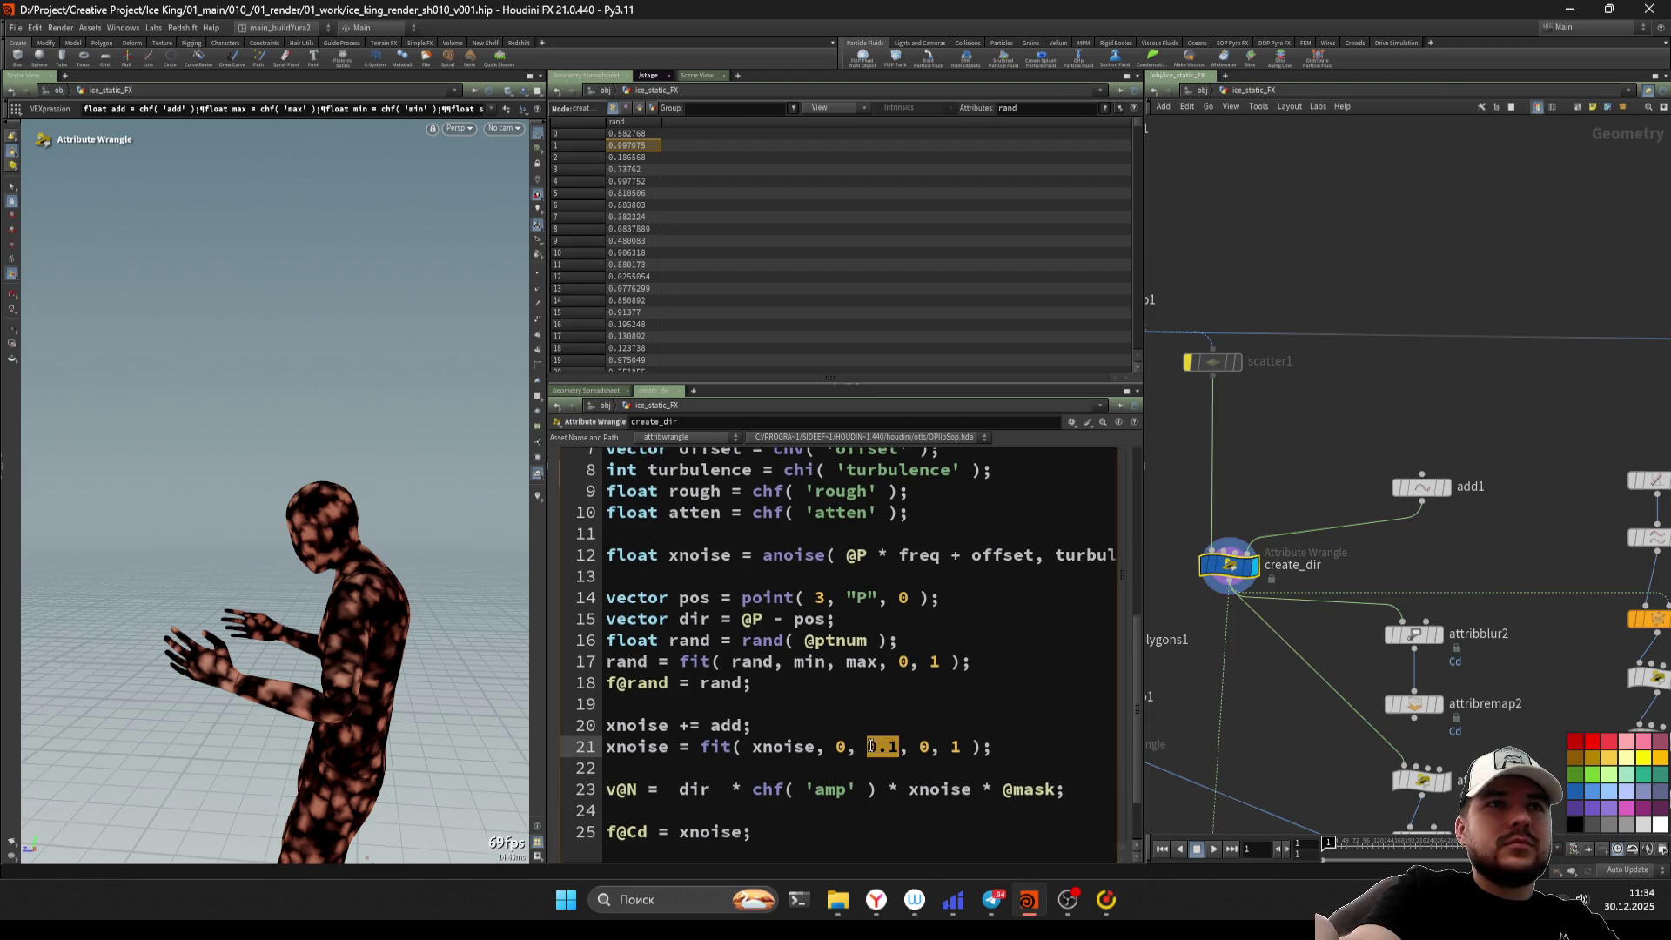
type("1")
scroll(683, 603, "up", 3)
scroll(696, 583, "up", 4)
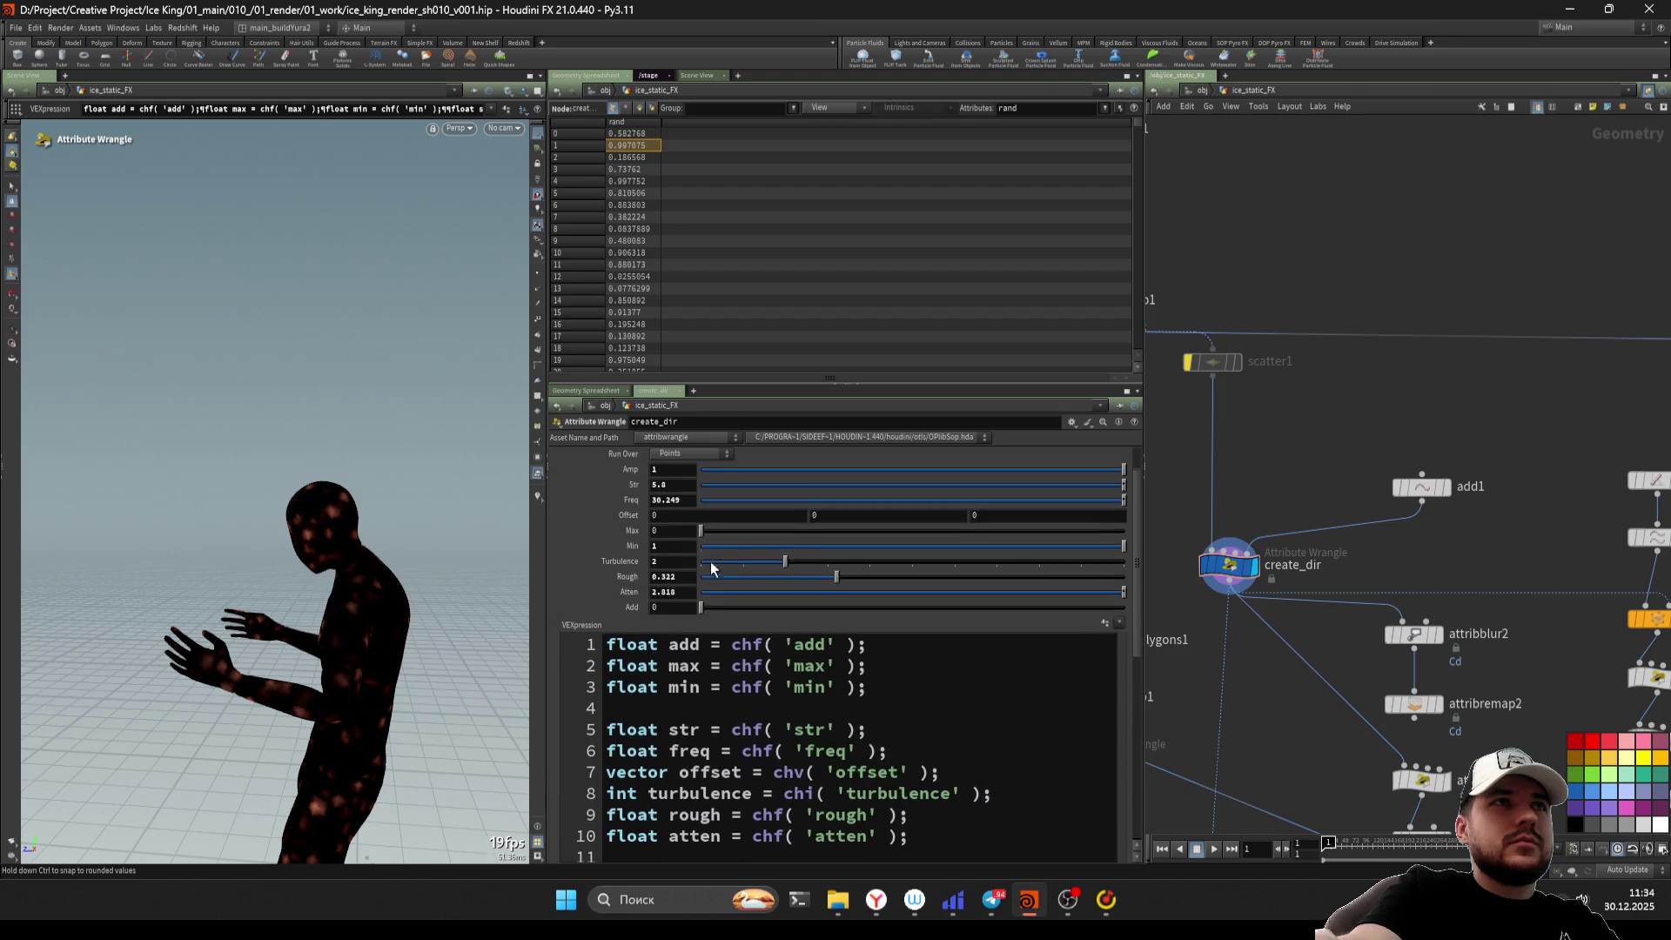
left_click_drag(709, 607, 876, 608)
key("ctrl+z")
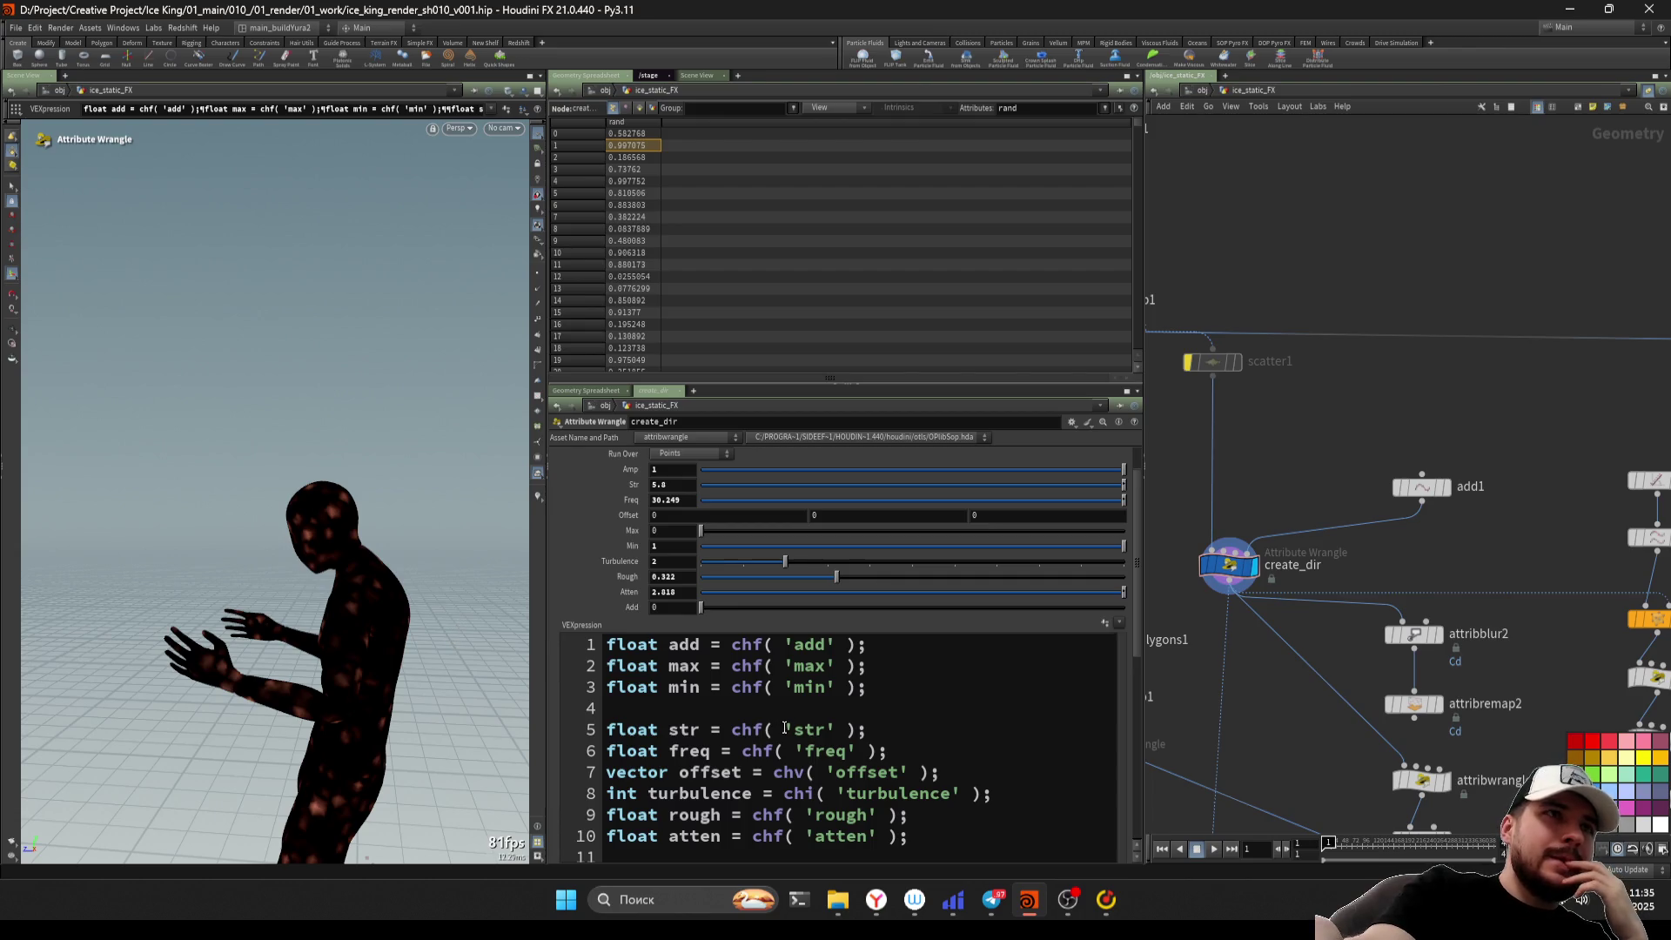
Review the attribblur2 and attribremap2 settings, then select all of create_dir's code
scroll(1390, 685, "up", 4)
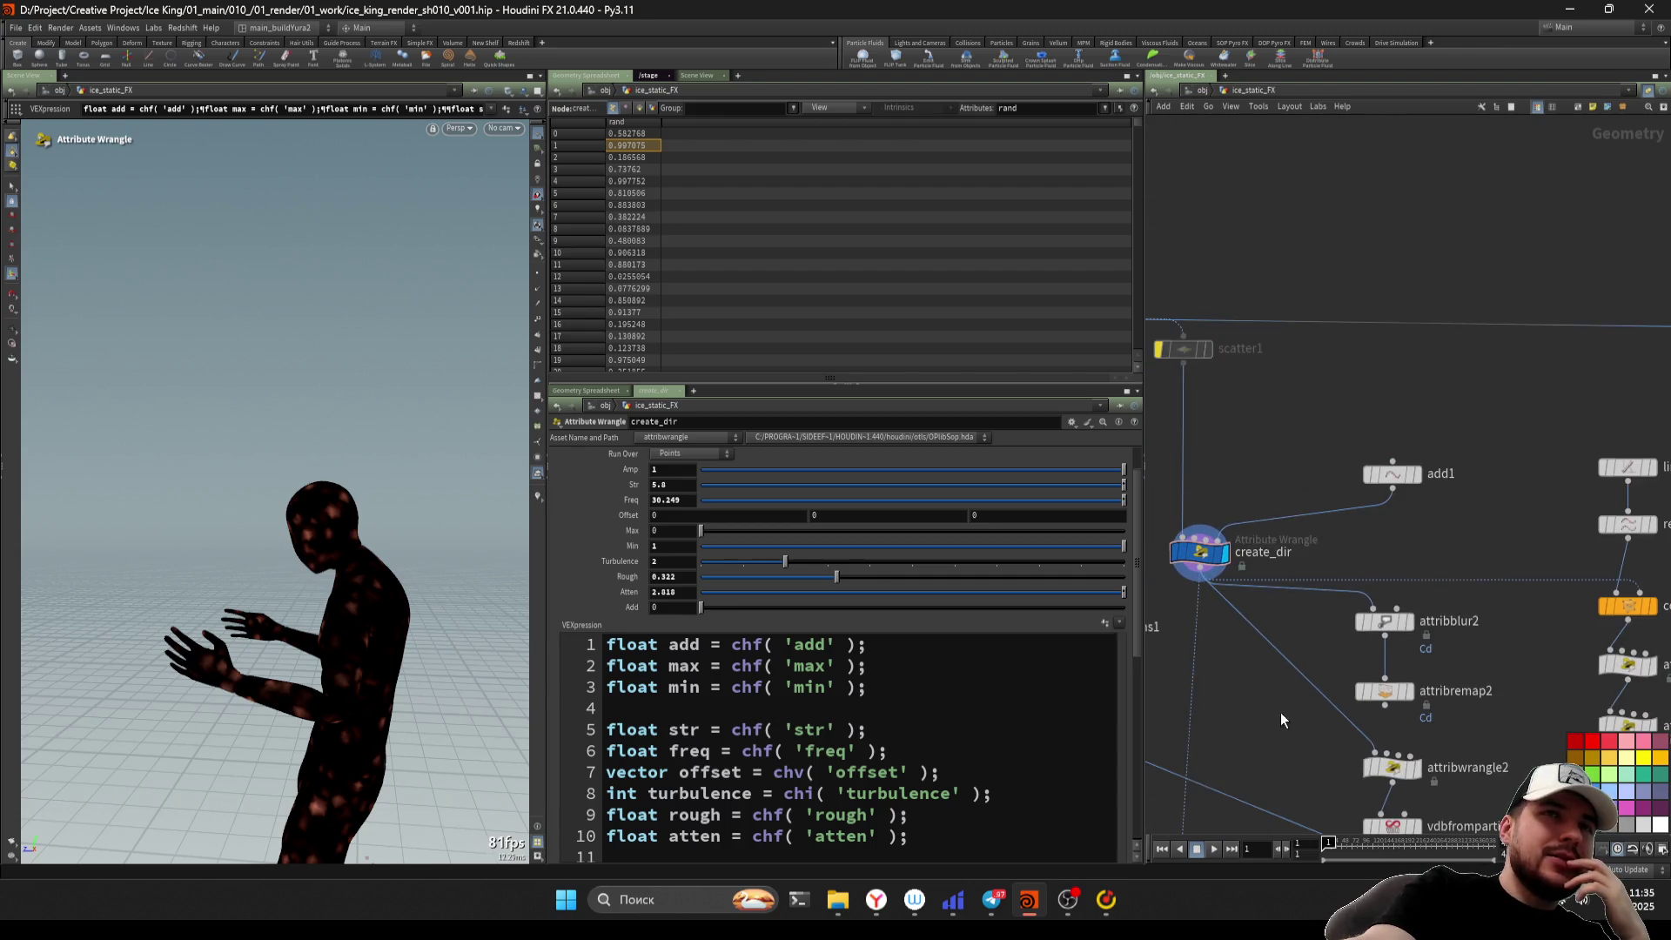
left_click(1414, 612)
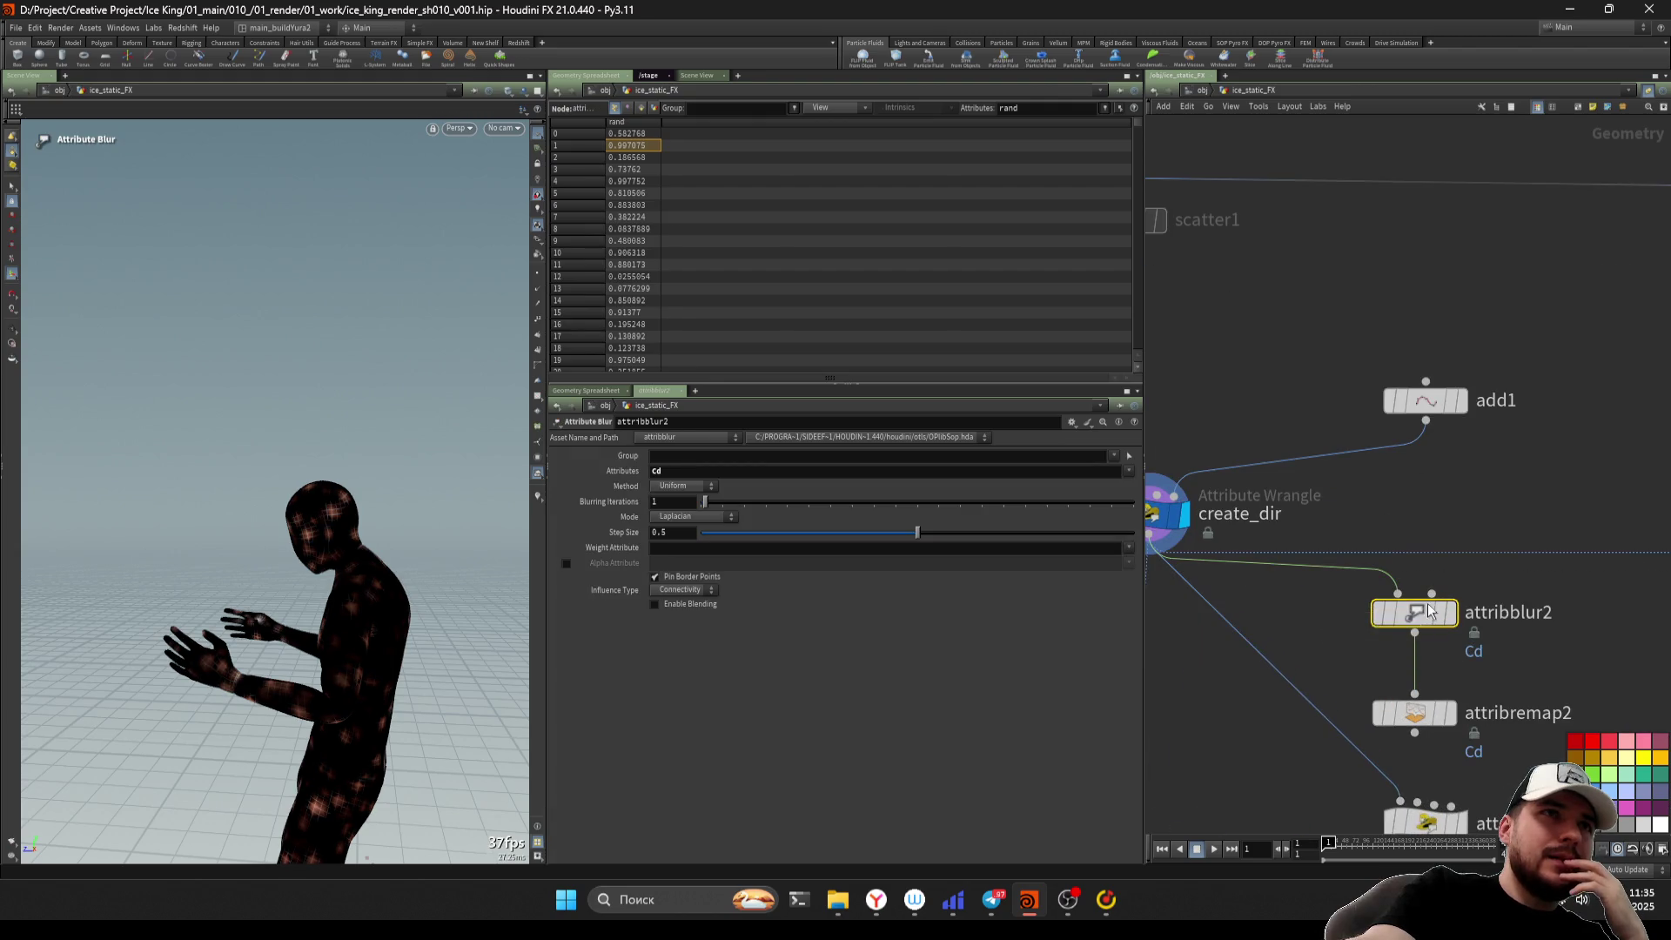
middle_click_drag(1346, 649, 1359, 631)
left_click(1427, 694)
left_click_drag(1227, 640, 1166, 430)
scroll(870, 679, "down", 3)
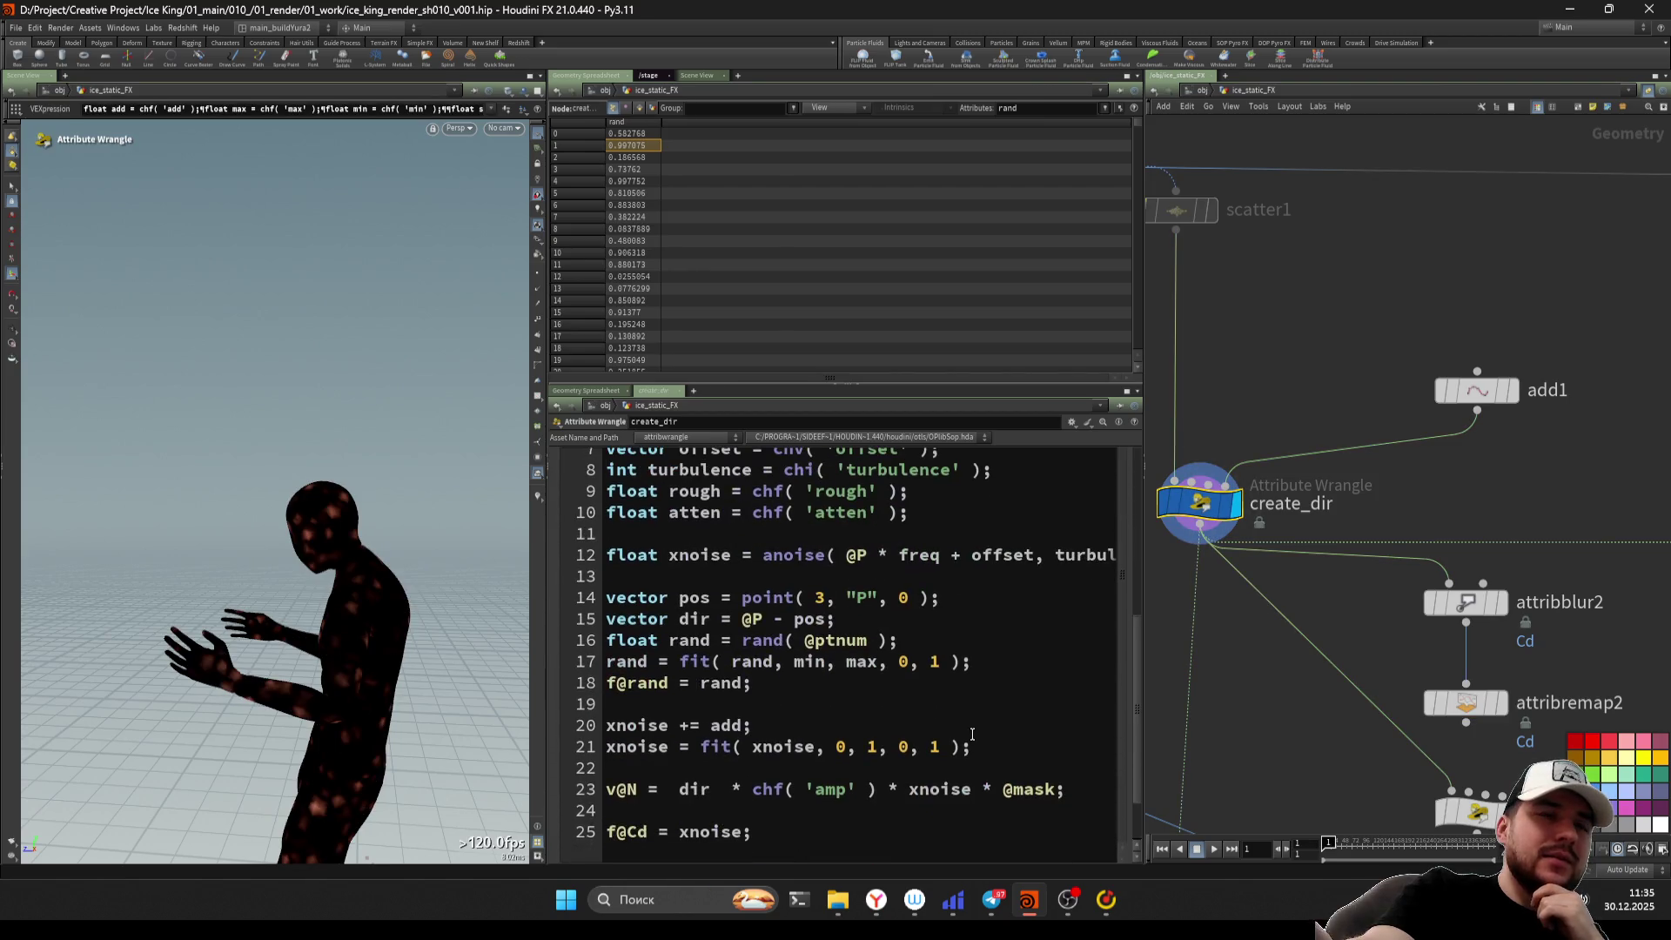
scroll(983, 724, "up", 5)
scroll(985, 730, "down", 3)
scroll(985, 729, "down", 1)
left_click(979, 726)
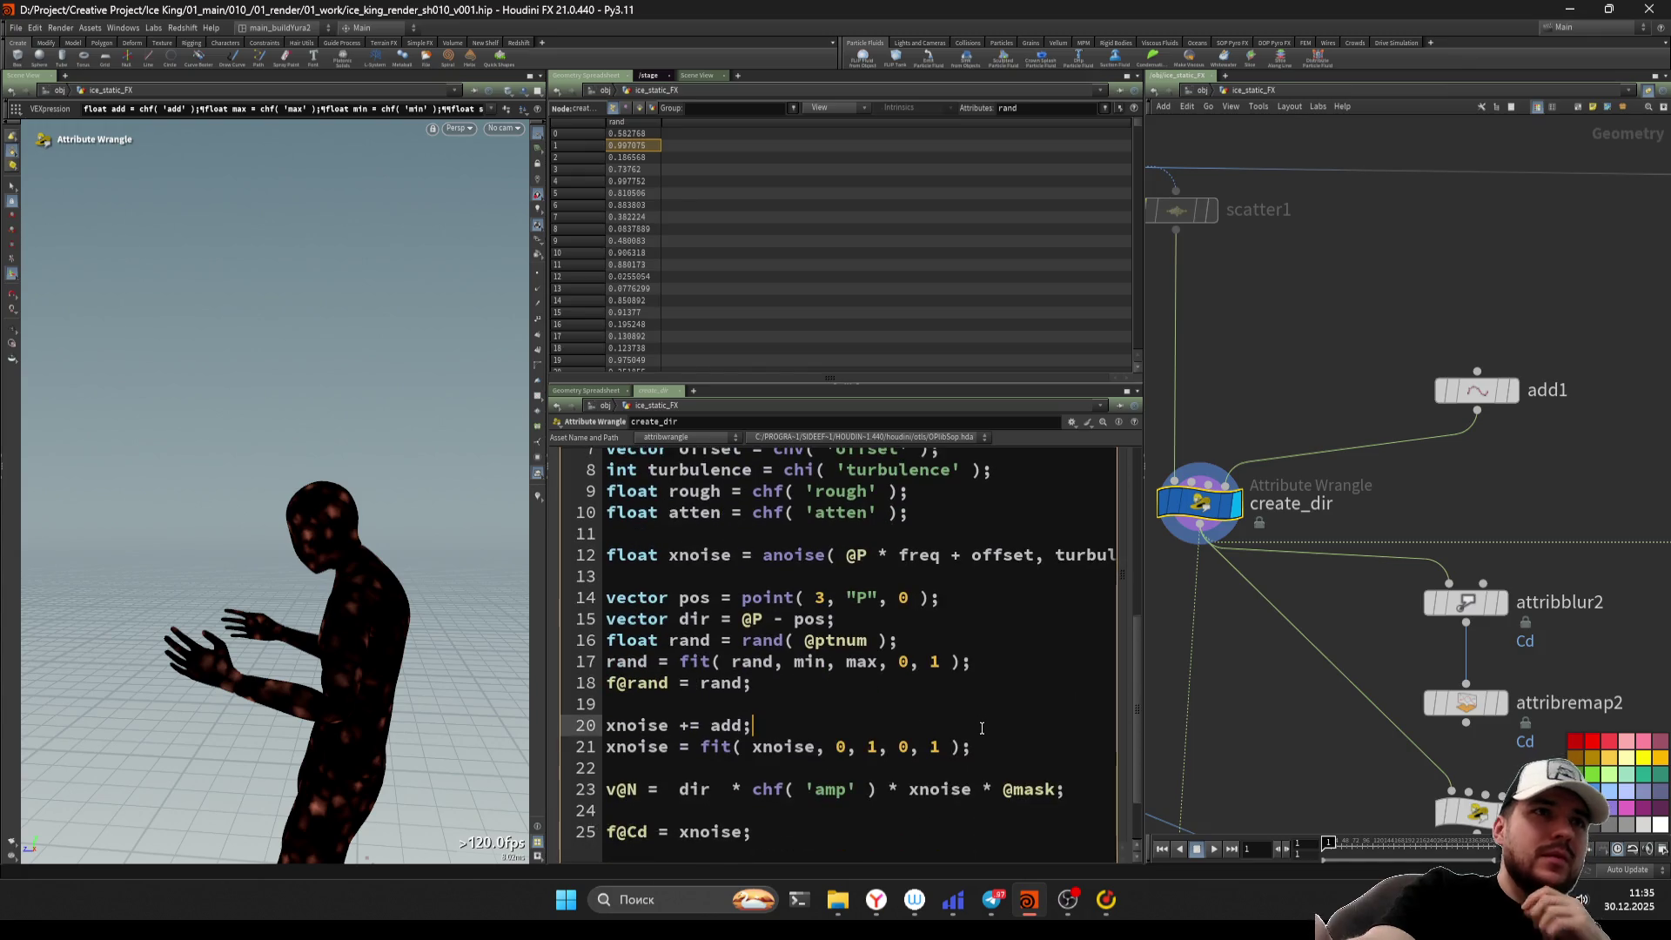
key("ctrl+a")
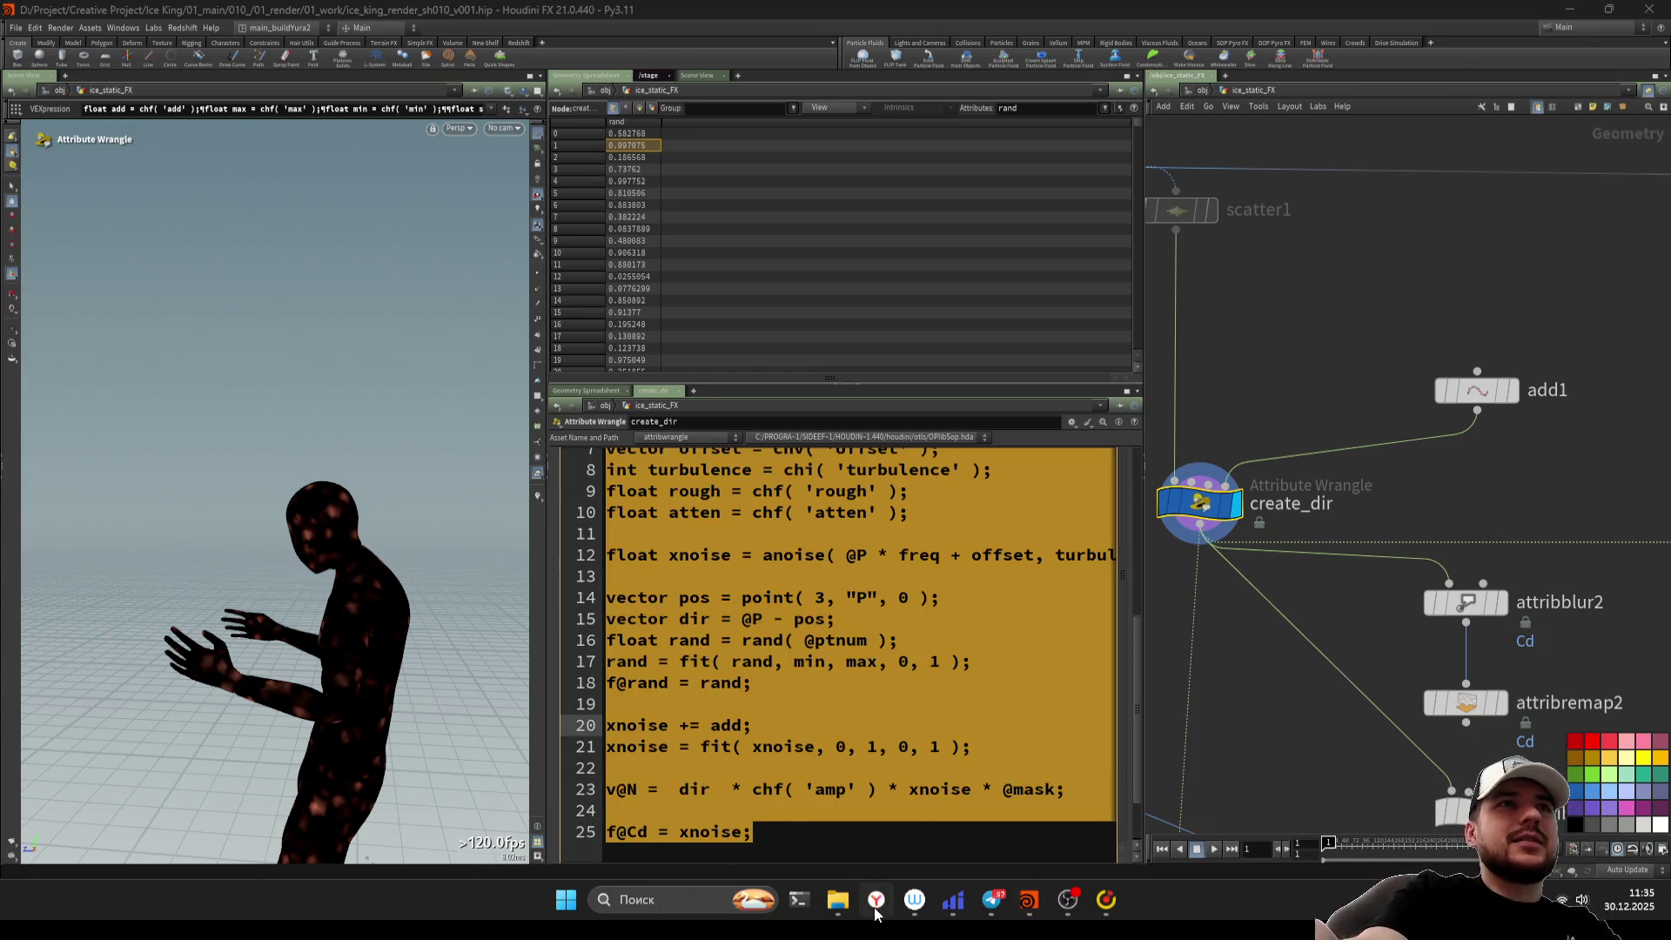
left_click(877, 899)
left_click(1424, 16)
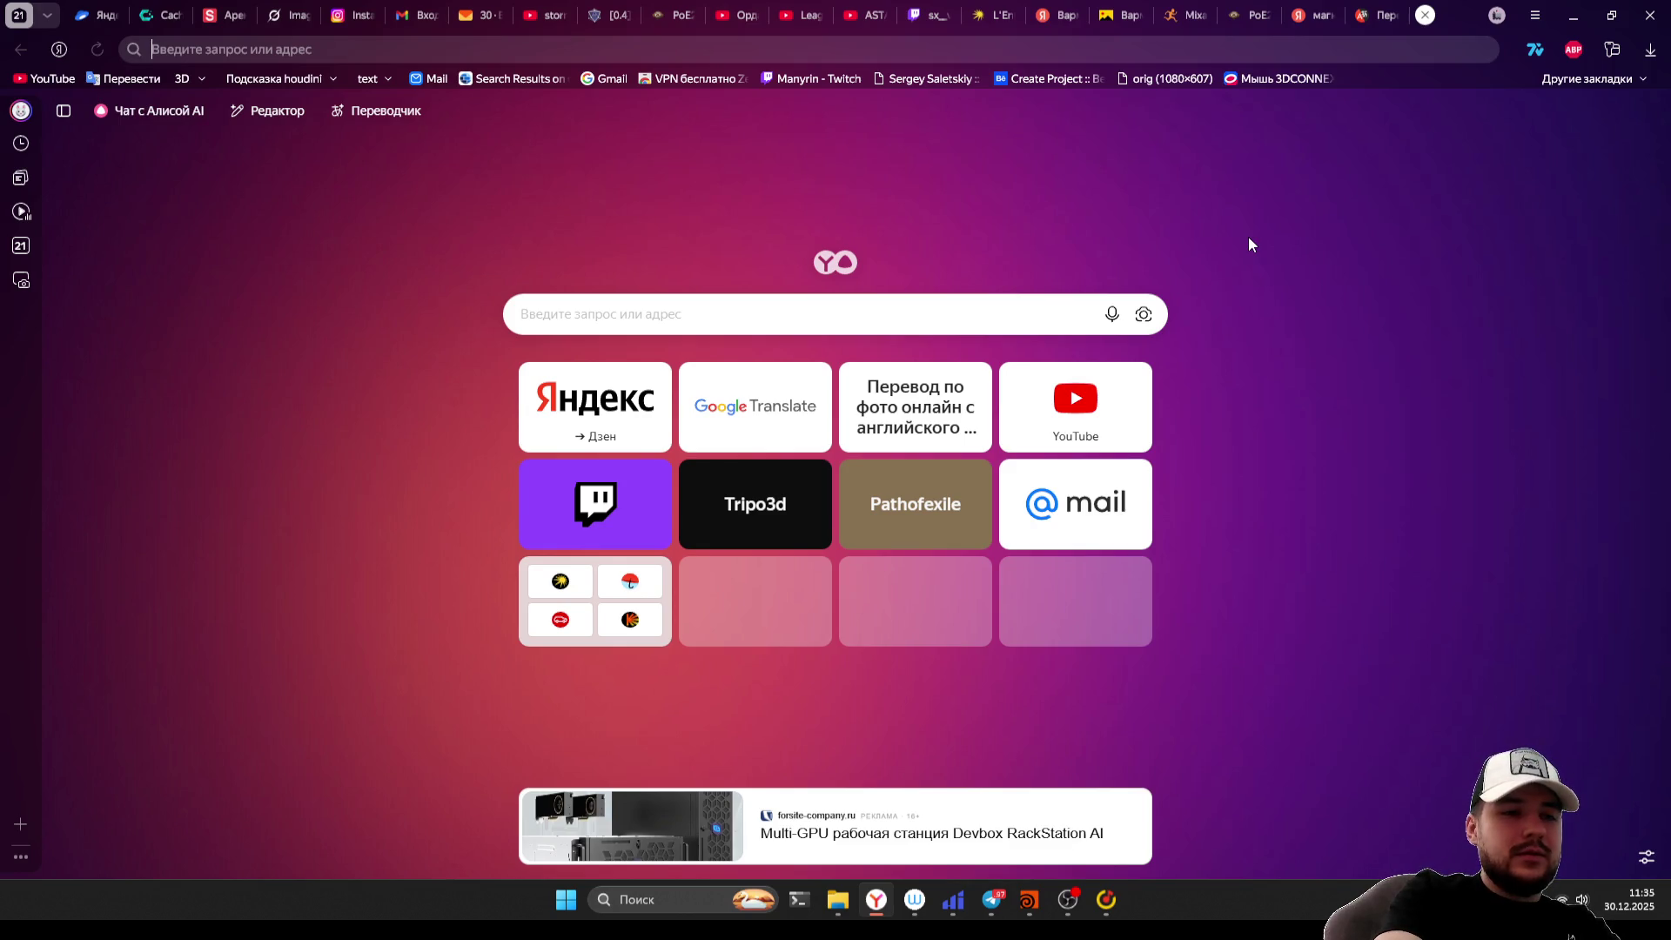
key("alt+Tab")
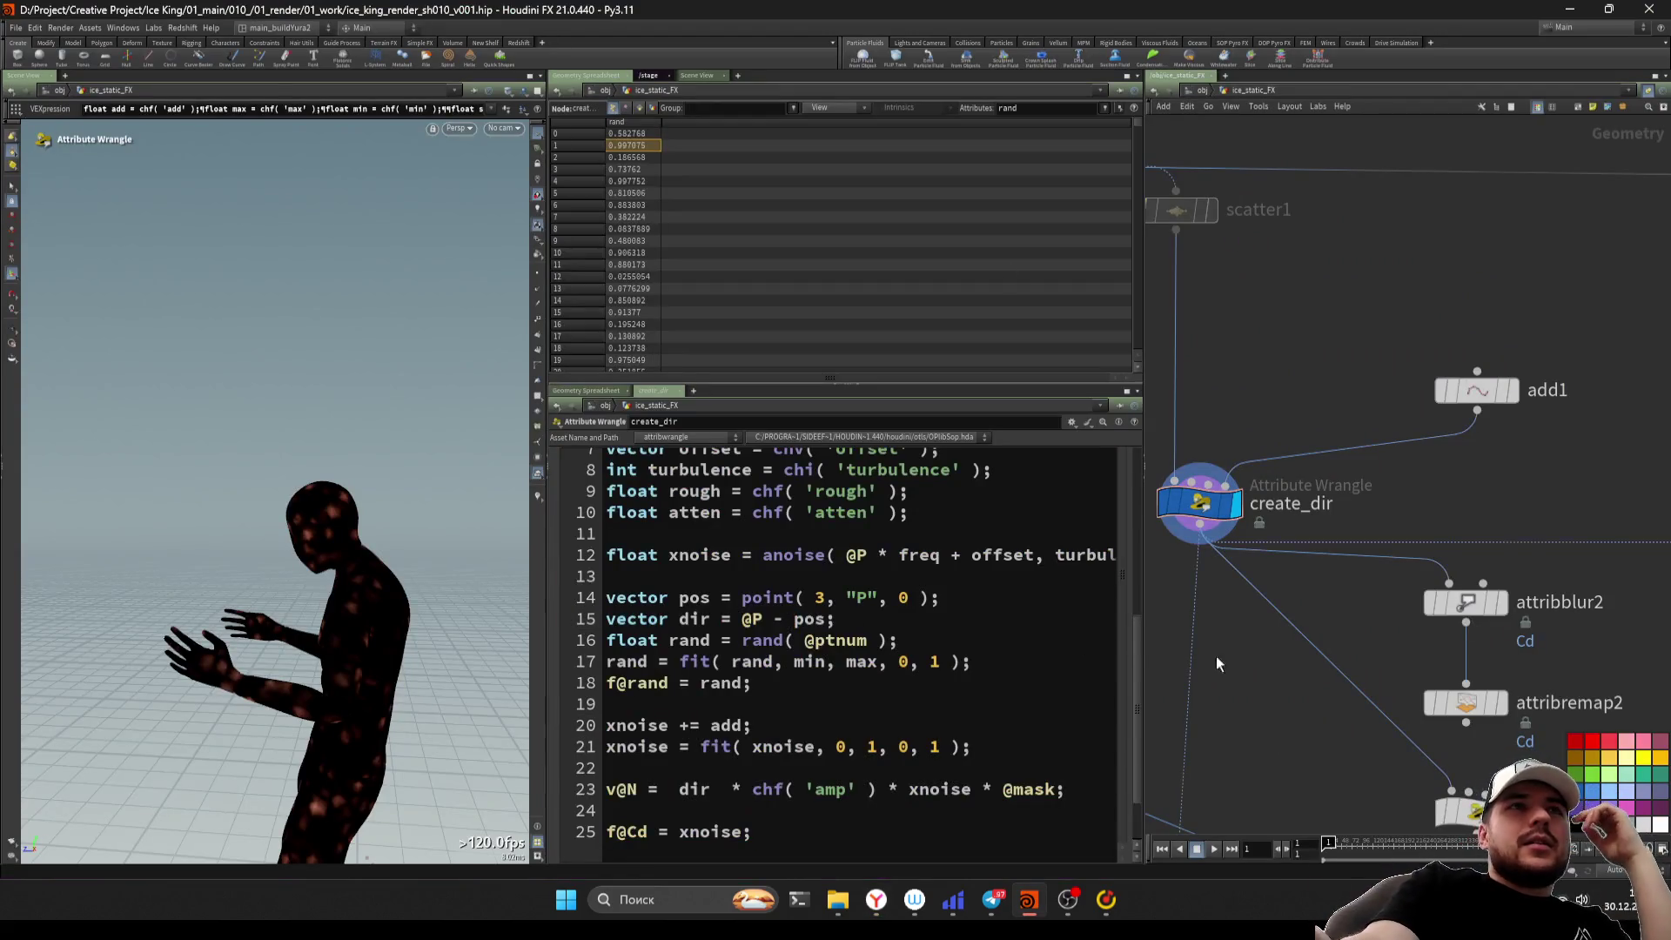
Set create_dir's Add to 0.364 and display the character's point normals
left_click_drag(886, 389, 886, 228)
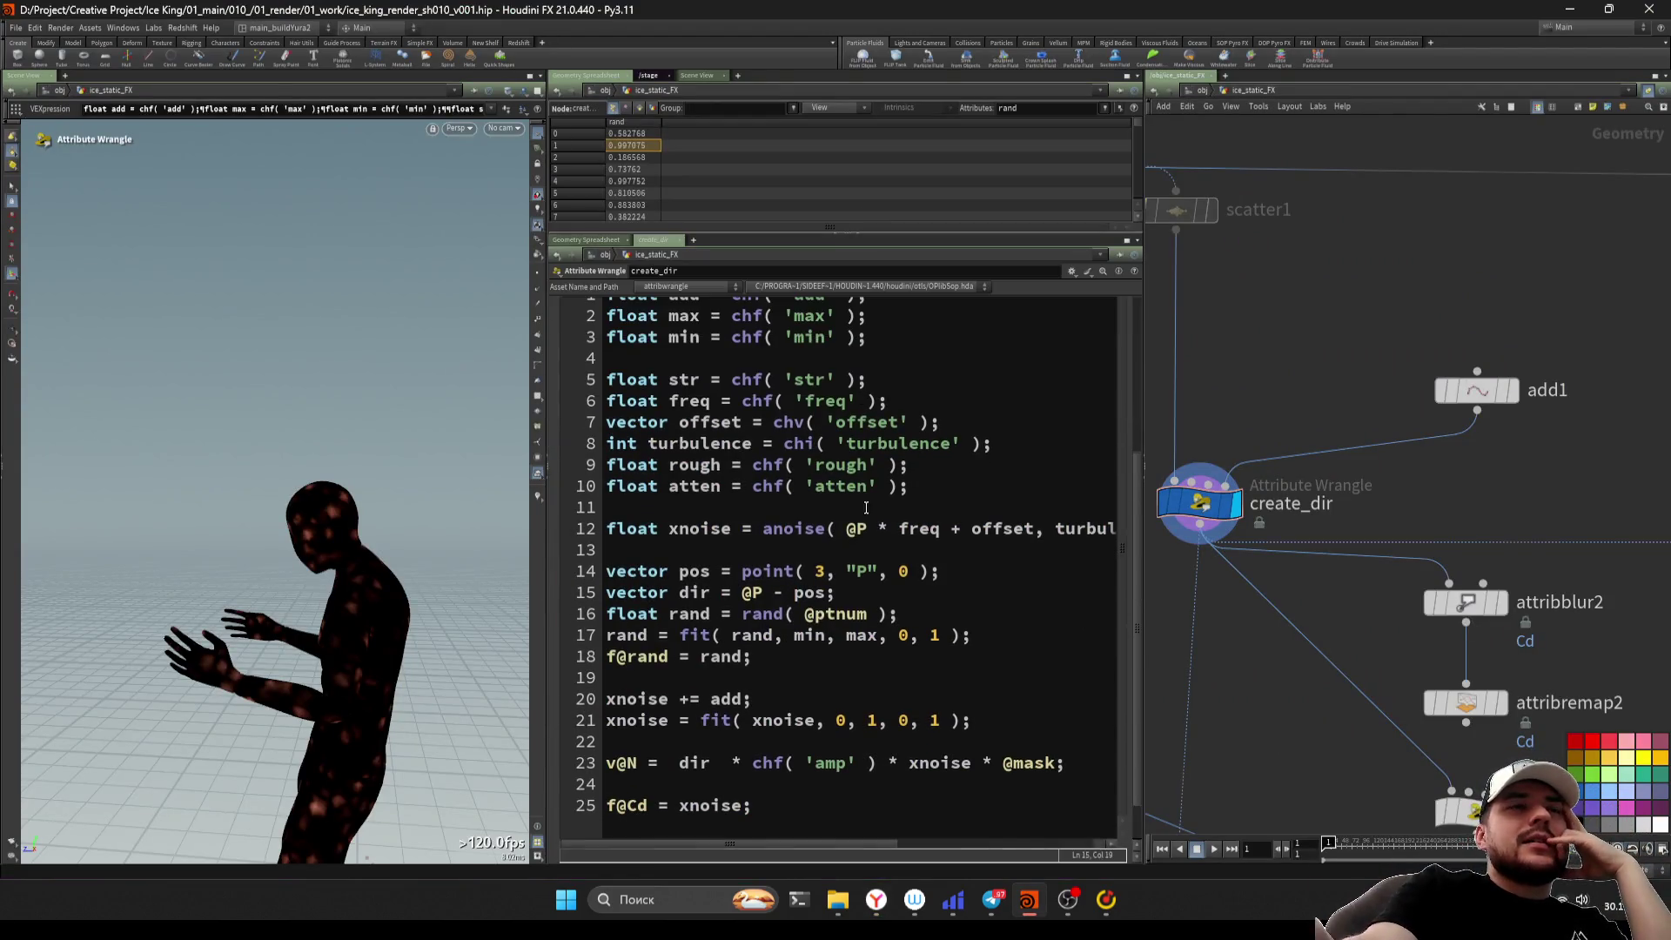
scroll(889, 615, "up", 1)
scroll(889, 615, "up", 3)
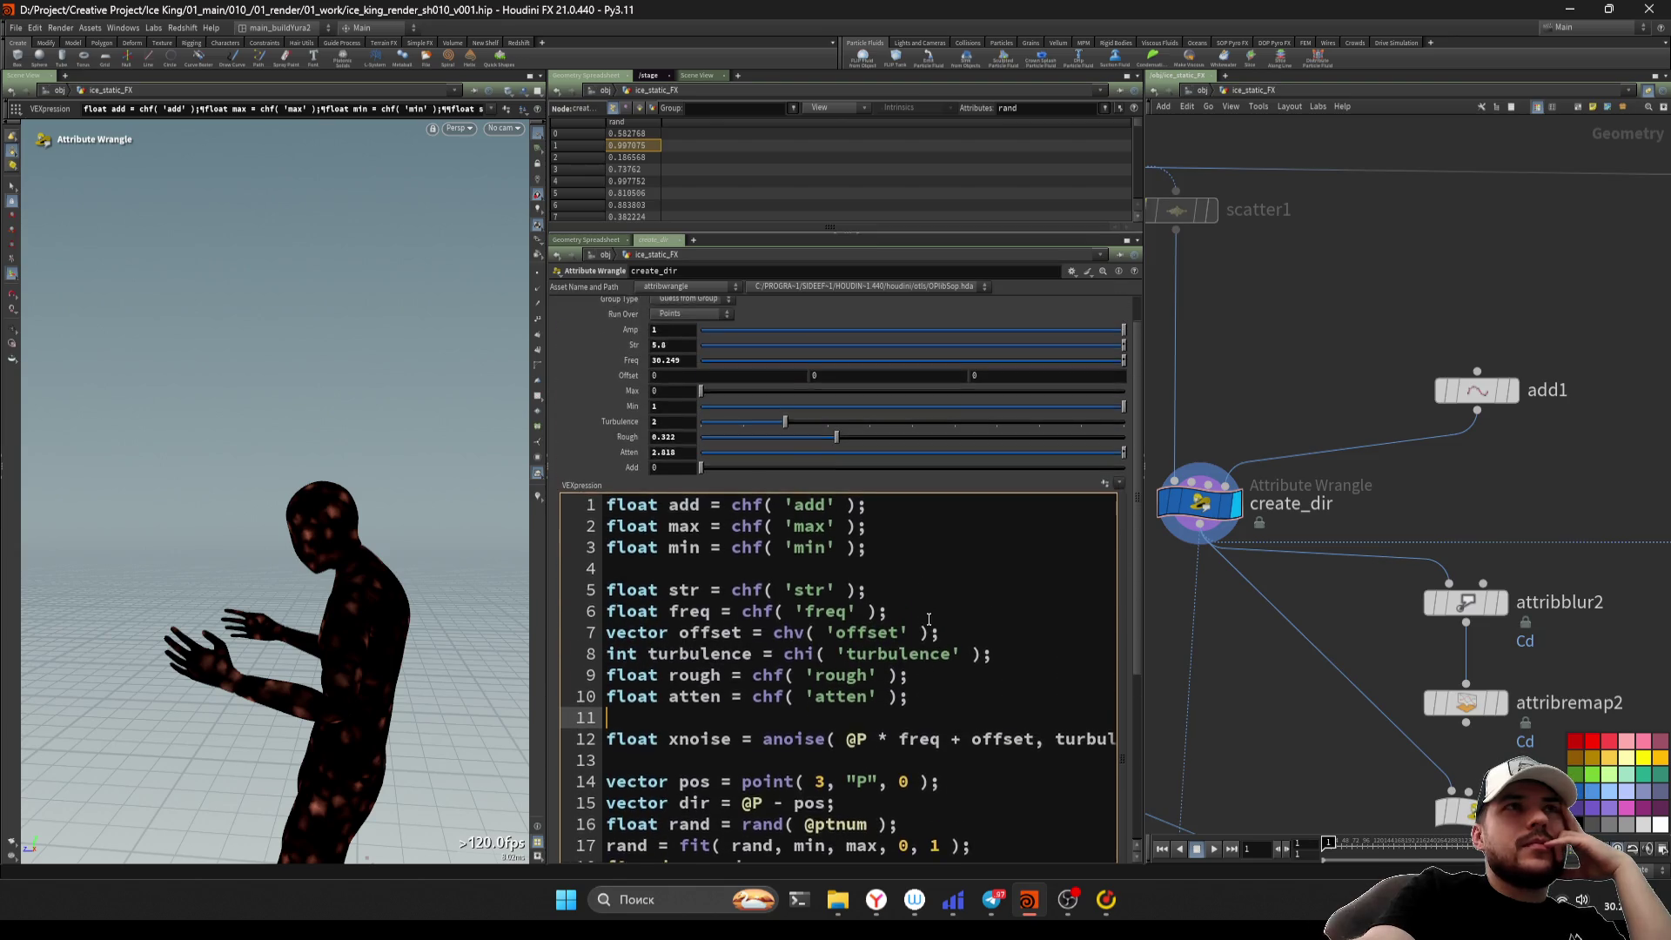
mouse_move(745, 498)
left_mouse_down()
mouse_move(716, 507)
mouse_move(855, 504)
left_mouse_up()
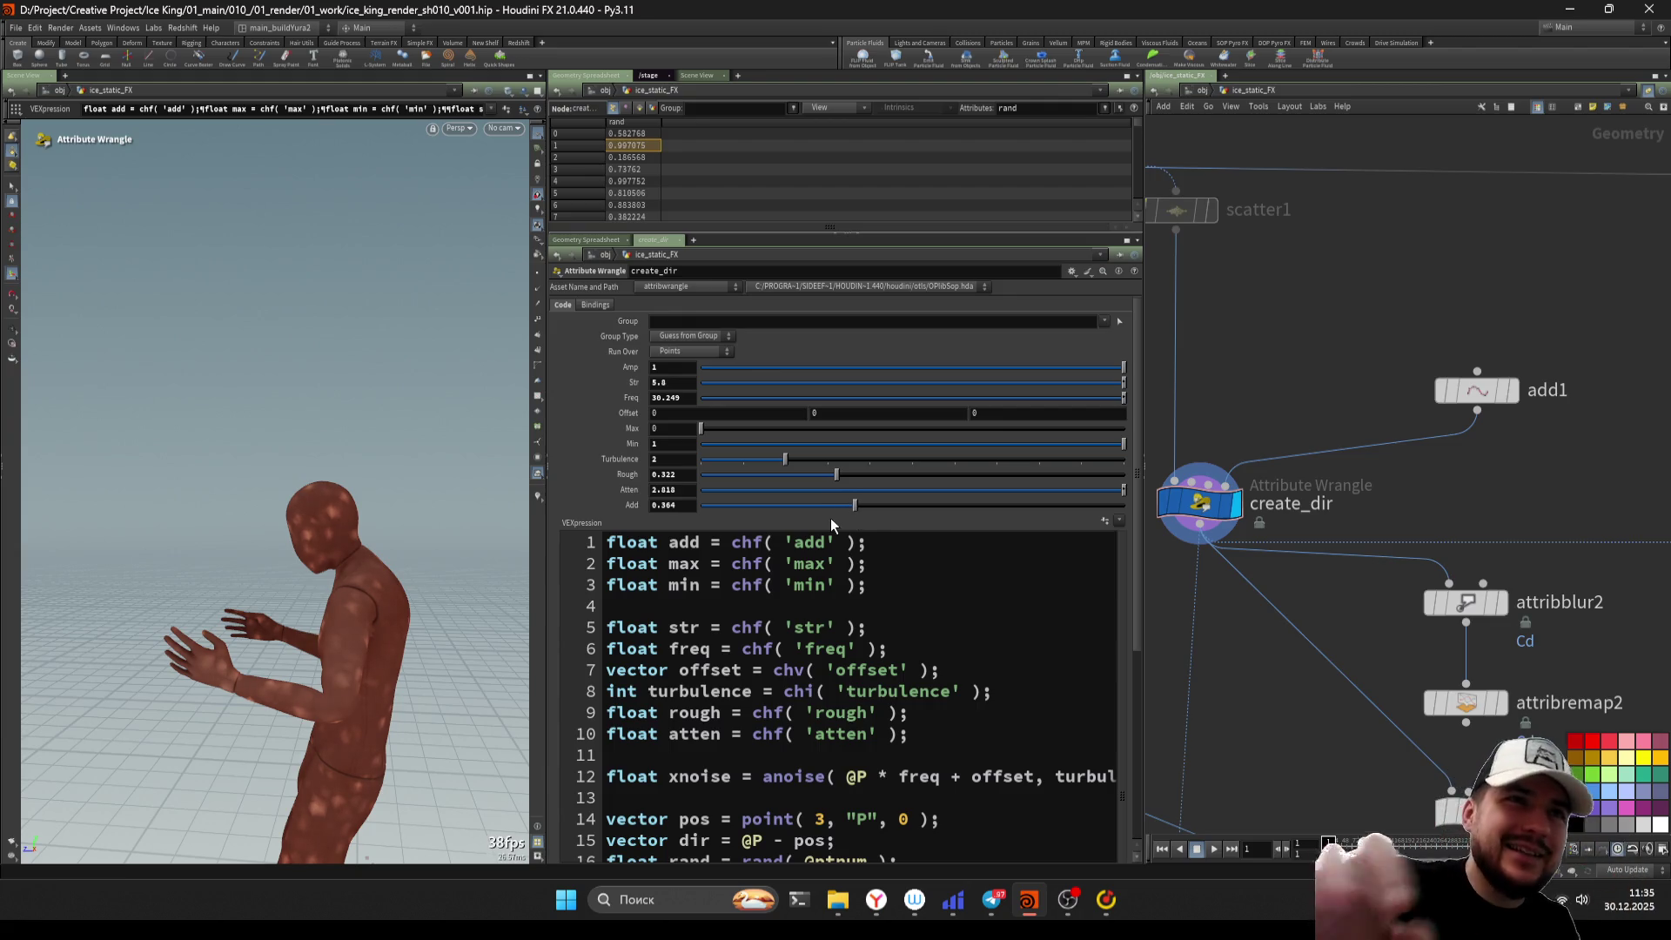
scroll(831, 519, "down", 5)
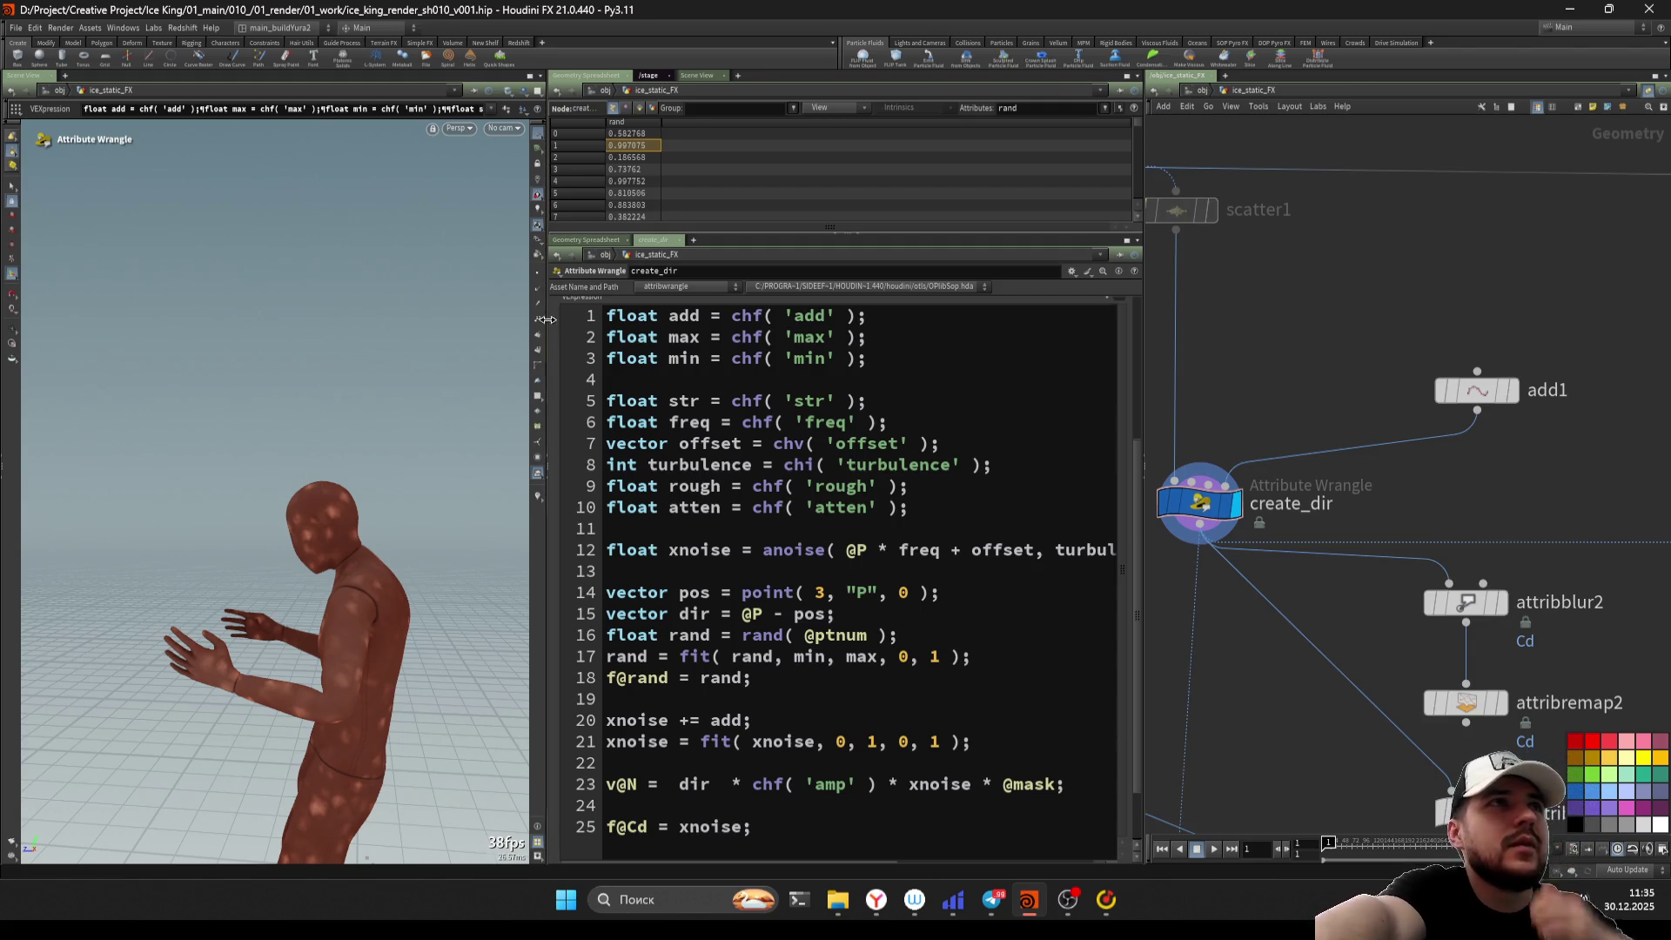
left_click(538, 294)
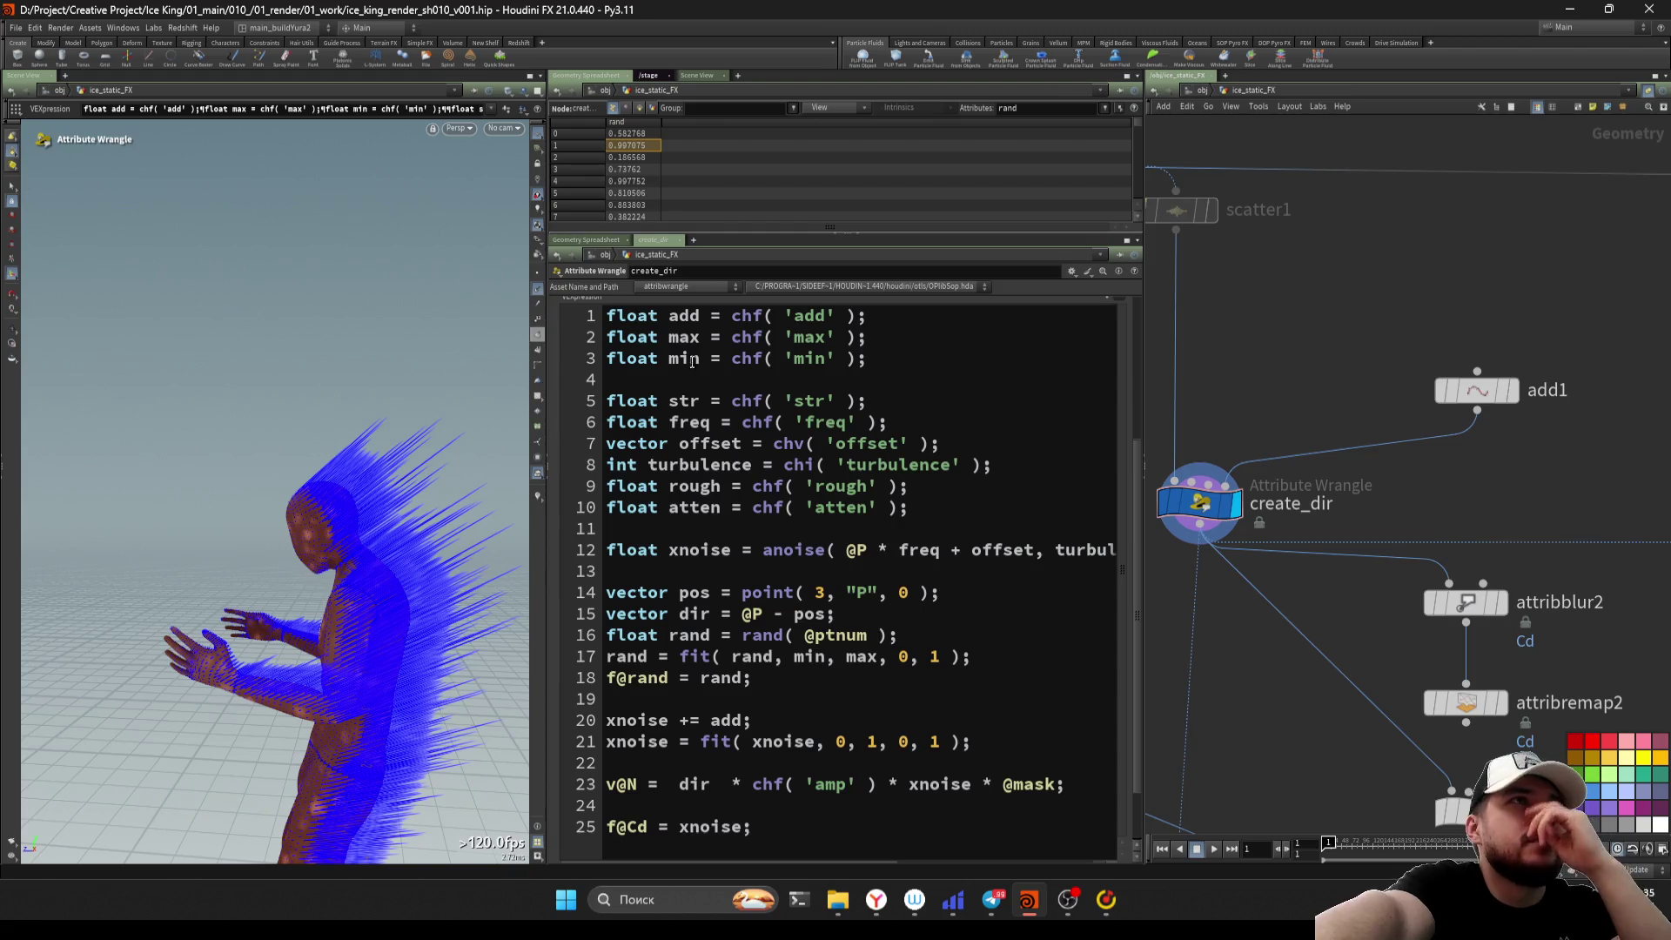
Change the fit call's upper source bound to 0.2
scroll(602, 458, "up", 5)
mouse_move(700, 456)
left_mouse_down()
mouse_move(848, 456)
mouse_move(744, 456)
left_mouse_up()
scroll(934, 670, "down", 4)
scroll(938, 653, "down", 1)
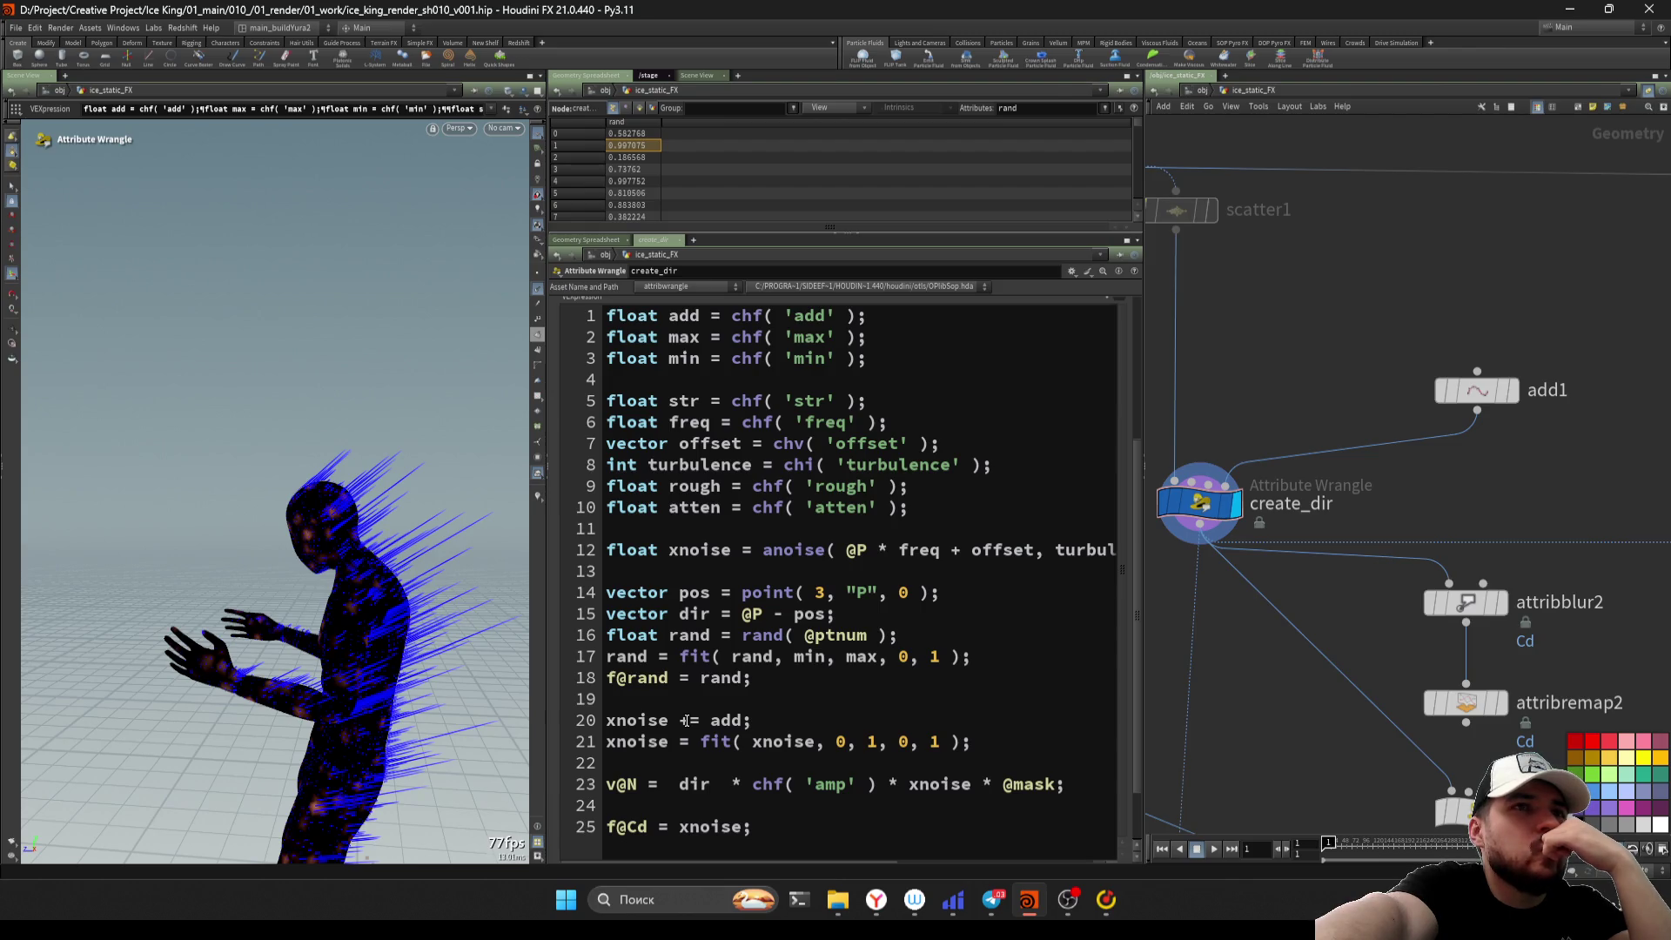
double_click(871, 741)
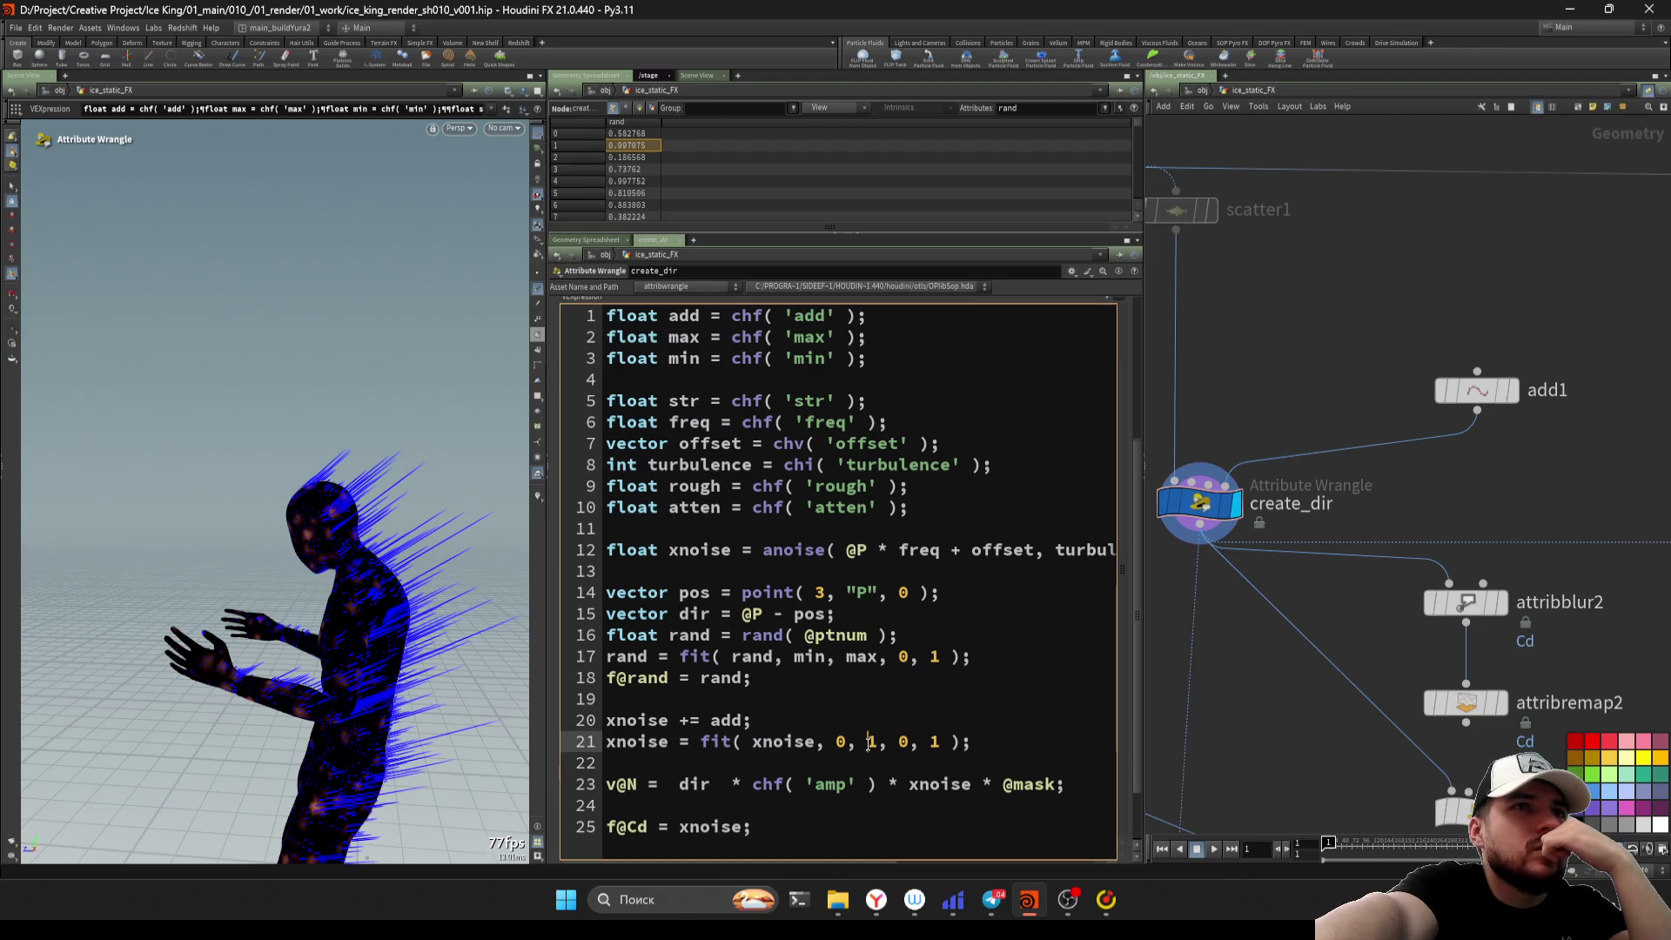
type("0.2")
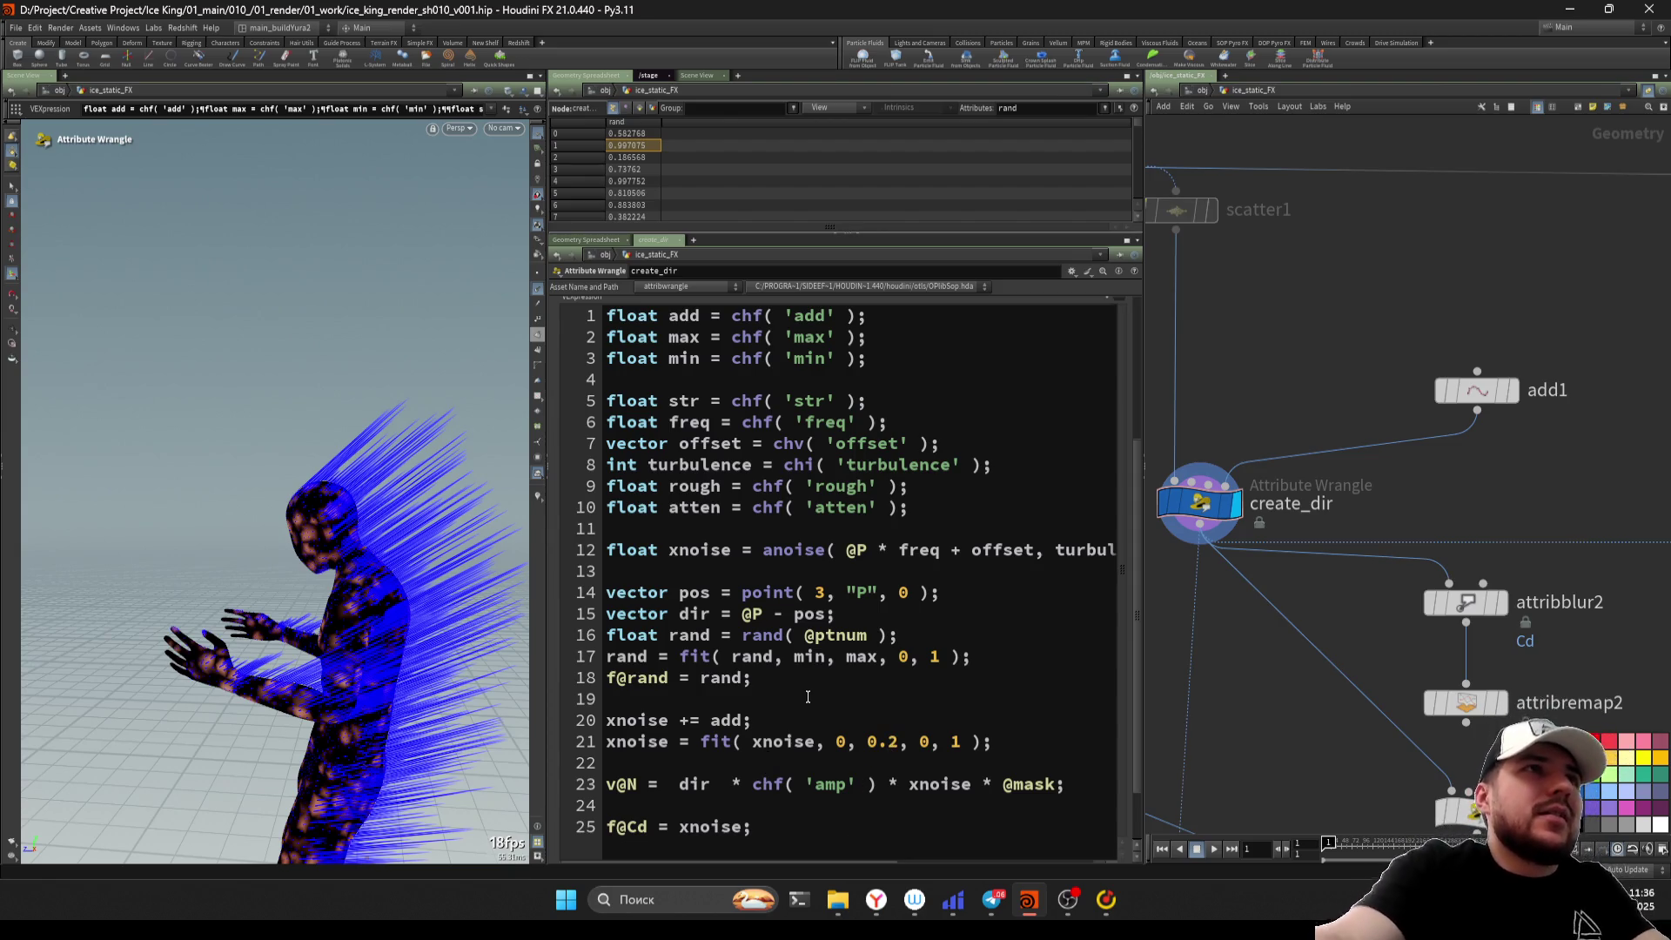
scroll(808, 696, "up", 5)
left_click_drag(731, 505, 752, 519)
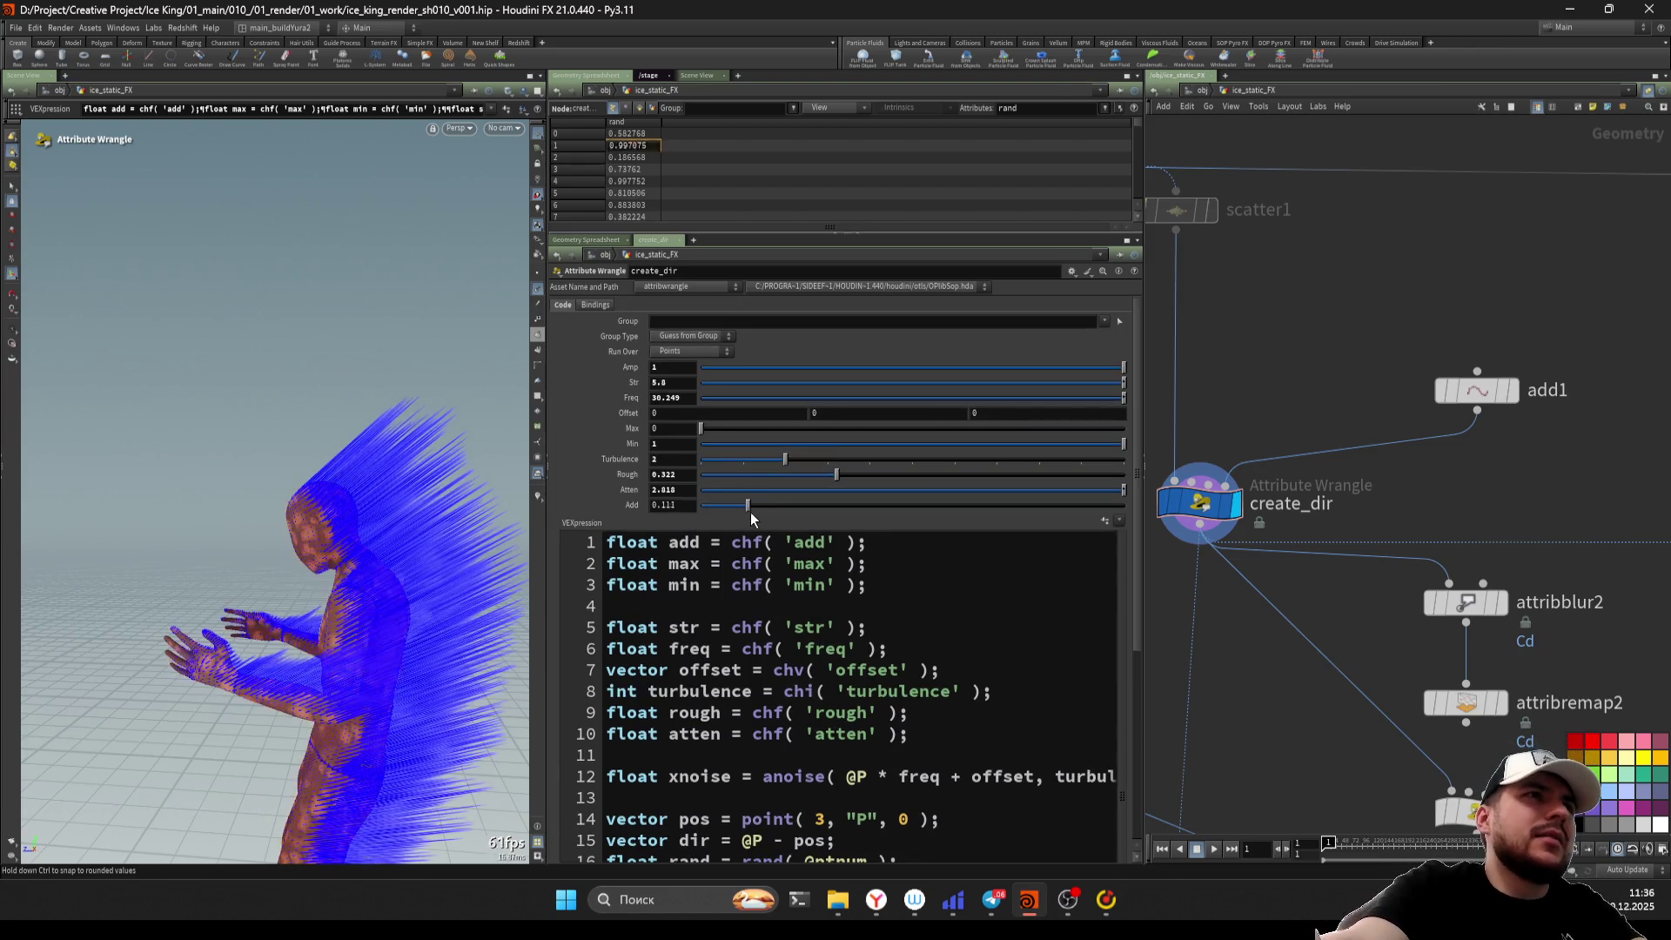
scroll(797, 751, "down", 4)
Try upper source bounds of 0.1, 0.5 and 0.3 before settling on 2
double_click(893, 758)
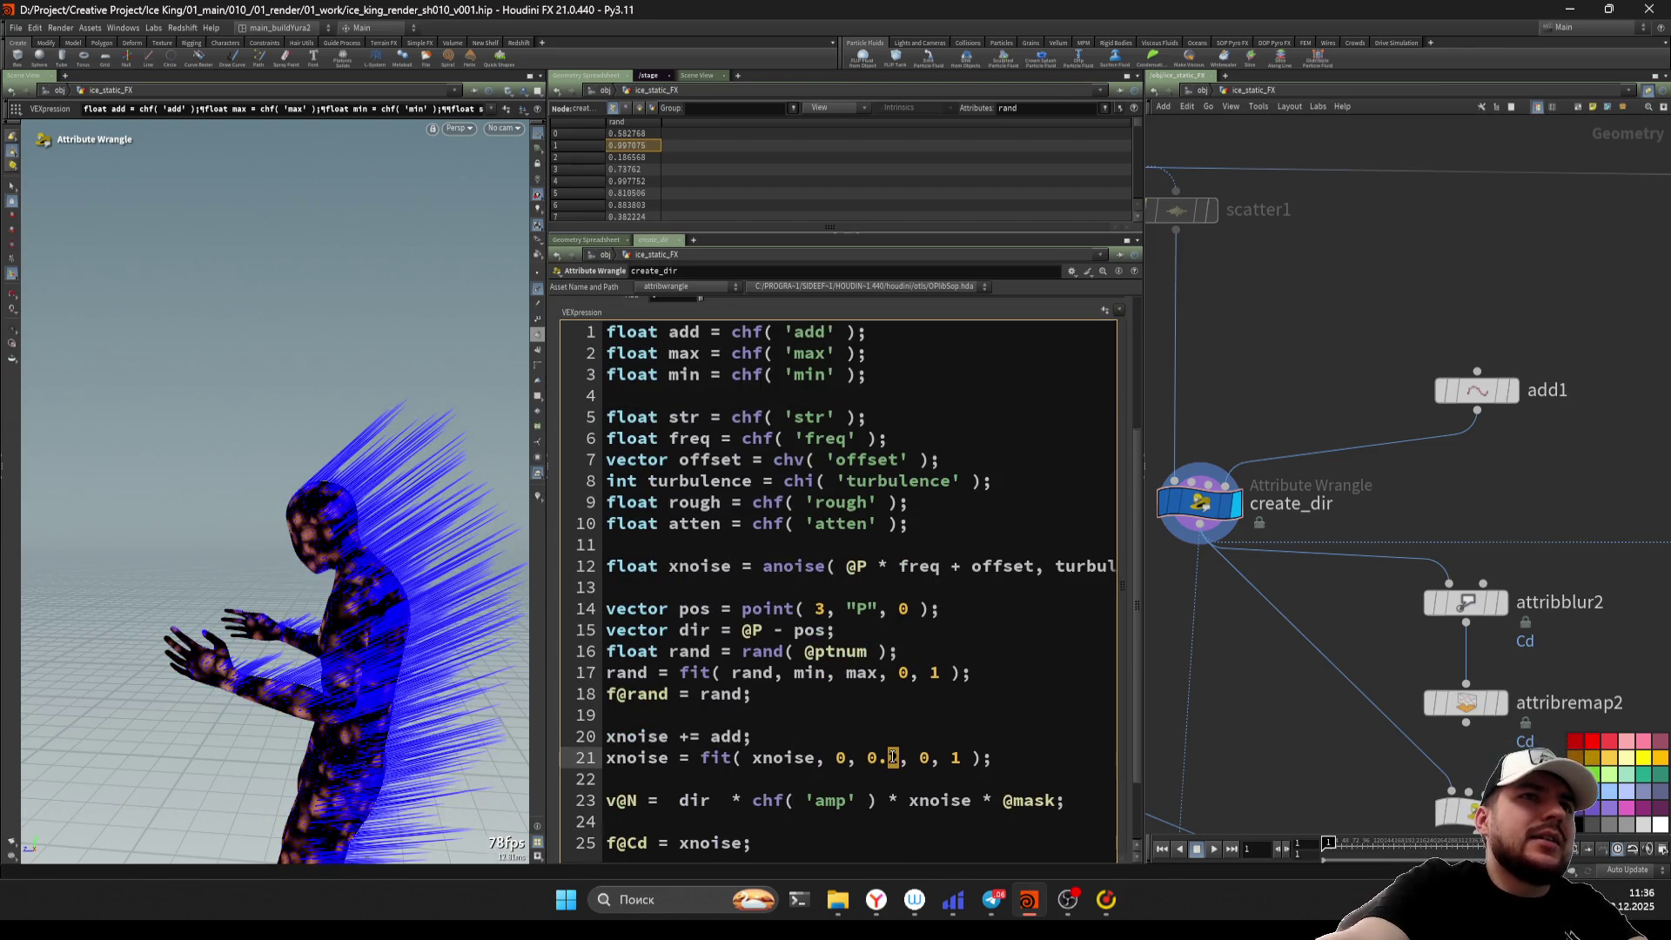
type("1")
double_click(895, 757)
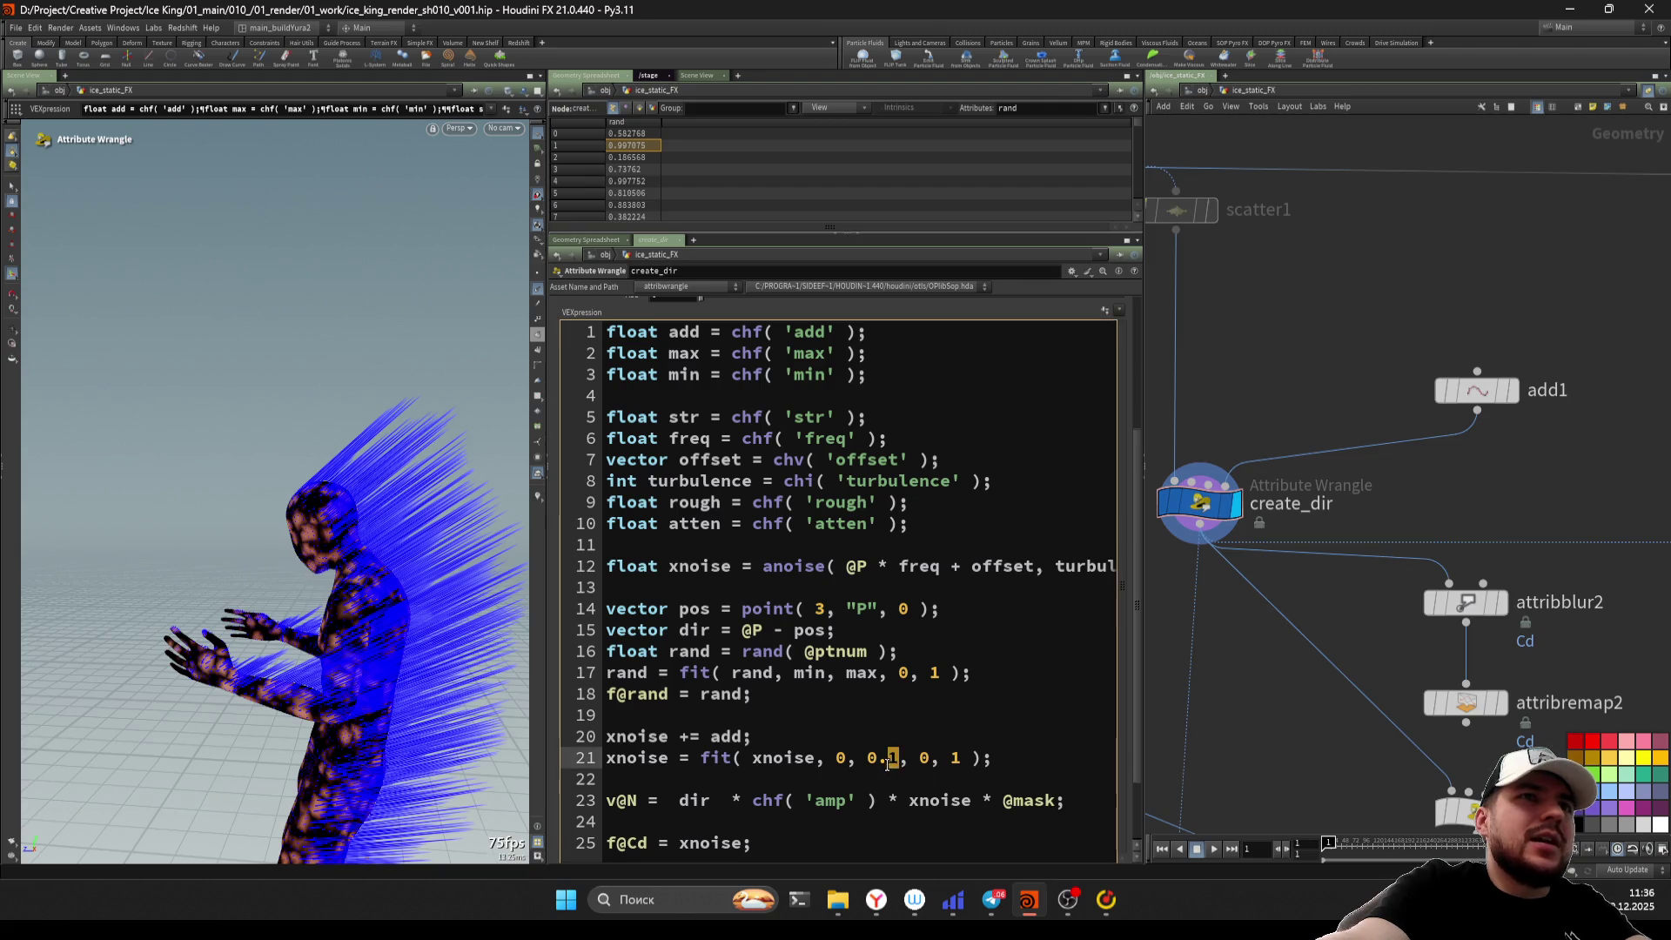
type("5")
double_click(895, 757)
type("3")
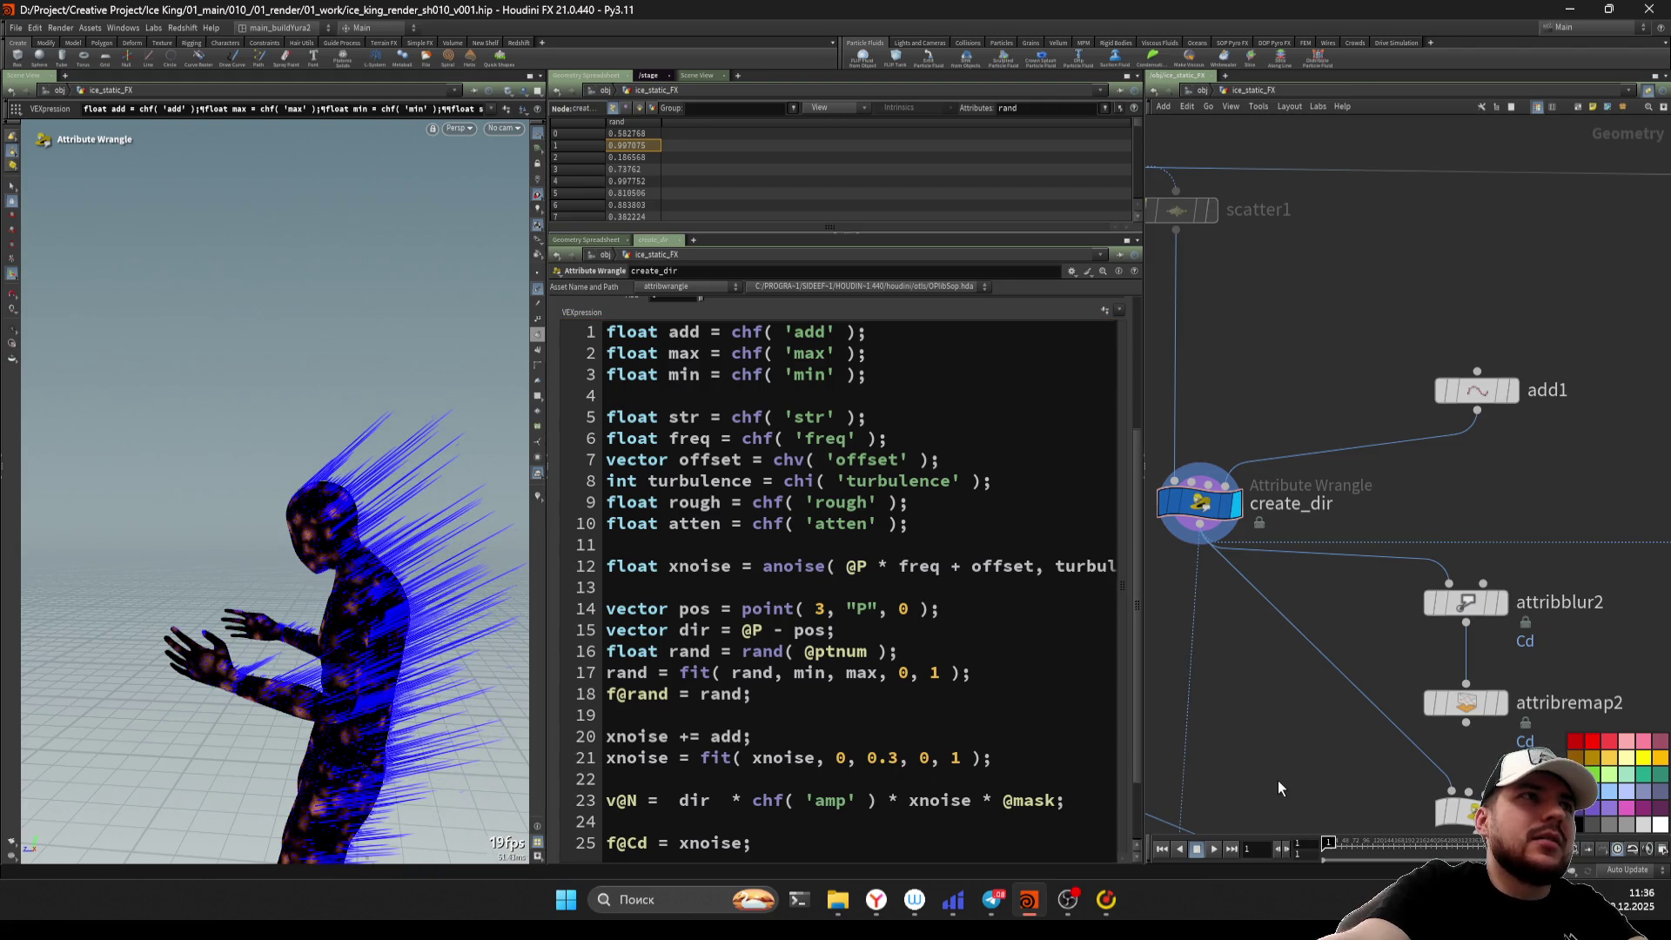
double_click(895, 757)
type("2")
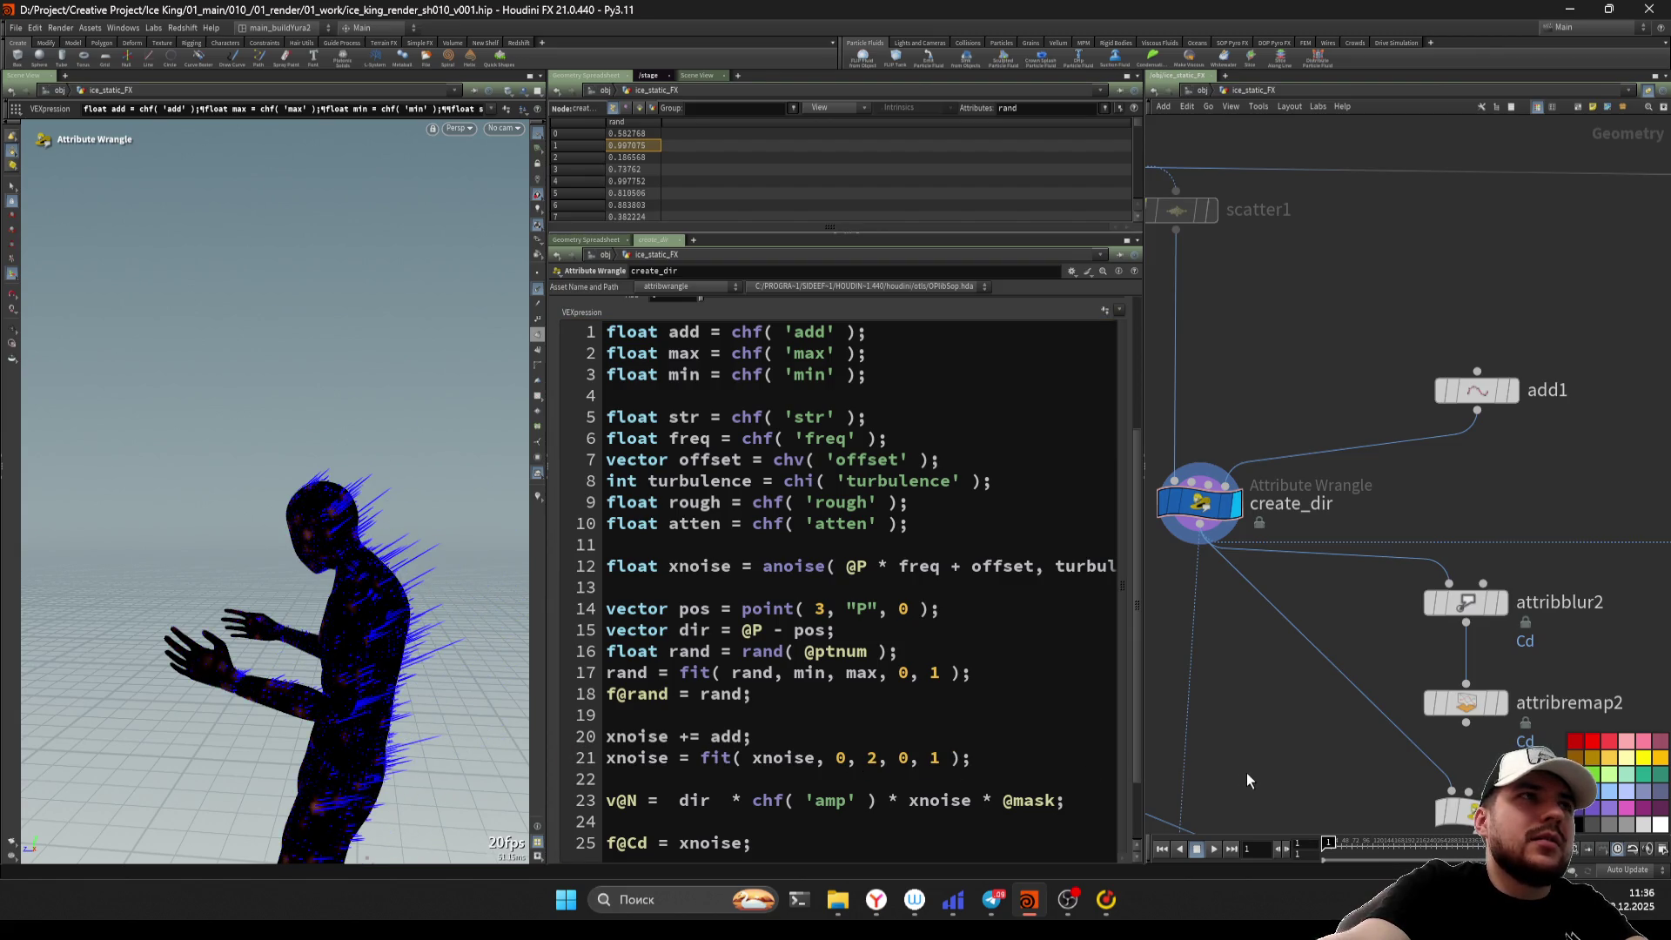
Raise the fit's upper target bound to 6 and orbit to inspect the longer spikes
double_click(936, 757)
type("5")
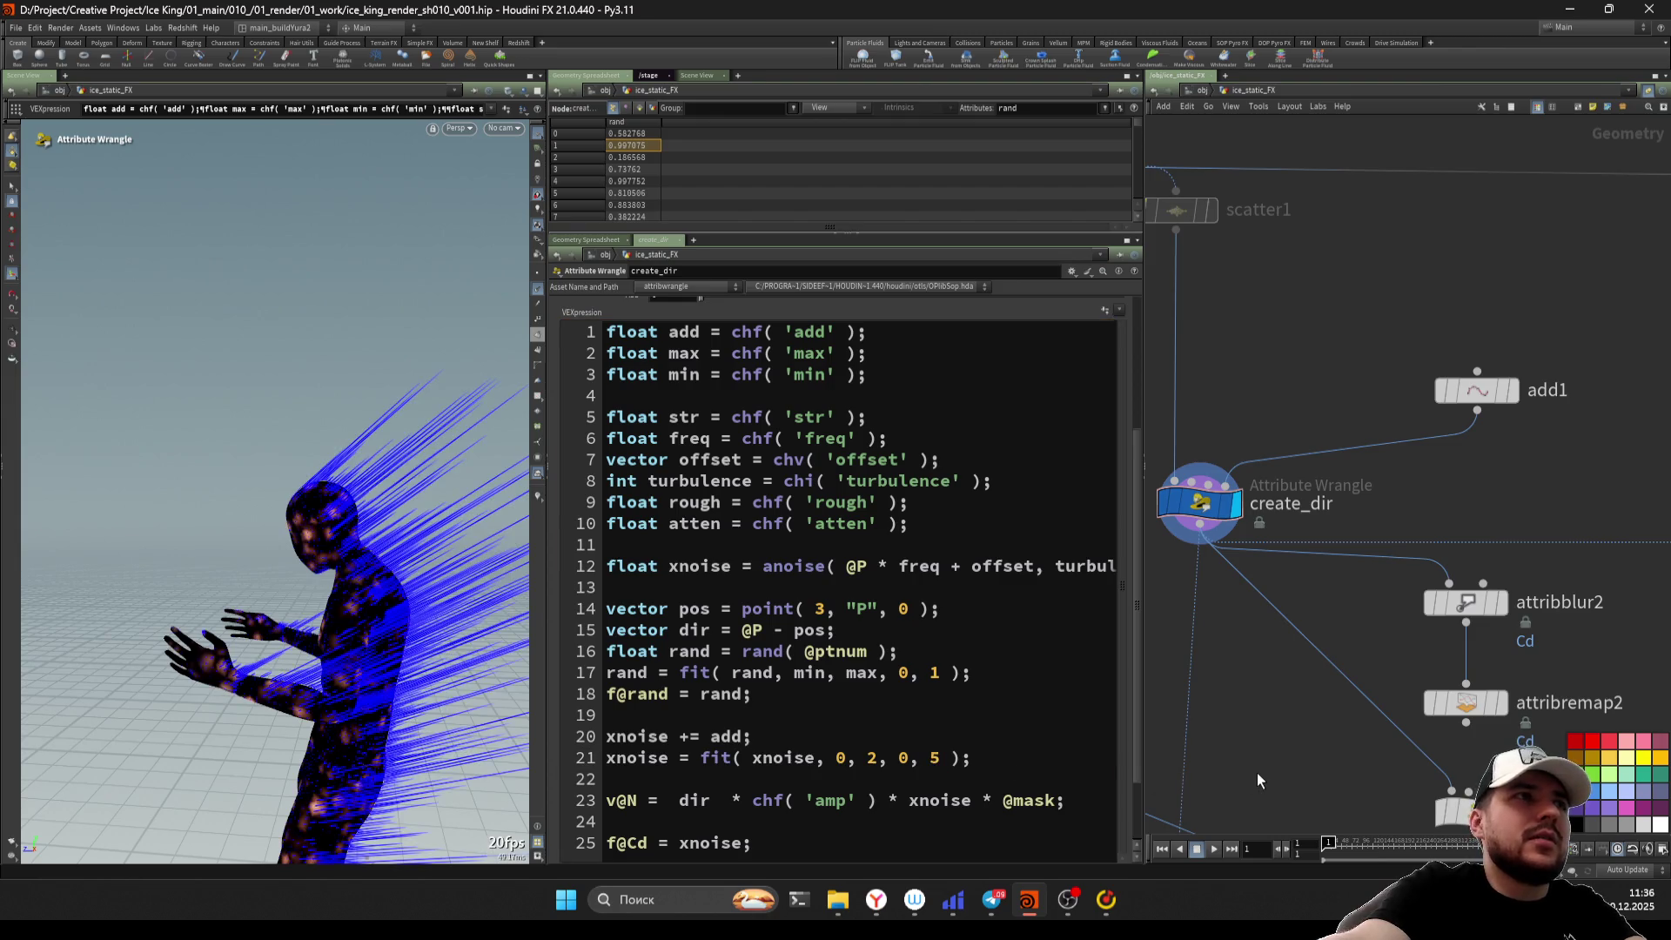
double_click(936, 758)
type("6")
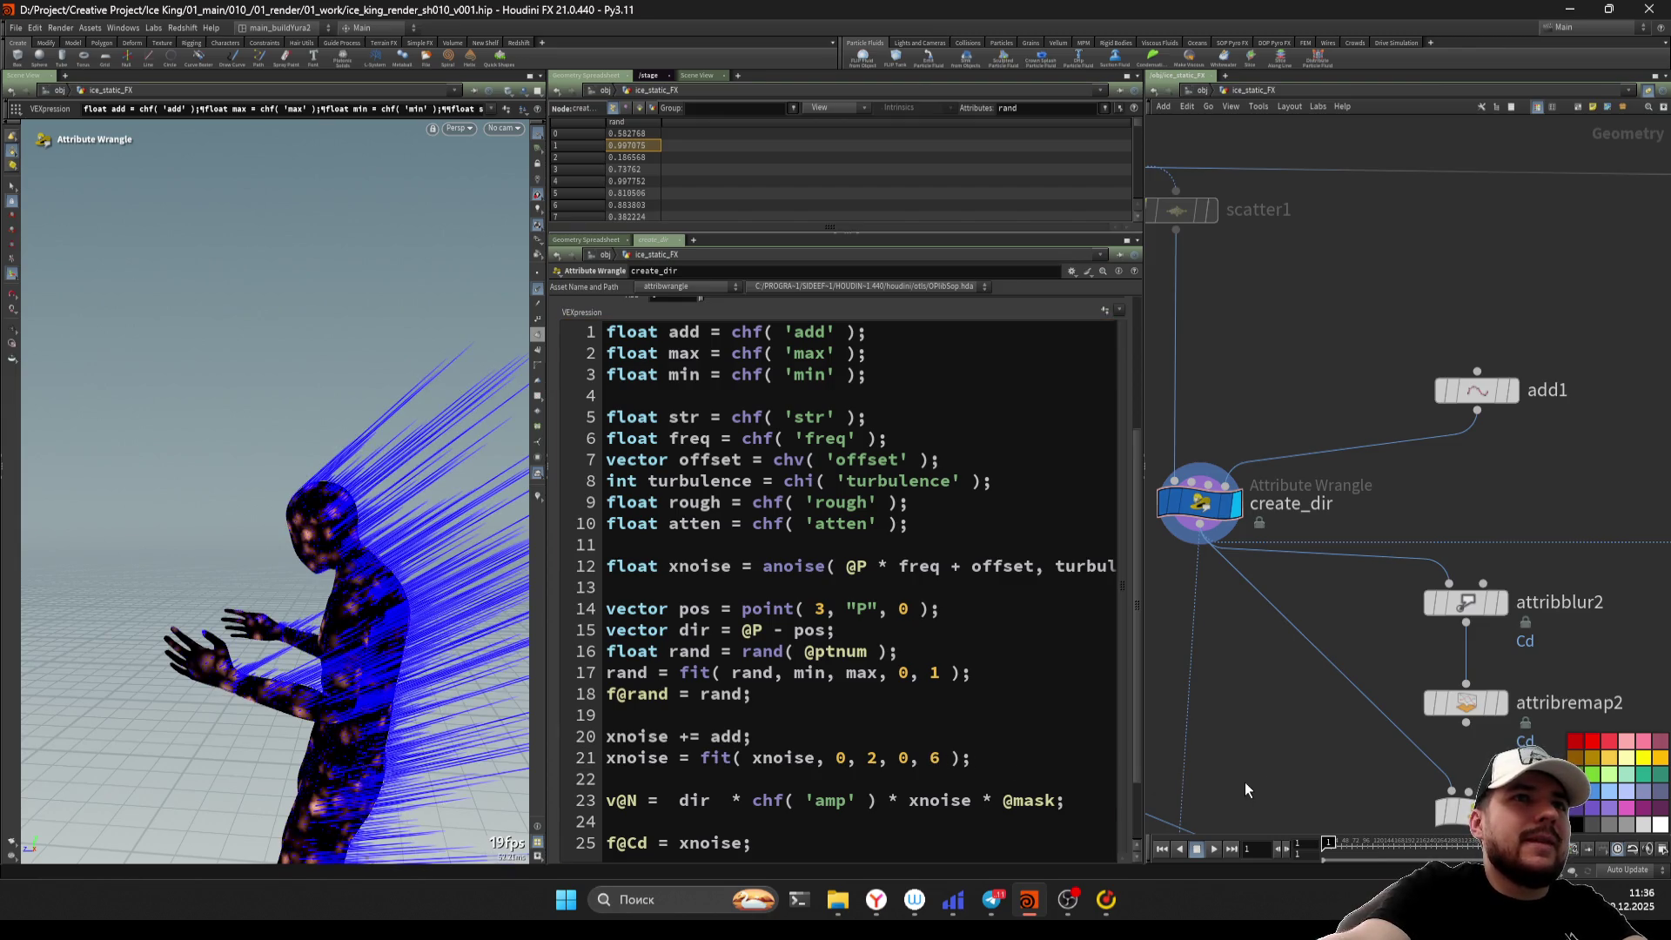
mouse_move(326, 490)
left_mouse_down("alt")
mouse_move(478, 551)
mouse_move(345, 547)
left_mouse_up("alt")
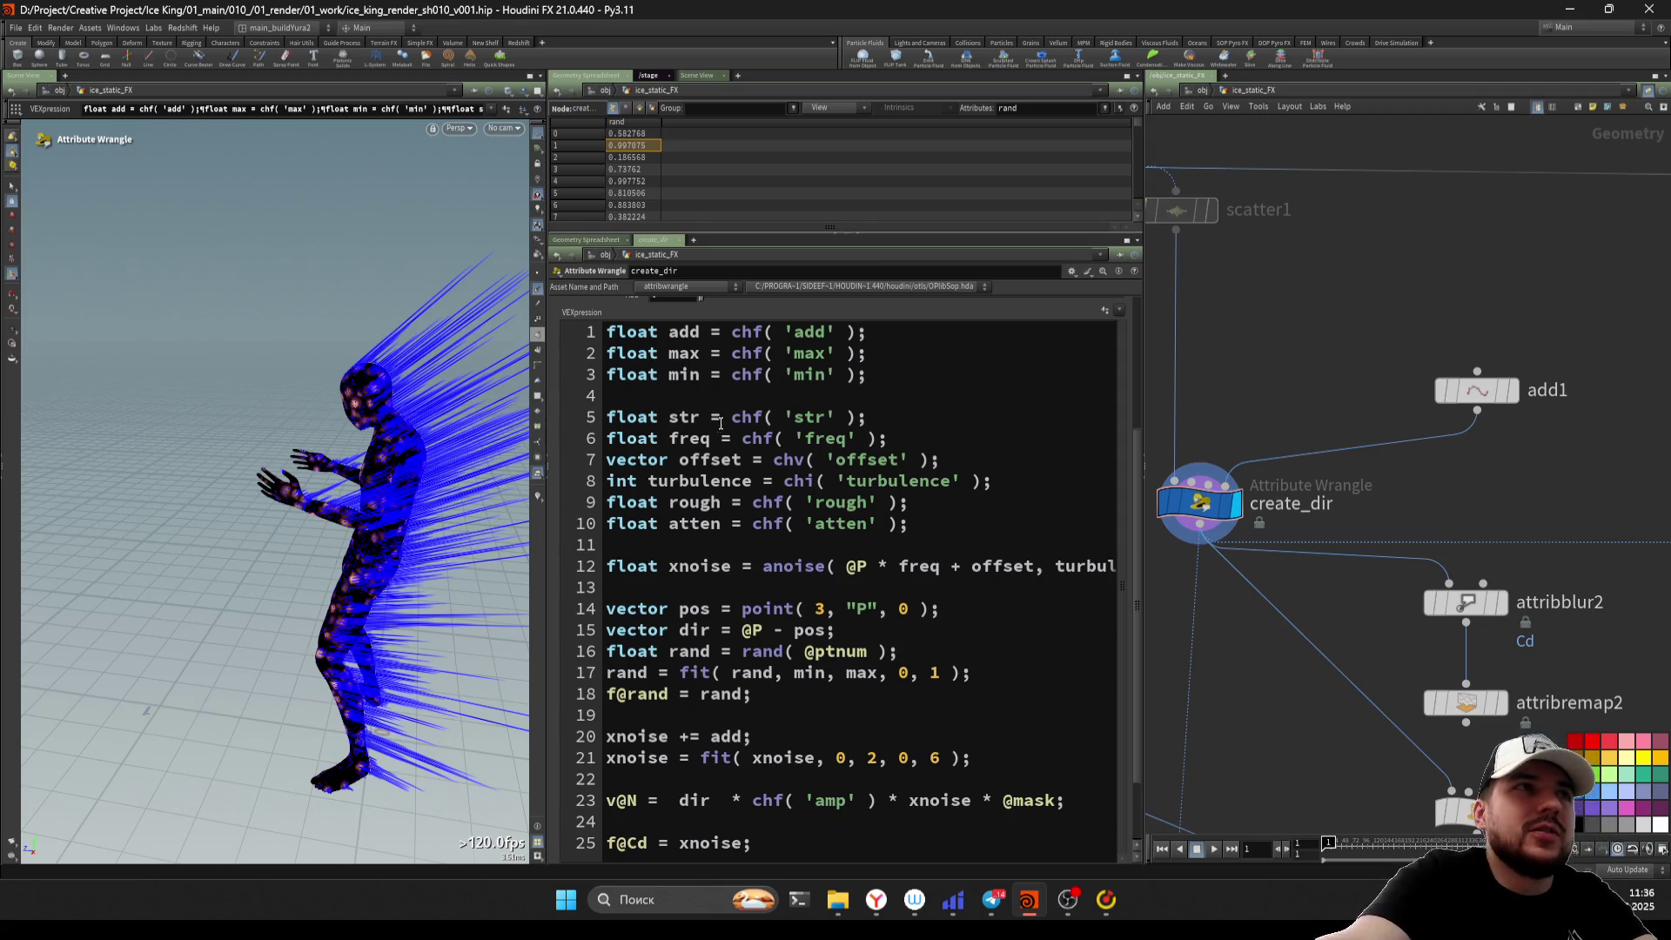
scroll(721, 424, "down", 1)
triple_click(700, 720)
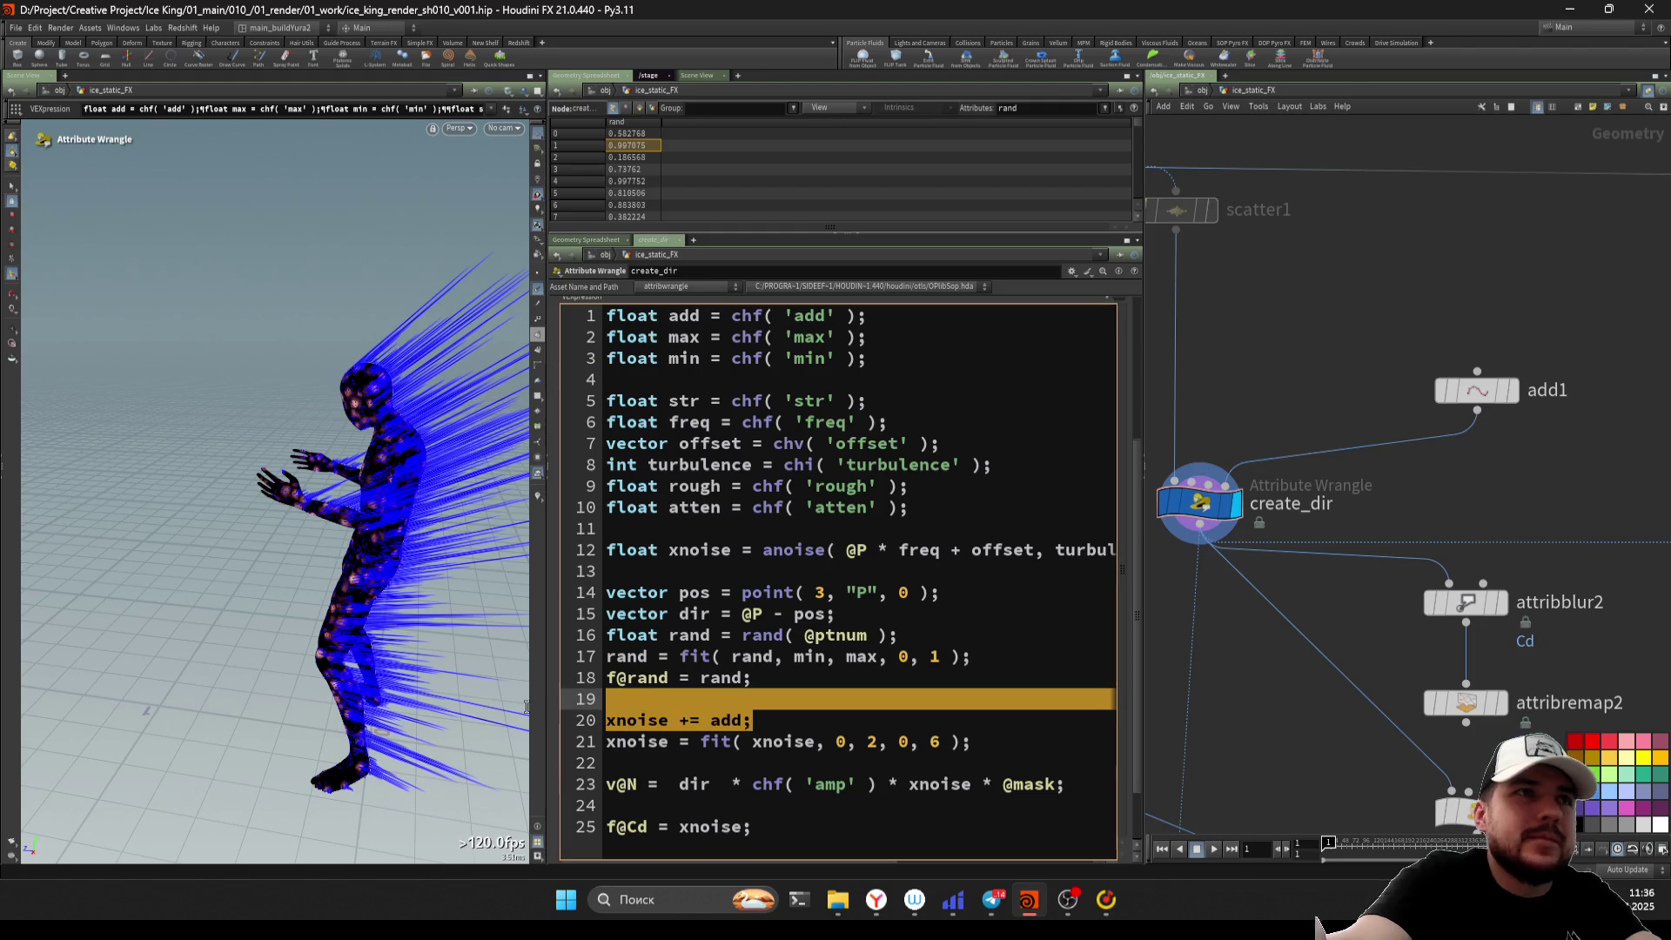
Delete the 'xnoise += add;' line and replace the fit bounds with chf('min') and chf('max')
triple_click(739, 721)
key("BackSpace")
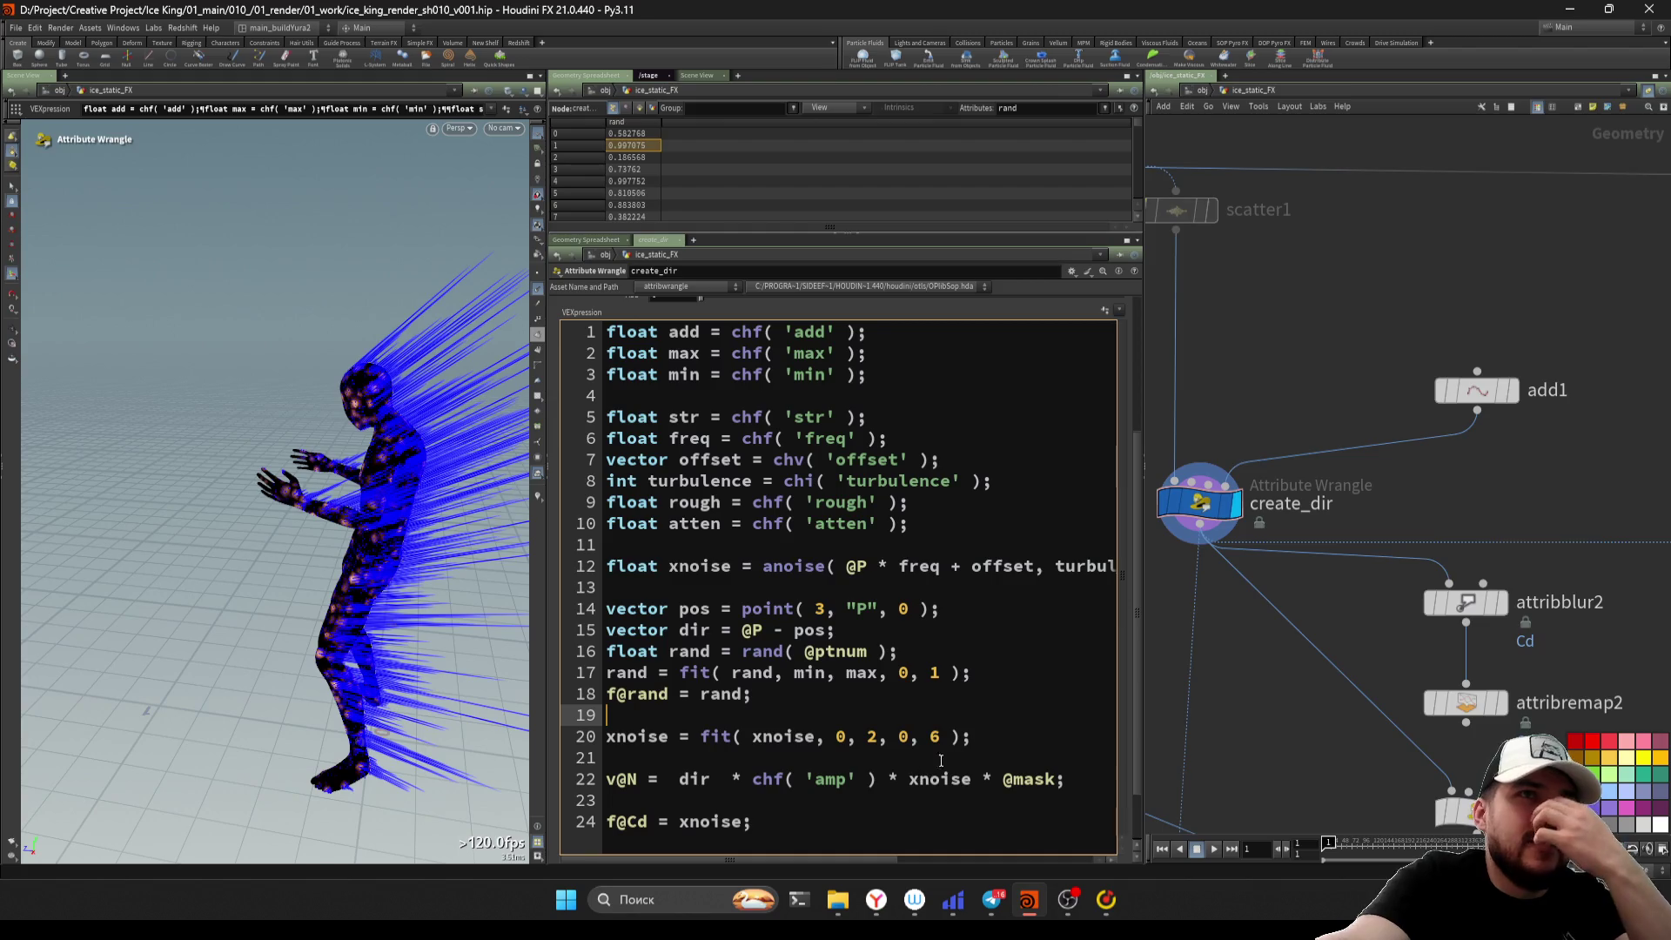
left_click(868, 745)
key("Delete")
type("chf(")
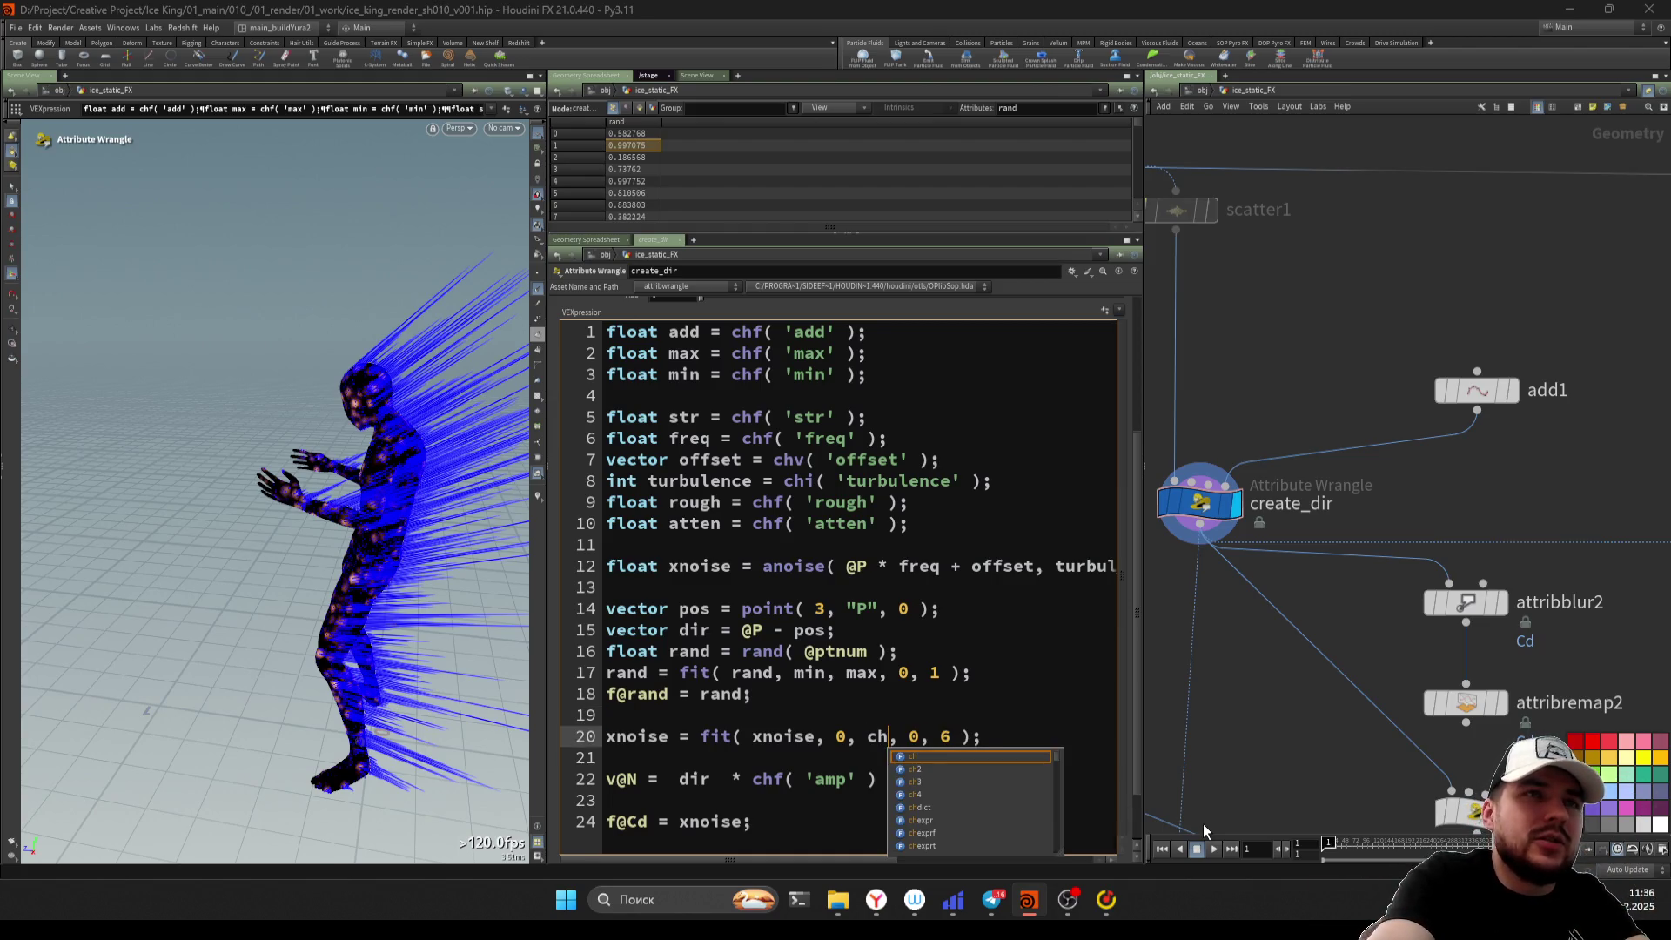
type(" 'min' )")
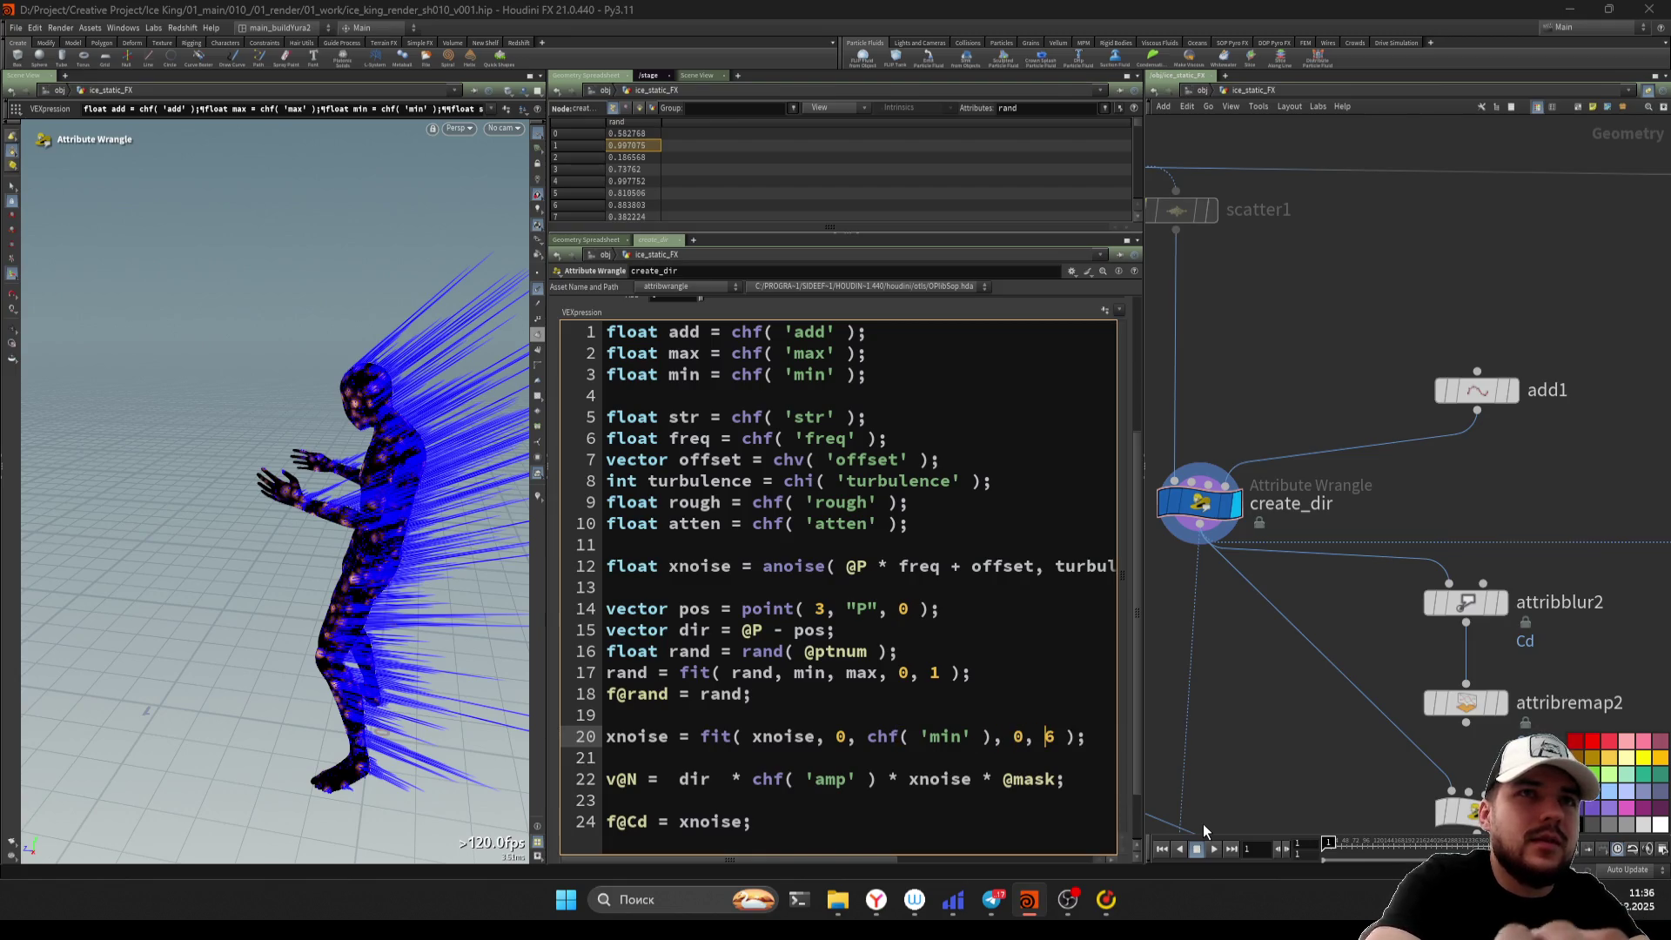
type("chf( 'max' )ax' )")
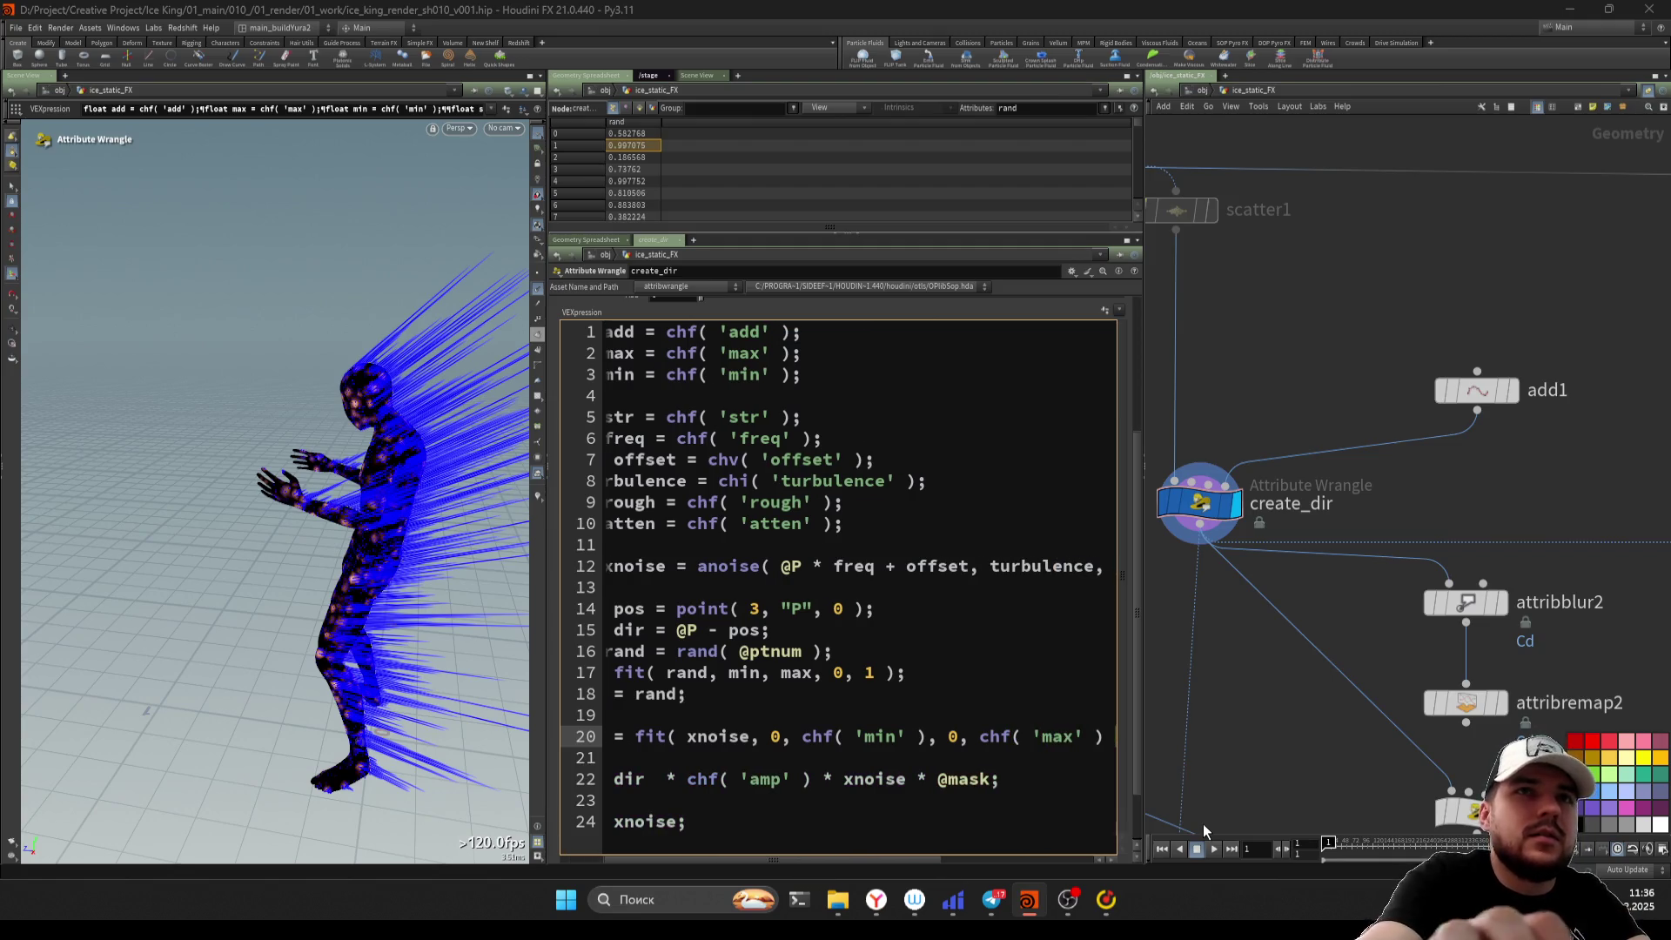
Rename the channel to min_constrast, create the contrast sliders, and lower Min Constrast to 0.049
scroll(1010, 790, "up", 3)
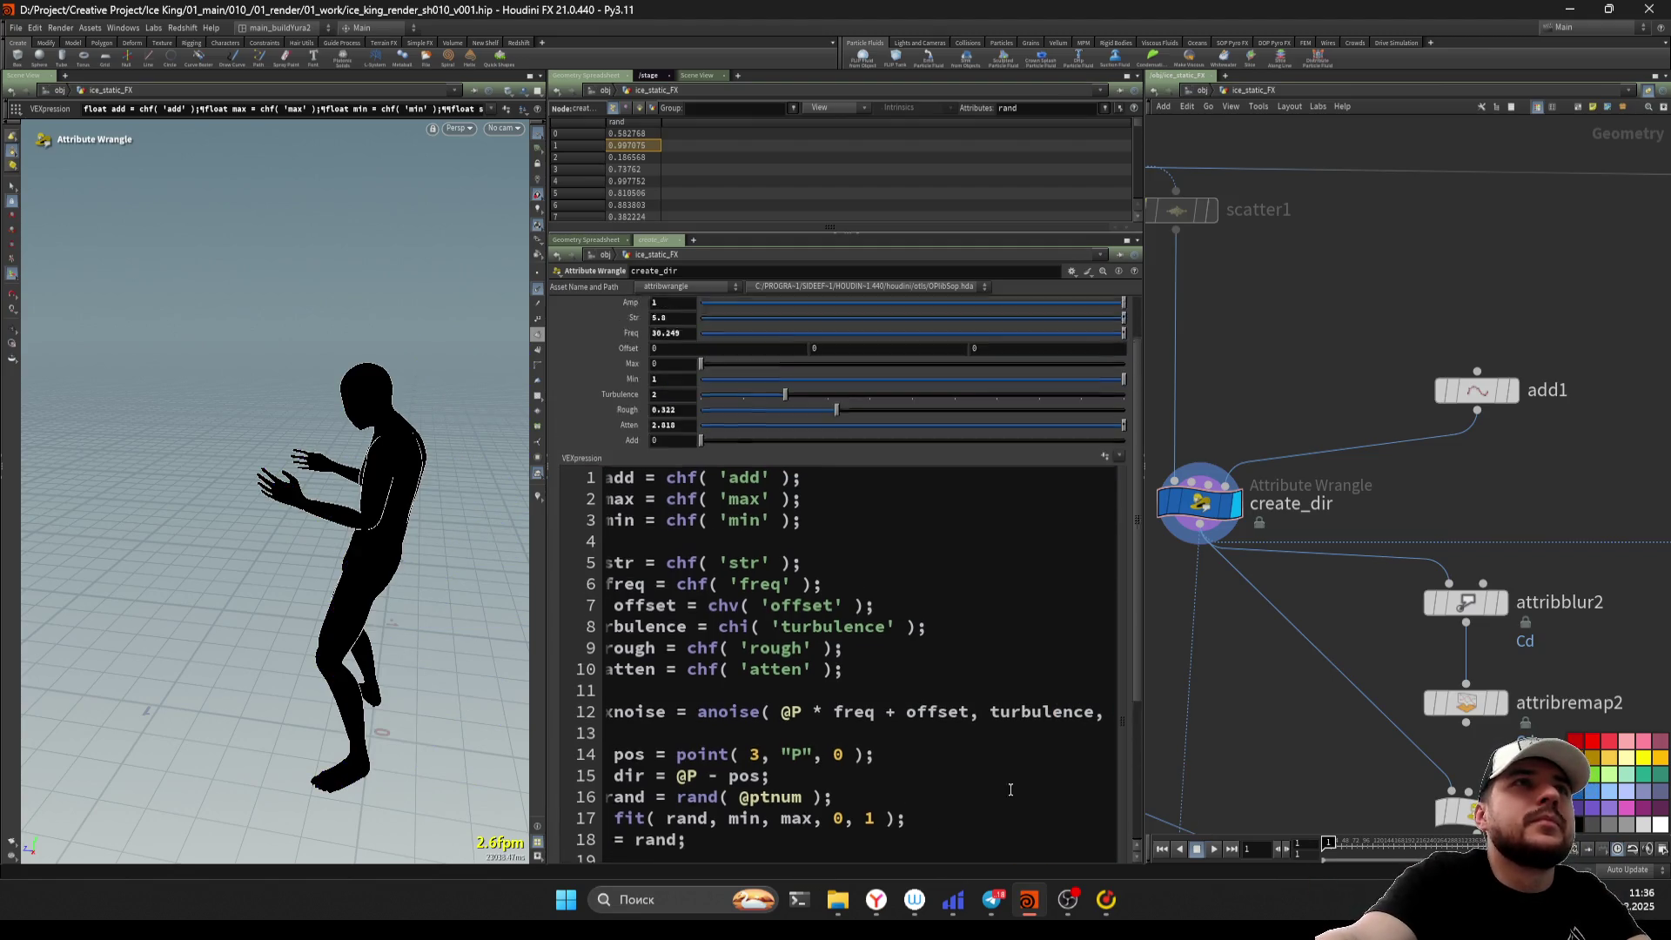
scroll(1010, 789, "up", 1)
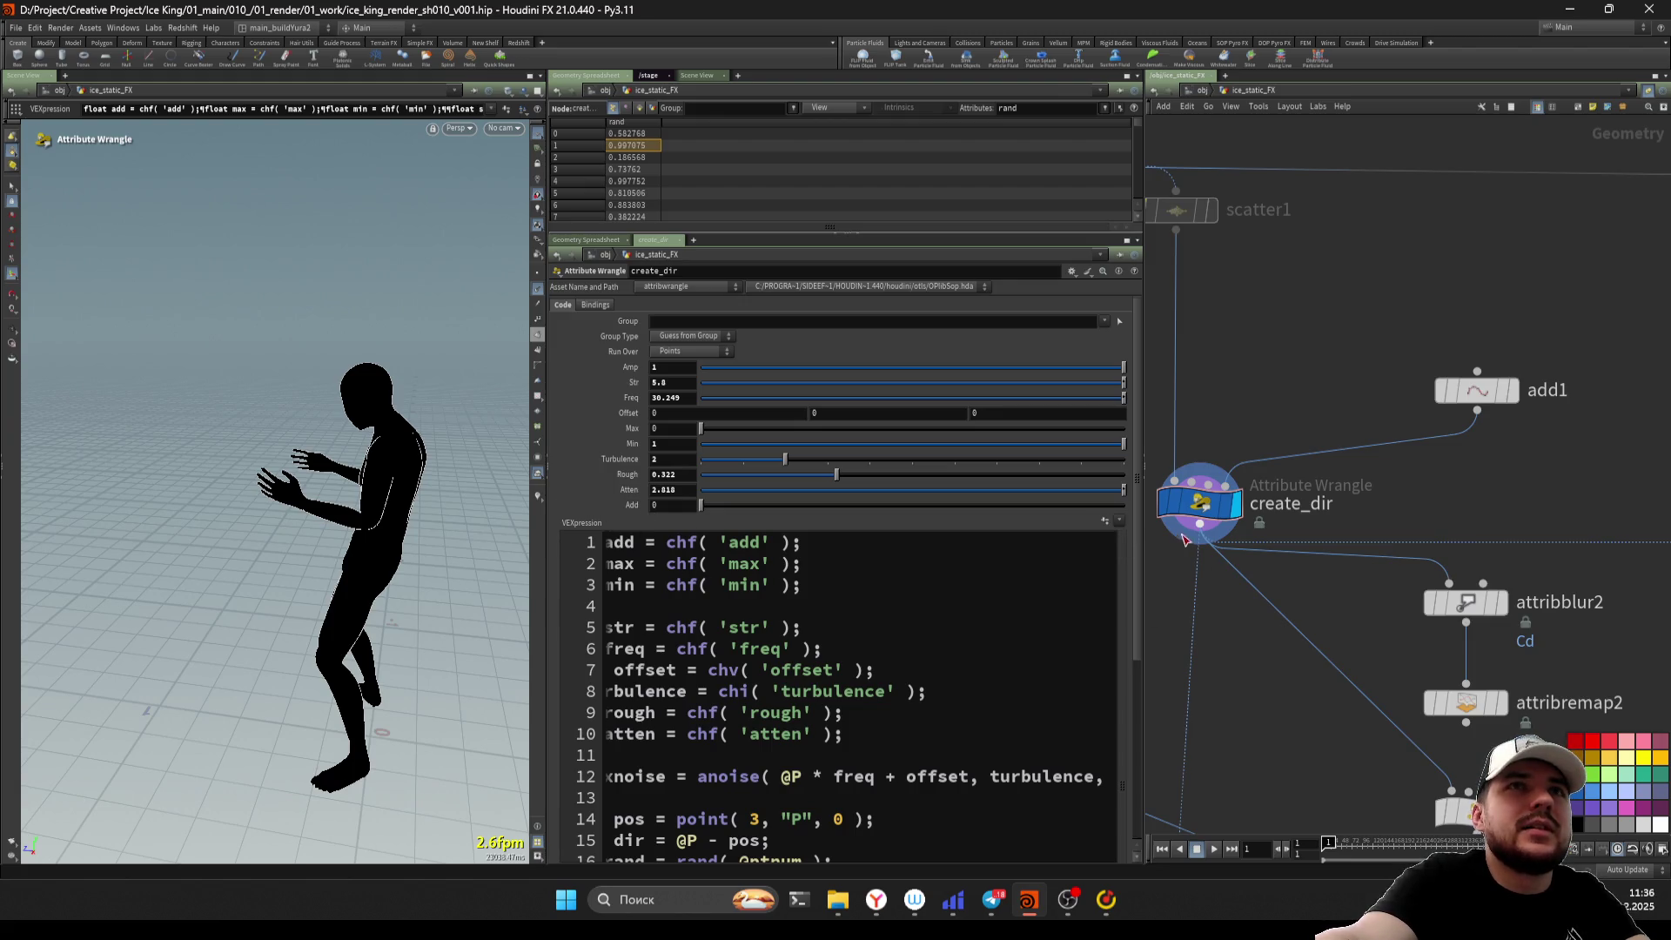
scroll(990, 715, "down", 4)
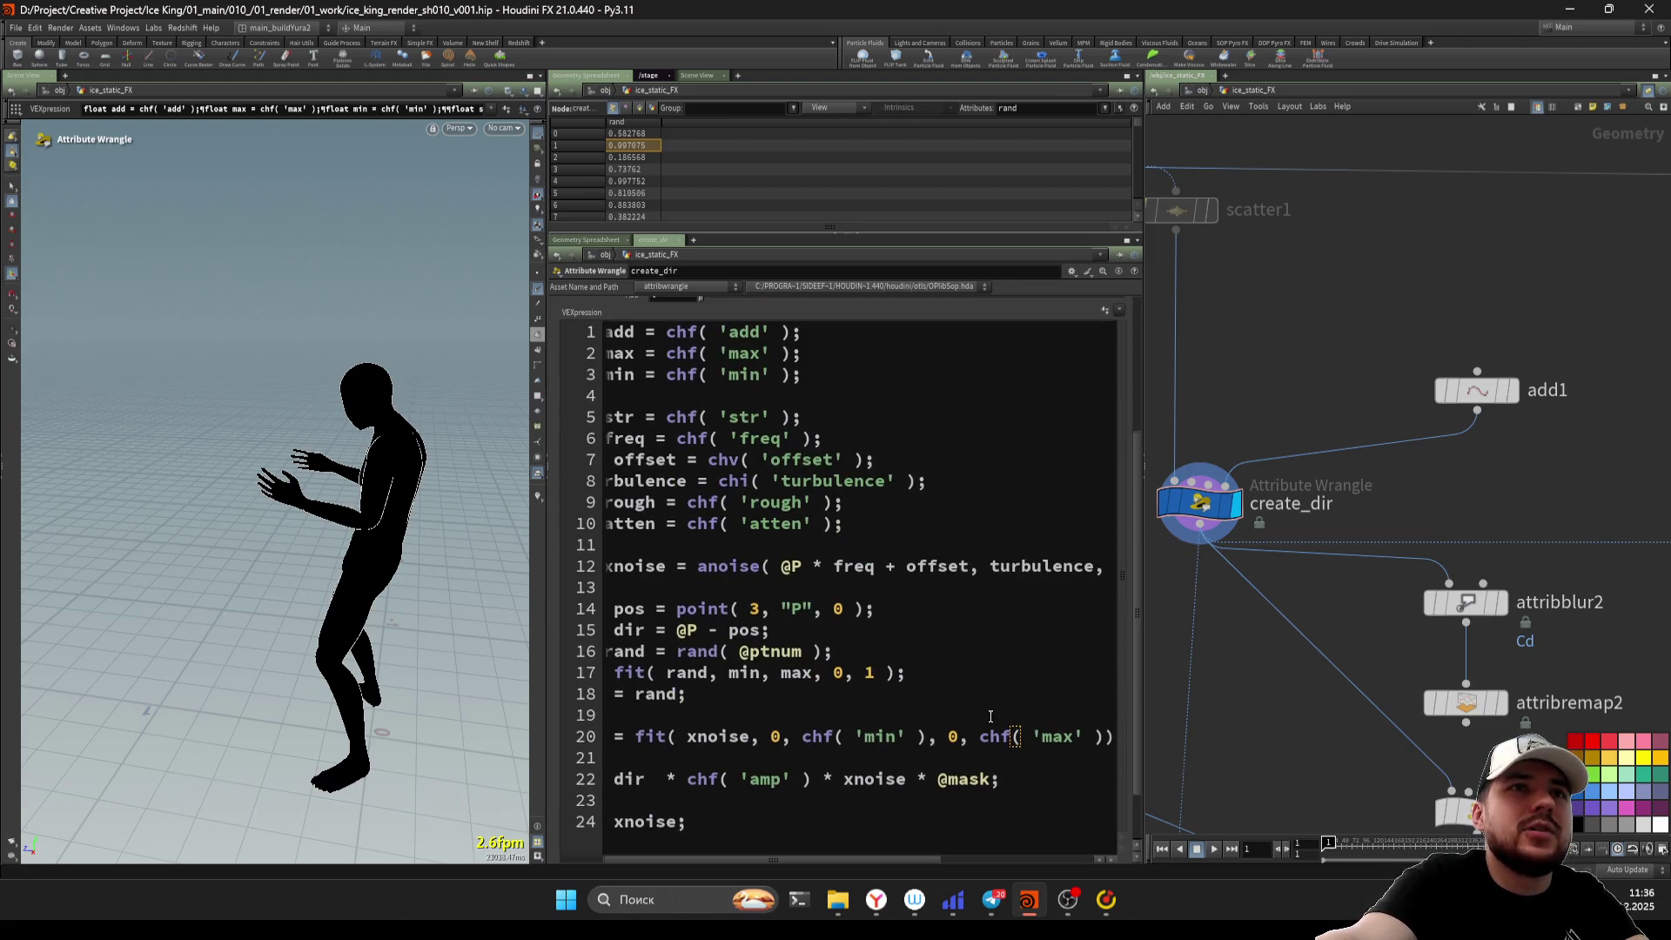
left_click(899, 736)
type("_")
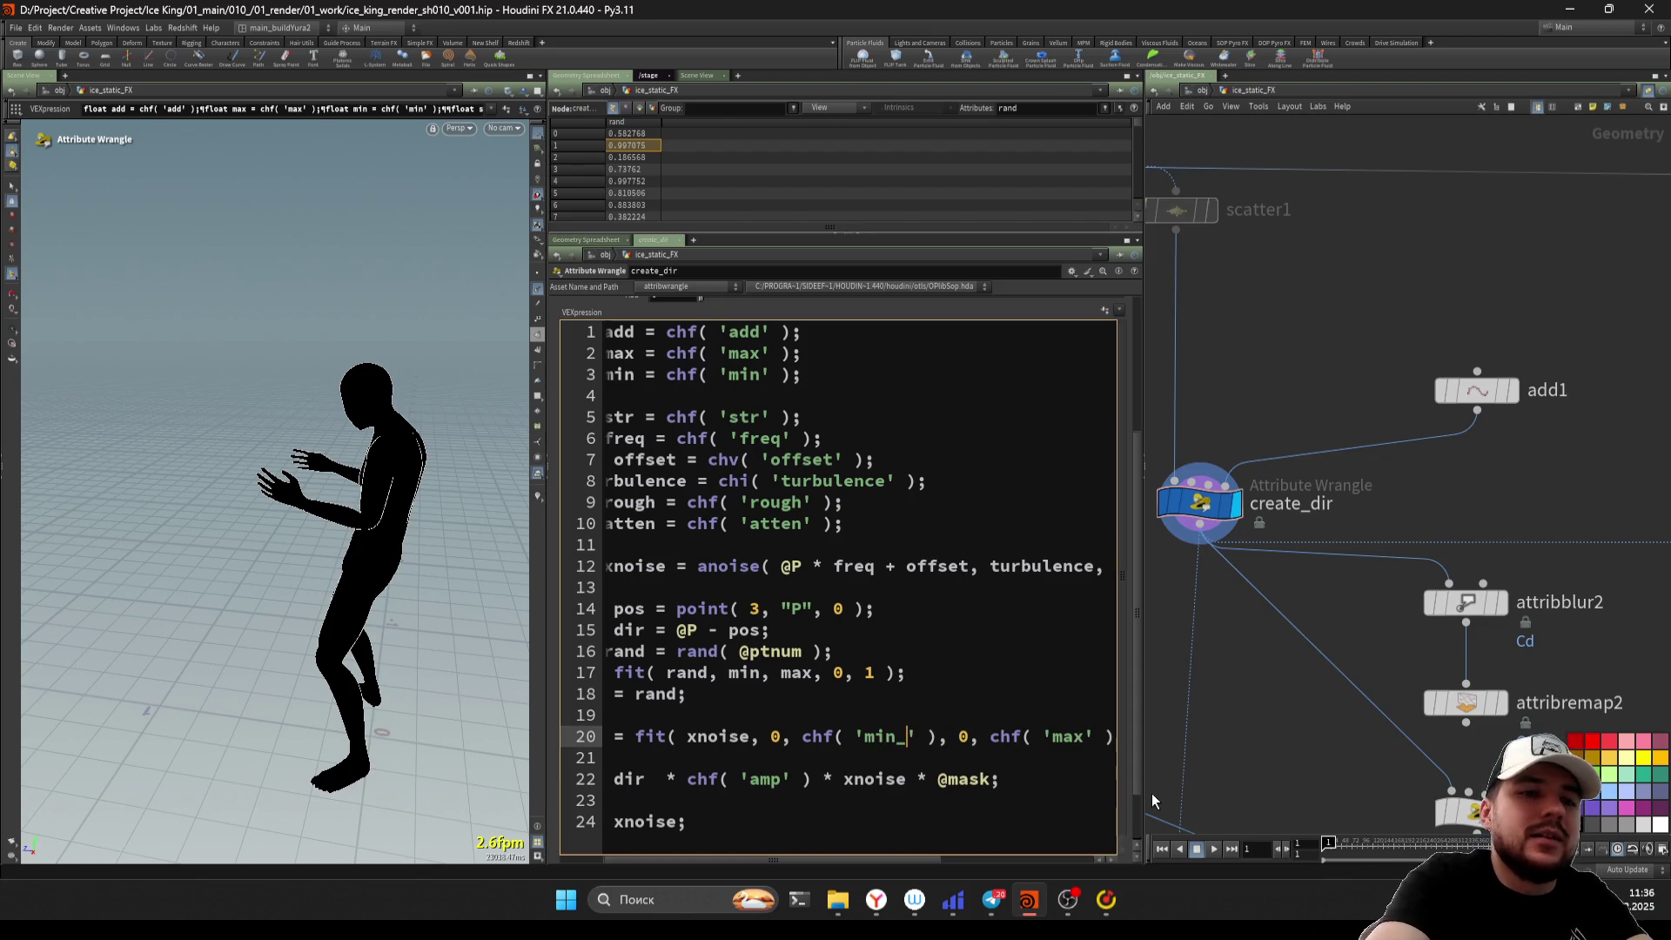
type("con")
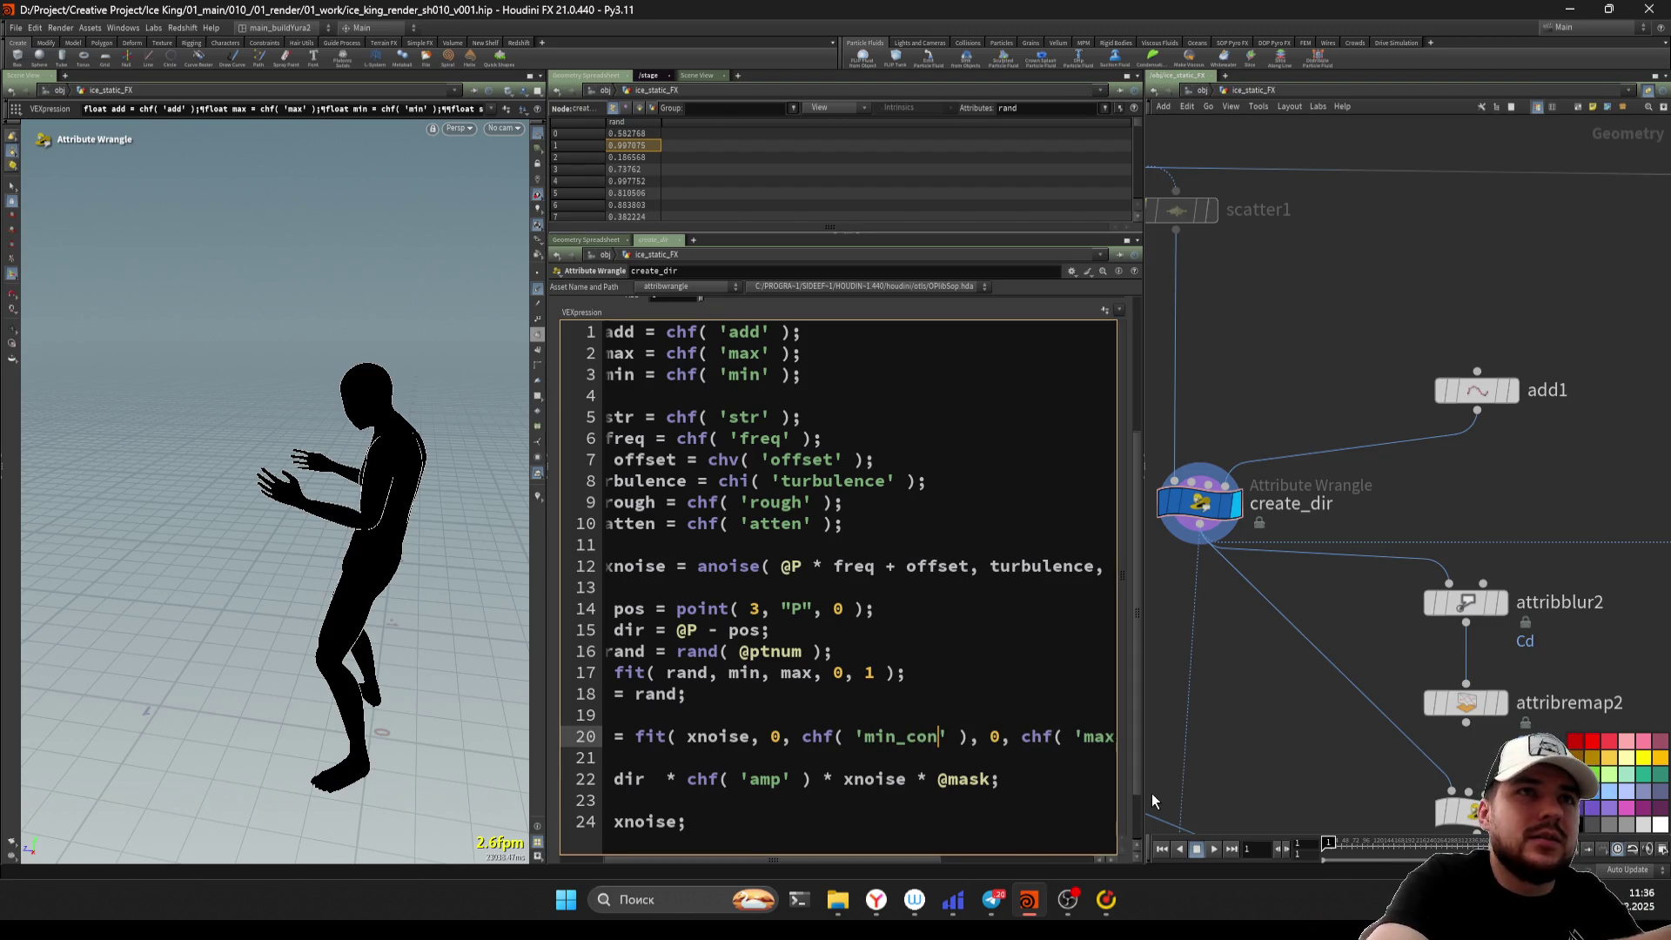
type("strast")
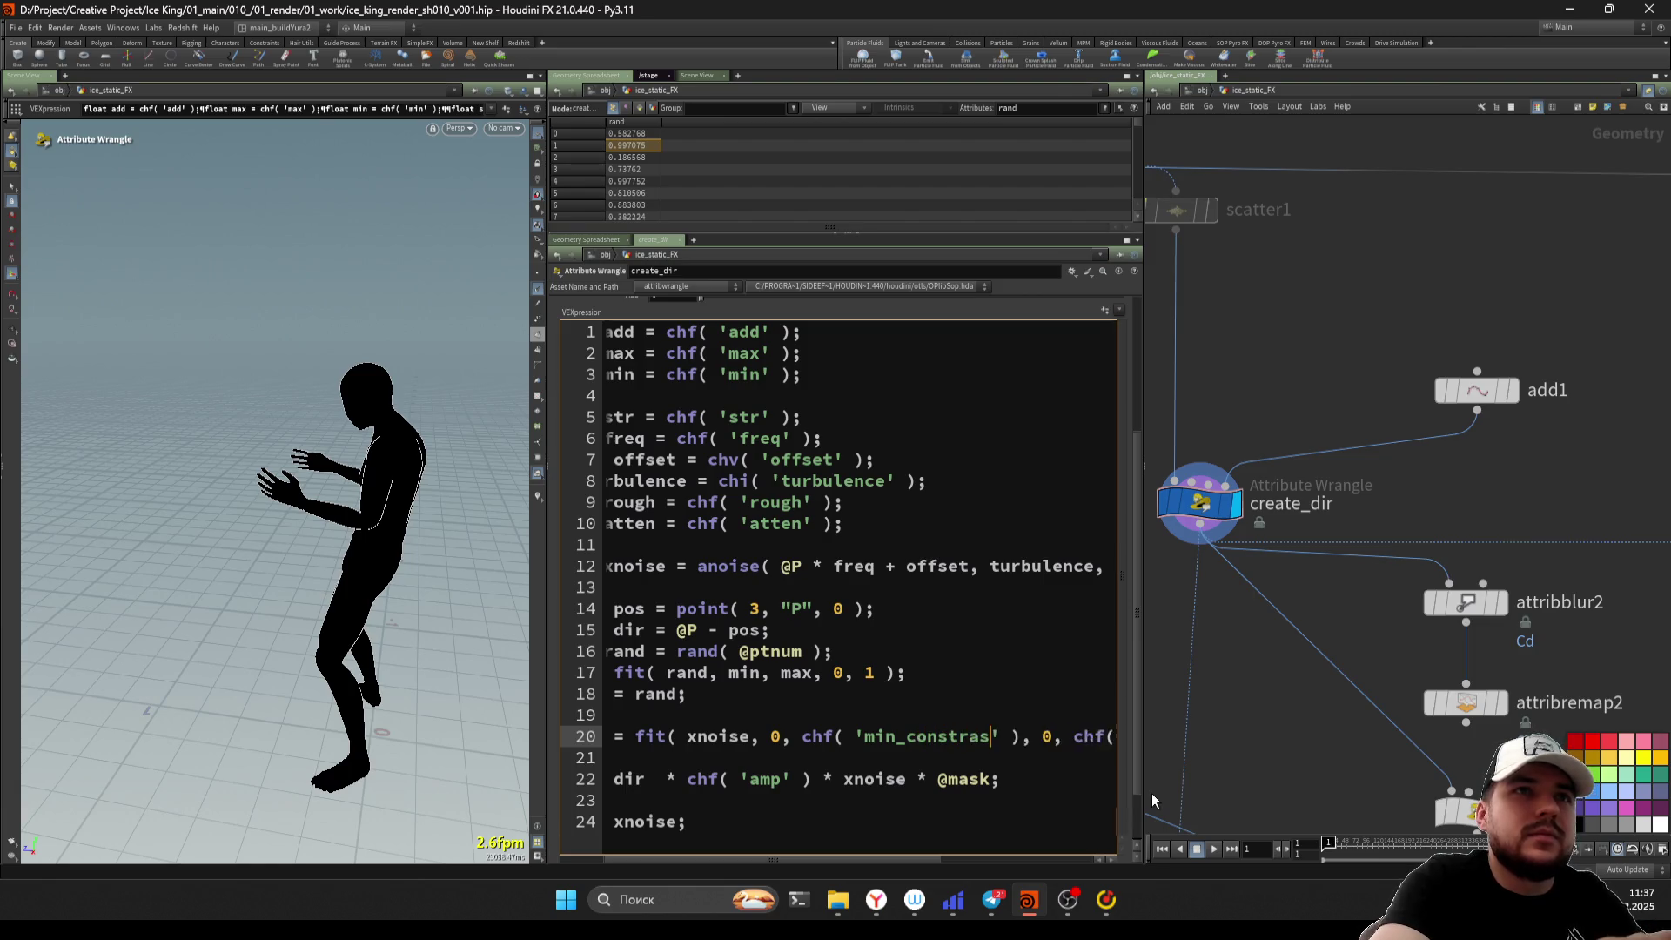
key("Right")
key("Right")
key("Right")
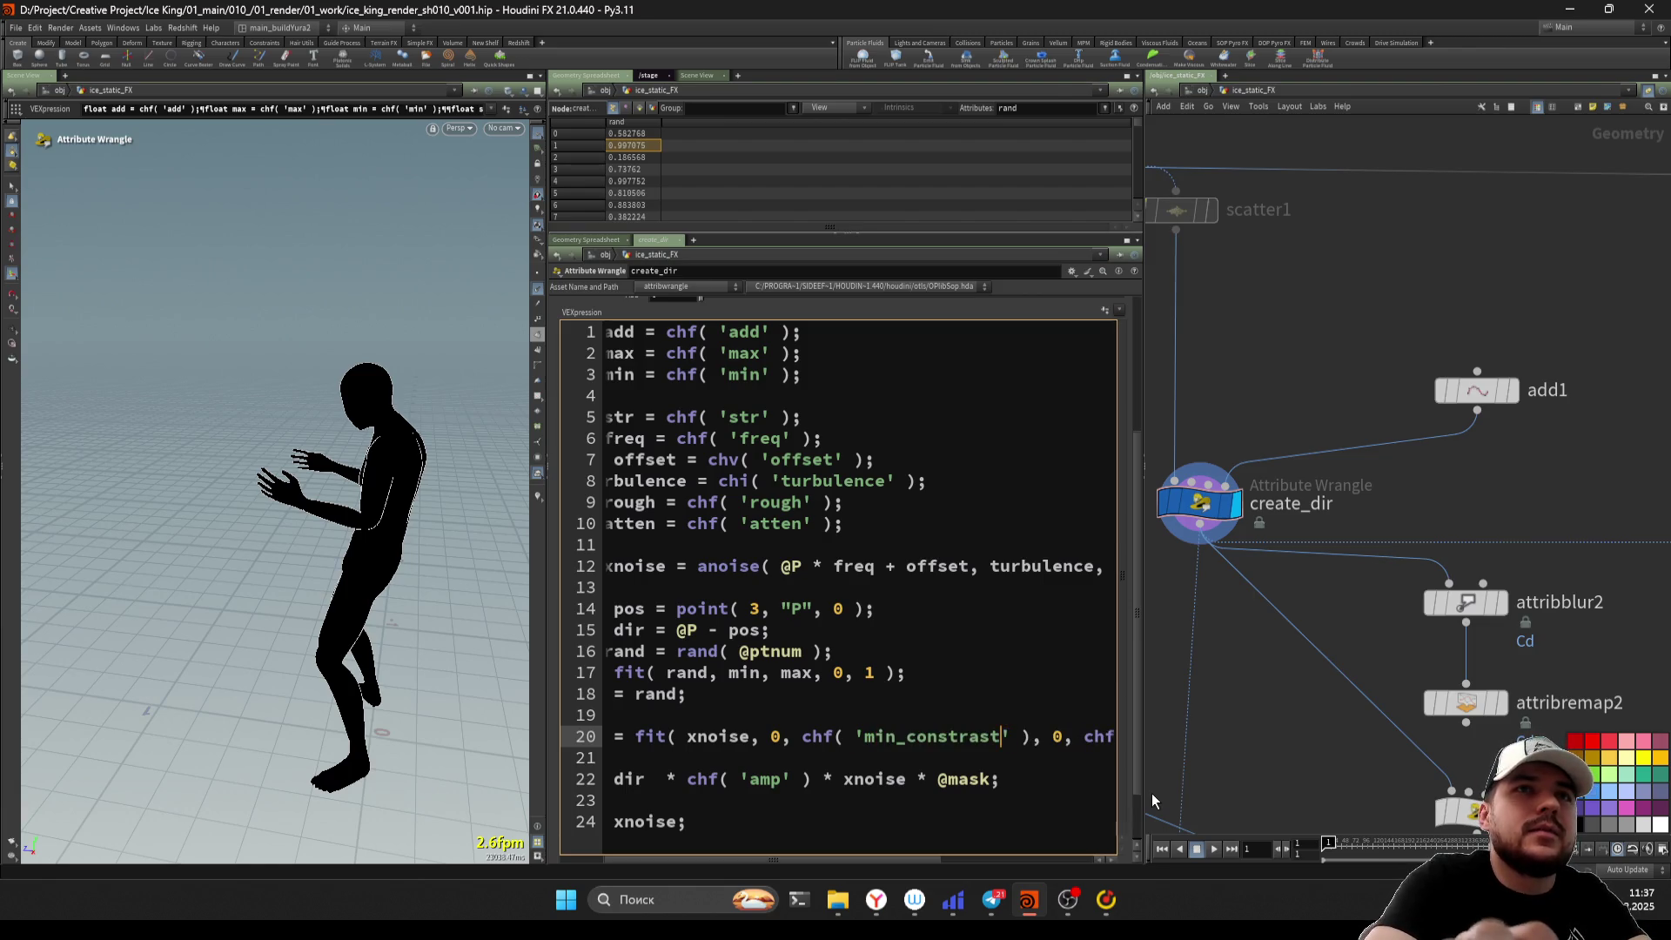
key("Right")
key("Right")
key("Right")
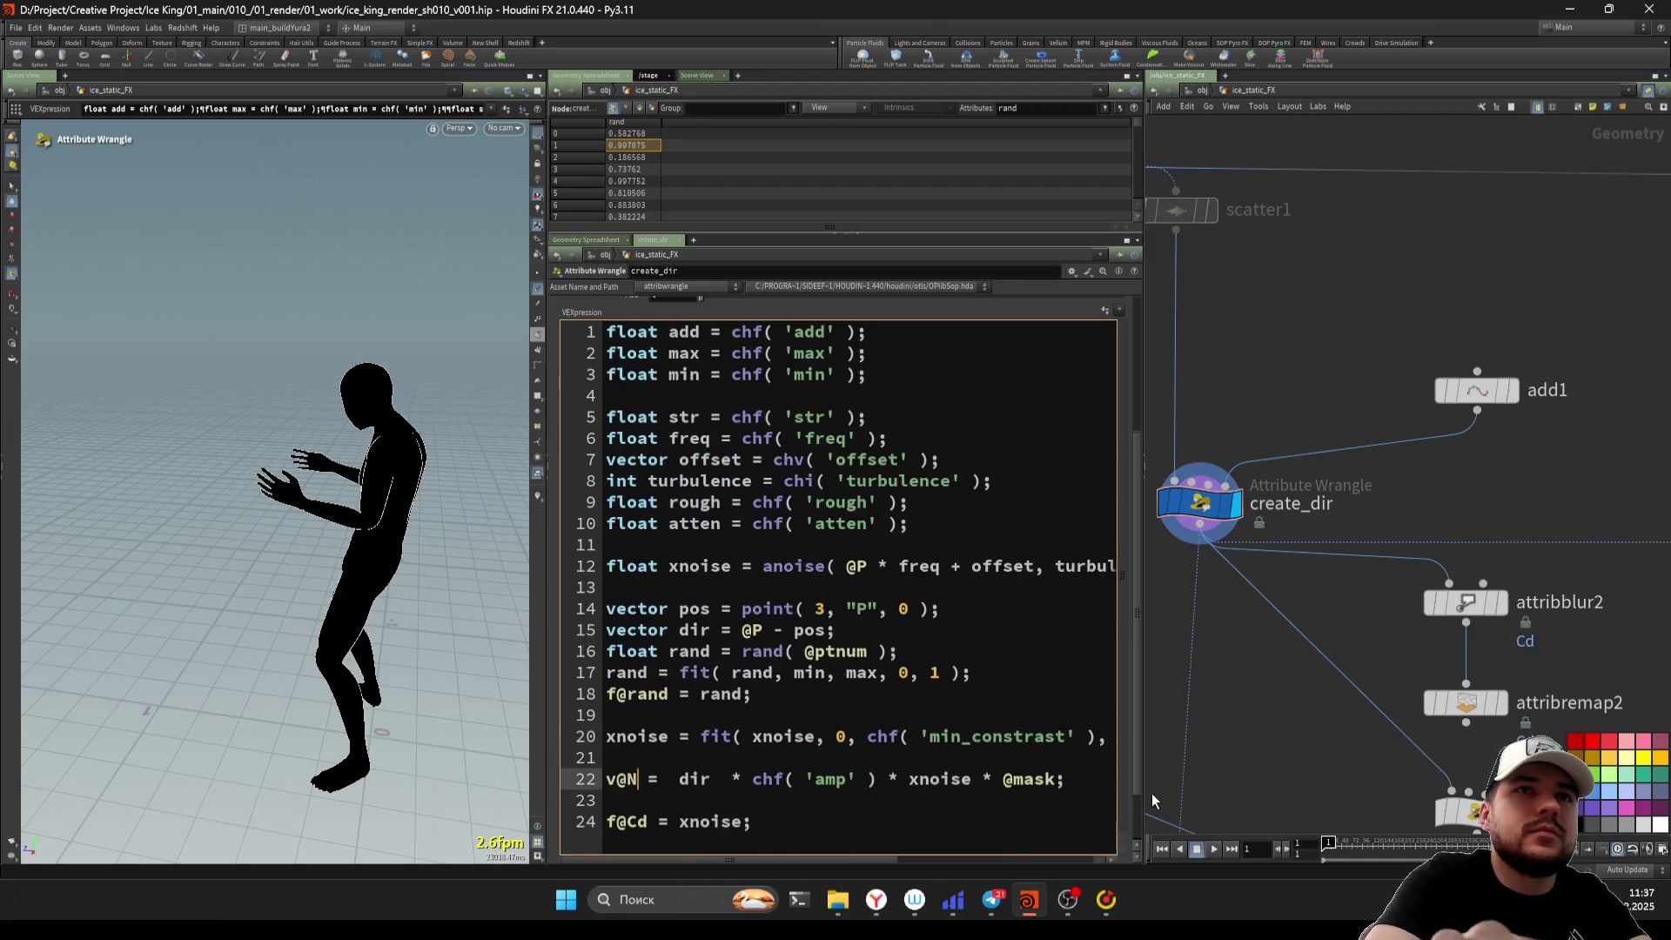
key("ctrl+Return")
mouse_move(783, 526)
left_mouse_down()
mouse_move(676, 519)
mouse_move(734, 529)
left_mouse_up()
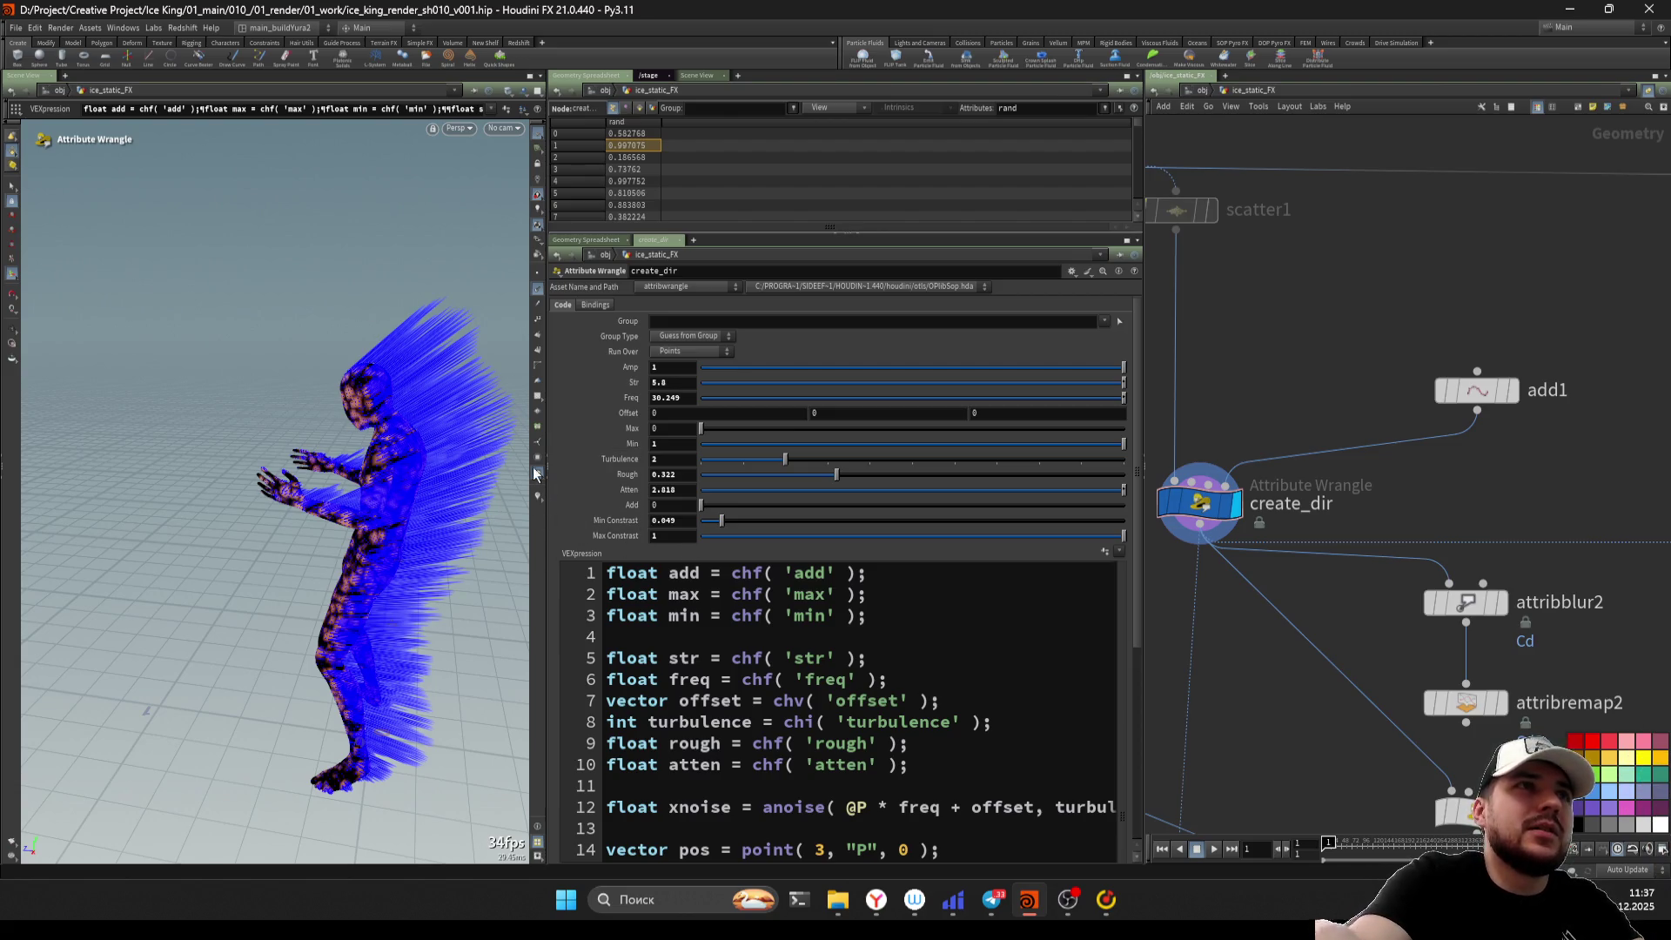
Multiply the min_constrast term on line 20 by rand and set Min Constrast to 0.508
scroll(662, 600, "down", 5)
left_click_drag(758, 699, 606, 668)
left_click(848, 721)
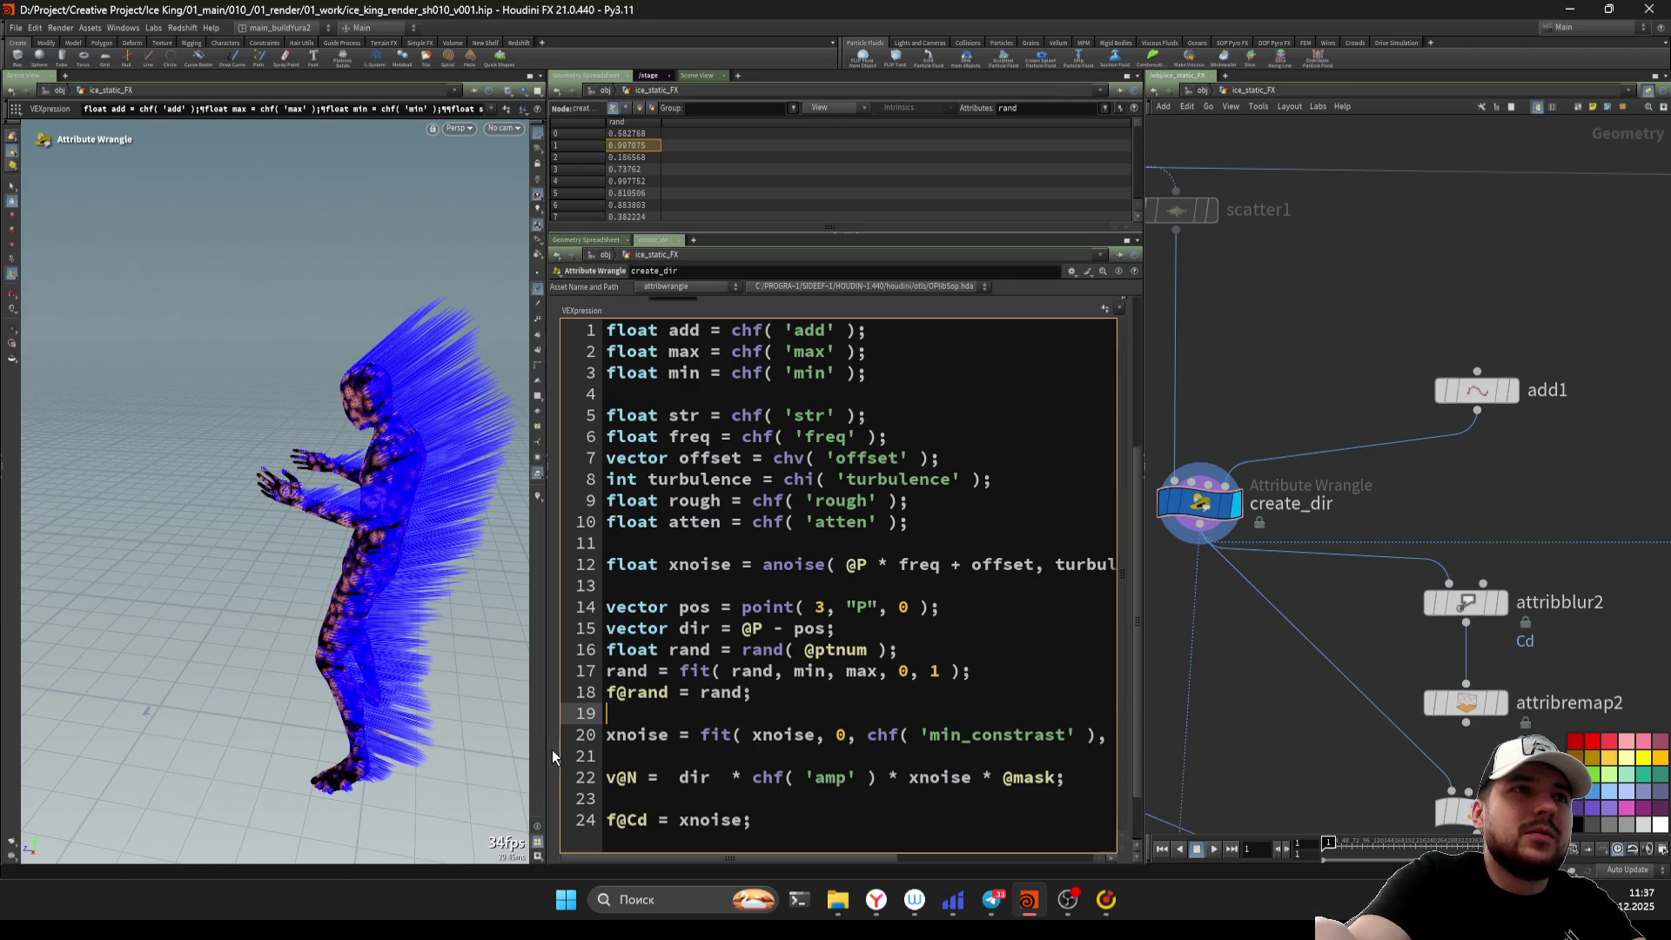
left_click_drag(546, 746, 261, 746)
left_click(661, 722)
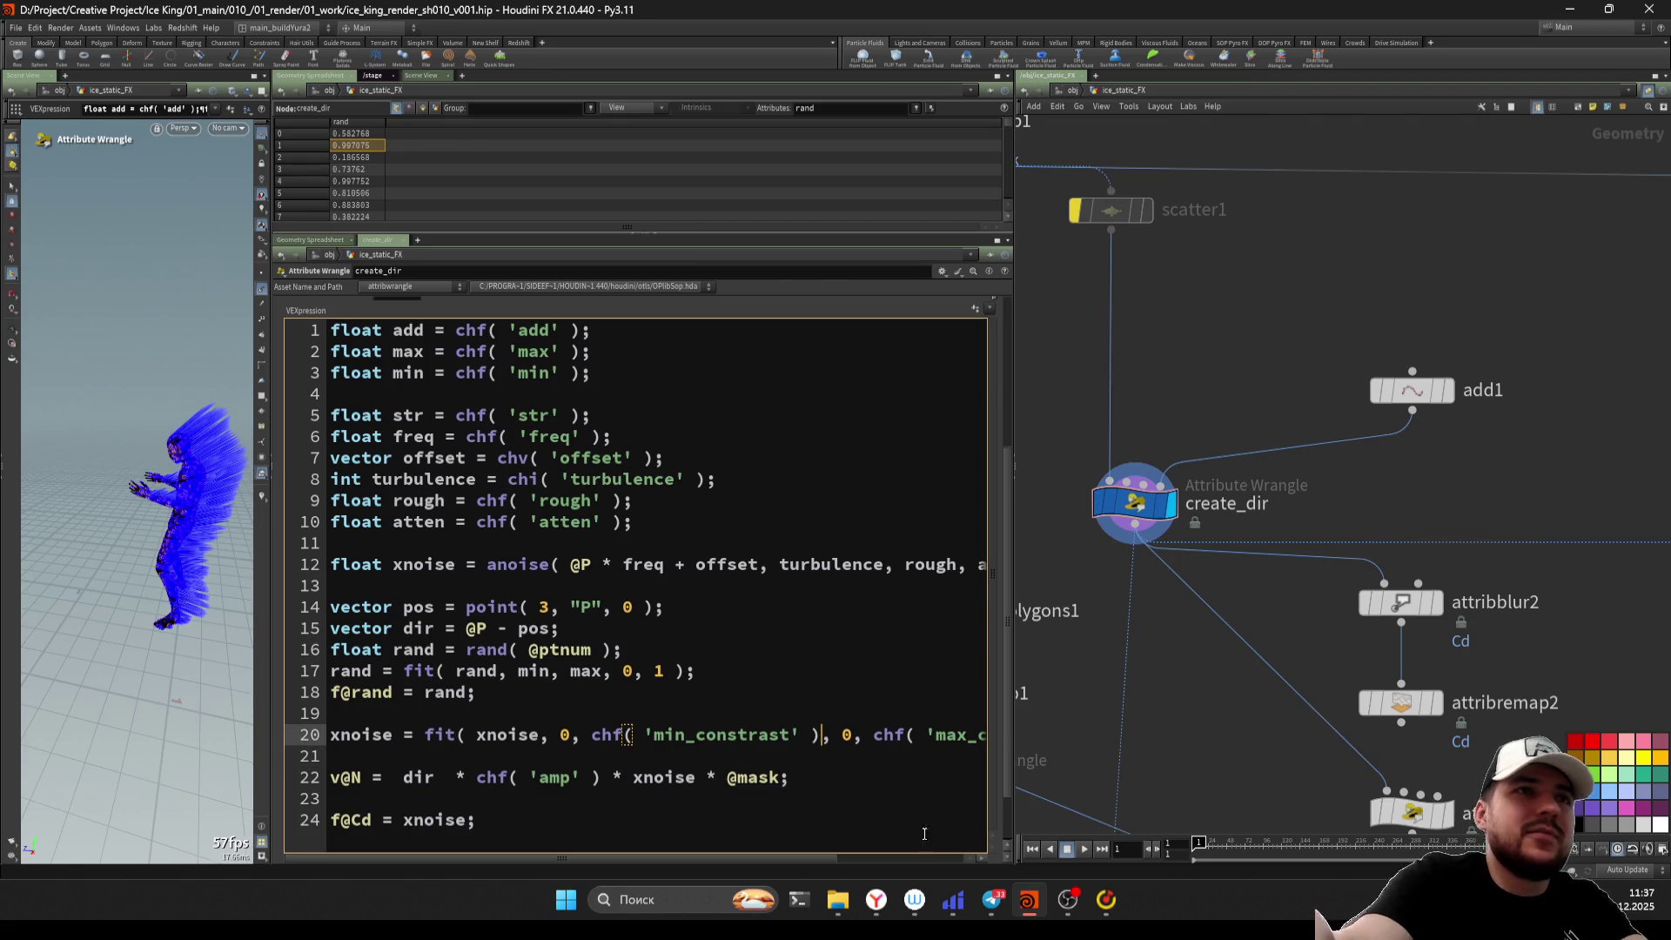
type("*")
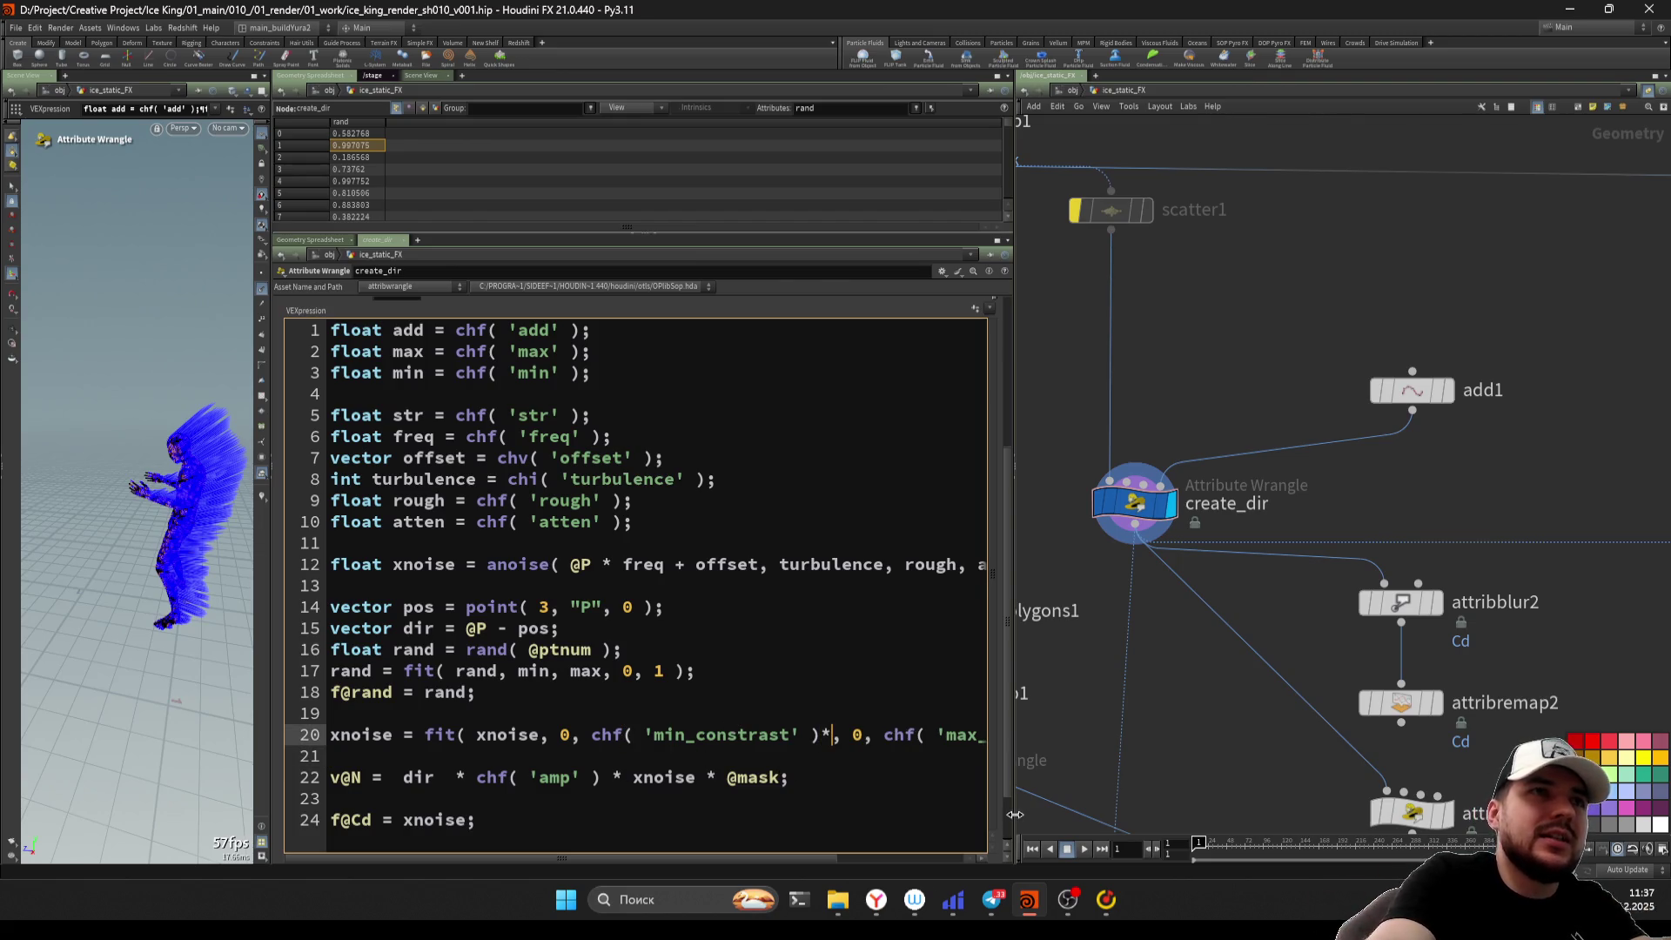
type("rand")
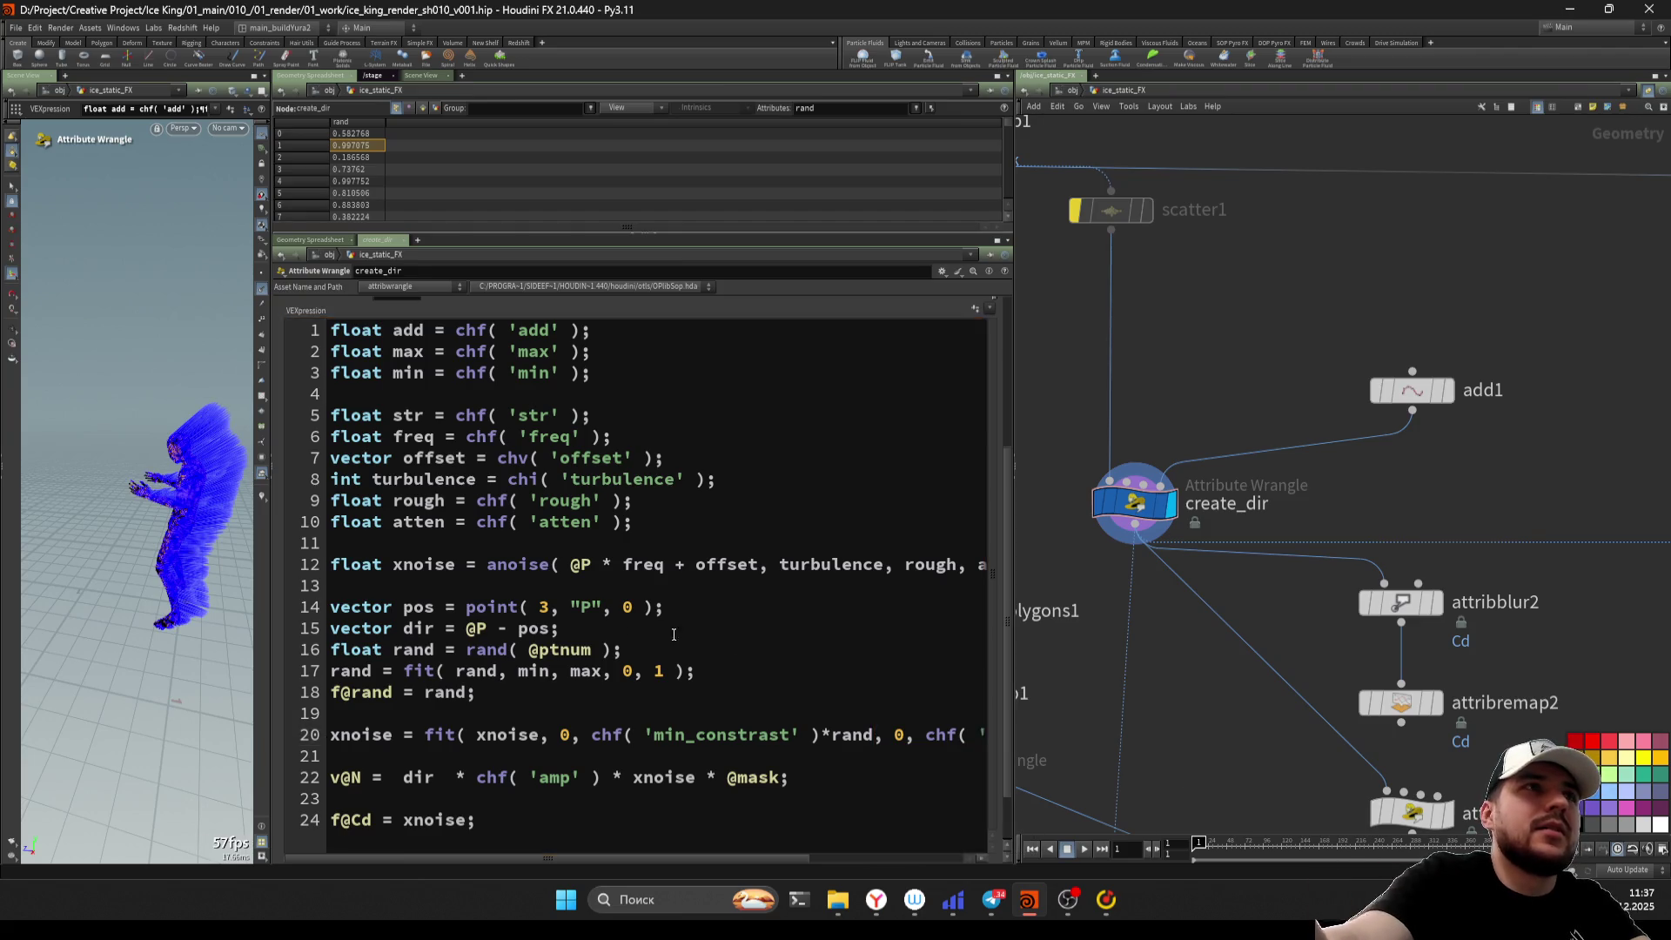
scroll(674, 634, "up", 3)
mouse_move(463, 519)
left_mouse_down()
mouse_move(821, 524)
mouse_move(588, 523)
left_mouse_up()
Hide the normals and enlarge the viewport to see the peach noise patches
left_click(261, 304)
left_click_drag(272, 426, 451, 427)
mouse_move(750, 520)
left_mouse_down()
mouse_move(697, 522)
mouse_move(975, 524)
mouse_move(1136, 551)
mouse_move(760, 520)
mouse_move(978, 524)
mouse_move(620, 508)
mouse_move(750, 514)
left_mouse_up()
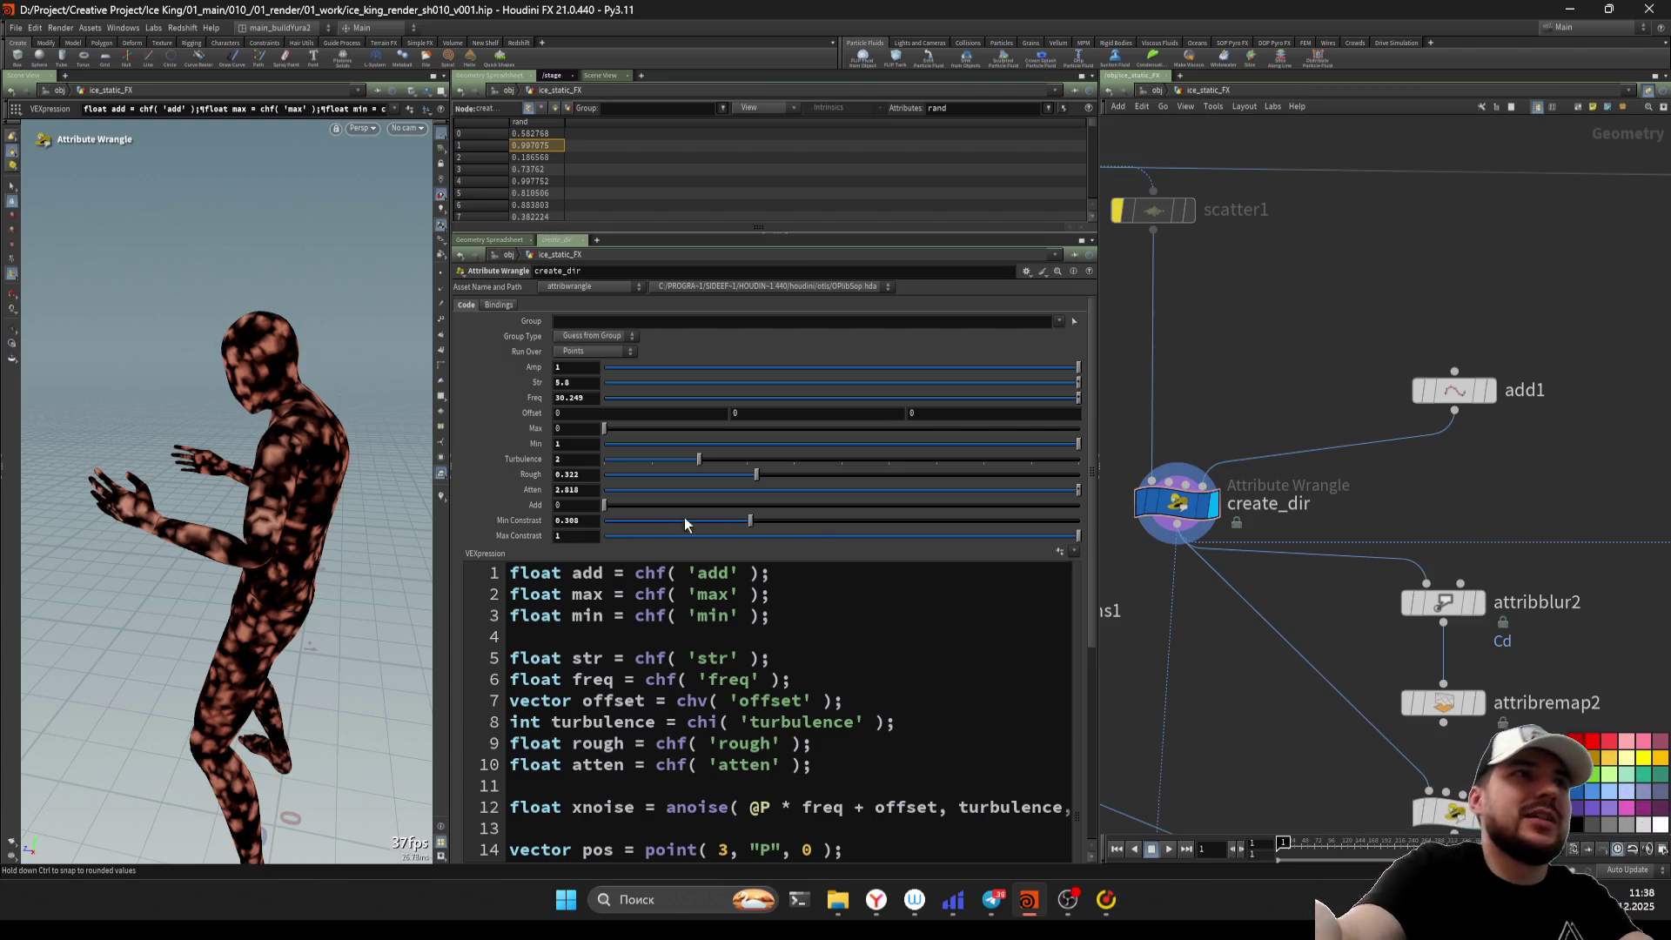
Raise Max Constrast to 2.3, save the scene, and open the snippet in a floating editor
mouse_move(575, 535)
middle_mouse_down()
mouse_move(666, 539)
mouse_move(603, 541)
mouse_move(609, 520)
mouse_move(661, 522)
mouse_move(626, 522)
mouse_move(646, 524)
middle_mouse_up()
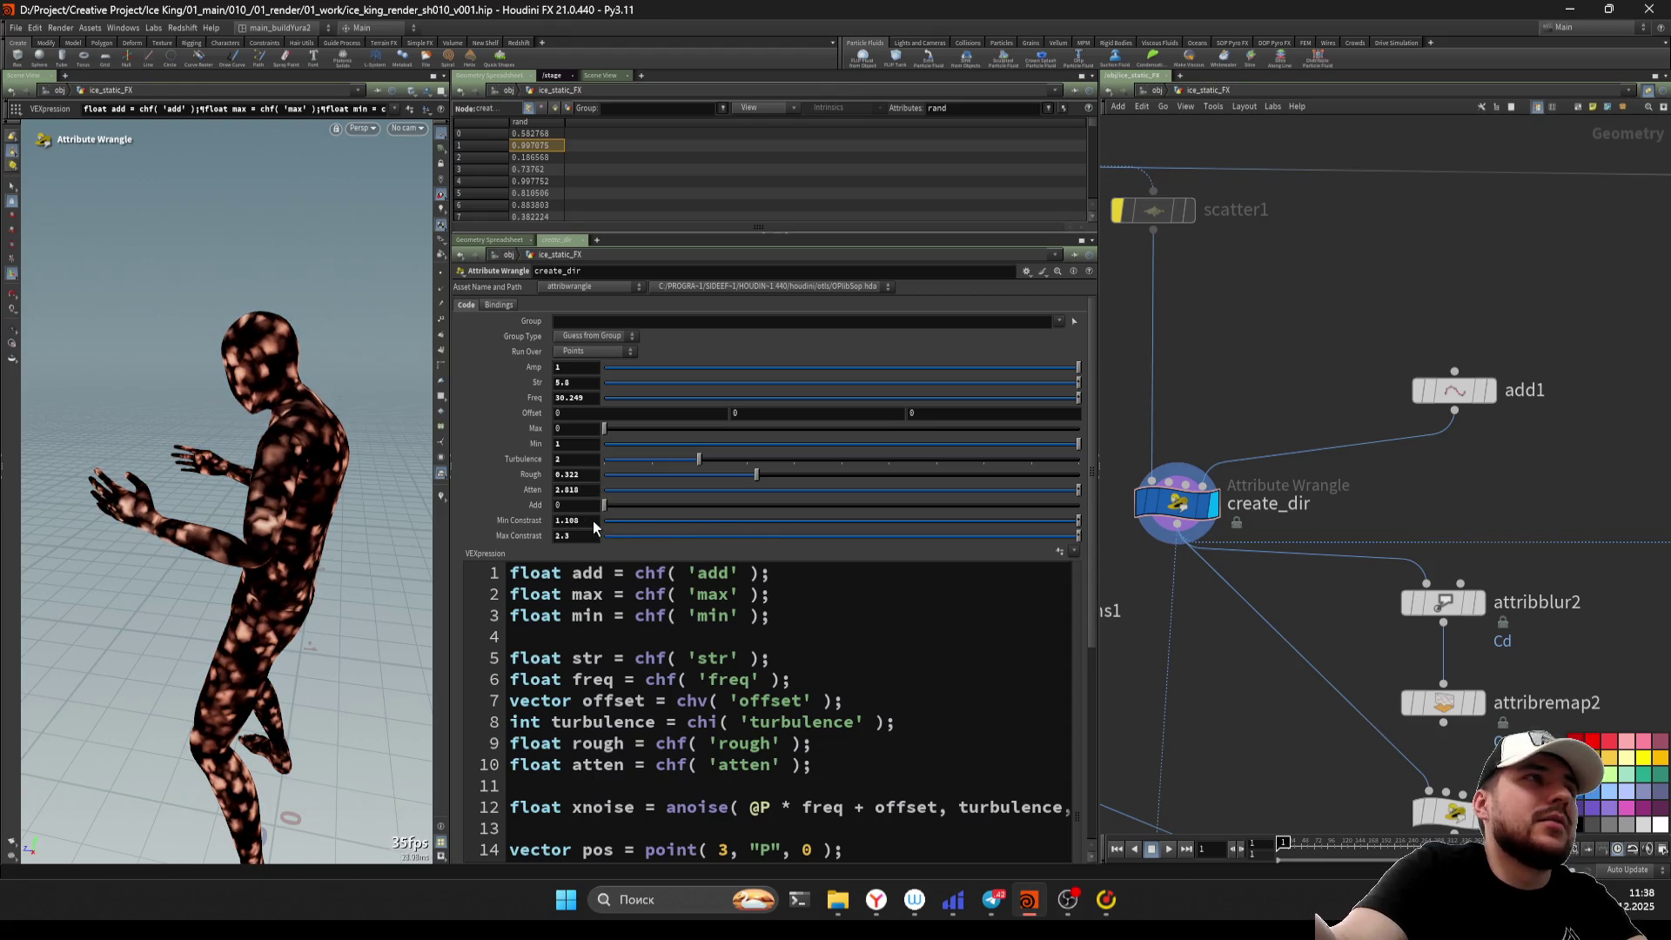
key("ctrl+s")
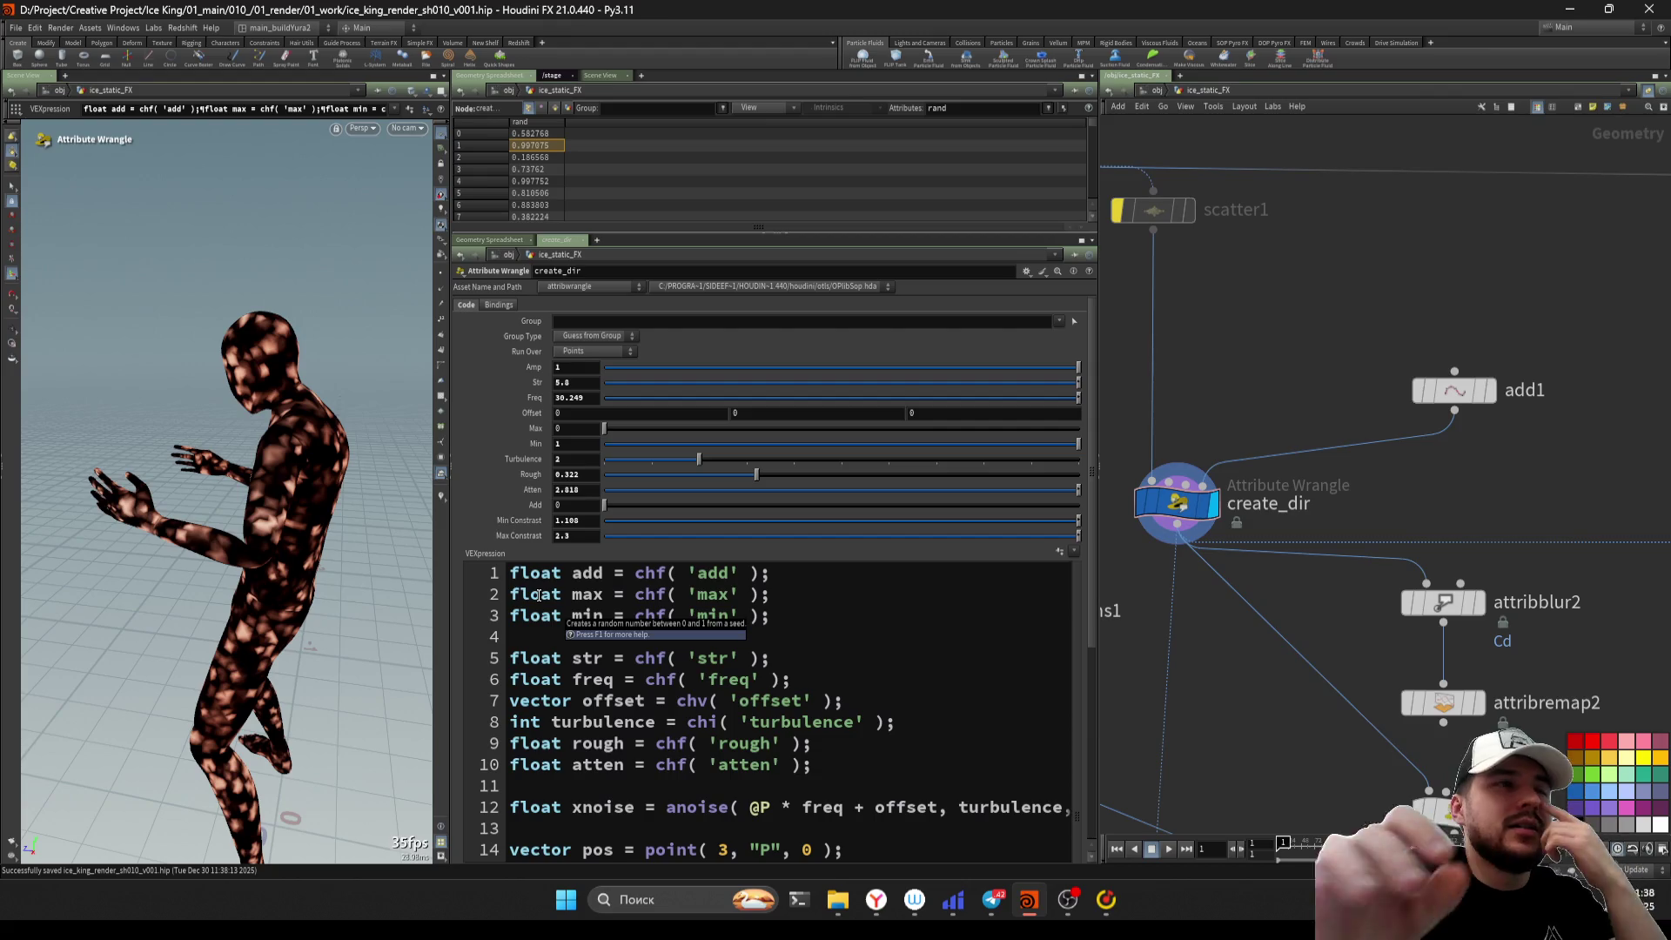
scroll(751, 777, "down", 4)
scroll(751, 776, "down", 2)
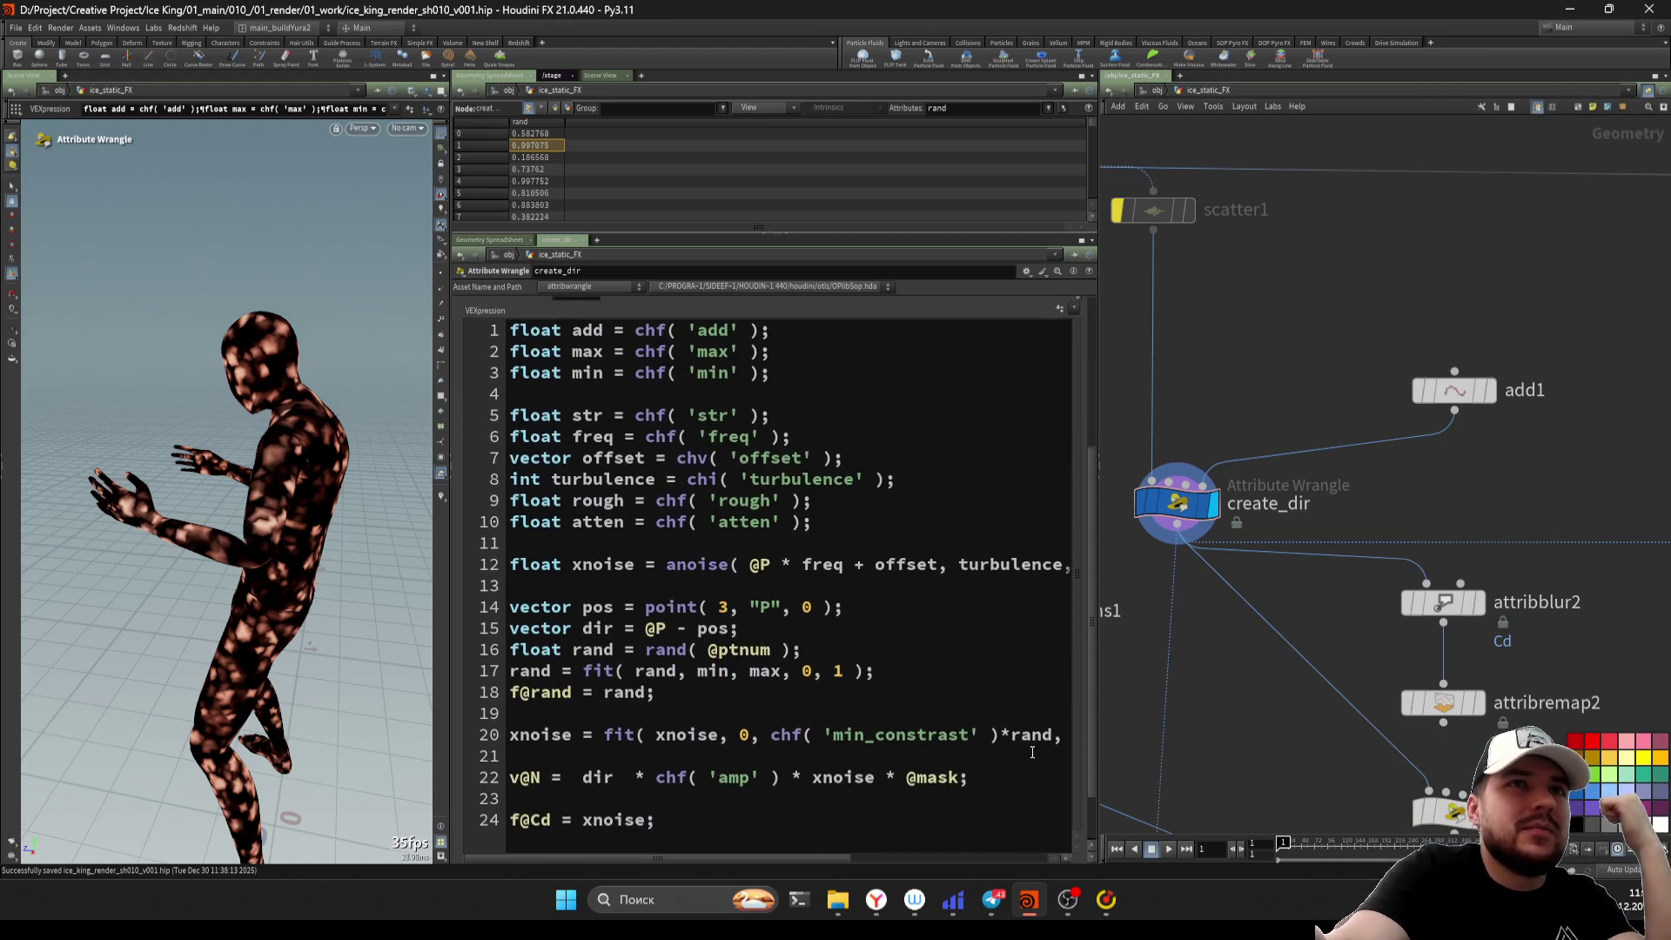
key("alt+e")
left_click_drag(799, 49, 778, 37)
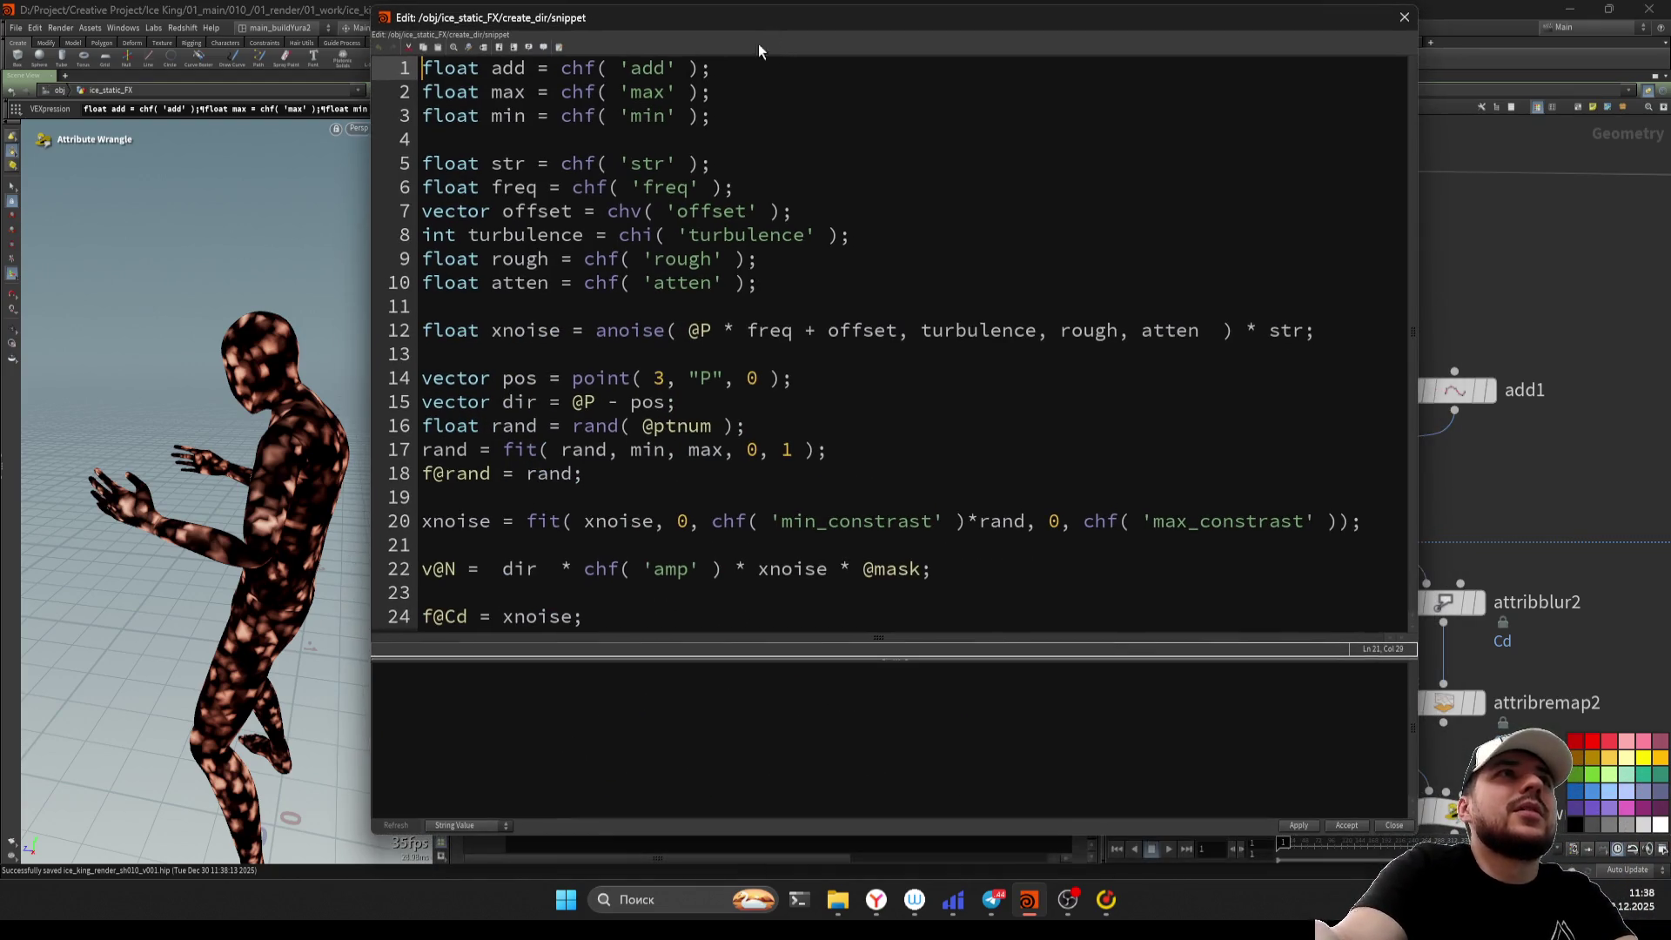
Review the create_dir code in the floating editor, then move the editor to the bottom-left
scroll(807, 432, "down", 2, "ctrl")
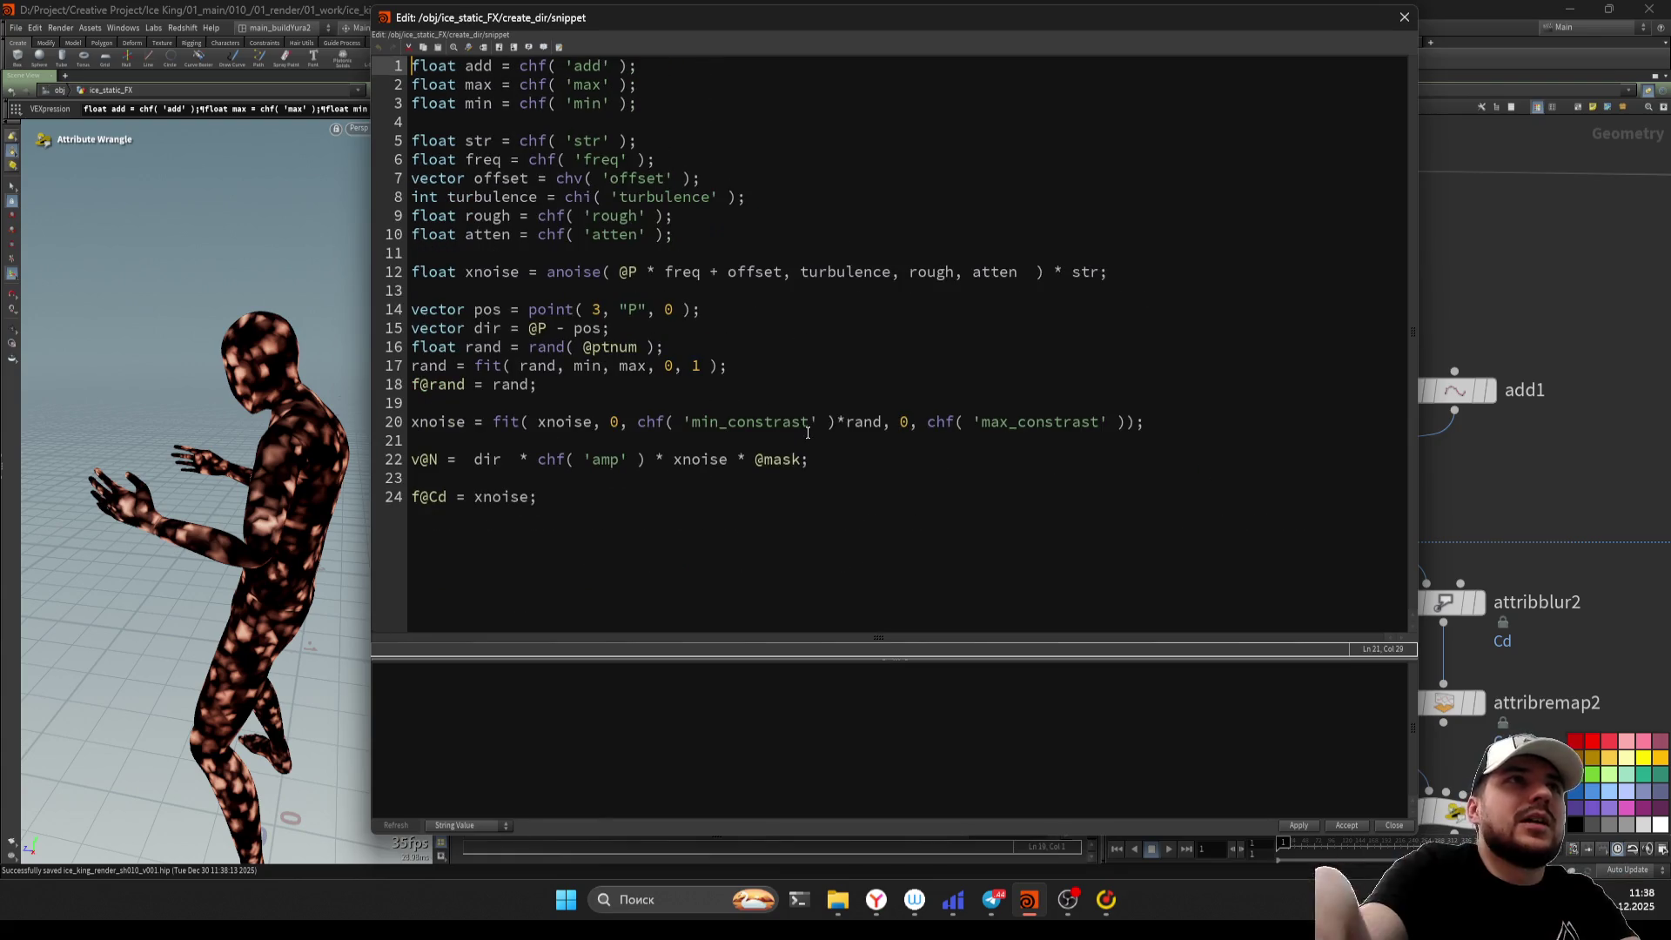
left_click(808, 432)
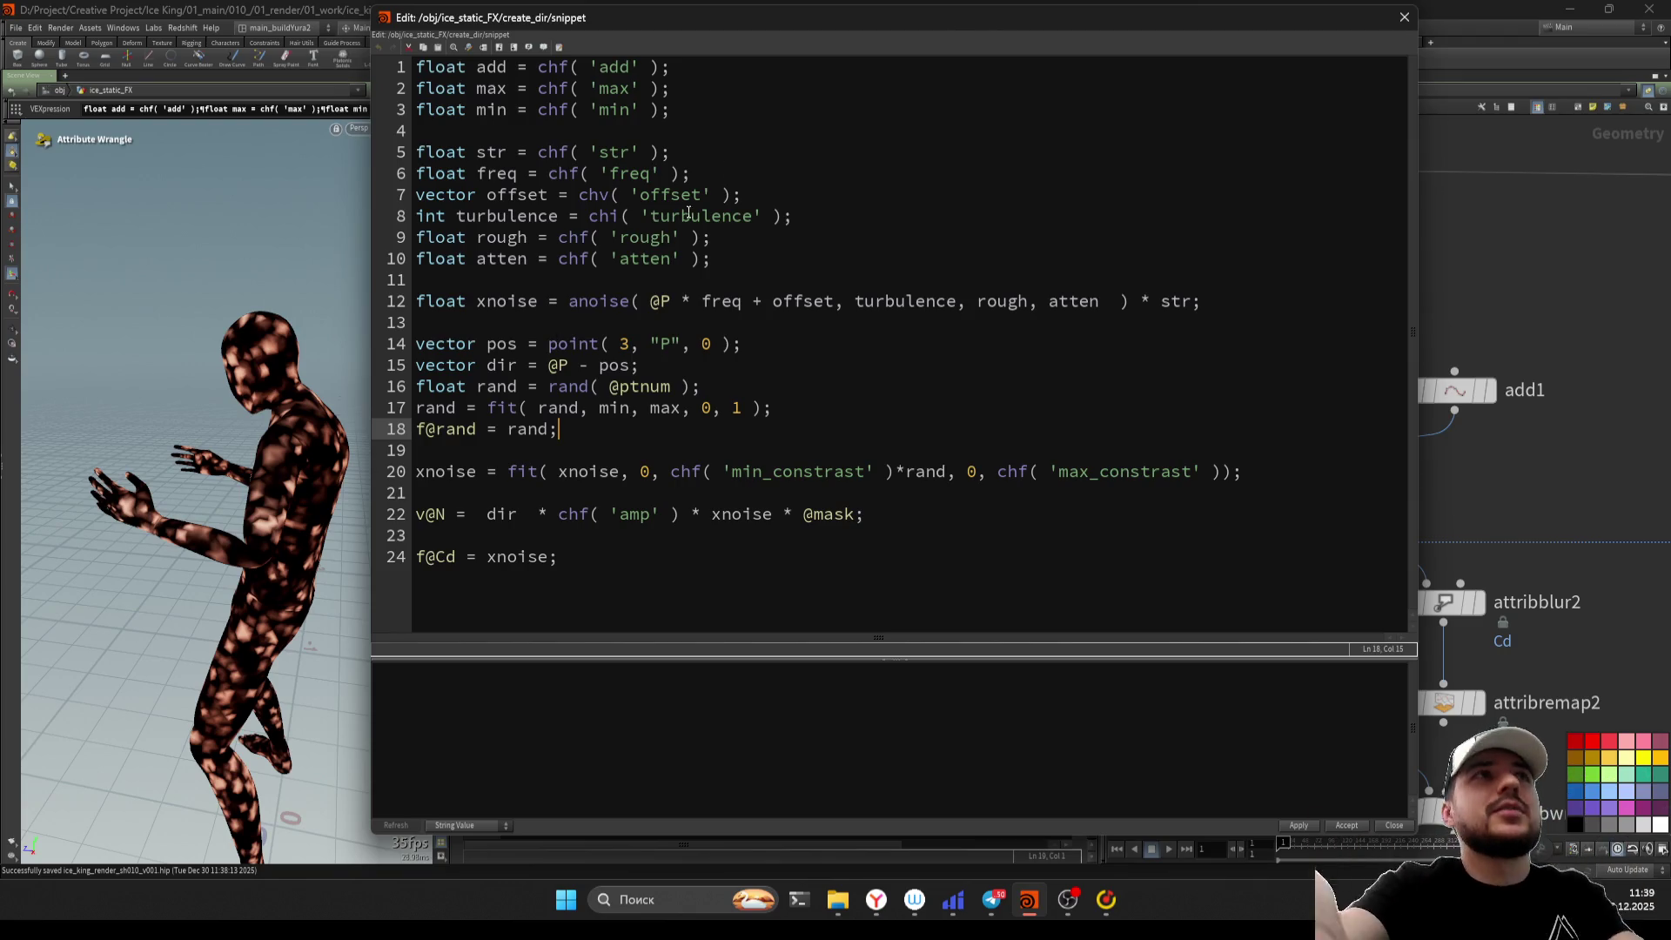
left_click_drag(947, 48, 299, 662)
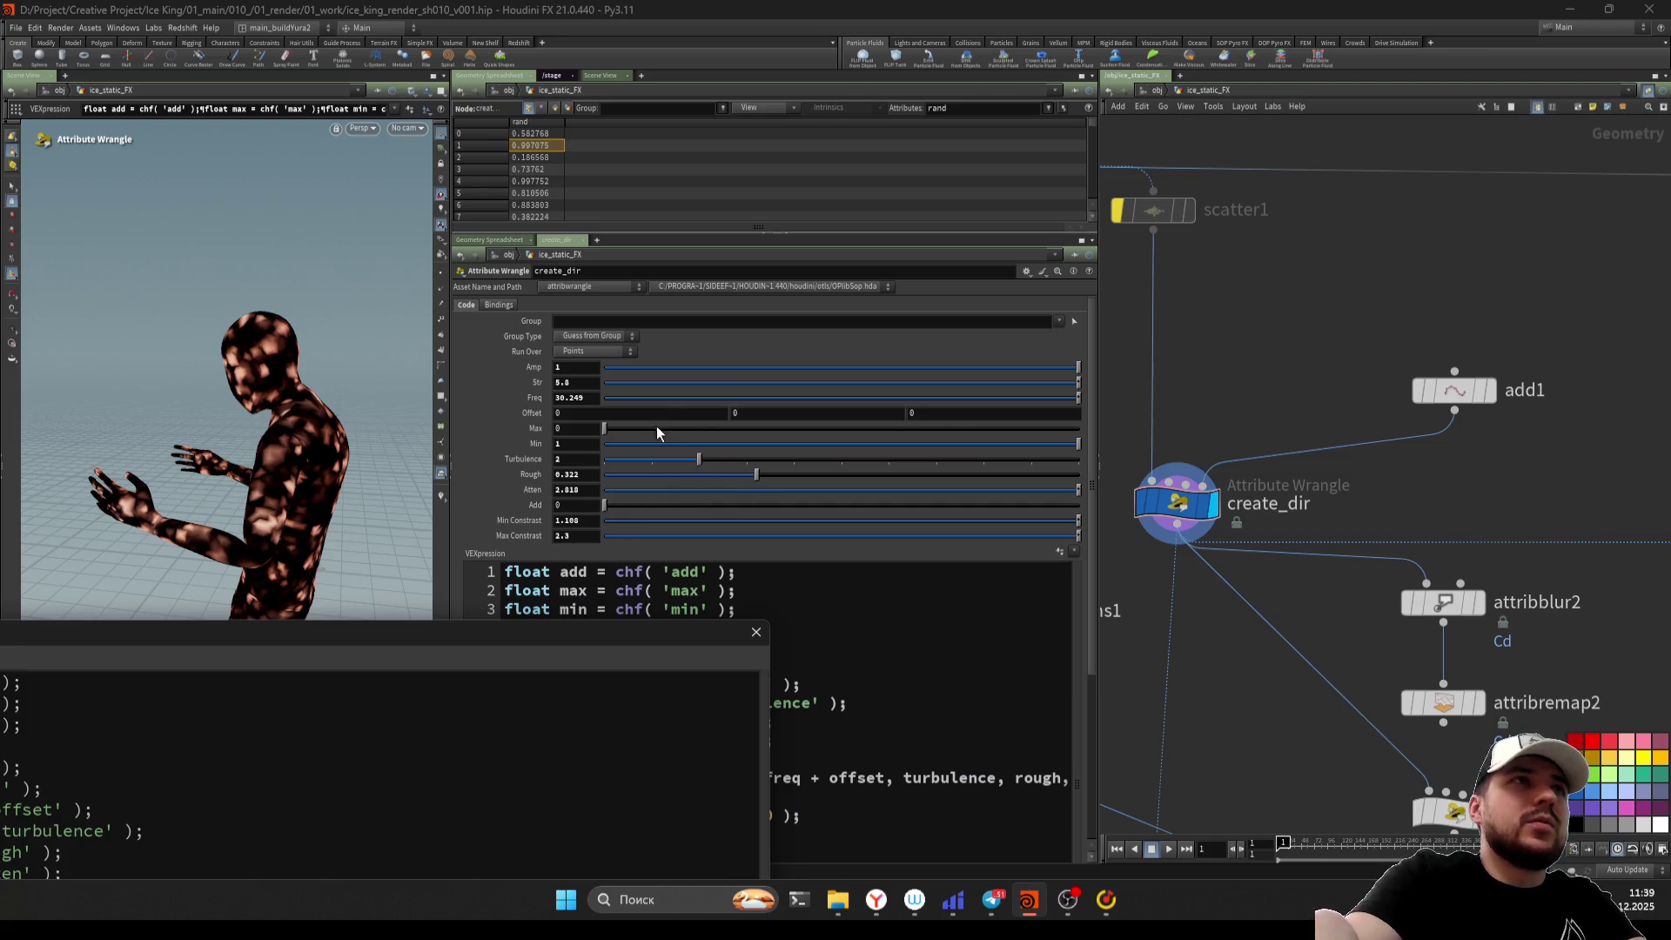
Lower the noise Freq, and test then undo a much lower Min Constrast
mouse_move(658, 399)
left_mouse_down()
mouse_move(706, 399)
mouse_move(693, 411)
left_mouse_up()
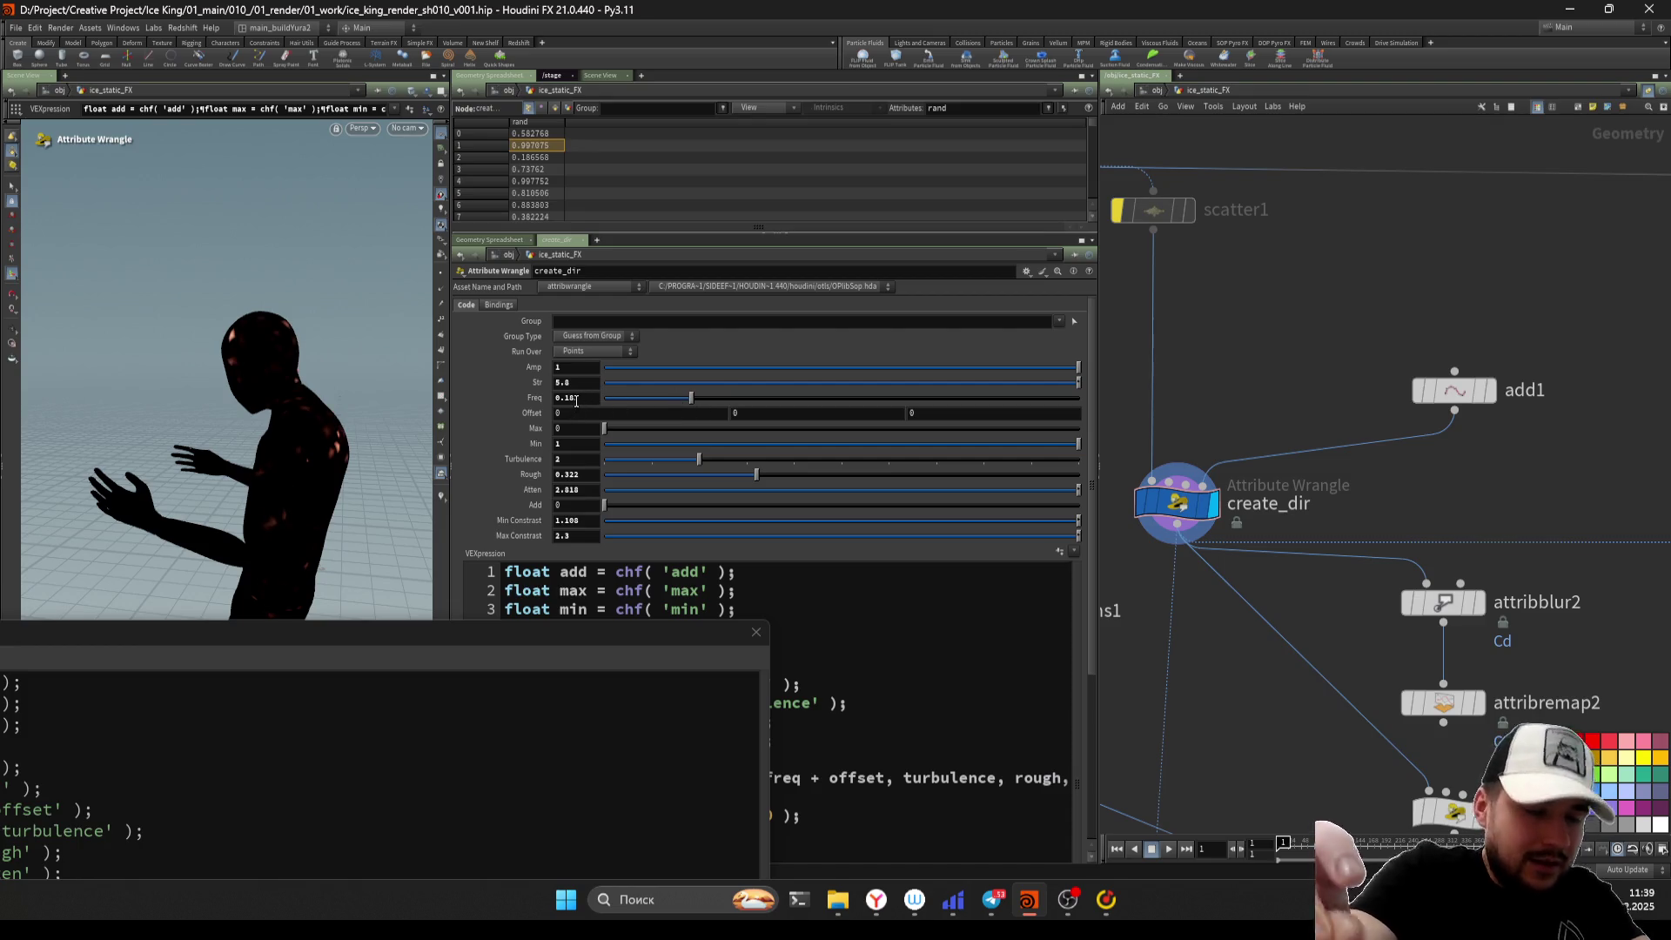
left_click_drag(191, 409, 313, 409)
mouse_move(653, 399)
left_mouse_down()
mouse_move(746, 402)
mouse_move(646, 401)
mouse_move(676, 417)
left_mouse_up()
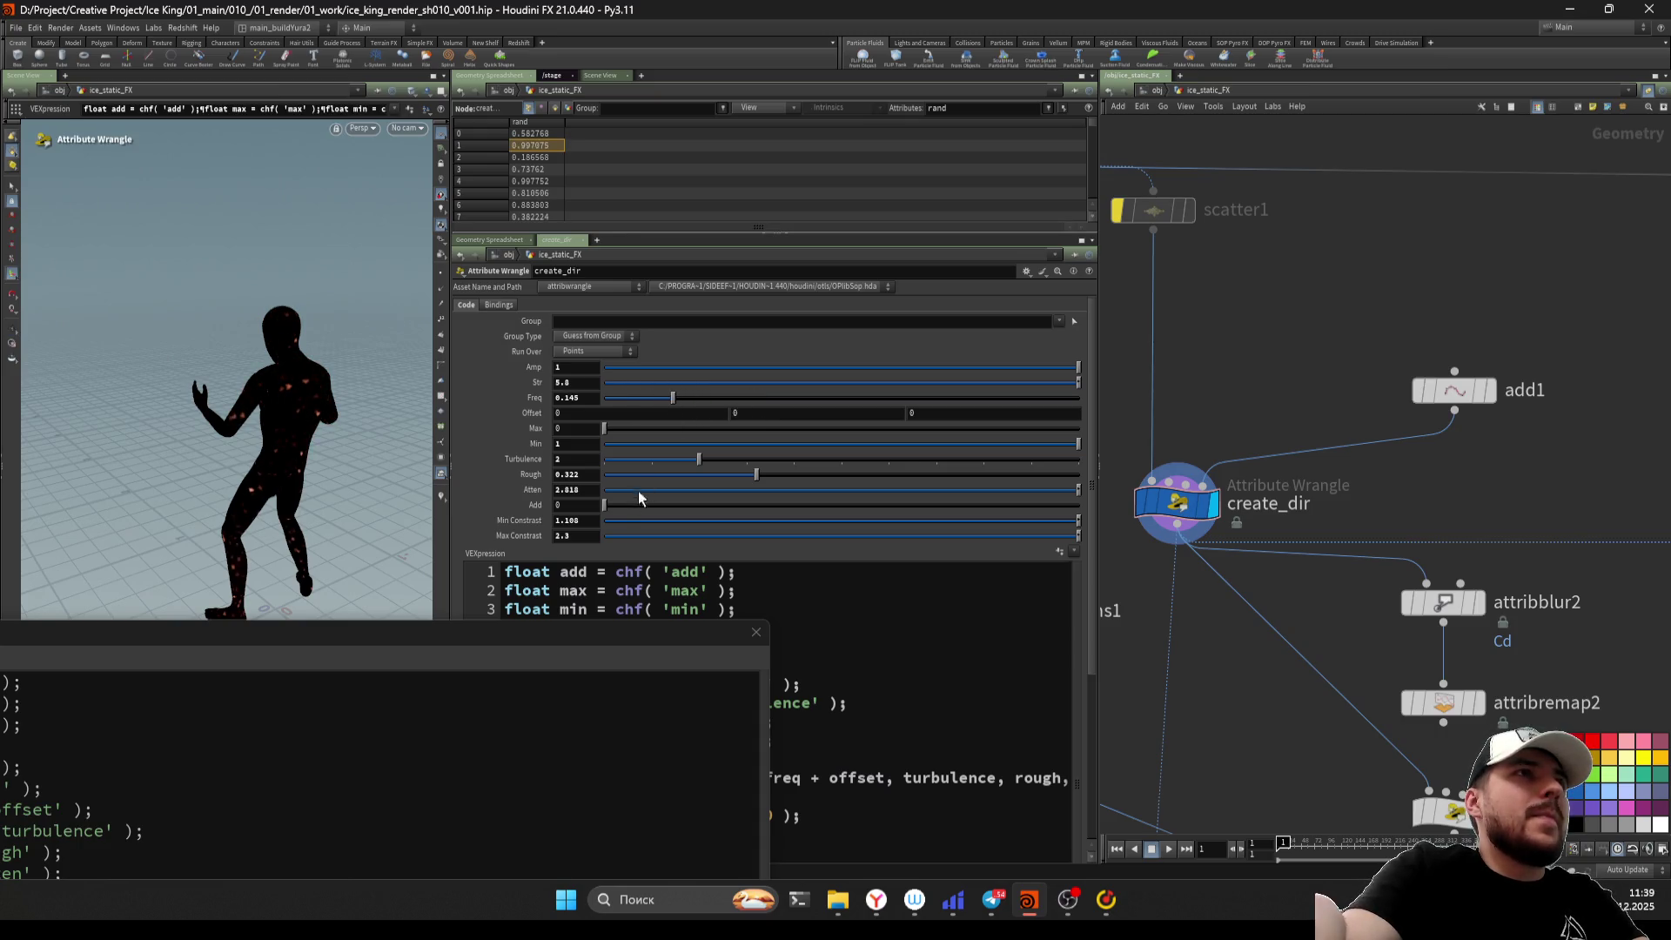
mouse_move(601, 520)
left_mouse_down()
mouse_move(796, 522)
mouse_move(661, 527)
left_mouse_up()
key("ctrl+z")
Show the point normals, orbit to a side view, and bring Freq down to 0.037
mouse_move(1212, 690)
middle_mouse_down()
mouse_move(1272, 798)
mouse_move(1271, 768)
middle_mouse_up()
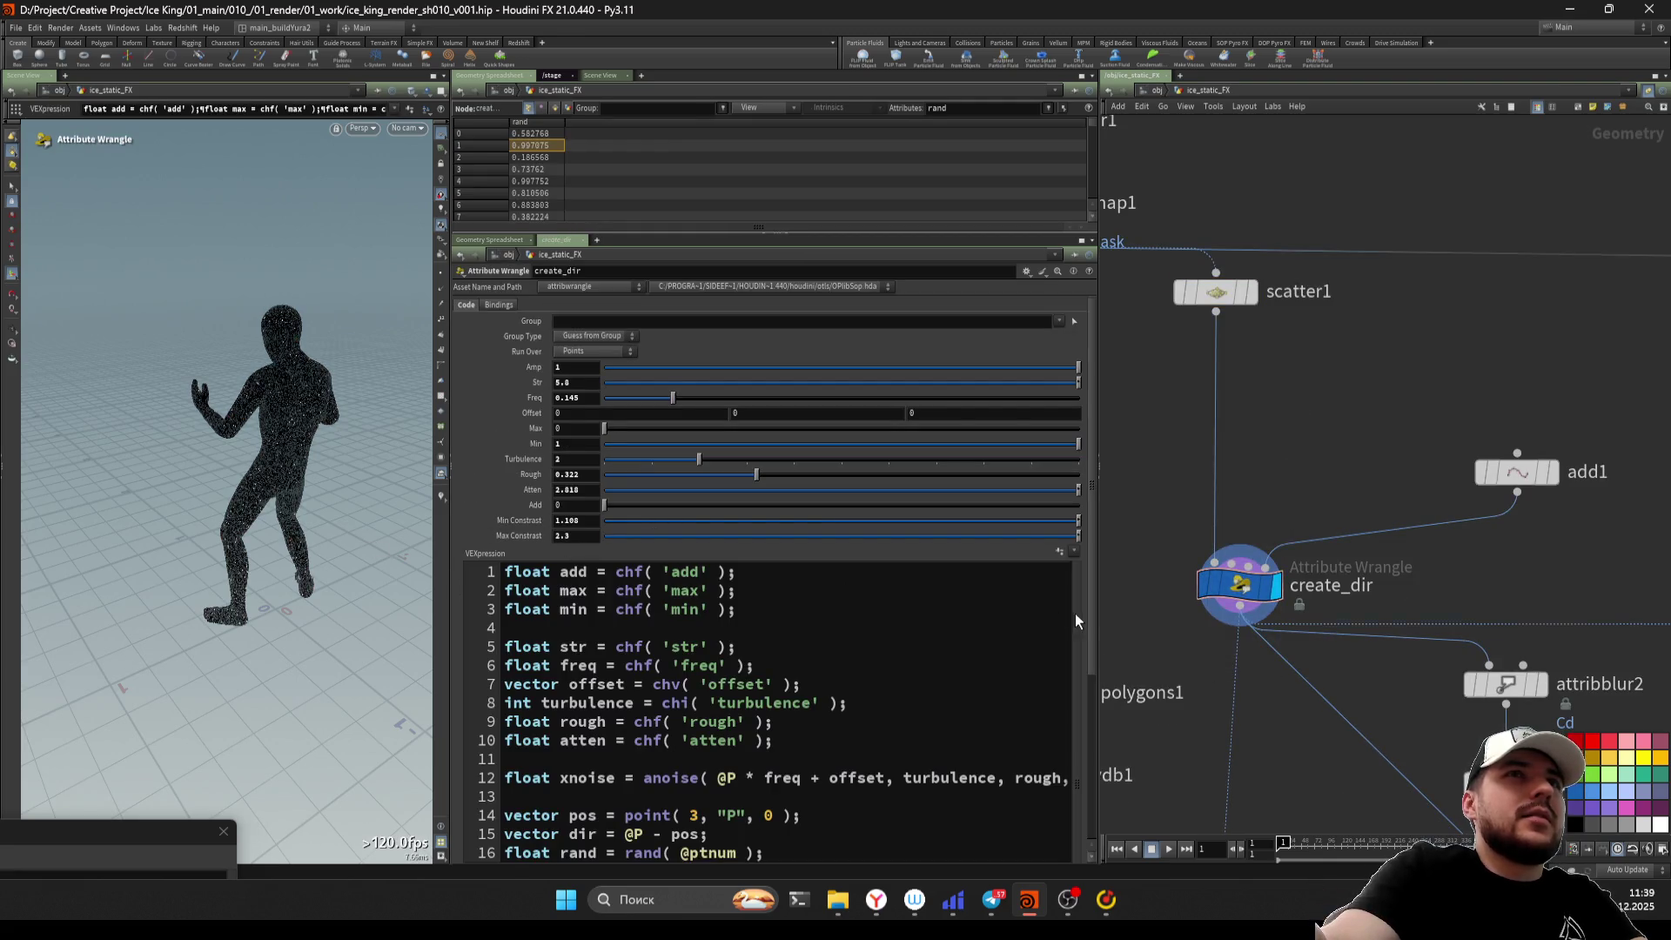
scroll(1086, 715, "down", 3)
scroll(1086, 715, "down", 2)
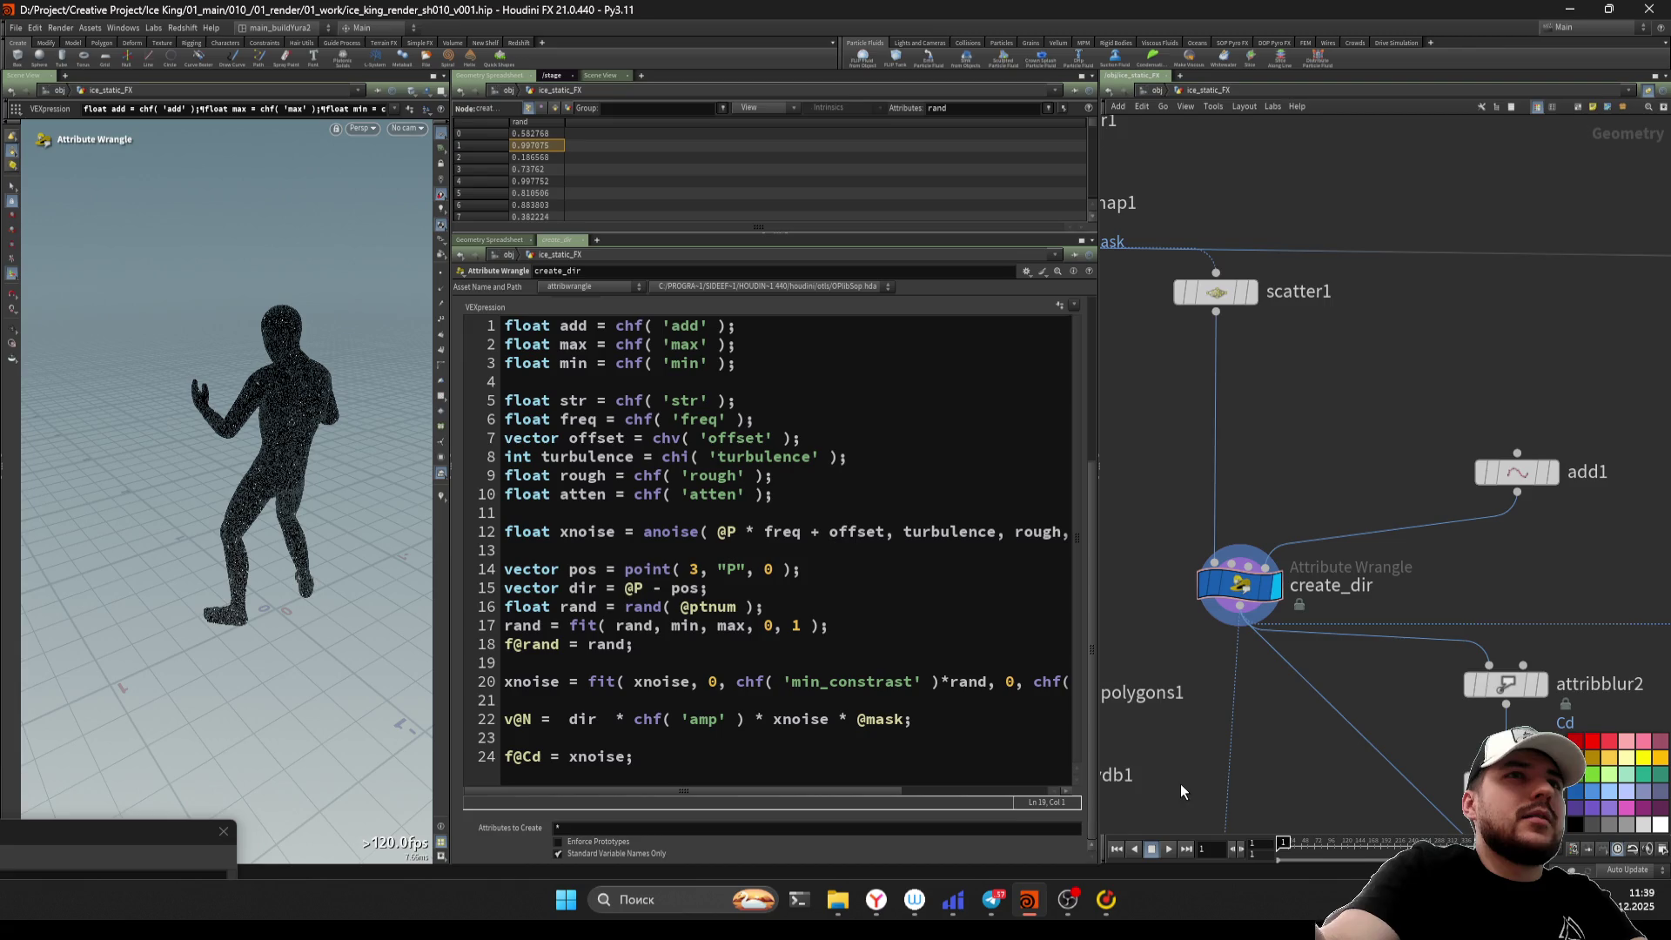
left_click(441, 288)
key("Escape")
left_click_drag(282, 409, 321, 399)
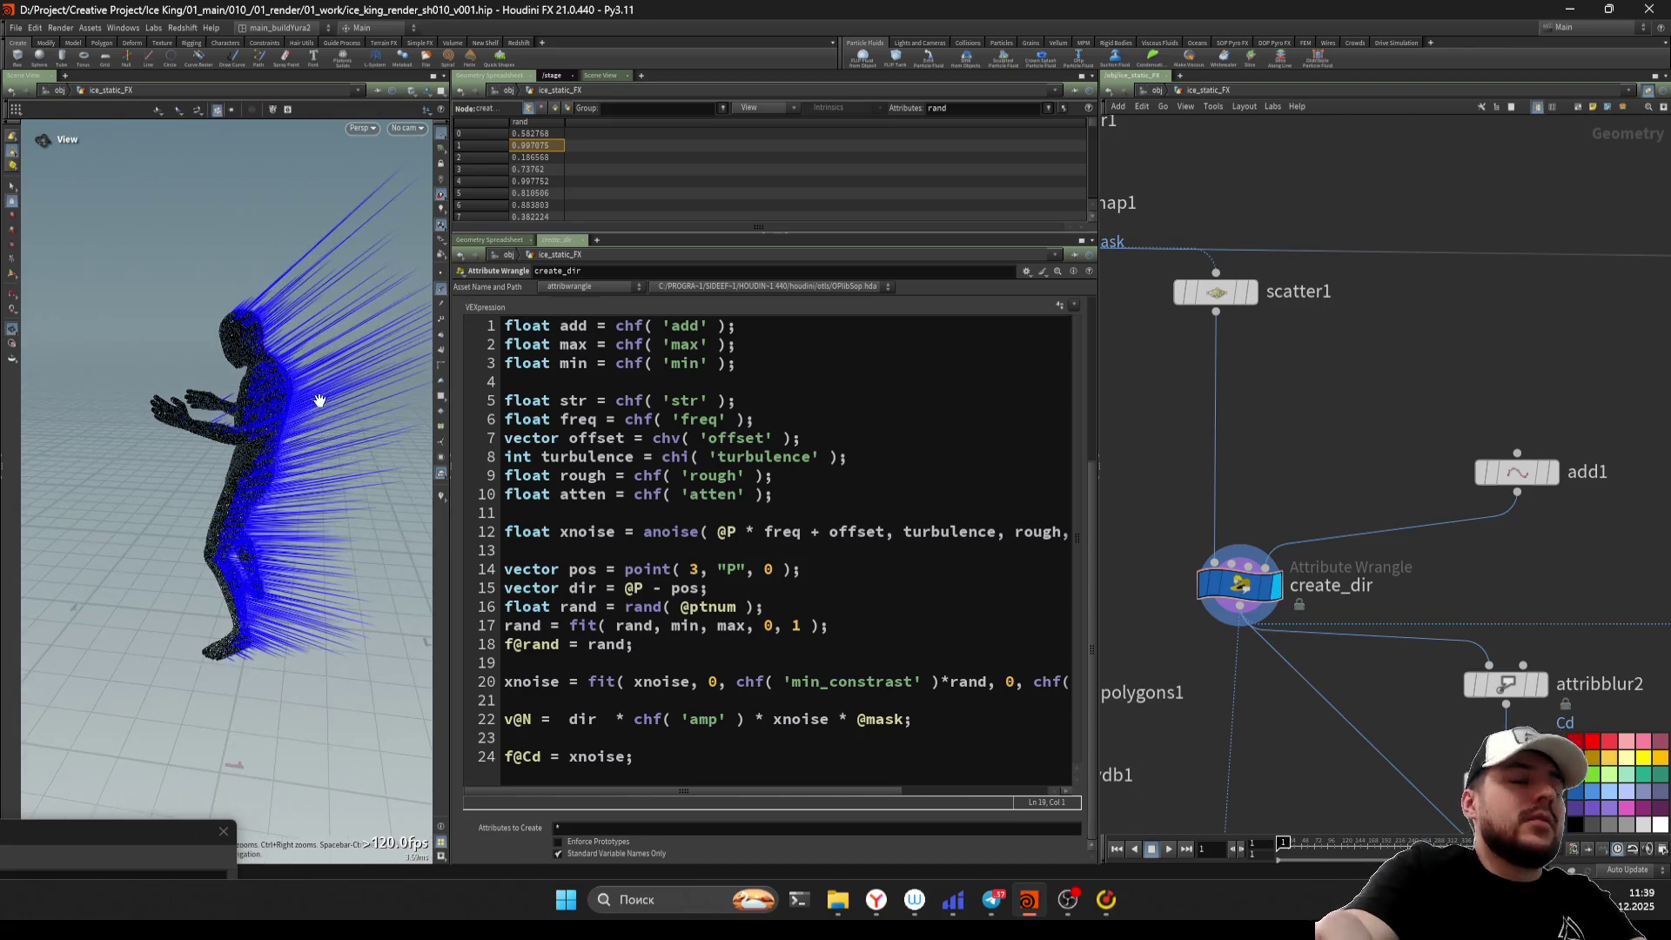
key("Return")
scroll(561, 480, "up", 5)
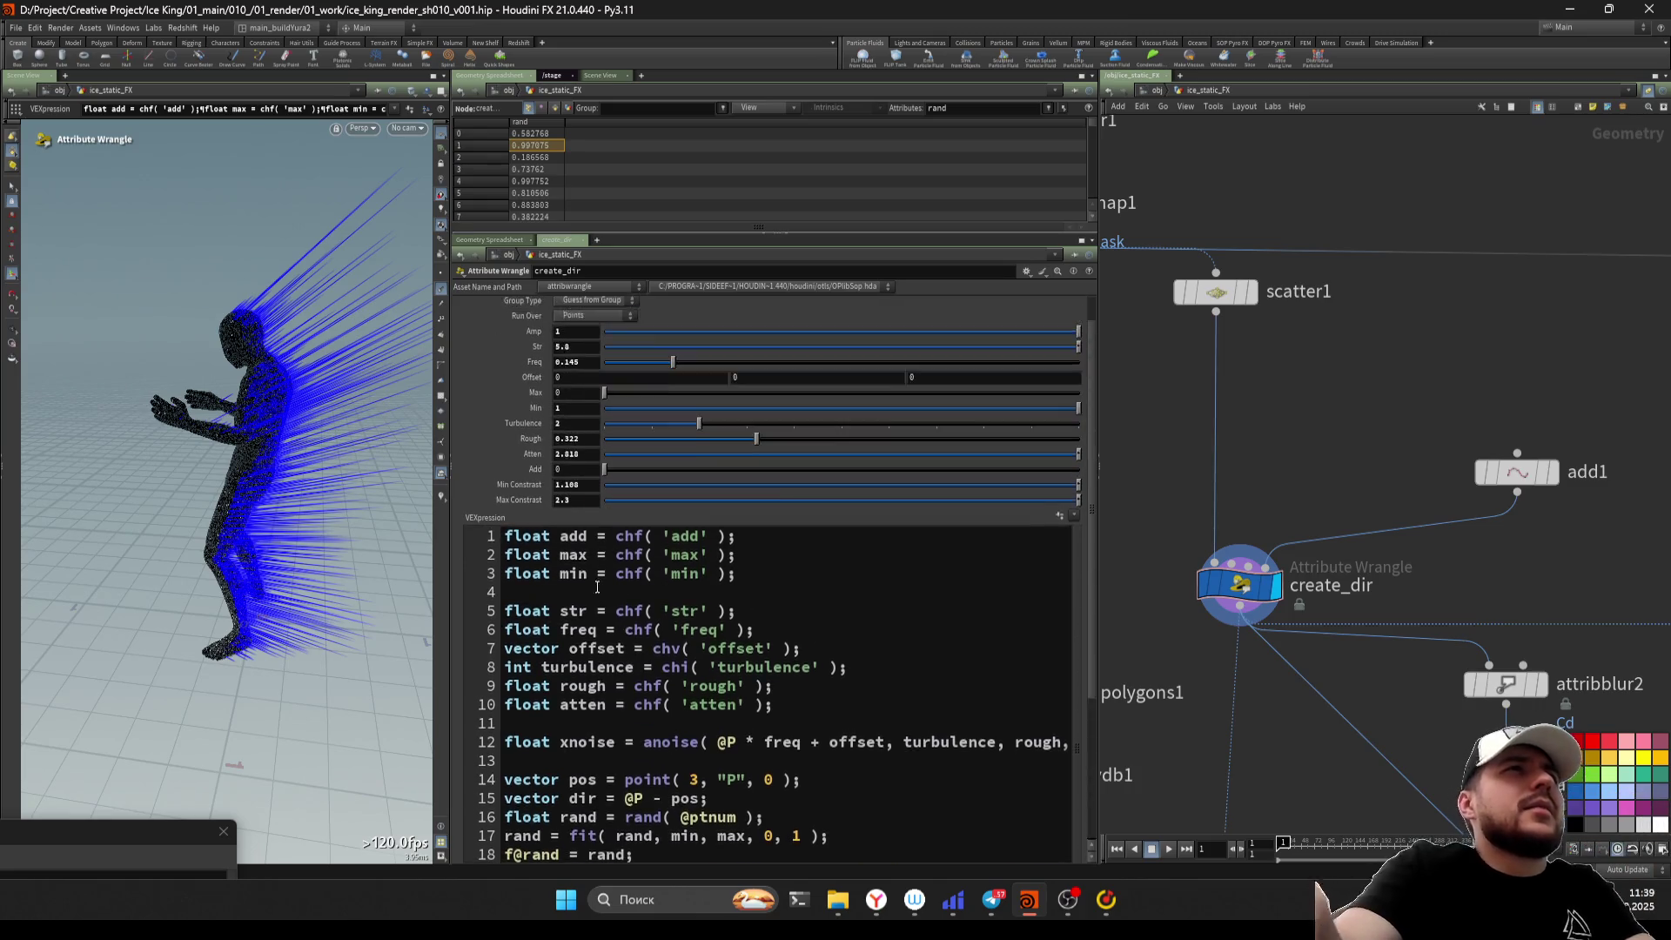
mouse_move(644, 403)
left_mouse_down()
mouse_move(606, 403)
mouse_move(620, 404)
left_mouse_up()
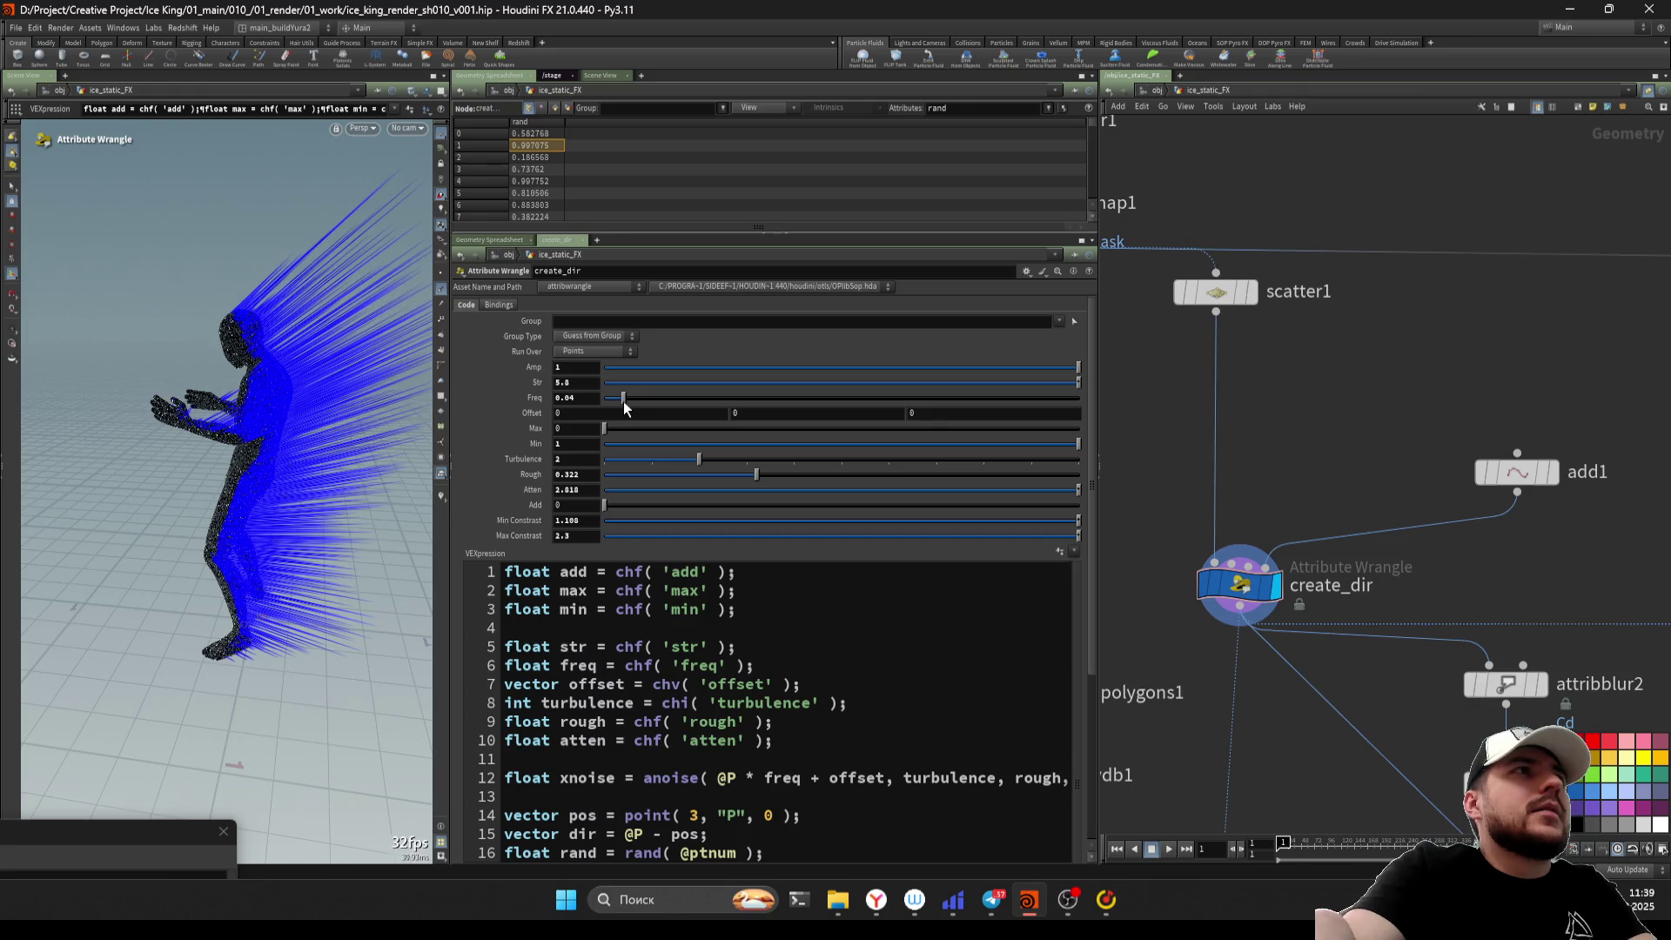
Display attribwrangle2's result to see the displaced-point spikes around the character
left_click(1216, 292)
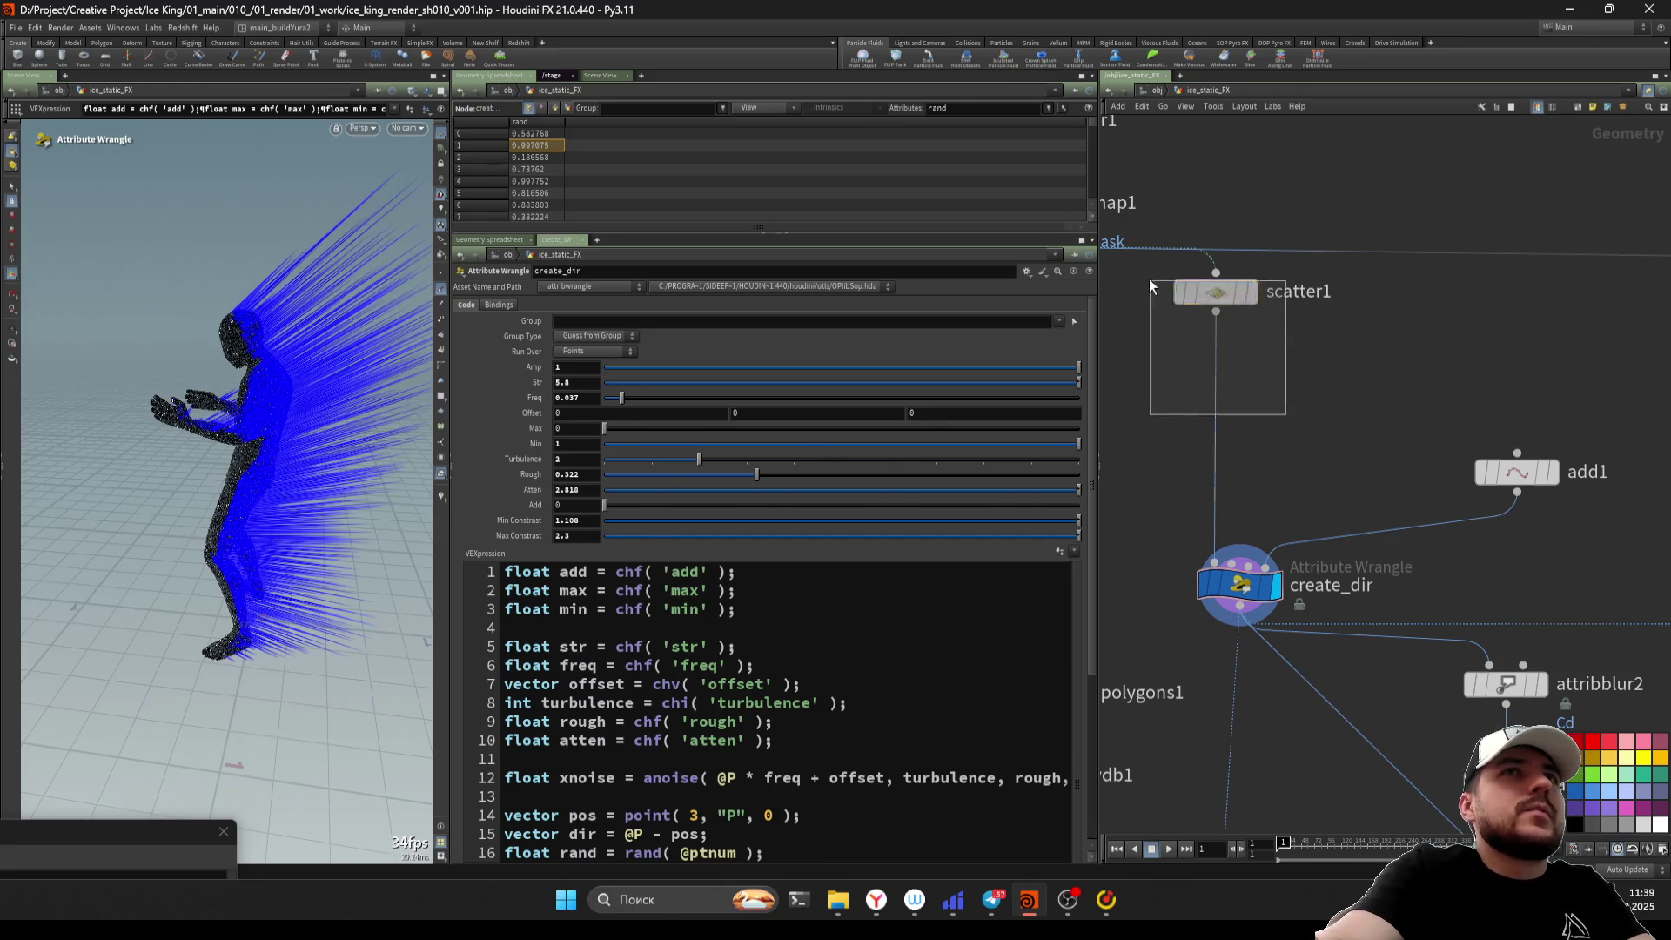
mouse_move(1318, 788)
middle_mouse_down()
mouse_move(1270, 546)
mouse_move(1126, 468)
middle_mouse_up()
left_click(1383, 607)
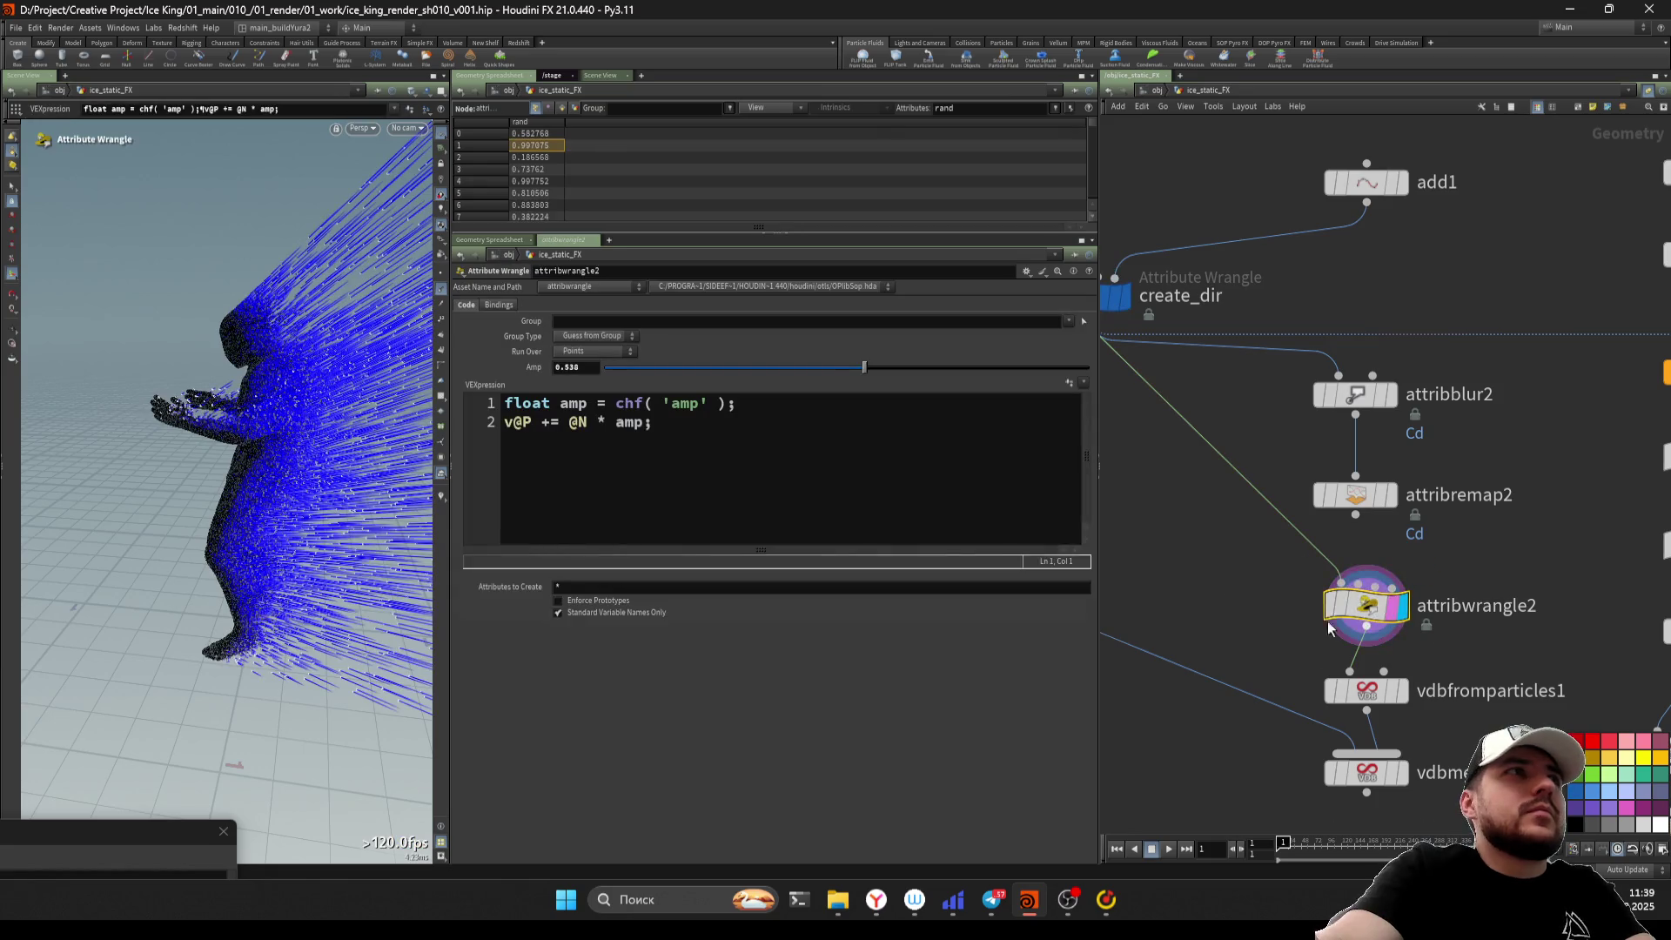
Shrink attribwrangle2's Amp to 0.099 to pull the spikes toward the body
left_click_drag(287, 487, 209, 418)
mouse_move(645, 367)
left_mouse_down()
mouse_move(614, 367)
mouse_move(651, 367)
left_mouse_up()
left_click_drag(273, 496, 217, 478)
On create_dir, set Turbulence to 5, Atten to 2.718 and Min Constrast to 0.246
middle_click_drag(1207, 595, 1264, 672)
left_click(1151, 410)
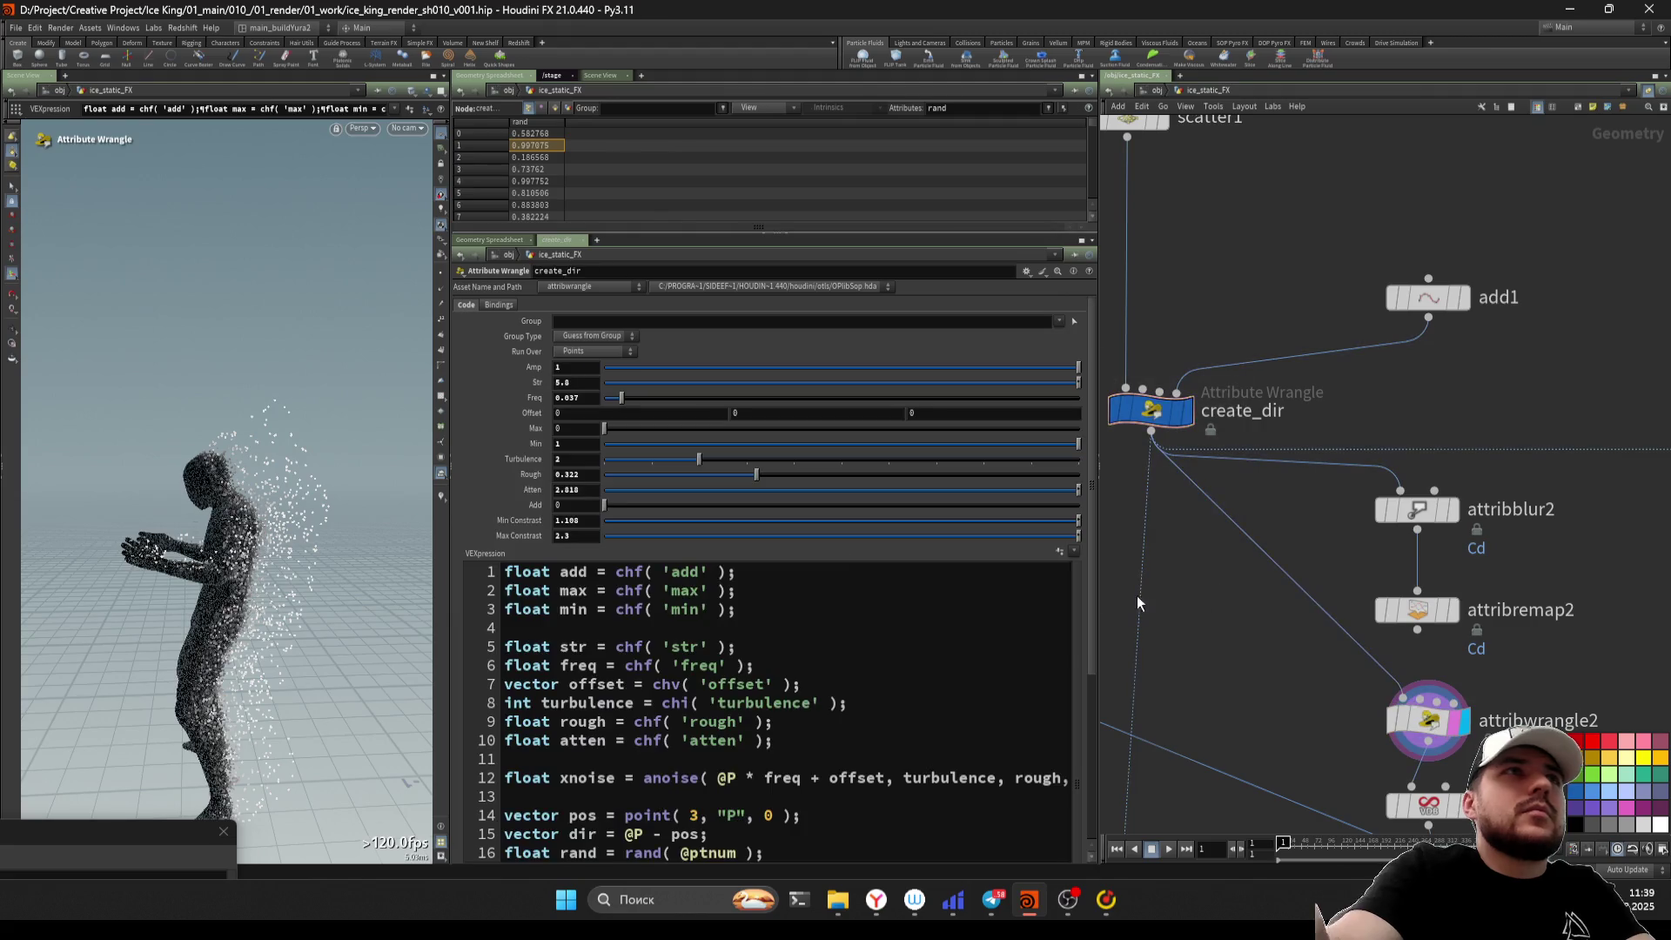
mouse_move(648, 461)
left_mouse_down()
mouse_move(783, 465)
mouse_move(587, 468)
mouse_move(927, 487)
mouse_move(842, 479)
left_mouse_up()
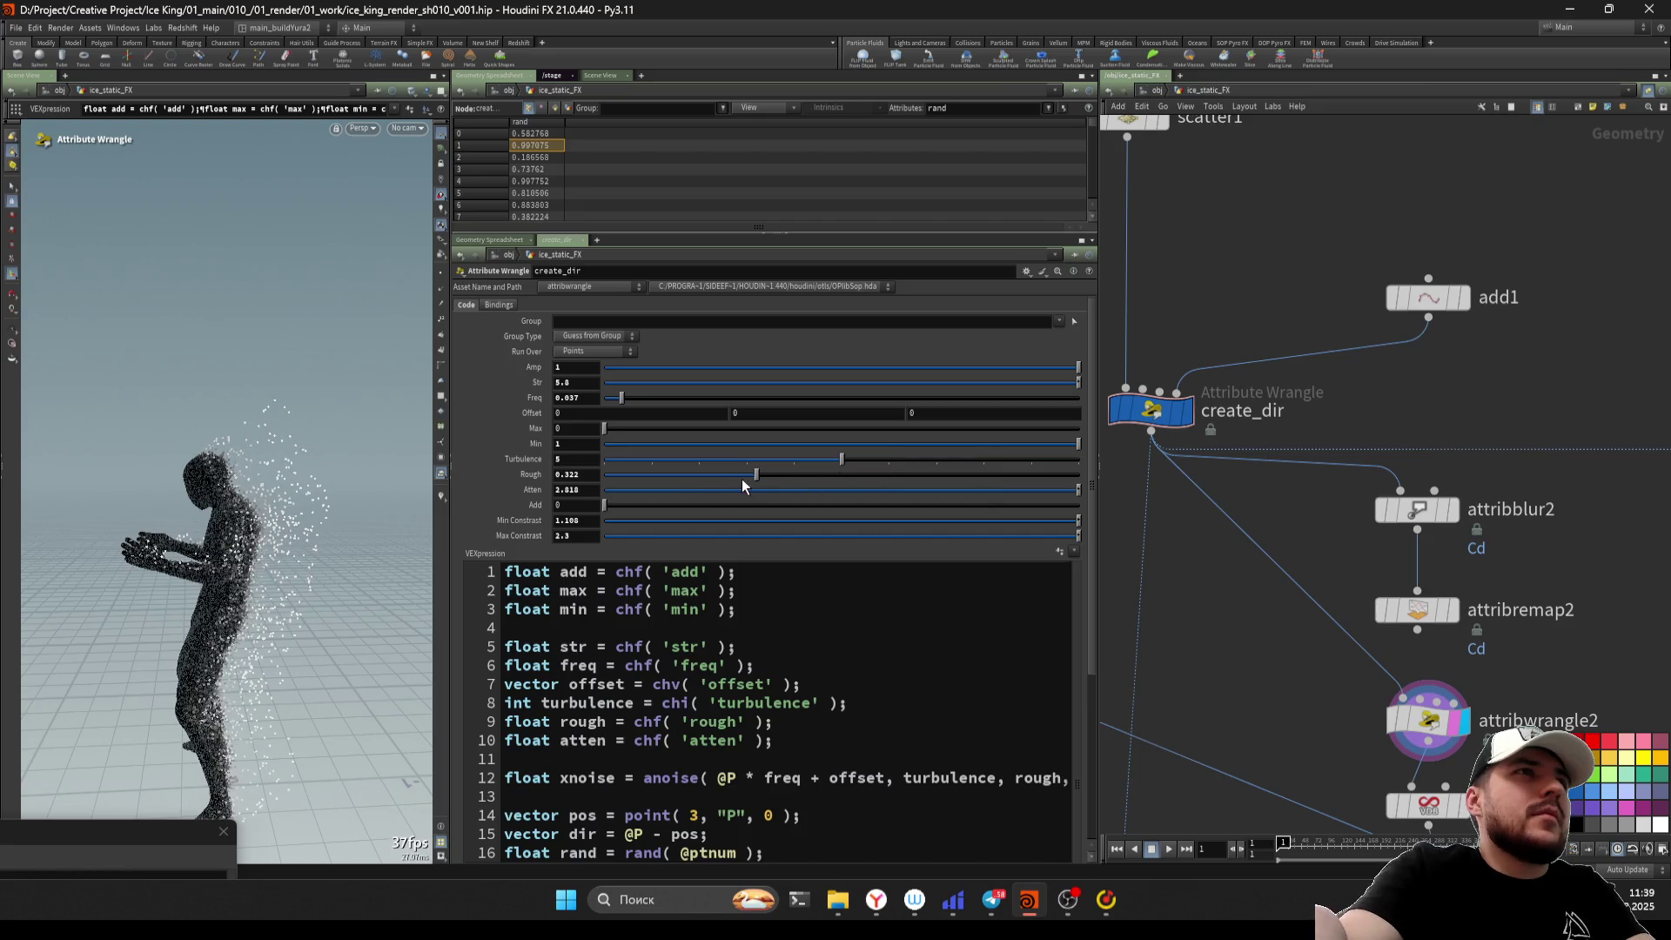
mouse_move(587, 488)
middle_mouse_down()
mouse_move(661, 489)
mouse_move(574, 489)
middle_mouse_up()
mouse_move(644, 520)
left_mouse_down()
mouse_move(746, 546)
mouse_move(720, 531)
left_mouse_up()
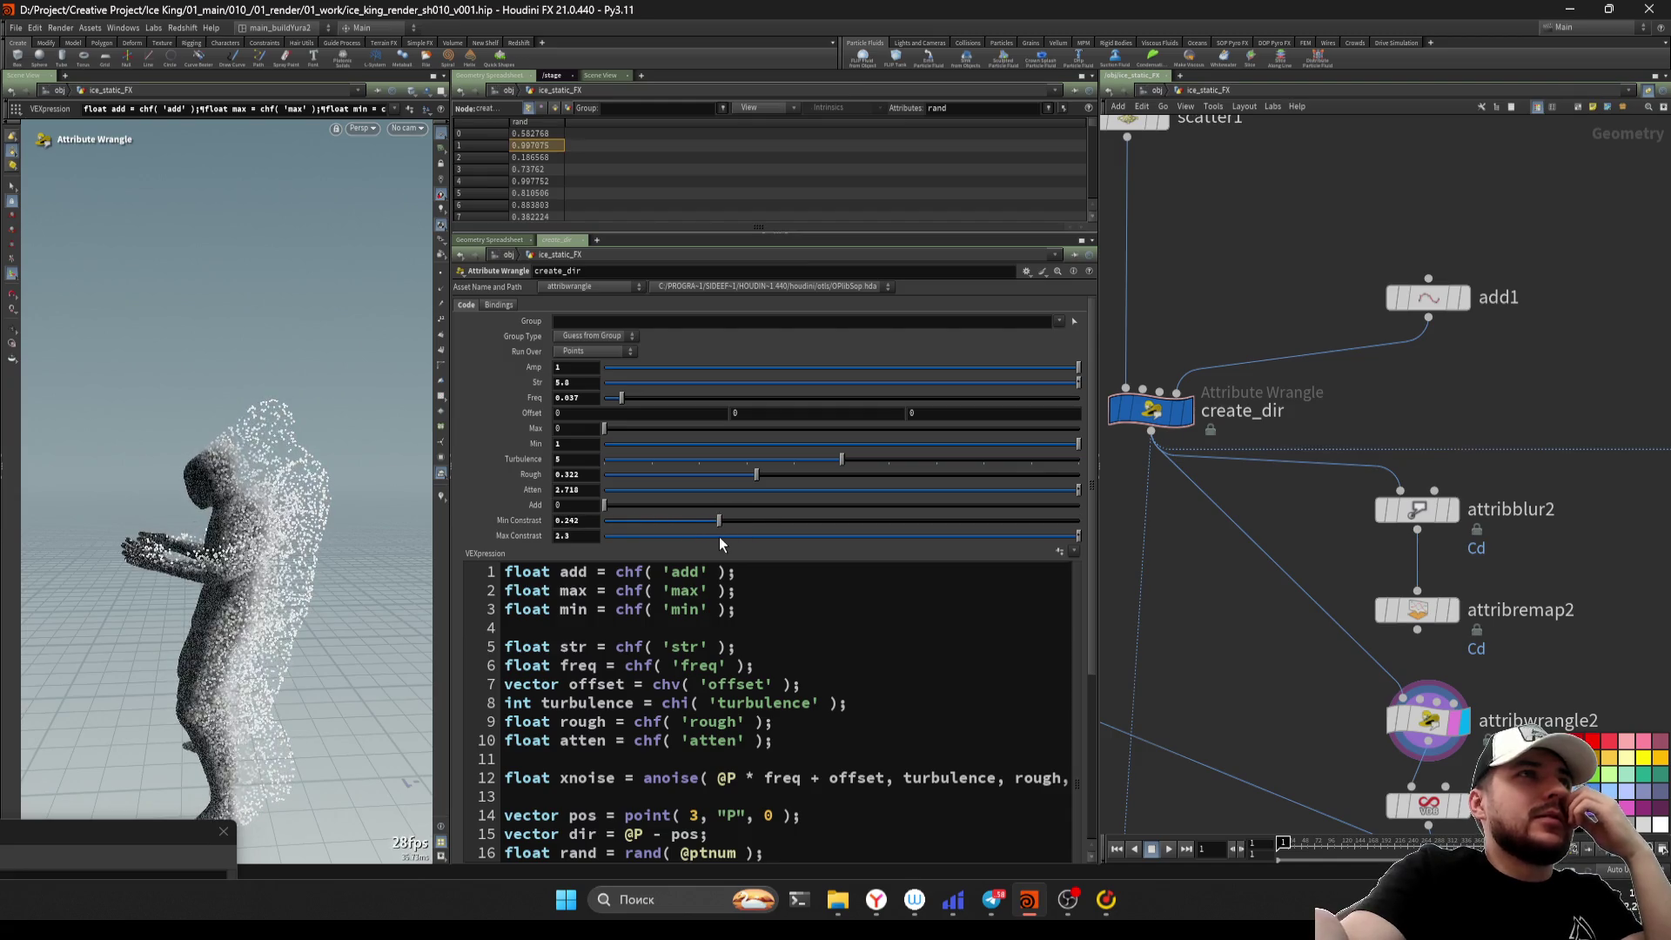
key("Escape")
left_click_drag(252, 540, 291, 552)
key("Return")
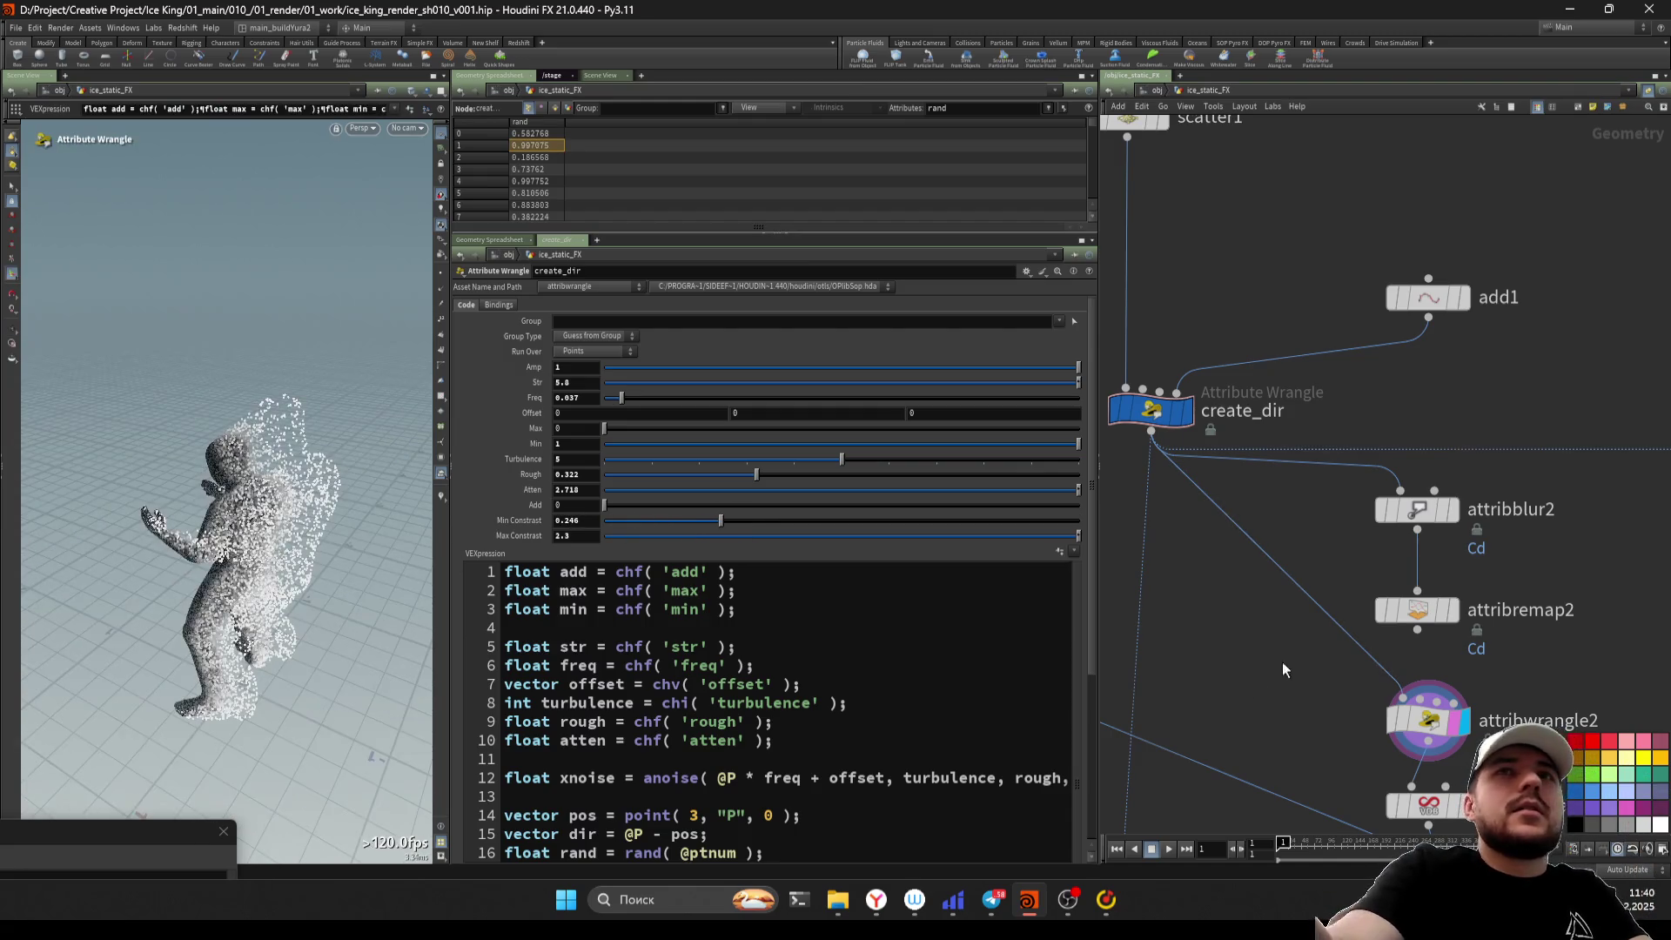
middle_click_drag(1286, 668, 1352, 597)
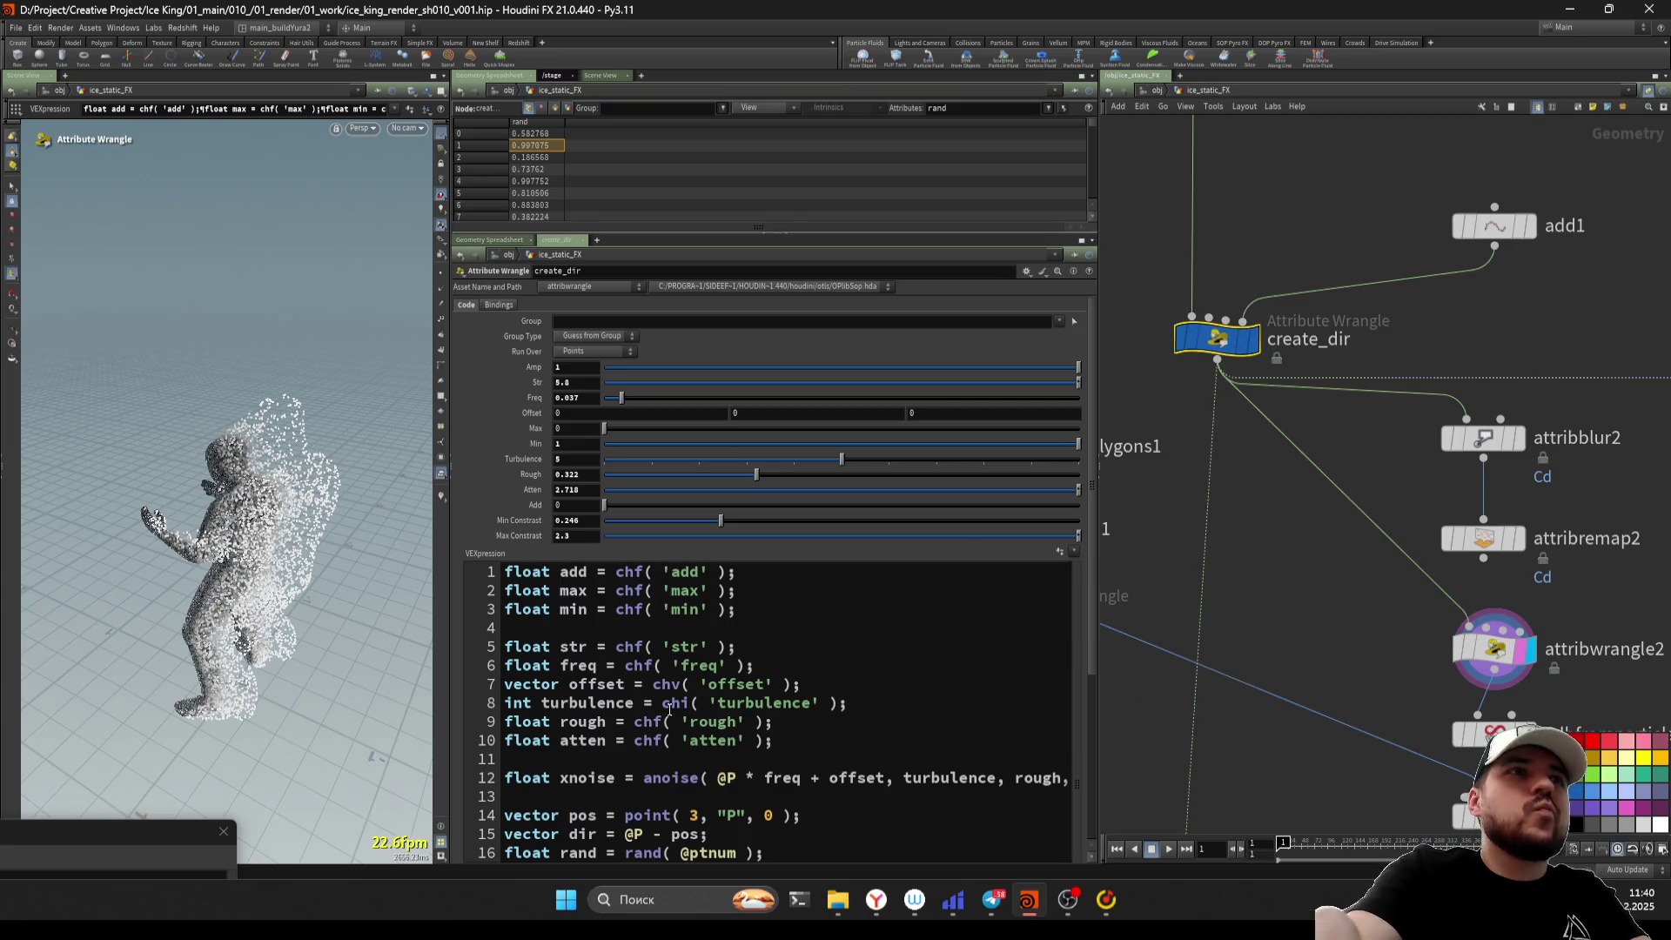
Display create_dir's output and remove the rand multiplier from Min Constrast on line 20
scroll(581, 749, "down", 3)
left_click(1251, 338)
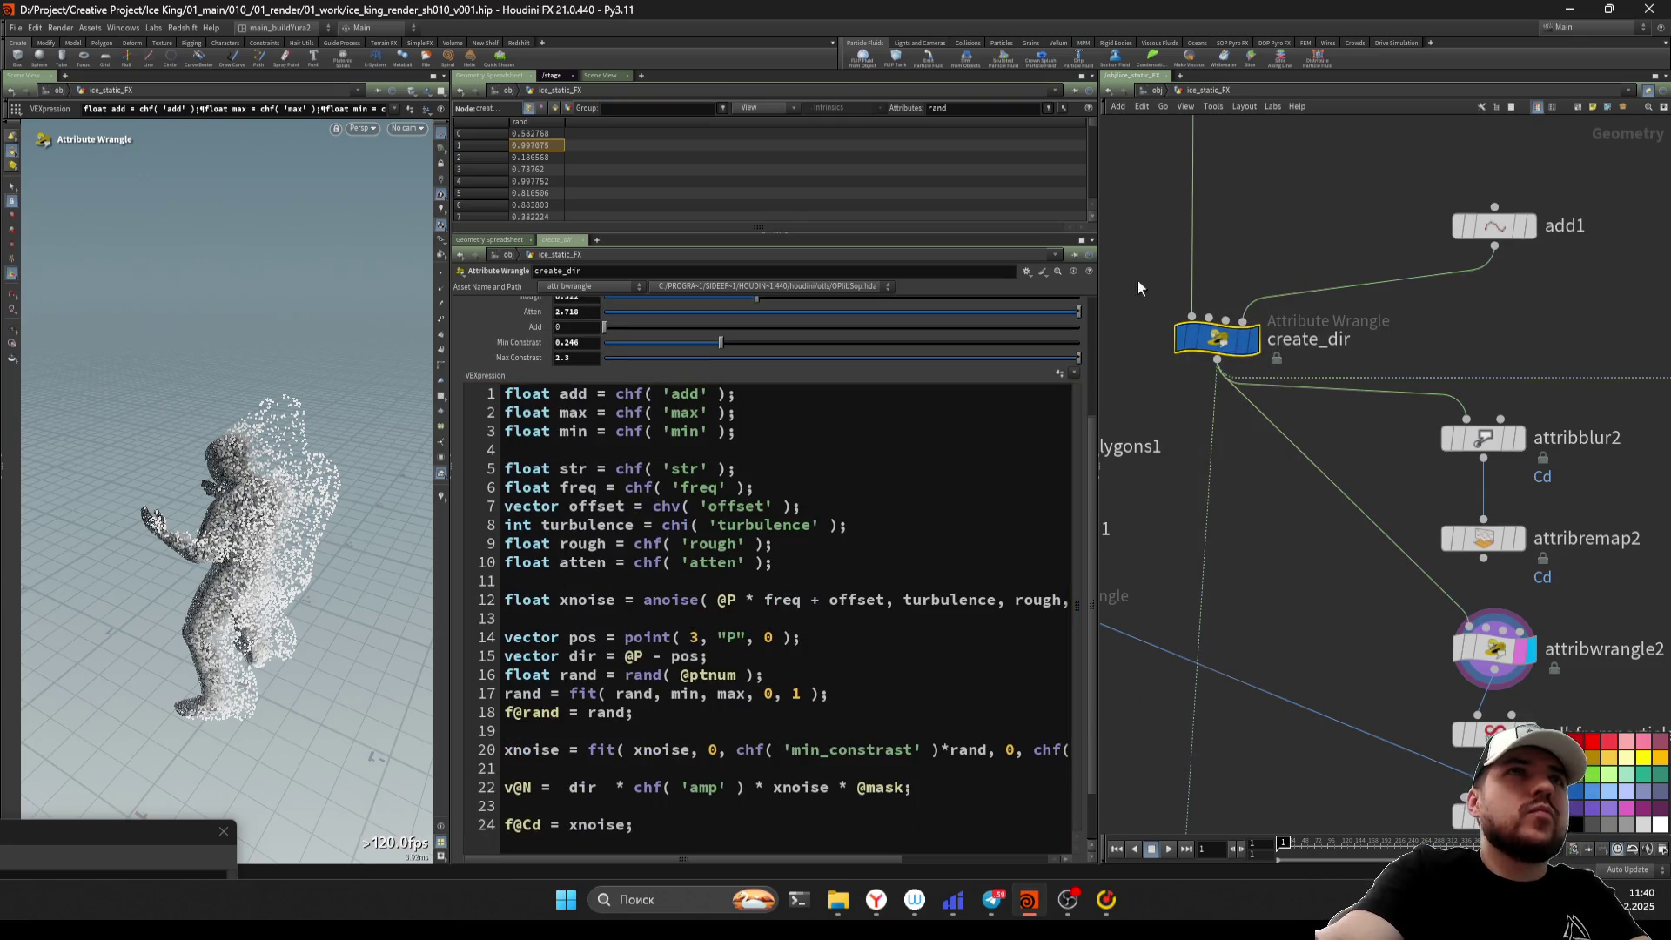
scroll(249, 627, "up", 5)
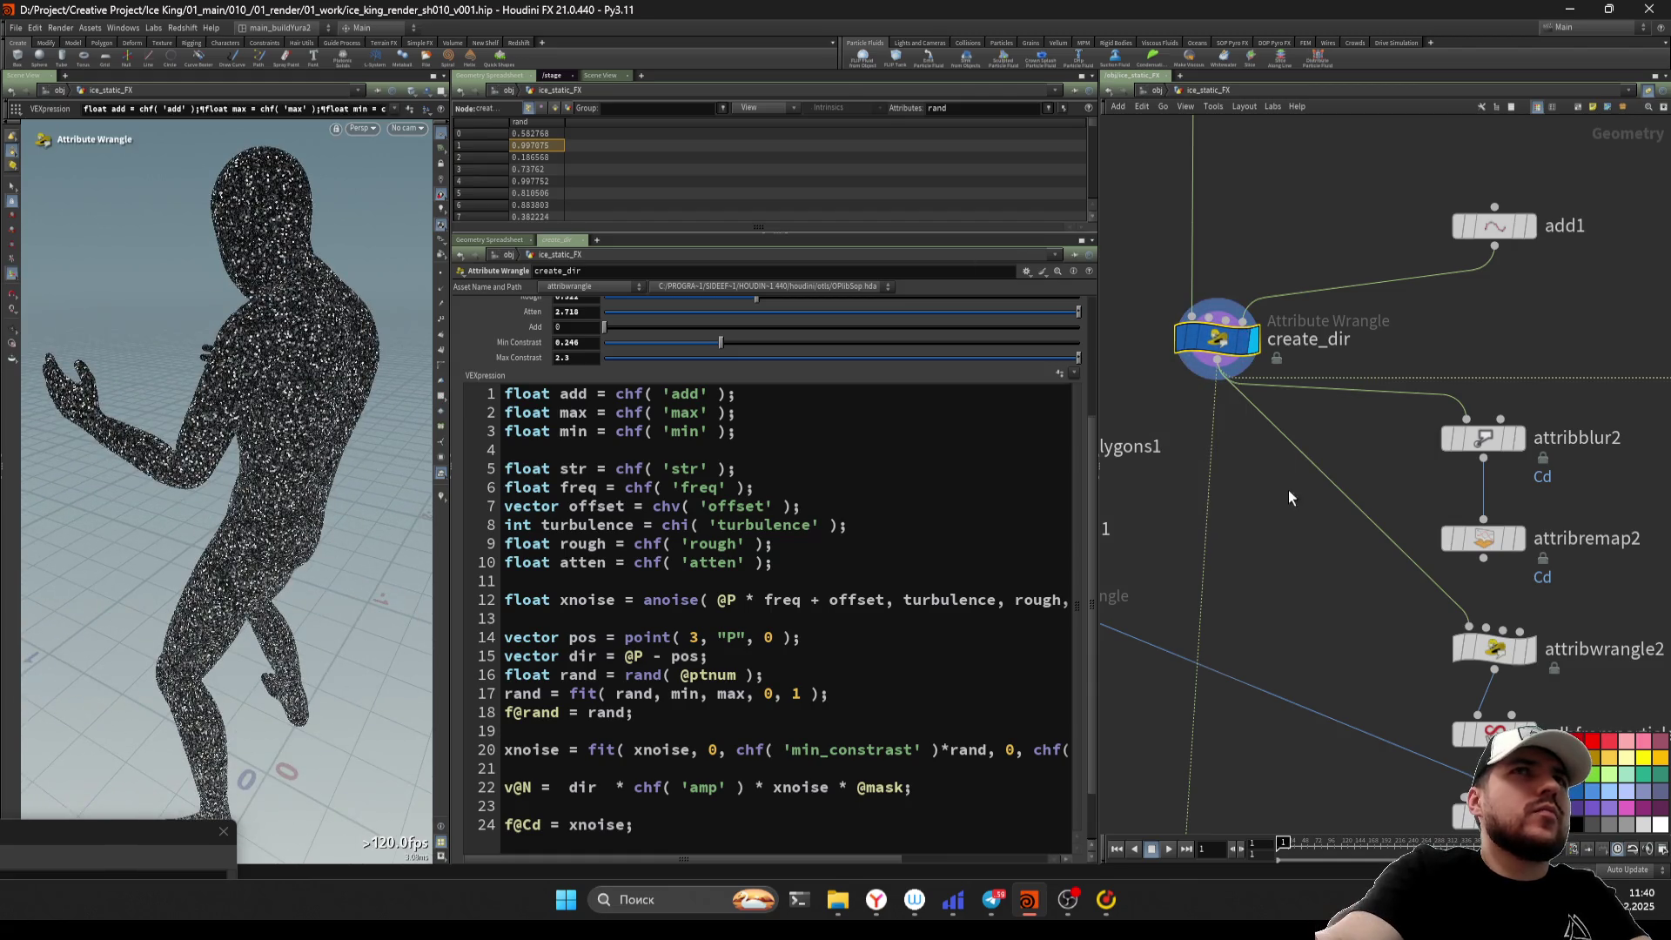
scroll(252, 509, "down", 5)
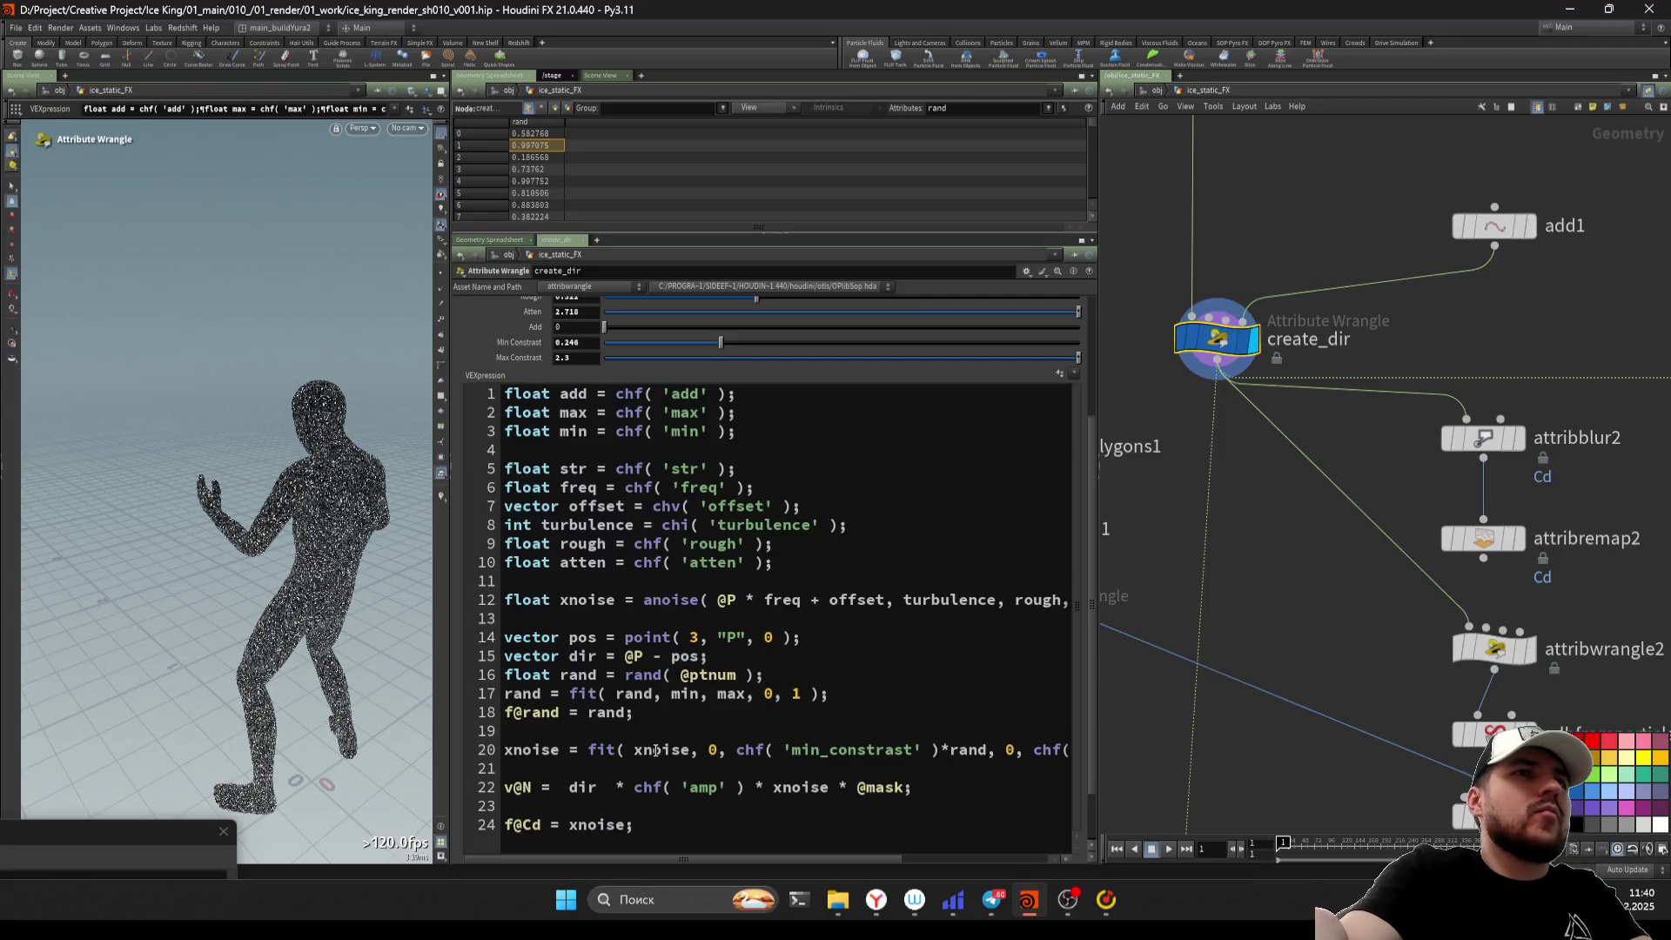
double_click(945, 752)
type("*")
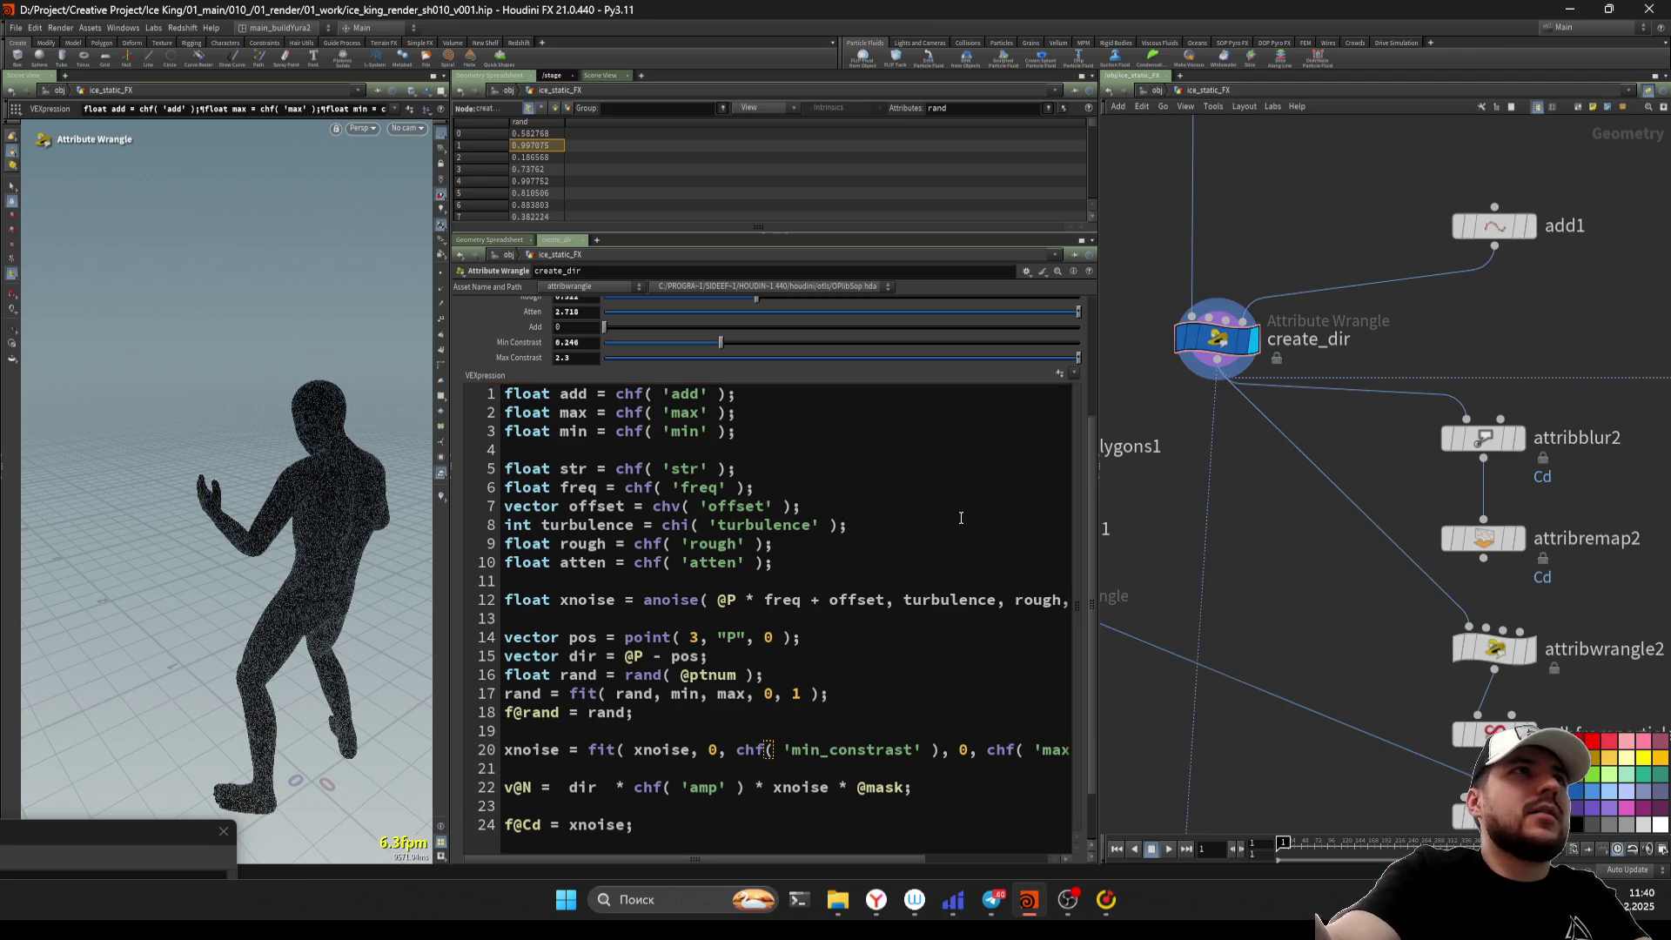
Undo the contrast slider tweaks, leaving Max Constrast at 1
scroll(595, 427, "up", 4)
scroll(596, 427, "up", 1)
left_click_drag(666, 523, 849, 522)
key("ctrl+z")
key("ctrl+z")
After a Min Constrast tweak, raise the noise Freq to 1 and then to 12
mouse_move(591, 521)
middle_mouse_down()
mouse_move(653, 523)
mouse_move(591, 520)
middle_mouse_up()
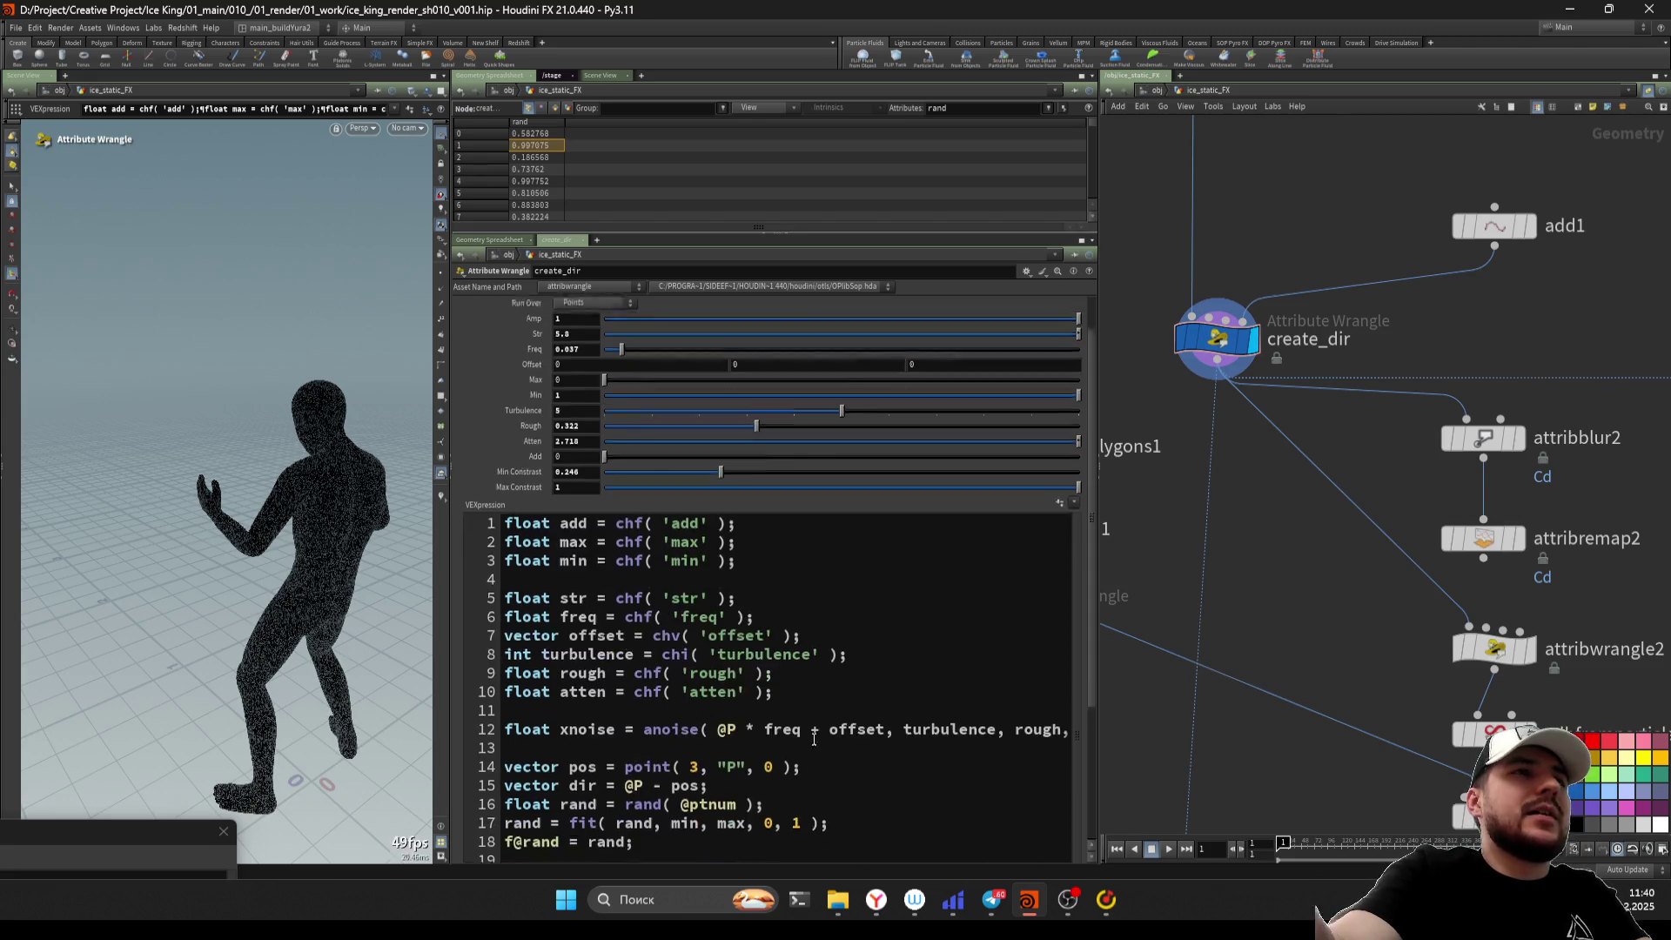
scroll(931, 770, "down", 3)
scroll(881, 809, "down", 1)
scroll(644, 483, "up", 3)
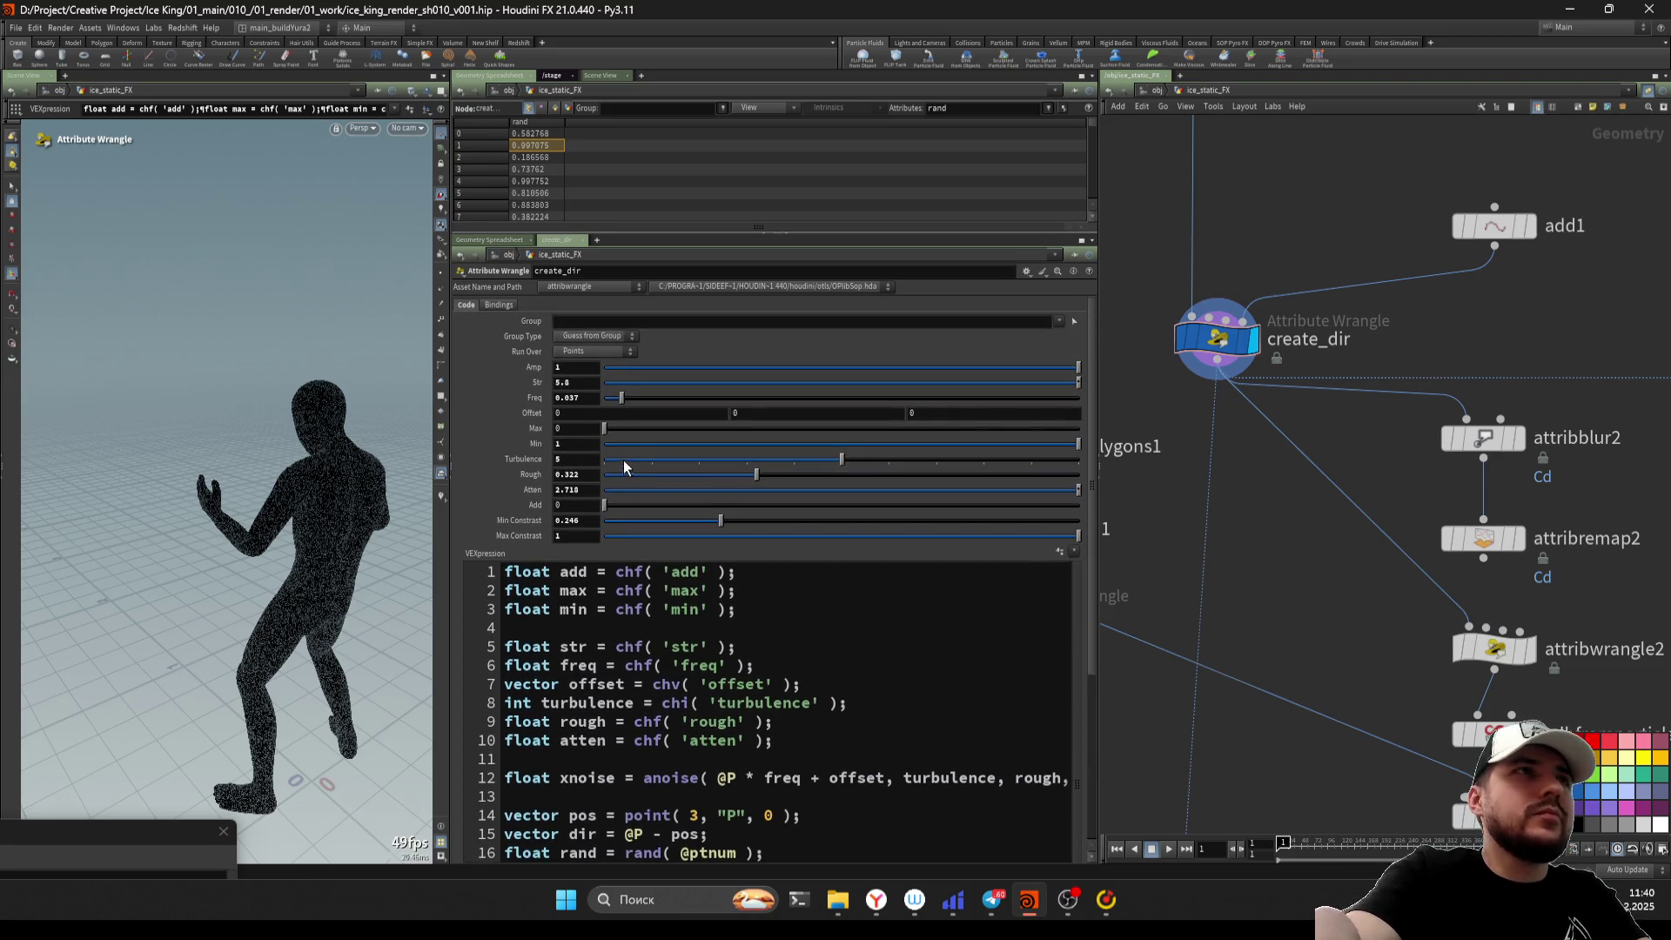
left_click_drag(620, 398, 1079, 398)
mouse_move(581, 398)
middle_mouse_down()
mouse_move(600, 374)
mouse_move(696, 384)
mouse_move(657, 386)
middle_mouse_up()
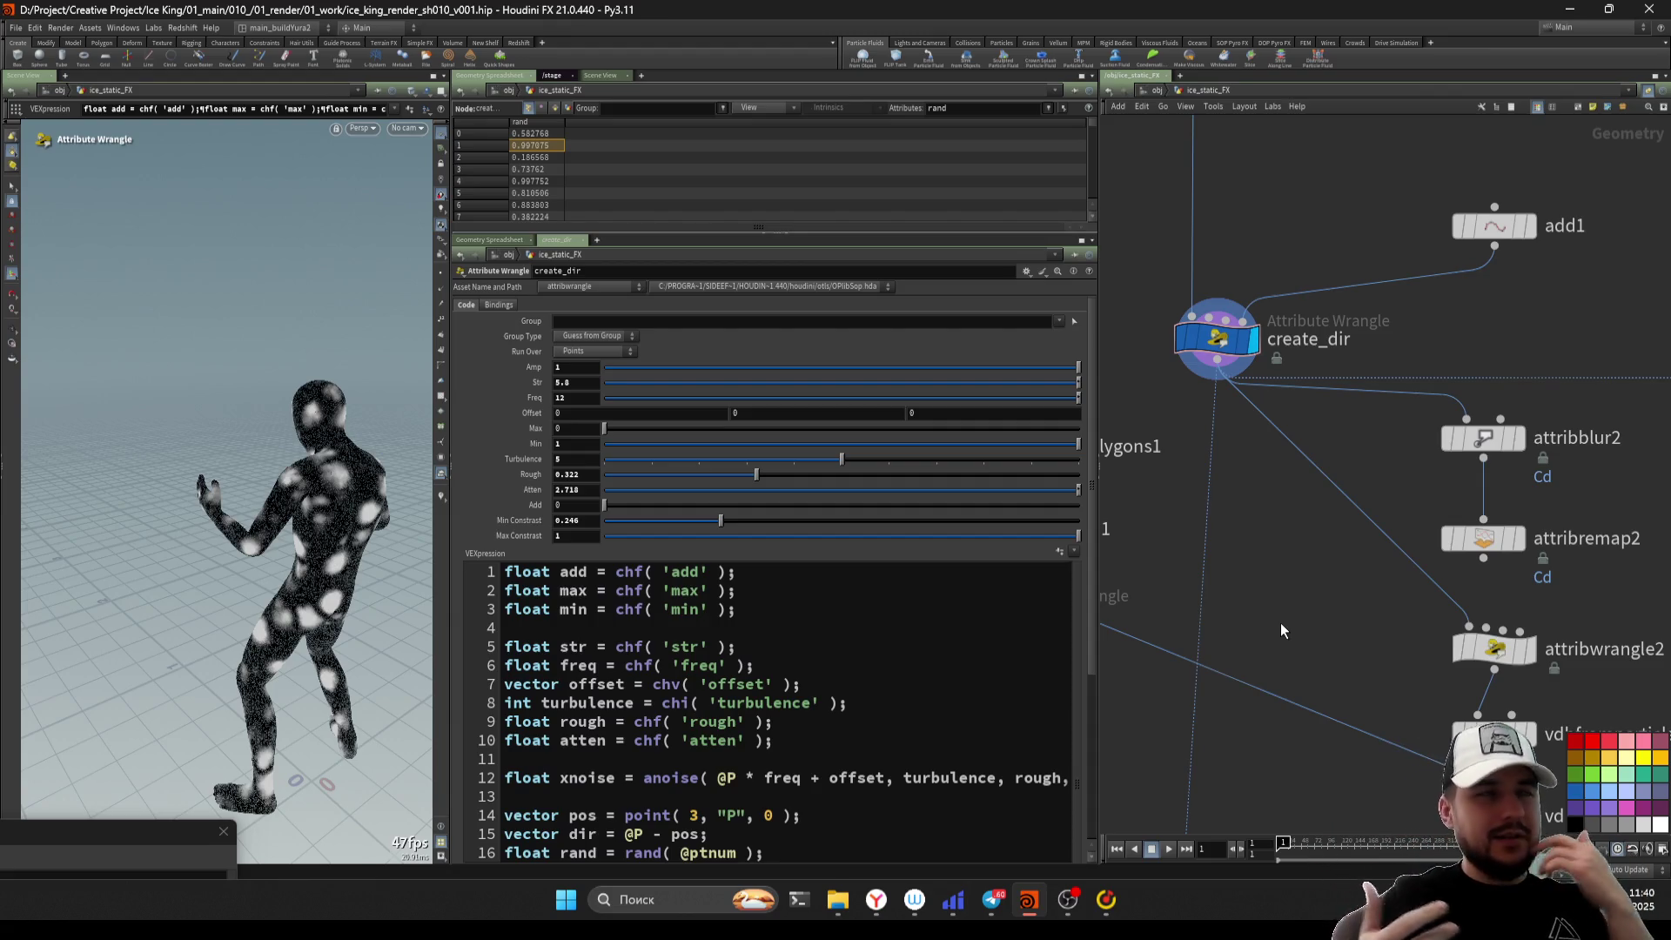
scroll(1182, 748, "down", 5)
scroll(988, 725, "down", 3)
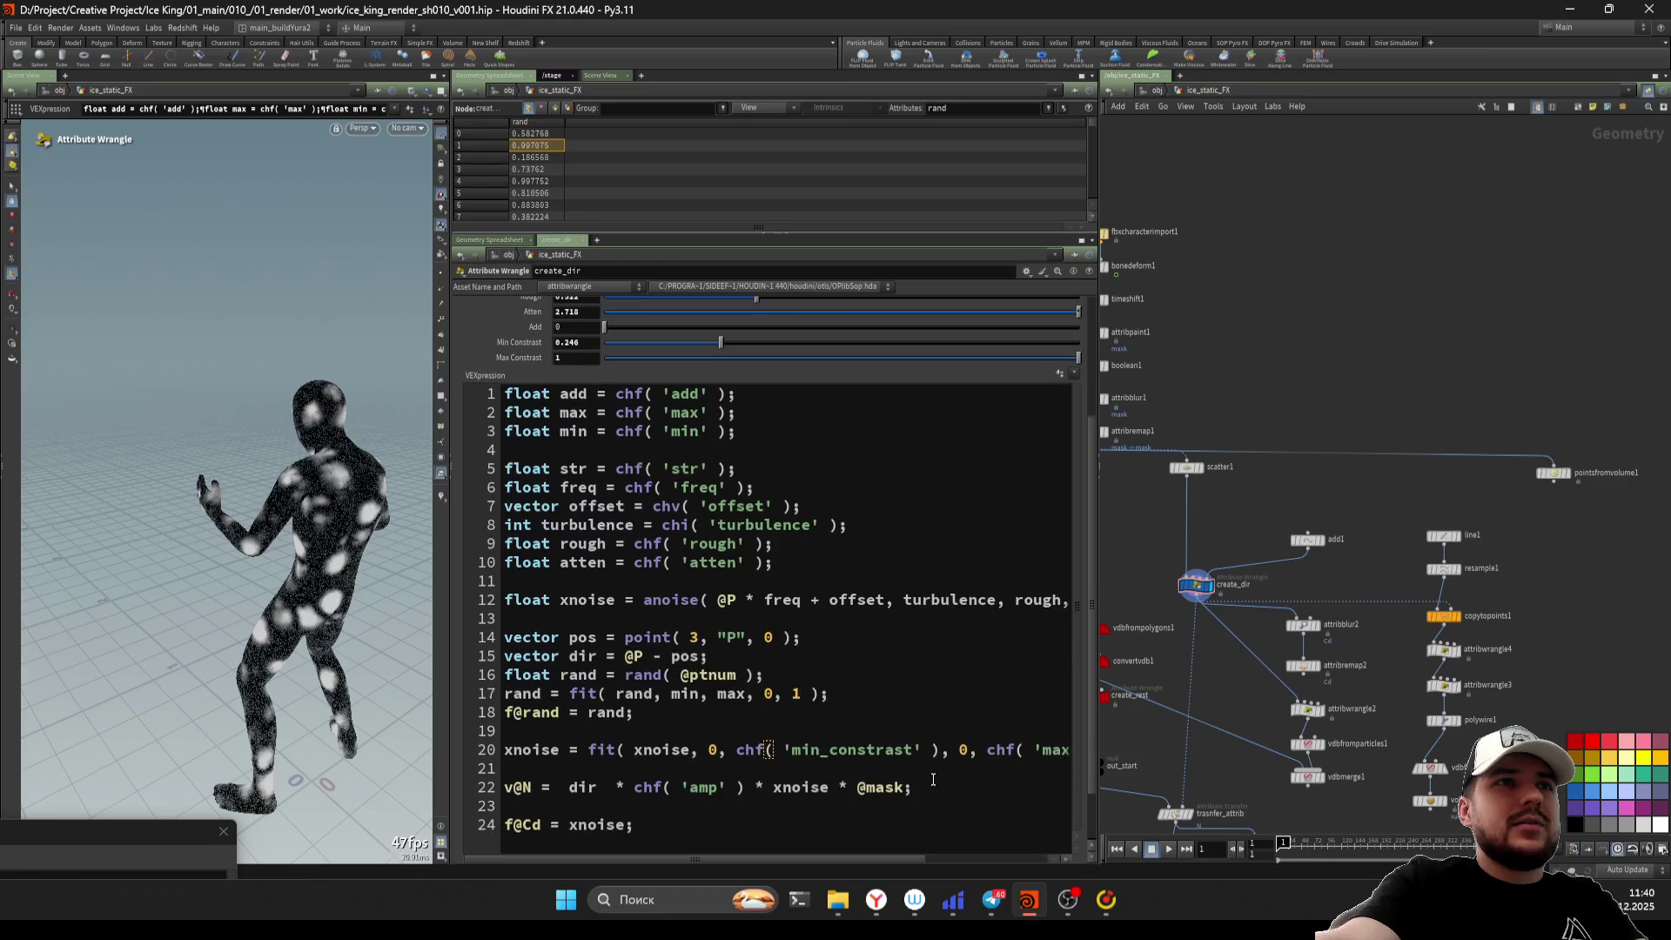
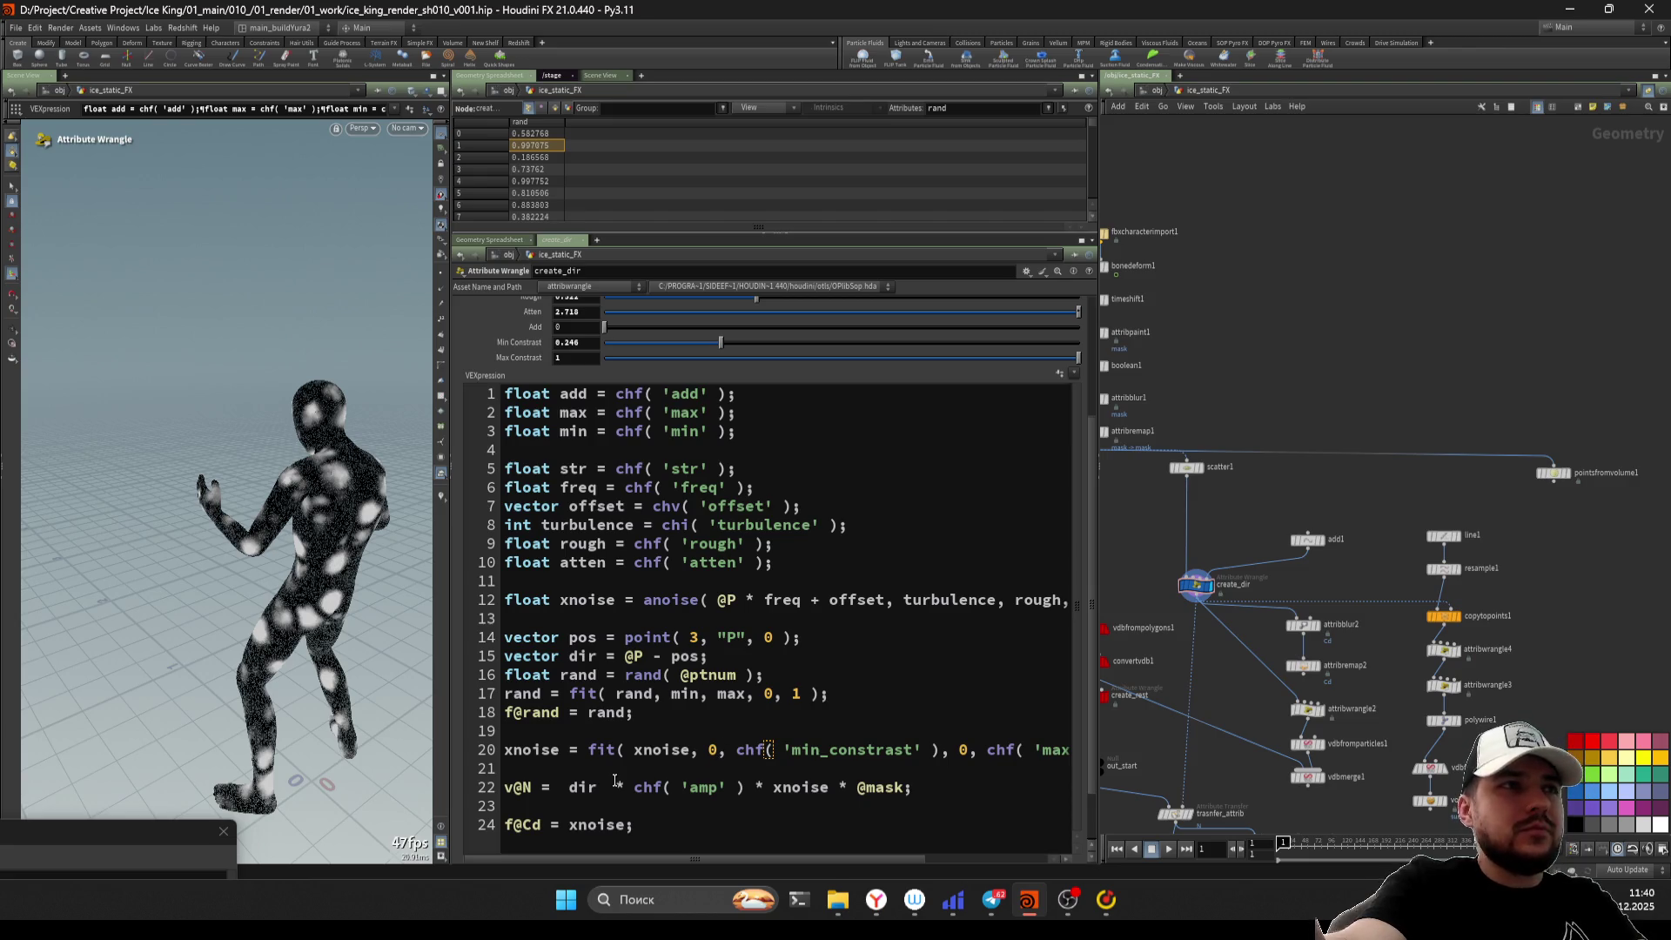
Insert a new top line commented '//Создание матh' above the wrangle code
left_click(757, 806)
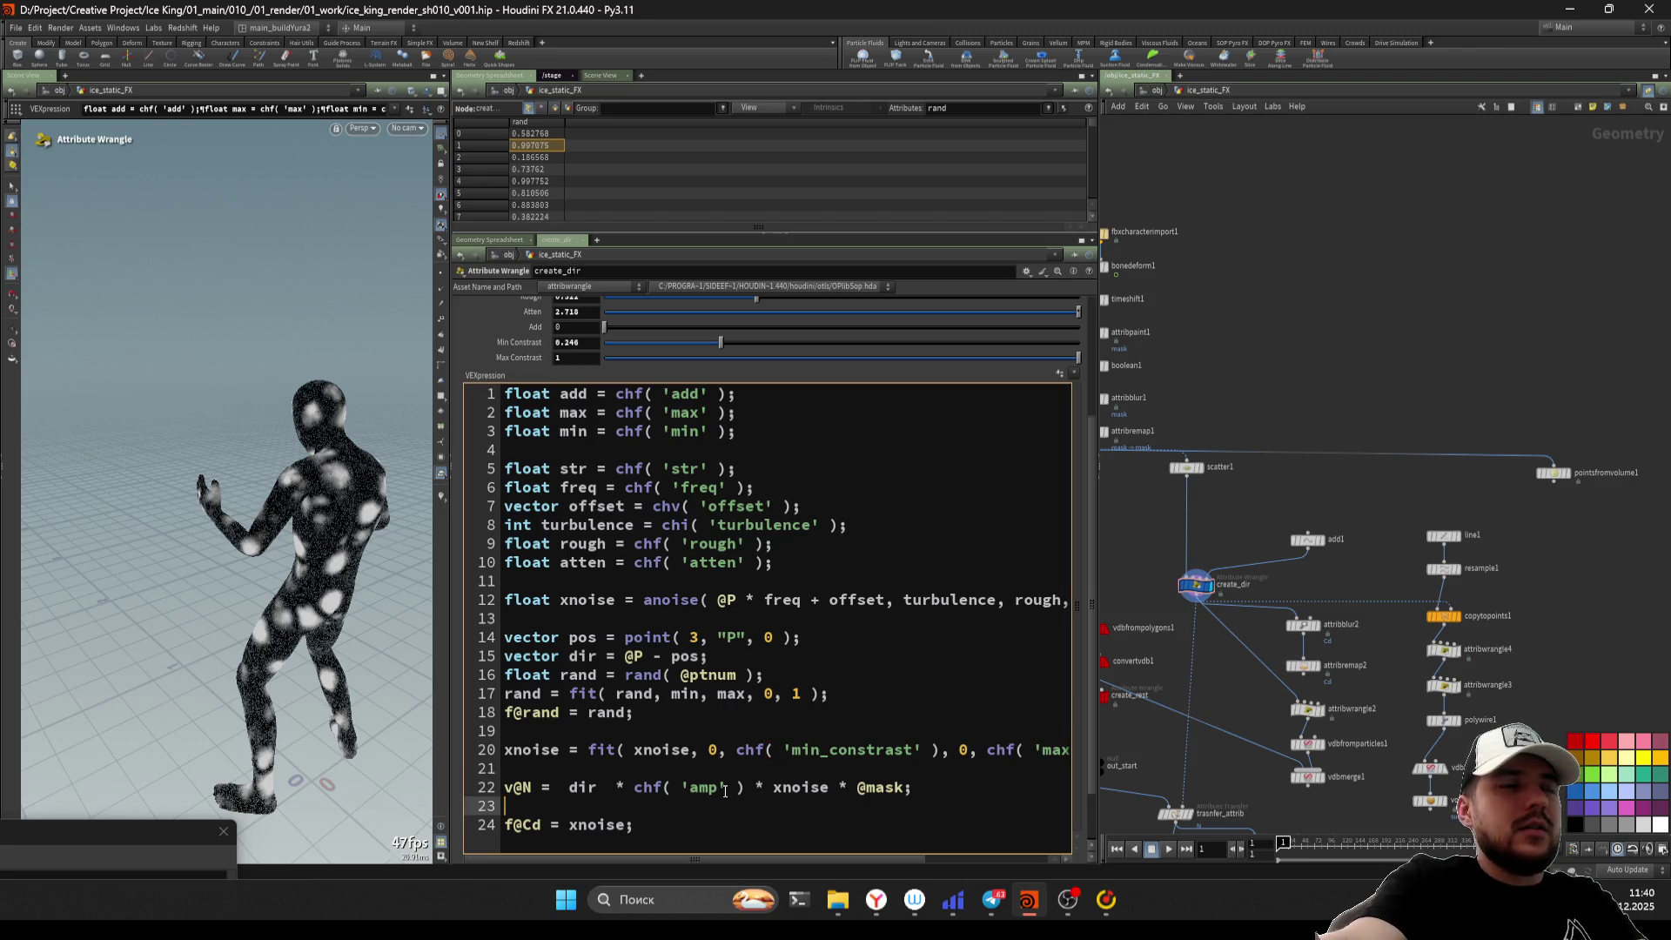
left_click(651, 726)
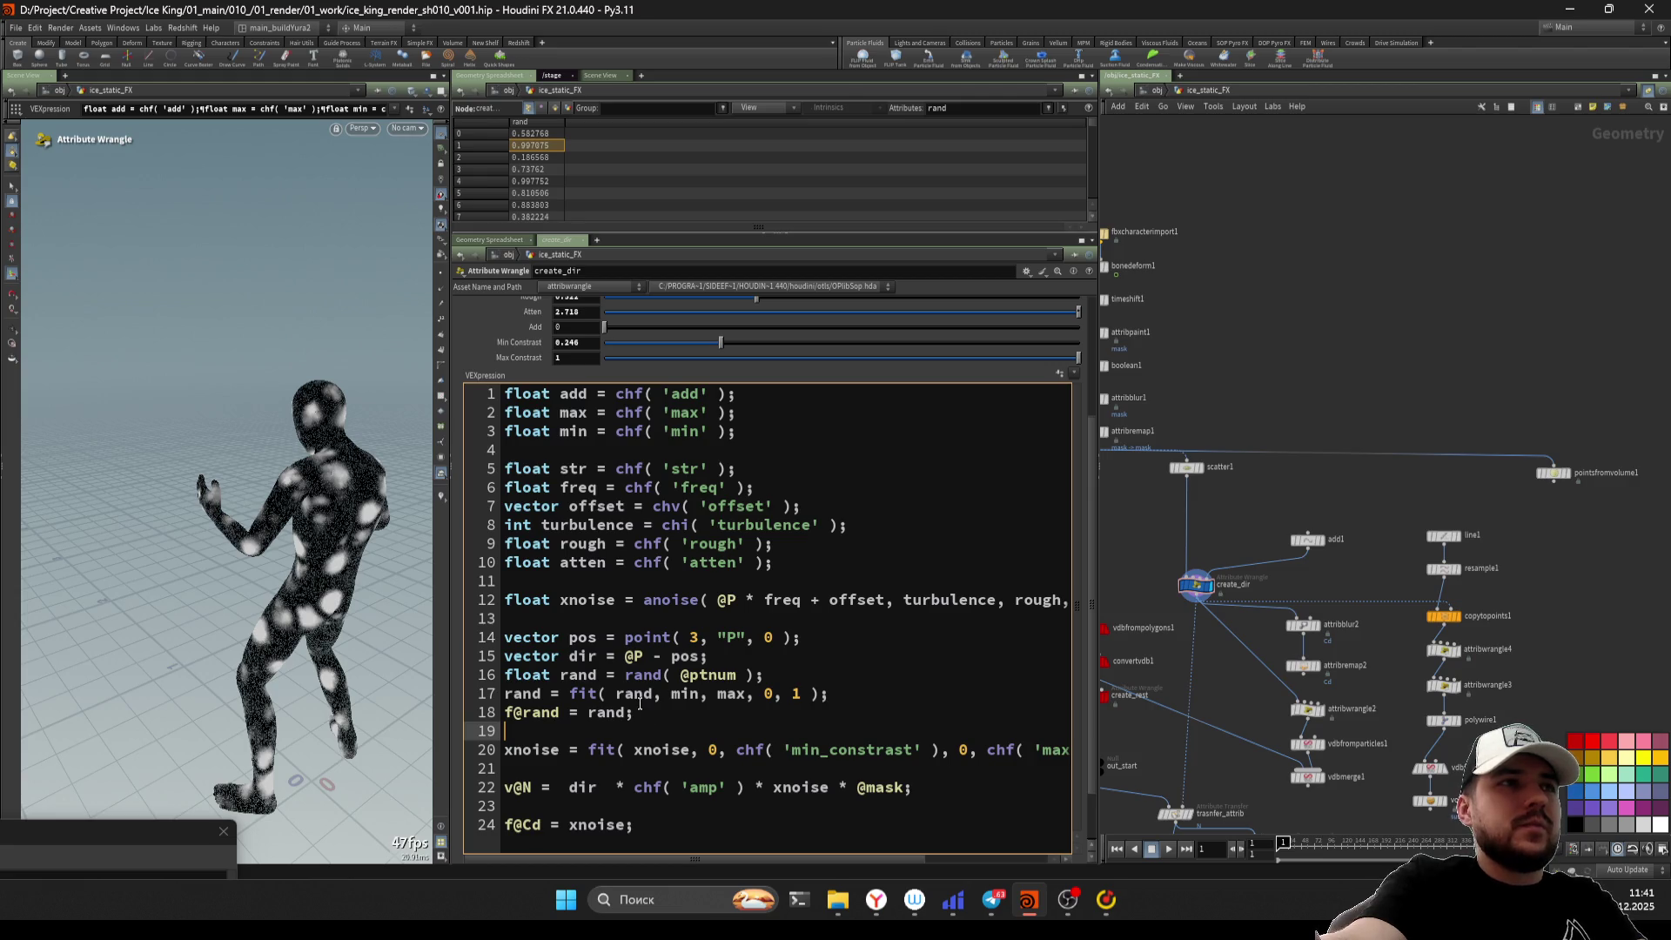
key("ctrl+End")
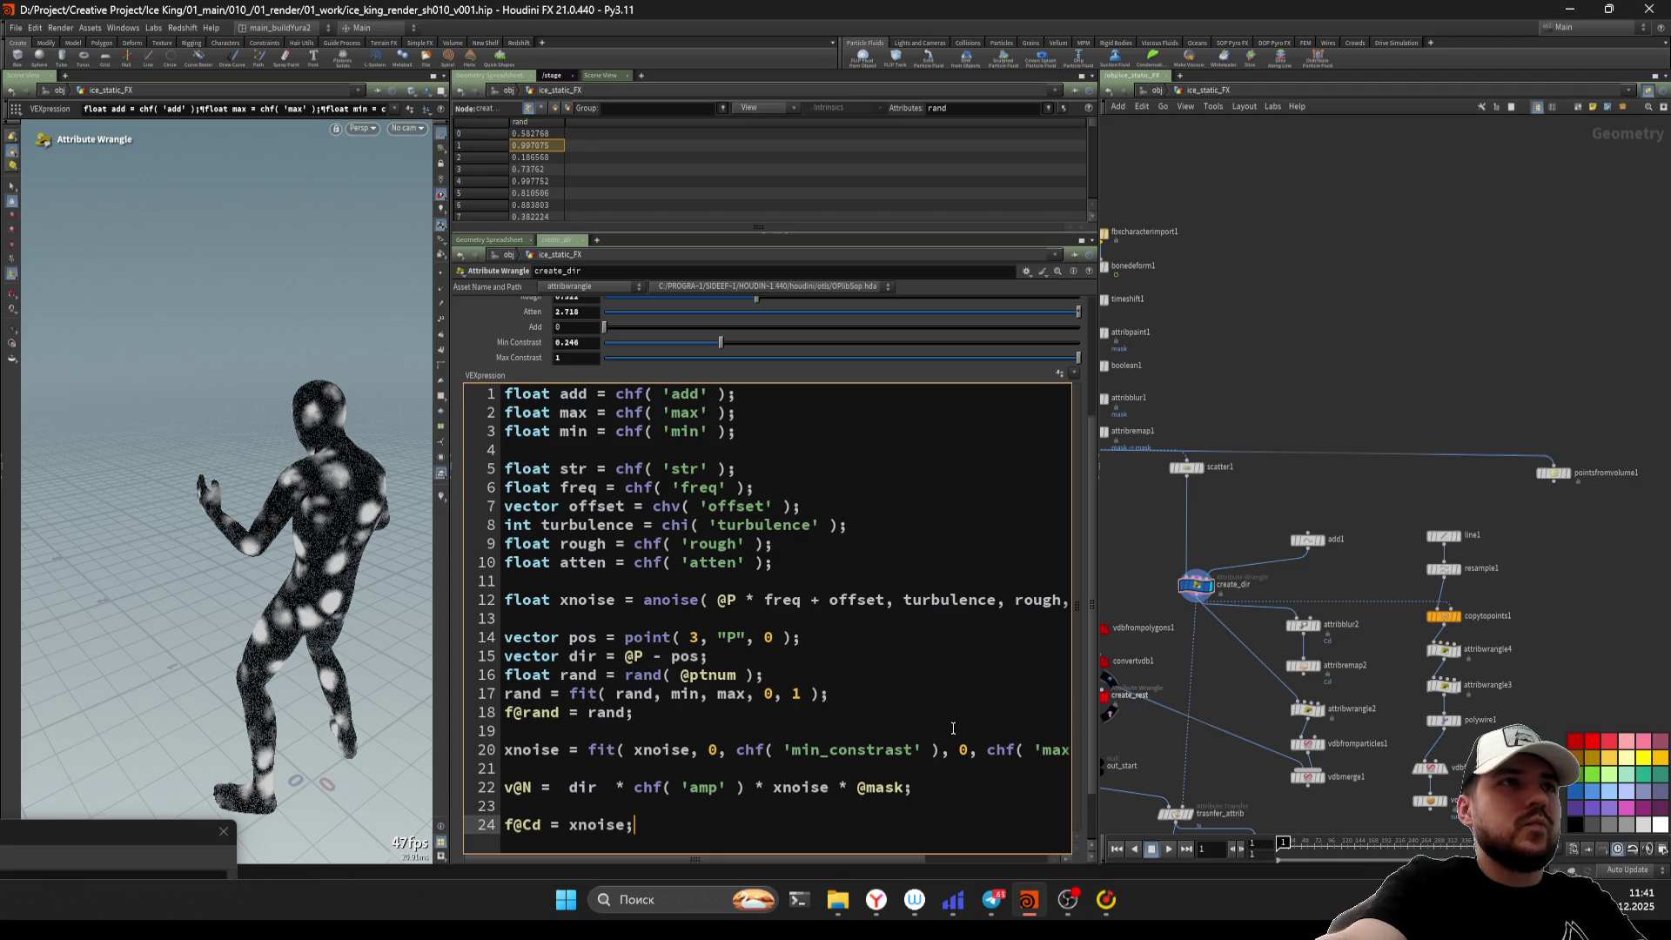
left_click(695, 712)
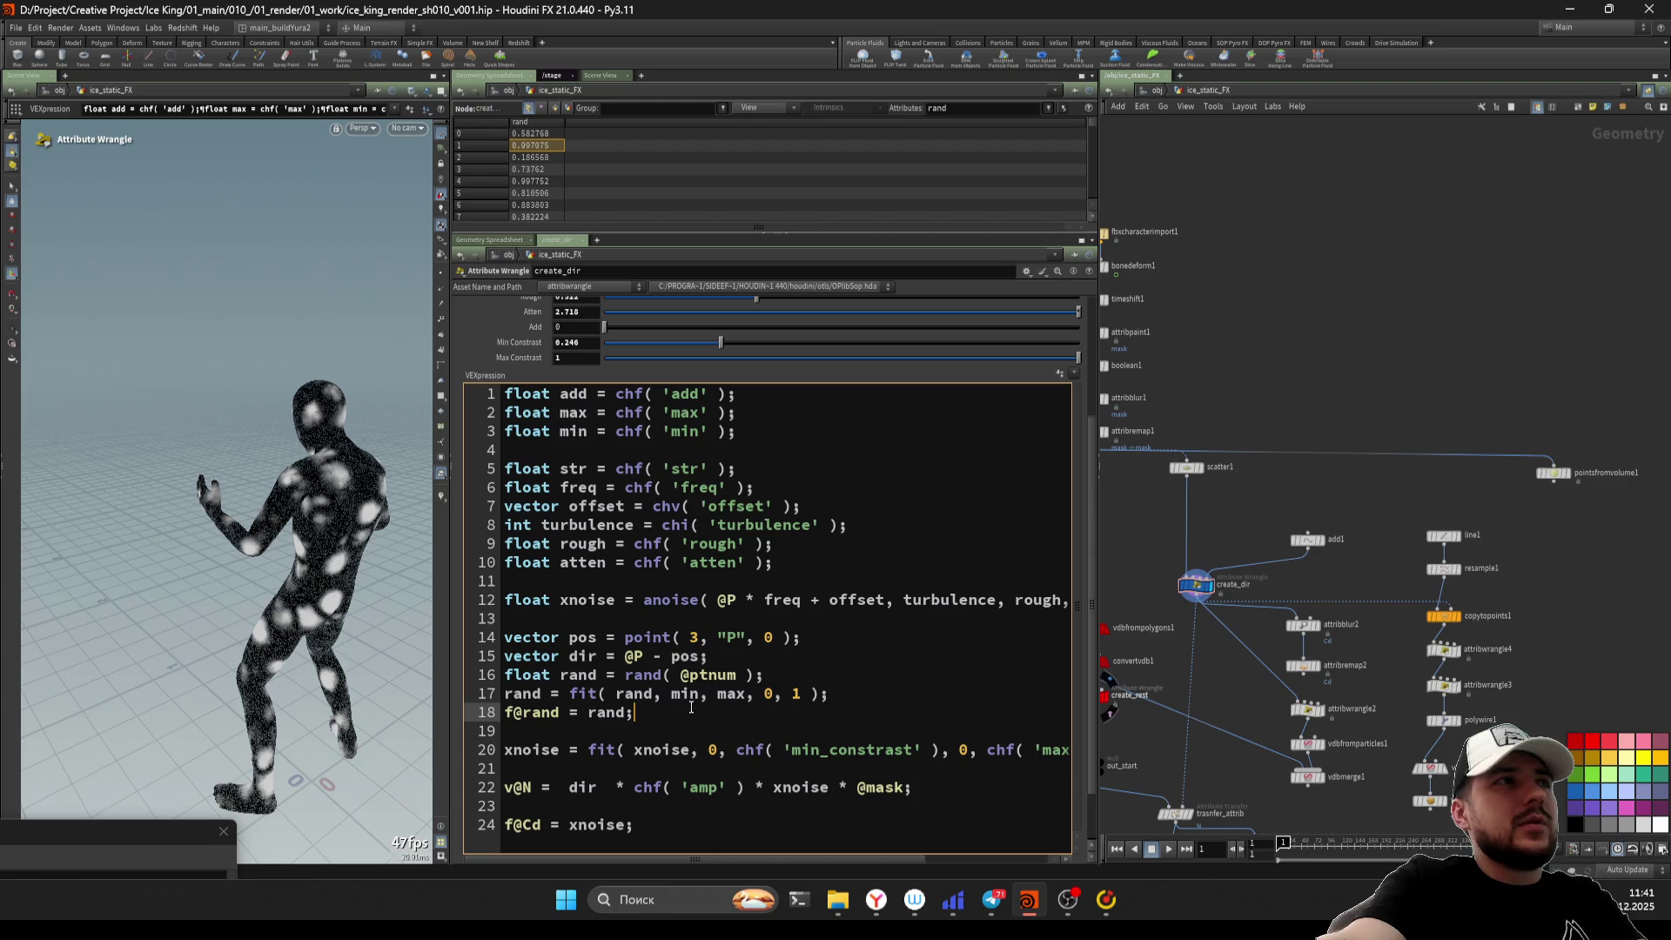
scroll(691, 708, "up", 3)
scroll(728, 751, "down", 3)
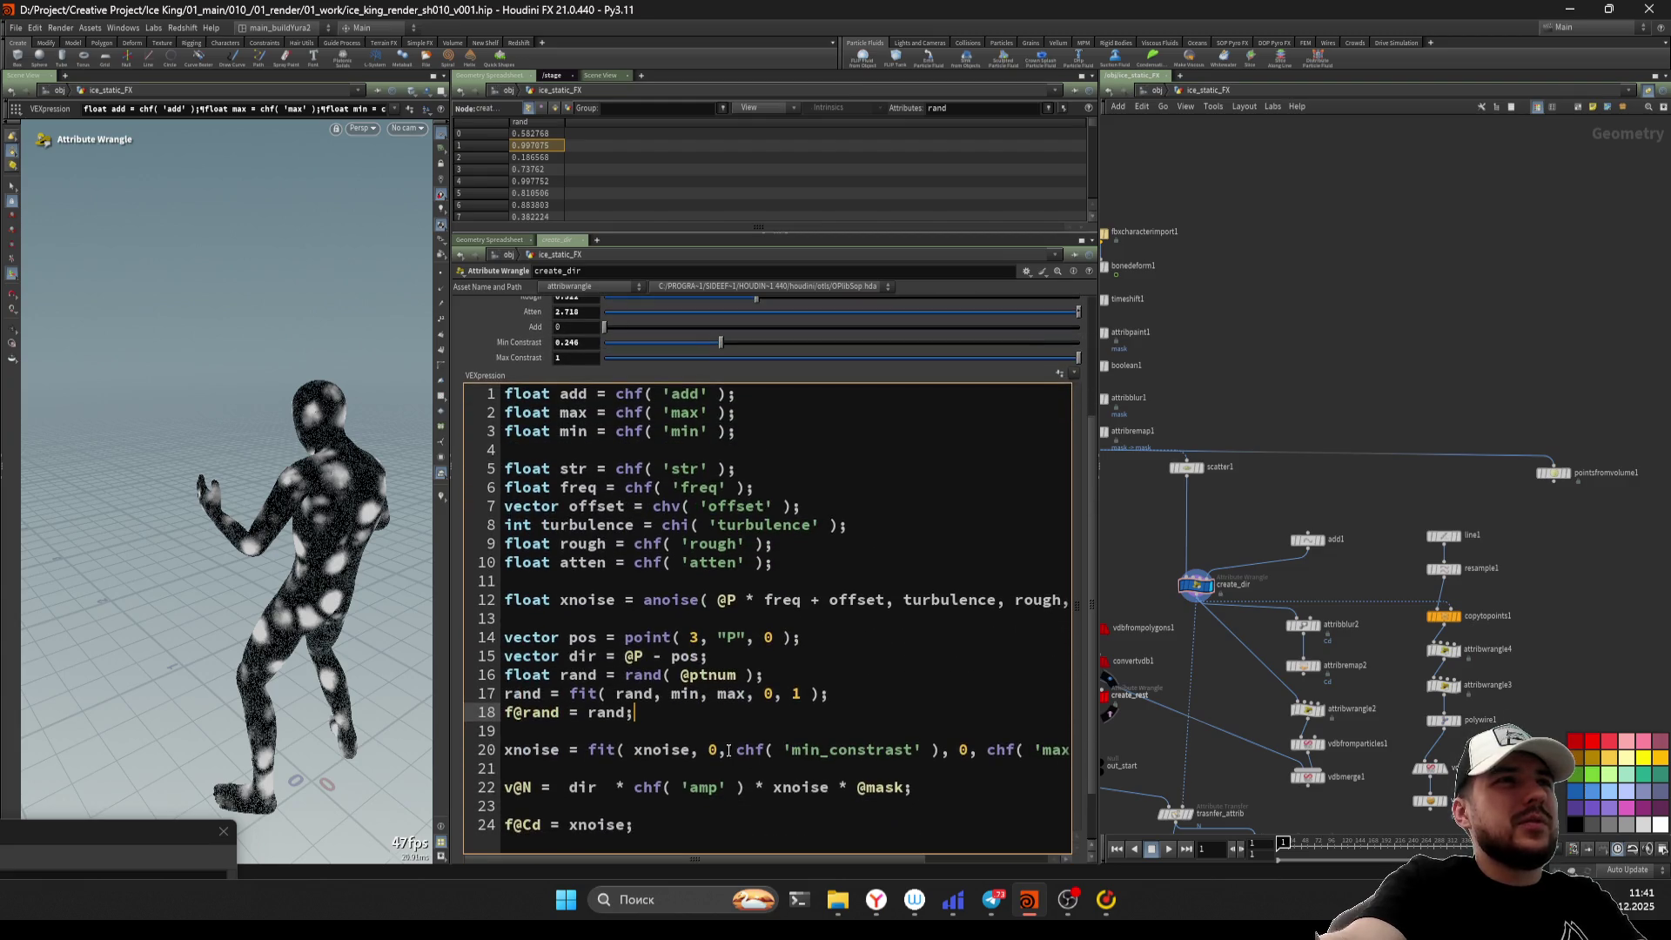
left_click(497, 599)
key("Up")
key("Up")
key("Up")
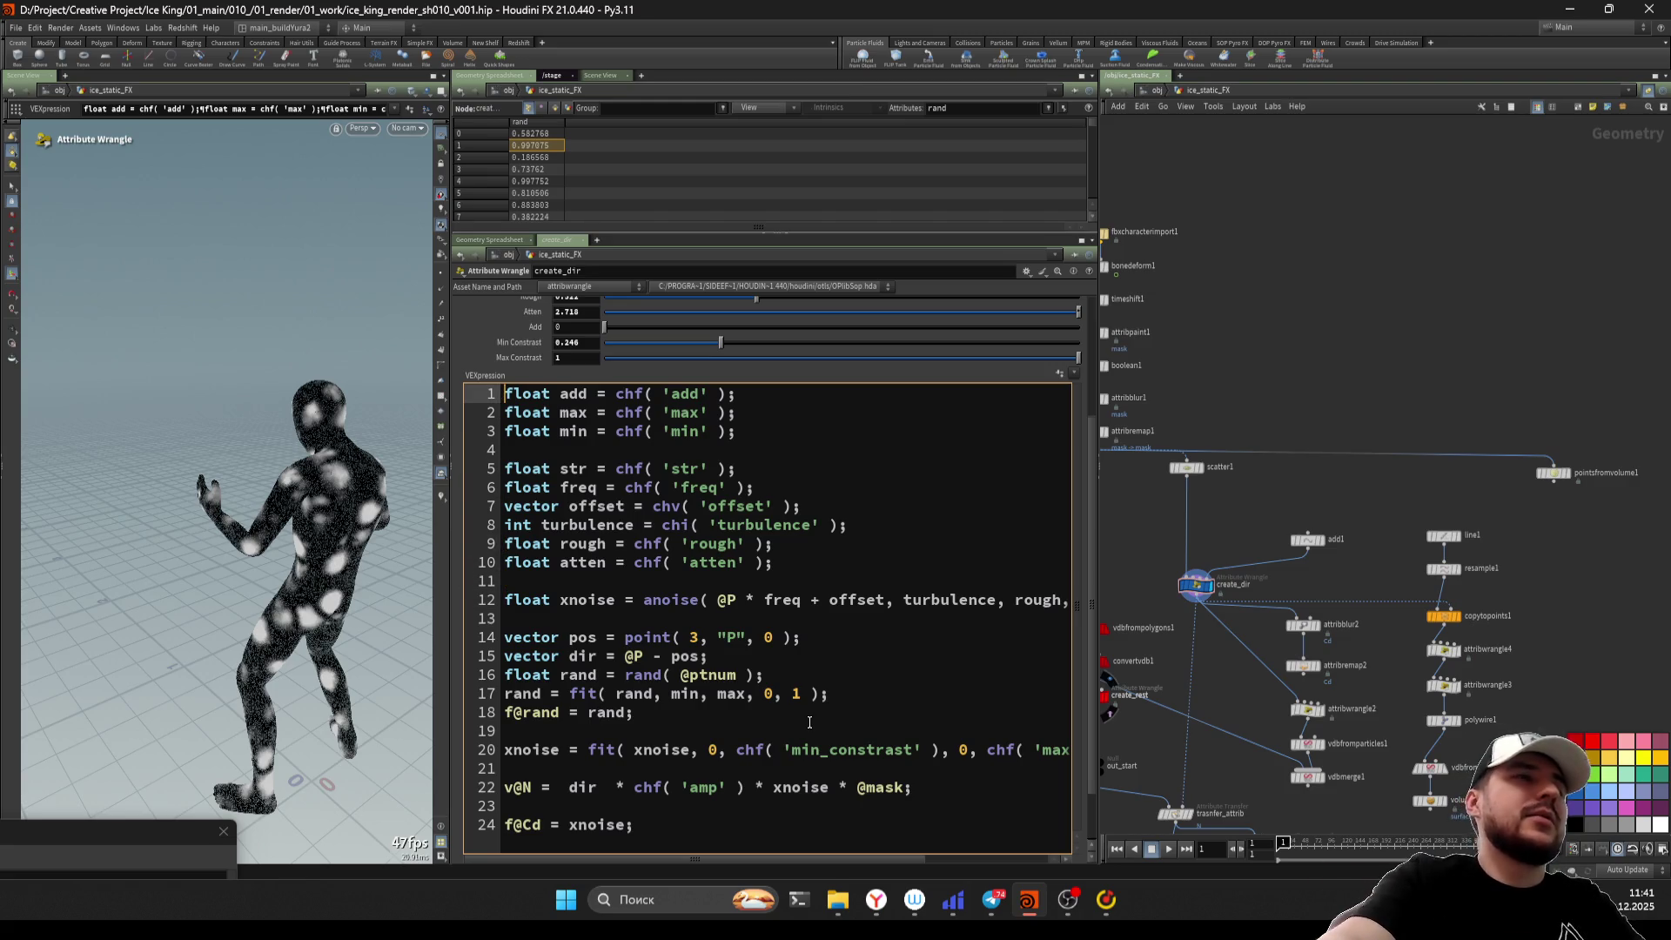
key("Return")
key("Up")
type("//")
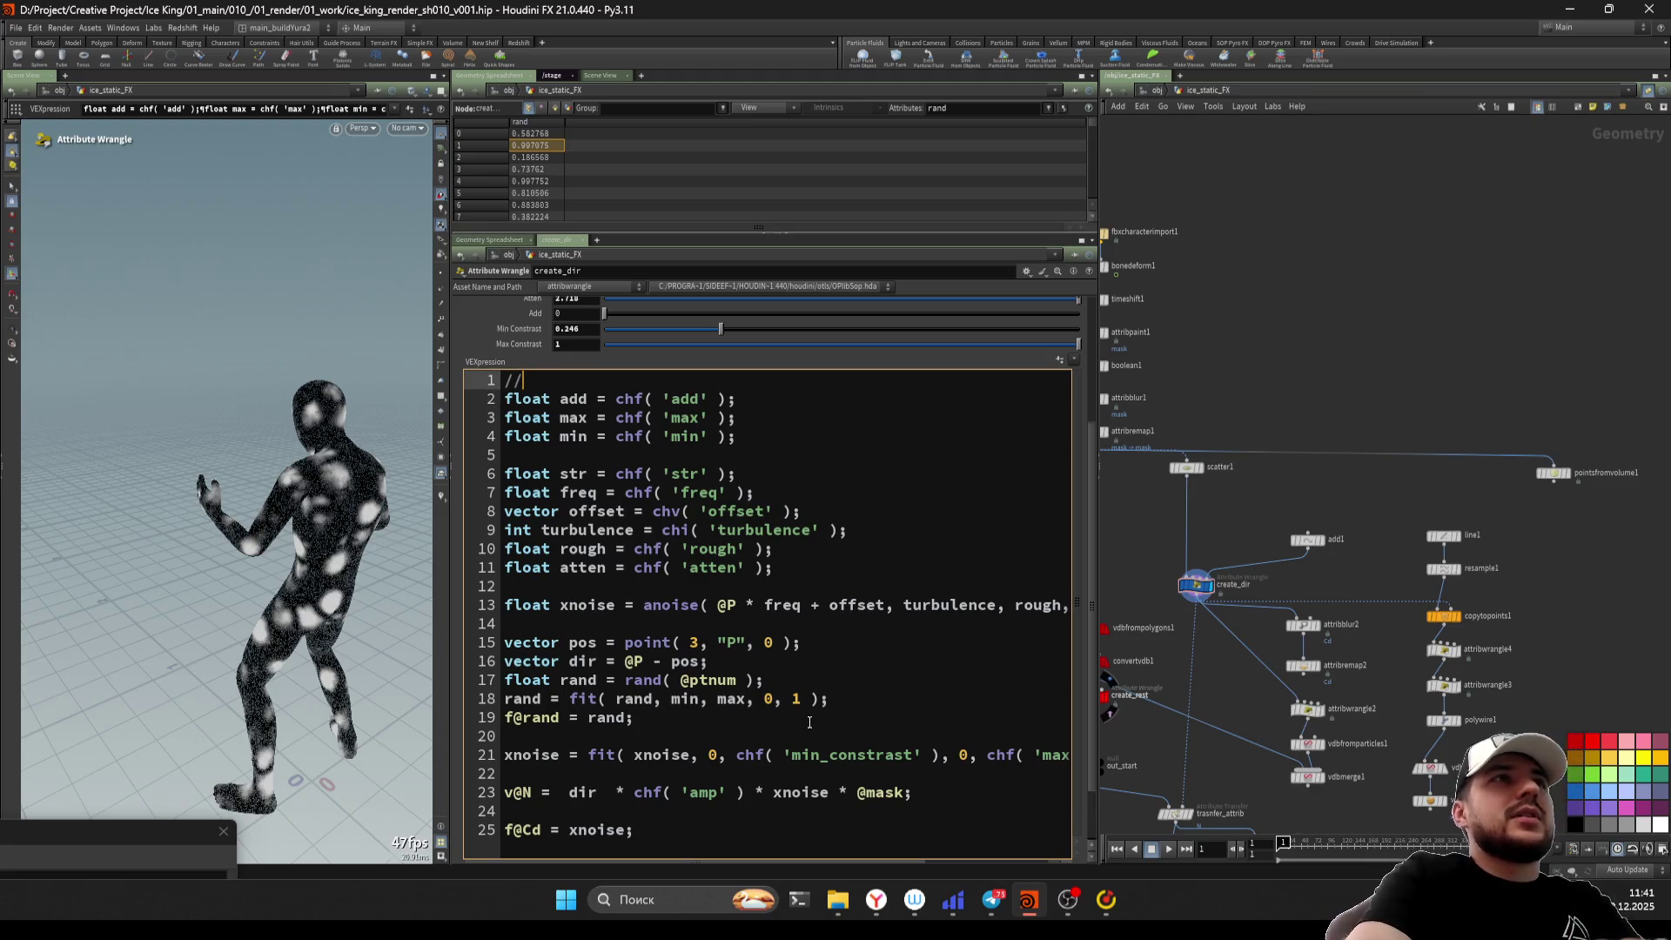
type("Создание ")
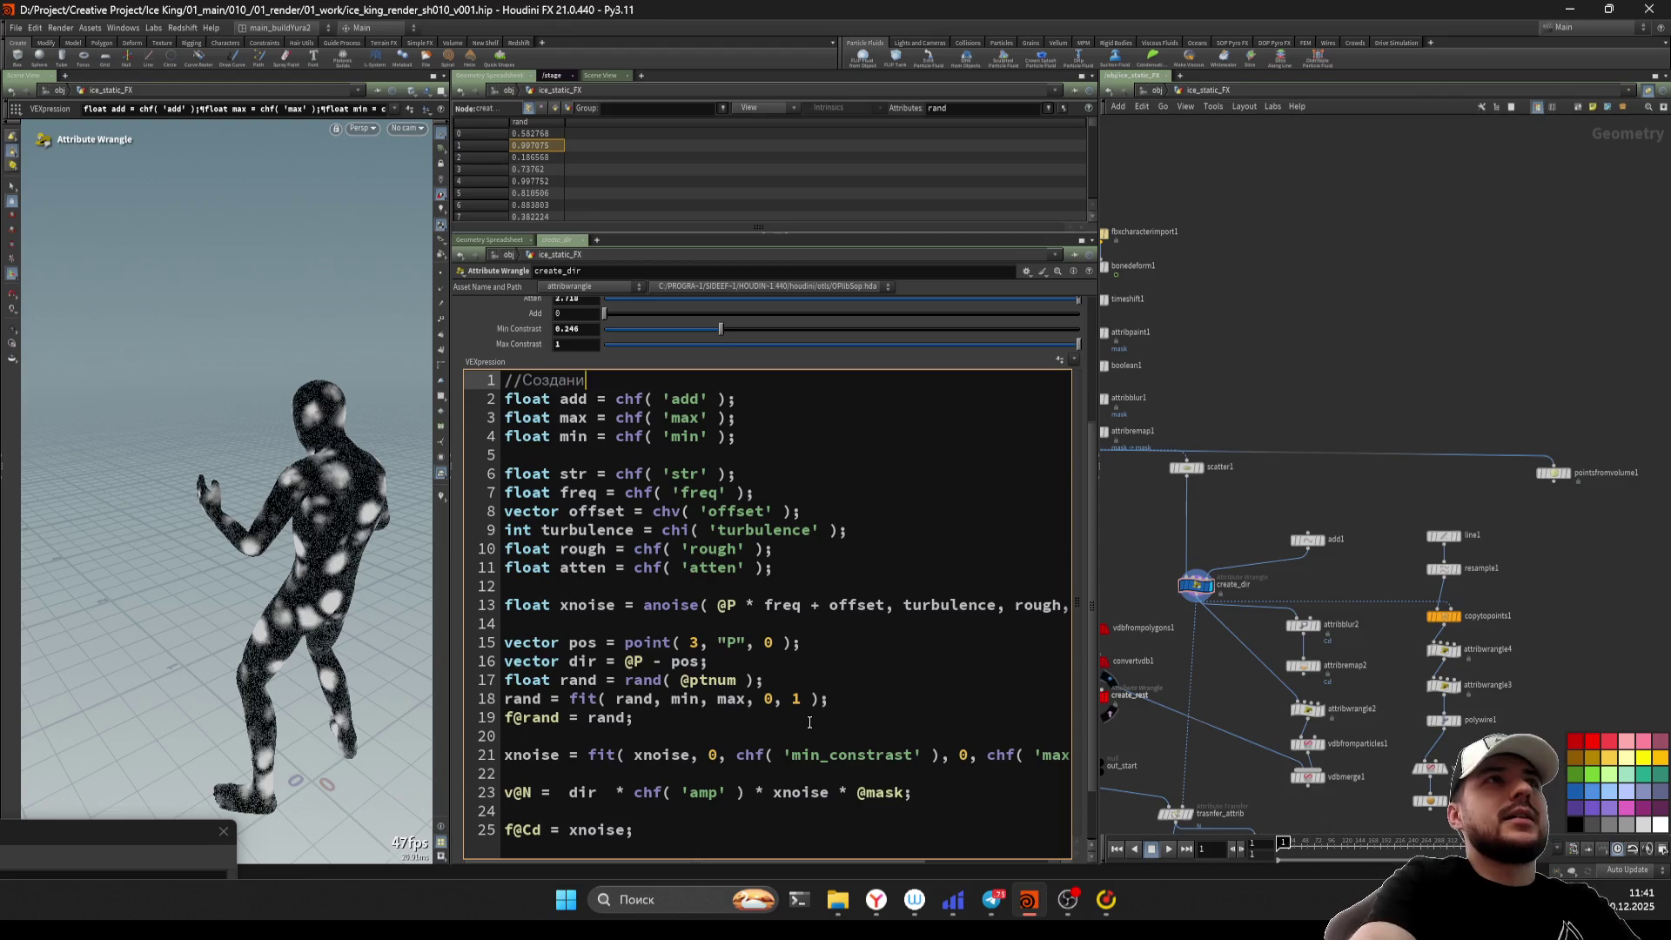
type("мат")
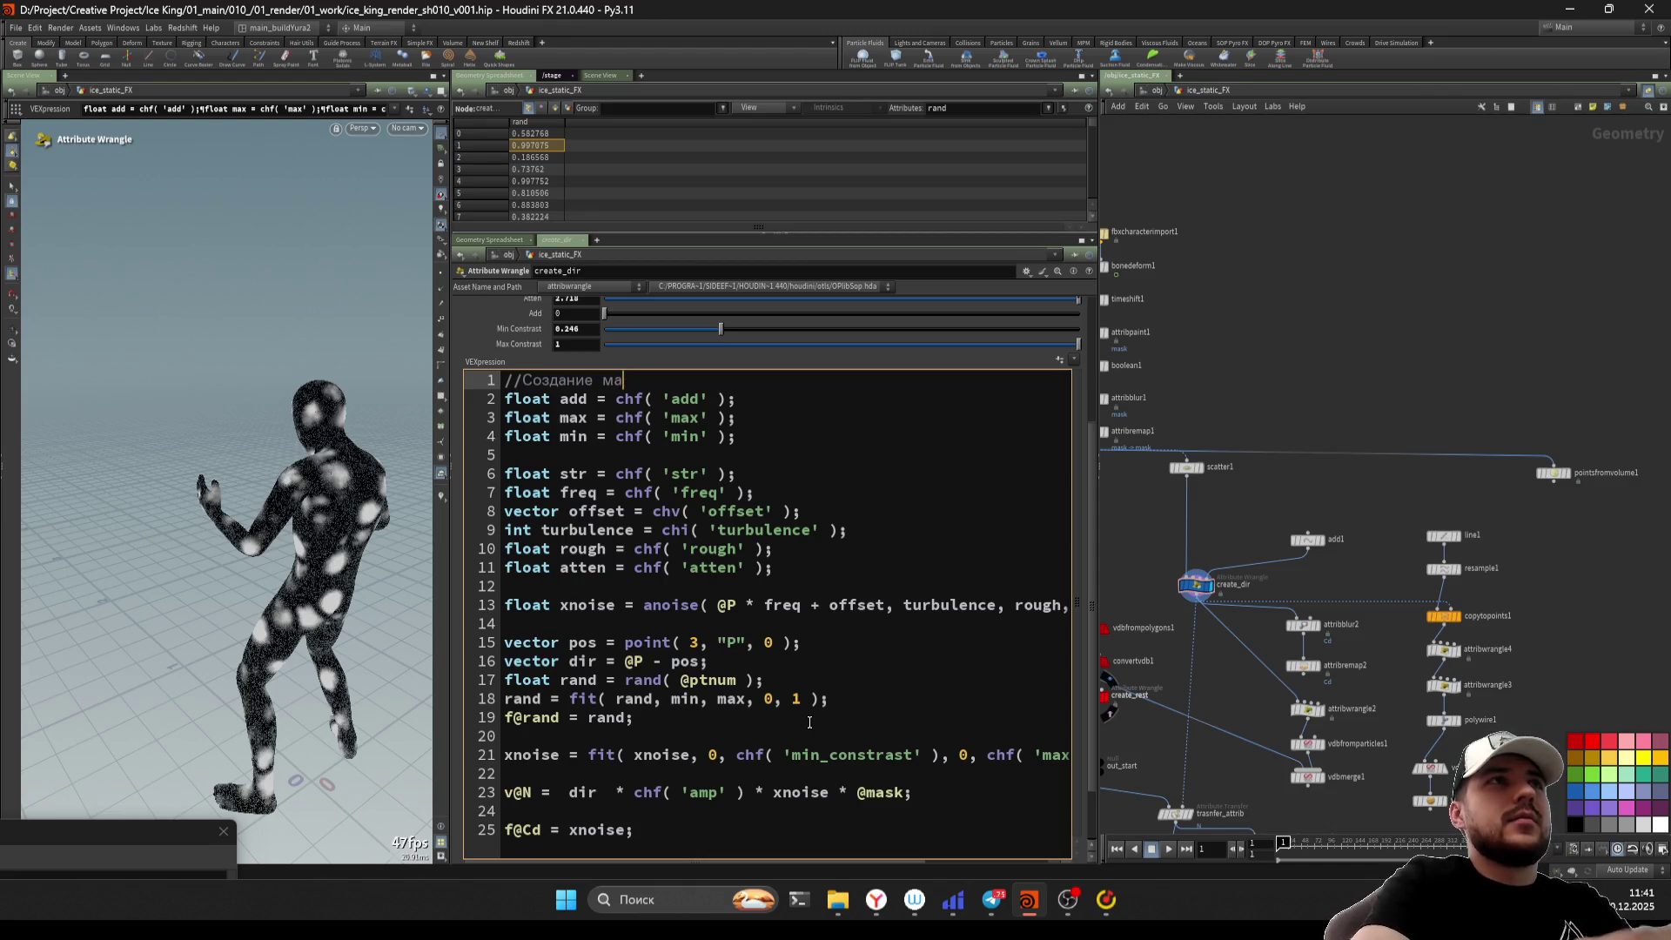
type("h")
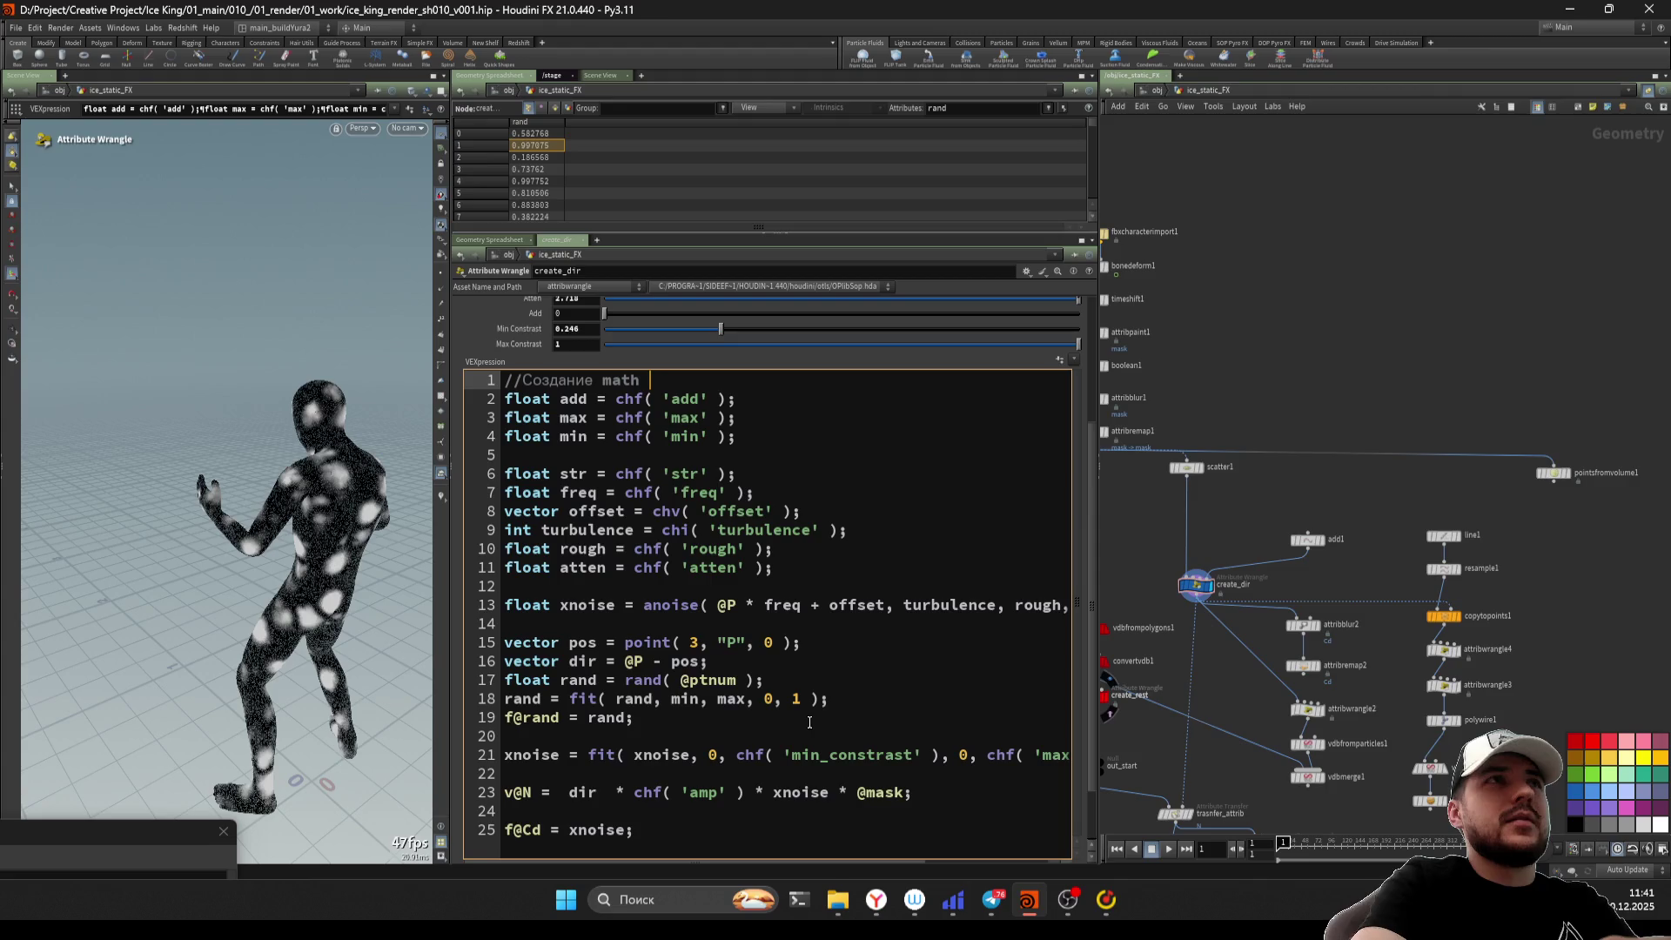
Label line 5 with the comment '//Создание Нойз н1'
key("Down")
key("Down")
key("Down")
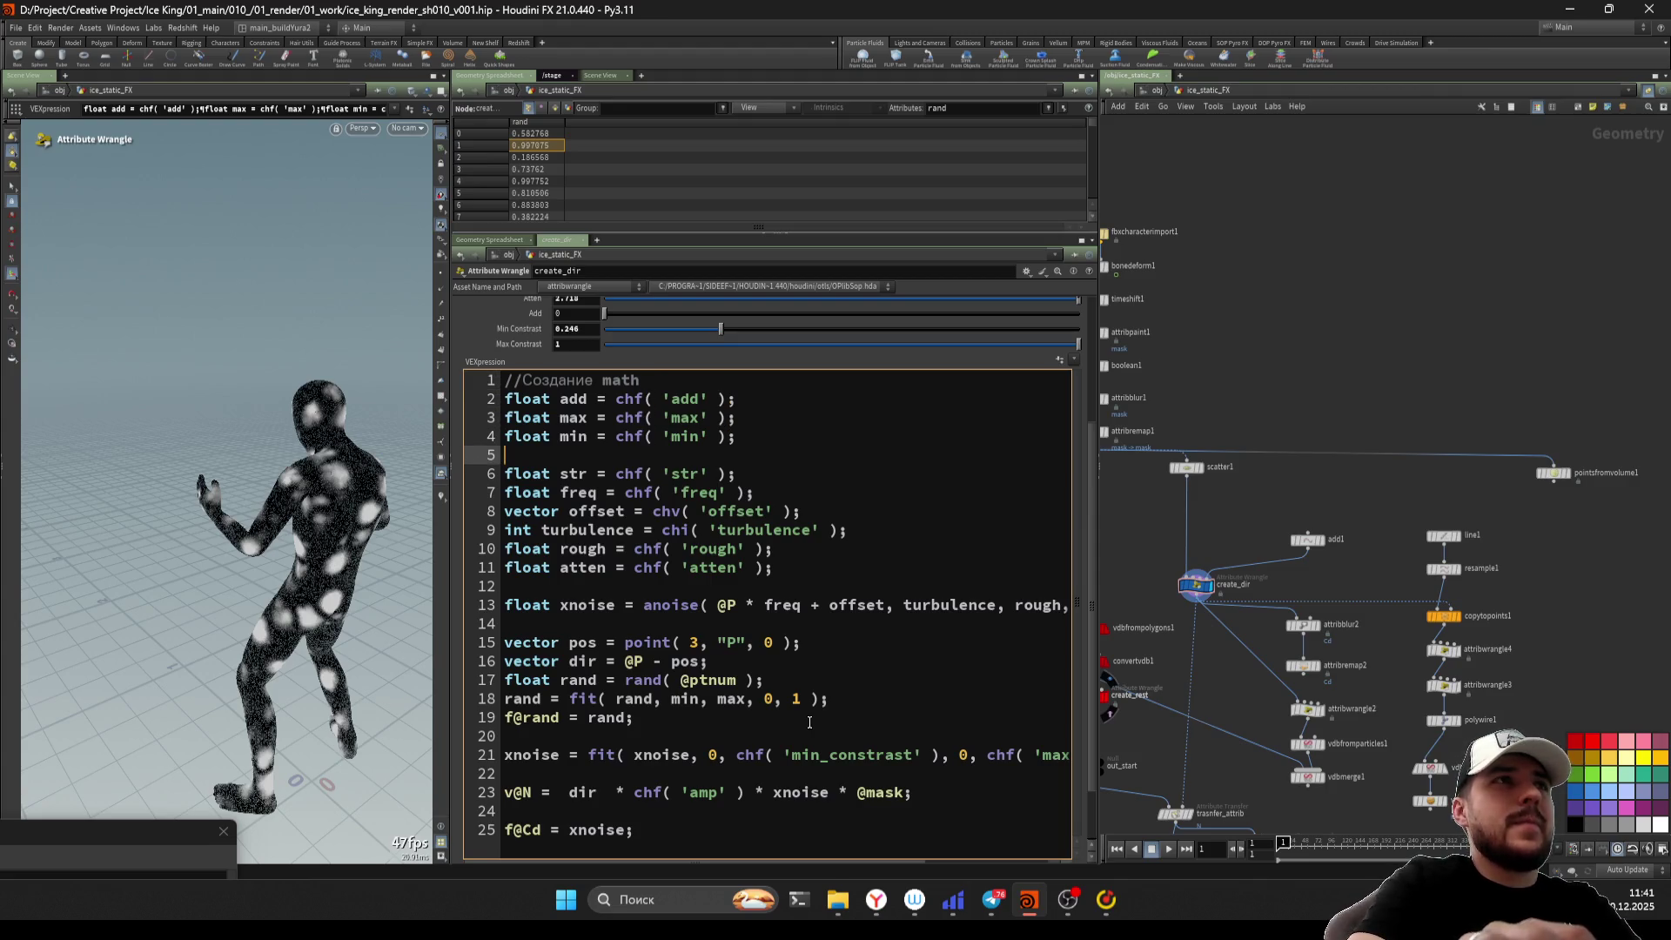
key("BackSpace")
key("BackSpace")
type("//")
type("Cjpl")
key("BackSpace")
key("BackSpace")
key("BackSpace")
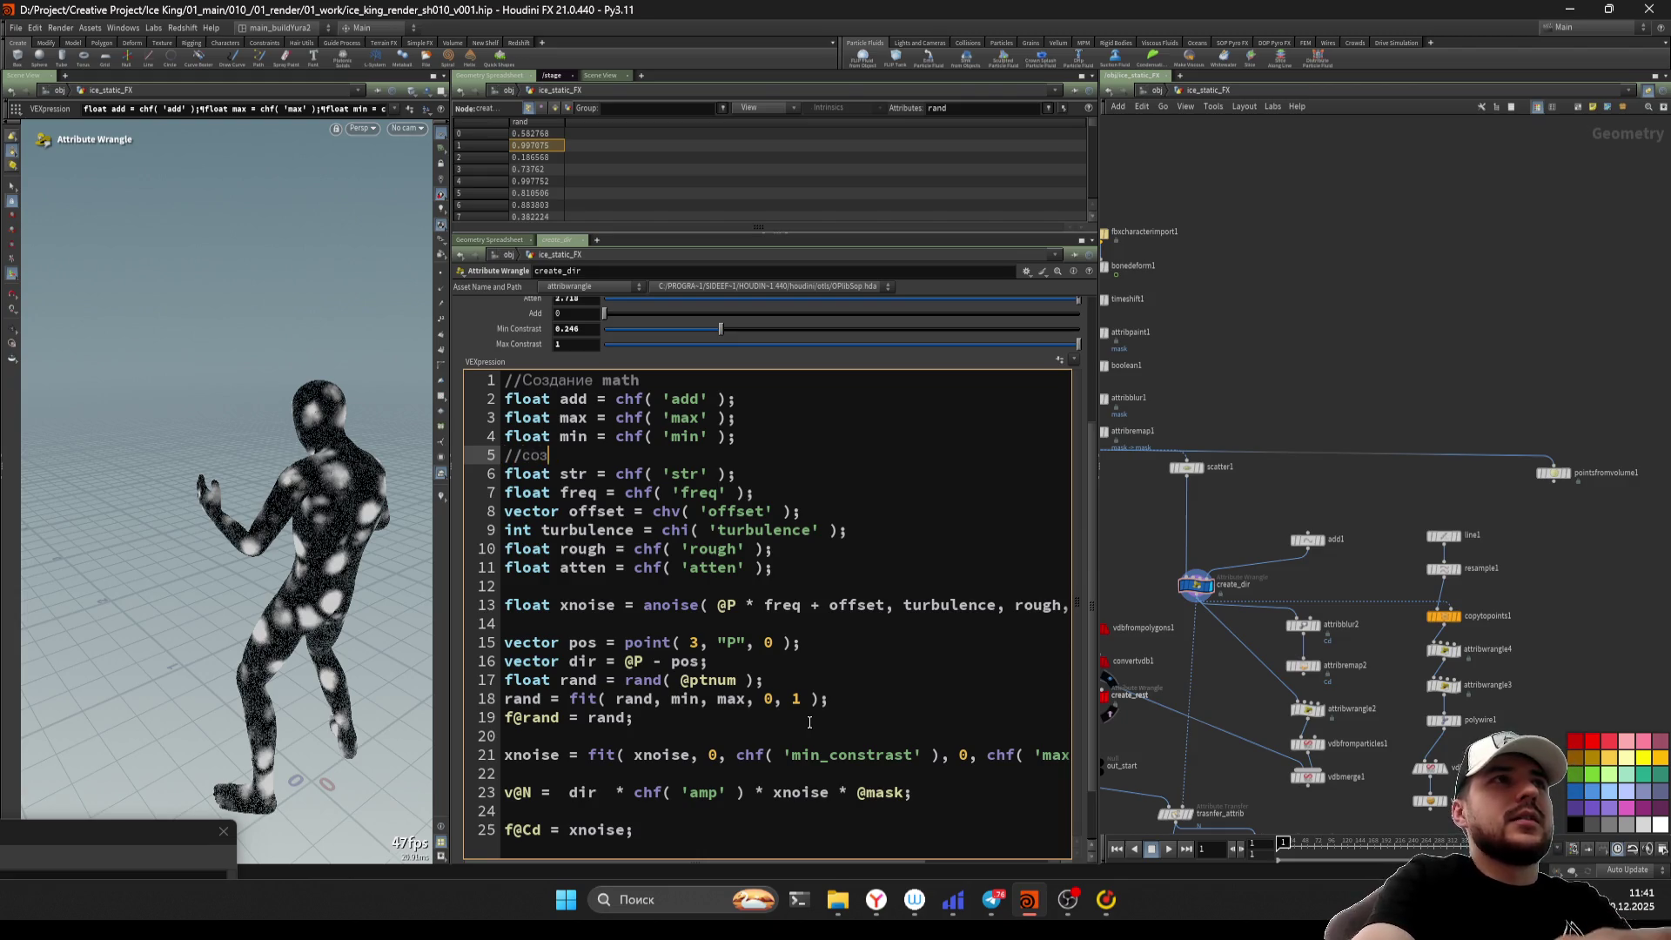
type("Создание ")
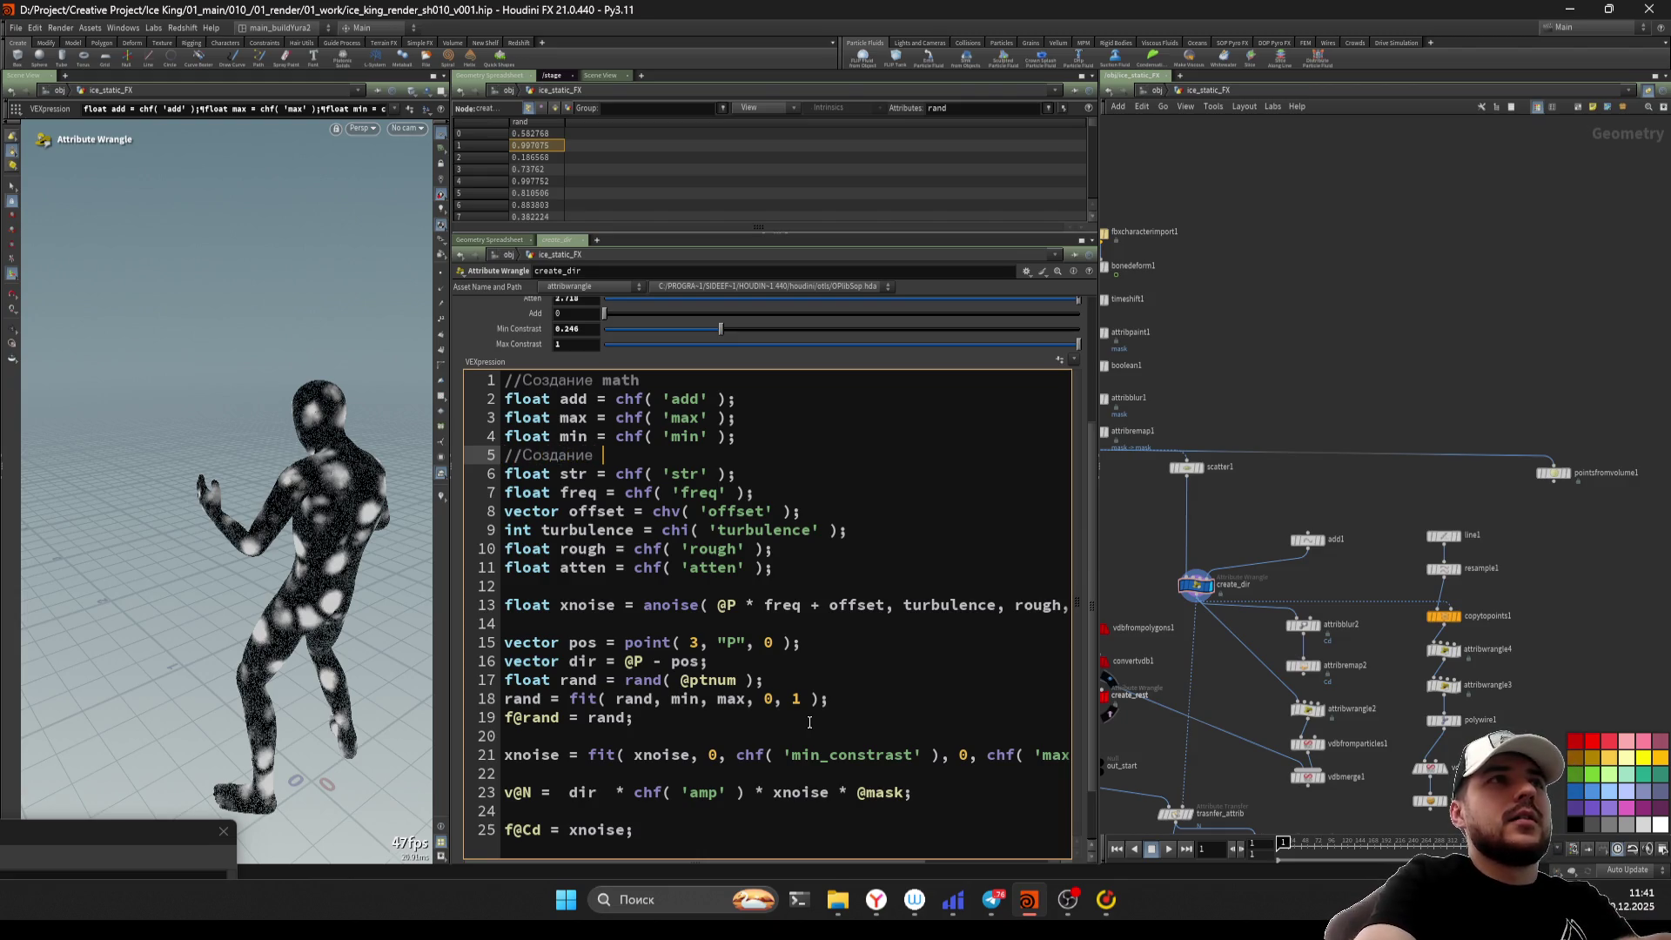
type("Нойз ")
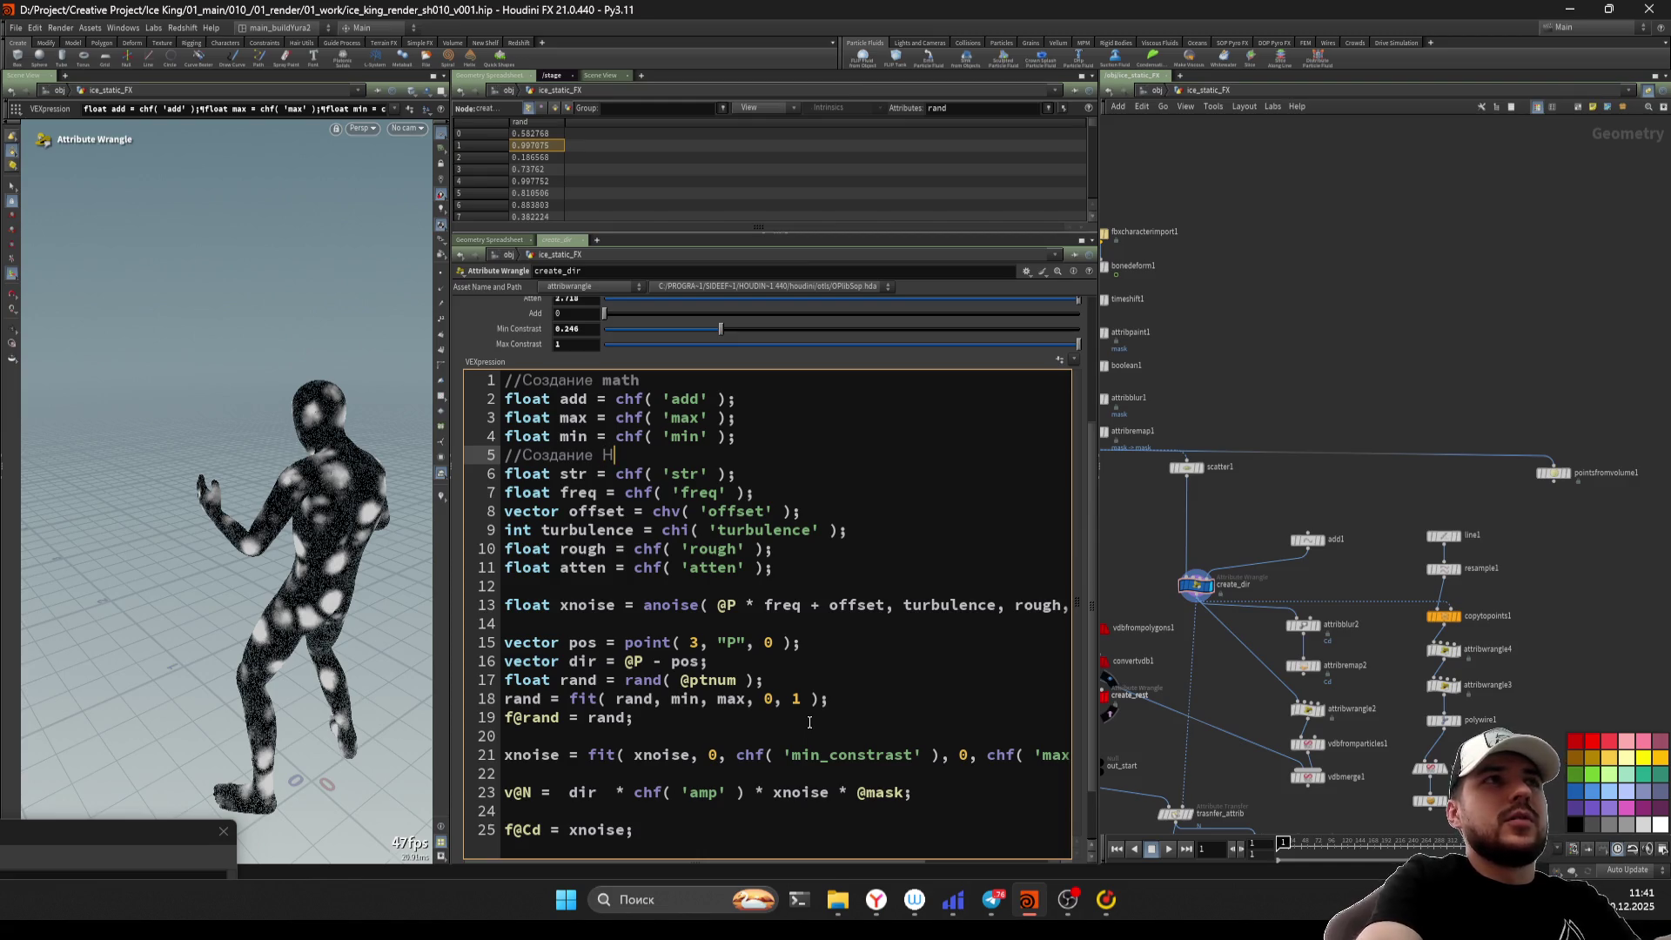
type("н1")
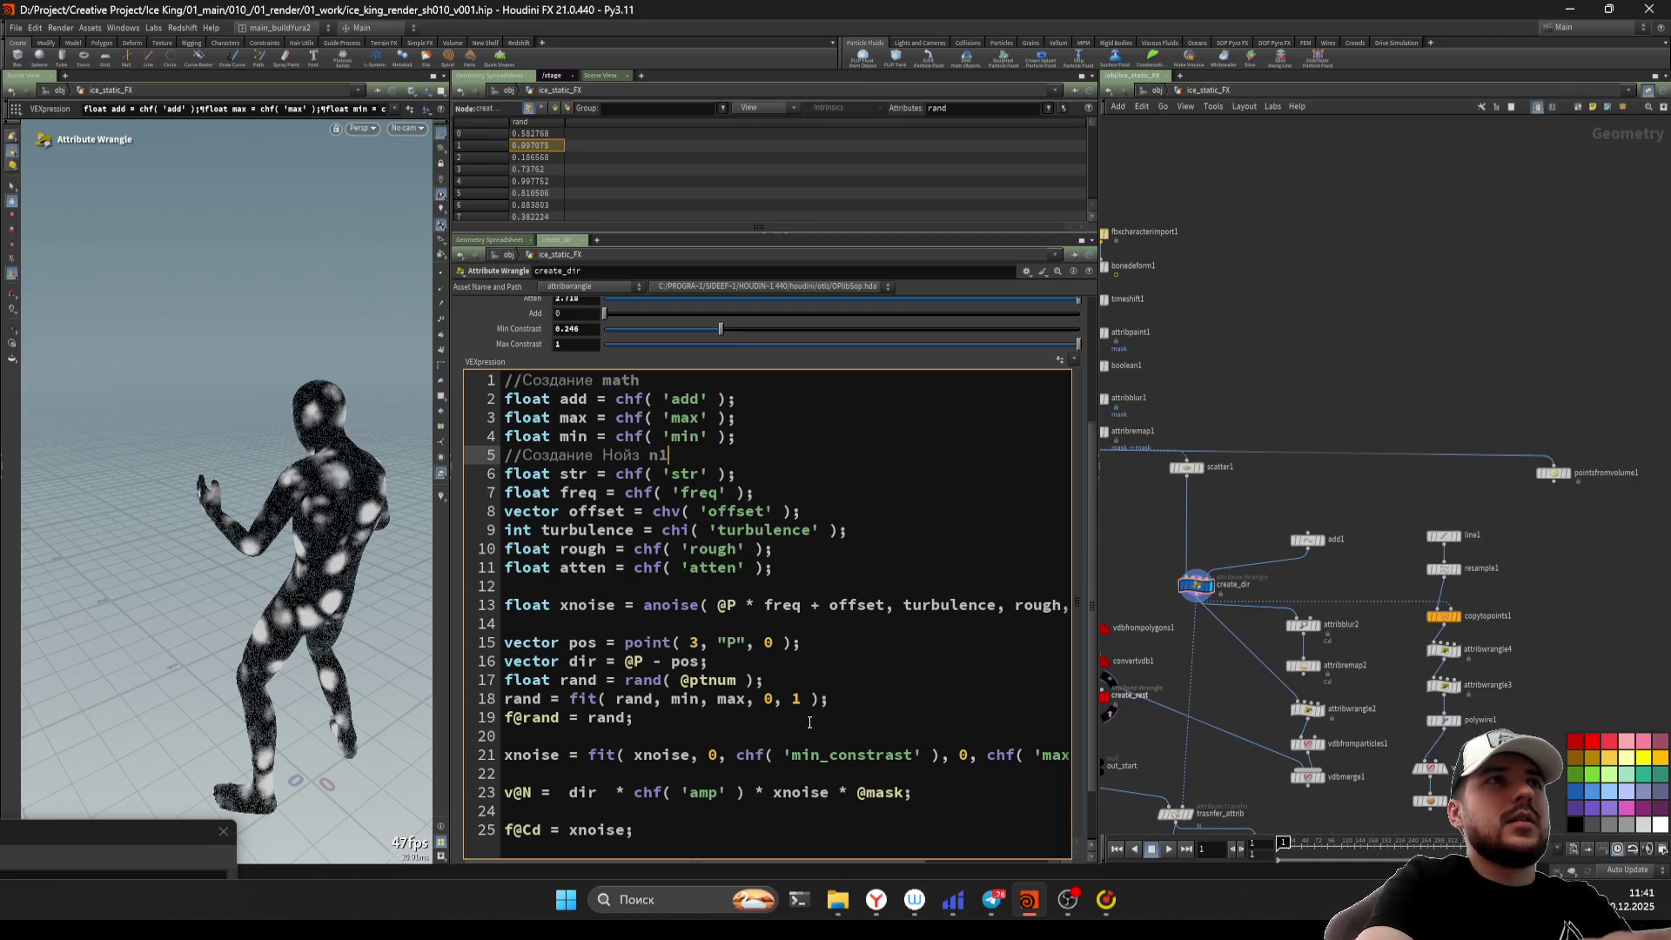
Copy the noise block (lines 5–13) and add two blank lines after it
key("Down")
key("Down")
key("Down")
key("Down")
key("Down")
key("Down")
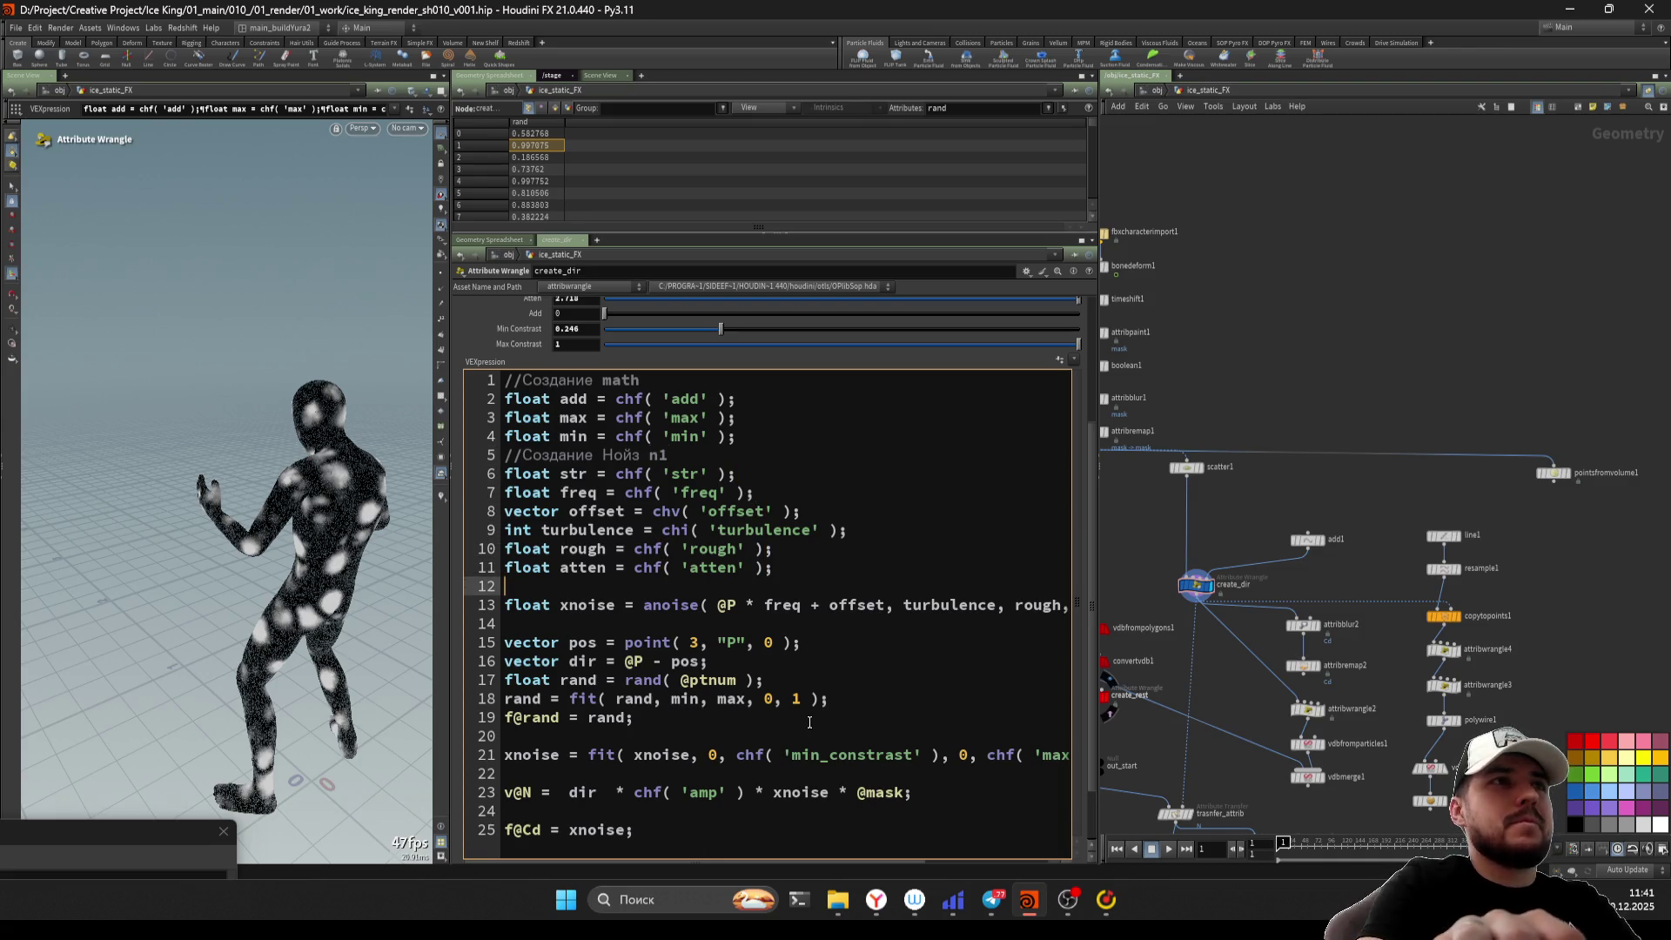
key("Up")
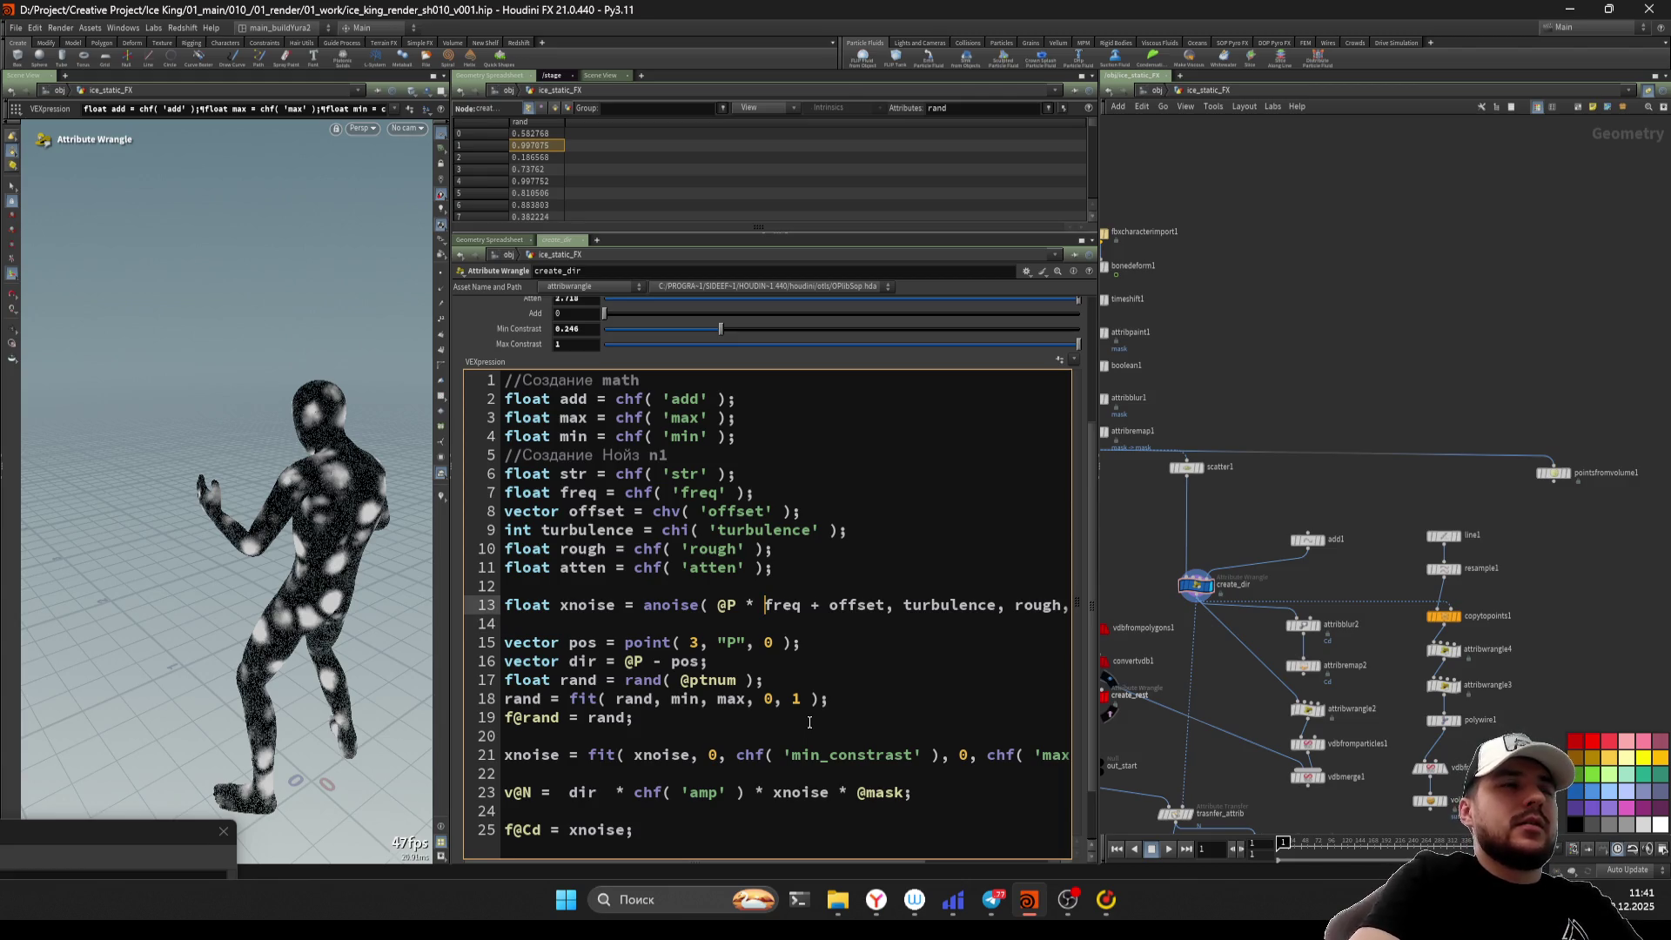
key("Up")
key("Up")
key("Up")
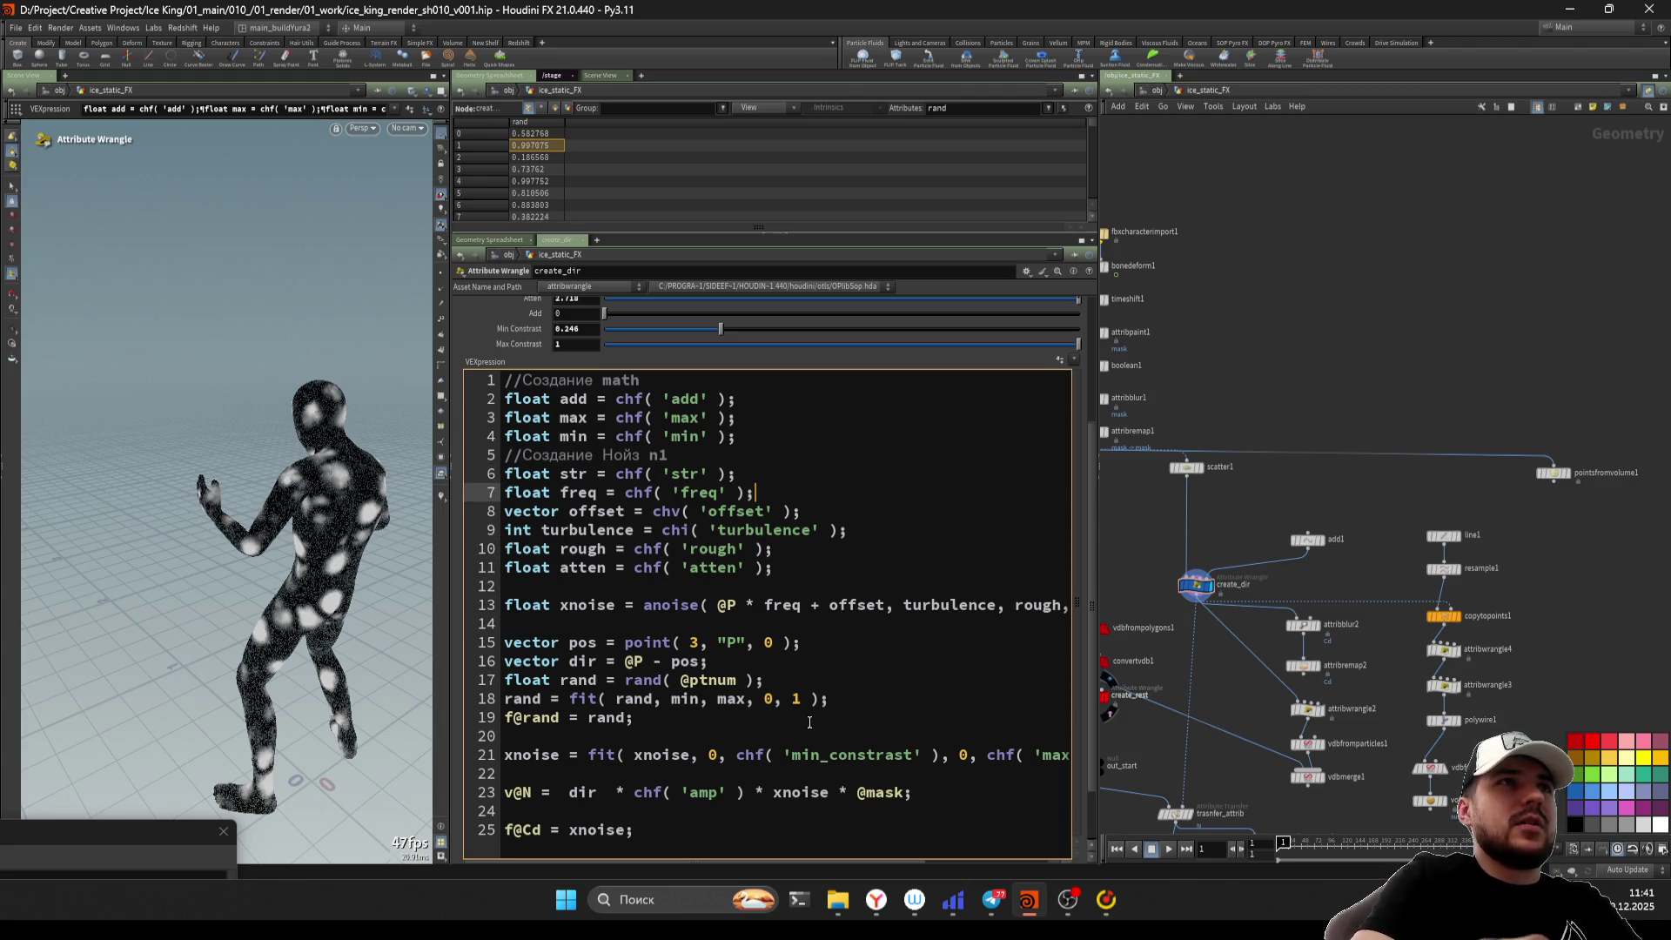
key("Home")
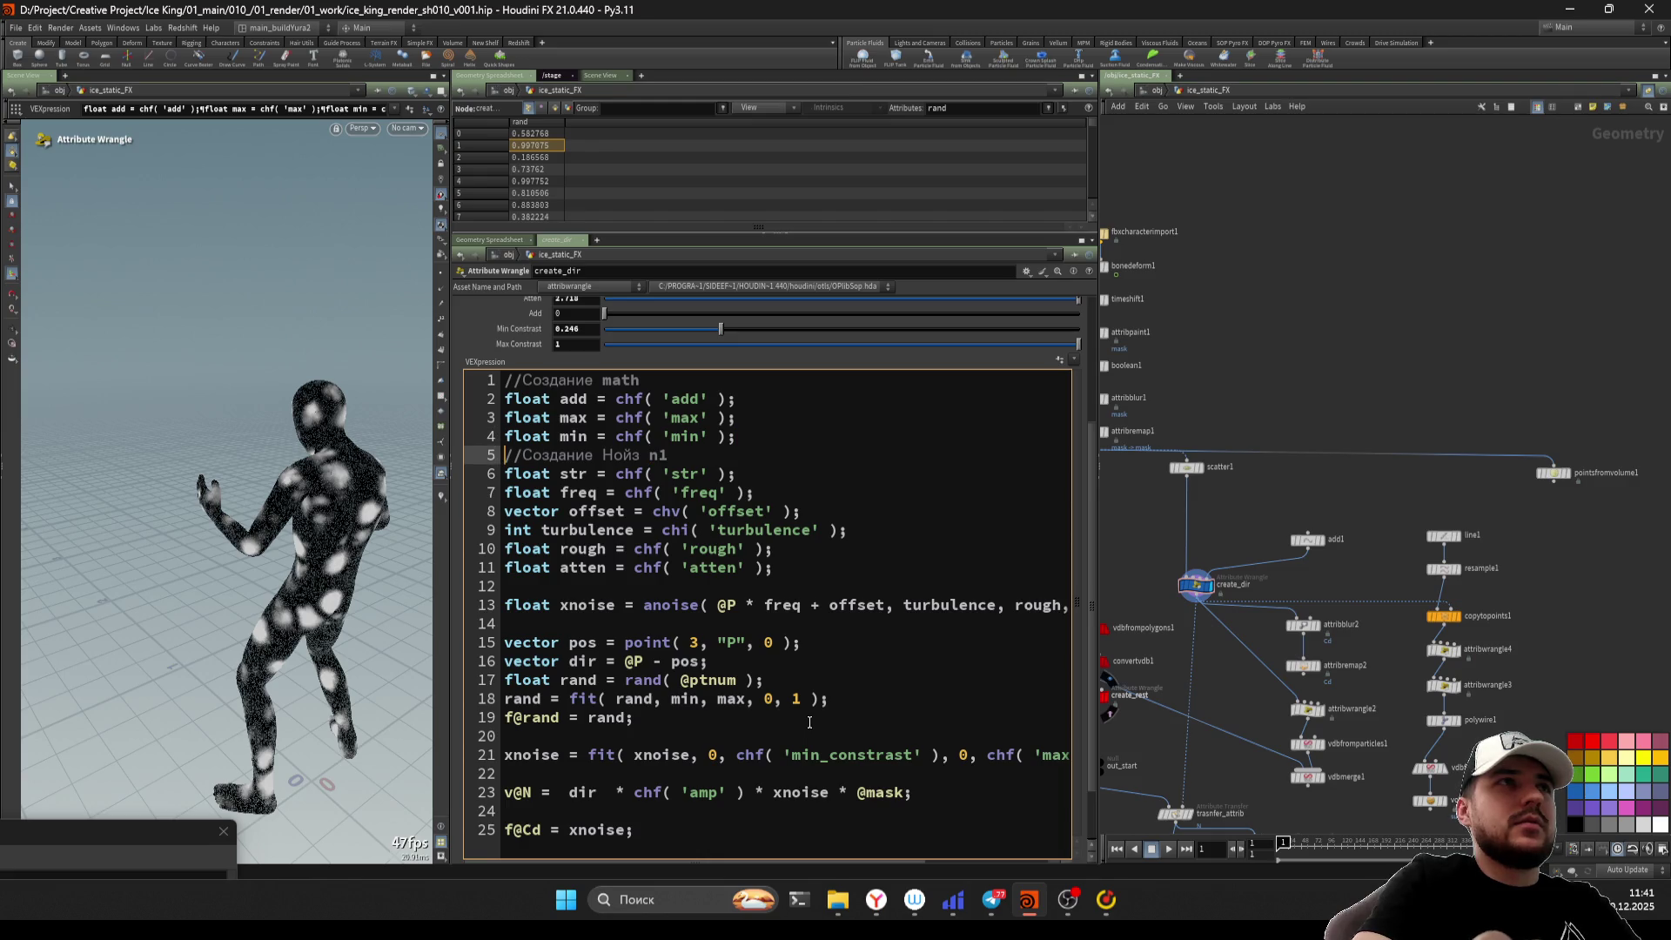
key("shift+Right")
key("shift+Right")
key("shift+Right")
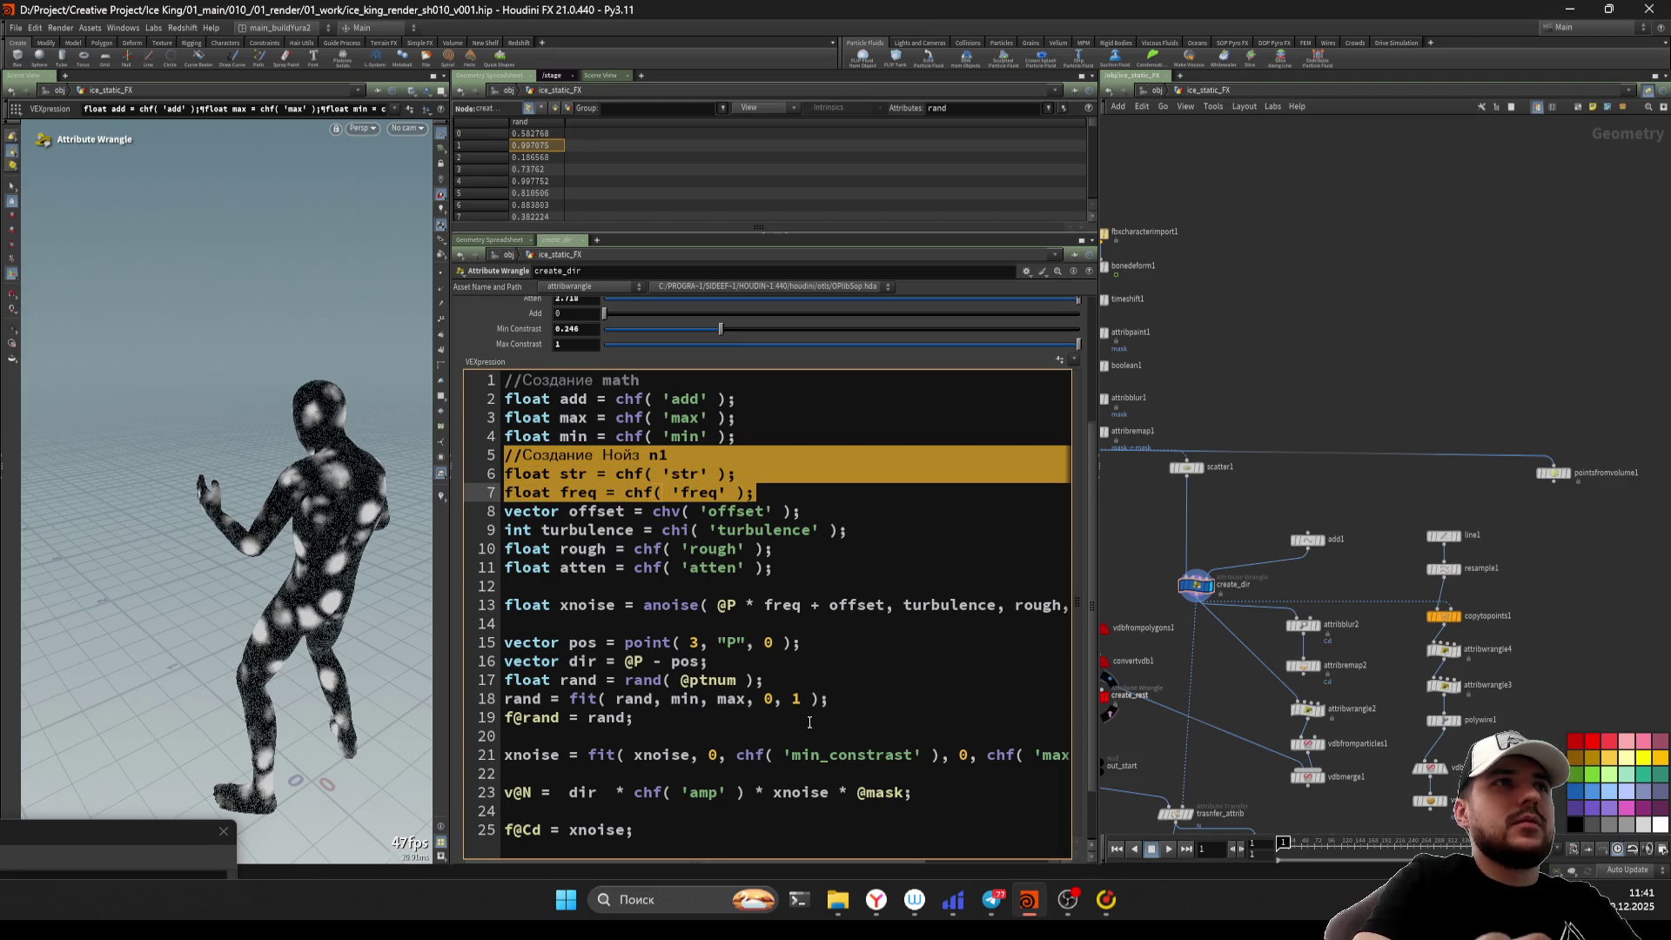
key("shift+Right")
key("shift+Right")
key("shift+Right")
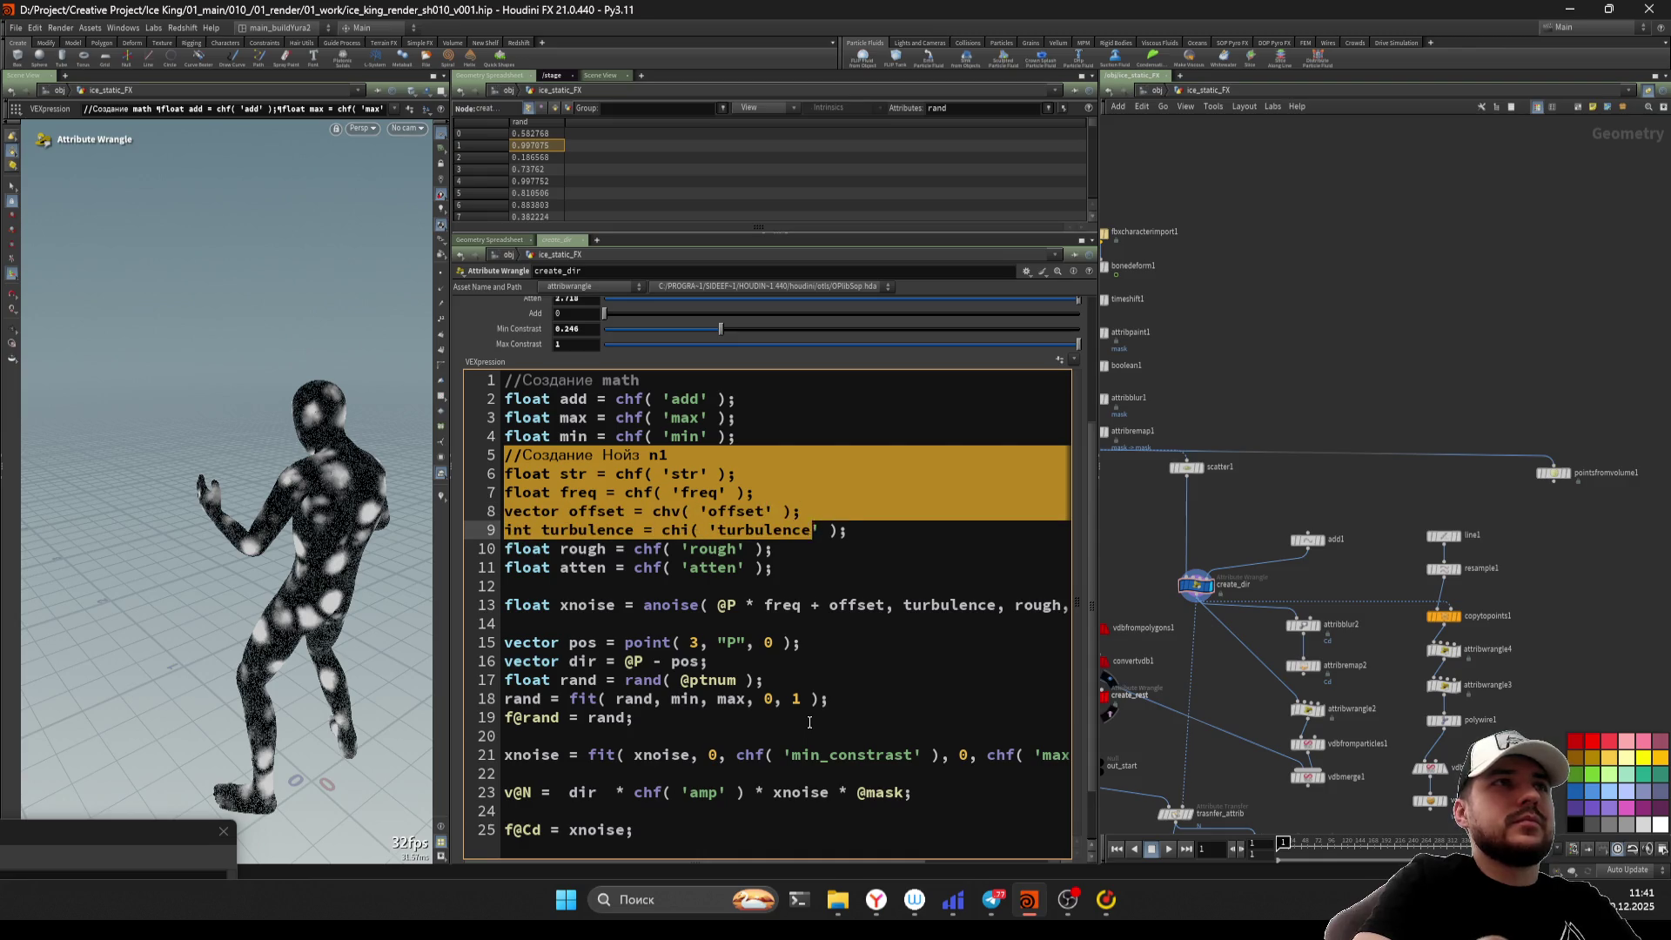
key("shift+Right")
key("shift+Right")
key("shift+Right")
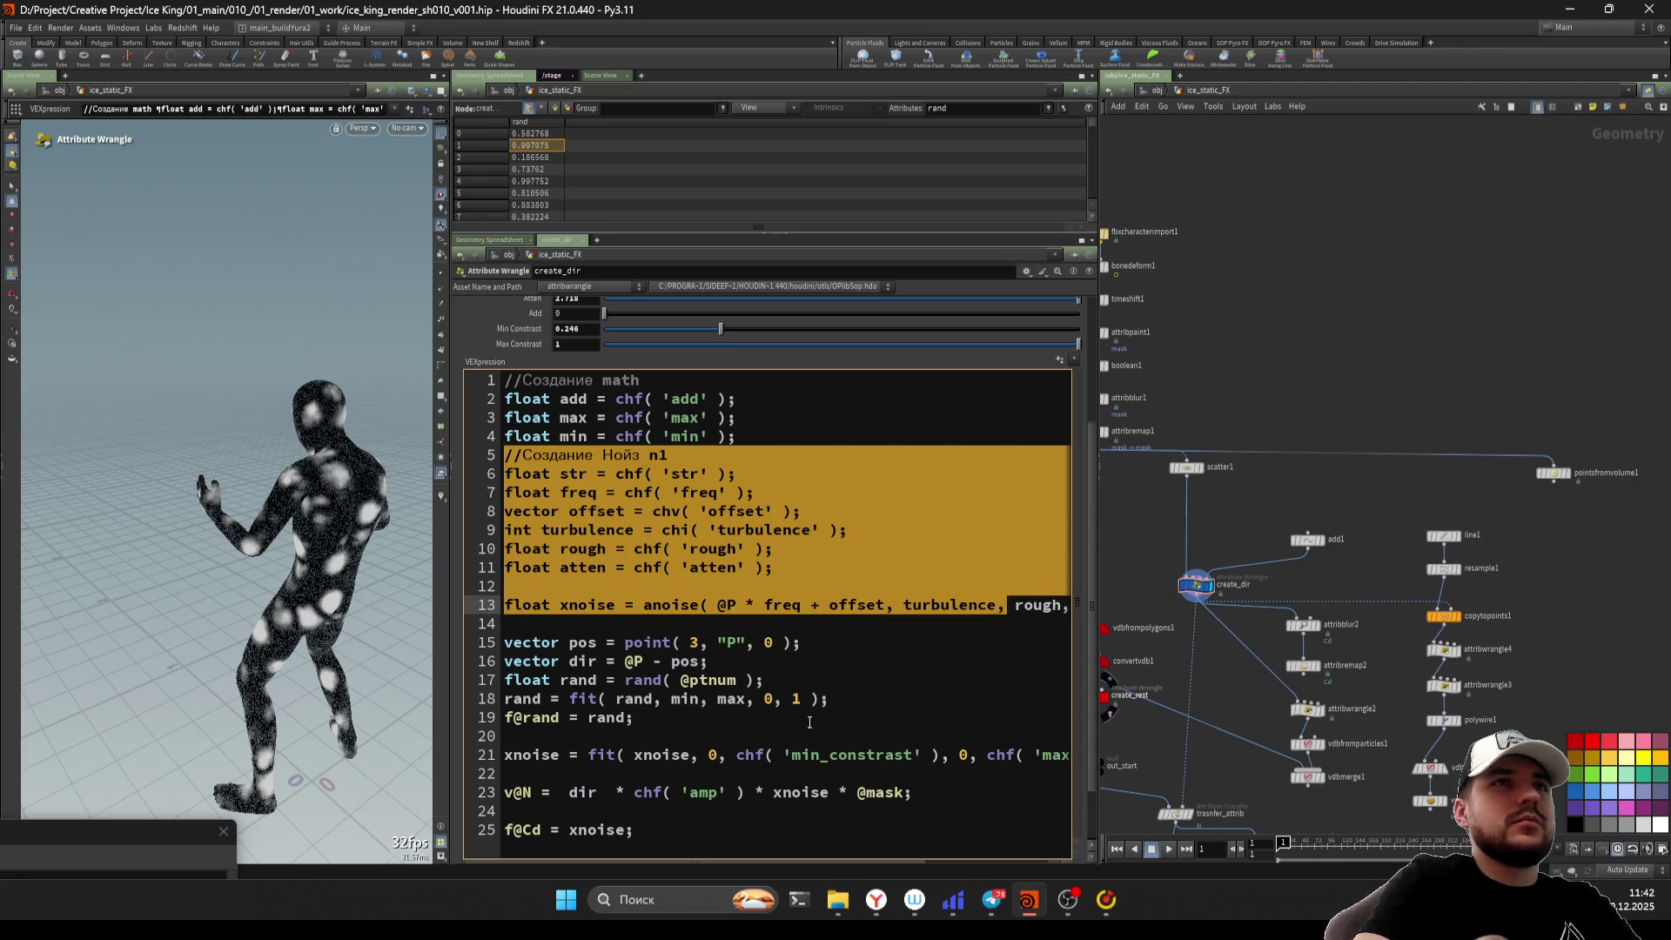
key("shift+Right")
key("shift+Right")
key("shift+Right")
key("shift+Left")
key("shift+Left")
key("shift+Left")
key("shift+Left")
key("shift+Left")
key("shift+Left")
key("ctrl+c")
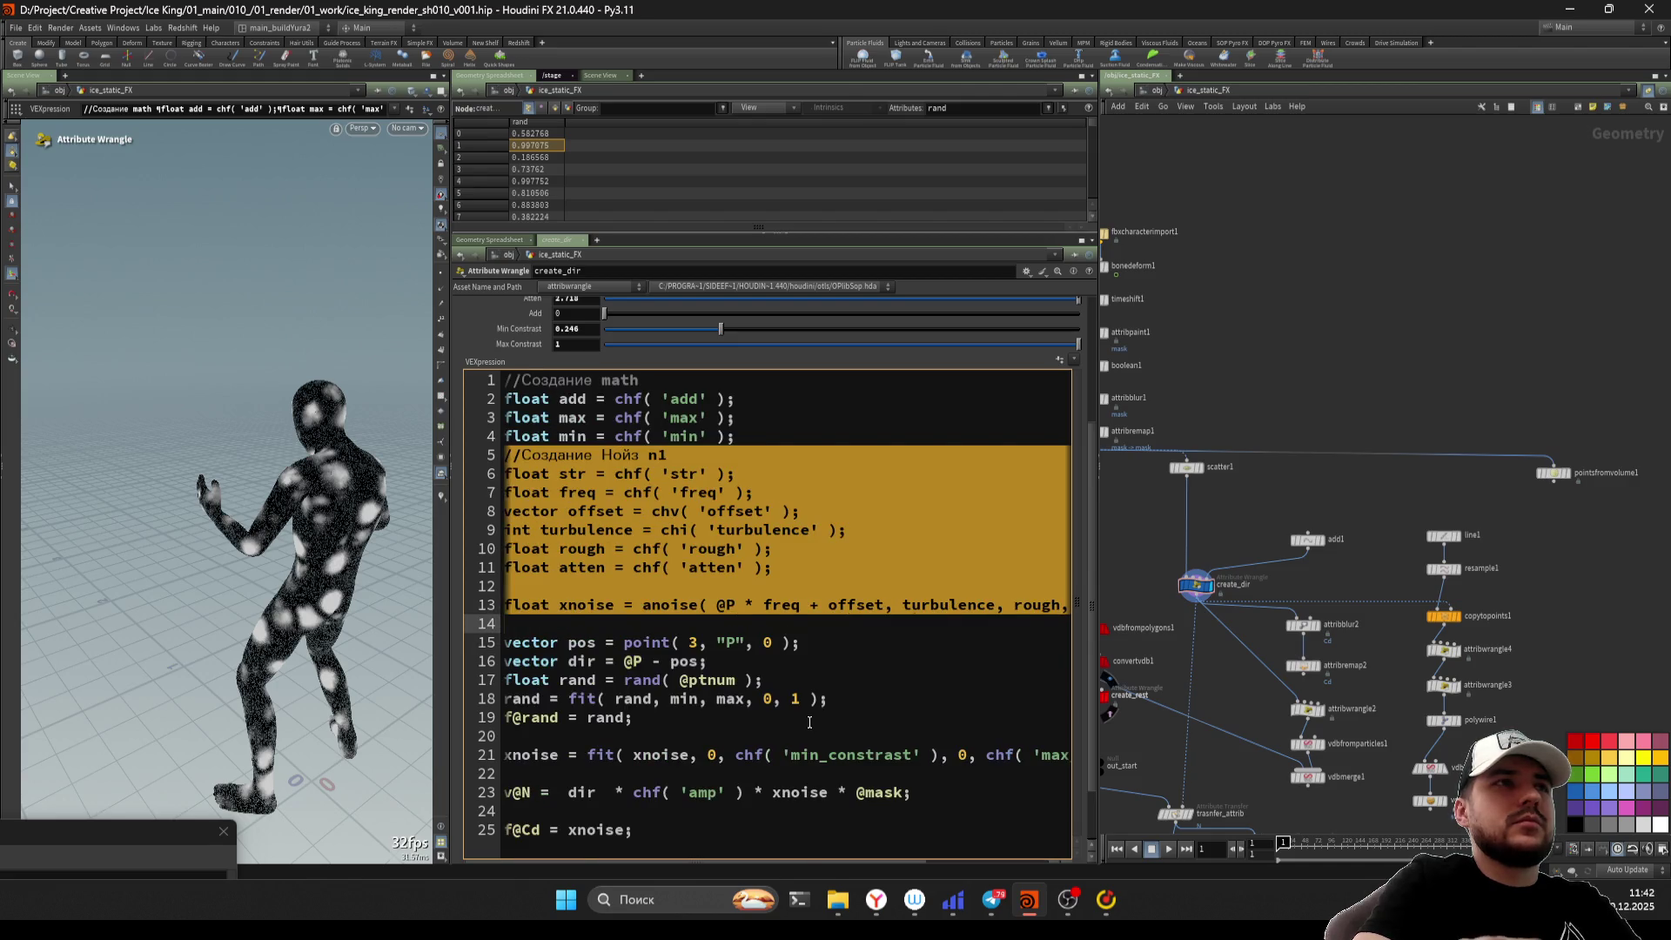
key("Right")
key("Return")
key("Return")
key("Up")
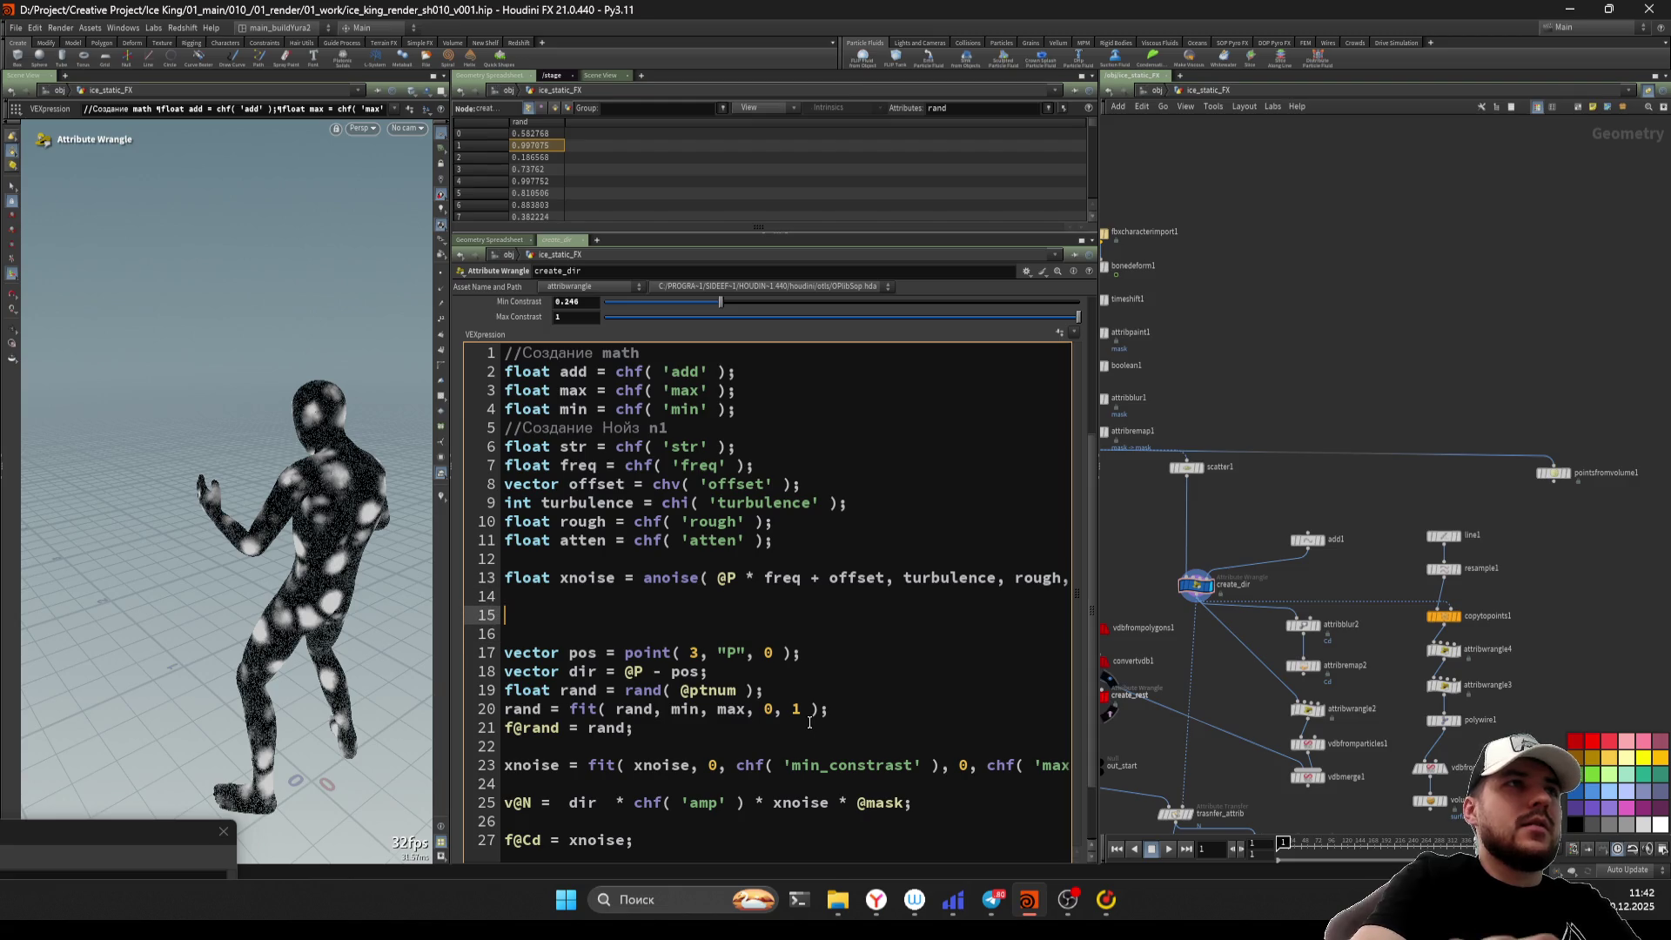
Add a '//Создание Нойз n2' comment and paste the copied noise block beneath it
type("//Созда")
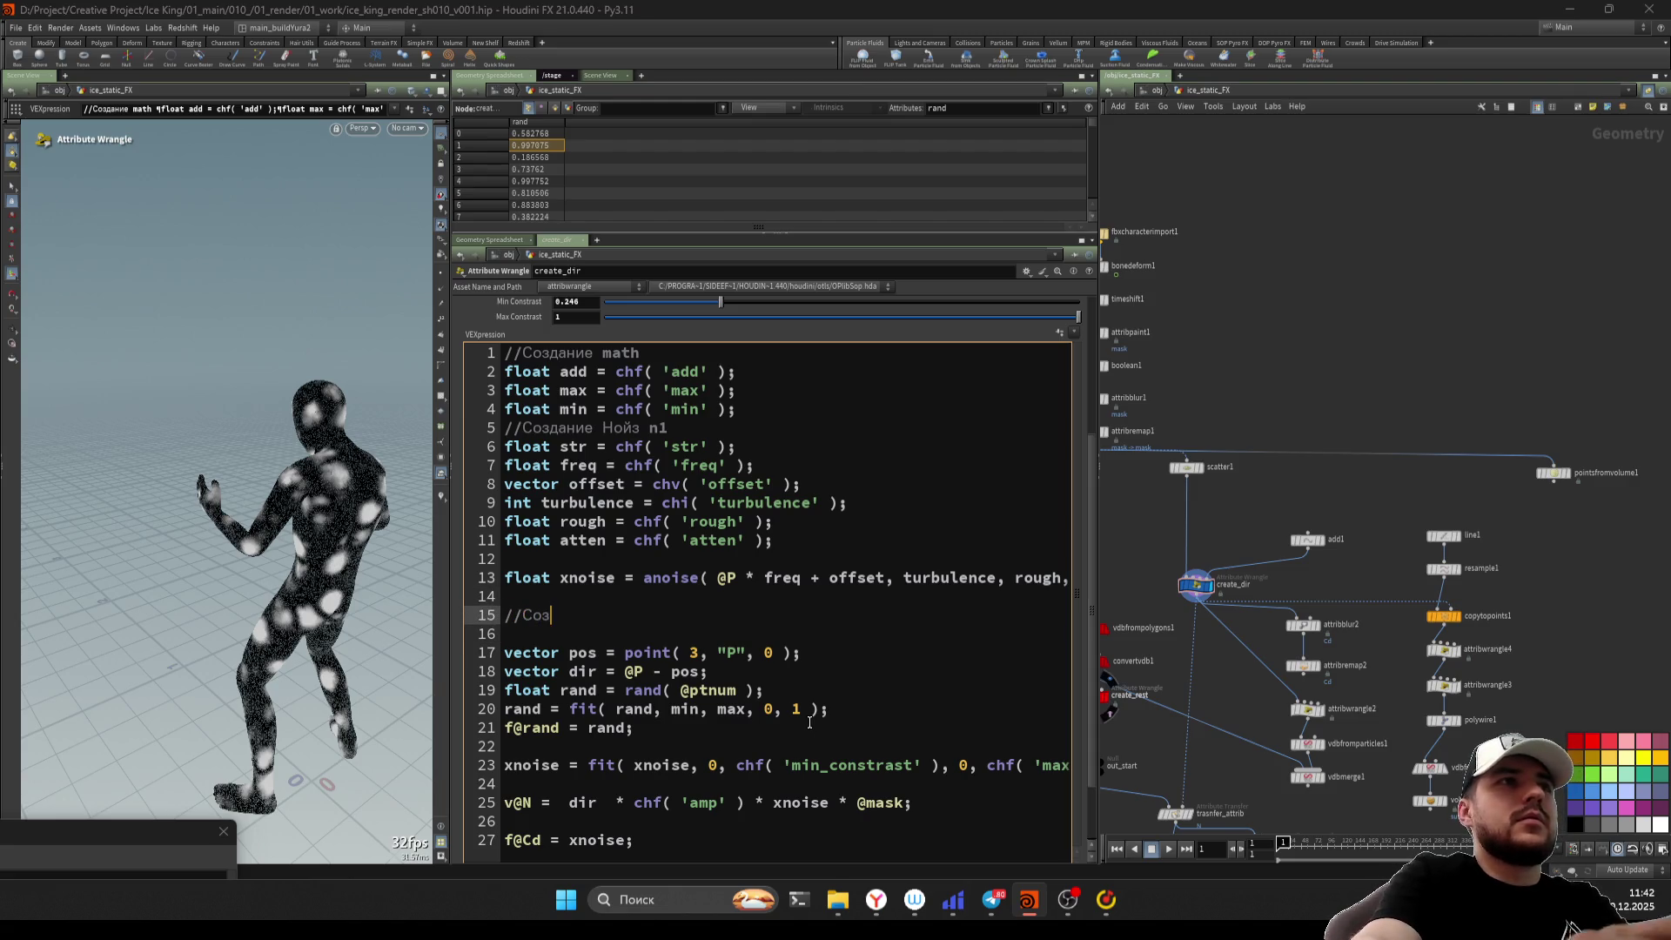
type("ние о")
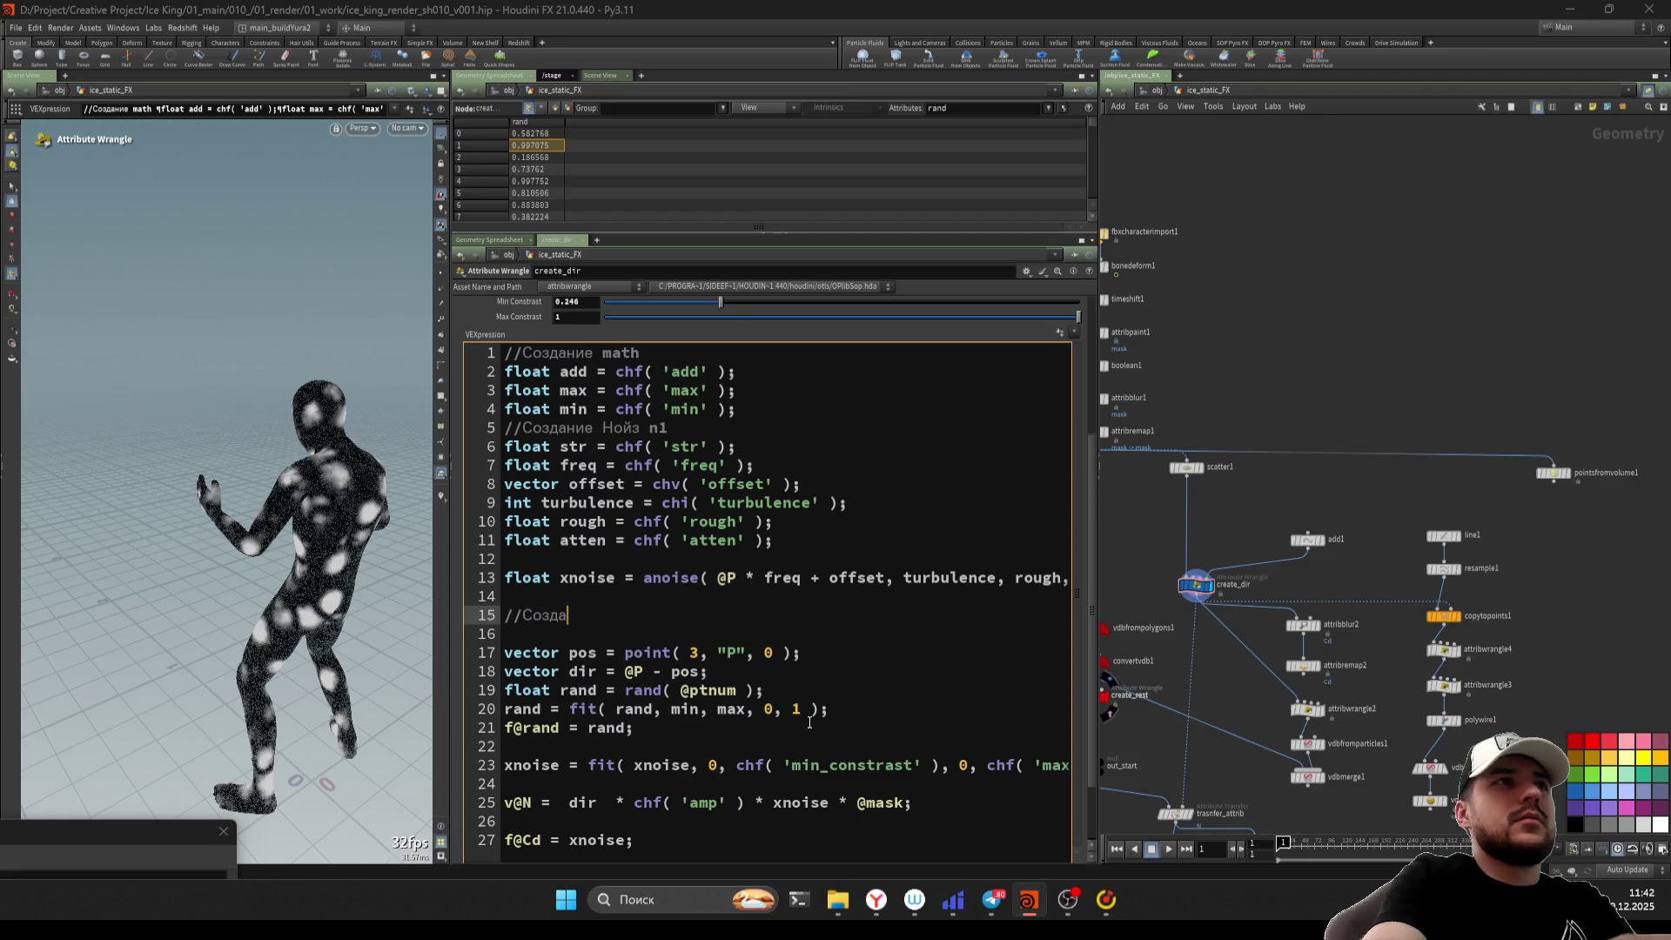
key("BackSpace")
type("Нойз n2")
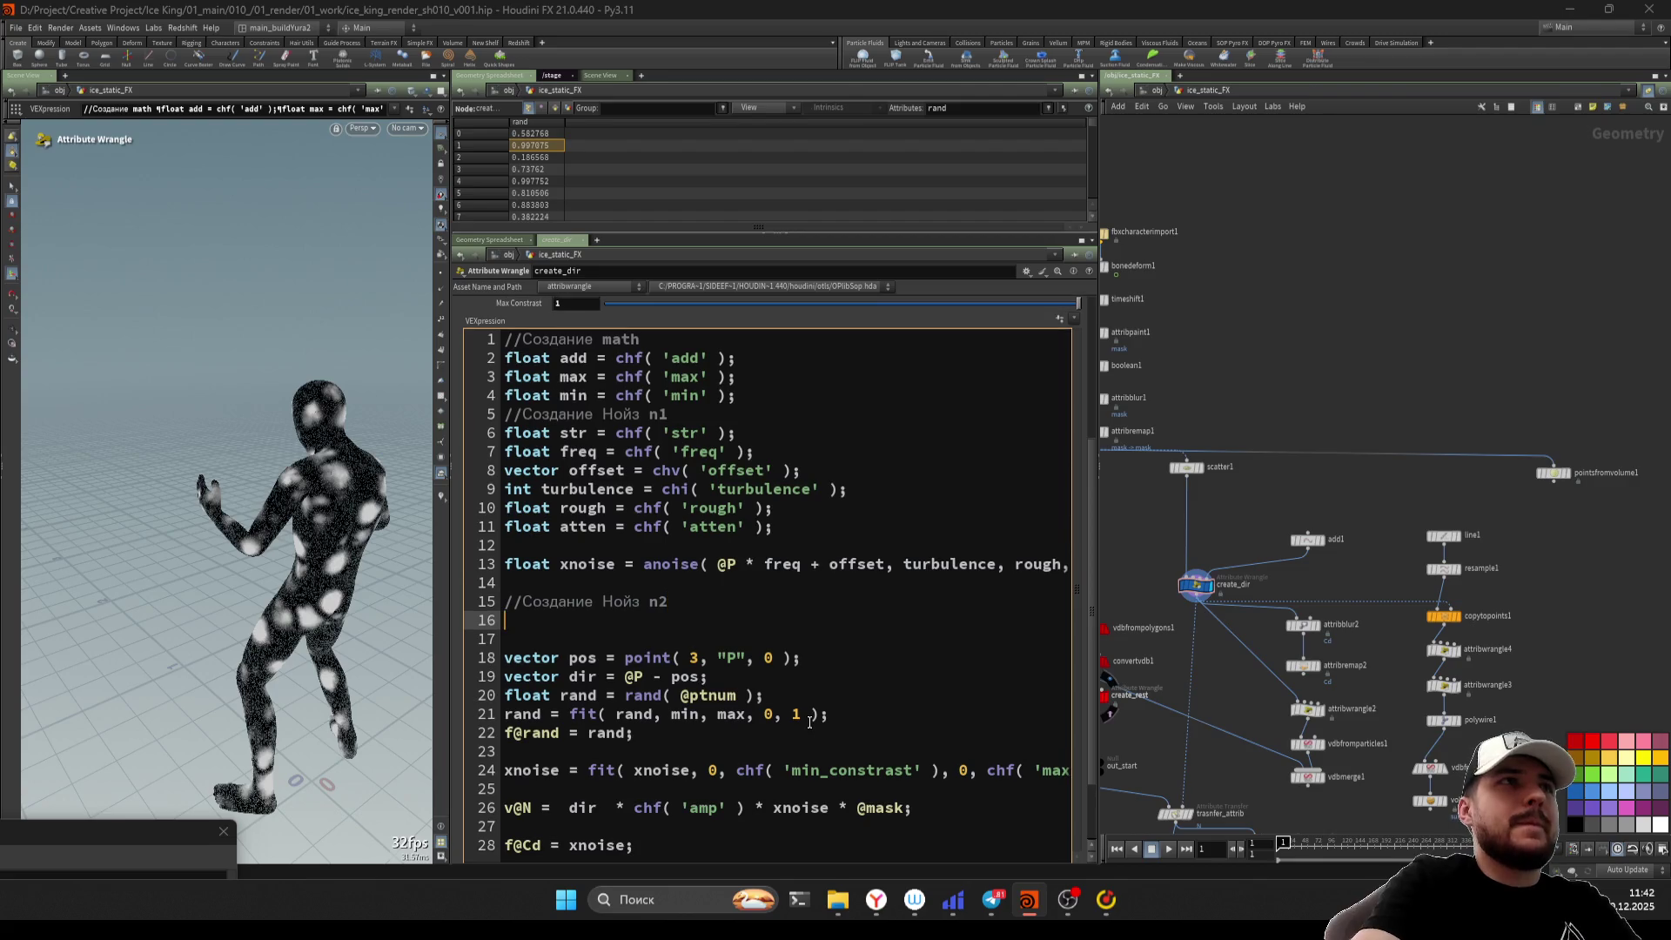
key("Return")
key("ctrl+v")
Delete the duplicated 'Создание Нойз n1' comment line and its leftover empty line
key("Up")
key("Up")
key("Up")
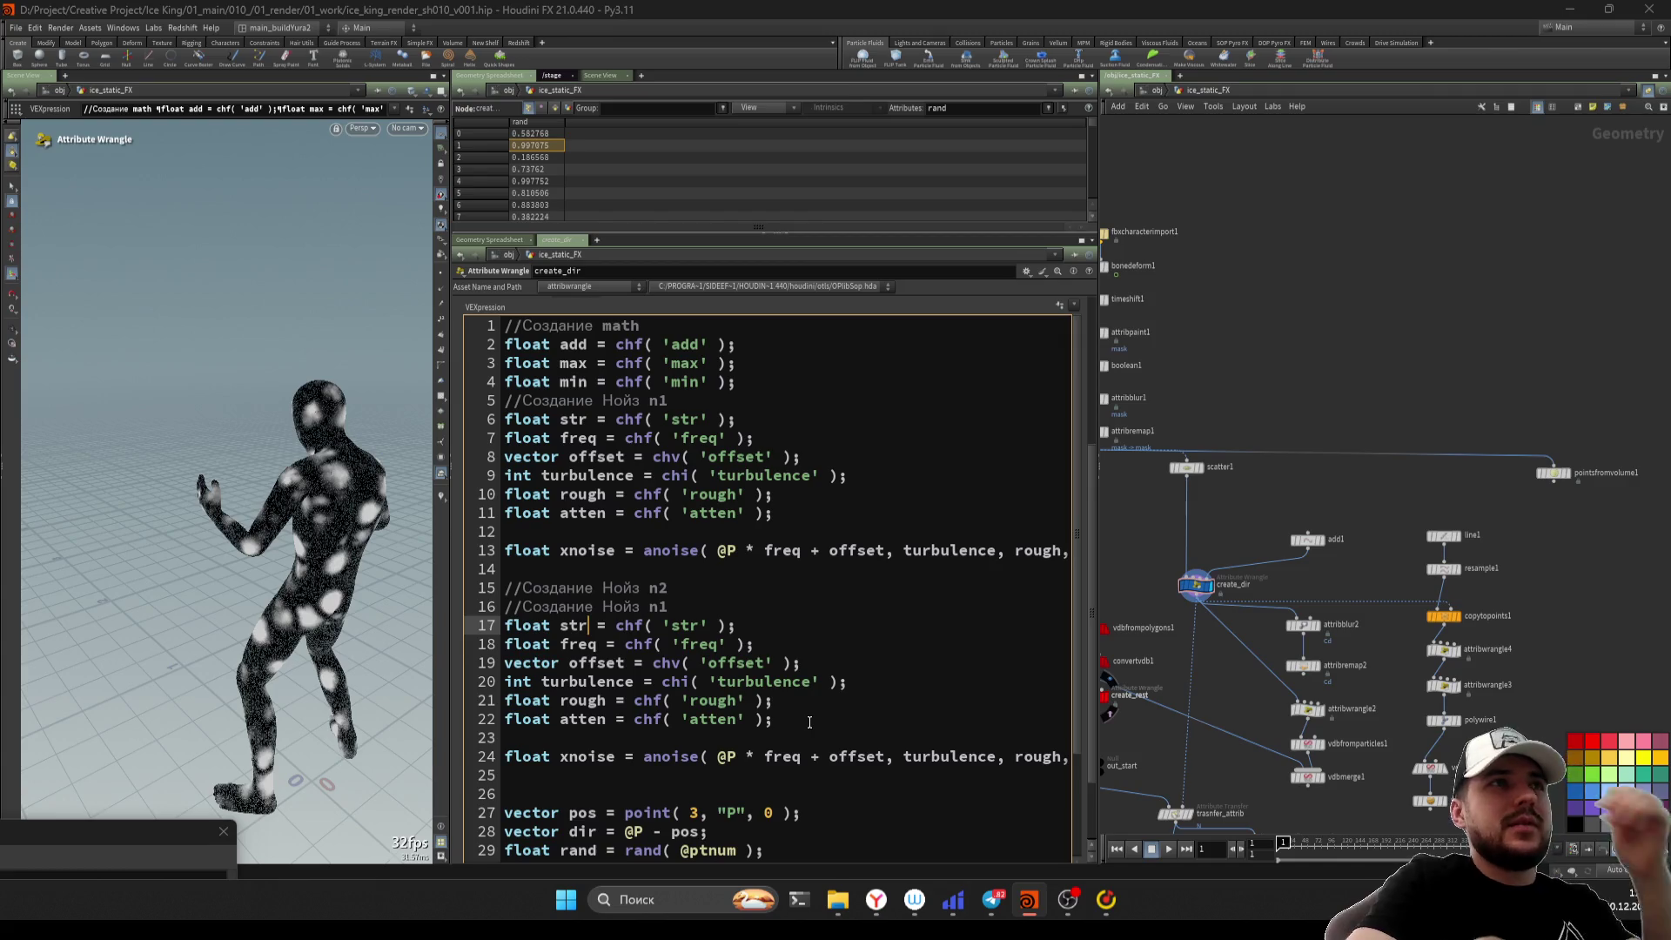
key("Up")
key("Right")
key("Right")
key("End")
key("ctrl+shift+Left")
key("shift+Home")
key("BackSpace")
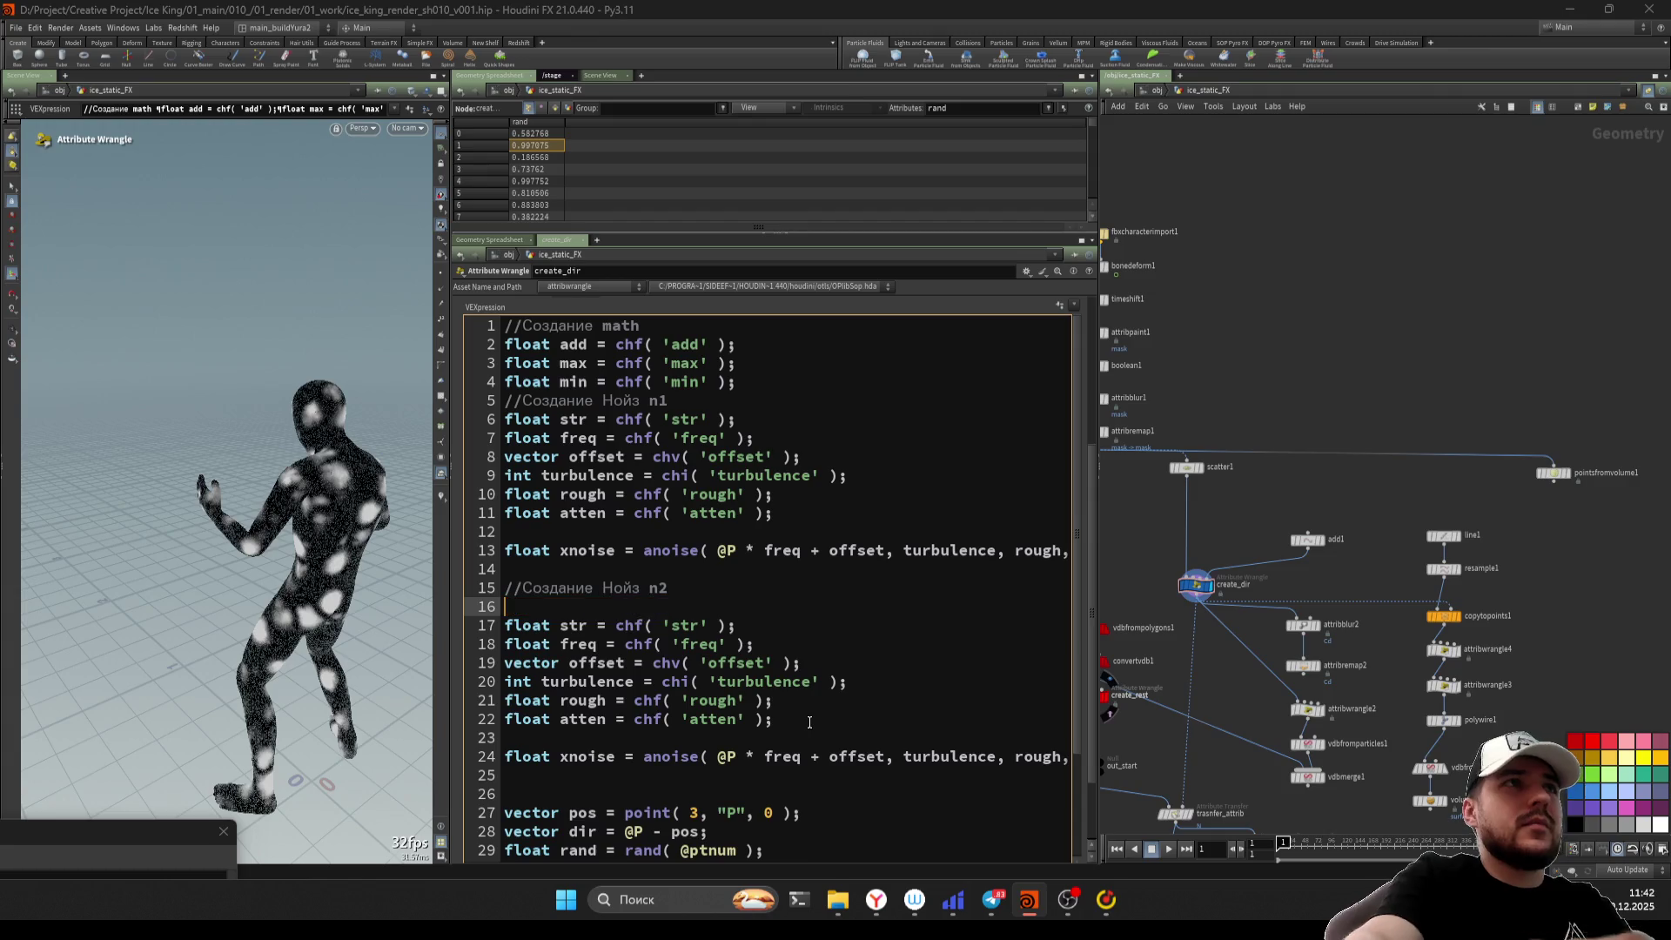
key("BackSpace")
key("Down")
key("Down")
key("End")
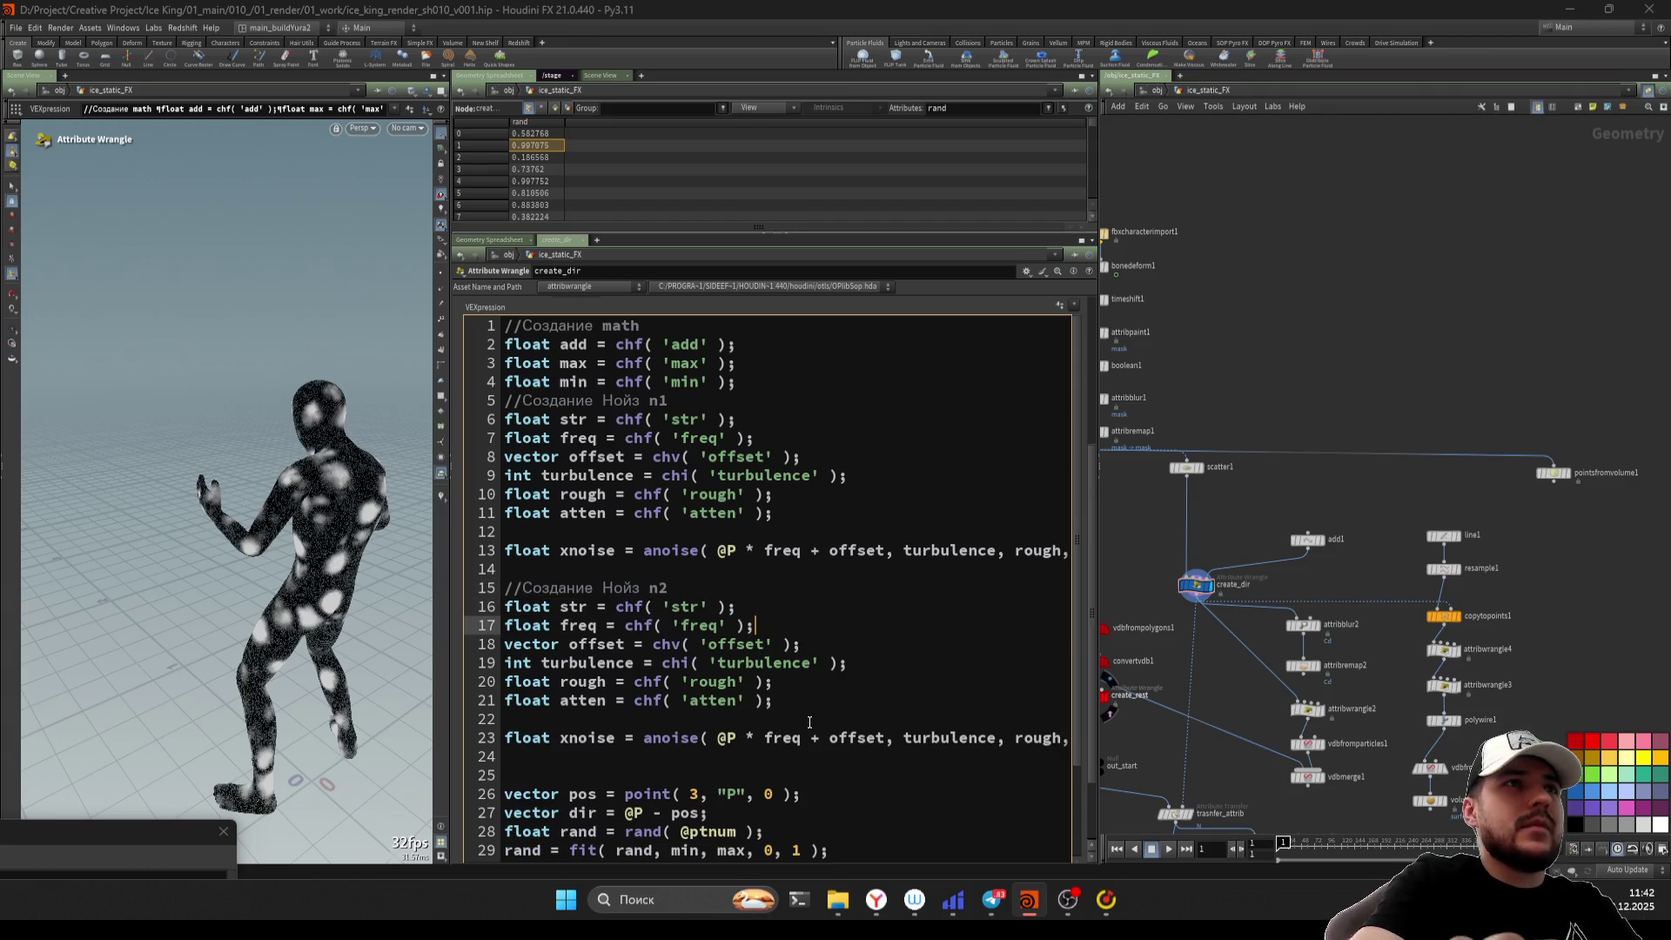
Locate the pasted block's duplicated str and atten parameter lines
key("Up")
key("Left")
key("Left")
key("Left")
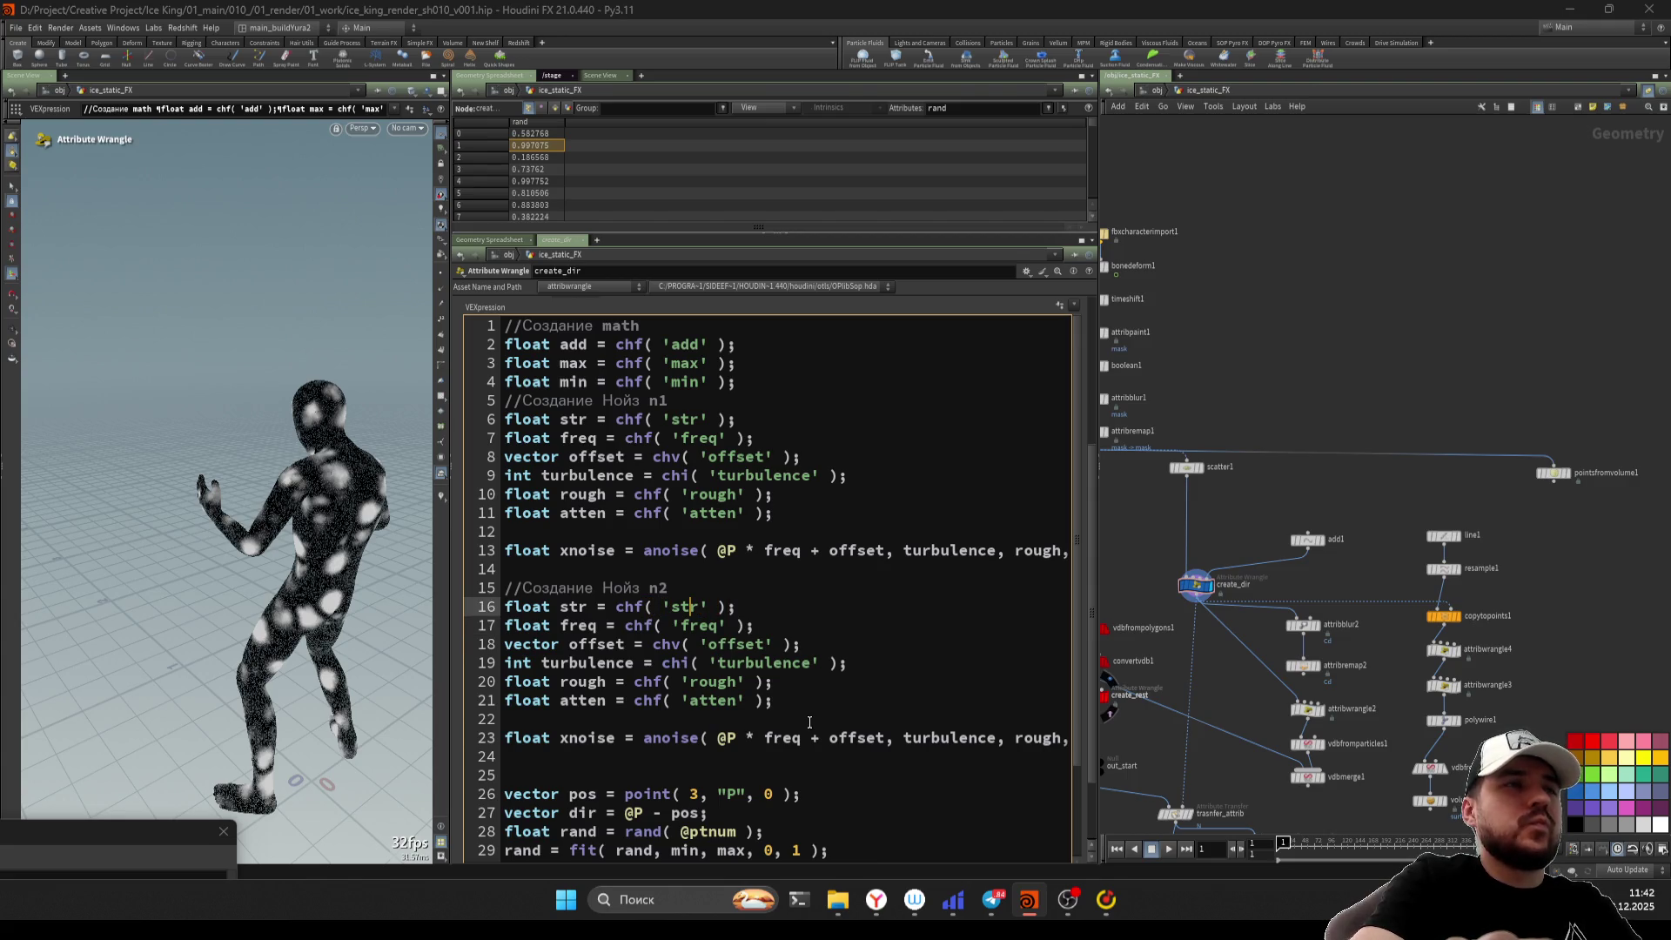
key("Left")
key("Left")
key("Left")
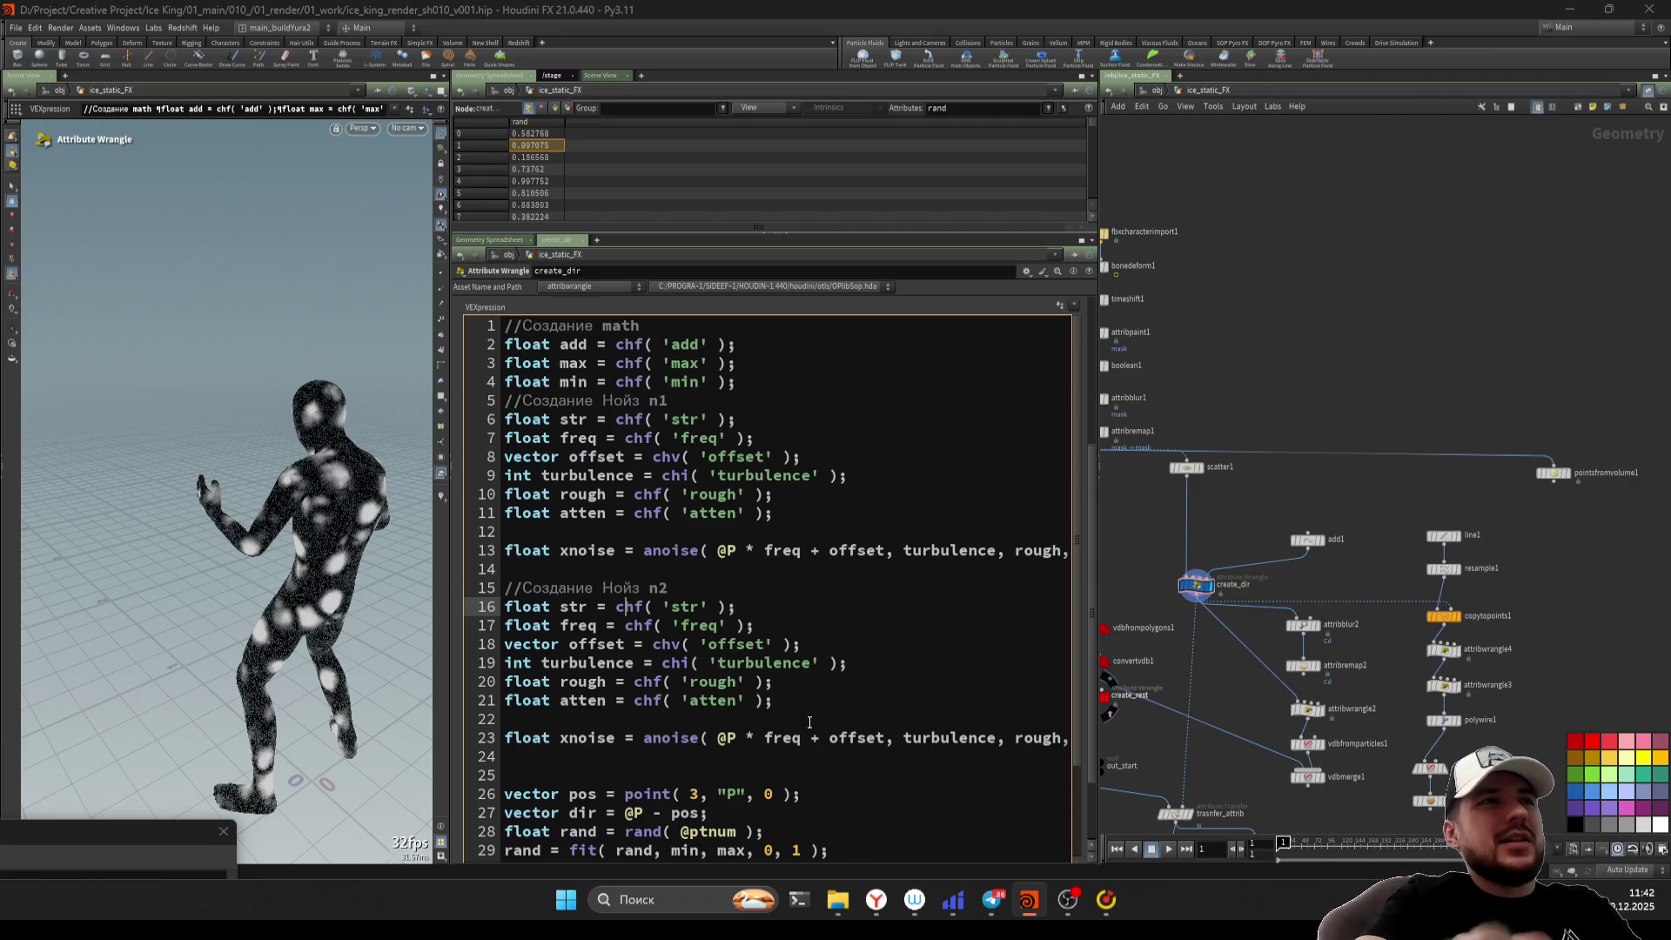
key("shift+Right")
key("shift+Right")
key("shift+Right")
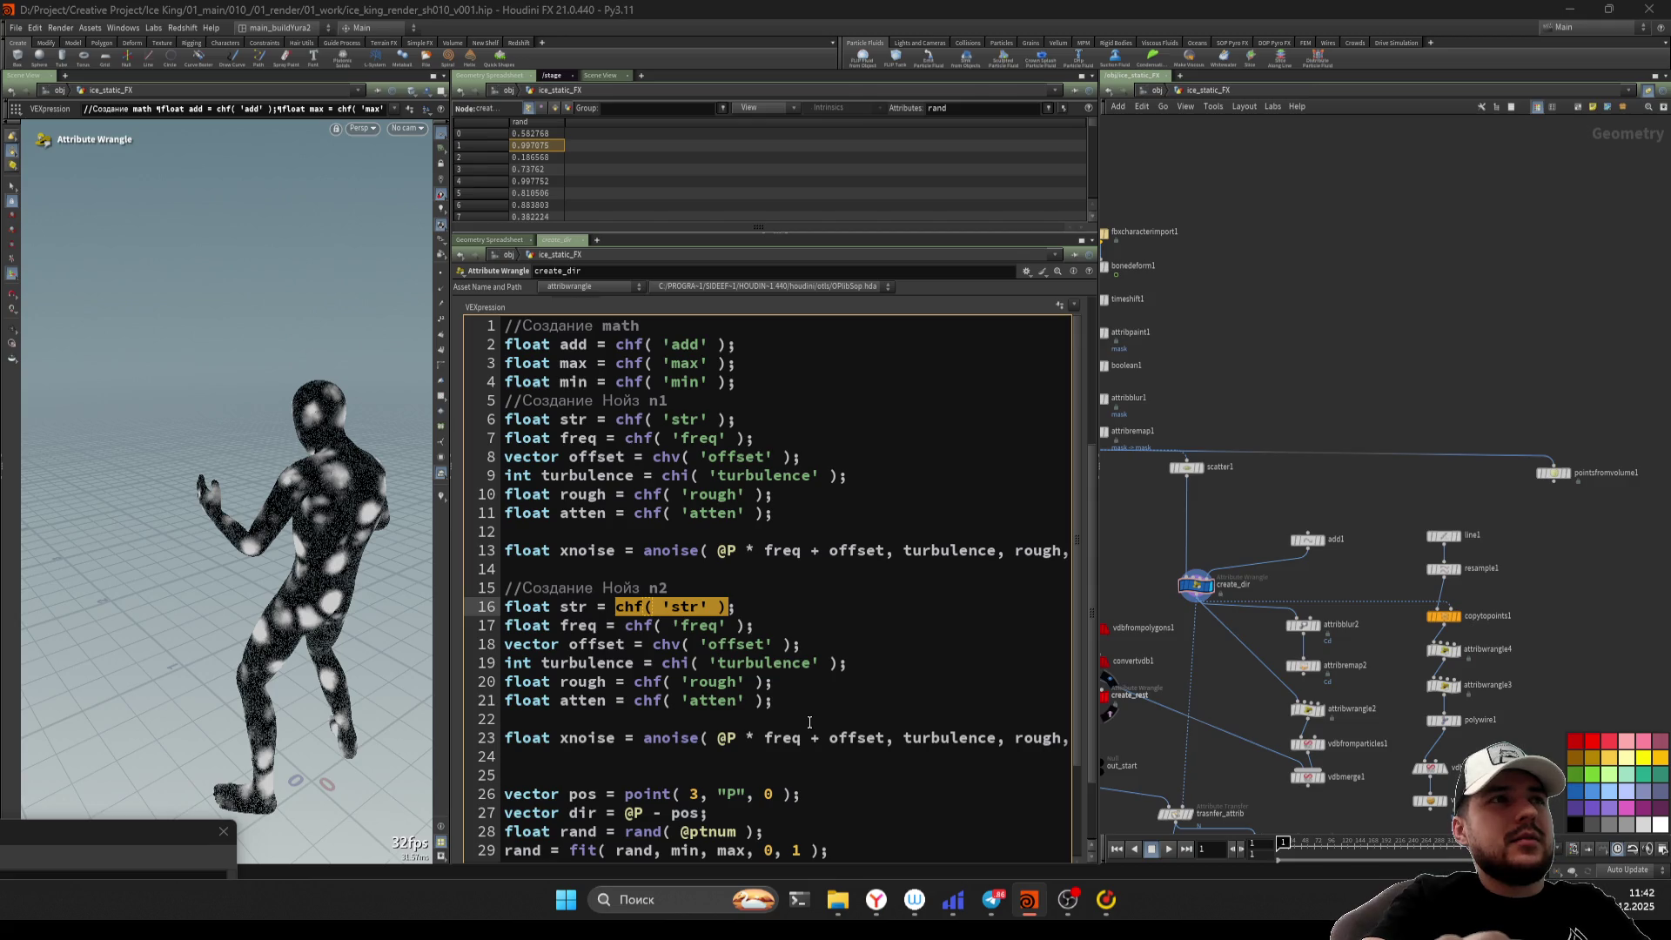
key("Left")
key("Left")
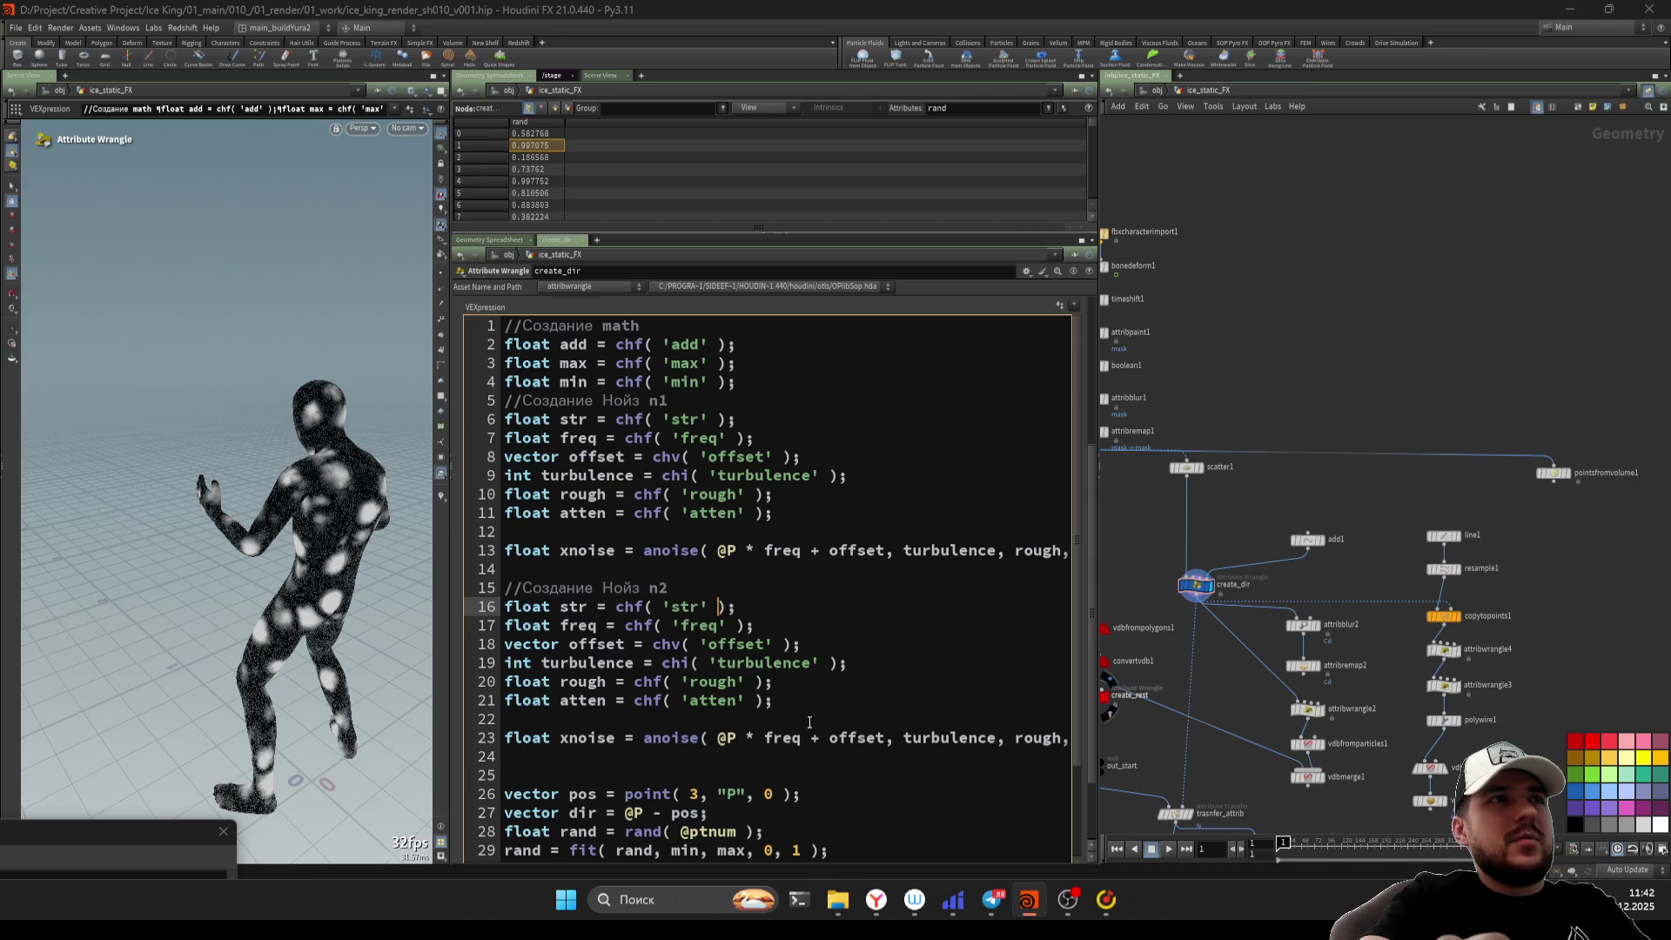
key("Down")
key("Down")
key("Down")
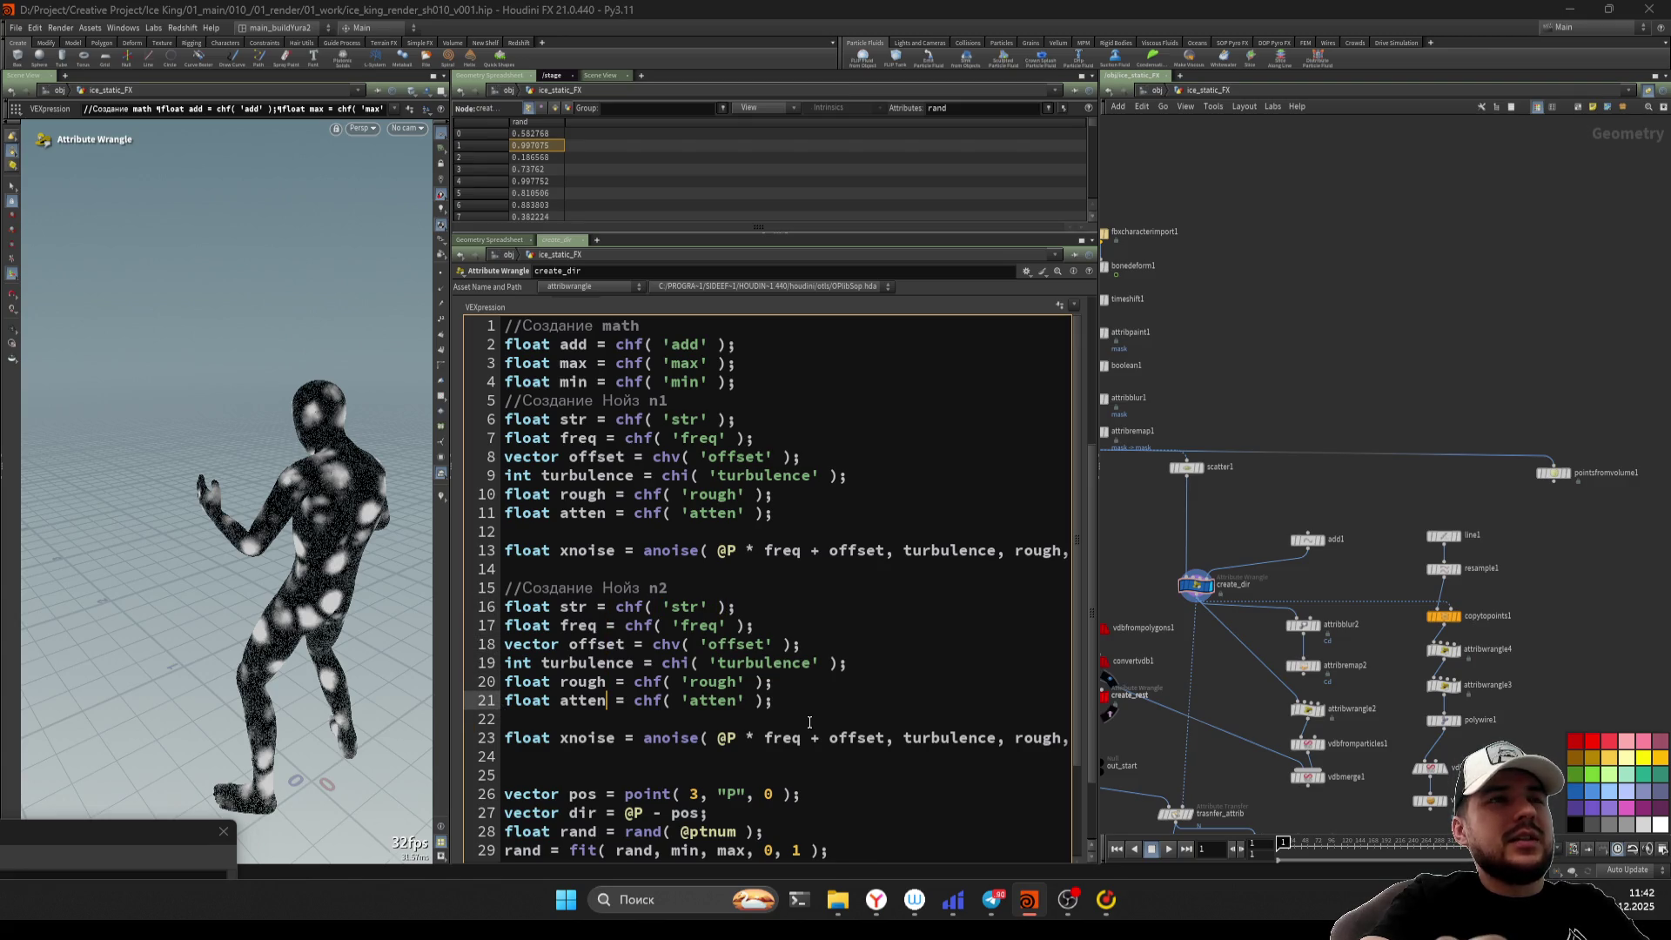
key("Up")
key("Down")
key("ctrl+Right")
key("ctrl+Right")
key("ctrl+Right")
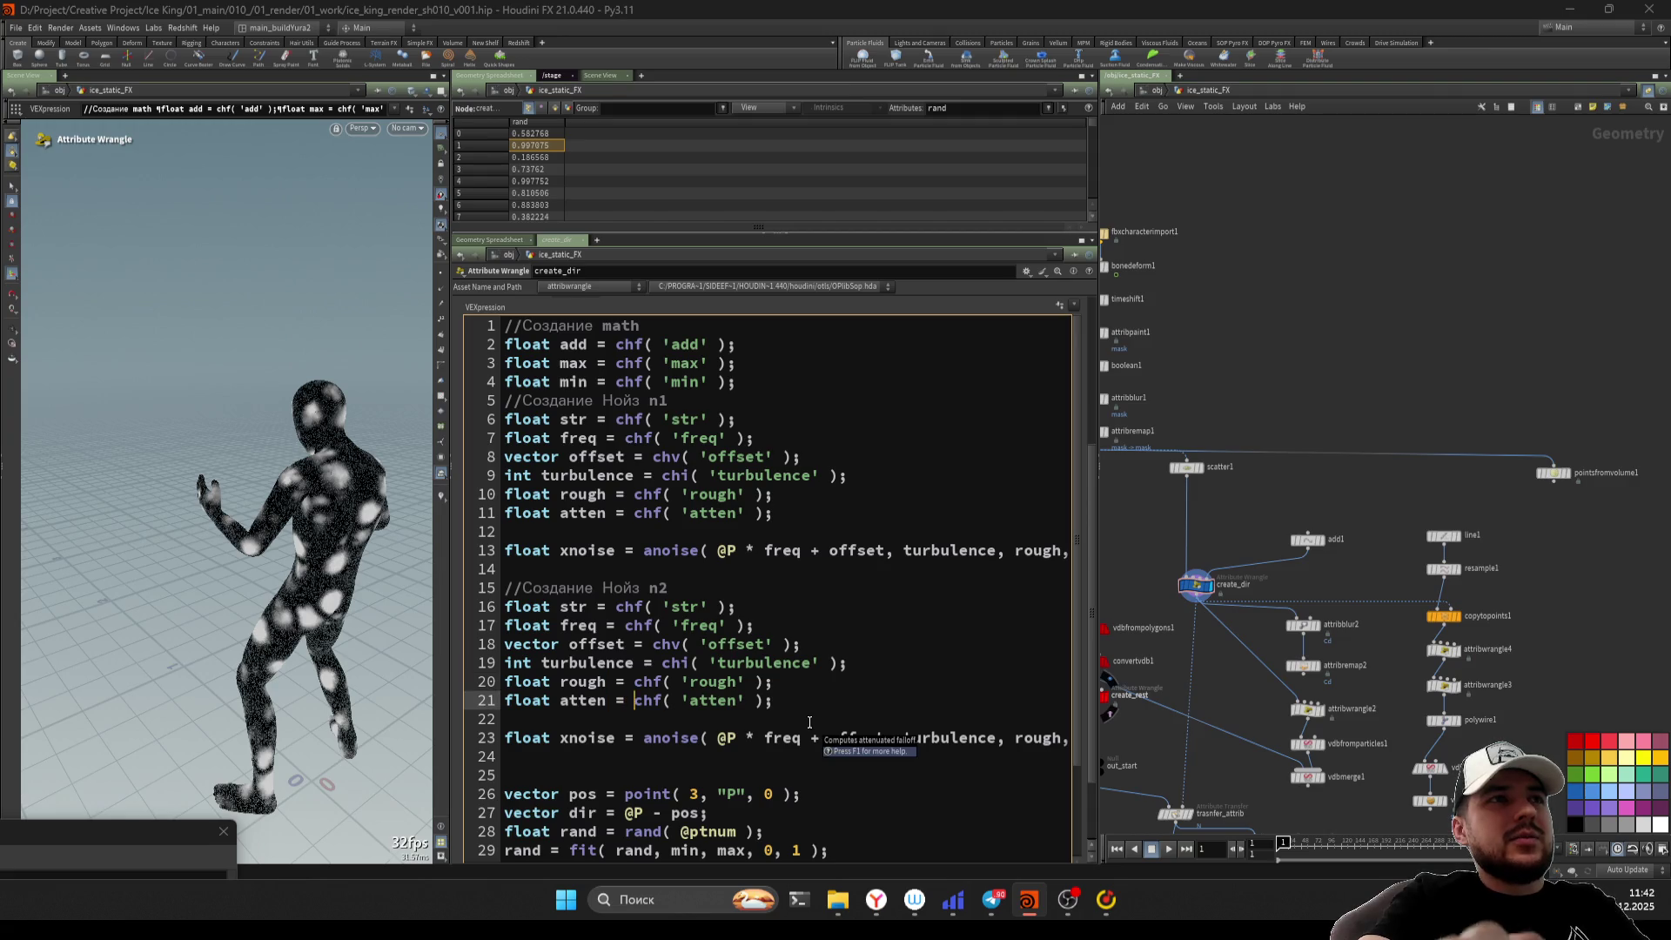
Delete the pasted block's duplicated chf parameter lines, keeping only its anoise line
key("ctrl+Left")
key("shift+End")
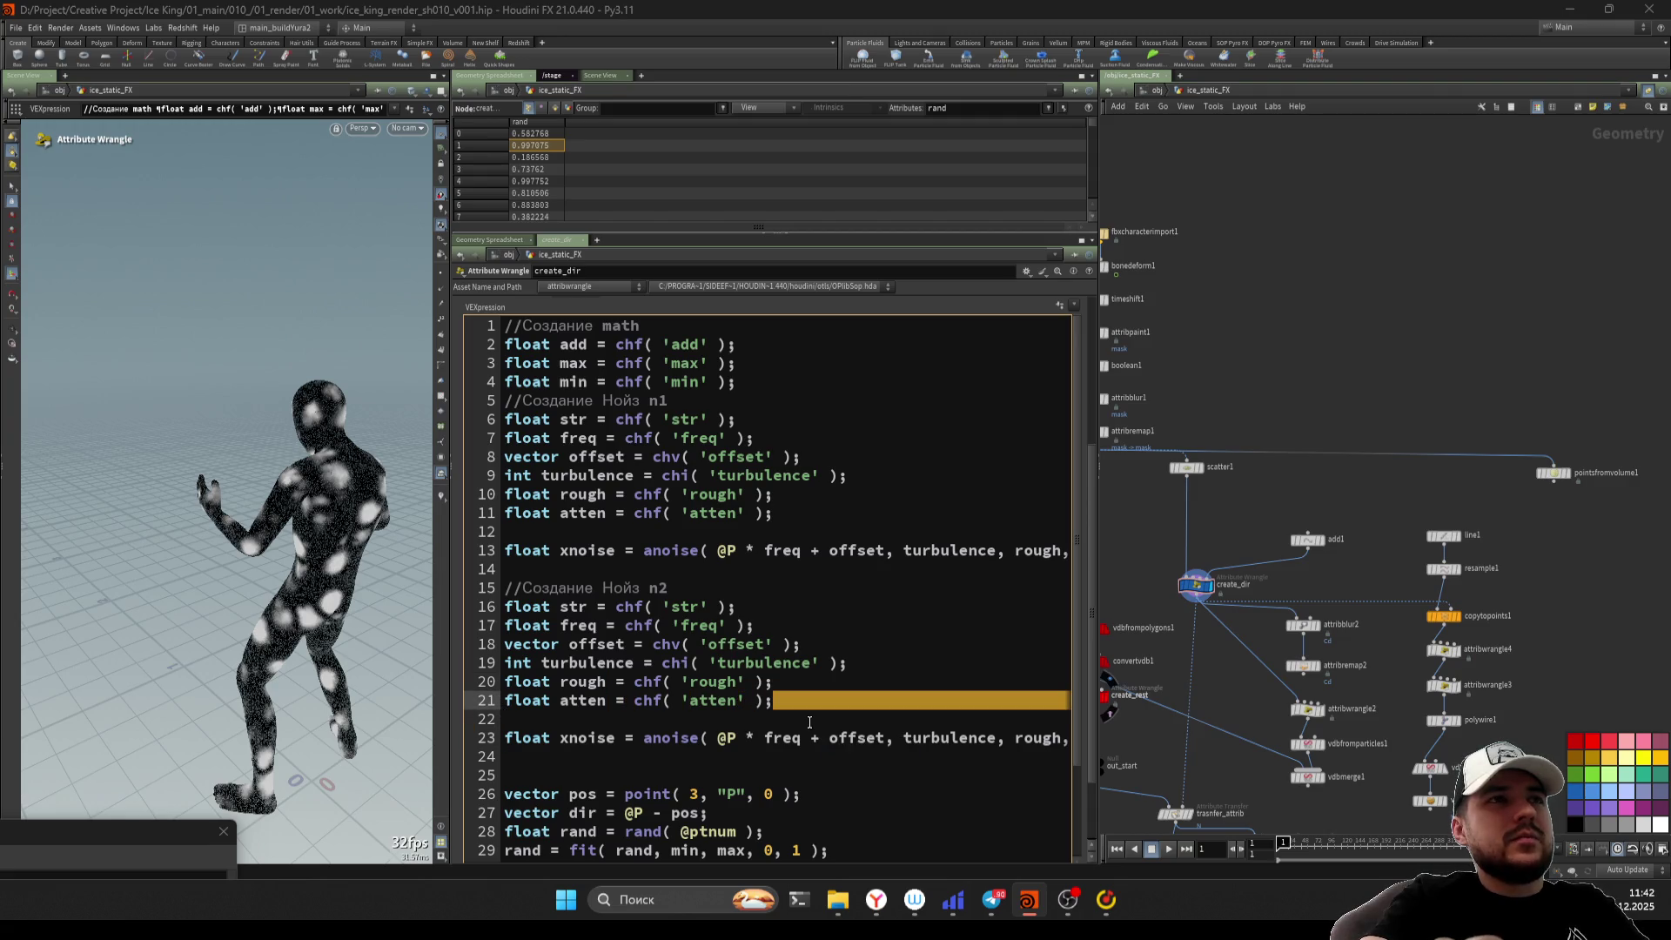
key("shift+Up")
key("shift+Up")
key("shift+Up")
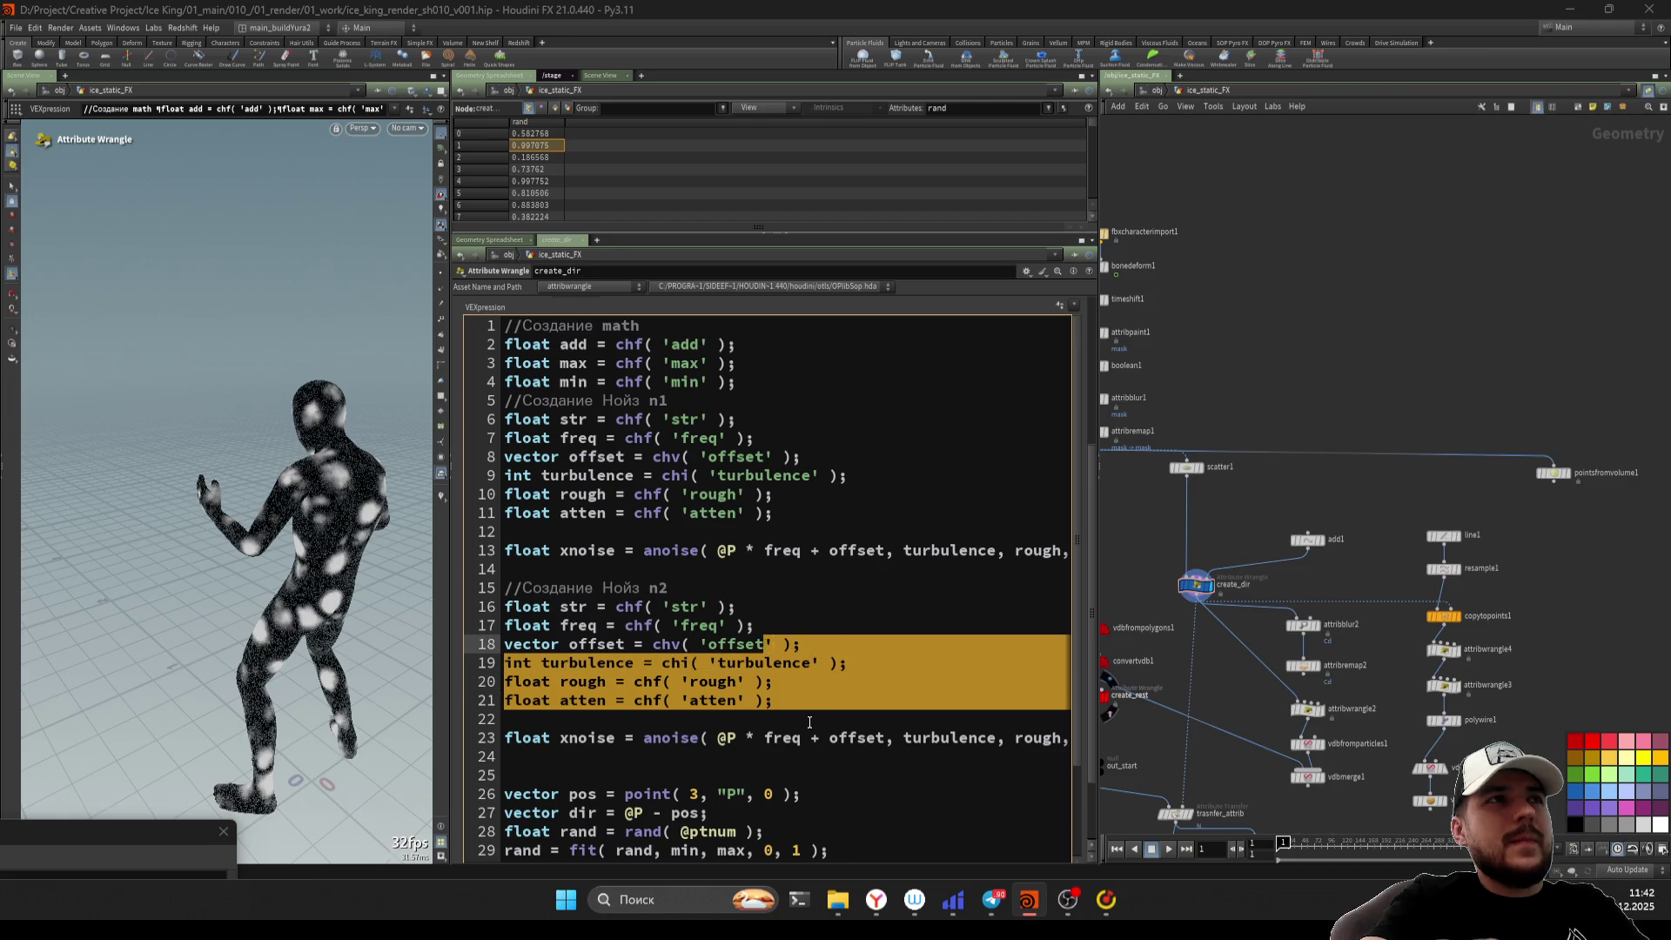
key("ctrl+shift+Left")
key("ctrl+shift+Left")
key("ctrl+shift+Left")
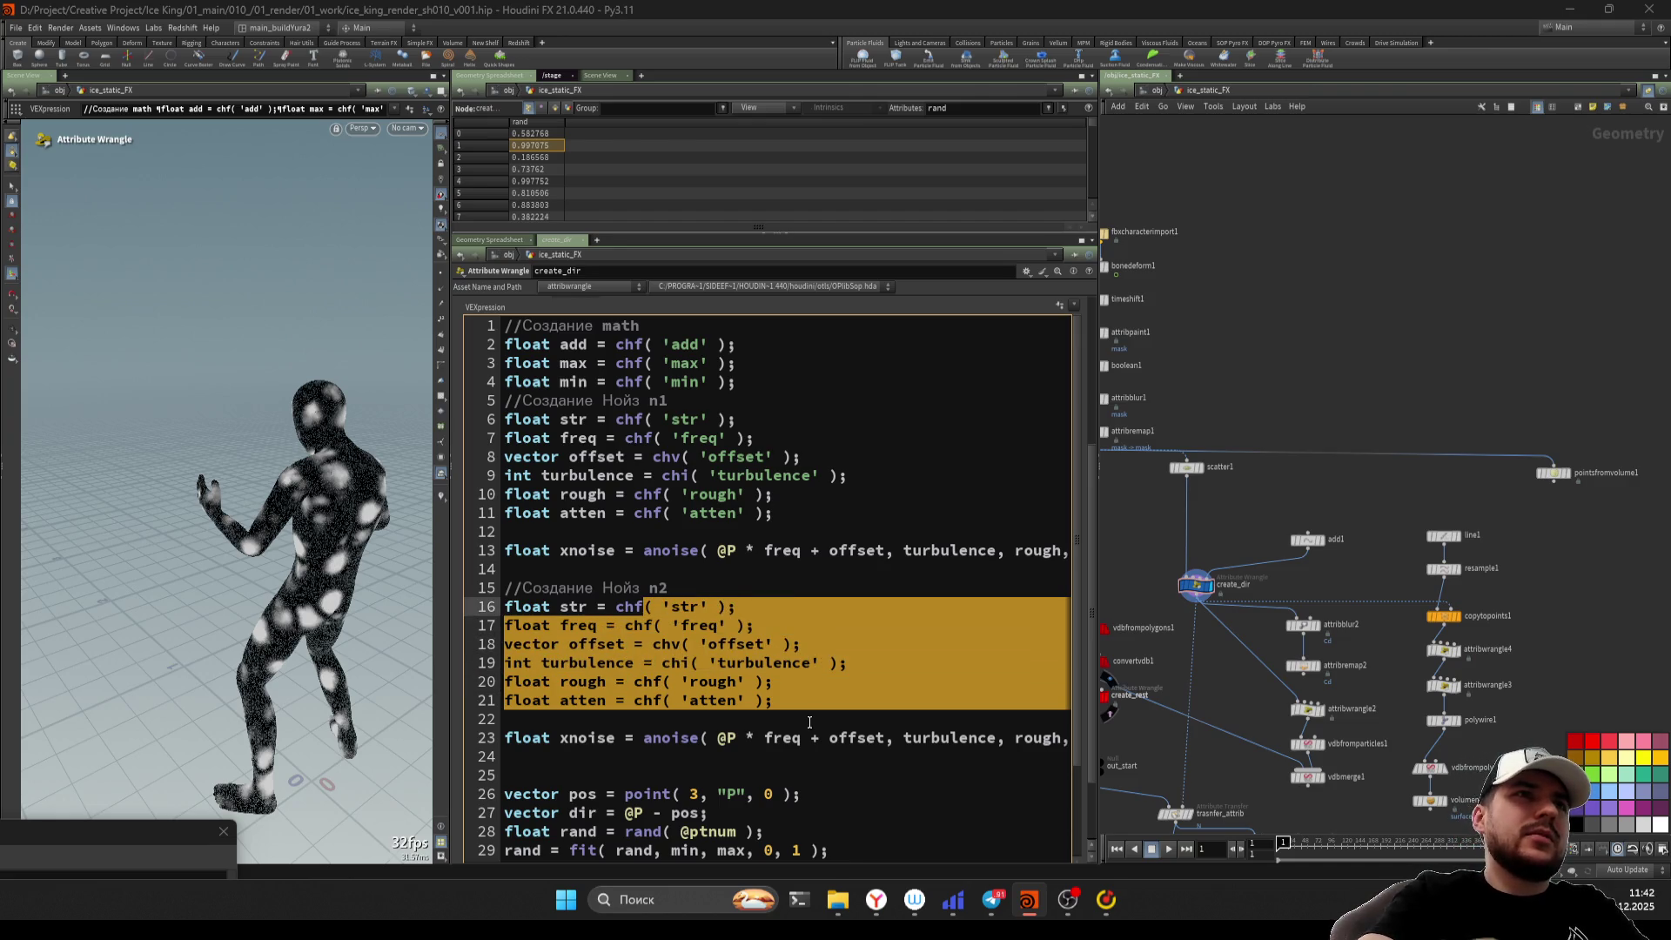
key("shift+Home")
key("shift+Up")
key("shift+Down")
key("Delete")
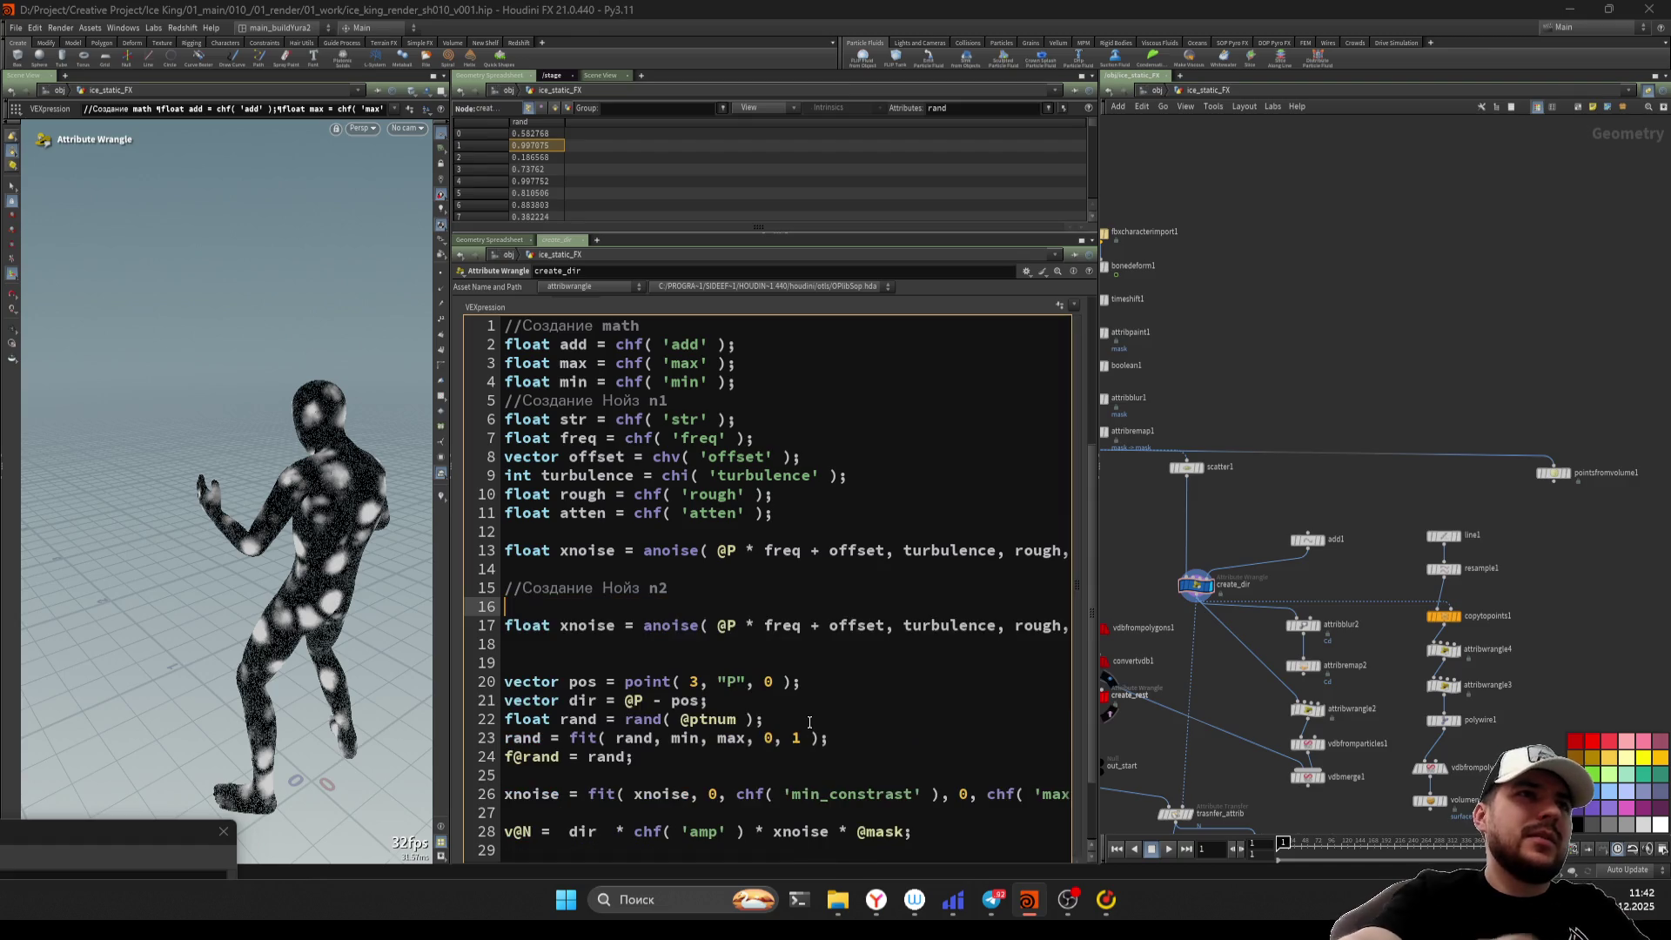
key("Down")
key("Right")
Rename the second noise variable to xnoise02
key("ctrl+Right")
key("ctrl+Right")
key("ctrl+Left")
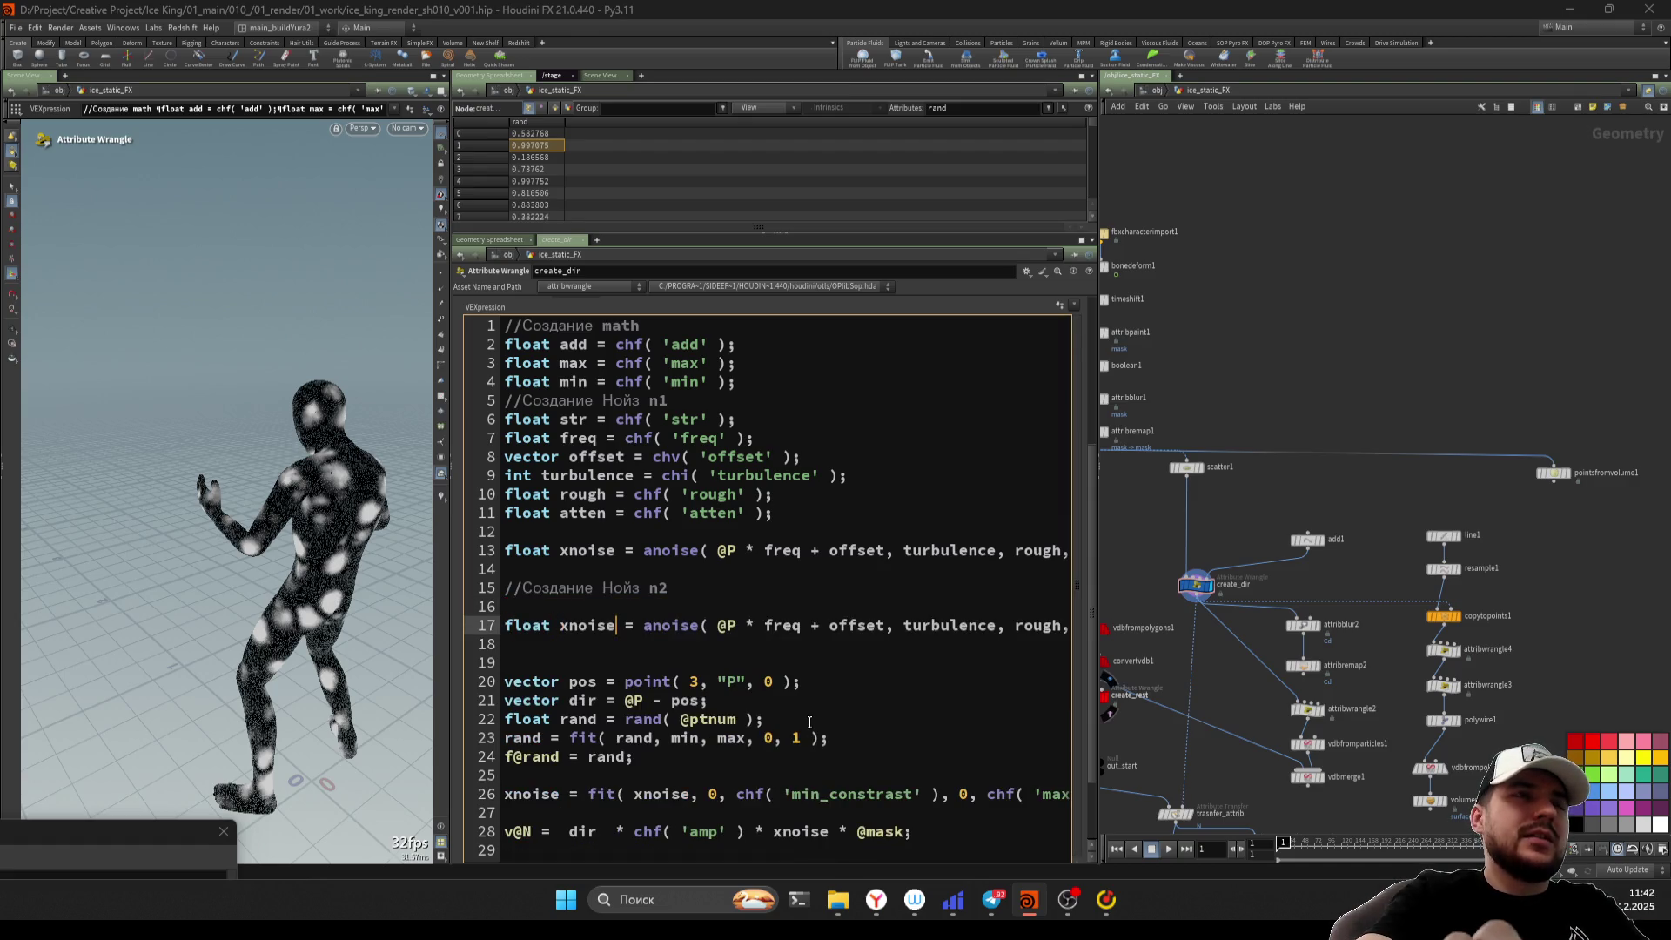
type("02")
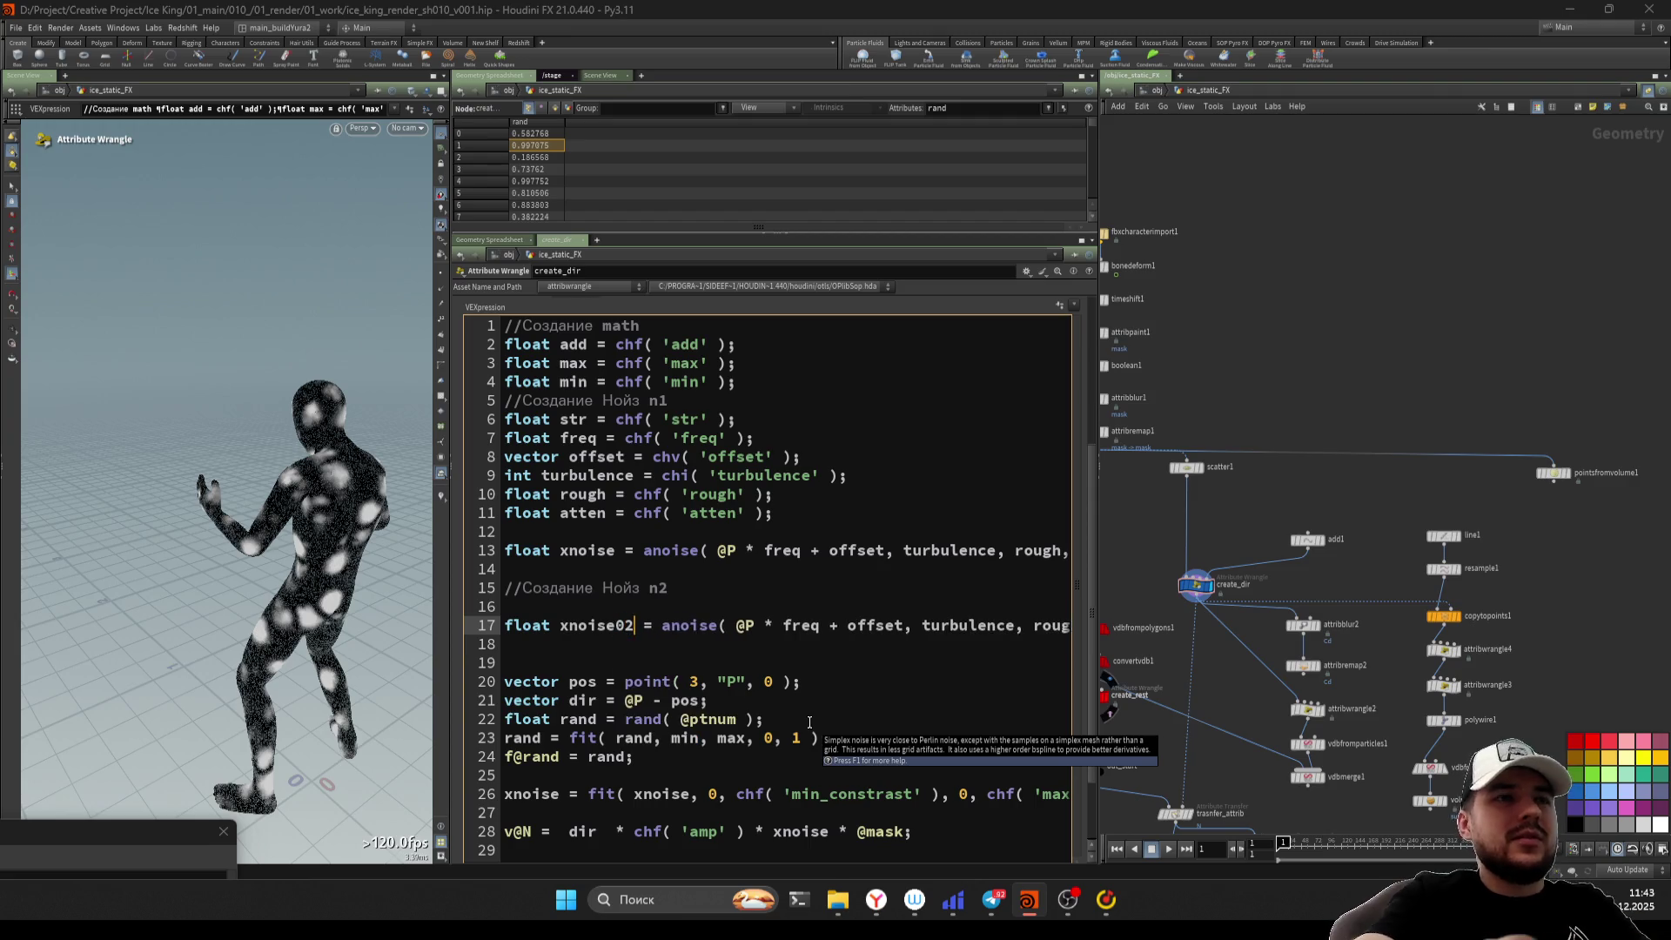
key("Right")
key("Right")
key("Right")
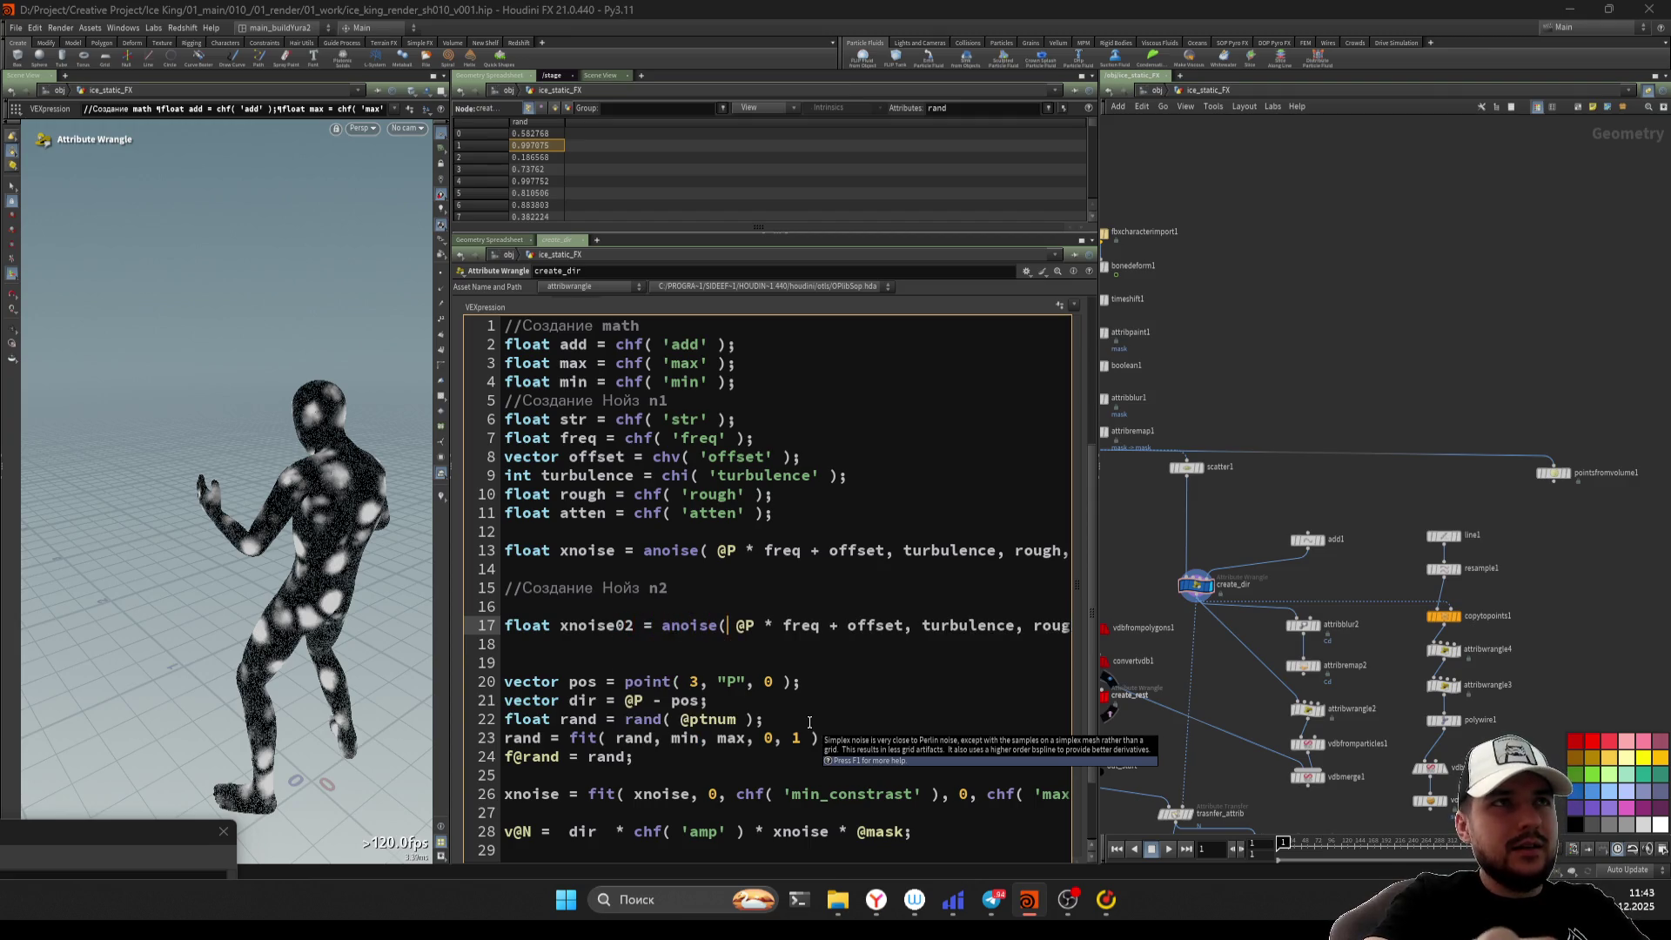
Give xnoise02's anoise fixed arguments: frequency 1, no offset, turbulence 1, roughness 1, attenuation 0.2, multiplier 1
key("BackSpace")
key("BackSpace")
key("BackSpace")
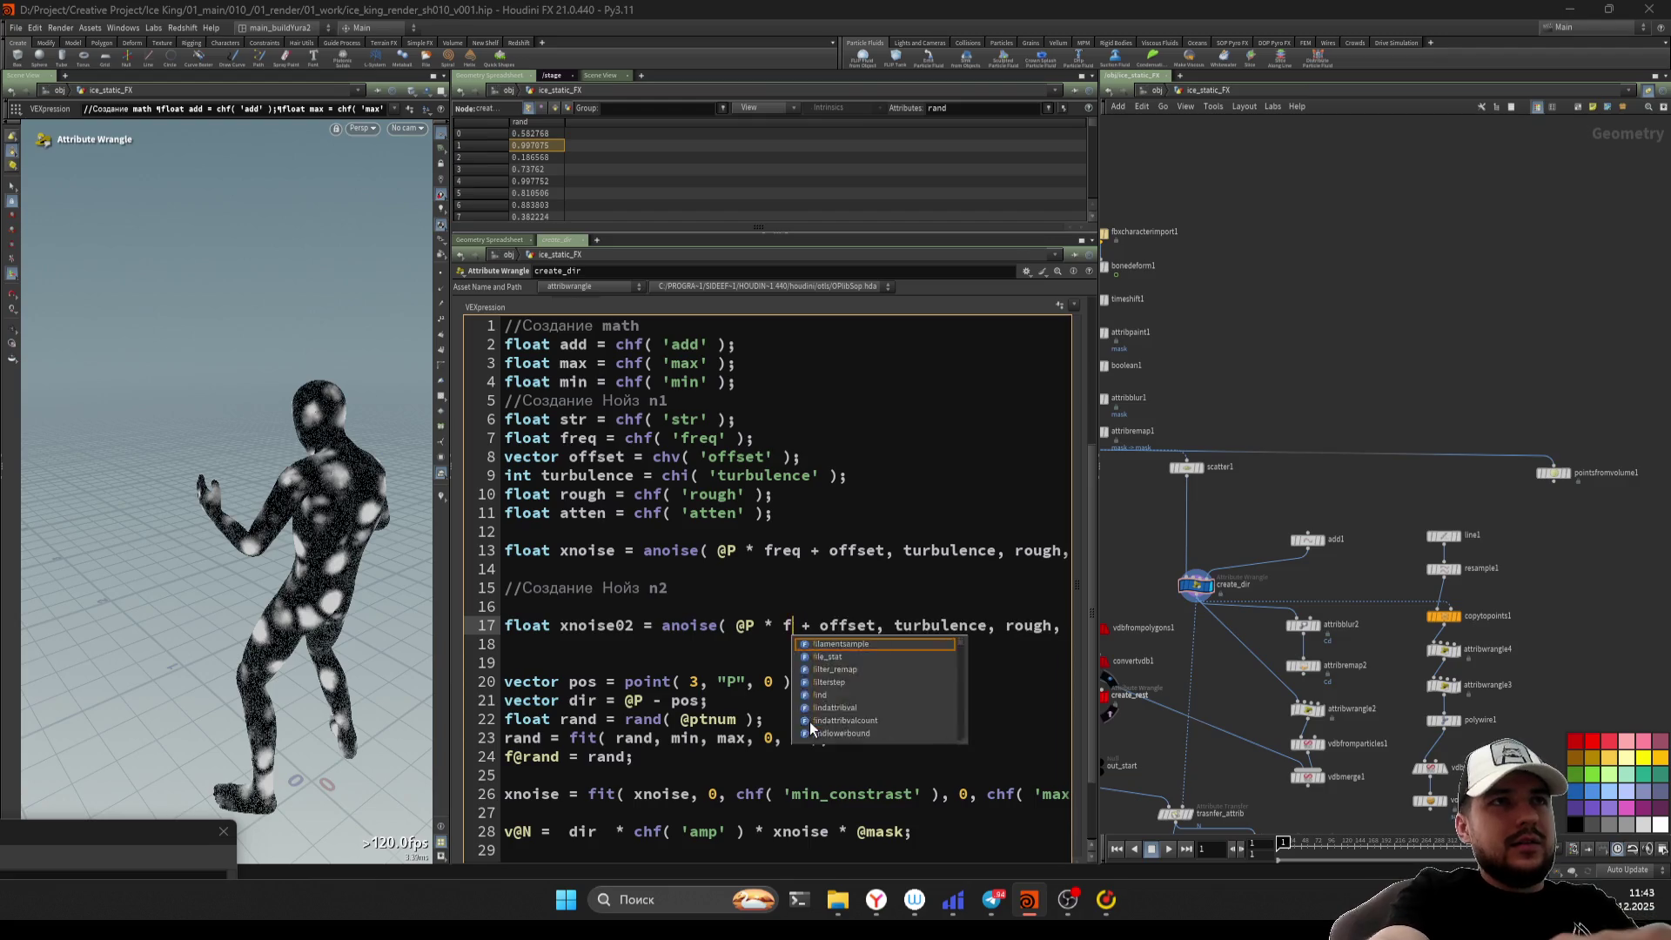
type("1")
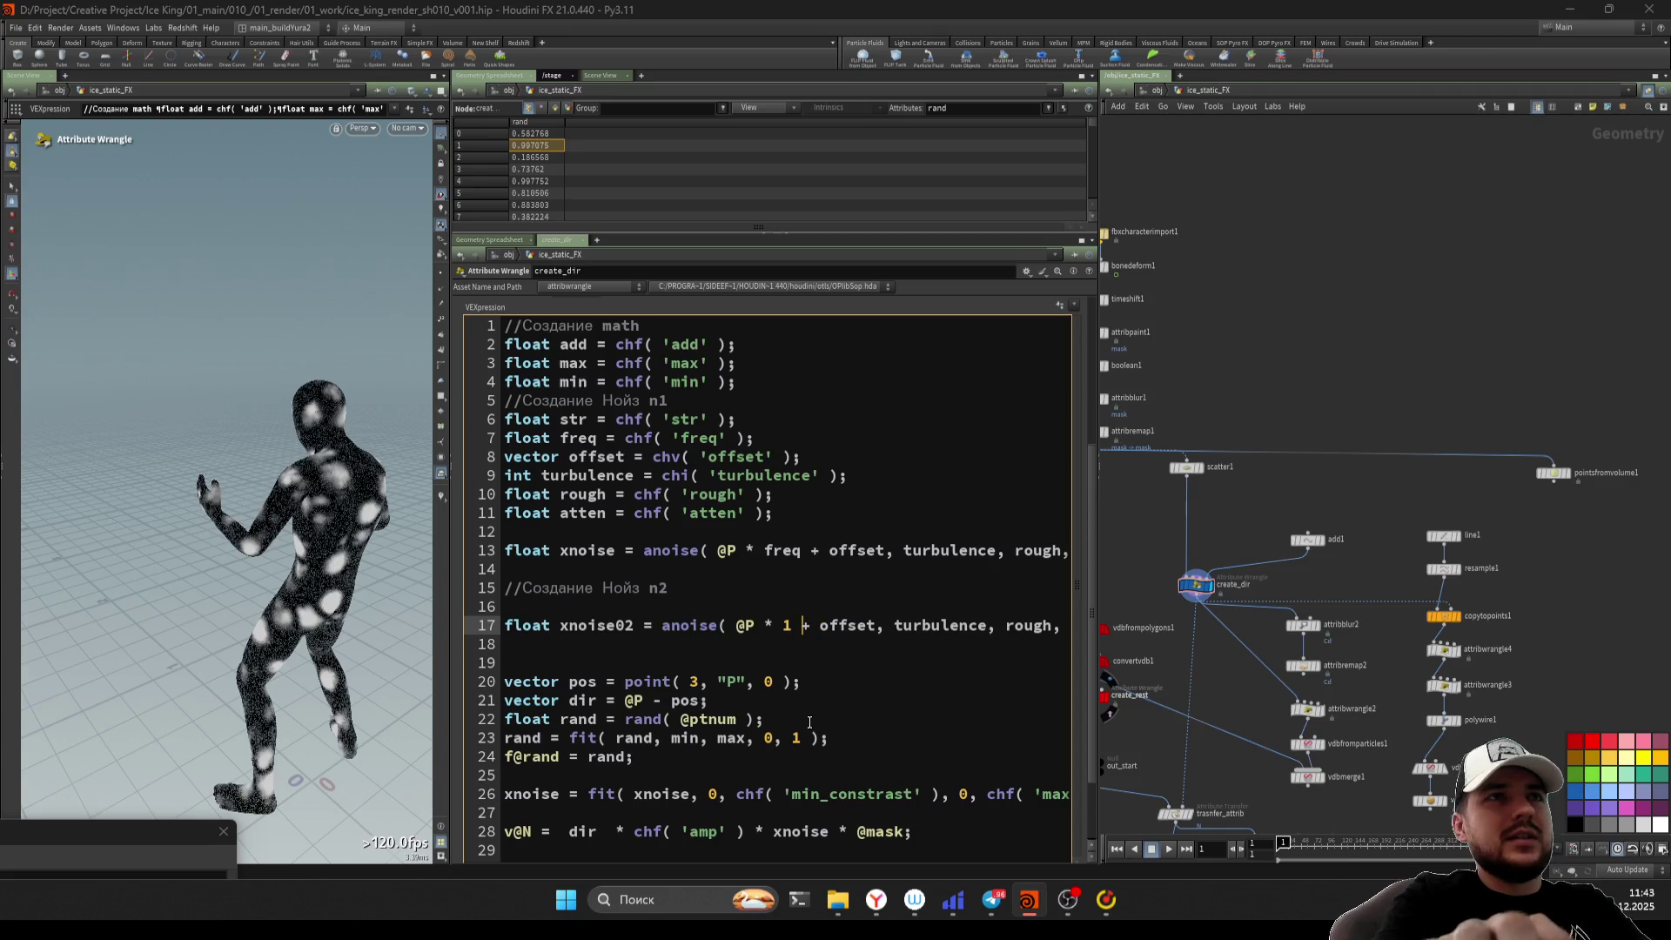
key("shift+Right")
key("shift+Right")
key("shift+Right")
key("BackSpace")
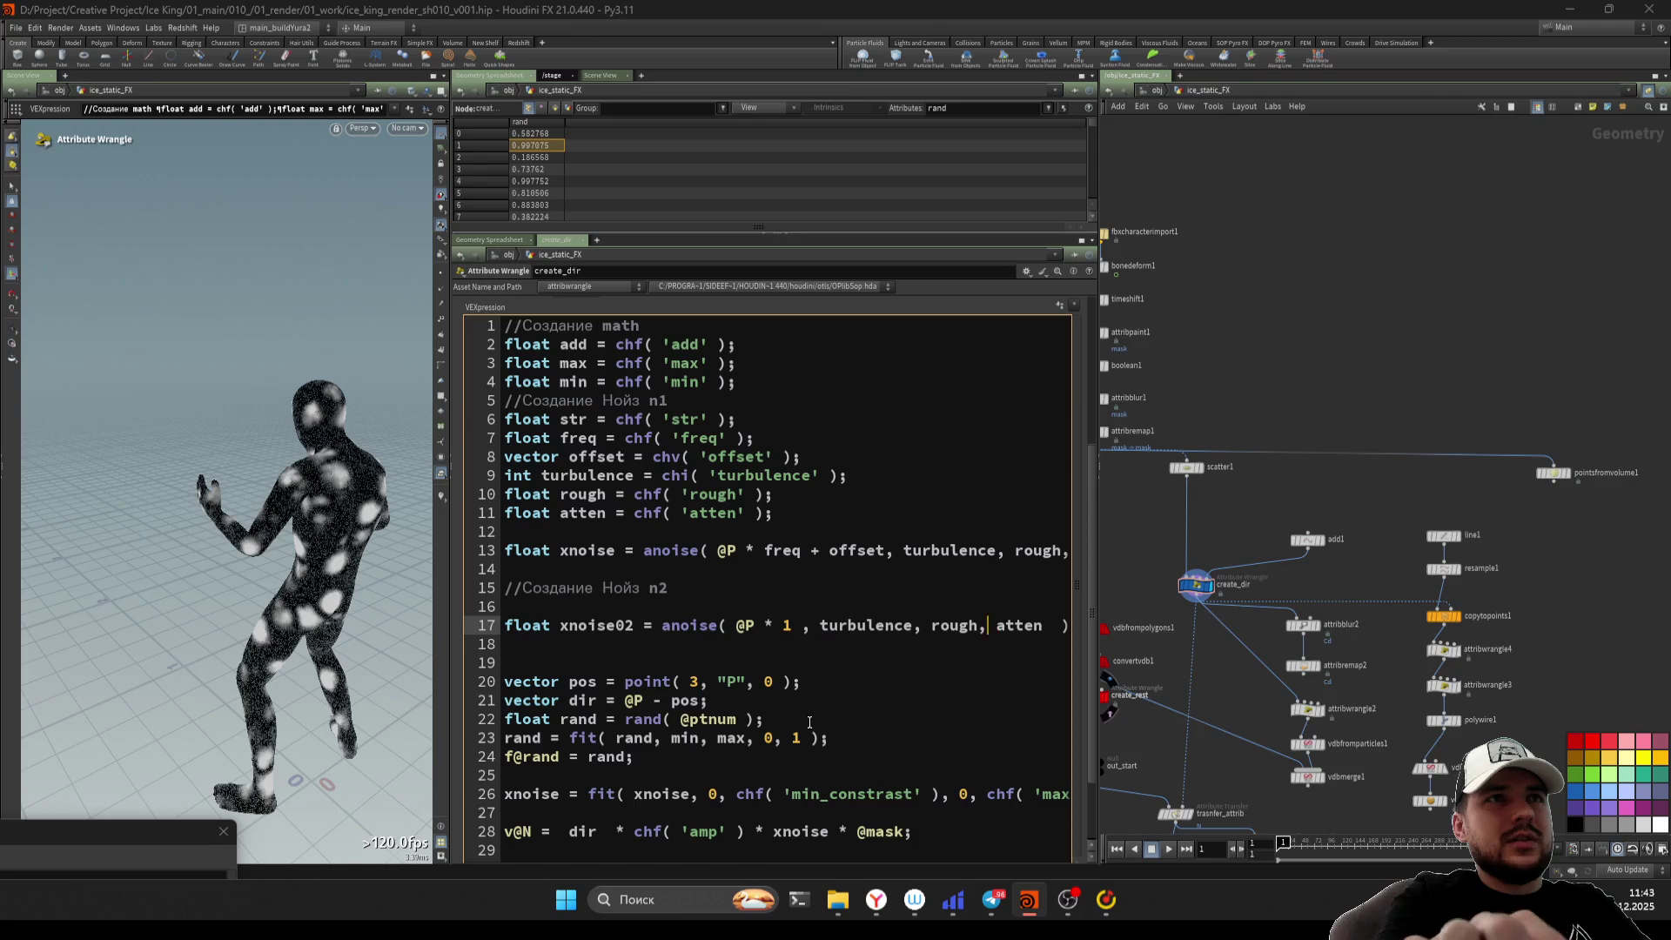
key("BackSpace")
key("BackSpace")
key("BackSpace")
type("1")
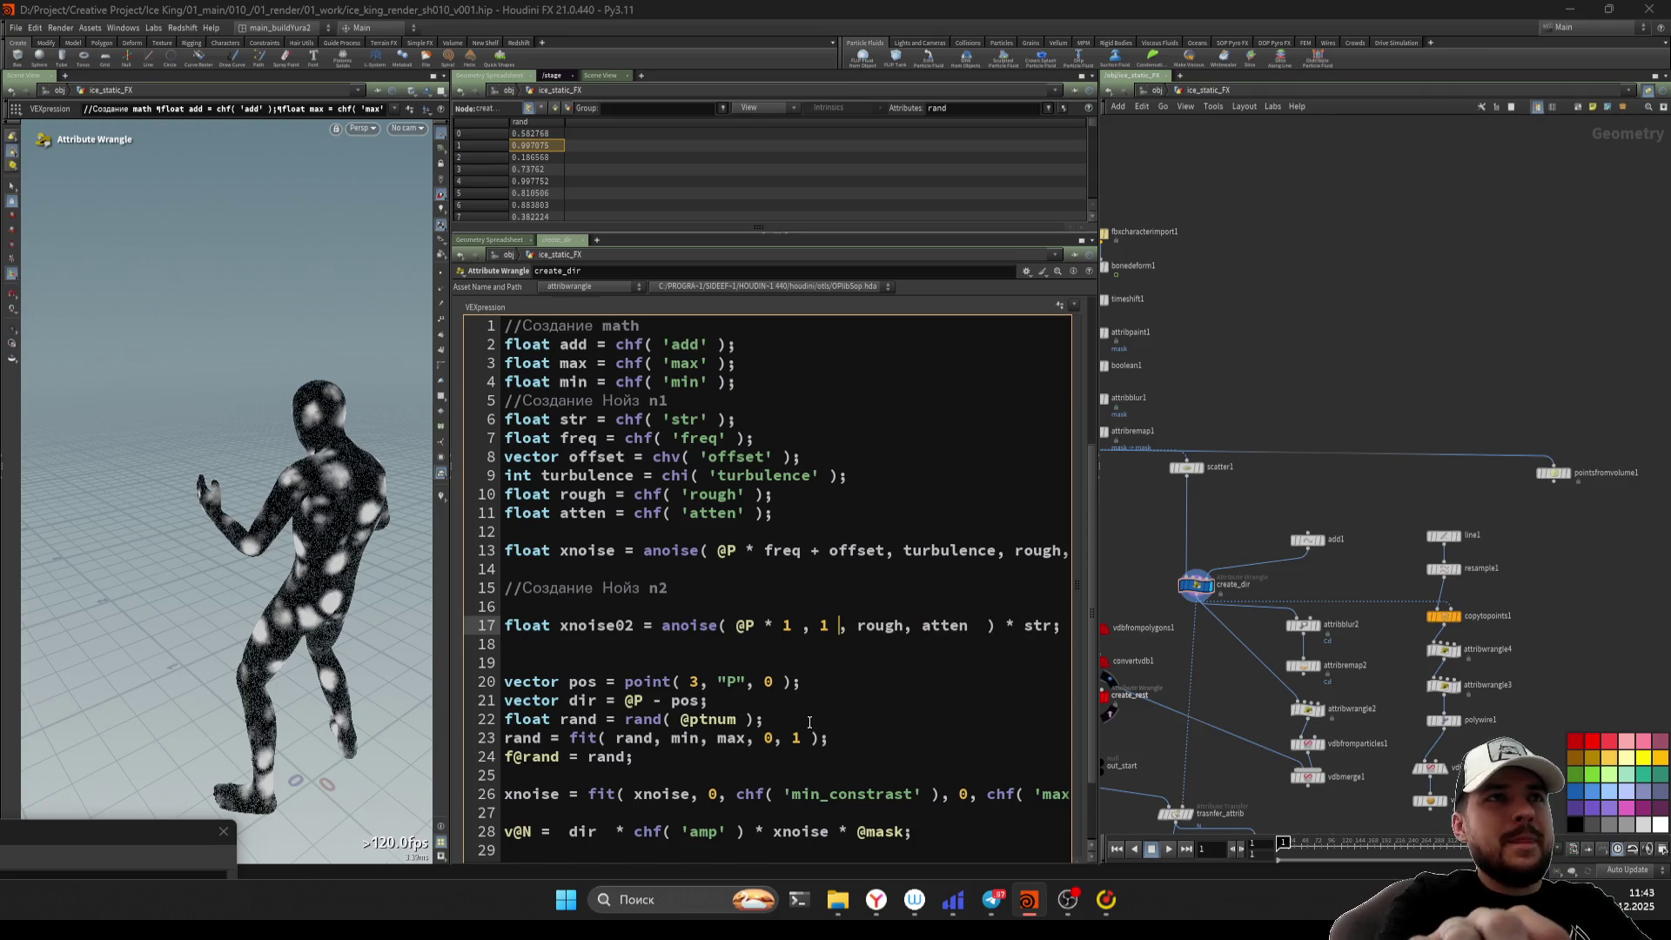
key("ctrl+shift+Right")
type("1")
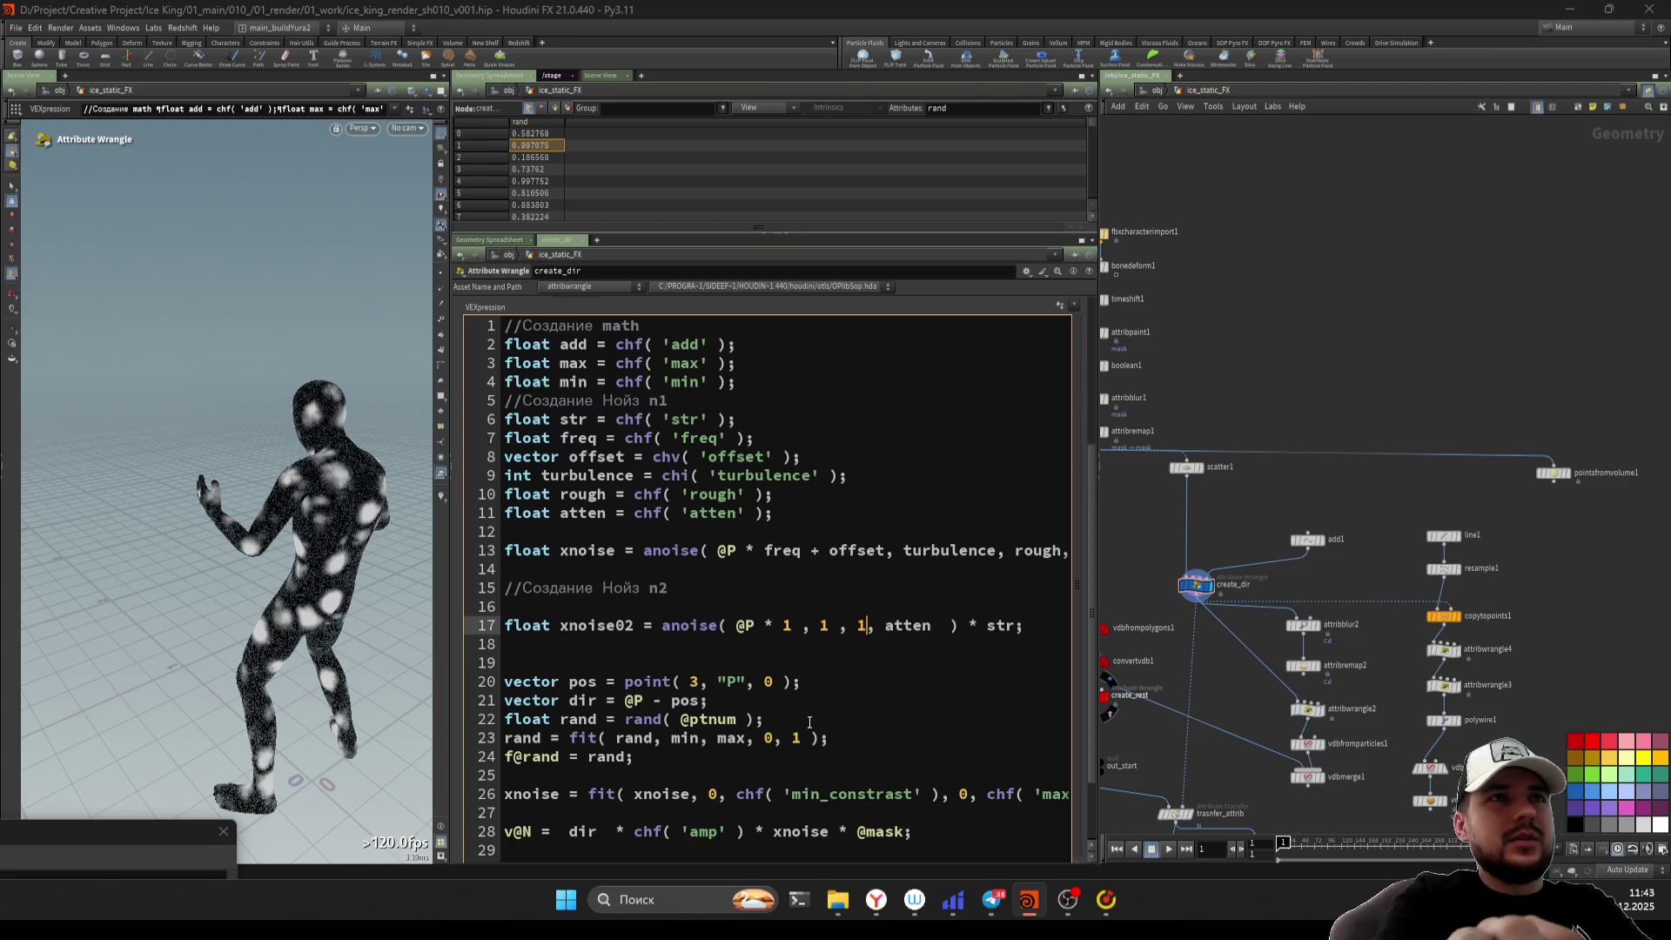
key("ctrl+shift+Right")
type("0.2")
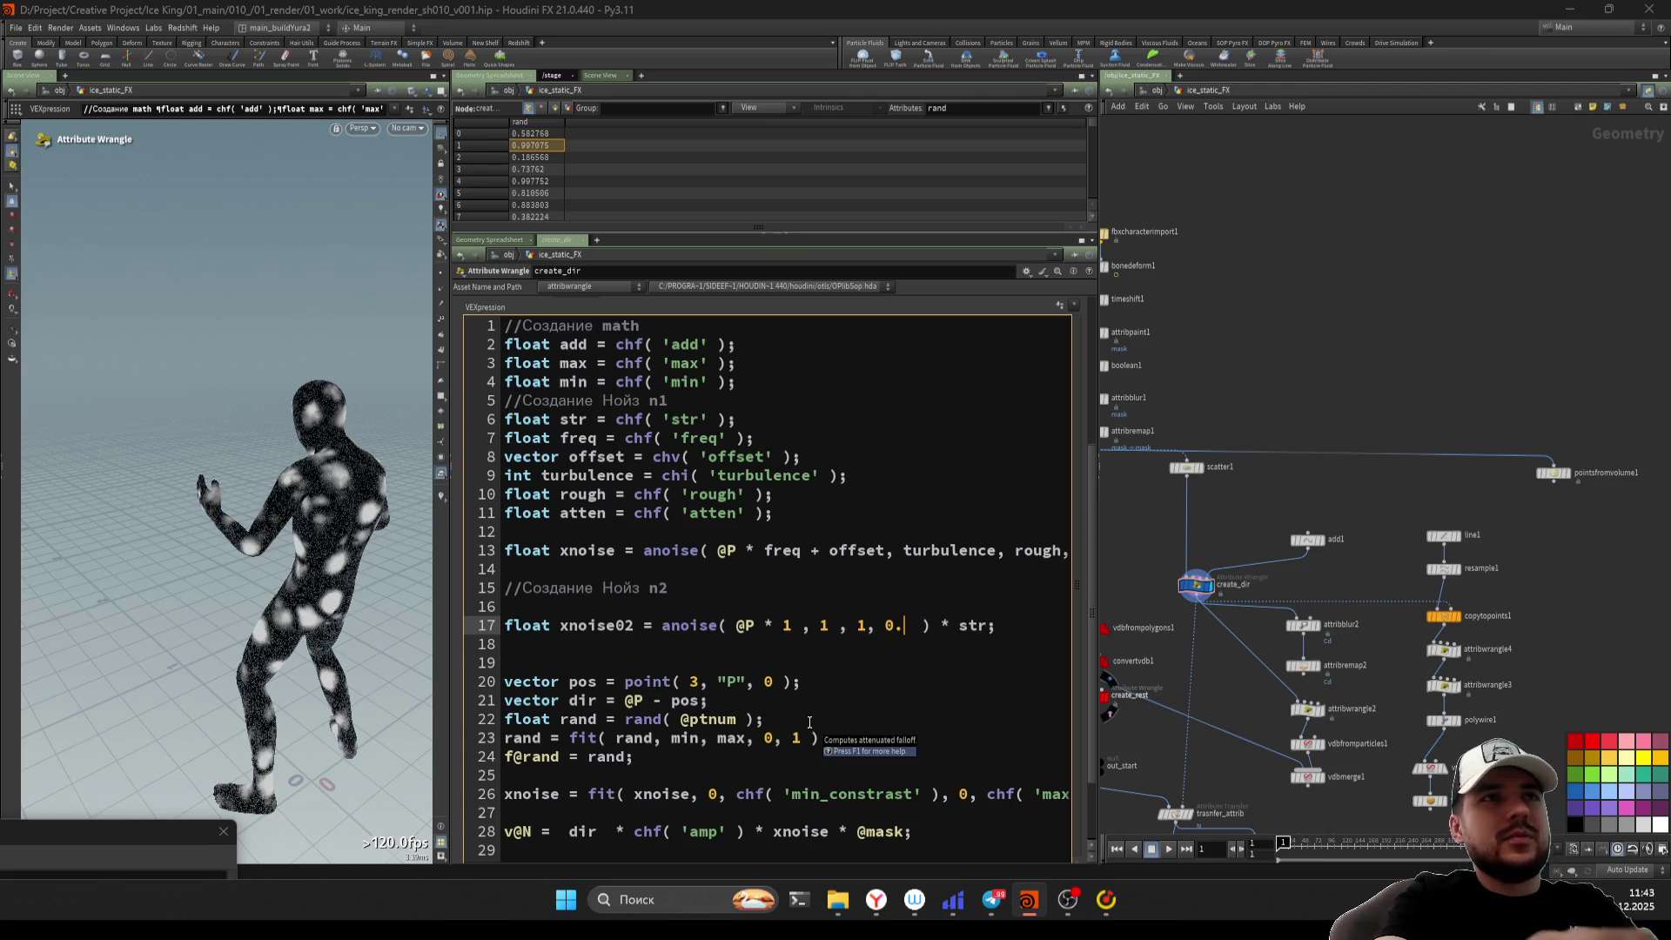
key("Right")
key("Right")
key("ctrl+shift+Left")
key("ctrl+shift+Left")
type("1")
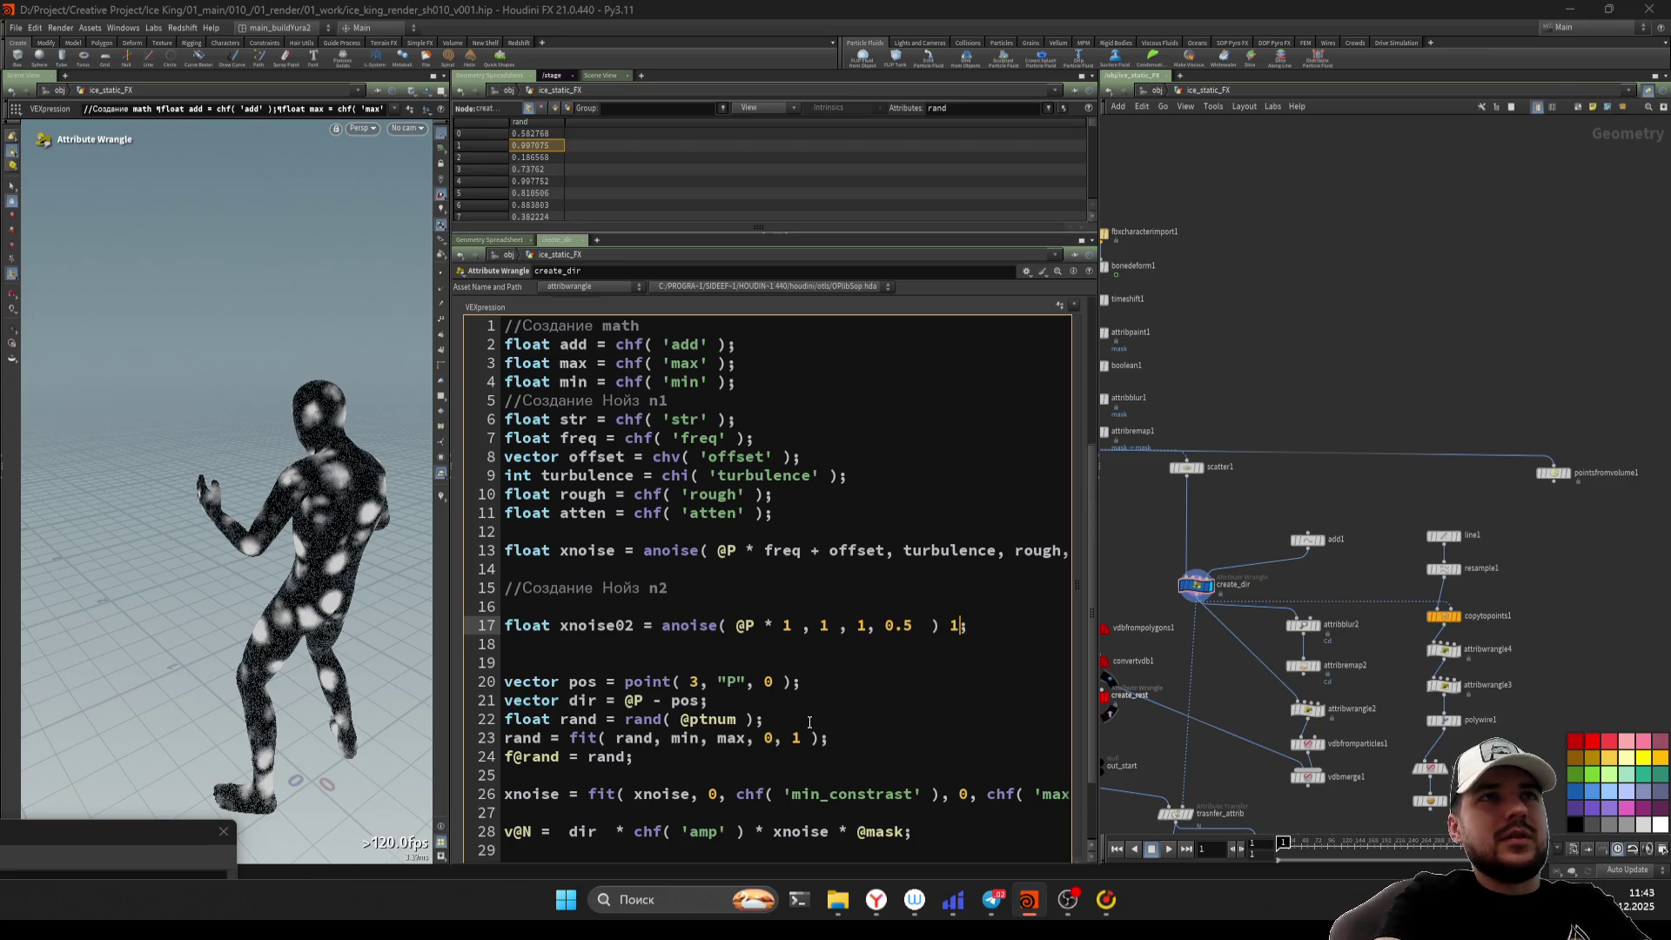
key("Left")
type("*")
key("Right")
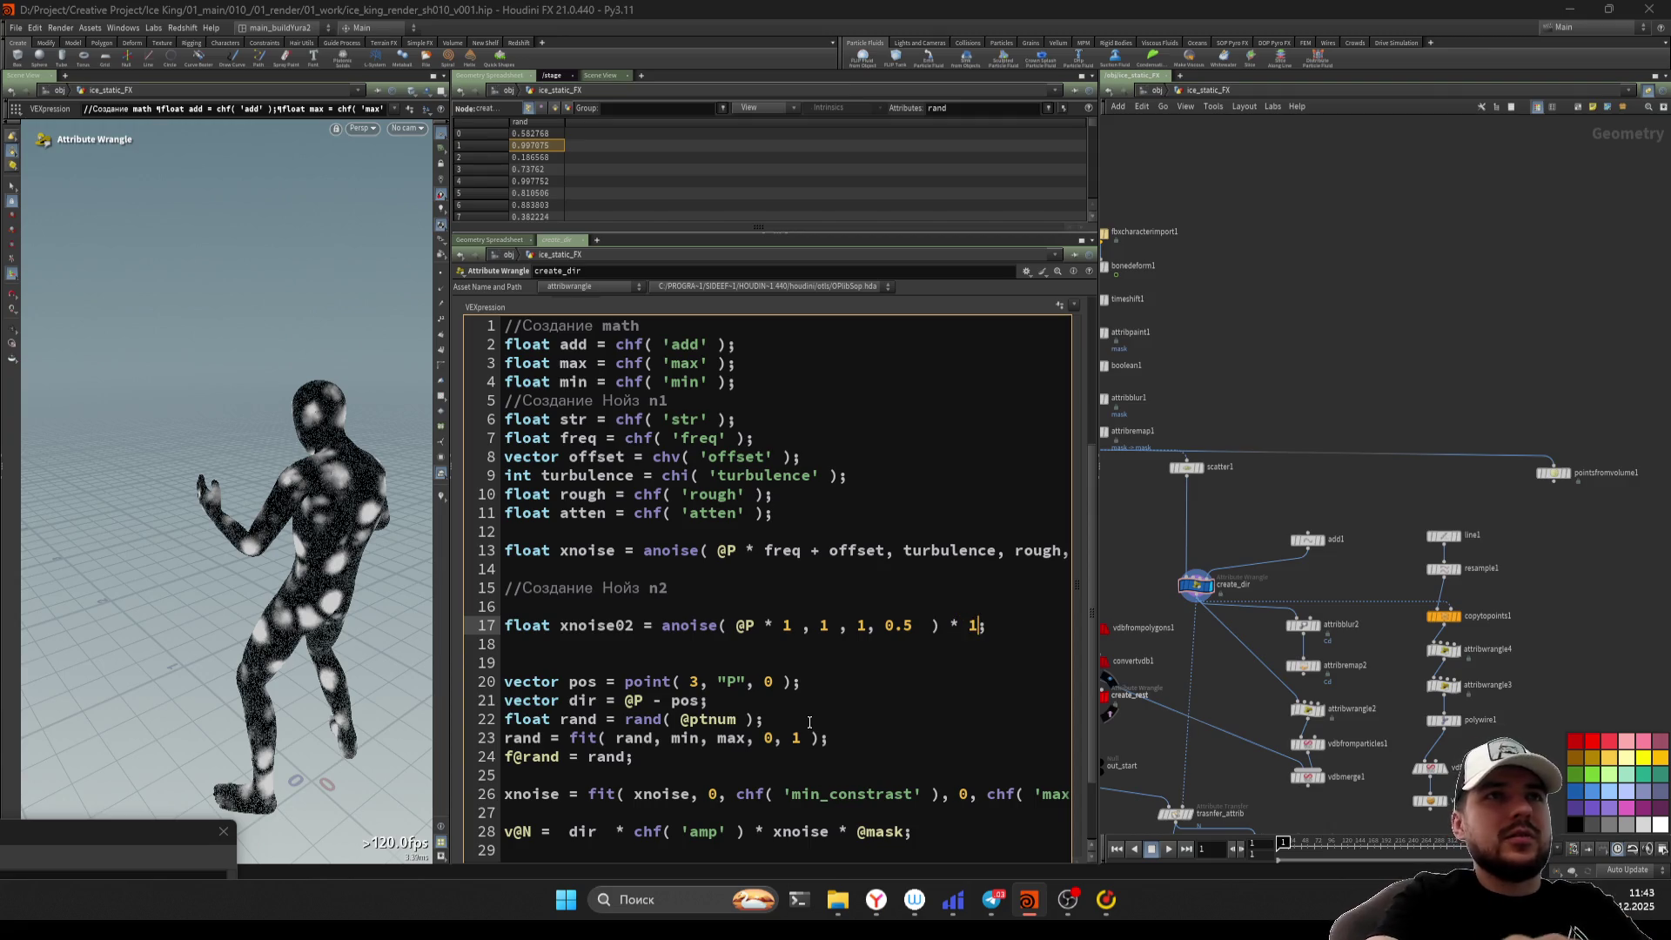
Add the line 'xnoise += xnoise02;' after the second noise
key("Down")
key("Down")
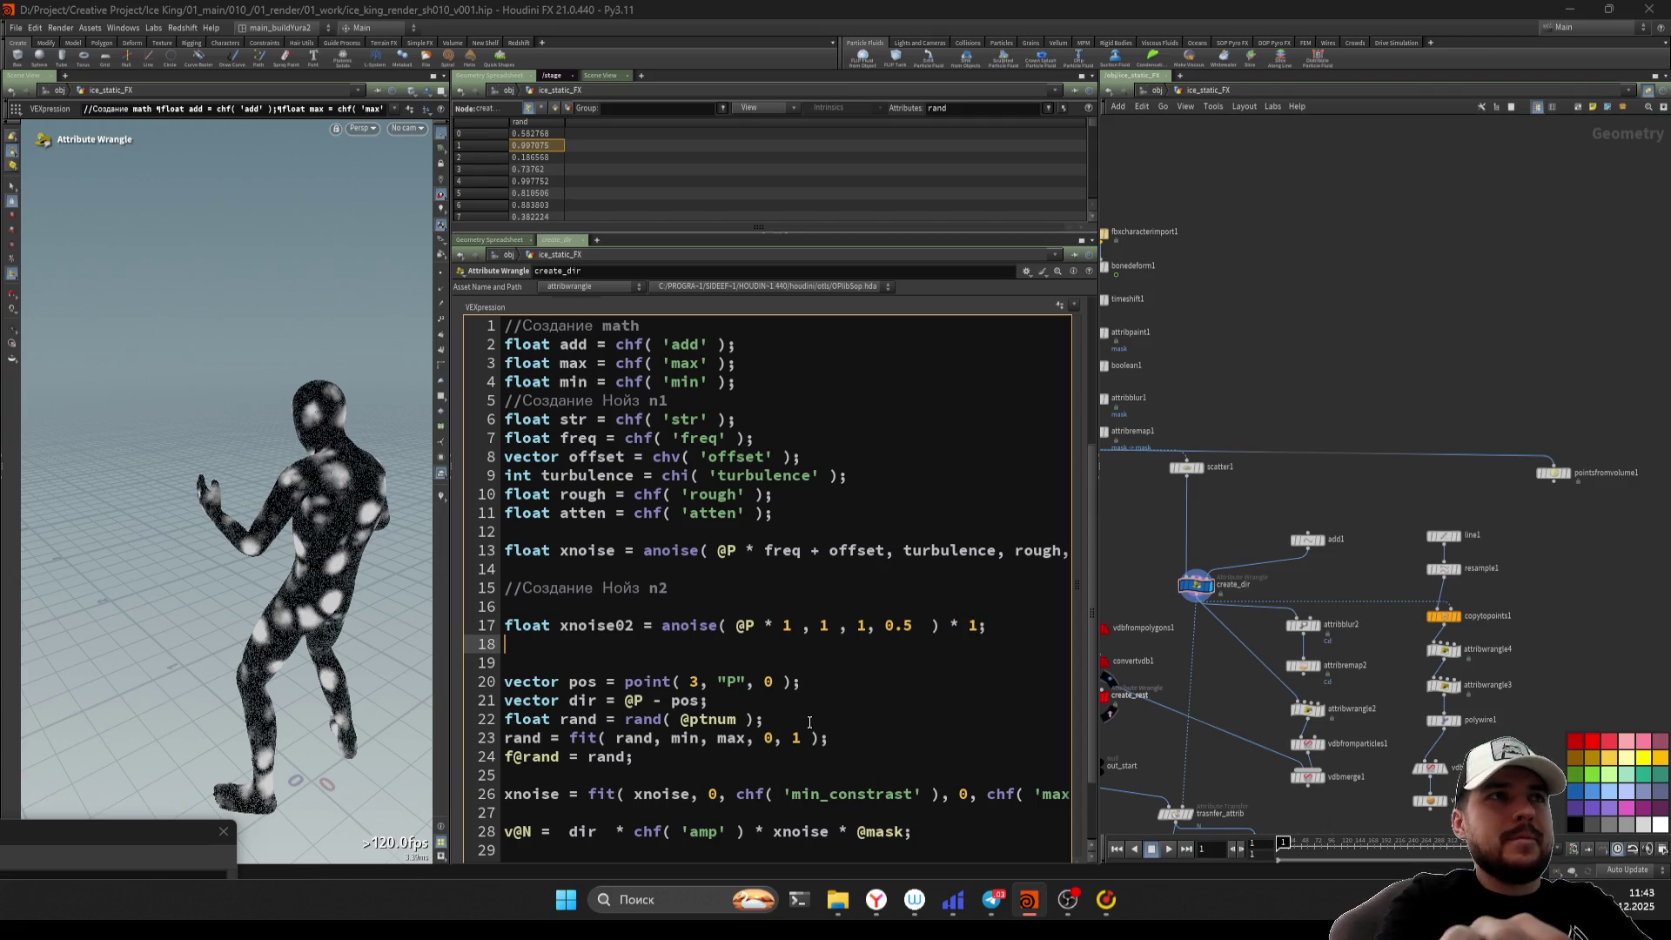
key("Down")
key("Down")
key("Down")
key("End")
key("Down")
key("Down")
key("Up")
key("Up")
key("Up")
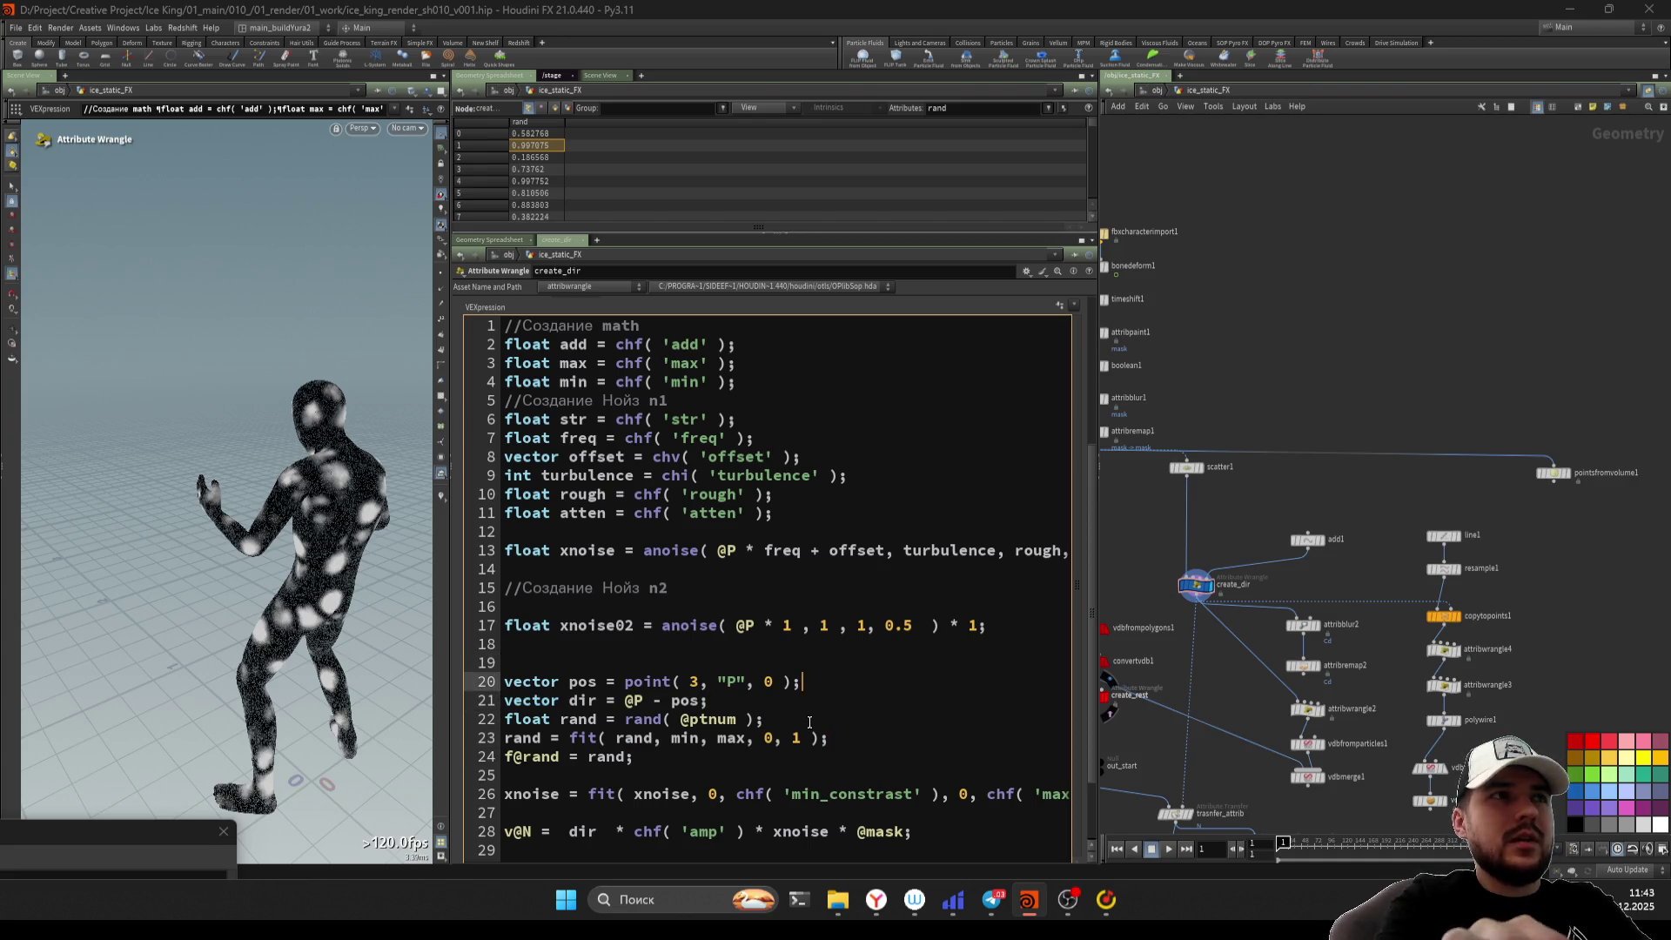
key("Return")
key("Up")
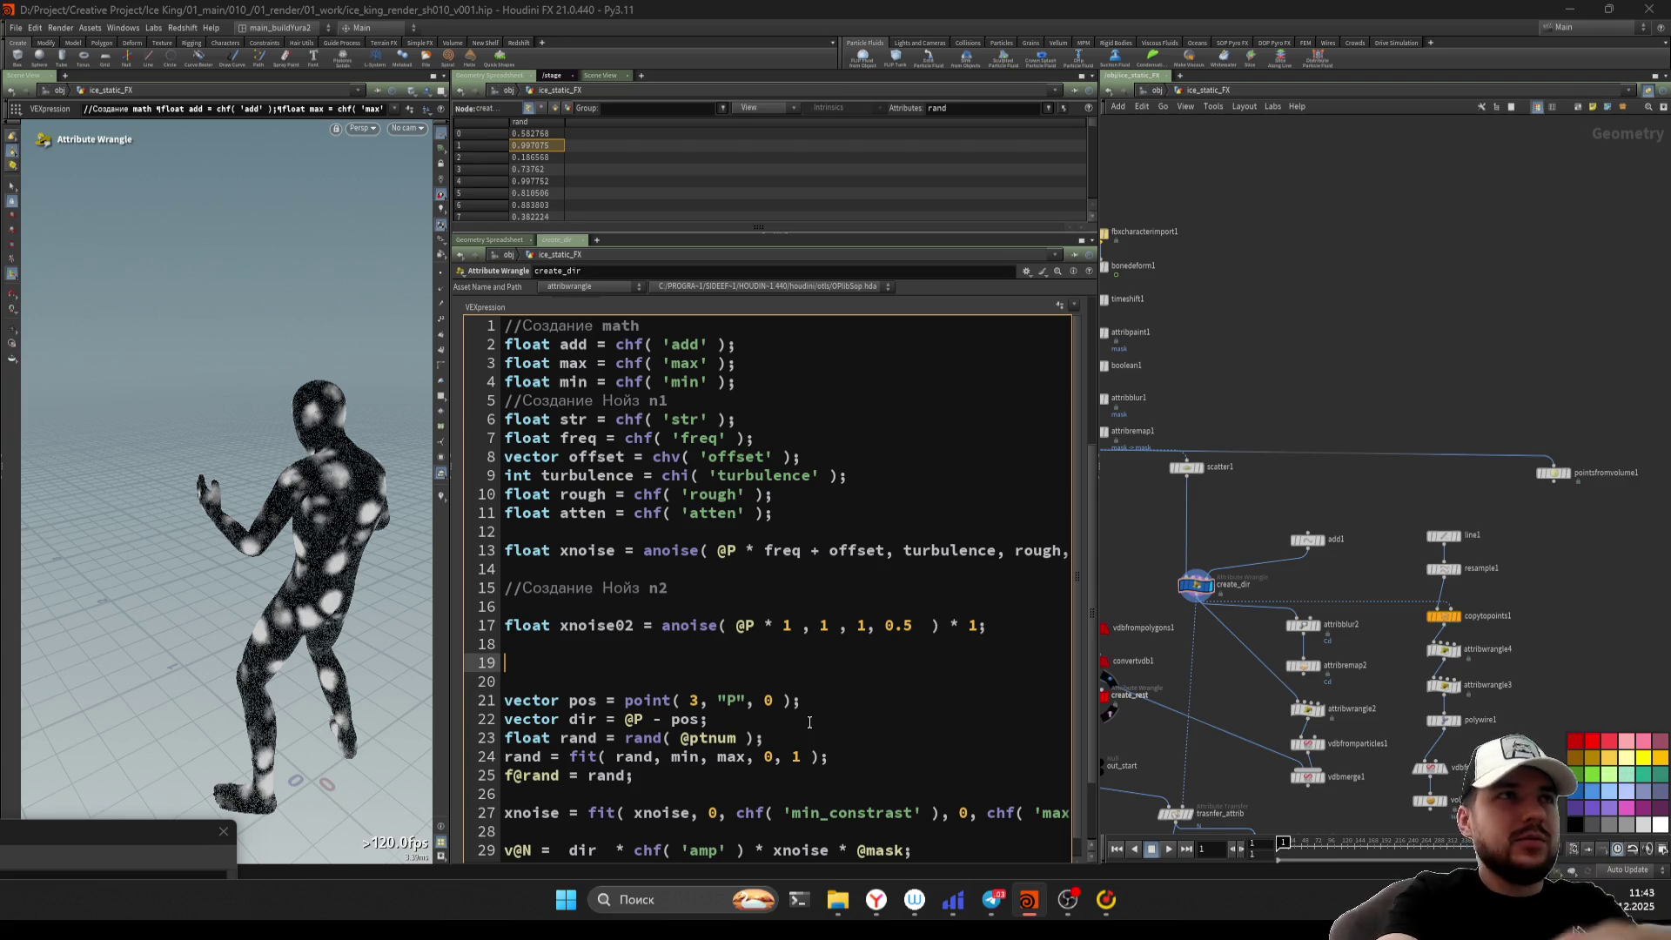
type("xnoise ")
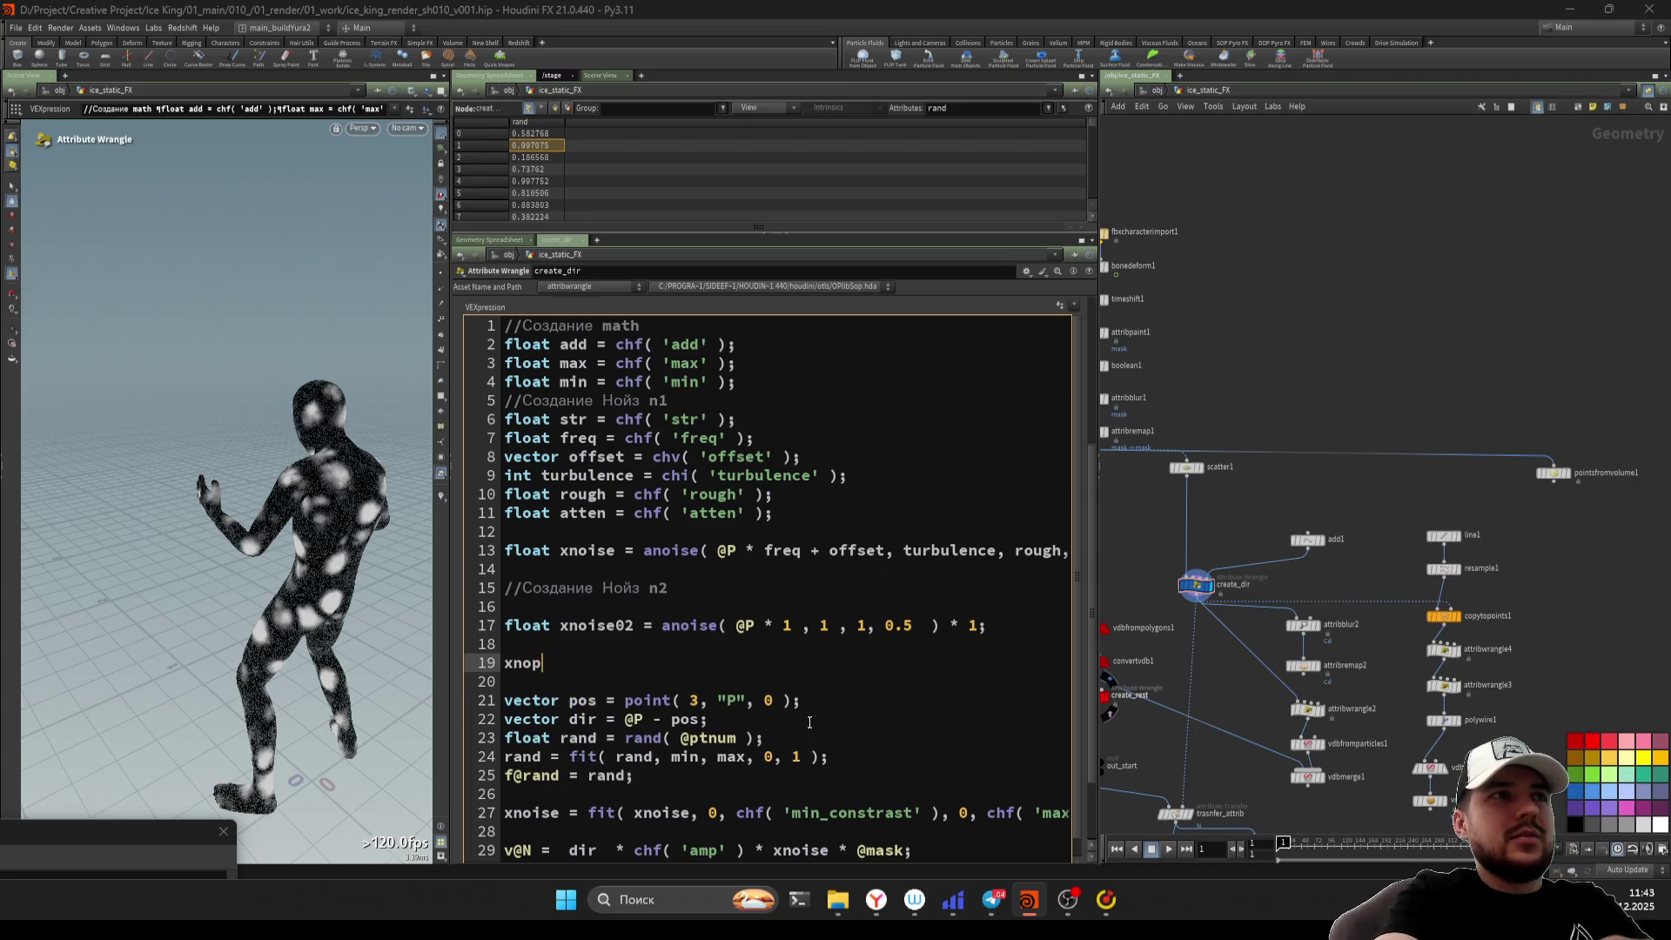
type("+= xnoius")
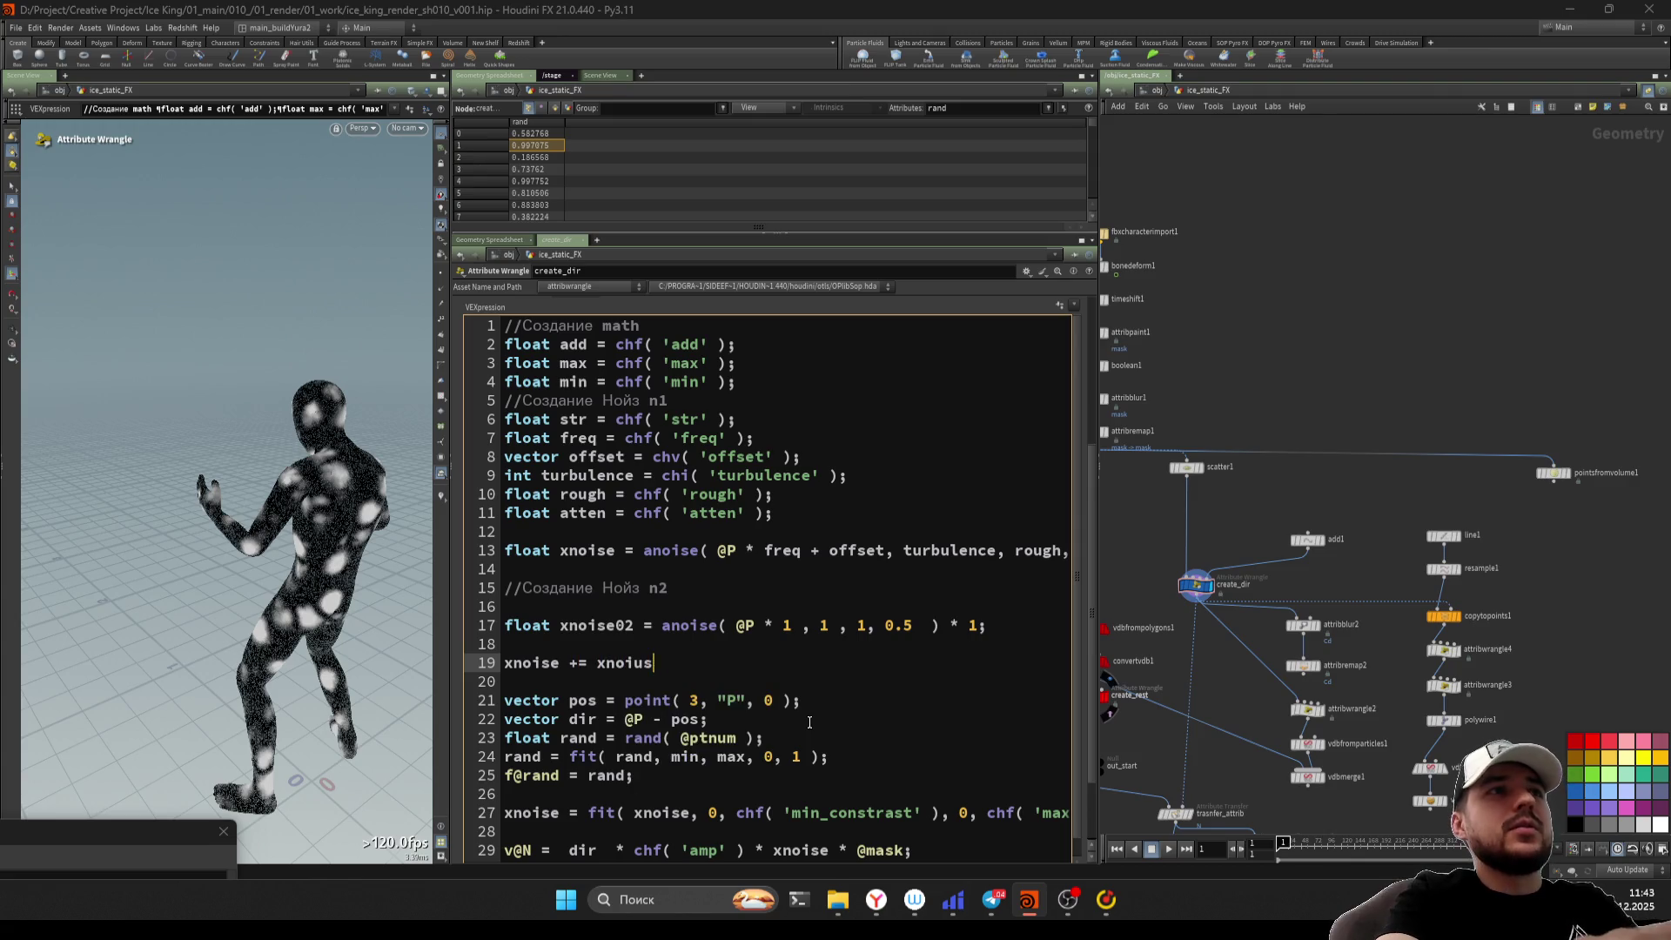
type("e02")
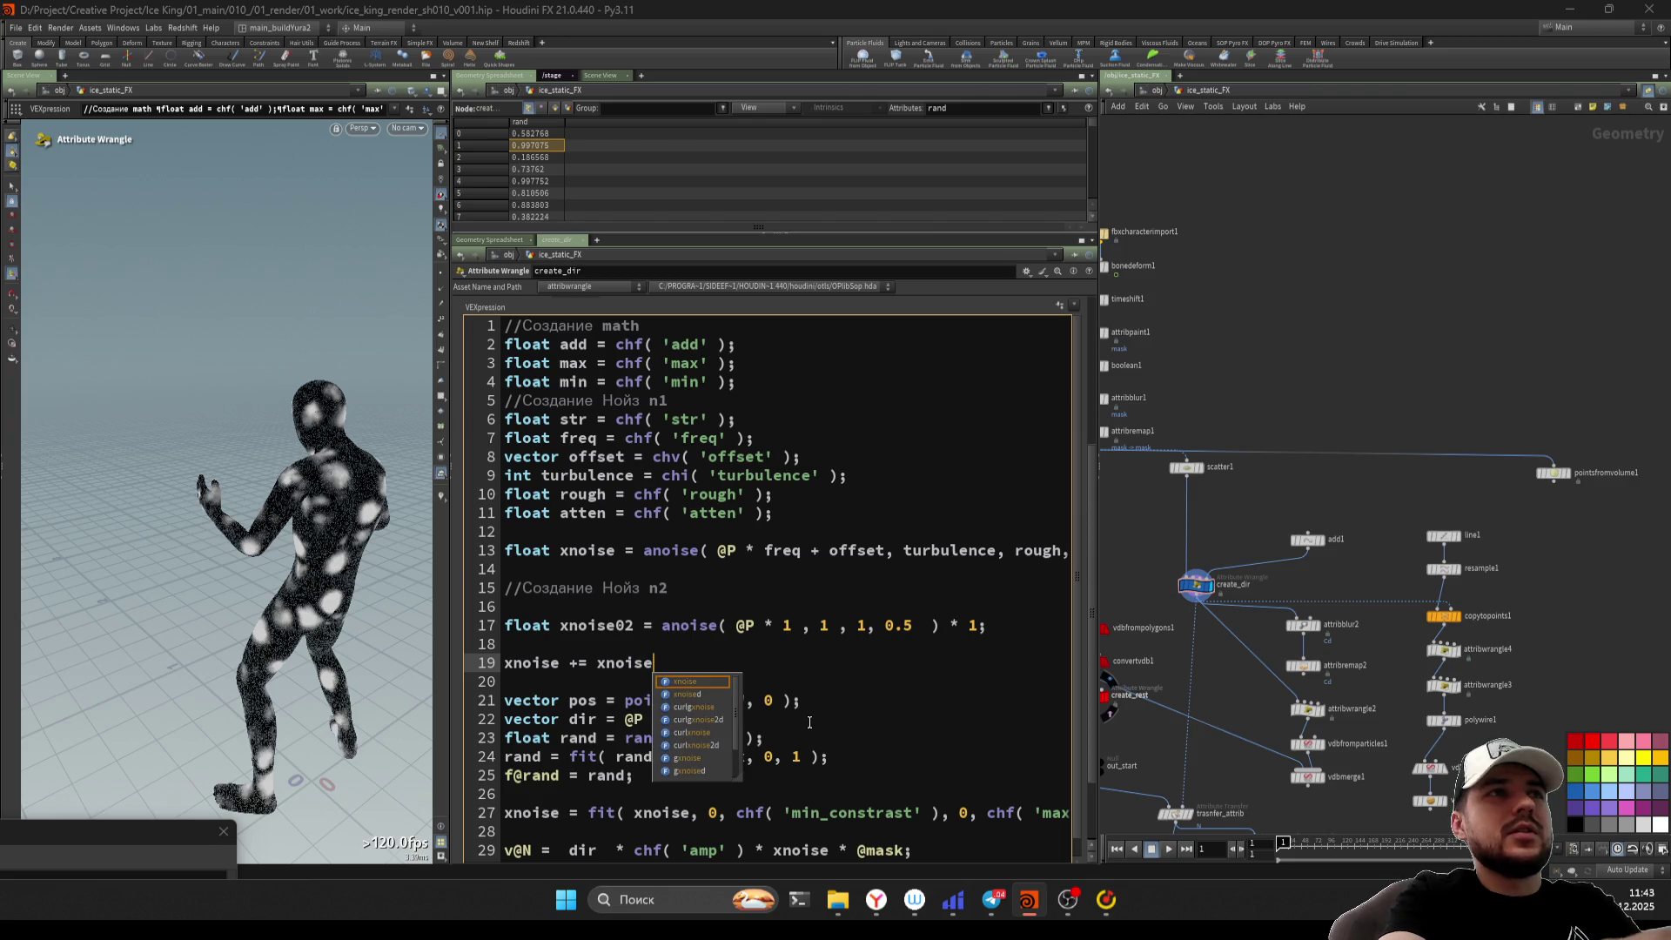
type(";")
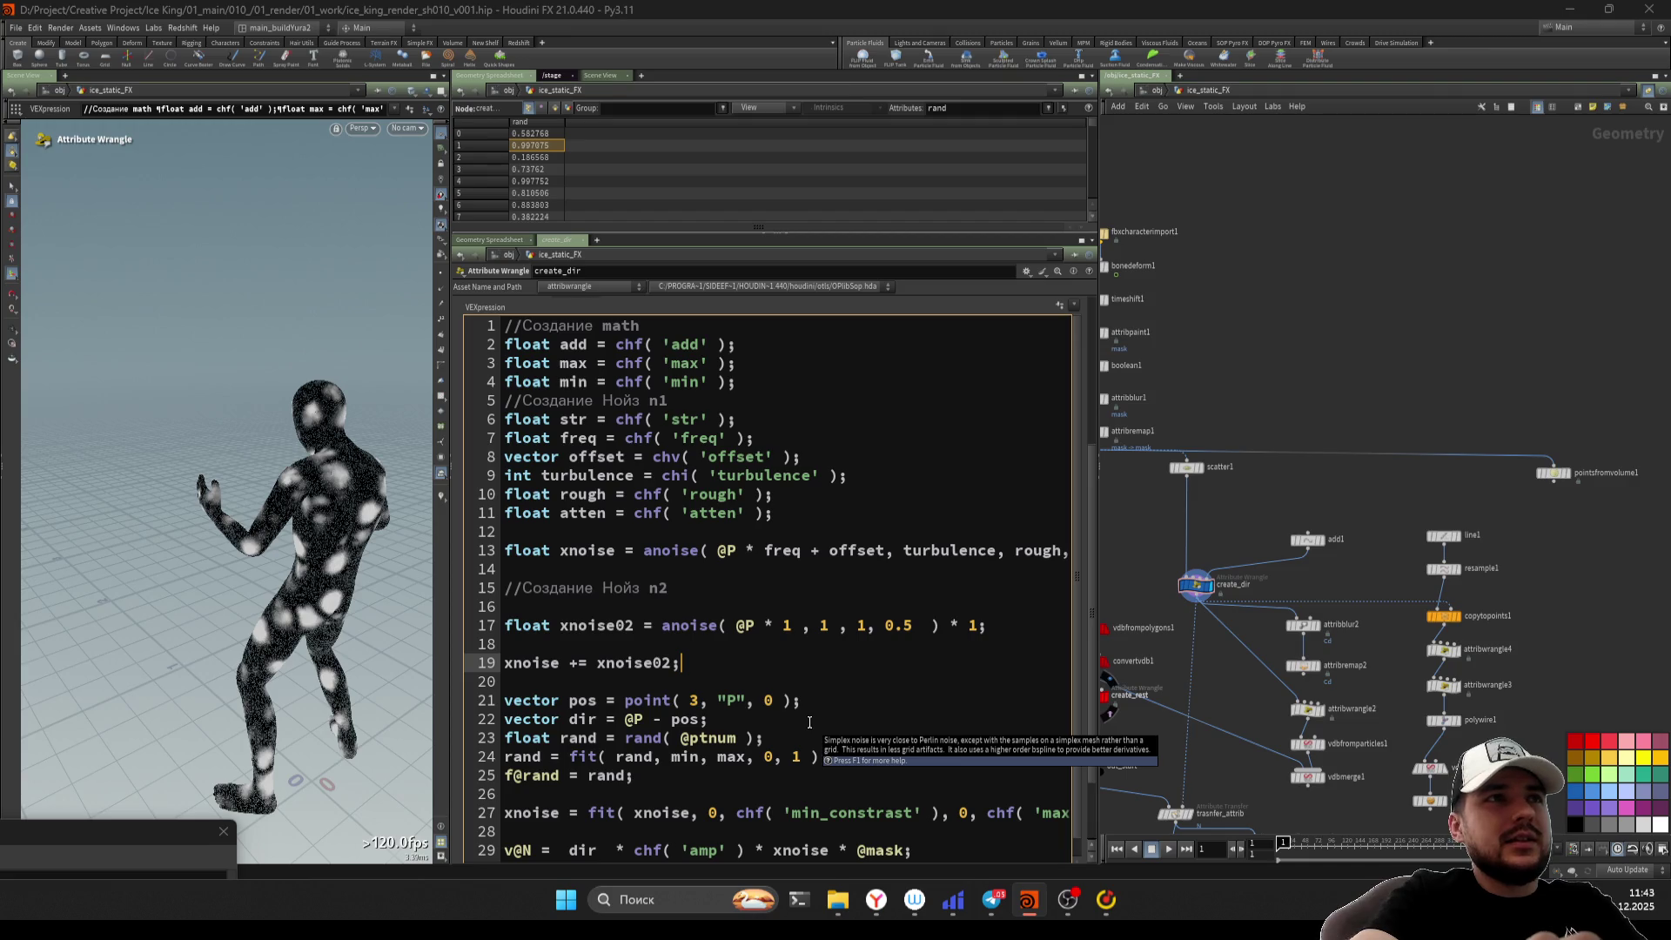
key("Up")
key("Up")
key("Up")
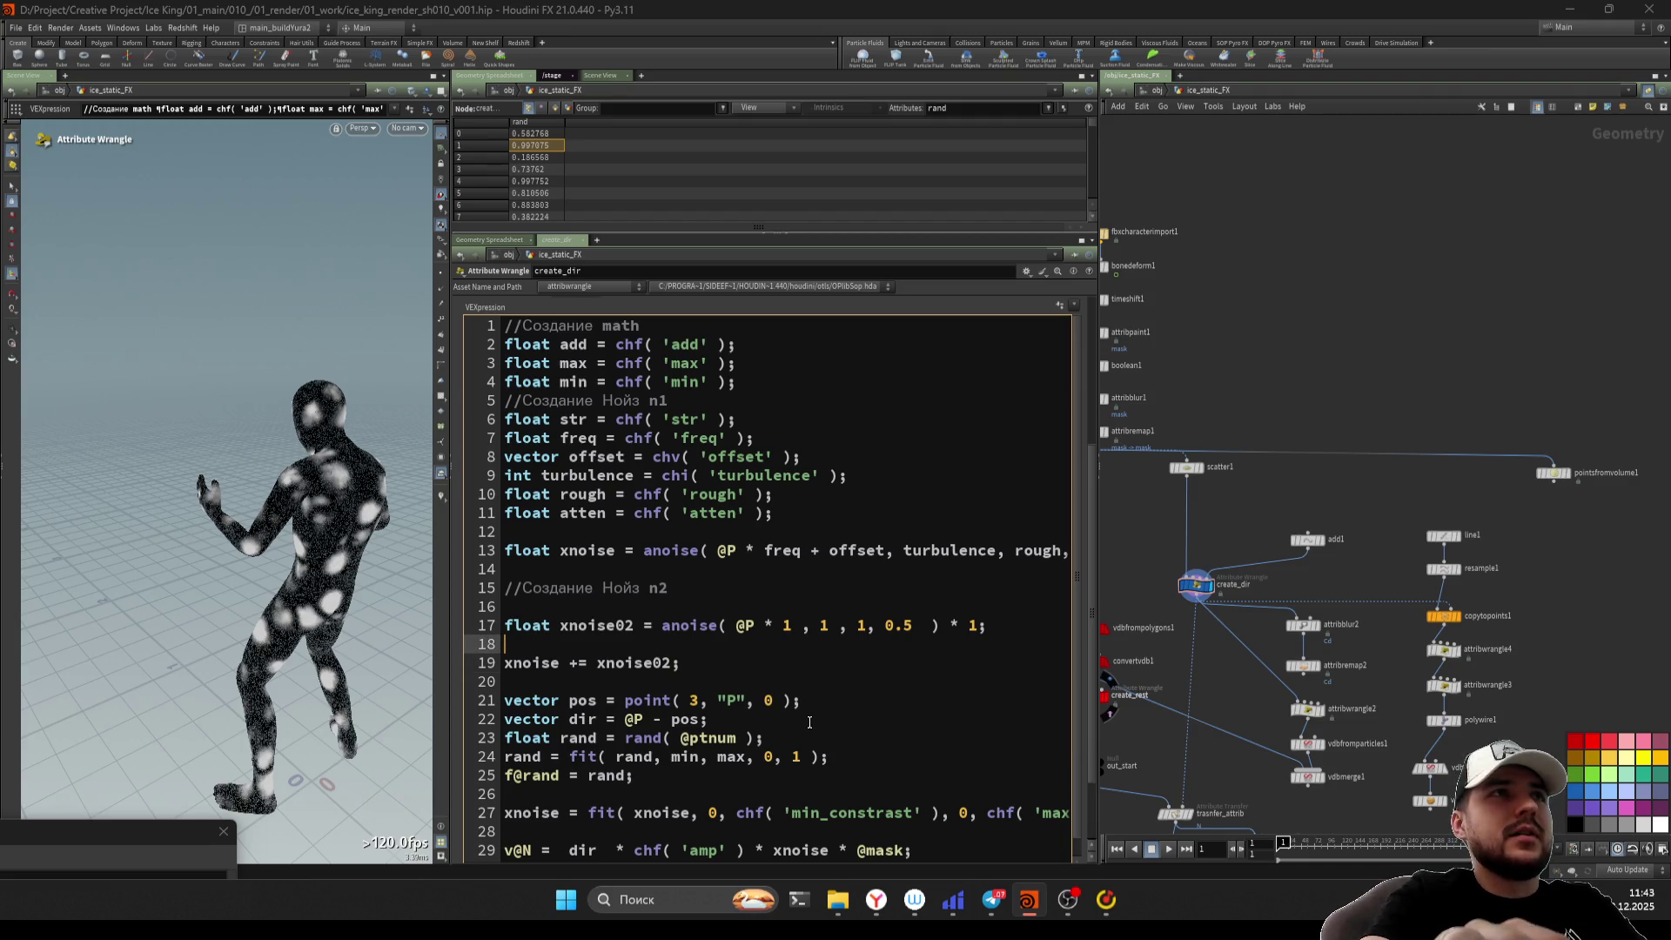
Indent the atten, rough, offset, freq, str, min and max parameter declarations
key("Down")
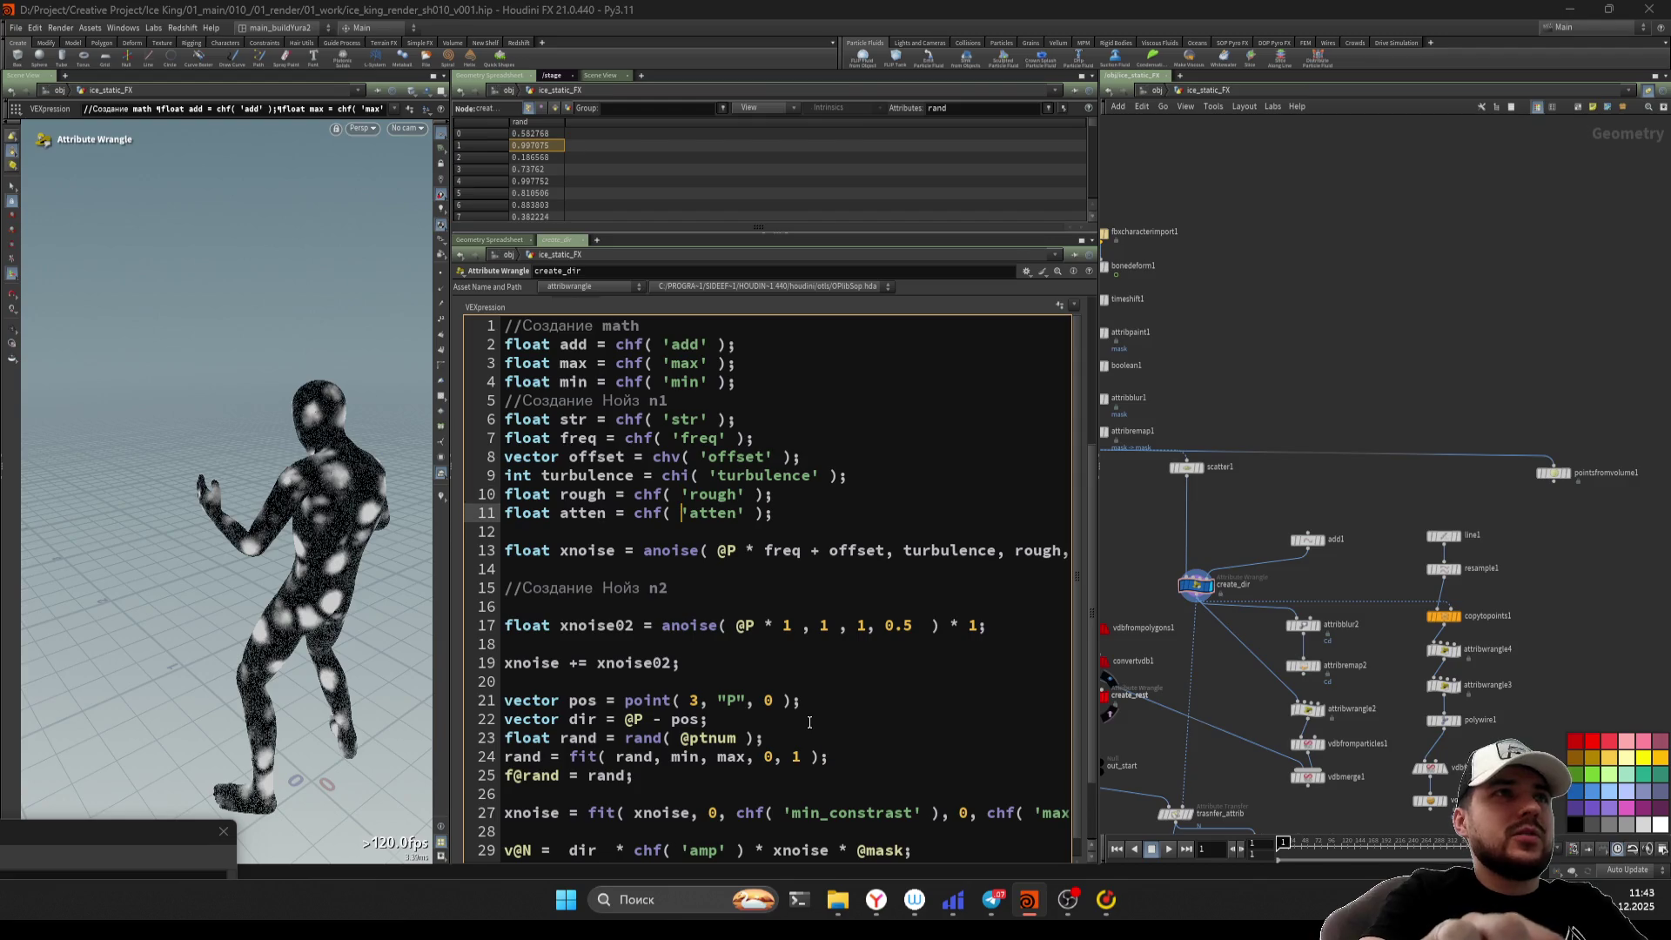
key("Home")
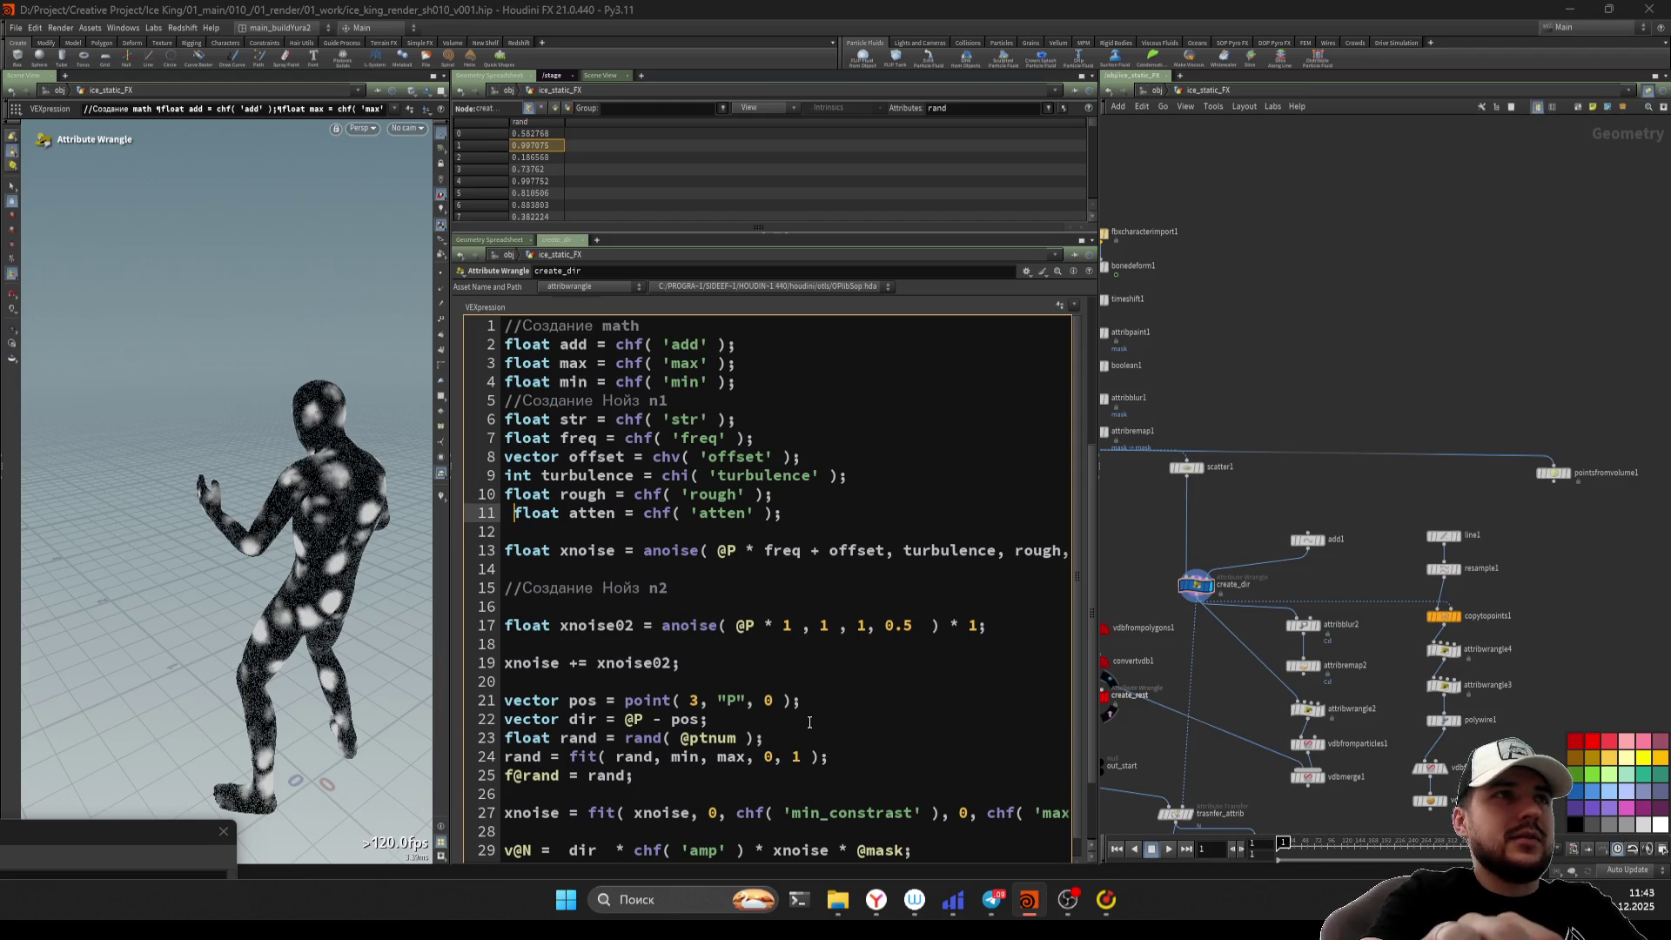
key("Up")
key("Home")
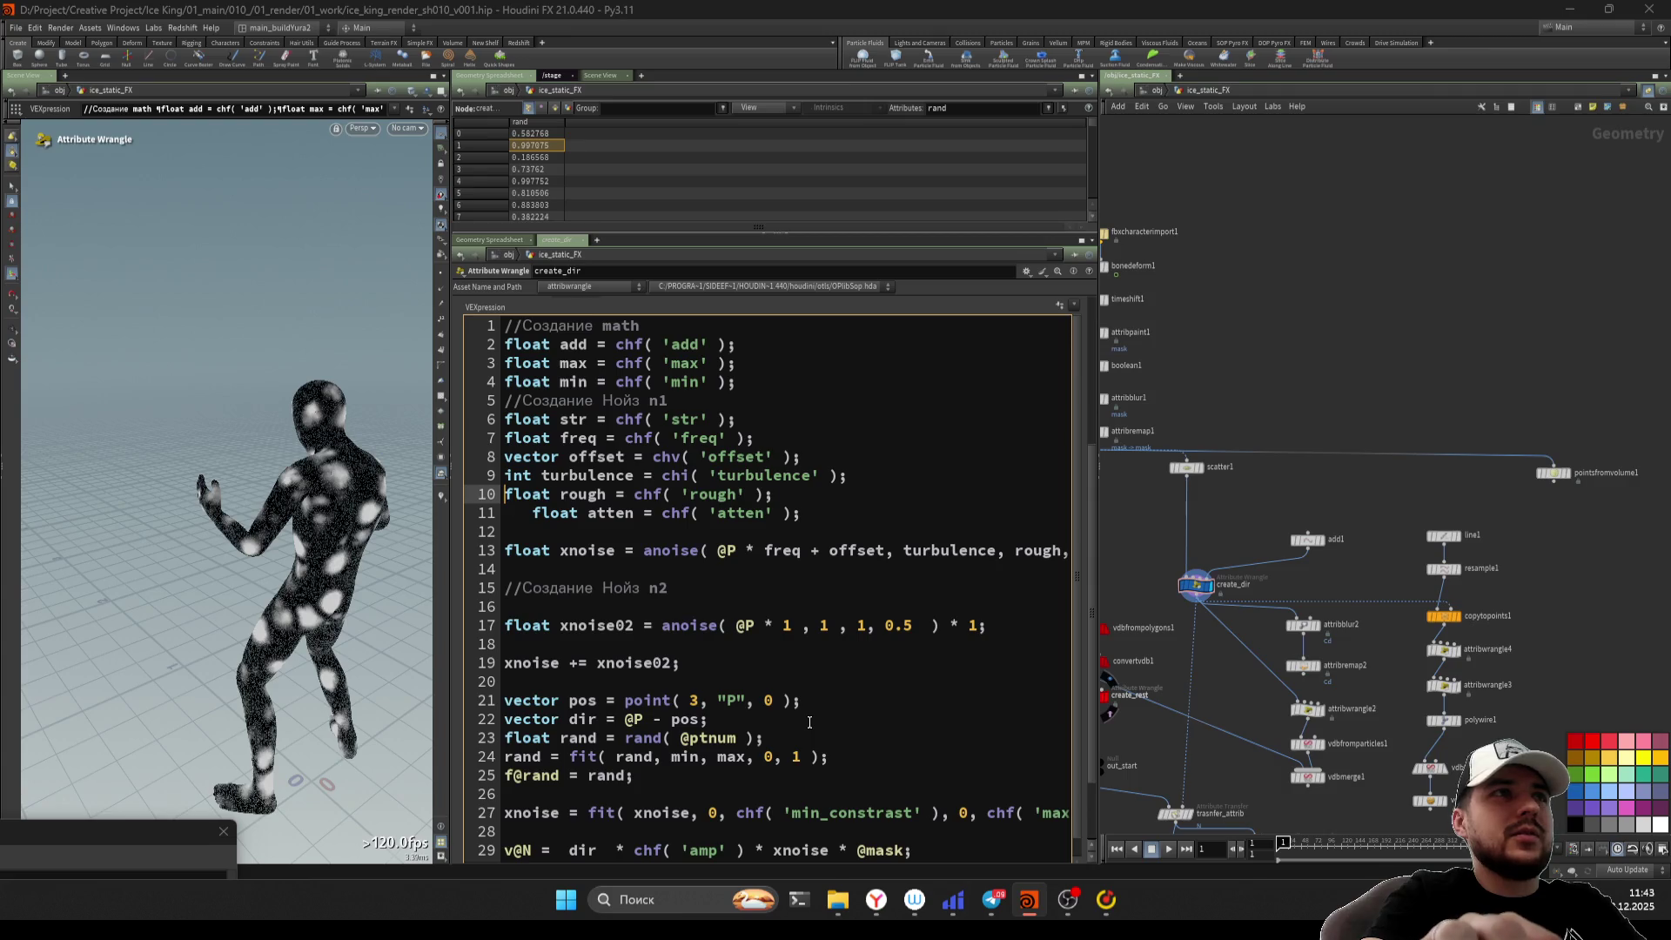
key("Up")
key("Up")
key("Home")
key("BackSpace")
key("BackSpace")
key("Up")
key("Home")
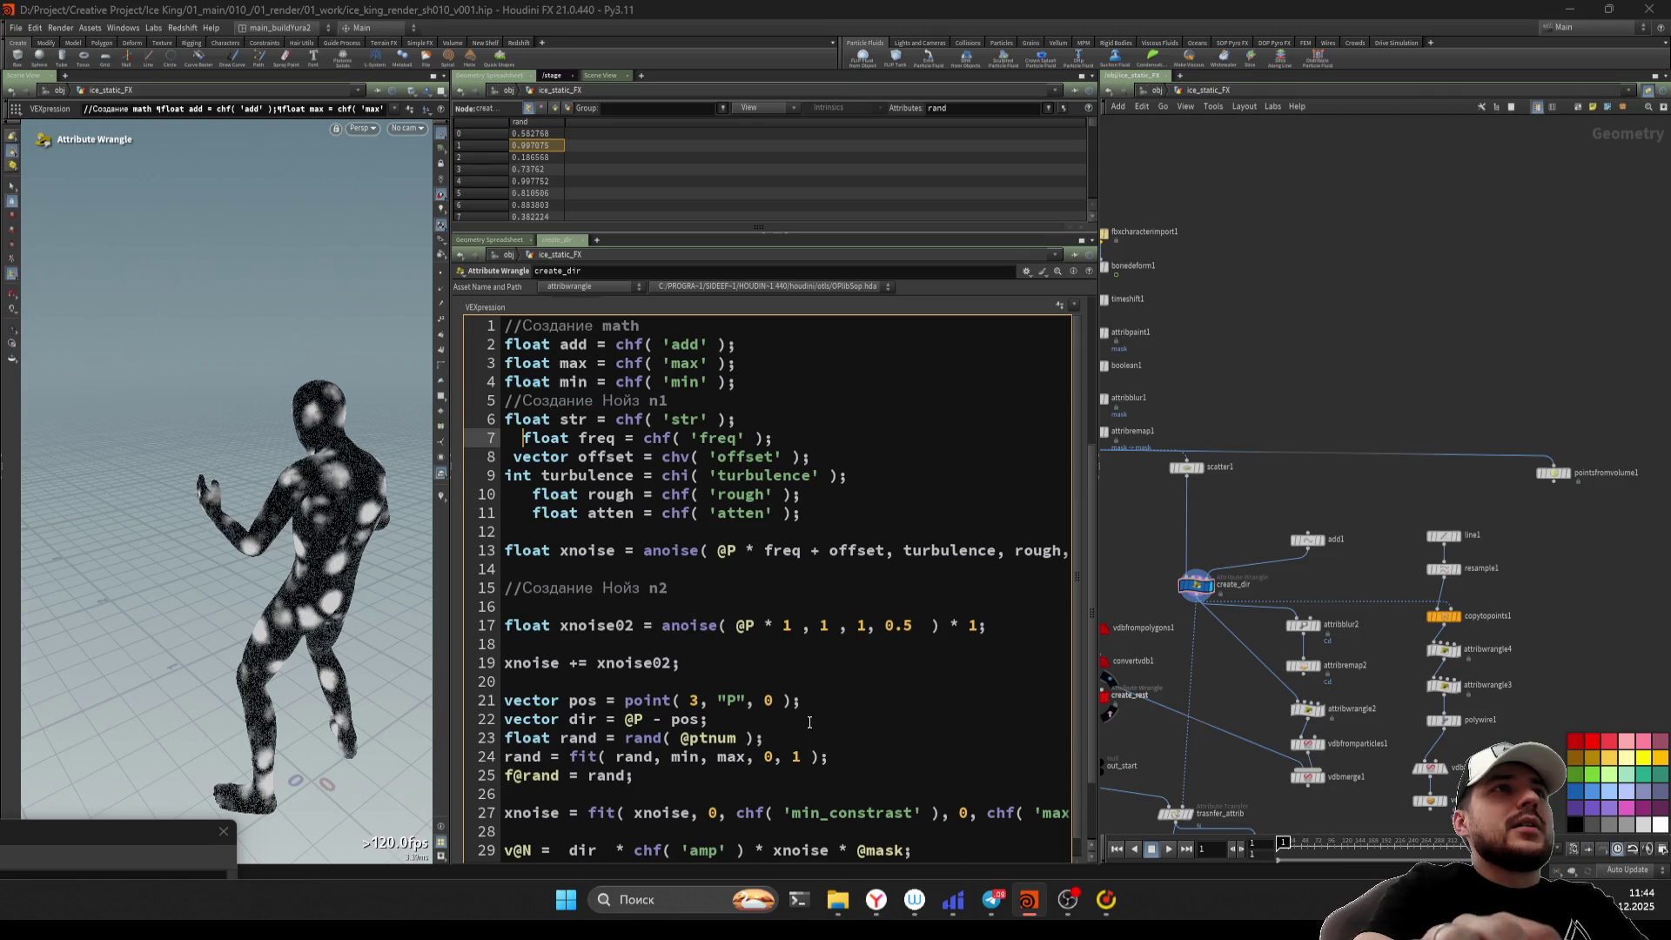
key("Up")
key("Home")
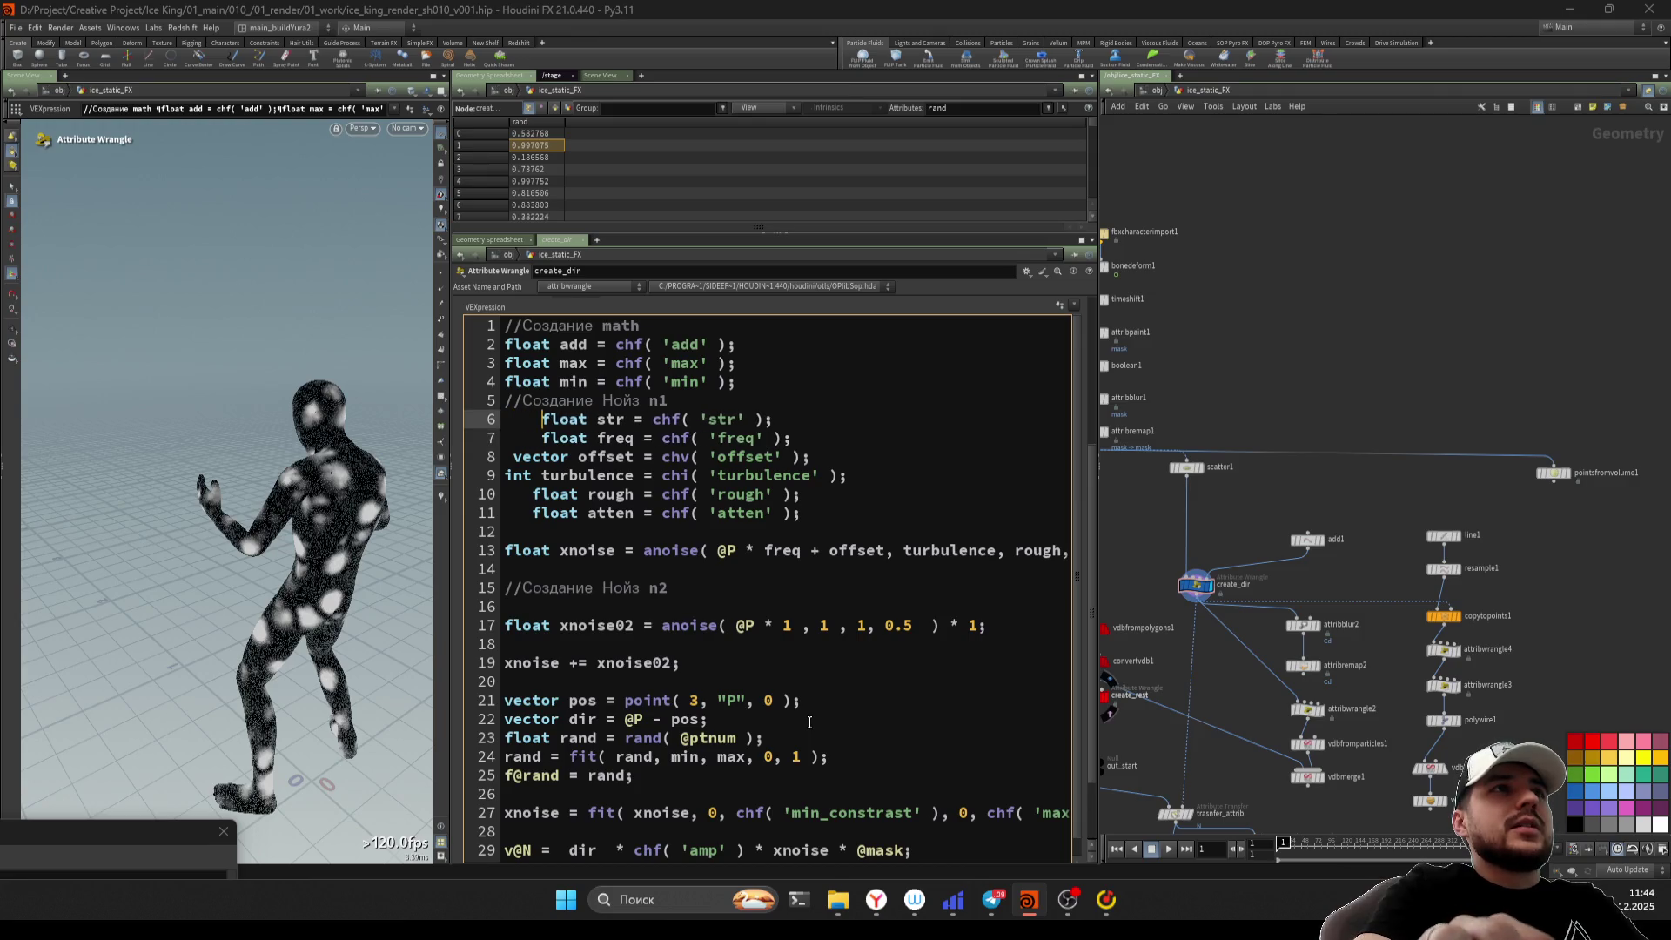
key("Up")
key("Up")
key("Left")
key("Left")
key("Left")
key("Home")
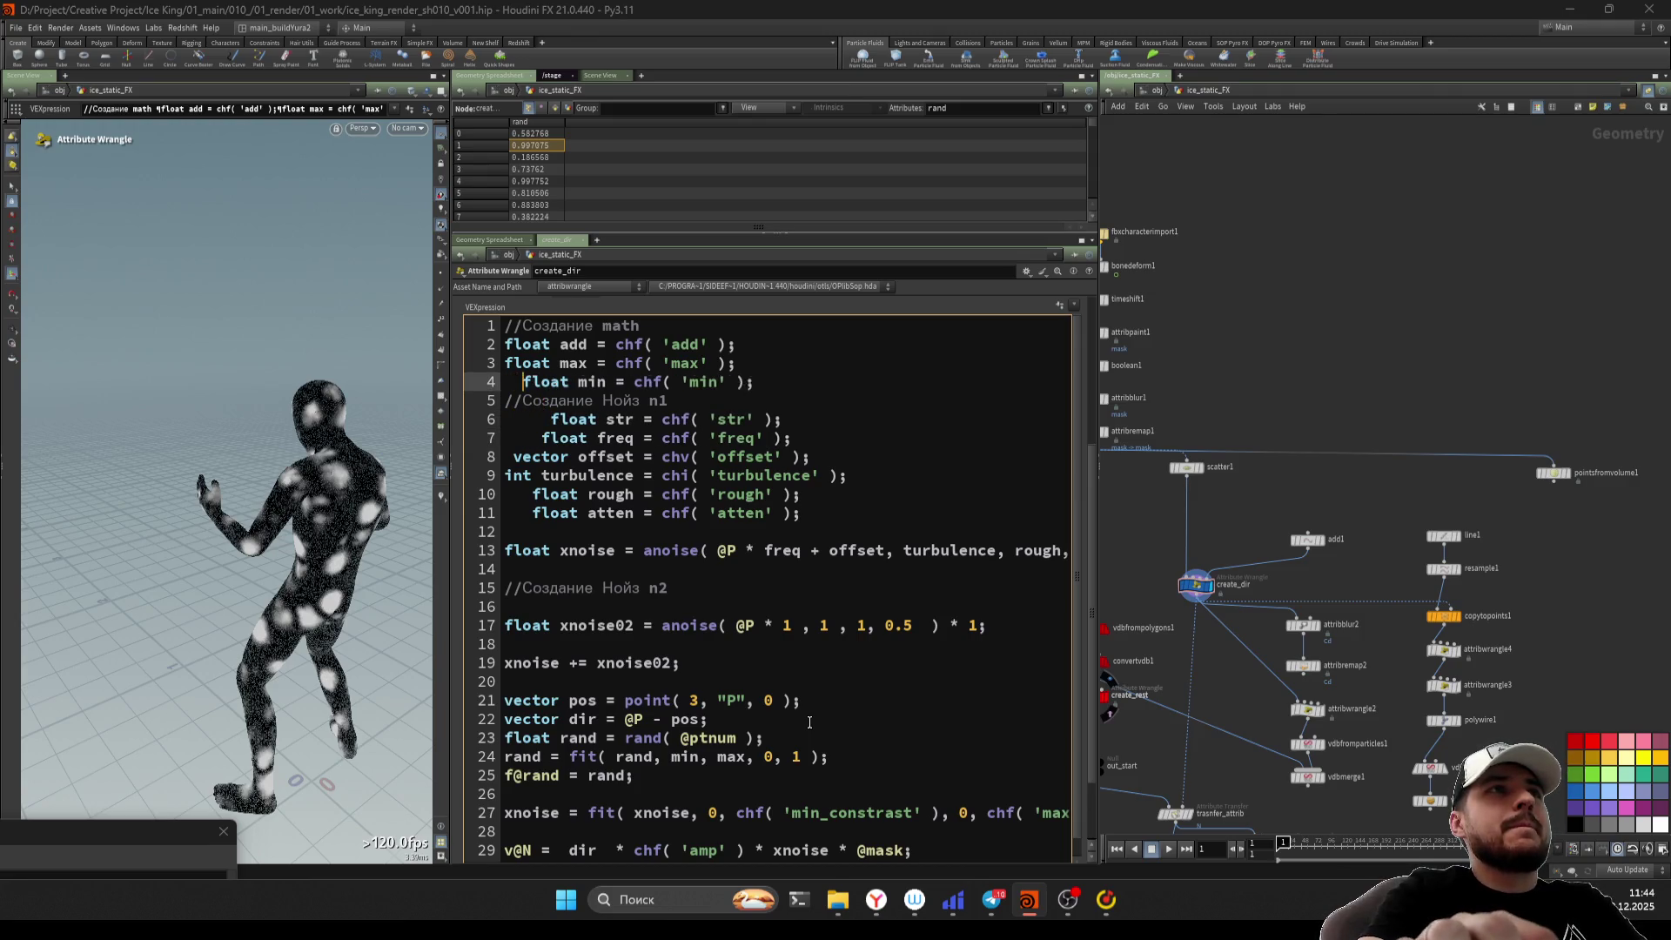
key("Up")
key("Left")
key("Left")
key("Home")
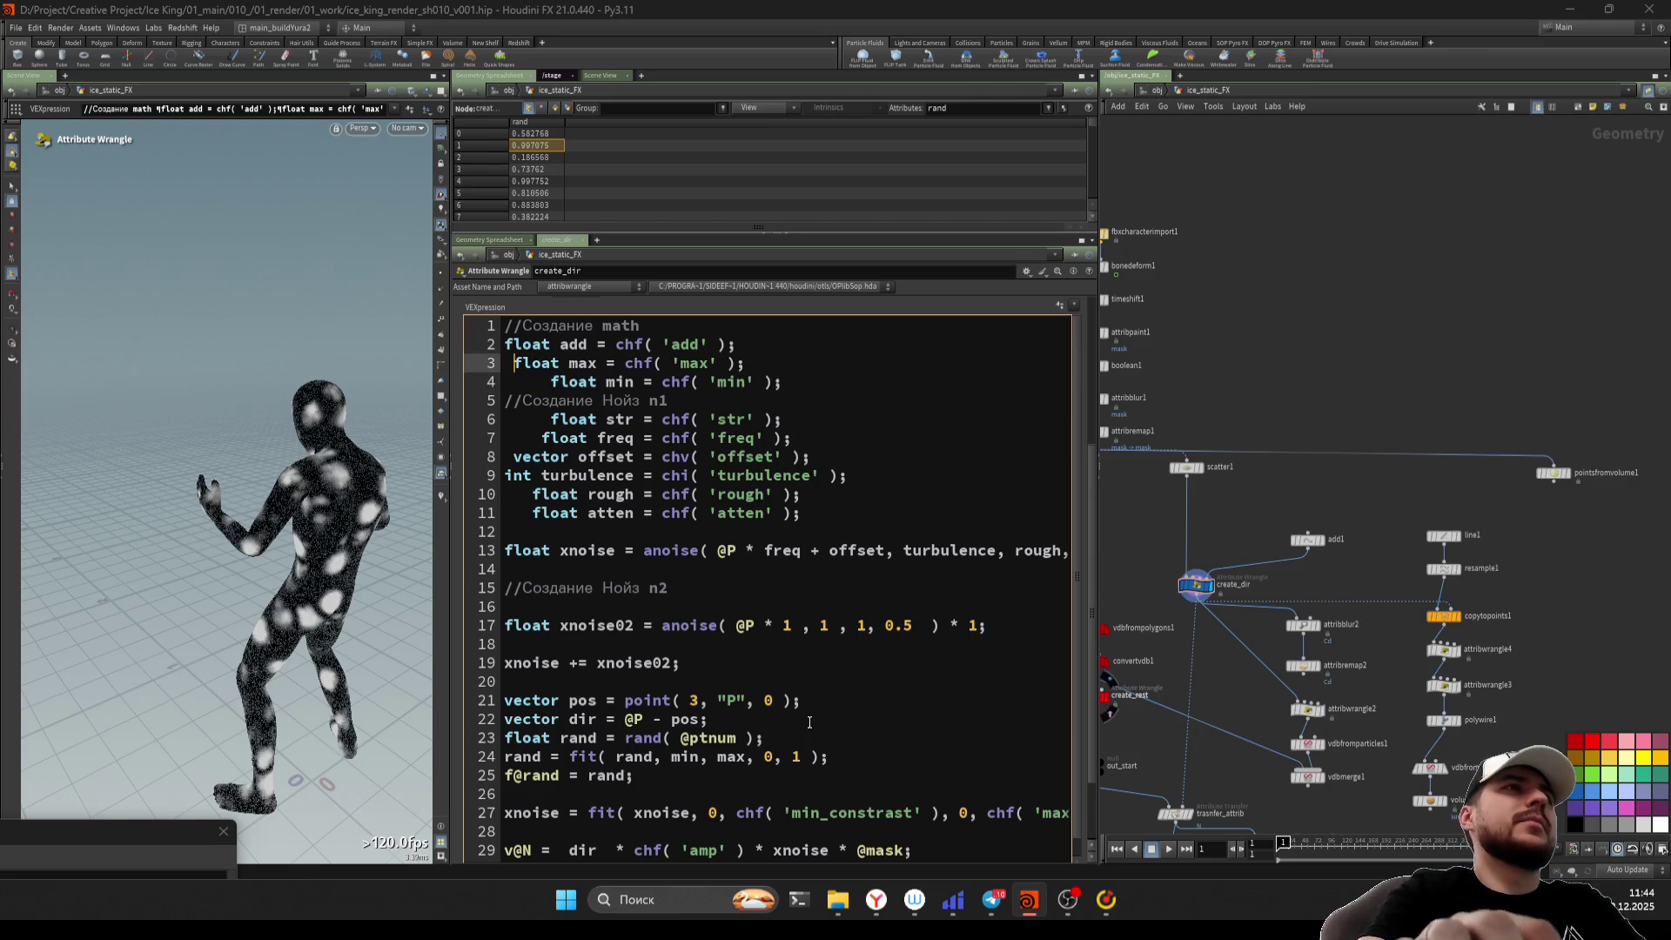
key("Up")
key("Home")
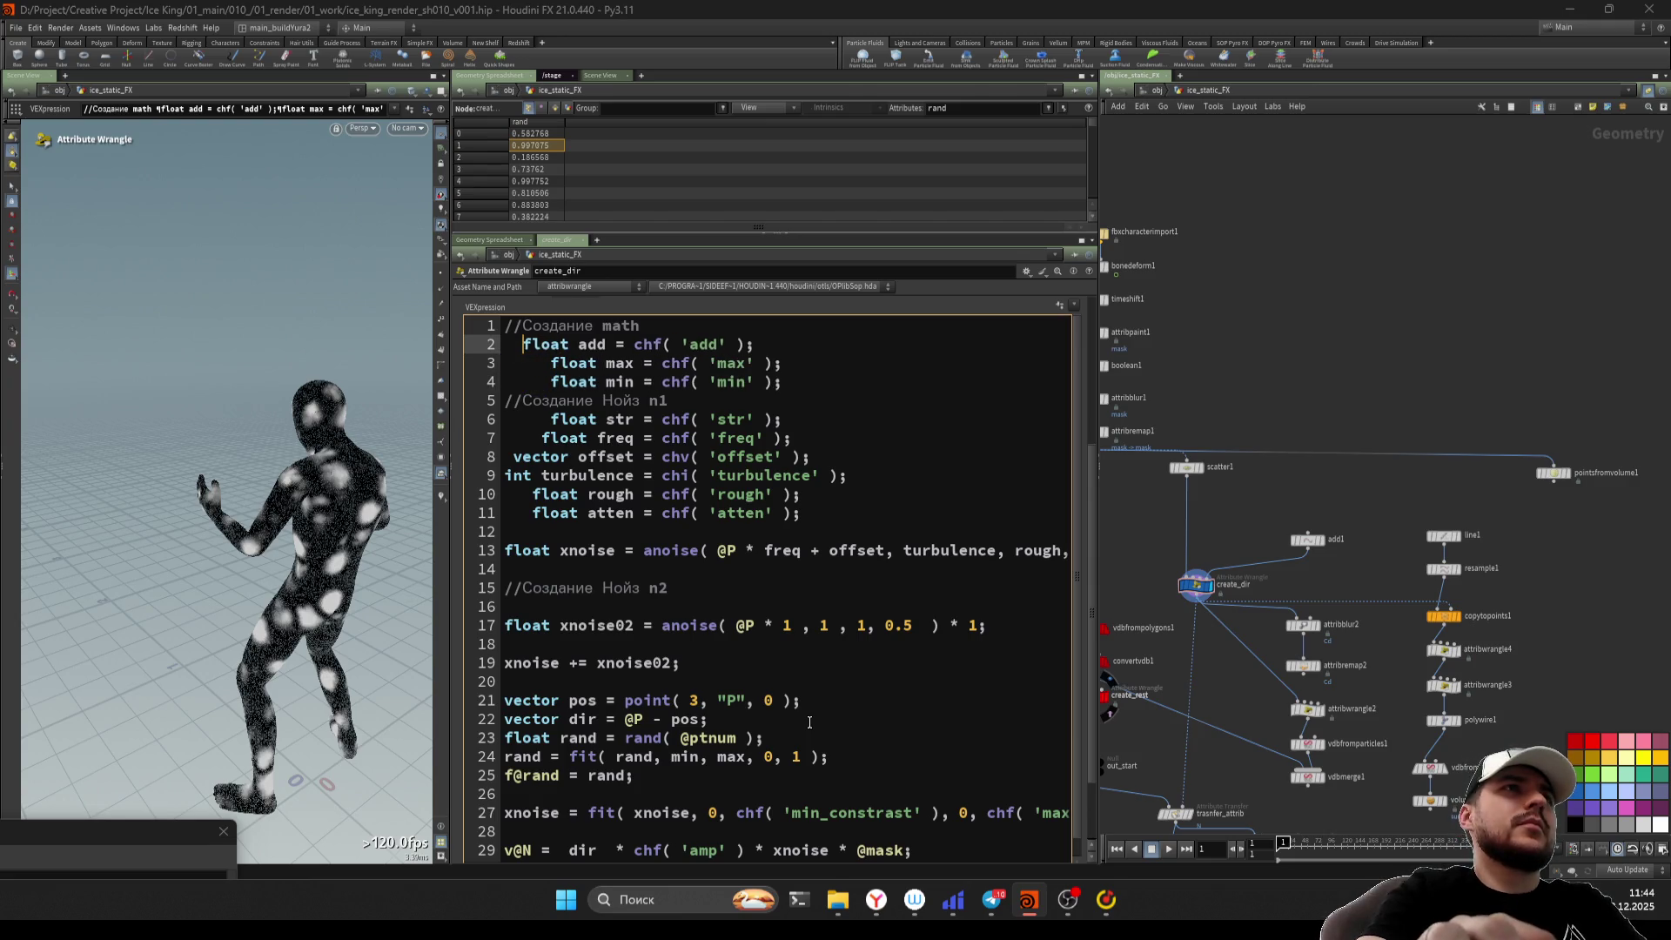
Indent the xnoise, noise-sum, pos, dir and rand lines, removing the stray space before xnoise02
key("Down")
key("Down")
key("Down")
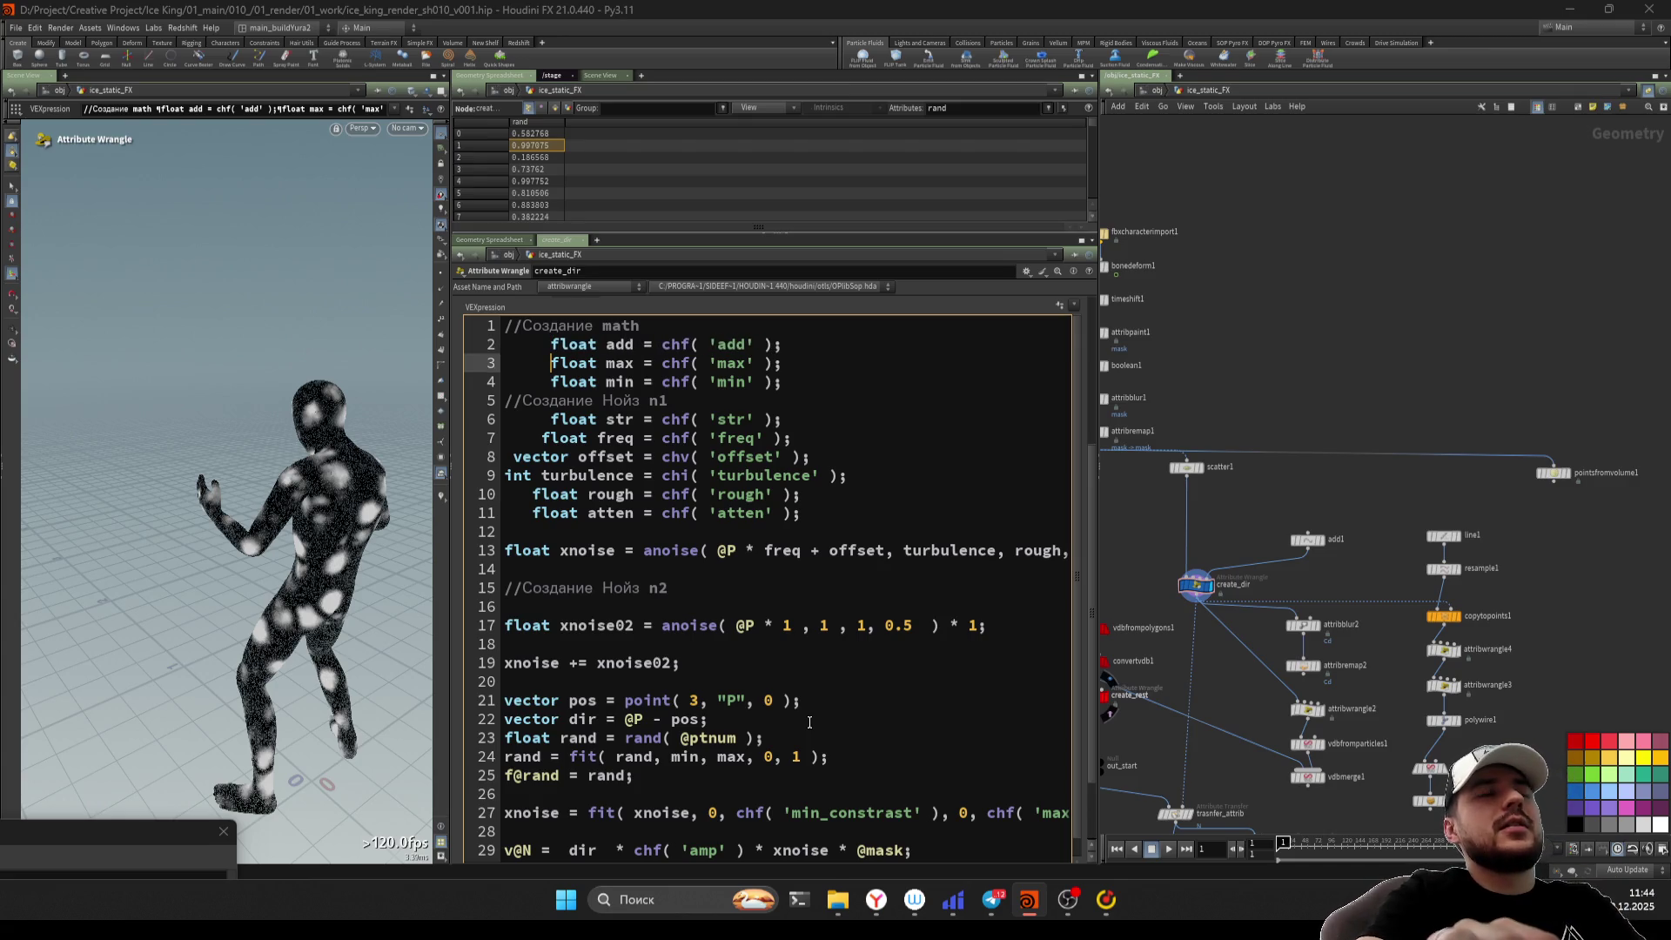
key("Left")
key("Left")
key("Left")
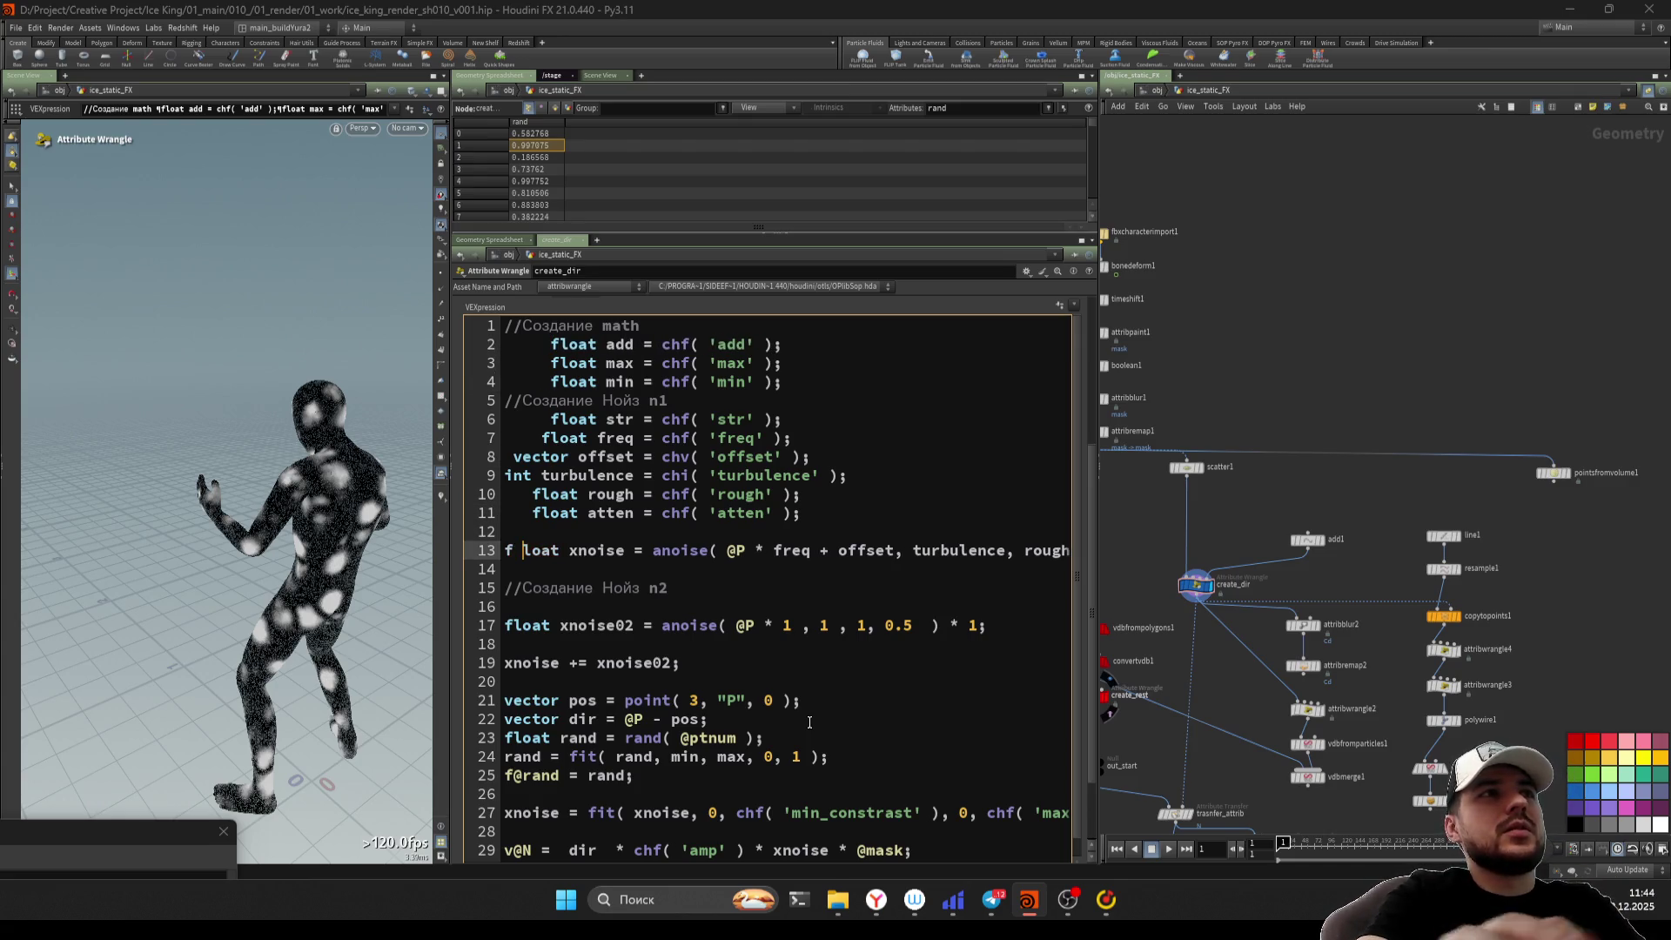
key("Home")
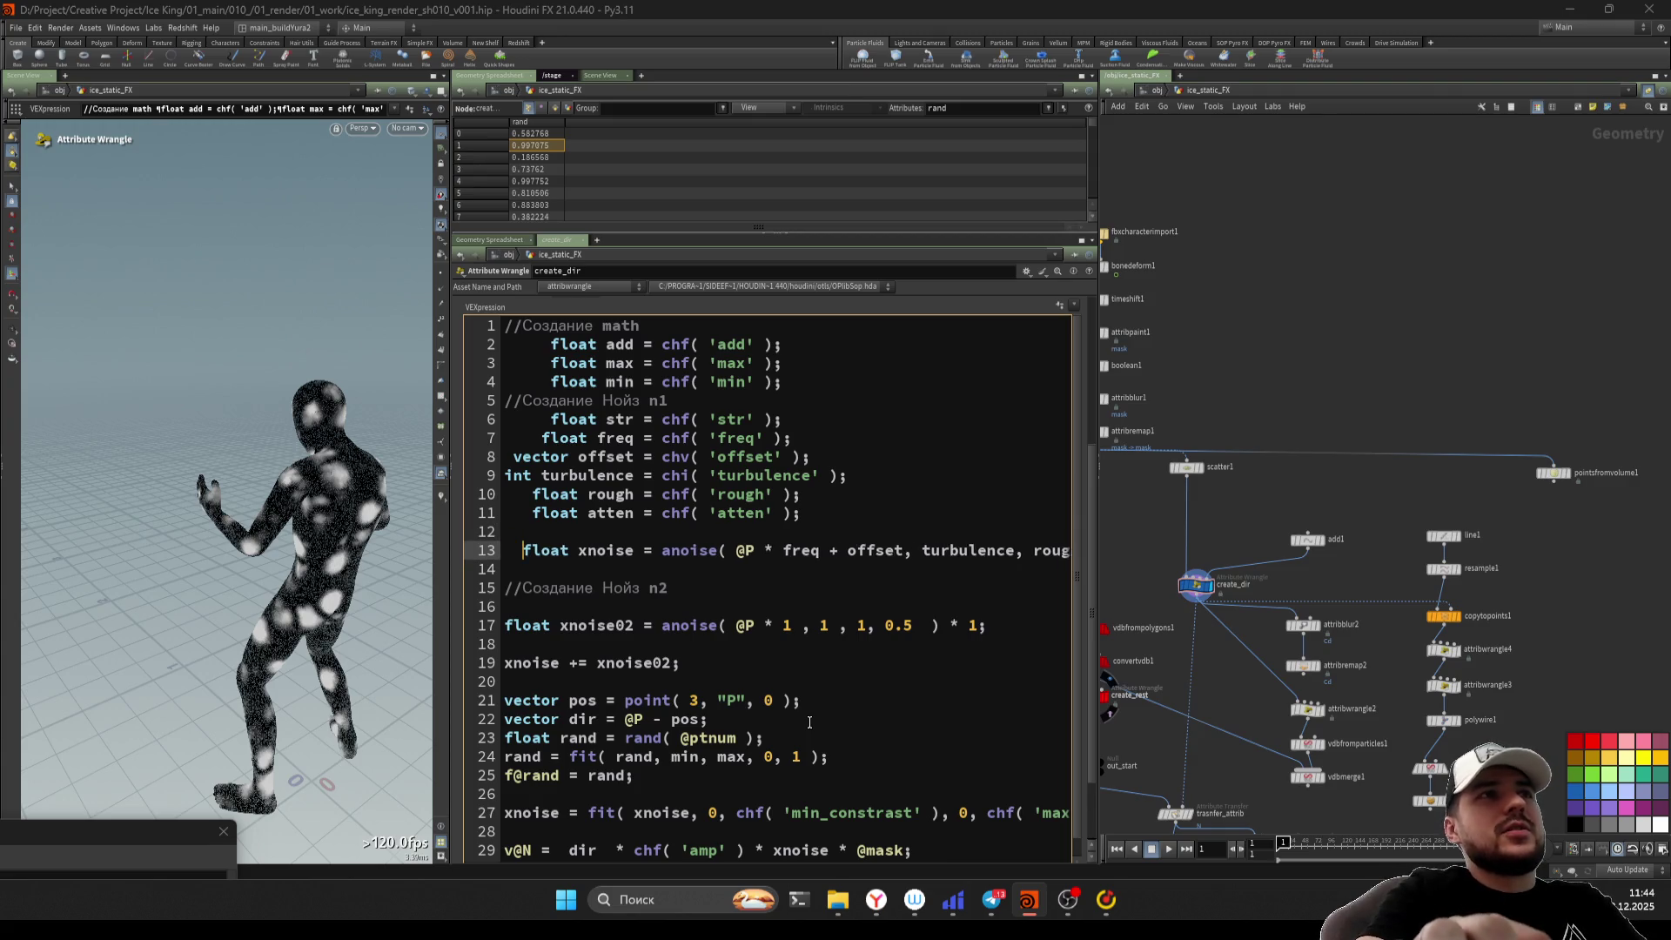
key("Down")
key("Down")
key("Down")
key("Down")
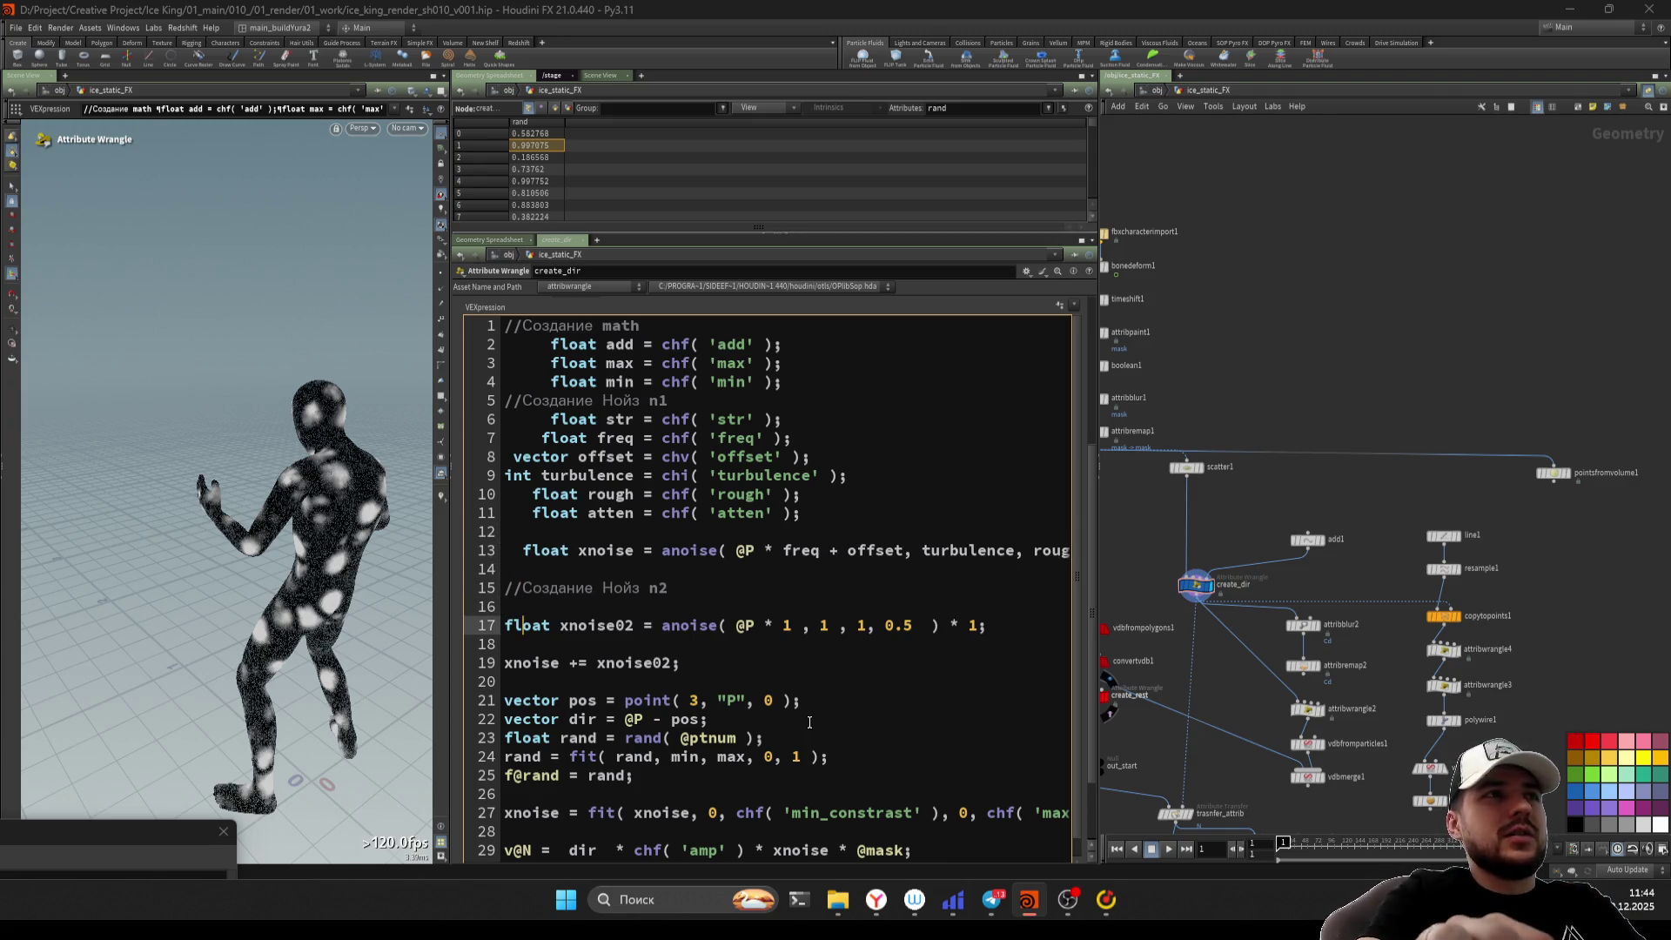
key("BackSpace")
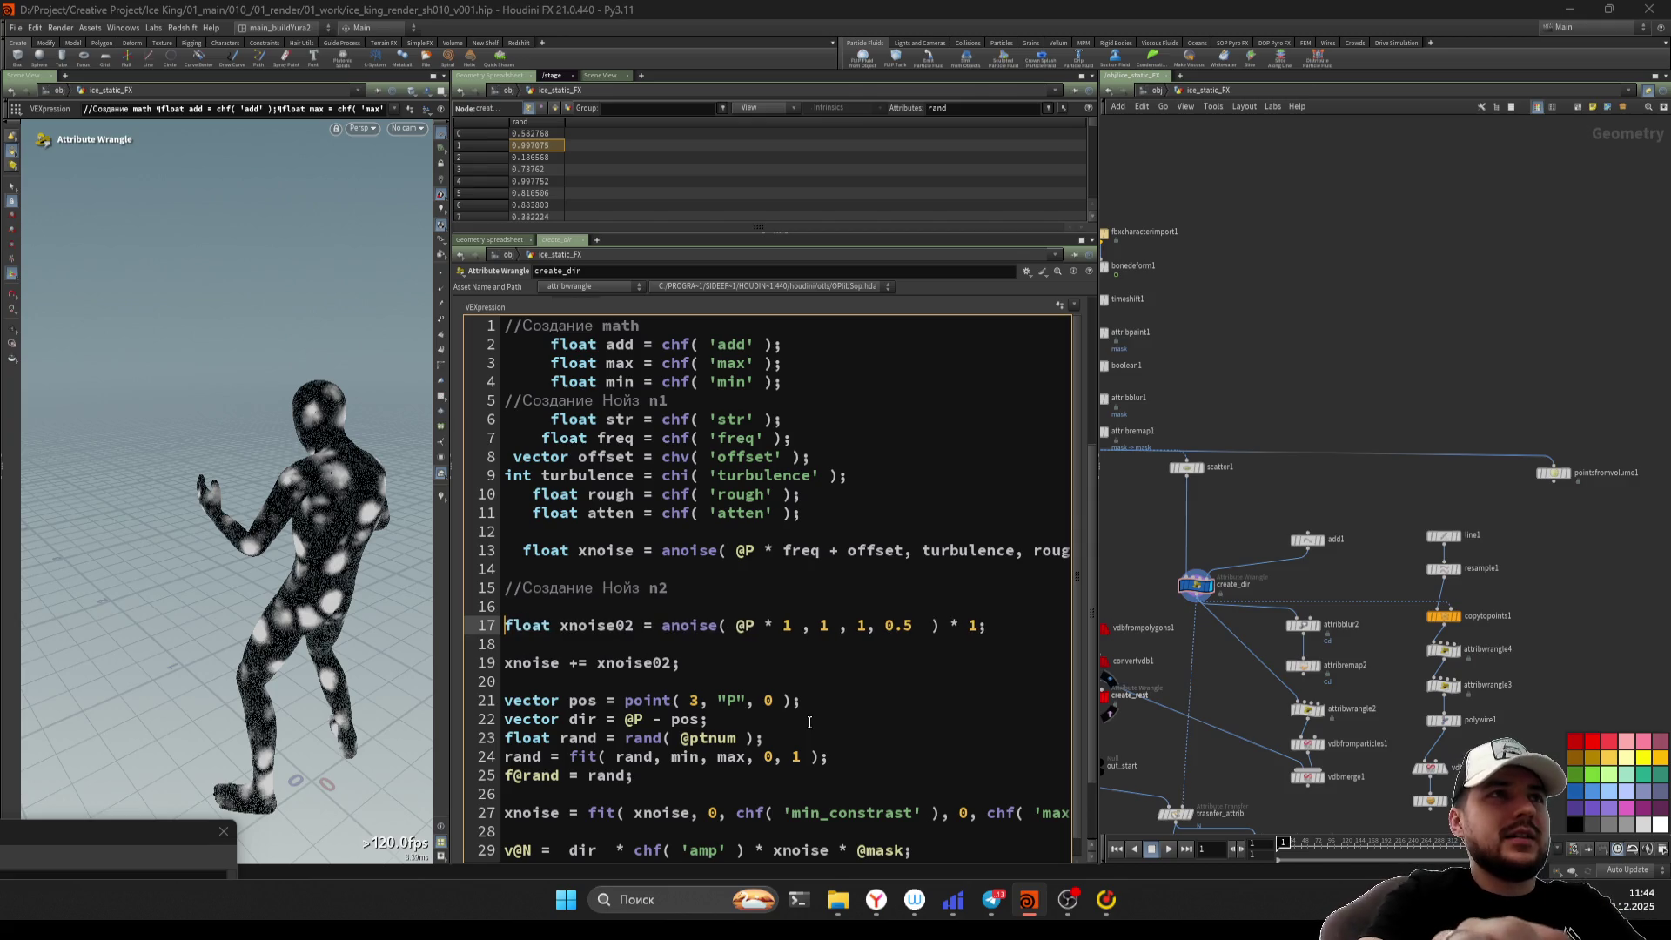
key("Down")
key("Down")
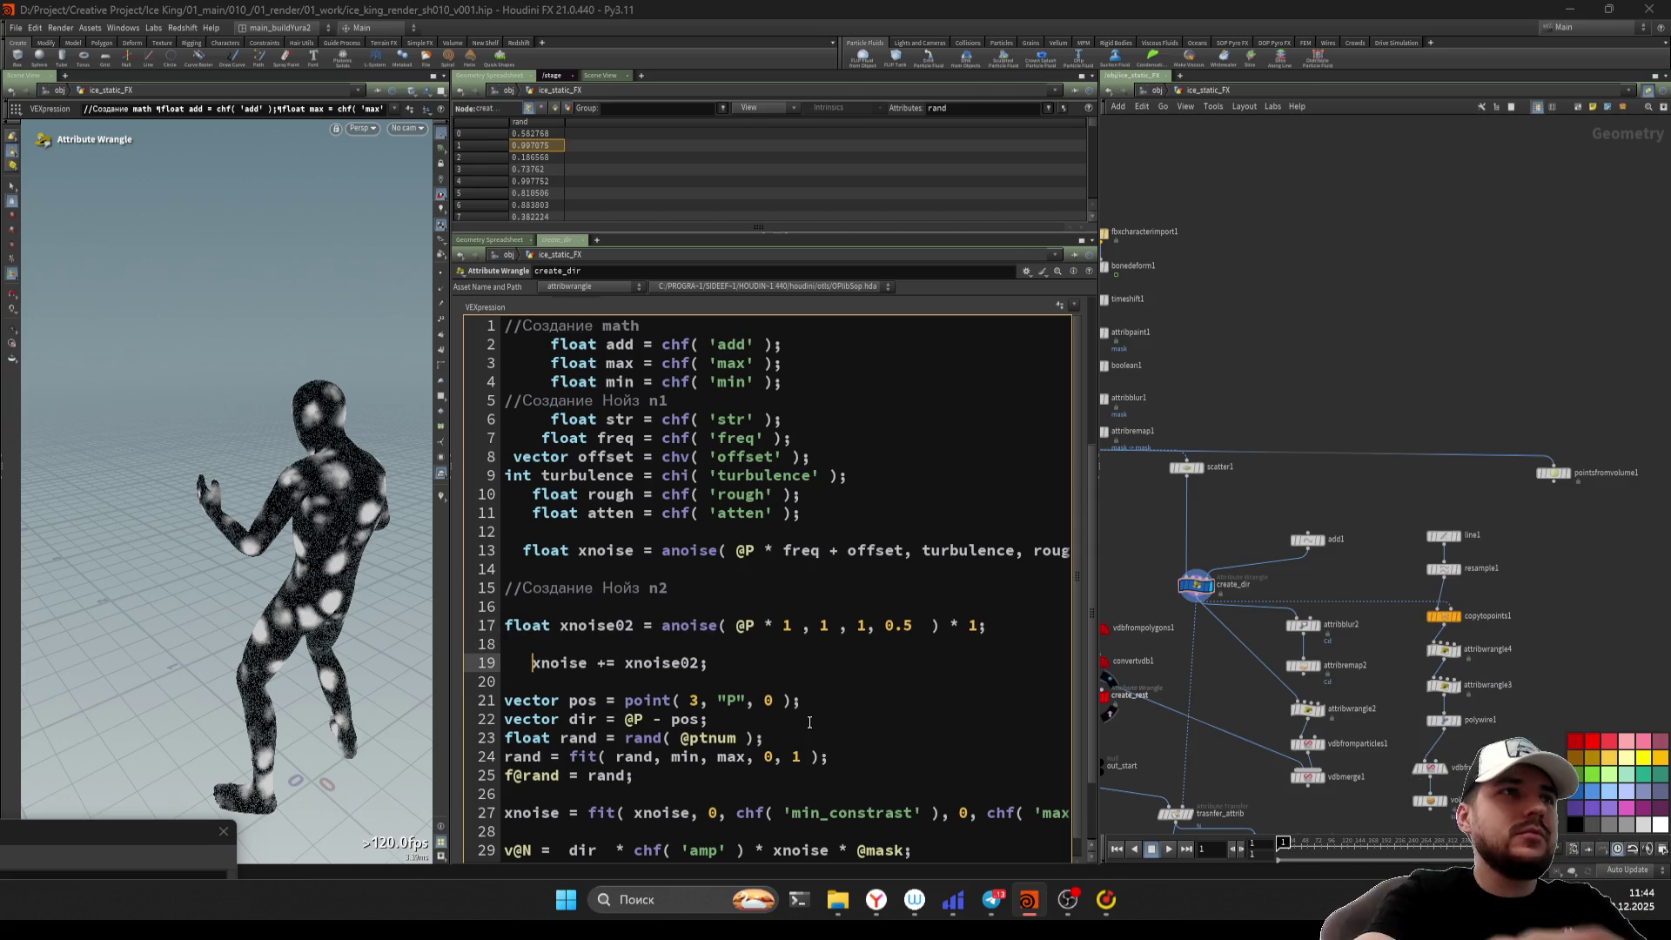
key("Down")
key("Down")
key("Left")
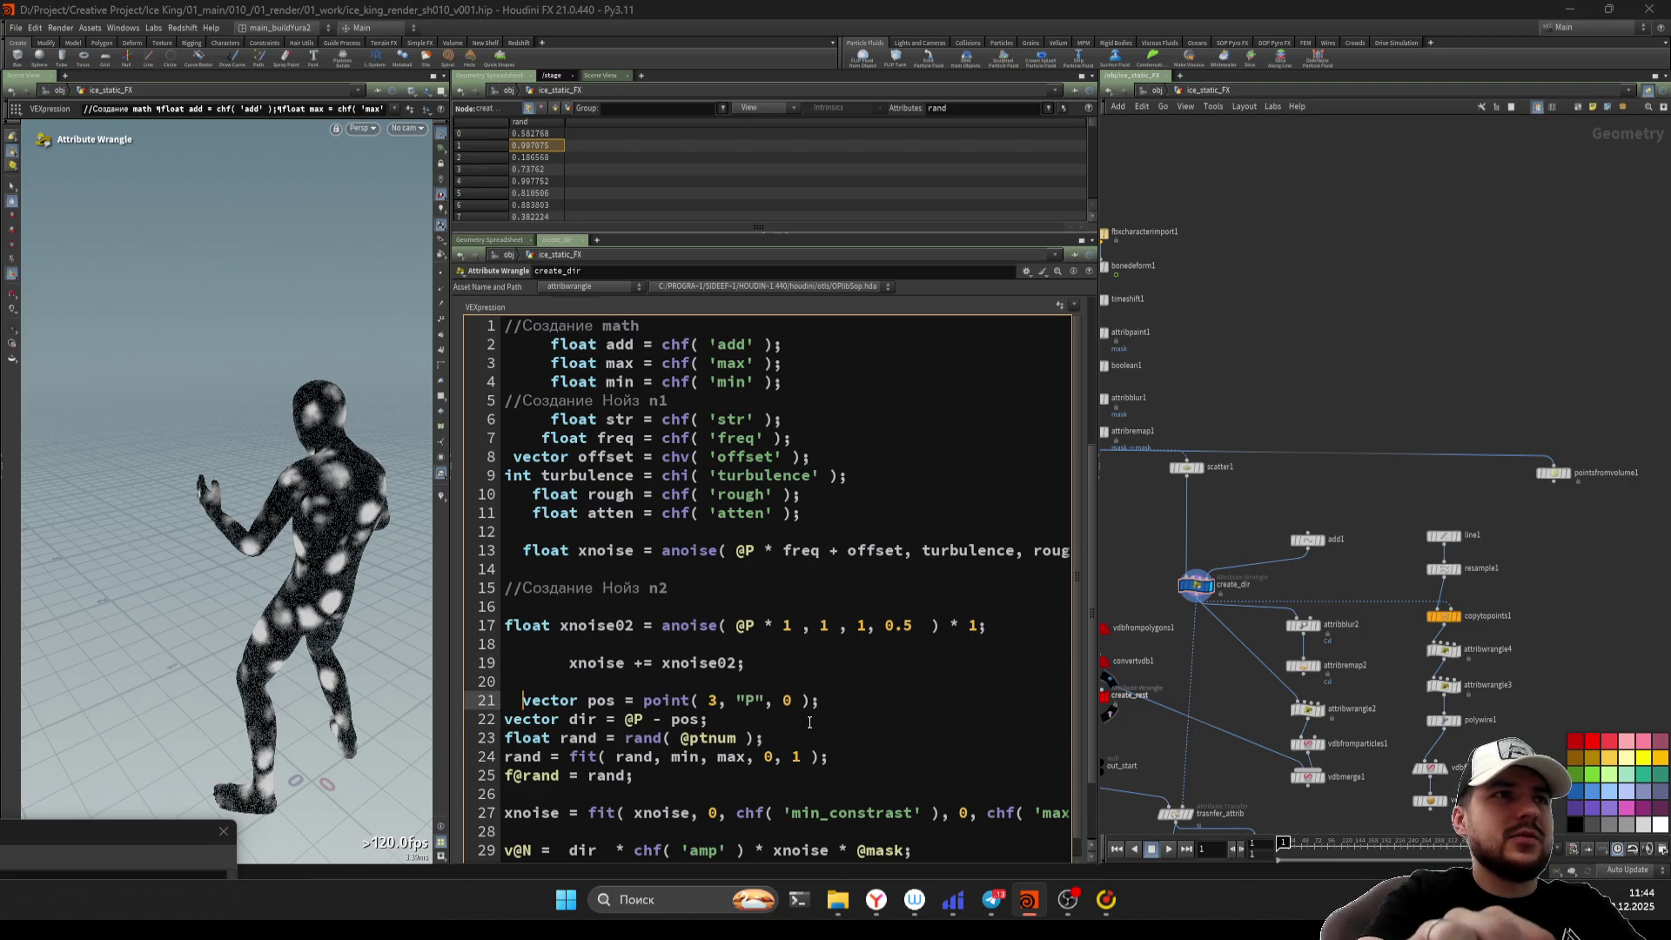
key("Down")
key("Left")
key("Left")
key("Left")
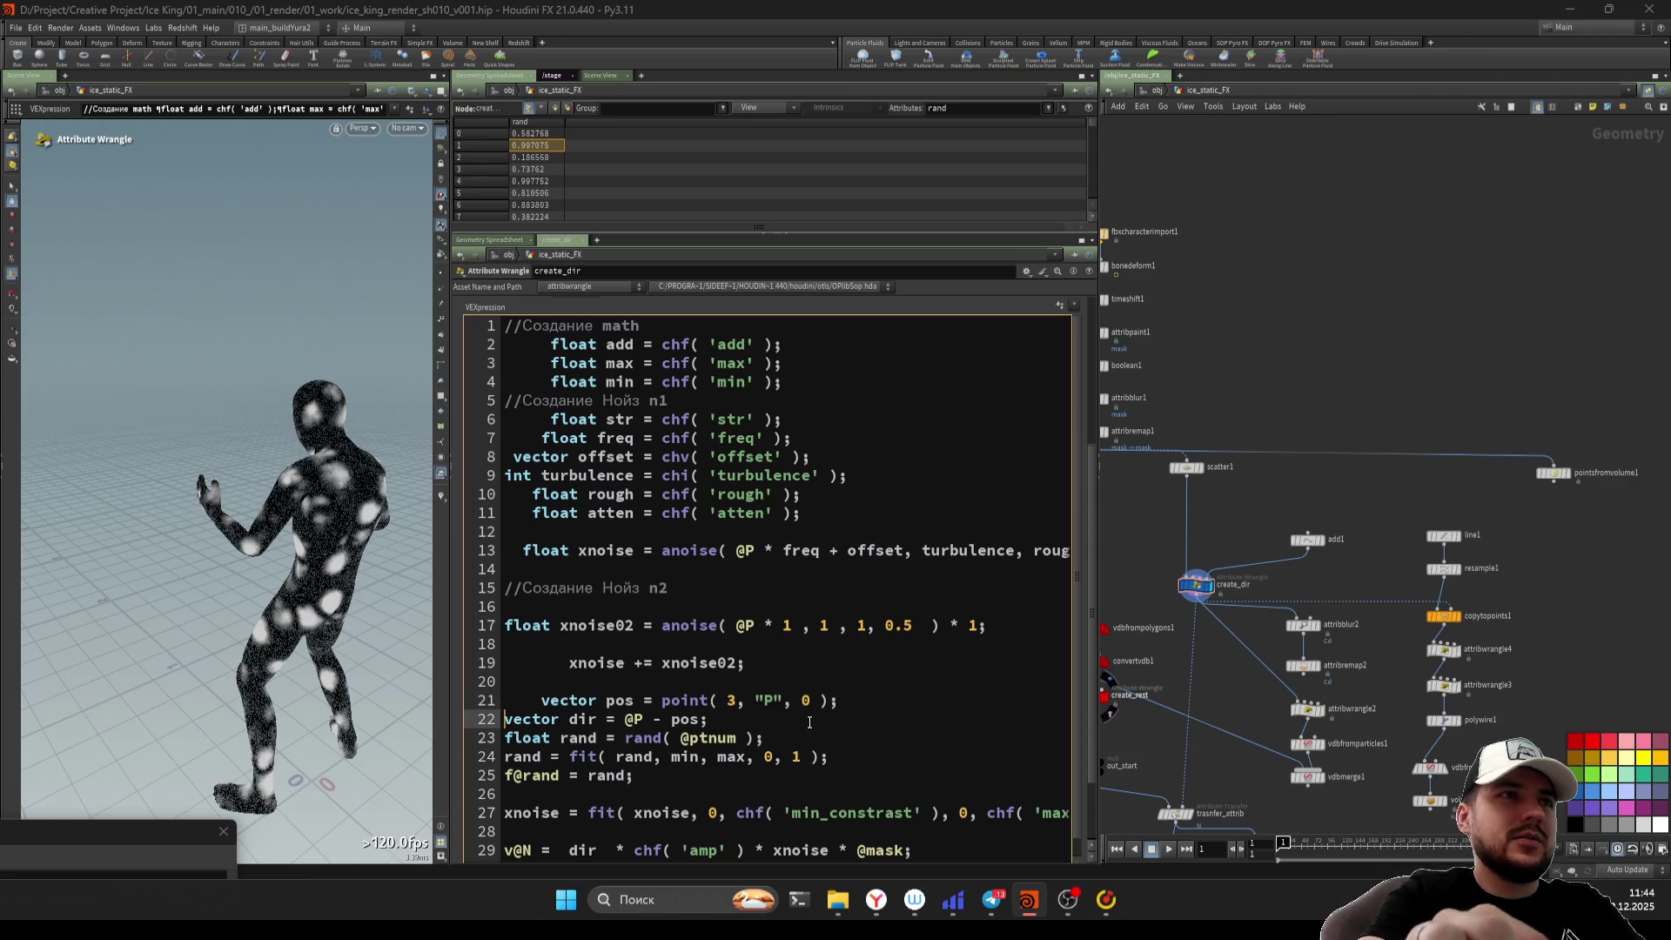
key("Down")
key("Left")
key("Left")
key("Left")
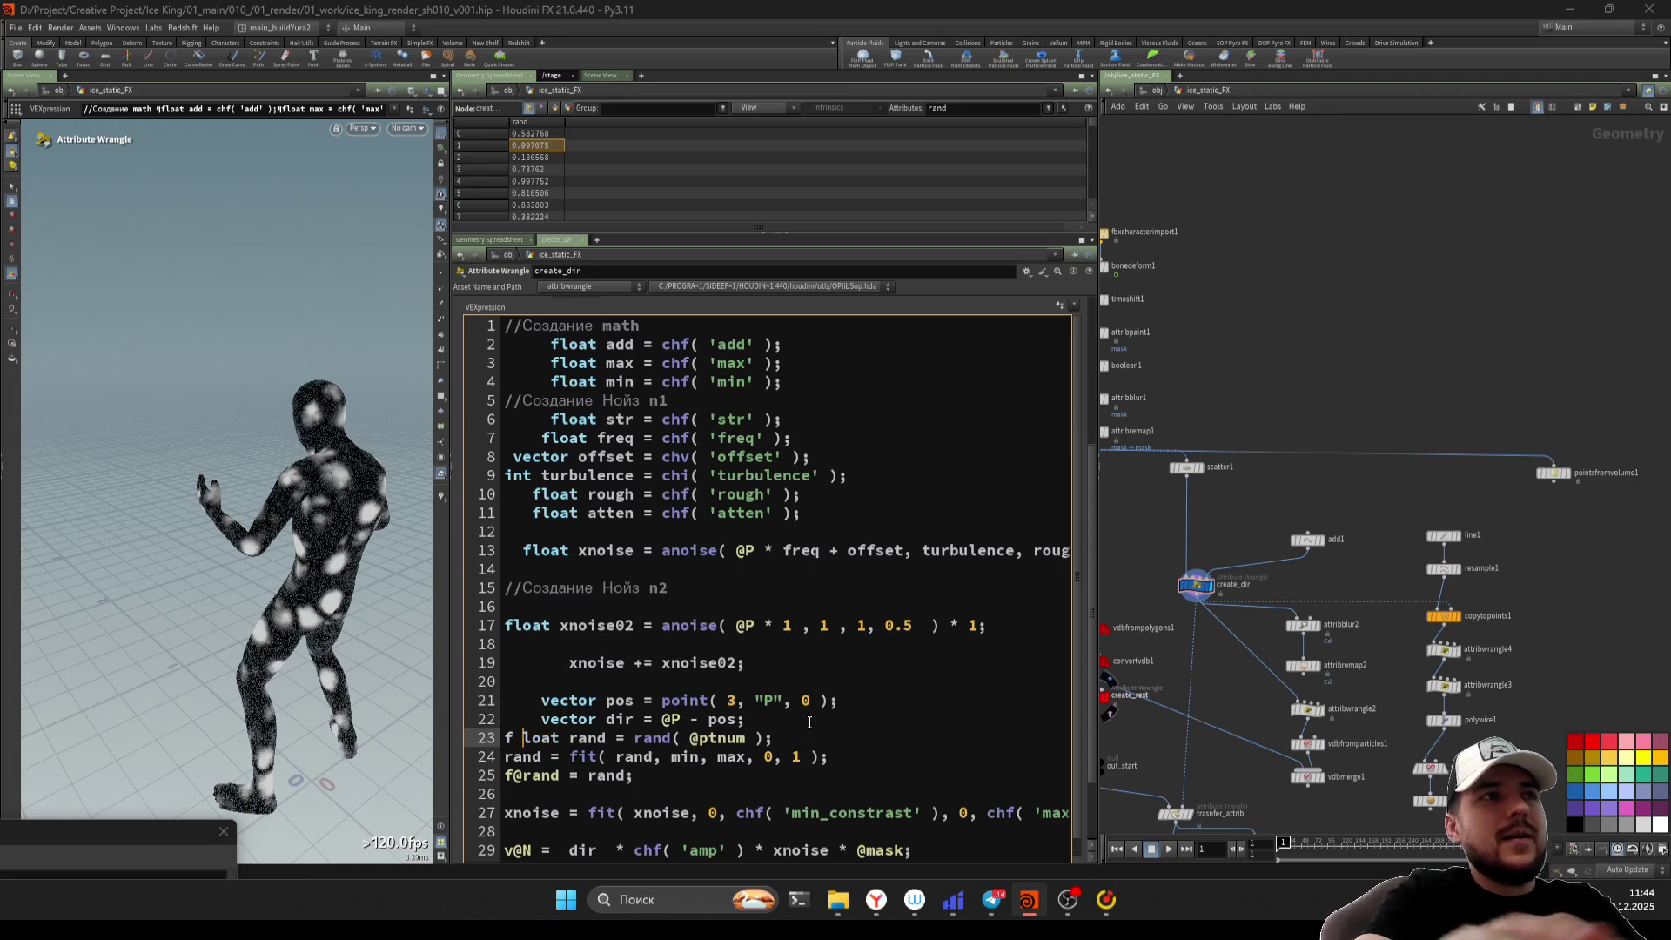
key("Down")
key("Left")
key("Left")
key("Left")
key("Left")
key("Left")
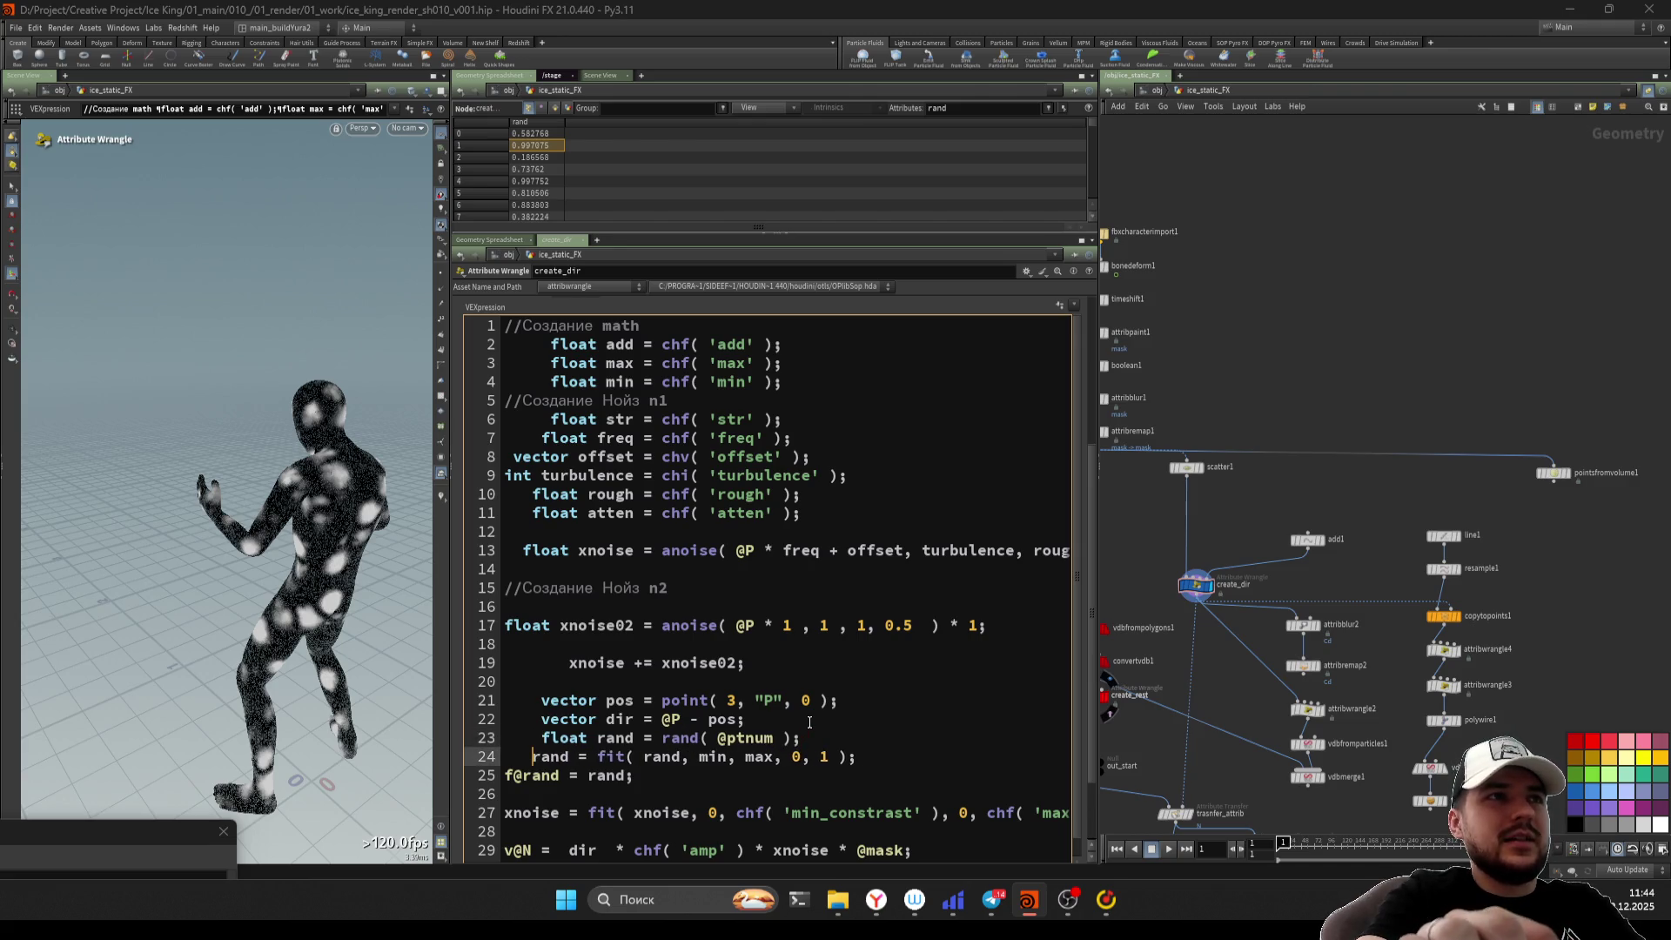
key("Down")
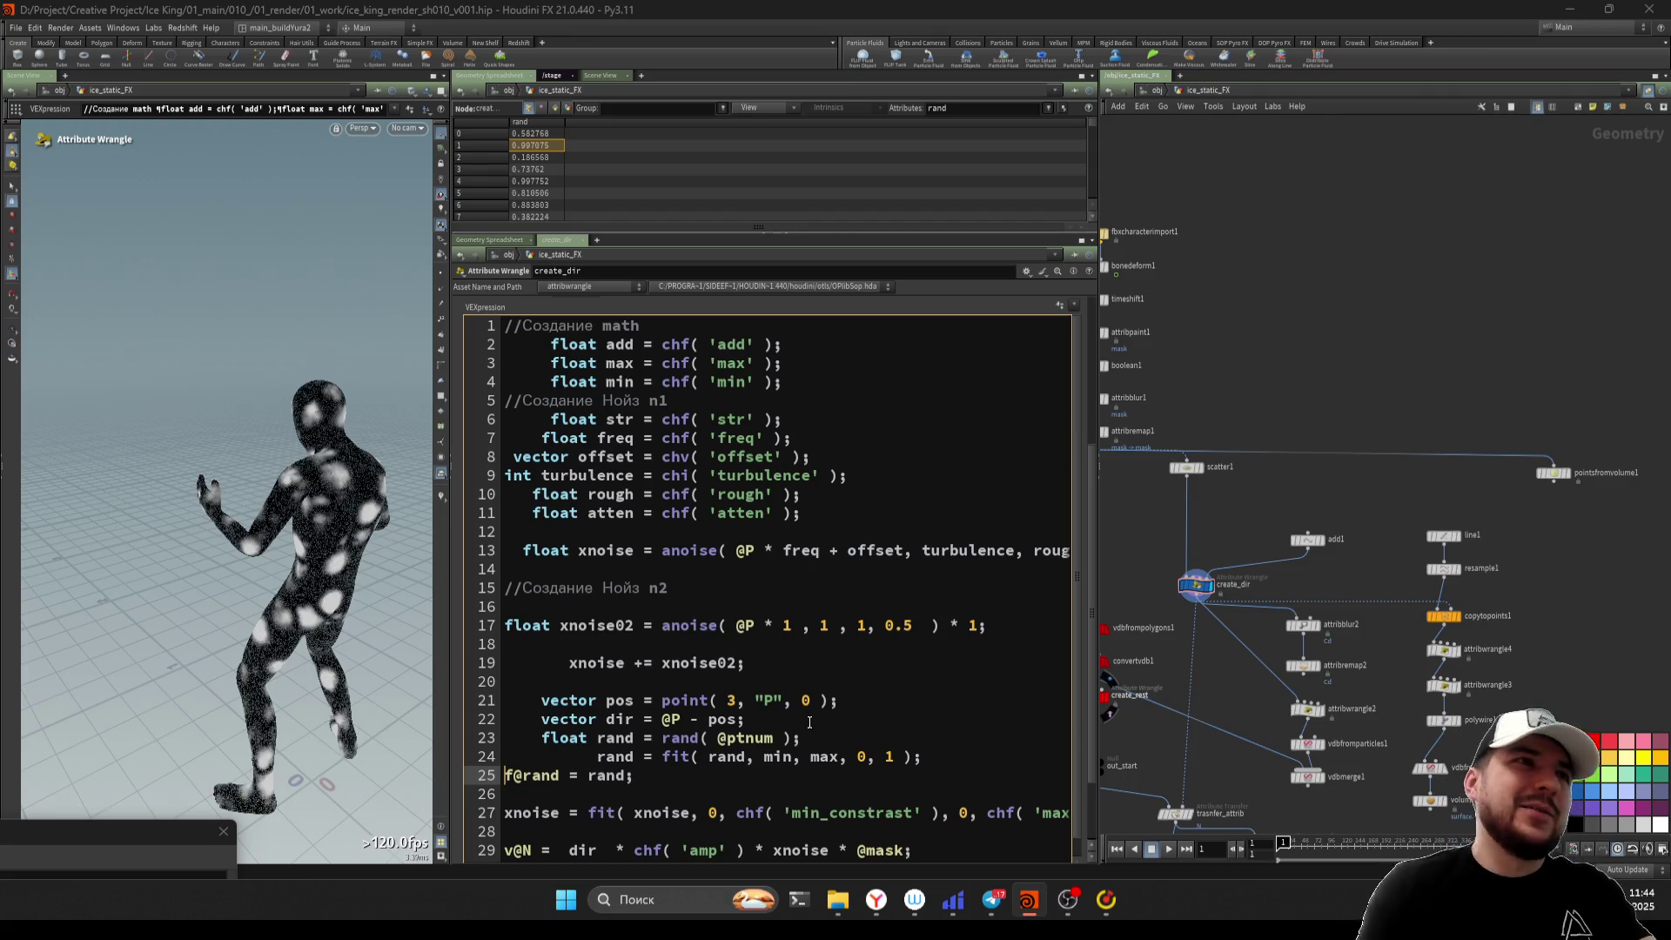
key("ctrl+shift+Right")
key("ctrl+shift+Right")
key("ctrl+shift+Right")
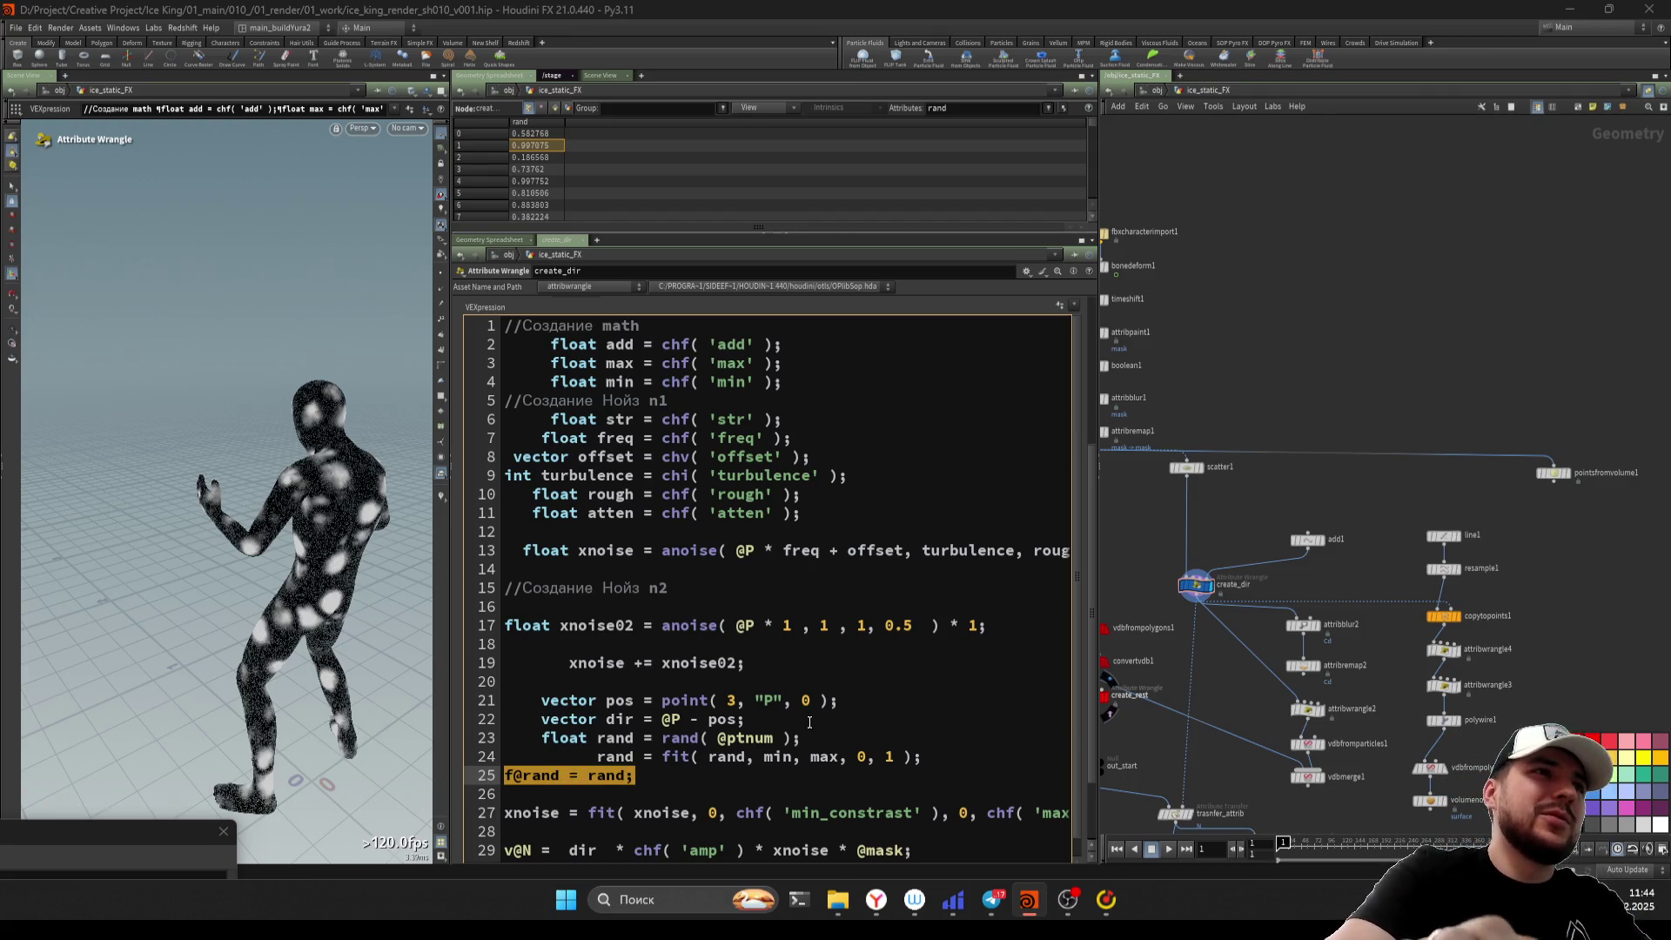
Delete the f@rand = rand line from the create_dir wrangle code
key("Delete")
key("ctrl+z")
key("Delete")
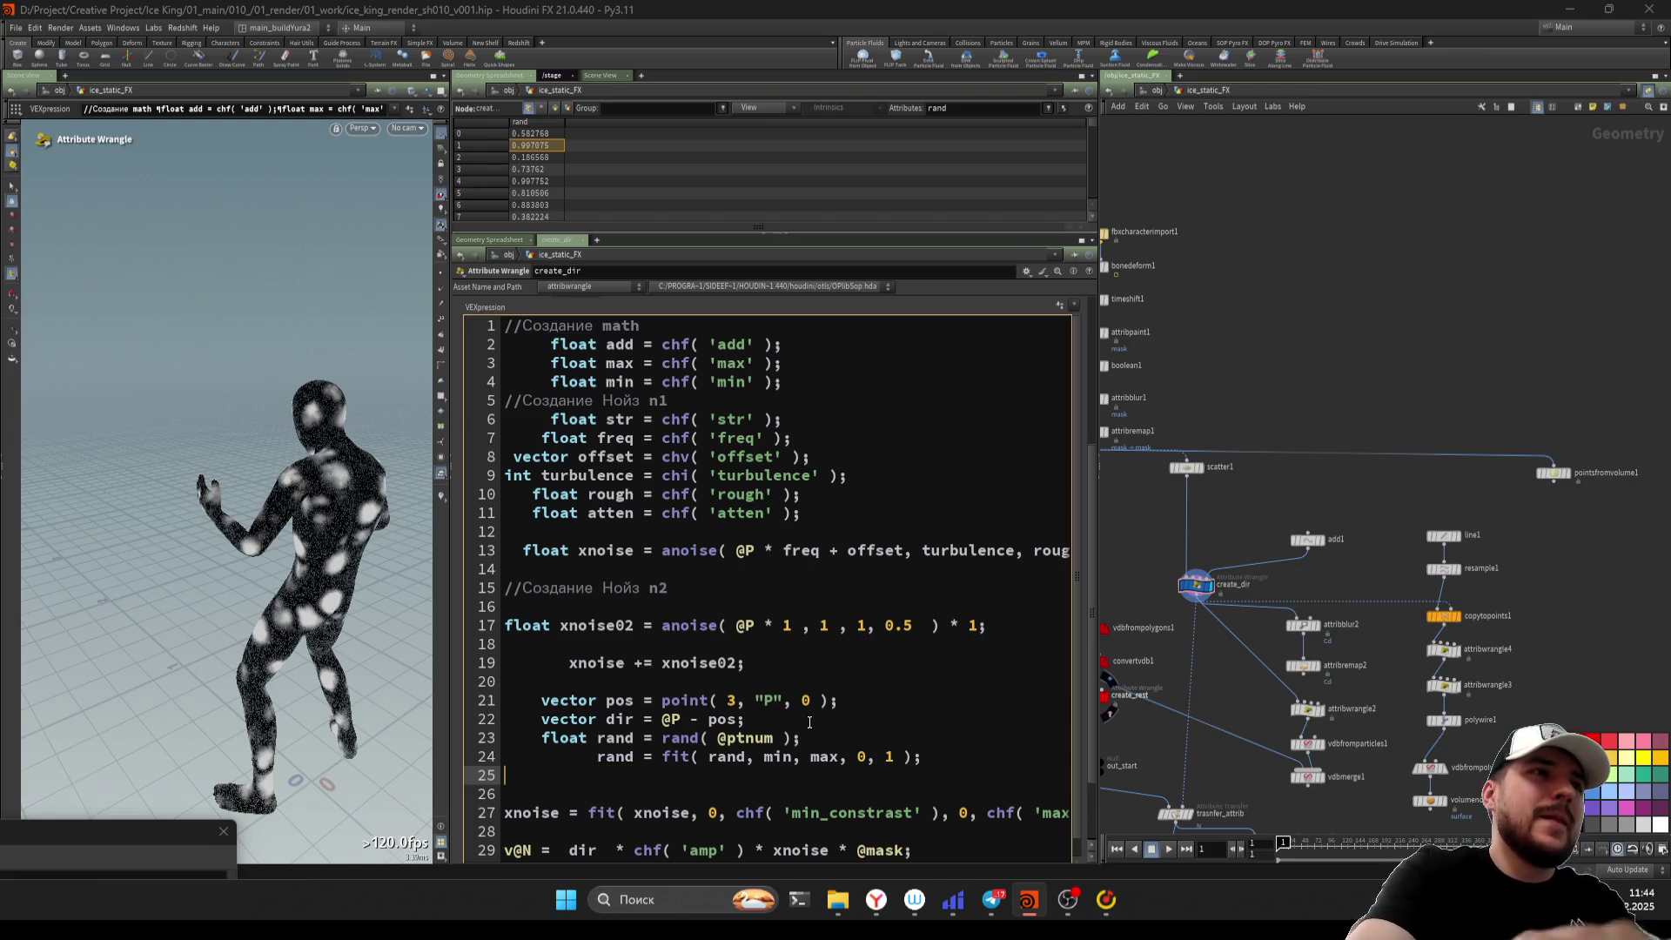
key("Down")
key("Down")
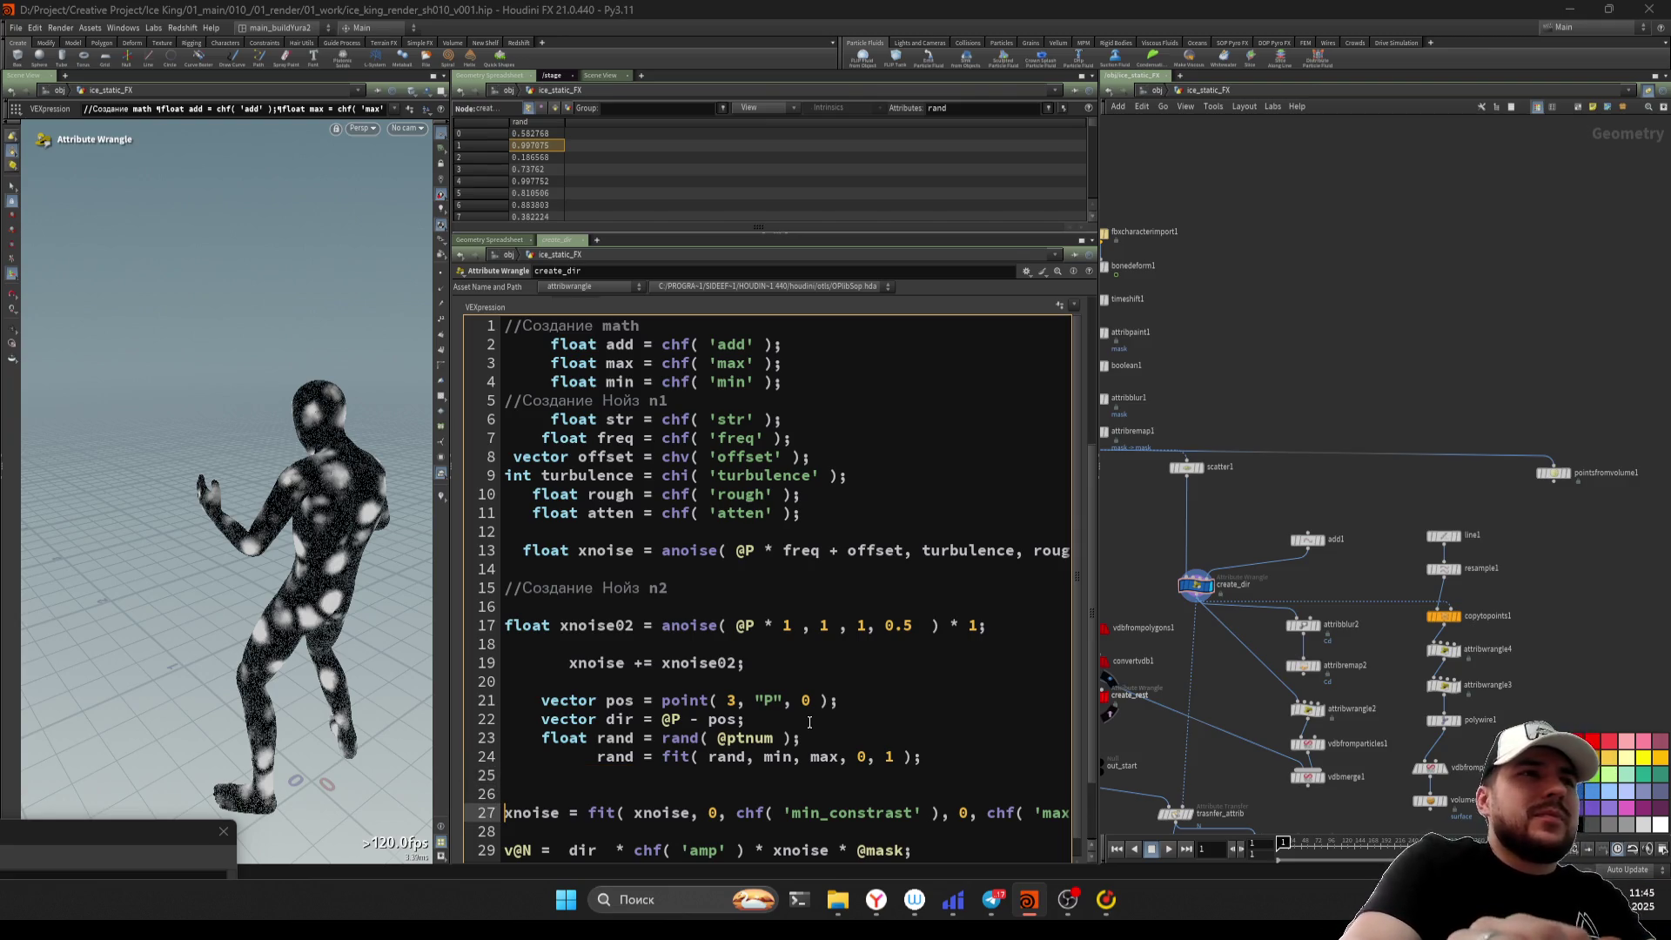
key("Down")
key("Down")
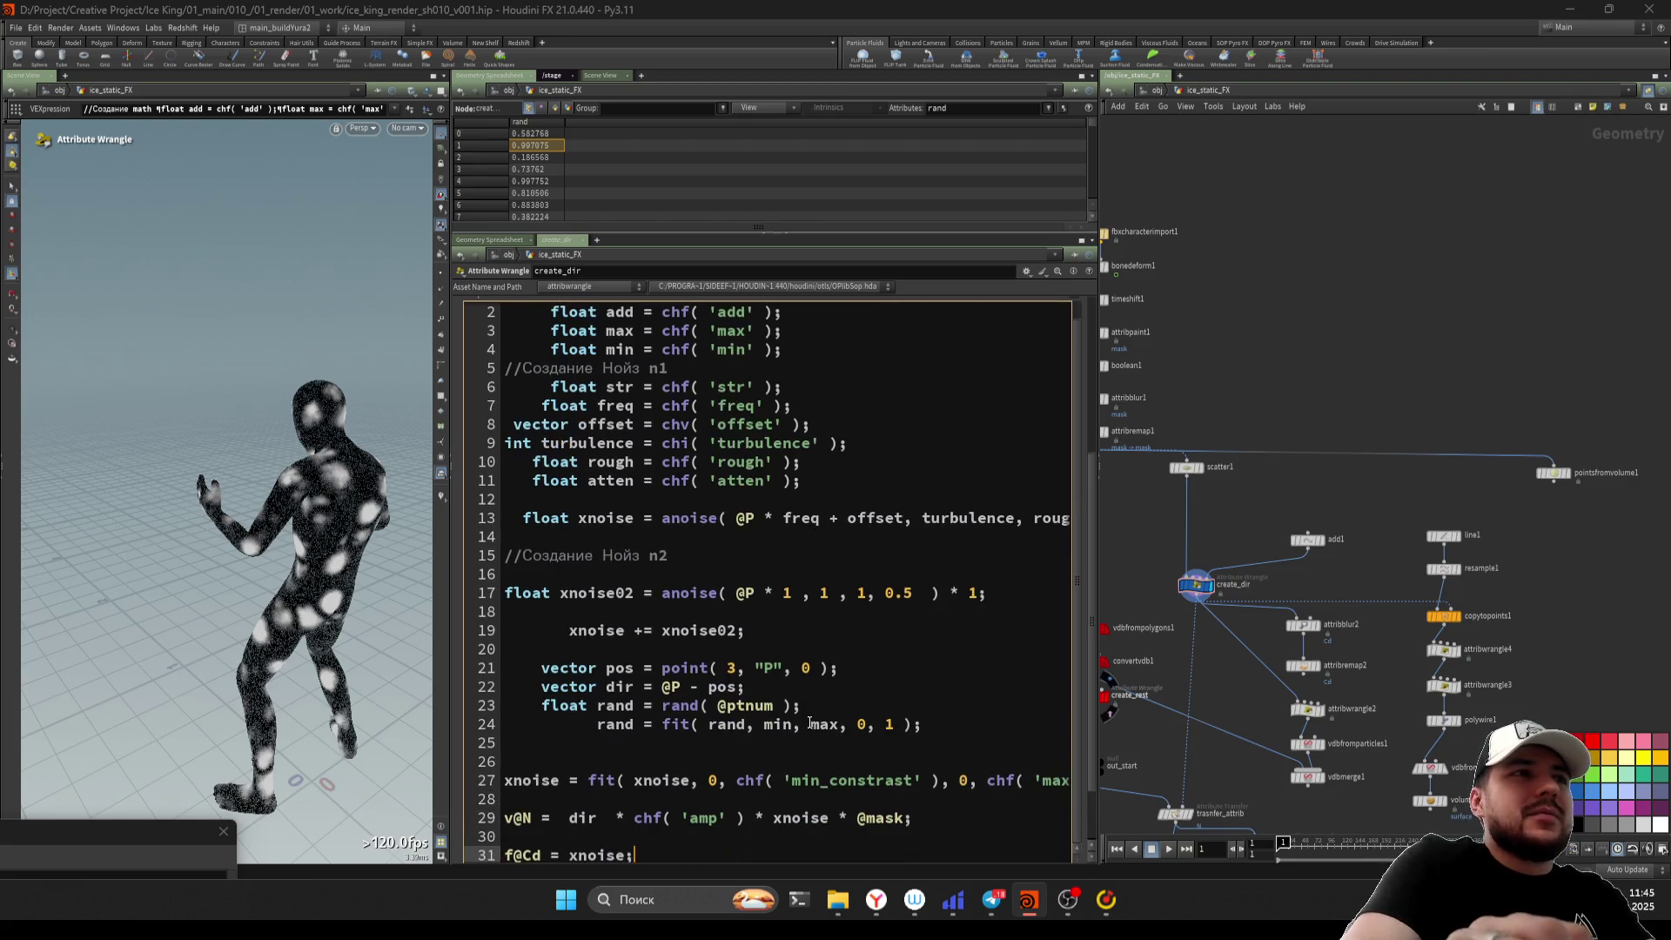
key("Up")
key("Up")
key("Down")
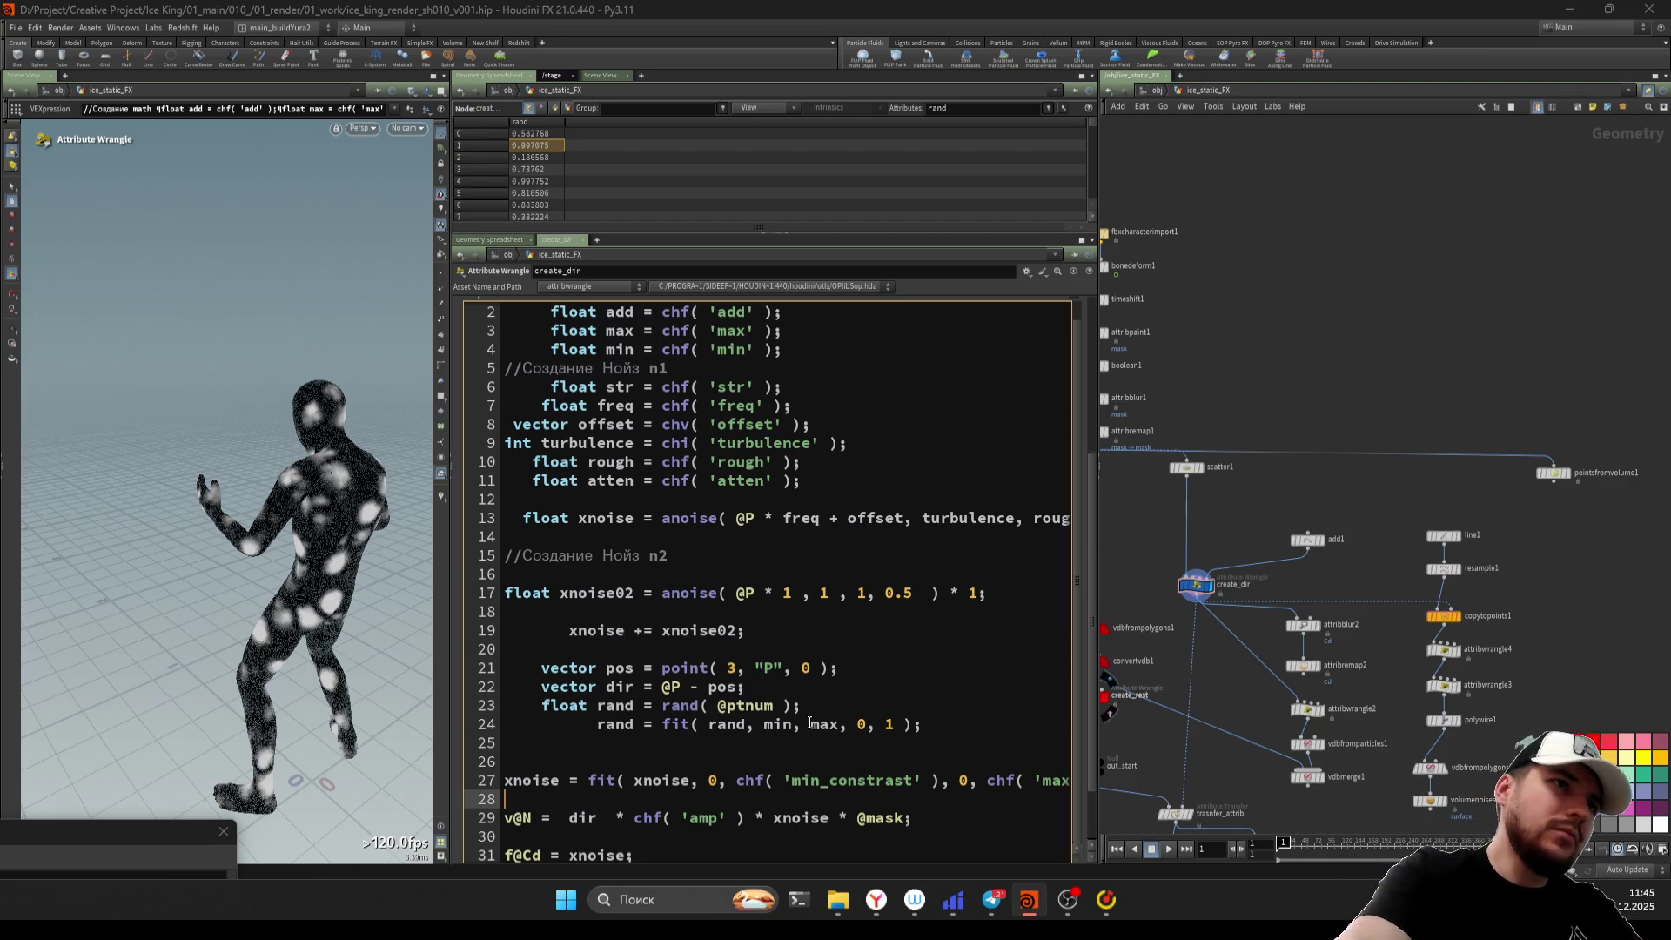
Step through the xnoise fit and summing lines and select the second noise's trailing multiplier 1
key("Up")
key("Down")
key("Down")
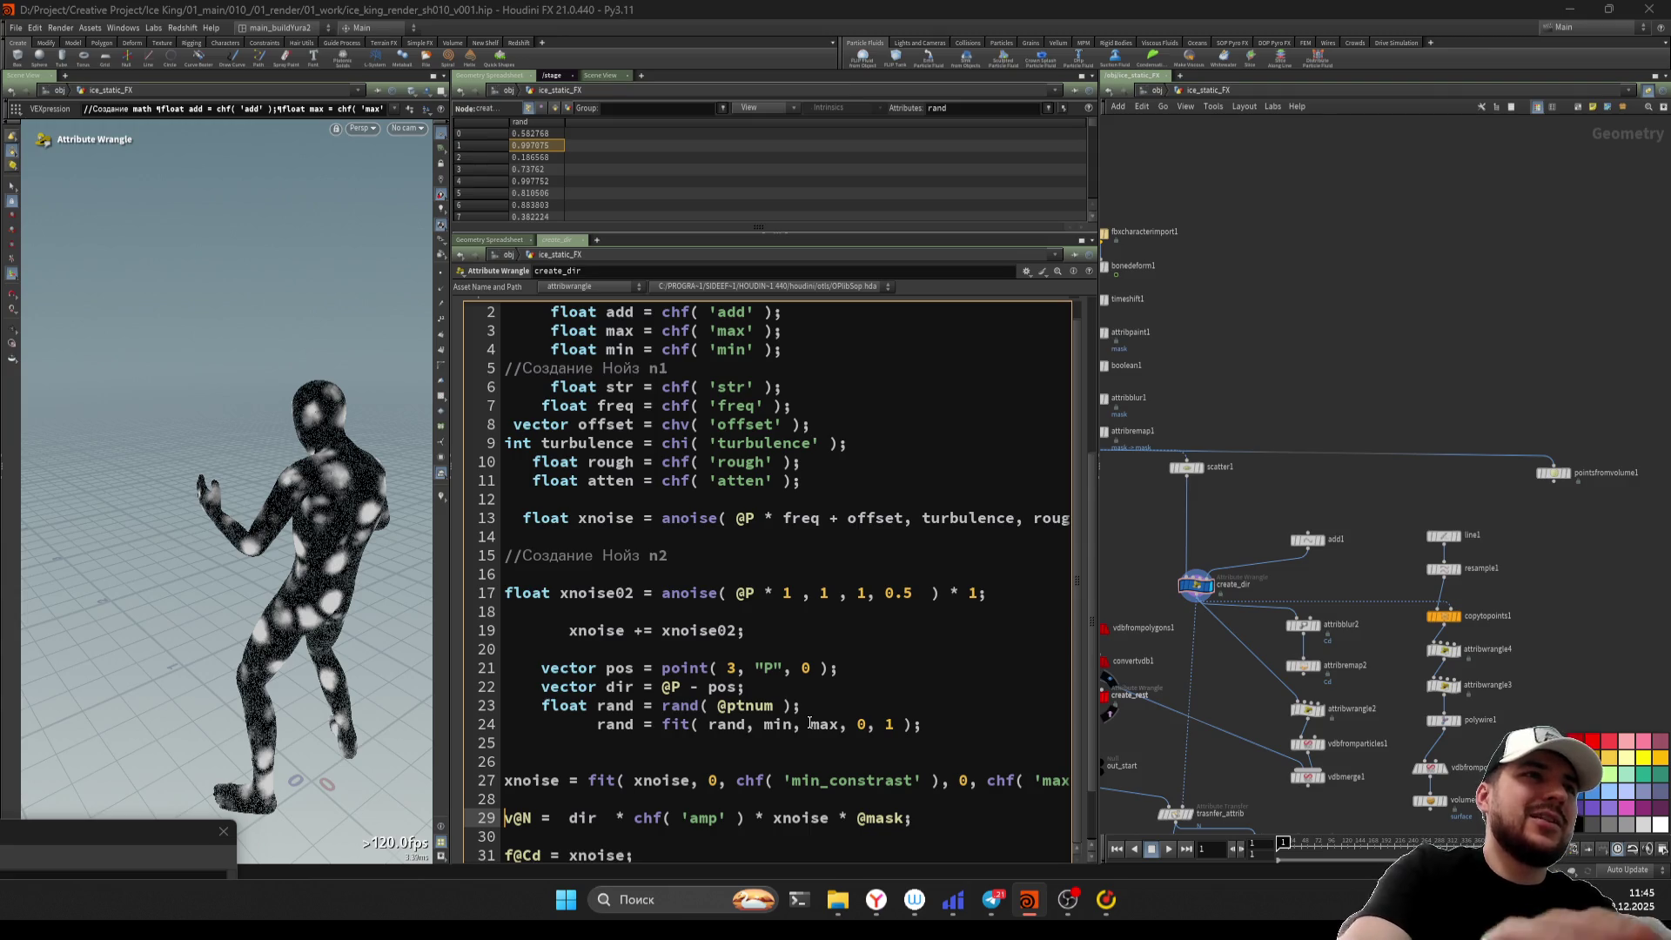
key("Up")
key("Up")
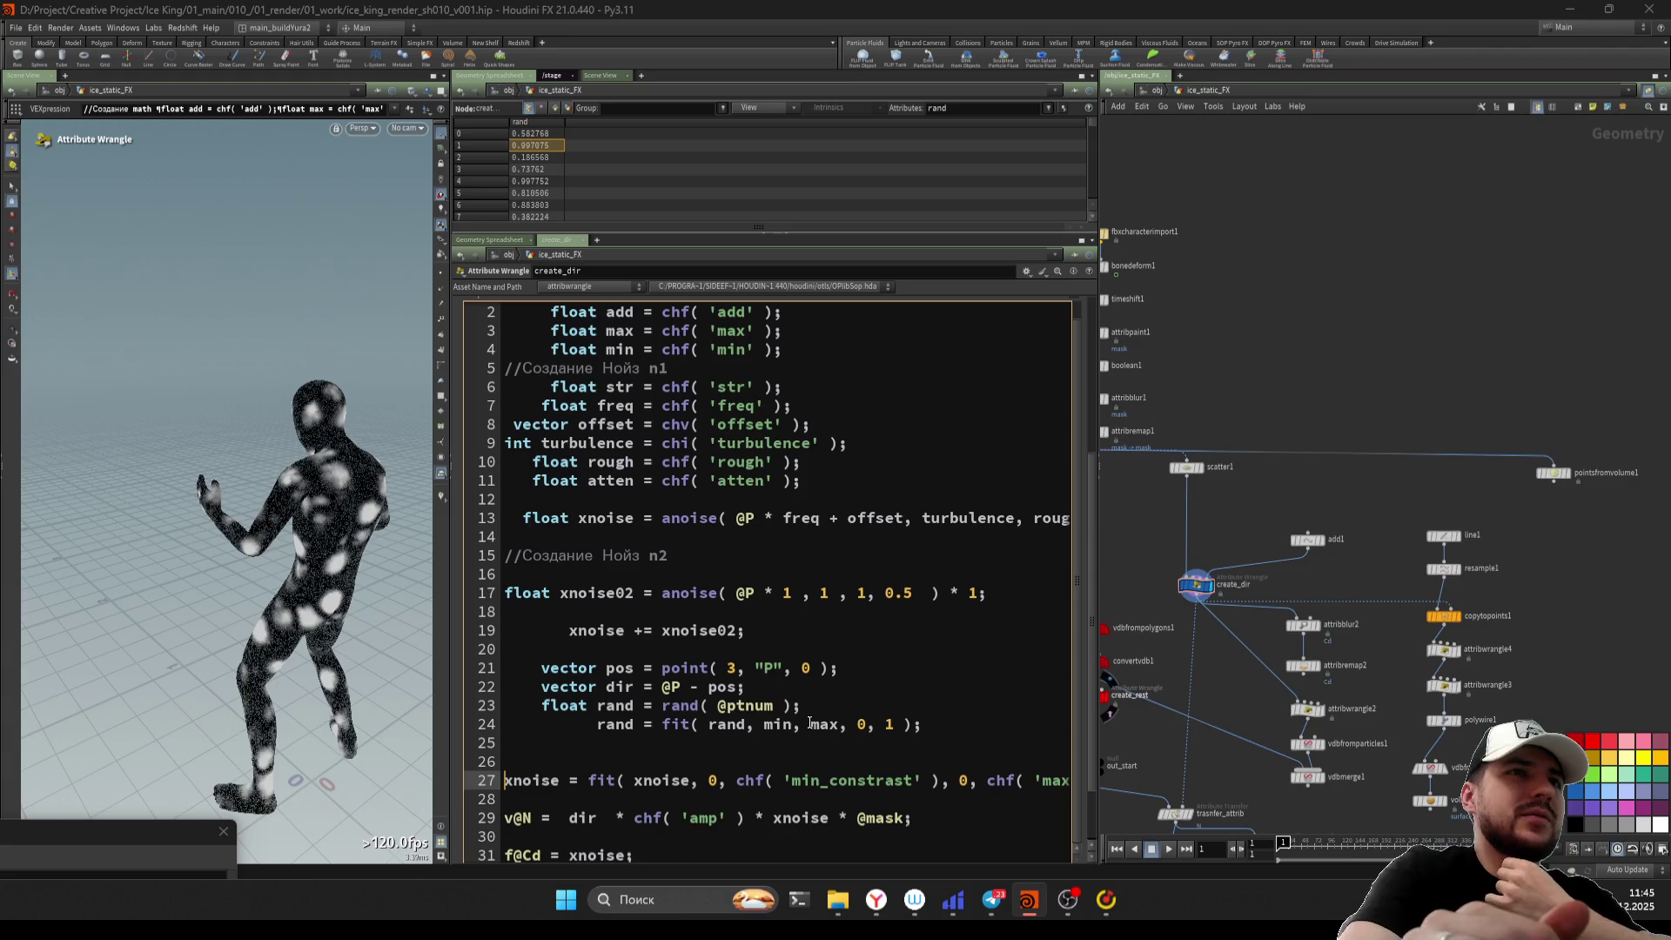
key("Up")
key("Up")
key("Up")
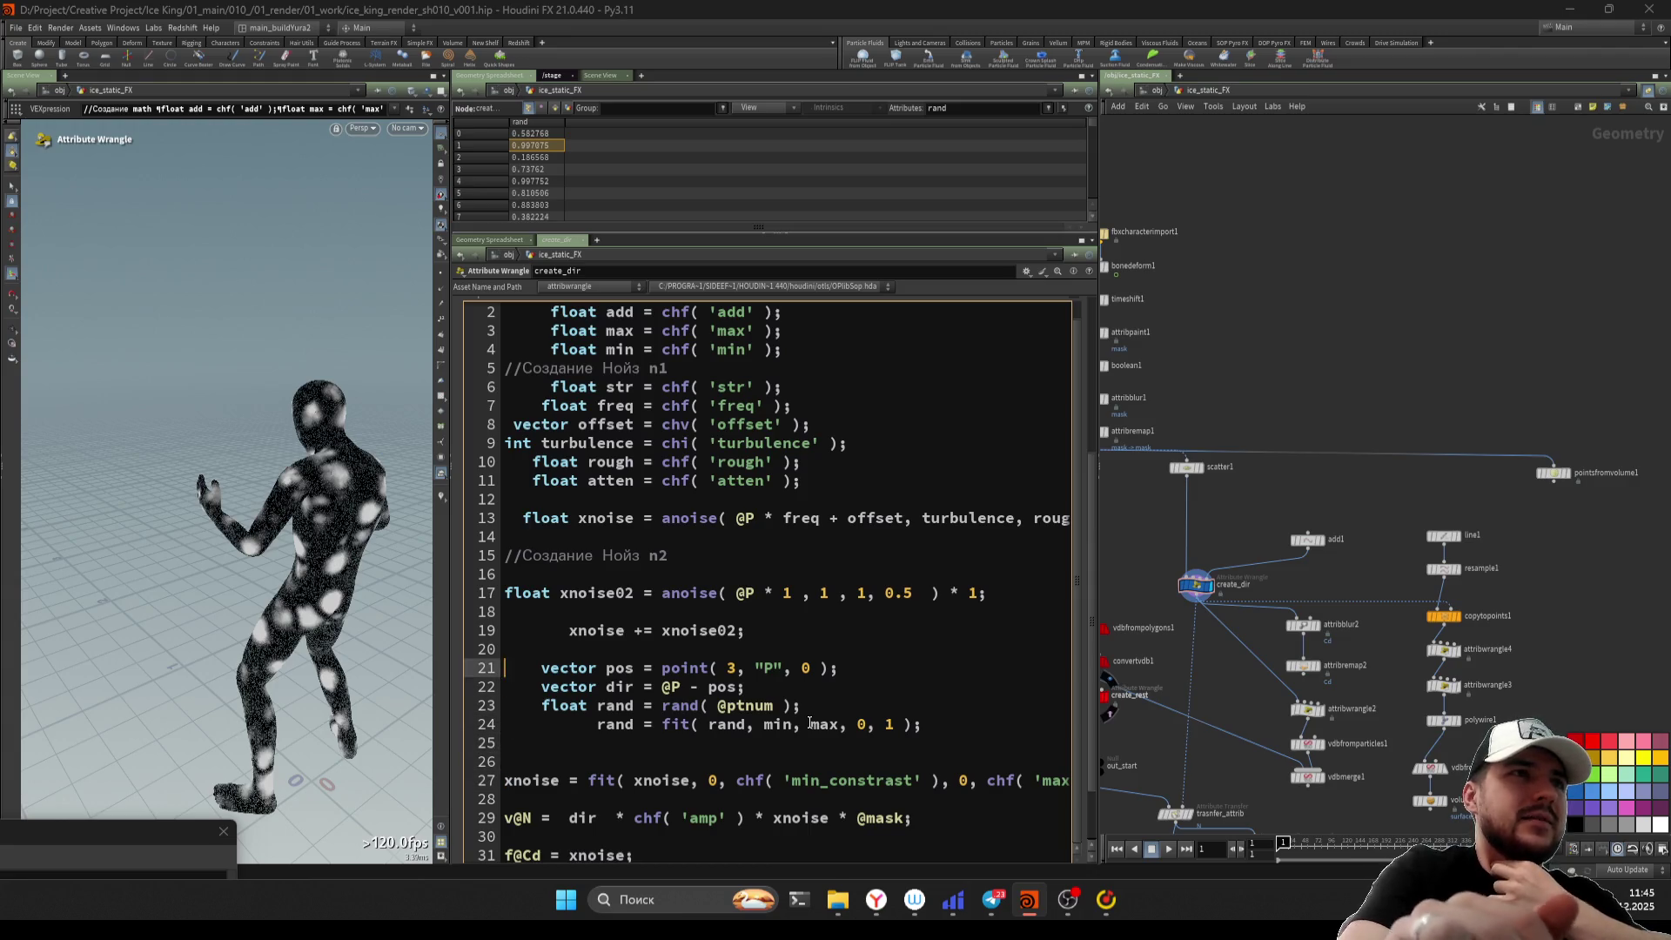
key("Right")
key("Right")
key("Right")
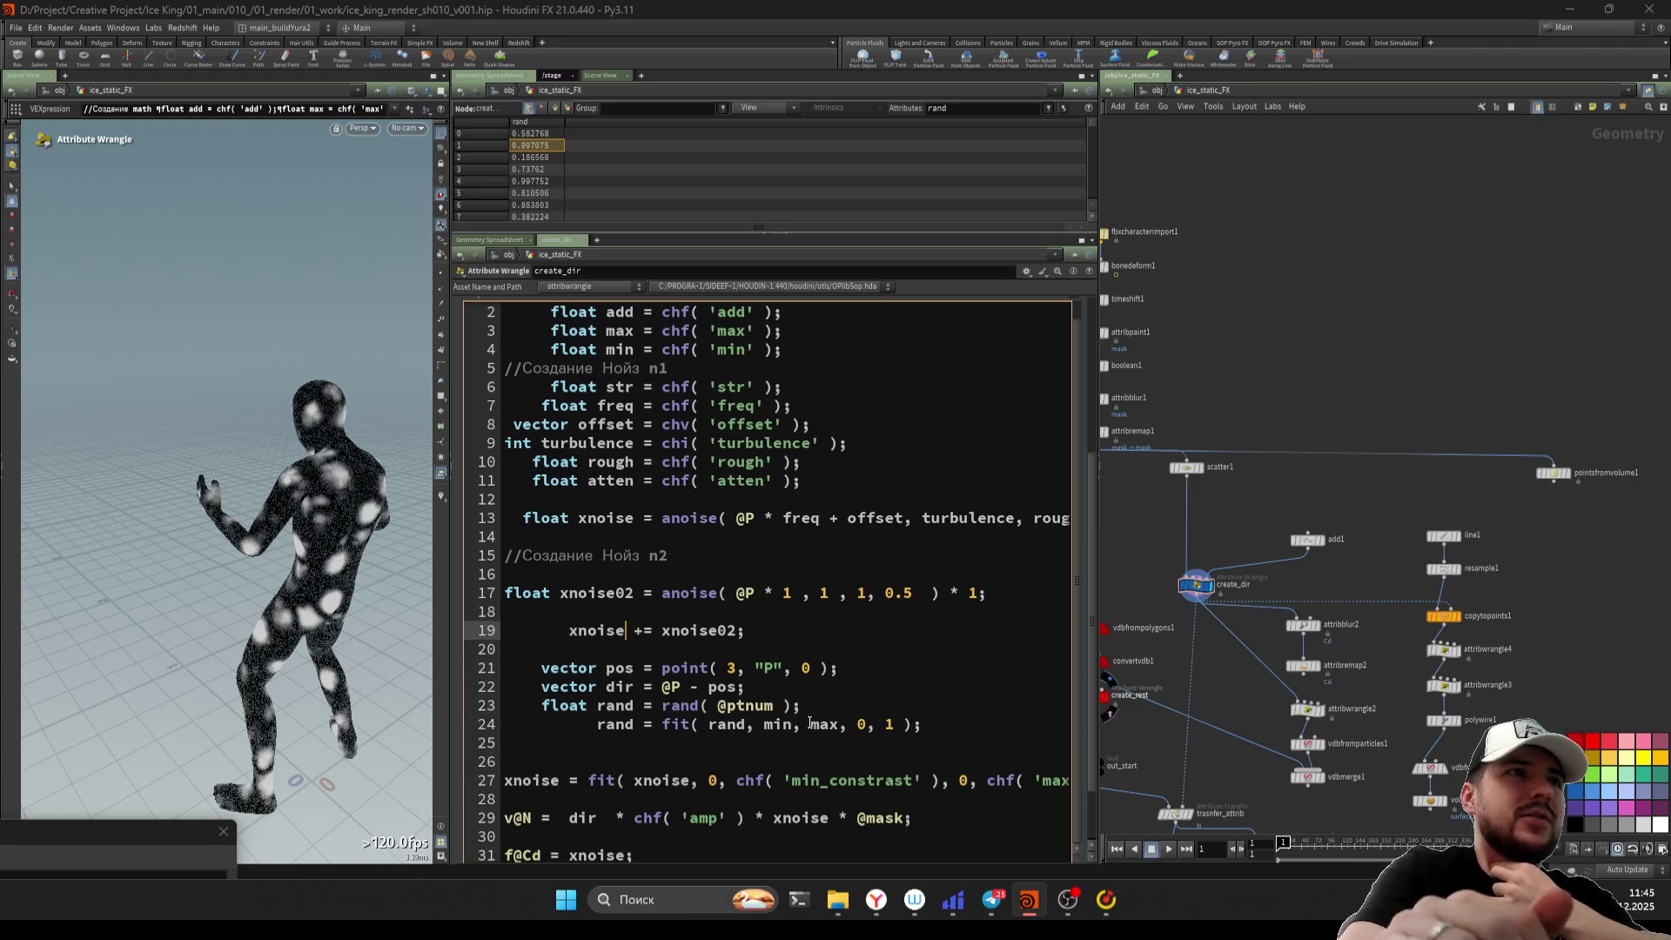
key("Right")
key("Right")
key("Right")
key("Down")
key("Down")
key("Down")
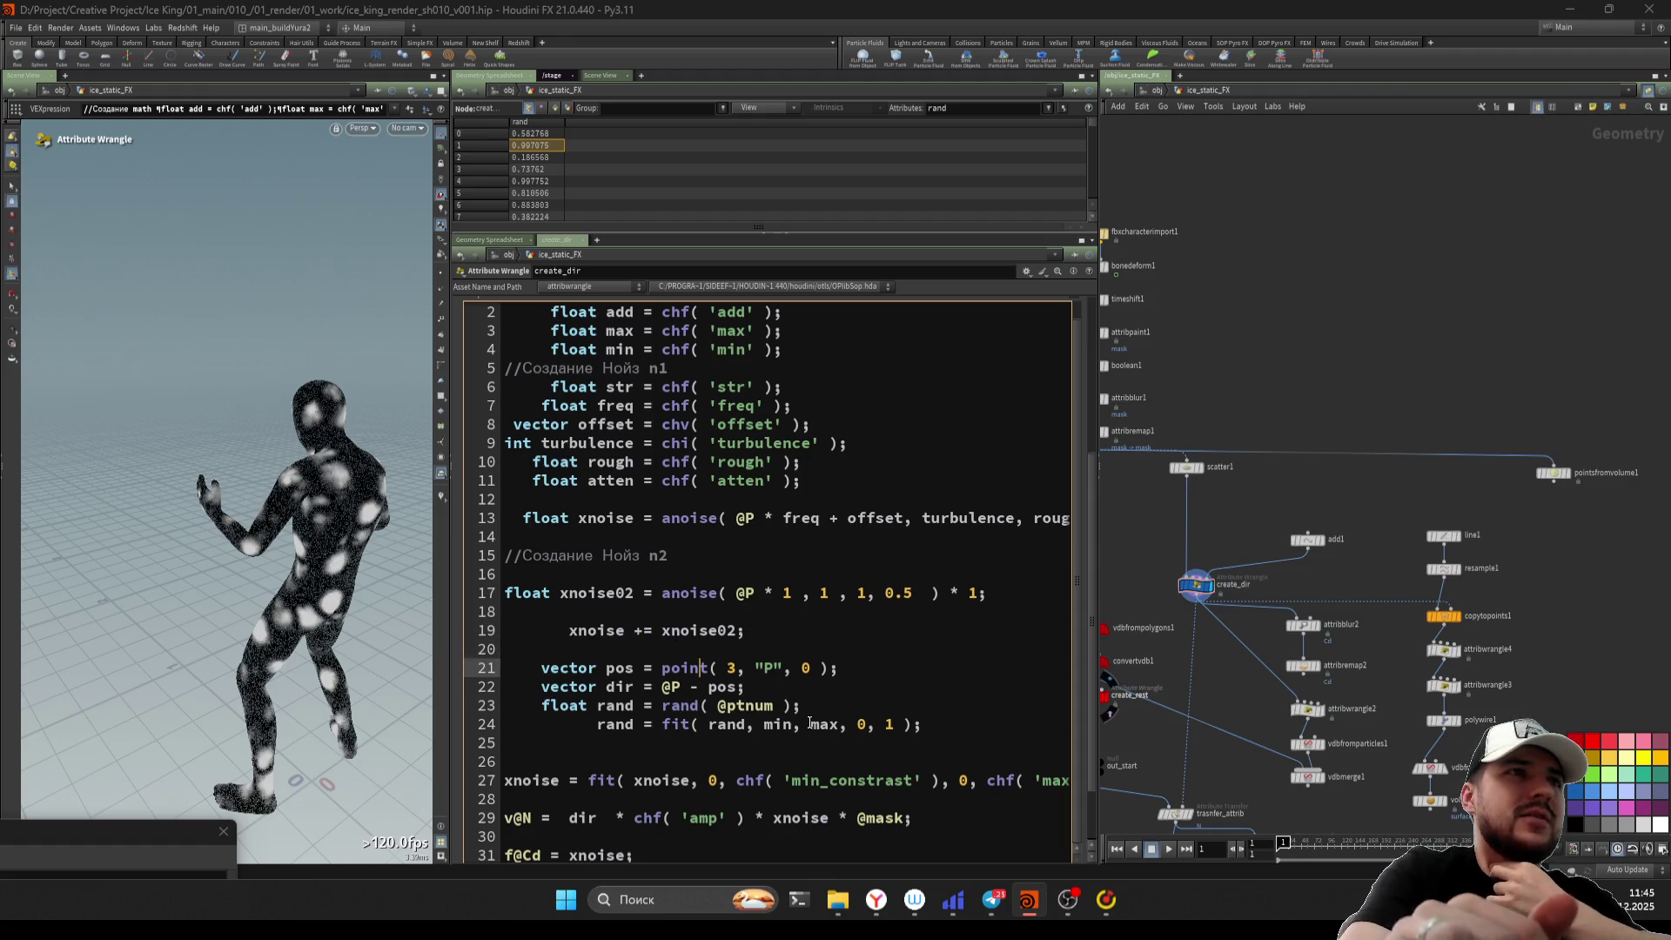
key("Down")
key("Down")
key("Down")
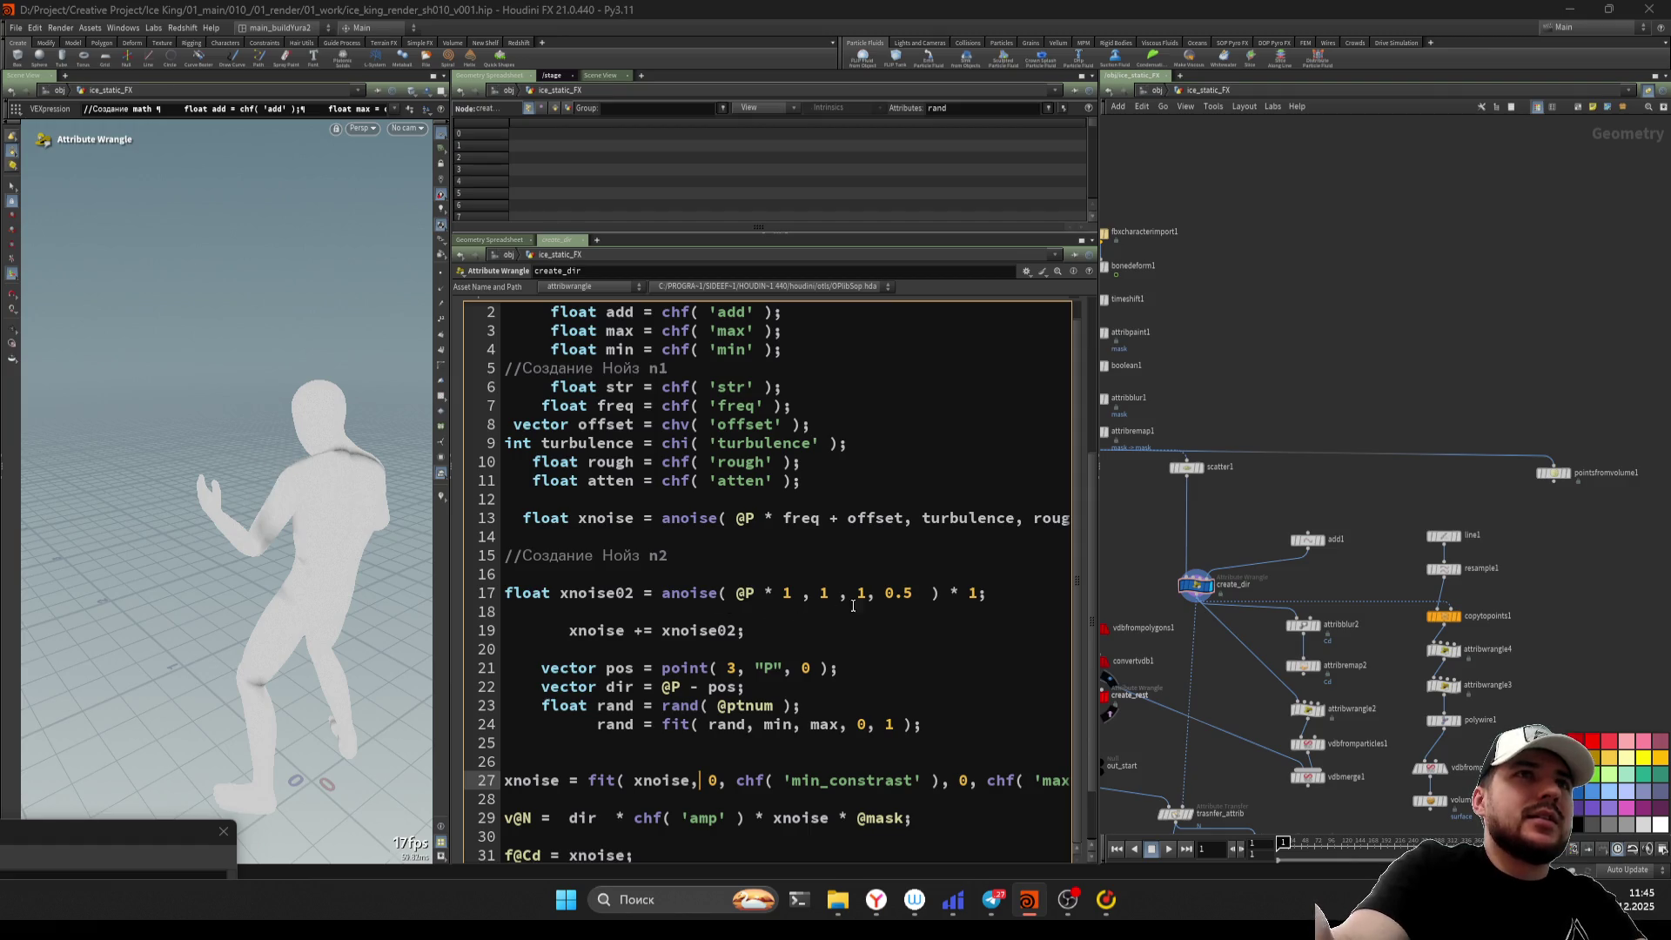
double_click(973, 594)
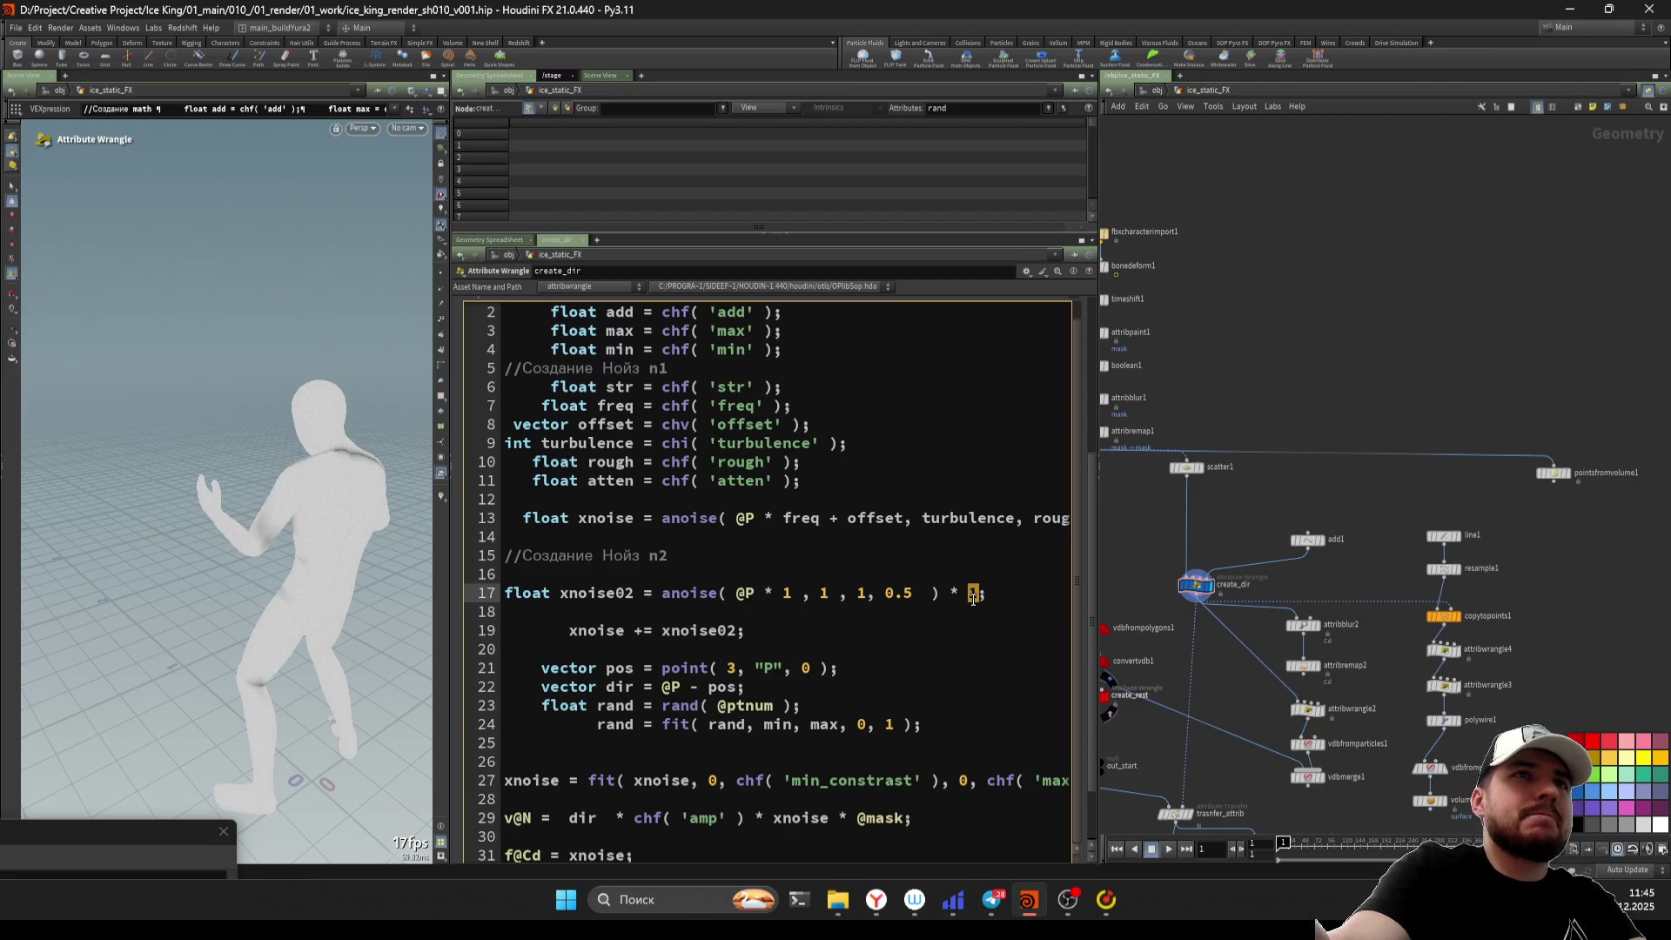
Try different strength and frequency multiplier values for the second noise, settling the multiplier at 1
type("0.2")
key("BackSpace")
key("BackSpace")
key("BackSpace")
type("2")
key("Left")
key("Left")
key("Left")
key("BackSpace")
type("2")
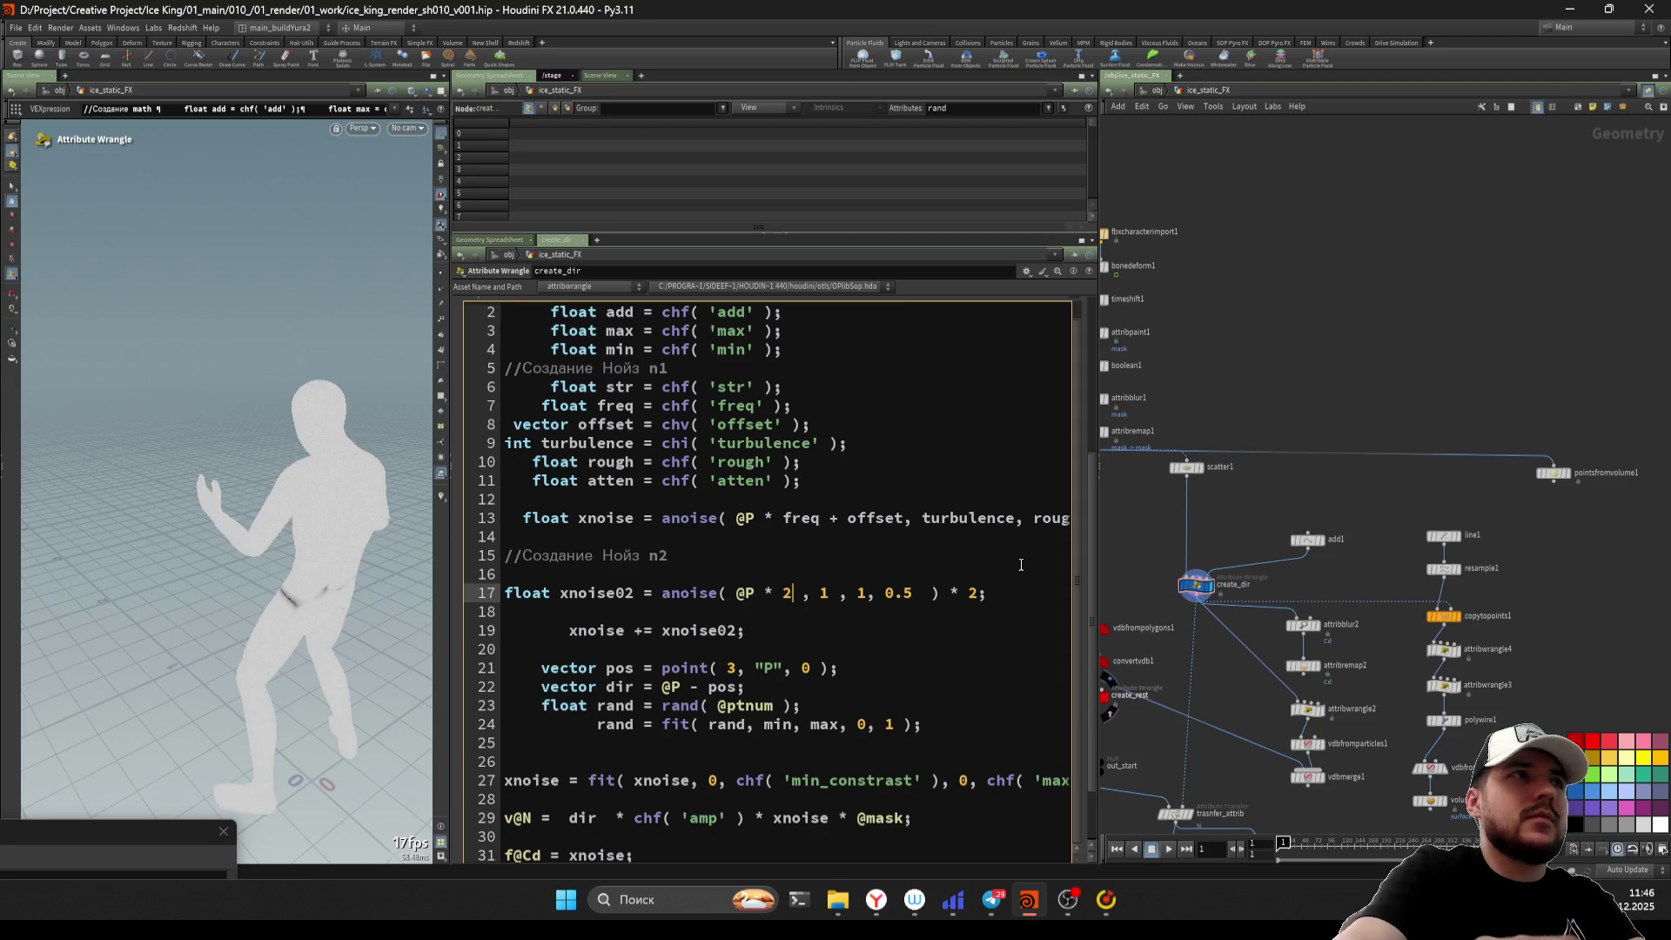
key("BackSpace")
type("1")
key("BackSpace")
type("0.5")
key("BackSpace")
key("BackSpace")
key("BackSpace")
type("1")
Change the trailing multiplier and delete the extra turbulence and roughness anoise arguments
key("End")
key("Left")
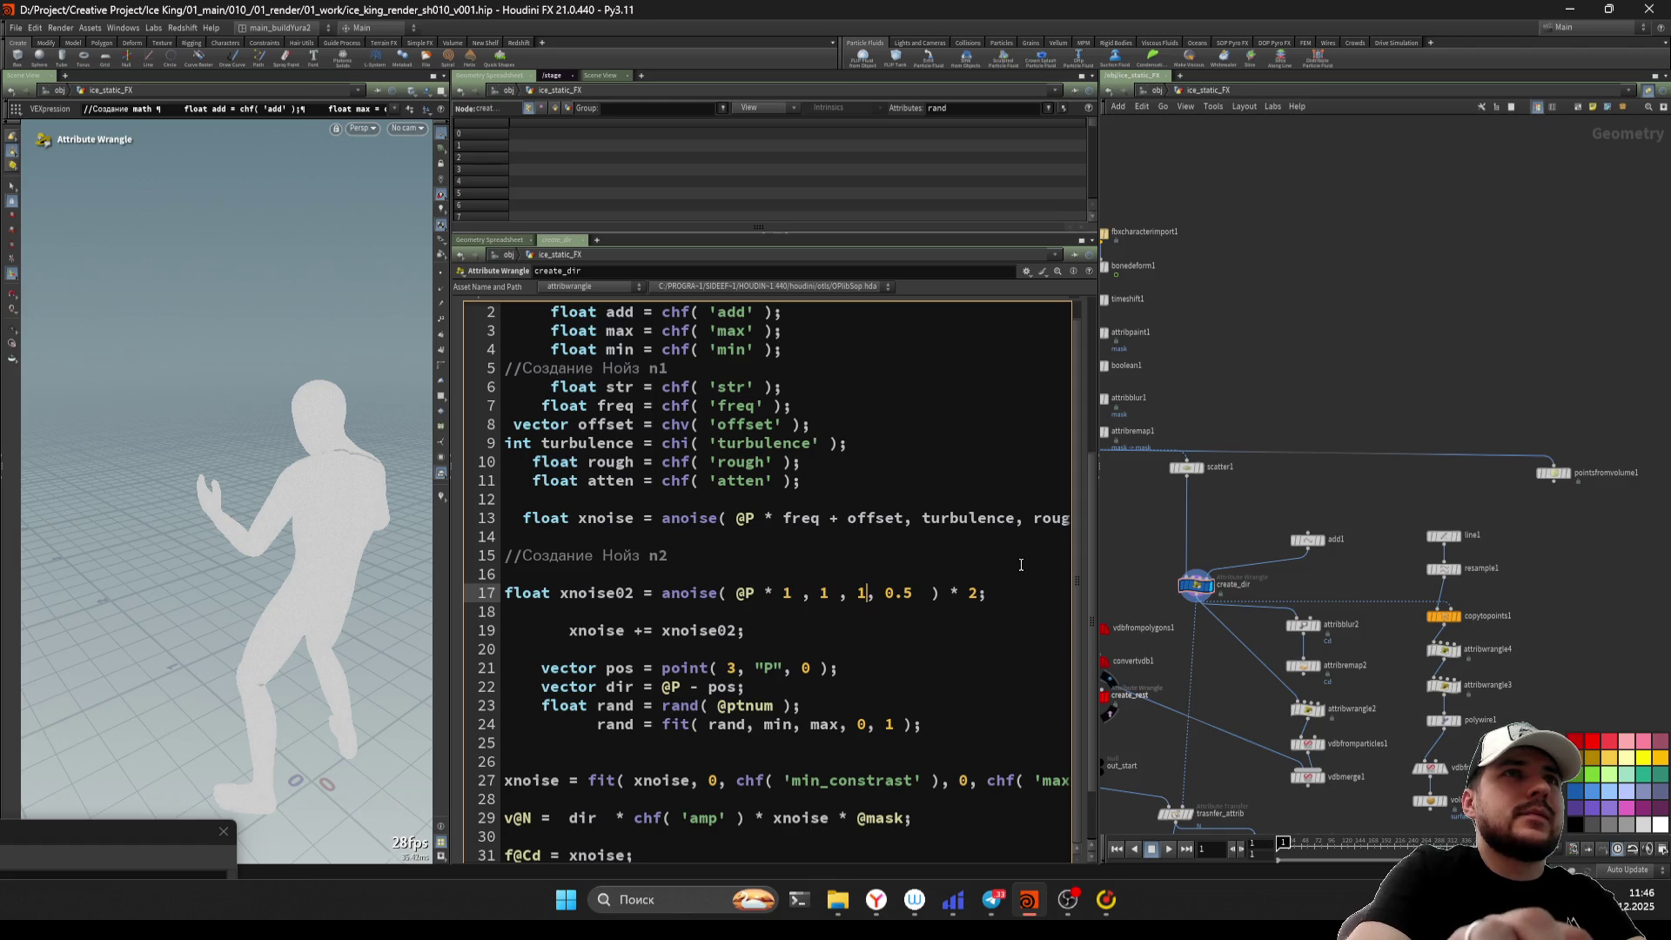
key("BackSpace")
type("01")
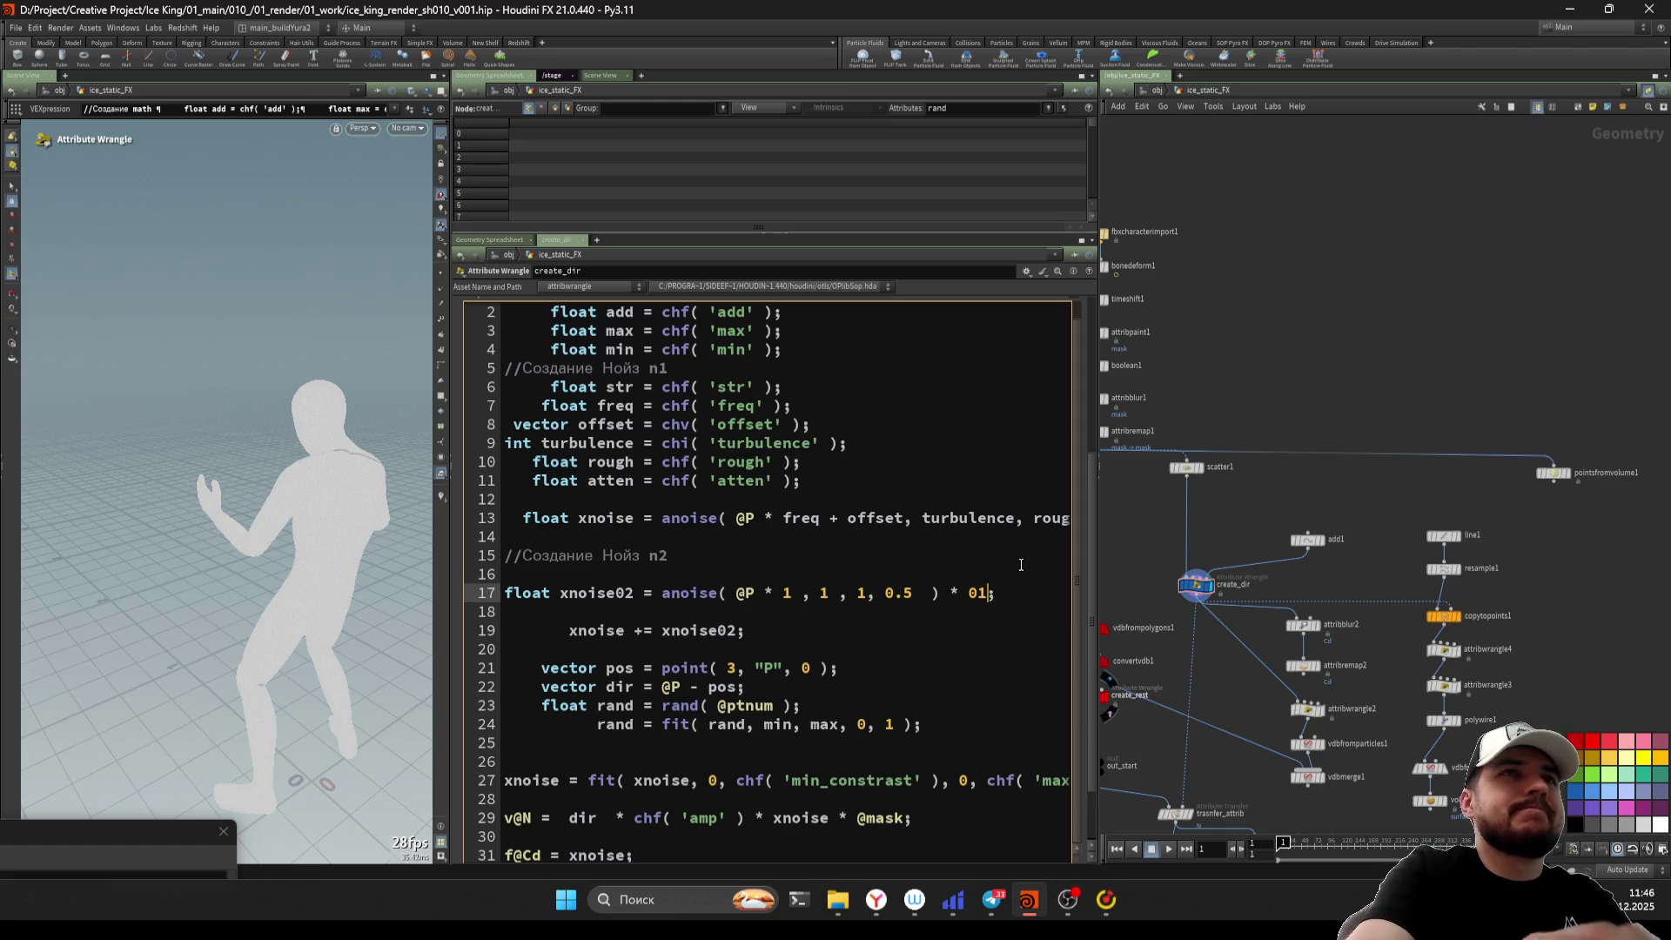
type("1")
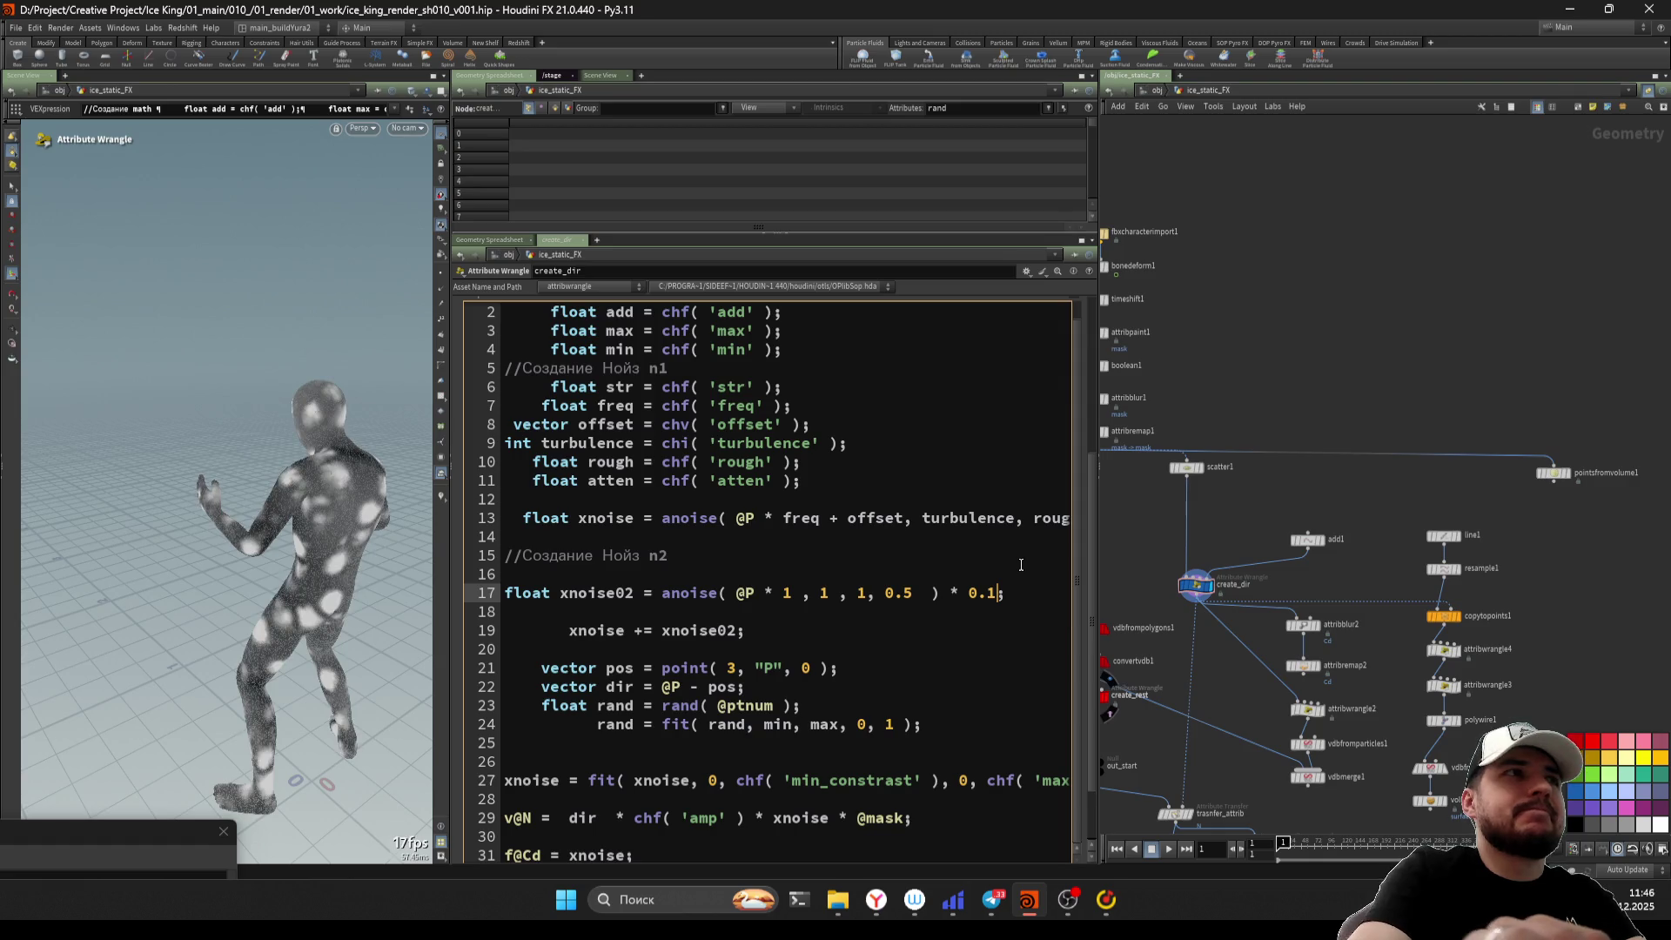
key("Left")
key("Left")
key("Left")
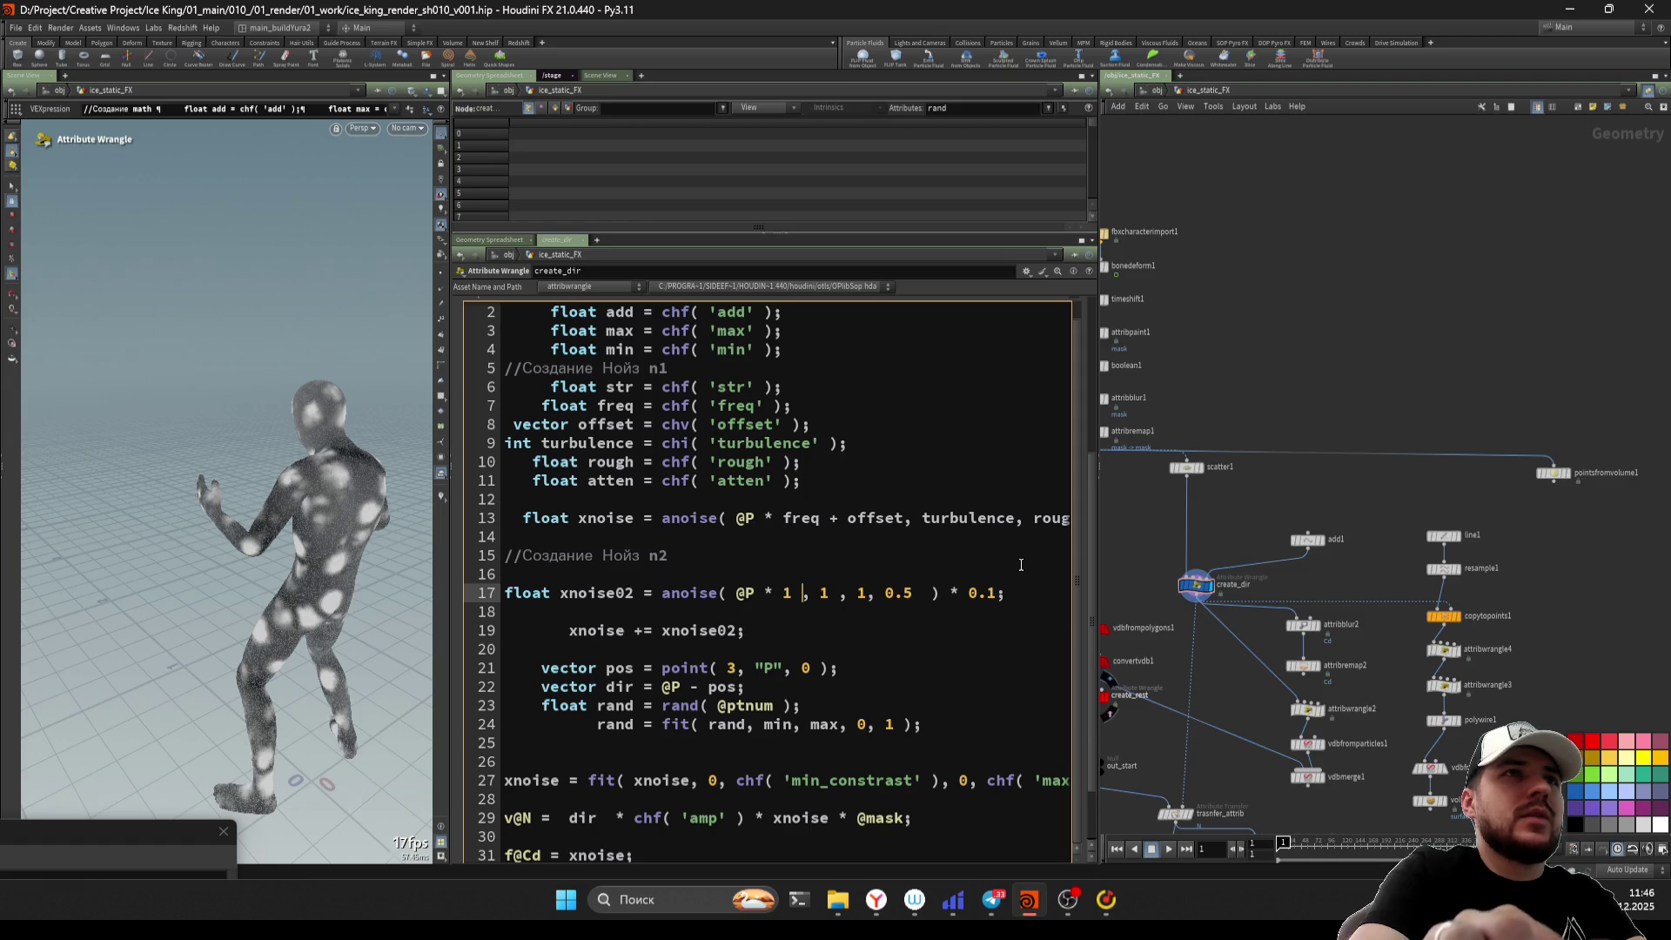
key("shift+Left")
key("shift+Right")
key("shift+Right")
key("shift+Right")
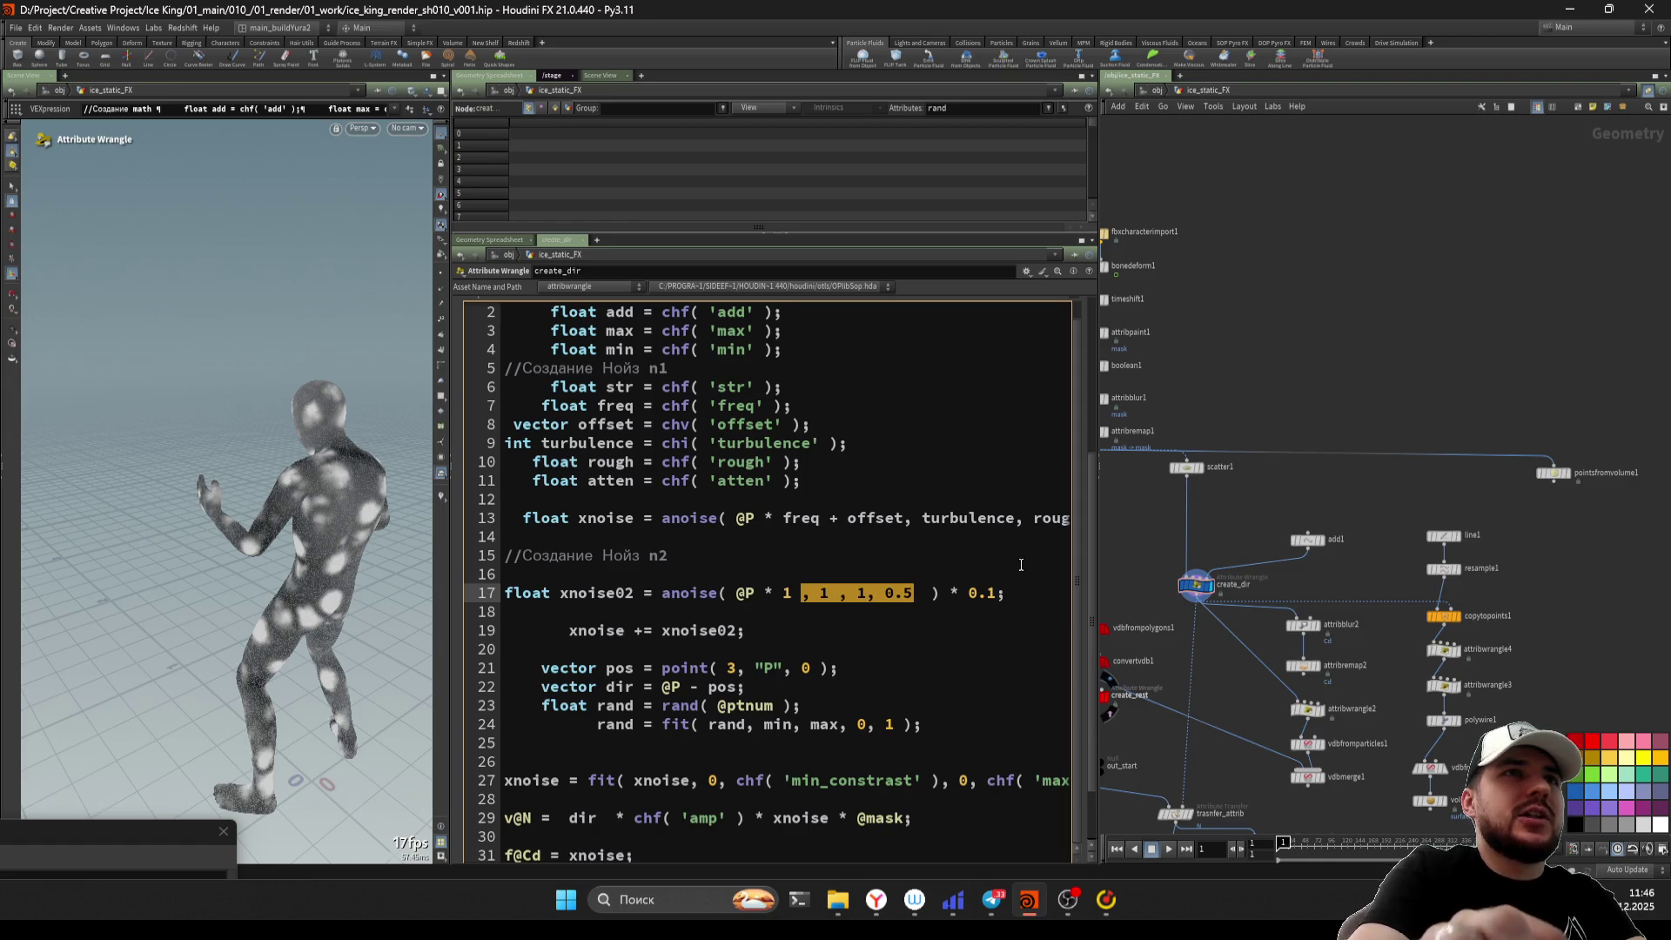
key("BackSpace")
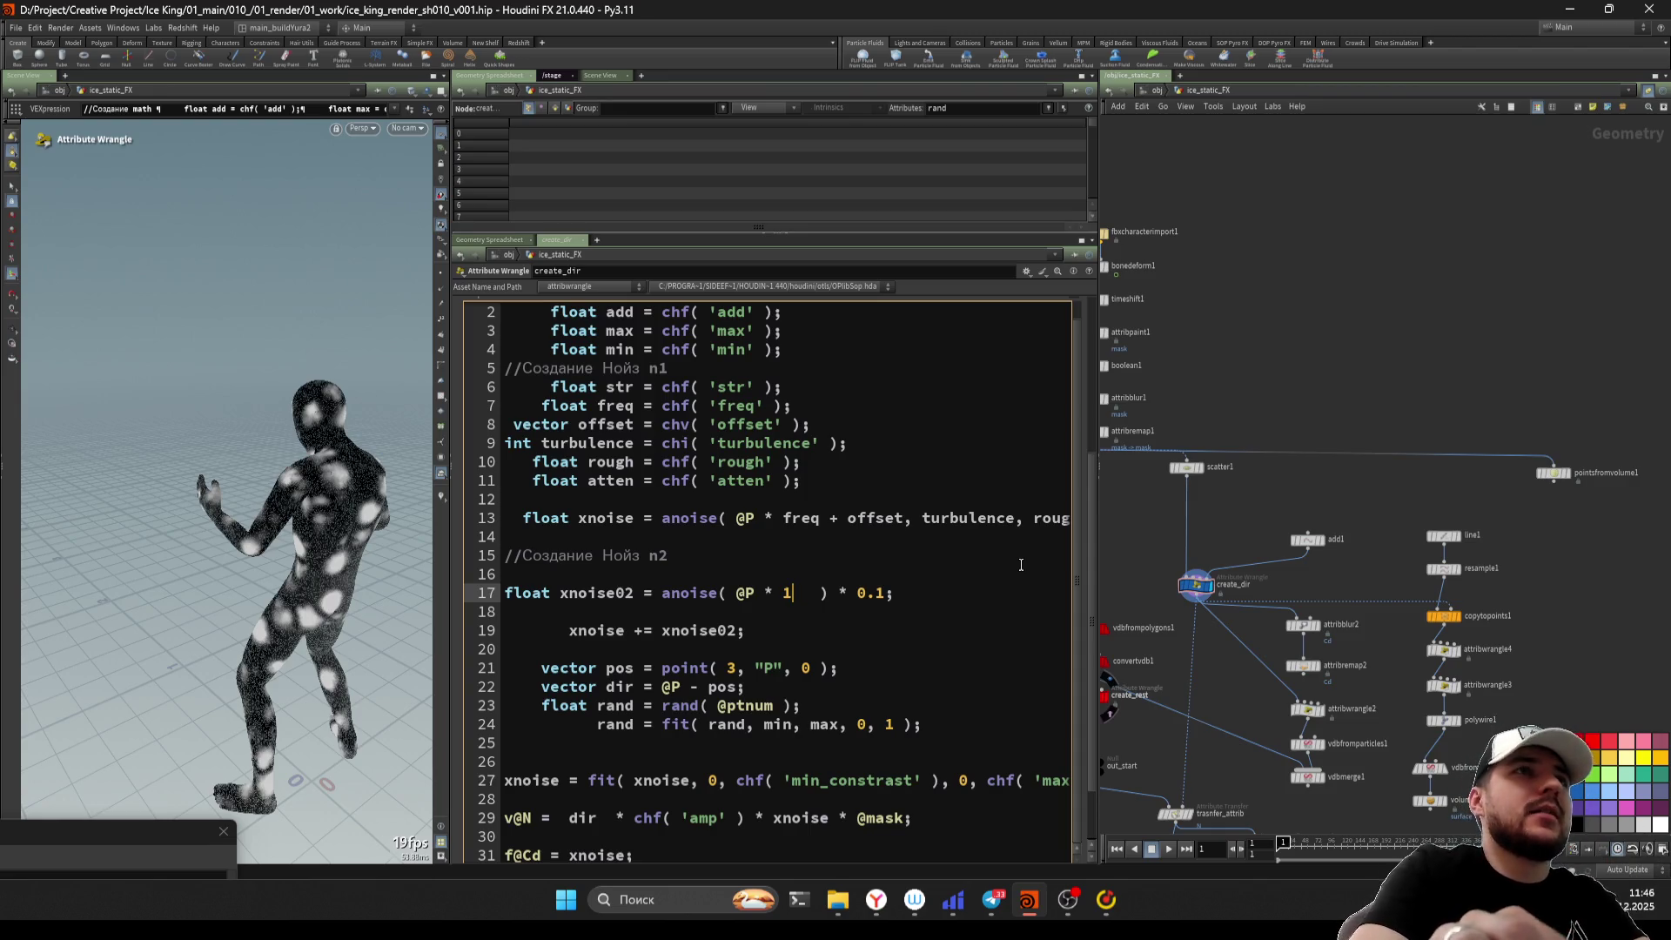
type("\\")
Set the second noise's @P frequency to 7 and its strength to 0.5
key("BackSpace")
key("BackSpace")
type("2")
key("BackSpace")
type("5")
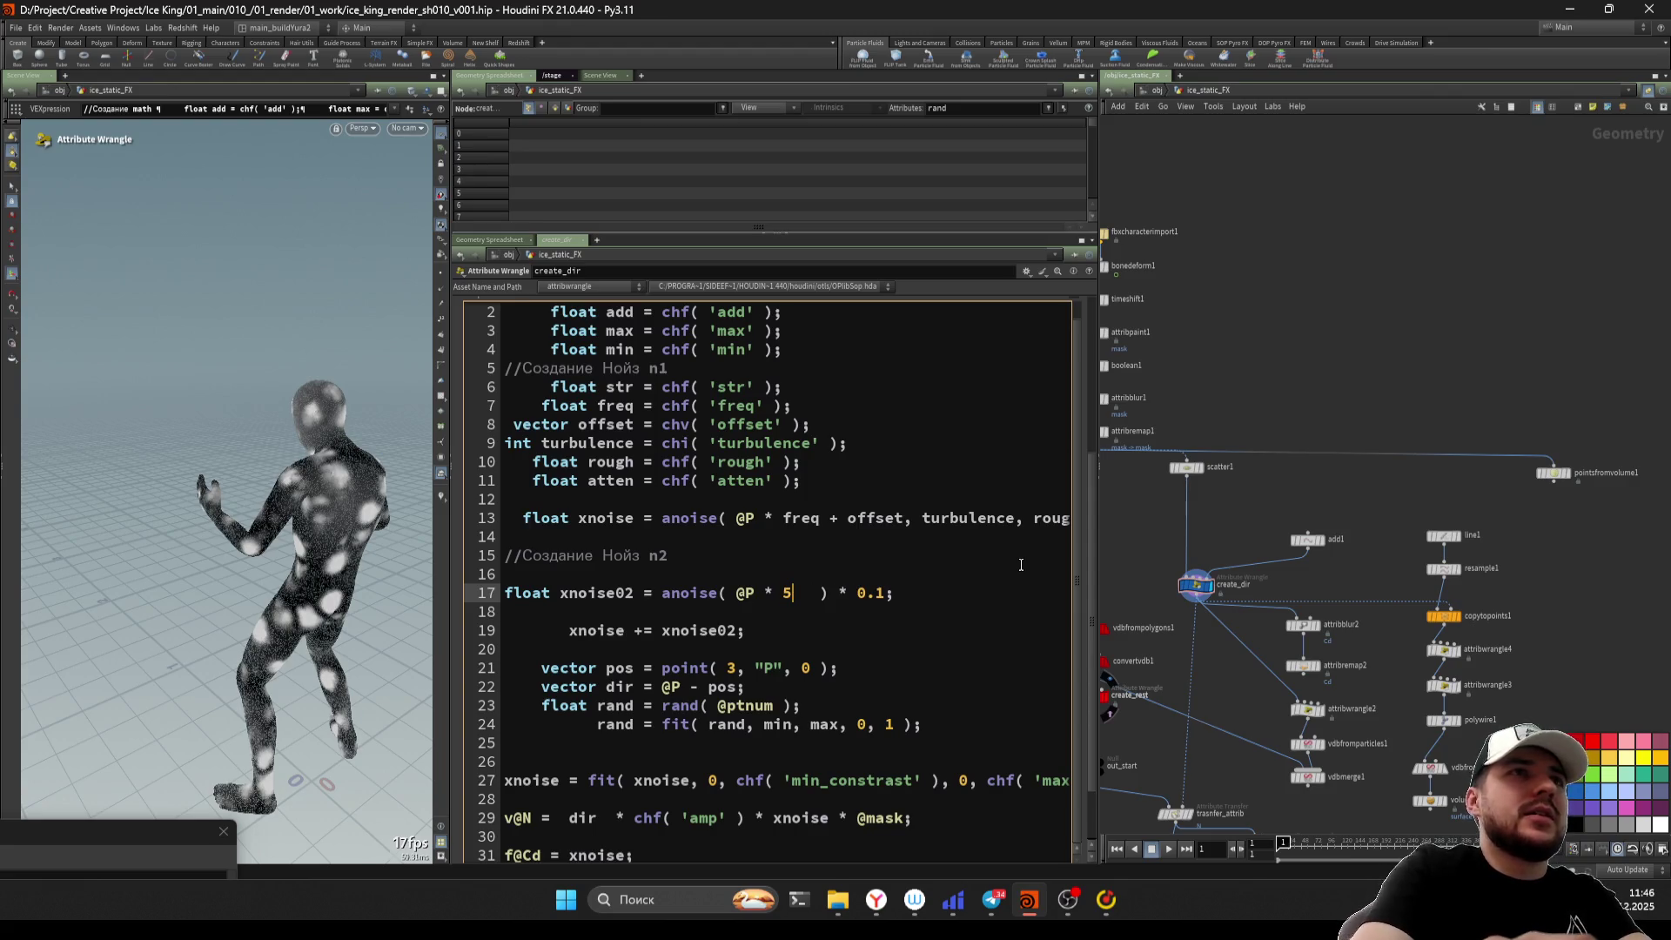
key("BackSpace")
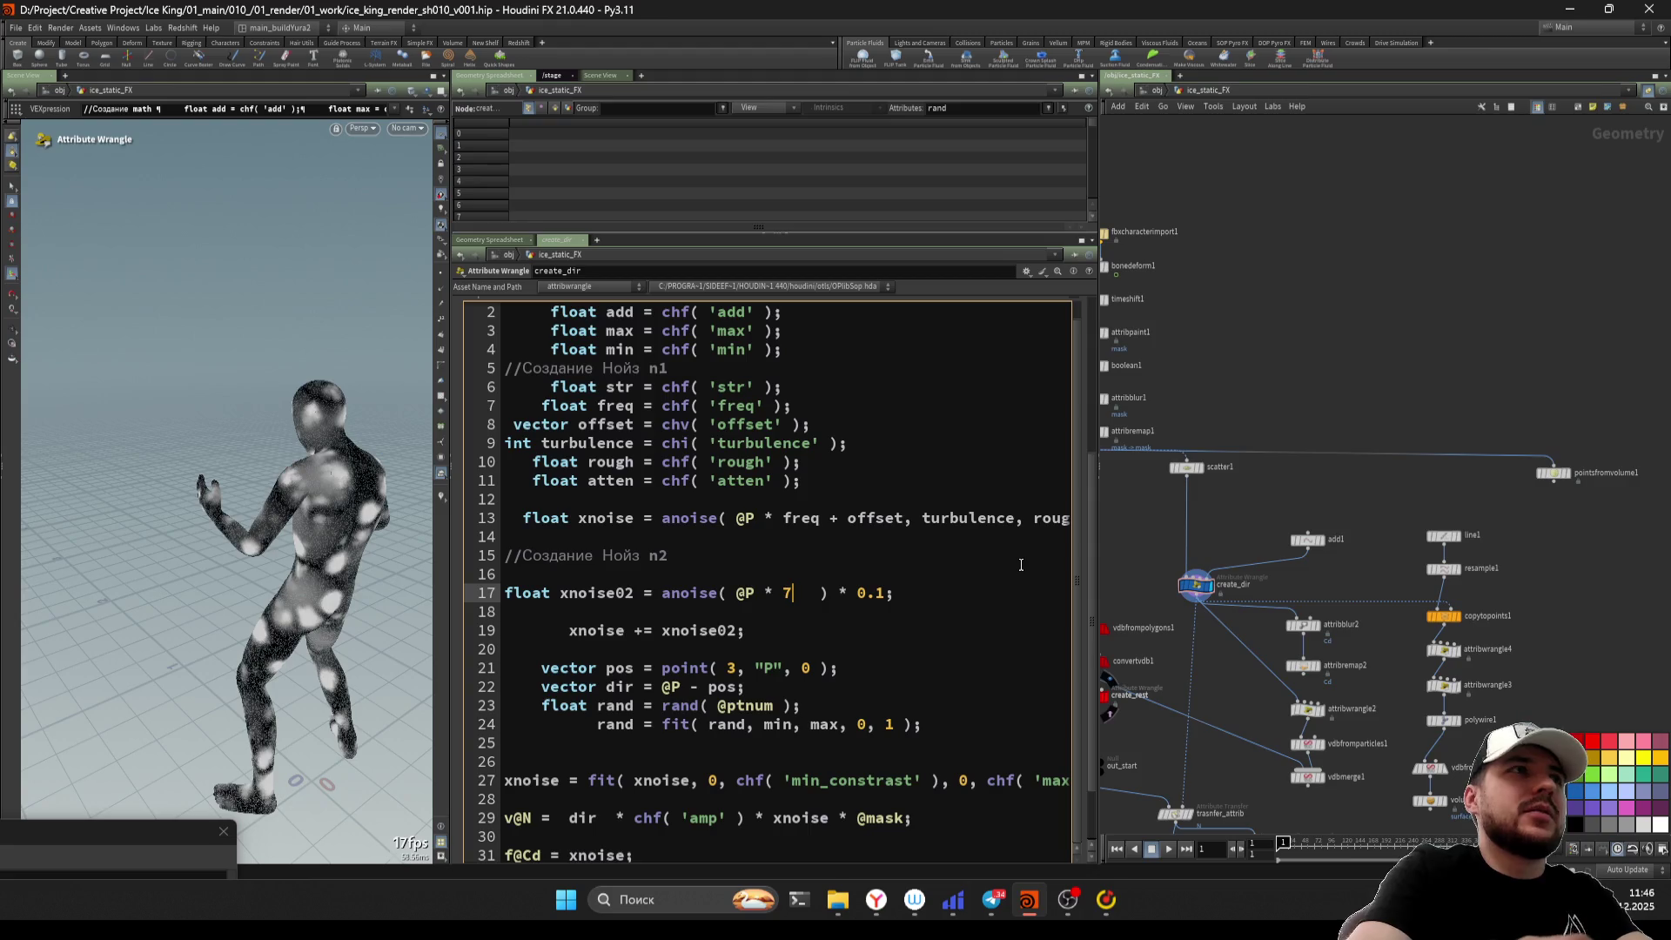
type("7")
key("Right")
key("Right")
key("Right")
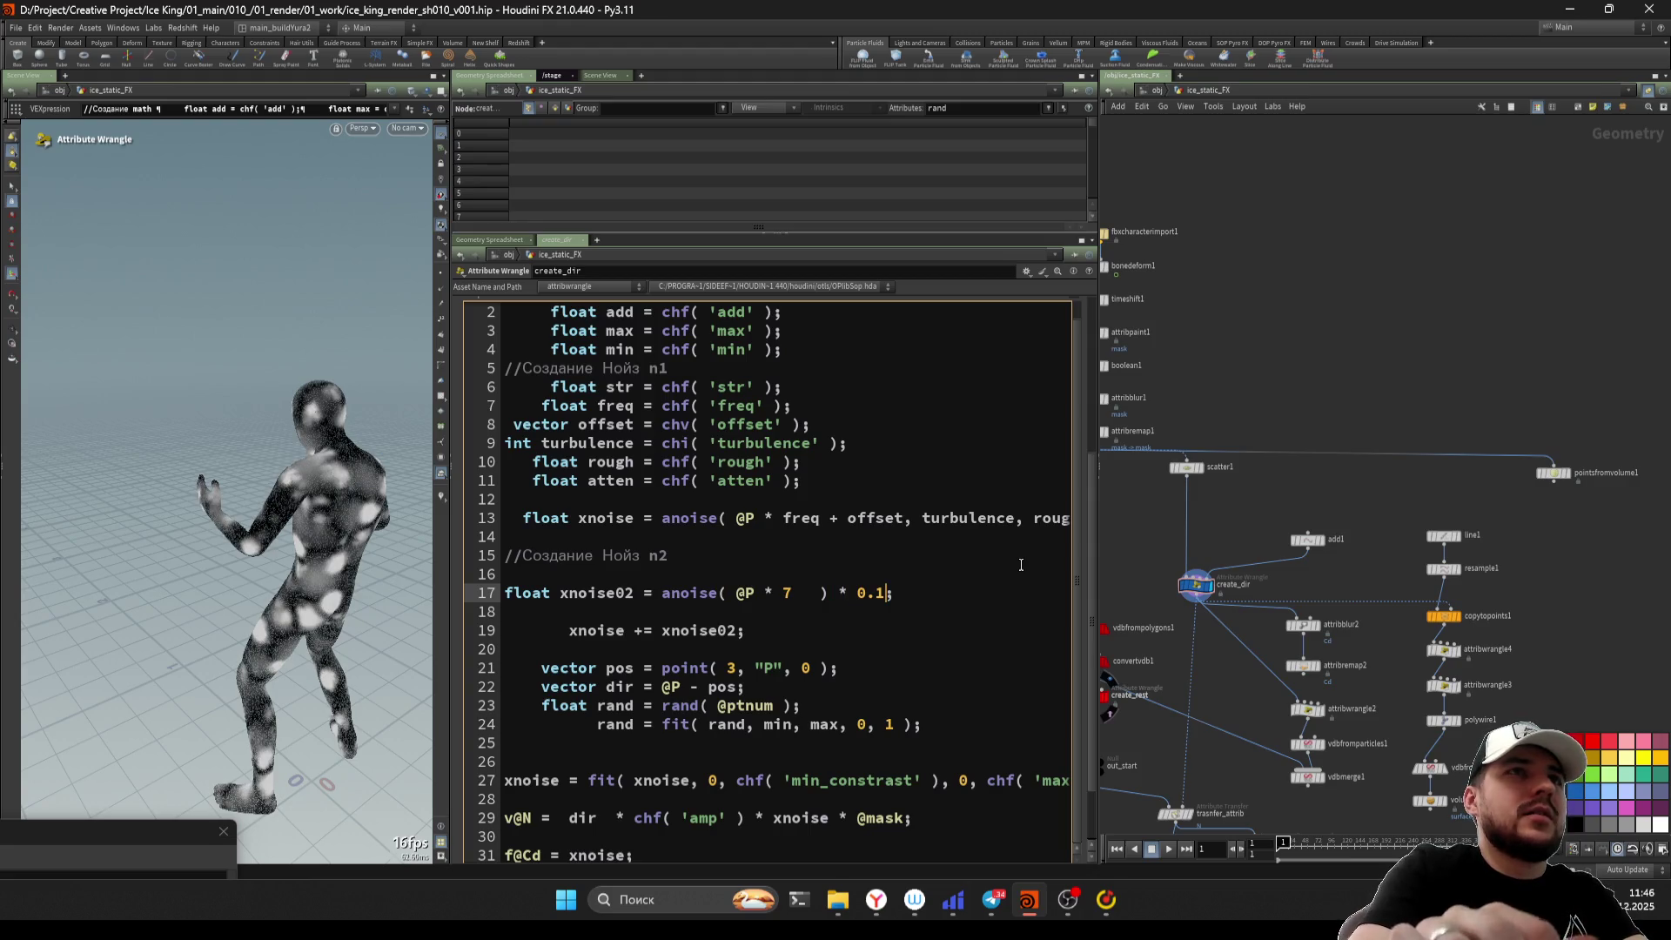
key("BackSpace")
type("5")
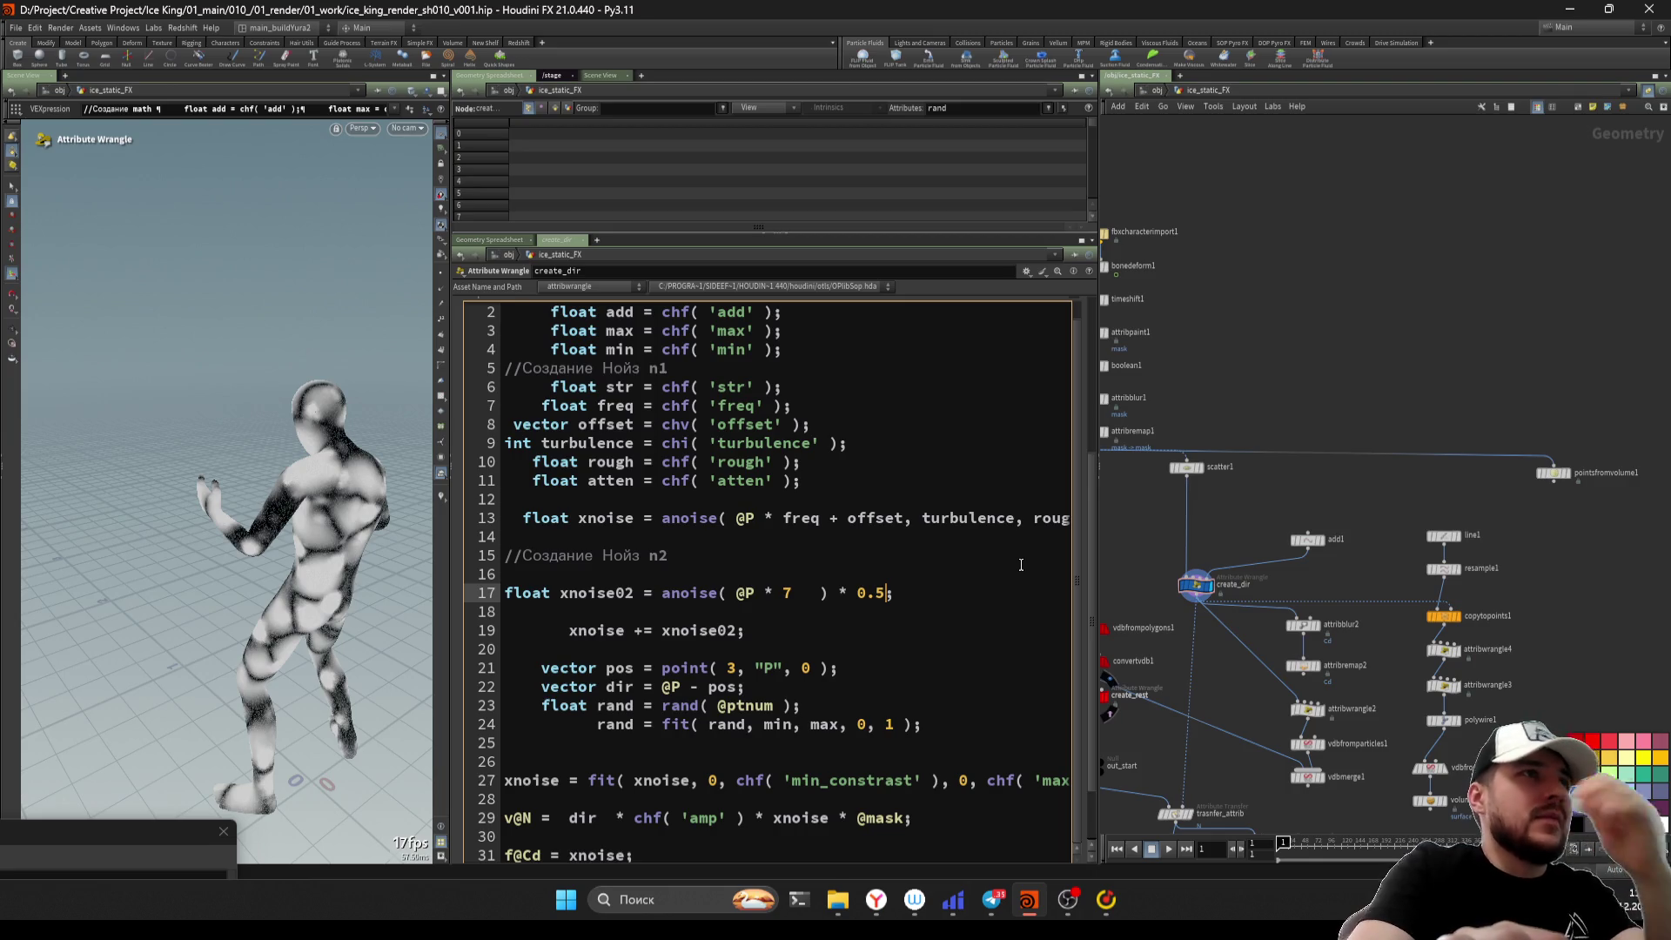
key("Down")
key("Down")
key("Down")
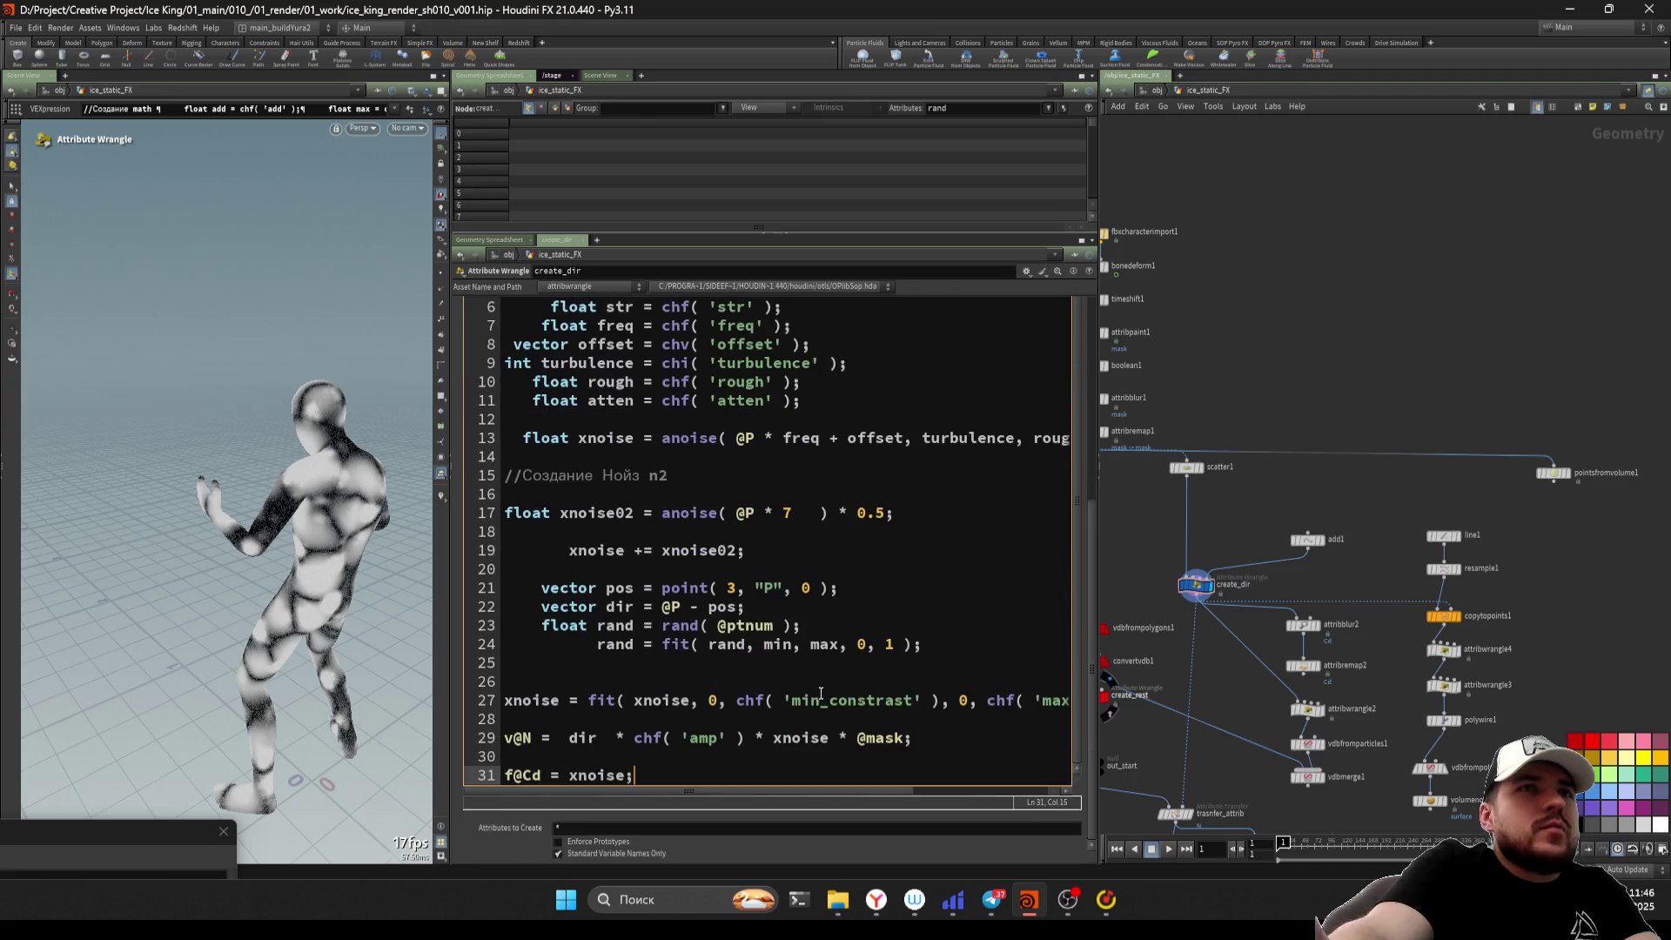
scroll(1240, 700, "up", 3)
Raise attribwrangle2's Amp to 0.295 so the ice spikes extrude further
left_click(1318, 696)
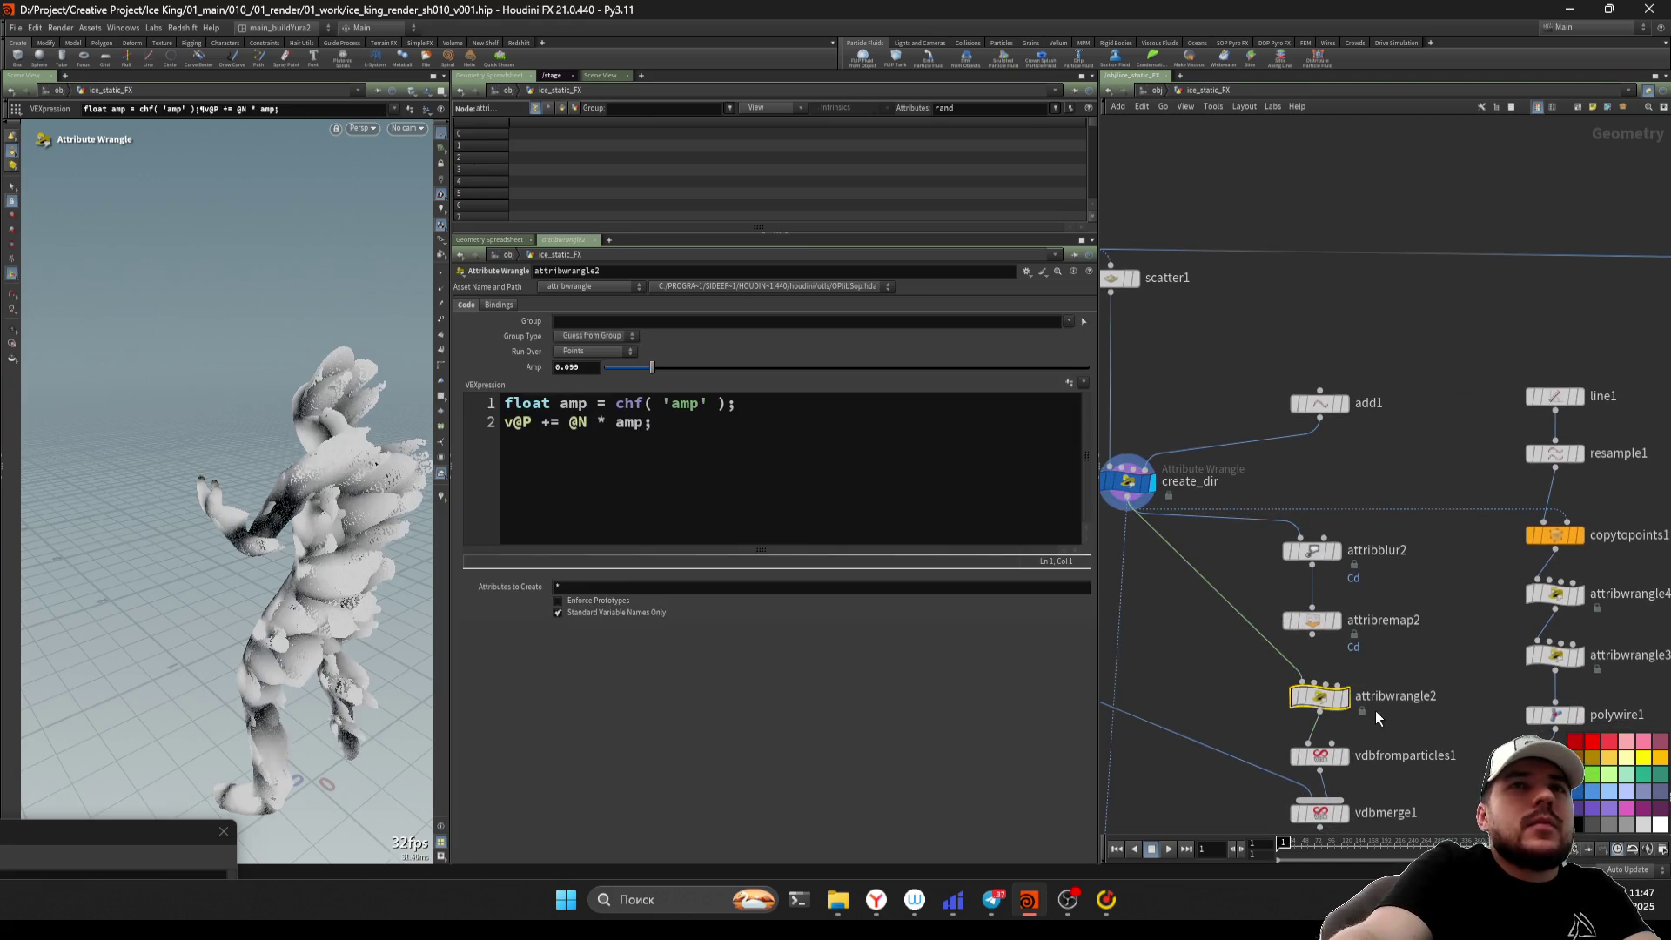
left_click_drag(331, 522, 409, 542)
left_click_drag(652, 367, 746, 370)
scroll(247, 547, "down", 5)
left_click_drag(246, 546, 287, 528)
Reselect create_dir to show its VEX code again and orbit the spiky model
left_click(1128, 481)
middle_click_drag(1154, 550, 1178, 621)
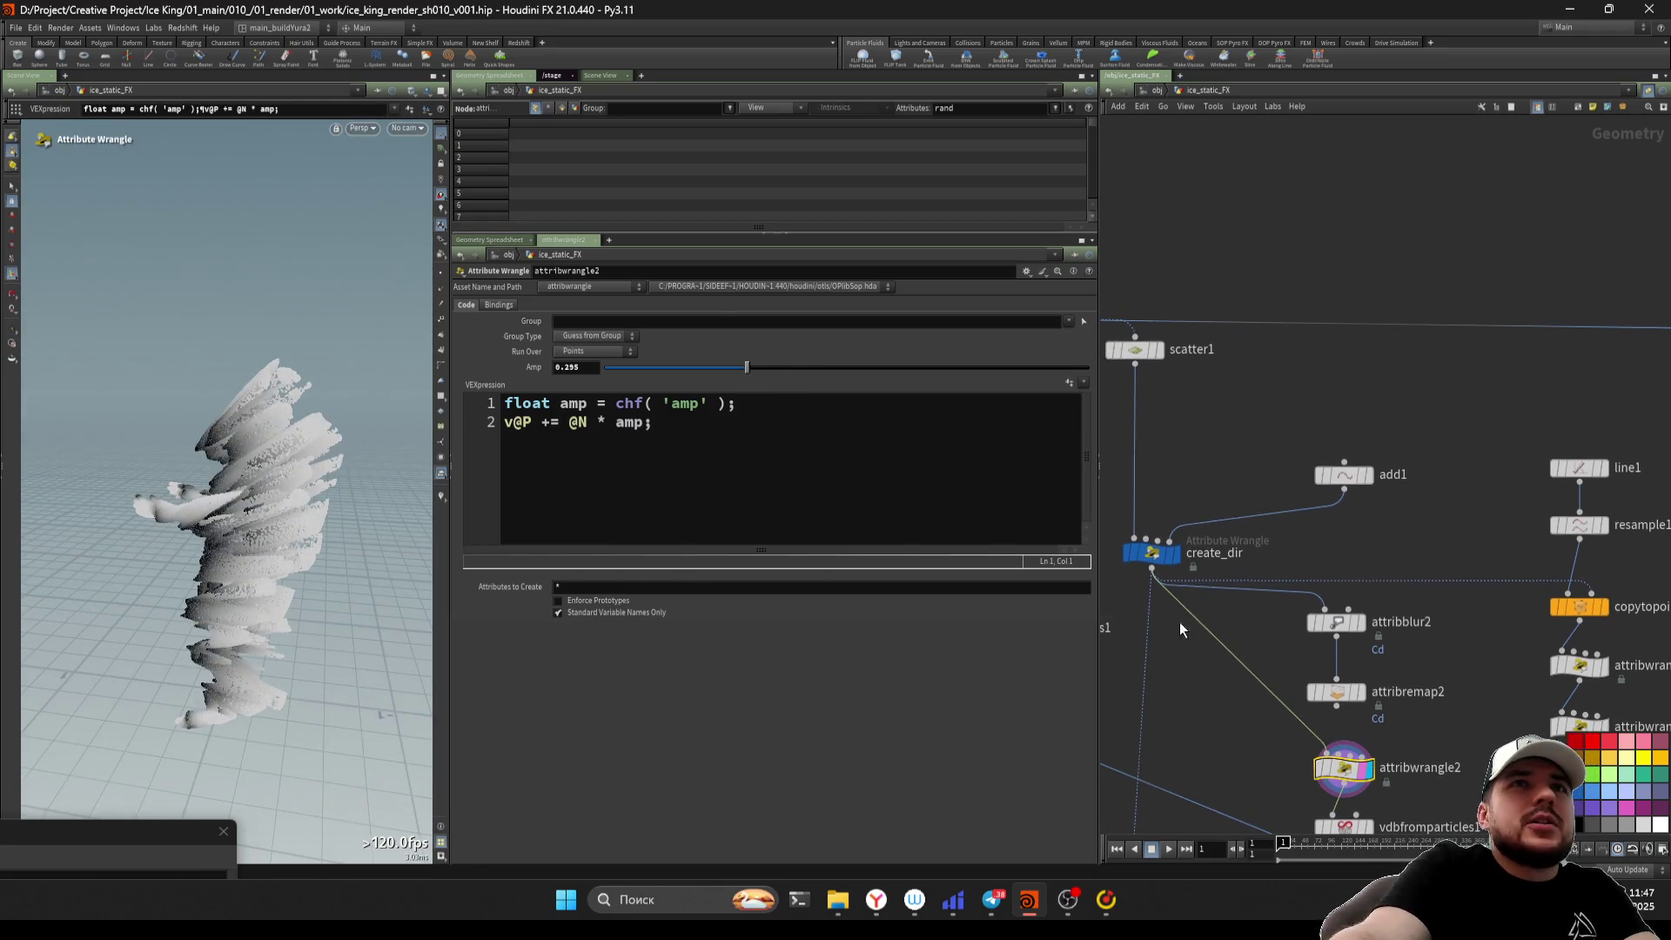
key("Escape")
left_click_drag(261, 522, 52, 503)
key("Return")
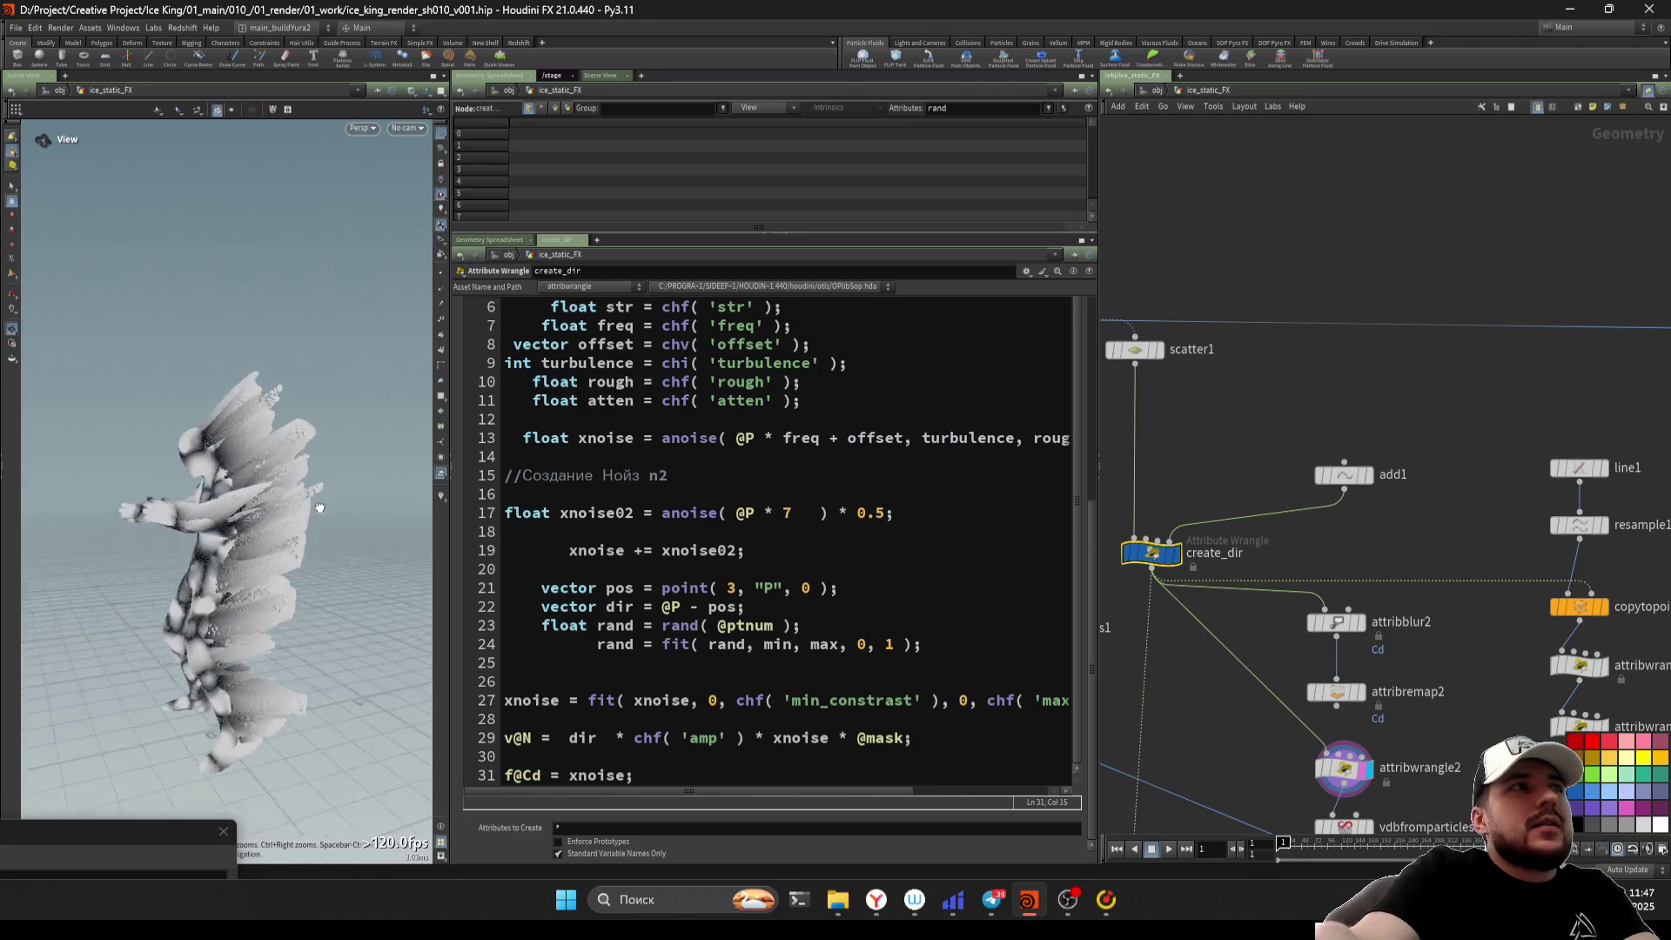
Lower the second noise's frequency multiplier on line 17 from 7 to 4
double_click(786, 545)
type("2")
left_click(780, 545)
left_click(784, 546)
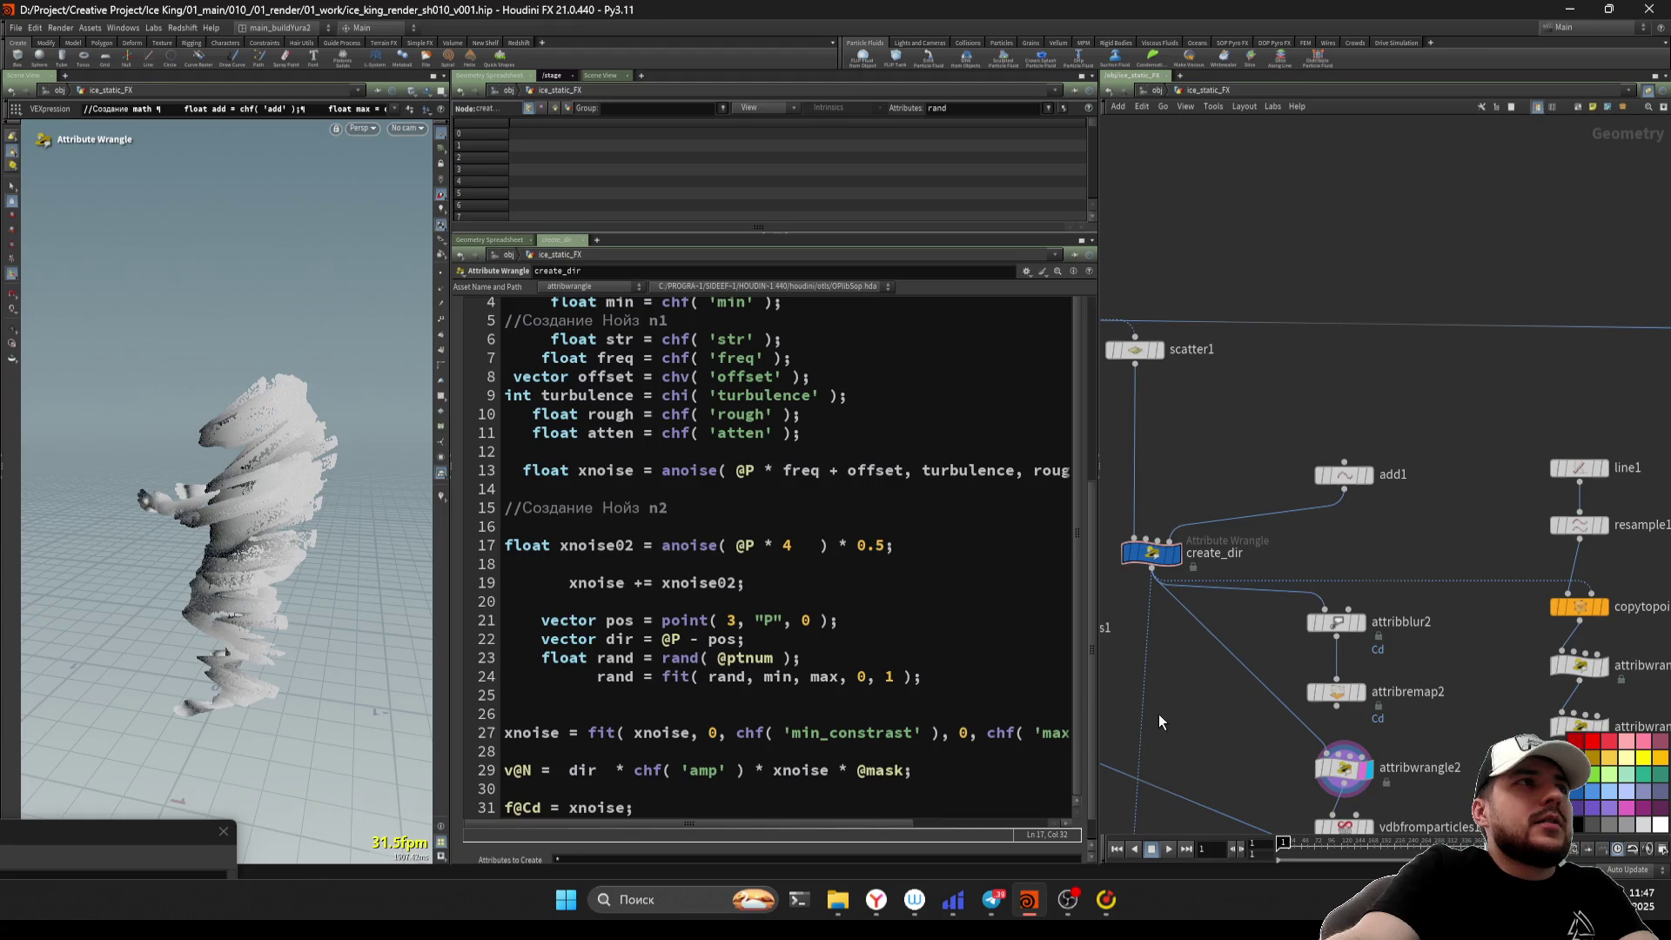
Orbit to inspect the broader spike bands and select the add1 direction point node
key("Escape")
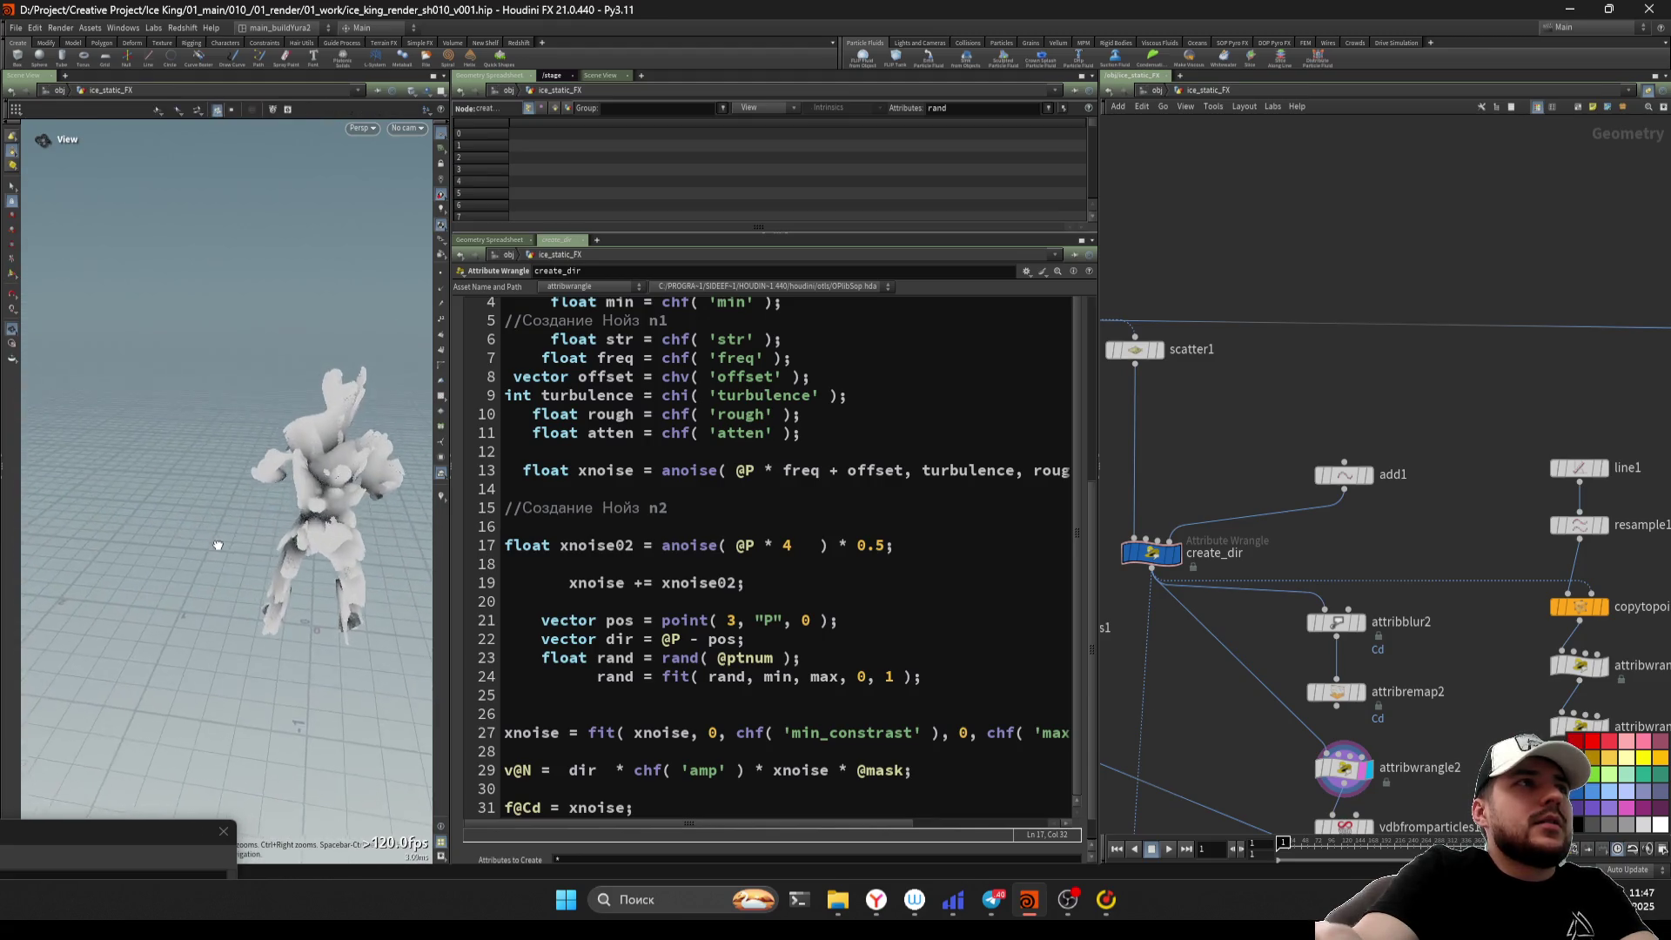
mouse_move(288, 544)
left_mouse_down()
mouse_move(370, 514)
mouse_move(267, 533)
left_mouse_up()
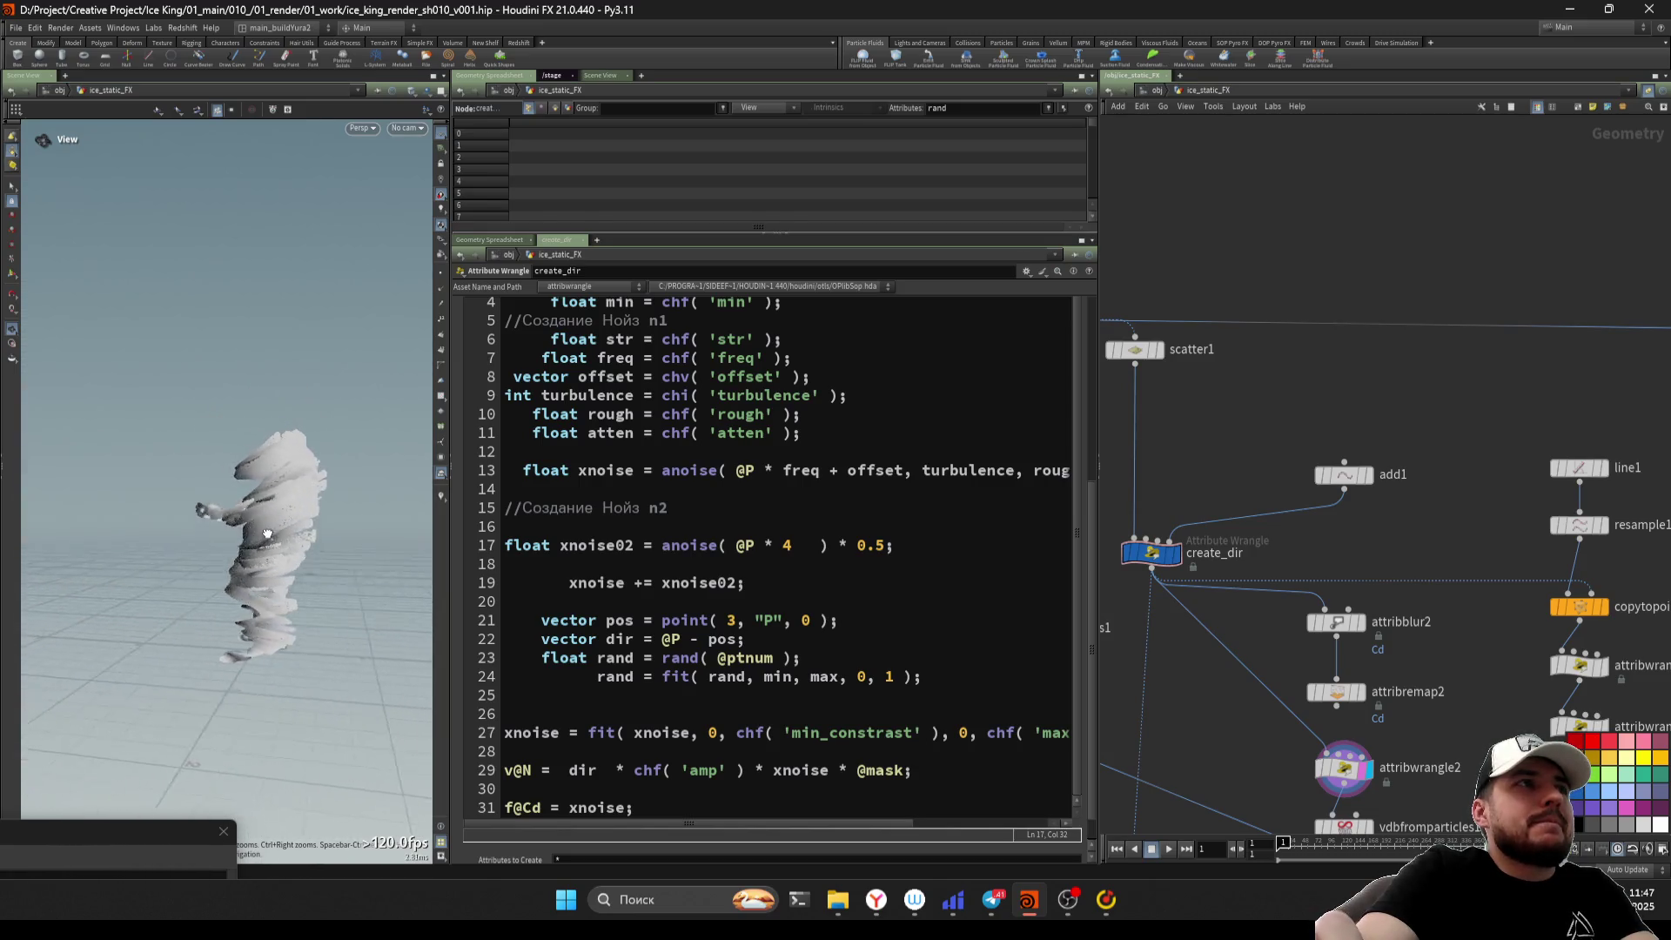
scroll(1425, 723, "down", 3)
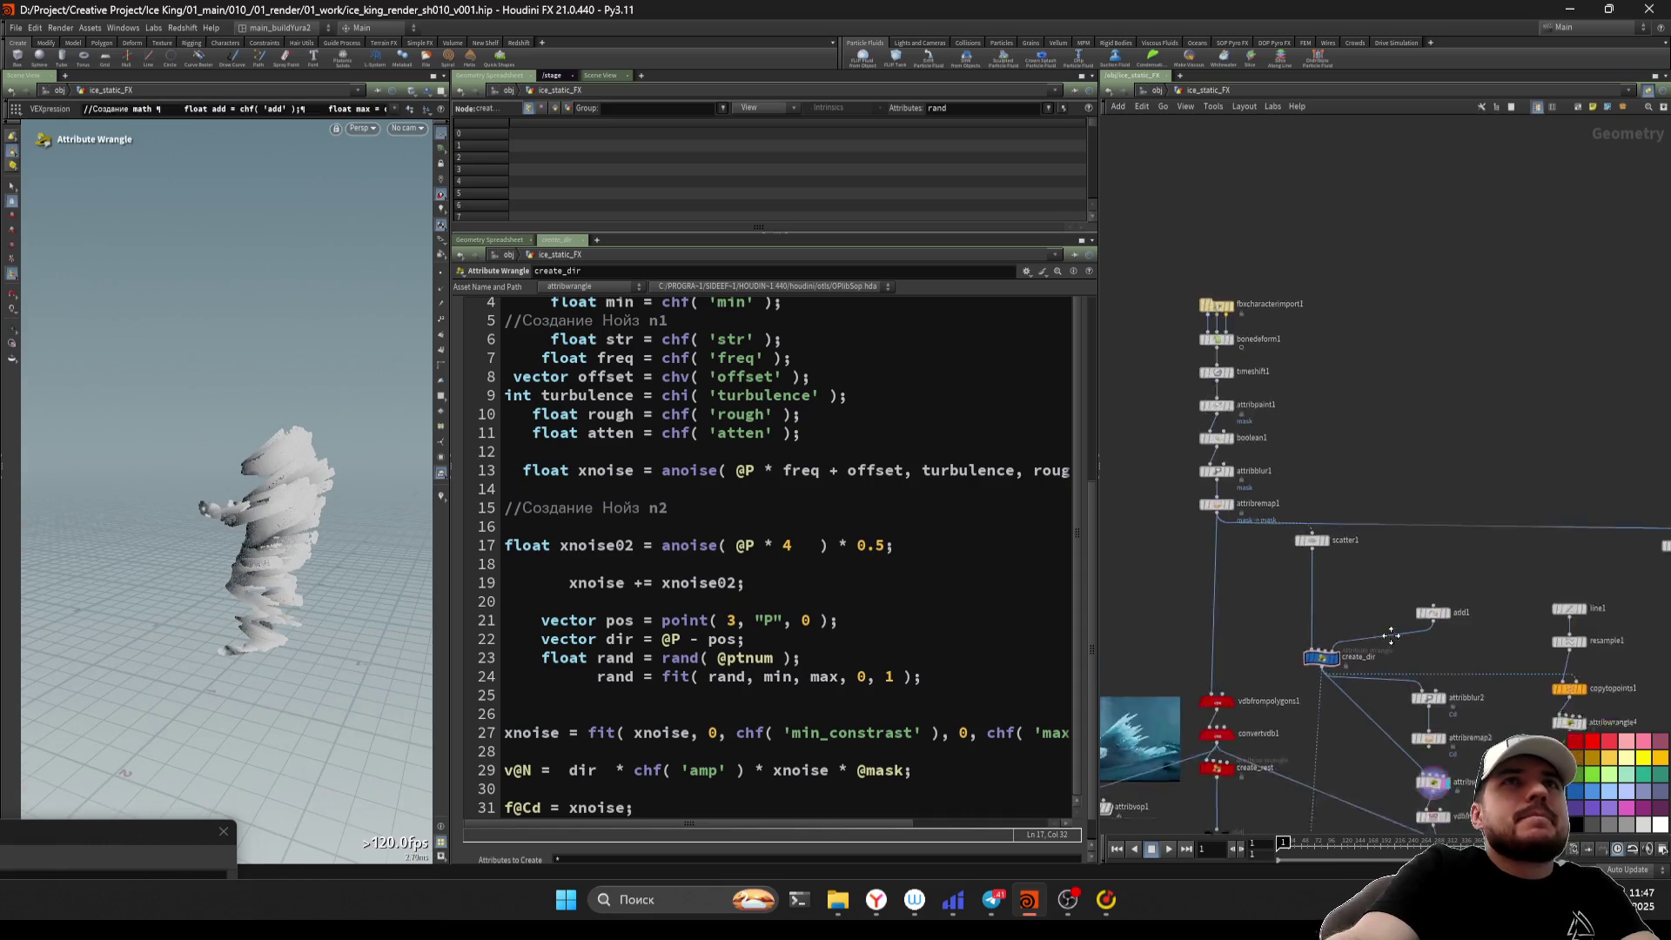
left_click(1372, 552)
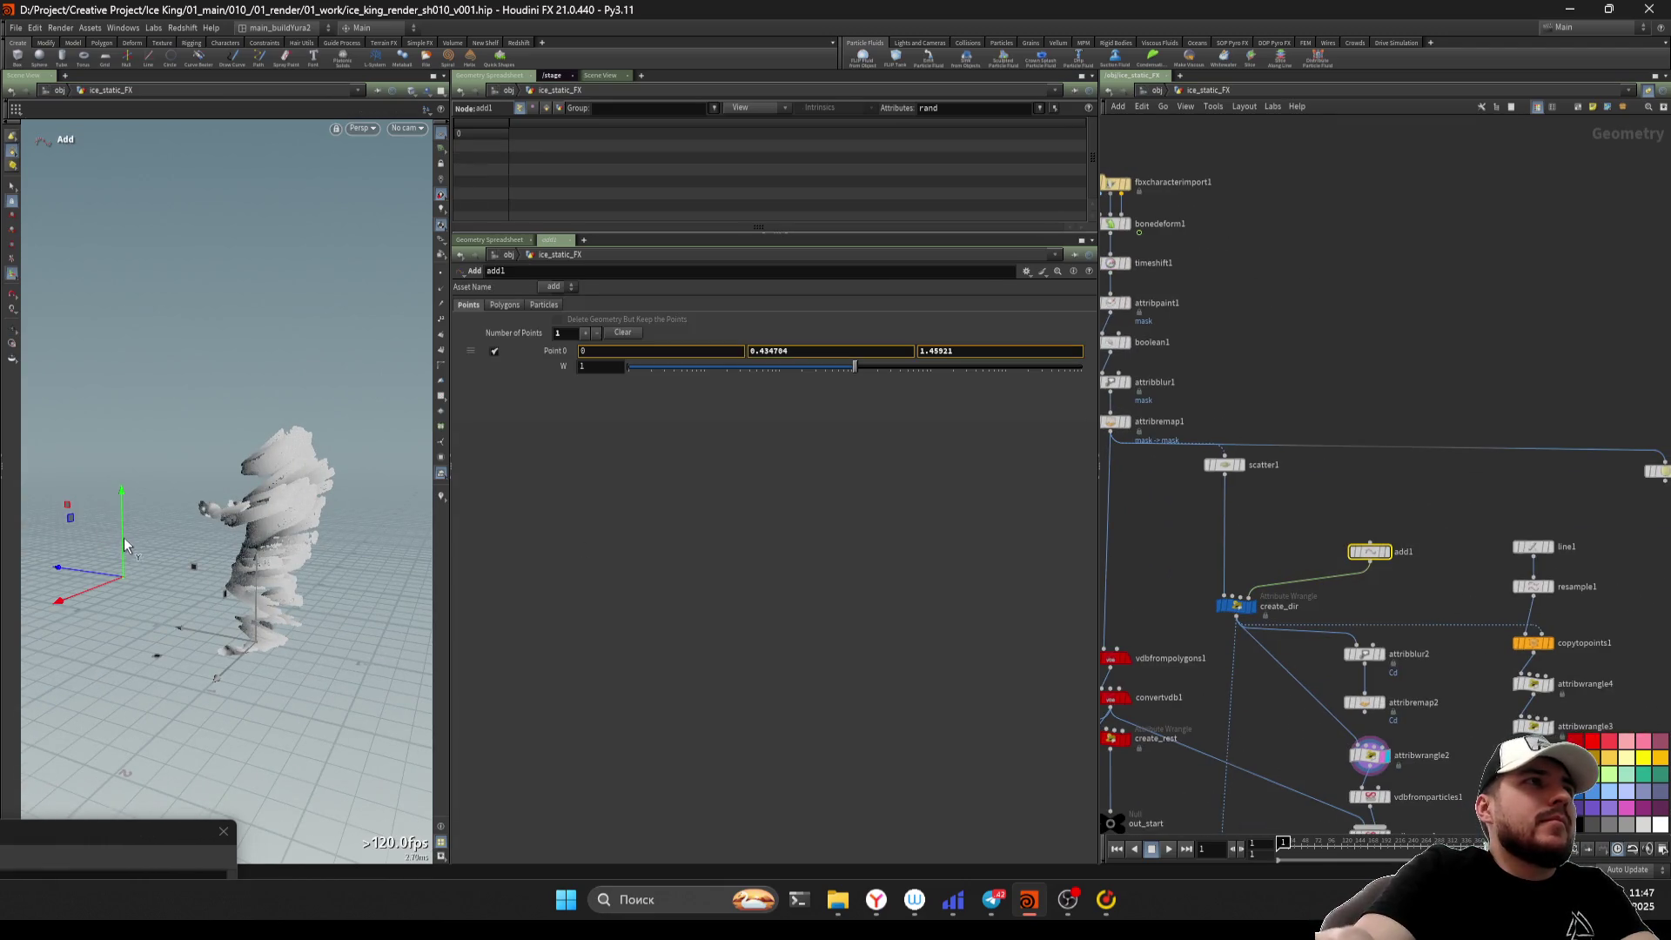
Drag the add1 direction point higher and further out, to about Y 0.78, Z 2.47
key("Escape")
mouse_move(120, 514)
left_mouse_down()
mouse_move(120, 488)
mouse_move(187, 653)
mouse_move(201, 573)
left_mouse_up()
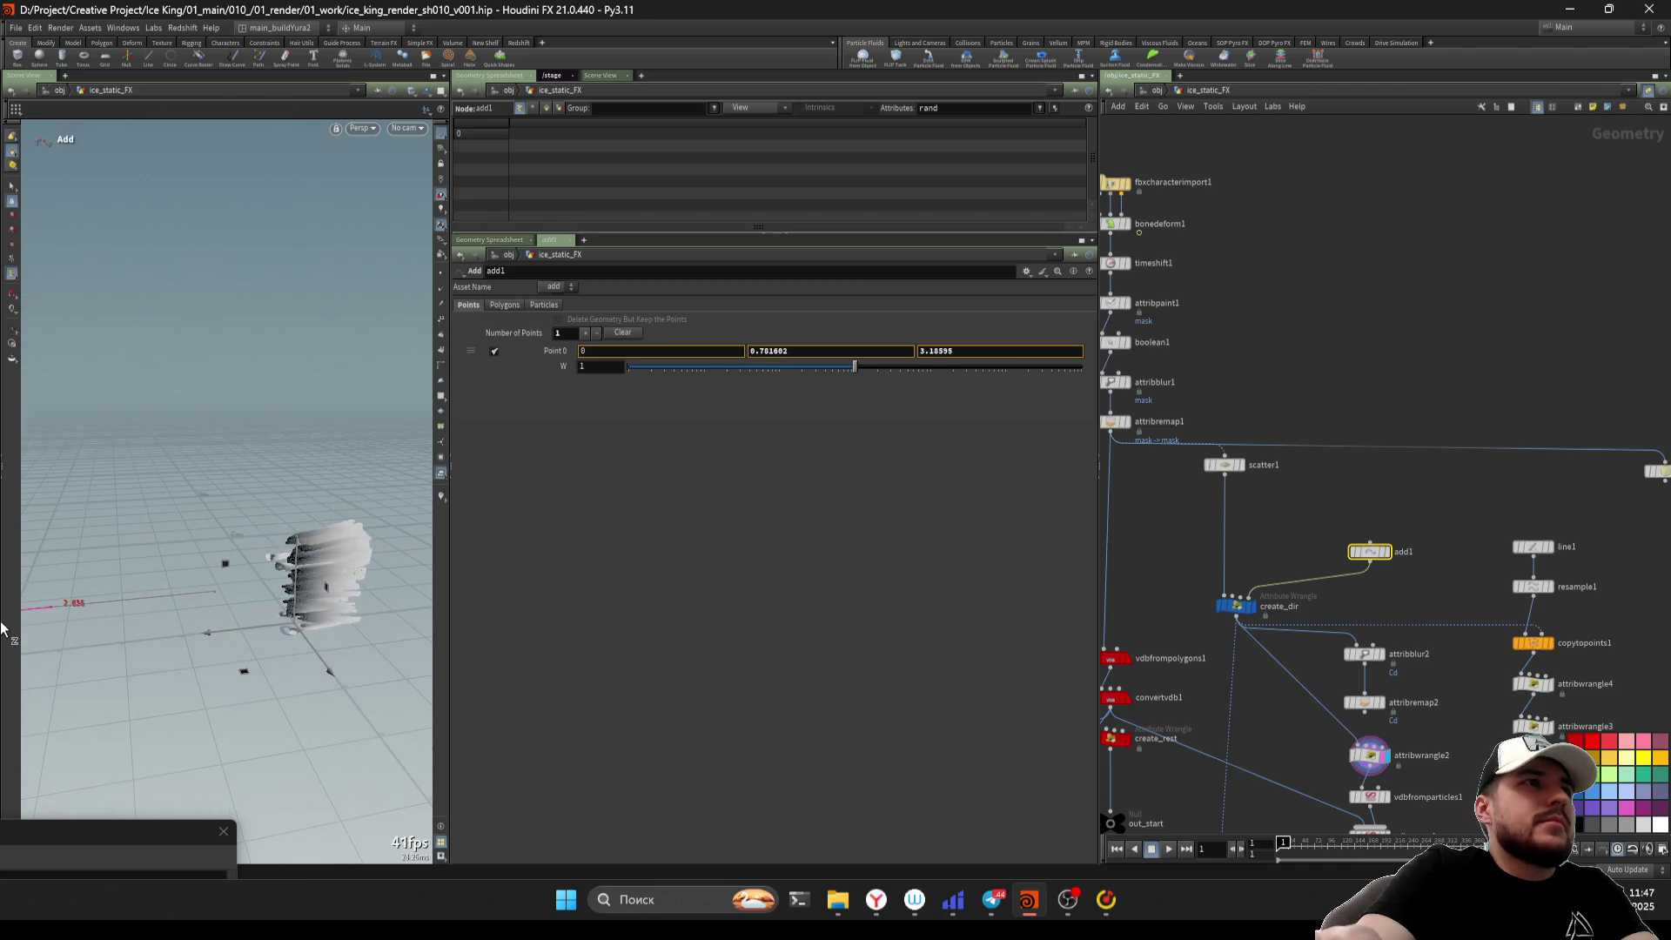
key("Escape")
left_click_drag(111, 619, 337, 563)
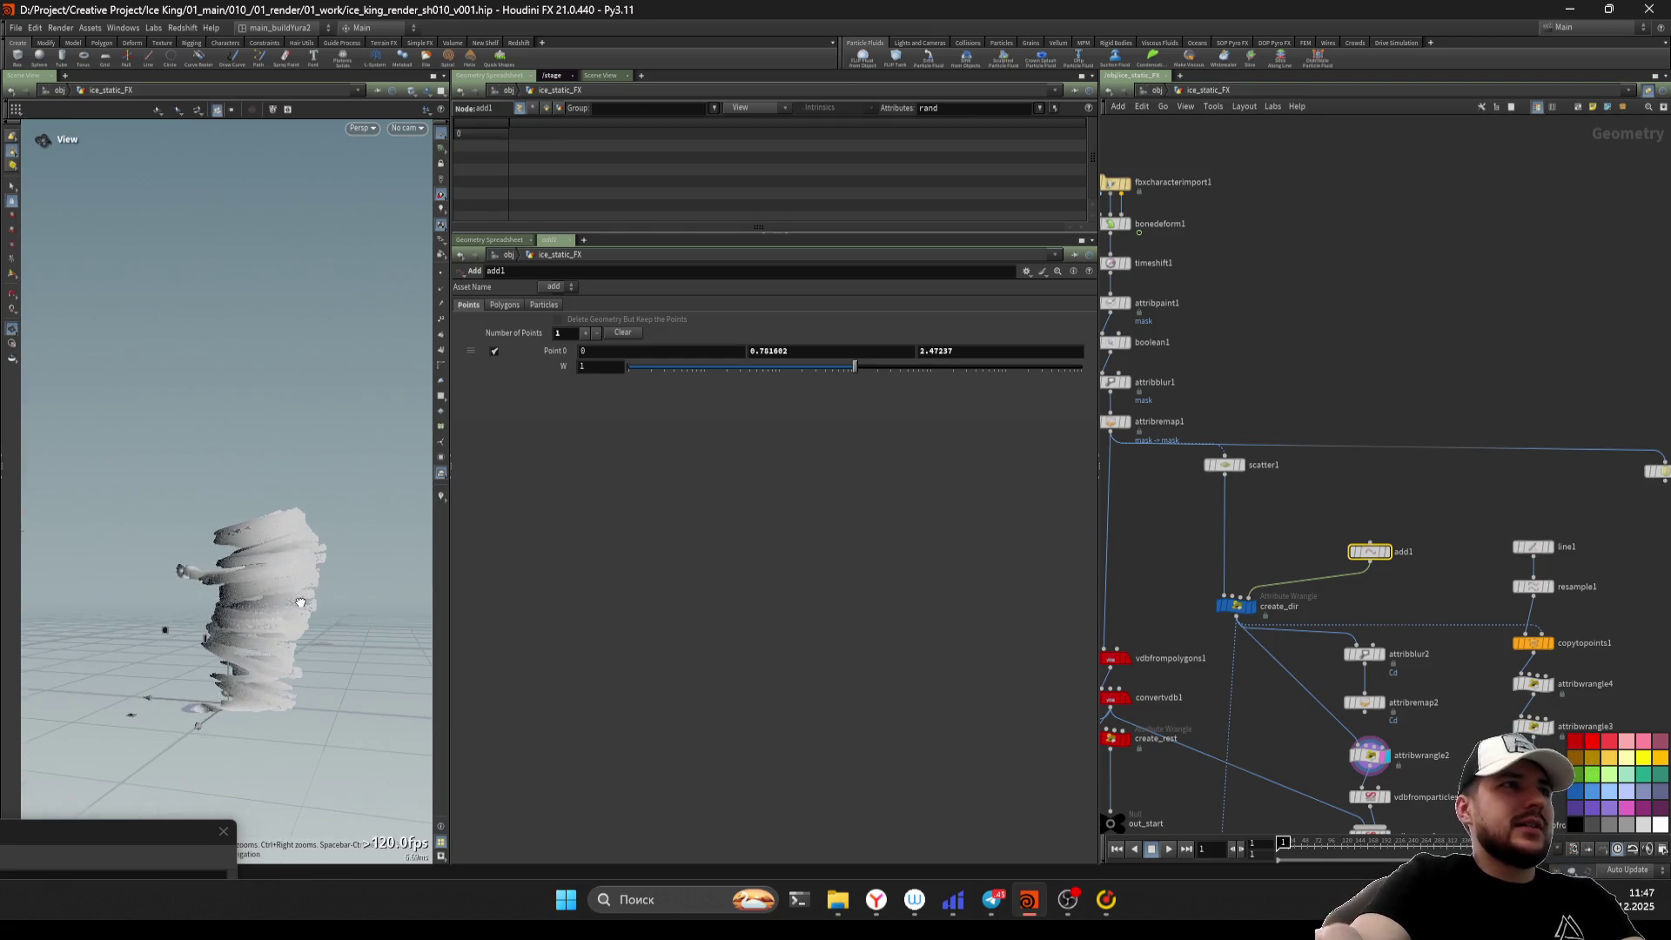
scroll(1212, 568, "up", 1)
Set create_dir's Min Contrast to about 0.486
left_click(1236, 617)
scroll(869, 630, "up", 5)
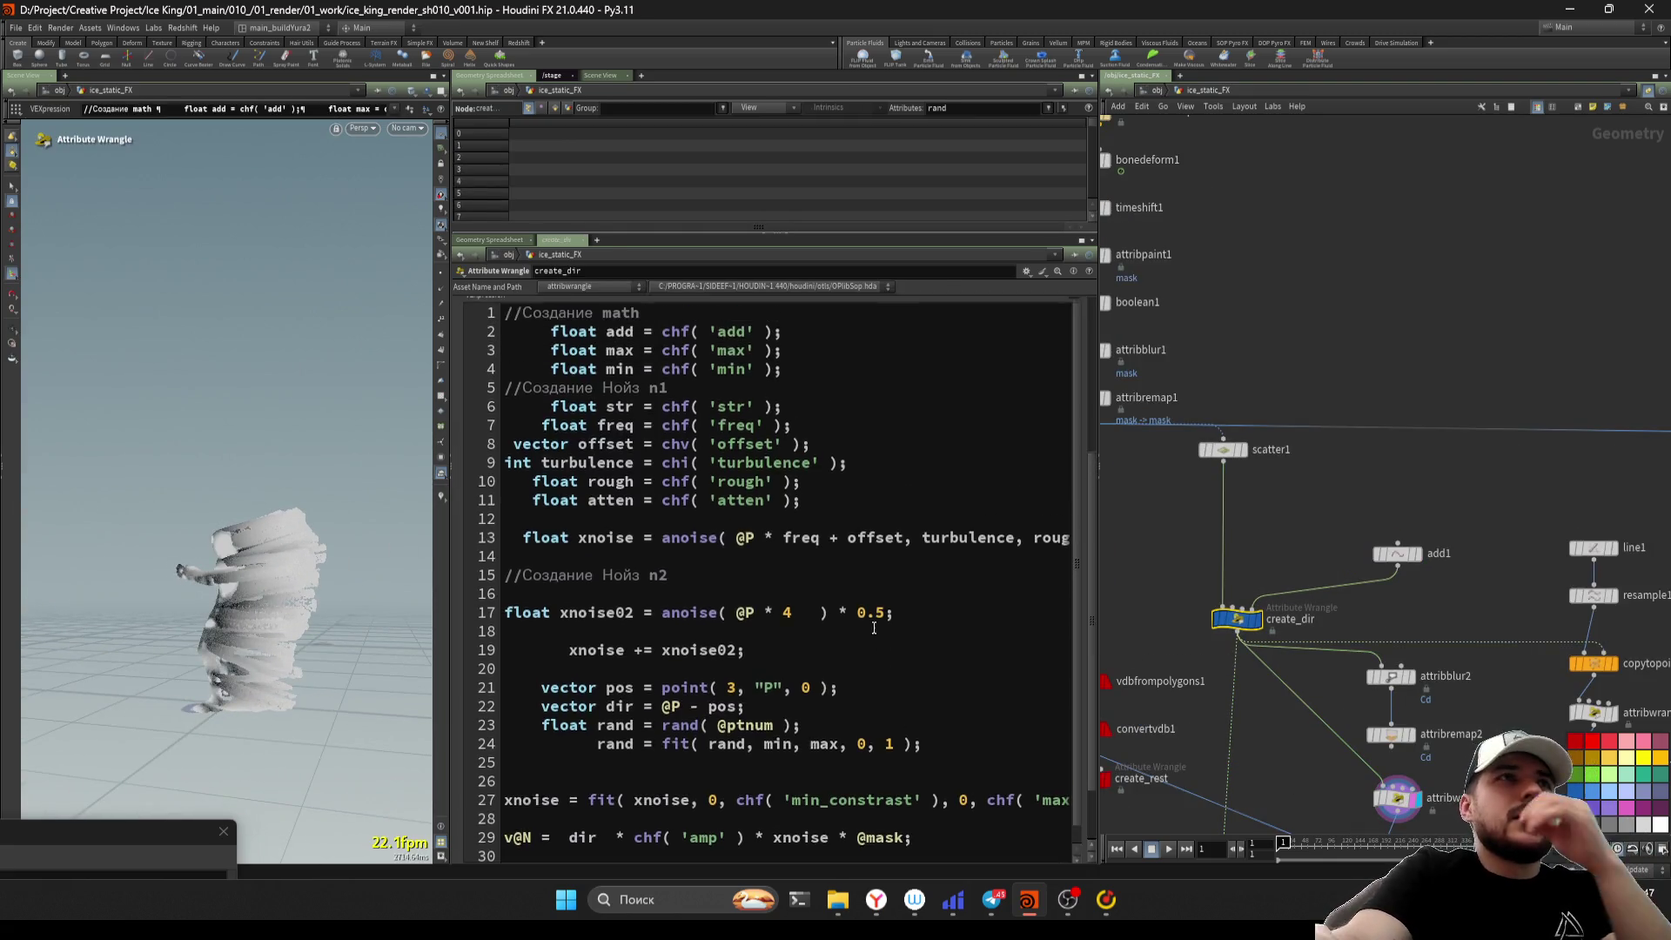
scroll(869, 630, "up", 1)
scroll(873, 644, "down", 3)
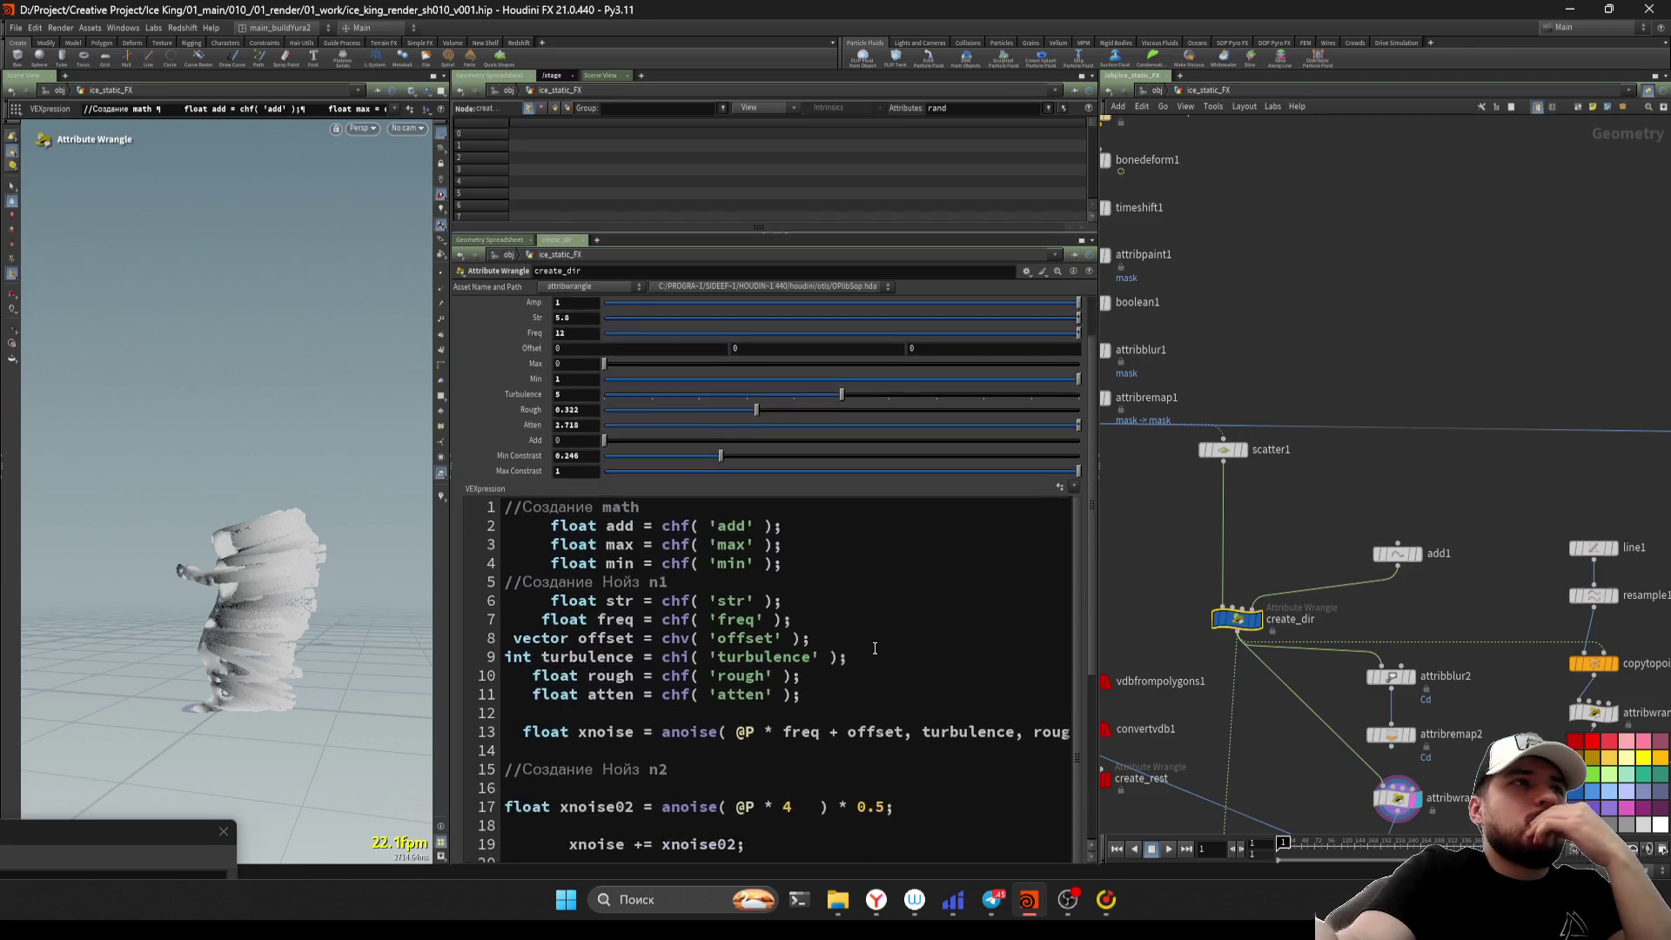
scroll(874, 651, "up", 3)
mouse_move(736, 514)
left_mouse_down()
mouse_move(932, 502)
mouse_move(834, 507)
left_mouse_up()
mouse_move(209, 557)
left_mouse_down()
mouse_move(242, 589)
mouse_move(287, 592)
mouse_move(257, 593)
mouse_move(392, 604)
left_mouse_up()
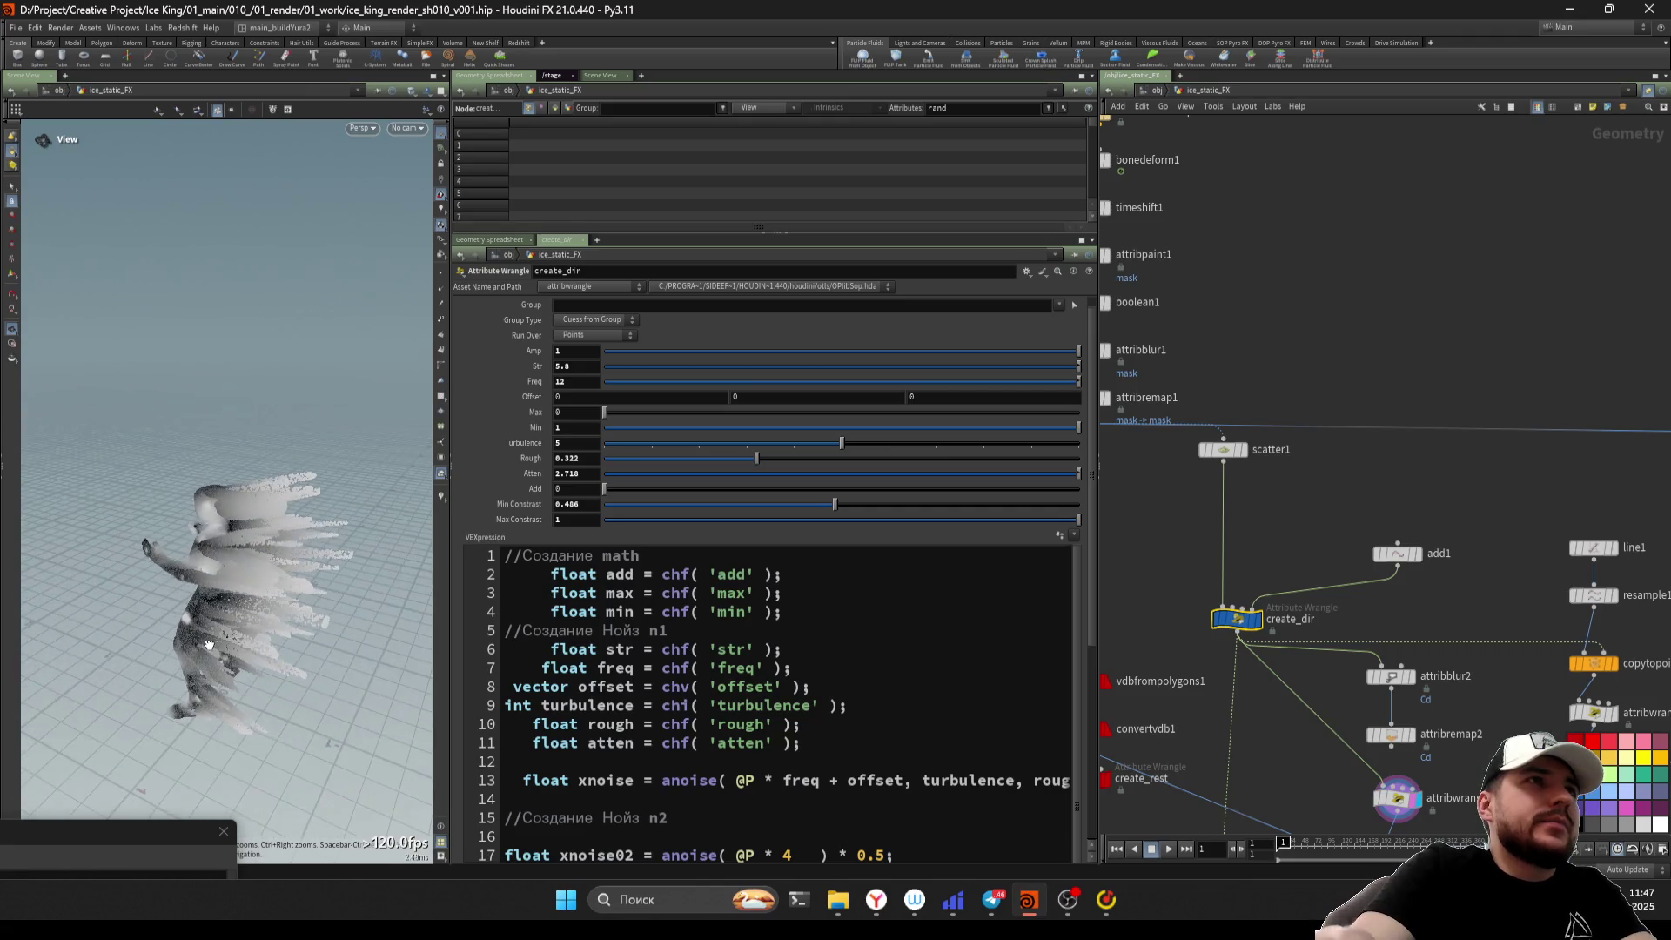
scroll(1239, 679, "down", 3)
scroll(1323, 544, "up", 4)
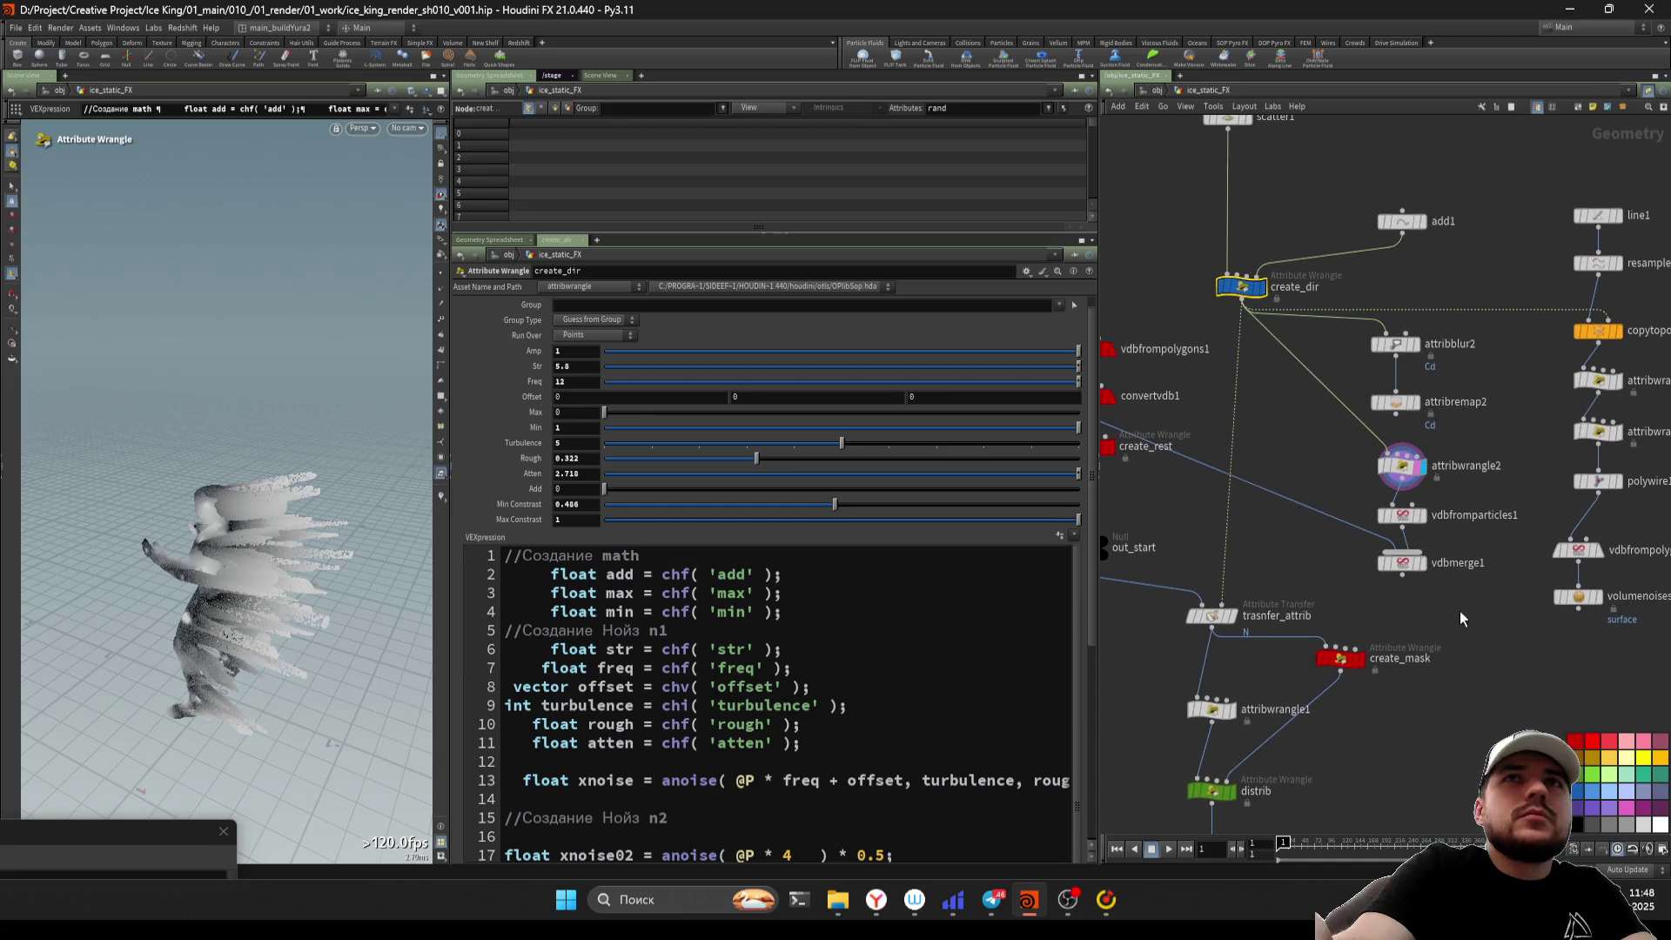
Delete the vdbfromparticles1 and vdbmerge1 nodes
left_click(1380, 561)
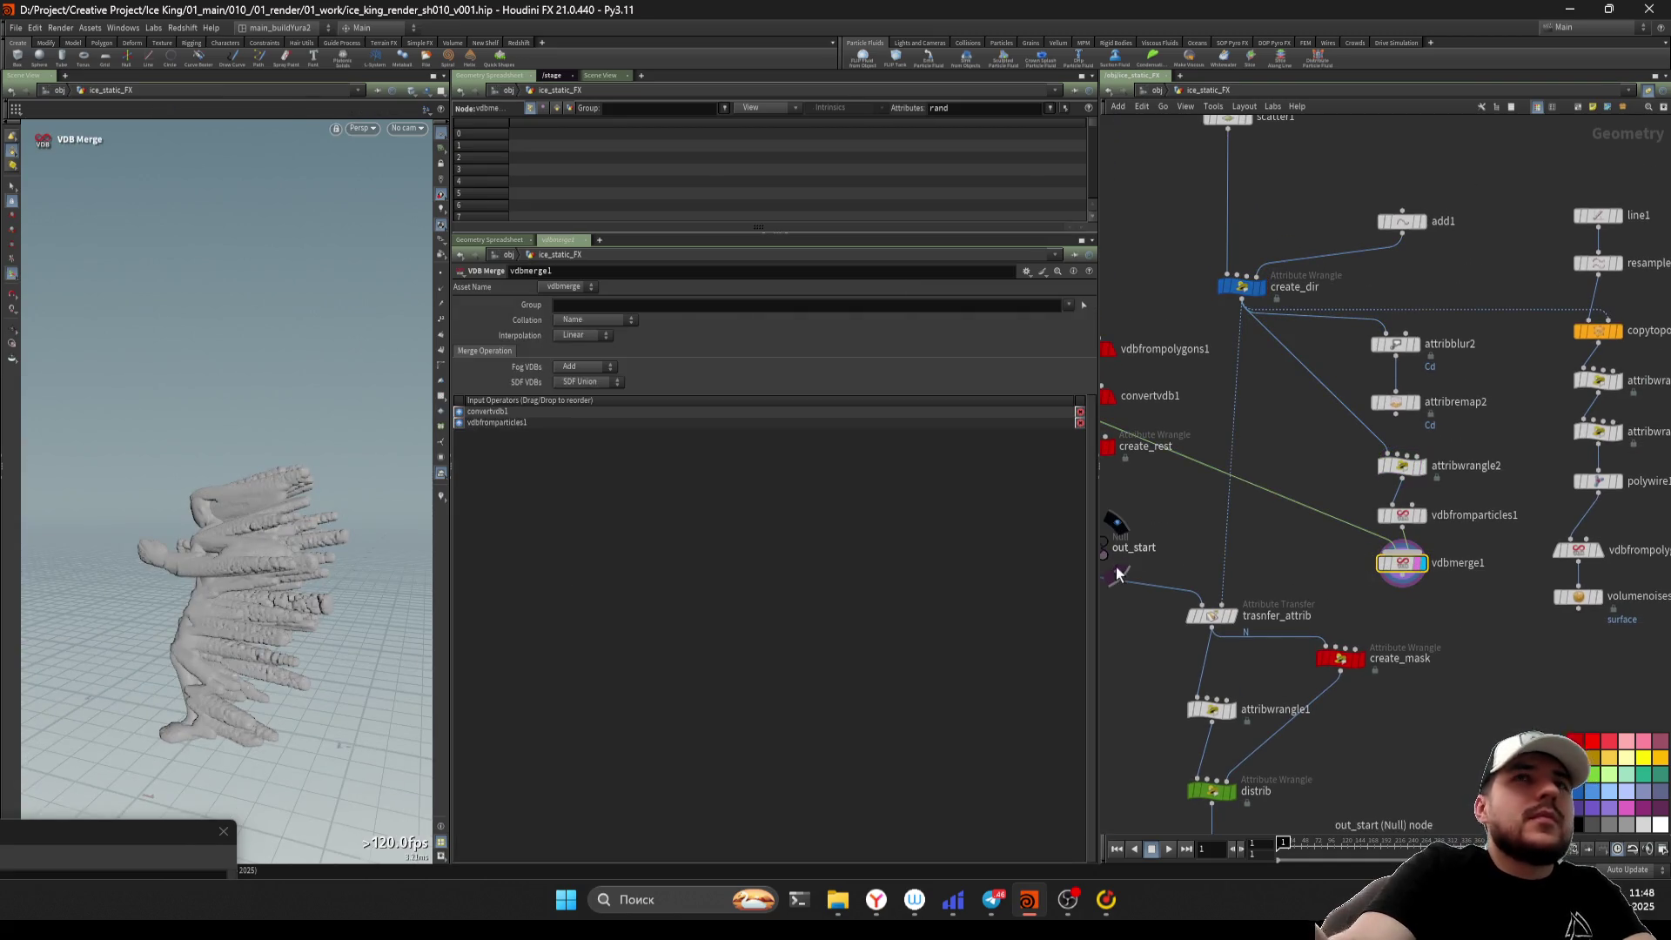
scroll(1351, 557, "up", 2)
left_click(1436, 465)
left_click(1455, 459)
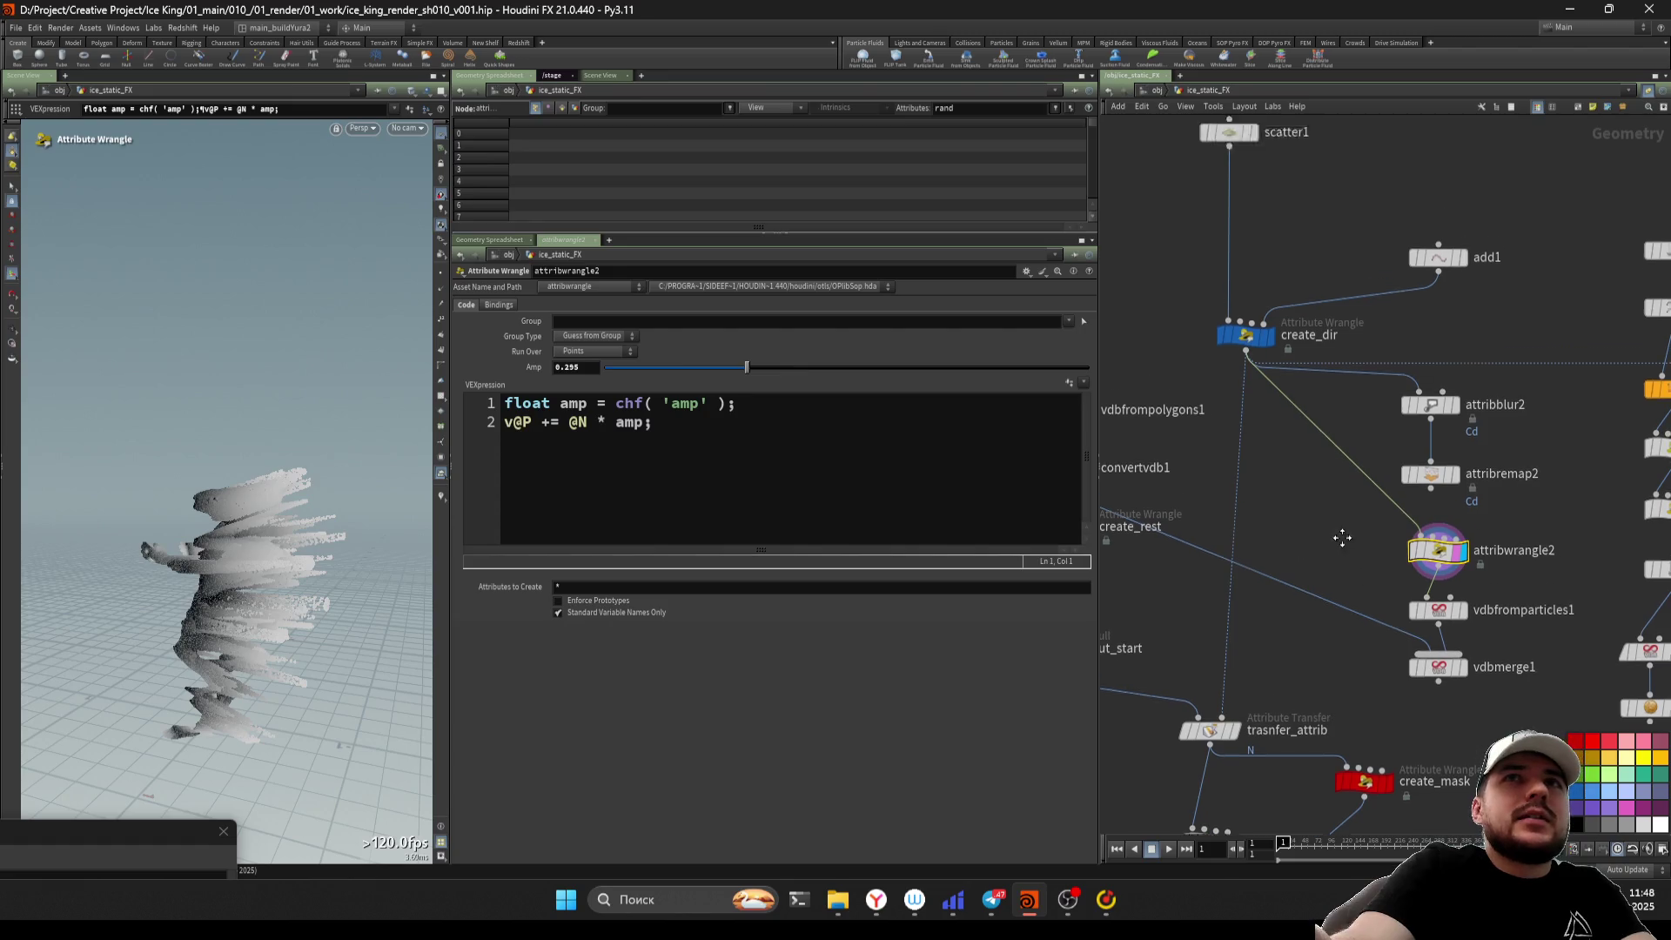
mouse_move(1302, 613)
middle_mouse_down()
mouse_move(1278, 514)
mouse_move(1259, 575)
middle_mouse_up()
left_click(1385, 564)
left_click(1396, 505, "shift")
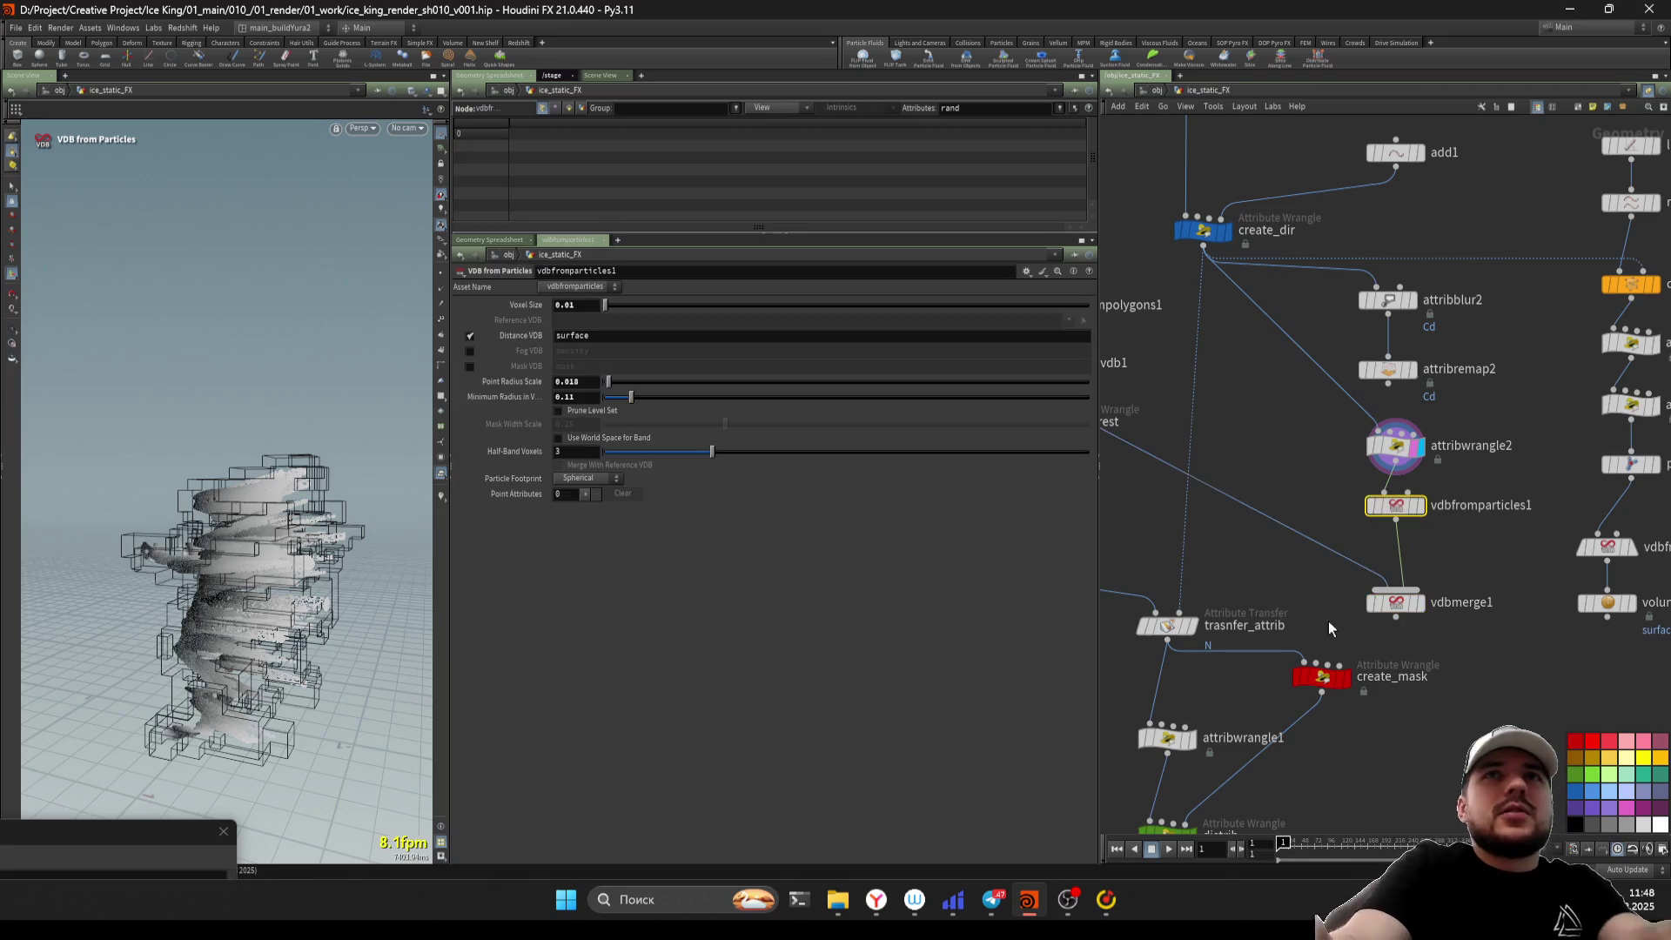
key("Delete")
middle_click_drag(1379, 454, 1373, 503)
Add a wrangle on the scatter wire, then replace it with a create_rest copy after scatter1
left_click(1389, 495)
mouse_move(1194, 452)
middle_mouse_down()
mouse_move(1194, 516)
mouse_move(1391, 699)
middle_mouse_up()
key("Tab")
type("w")
left_click(957, 174)
left_click(1268, 487)
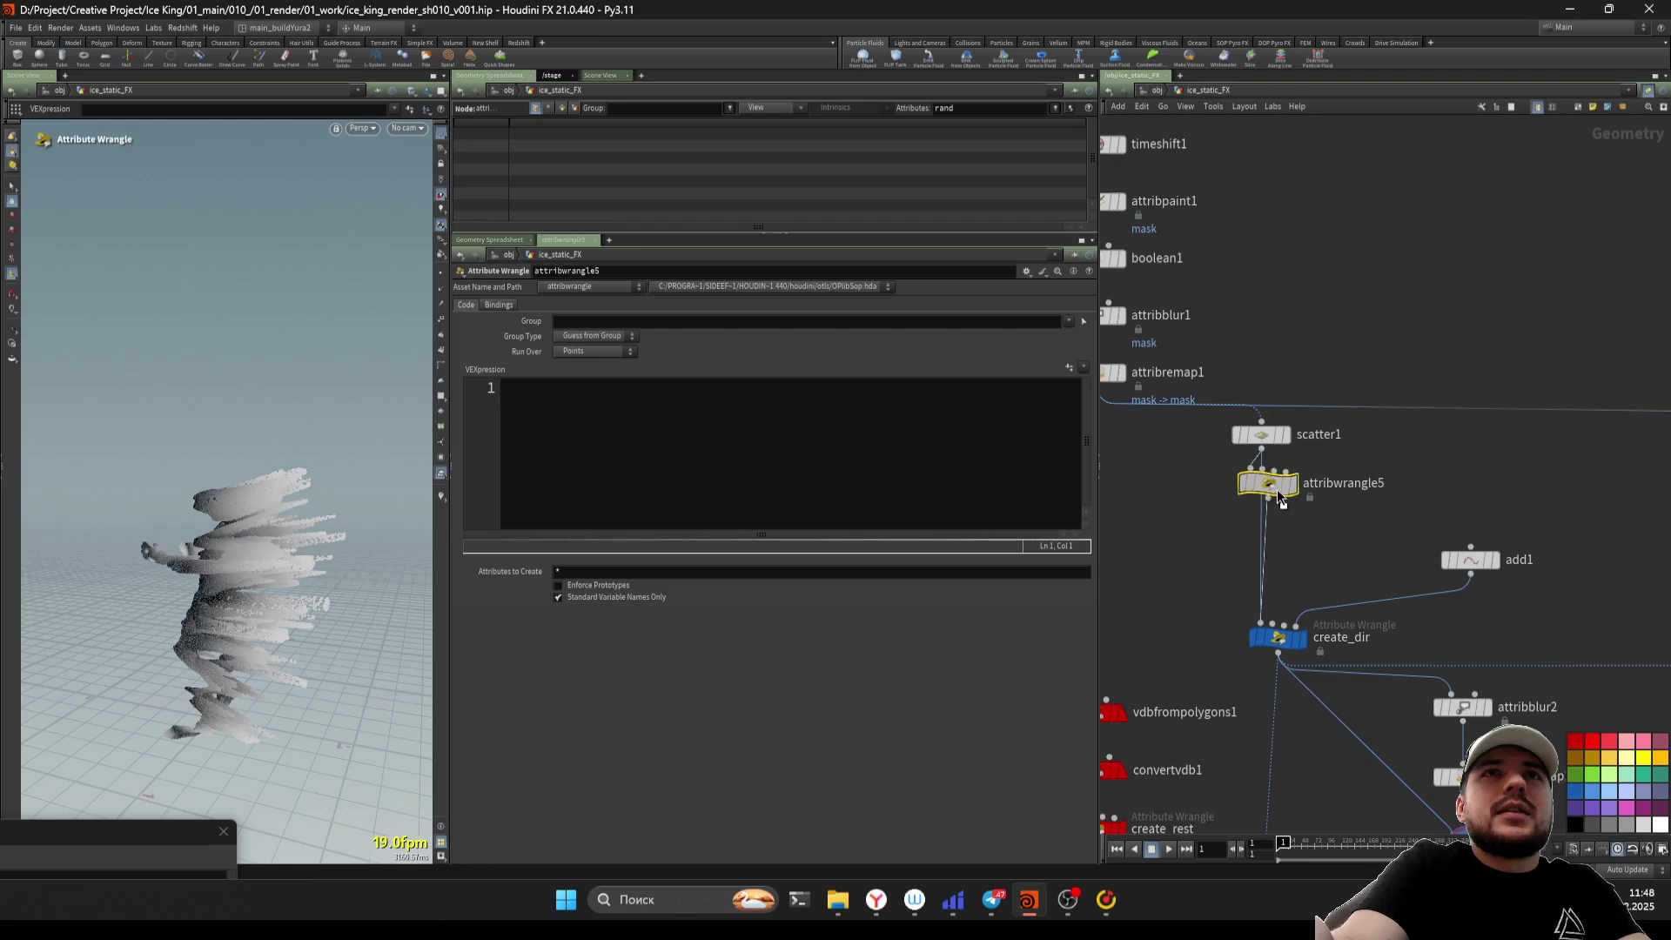
middle_click_drag(1182, 649, 1253, 480)
left_click(1171, 660)
mouse_move(1170, 660)
left_mouse_down("alt")
mouse_move(1286, 383)
mouse_move(1296, 393)
mouse_move(1335, 348)
left_mouse_up("alt")
middle_click_drag(1577, 761, 1375, 420)
Move the displacement wrangle beside attribremap2 and rename it displ
left_click_drag(1383, 405, 1154, 311)
key("F2")
type("displ")
key("Return")
Insert a new empty Attribute Wrangle between displ and trasnfer_attrib
middle_click_drag(1196, 436, 1318, 509)
key("Tab")
type("wrangle")
key("Return")
left_click(1264, 516)
left_click(1293, 520)
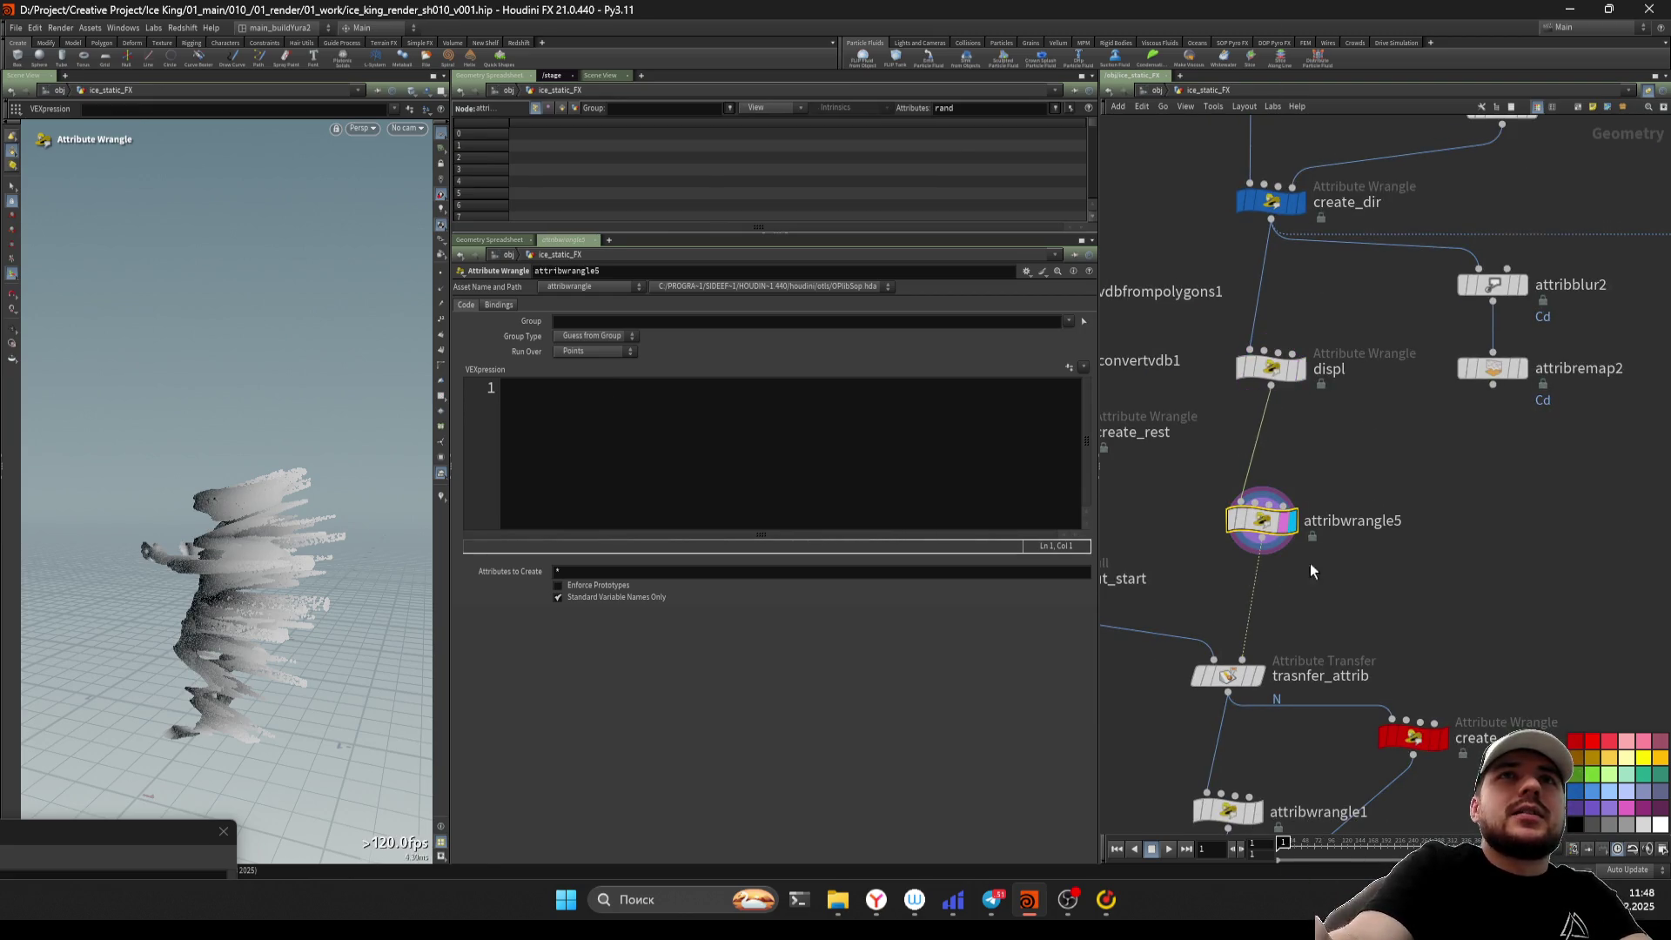
left_click(1264, 351)
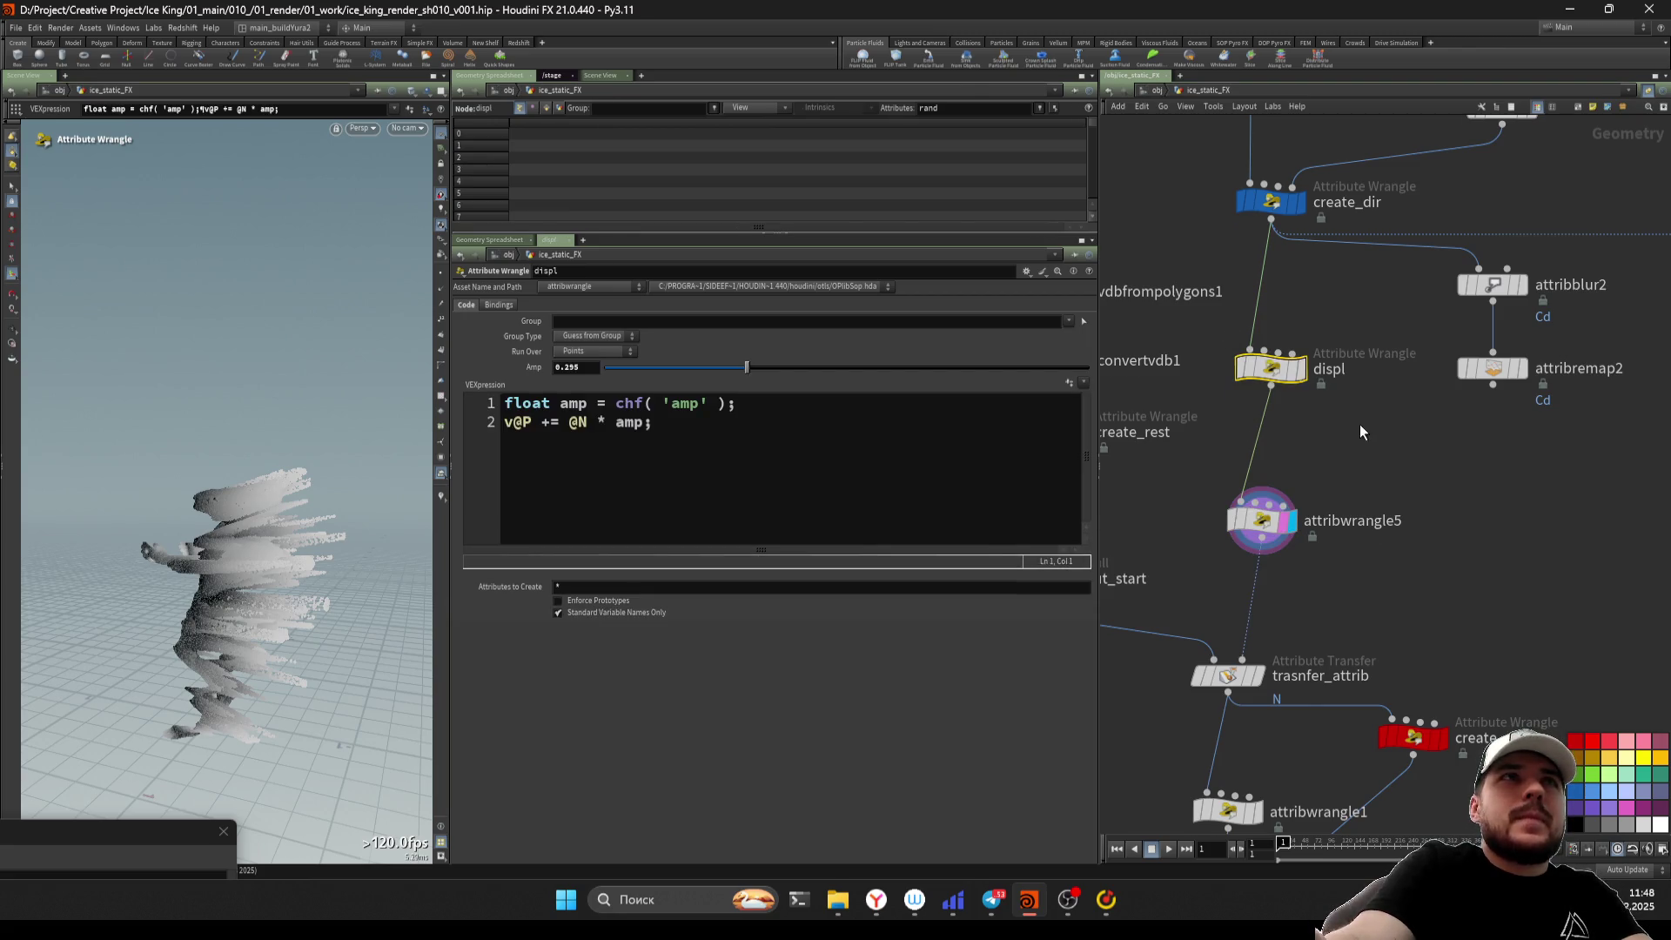
scroll(1359, 425, "up", 2)
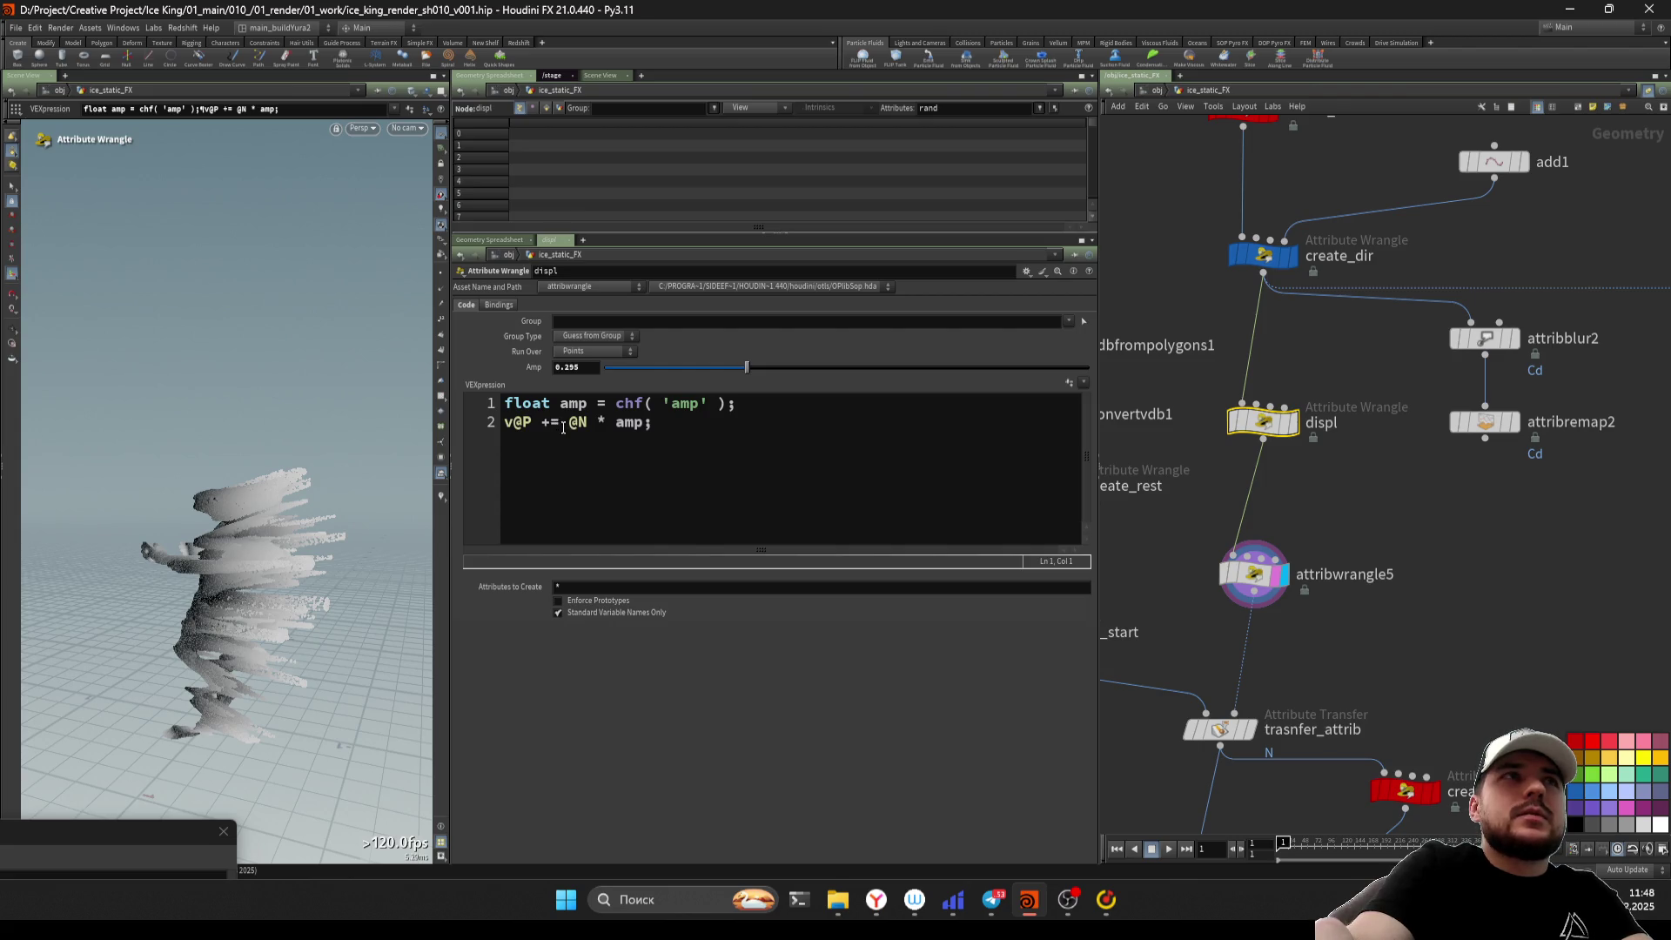
left_click(442, 289)
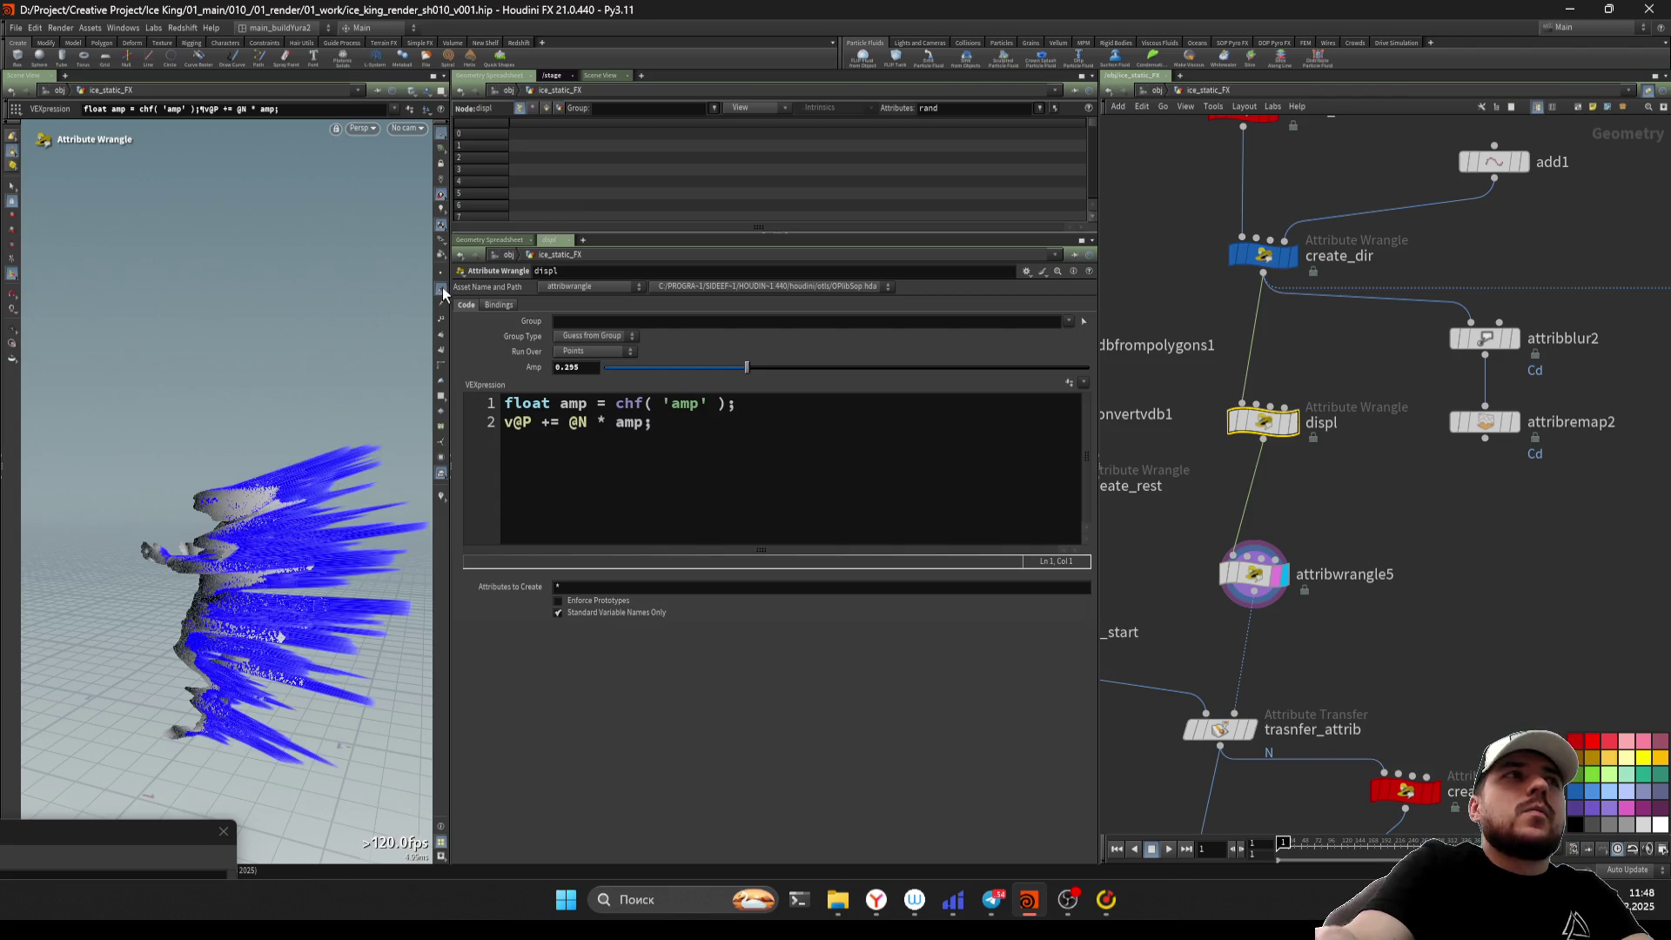
left_click(442, 289)
left_click(1253, 574)
left_click(758, 409)
type("v@P = @rest;")
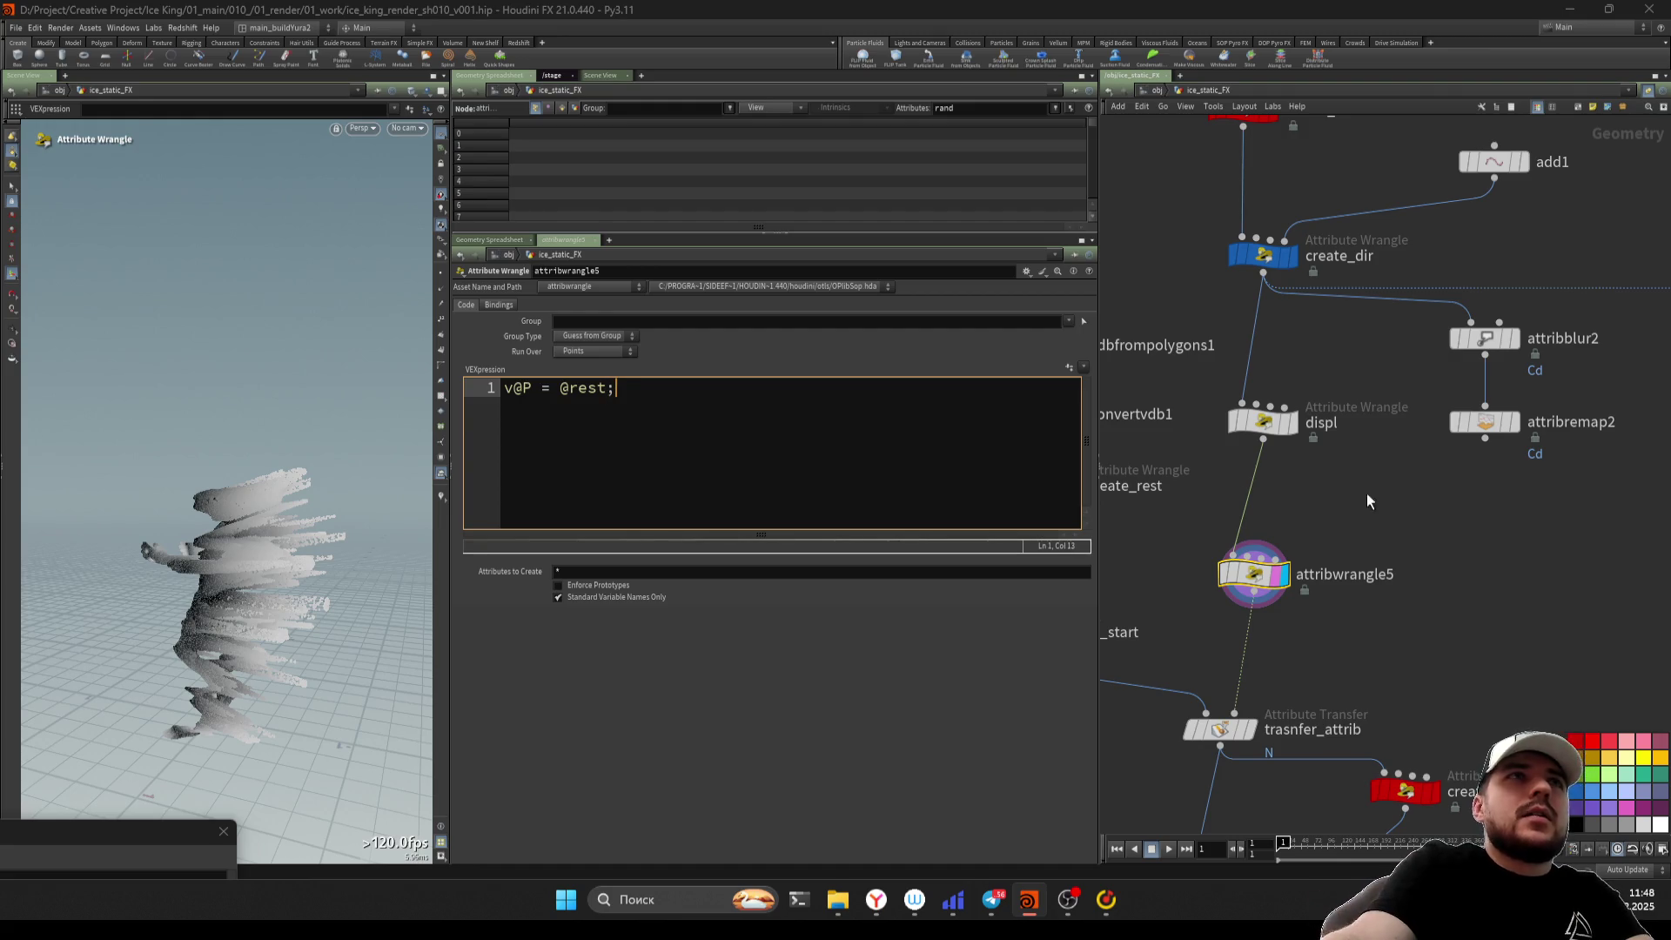
Insert attribwrangle6 between displ and attribwrangle5 with v@N = @P; and line the nodes up
left_click(1227, 415)
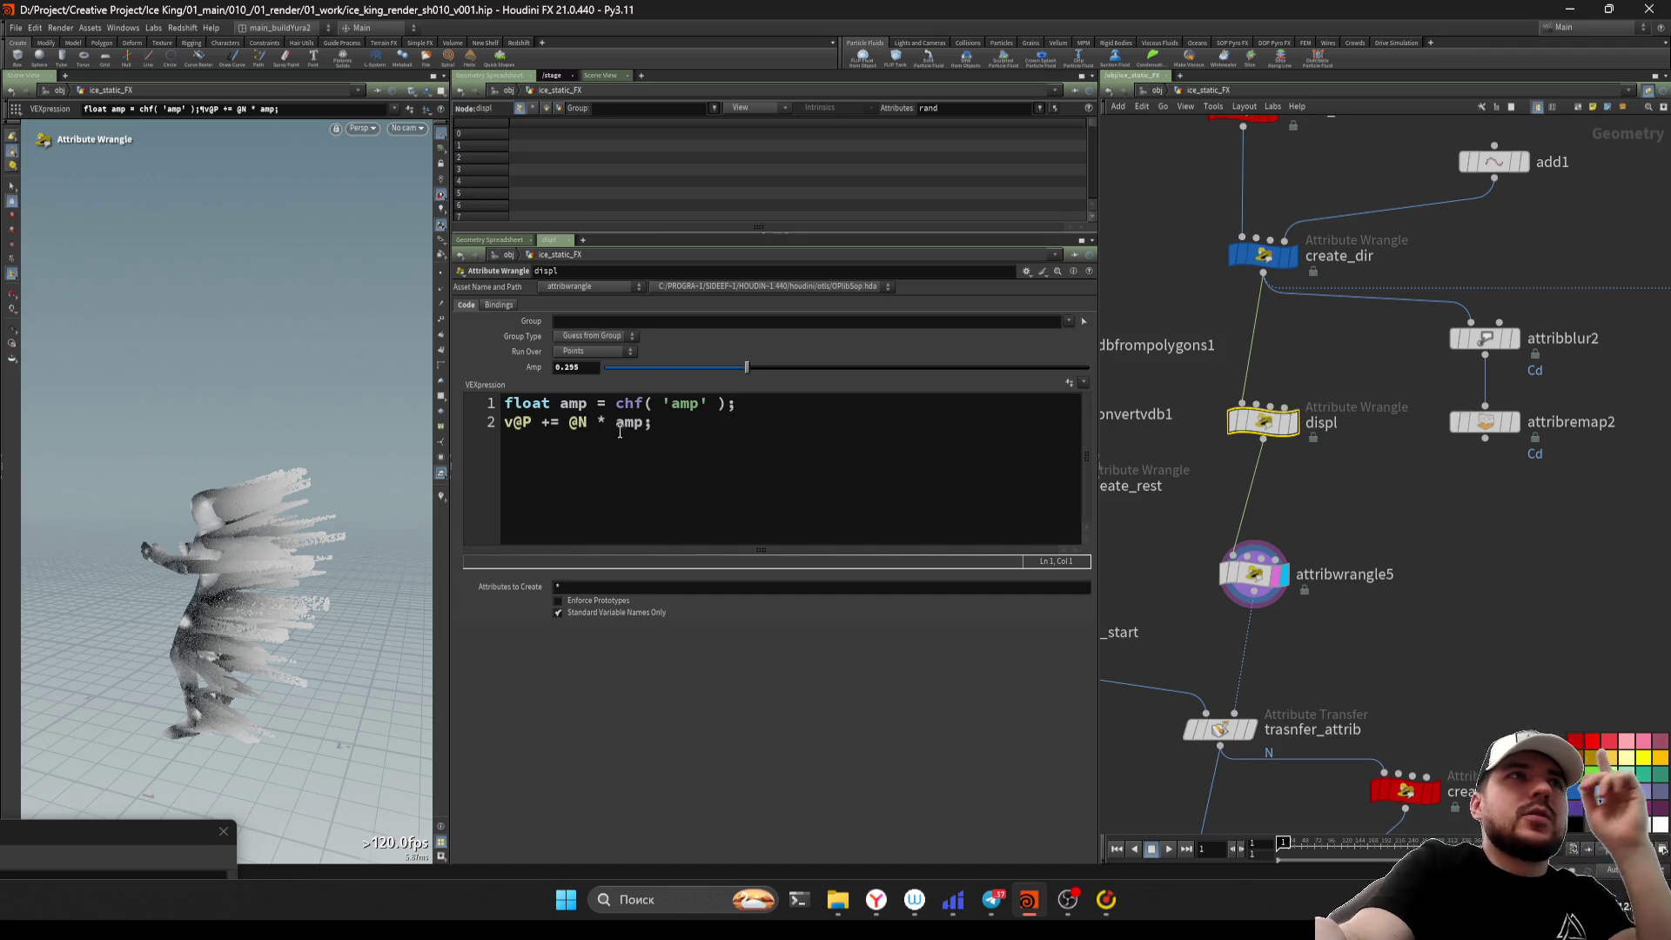
key("Tab")
type("wrangle")
key("Return")
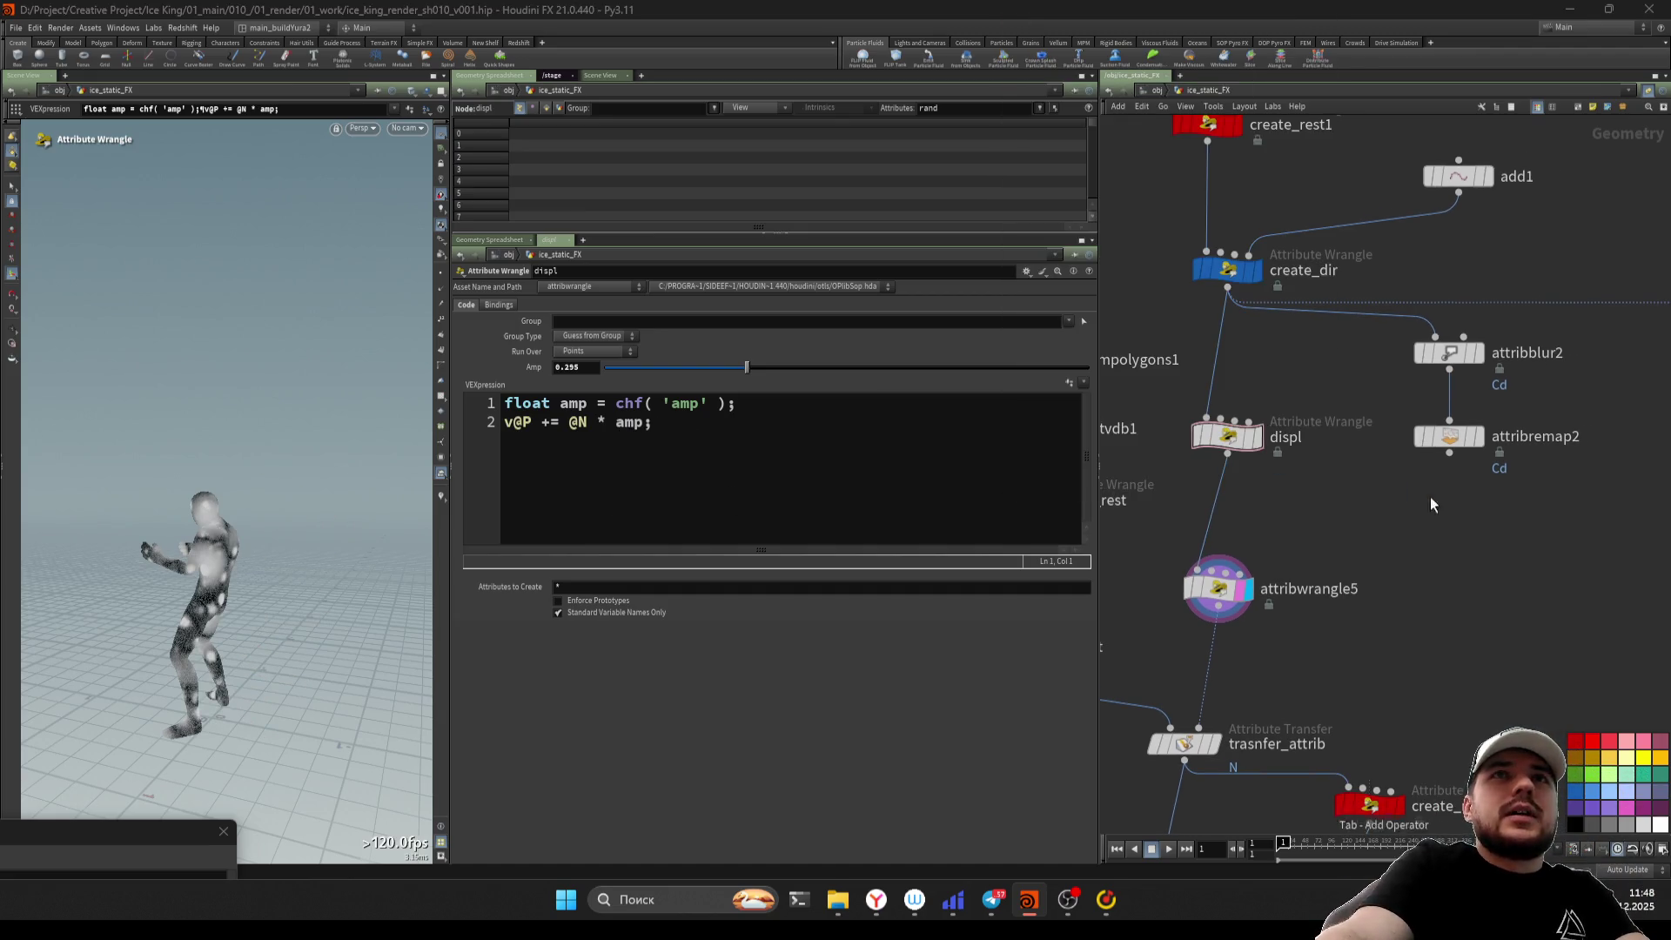
left_click(1229, 500)
left_click_drag(1230, 498, 1230, 522)
left_click(853, 526)
type("v@N = ")
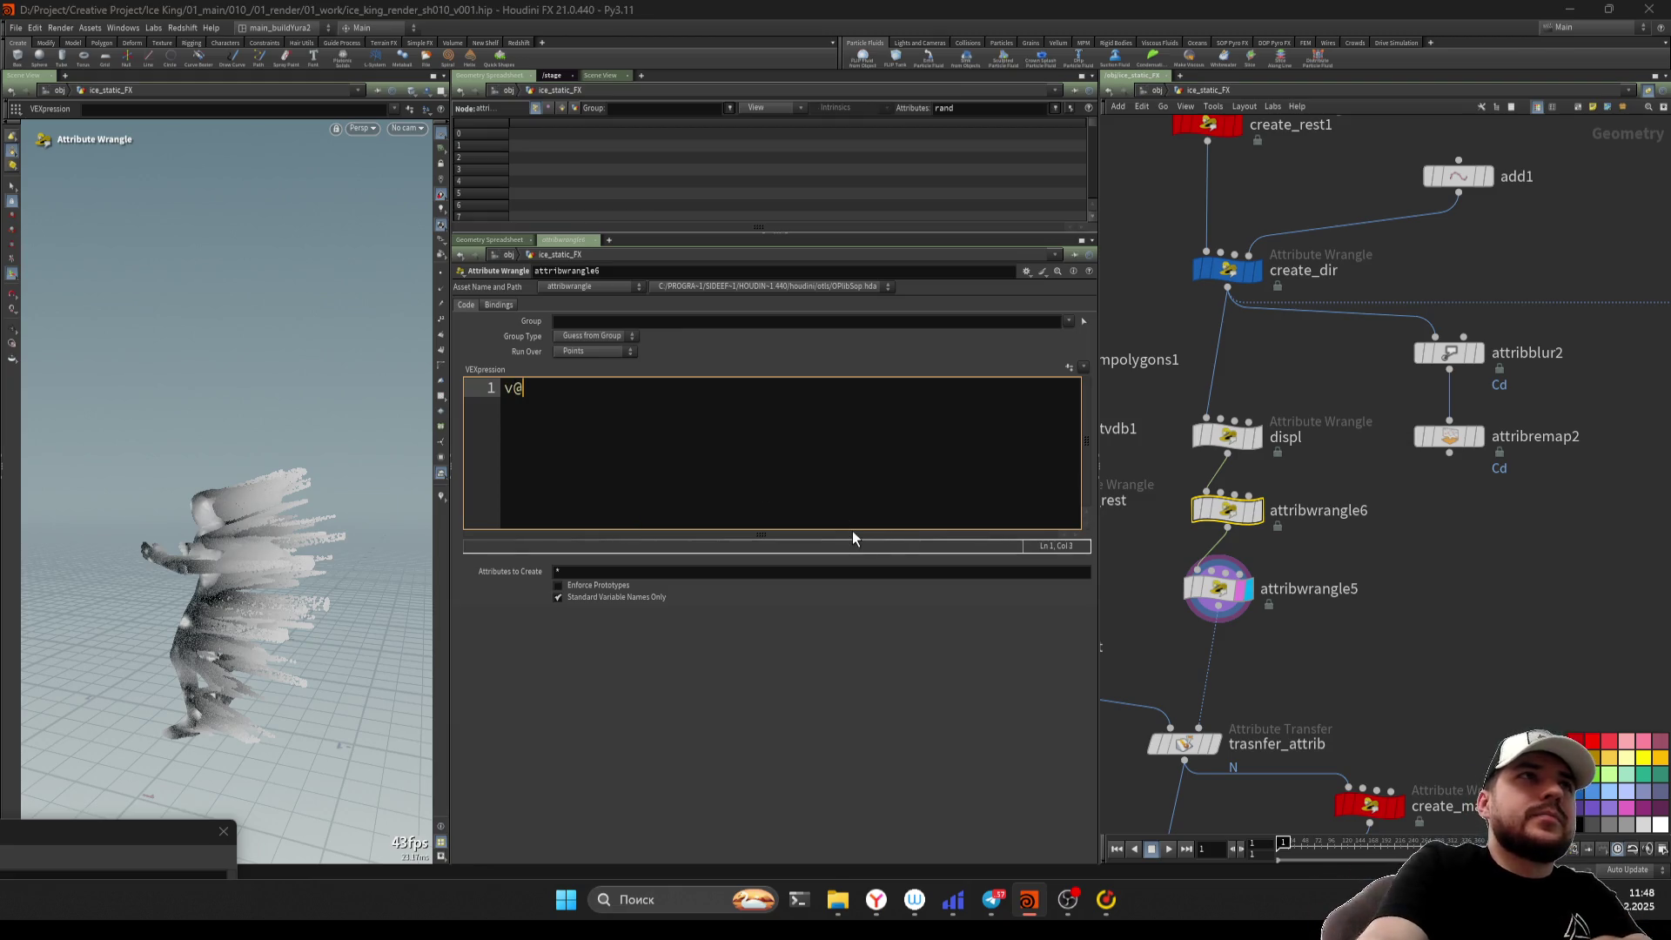
type("@P;")
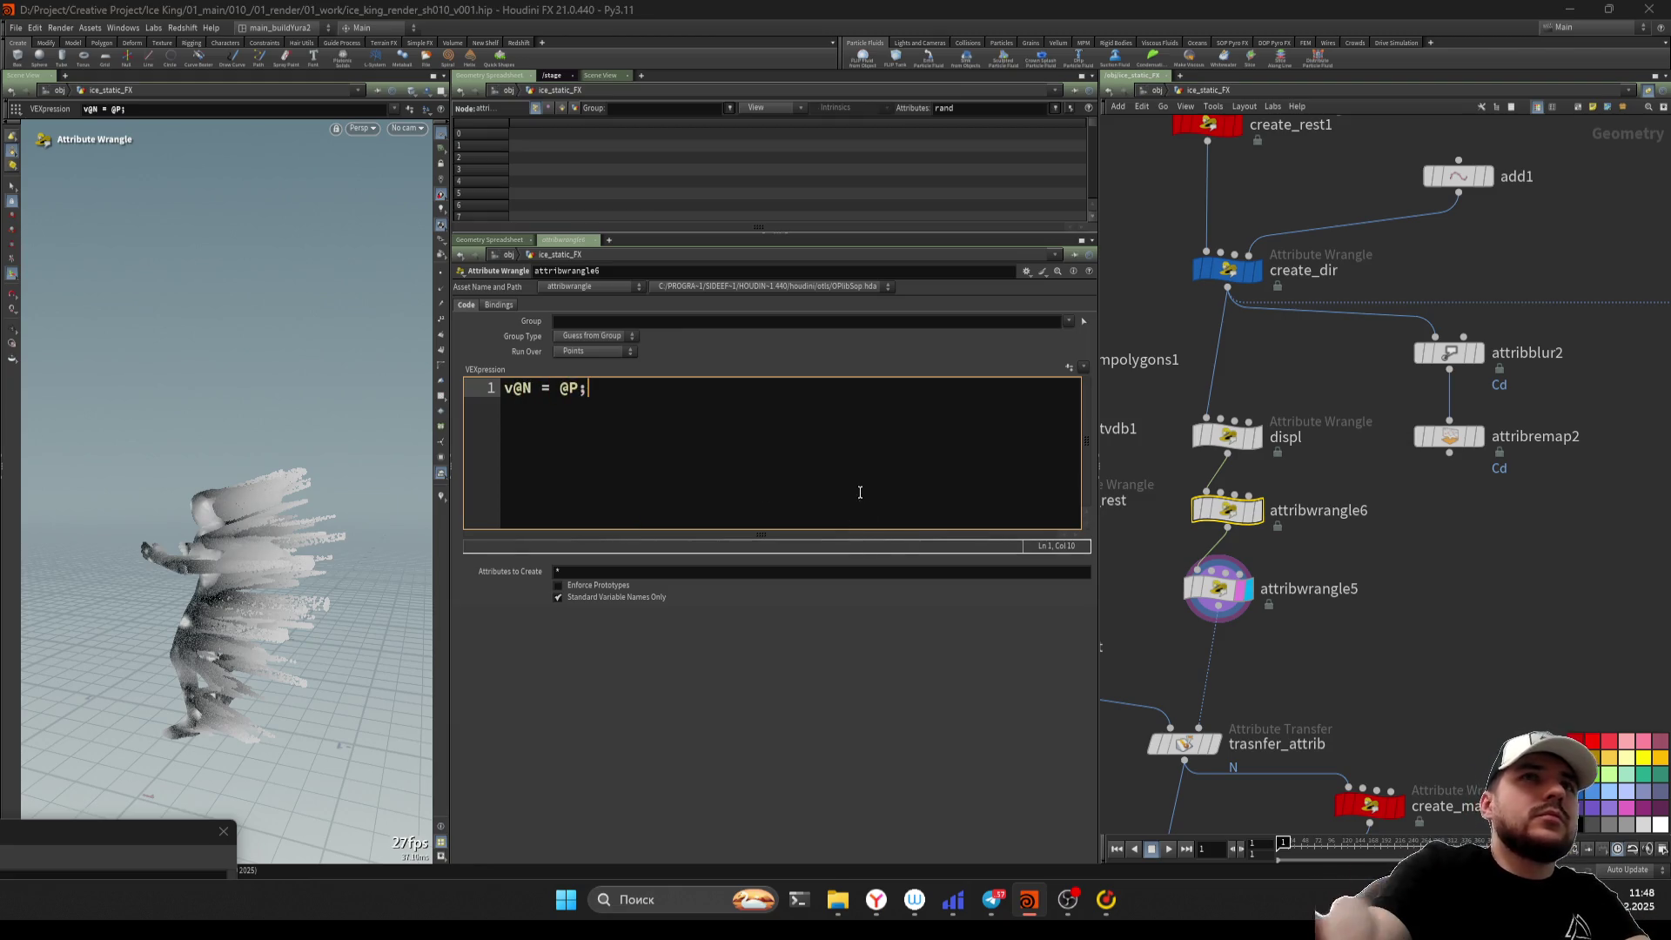
left_click_drag(1366, 674, 1197, 405)
key("l")
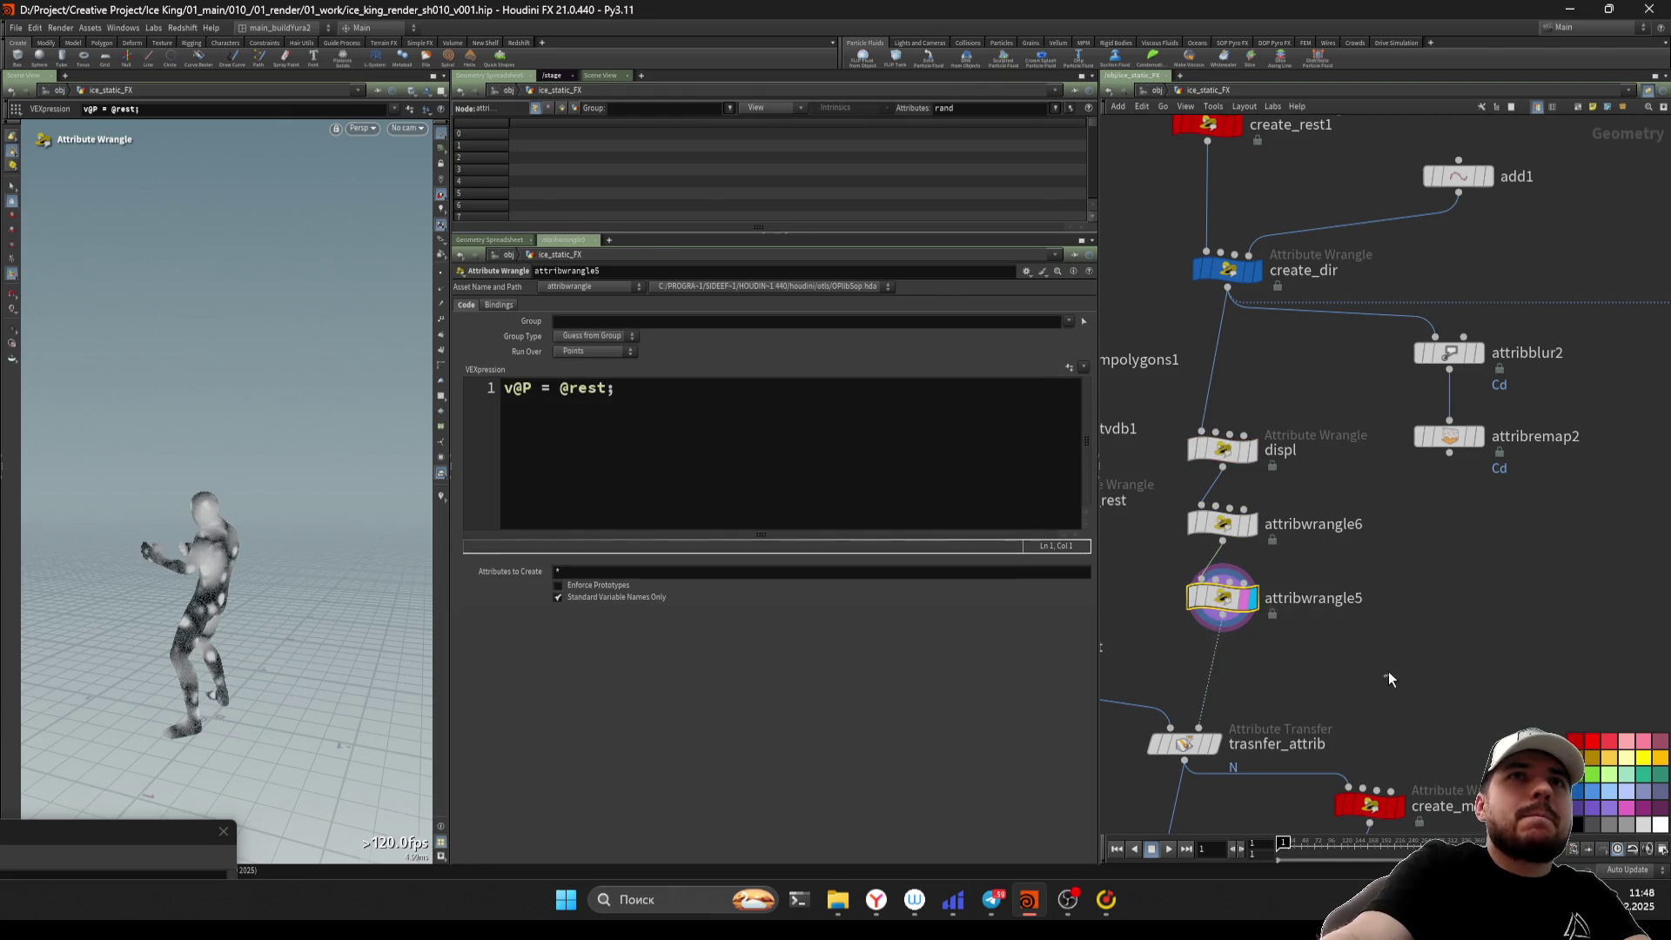
Display attribwrangle6 with point normals shown, fix the position reference, and compare against displ
left_click(441, 294)
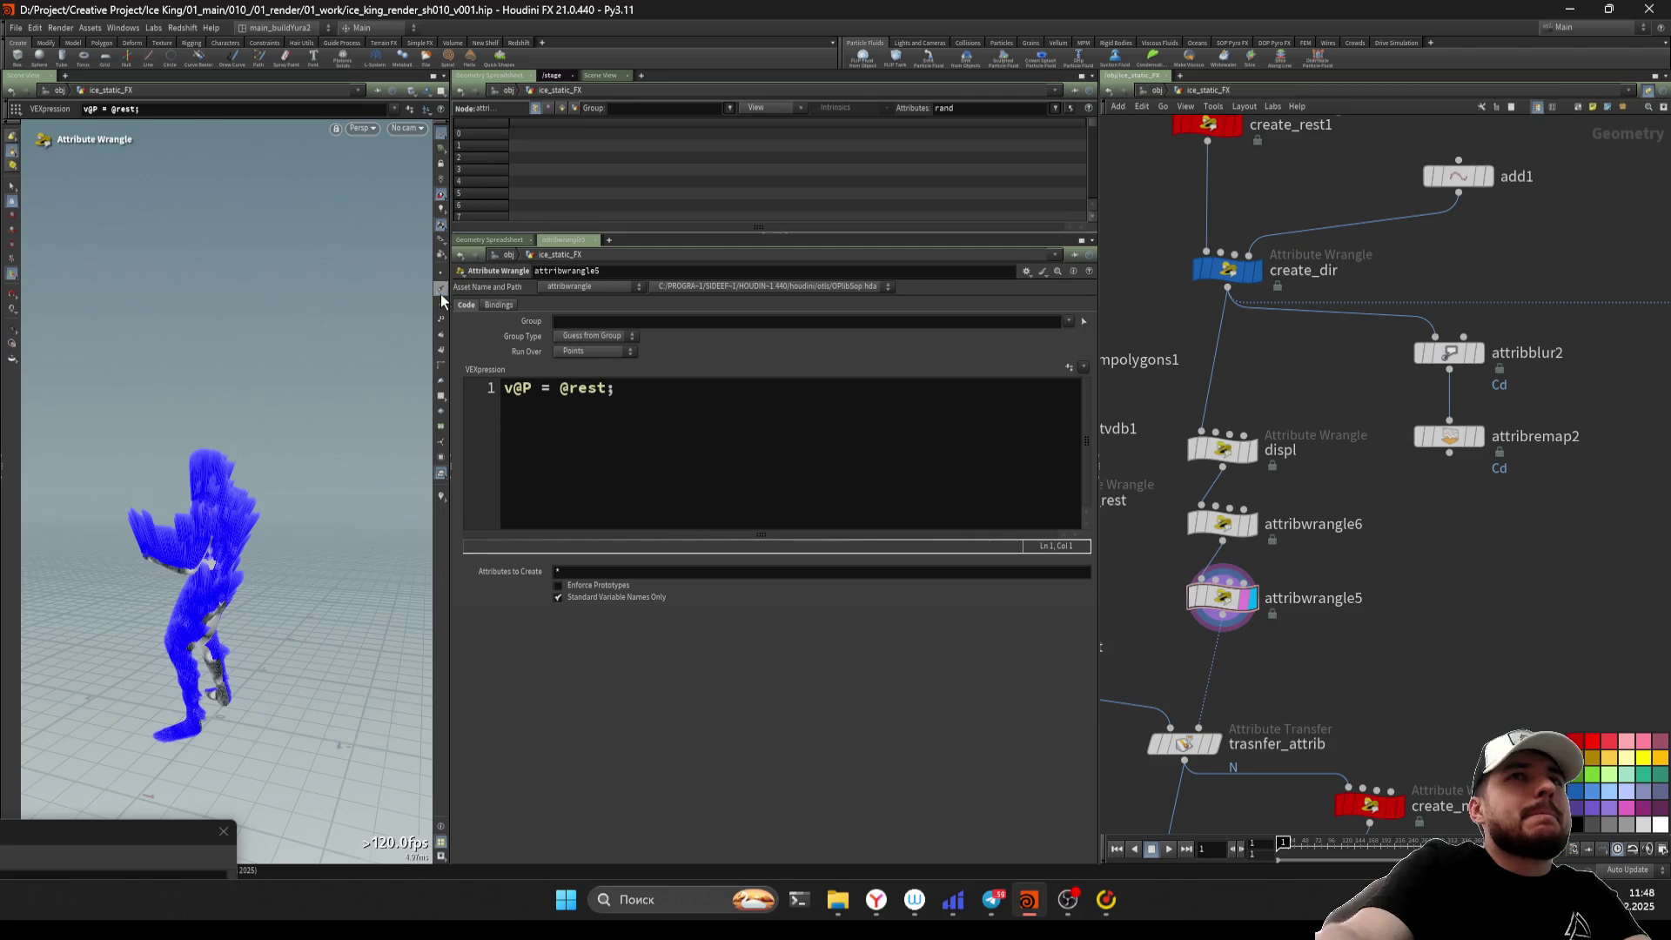
left_click(441, 300)
left_click(1254, 523)
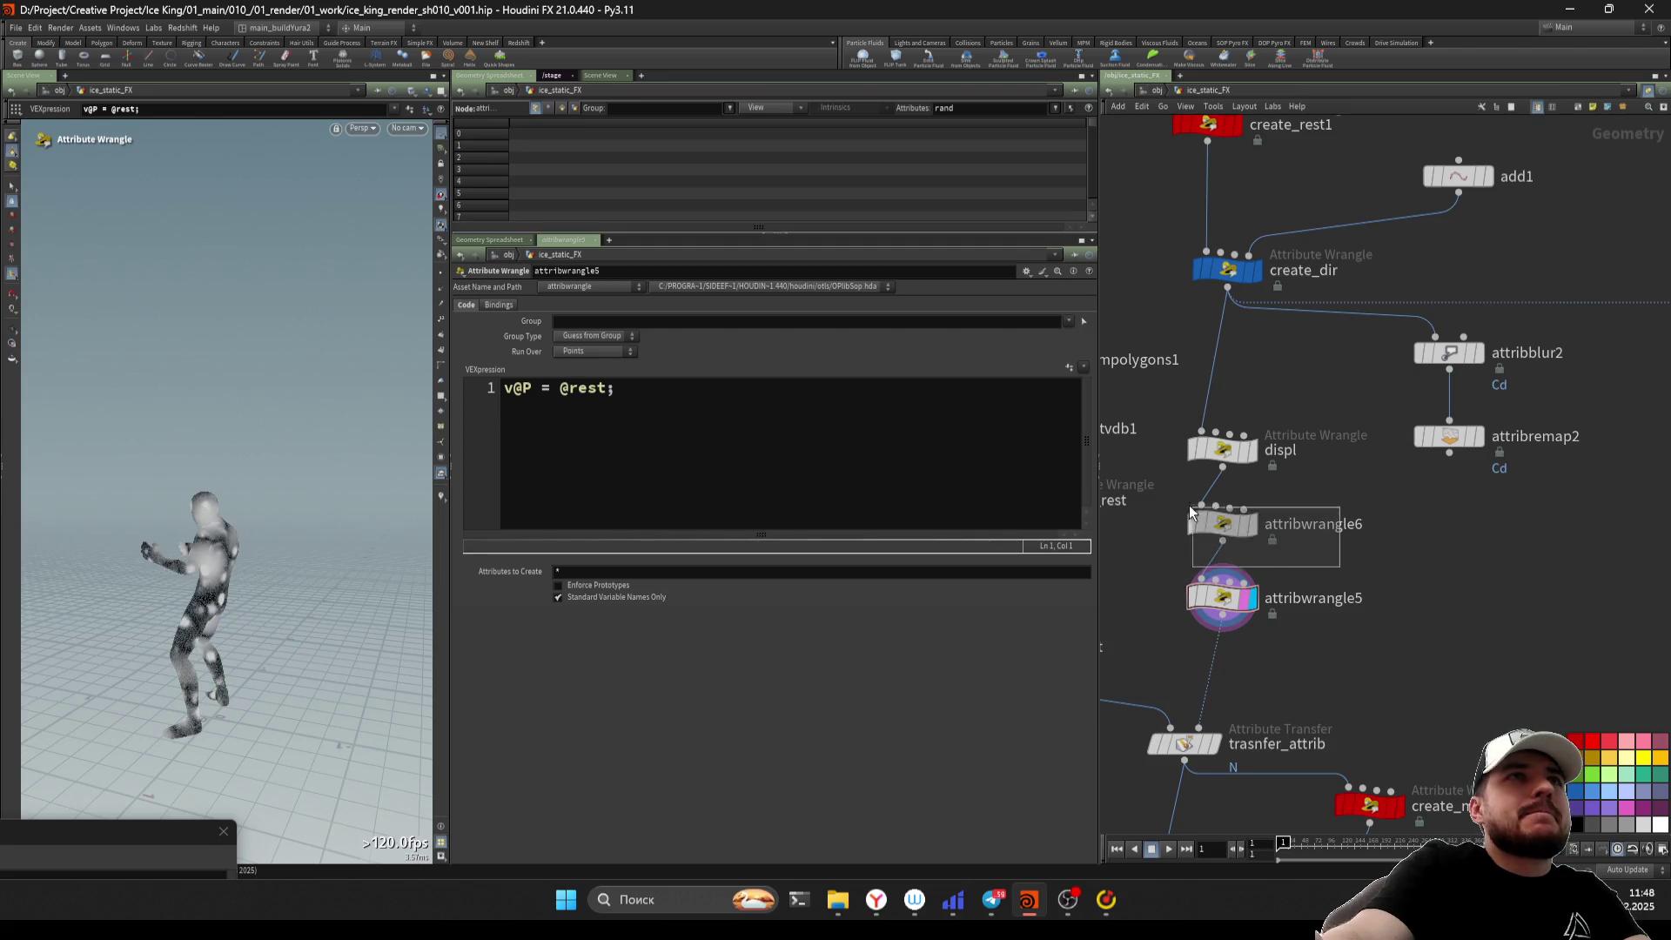
left_click(557, 388)
type("v")
left_click_drag(1187, 601, 1170, 501)
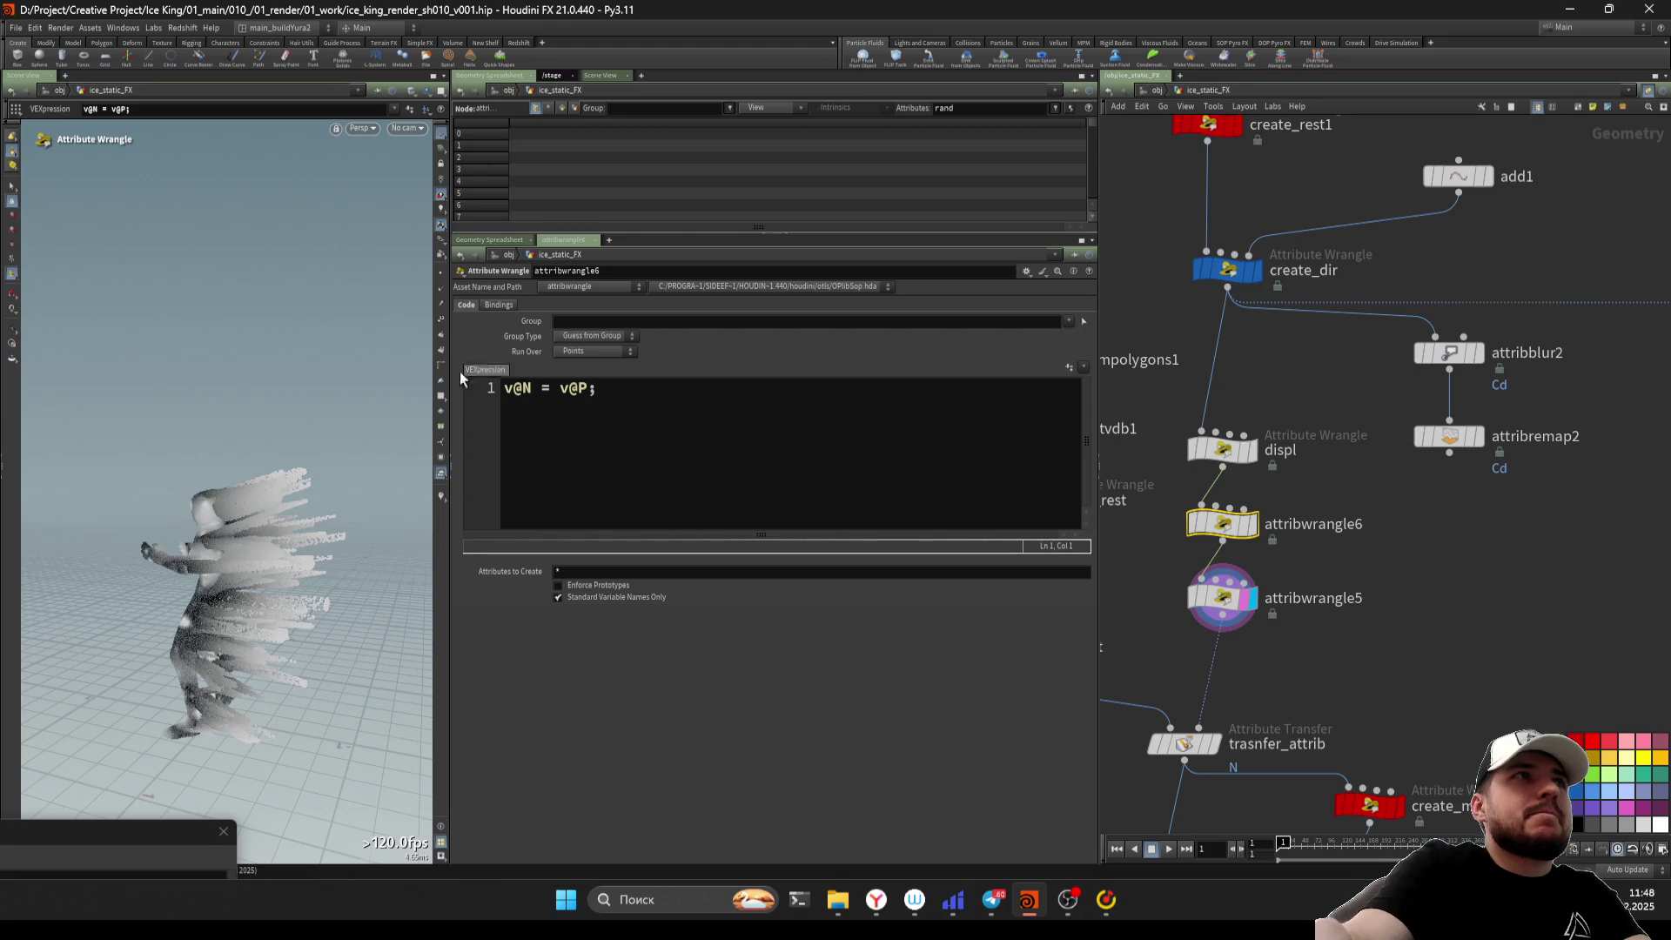
left_click(441, 294)
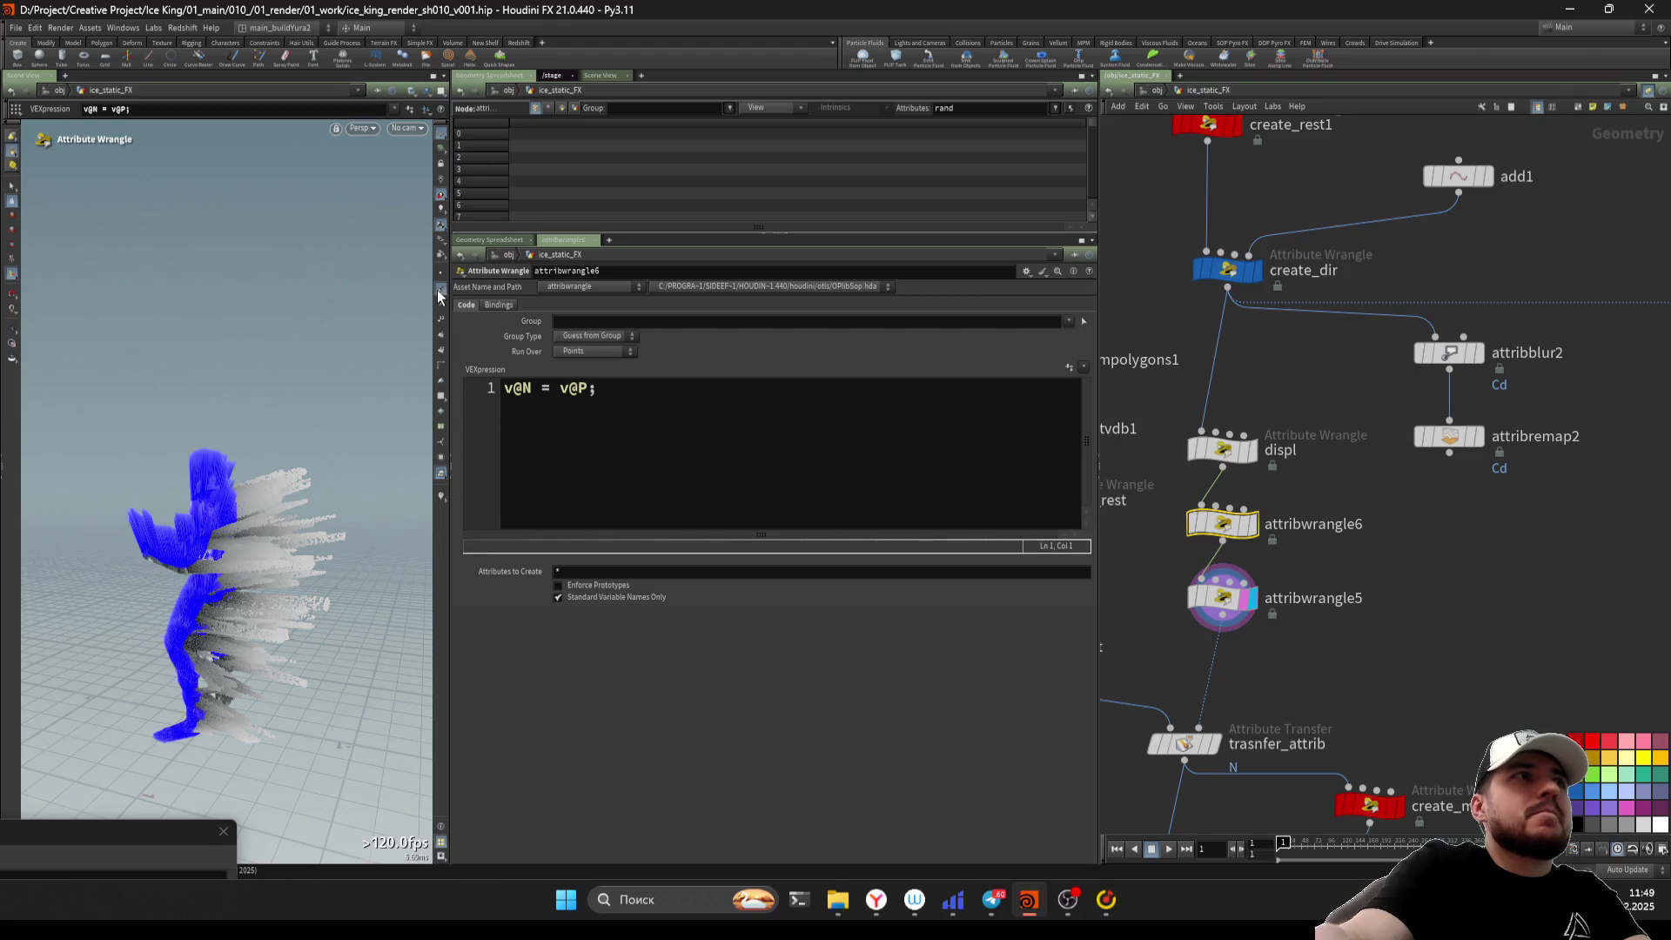
left_click(1195, 516)
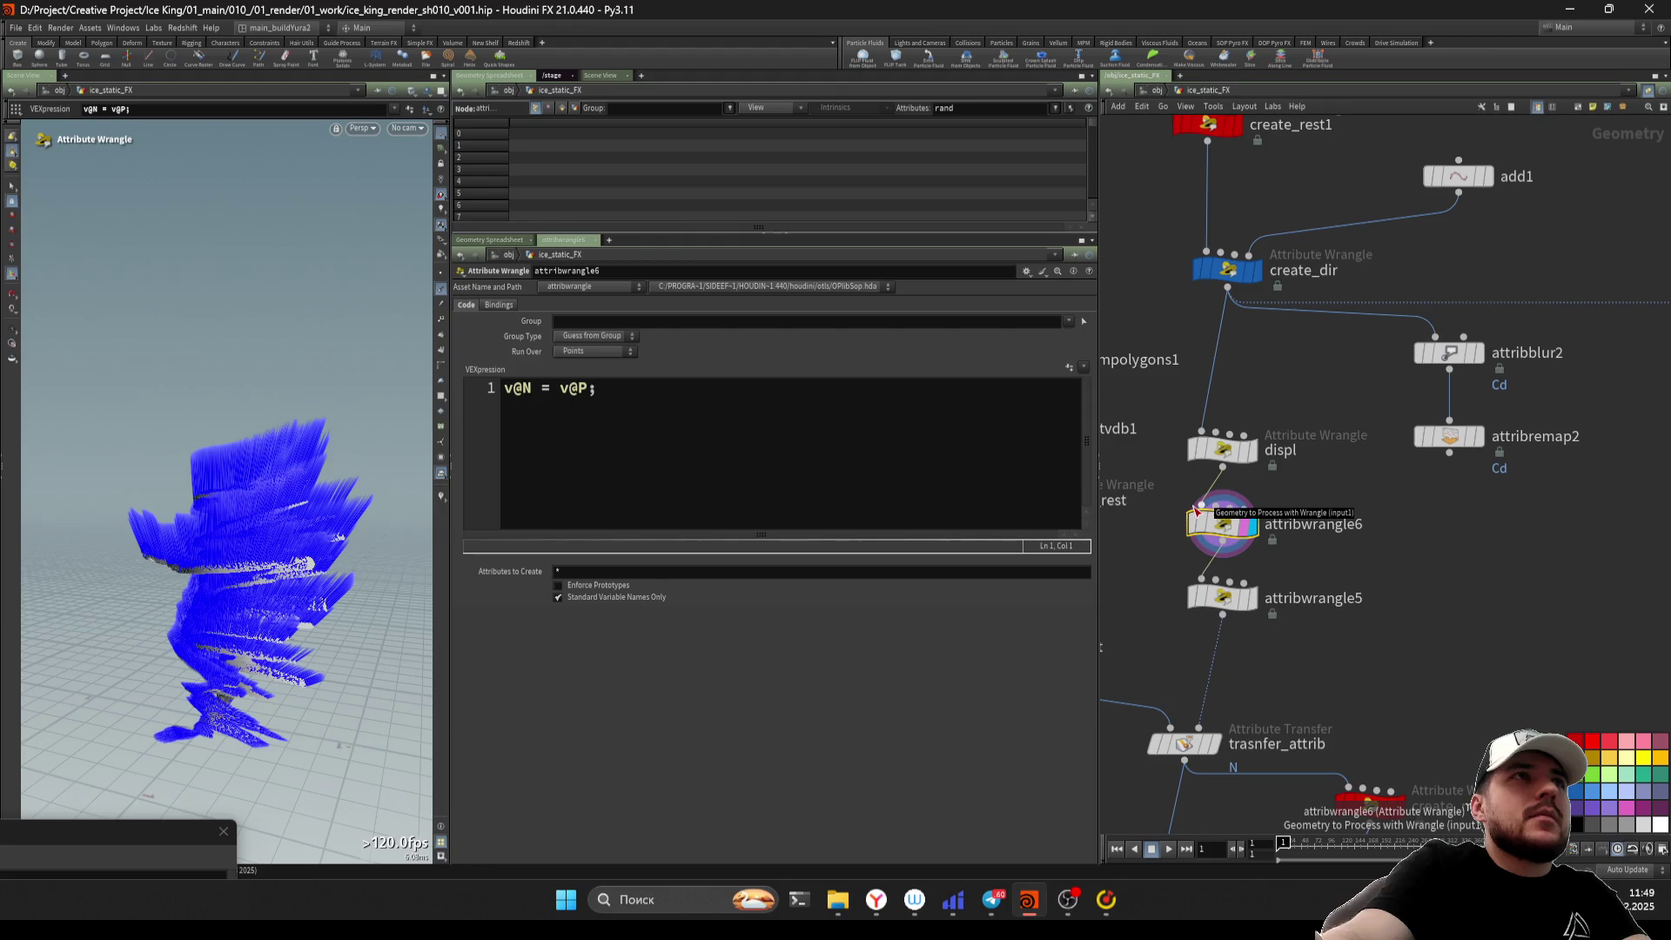
left_click_drag(232, 523, 305, 527)
left_click(1223, 449)
key("r")
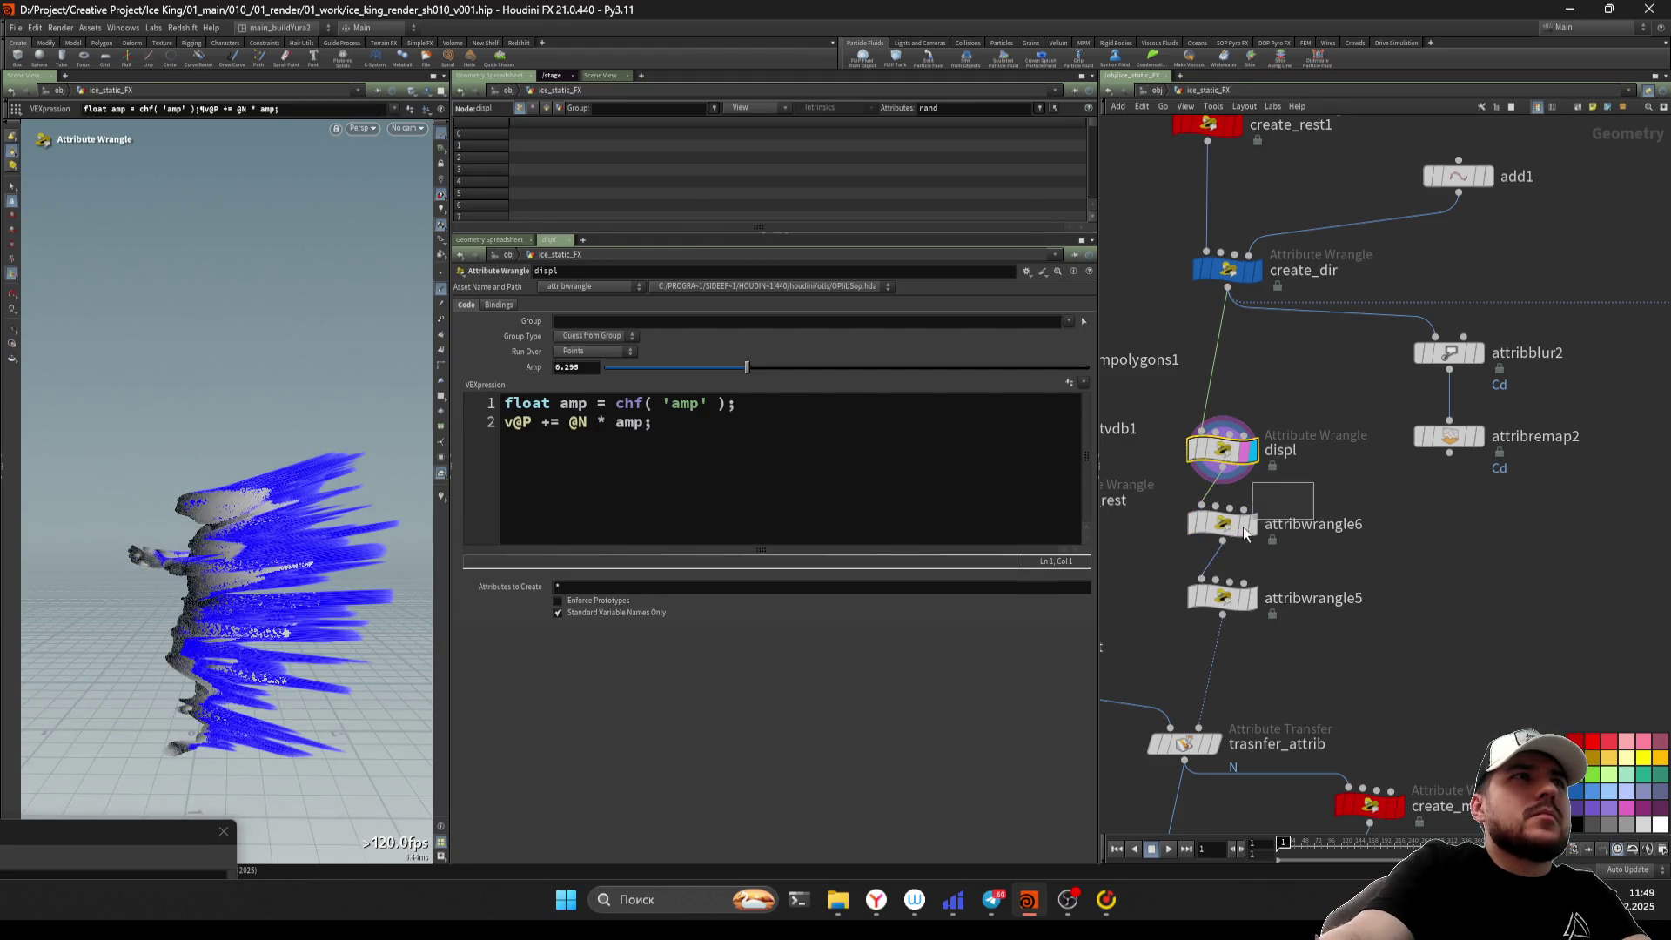
left_click(1243, 528)
key("r")
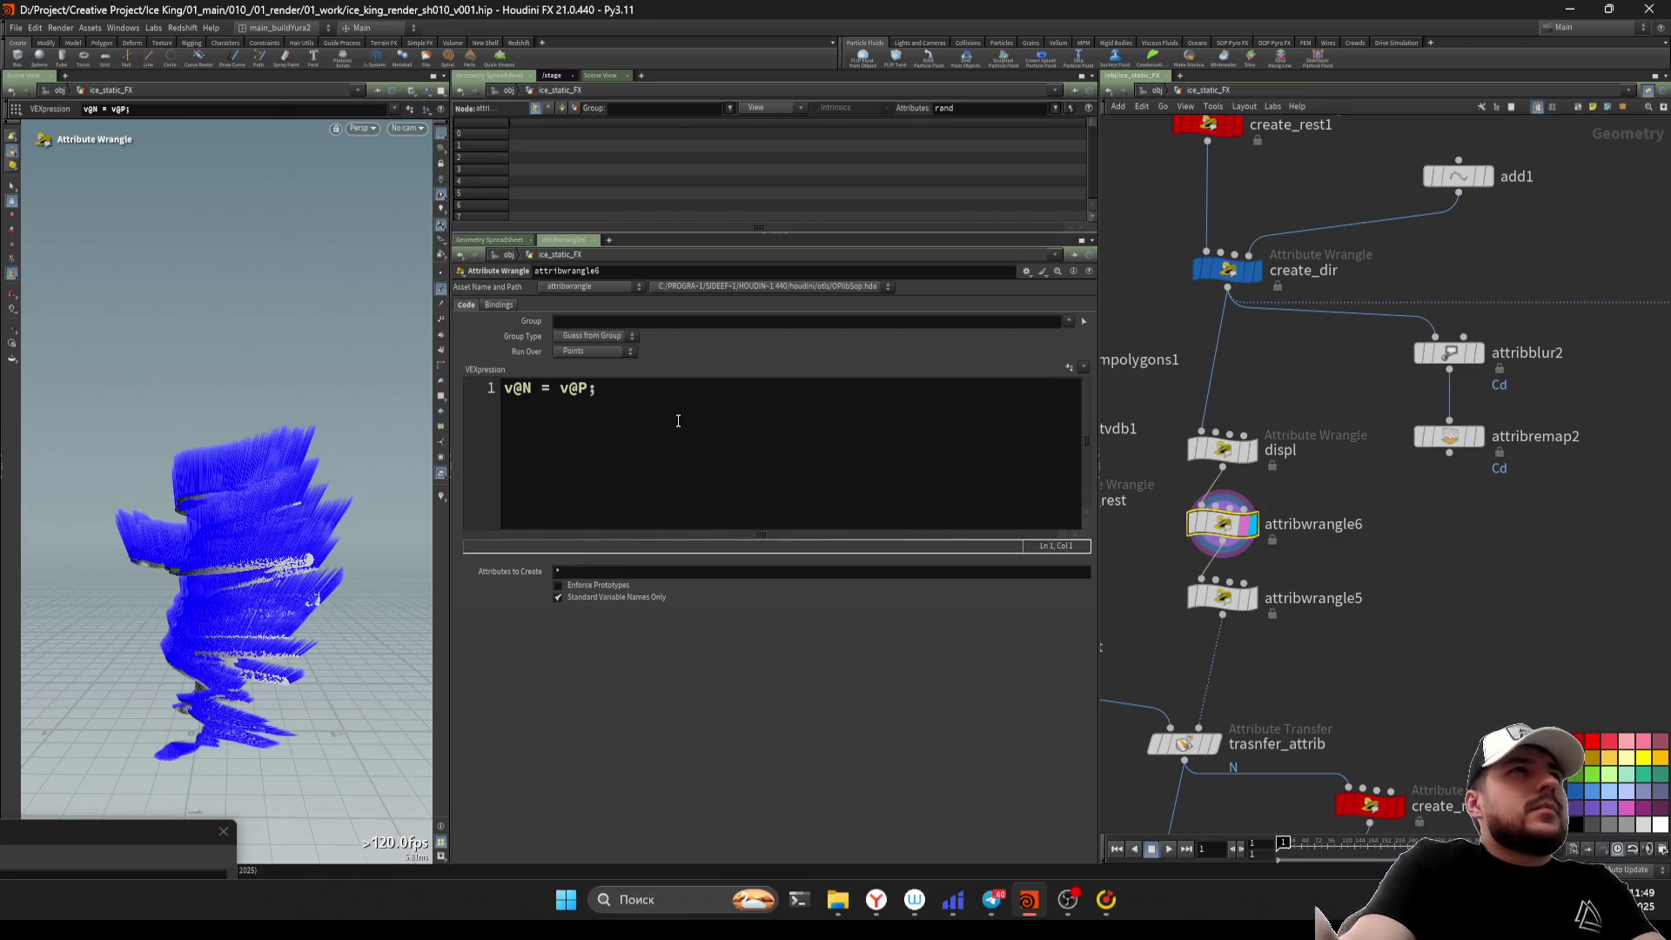
Change attribwrangle6's code to v@N += v@P; and view the rest-position wrangle's result
left_click(537, 389)
type("+")
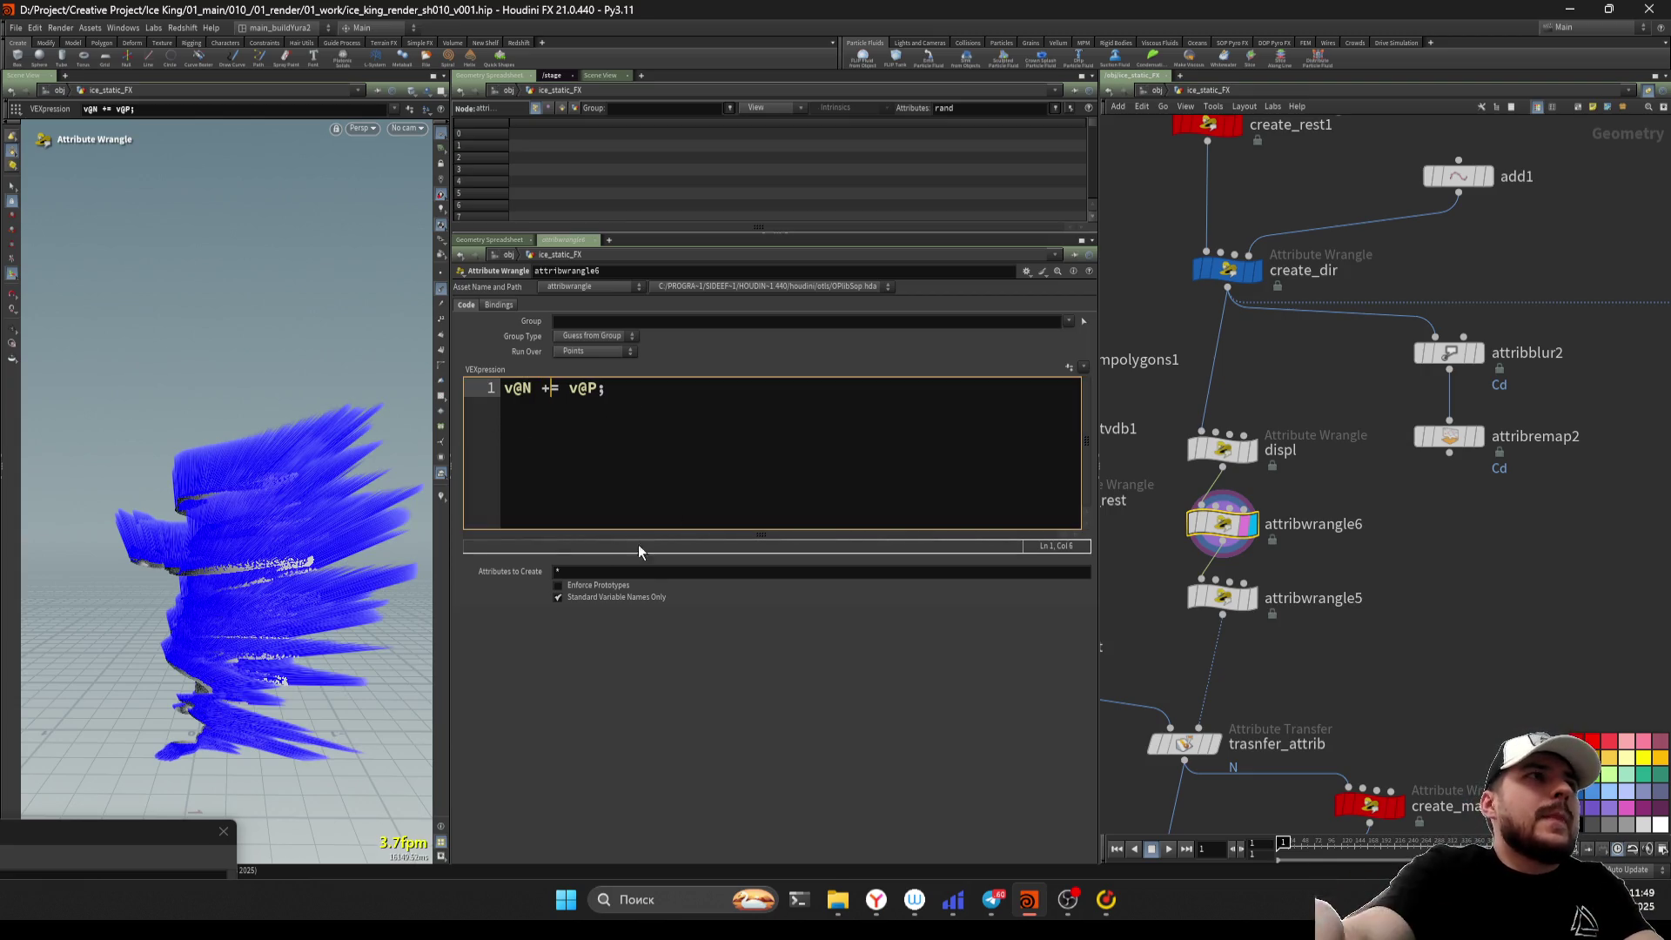
key("Escape")
mouse_move(212, 540)
left_mouse_down()
mouse_move(393, 545)
mouse_move(207, 536)
mouse_move(226, 557)
left_mouse_up()
left_click(1206, 649)
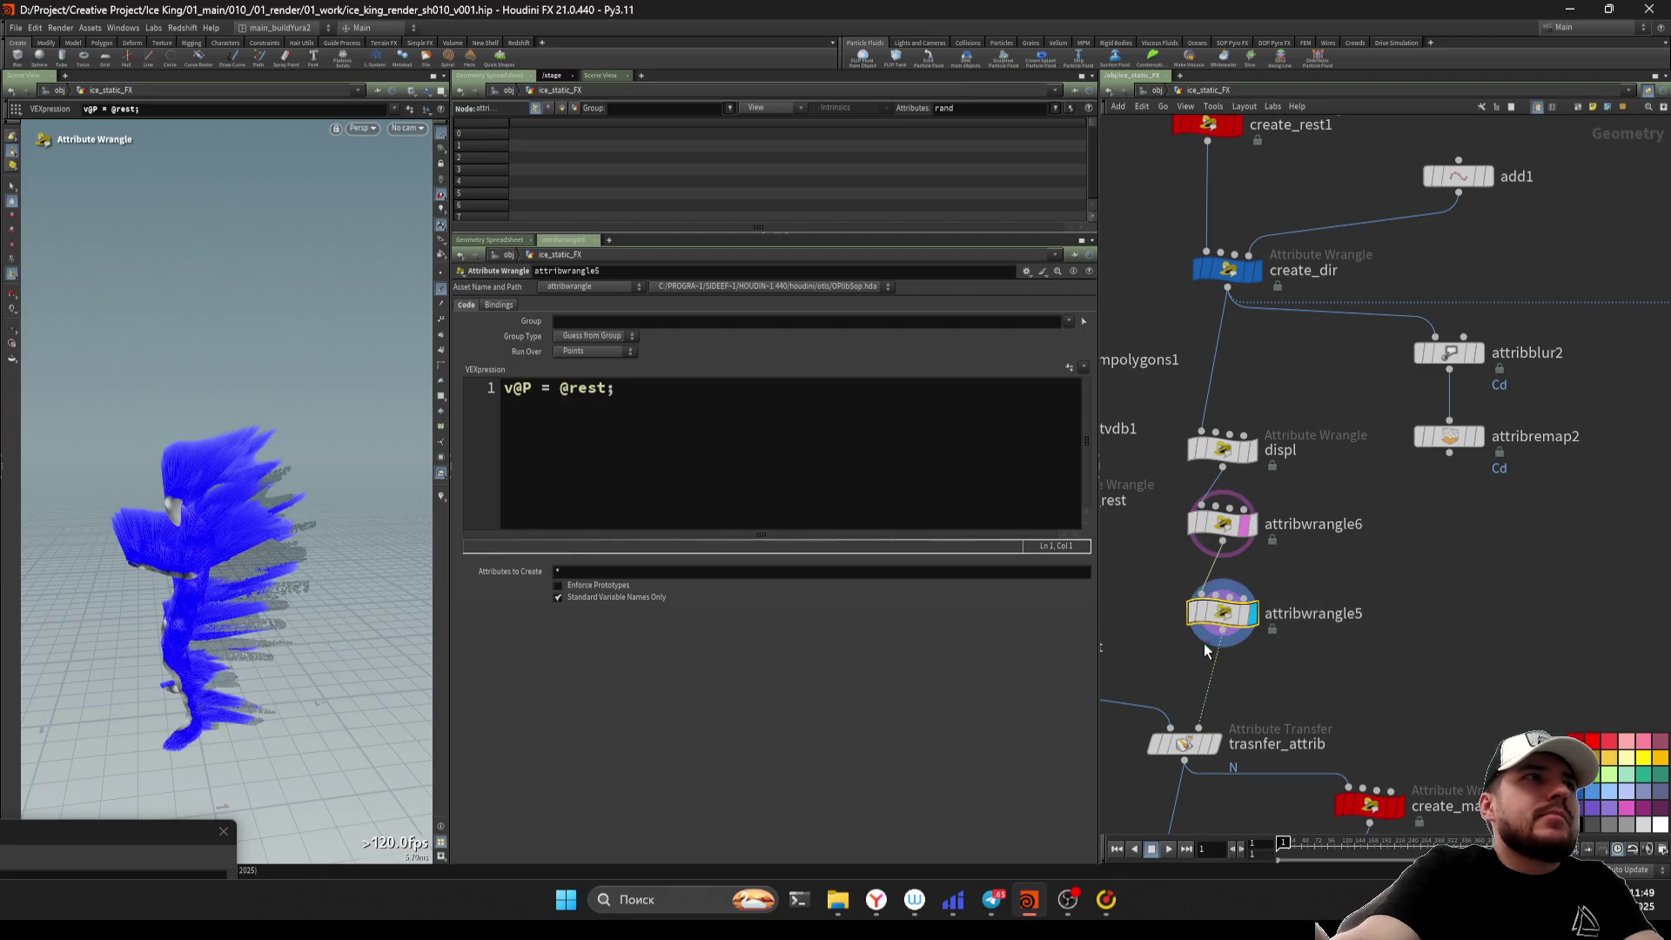
Inspect trasnfer_attrib's output and lower attribwrangle1's Amp to about 0.086
mouse_move(115, 514)
left_mouse_down()
mouse_move(64, 515)
mouse_move(409, 519)
left_mouse_up()
left_click(1184, 742)
middle_click_drag(1174, 769, 1263, 660)
left_click(1302, 633)
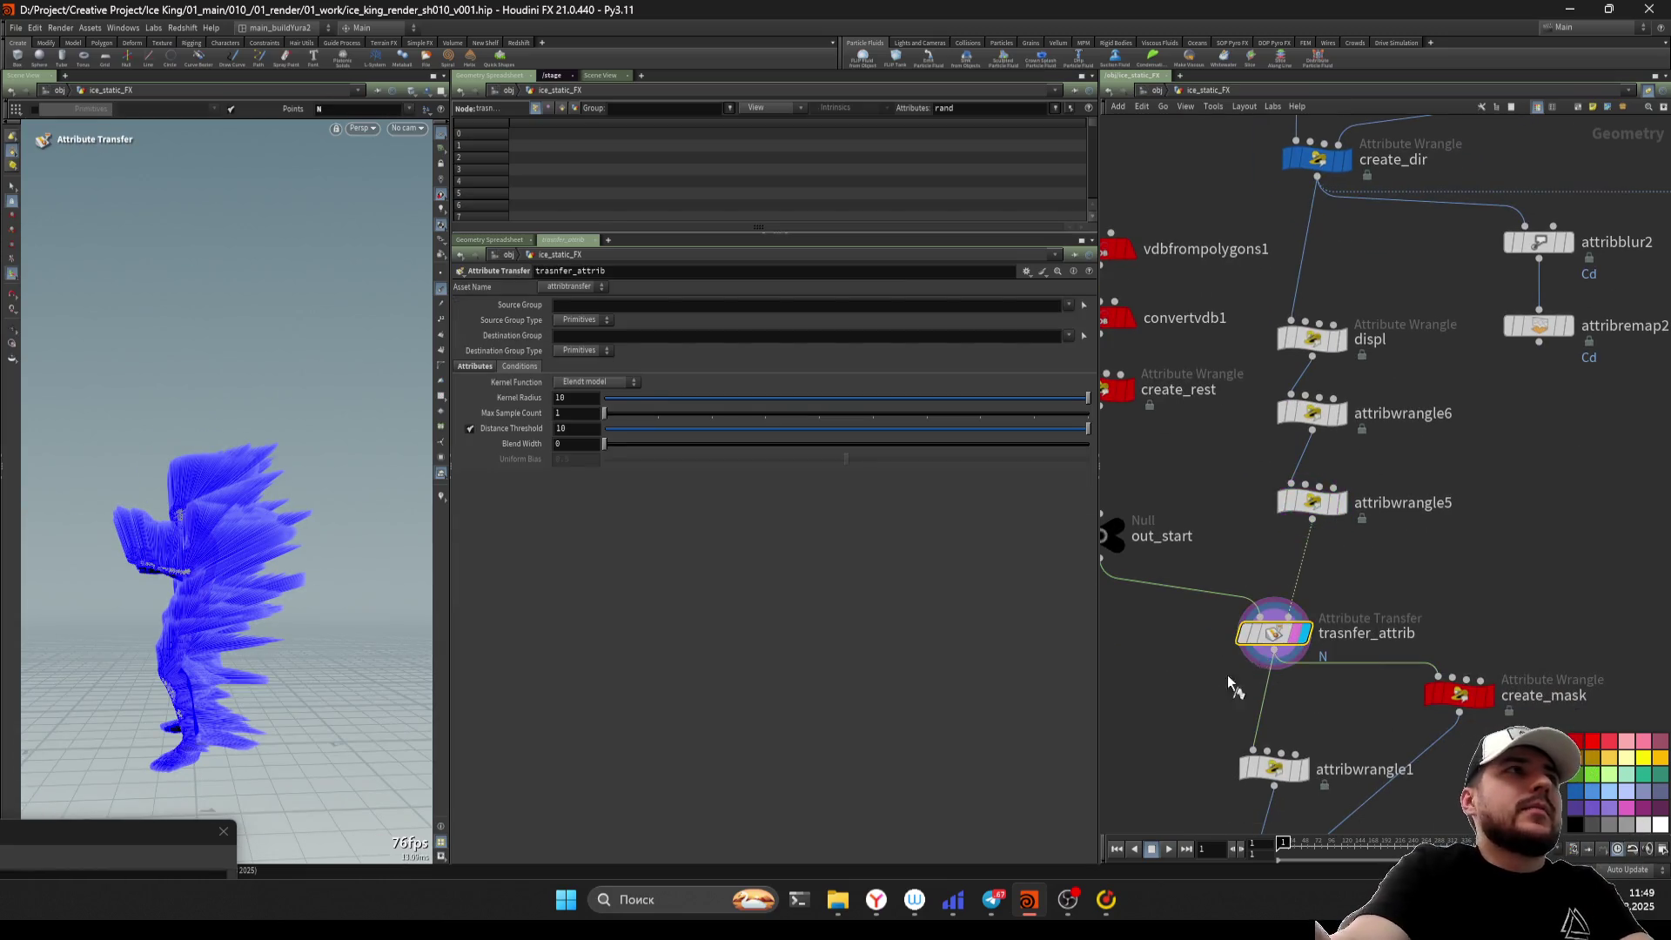
middle_click_drag(1263, 746, 1206, 586)
left_click(1288, 612)
middle_click_drag(1280, 727, 1269, 642)
mouse_move(700, 368)
left_mouse_down()
mouse_move(620, 368)
mouse_move(646, 369)
left_mouse_up()
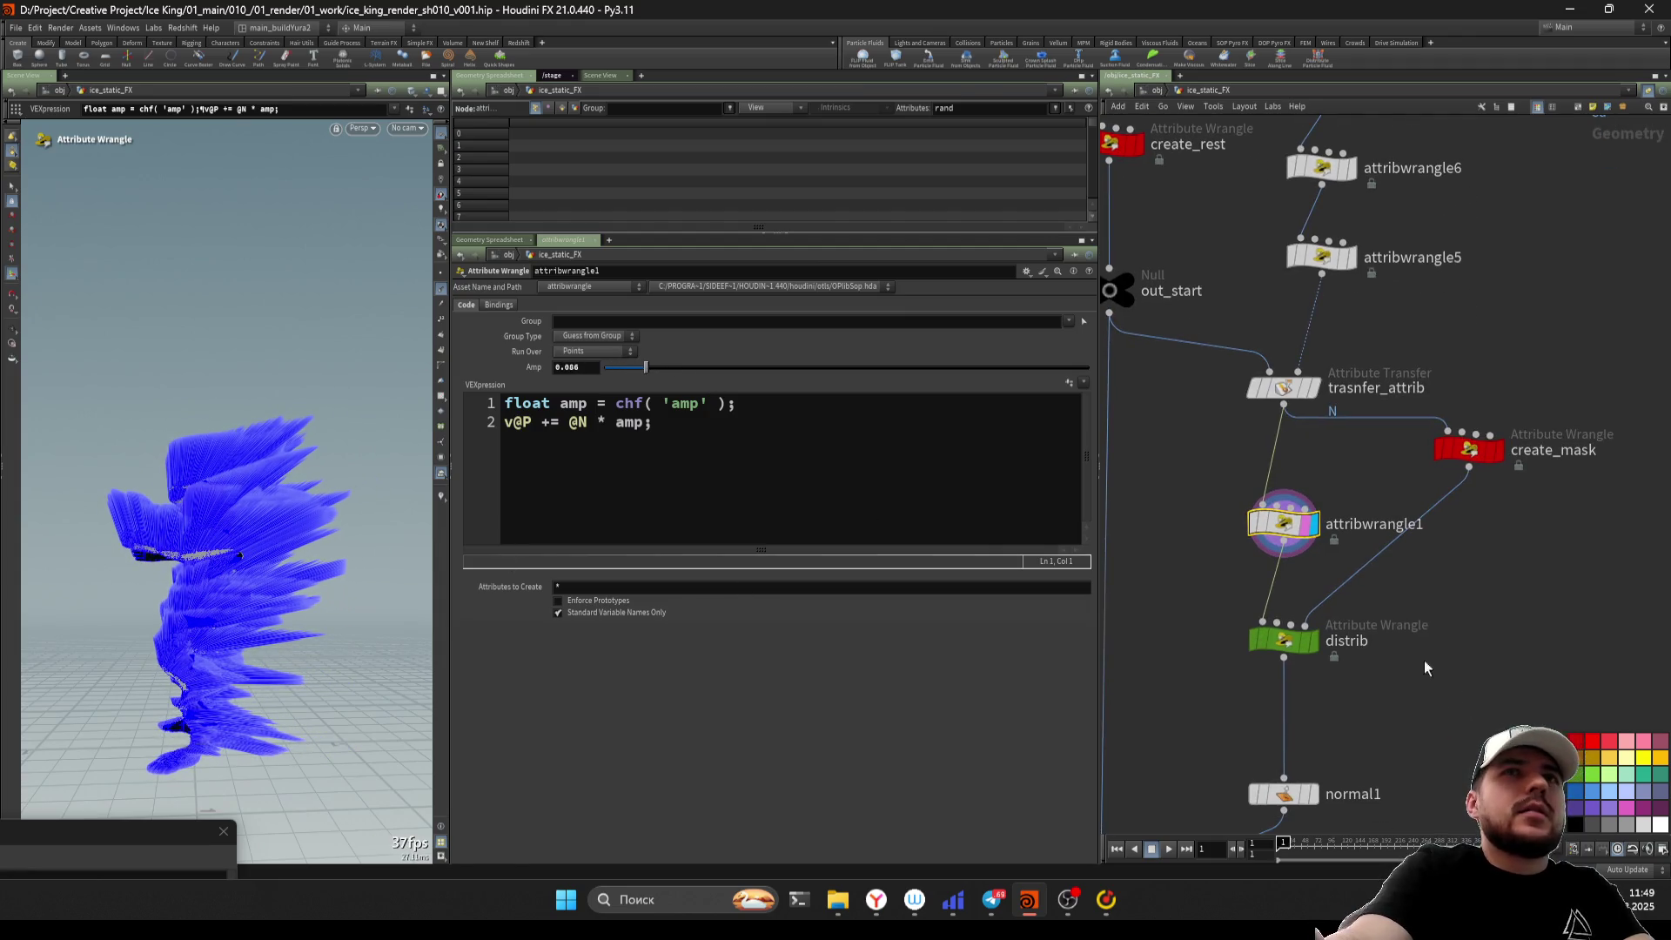
Display merge1's output and set the distrib node's Maxdist to 0.174
left_click(1312, 641)
middle_click_drag(1358, 697, 1357, 576)
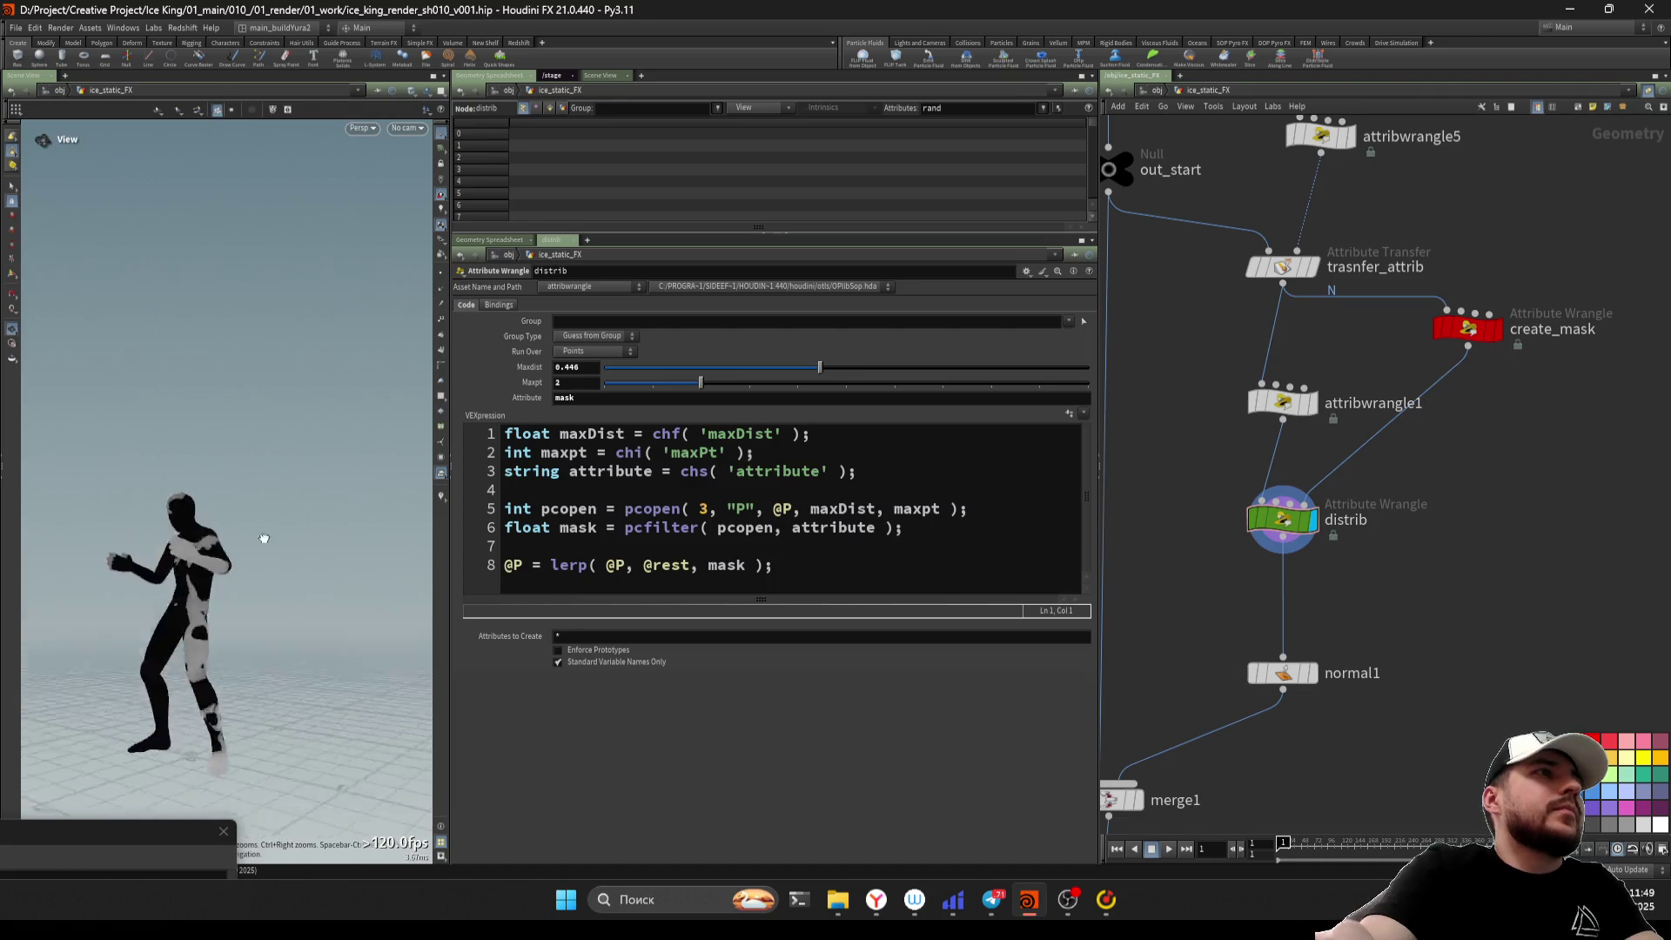
left_click_drag(1361, 566, 1242, 664)
middle_click_drag(1269, 772, 1392, 744)
left_click(1254, 699)
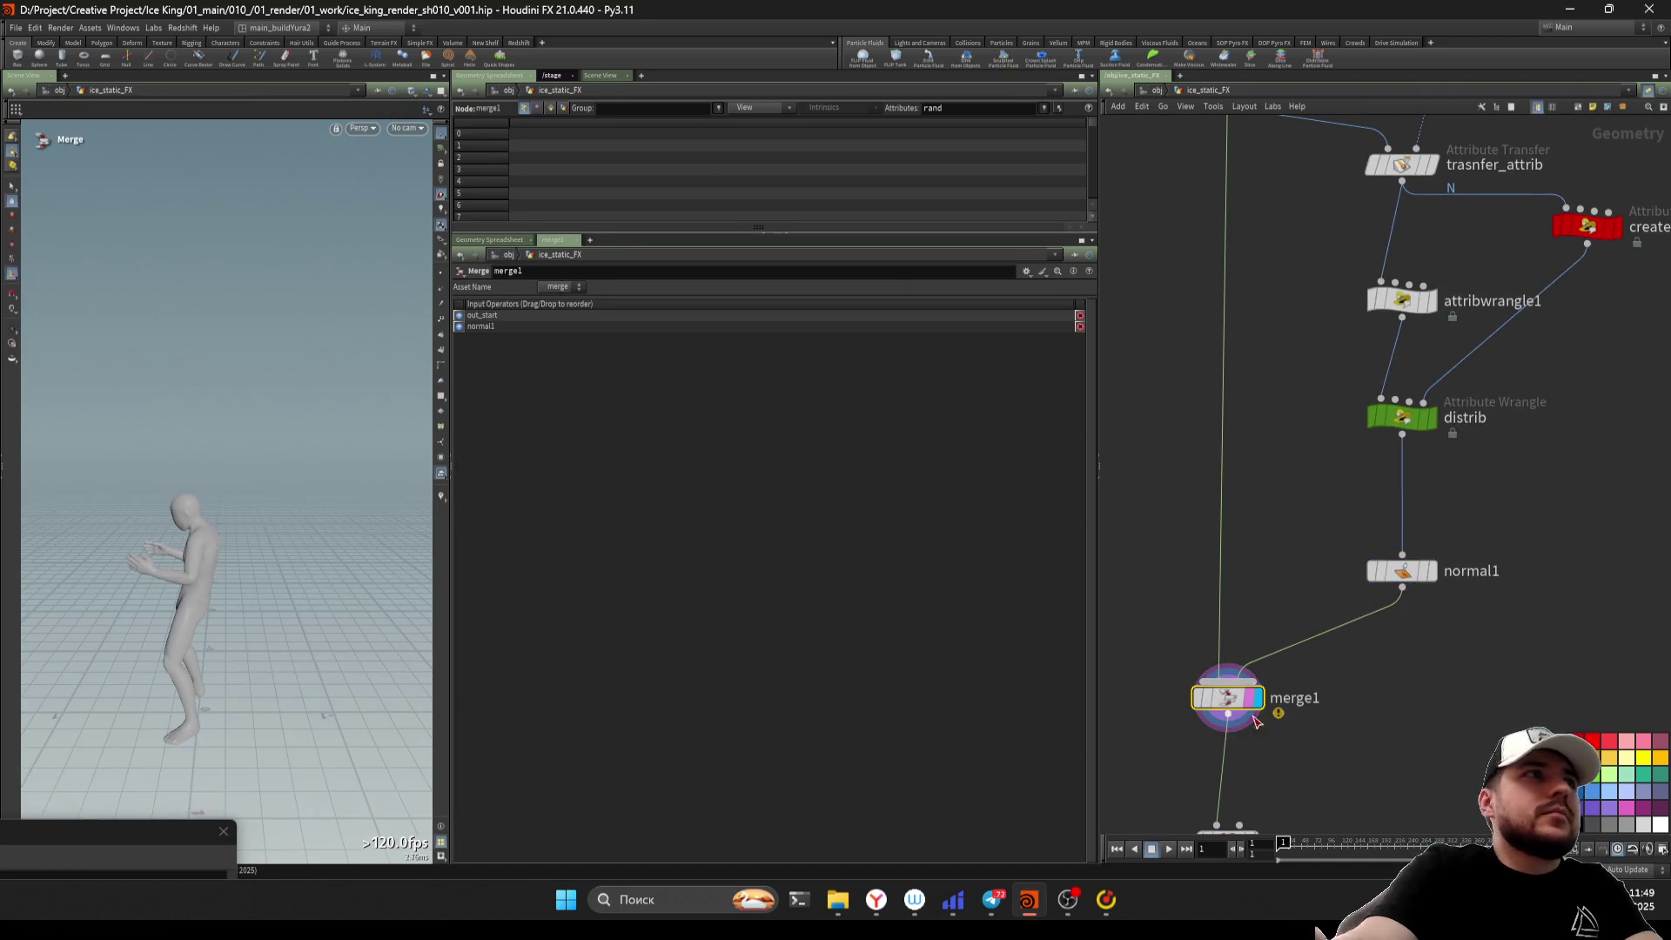
scroll(1260, 541, "down", 2)
left_click(1294, 554)
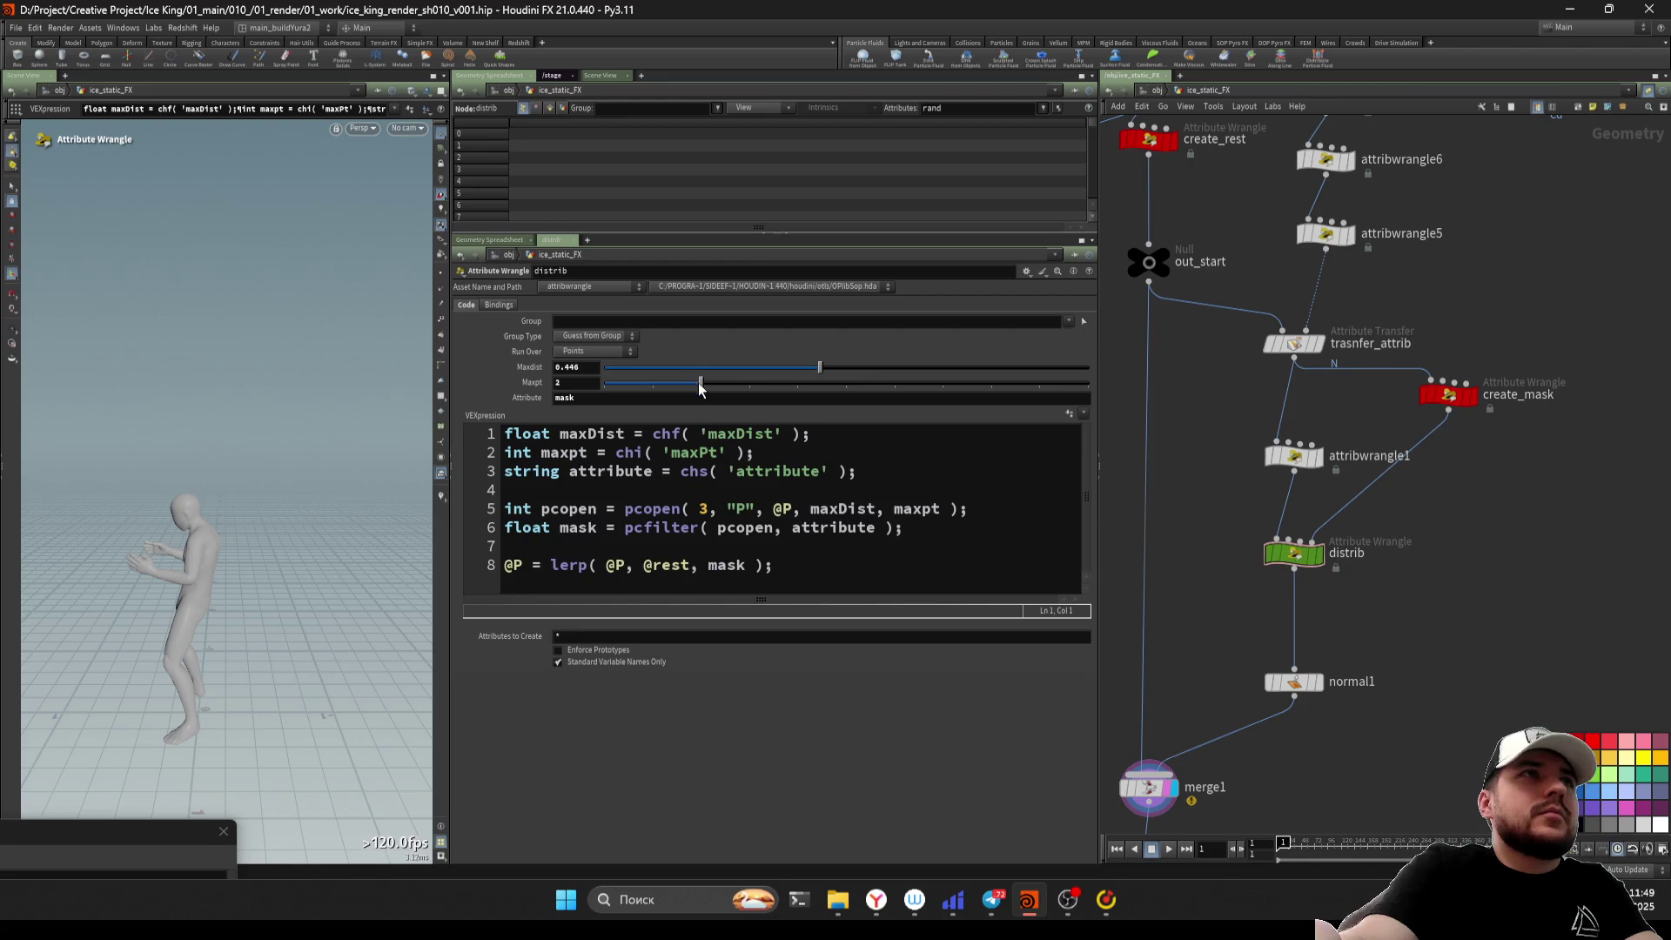
mouse_move(668, 372)
left_mouse_down()
mouse_move(626, 377)
mouse_move(708, 378)
mouse_move(625, 370)
left_mouse_up()
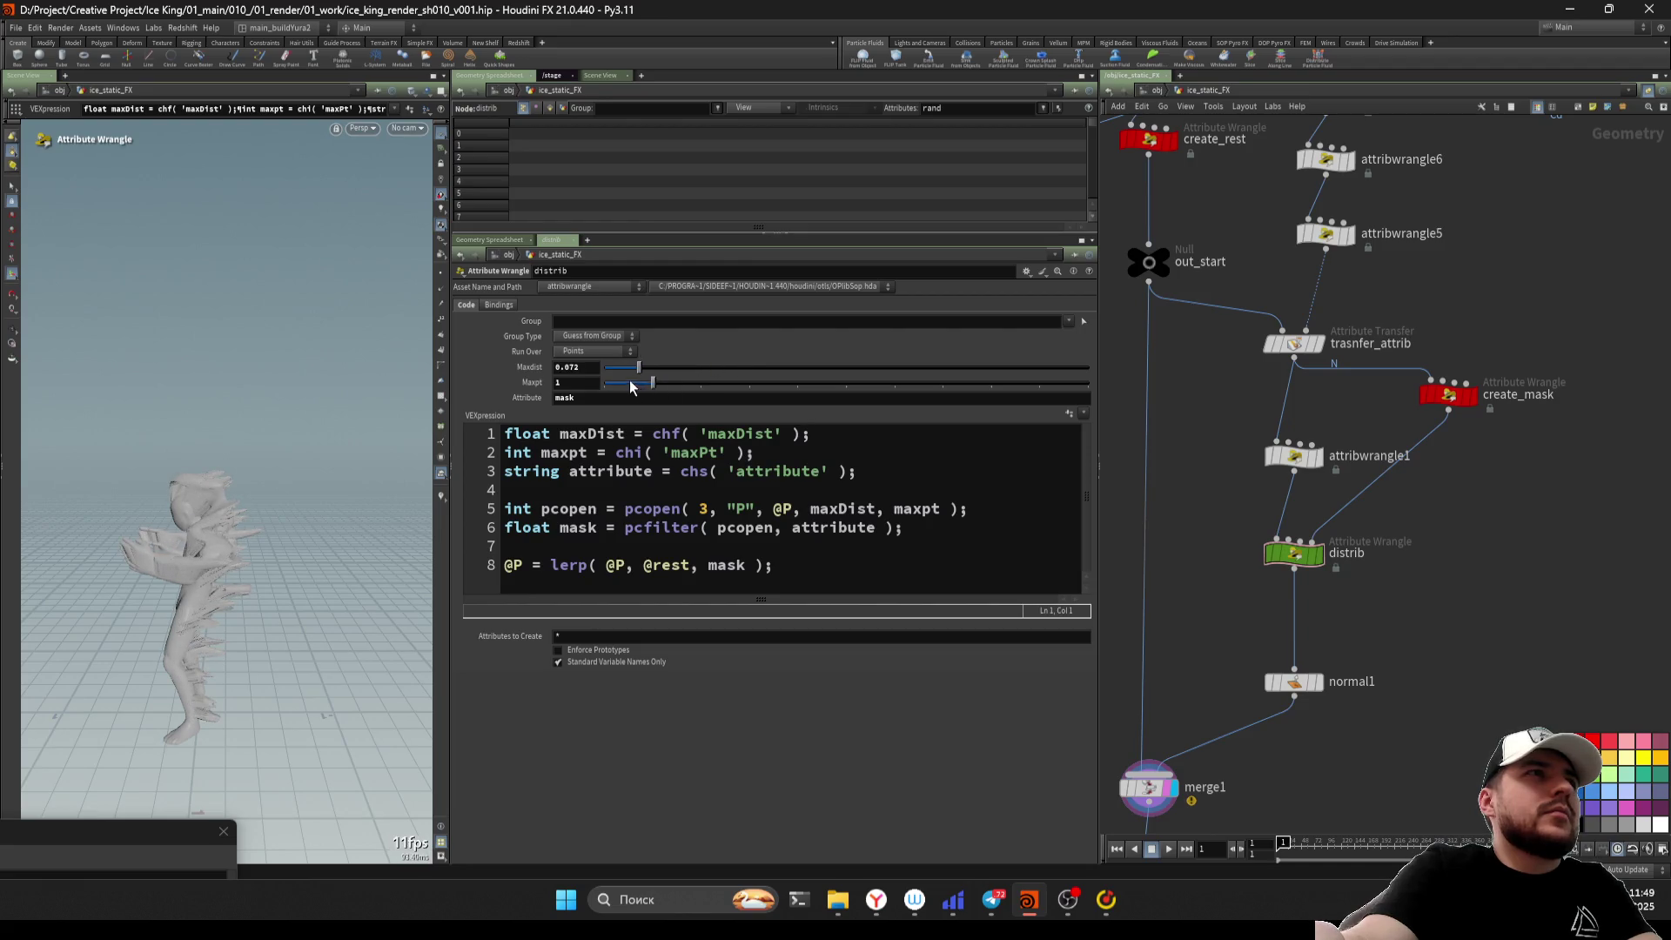
Lengthen the spikes to about 0.18 and display attribwrangle5's rest-position result
middle_click_drag(1262, 261, 1184, 360)
left_click(1203, 564)
mouse_move(646, 367)
left_mouse_down()
mouse_move(749, 368)
mouse_move(692, 374)
mouse_move(711, 369)
left_mouse_up()
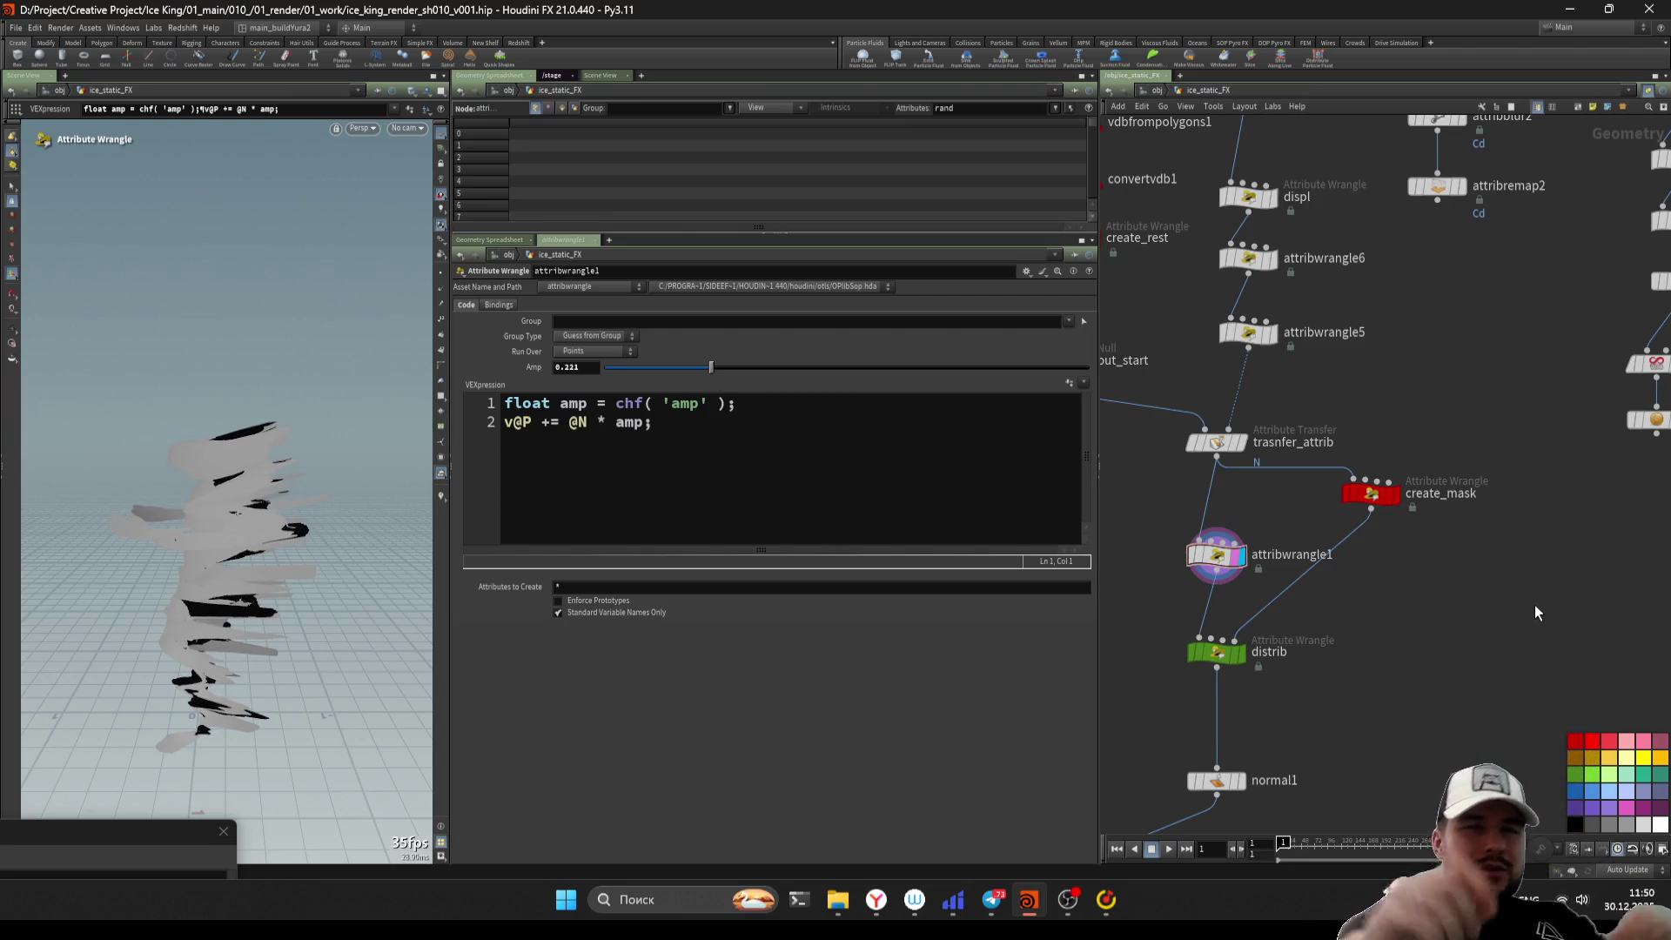
middle_click_drag(1244, 749, 1294, 733)
mouse_move(1357, 366)
middle_mouse_down()
mouse_move(1344, 522)
mouse_move(1370, 591)
middle_mouse_up()
left_click(1278, 553)
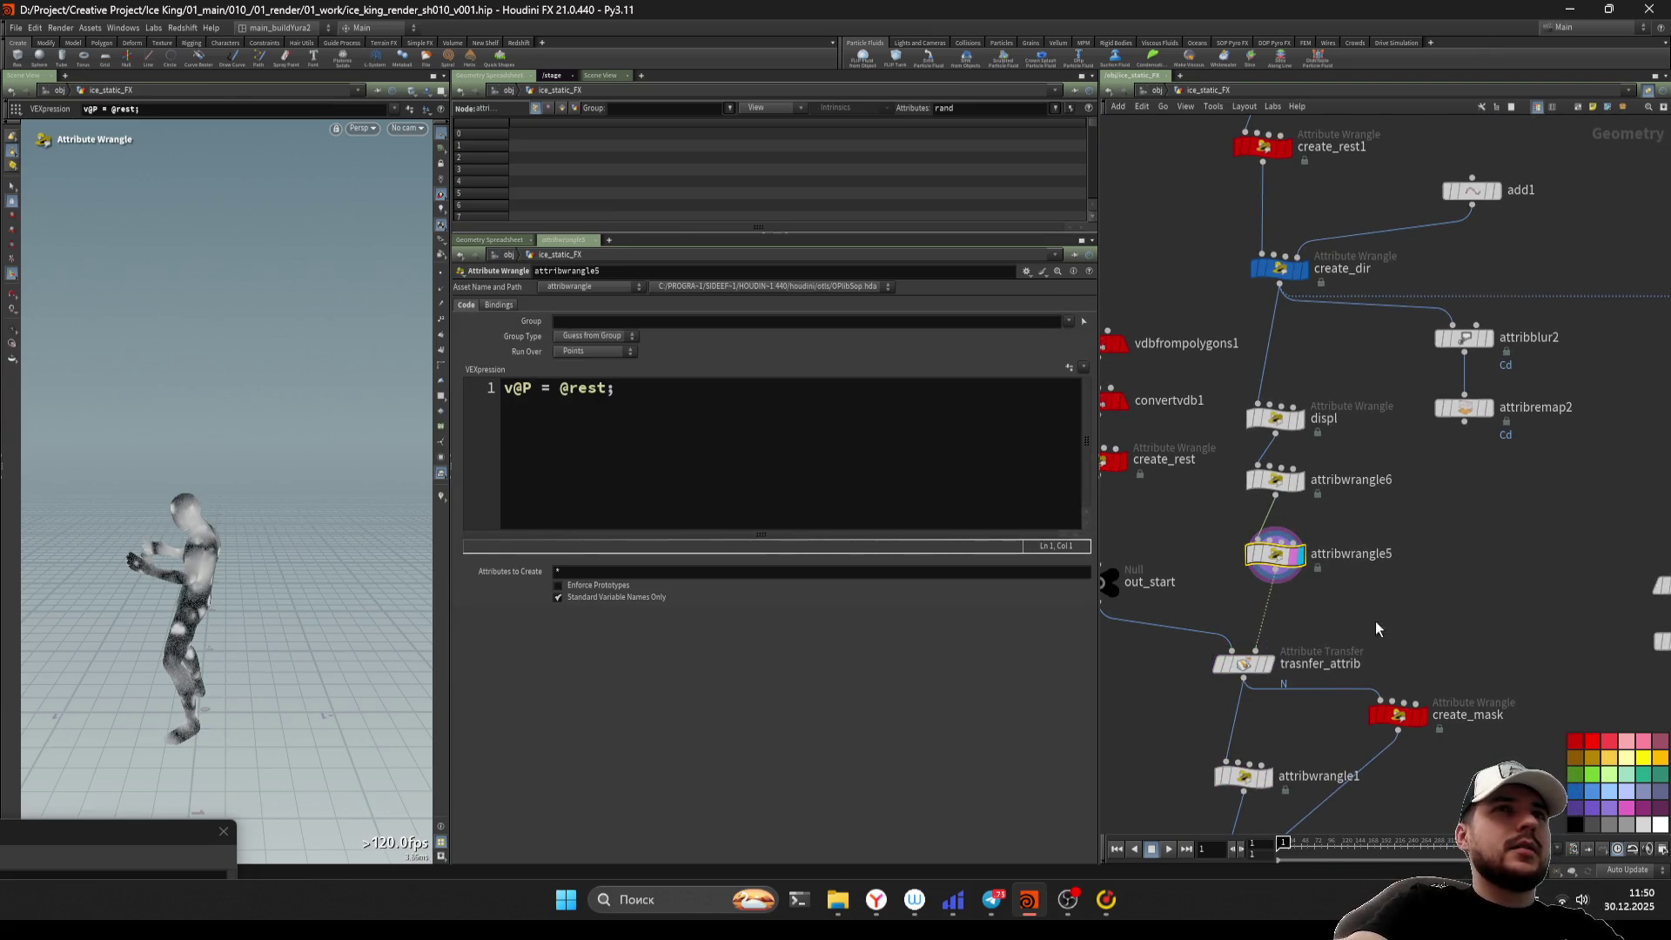
Orbit to inspect the spikes, then display create_rest1's output
left_click(1219, 630)
left_click(1255, 567)
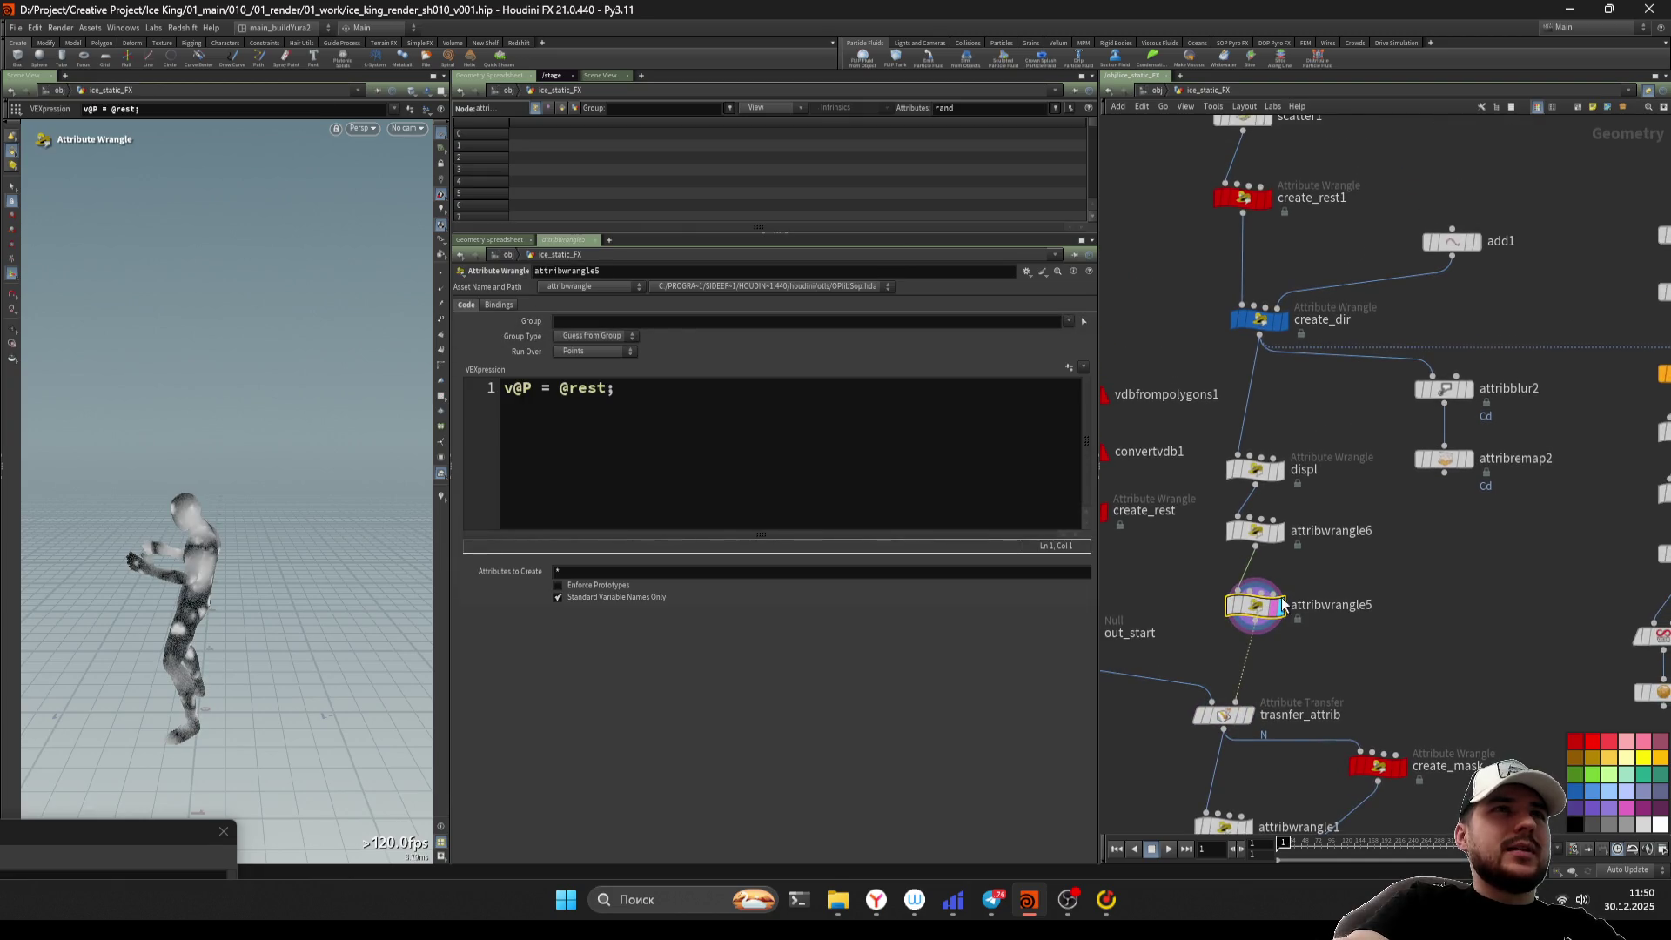
left_click(442, 287)
mouse_move(279, 539)
left_mouse_down()
mouse_move(192, 557)
mouse_move(220, 562)
mouse_move(206, 503)
left_mouse_up()
middle_click_drag(1182, 397, 1184, 470)
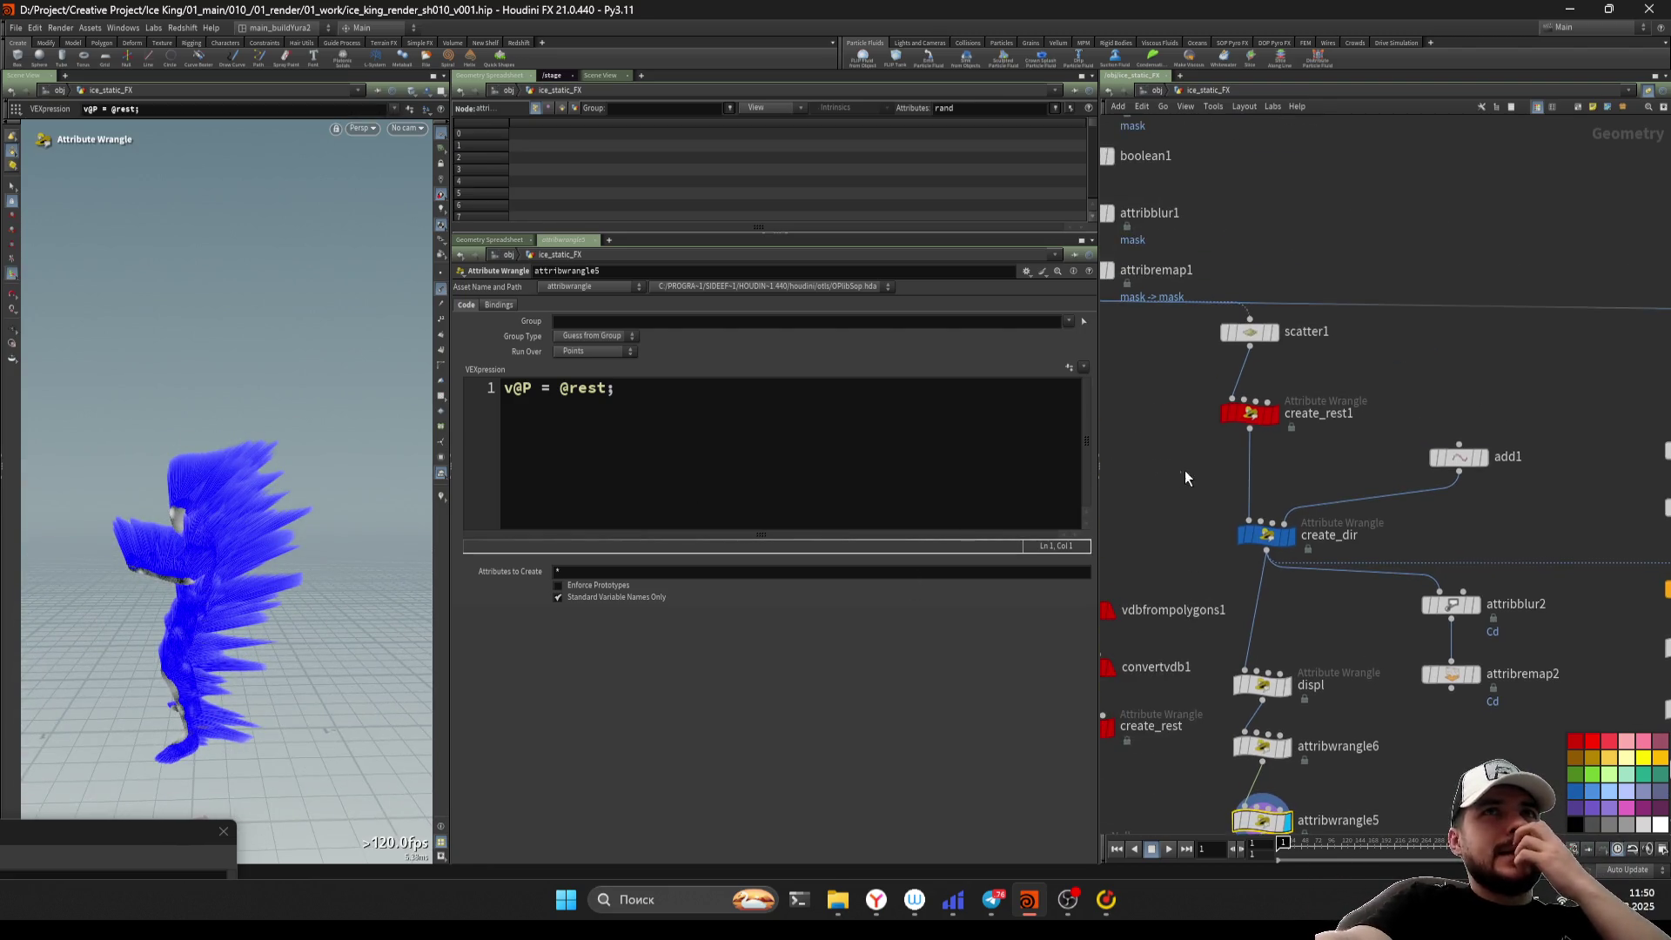
left_click(1250, 413)
key("r")
left_click_drag(1302, 562, 1303, 562)
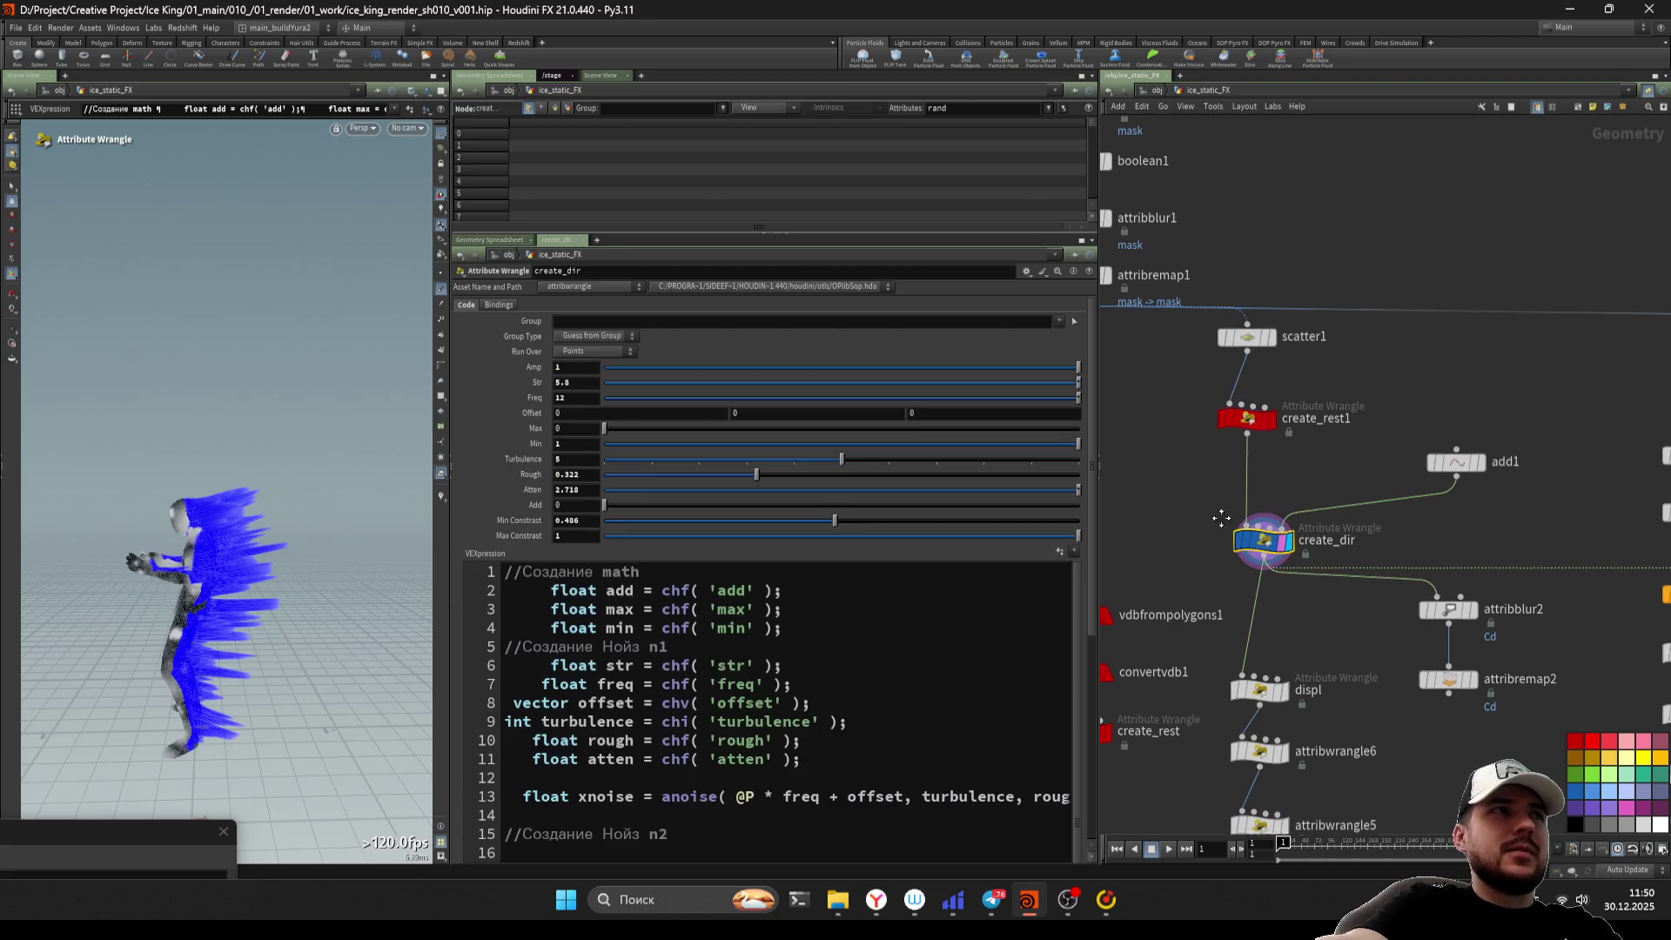
middle_click_drag(1228, 464, 1208, 530)
key("ctrl+z")
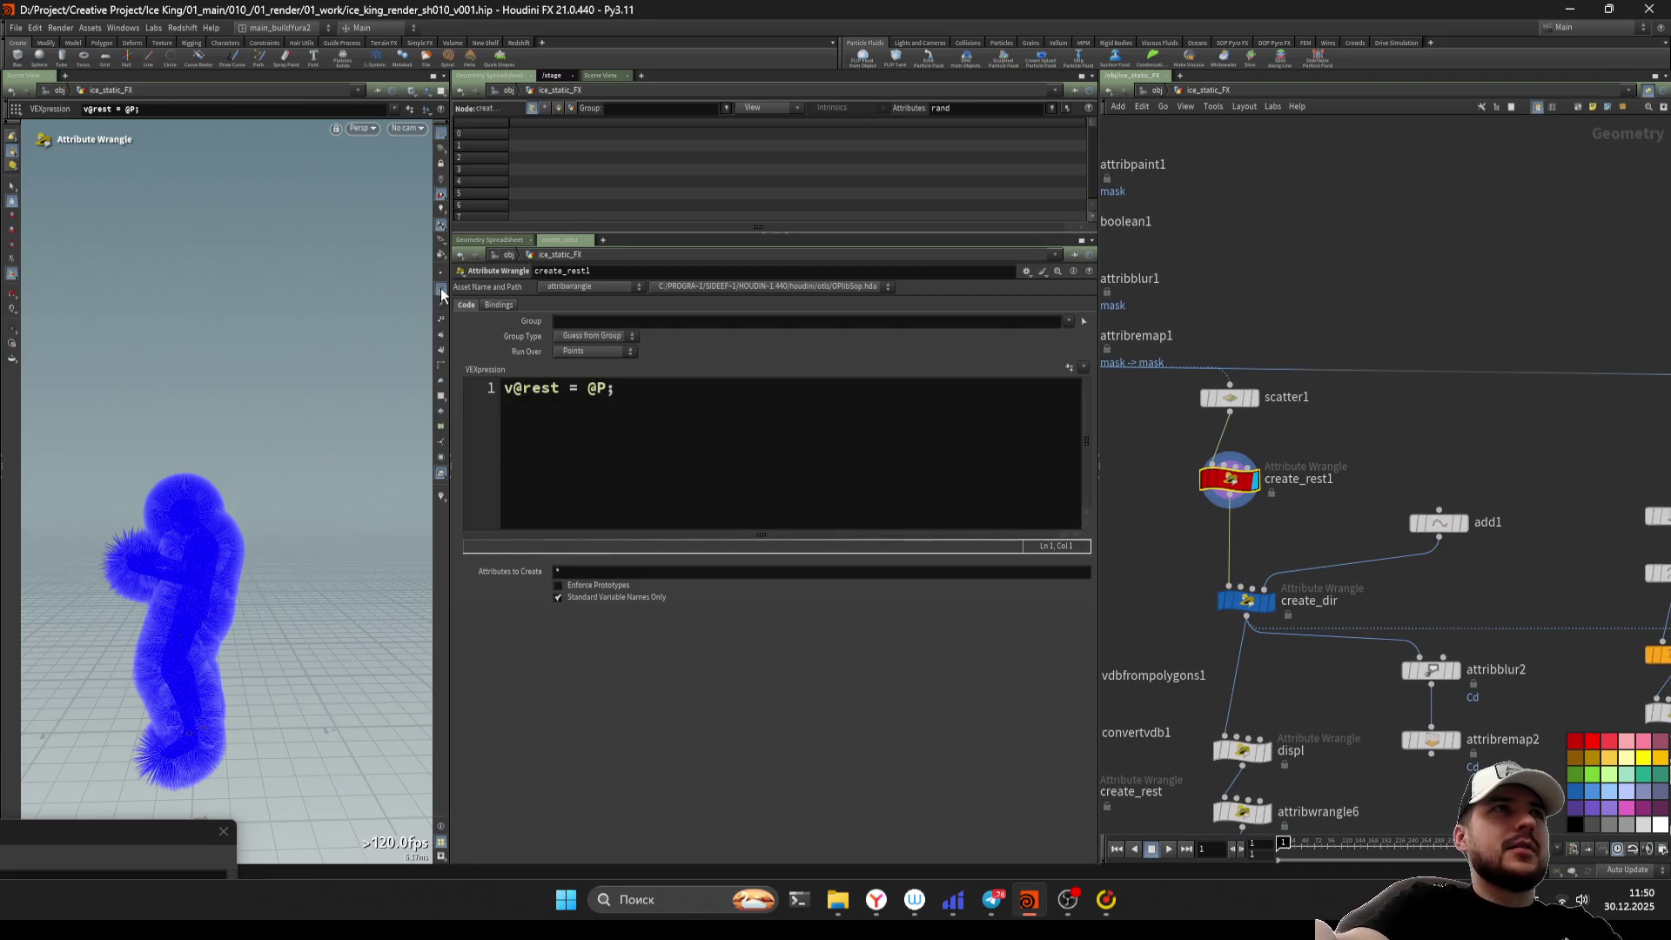
Add an Attribute Noise node ('at no') after create_rest1, writing a float attribute named noise
left_click(441, 289)
key("Tab")
type("at no")
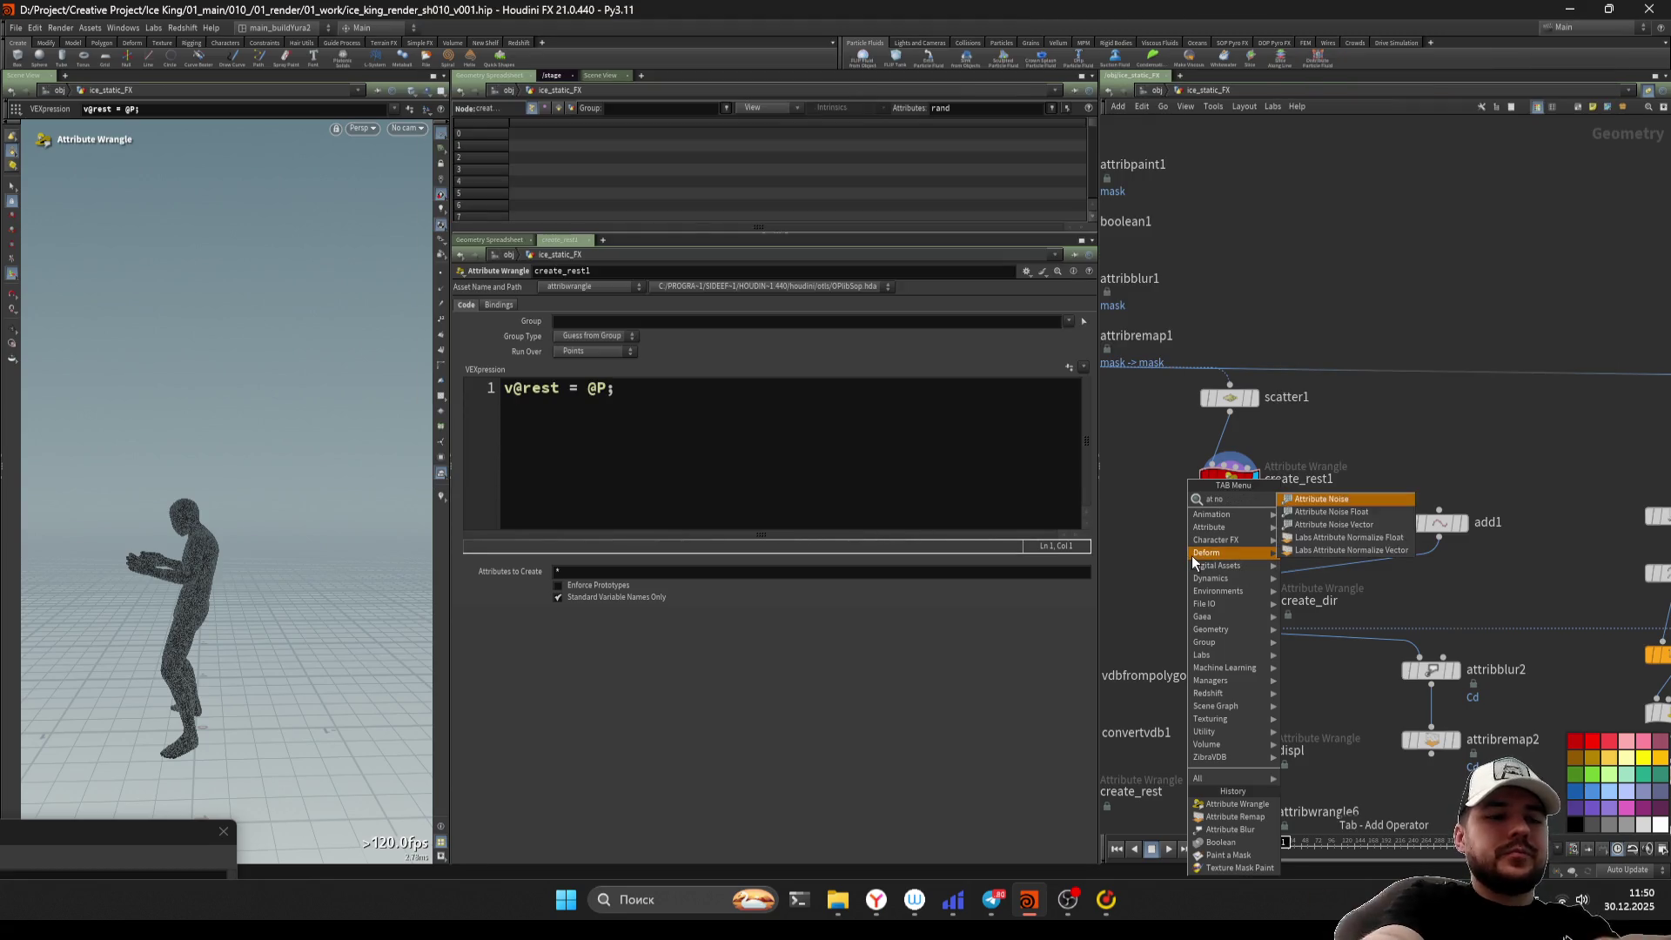
key("Return")
left_click(1248, 545)
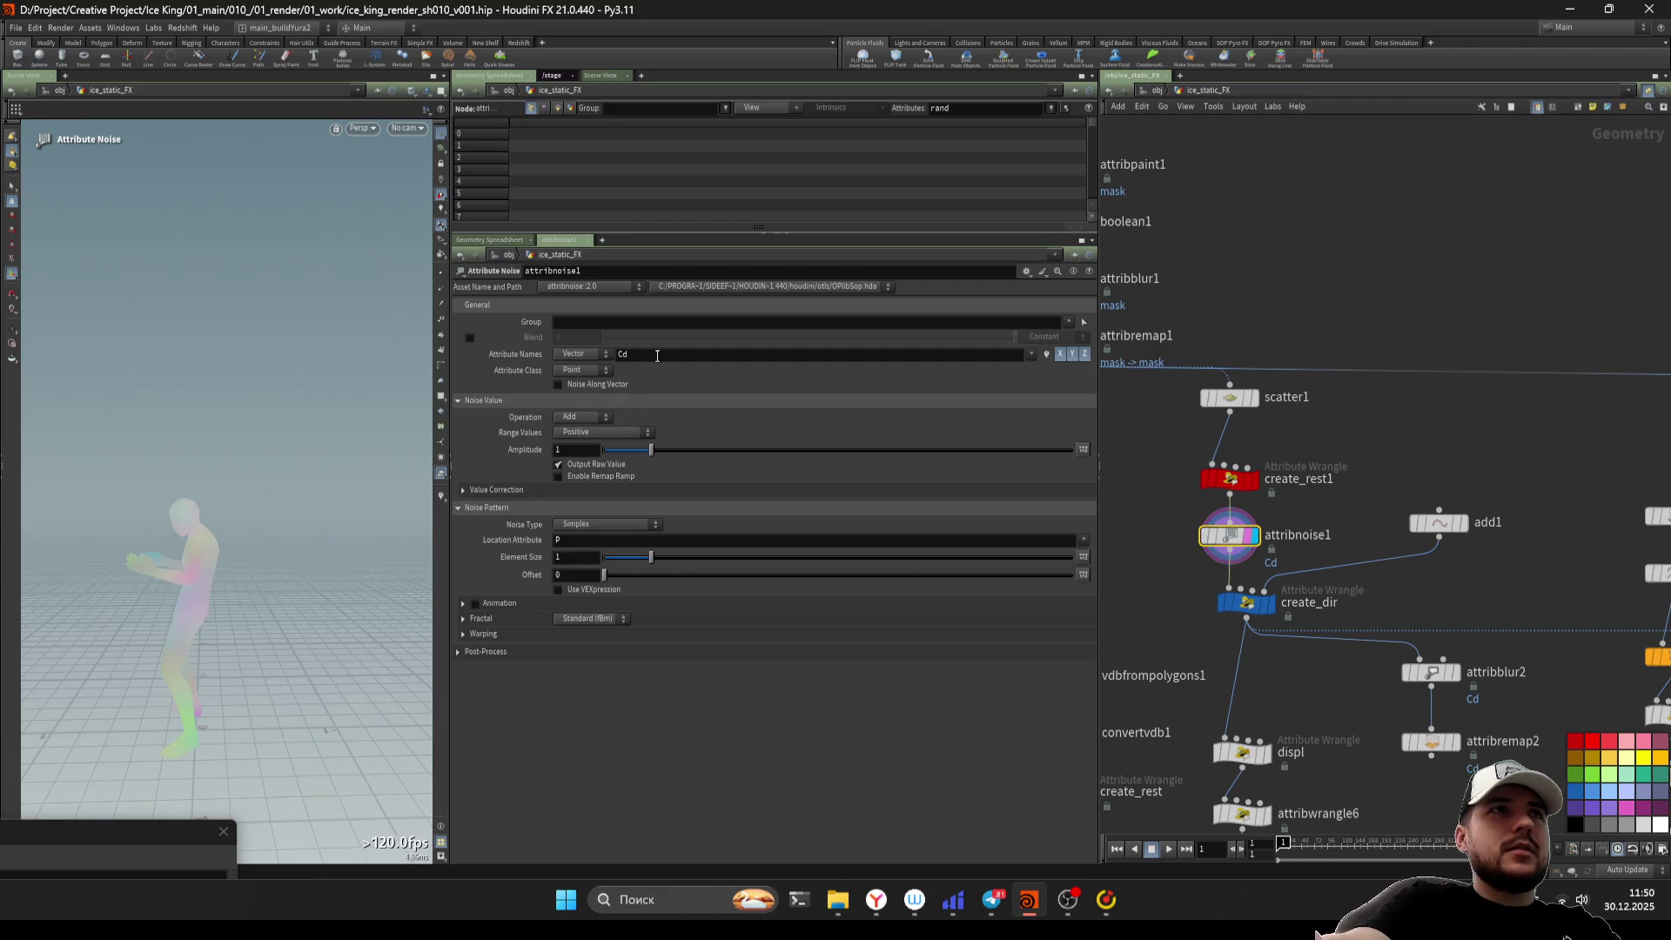
left_click(581, 353)
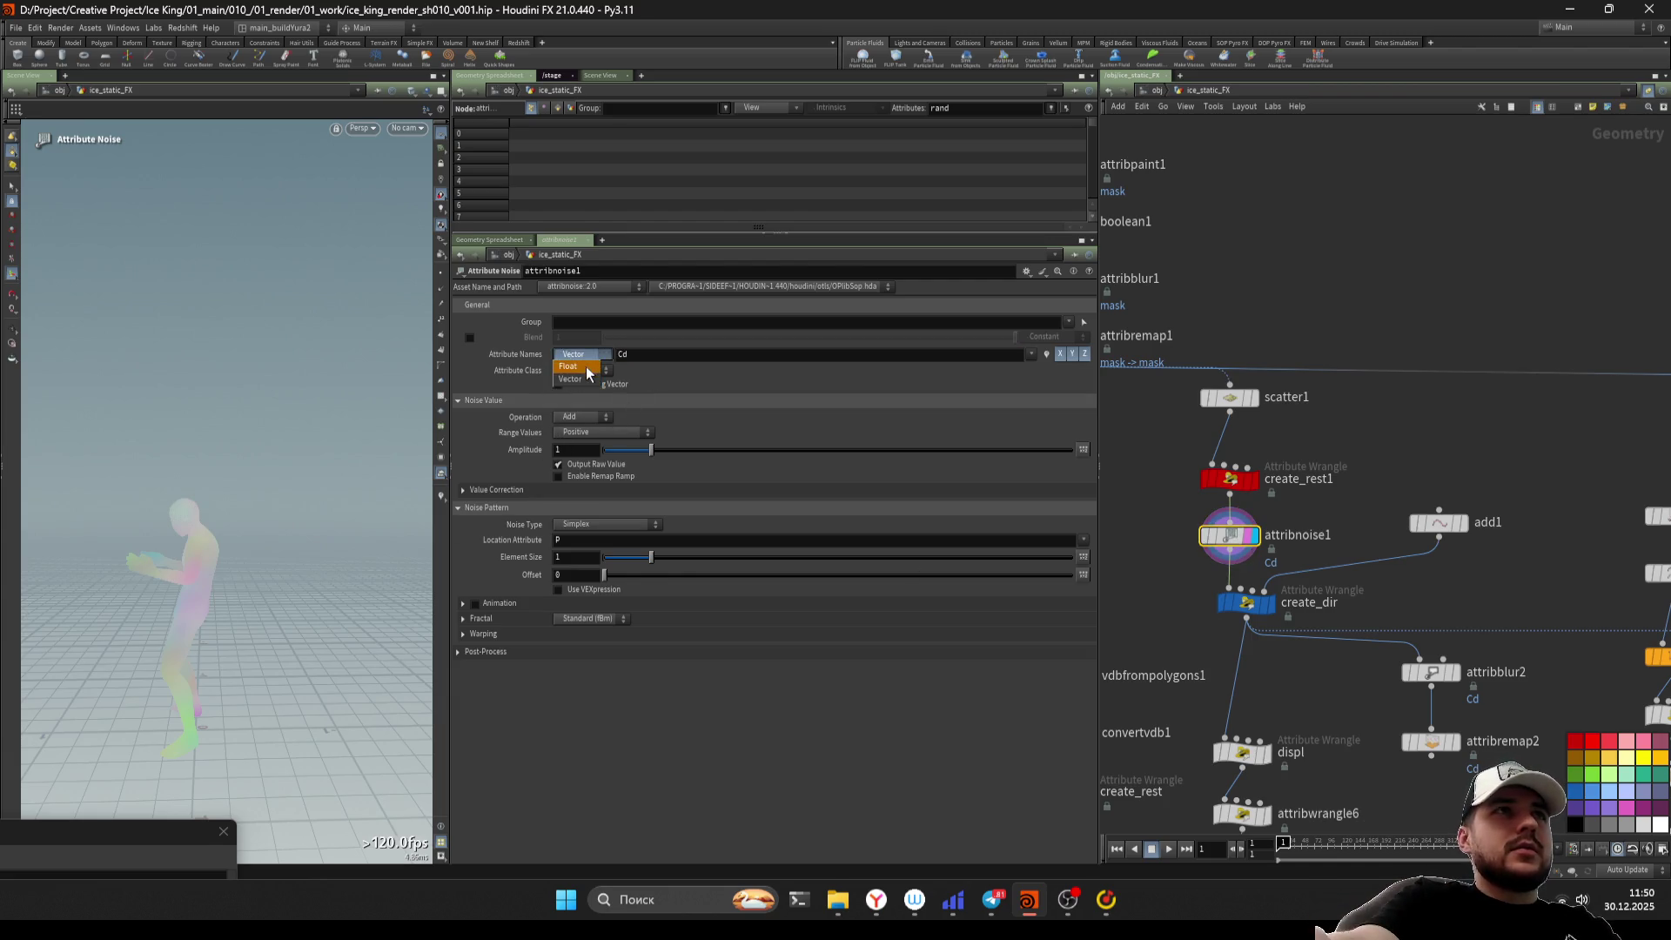
left_click(597, 362)
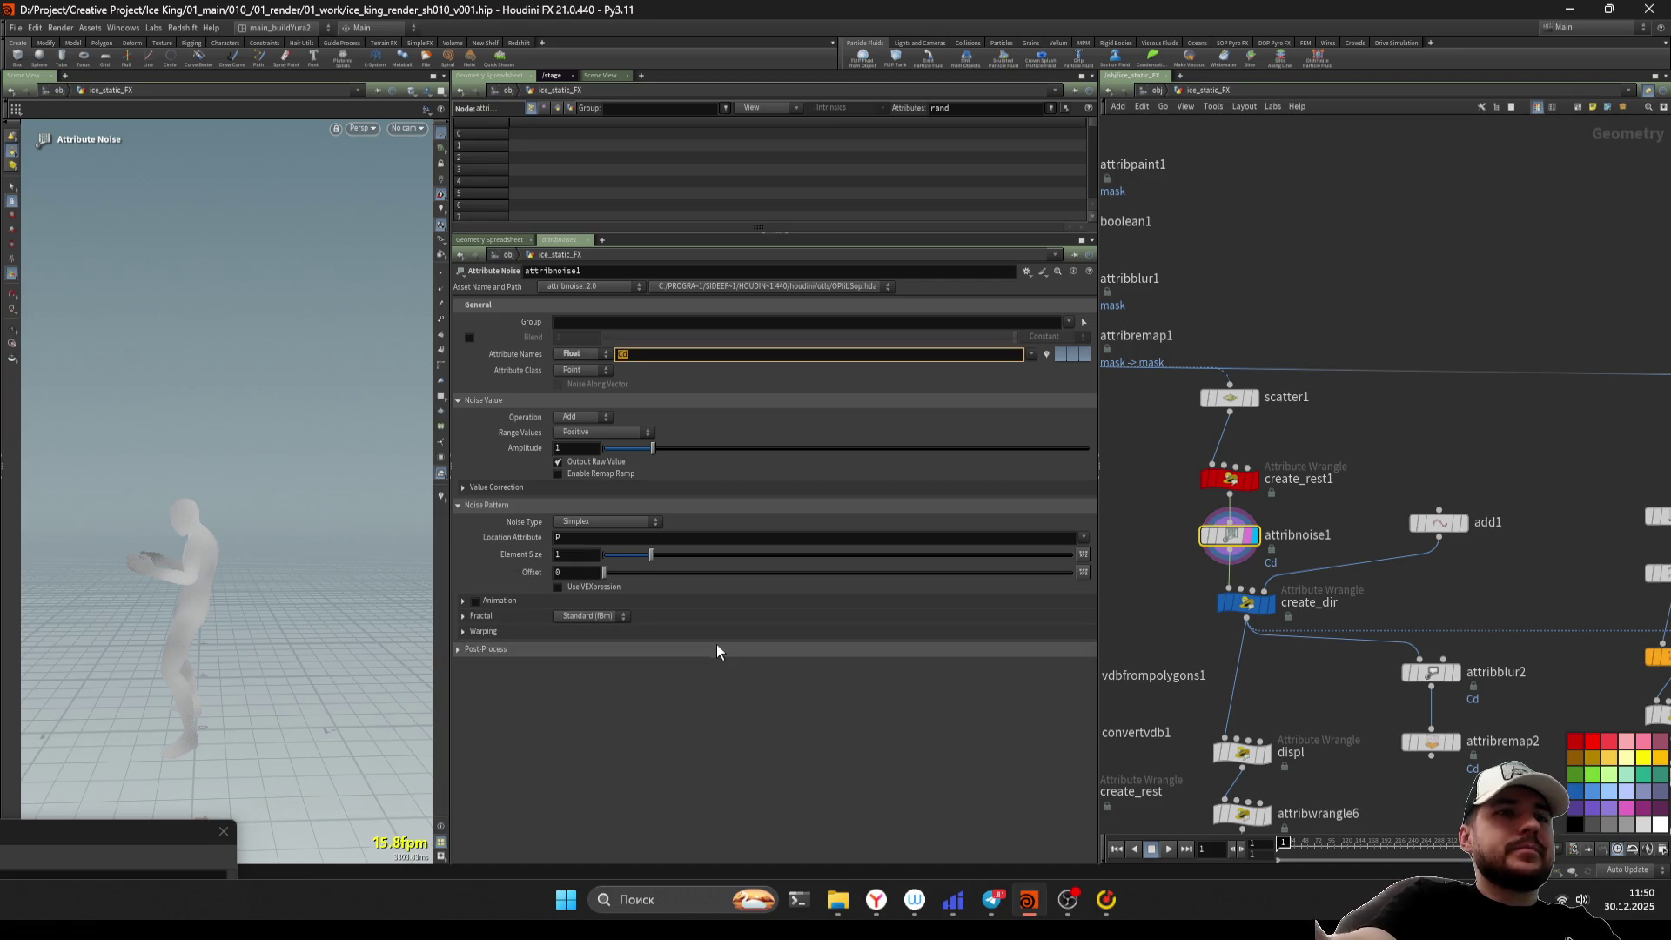
type("noise")
key("Return")
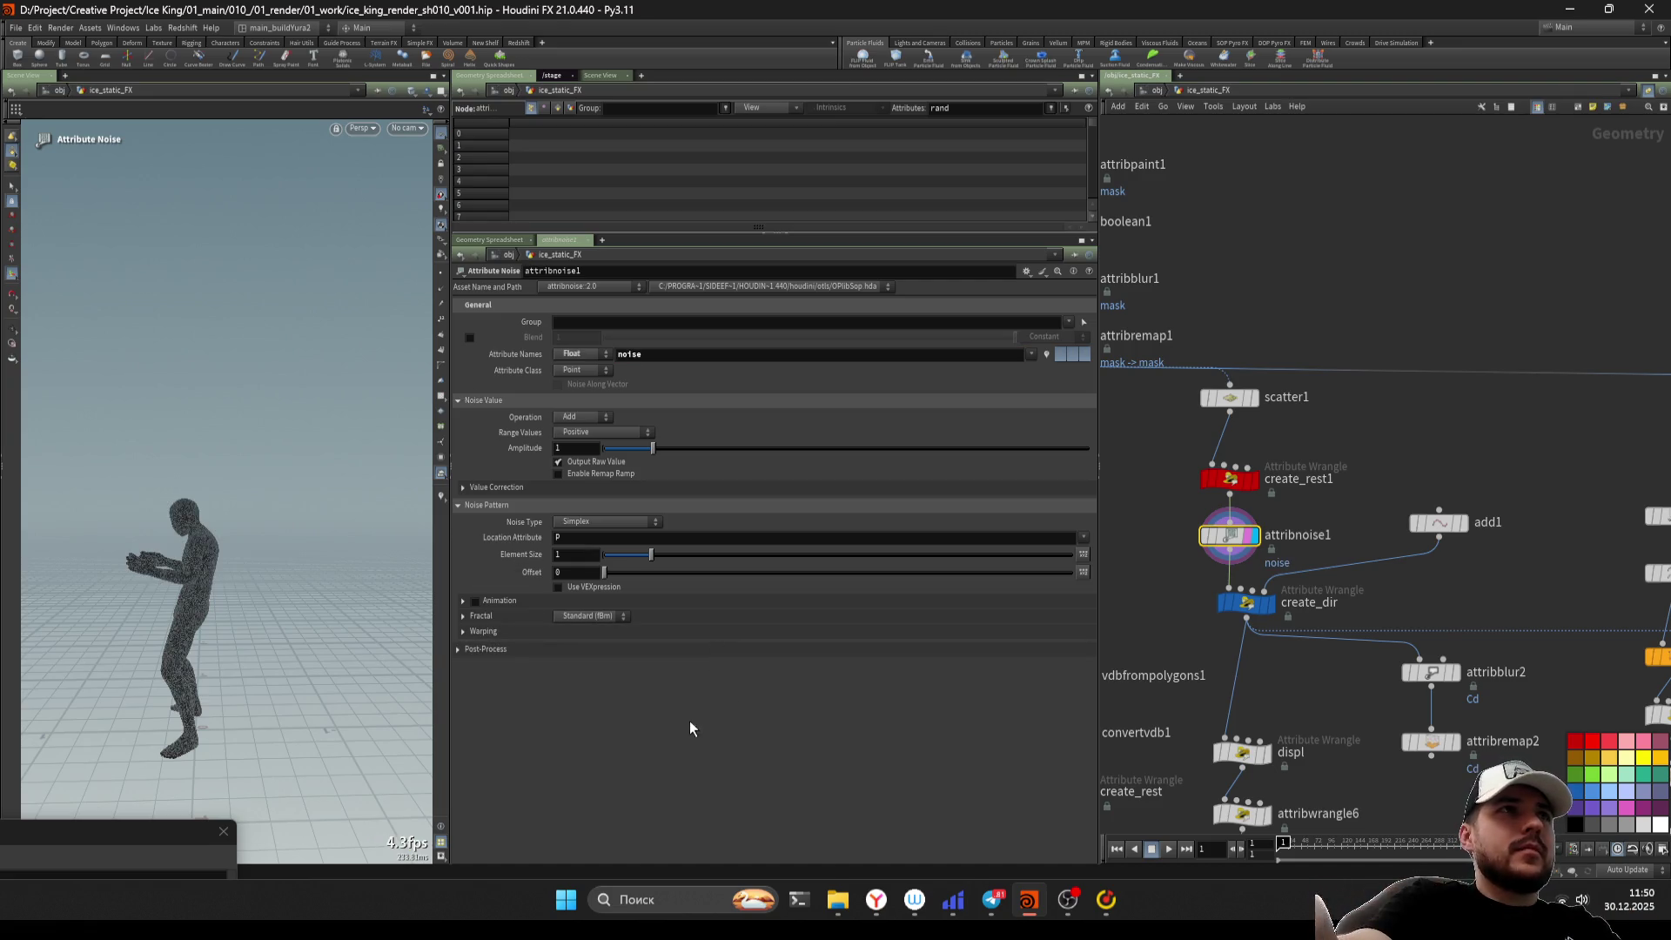
middle_click(1252, 552)
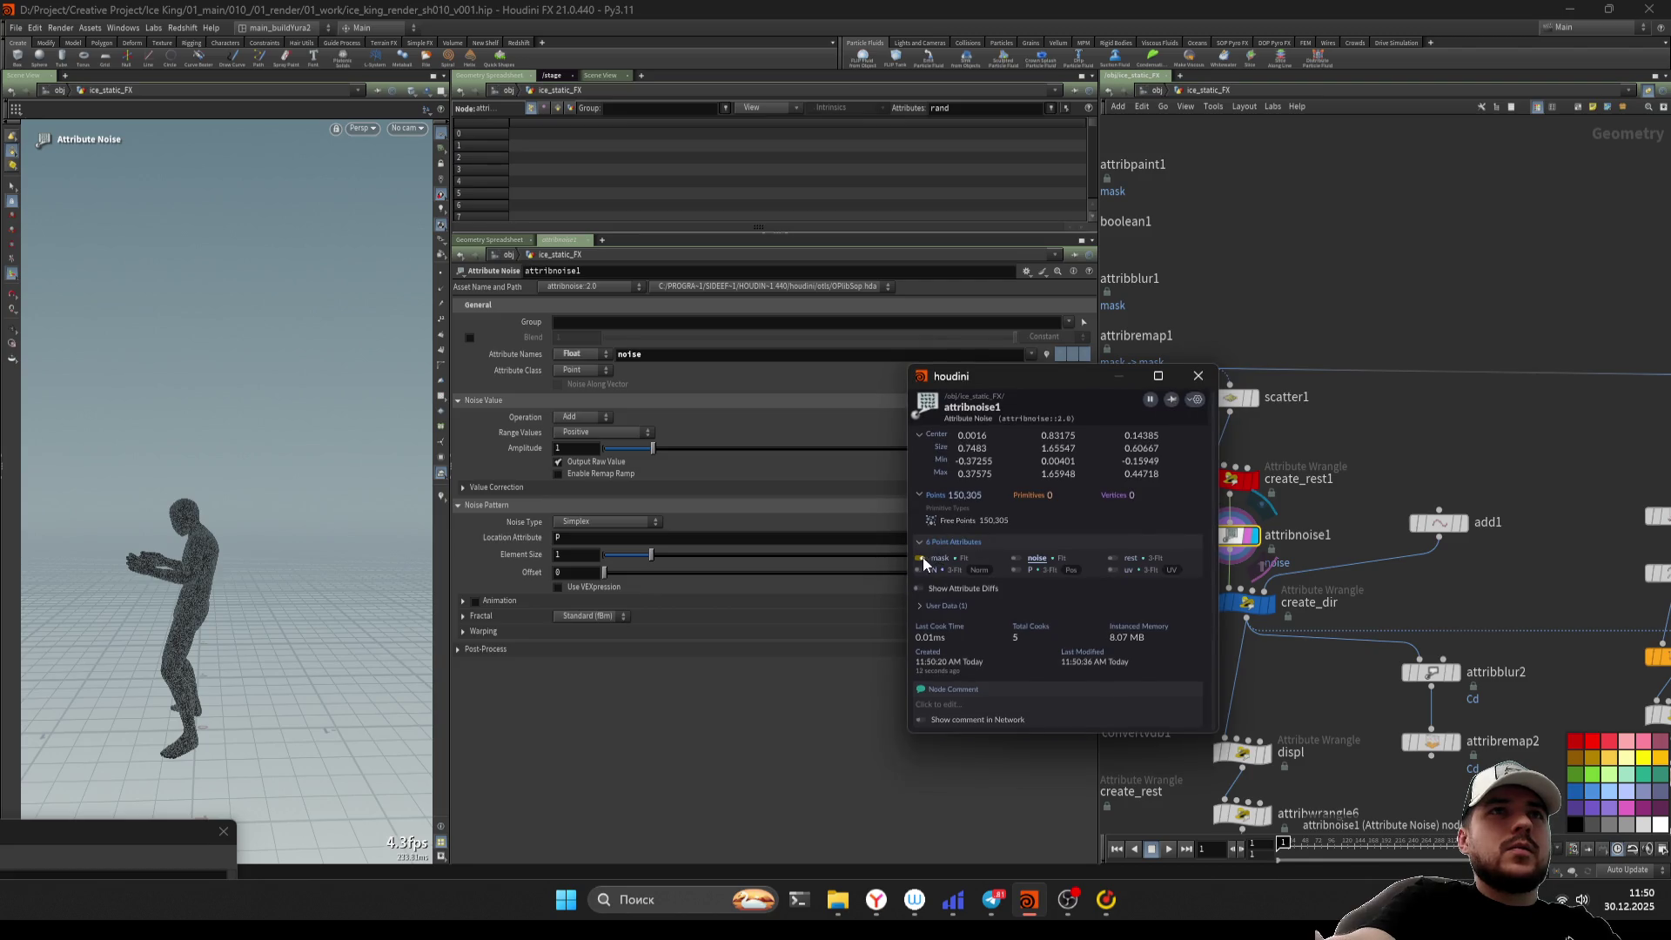
left_click(441, 497)
Make the noise visualizer ramp black-to-red by deleting middle keys and blackening the low end
left_click(567, 482)
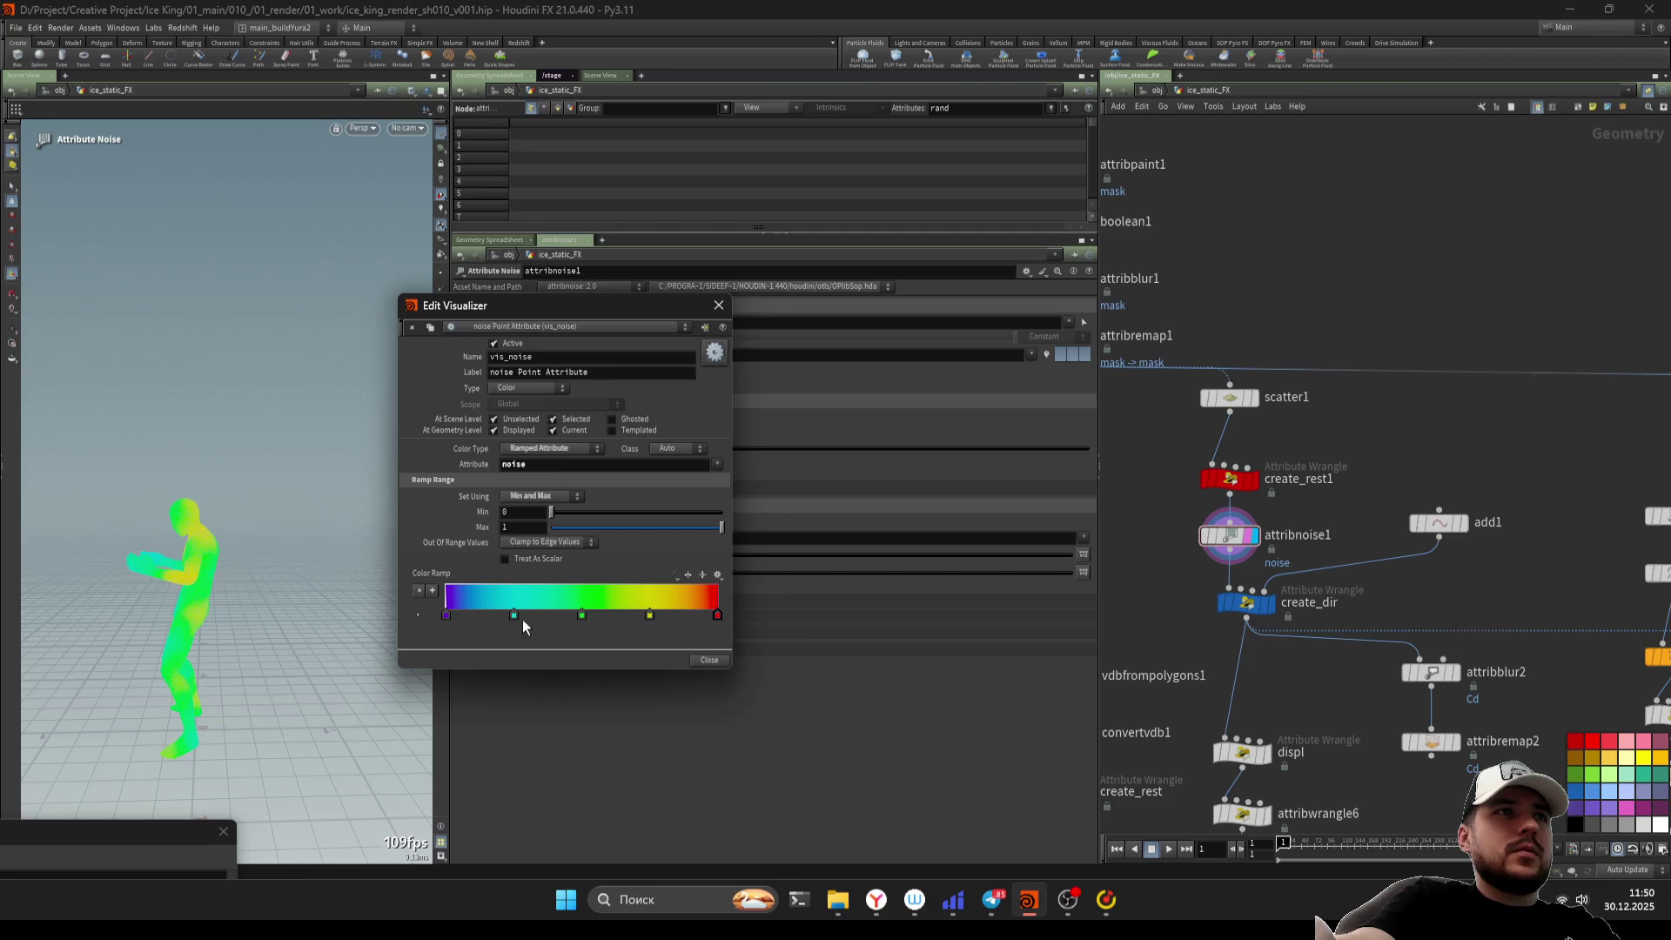
right_click(513, 615)
left_click(565, 724)
right_click(581, 614)
left_click(618, 723)
right_click(649, 615)
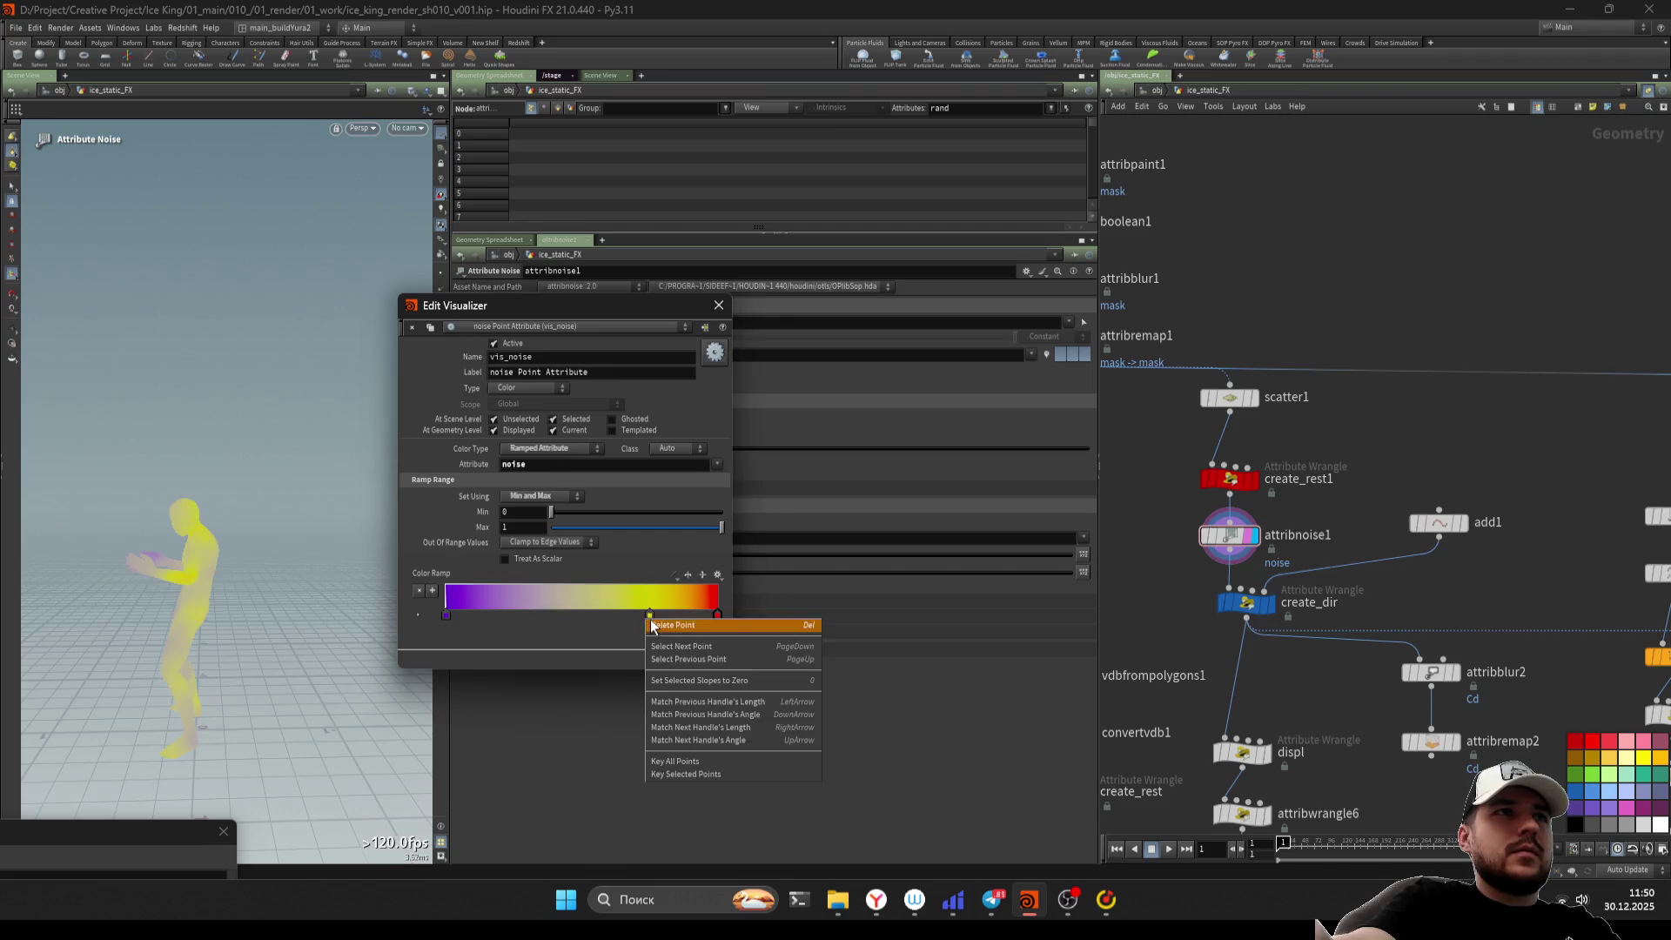
left_click(683, 729)
right_click(447, 614)
left_click(475, 657)
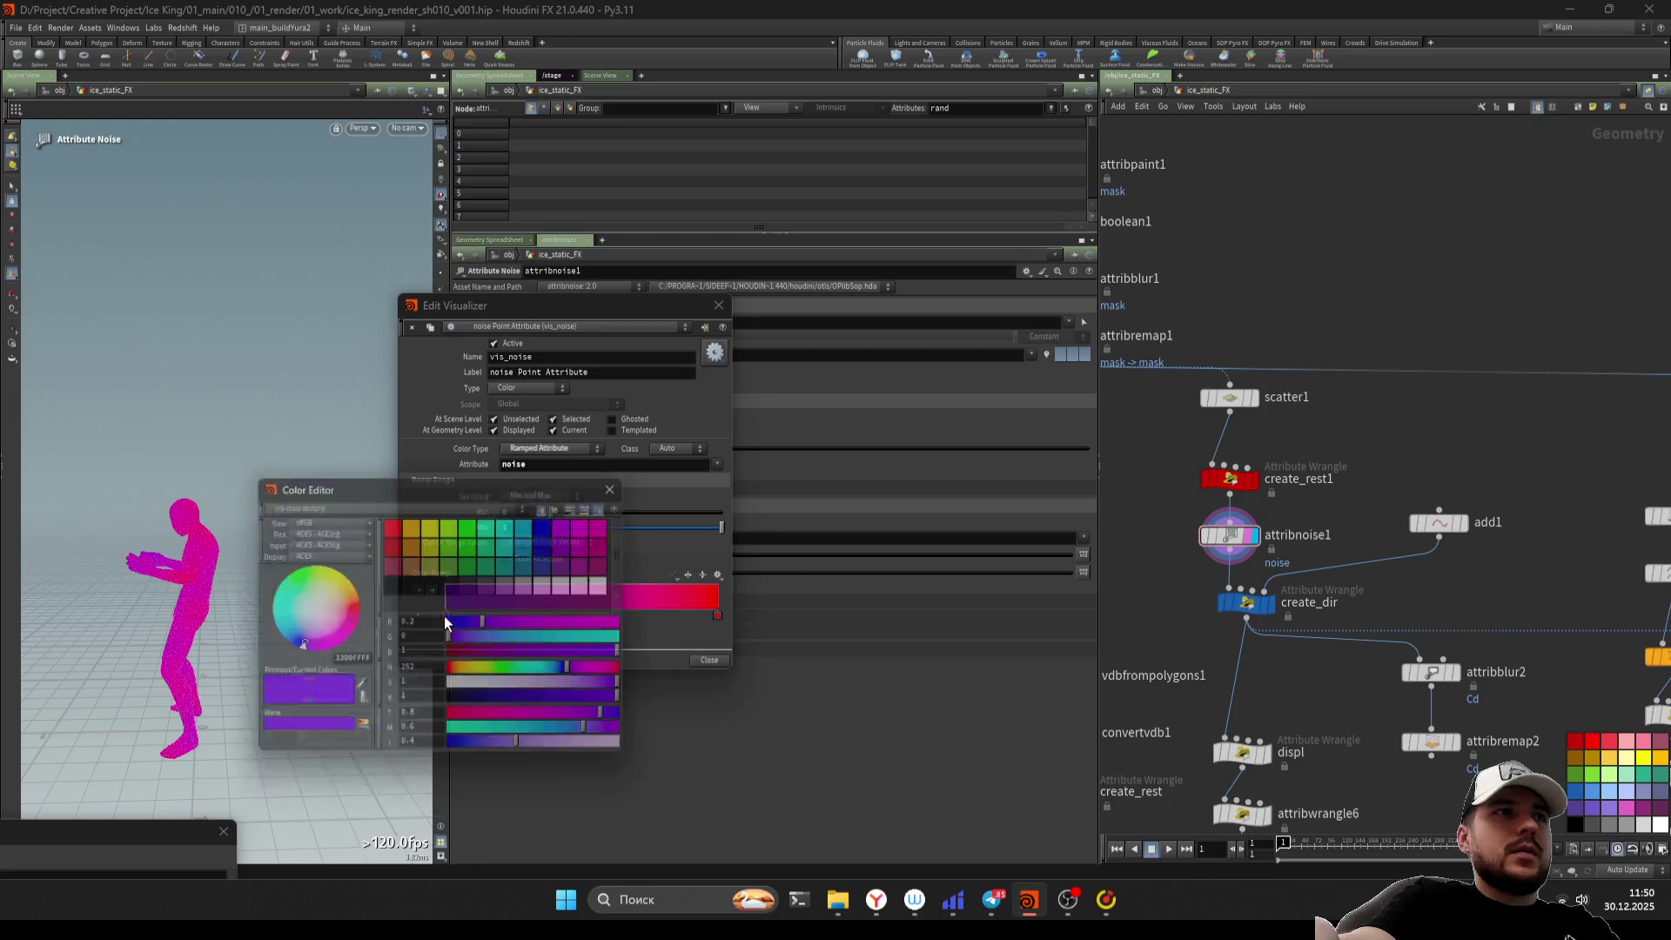
left_click(392, 585)
left_click(624, 483)
left_click(717, 305)
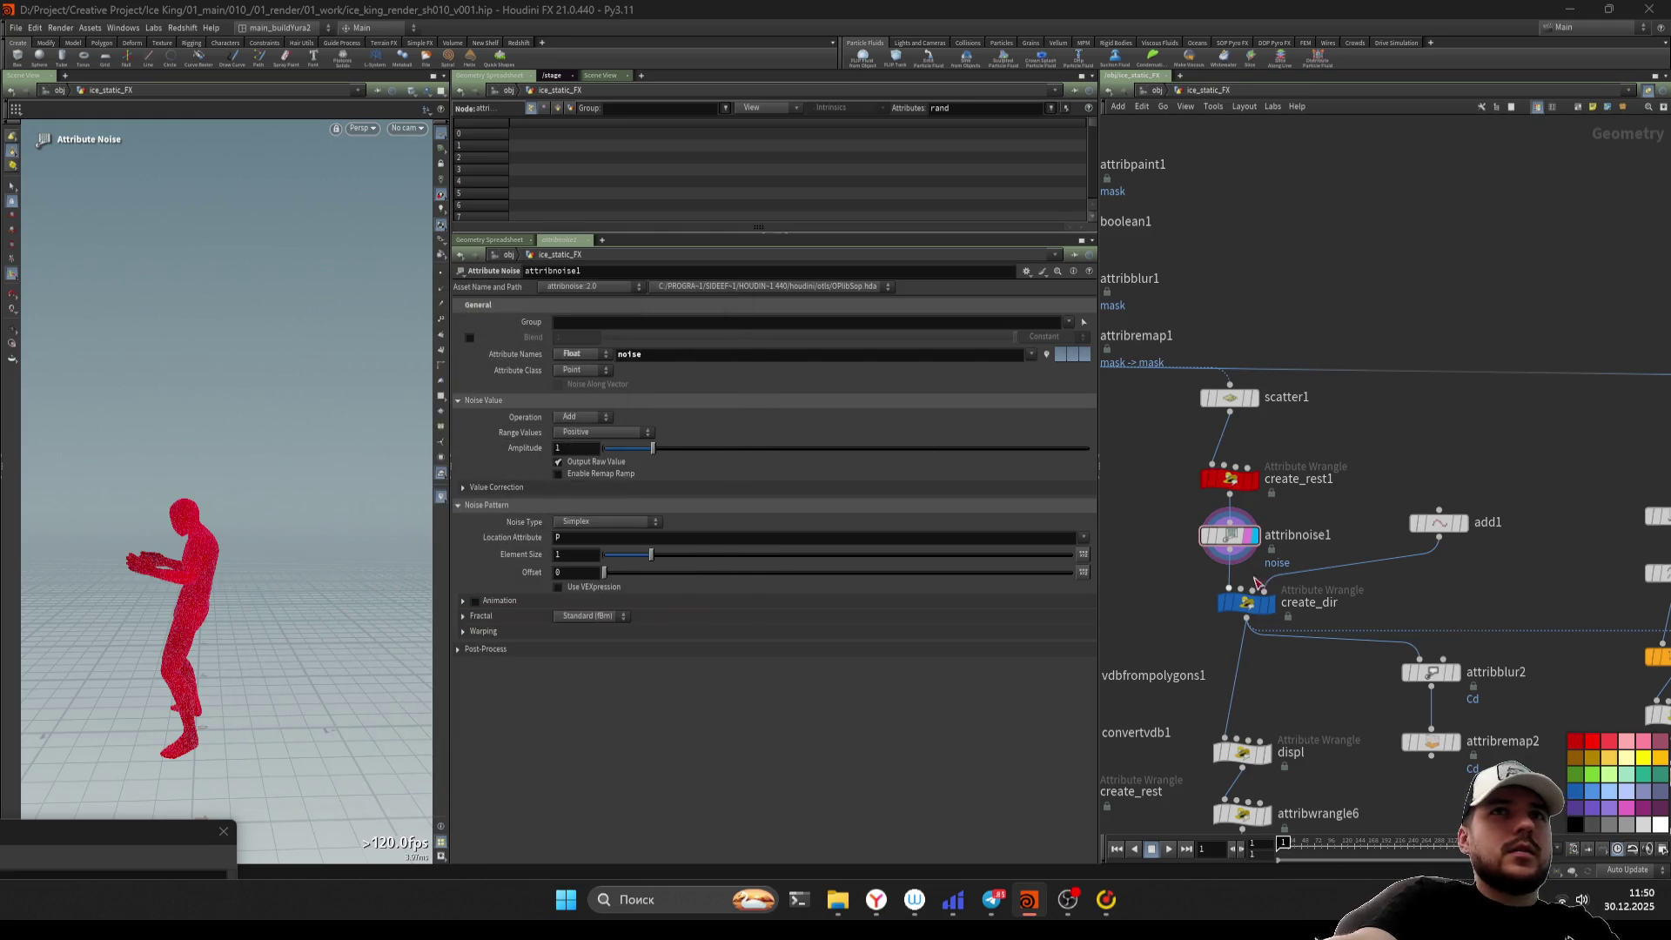
Set the noise to Worley Cellular F1, Positive range, element size about 0.17
left_click(622, 433)
left_click(583, 457)
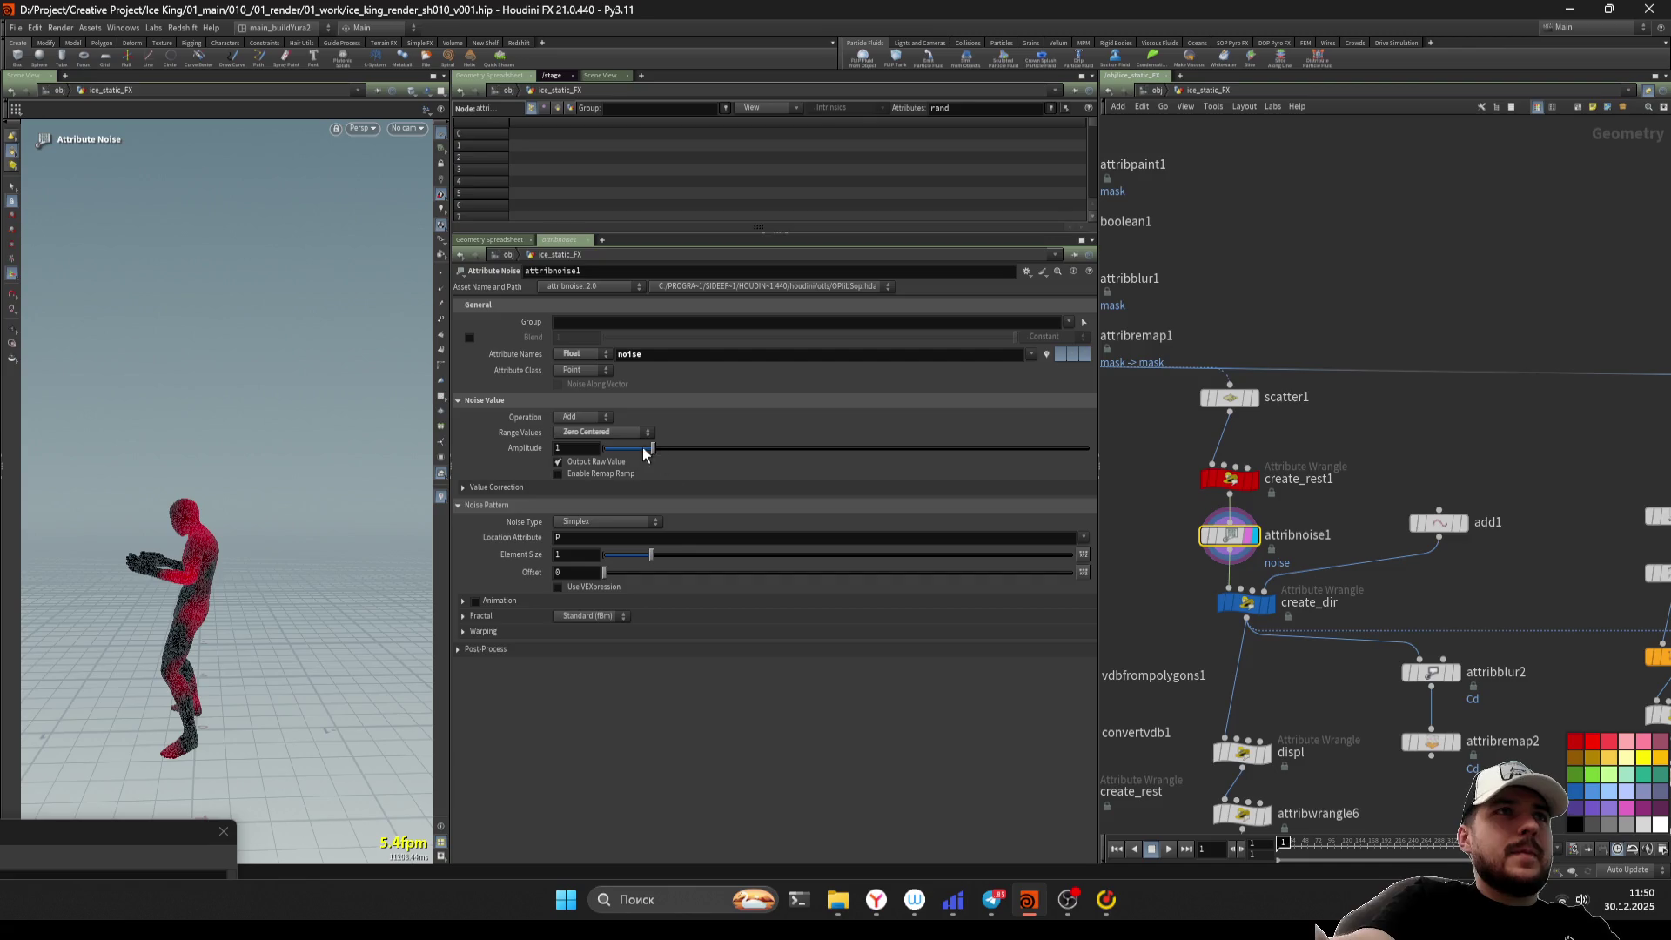
left_click(606, 521)
left_click(601, 609)
mouse_move(230, 614)
left_mouse_down()
mouse_move(261, 522)
mouse_move(210, 516)
mouse_move(261, 531)
mouse_move(217, 566)
mouse_move(477, 563)
left_mouse_up()
left_click(606, 521)
left_click(592, 614)
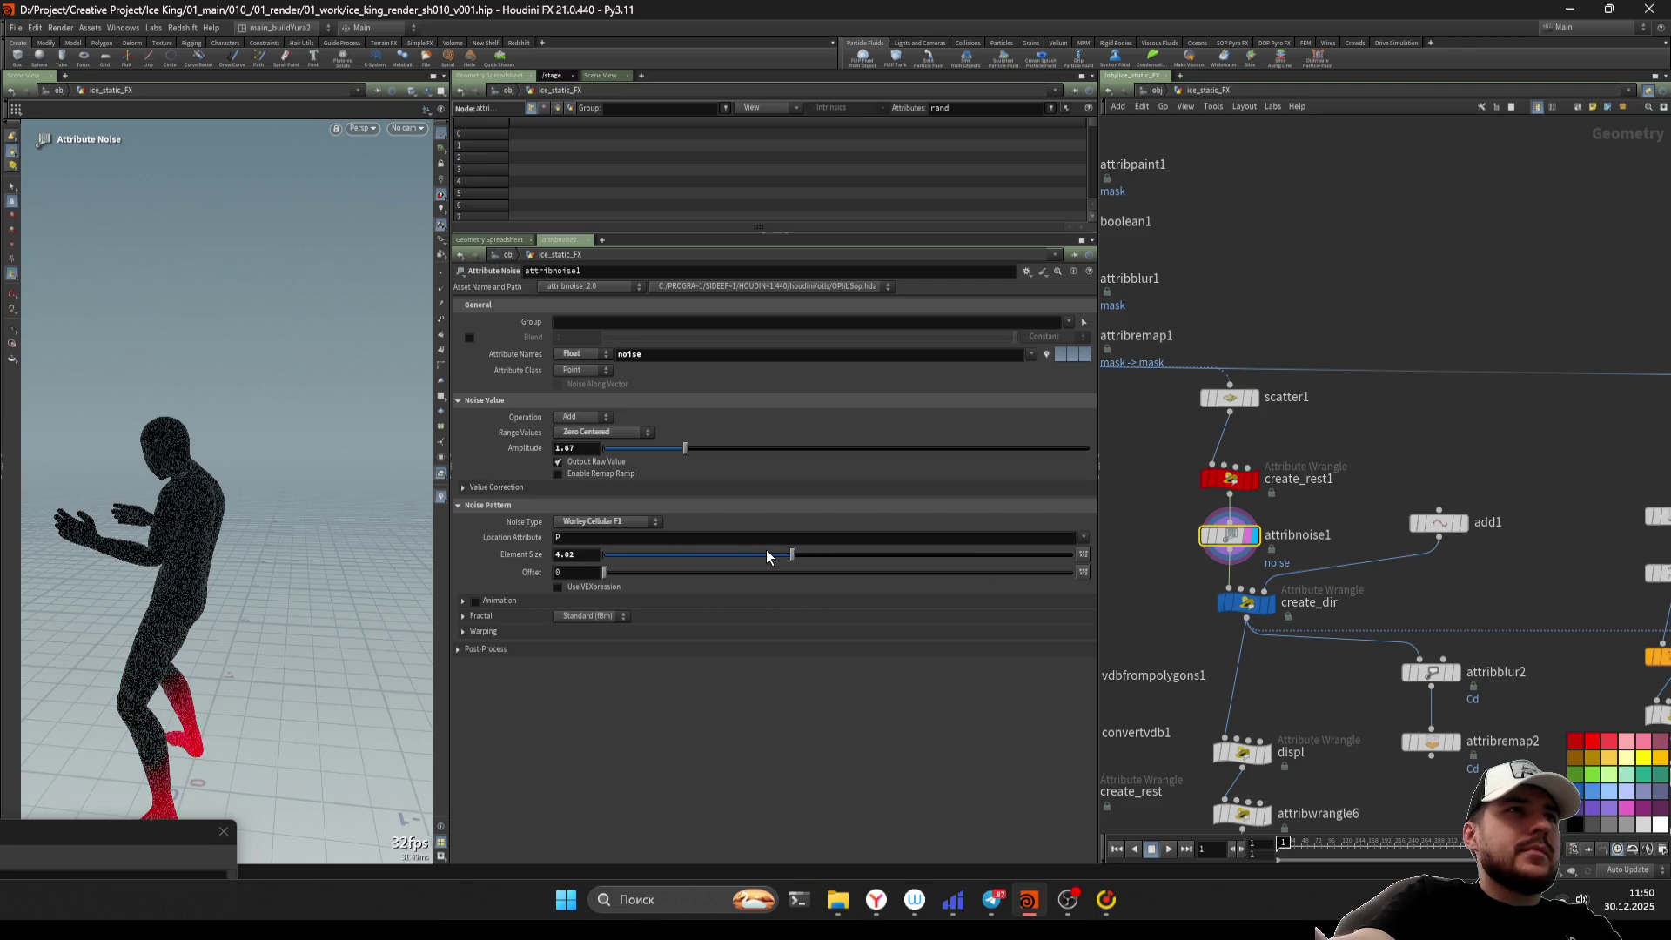
left_click(612, 438)
left_click(588, 464)
left_click_drag(617, 554, 613, 554)
left_click_drag(685, 448, 651, 450)
Enable Remap Ramp and move its upper and lower keys inward for smaller spots
left_click(558, 473)
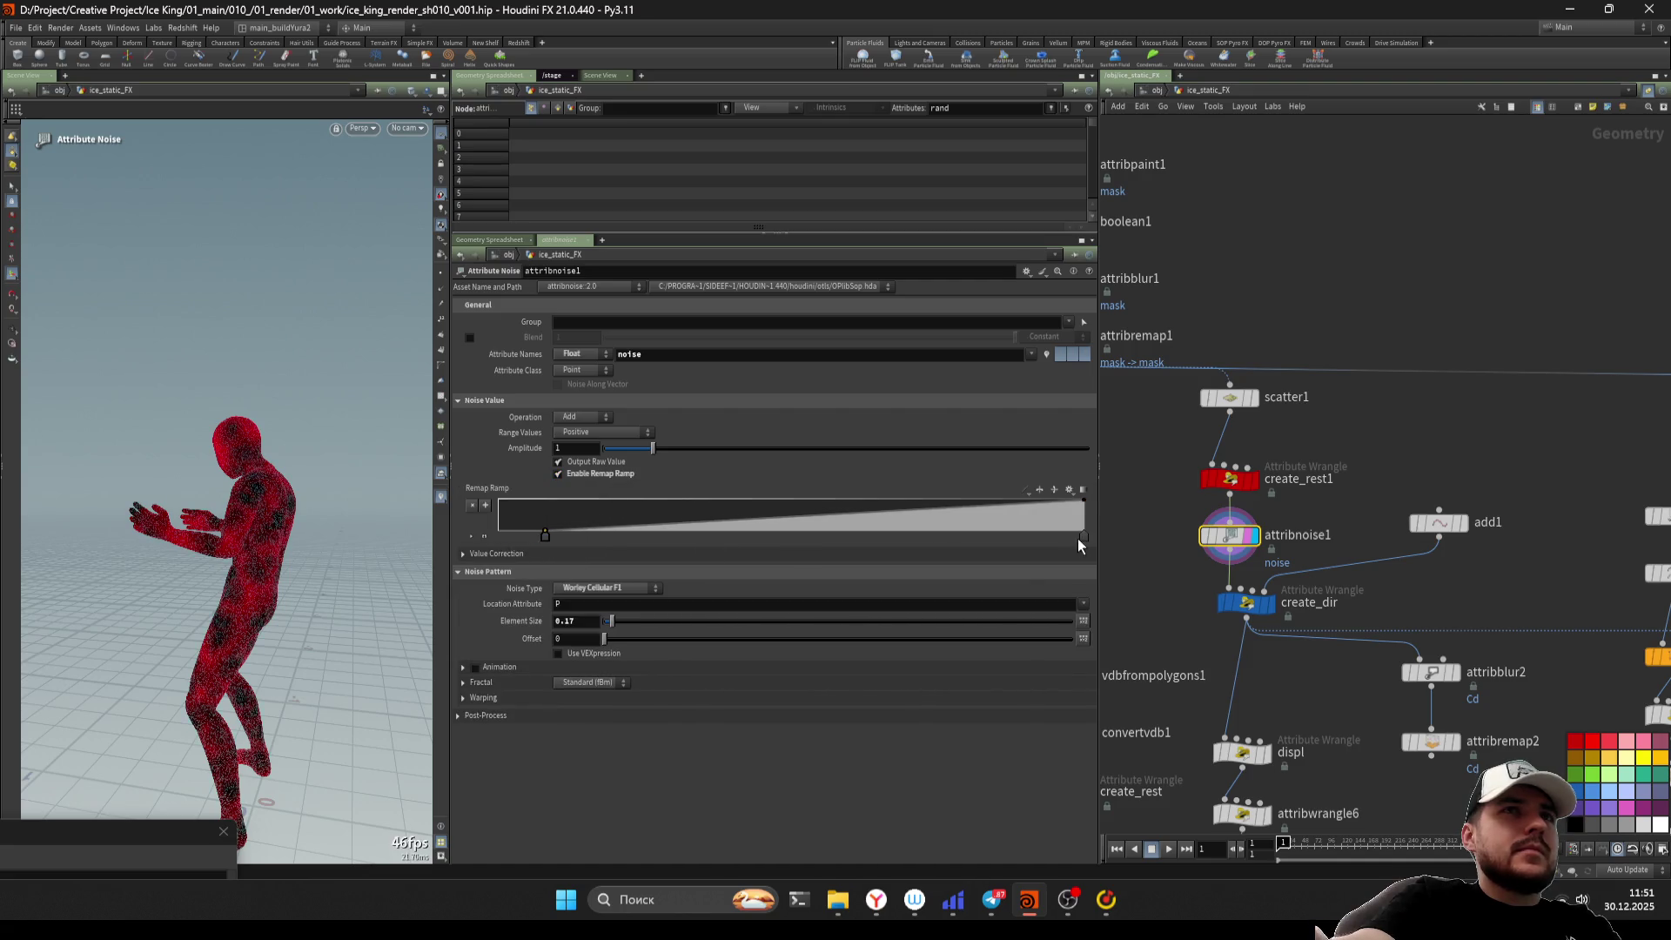
left_click_drag(1080, 536, 907, 537)
mouse_move(549, 542)
left_mouse_down()
mouse_move(714, 550)
mouse_move(586, 536)
mouse_move(604, 541)
left_mouse_up()
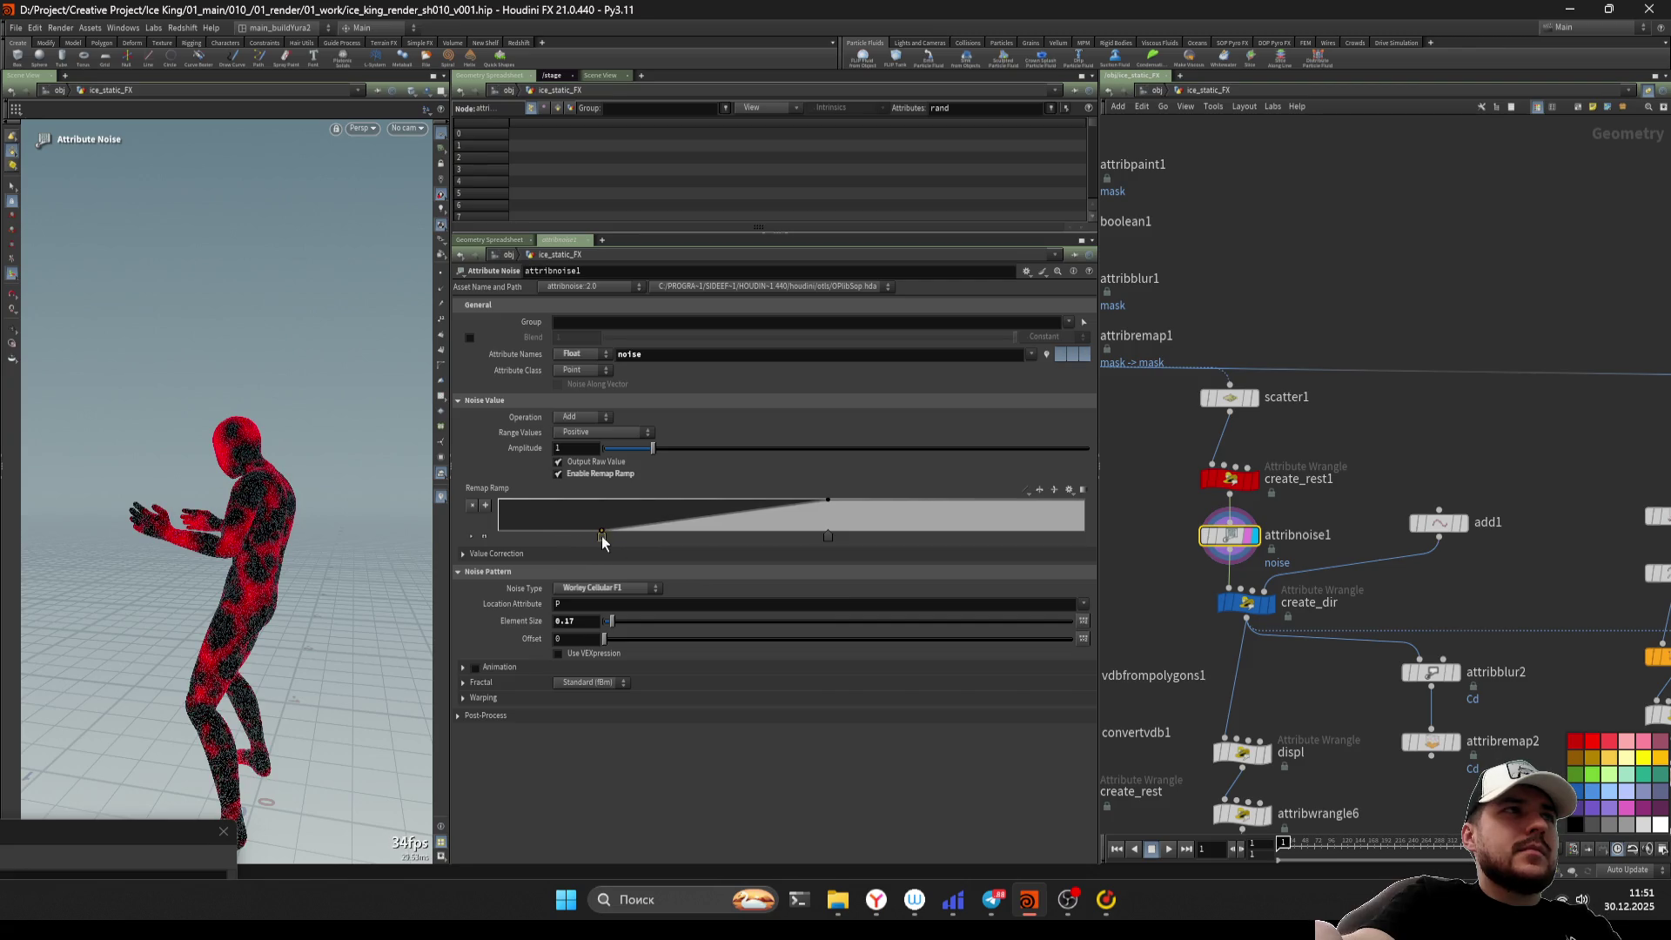
scroll(1216, 550, "down", 2)
left_click(1233, 493)
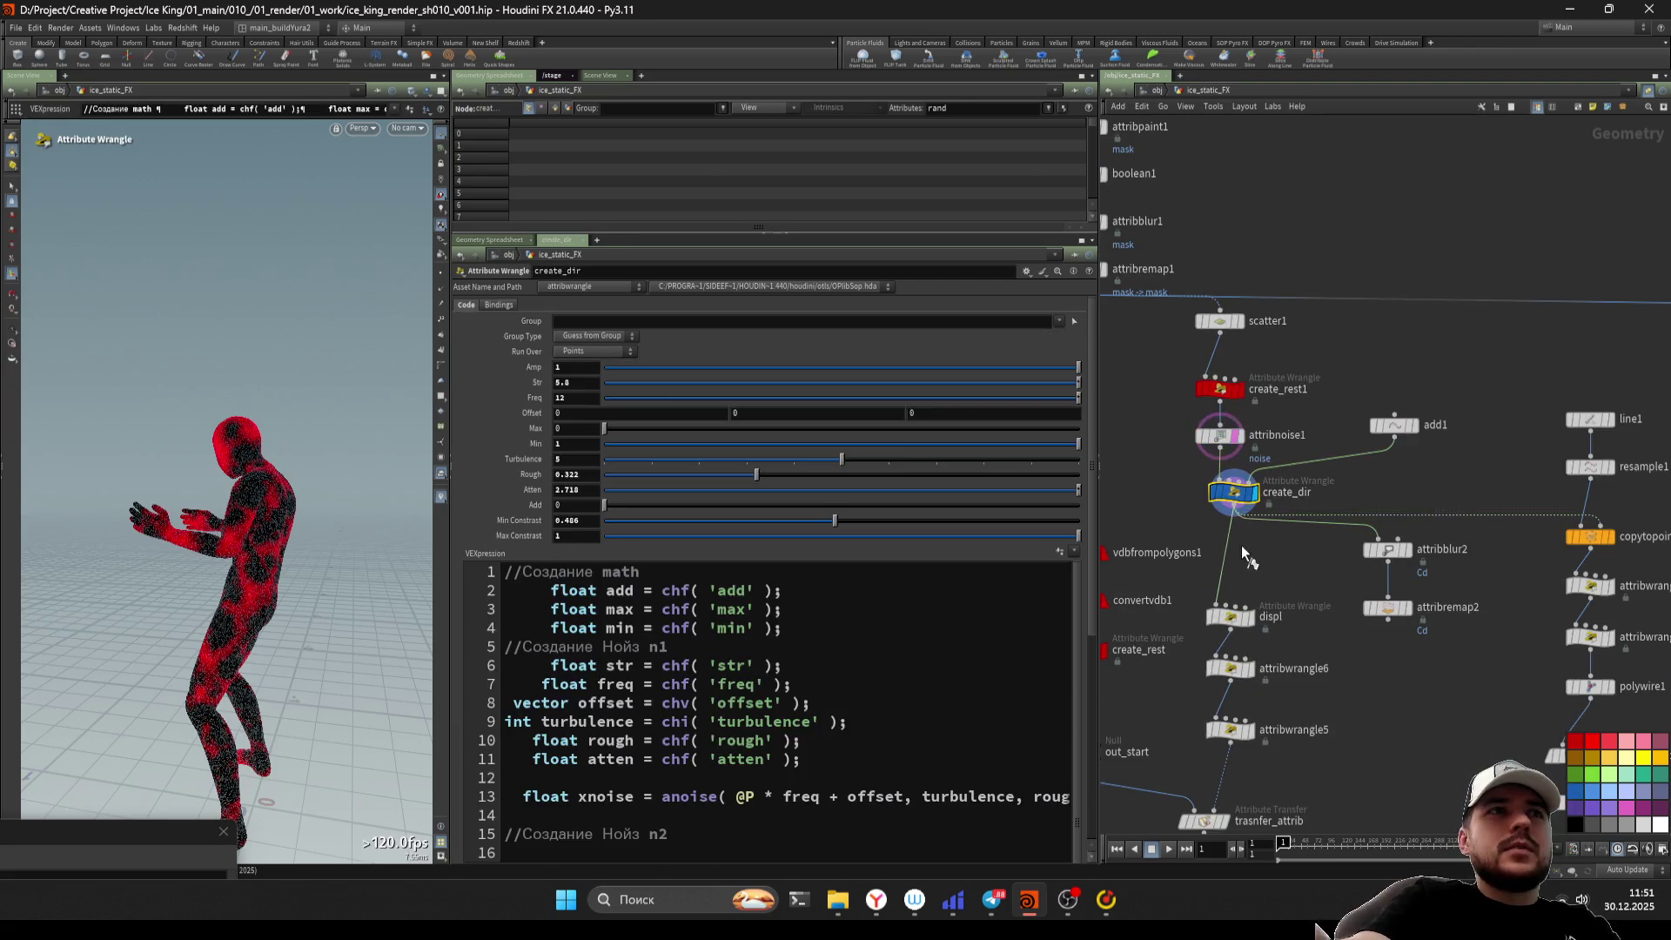
Edit the end of line 29 in create_dir's normal-setting code
scroll(696, 782, "down", 3)
scroll(696, 781, "down", 3)
left_click(905, 741)
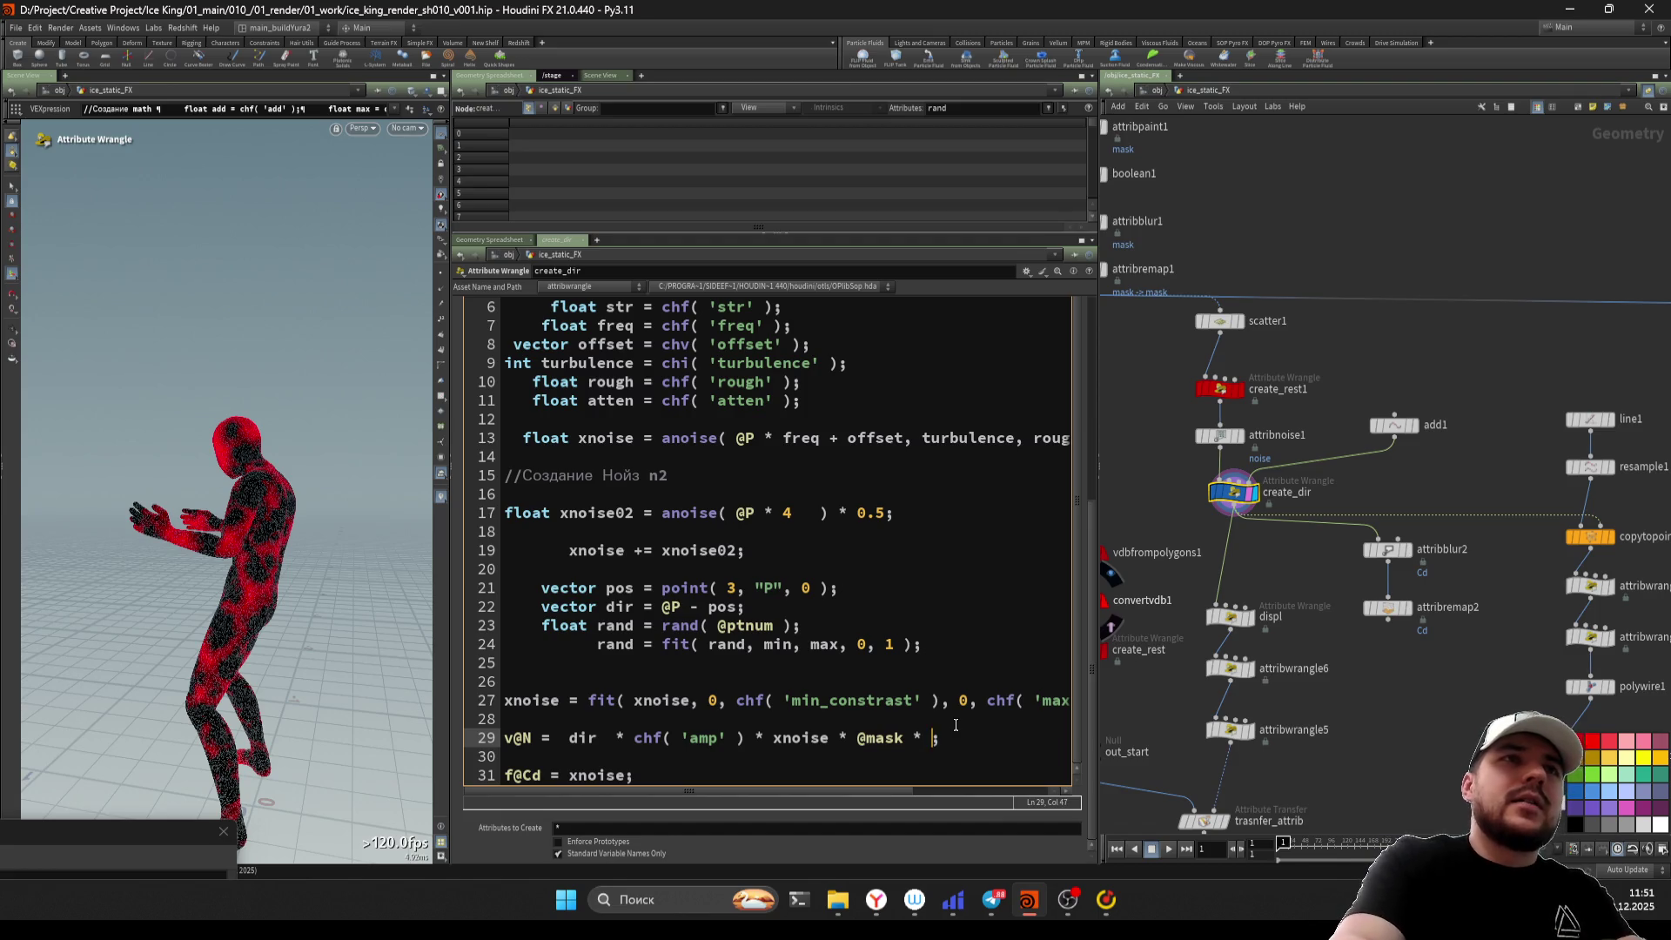
type("e")
Display displ and lengthen the spikes to about 0.74
middle_click_drag(1271, 590, 1330, 541)
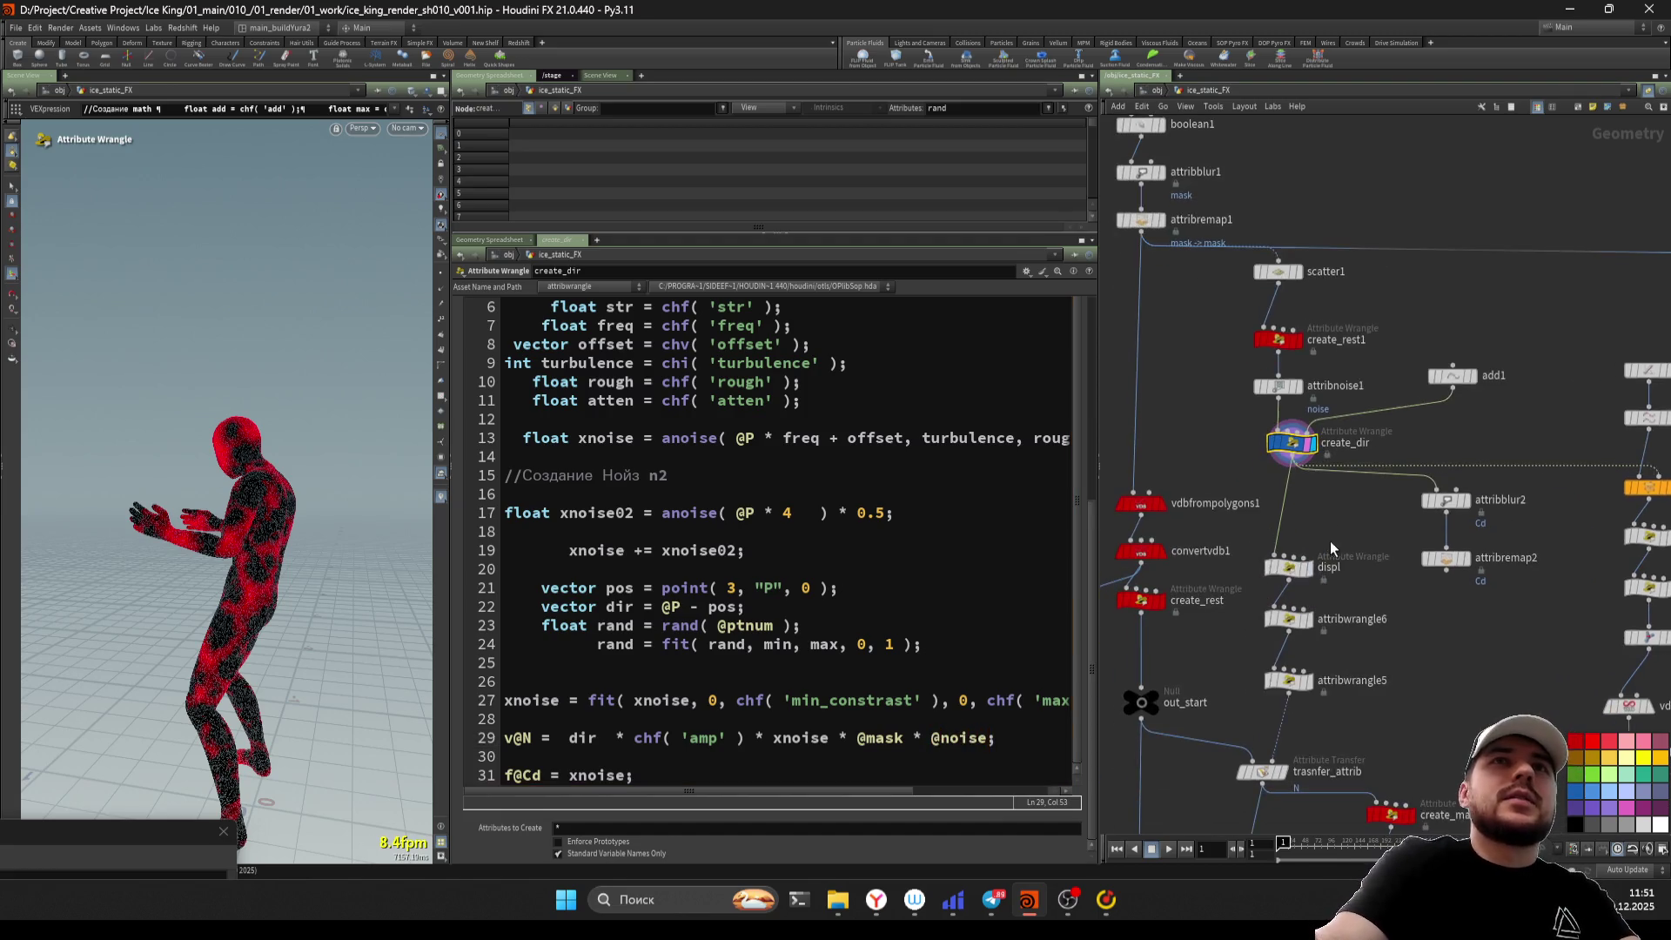
left_click(1258, 575)
key("r")
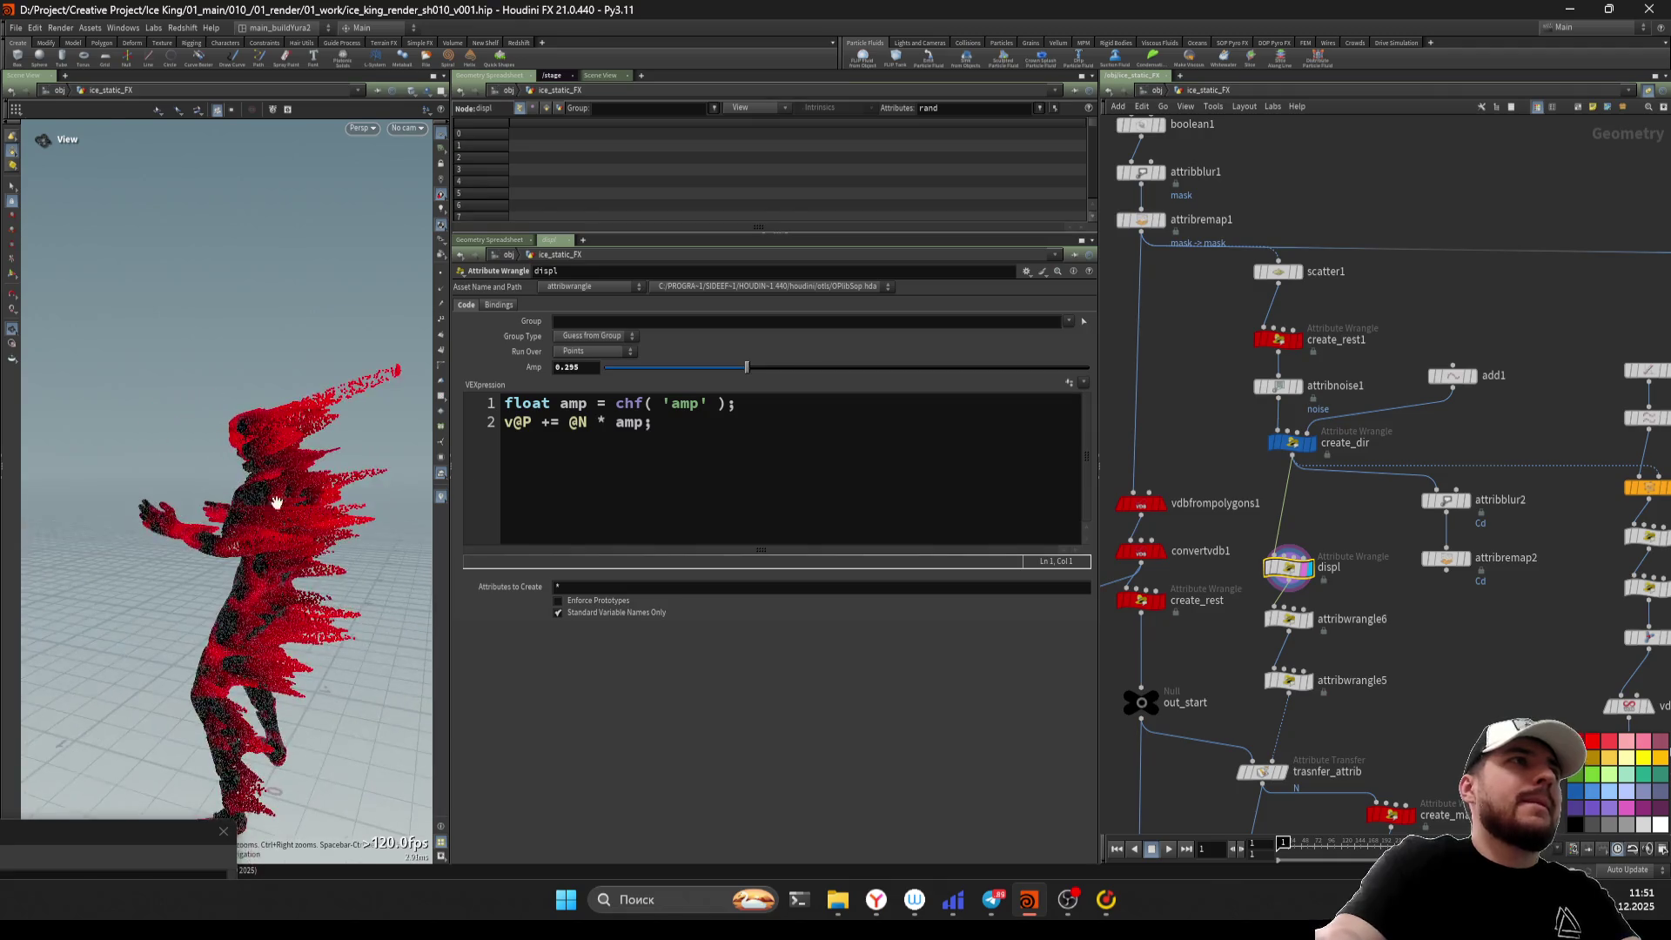
left_click_drag(750, 372, 960, 367)
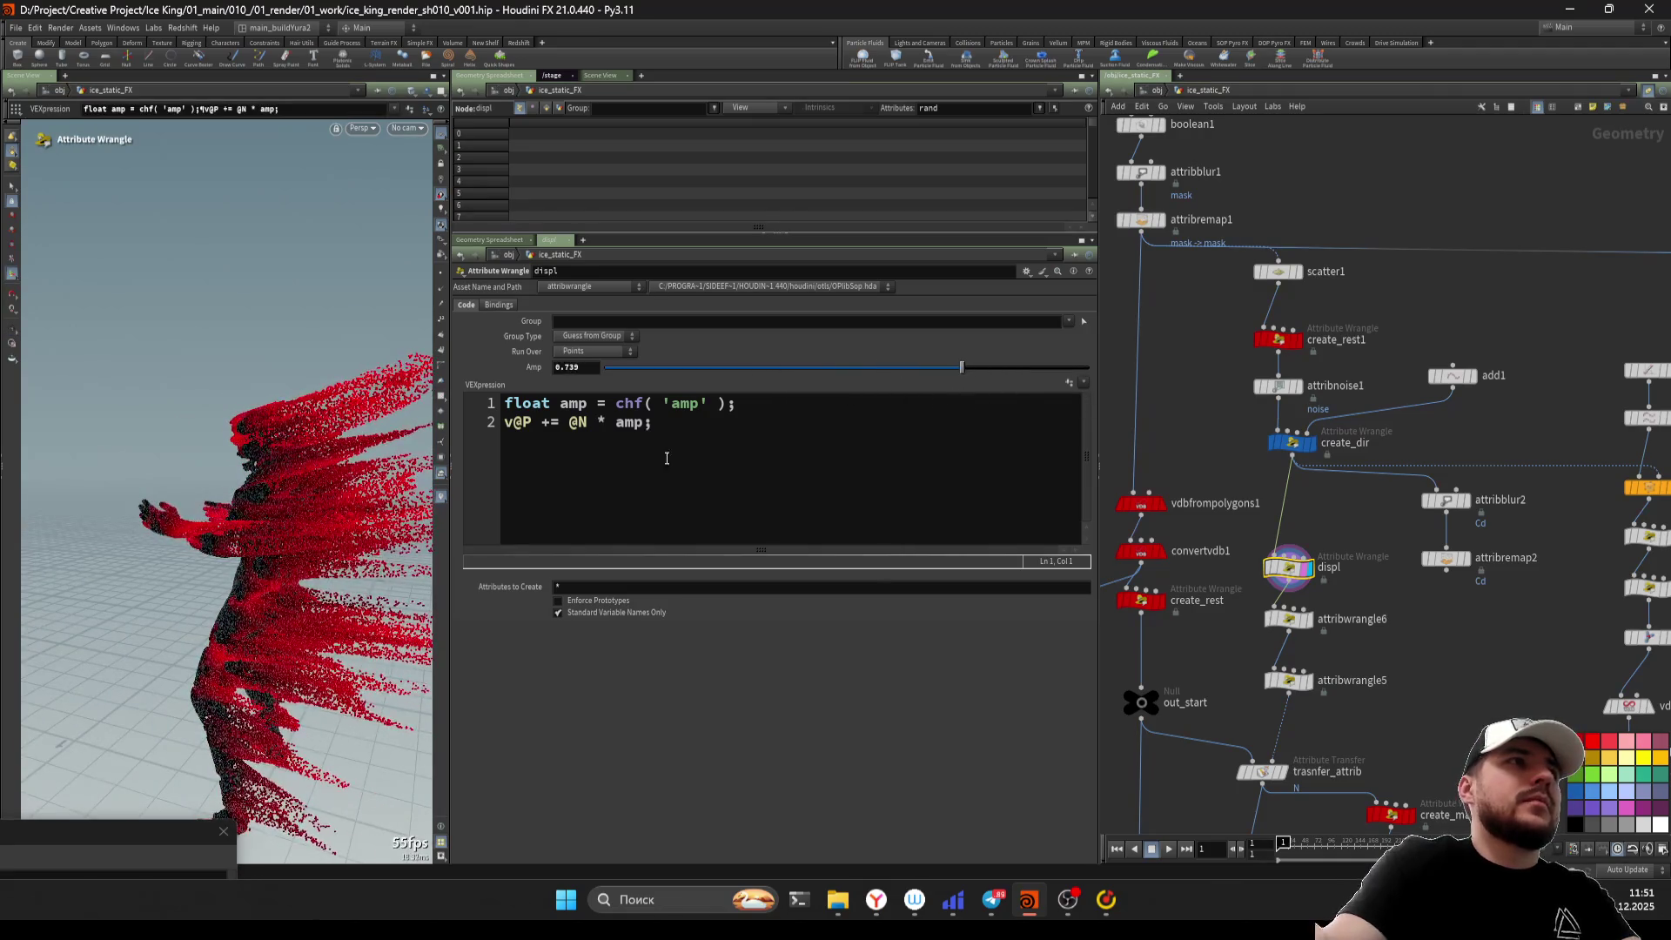
key("Escape")
mouse_move(128, 568)
left_mouse_down()
mouse_move(400, 578)
mouse_move(217, 582)
left_mouse_up()
key("Return")
Check the scatter settings and shorten displ's spikes to about 0.54
scroll(1350, 530, "up", 2)
left_click(1276, 358)
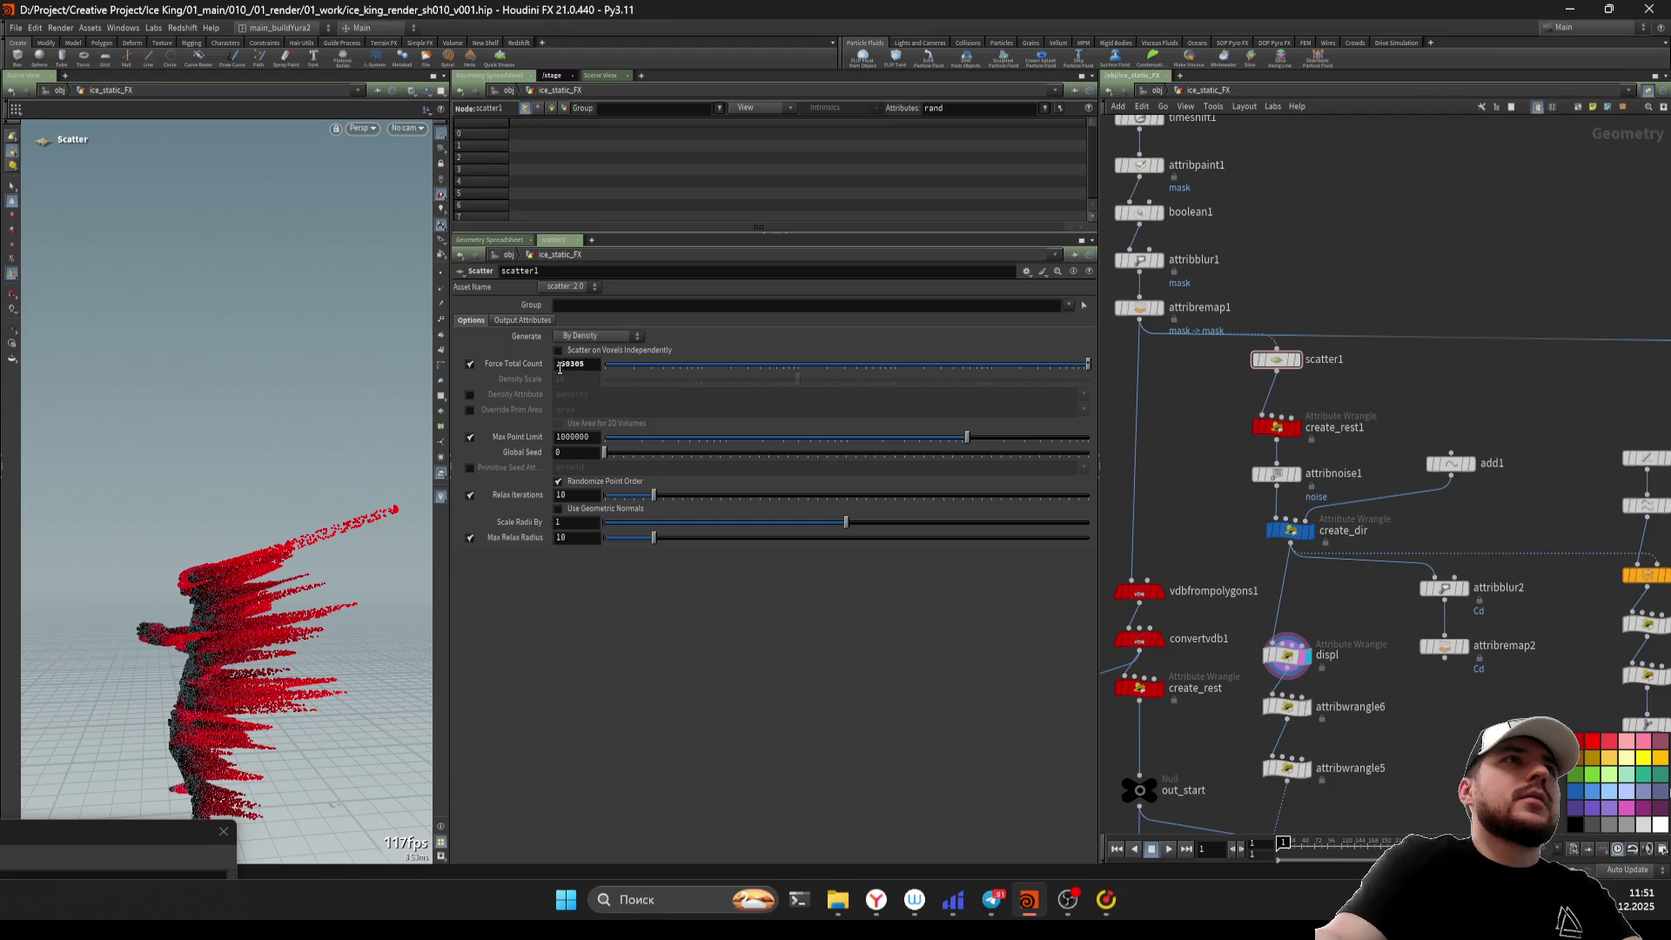
scroll(1216, 500, "down", 1)
mouse_move(357, 514)
left_mouse_down()
mouse_move(234, 558)
mouse_move(433, 560)
left_mouse_up()
left_click(1281, 628)
mouse_move(954, 374)
left_mouse_down()
mouse_move(851, 368)
mouse_move(866, 376)
left_mouse_up()
key("Escape")
left_click_drag(252, 557, 327, 554)
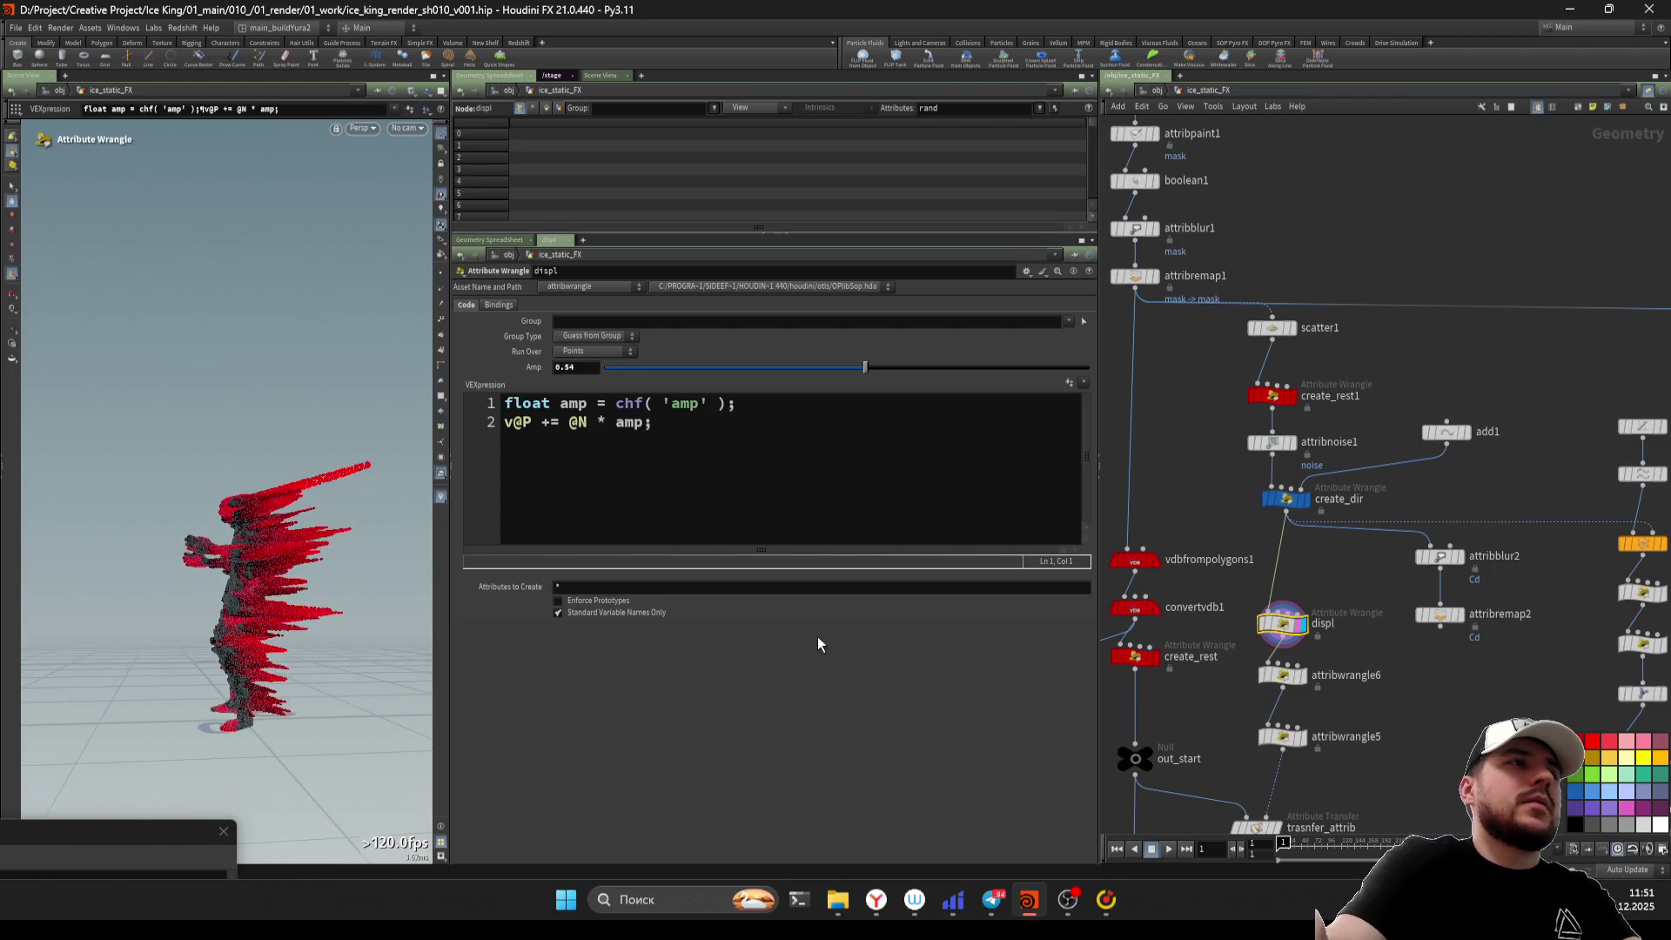
Re-enable Attribute Noise, then duplicate create_dir as create_dir1 beside attribblur2
left_click(1274, 465)
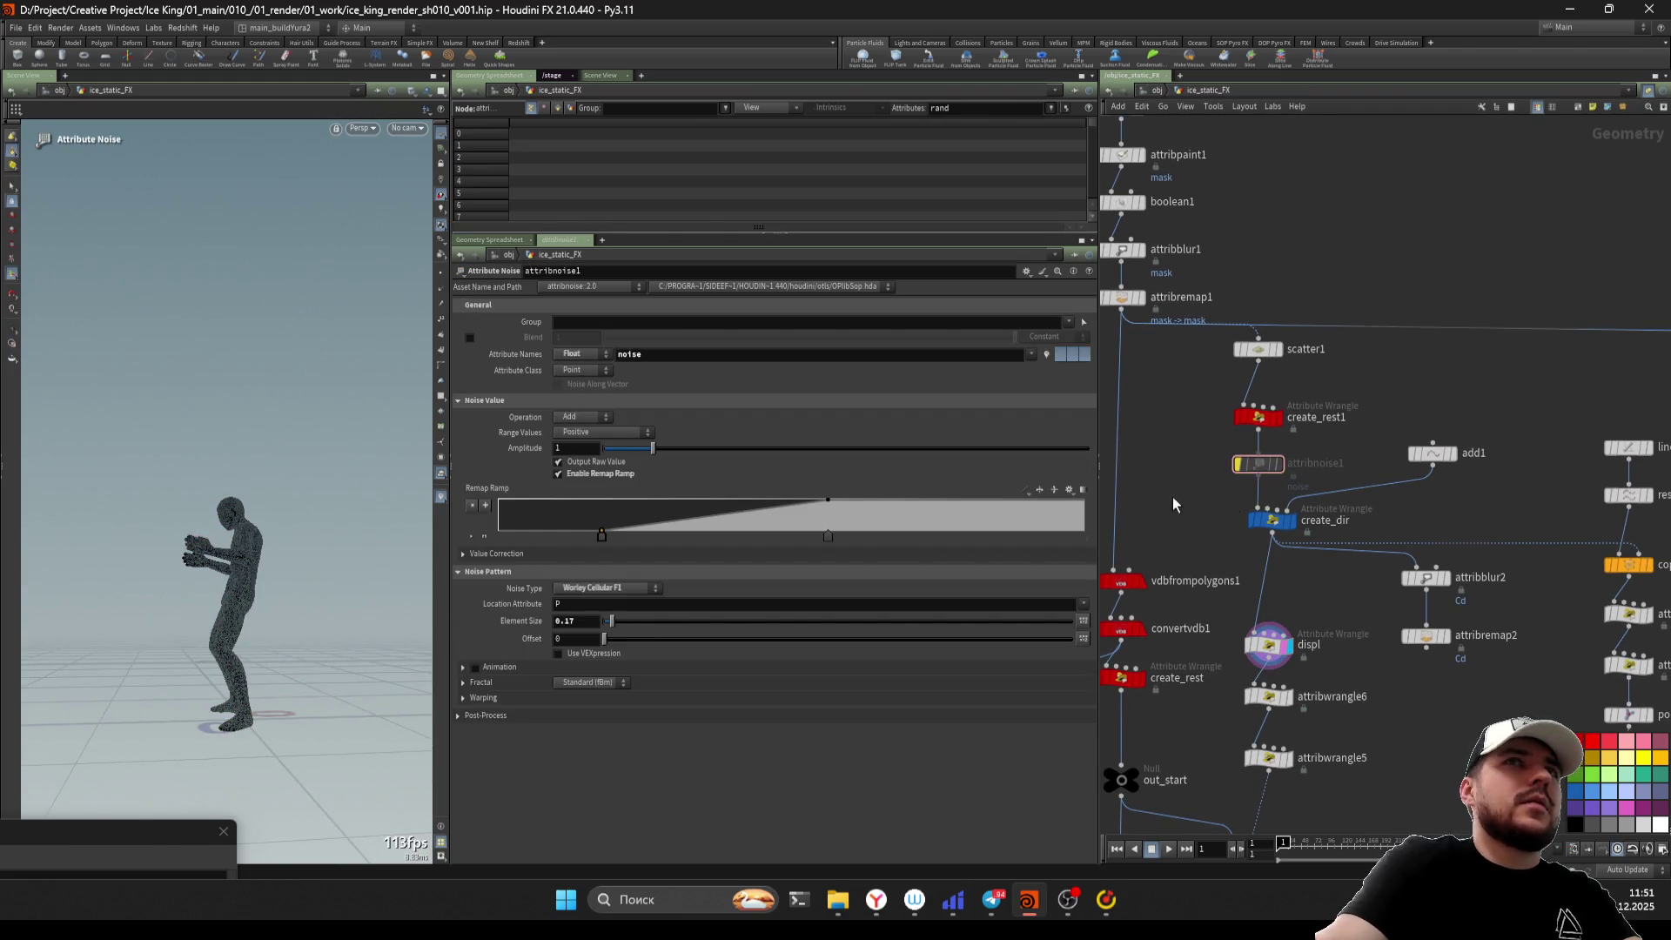
scroll(1172, 496, "up", 2)
left_click(1253, 453)
left_click(1289, 522)
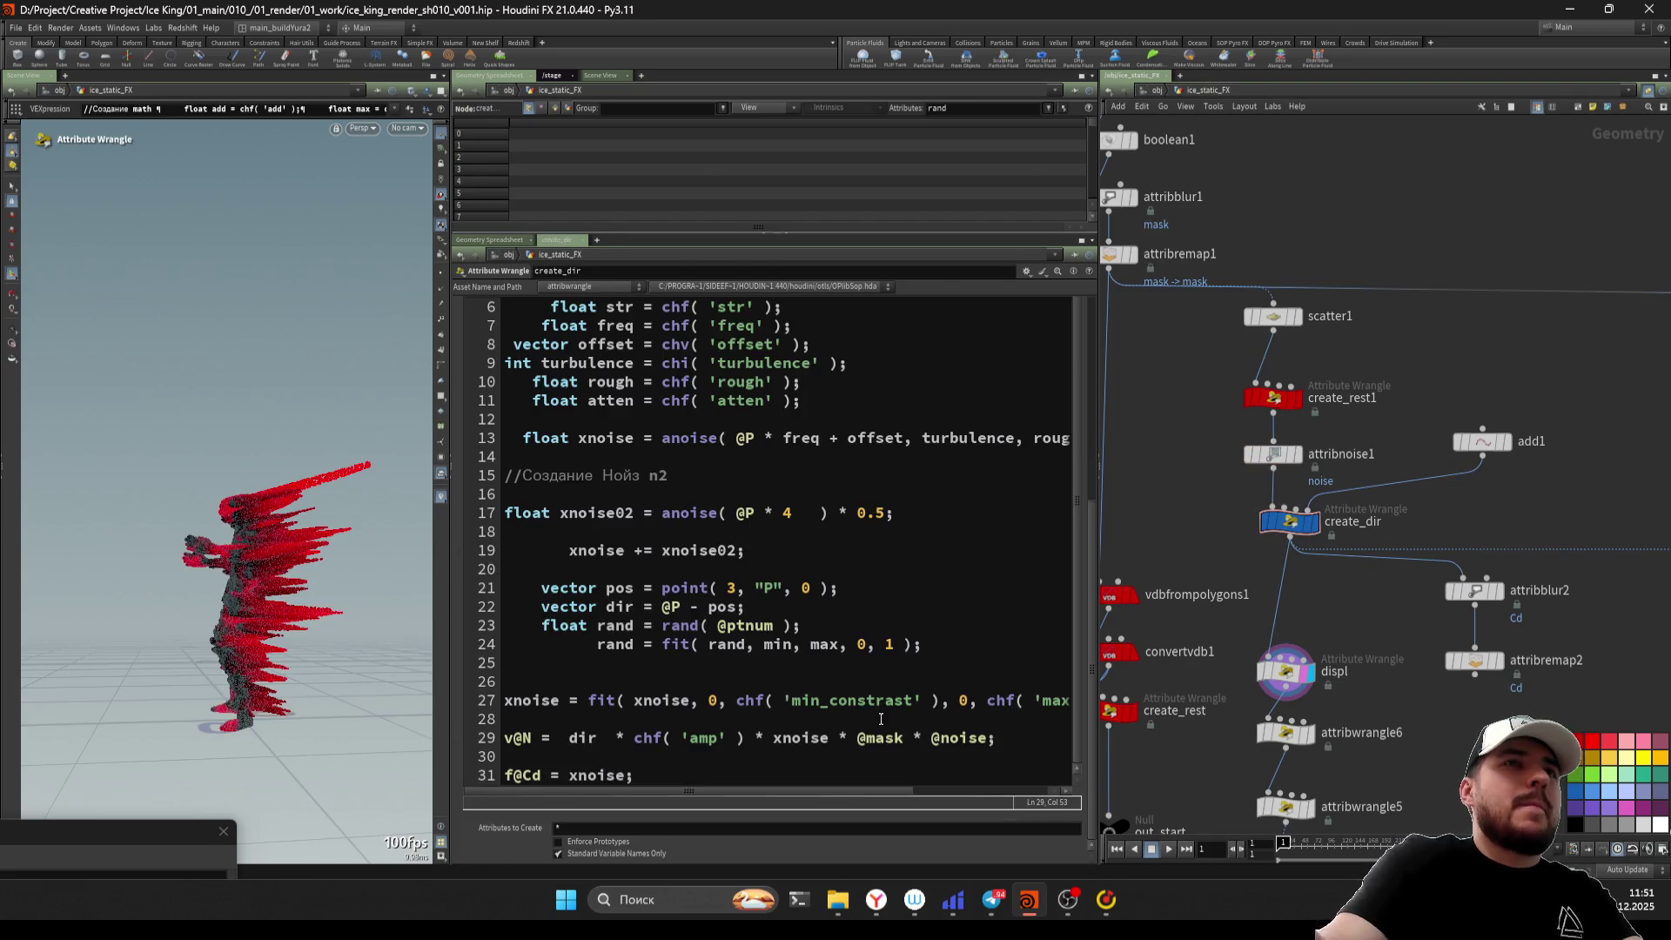
scroll(1257, 560, "up", 2)
key("ctrl+c")
key("ctrl+v")
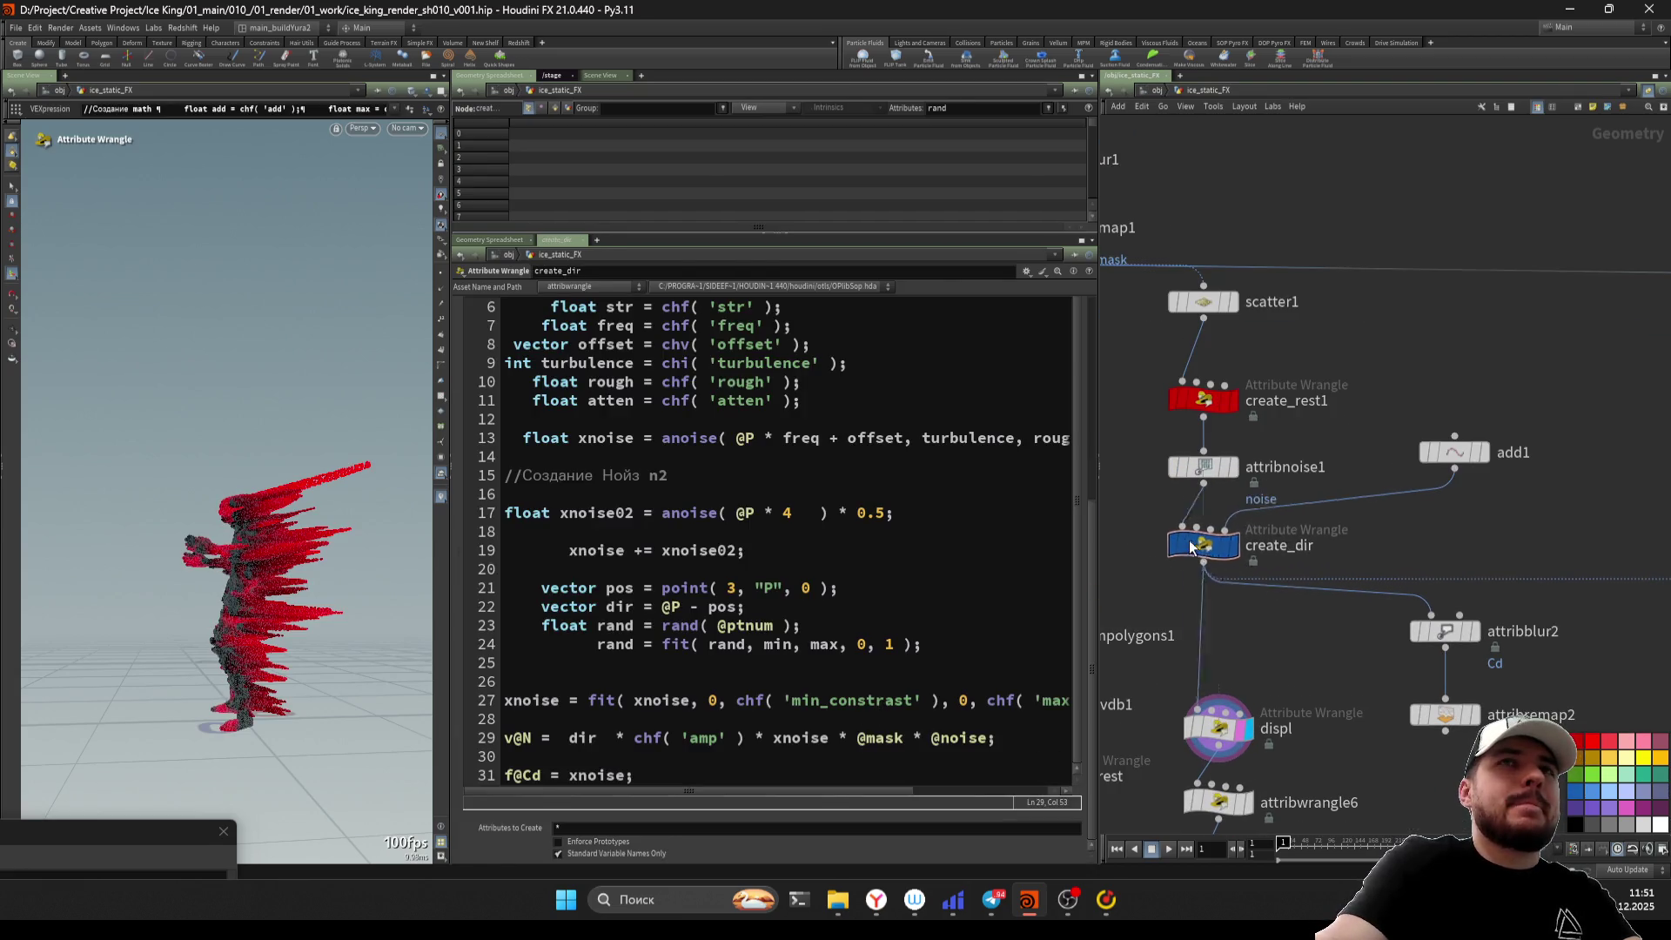
left_click_drag(1242, 599, 1292, 650)
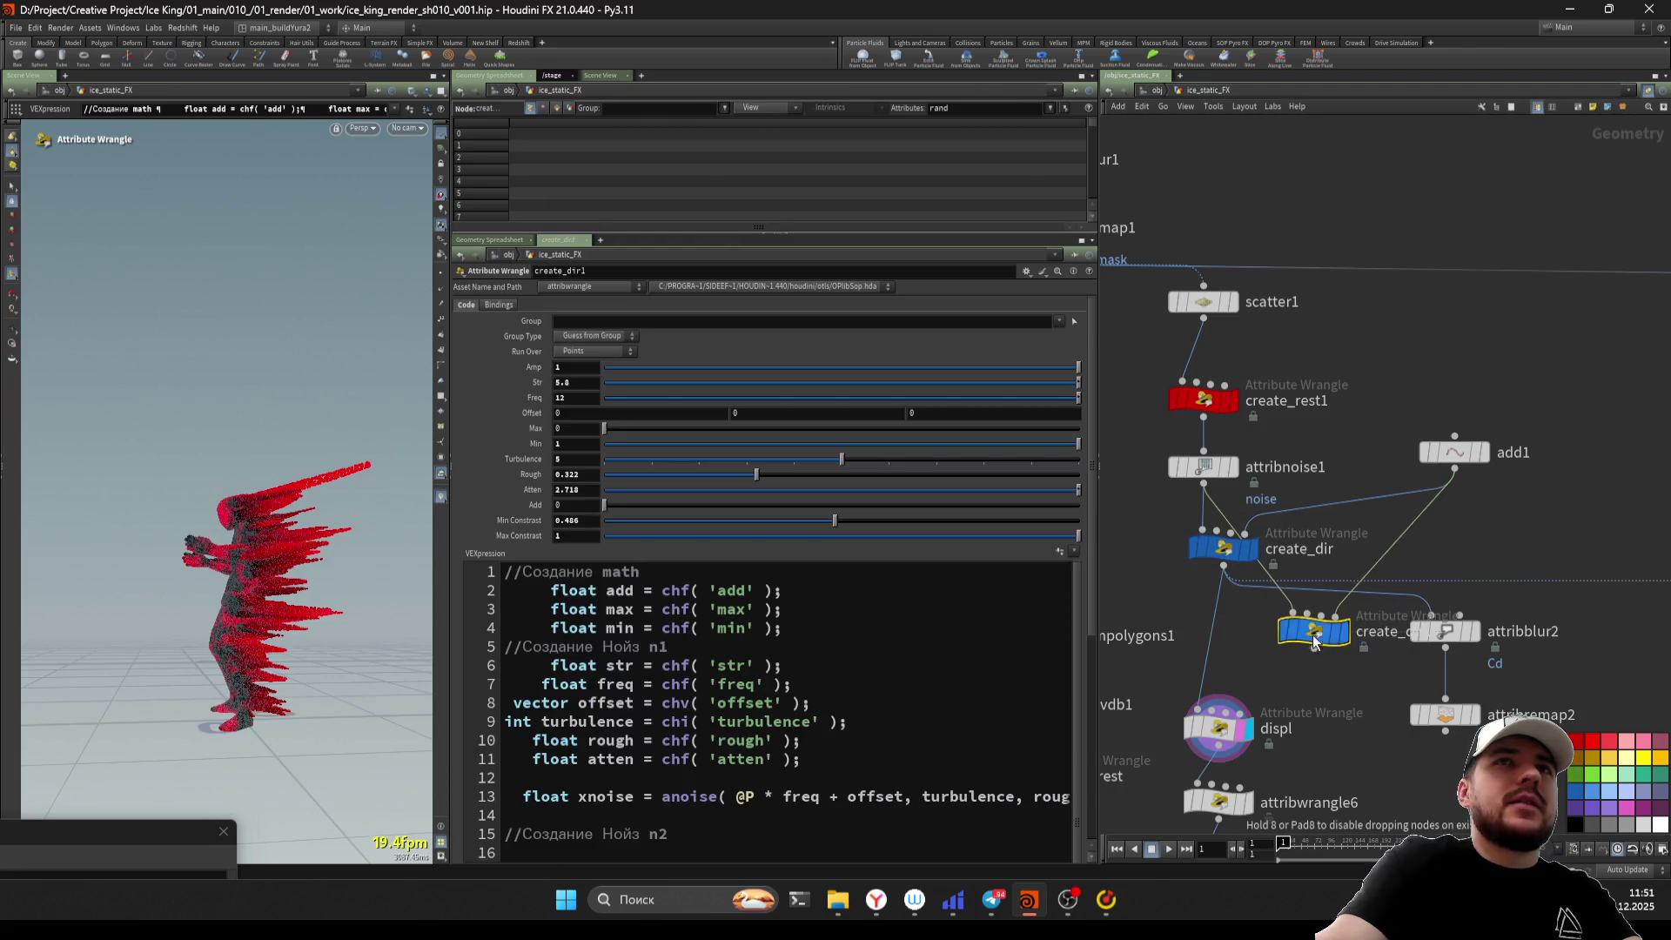
Add a Switch node, switch1, fed by create_dir and create_dir1
scroll(1291, 653, "up", 1)
key("Tab")
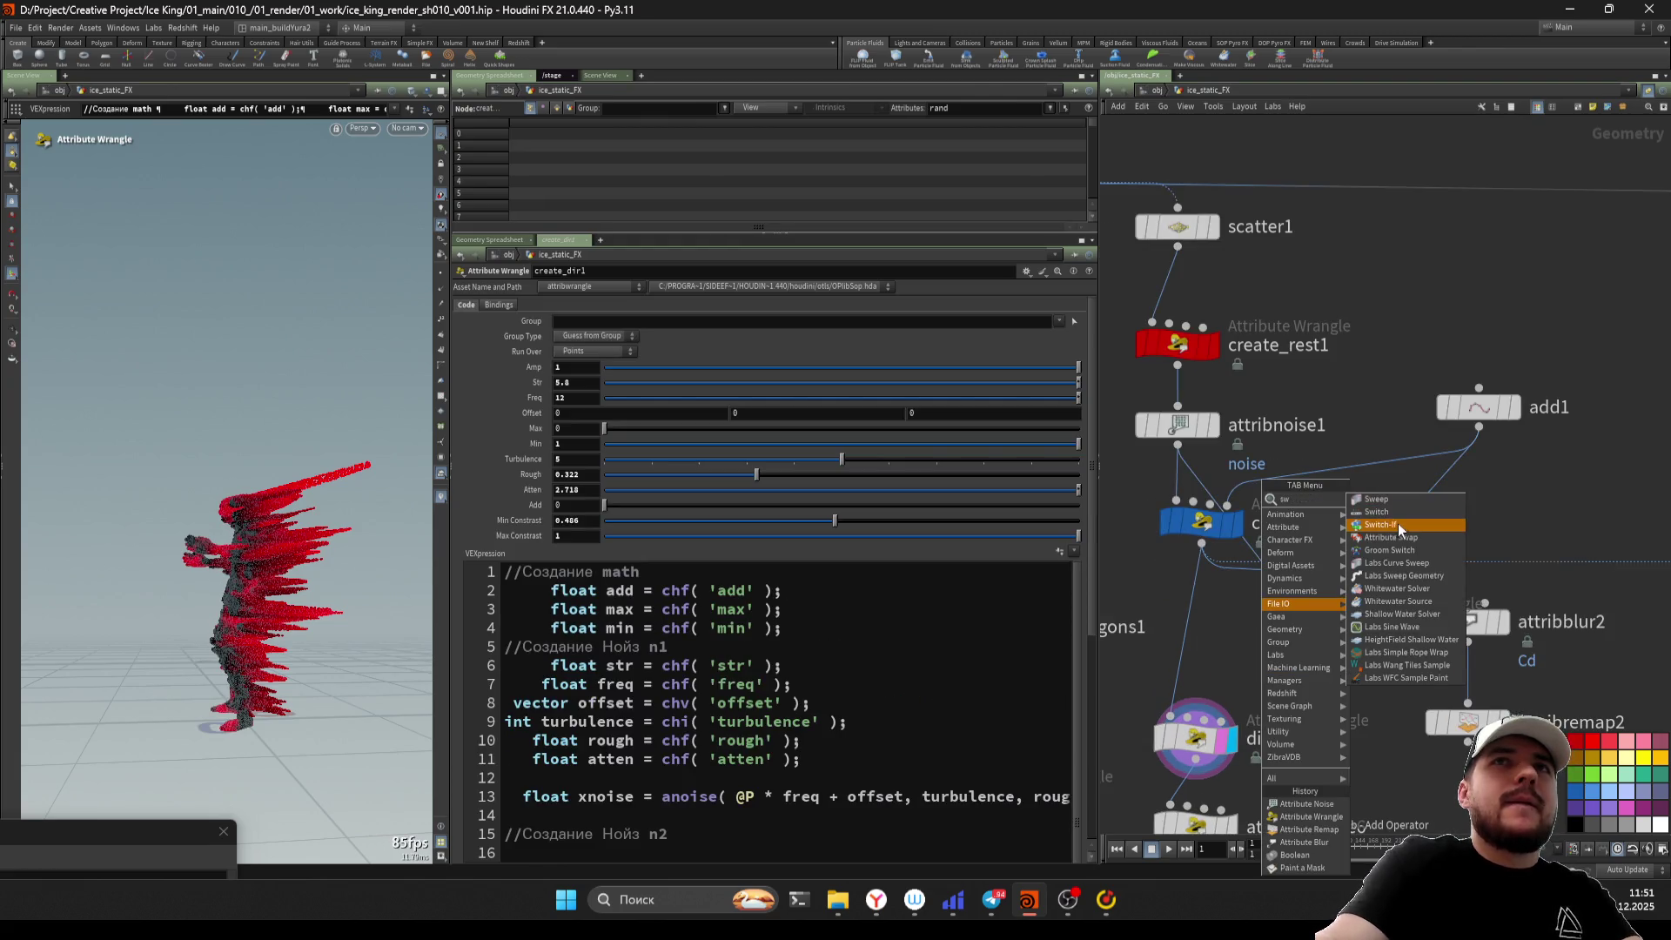
left_click(1388, 515)
left_click(1245, 686)
mouse_move(1310, 644)
left_mouse_down()
mouse_move(1225, 677)
mouse_move(1186, 654)
left_mouse_up()
key("shift+r")
Compare create_dir1 and displ code by flipping switch1, then select switch1 and create_dir1
left_click(1309, 620)
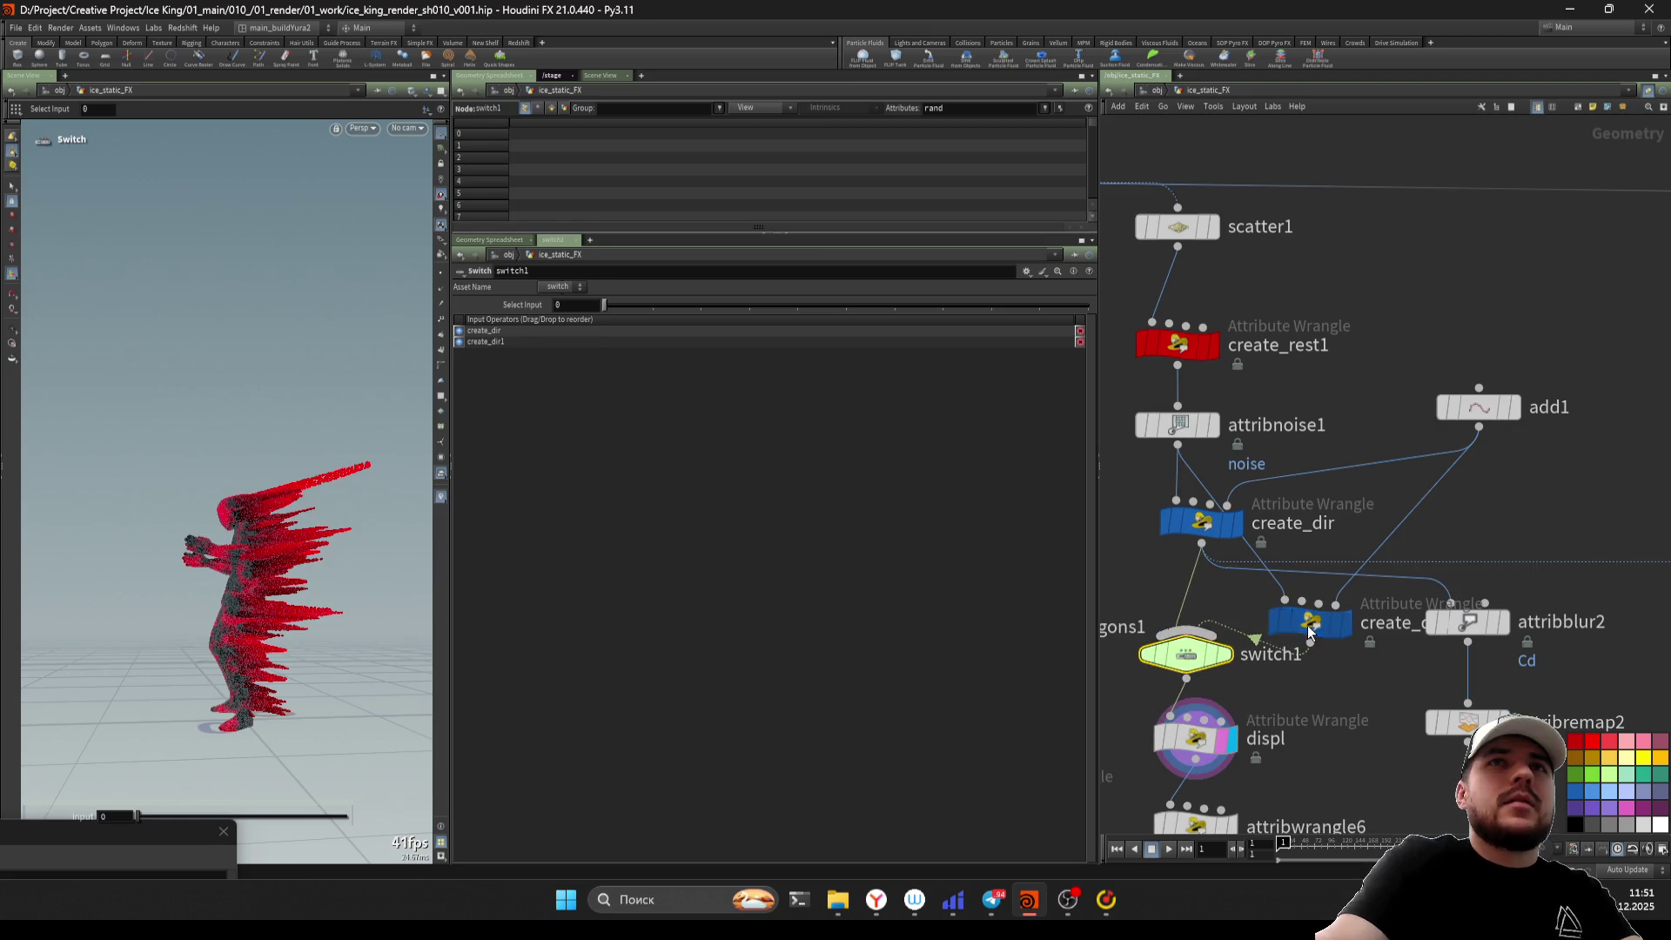
scroll(765, 752, "down", 5)
left_click_drag(912, 737, 975, 737)
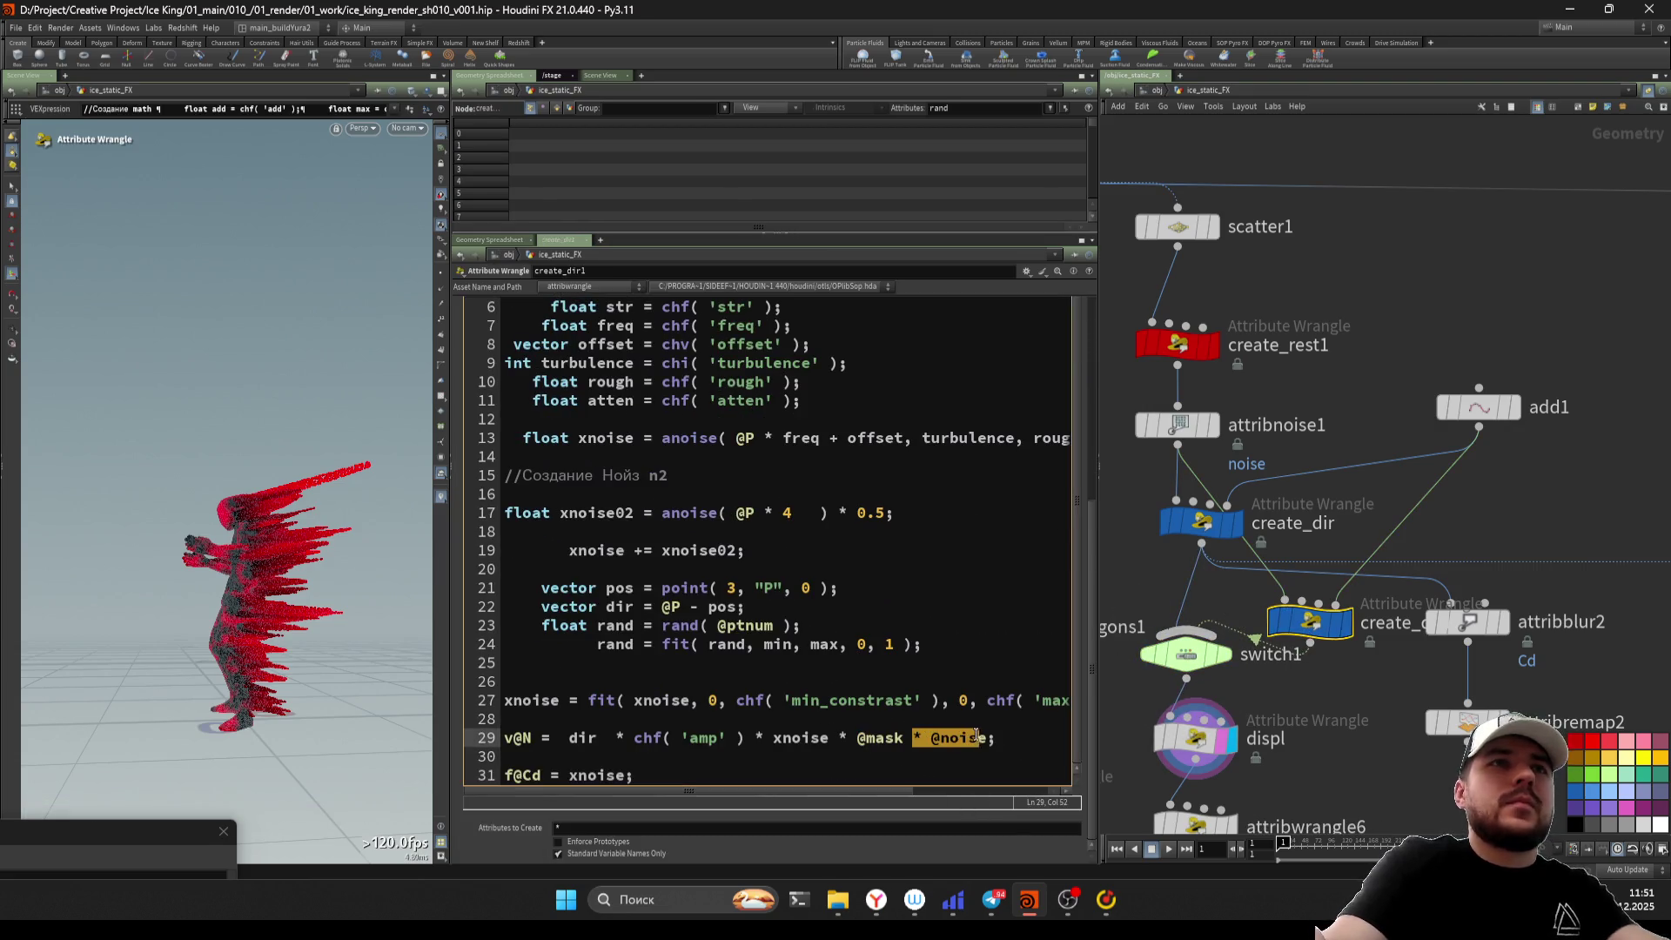
left_click(1261, 759)
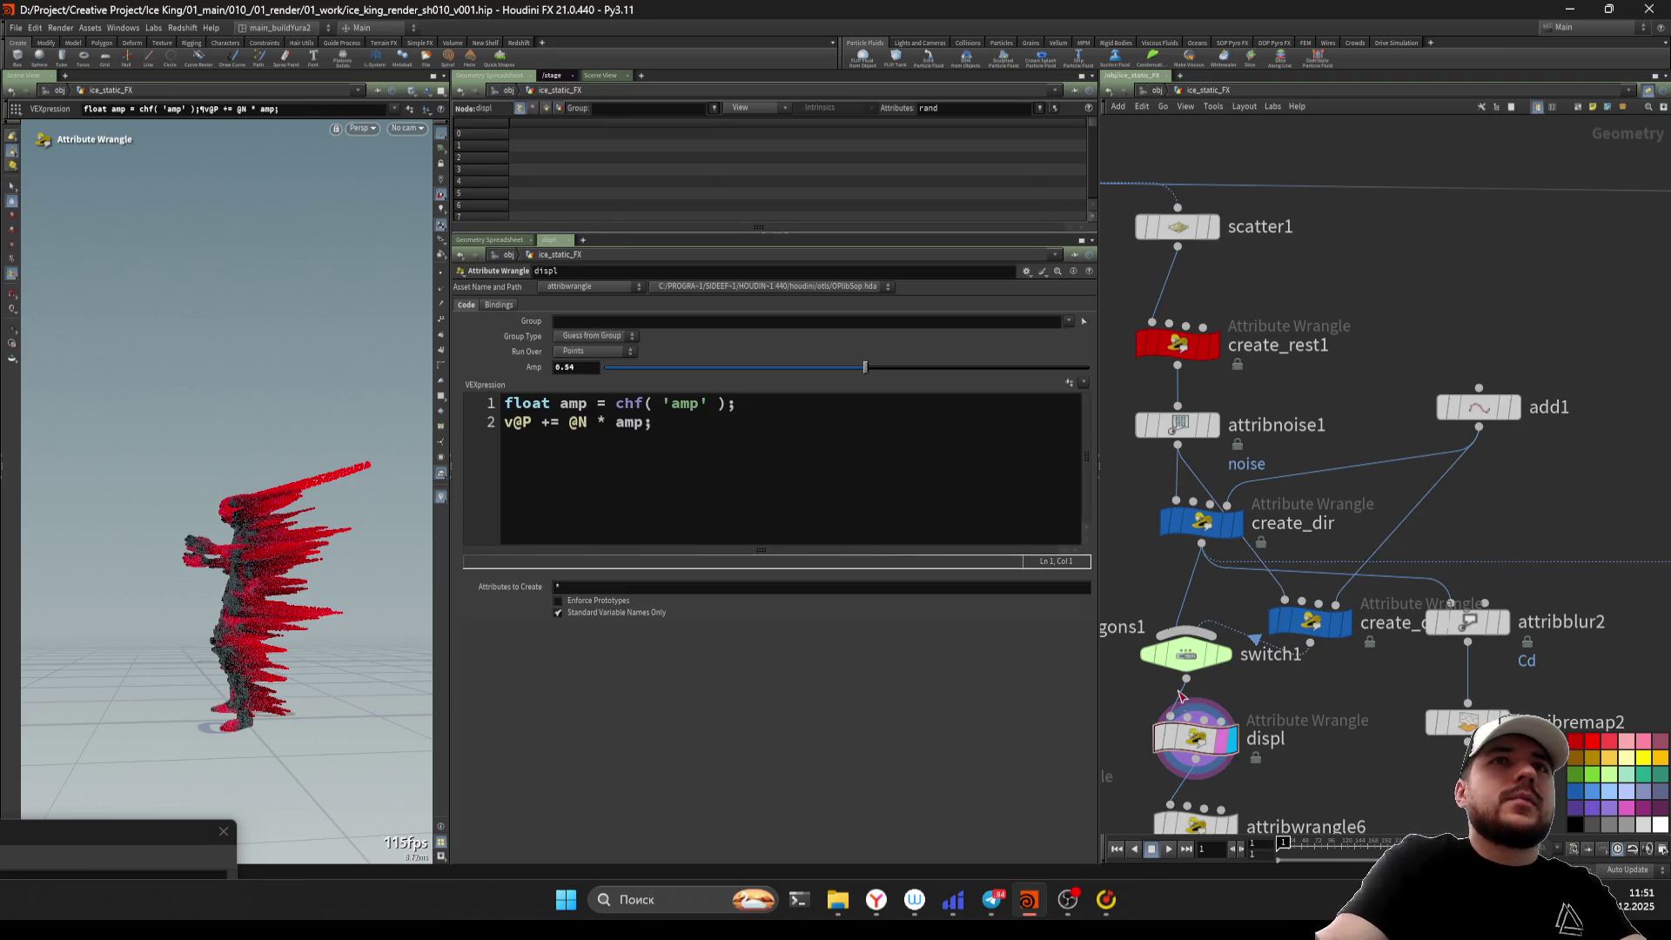
left_click(1185, 654)
mouse_move(604, 305)
left_mouse_down()
mouse_move(654, 310)
mouse_move(567, 310)
mouse_move(636, 306)
mouse_move(592, 305)
left_mouse_up()
left_click(1180, 753)
left_click_drag(1159, 657, 1261, 595)
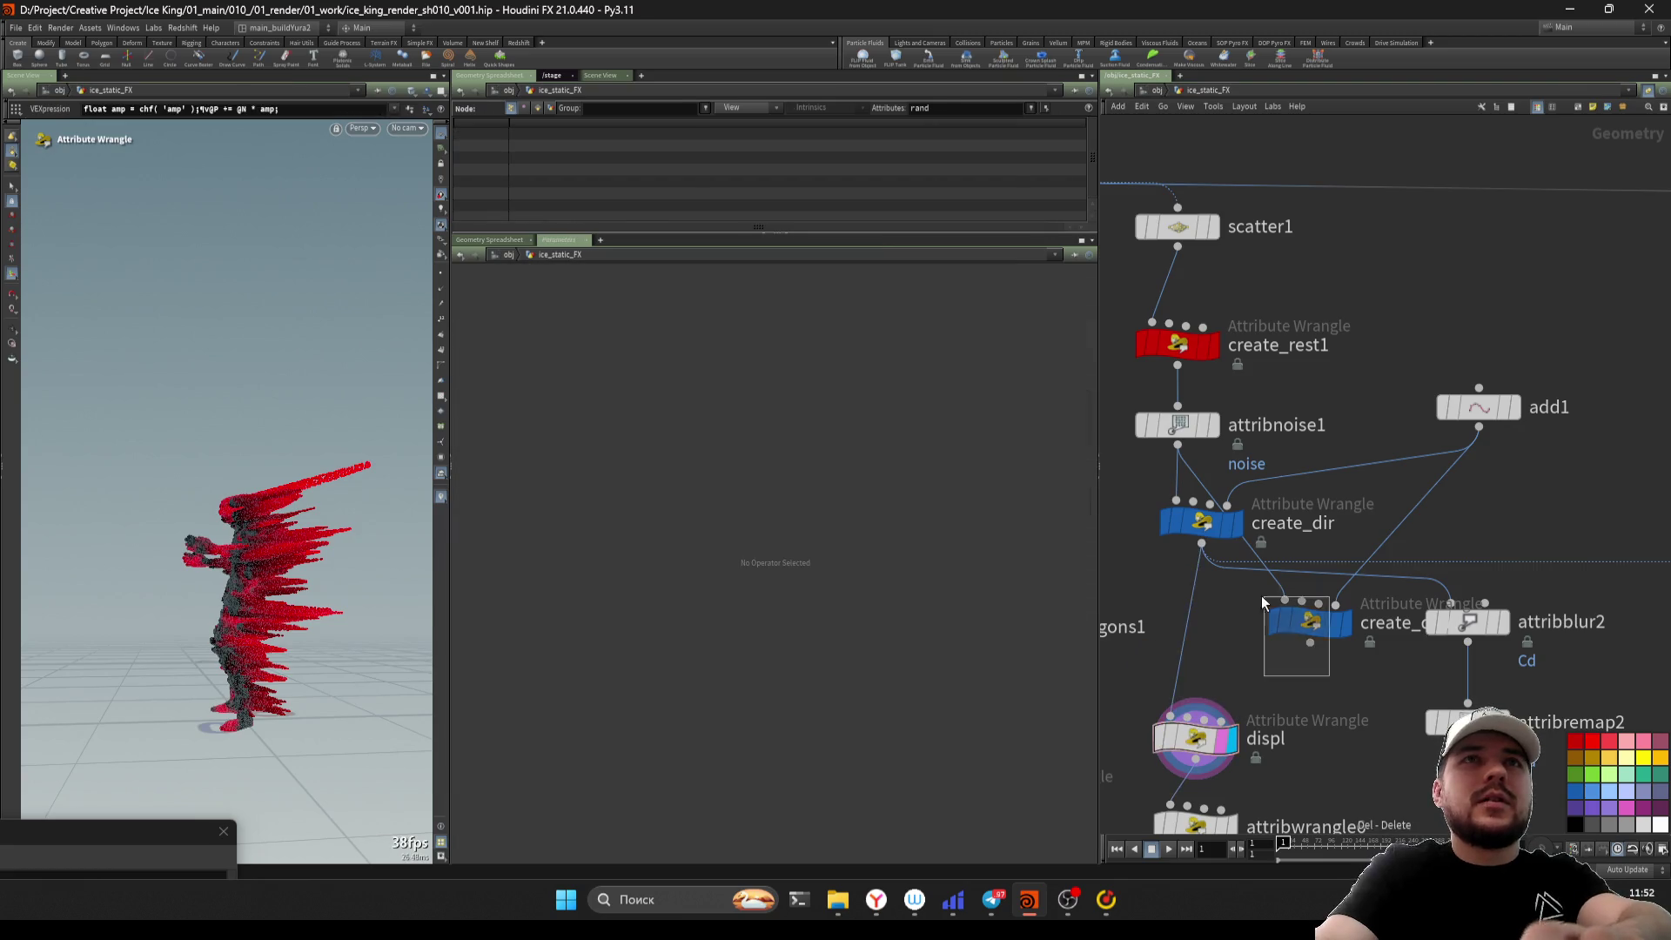
Delete switch1 and create_dir1, then display merge1's merged mesh from the side
key("Delete")
mouse_move(1264, 625)
middle_mouse_down()
mouse_move(1193, 659)
mouse_move(1224, 572)
mouse_move(1172, 665)
mouse_move(1137, 585)
mouse_move(1206, 610)
mouse_move(1291, 479)
middle_mouse_up()
left_click_drag(1261, 560, 1179, 689)
key("r")
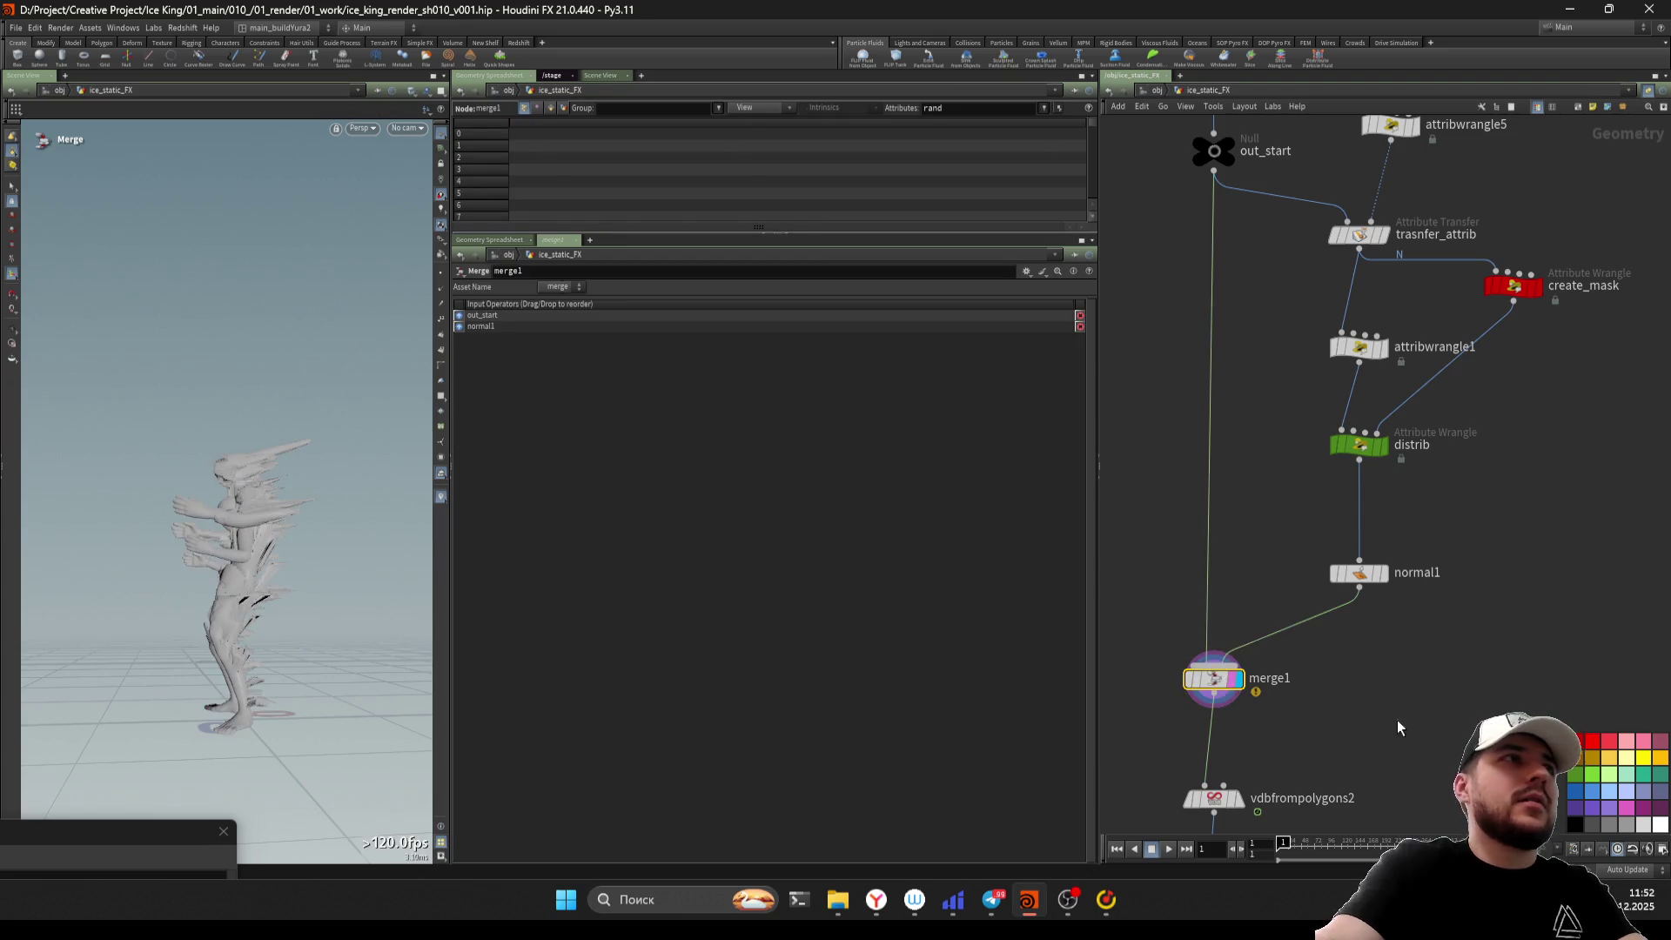
left_click_drag(353, 555, 266, 581)
Step the displayed result through normal1, create_mask and attribwrangle1
mouse_move(1124, 497)
middle_mouse_down()
mouse_move(1306, 667)
mouse_move(1384, 648)
mouse_move(1282, 625)
mouse_move(1350, 626)
mouse_move(1364, 691)
middle_mouse_up()
key("Up")
key("Up")
left_click(1410, 419)
middle_click_drag(1316, 570, 1360, 531)
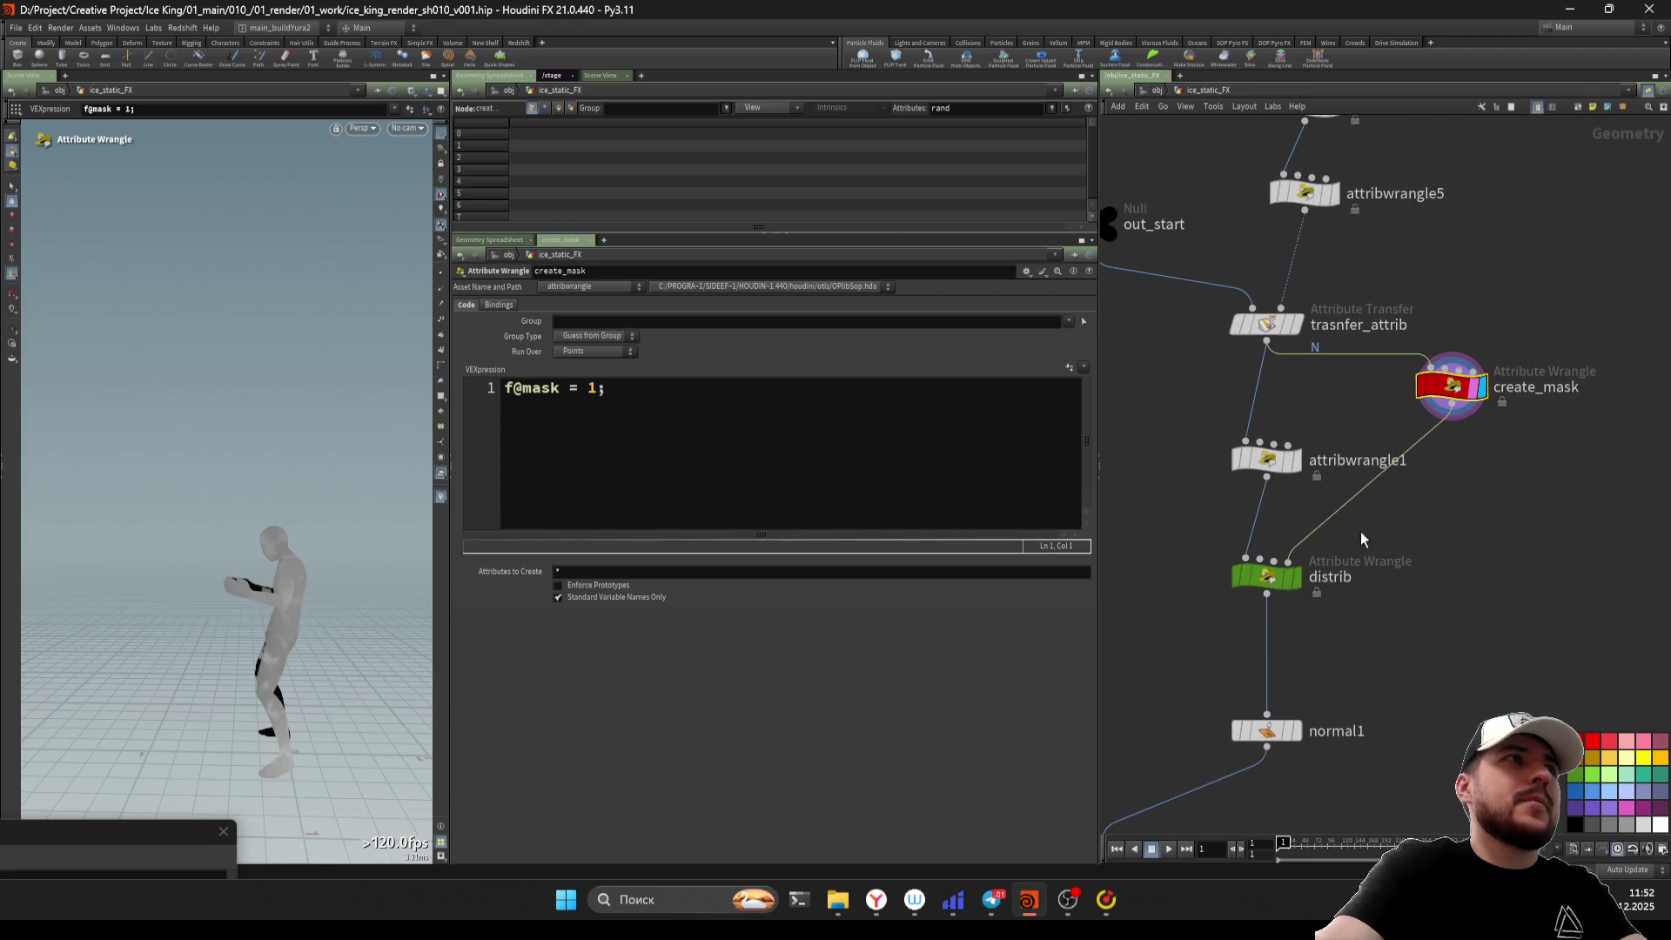
left_click(1256, 562)
key("Up")
key("Left")
Step up through trasnfer_attrib and attribwrangle5, then preview attribwrangle6 with point normals shown
middle_click_drag(1183, 396, 1192, 546)
key("Up")
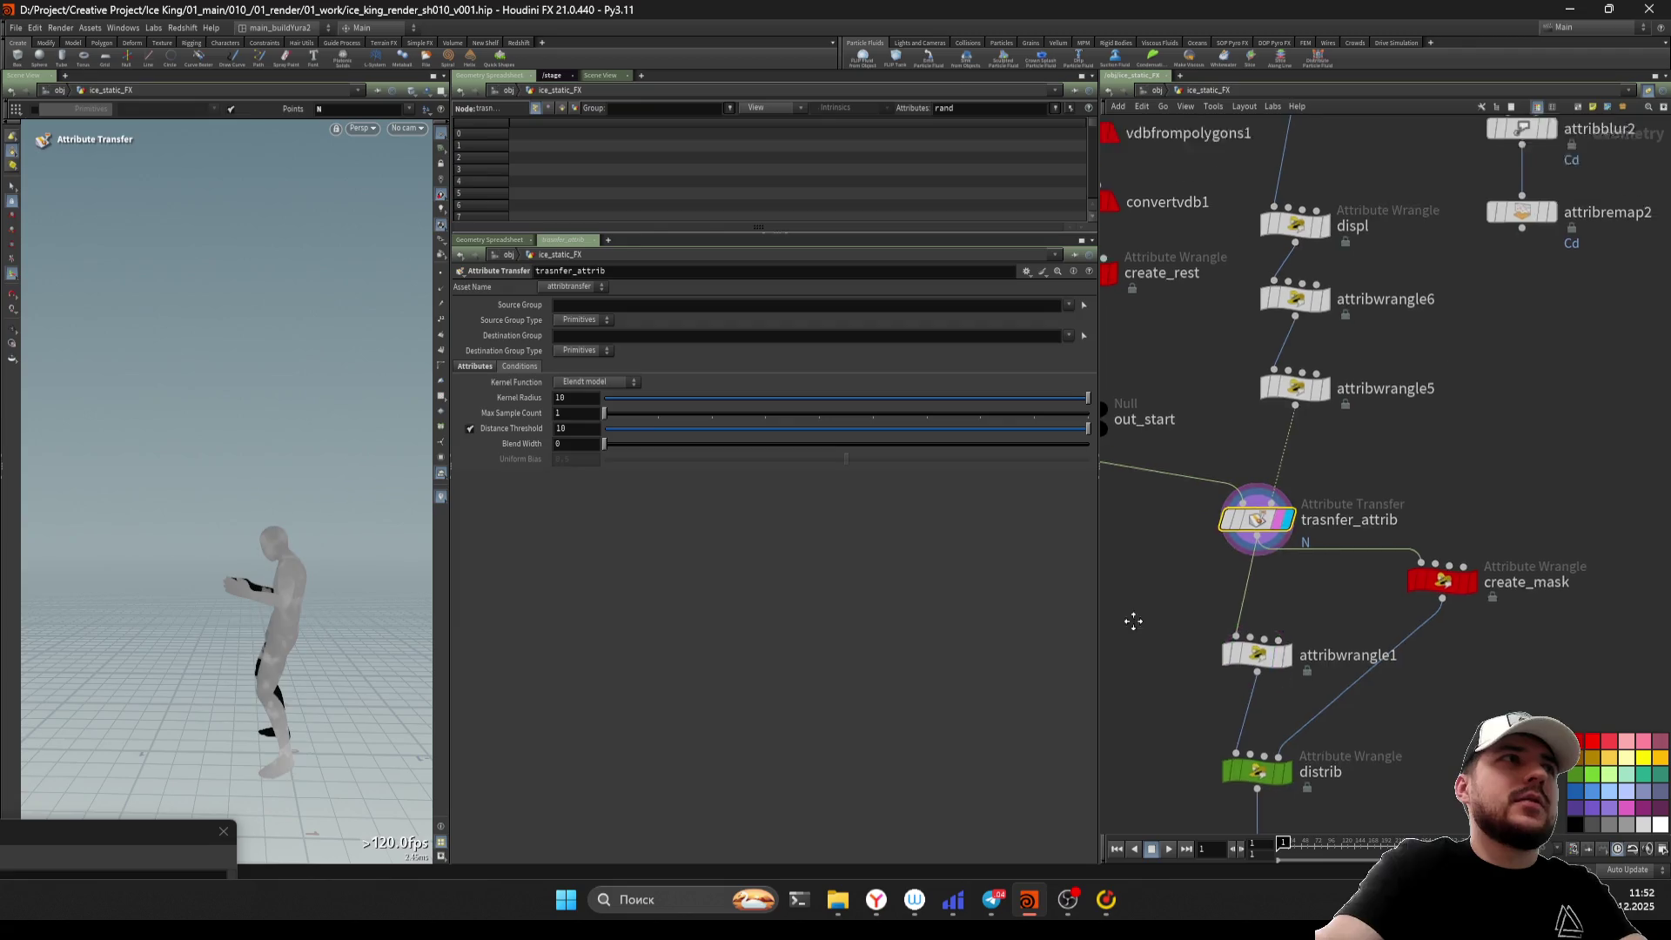
key("Up")
key("Up")
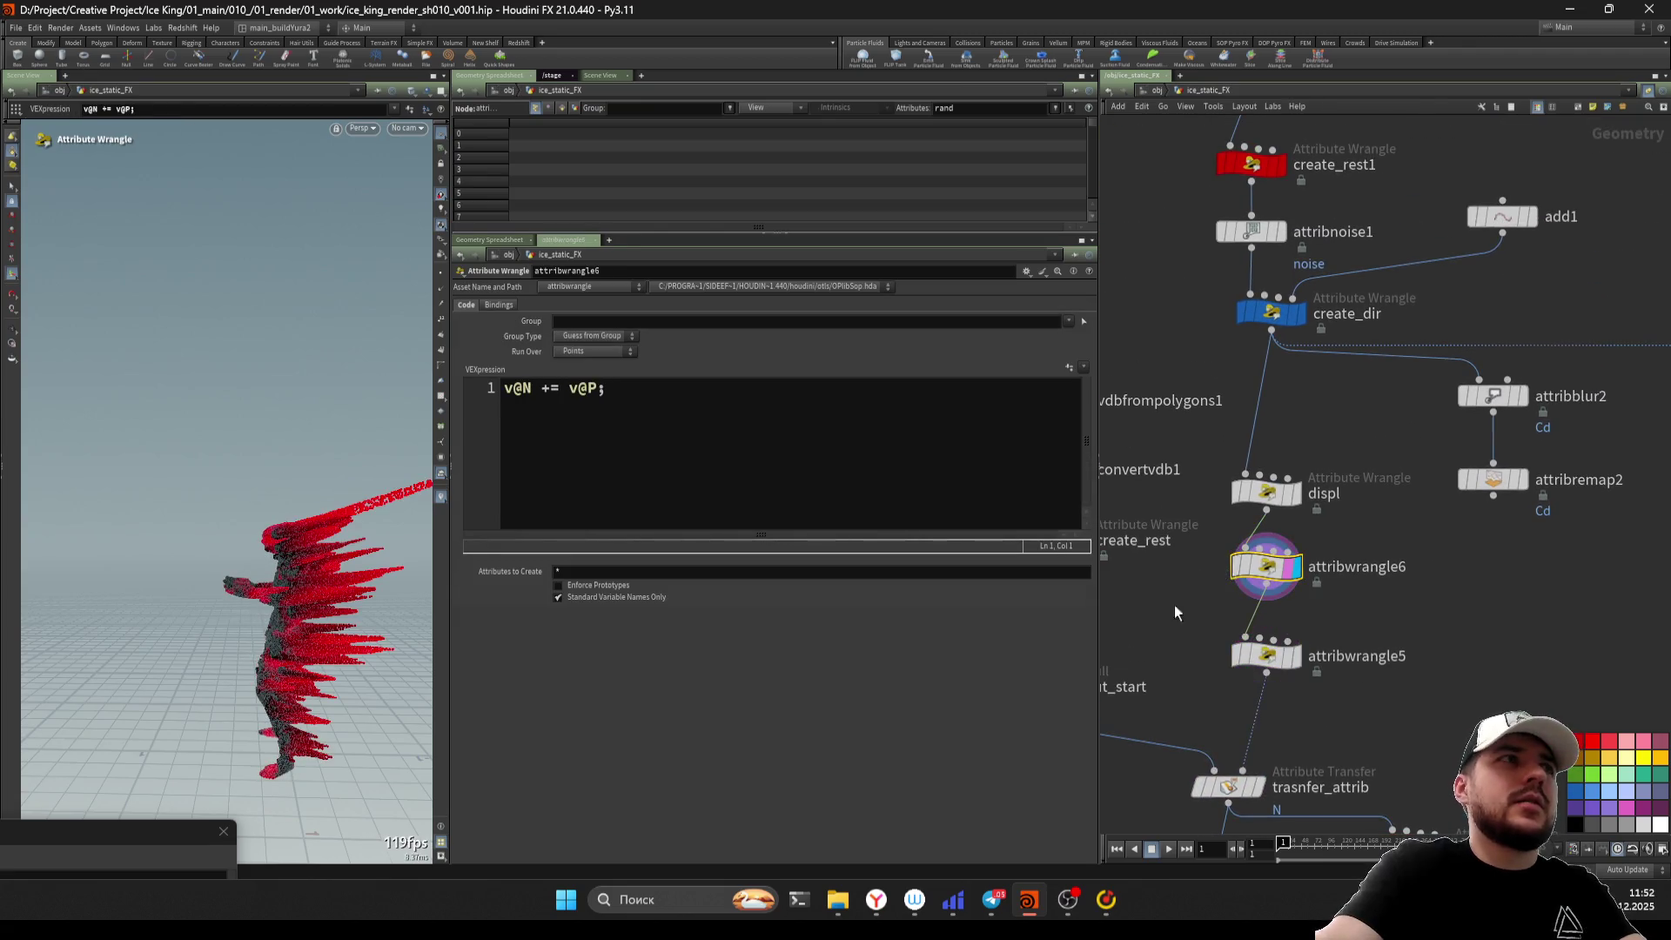
key("Down")
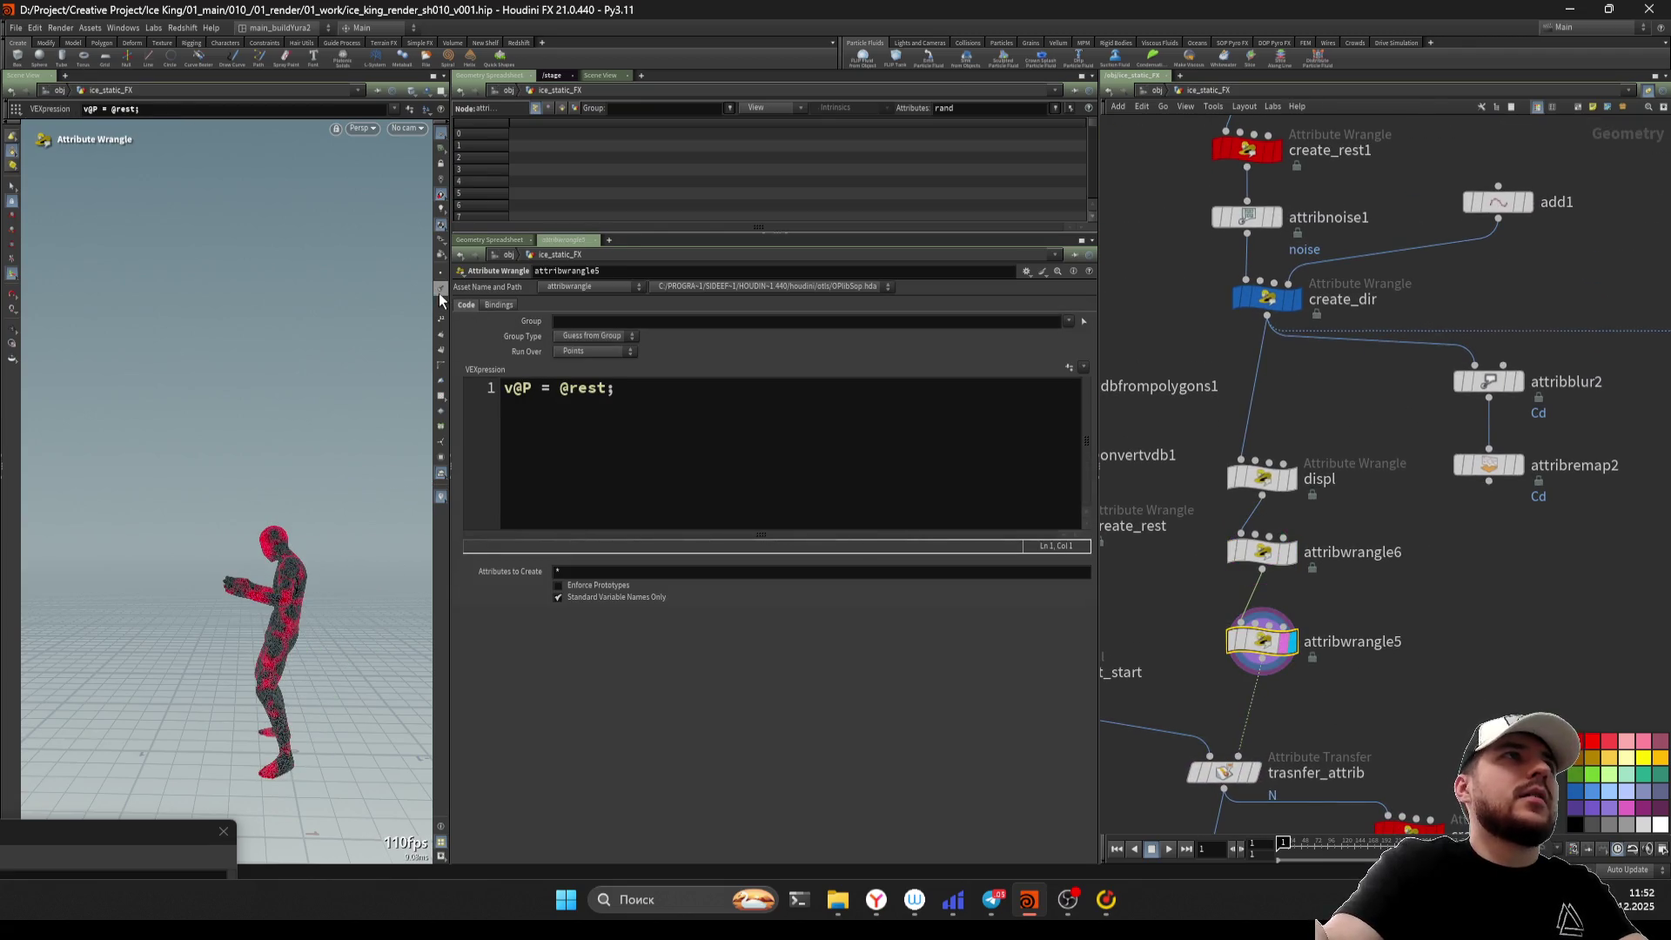
left_click(440, 297)
Bypass attribwrangle6 to test its effect, then delete it
left_click(1253, 553)
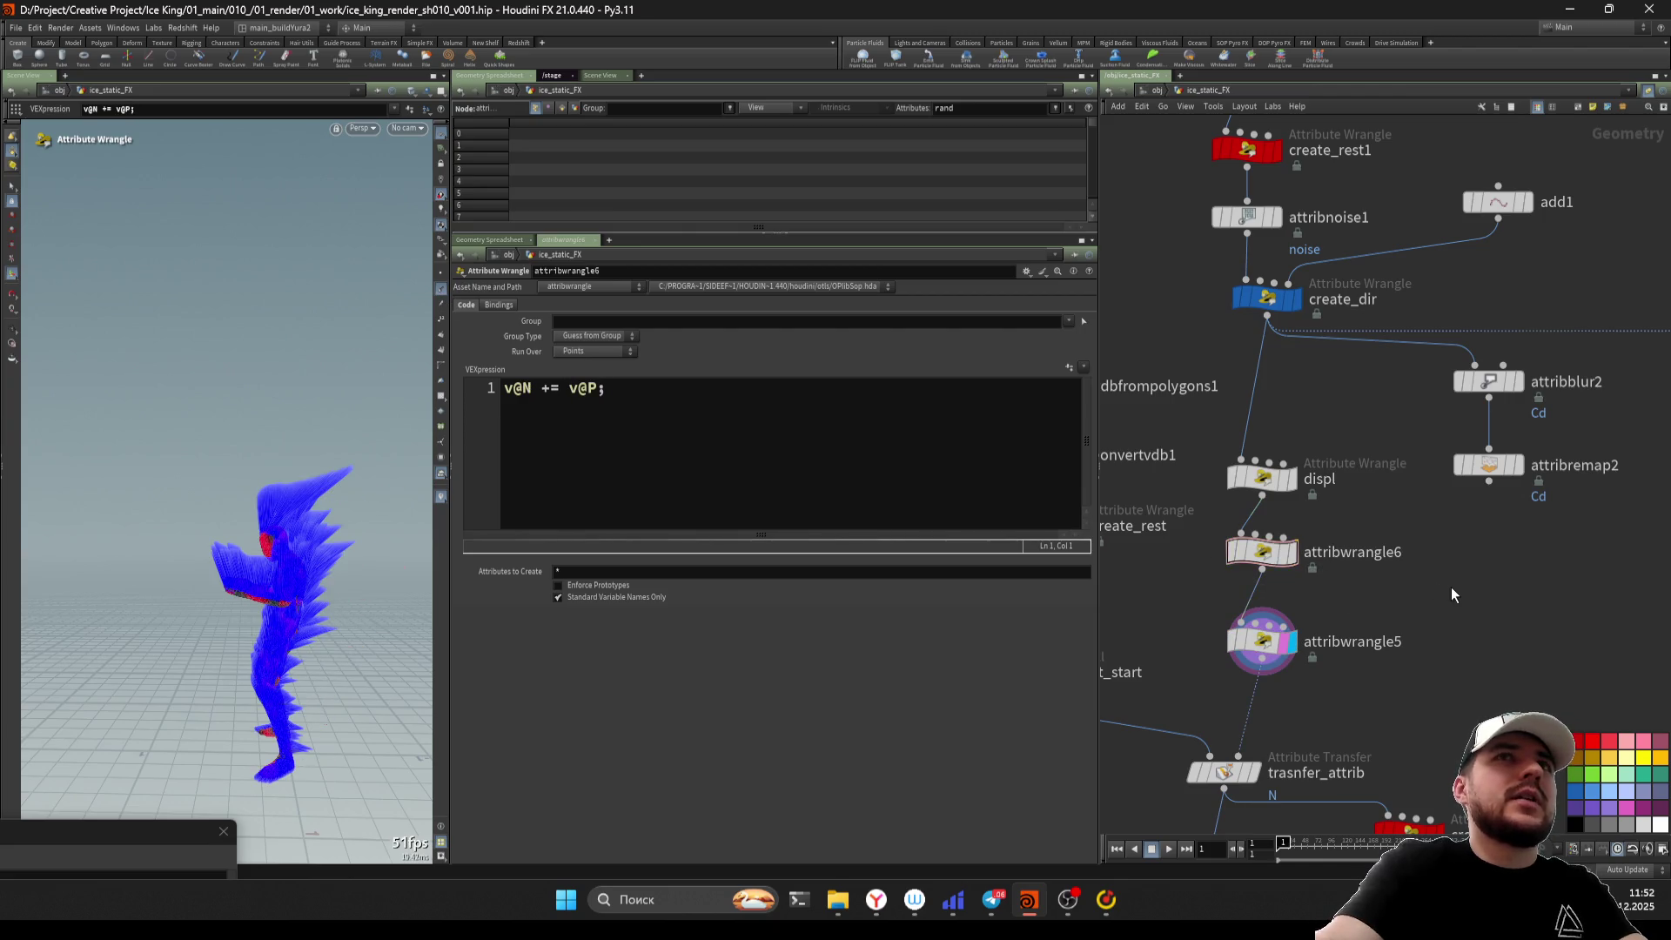
left_click(1234, 554)
middle_click_drag(1169, 667, 1187, 590)
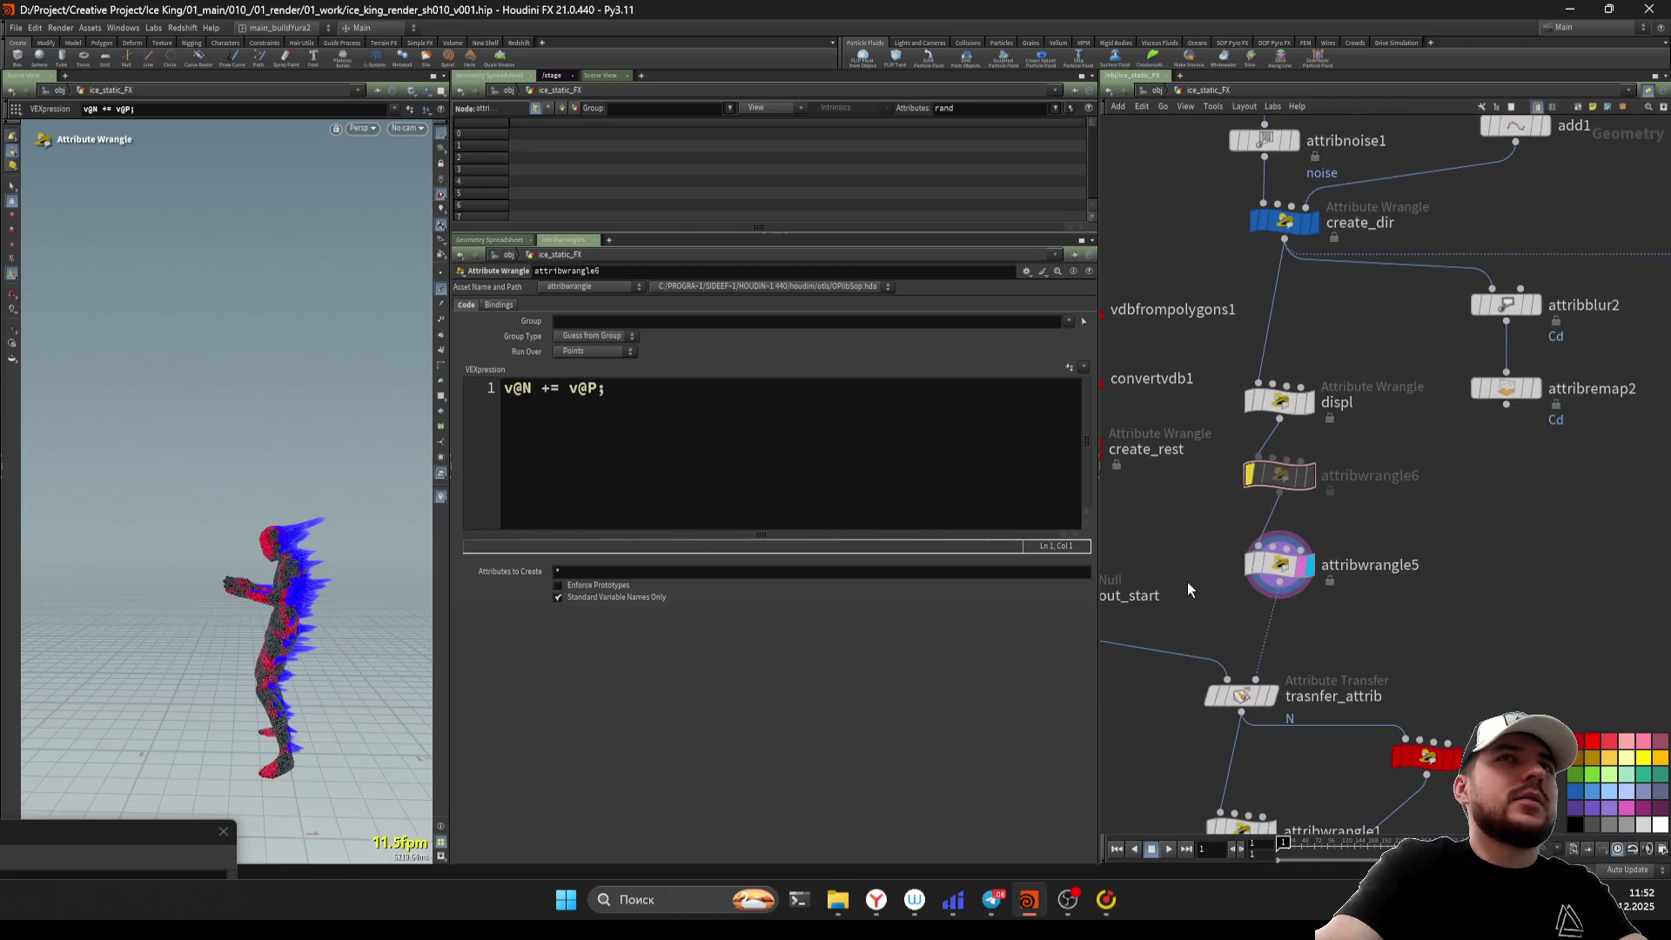
mouse_move(1340, 642)
middle_mouse_down()
mouse_move(1270, 490)
mouse_move(1302, 390)
mouse_move(1279, 404)
middle_mouse_up()
key("Delete")
Check the displ, attribwrangle5 and trasnfer_attrib results, then select attribwrangle1 and distrib
left_click(1240, 320)
left_click(1208, 484)
left_click(1268, 477)
mouse_move(1384, 564)
middle_mouse_down()
mouse_move(1391, 482)
mouse_move(1372, 443)
middle_mouse_up()
left_click(1186, 485)
left_click(1223, 484)
middle_click_drag(1137, 663, 1235, 386)
left_click(1234, 520)
middle_click_drag(1380, 483, 1385, 431)
left_click(1240, 435)
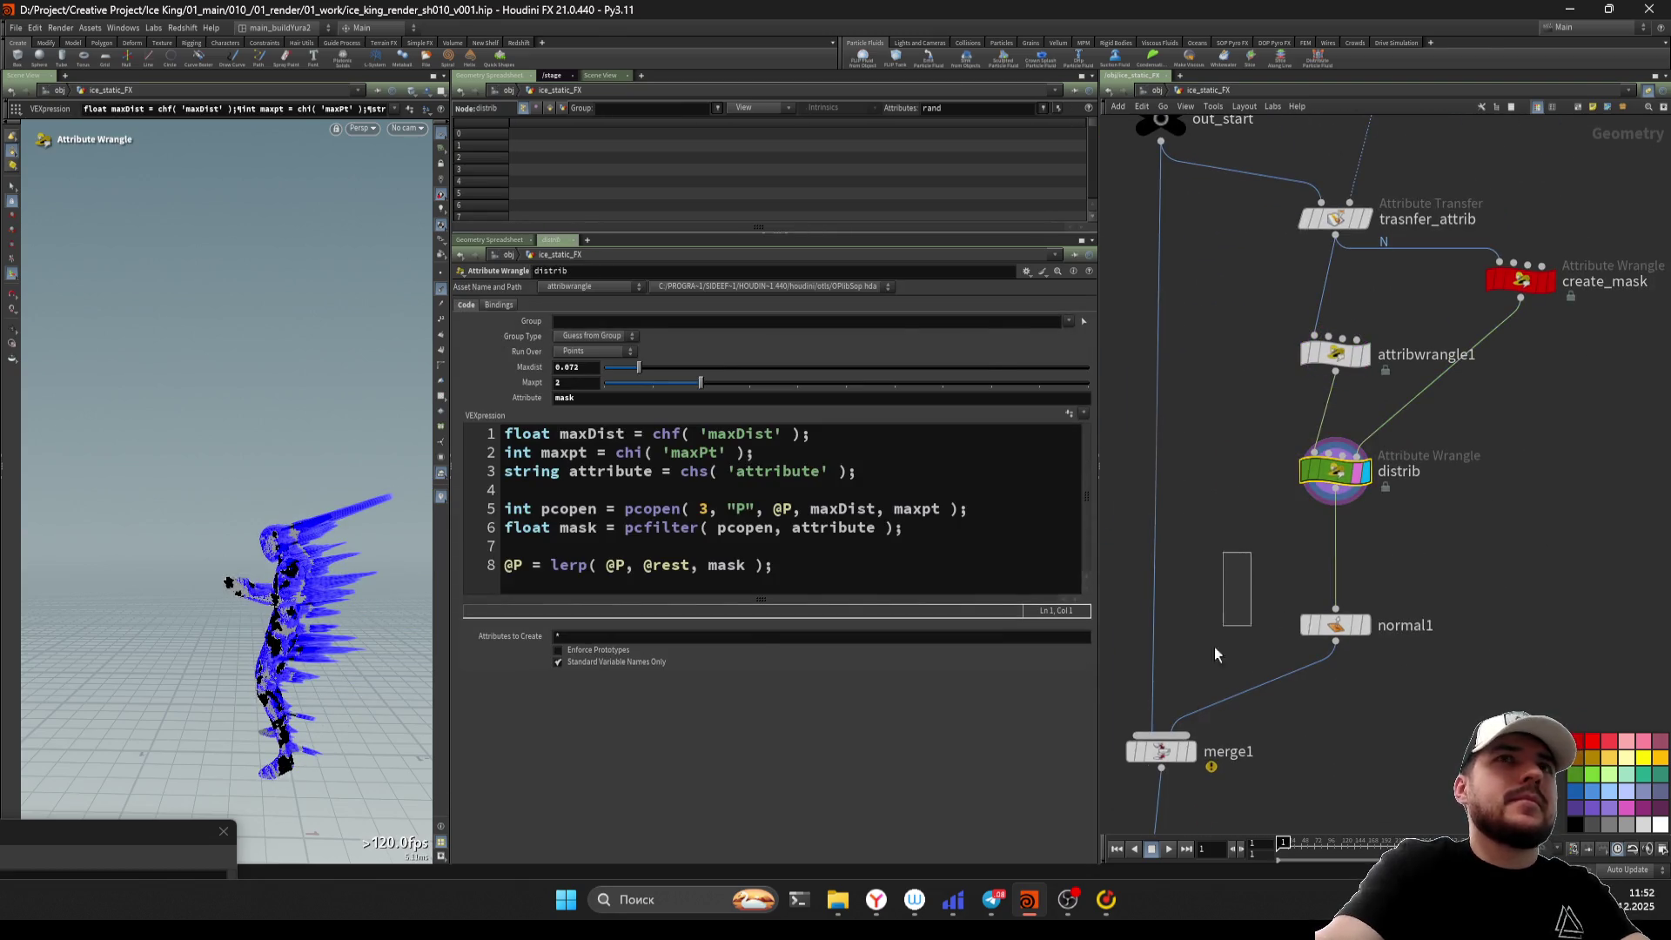
Display merge1 and adjust distrib's Maxdist blending distance
middle_click_drag(1214, 645, 1301, 696)
left_click(1185, 751)
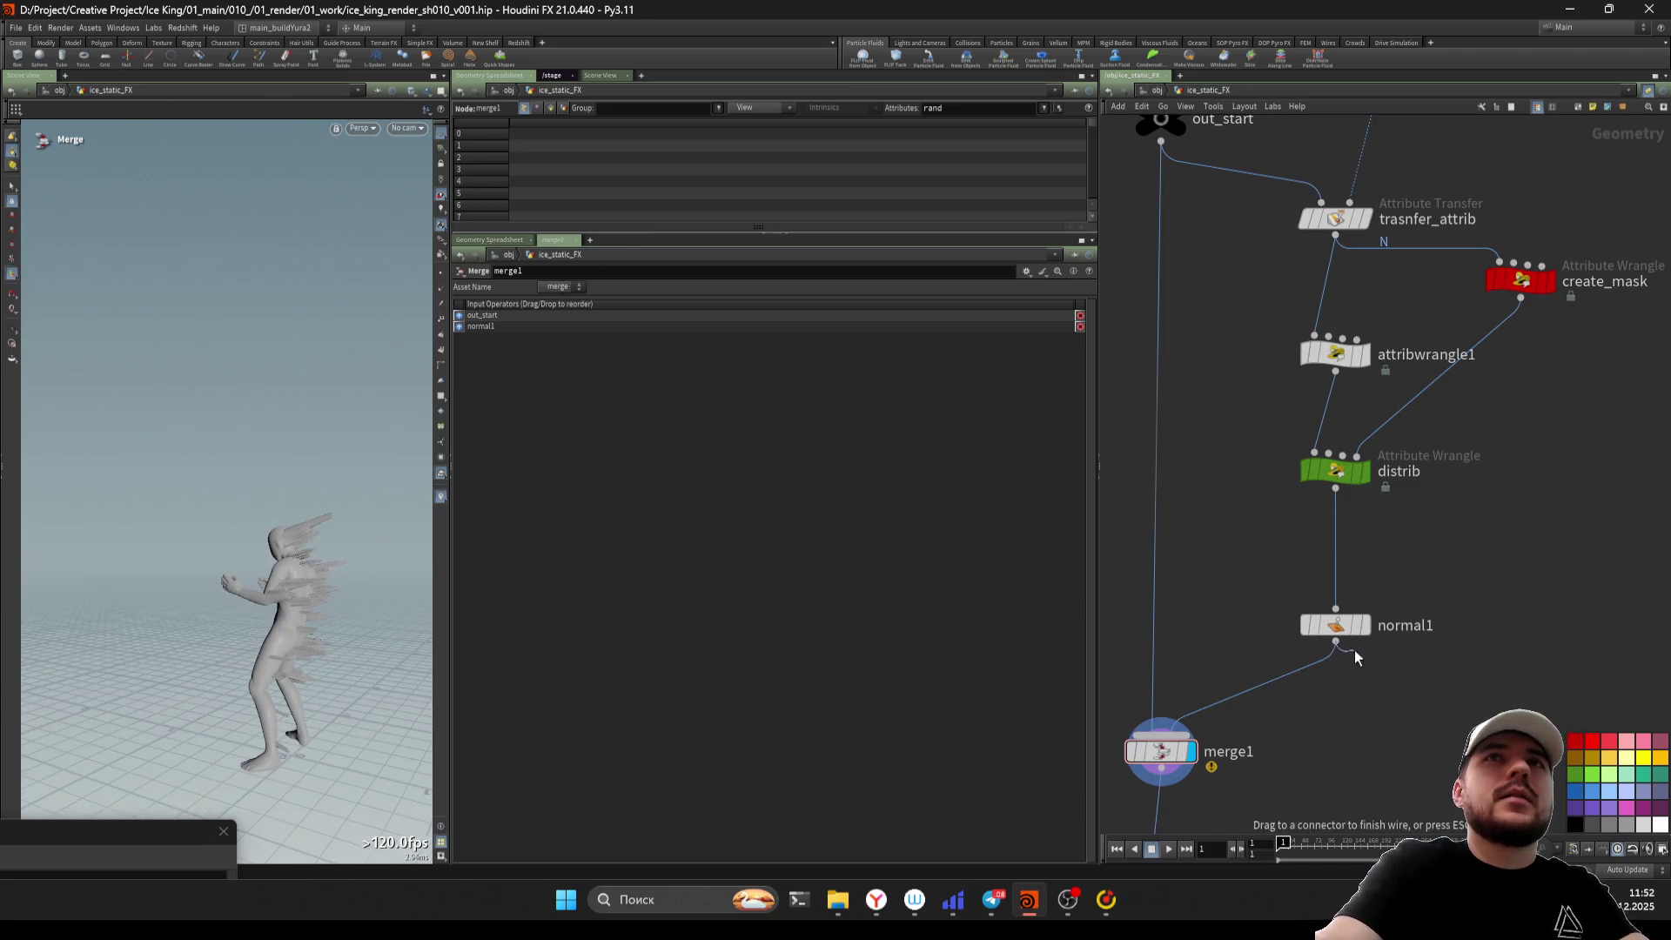
left_click(1340, 471)
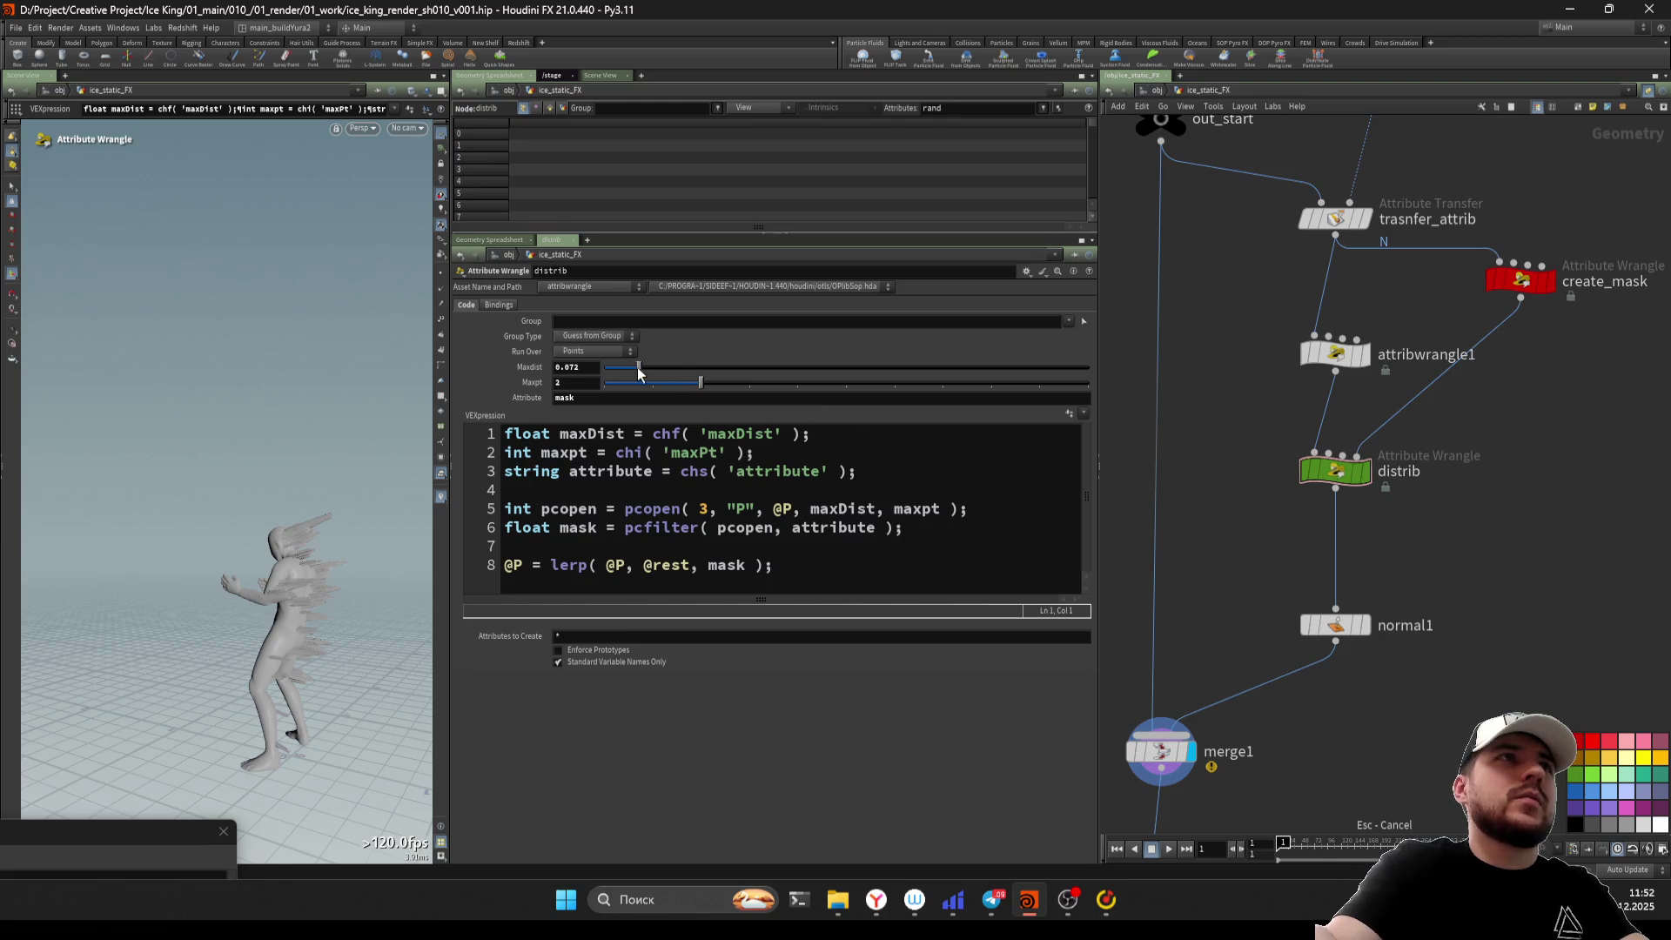
mouse_move(649, 373)
left_mouse_down()
mouse_move(992, 369)
mouse_move(614, 376)
left_mouse_up()
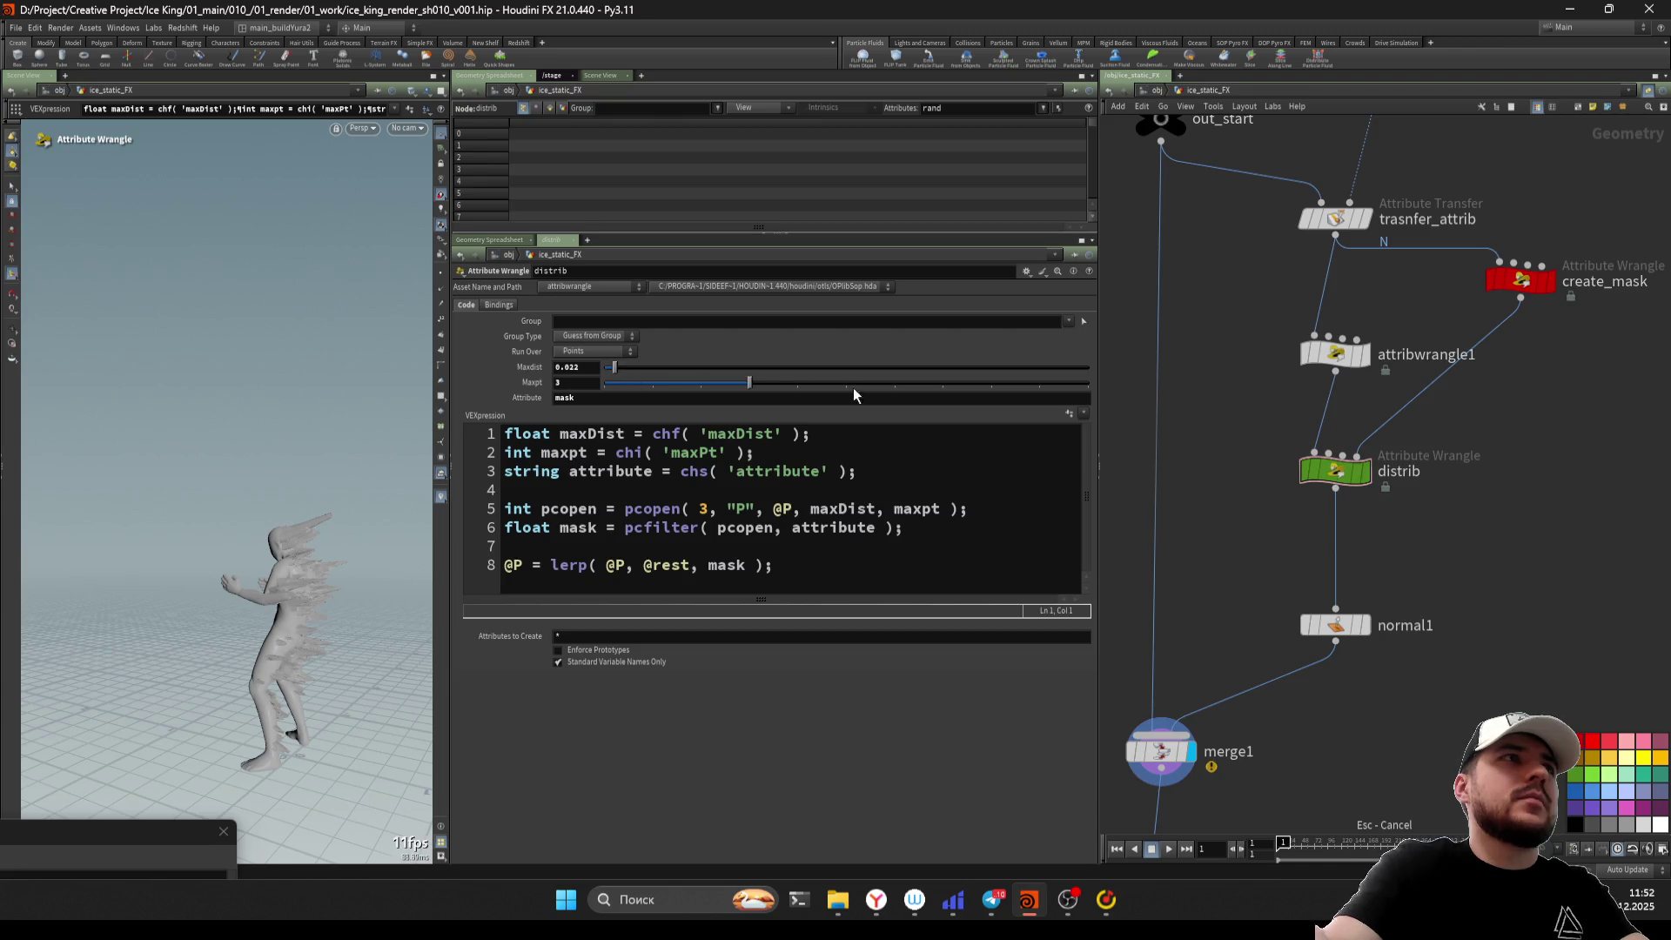
Raise attribwrangle1's Amp to 0.496 and orbit to check the longer spikes
left_click(1313, 570)
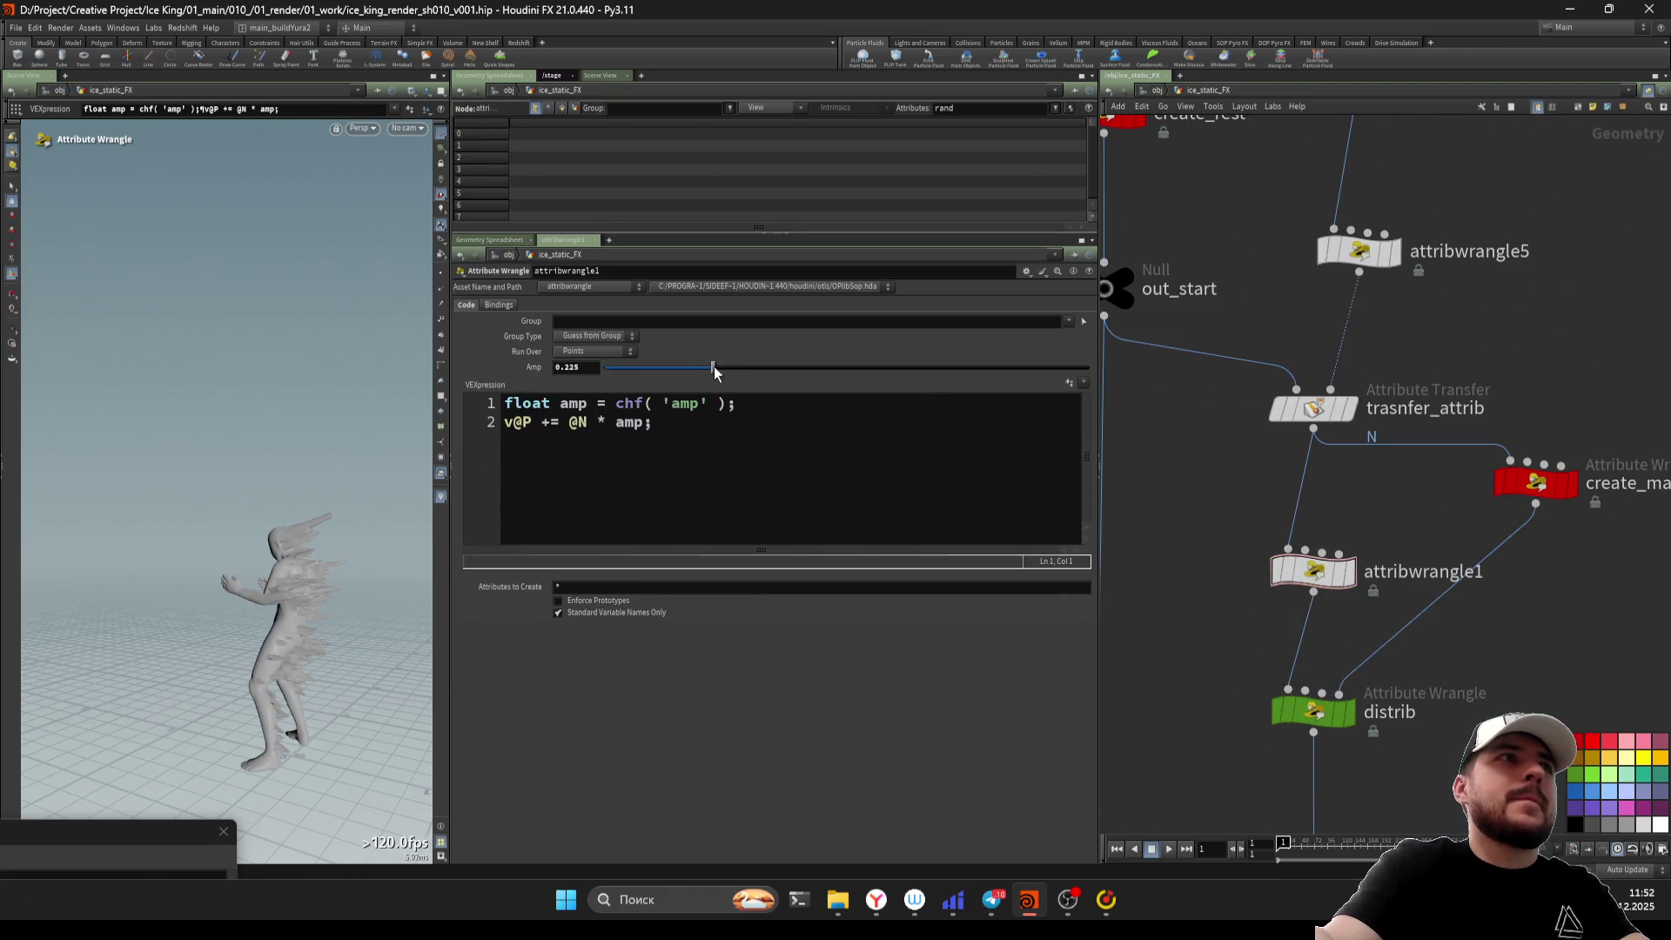
left_click_drag(894, 373, 879, 374)
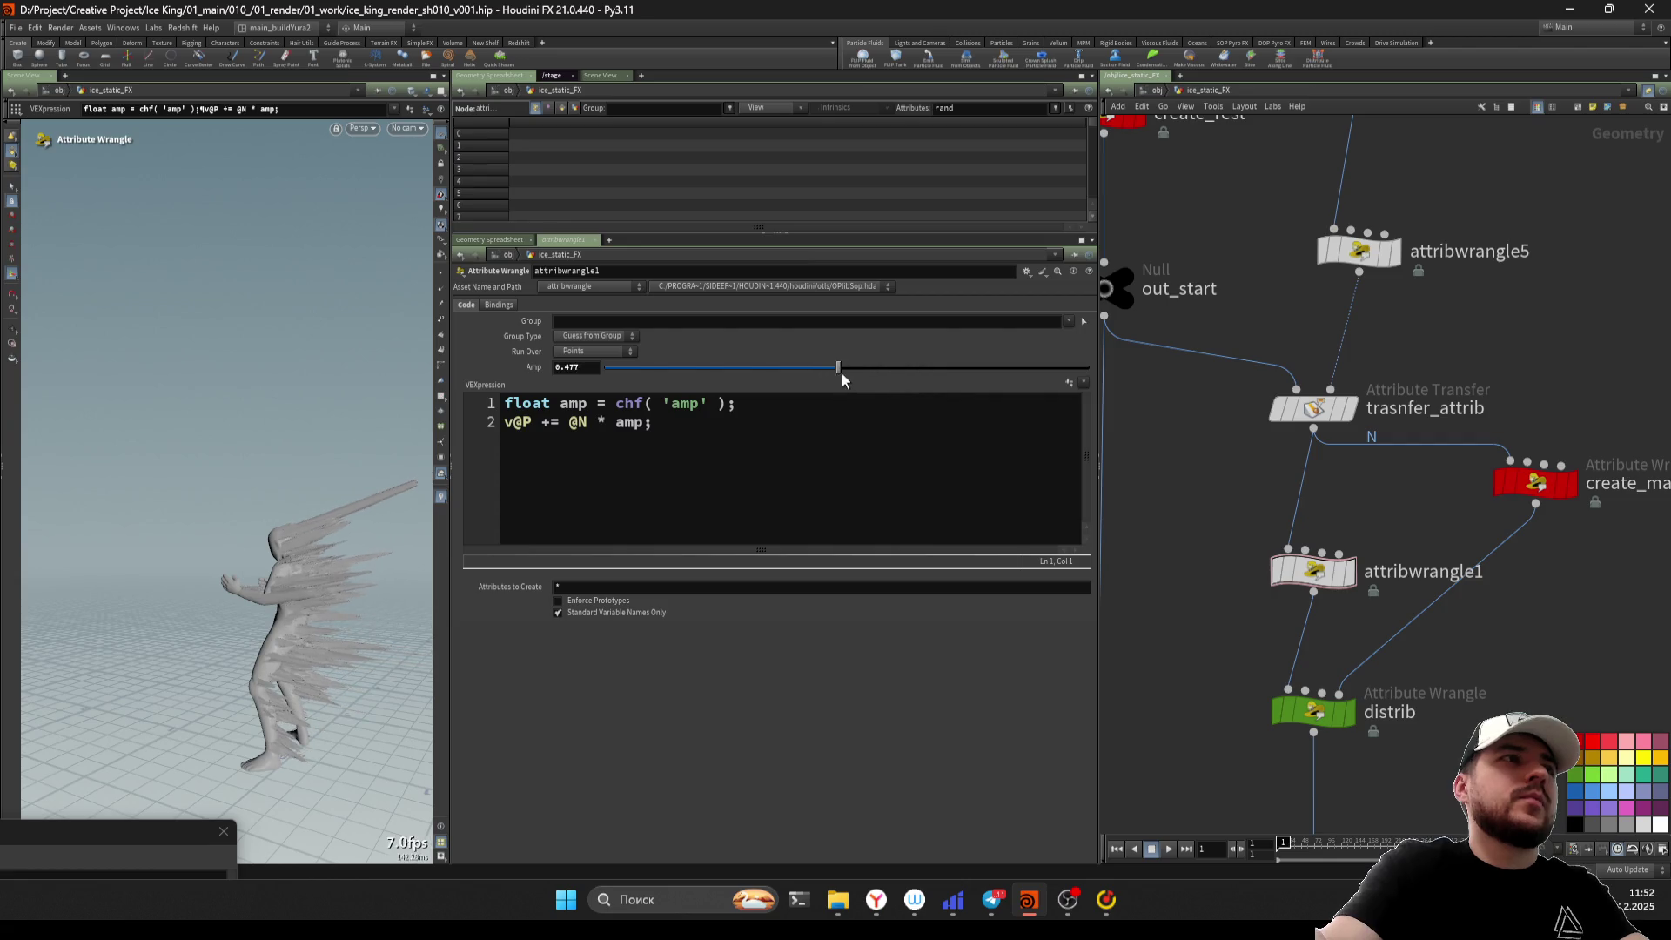
key("Escape")
mouse_move(294, 608)
left_mouse_down()
mouse_move(321, 560)
mouse_move(348, 571)
mouse_move(309, 597)
mouse_move(365, 551)
mouse_move(347, 567)
mouse_move(362, 560)
mouse_move(373, 615)
mouse_move(296, 566)
left_mouse_up()
key("Return")
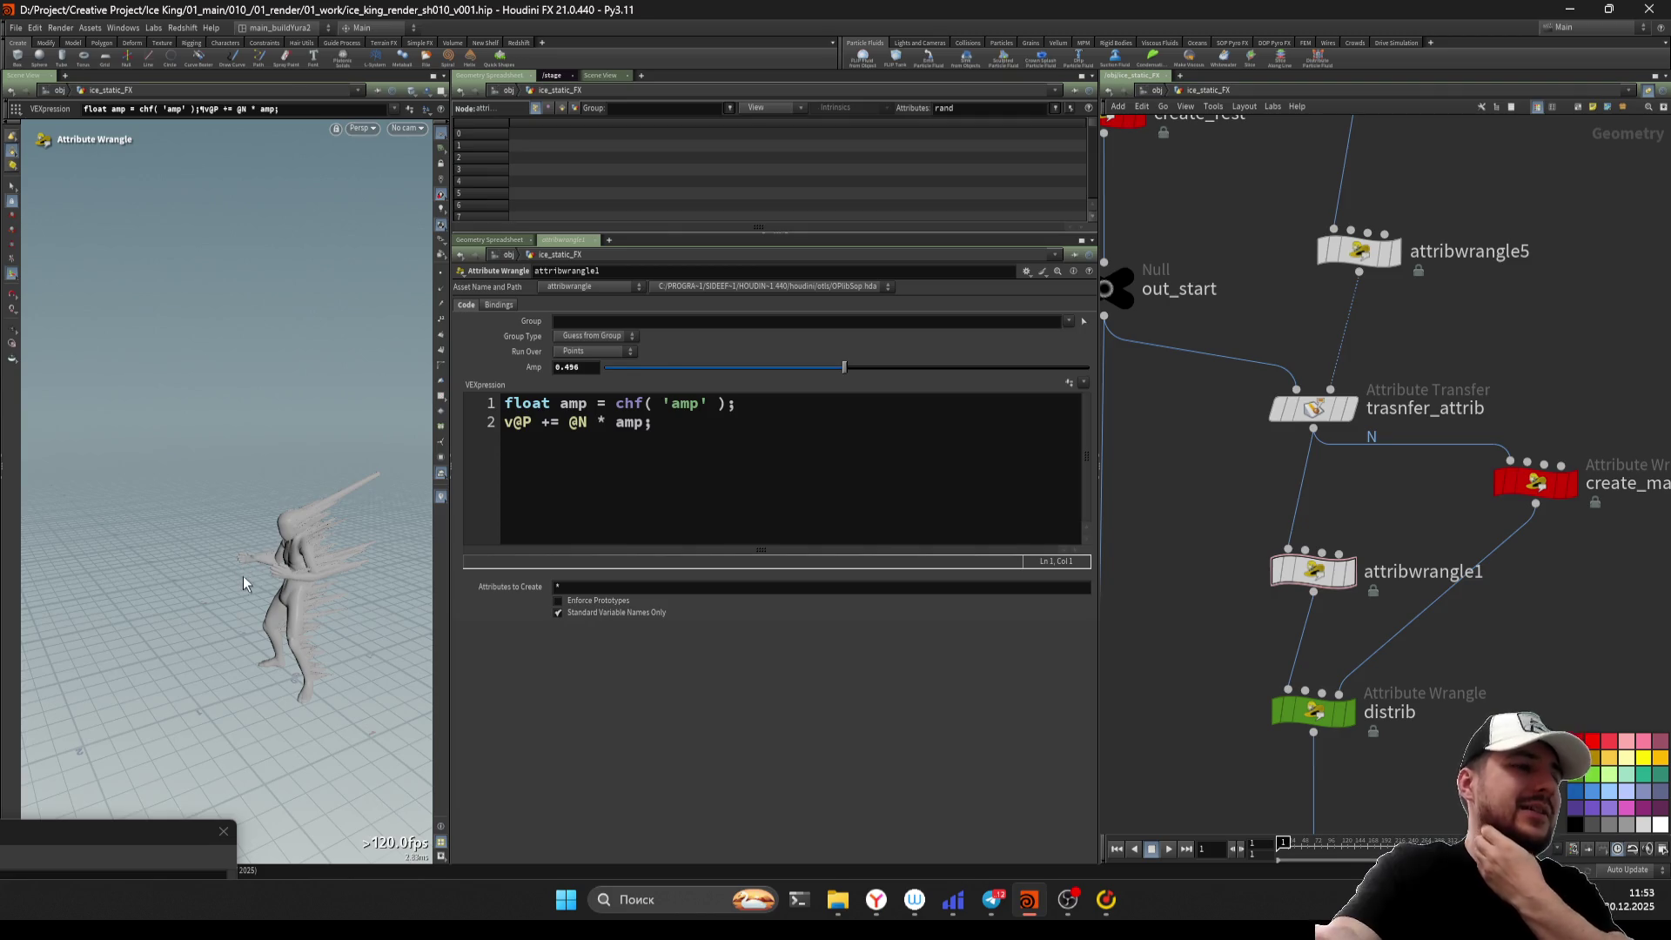
mouse_move(1187, 702)
middle_mouse_down()
mouse_move(1344, 608)
mouse_move(1359, 560)
middle_mouse_up()
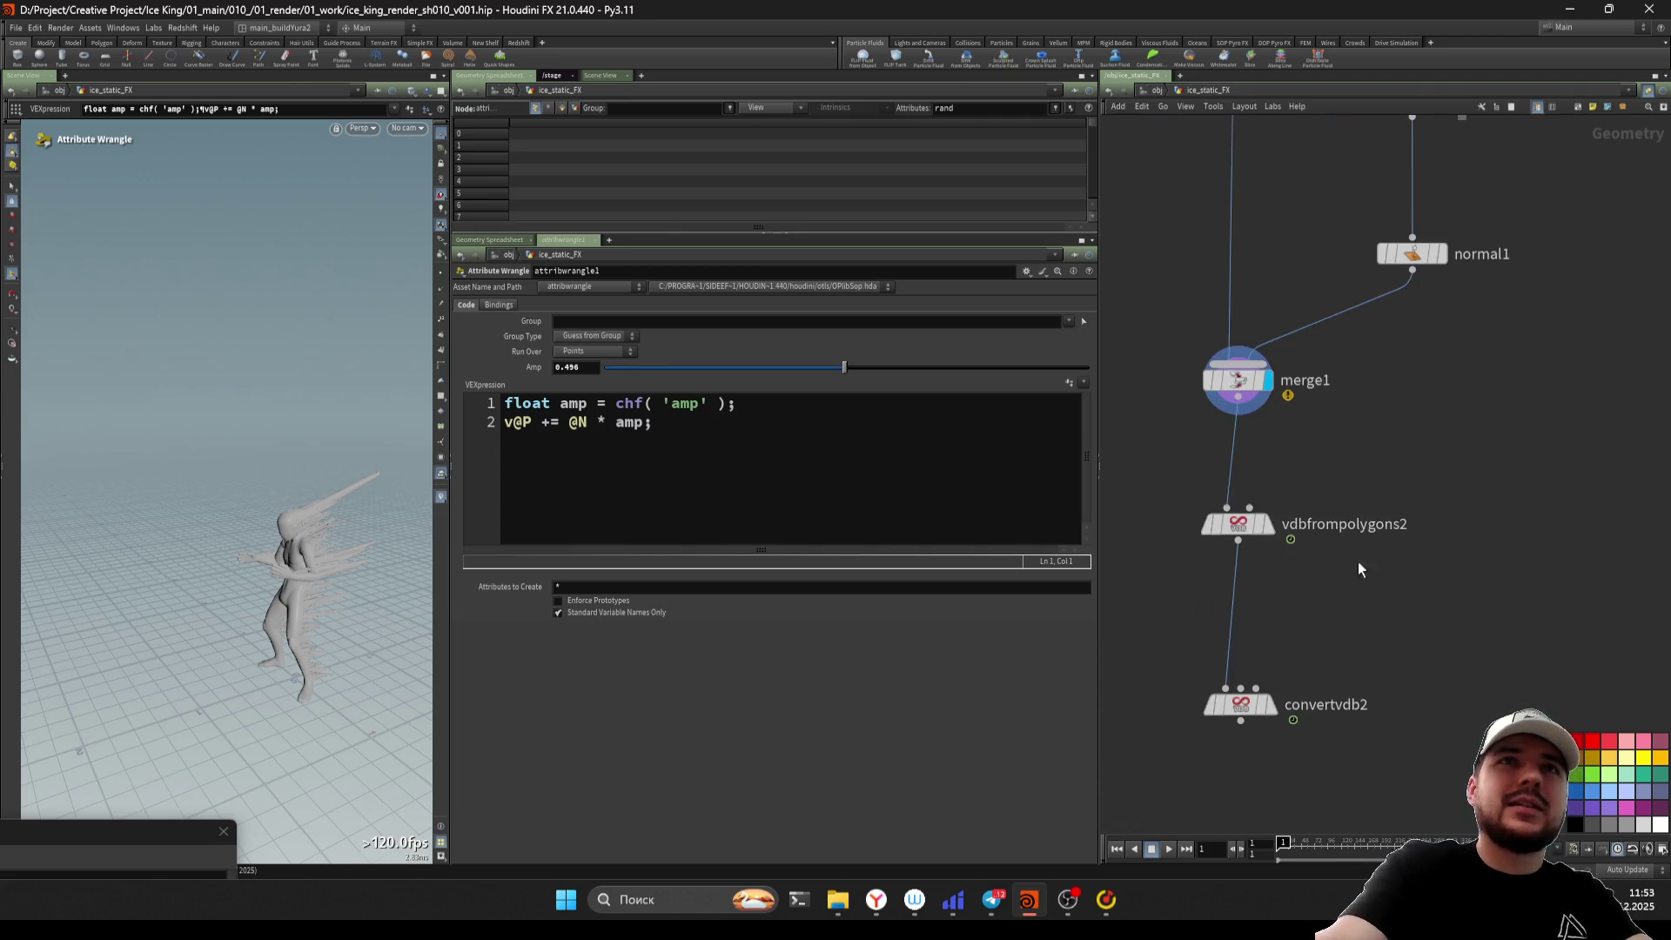
Display convertvdb2's meshed spikes and move the node down to make room
left_click(1237, 524)
key("Escape")
mouse_move(180, 627)
left_mouse_down()
mouse_move(388, 571)
mouse_move(278, 600)
mouse_move(316, 608)
mouse_move(315, 639)
mouse_move(348, 577)
mouse_move(374, 566)
left_mouse_up()
left_click(1240, 704)
key("r")
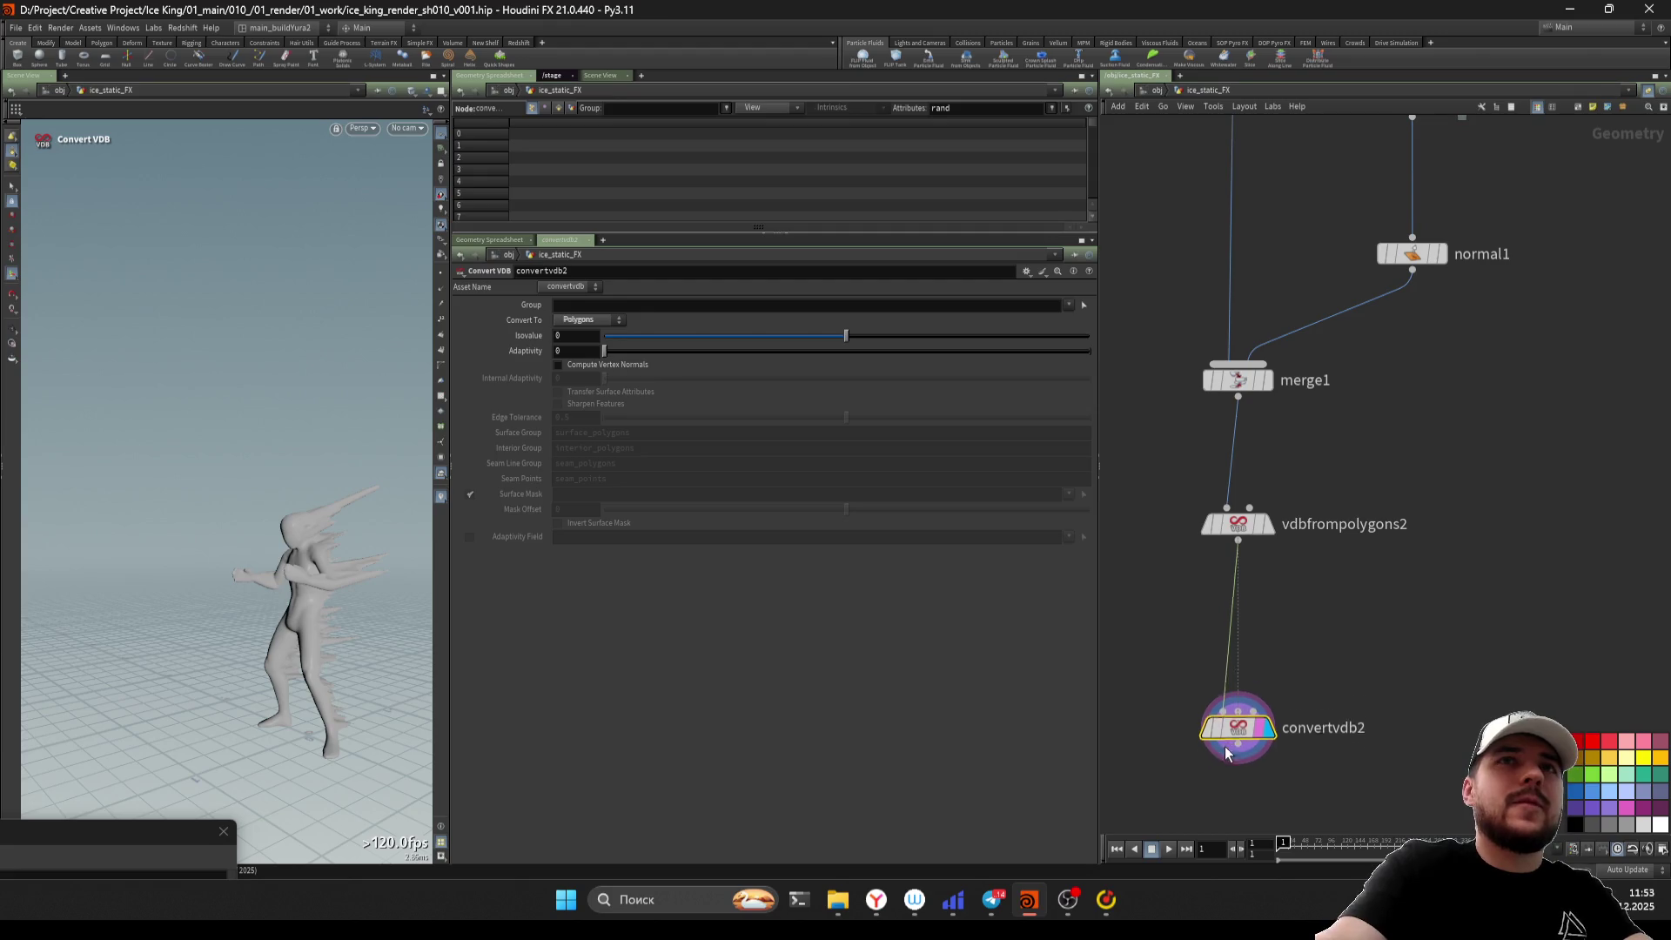
left_click_drag(1224, 745, 1225, 763)
Create a Volume Noise SDF ('volume noise') and drop it on the vdbfrompolygons2–convertvdb2 wire
key("Tab")
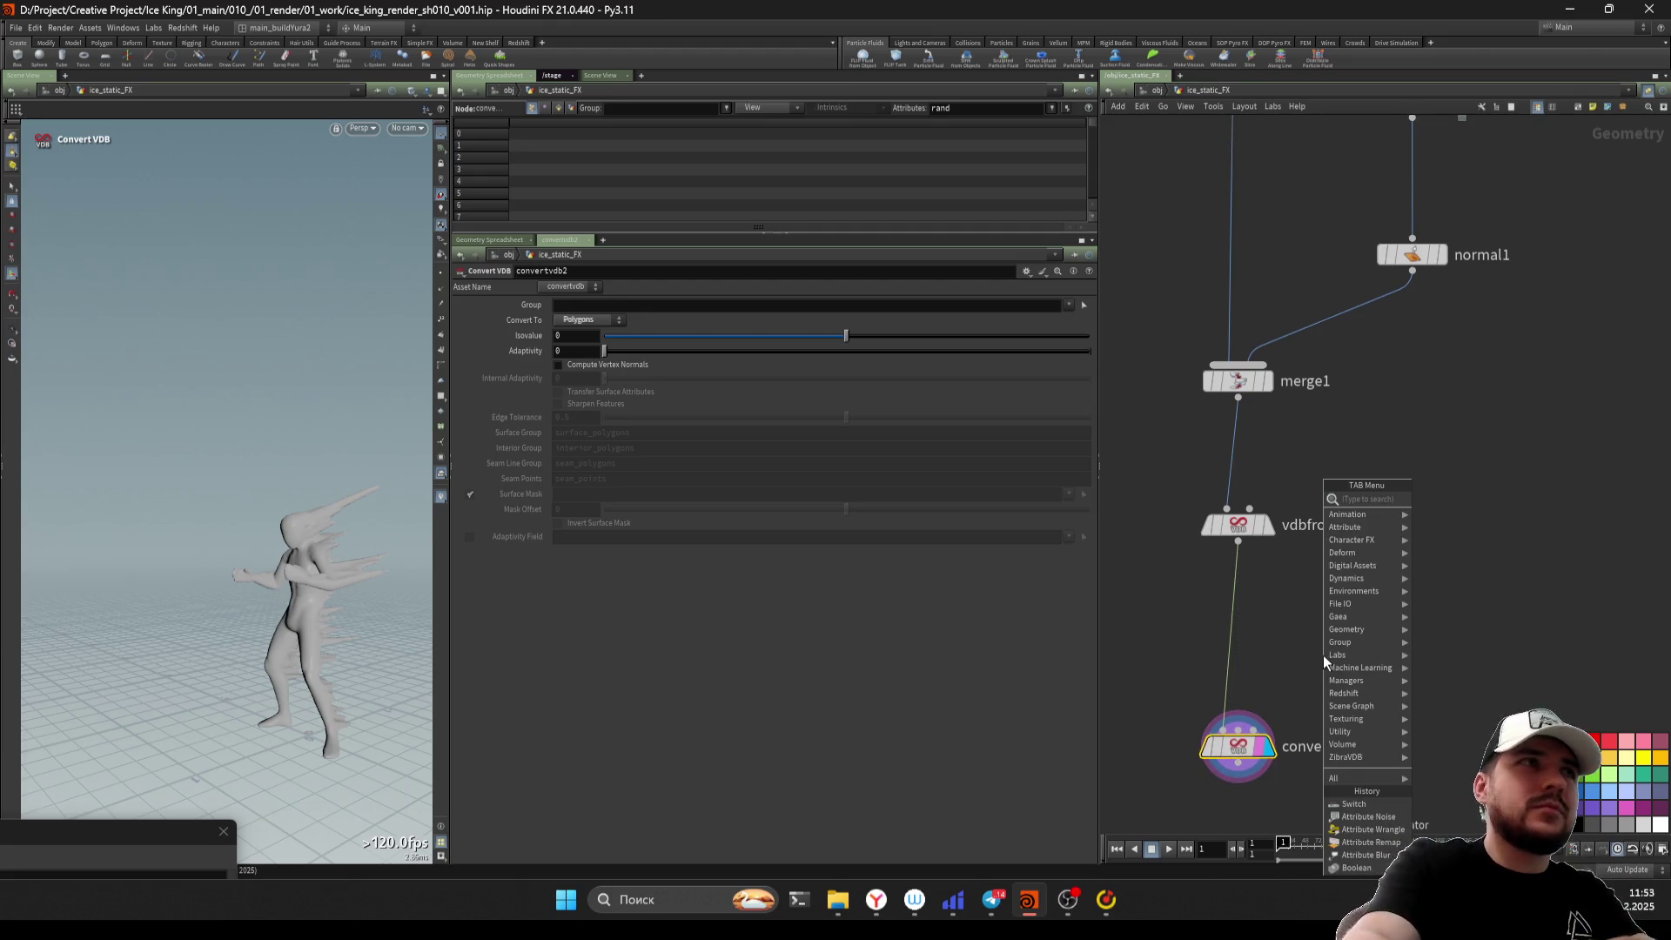
key("Escape")
key("Tab")
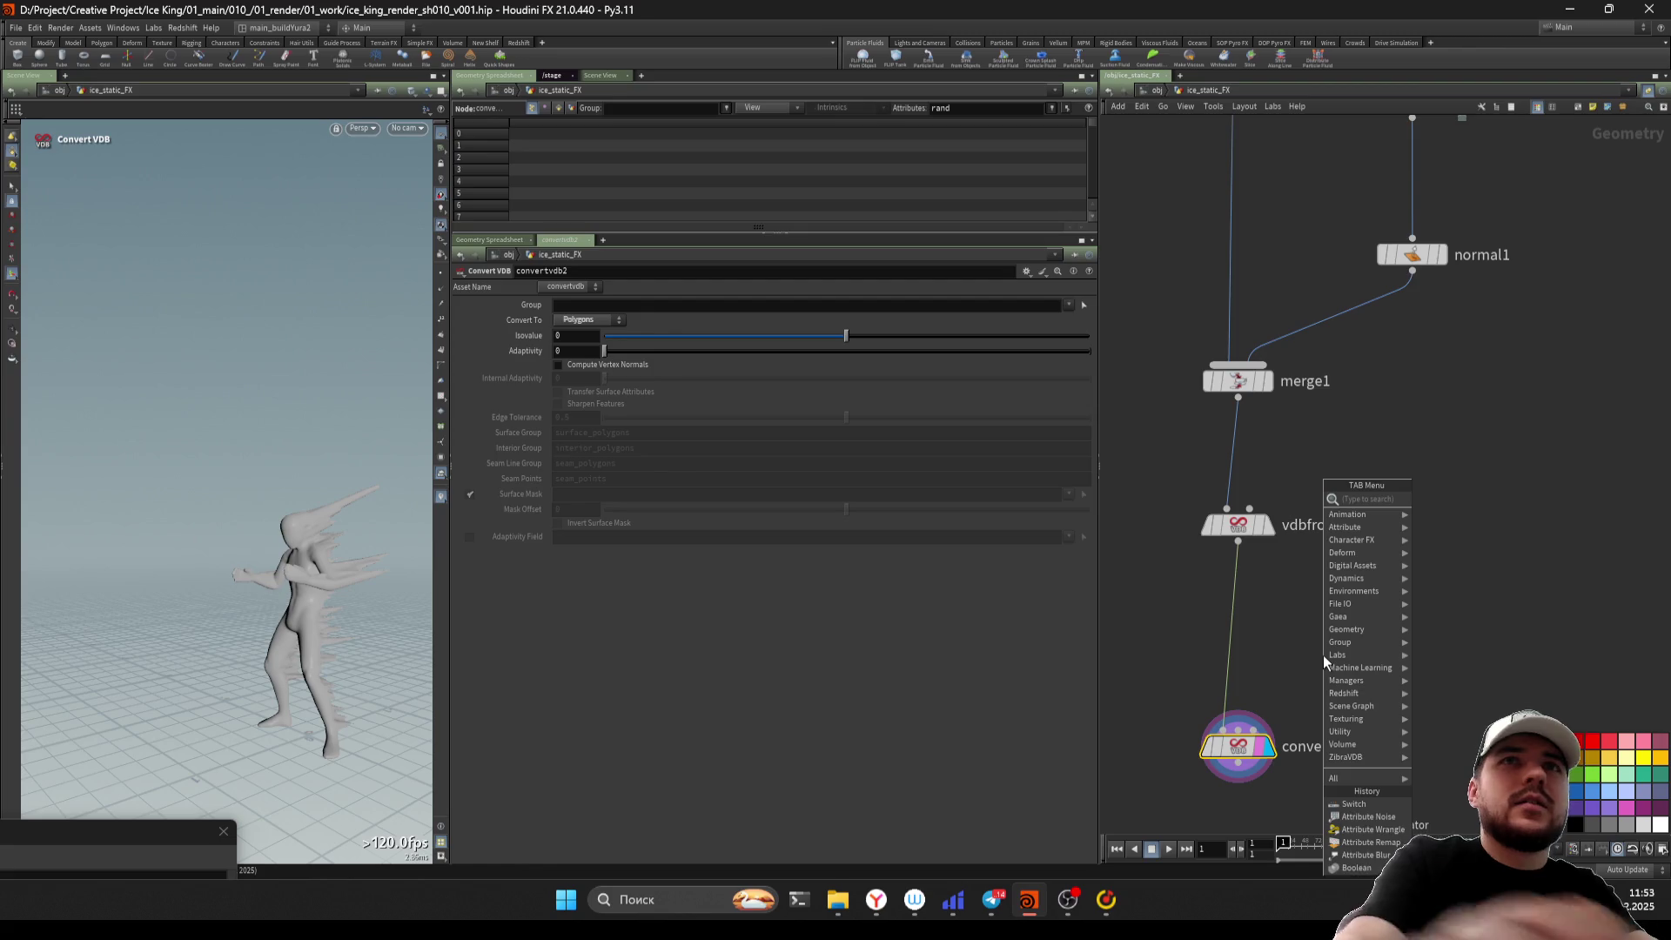
key("Tab")
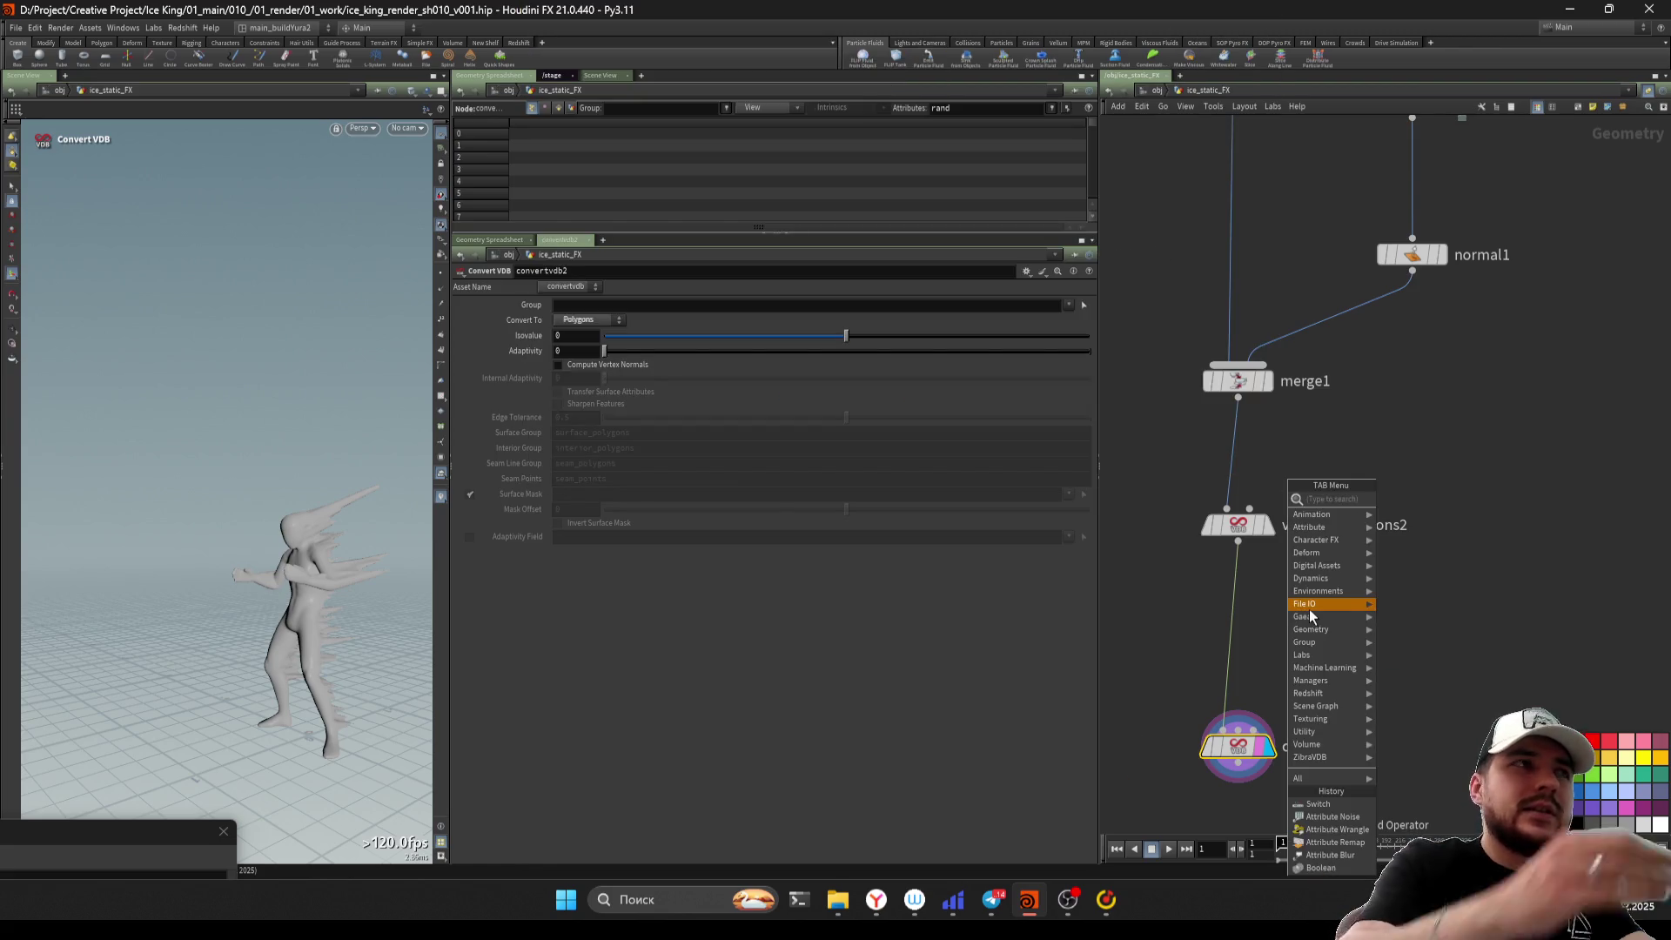
type("volume noise")
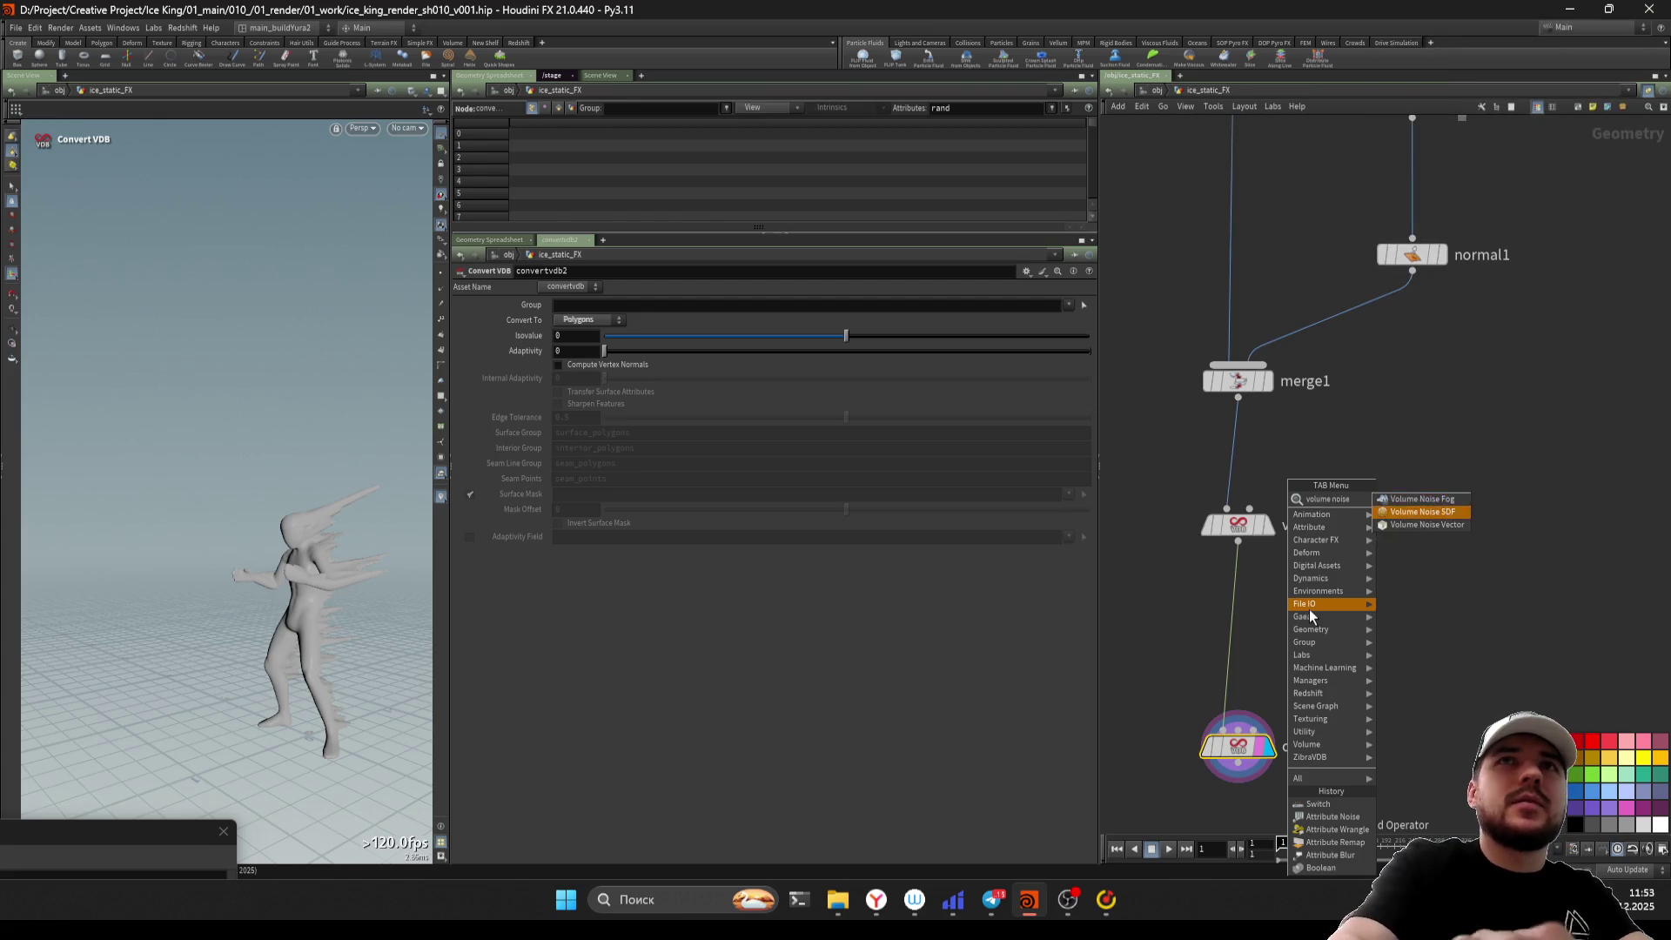
key("Return")
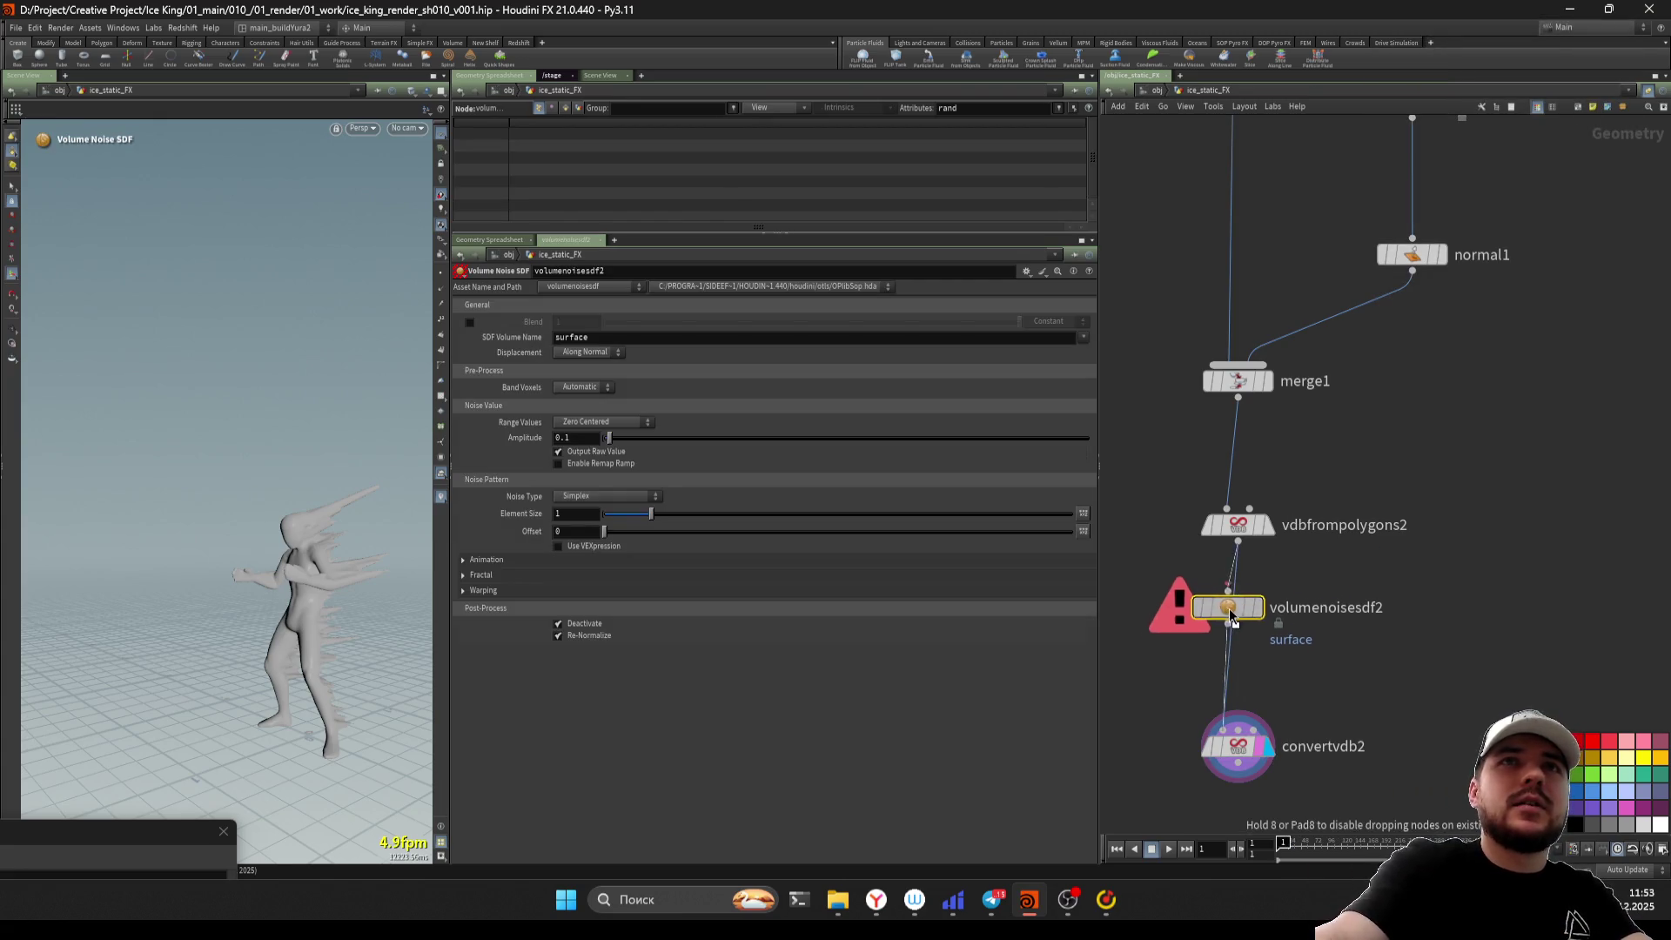
left_click(1224, 603)
key("Escape")
mouse_move(287, 609)
left_mouse_down()
mouse_move(279, 560)
mouse_move(330, 544)
mouse_move(378, 599)
mouse_move(271, 572)
mouse_move(491, 502)
left_mouse_up()
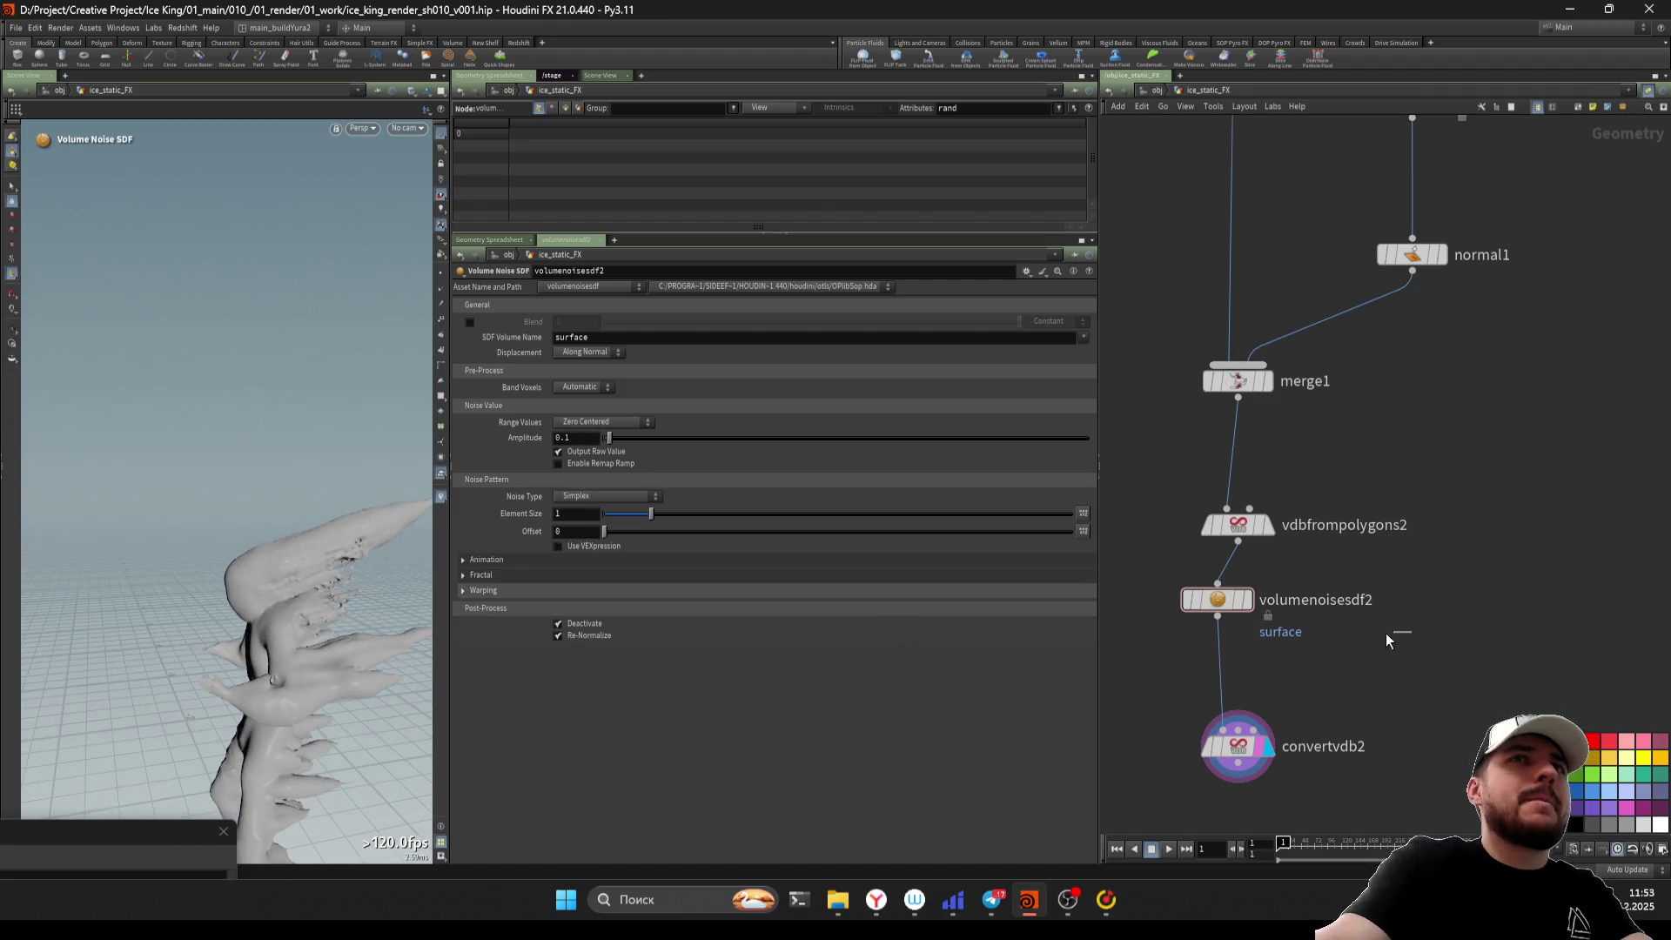
Set vdbfrompolygons2's Voxel Size to 0.015
left_click(1217, 609)
left_click(1238, 525)
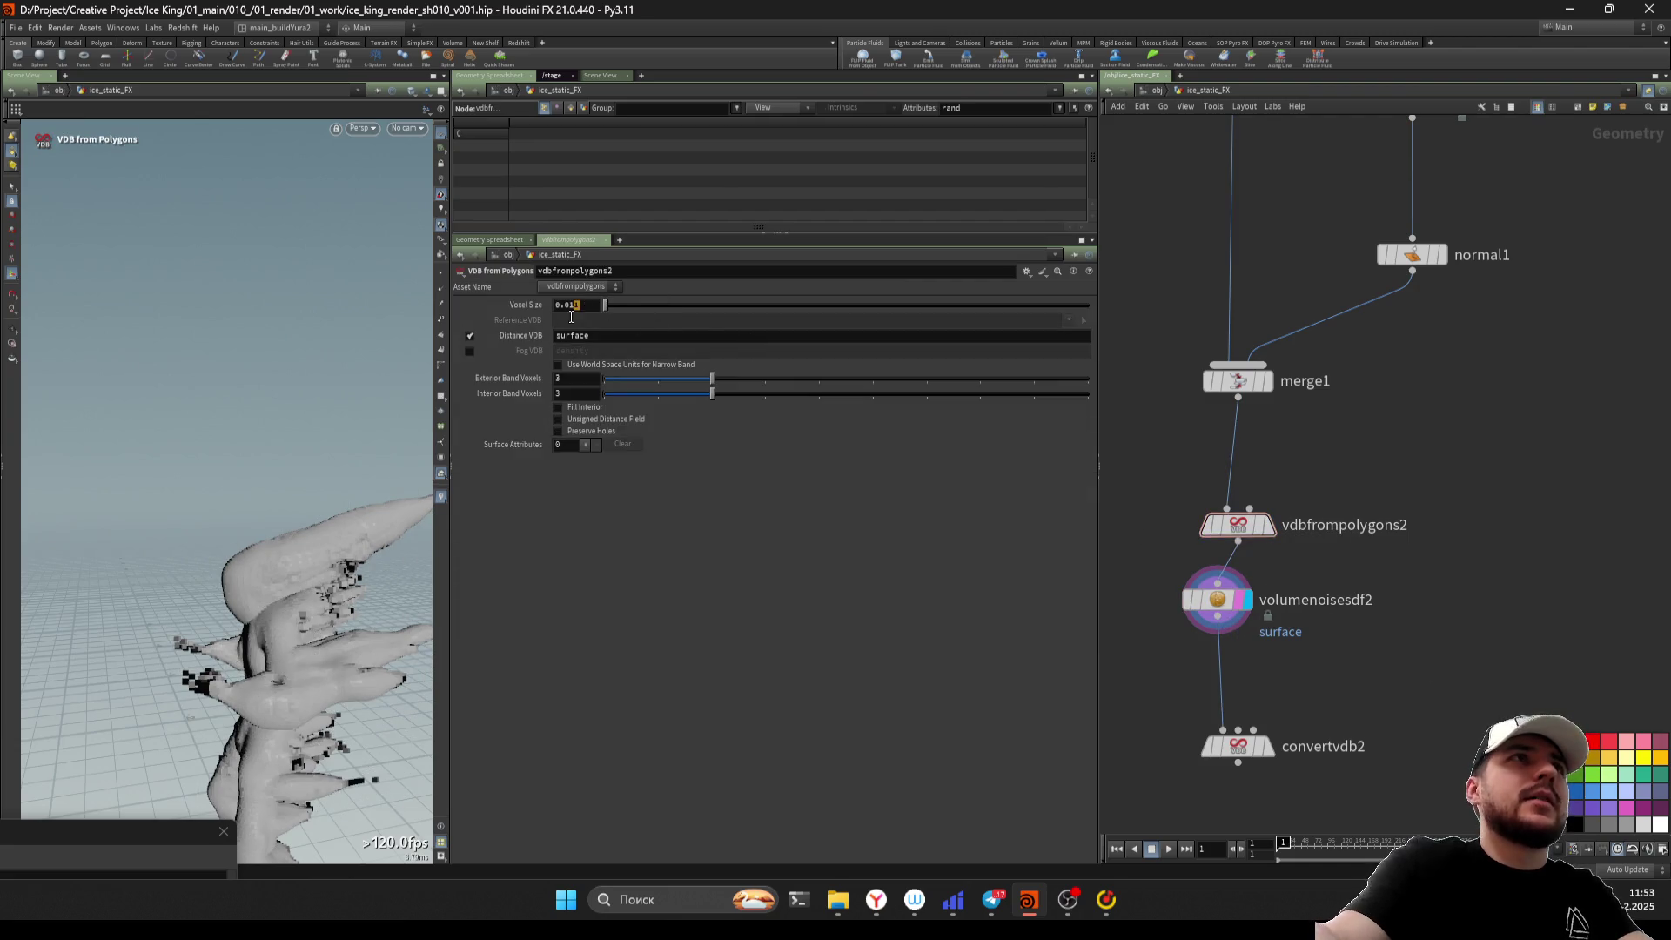
key("Return")
left_click_drag(1384, 481, 1186, 562)
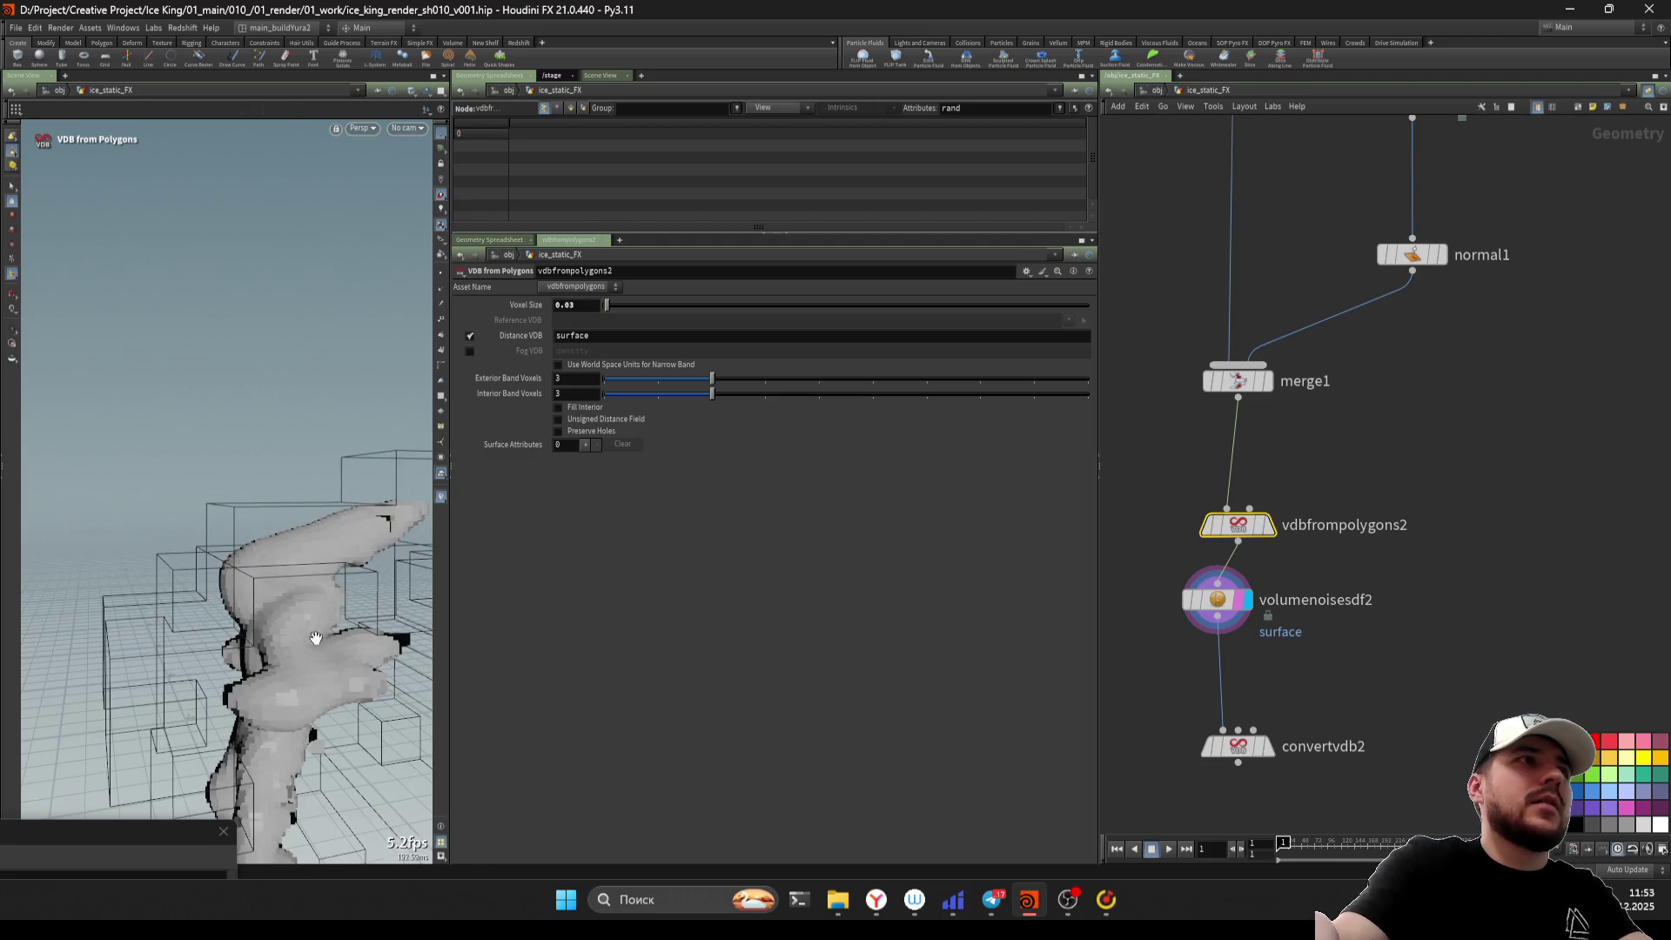
Enable volumenoisesdf2's Remap Ramp and move the ramp's left key inward
left_click(1218, 609)
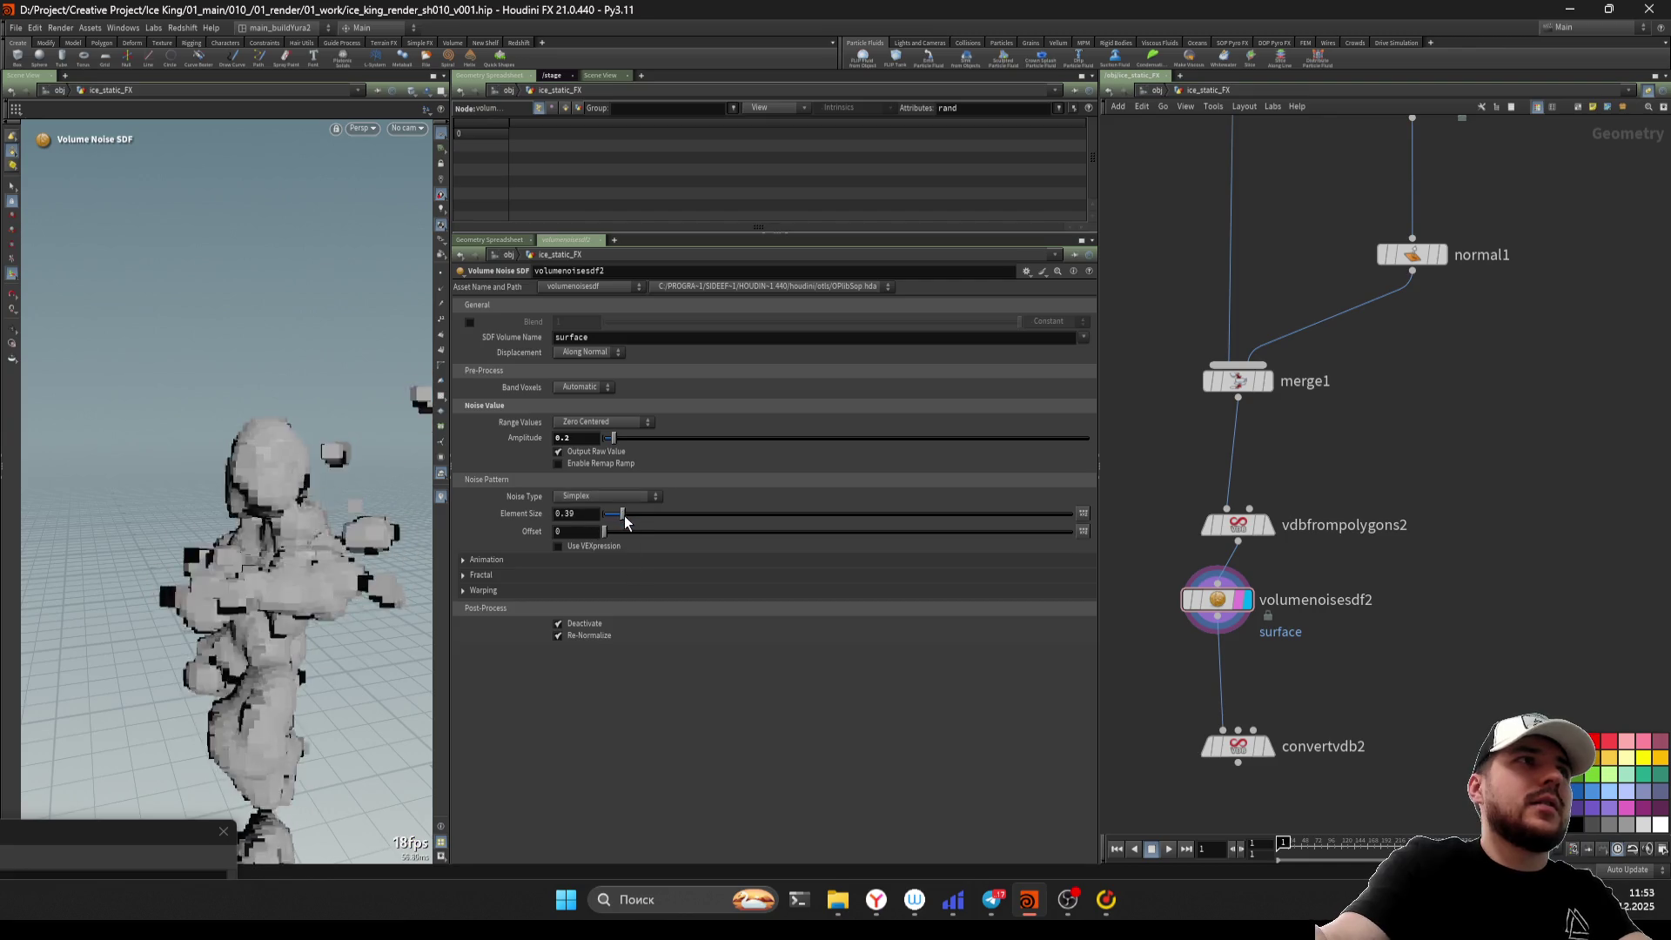
key("Escape")
key("Return")
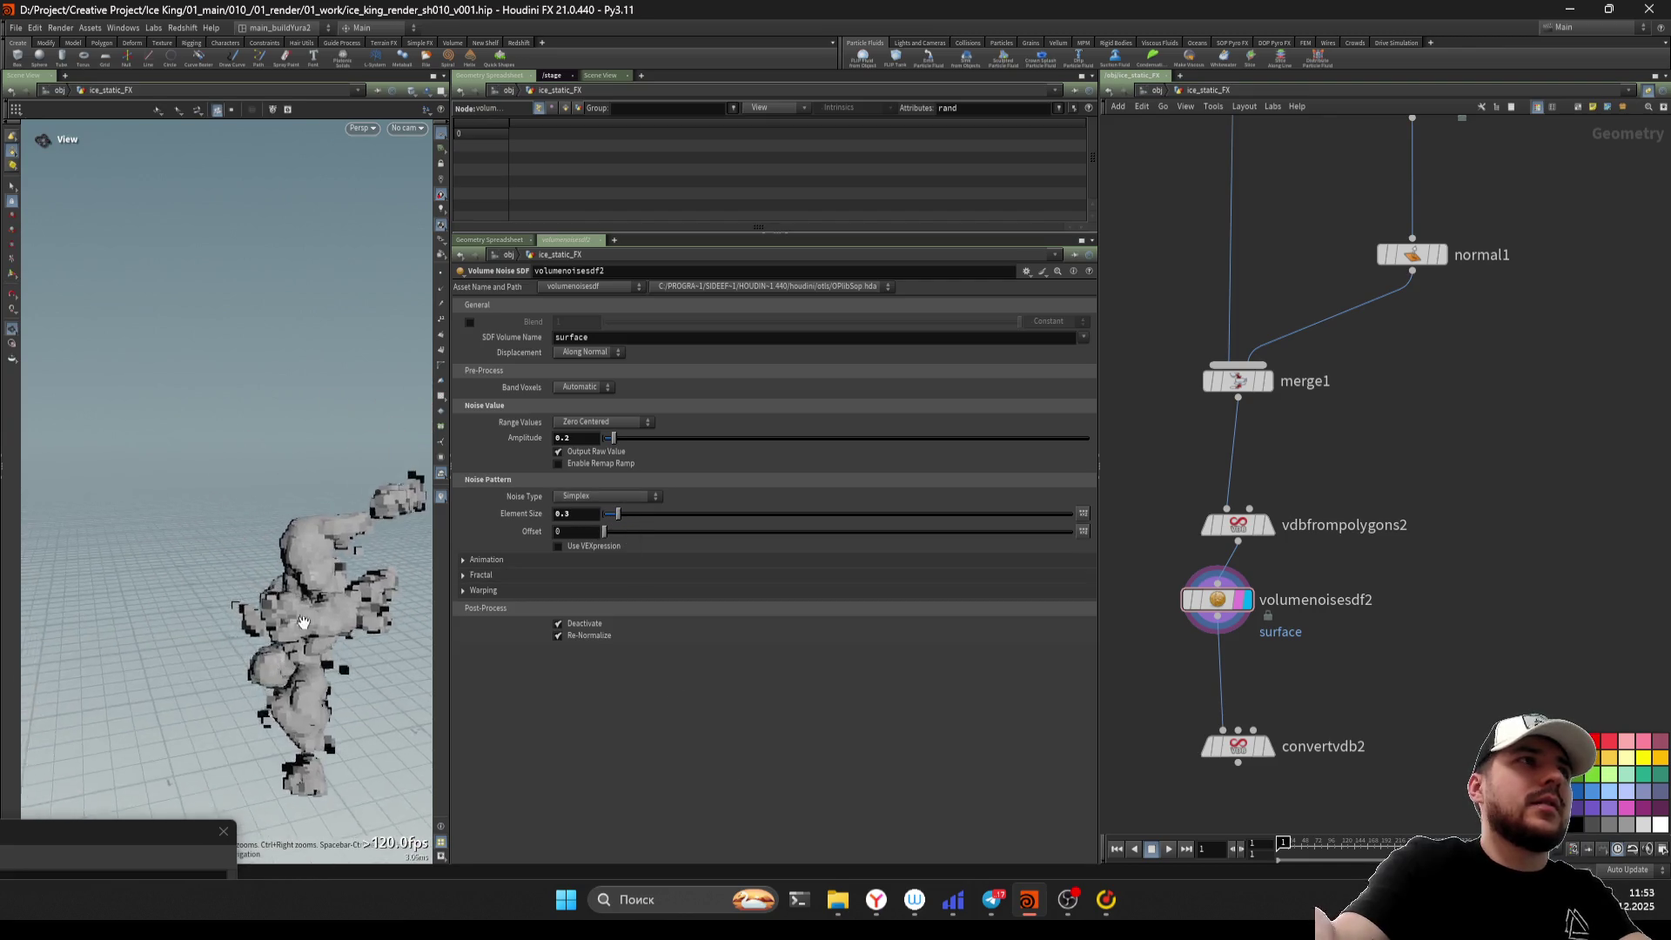
left_click(582, 463)
left_click_drag(499, 525, 619, 547)
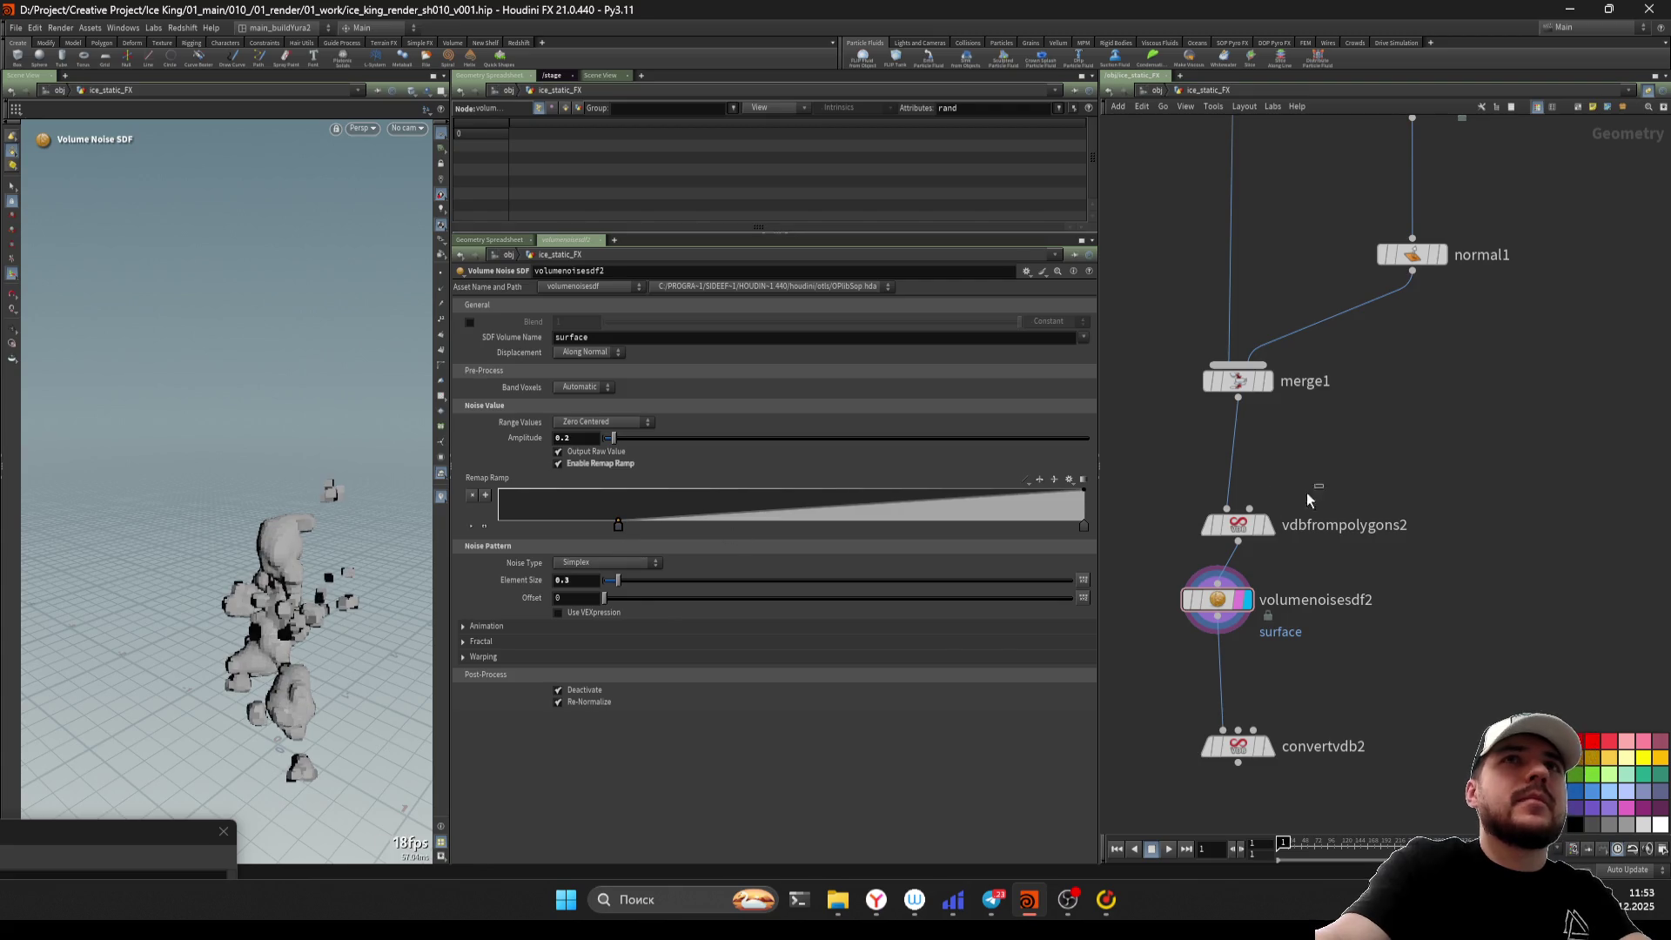
Set the noise Amplitude to 0.1 and reshape the remap ramp's left and right keys
left_click(1240, 524)
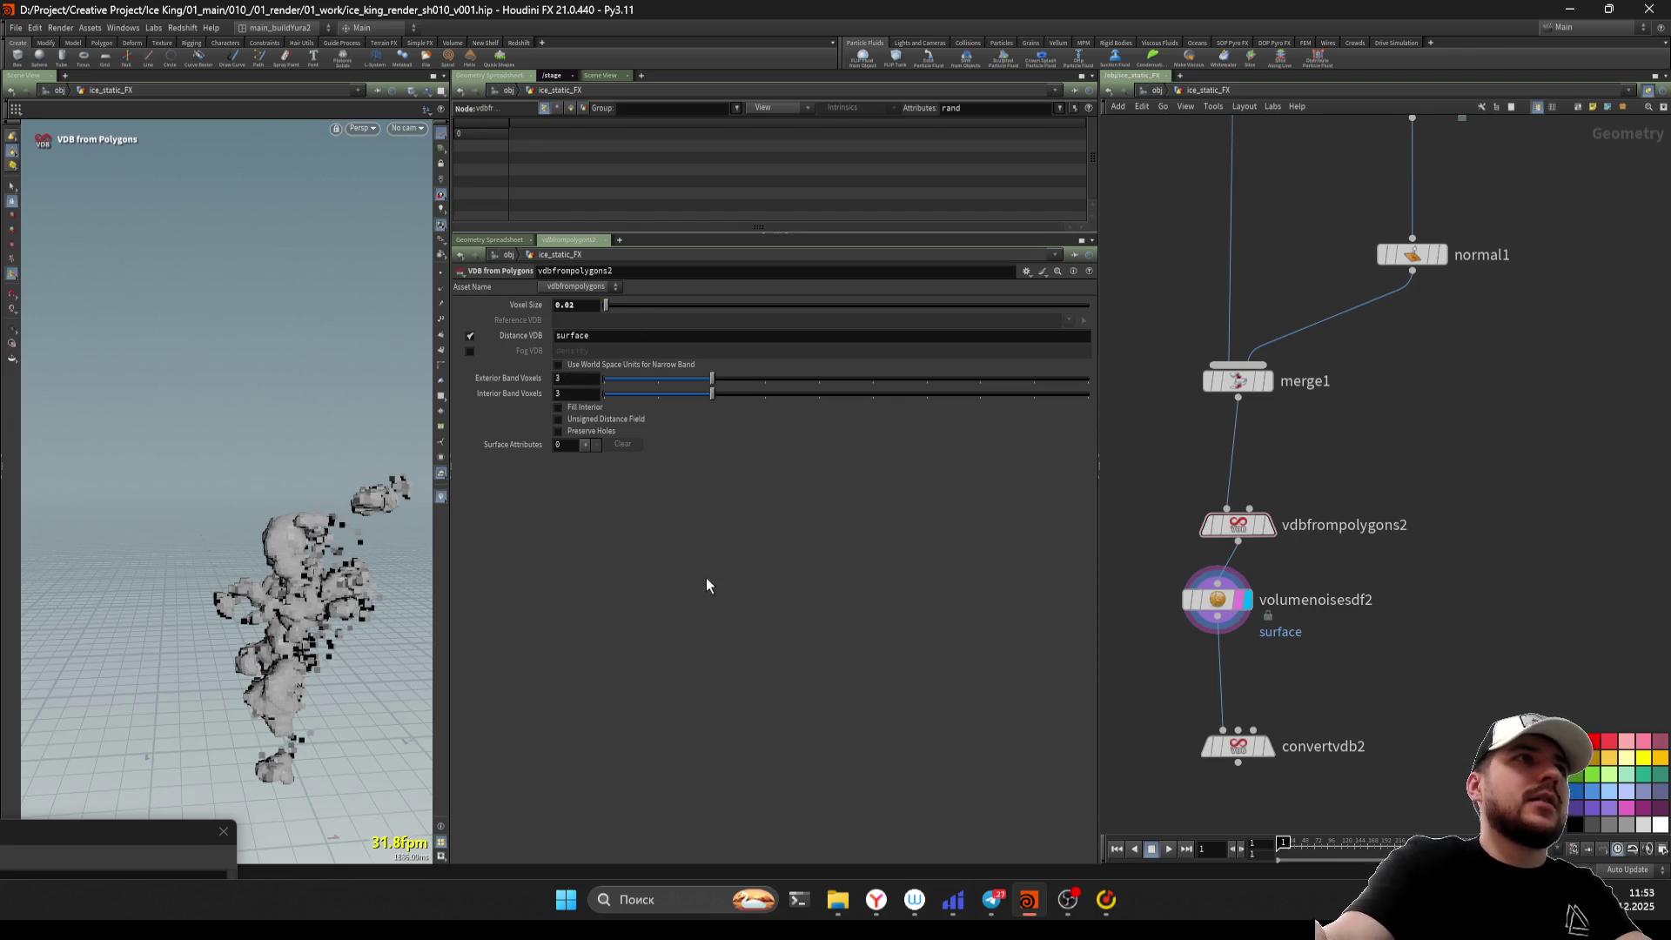
left_click_drag(1217, 599, 1237, 612)
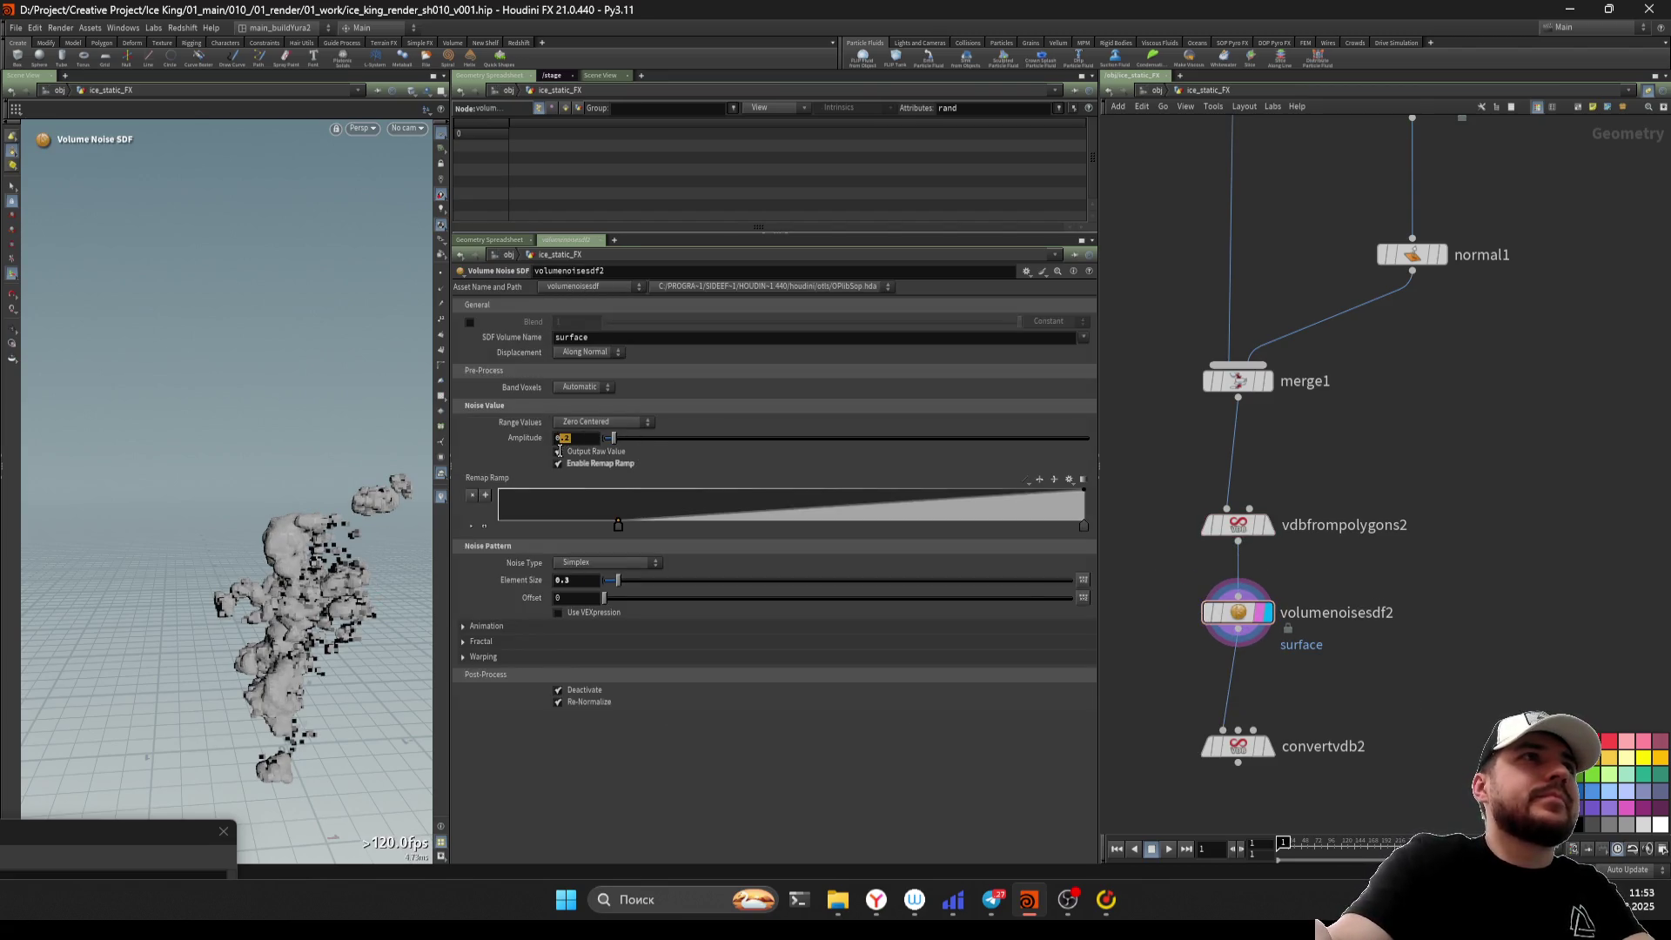
type("1")
key("Return")
left_click_drag(620, 525, 498, 528)
mouse_move(1083, 525)
left_mouse_down()
mouse_move(736, 522)
mouse_move(767, 525)
left_mouse_up()
left_click_drag(892, 531, 849, 525)
left_click(587, 562)
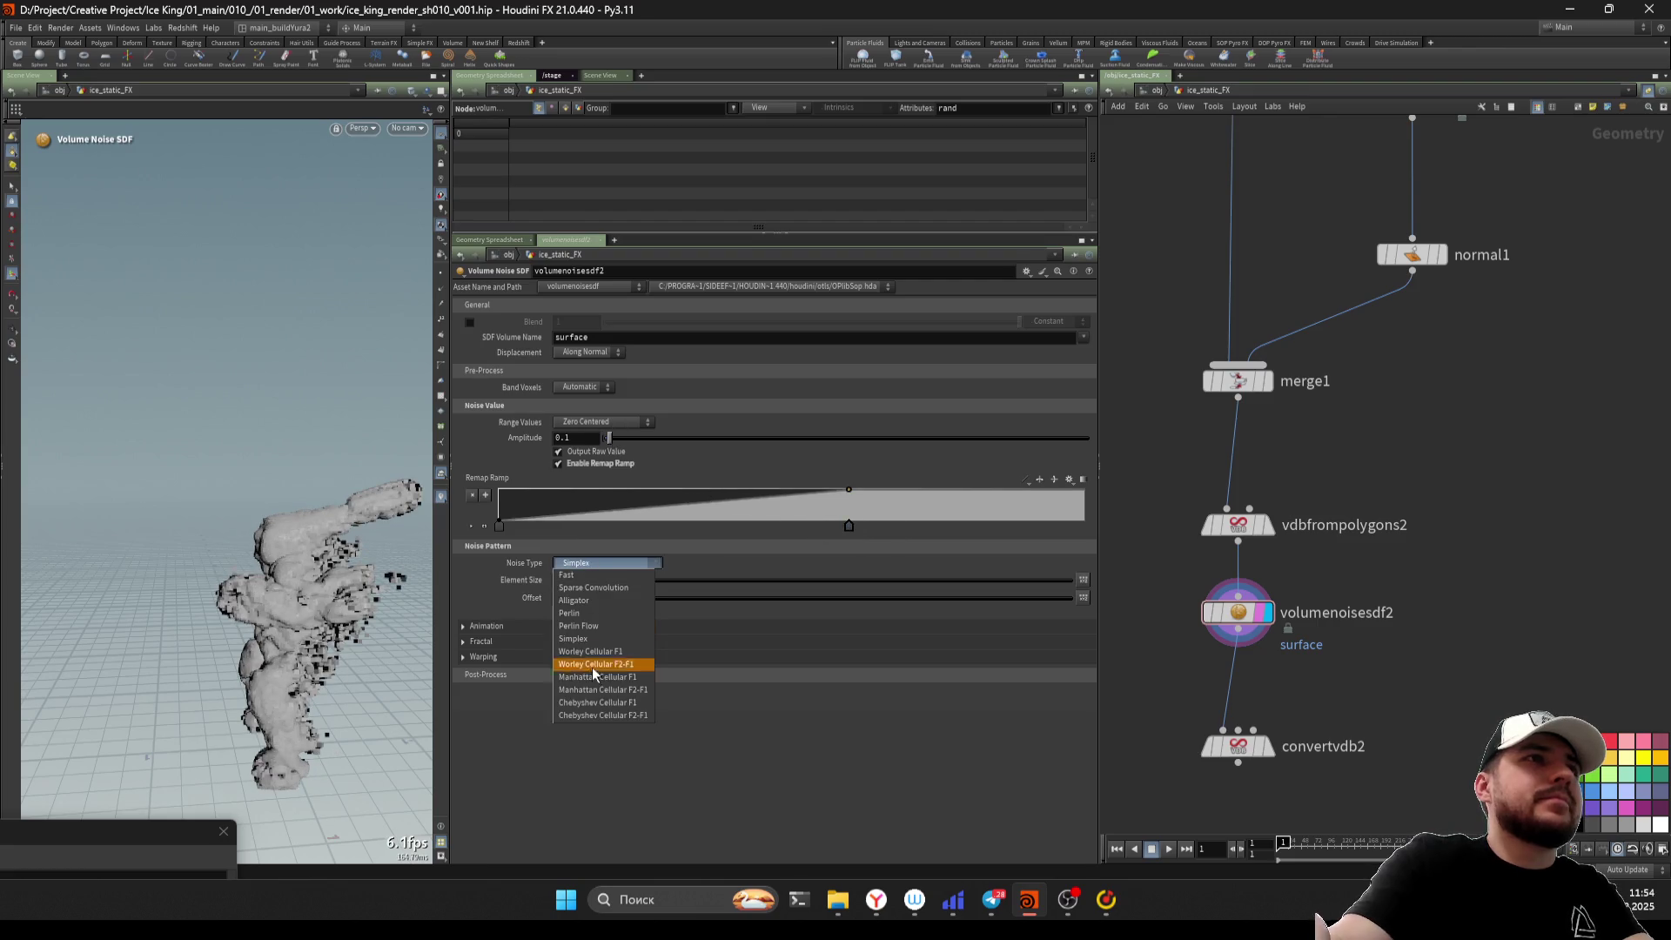
Switch the noise to Perlin with element size 0.65 and set convertvdb2's Isovalue to 0.018
left_click(583, 624)
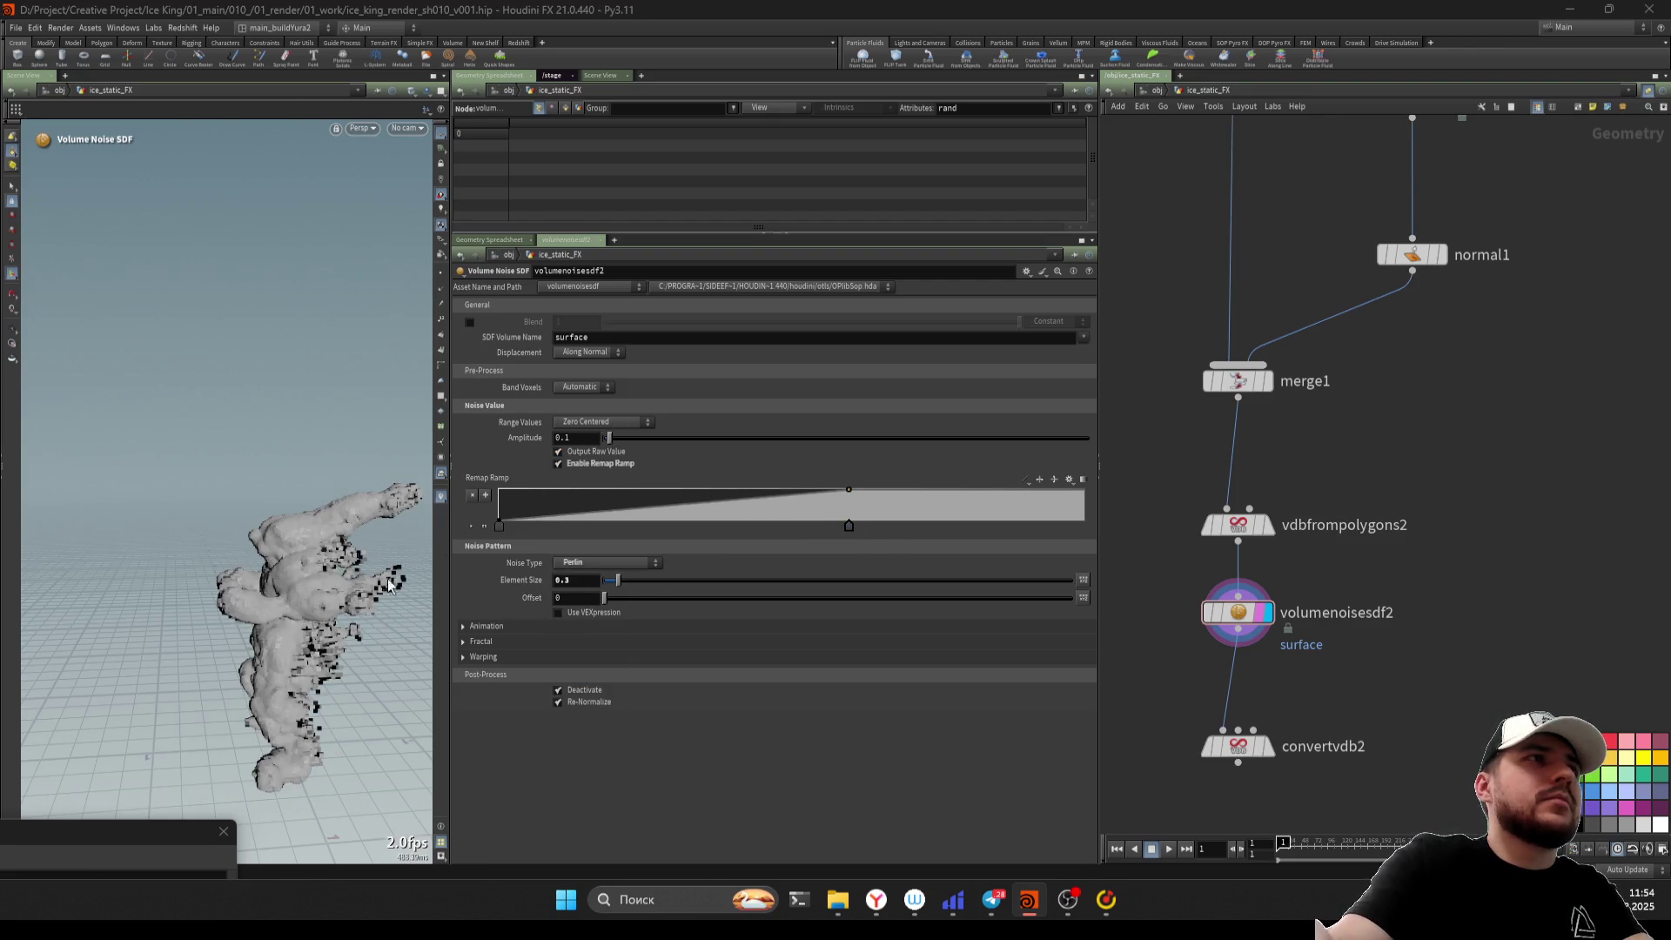
mouse_move(617, 579)
left_mouse_down()
mouse_move(776, 590)
mouse_move(635, 588)
left_mouse_up()
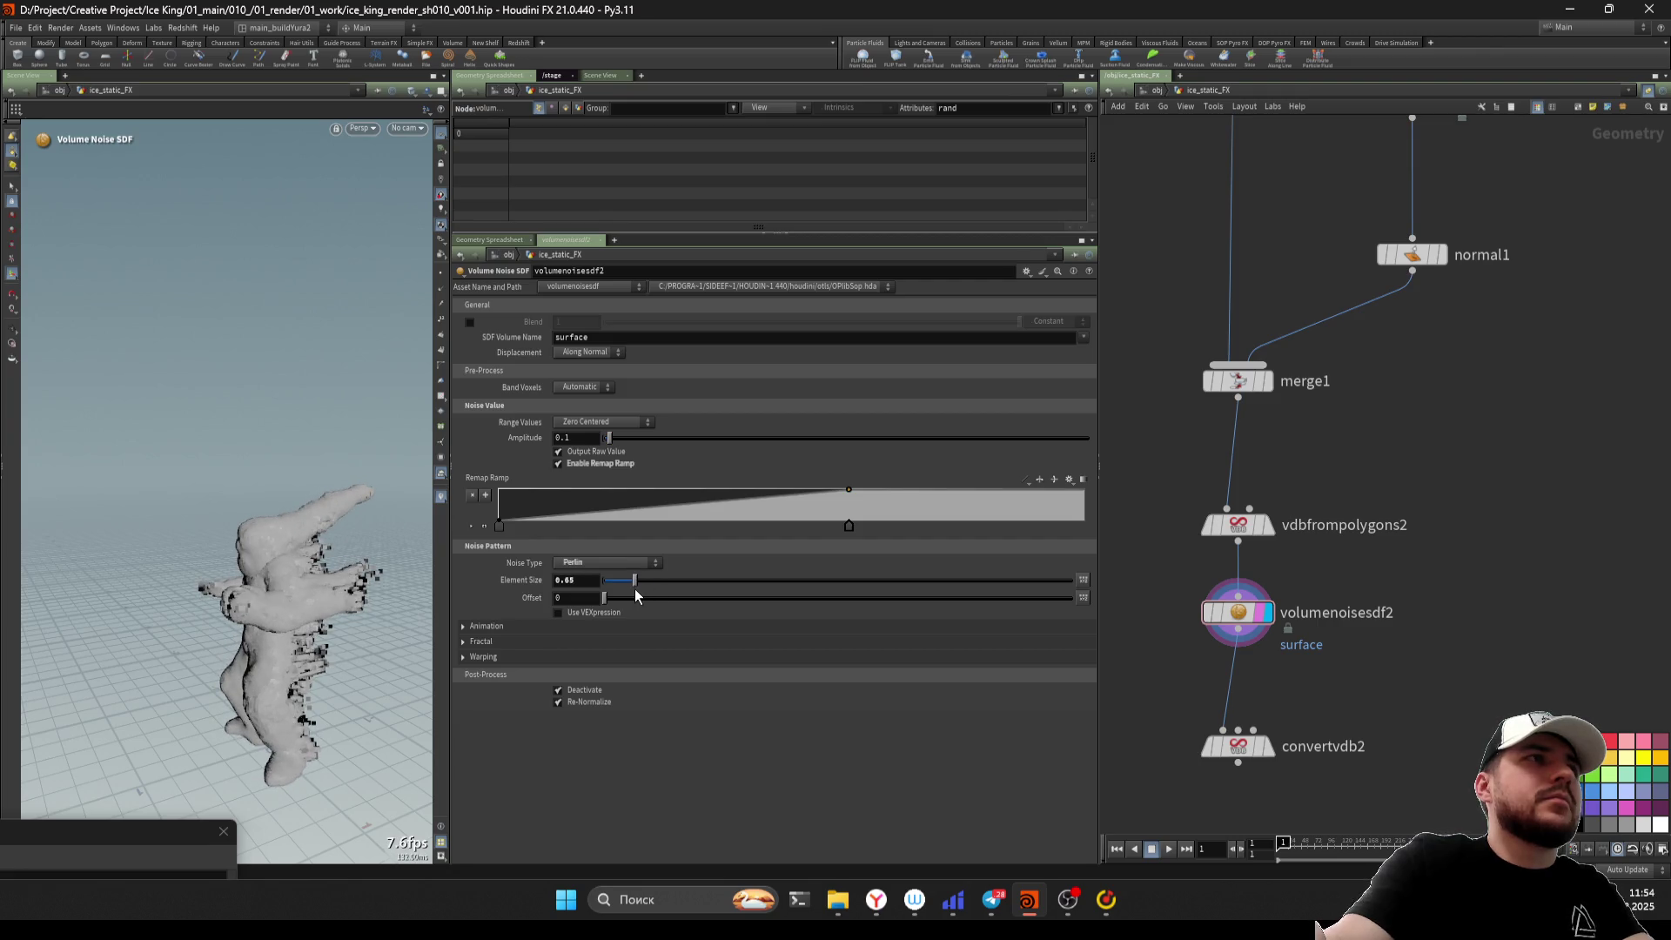
left_click(1253, 748)
left_click(1268, 748)
left_click_drag(362, 598, 496, 589)
left_click_drag(845, 336, 851, 346)
mouse_move(261, 585)
left_mouse_down()
mouse_move(354, 582)
mouse_move(238, 623)
mouse_move(347, 597)
mouse_move(261, 610)
mouse_move(272, 597)
mouse_move(430, 692)
left_mouse_up()
scroll(1344, 728, "down", 3)
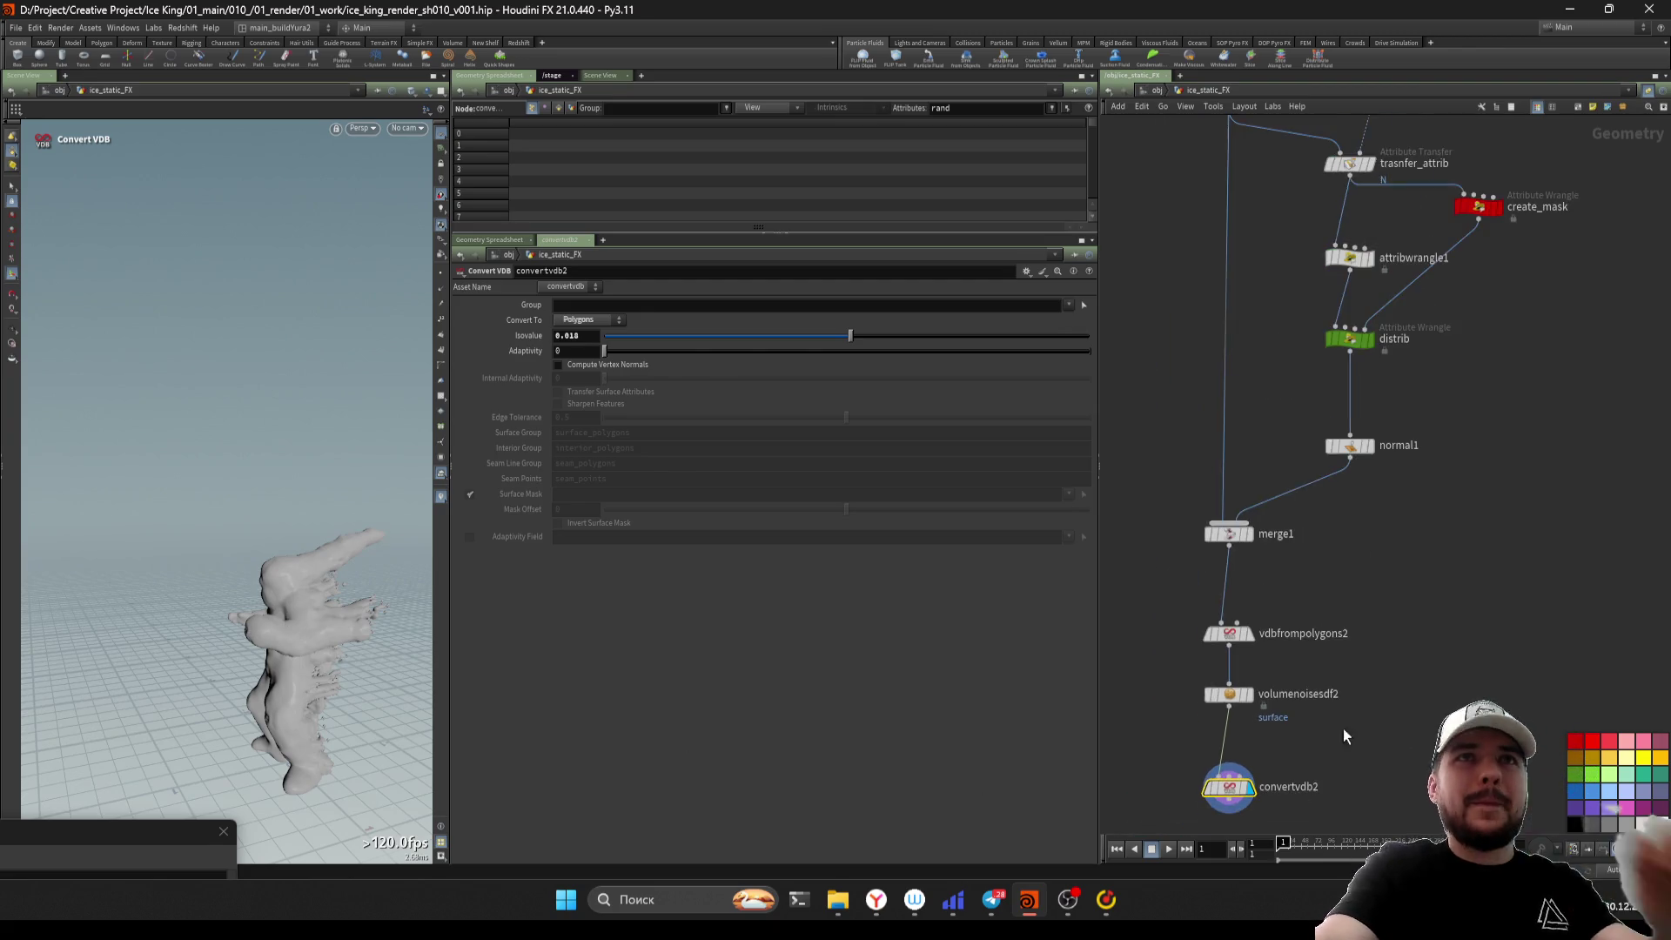
Set vdbfrompolygons2's Voxel Size to 0.01 and inspect the finer mesh
left_click(1205, 638)
type("1")
key("Return")
key("Escape")
mouse_move(335, 640)
left_mouse_down()
mouse_move(389, 636)
mouse_move(353, 660)
left_mouse_up()
mouse_move(217, 557)
left_mouse_down()
mouse_move(278, 496)
mouse_move(261, 522)
mouse_move(298, 511)
mouse_move(194, 511)
mouse_move(218, 514)
left_mouse_up()
key("Escape")
Insert a vdbsmooth1 node before convertvdb2 and try a larger filter radius
left_click(1229, 787)
key("Escape")
key("Escape")
key("Tab")
type("vdbsmooth")
key("Return")
left_click(1192, 521)
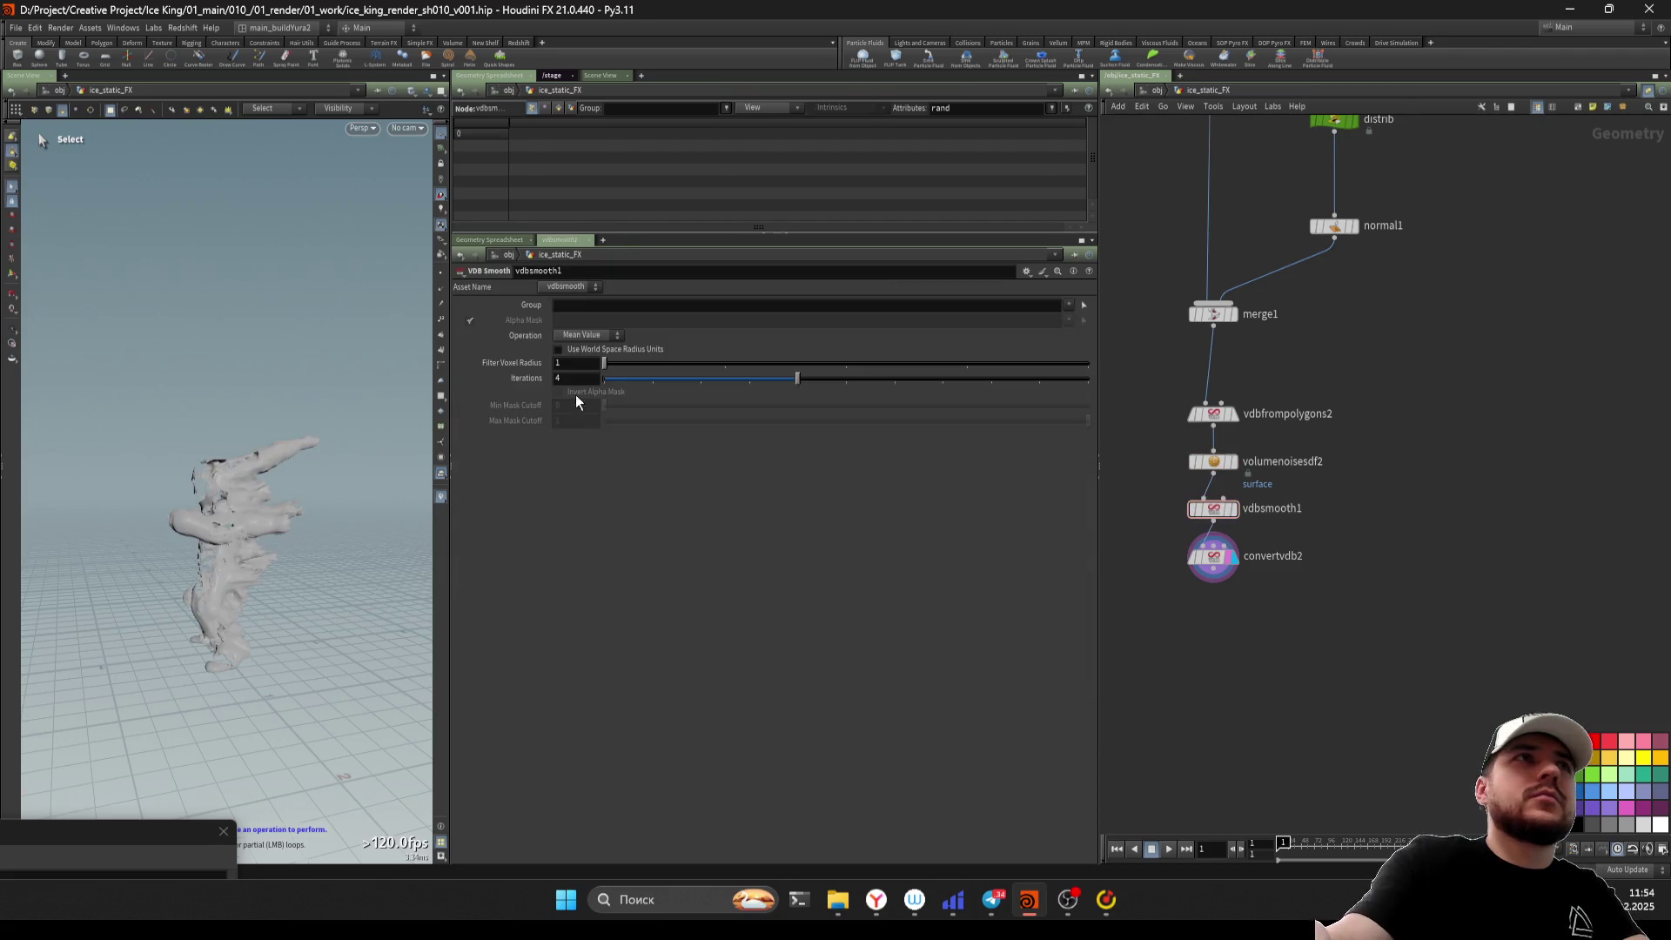
mouse_move(648, 372)
left_mouse_down()
mouse_move(728, 366)
mouse_move(613, 373)
left_mouse_up()
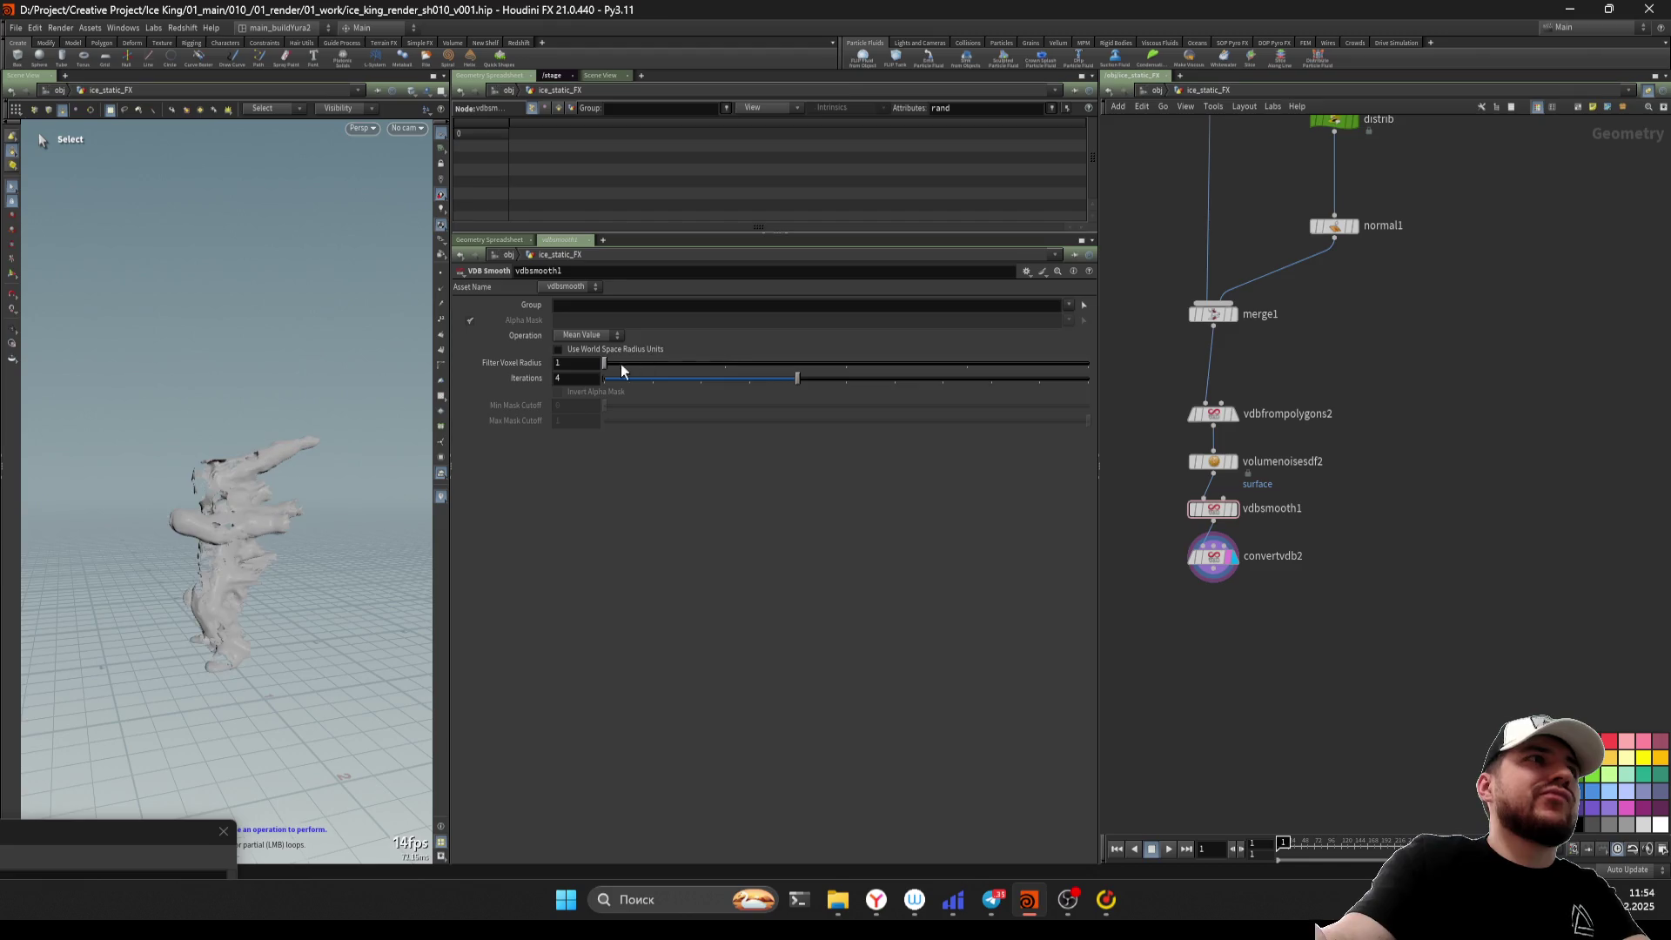
Toggle bypass on volumenoisesdf2 to compare, leaving it bypassed with voxel guides shown
left_click(1212, 461)
left_click(1193, 462)
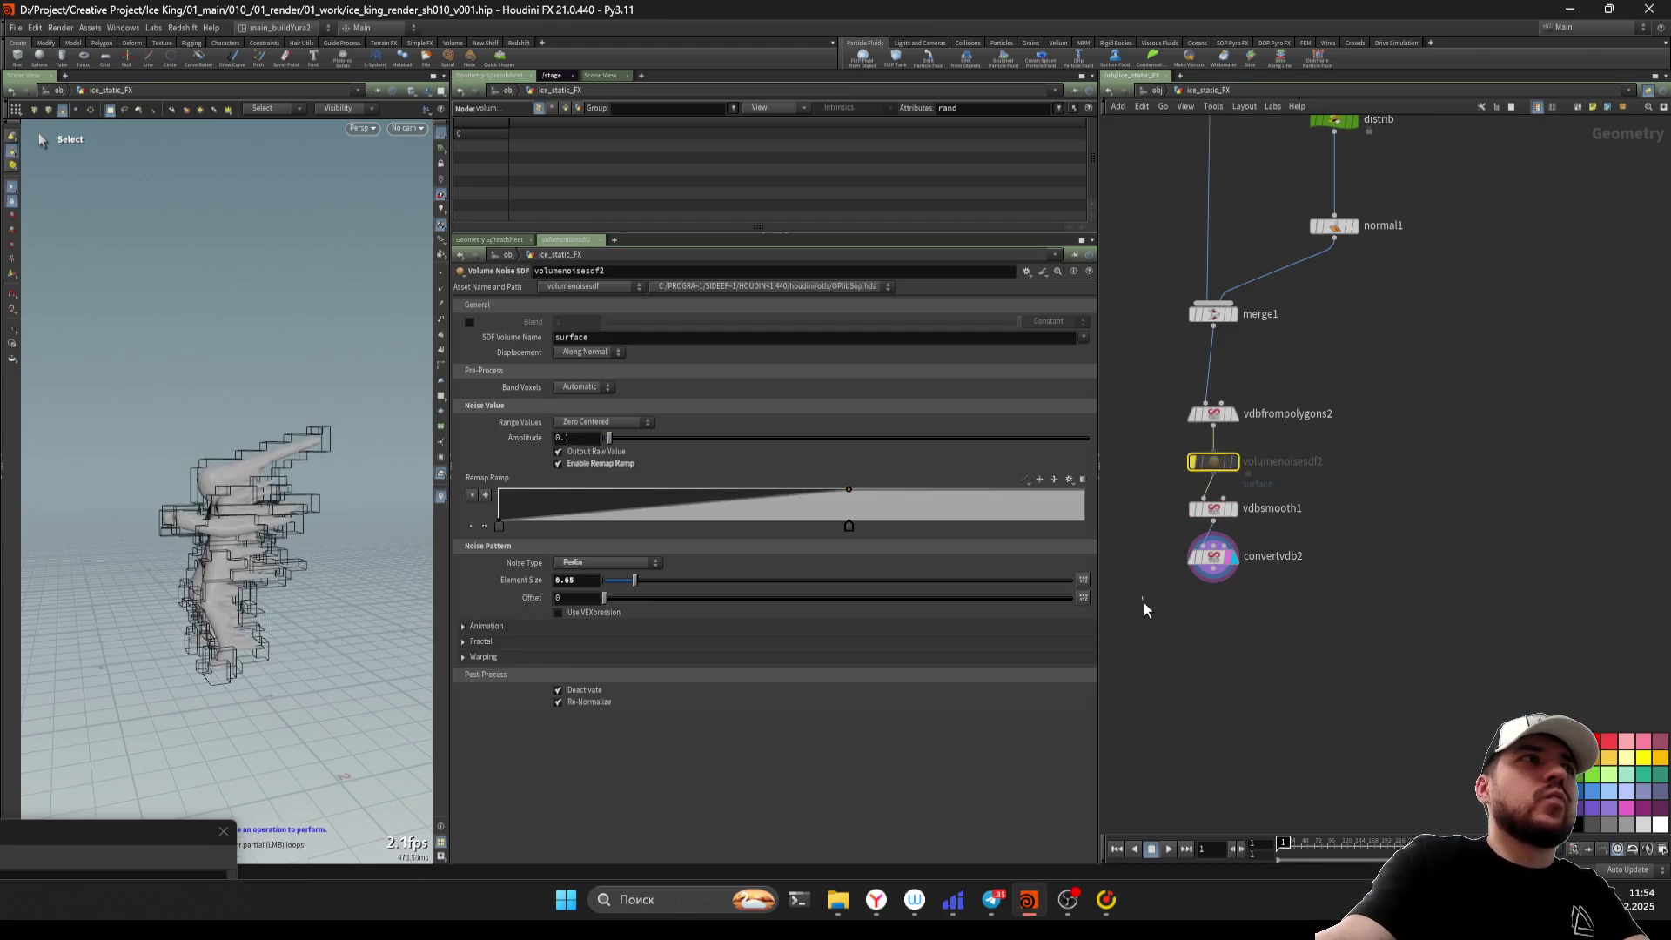
left_click(1204, 485)
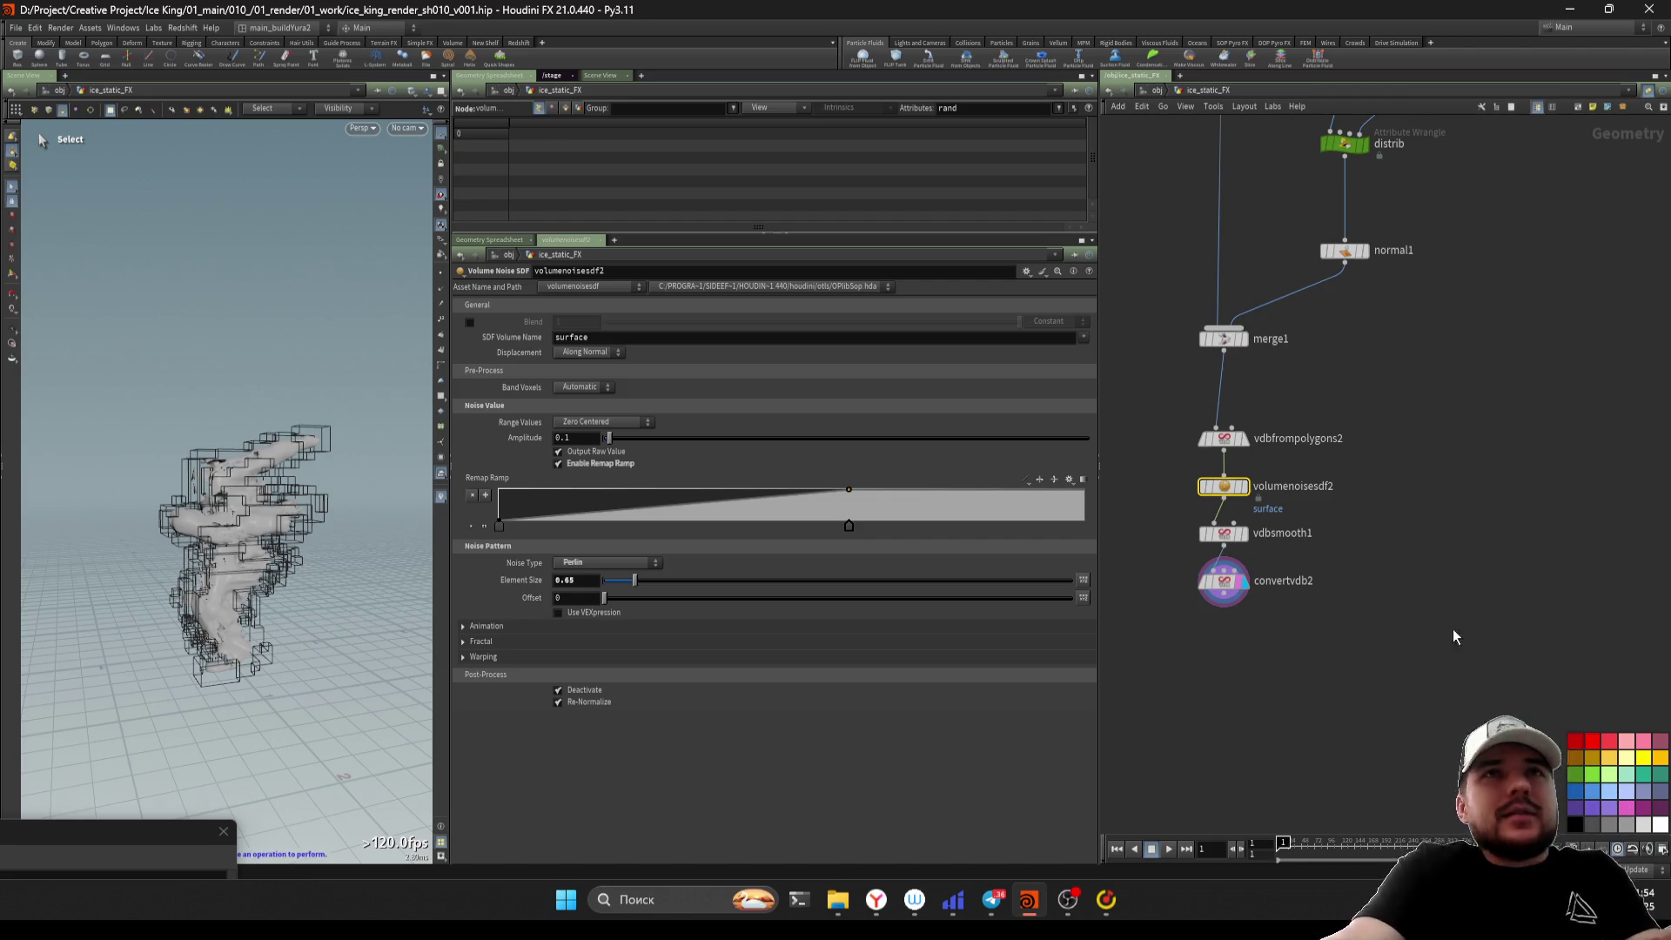
left_click(1325, 605)
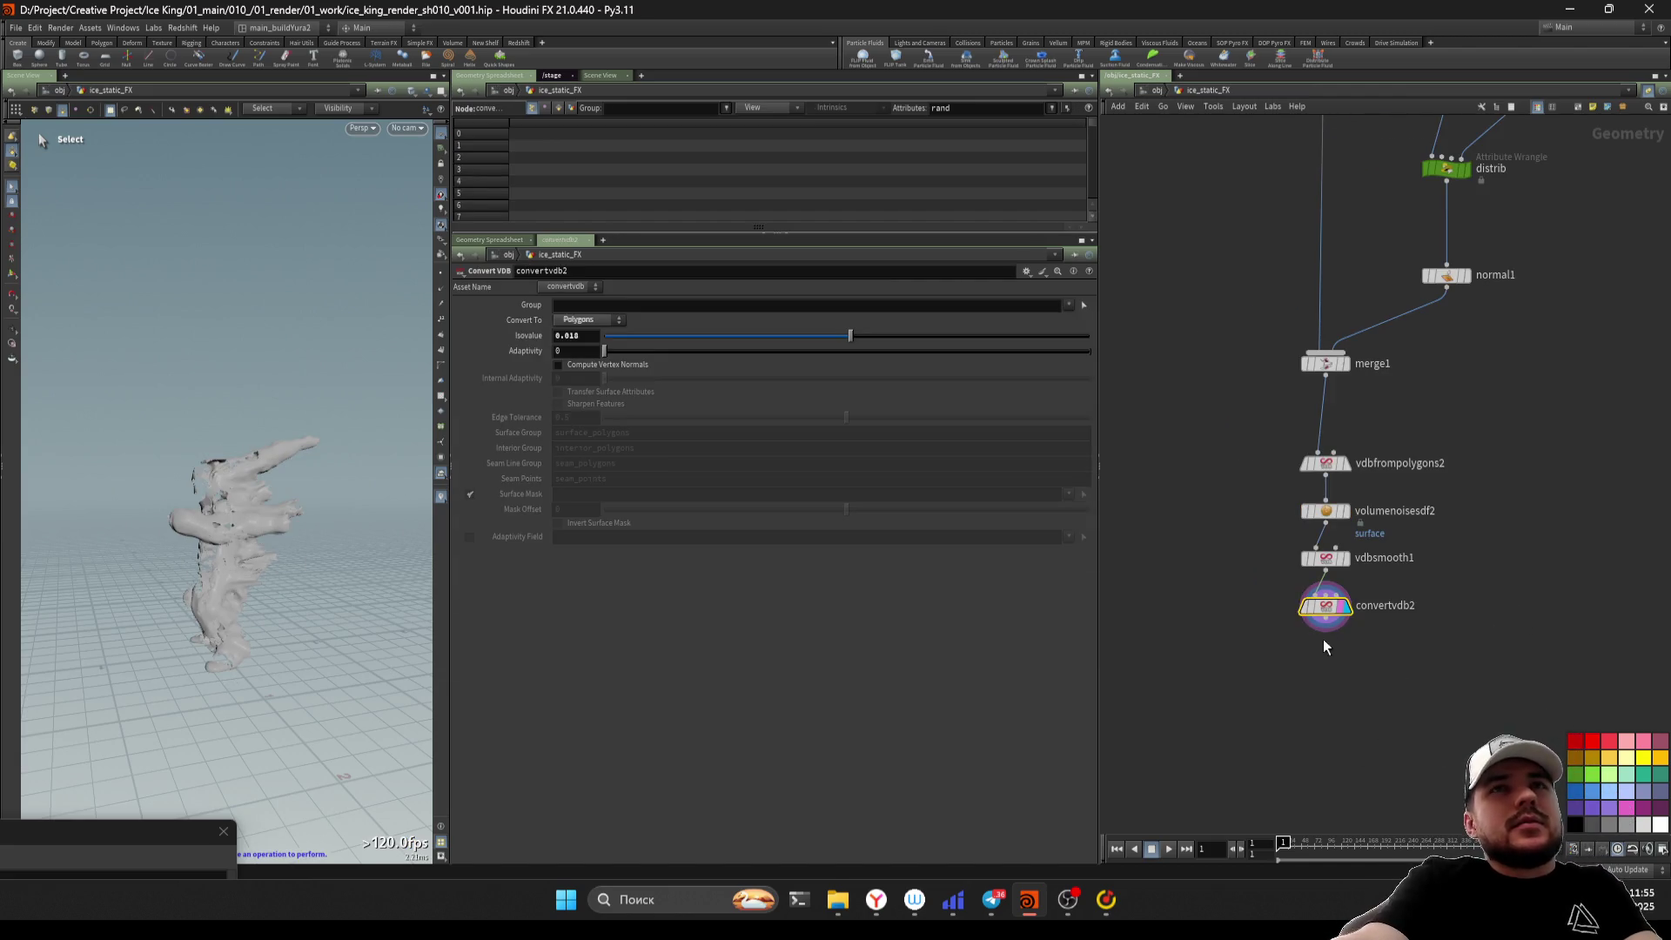
scroll(1324, 646, "up", 2)
left_click(1320, 481)
left_click(1295, 481)
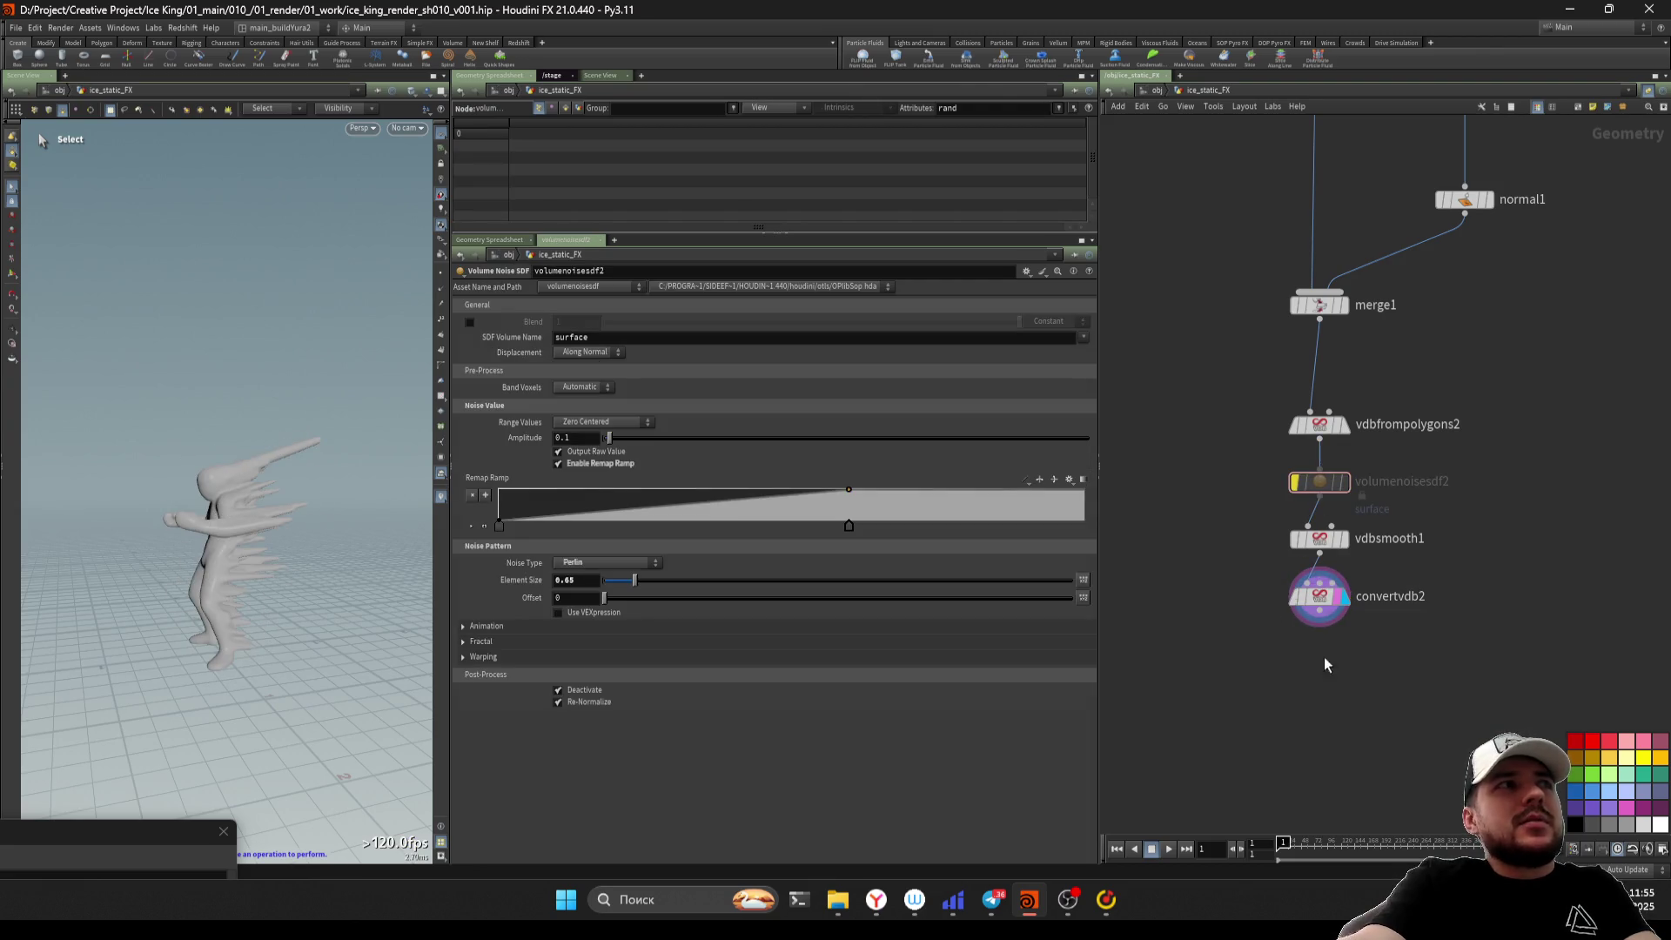
left_click(1291, 486)
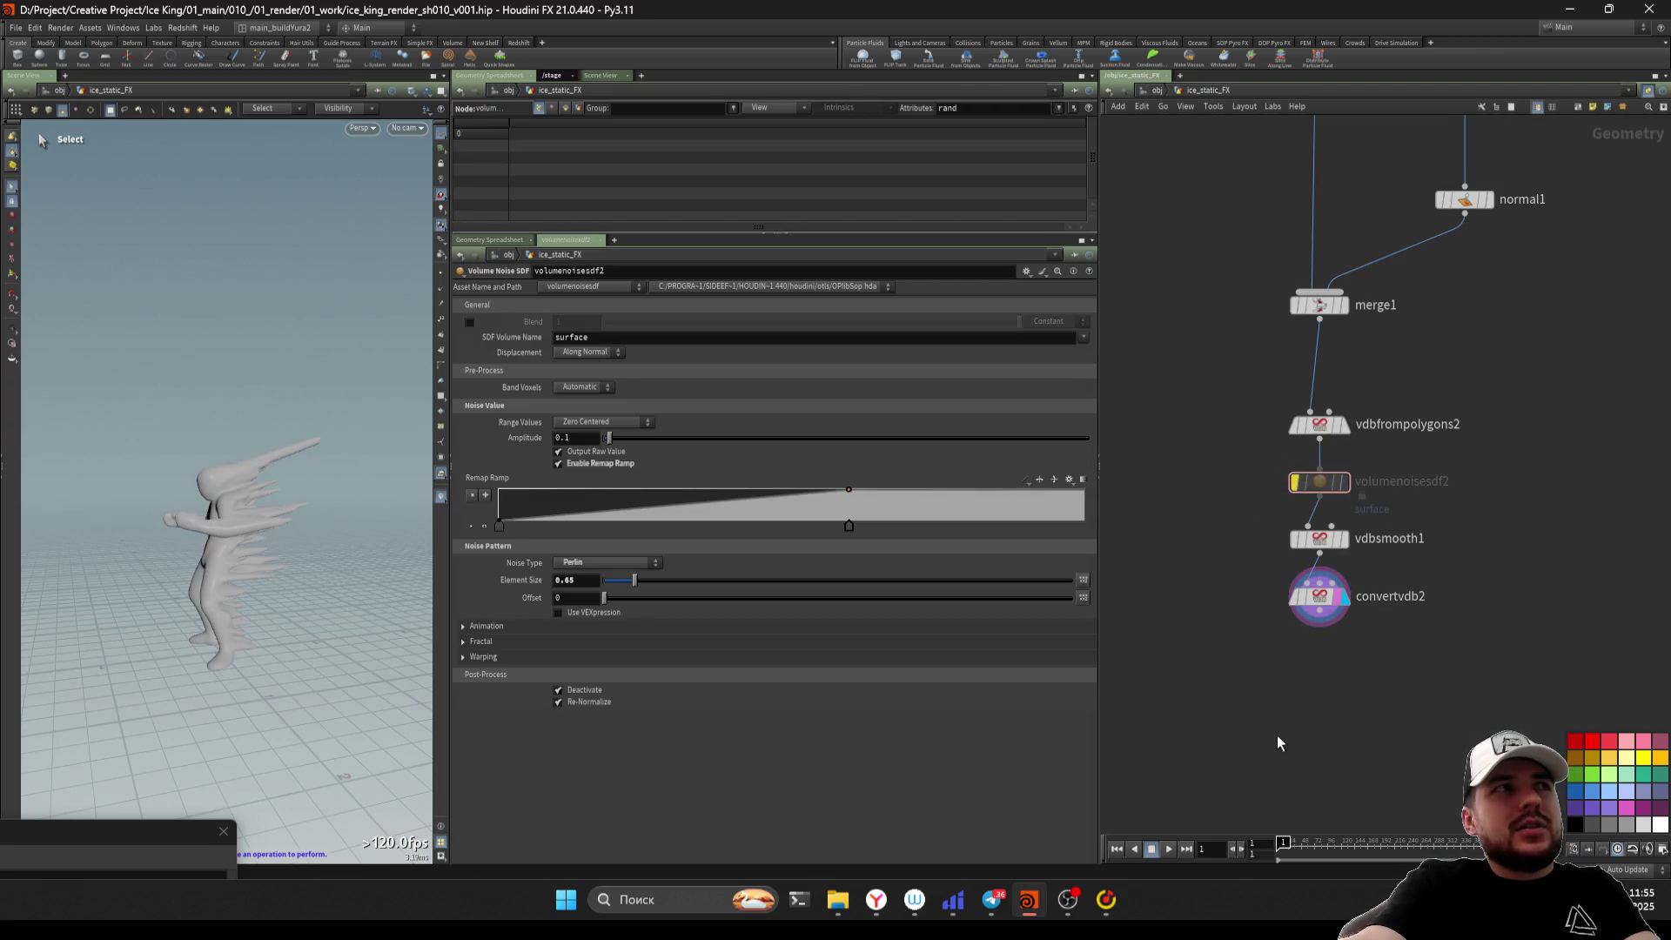
key("Escape")
mouse_move(244, 430)
left_mouse_down()
mouse_move(288, 496)
mouse_move(298, 575)
mouse_move(228, 574)
mouse_move(287, 626)
left_mouse_up()
Review vdbsmooth1's settings and branch a new wire from the mesh output
left_click(1308, 520)
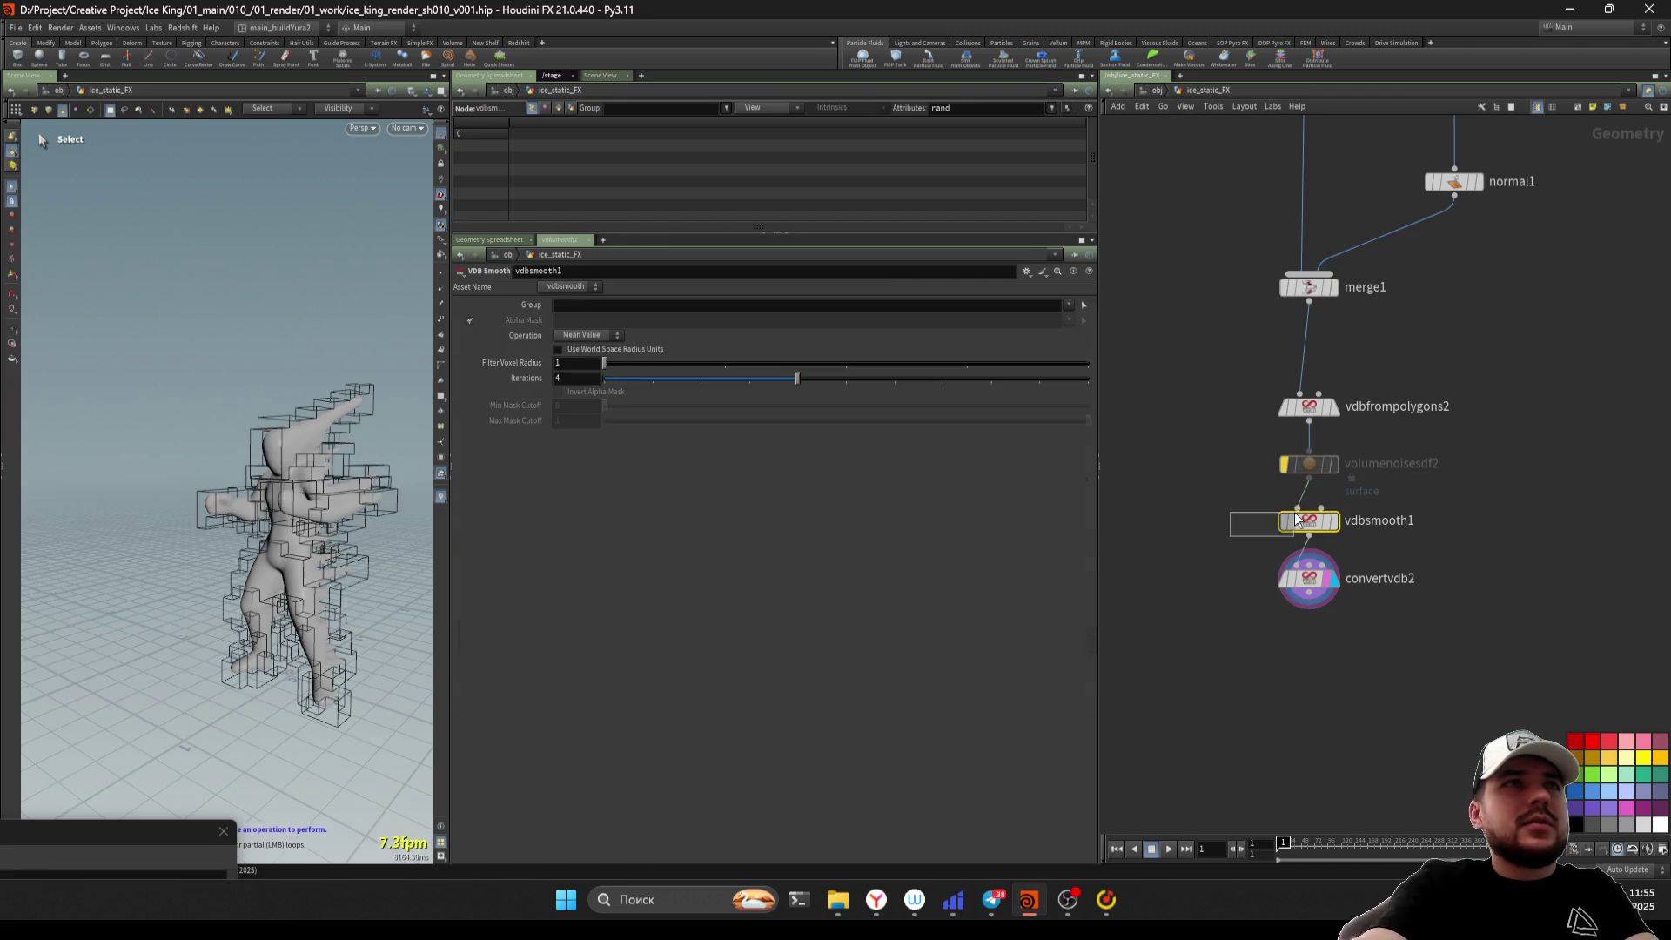
middle_click_drag(1333, 695, 1266, 635)
left_click(1250, 656)
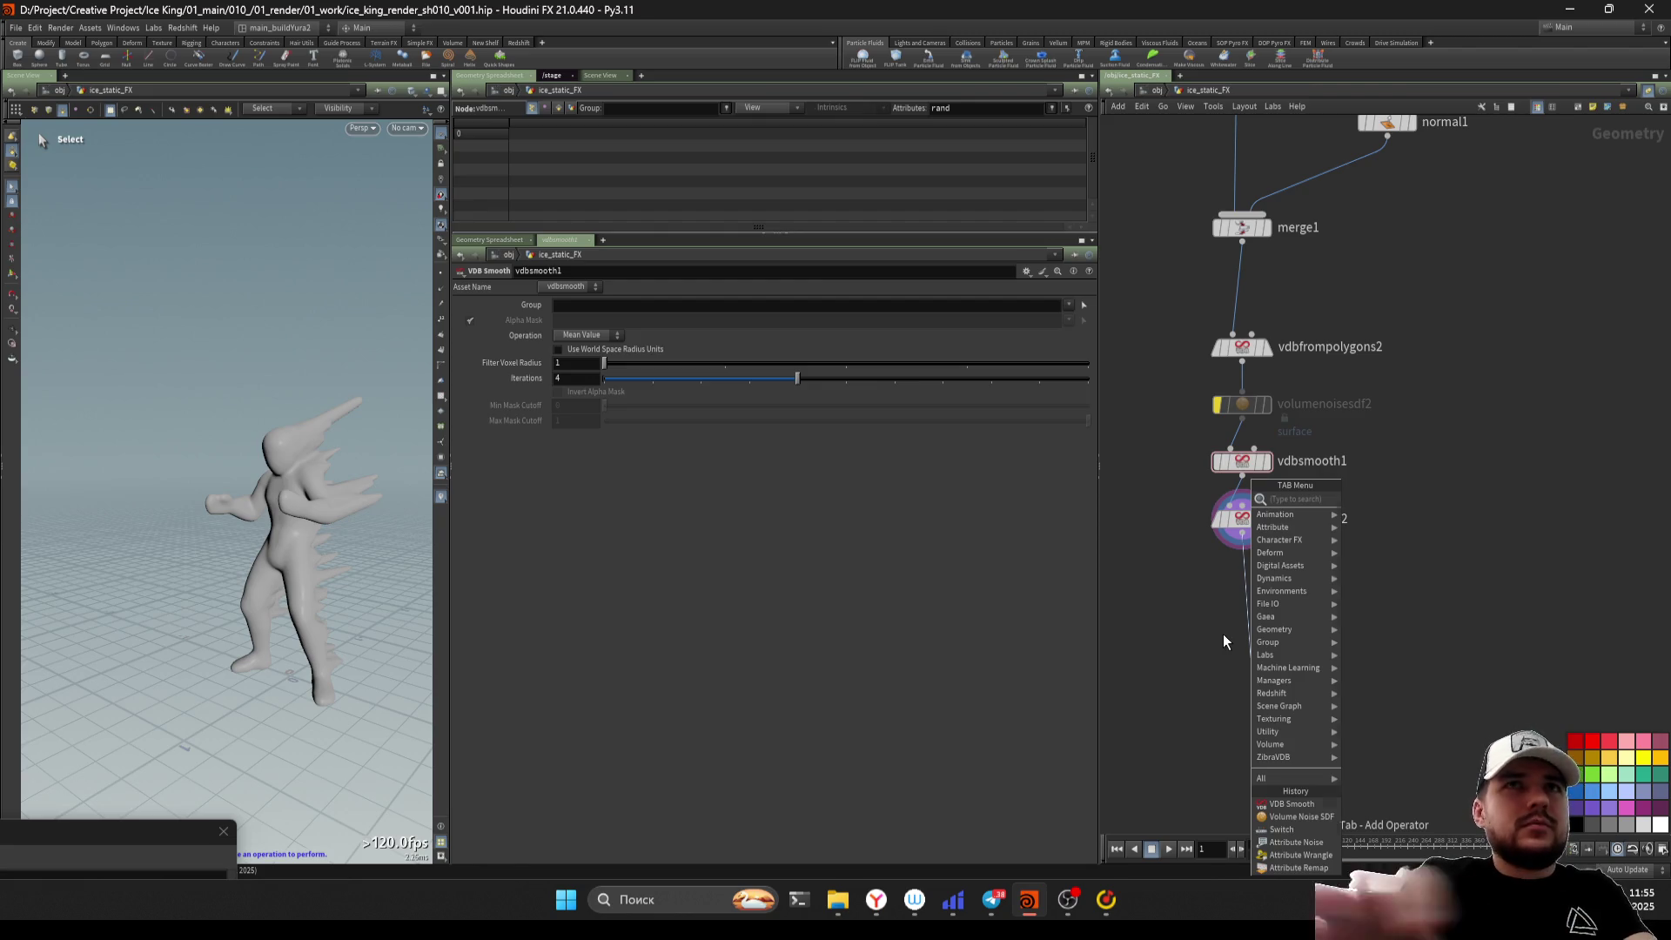
Move trasnfer_attrib1 below convertvdb2, feed it the meshed ice, and transfer the dir point attribute
key("Escape")
key("h")
left_click_drag(1223, 533, 1322, 727)
scroll(1305, 565, "up", 5)
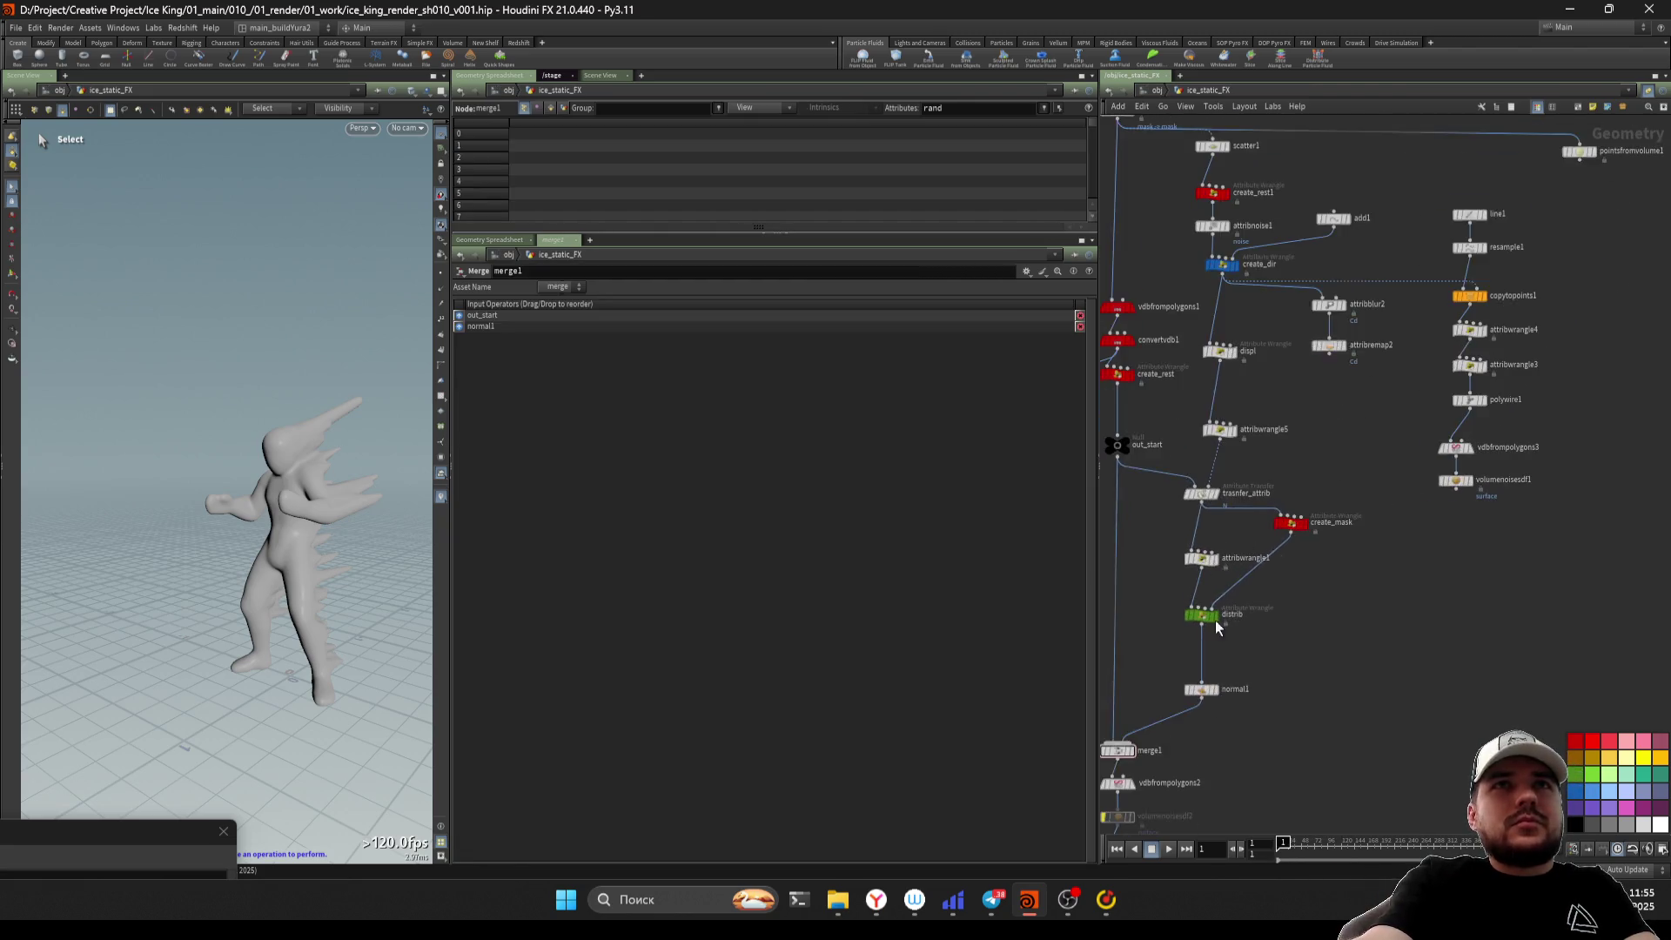
left_click(1205, 537)
mouse_move(1242, 545)
left_mouse_down()
mouse_move(1302, 656)
mouse_move(1342, 609)
mouse_move(1210, 696)
left_mouse_up()
scroll(1181, 643, "up", 3)
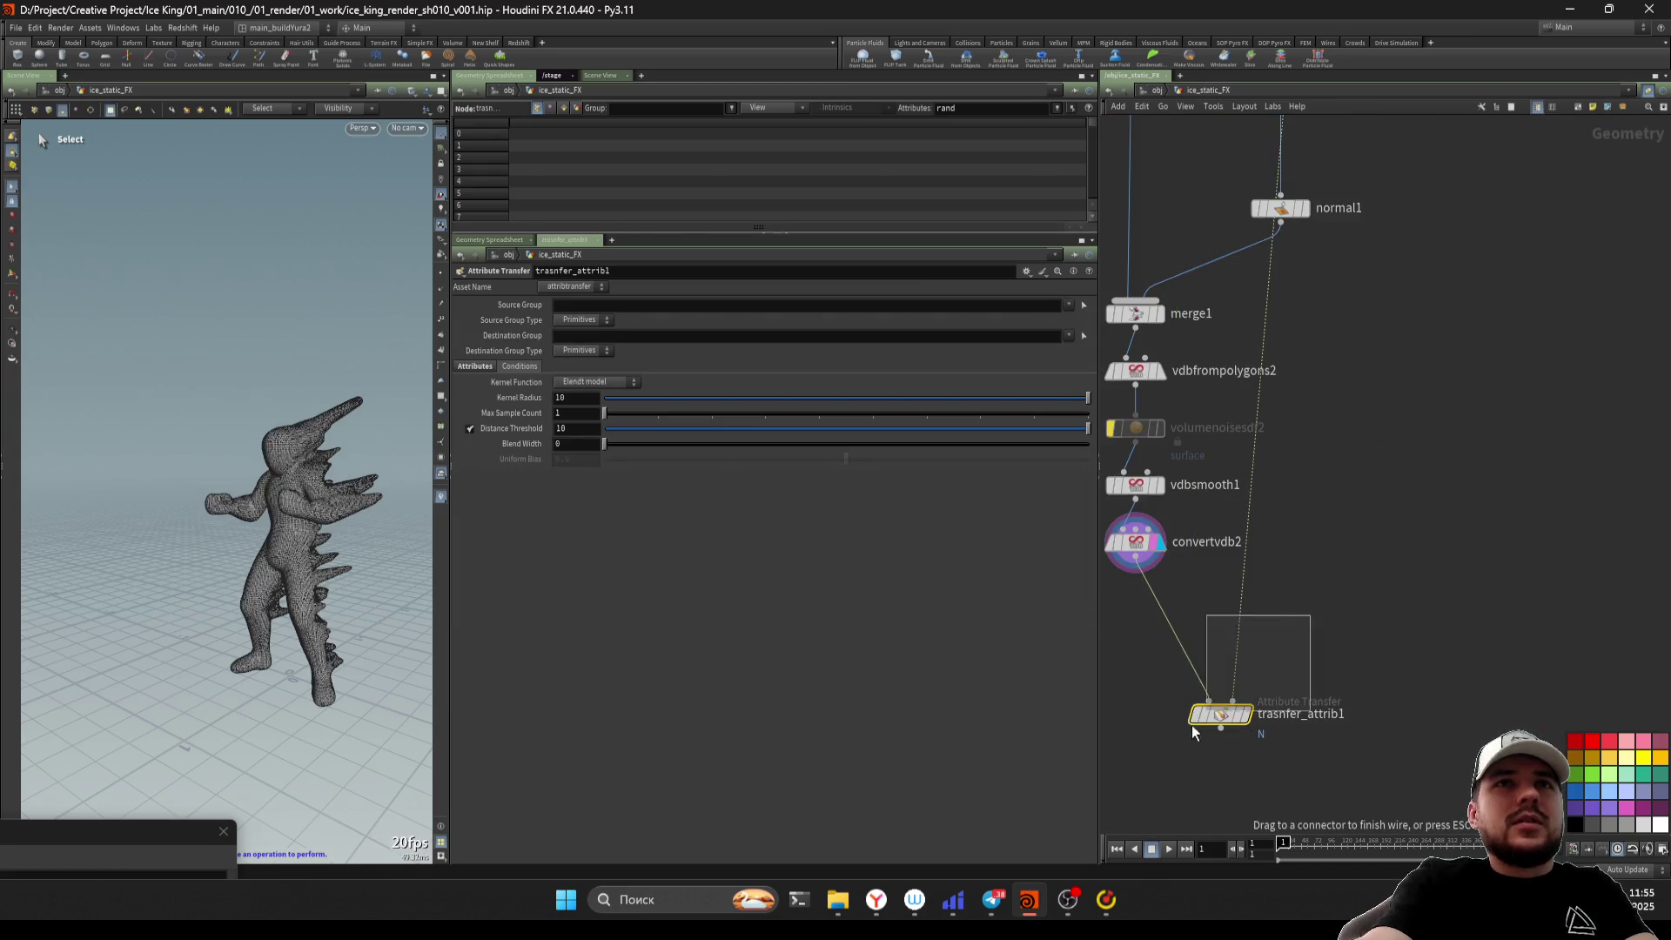
left_click(1246, 713)
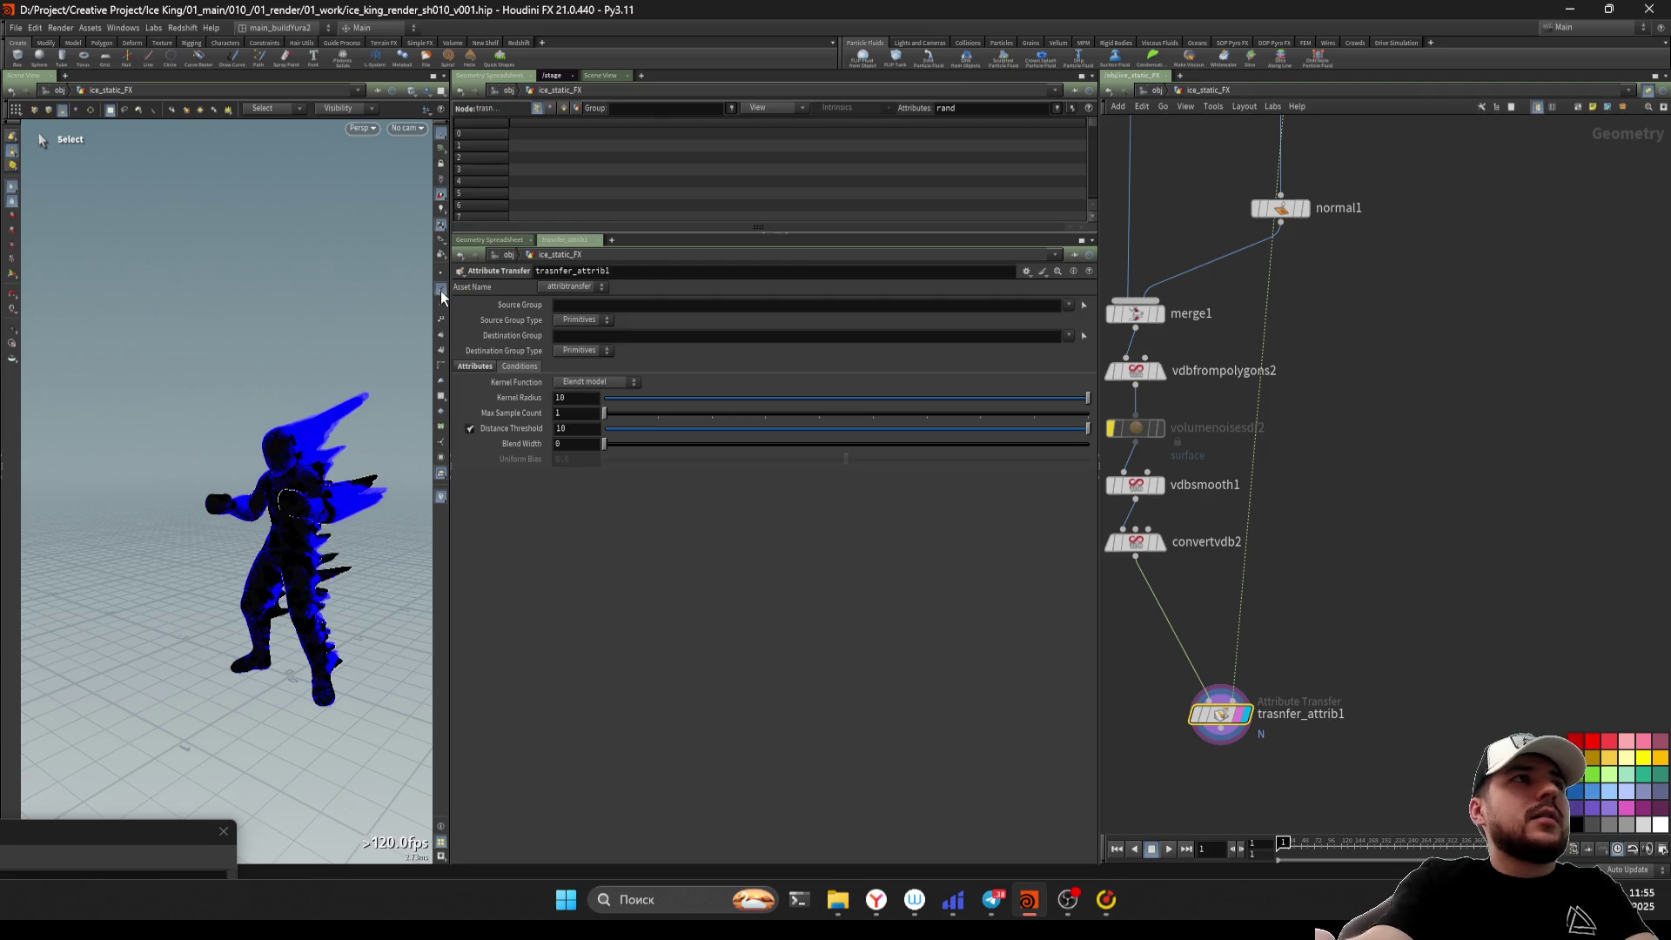
left_click(476, 366)
left_click(631, 416)
type("dir")
key("Return")
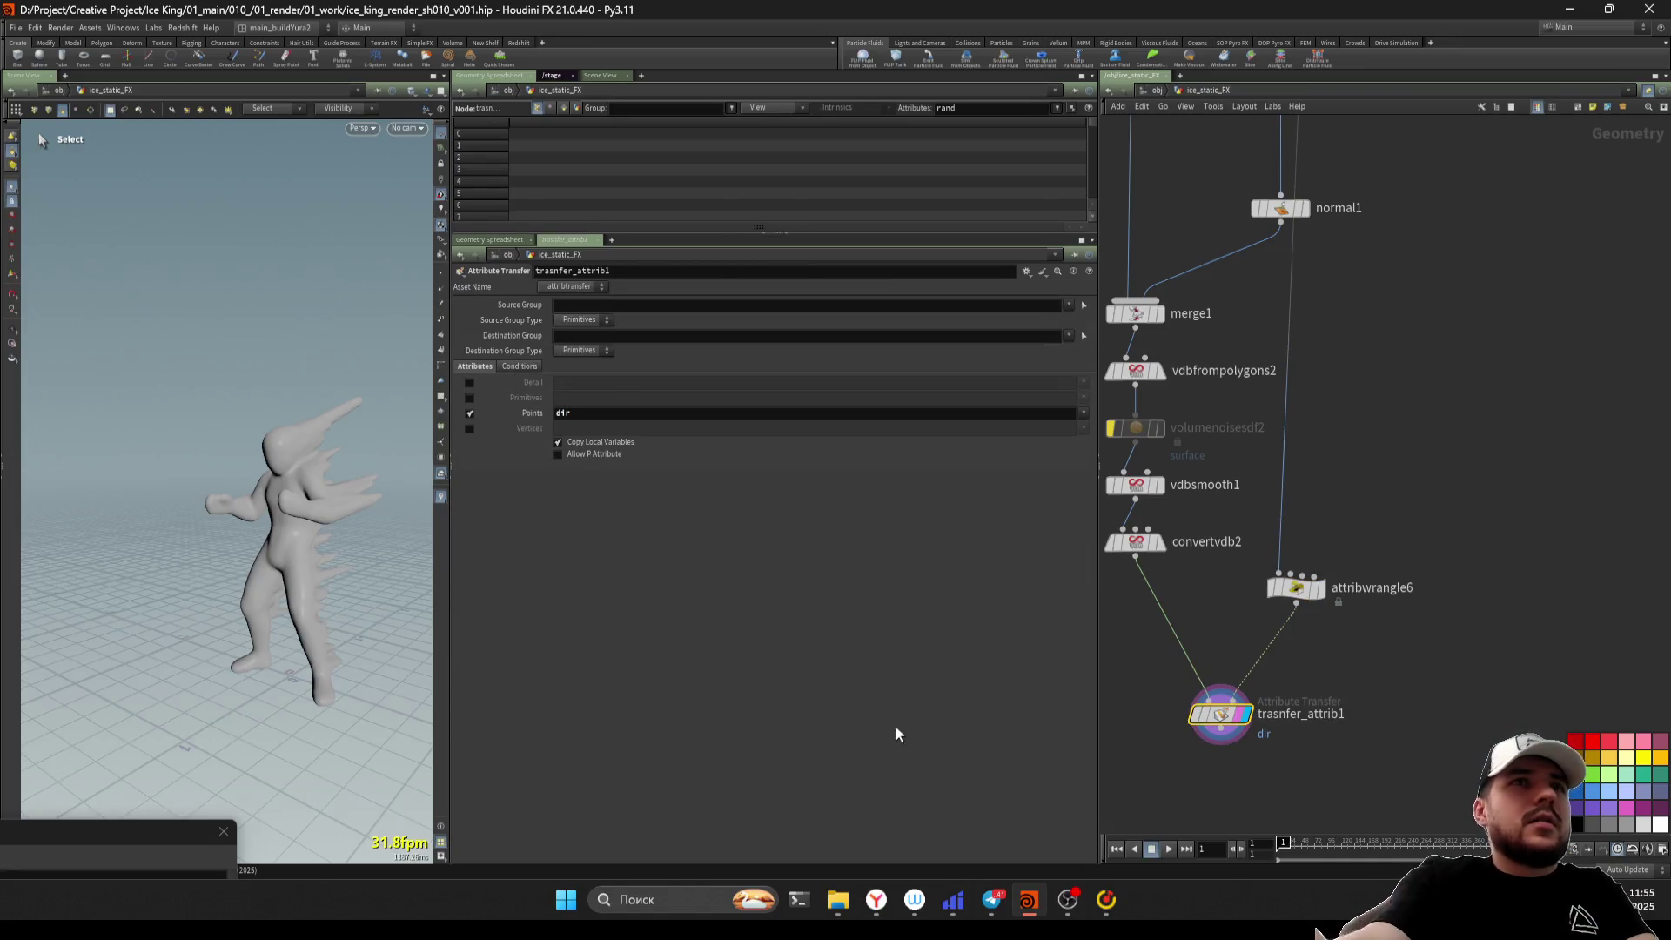
Add an Attribute VOP below the transfer and place a Curl Noise node inside it
middle_click_drag(1305, 857, 1358, 660)
key("Tab")
type("attribvop")
key("Return")
left_click(1349, 686)
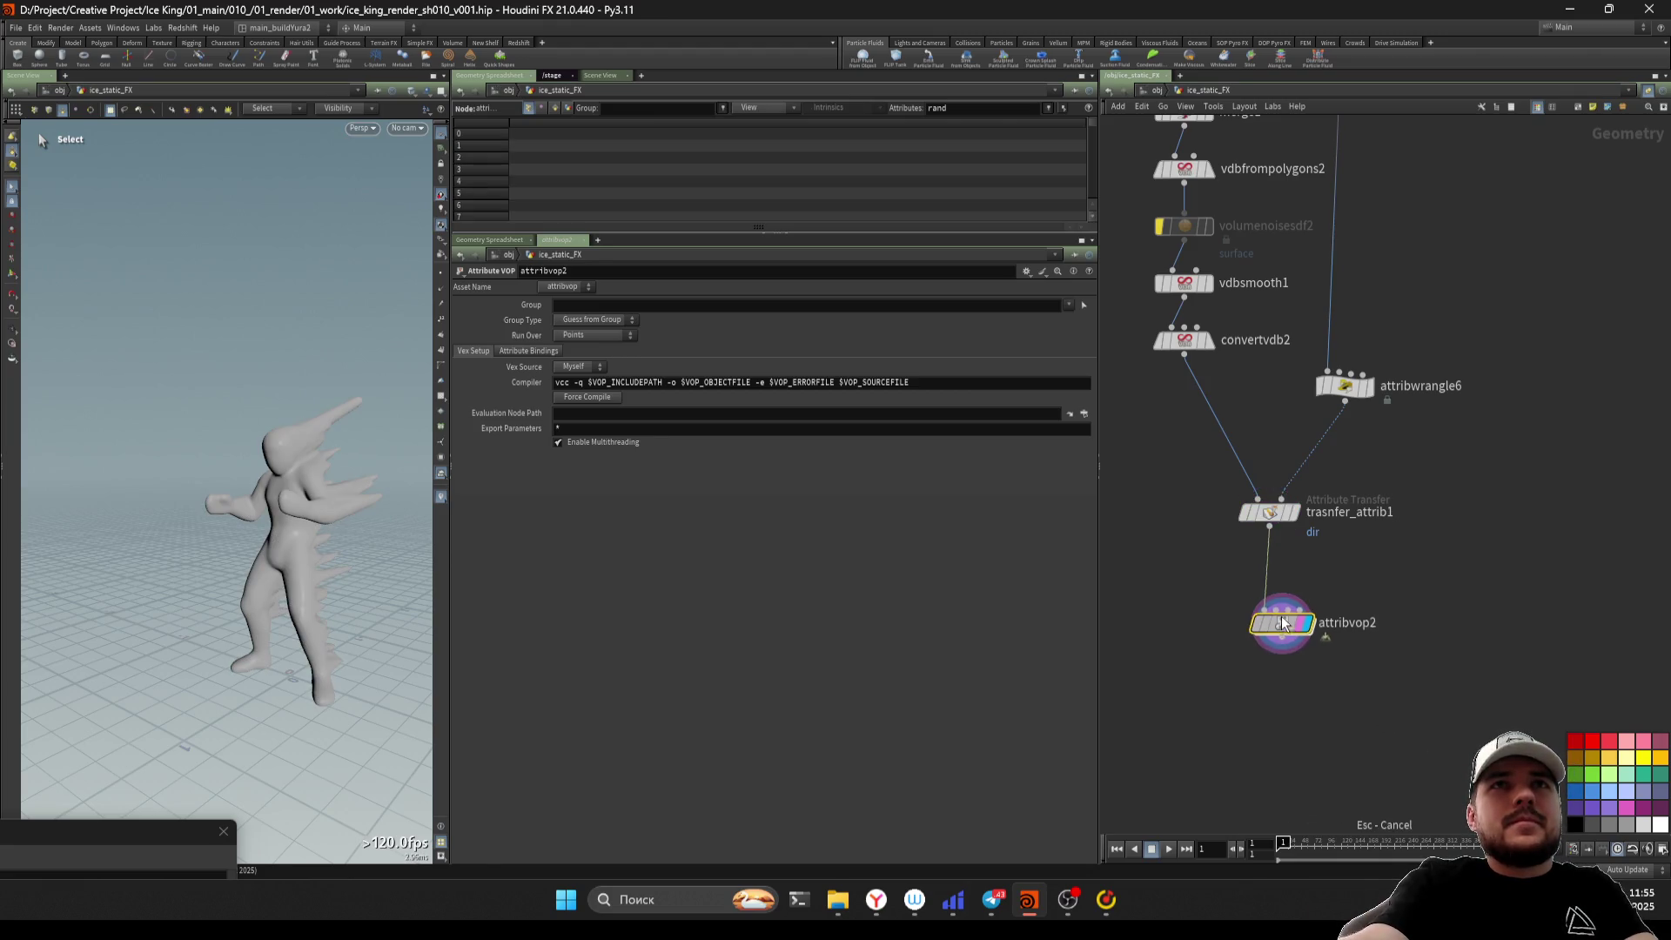
key("i")
key("Tab")
type("curl")
key("Return")
left_click(1391, 531)
Bind the dir attribute and wire it into the Curl Noise position input
key("Tab")
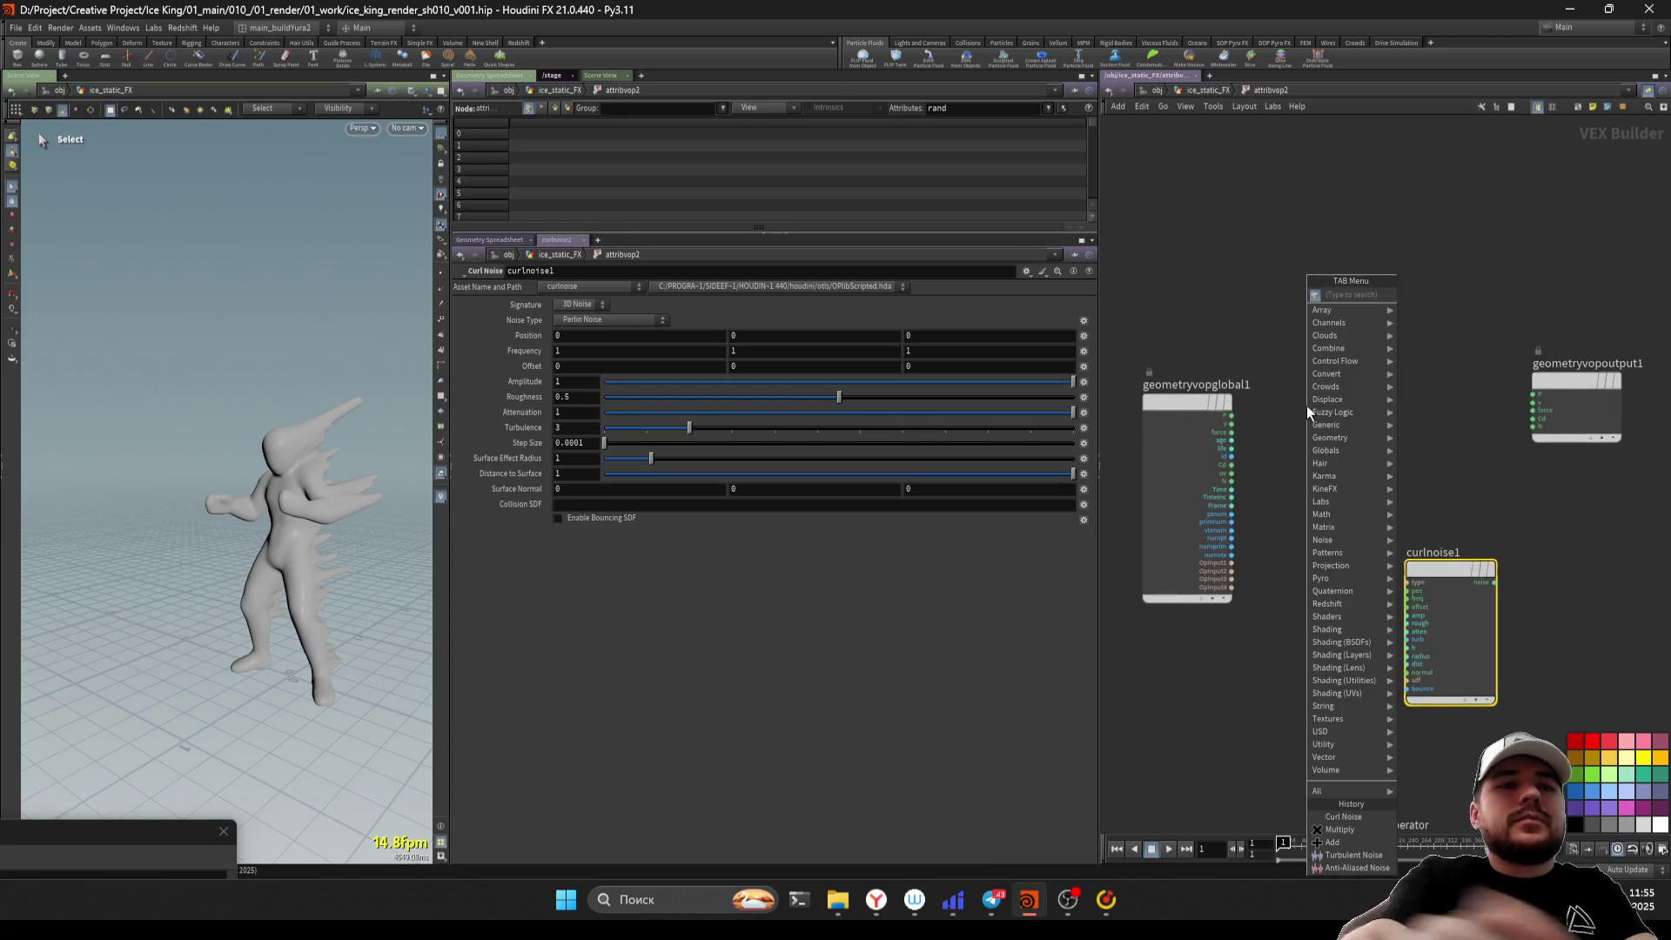
left_click(1308, 412)
key("Delete")
key("Tab")
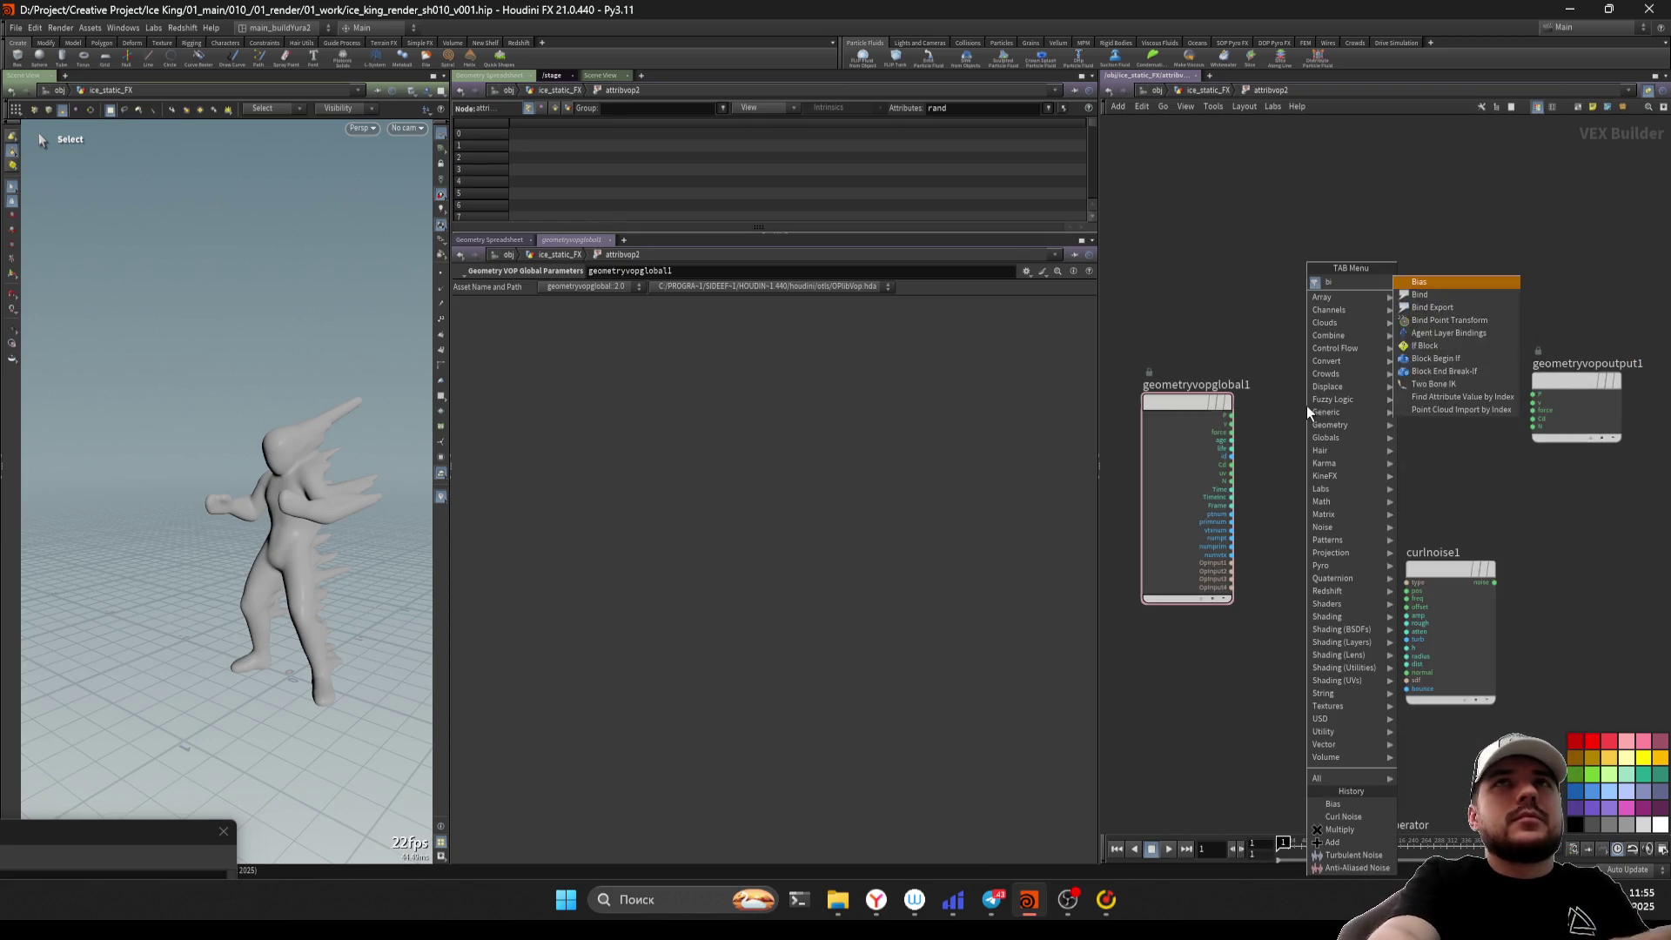
type("bind")
key("Return")
left_click(1308, 413)
double_click(673, 313)
type("c")
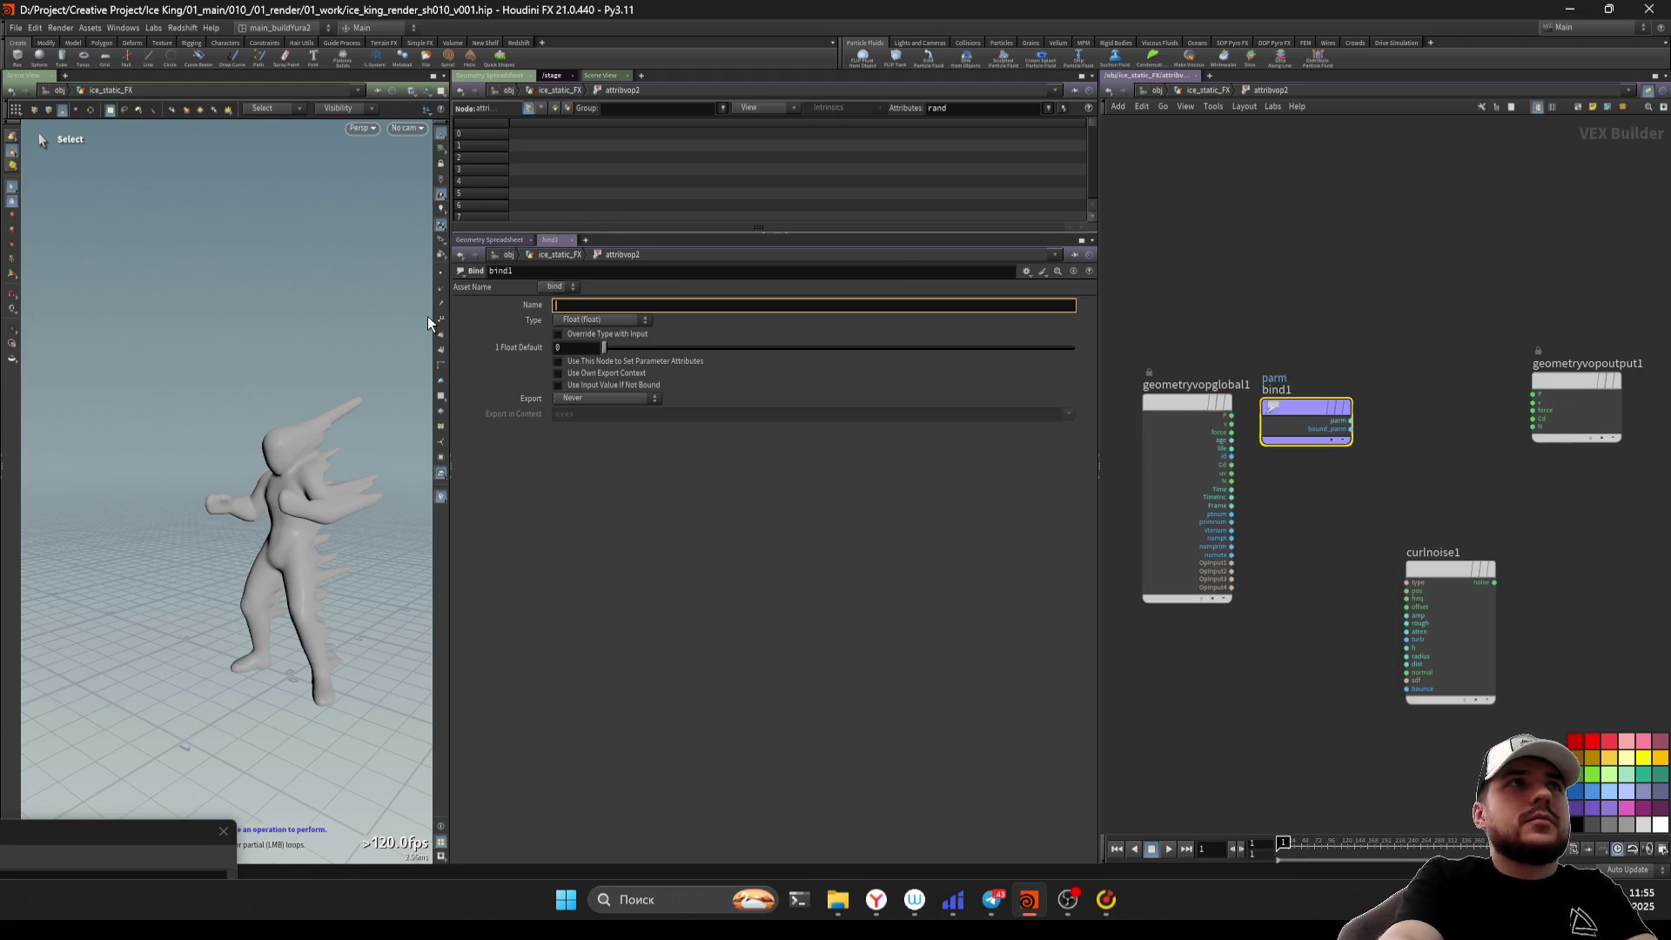
type("]")
key("Return")
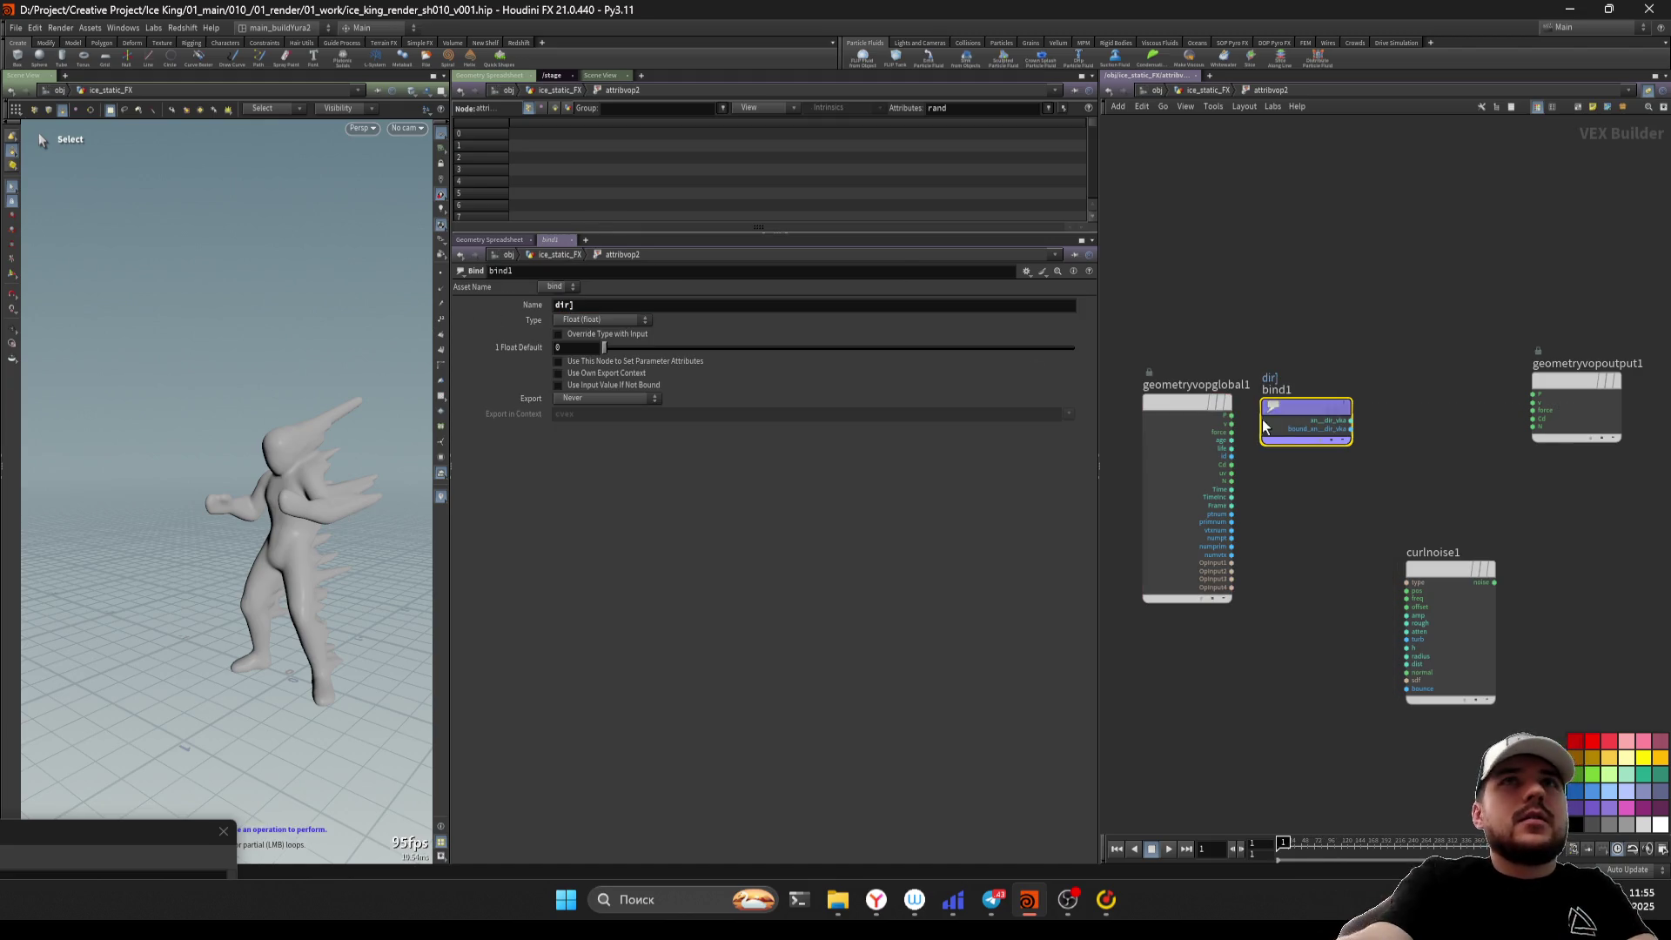
key("BackSpace")
key("Return")
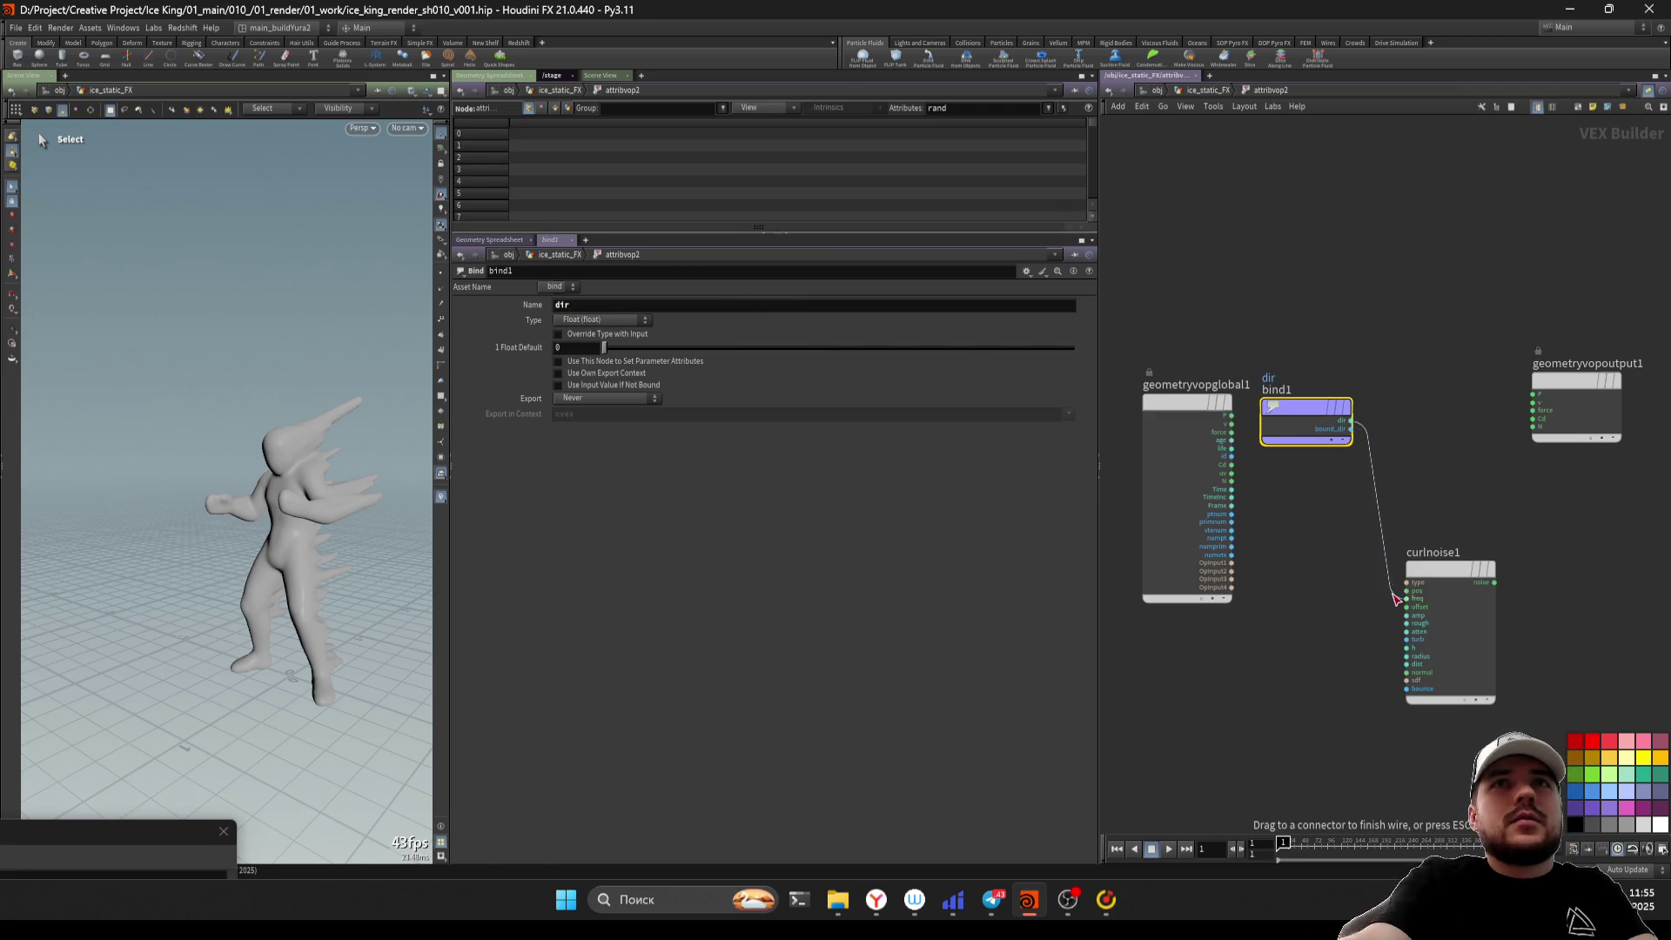
left_click(1403, 595)
scroll(1428, 592, "up", 3)
mouse_move(1378, 609)
left_mouse_down()
mouse_move(1411, 626)
mouse_move(1398, 387)
left_mouse_up()
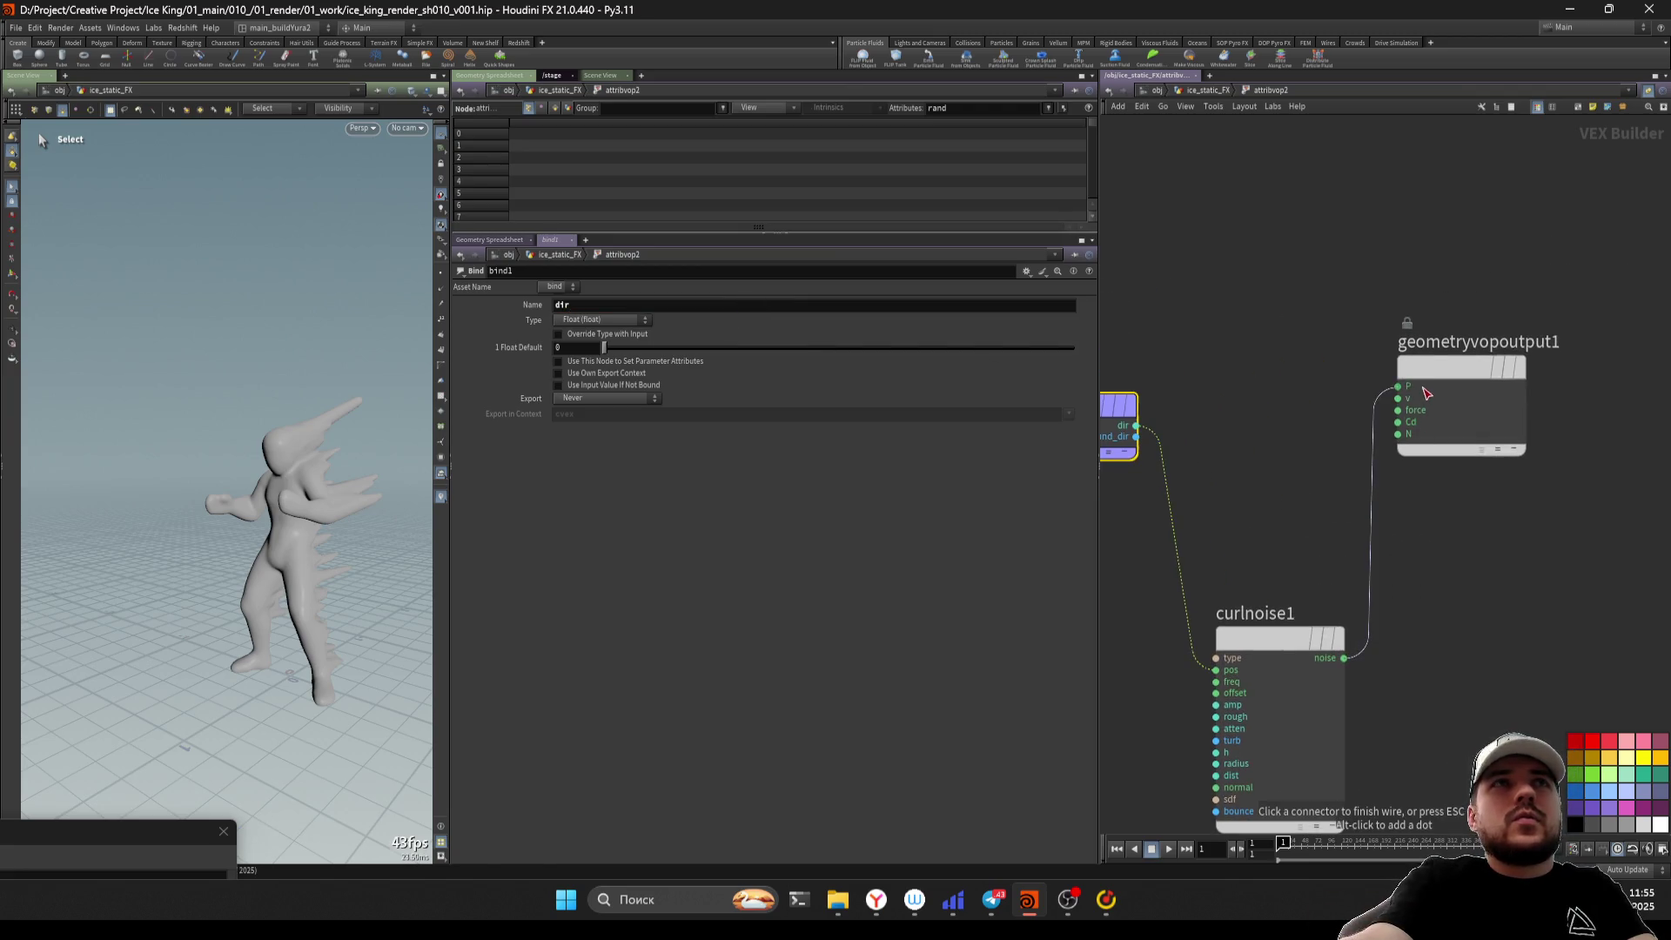
scroll(1458, 578, "down", 3)
Insert an Add node after the noise, with P as its second input
key("Tab")
type("add")
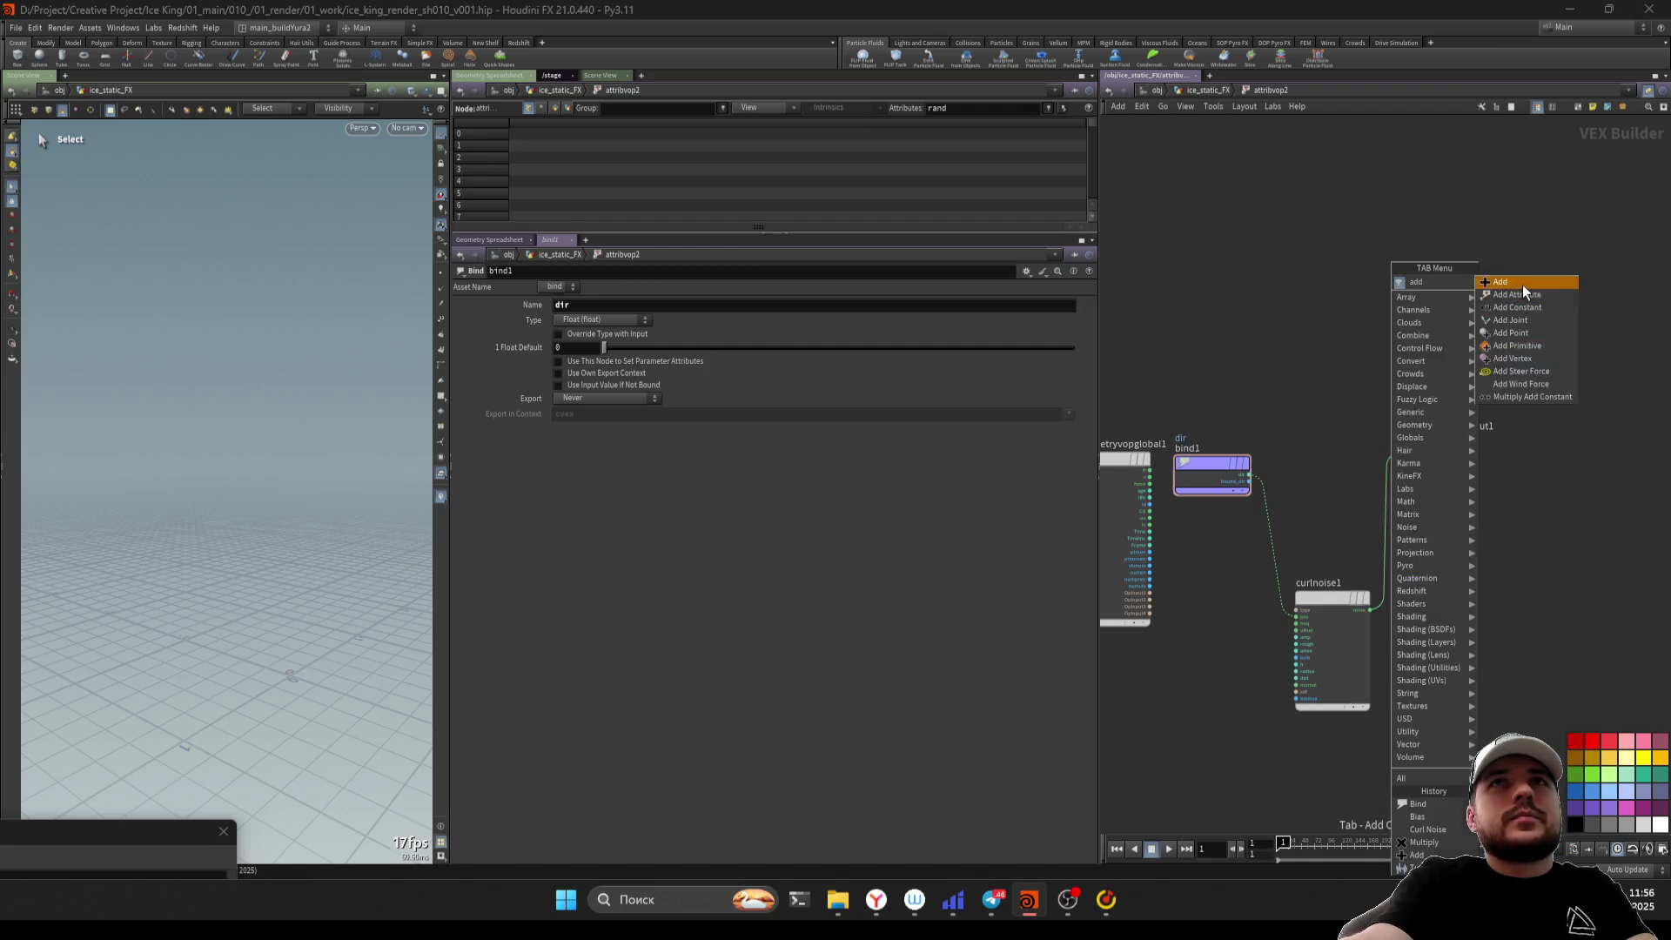
key("Return")
left_click(1579, 462)
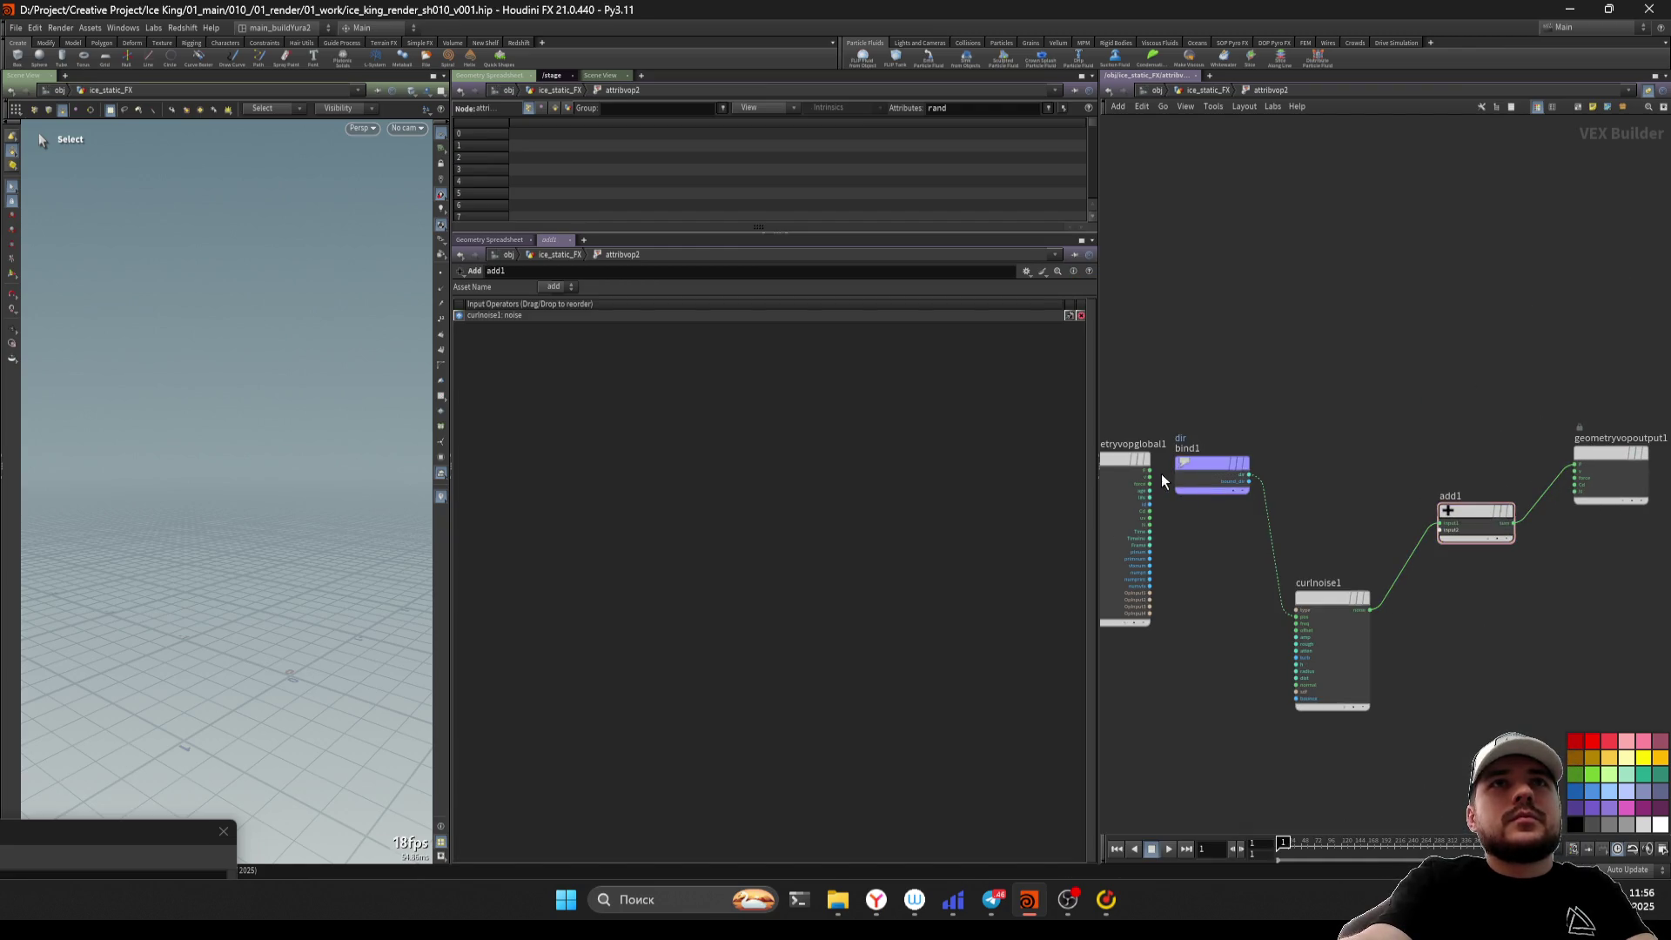
left_click(1440, 530)
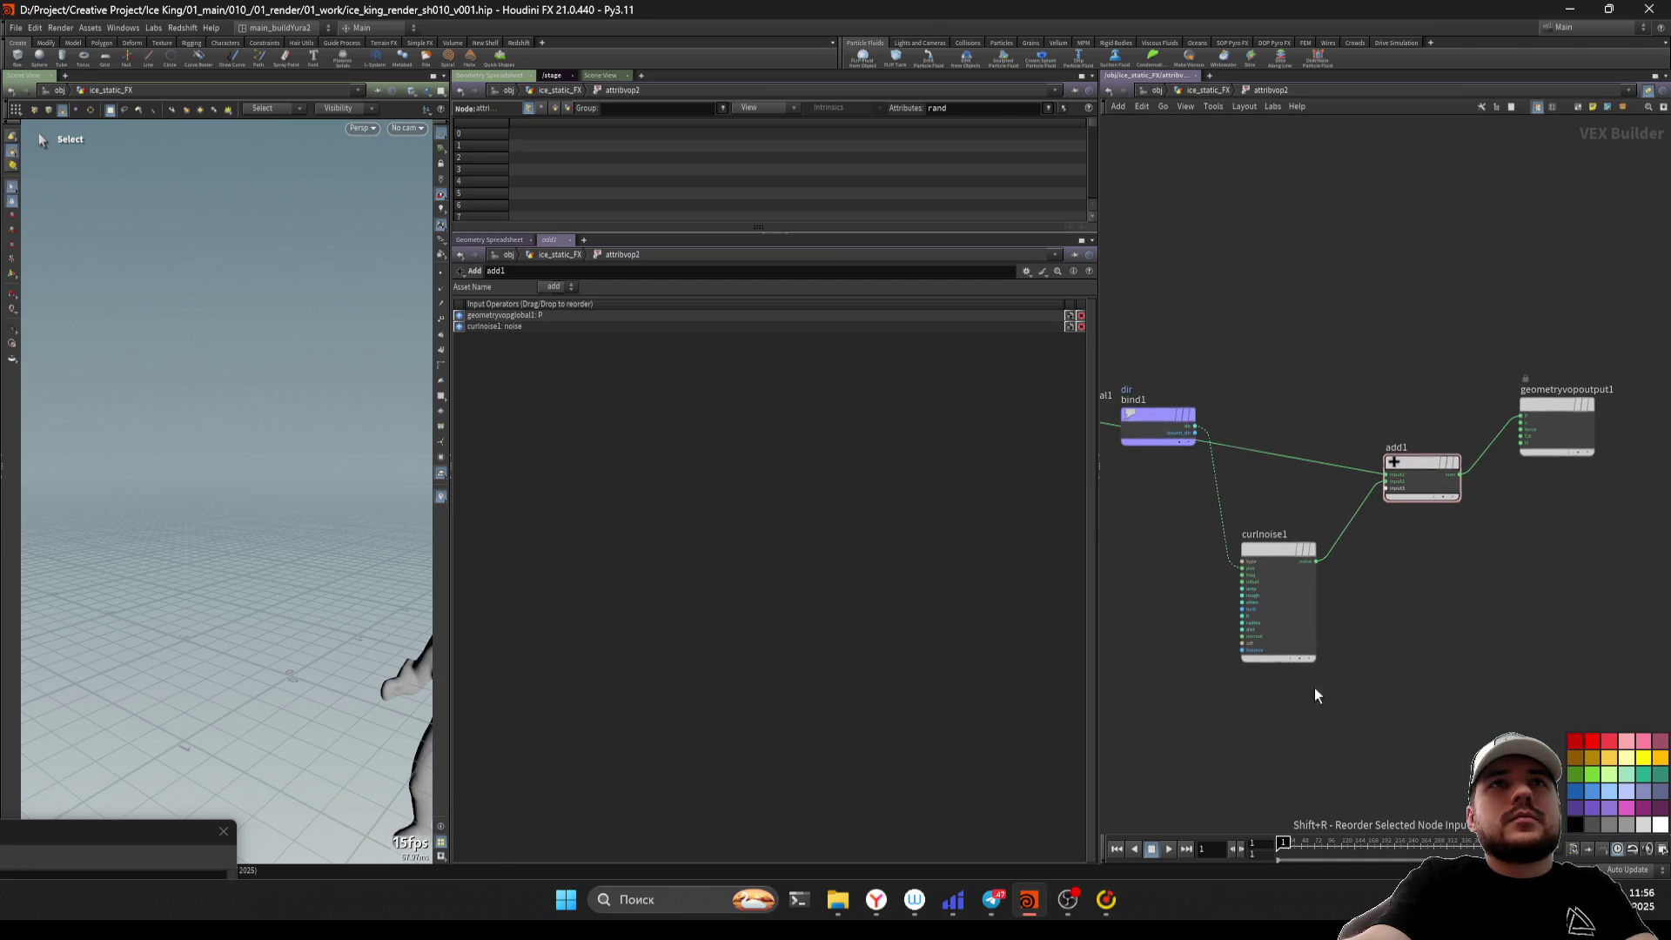
Multiply N by the curl noise and feed the product into add1
key("Tab")
type("multiply")
key("Return")
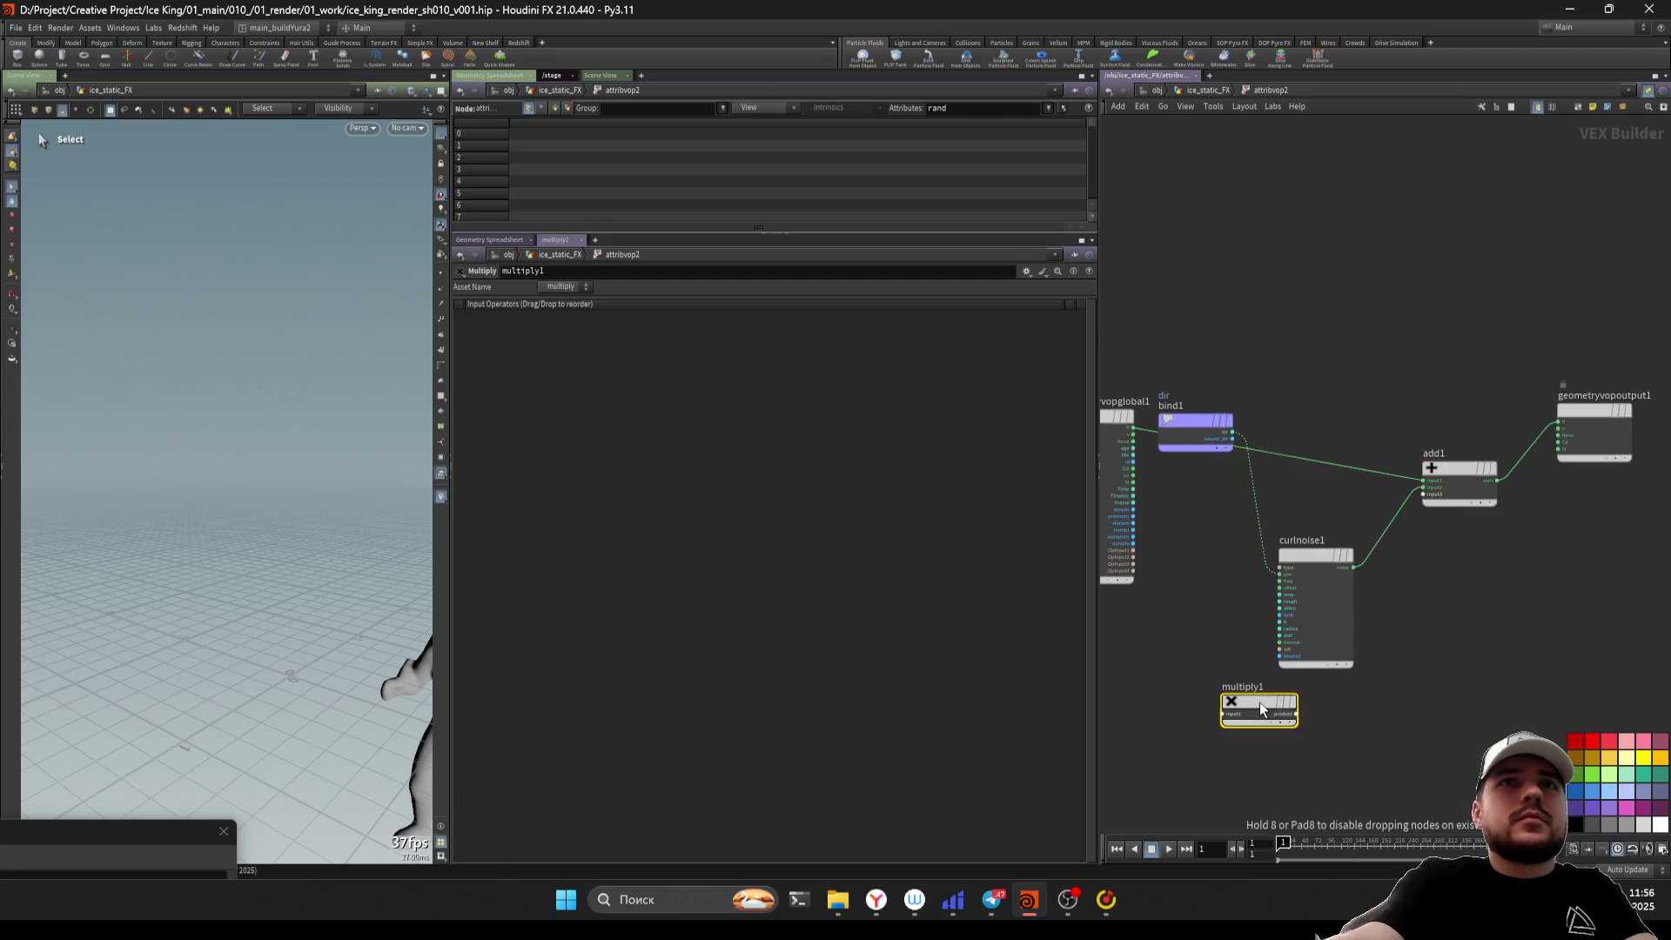
left_click(1513, 651)
scroll(1131, 478, "up", 2)
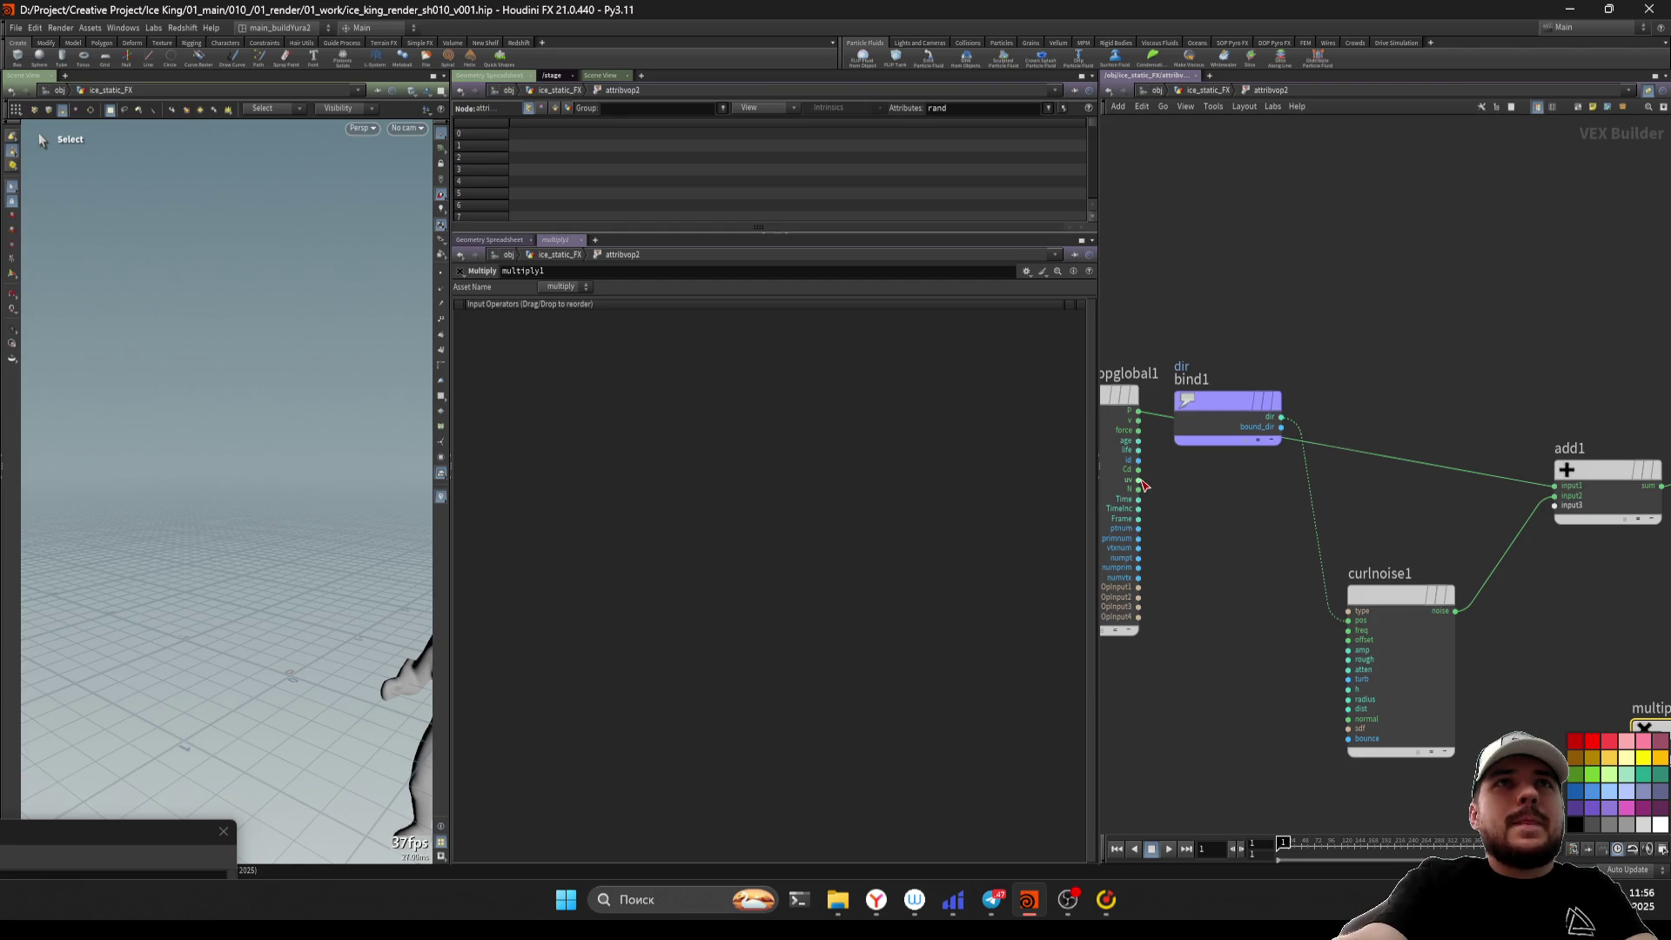
middle_click_drag(1344, 655, 1118, 591)
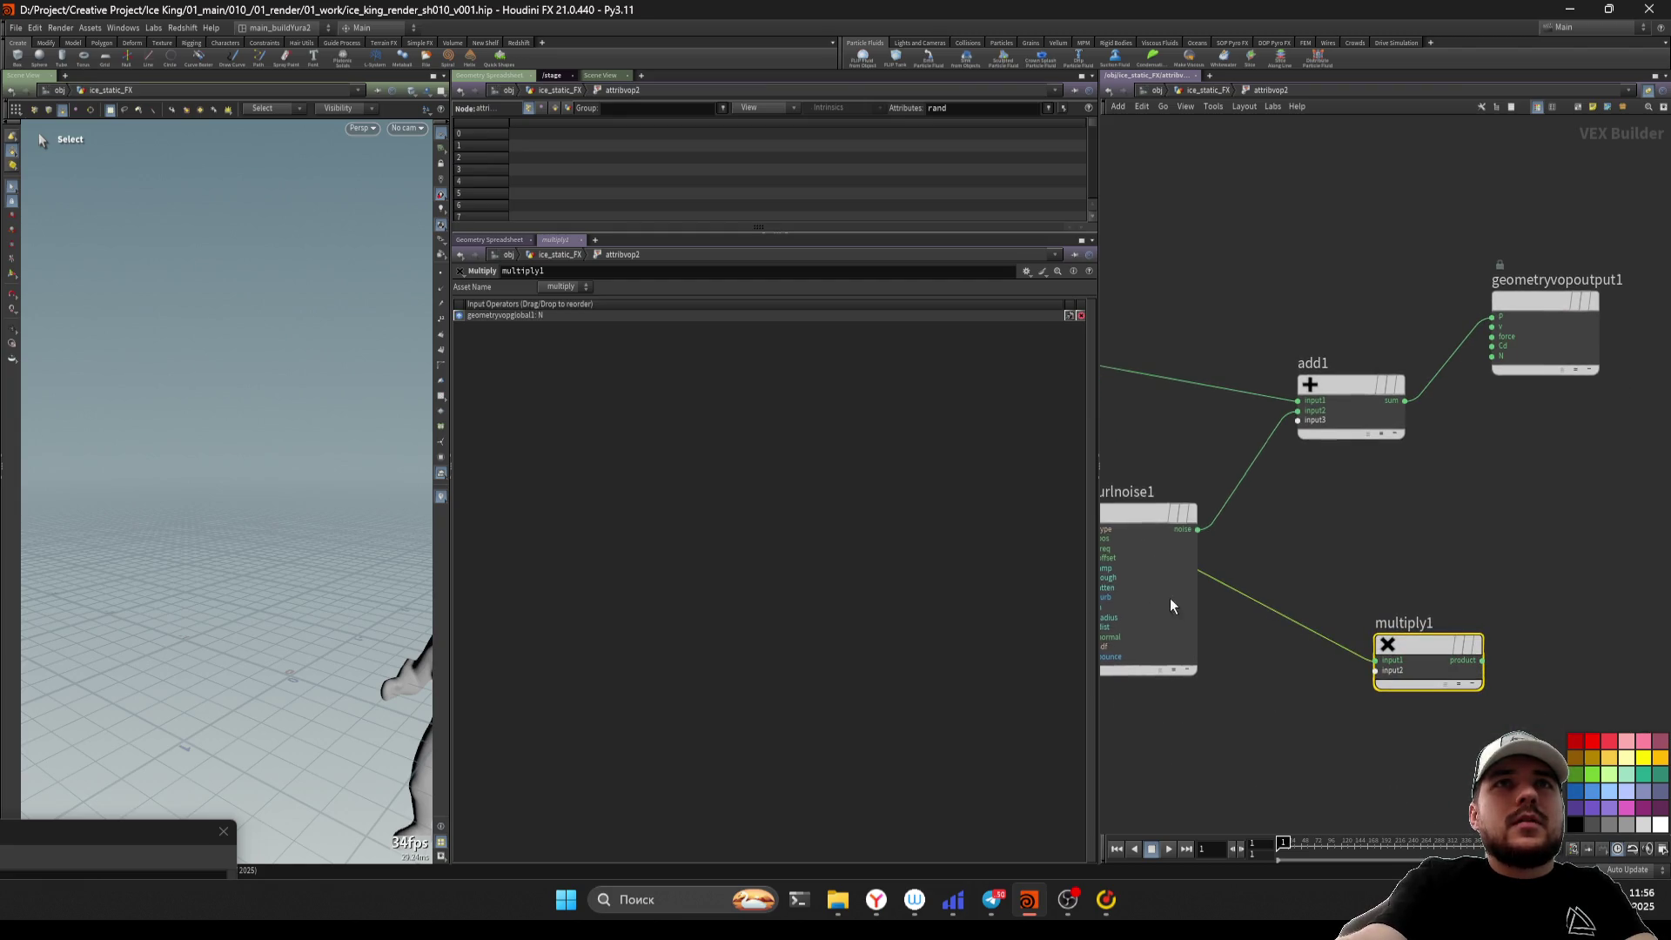
left_click_drag(1169, 633, 1376, 670)
left_click_drag(1481, 661, 1298, 411)
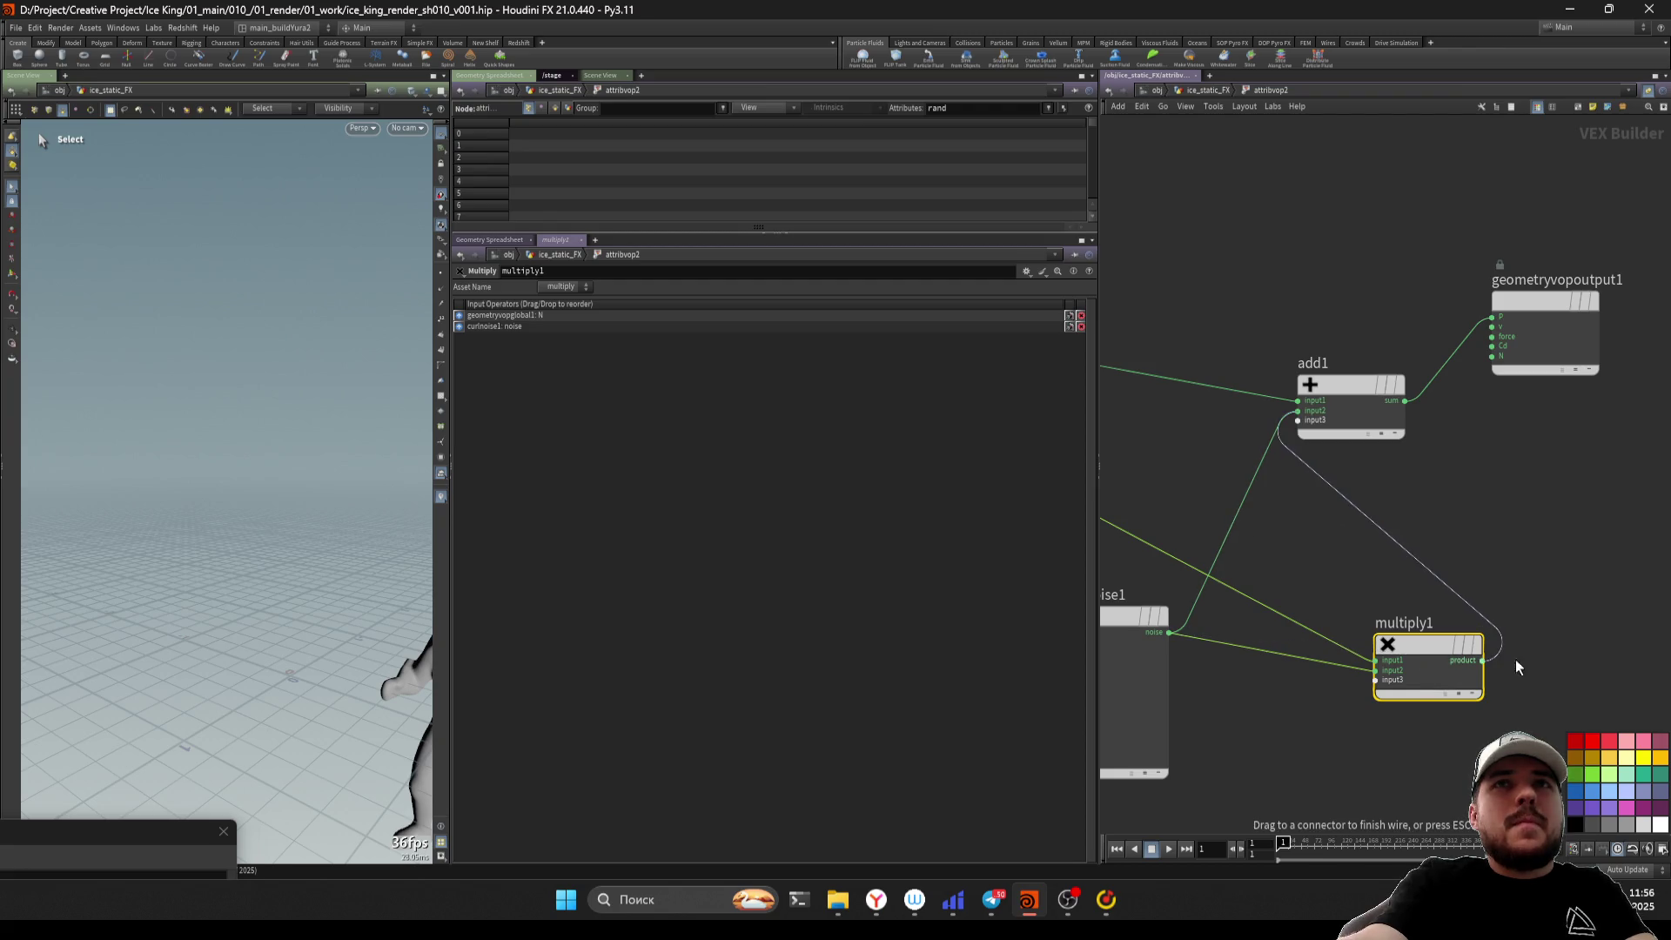
scroll(1358, 418, "down", 2)
left_click(1317, 519, "shift")
mouse_move(1317, 520)
middle_mouse_down()
mouse_move(1470, 551)
mouse_move(1521, 496)
mouse_move(1514, 391)
middle_mouse_up()
Add a Constant of about 0.015 as multiply1's fourth input to scale the offset
key("Tab")
type("co")
key("Return")
left_click(1443, 687)
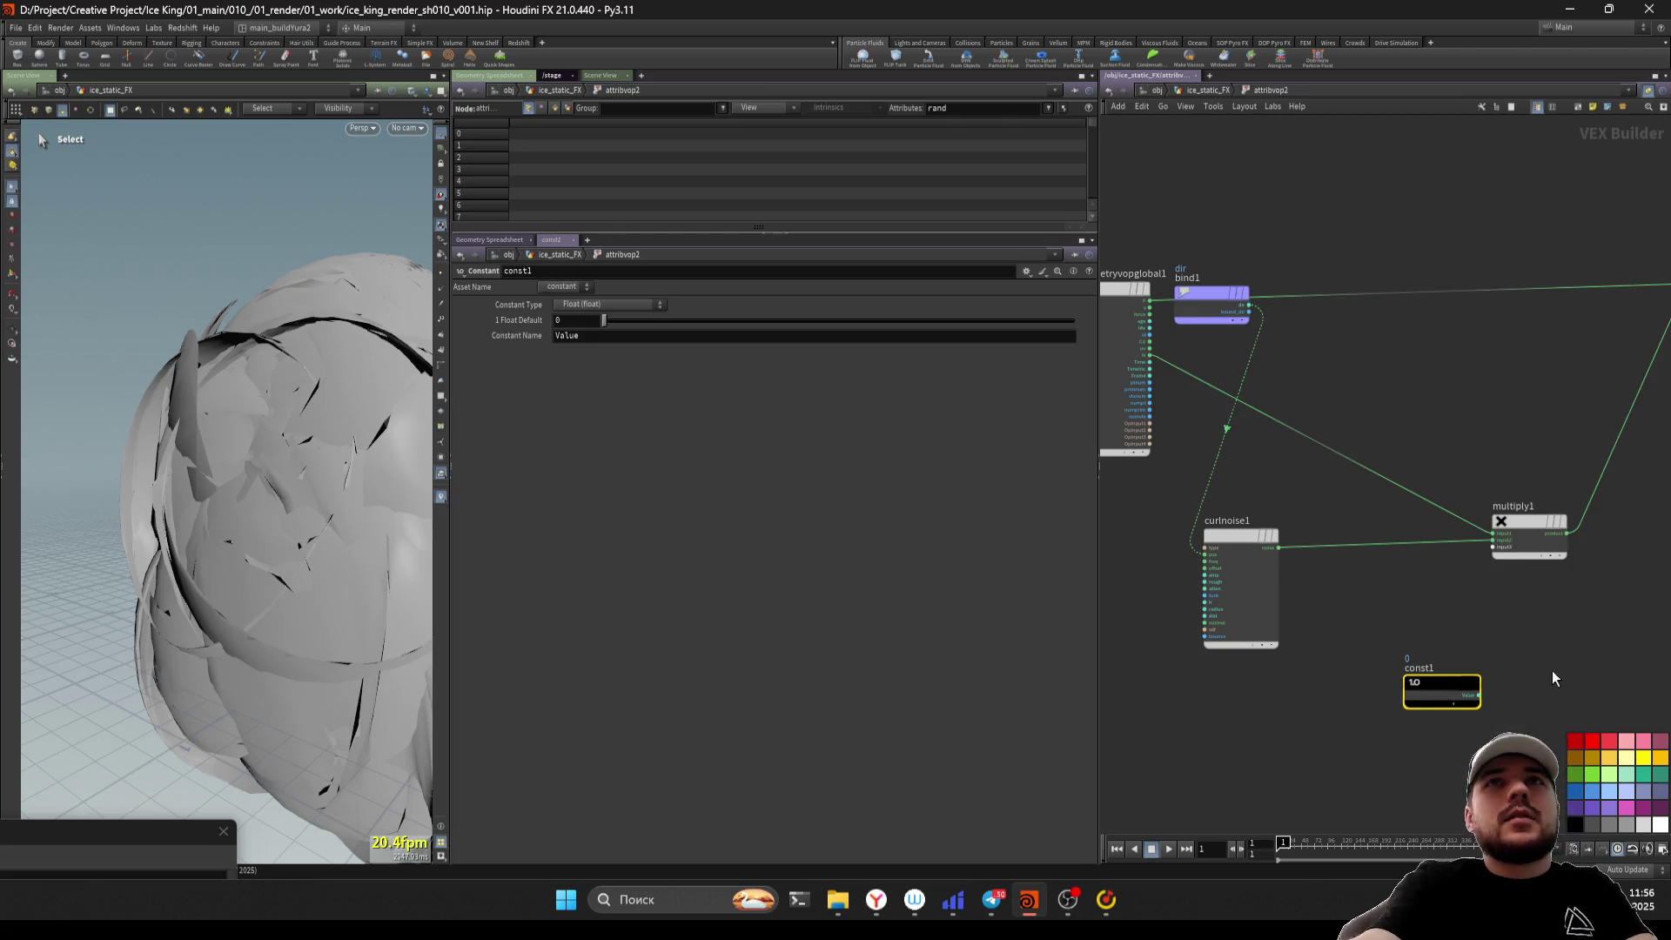
middle_click_drag(1443, 688, 1324, 677)
left_click_drag(1325, 677, 1338, 537)
mouse_move(619, 322)
left_mouse_down()
mouse_move(648, 326)
mouse_move(601, 325)
mouse_move(616, 336)
left_mouse_up()
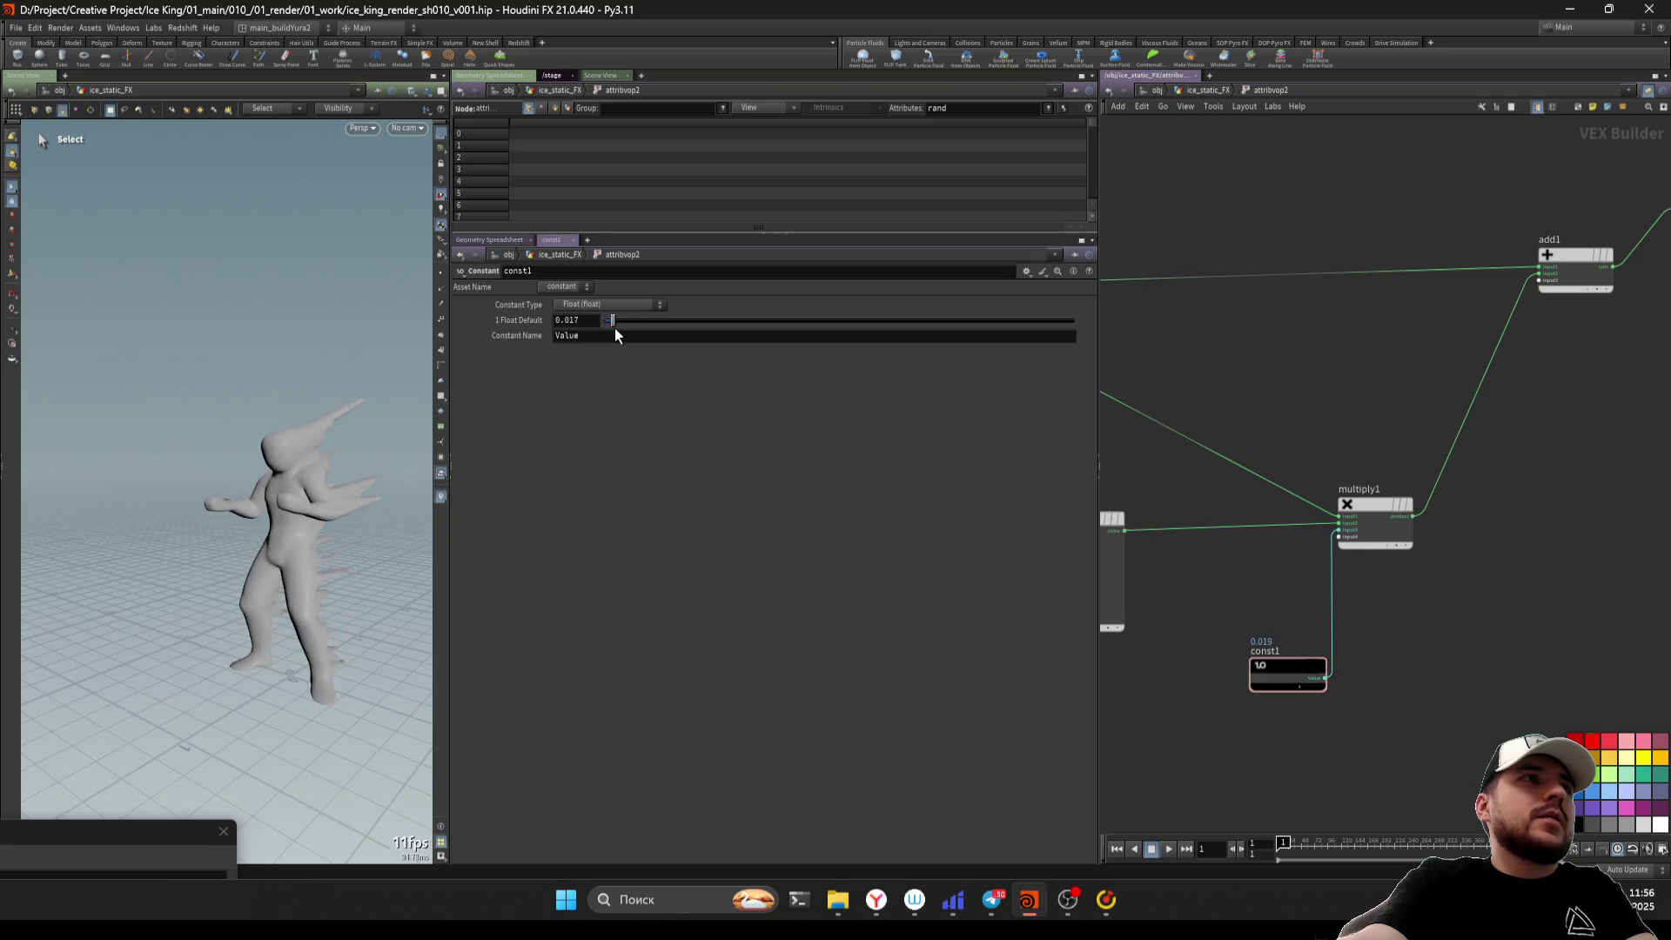
mouse_move(296, 540)
left_mouse_down("alt")
mouse_move(252, 574)
mouse_move(273, 604)
mouse_move(366, 557)
left_mouse_up("alt")
Switch the Curl Noise type to Original Perlin Noise and check the spikes
key("Left")
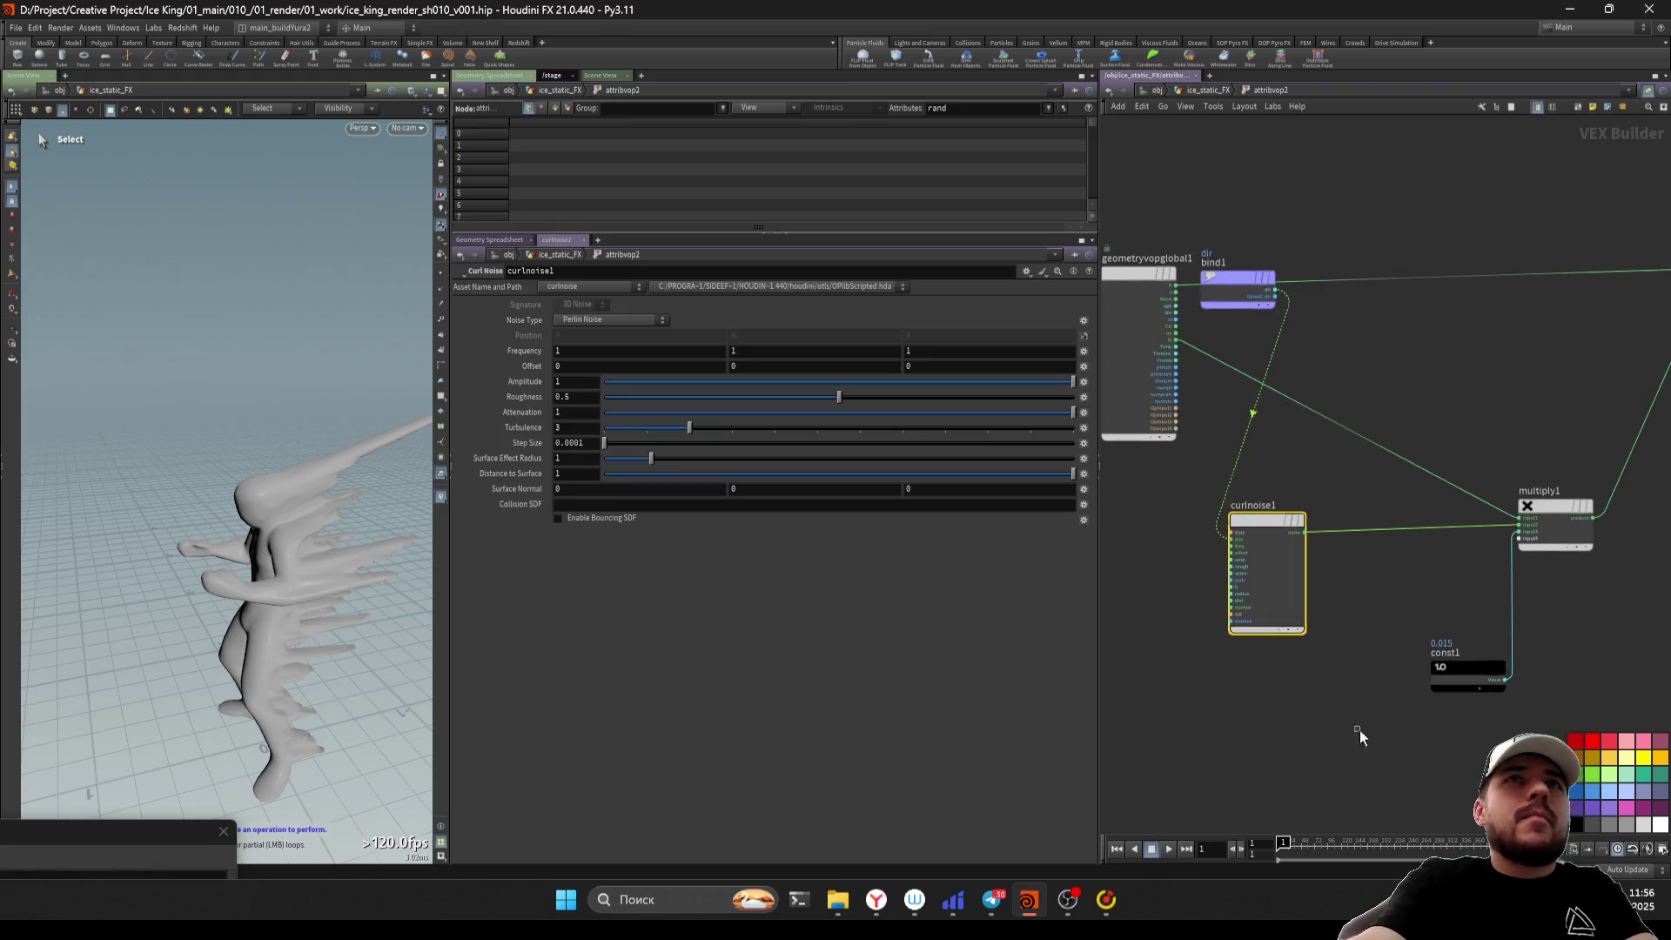
left_click(609, 320)
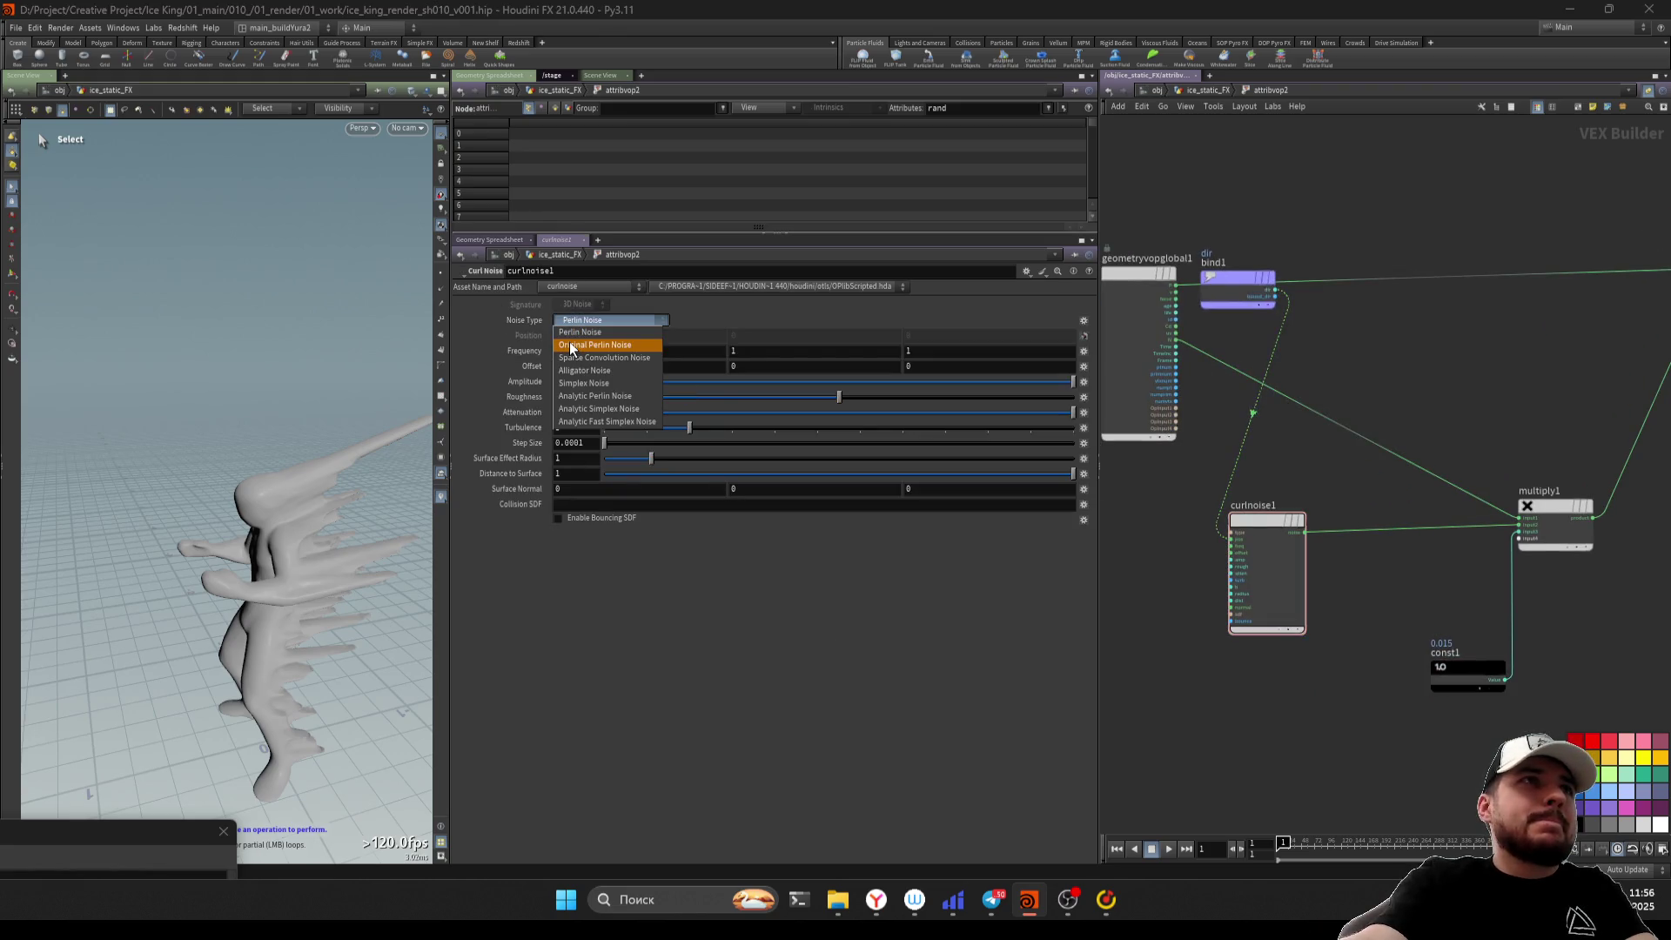
left_click(596, 332)
key("Escape")
mouse_move(287, 591)
left_mouse_down()
mouse_move(339, 566)
mouse_move(309, 561)
mouse_move(366, 548)
mouse_move(326, 600)
mouse_move(224, 578)
mouse_move(273, 570)
mouse_move(317, 634)
mouse_move(288, 609)
left_mouse_up()
key("s")
scroll(1461, 626, "down", 3)
Insert a Mix node blending the original position with add1 at bias 0.746
key("Tab")
type("mix")
key("Return")
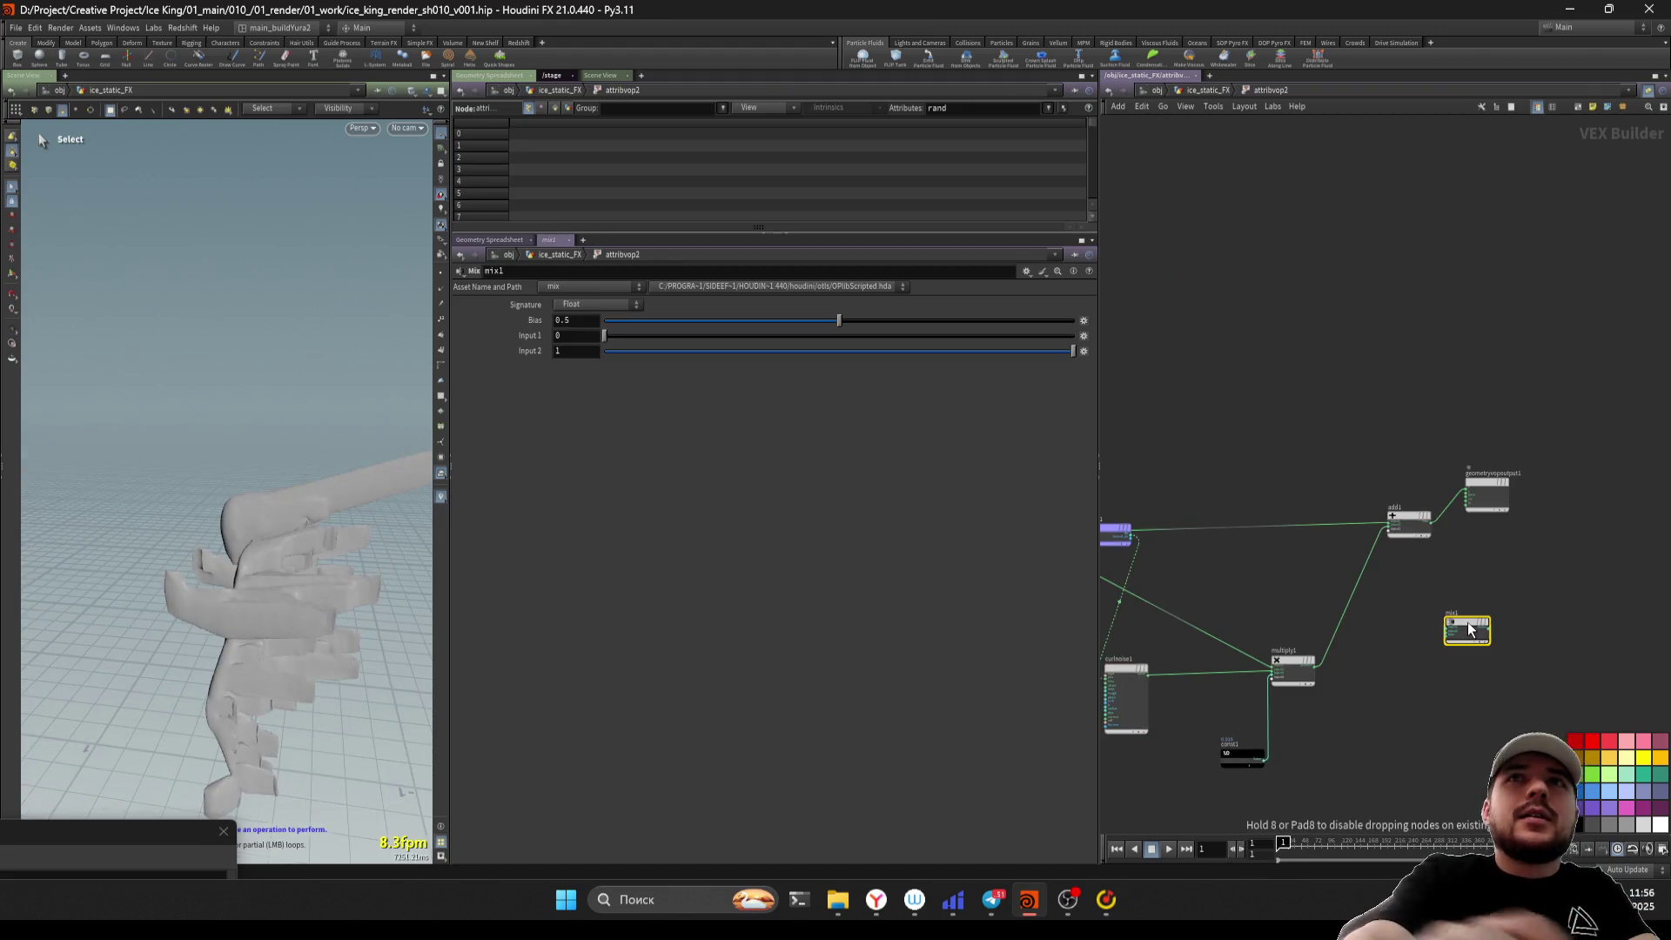
left_click_drag(1469, 630, 1479, 485)
scroll(1514, 487, "up", 4)
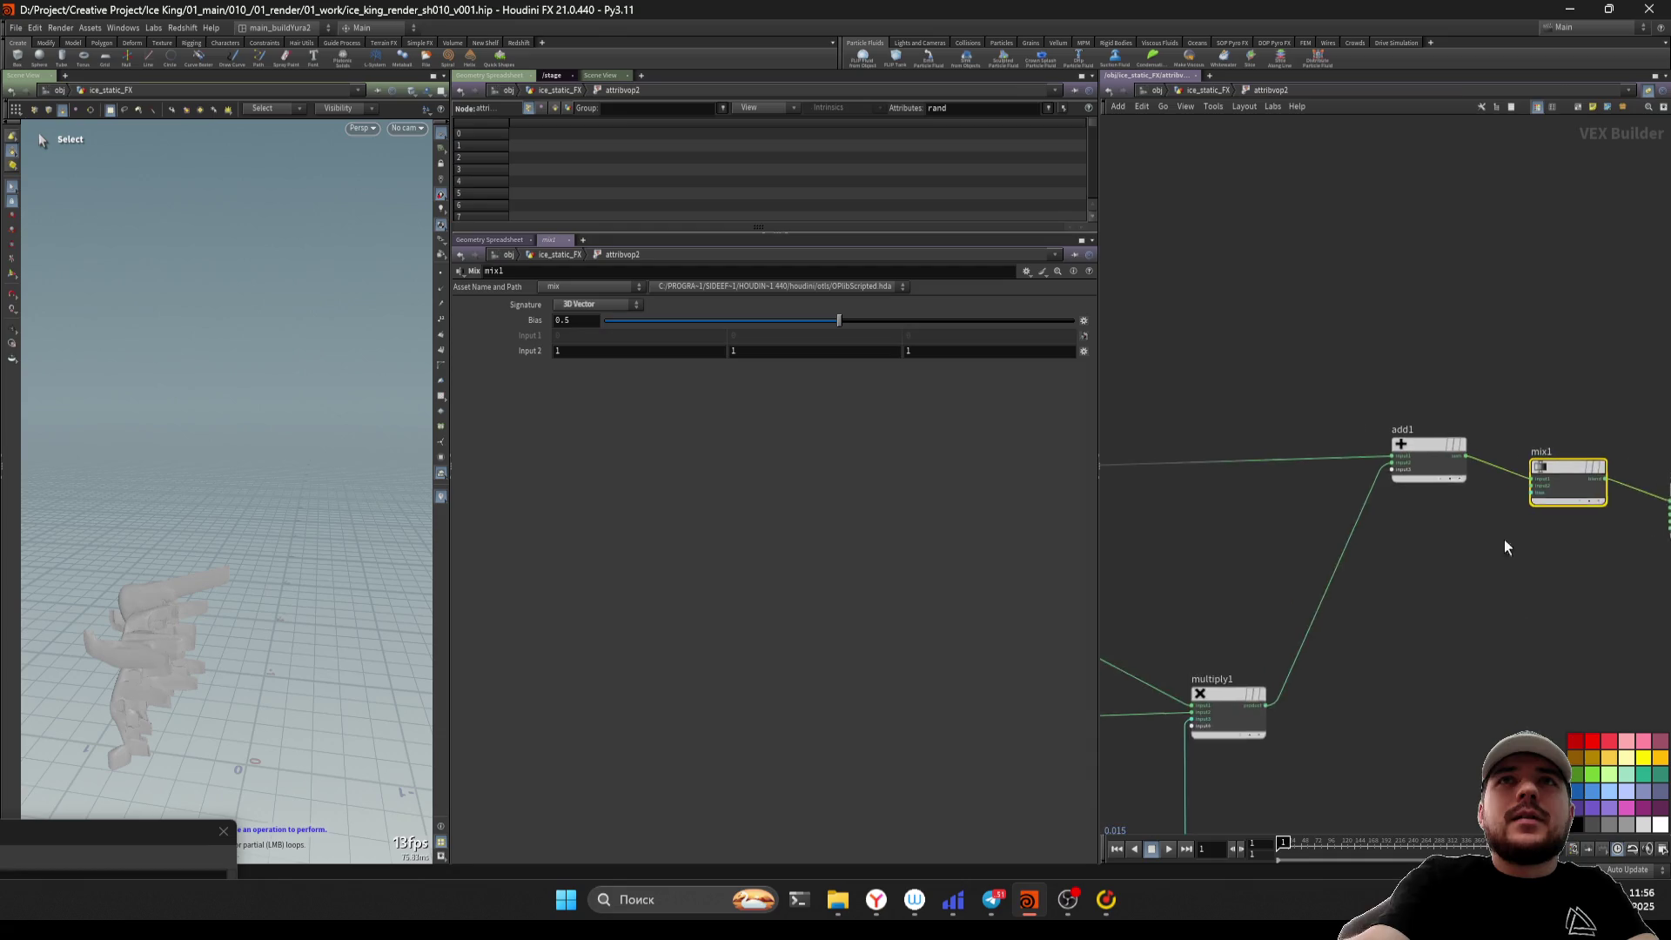
scroll(1567, 522, "down", 4)
scroll(1558, 557, "up", 4)
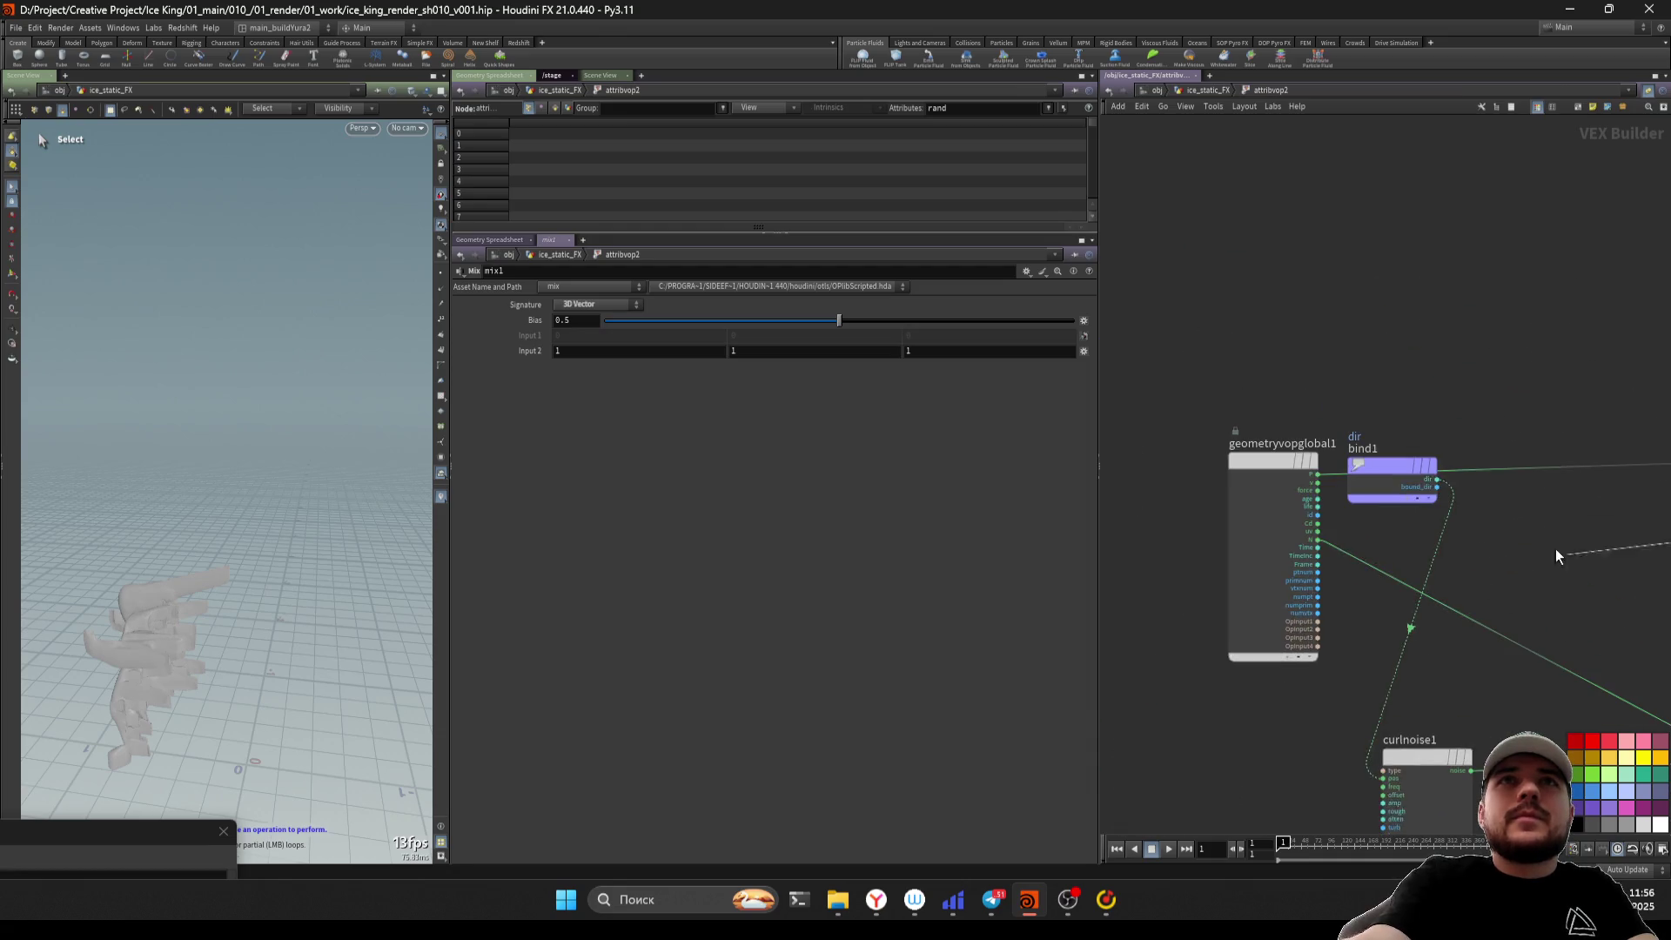
left_click(1329, 457)
scroll(1329, 457, "down", 4)
scroll(1392, 540, "up", 5)
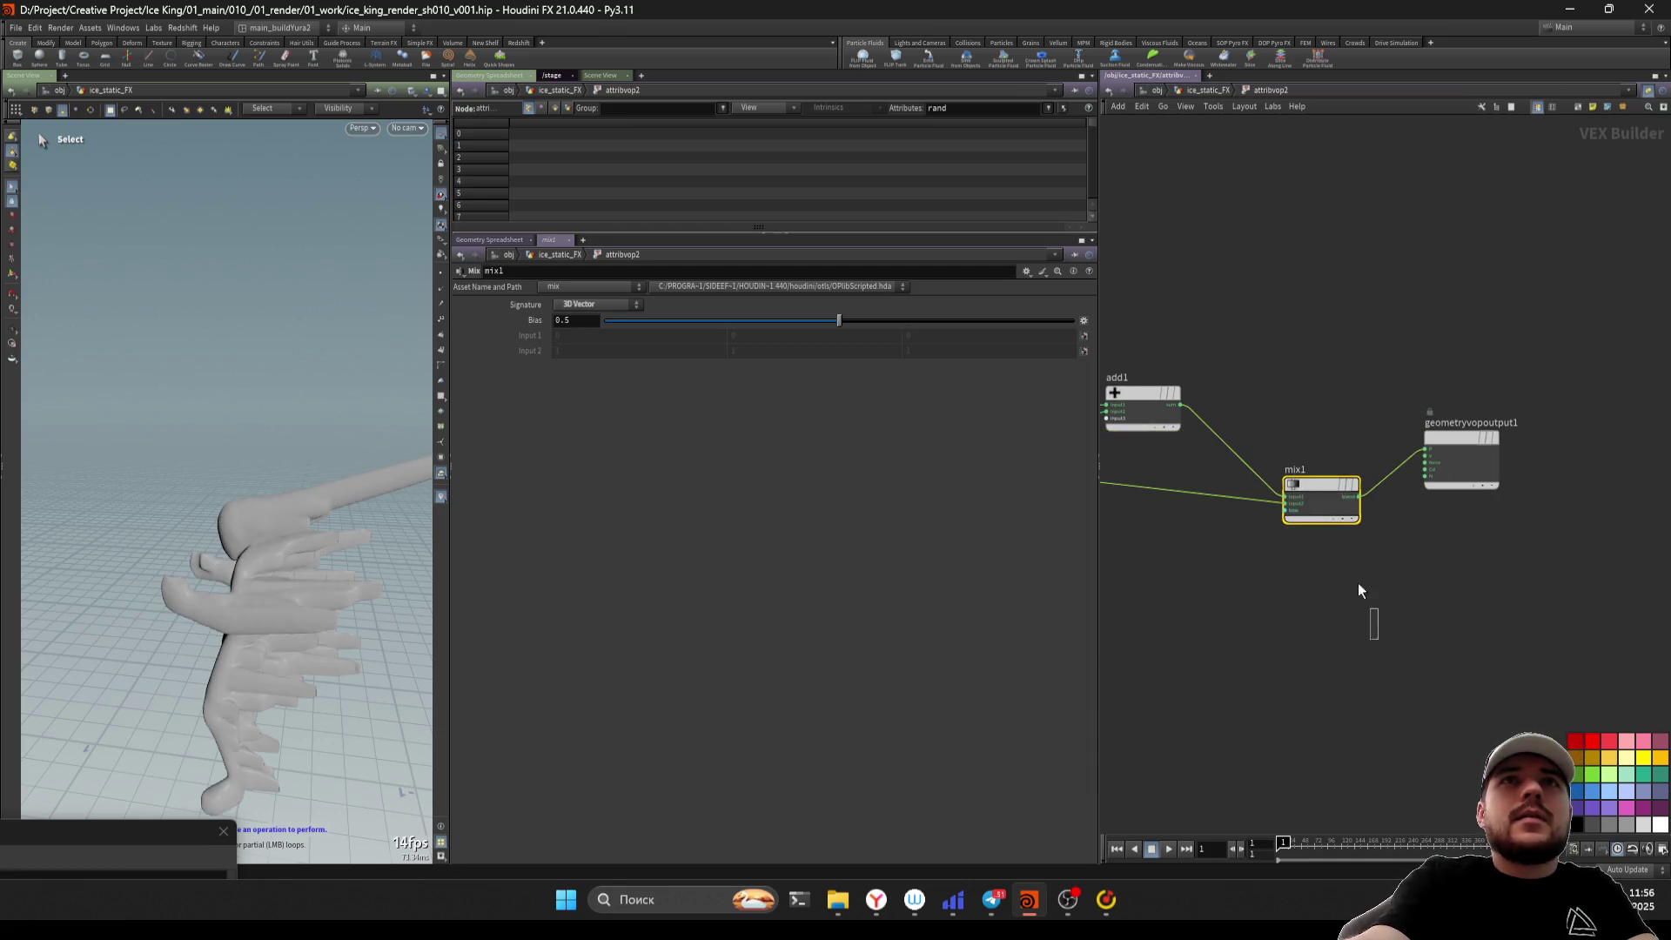
left_click_drag(674, 319, 685, 332)
mouse_move(566, 329)
left_mouse_down()
mouse_move(1053, 329)
mouse_move(907, 329)
left_mouse_up()
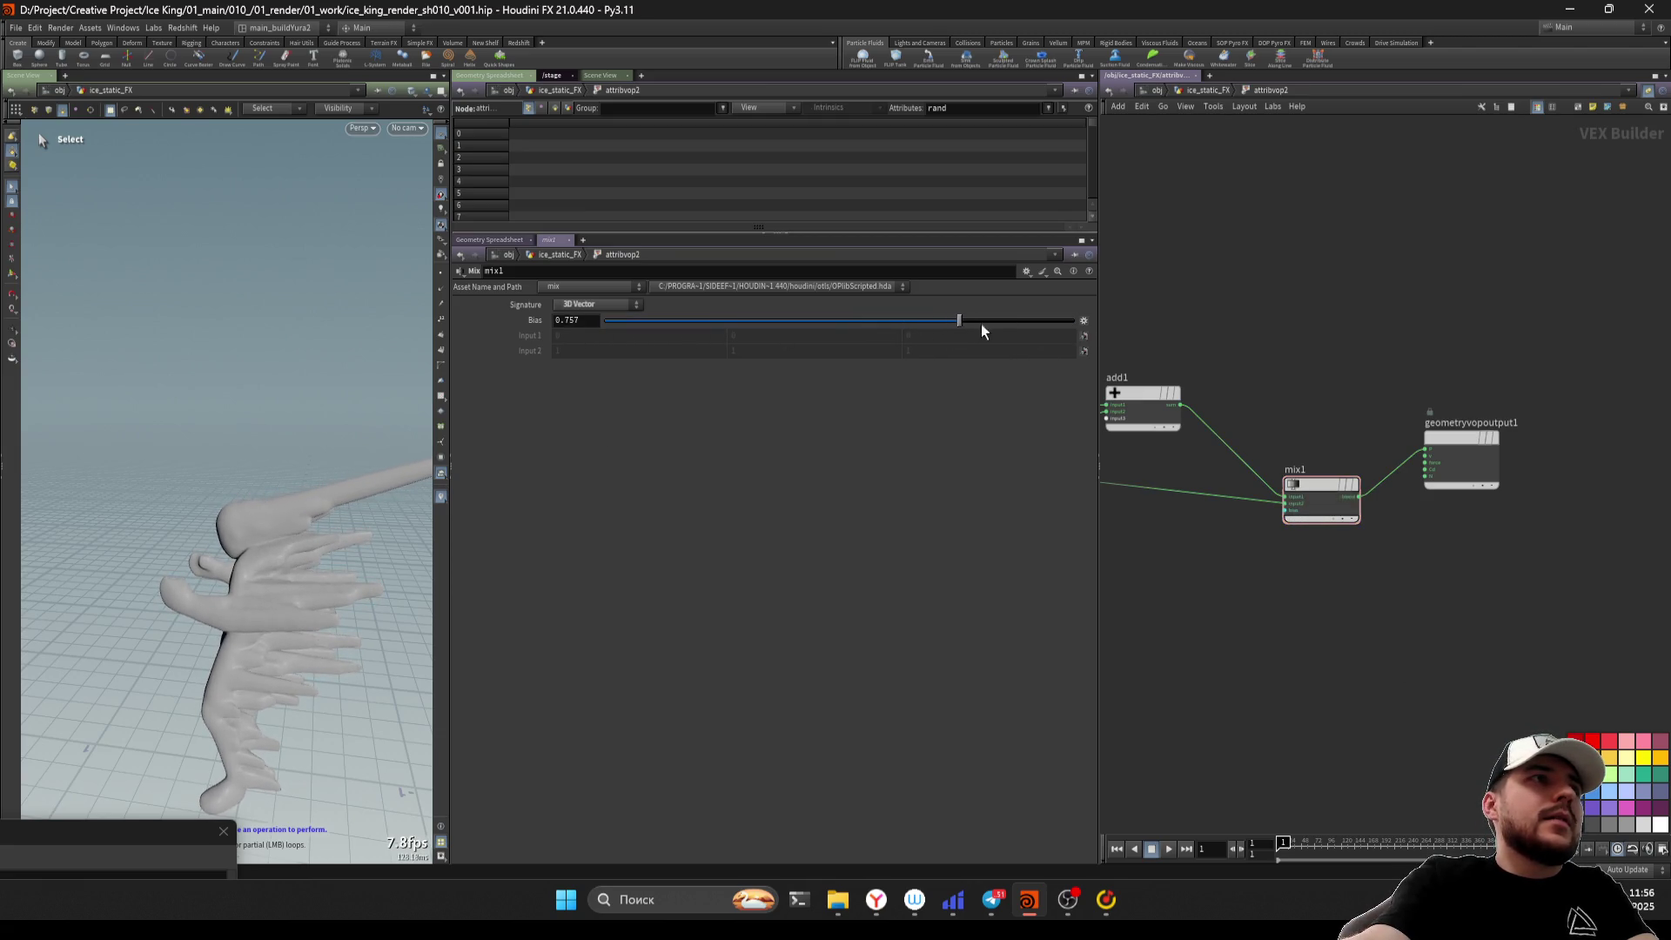
key("Escape")
mouse_move(261, 607)
left_mouse_down()
mouse_move(321, 474)
mouse_move(377, 470)
mouse_move(253, 537)
mouse_move(426, 544)
mouse_move(279, 552)
left_mouse_up()
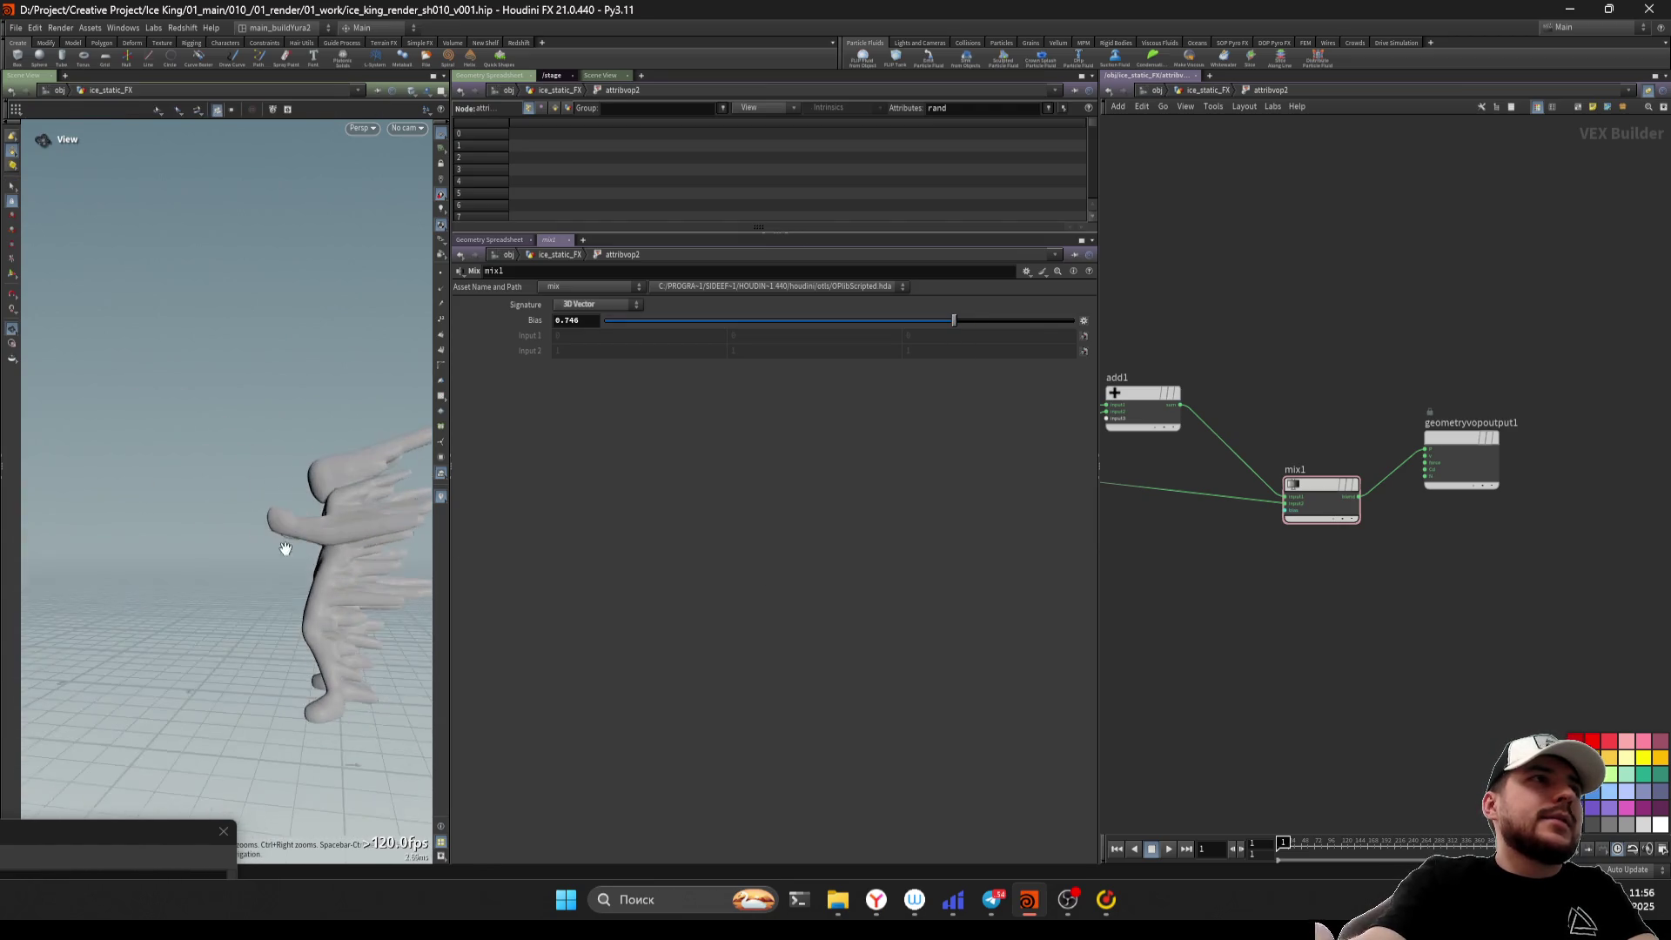
Back in the geometry network, move the four VDB nodes up under merge1
key("u")
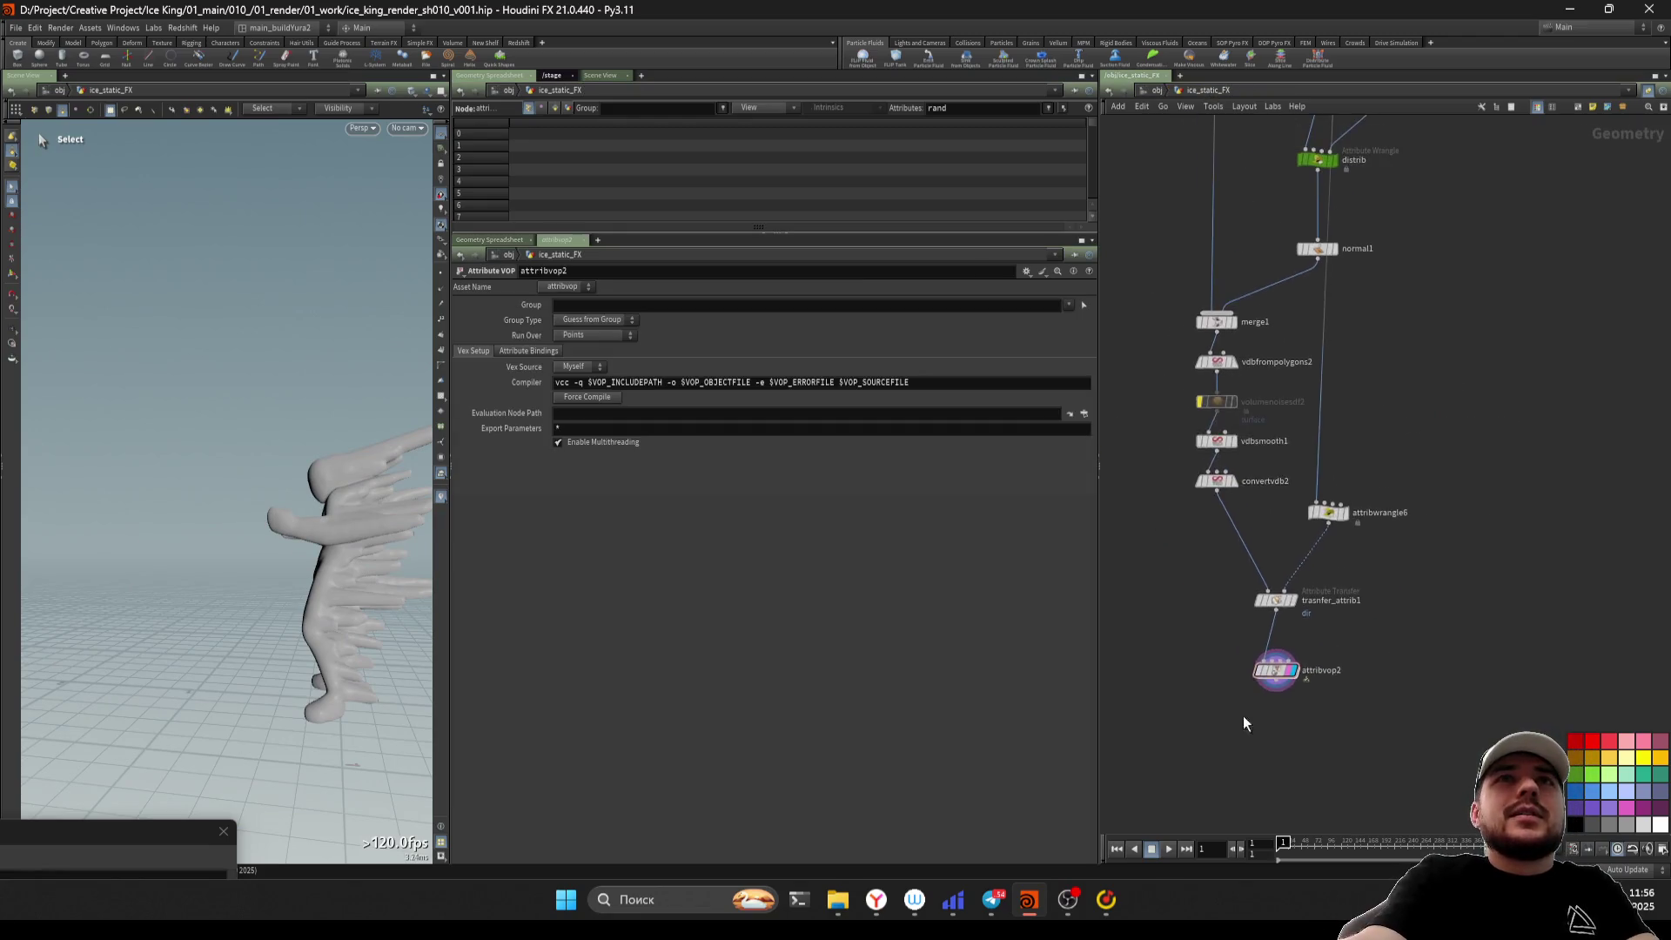
left_click_drag(1201, 624, 1261, 409)
left_click_drag(1268, 409, 1236, 670)
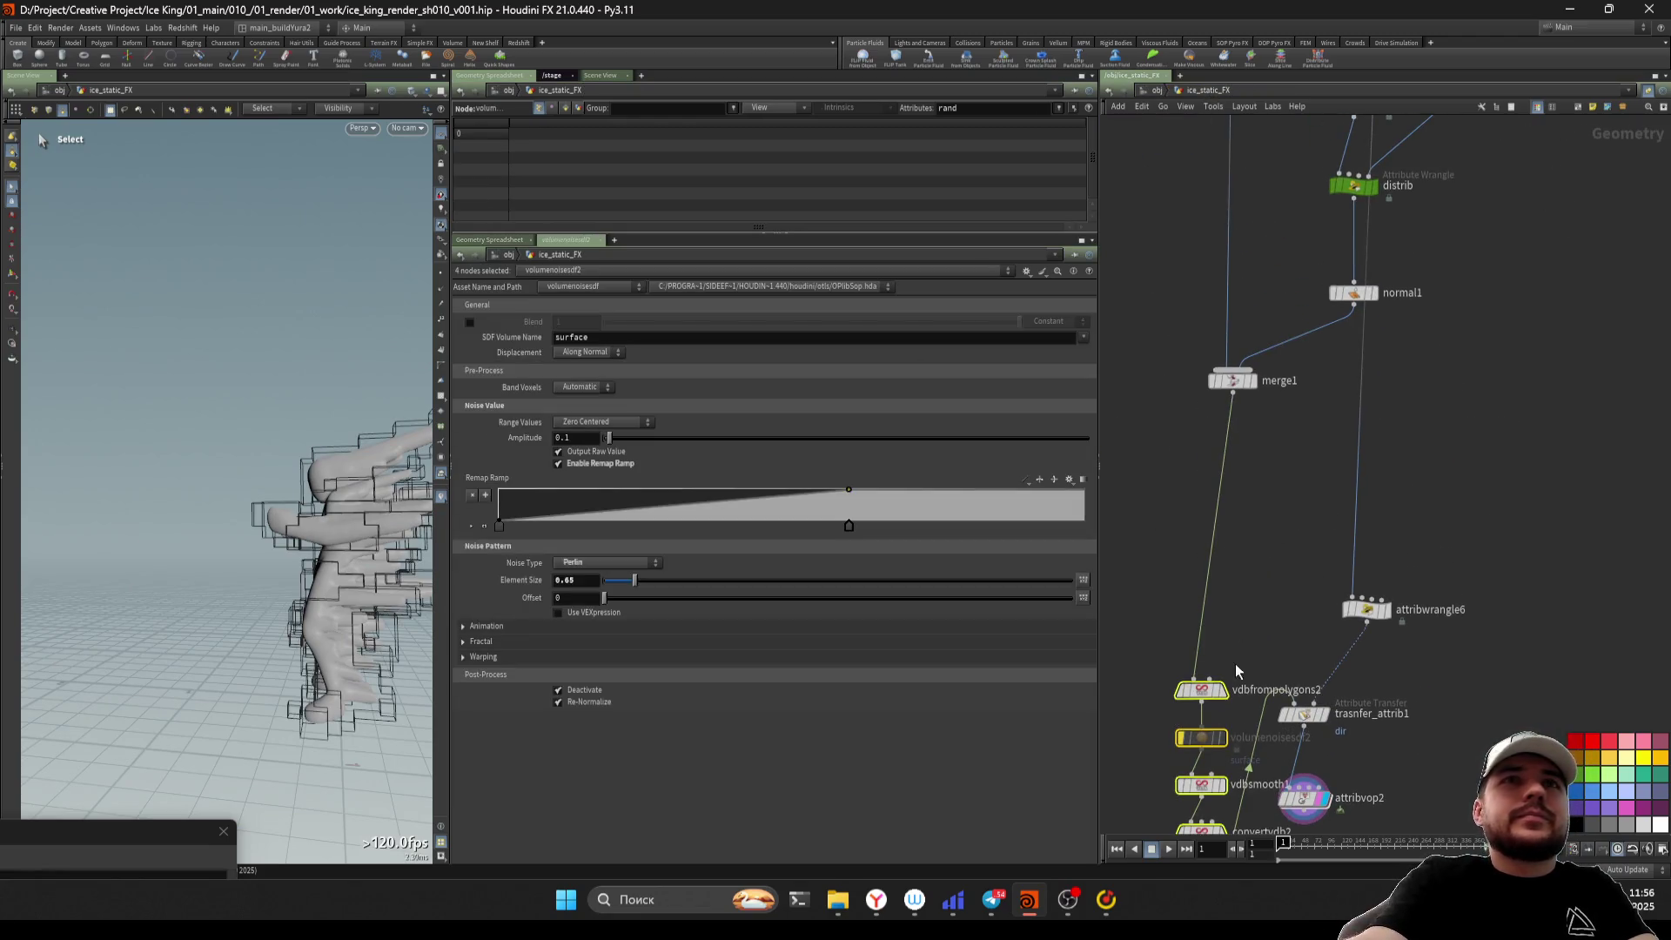
left_click_drag(1207, 788, 1239, 539)
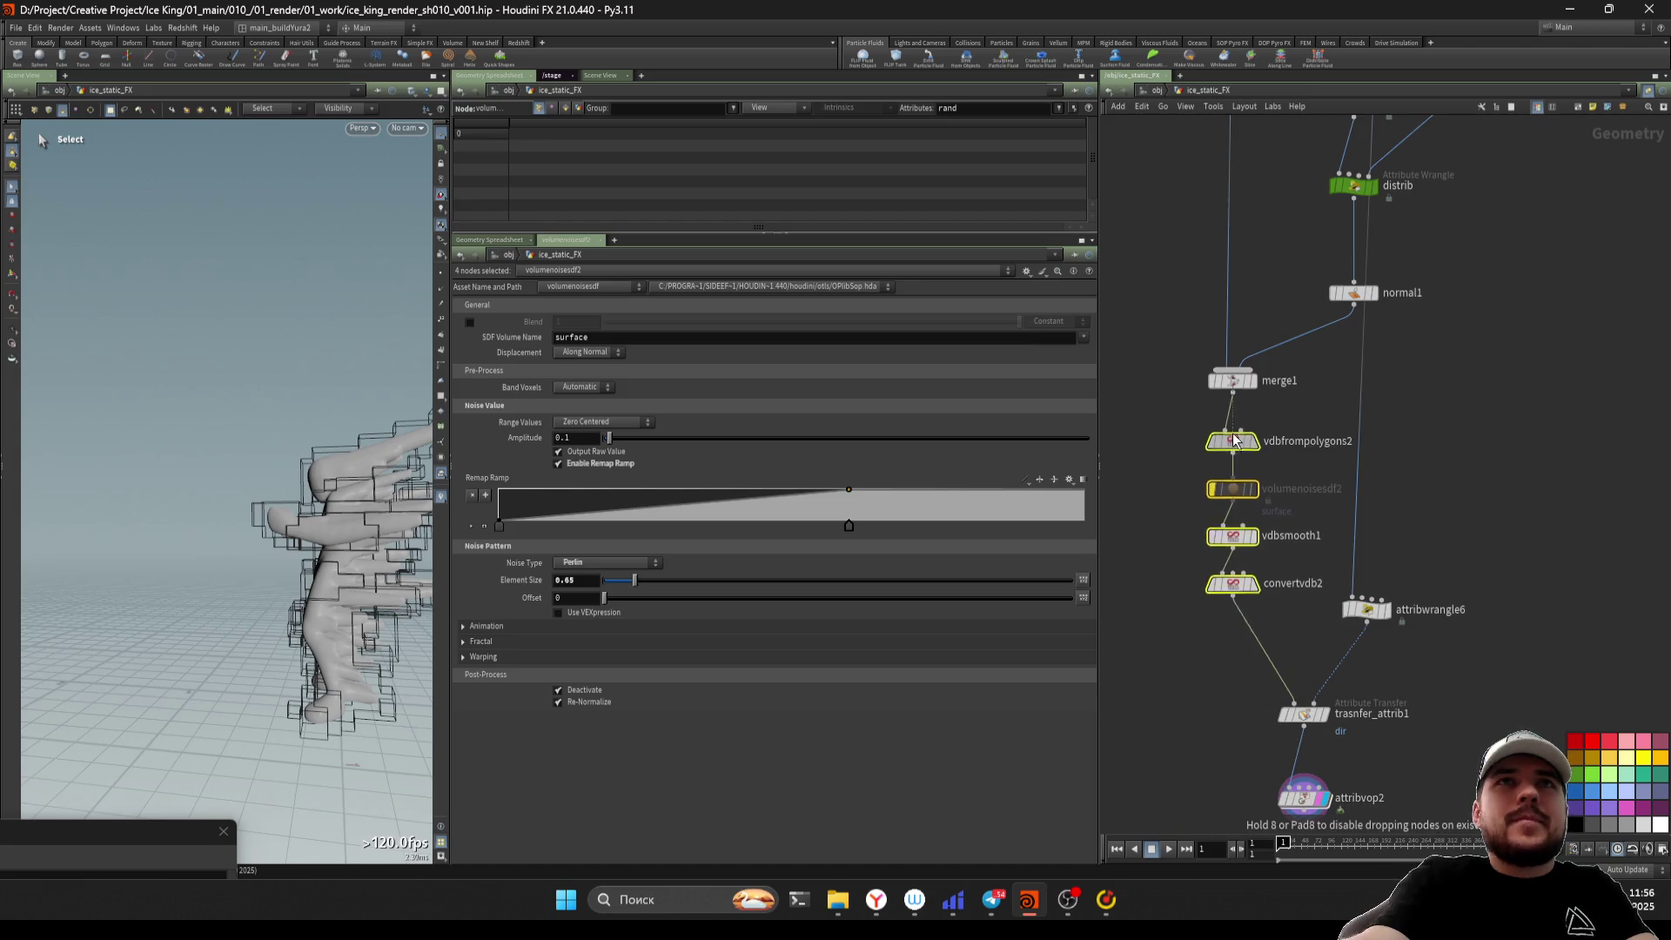
Select attribwrangle6 to check its v@dir = v@N code and orbit around the character
left_click(1366, 609)
middle_click_drag(1367, 610, 1394, 462)
key("Escape")
left_click_drag(226, 540, 322, 527)
mouse_move(272, 500)
left_mouse_down()
mouse_move(190, 496)
mouse_move(196, 522)
mouse_move(322, 614)
mouse_move(354, 514)
mouse_move(388, 500)
mouse_move(378, 516)
left_mouse_up()
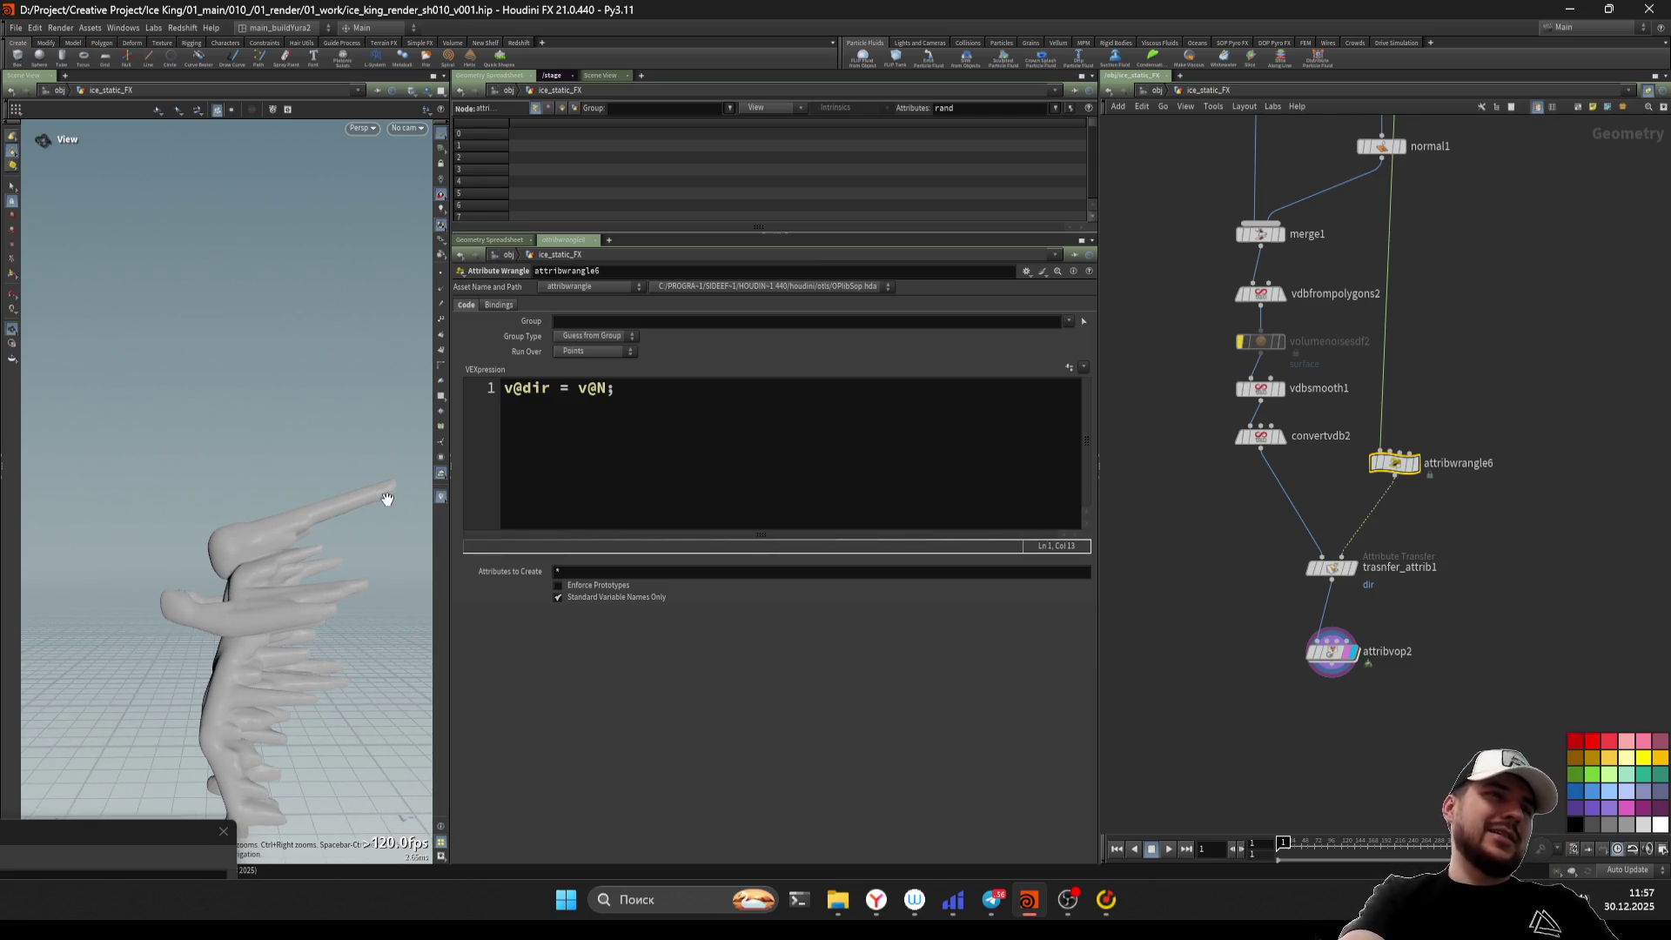
key("s")
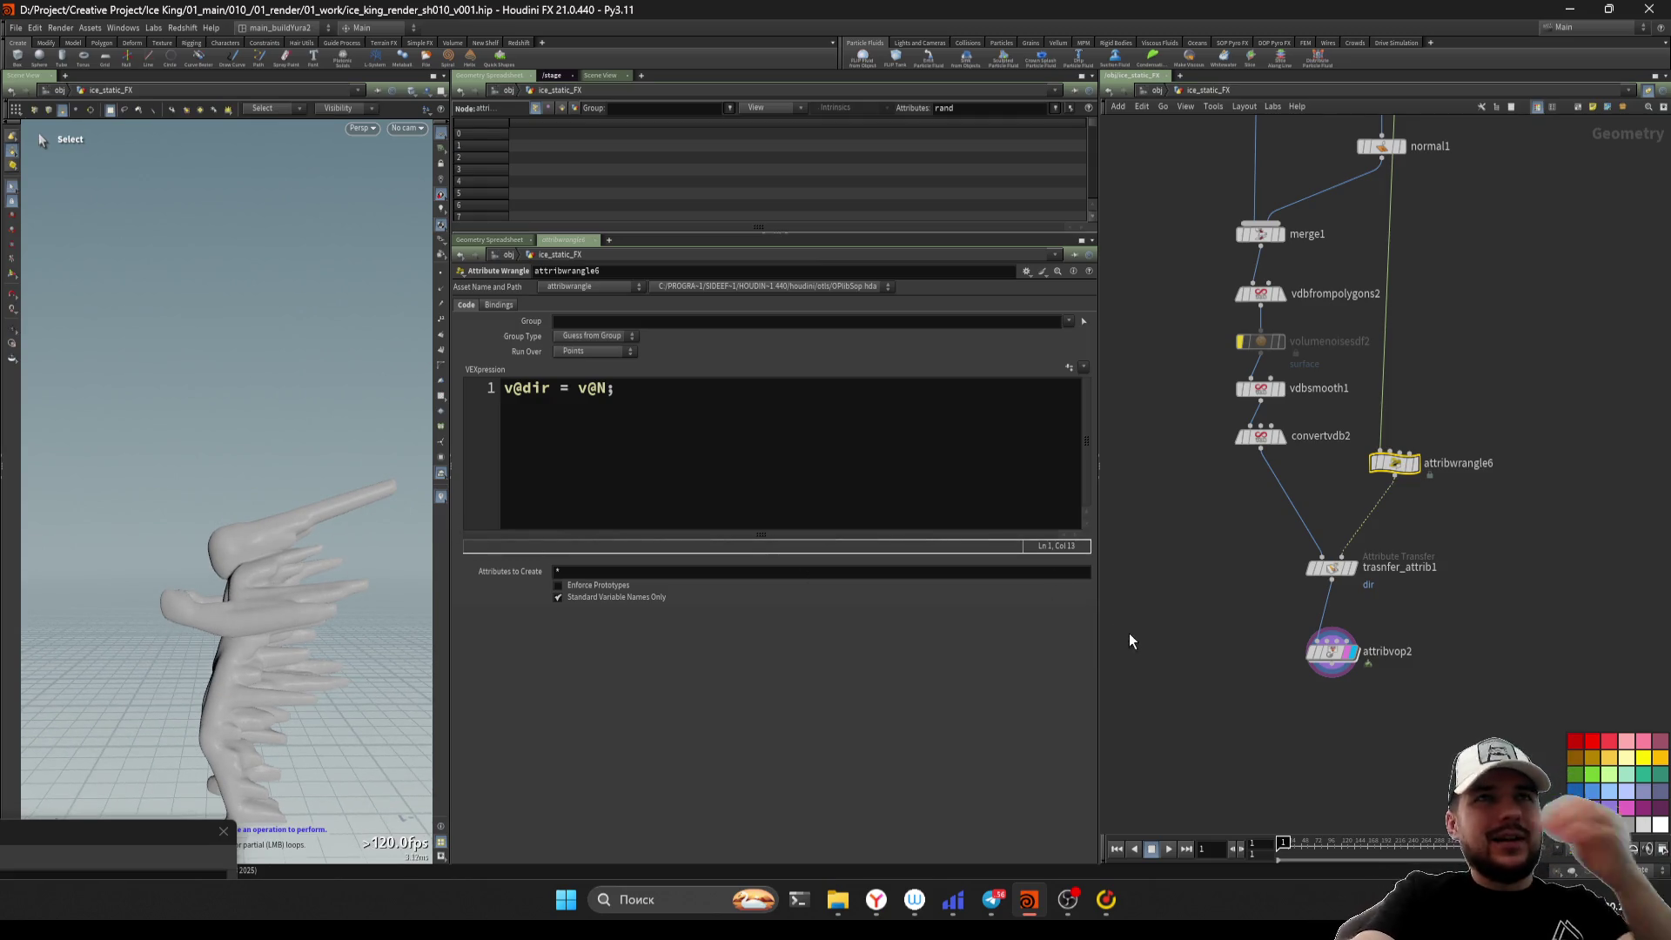
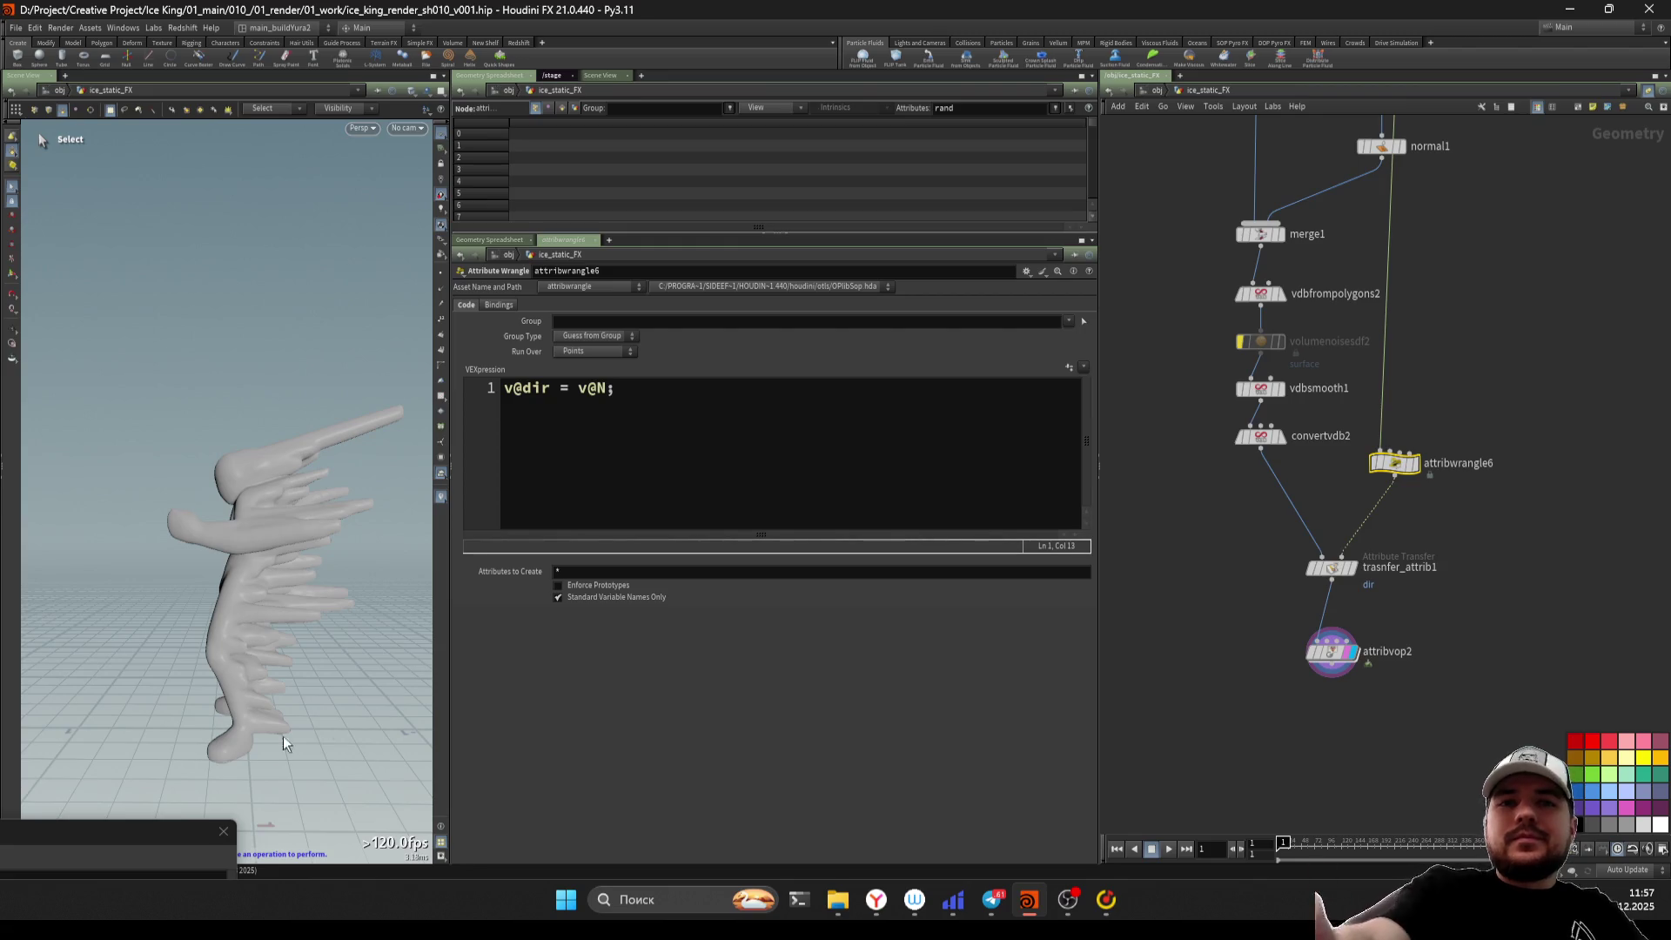
Display attribblur1's result on the character and make room below it in the network
scroll(1123, 749, "down", 5)
scroll(1252, 538, "up", 5)
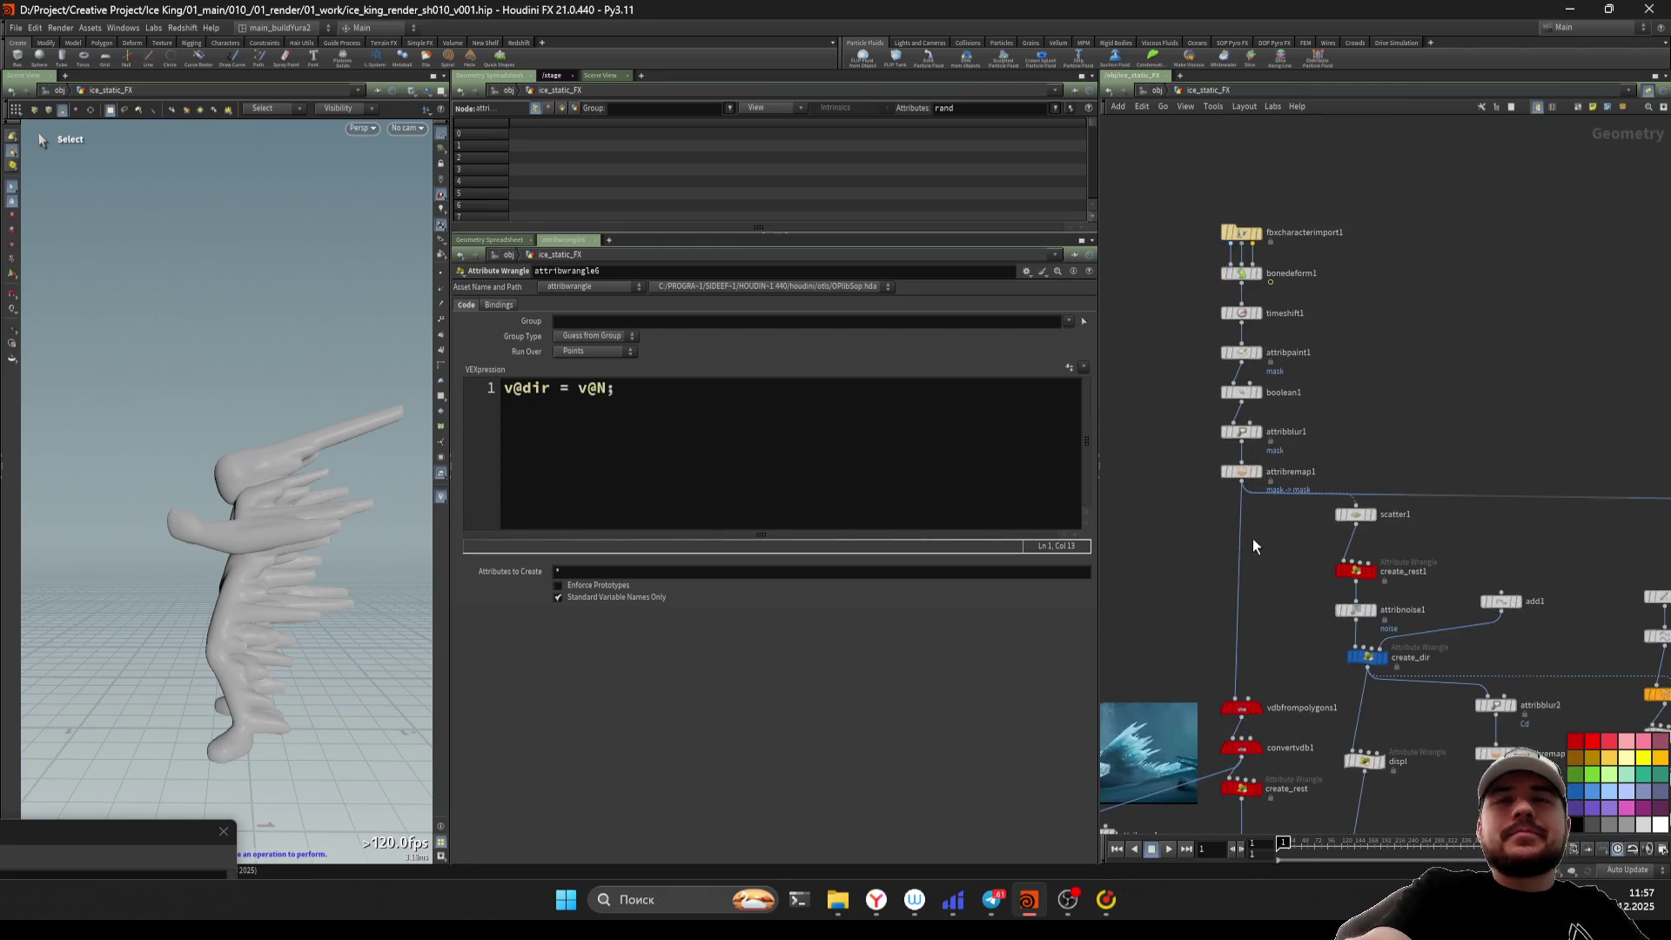
middle_click_drag(1266, 572, 1275, 649)
left_click(1246, 506)
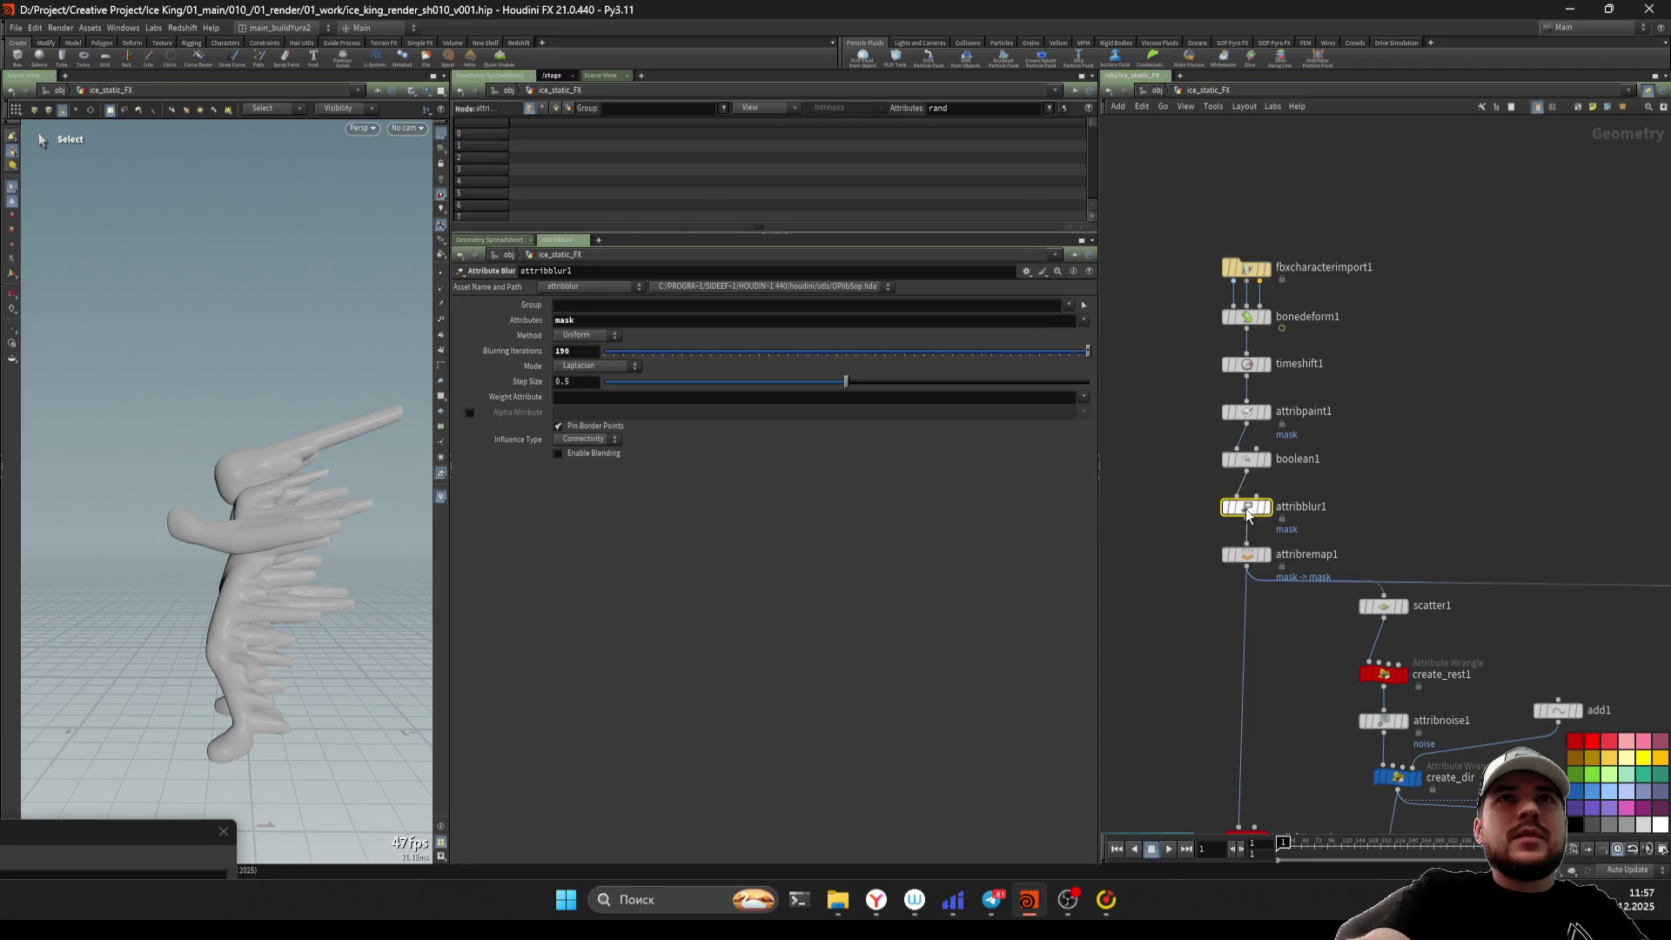
left_click(1267, 507)
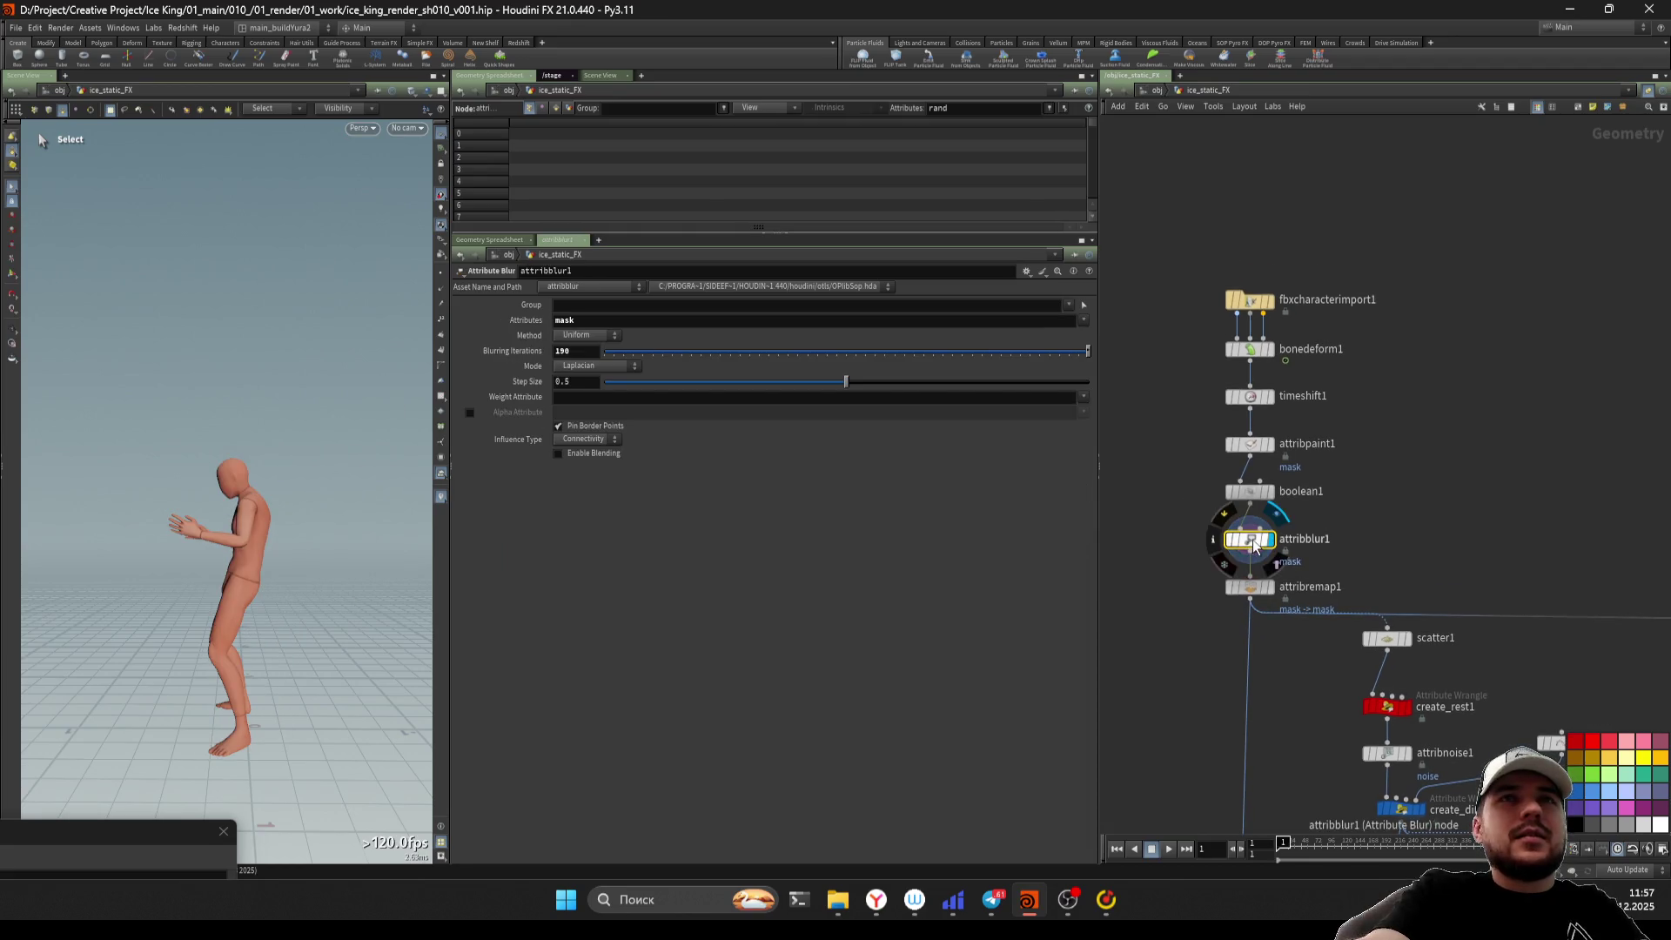
left_click_drag(1249, 540, 1250, 463, "shift")
left_click(1249, 587)
Create a Peak node and place it between attribblur1 and attribremap1
key("Tab")
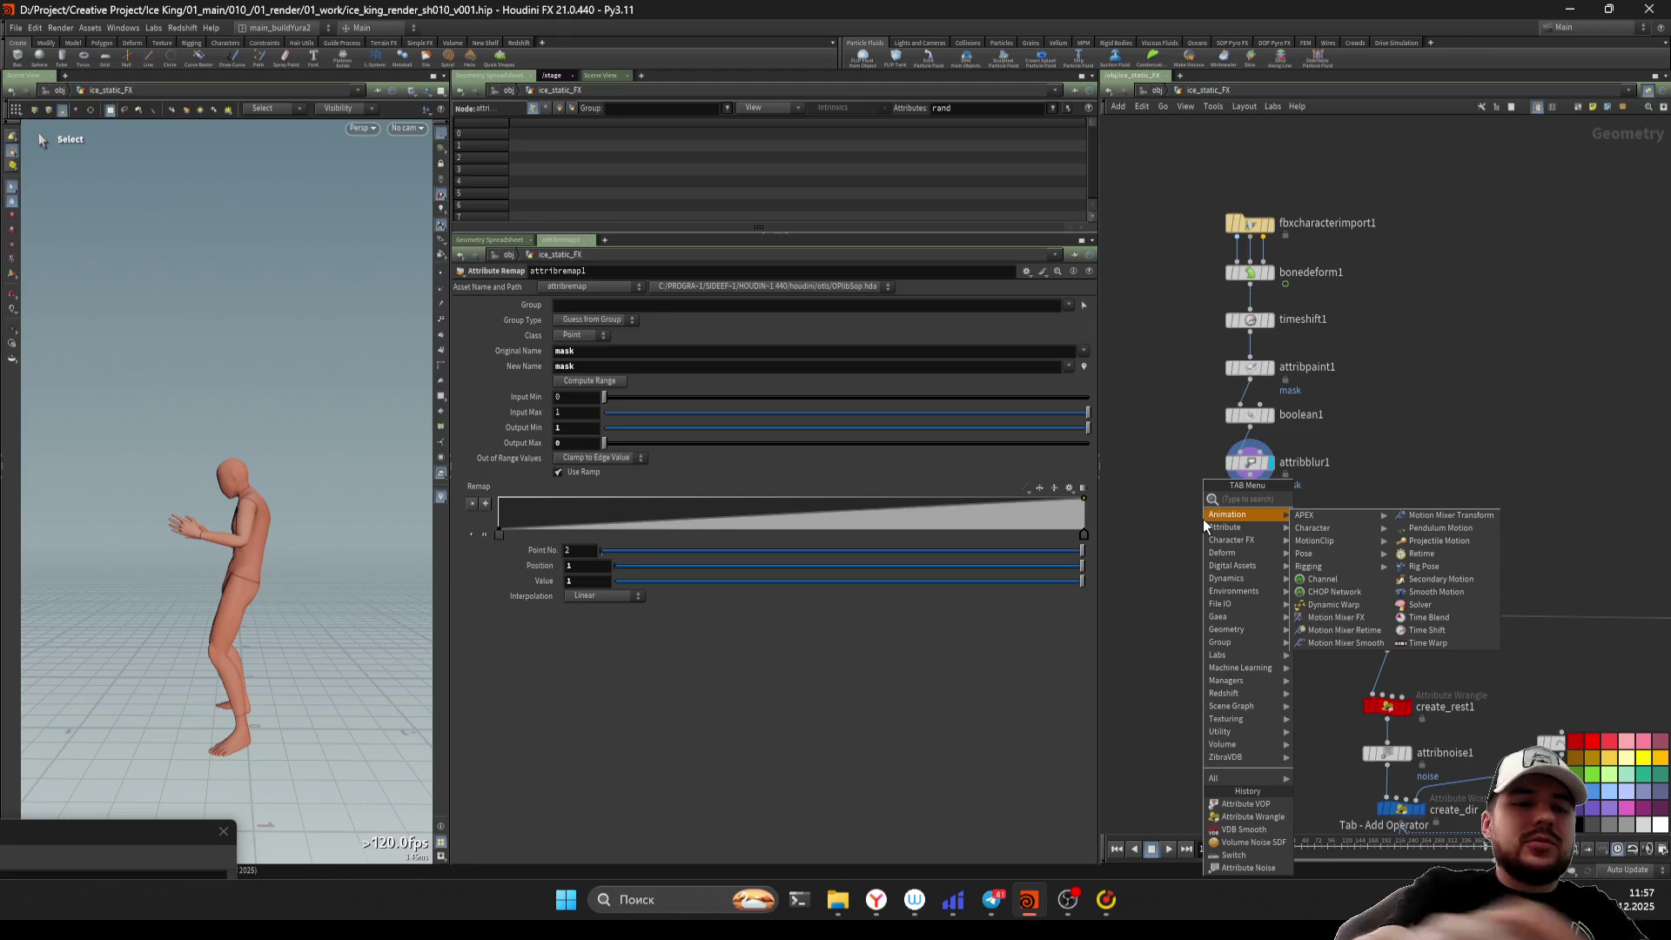
type("peak")
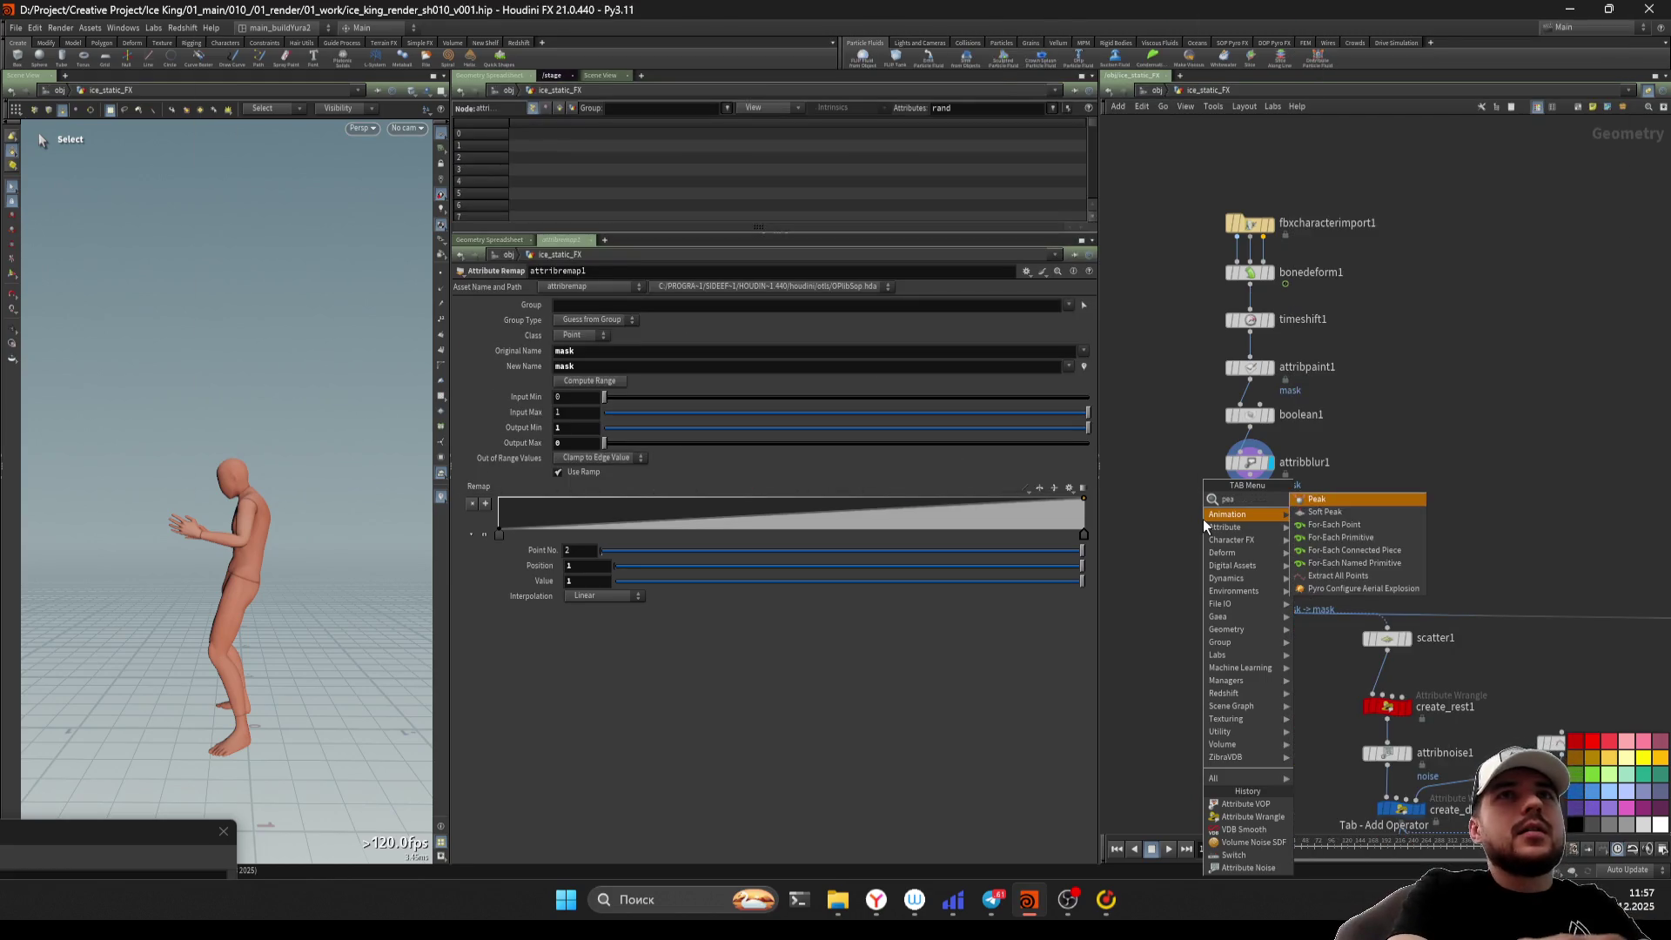
key("Return")
left_click(1197, 524)
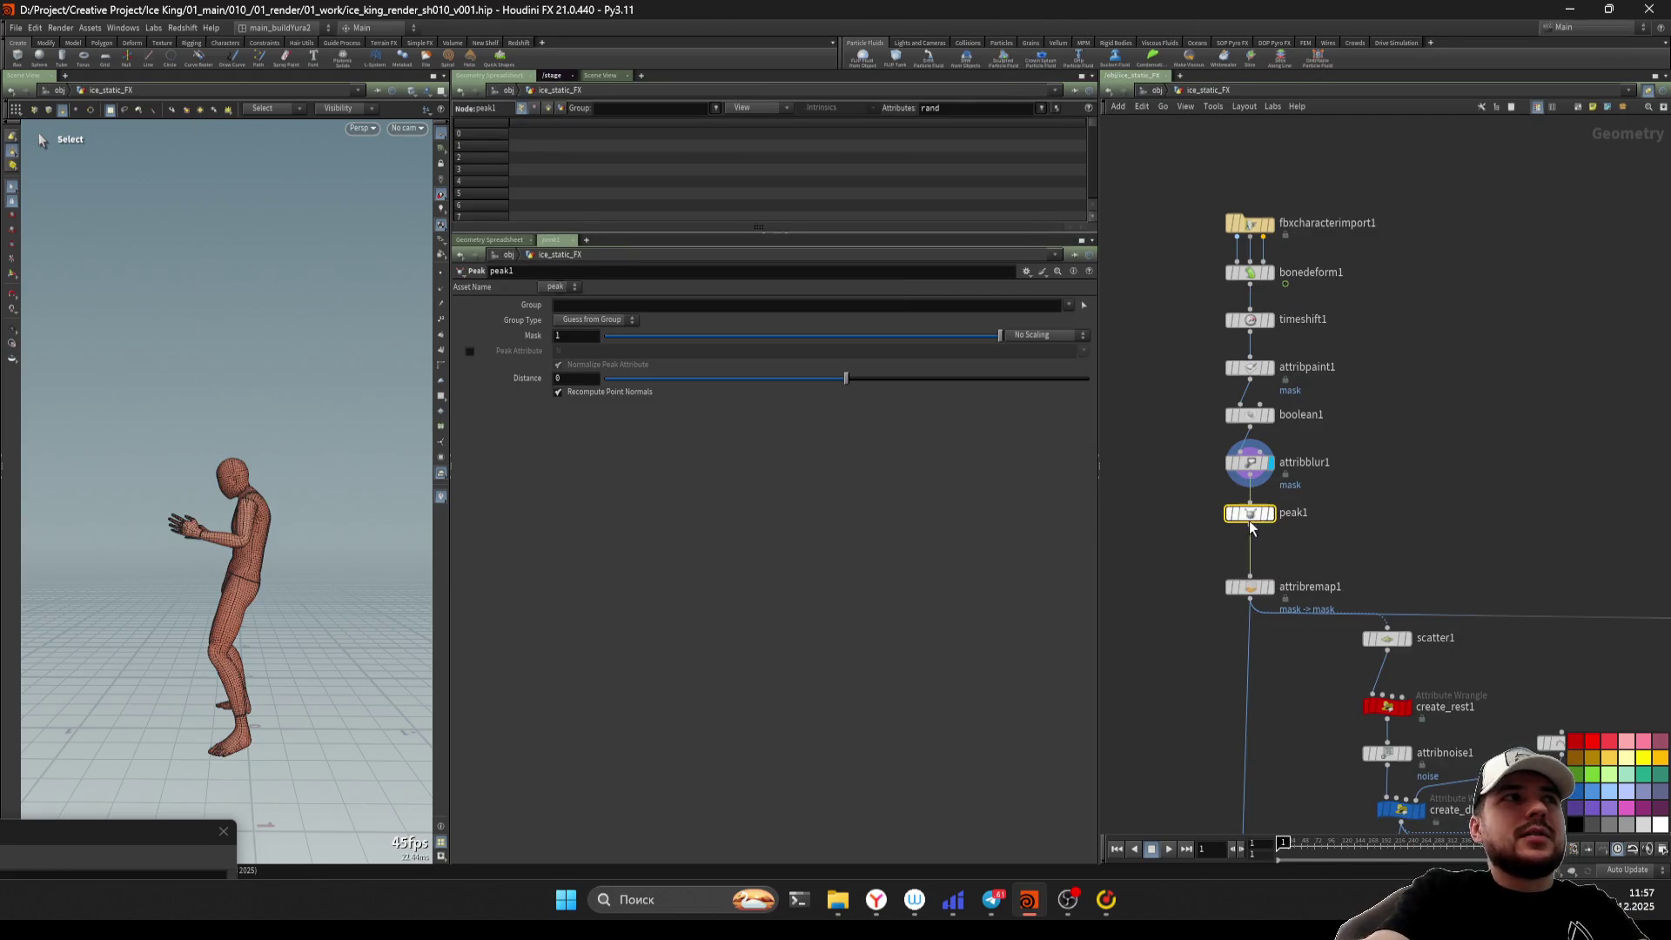
Set peak1 Distance to 0.18, untick Recompute Point Normals, and scale by the mask attribute
left_click_drag(844, 383, 849, 379)
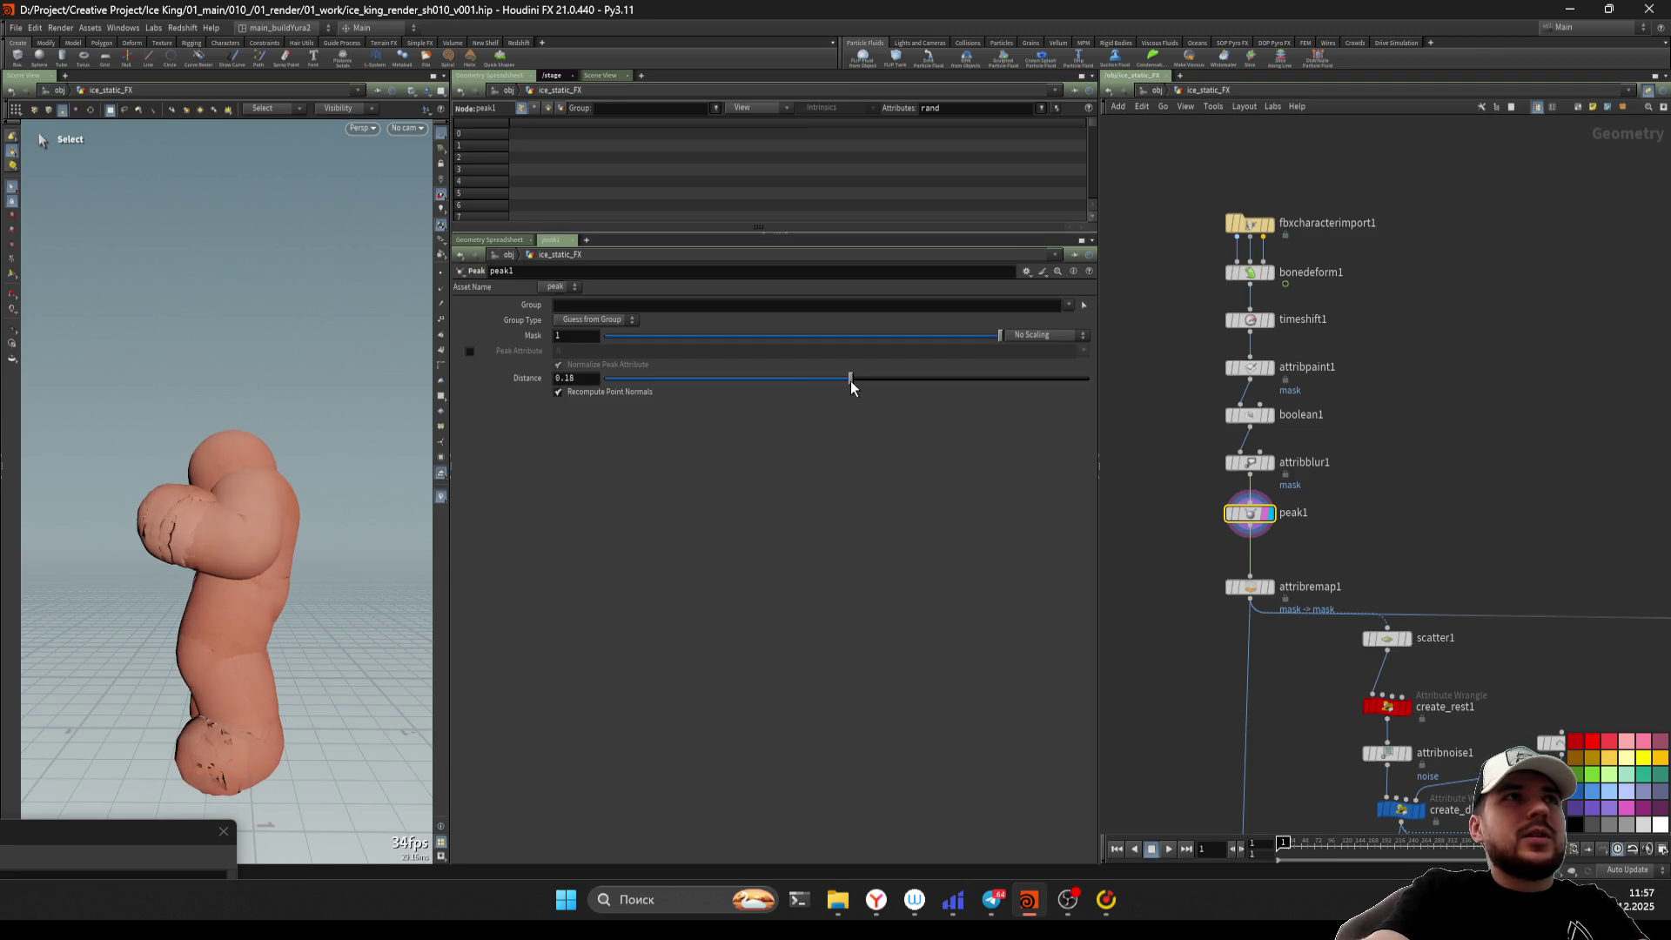
left_click(572, 391)
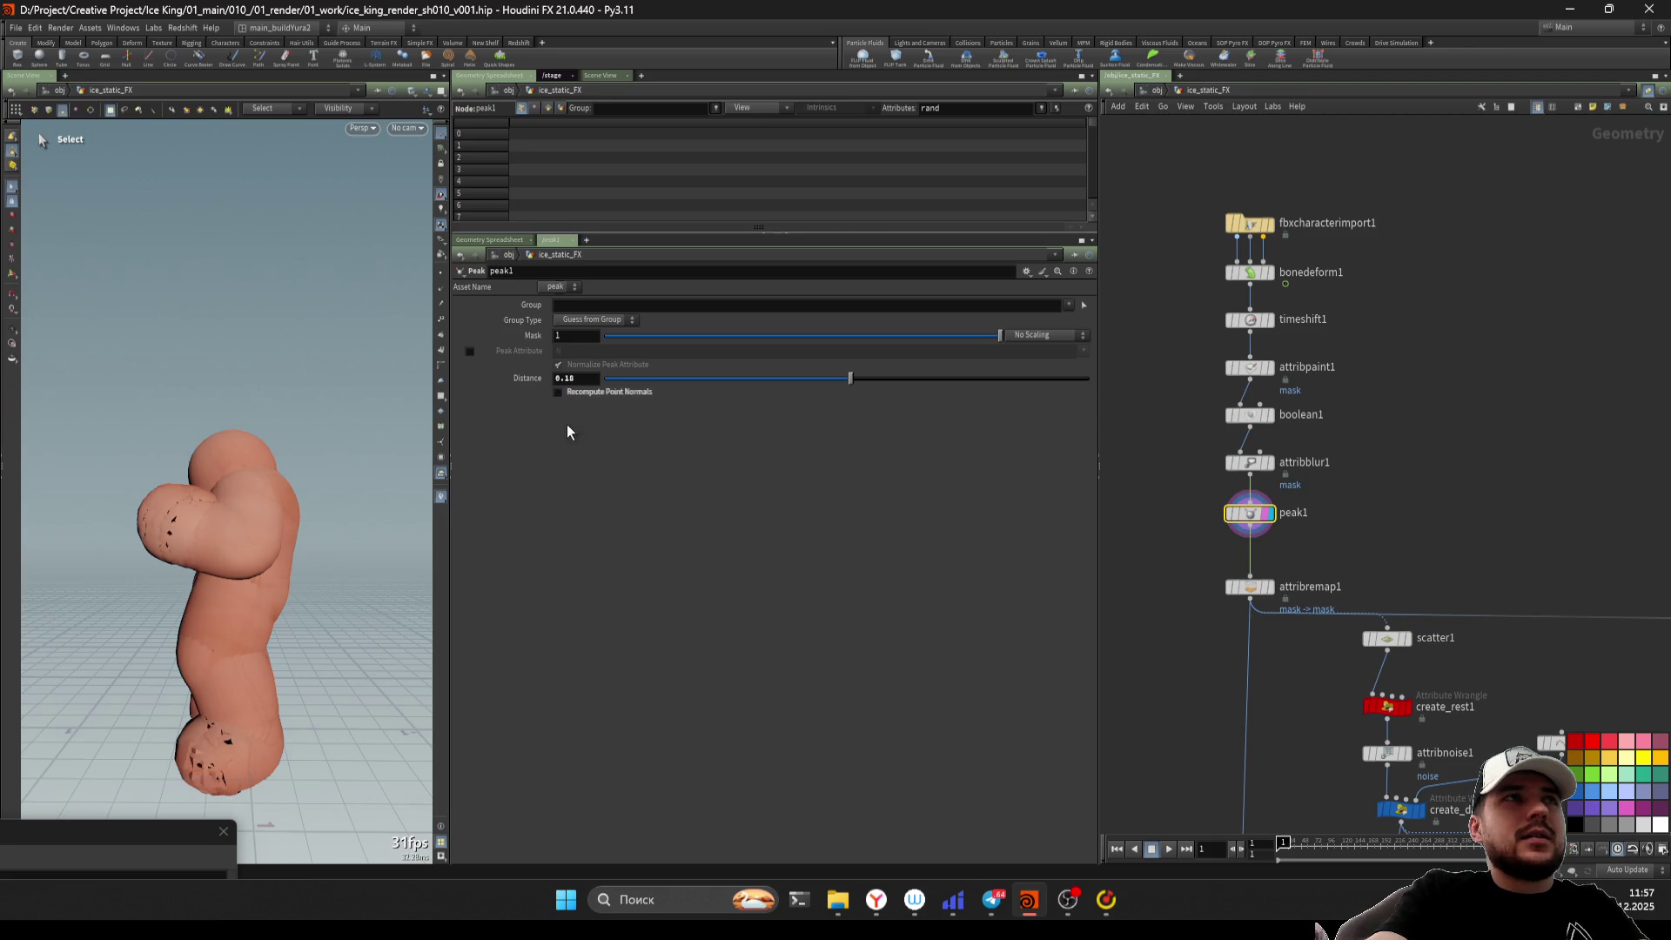
left_click(1048, 335)
left_click(1044, 353)
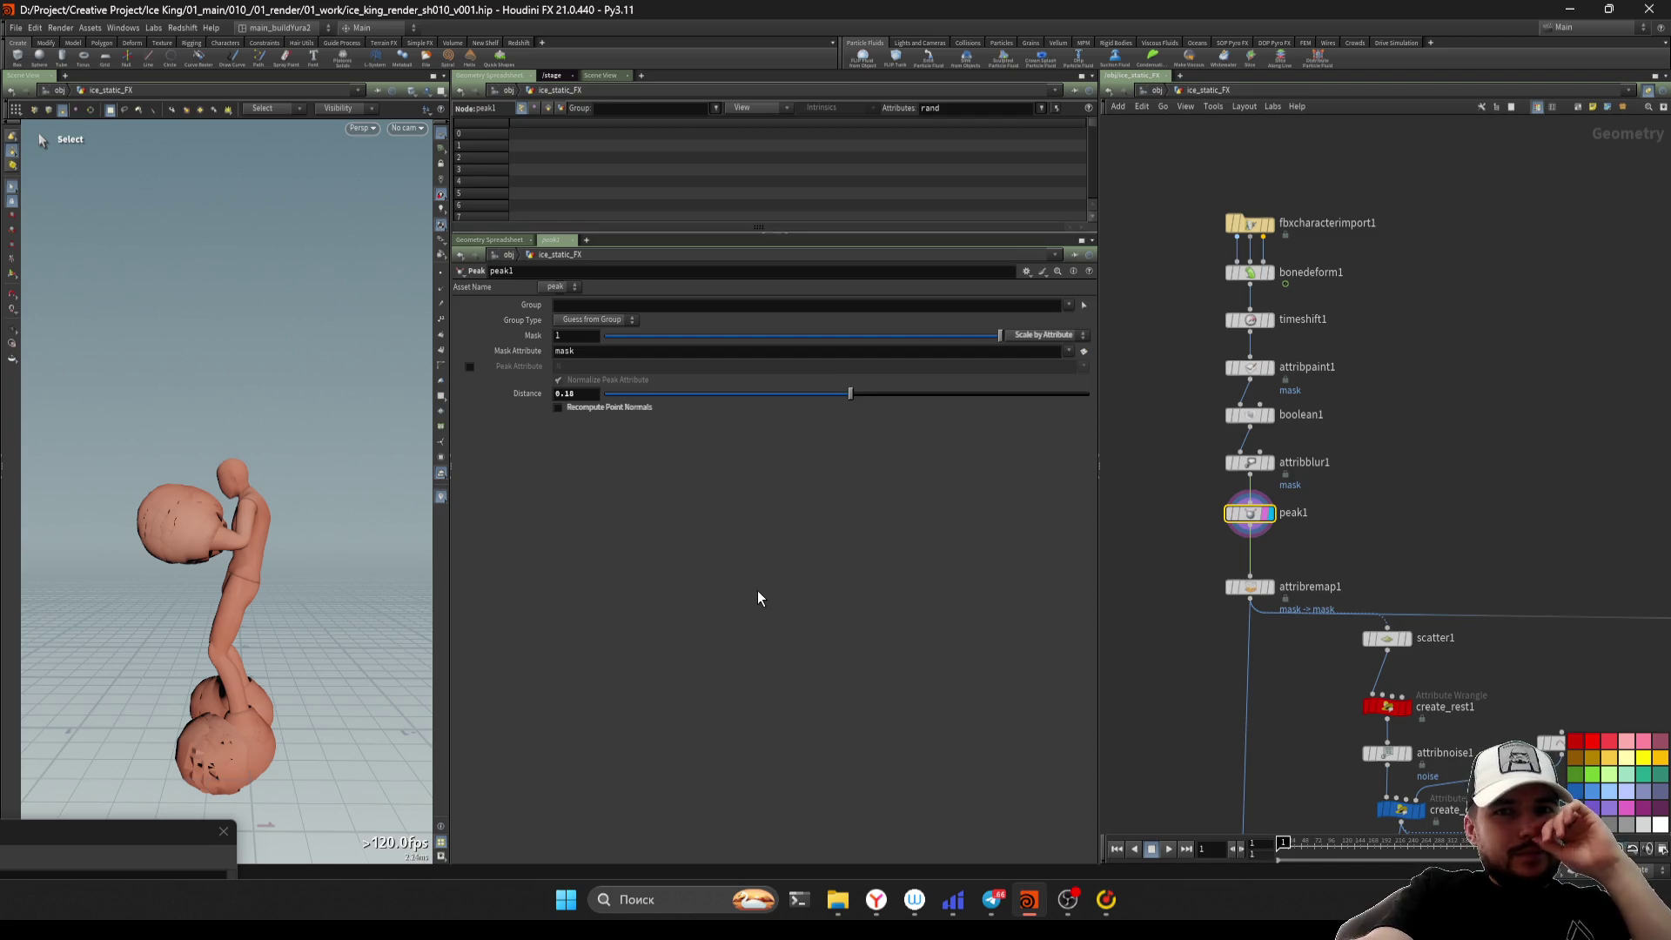
Reorder the chain so peak1 follows attribremap1, lined up in a column
mouse_move(1250, 514)
left_mouse_down()
mouse_move(1286, 649)
mouse_move(1268, 648)
mouse_move(1389, 620)
left_mouse_up()
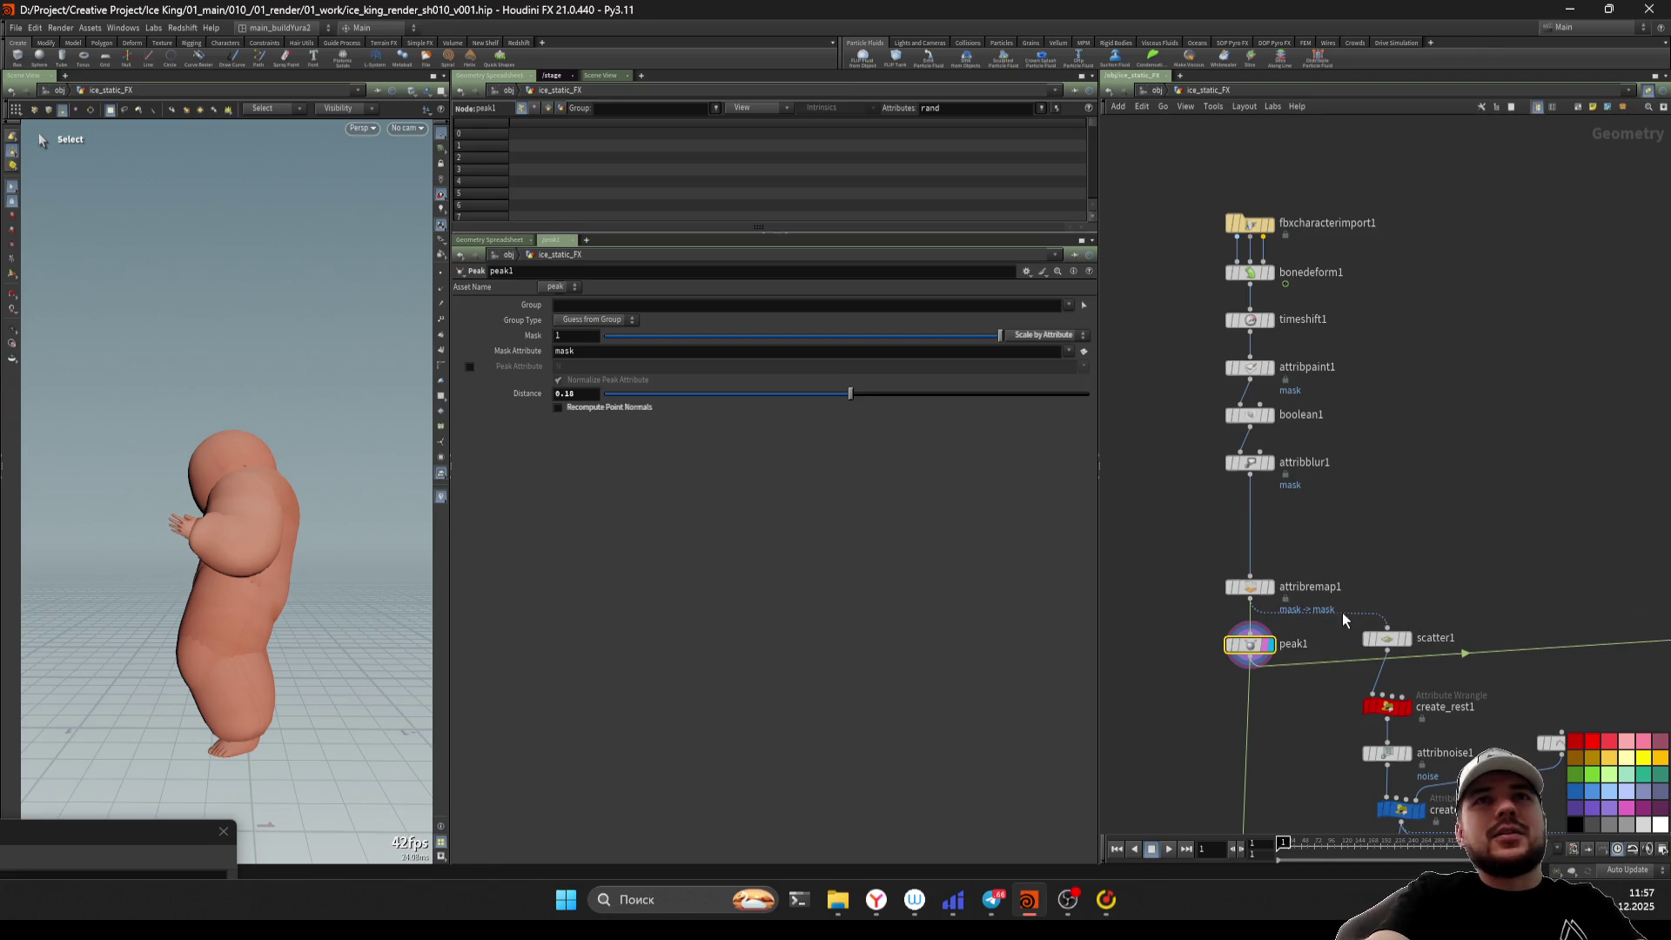
left_click_drag(1248, 596, 1249, 546)
key("l")
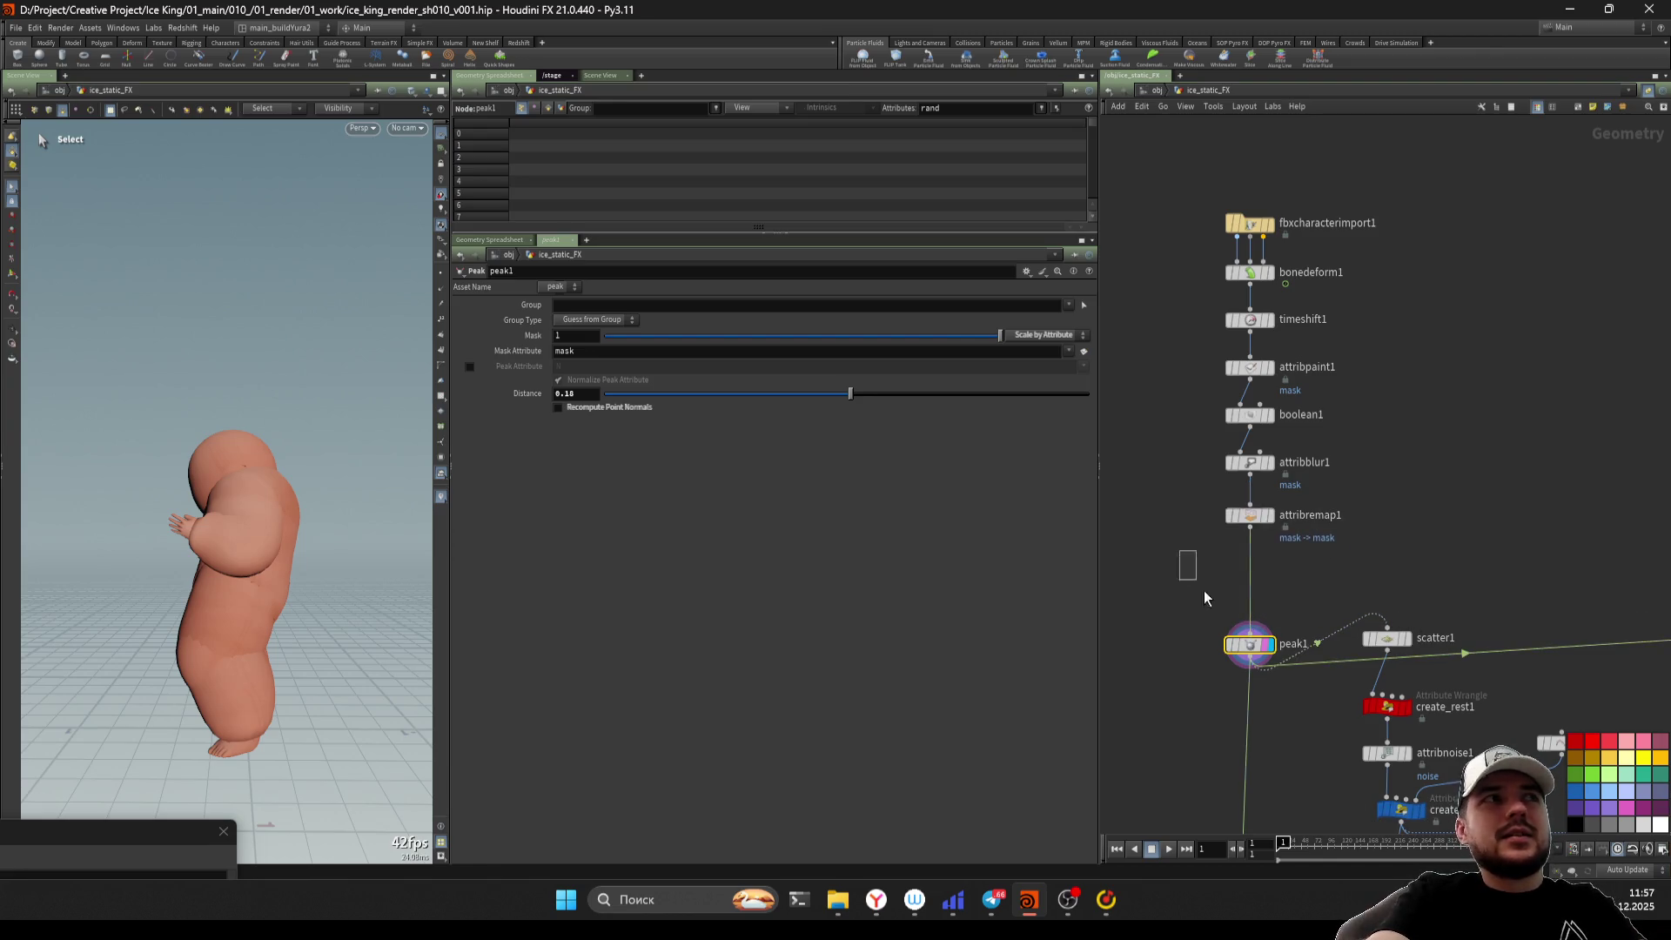
mouse_move(365, 570)
left_mouse_down()
mouse_move(226, 562)
mouse_move(348, 548)
mouse_move(288, 557)
mouse_move(399, 578)
left_mouse_up()
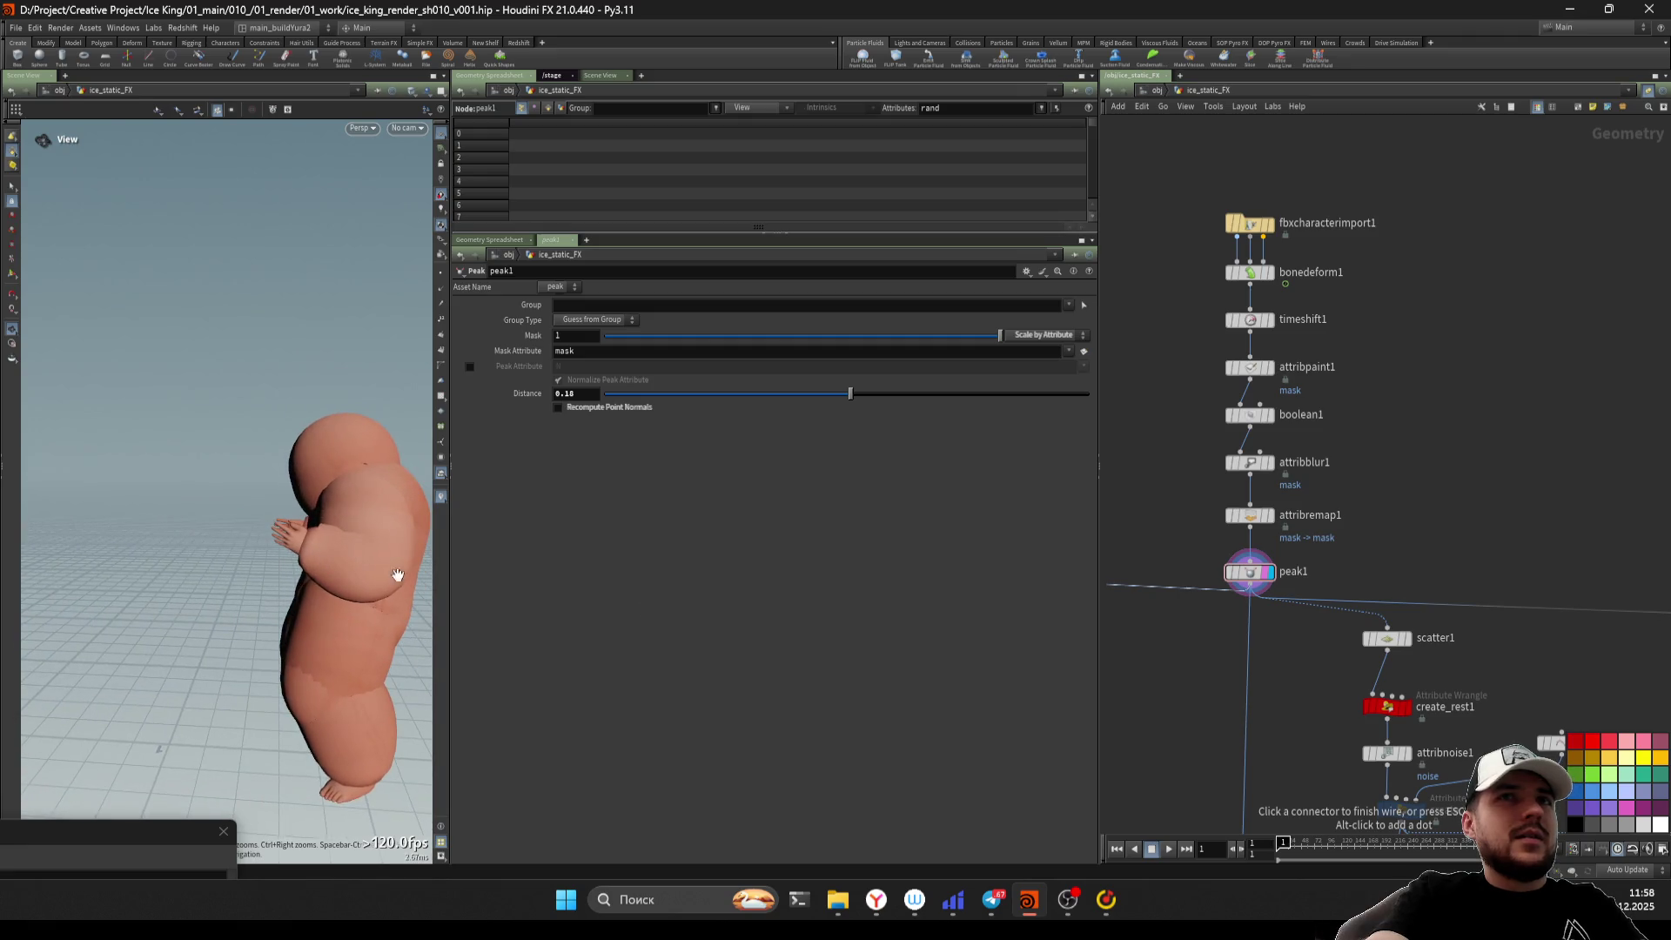
Raise attribblur1's Blurring Iterations to 1370 and lower peak1's Distance to 0.04
key("s")
scroll(1249, 515, "up", 2)
left_click(1242, 477)
scroll(1158, 497, "up", 1)
key("Up")
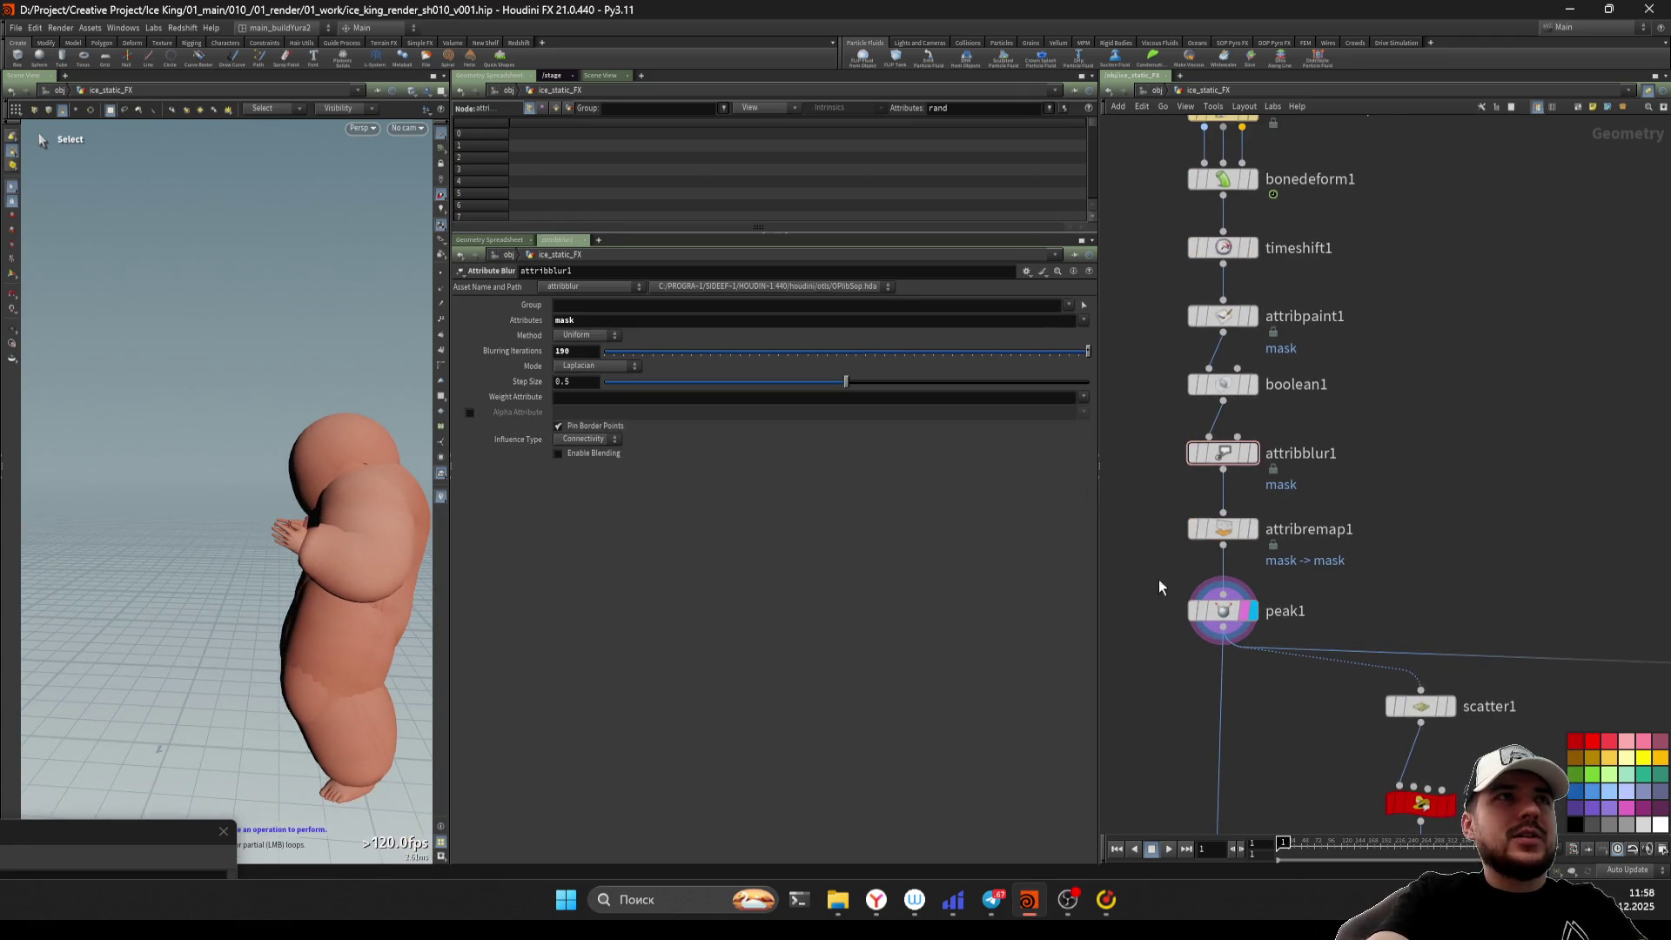
mouse_move(586, 350)
middle_mouse_down()
mouse_move(585, 321)
mouse_move(1489, 334)
mouse_move(586, 326)
middle_mouse_up()
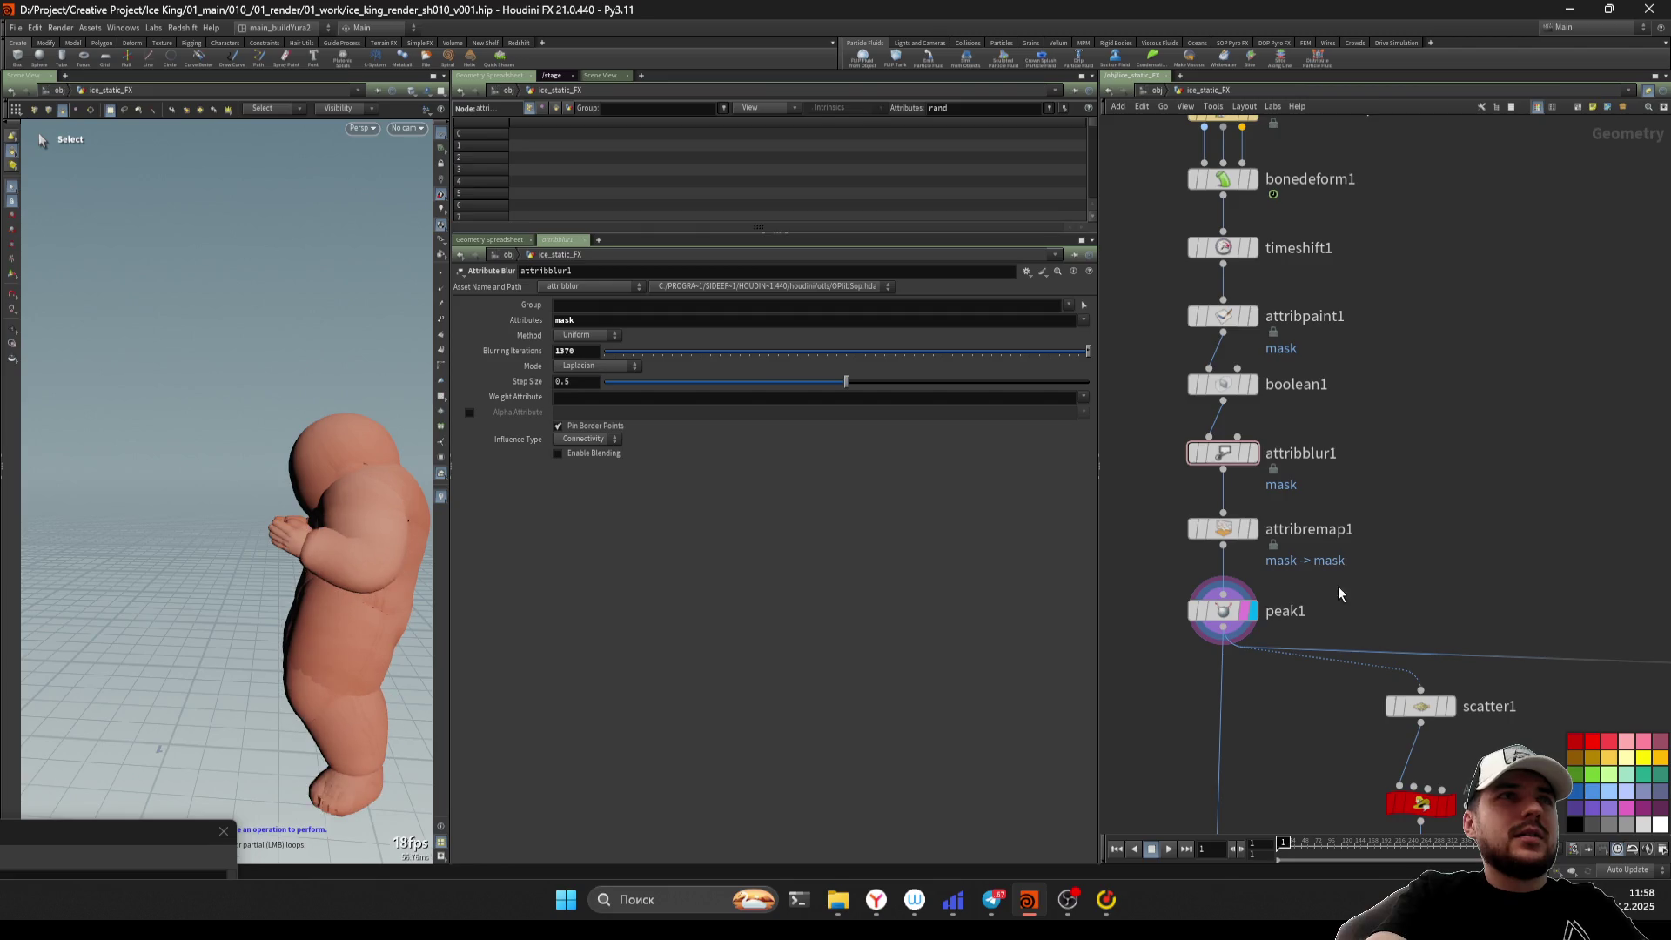
left_click(1222, 611)
mouse_move(842, 393)
left_mouse_down()
mouse_move(822, 396)
mouse_move(966, 411)
mouse_move(848, 405)
left_mouse_up()
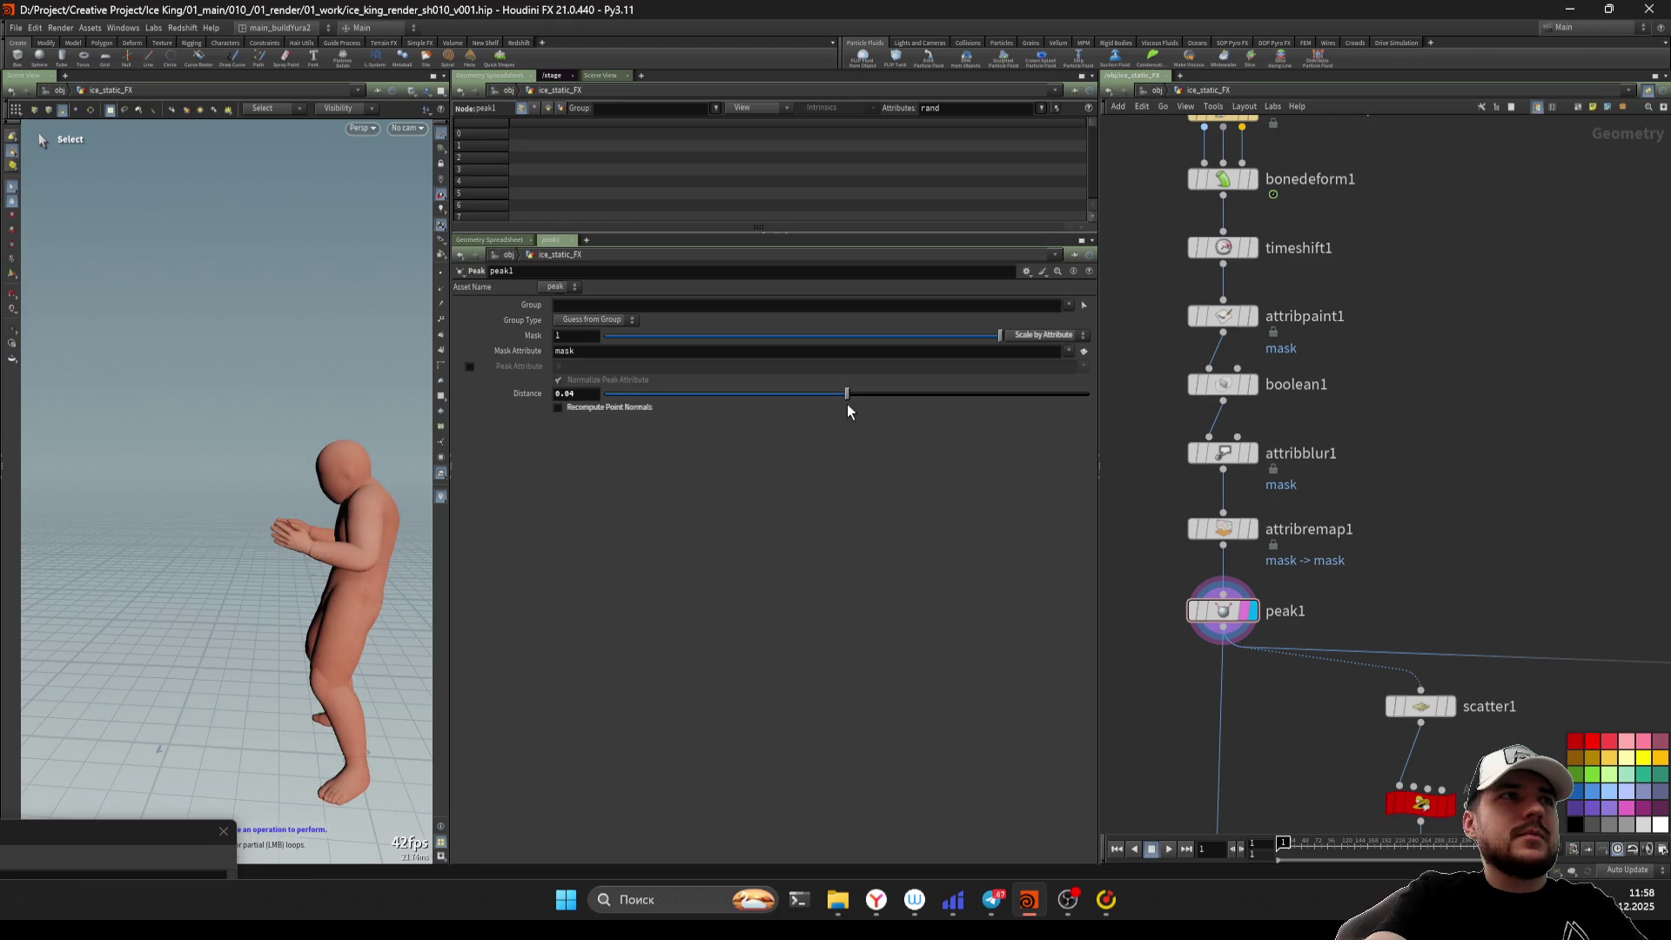
Display attribremap1's mask colours and move the upper node chain up away from peak1
left_click(1222, 529)
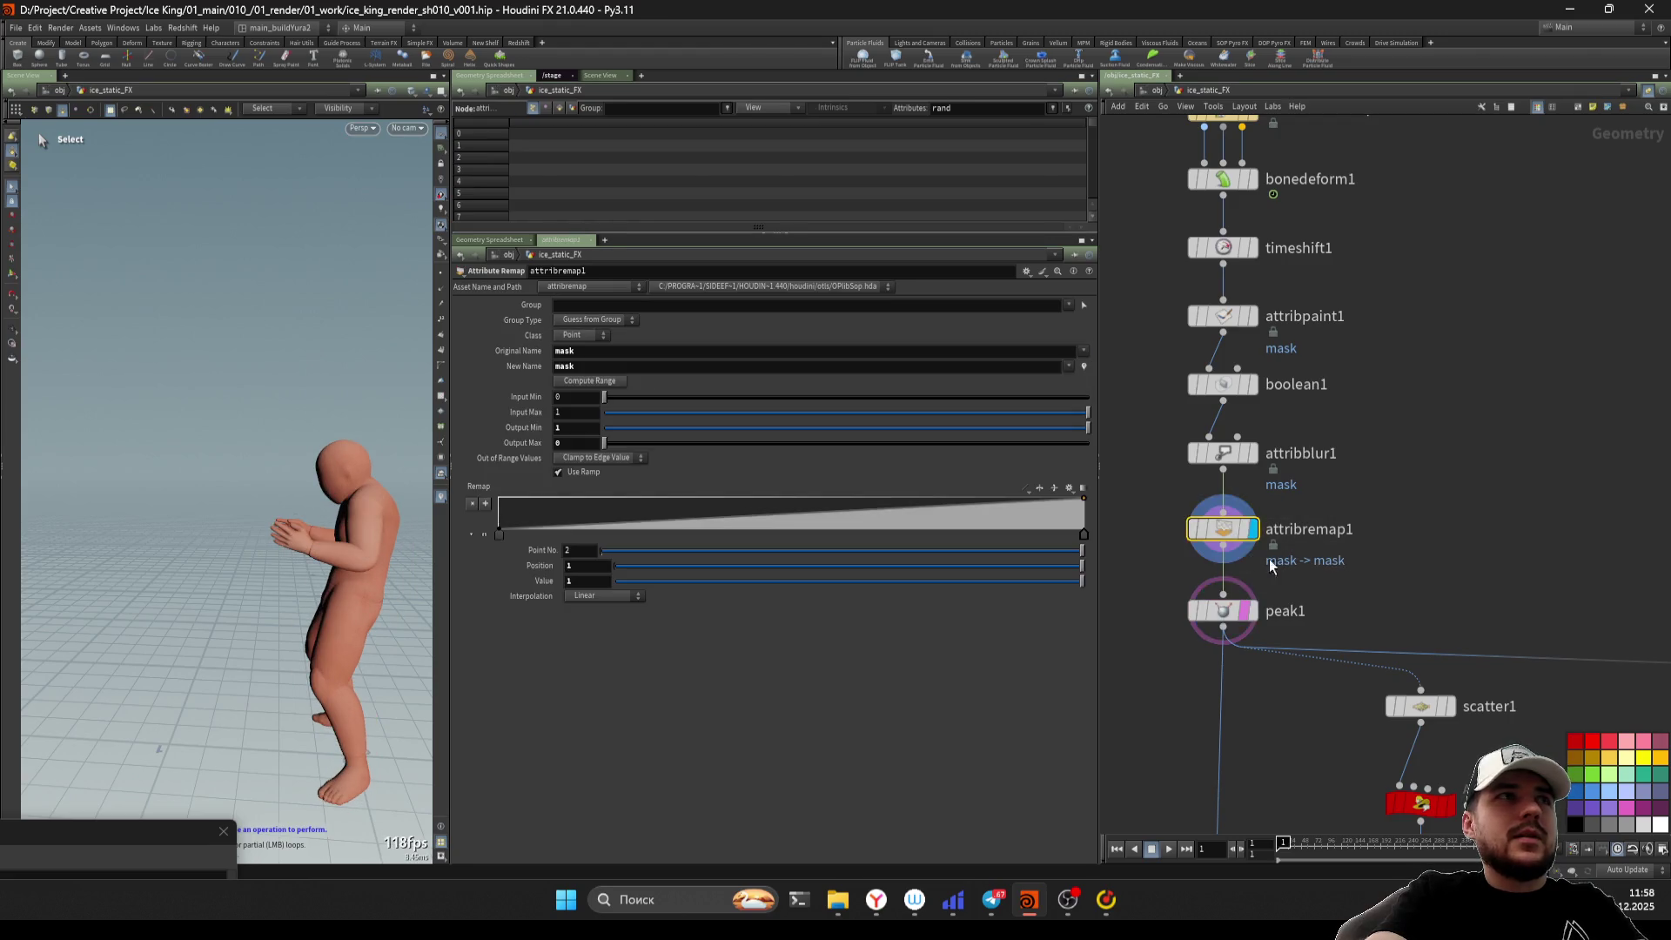
left_click(1251, 528)
middle_click(1223, 529)
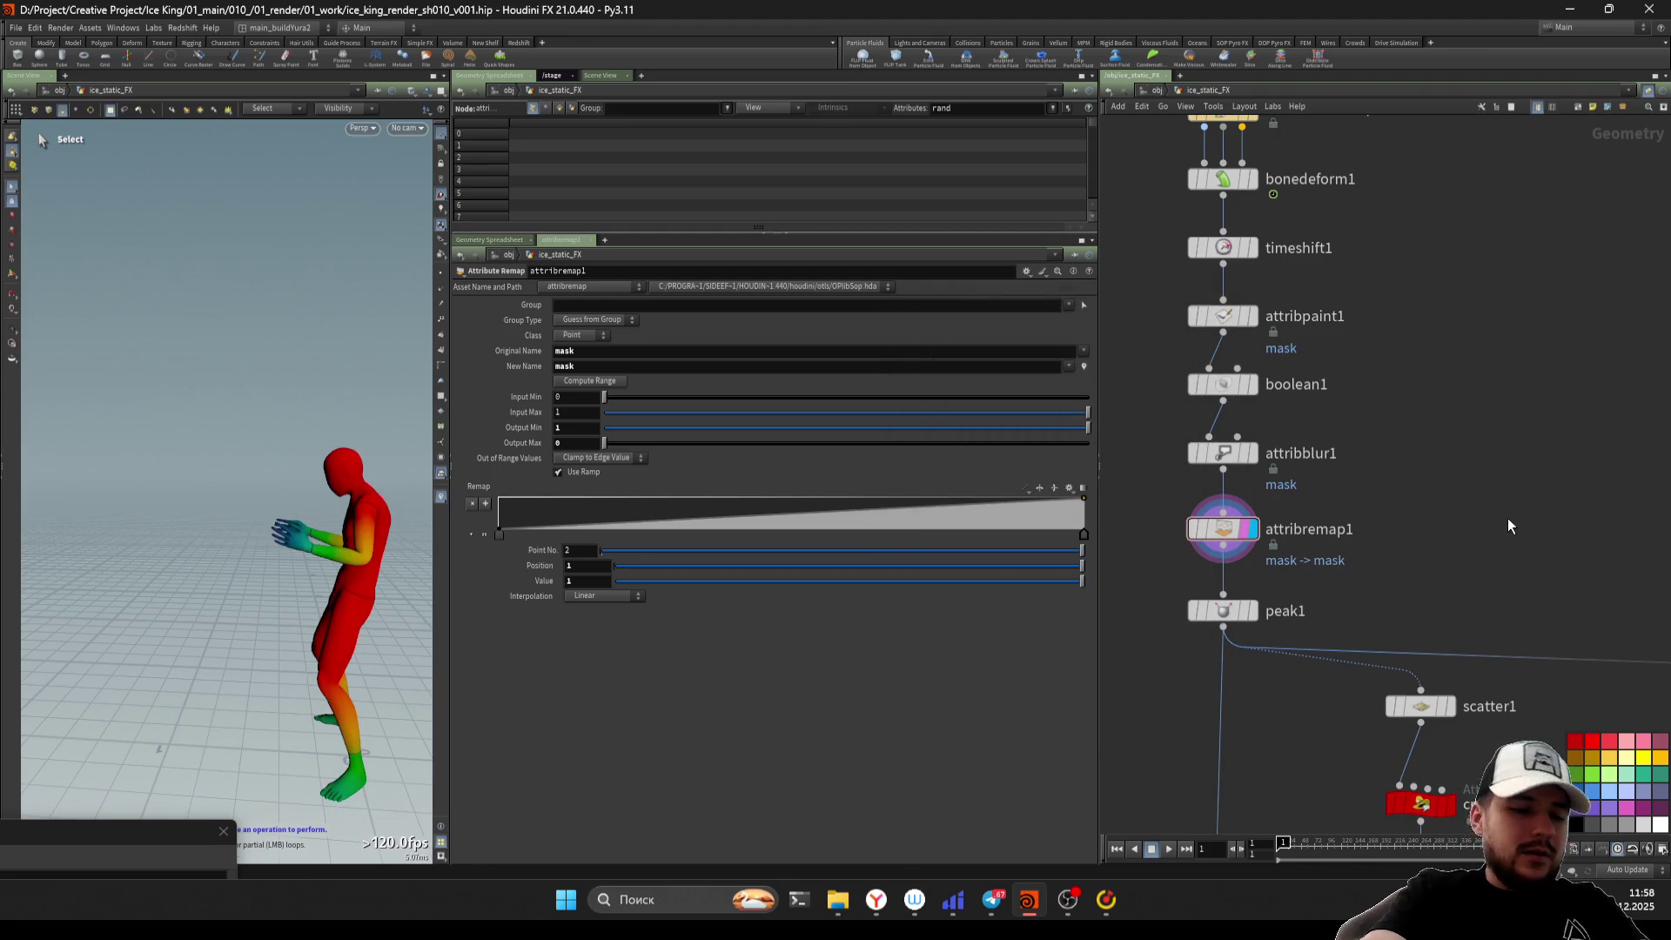
middle_click_drag(1398, 537, 1389, 627)
scroll(1243, 619, "down", 2)
left_click_drag(1242, 619, 1244, 488)
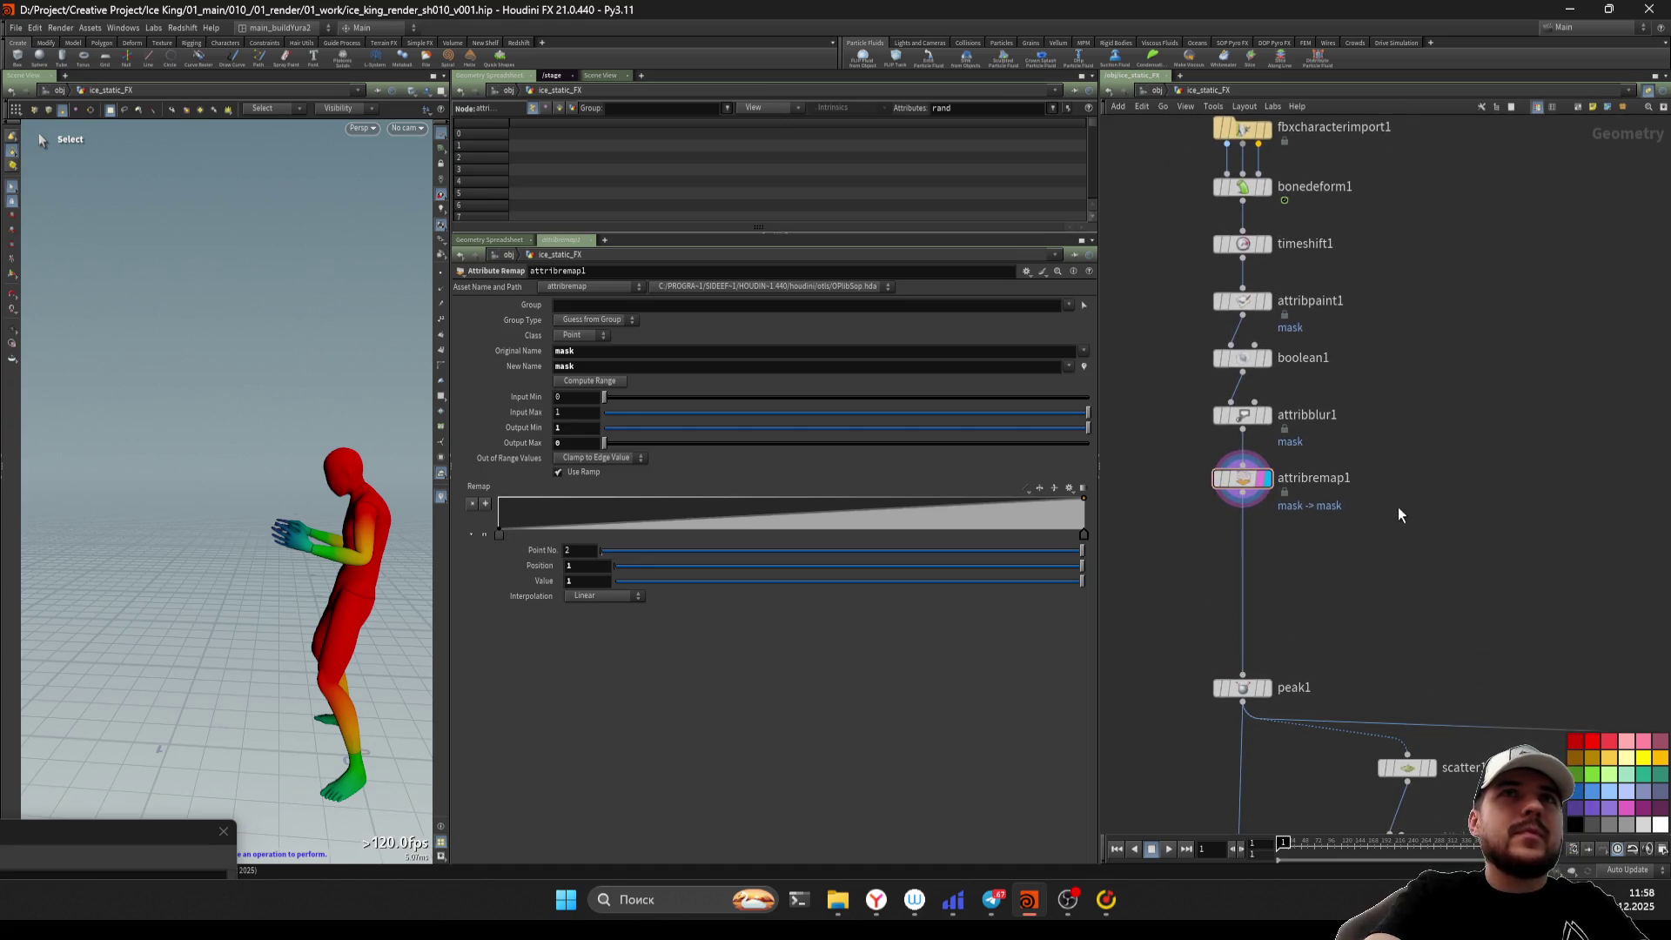
scroll(1197, 524, "up", 2)
left_click_drag(1192, 383, 1281, 425)
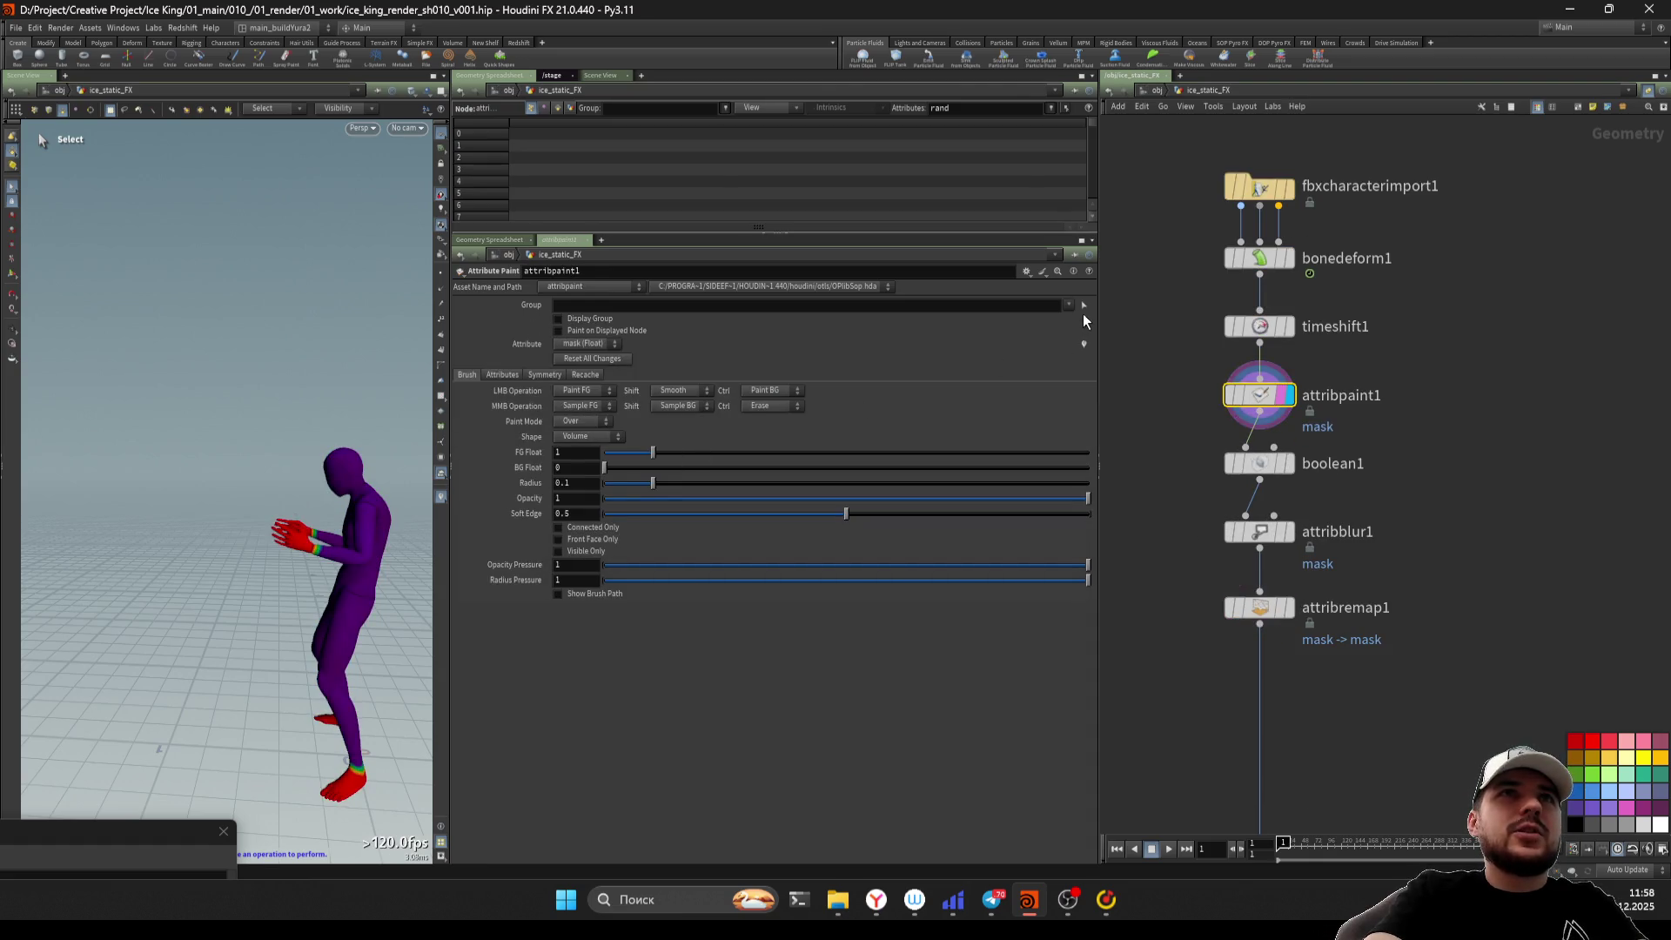
Select attribpaint1 and activate its Attribute Paint tool
left_click(1084, 306)
left_click(545, 375)
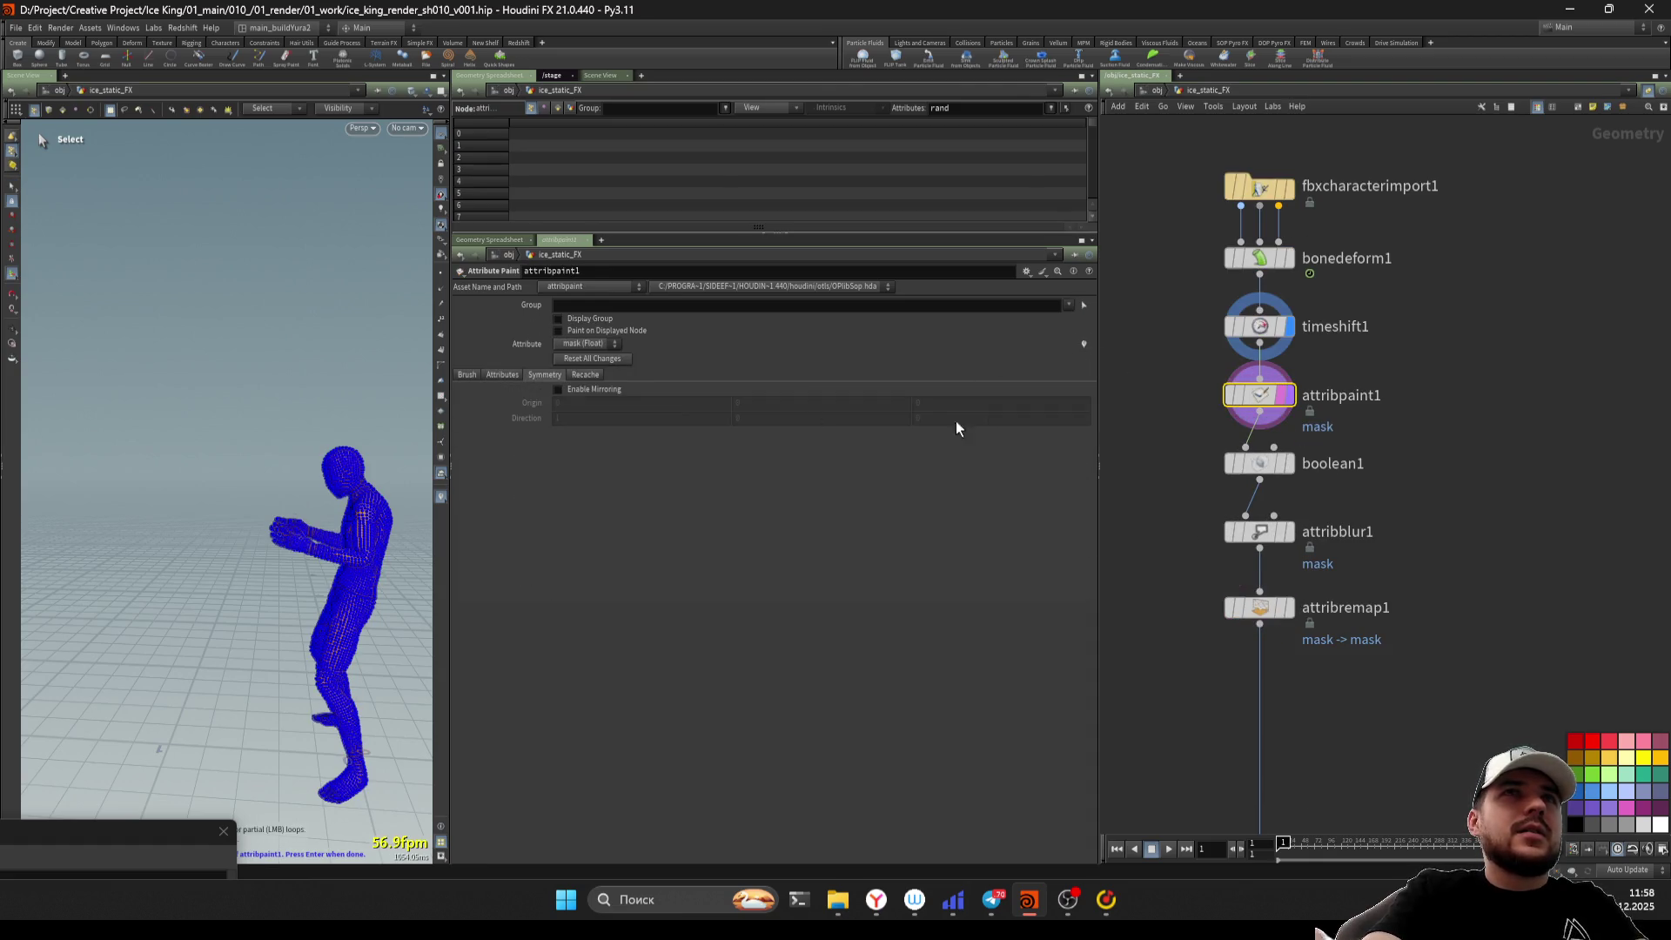
key("Escape")
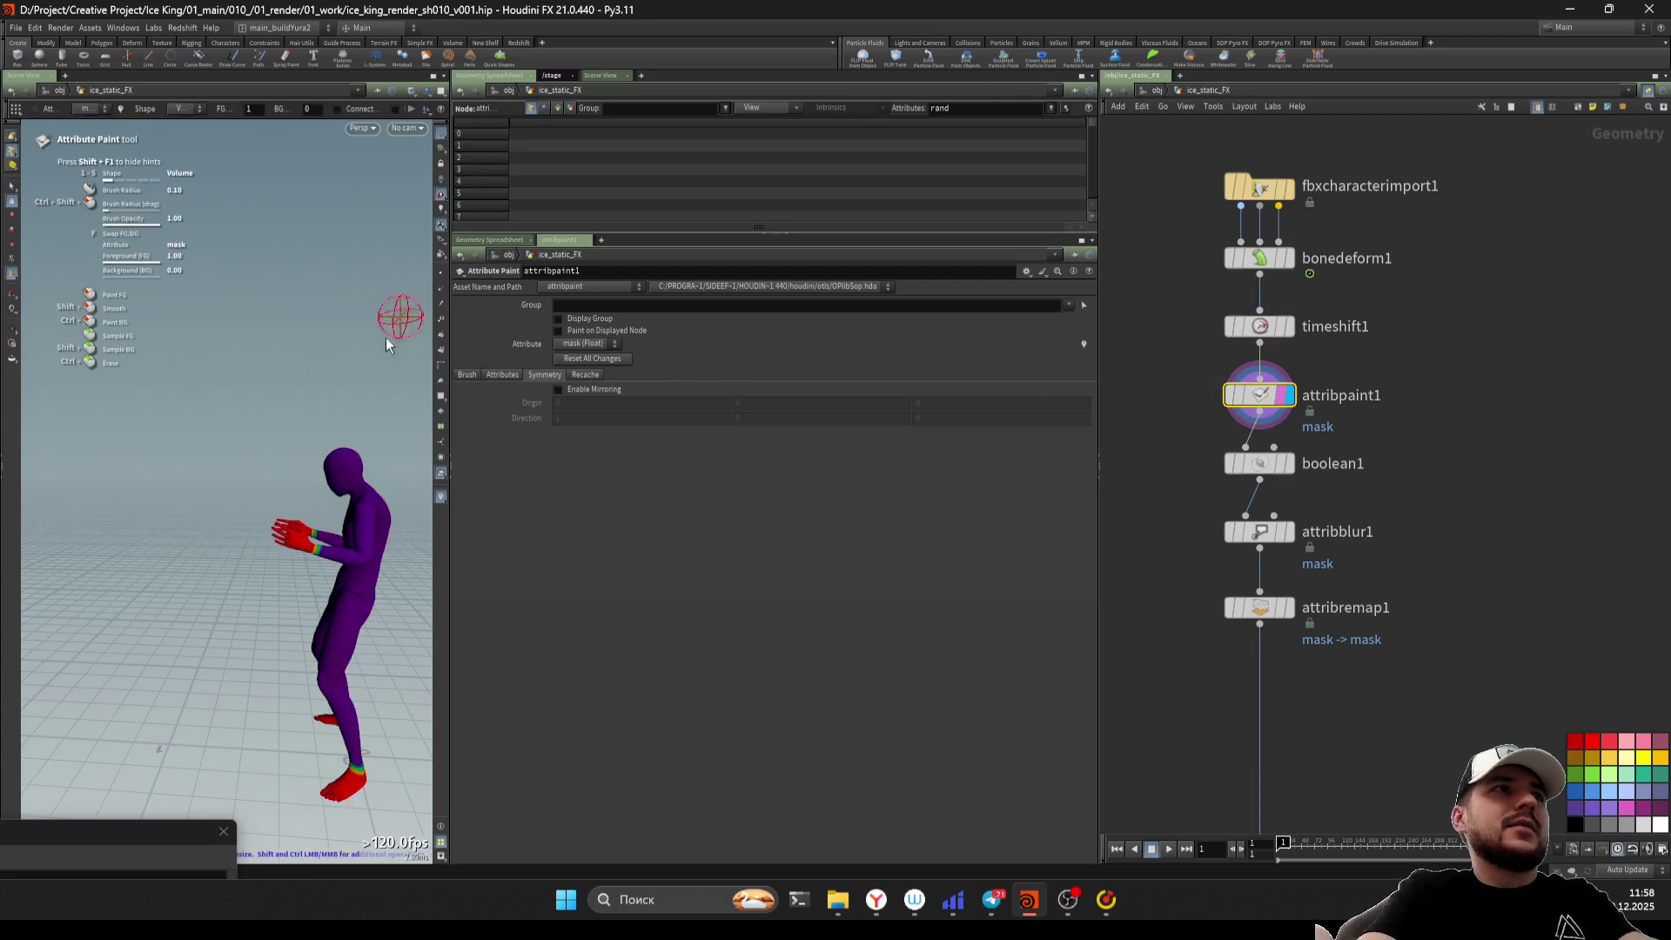
key("Return")
Paint the mask onto the head, left arm, chest and both legs with a 0.04 brush
left_click(277, 457)
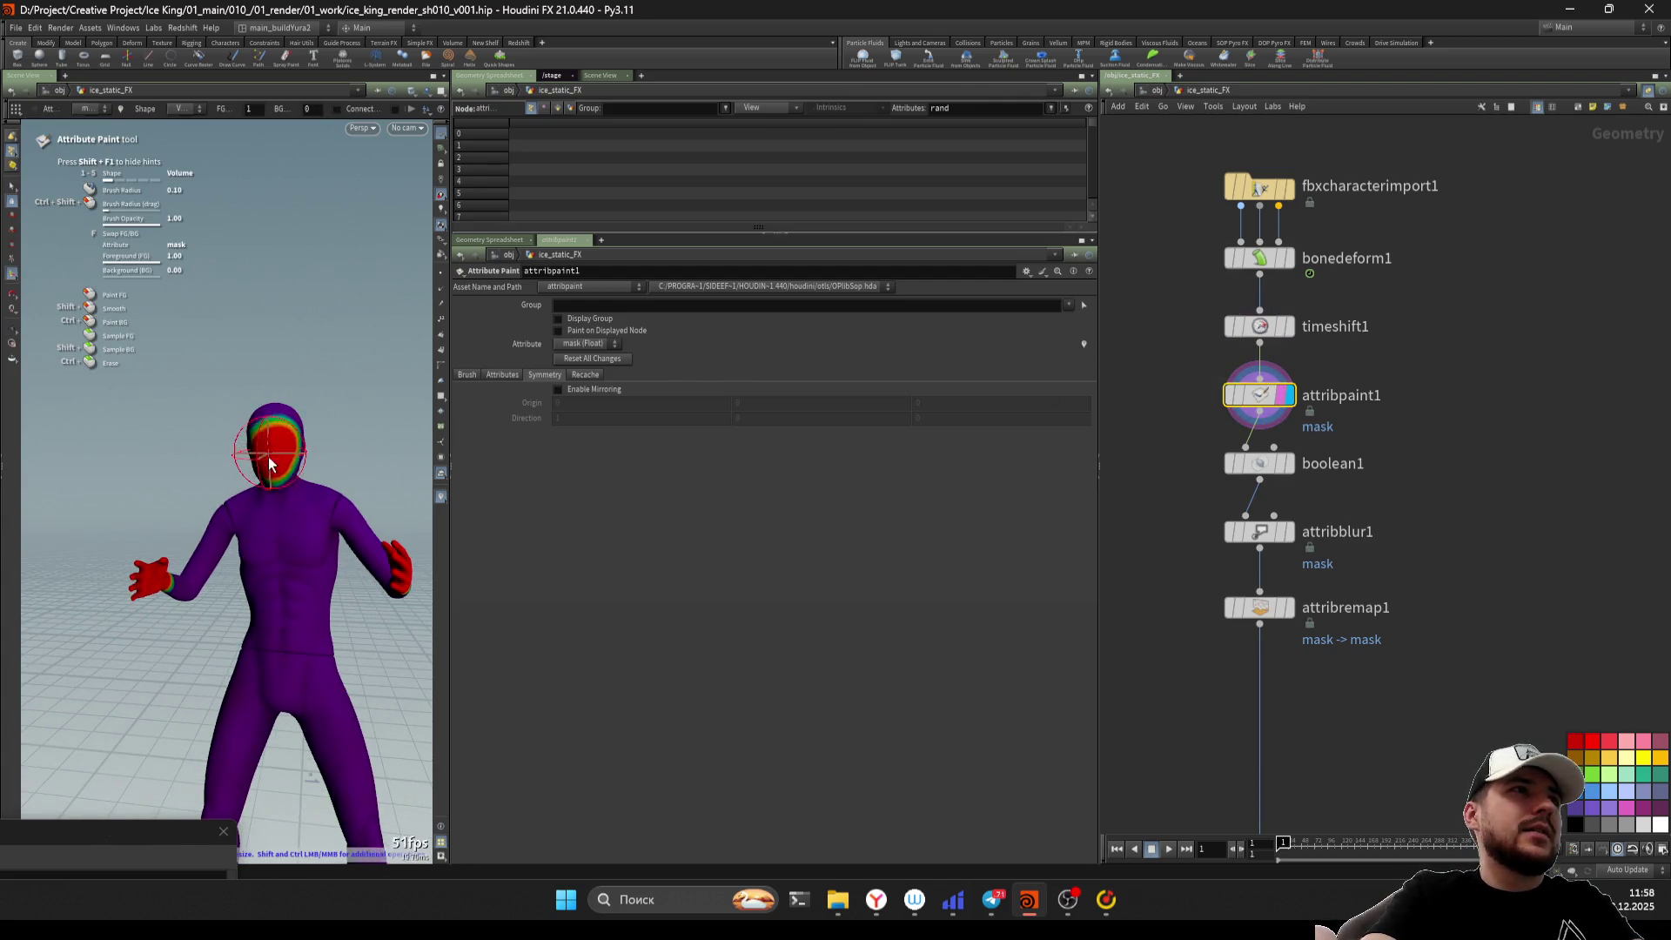
scroll(229, 587, "down", 2)
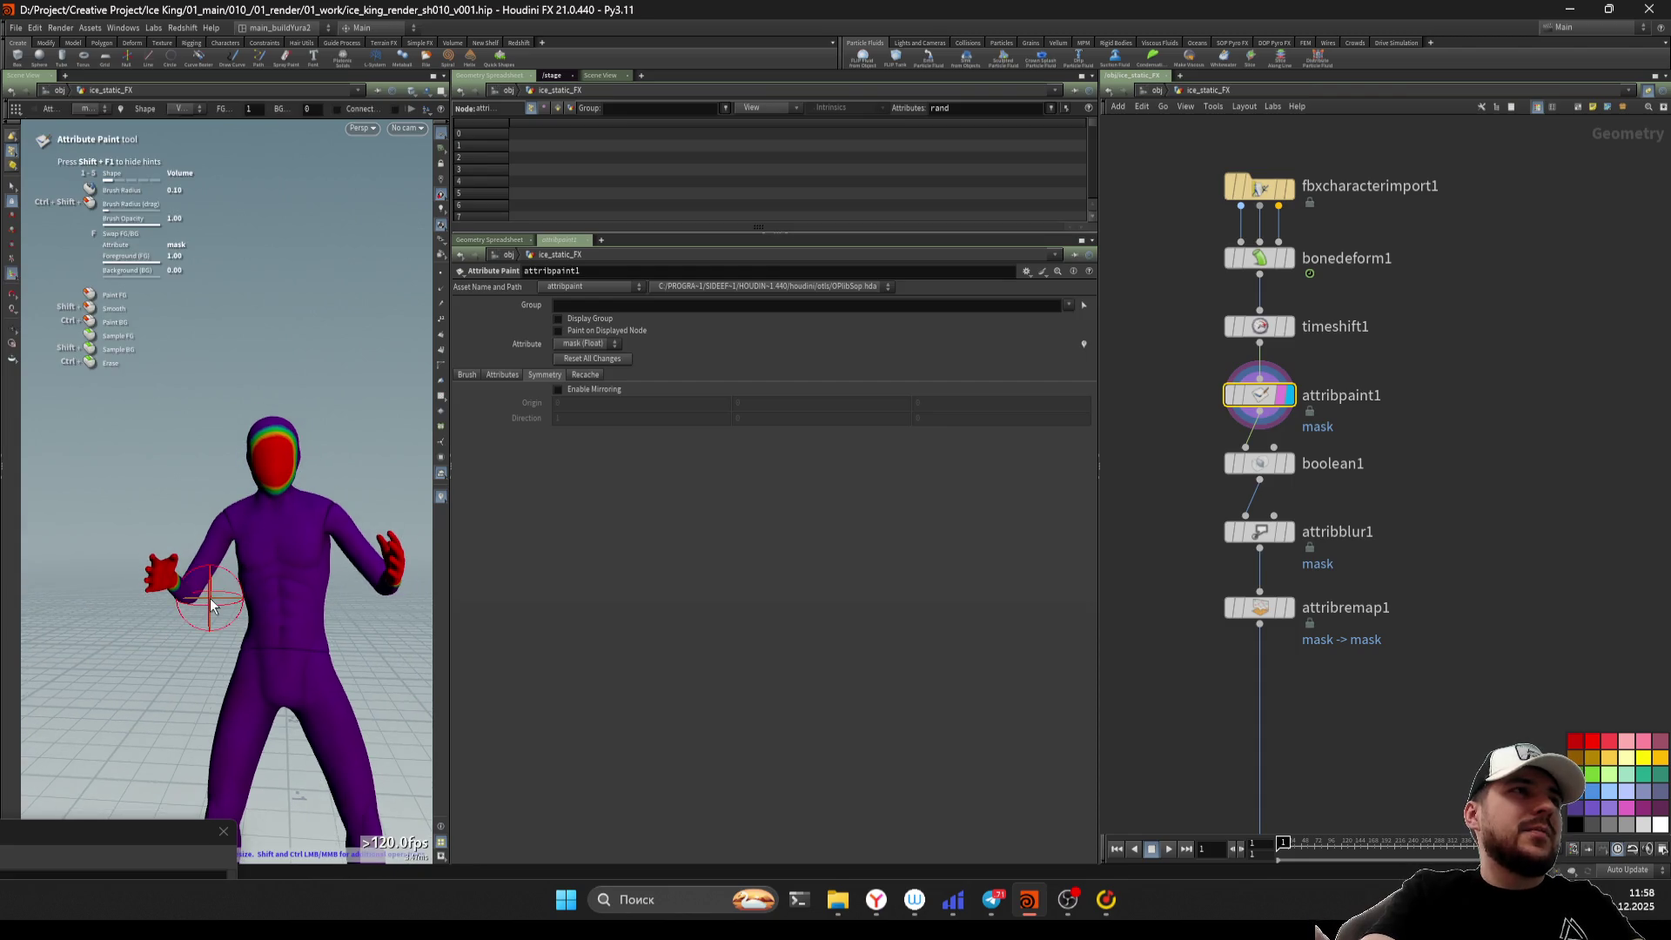
scroll(226, 576, "down", 2)
mouse_move(181, 599)
left_mouse_down()
mouse_move(232, 522)
mouse_move(263, 562)
mouse_move(224, 828)
left_mouse_up()
right_click_drag(223, 828, 247, 715, "alt")
left_click_drag(246, 715, 240, 747)
mouse_move(280, 451)
left_mouse_down()
mouse_move(293, 509)
mouse_move(342, 462)
left_mouse_up()
mouse_move(310, 517)
left_mouse_down()
mouse_move(300, 549)
mouse_move(375, 764)
left_mouse_up()
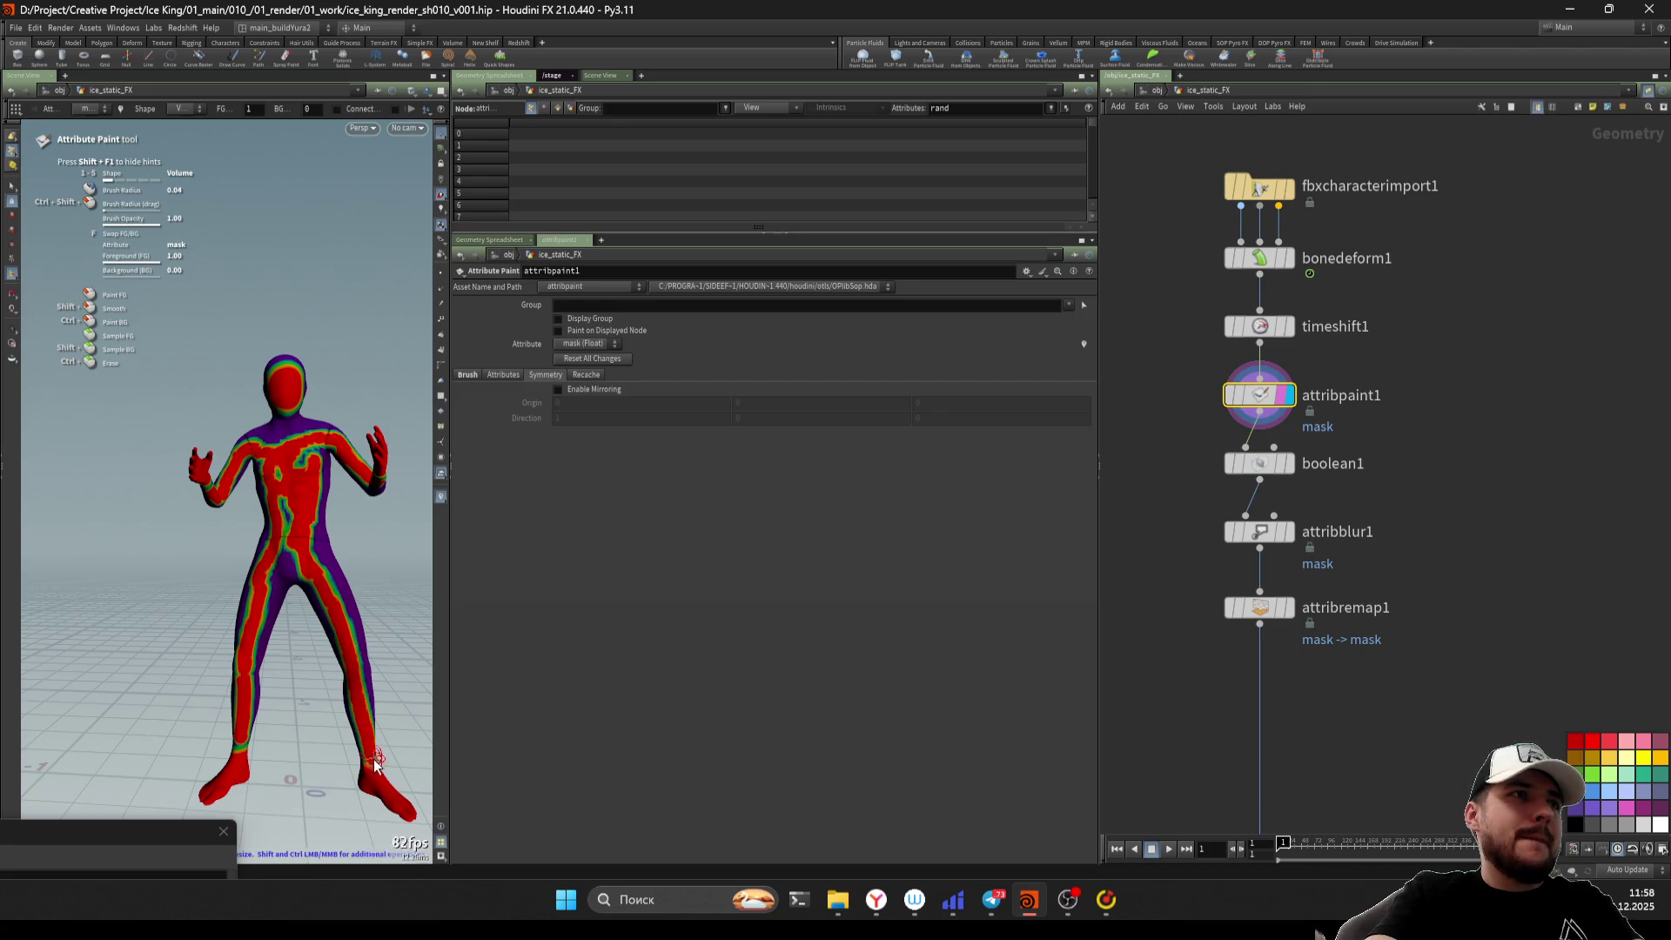
mouse_move(311, 578)
left_mouse_down("alt")
mouse_move(340, 372)
mouse_move(374, 488)
mouse_move(336, 410)
mouse_move(216, 475)
left_mouse_up("alt")
Check the boolean1 and attribblur1 results, then display attribremap1 again
key("Escape")
left_click(1288, 463)
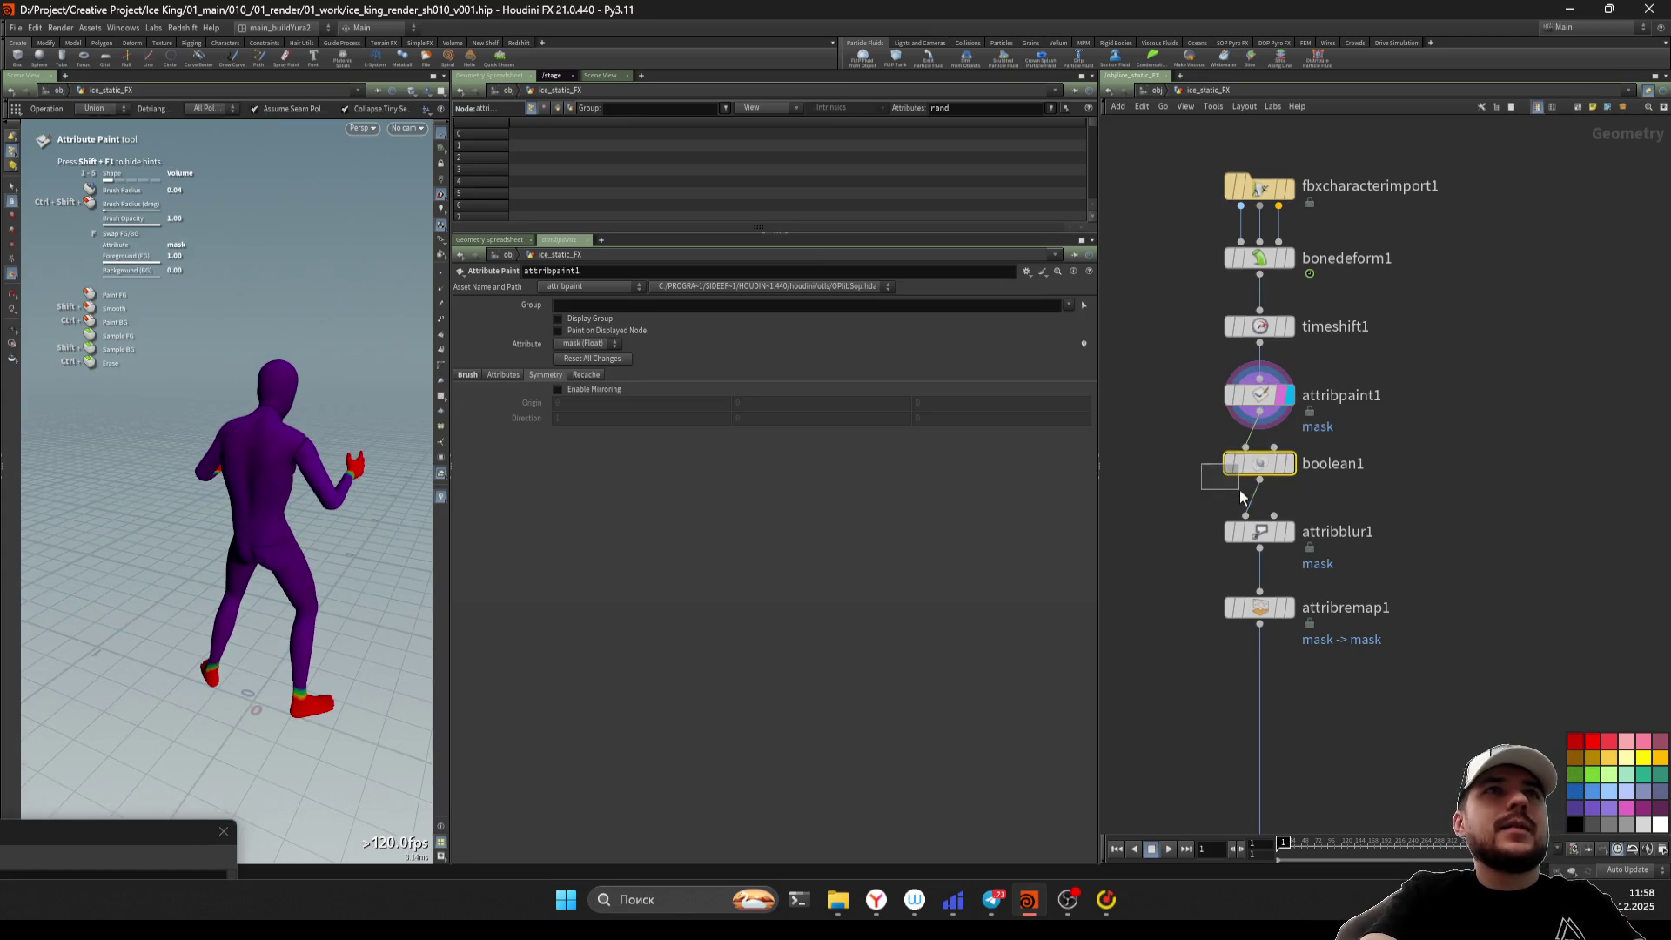
middle_click_drag(1162, 604, 1188, 545)
left_click(1285, 472)
left_click(1284, 547)
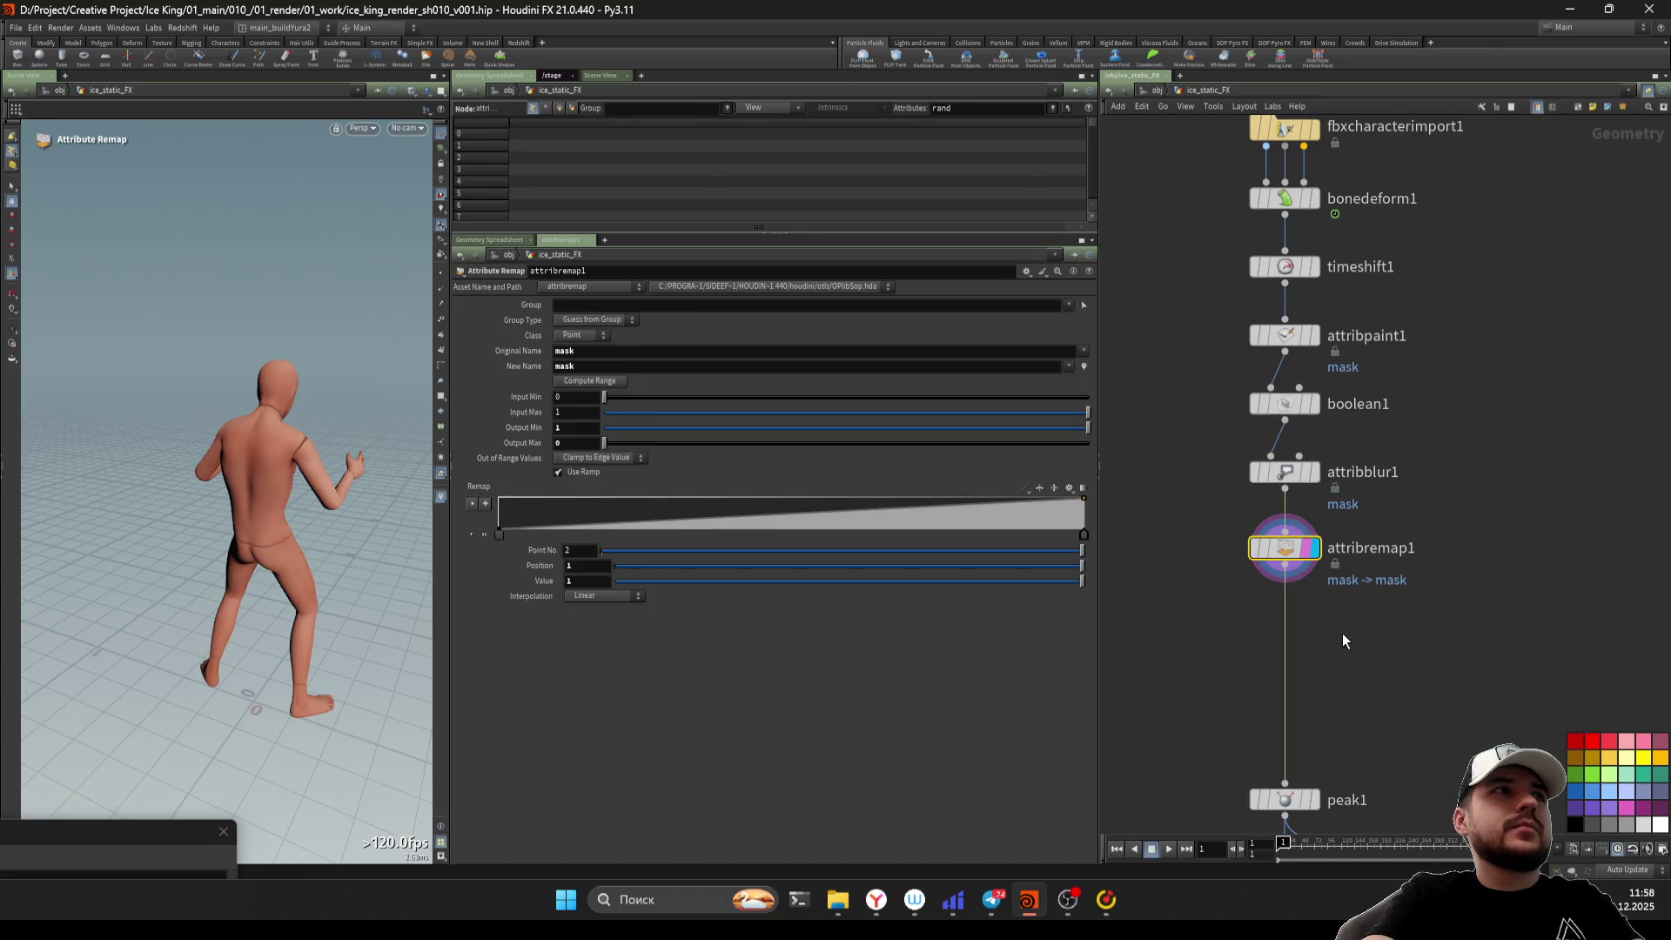
Display peak1's result and increase the Peak distance to inflate the figure
middle_click_drag(1358, 696, 1343, 622)
left_click(1275, 681)
left_click_drag(217, 566, 374, 575)
left_click_drag(854, 400, 852, 397)
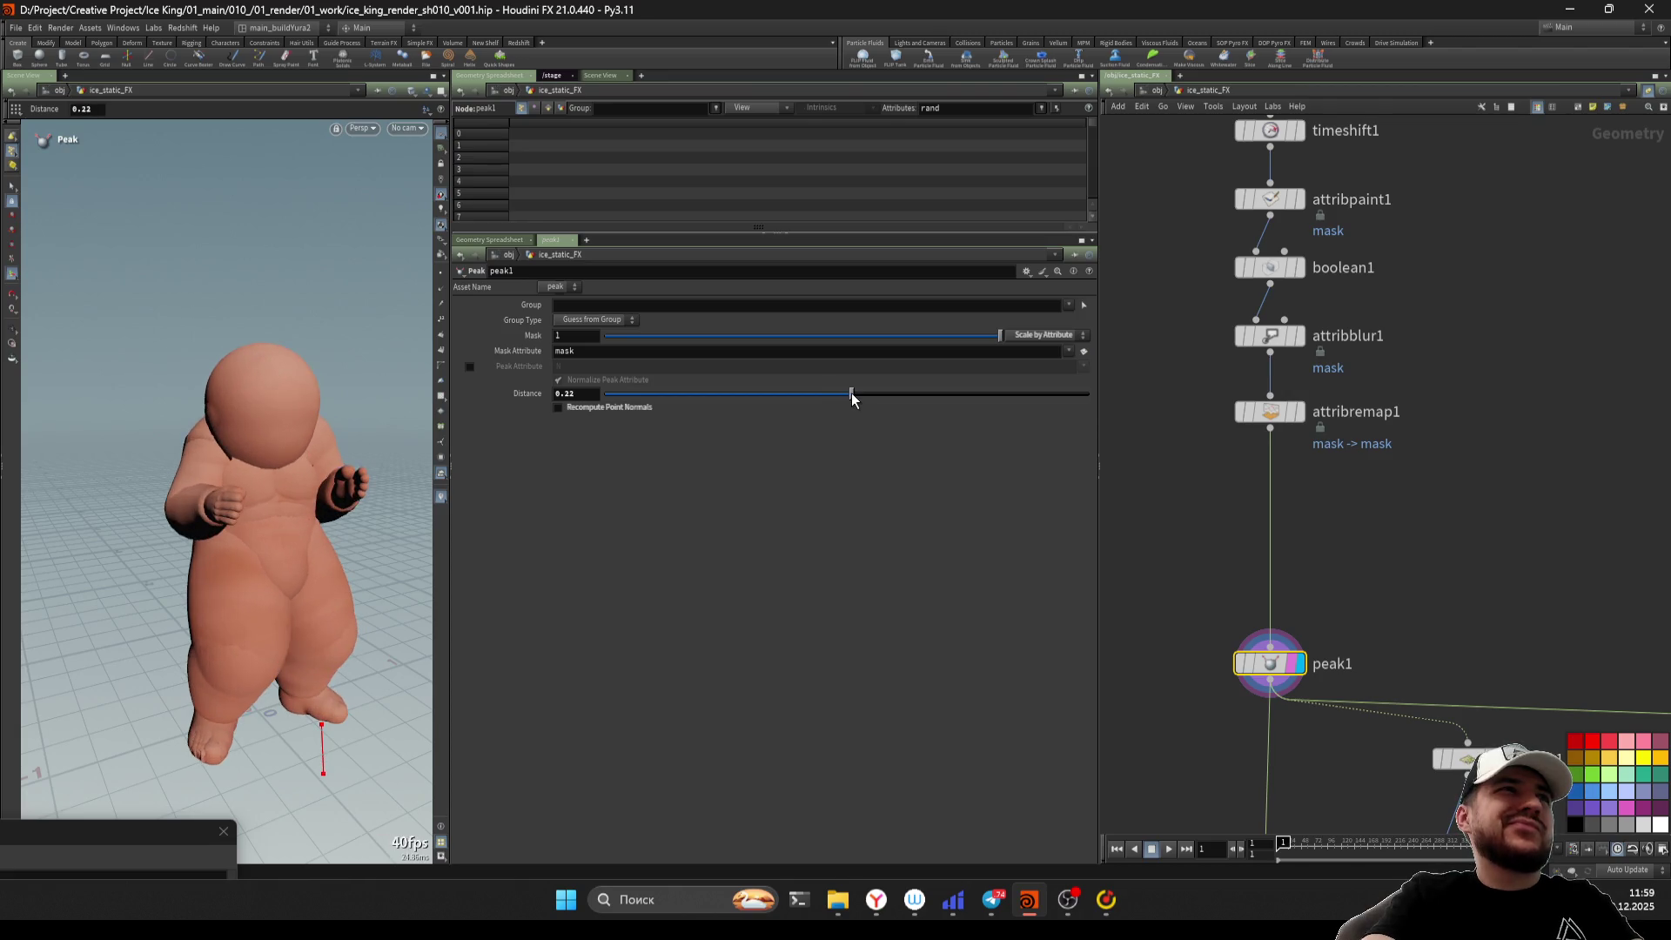
Visualize attribremap1's mask attribute and drop attribblur1's iterations to 1 for comparison
middle_click_drag(1407, 534, 1392, 608)
key("Up")
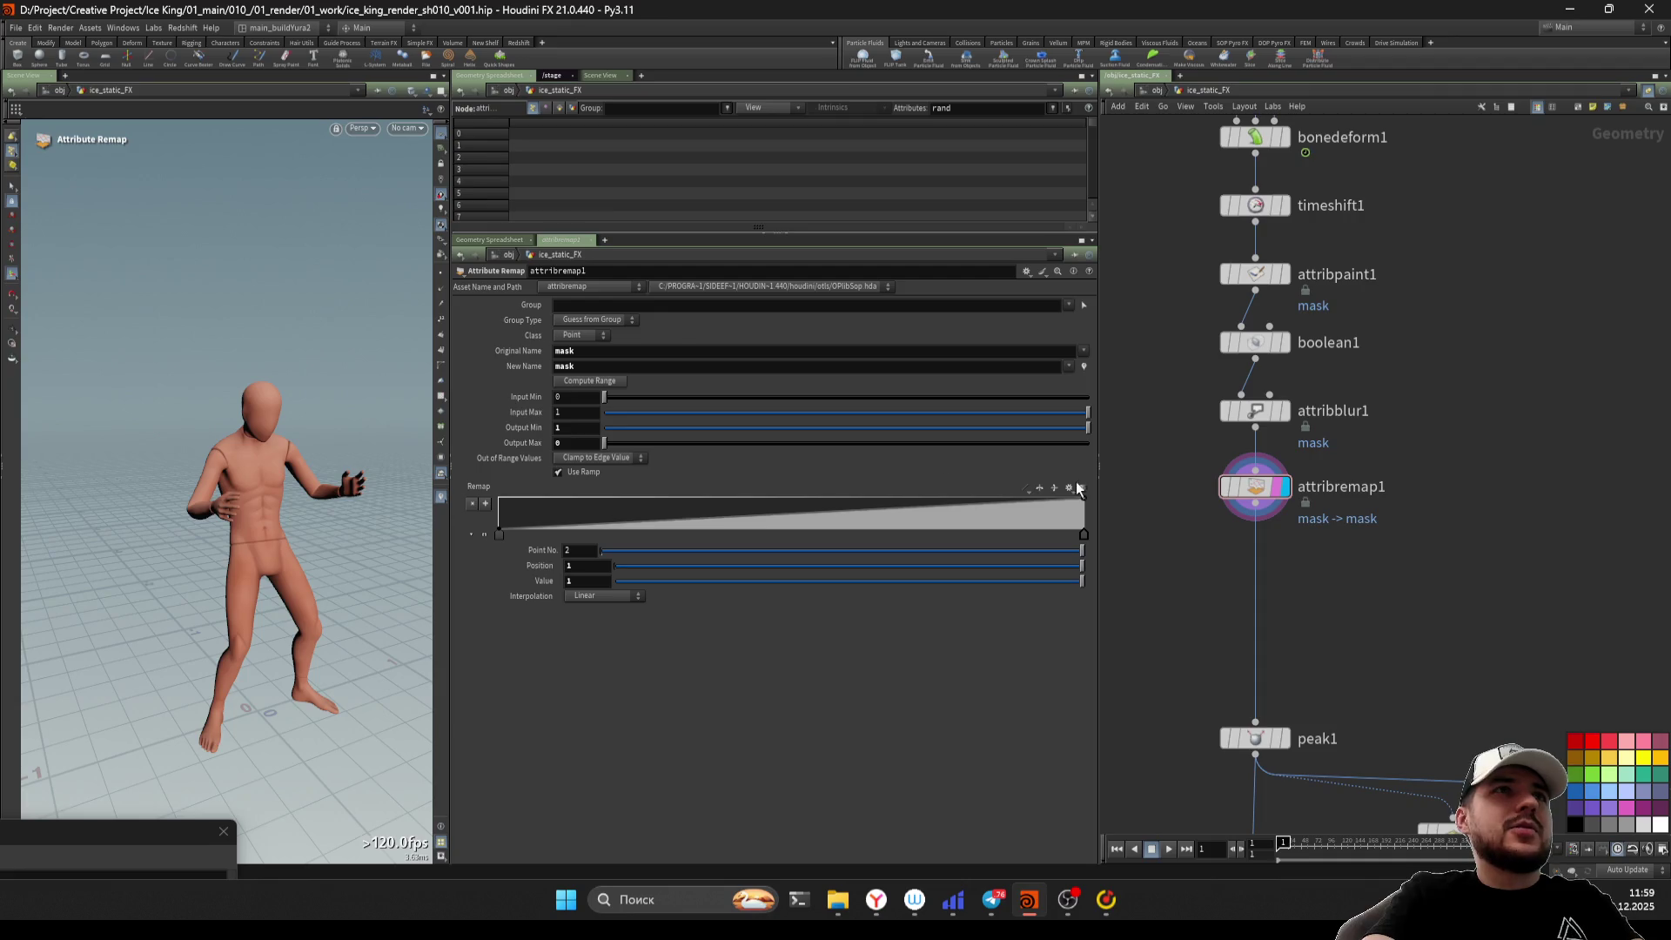
middle_click(1231, 488)
left_click(936, 450)
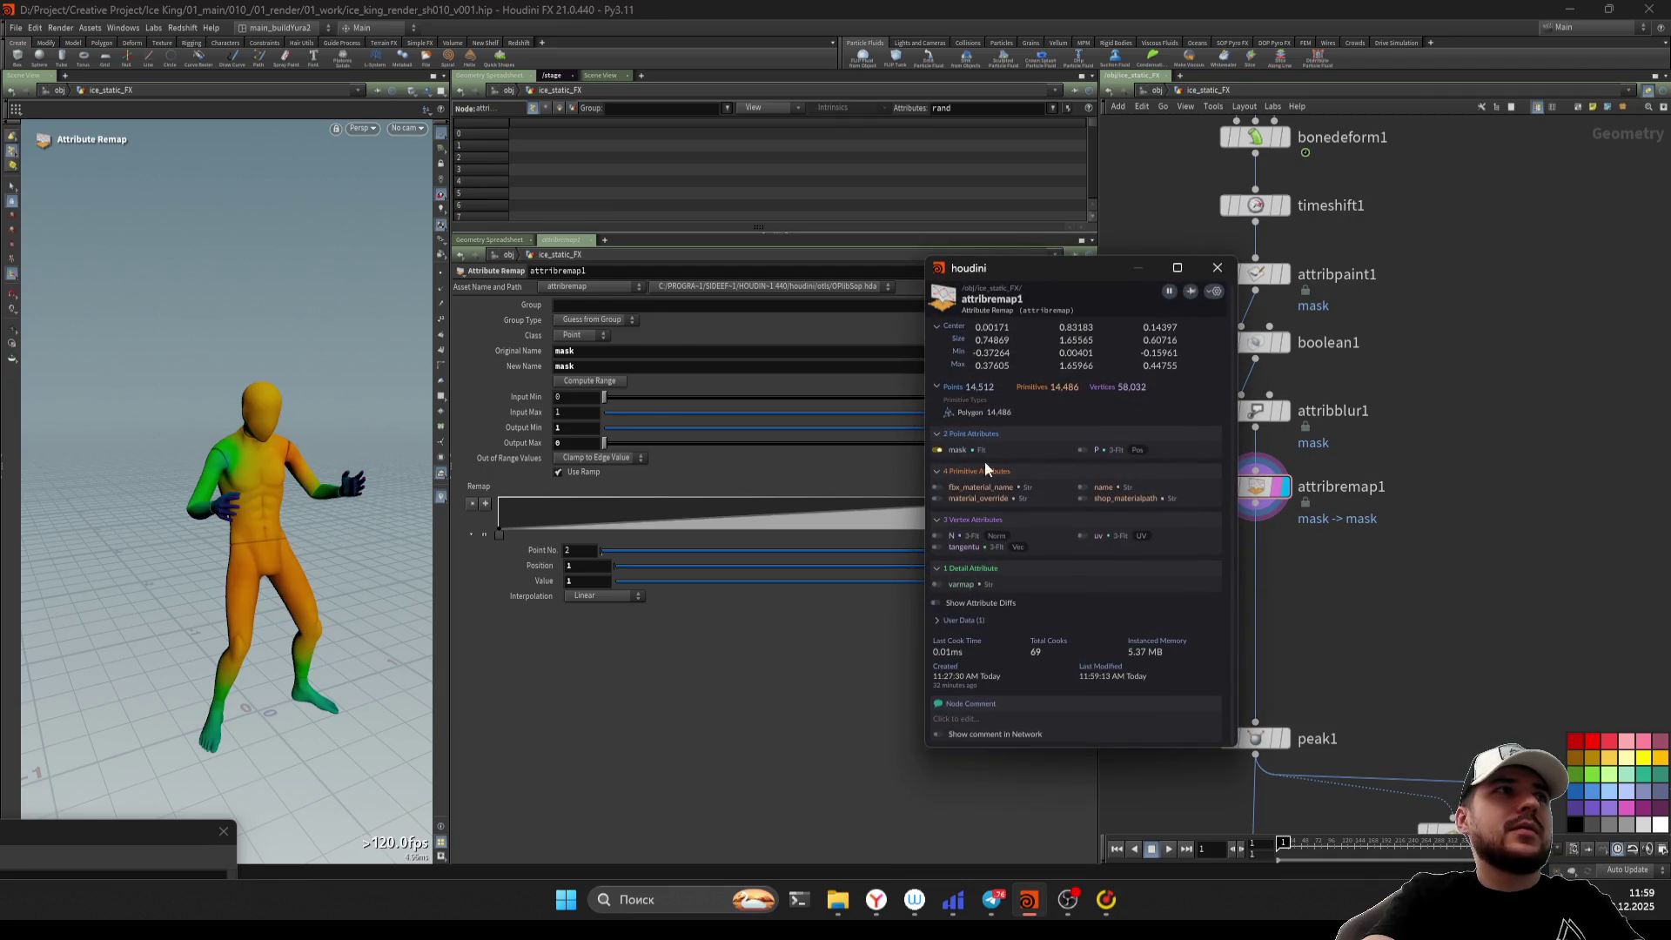
left_click(1254, 410)
mouse_move(960, 351)
left_mouse_down()
mouse_move(594, 359)
mouse_move(678, 374)
left_mouse_up()
Display peak1 again and lower its Distance to slim the figure
middle_click_drag(1197, 726, 1205, 626)
left_click(1294, 639)
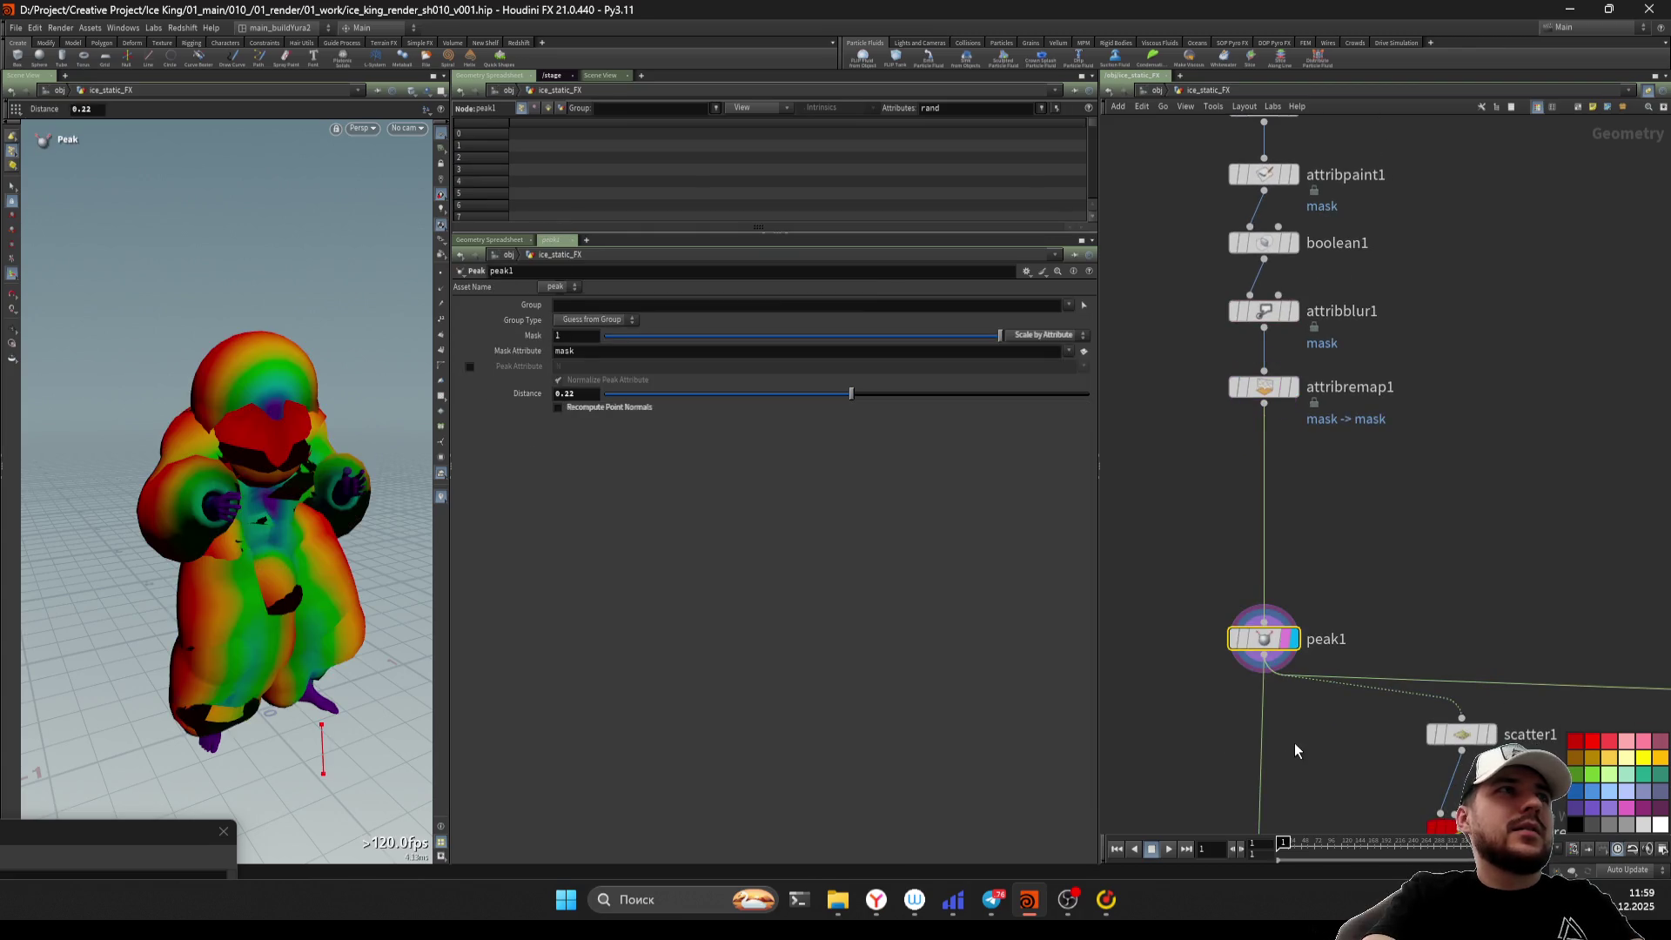
left_click_drag(831, 391, 850, 409)
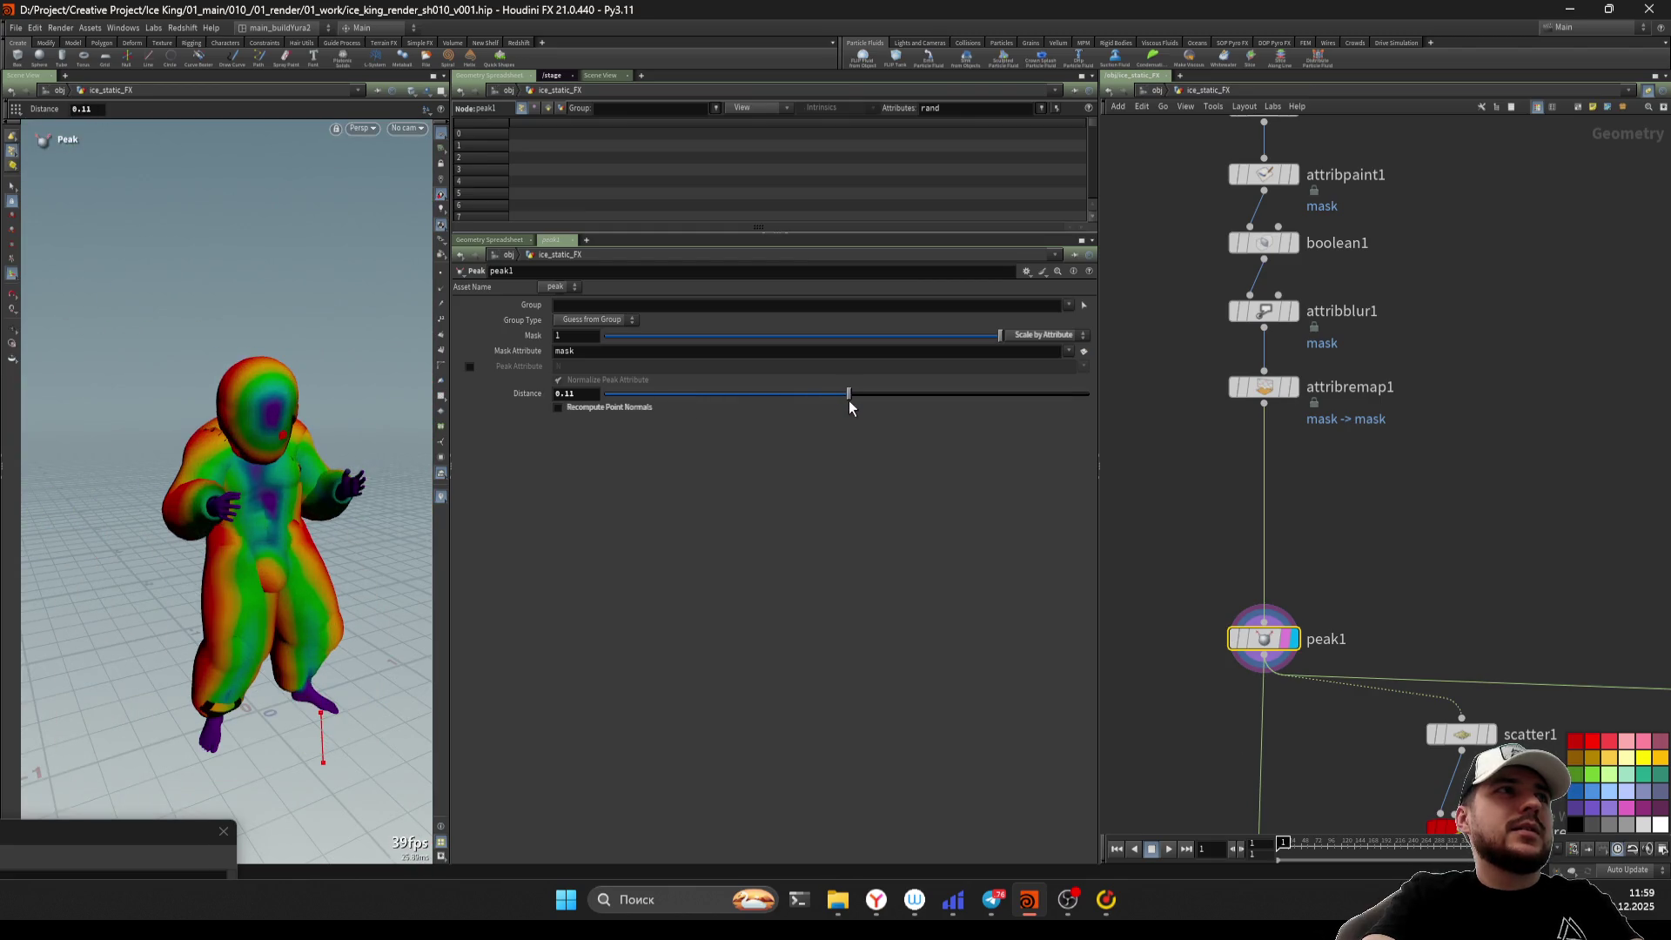
mouse_move(579, 393)
middle_mouse_down()
mouse_move(580, 413)
mouse_move(649, 420)
mouse_move(622, 420)
middle_mouse_up()
key("Escape")
left_click_drag(287, 601, 391, 601)
Increase attribblur1's blur iterations and set peak1's Distance to 0.11
mouse_move(1244, 366)
middle_mouse_down()
mouse_move(1231, 488)
mouse_move(1221, 427)
middle_mouse_up()
left_click(1209, 454)
key("Up")
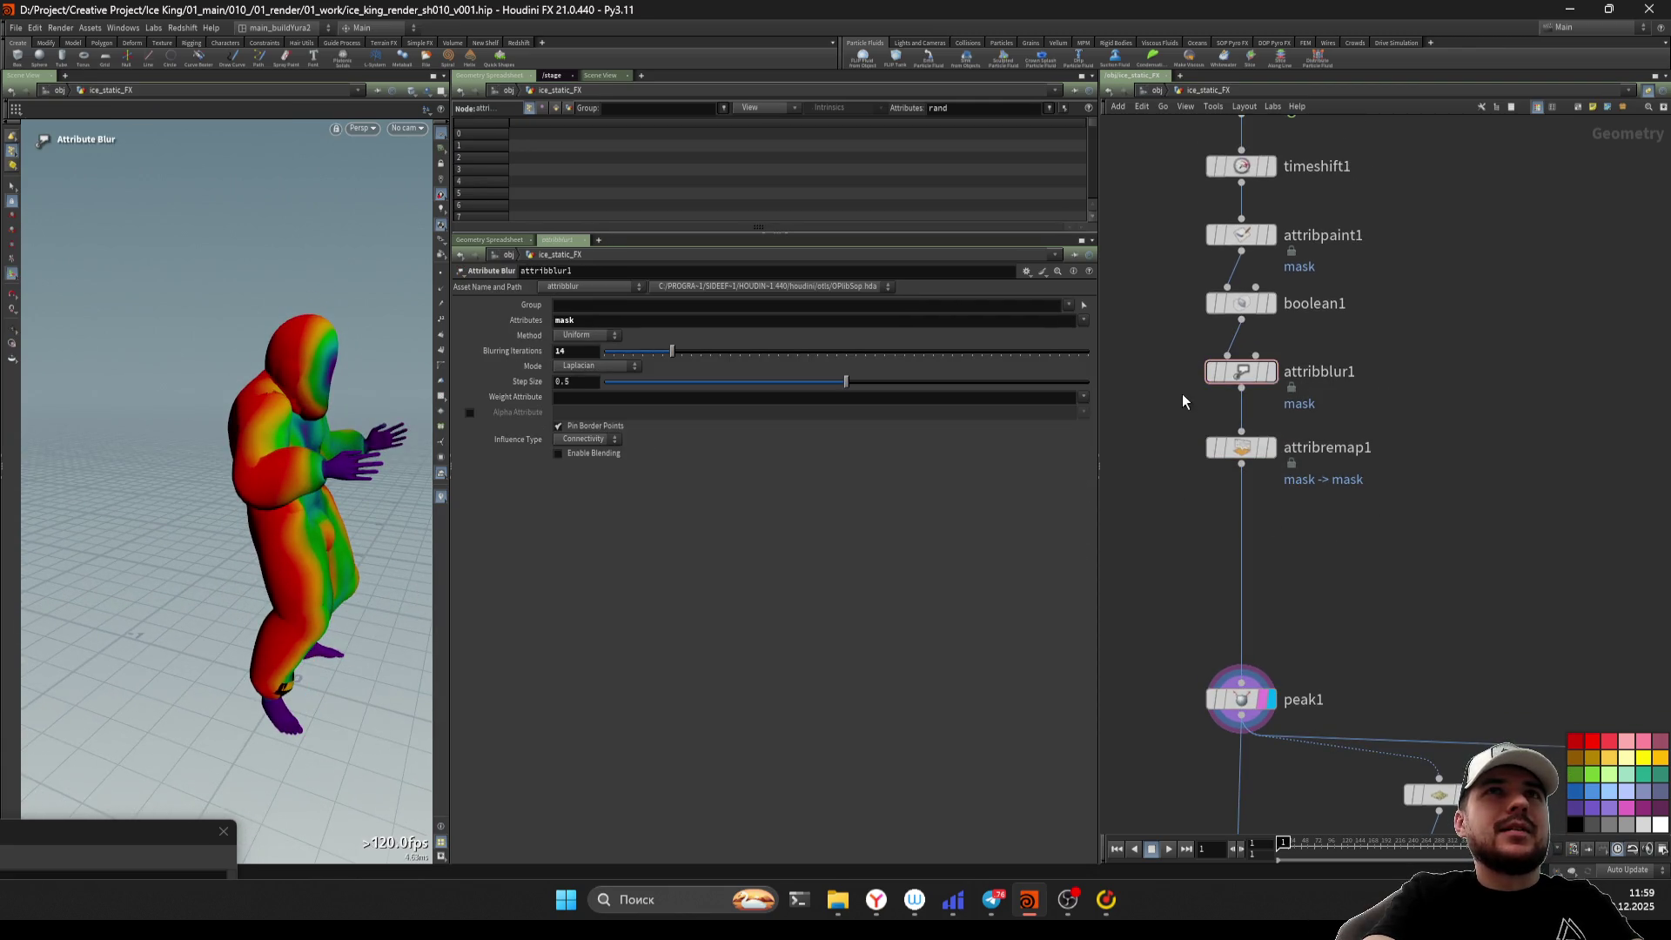
mouse_move(676, 357)
left_mouse_down()
mouse_move(1063, 381)
mouse_move(873, 365)
mouse_move(1051, 389)
mouse_move(913, 353)
mouse_move(563, 352)
mouse_move(731, 367)
mouse_move(614, 356)
mouse_move(669, 362)
left_mouse_up()
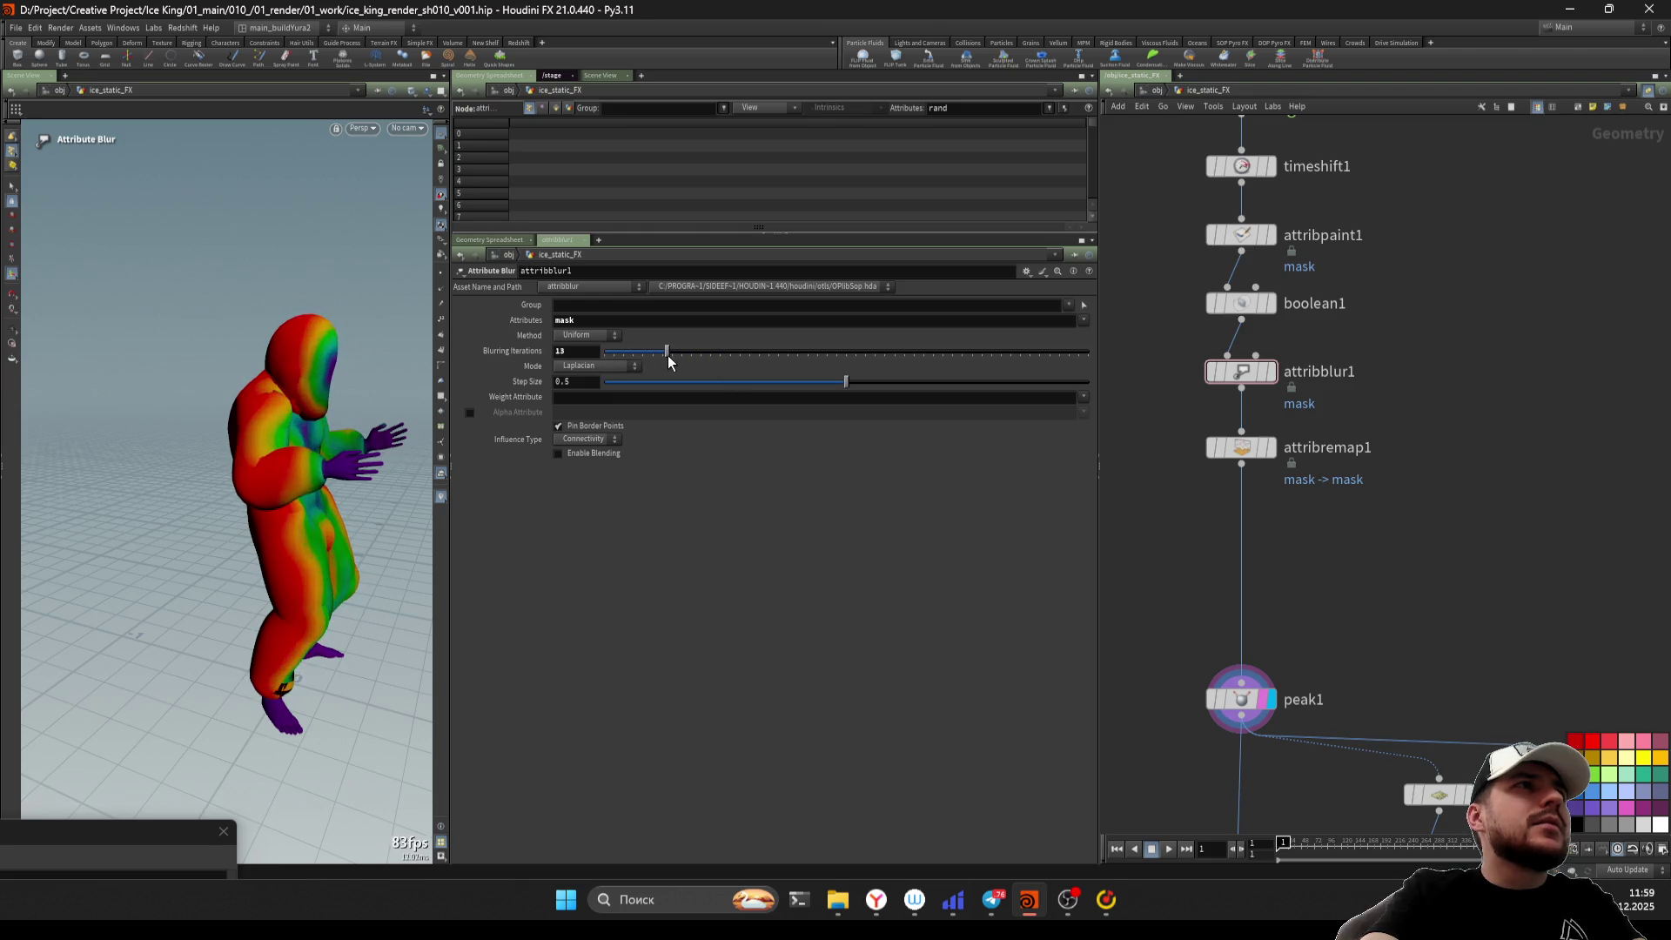
left_click(1253, 699)
left_click_drag(842, 399, 848, 391)
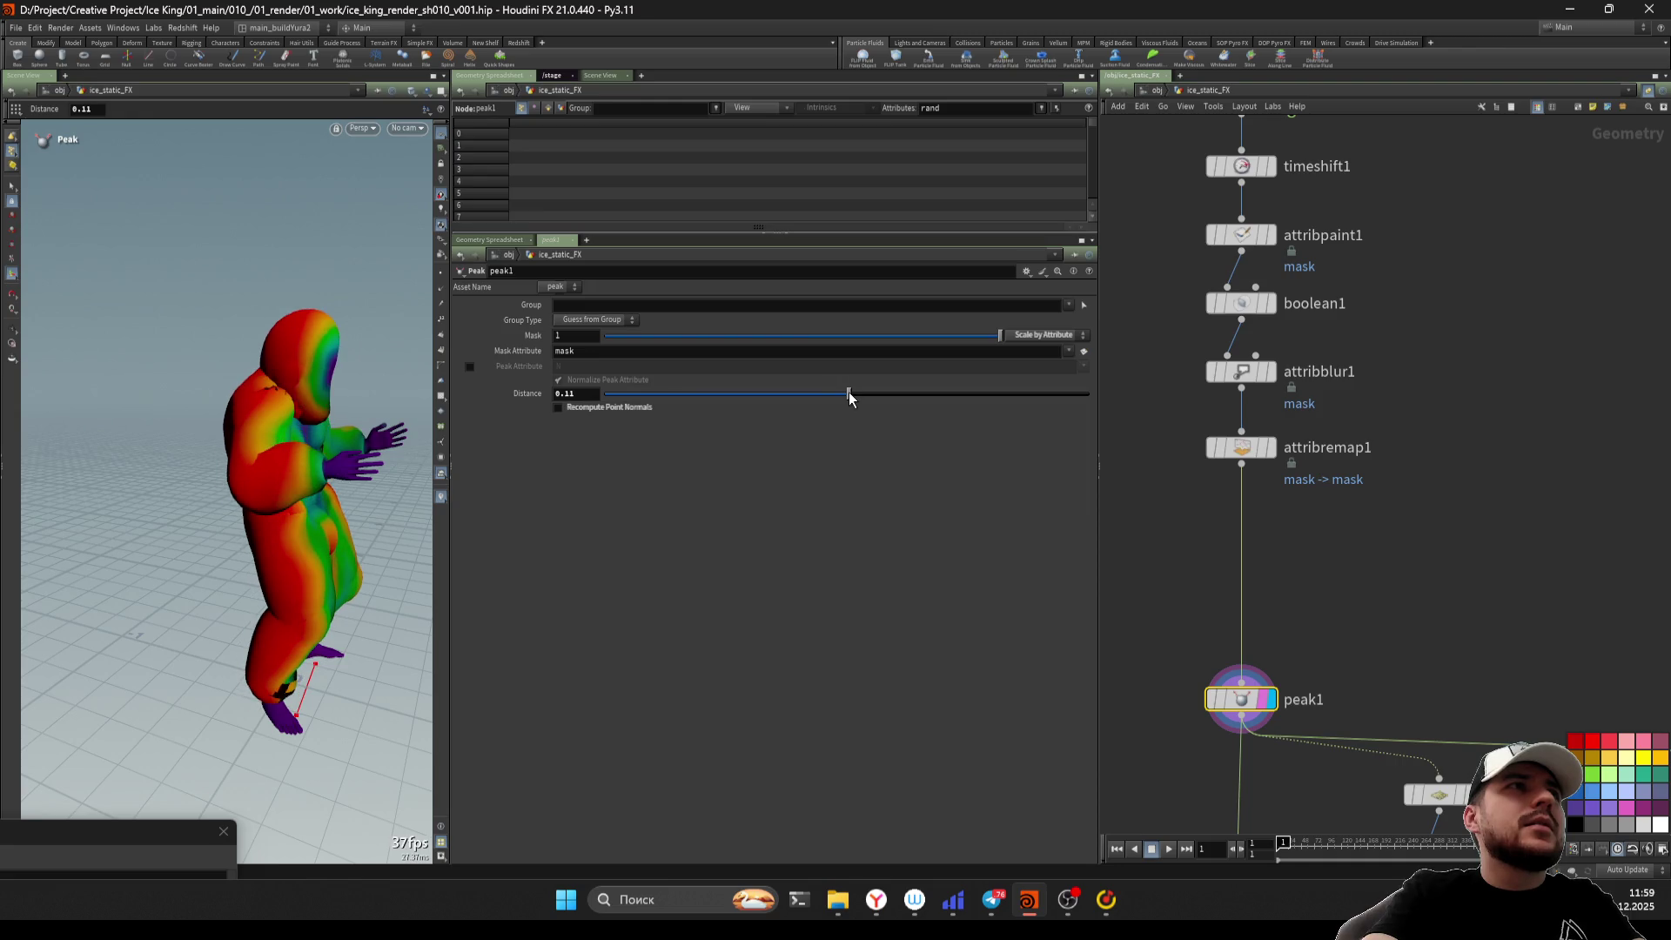
left_click(1120, 464)
Turn the character to face the viewer and select the create_dir node below peak1
left_click_drag(348, 470, 287, 468)
scroll(1434, 661, "down", 3)
middle_click_drag(1388, 749, 1356, 574)
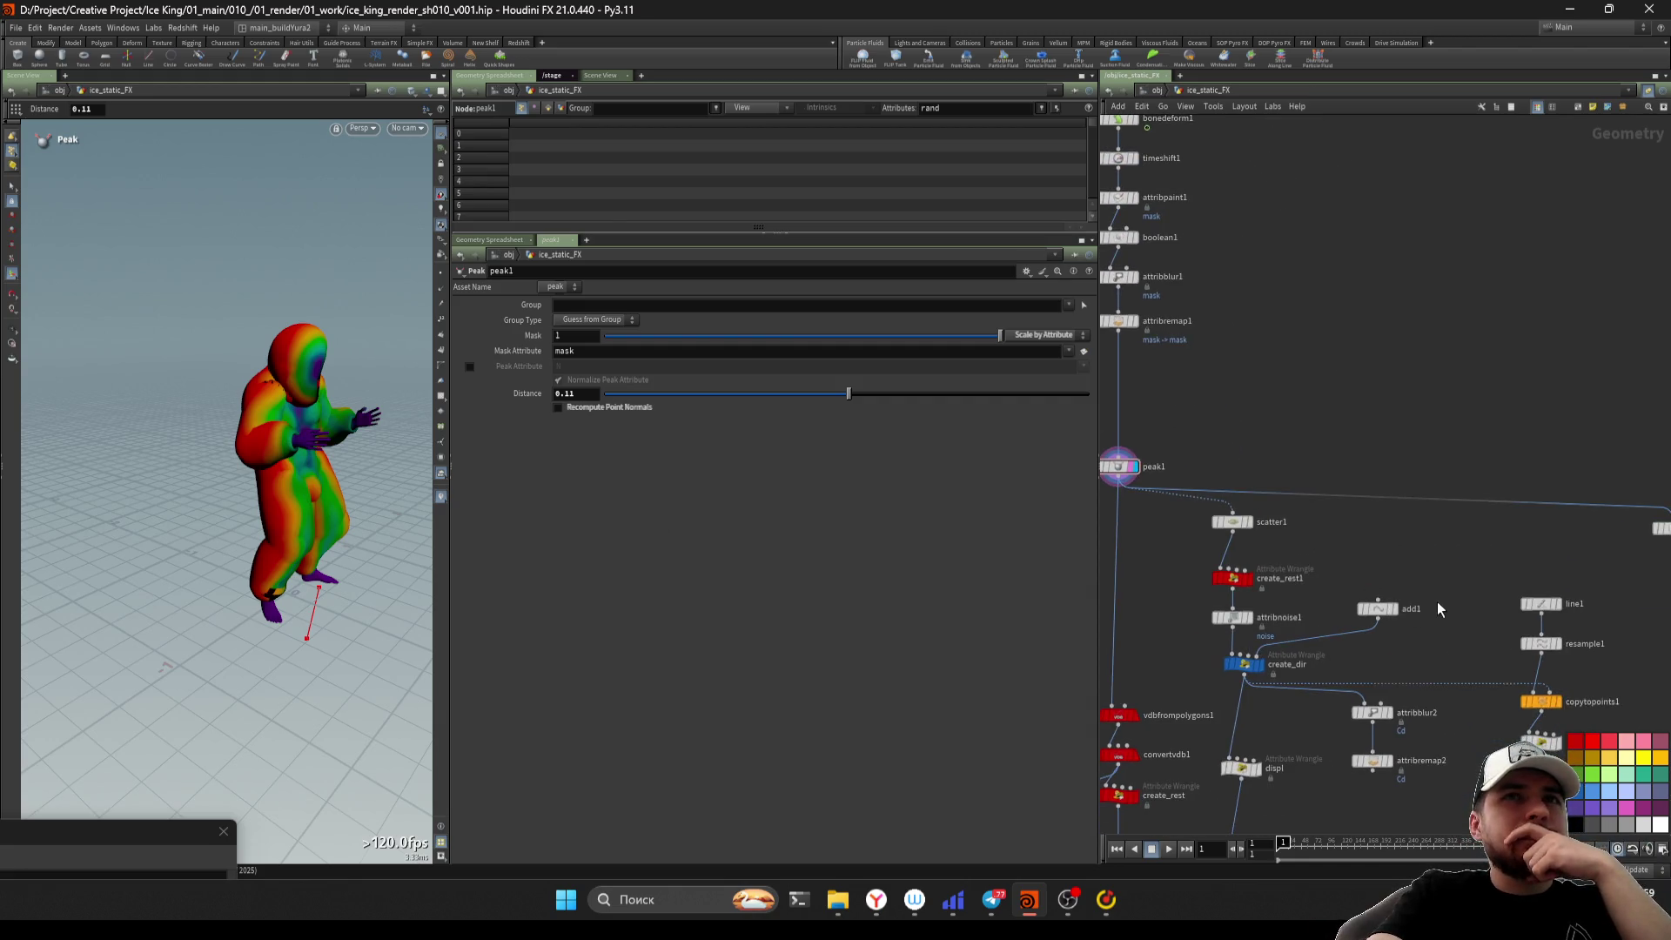
mouse_move(1192, 651)
left_mouse_down()
mouse_move(1288, 694)
mouse_move(1224, 360)
left_mouse_up()
Copy add1 as add2 and delete the extra copied create_dir1 node
left_click(1379, 609, "shift")
scroll(1223, 359, "up", 2)
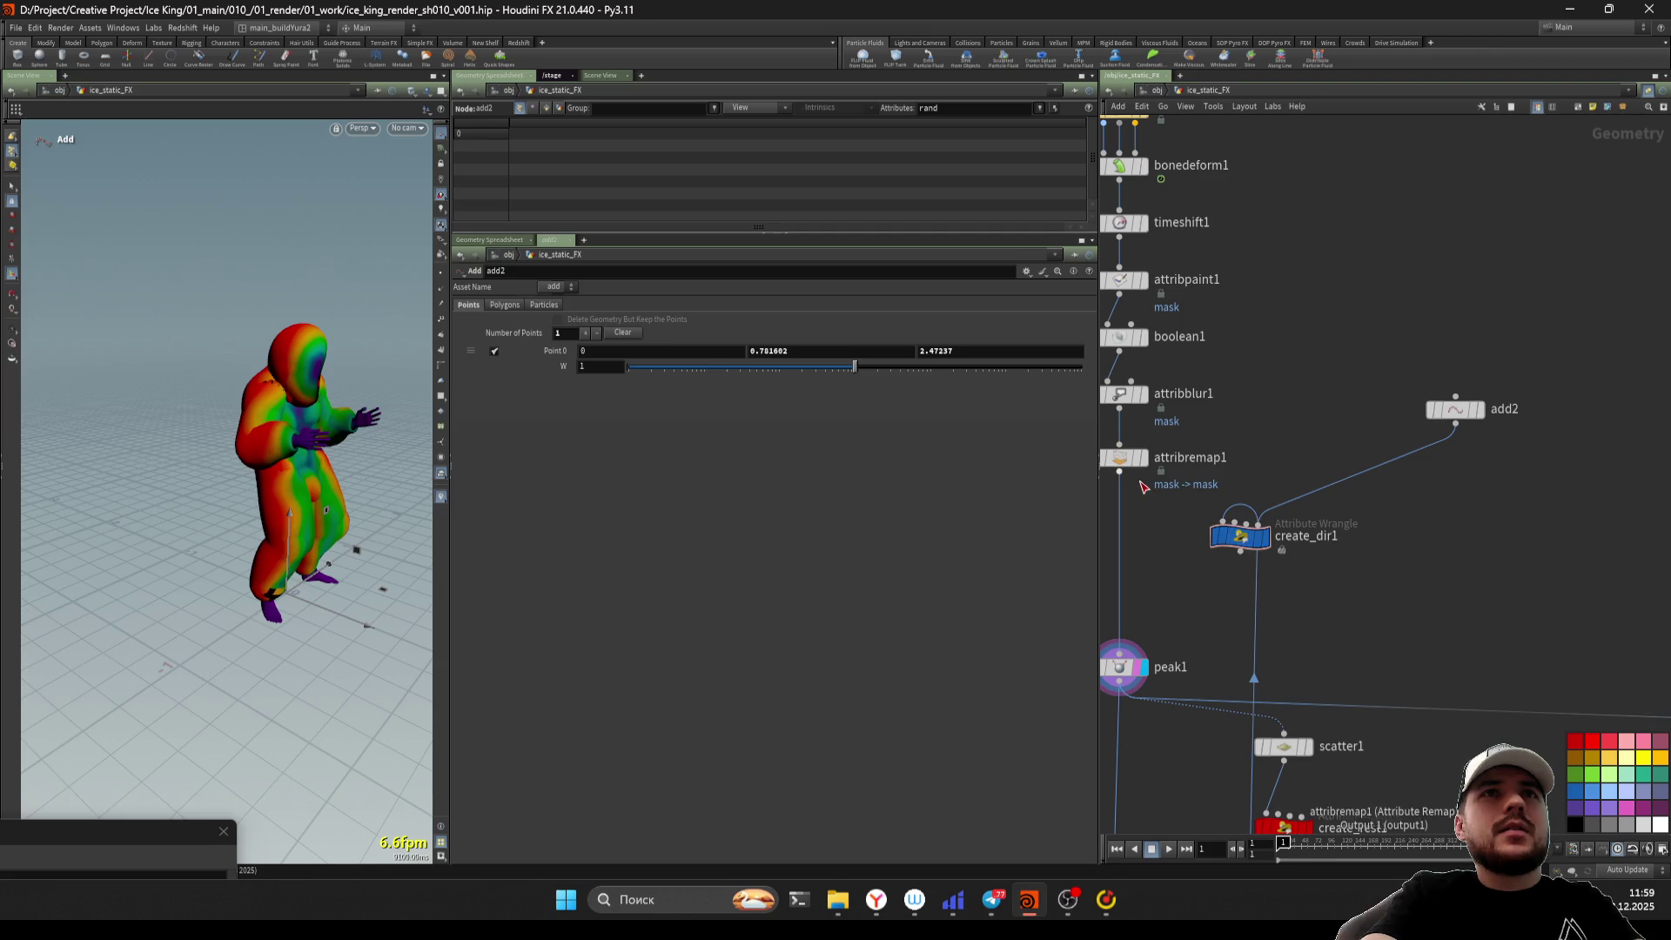
left_click(1255, 534)
key("Delete")
Insert an Attribute Wrangle between attribremap1 and peak1, with add2 wired into its second input
key("Tab")
type("wra")
key("Return")
left_click(1139, 566)
left_click_drag(1141, 554, 1455, 413)
left_click(1164, 567)
Write VEX reading point 3's position from add2 and setting v@N to each point's direction
left_click(863, 472)
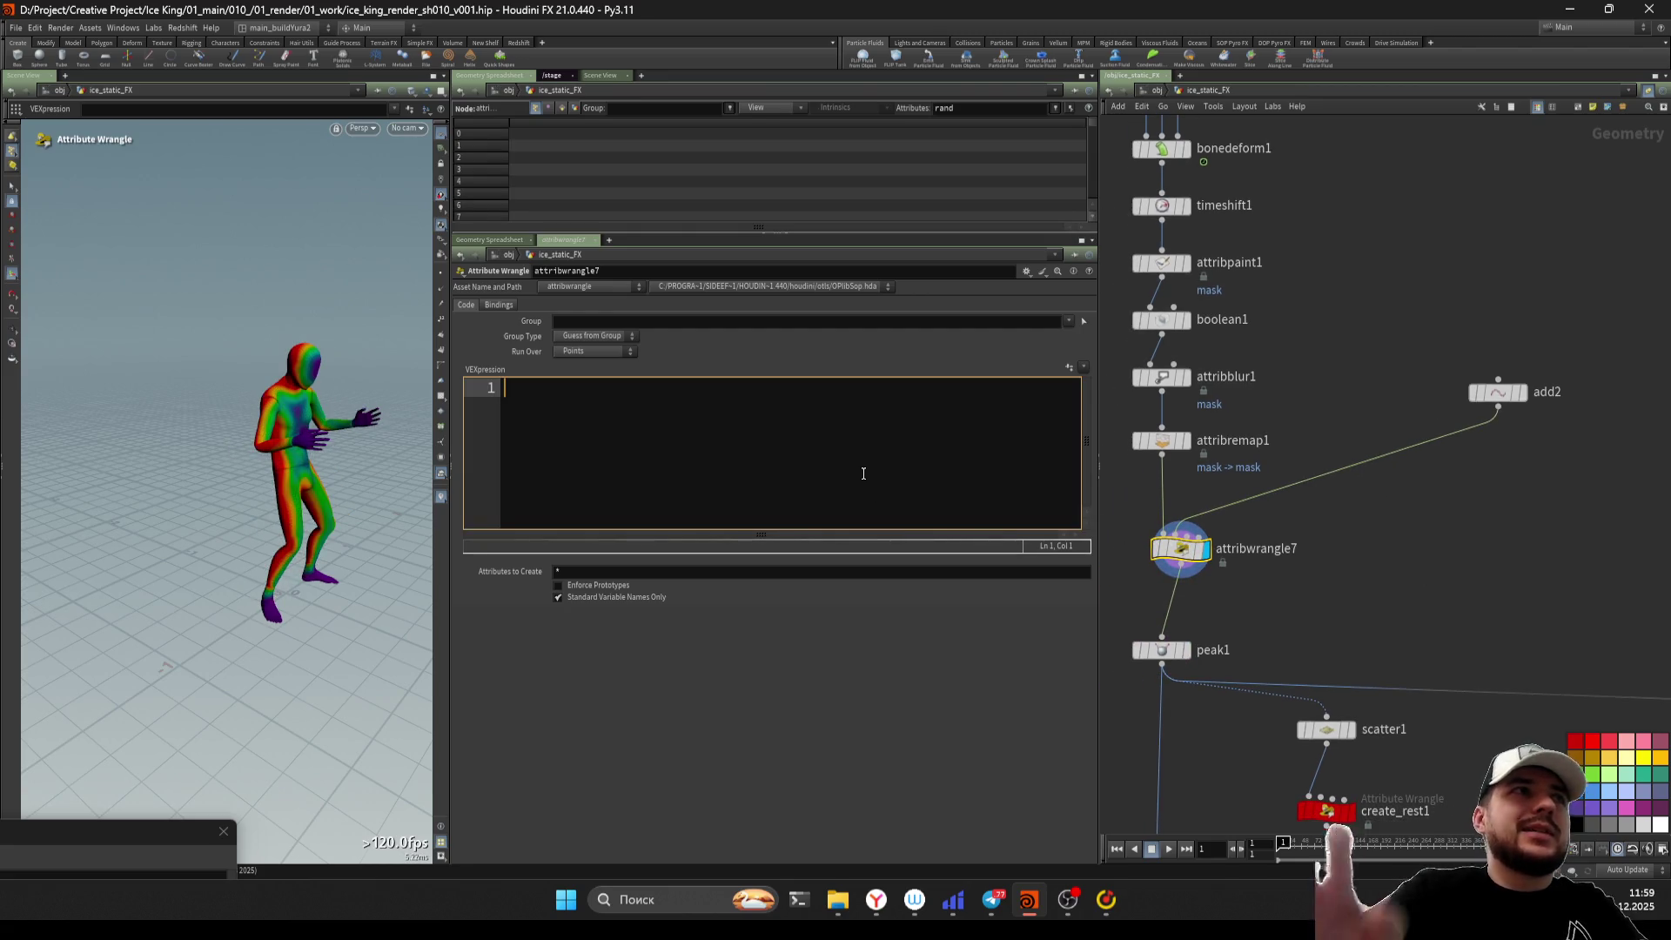
type("@")
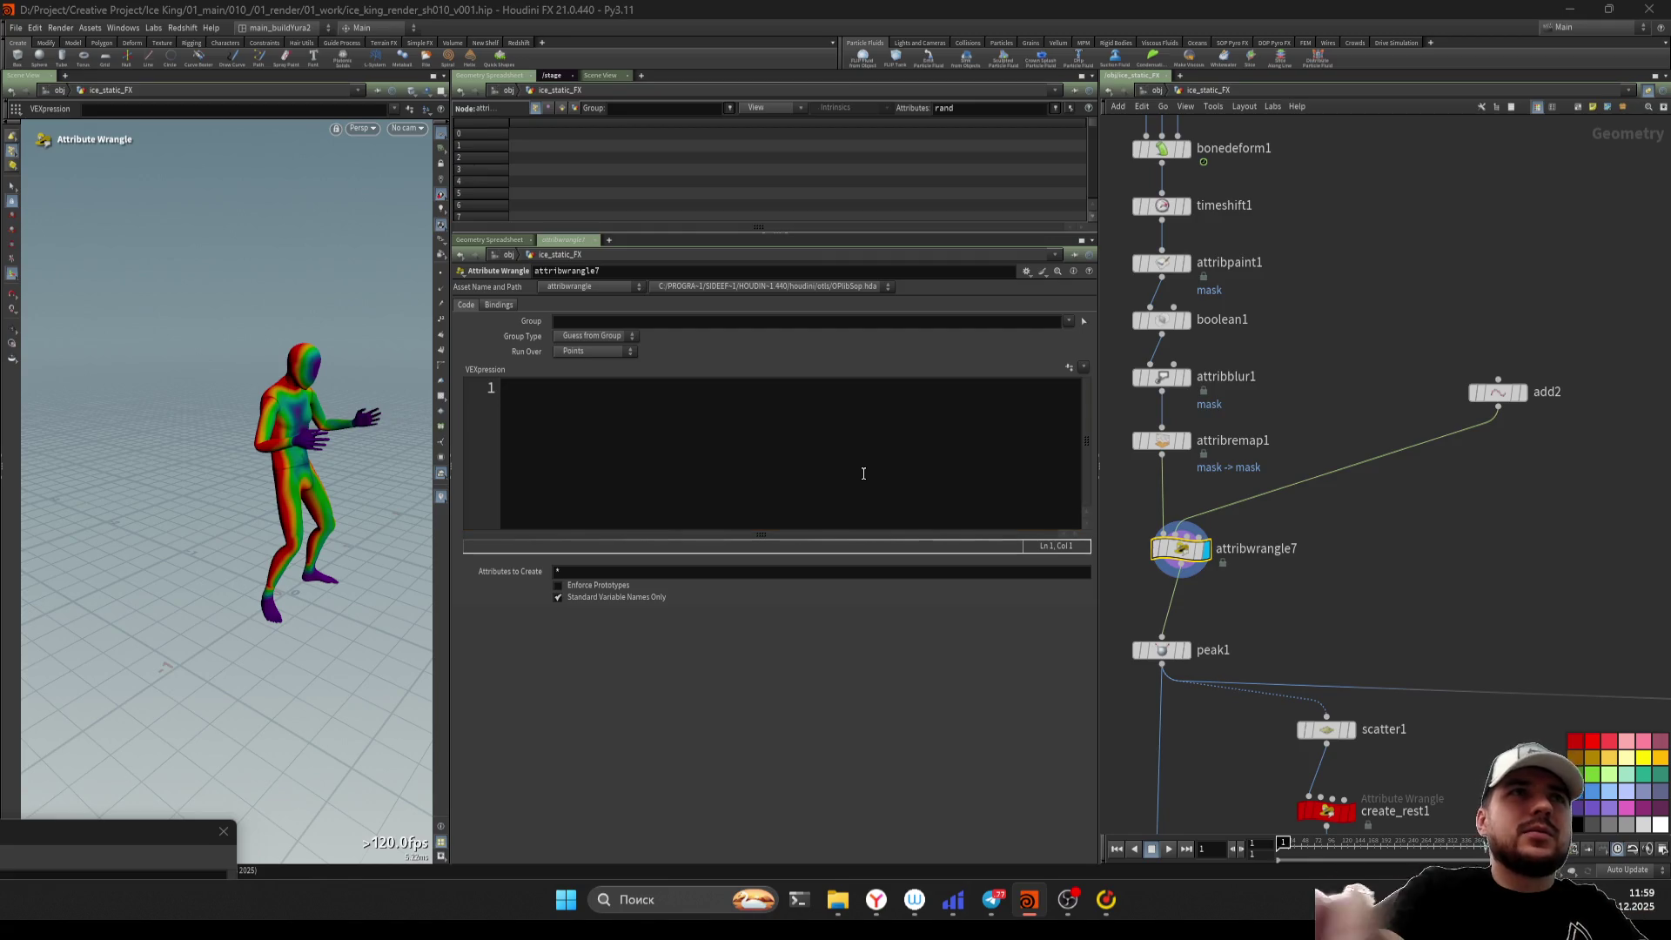
scroll(1402, 478, "down", 3)
scroll(1402, 478, "up", 4)
type("ector pos = p")
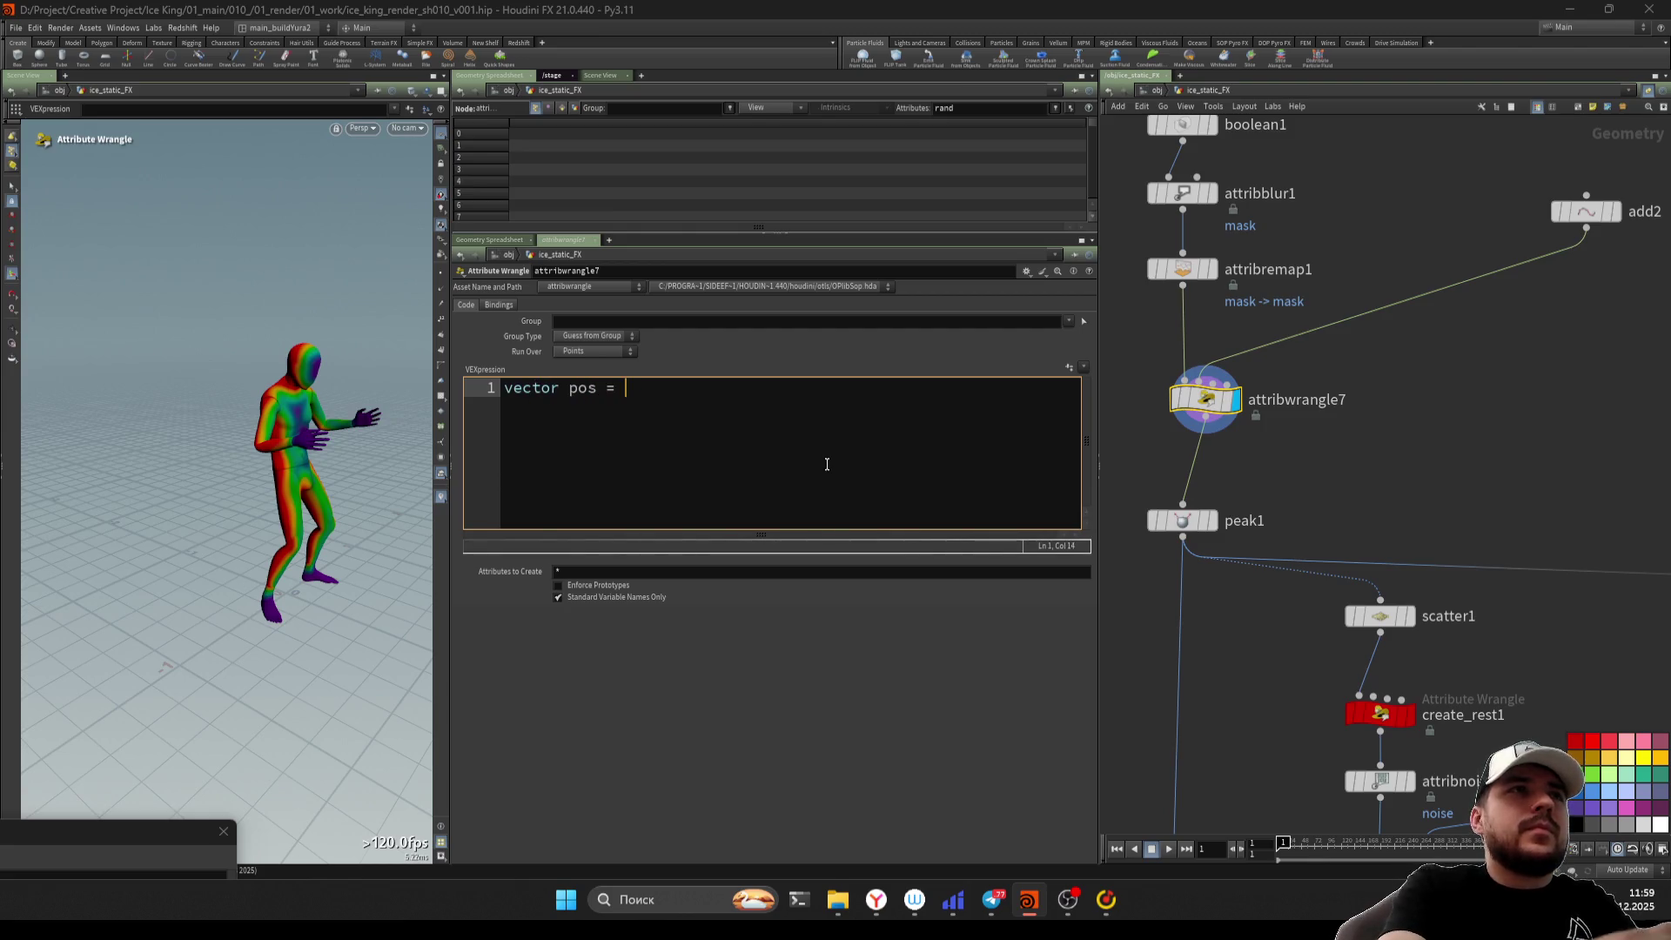
type("oint( 3, \"P\",")
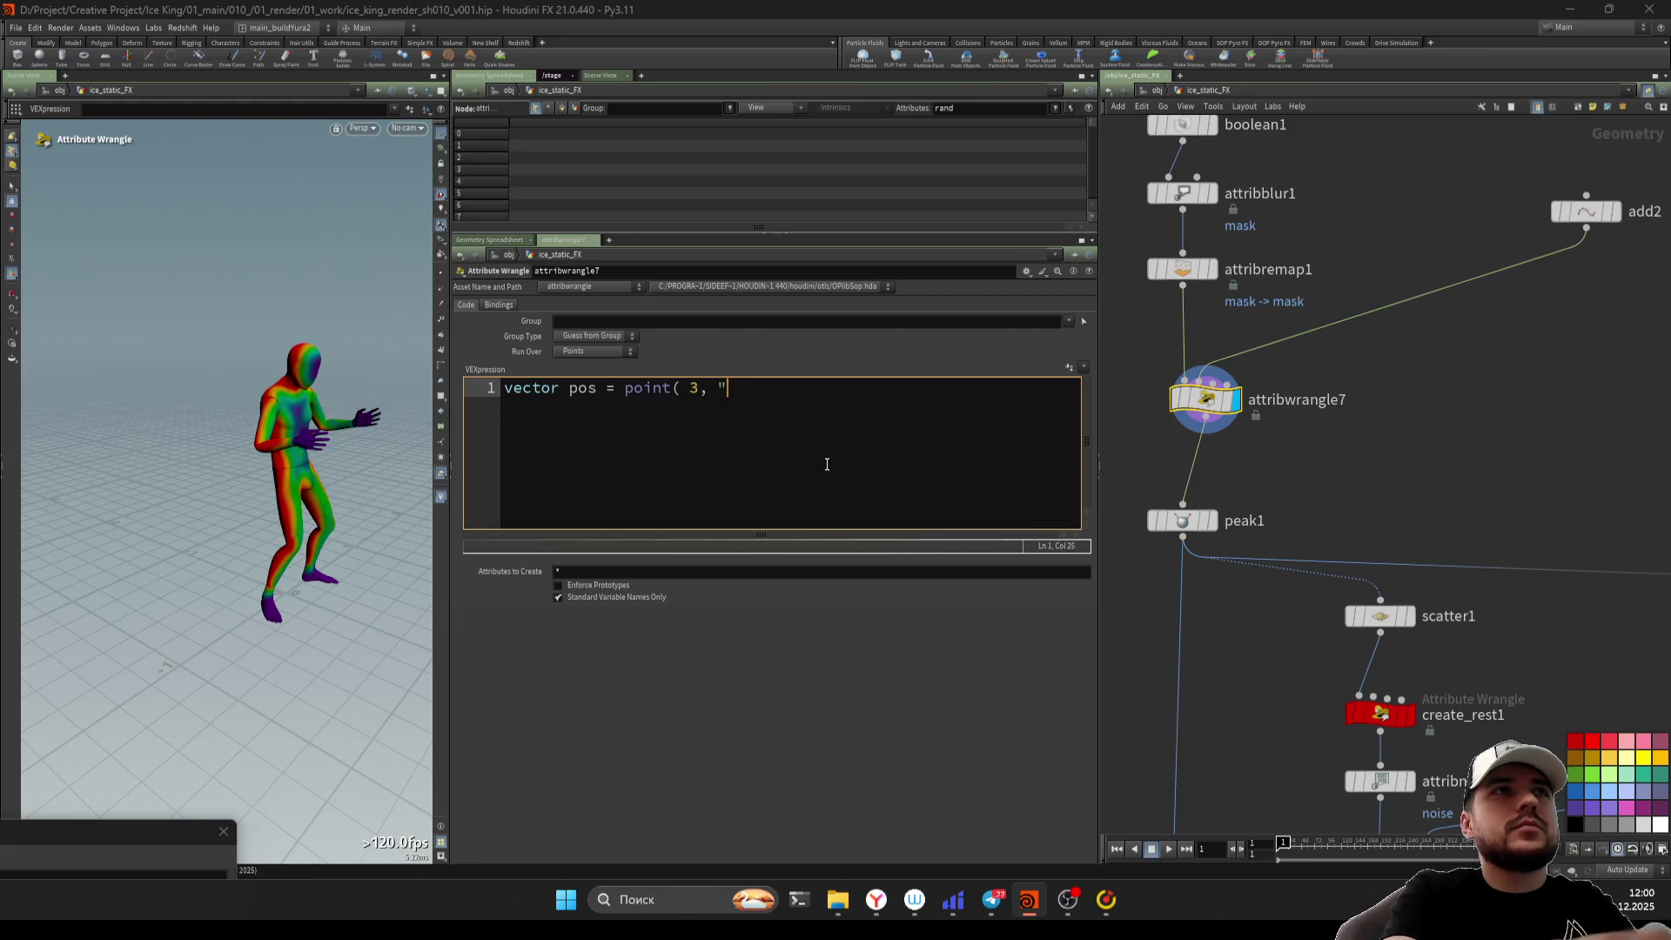
type(" 0 );")
key("Return")
key("Return")
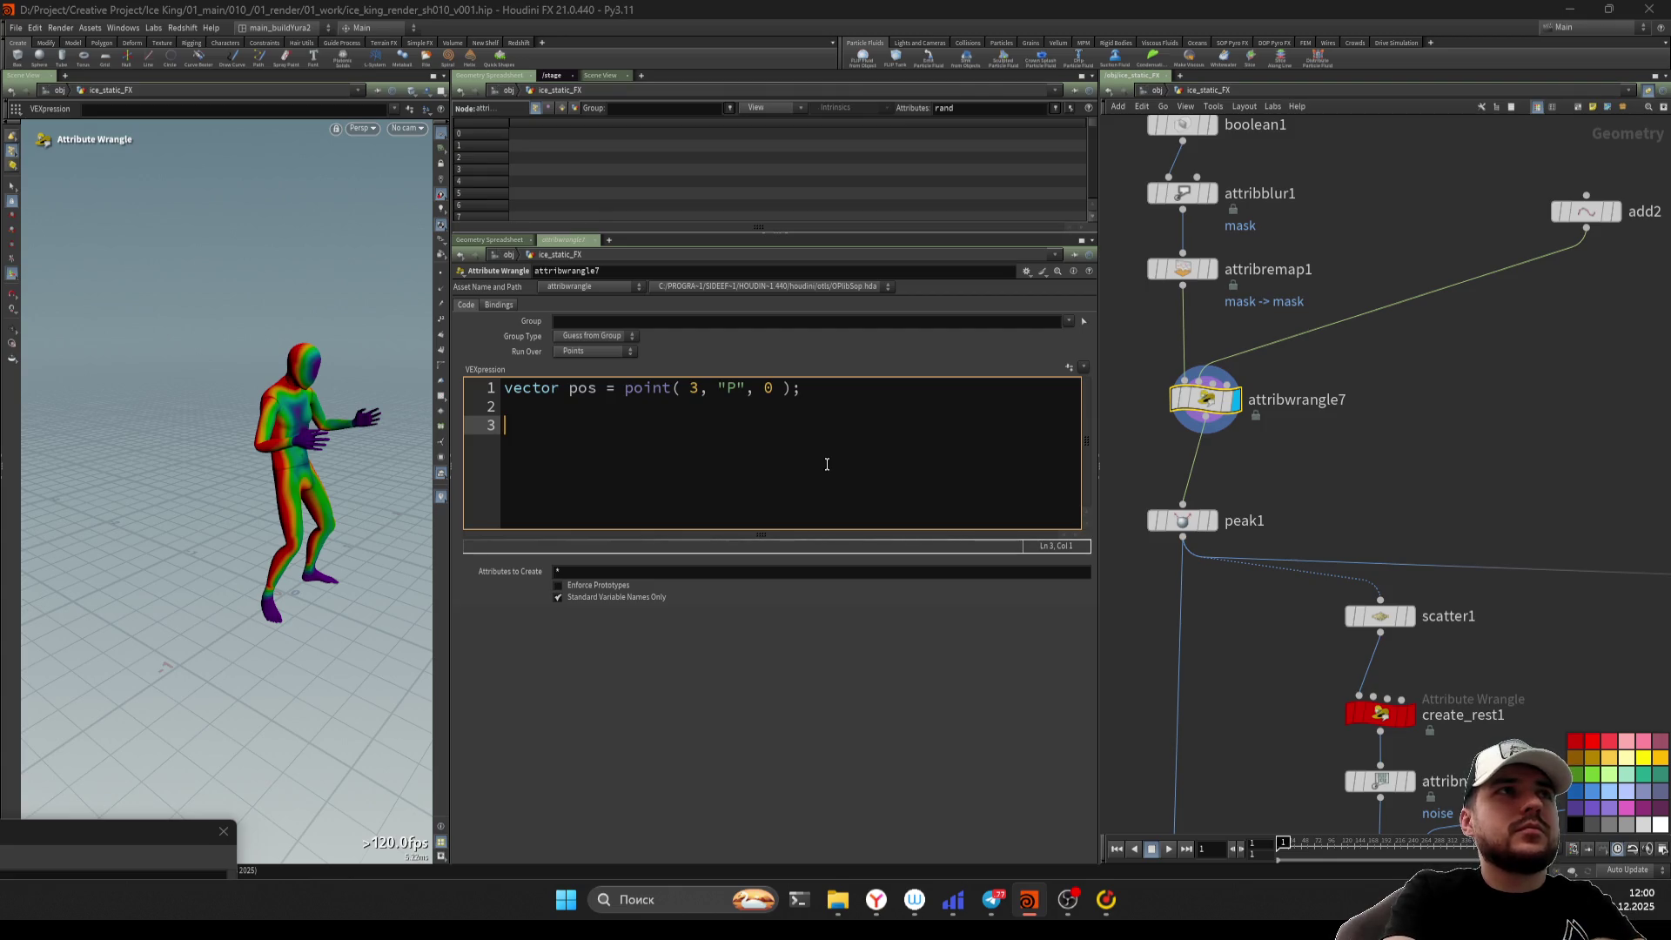
type("vec")
type(" dir ")
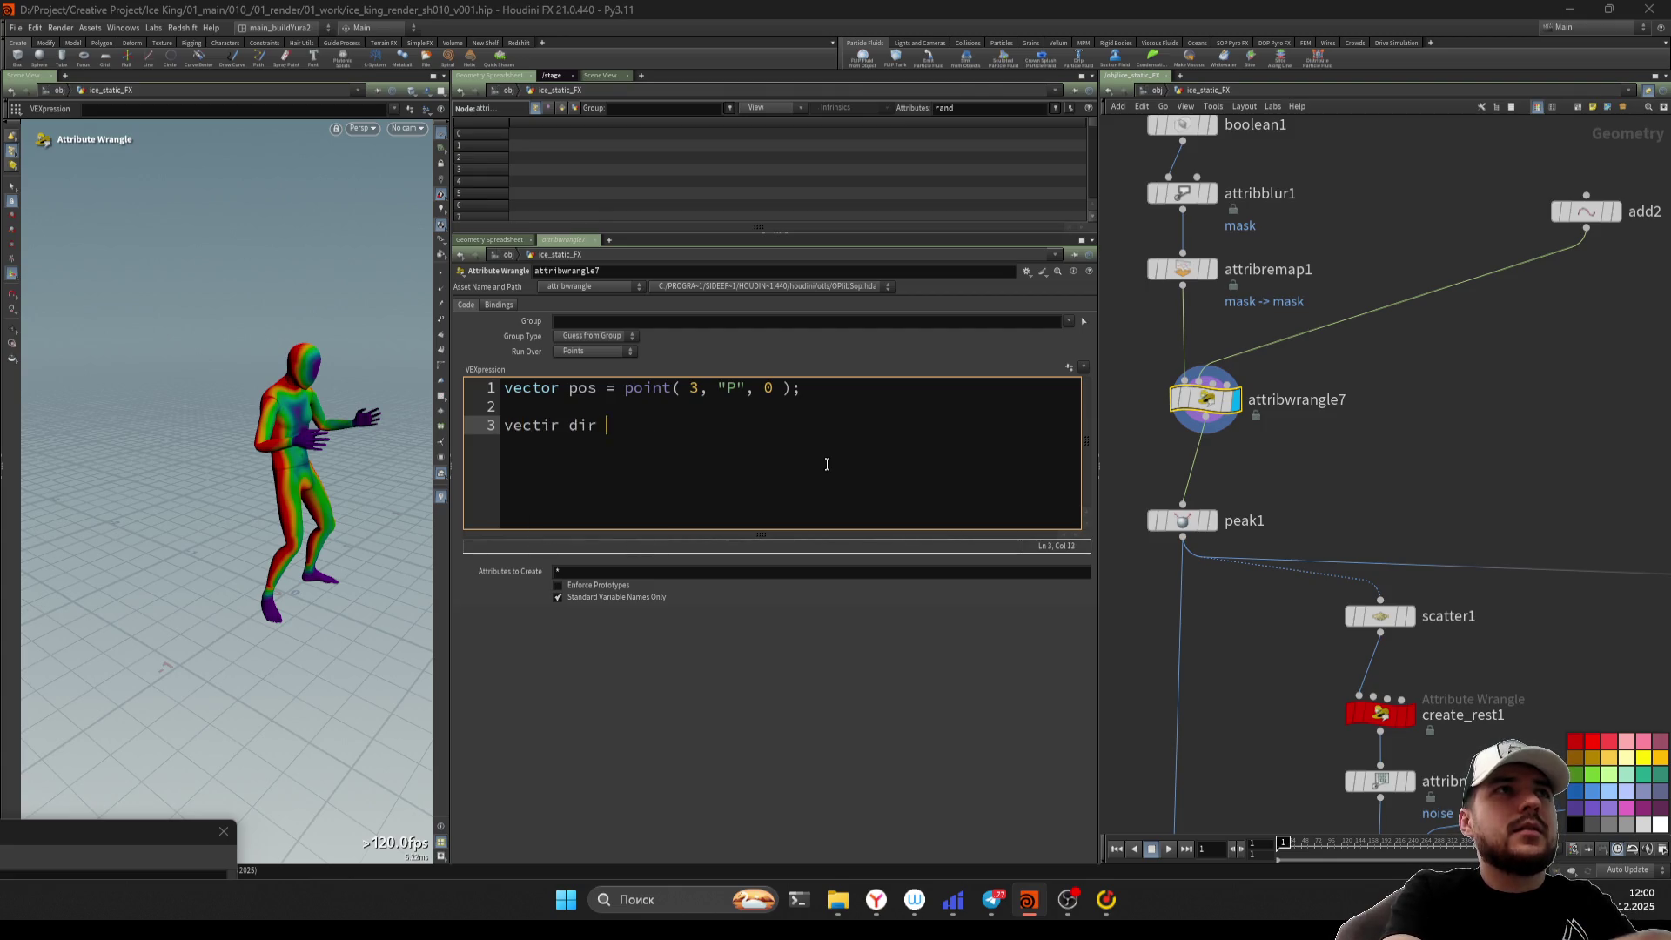
type("vector")
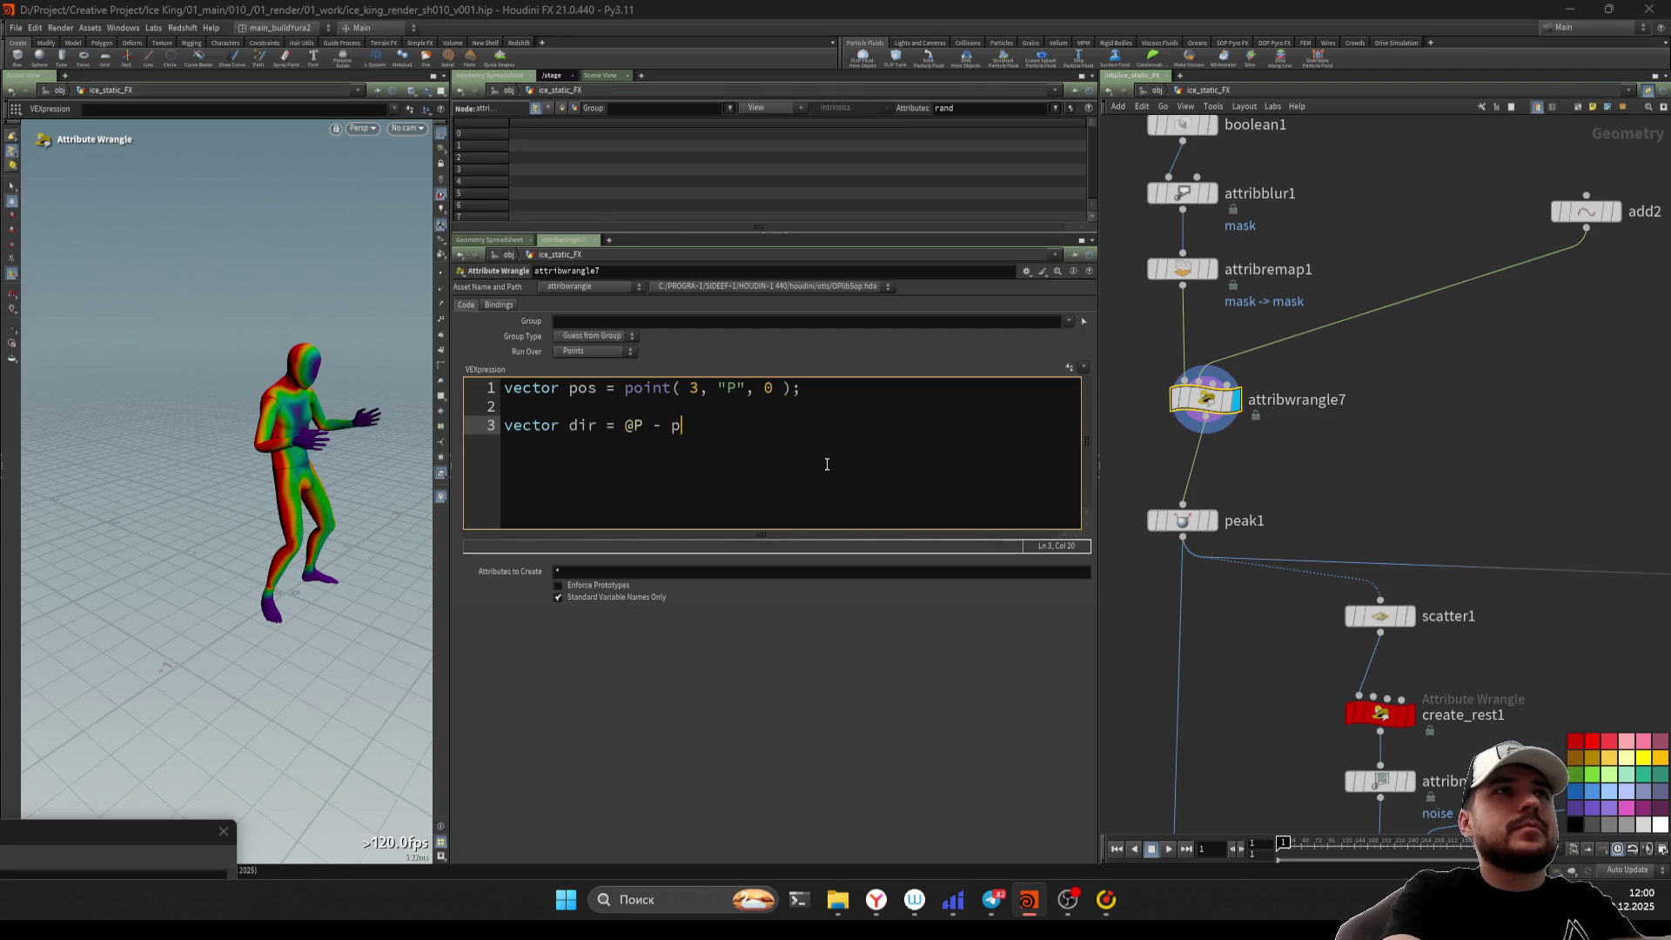
type("os;")
key("Return")
key("Return")
type("v@N =")
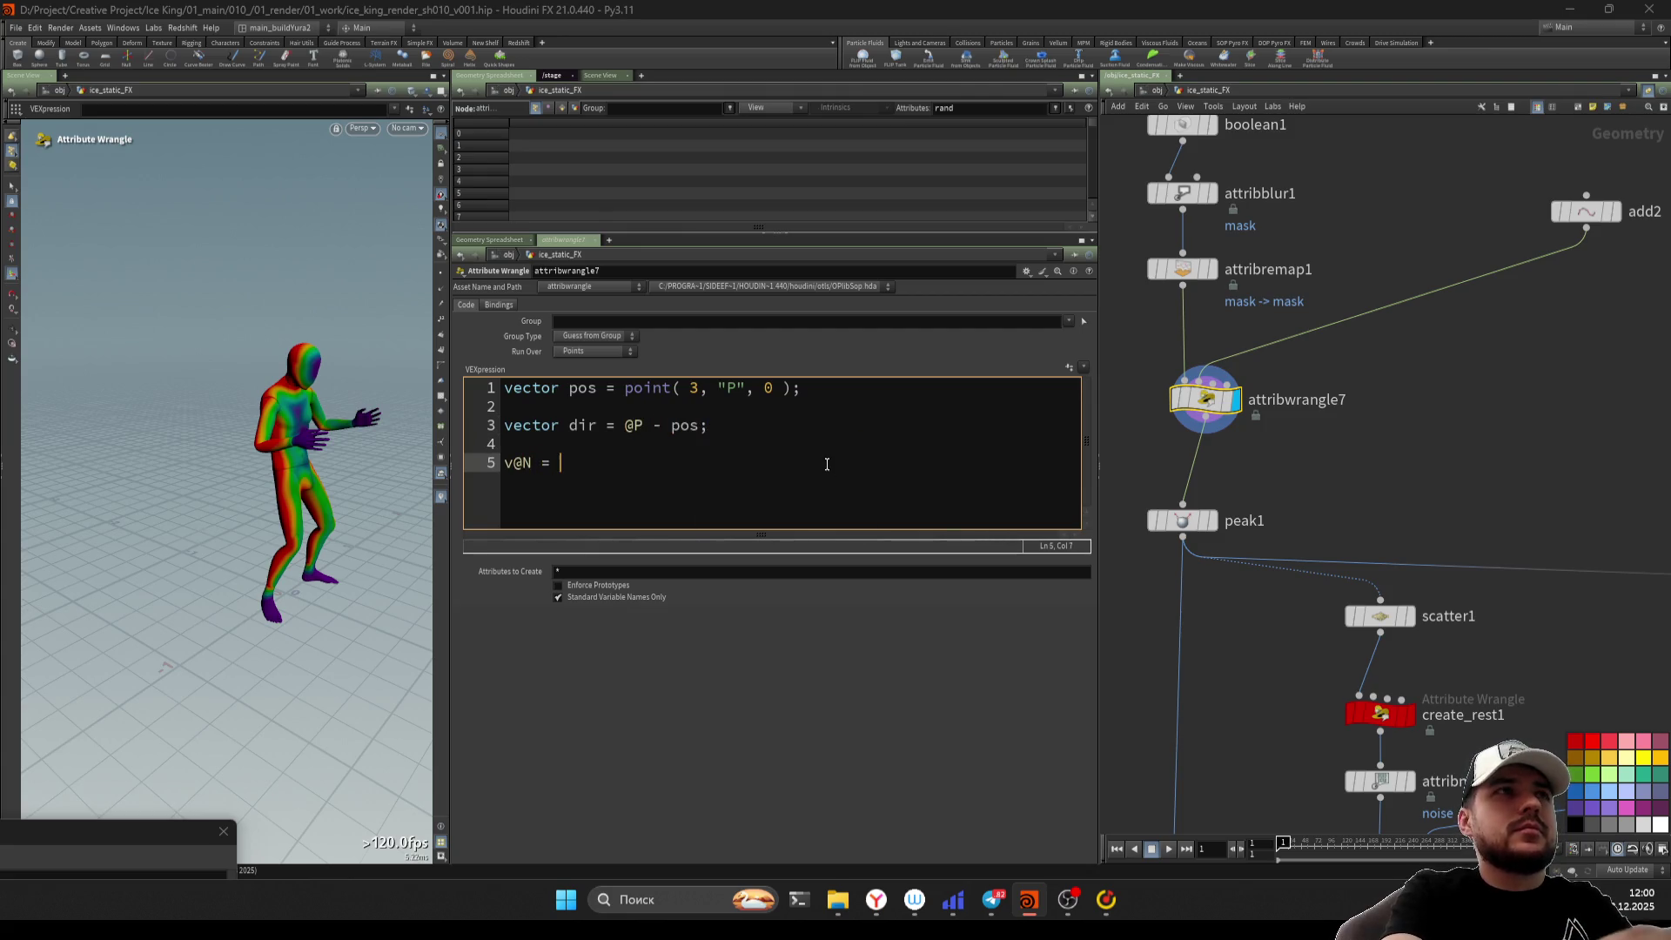
type("dir;")
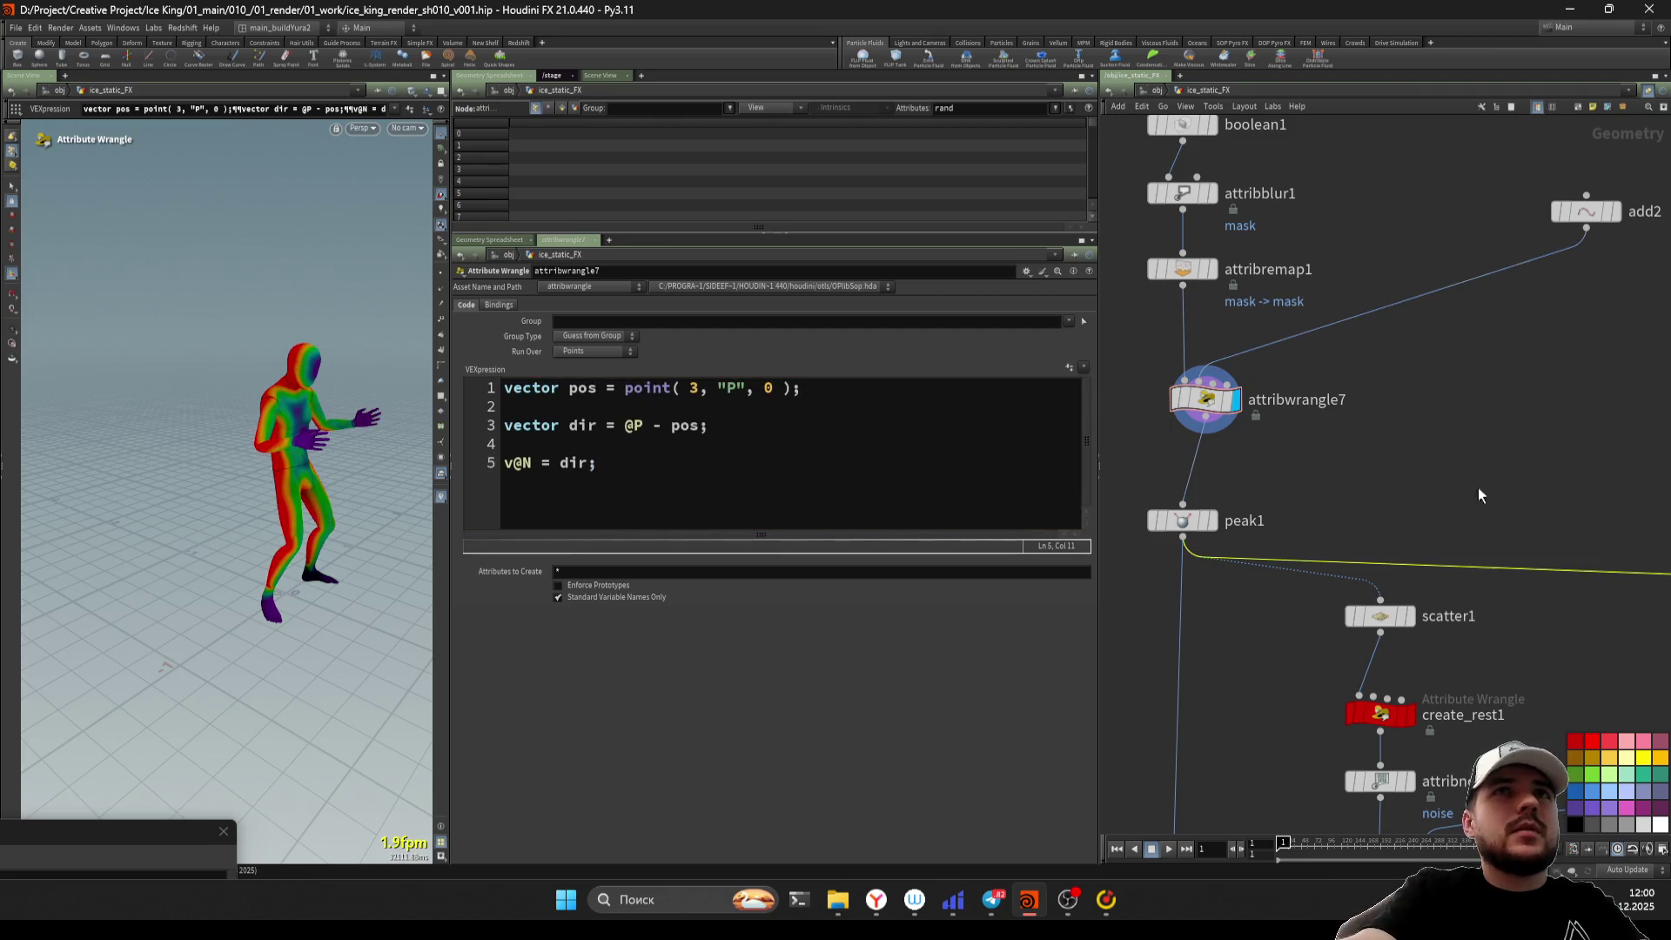
left_click_drag(1234, 407, 1211, 392)
key("Tab")
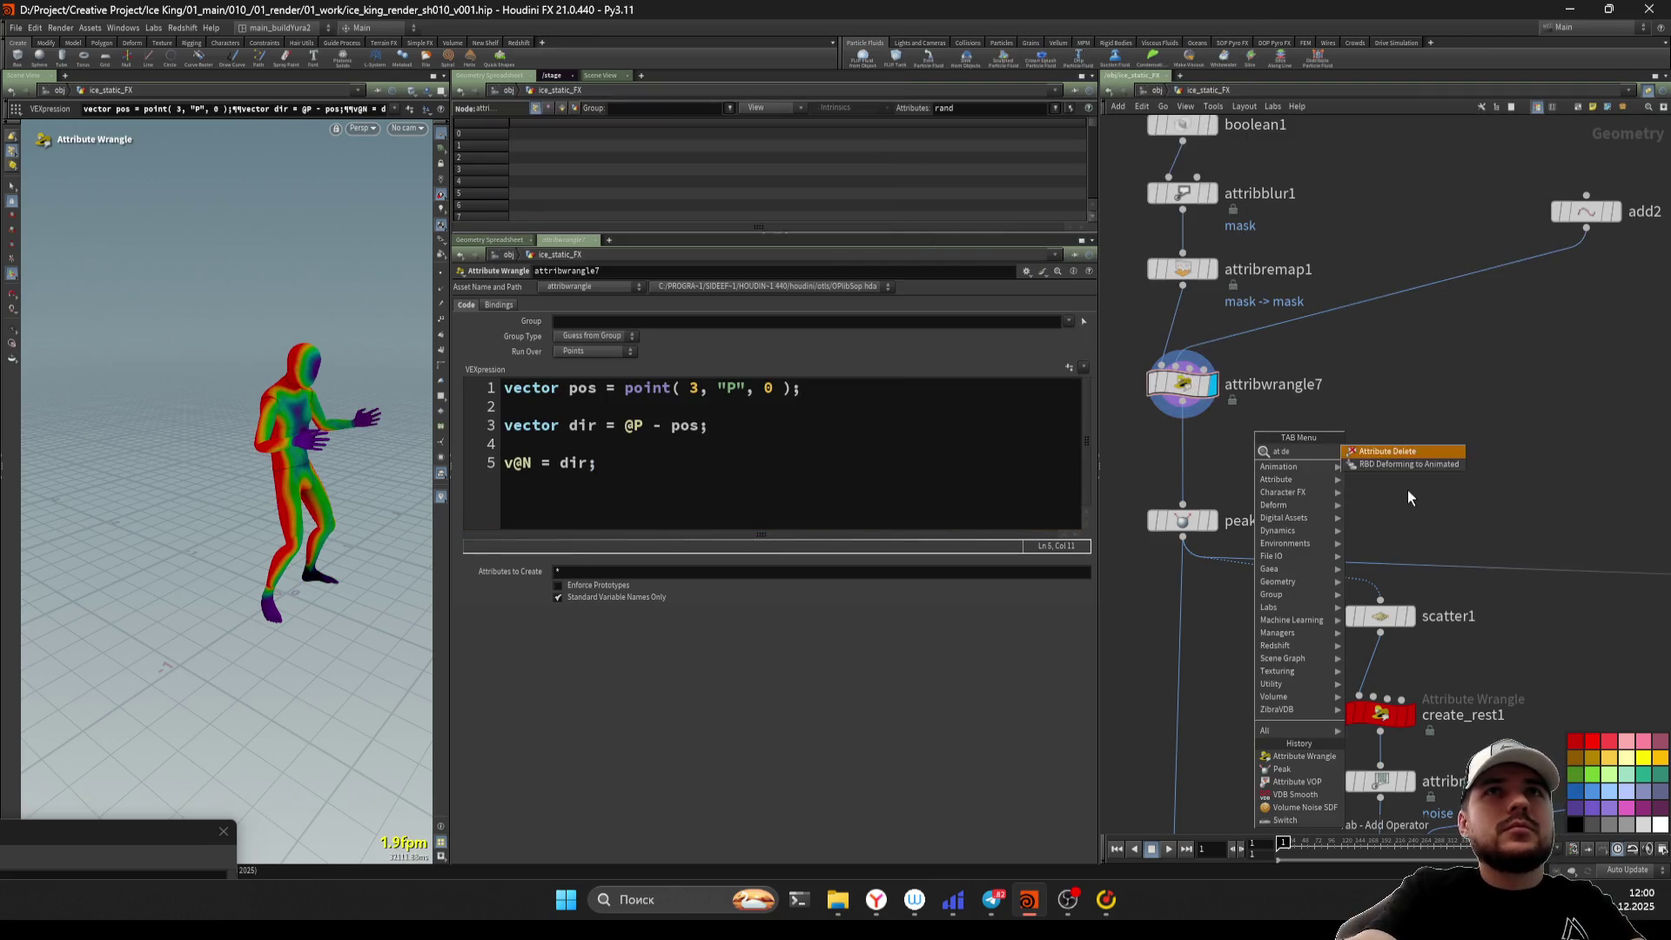
Attach an Attribute Delete node to peak1's output and shift the node chain upward
left_click(1407, 489)
left_click(1187, 567)
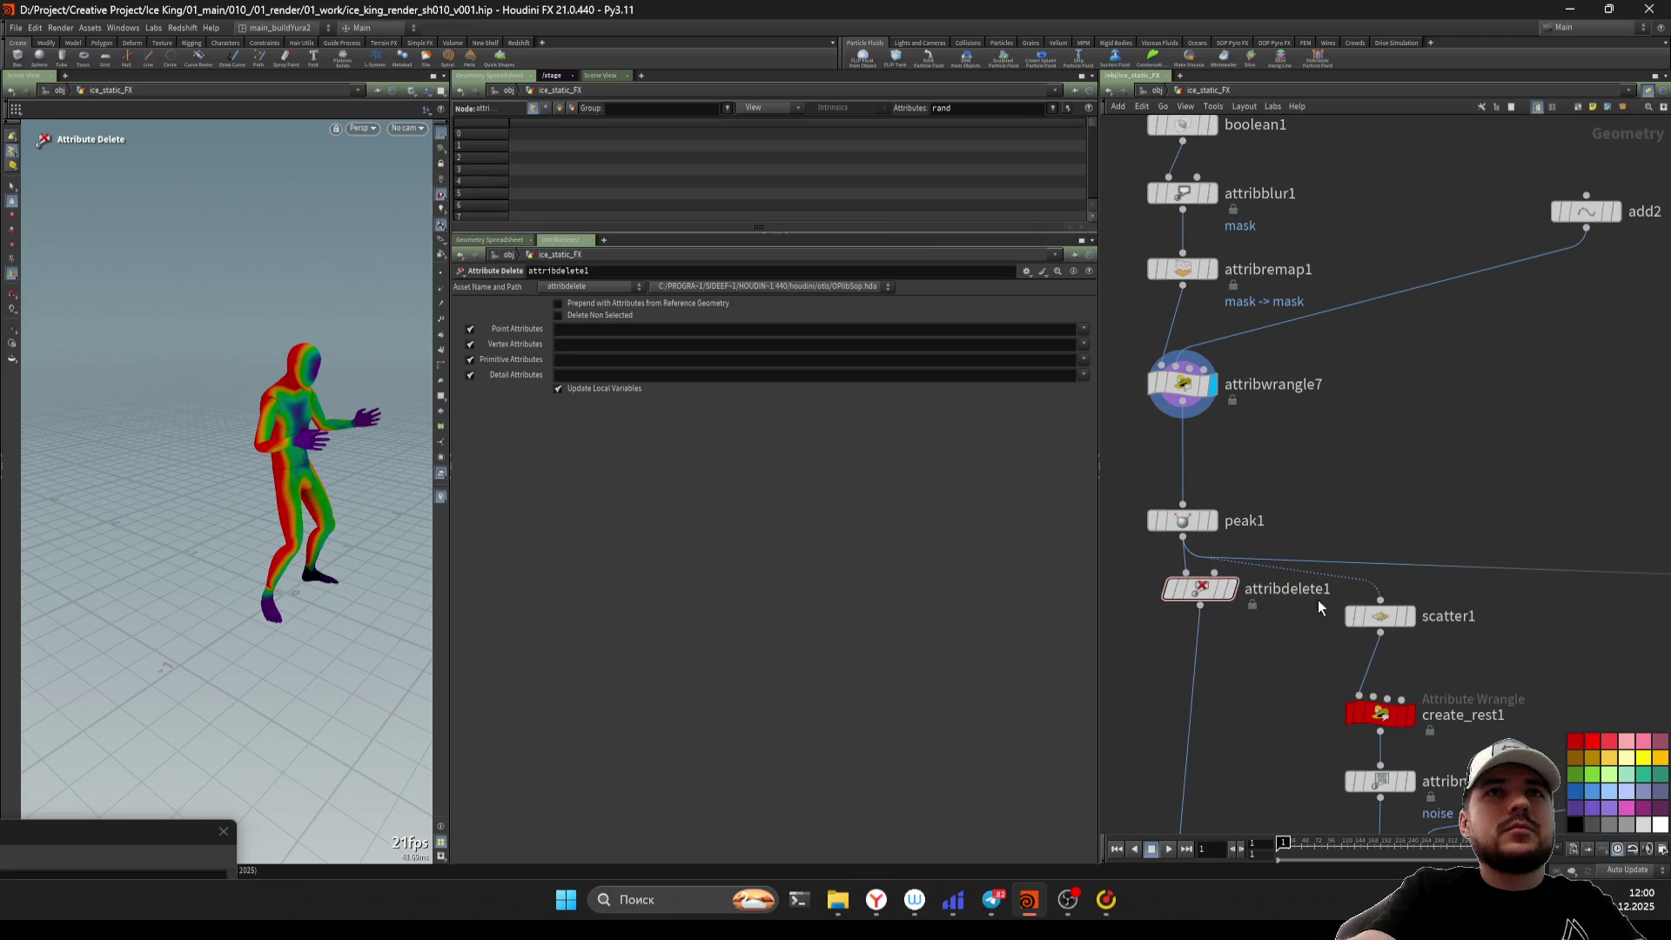
scroll(1225, 656, "down", 5)
mouse_move(1170, 261)
left_mouse_down()
mouse_move(1231, 698)
mouse_move(1208, 590)
left_mouse_up()
left_click(1375, 553)
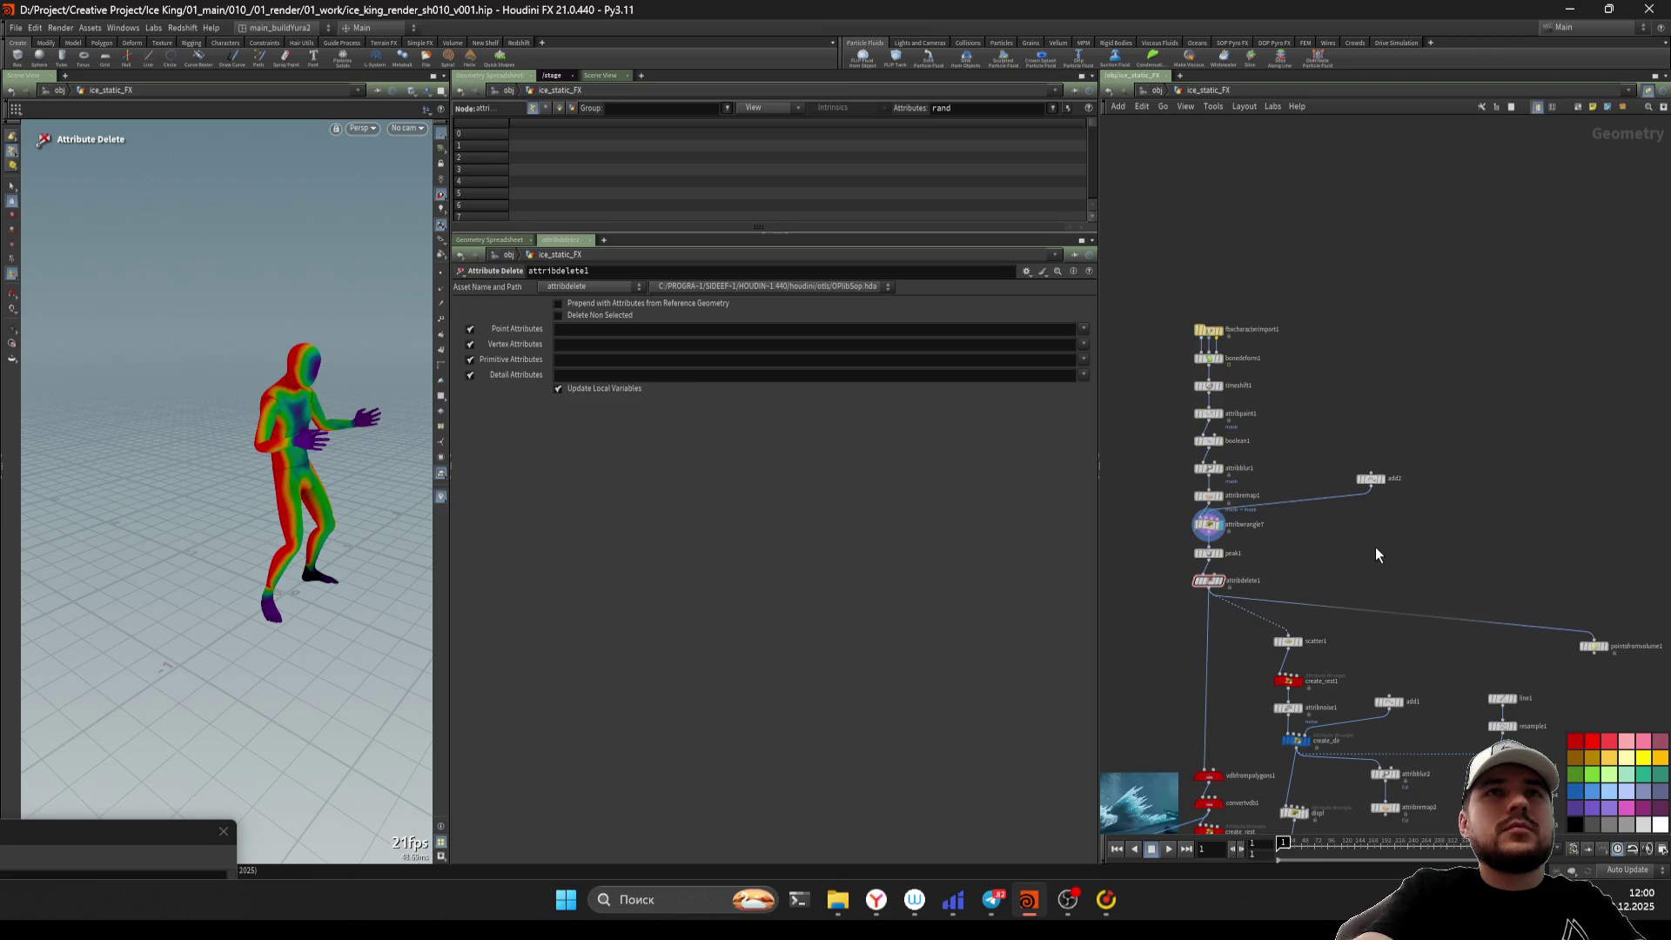
Check attribwrangle7's normals and peak1's result, then display attribdelete1
scroll(1336, 581, "up", 3)
key("Up")
key("Up")
mouse_move(1387, 608)
middle_mouse_down()
mouse_move(1399, 591)
mouse_move(1476, 622)
middle_mouse_up()
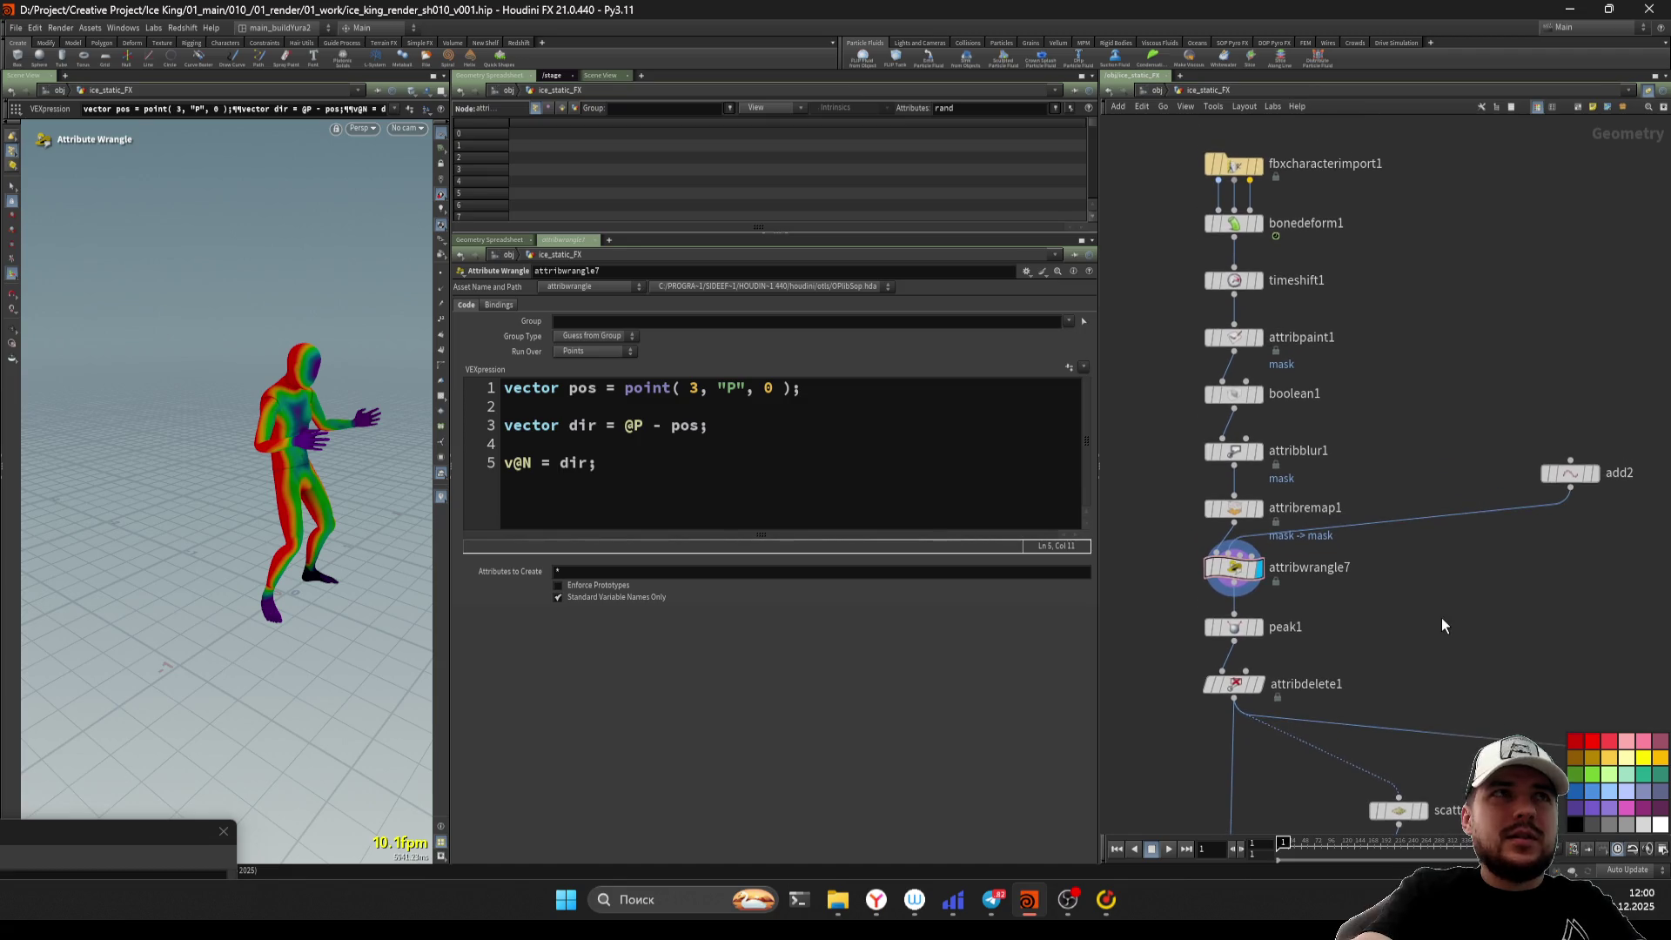
left_click(1303, 585)
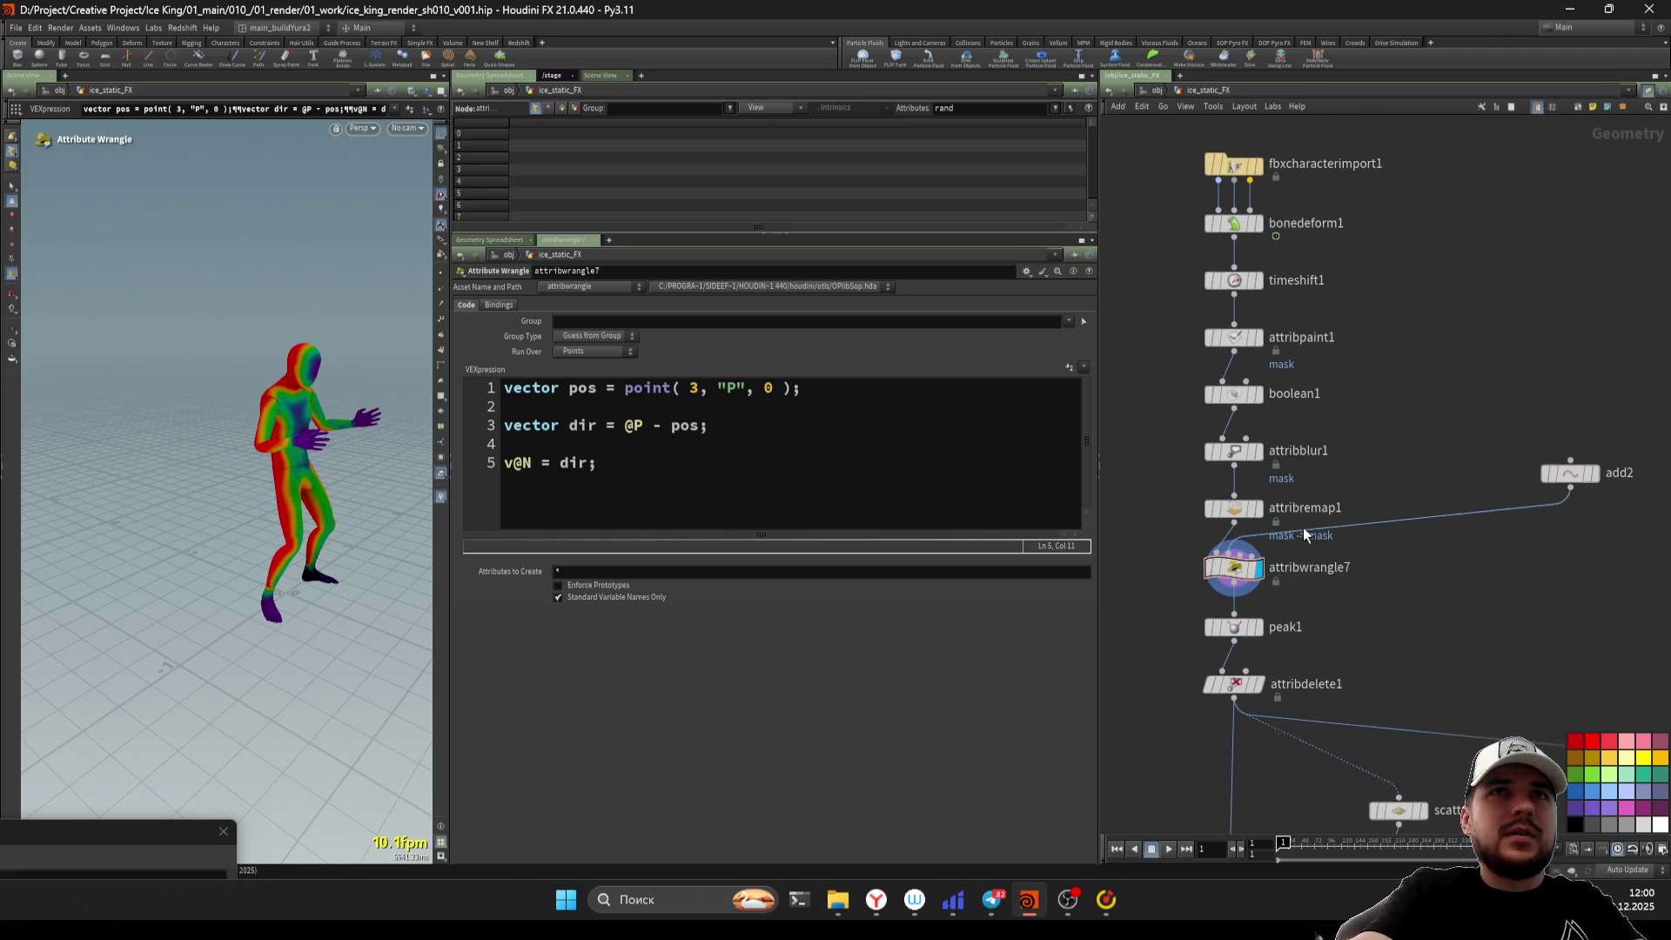
middle_click_drag(1421, 632, 1415, 564)
left_click(441, 296)
left_click(441, 297)
left_click(1228, 559)
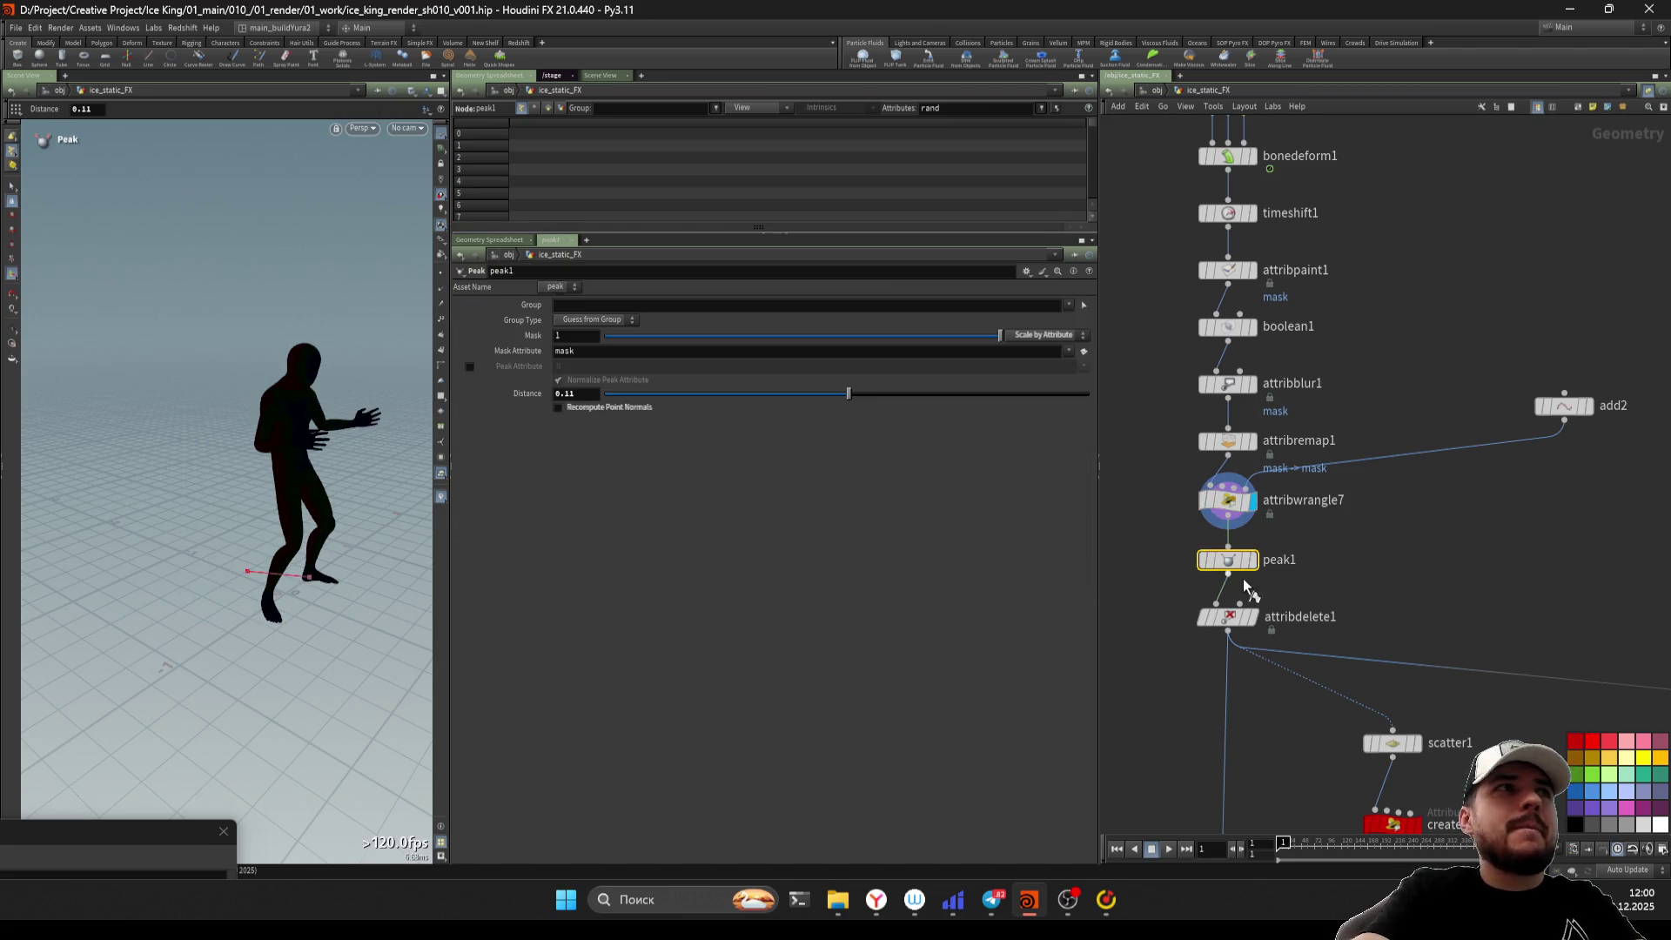
left_click(1251, 560)
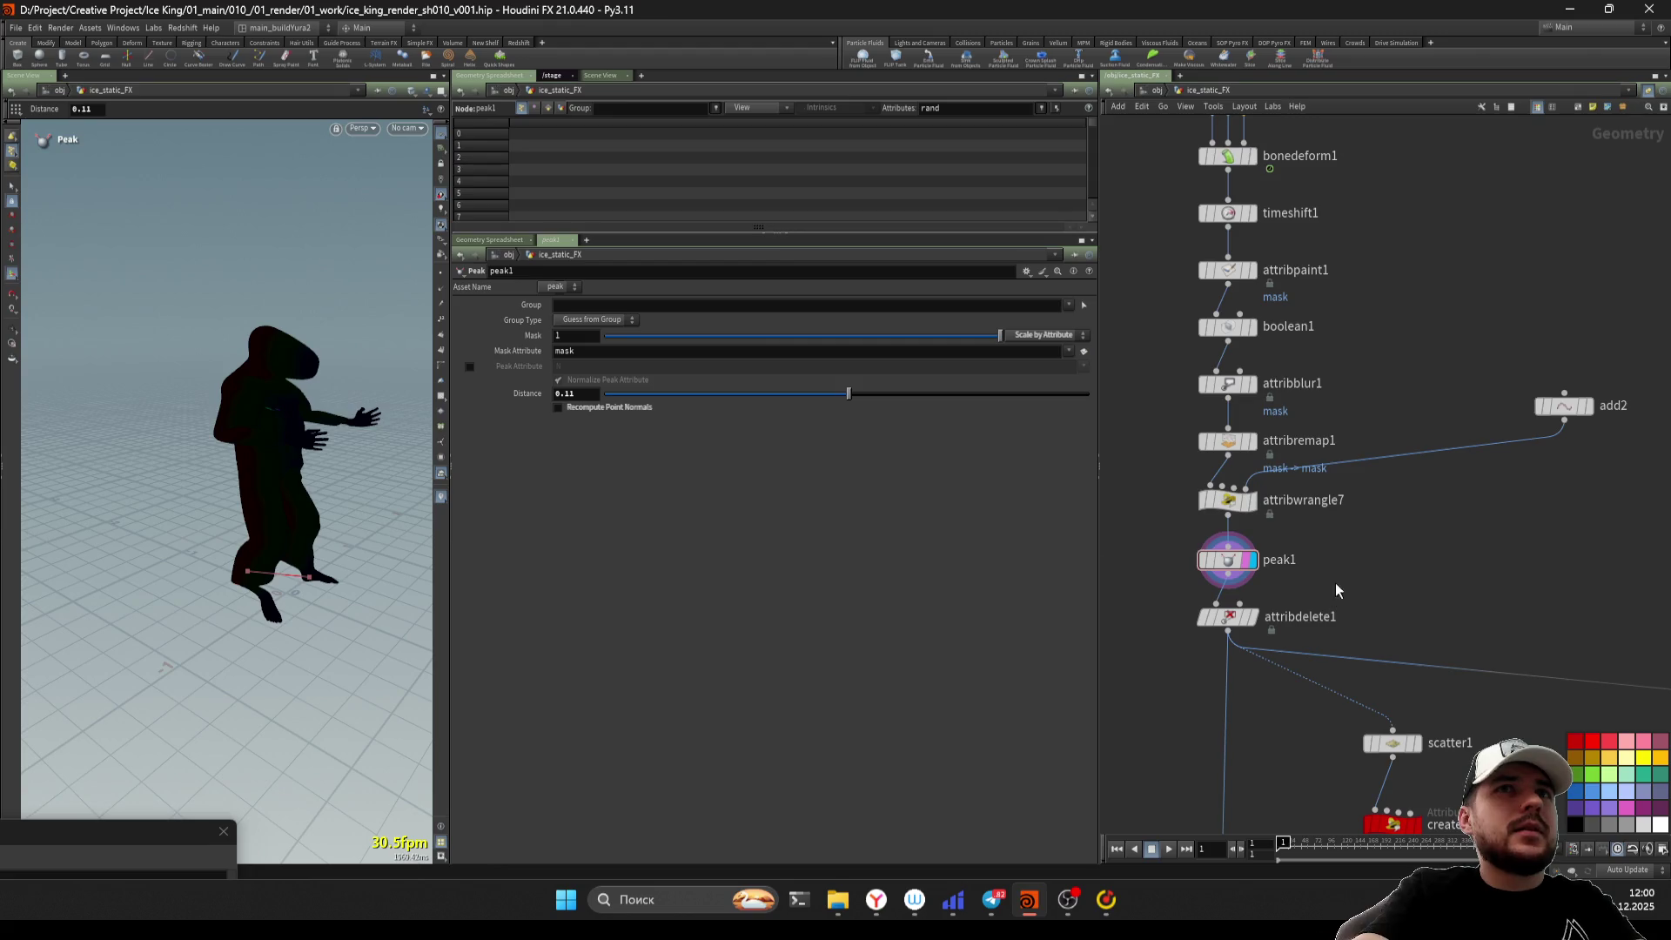
left_click(1227, 616)
key("r")
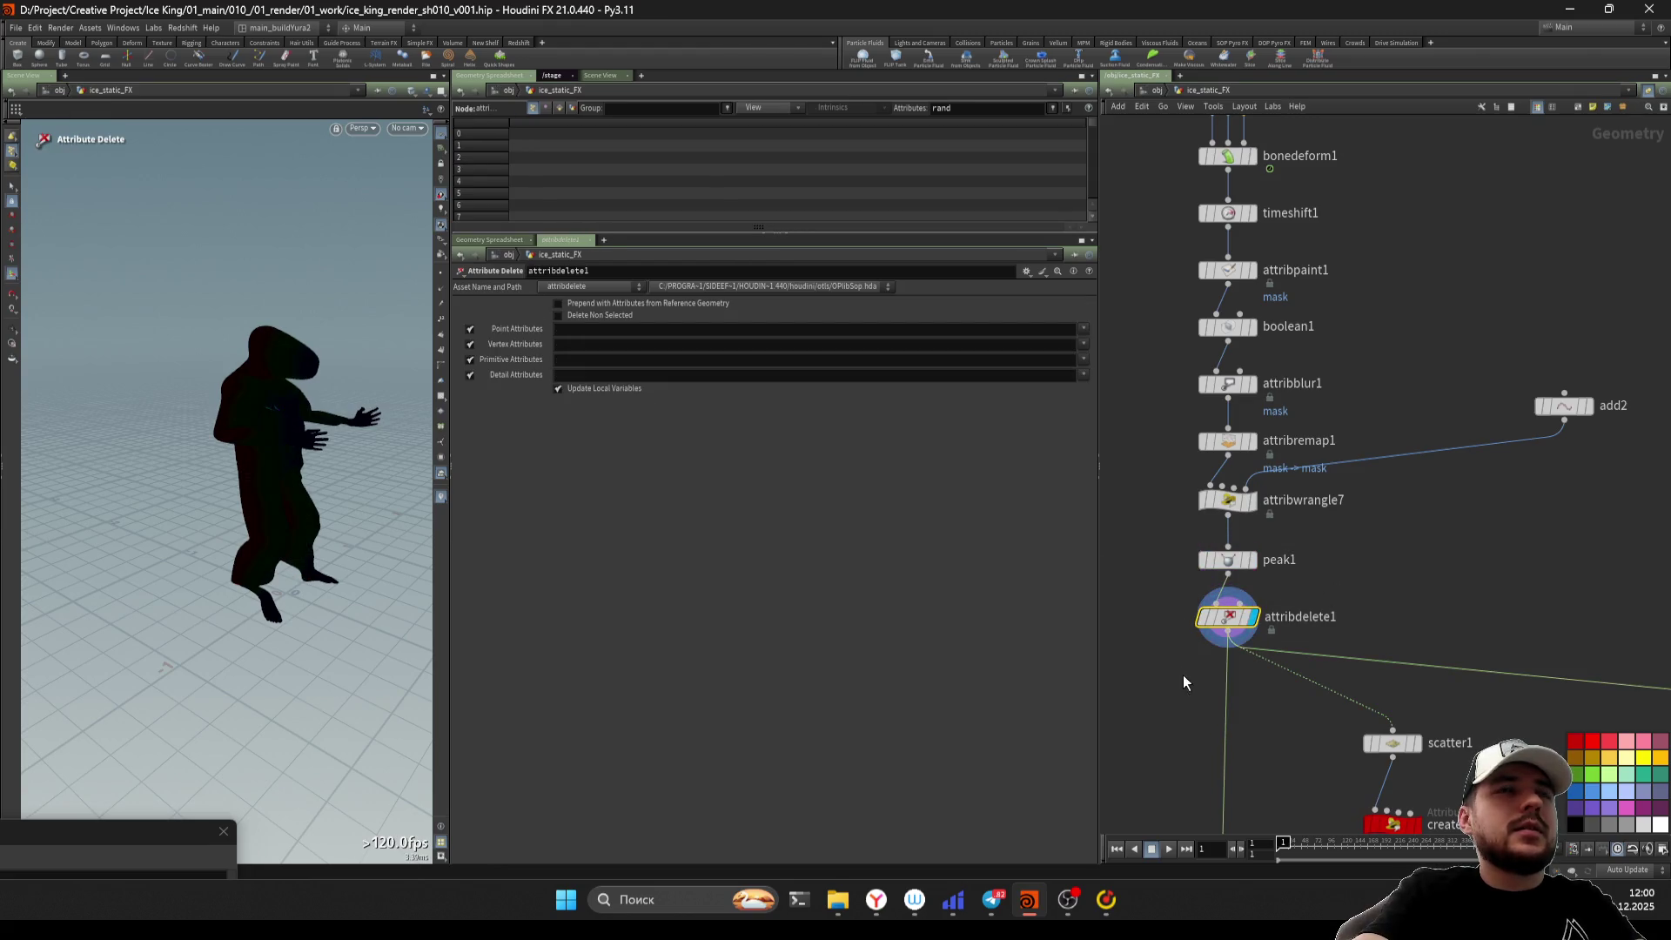
Delete the N point attribute with Update Local Variables turned on
left_click(597, 329)
type("N")
key("Return")
key("Escape")
mouse_move(340, 447)
left_mouse_down()
mouse_move(218, 439)
mouse_move(252, 444)
left_mouse_up()
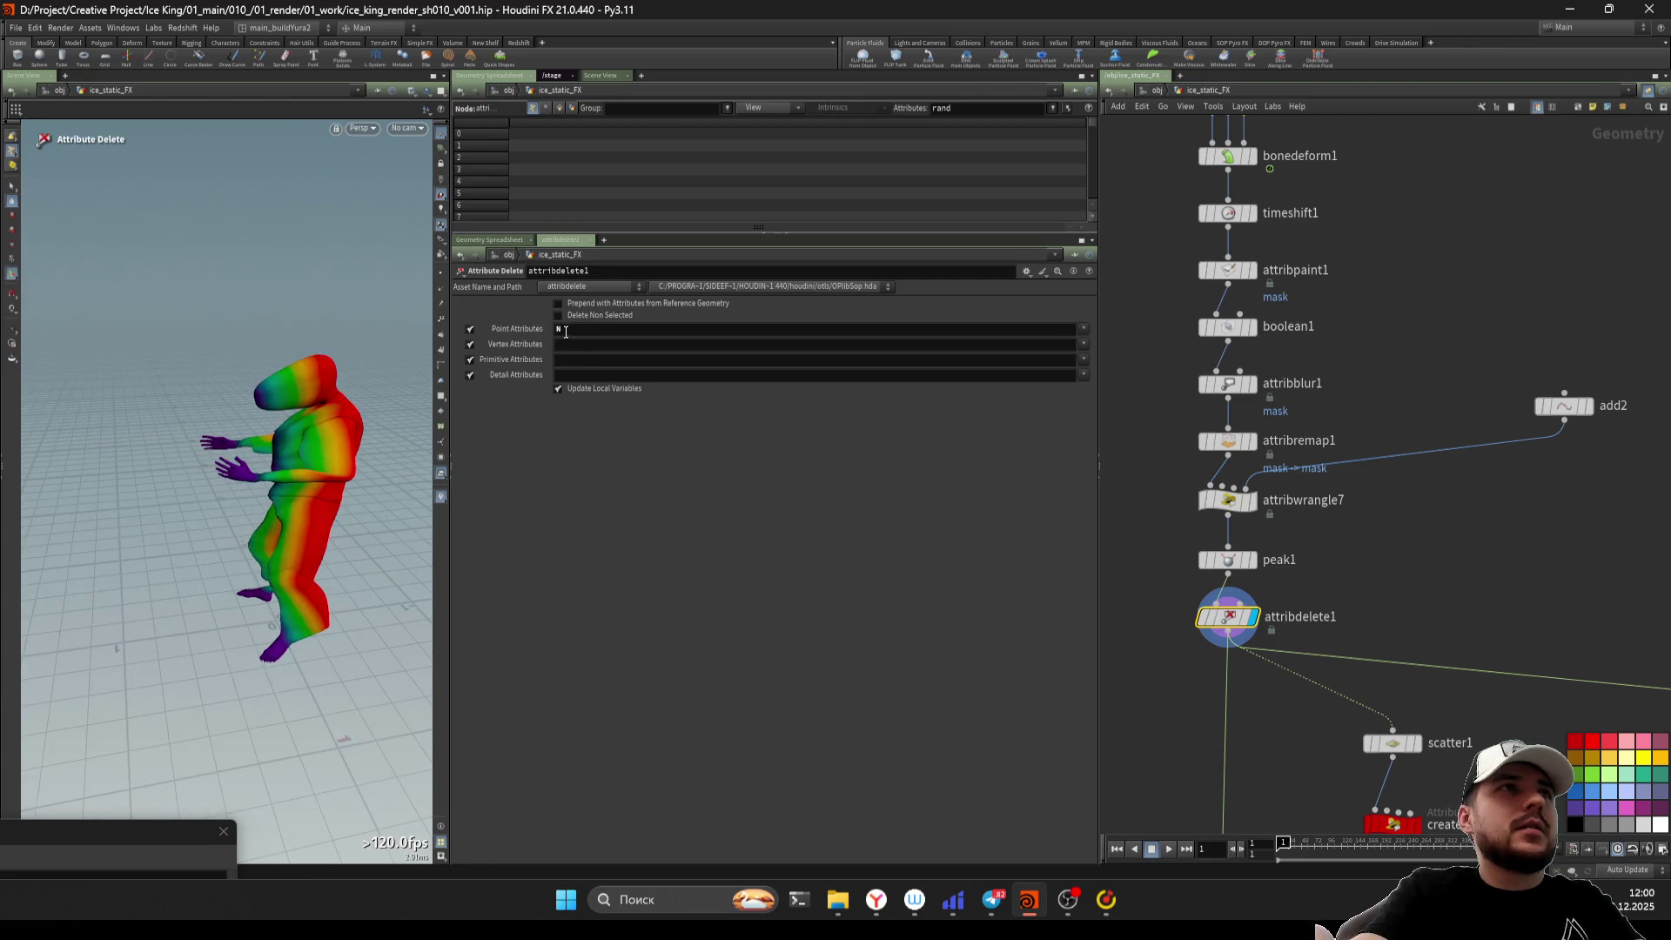
left_click(564, 389)
left_click_drag(339, 487, 325, 484)
Raise attribblur1's Blurring Iterations to 170
key("Up")
scroll(1159, 577, "up", 2)
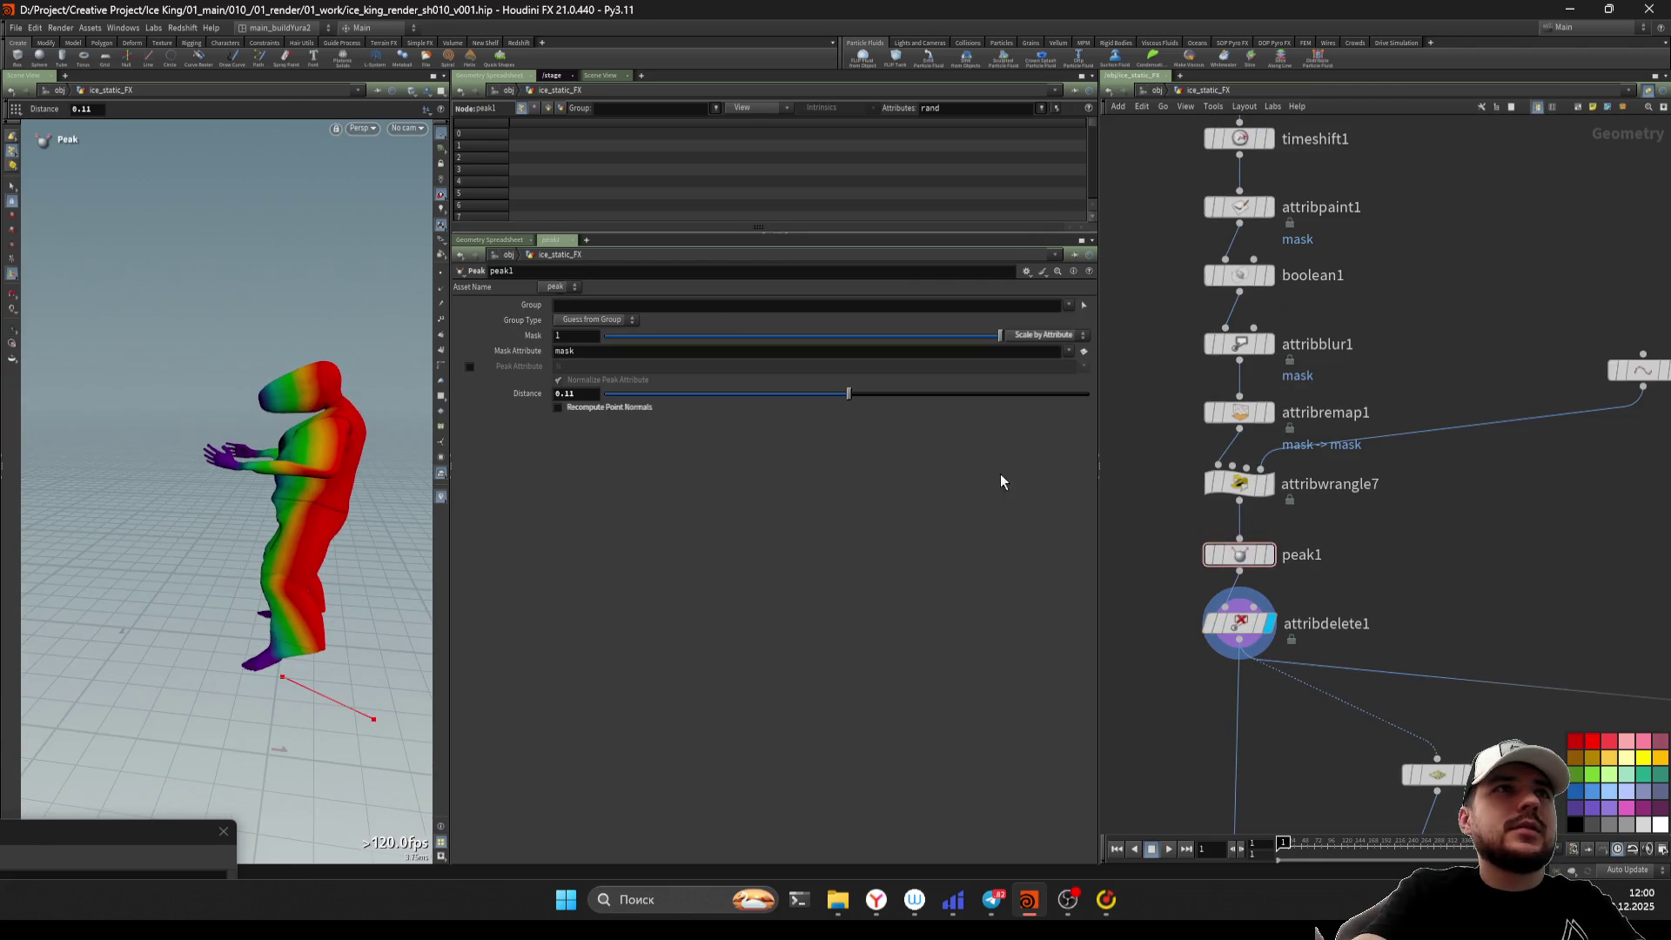
key("Up")
key("Up")
key("Up")
left_click_drag(667, 351, 1316, 396)
mouse_move(598, 347)
middle_mouse_down()
mouse_move(1122, 398)
mouse_move(944, 393)
middle_mouse_up()
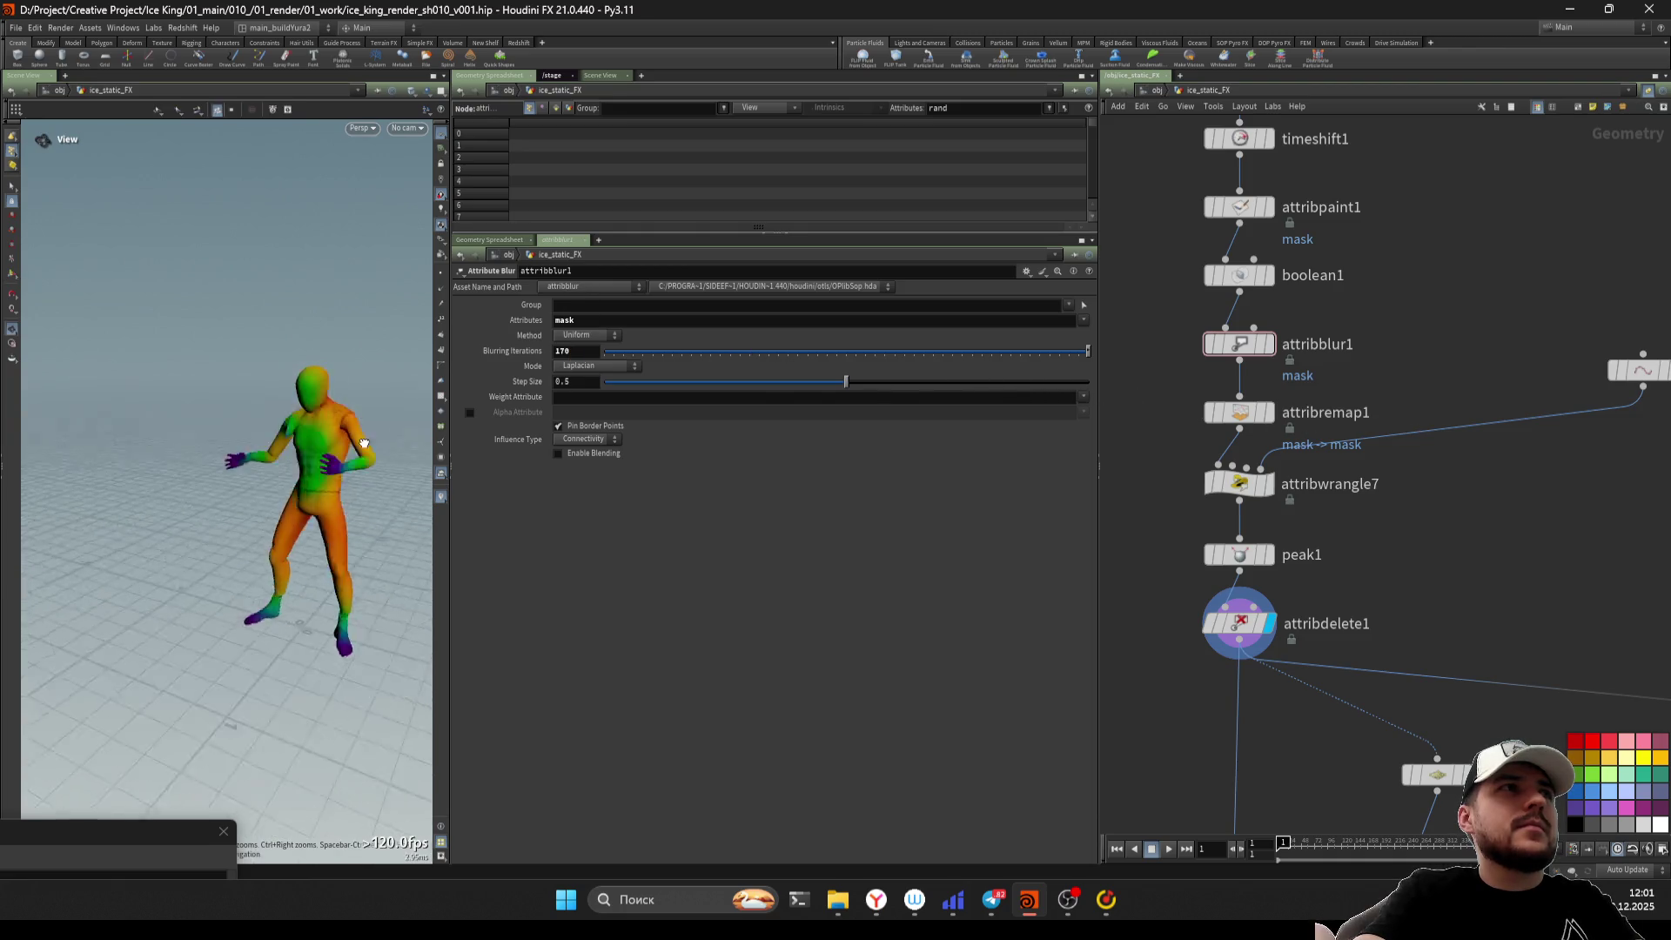
Review the wrangle, peak1 and attribremap1 results from a close side view of the character
left_click(1263, 484)
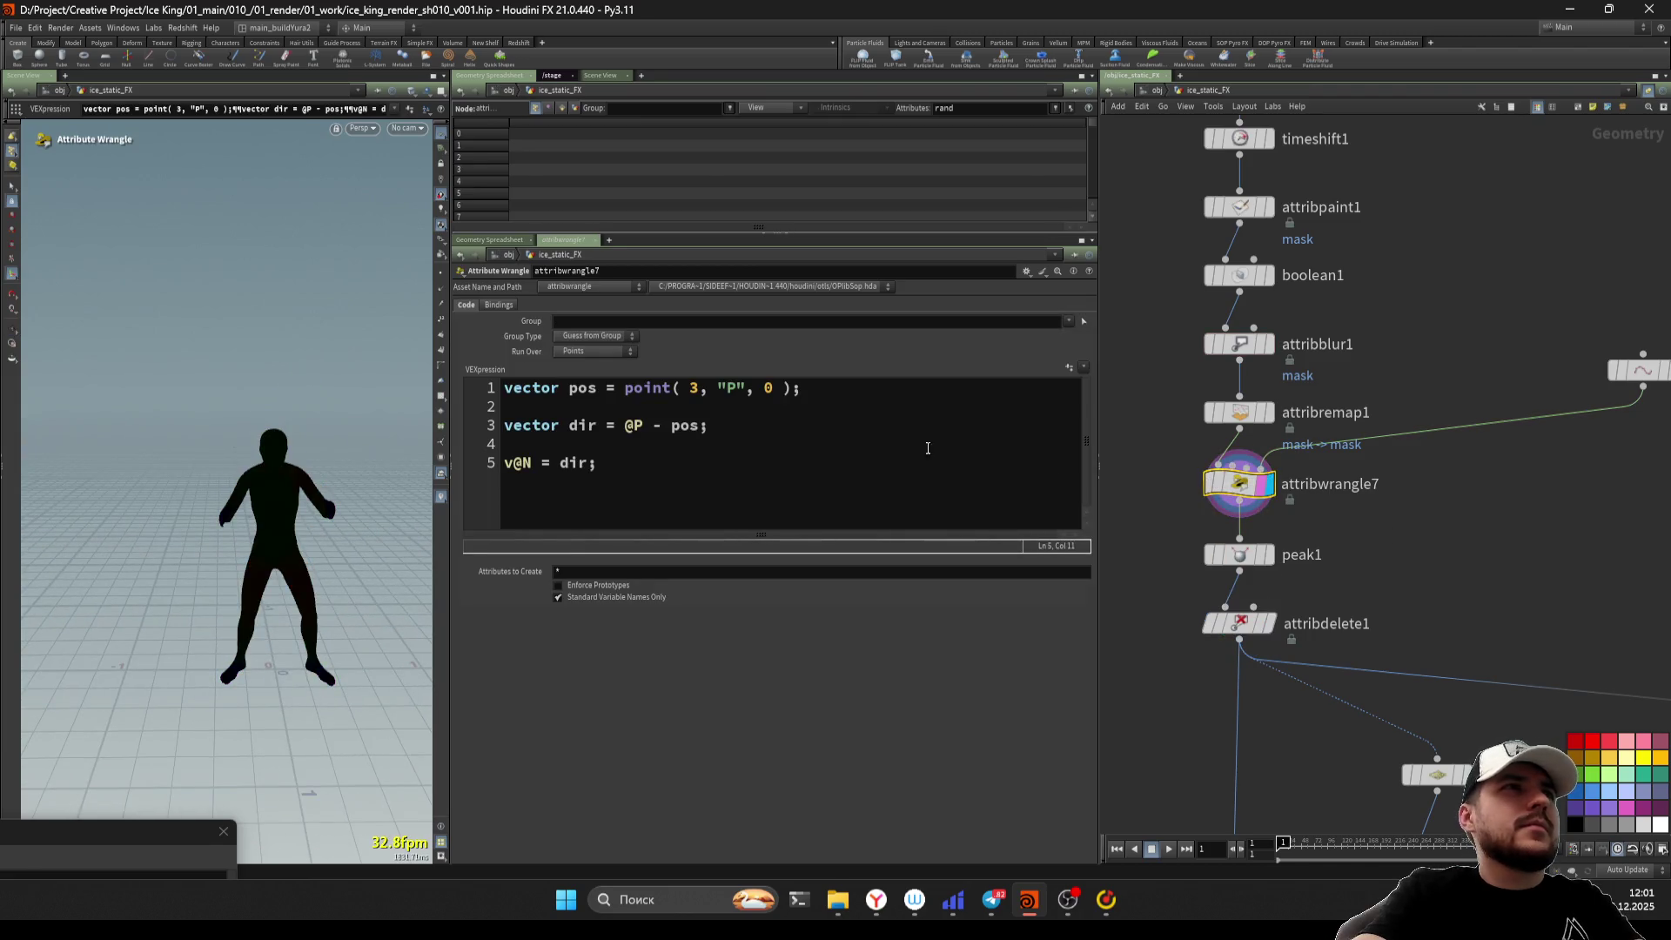
left_click(1271, 555)
left_click(1239, 418)
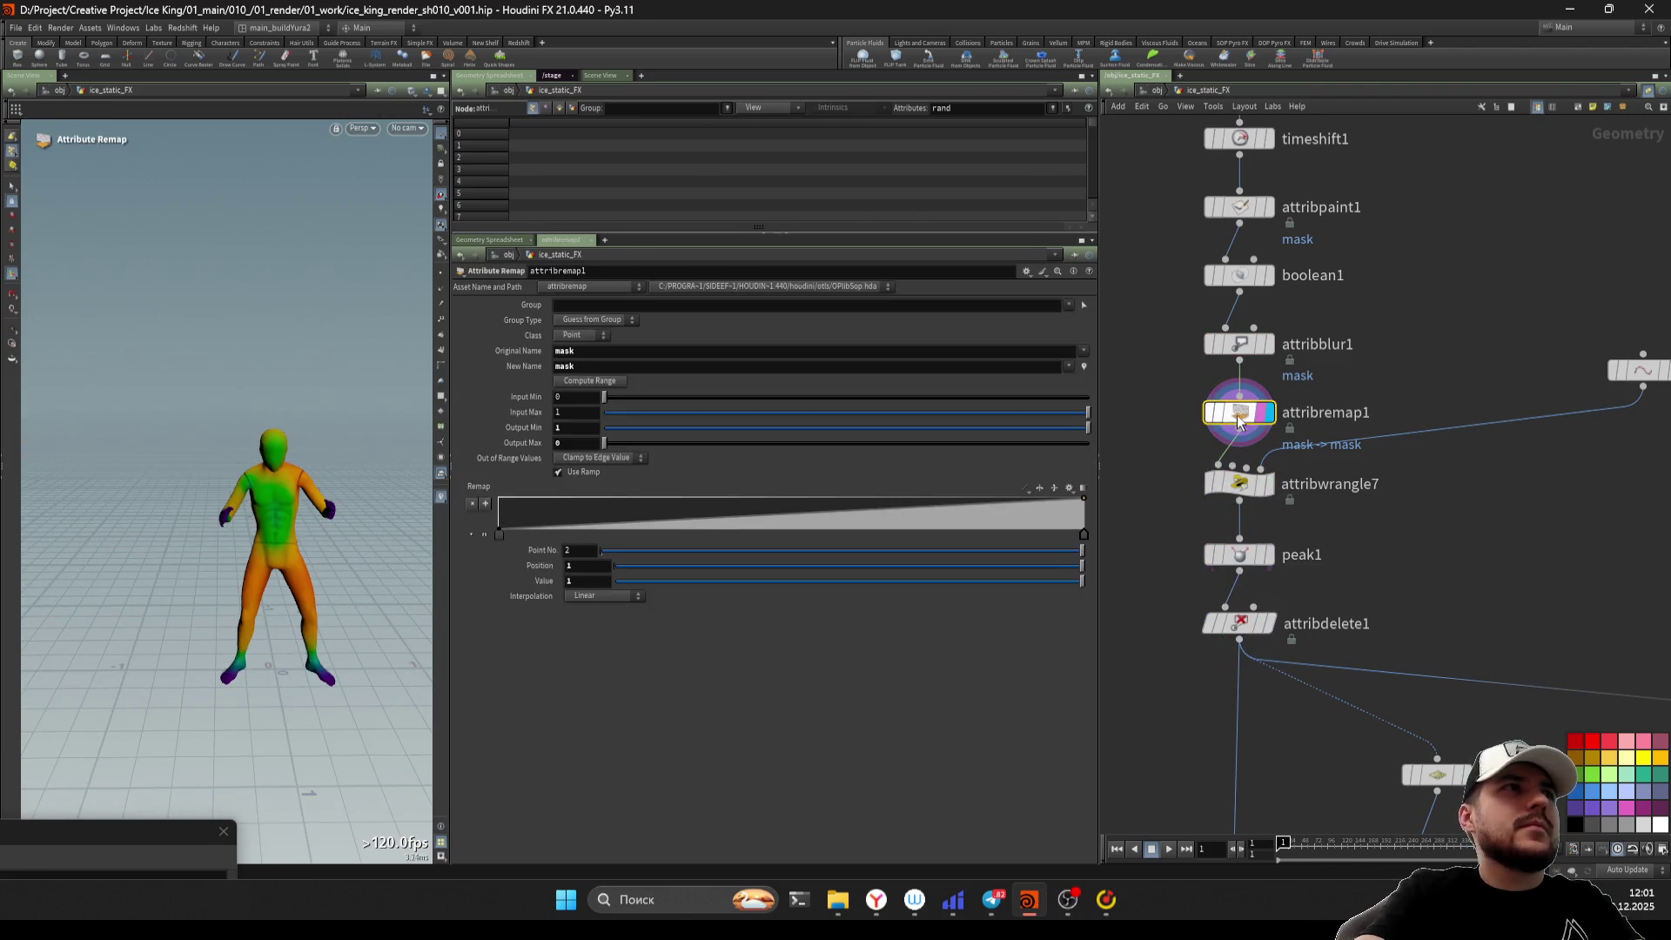
key("Escape")
mouse_move(313, 451)
left_mouse_down()
mouse_move(382, 470)
mouse_move(287, 531)
left_mouse_up()
scroll(300, 509, "down", 3)
left_click(1239, 484)
key("r")
scroll(1376, 451, "up", 2)
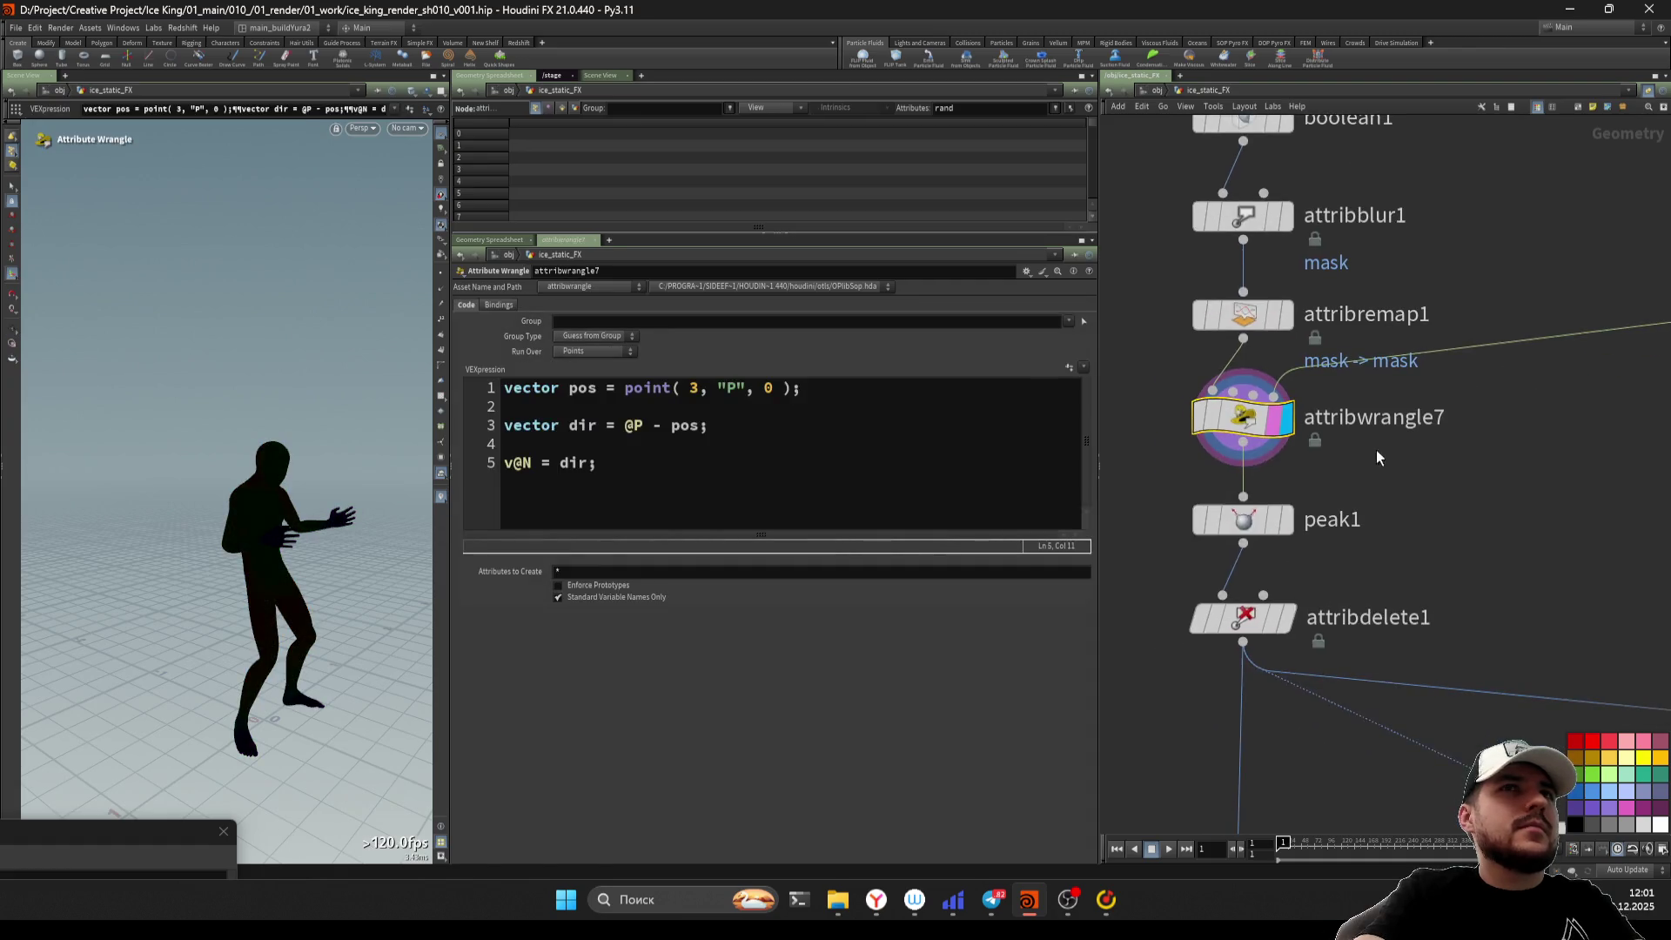
left_click(1243, 520)
key("r")
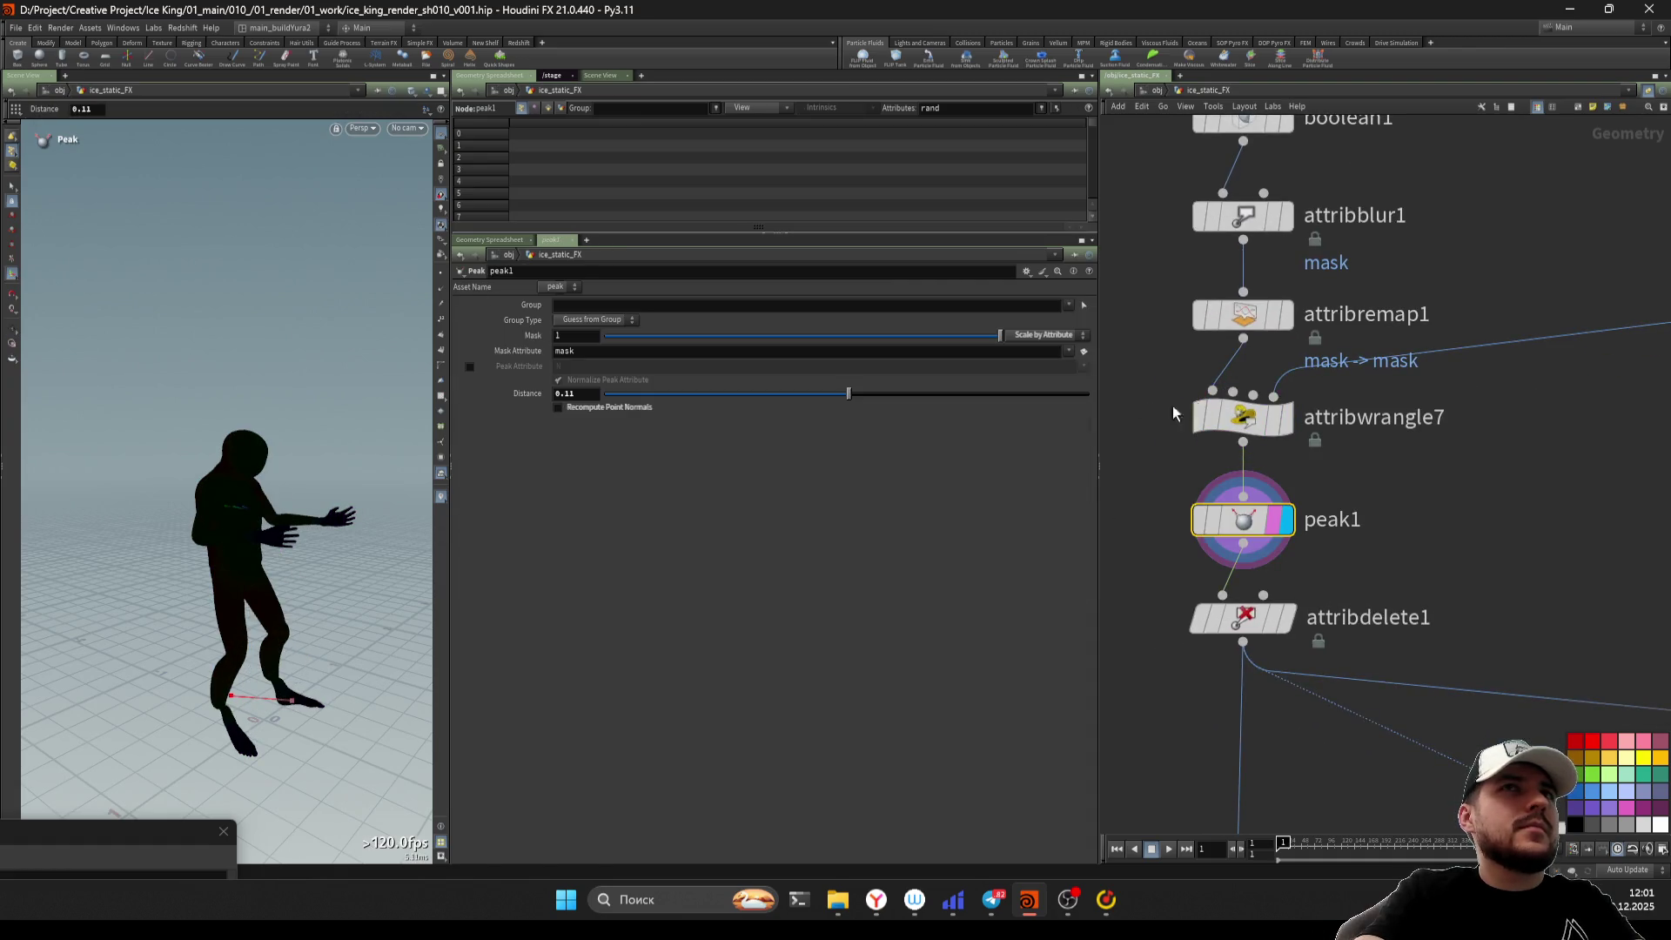
middle_click_drag(1173, 405, 1179, 489)
Experiment with attribremap1's remap keys and output range, then undo the inversion
left_click(1205, 401)
middle_click_drag(1141, 369, 1130, 435)
mouse_move(499, 532)
left_mouse_down()
mouse_move(906, 563)
mouse_move(499, 533)
left_mouse_up()
mouse_move(1089, 541)
left_mouse_down()
mouse_move(740, 550)
mouse_move(1196, 570)
left_mouse_up()
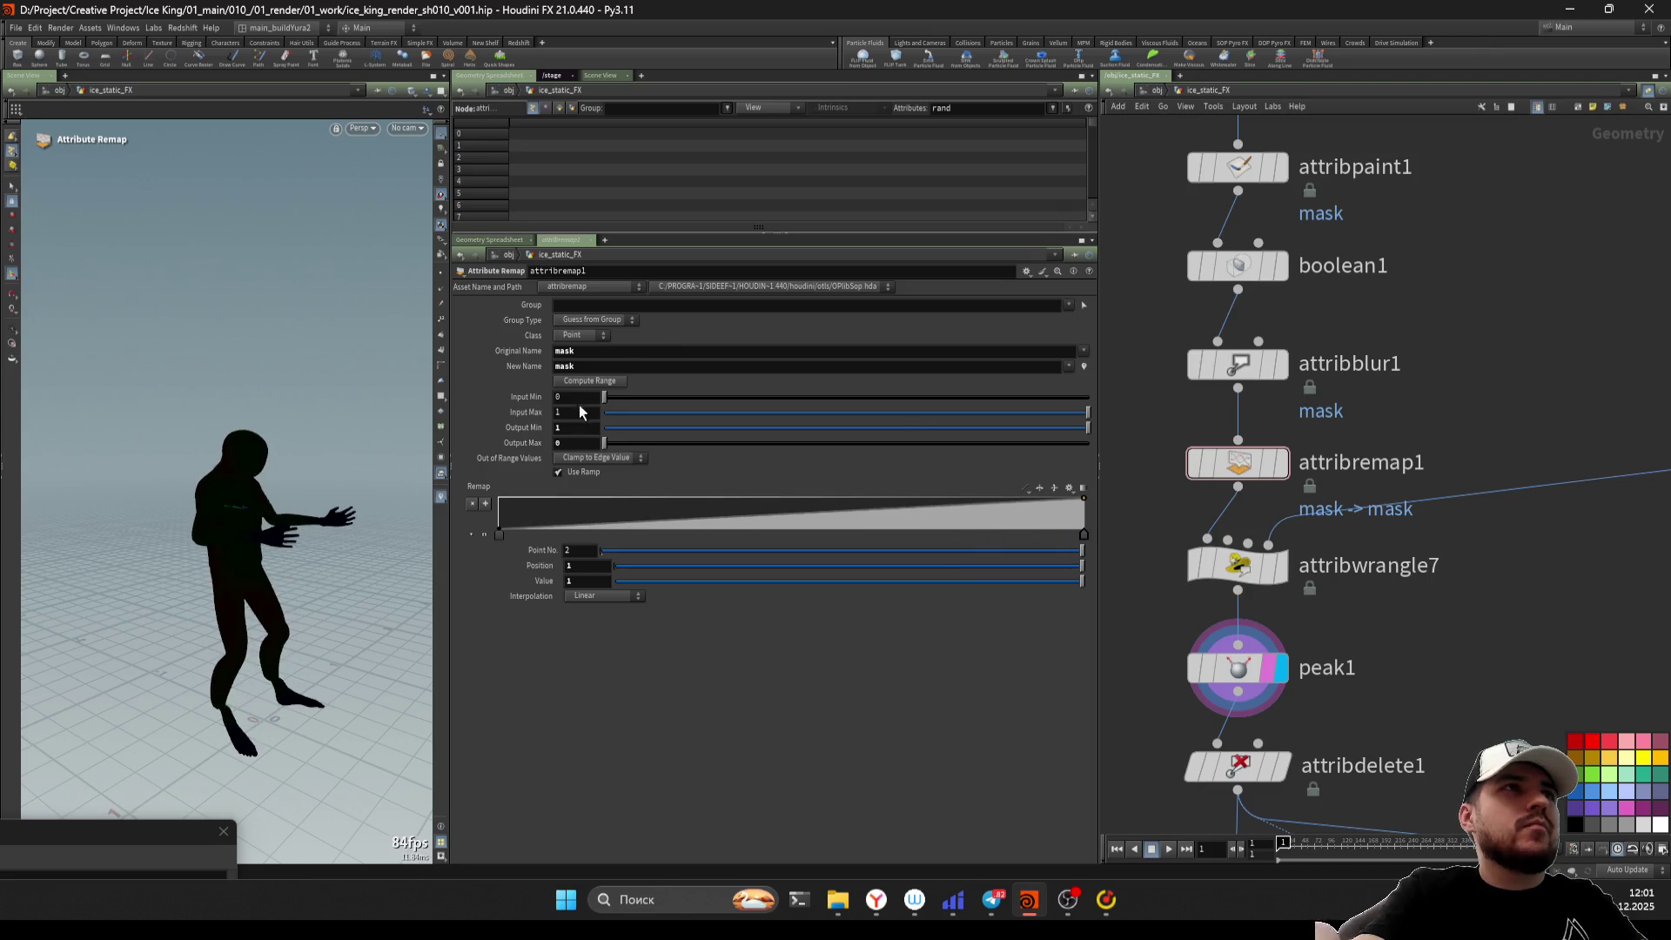
left_click(597, 383)
key("ctrl+z")
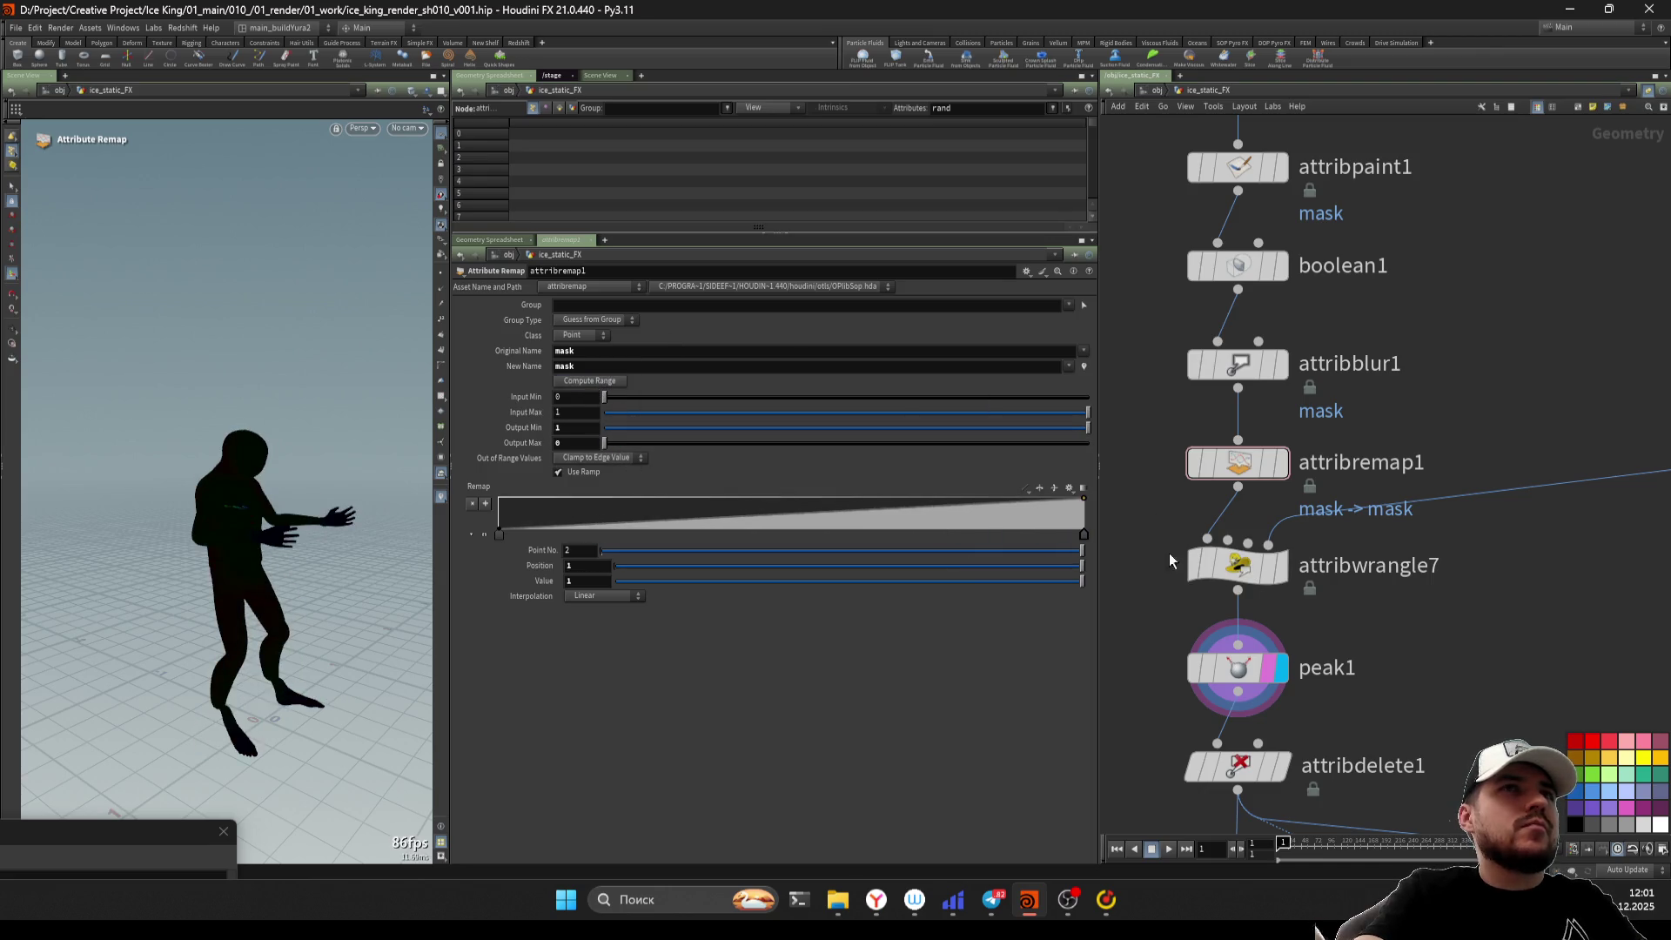
Try attribblur1 Step Size values between 0 and 0.5, settling near 0.077
left_click(1282, 364)
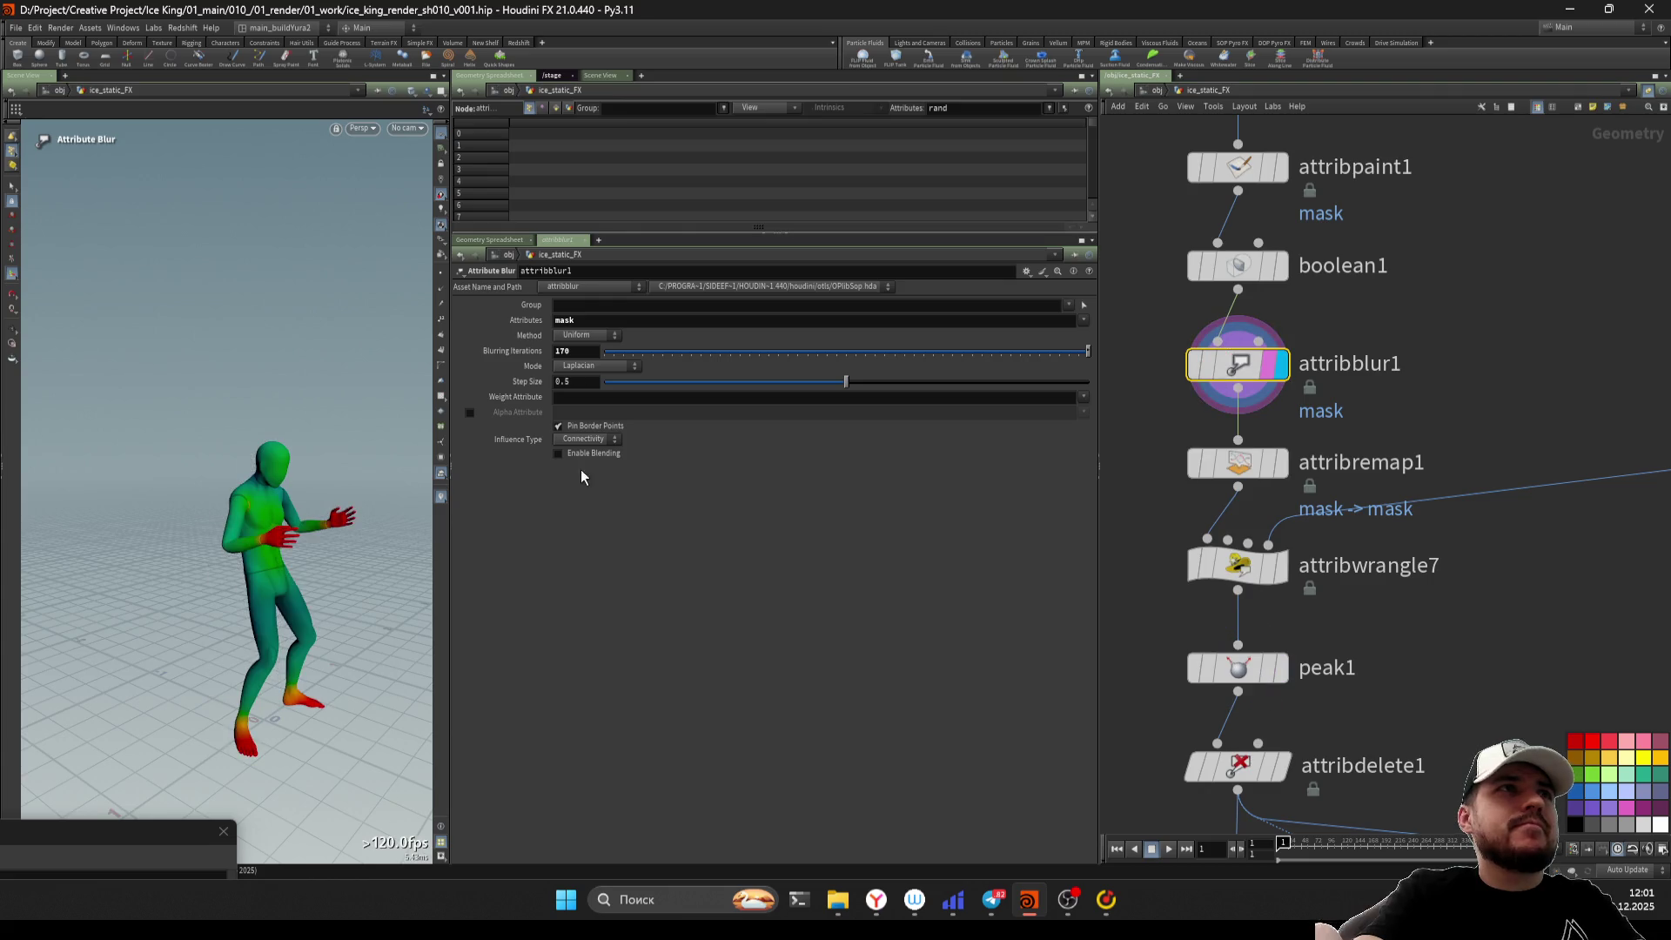
mouse_move(723, 380)
left_mouse_down()
mouse_move(577, 383)
mouse_move(640, 394)
left_mouse_up()
middle_click(634, 383, "ctrl")
left_click_drag(367, 474, 244, 487, "alt")
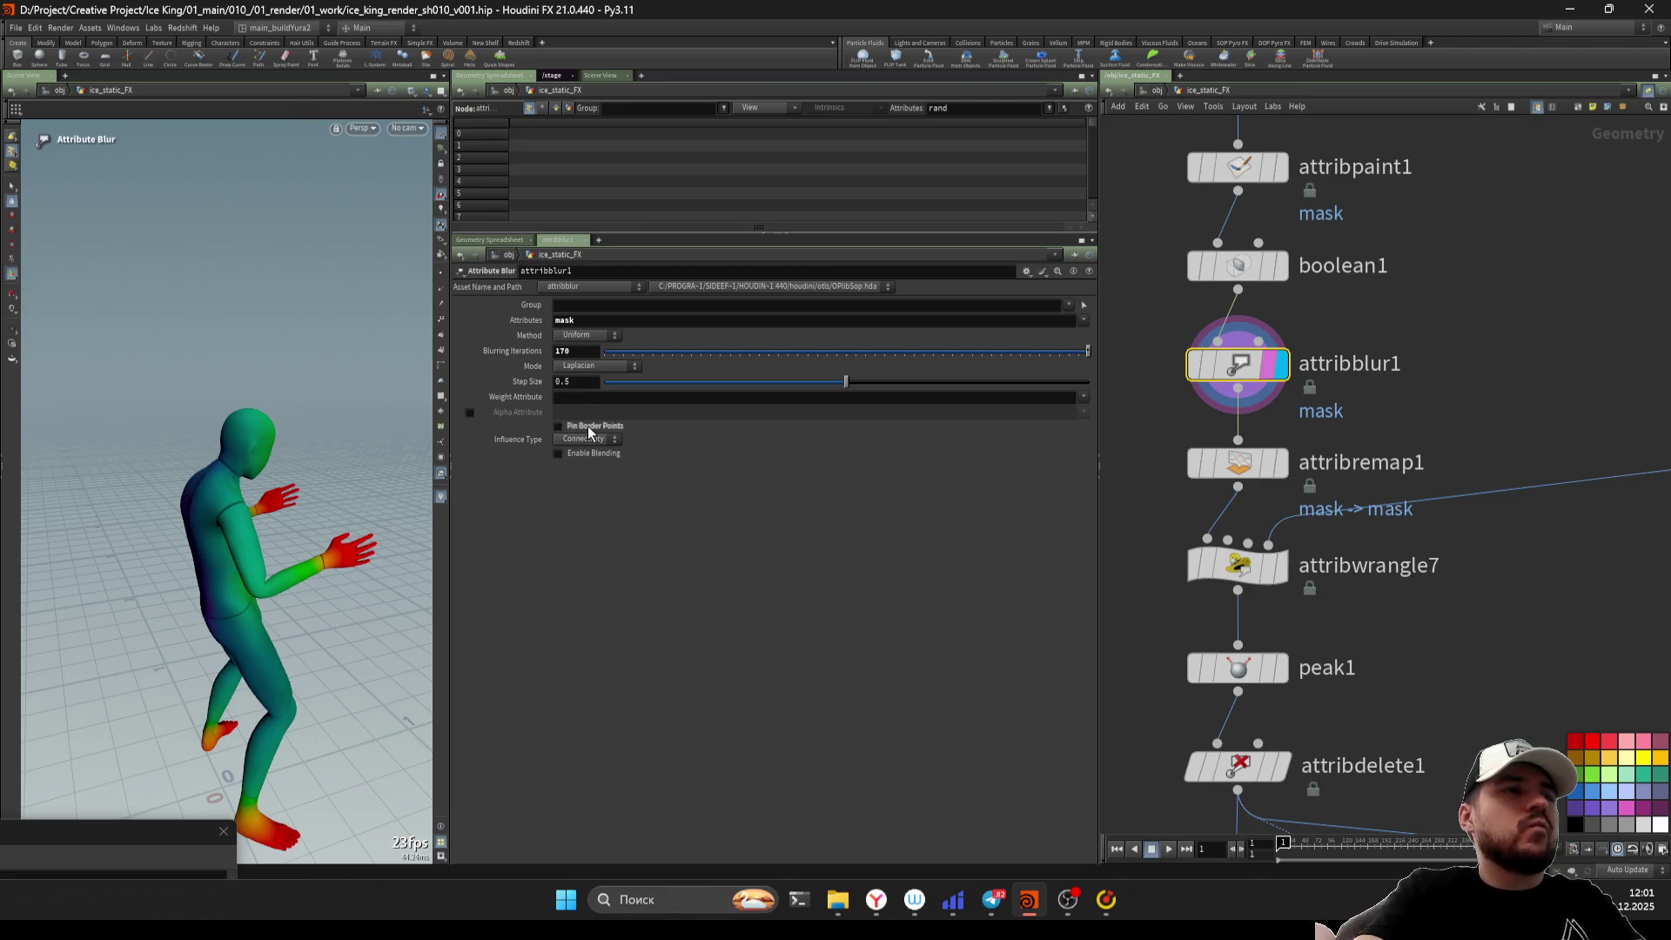
left_click(642, 386)
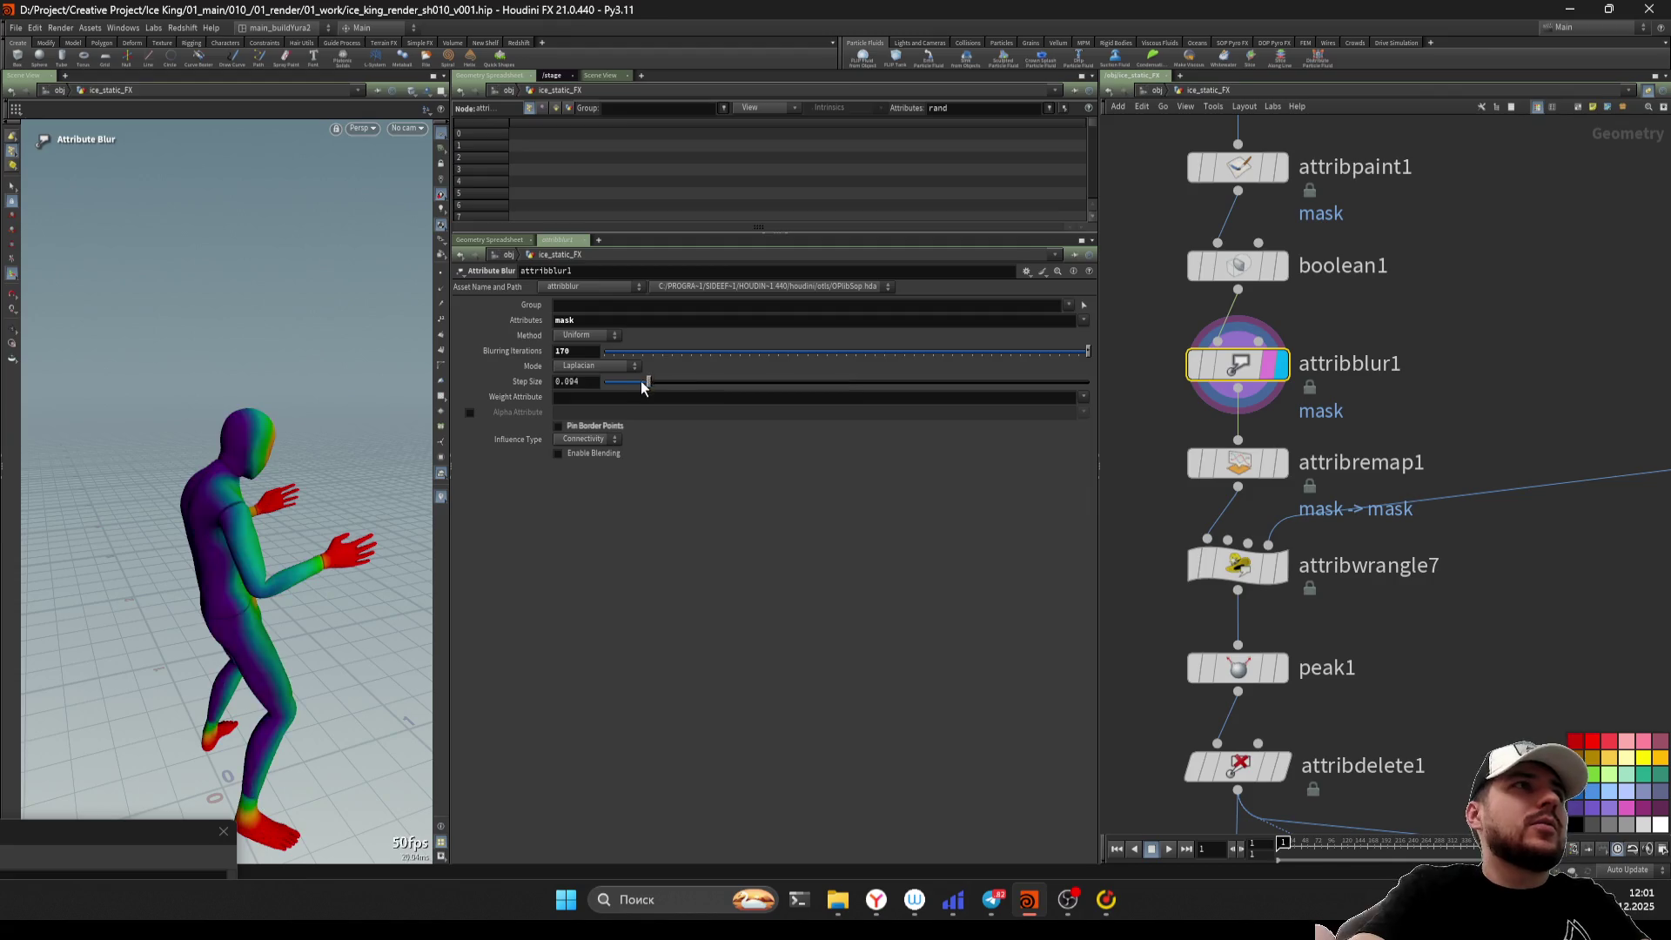
left_click_drag(651, 388, 613, 384)
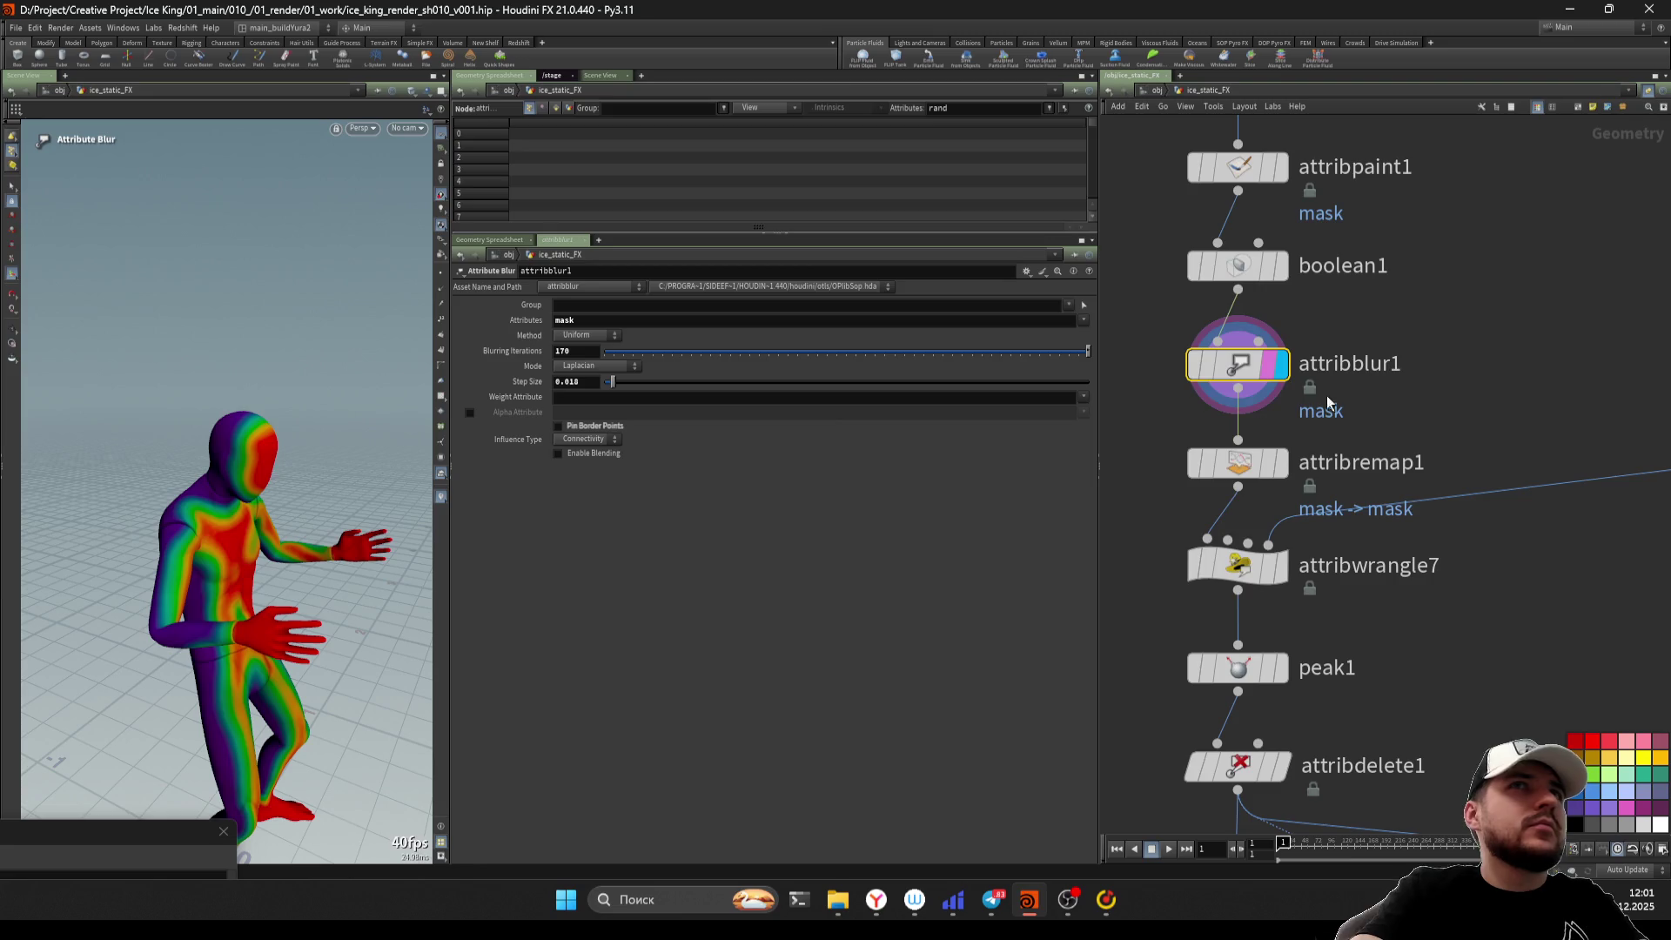
Move attribblur1 onto the wire below attribremap1 and set its Step Size to 0.049
left_click_drag(1305, 373, 1545, 381)
left_click_drag(1218, 447, 1219, 373)
left_click_drag(1476, 374, 1212, 476)
left_click(1279, 478)
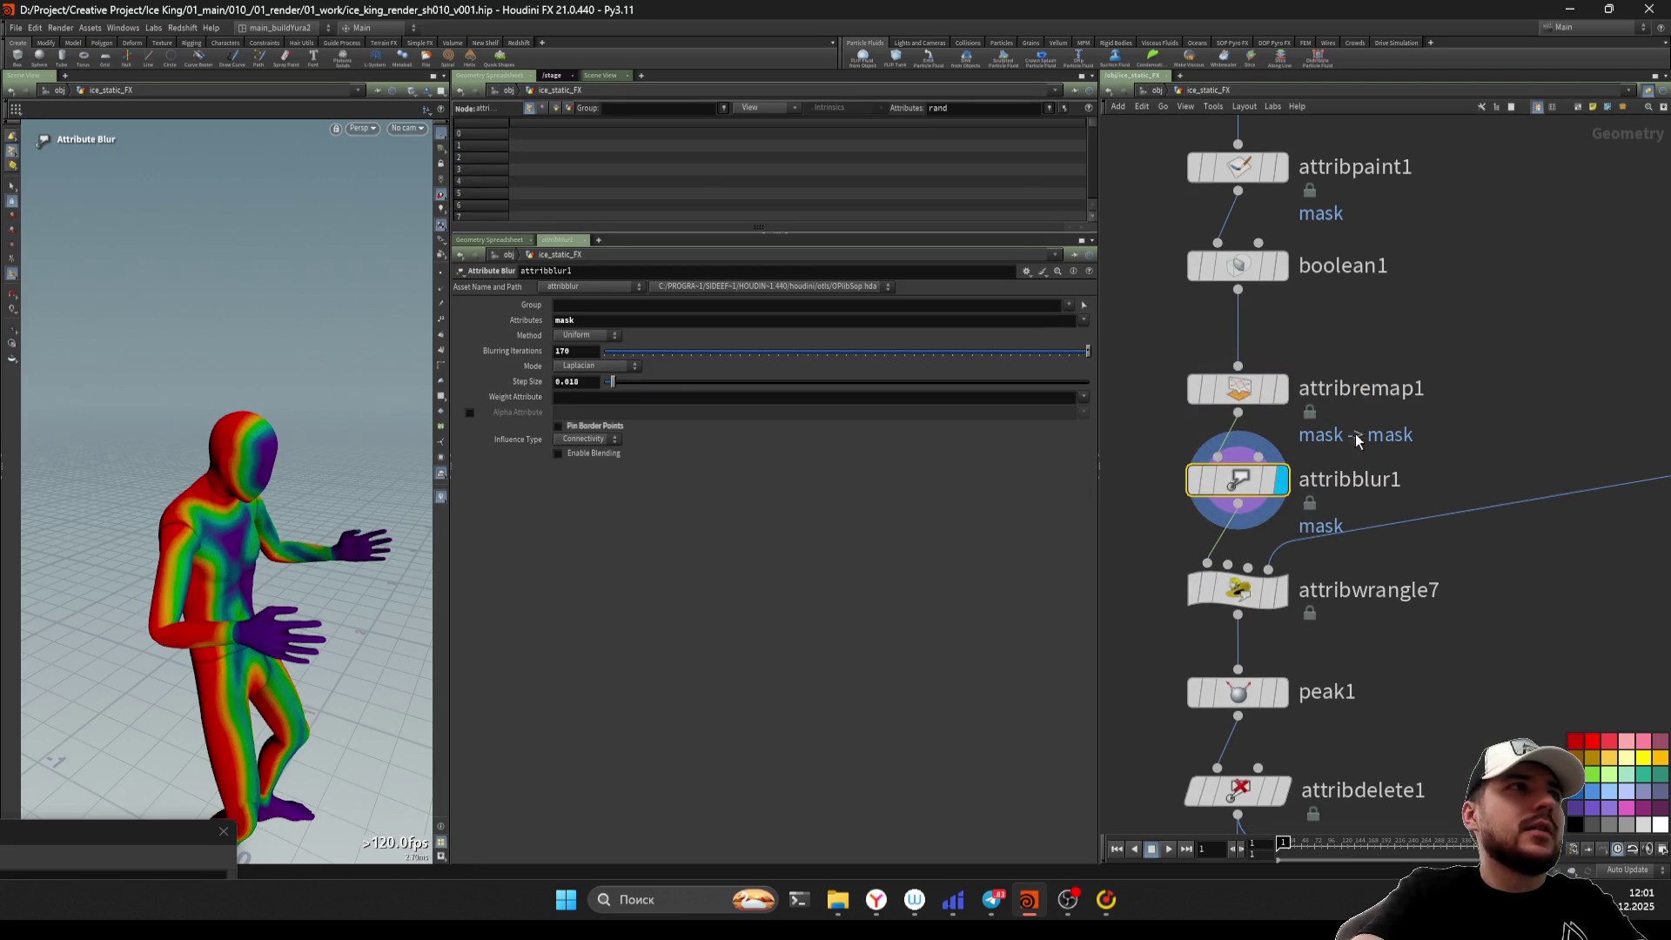
left_click_drag(617, 383, 631, 395)
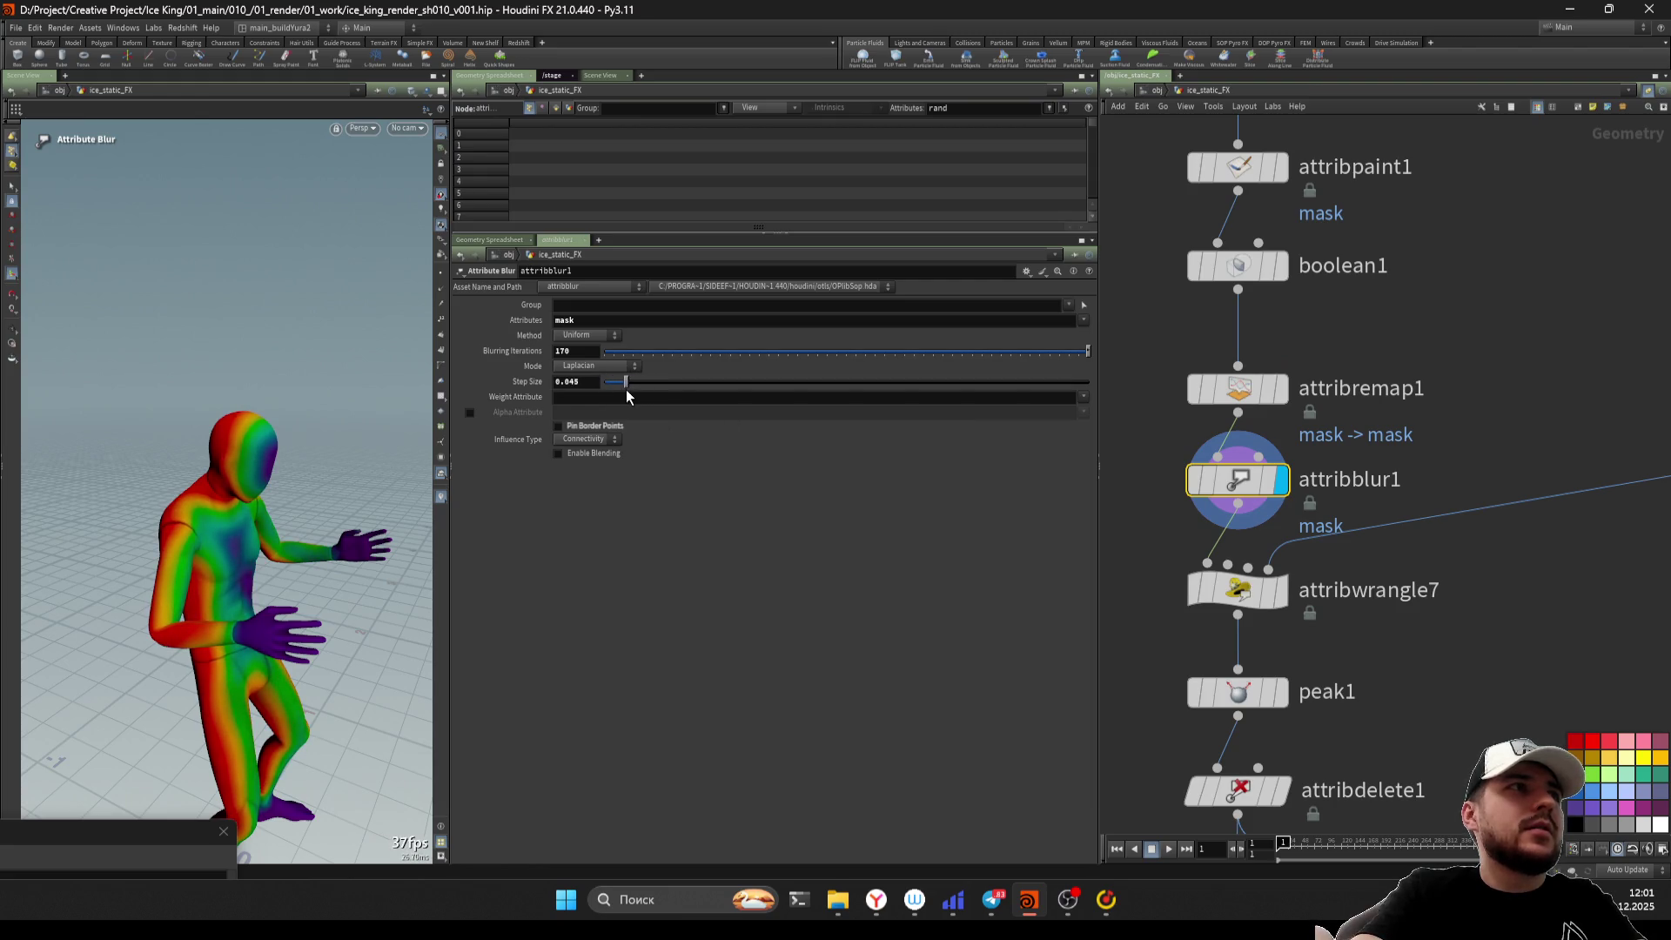
Set peak1's Distance to 0.027
middle_click_drag(1246, 617, 1235, 506)
left_click(1268, 580)
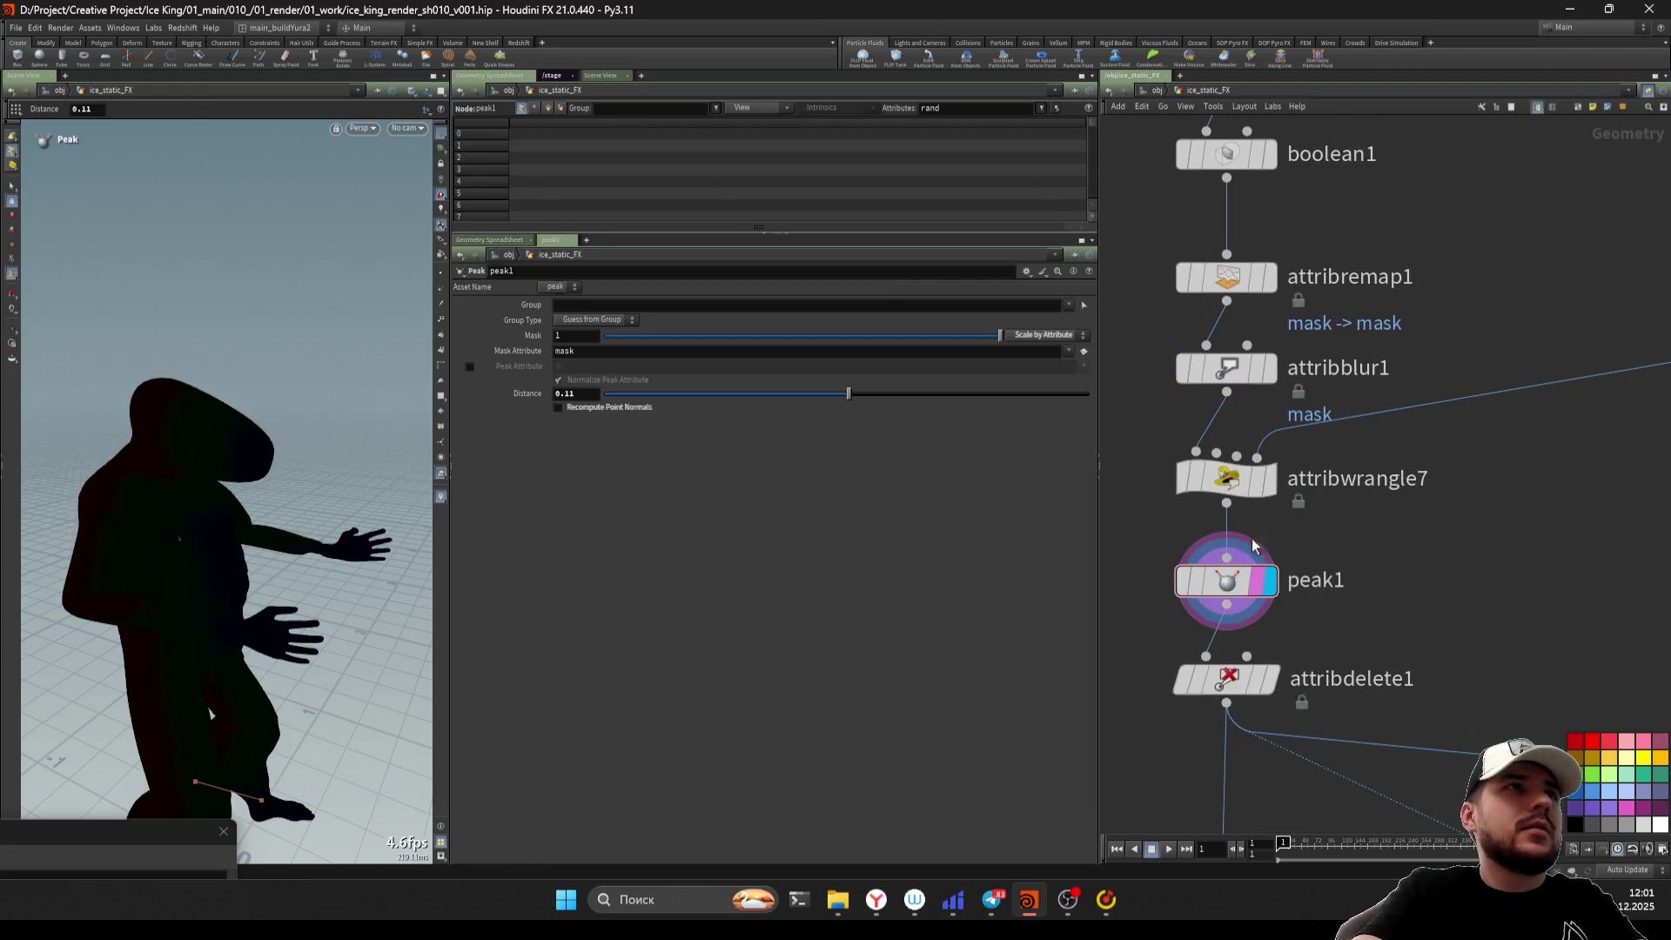
middle_click(819, 398, "ctrl")
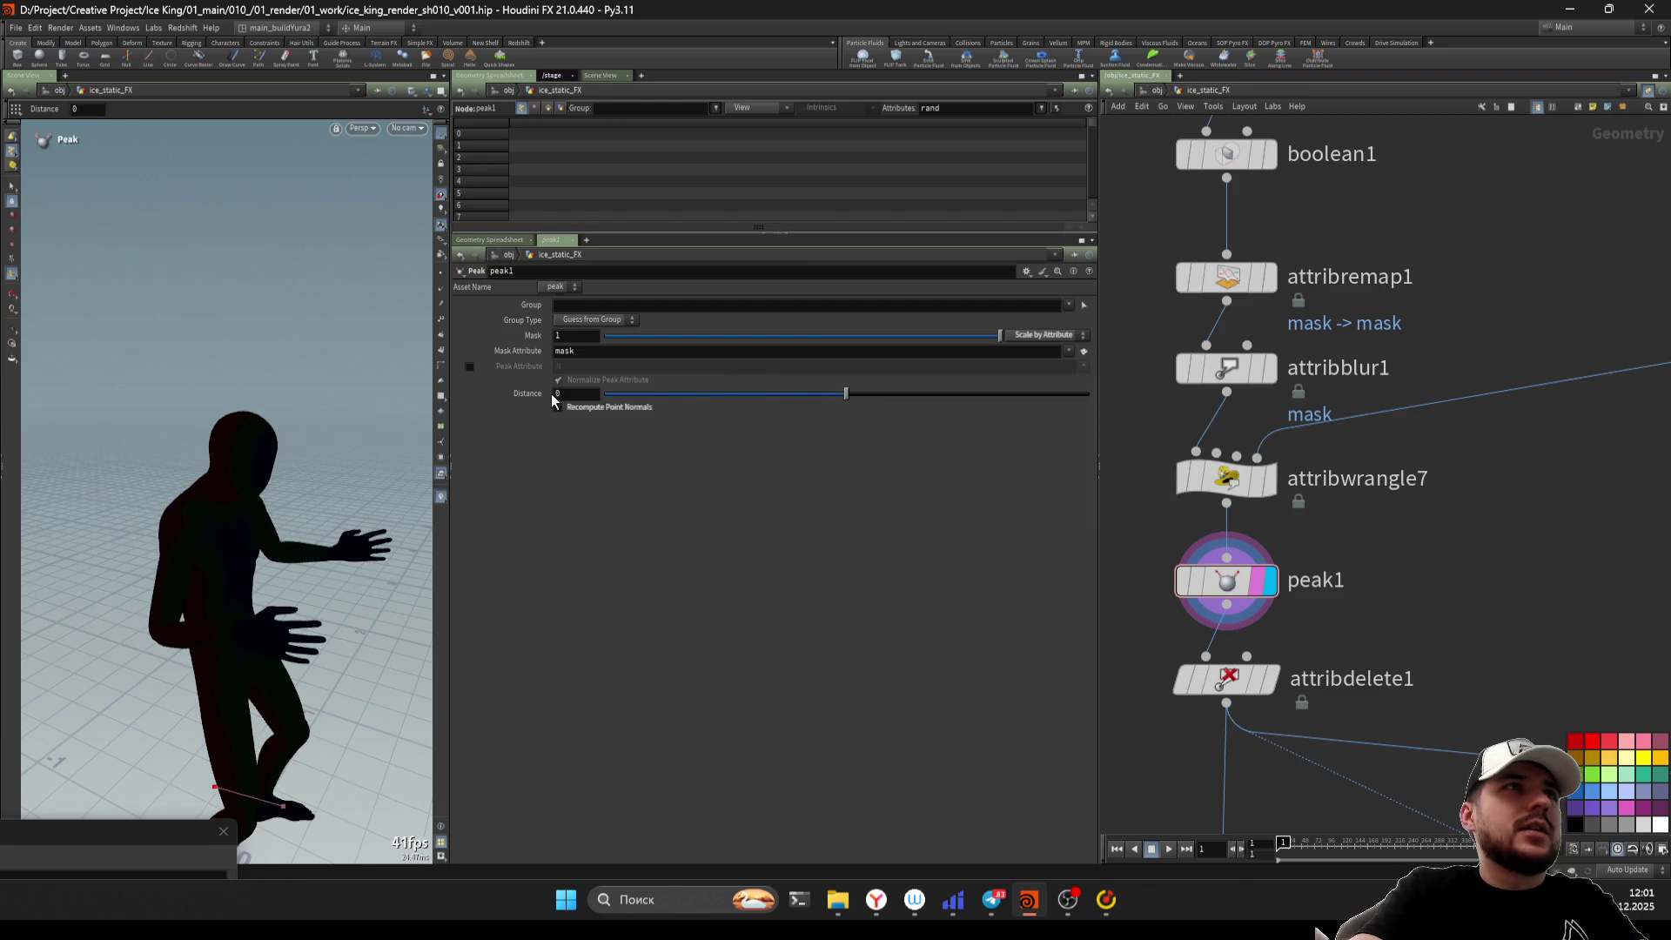
left_click(1270, 678)
mouse_move(592, 395)
middle_mouse_down()
mouse_move(596, 440)
mouse_move(757, 451)
middle_mouse_up()
Open attribwrangle7's code and start editing the v@N line on line 5
middle_click_drag(1419, 544, 1412, 492)
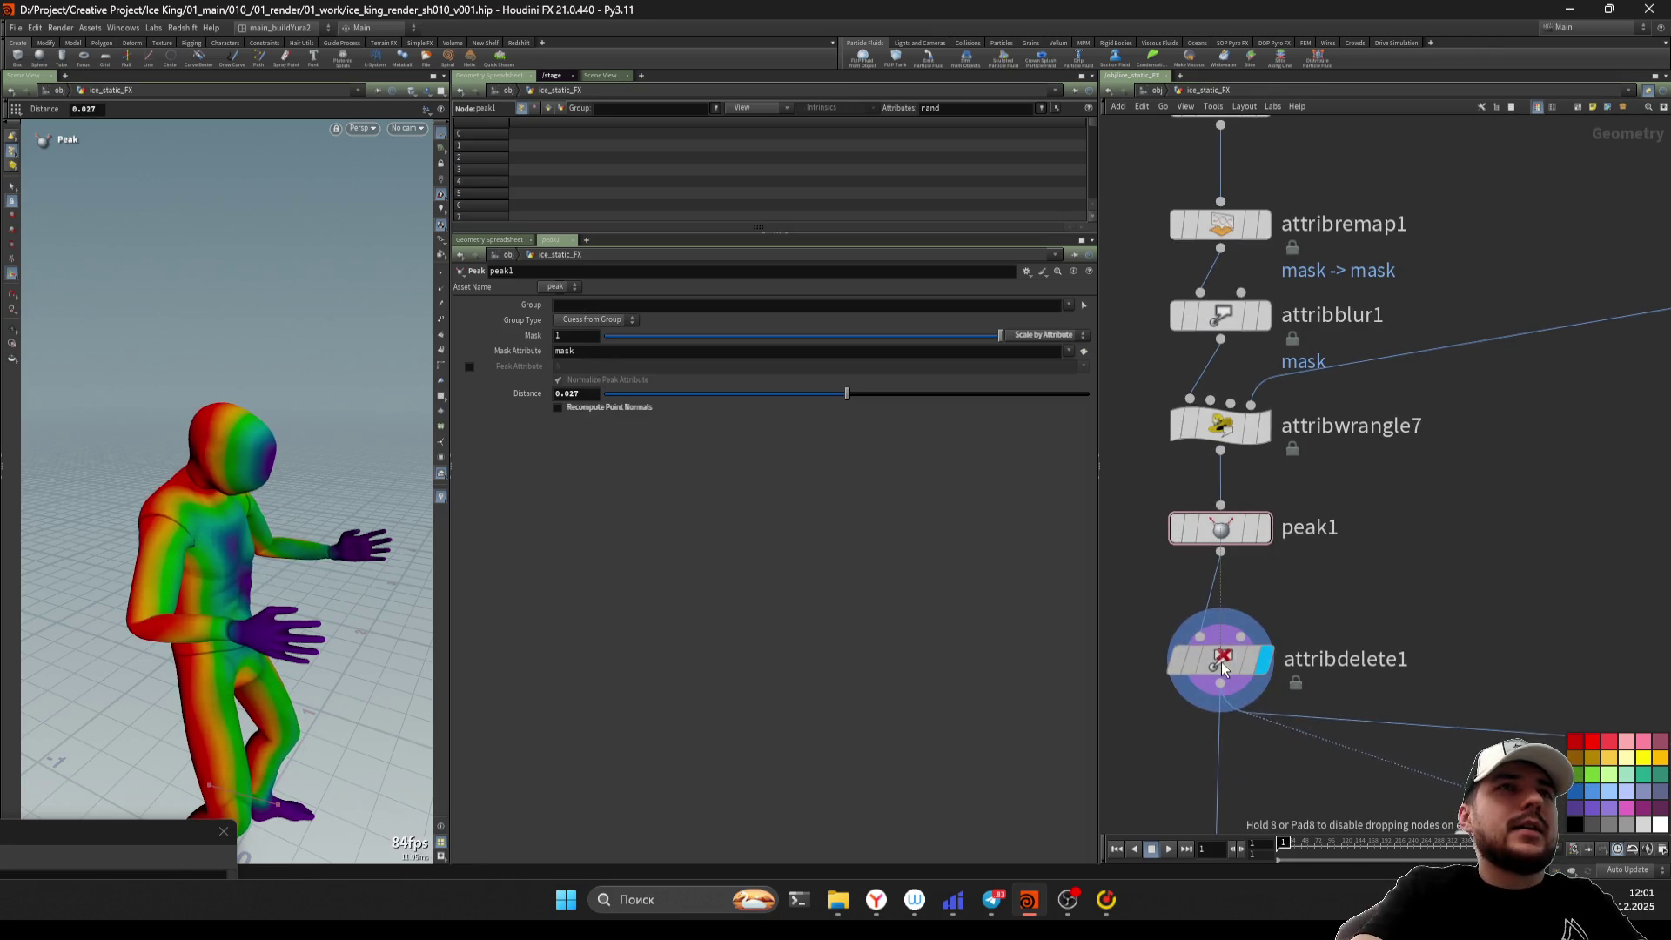
left_click(1221, 426)
left_click(564, 464)
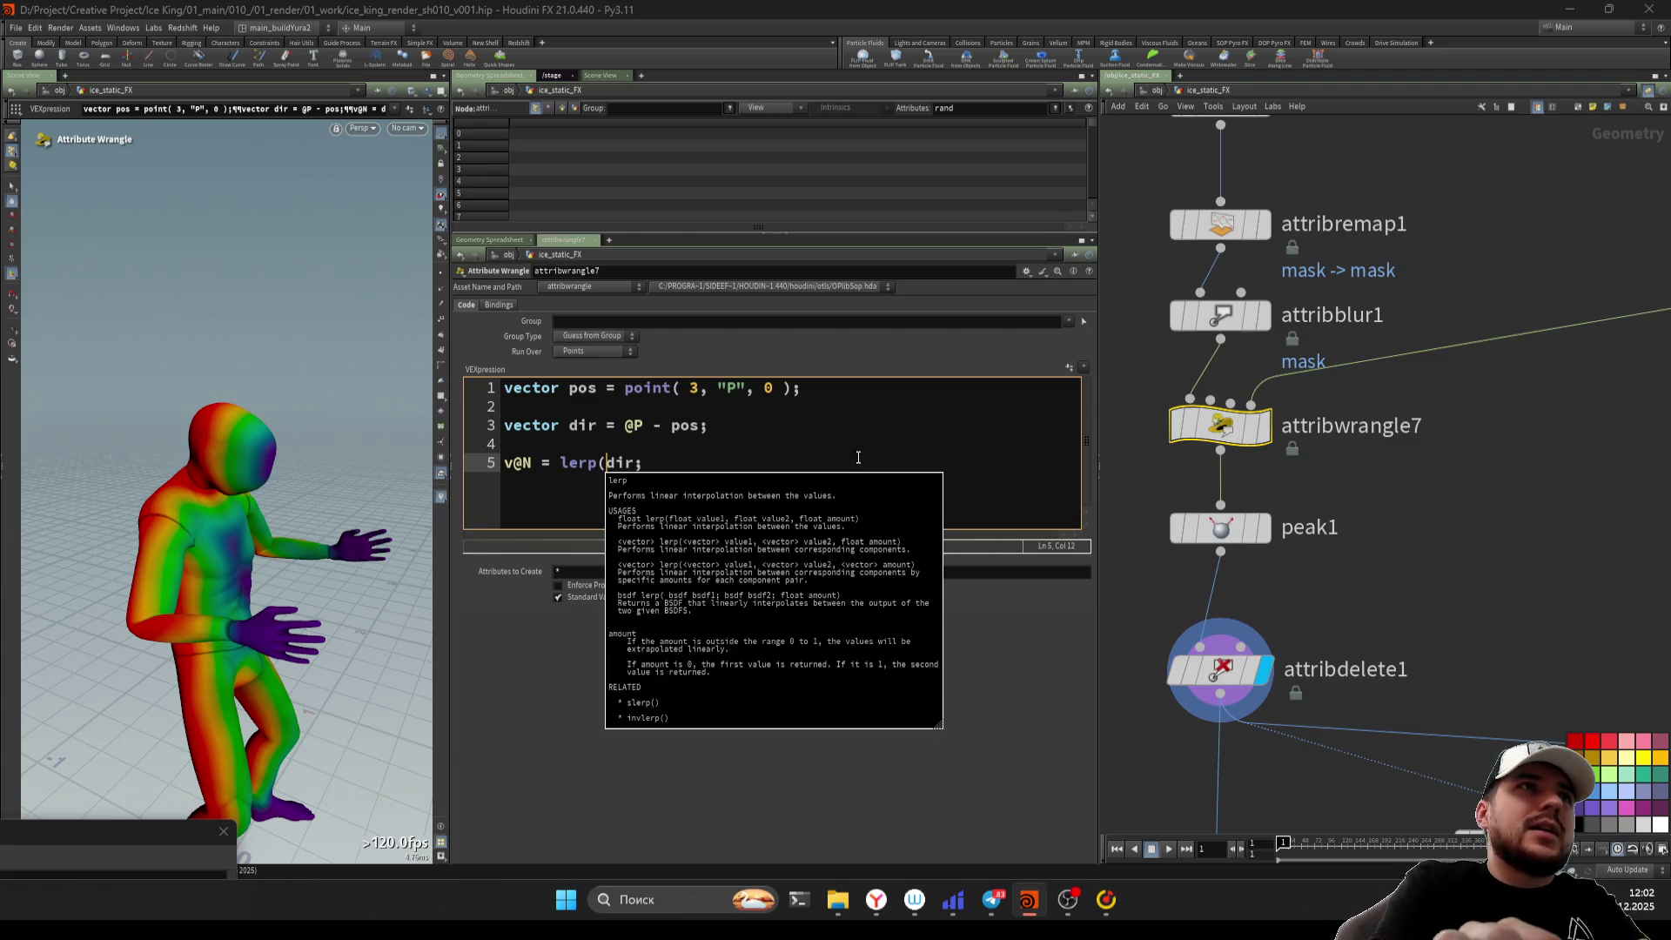
Change the normal line to v@N = lerp(@N, dir, chf('lepr')) and set Lepr to 0.338
type("c")
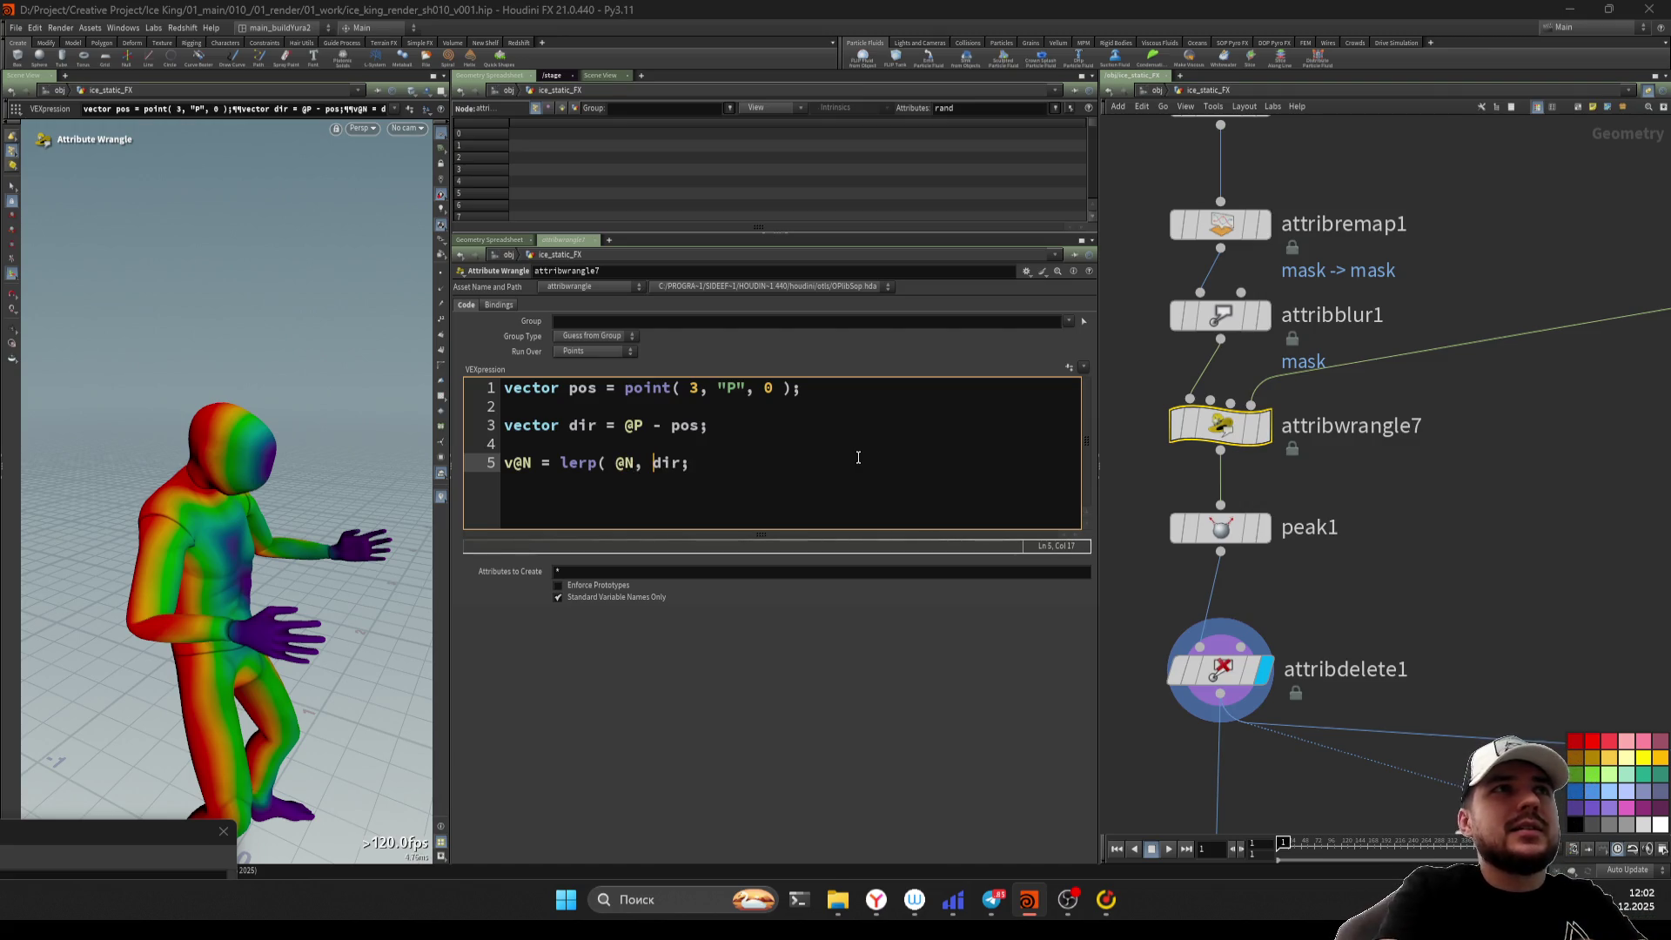
type("hf( 'lepr")
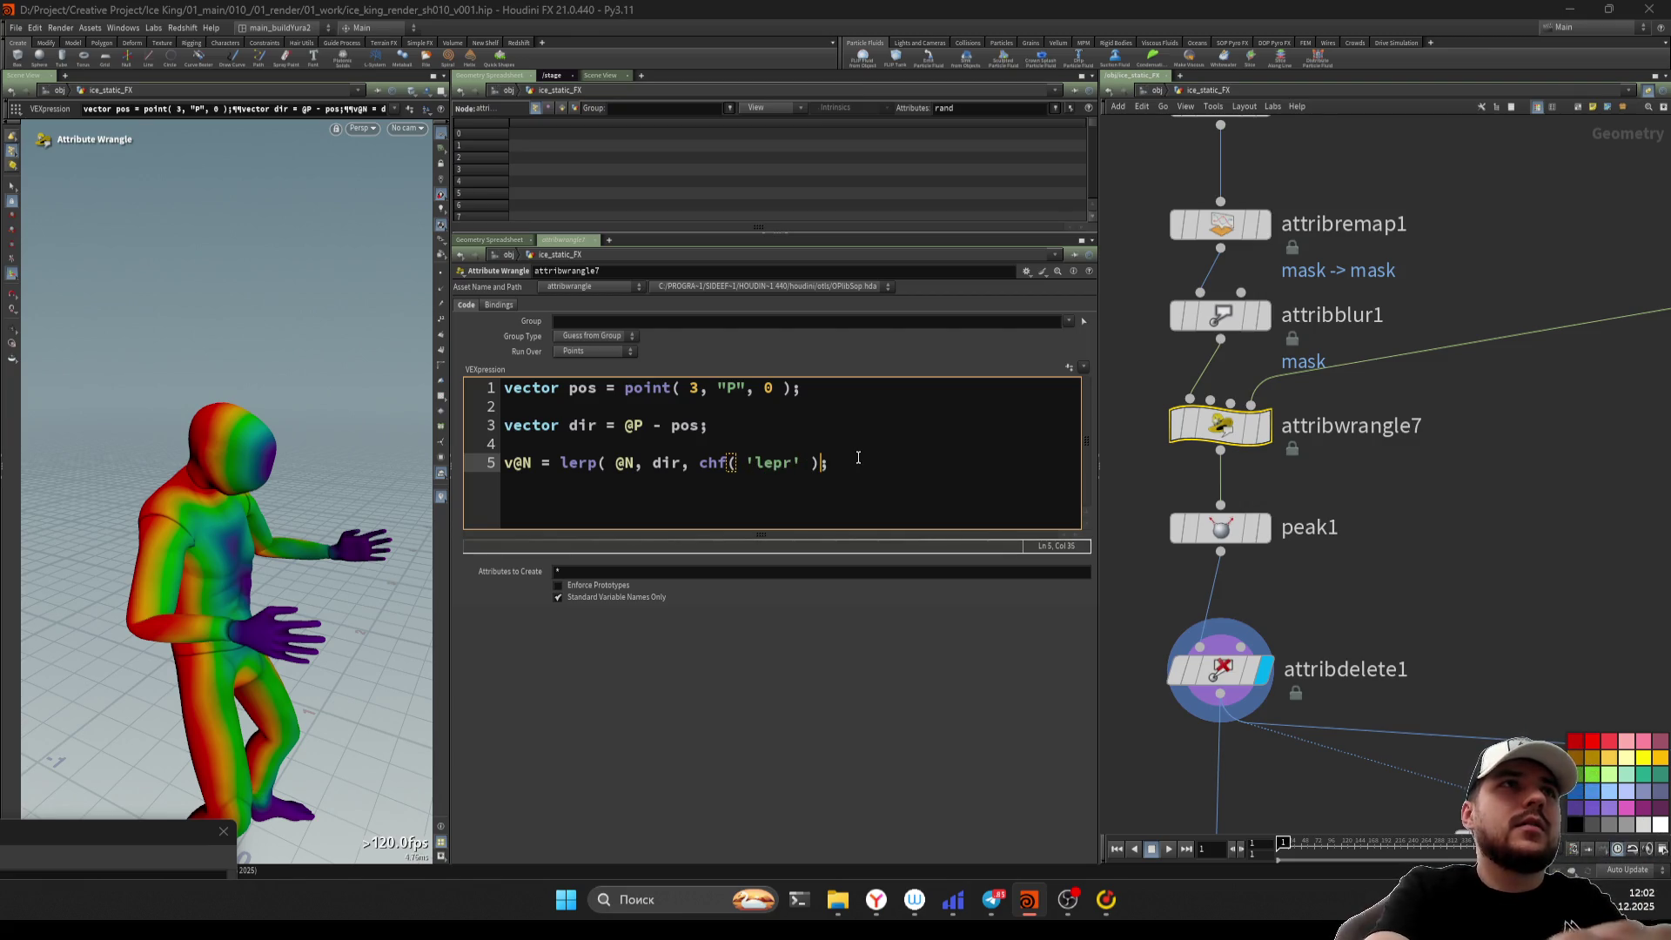
type(")")
left_click(1069, 367)
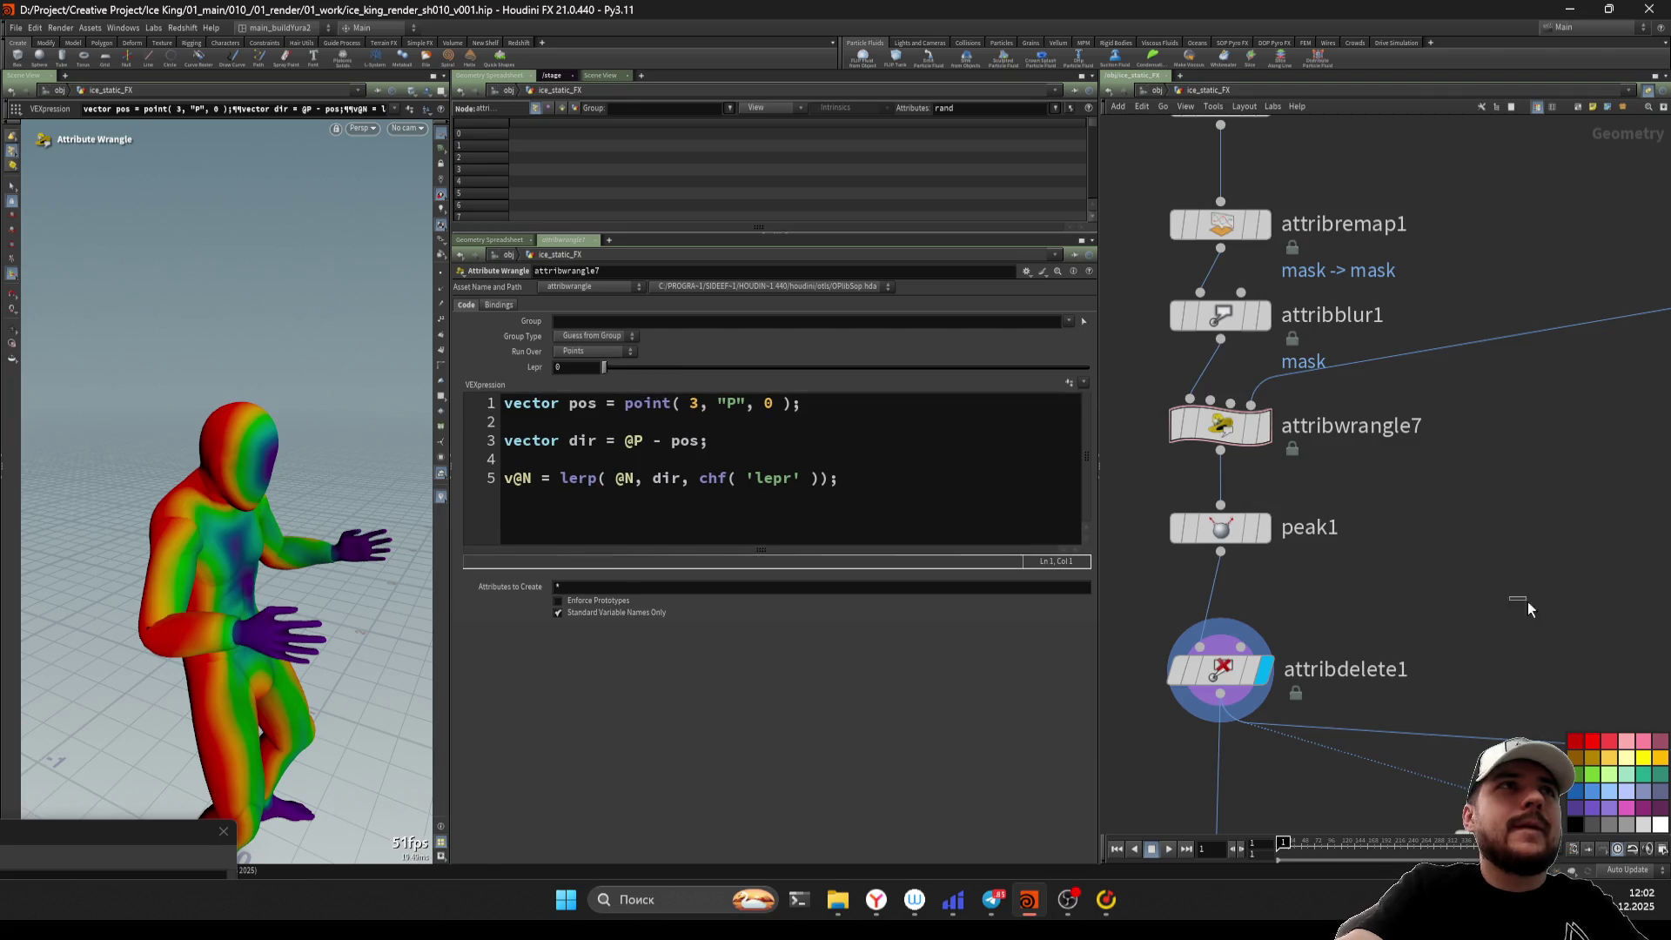
mouse_move(627, 373)
left_mouse_down()
mouse_move(861, 372)
mouse_move(769, 385)
mouse_move(847, 396)
left_mouse_up()
Raise peak1's Distance to 0.13 and orbit to check the character's back
left_click(1201, 528)
middle_click(593, 412)
middle_click_drag(593, 412, 651, 419)
key("Escape")
mouse_move(231, 534)
left_mouse_down()
mouse_move(301, 561)
mouse_move(309, 597)
mouse_move(331, 603)
left_mouse_up()
middle_click_drag(1162, 415, 1182, 496)
Lower attribblur1's Step Size further, then check attribremap1 and attribdelete1
left_click(1240, 397)
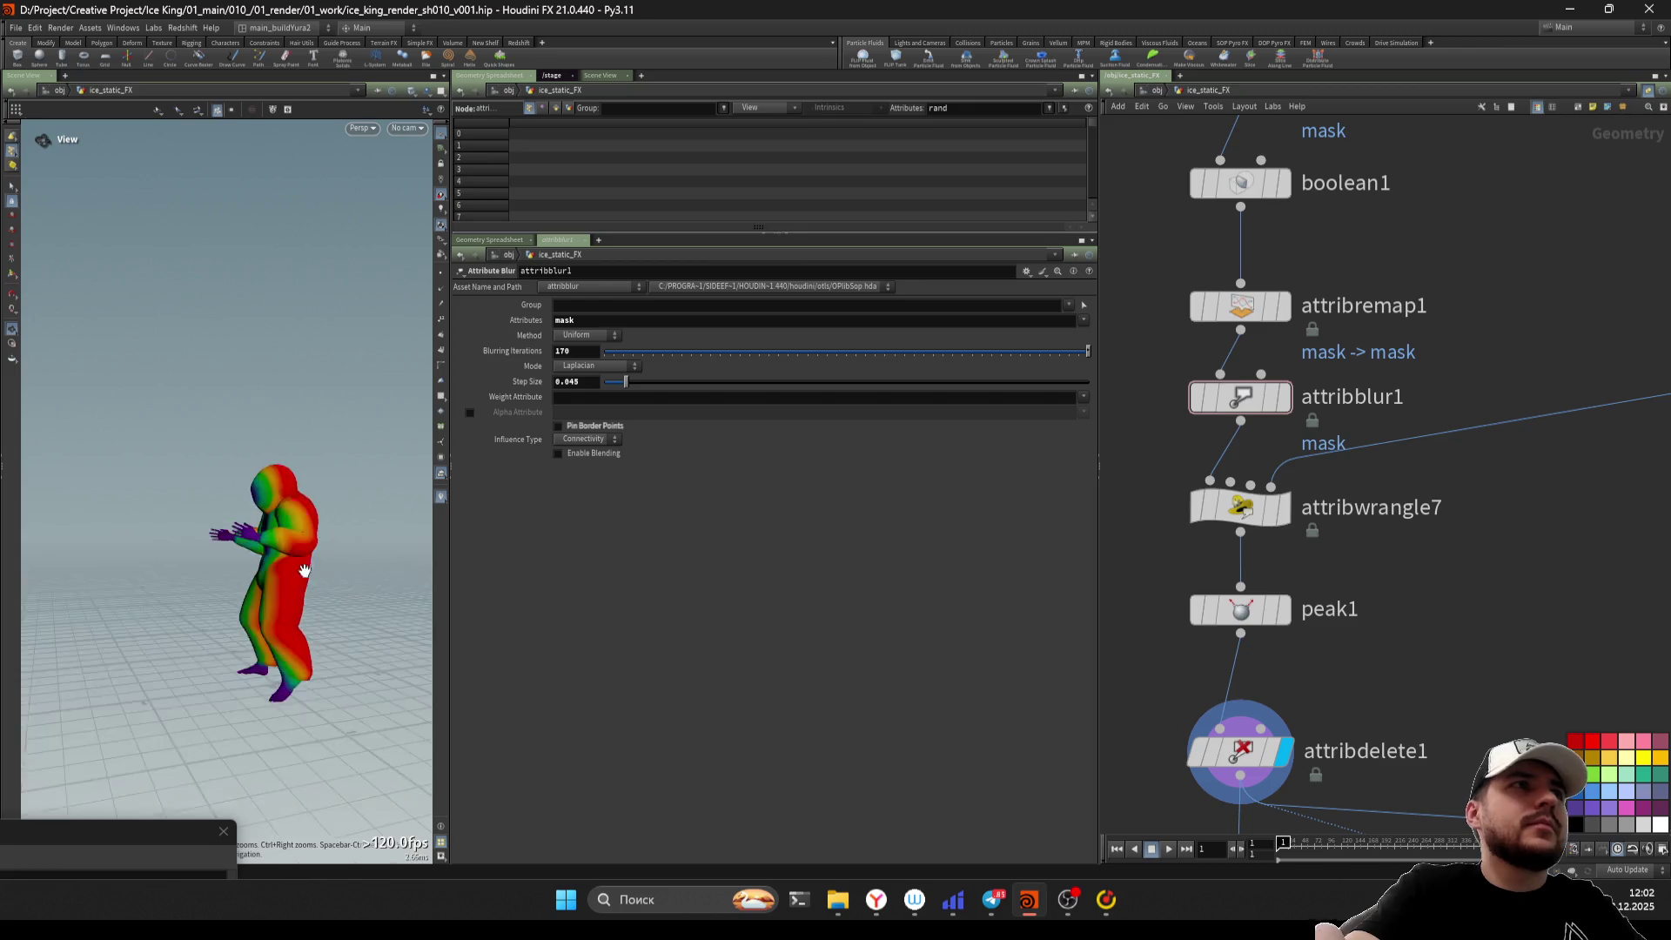
mouse_move(627, 381)
left_mouse_down()
mouse_move(604, 385)
mouse_move(623, 390)
left_mouse_up()
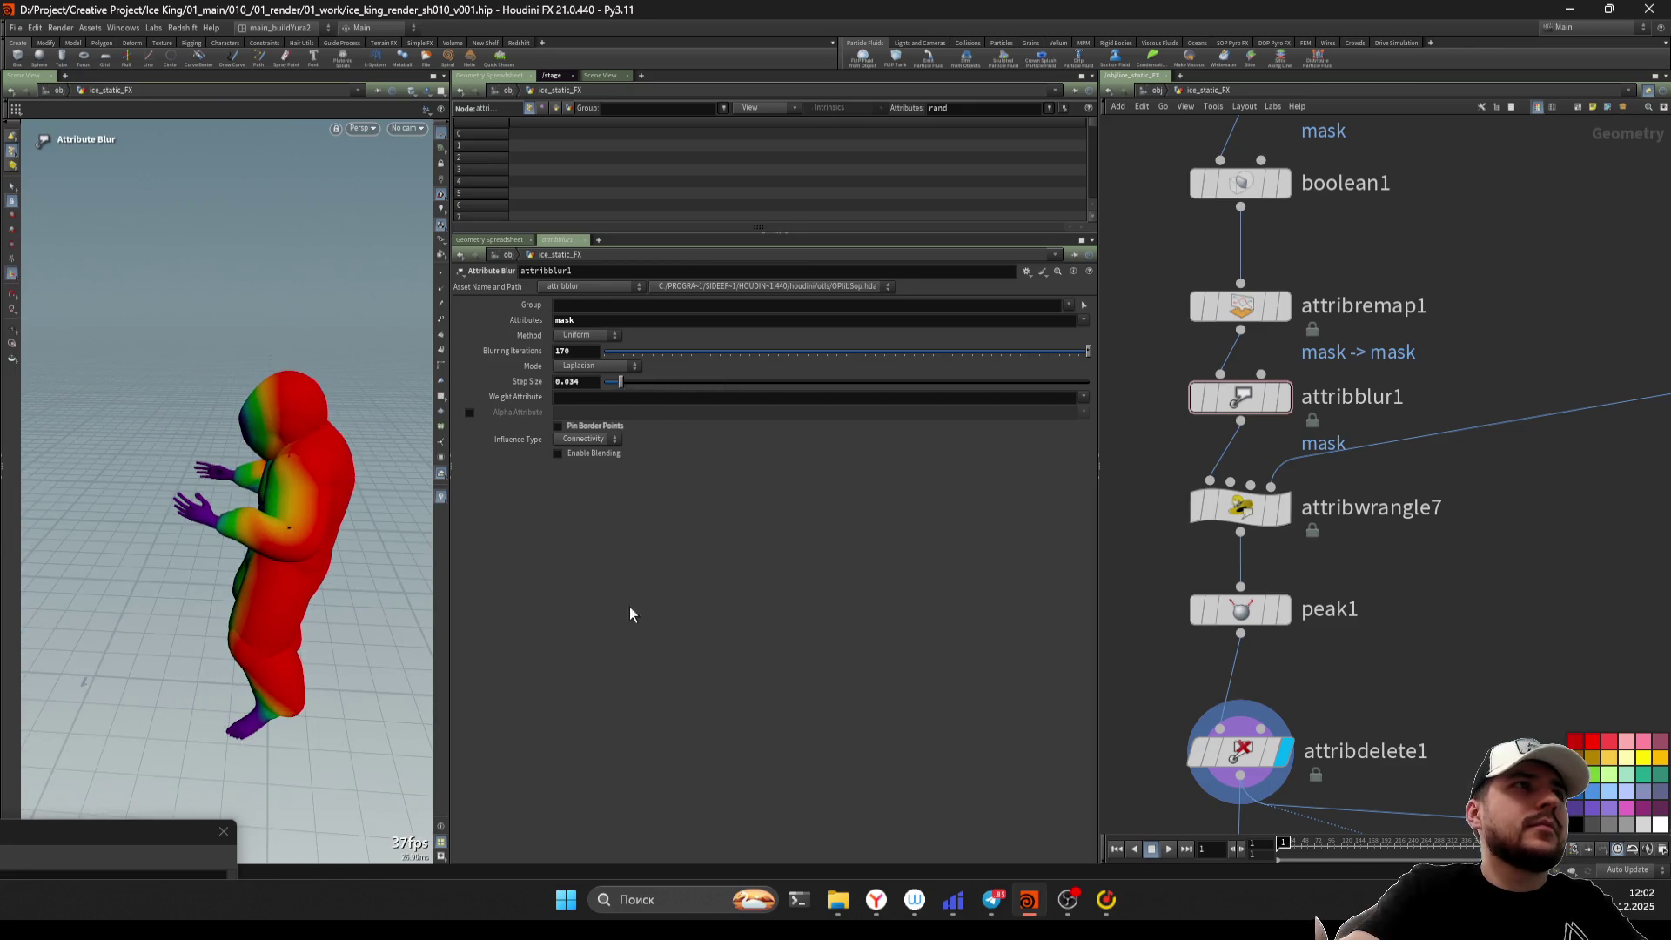
mouse_move(365, 609)
left_mouse_down()
mouse_move(282, 643)
mouse_move(287, 626)
left_mouse_up()
middle_click_drag(1161, 355, 1161, 456)
left_click(1222, 409)
scroll(1406, 696, "down", 2)
scroll(1392, 648, "down", 2)
left_click(1236, 557)
Display scatter1's points and toggle the colour visualization off and back on
left_click_drag(1257, 540, 1375, 516)
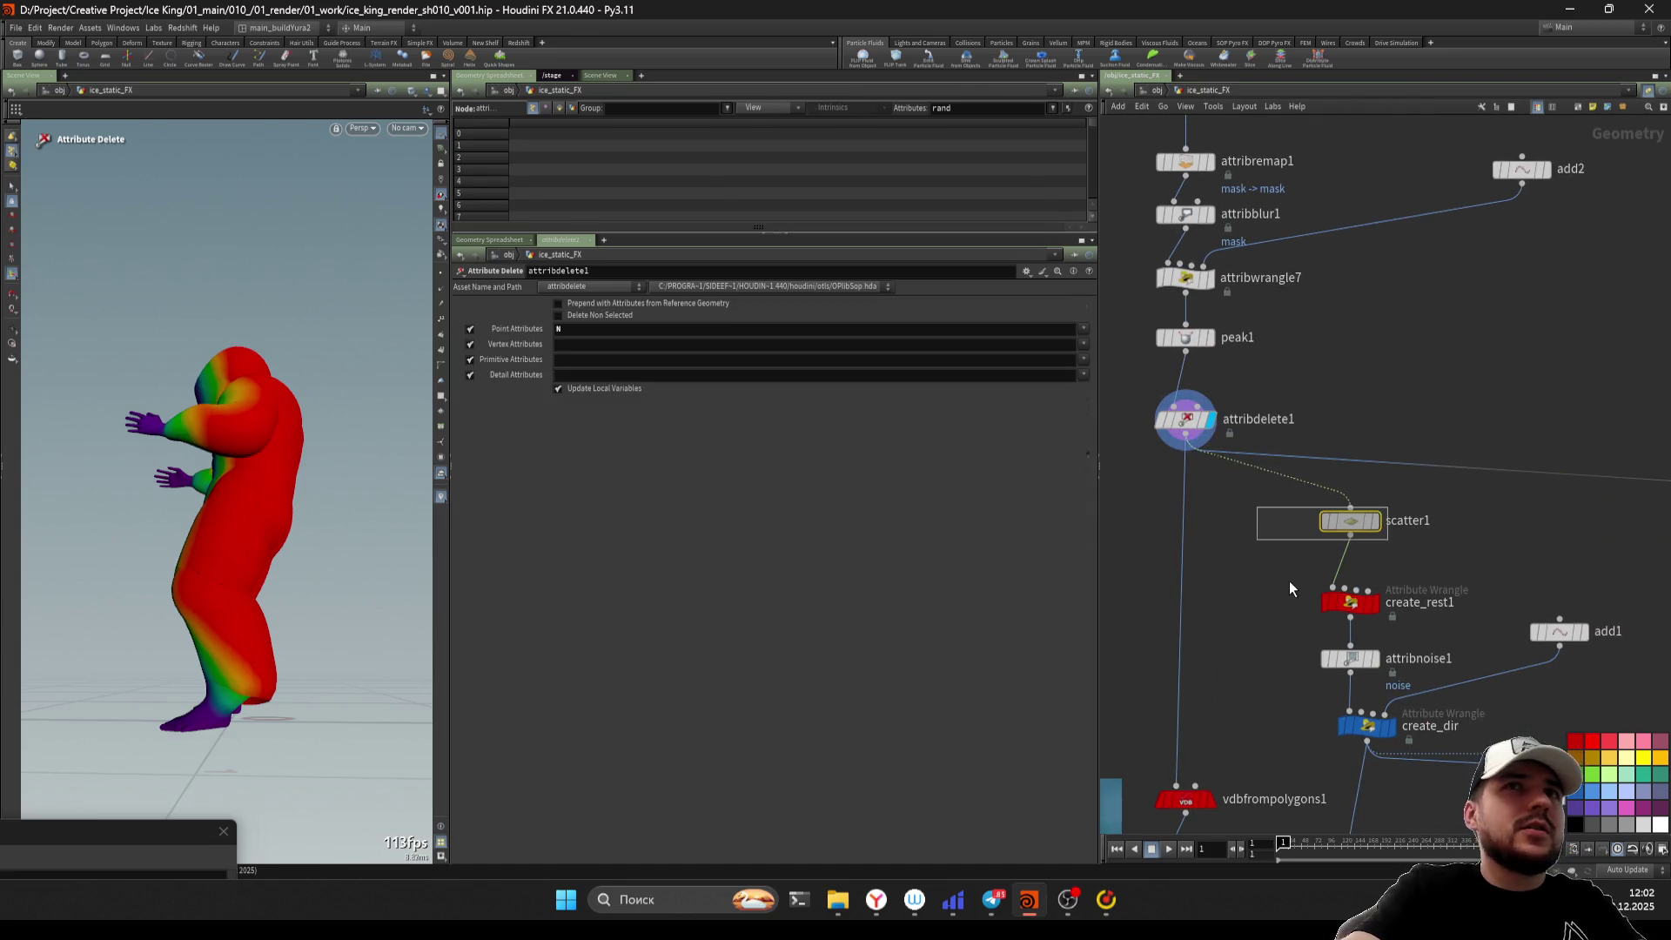
key("r")
mouse_move(278, 505)
left_mouse_down()
mouse_move(252, 499)
mouse_move(272, 501)
left_mouse_up()
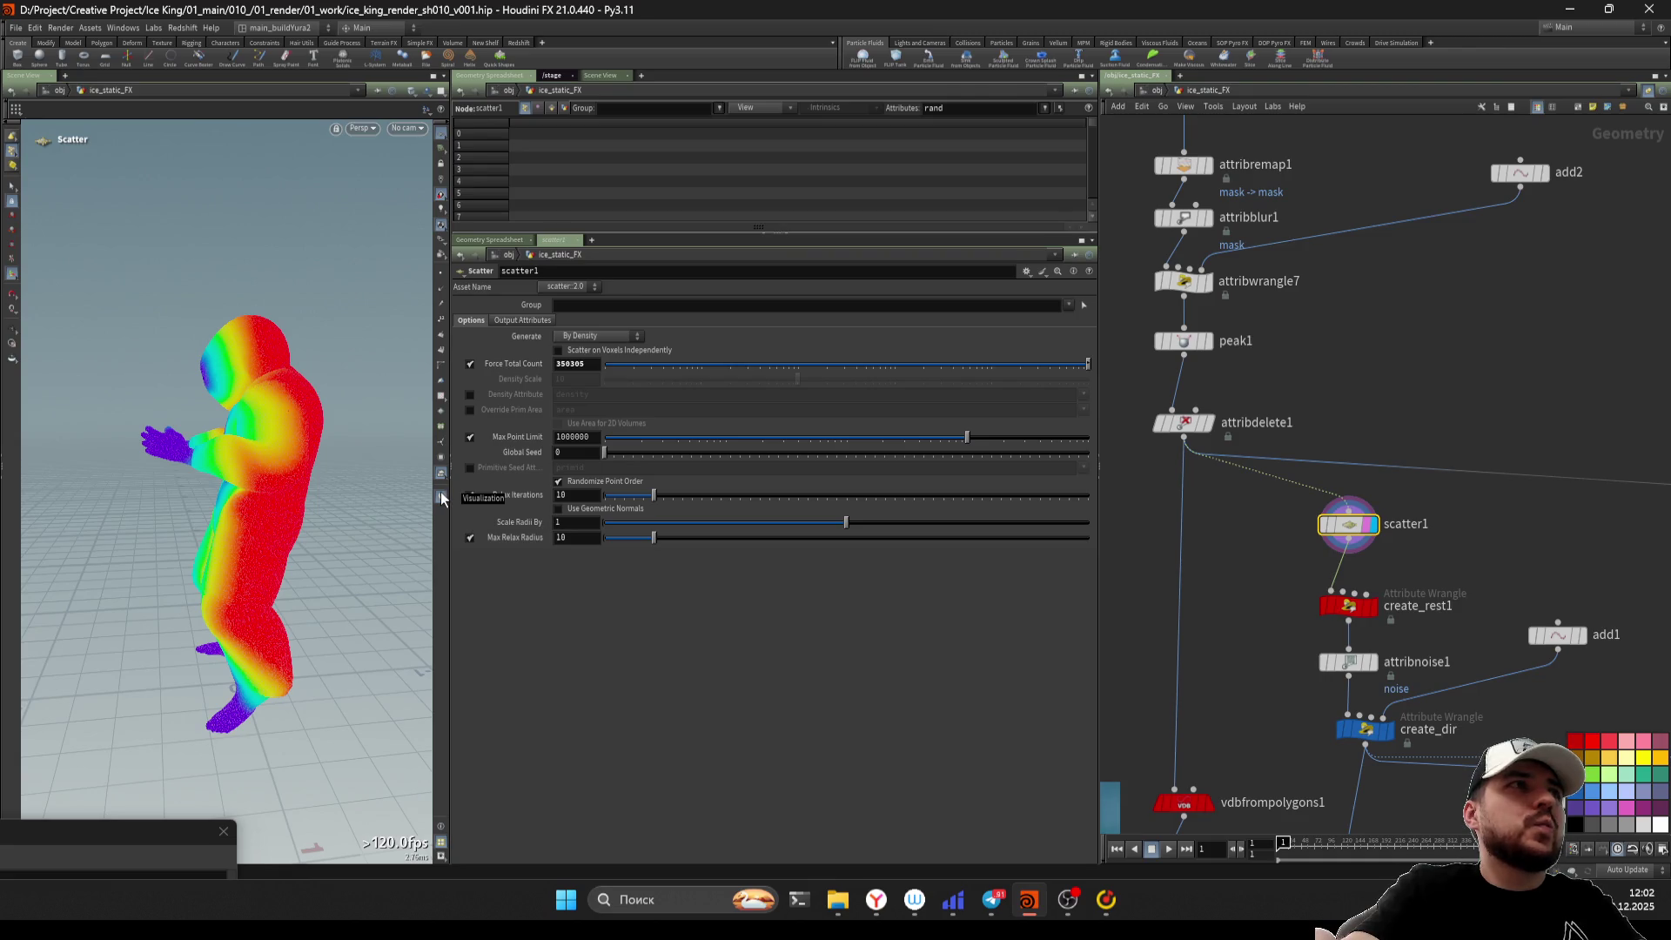
left_click(441, 497)
left_click(441, 497)
scroll(1241, 654, "down", 2)
Step through create_rest1, create_dir and displ, viewing from a front three-quarter angle
left_click(1339, 527)
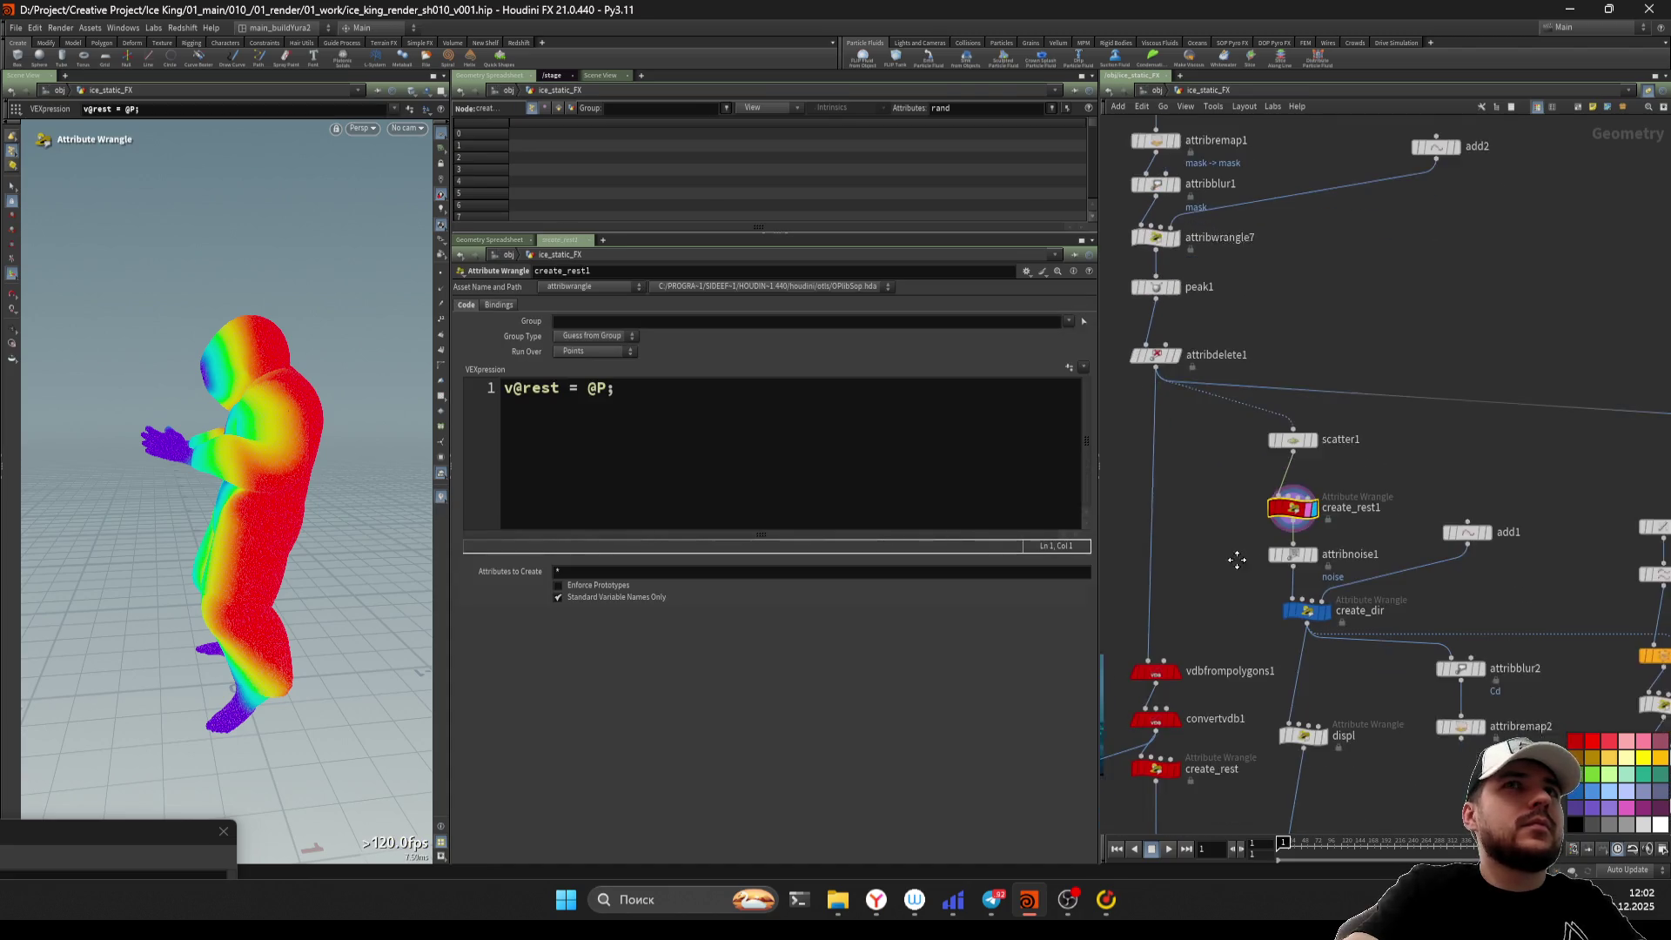
key("Down")
key("Down")
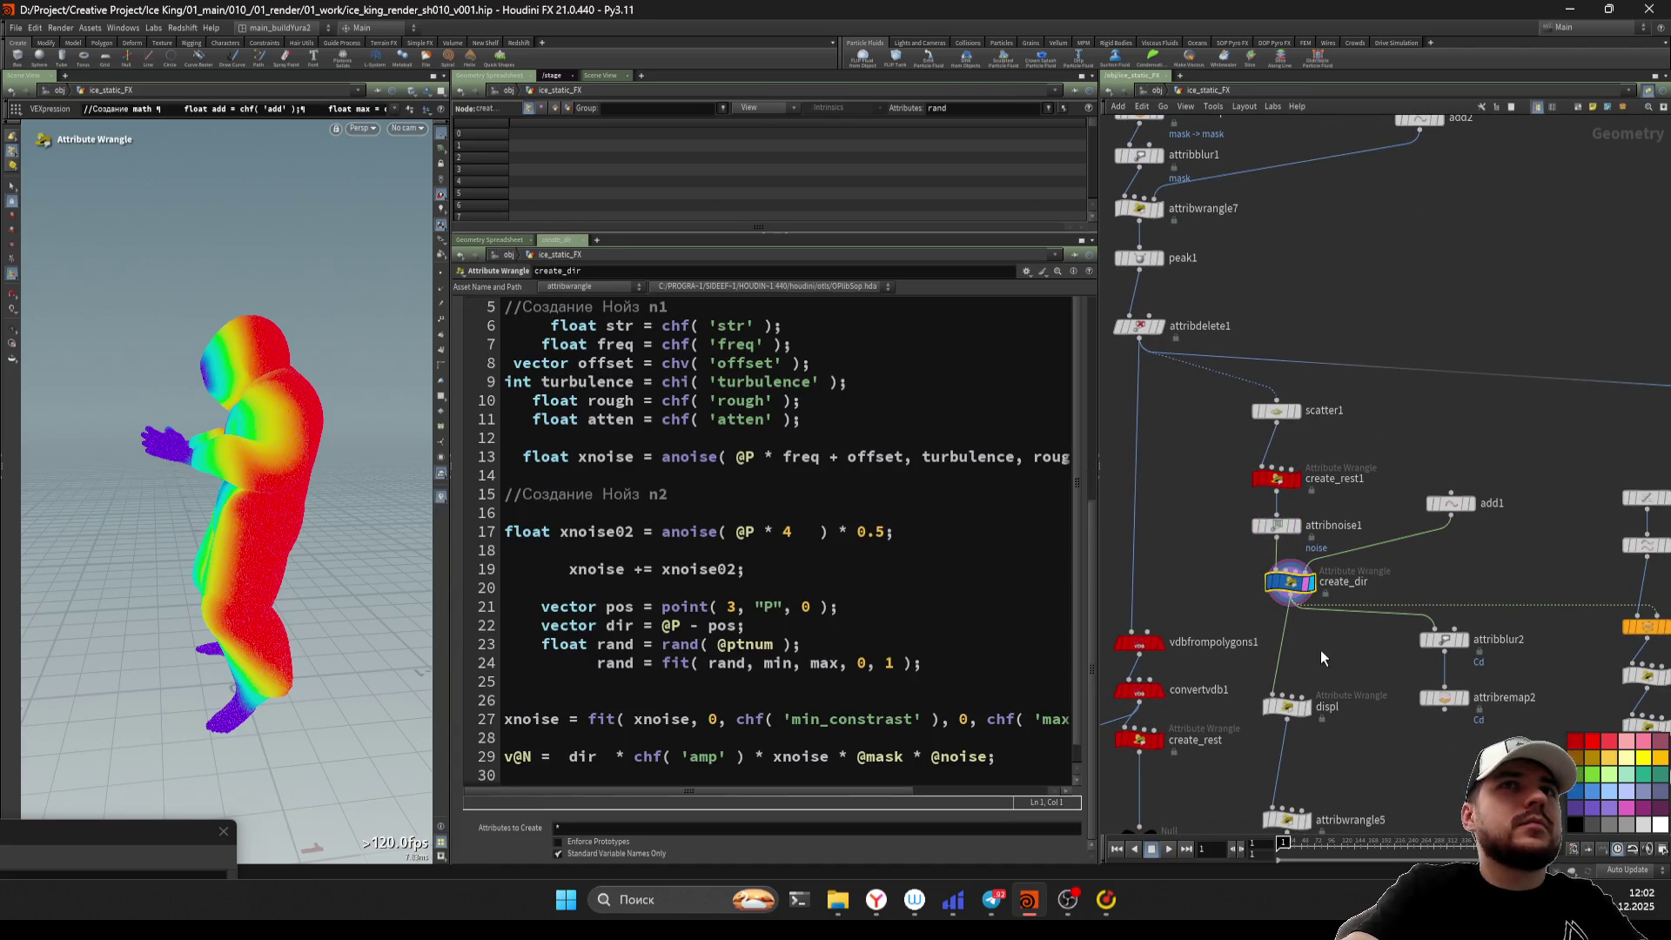
middle_click_drag(1319, 650, 1324, 527)
key("Down")
middle_click_drag(1345, 615, 1335, 569)
key("Escape")
mouse_move(226, 487)
left_mouse_down()
mouse_move(287, 496)
mouse_move(261, 435)
mouse_move(352, 502)
mouse_move(226, 509)
left_mouse_up()
Step through attribwrangle5, trasnfer_attrib, attribwrangle1, distrib and merge1, displaying merge1
key("Down")
middle_click_drag(1192, 740, 1212, 510)
key("Down")
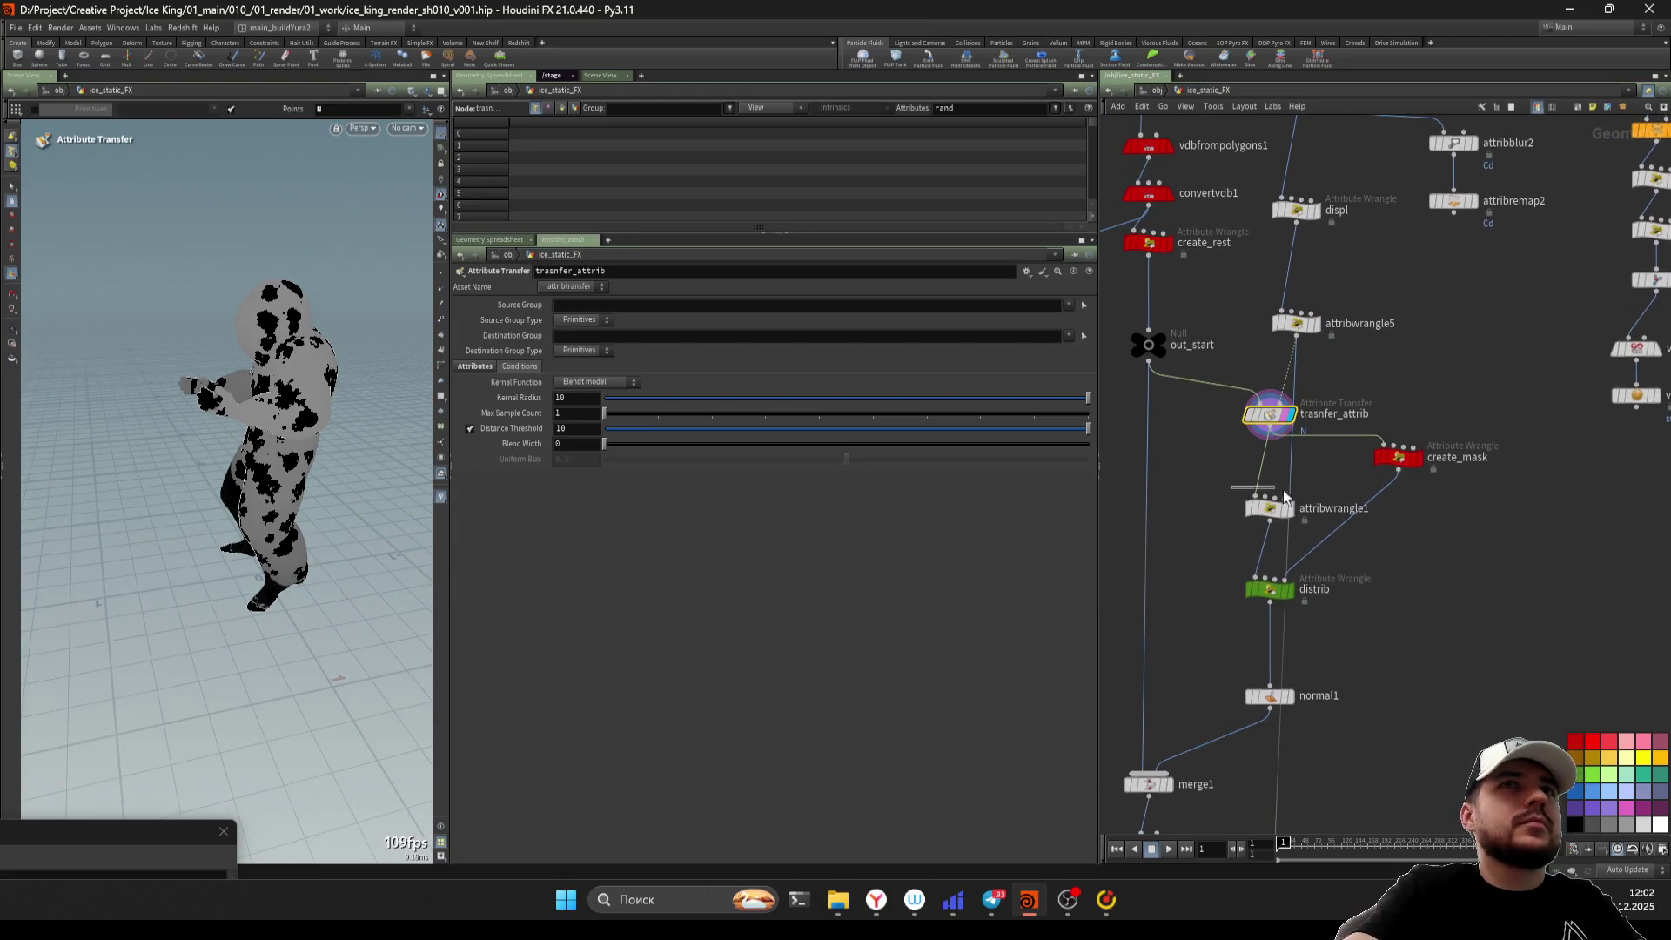
key("Down")
middle_click_drag(1214, 572, 1209, 498)
key("Down")
middle_click_drag(1217, 615, 1231, 486)
key("Down")
key("Down")
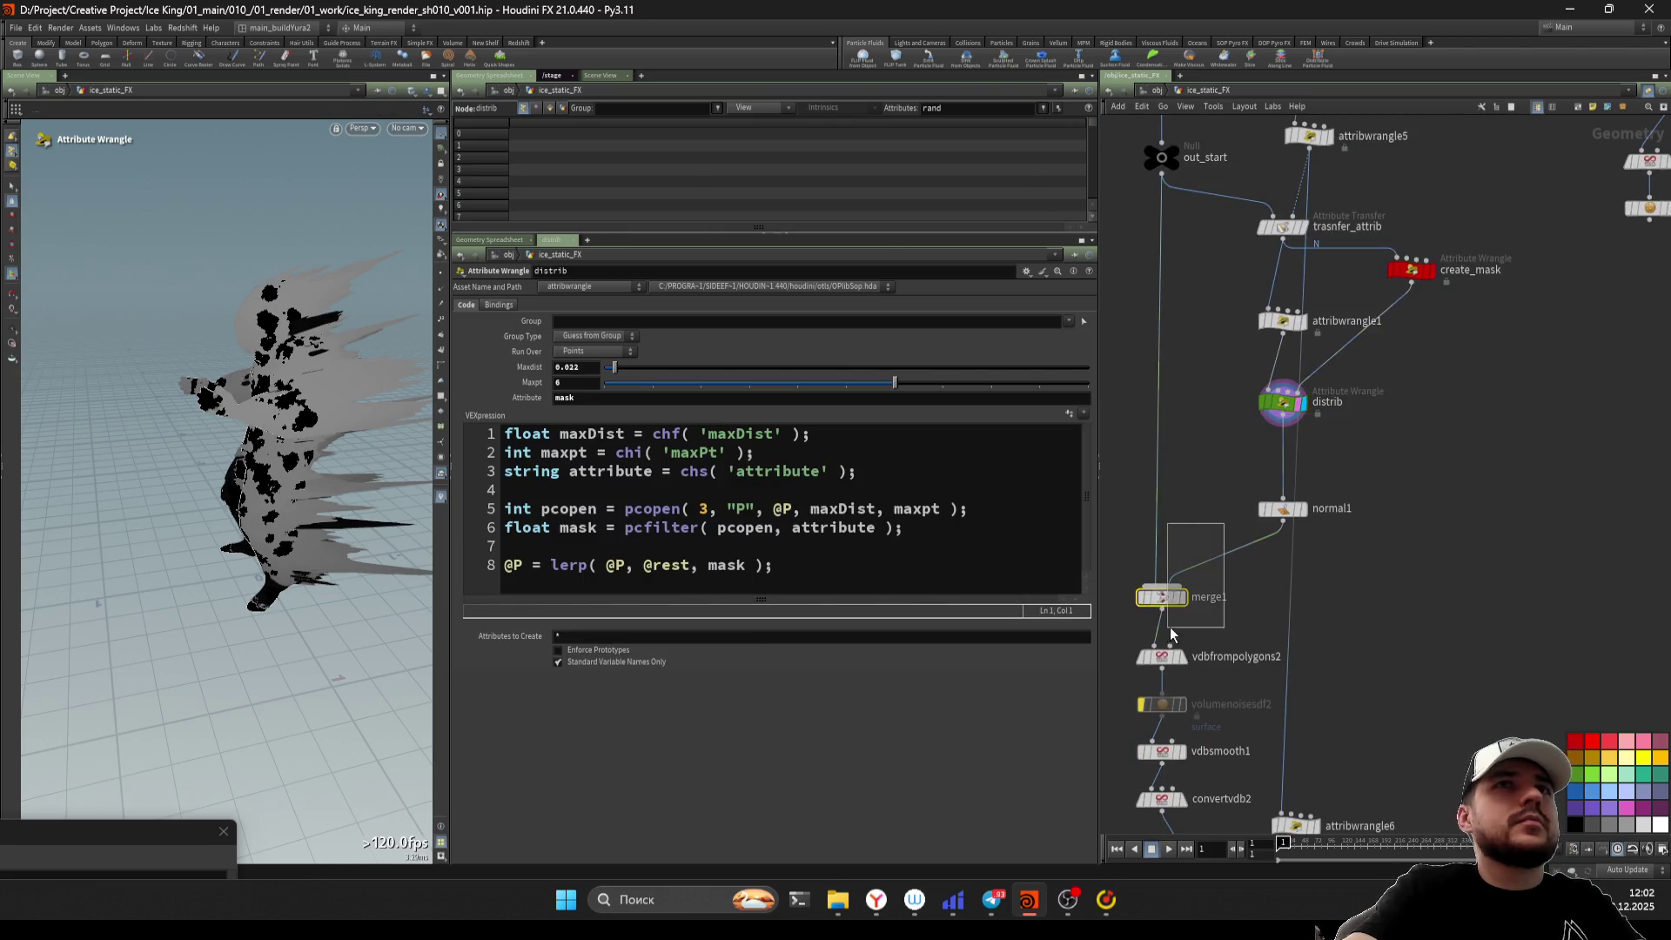
Display vdbfrompolygons1's smooth grey body, briefly checking attribdelete1 on the way
mouse_move(548, 508)
left_mouse_down()
mouse_move(201, 395)
mouse_move(1055, 481)
left_mouse_up()
middle_click_drag(1143, 260, 1176, 607)
left_click(1186, 342)
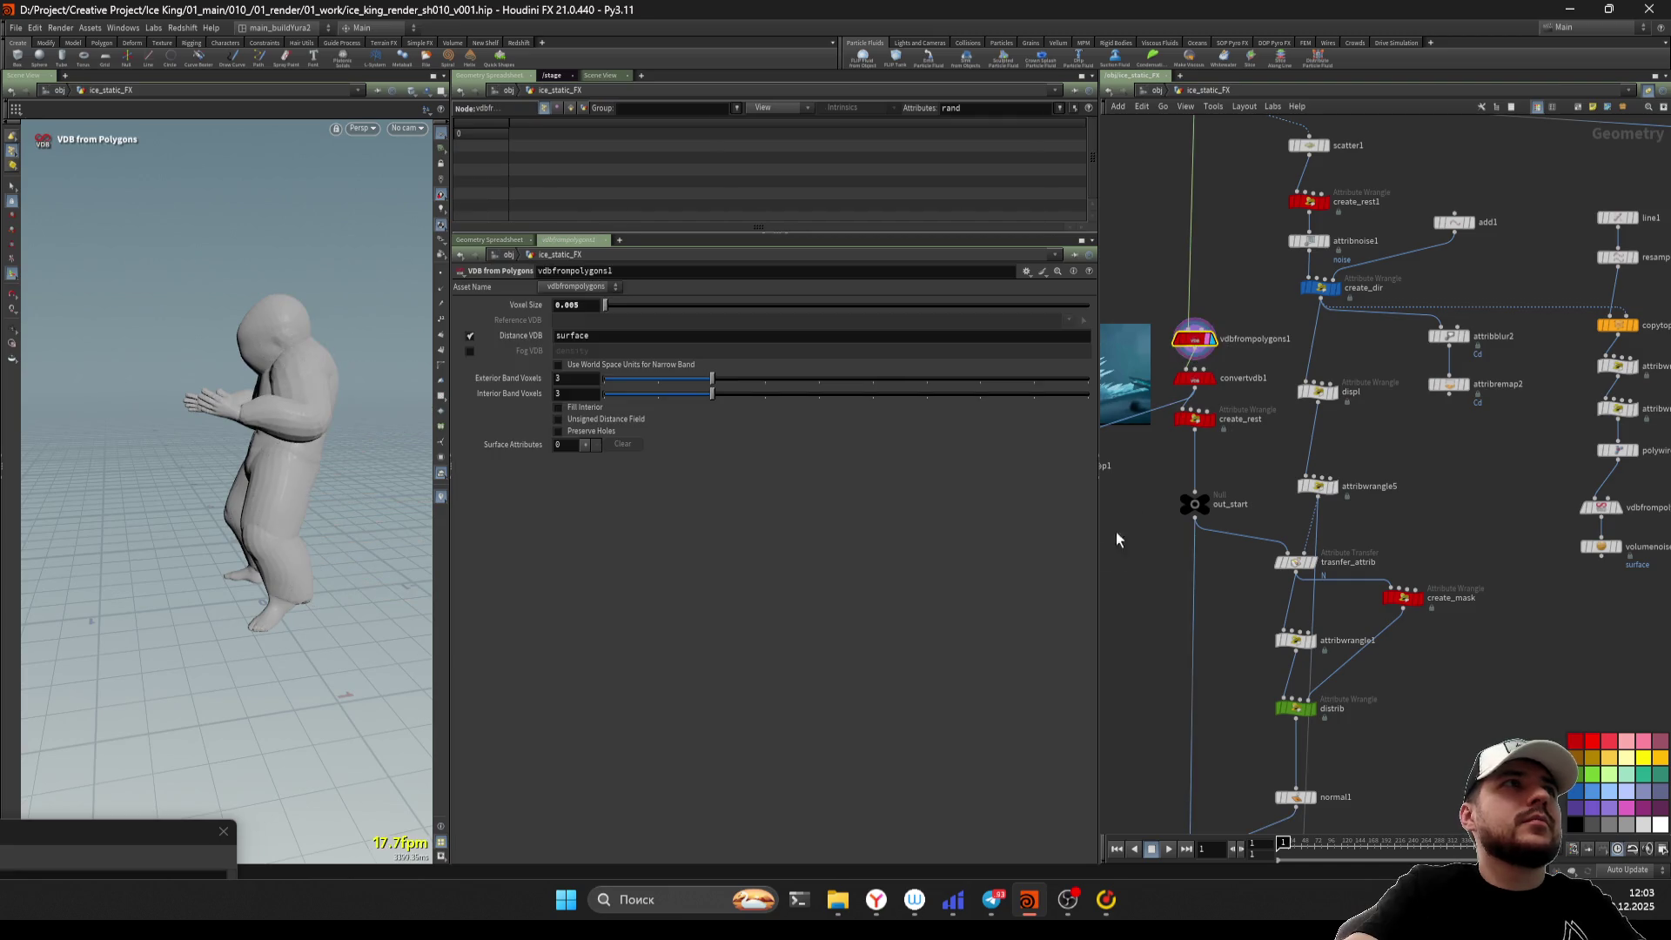
scroll(1180, 448, "up", 3)
left_click(1181, 450)
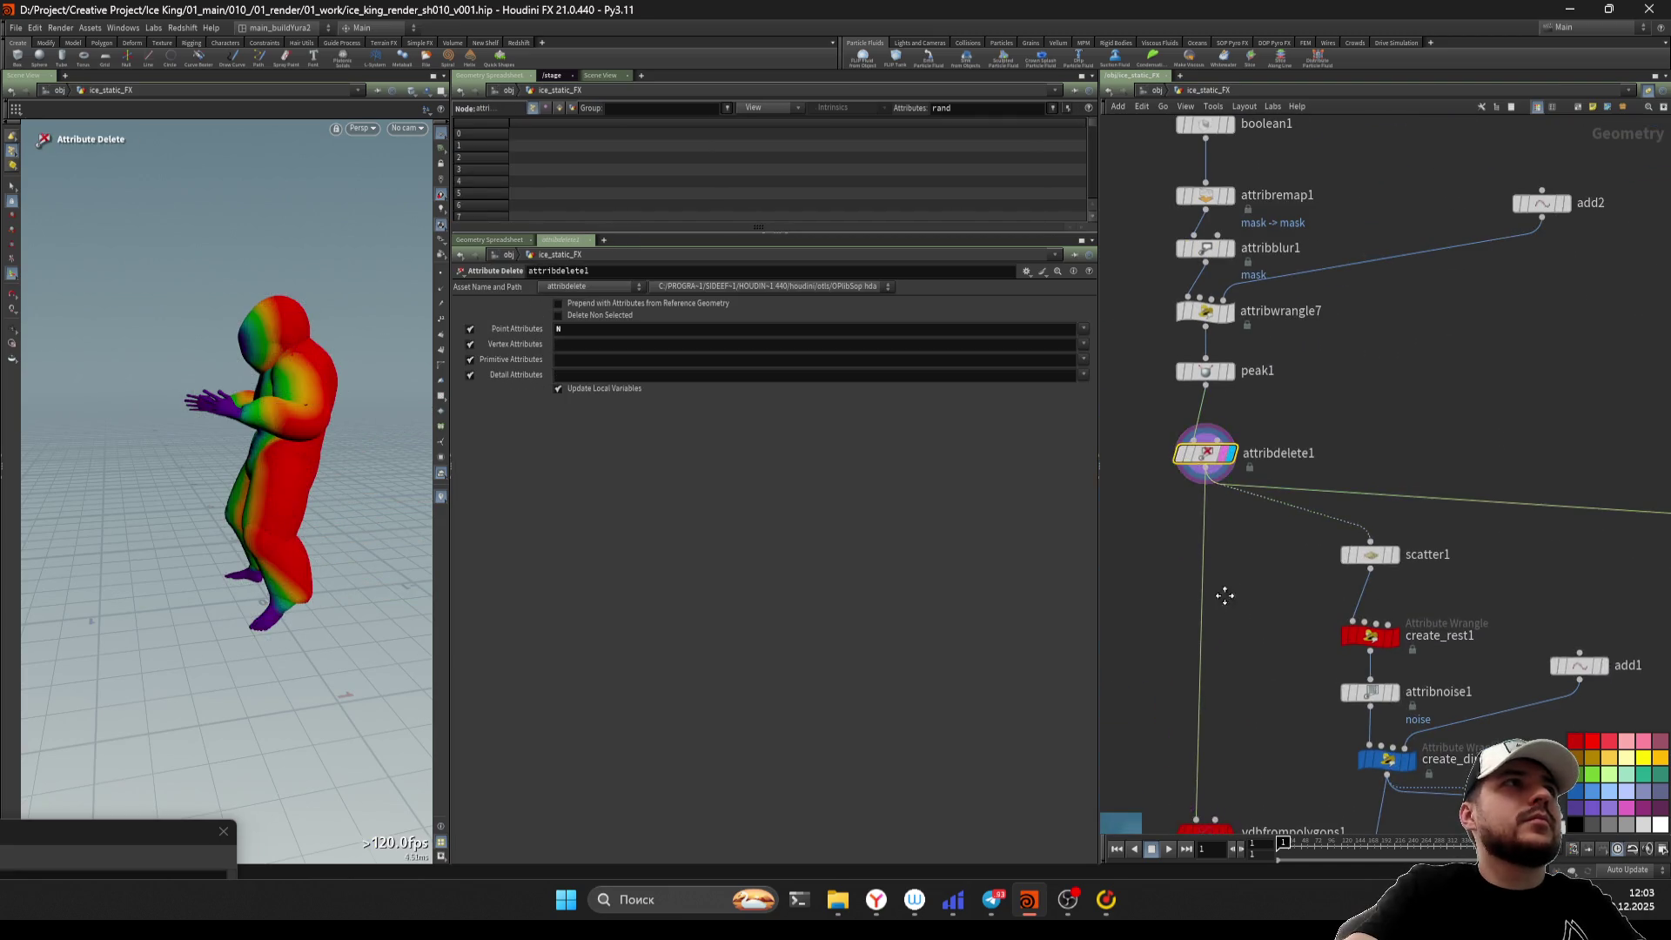
middle_click_drag(1246, 653, 1260, 510)
left_click(1205, 693)
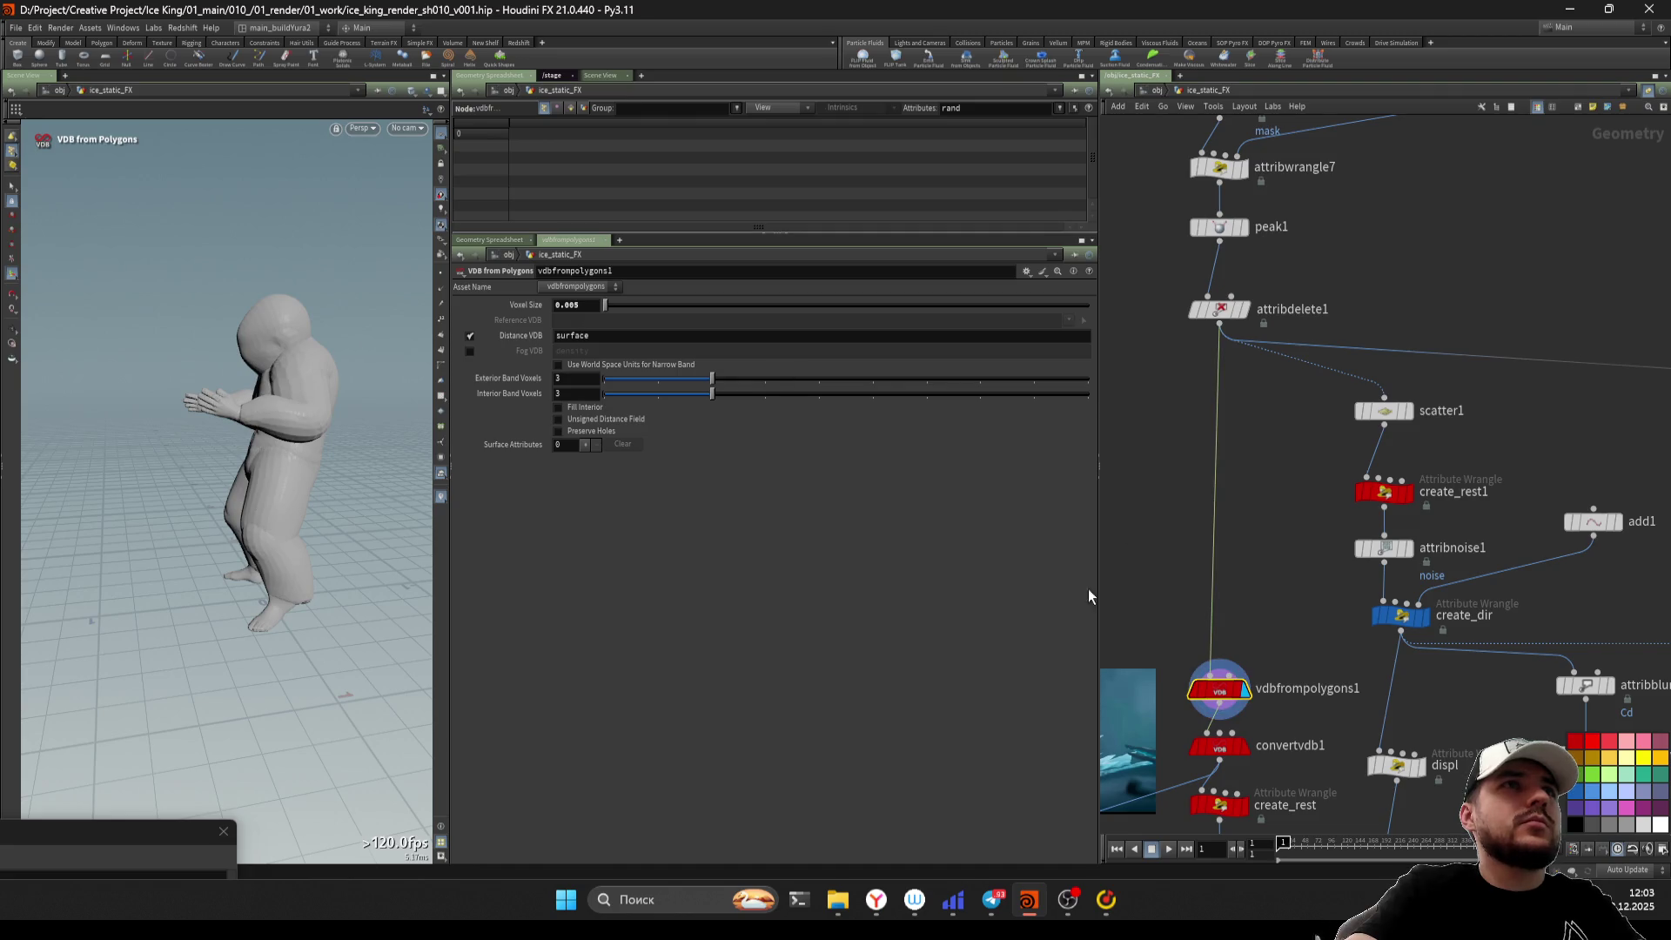
Add a VDB Smooth node via 'vdb smoo' on the wire below vdbfrompolygons1
left_click_drag(1201, 672, 1218, 551)
key("Tab")
type("vdb smoo")
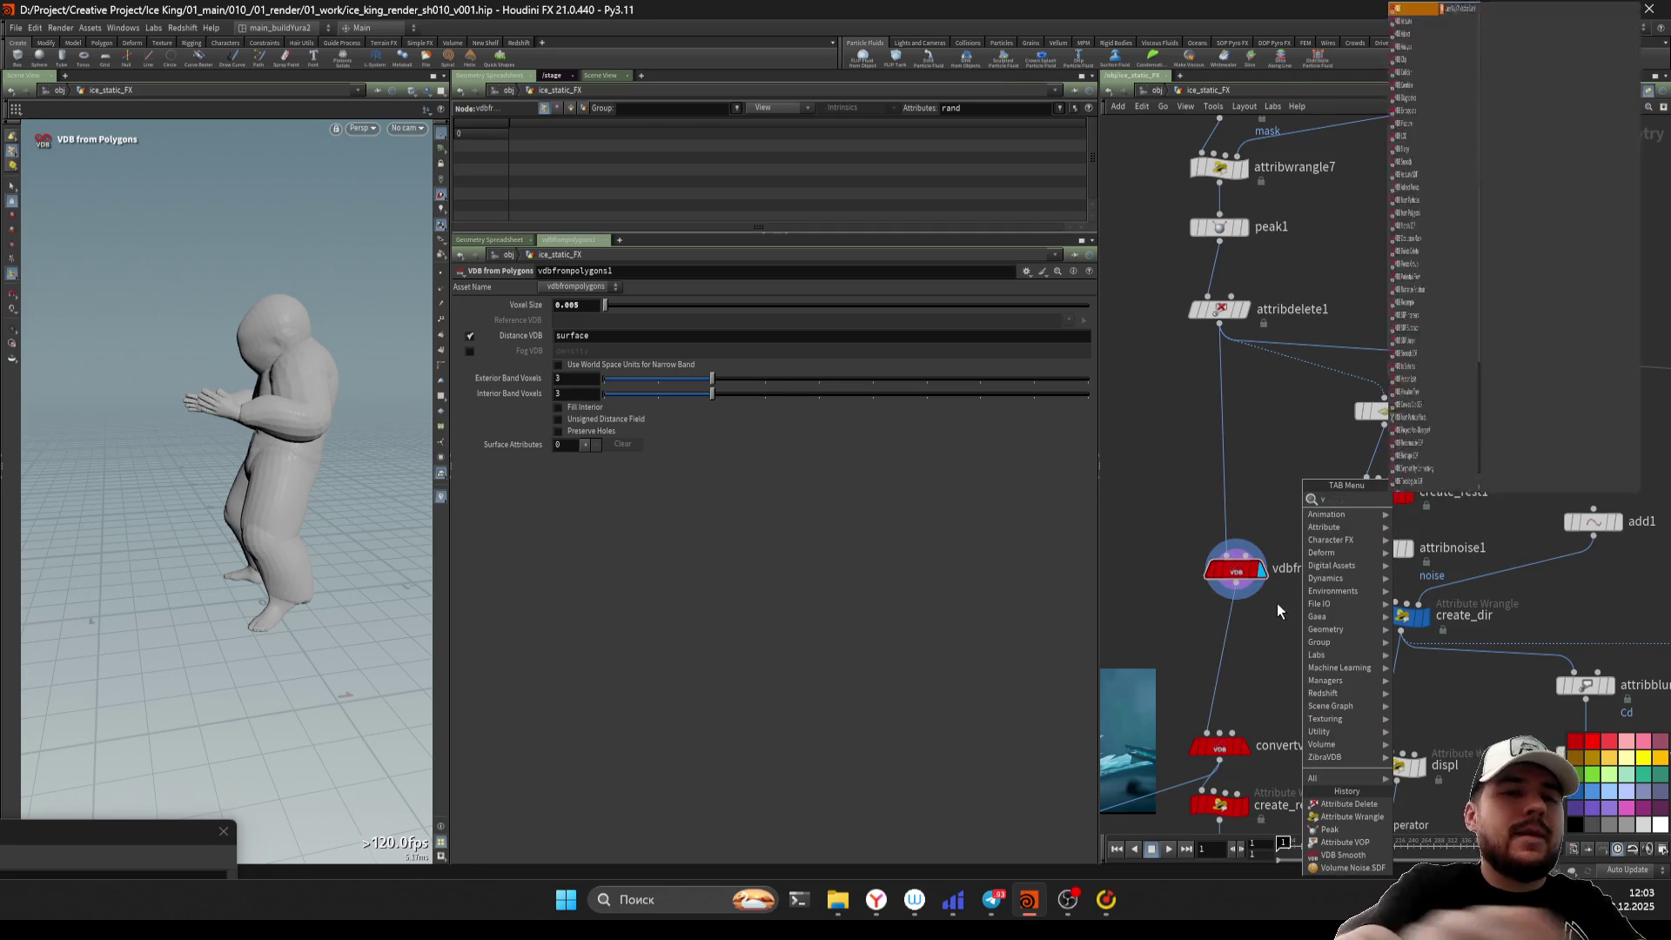
key("Return")
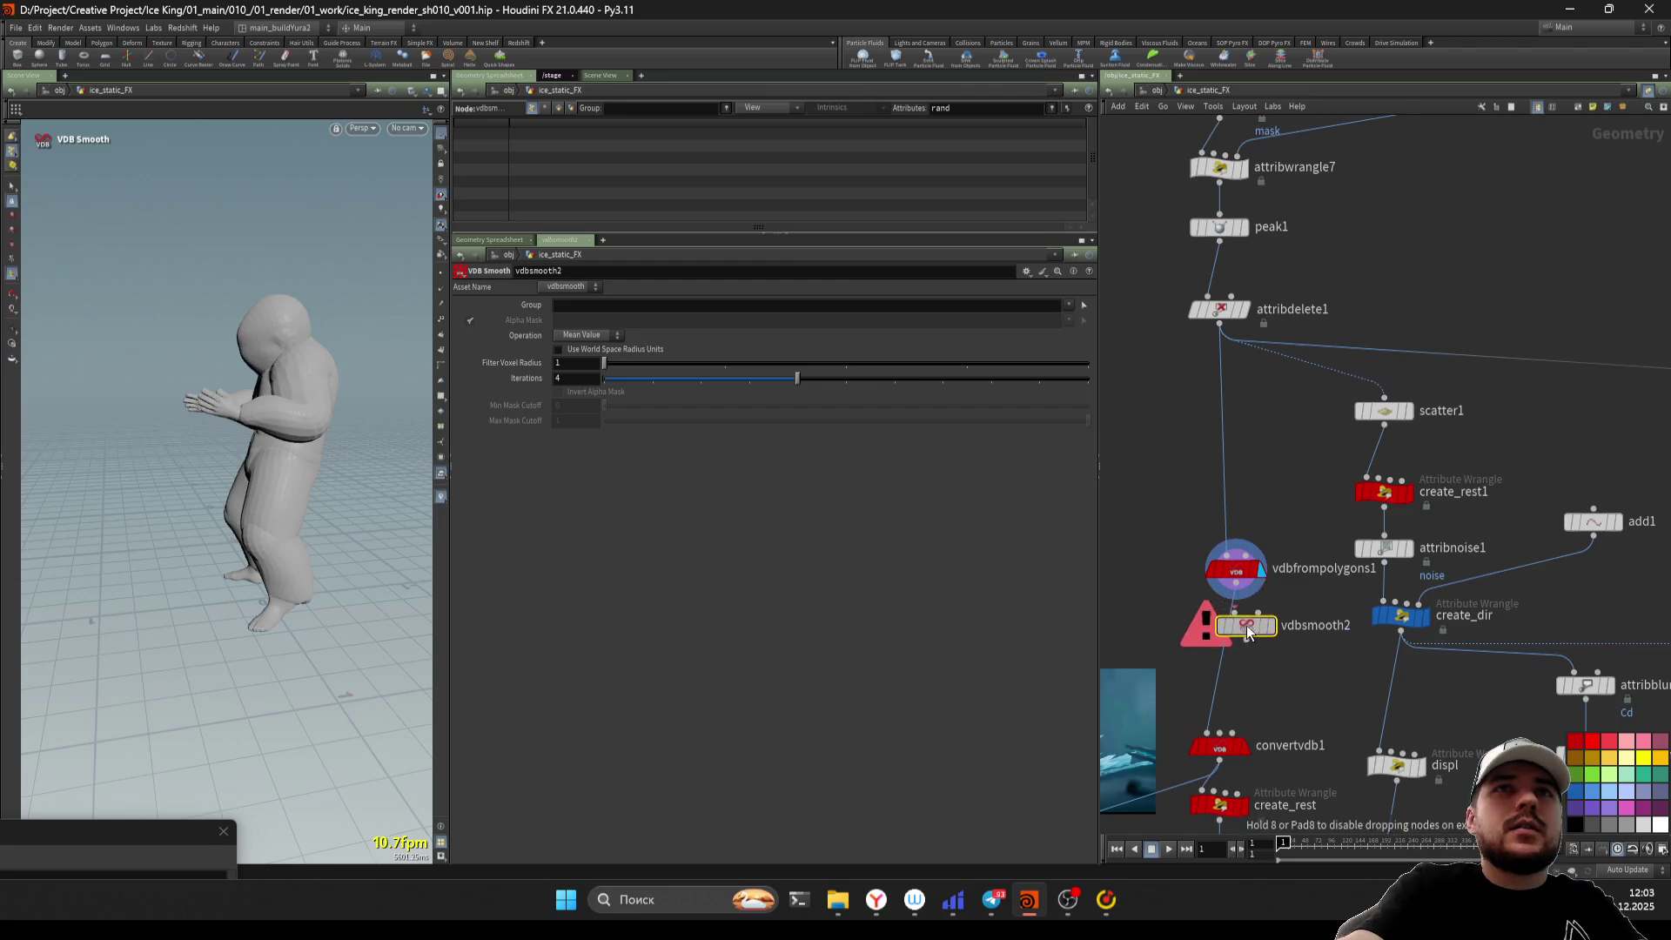
left_click(1242, 632)
left_click_drag(1281, 675, 1187, 561)
left_click_drag(1236, 634, 1219, 669)
Reduce vdbsmooth2's iterations from 4 to 1
left_click(1295, 711)
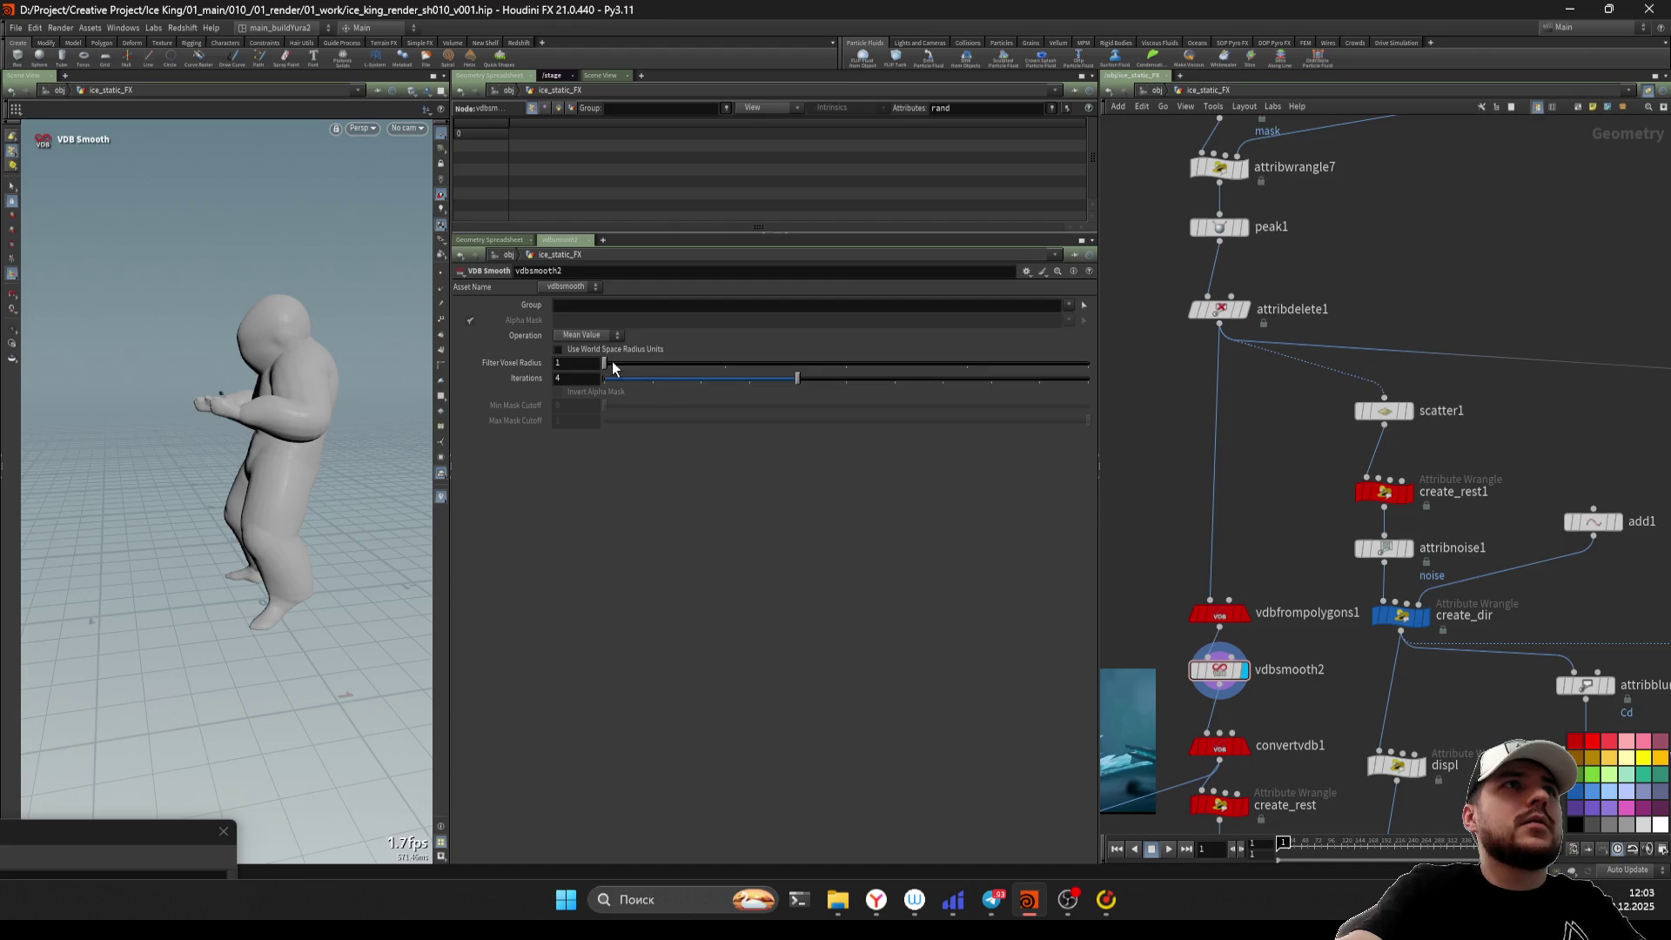
mouse_move(806, 386)
left_mouse_down()
mouse_move(844, 374)
mouse_move(679, 372)
left_mouse_up()
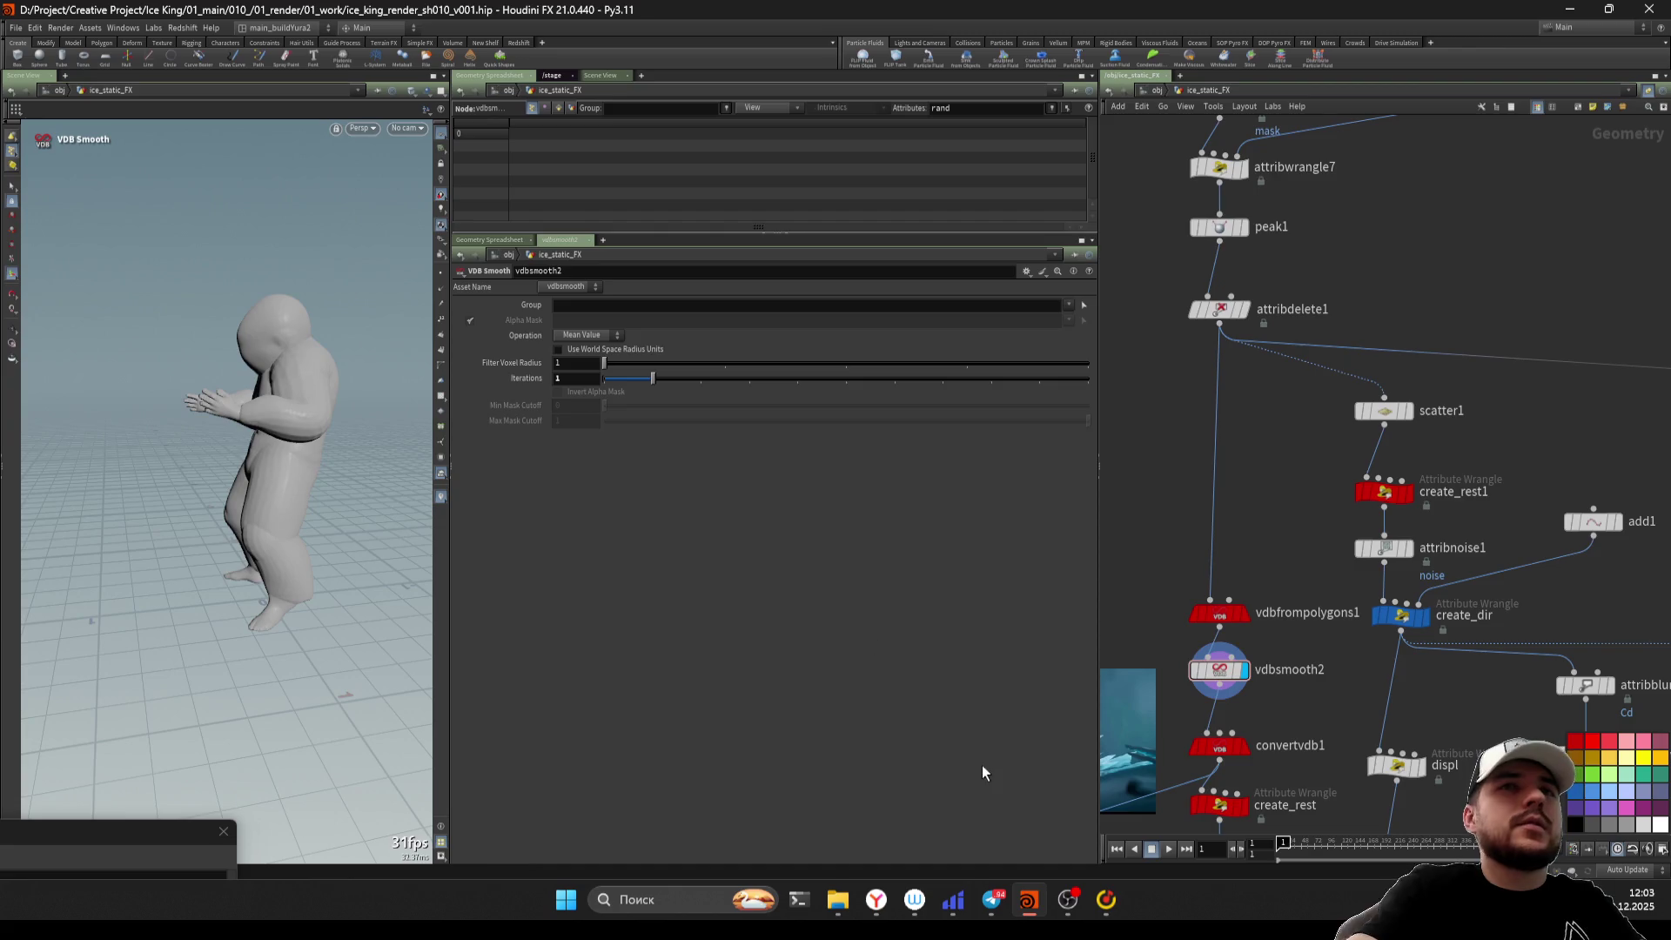
scroll(1282, 461, "down", 10)
scroll(1284, 400, "down", 2)
scroll(1279, 435, "up", 2)
scroll(1253, 448, "down", 2)
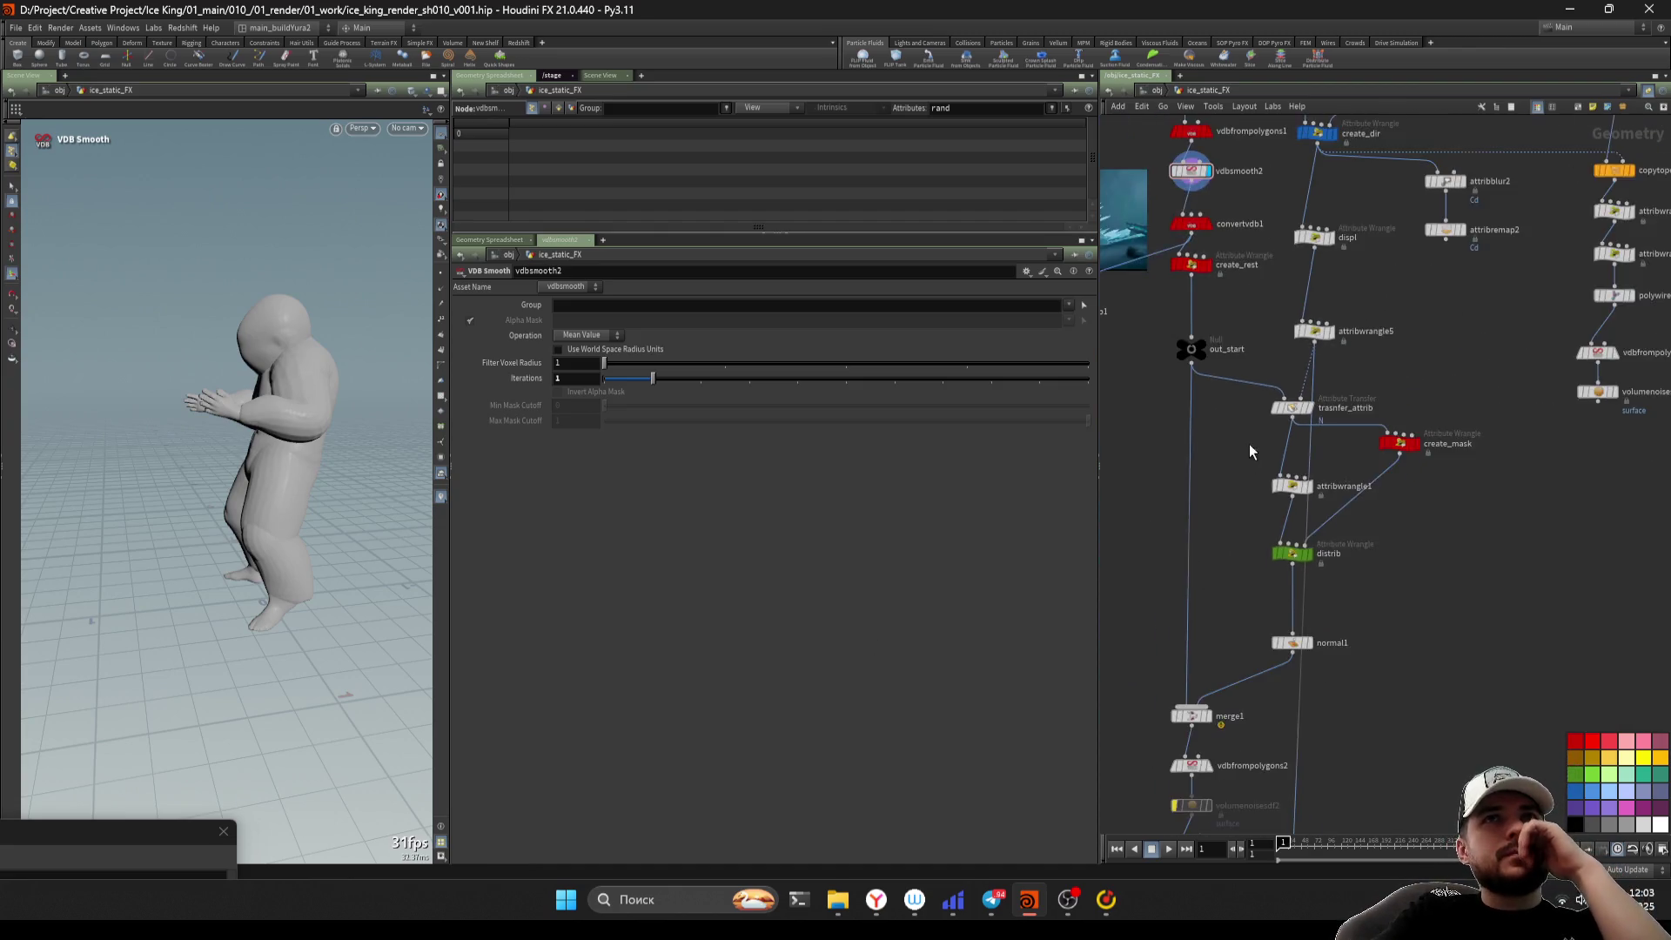
Inspect merge1, vdbfrompolygons2 and vdbsmooth1, turning vdbsmooth1's iterations down to 0
scroll(1210, 362, "down", 2)
scroll(1211, 409, "down", 1)
scroll(1212, 461, "down", 1)
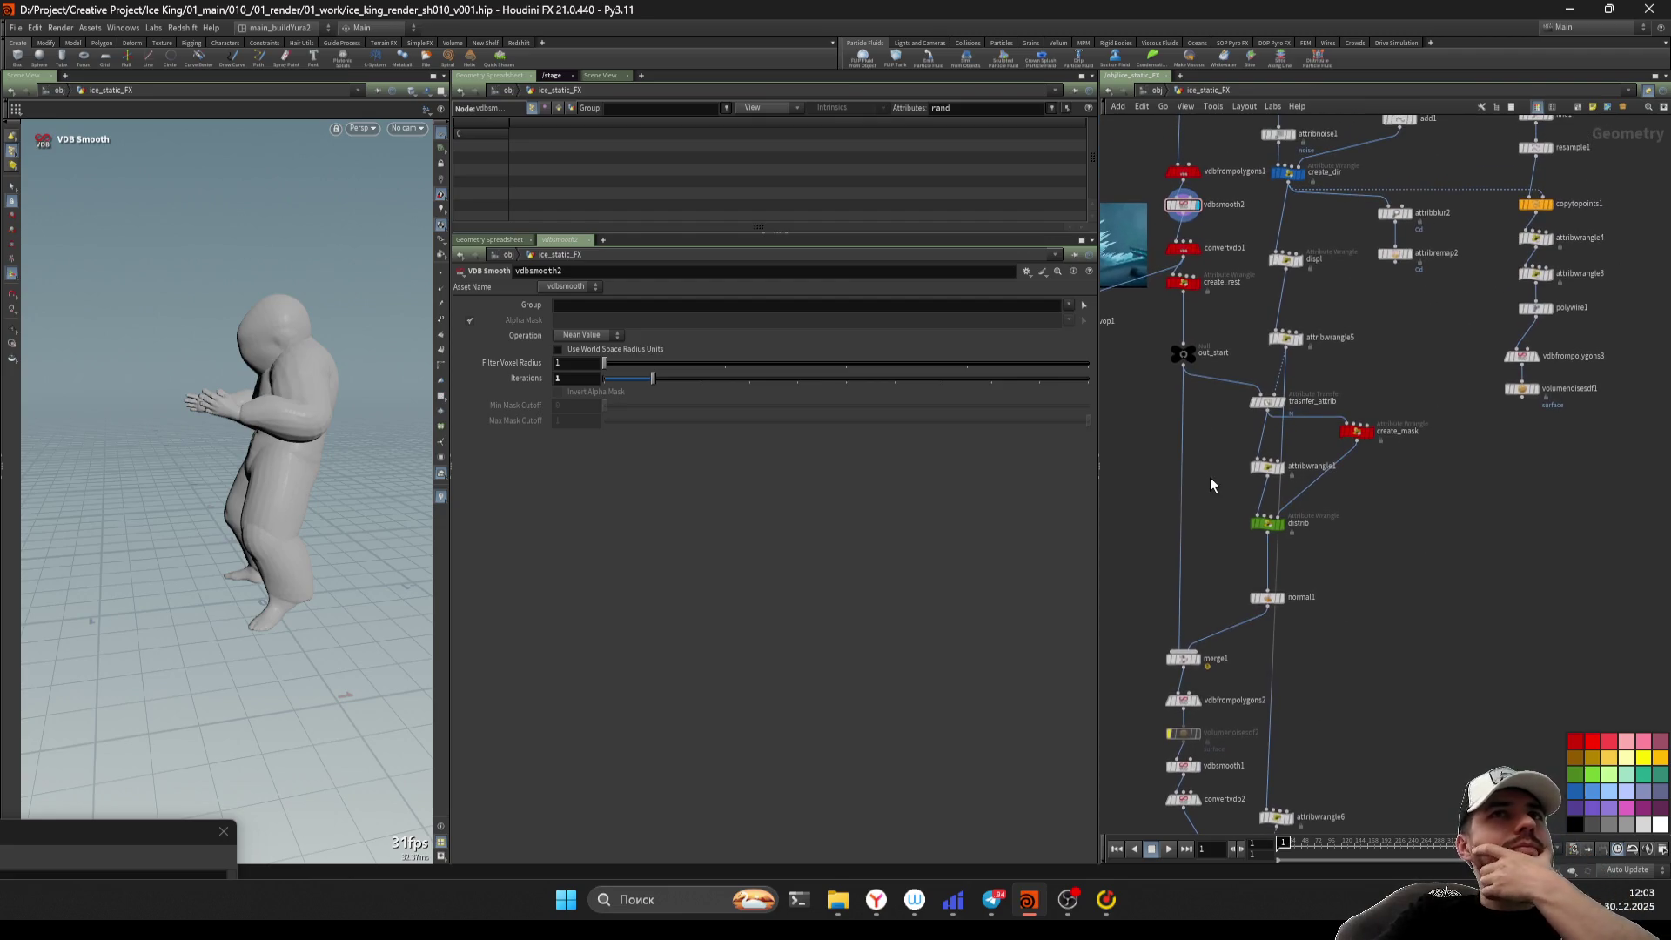
scroll(1193, 533, "down", 2)
left_click_drag(1173, 577, 1180, 585)
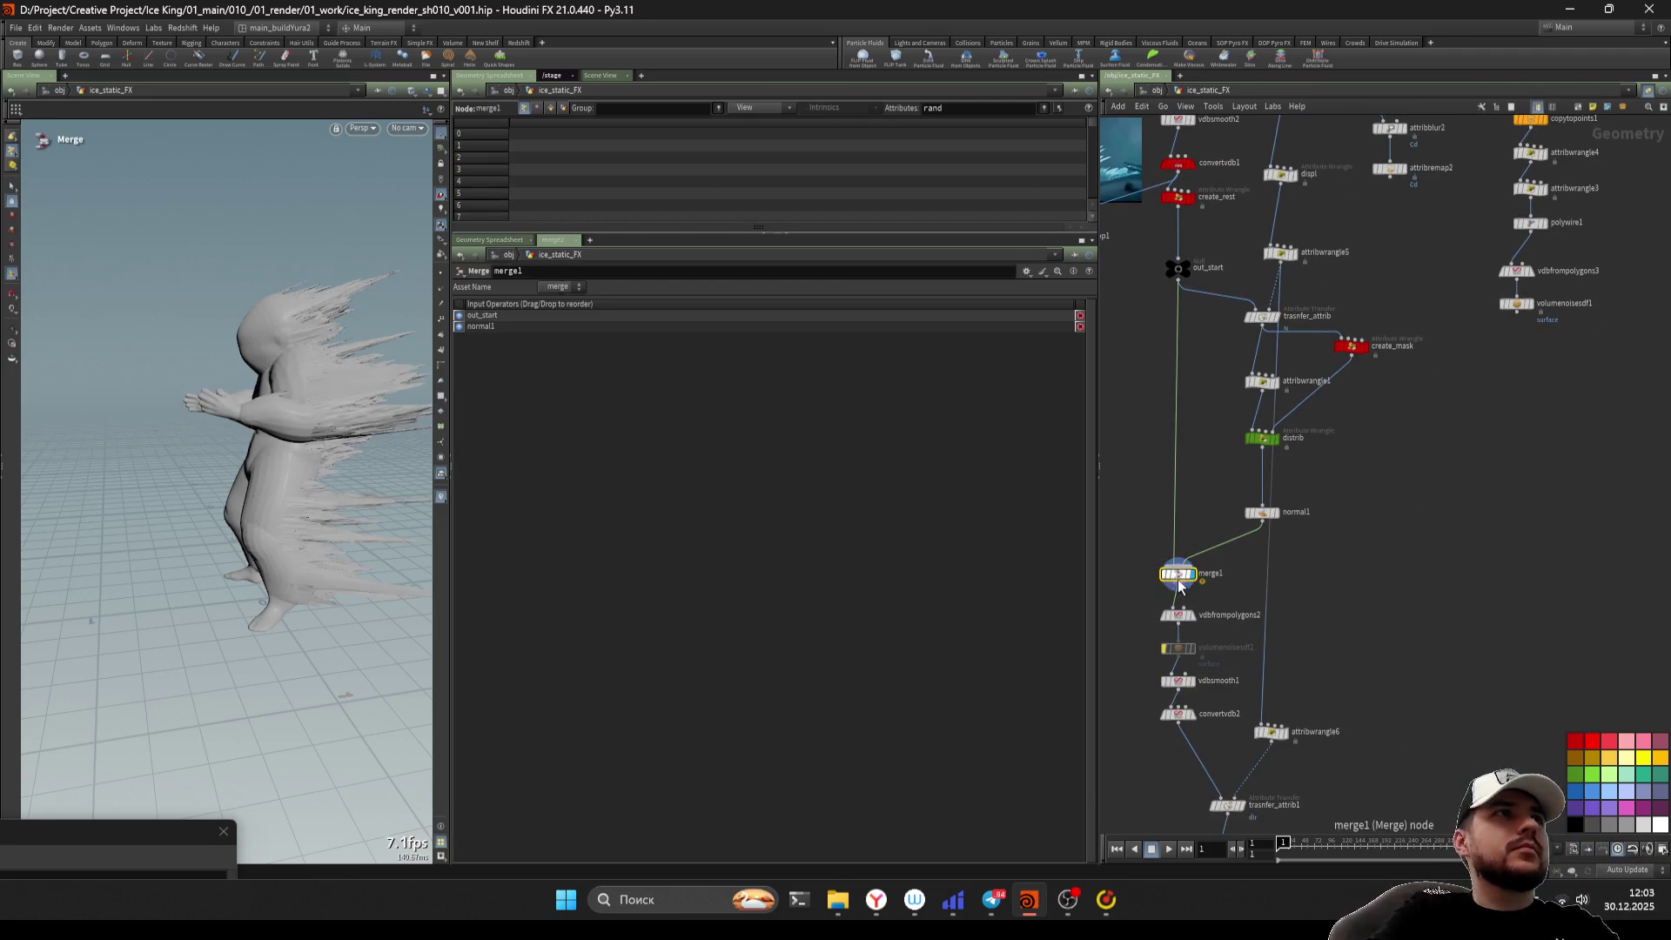
left_click(1179, 614)
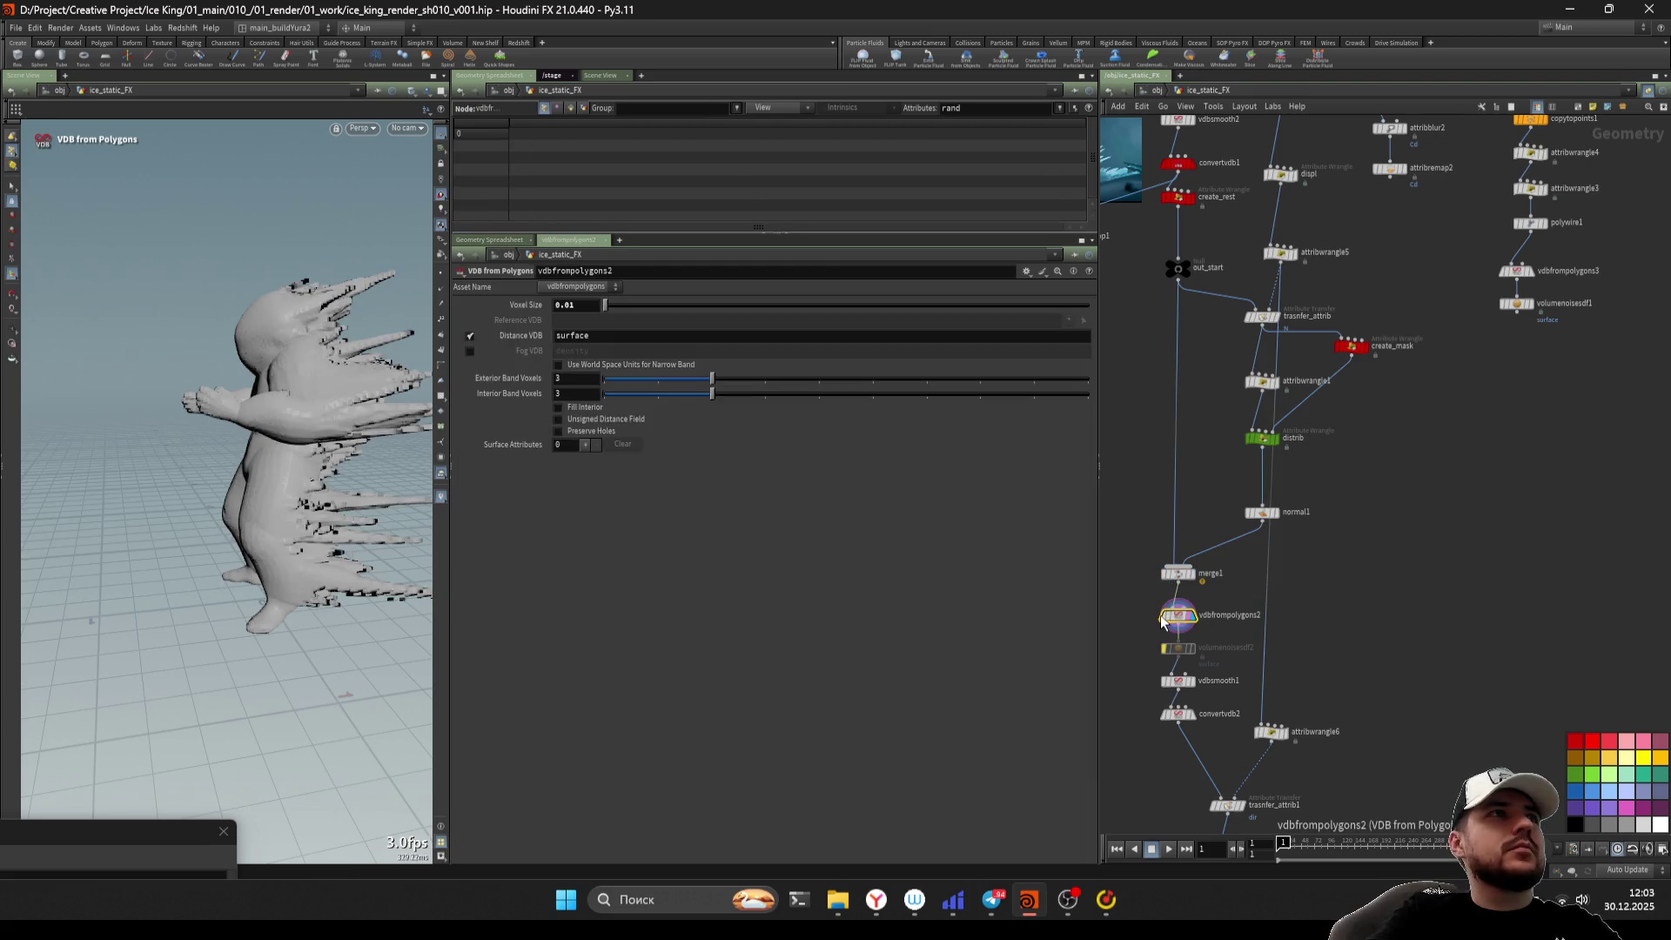
scroll(1162, 662, "up", 1)
left_click(1183, 687)
left_click(1205, 703)
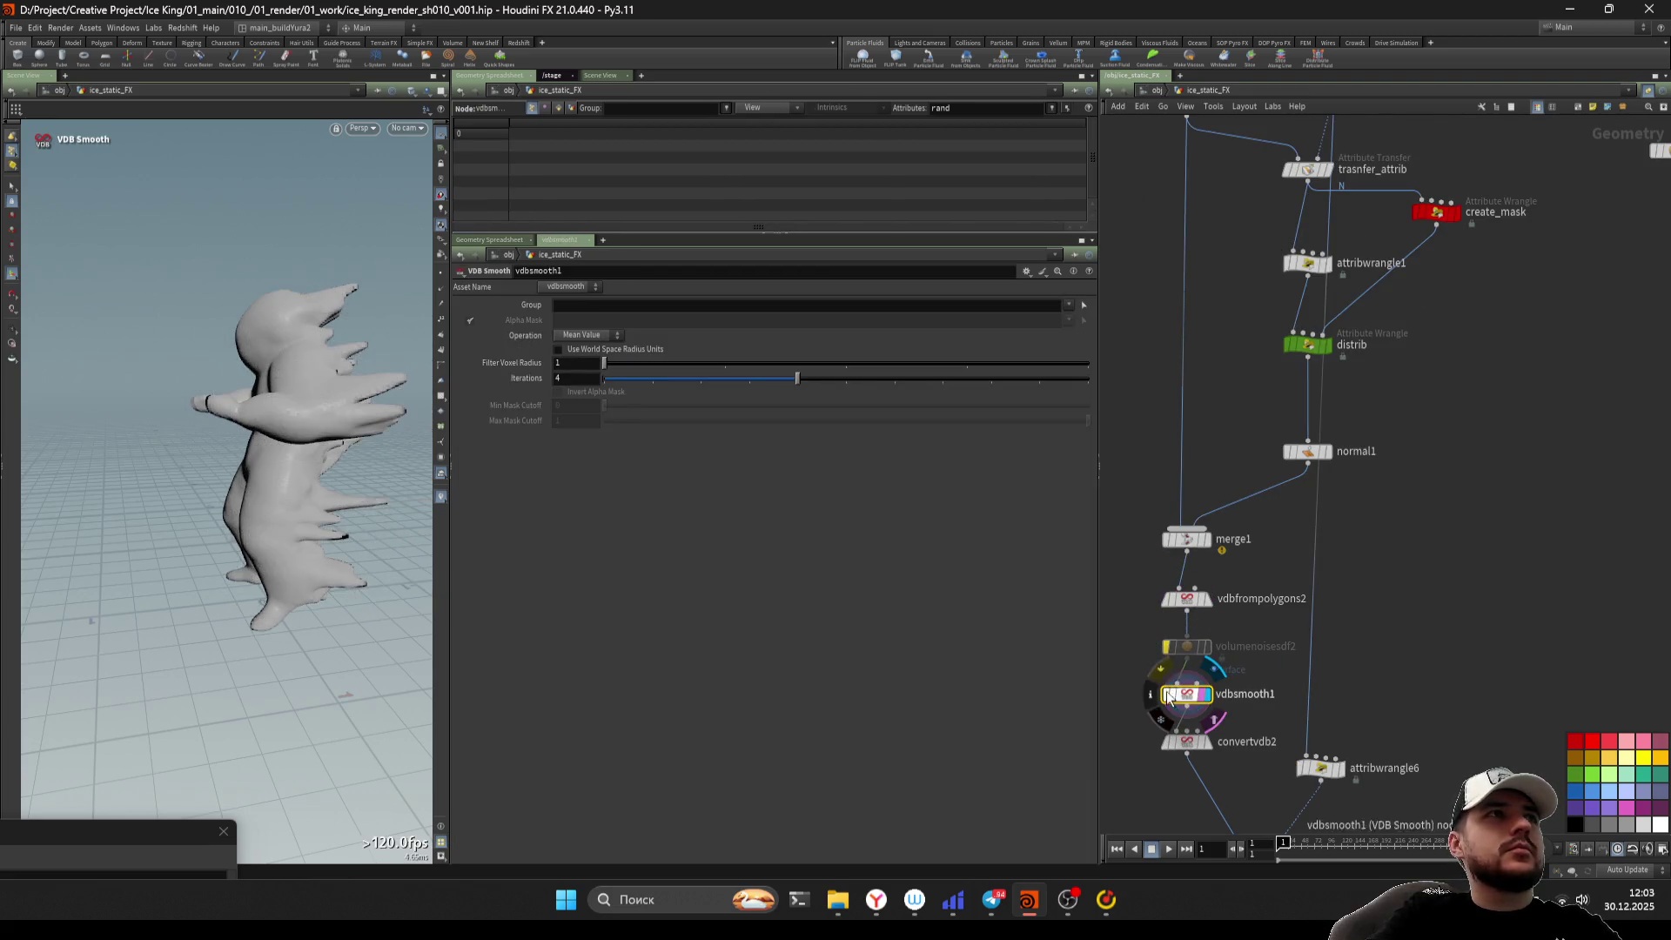
scroll(1191, 692, "up", 2)
mouse_move(665, 377)
left_mouse_down()
mouse_move(681, 378)
mouse_move(564, 374)
left_mouse_up()
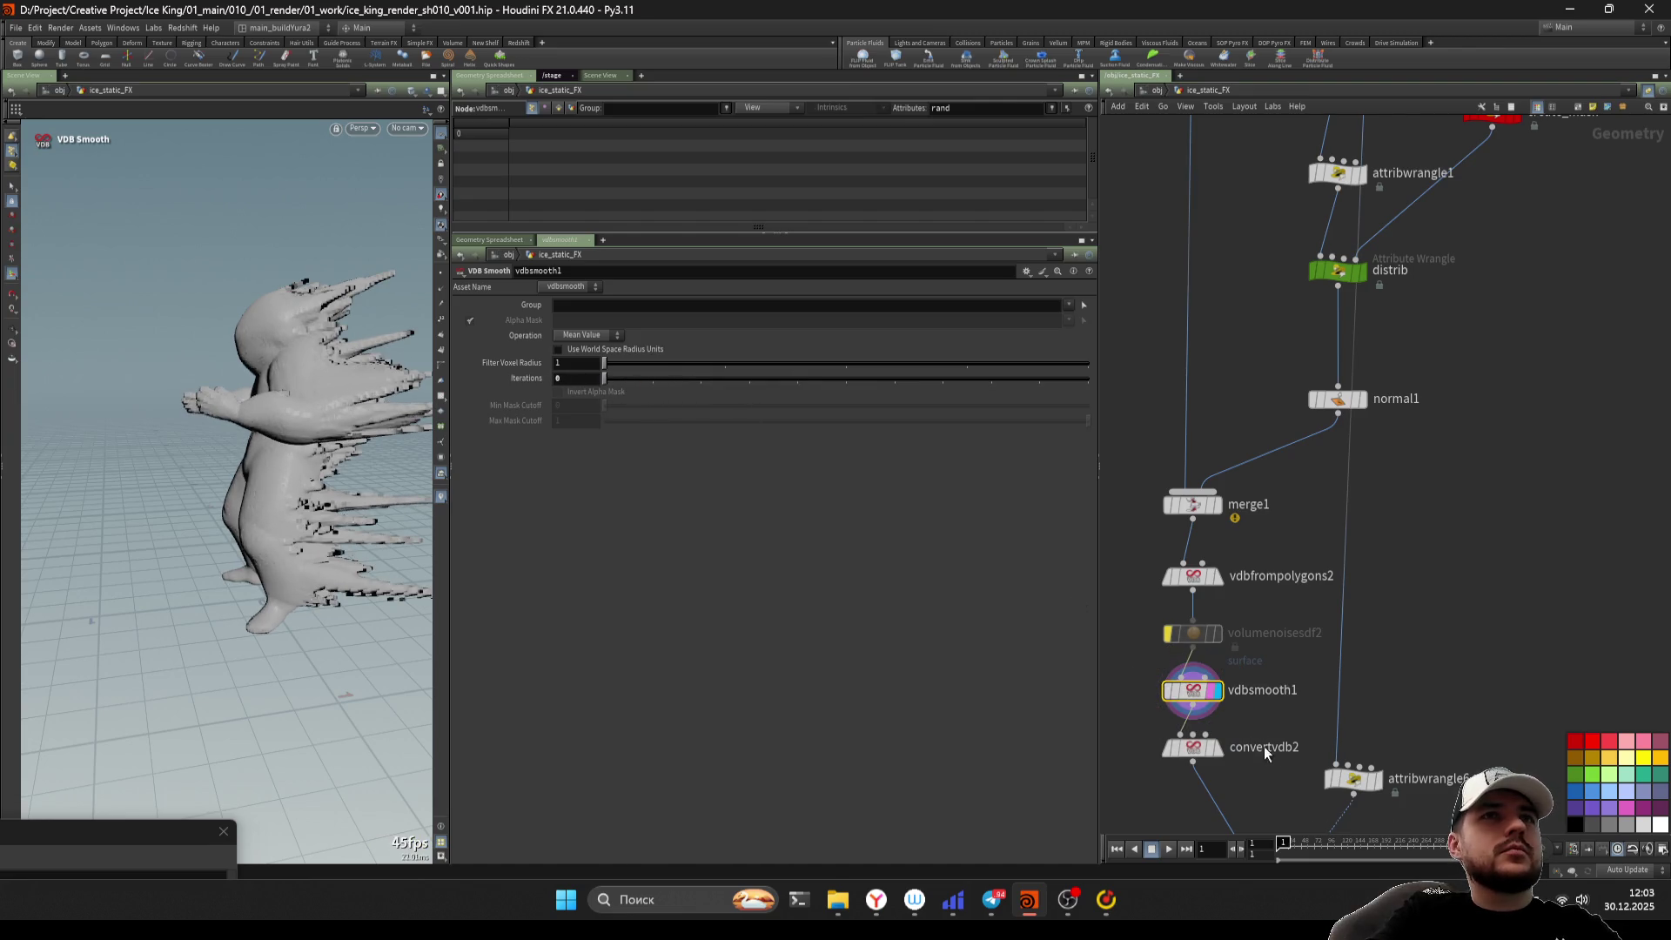
Set vdbfrompolygons2's Voxel Size to 0.005 and inspect the character from the front
left_click(1185, 581)
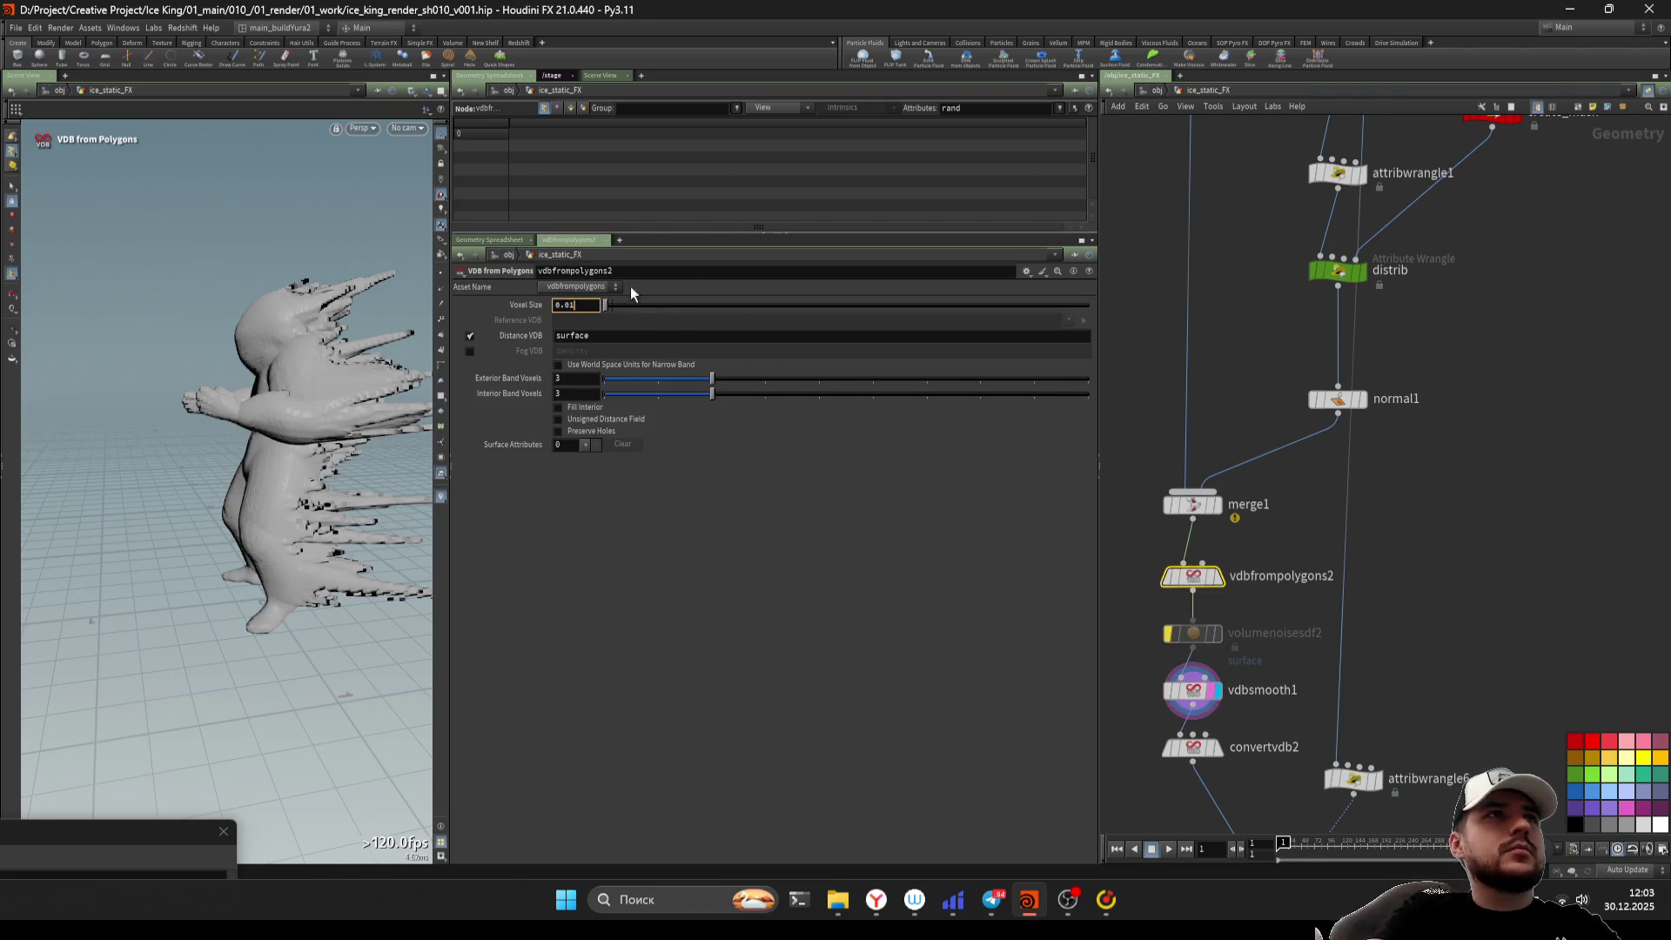
key("BackSpace")
type("05")
key("Return")
key("Escape")
mouse_move(261, 417)
left_mouse_down()
mouse_move(328, 456)
mouse_move(313, 435)
mouse_move(336, 423)
mouse_move(238, 414)
left_mouse_up()
scroll(275, 426, "up", 5)
key("Return")
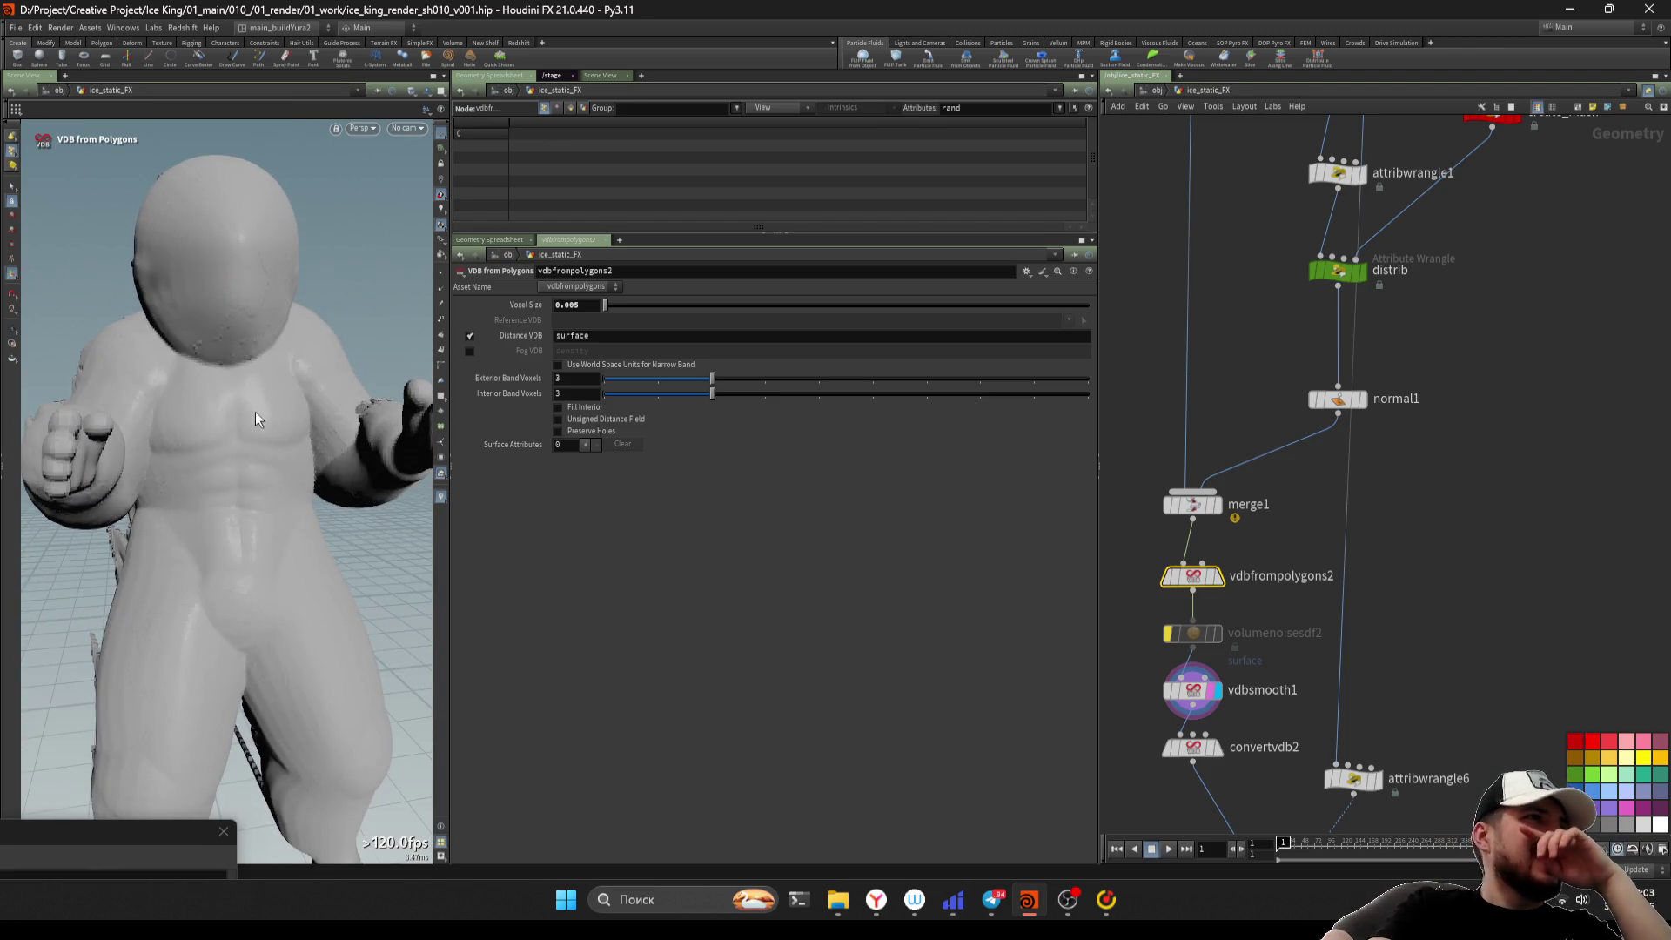
scroll(1250, 651, "up", 3)
Set vdbsmooth1's smoothing iterations to 1
left_click(1267, 676)
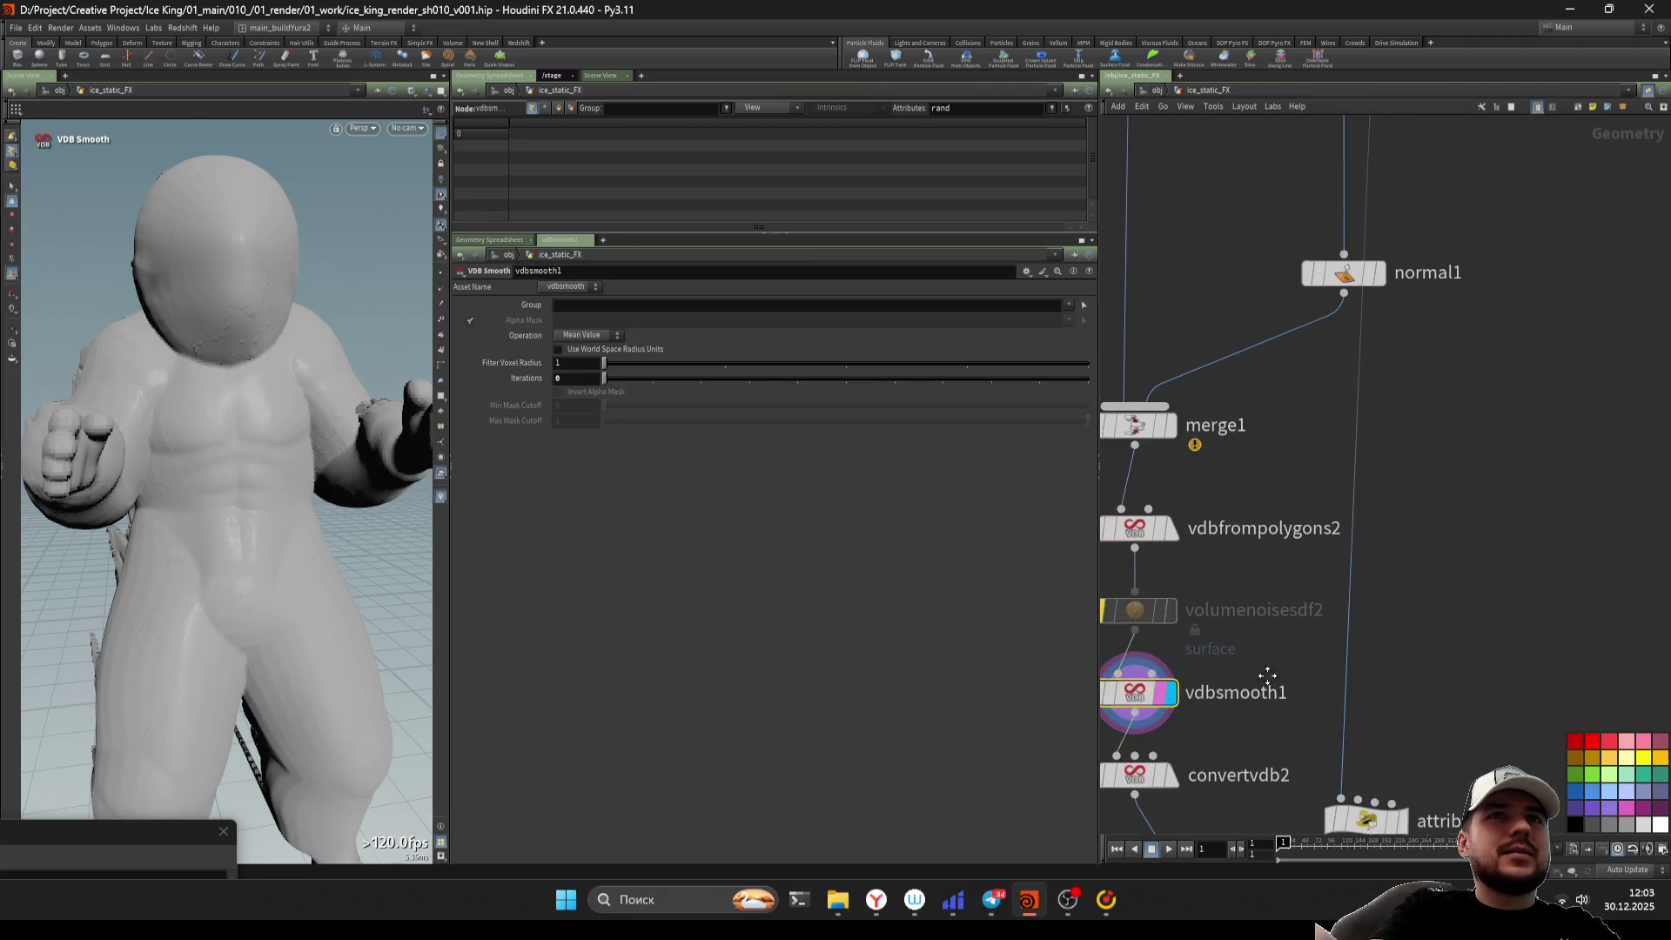
middle_click_drag(1267, 675, 1348, 697)
left_click(653, 379)
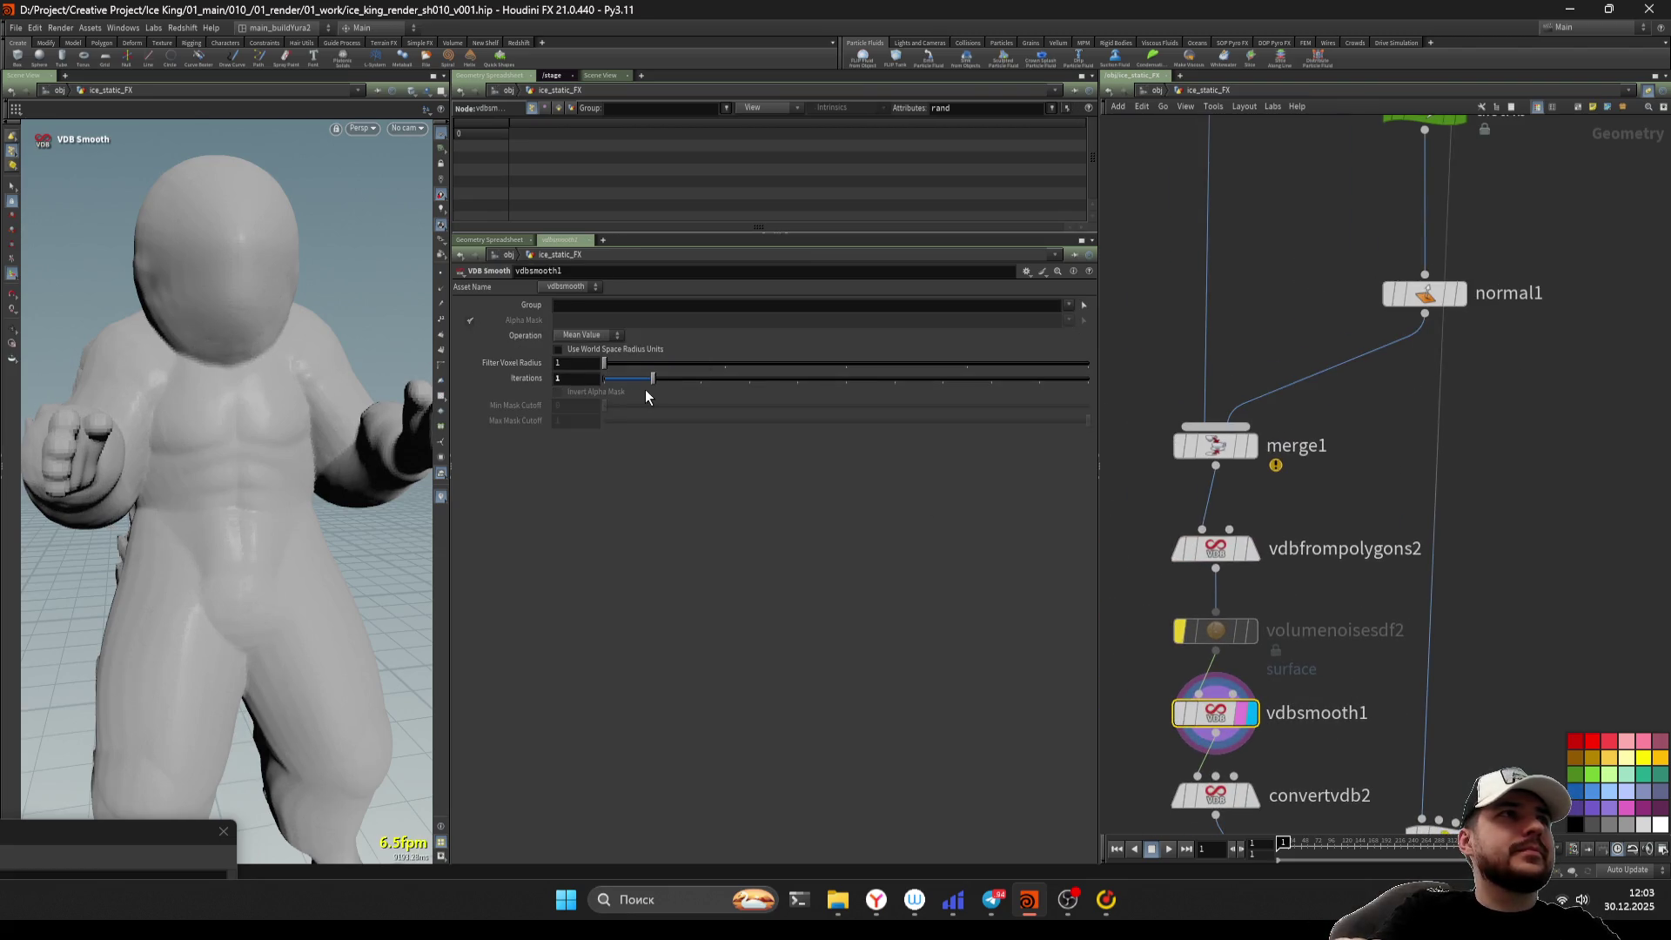
mouse_move(227, 453)
left_mouse_down("alt")
mouse_move(123, 469)
mouse_move(287, 496)
left_mouse_up("alt")
Display convertvdb2 and enter 0 as its isovalue
middle_click_drag(1345, 763, 1344, 570)
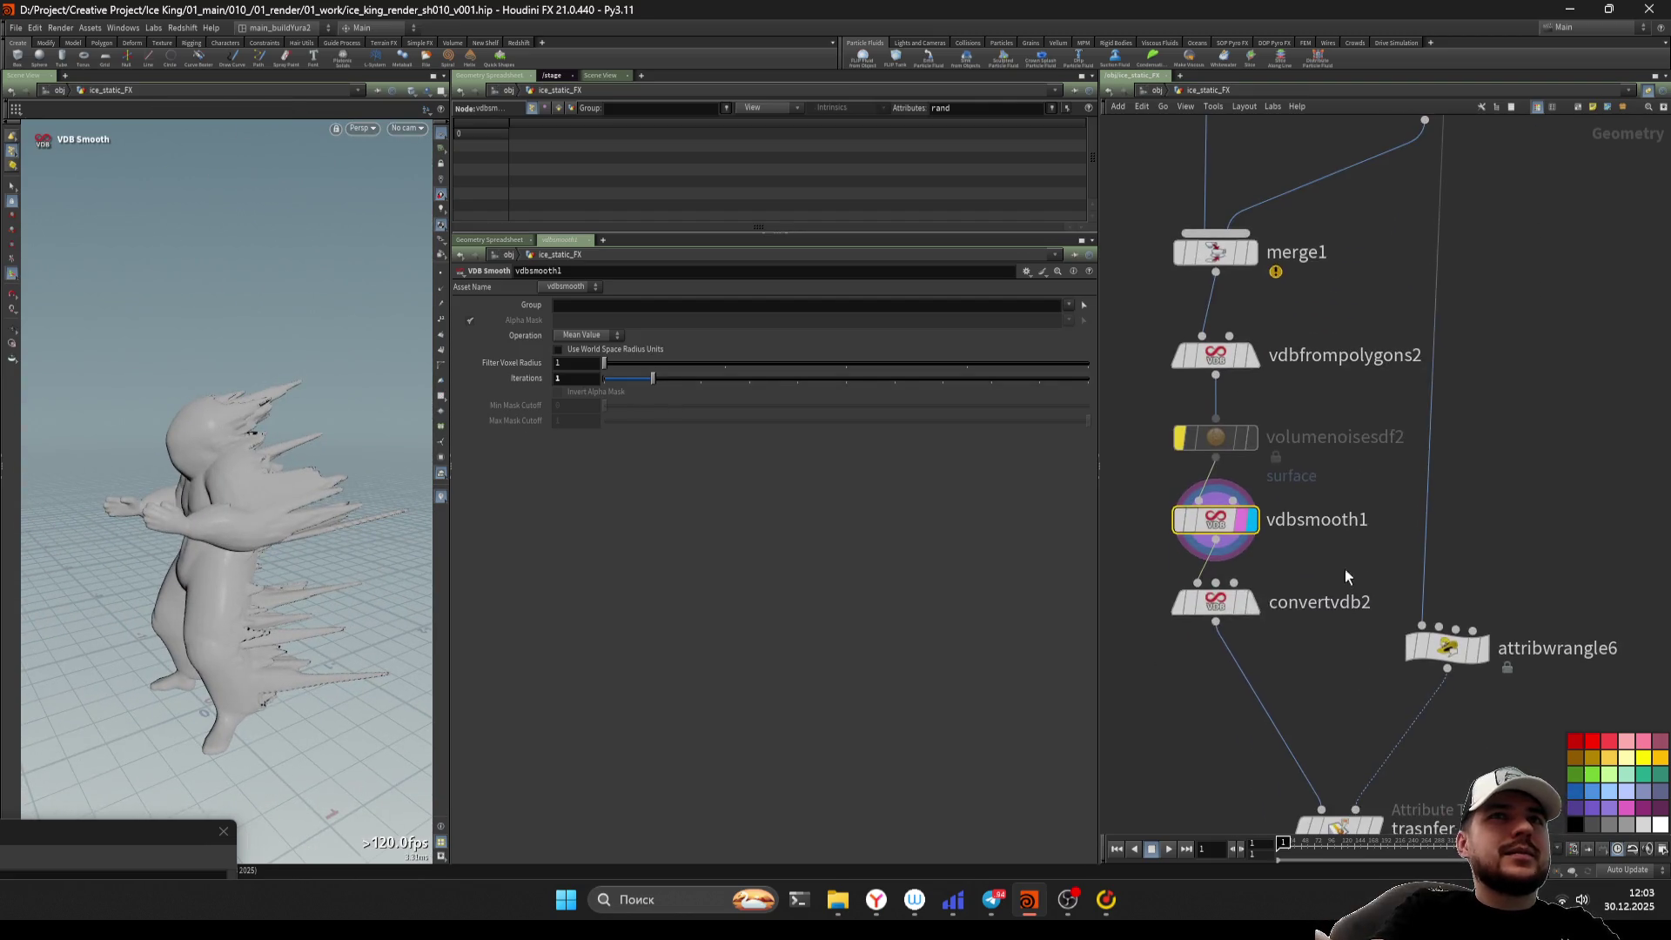
left_click(1251, 601)
type("0")
key("Return")
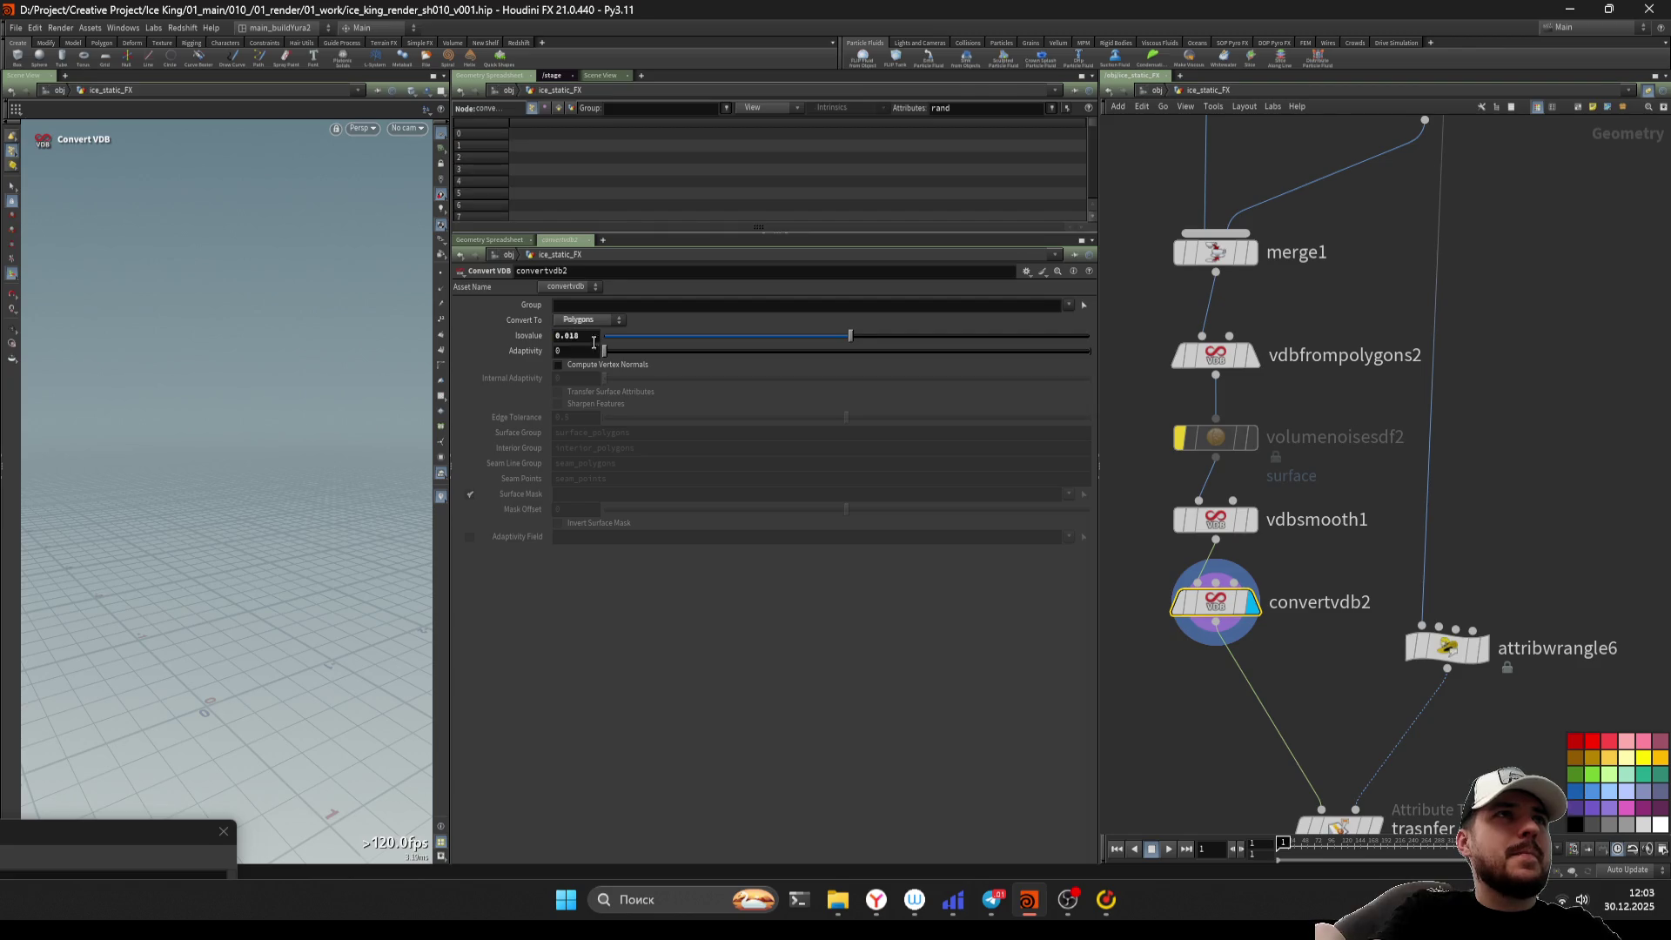
Orbit around convertvdb2's spiky ice mesh, check its geometry info, and pan the network
mouse_move(200, 488)
left_mouse_down("alt")
mouse_move(321, 482)
mouse_move(191, 540)
mouse_move(261, 532)
left_mouse_up("alt")
middle_click(1221, 616)
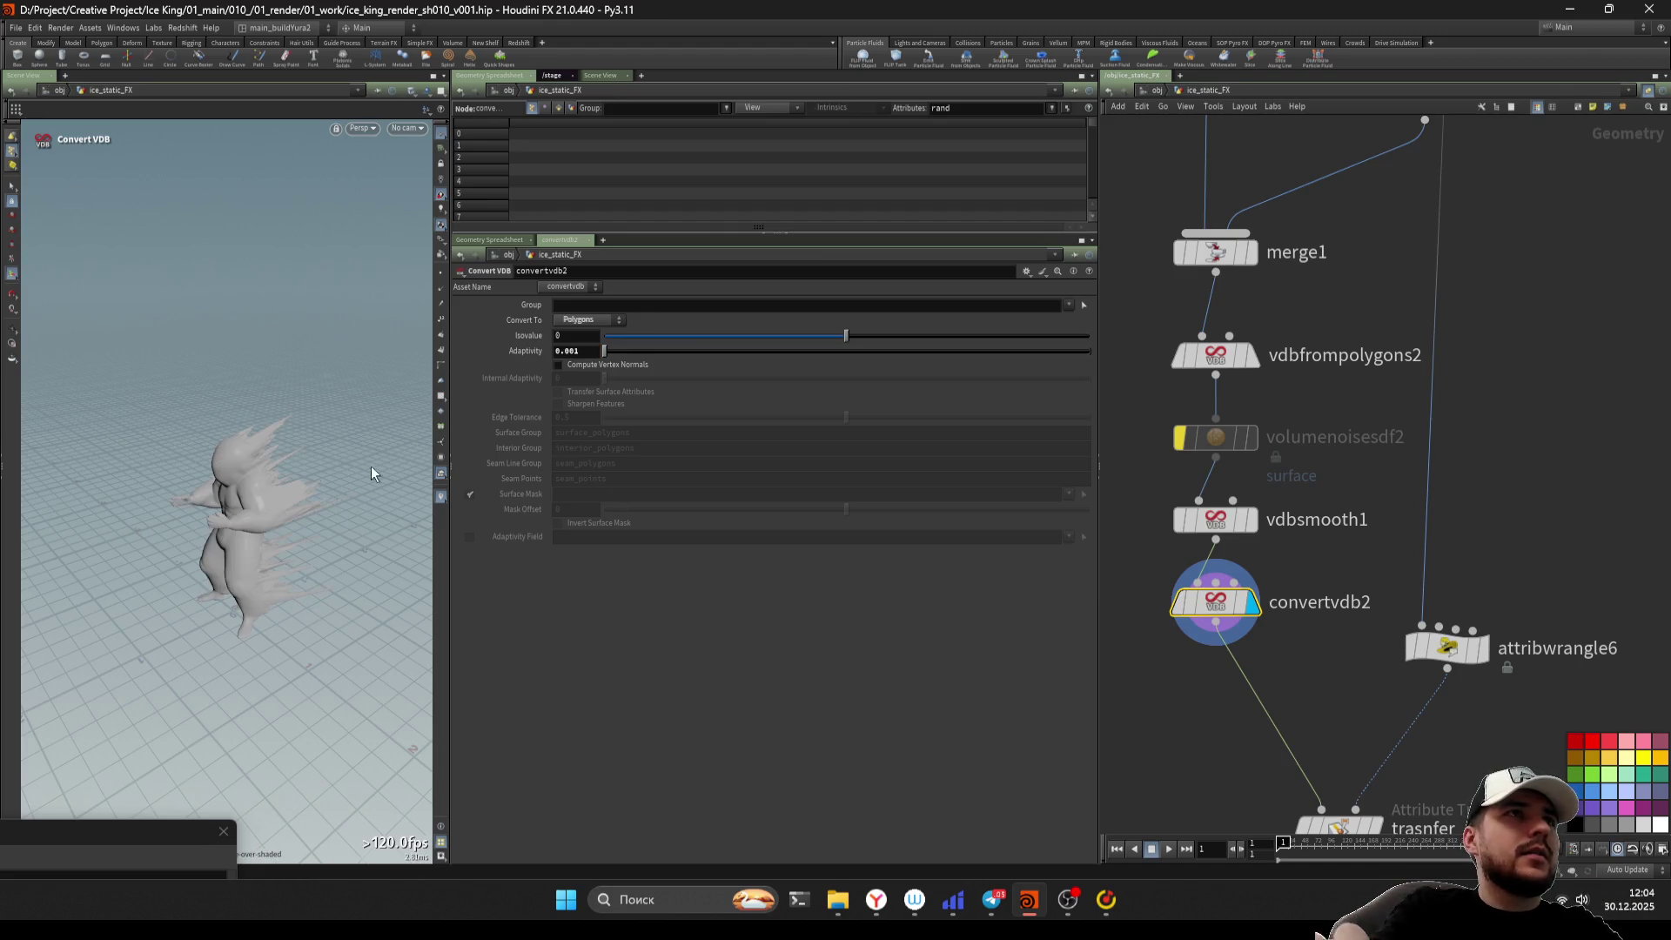
mouse_move(210, 526)
left_mouse_down()
mouse_move(172, 542)
mouse_move(402, 482)
mouse_move(312, 492)
left_mouse_up()
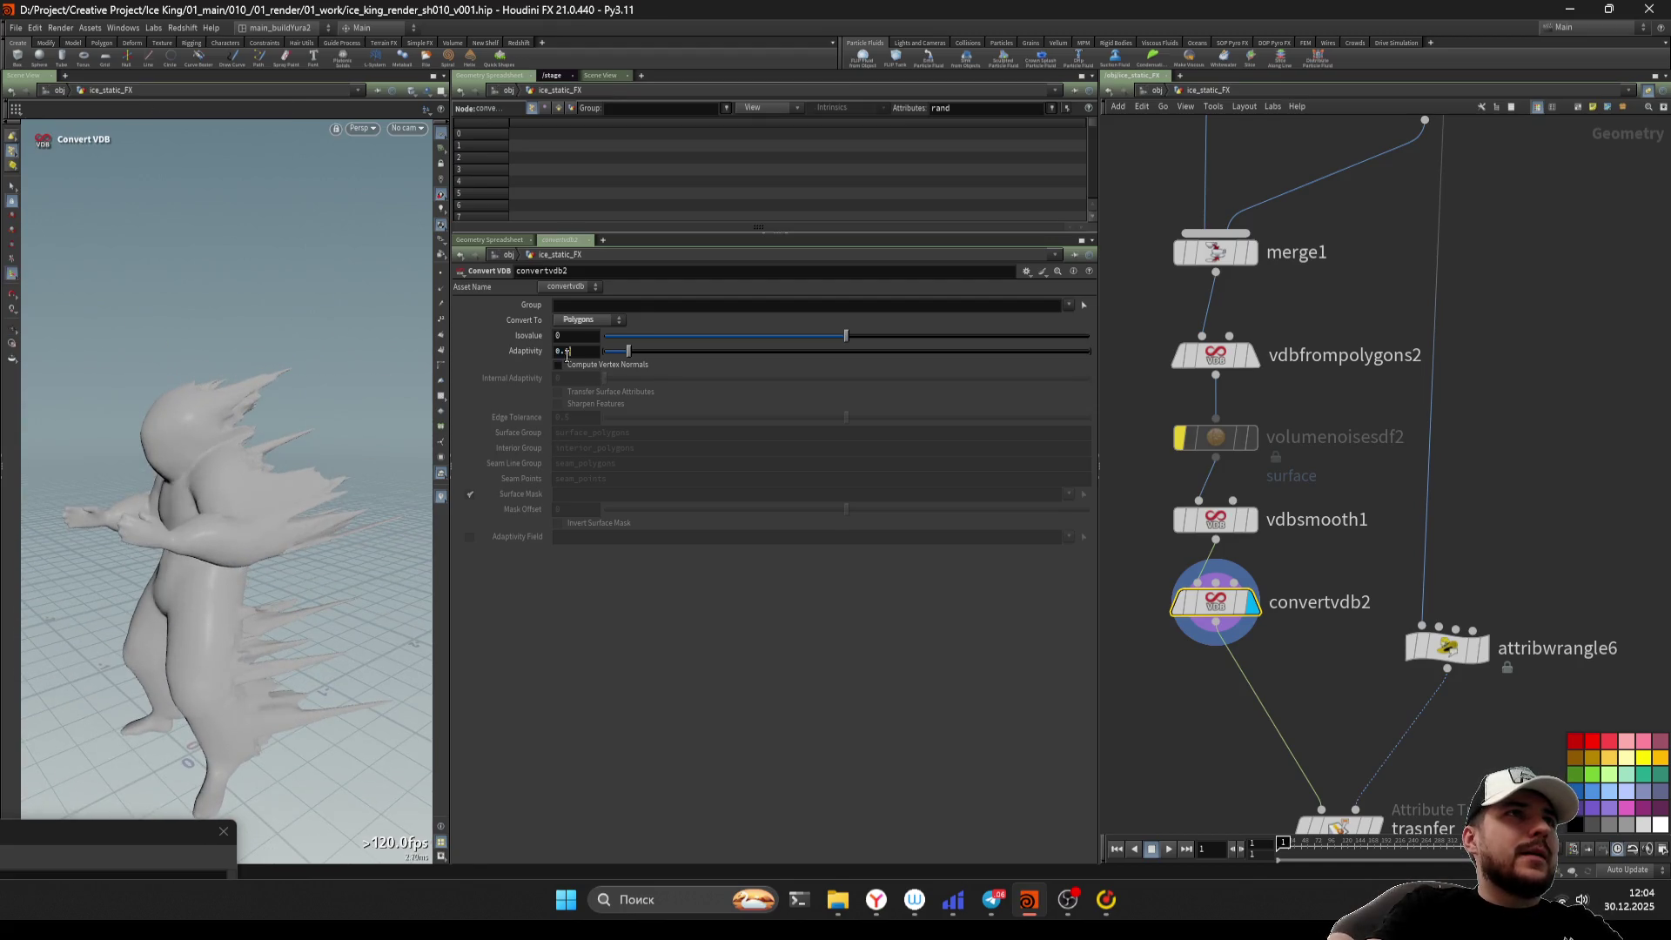
left_click_drag(206, 570, 300, 557)
middle_click_drag(1305, 244, 1299, 566)
scroll(1298, 567, "down", 2)
scroll(1298, 567, "down", 2)
middle_click_drag(1345, 819, 1300, 681)
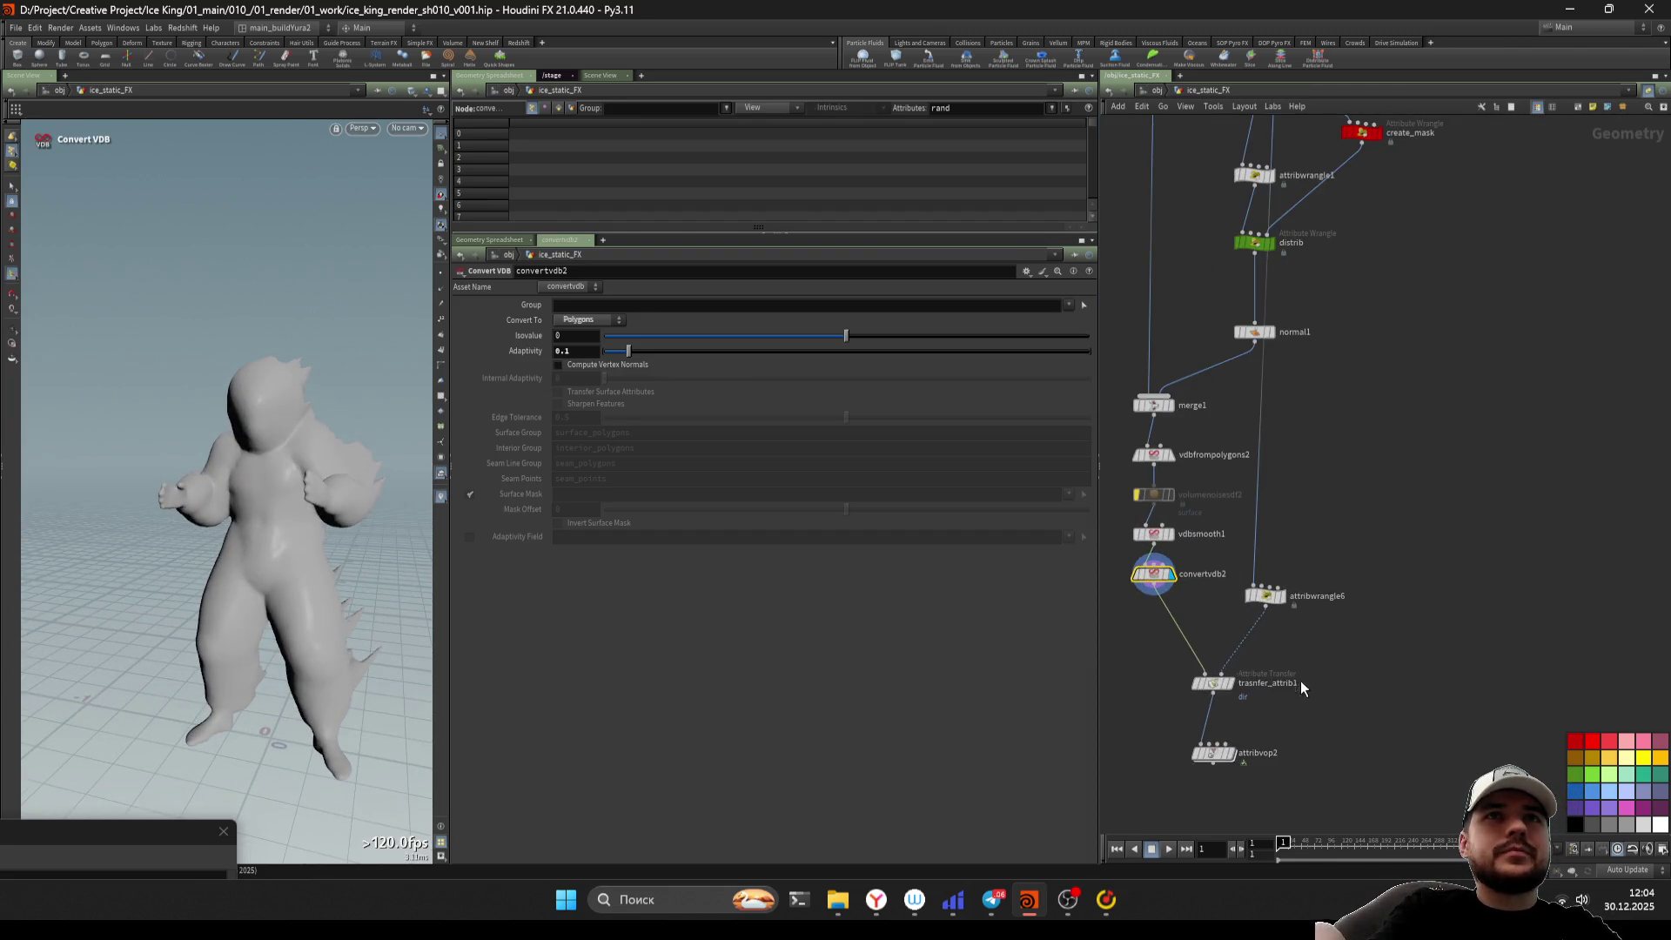
Display attribvop2's and trasnfer_attrib1's output and orbit the viewport to a side view
left_click(1213, 683)
middle_click_drag(1324, 740, 1356, 689)
left_click_drag(1308, 679, 1229, 742)
key("r")
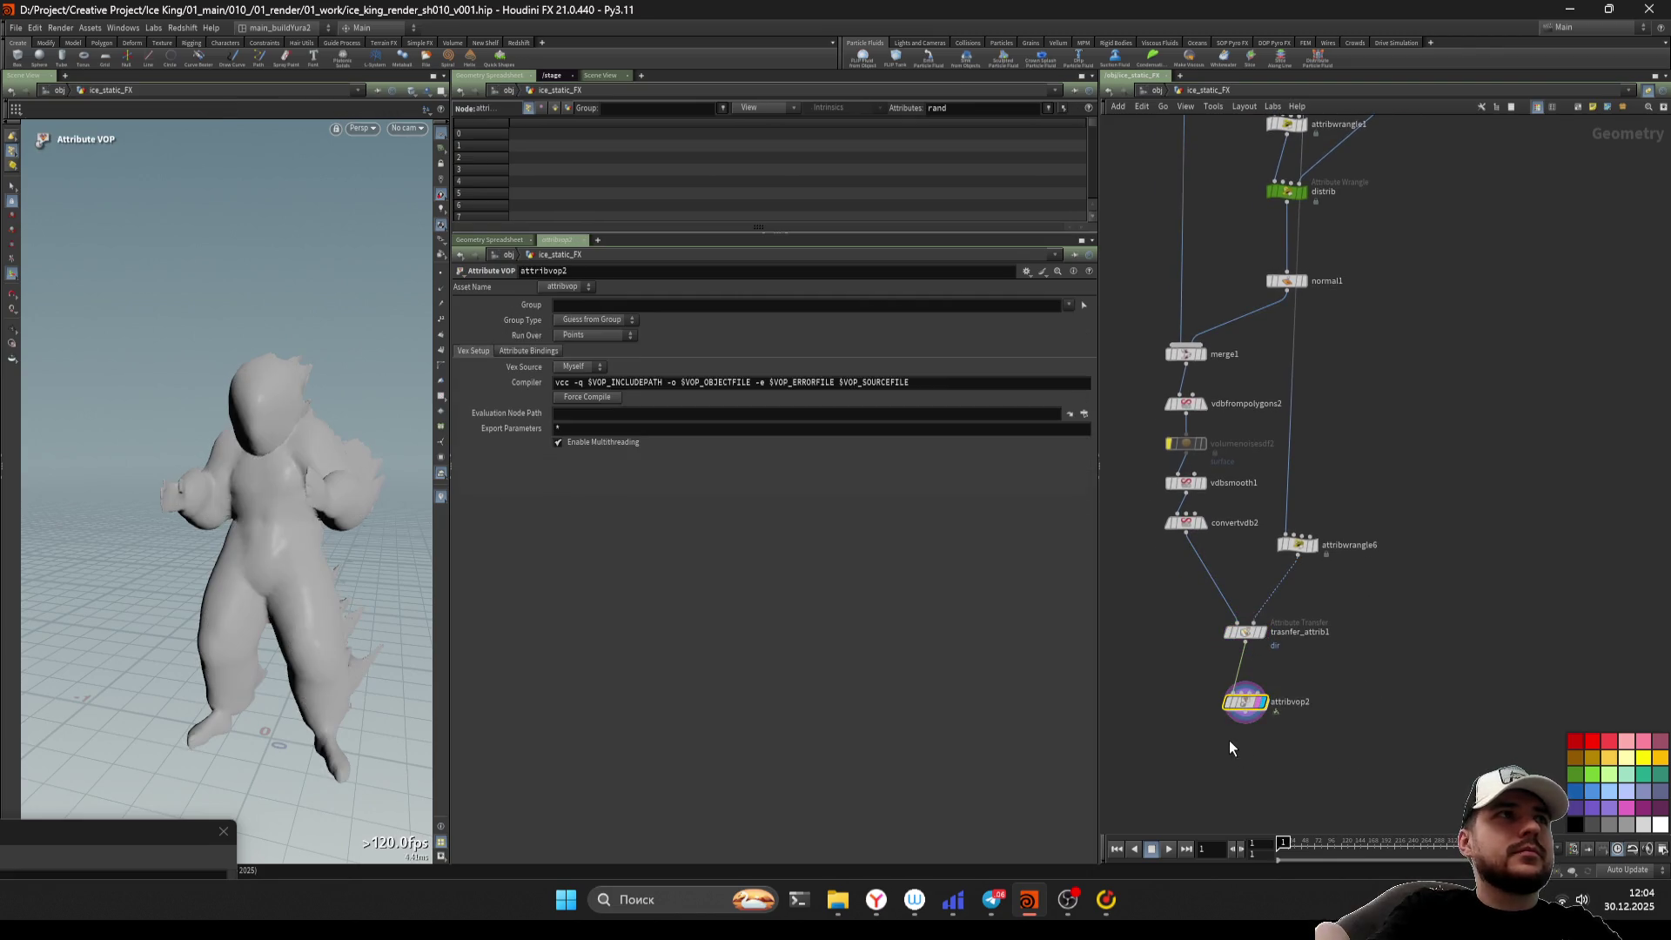
mouse_move(401, 535)
left_mouse_down()
mouse_move(315, 533)
mouse_move(246, 559)
mouse_move(357, 561)
left_mouse_up()
scroll(1227, 692, "up", 2)
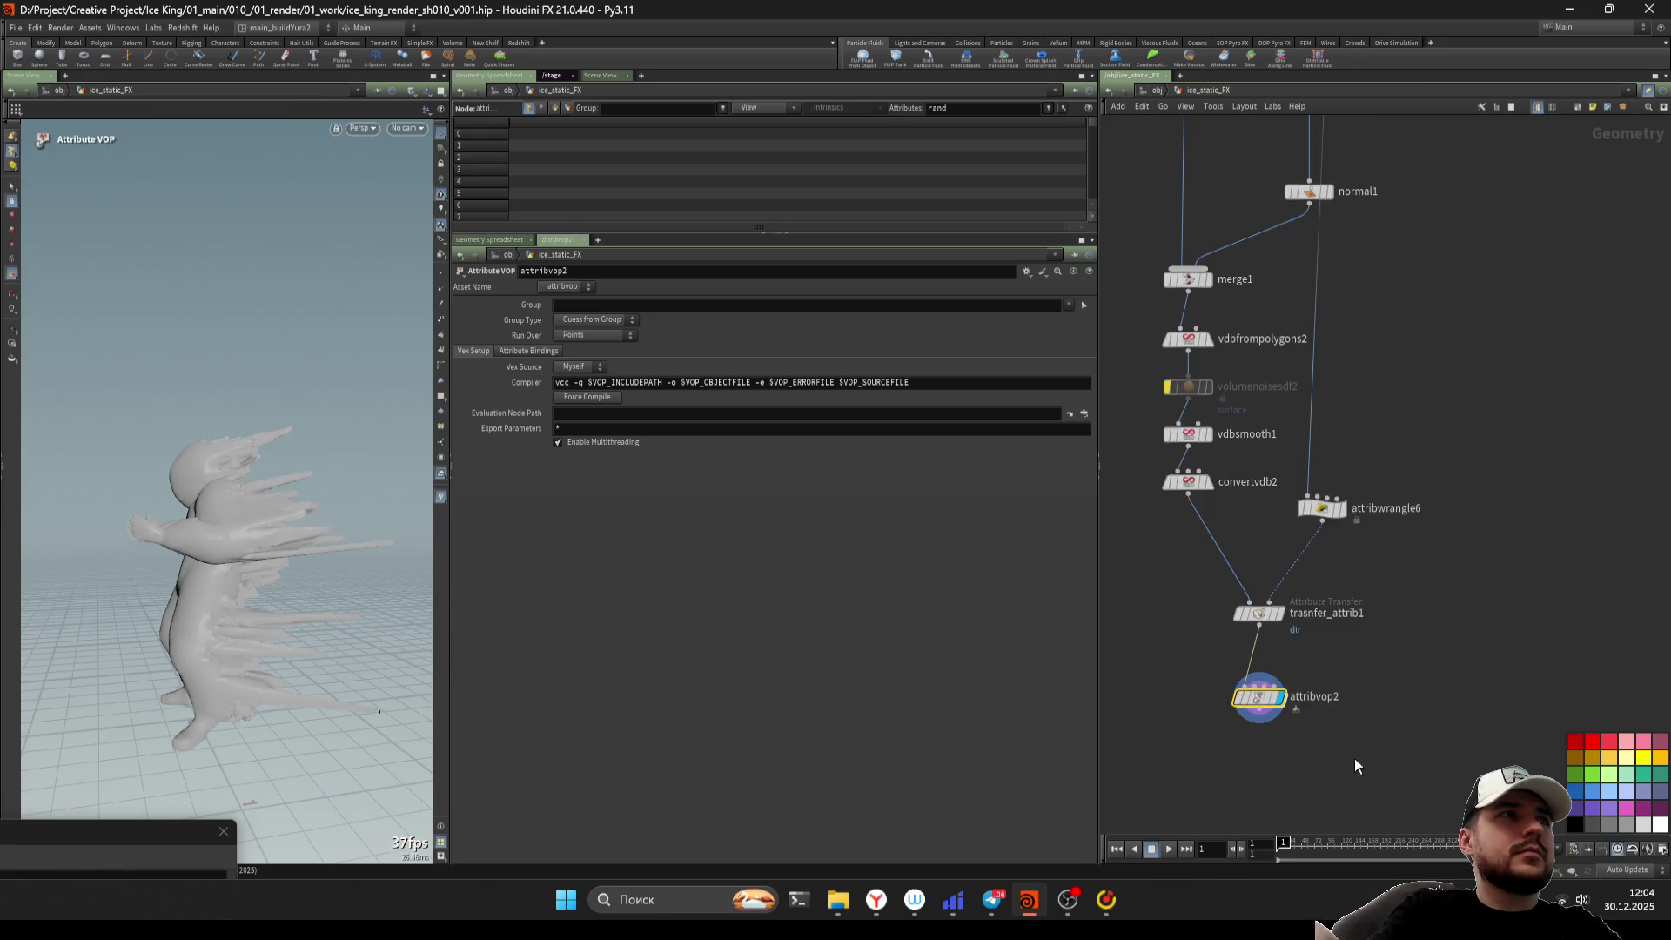
left_click(1234, 616)
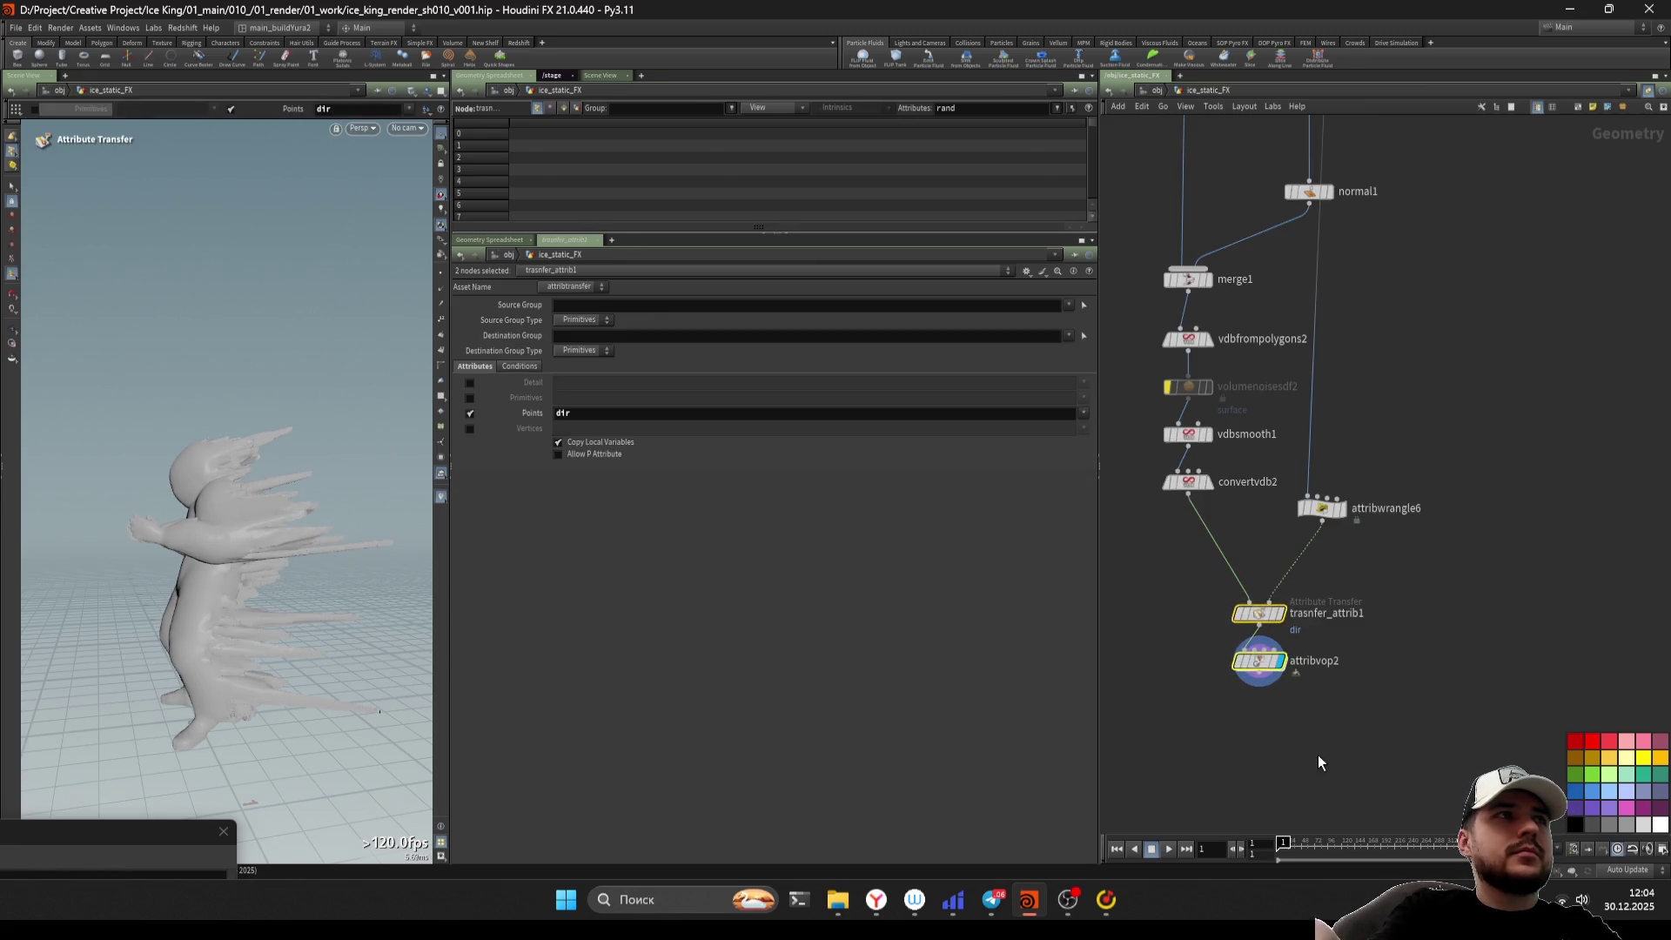
scroll(1317, 754, "up", 4)
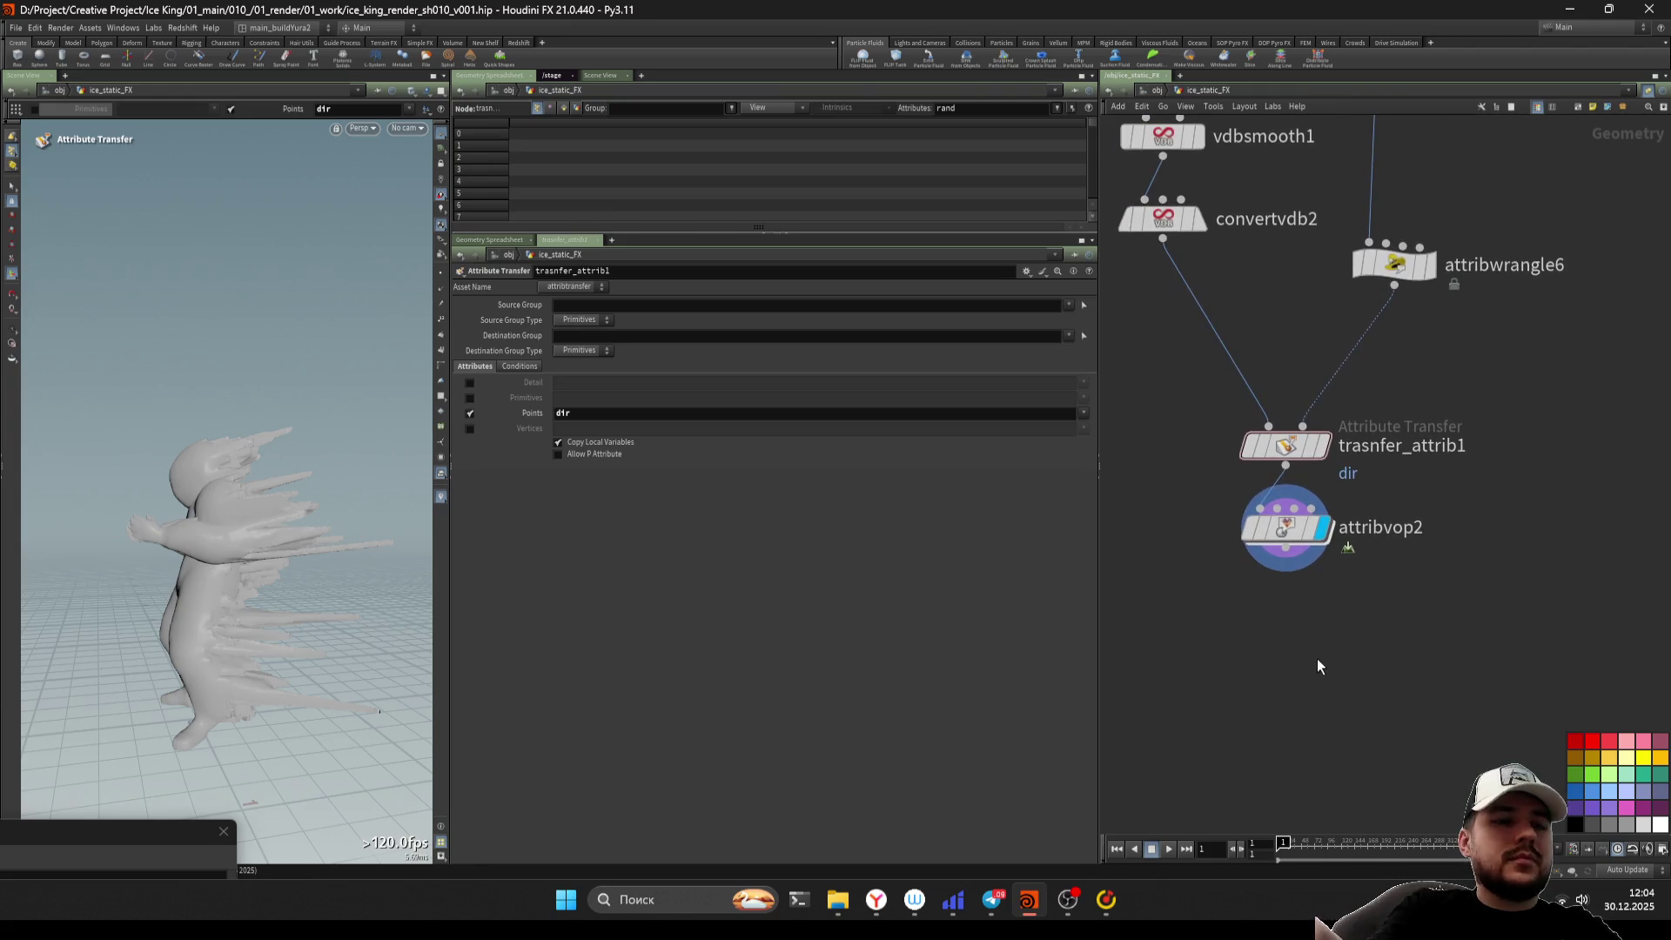
Add an Attribute Noise node wired under attribvop2 and make it the displayed node
key("Tab")
type("attribnoise")
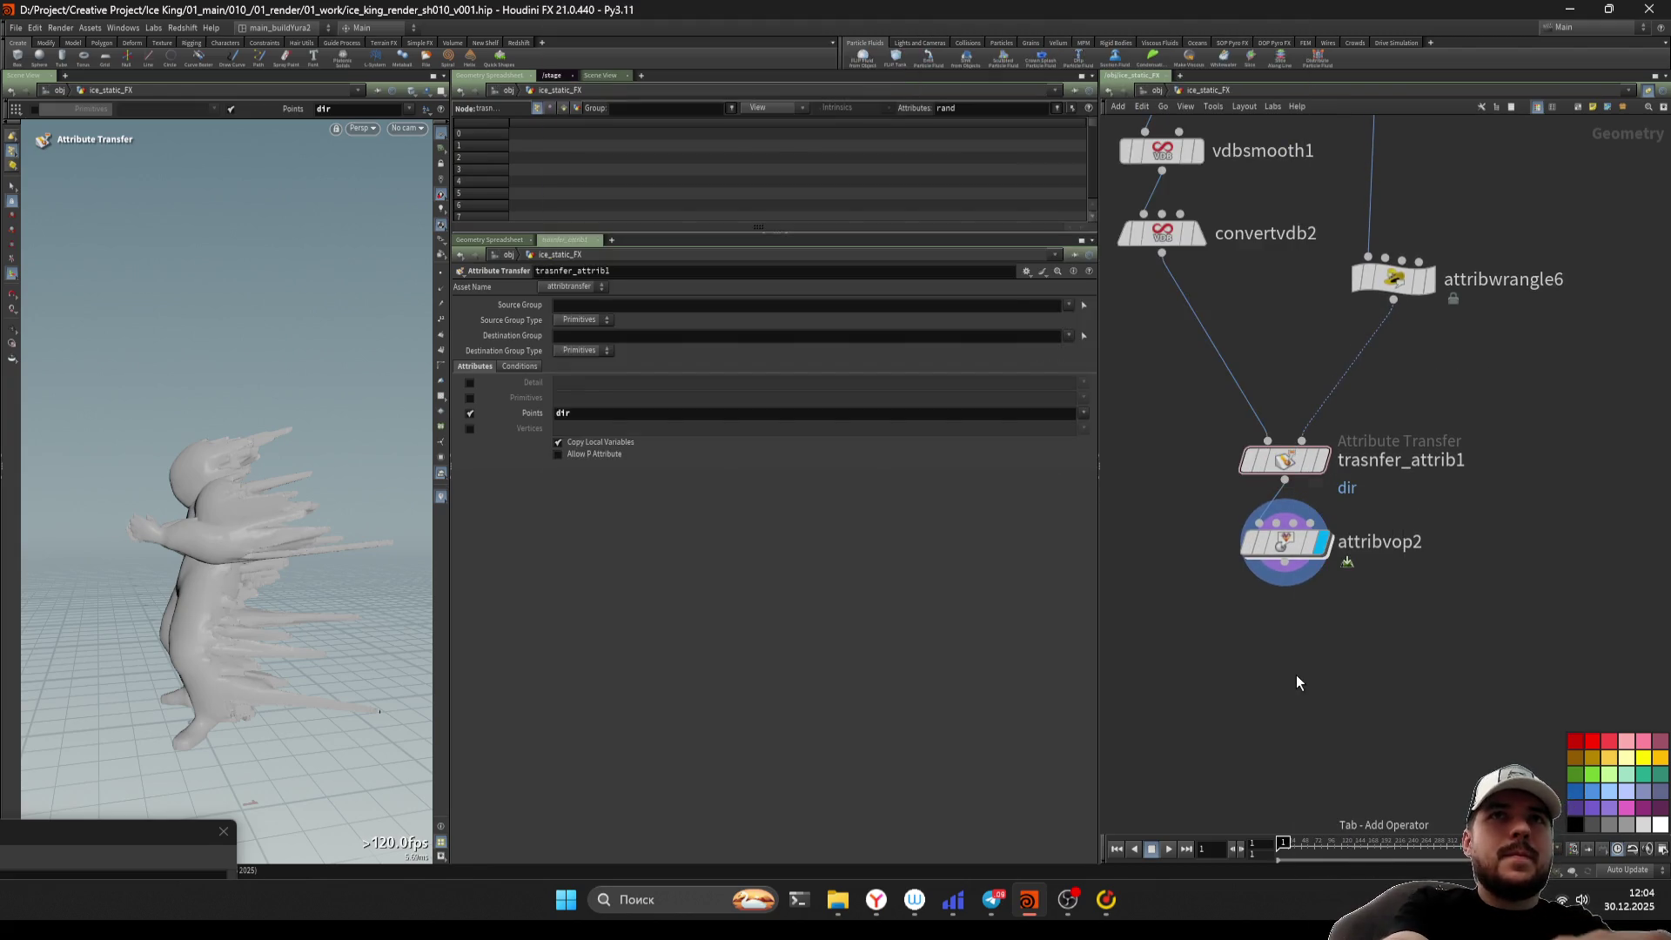
key("Return")
left_click(1297, 675)
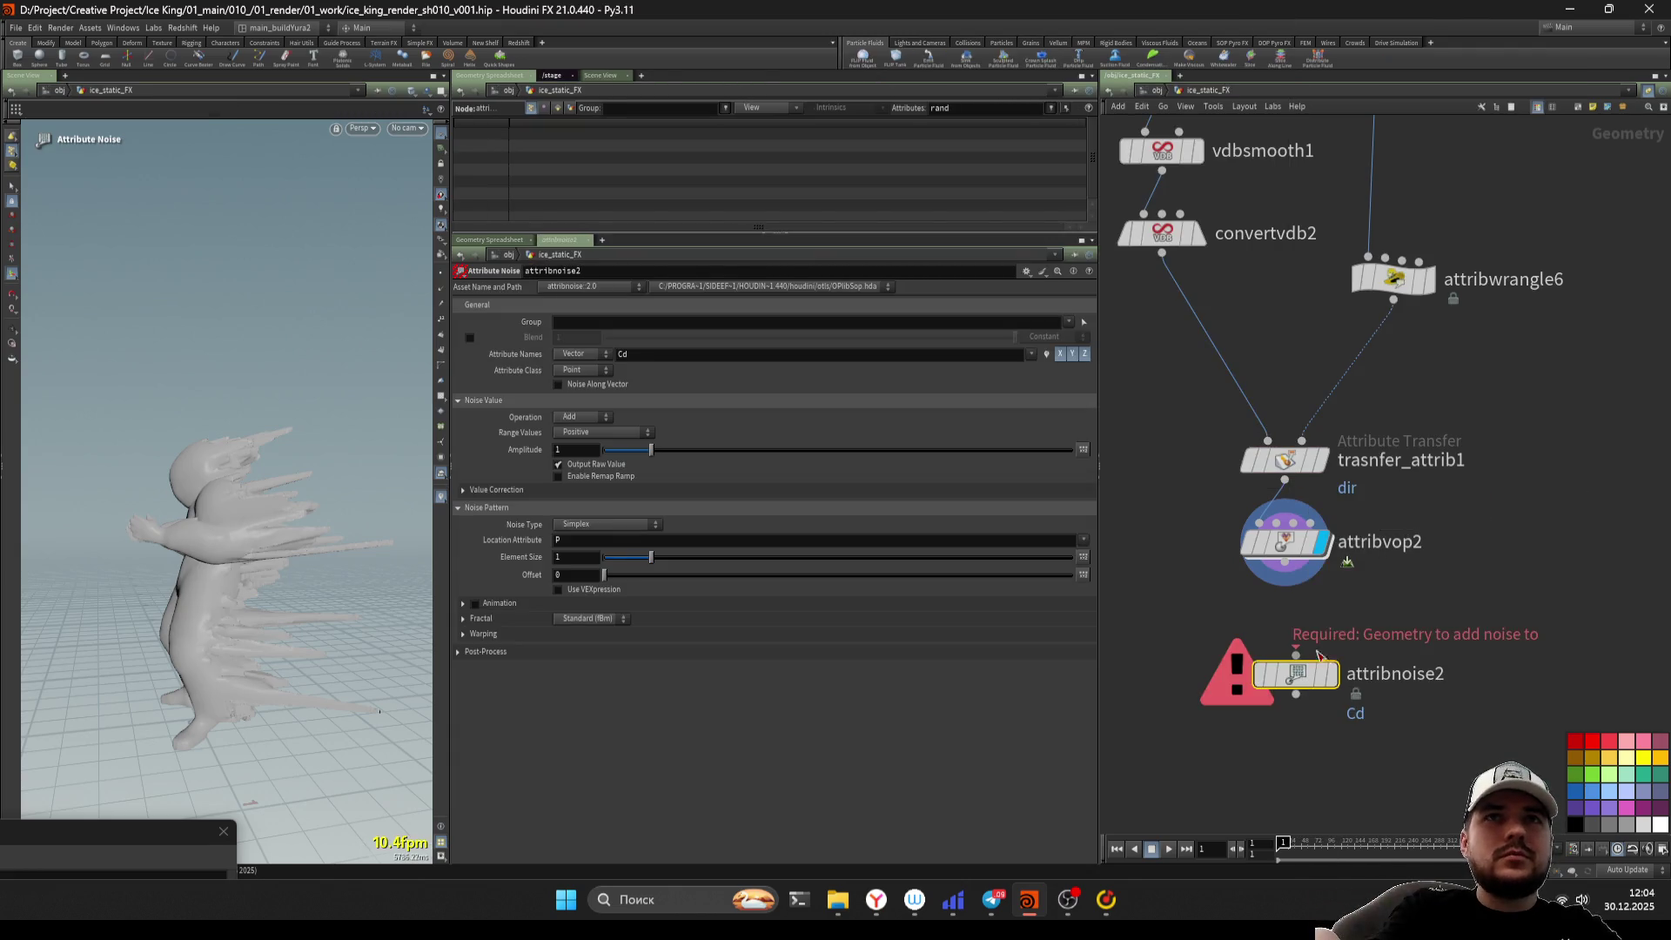
left_click_drag(1318, 681, 1291, 666)
Apply the noise to P with a Zero Centered range, lower the amplitude, and enable a remap ramp
left_click(638, 355)
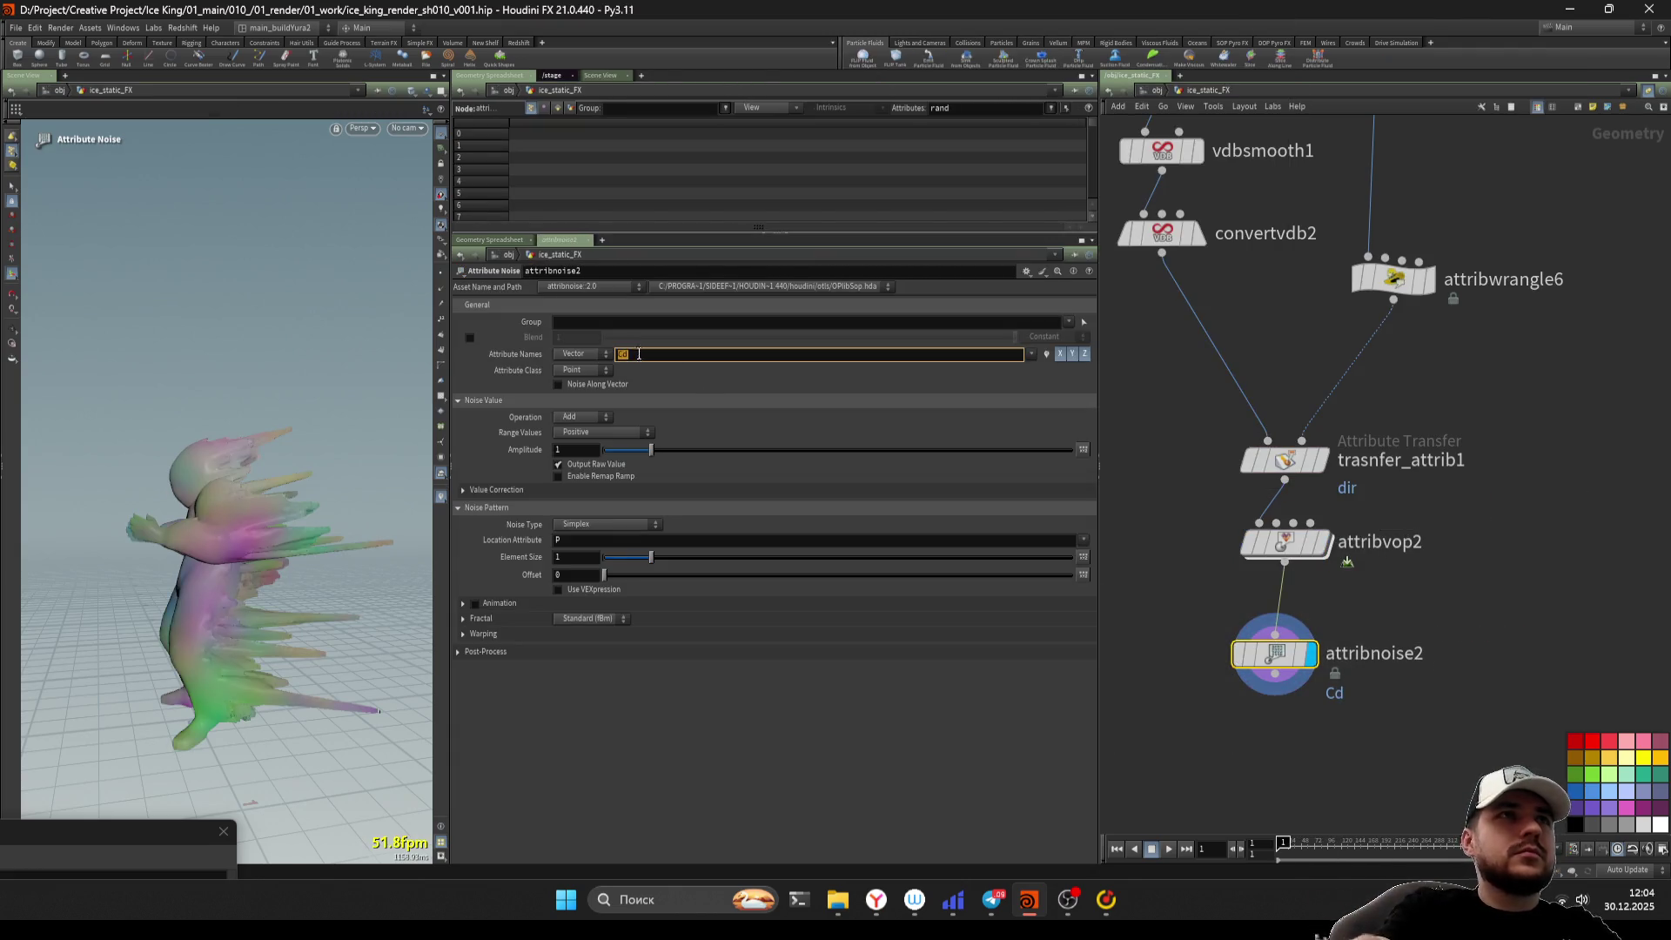
type("P")
key("Return")
left_click(605, 433)
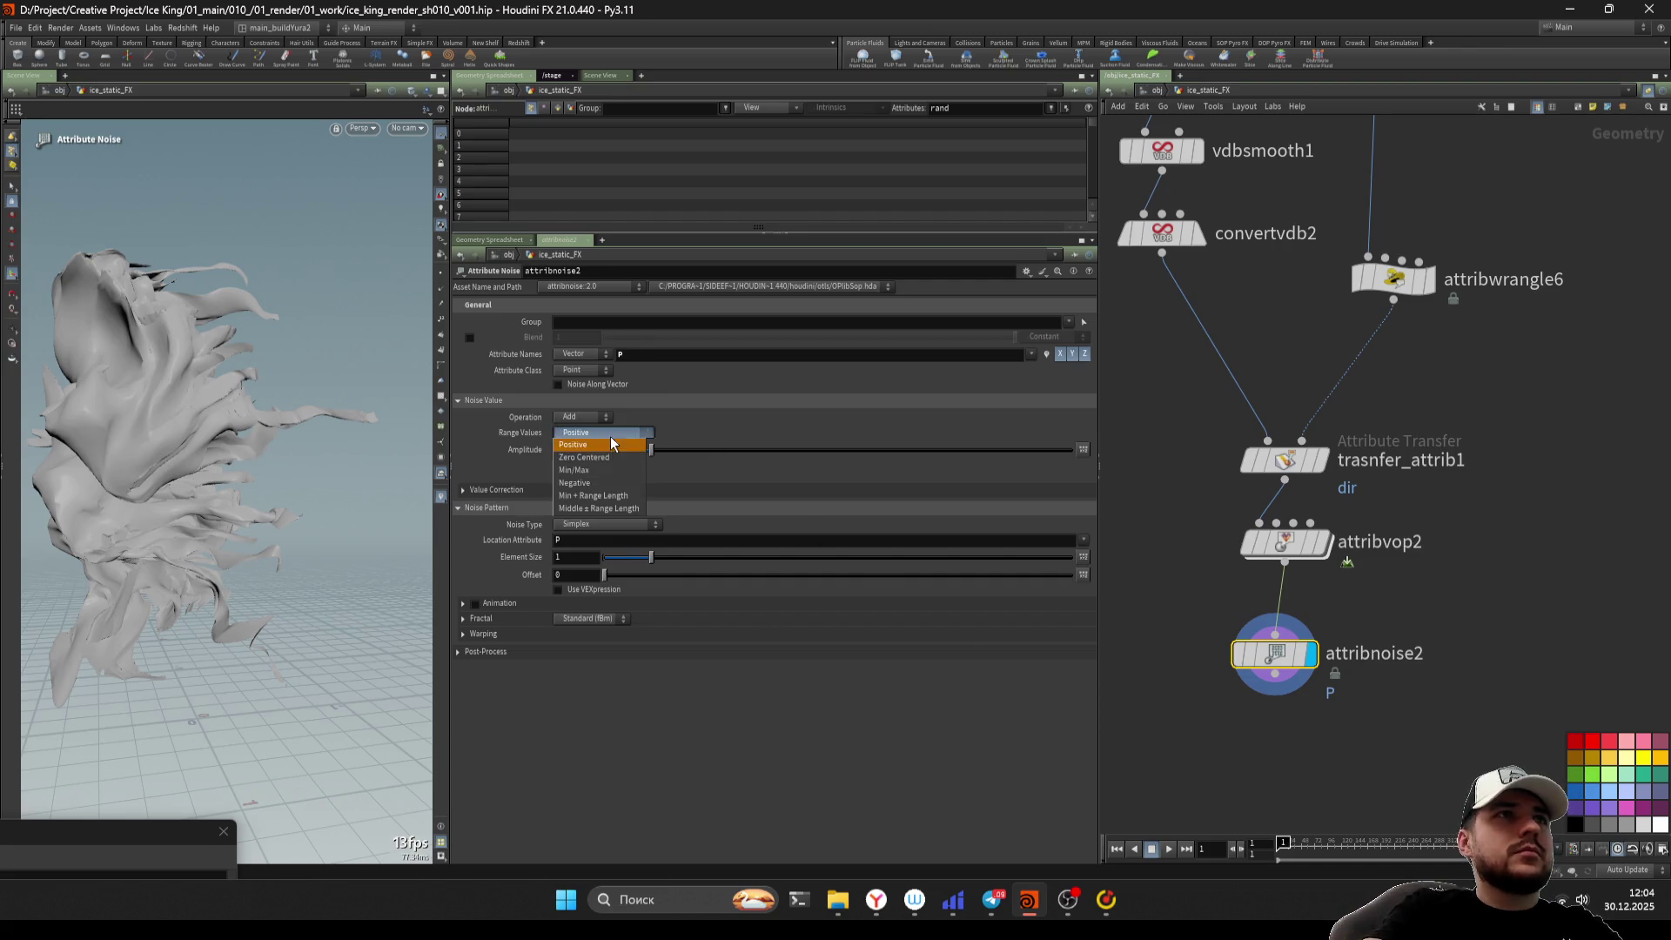
left_click(600, 447)
left_click_drag(651, 450, 608, 451)
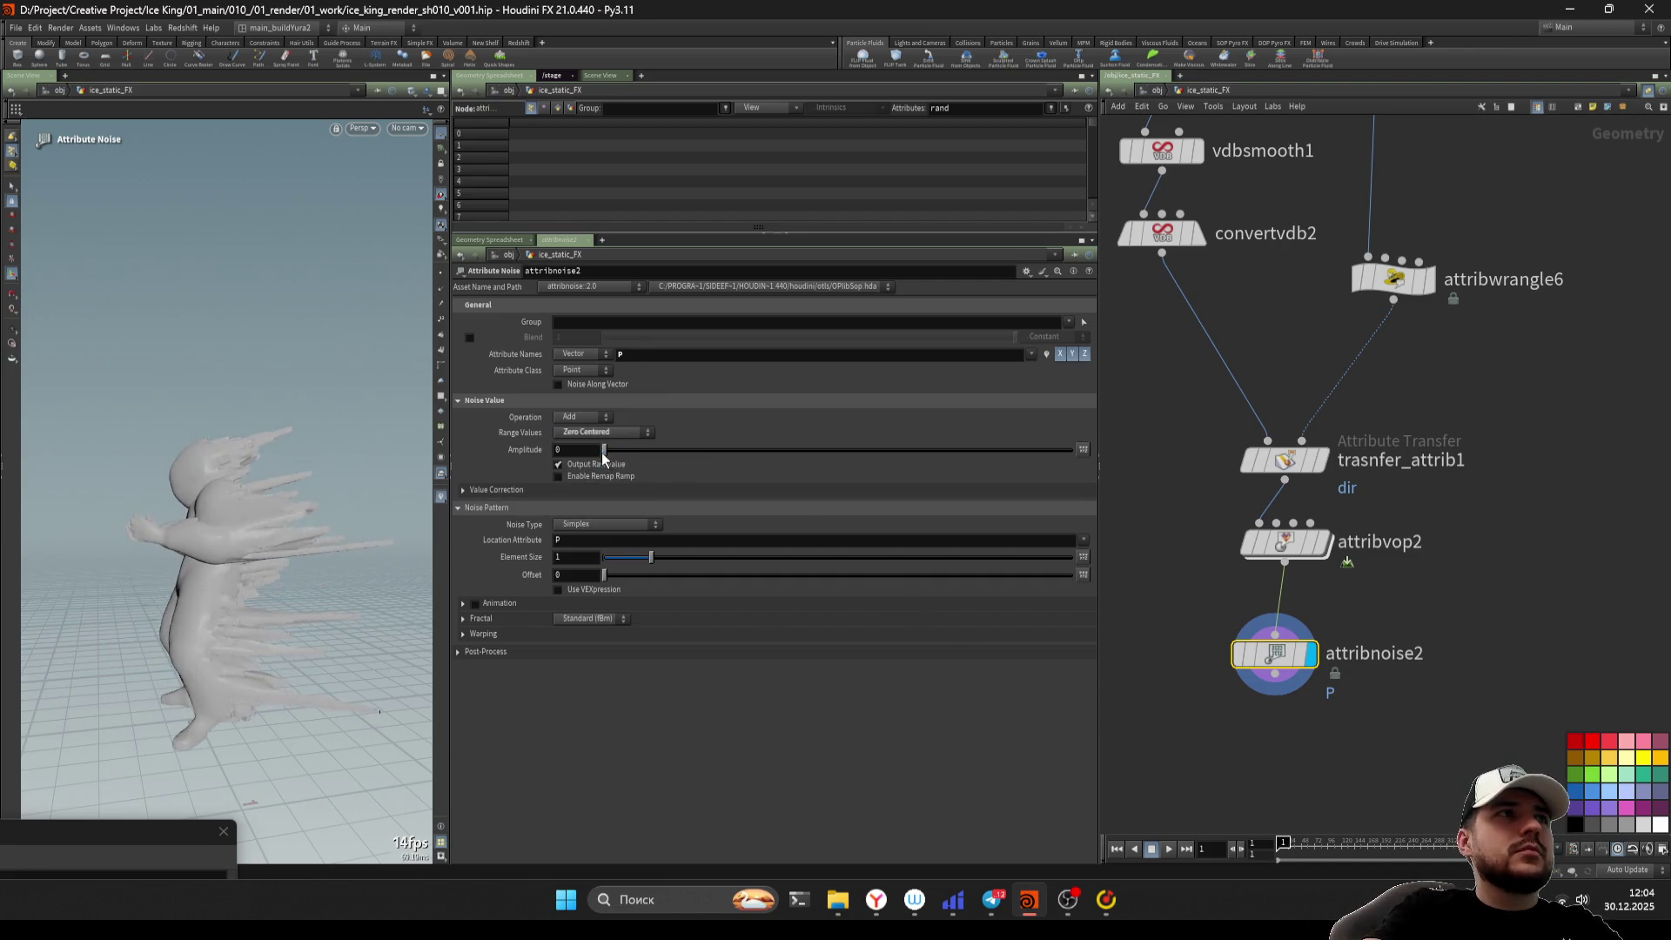
left_click(566, 490)
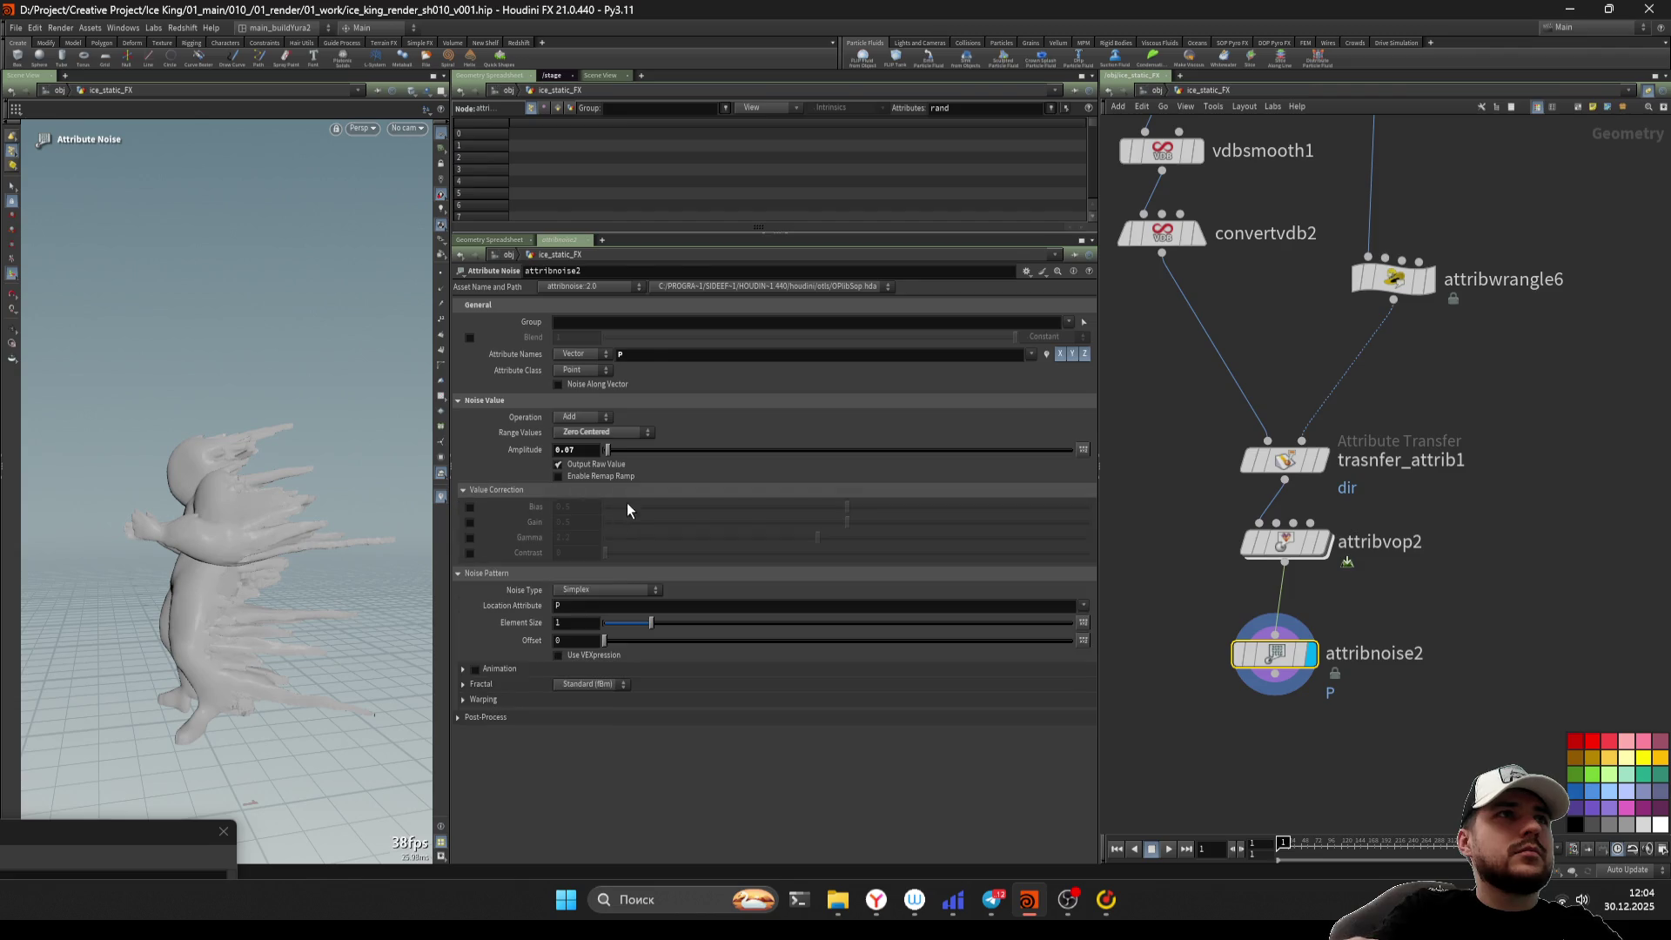
left_click(574, 477)
mouse_move(527, 542)
left_mouse_down()
mouse_move(963, 541)
mouse_move(865, 541)
mouse_move(940, 541)
mouse_move(924, 541)
left_mouse_up()
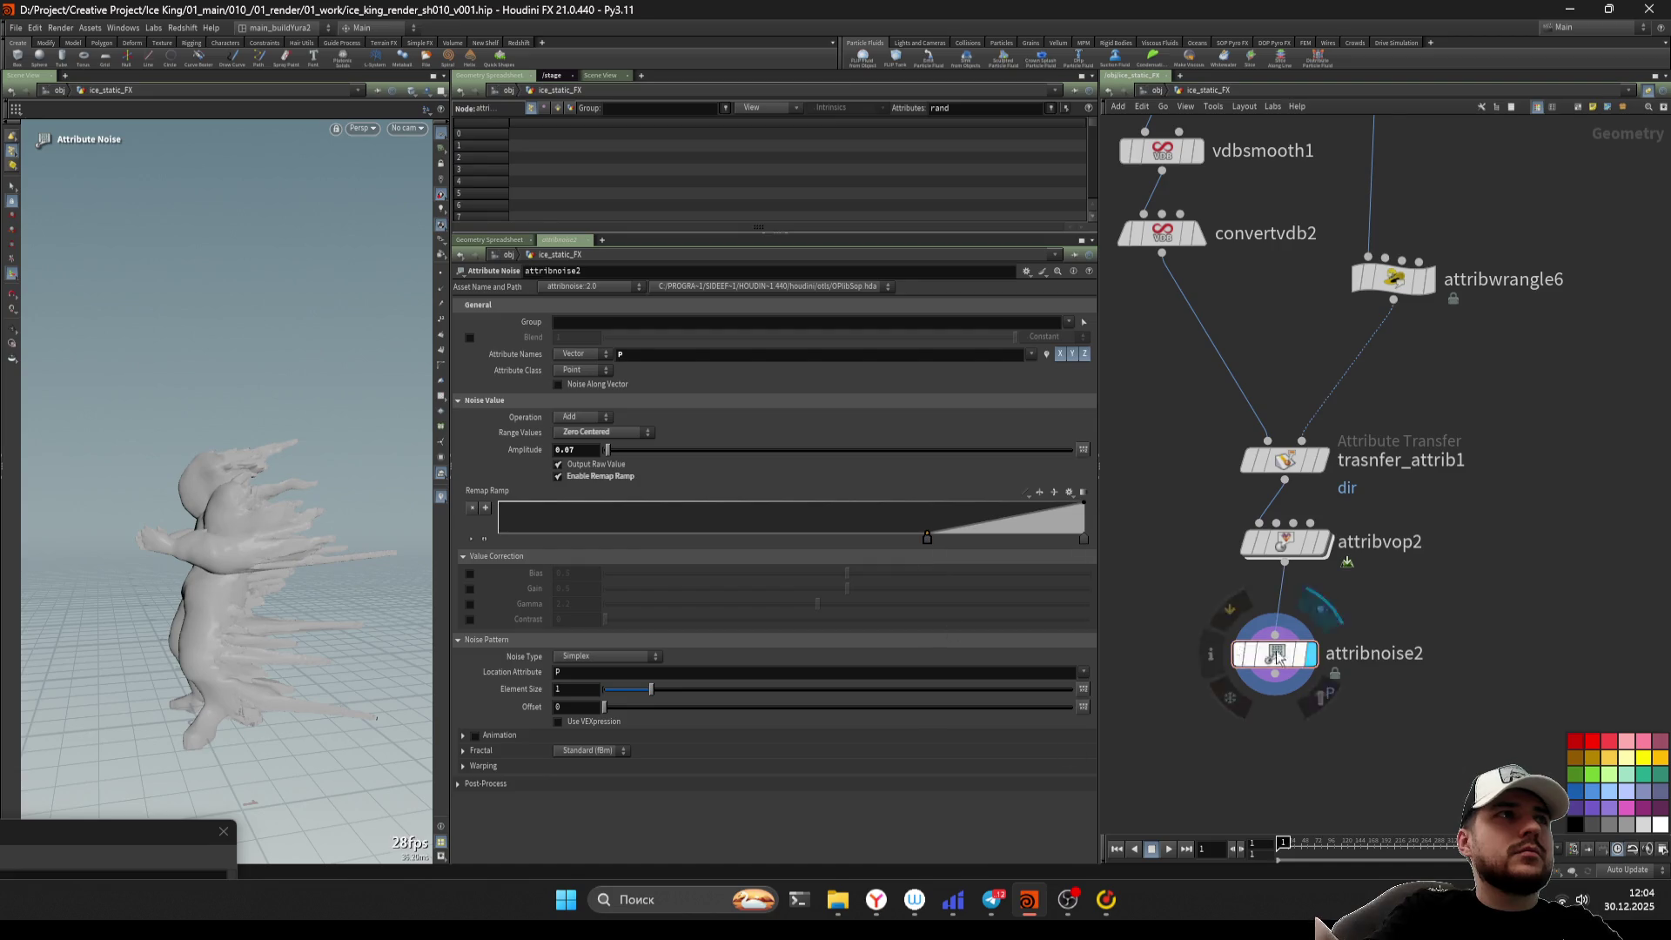
Fine-tune the noise to amplitude 0.02 and element size 0.28, reshape the ramp falloff, and inspect the result
left_click_drag(628, 689, 613, 693)
left_click_drag(608, 450, 607, 464)
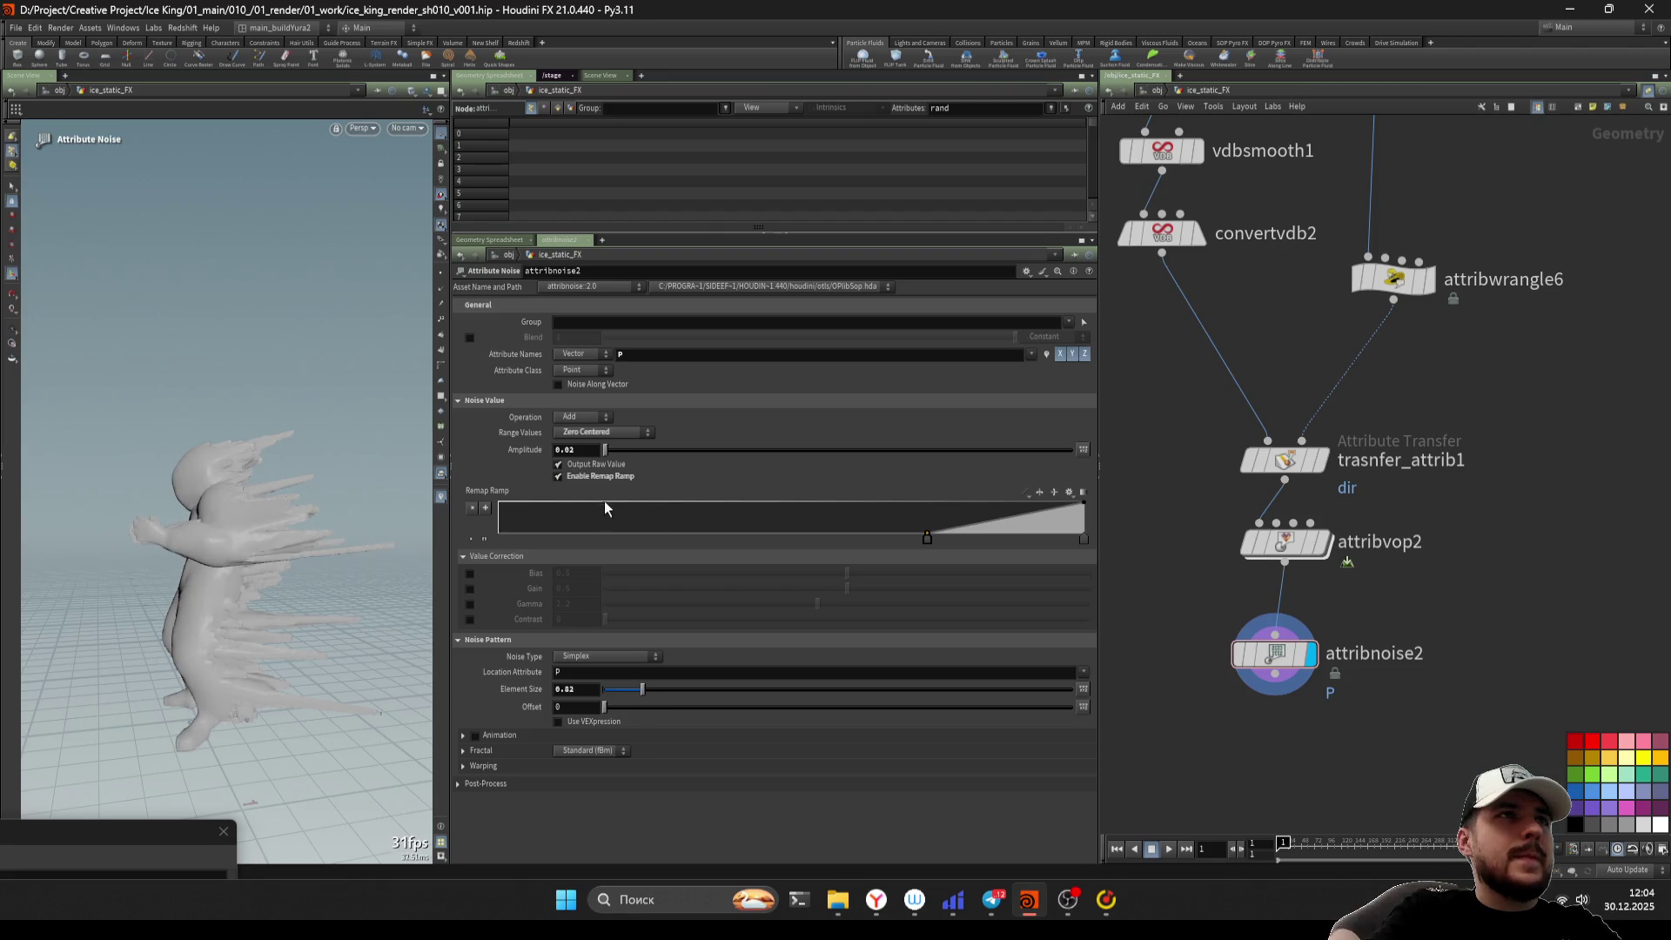
mouse_move(843, 551)
left_mouse_down()
mouse_move(492, 552)
mouse_move(760, 571)
left_mouse_up()
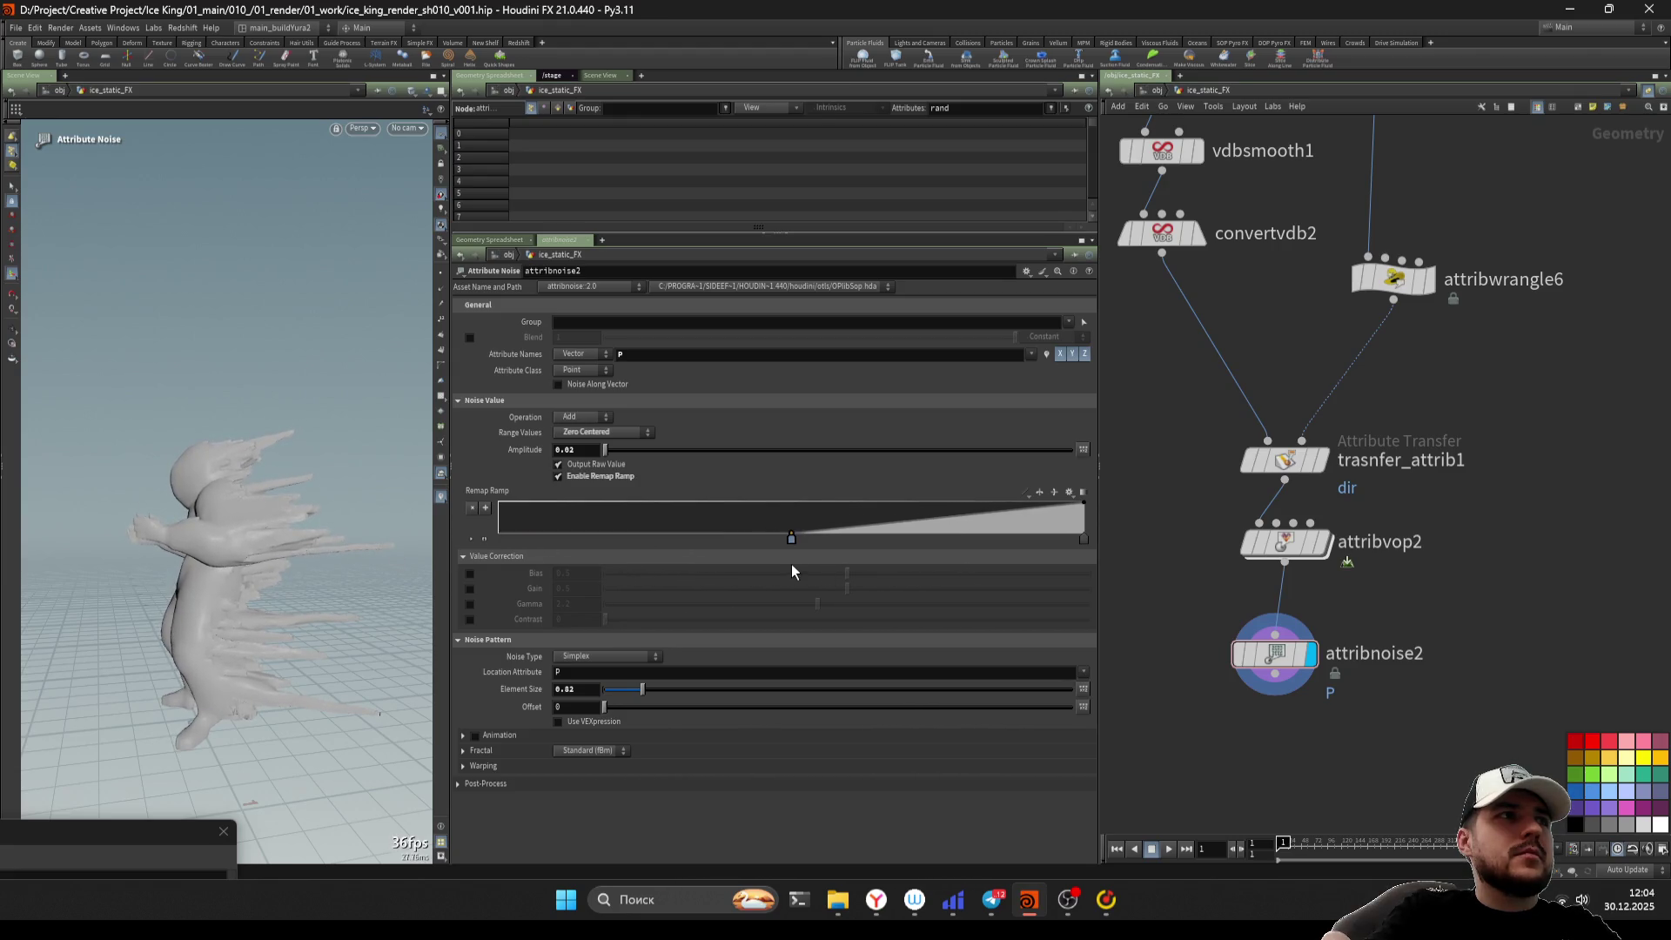
left_click_drag(636, 691, 620, 694)
key("Escape")
mouse_move(313, 557)
left_mouse_down()
mouse_move(276, 596)
mouse_move(296, 592)
left_mouse_up()
scroll(1219, 494, "up", 3)
double_click(1232, 614)
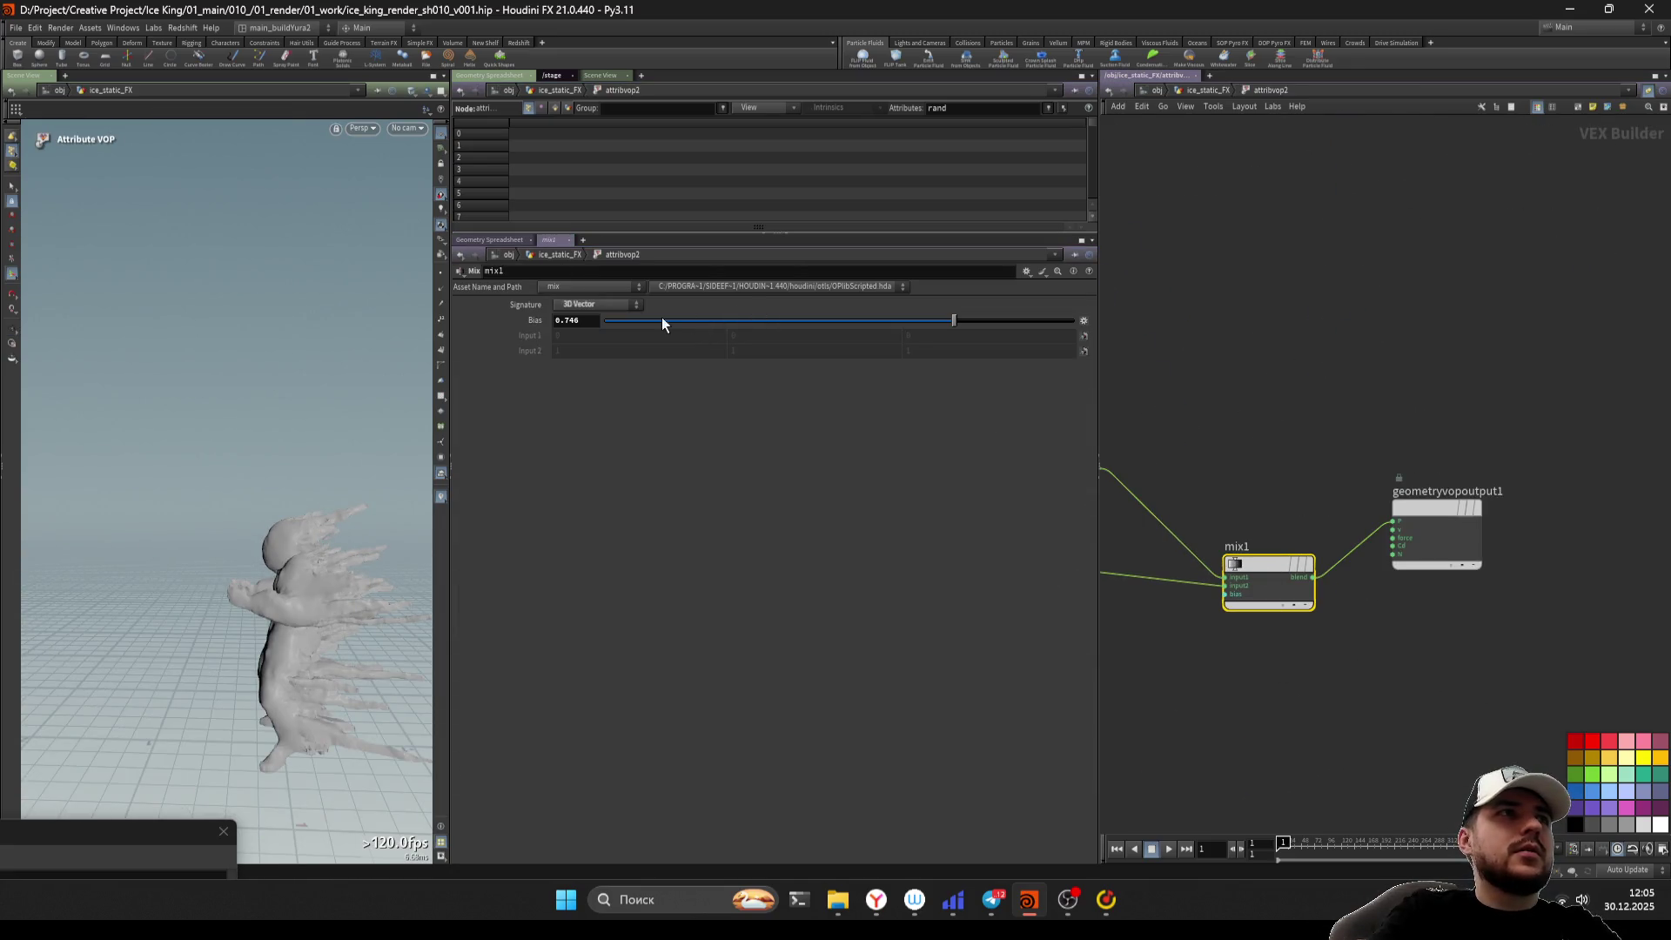
Raise mix1's Bias to 0.833 inside attribvop2, then return to ice_static_FX and check attribnoise2
left_click(631, 320)
left_click_drag(631, 320, 1094, 337)
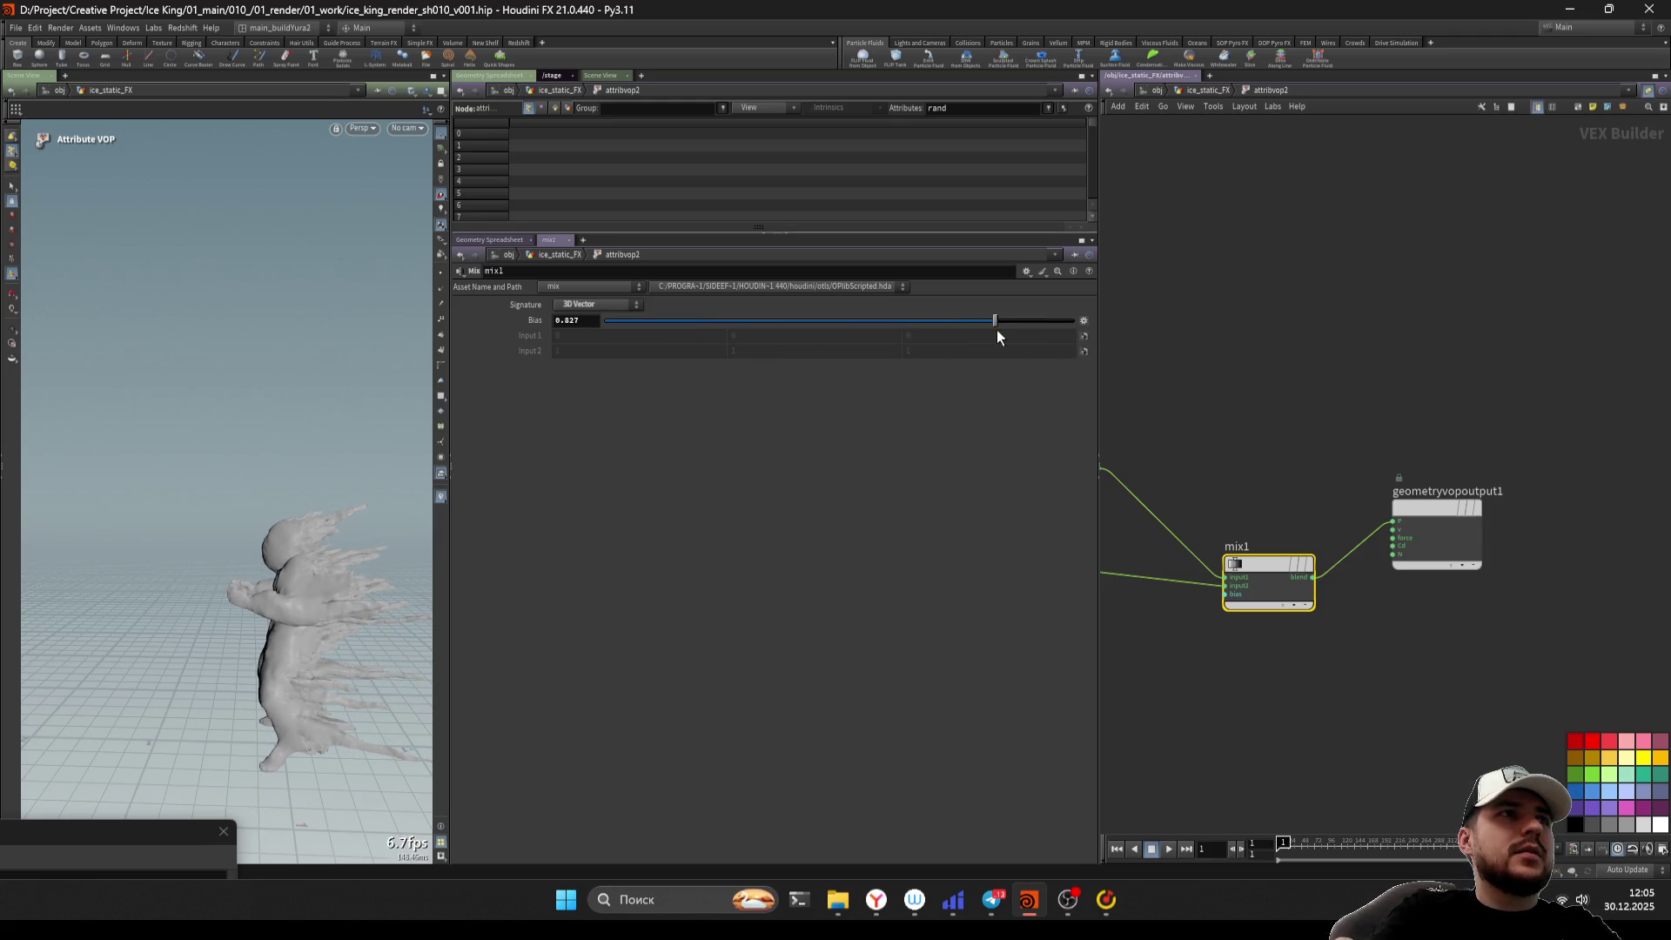
left_click(1411, 395)
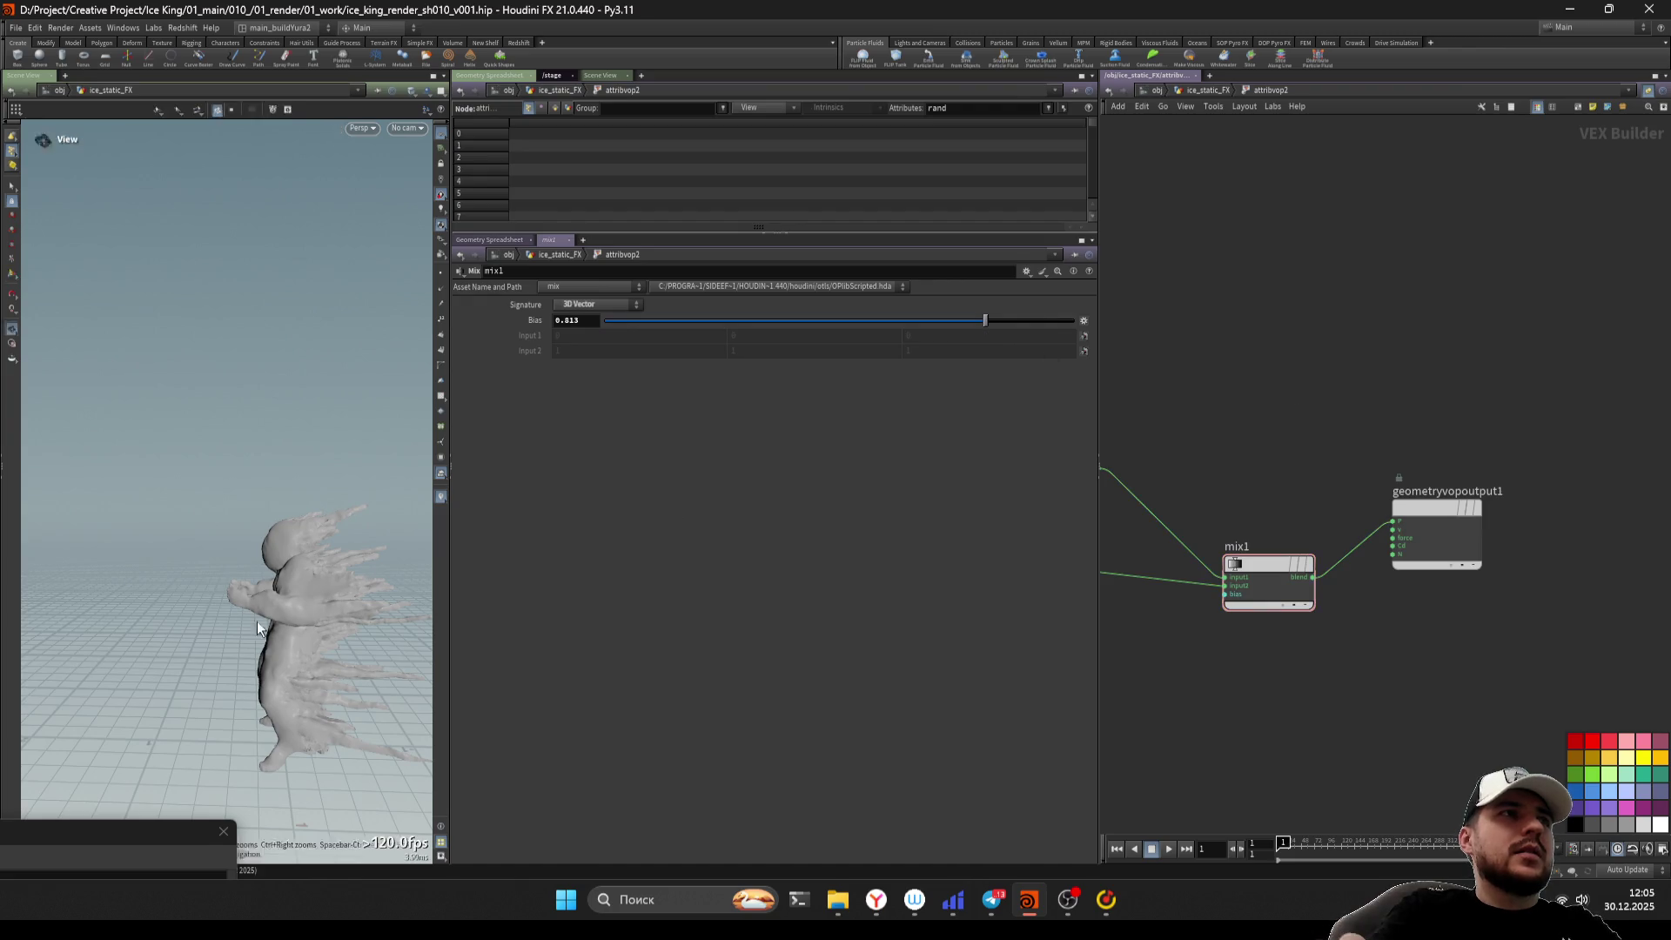
left_click(1201, 91)
scroll(1287, 660, "down", 5)
scroll(1286, 763, "up", 3)
middle_click(1234, 635)
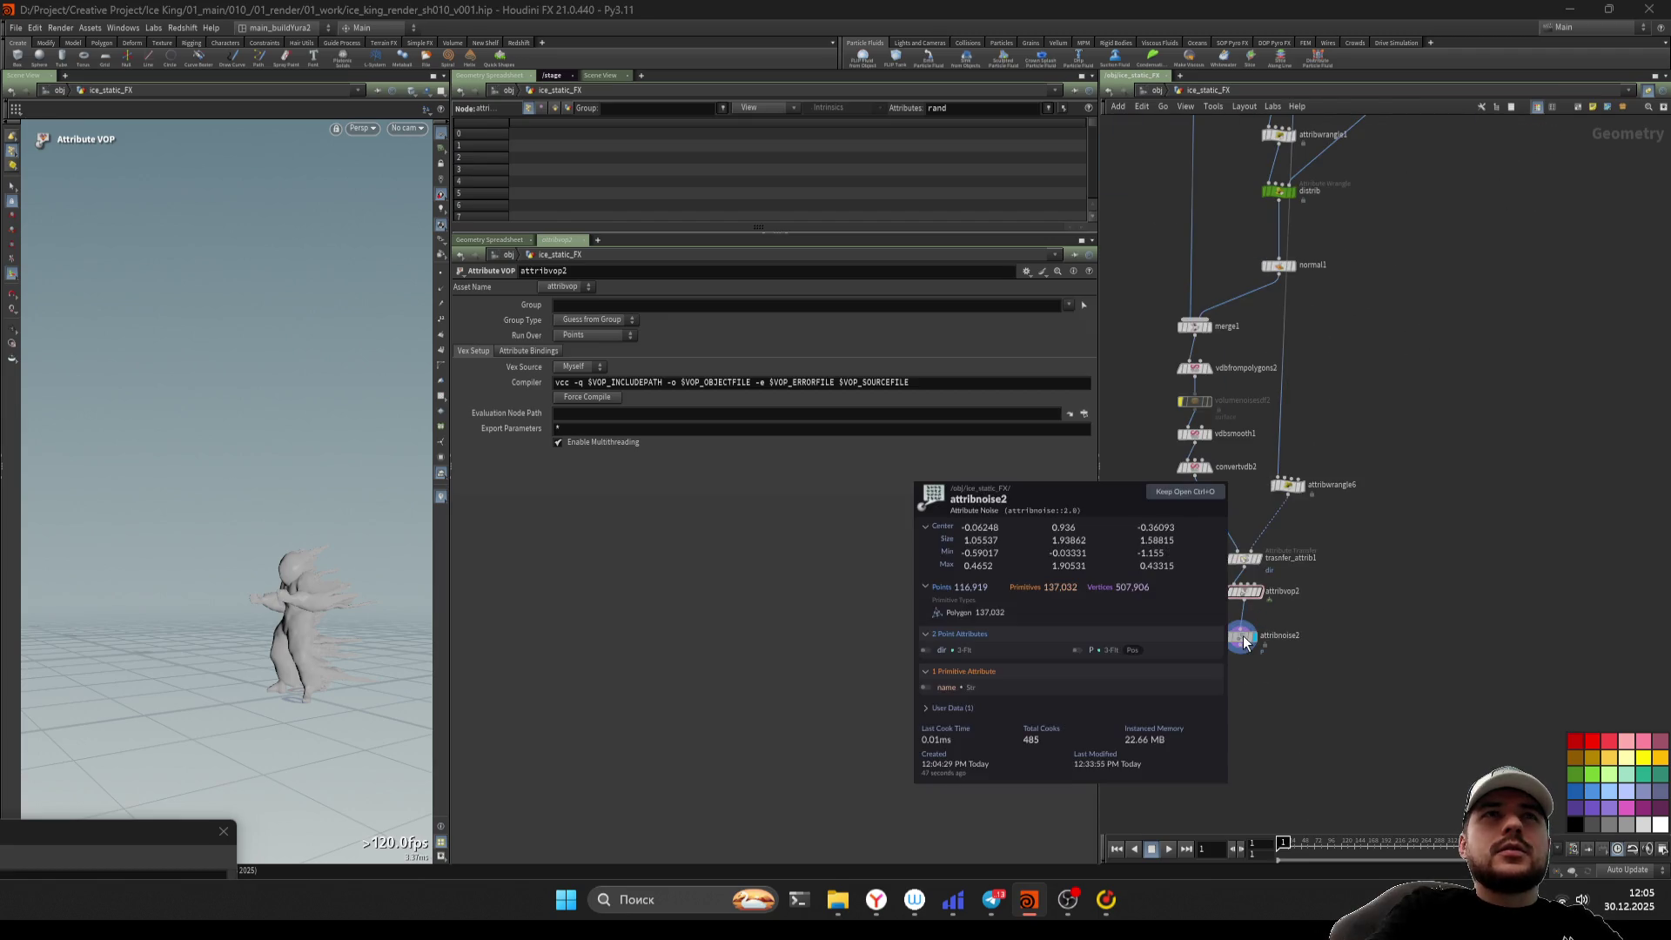
Check attribnoise2's geometry info, then add an Attribute Delete below it removing the dir point attribute
scroll(1245, 646, "up", 3)
scroll(1245, 653, "up", 2)
middle_click(1212, 557)
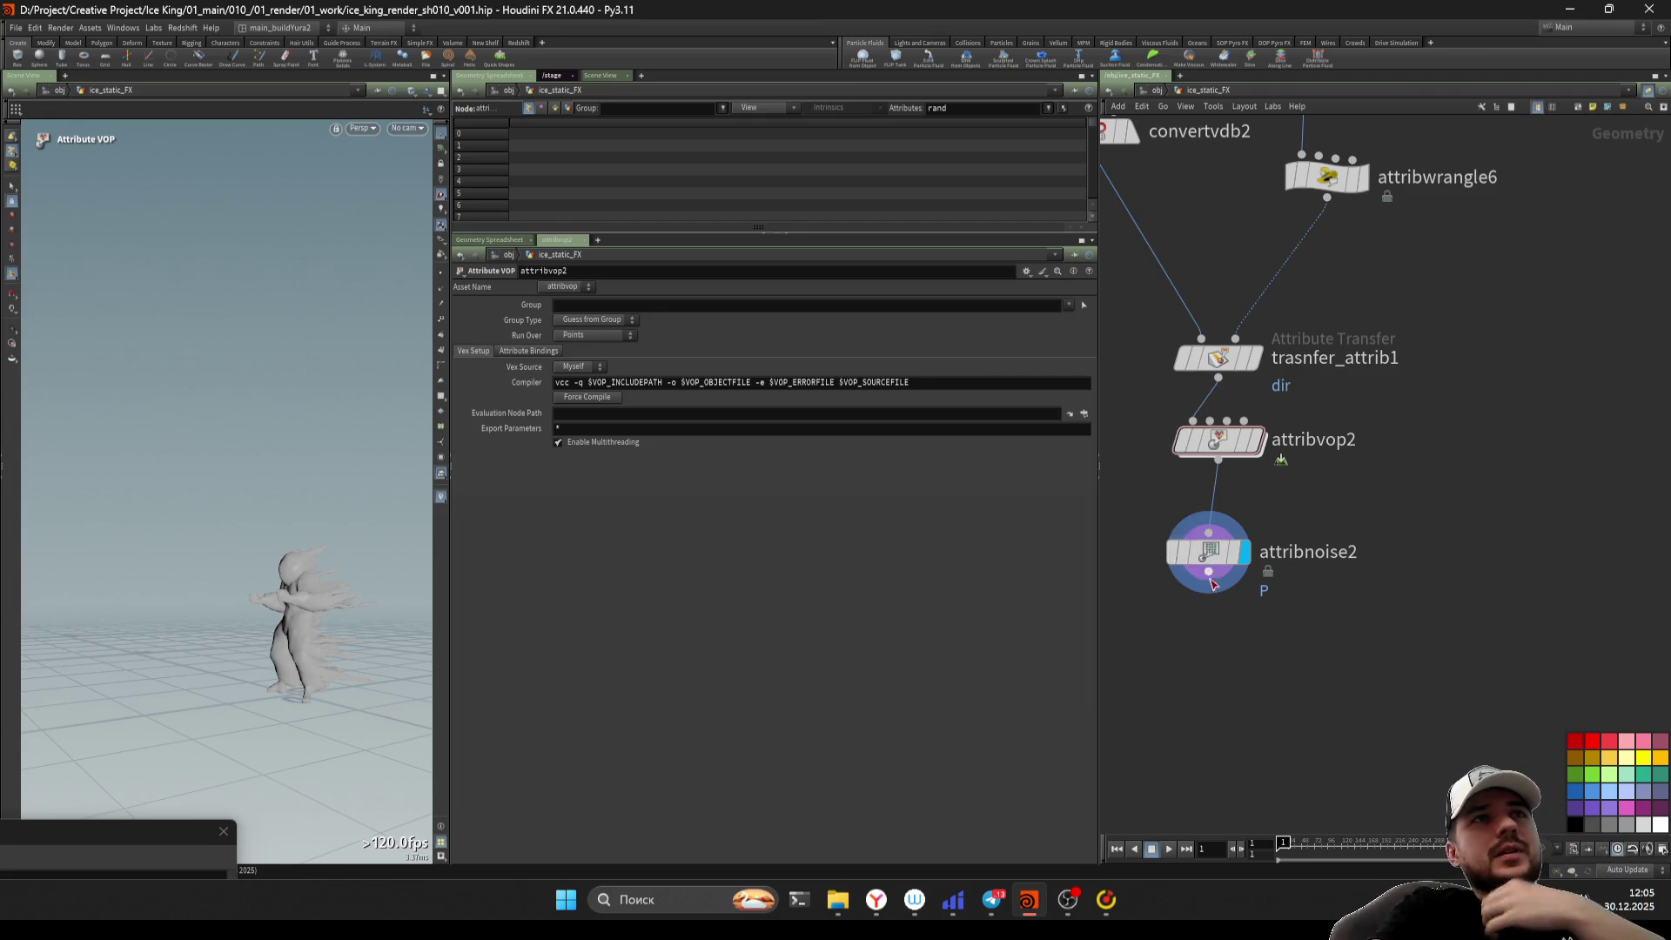
middle_click(1214, 551)
left_click_drag(1220, 579, 1218, 668)
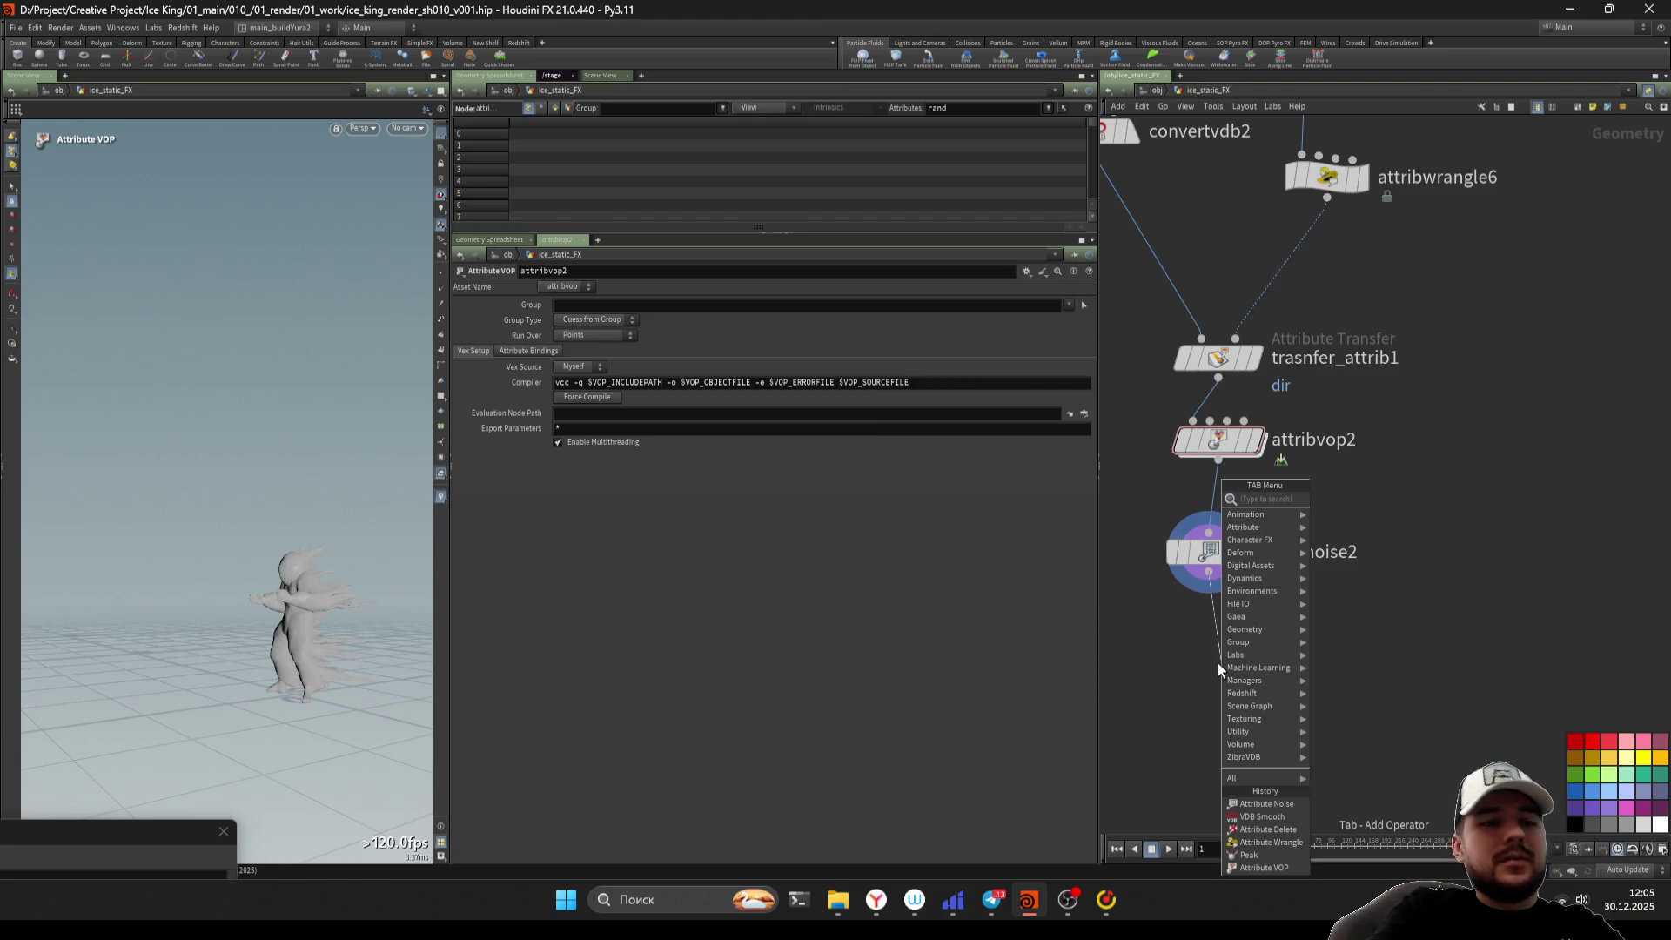
type("attribdel")
key("Return")
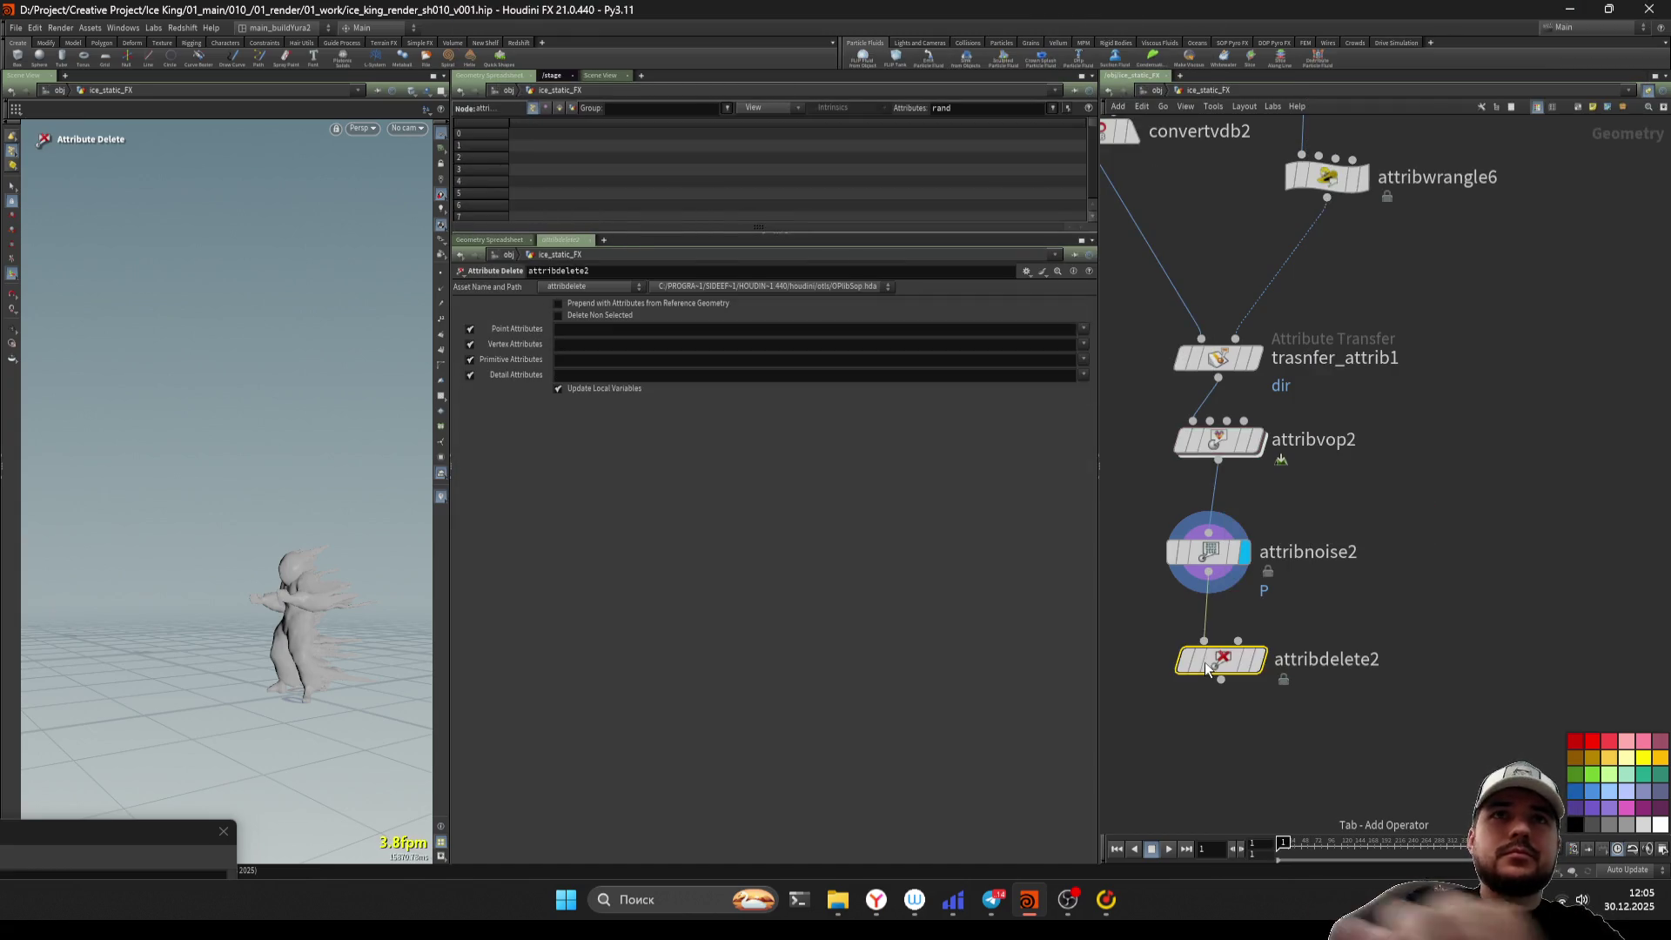
left_click(1084, 328)
left_click(1085, 351)
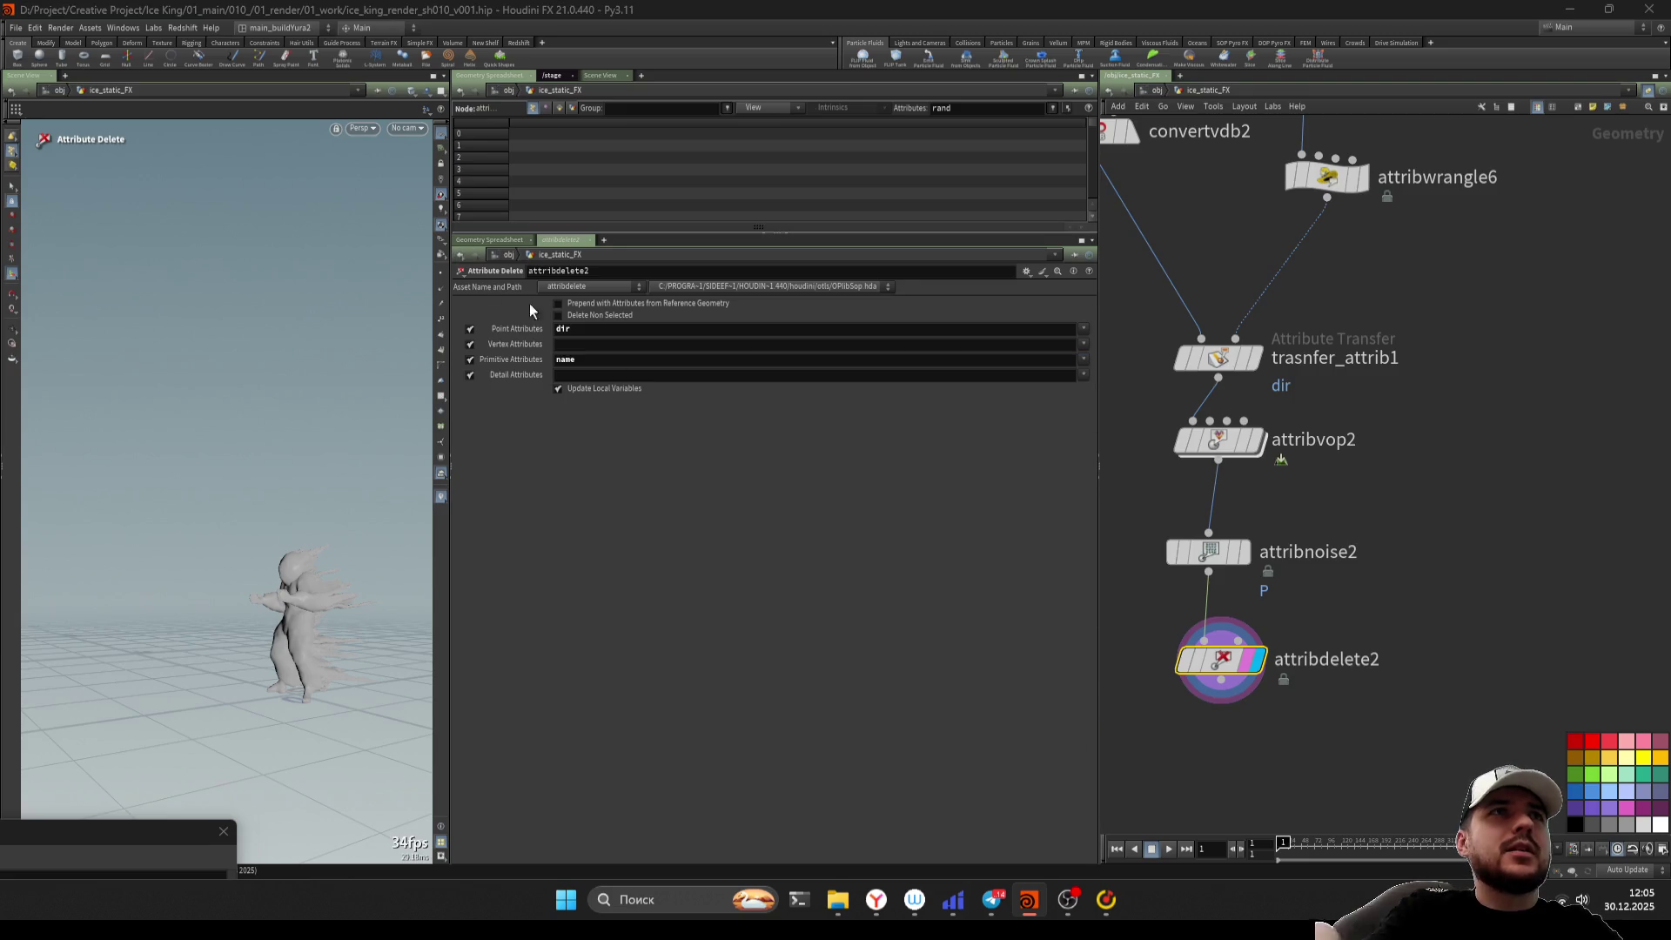
Inspect the name primitive attribute in the spreadsheet for removal, then select attribwrangle6
left_click(1246, 554)
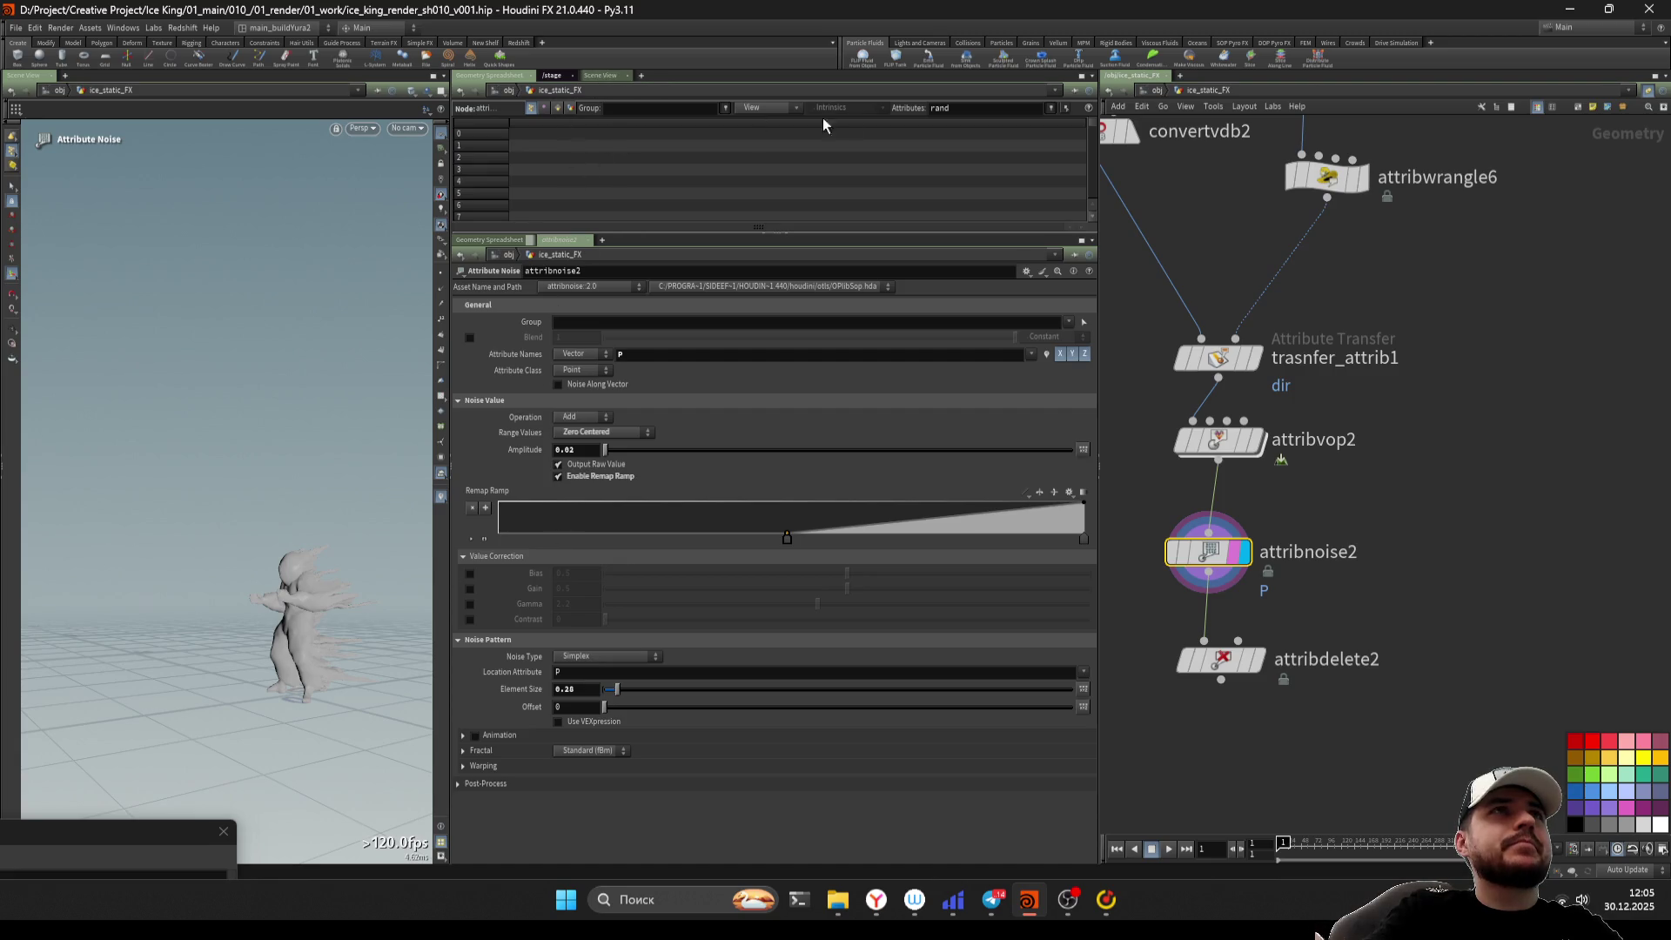
type("name")
key("Return")
left_click(558, 108)
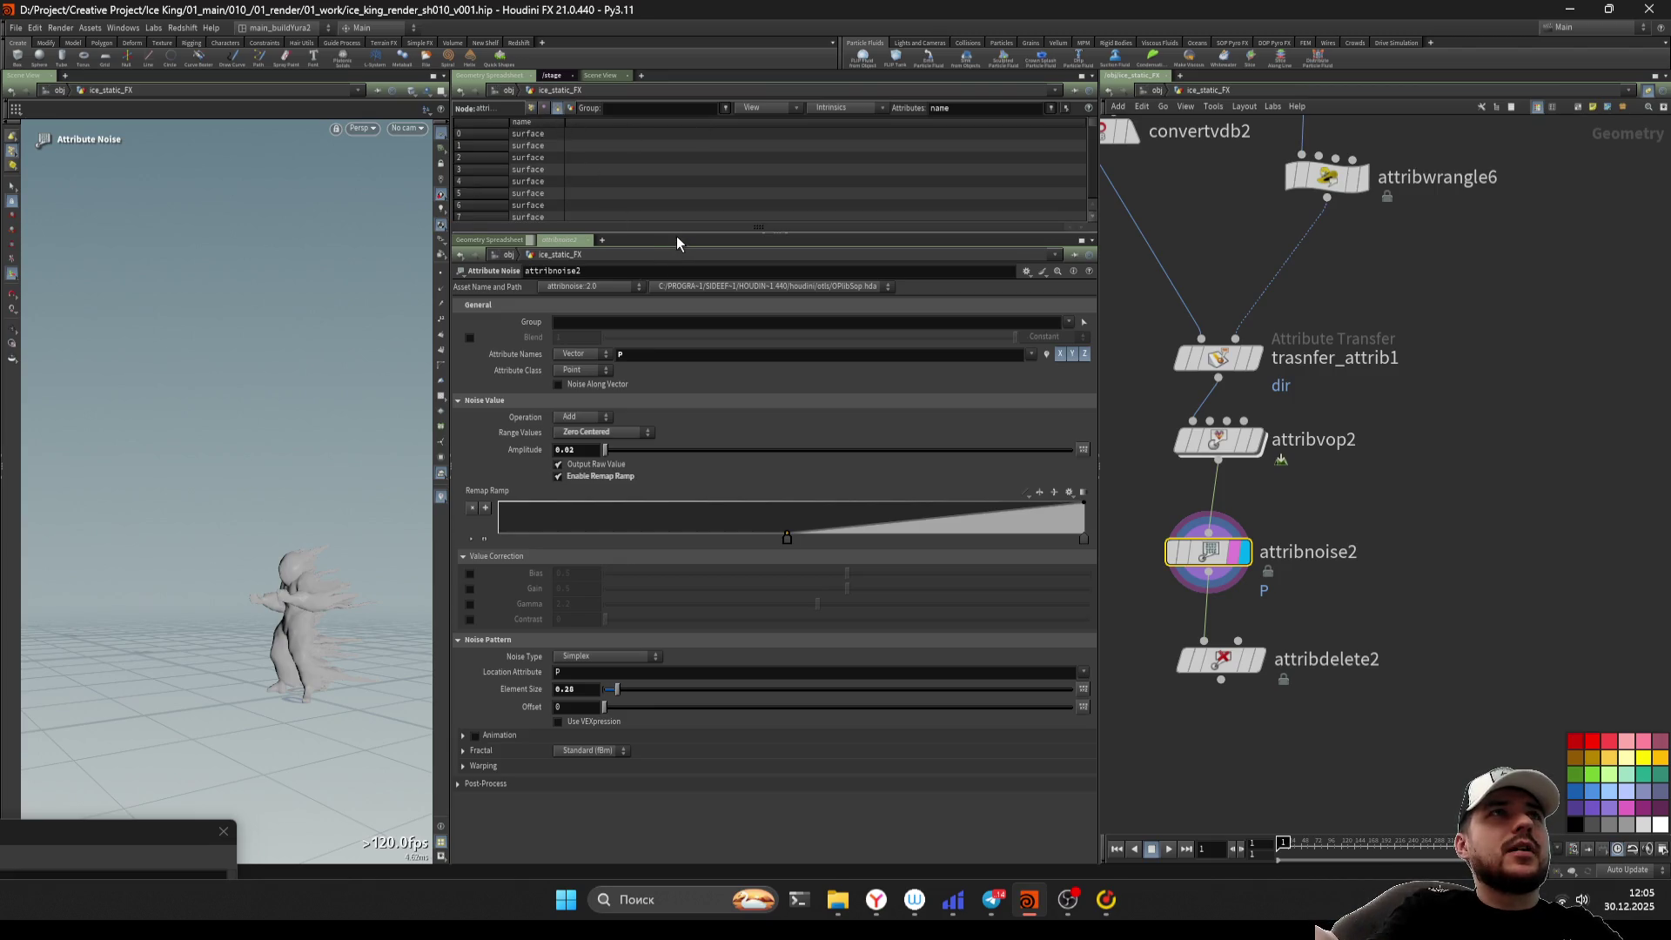
mouse_move(1458, 442)
middle_mouse_down()
mouse_move(1491, 601)
mouse_move(1412, 631)
middle_mouse_up()
left_click(1317, 485)
Step the display flag through attribwrangle6, convertvdb2, vdbfrompolygons2, merge1 and create_rest
key("r")
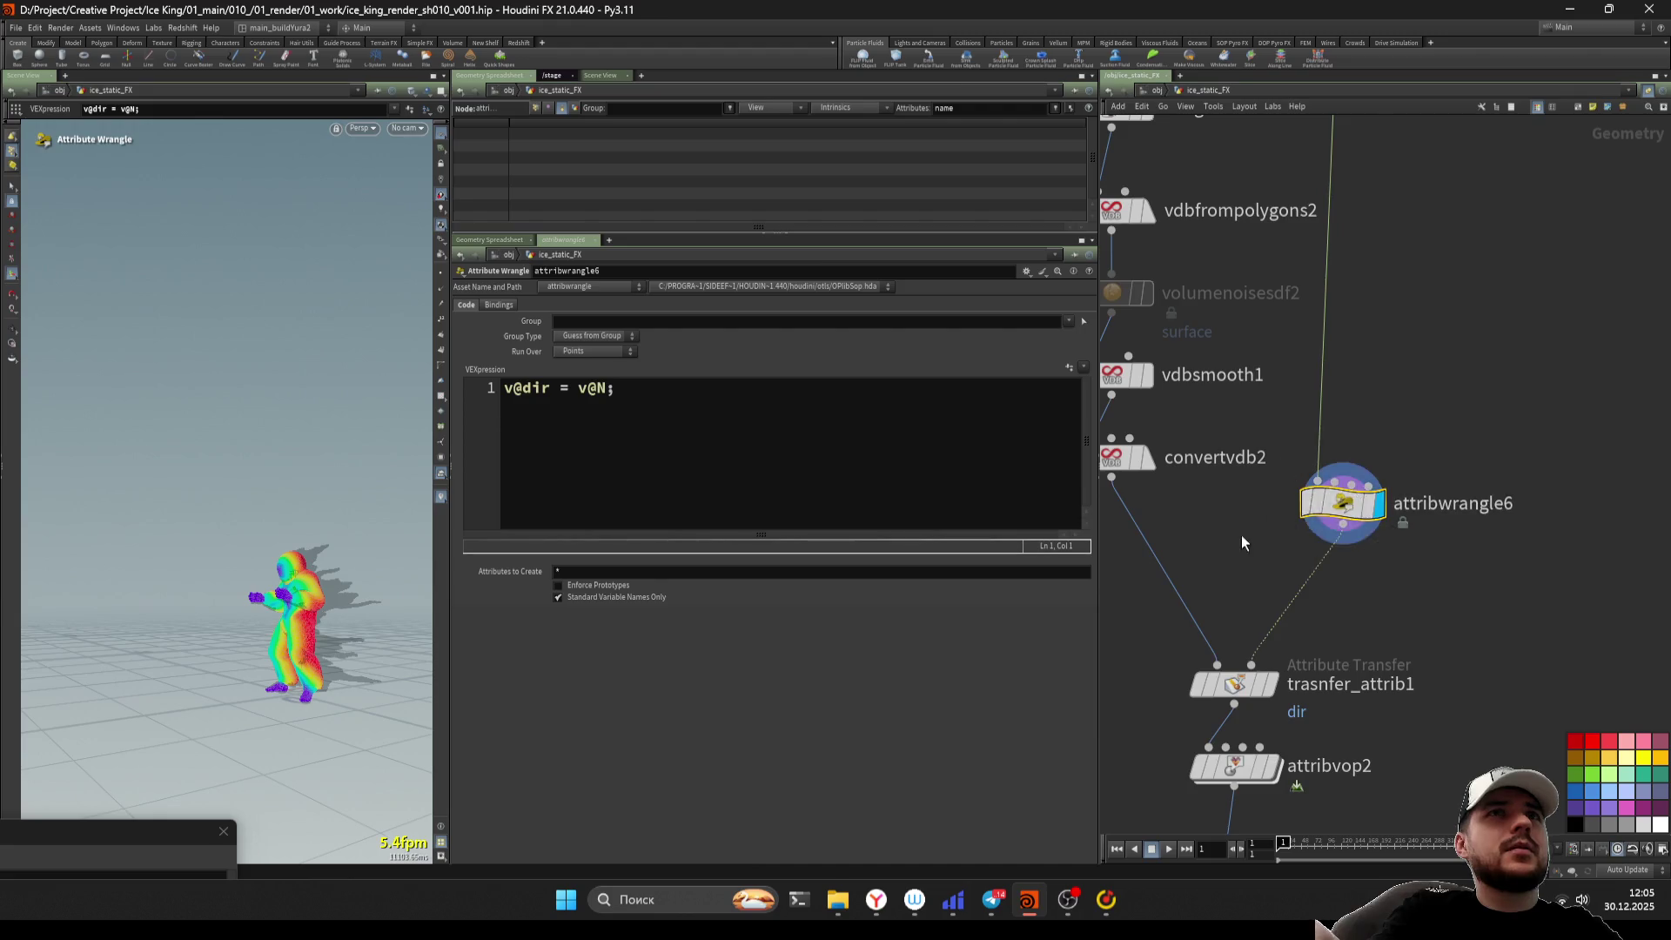
middle_click_drag(1241, 535, 1307, 608)
left_click(1194, 530)
middle_click_drag(1303, 536, 1295, 634)
key("r")
left_click(1188, 382)
key("r")
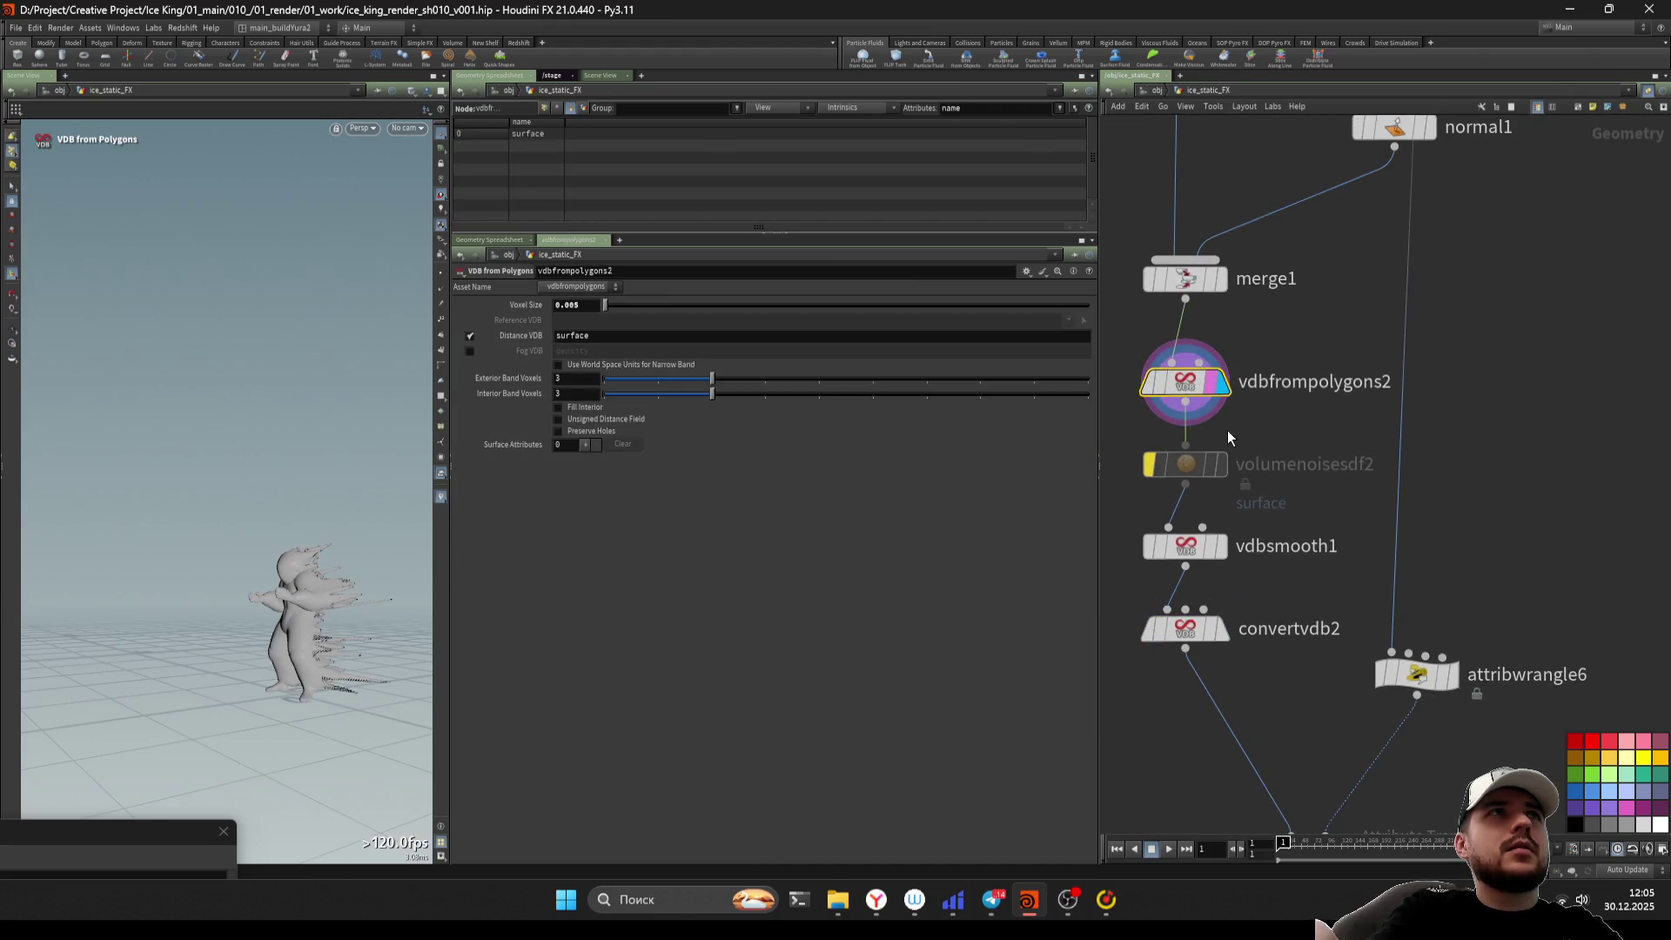
middle_click_drag(1227, 430, 1201, 530)
left_click(1162, 372)
key("r")
middle_click_drag(1208, 281, 1254, 549)
middle_click_drag(1219, 366, 1209, 748)
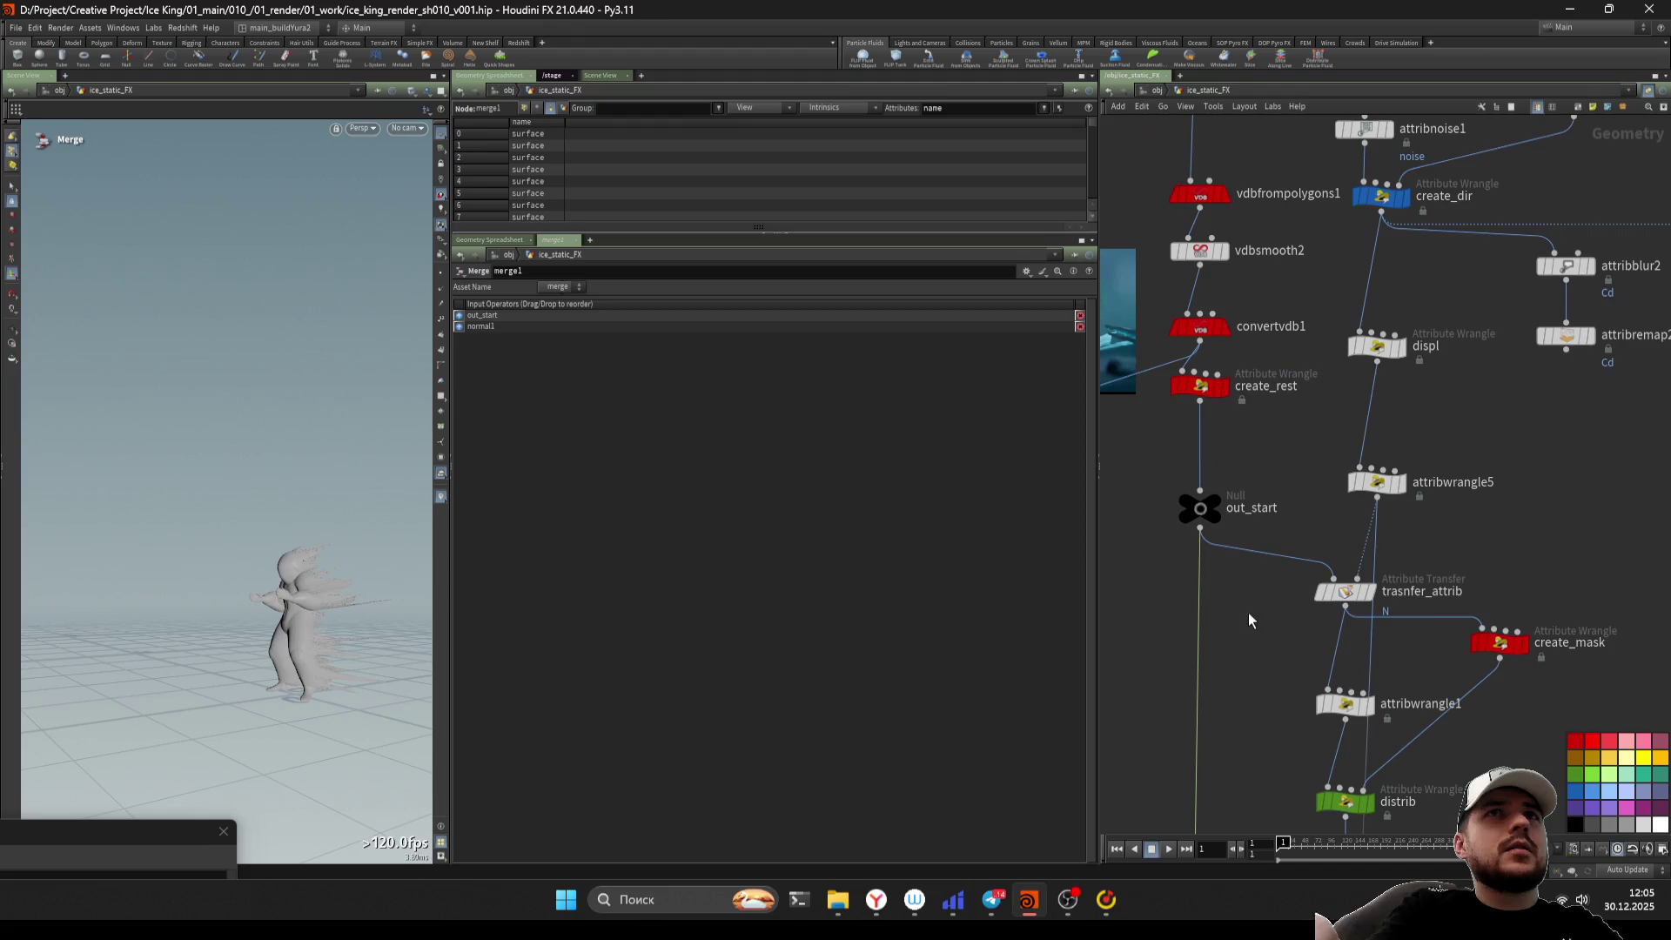
left_click(1183, 383)
key("r")
Continue upstream displaying vdbsmooth2, vdbfrompolygons1 and attribdelete1, then return to vdbfrompolygons1
middle_click_drag(1183, 383, 1267, 595)
left_click(1224, 396)
key("r")
middle_click_drag(1224, 396, 1218, 500)
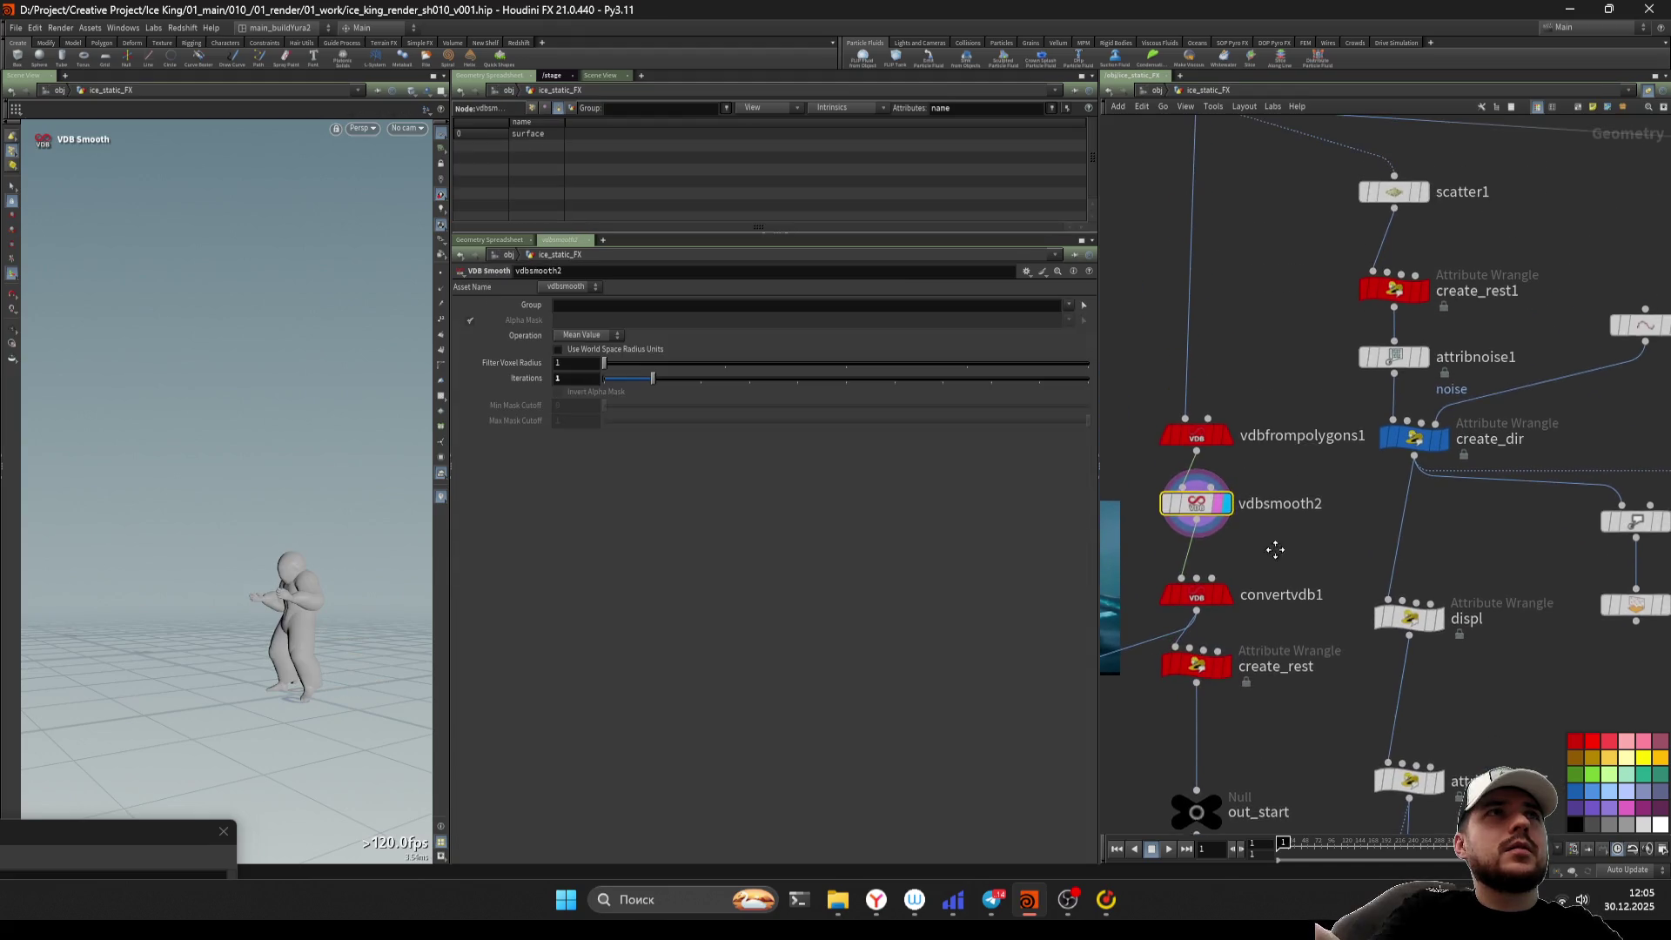
left_click(1192, 435)
key("r")
middle_click_drag(1192, 435, 1188, 857)
left_click(1182, 383)
key("r")
middle_click_drag(1183, 402, 1157, 185)
middle_click_drag(1238, 484, 1234, 476)
left_click(1155, 516)
key("r")
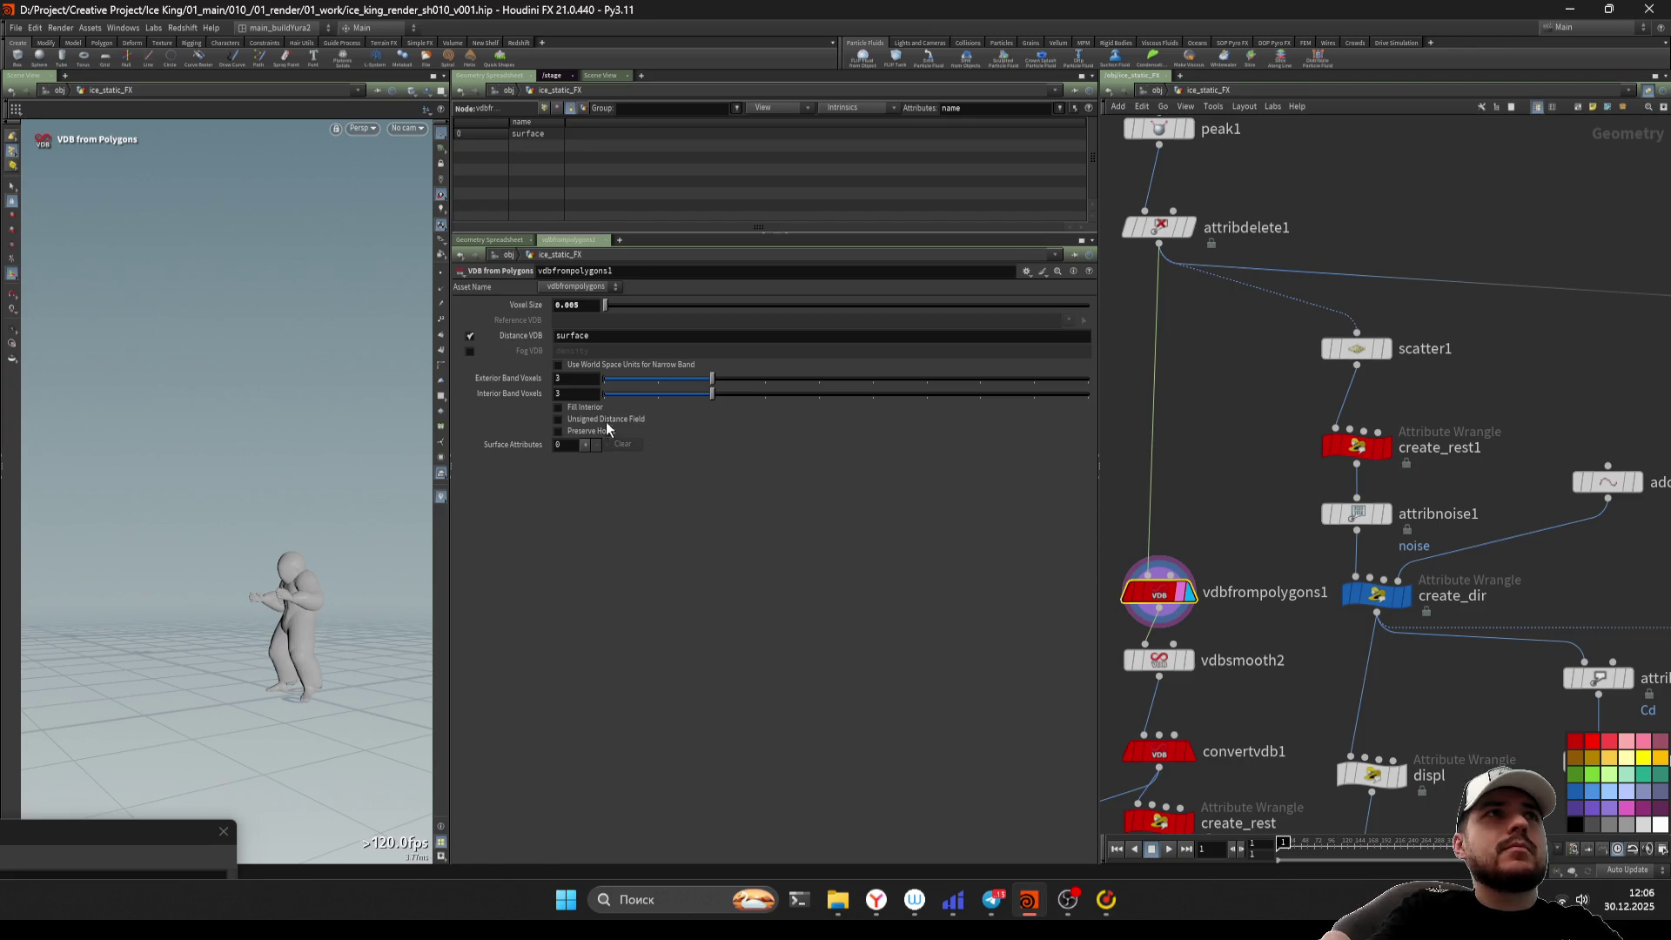
Display the outputs of vdbsmooth2, convertvdb1 and create_rest in turn
middle_click_drag(1229, 583, 1229, 484)
left_click(1164, 561)
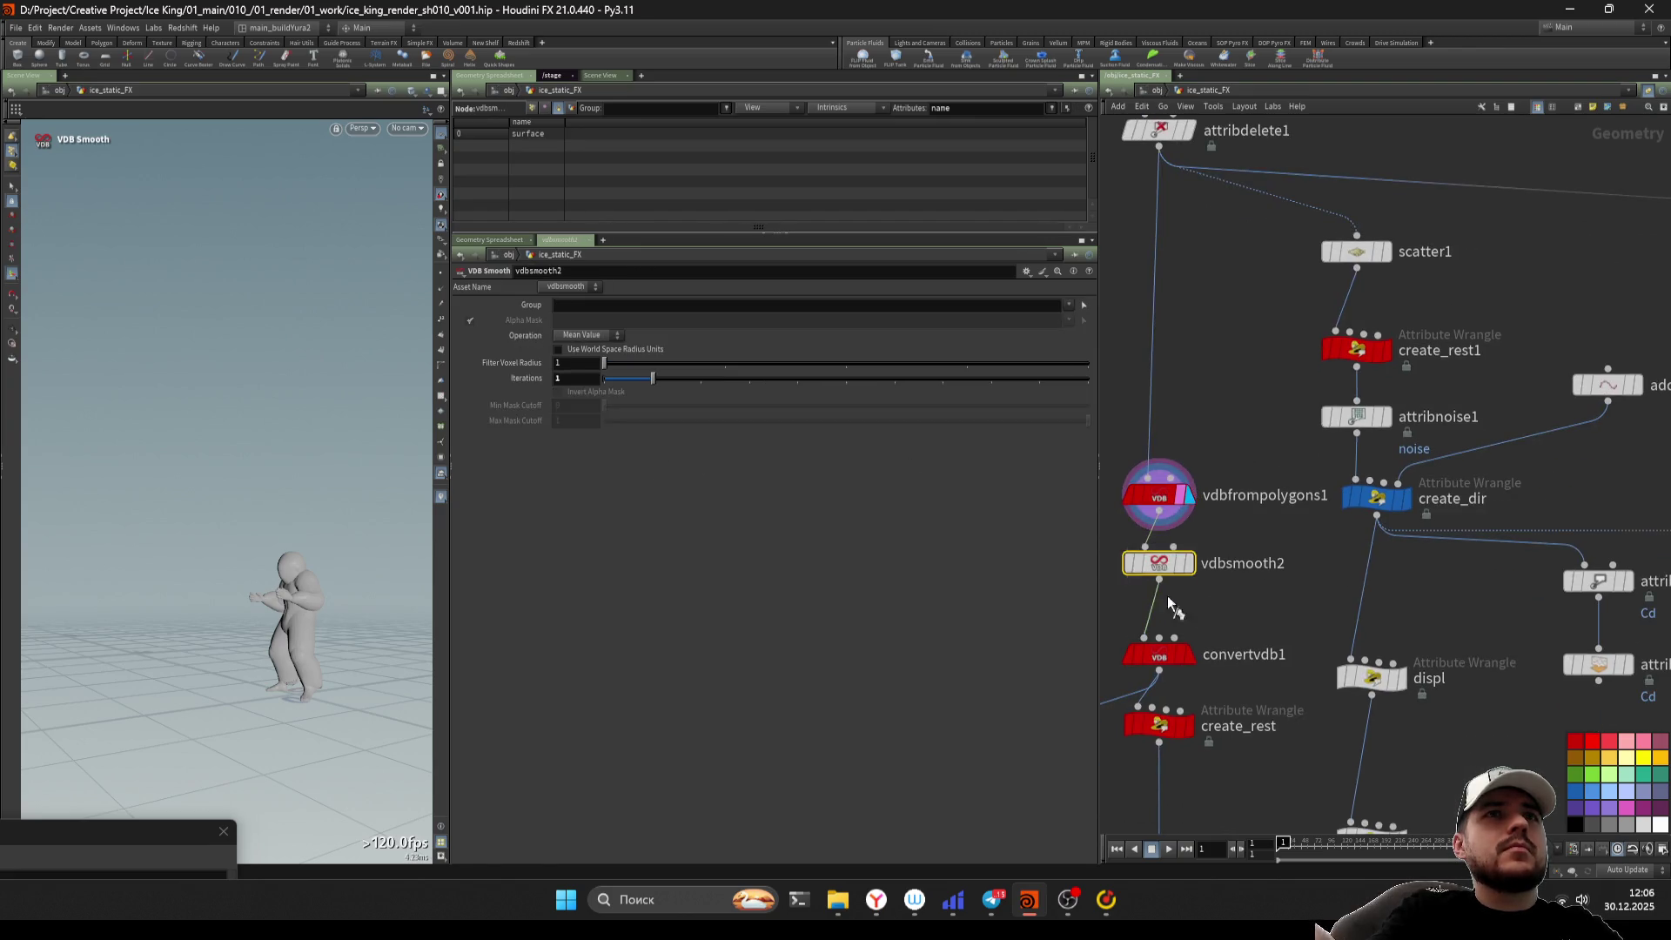
key("r")
middle_click_drag(1157, 670, 1155, 592)
left_click(1157, 575)
key("r")
scroll(1272, 524, "down", 2)
left_click(1167, 560)
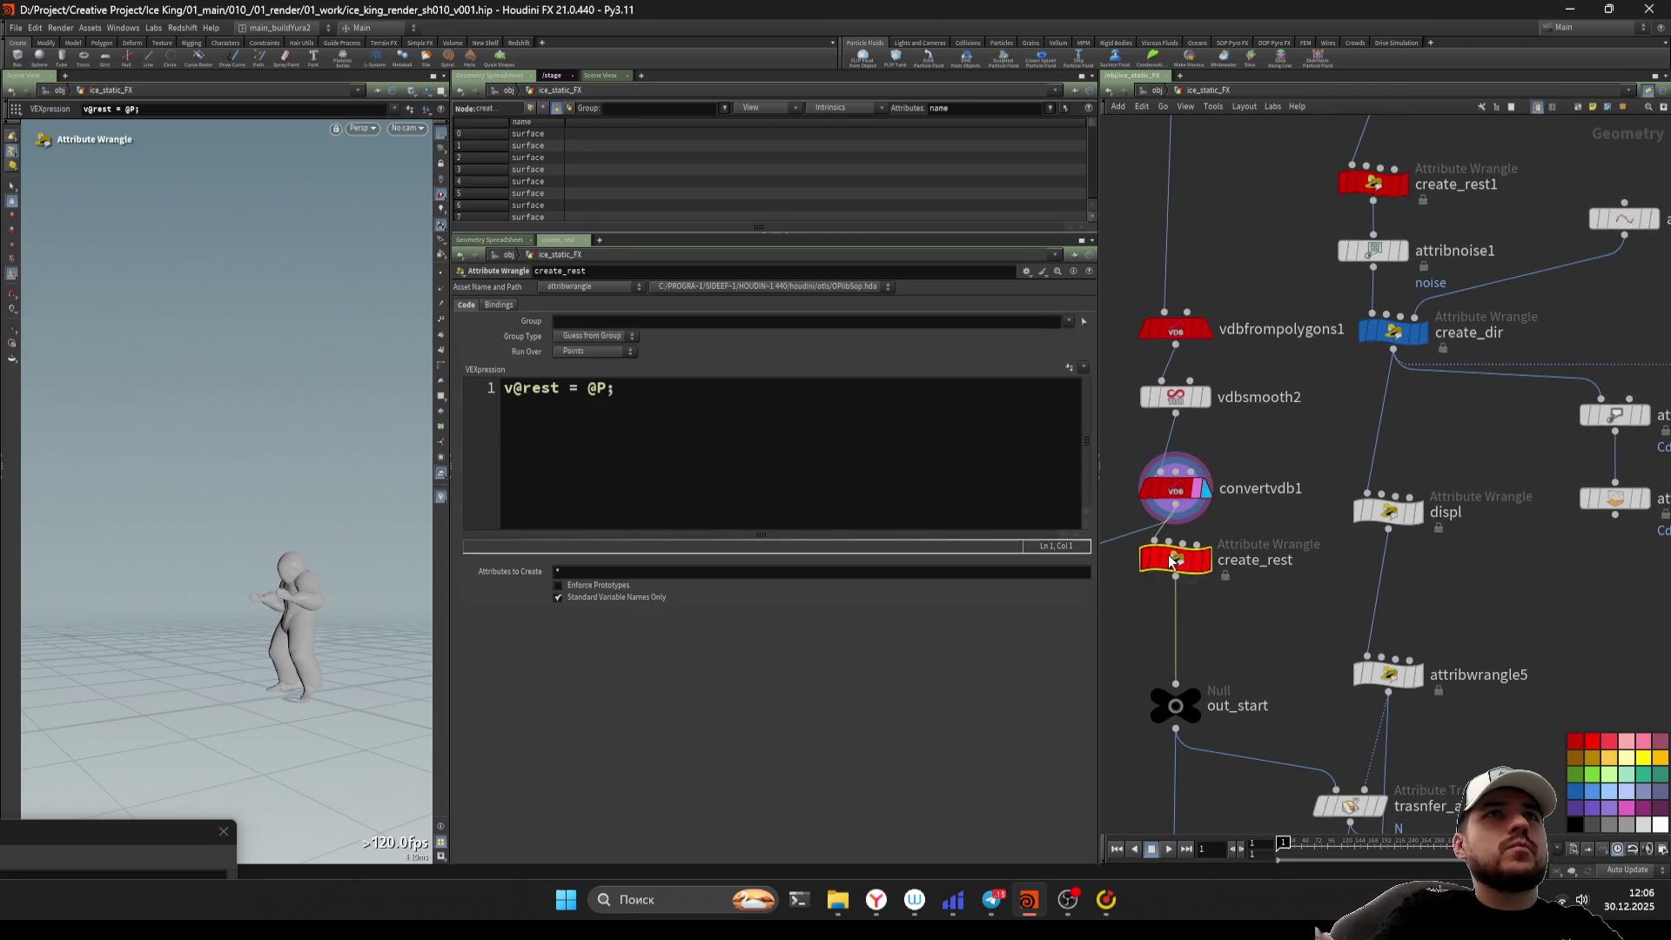
key("r")
Delete volumenoisesdf2 so vdbfrompolygons2 feeds vdbsmooth1 directly
scroll(1244, 668, "down", 2)
mouse_move(1147, 754)
middle_mouse_down()
mouse_move(1170, 818)
mouse_move(1157, 497)
mouse_move(1151, 672)
mouse_move(1236, 686)
middle_mouse_up()
scroll(1201, 670, "up", 1)
left_click(1219, 602)
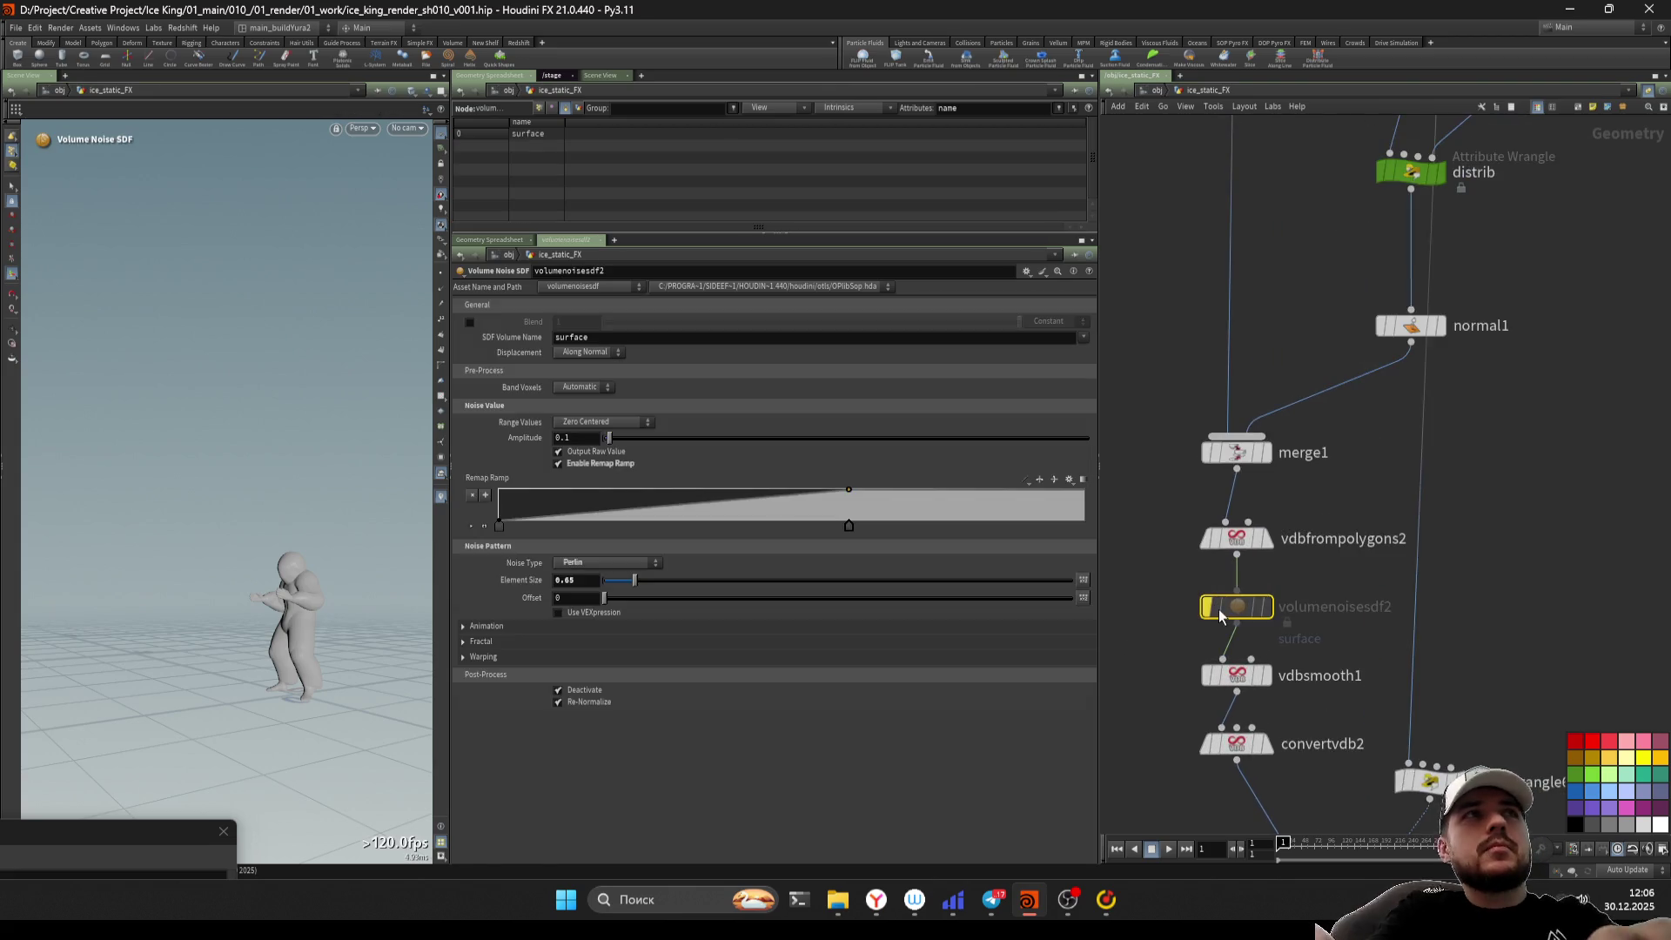
key("Delete")
scroll(1177, 606, "down", 1)
Align trasnfer_attrib1 through attribdelete2 under convertvdb2 and move the attribwrangle node up and right
middle_click_drag(1187, 598, 1141, 526)
scroll(1141, 526, "down", 2)
left_click_drag(1322, 756, 1197, 477)
scroll(1235, 566, "up", 1)
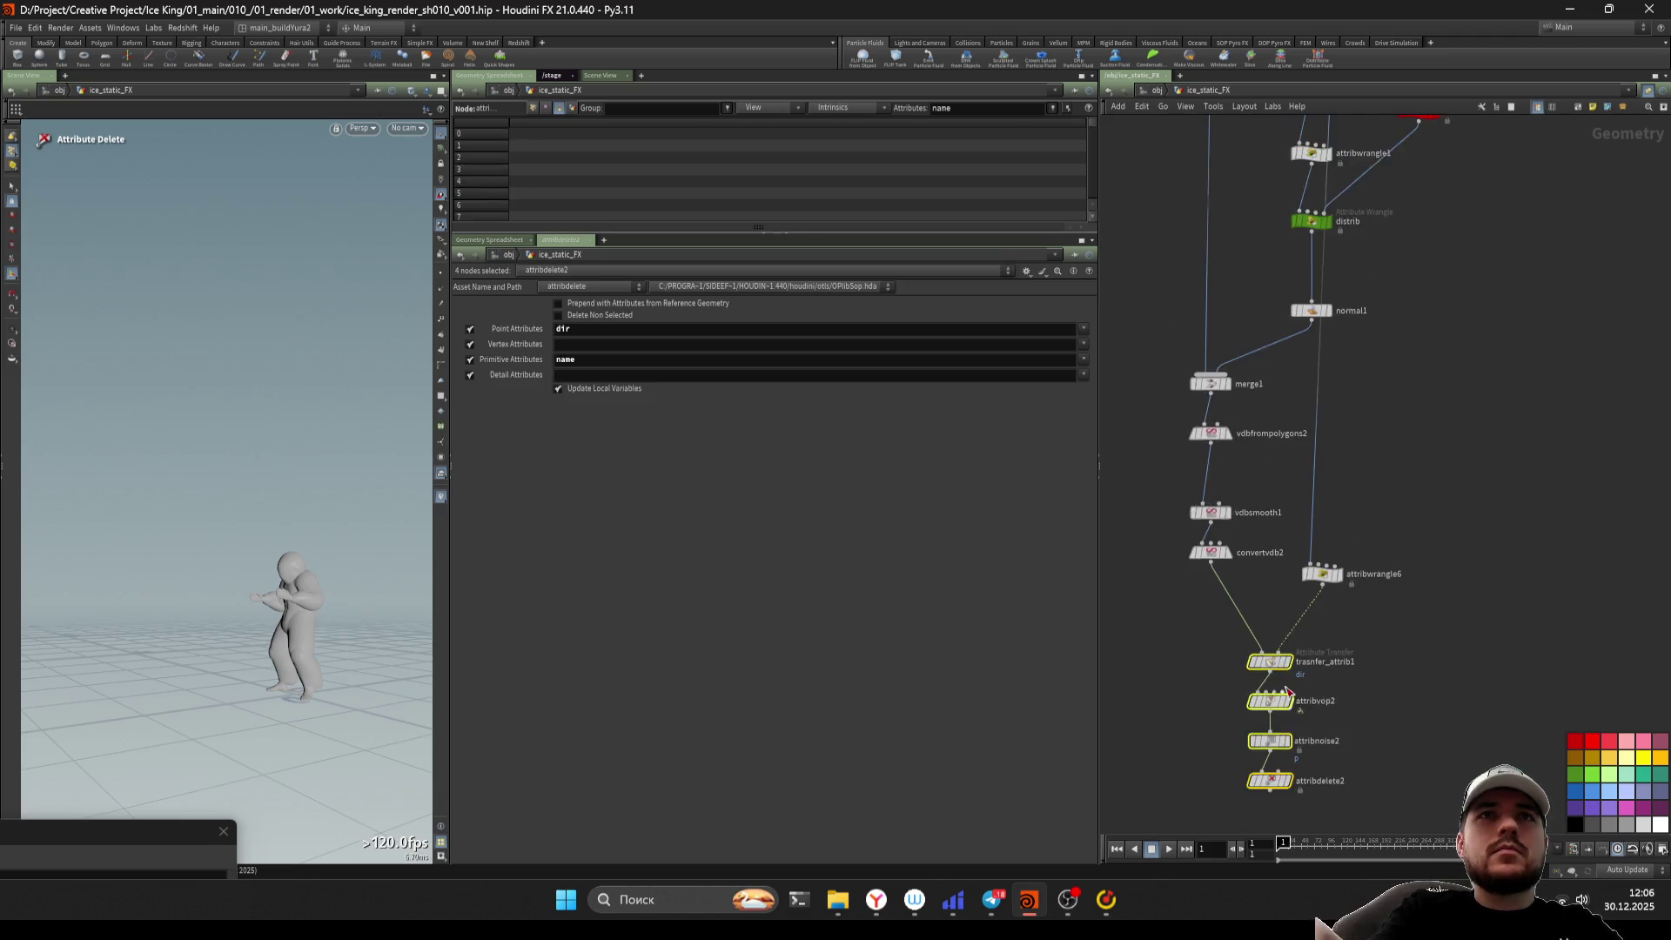
key("l")
scroll(1276, 612, "down", 3)
left_click_drag(1417, 630, 1250, 462)
left_click(1444, 619)
scroll(1276, 619, "up", 2)
mouse_move(1276, 619)
left_mouse_down()
mouse_move(1480, 313)
mouse_move(1411, 246)
left_mouse_up()
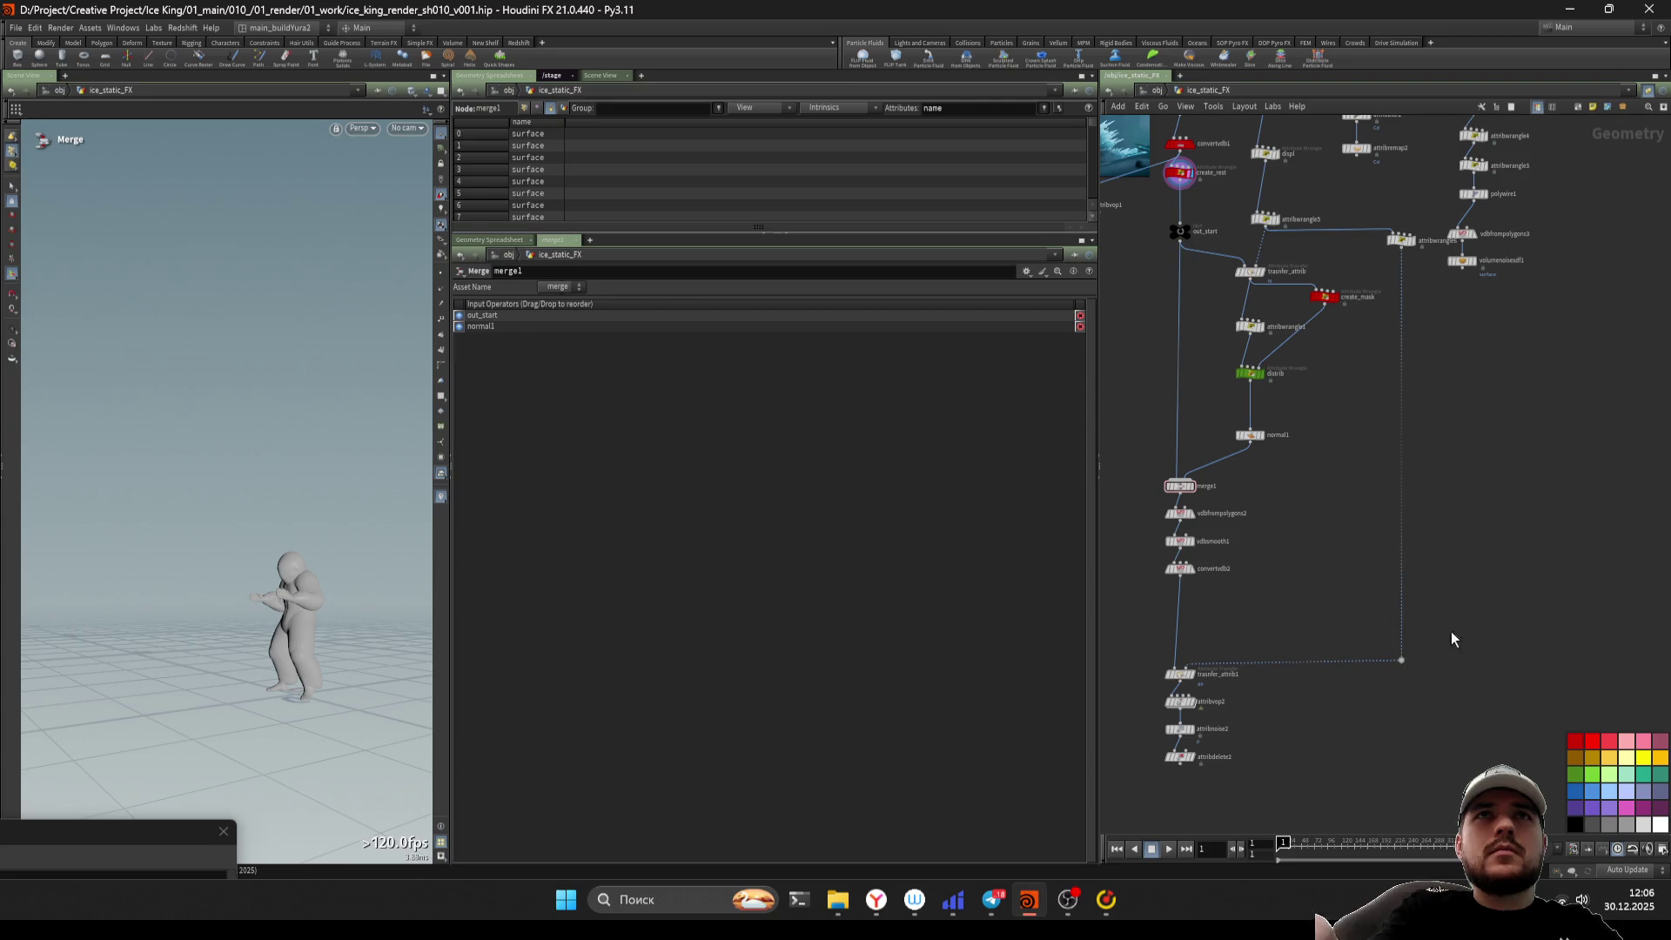
Delete the pointsfromvolume1 node from the network
scroll(1390, 617, "up", 2)
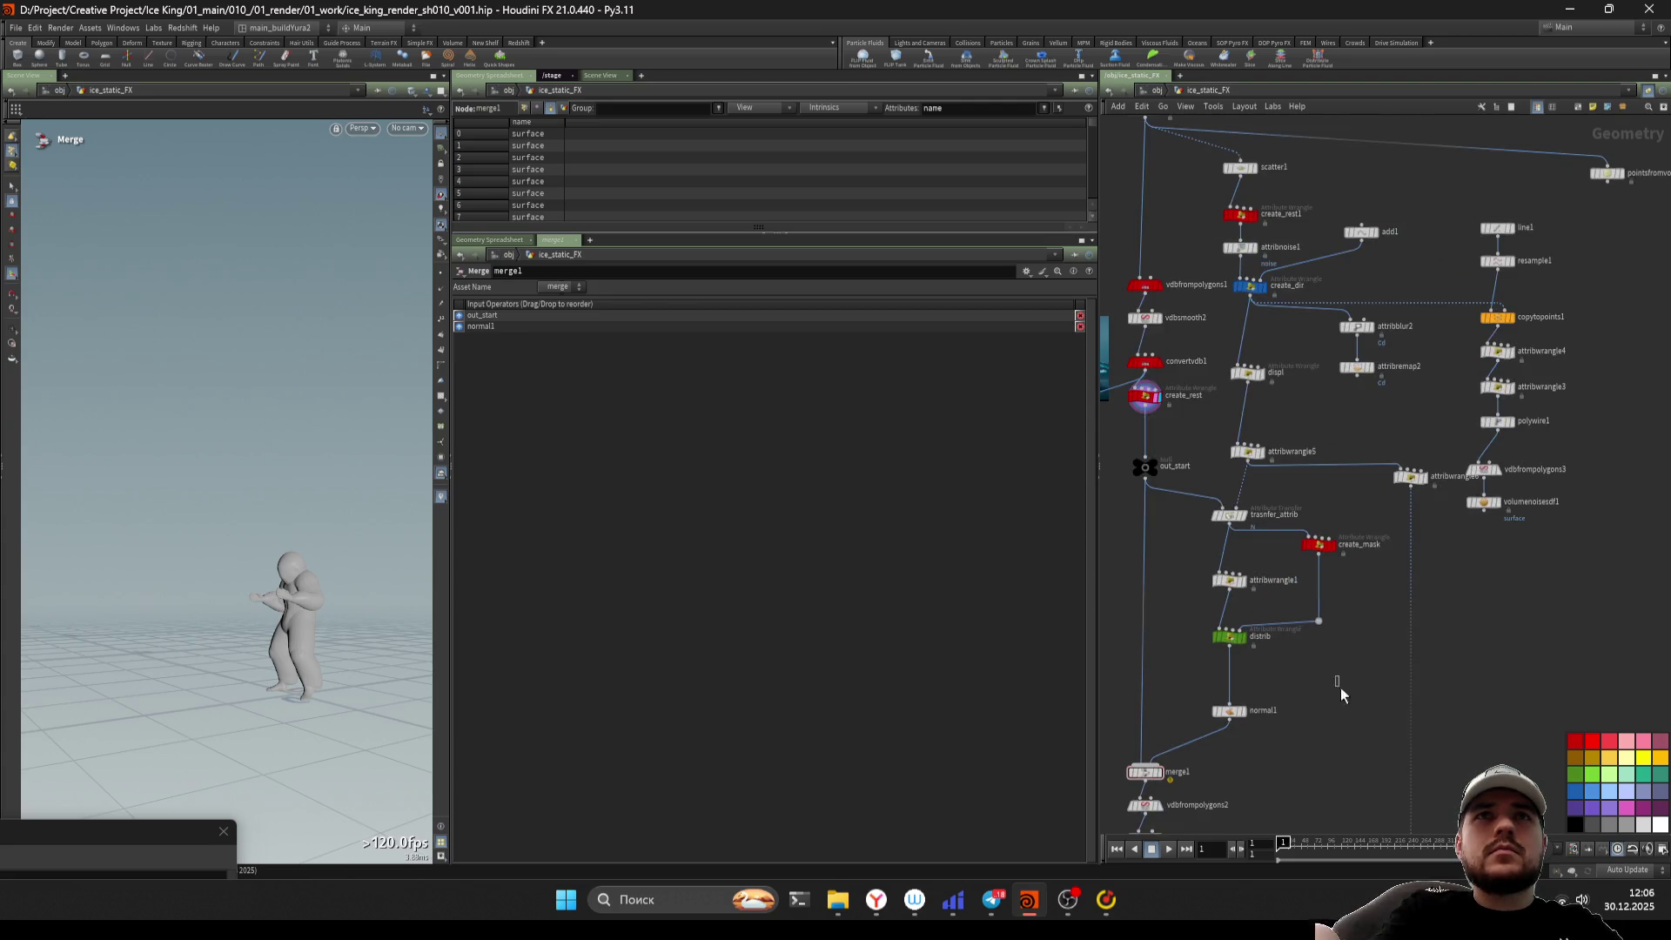
scroll(1362, 718, "down", 5)
scroll(1392, 740, "up", 4)
left_click_drag(1379, 673, 1361, 550)
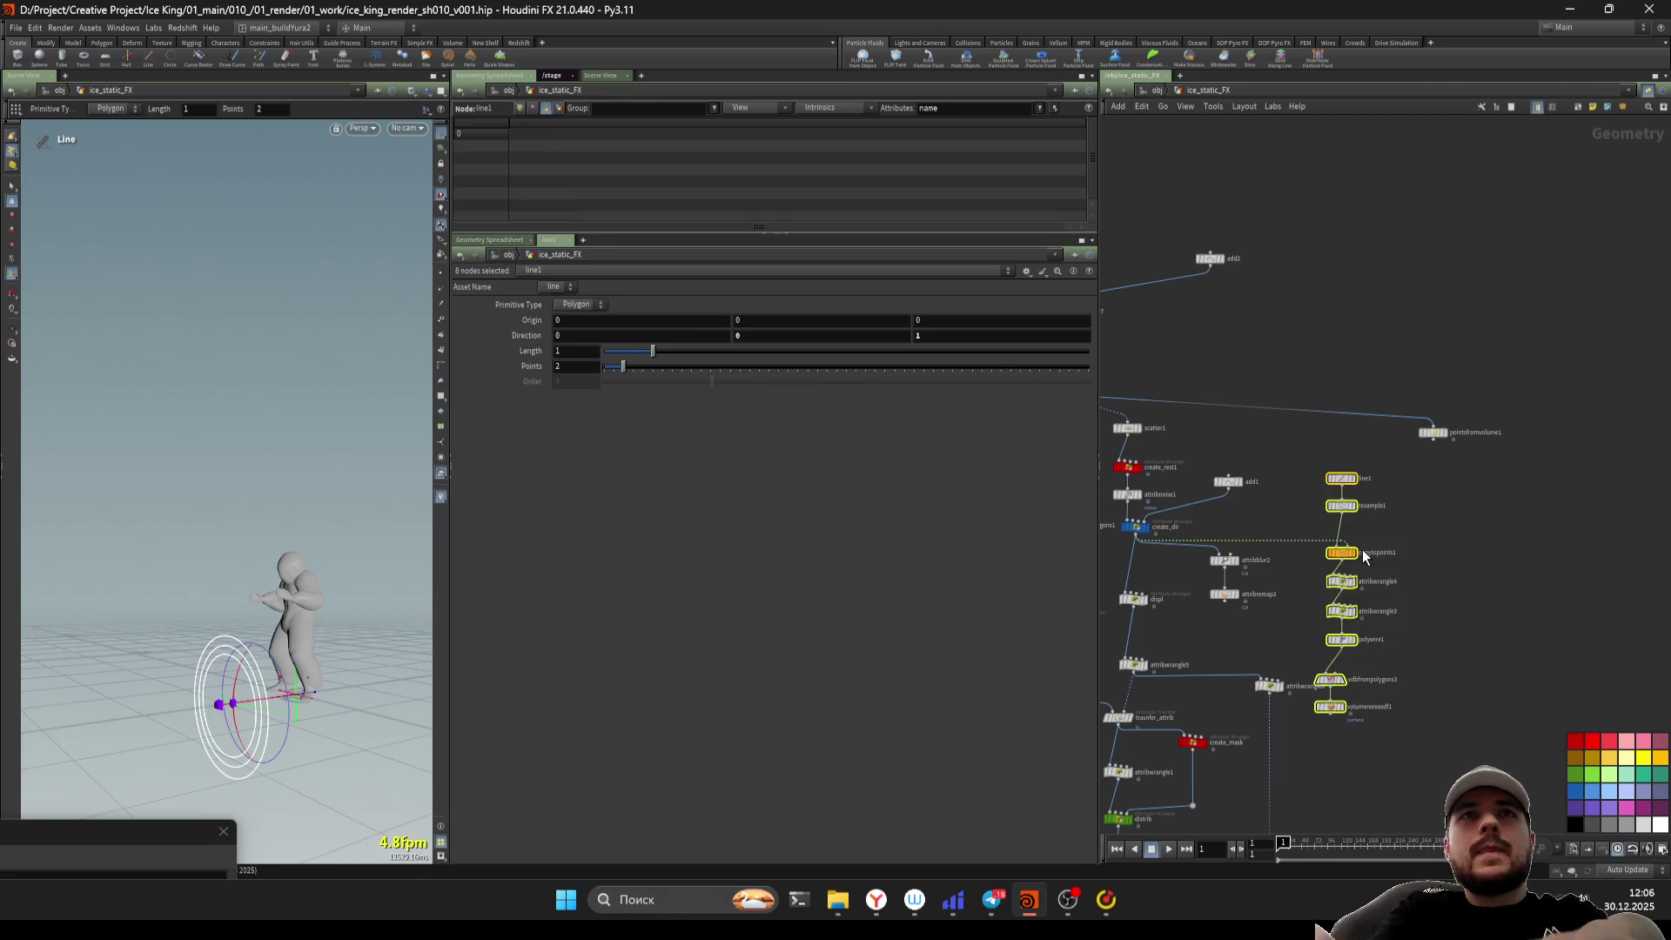
left_click_drag(1529, 634, 1386, 447)
key("Delete")
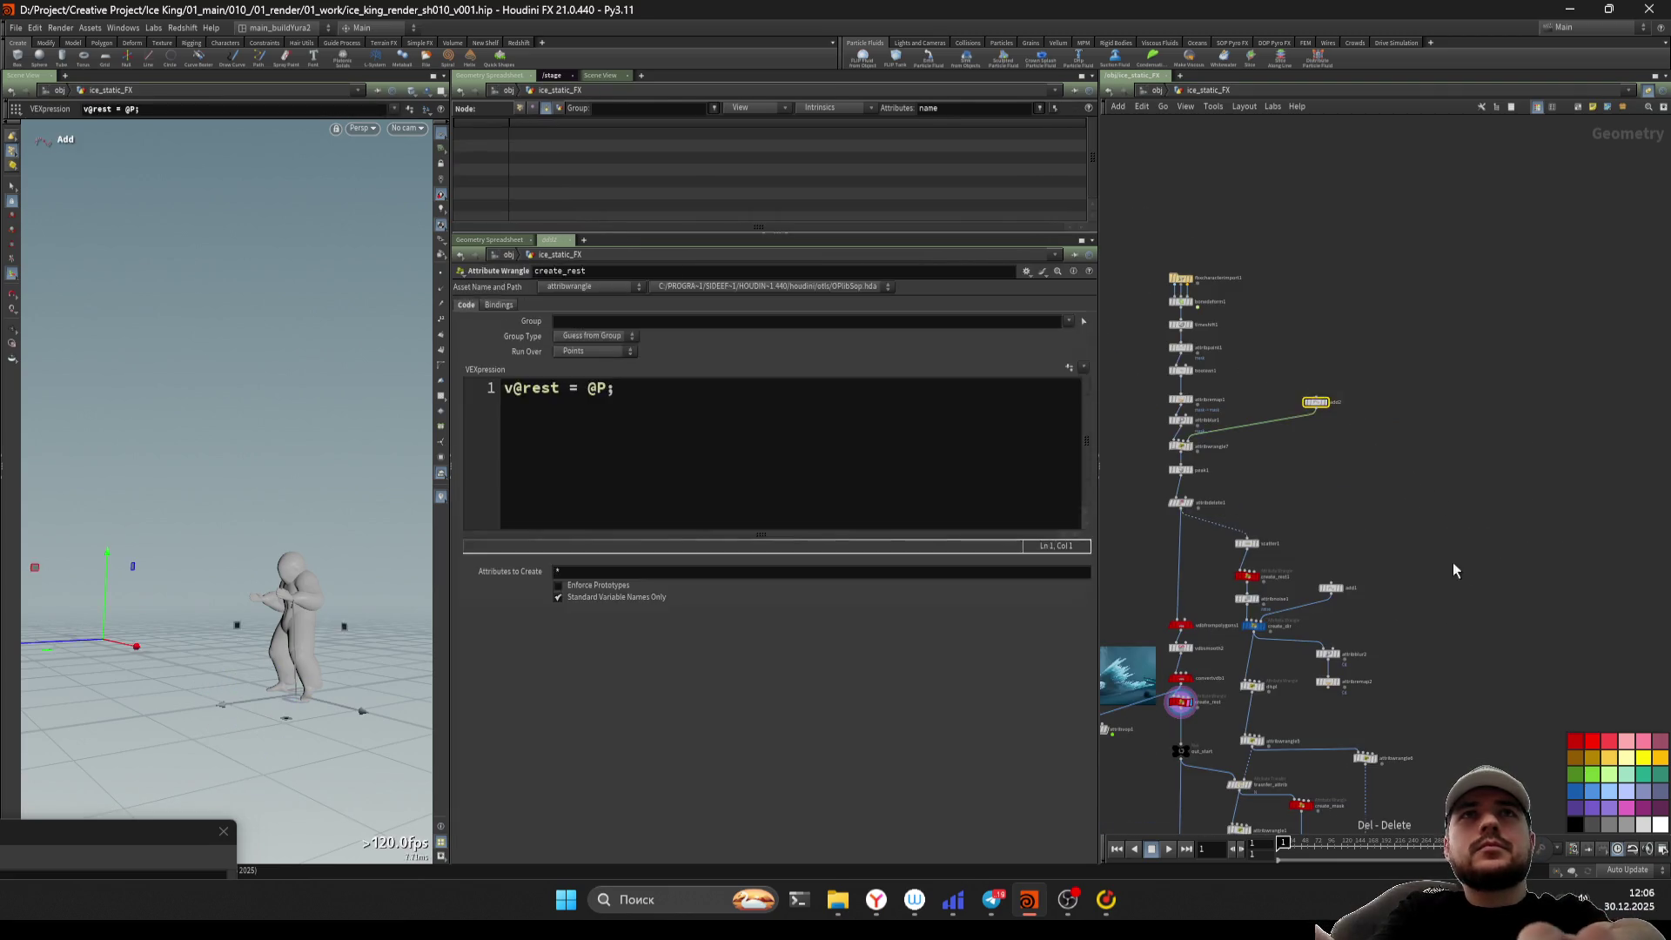
Add a Null named out below attribdelete2, then switch over to the web browser
scroll(1453, 562, "down", 2)
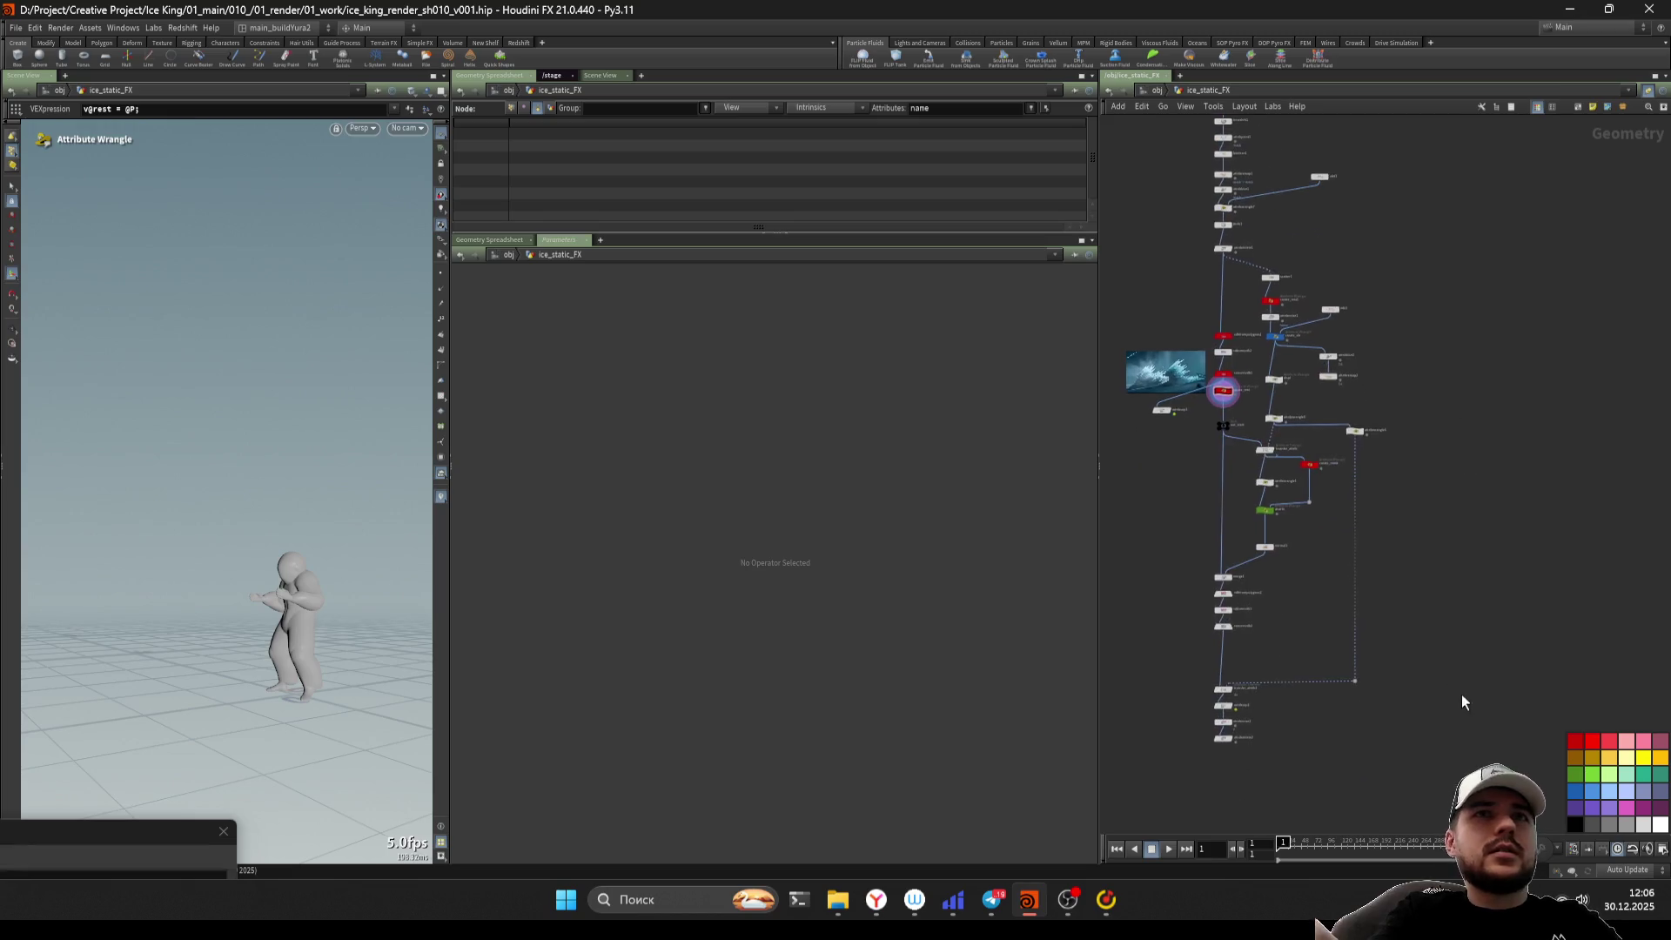
scroll(1230, 627, "up", 4)
left_click_drag(1231, 636, 1166, 584)
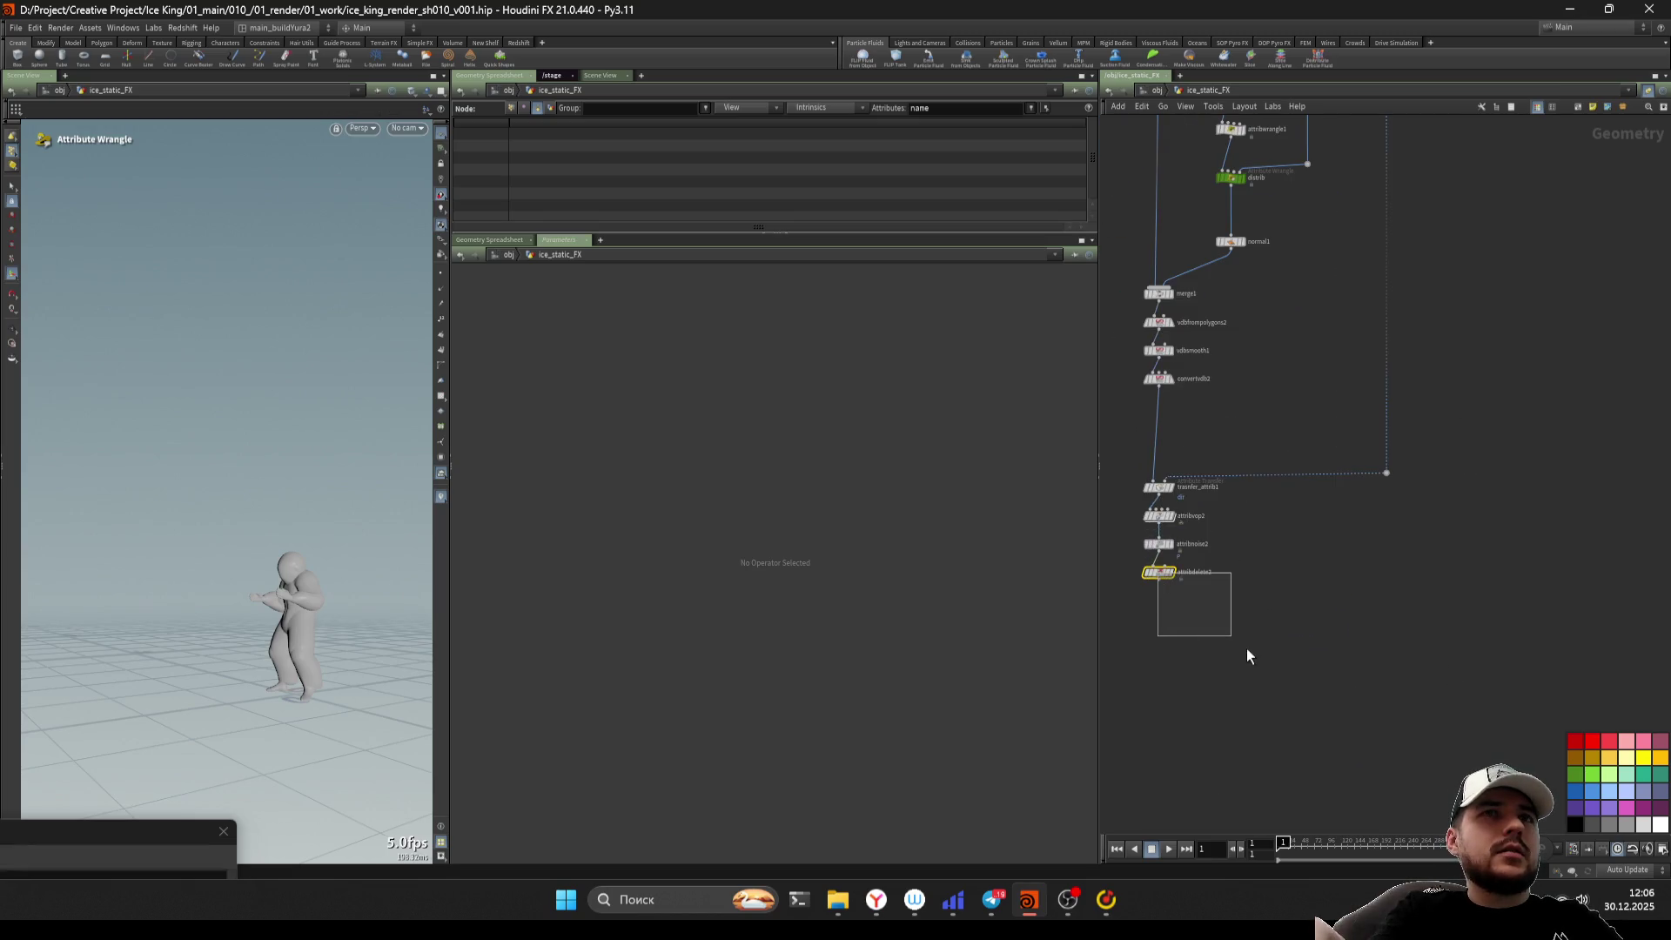
key("r")
scroll(1219, 620, "up", 3)
key("Tab")
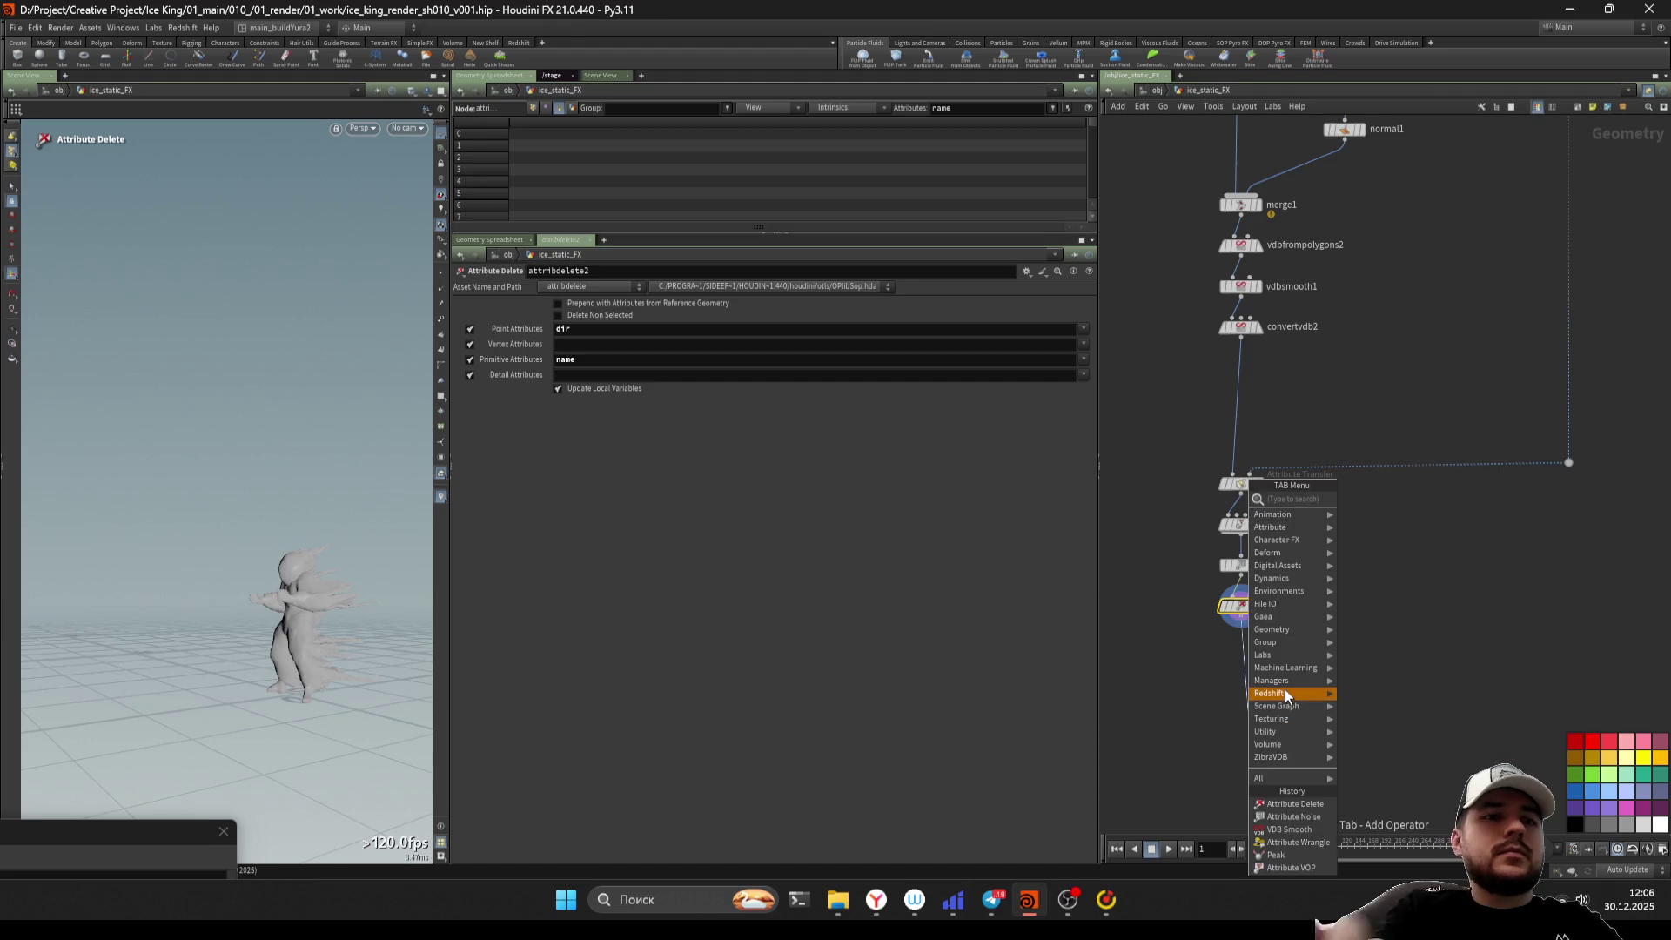
left_click(1281, 690)
left_click(1243, 713)
left_click_drag(1243, 713, 1237, 682)
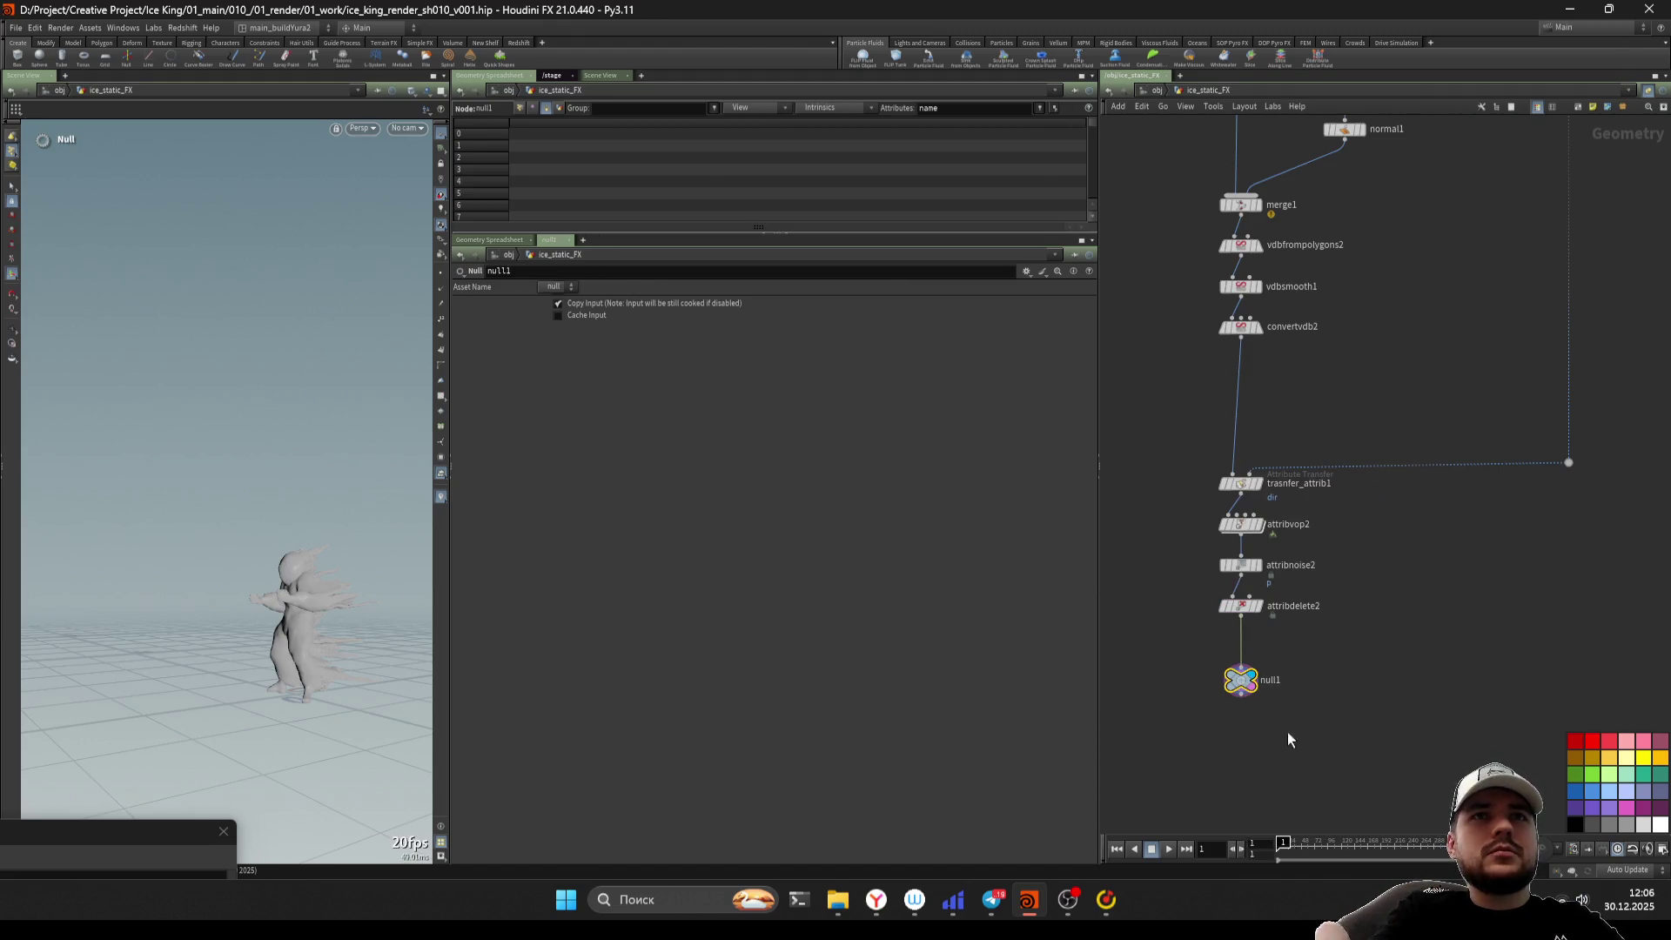
type("out_")
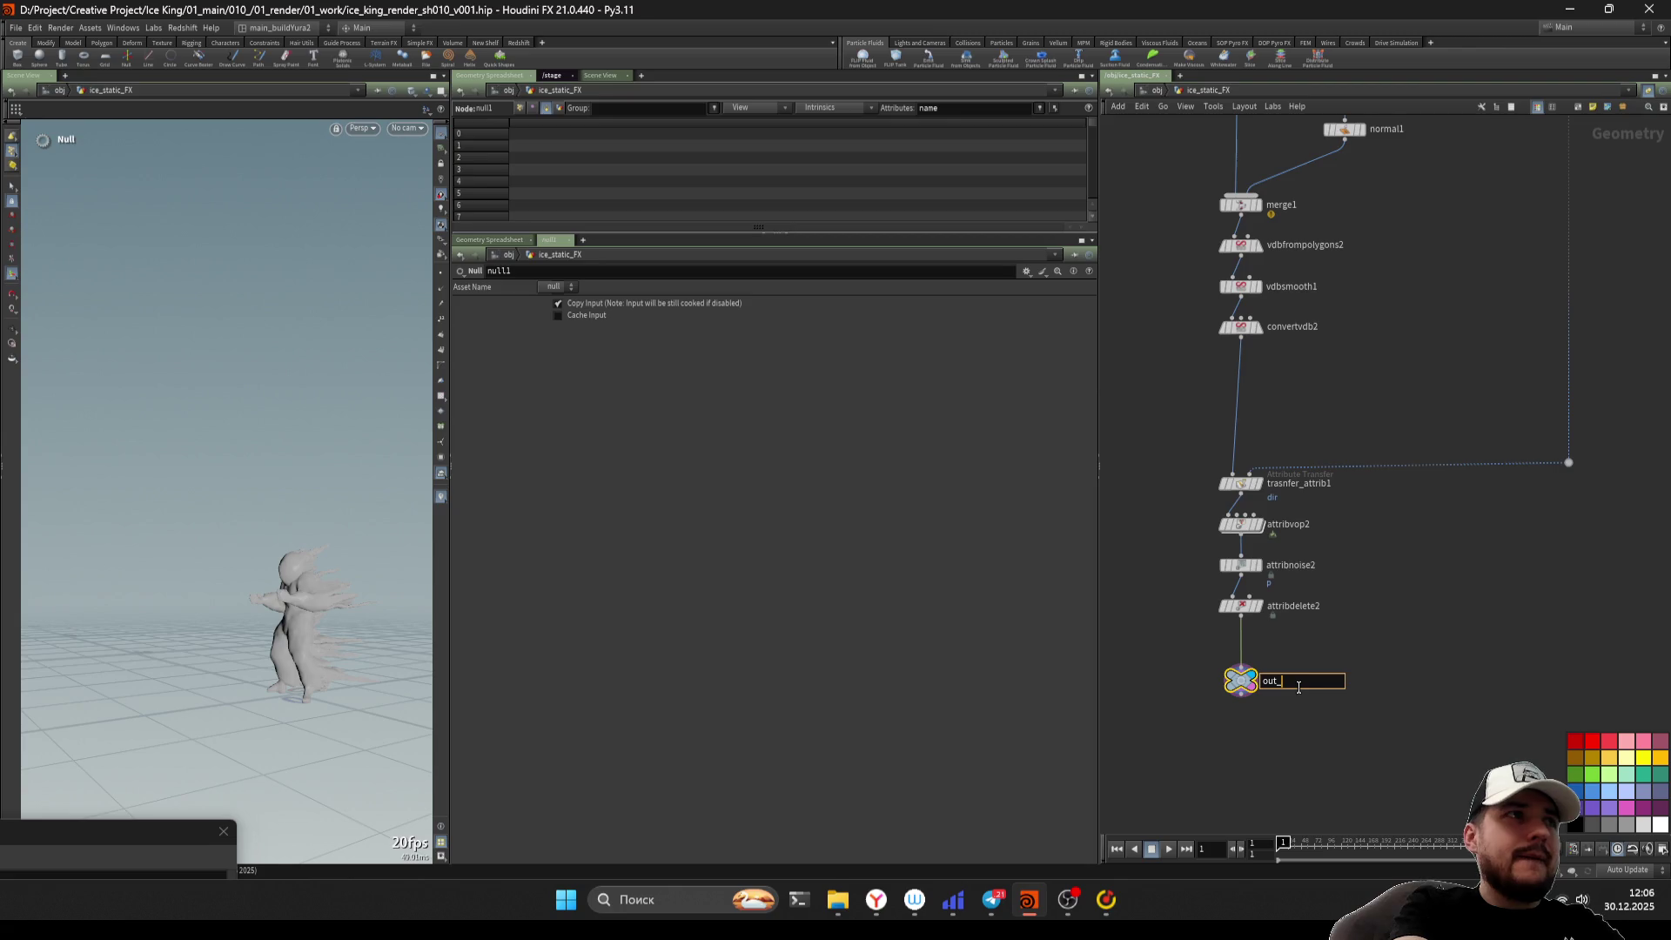
key("alt+Tab")
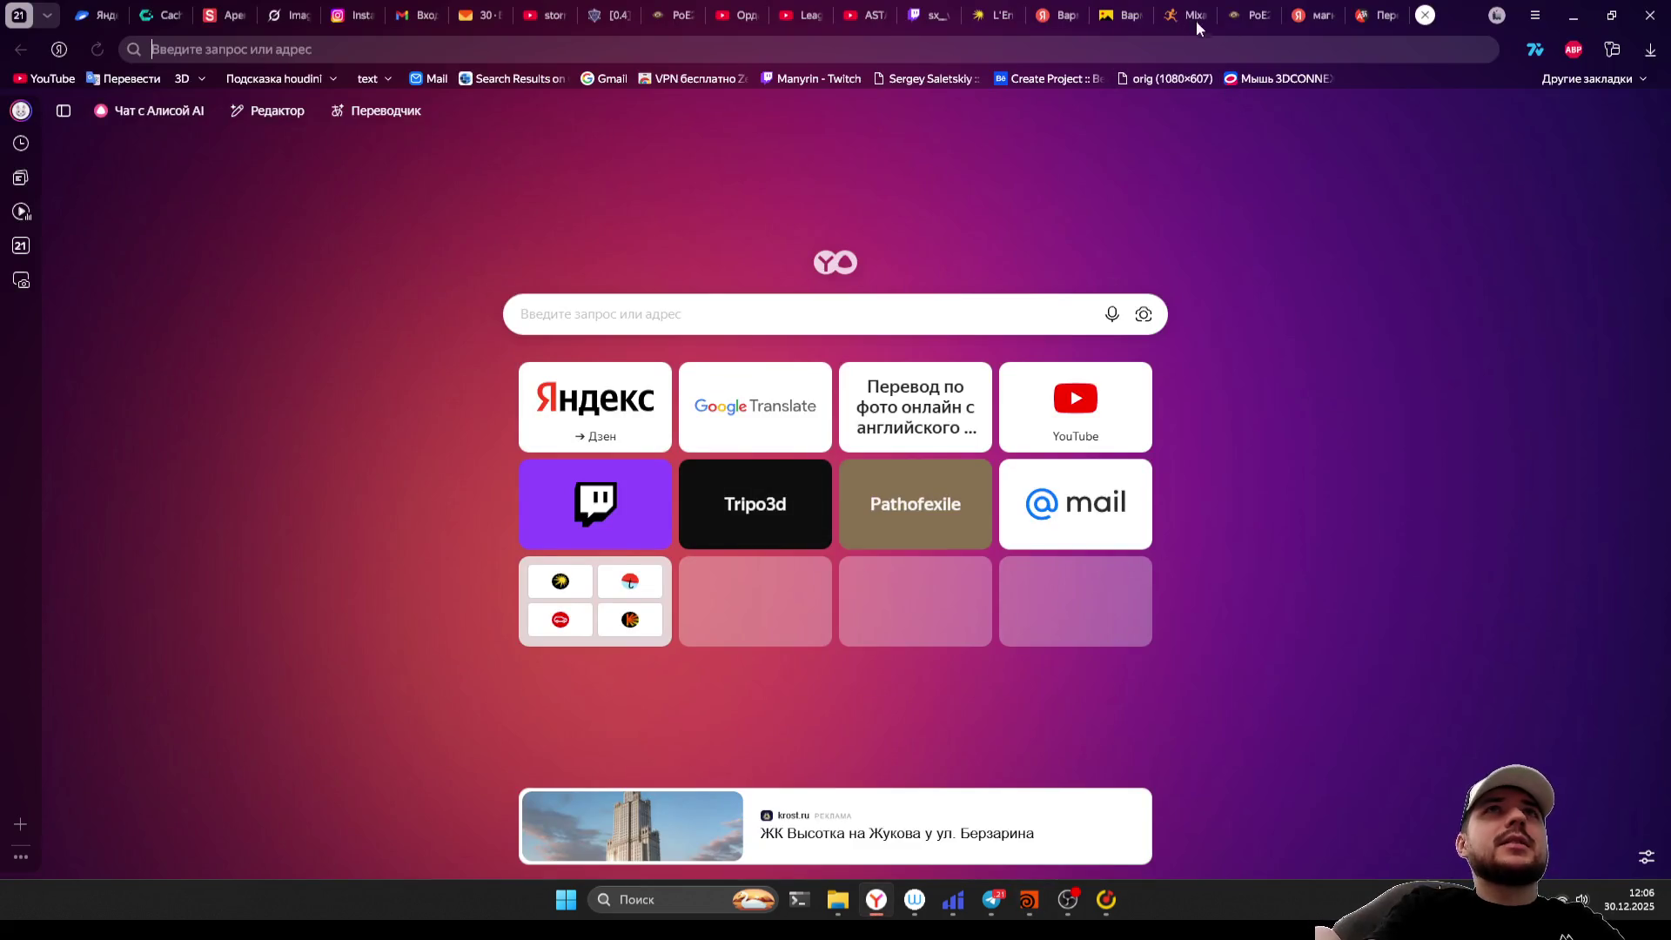
Browse Mixamo's Run animations, then search '3d model free download' in a new tab
left_click(1195, 21)
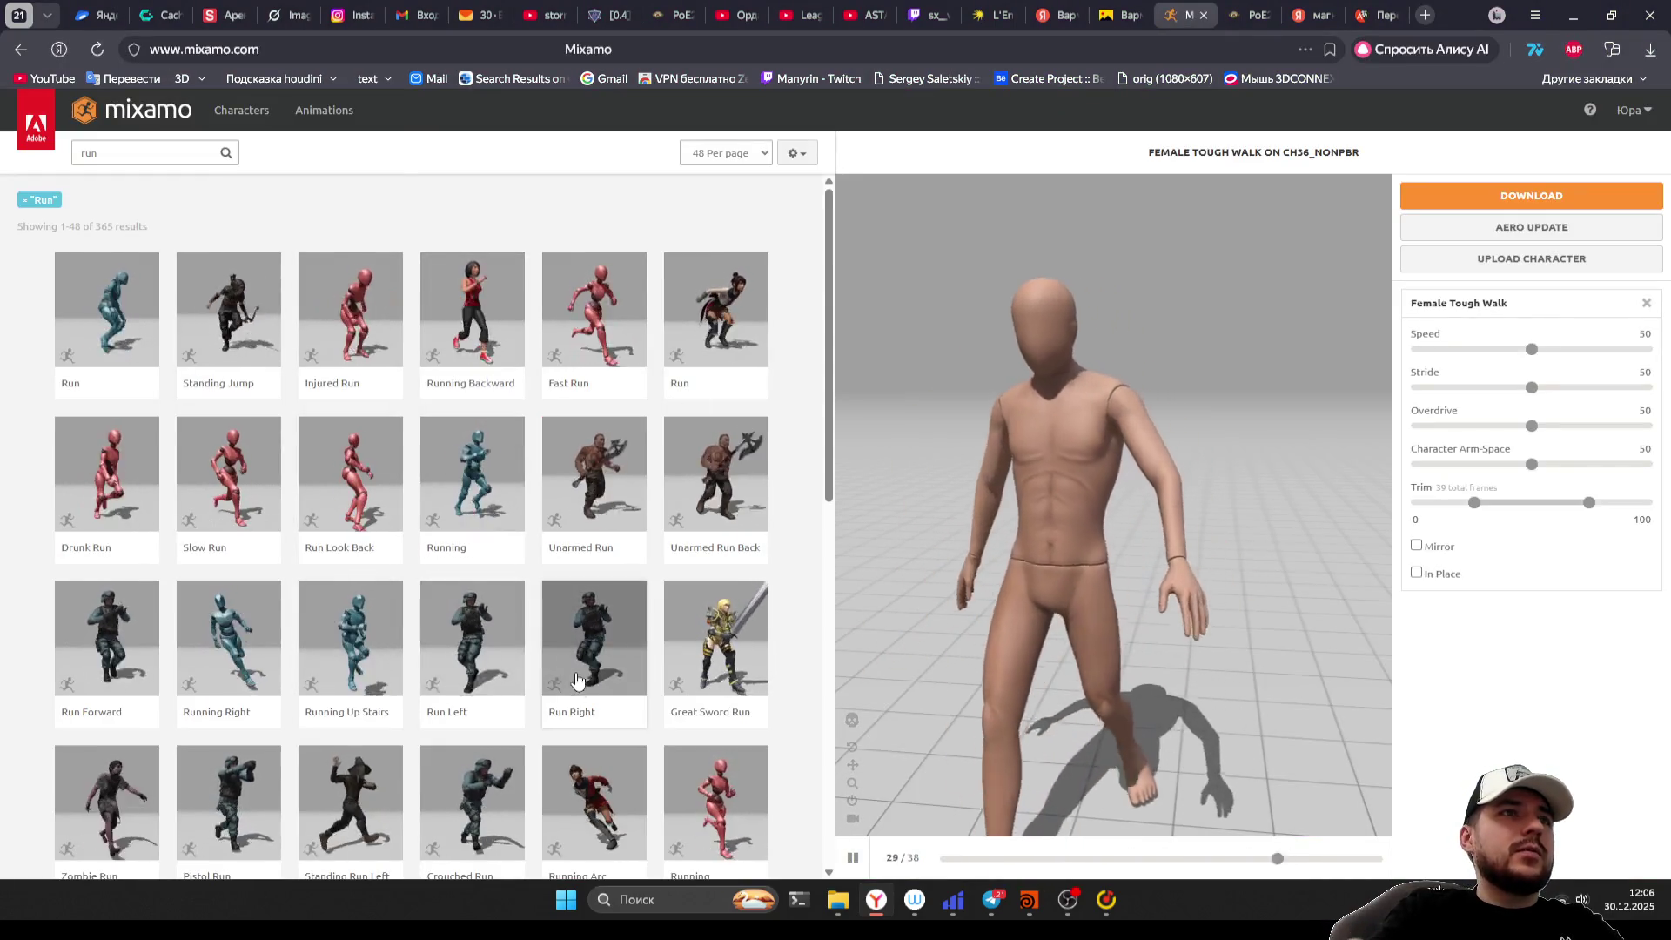
scroll(577, 680, "down", 5)
scroll(348, 435, "up", 6)
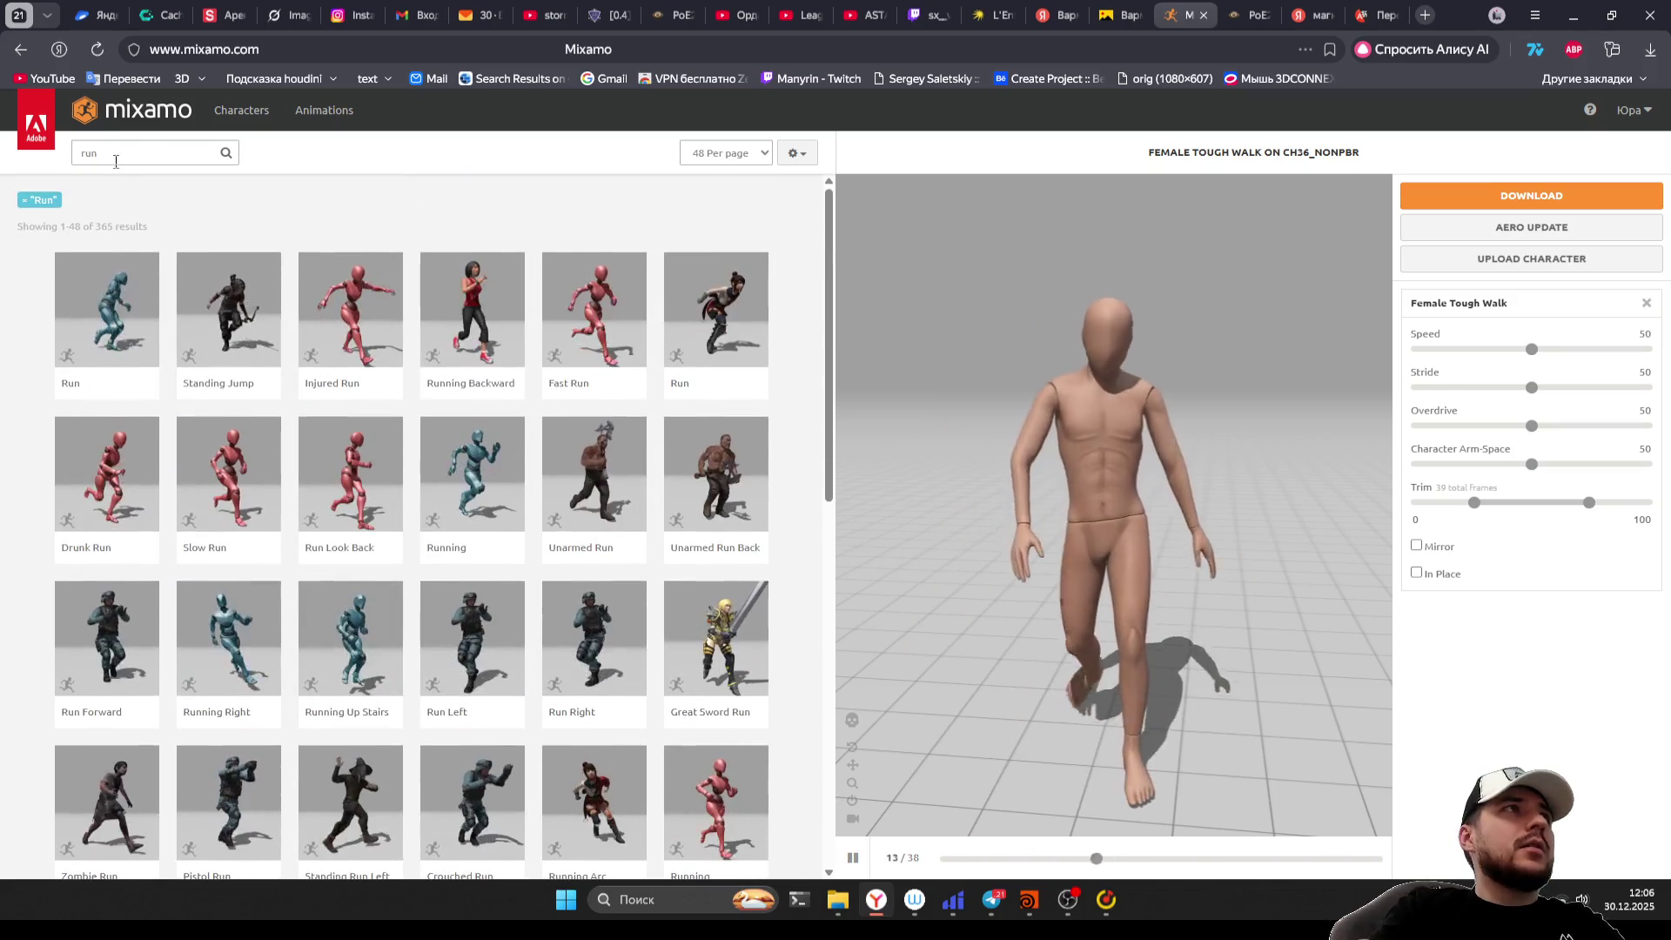
left_click(1425, 15)
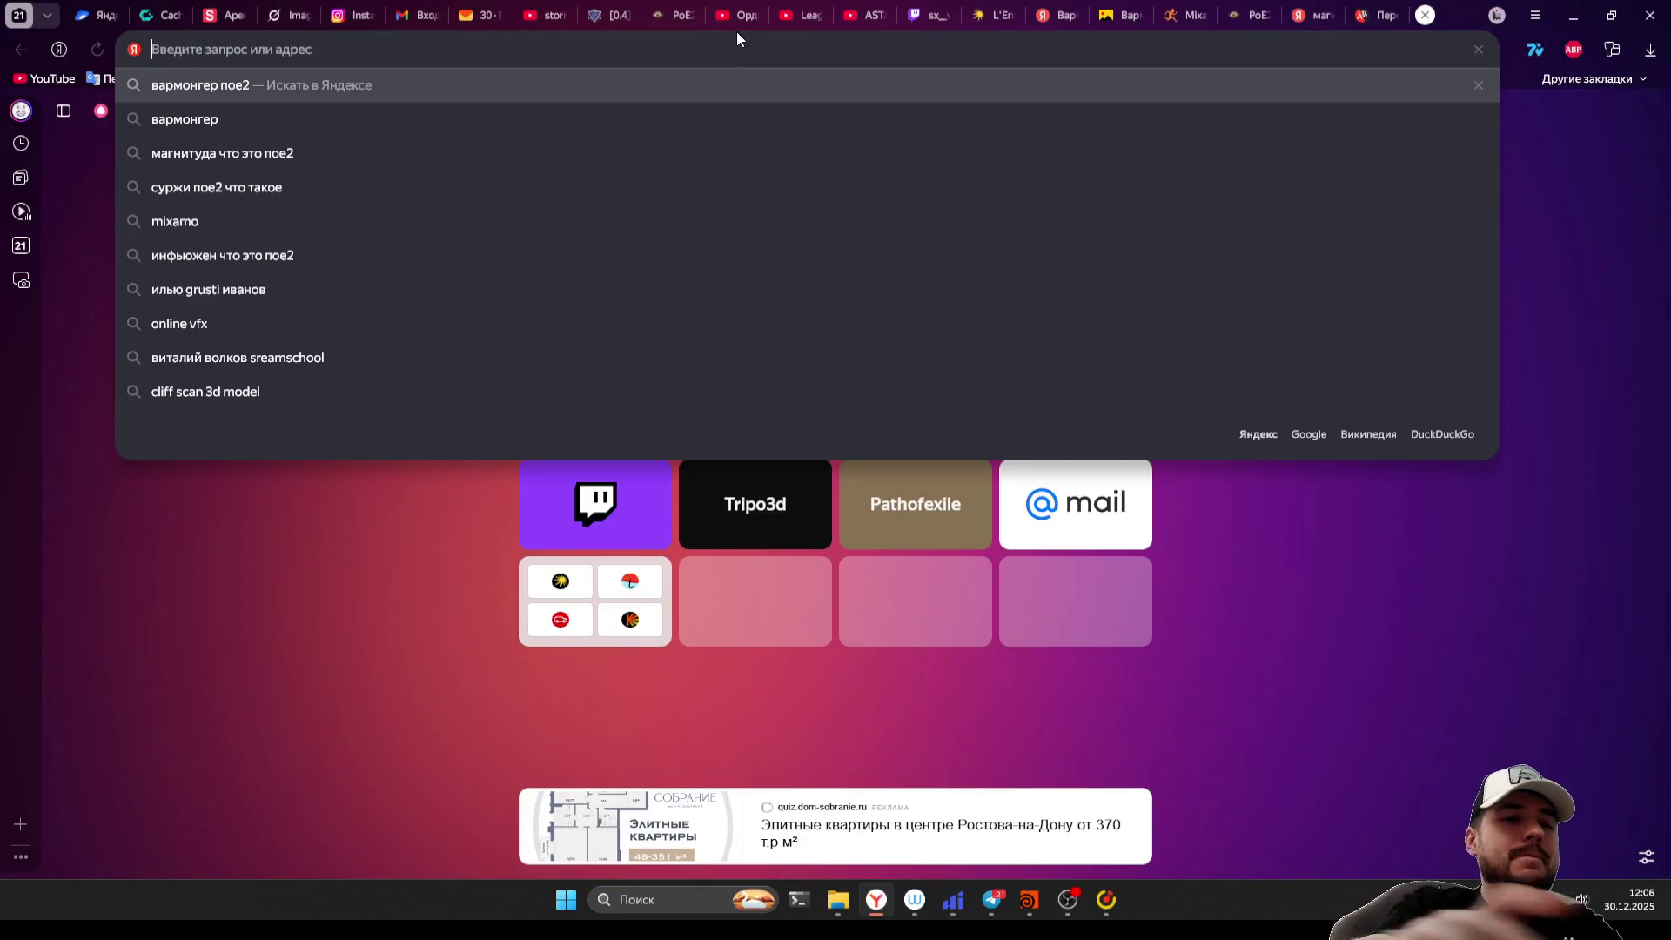
type("3d model f")
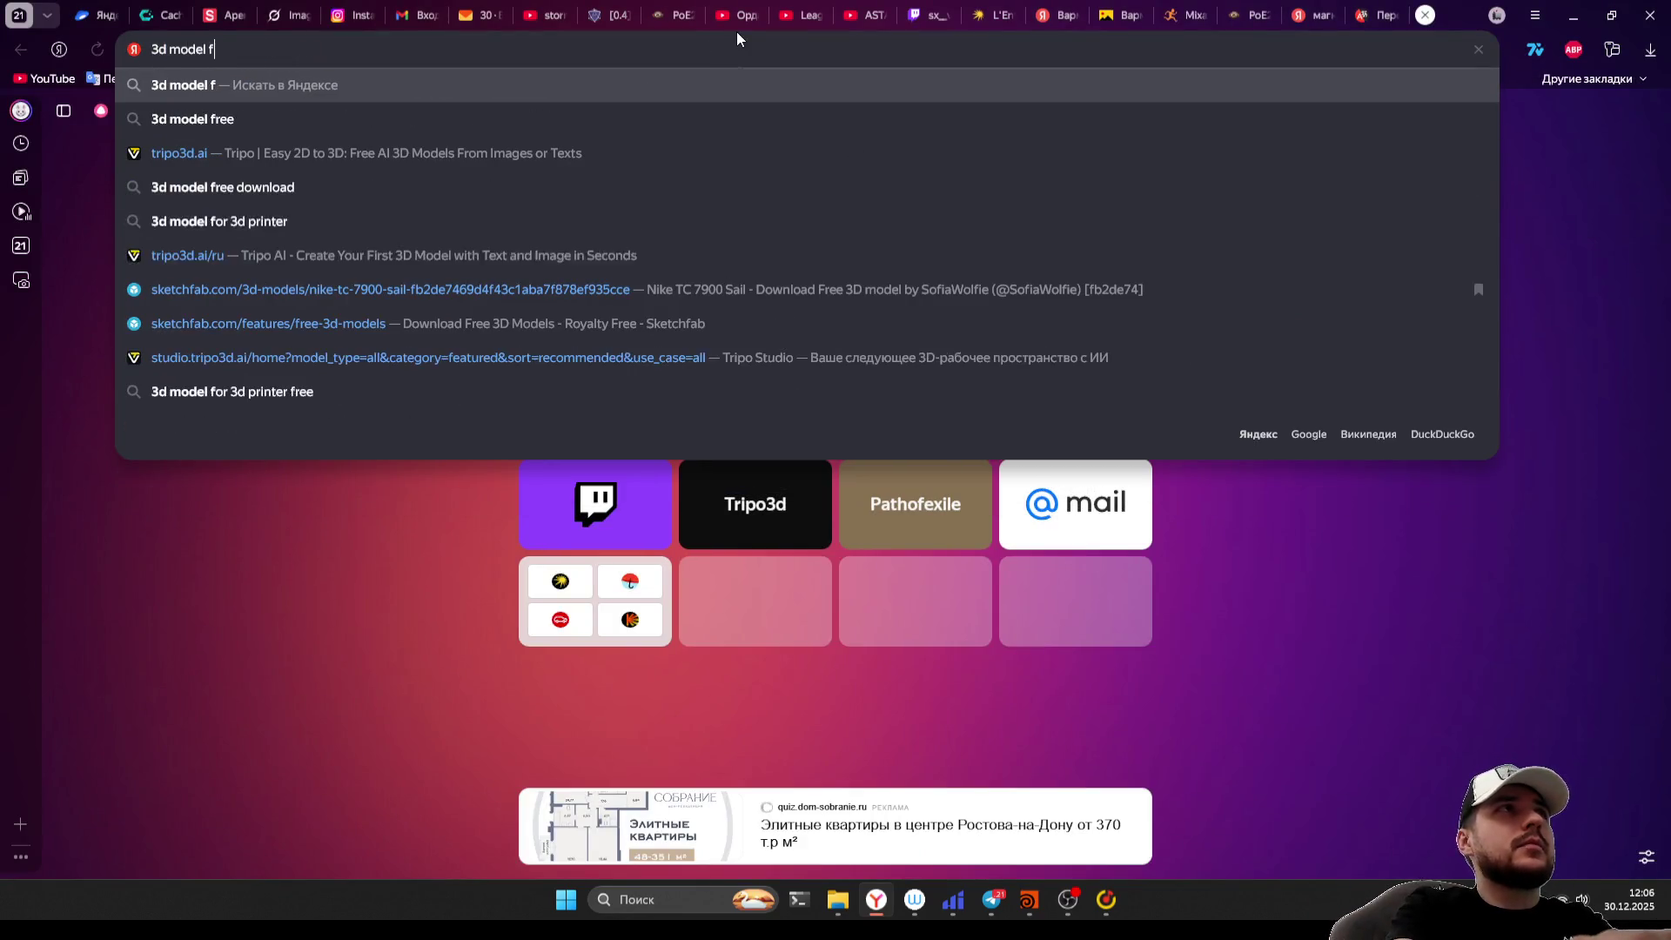
type("ree download")
key("Return")
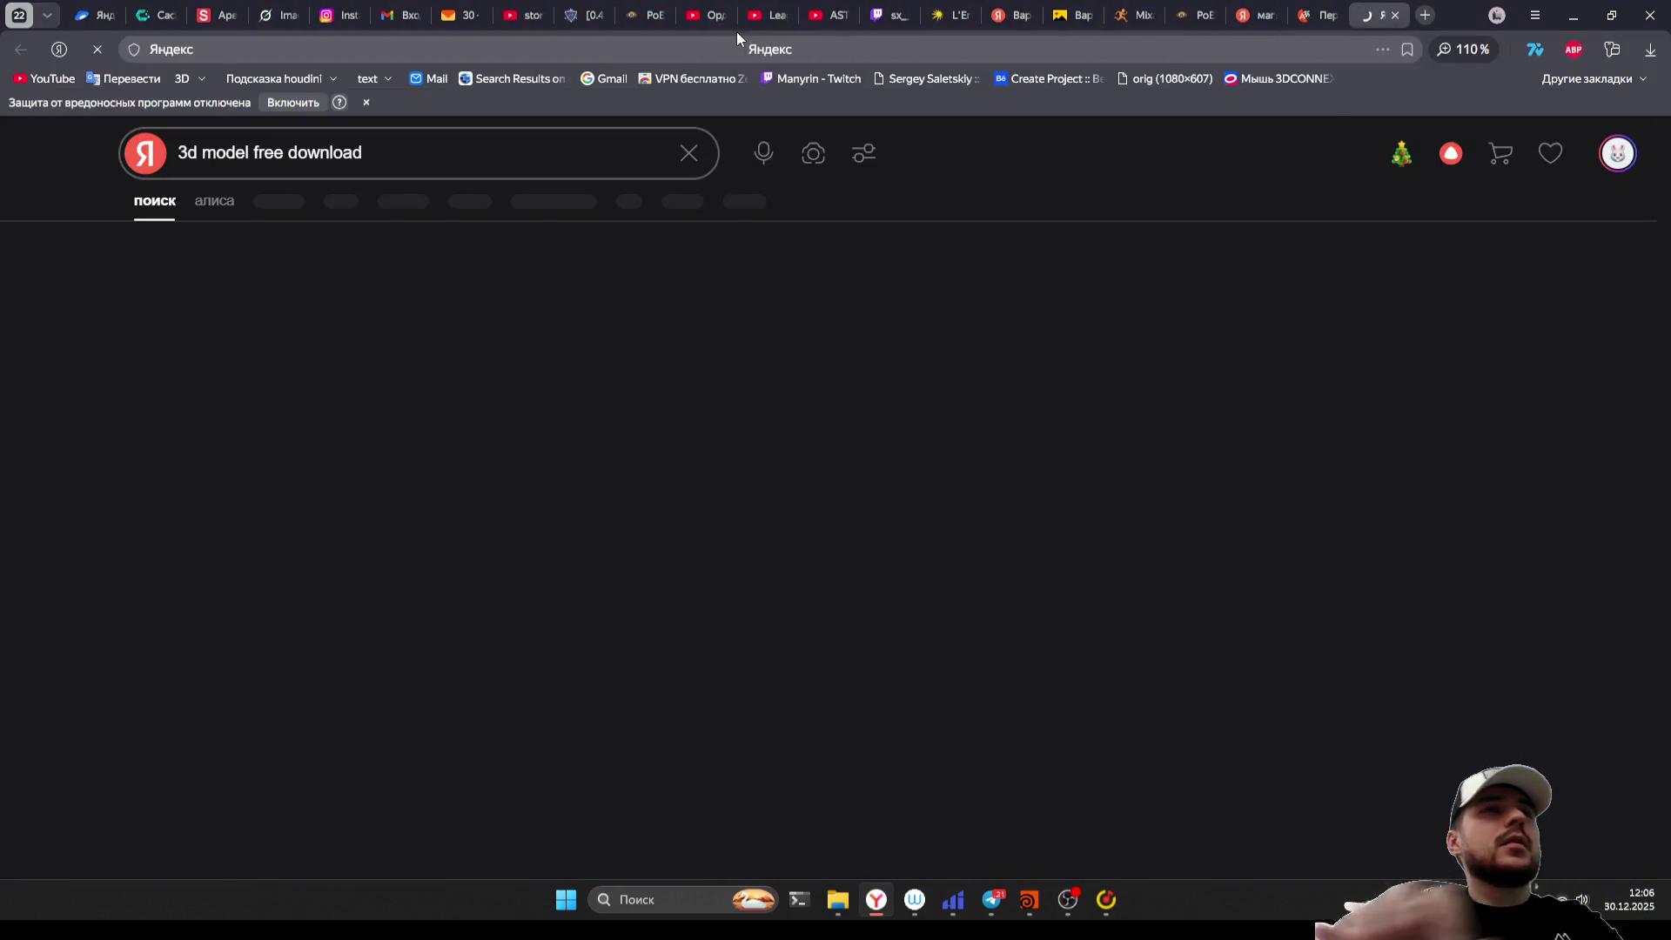
Open Sketchfab's free 3D models page and enter a 'char' model search
left_click(261, 246)
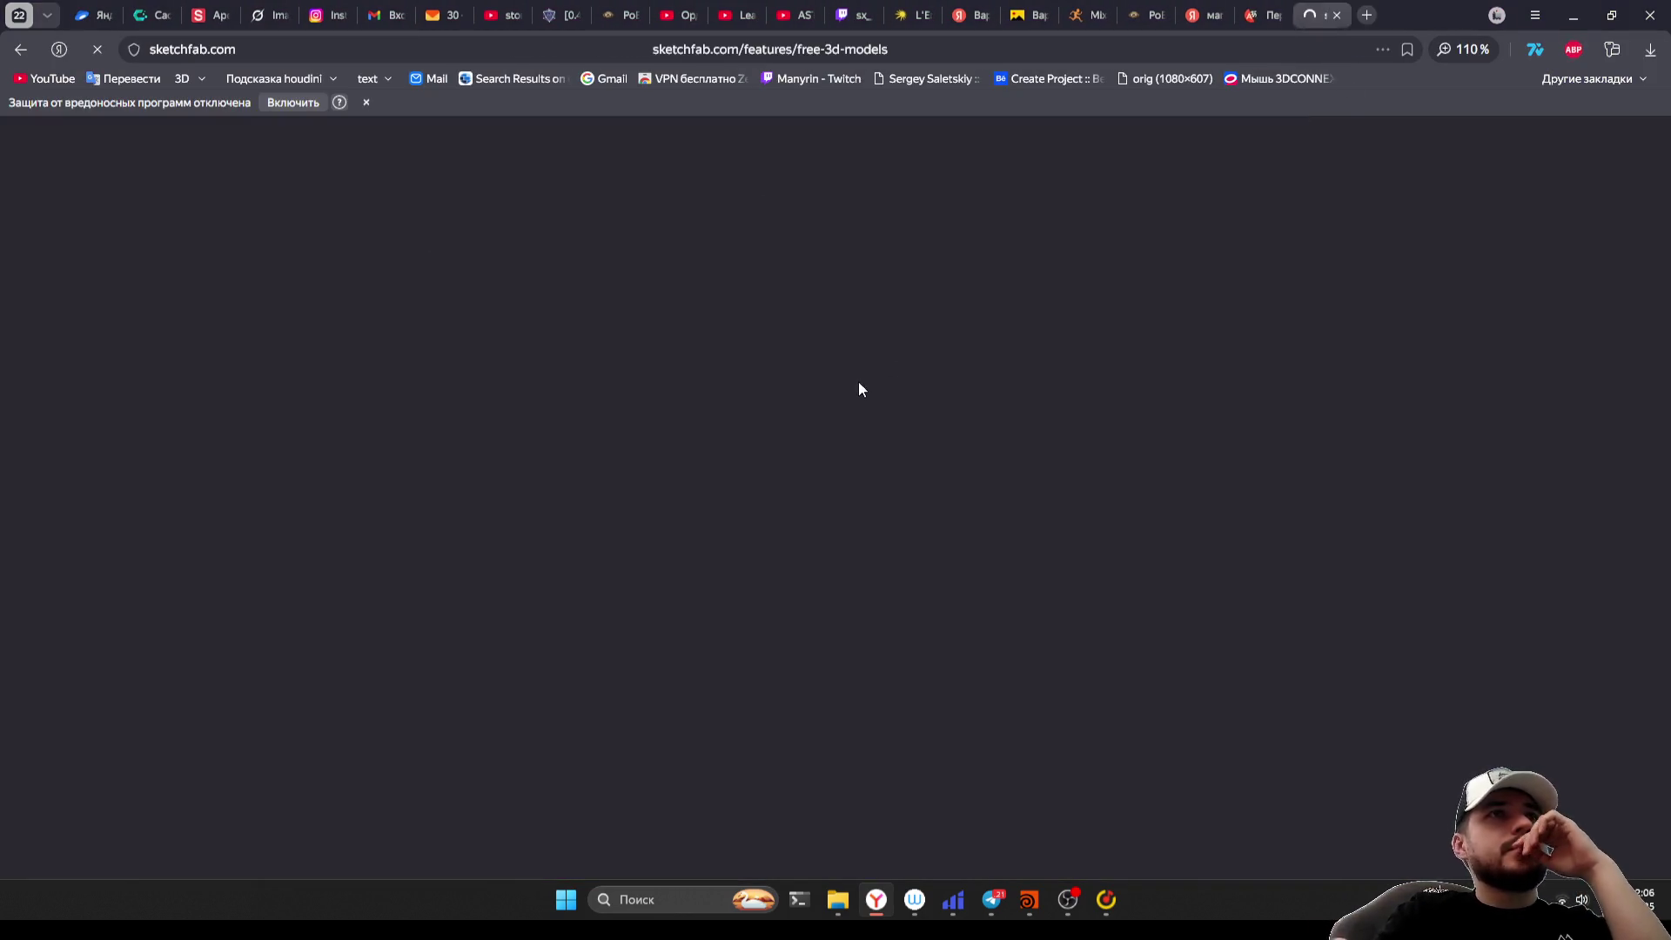
scroll(246, 581, "down", 10)
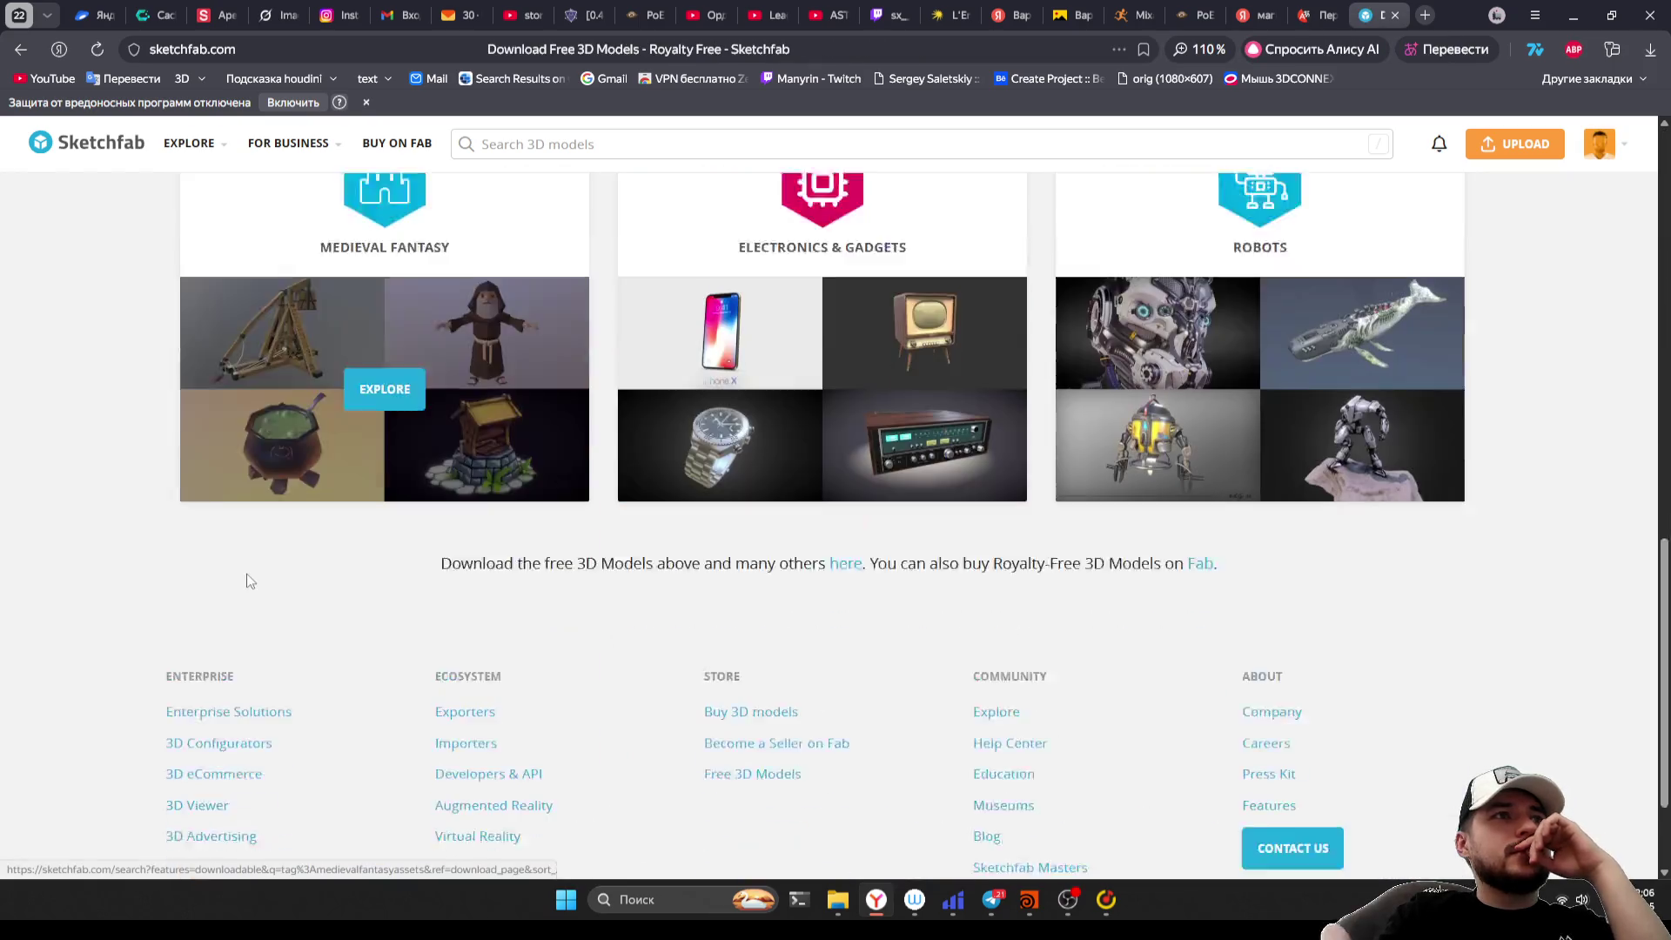
scroll(235, 627, "up", 7)
left_click(582, 149)
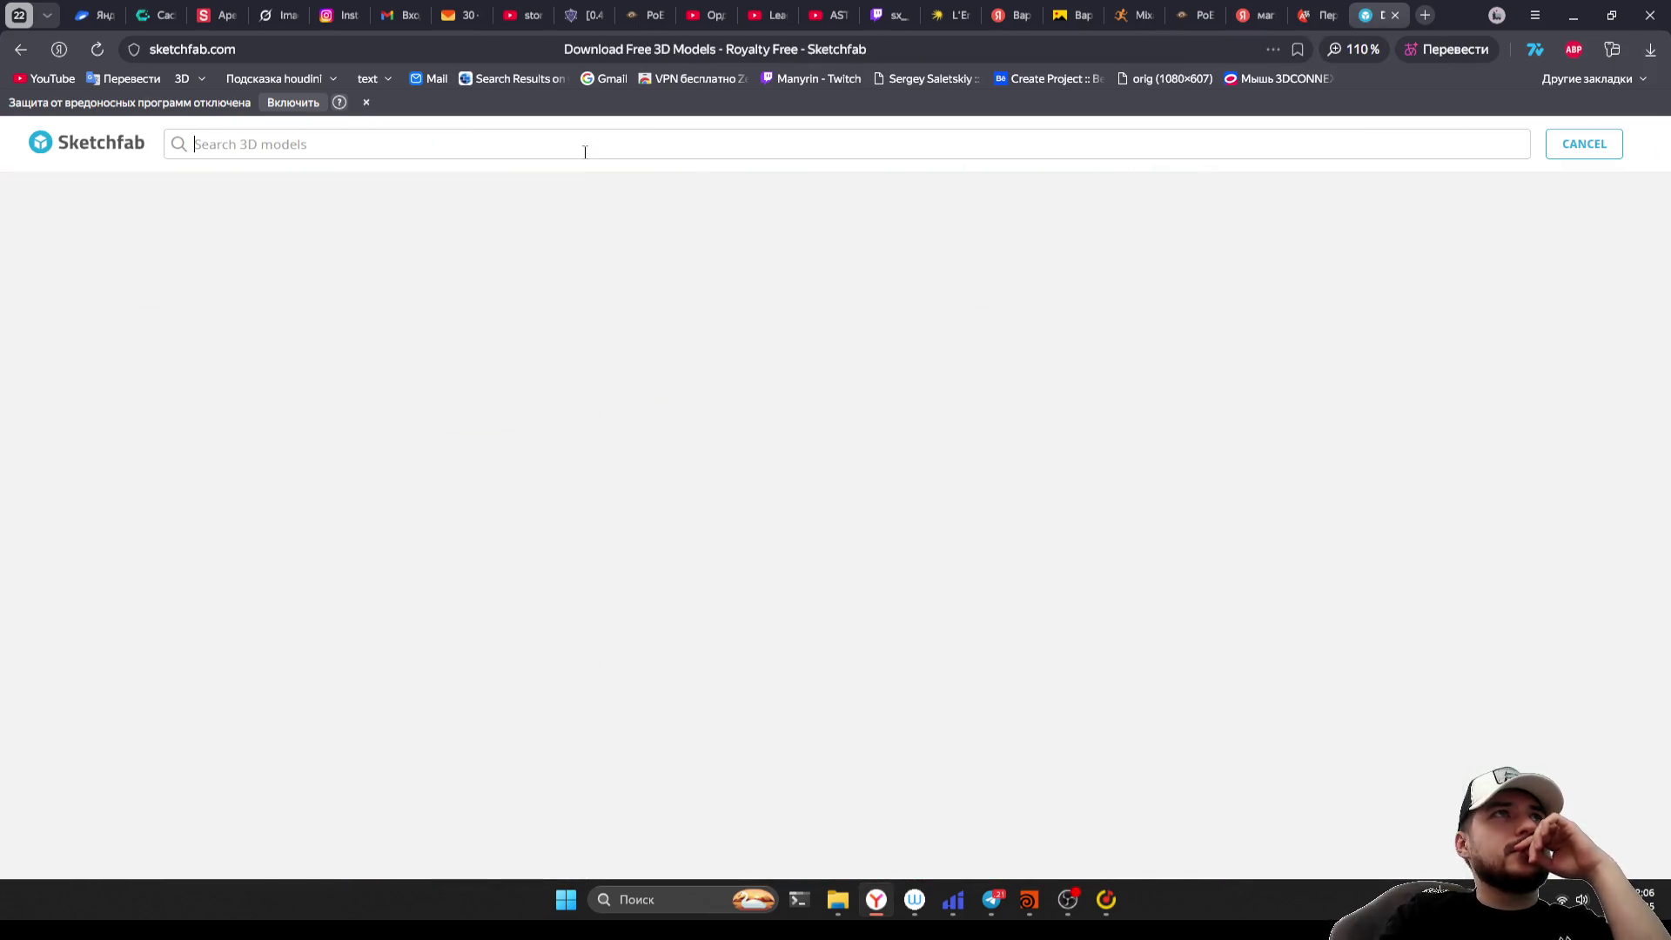
type("char")
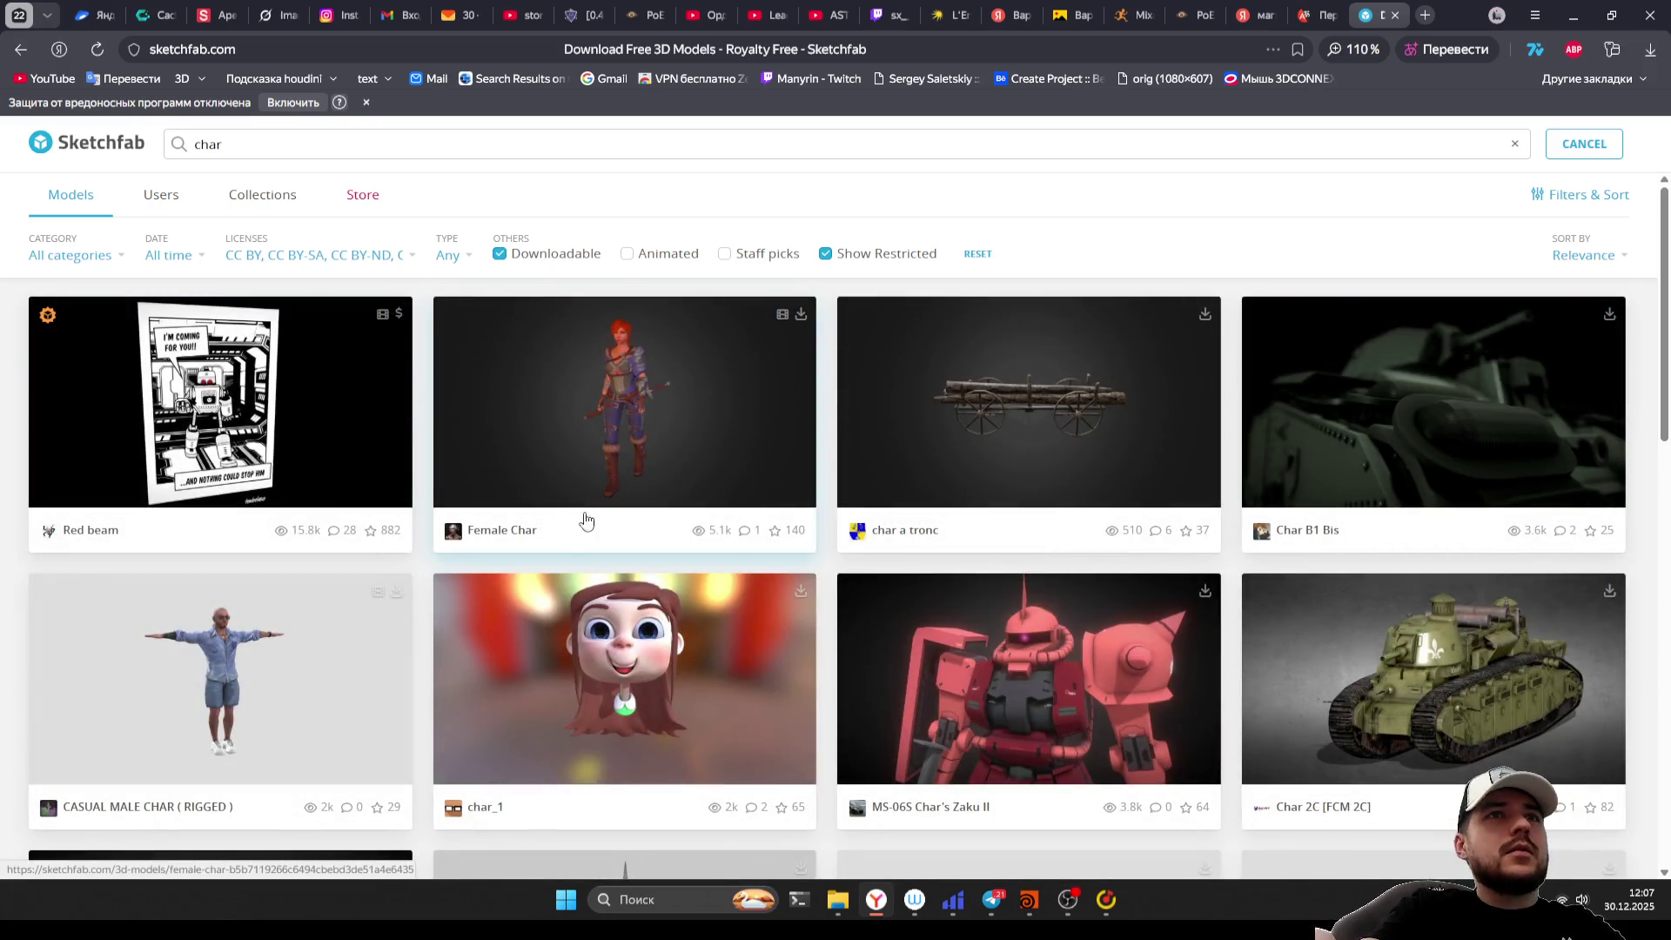
Scroll down through the downloadable Sketchfab model results
scroll(996, 673, "down", 10)
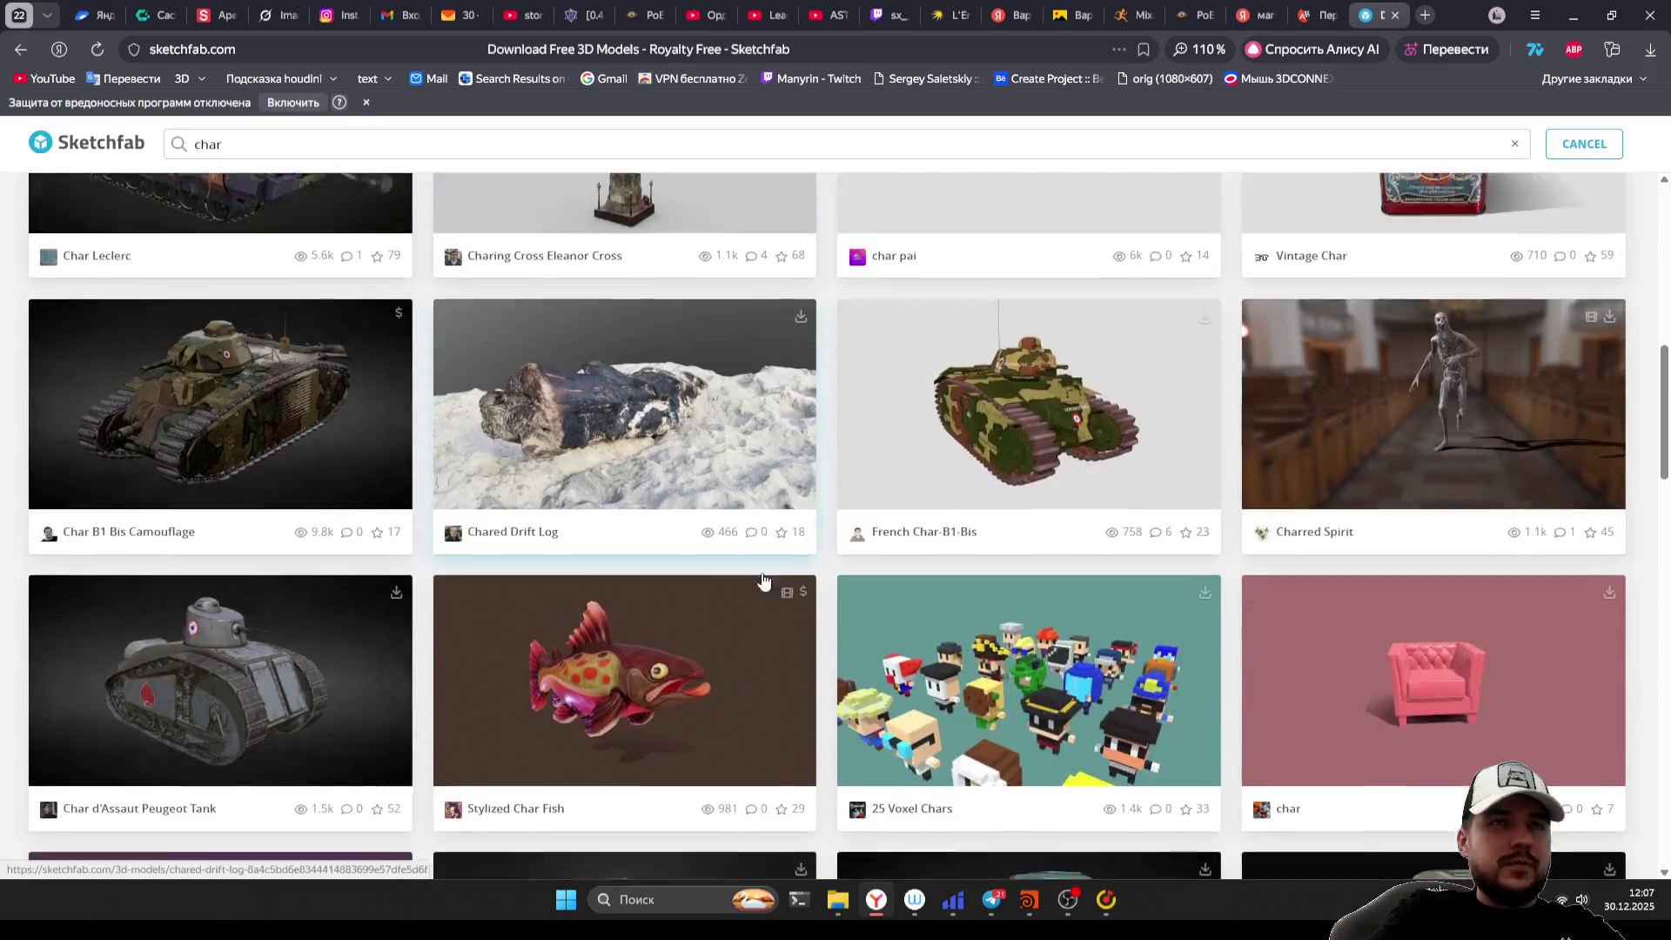
scroll(843, 613, "down", 1)
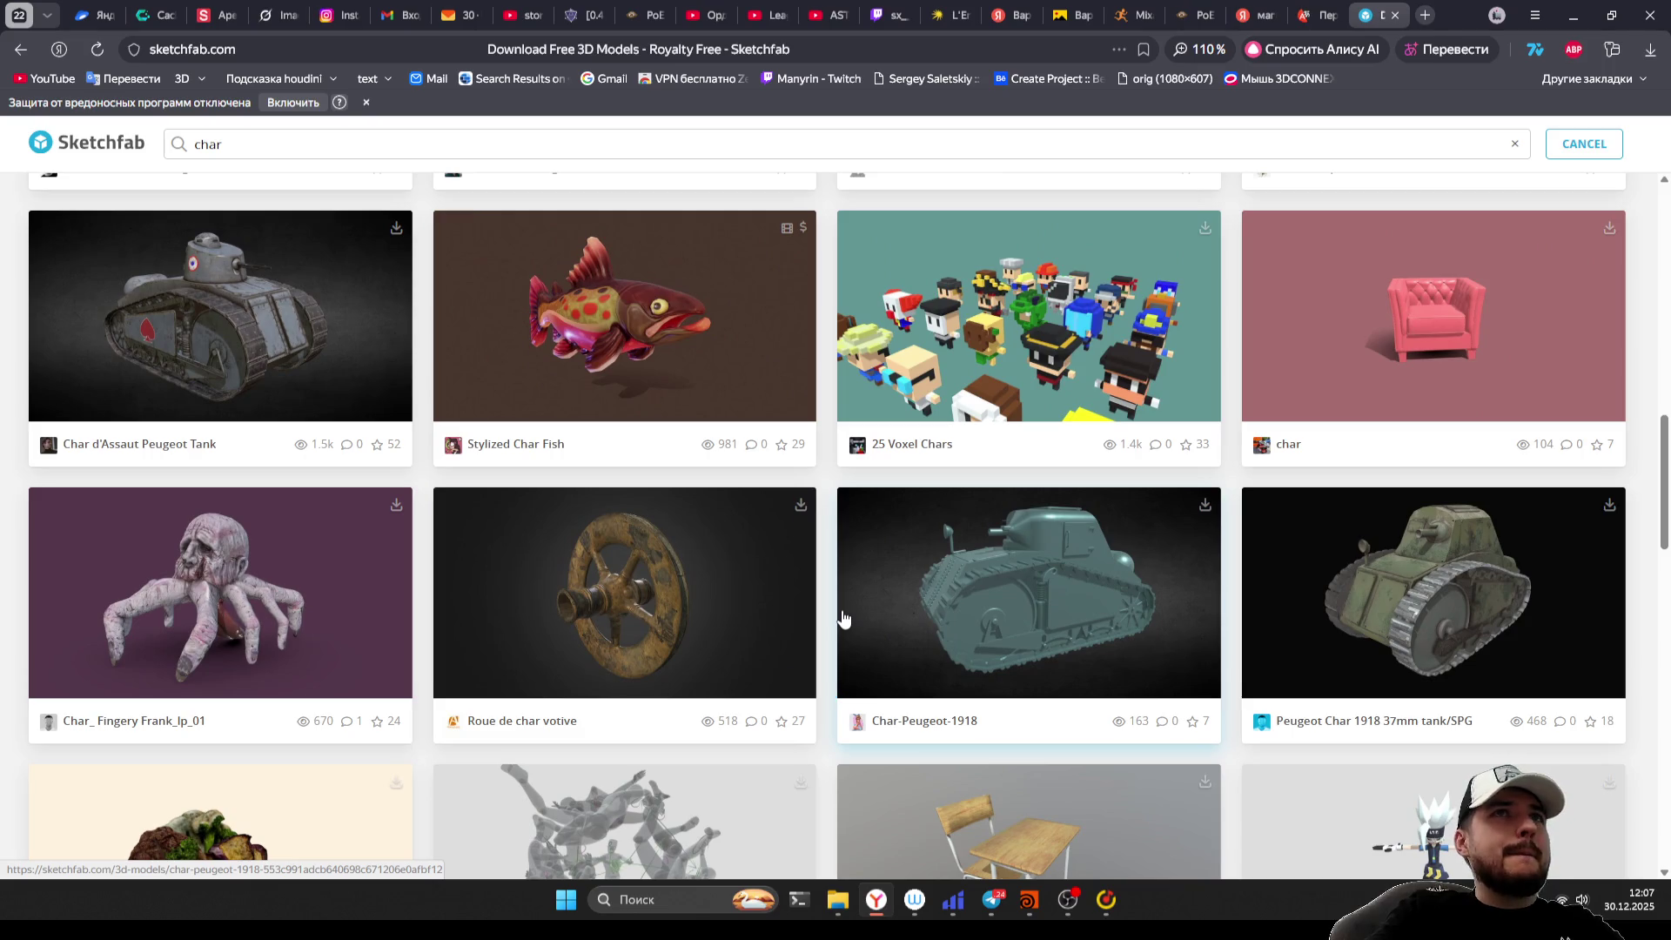
scroll(844, 618, "down", 4)
scroll(849, 610, "down", 4)
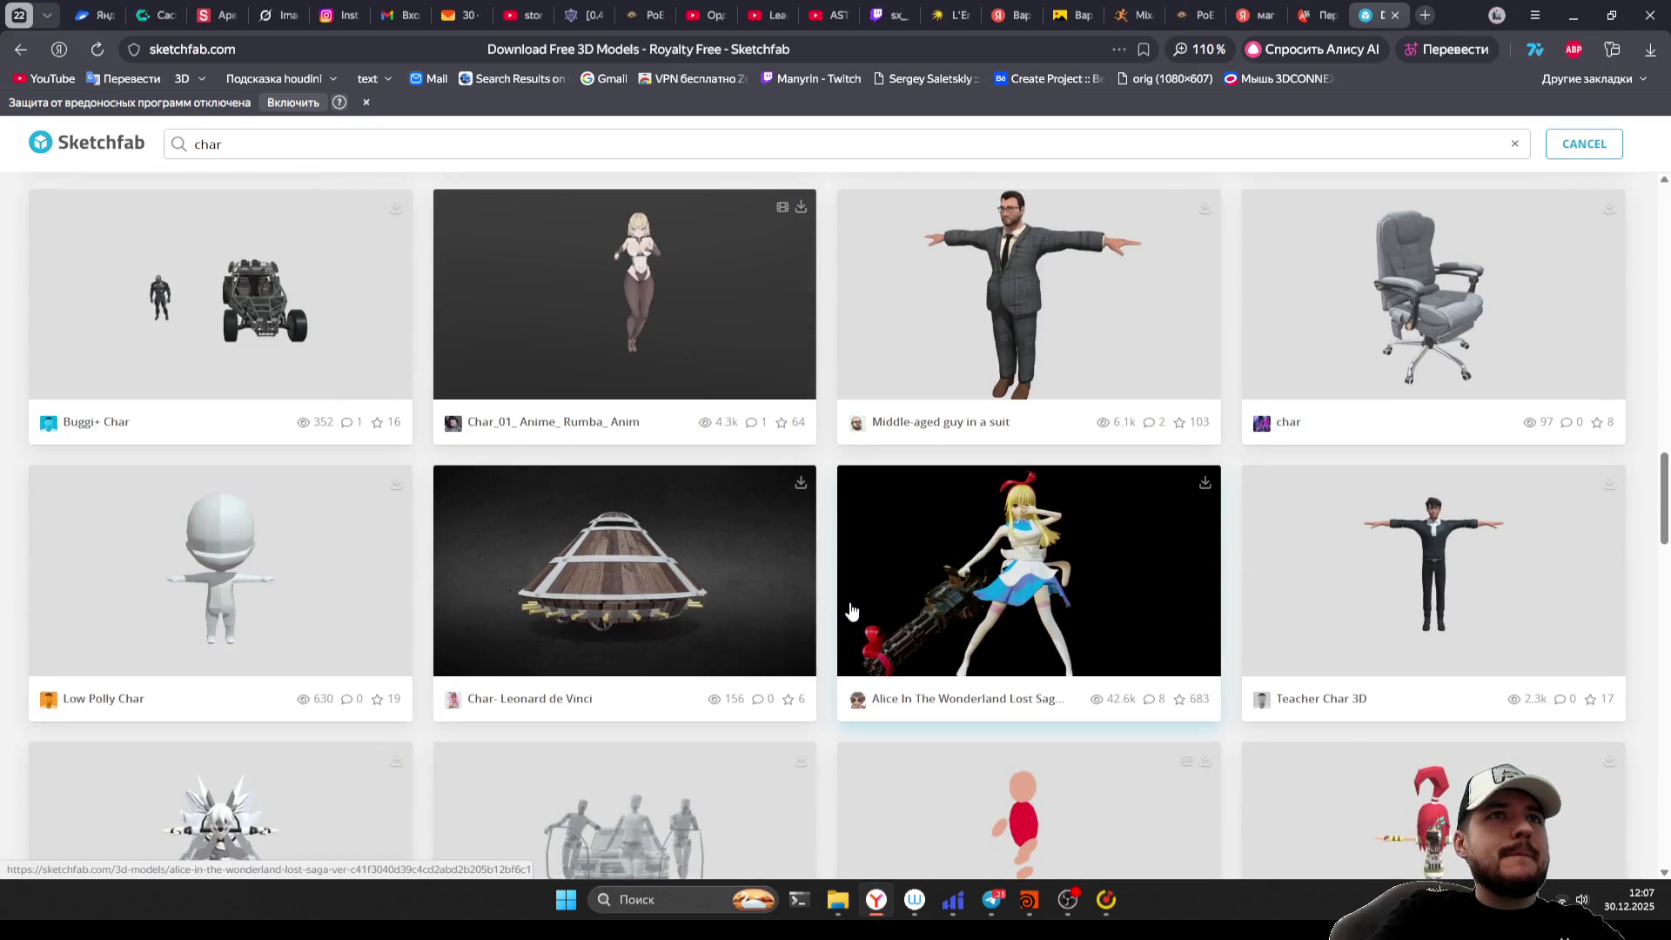
scroll(851, 611, "down", 5)
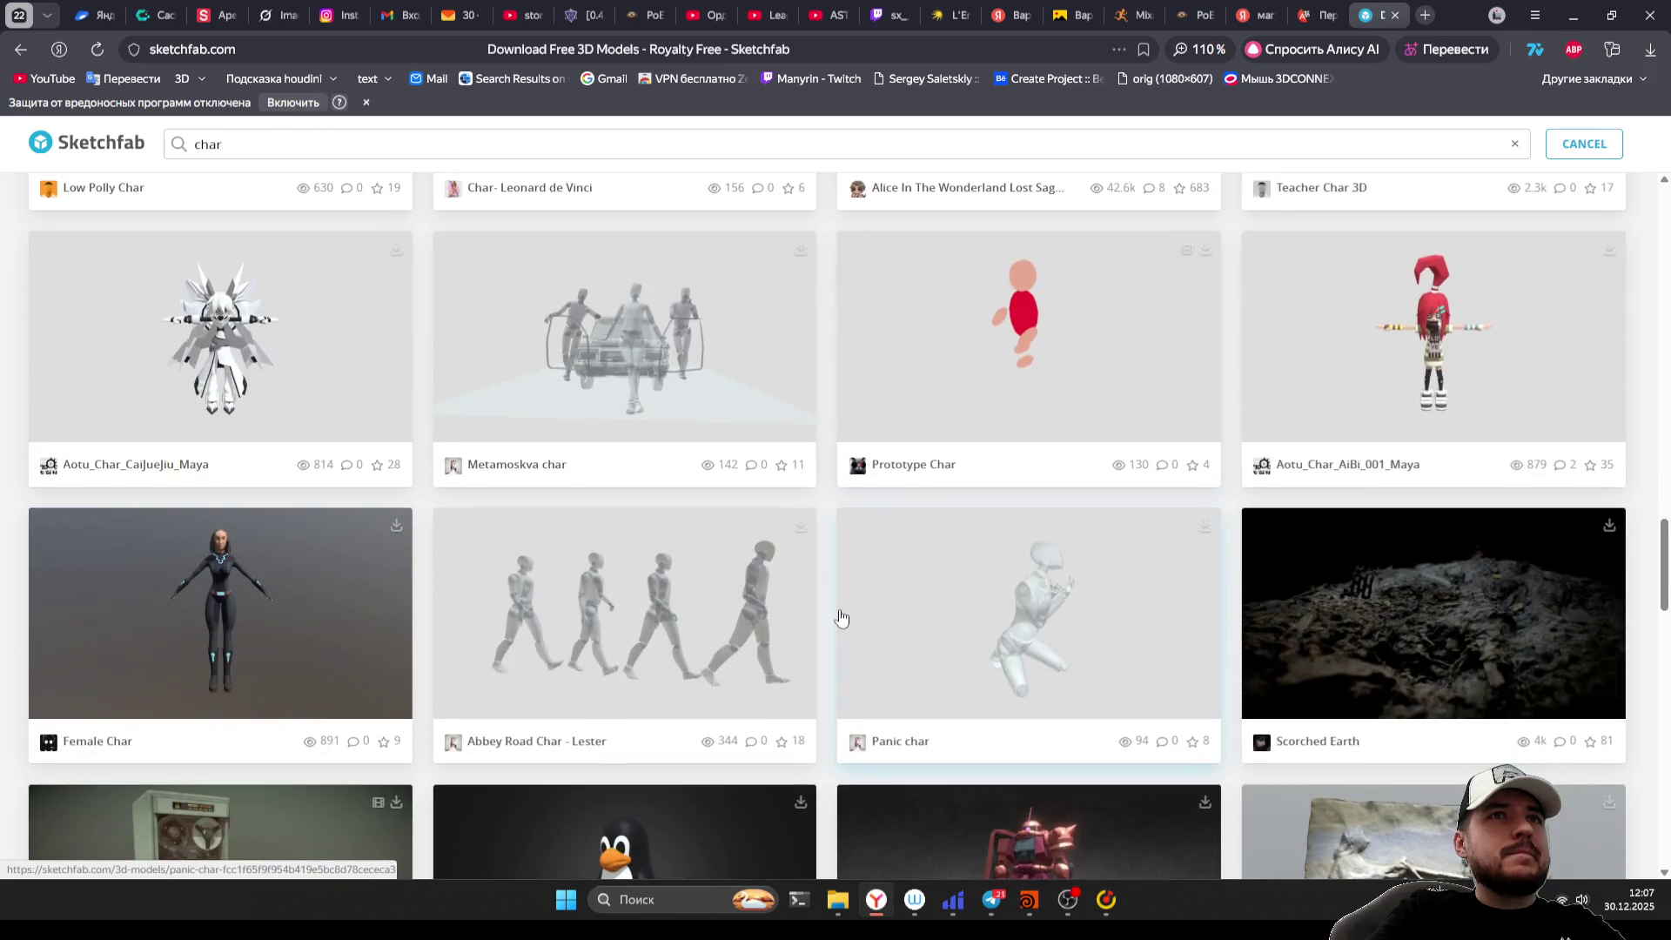
scroll(841, 617, "down", 7)
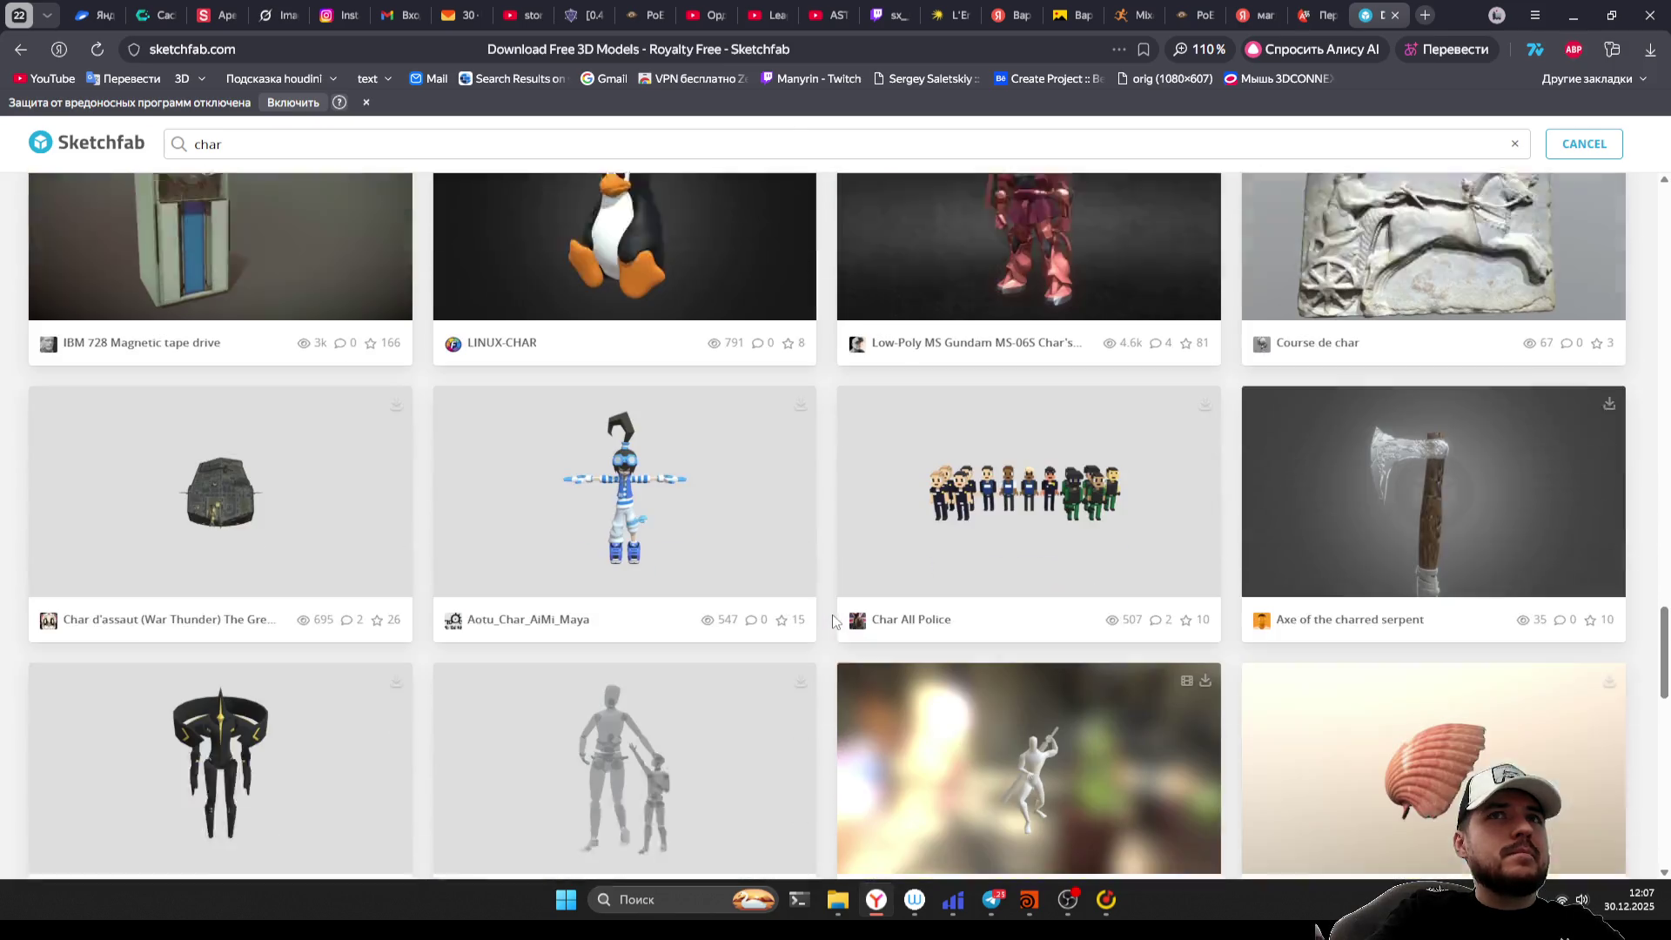
scroll(834, 619, "down", 8)
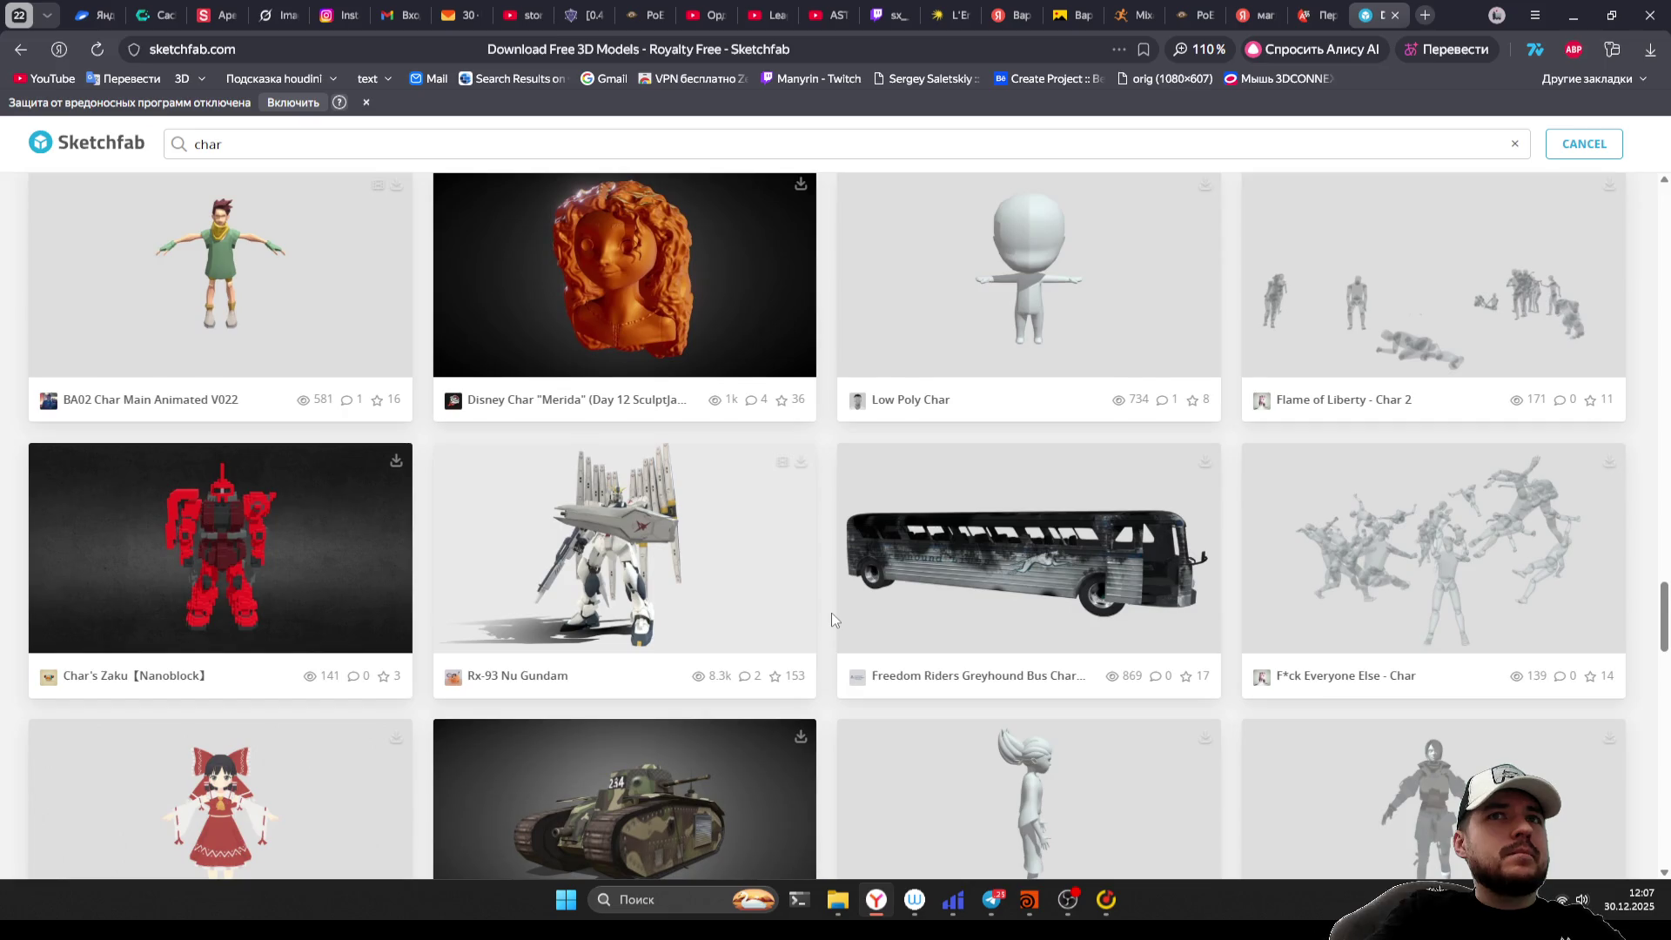
scroll(832, 620, "down", 5)
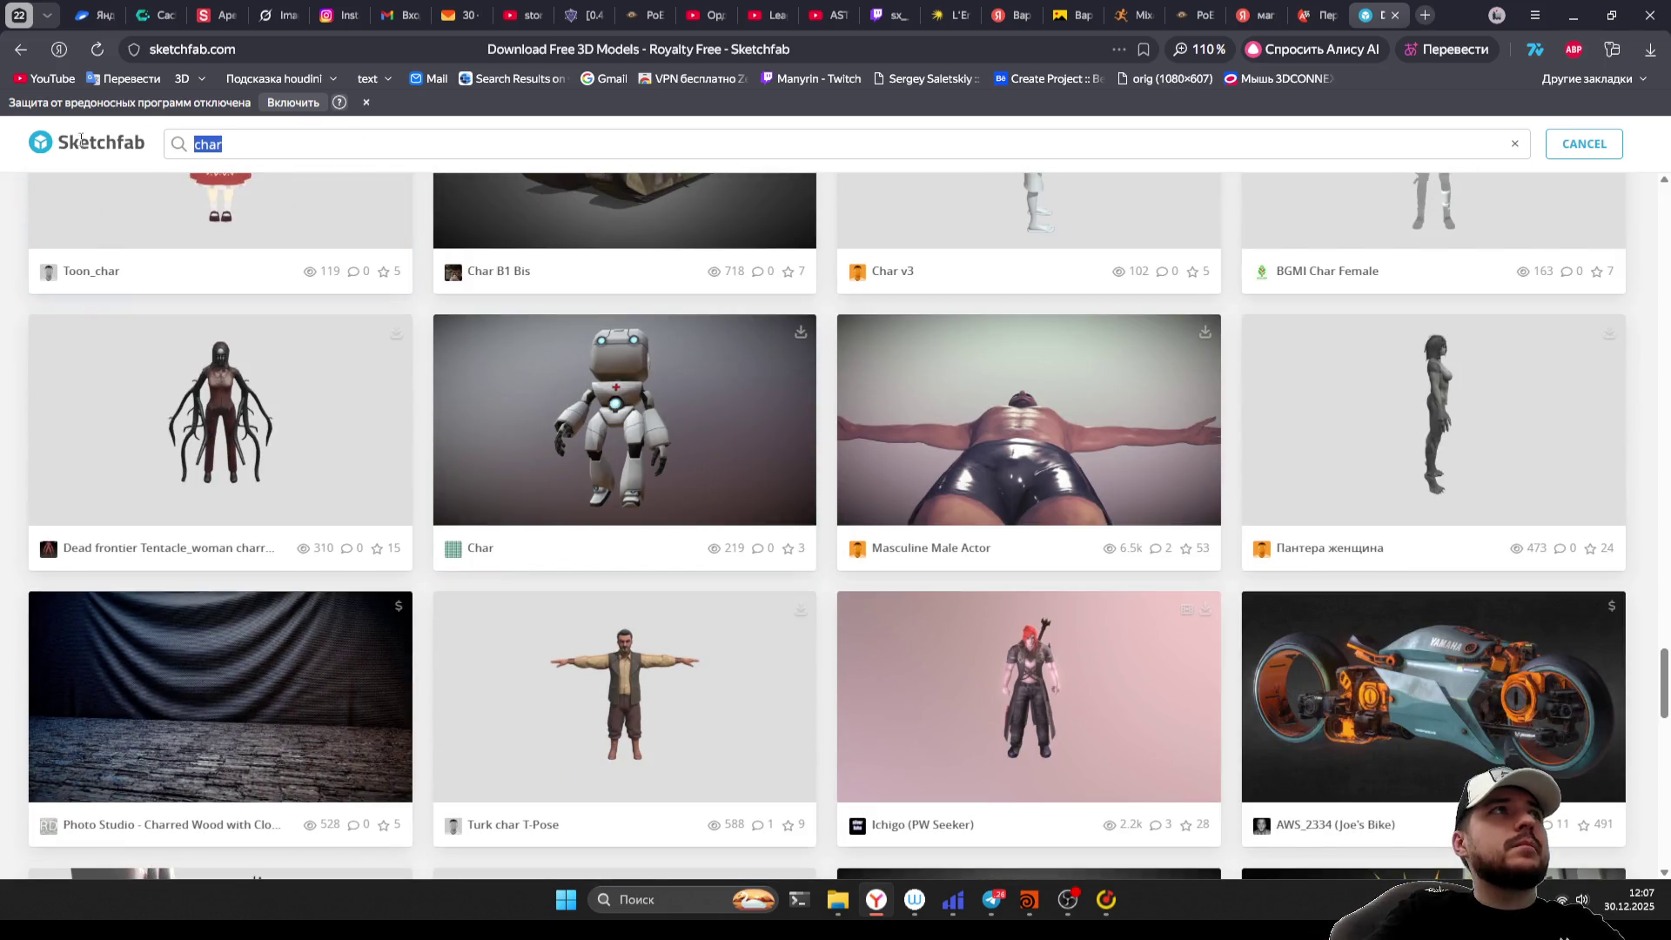
Search Sketchfab for 'hero' and scroll through the first rows of results
type("hero")
key("Return")
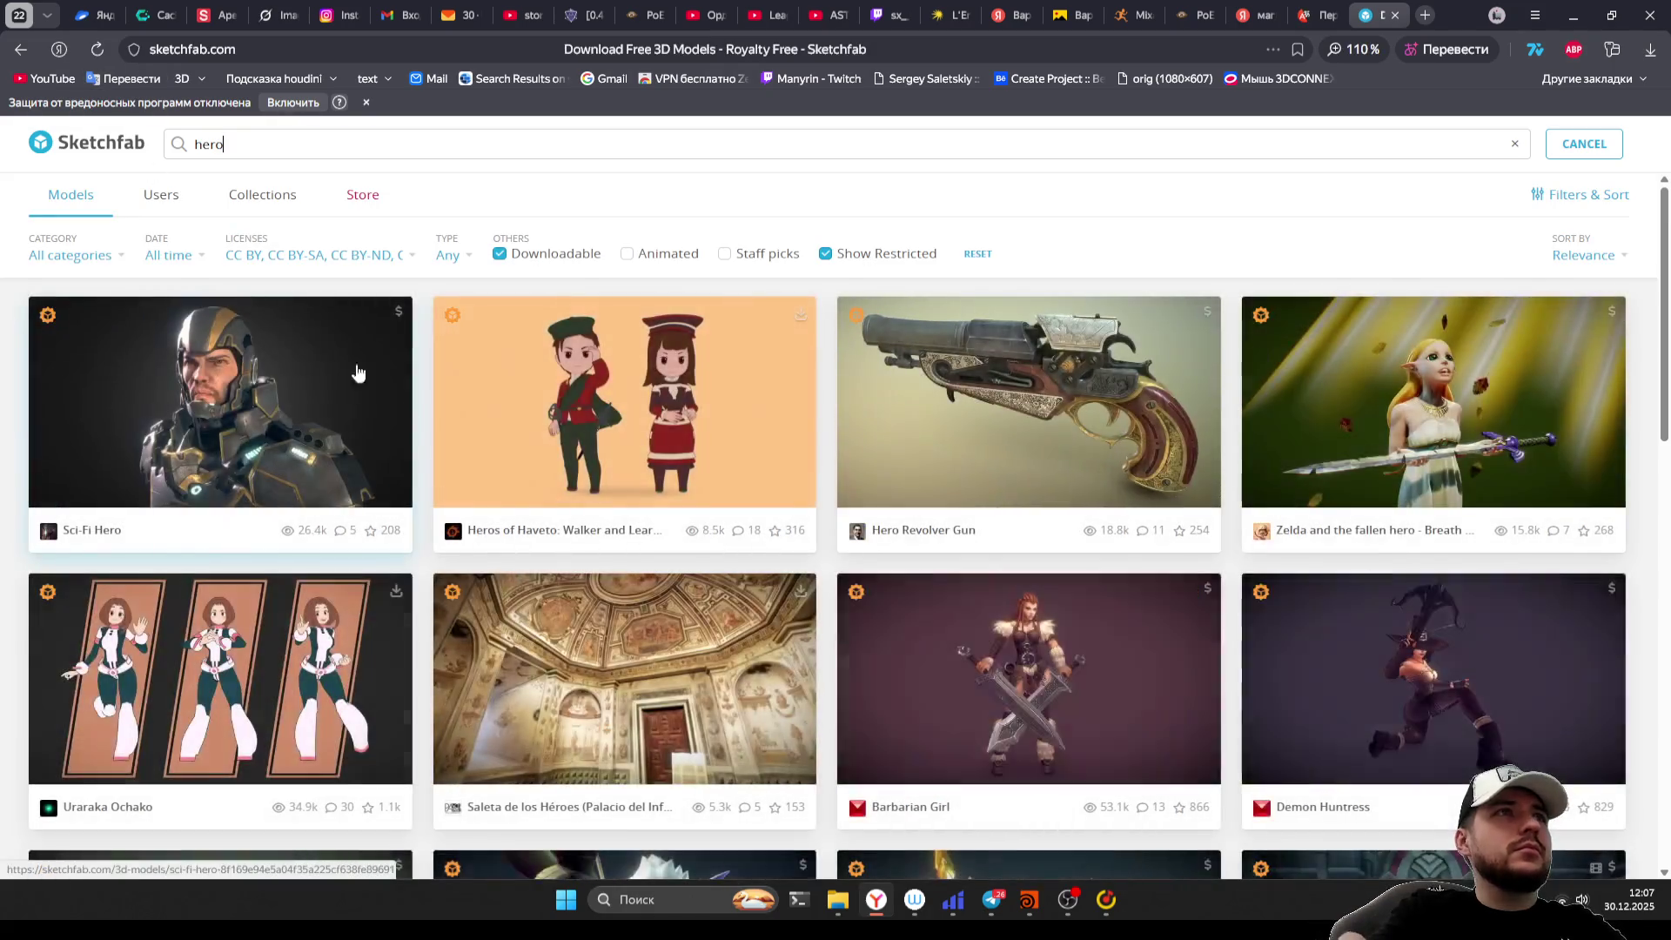
scroll(421, 404, "down", 3)
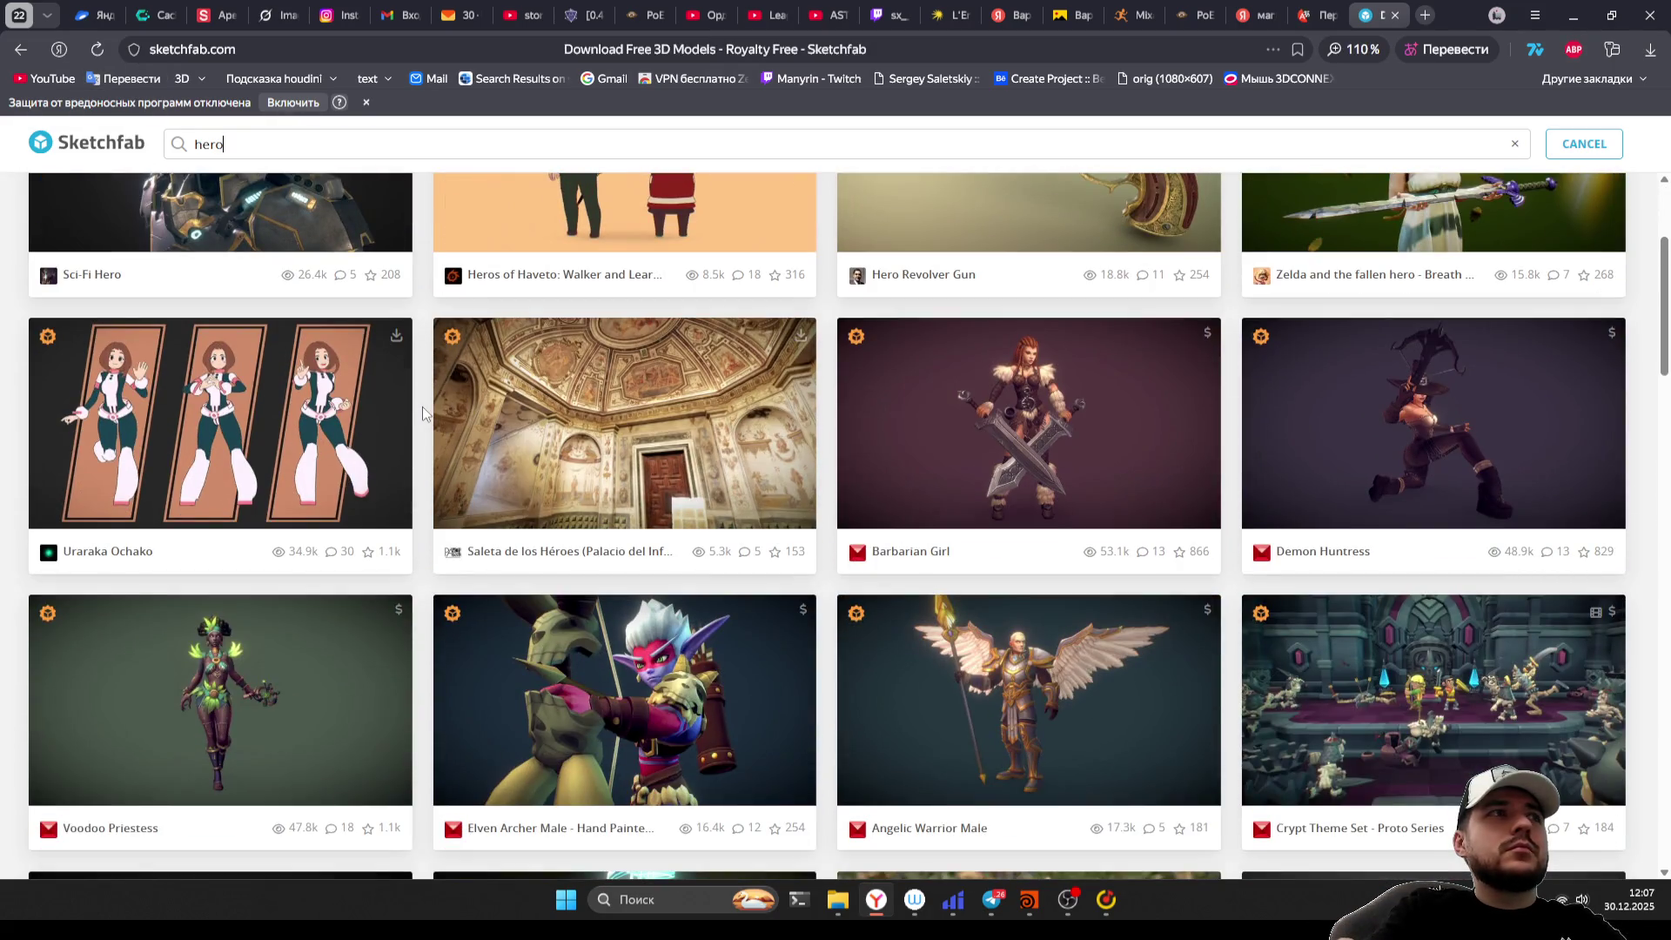
scroll(421, 405, "down", 4)
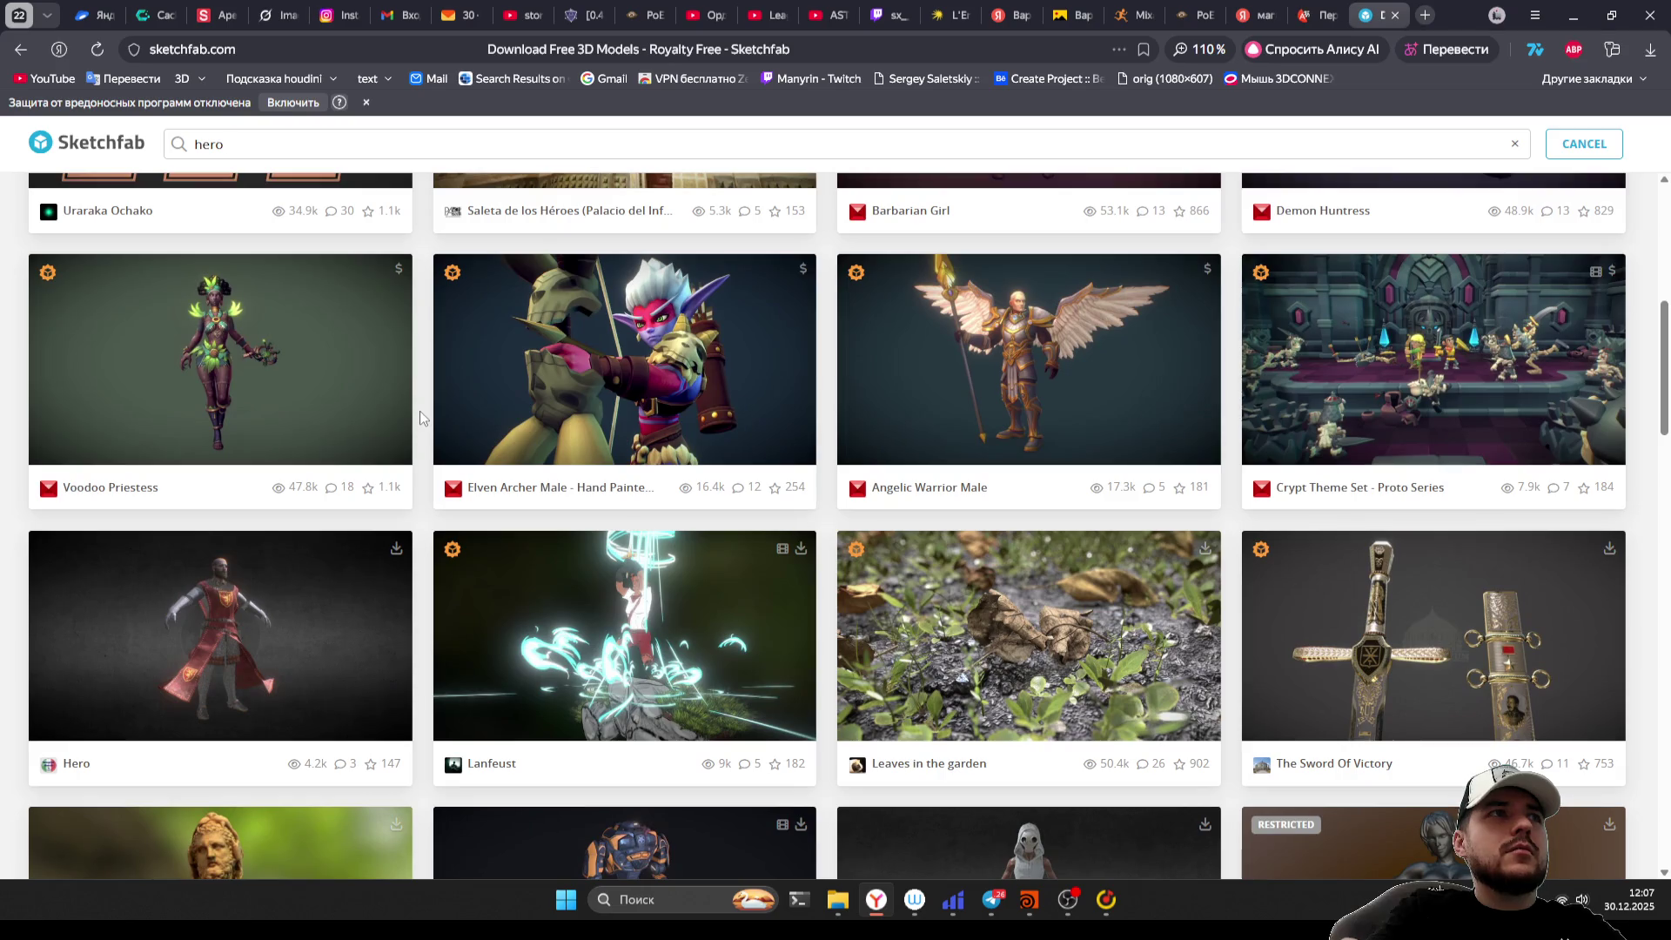
scroll(419, 410, "down", 5)
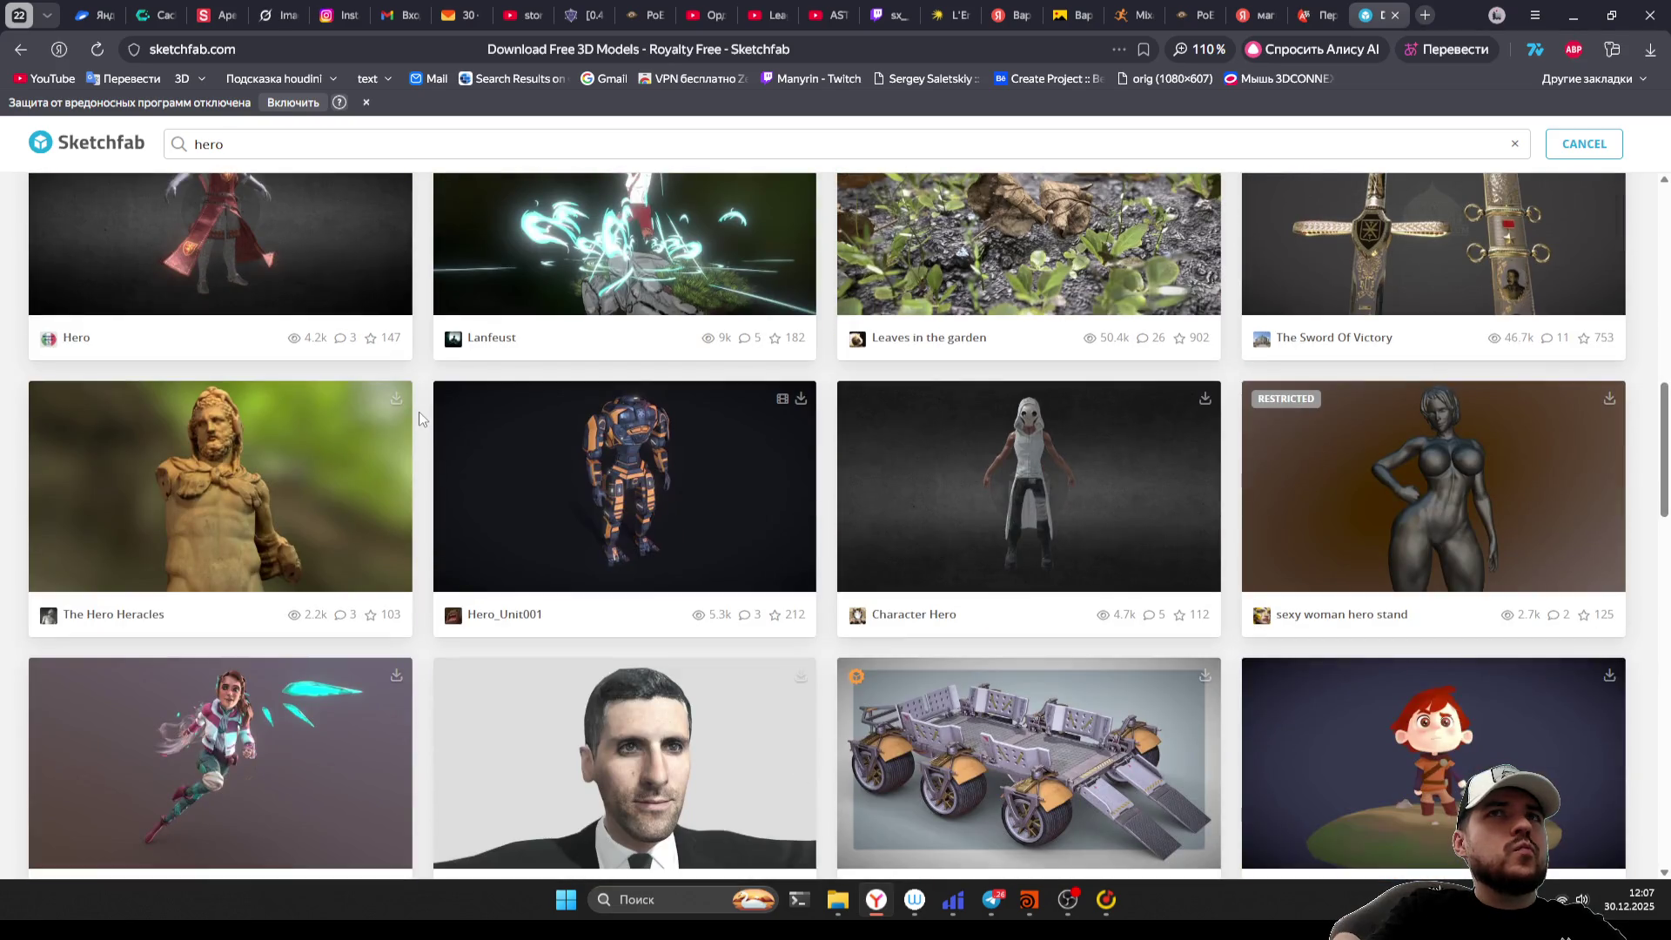
scroll(419, 411, "down", 3)
scroll(419, 411, "down", 5)
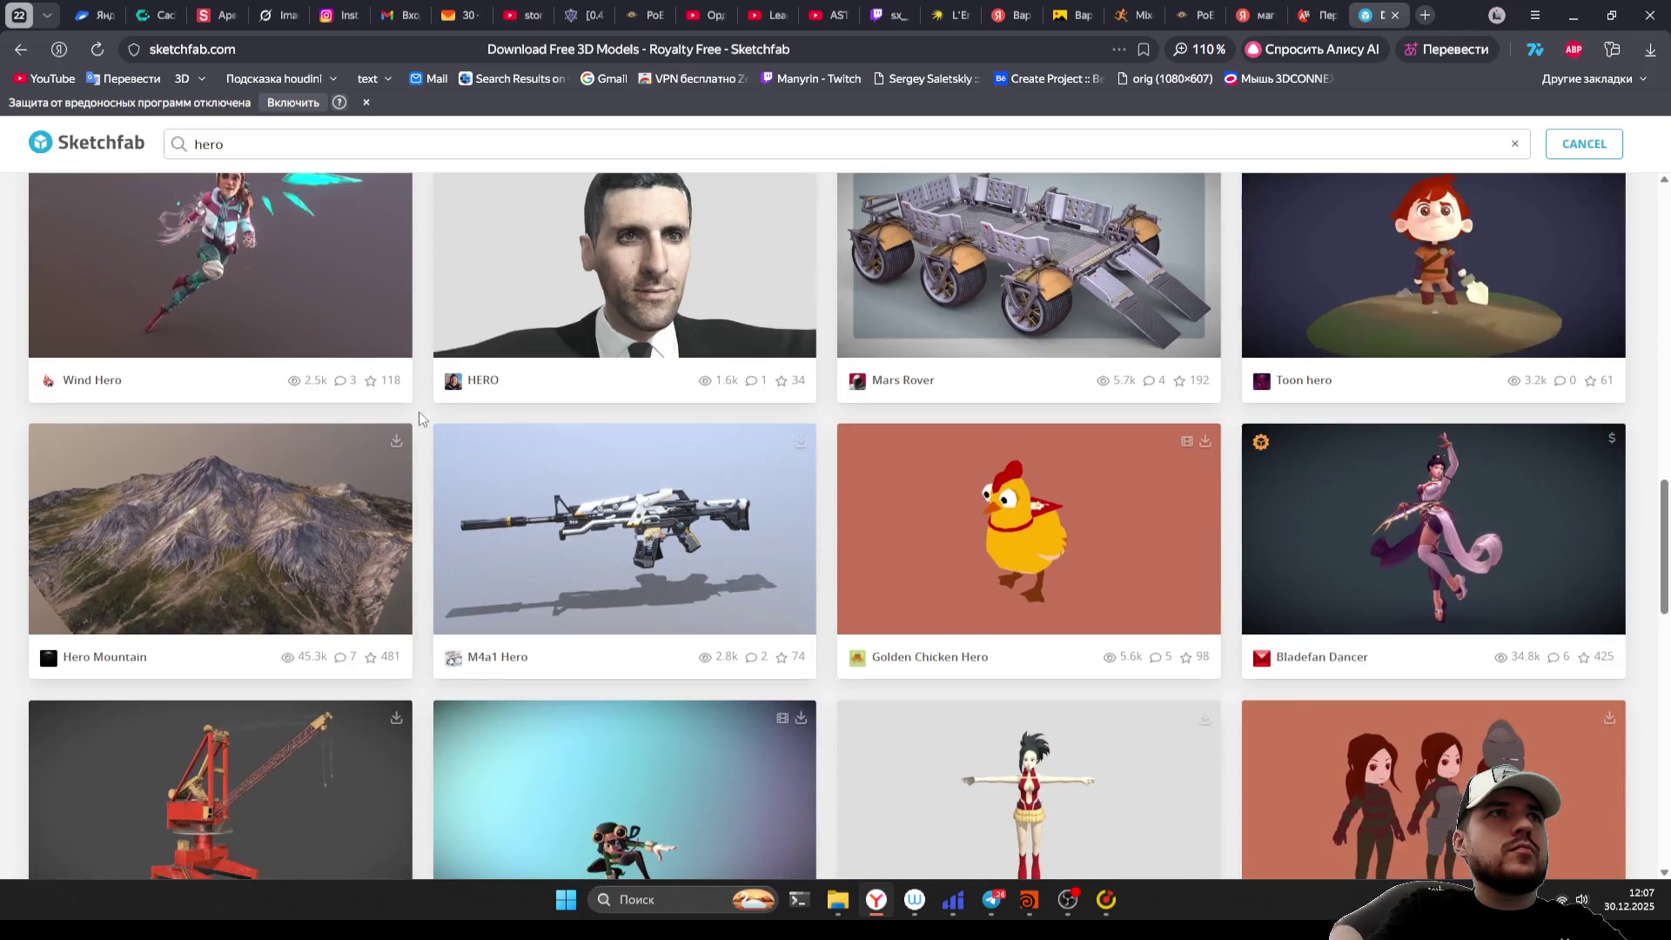
scroll(420, 413, "down", 3)
scroll(419, 413, "down", 3)
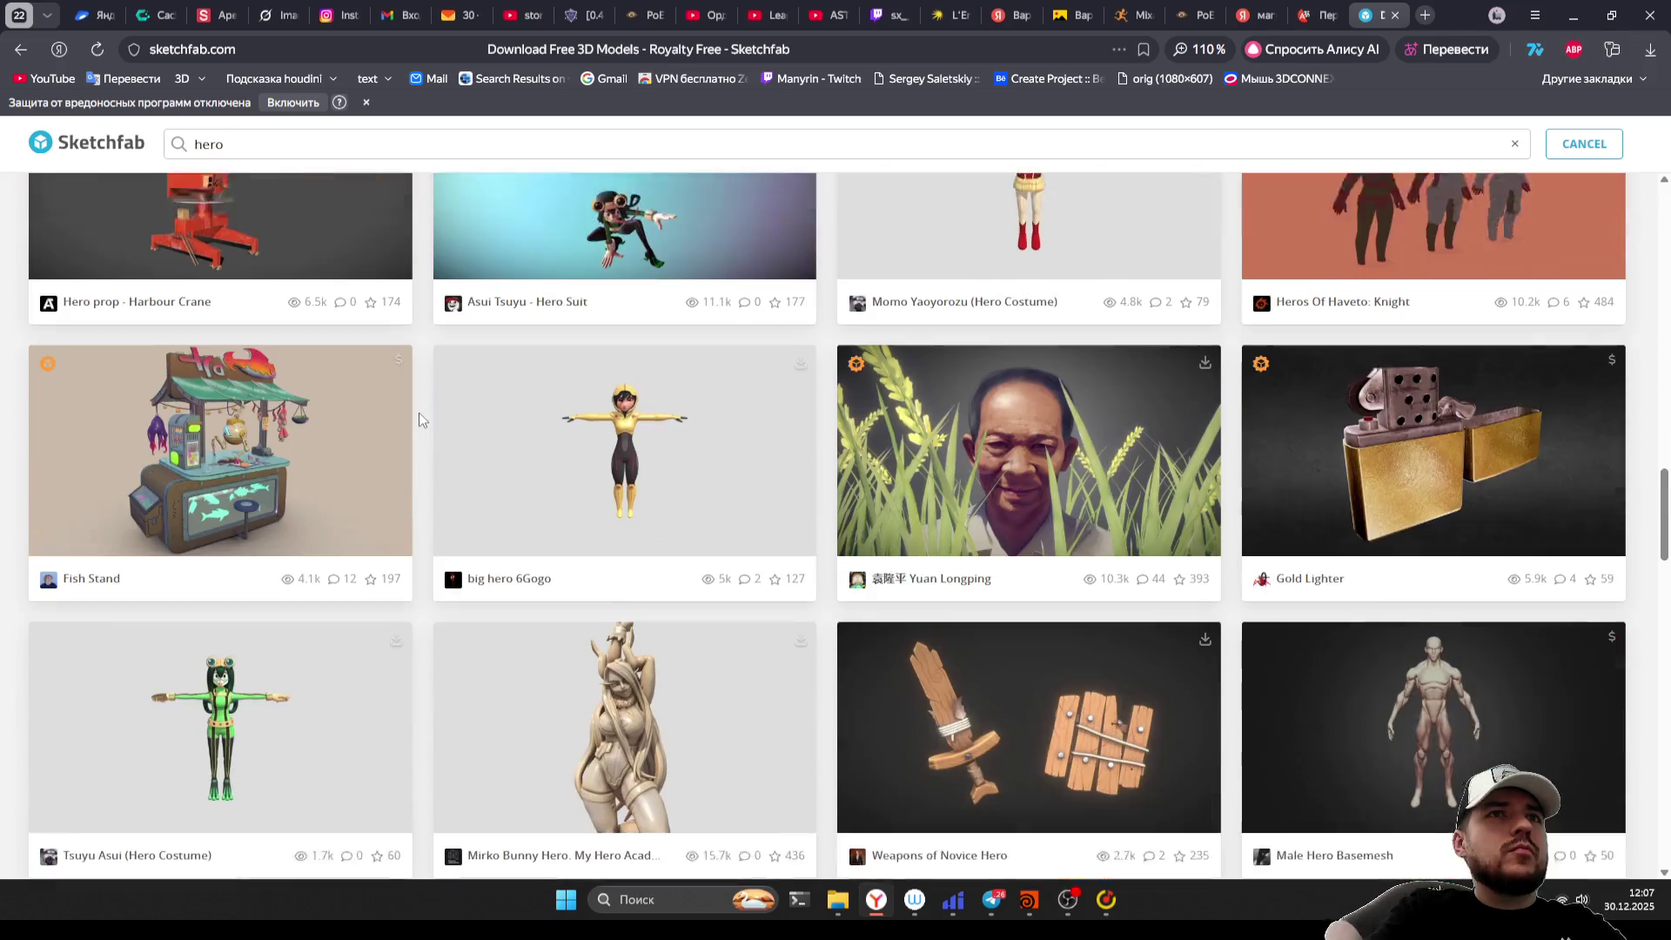
scroll(420, 412, "down", 2)
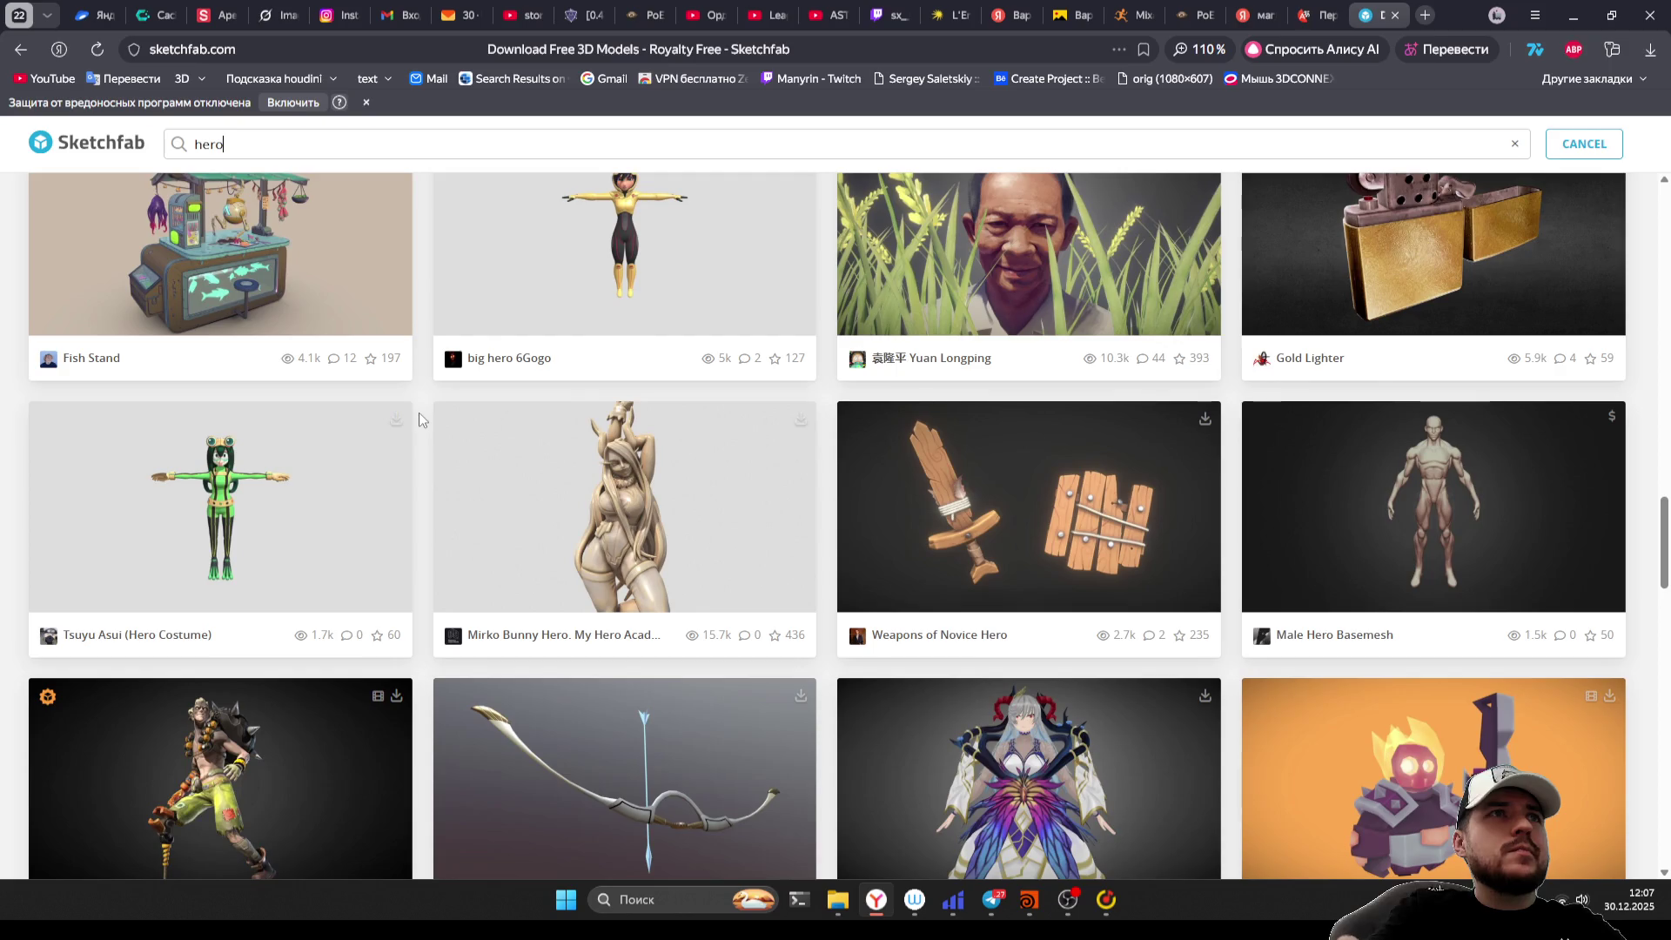
scroll(420, 412, "down", 3)
scroll(420, 417, "down", 2)
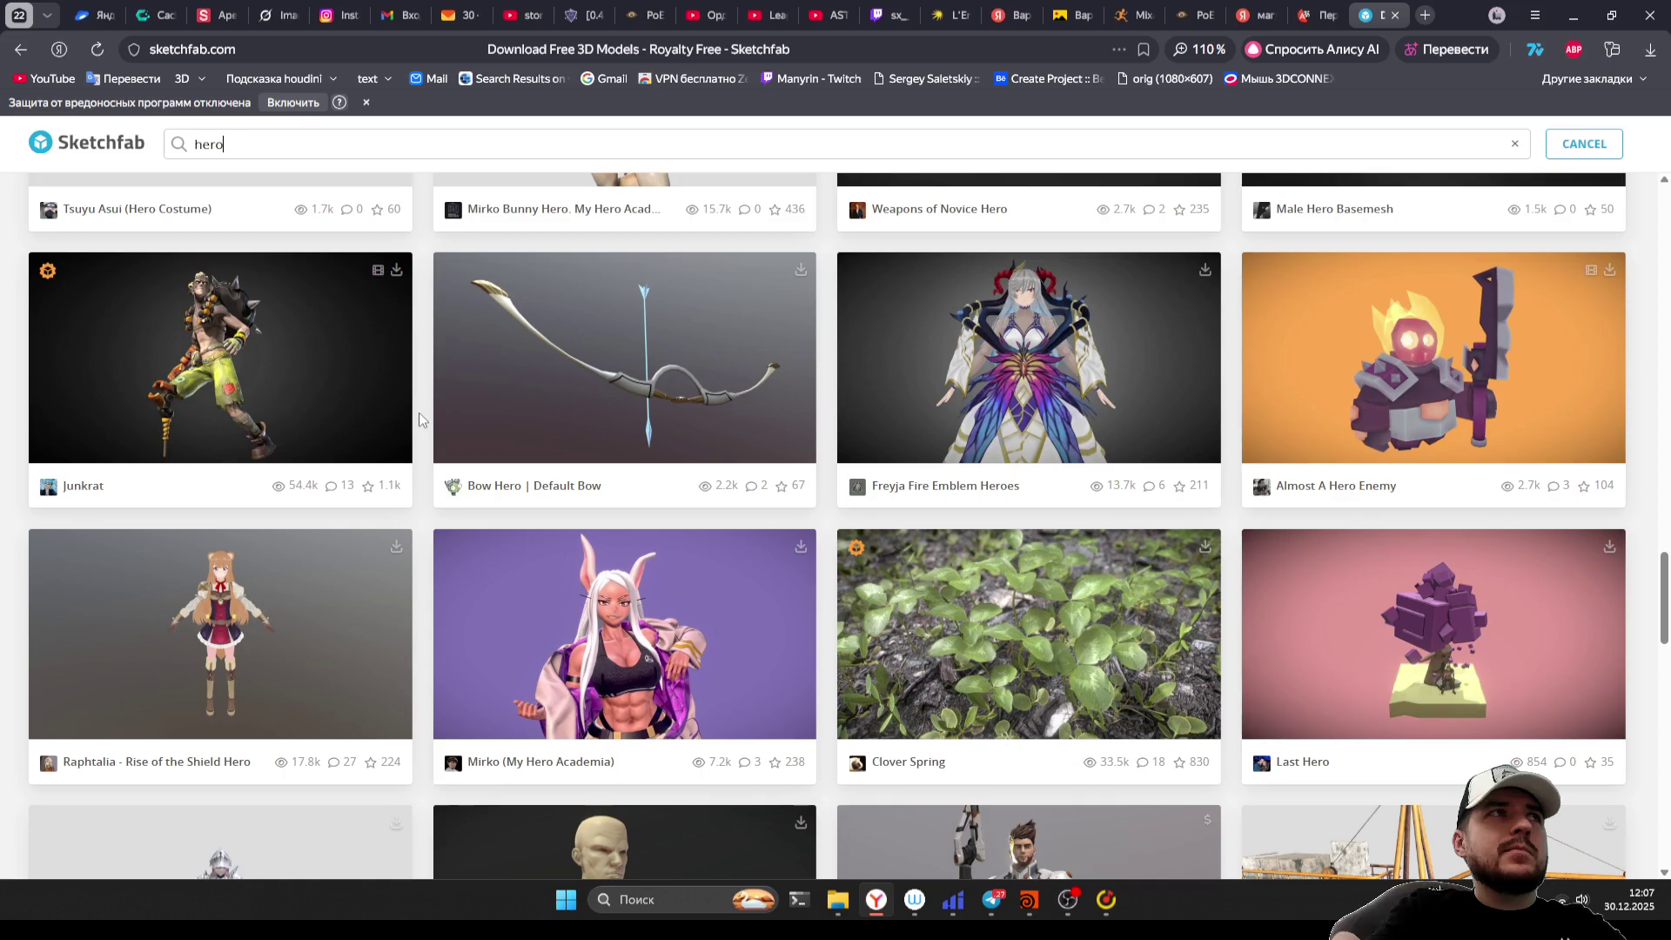
Browse further down the hero model results, then return to the Mixamo page
scroll(419, 417, "down", 2)
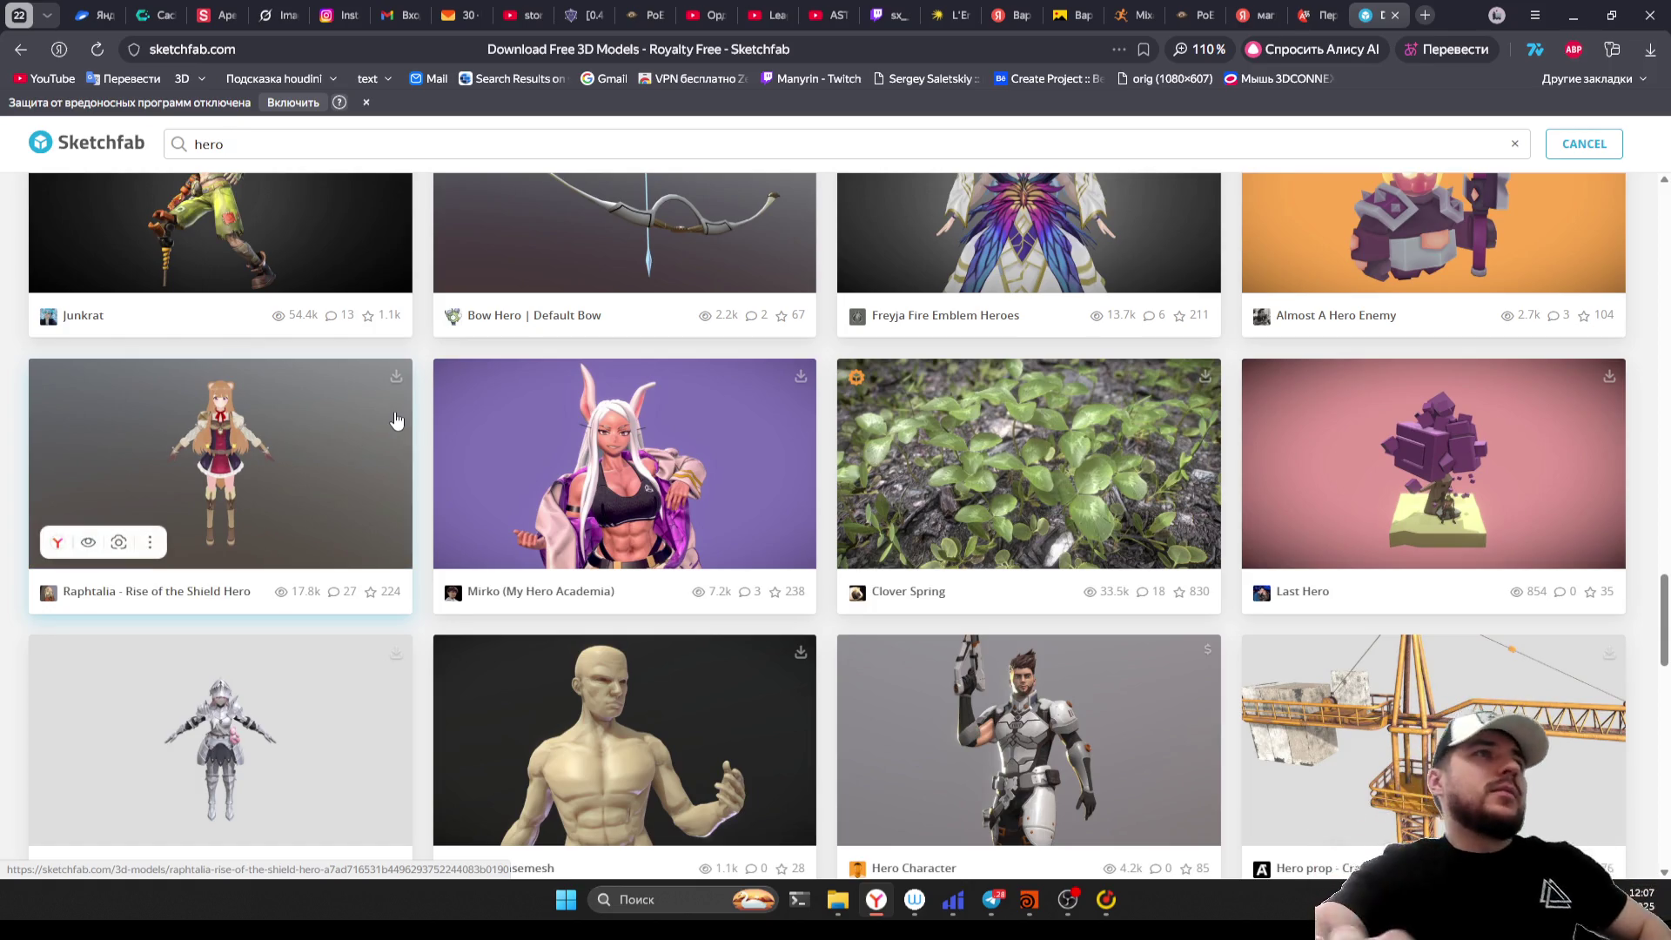
scroll(425, 525, "down", 4)
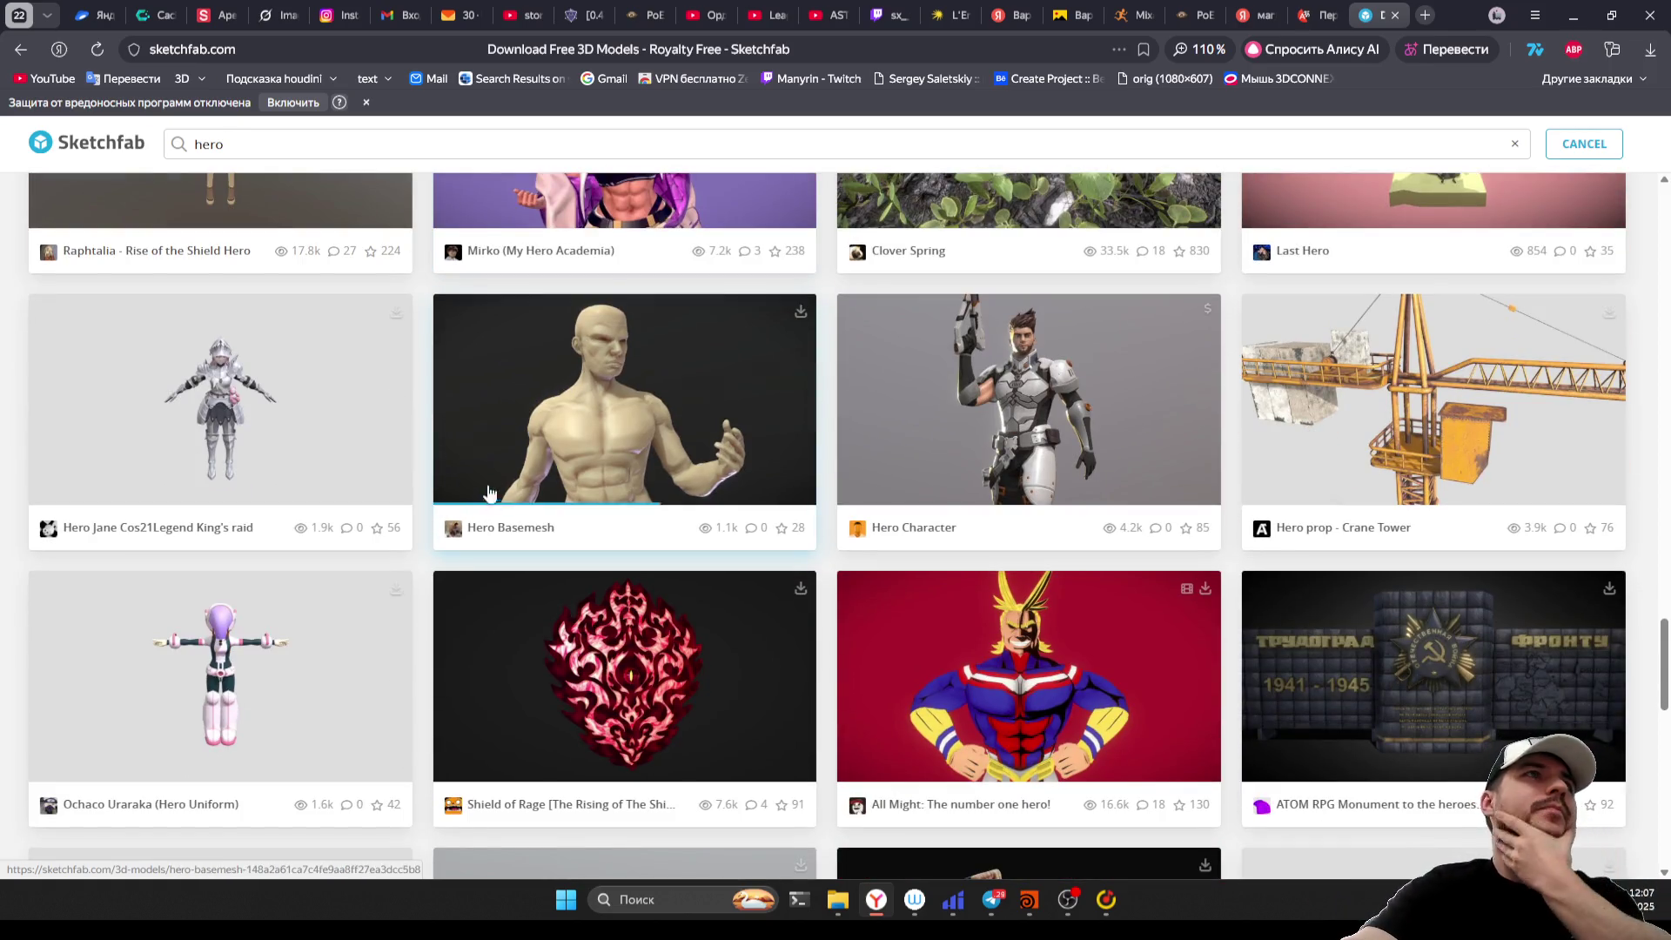
scroll(304, 435, "down", 10)
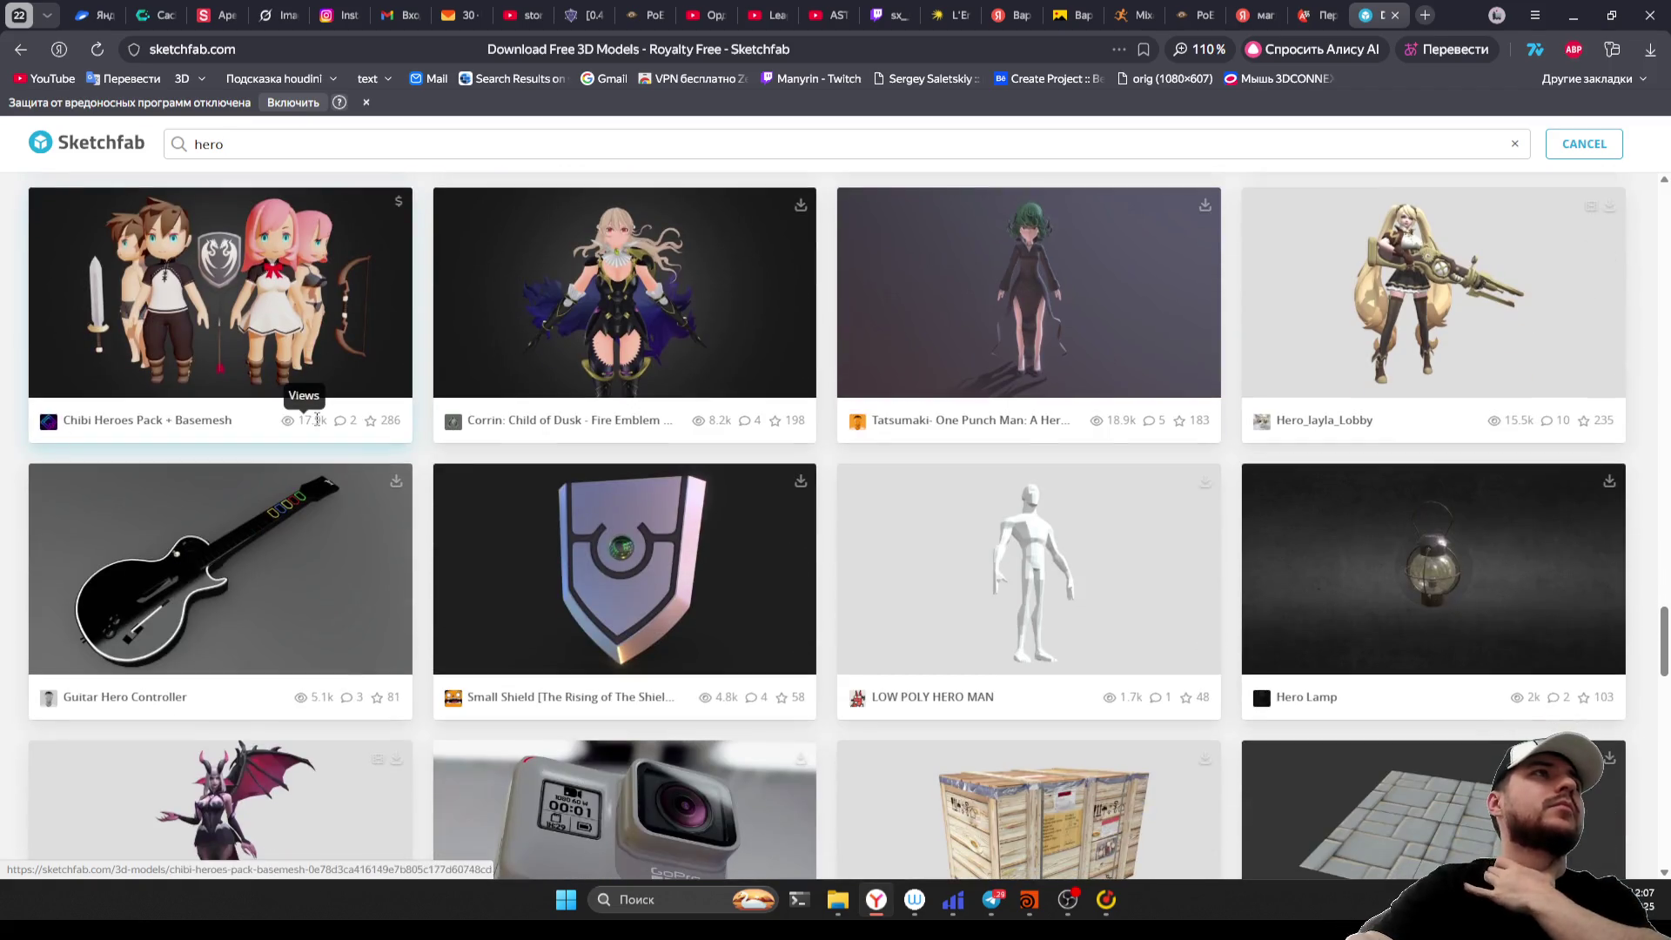
scroll(297, 444, "down", 7)
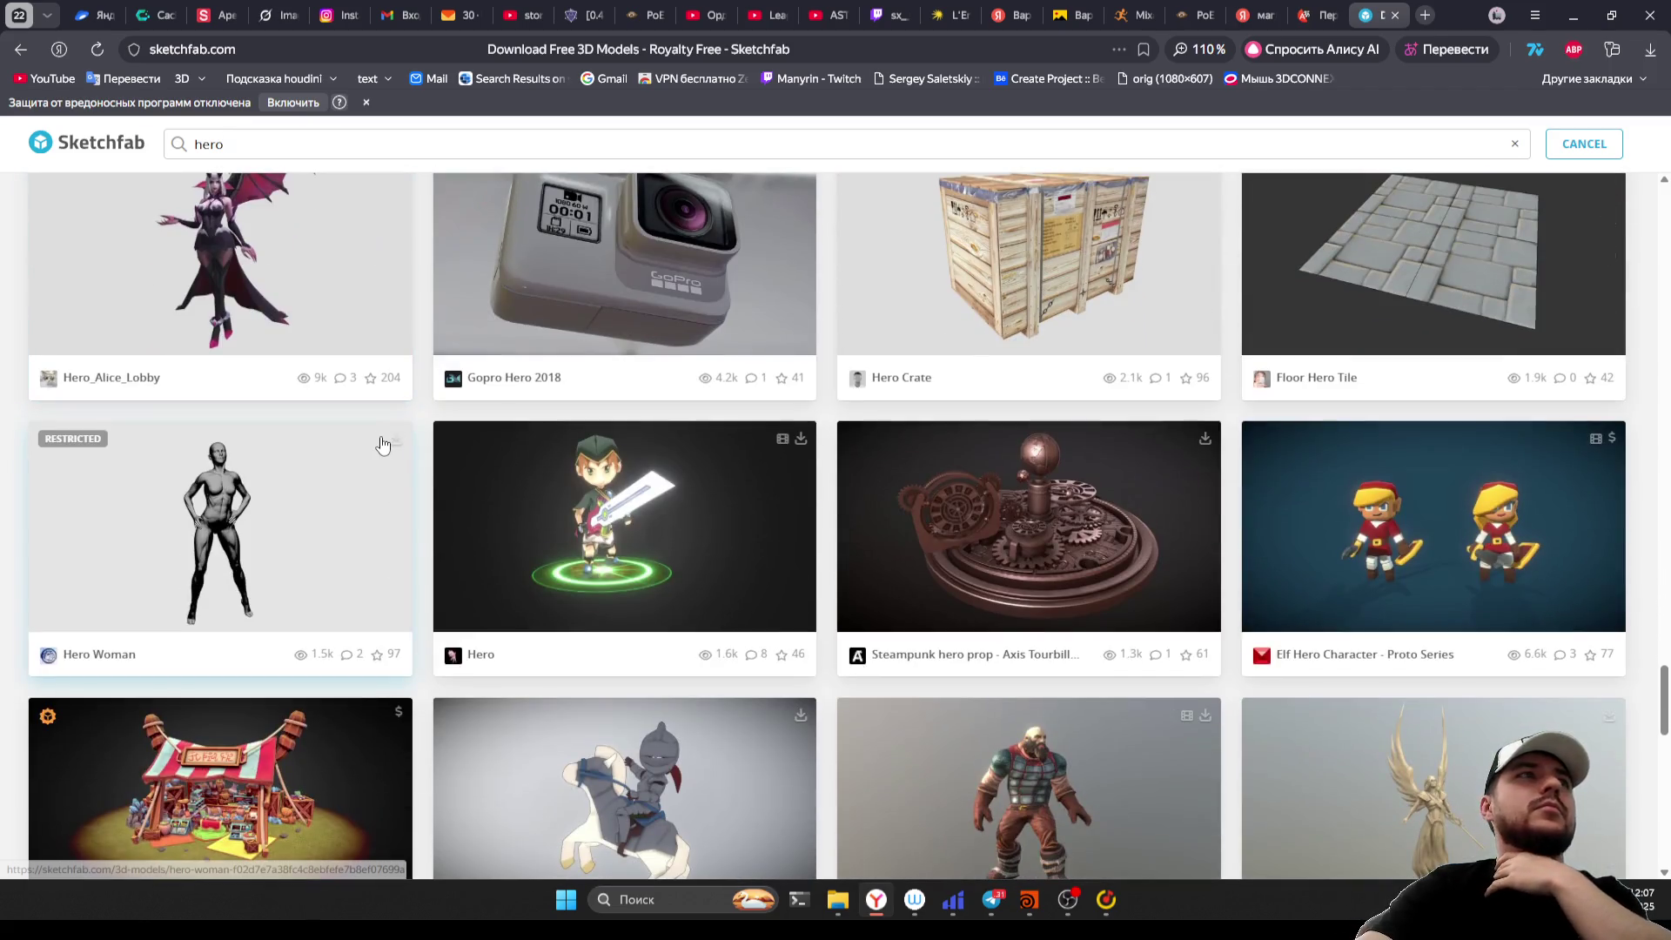
scroll(380, 446, "down", 10)
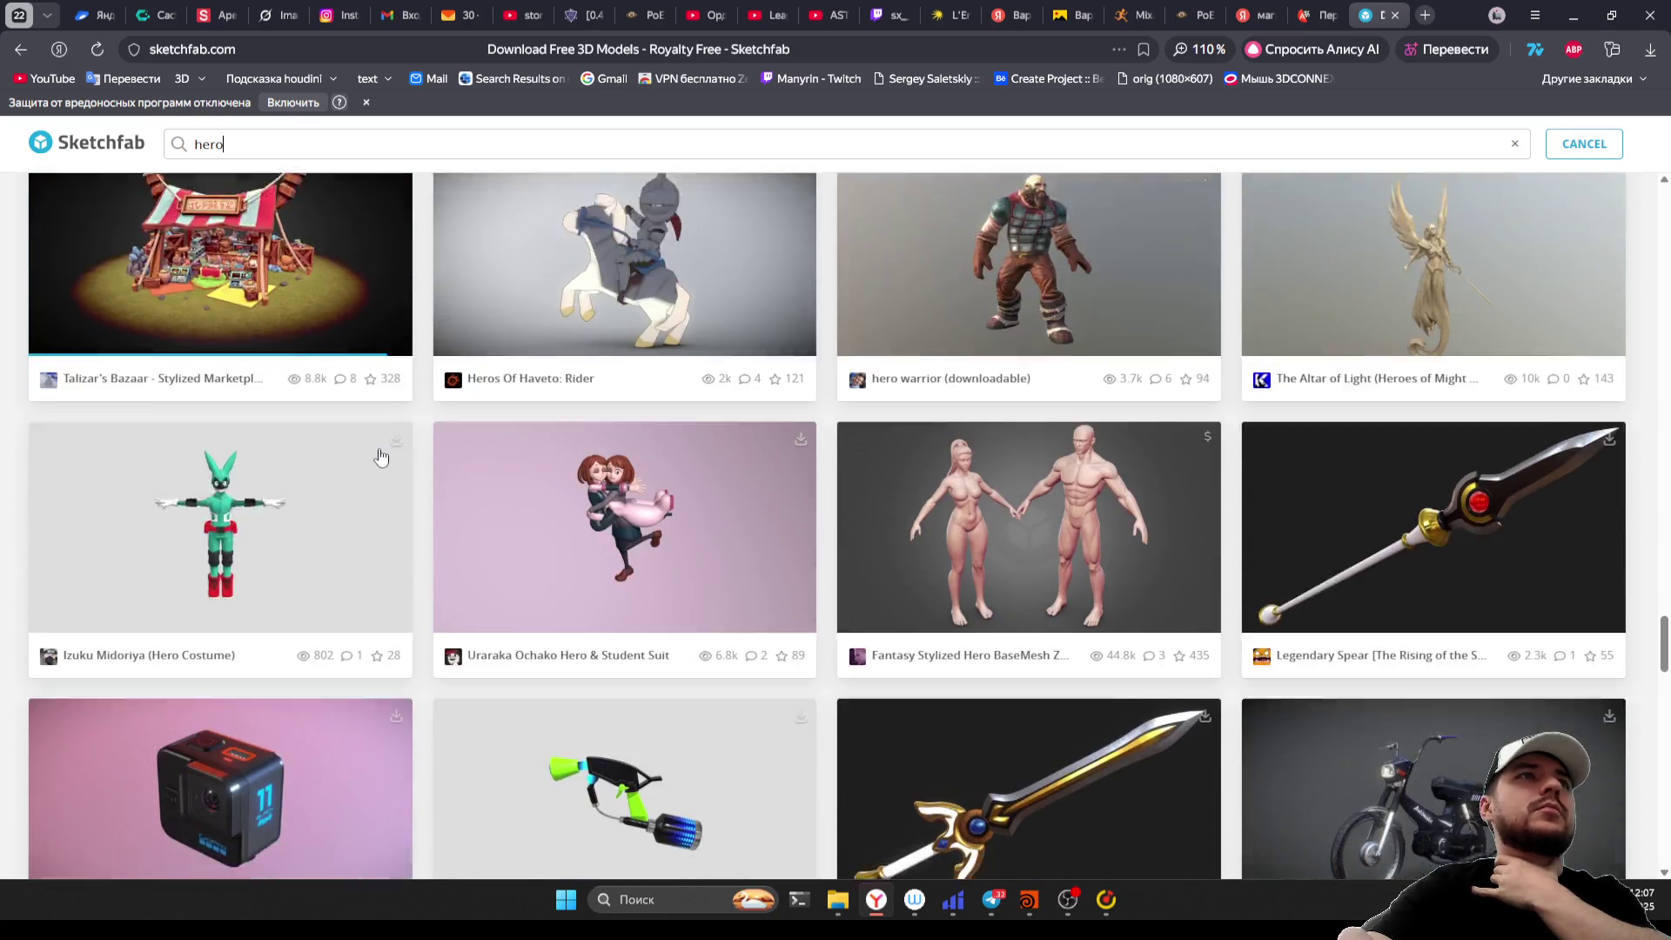
scroll(380, 454, "down", 5)
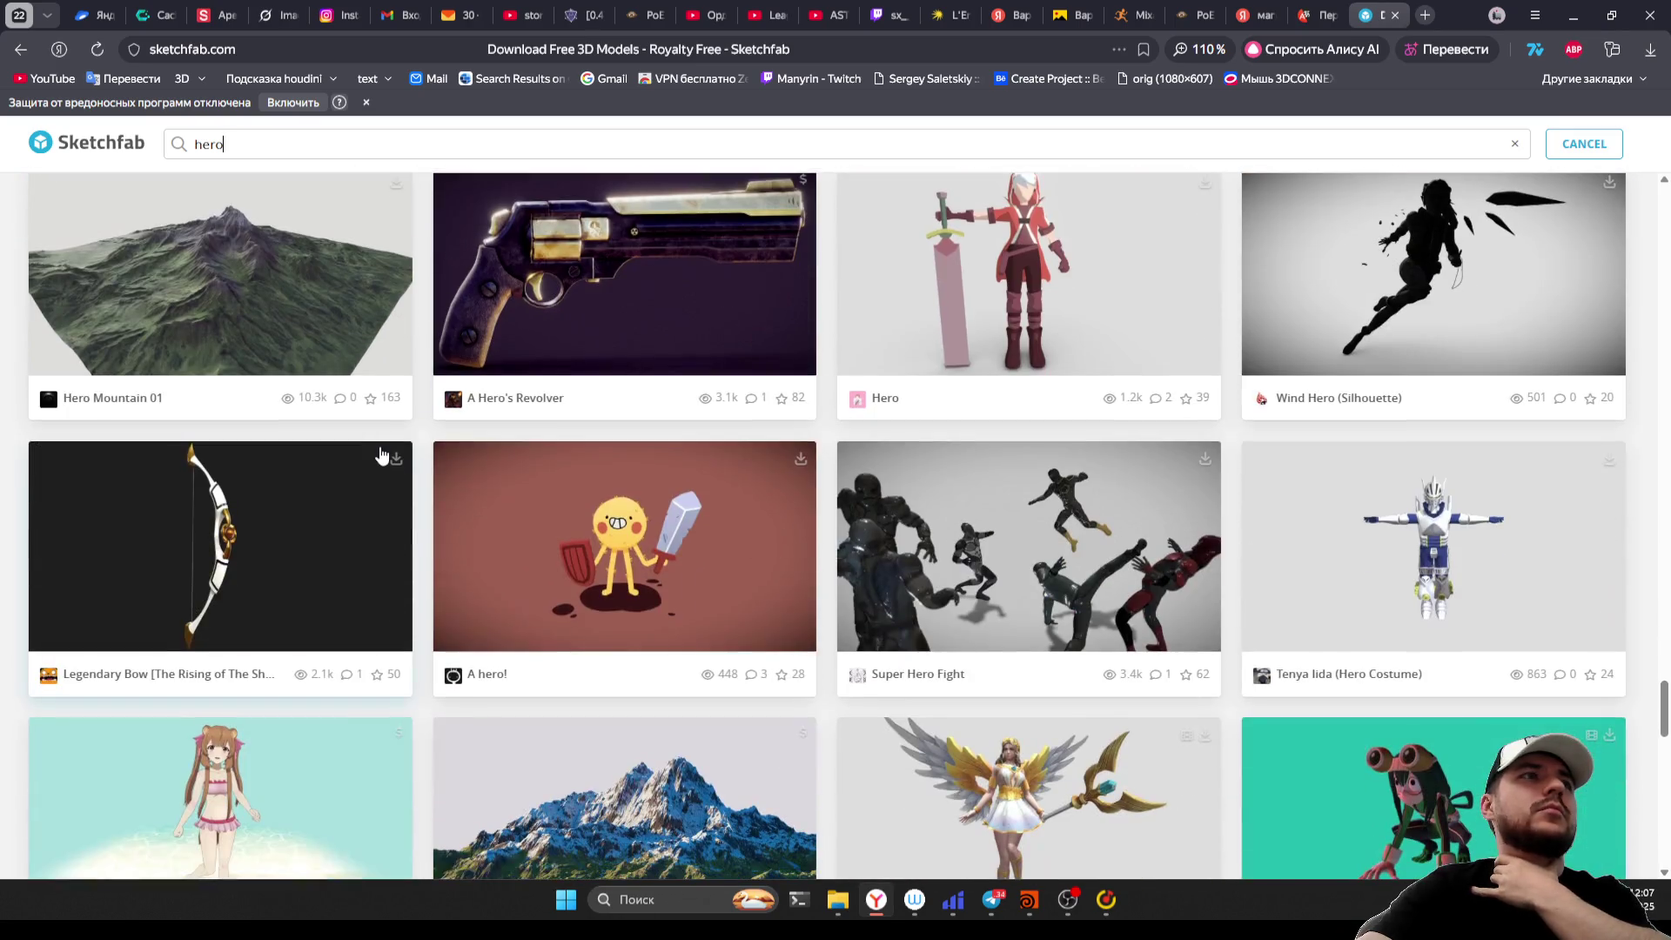
scroll(380, 453, "down", 4)
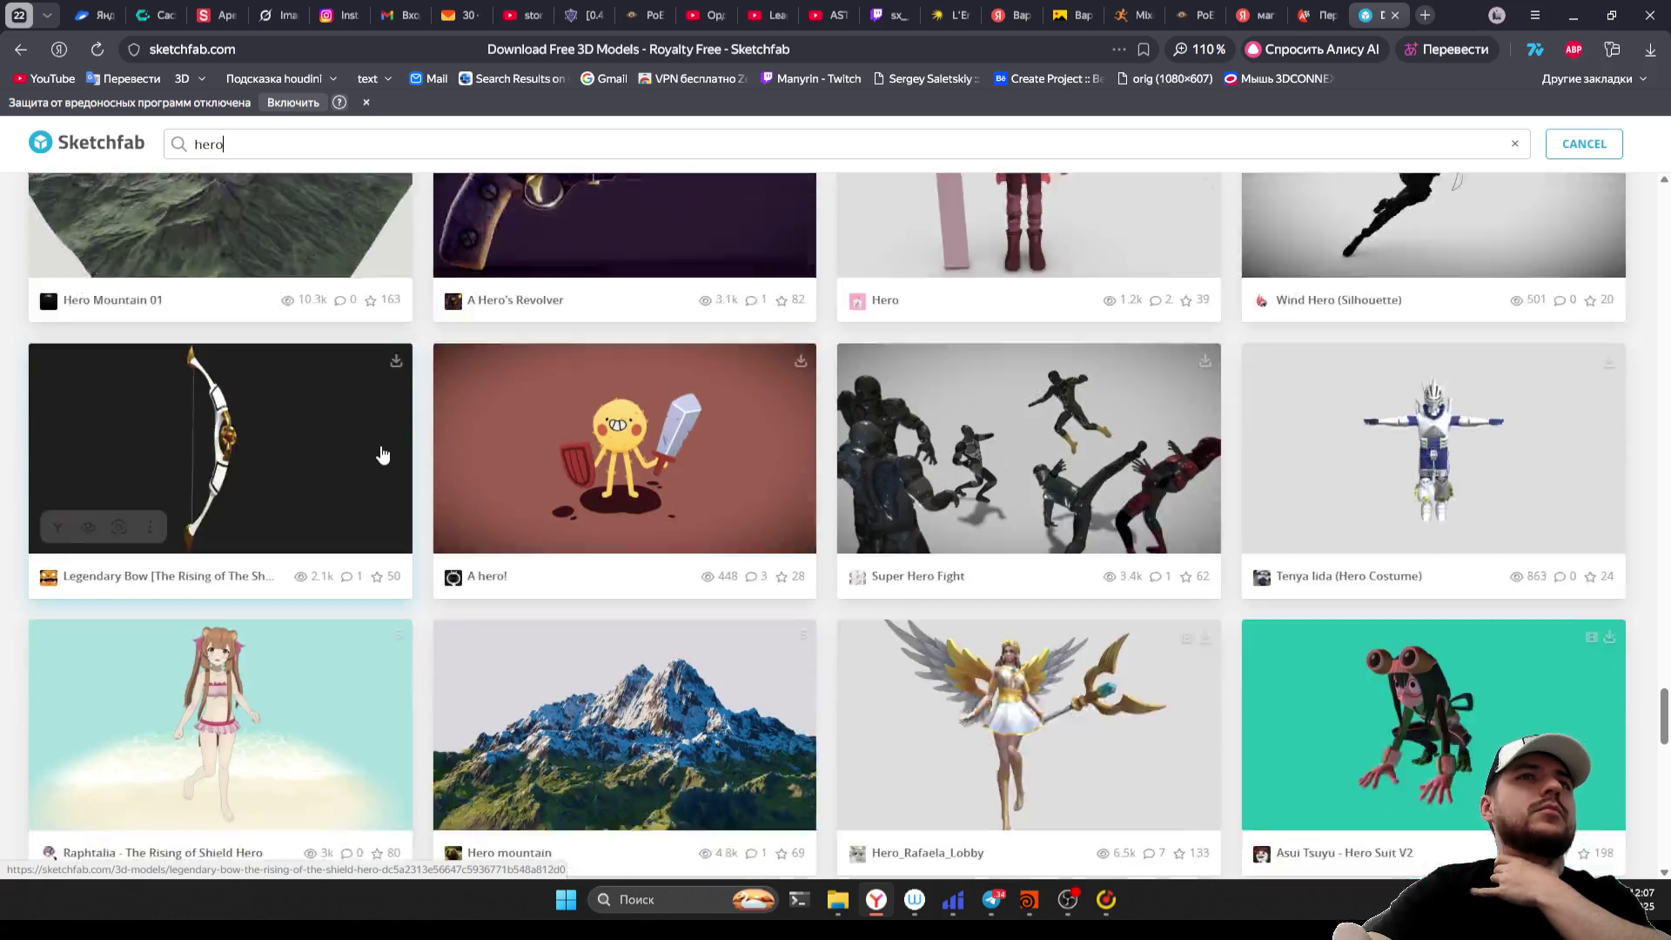
scroll(383, 455, "down", 6)
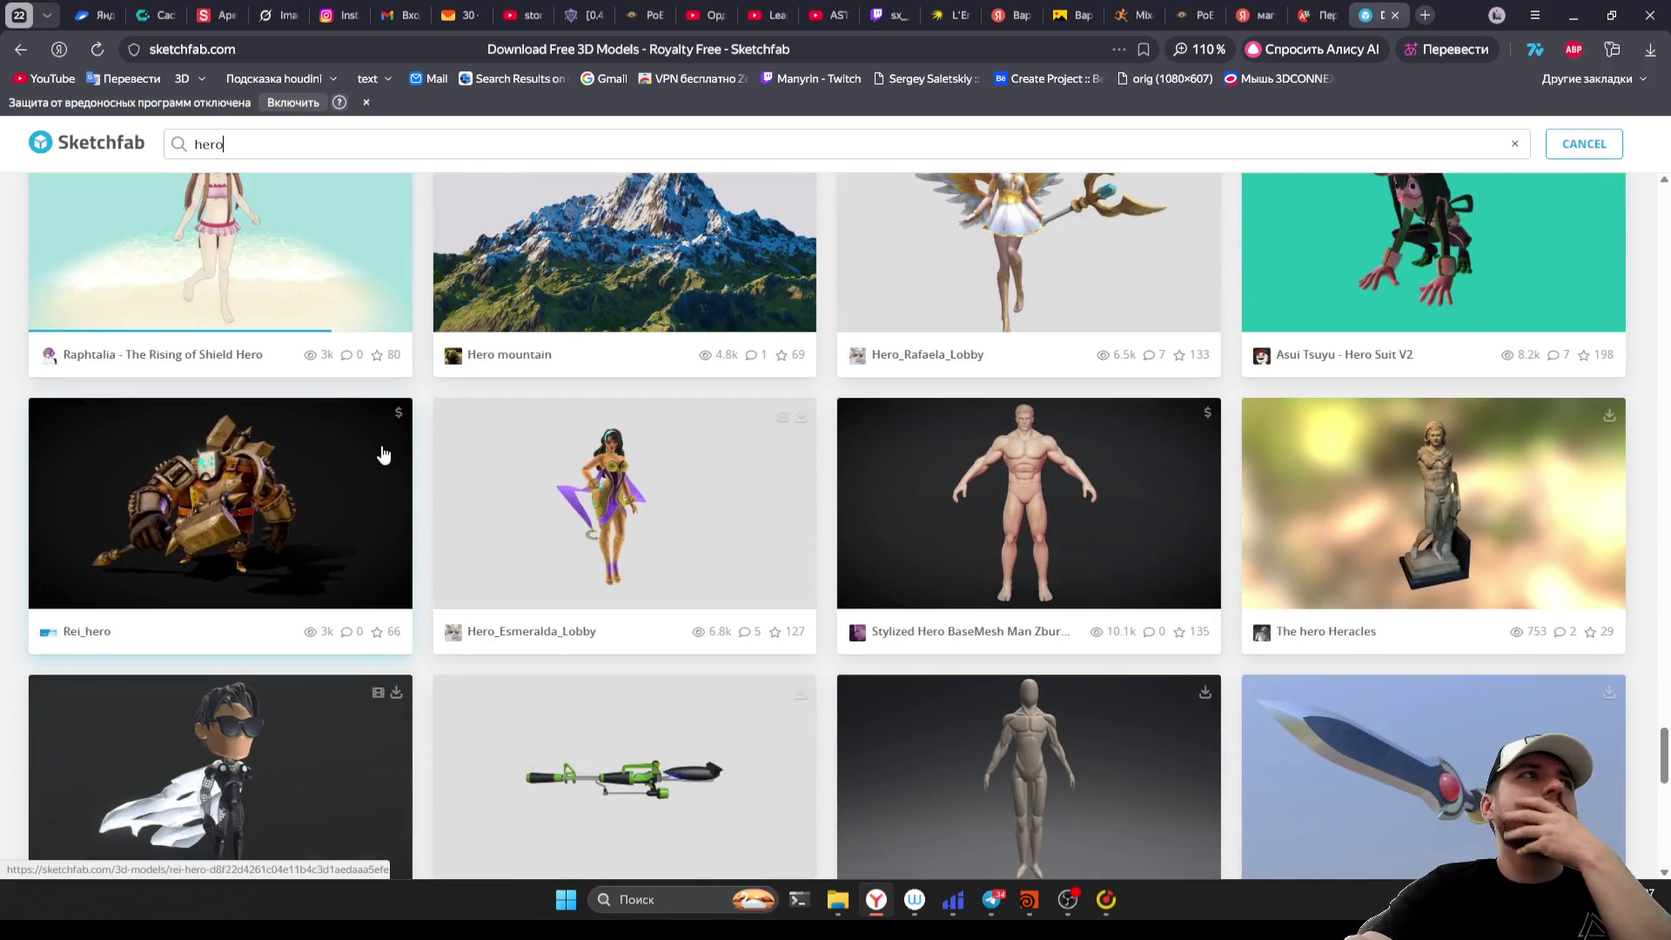
scroll(383, 444, "down", 5)
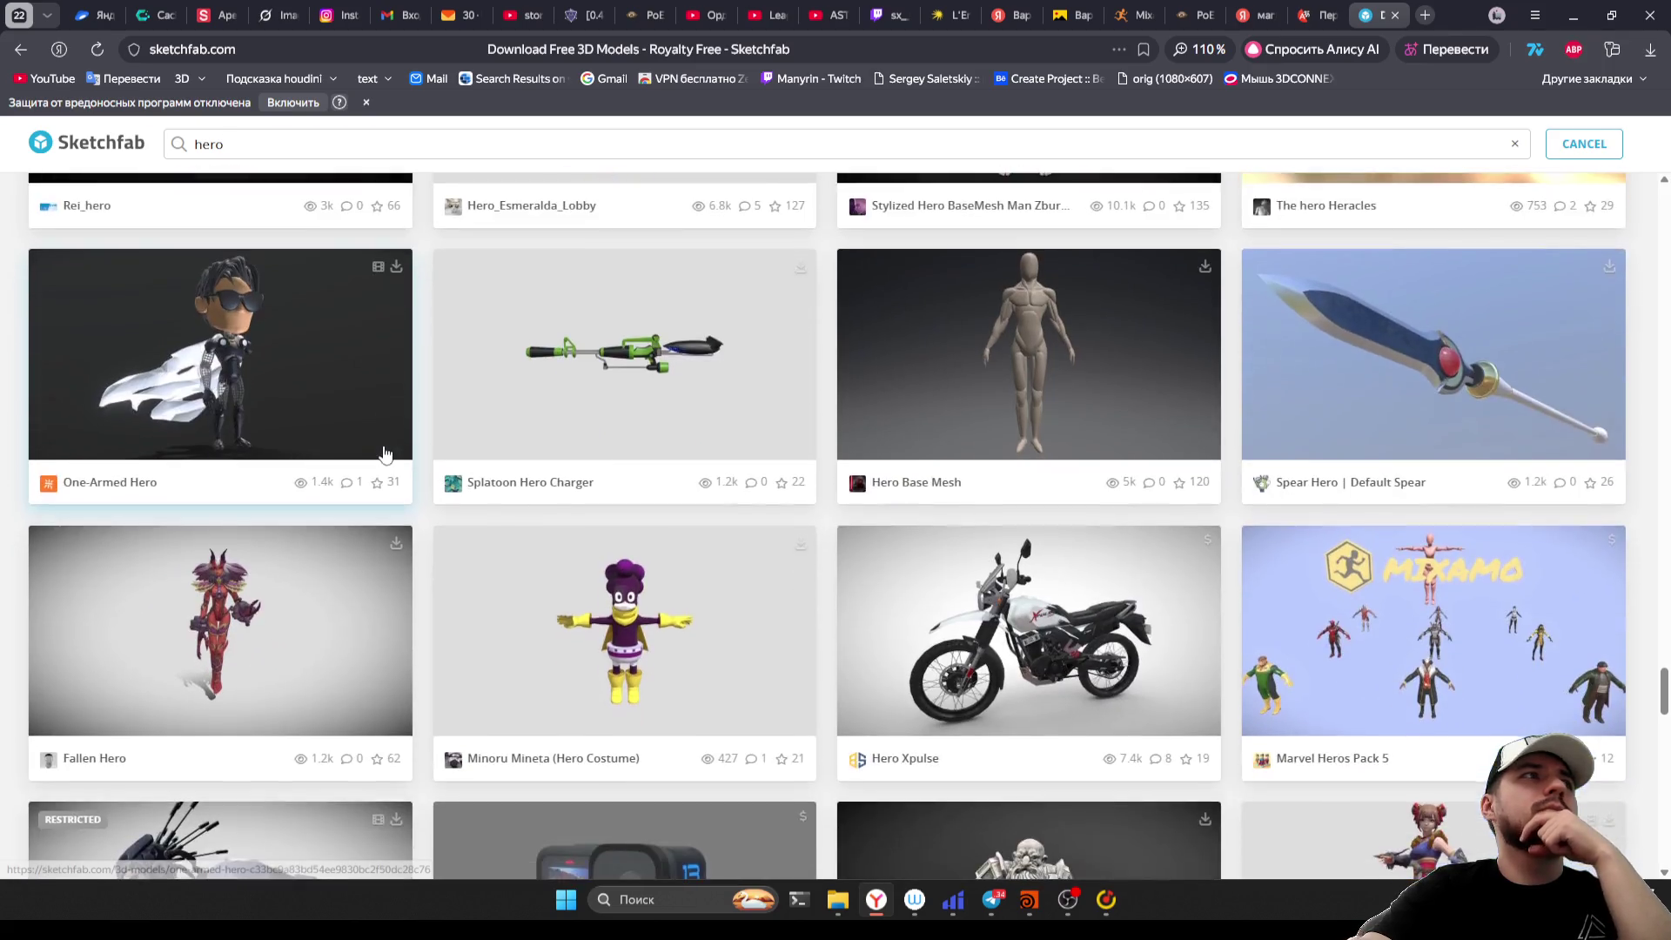
scroll(383, 455, "down", 6)
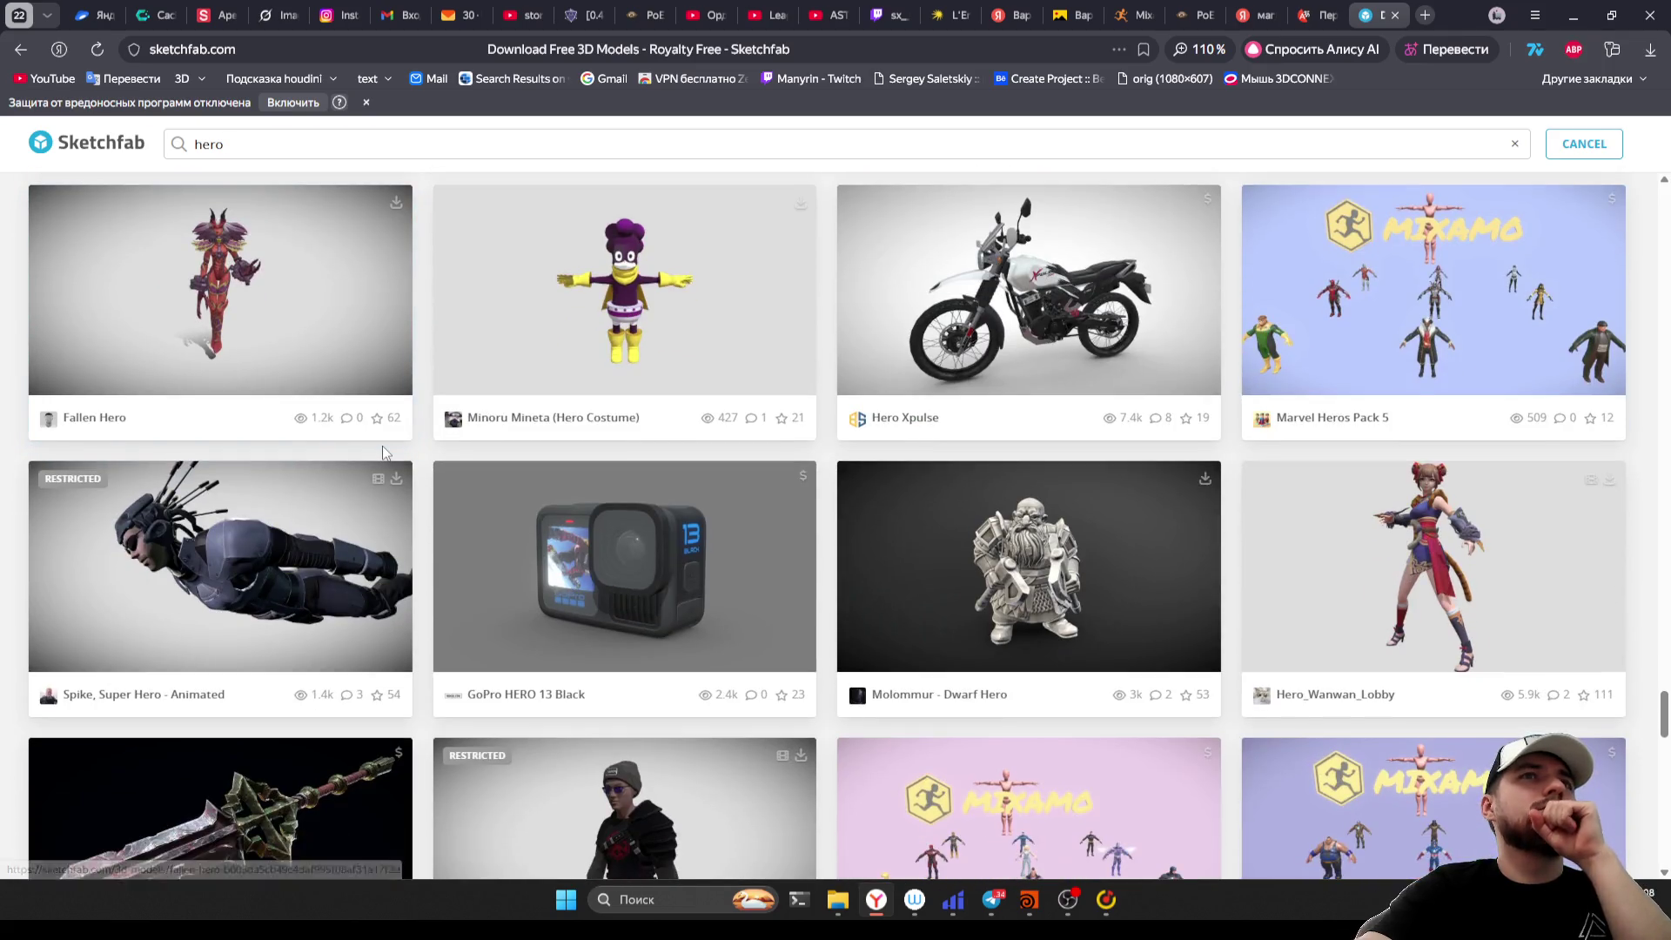
scroll(383, 452, "down", 9)
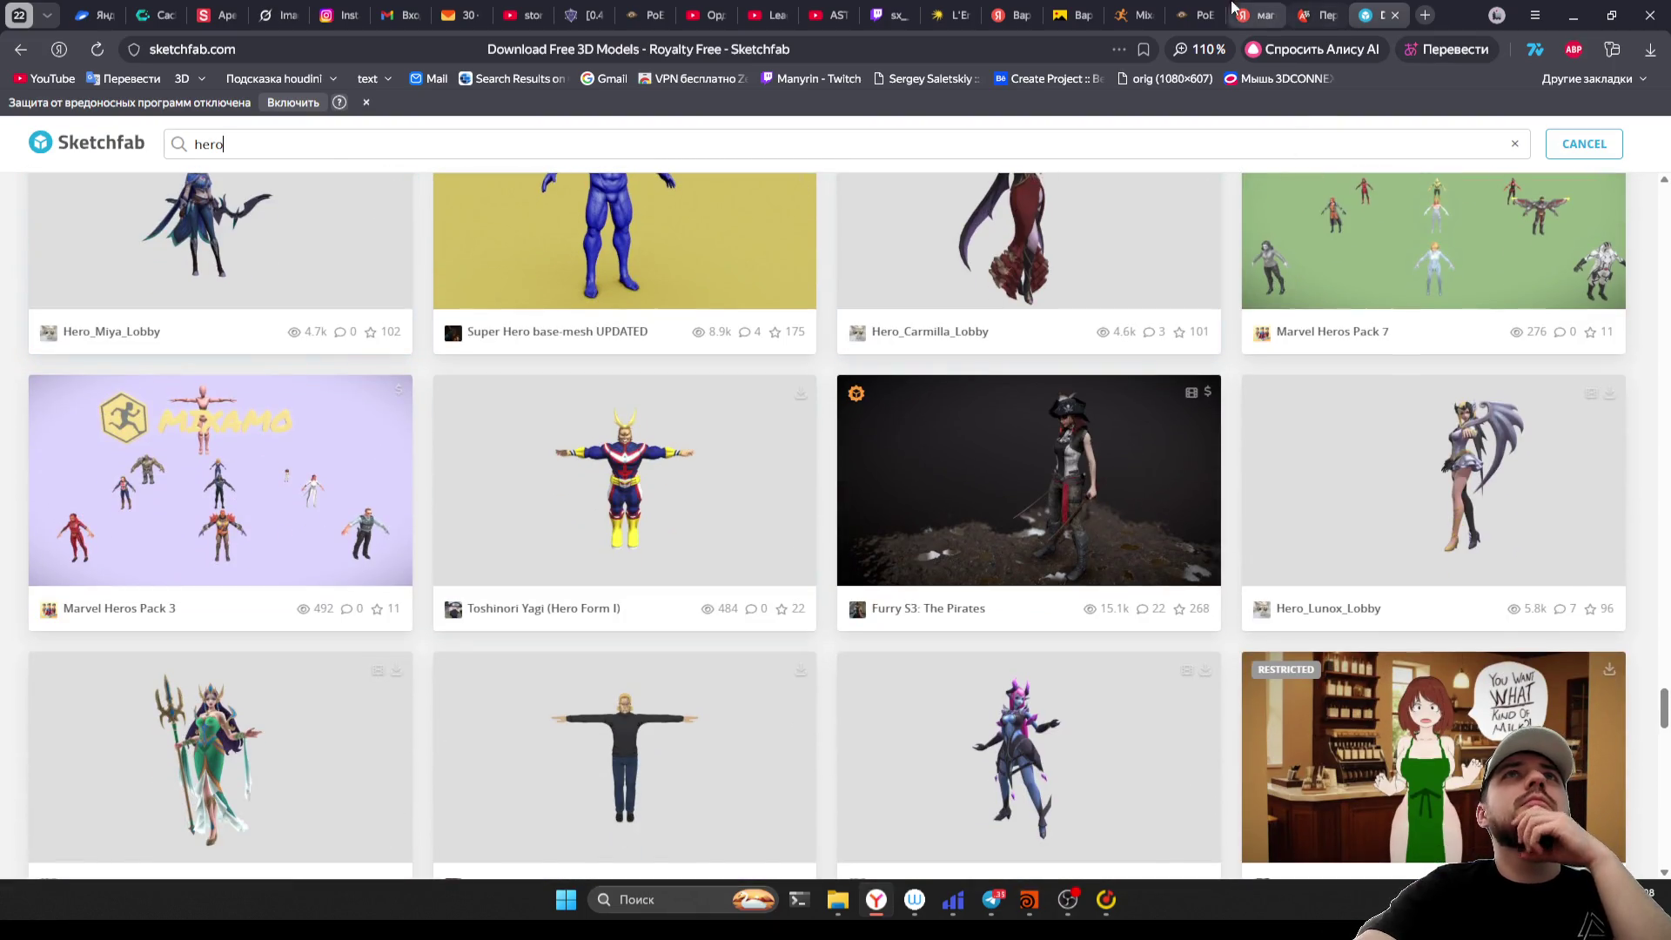
left_click(1135, 15)
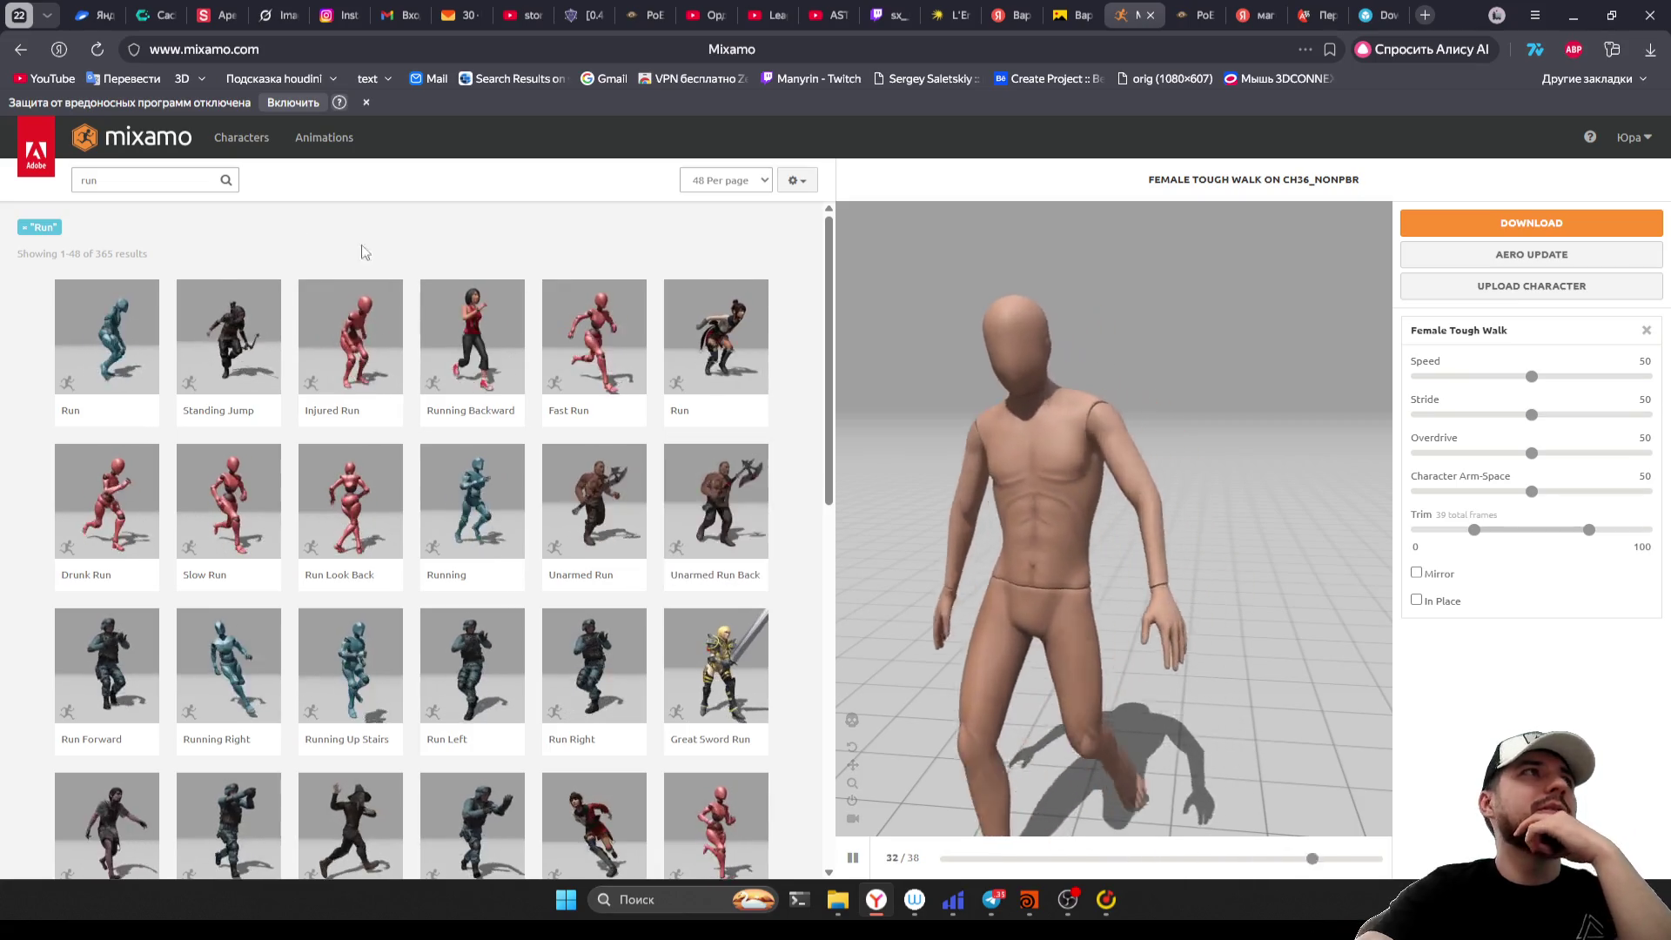
Search Mixamo animations for 'scary' and preview the Scary Clown Idle animation
triple_click(143, 180)
type("s")
mouse_move(7, 200)
type("ca")
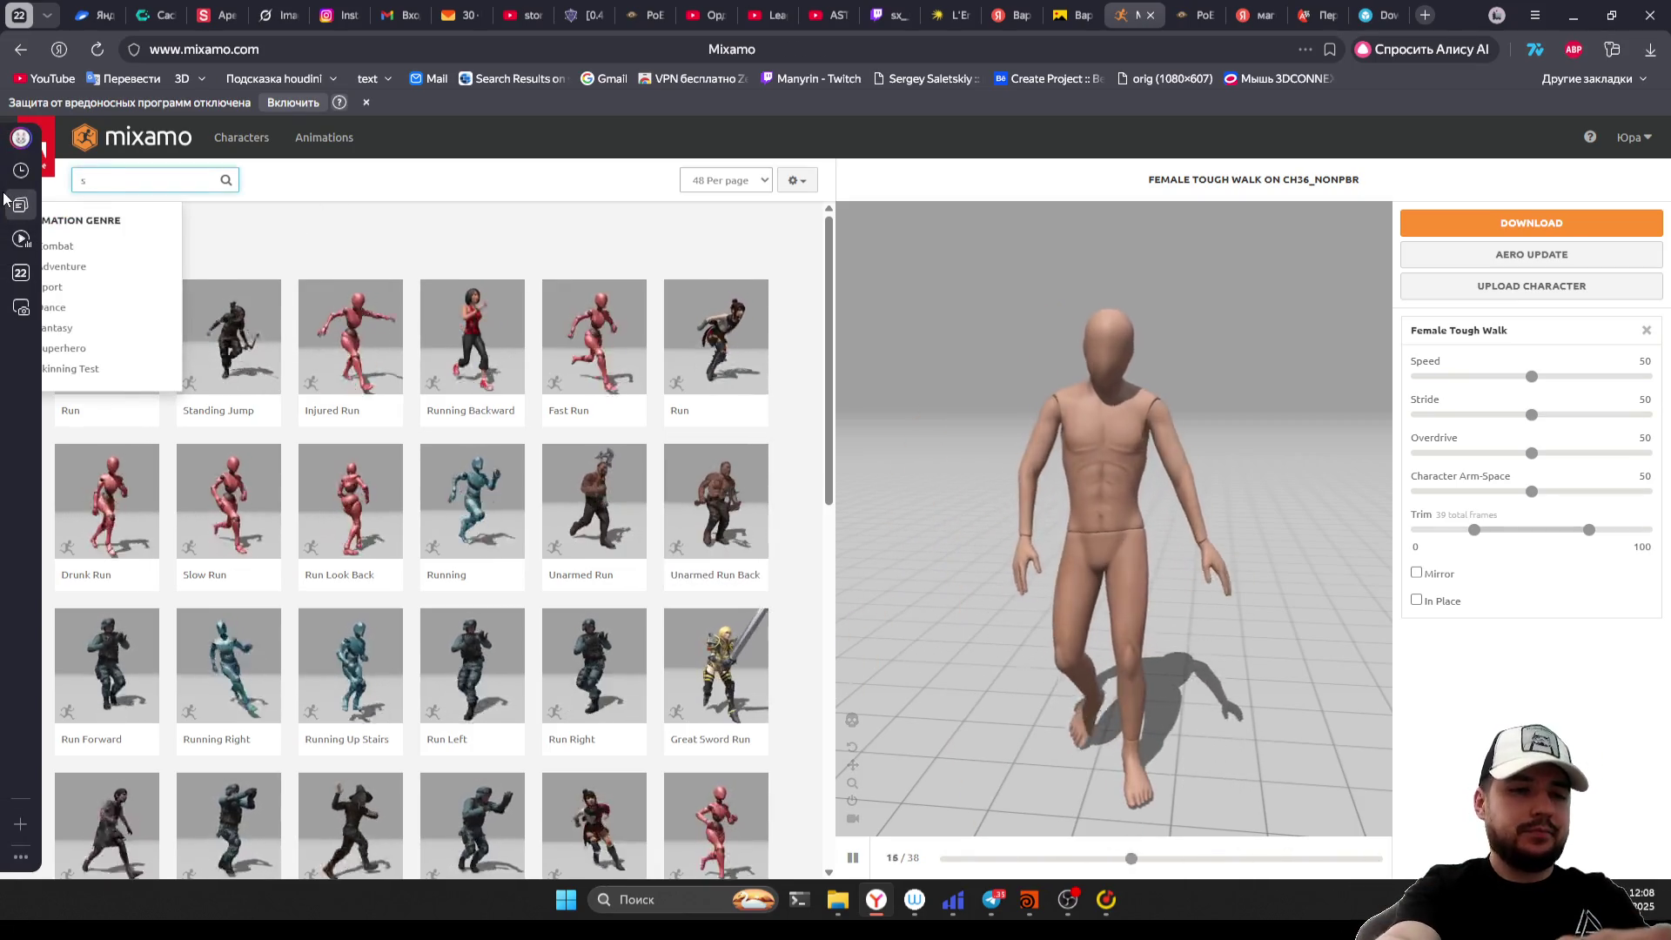
type("ry")
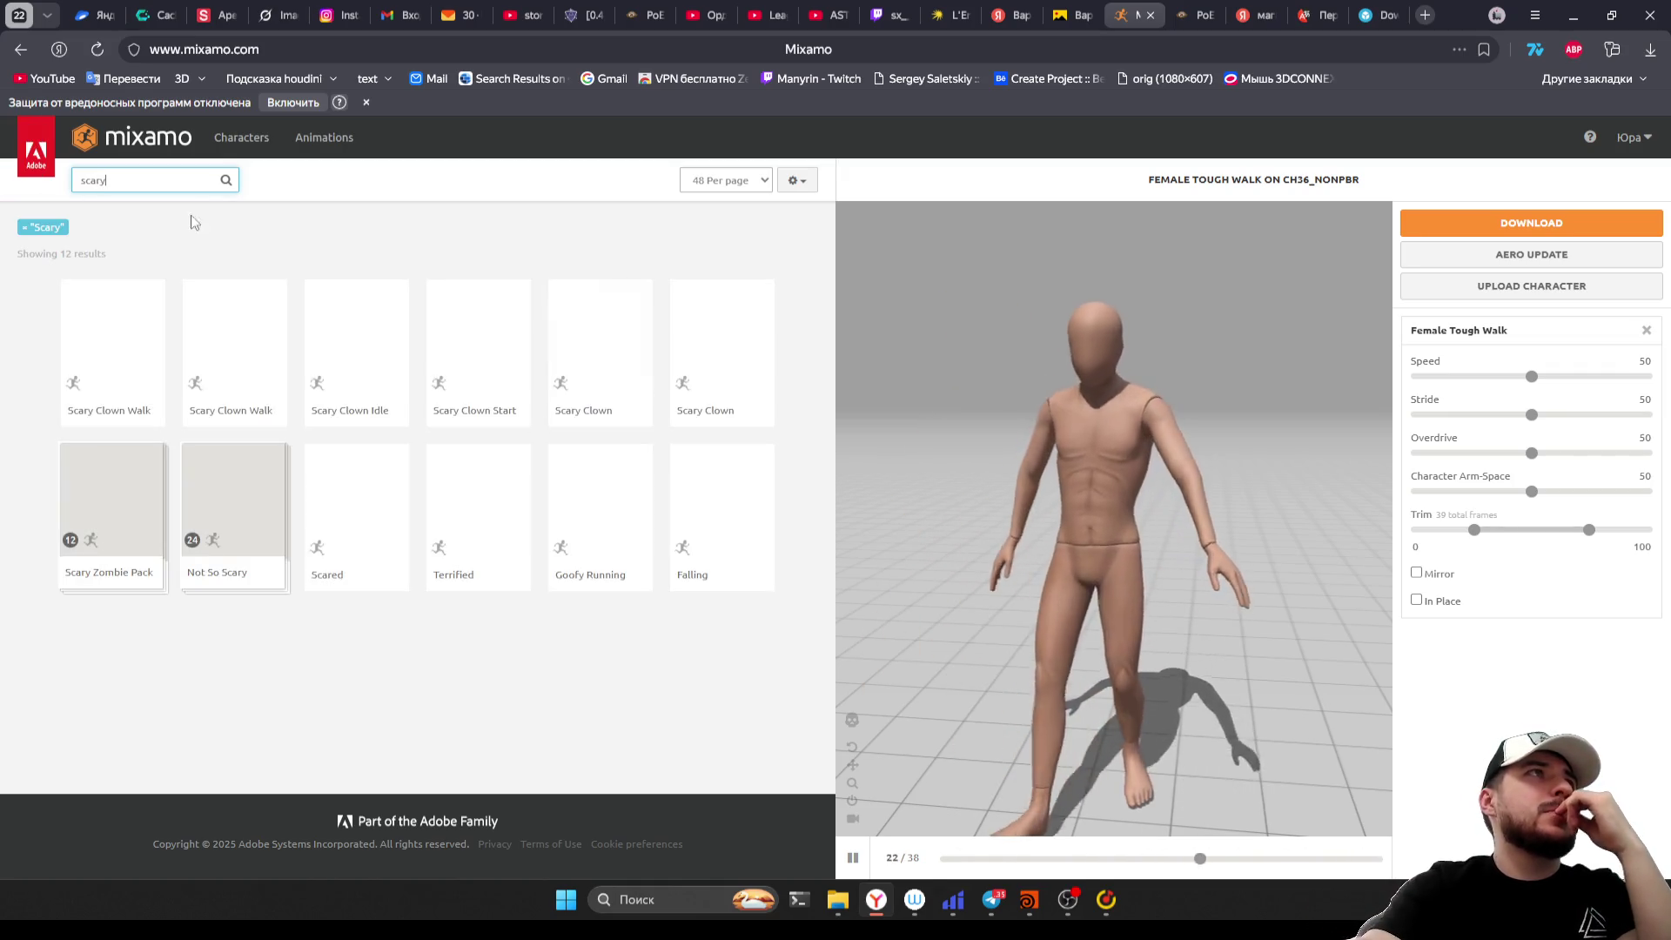
left_click(600, 365)
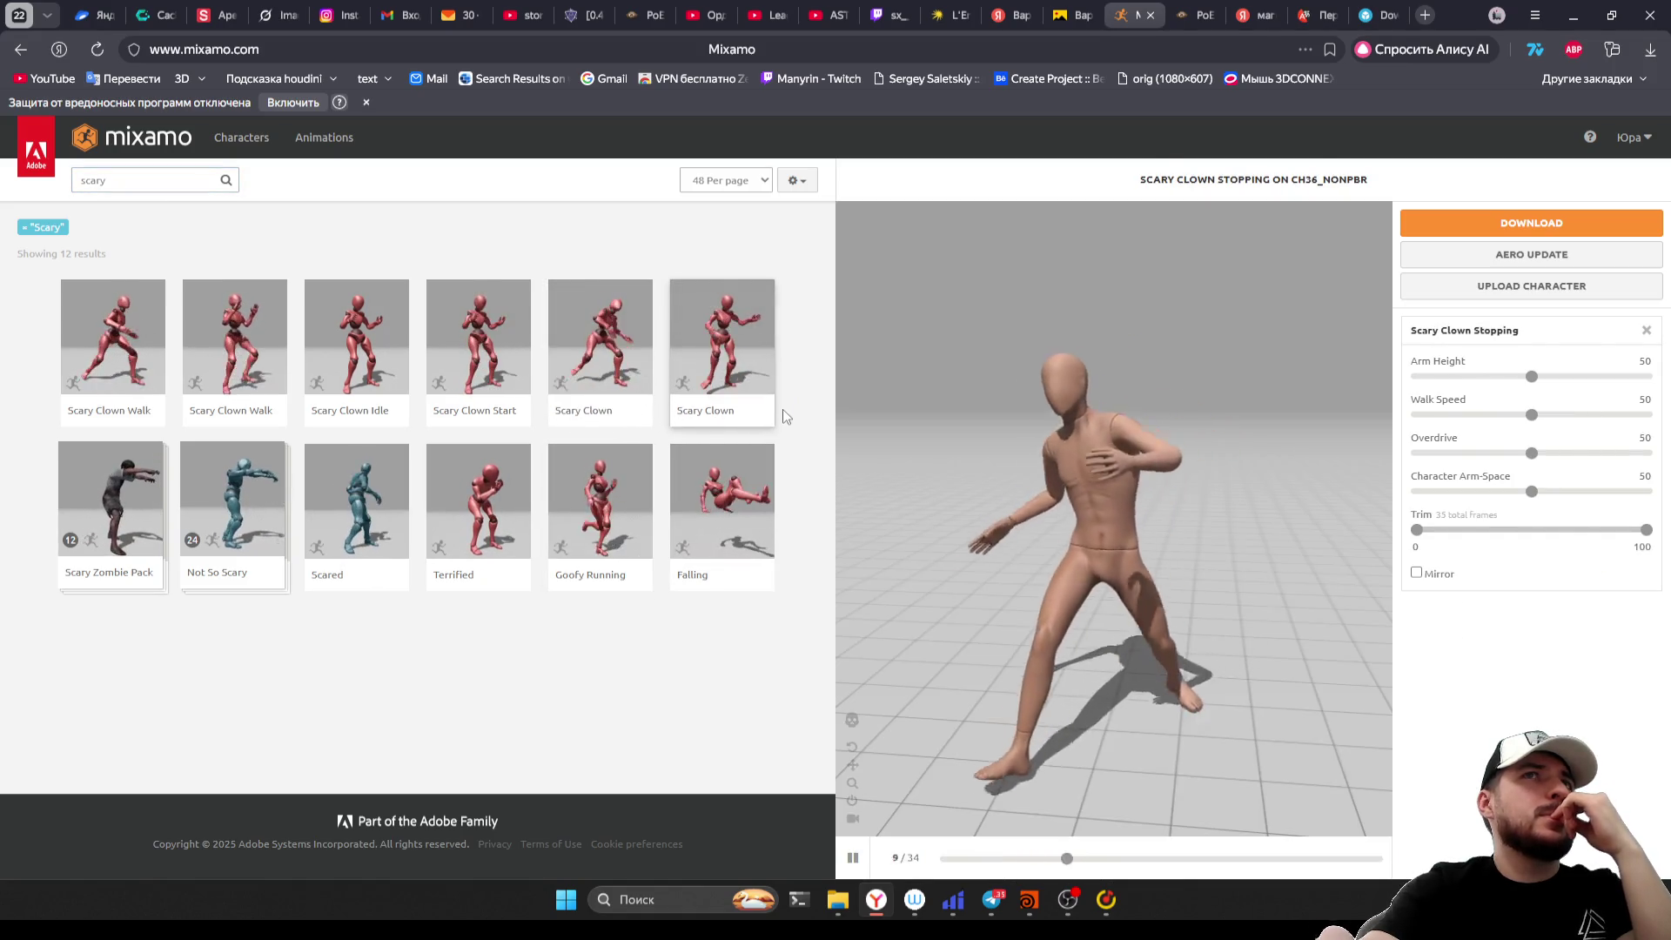
left_click(354, 353)
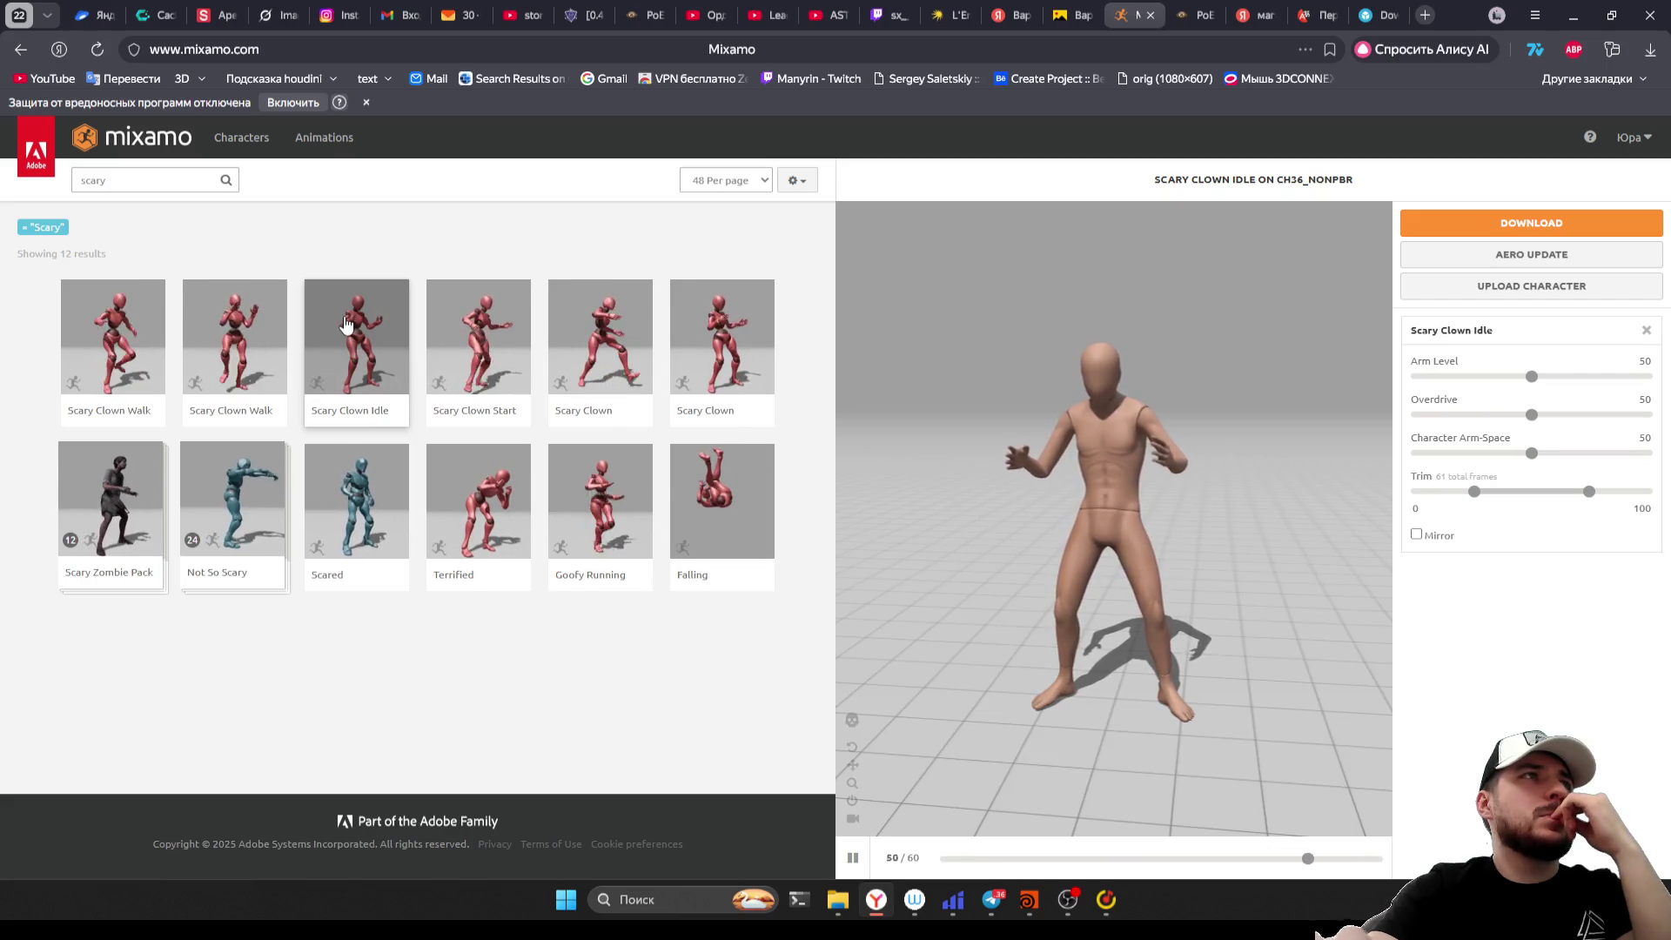
Clear the 'scary' term from the animation search box
left_click(141, 182)
key("ctrl+a")
key("BackSpace")
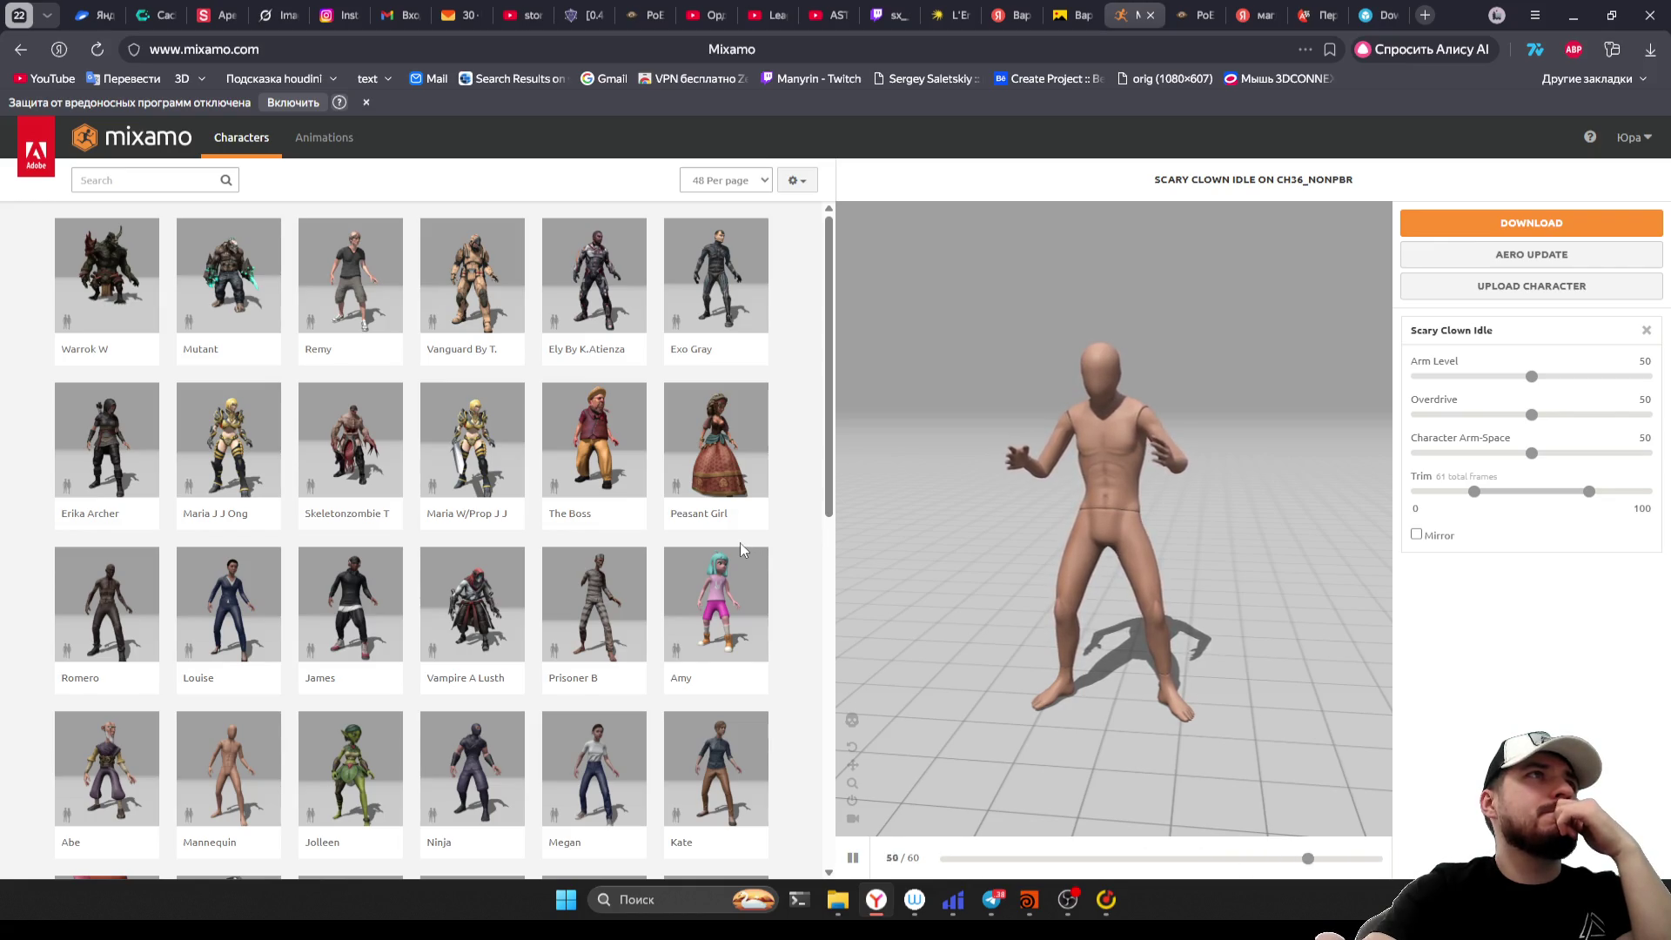
Scroll the character library and try the animation on the Mousey character
scroll(739, 543, "down", 1)
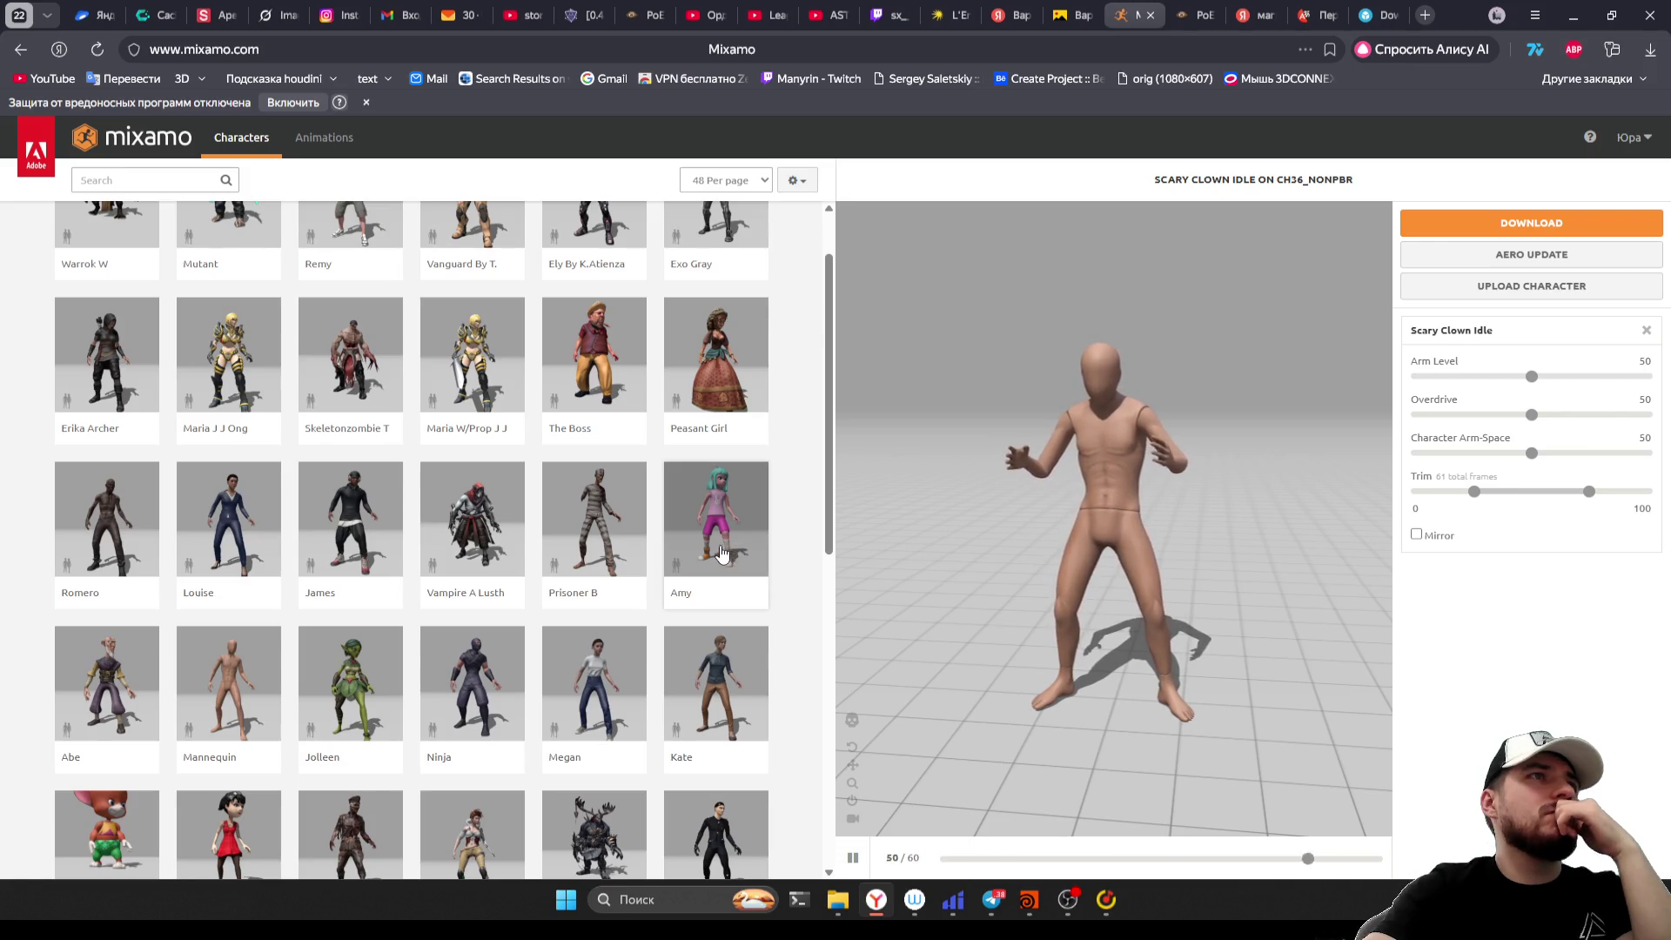
scroll(713, 539, "down", 4)
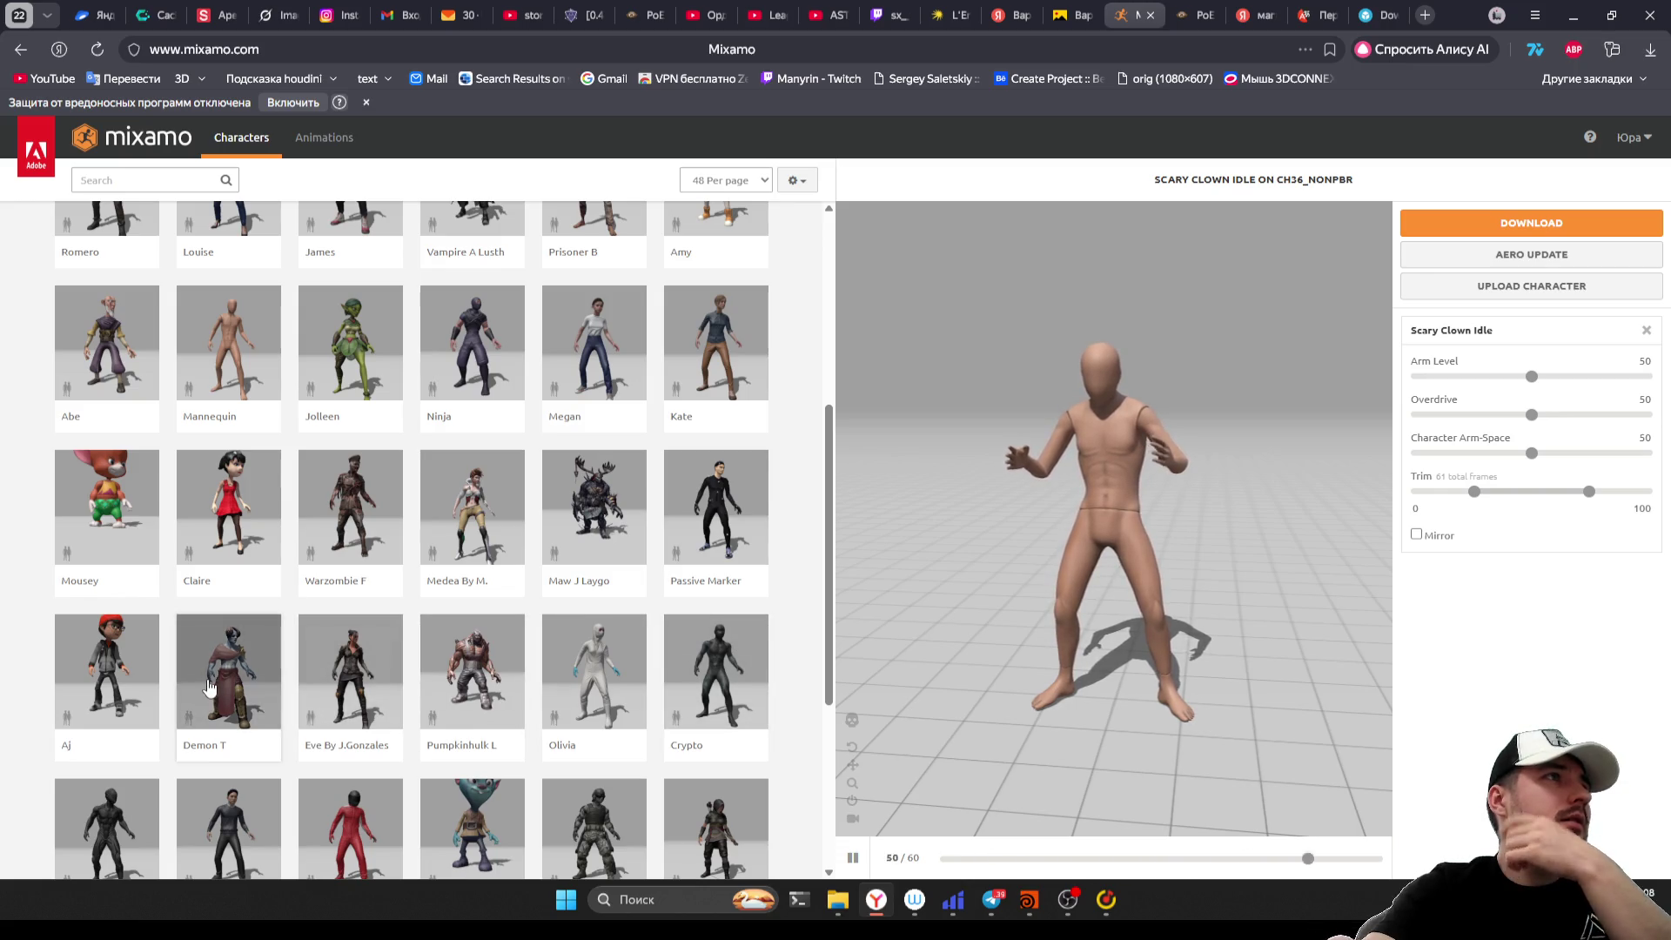
left_click(124, 515)
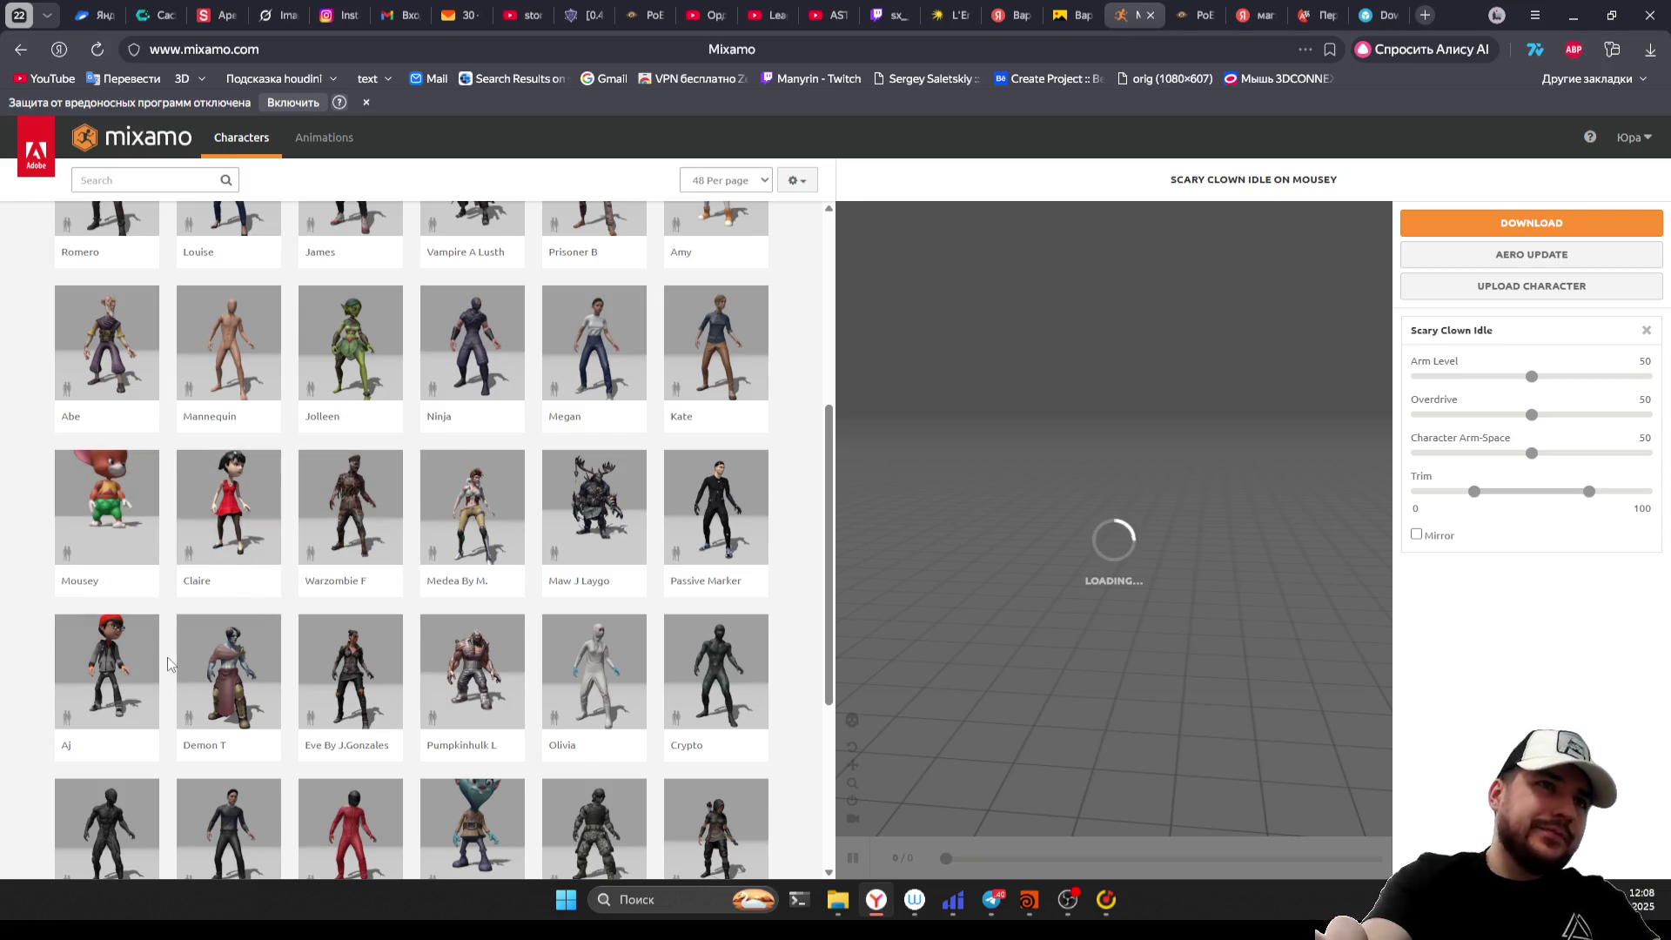
Apply Scary Clown Idle to Akai E Espiritu and orbit to view its back
scroll(261, 675, "down", 2)
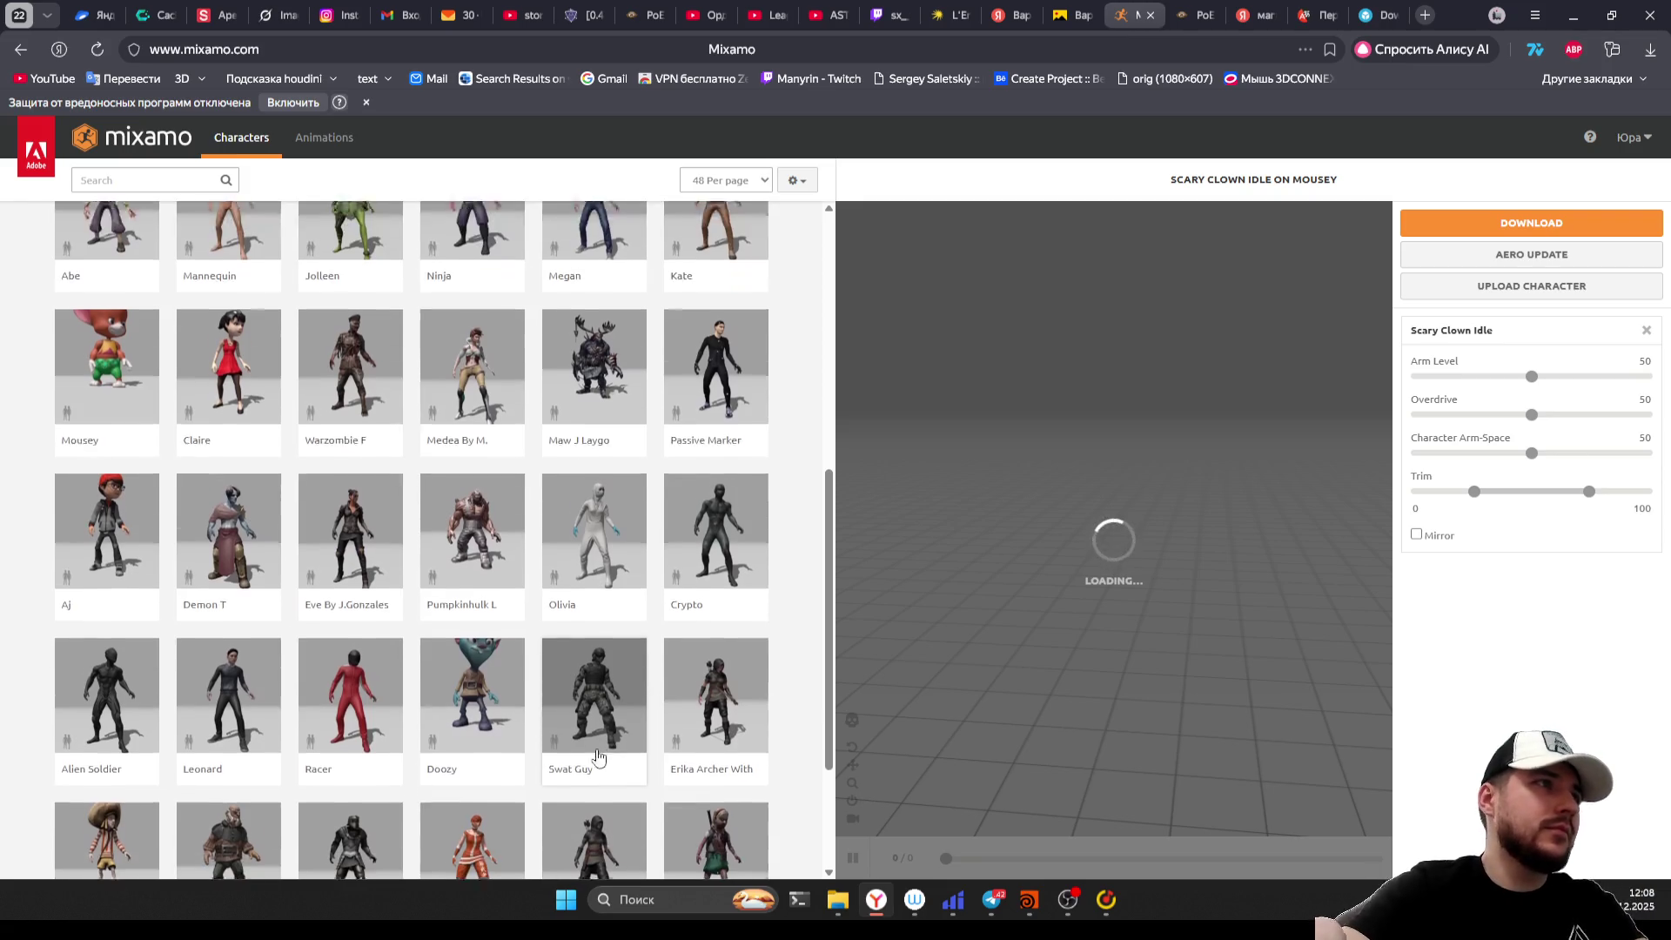
scroll(443, 779, "down", 2)
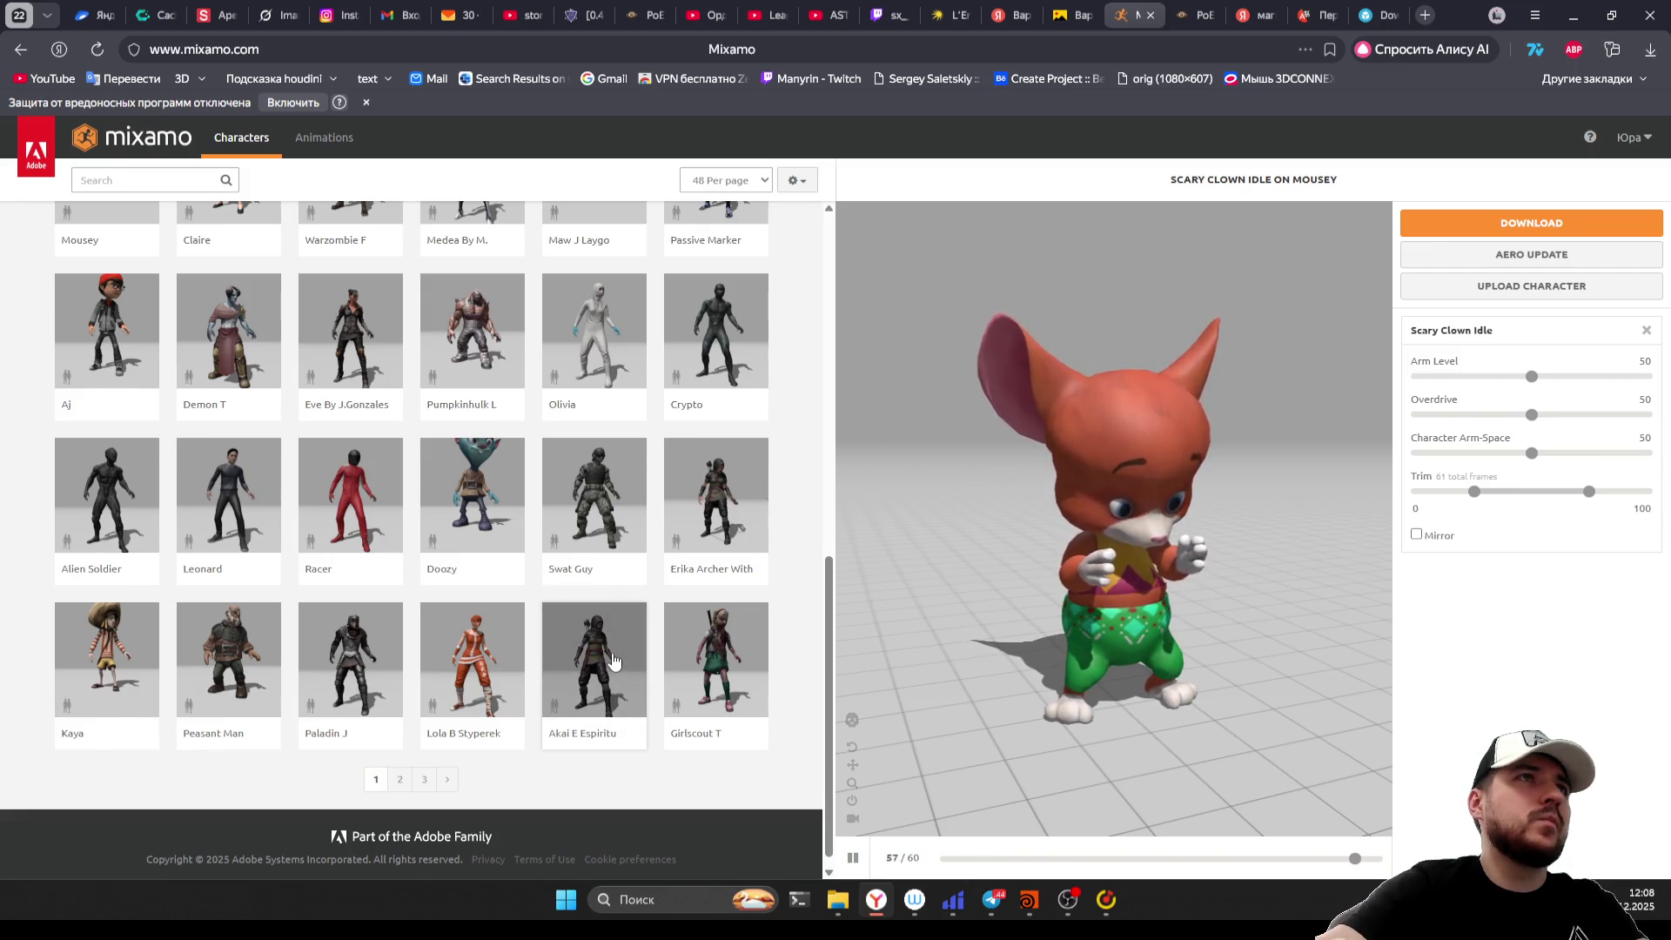
left_click(613, 660)
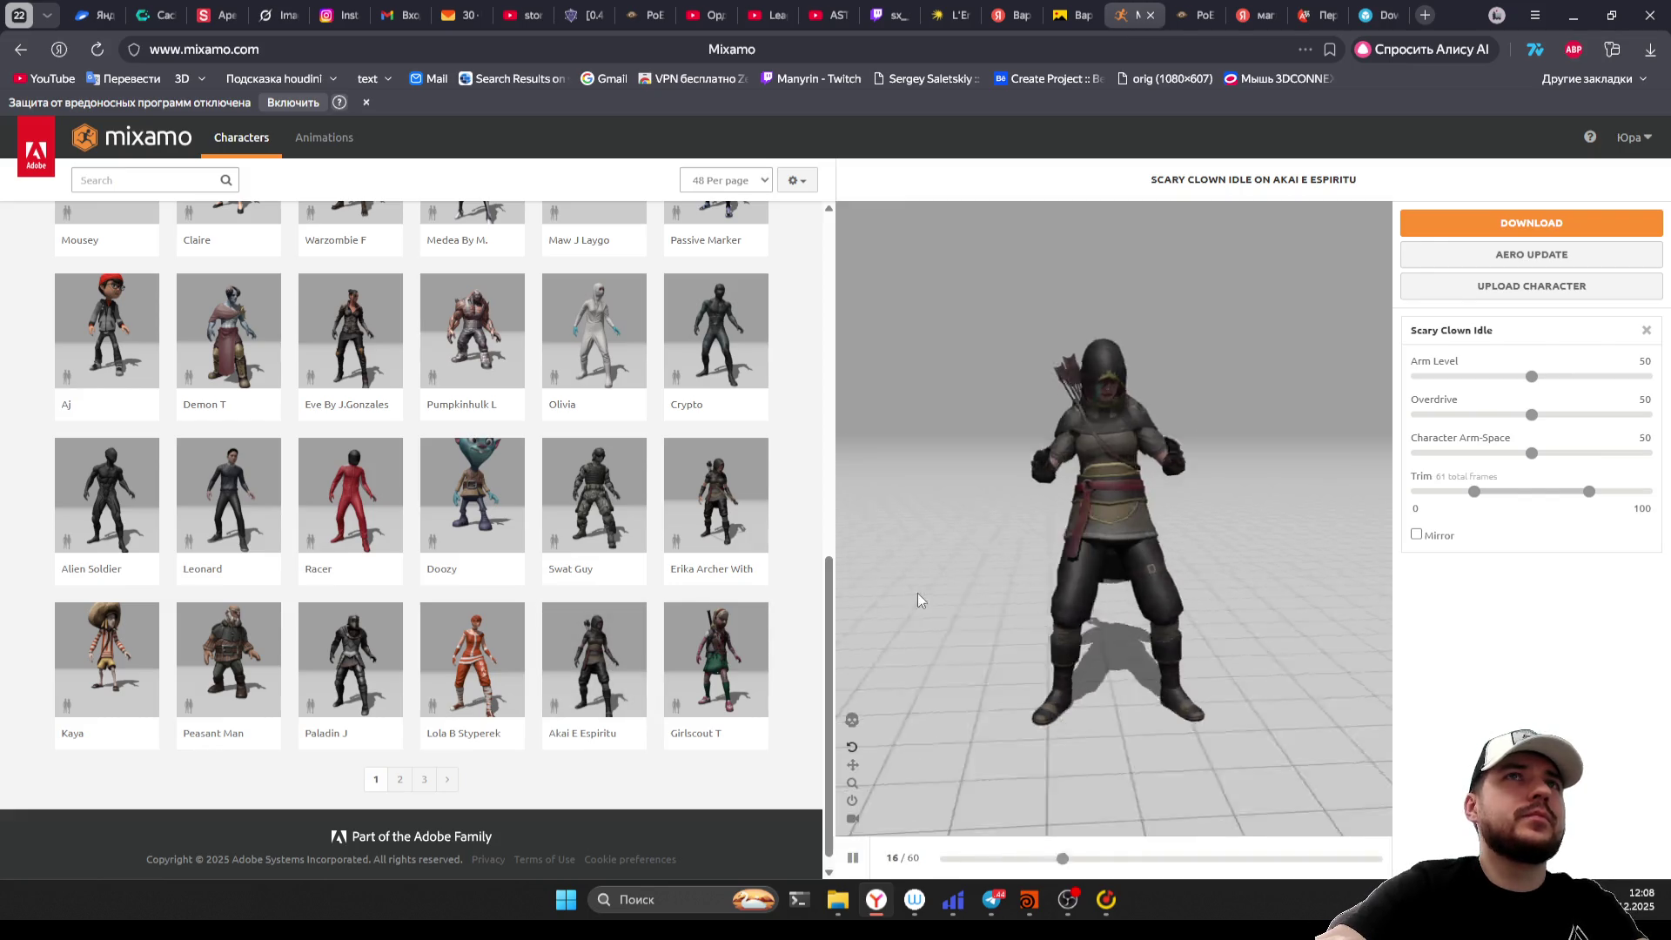
left_click_drag(1016, 588, 1218, 588)
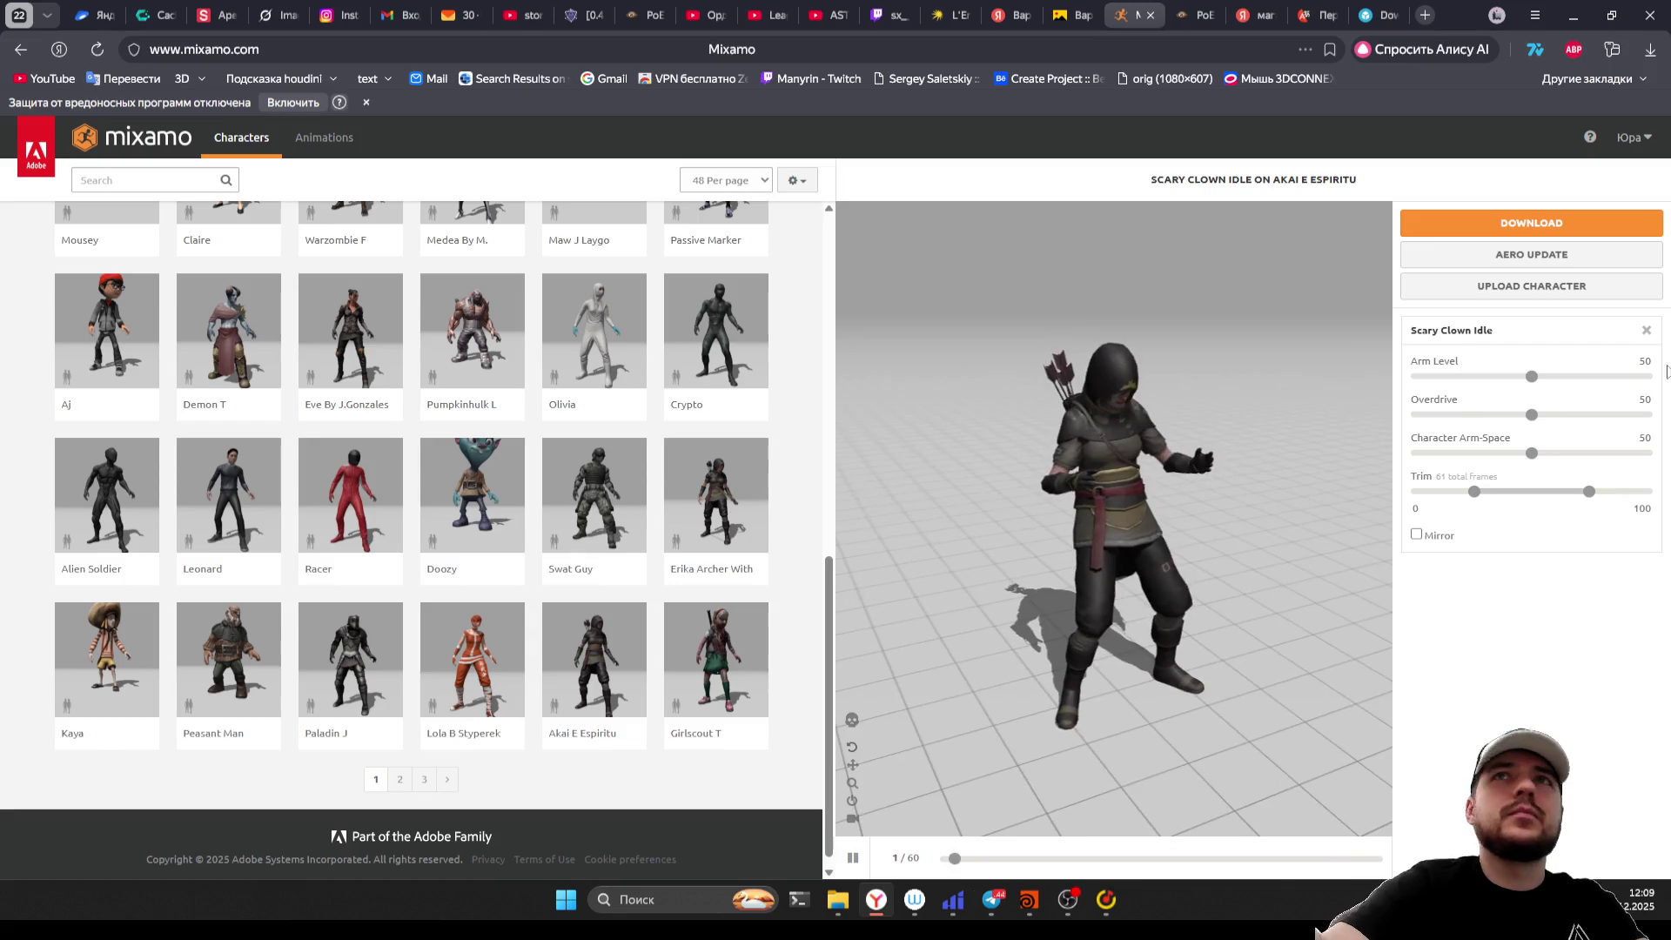
left_click(1574, 228)
Download the animation as Scary Clown Idle.fbx and show it in the Downloads folder
left_click(1086, 419)
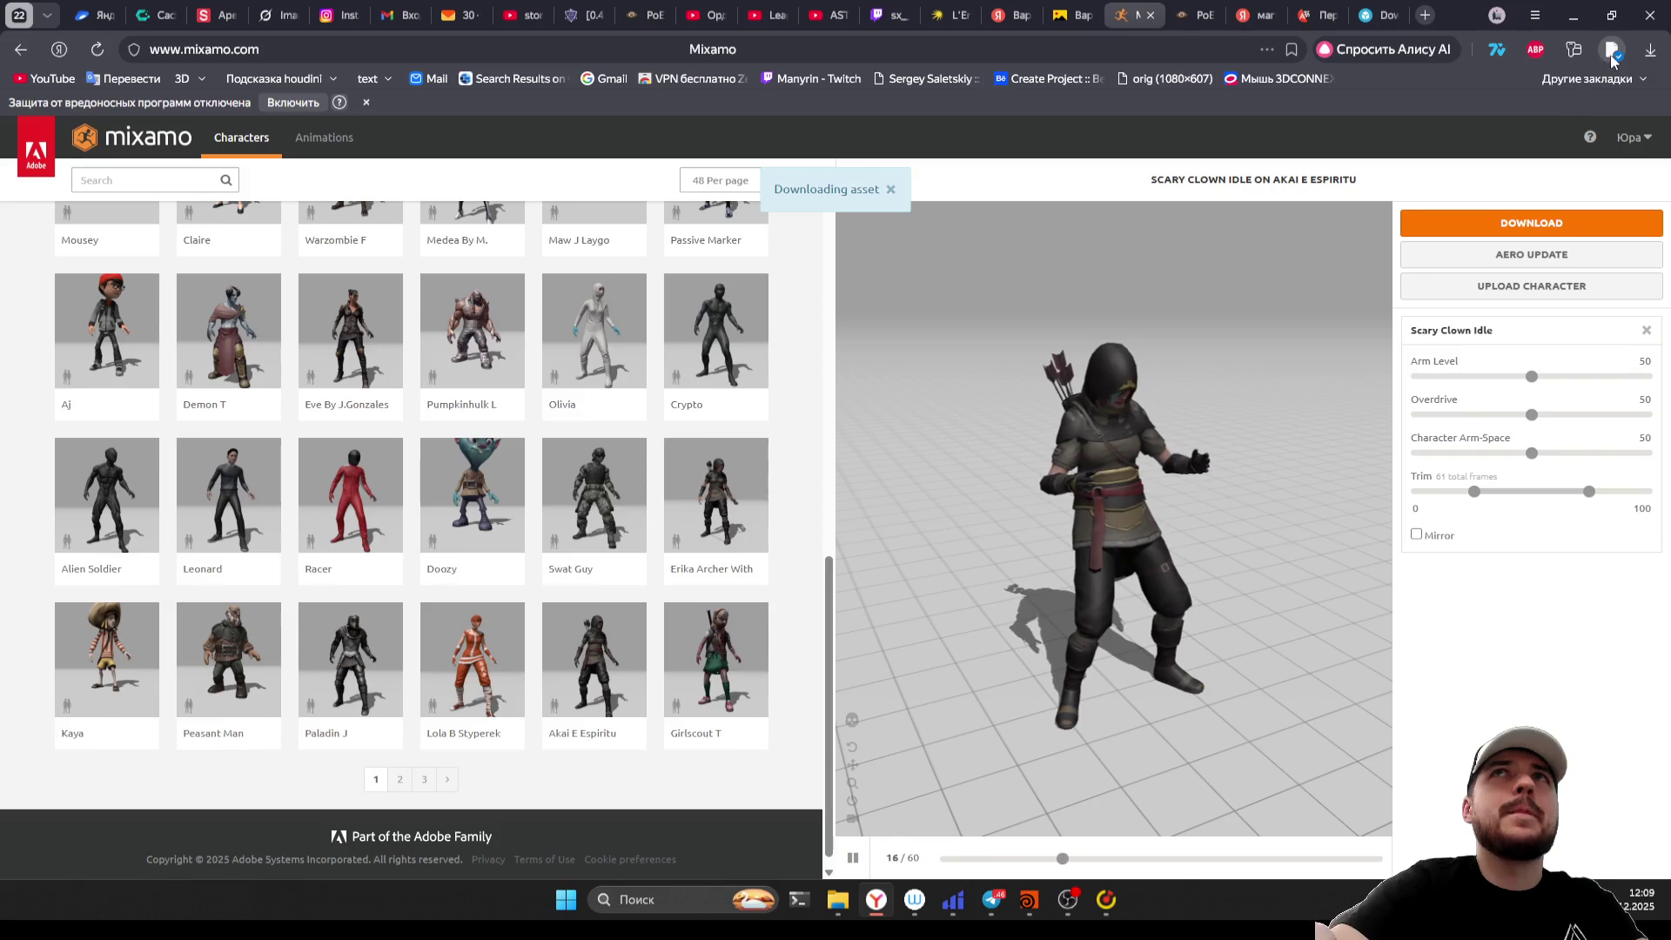
key("alt+Tab")
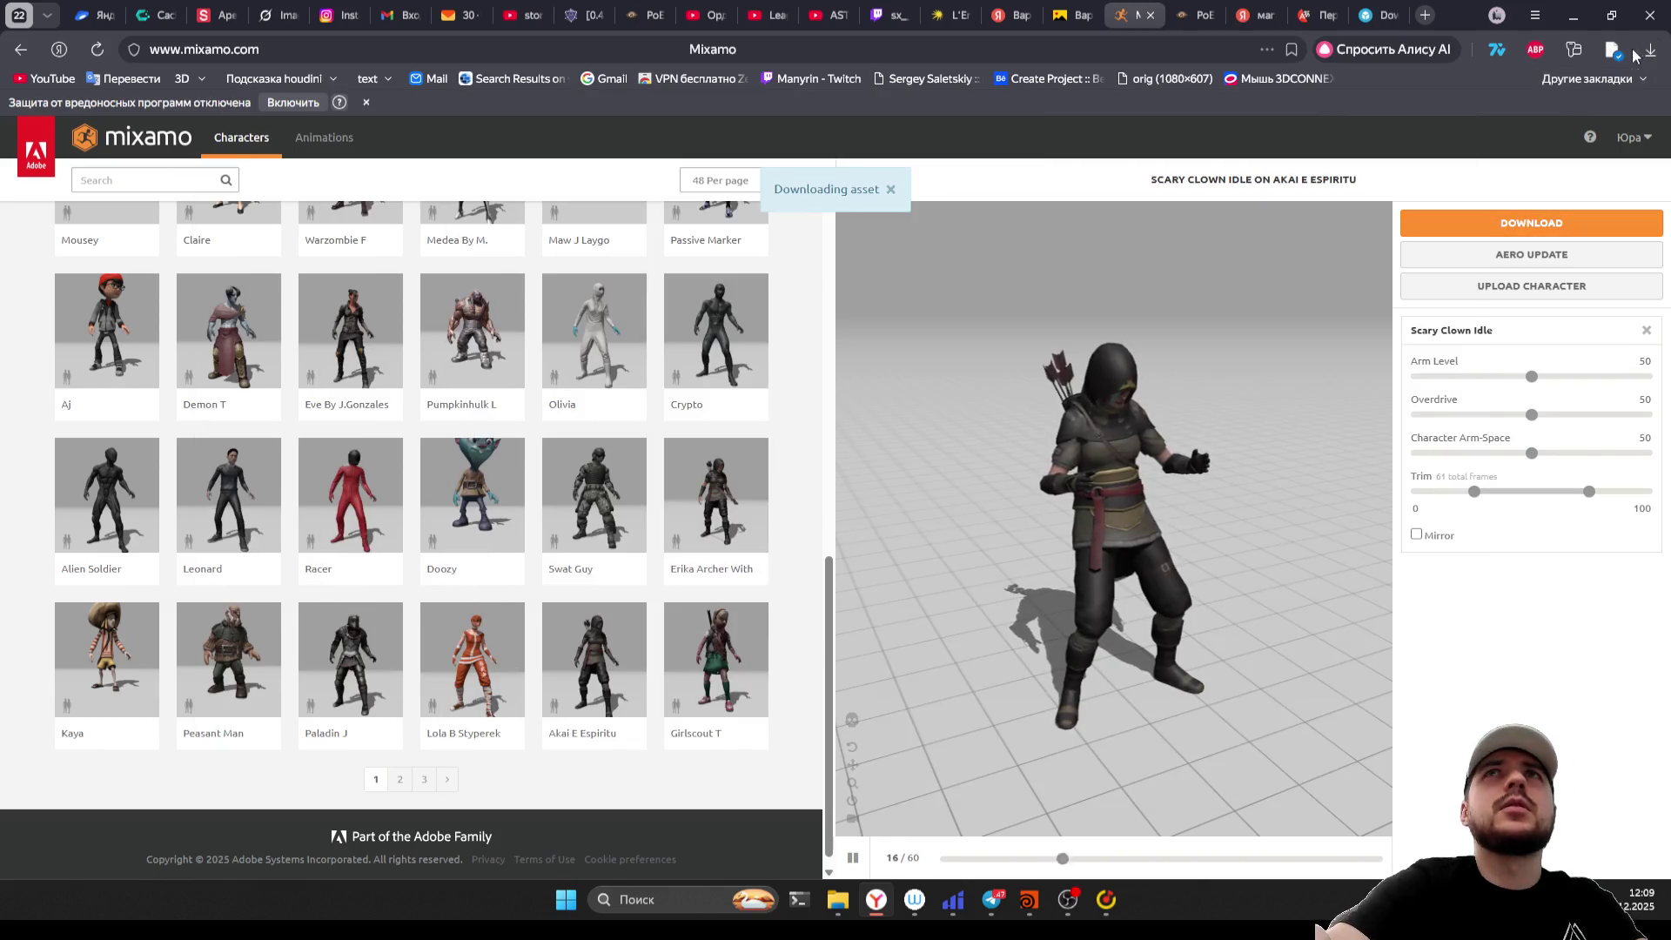
right_click(1609, 58)
left_click(1614, 67)
right_click(1613, 67)
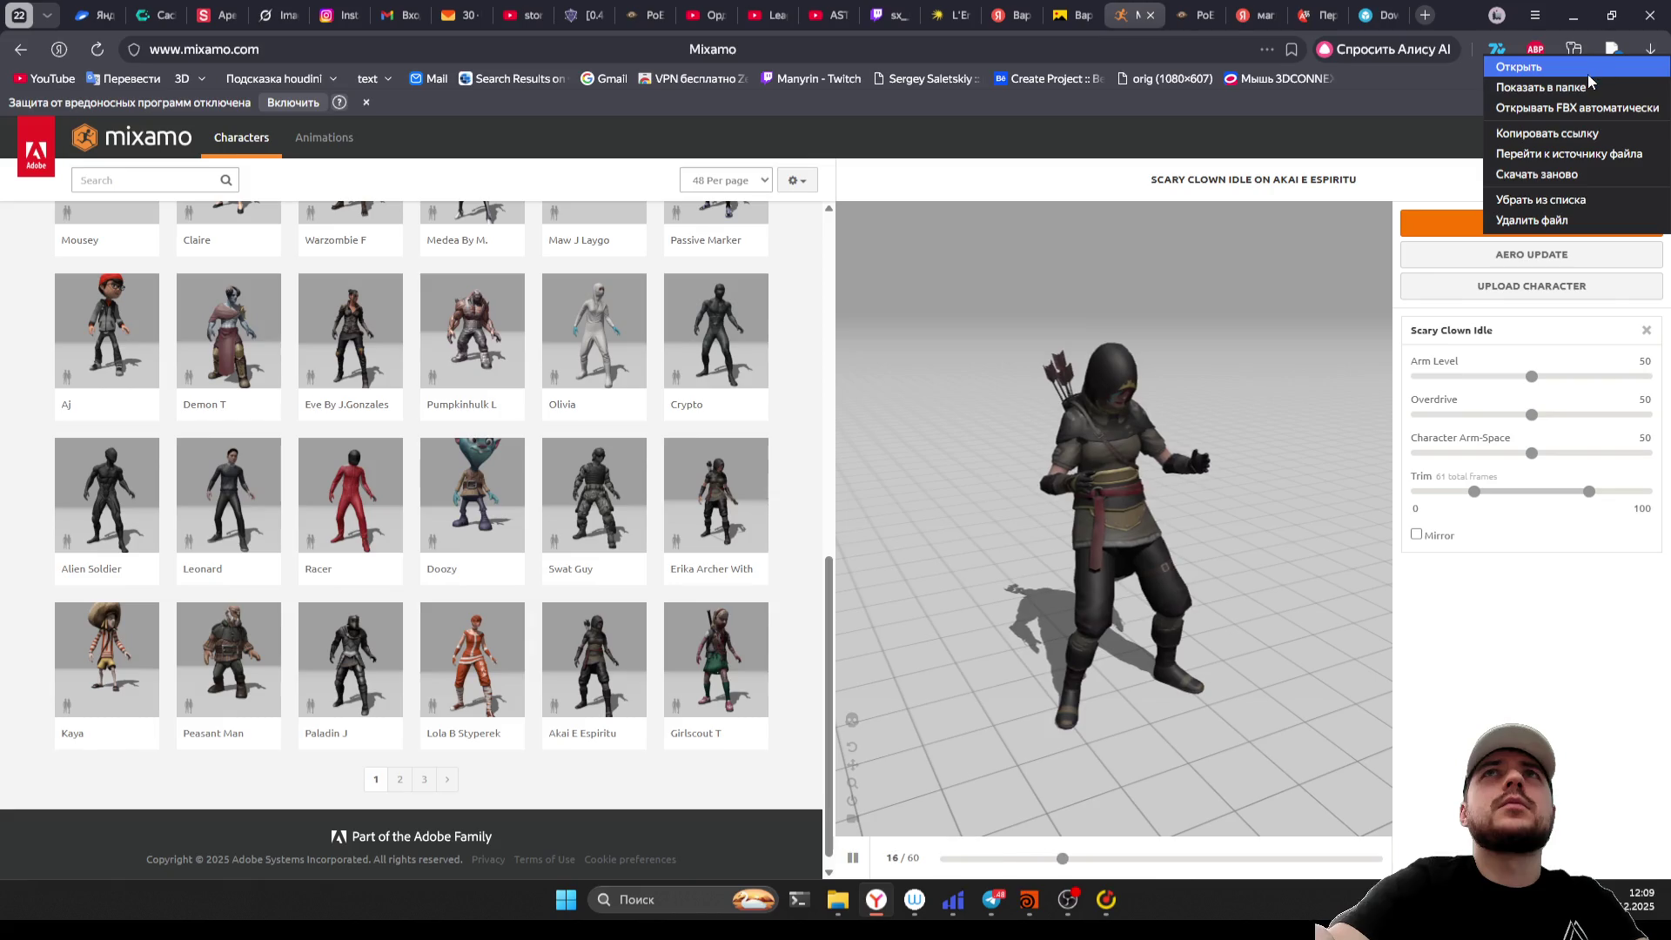
left_click(1591, 101)
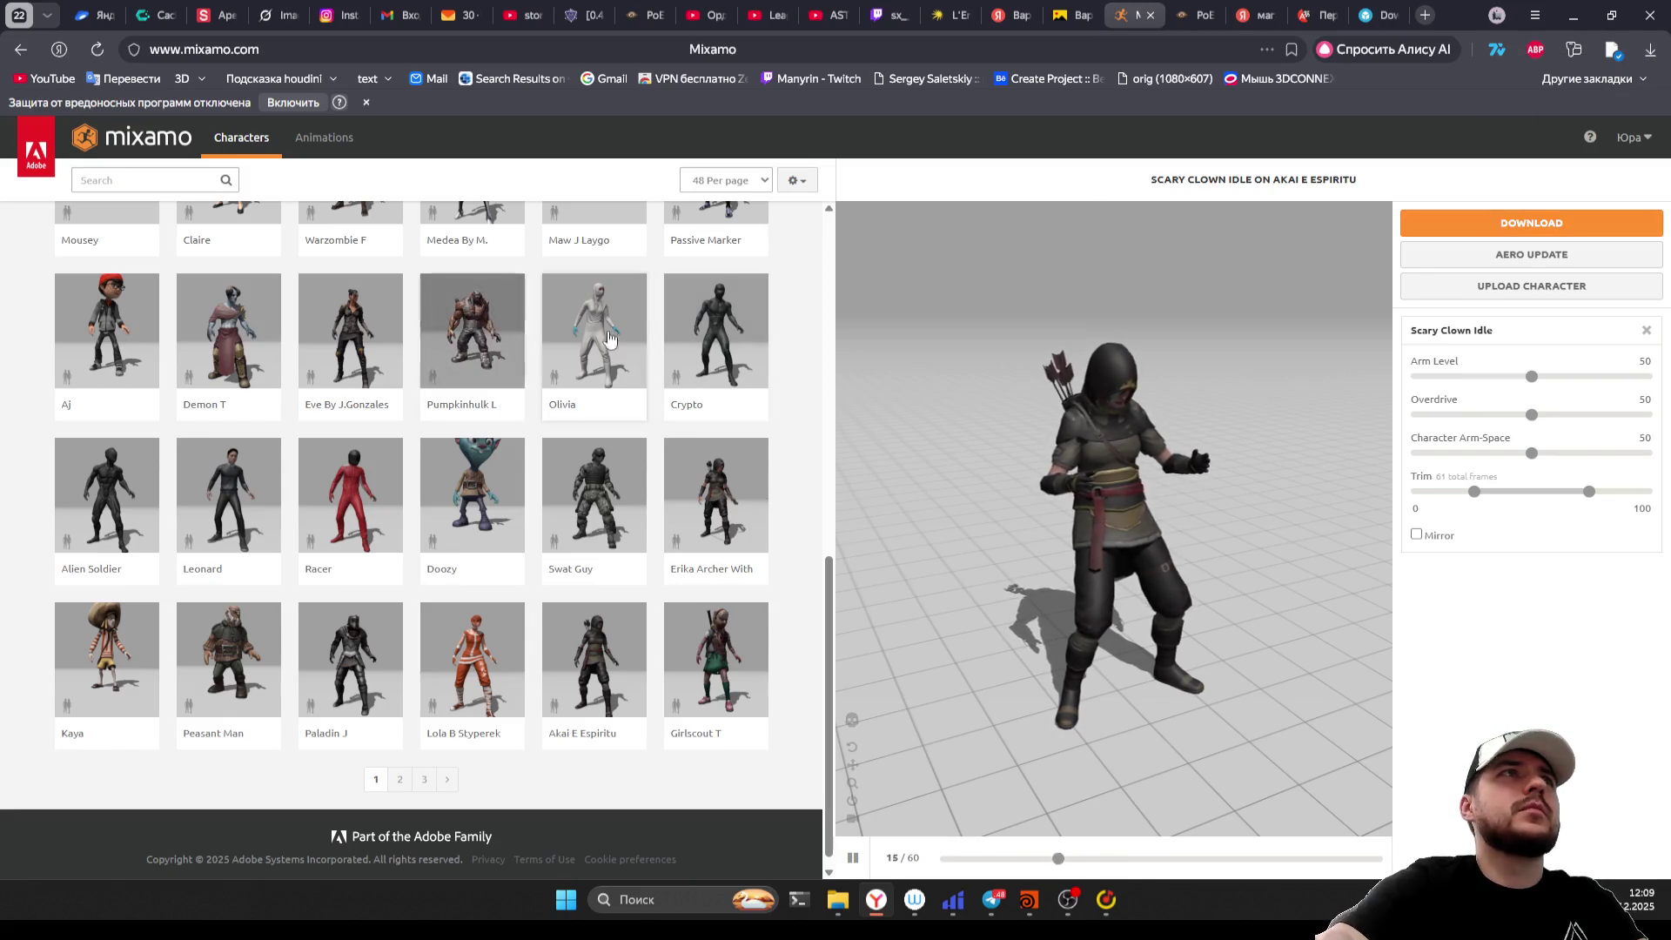
scroll(468, 762, "down", 2)
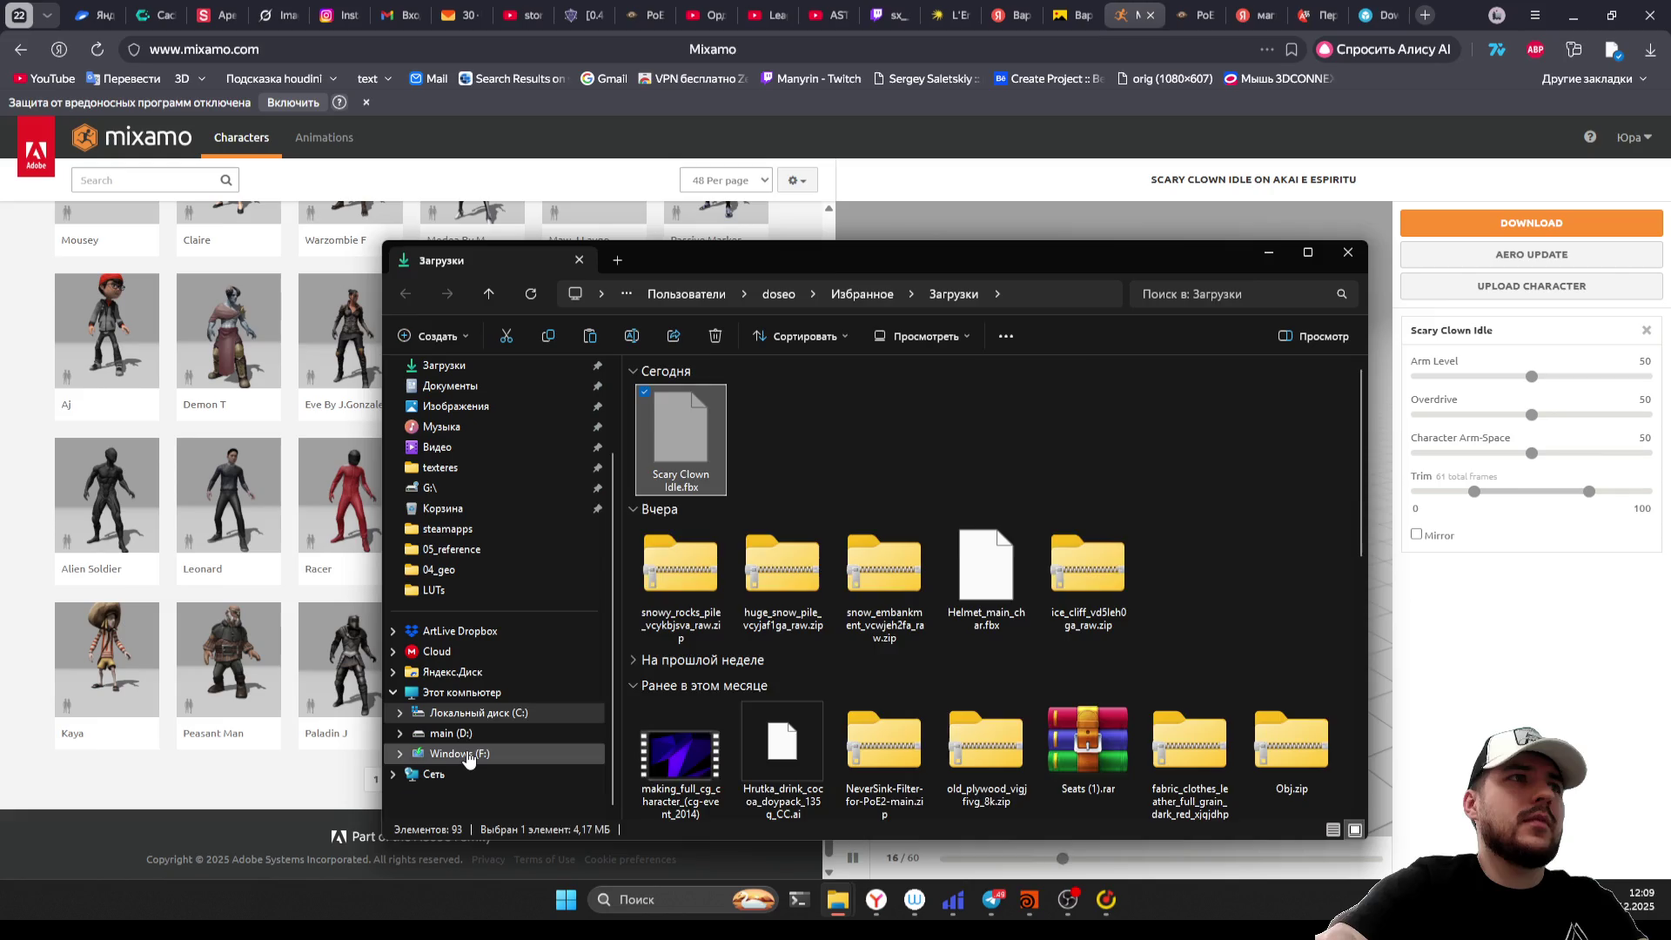
Paste the FBX into D:\Project\Creative Project\Ice King\04_geo\static_pose, skipping the overwrite
left_click(461, 754)
left_click(451, 732)
double_click(734, 398)
double_click(734, 395)
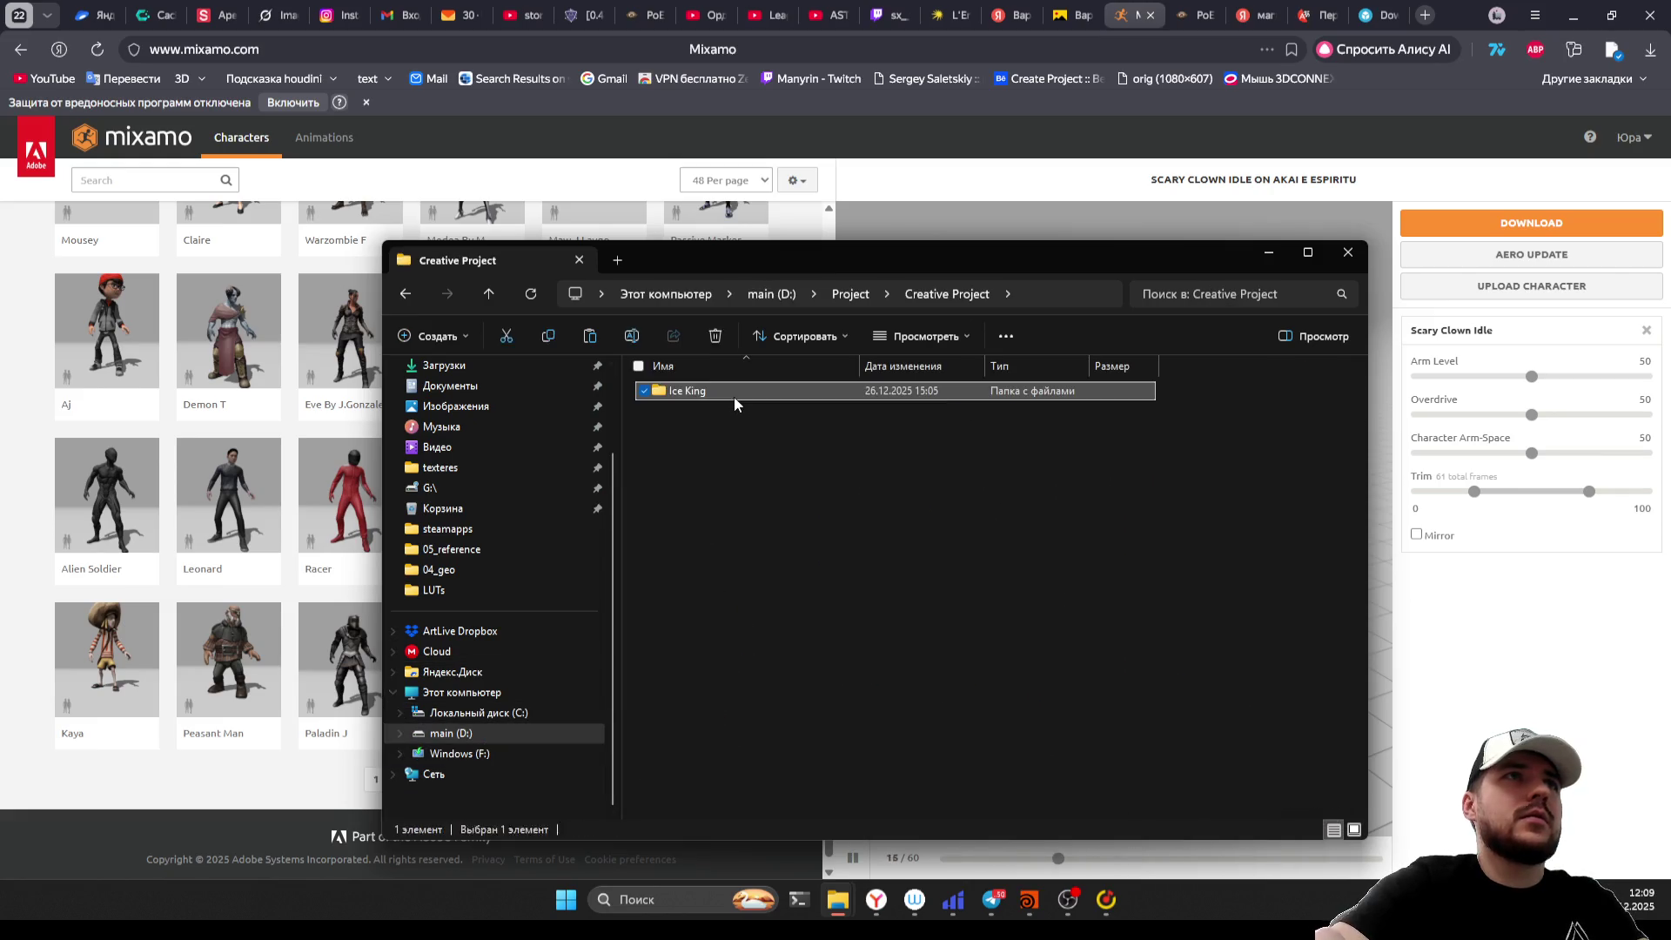
double_click(712, 442)
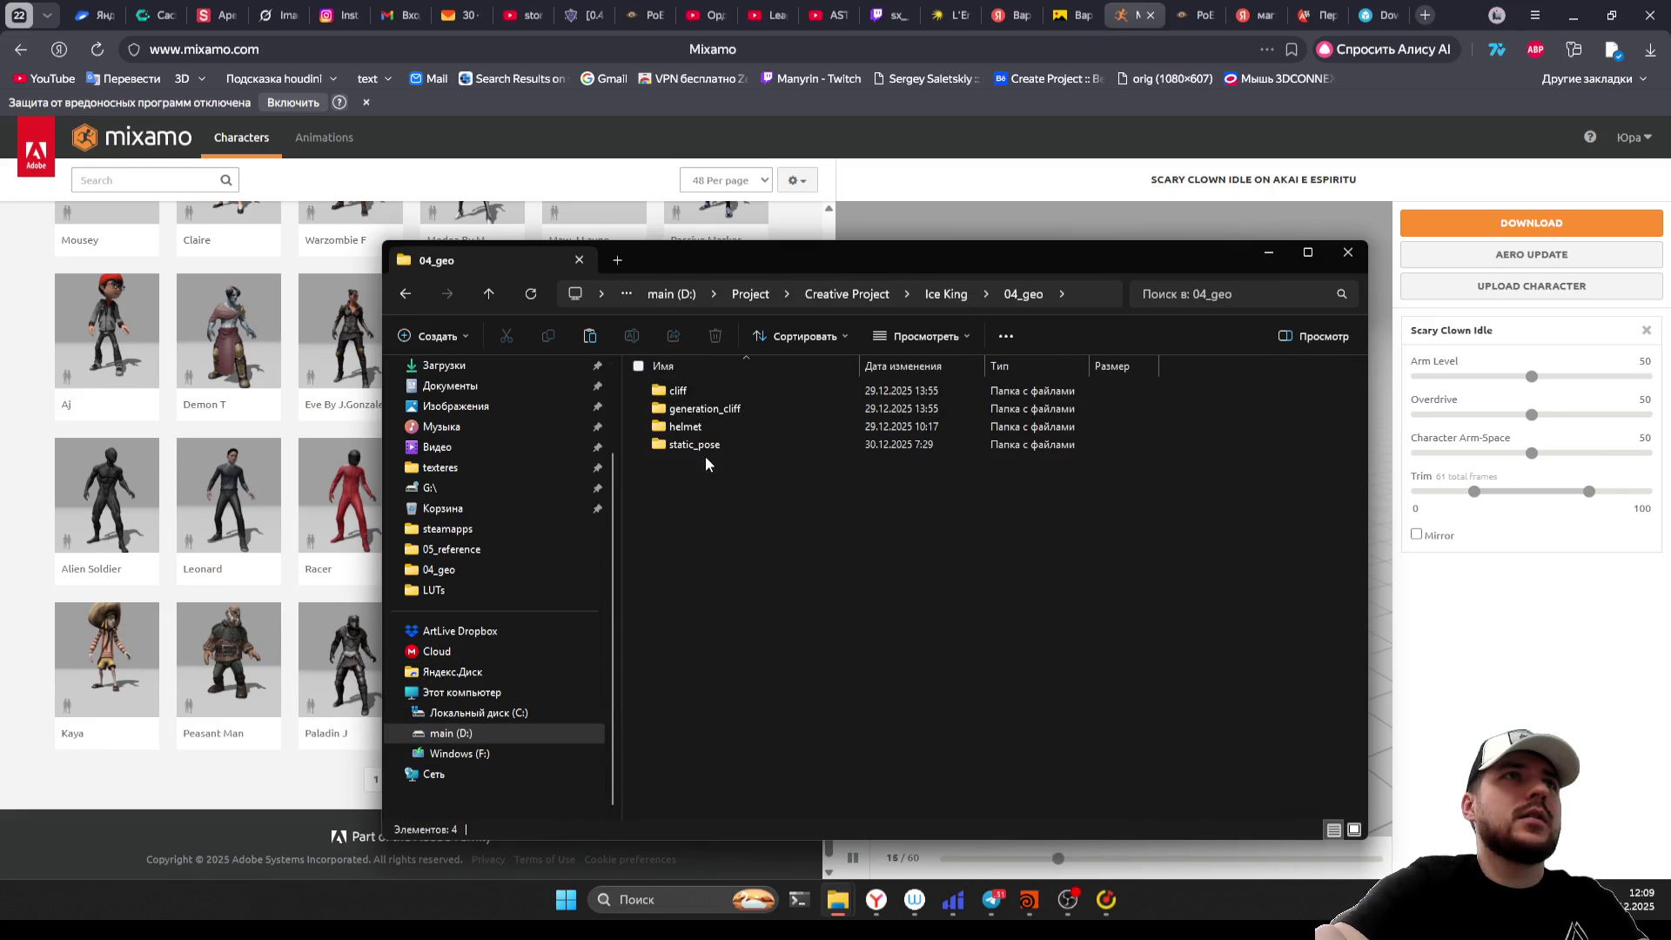
double_click(704, 452)
key("ctrl+v")
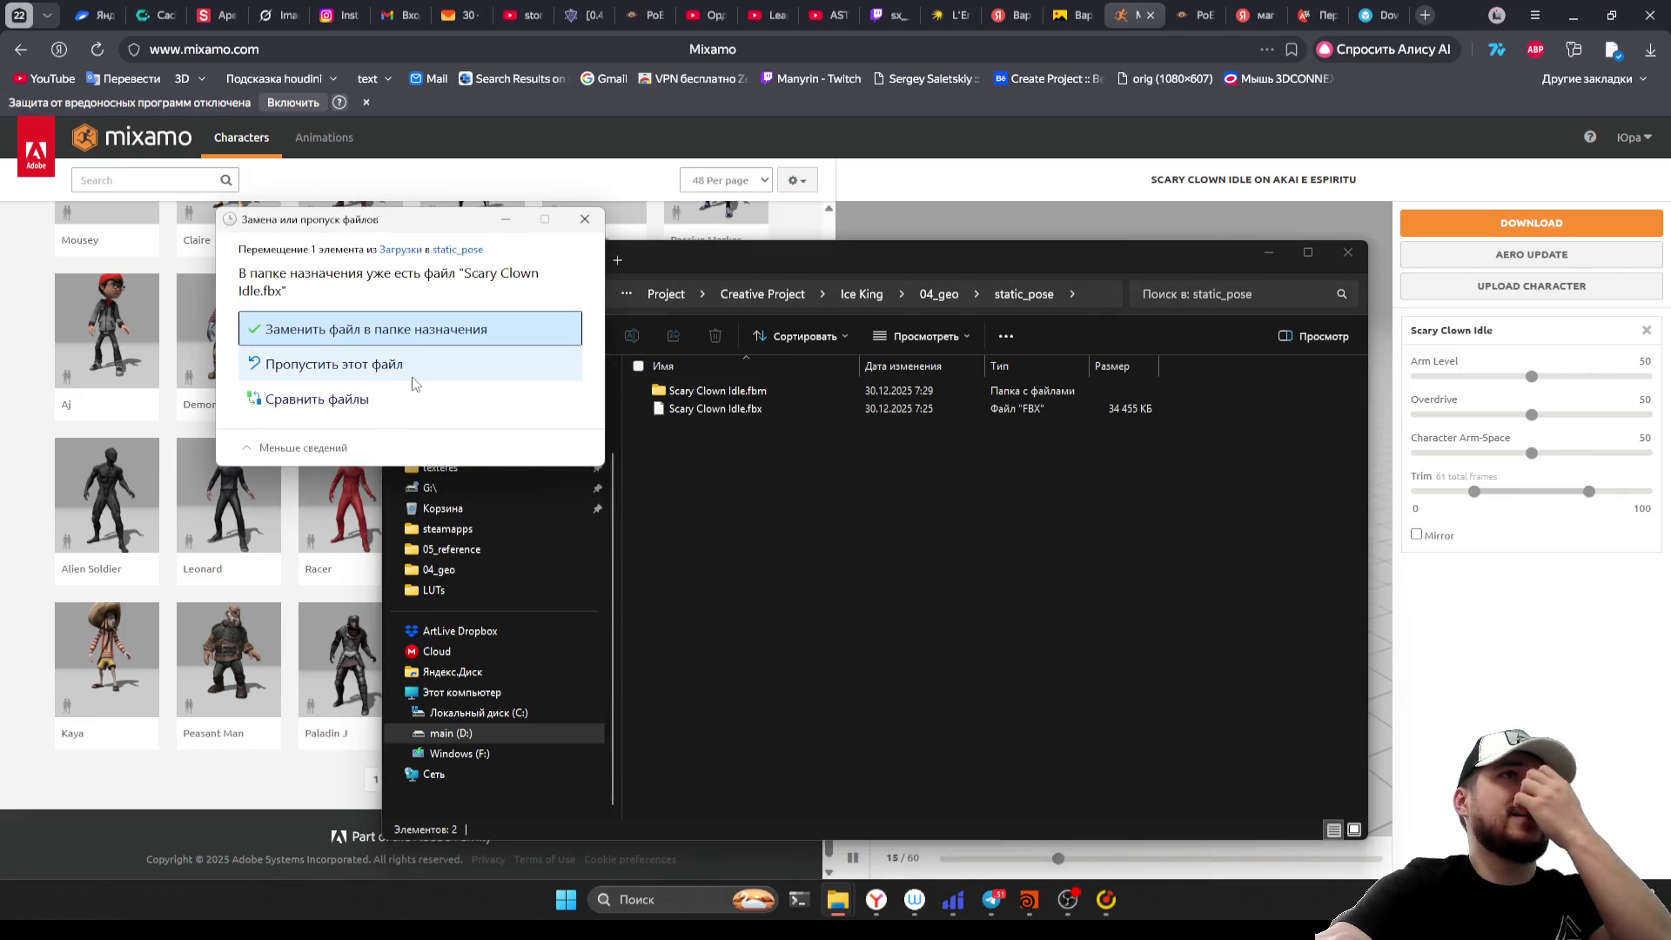
left_click(585, 218)
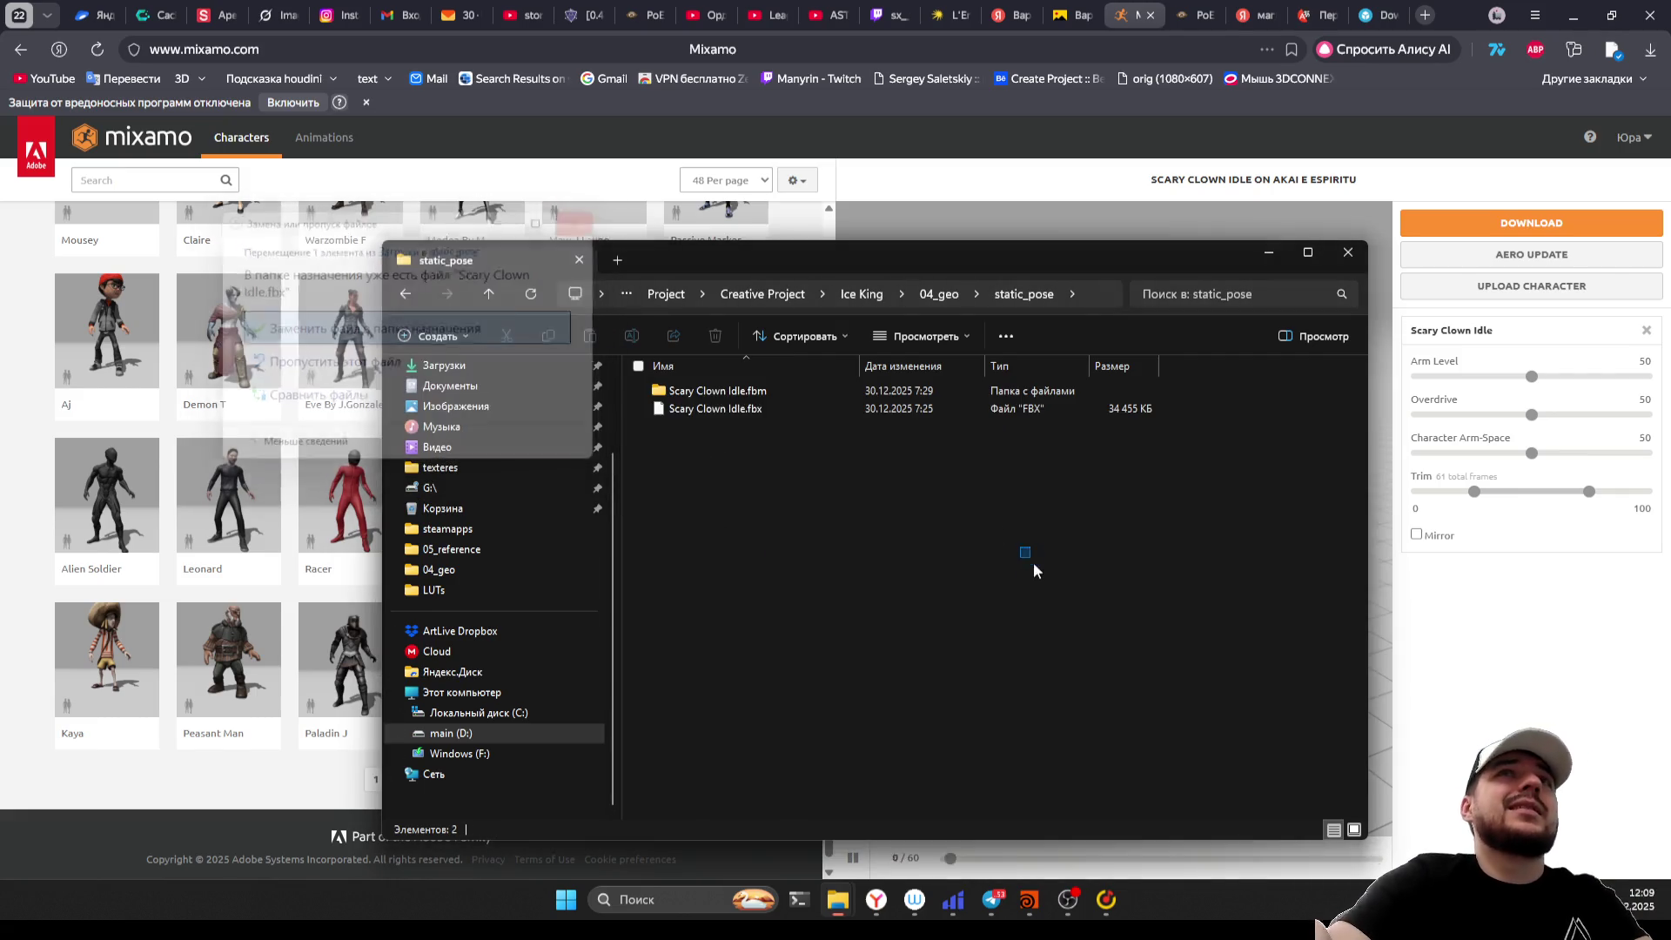
Rename the downloaded file to Scary Clown Idle_v002.fbx and return to Houdini FX
middle_click(838, 905)
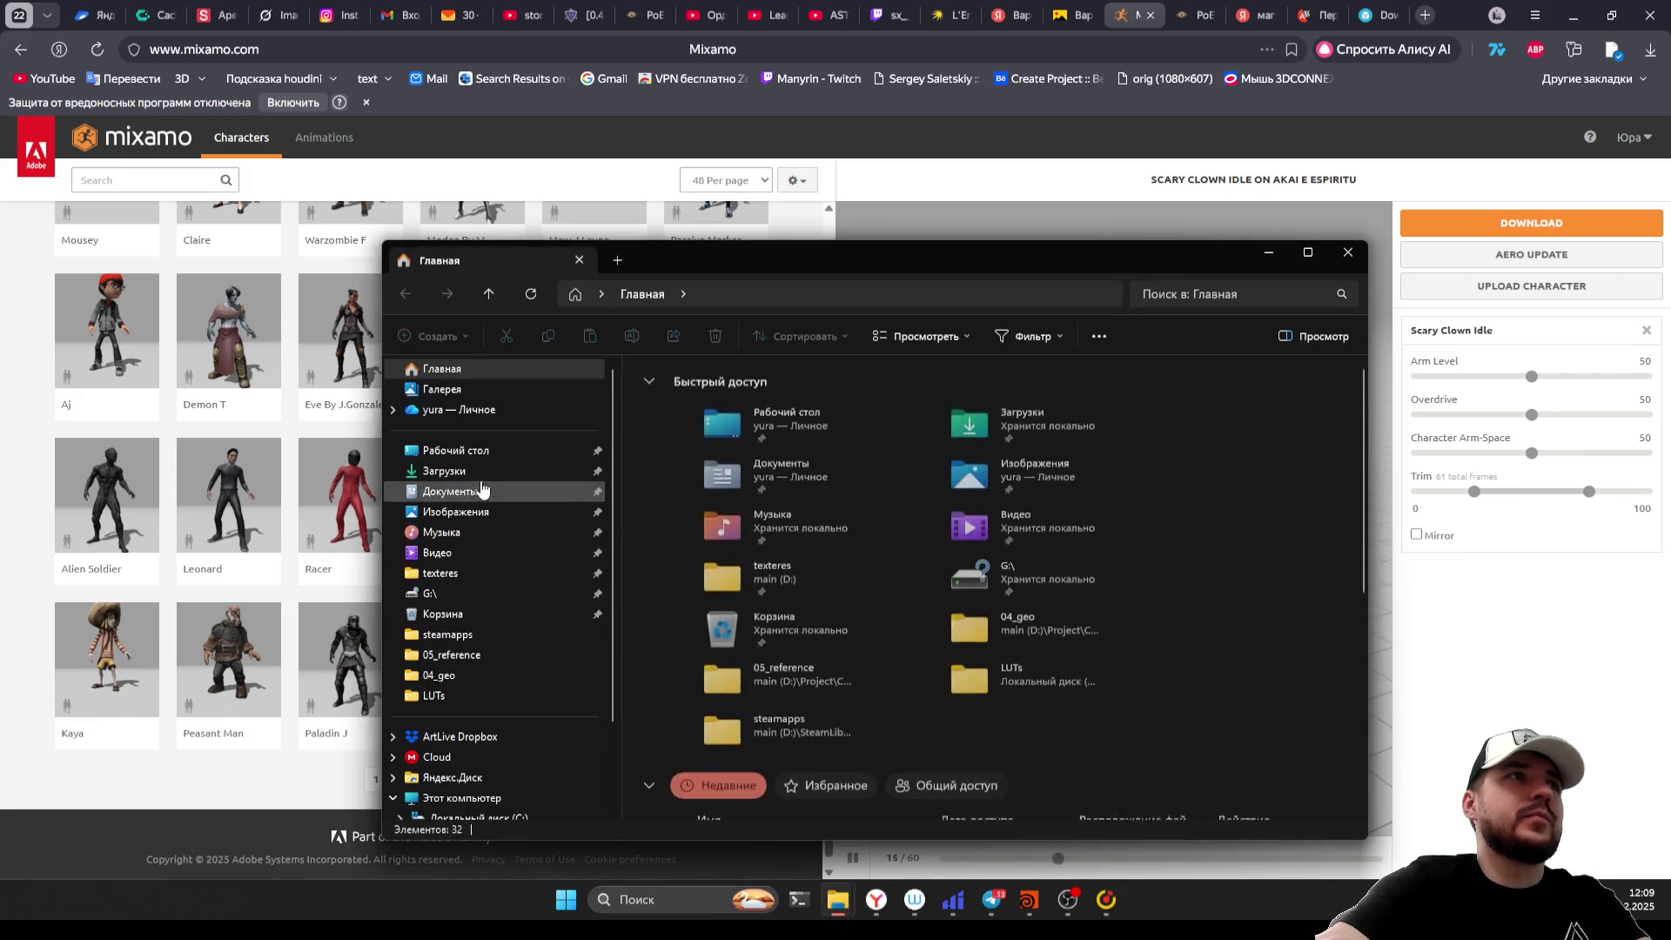
left_click(461, 470)
left_click(709, 416)
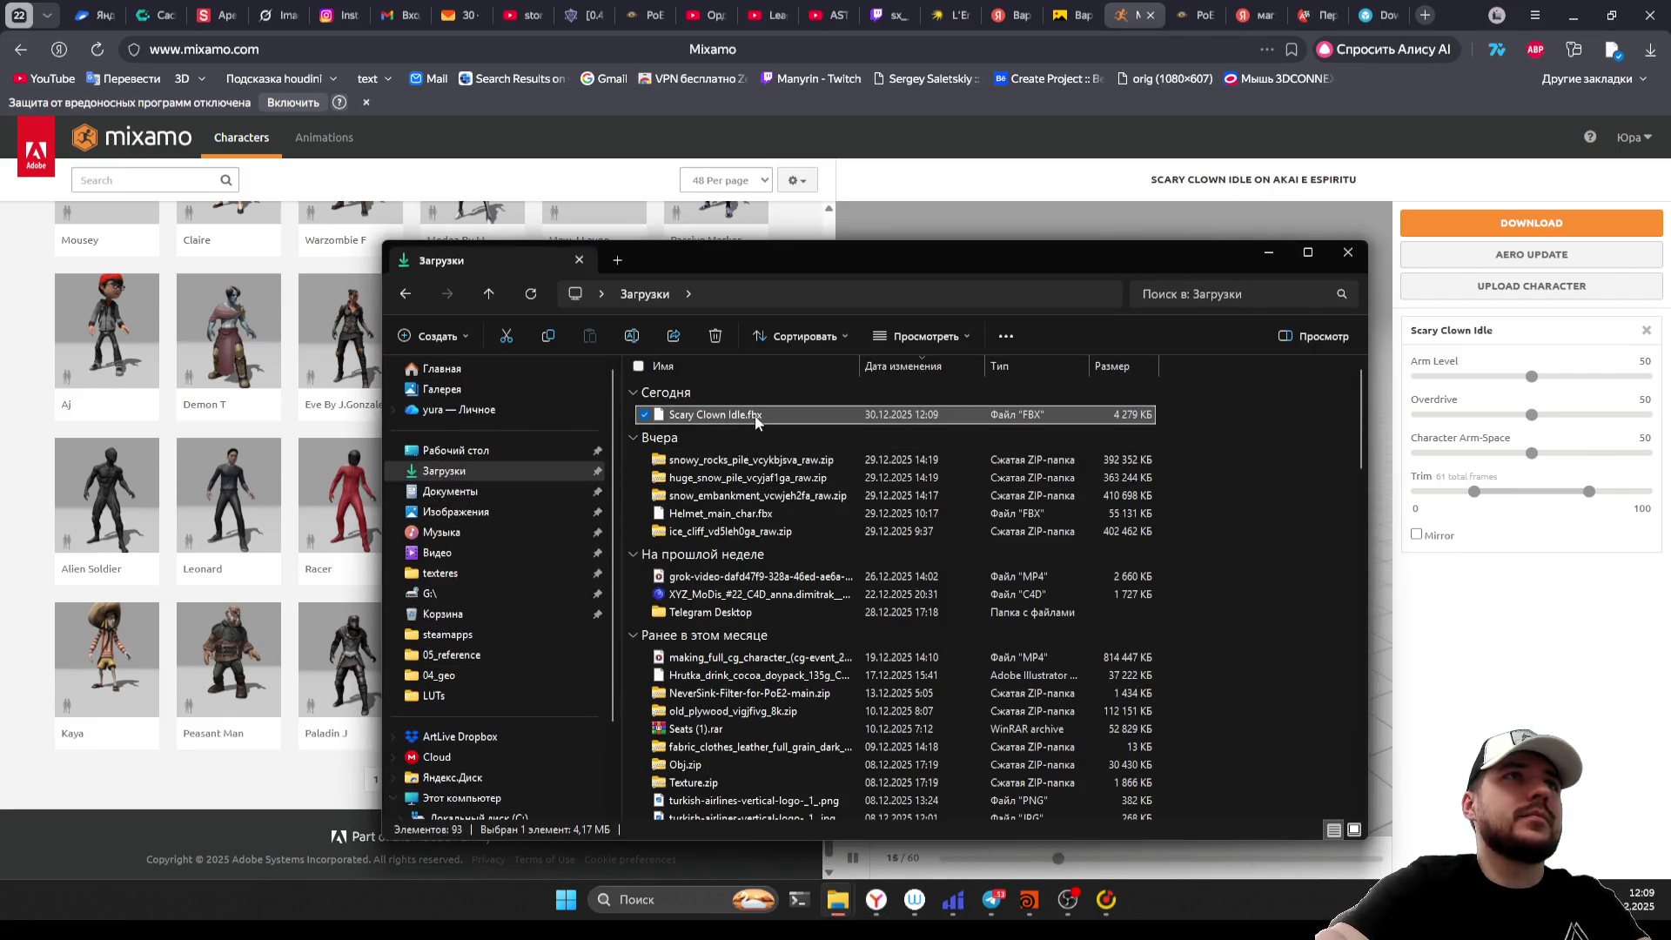
left_click(755, 422)
key("Right")
type("_v002")
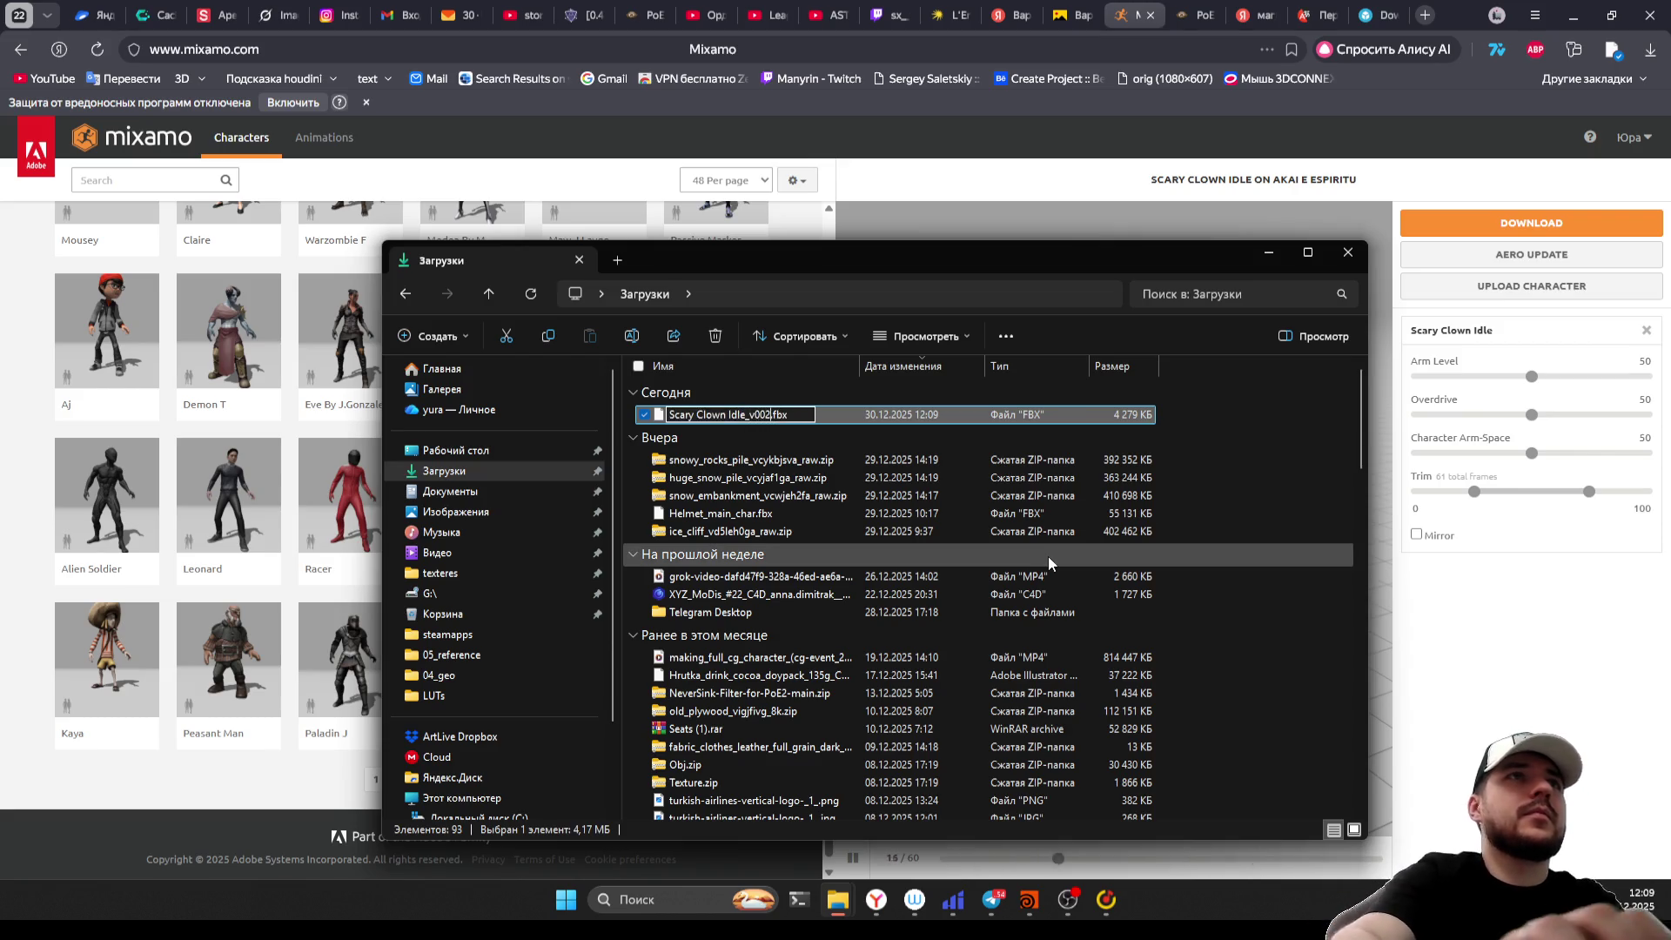
key("Return")
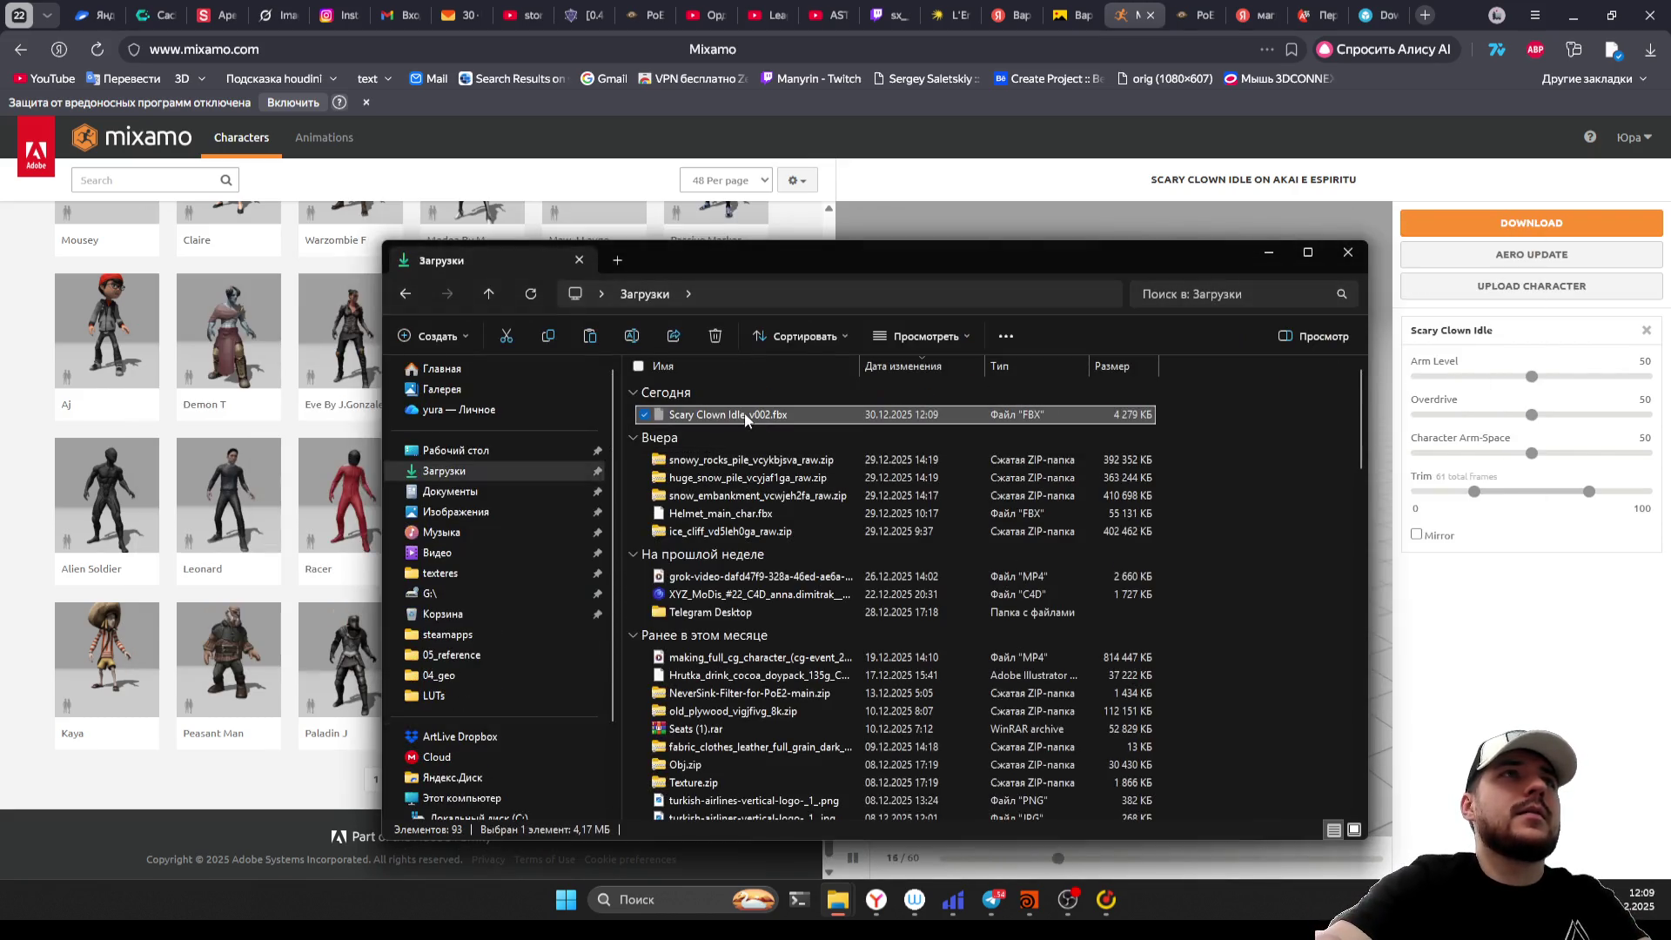
key("alt+Tab")
key("alt+Tab")
left_click(964, 425)
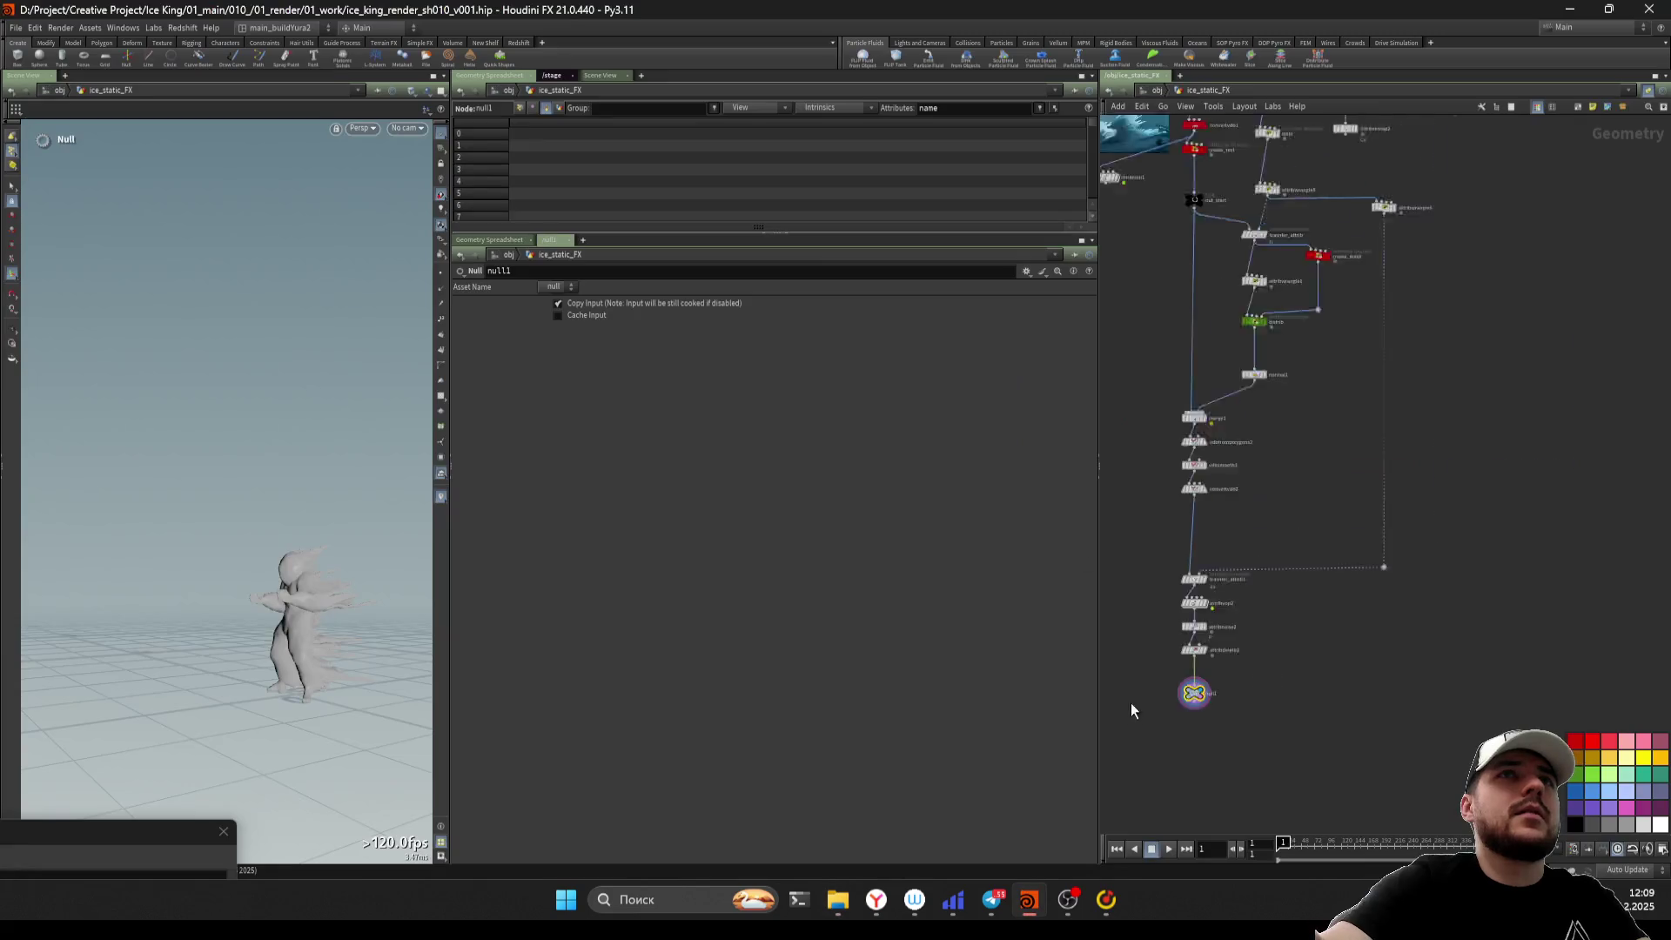
scroll(1162, 572, "up", 3)
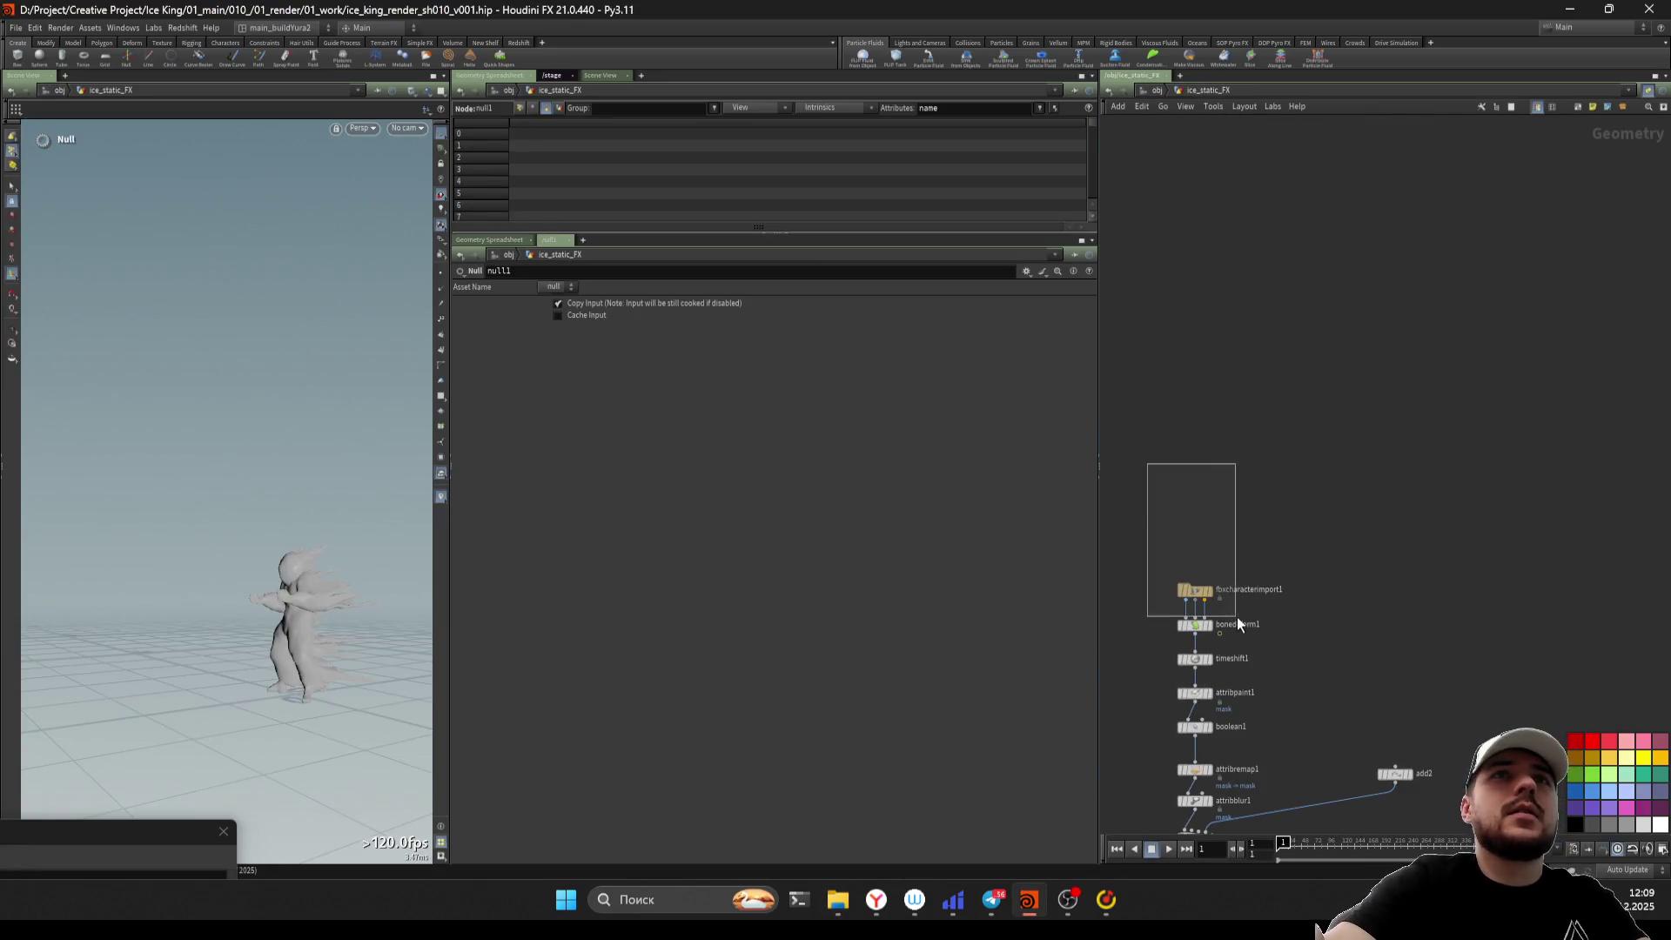